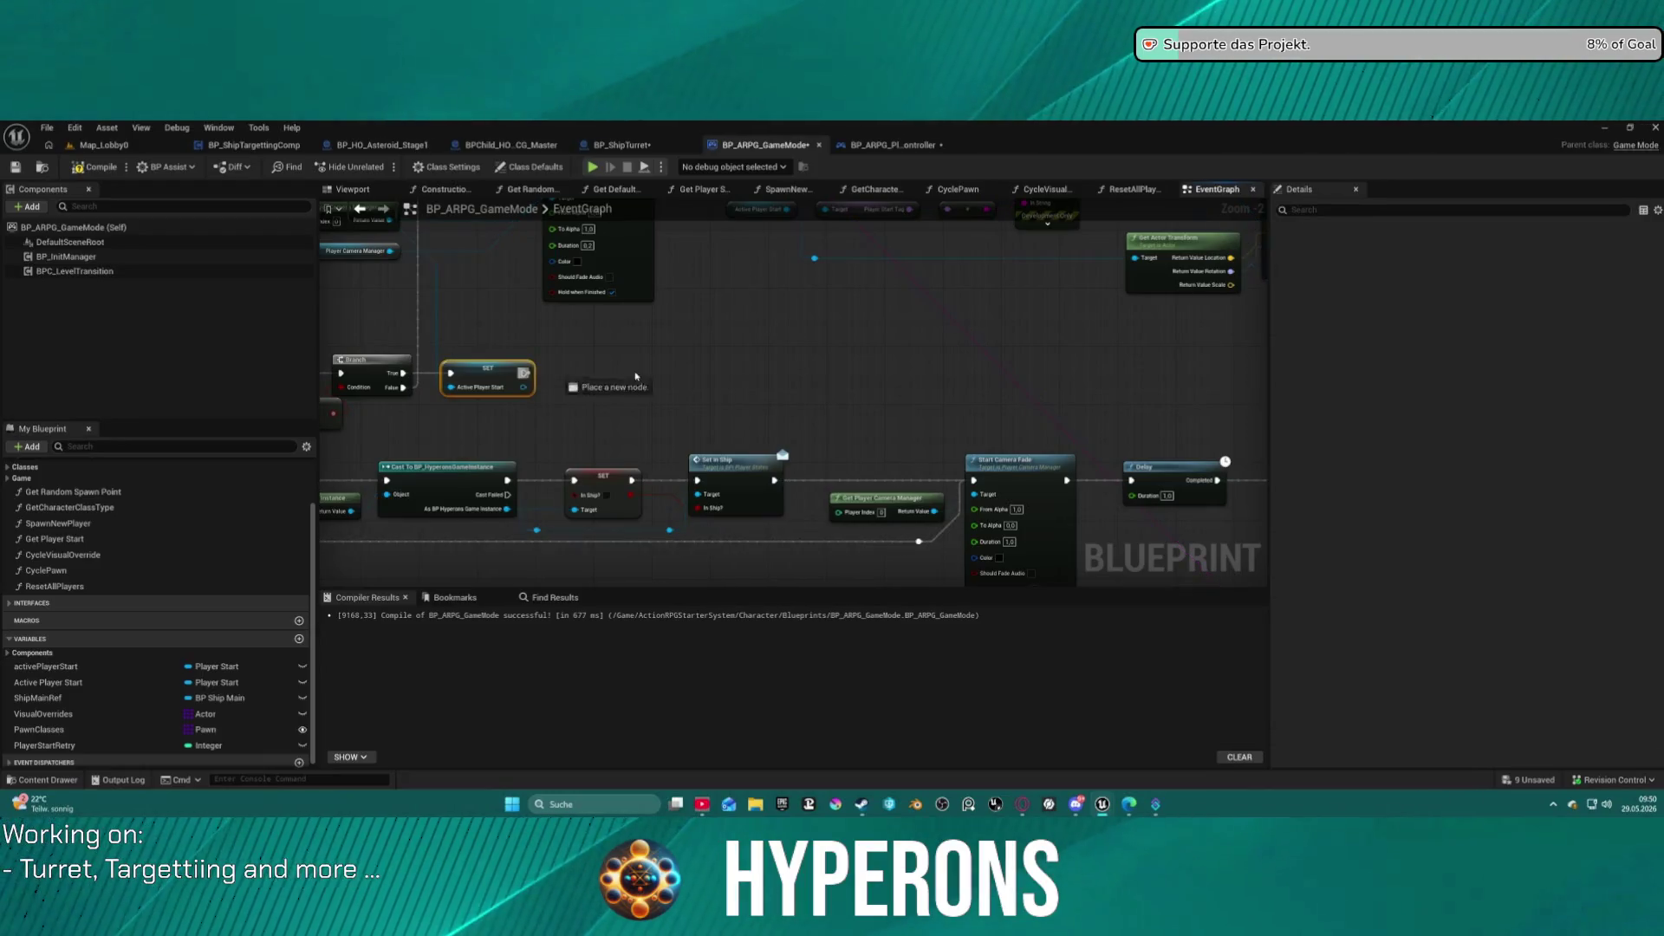
Add a Print Advanced node after the Active Player Start SET and wire its execution.
type("print")
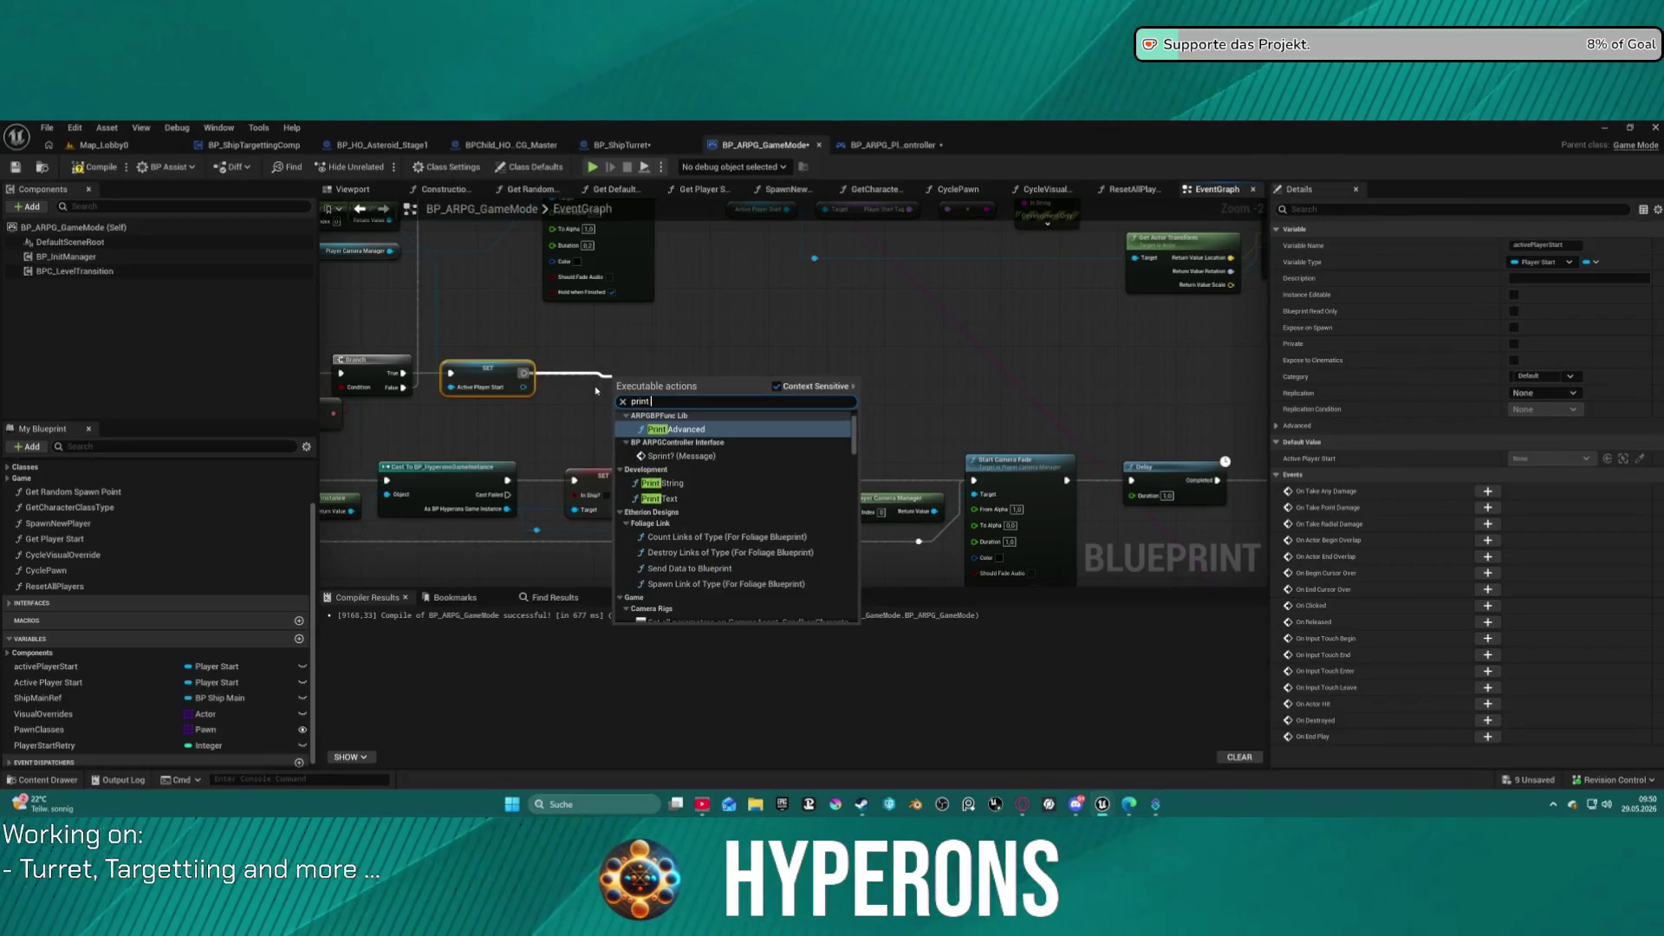
key("Return")
left_click_drag(700, 395, 551, 227)
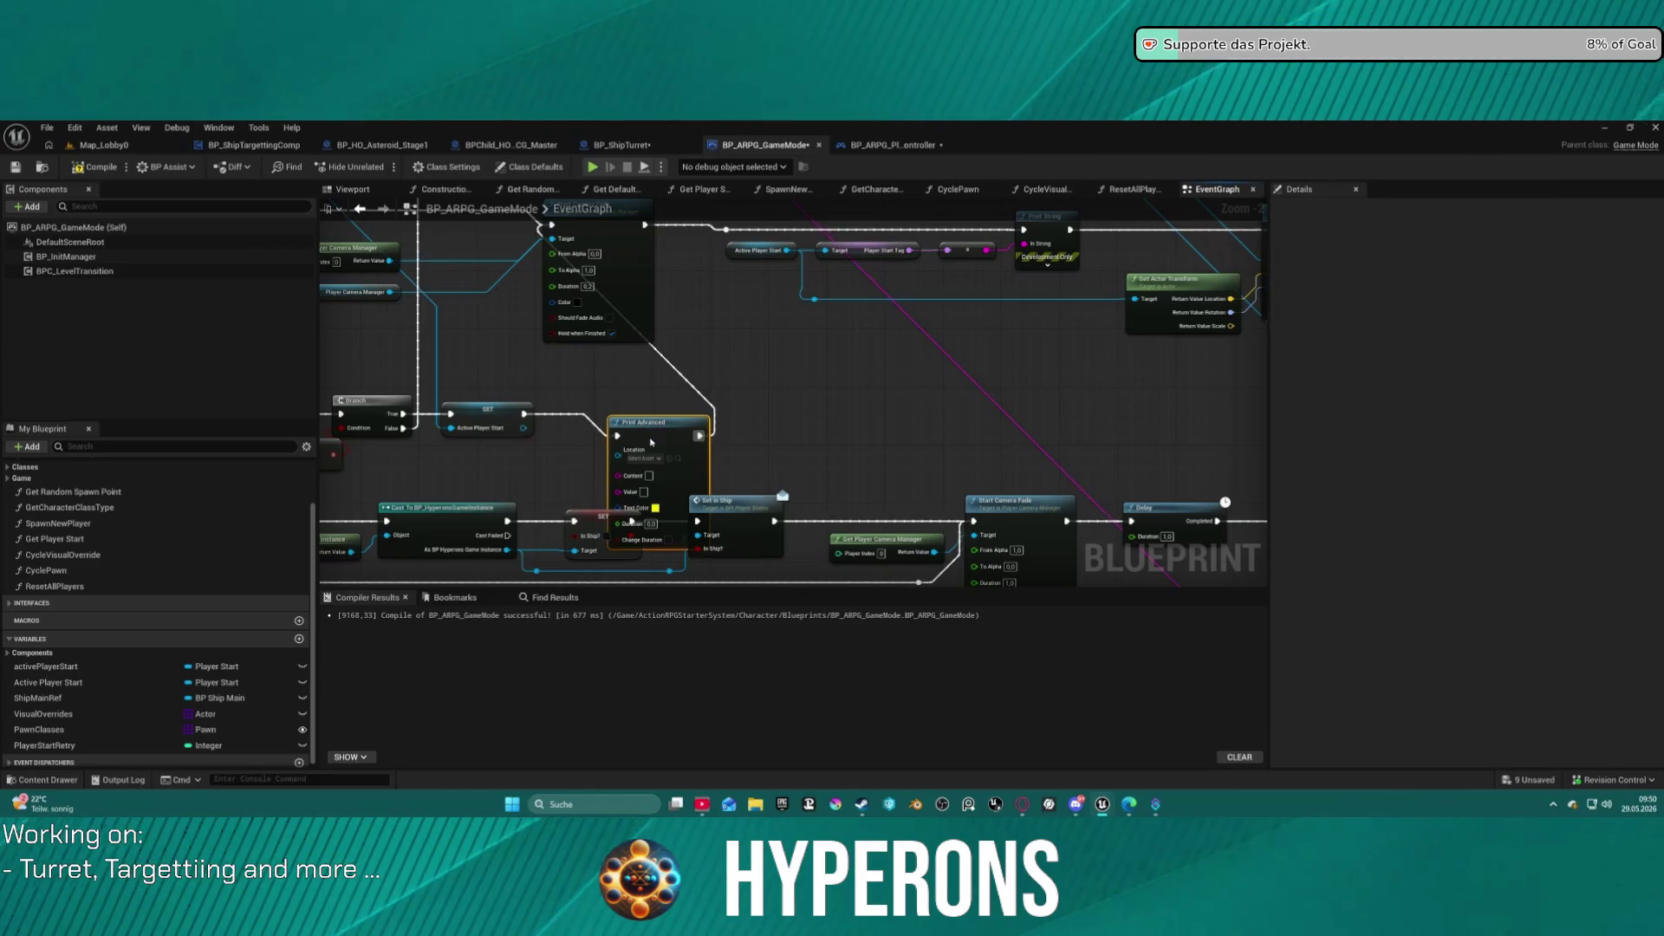
left_click_drag(652, 442, 638, 393)
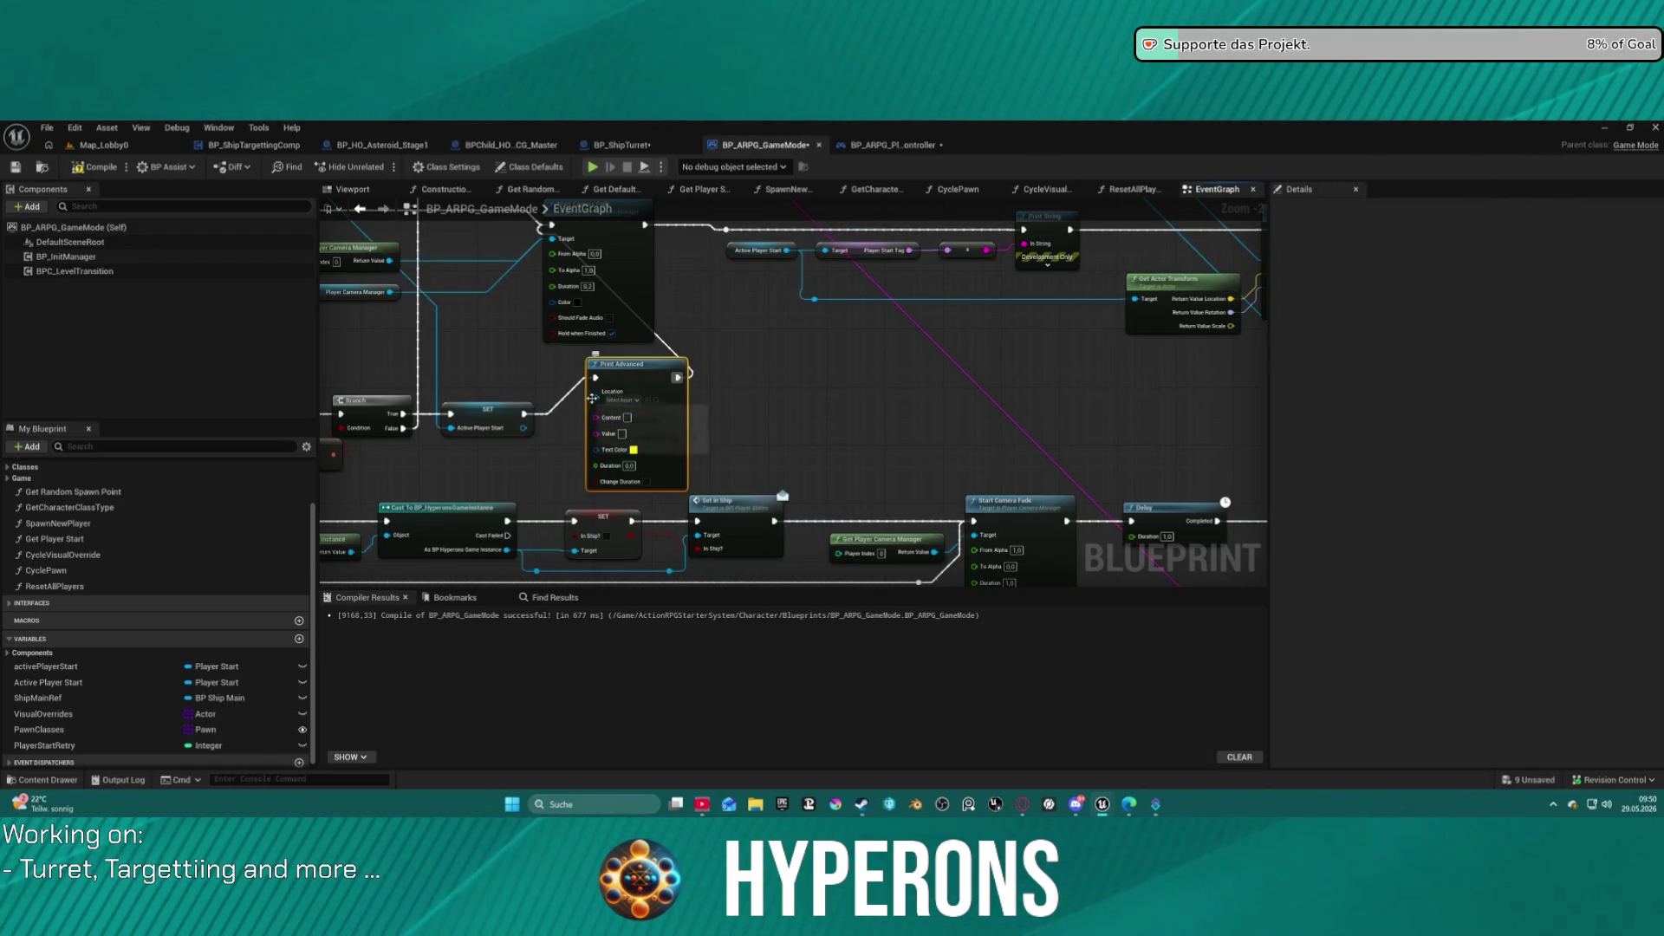
Feed a 'Get a reference to self' node into Print Advanced from the Location pin.
left_click_drag(592, 398, 526, 369)
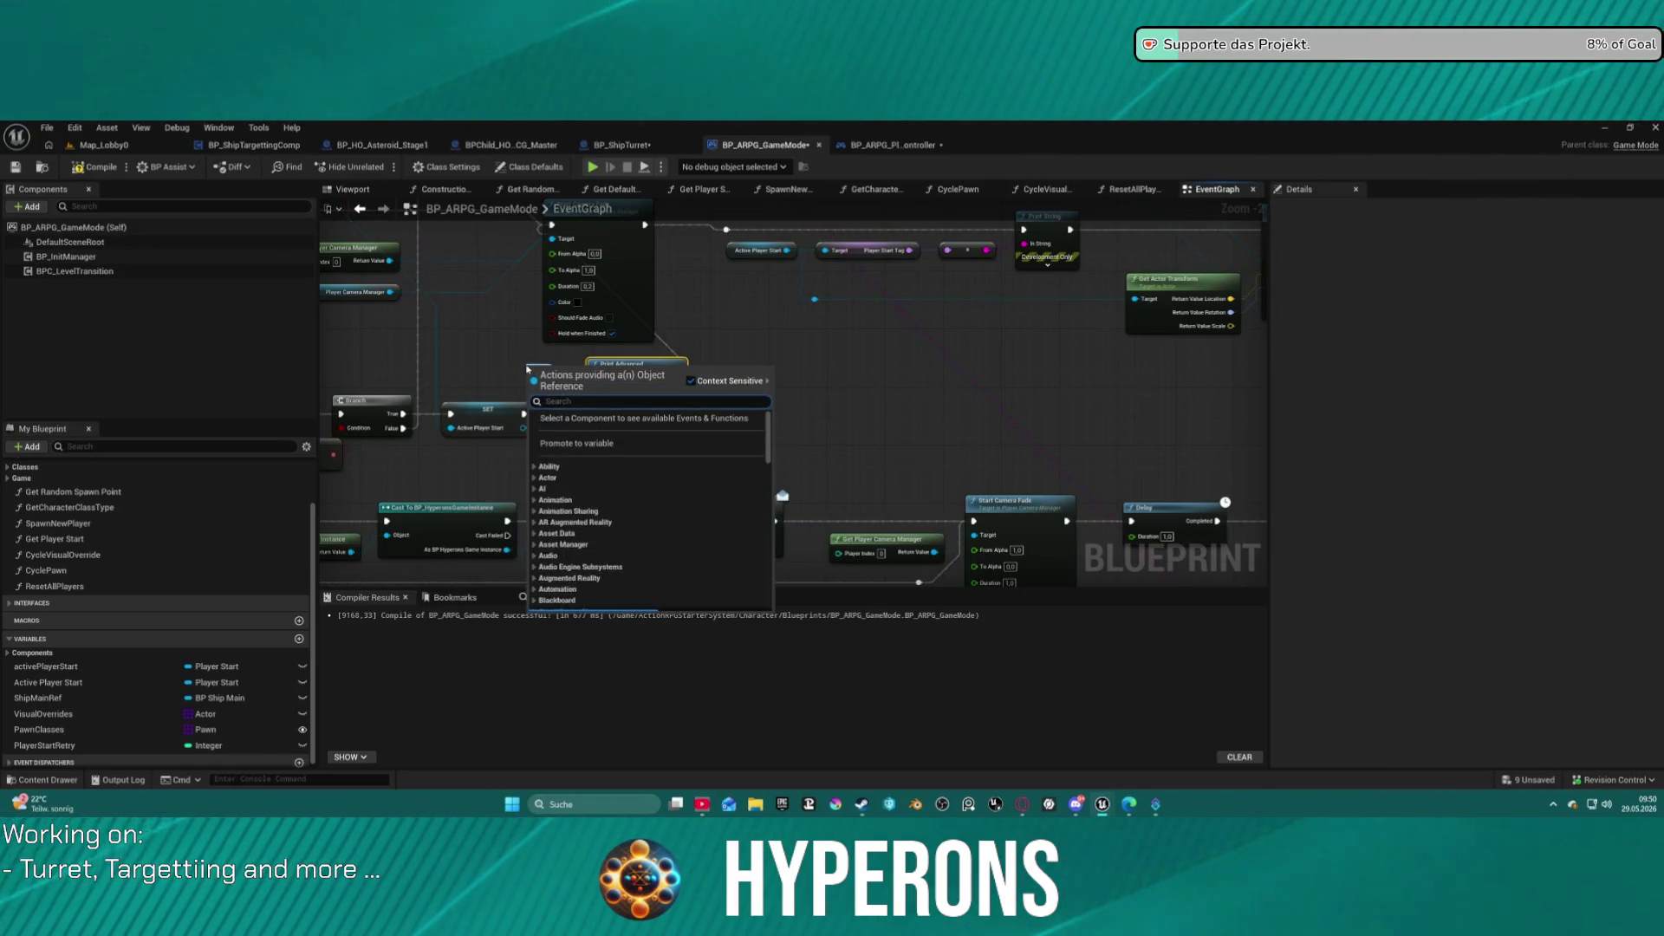
type("self")
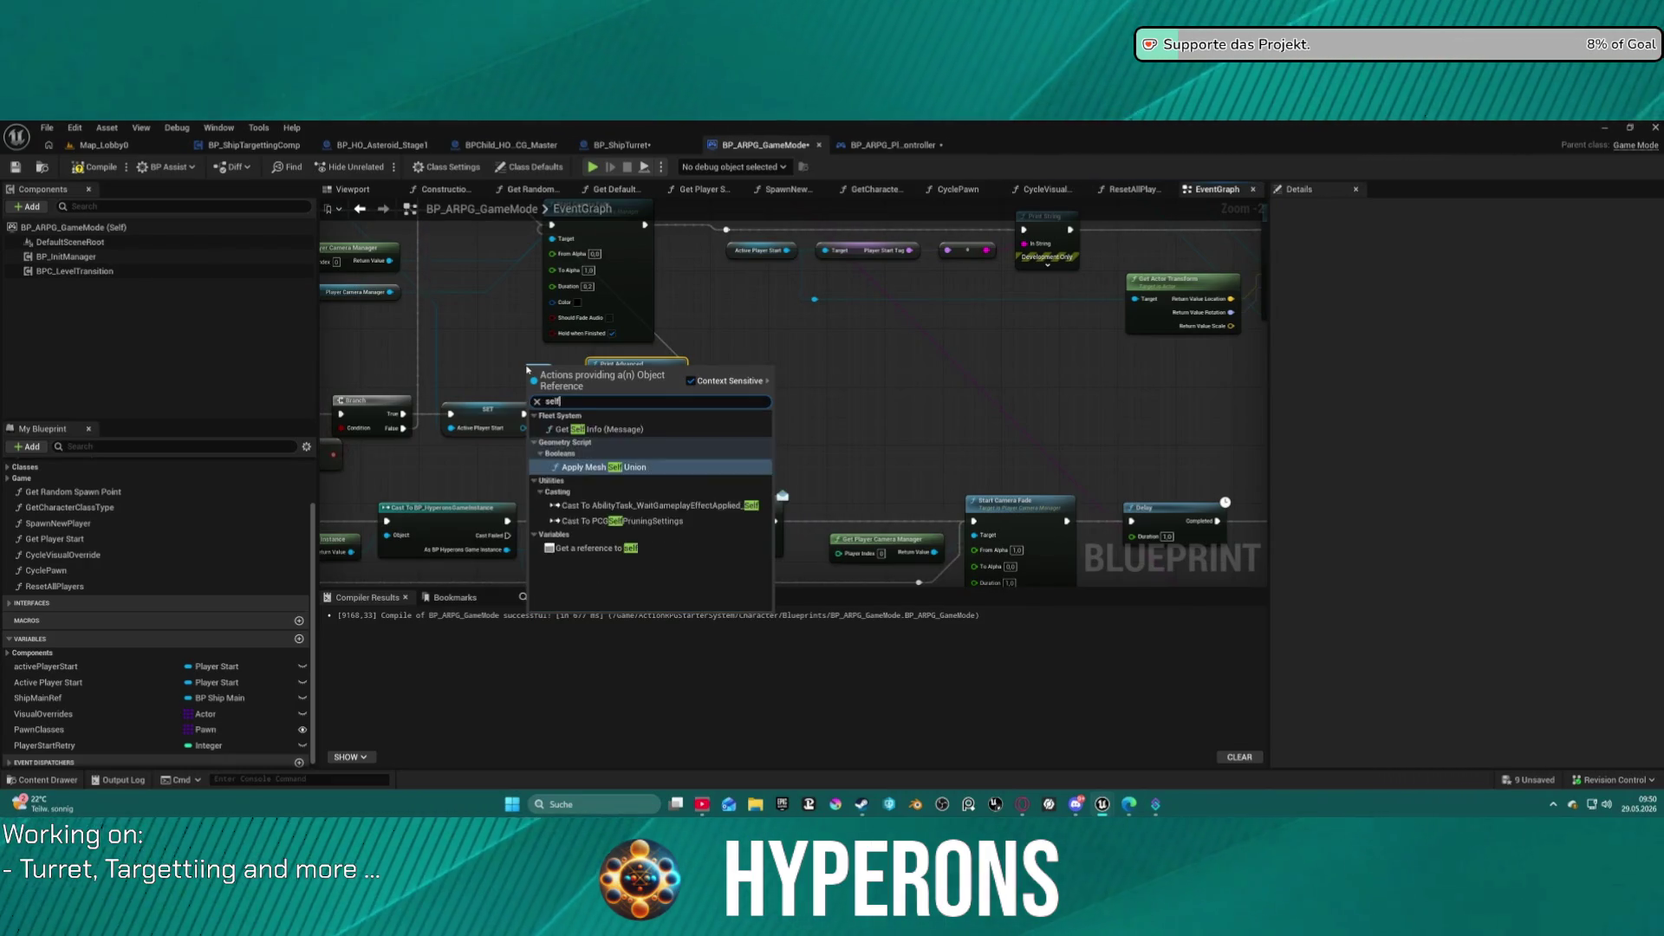
key("BackSpace")
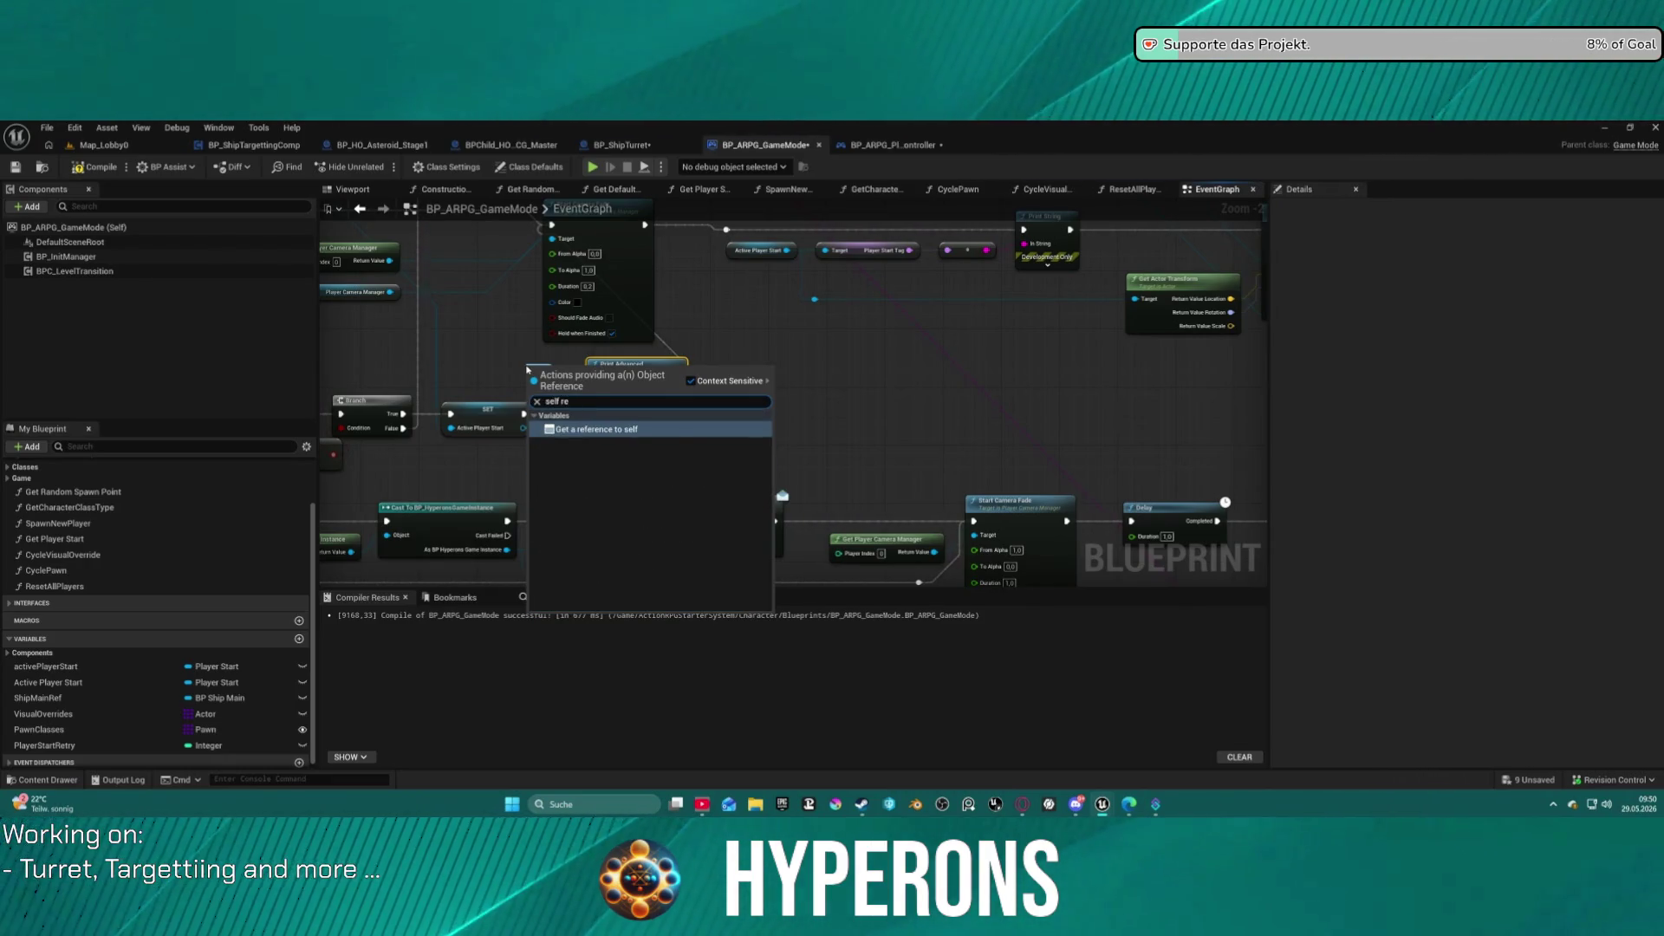
key("Return")
left_click(650, 425)
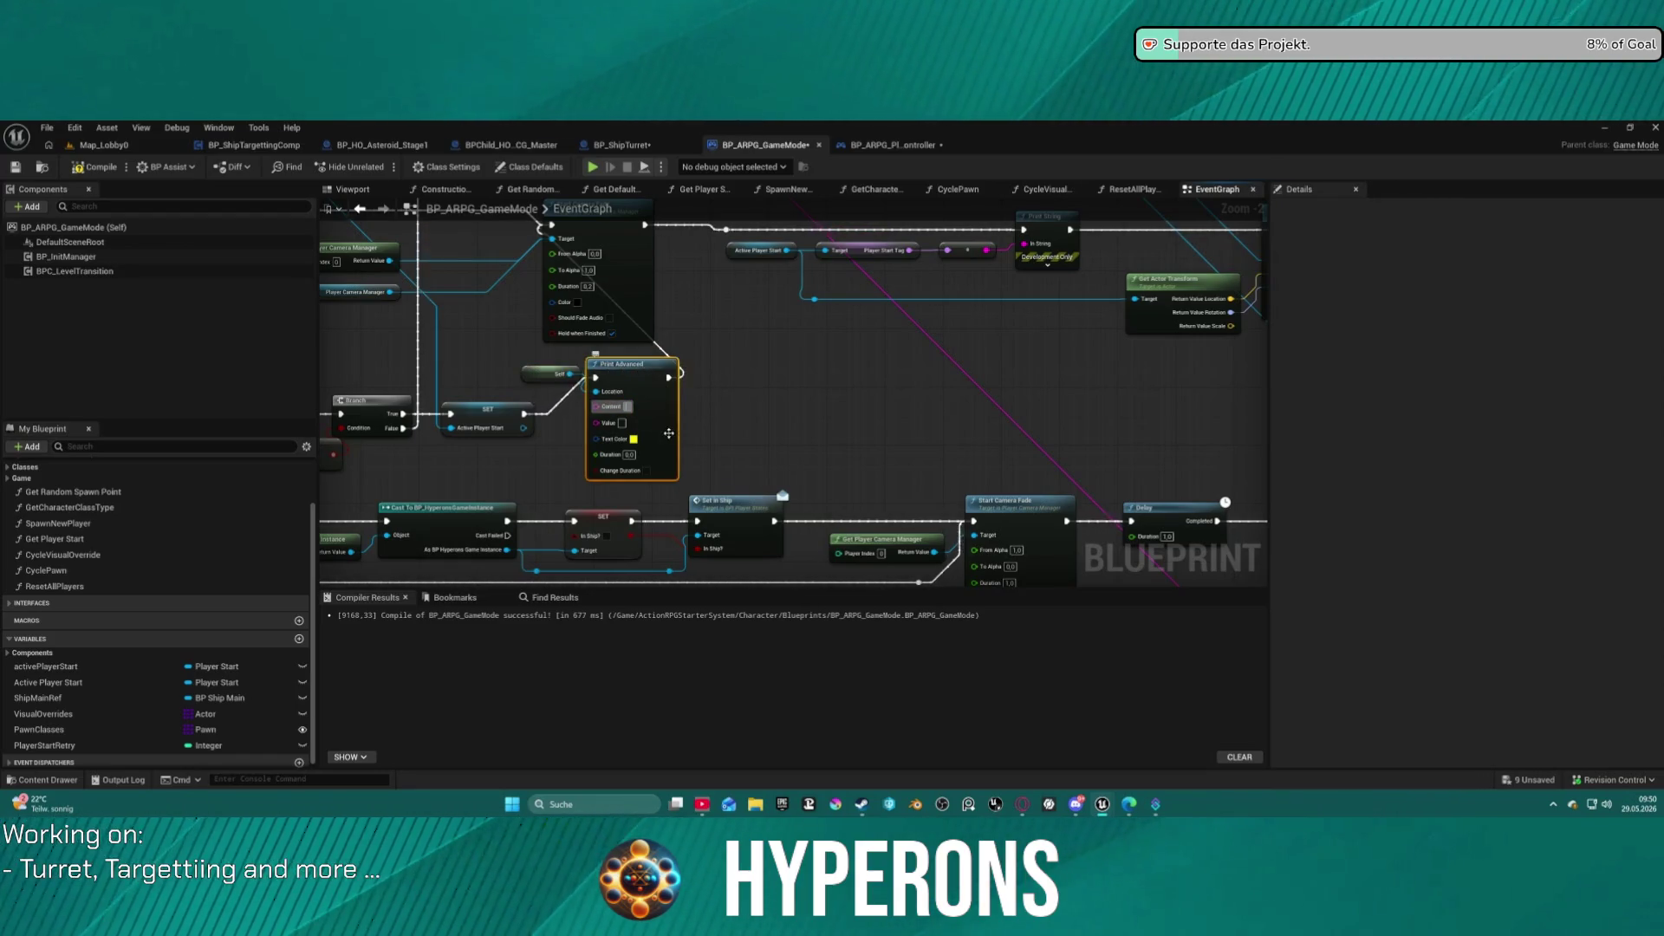
Set Print Advanced's Text Color to dark red, then open the PrintAdvanced function graph.
left_click(635, 440)
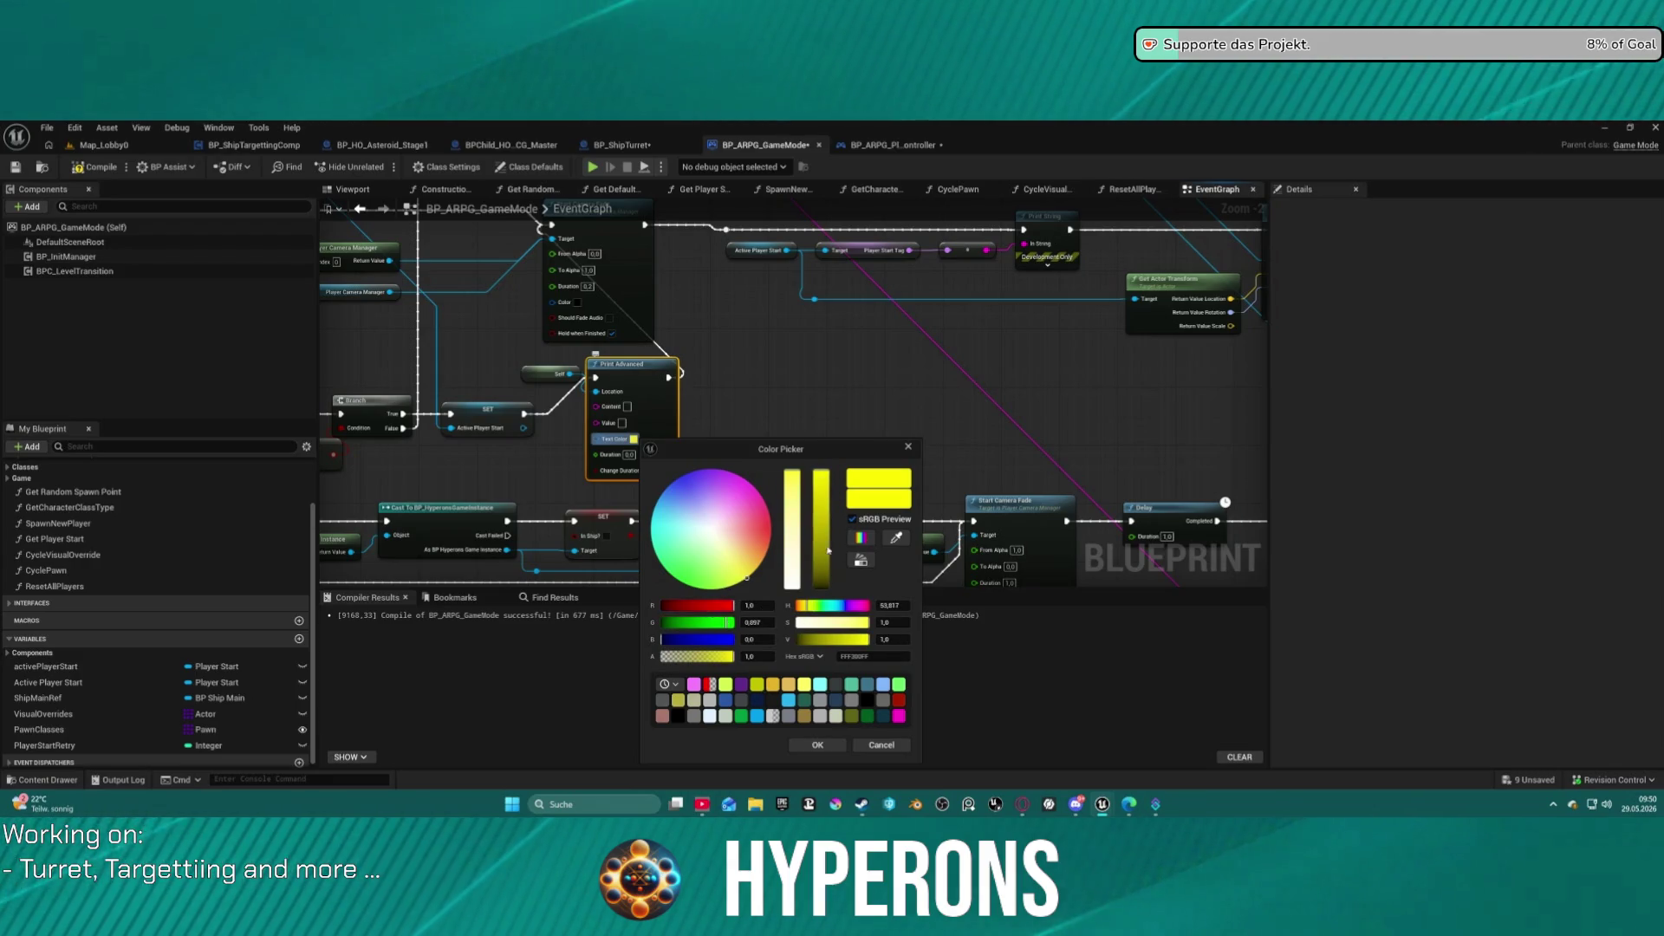
left_click(898, 700)
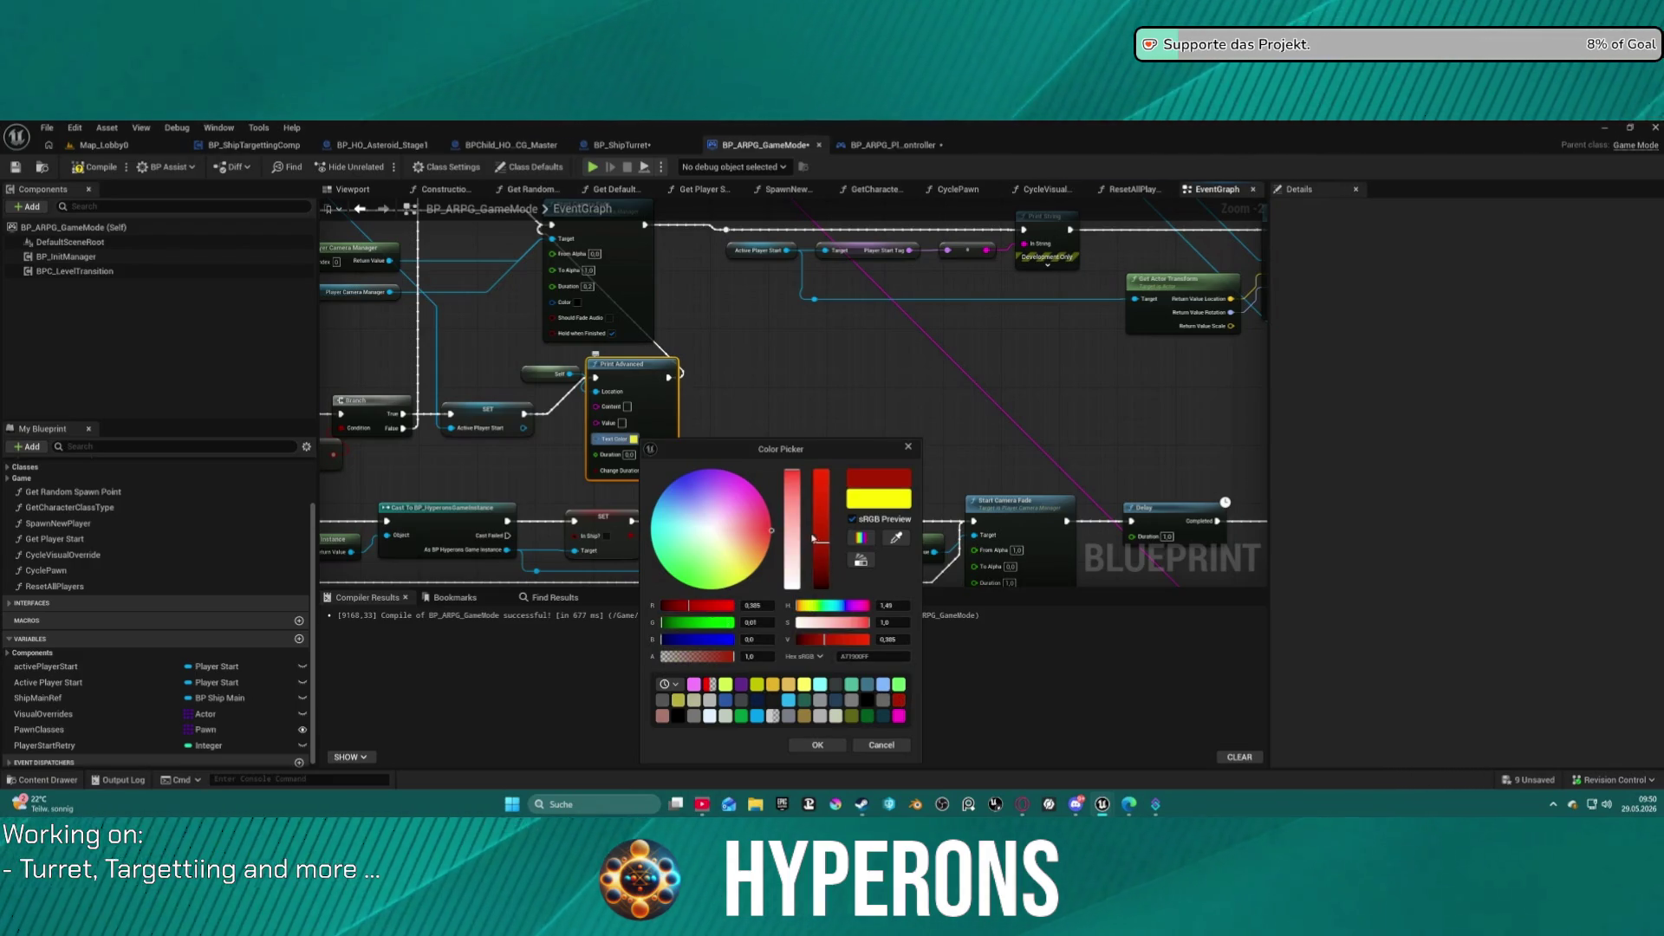
left_click(817, 744)
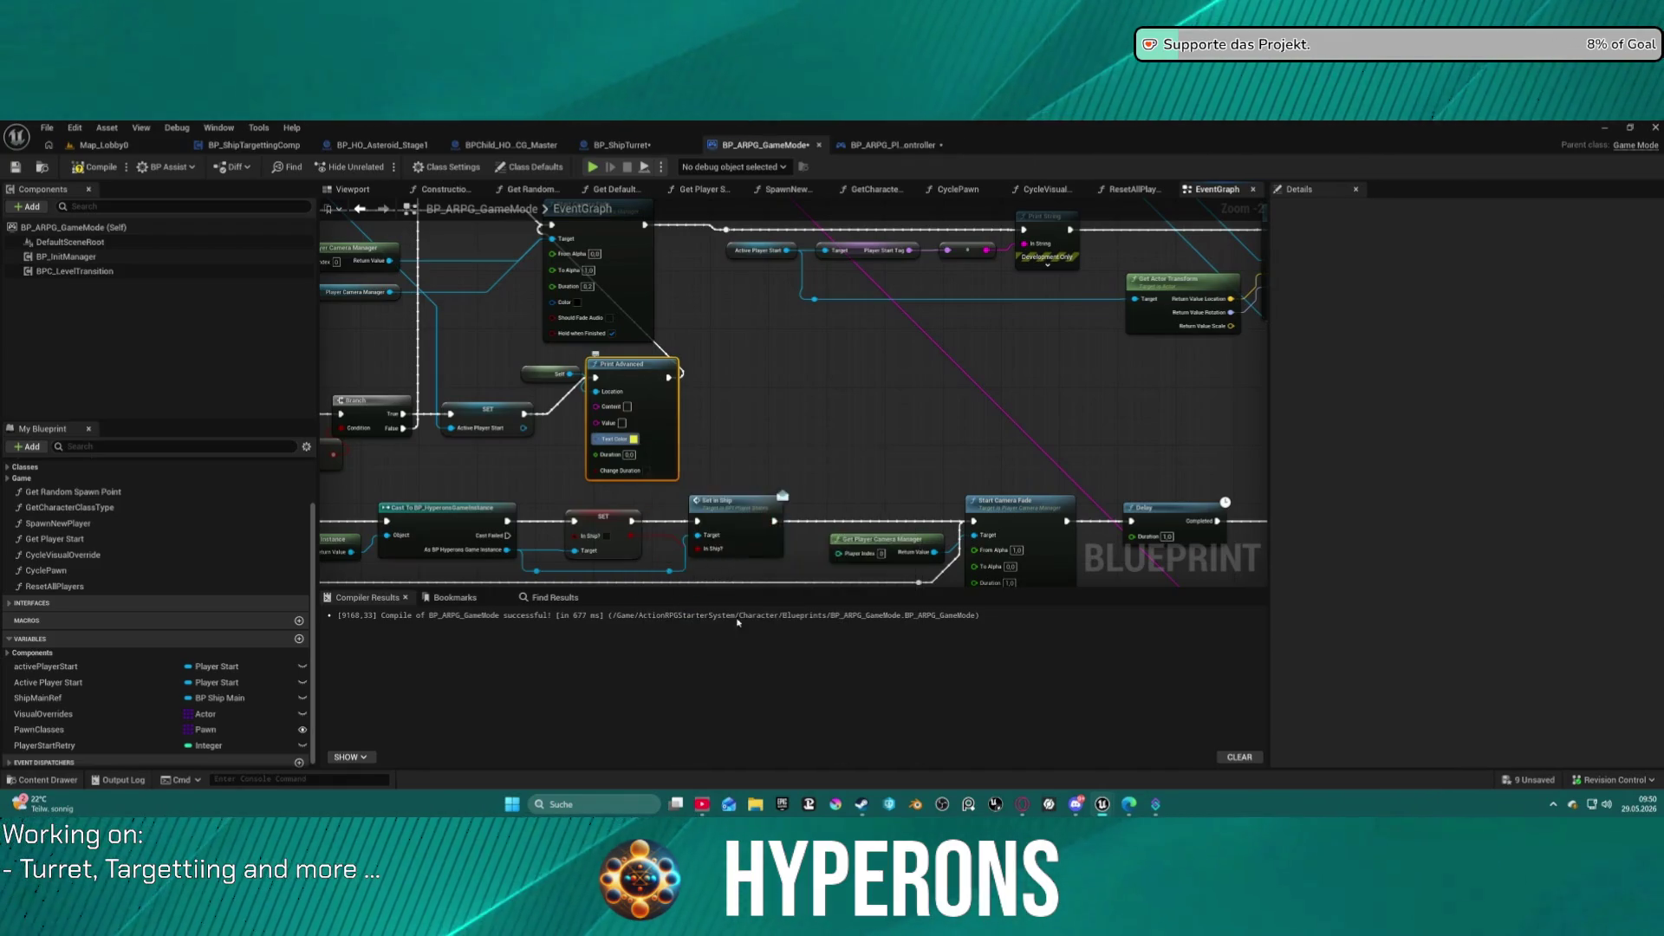
double_click(641, 474)
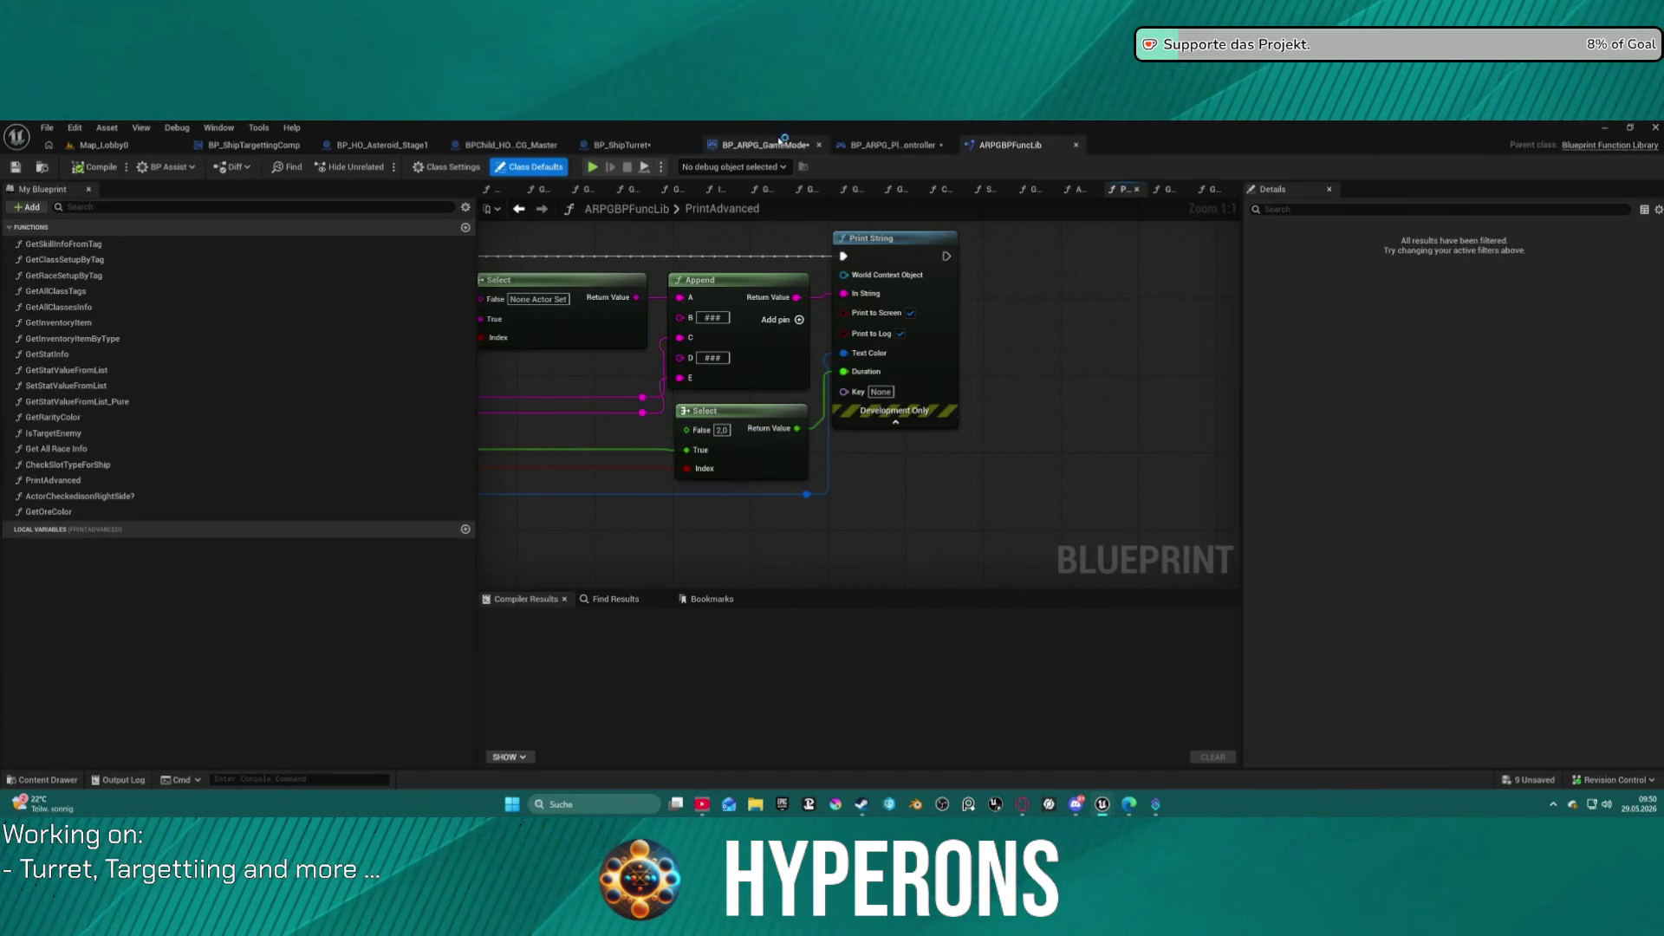
In BP_ARPG_GameMode's EventGraph, set Print Advanced Duration to 60.0 and tick Change Duration.
left_click(777, 146)
scroll(636, 446, "up", 2)
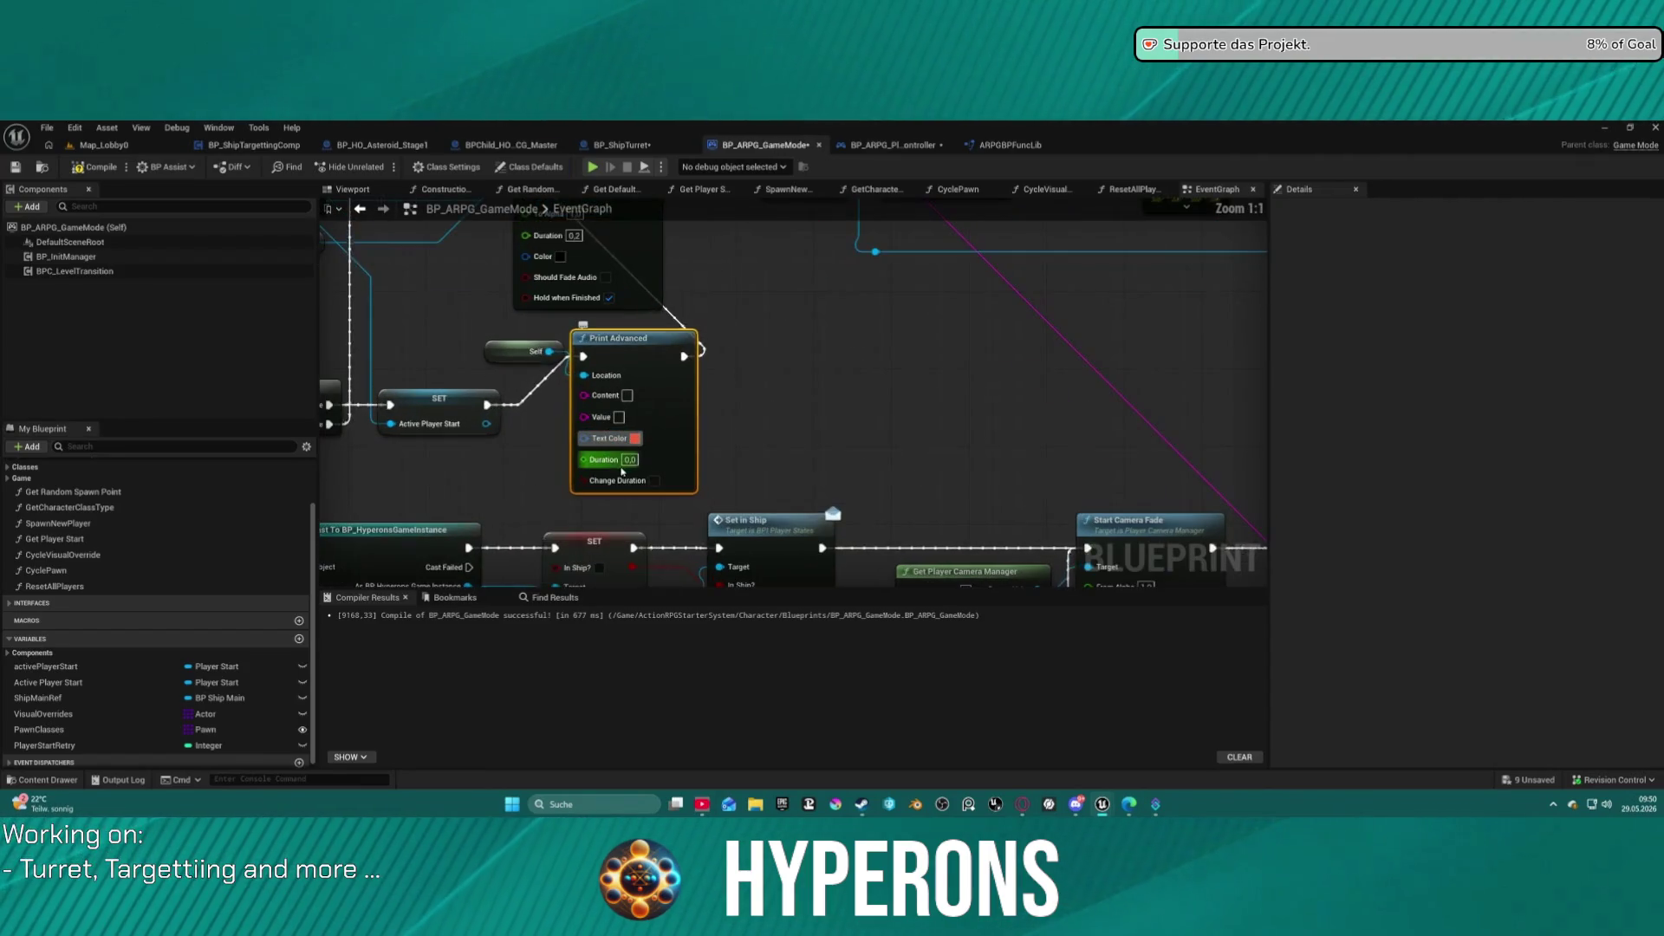
left_click(630, 460)
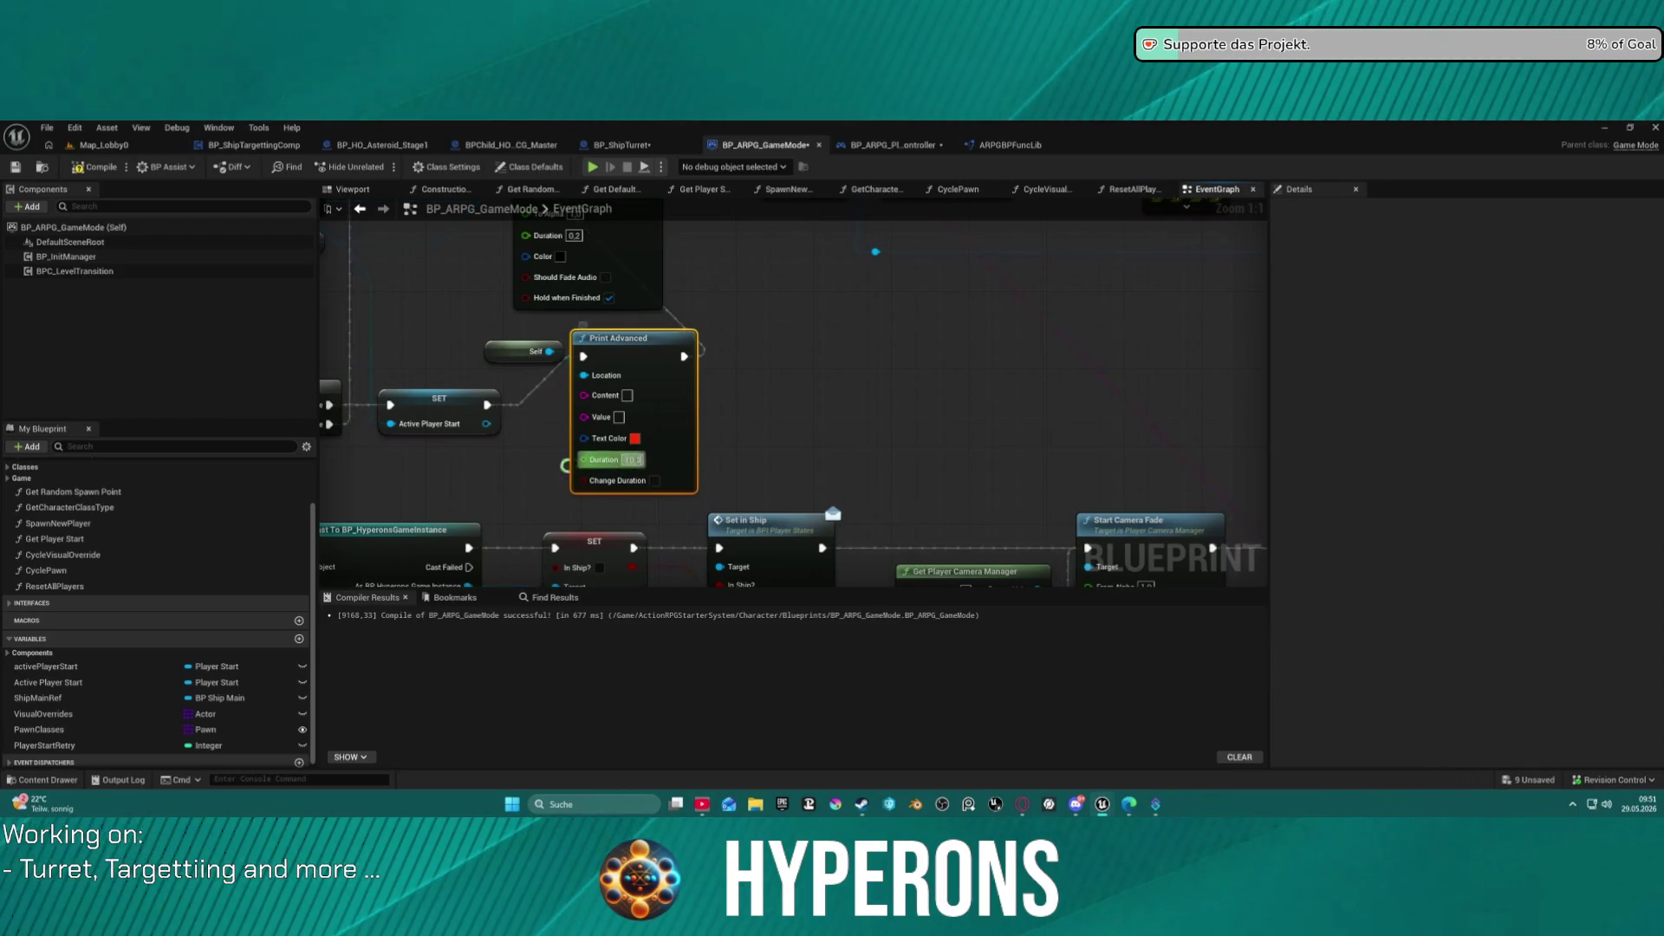
left_click(656, 482)
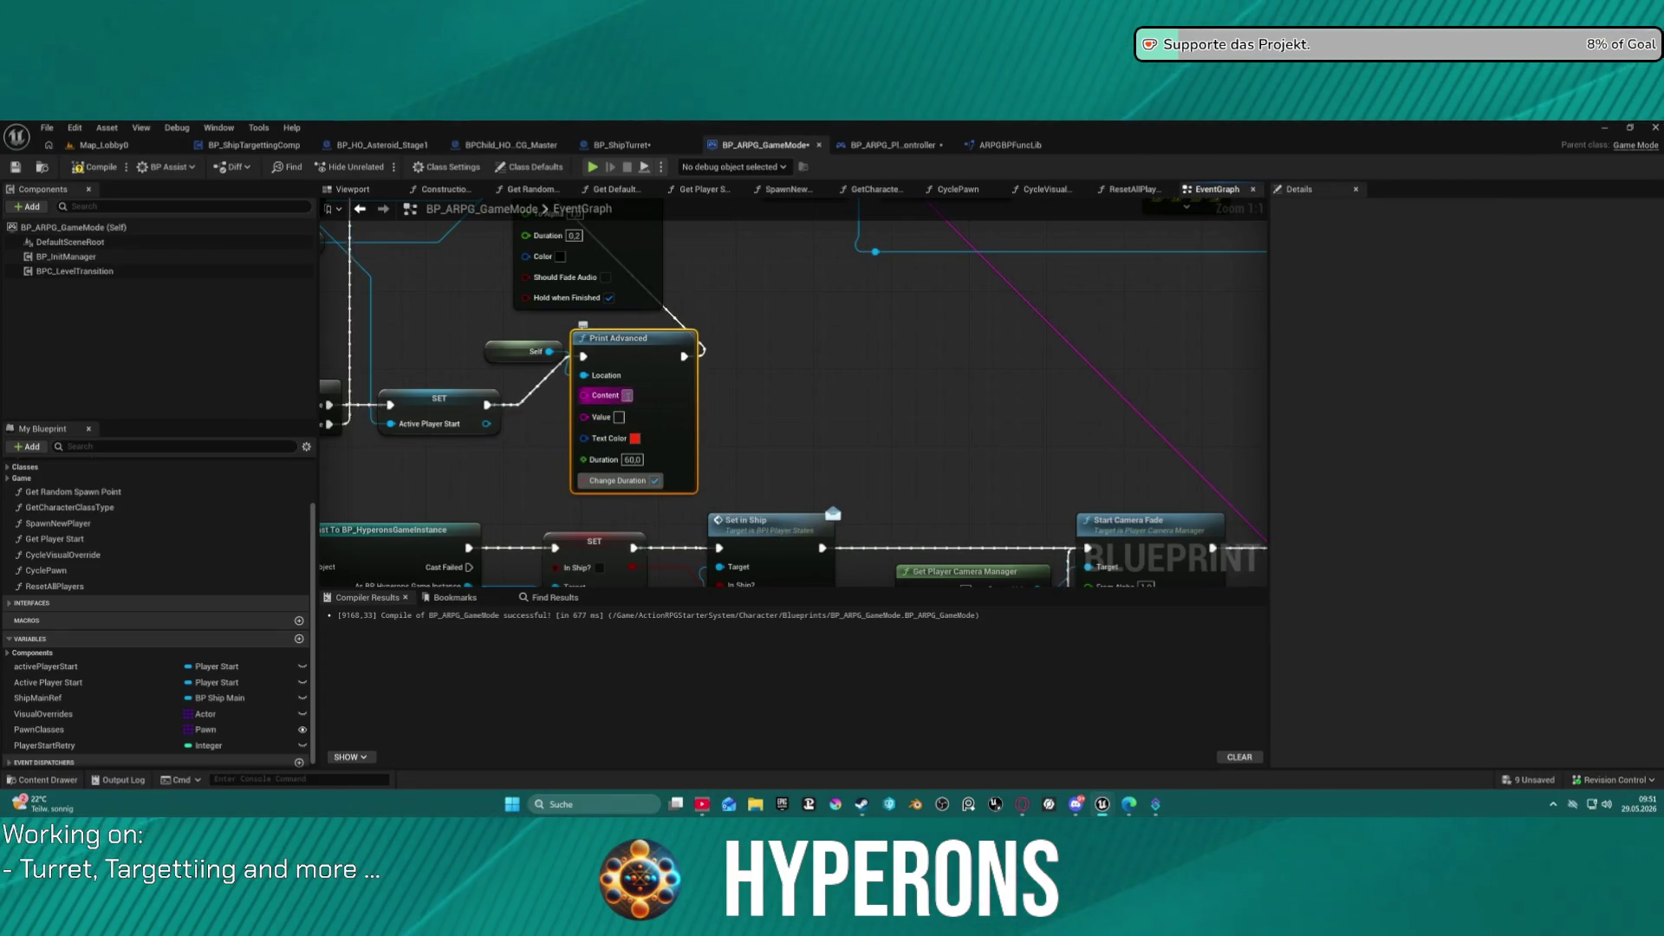
left_click_drag(627, 395, 1094, 411)
scroll(746, 406, "down", 4)
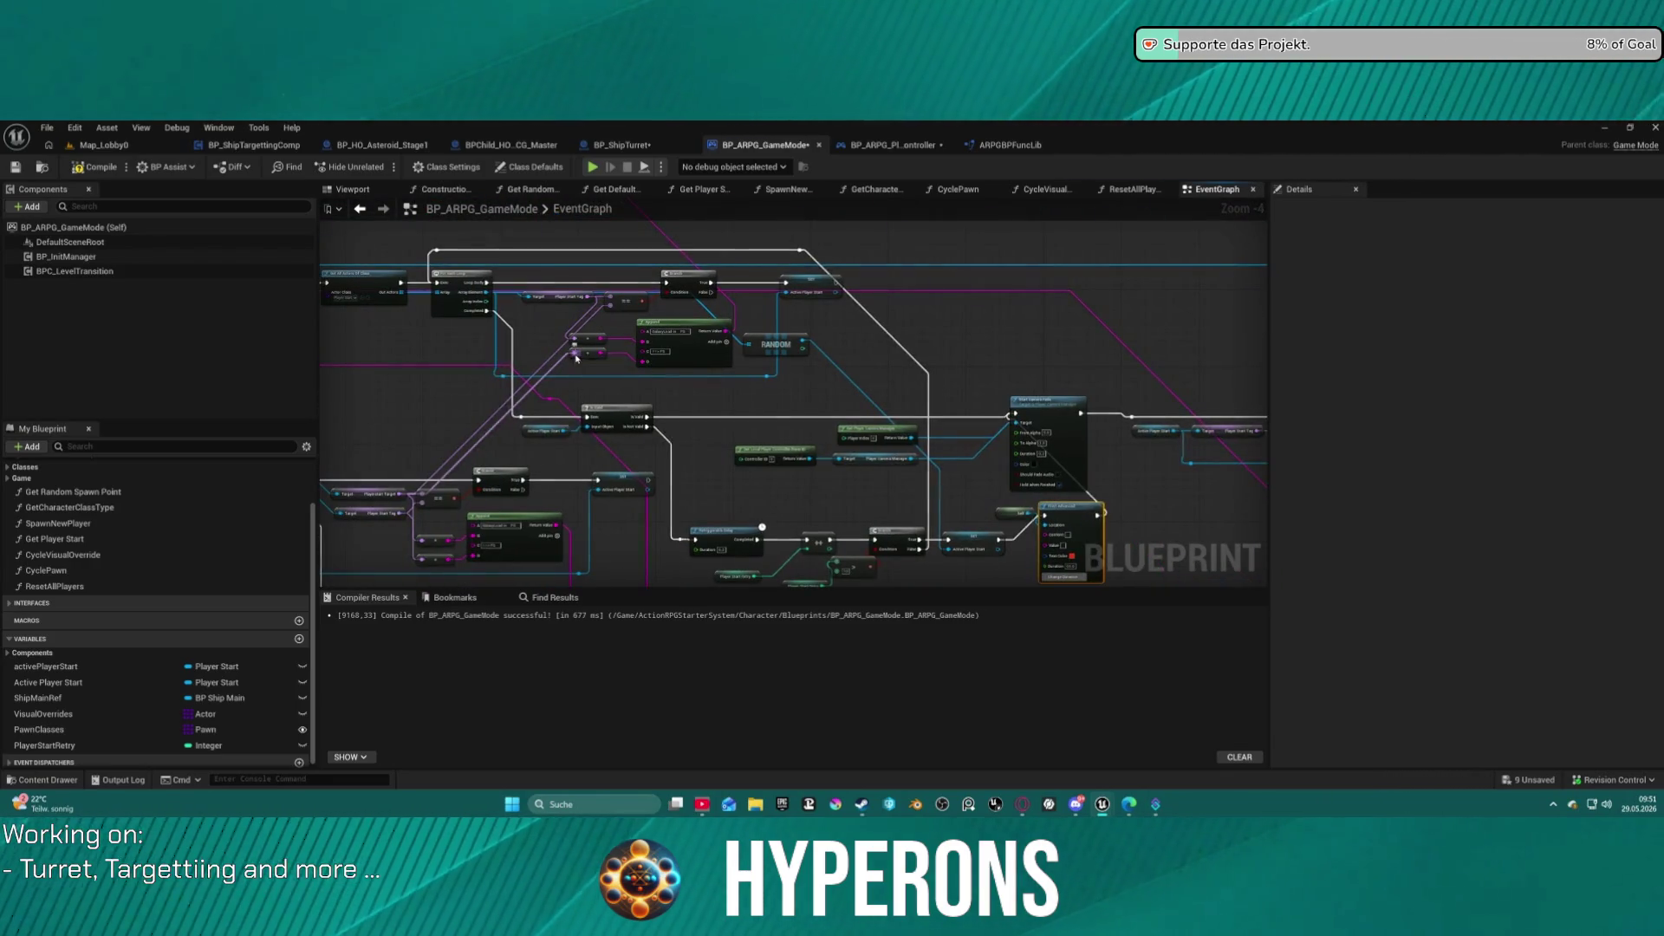
Wire the == node's input pin into Print Advanced's Value pin.
left_click(578, 293)
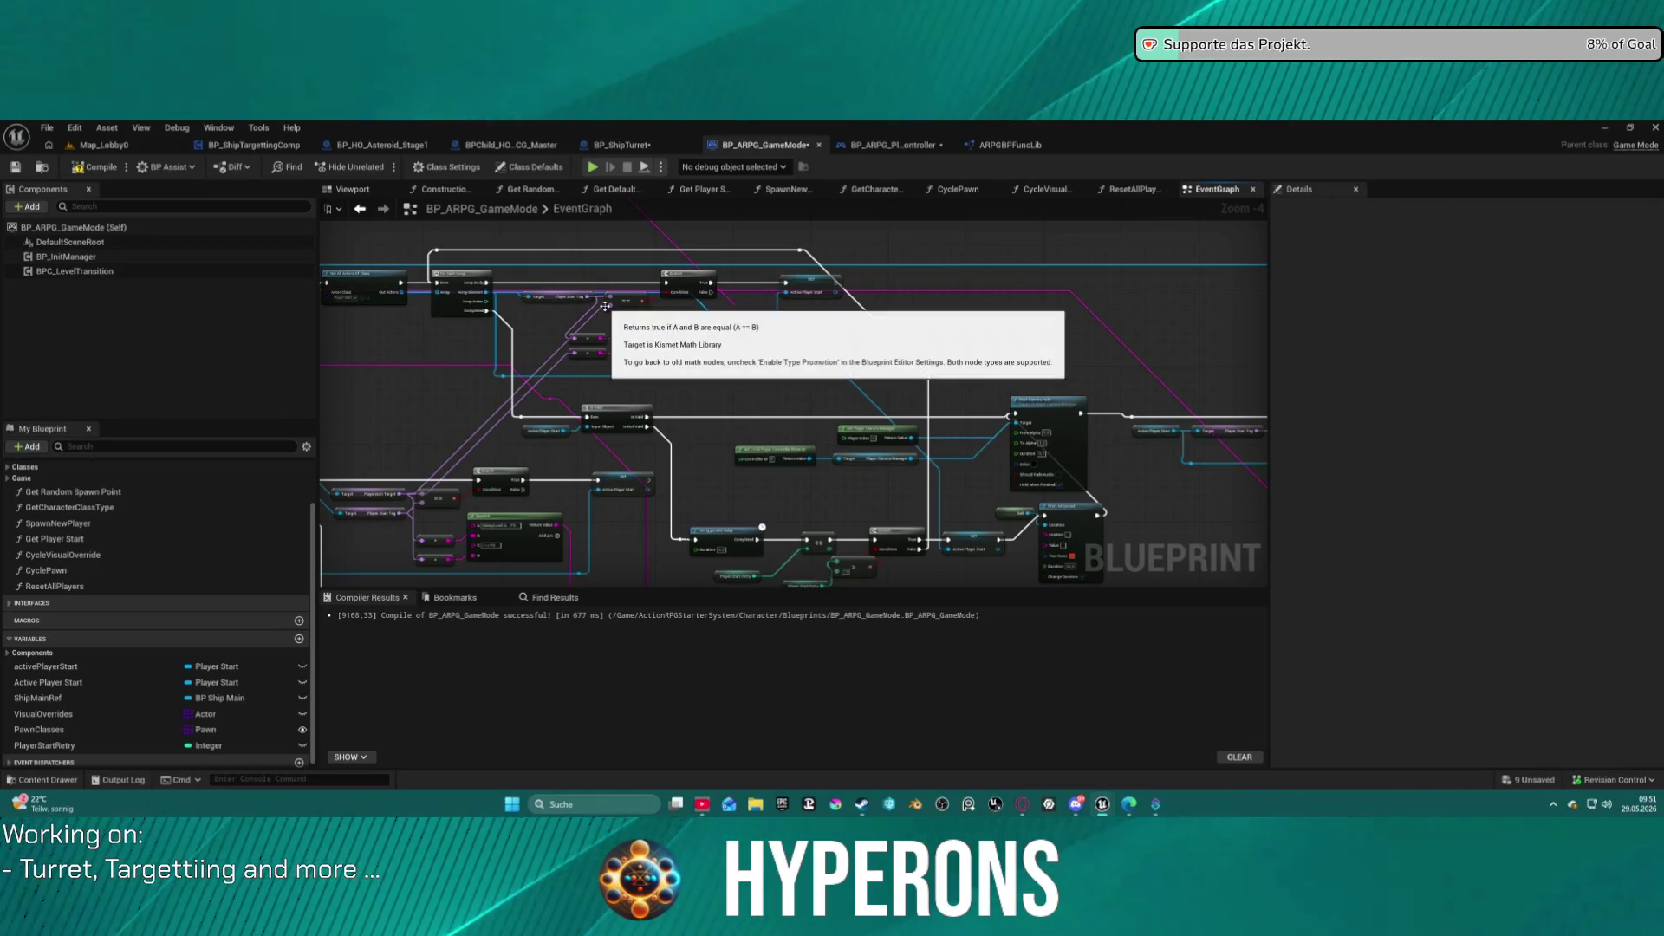
mouse_move(609, 303)
left_mouse_down()
mouse_move(598, 325)
mouse_move(592, 313)
mouse_move(607, 385)
mouse_move(1118, 559)
mouse_move(1046, 479)
left_mouse_up()
scroll(1046, 479, "up", 4)
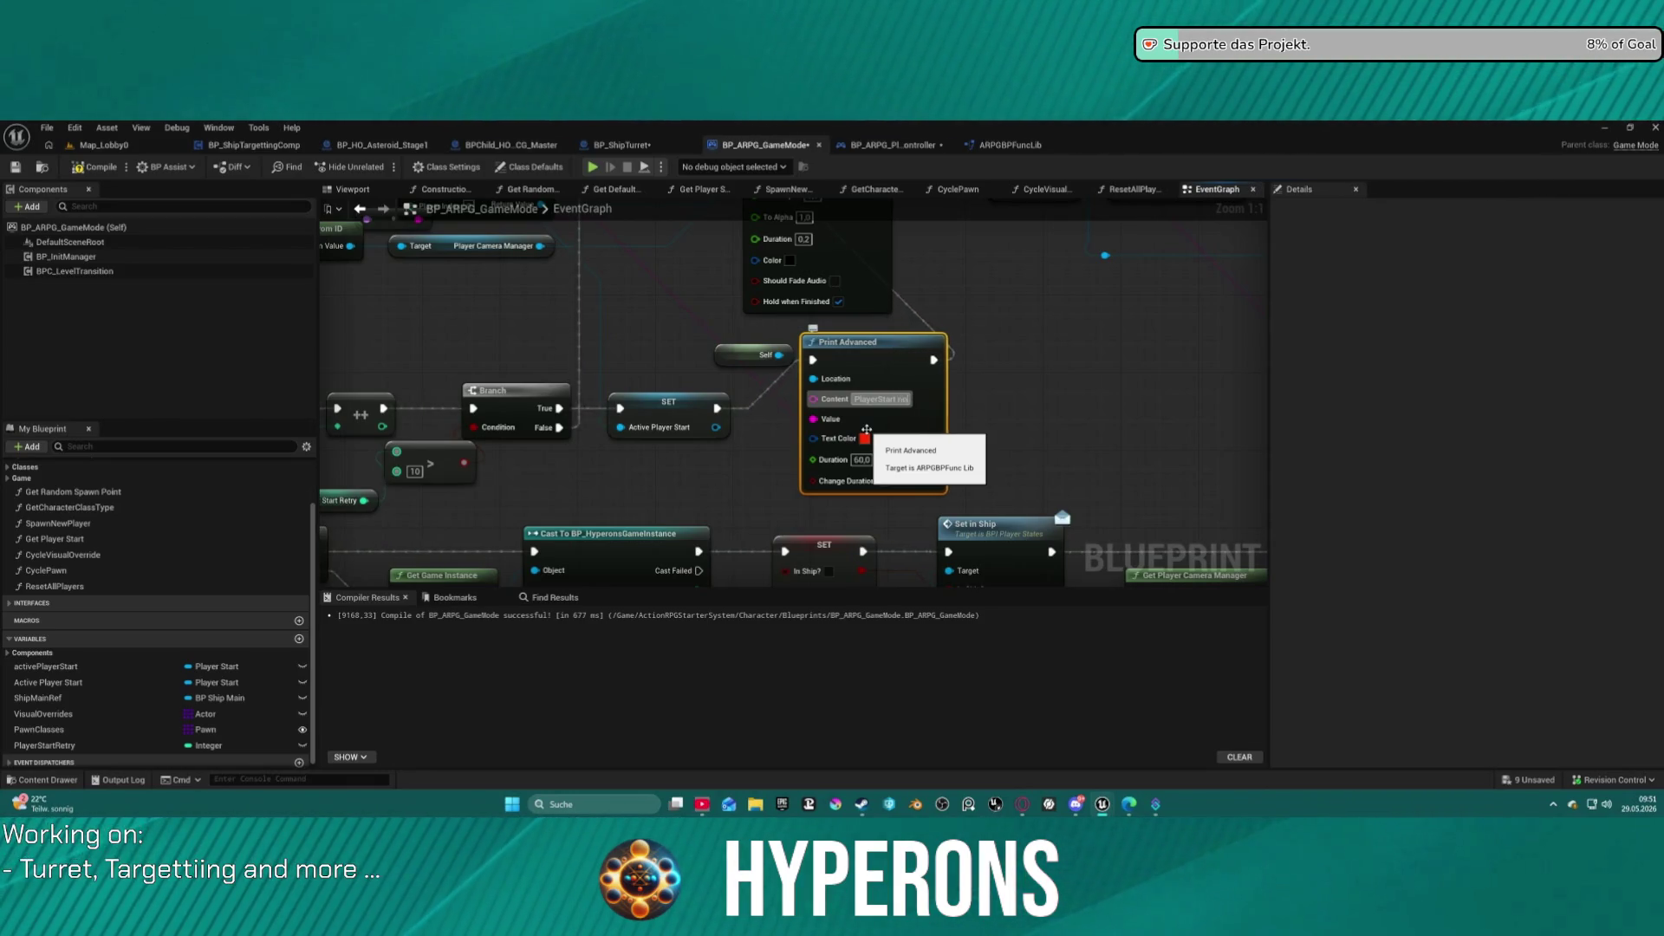
Replace the 'PlayerStart not Founded' Content text with 'Error: Invalid PlayerStart'.
type("ot Founded")
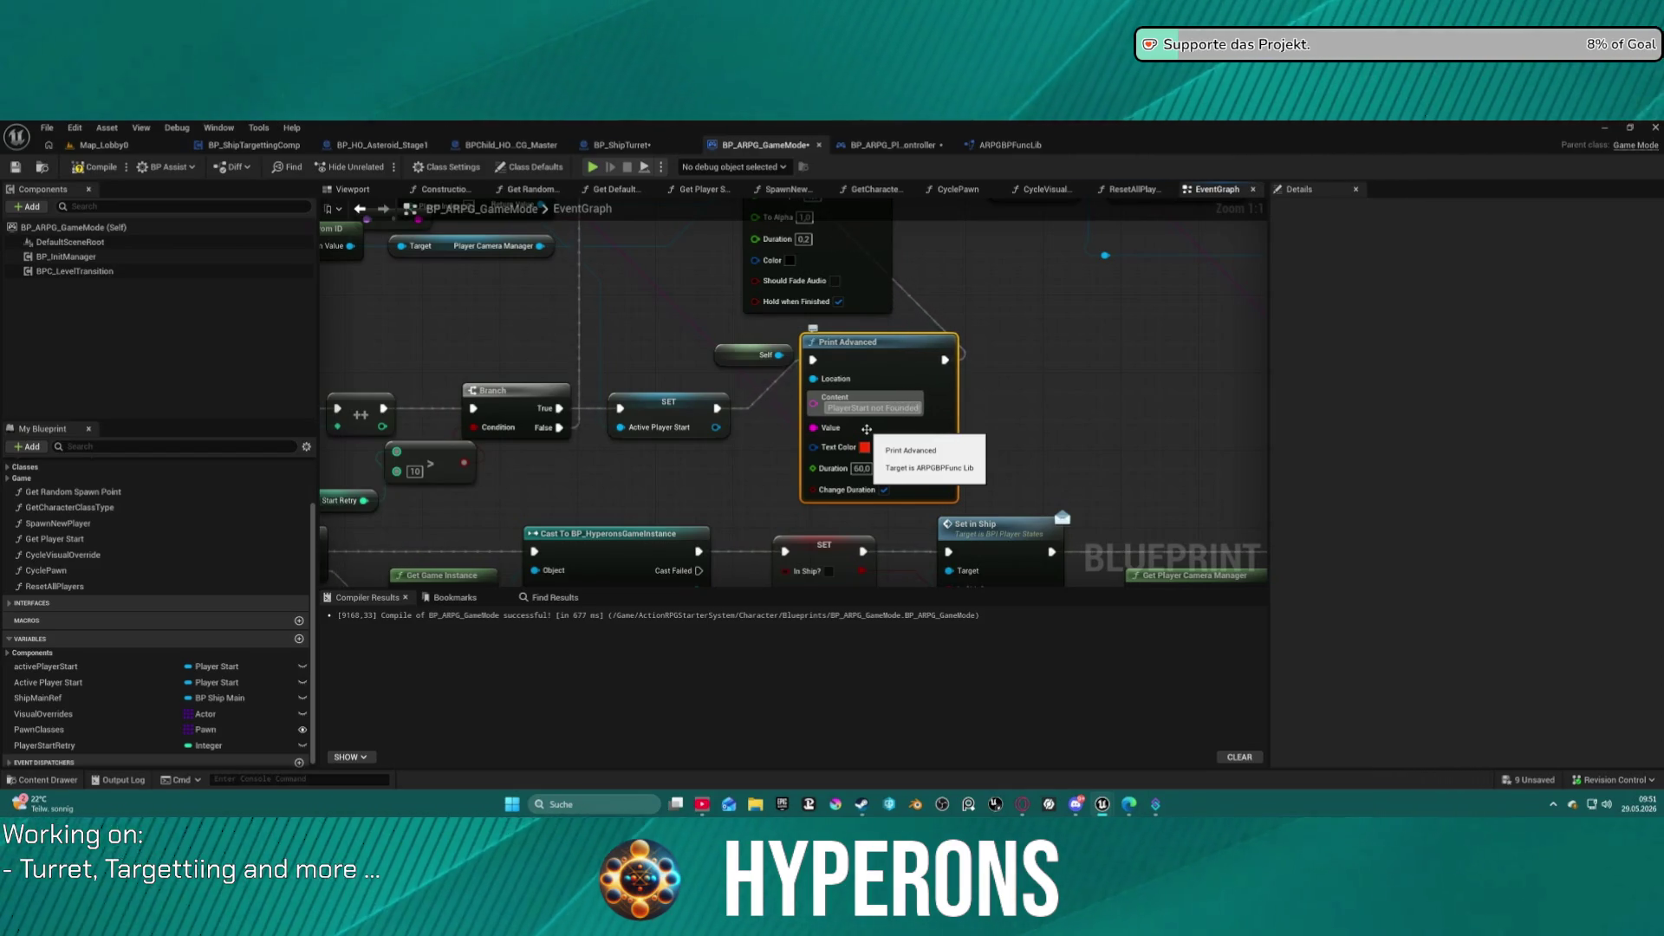
key("Escape")
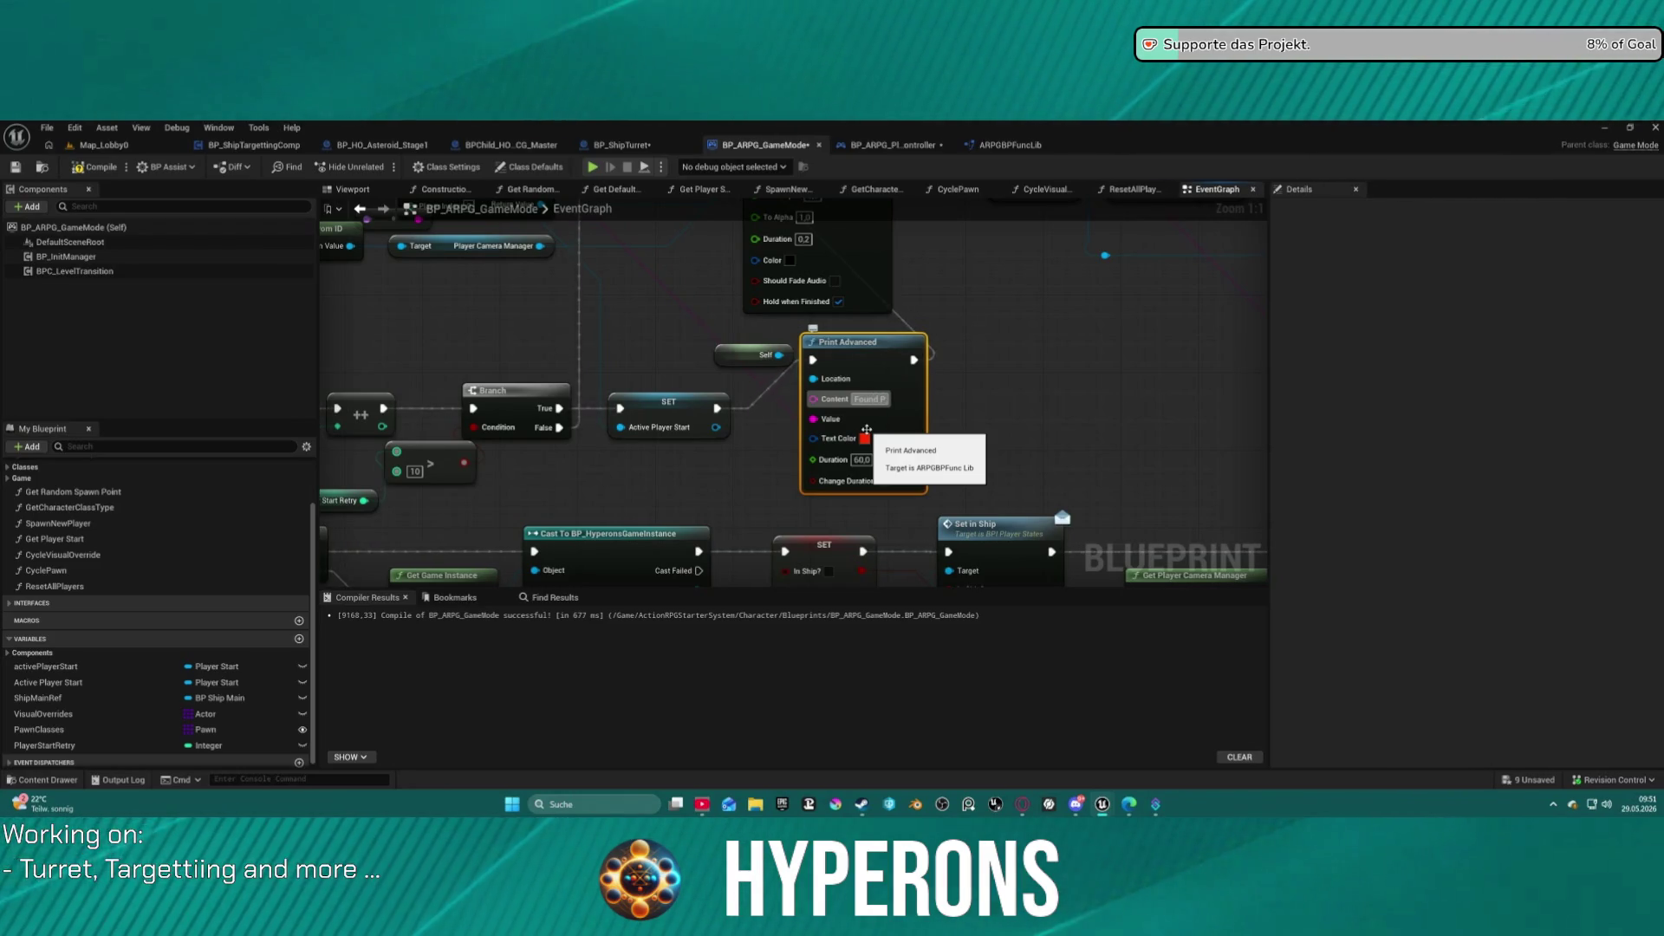
key("BackSpace")
key("BackSpace")
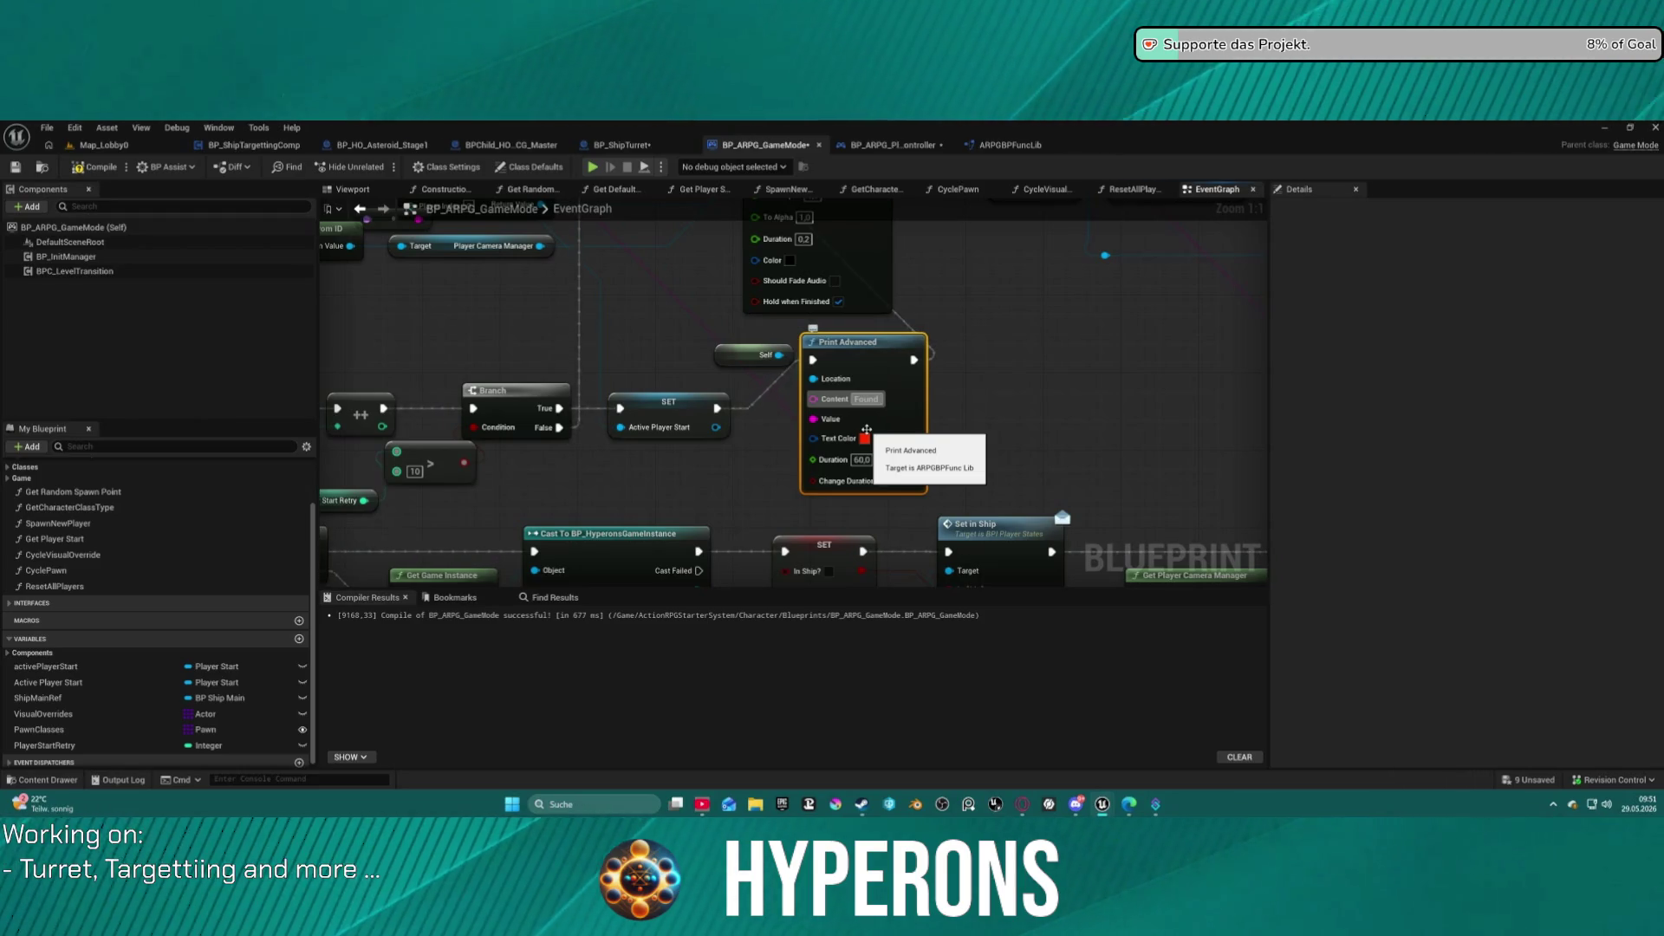
key("BackSpace")
key("BackSpace")
key("BackSpace")
type("Invalid Play")
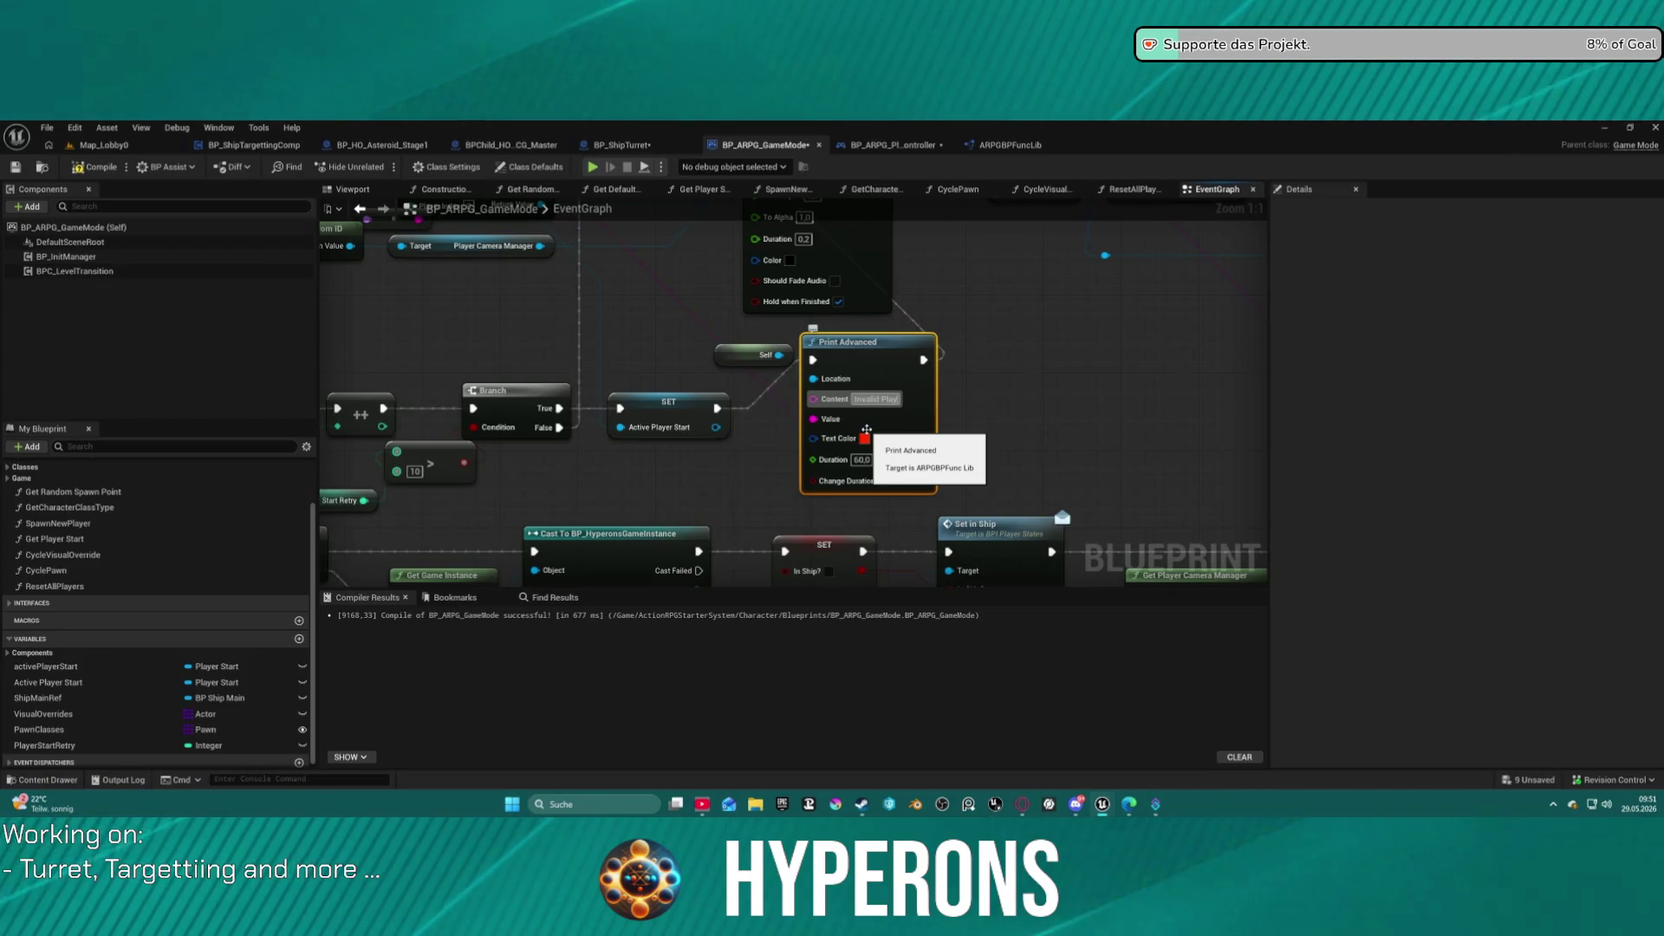
type("erS")
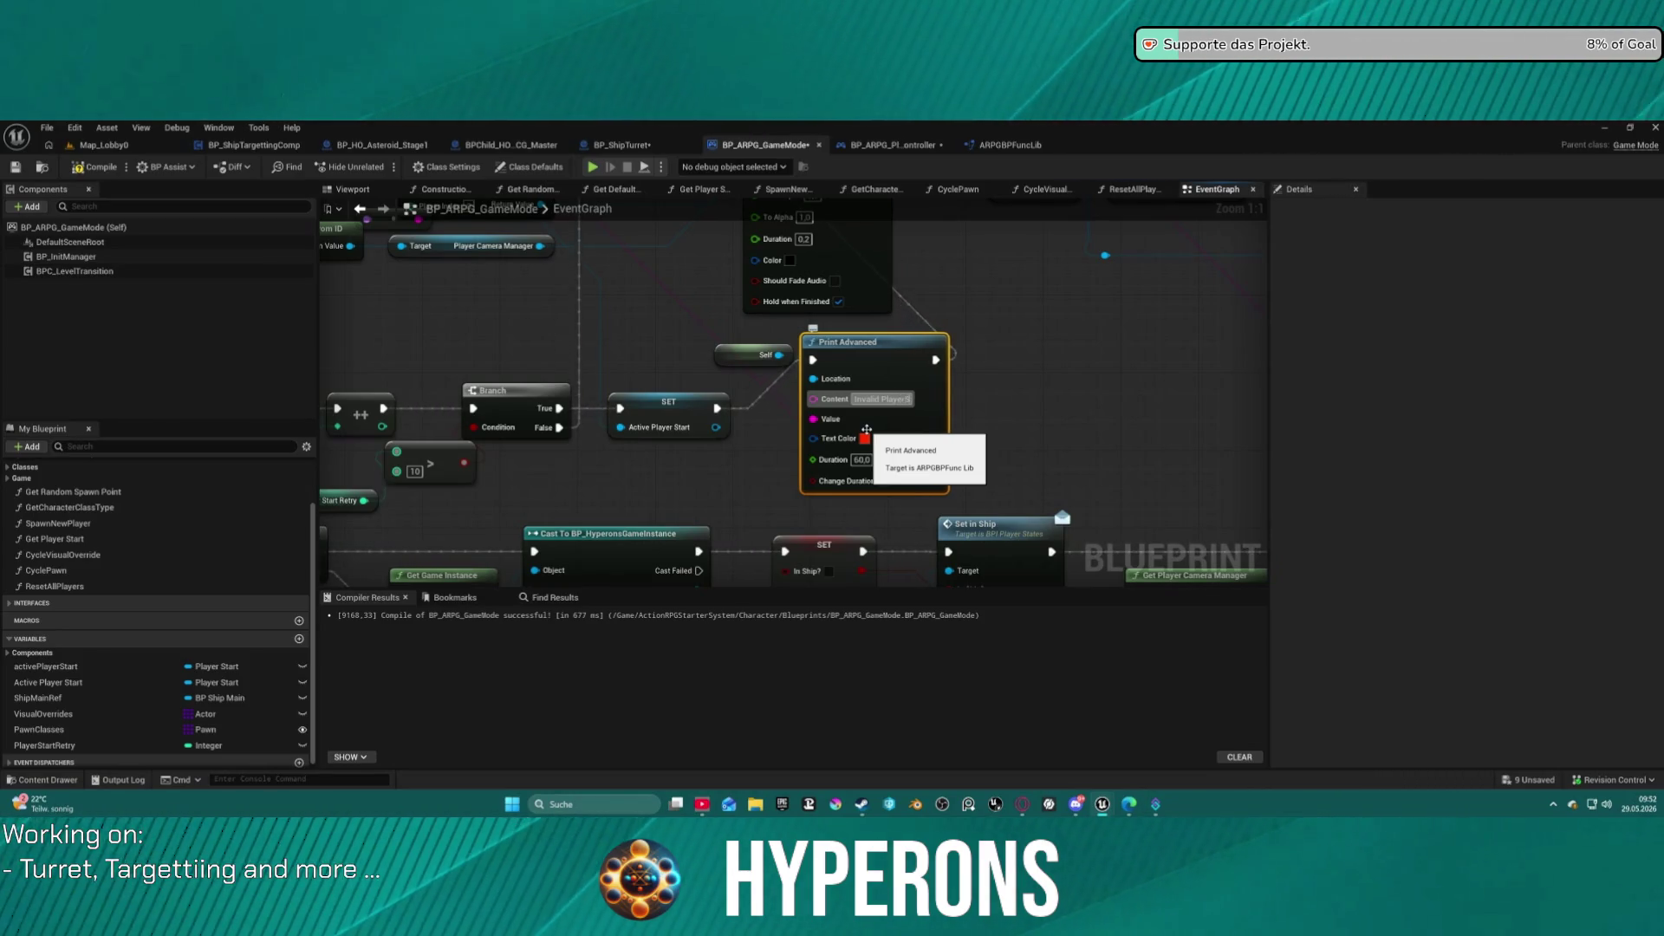
type("tart")
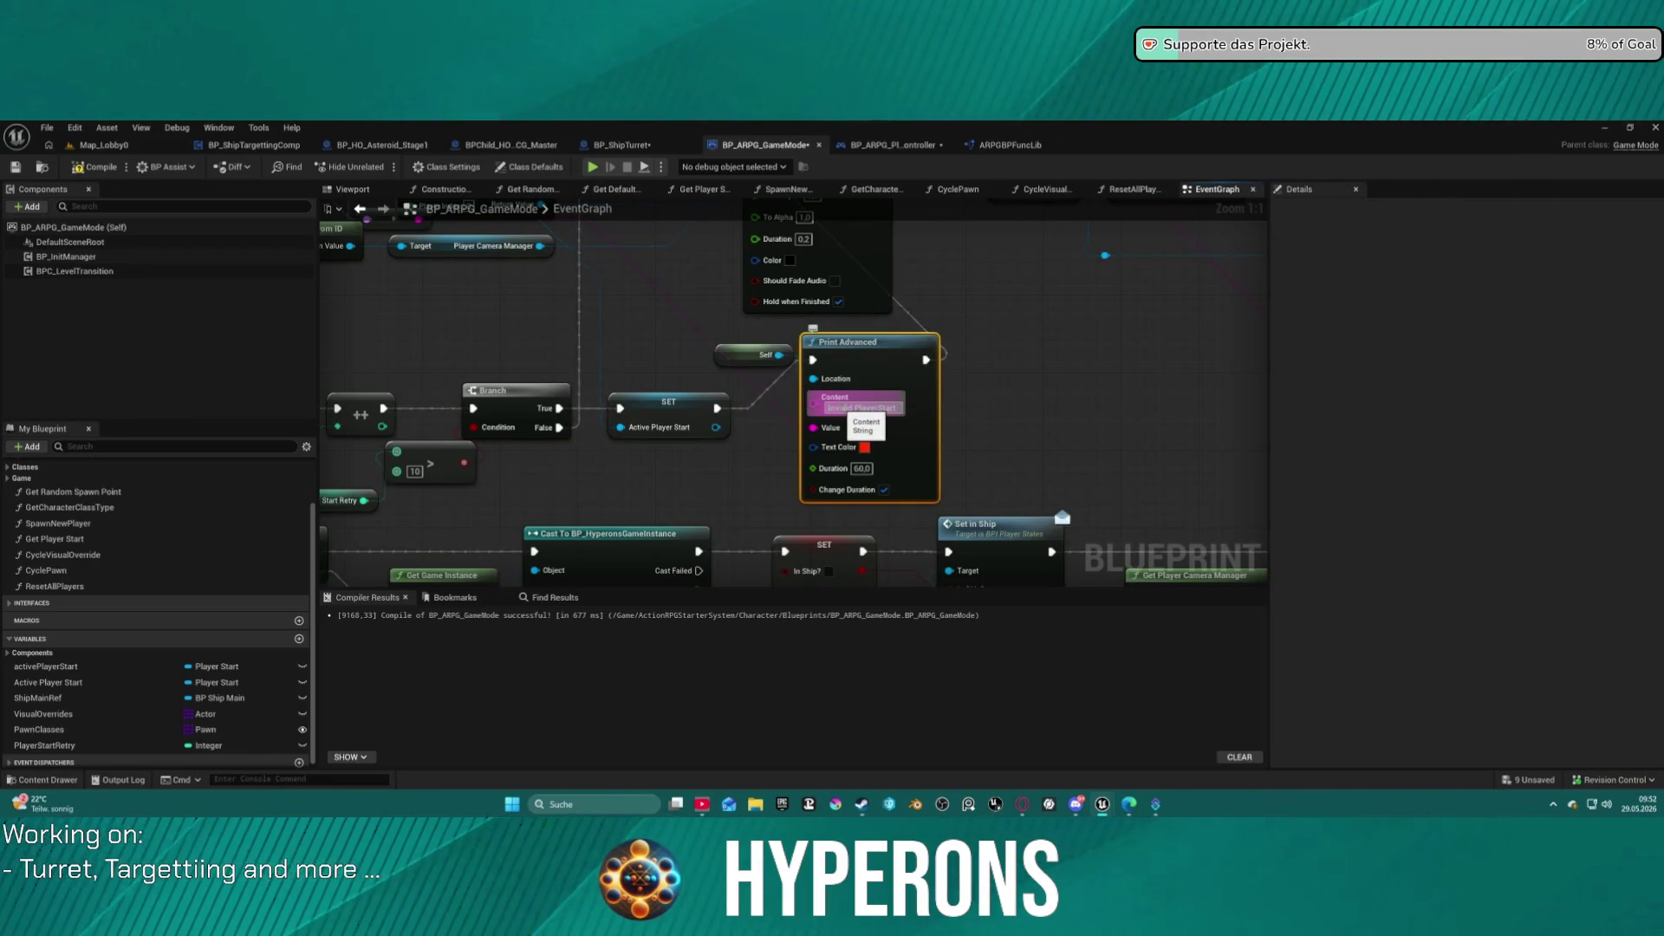
type("Ent")
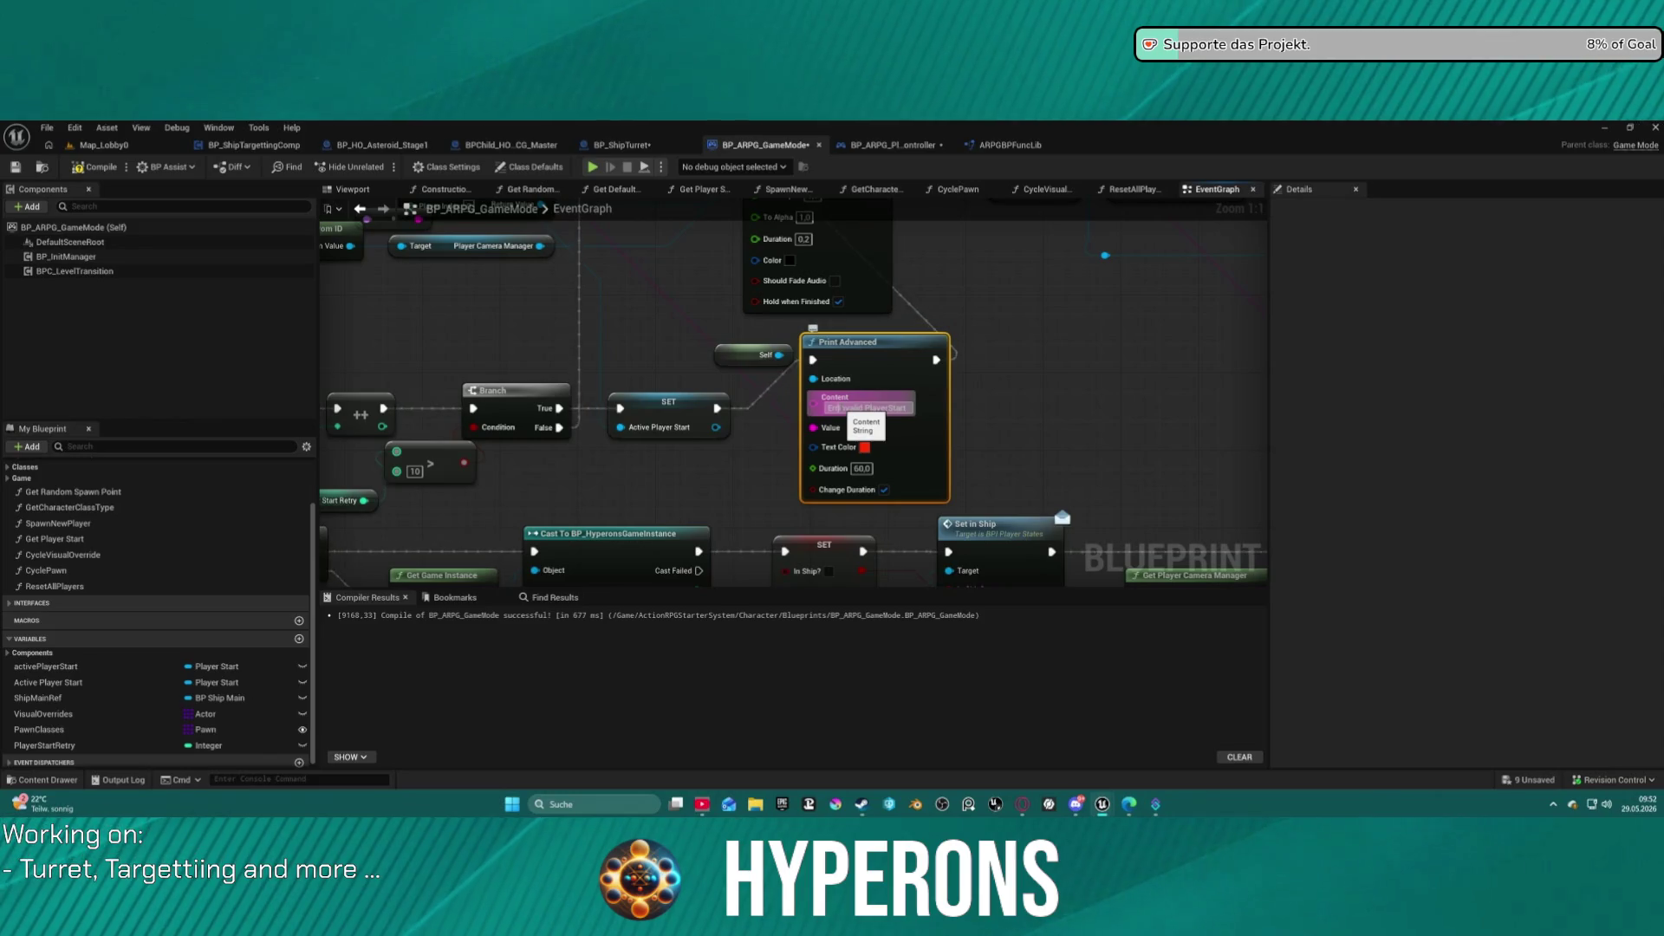
type("or")
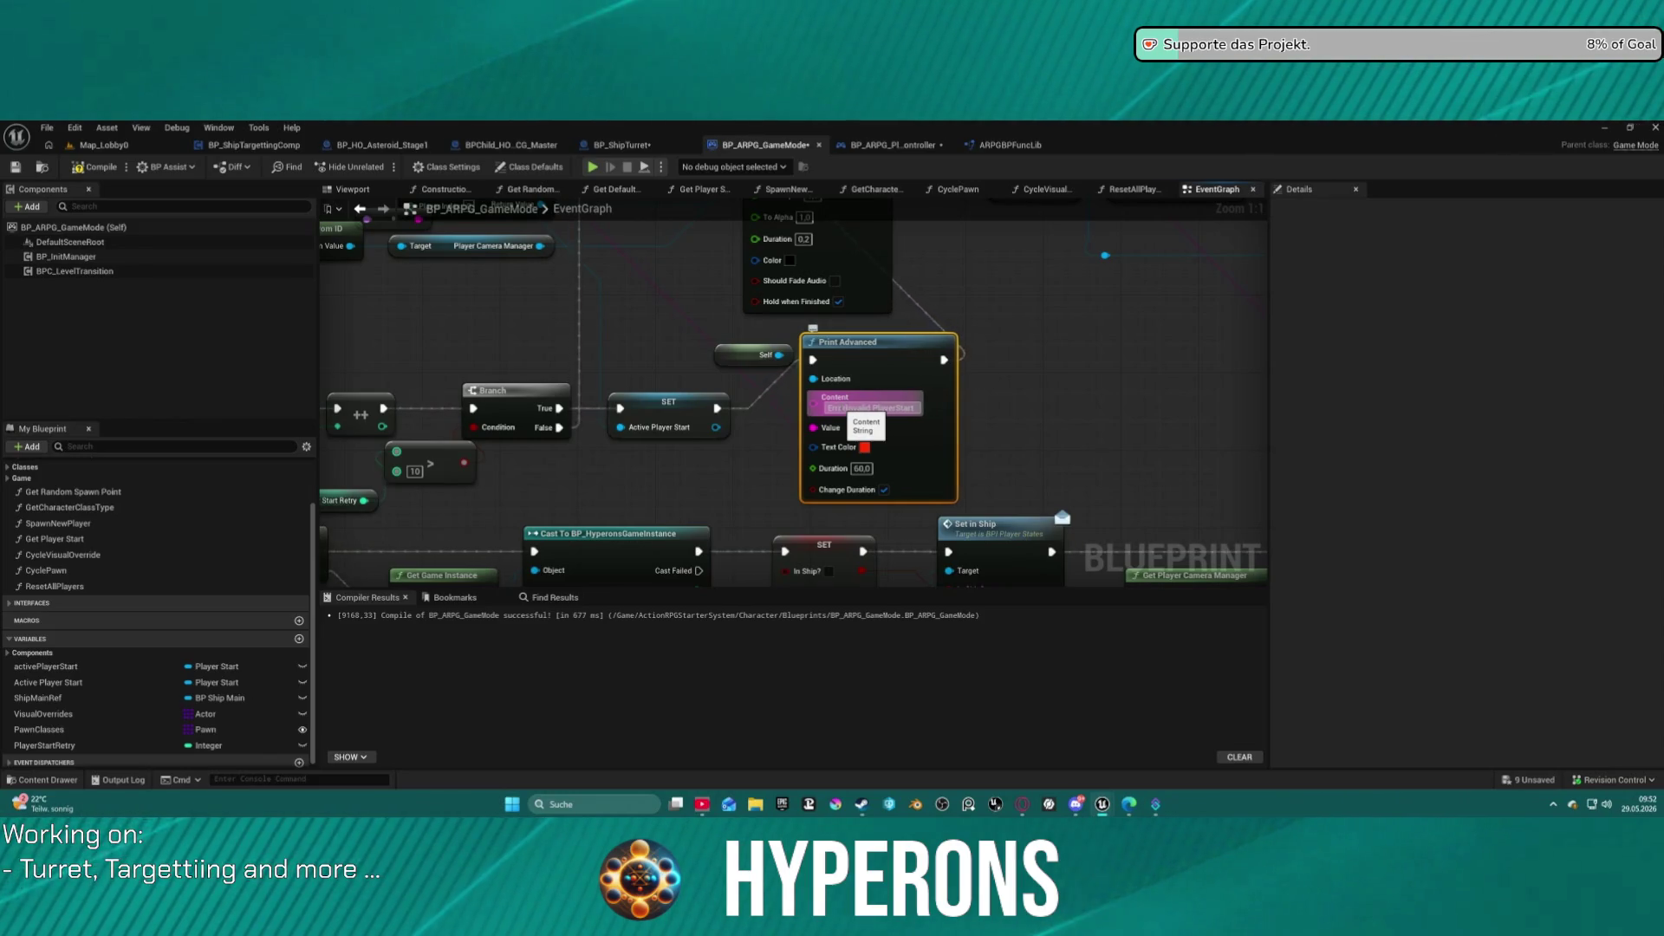
type(":")
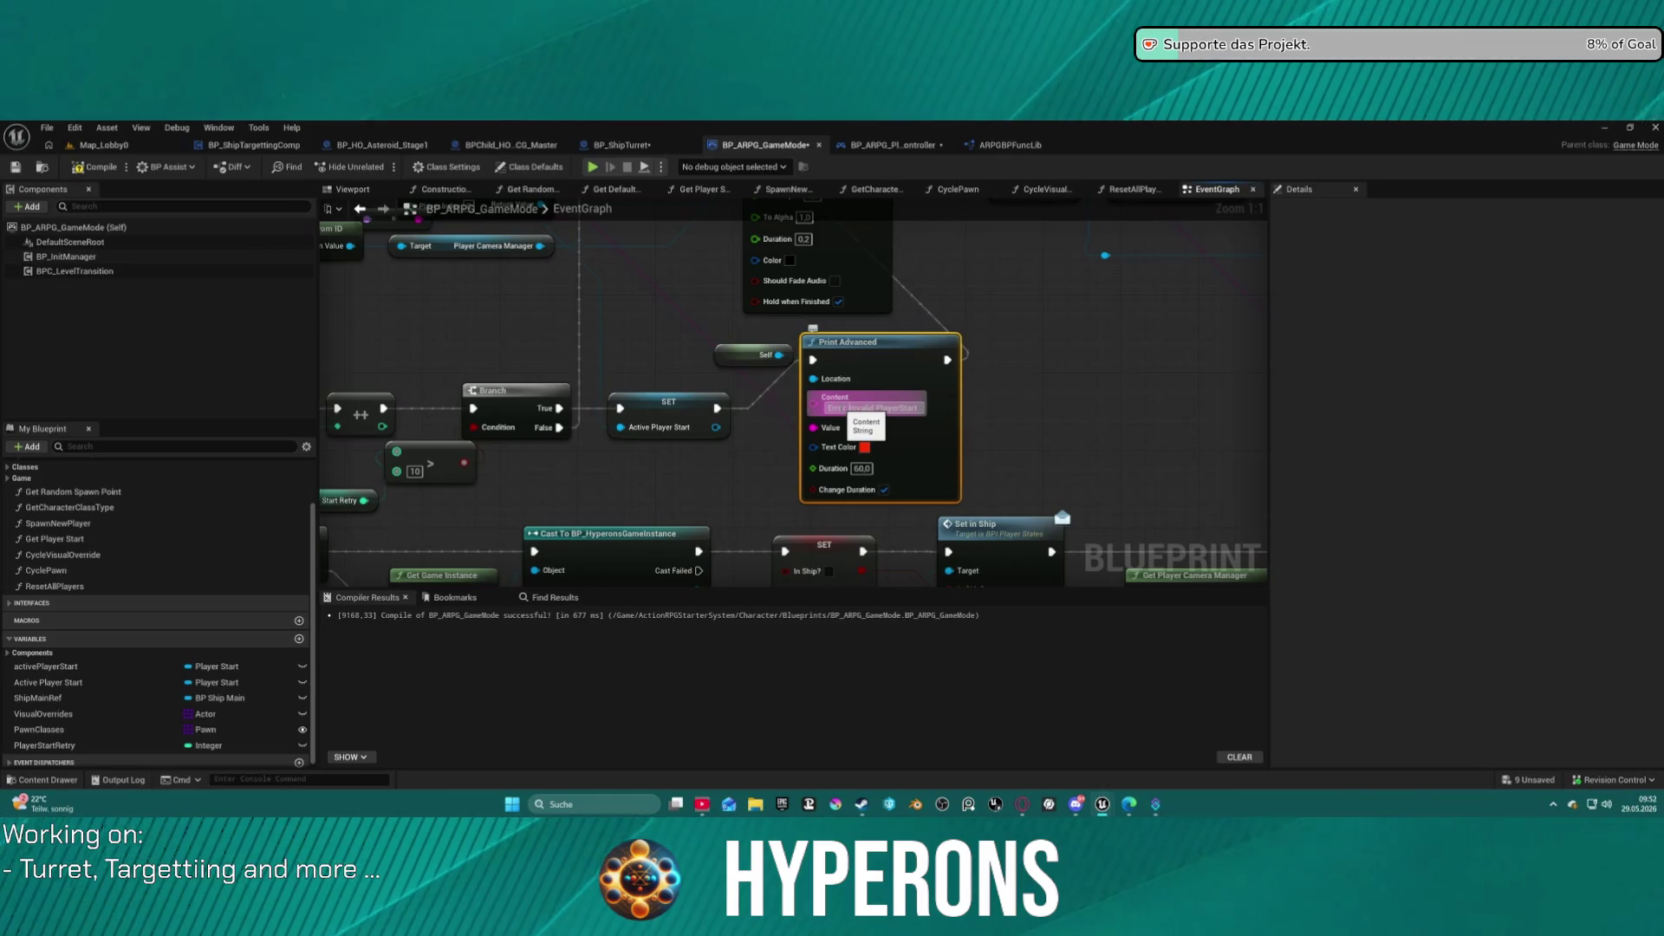
key("Return")
Undo an accidental move of the Print Advanced node.
left_click(998, 425)
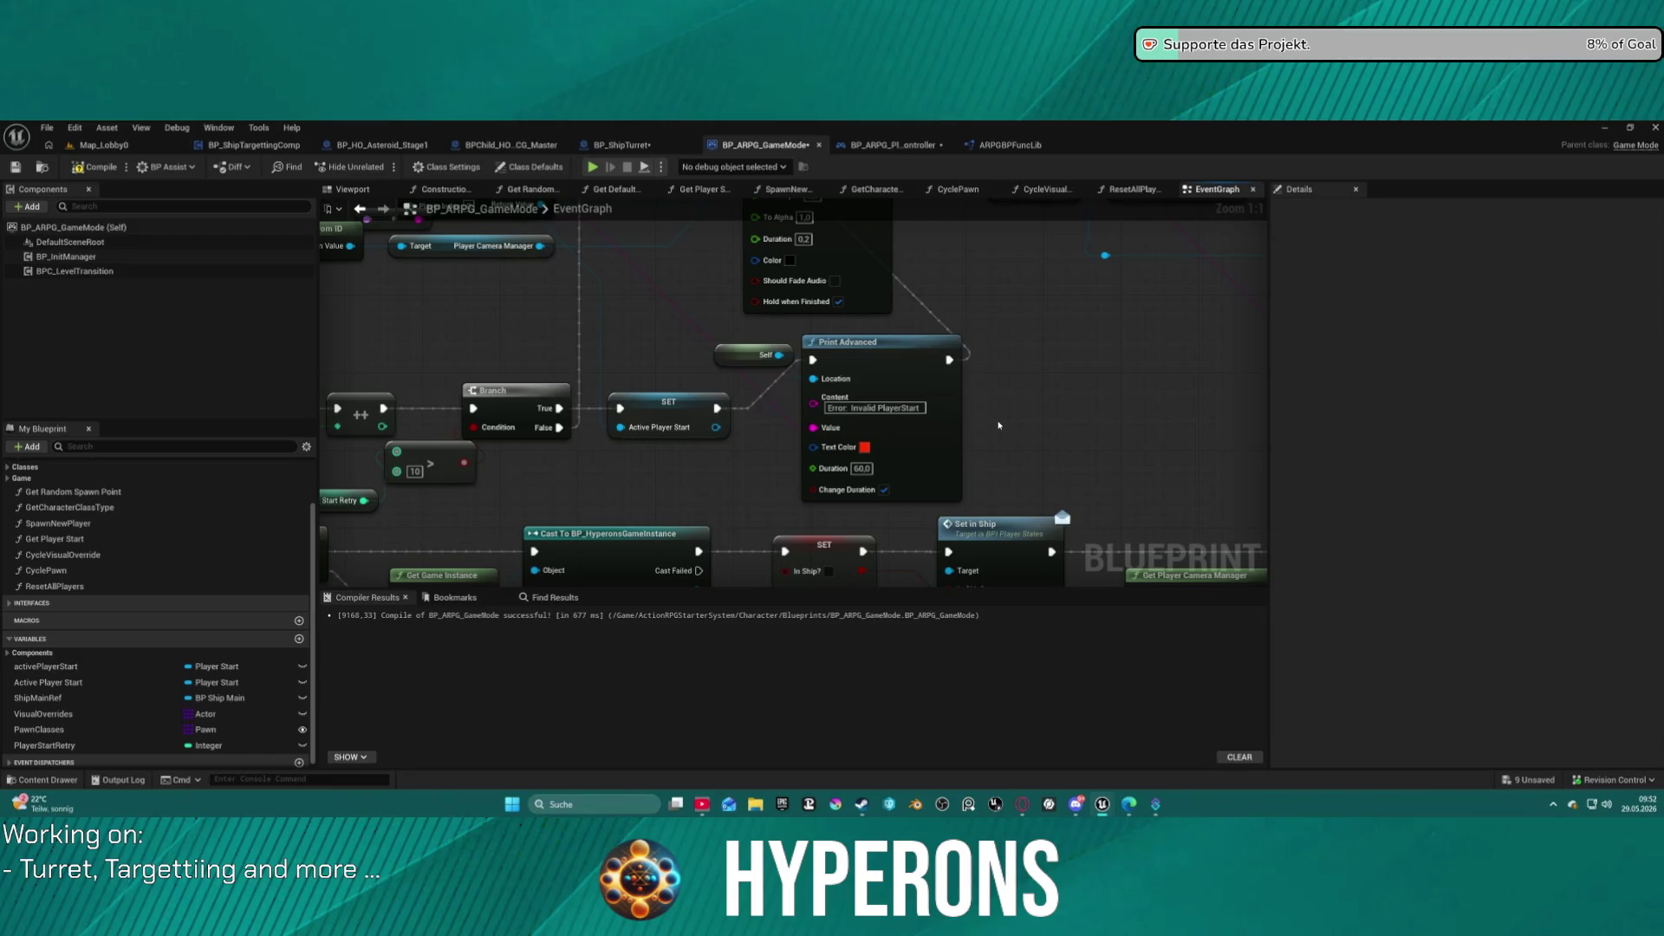
left_click_drag(872, 379, 852, 428)
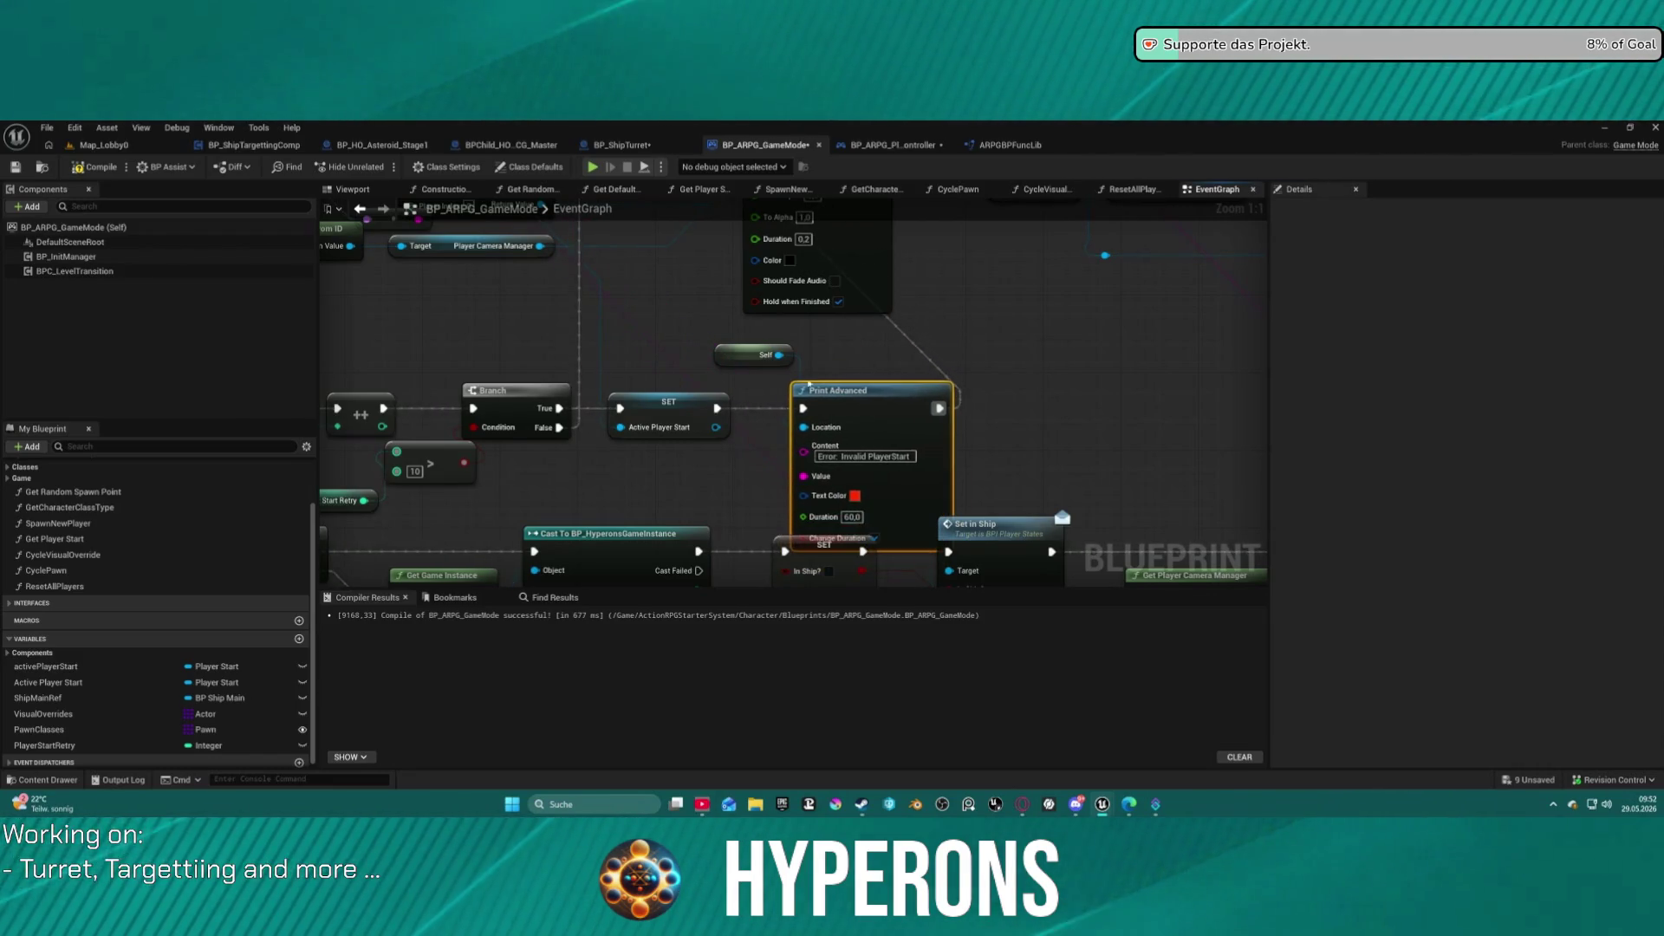
key("ctrl+z")
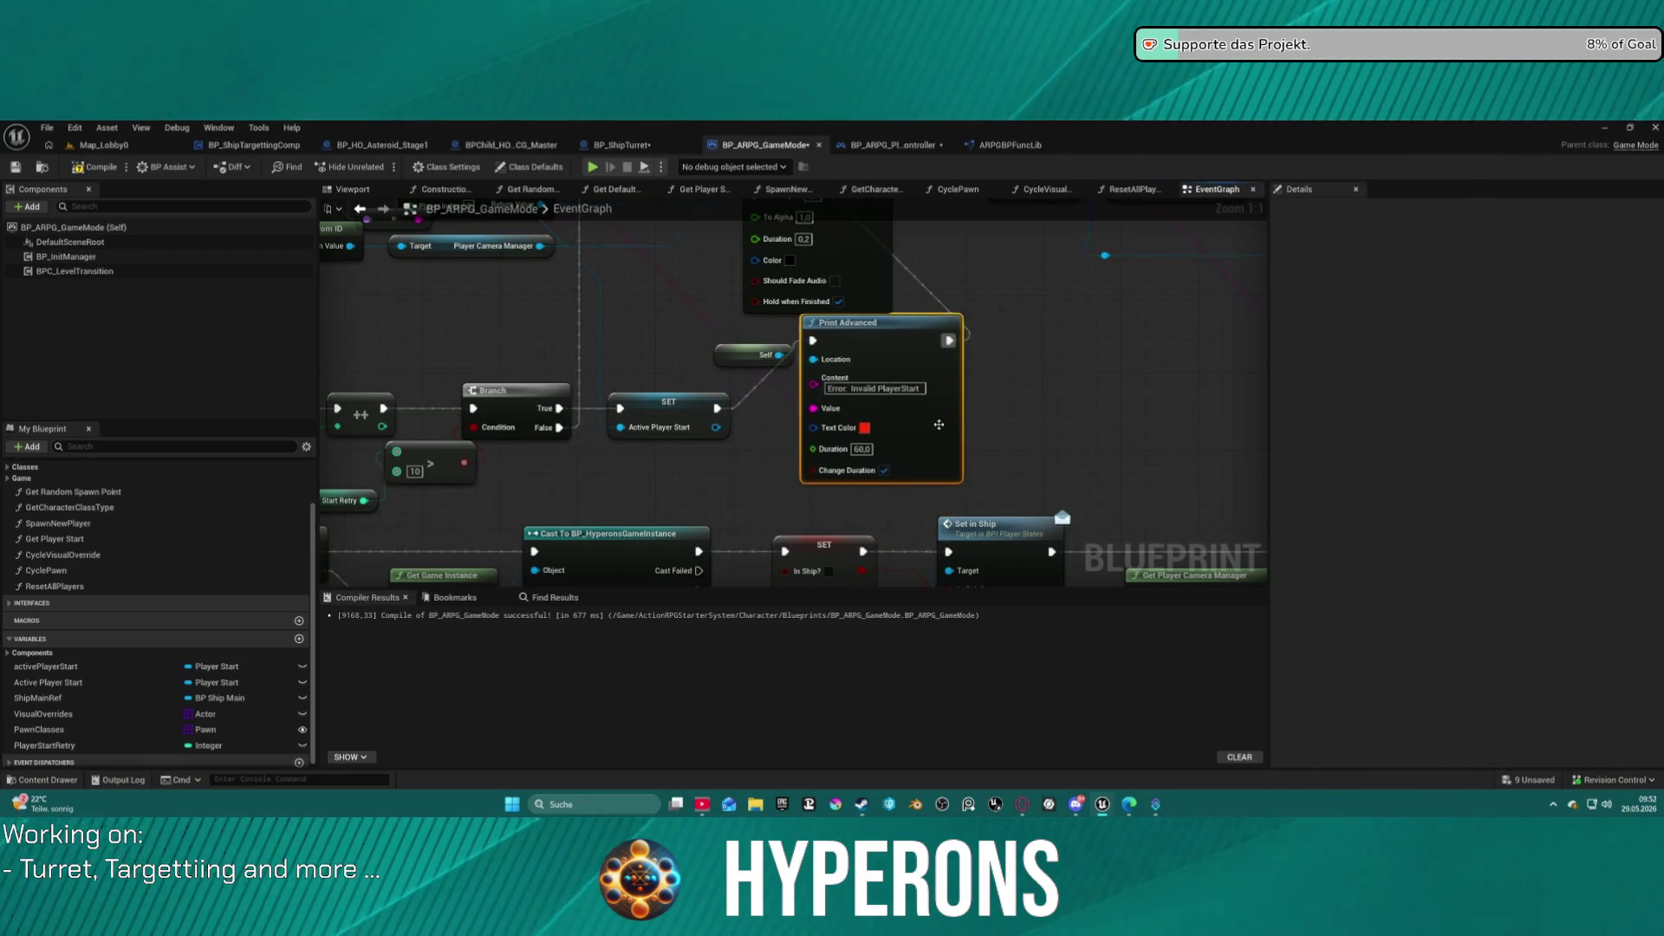
scroll(953, 364, "down", 9)
scroll(977, 326, "down", 3)
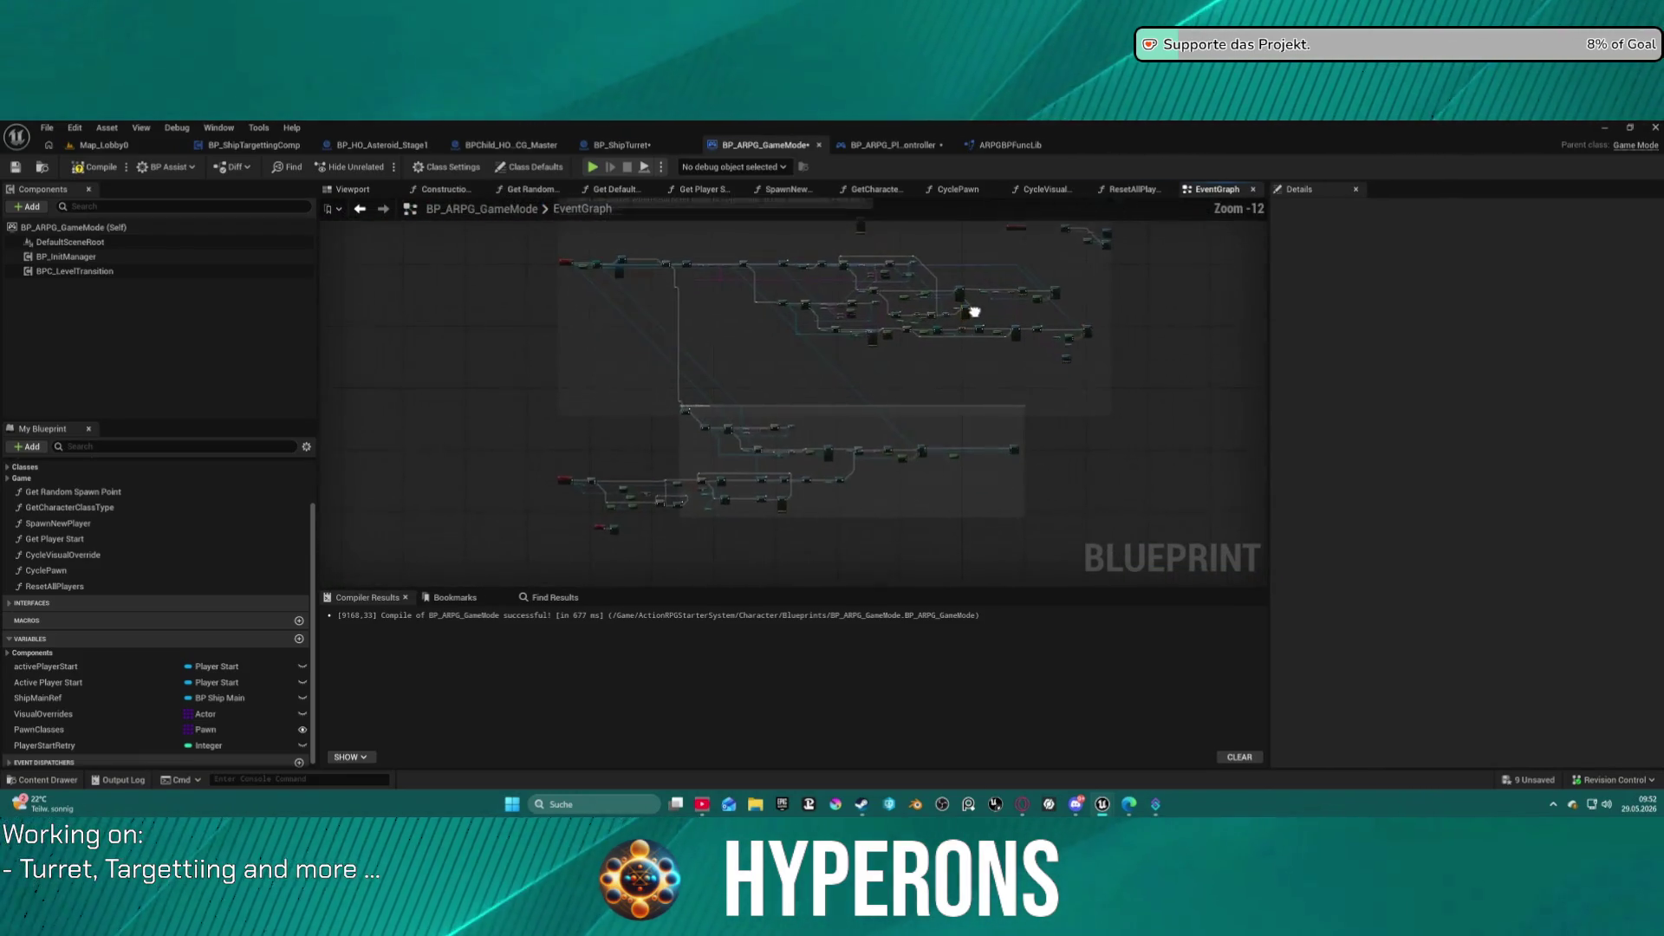
Tidy the lower node group, nudging its small node up and right.
left_click_drag(1040, 521, 694, 397)
key("Home")
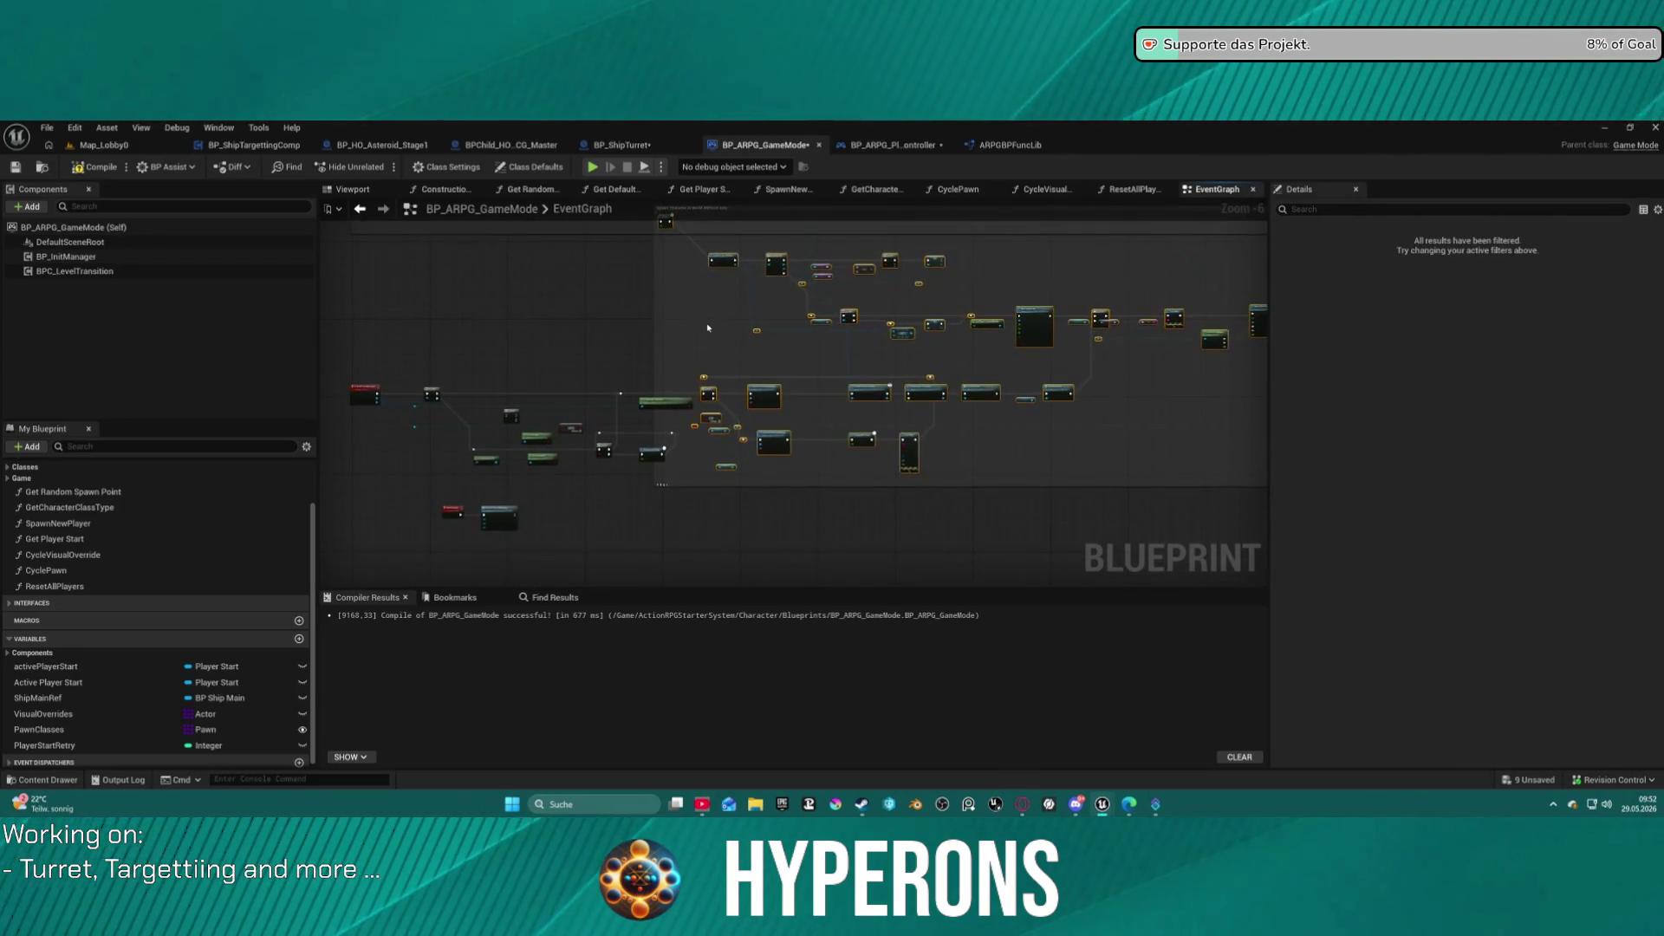
left_click(1020, 395)
left_click_drag(1058, 397, 1073, 377)
scroll(1055, 412, "up", 3)
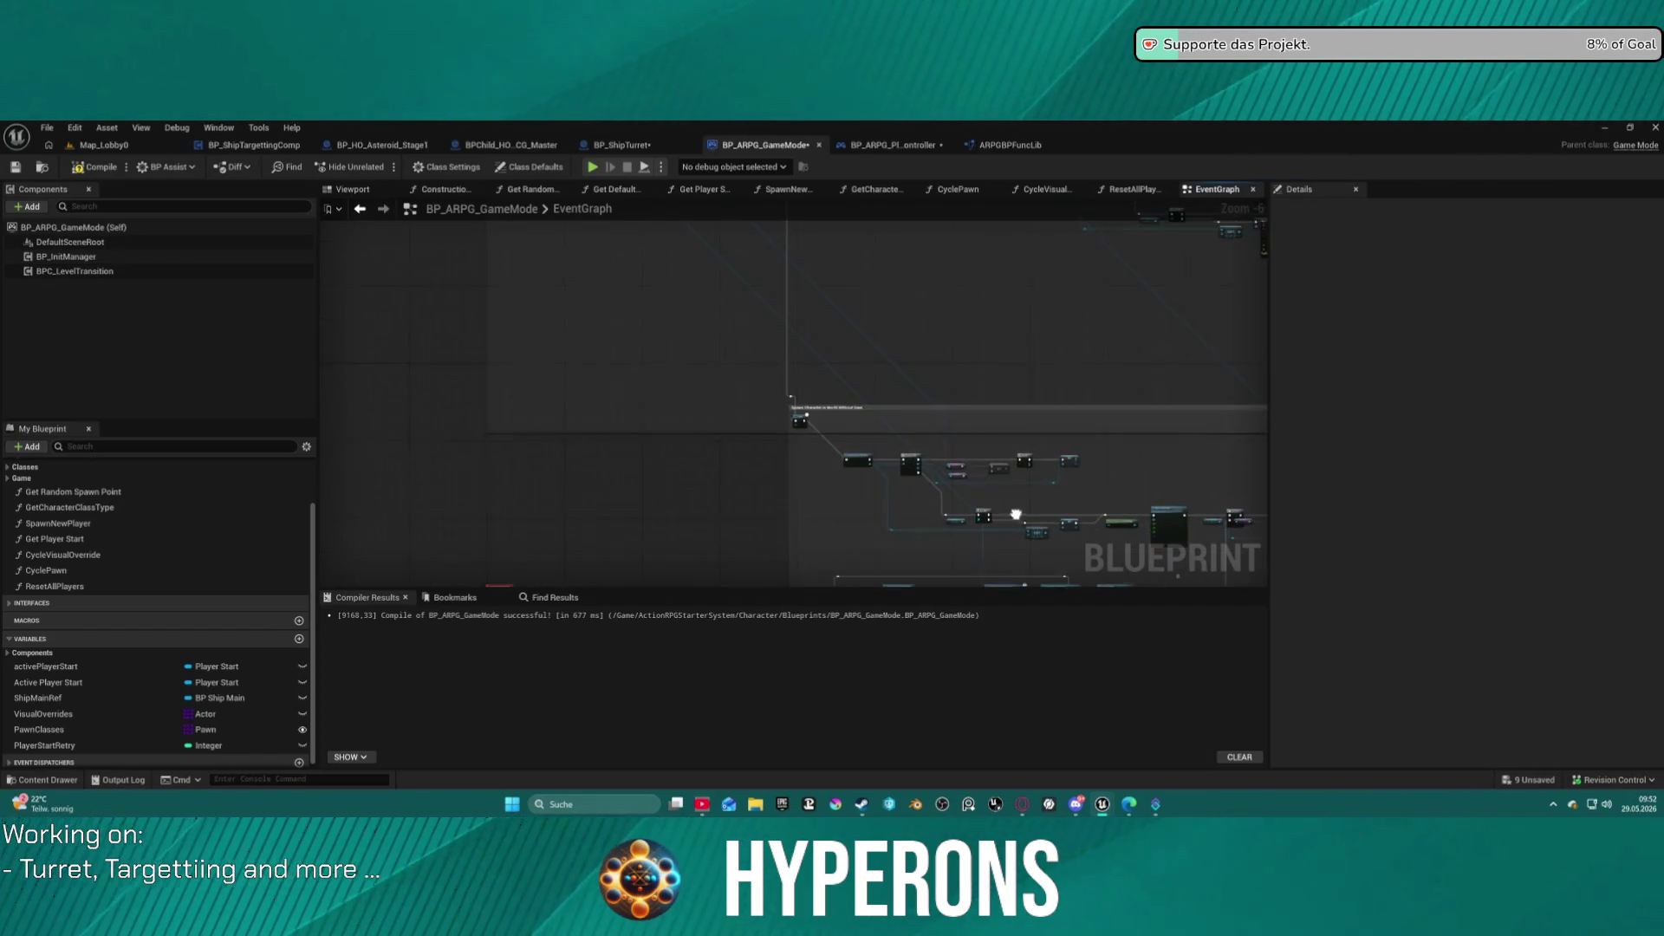
left_click_drag(810, 327, 720, 333)
scroll(702, 342, "down", 6)
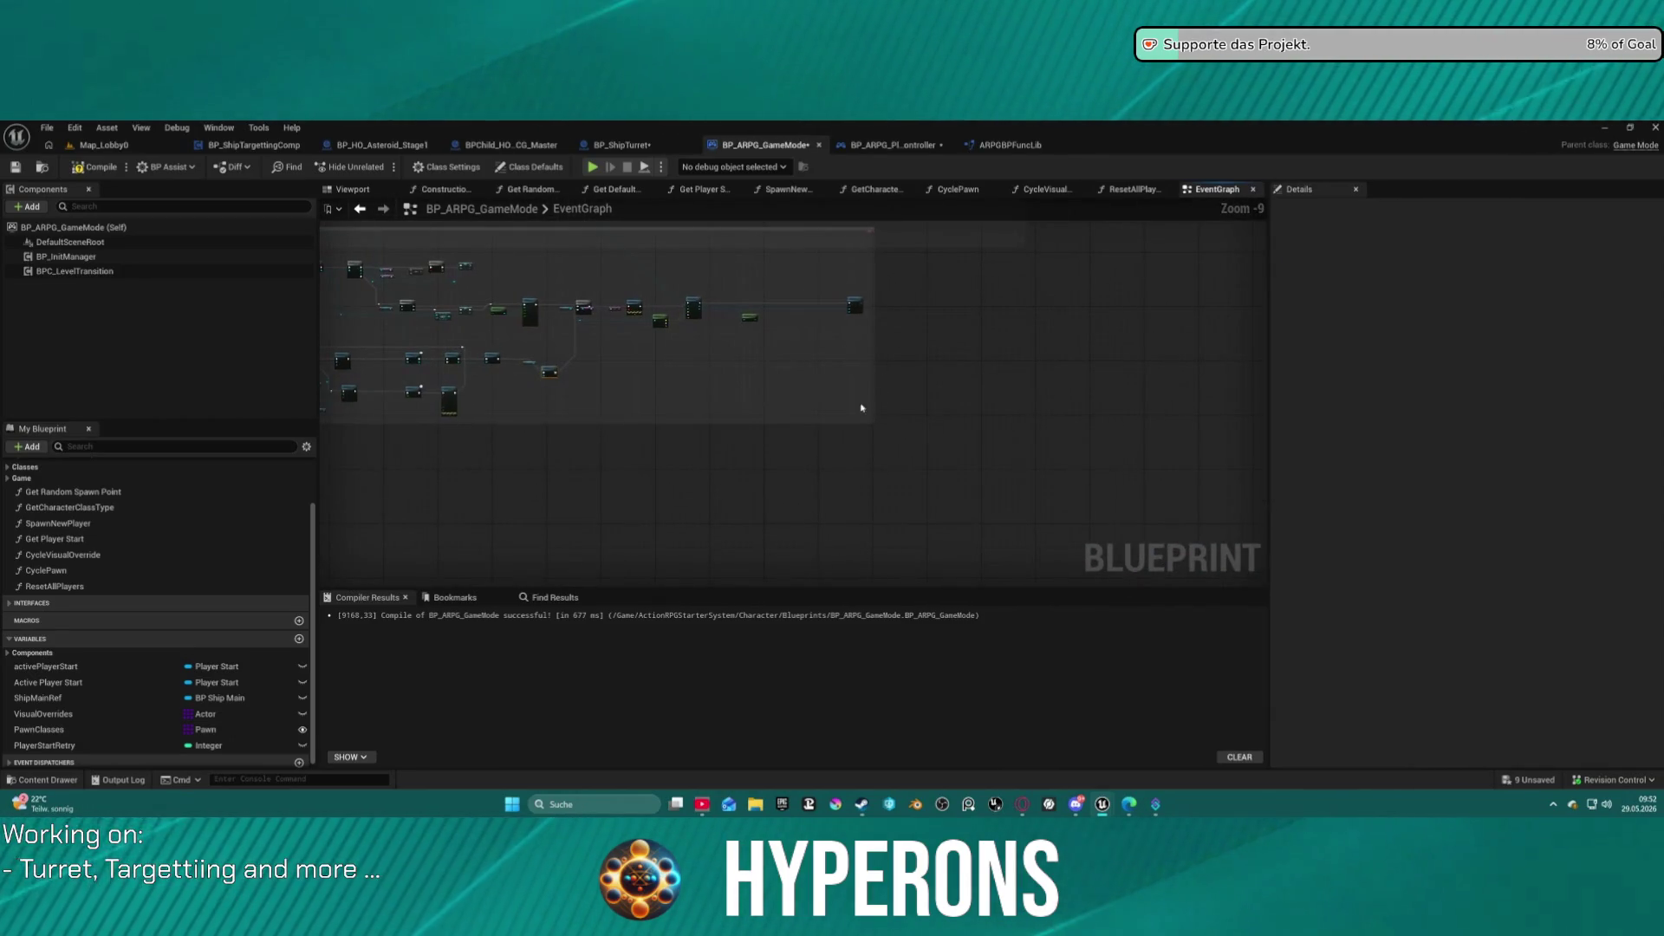
left_click_drag(988, 509, 1211, 515)
Shift the event-handling nodes to the right and nudge a small node down-right.
mouse_move(1155, 448)
left_mouse_down()
mouse_move(342, 243)
mouse_move(524, 242)
left_mouse_up()
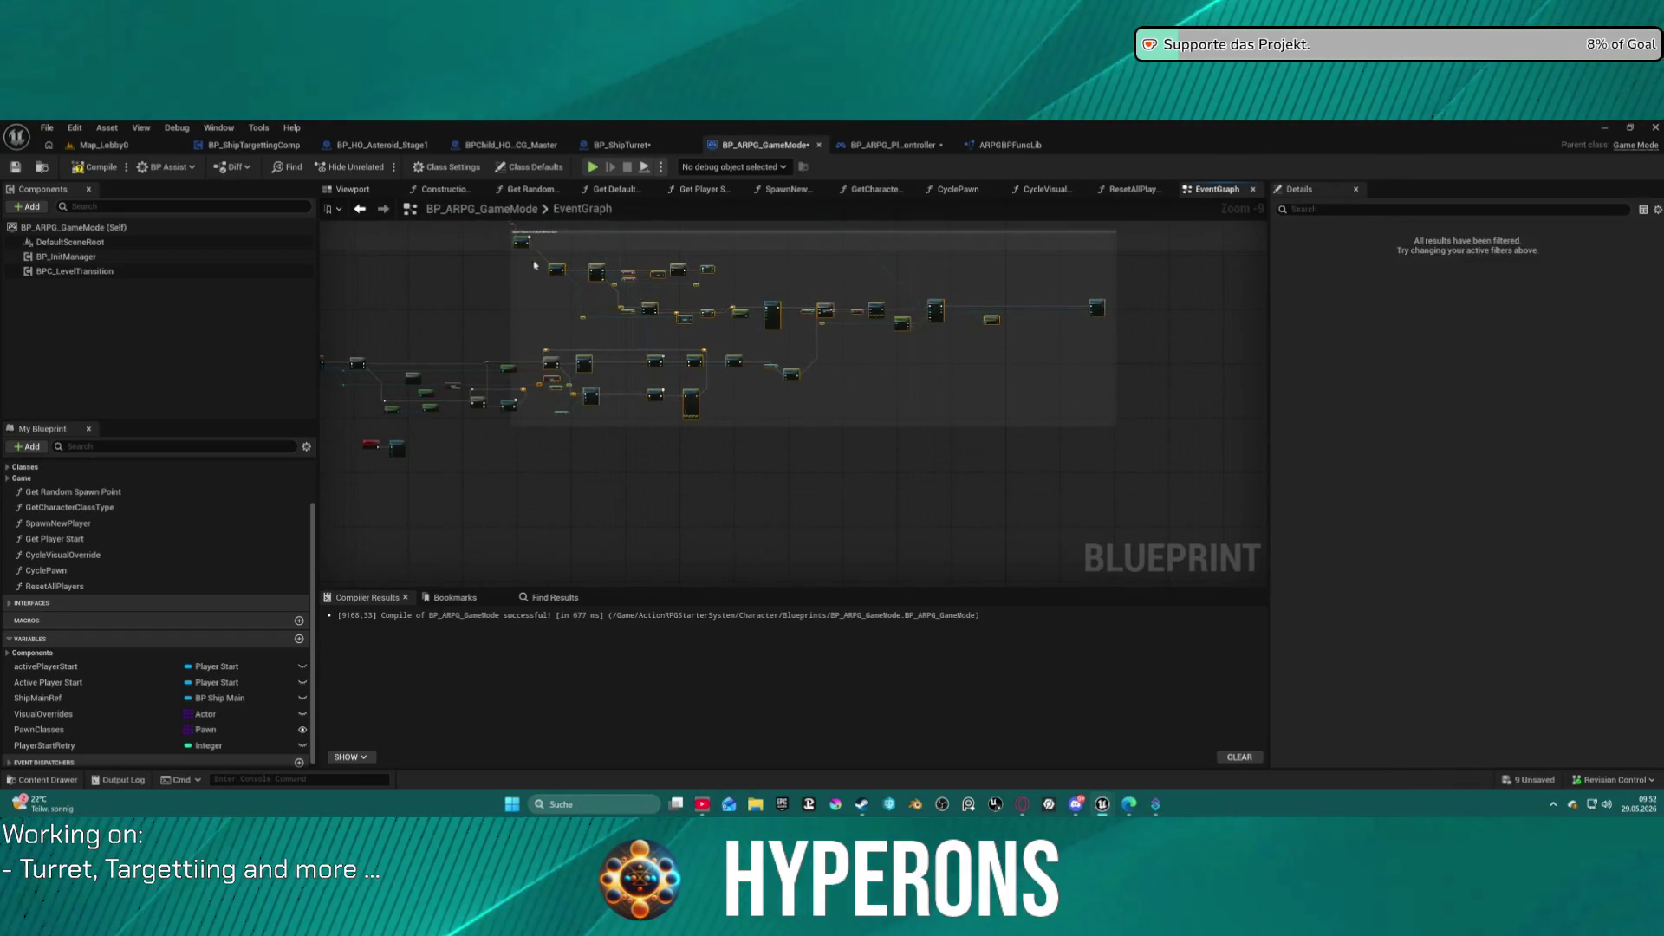
scroll(648, 394, "up", 7)
left_click_drag(648, 394, 646, 197)
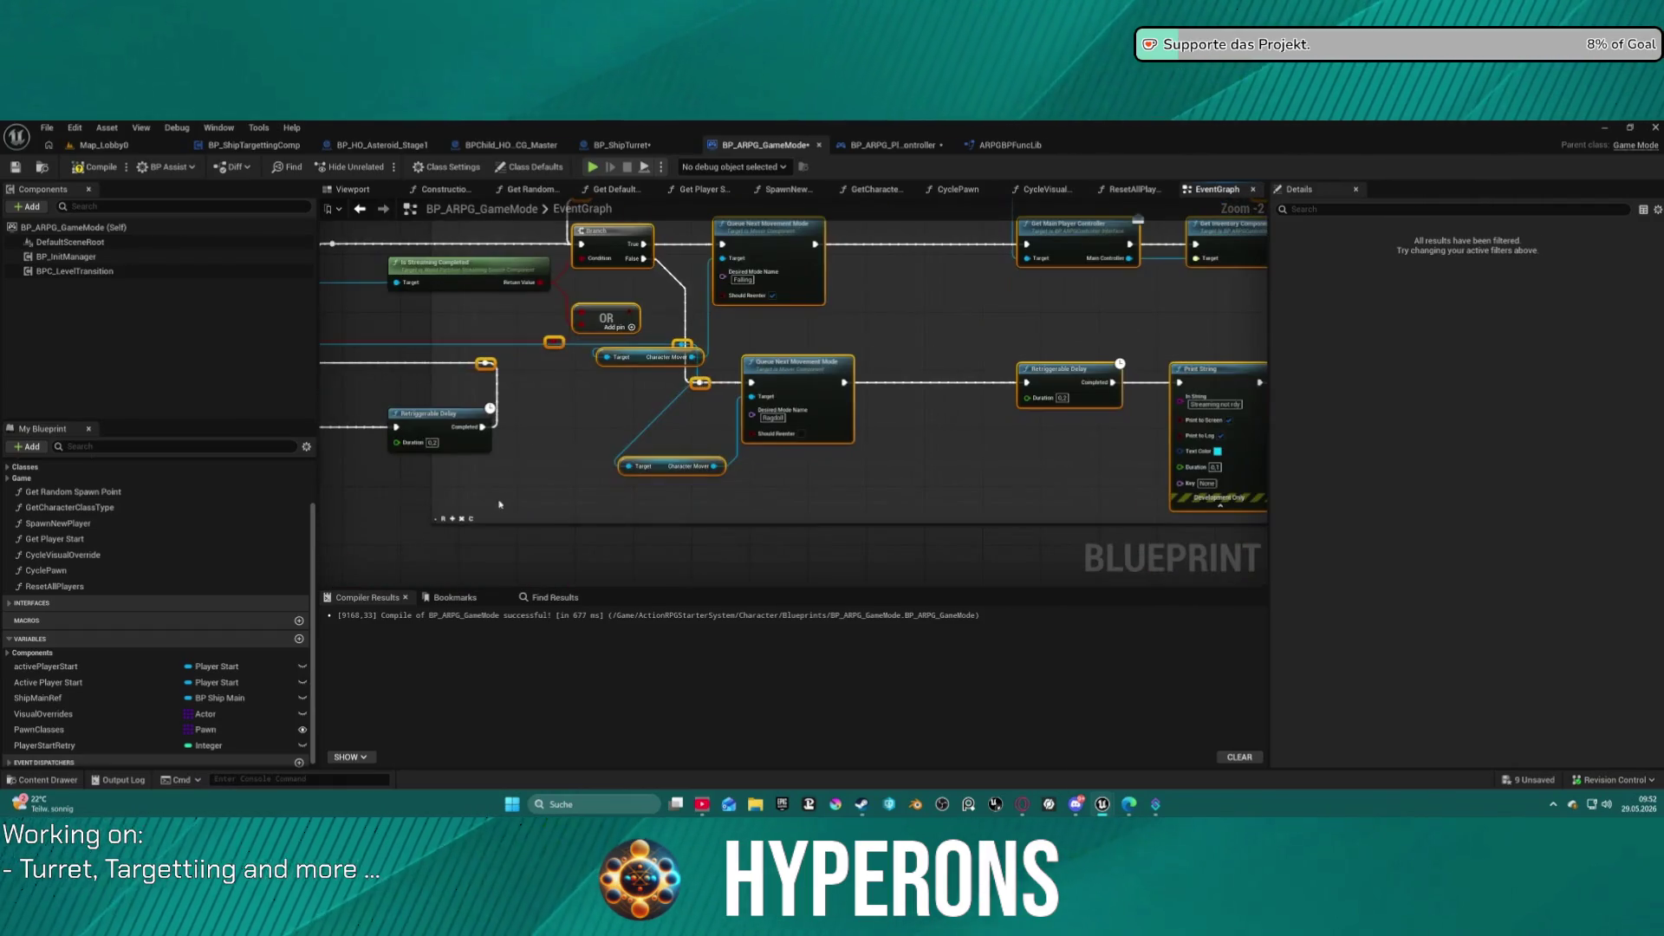
scroll(451, 523, "down", 7)
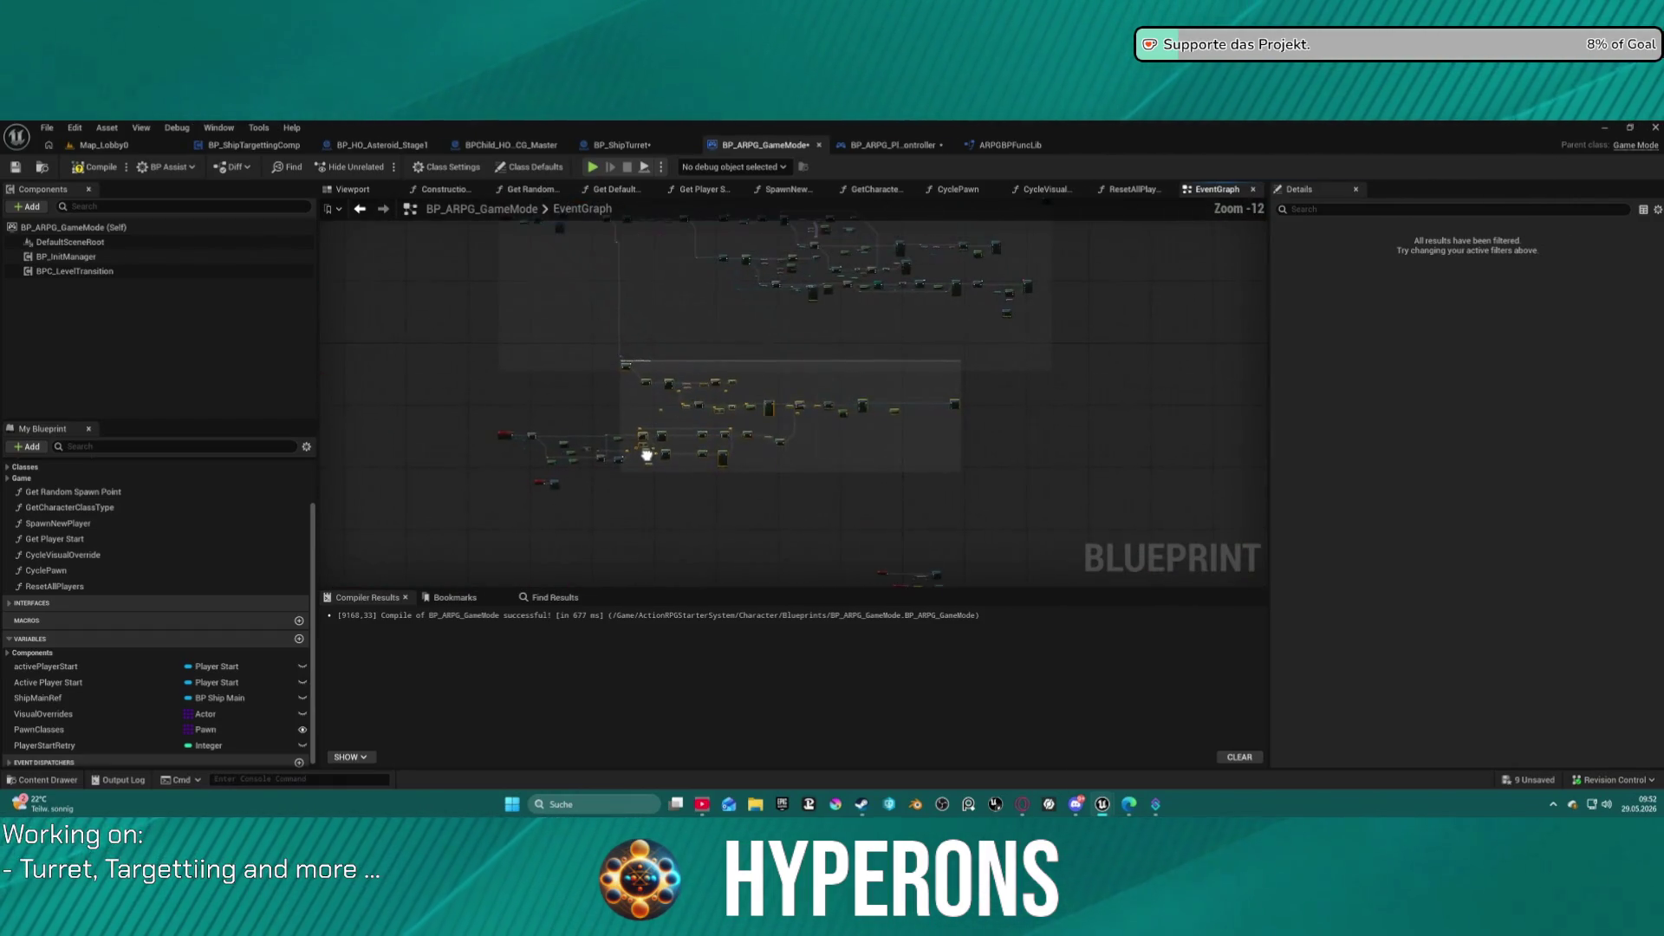
scroll(648, 366, "down", 3)
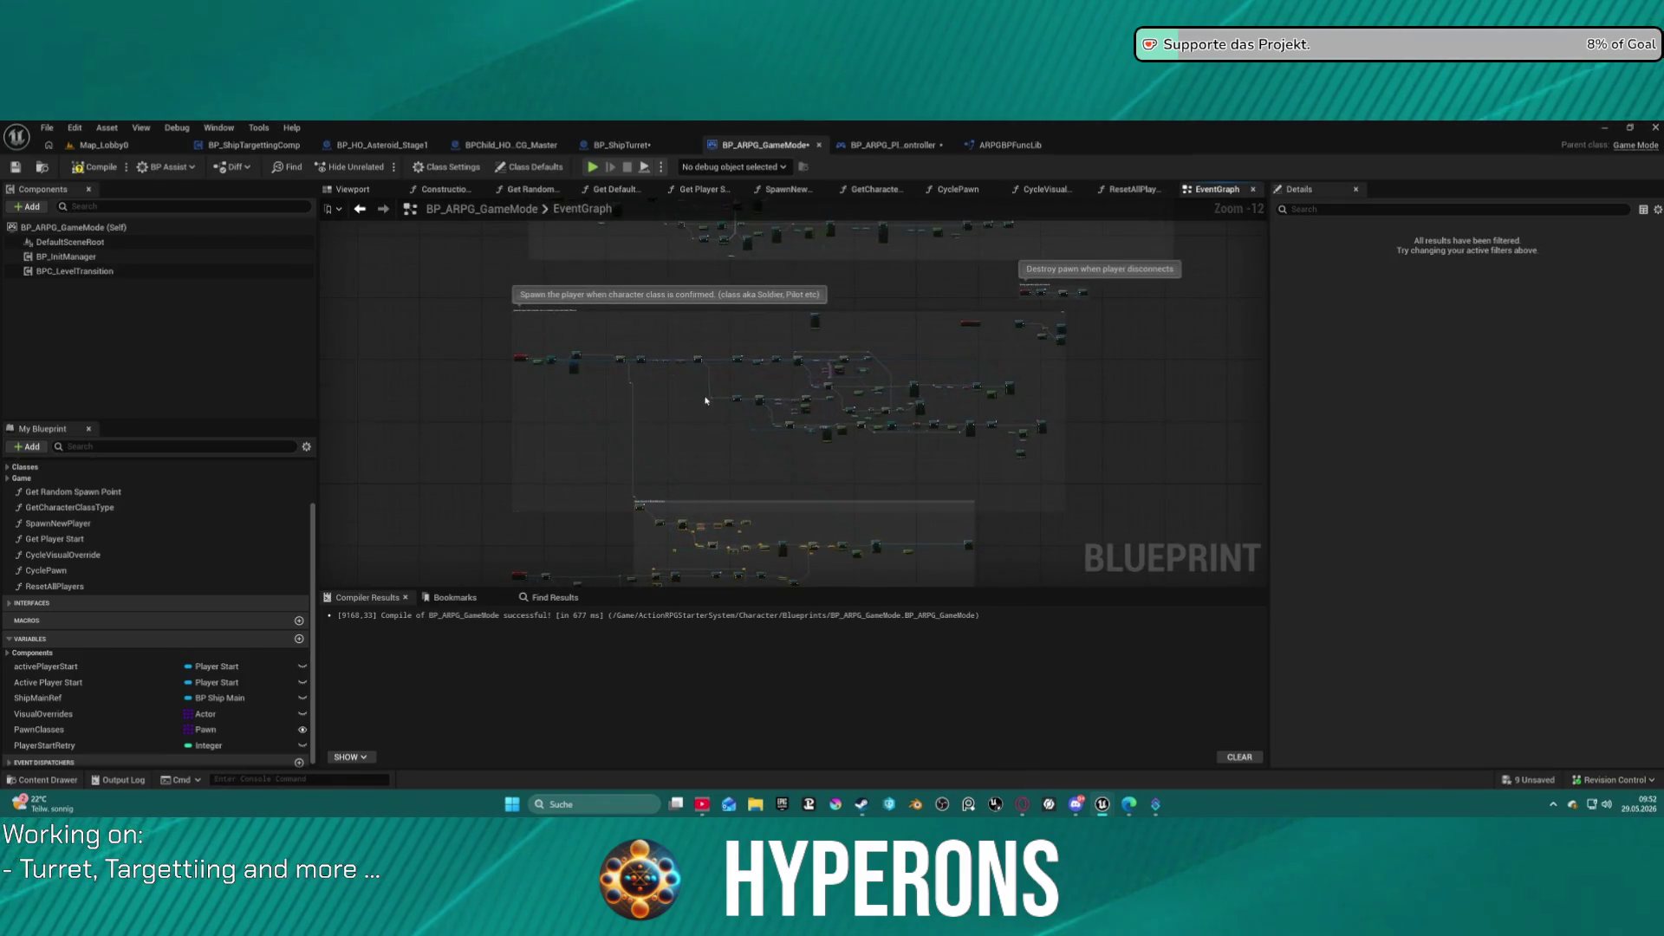
scroll(749, 358, "up", 9)
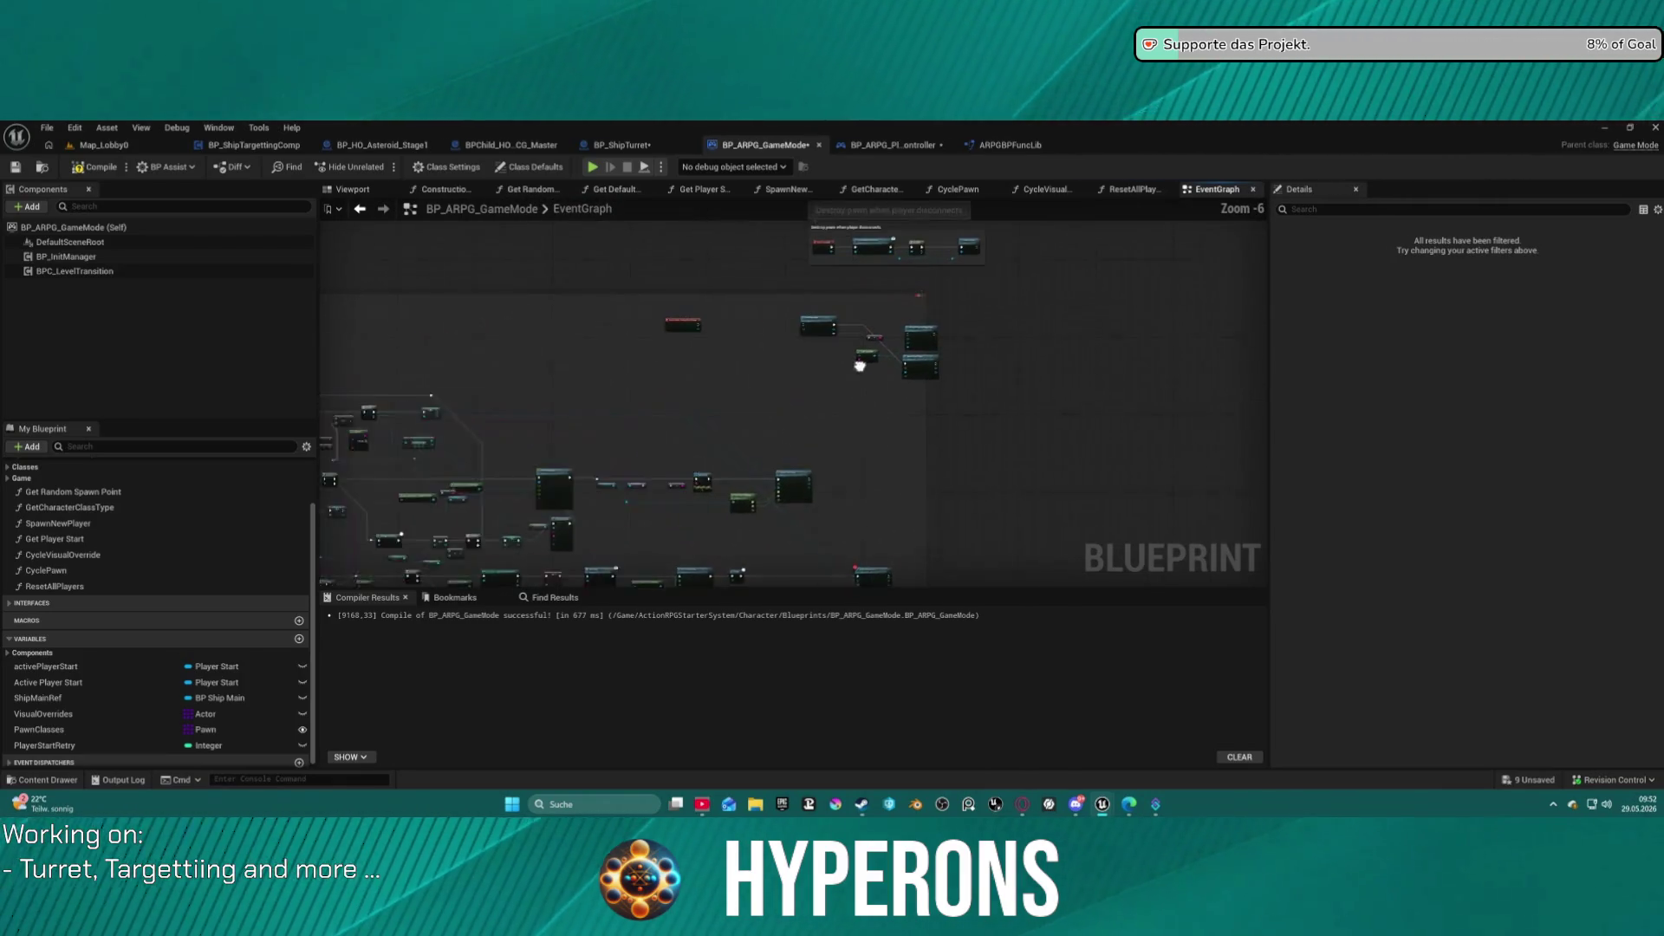
scroll(607, 302, "up", 2)
mouse_move(608, 305)
left_mouse_down()
mouse_move(1328, 500)
mouse_move(1300, 485)
left_mouse_up()
scroll(1031, 394, "down", 4)
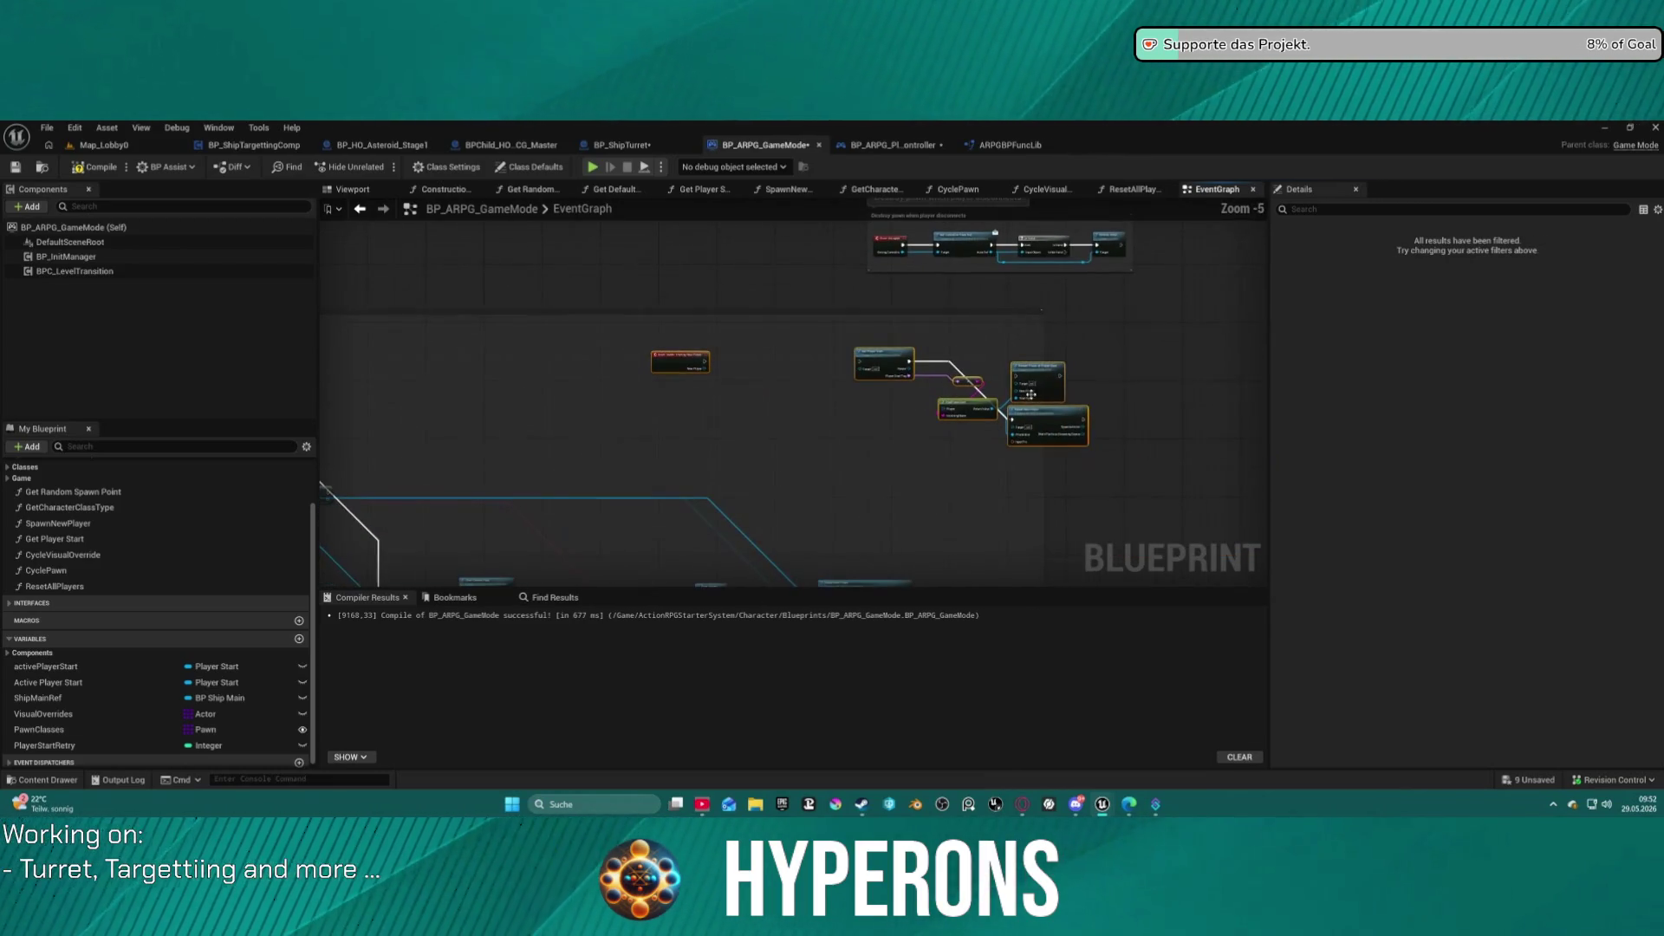
left_click_drag(1046, 419, 1255, 383)
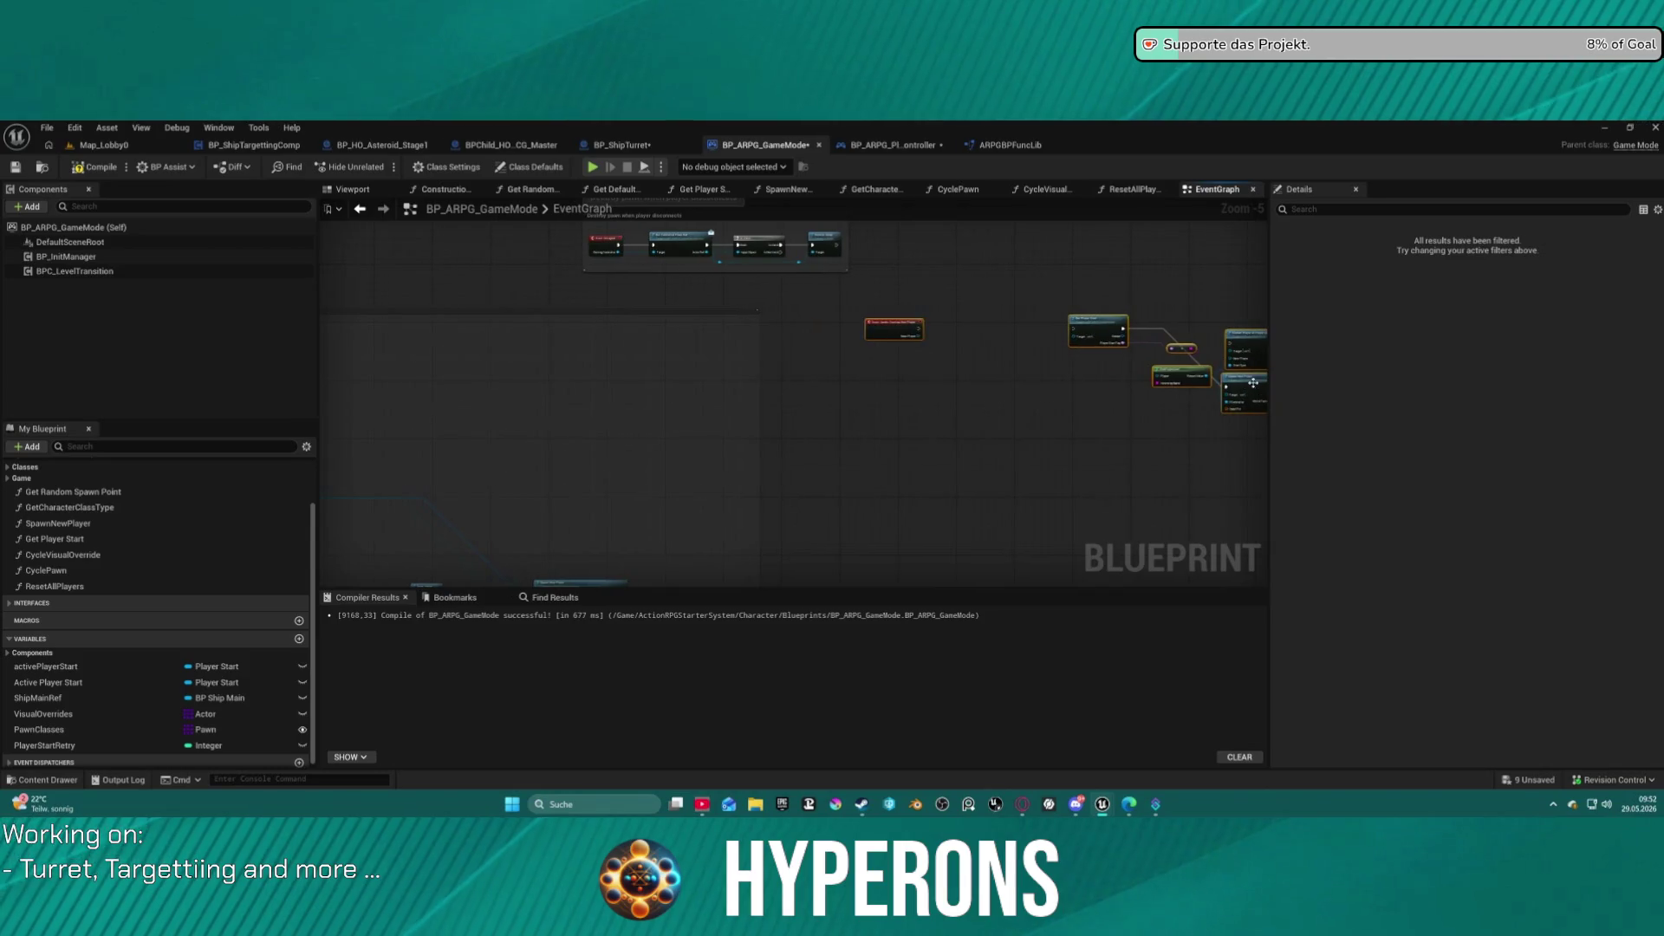
scroll(708, 358, "down", 5)
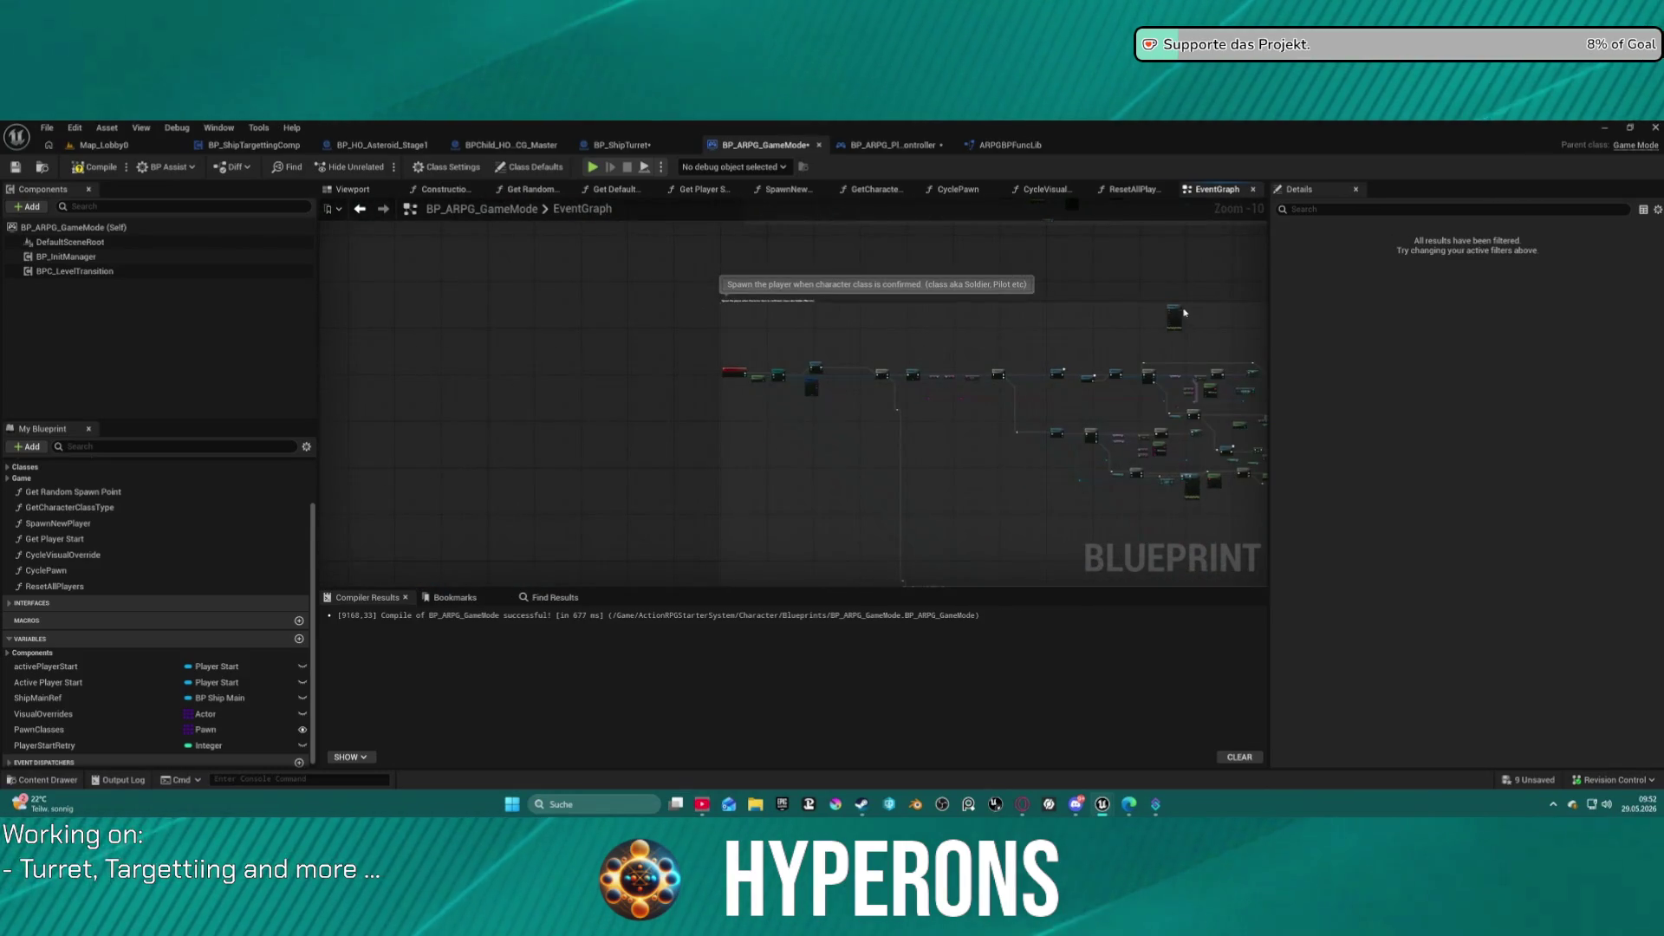
mouse_move(1174, 324)
left_mouse_down()
mouse_move(1182, 342)
mouse_move(1238, 343)
left_mouse_up()
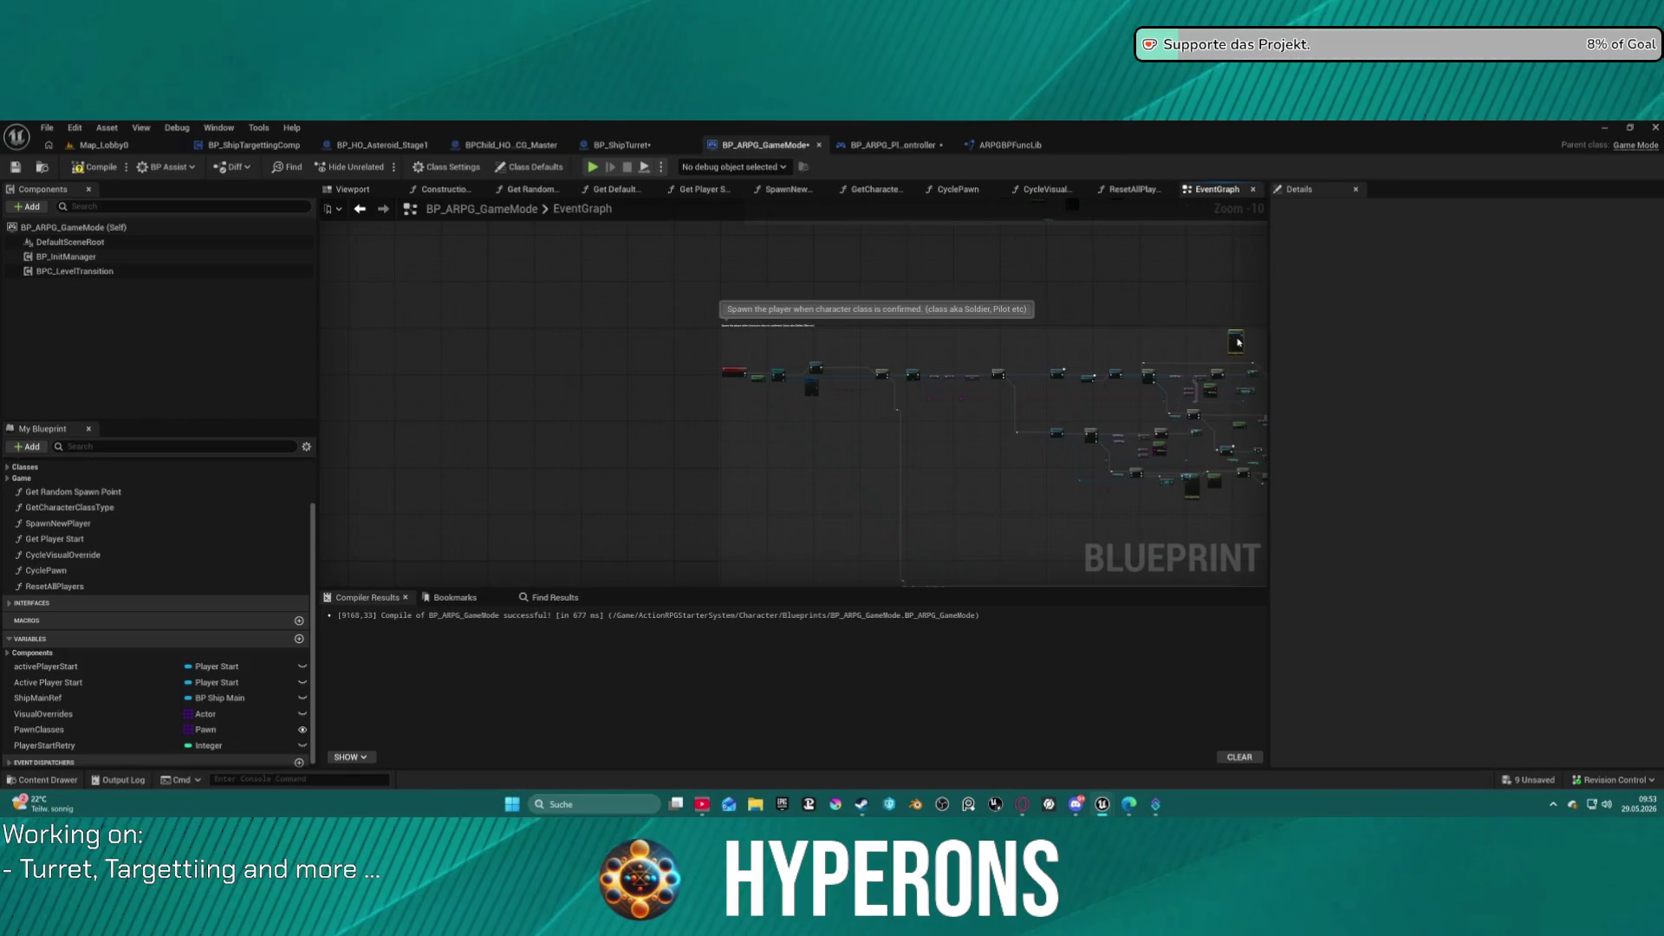
Save BP_ARPG_GameMode with Ctrl+S, checking out the modified blueprints in the Check Out Assets dialog.
left_click(834, 362)
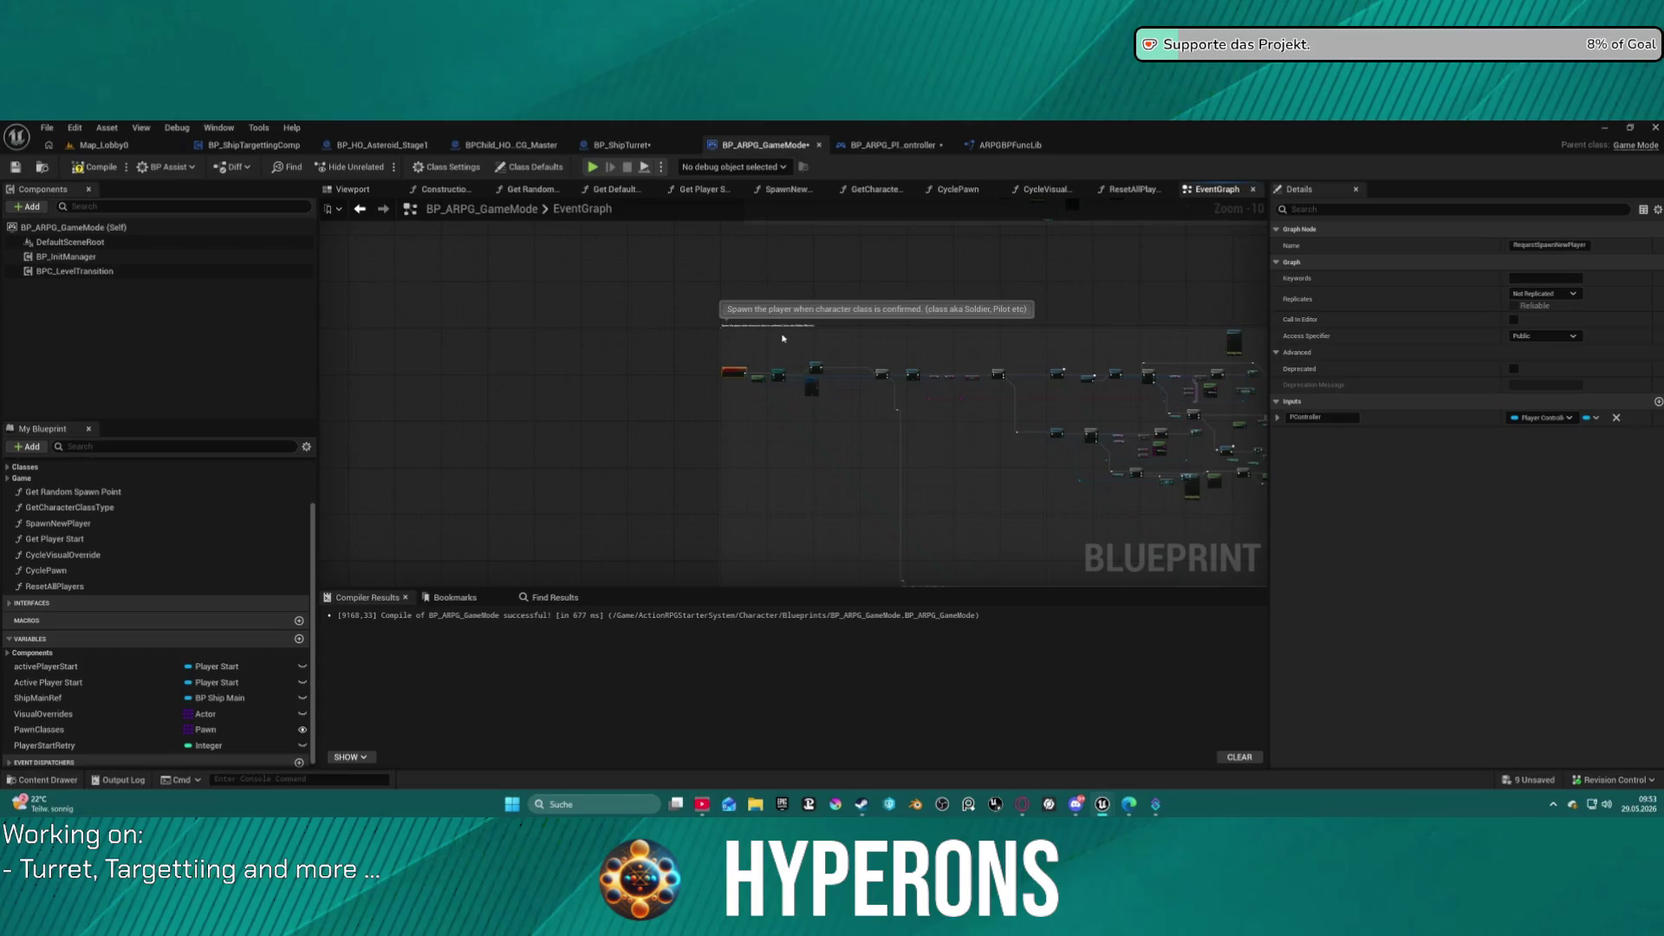
key("ctrl+s")
left_click(834, 598)
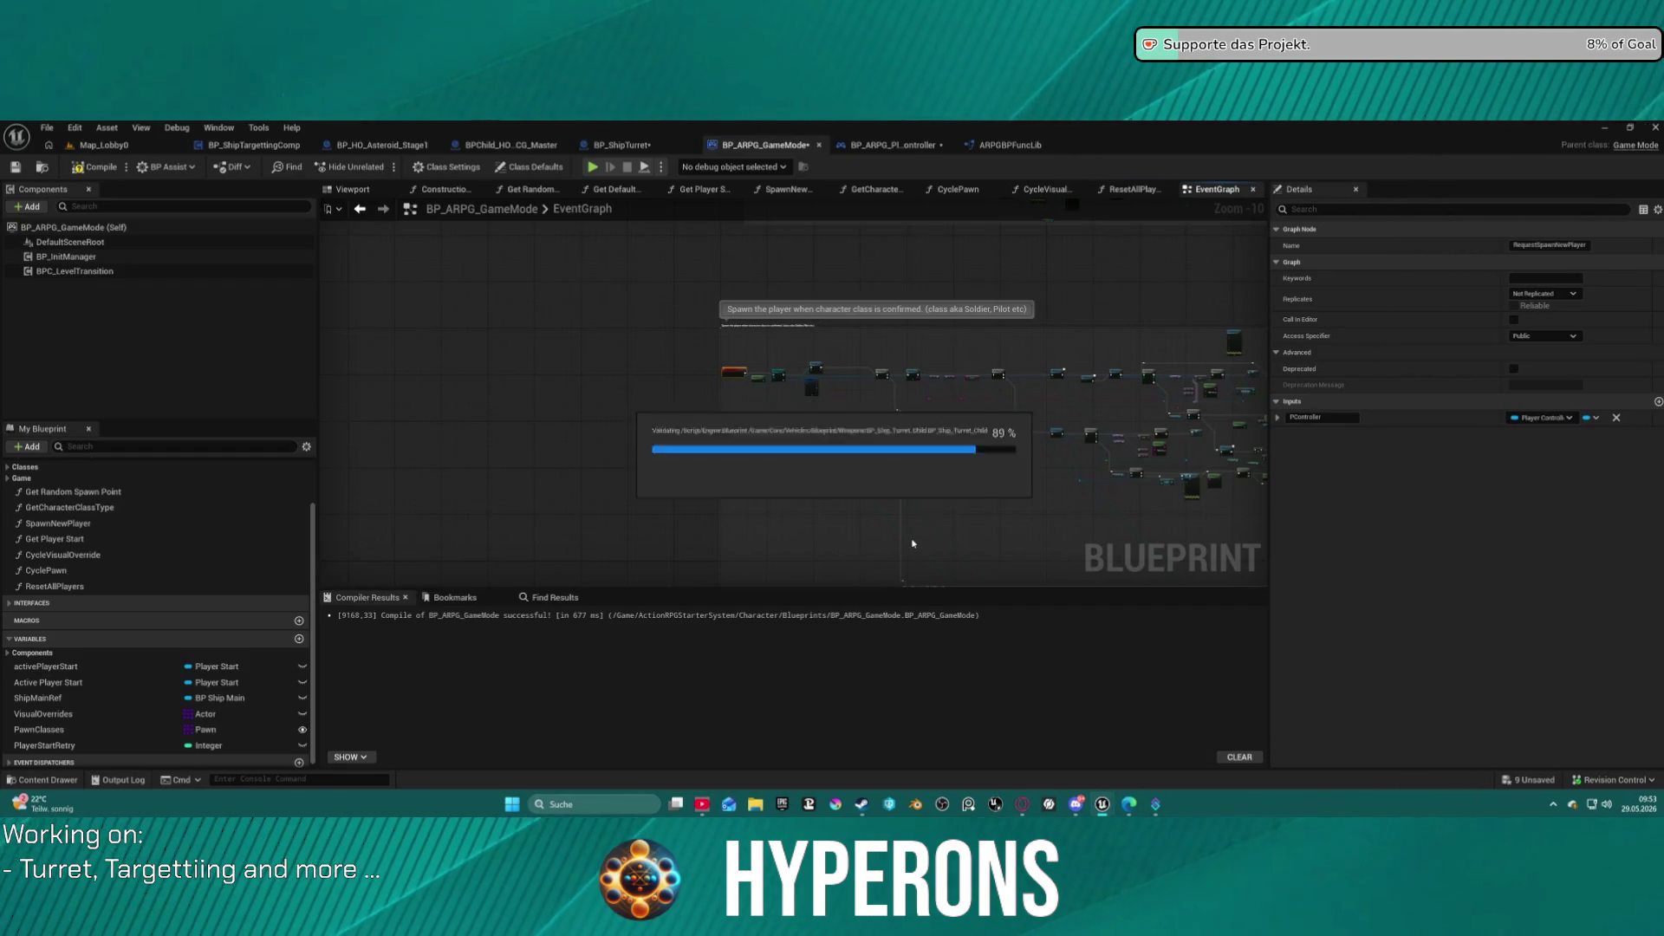
scroll(702, 346, "up", 7)
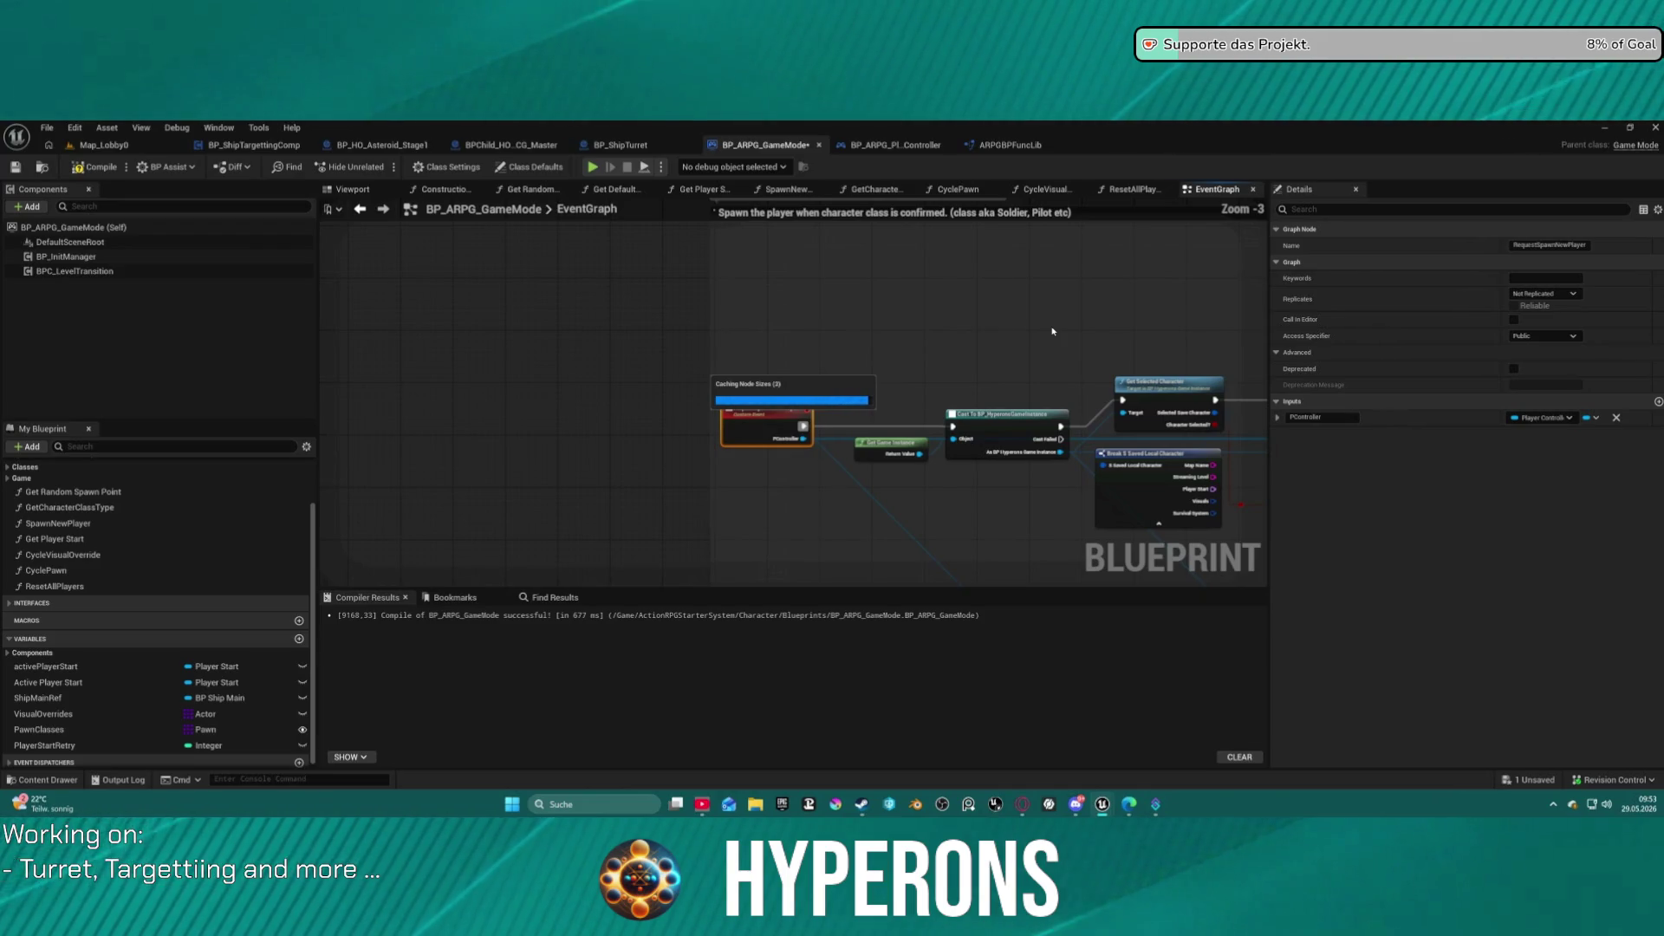
Zoom out and pan the EventGraph to bring the node clusters into view.
scroll(1052, 331, "down", 9)
mouse_move(942, 450)
left_mouse_down()
mouse_move(810, 278)
mouse_move(624, 225)
mouse_move(338, 312)
mouse_move(286, 433)
left_mouse_up()
left_click_drag(780, 520, 867, 355)
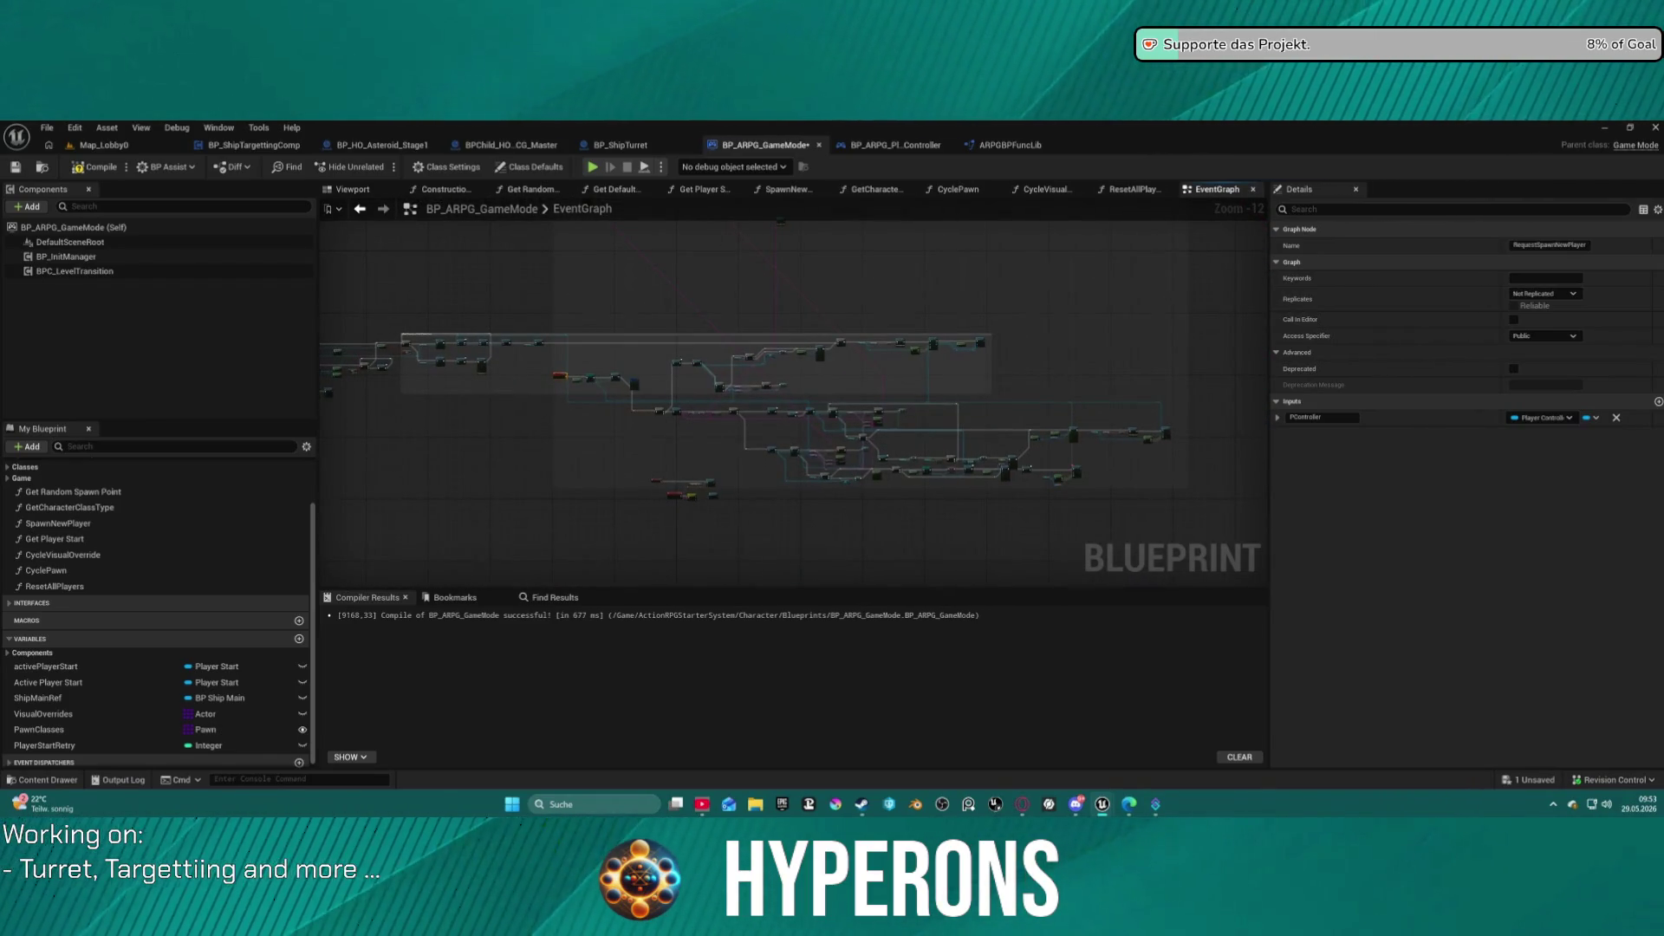
mouse_move(780, 399)
left_mouse_down()
mouse_move(1084, 407)
mouse_move(893, 425)
mouse_move(784, 516)
mouse_move(811, 526)
mouse_move(811, 492)
left_mouse_up()
mouse_move(595, 410)
left_mouse_down()
mouse_move(590, 352)
mouse_move(569, 330)
mouse_move(732, 539)
mouse_move(777, 662)
mouse_move(726, 516)
left_mouse_up()
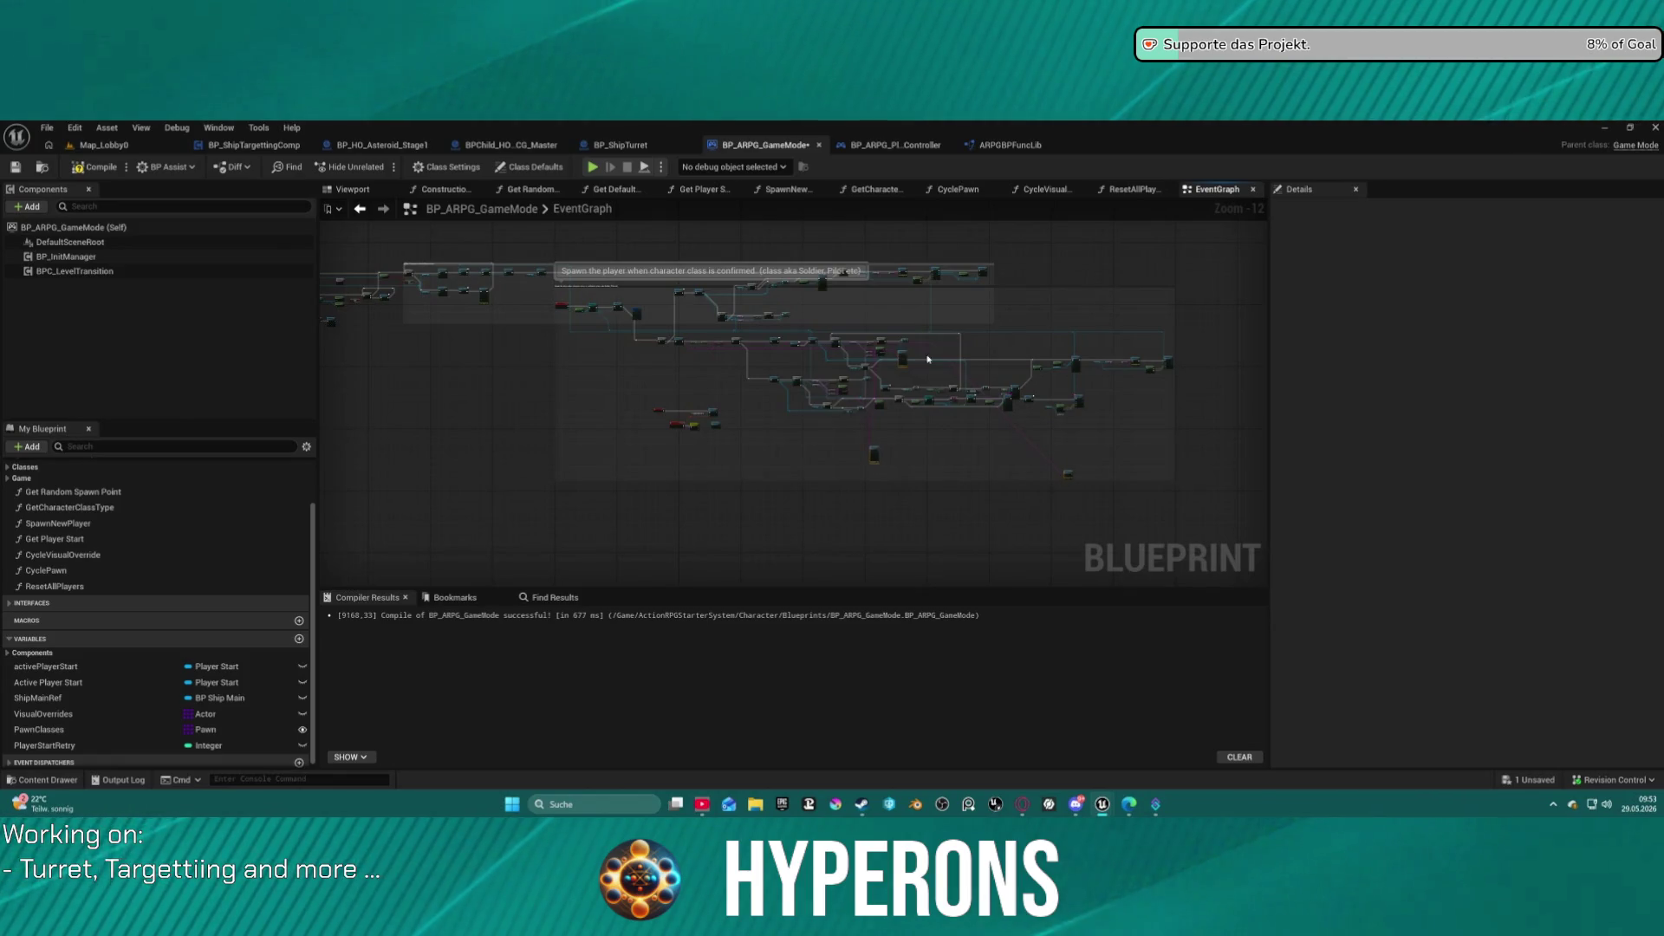
scroll(925, 358, "up", 7)
left_click_drag(471, 262, 471, 437)
mouse_move(529, 367)
left_mouse_down()
mouse_move(555, 329)
mouse_move(530, 367)
left_mouse_up()
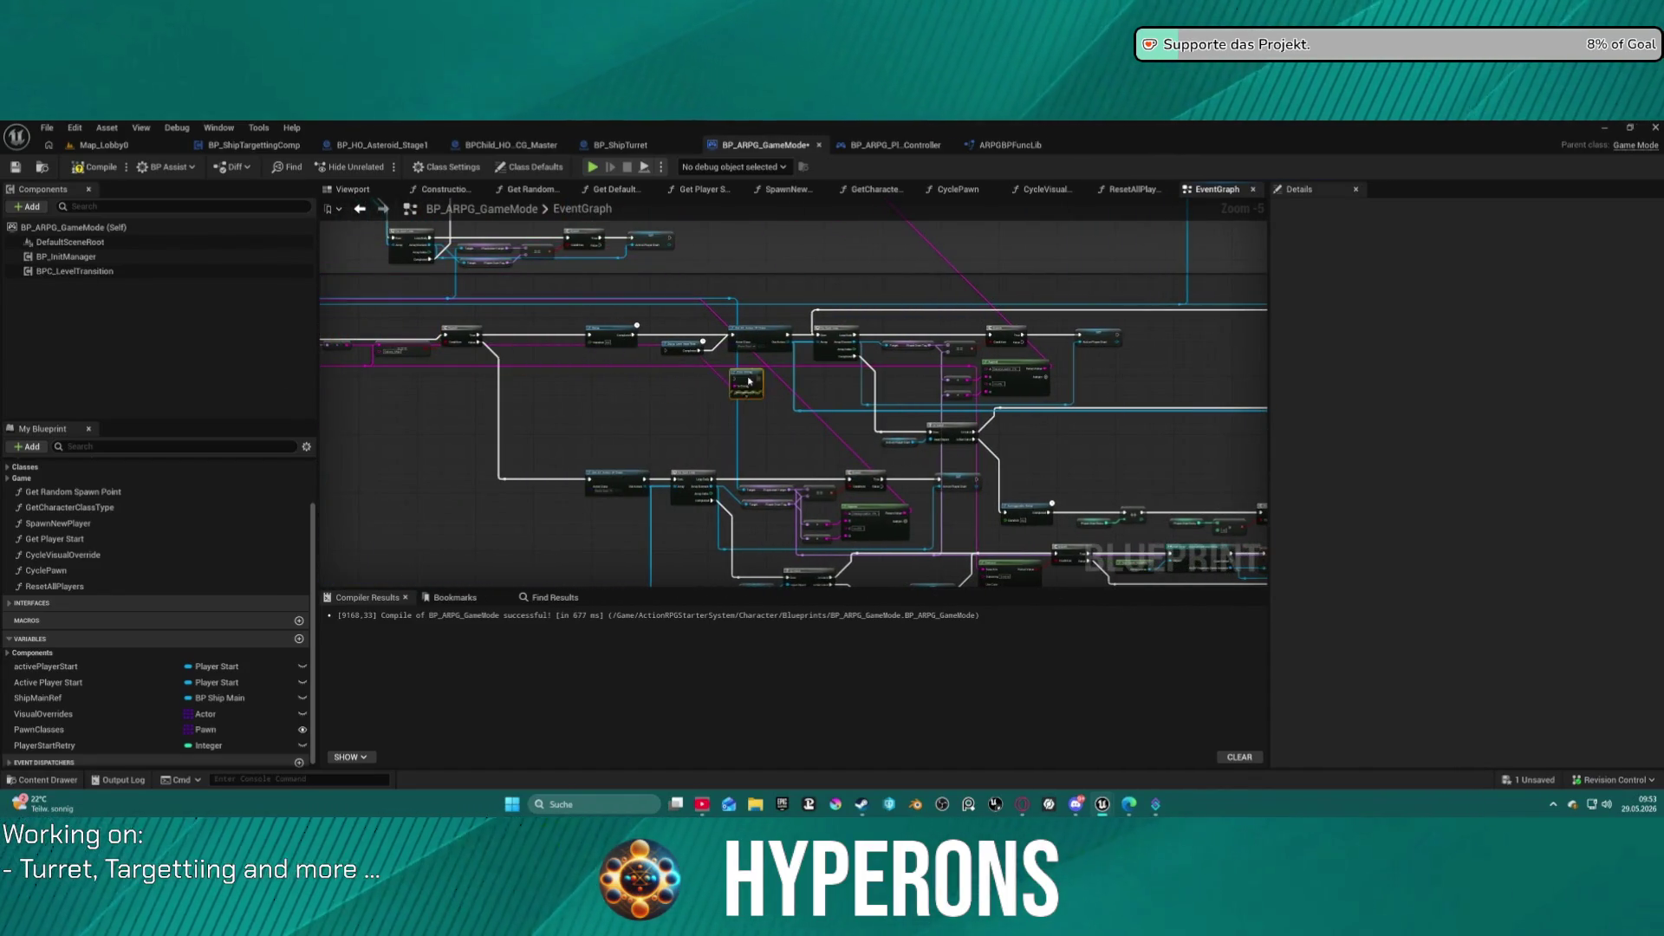
scroll(652, 325, "down", 4)
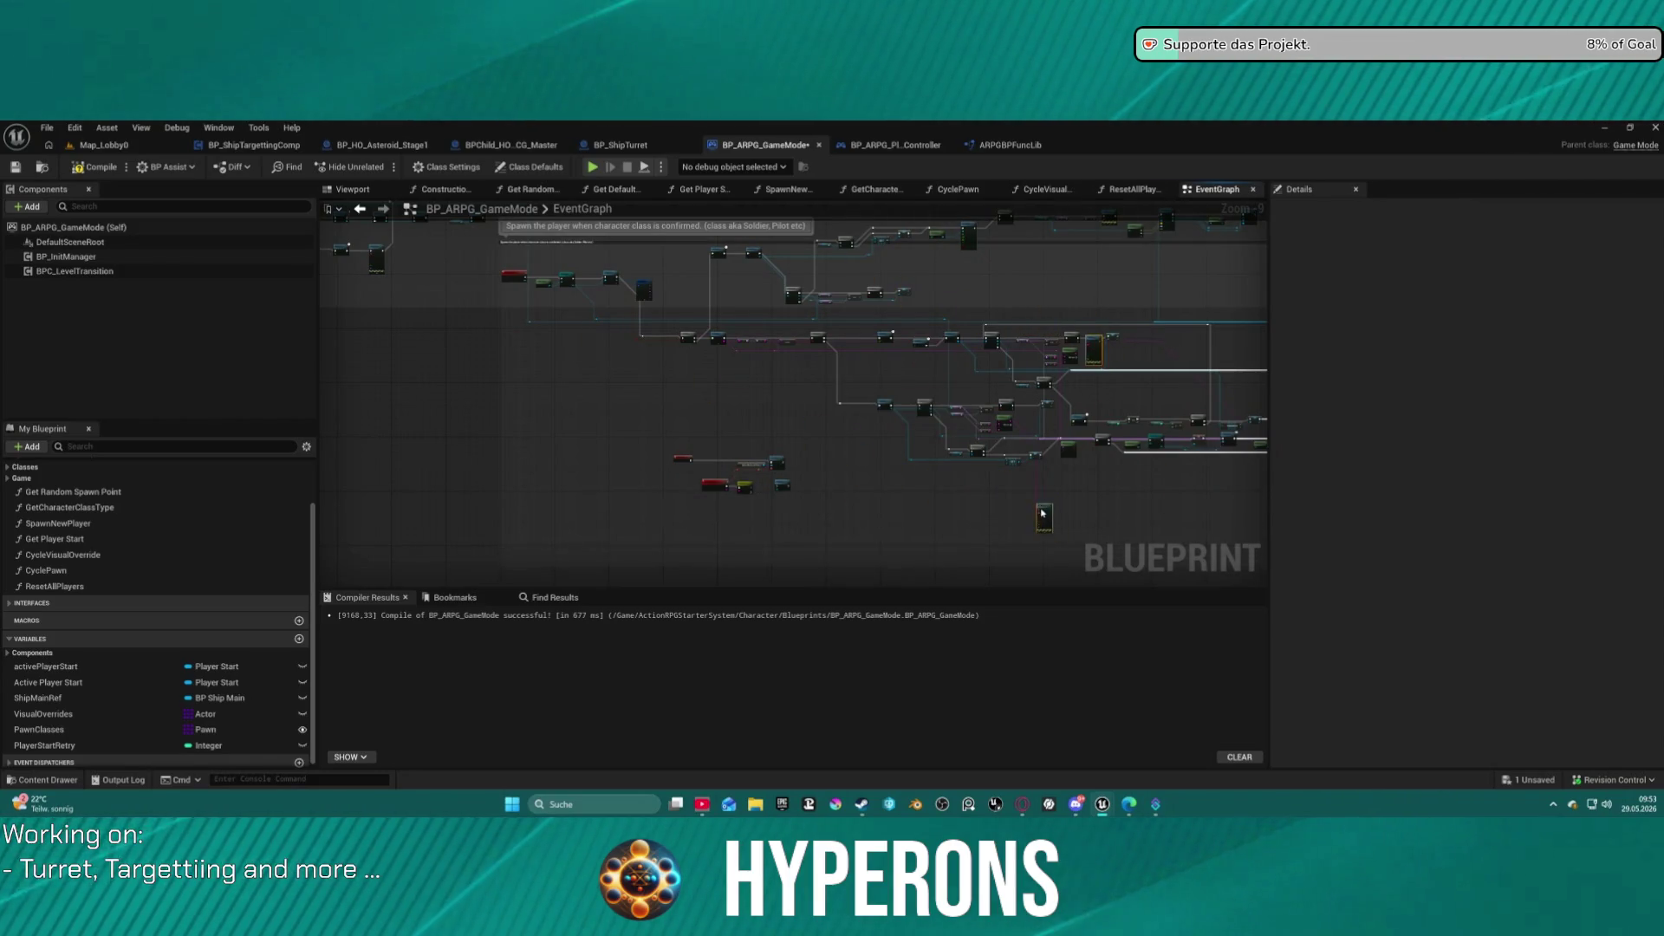
left_click_drag(1133, 476, 1051, 449)
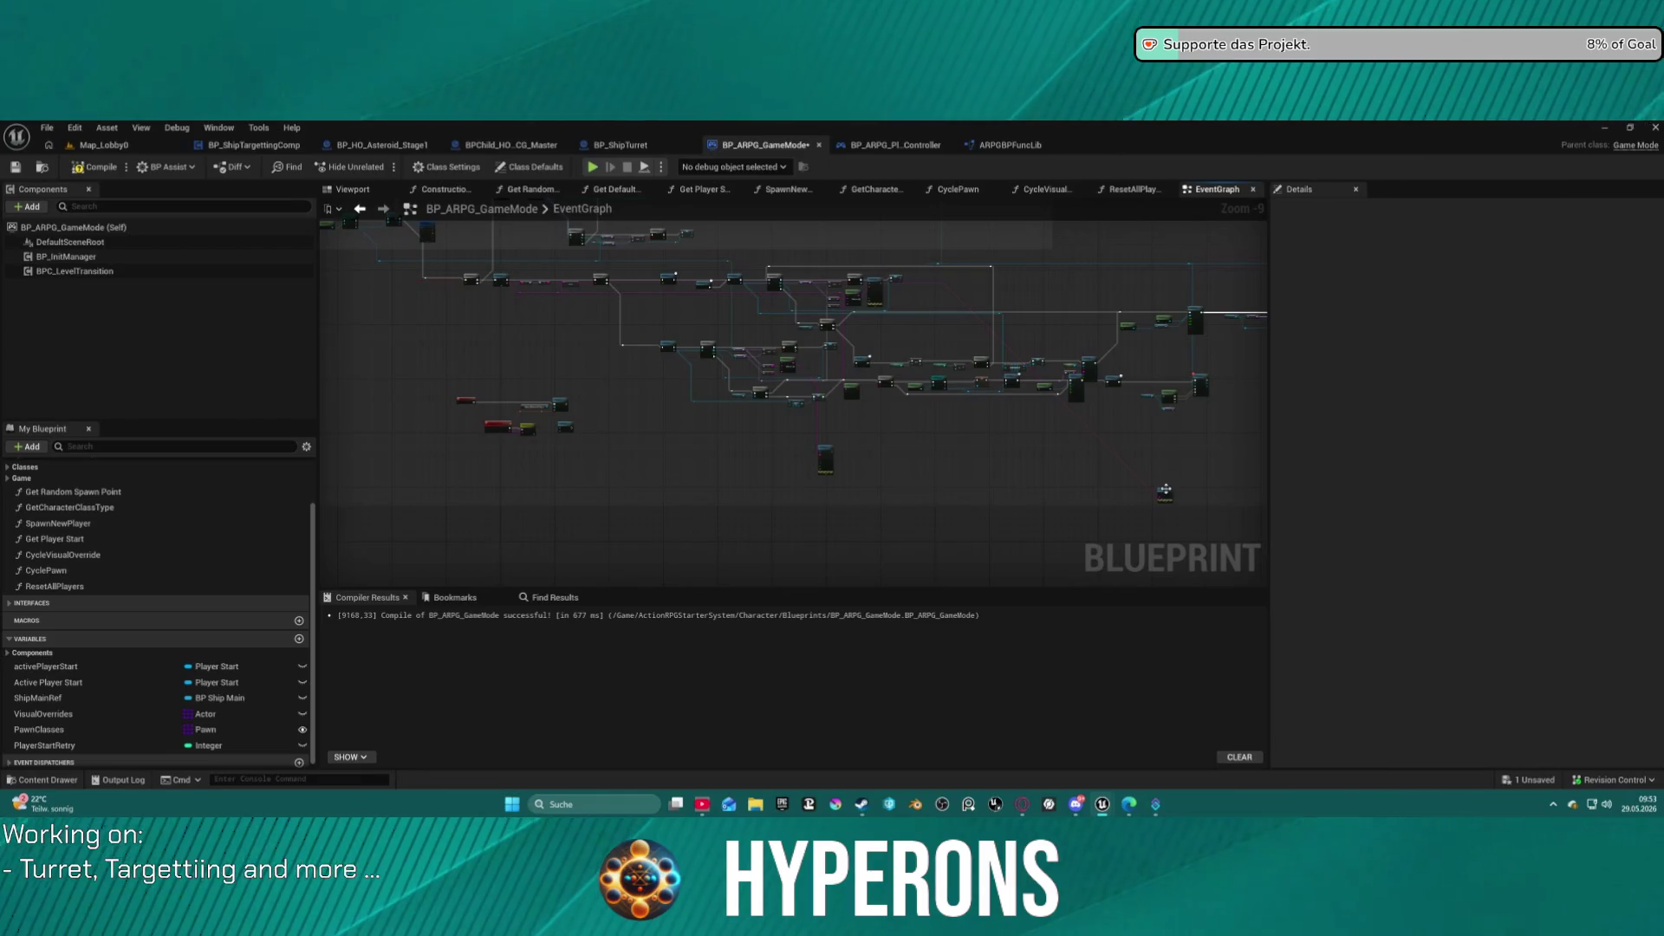
Move the loose node up-left and bring the lone Print String node up beside Append.
mouse_move(878, 326)
left_mouse_down()
mouse_move(780, 260)
mouse_move(740, 278)
left_mouse_up()
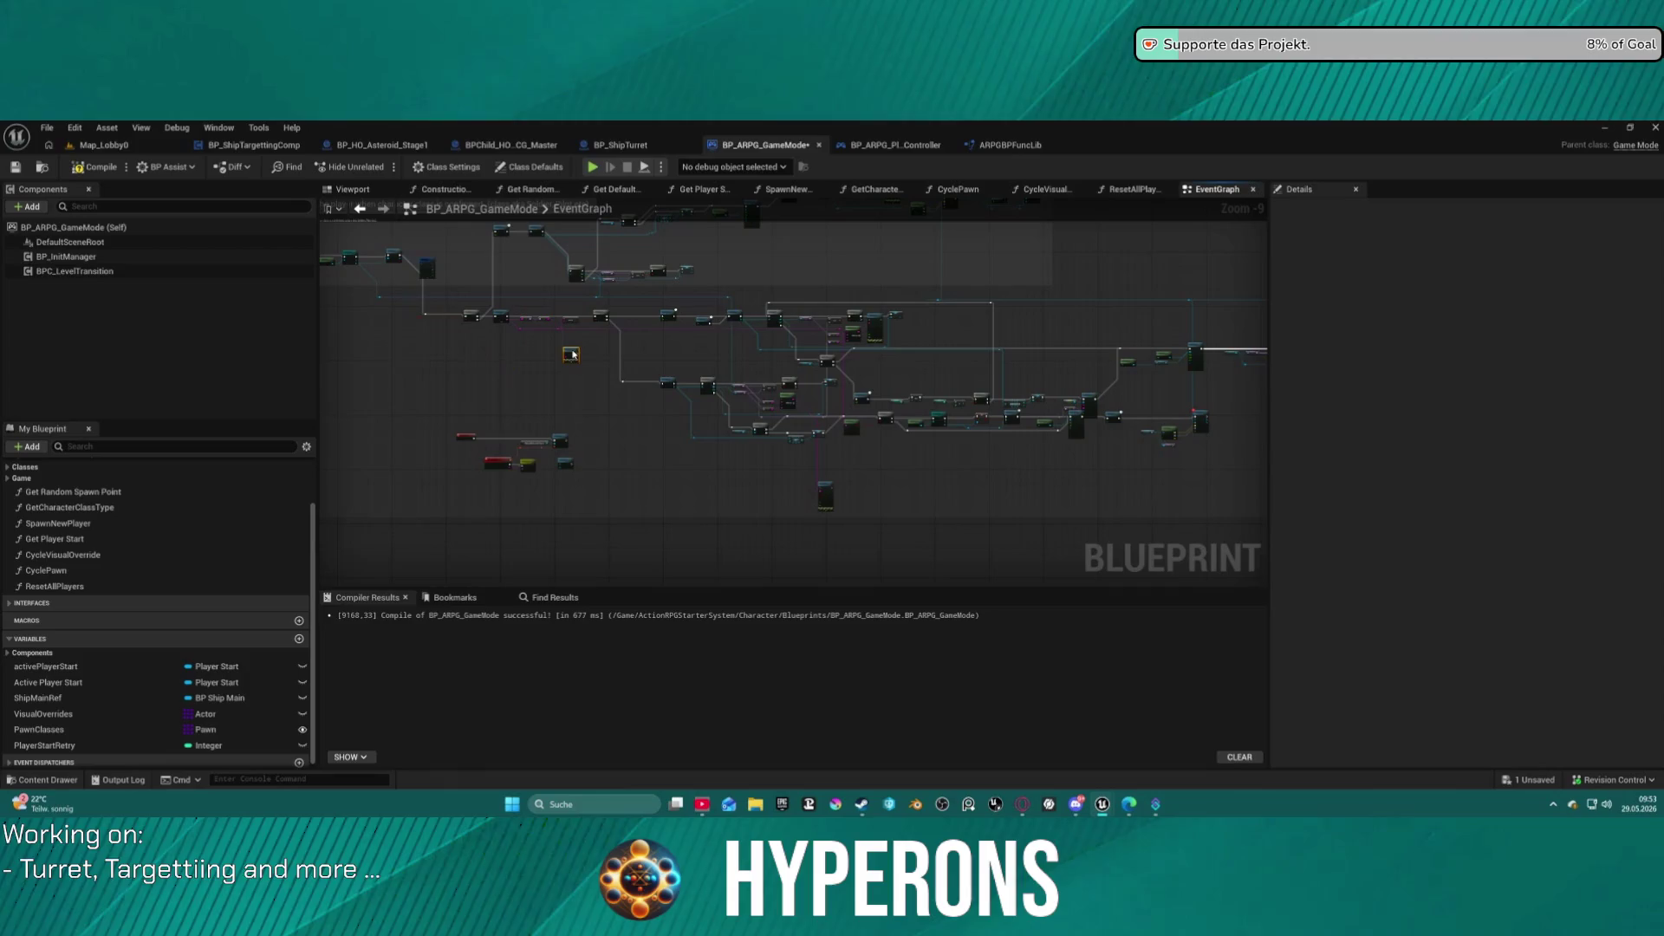
scroll(573, 350, "up", 4)
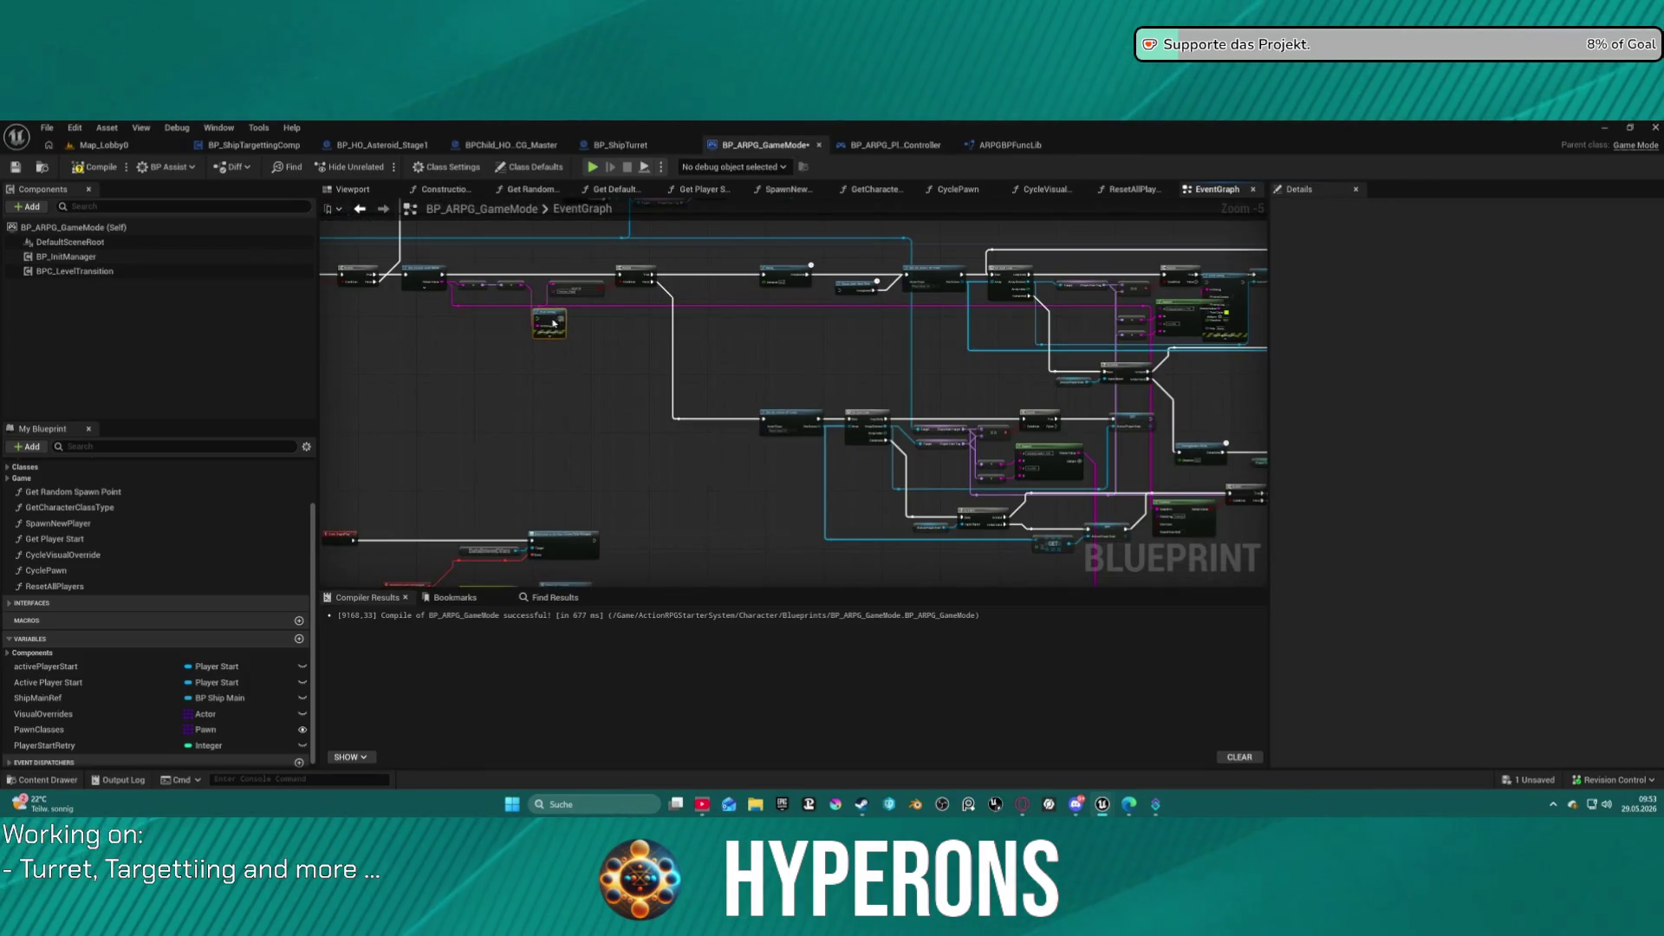
scroll(572, 329, "down", 1)
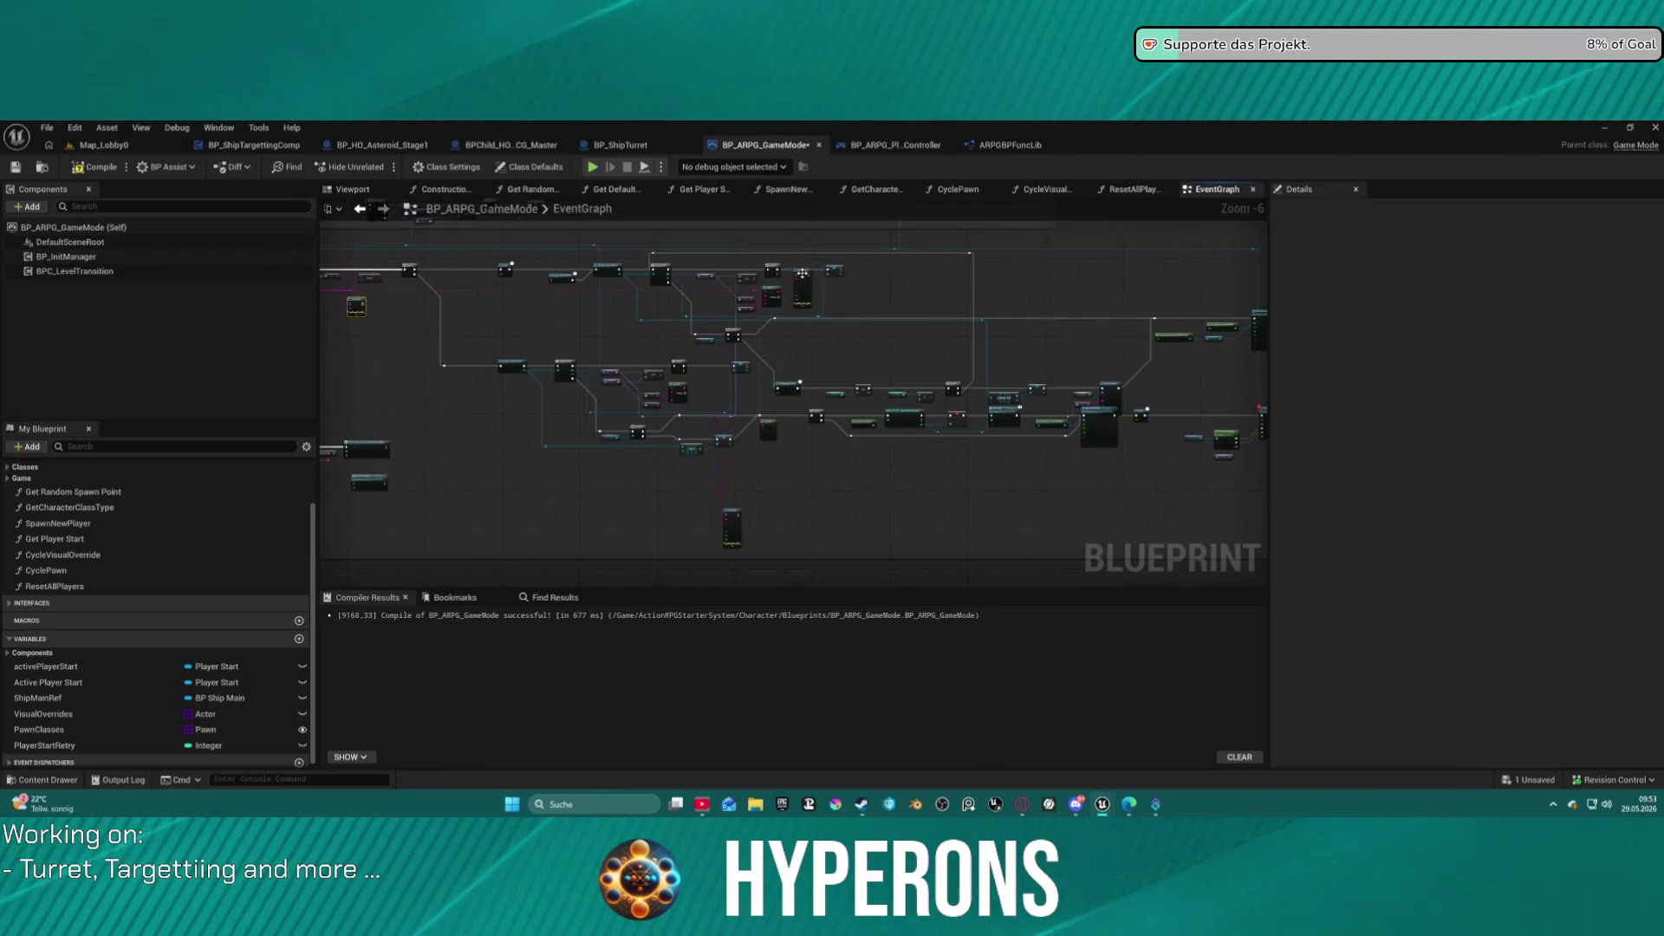
left_click_drag(803, 274, 828, 288)
left_click_drag(739, 517, 707, 390)
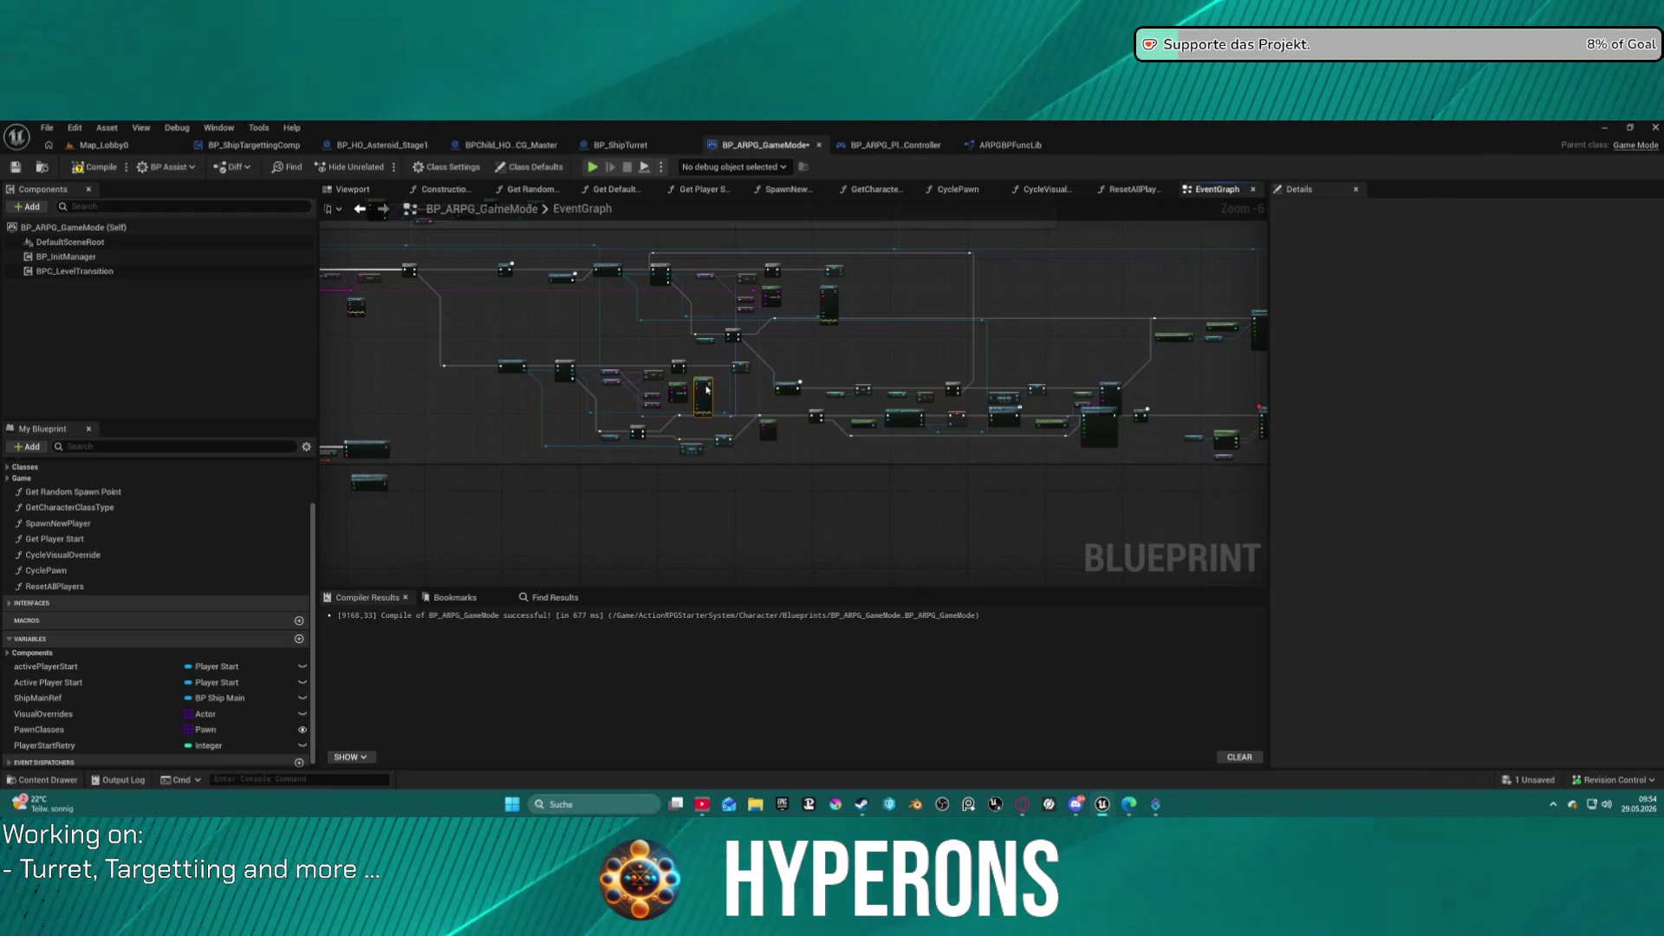
scroll(720, 378, "up", 5)
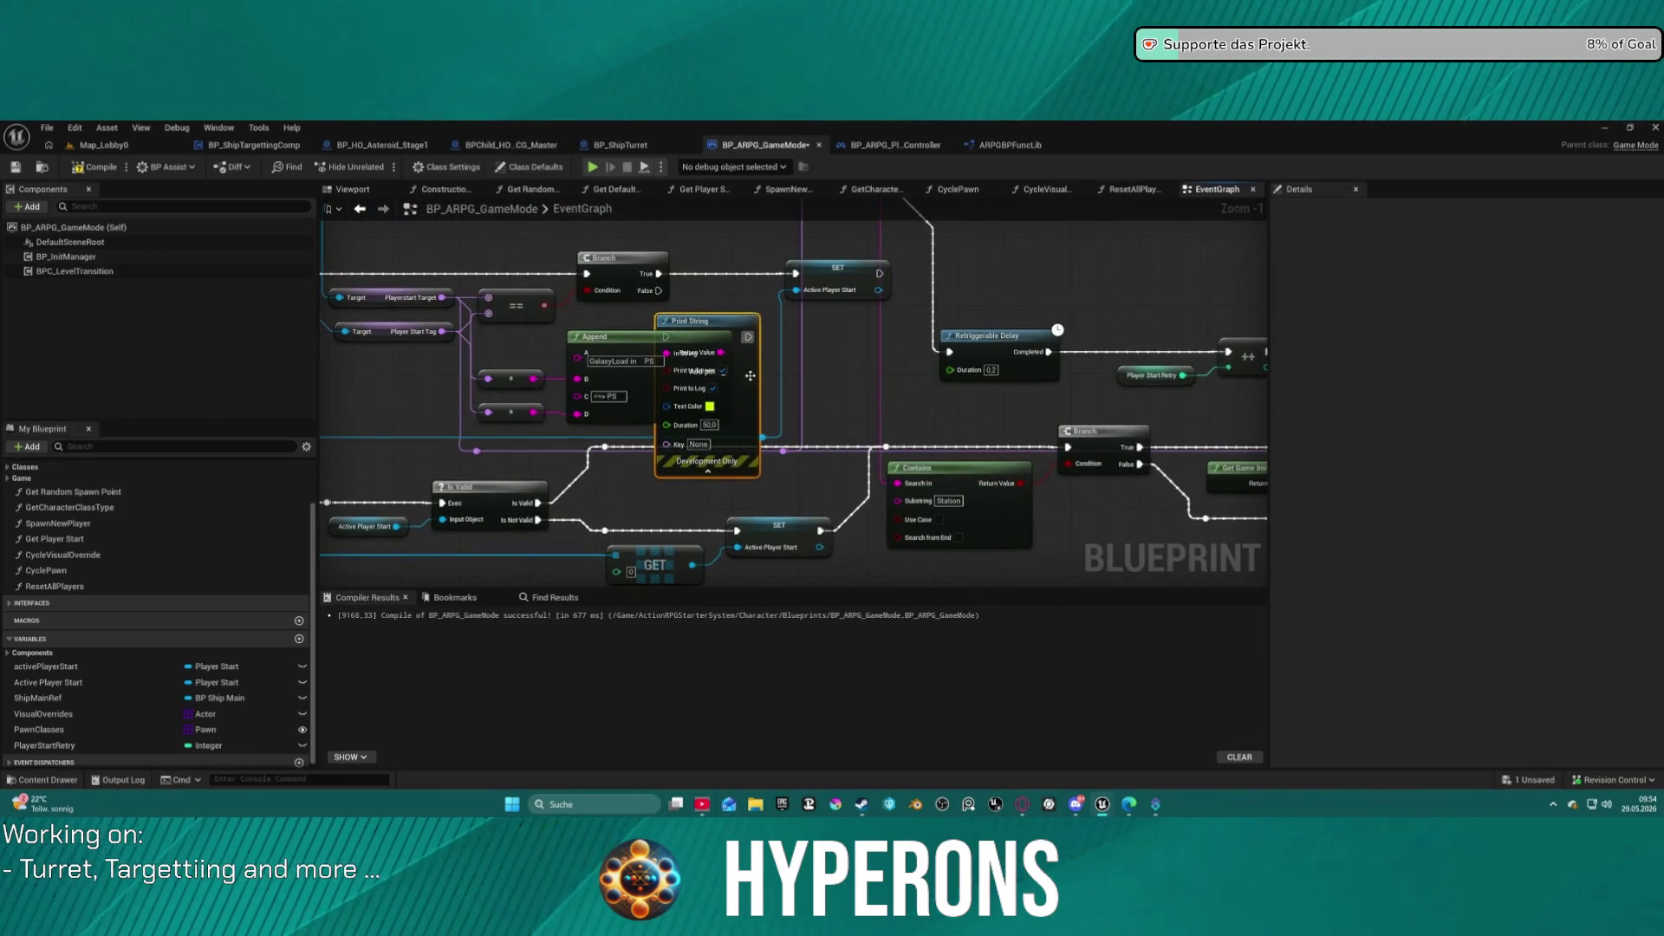
Place Print String beside Append, select them with their feeding nodes, and Collapse to Function.
mouse_move(776, 379)
left_mouse_down()
mouse_move(877, 377)
mouse_move(745, 368)
mouse_move(774, 371)
mouse_move(774, 354)
mouse_move(1039, 358)
left_mouse_up()
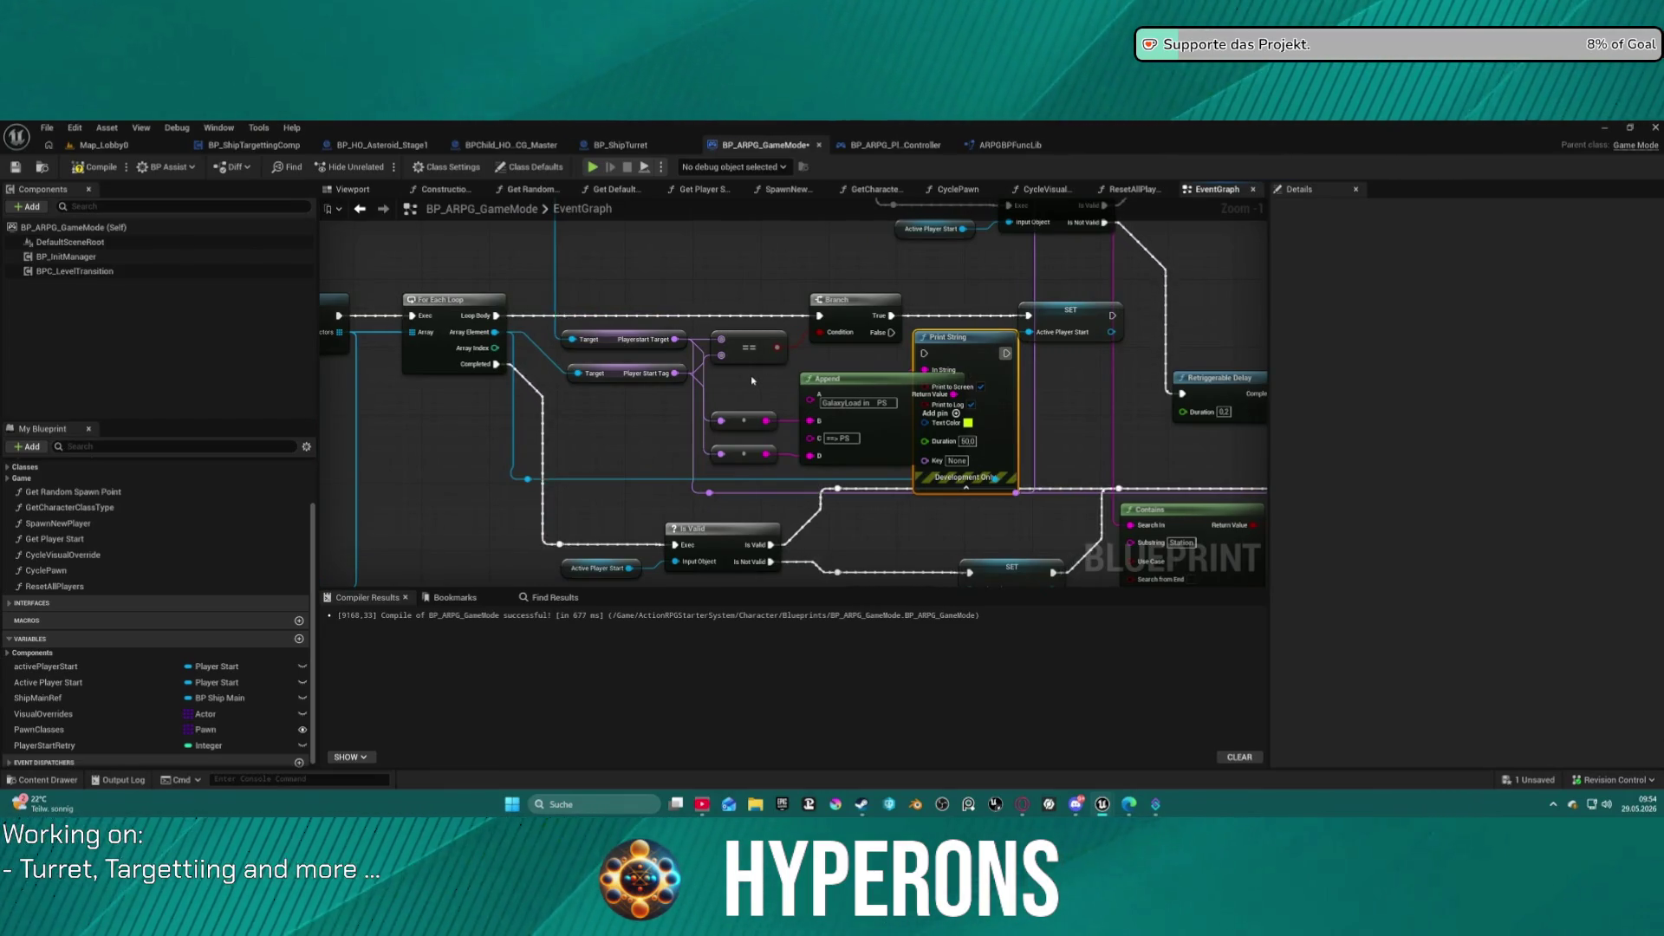
mouse_move(752, 379)
left_mouse_down()
mouse_move(1016, 491)
mouse_move(1002, 480)
left_mouse_up()
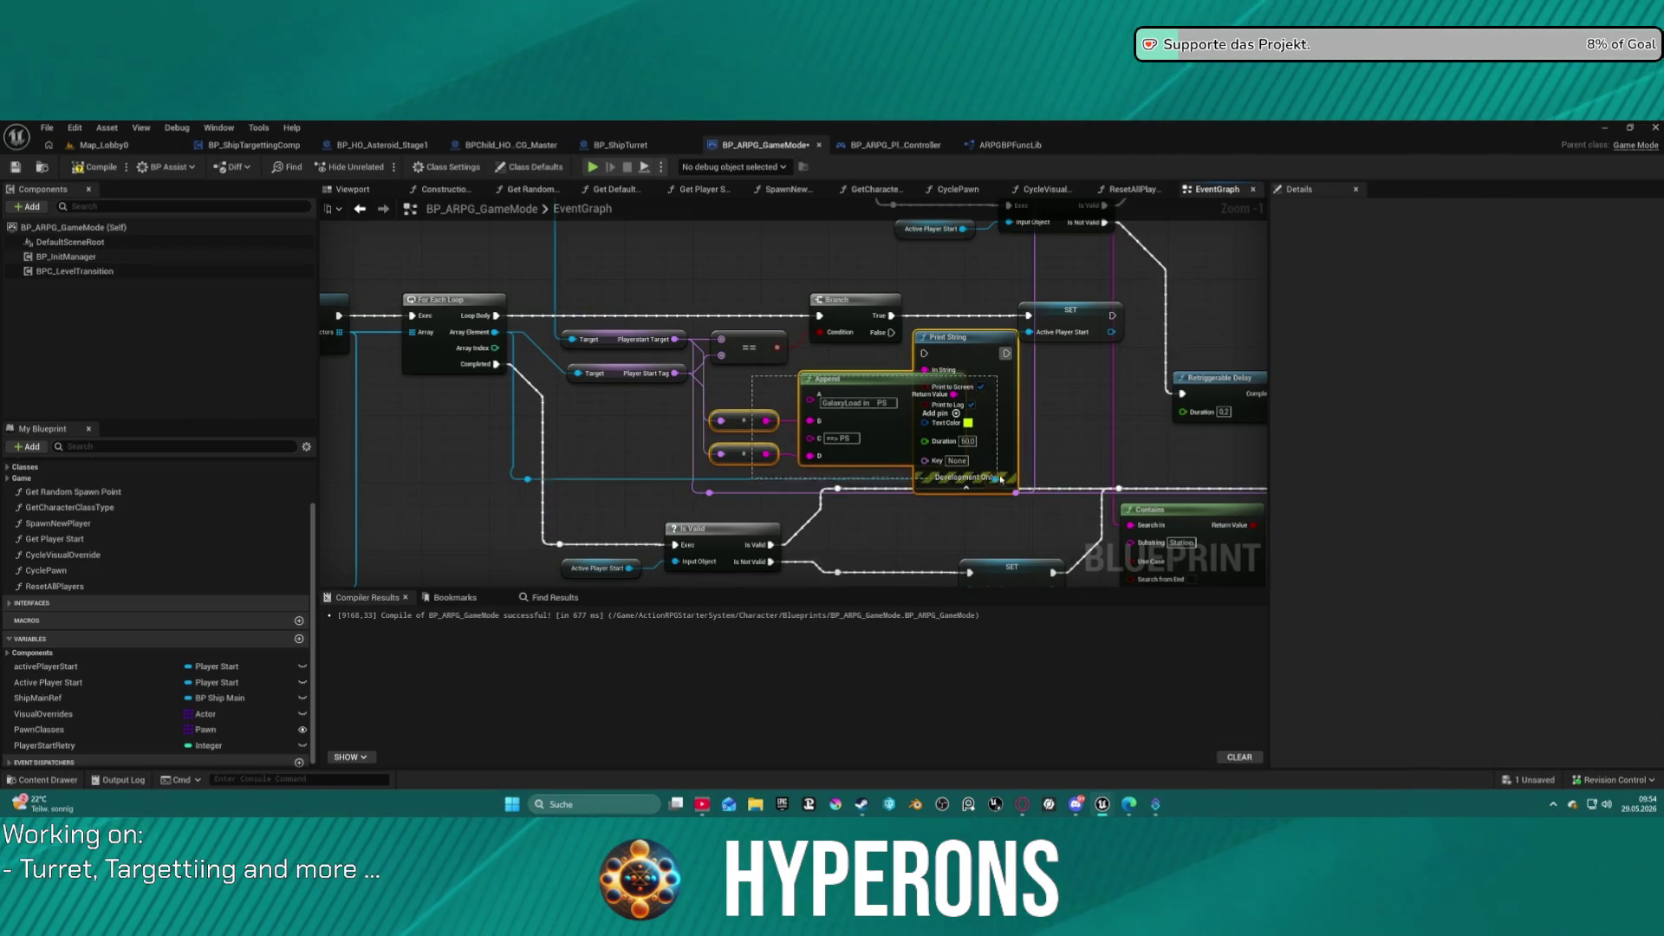
right_click(986, 410)
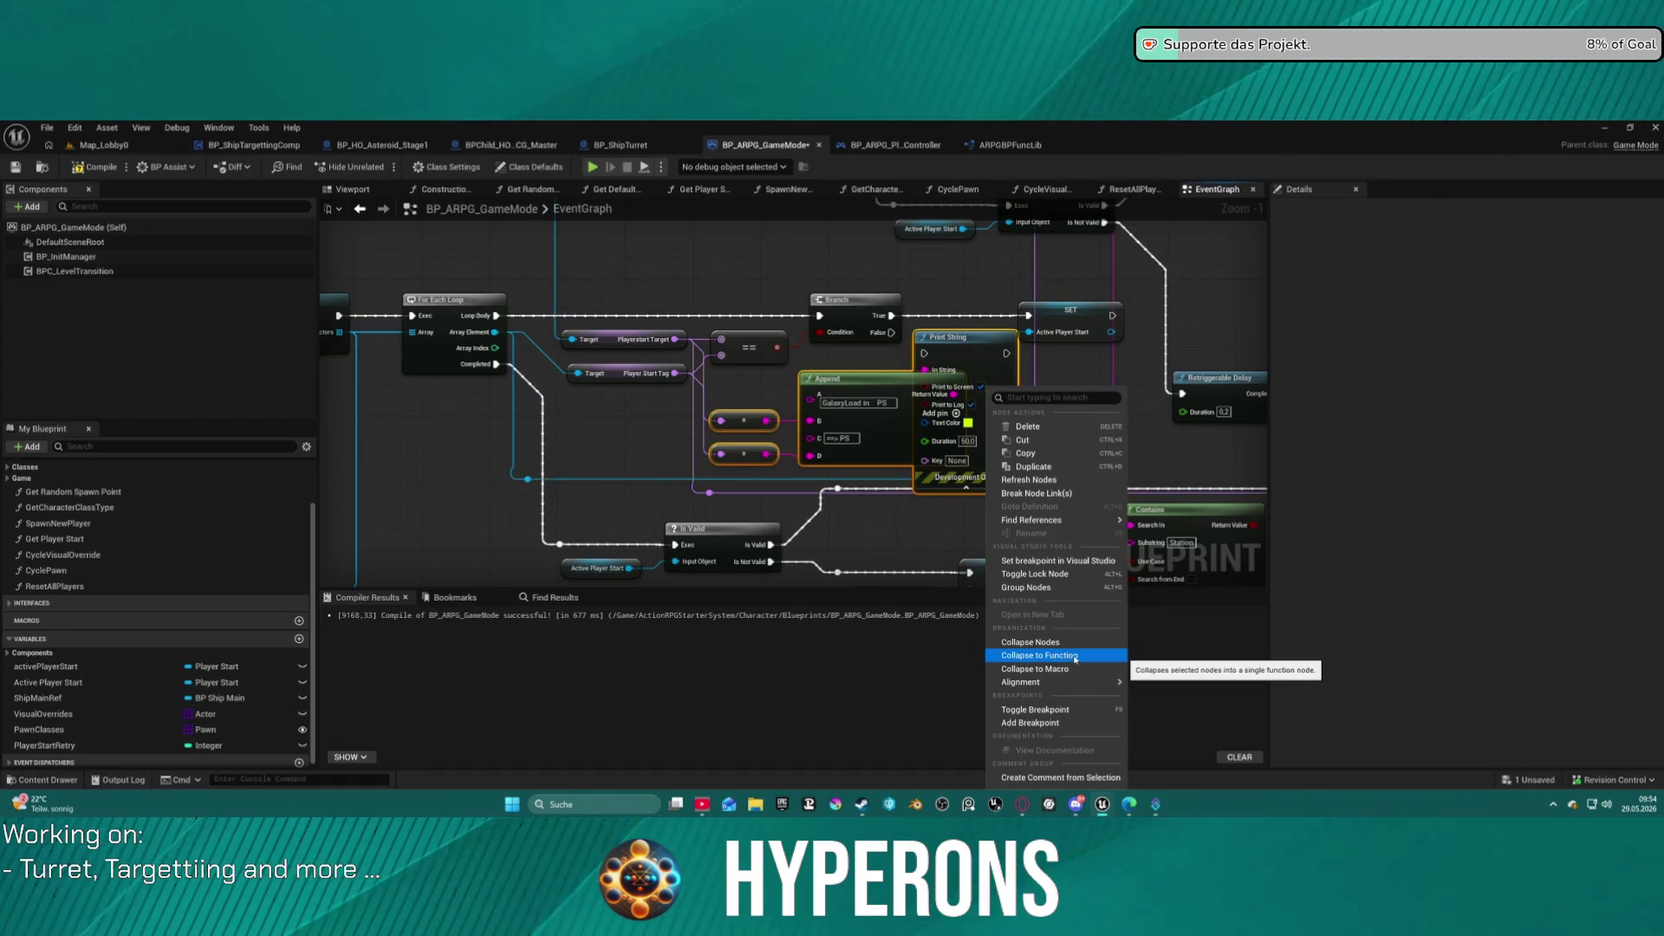
left_click(1075, 659)
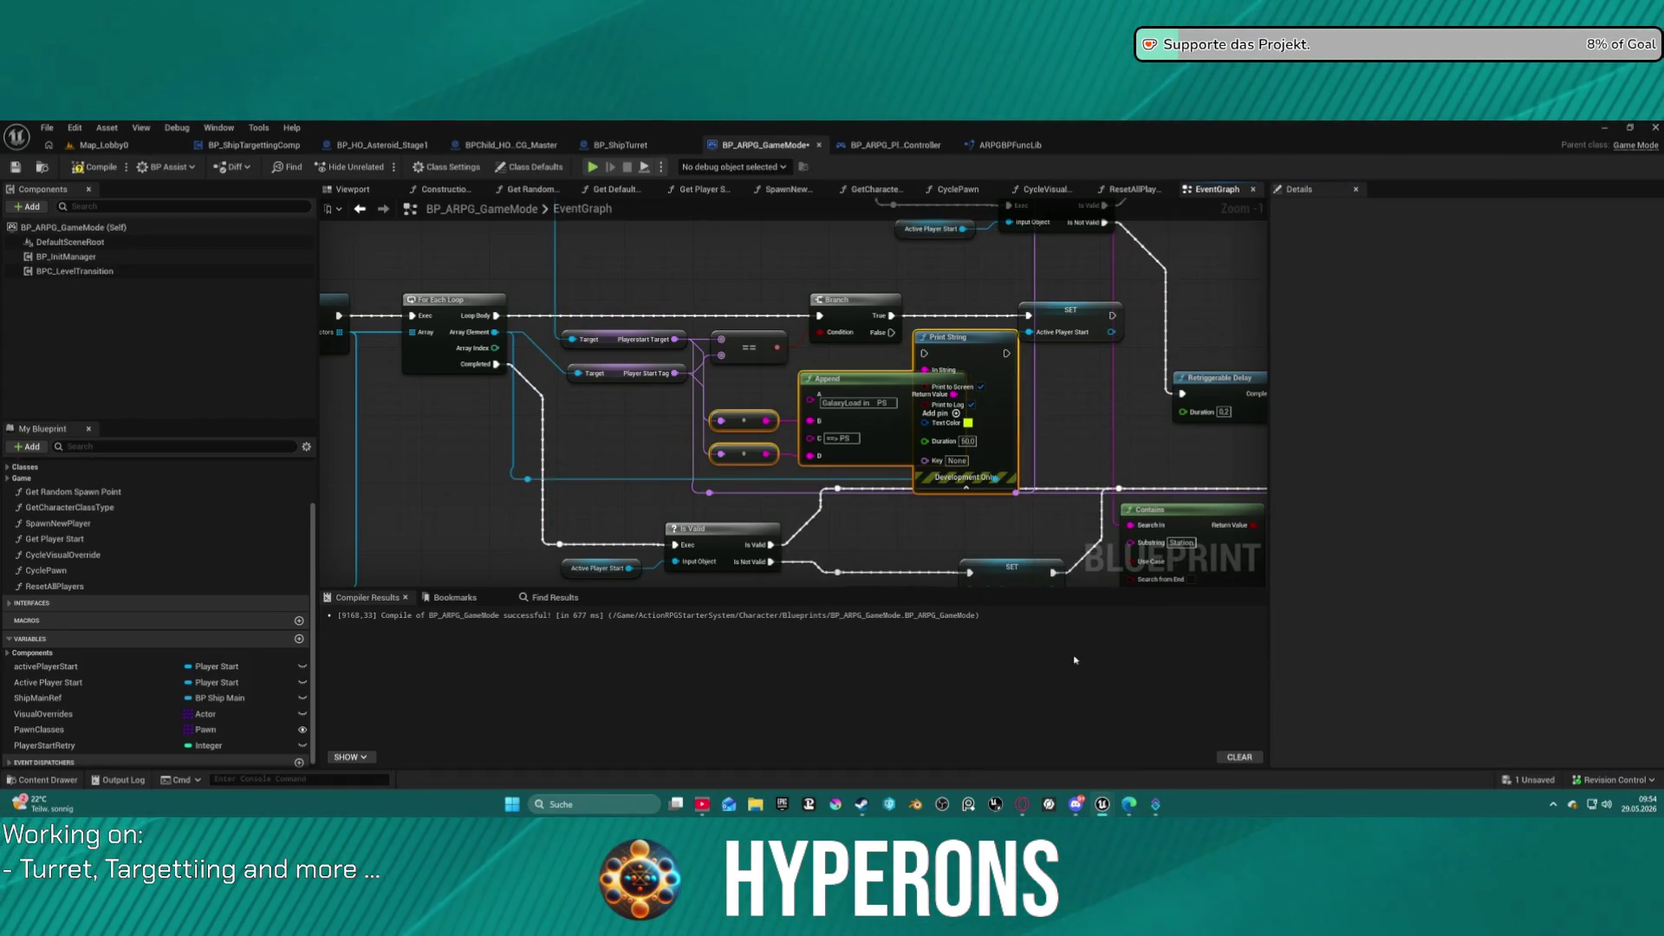
Rename the collapsed function to Debug_LevelStreaming and open its graph.
type("Debug_")
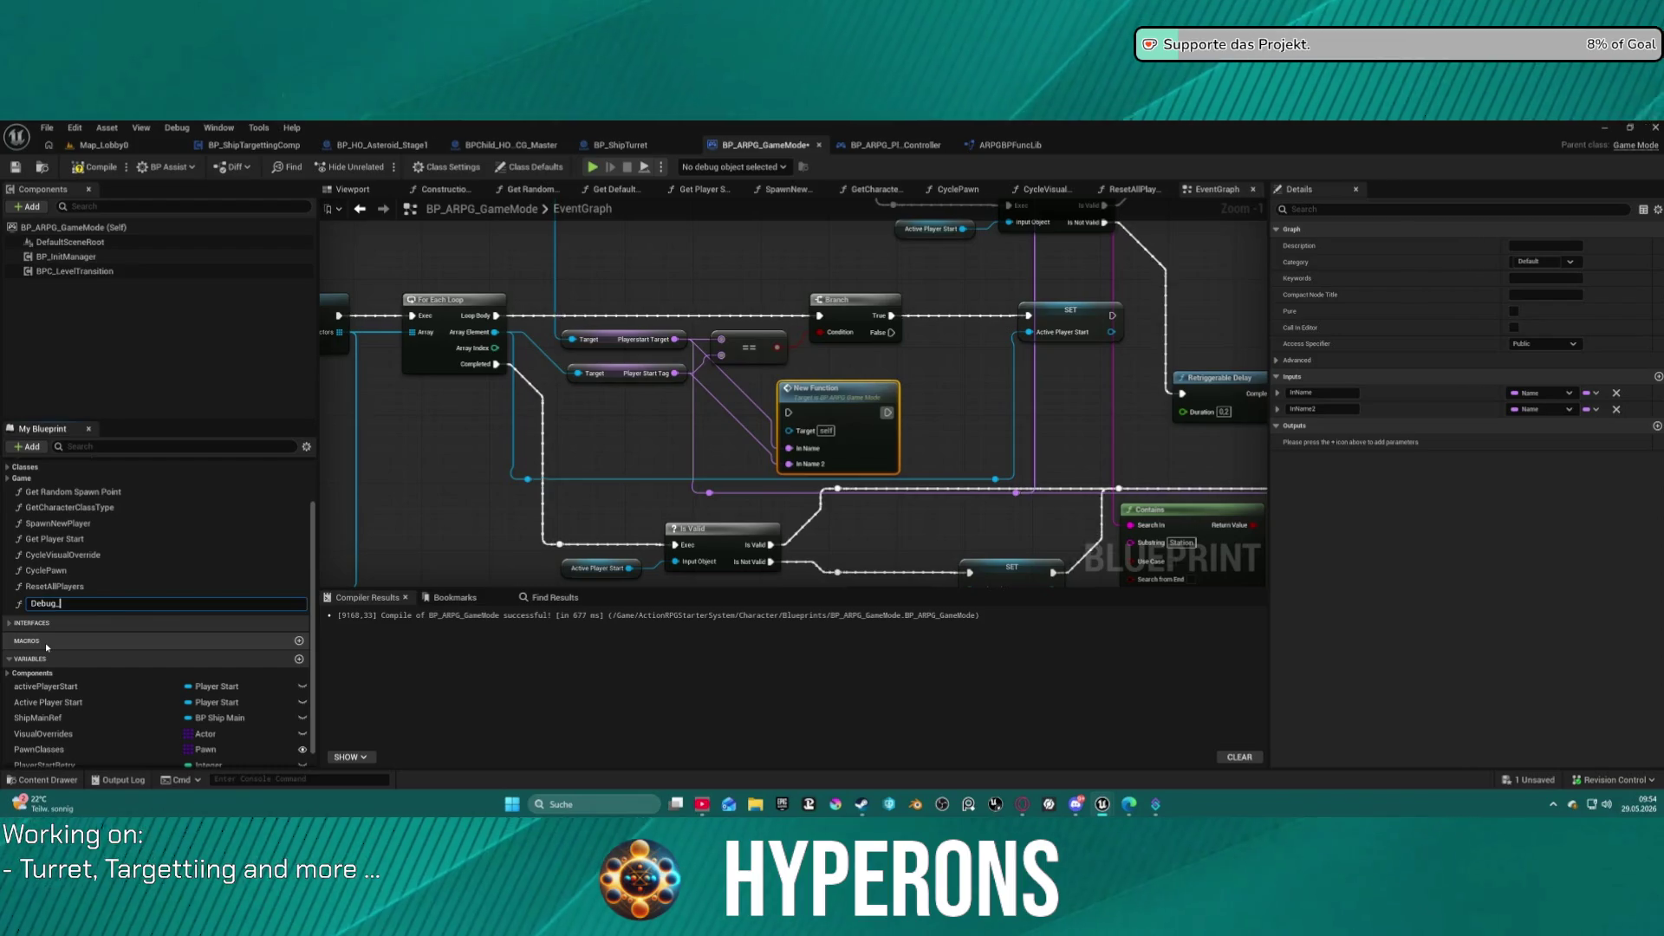
type("mp")
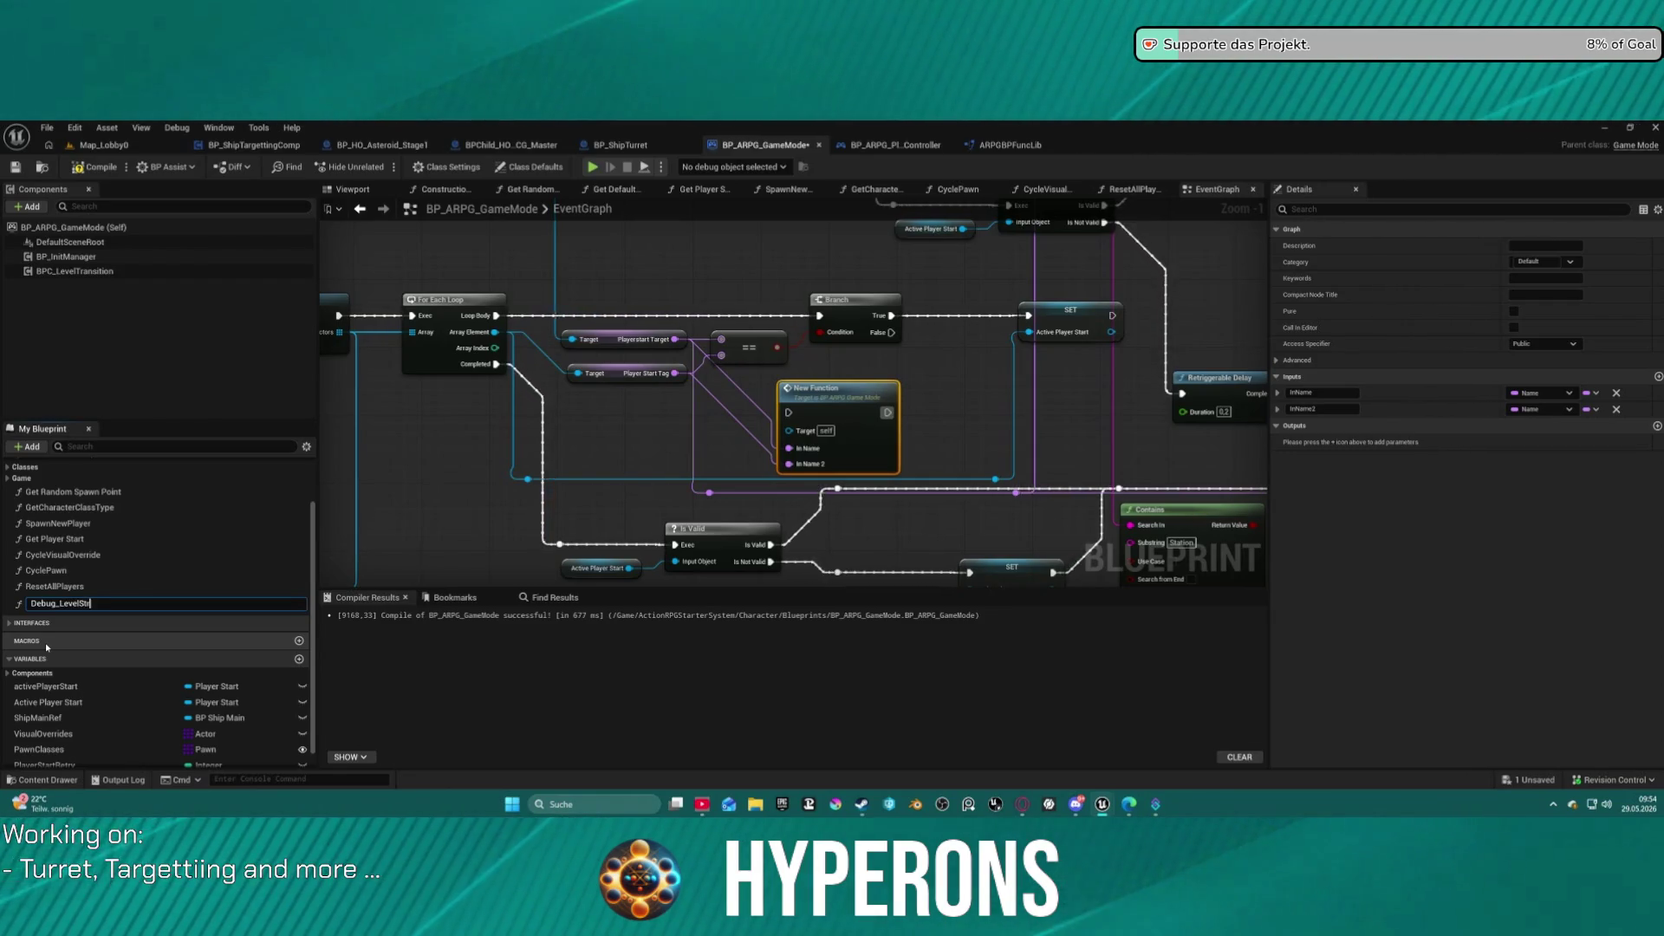
type("eaming")
key("Return")
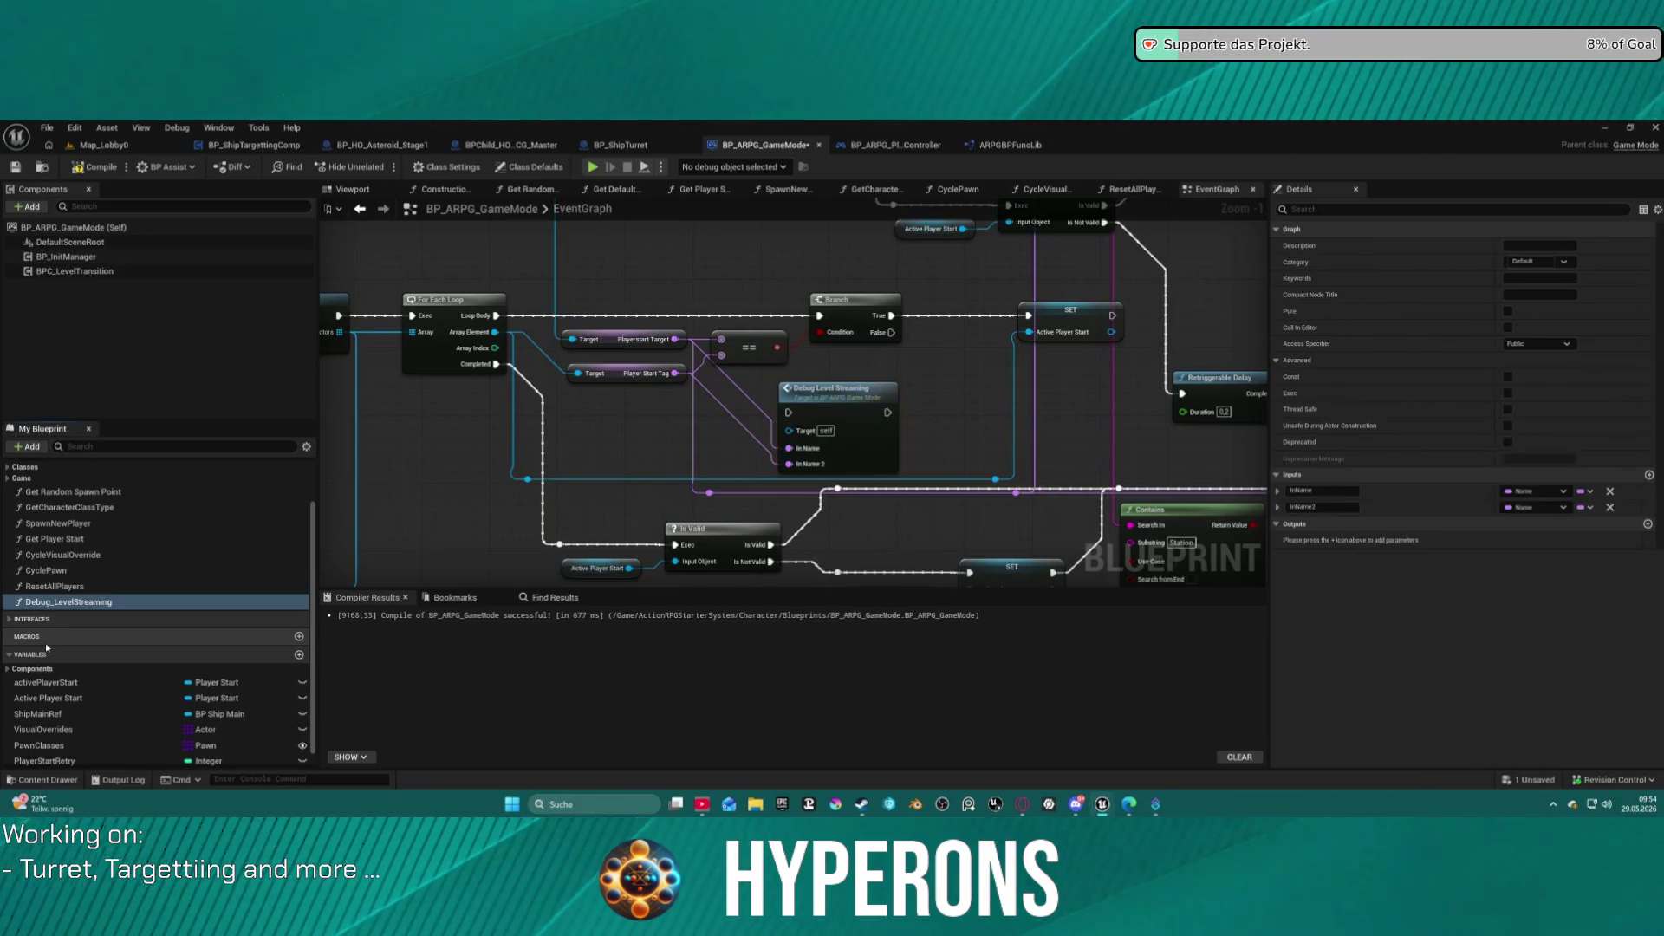
left_click(837, 425)
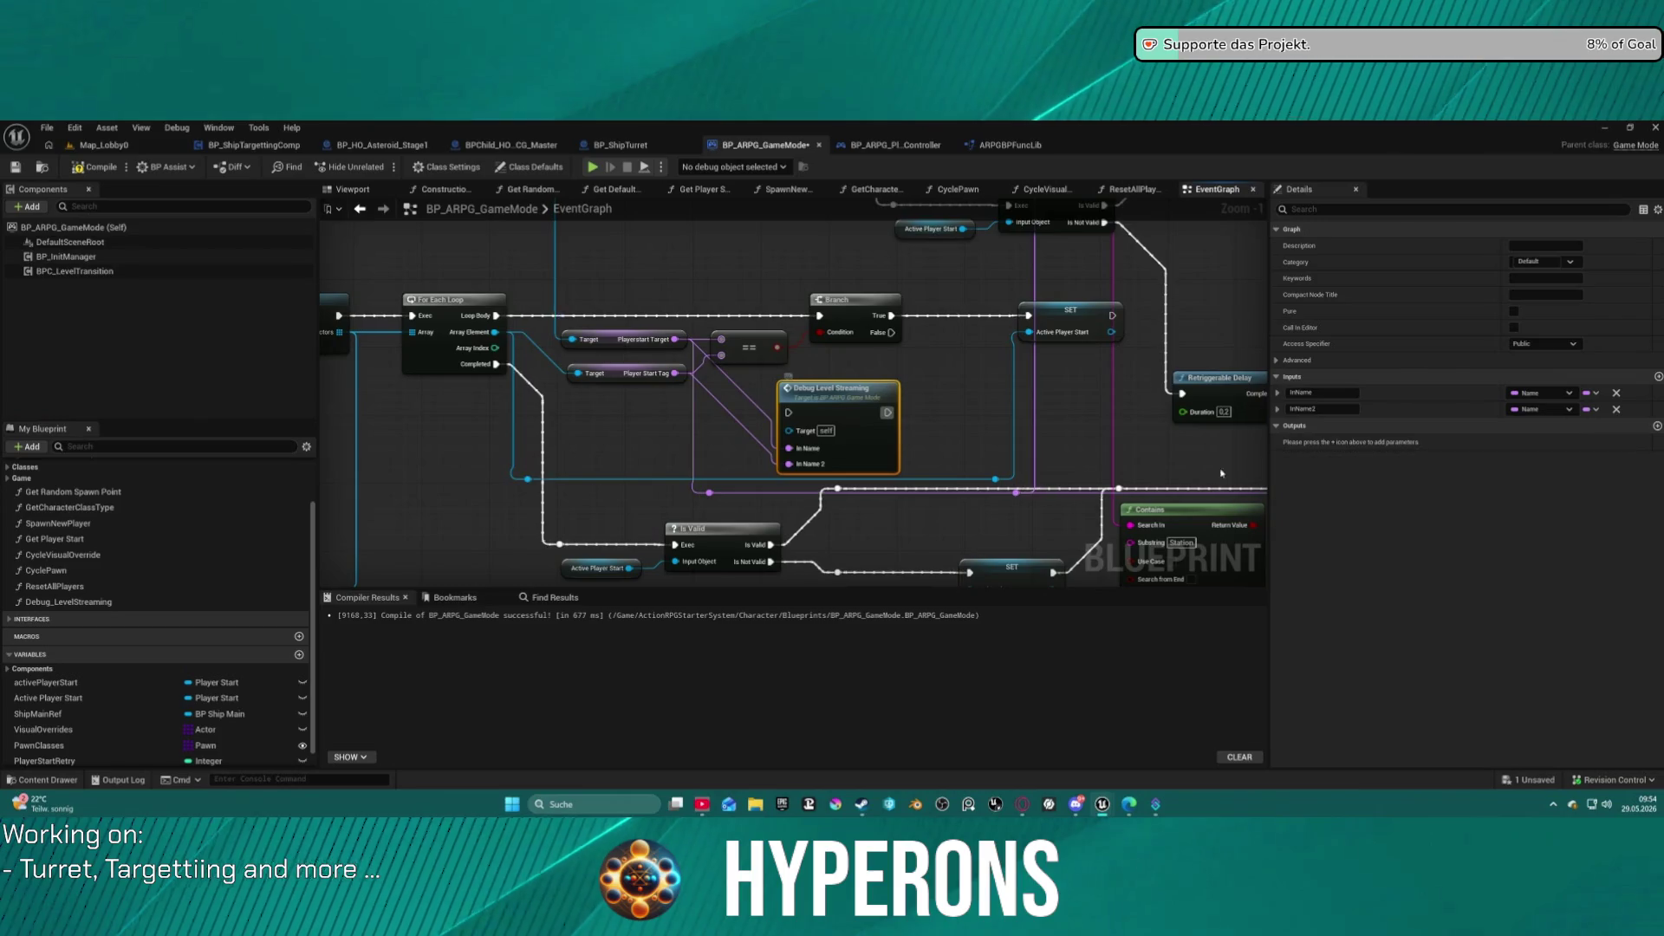
left_click(1304, 392)
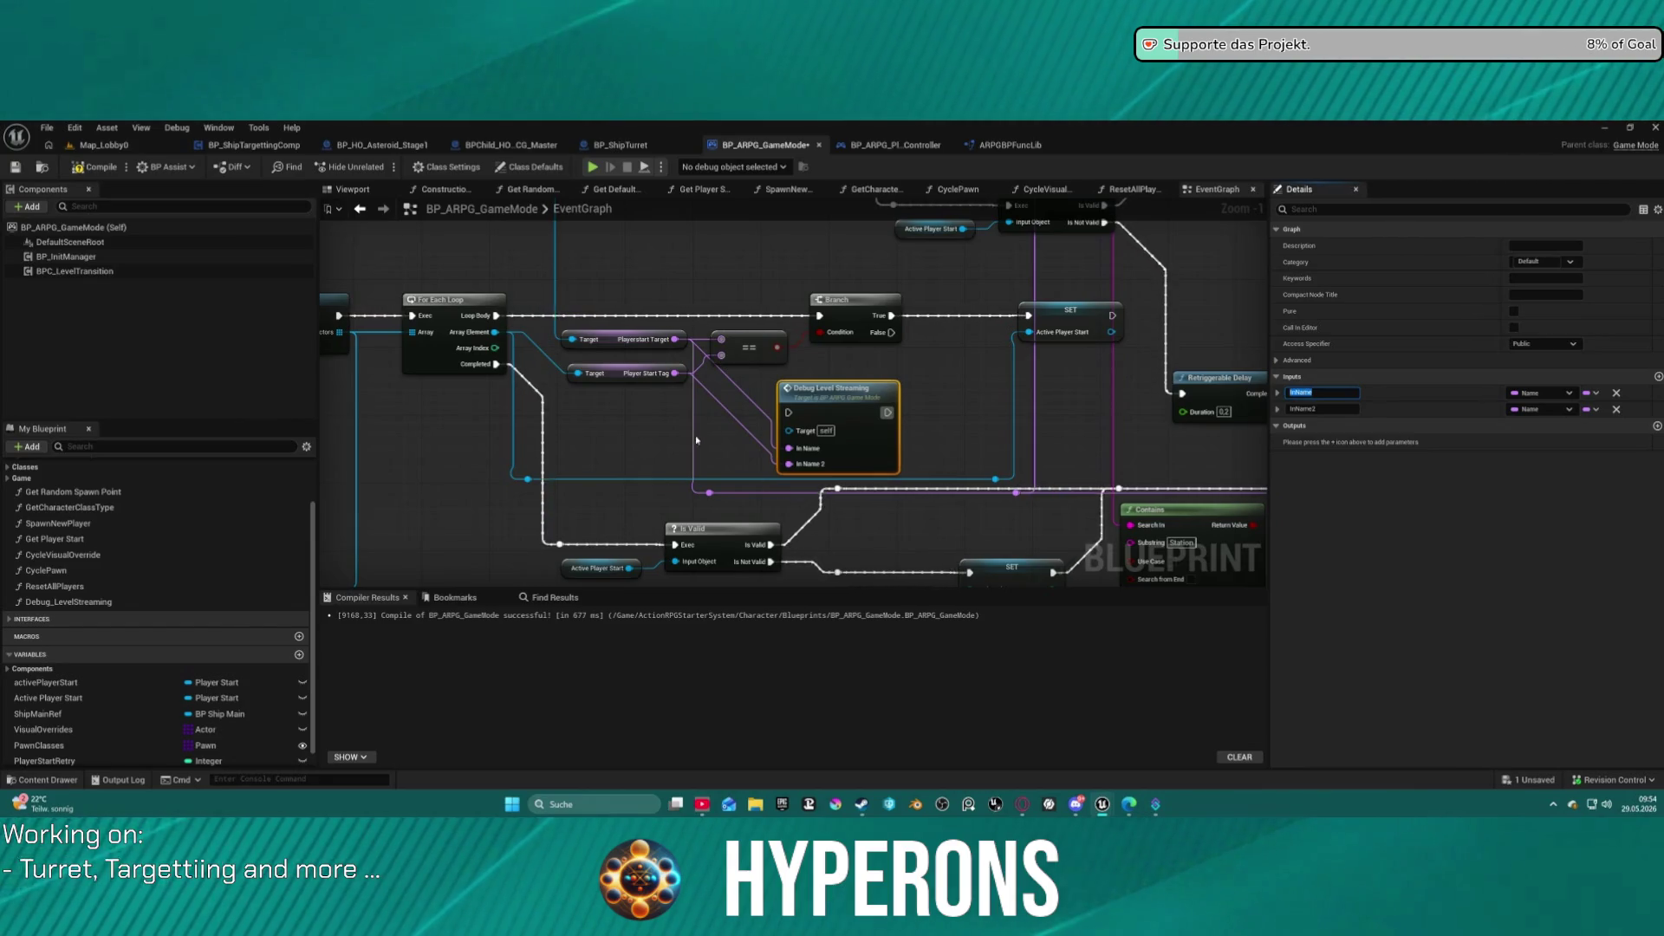
double_click(837, 416)
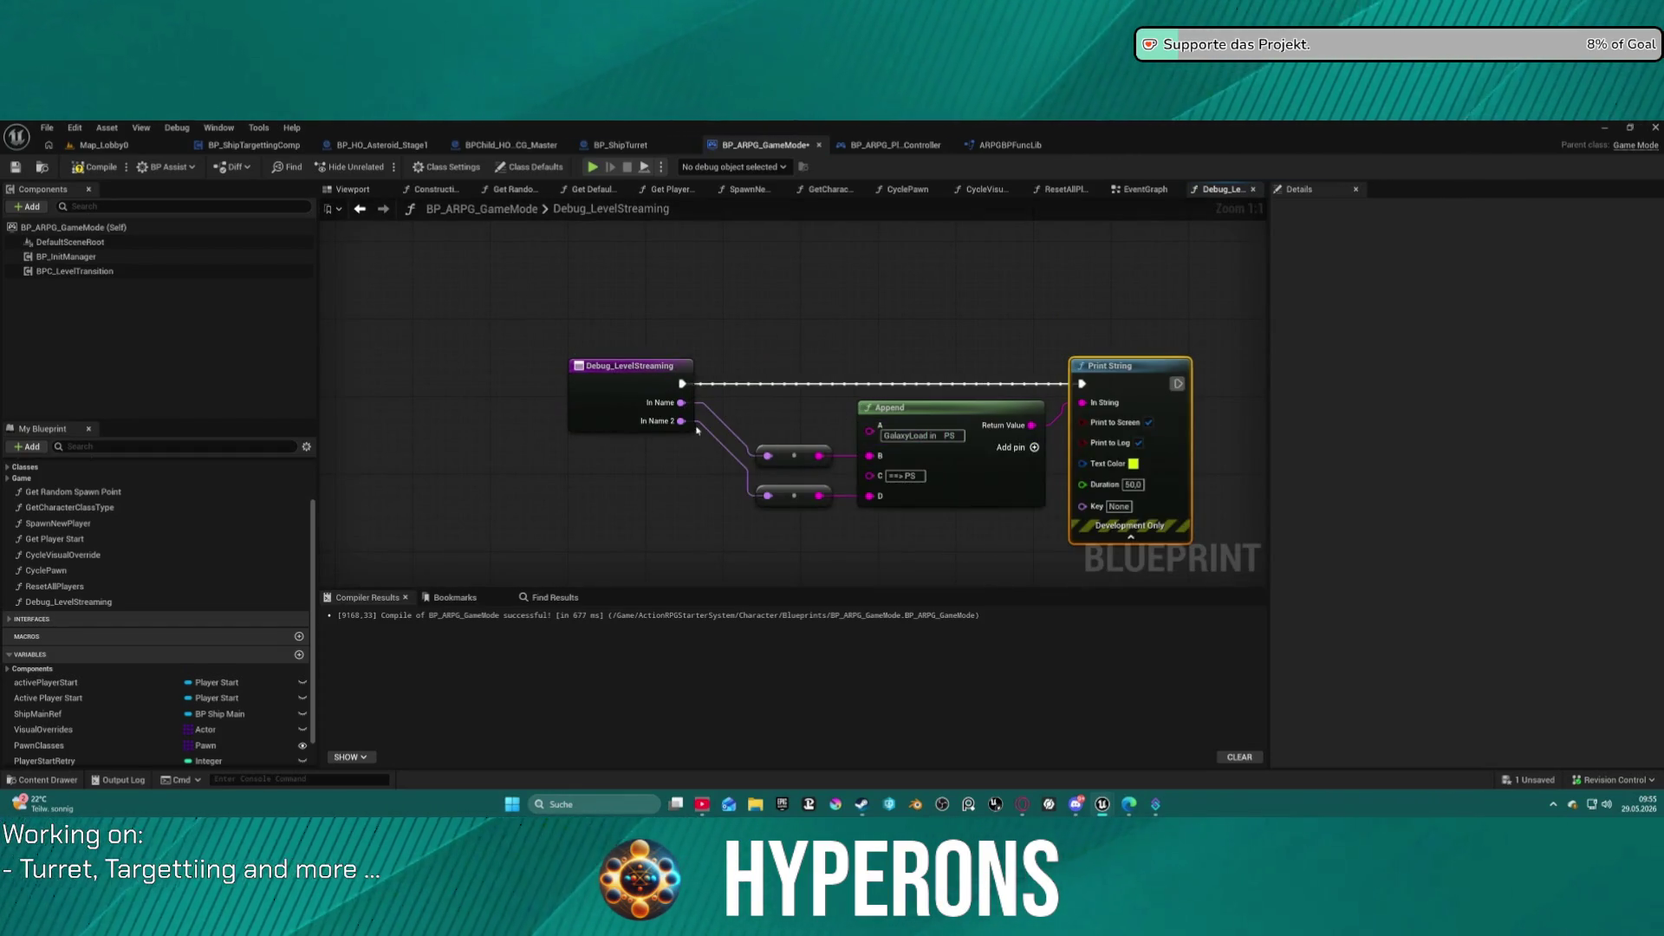
Rename the function's second input InName2 to Playerstart Target.
left_click(662, 426)
left_click(1326, 540)
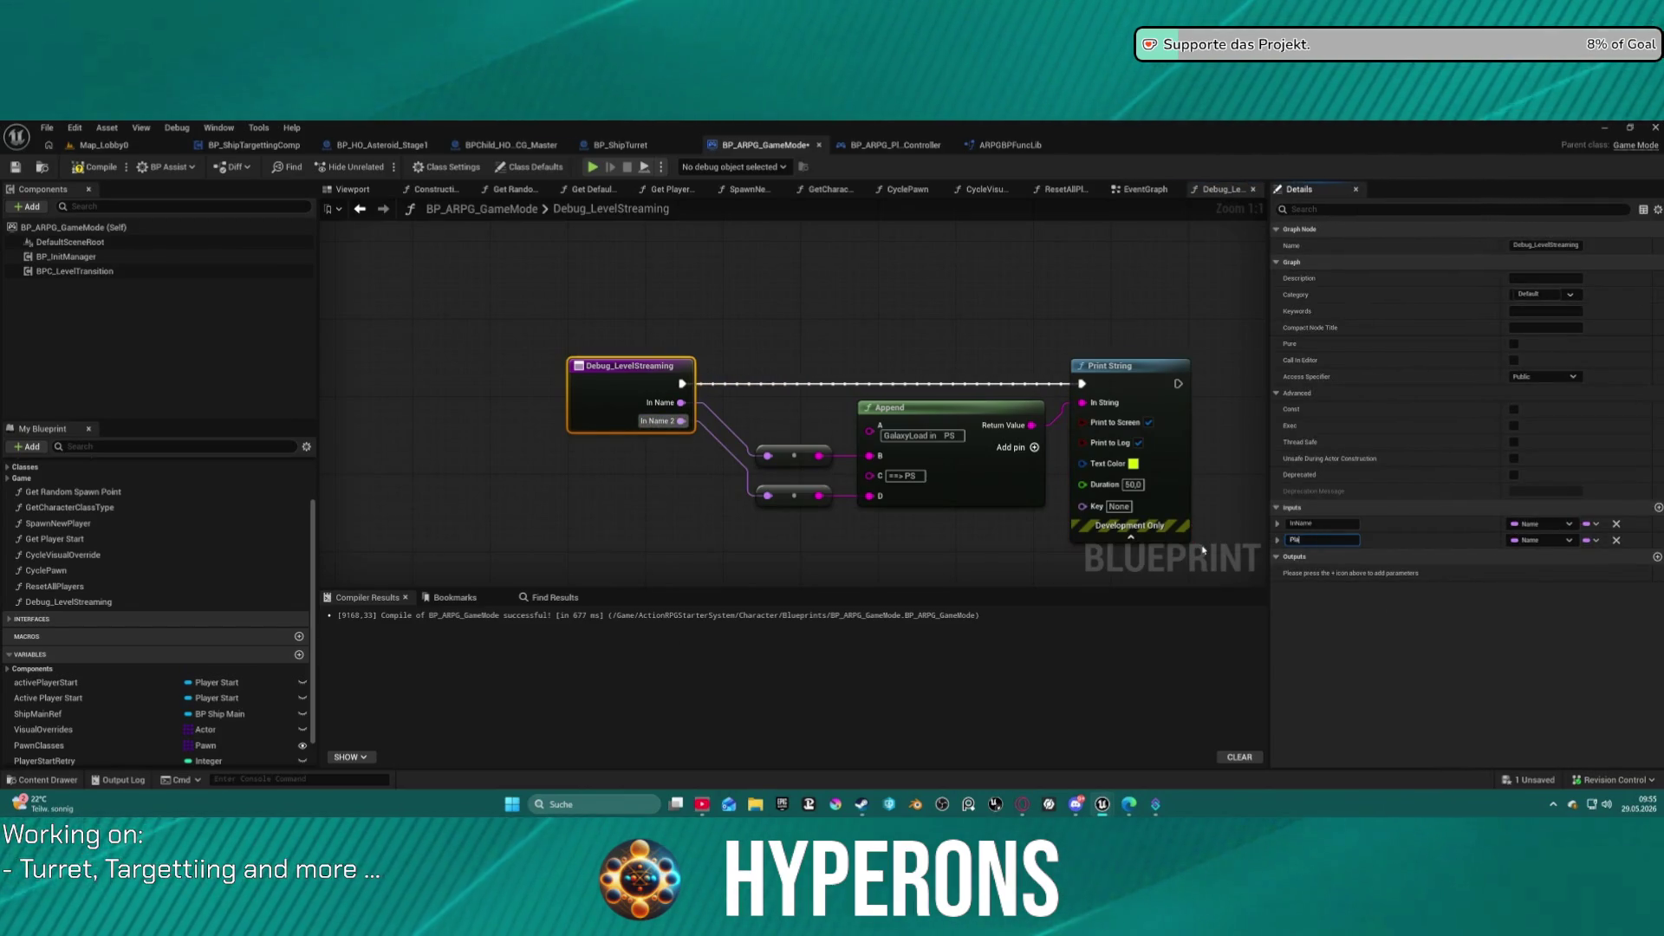
type("yerstart Target")
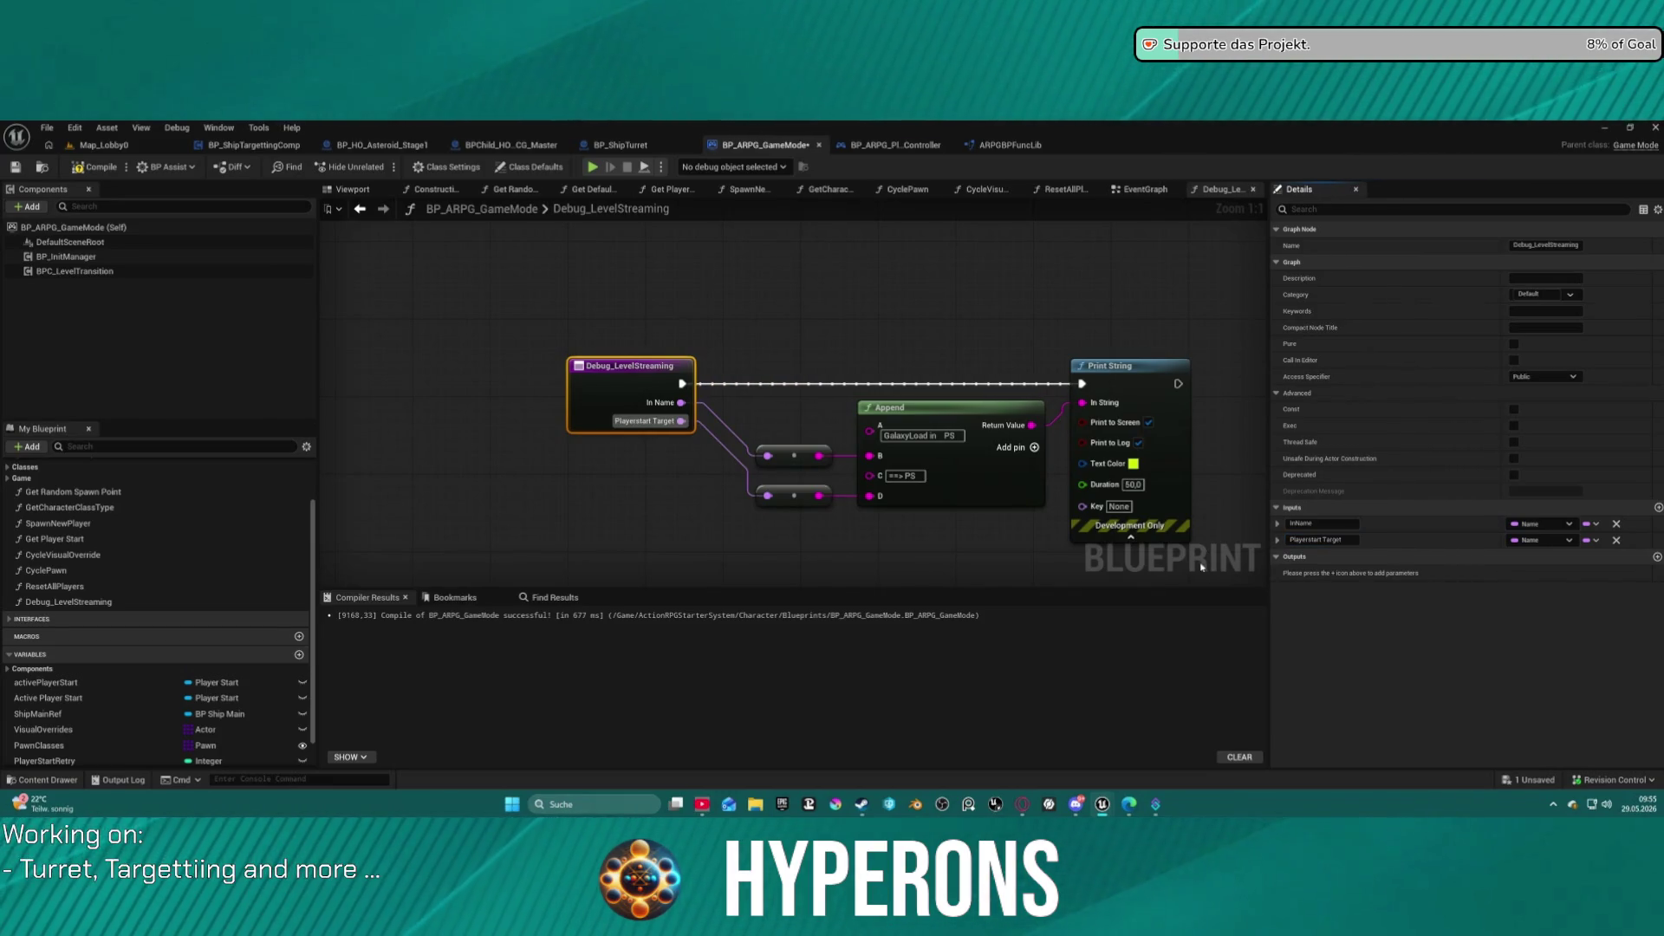
left_click_drag(810, 457, 797, 428)
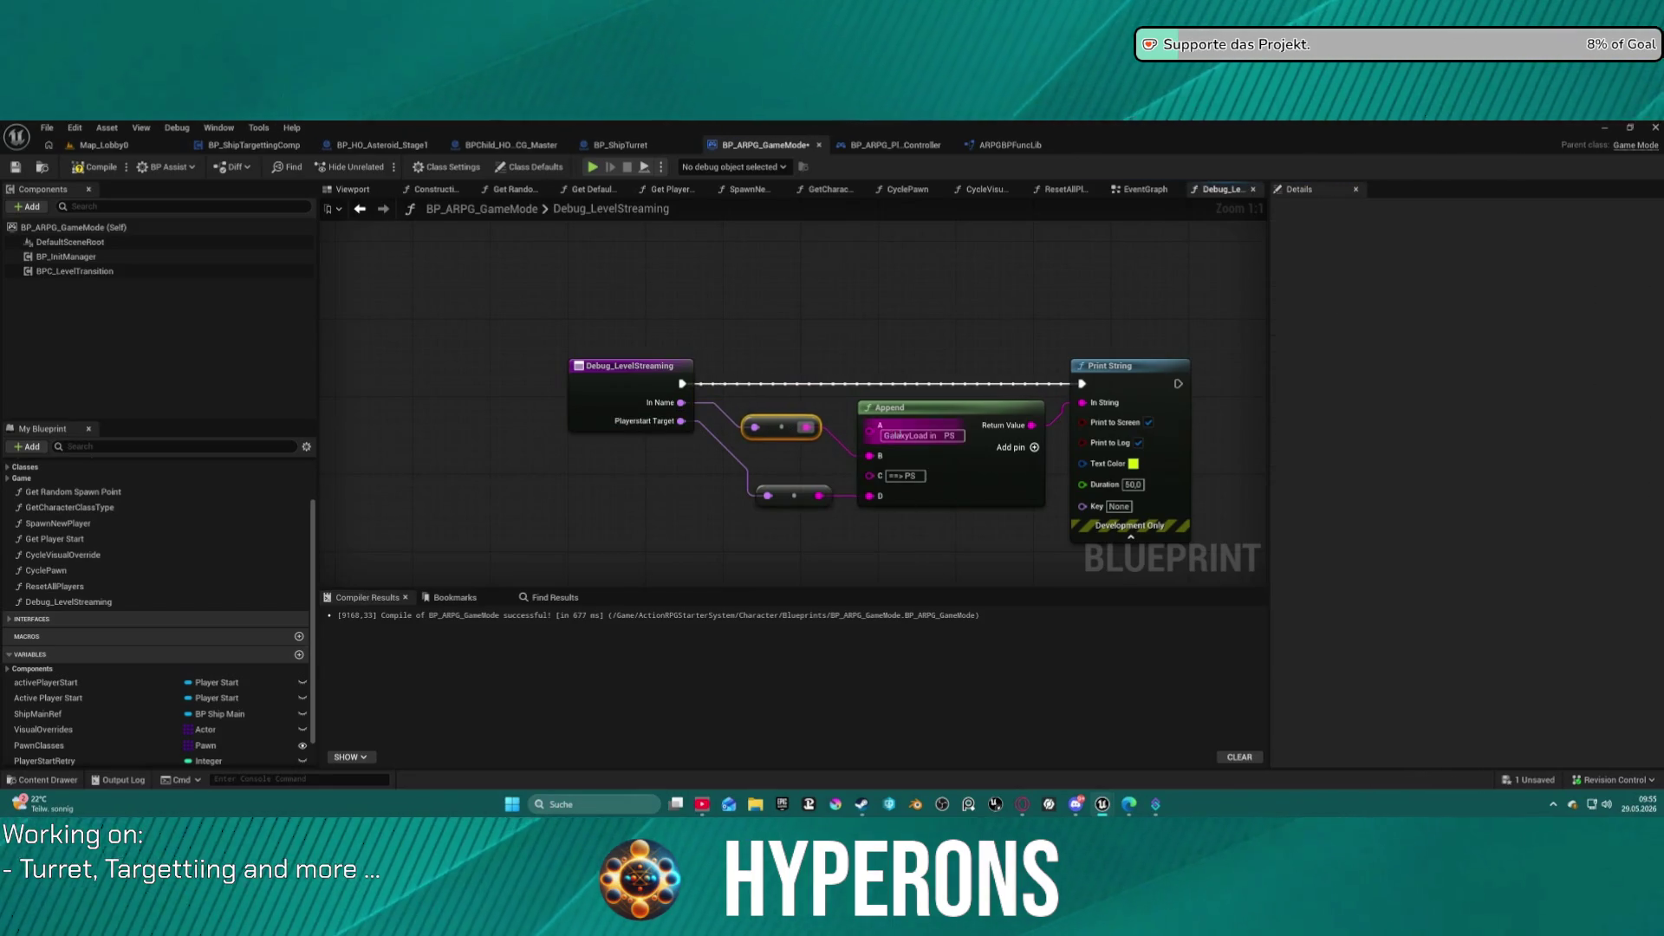
Rename the first input InName to Streaming Playerstart Target and return to the EventGraph.
left_click(652, 406)
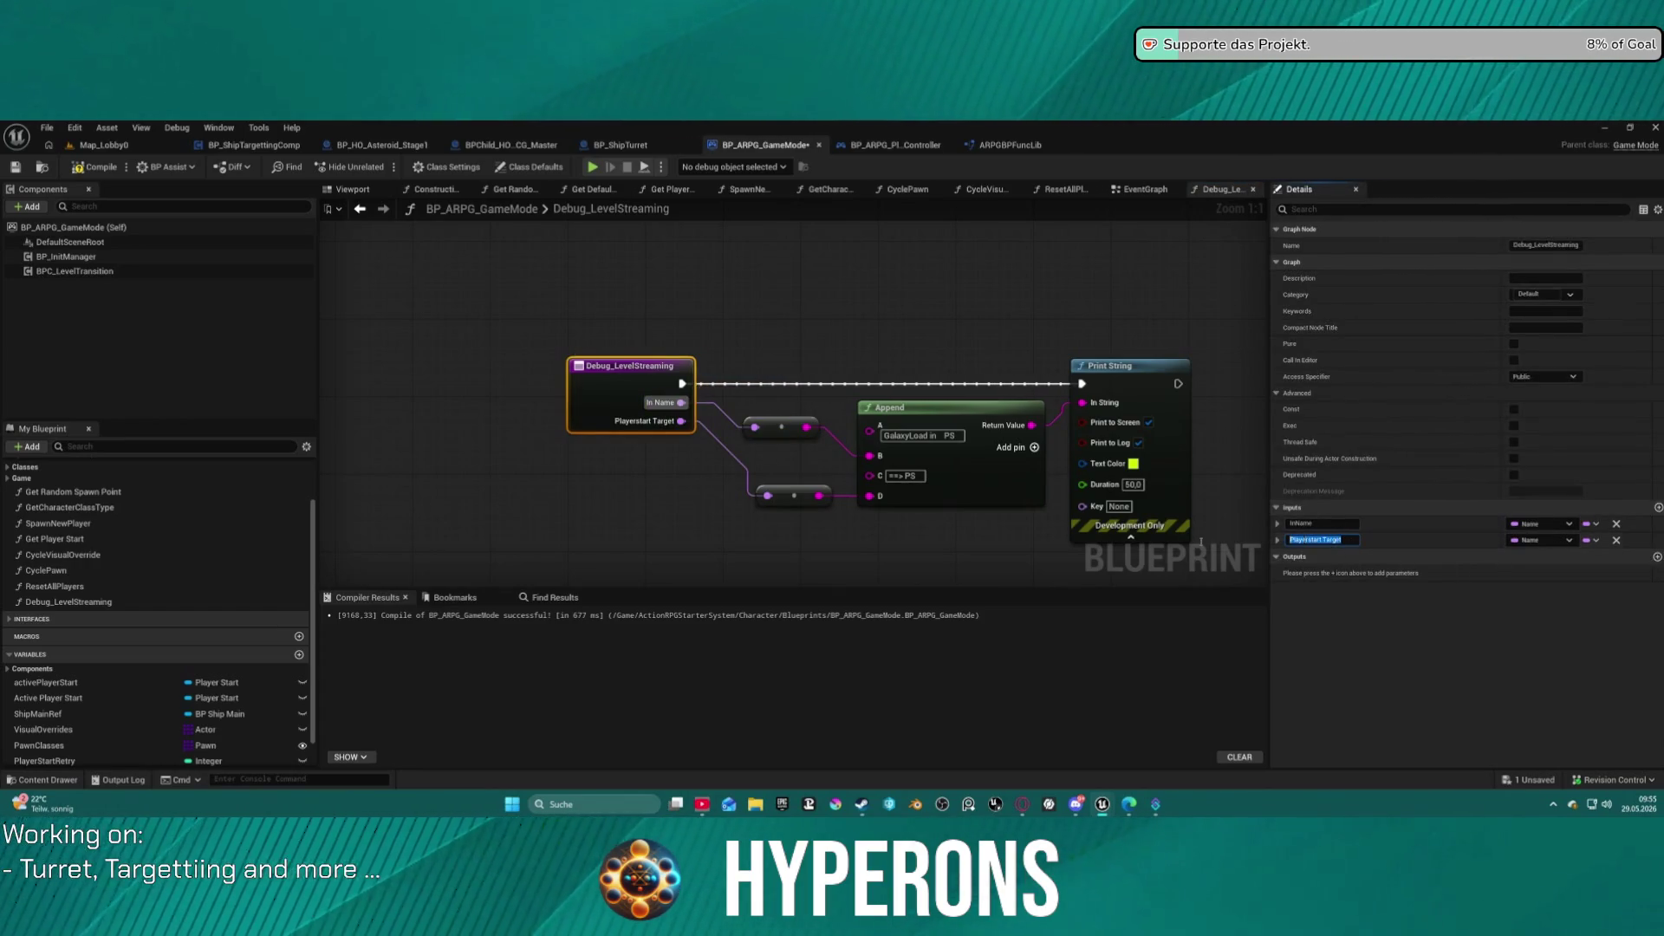
left_click(1317, 524)
type("Playerstart Target")
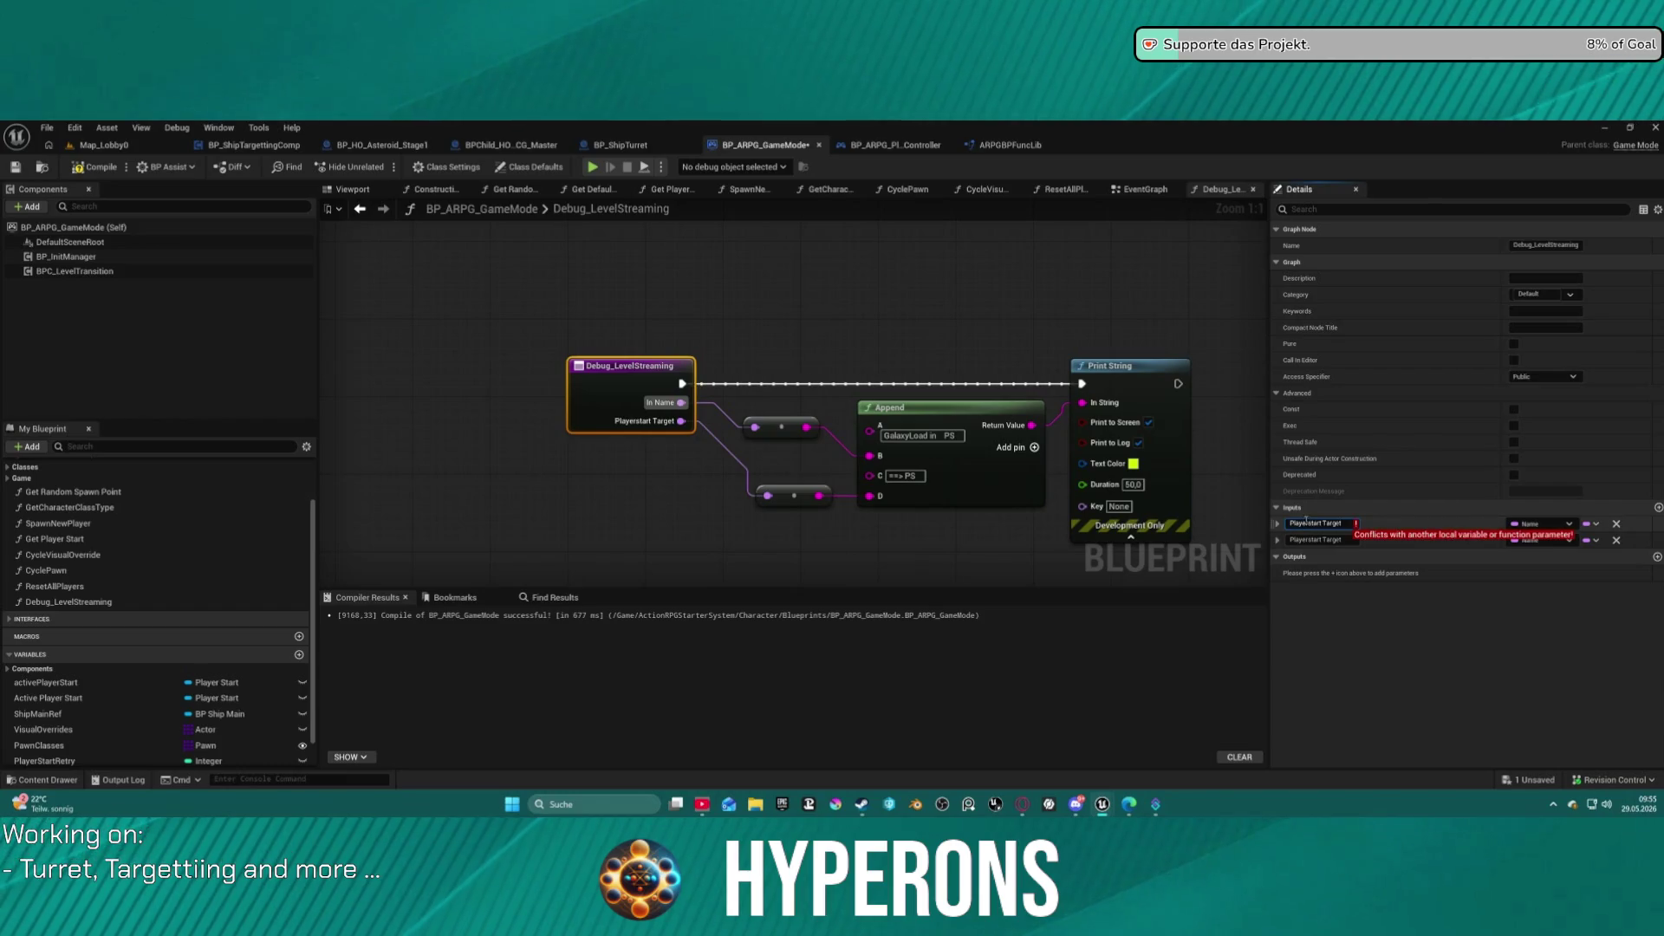
key("ctrl+z")
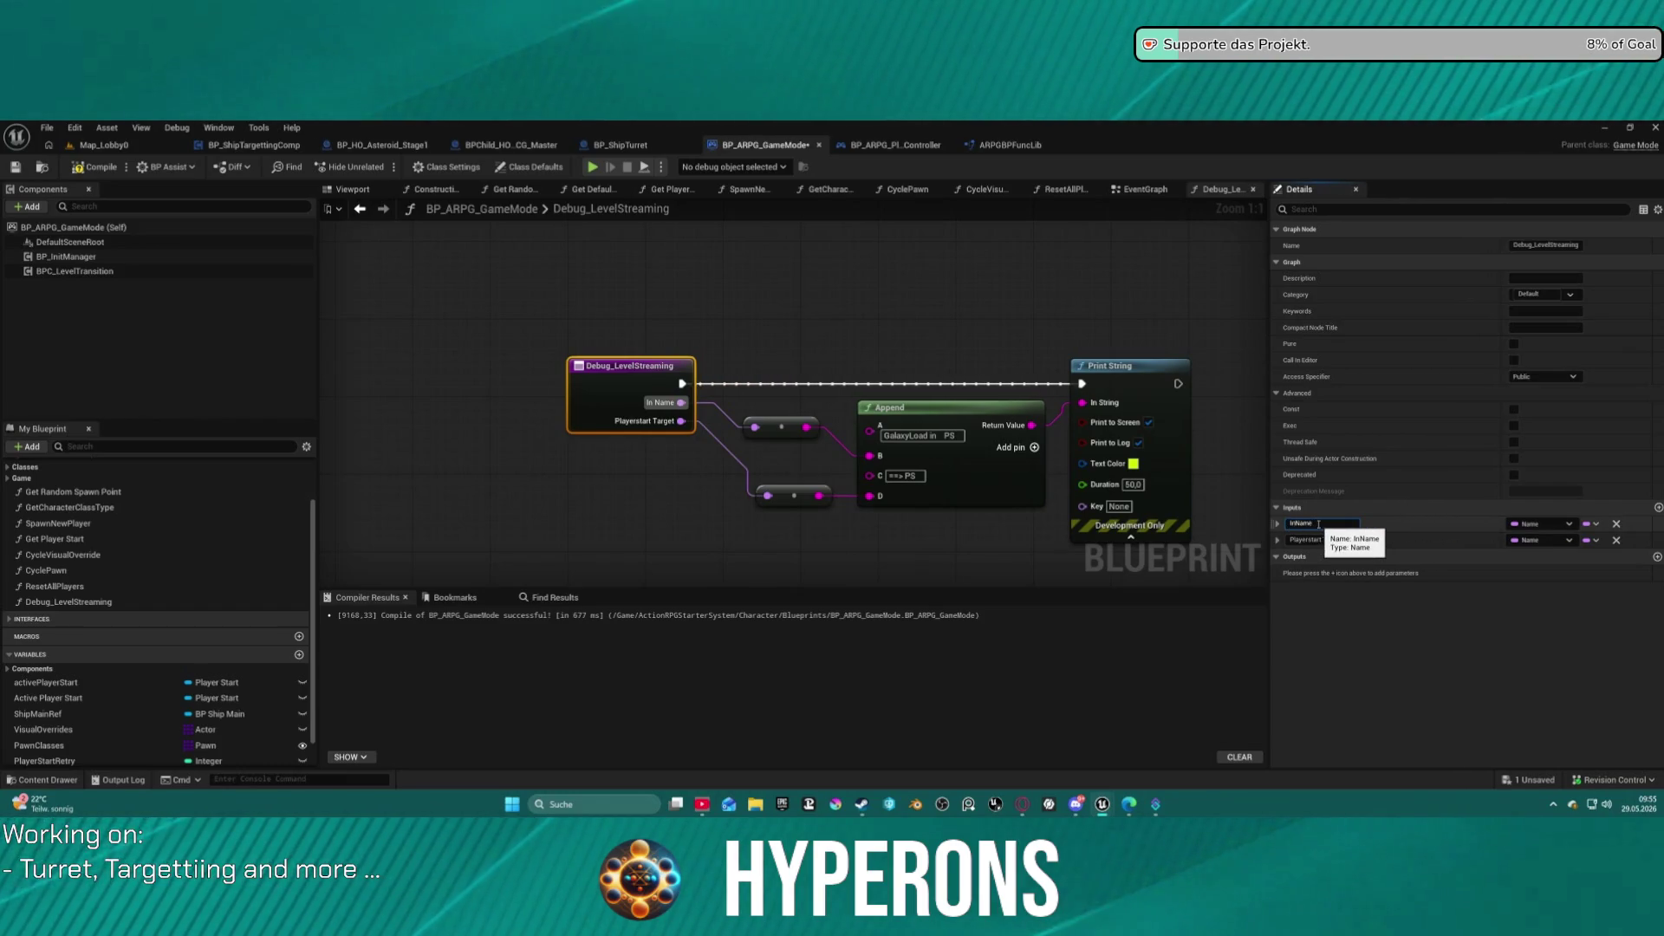
type("OfGalaxy")
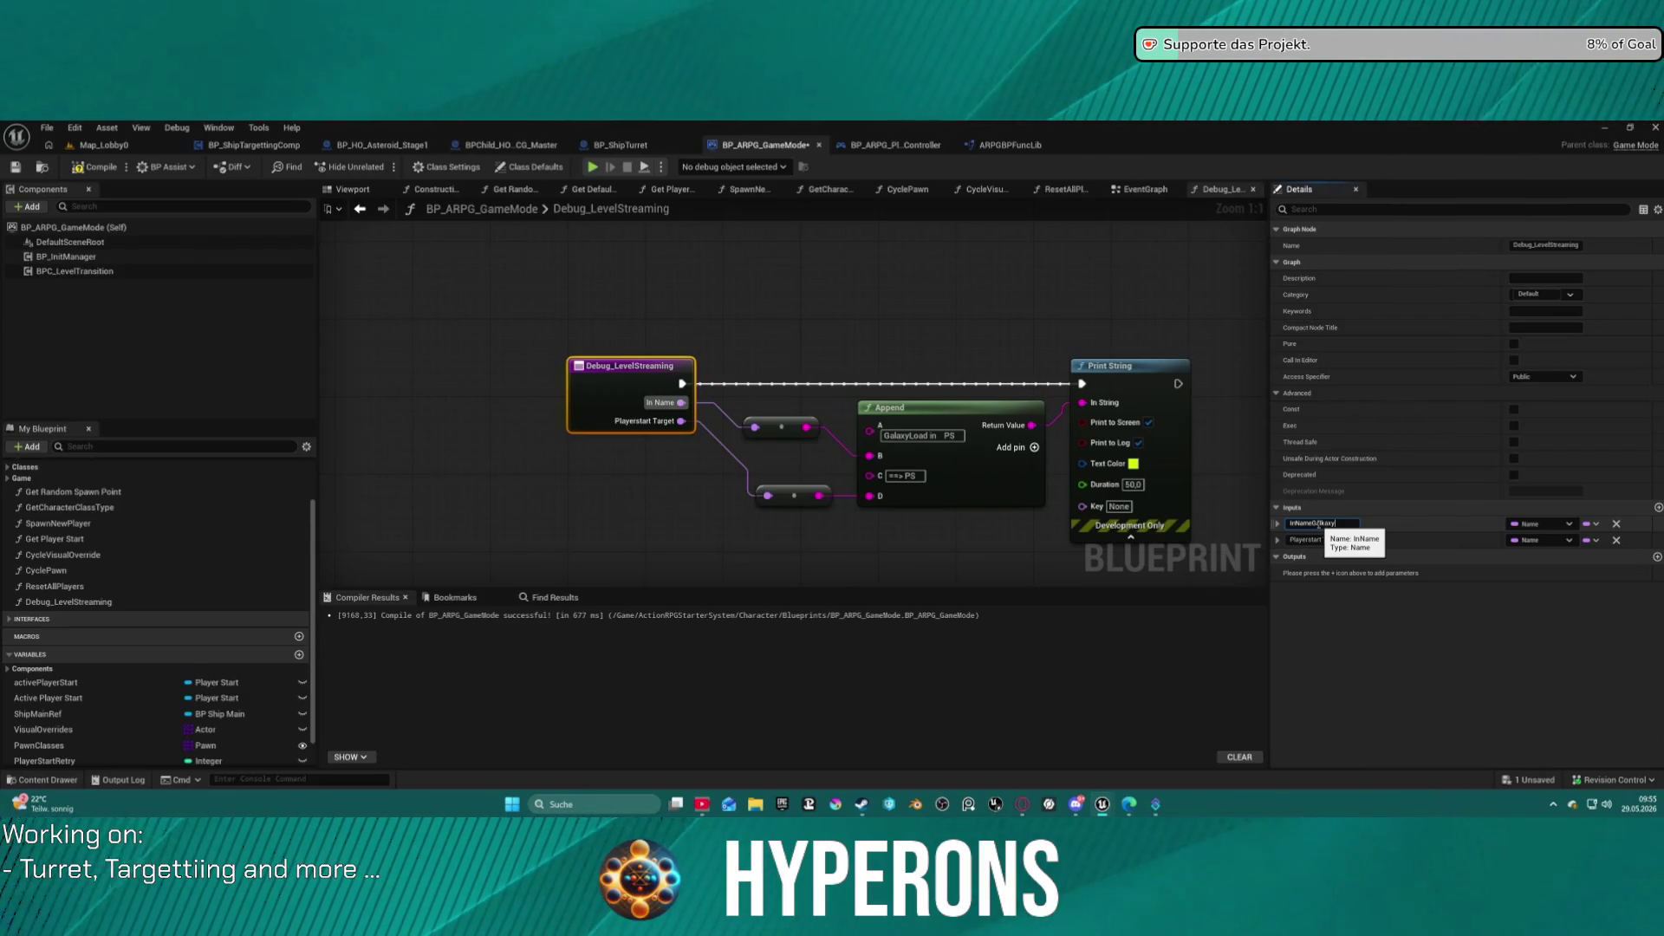
key("ctrl+a")
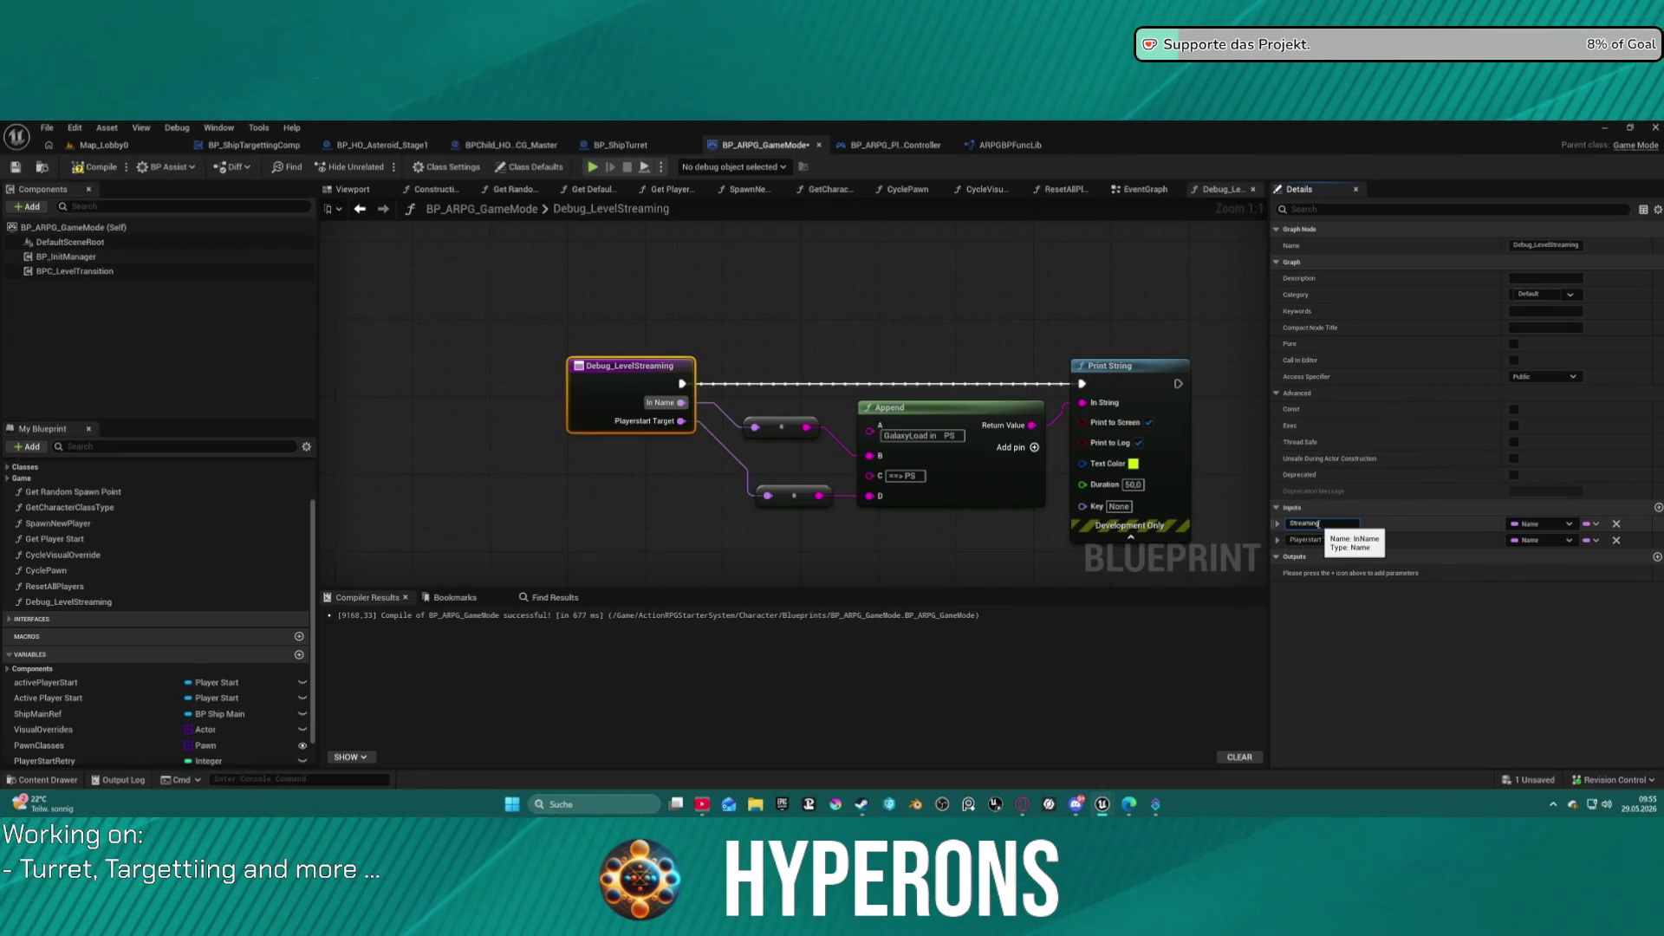
key("Return")
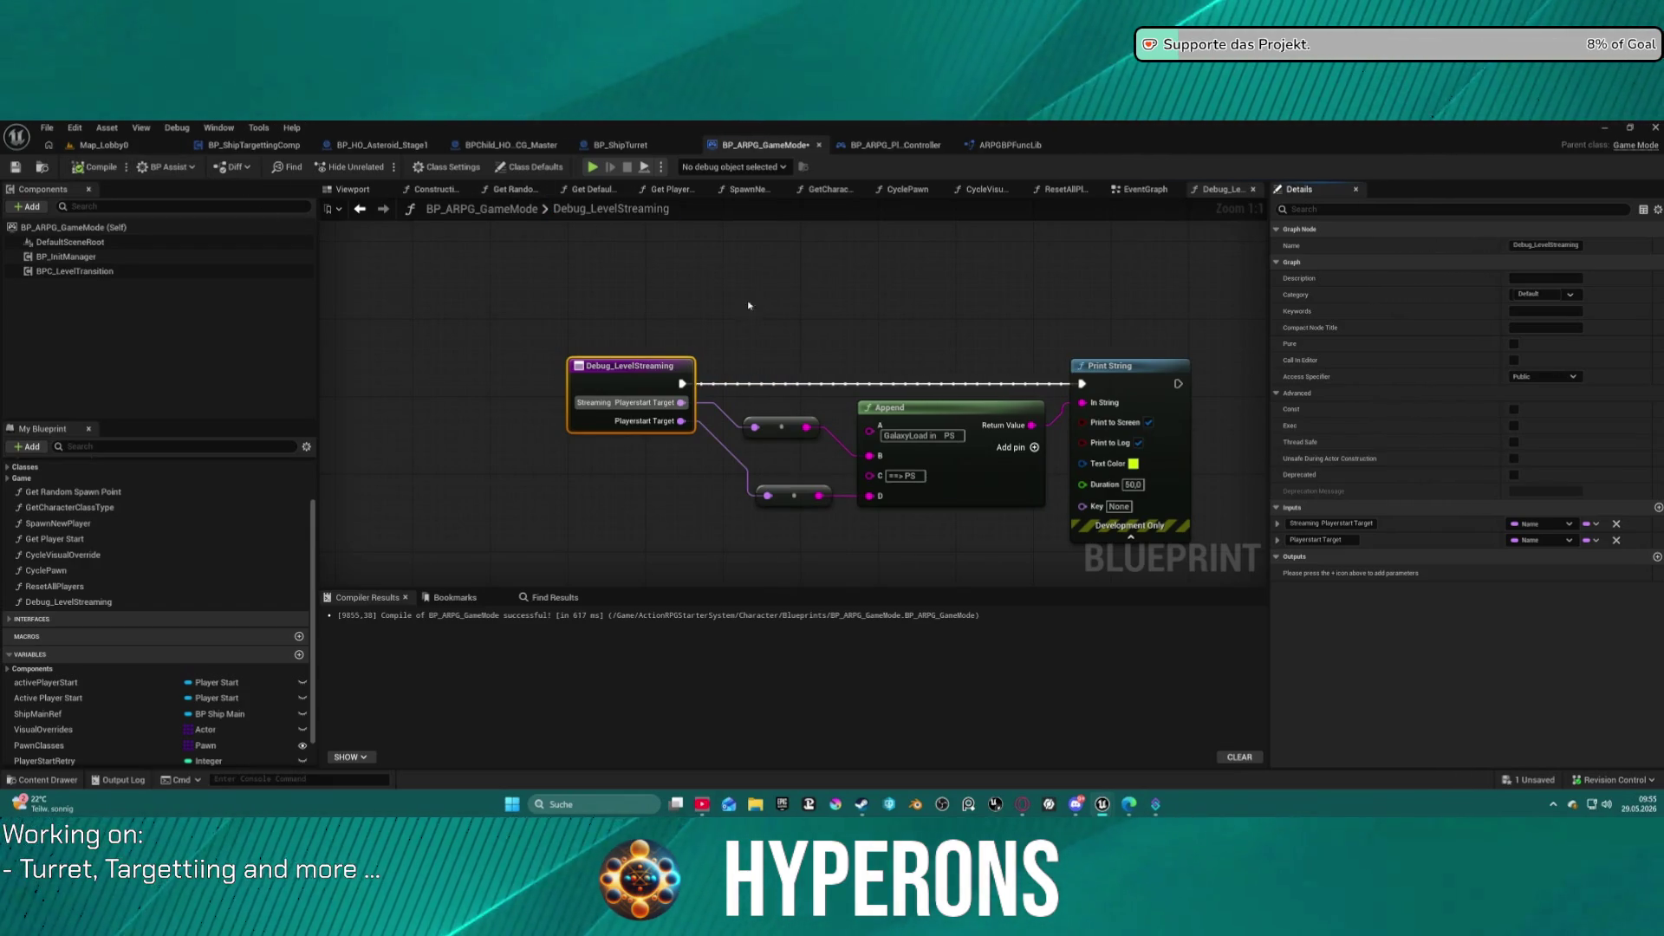
middle_click(1207, 190)
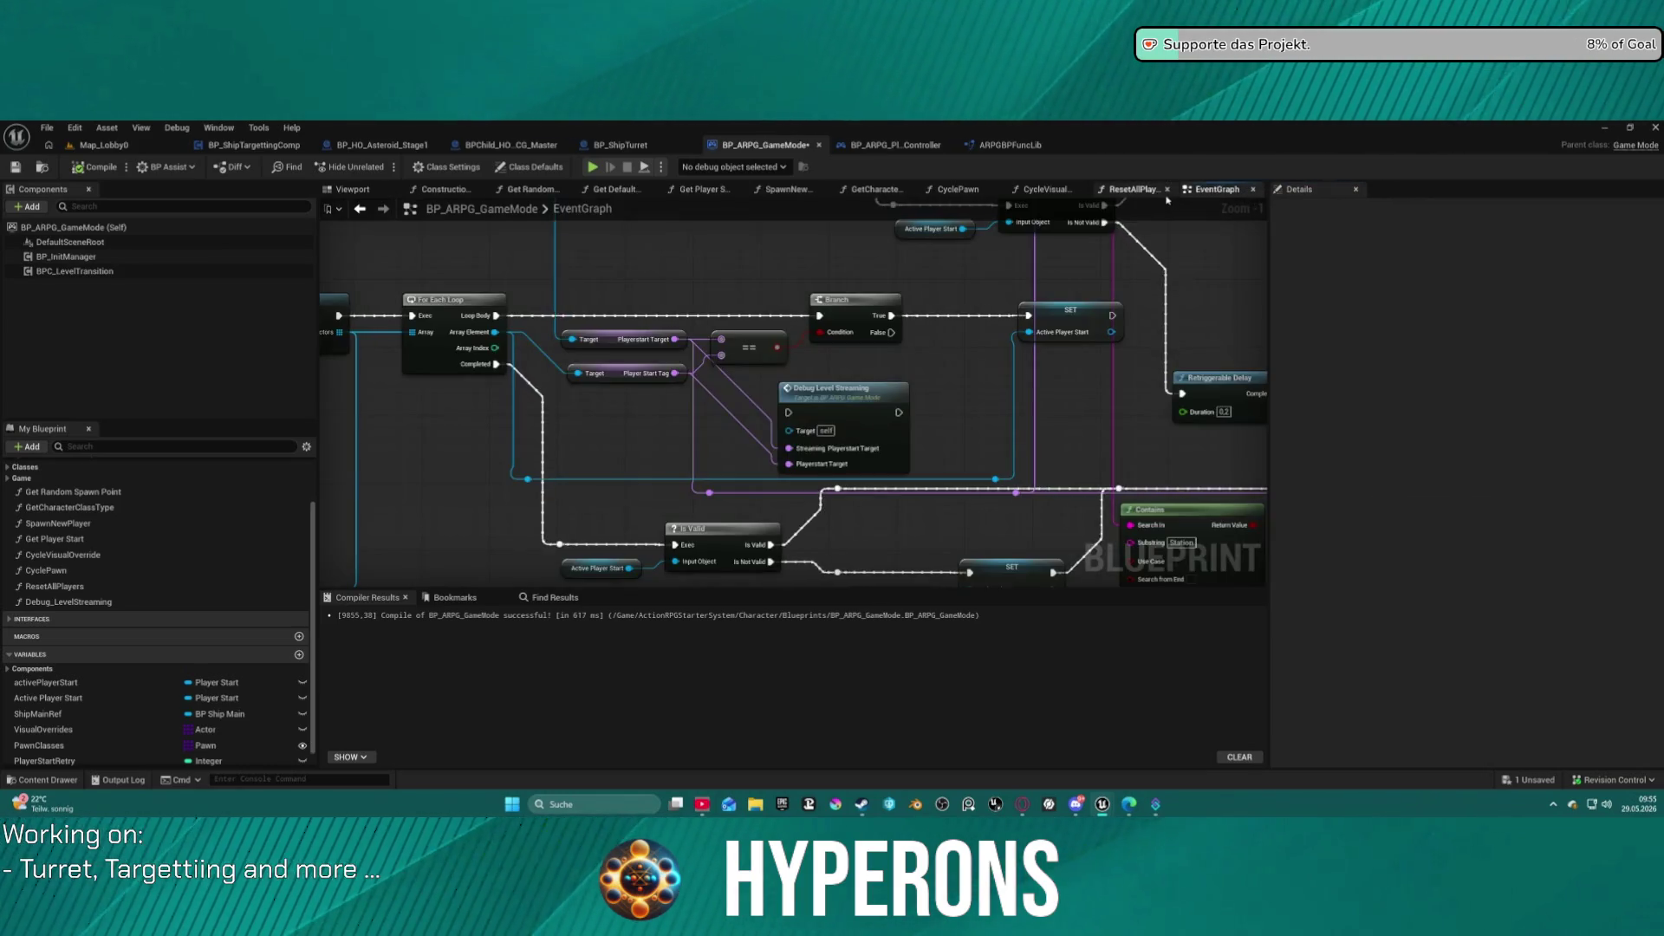
Place a Debug Level Streaming call in the EventGraph beside Print String.
scroll(957, 414, "down", 2)
mouse_move(858, 410)
left_mouse_down()
mouse_move(785, 383)
mouse_move(741, 260)
mouse_move(811, 318)
mouse_move(805, 403)
left_mouse_up()
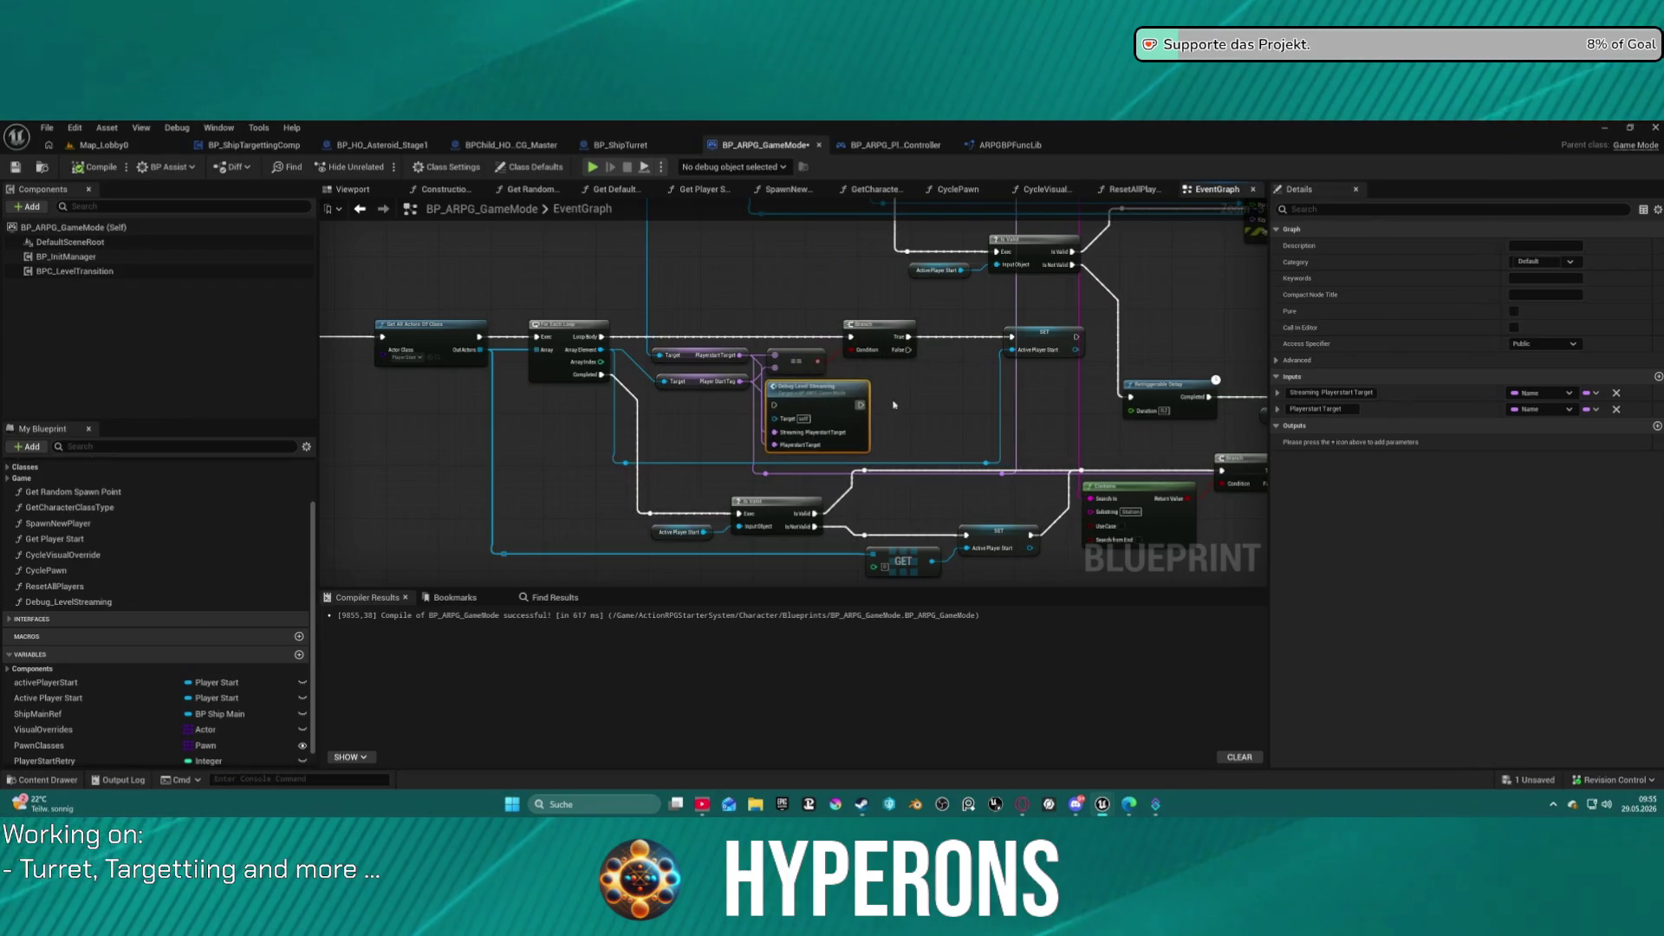
scroll(811, 386, "down", 3)
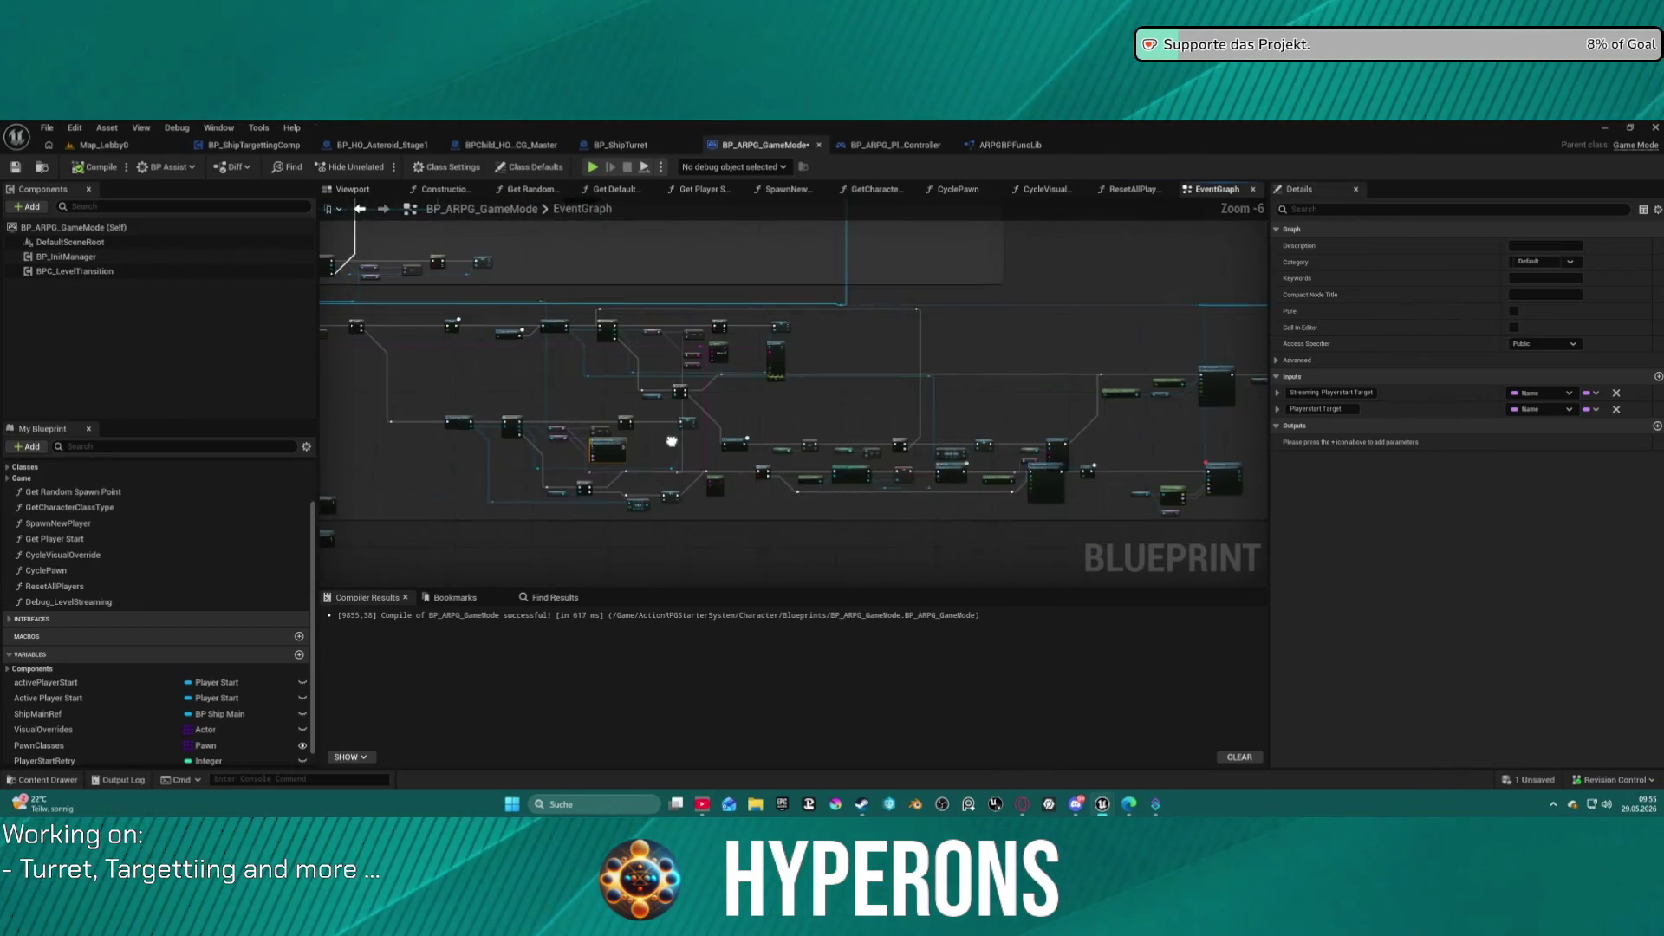
scroll(978, 397, "up", 3)
scroll(978, 397, "up", 3)
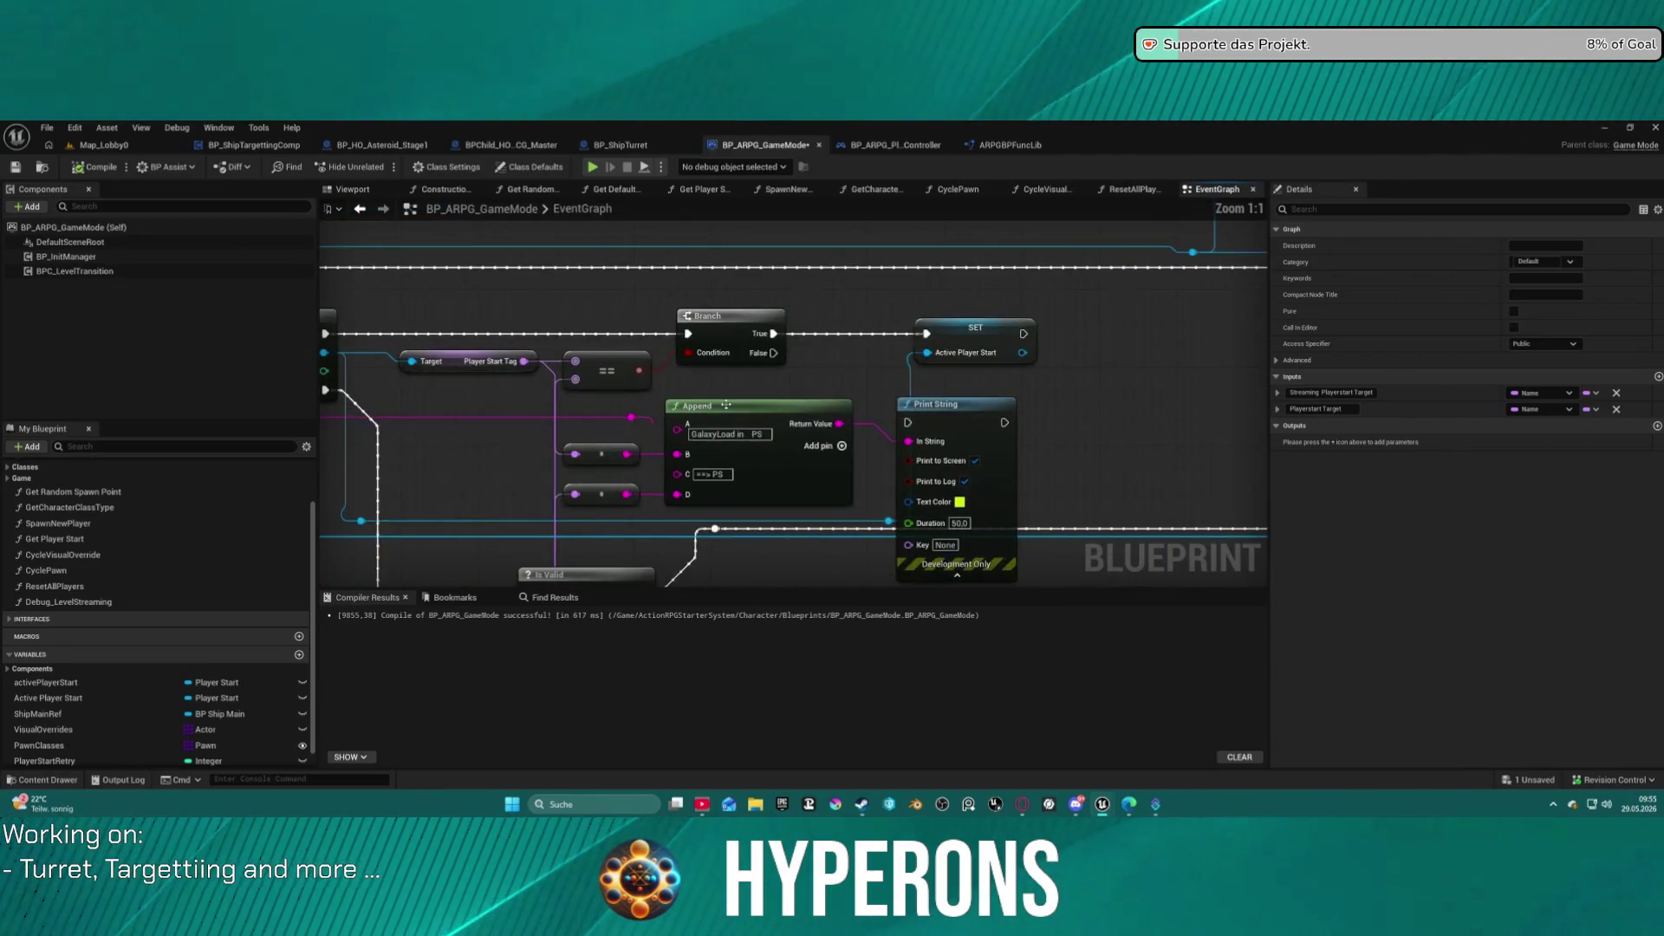
mouse_move(69, 602)
left_mouse_down()
mouse_move(884, 389)
mouse_move(1105, 409)
left_mouse_up()
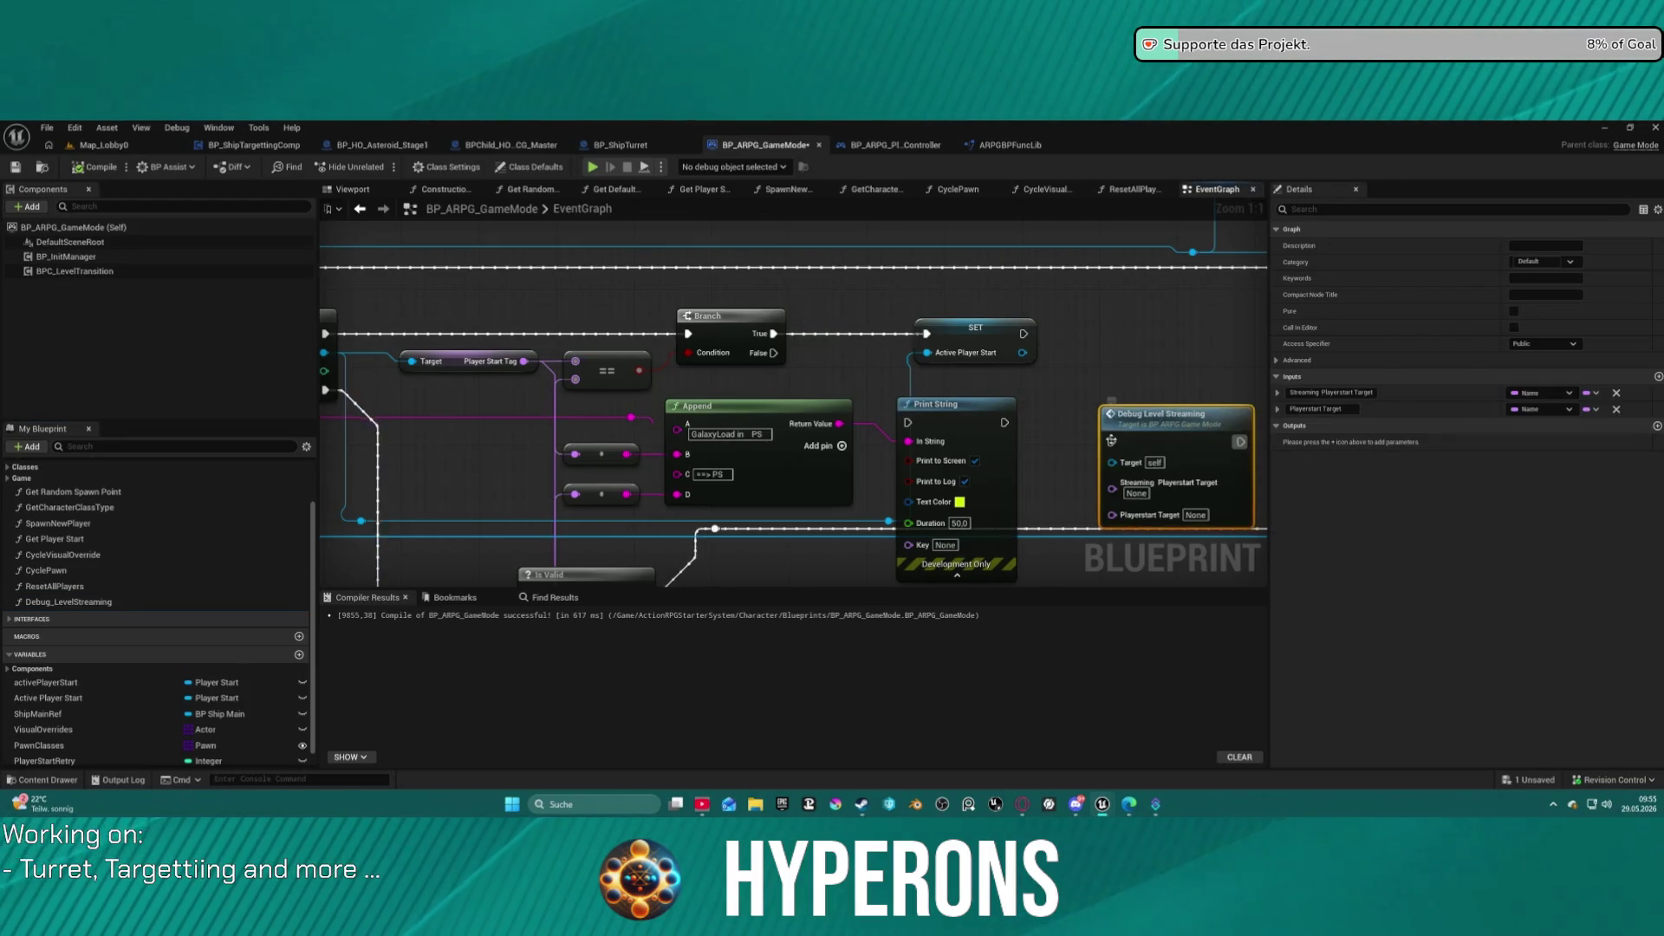
mouse_move(1112, 488)
left_mouse_down()
mouse_move(601, 471)
mouse_move(523, 365)
left_mouse_up()
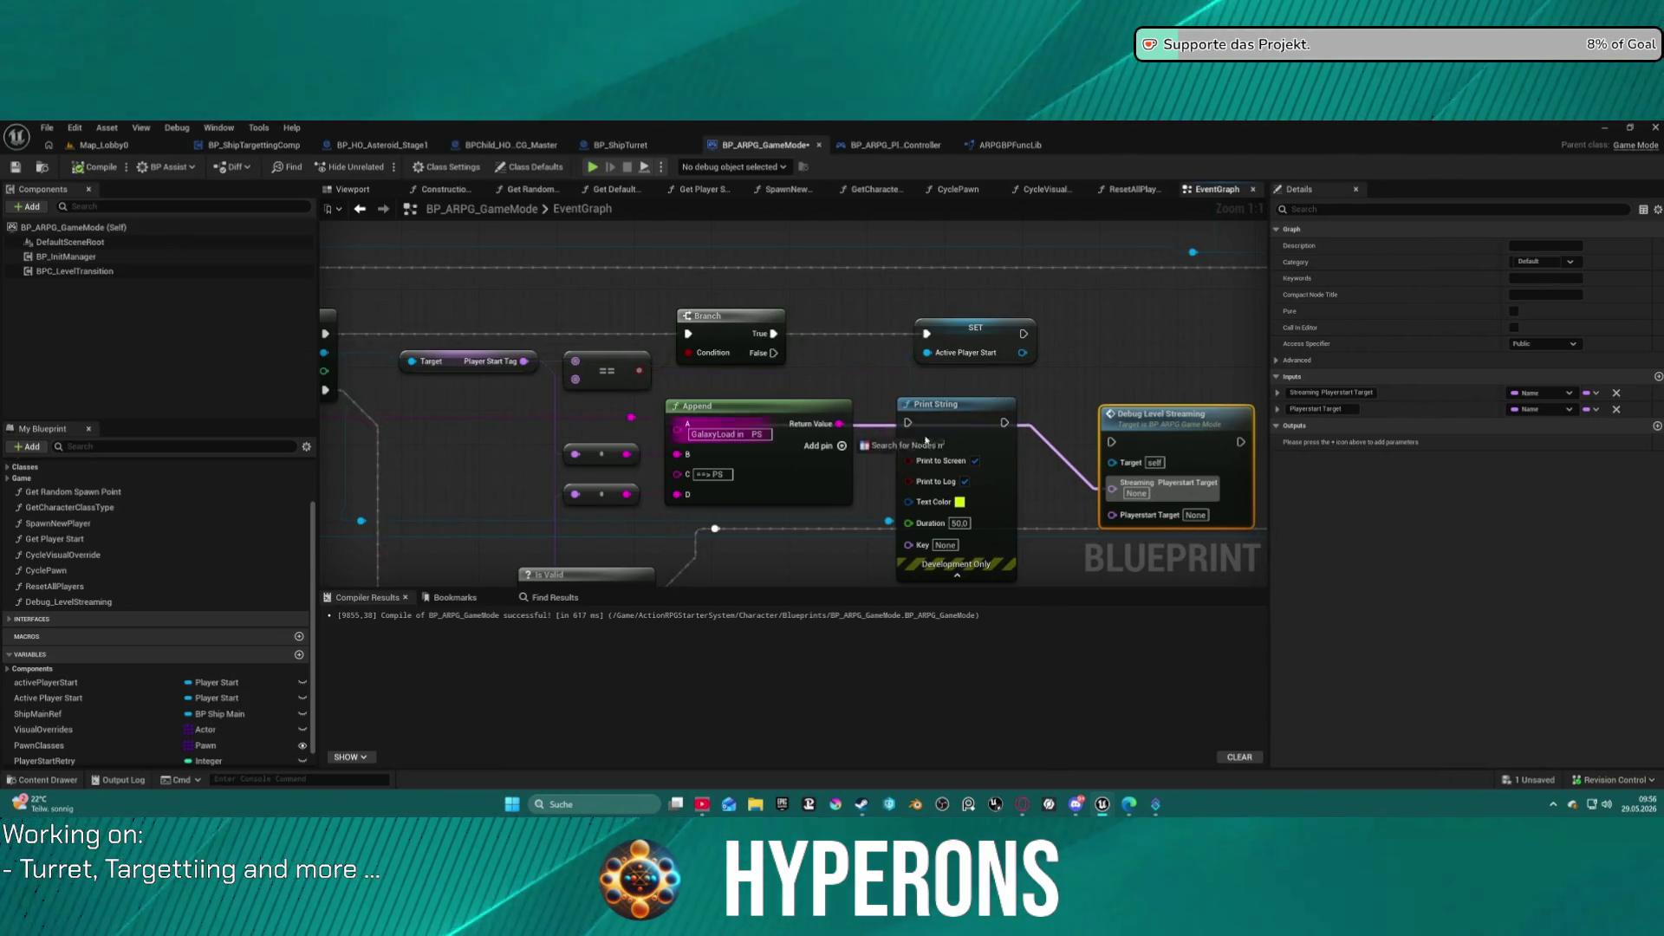
Route the Player Start Tag wire through a reroute node into Debug Level Streaming.
left_click(572, 390)
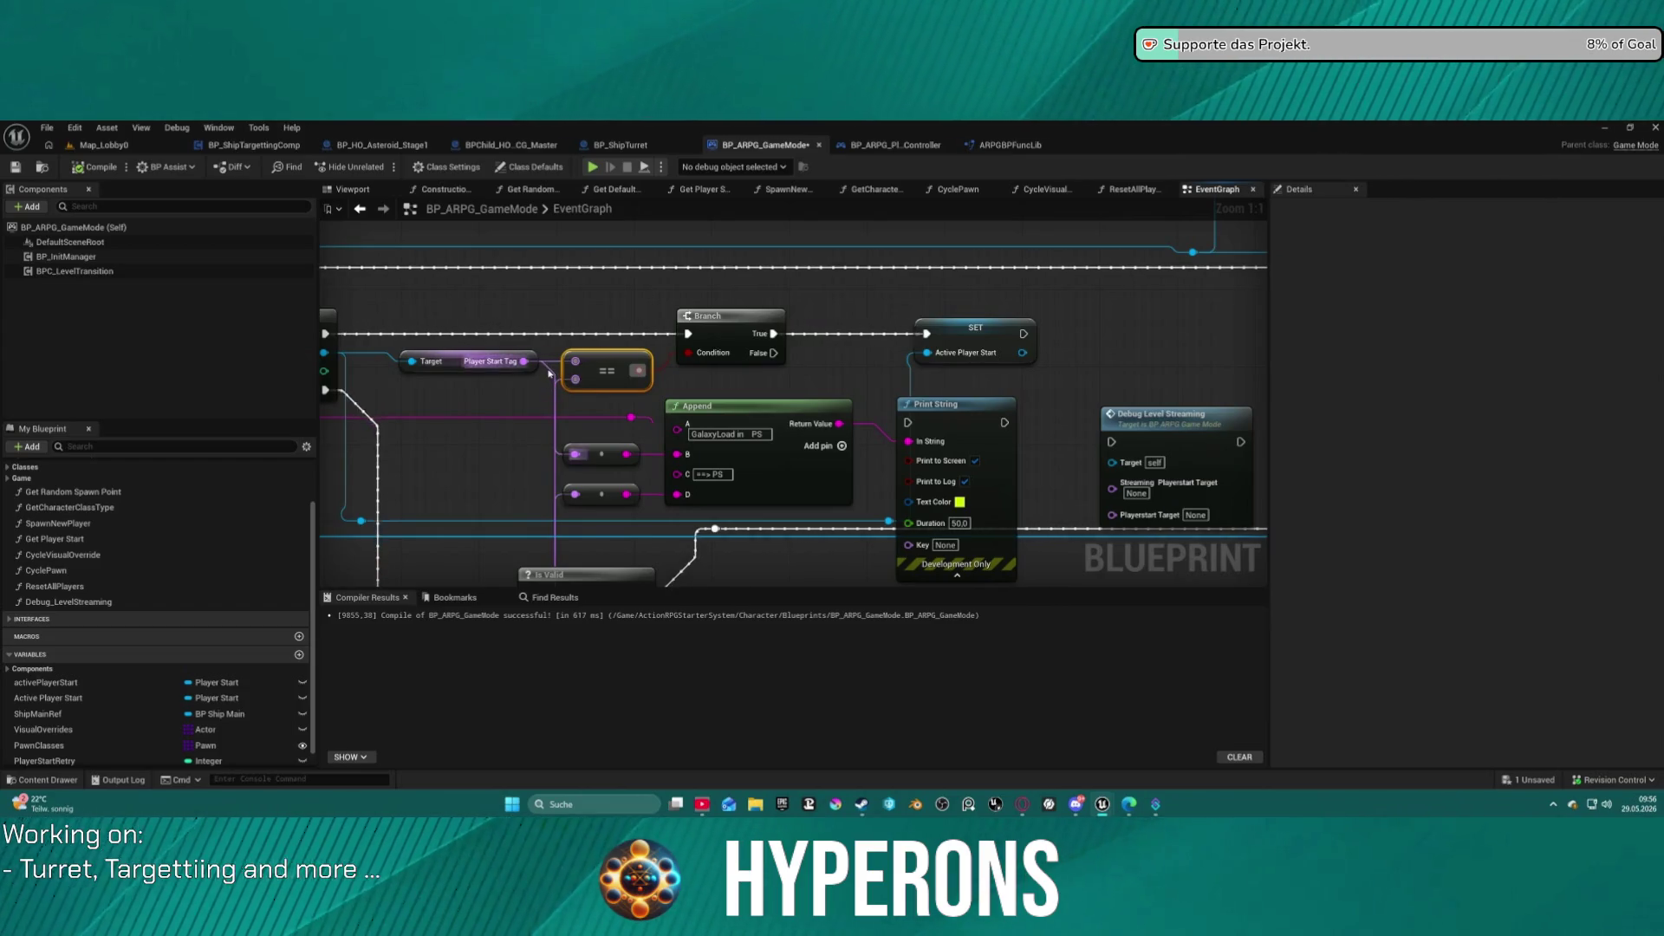
double_click(546, 364)
mouse_move(541, 365)
left_mouse_down()
mouse_move(742, 450)
mouse_move(1088, 453)
mouse_move(997, 416)
mouse_move(1134, 462)
mouse_move(1112, 483)
left_mouse_up()
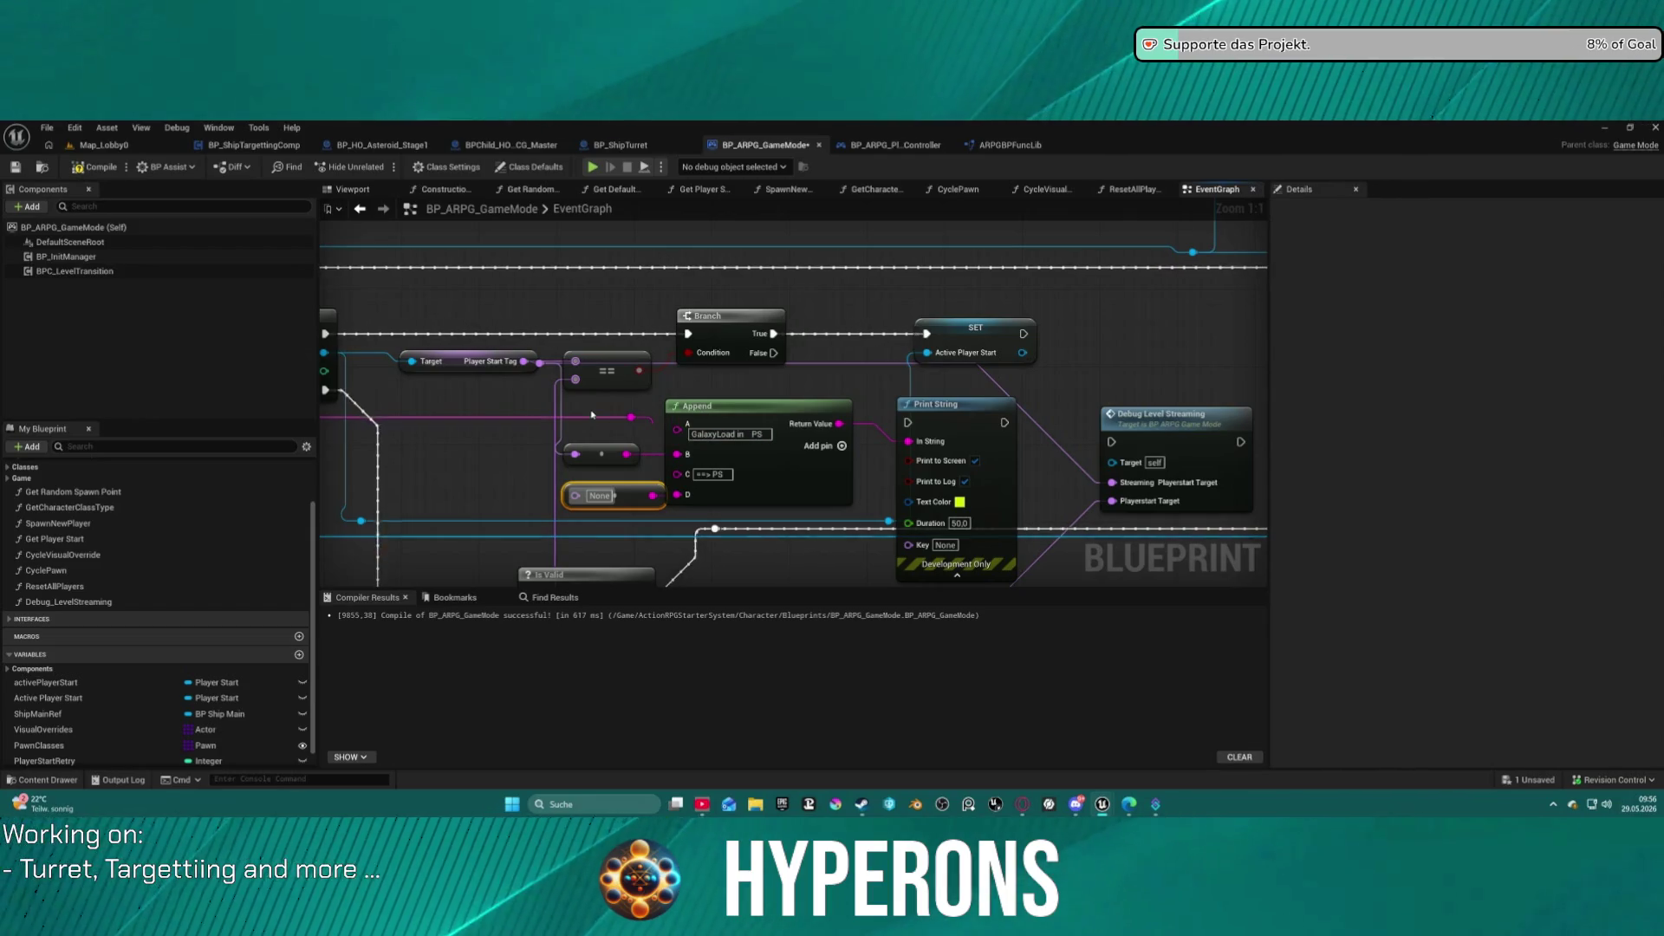
left_click(597, 454)
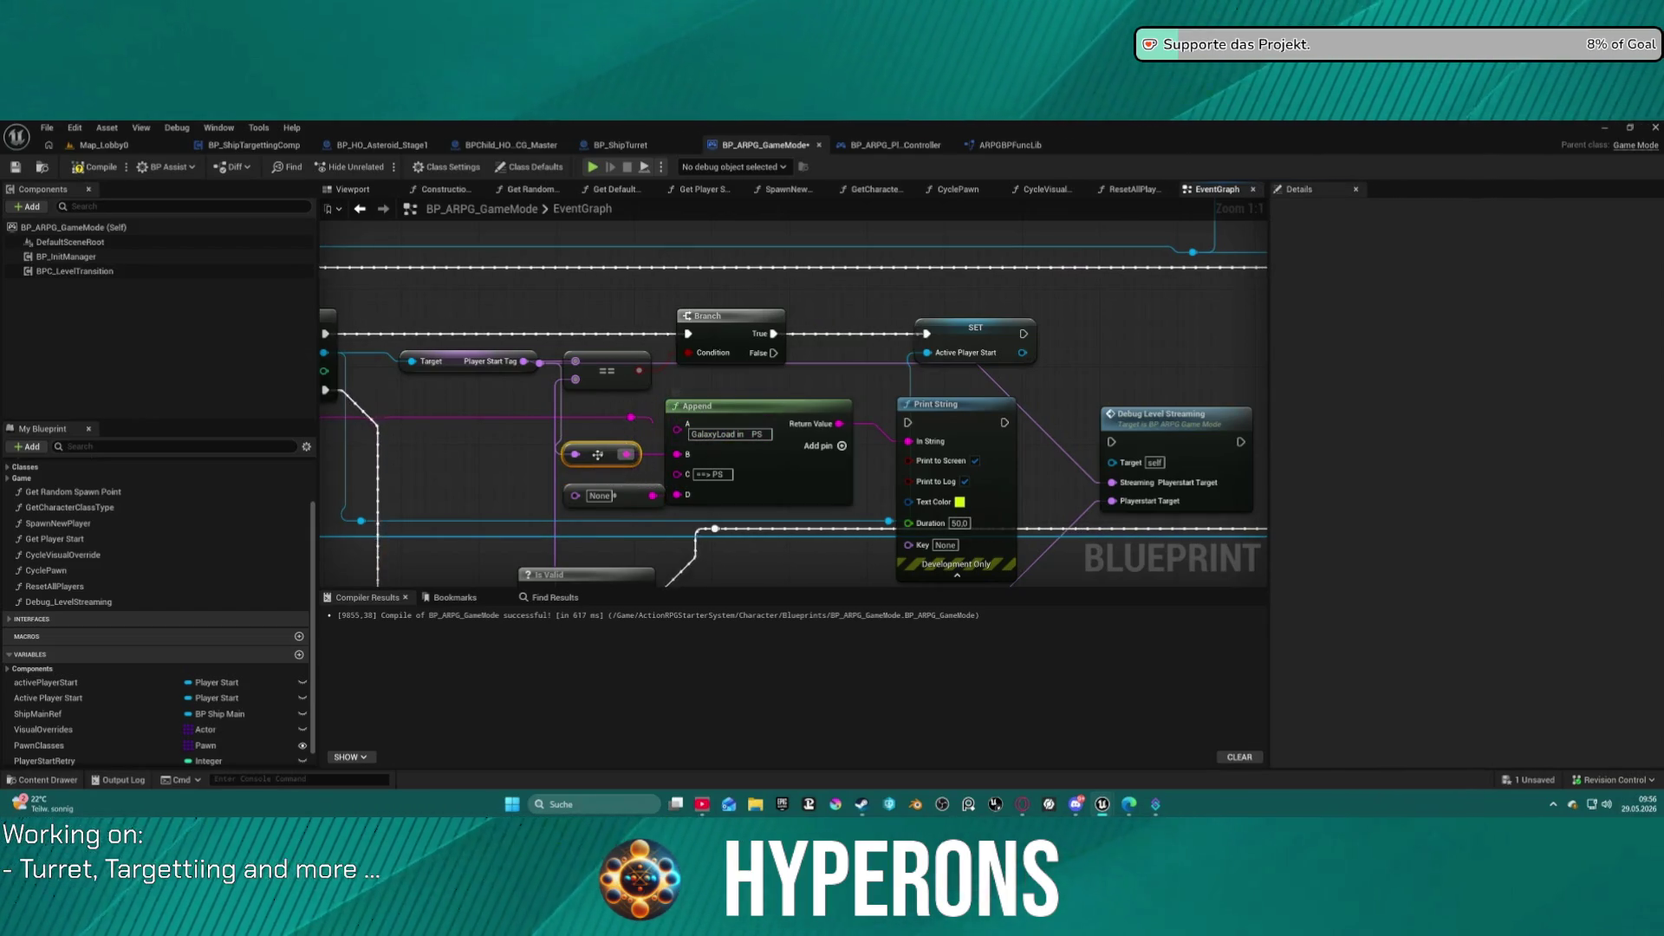
left_click_drag(597, 454, 547, 406)
Delete the old Append and Print String nodes.
left_click(763, 406)
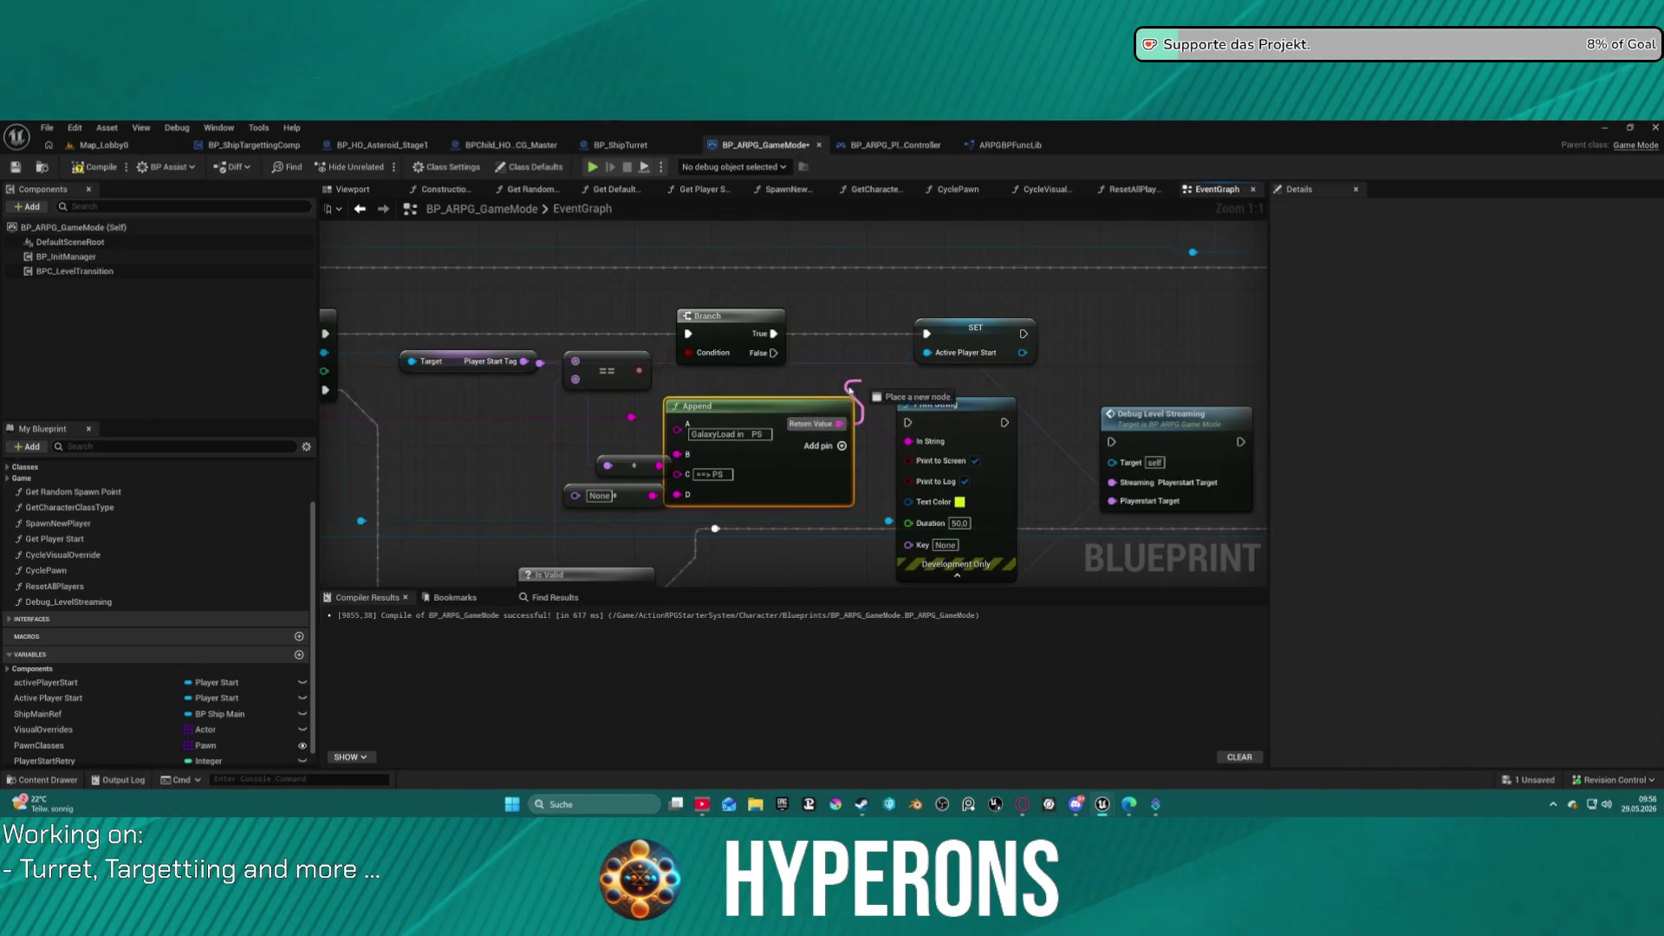
mouse_move(763, 406)
left_mouse_down()
mouse_move(843, 350)
mouse_move(753, 243)
mouse_move(768, 399)
left_mouse_up()
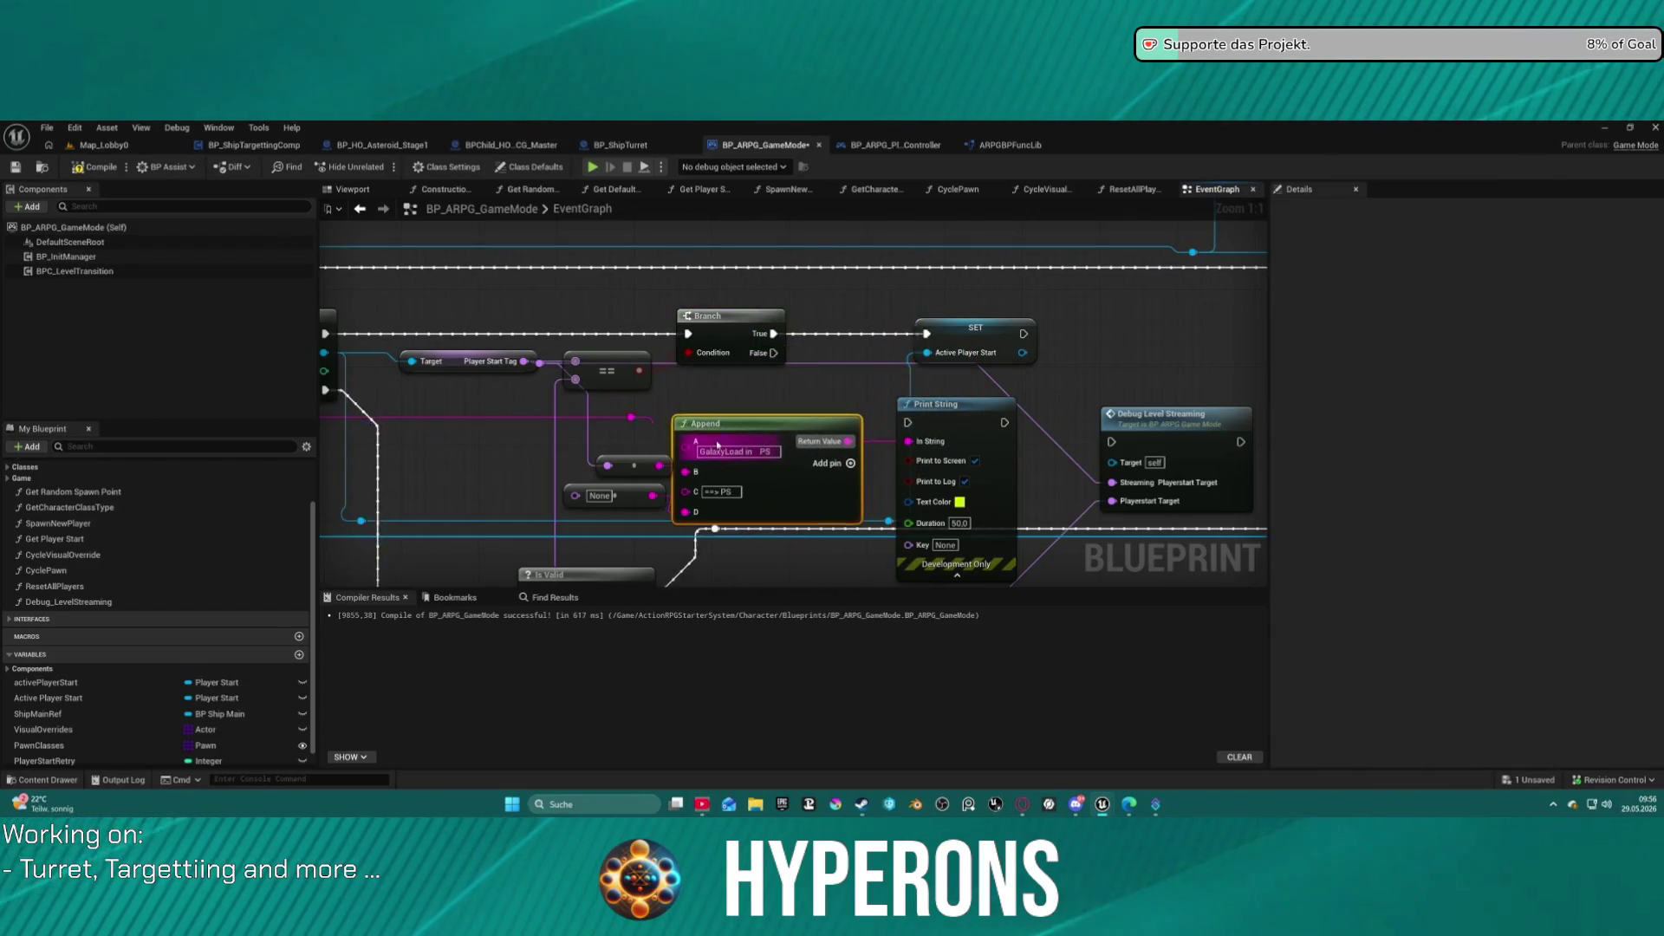
key("Delete")
key("Delete")
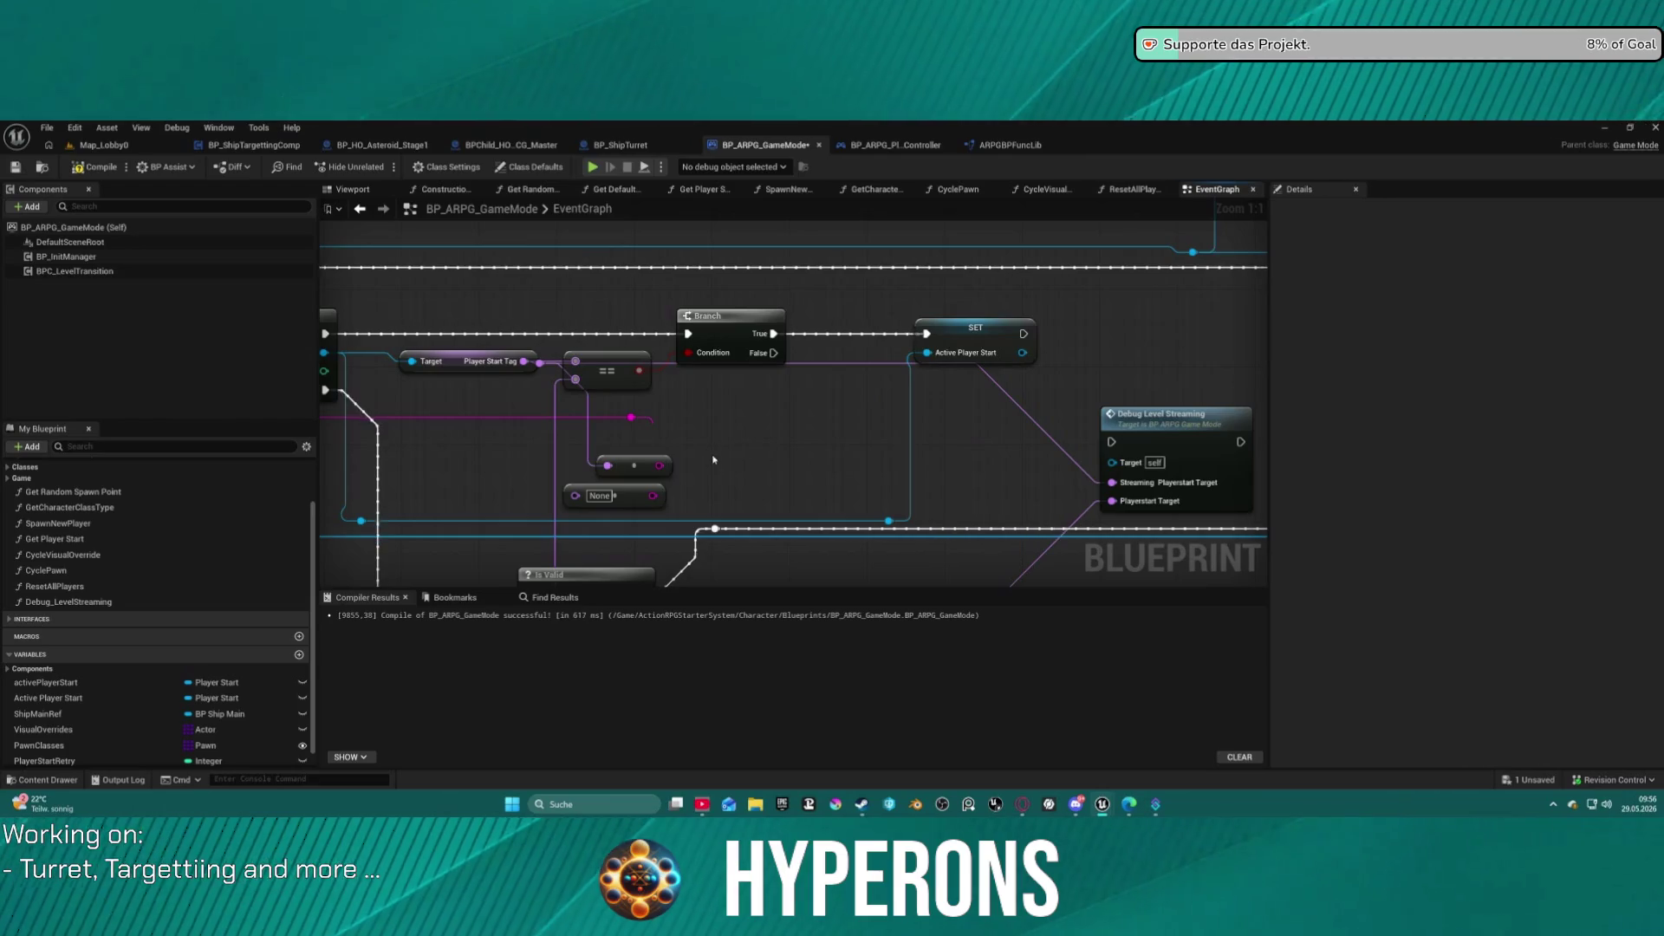
Delete the leftover None node and small reroute node.
key("Delete")
left_click(659, 466)
key("Delete")
scroll(674, 464, "down", 5)
scroll(837, 312, "up", 5)
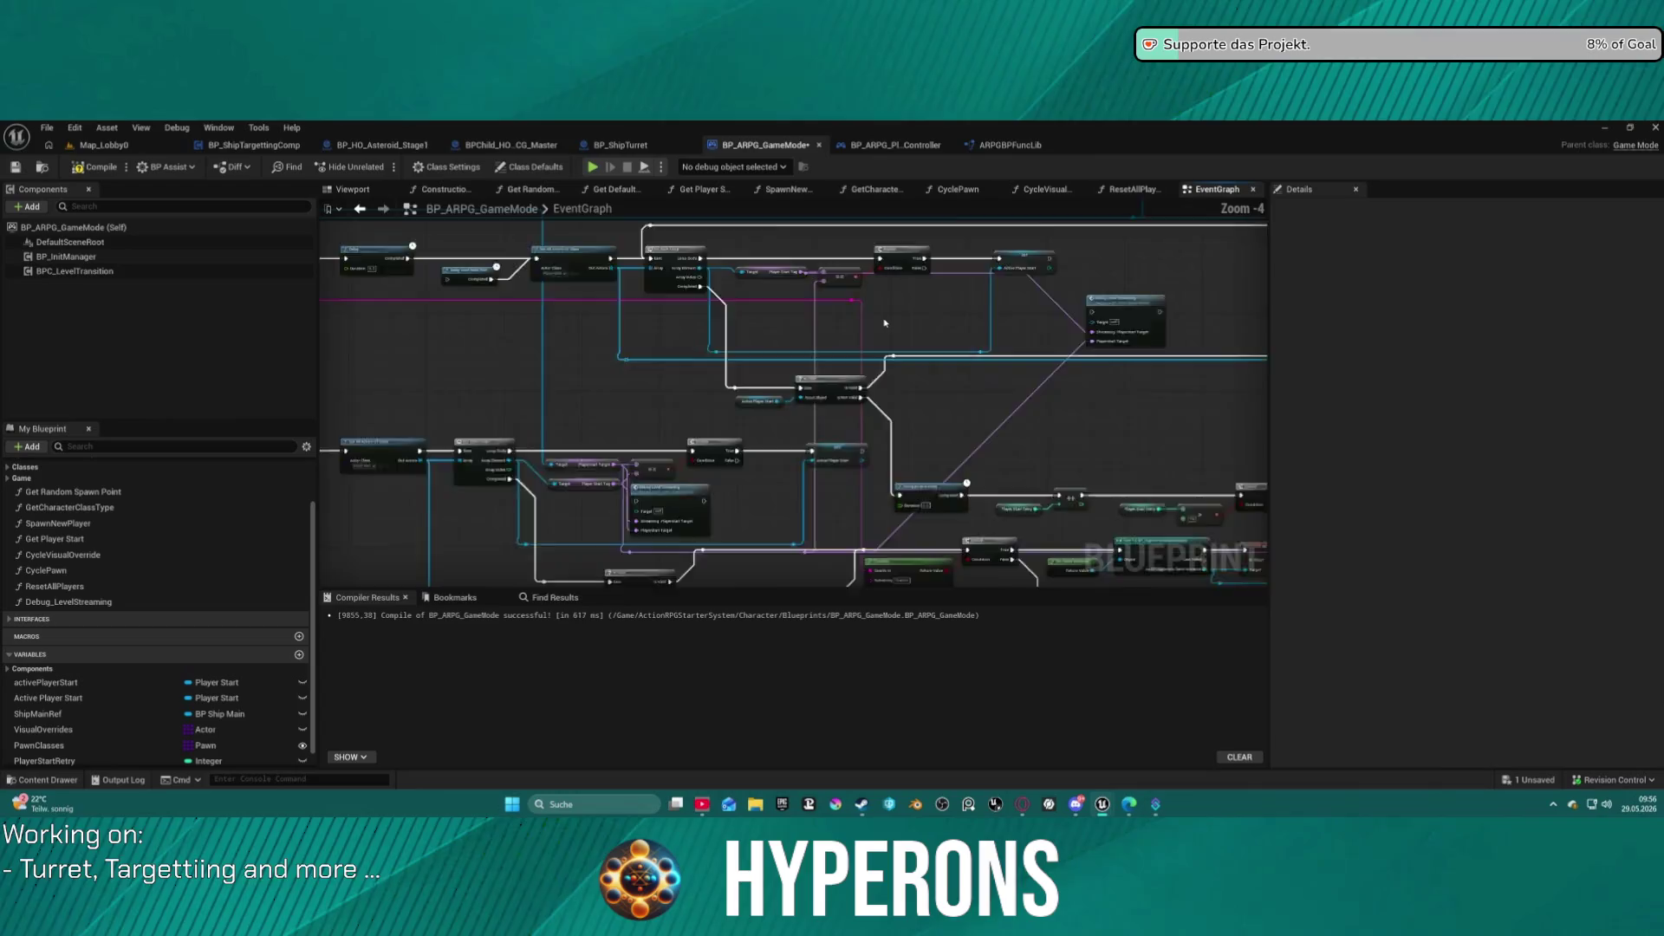
scroll(929, 397, "down", 5)
scroll(730, 398, "up", 5)
Move the Debug Level Streaming node toward the top-left and add a new variable.
left_click(730, 397)
mouse_move(760, 358)
left_mouse_down()
mouse_move(429, 361)
mouse_move(708, 343)
mouse_move(575, 338)
left_mouse_up()
scroll(1049, 269, "down", 3)
mouse_move(1049, 270)
left_mouse_down()
mouse_move(780, 242)
mouse_move(789, 347)
mouse_move(742, 397)
left_mouse_up()
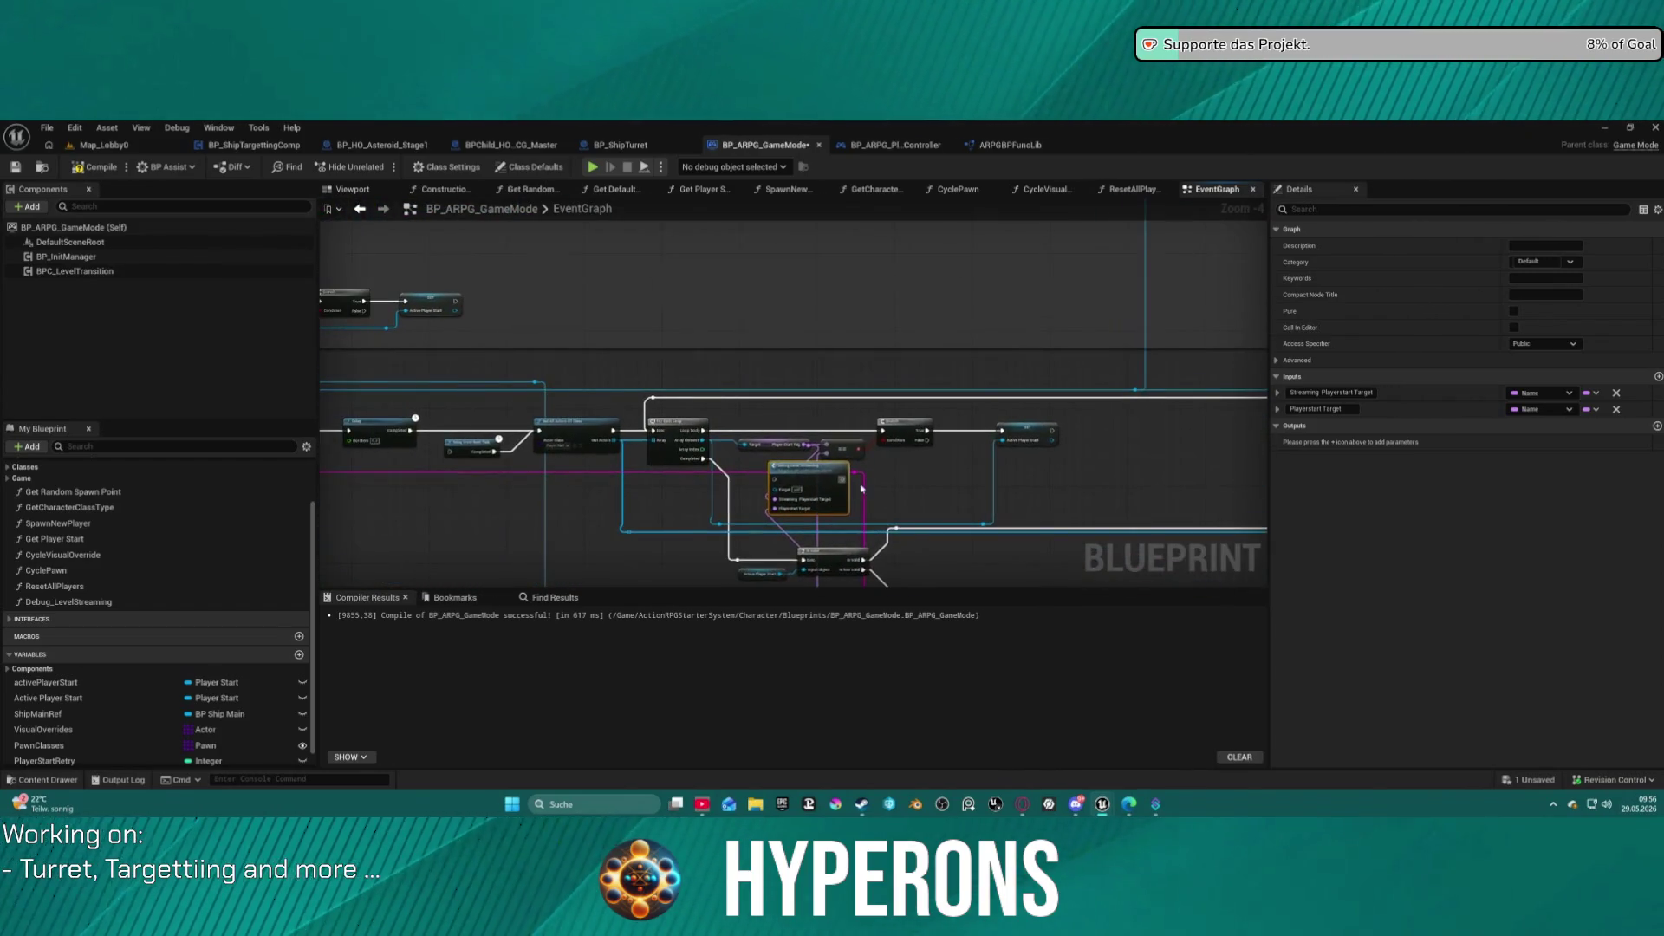
scroll(234, 659, "down", 1)
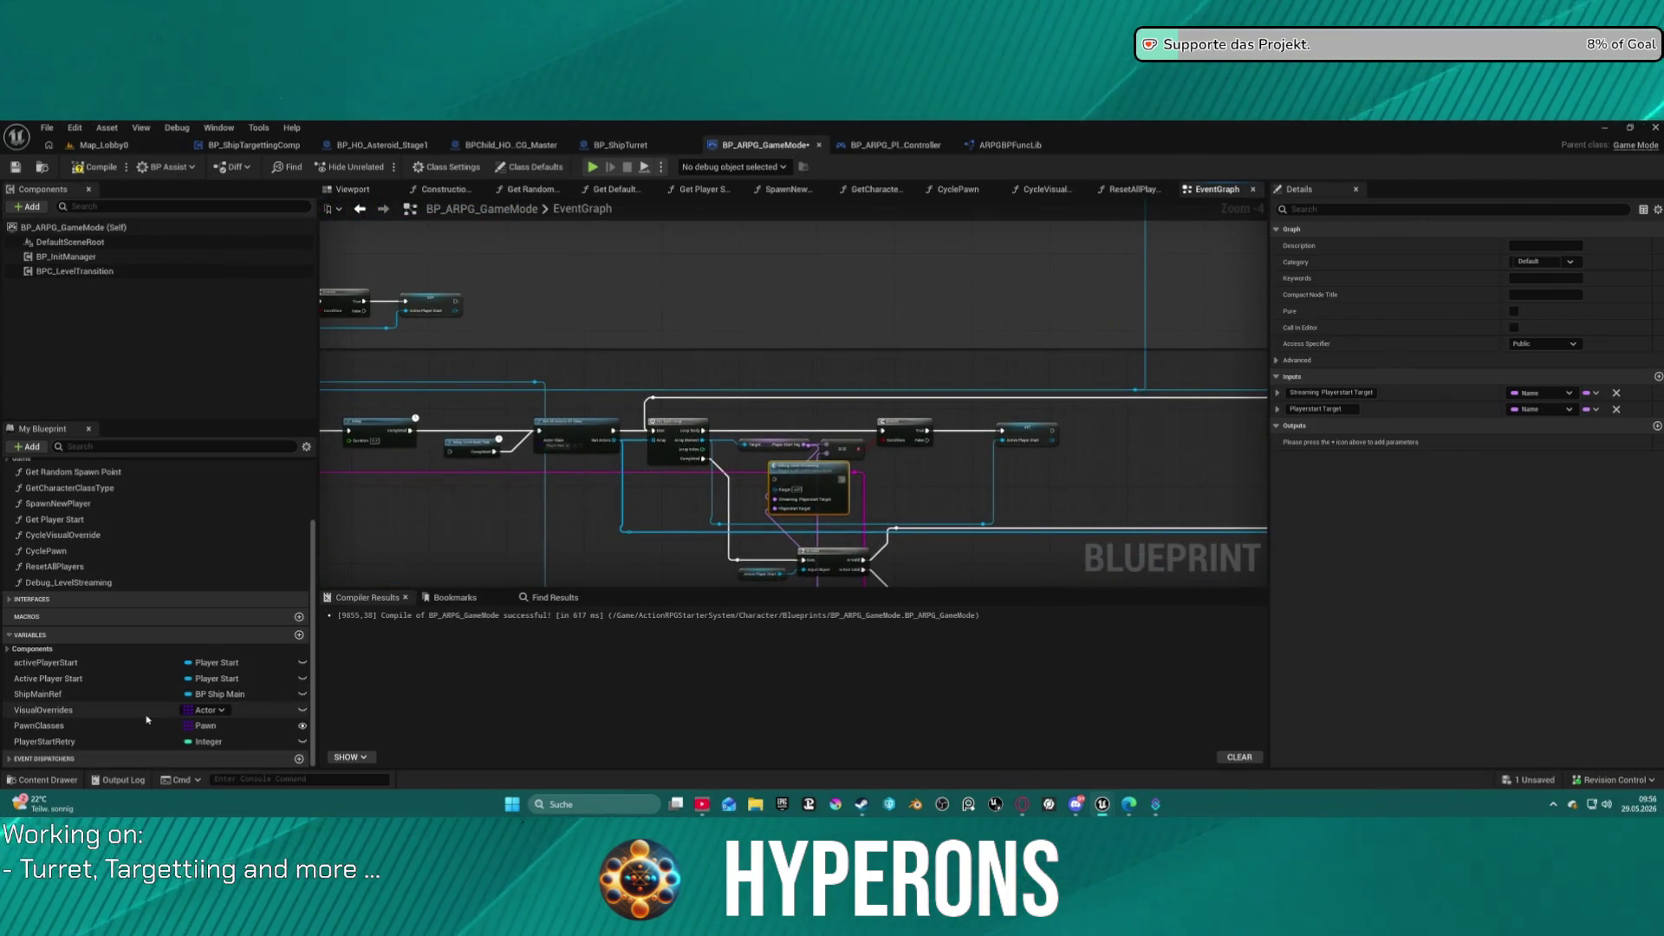
left_click(299, 636)
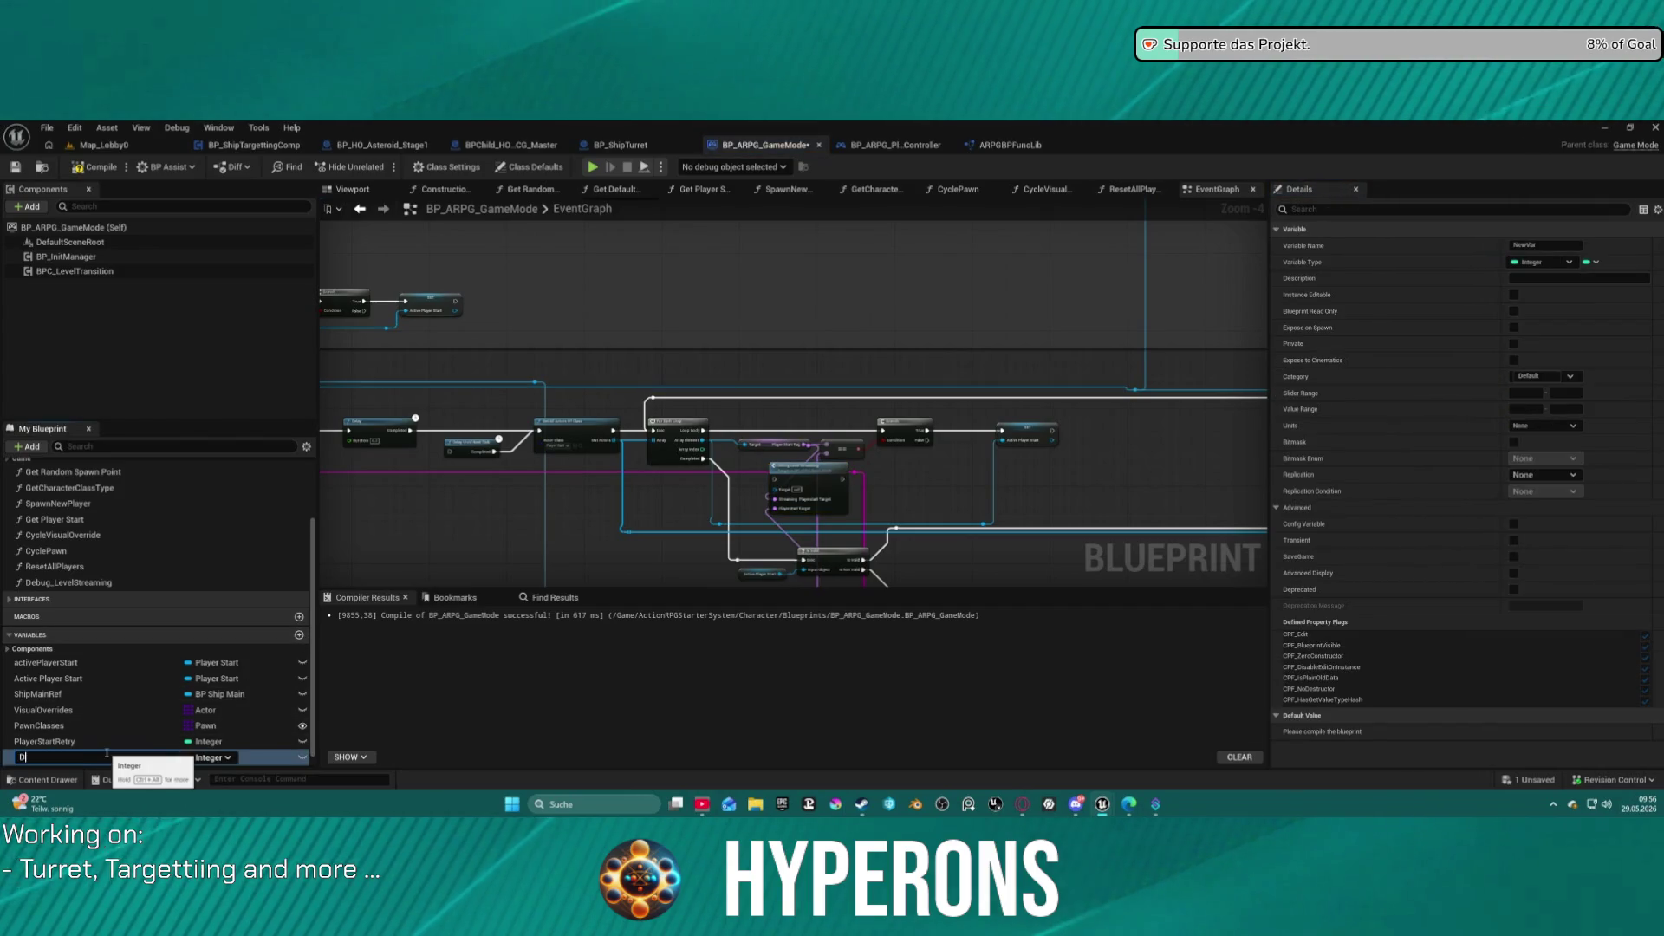
Name the new variable Debug?, change its type from Integer to Boolean, and shift Debug Level Streaming right.
type("Debug?")
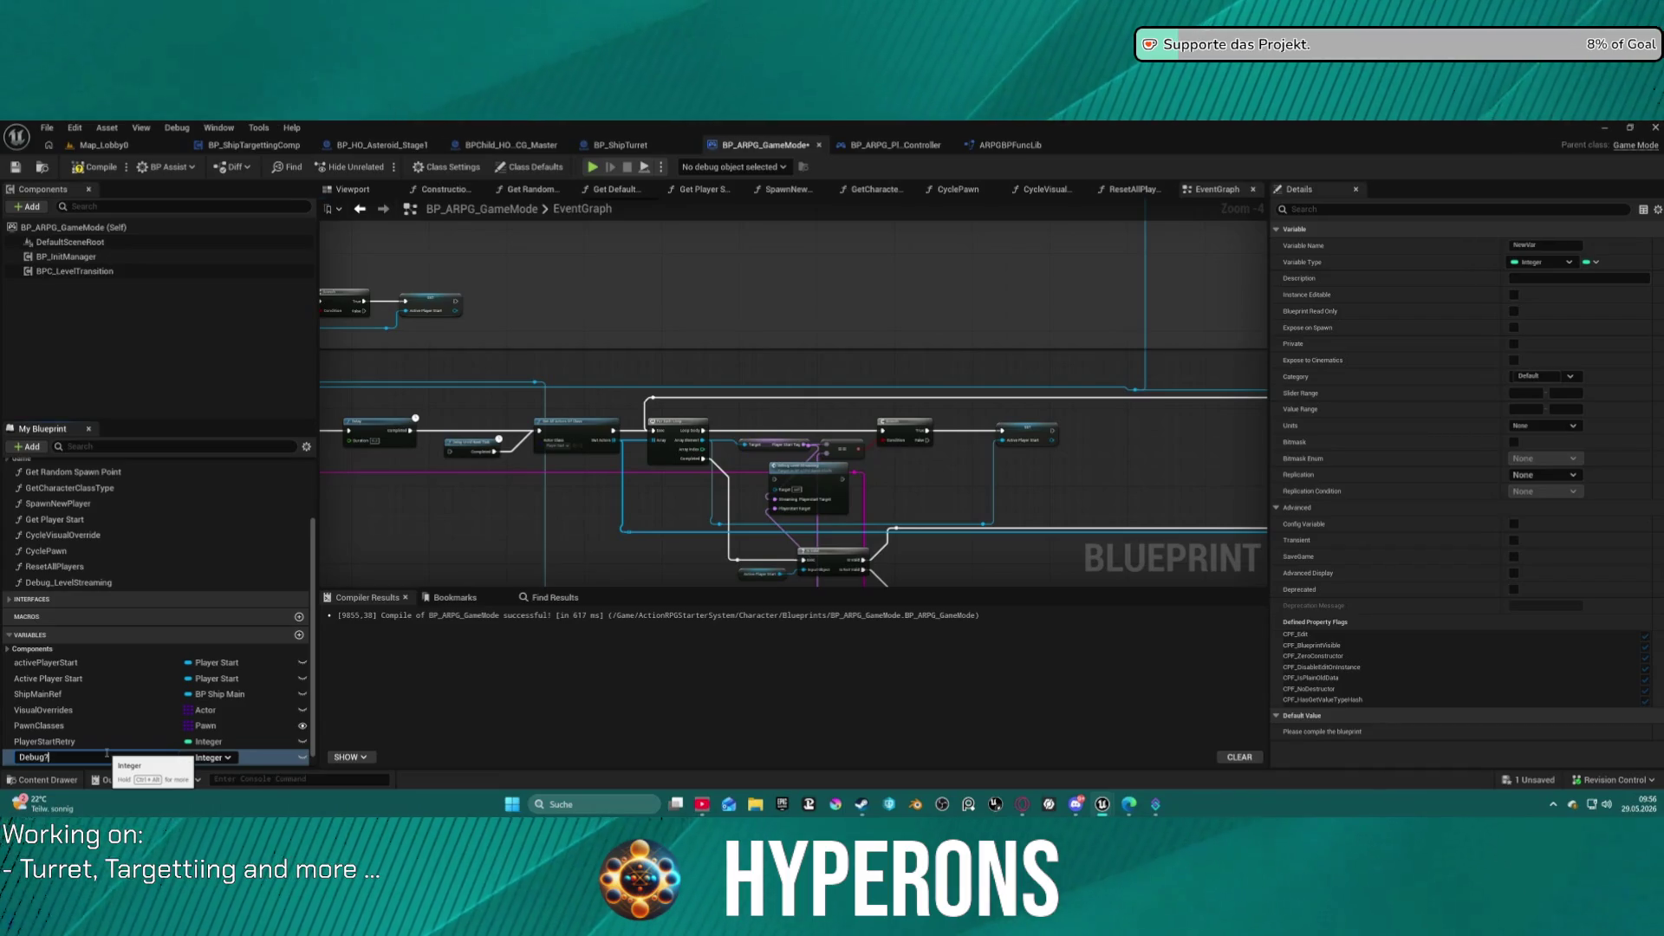
key("Return")
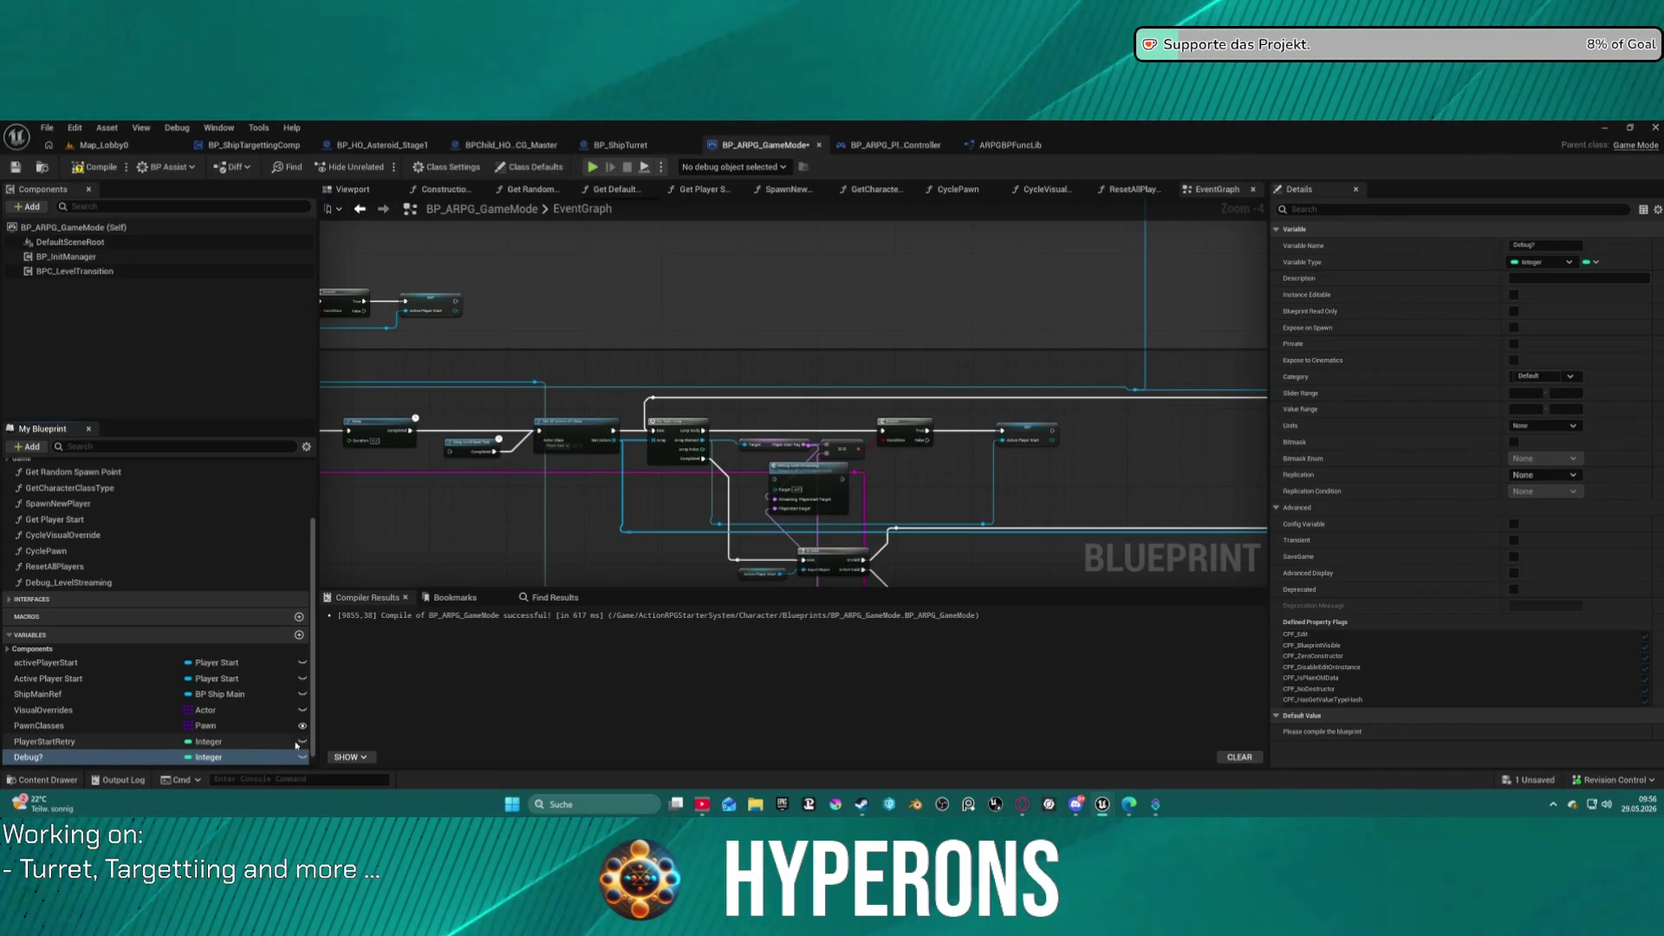
left_click(227, 758)
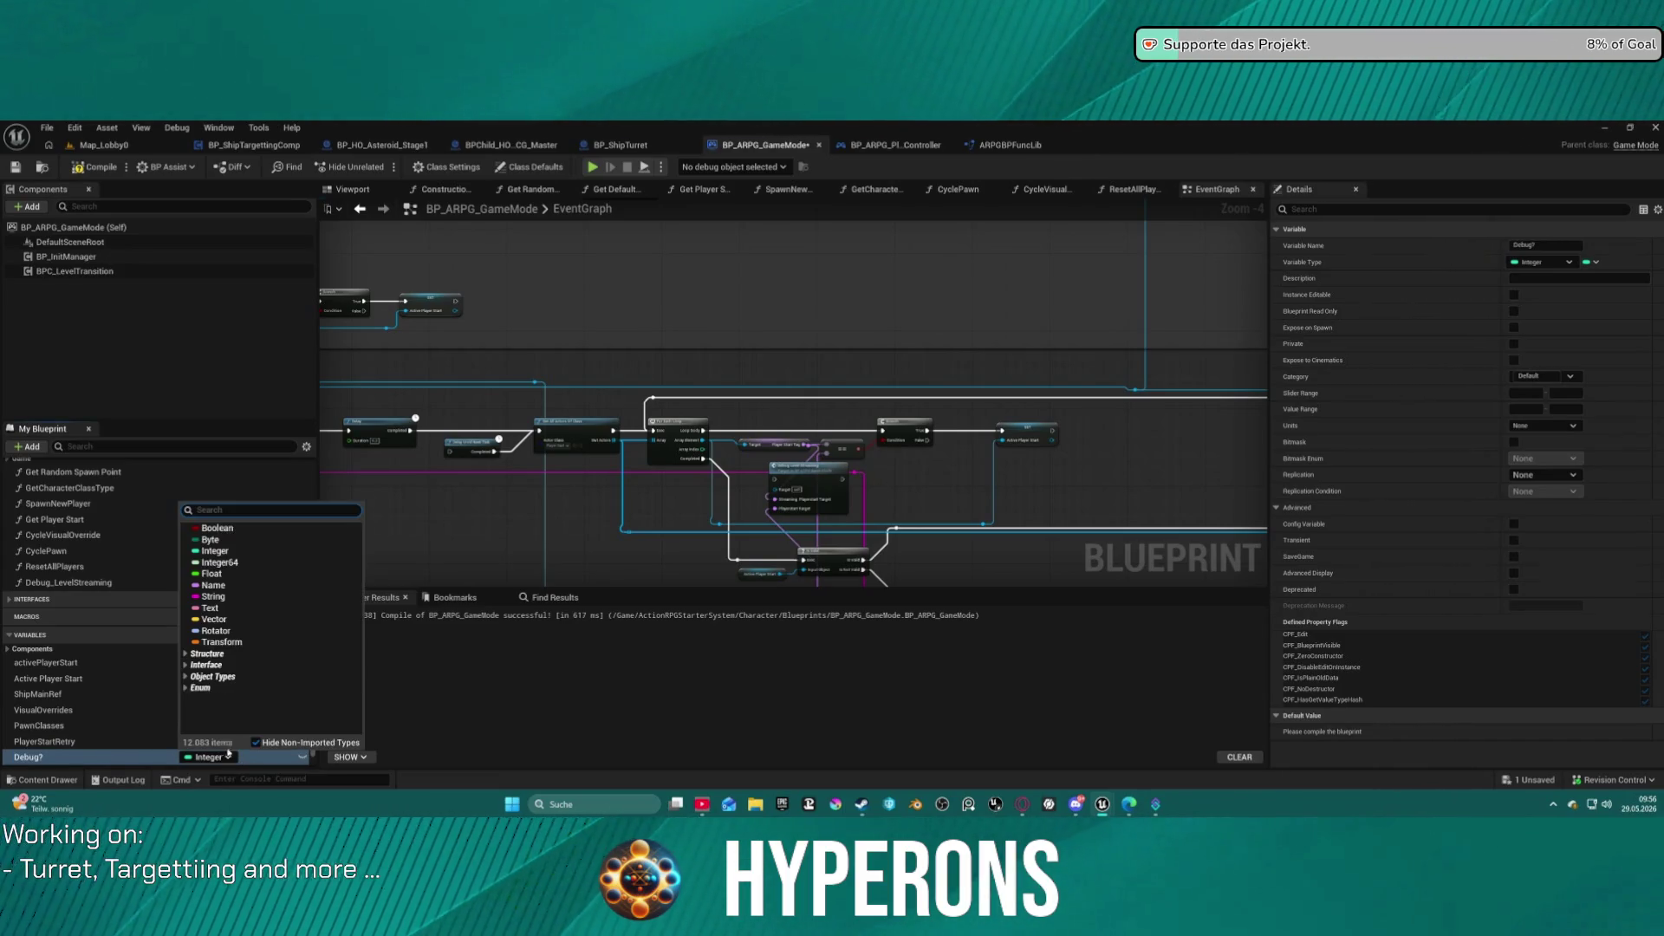
left_click(209, 529)
scroll(854, 445, "up", 4)
mouse_move(728, 492)
left_mouse_down()
mouse_move(940, 490)
mouse_move(987, 466)
mouse_move(971, 485)
mouse_move(854, 425)
mouse_move(1035, 343)
mouse_move(938, 351)
left_mouse_up()
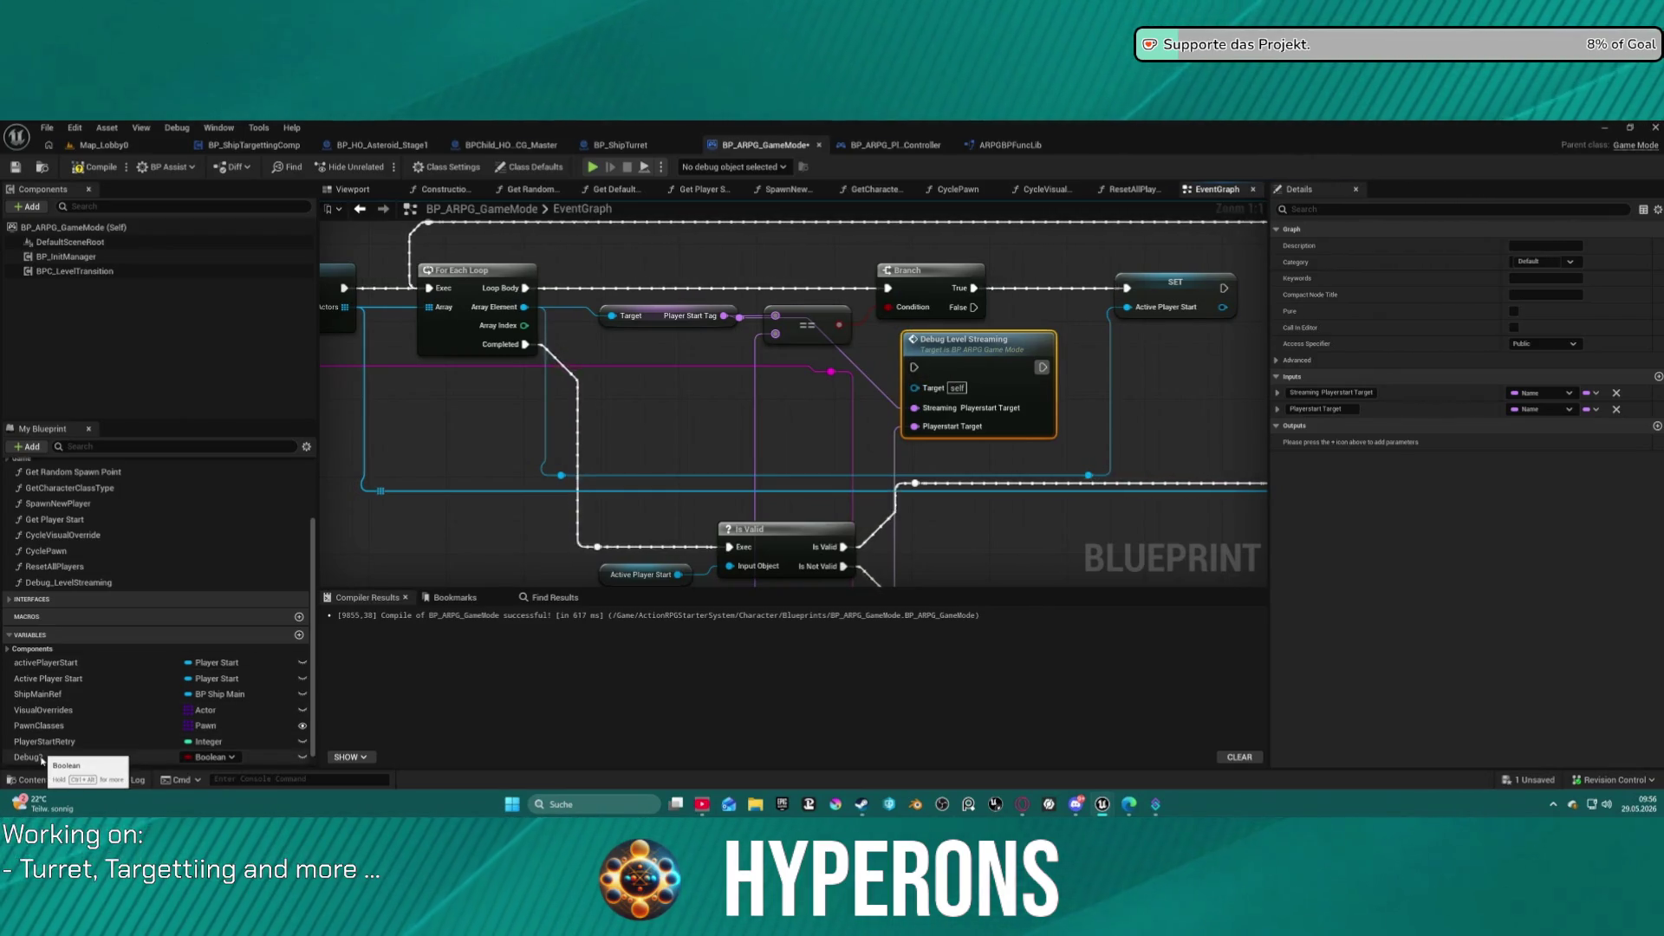
Add Debug? as a validated GET node with True/False outputs in the loop chain.
mouse_move(40, 757)
left_mouse_down()
mouse_move(676, 400)
mouse_move(660, 362)
left_mouse_up()
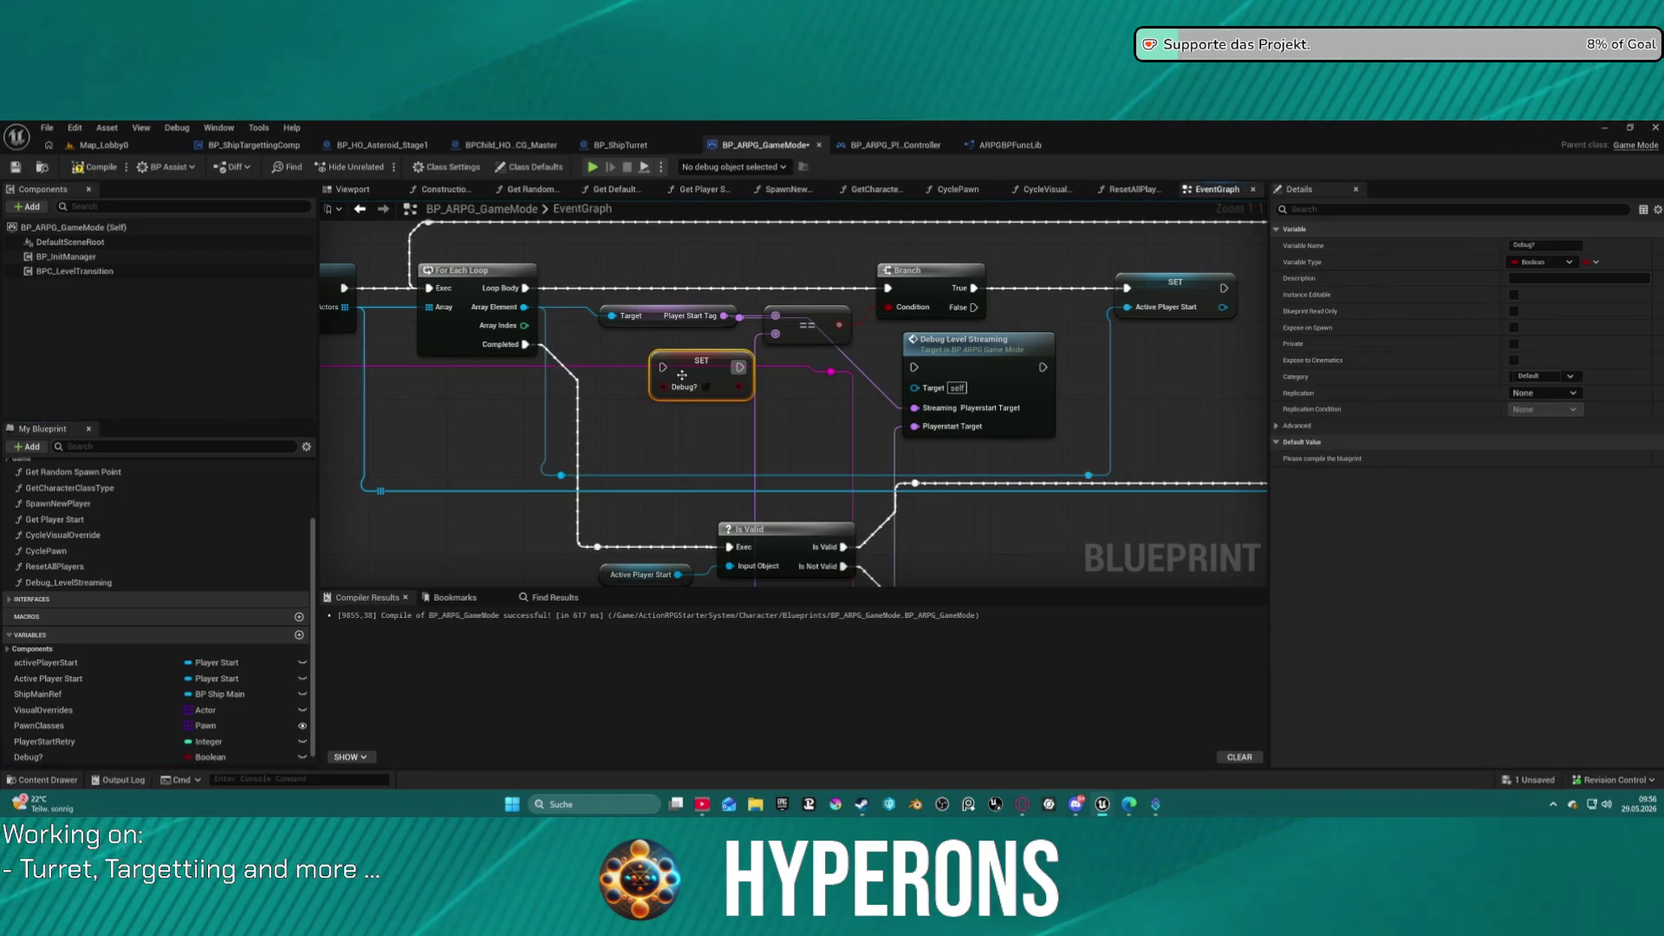
right_click(696, 373)
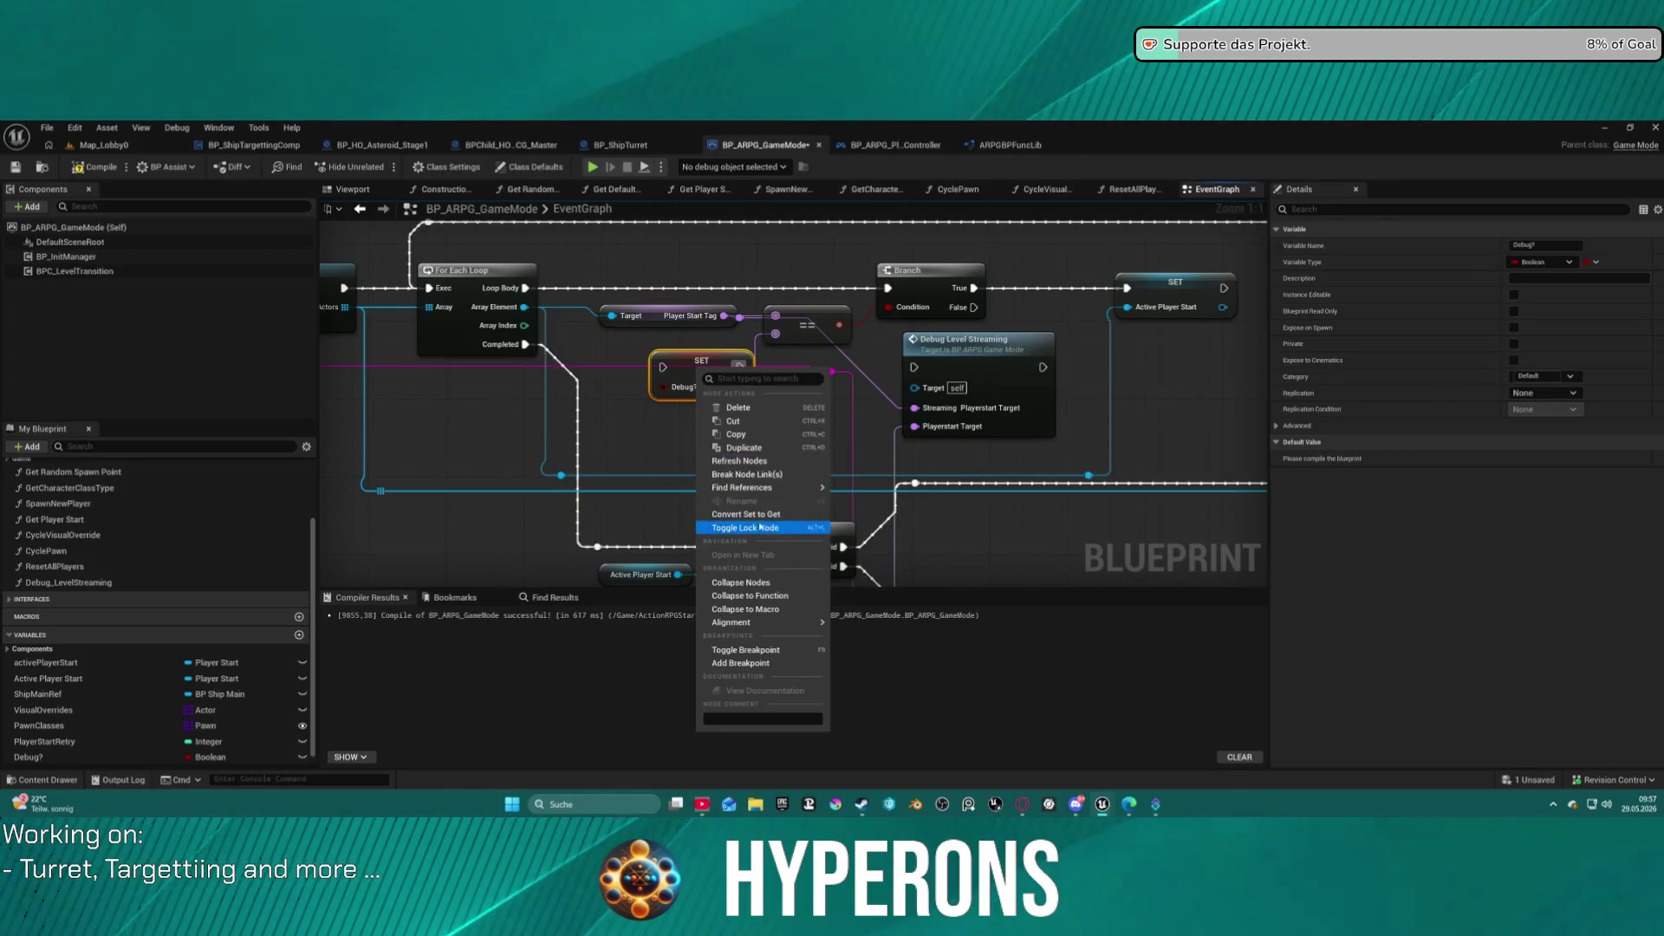
left_click(754, 514)
right_click(663, 369)
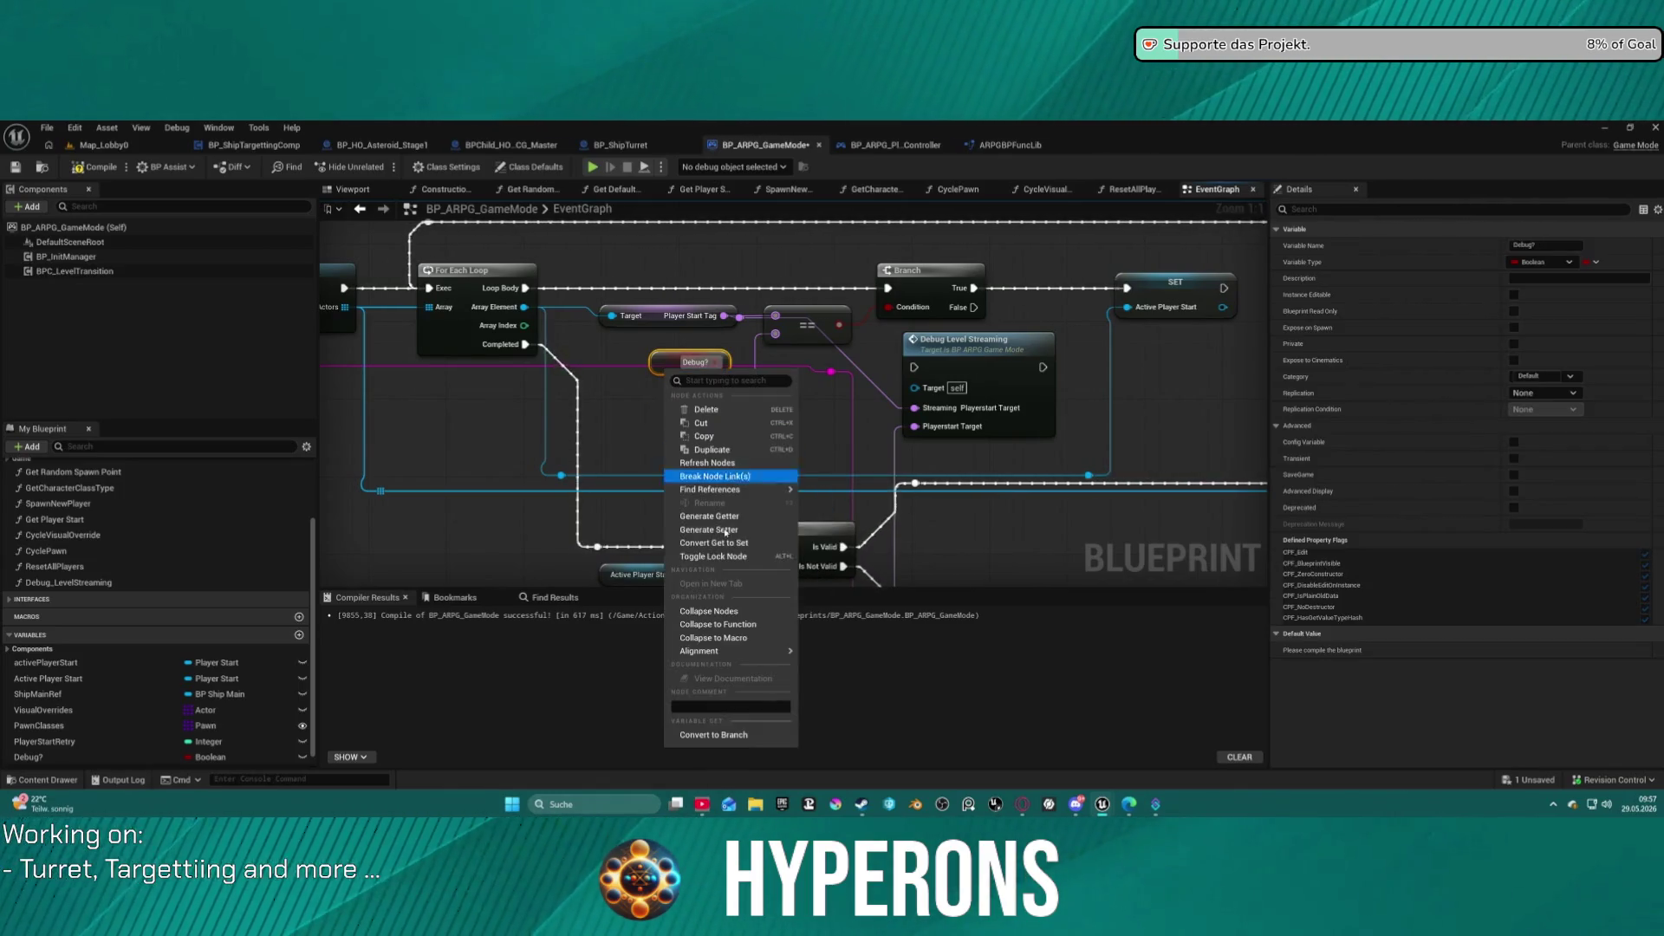
left_click(728, 451)
mouse_move(654, 372)
left_mouse_down()
mouse_move(564, 301)
mouse_move(643, 276)
mouse_move(525, 288)
left_mouse_up()
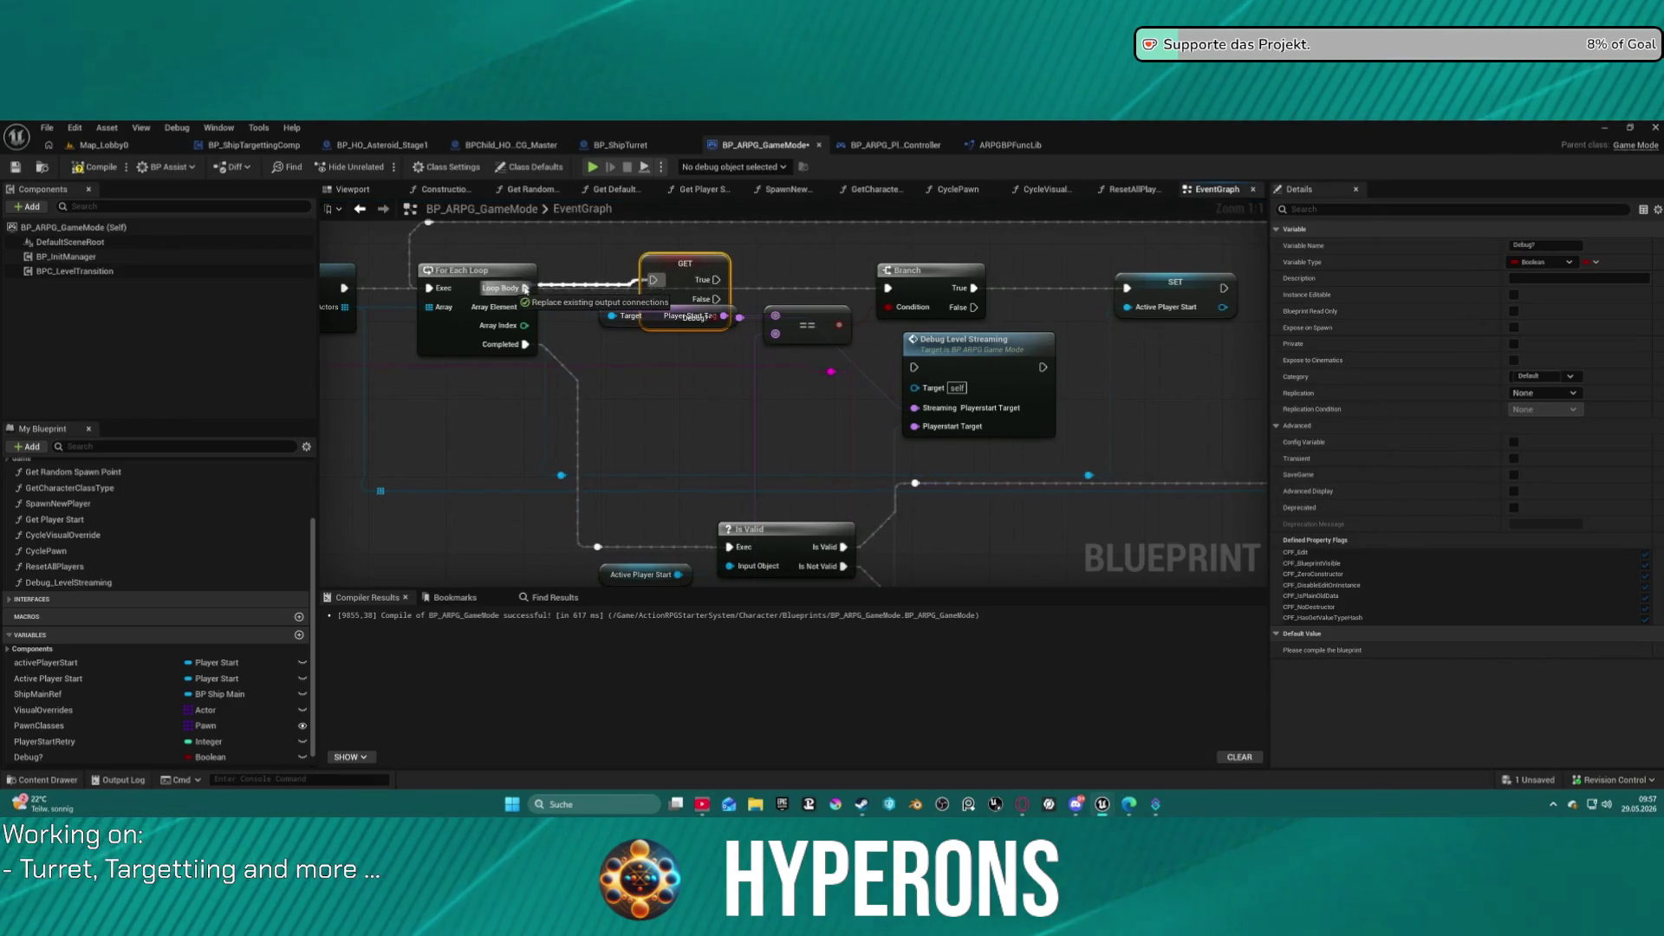
Connect Loop Body to GET Debug?, with False and Debug Level Streaming feeding the Branch.
left_click_drag(717, 298, 888, 288)
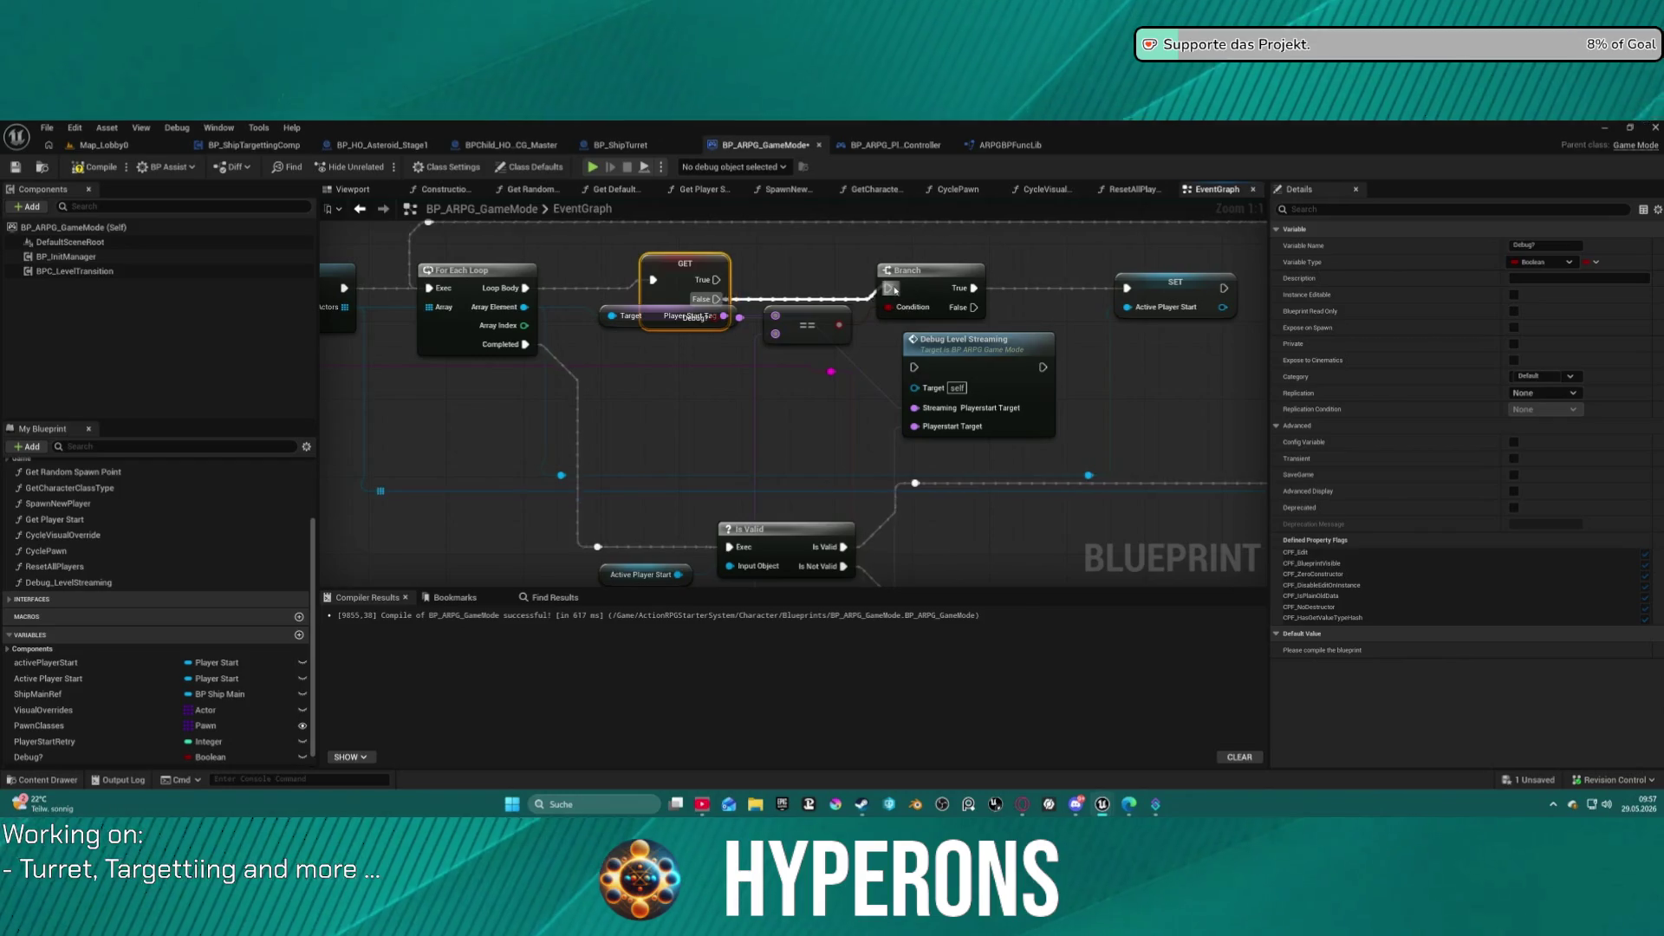
left_click_drag(914, 367, 716, 279)
left_click_drag(1043, 367, 890, 288)
left_click_drag(936, 340, 790, 263)
left_click(708, 268)
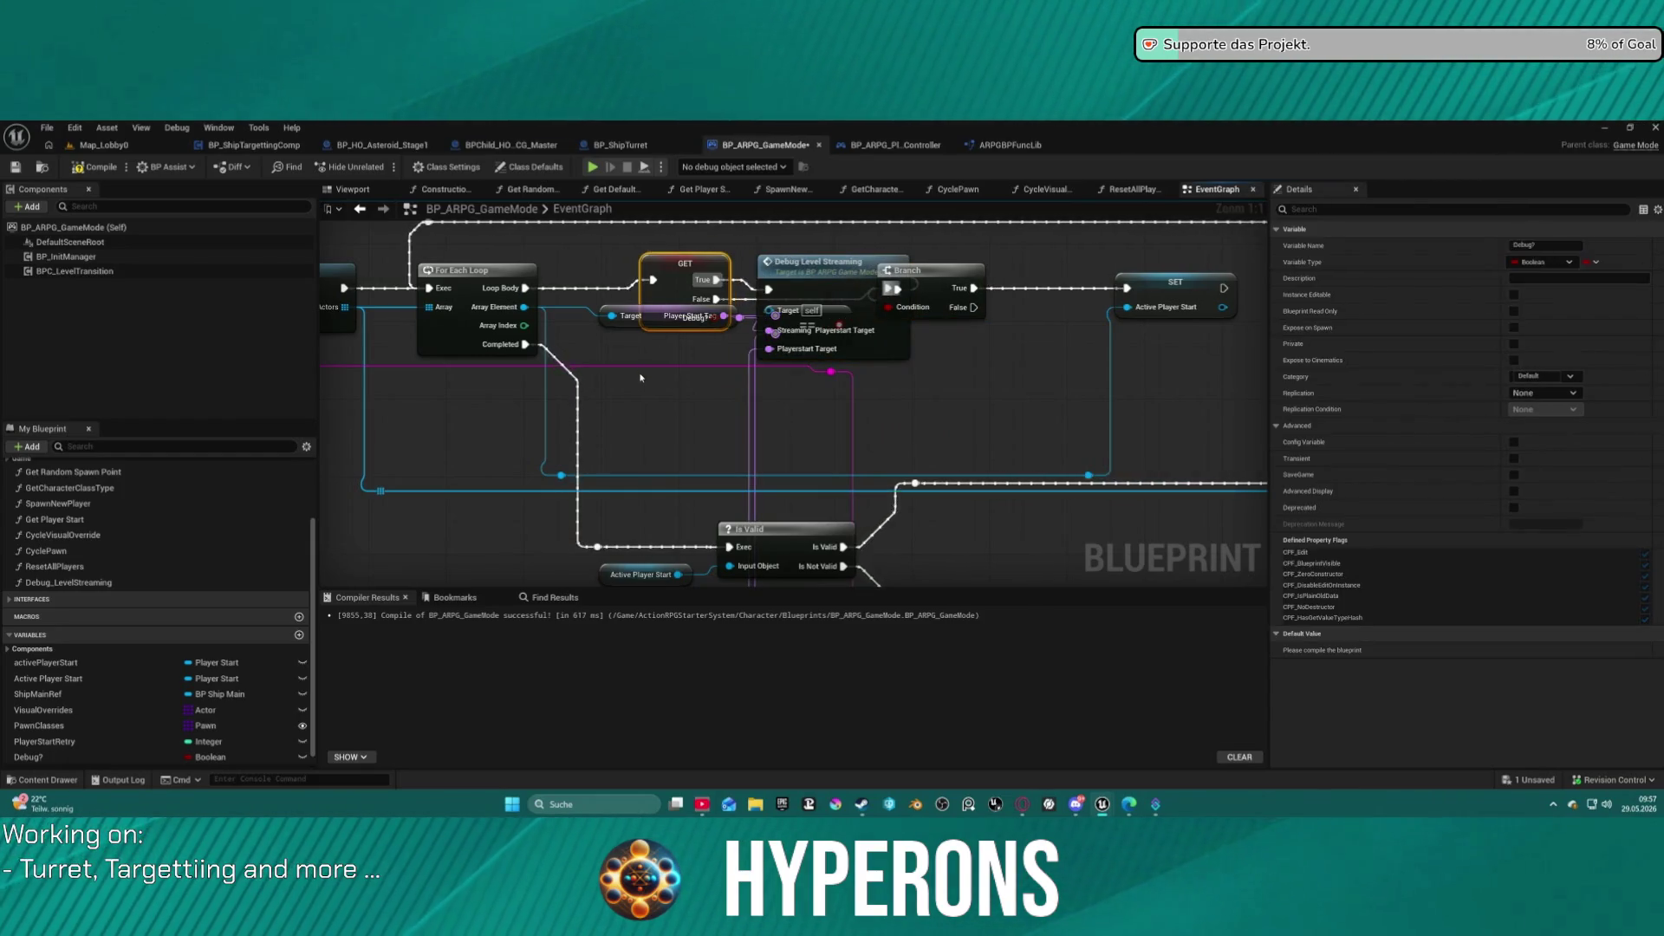
key("ctrl+z")
key("ctrl+z")
key("ctrl+z")
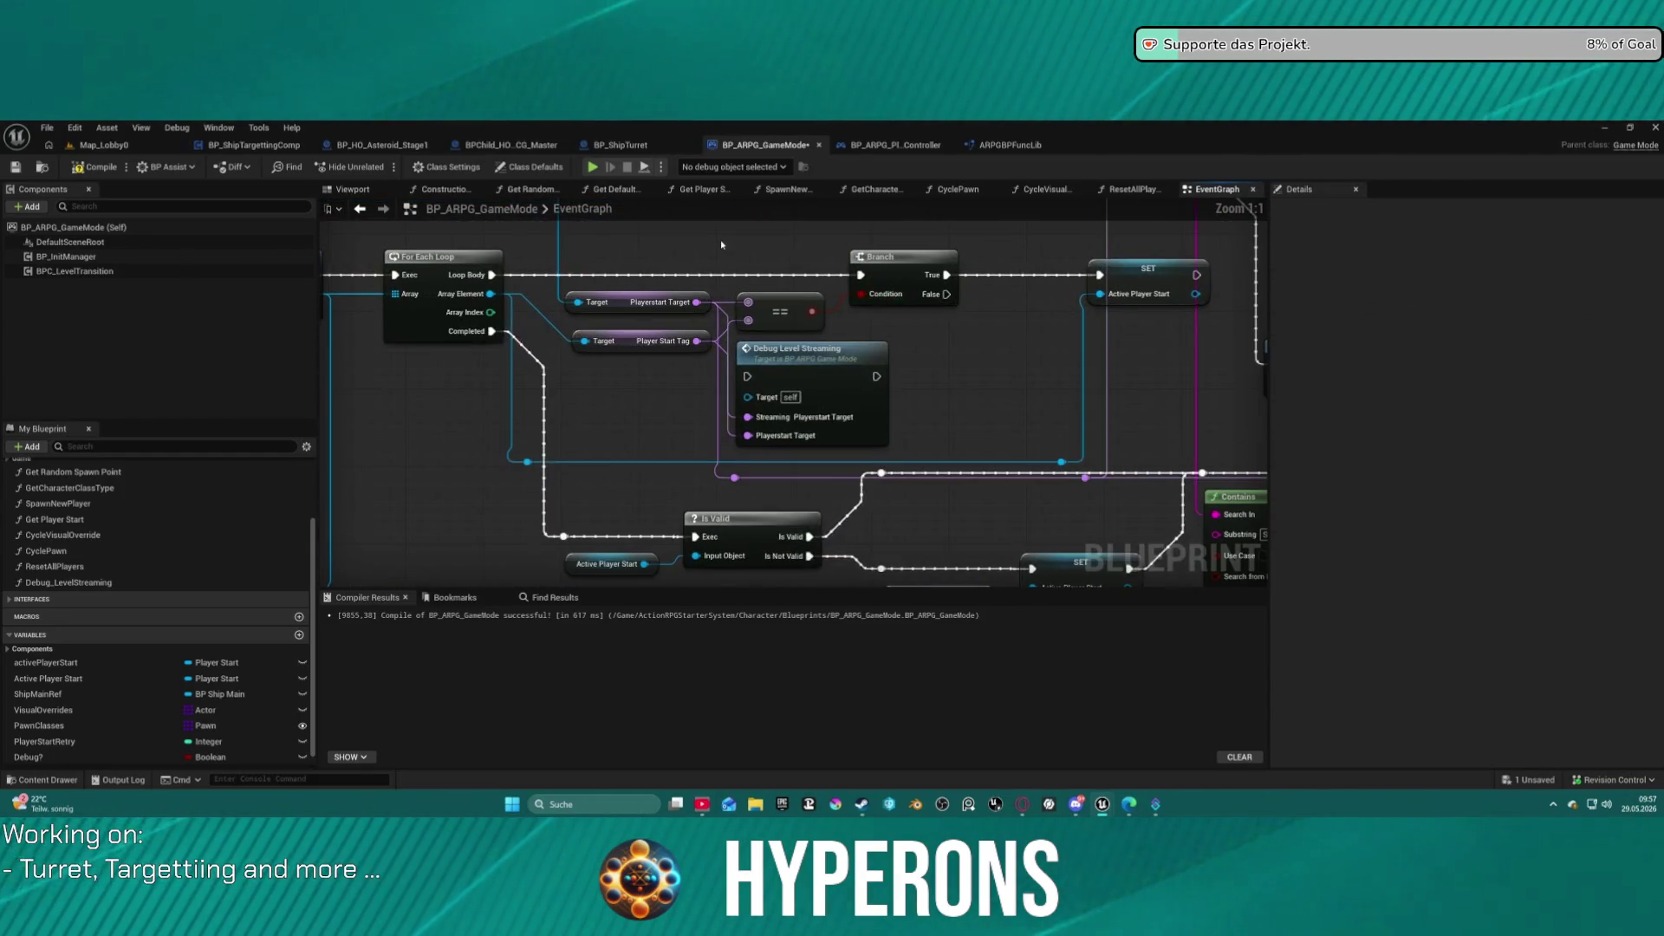
key("ctrl+y")
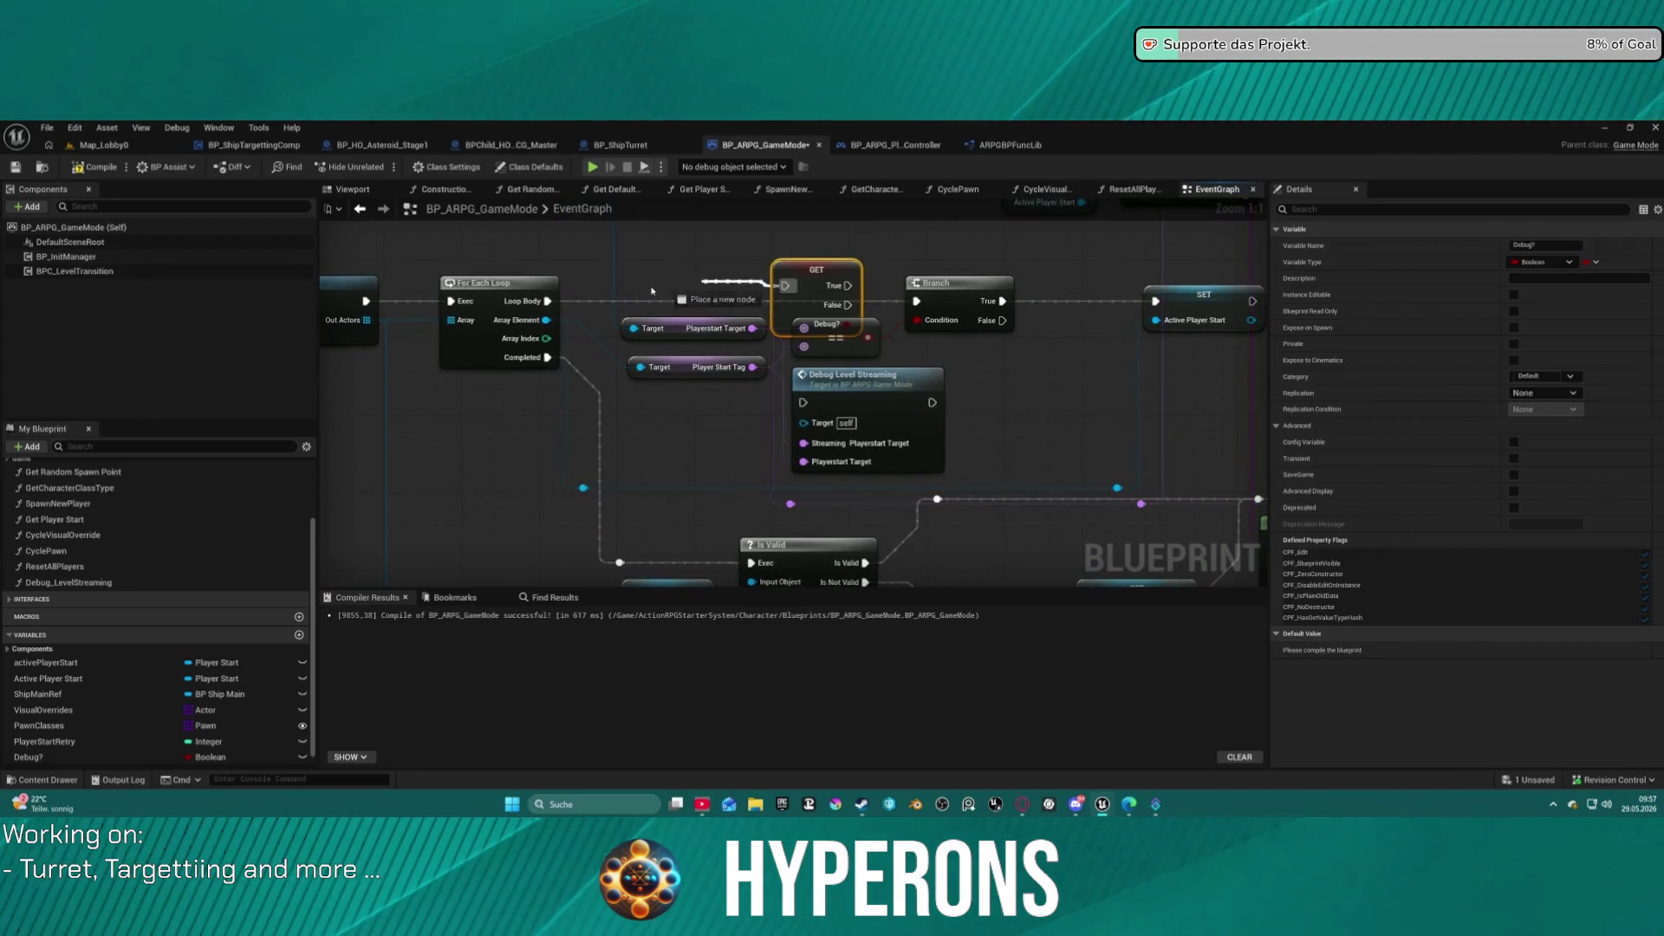
Rewire the GET node: Loop Body in, False to Branch, True through Debug Level Streaming to Branch.
left_click_drag(547, 301, 547, 302)
mouse_move(916, 301)
left_mouse_down()
mouse_move(847, 305)
mouse_move(801, 418)
left_mouse_up()
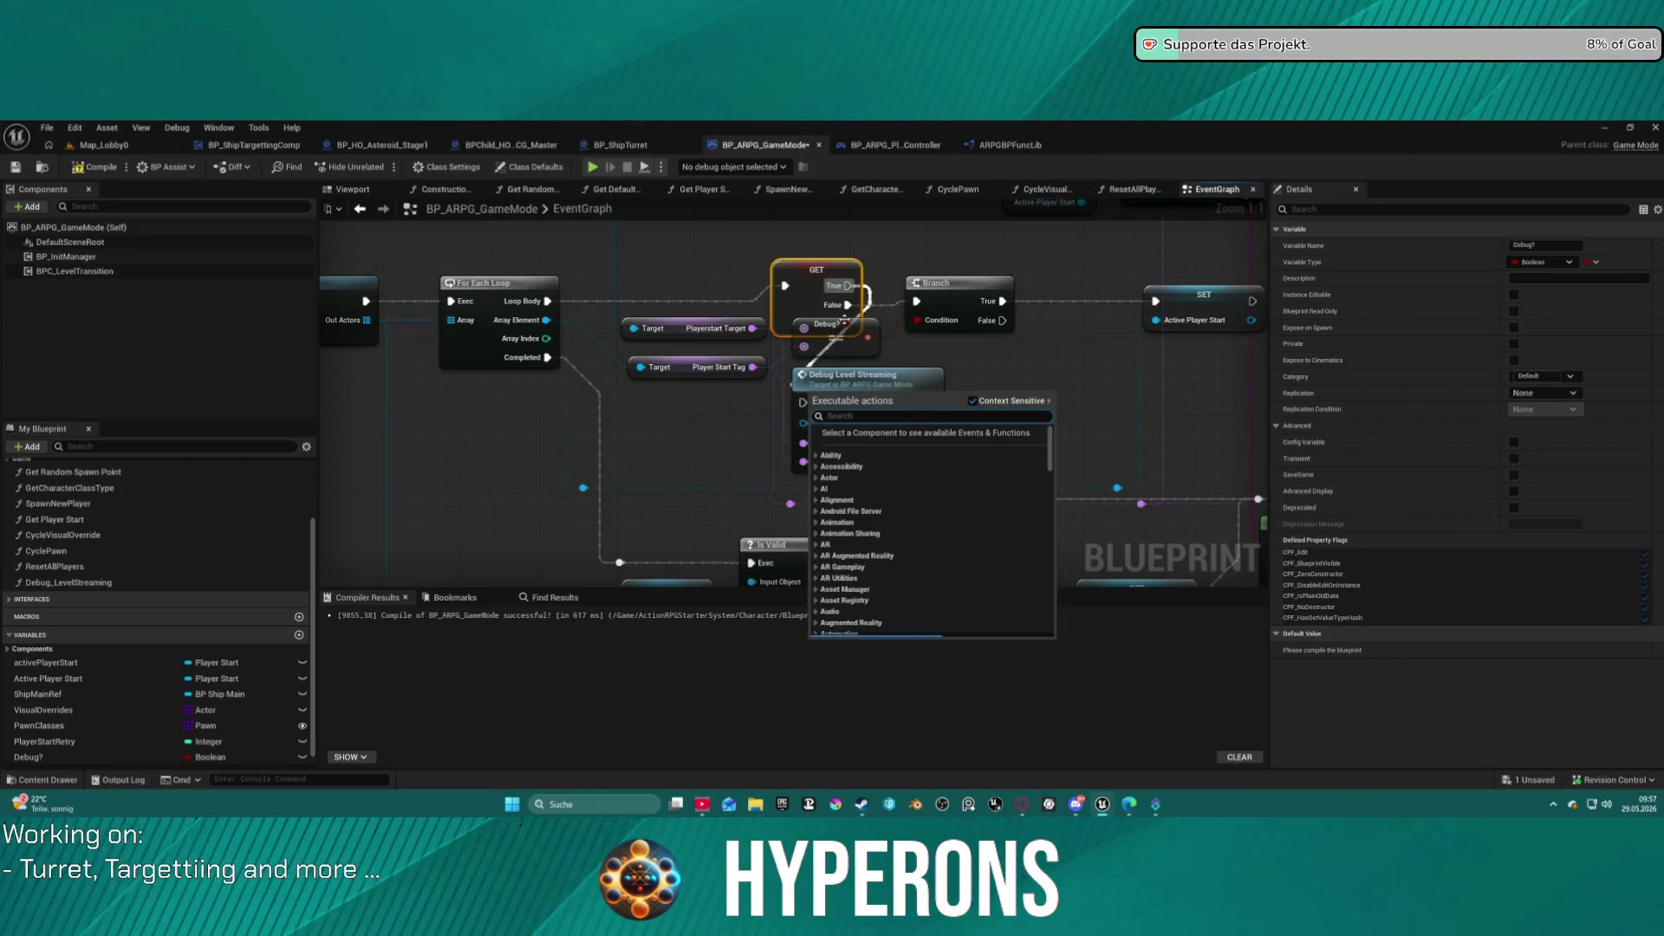
key("Escape")
left_click_drag(847, 285, 803, 402)
left_click_drag(932, 403, 916, 301)
left_click(958, 283)
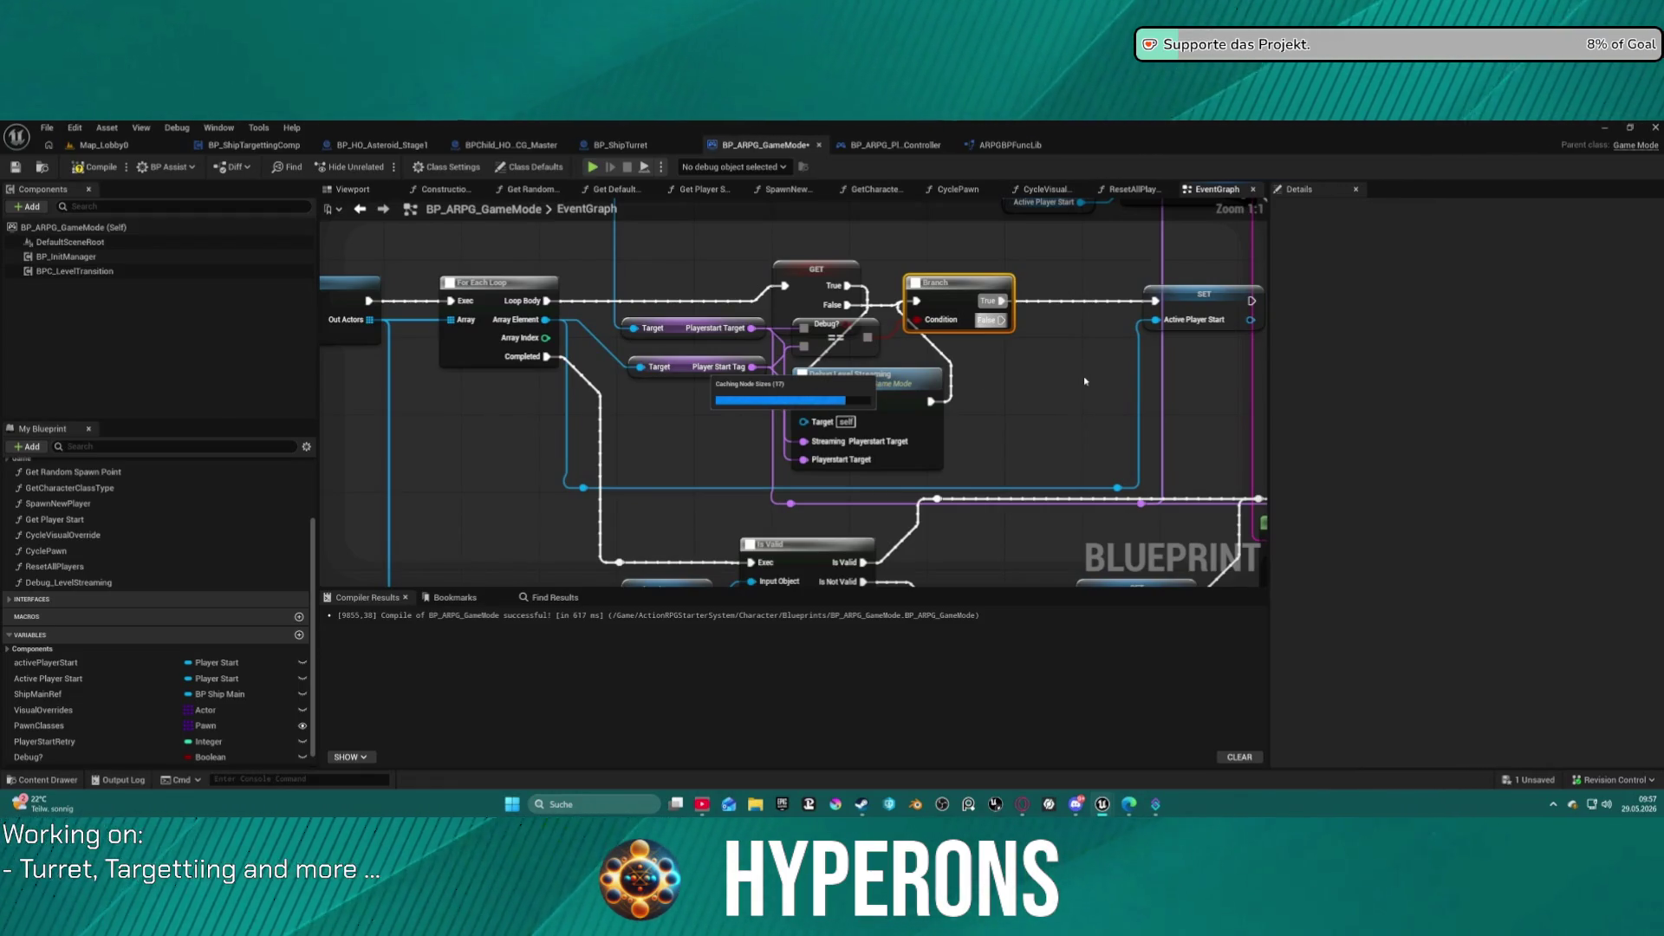
scroll(1059, 383, "down", 8)
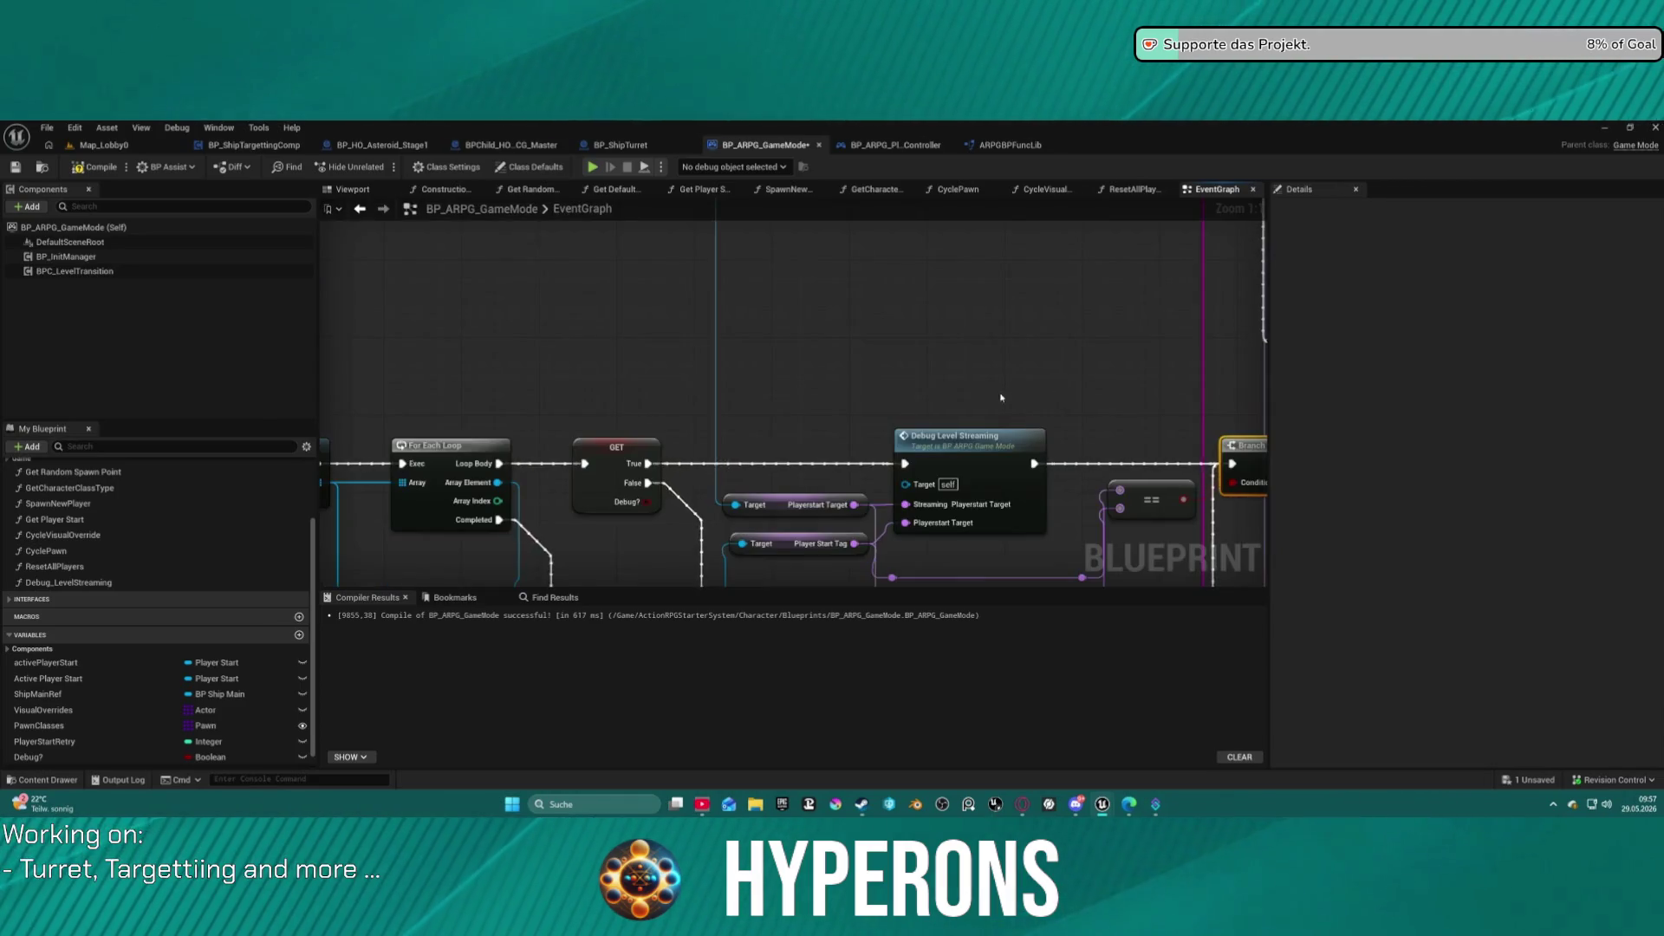
Try moving the 'Spawn the player…' comment box lower, then undo the move.
mouse_move(532, 444)
left_mouse_down()
mouse_move(925, 523)
mouse_move(876, 502)
mouse_move(995, 520)
left_mouse_up()
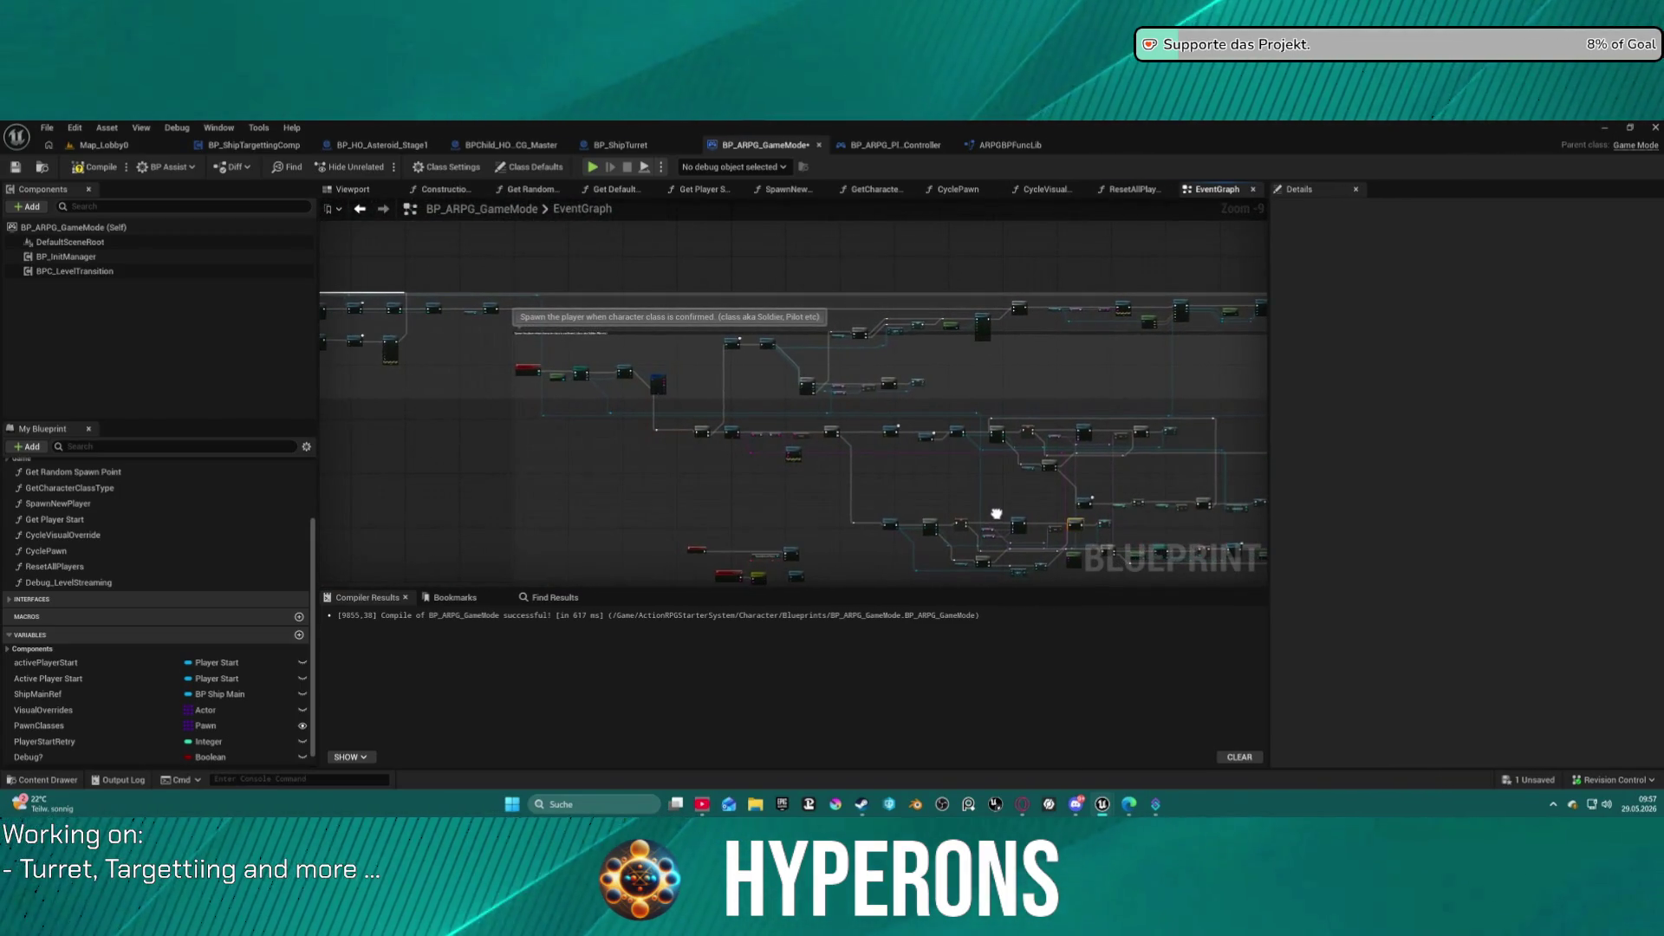
scroll(763, 408, "up", 1)
left_click(528, 309)
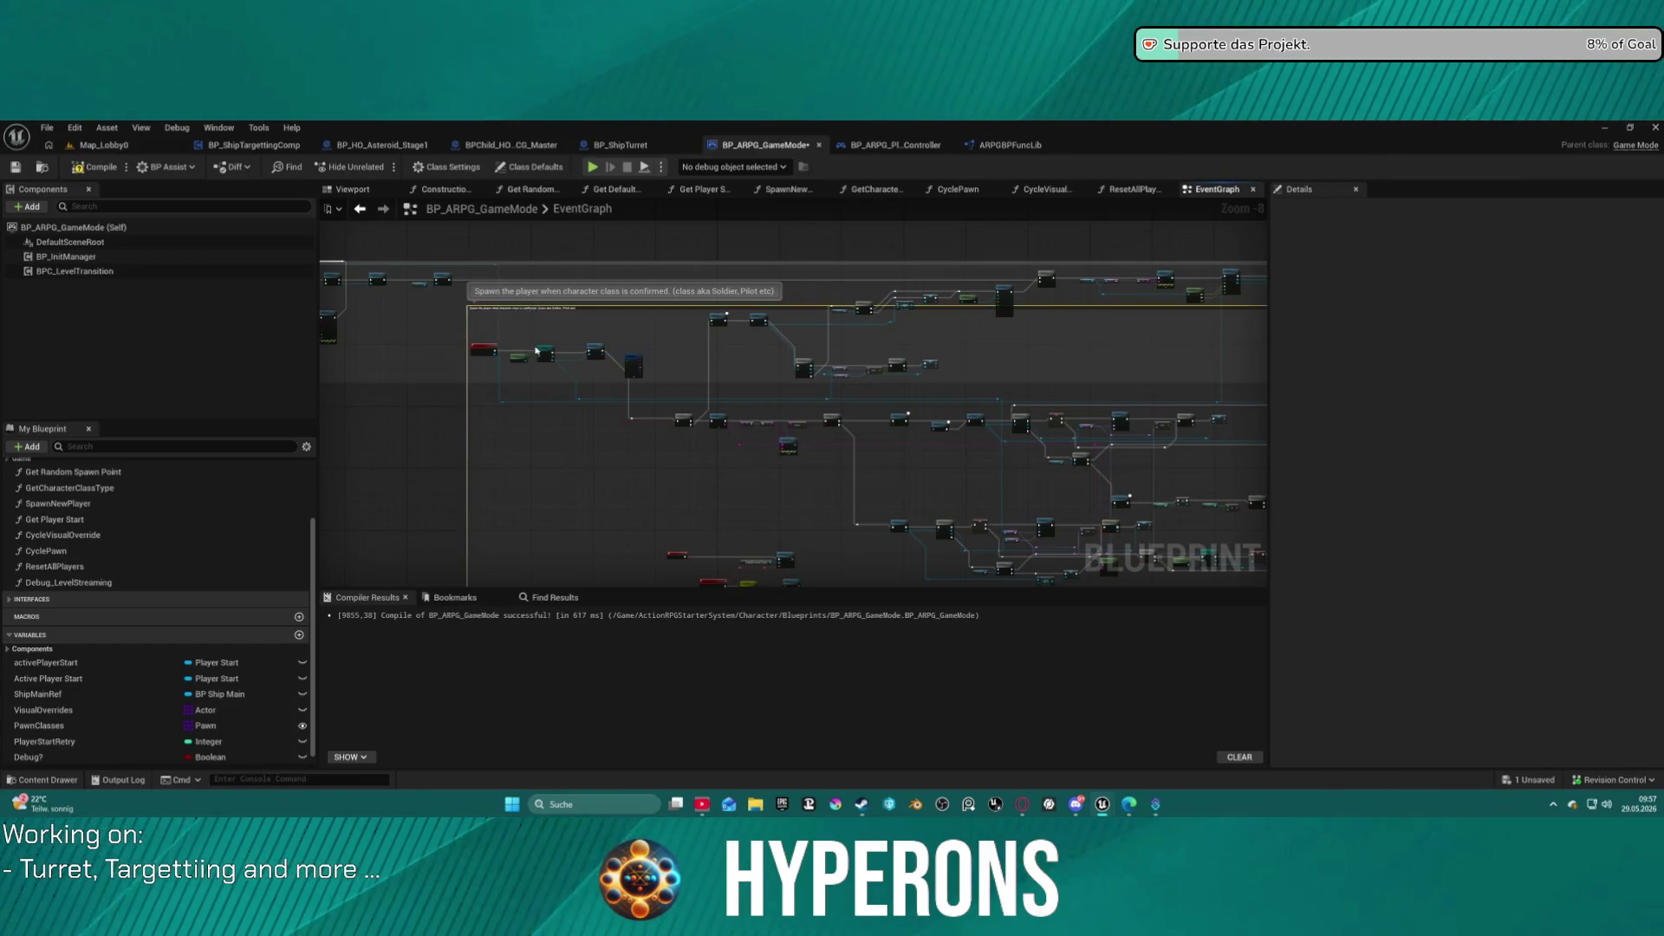
left_click(920, 305)
scroll(919, 305, "down", 3)
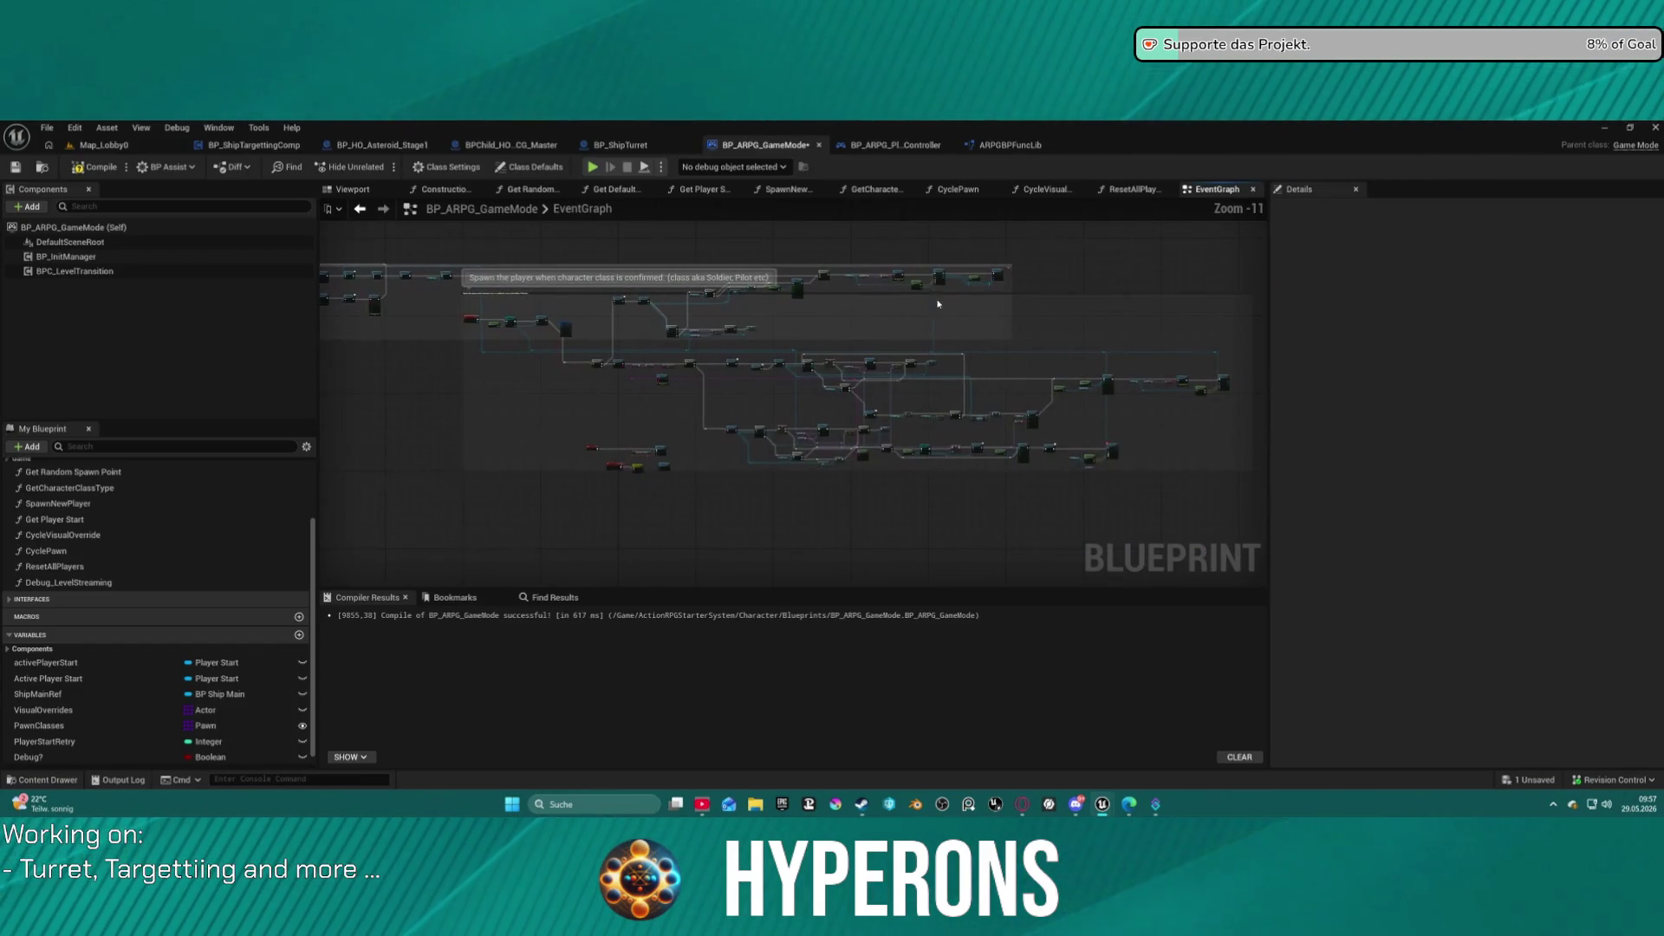
mouse_move(1018, 297)
left_mouse_down()
mouse_move(1013, 448)
mouse_move(1005, 340)
left_mouse_up()
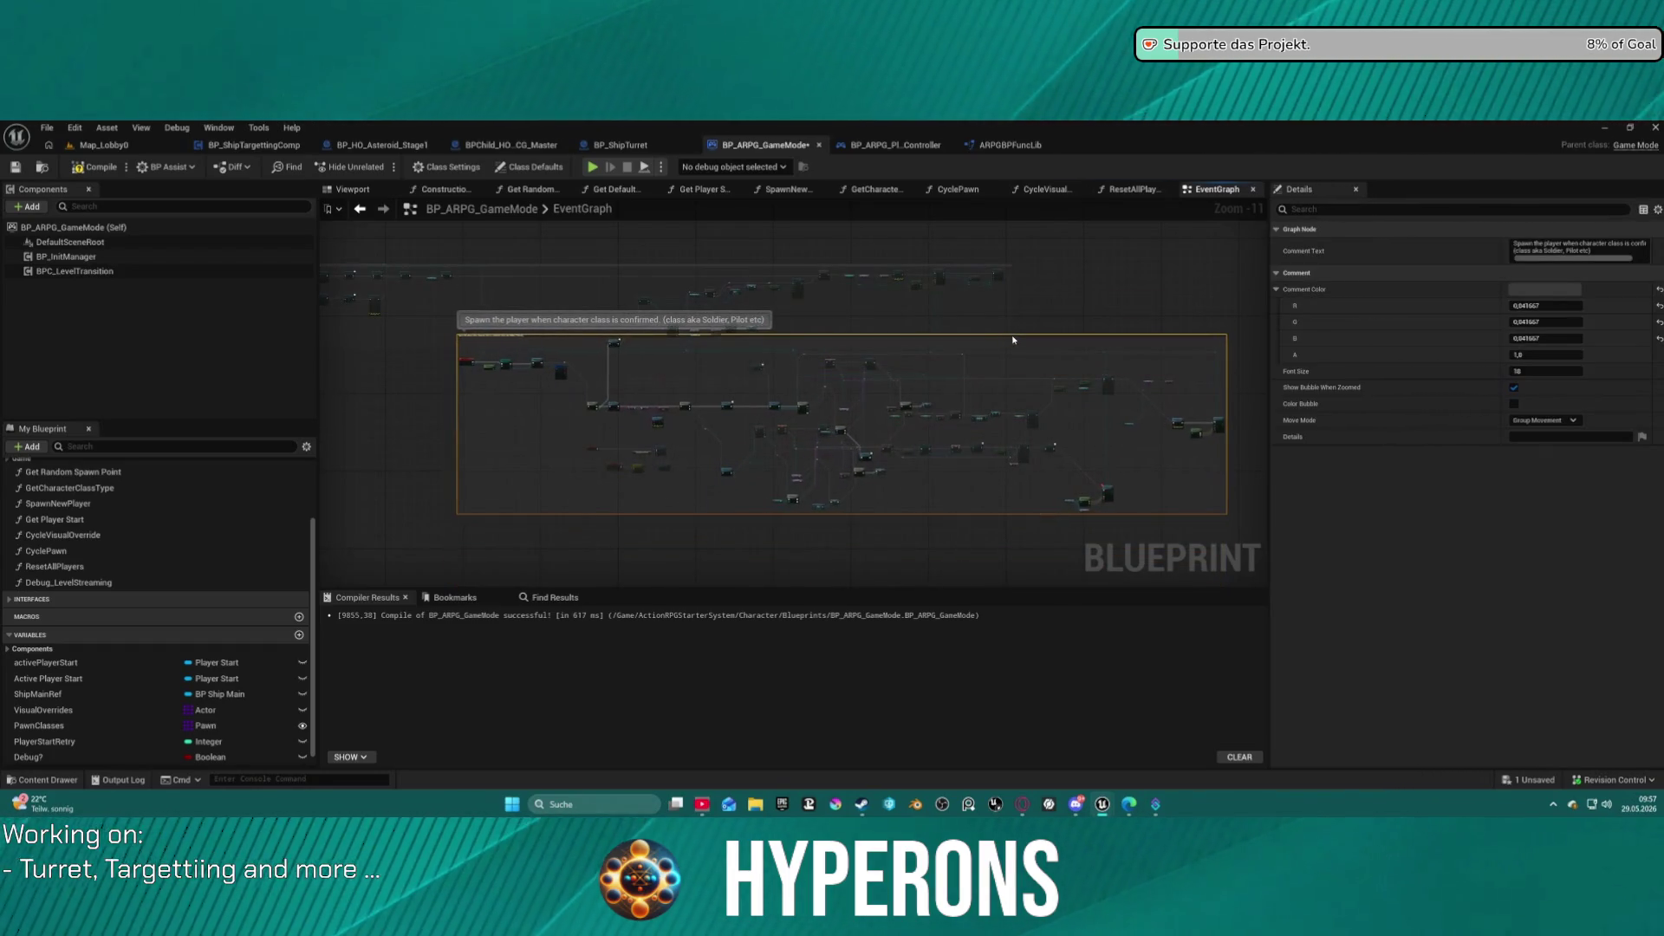
key("ctrl+z")
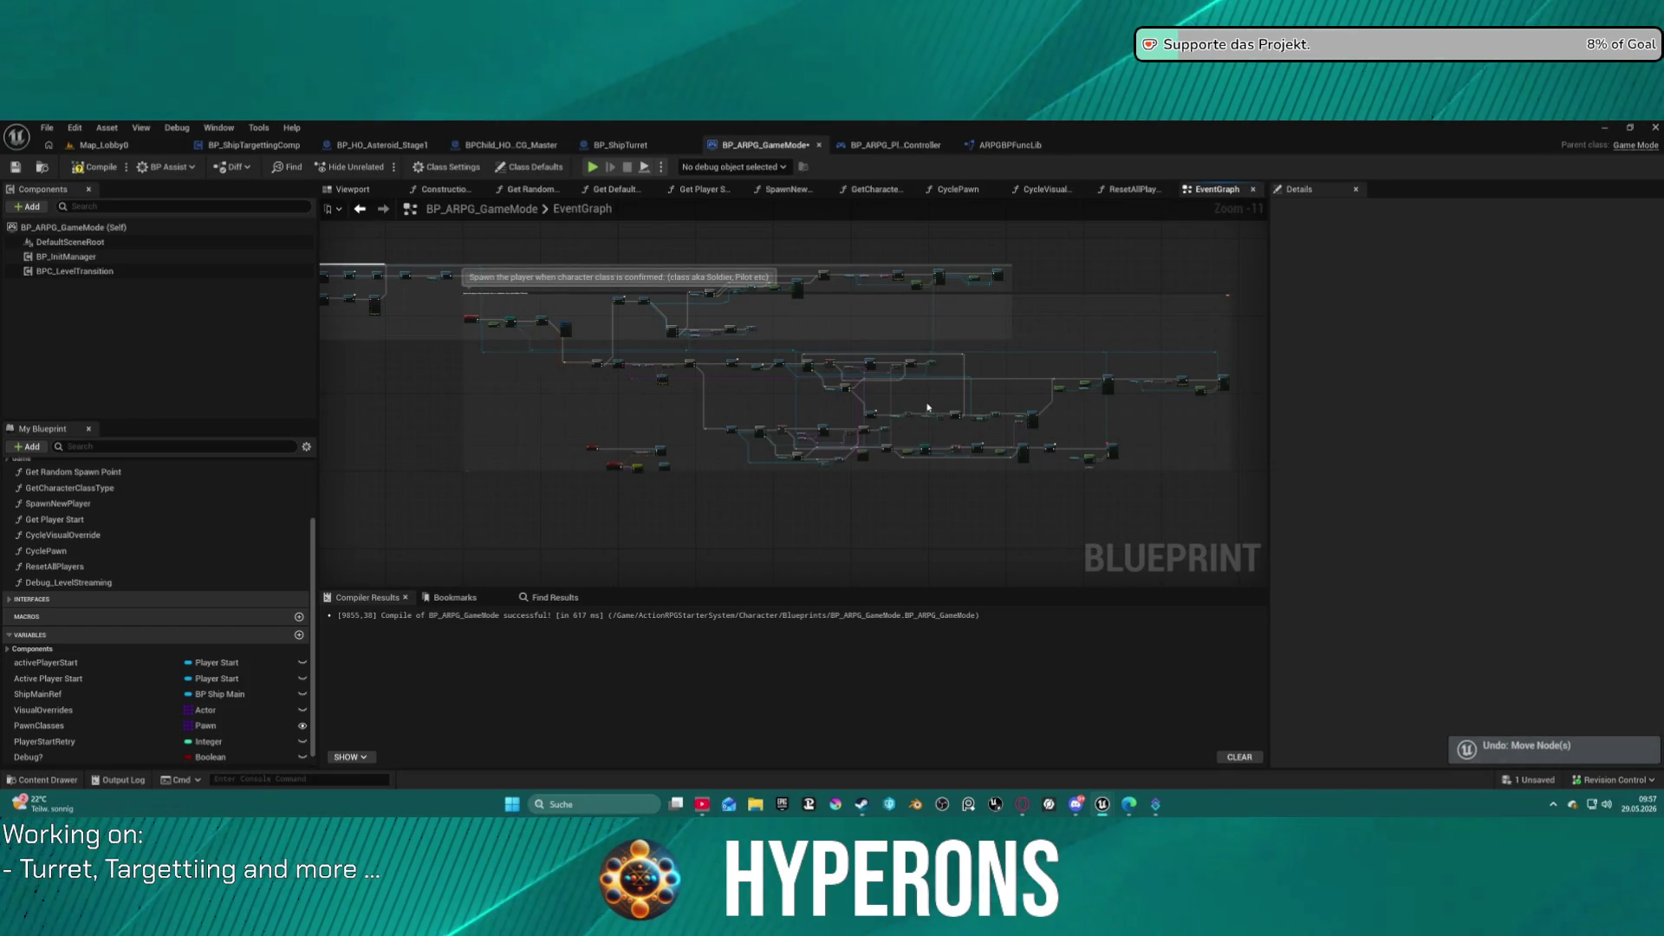
Box-select the spawn nodes and drag the comment group down.
mouse_move(1253, 482)
left_mouse_down()
mouse_move(1151, 434)
mouse_move(543, 363)
left_mouse_up()
scroll(543, 363, "up", 3)
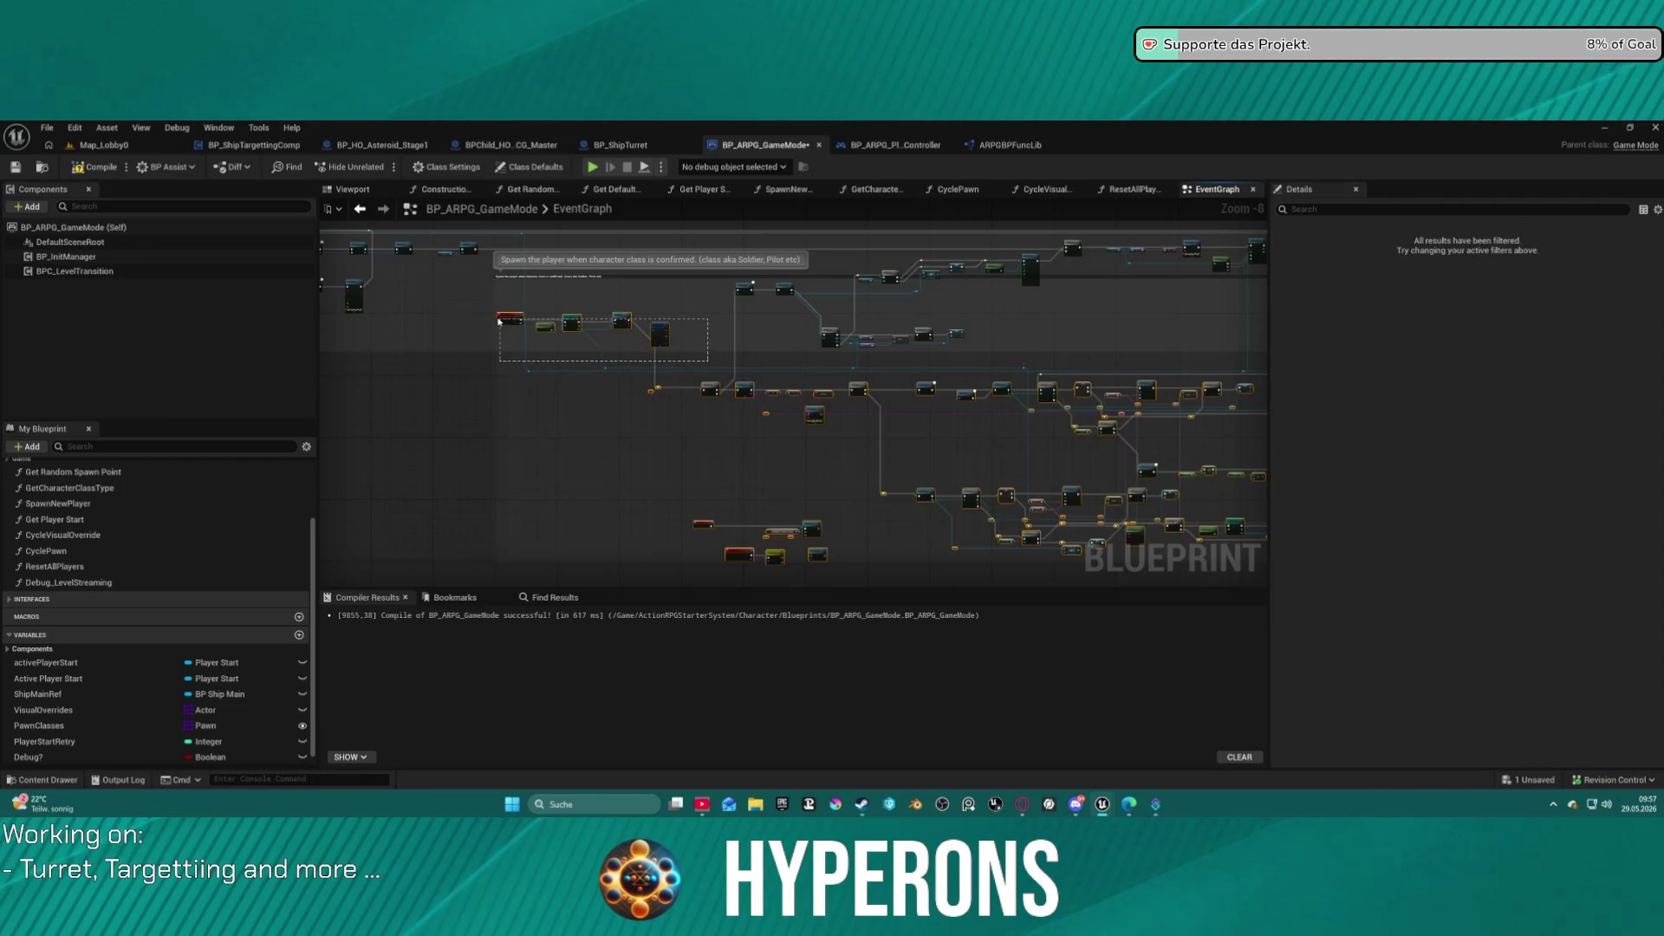
scroll(589, 468, "down", 3)
scroll(555, 487, "up", 8)
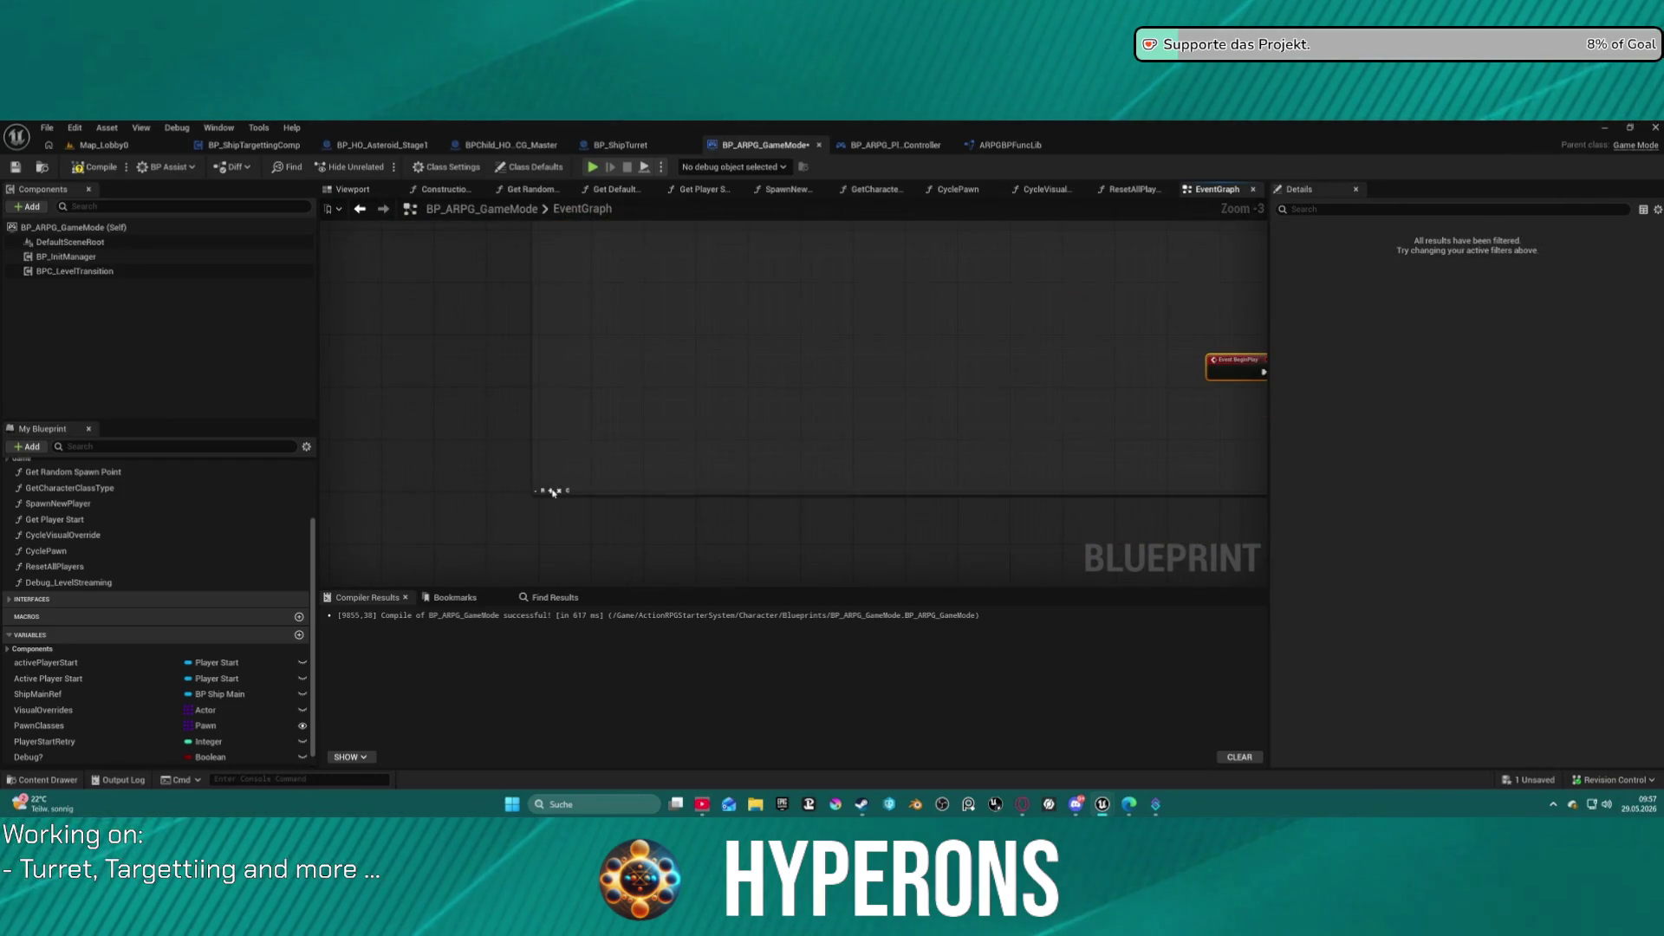
scroll(553, 492, "down", 9)
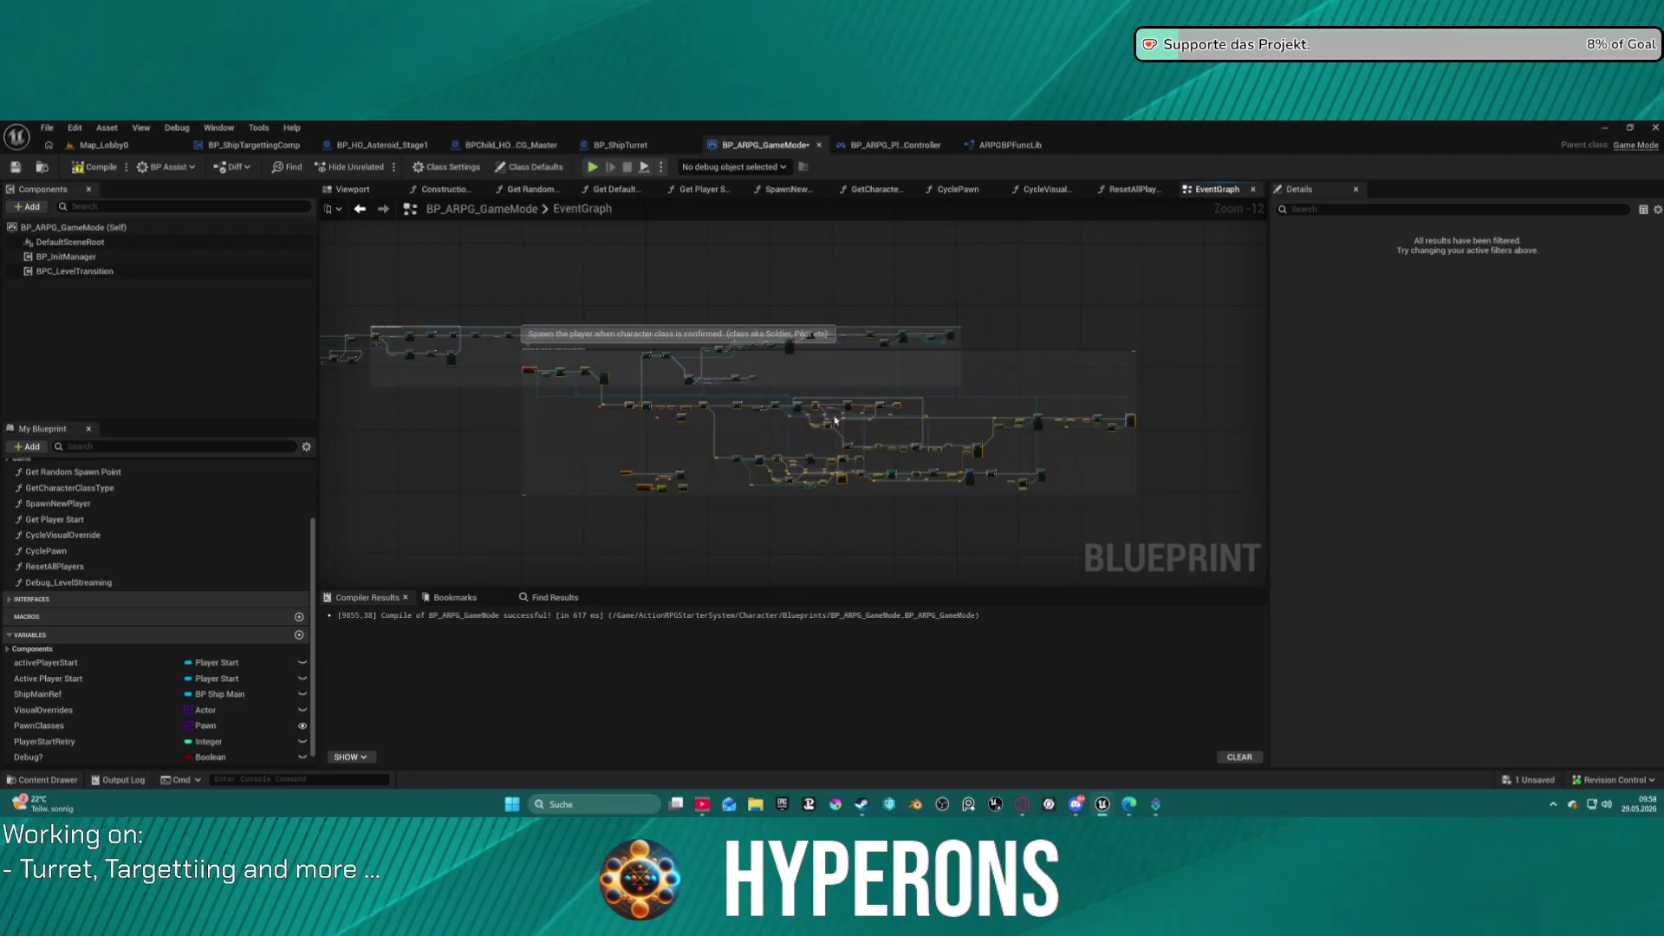
scroll(829, 424, "up", 3)
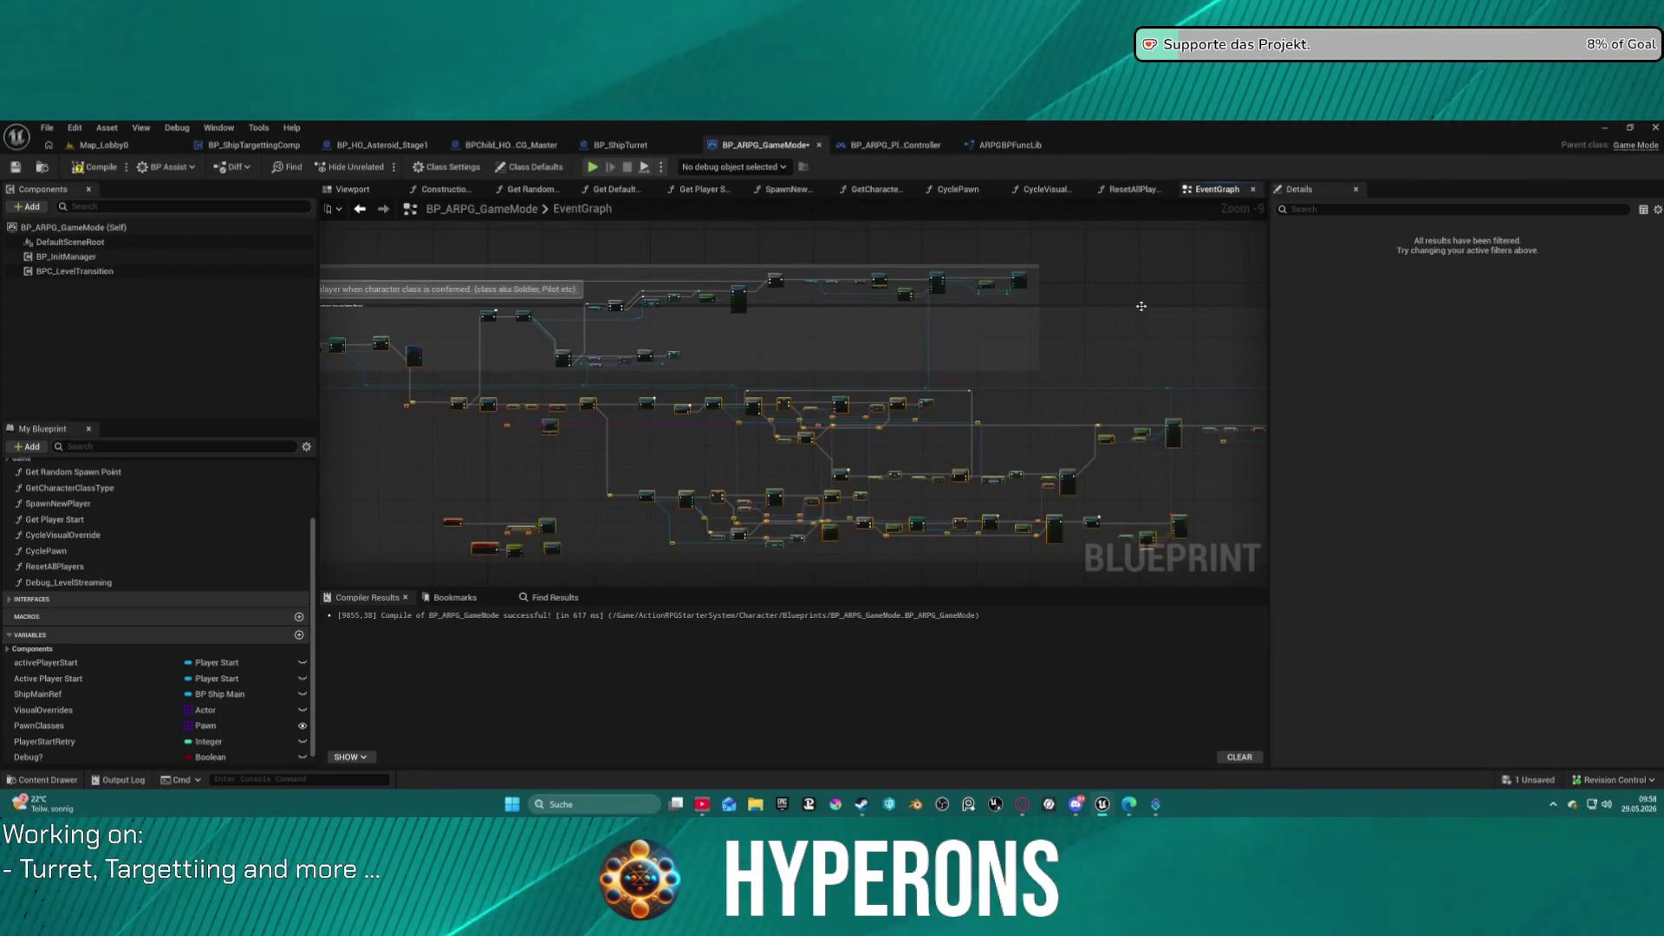
mouse_move(1122, 307)
left_mouse_down()
mouse_move(1168, 429)
mouse_move(1158, 388)
left_mouse_up()
scroll(902, 382, "down", 2)
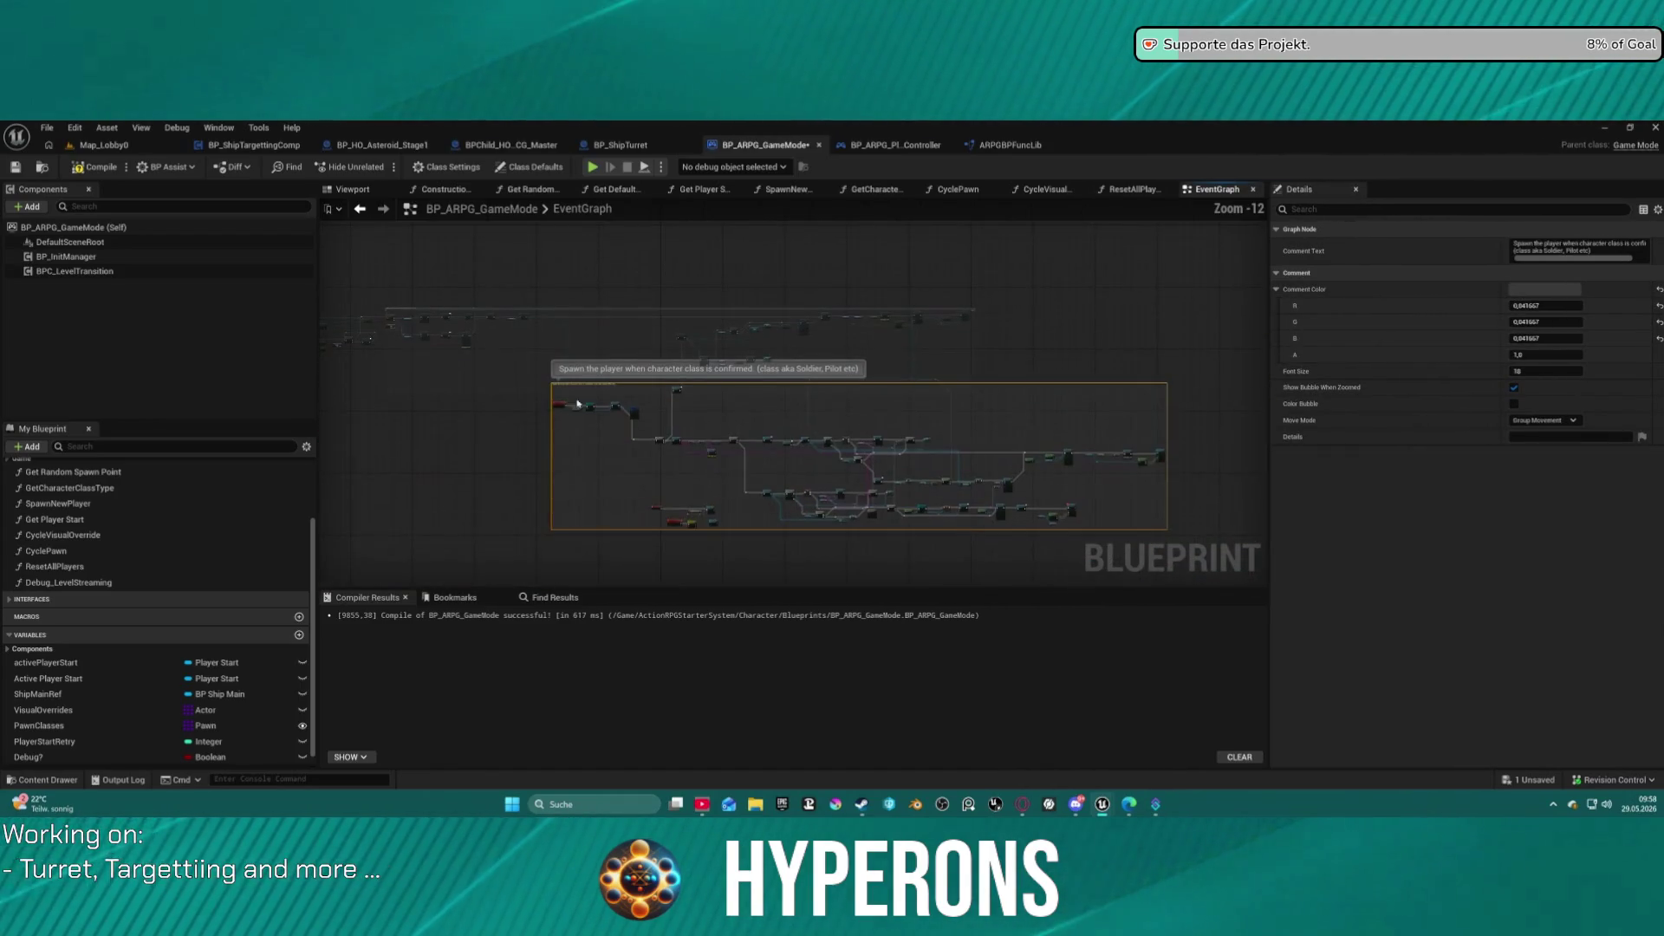
scroll(598, 425, "up", 3)
Select the RequestSpawnNewPlayer event and the node cluster inside the comment.
left_click(536, 400)
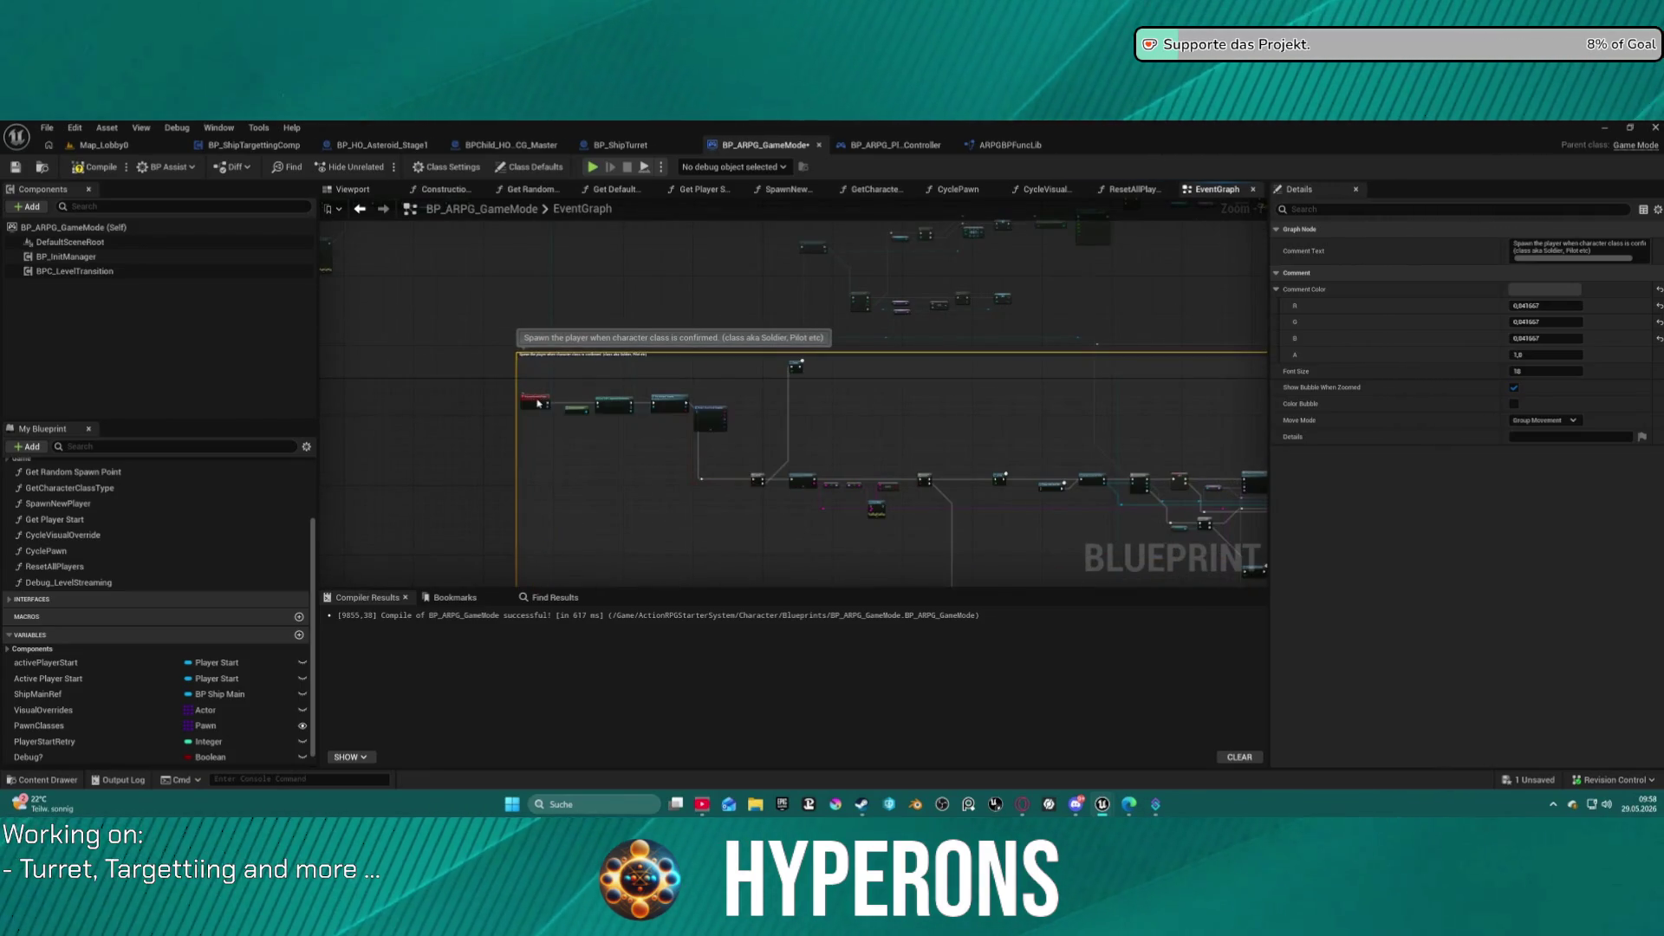
scroll(957, 430, "down", 2)
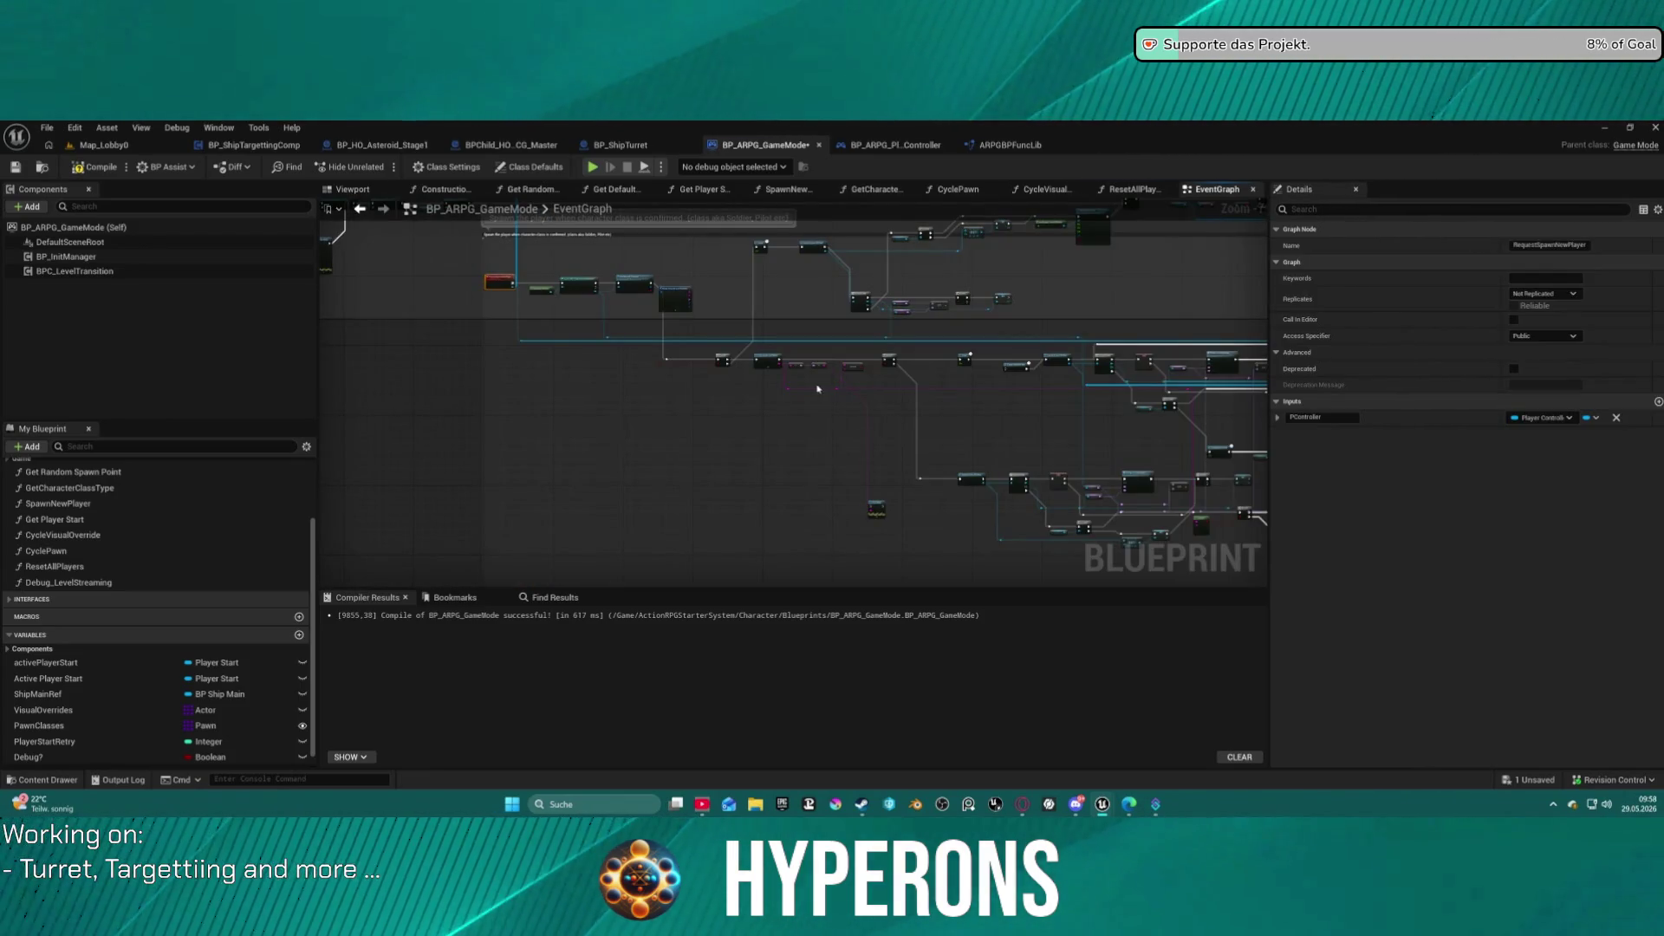
scroll(597, 491, "up", 2)
scroll(638, 375, "up", 2)
scroll(736, 340, "down", 2)
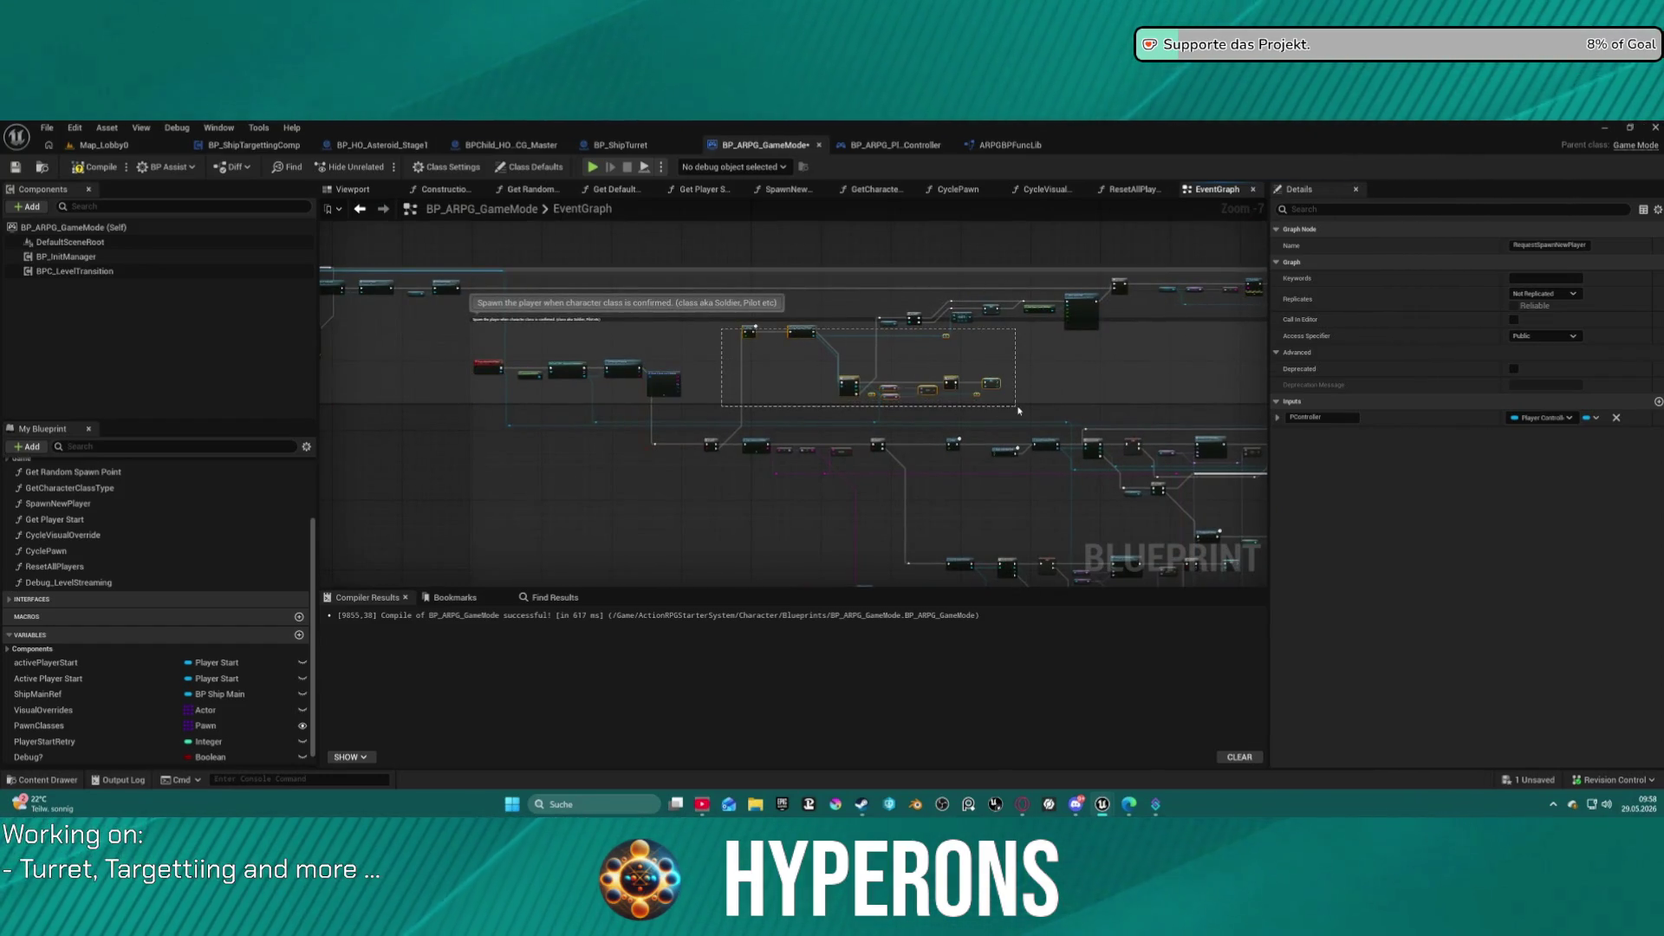
left_click_drag(1018, 407, 1020, 408)
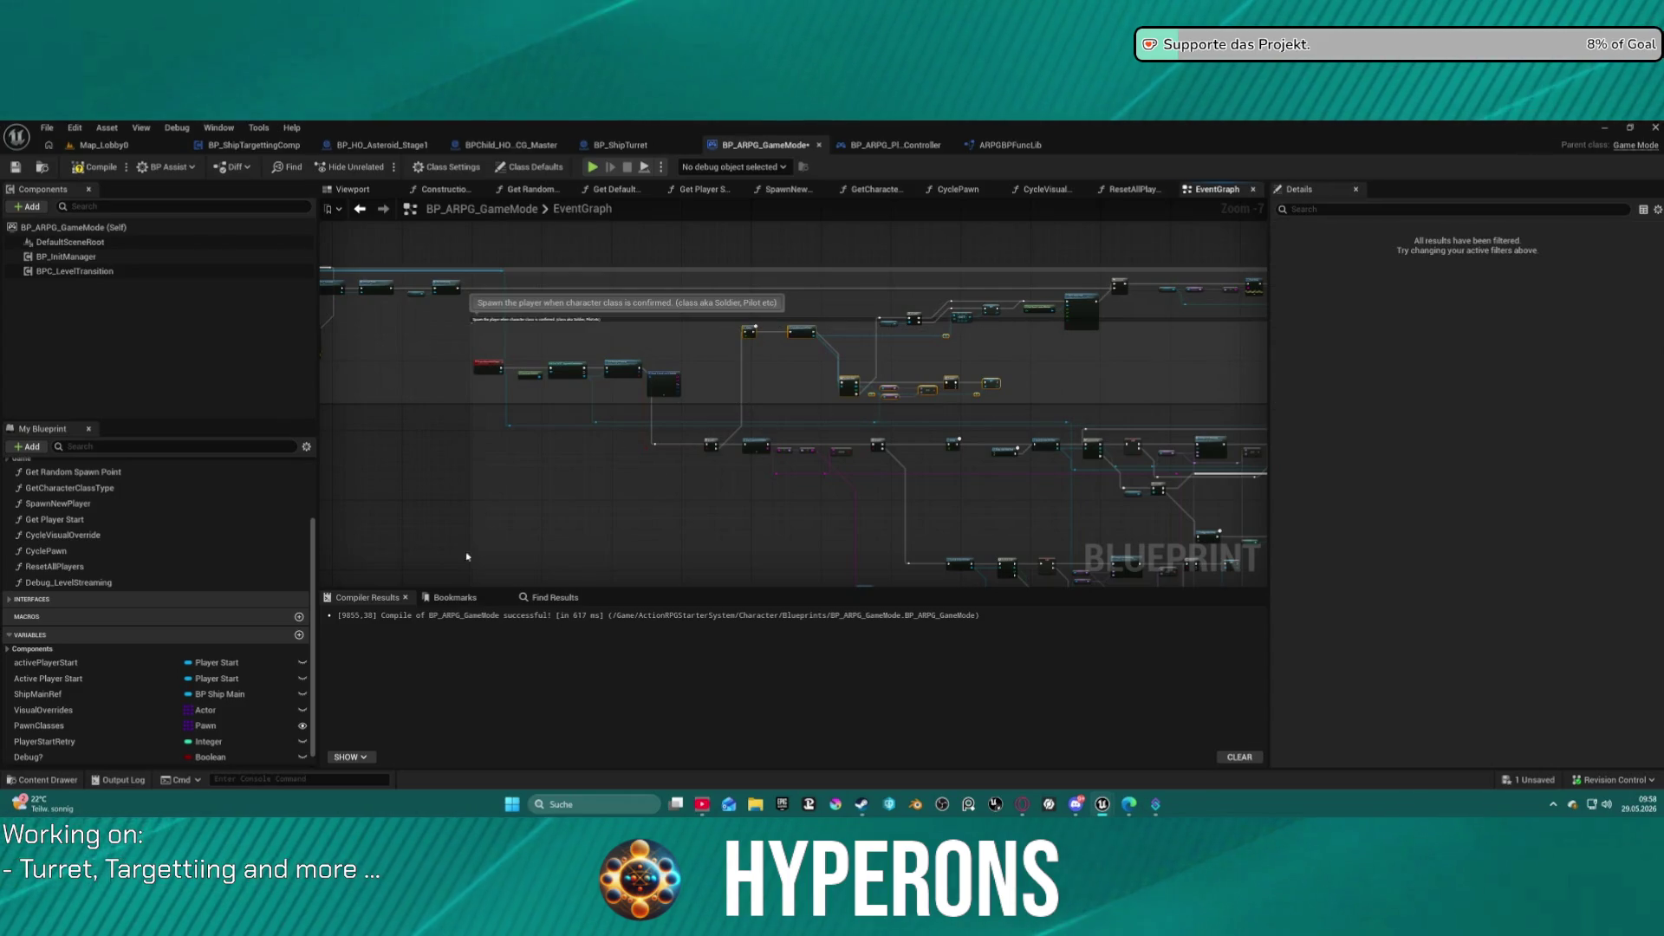
Inspect the RequestSpawnNewPlayer event node, then clear the selection.
scroll(486, 431, "down", 2)
scroll(503, 425, "up", 2)
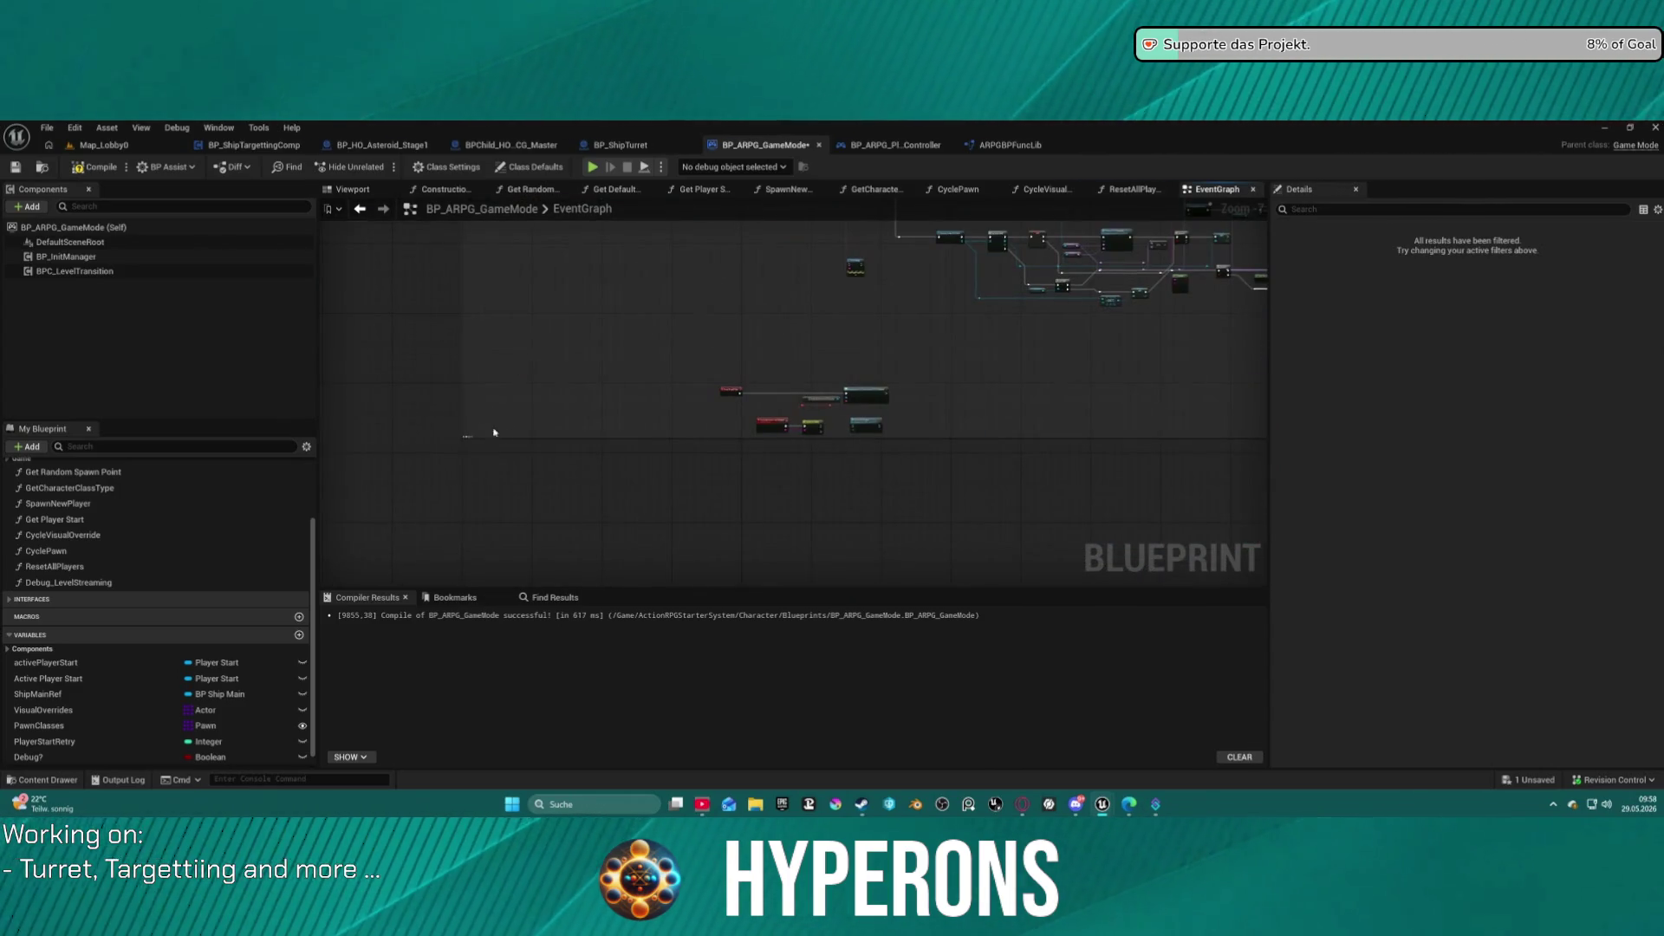
scroll(503, 433, "up", 8)
scroll(575, 413, "down", 7)
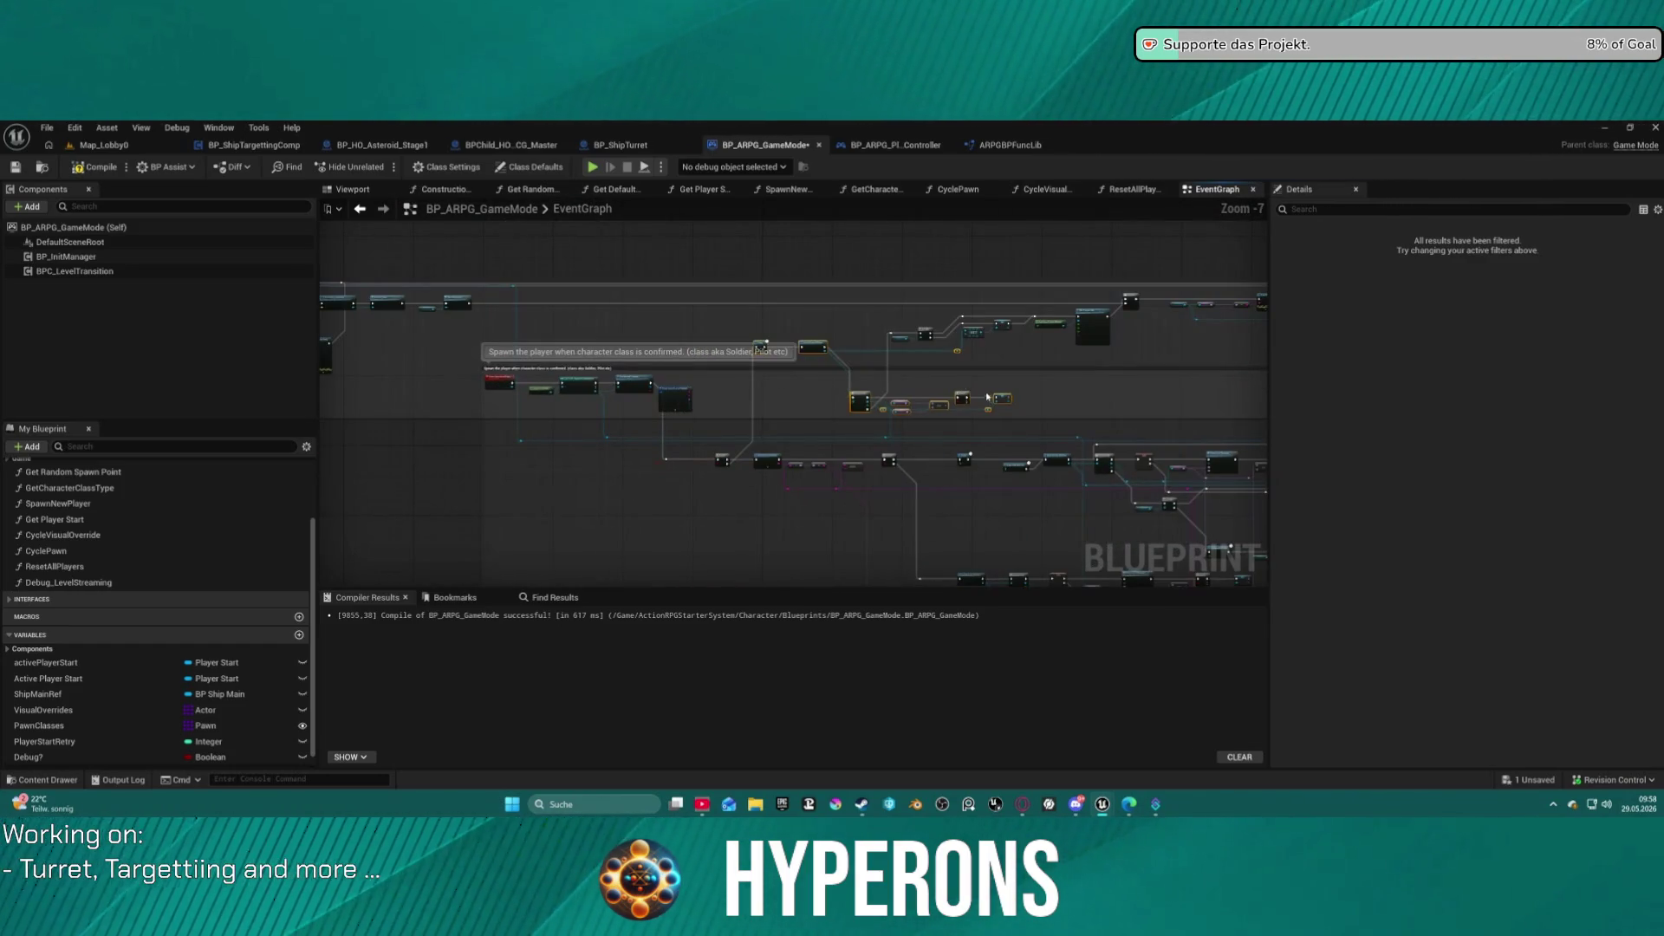
left_click(1046, 425)
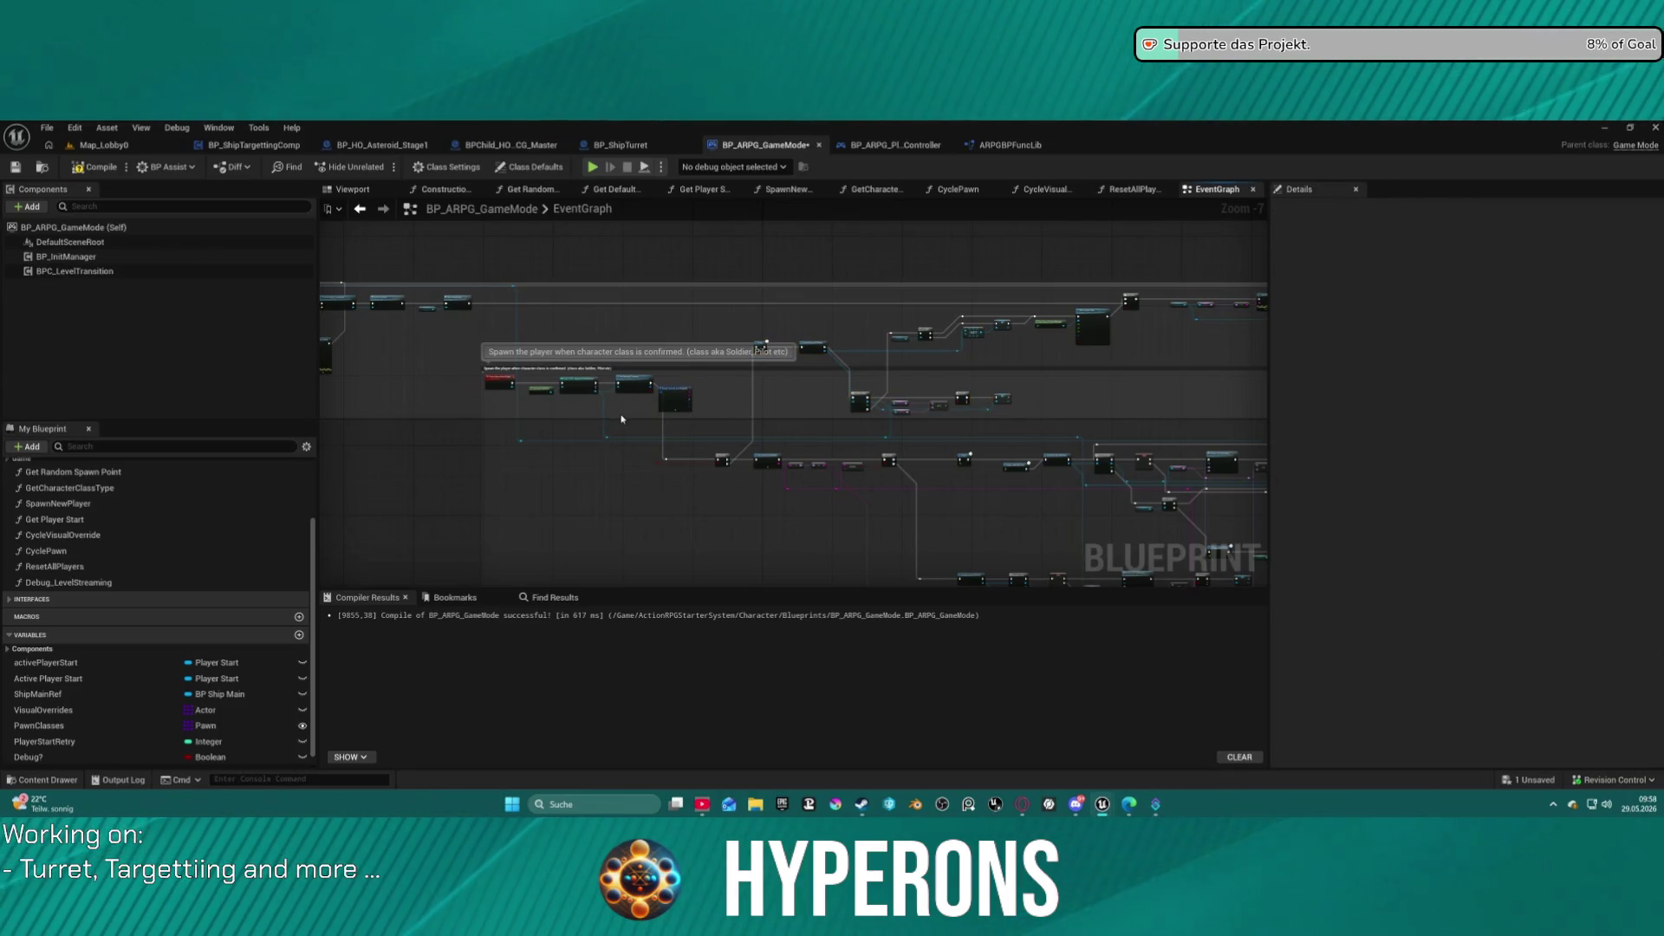
left_click(497, 382)
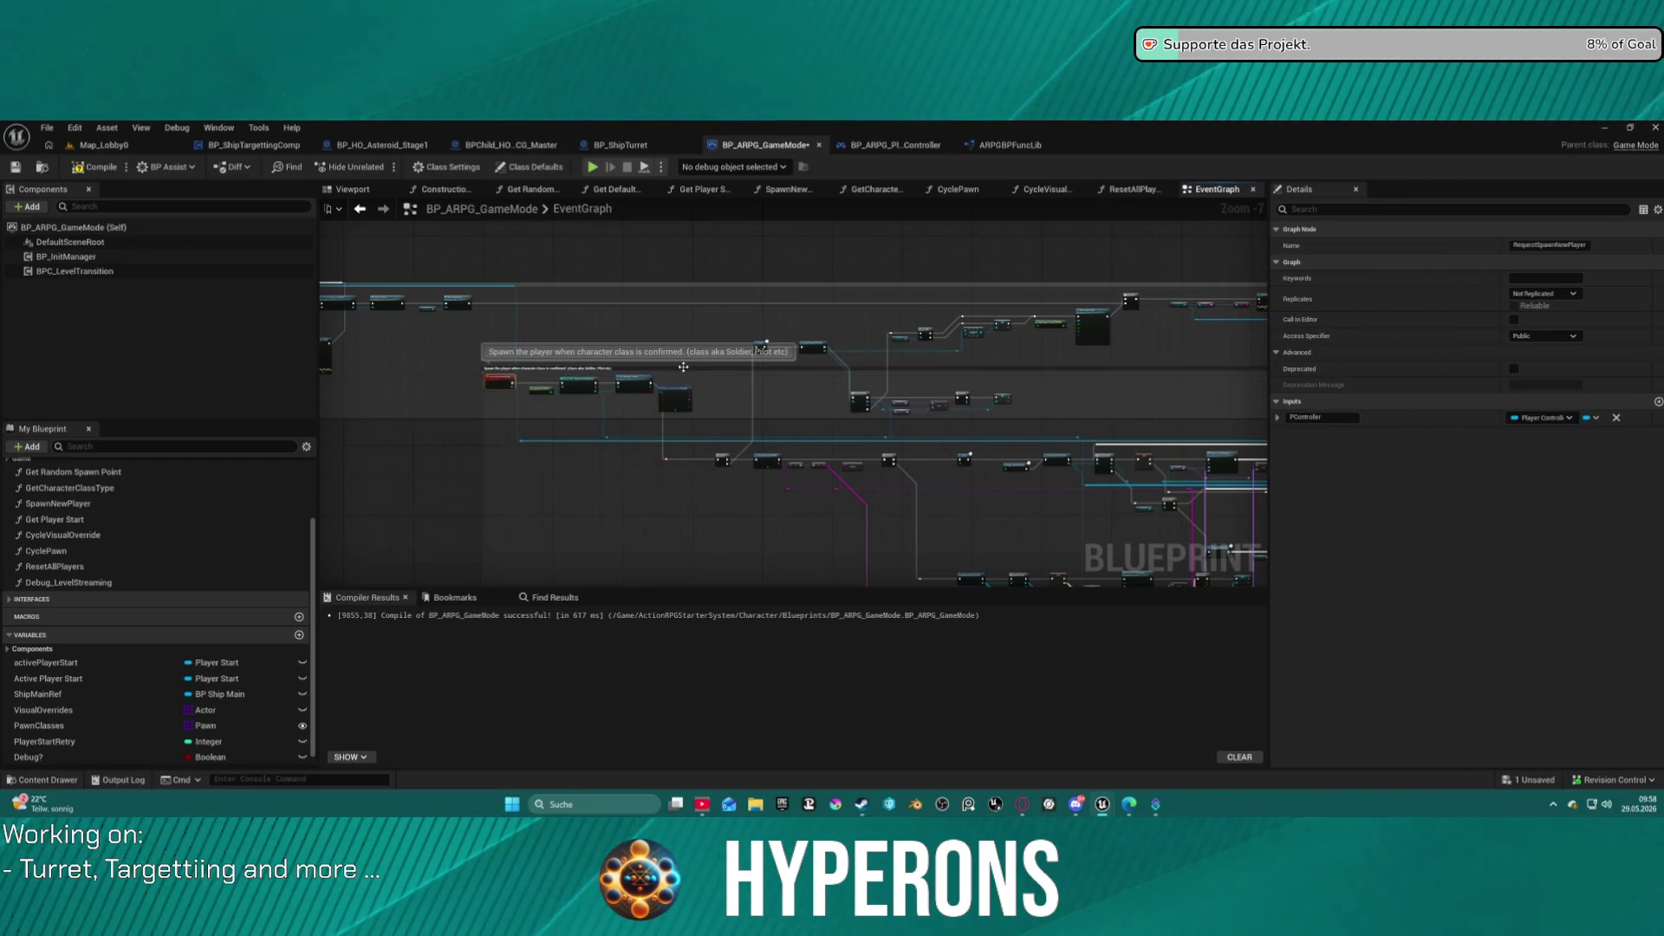
left_click(936, 370)
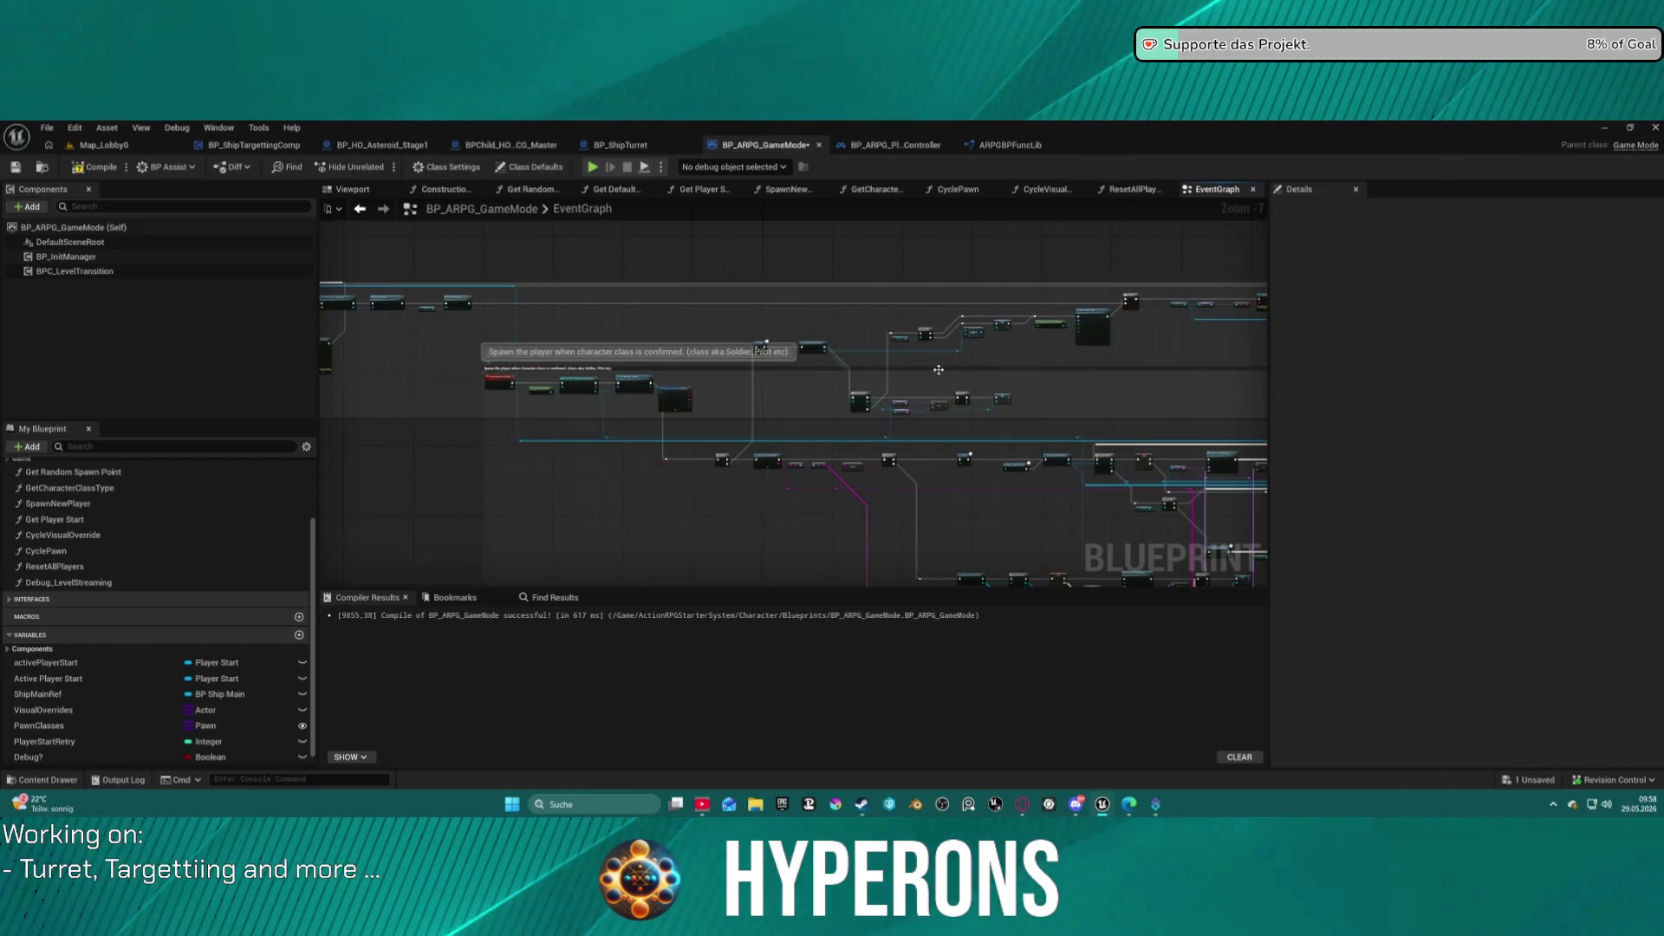
scroll(986, 366, "down", 2)
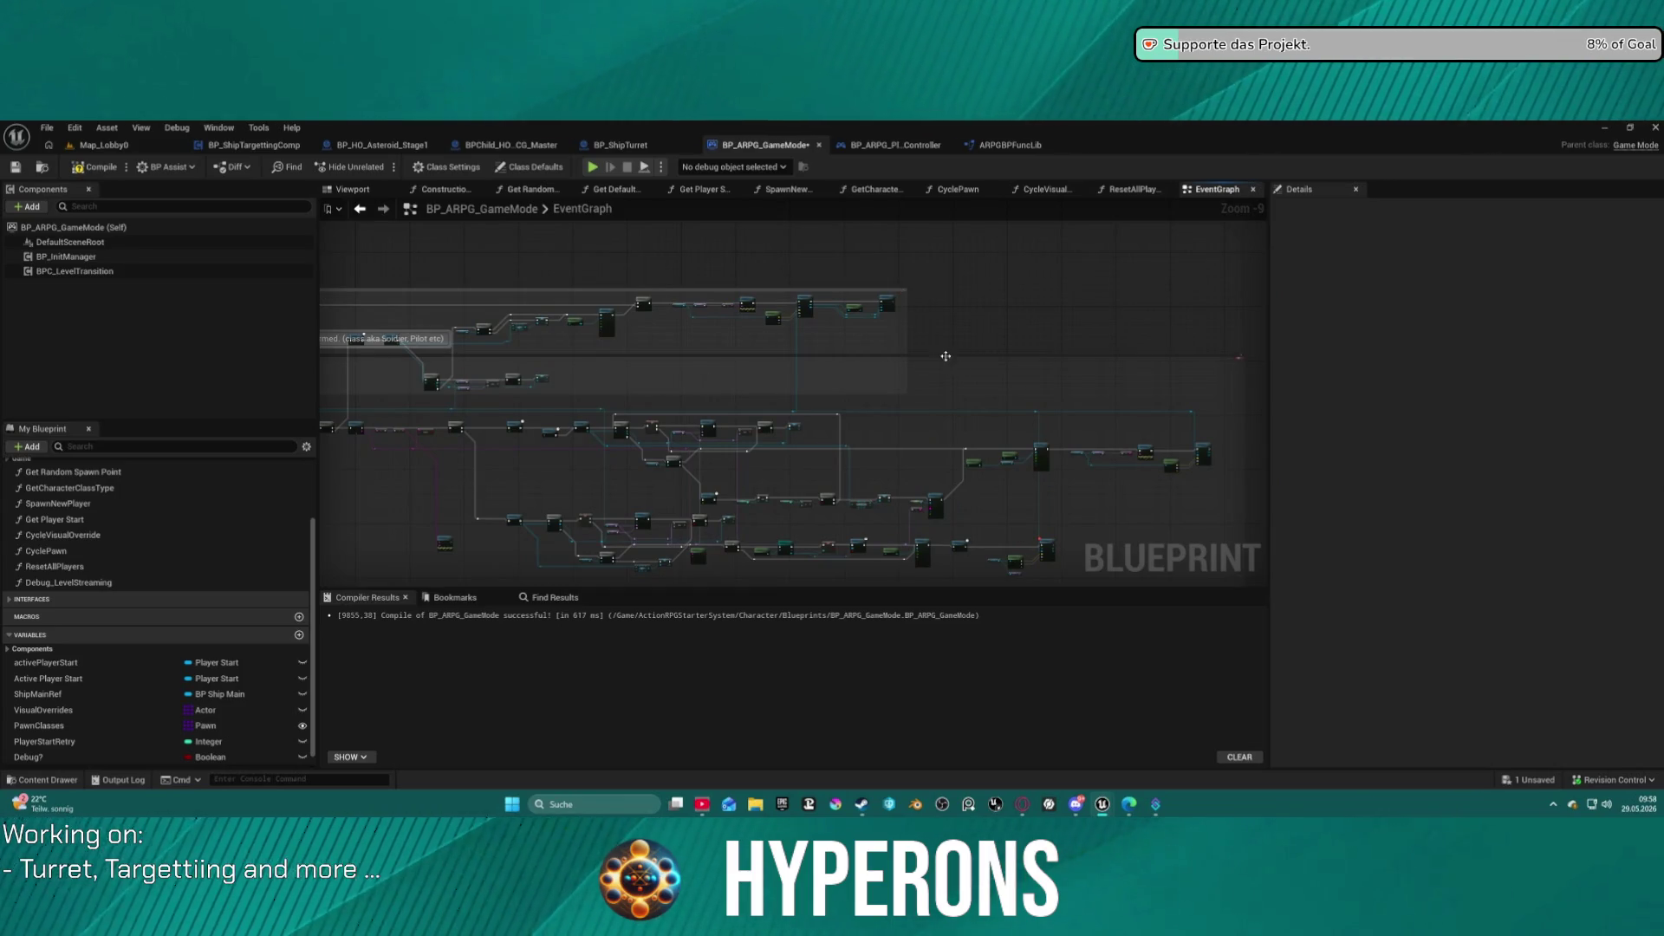
Nudge the player-spawn comment group slightly down.
left_click(947, 360)
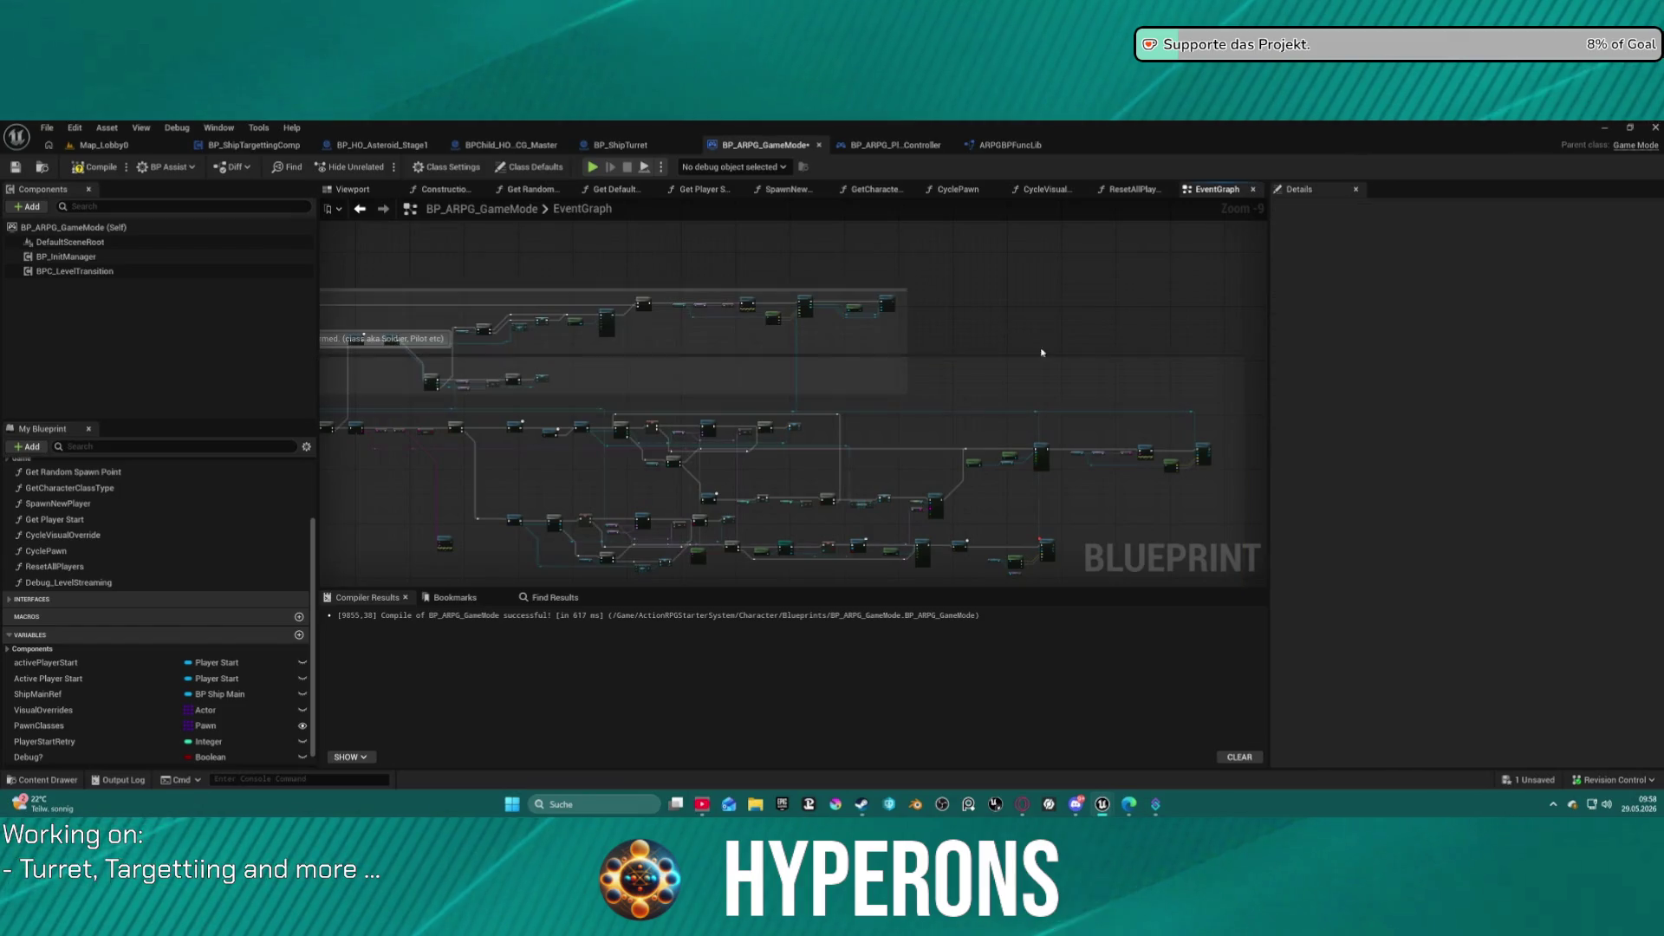
left_click_drag(984, 364, 992, 438)
scroll(972, 357, "down", 3)
left_click(972, 357)
scroll(988, 342, "up", 2)
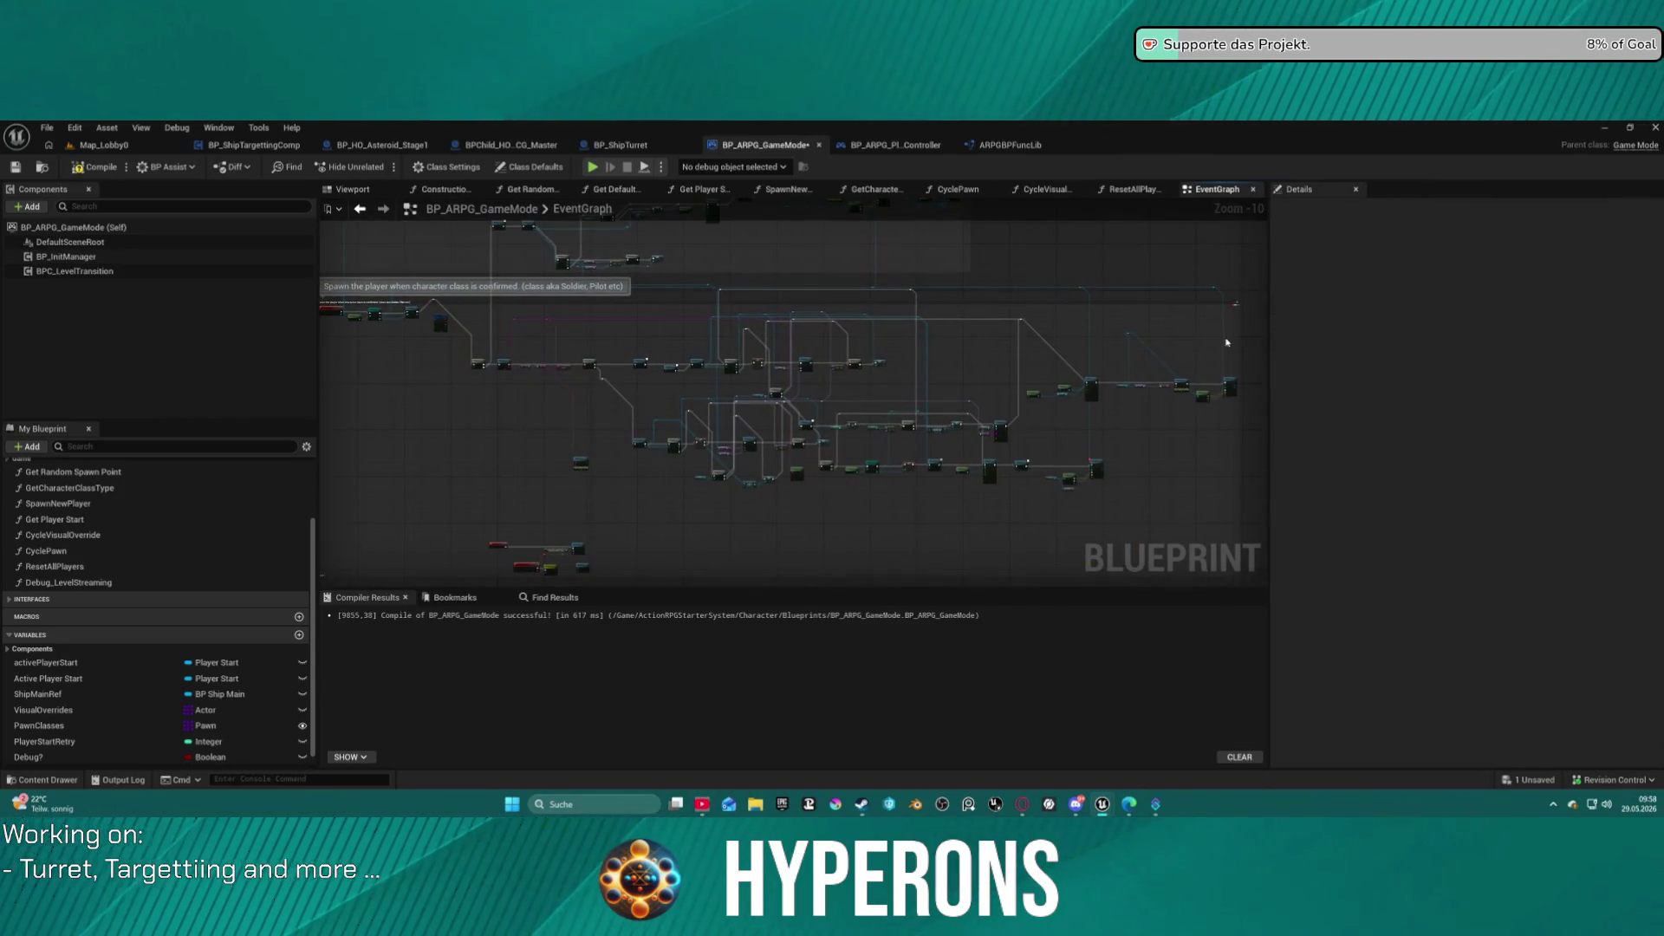
Select all spawn-section nodes with the comment and move the group further down.
left_click_drag(1225, 345, 477, 282)
left_click(689, 301)
left_click_drag(871, 289, 866, 341)
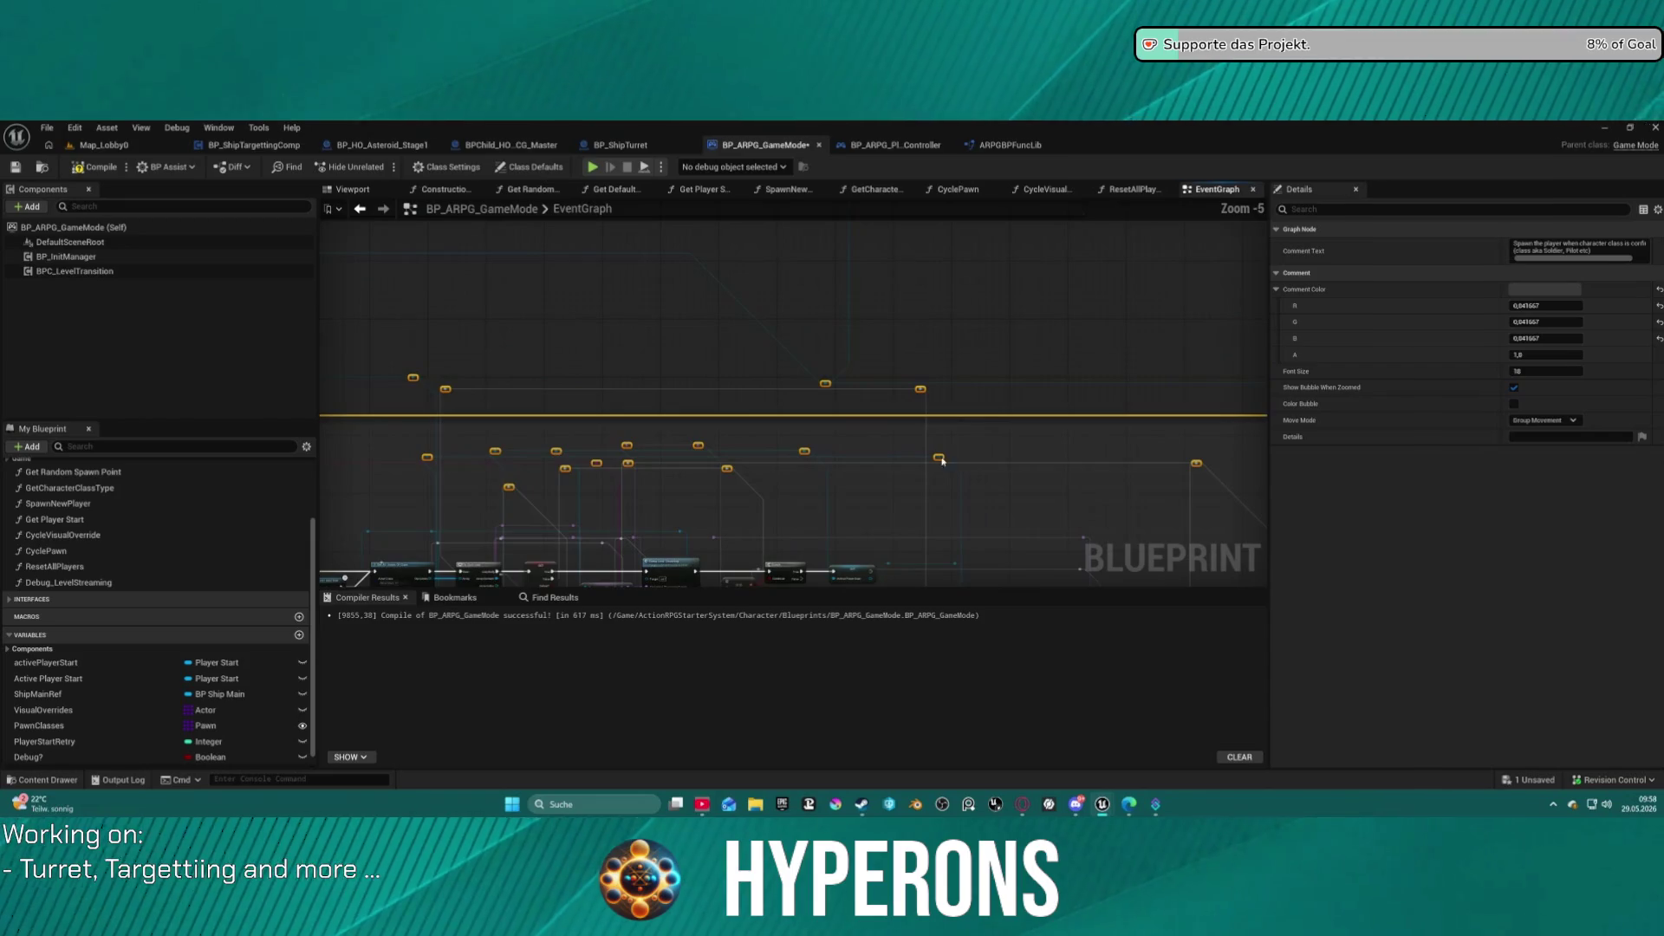
left_click(953, 278)
scroll(1030, 233, "down", 2)
scroll(1030, 233, "up", 7)
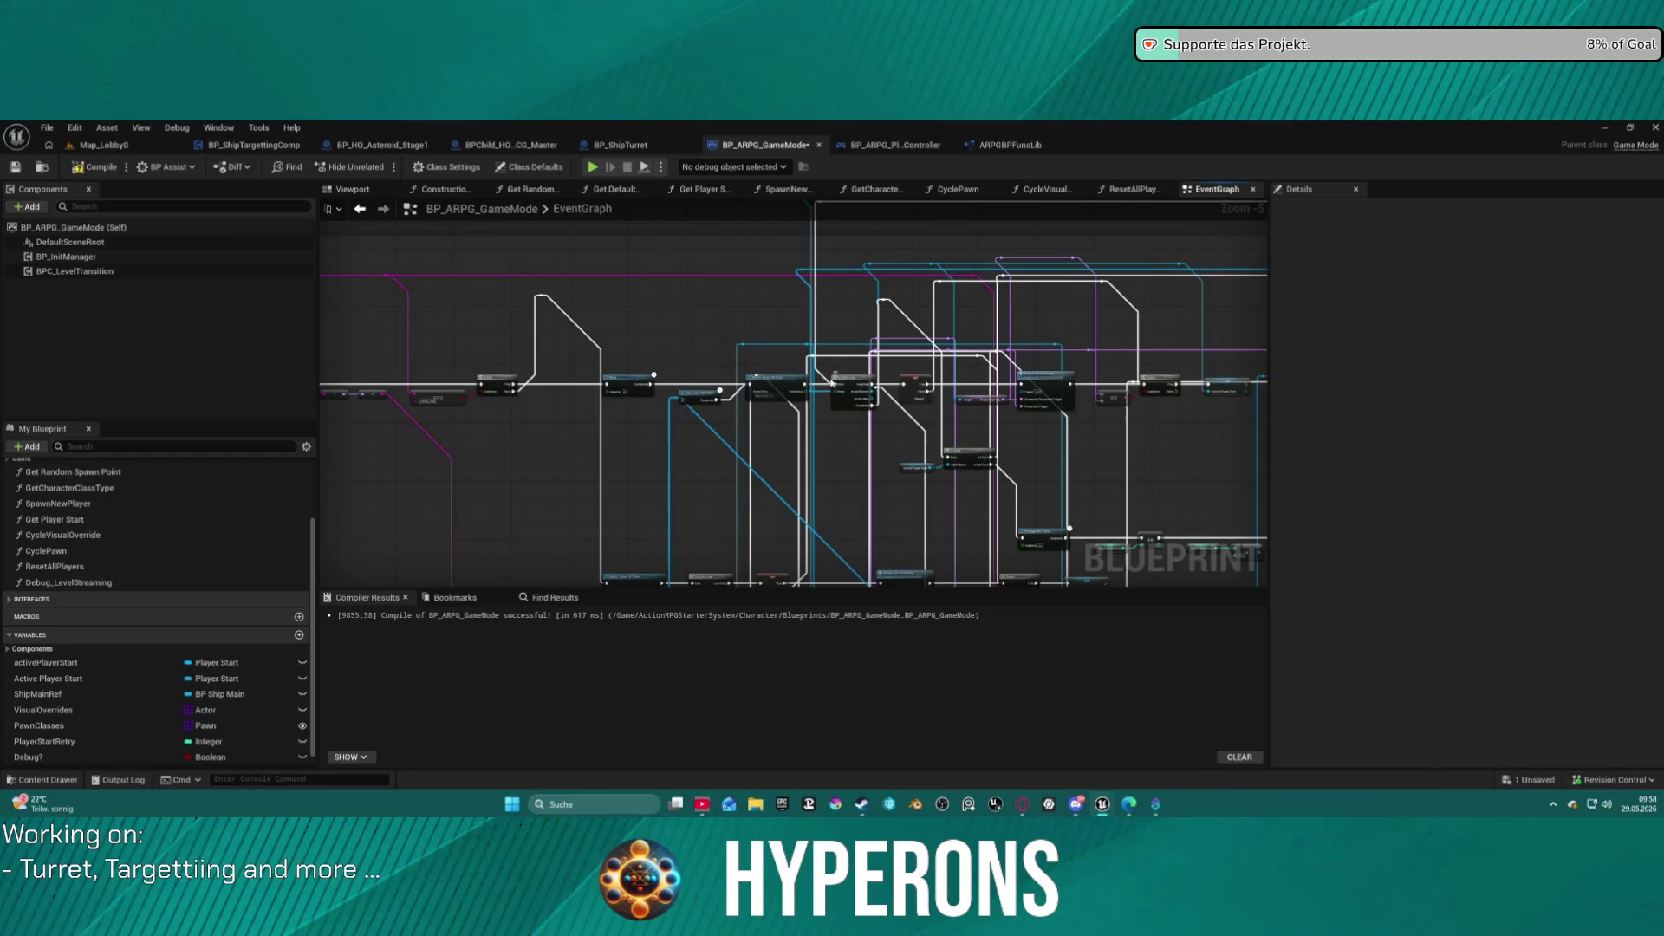
Select the small red and green node cluster and move it up and left.
mouse_move(356, 347)
left_mouse_down()
mouse_move(719, 341)
mouse_move(742, 396)
left_mouse_up()
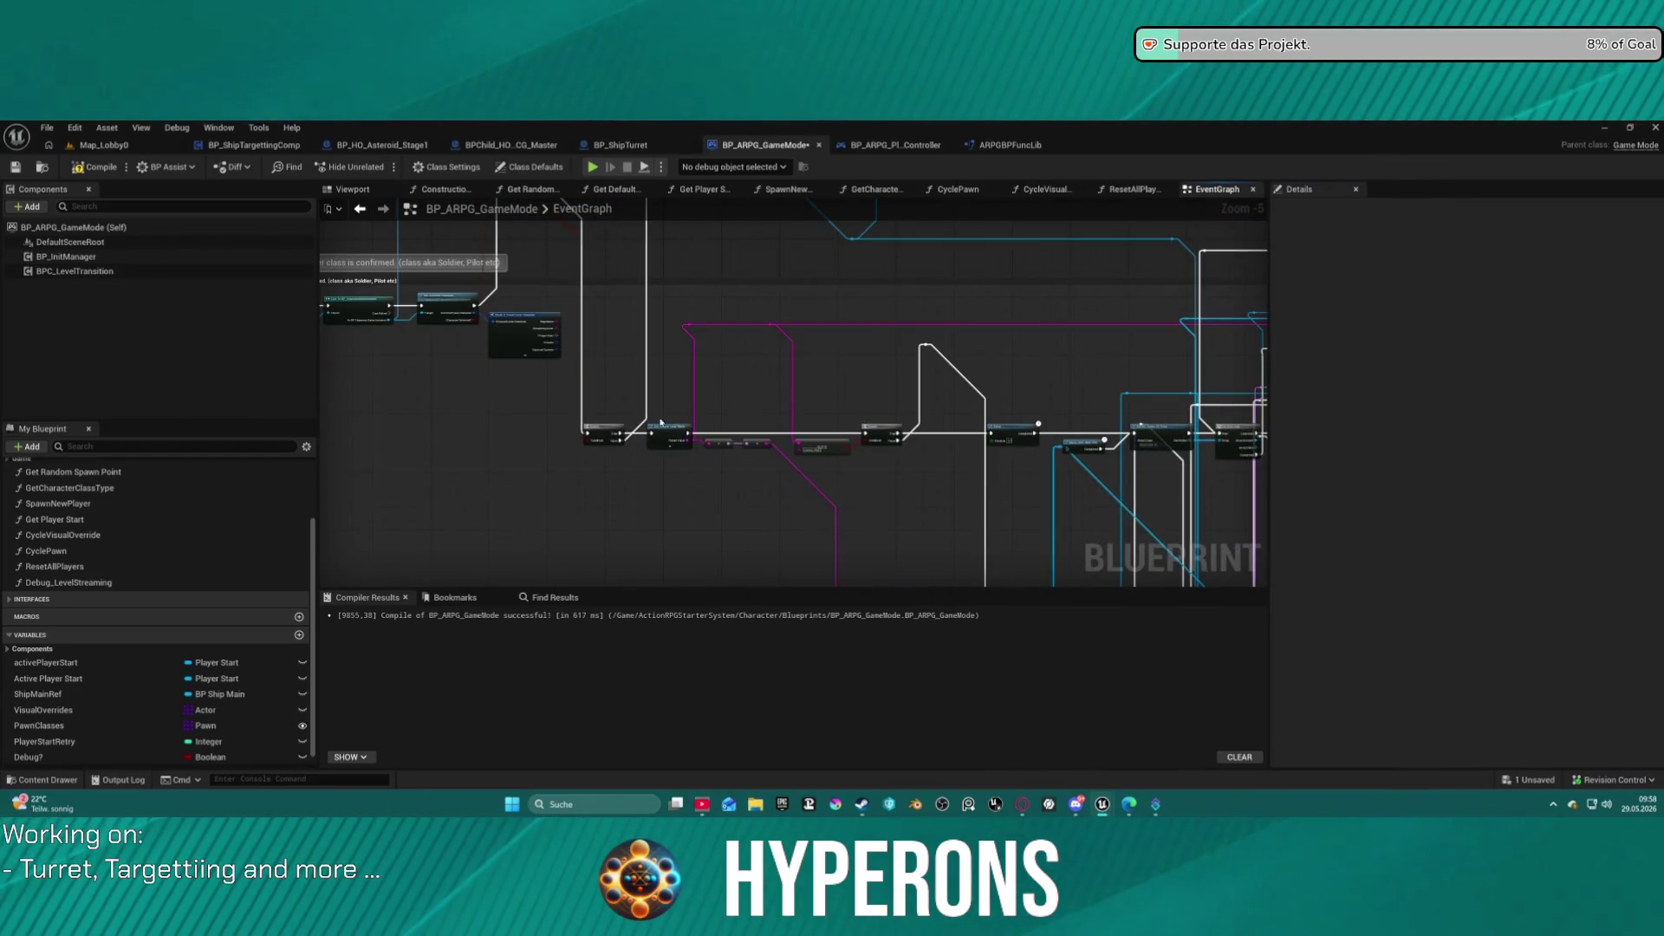
left_click_drag(605, 424, 695, 431)
scroll(1003, 348, "down", 1)
mouse_move(557, 409)
left_mouse_down()
mouse_move(550, 382)
mouse_move(642, 321)
left_mouse_up()
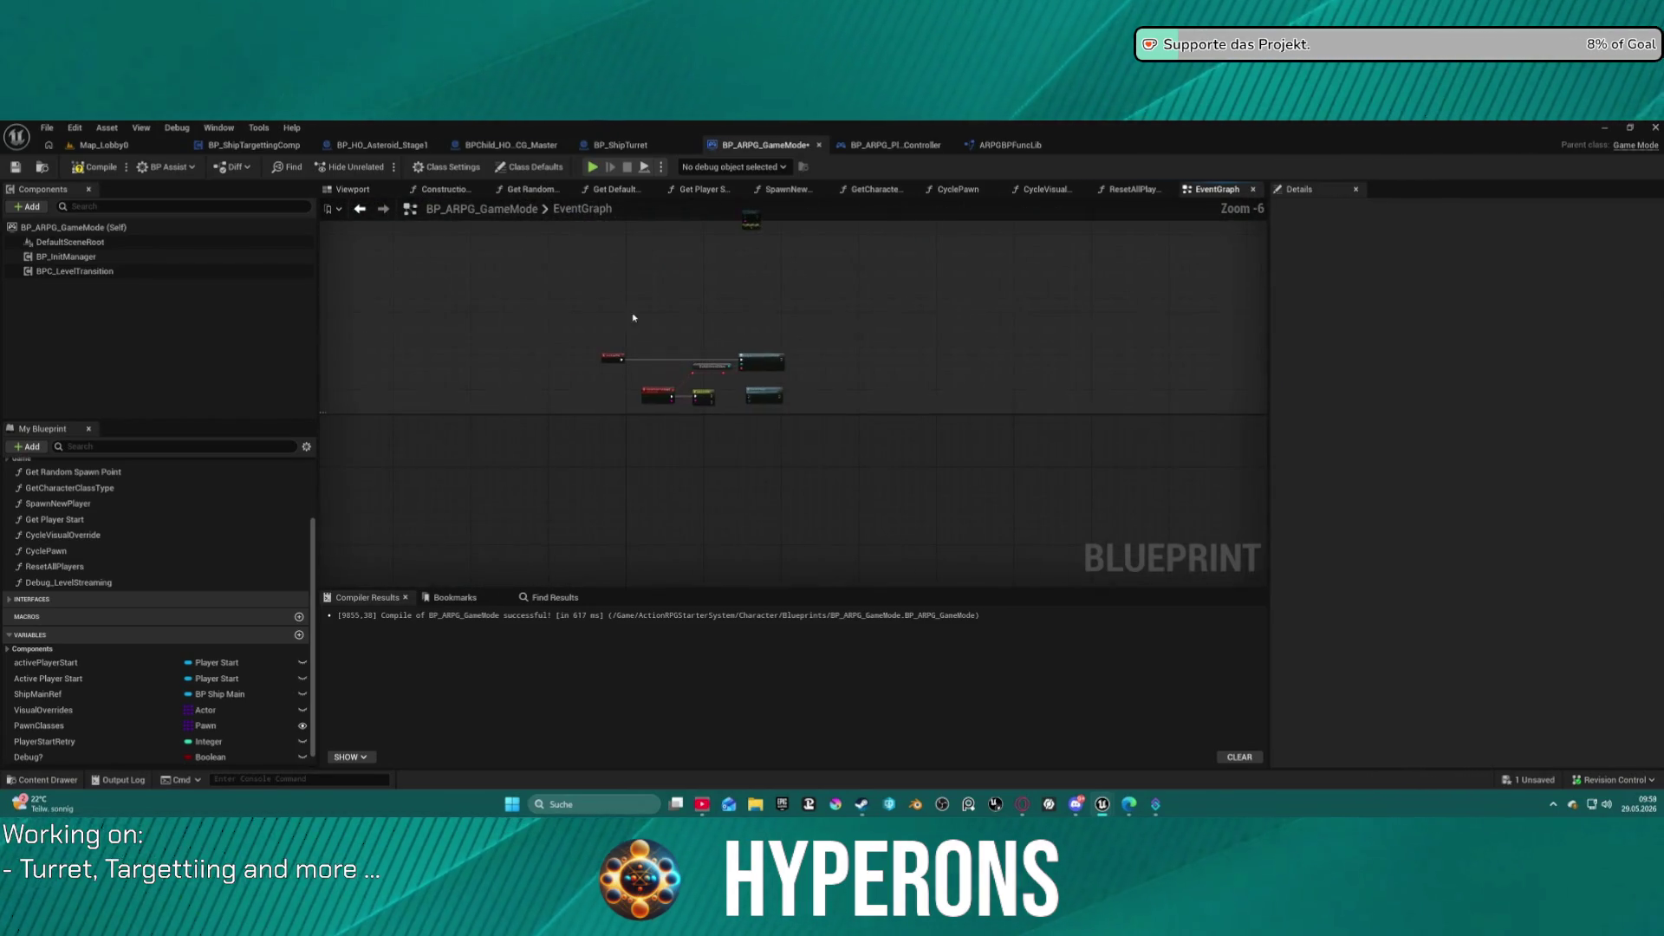
left_click_drag(528, 317, 802, 414)
mouse_move(702, 397)
left_mouse_down()
mouse_move(520, 260)
mouse_move(478, 204)
mouse_move(549, 342)
left_mouse_up()
left_click_drag(784, 341, 706, 571)
scroll(733, 537, "down", 2)
scroll(657, 335, "up", 9)
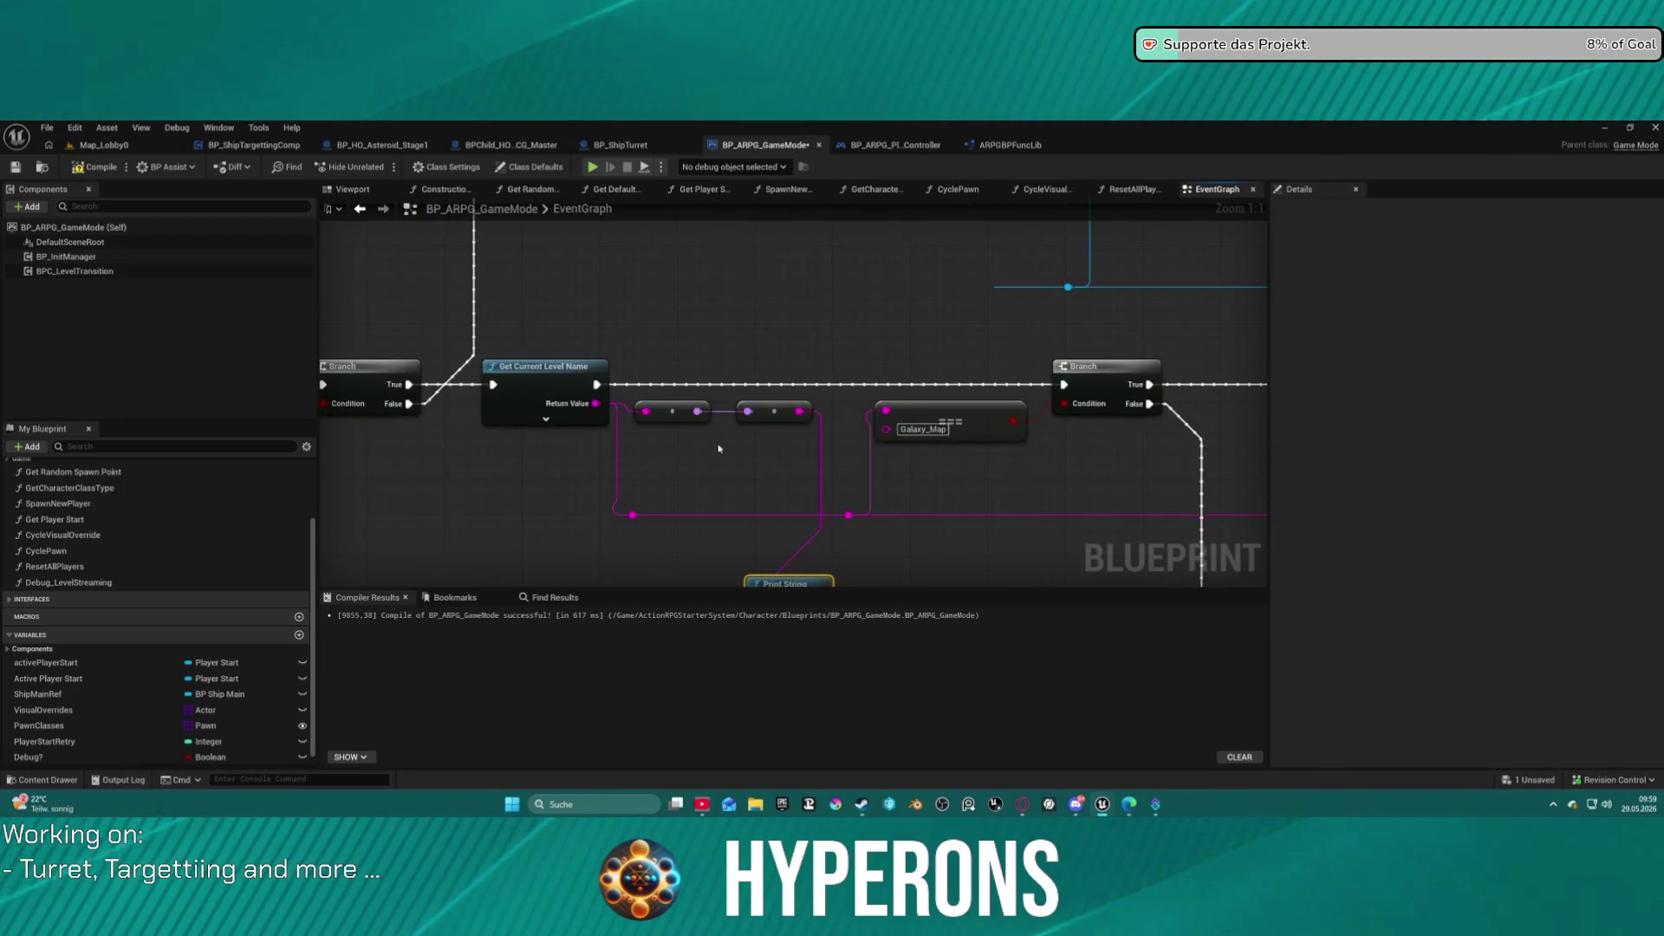
Move the Print String node beside the Galaxy_Map check and delete it.
left_click_drag(701, 442, 648, 382)
mouse_move(734, 533)
left_mouse_down()
mouse_move(744, 427)
mouse_move(616, 354)
left_mouse_up()
key("Delete")
key("Delete")
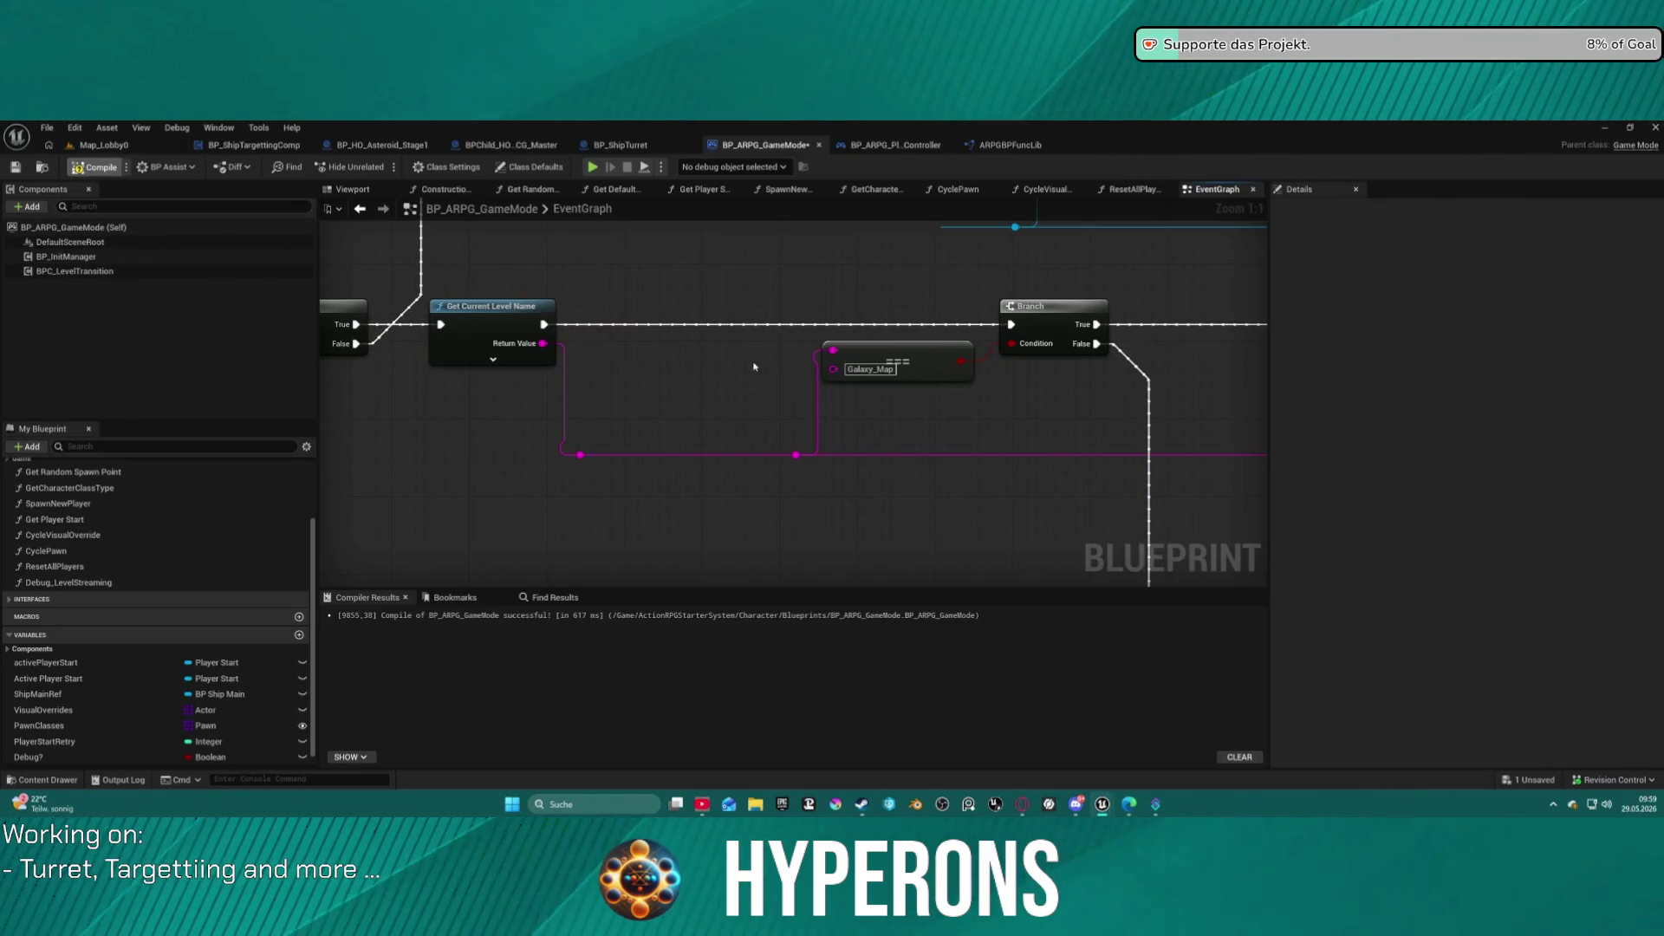
scroll(735, 363, "down", 11)
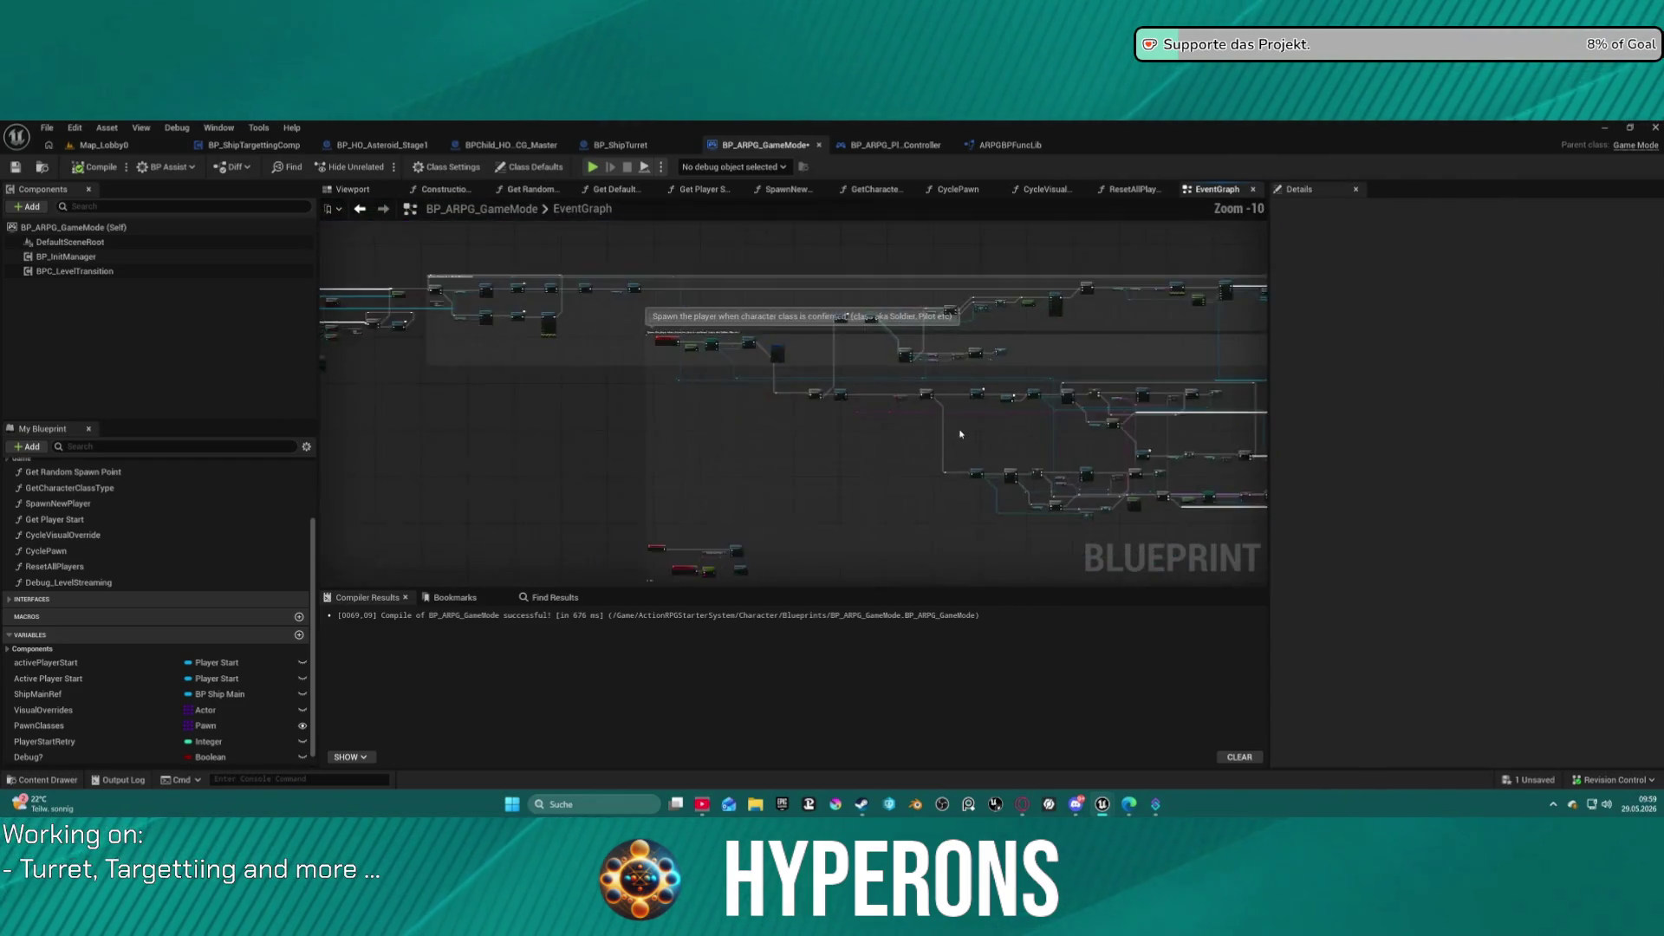
left_click_drag(382, 382, 406, 395)
scroll(1225, 427, "up", 7)
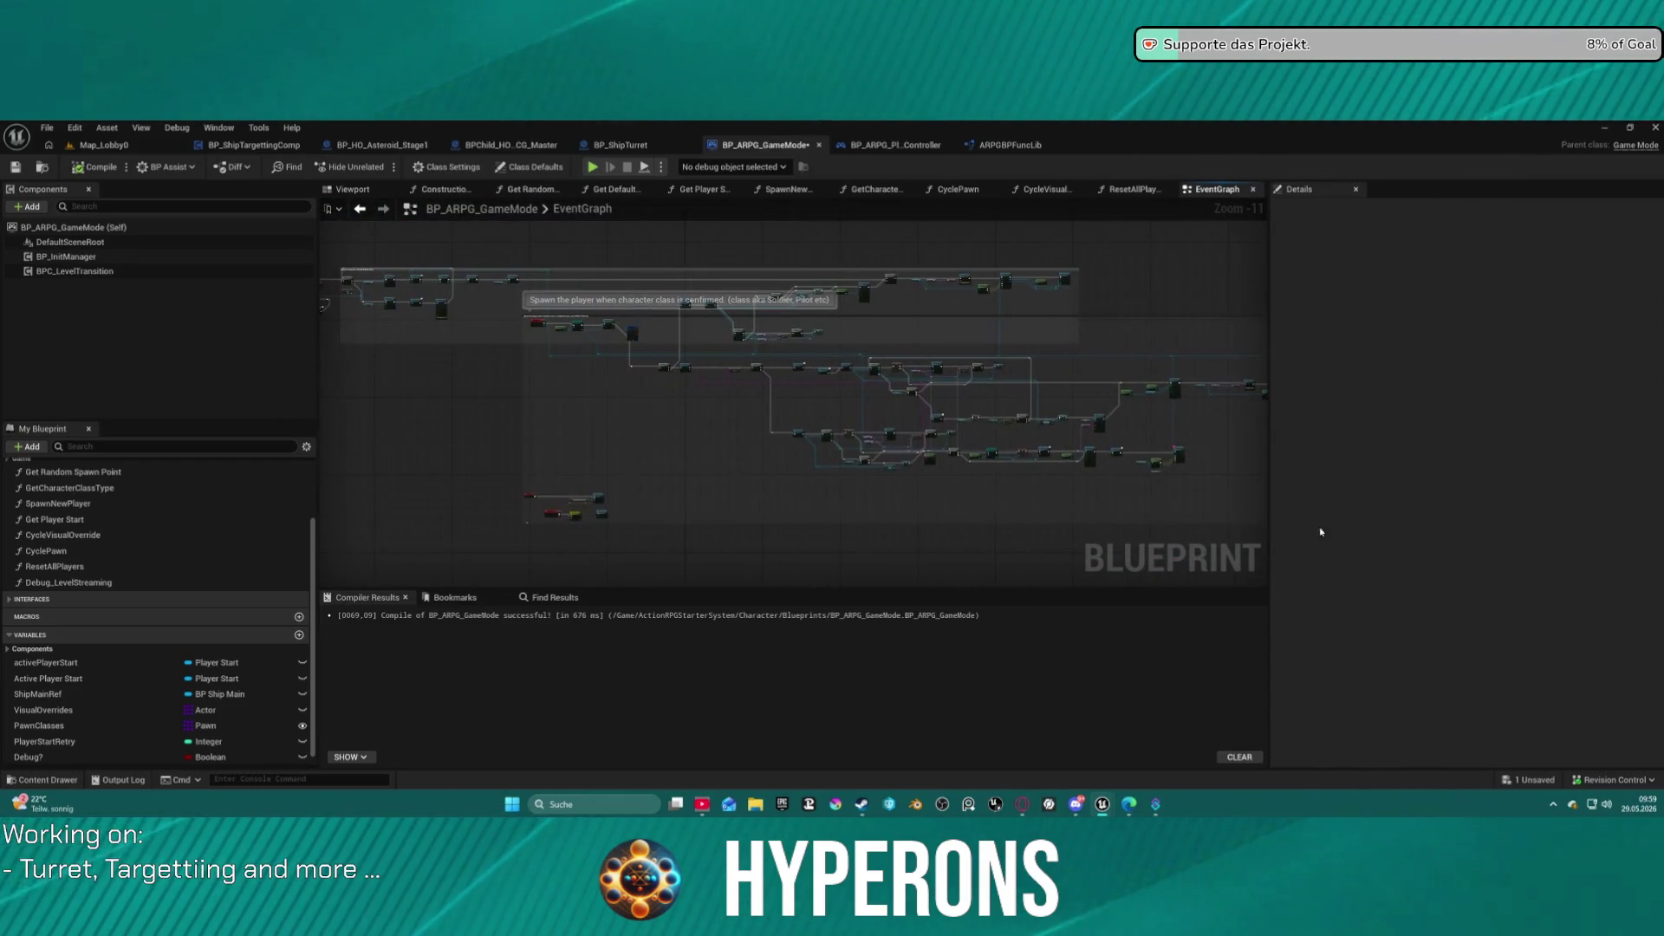
Remove the breakpoint from the spawn node.
right_click(1165, 460)
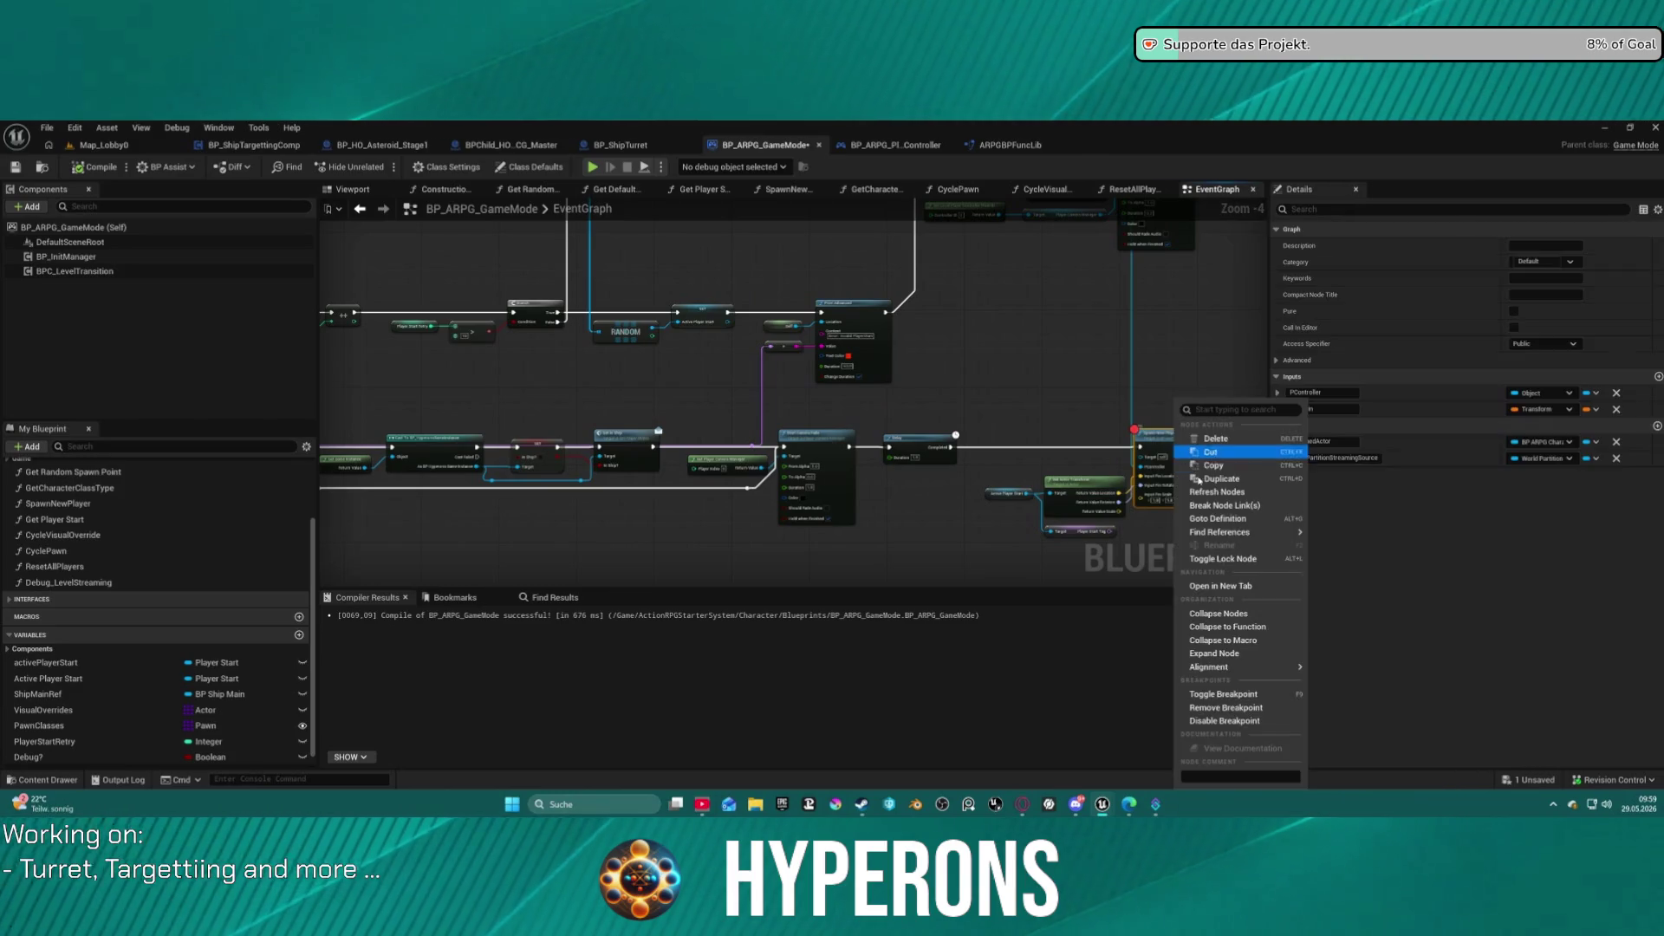
left_click(1225, 707)
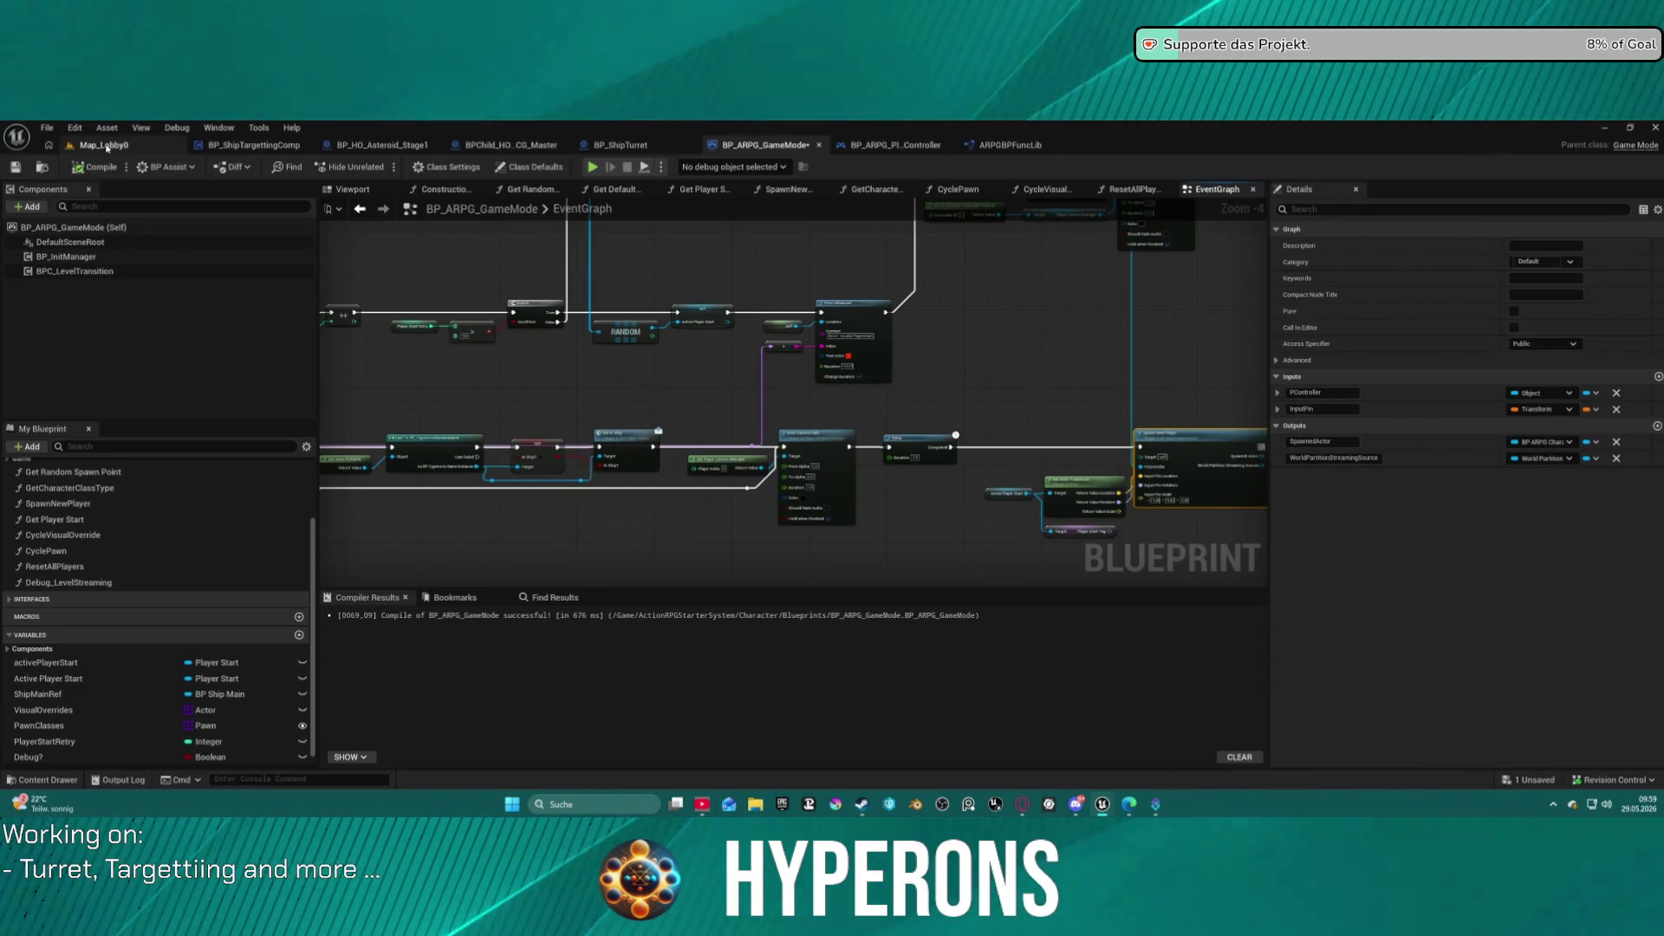
left_click(103, 145)
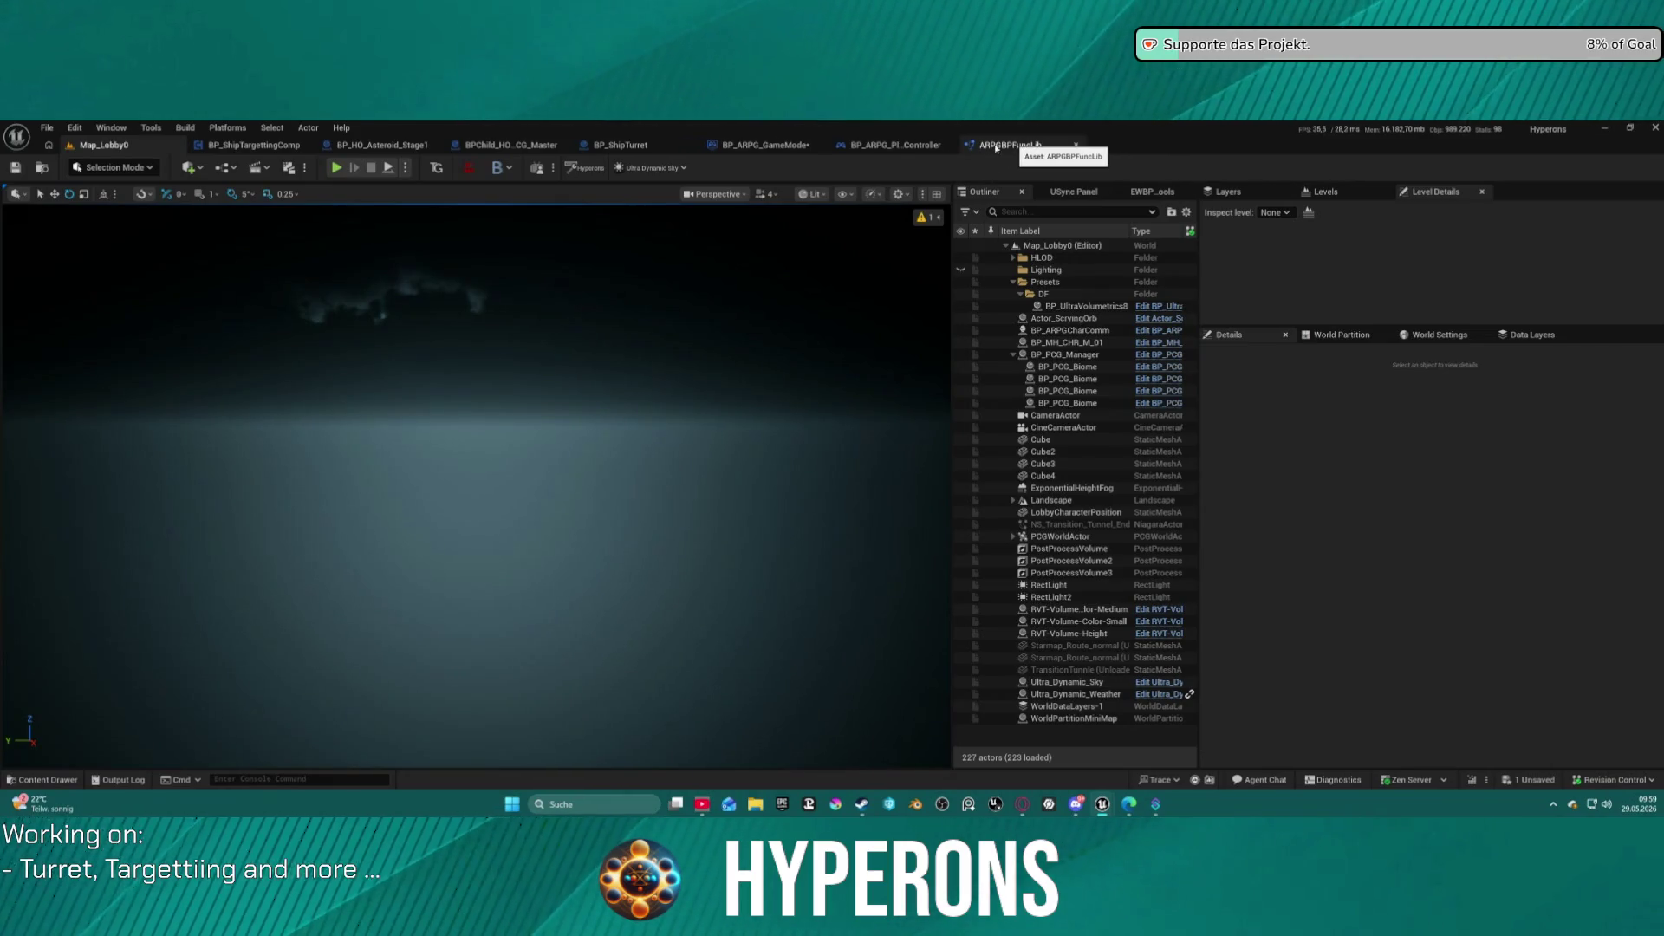
Close the BP_ARPG_PI_Controller blueprint and minimise the editor to the desktop.
middle_click(918, 147)
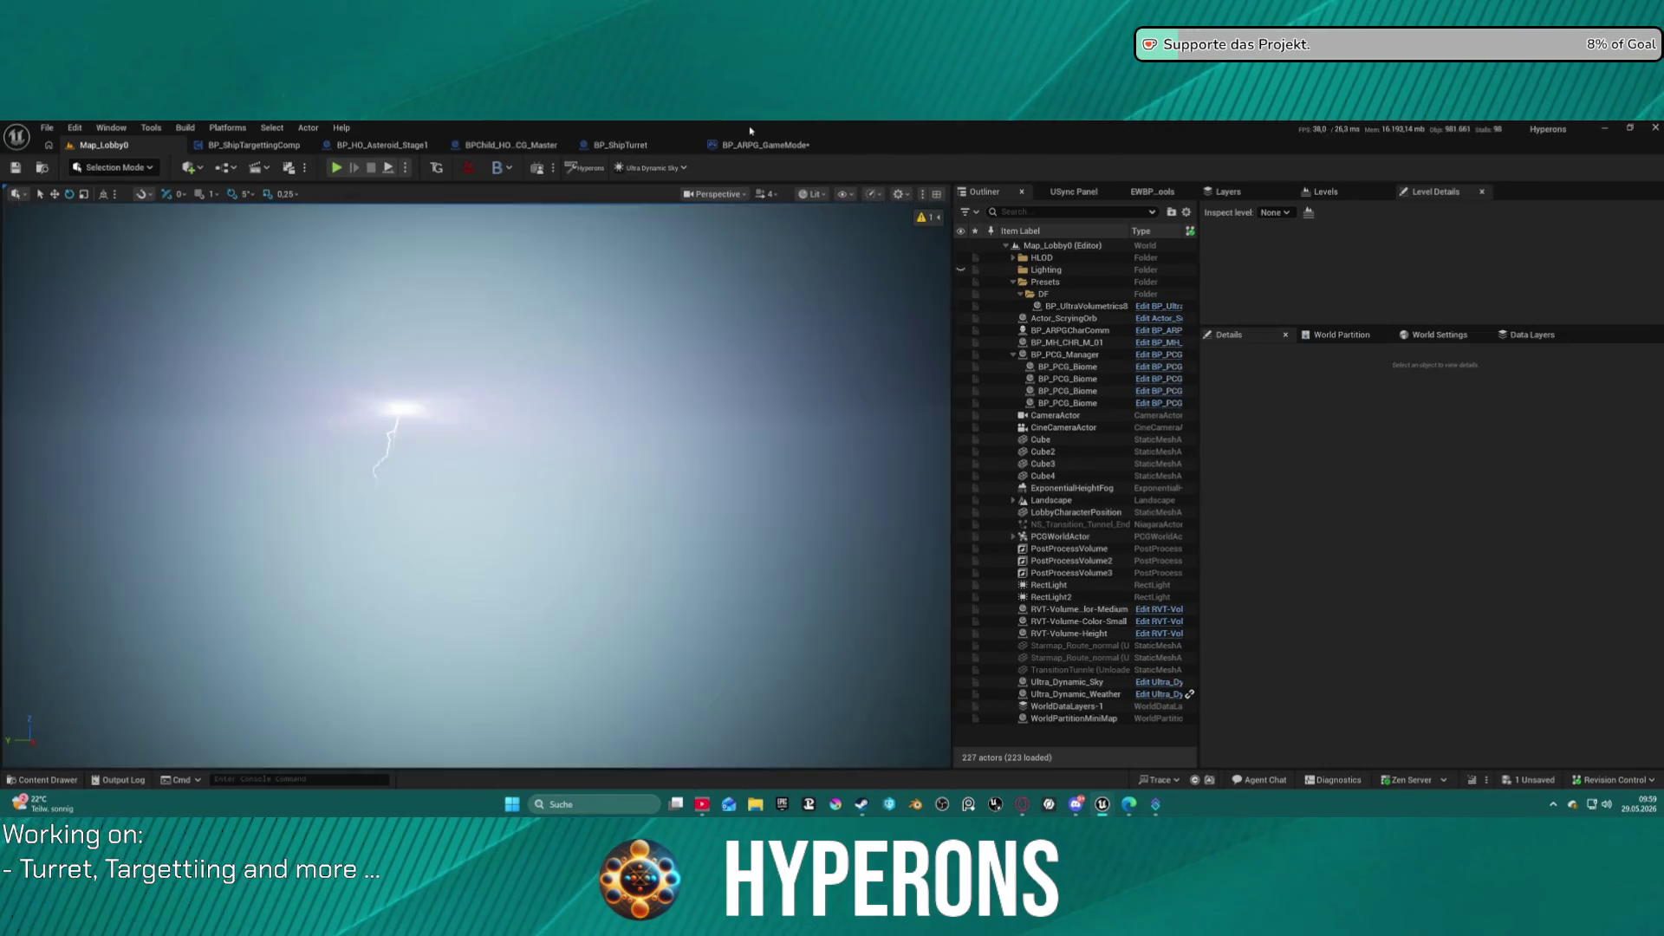
left_click(770, 144)
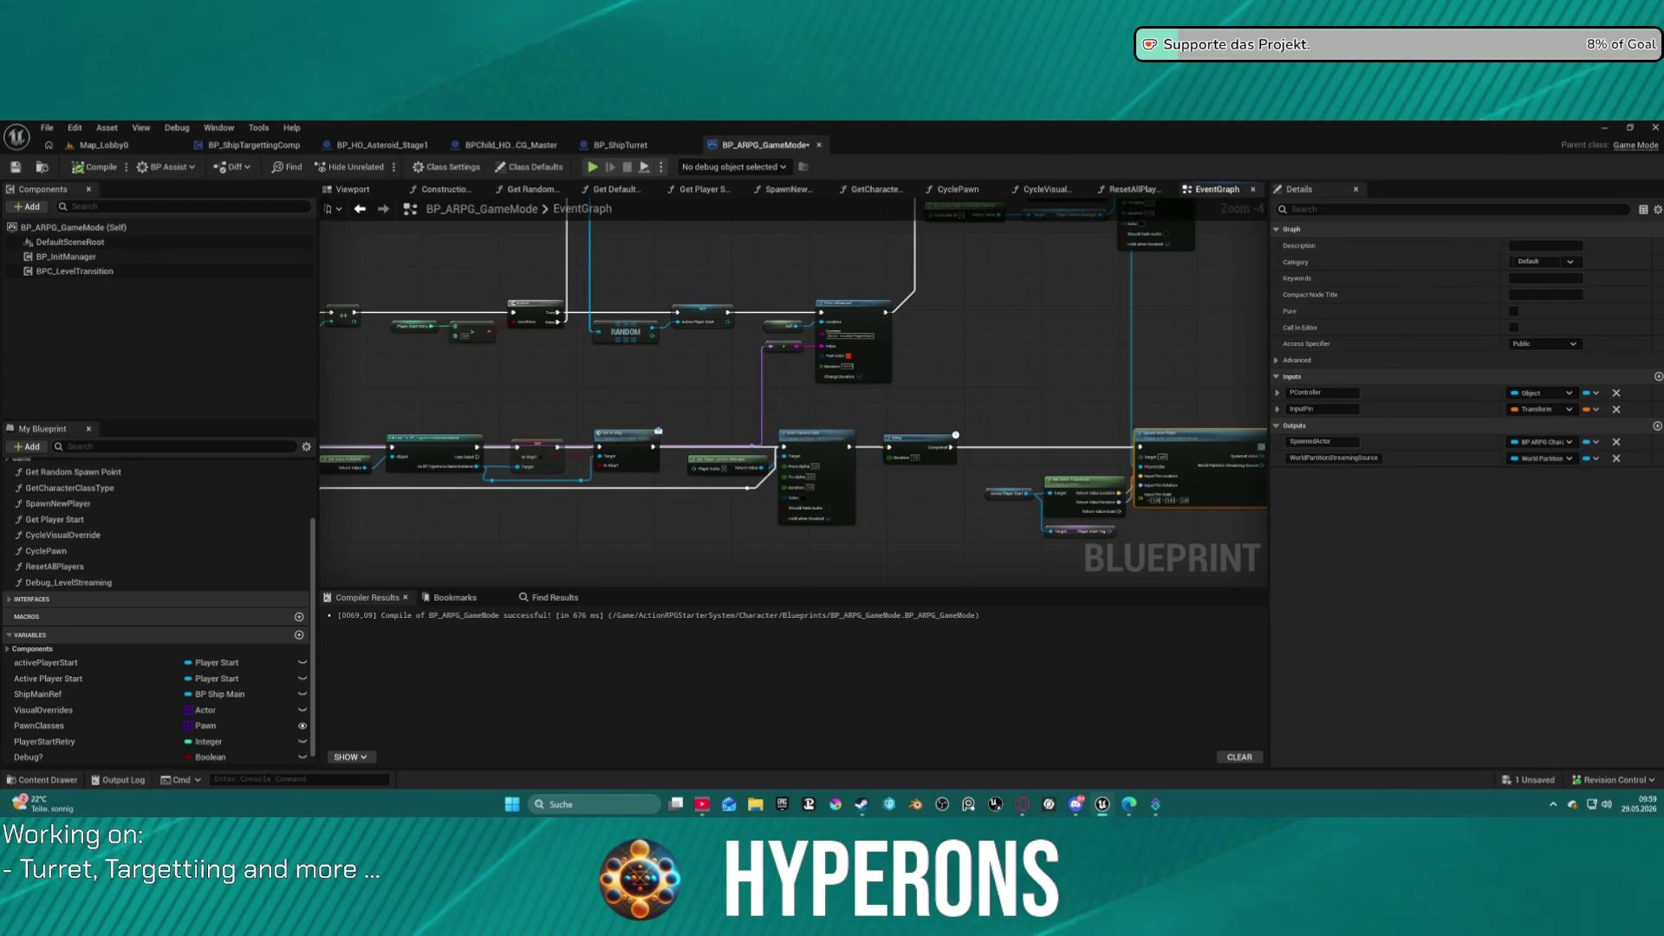
key("super+d")
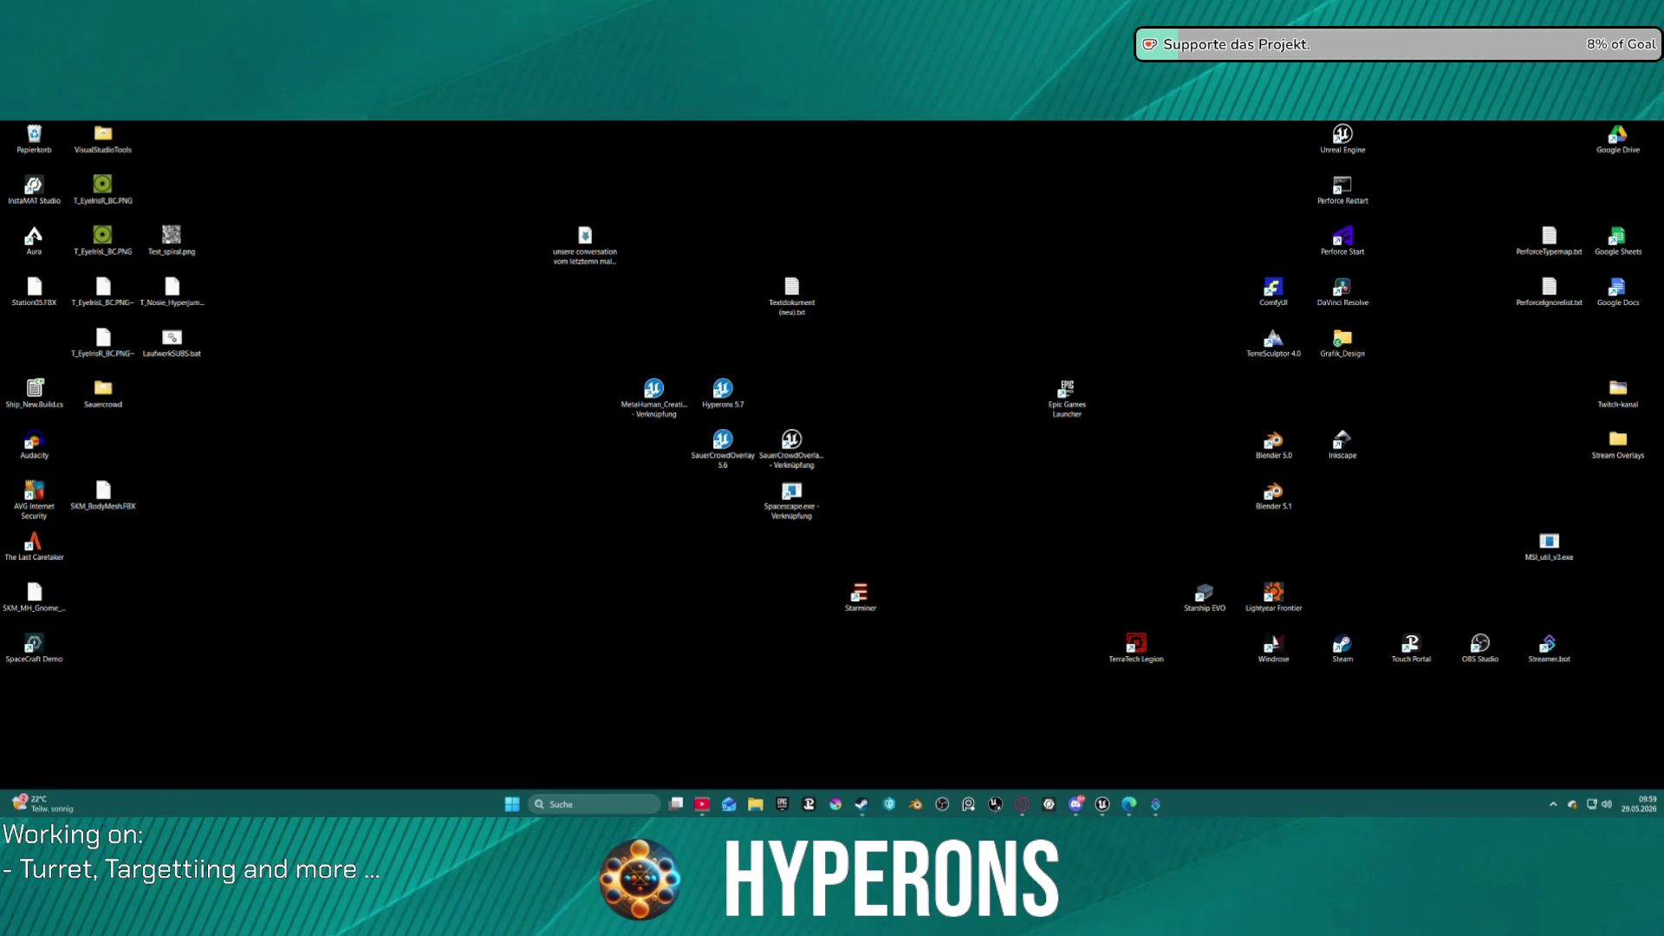
Restore the Unreal Editor window from the taskbar.
left_click(1023, 804)
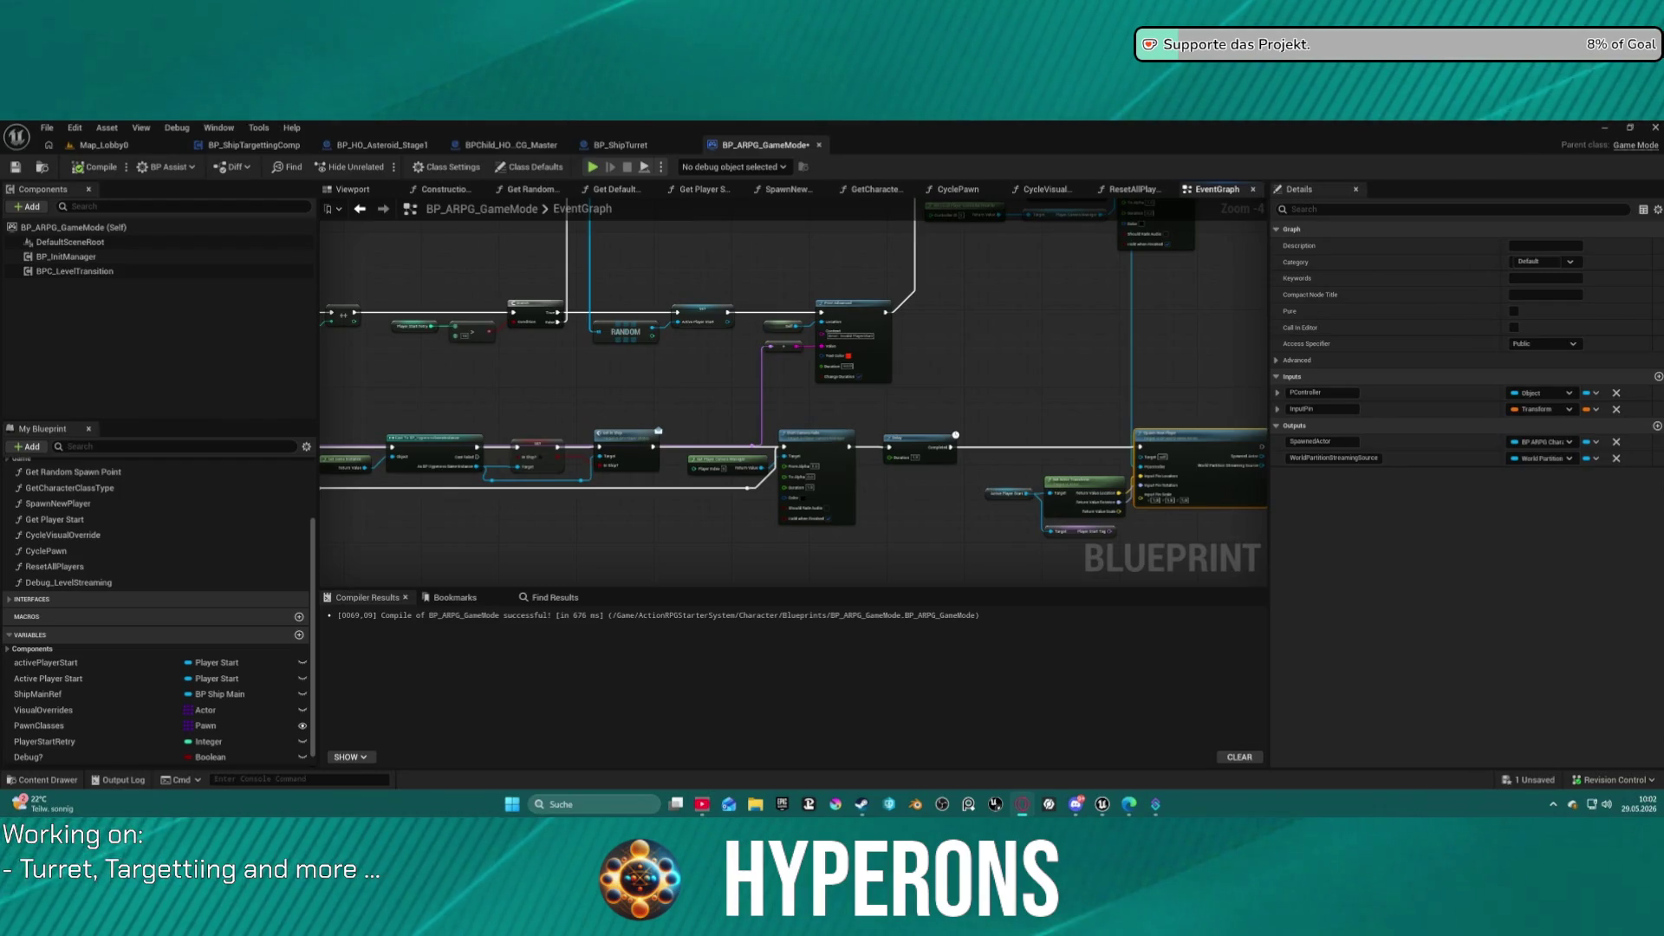
Start a Play-in-Editor session from the Map_Lobby0 level.
left_click(1063, 335)
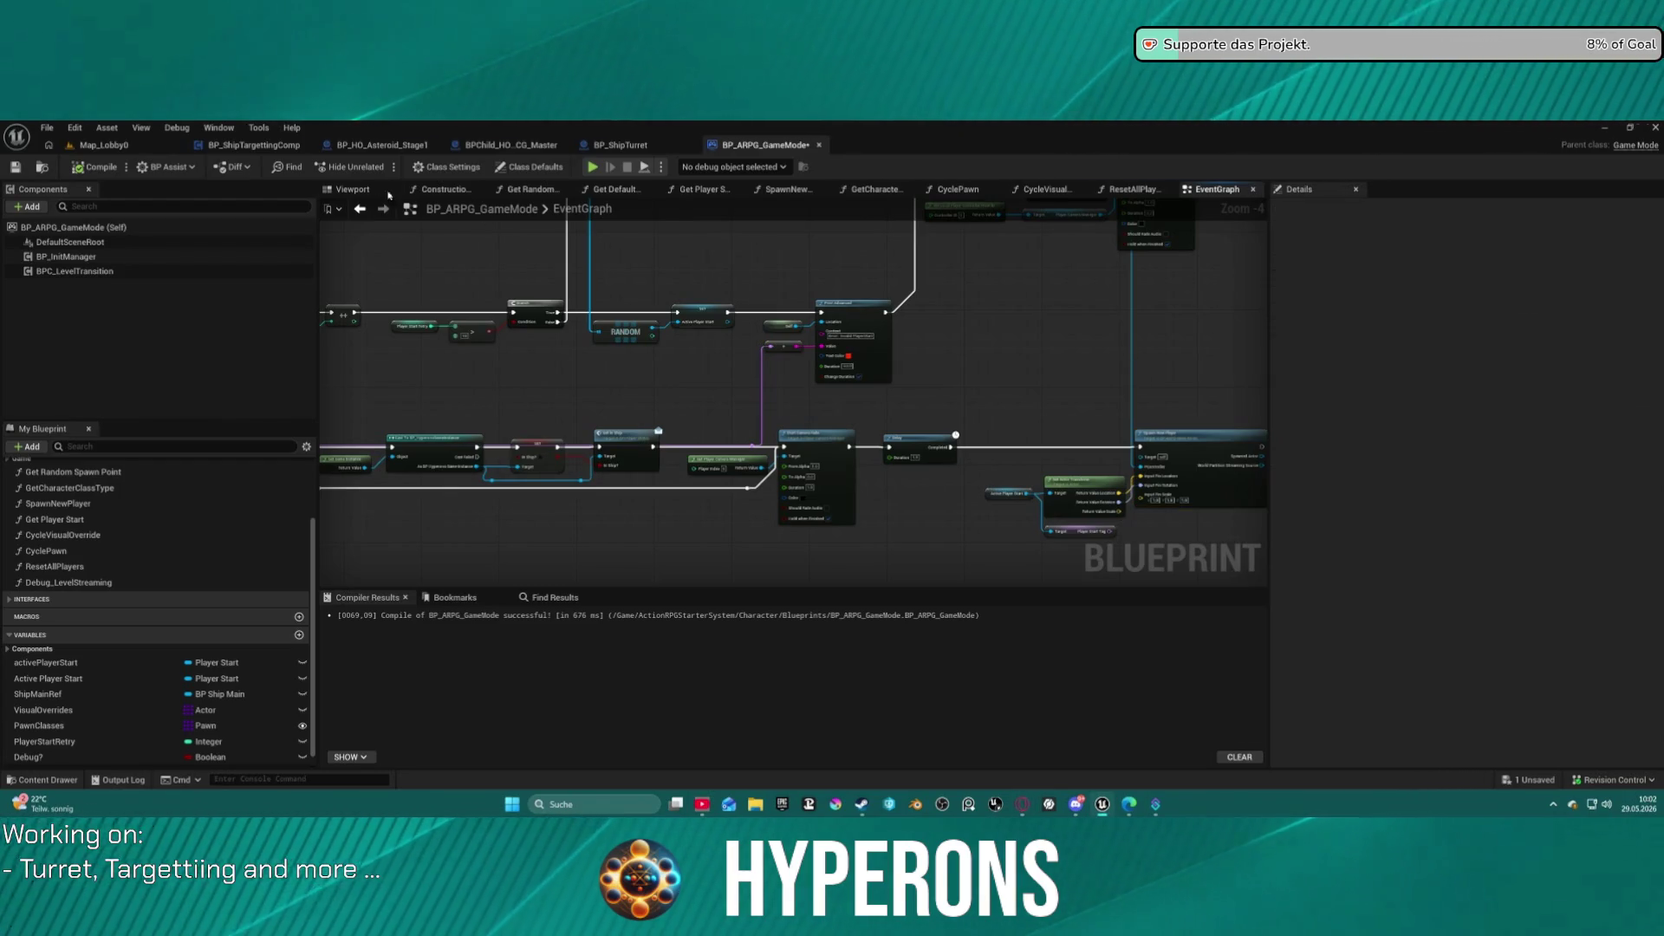
left_click(104, 144)
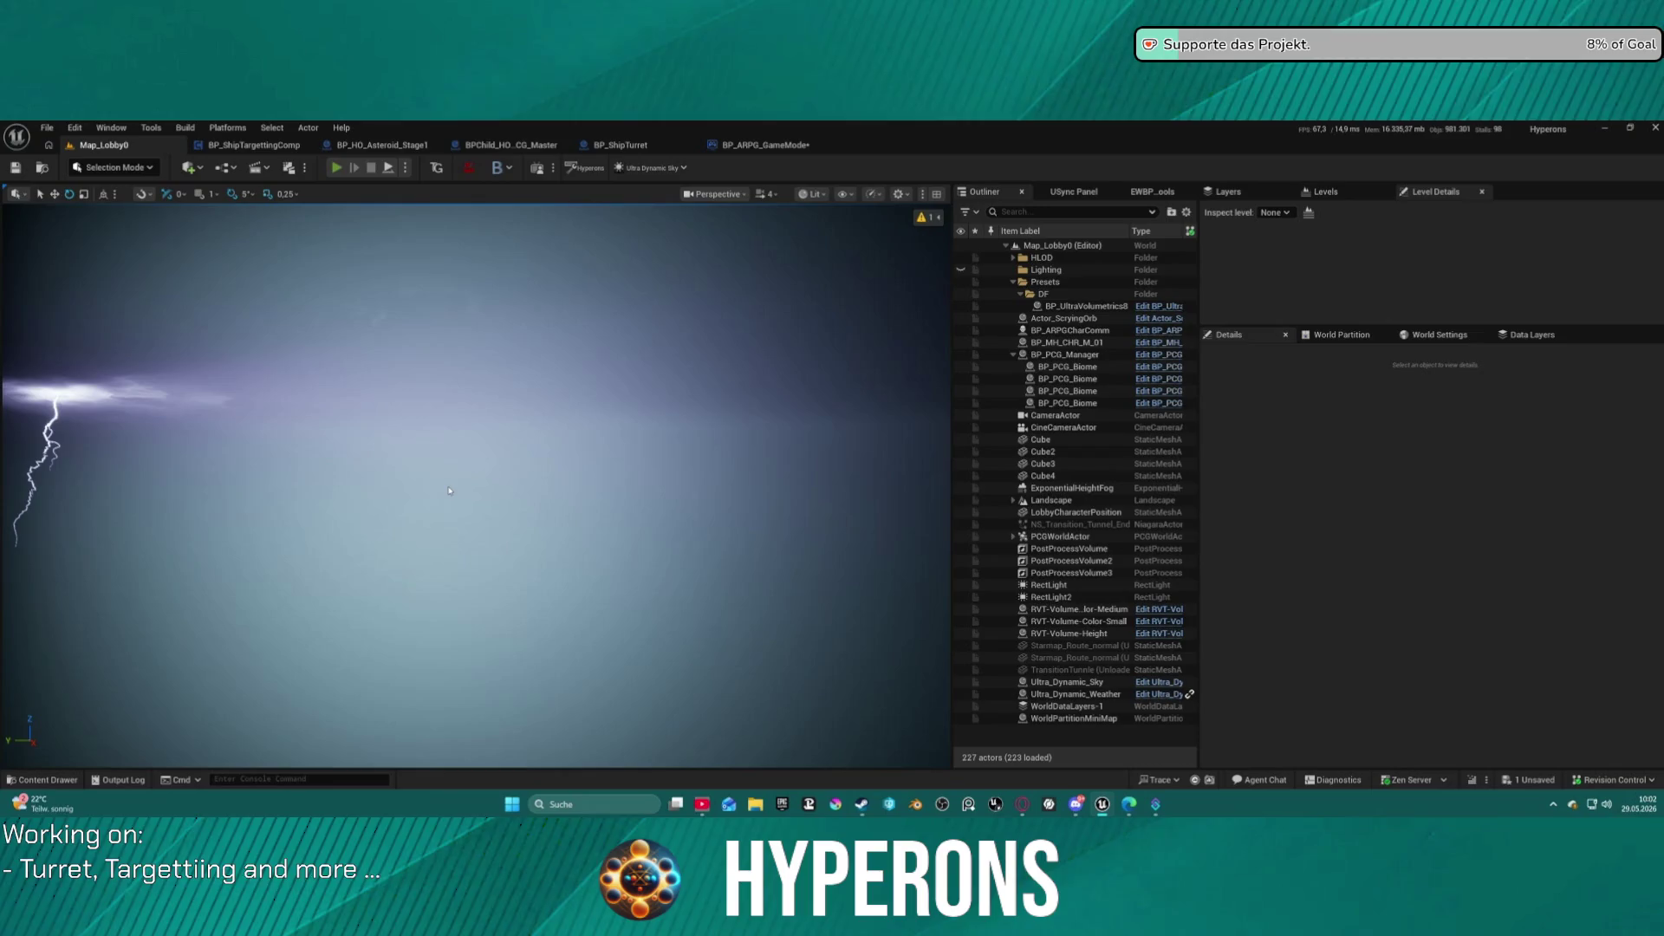
key("alt+p")
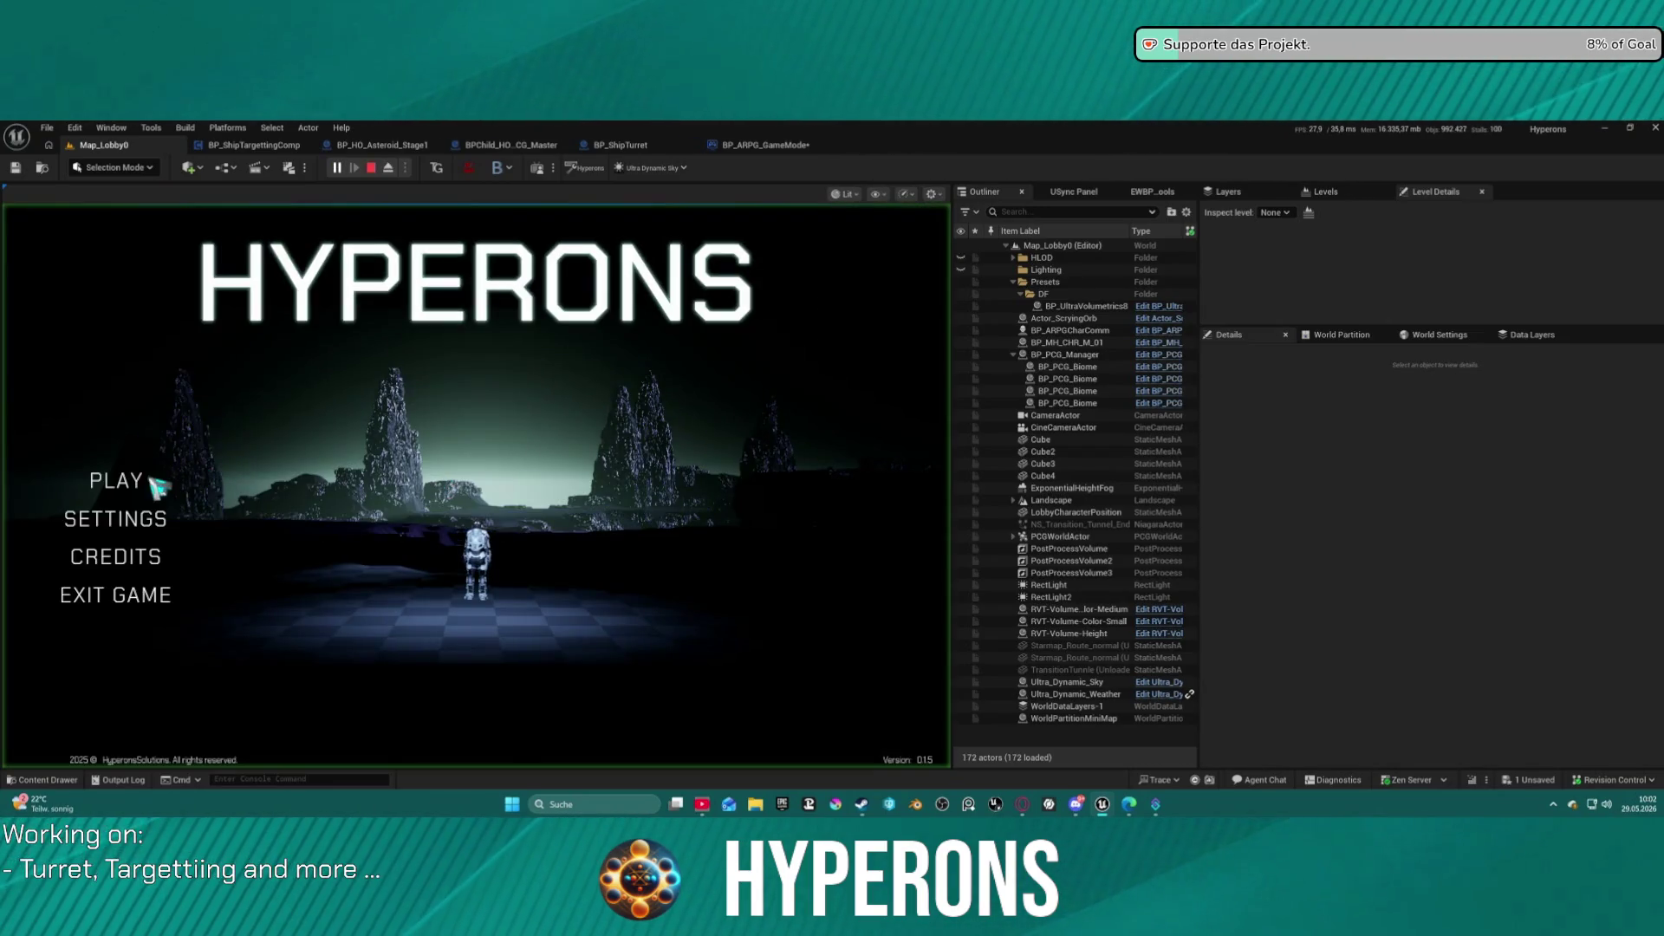
Choose and confirm the Test character, start the game, and accelerate the ship toward the planets.
left_click(138, 481)
left_click(286, 429)
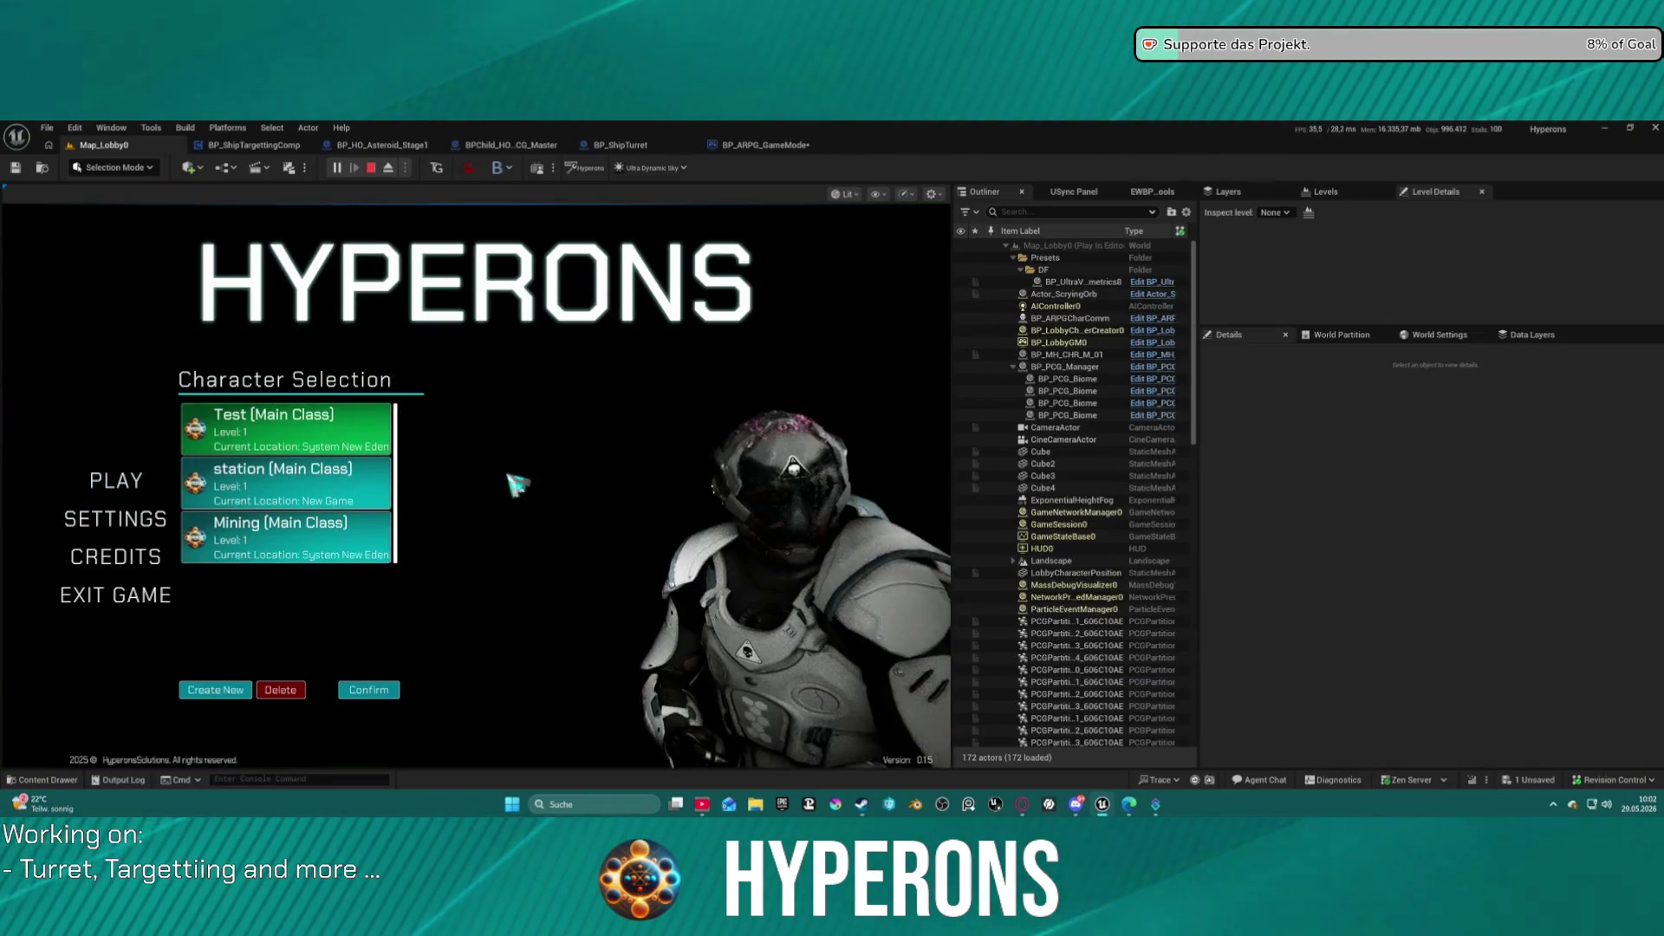
left_click(371, 691)
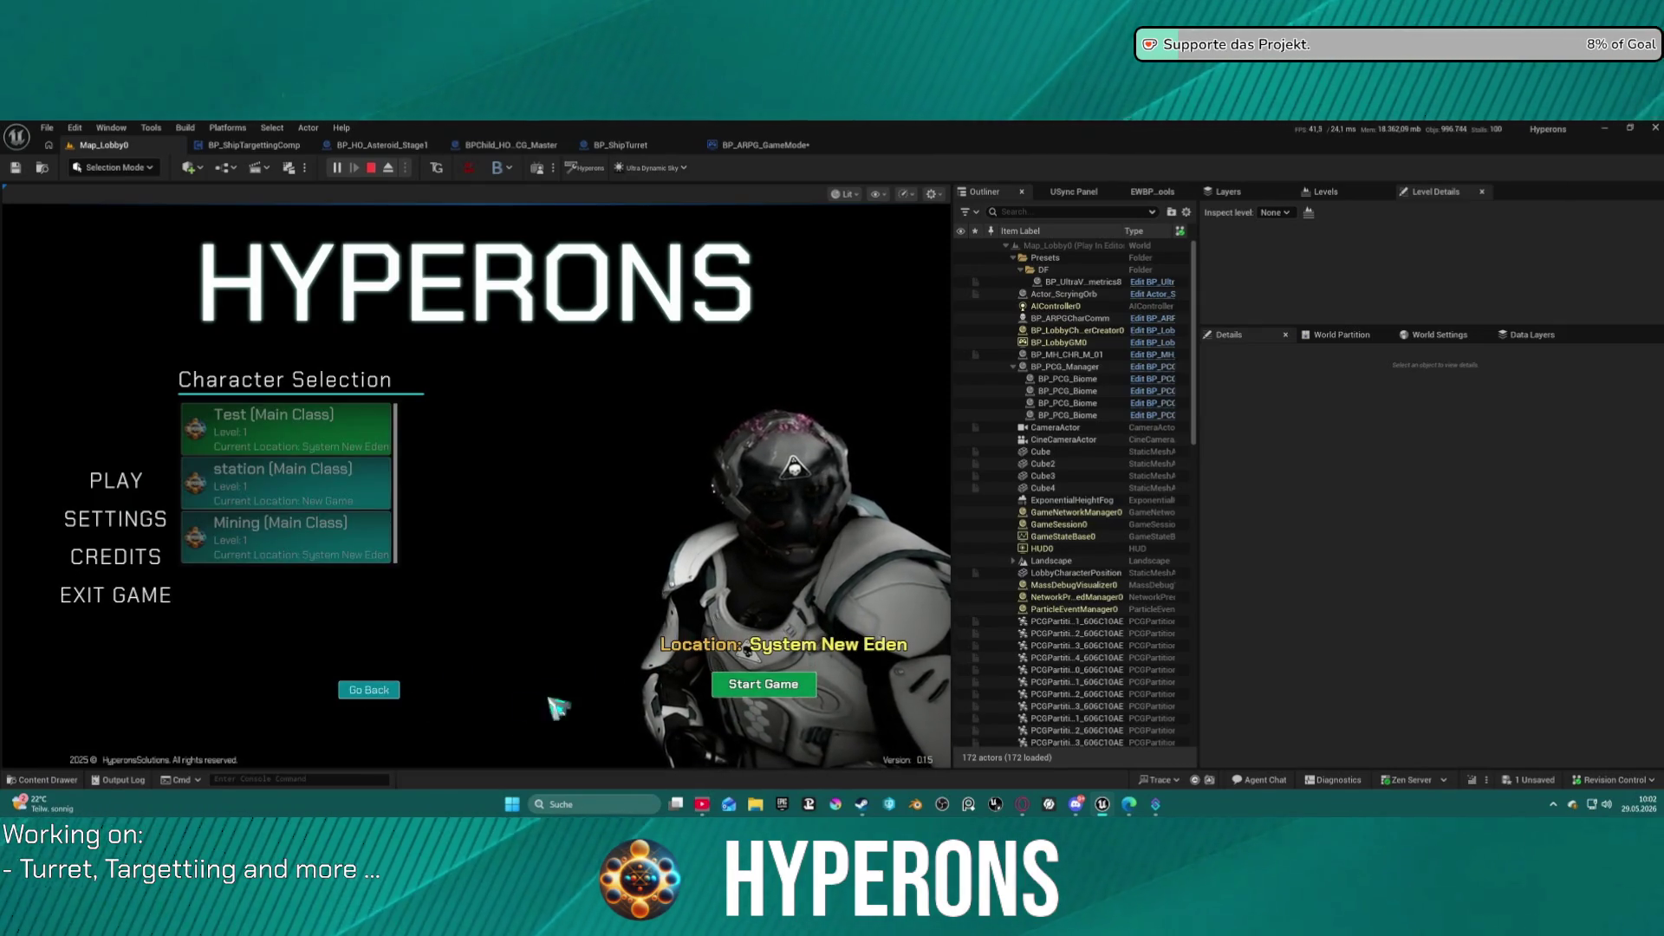
left_click(784, 685)
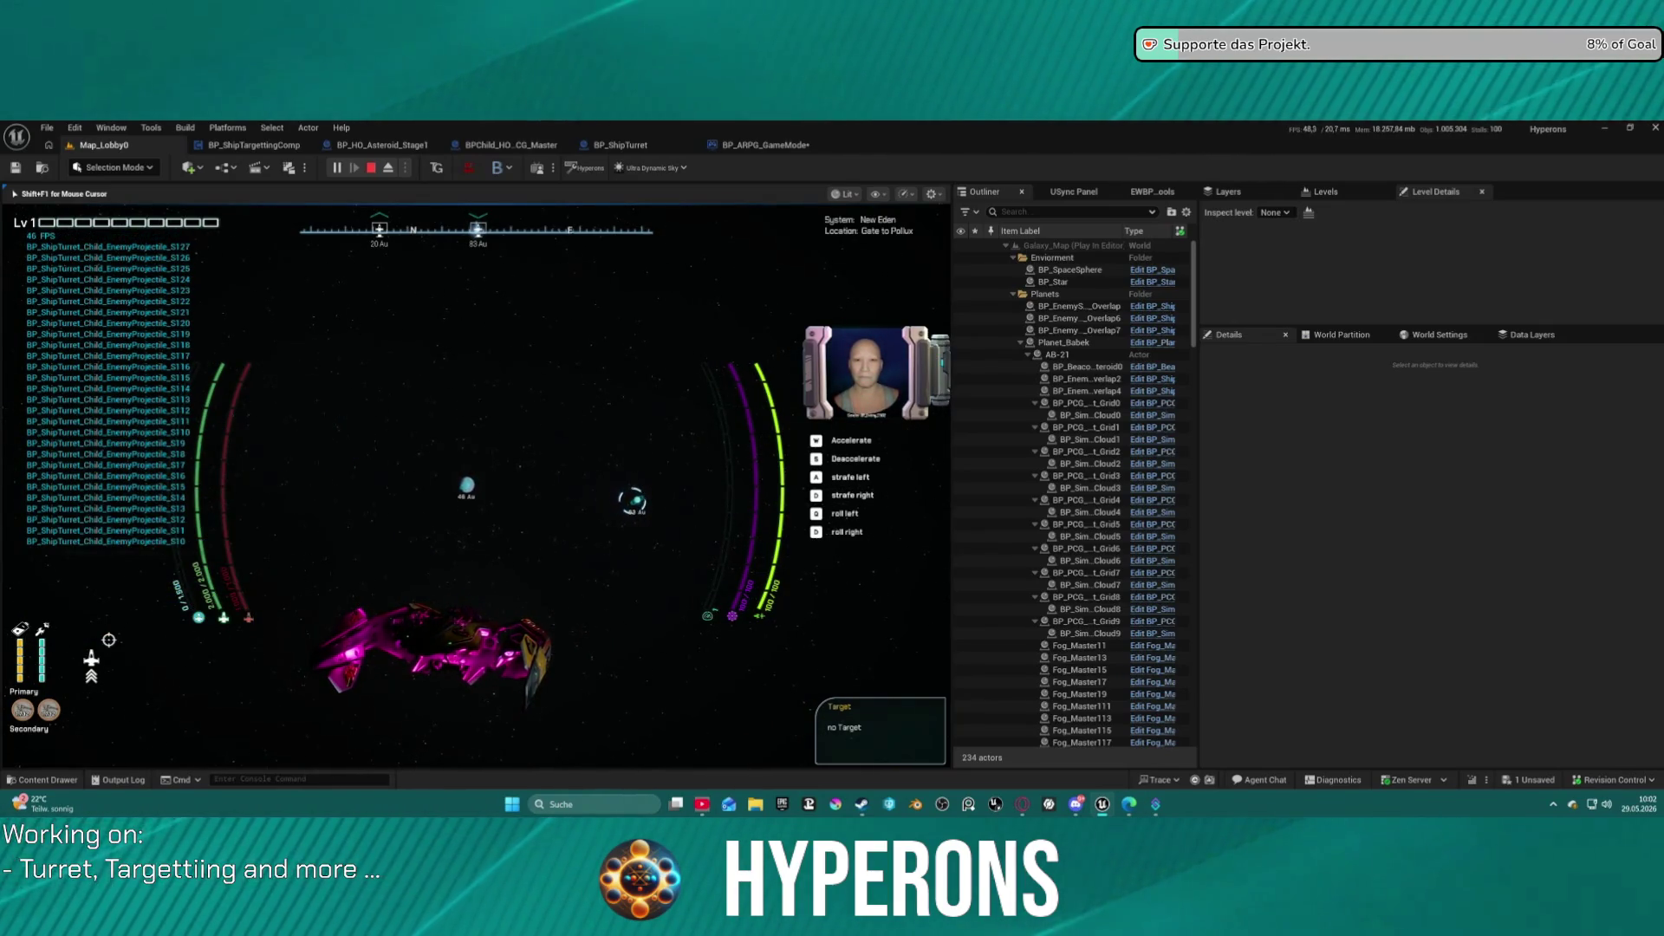
key("w")
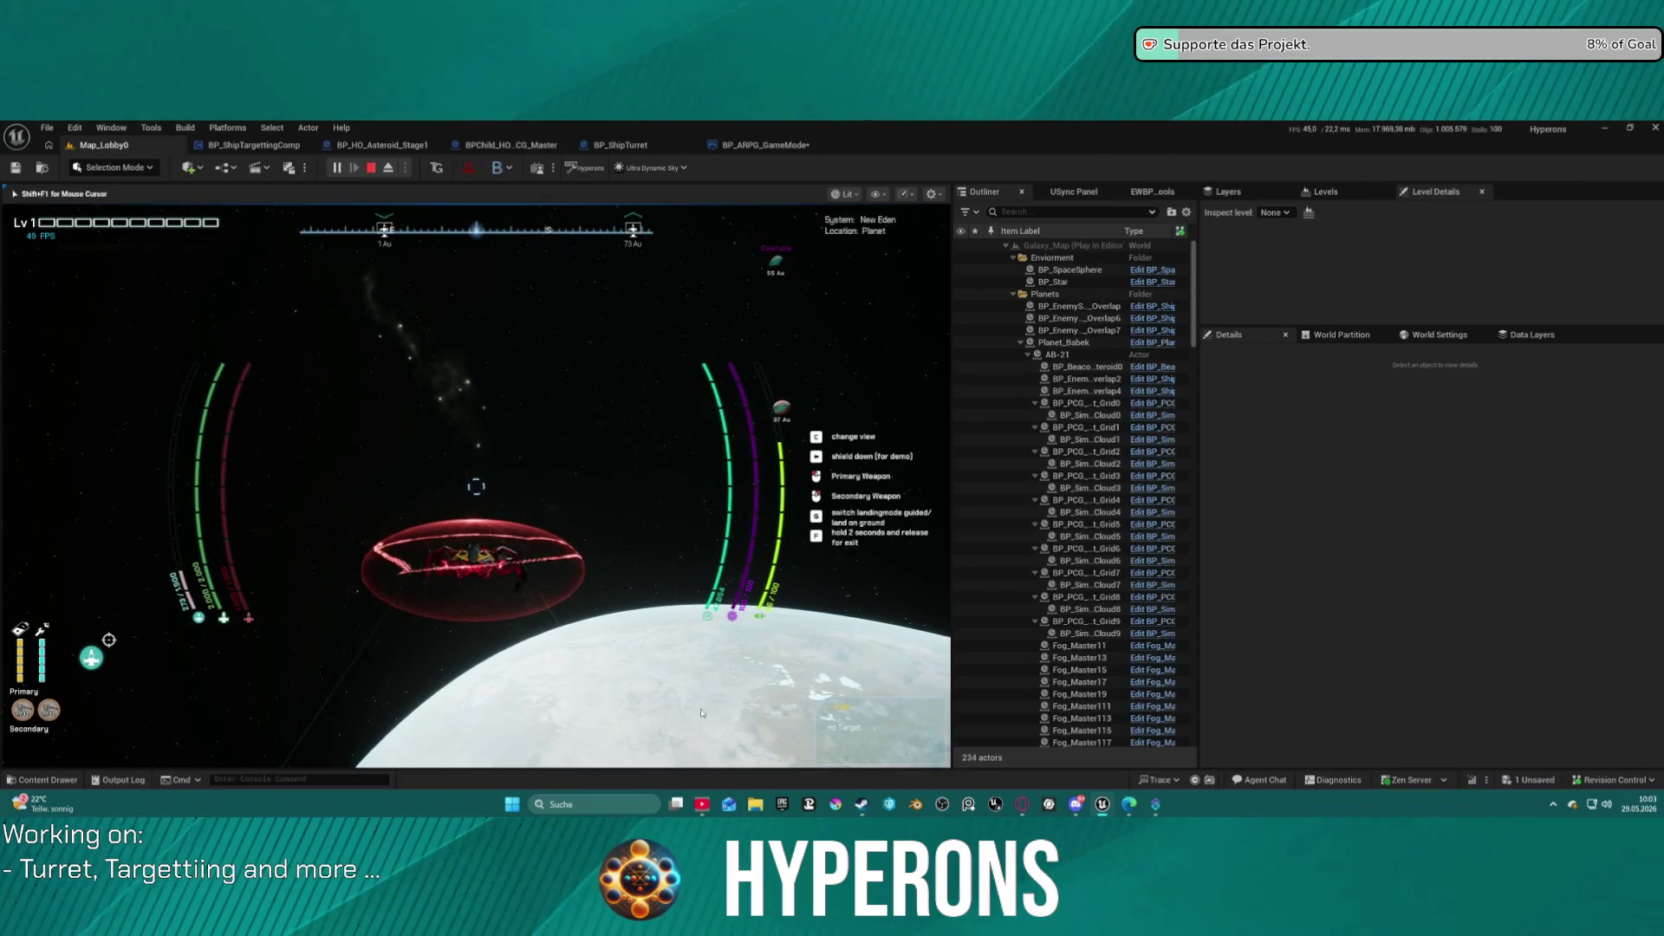
Stop the play session with Esc after flying down to the icy planet.
key("Escape")
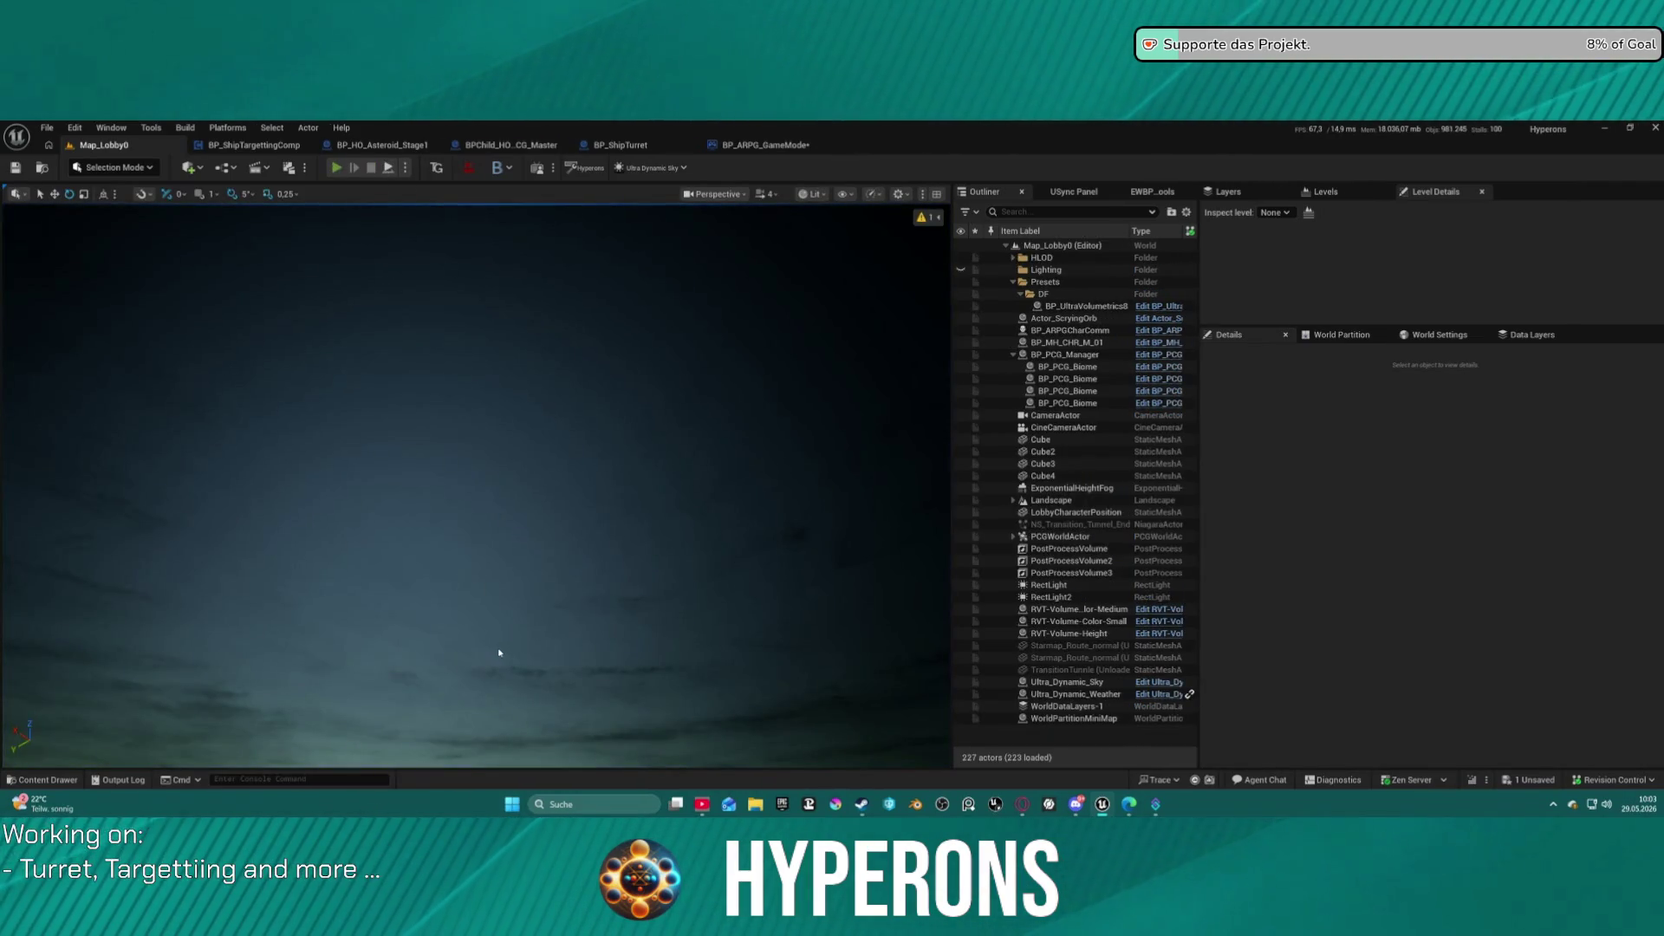
key("alt+p")
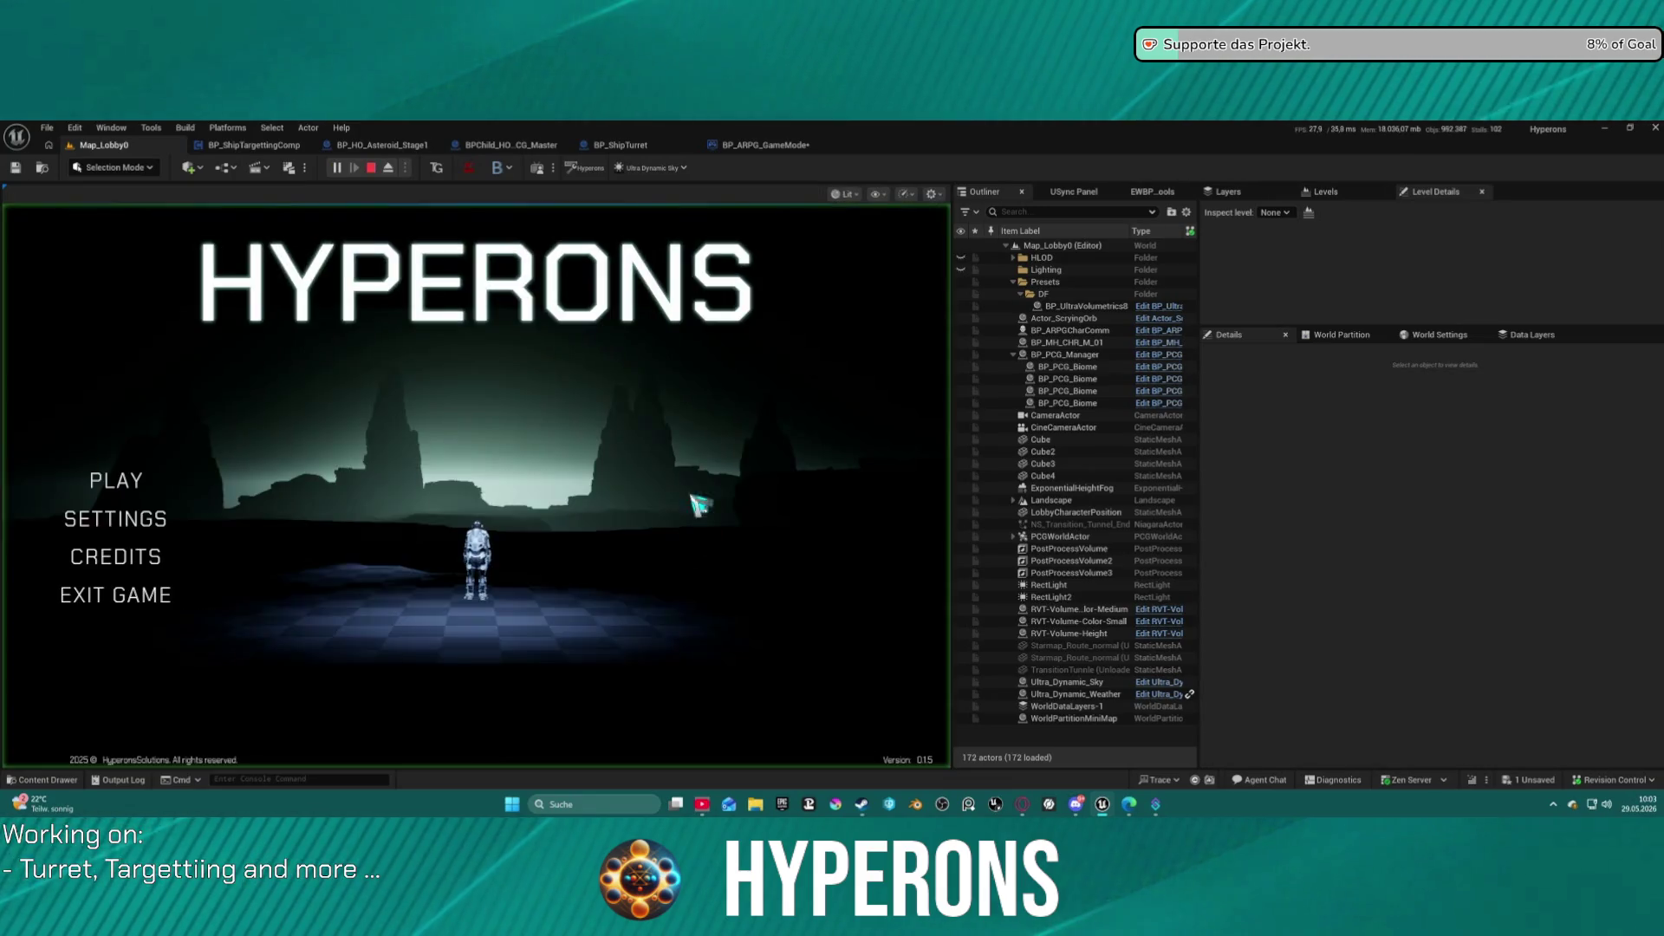
left_click(117, 479)
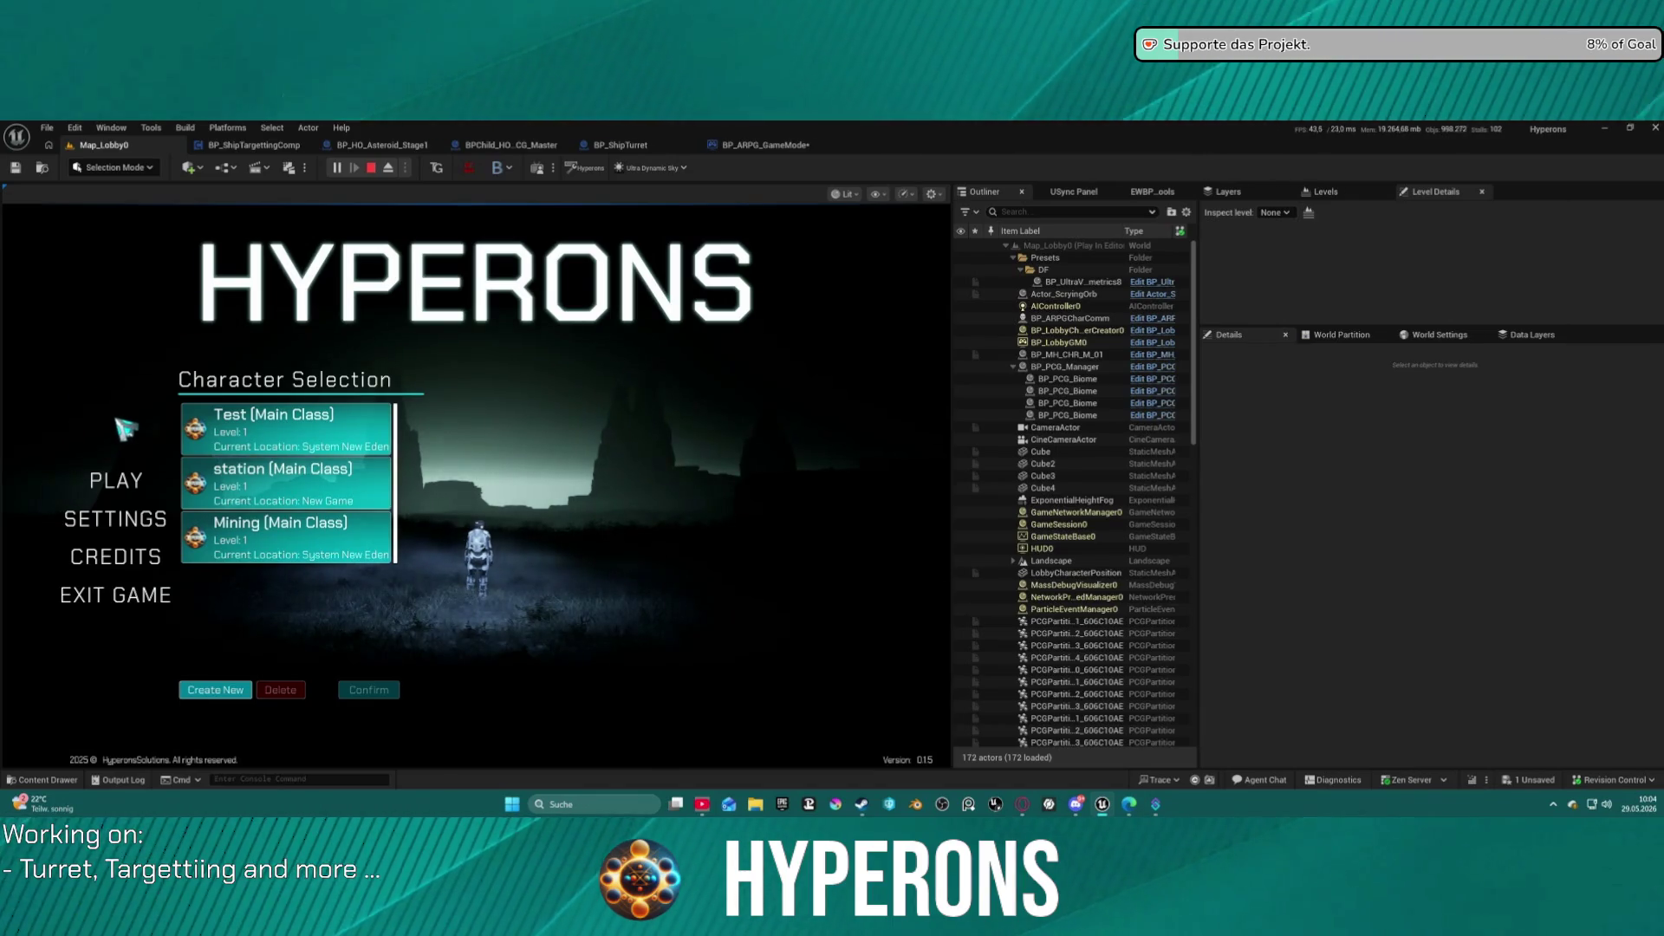
left_click(128, 479)
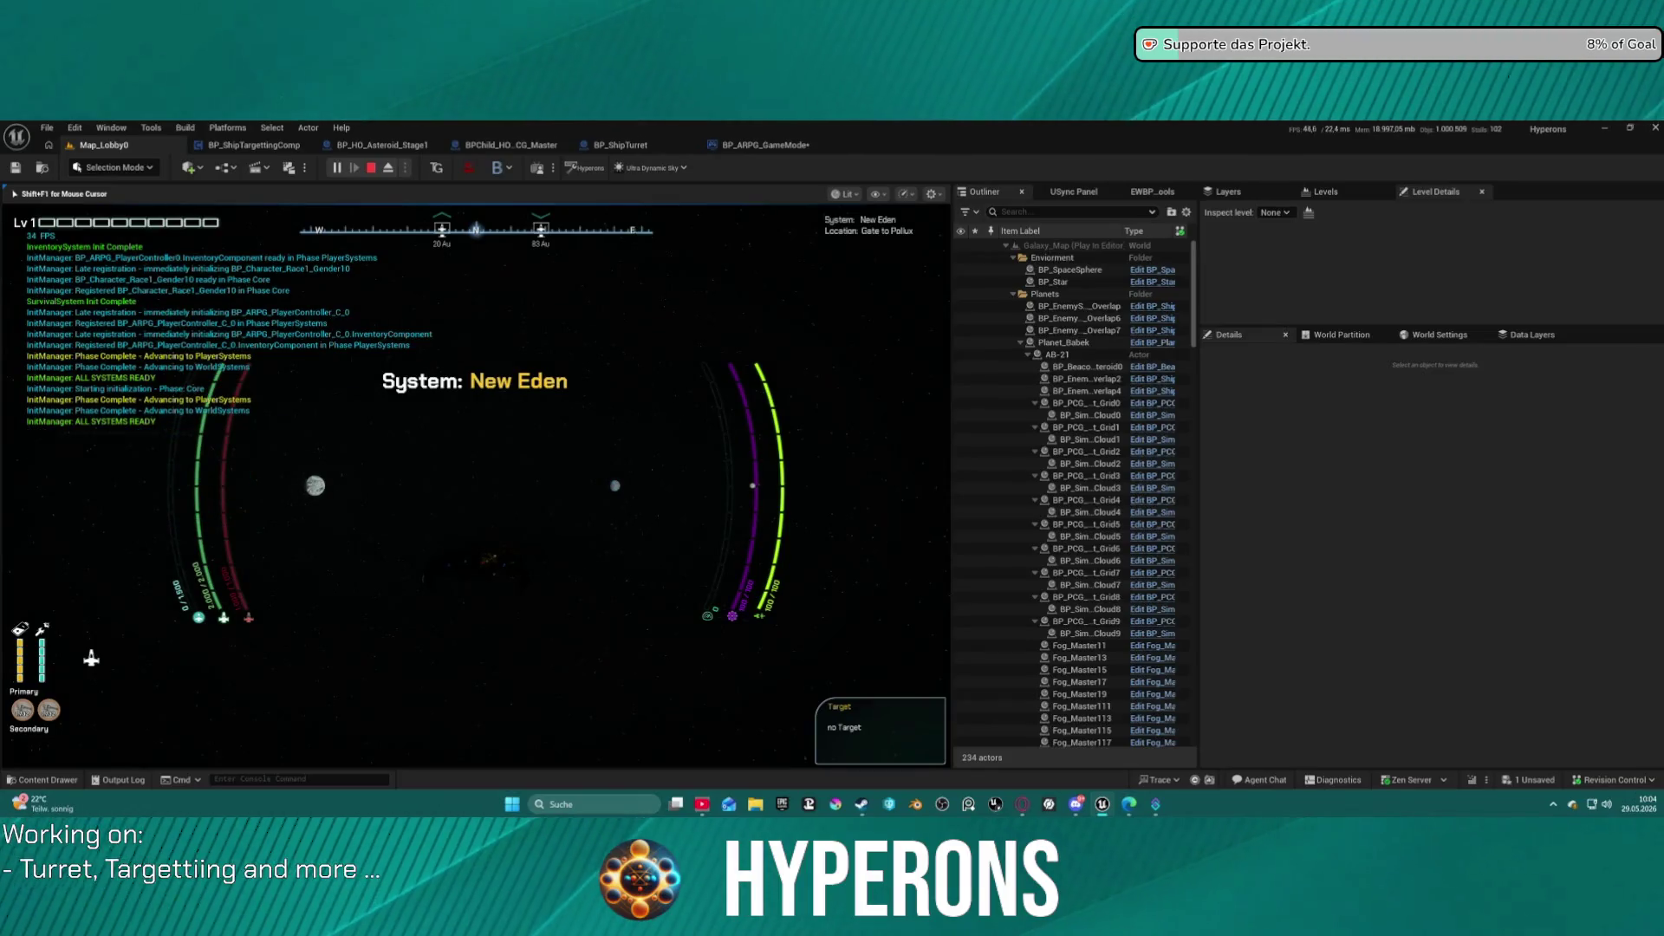
key("super")
key("super")
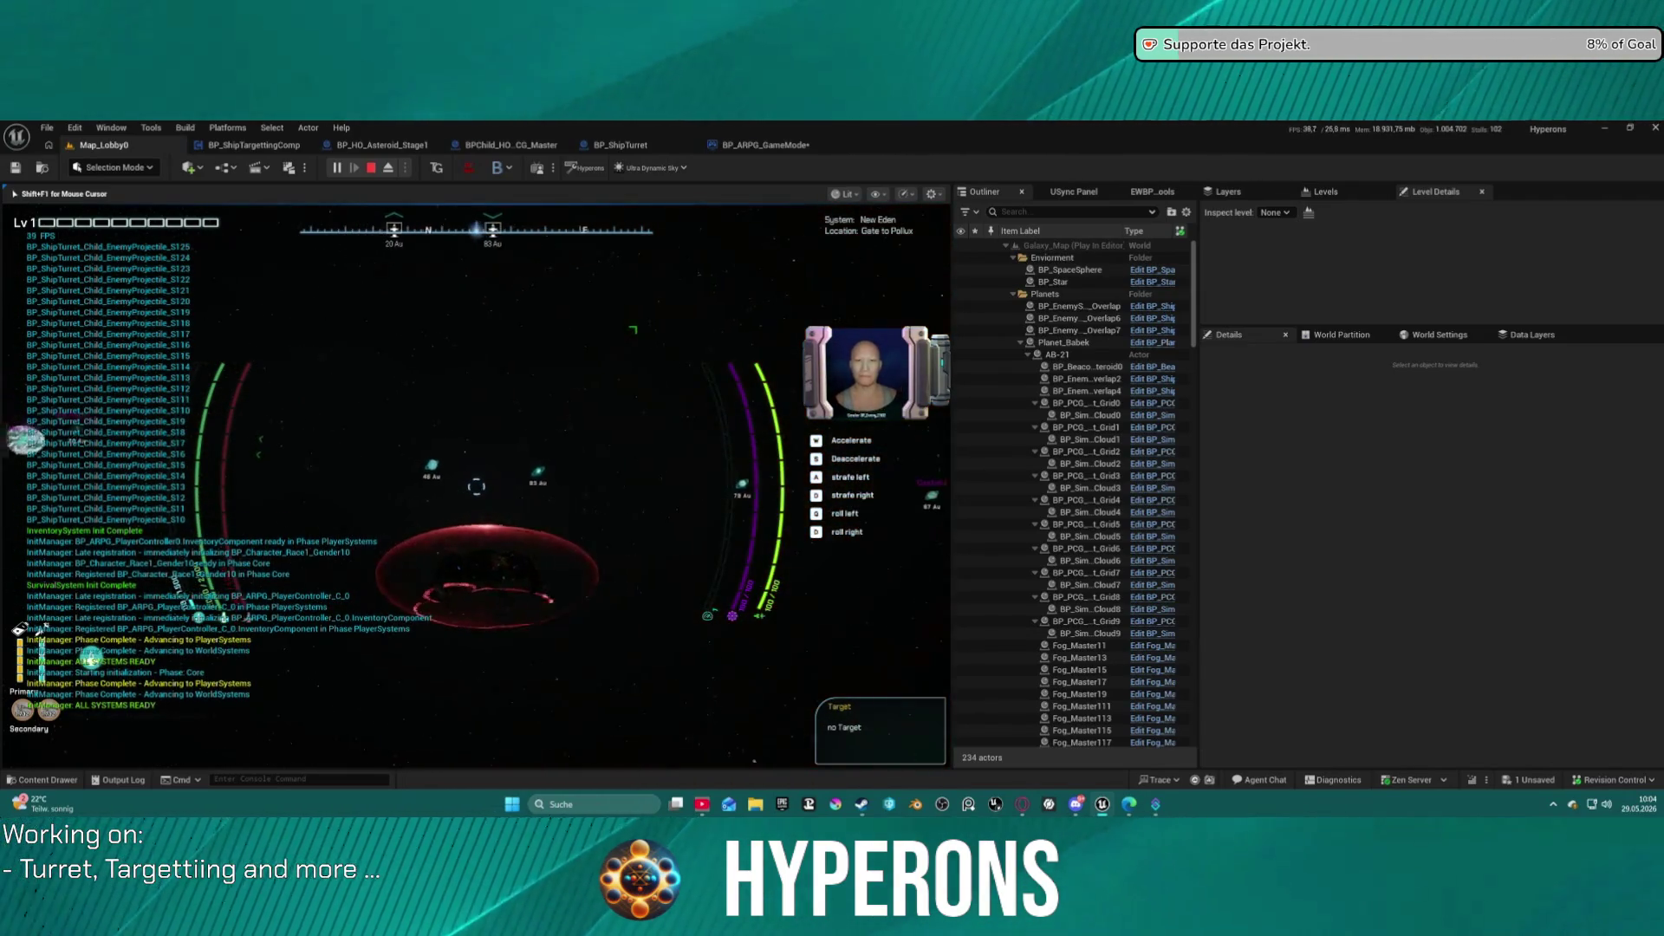
key("Escape")
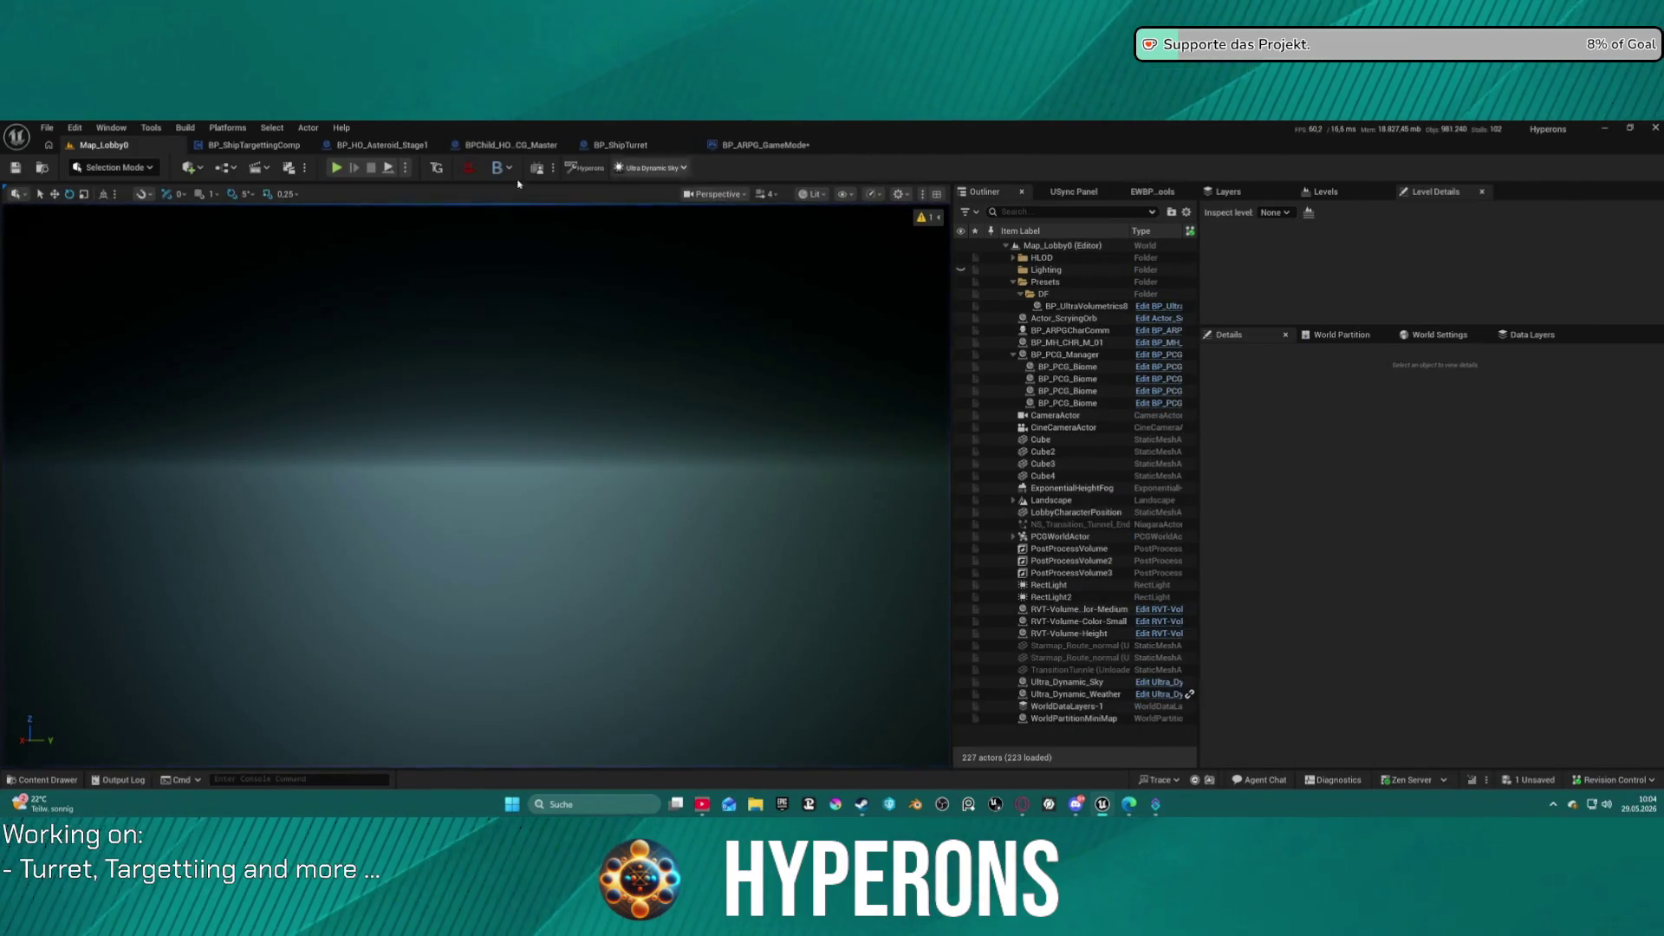
Open the DT_Planet_Informations data table from the Content/Core/Data folder.
key("ctrl+space")
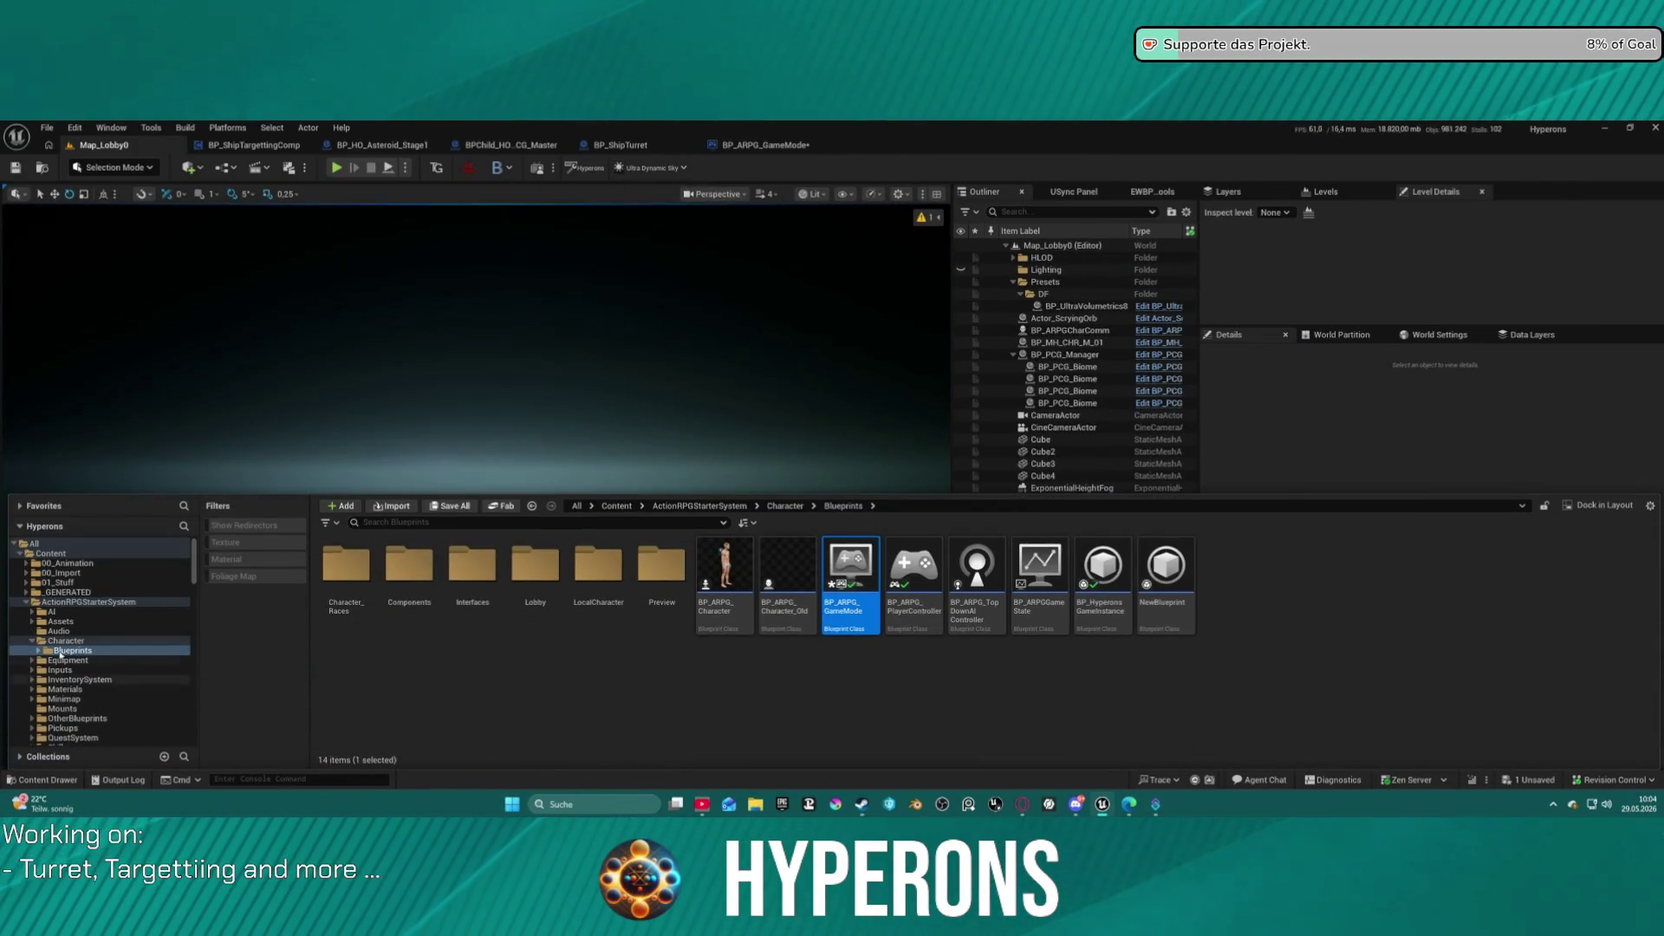
scroll(75, 673, "down", 5)
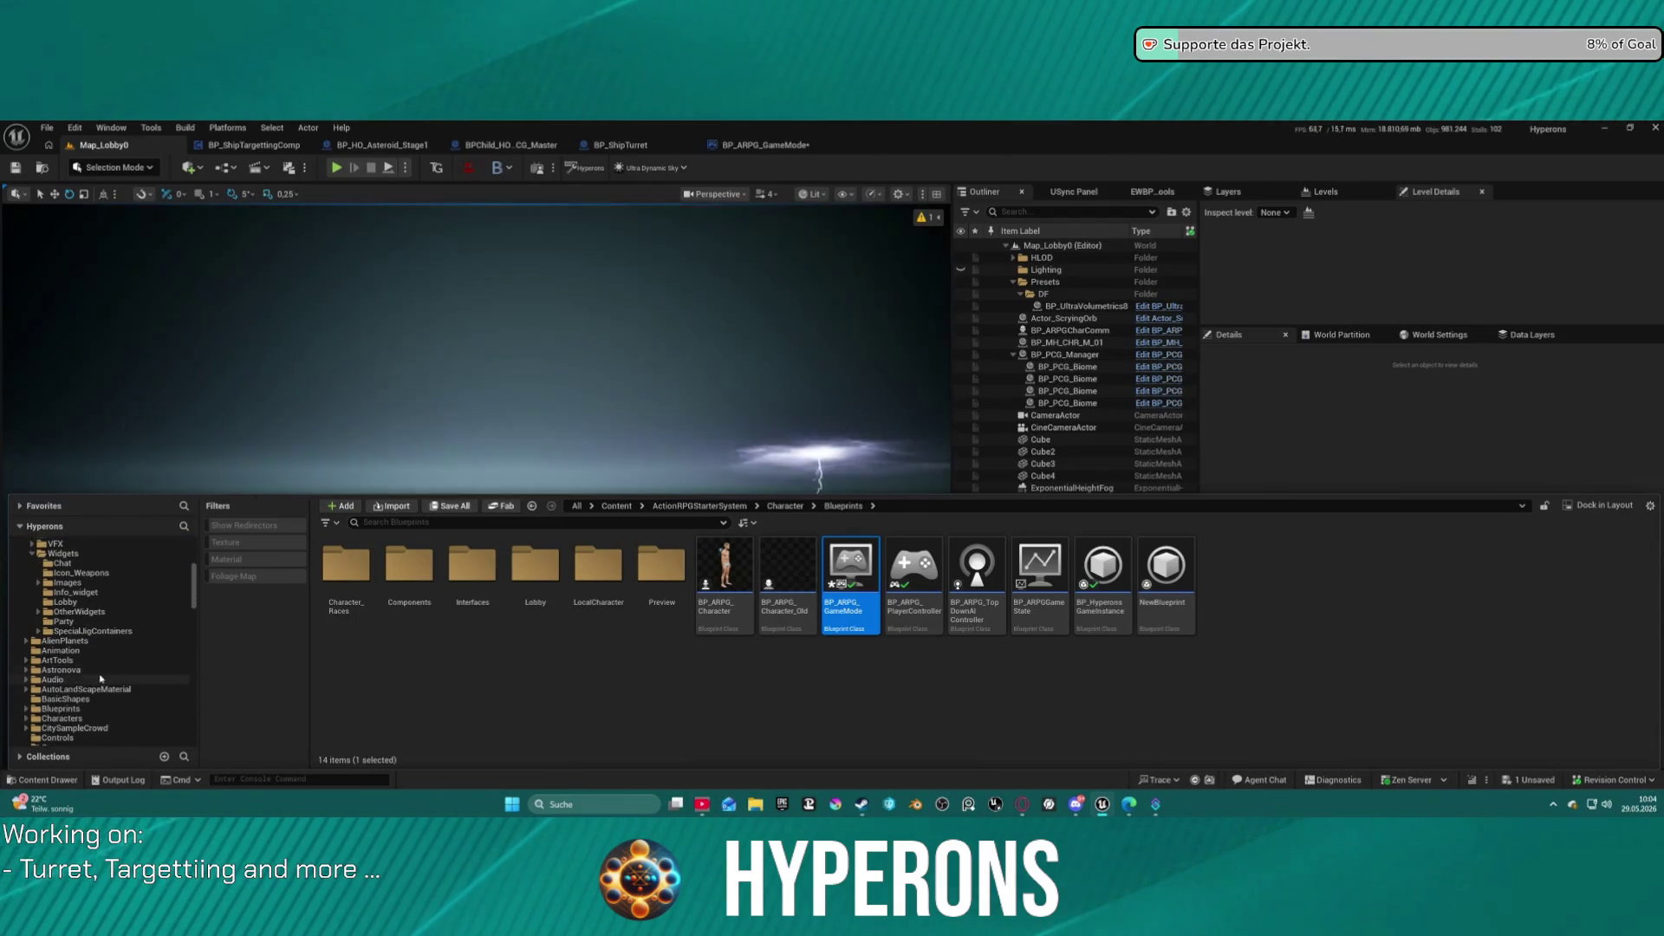
left_click(56, 641)
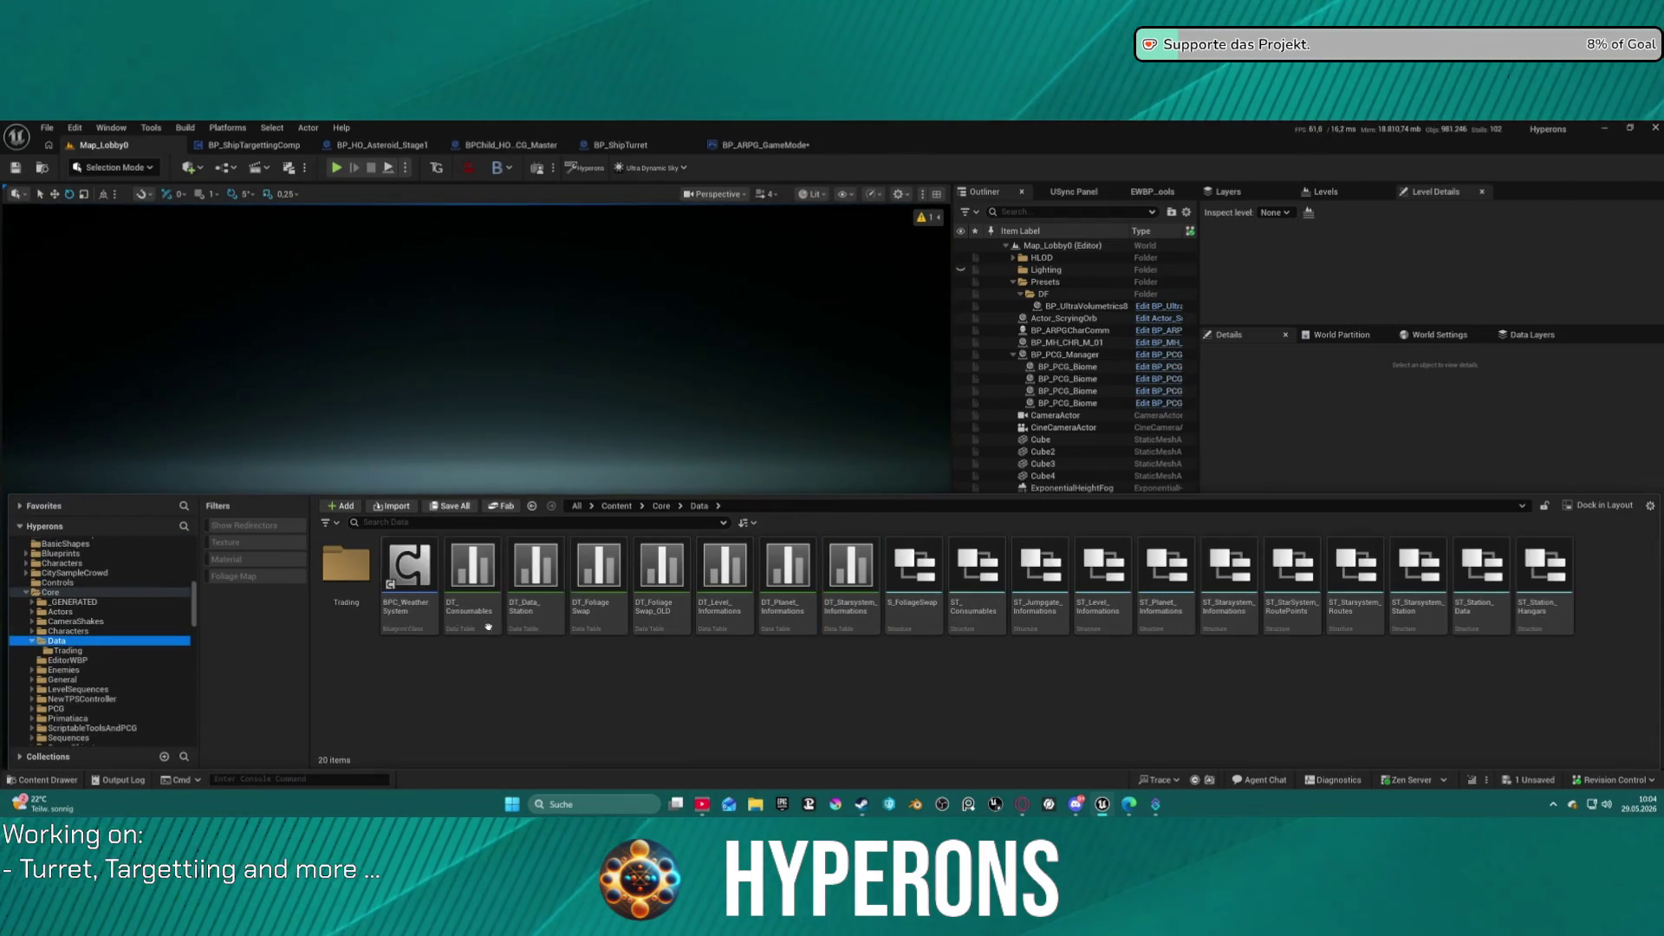
left_click(535, 589)
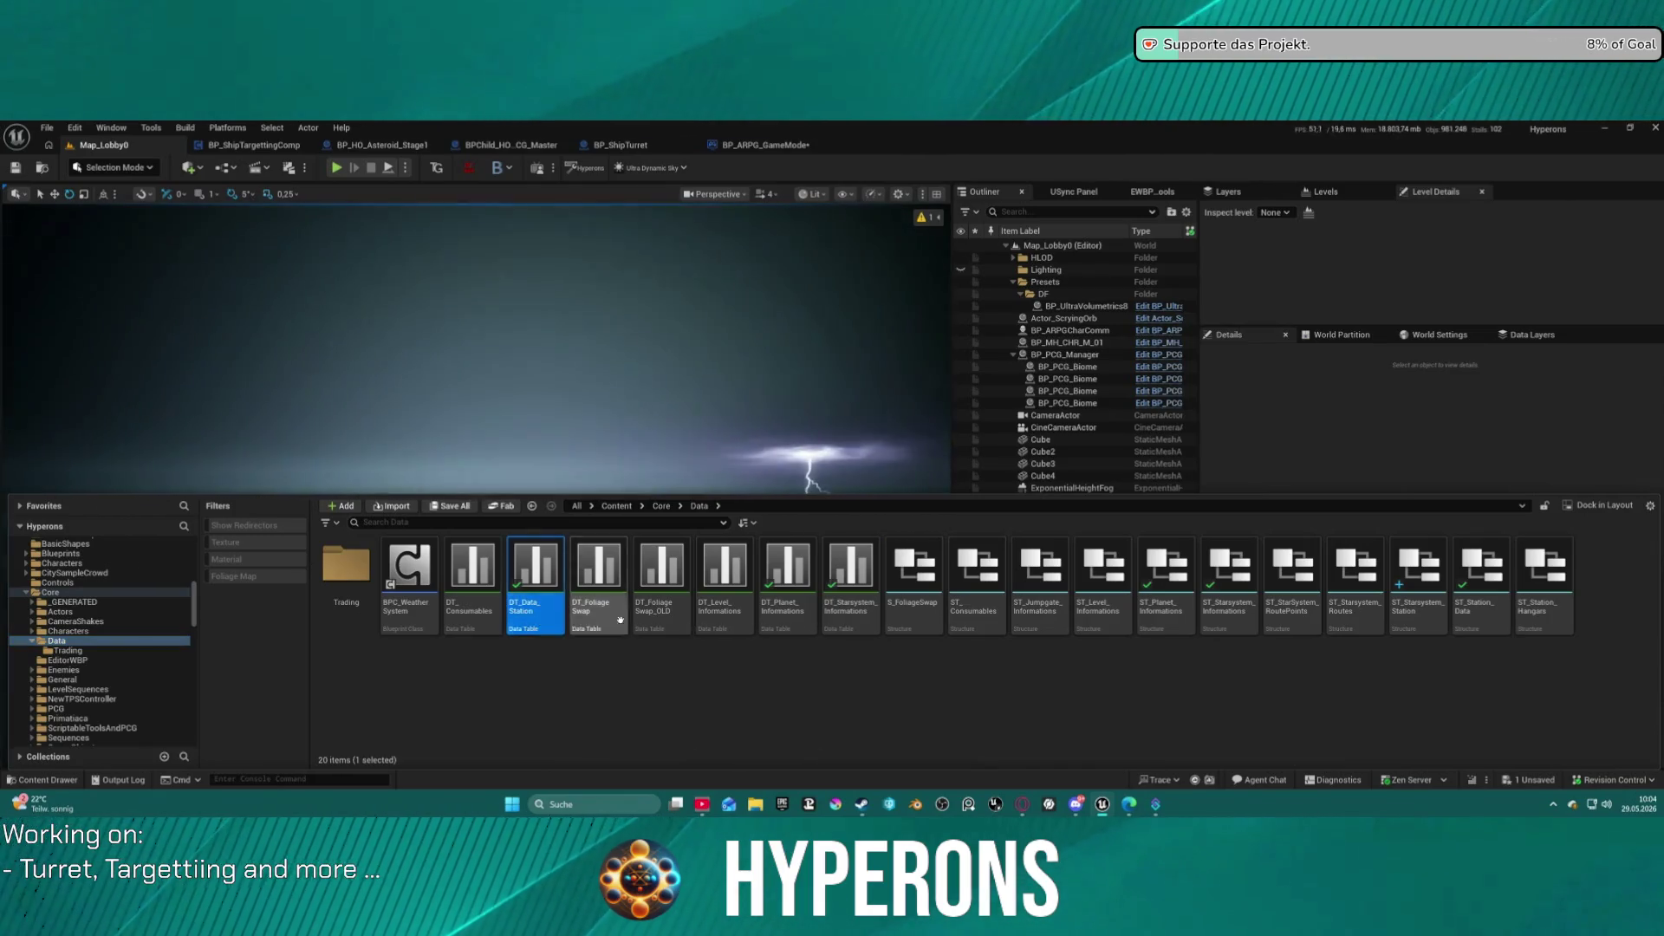
double_click(761, 622)
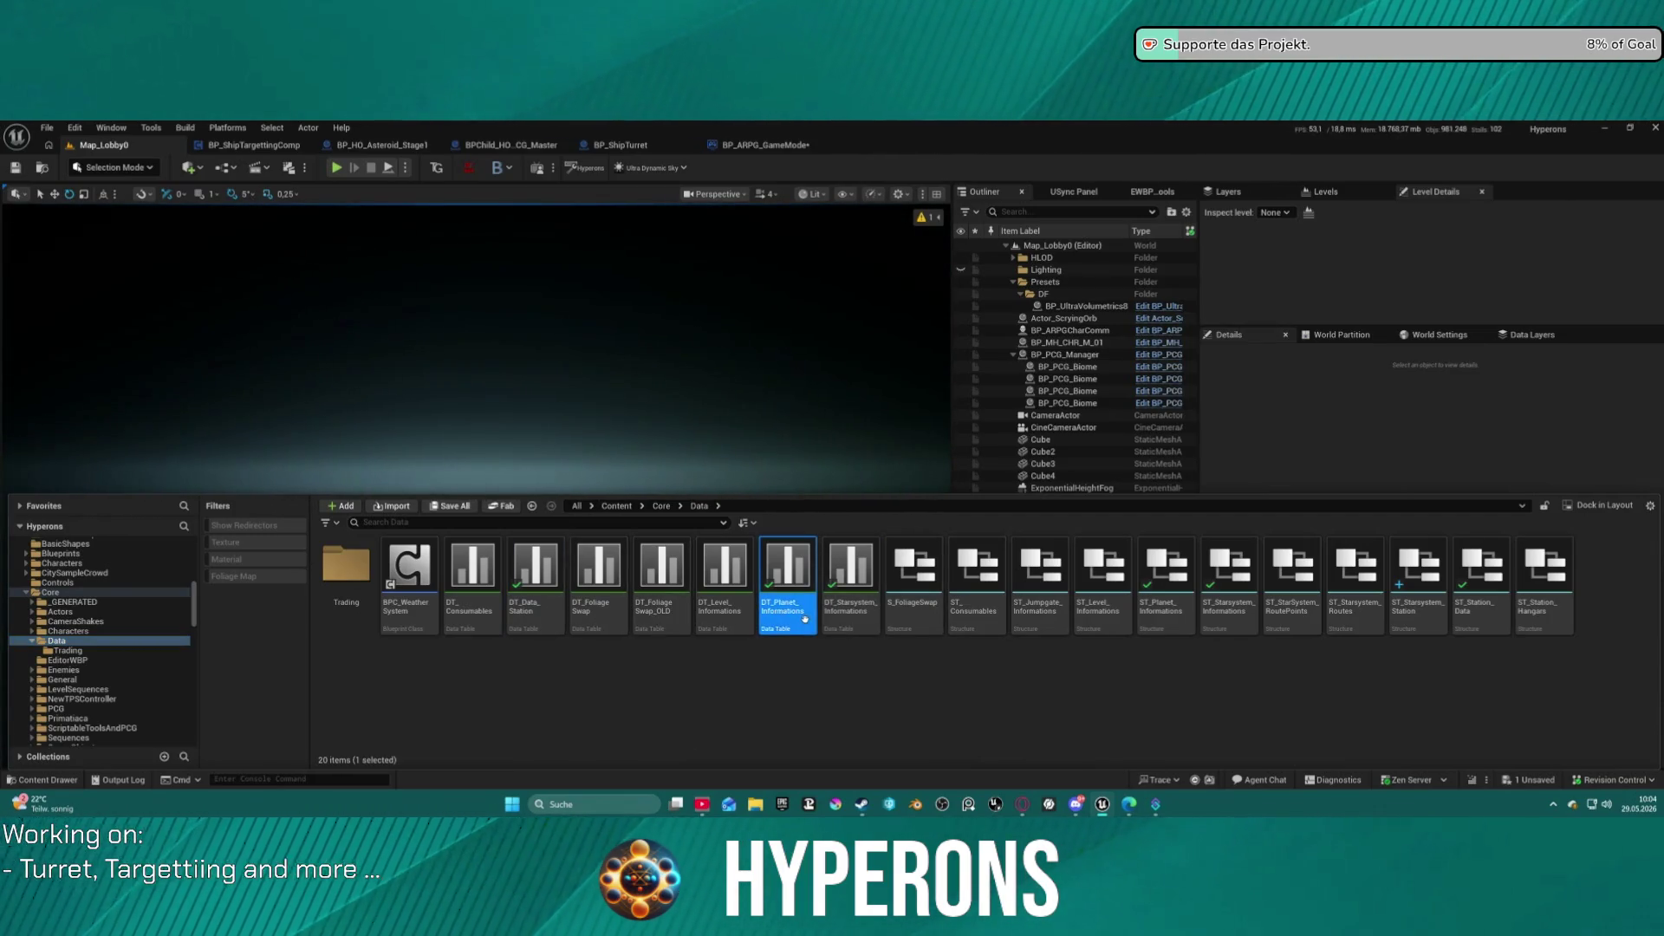
Review the LV_P_NewEden, LV_P_Castalia and LV_P_Babek rows, then go back to Map_Lobby0.
left_click(72, 189)
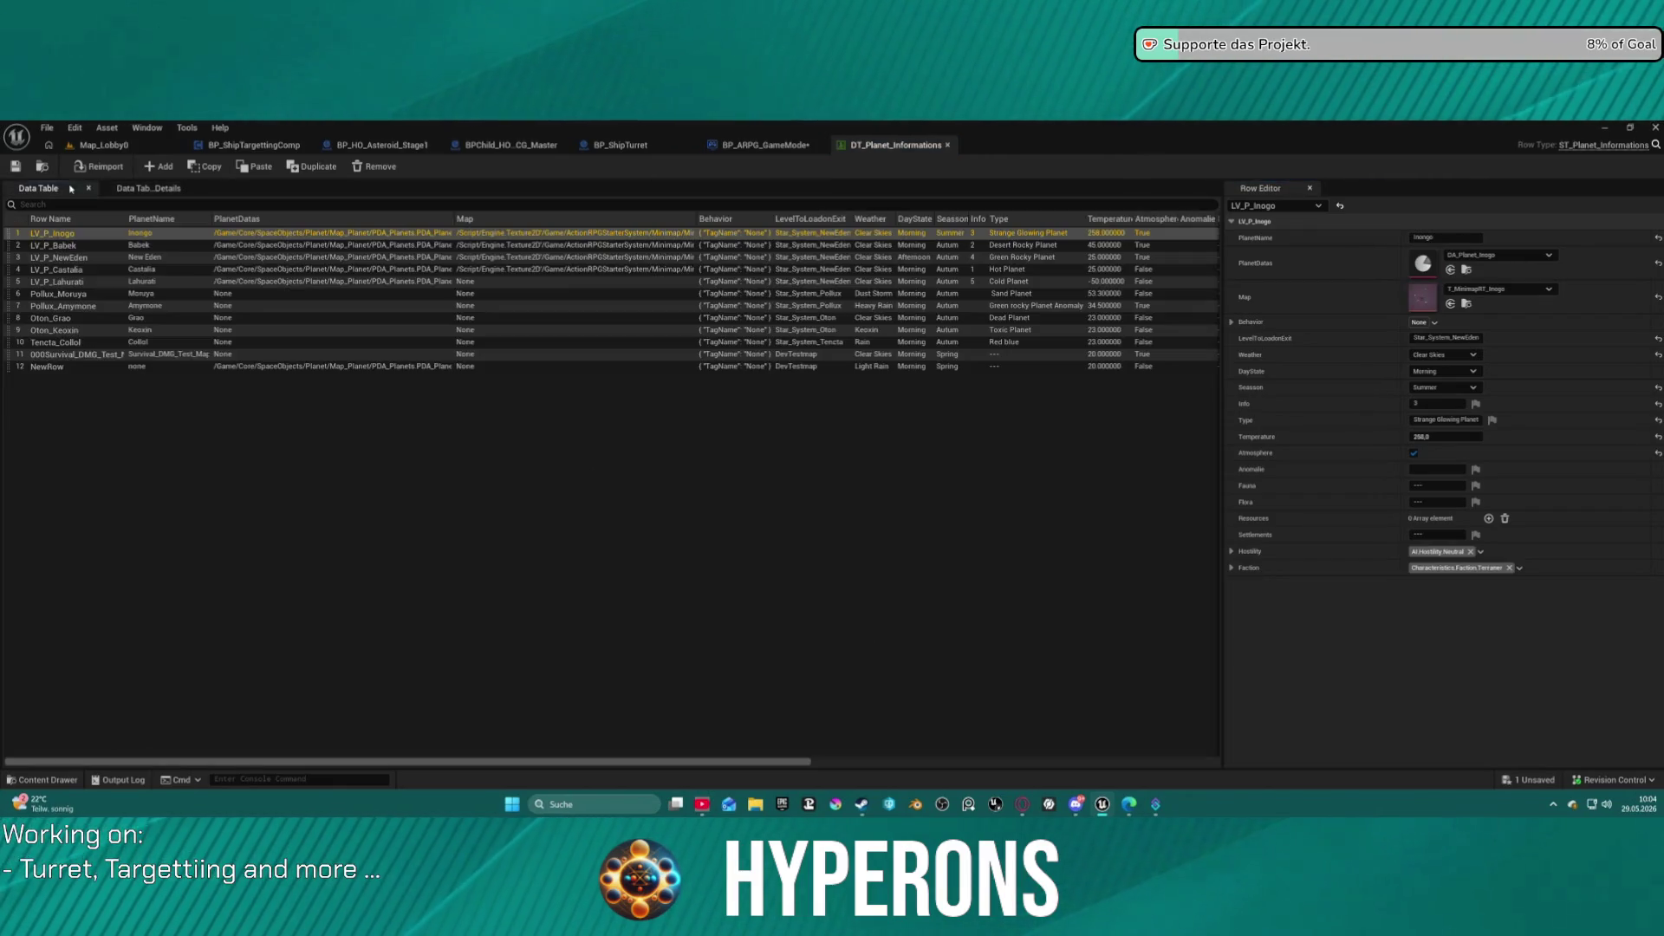
left_click(63, 258)
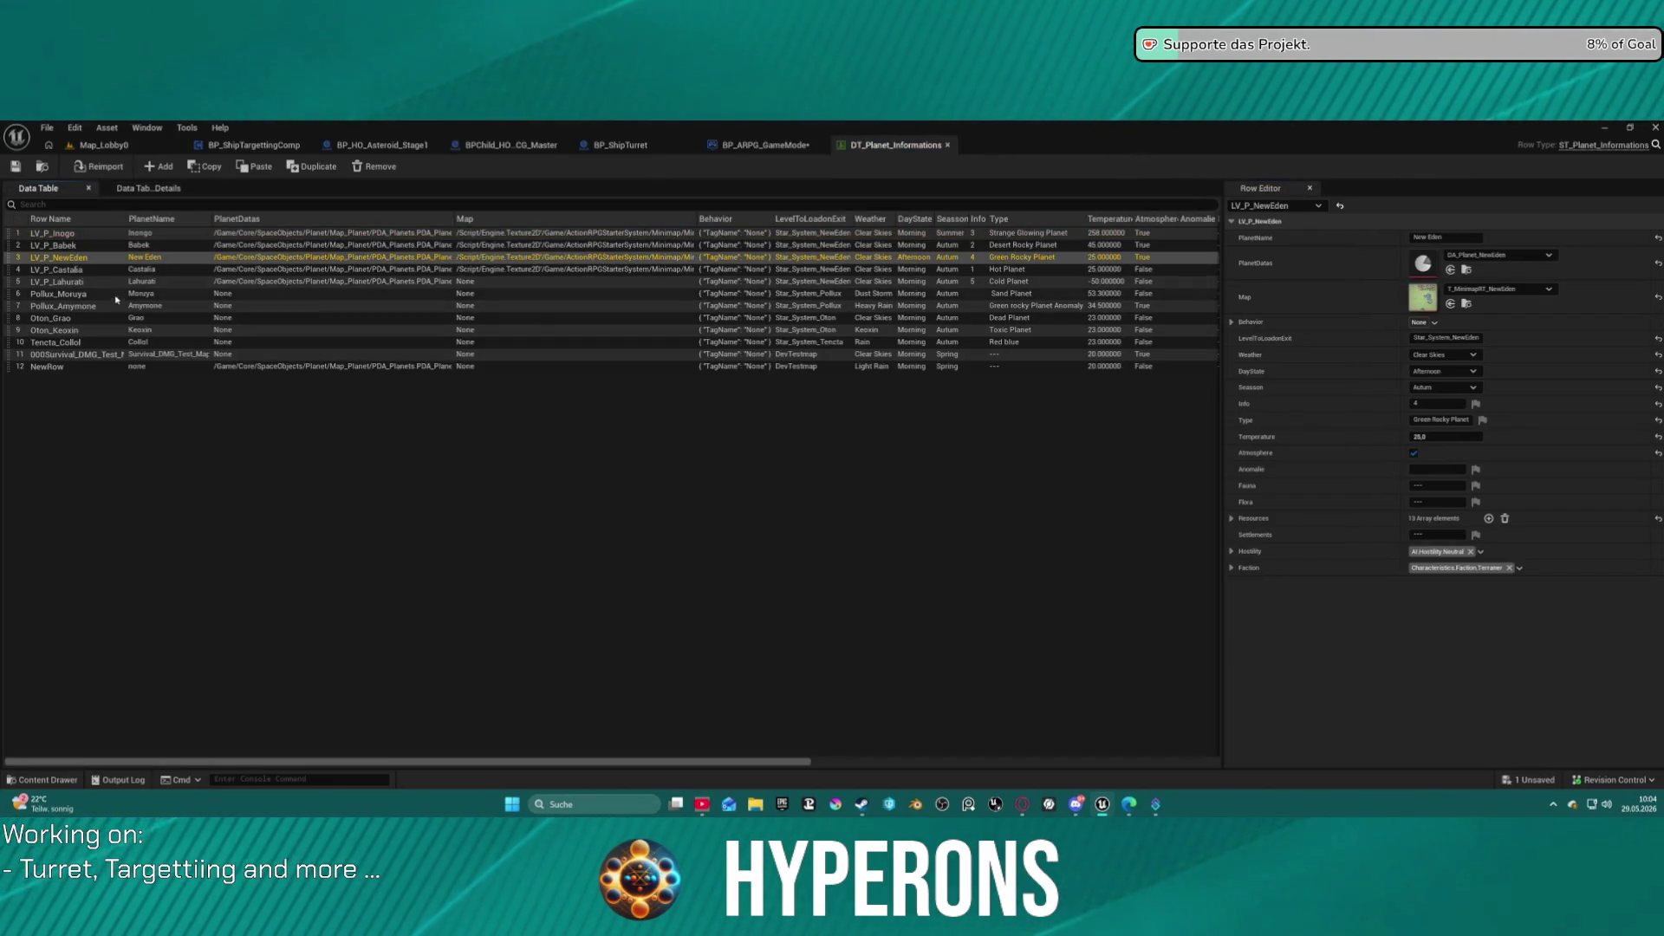
left_click(60, 270)
left_click(56, 246)
left_click(96, 145)
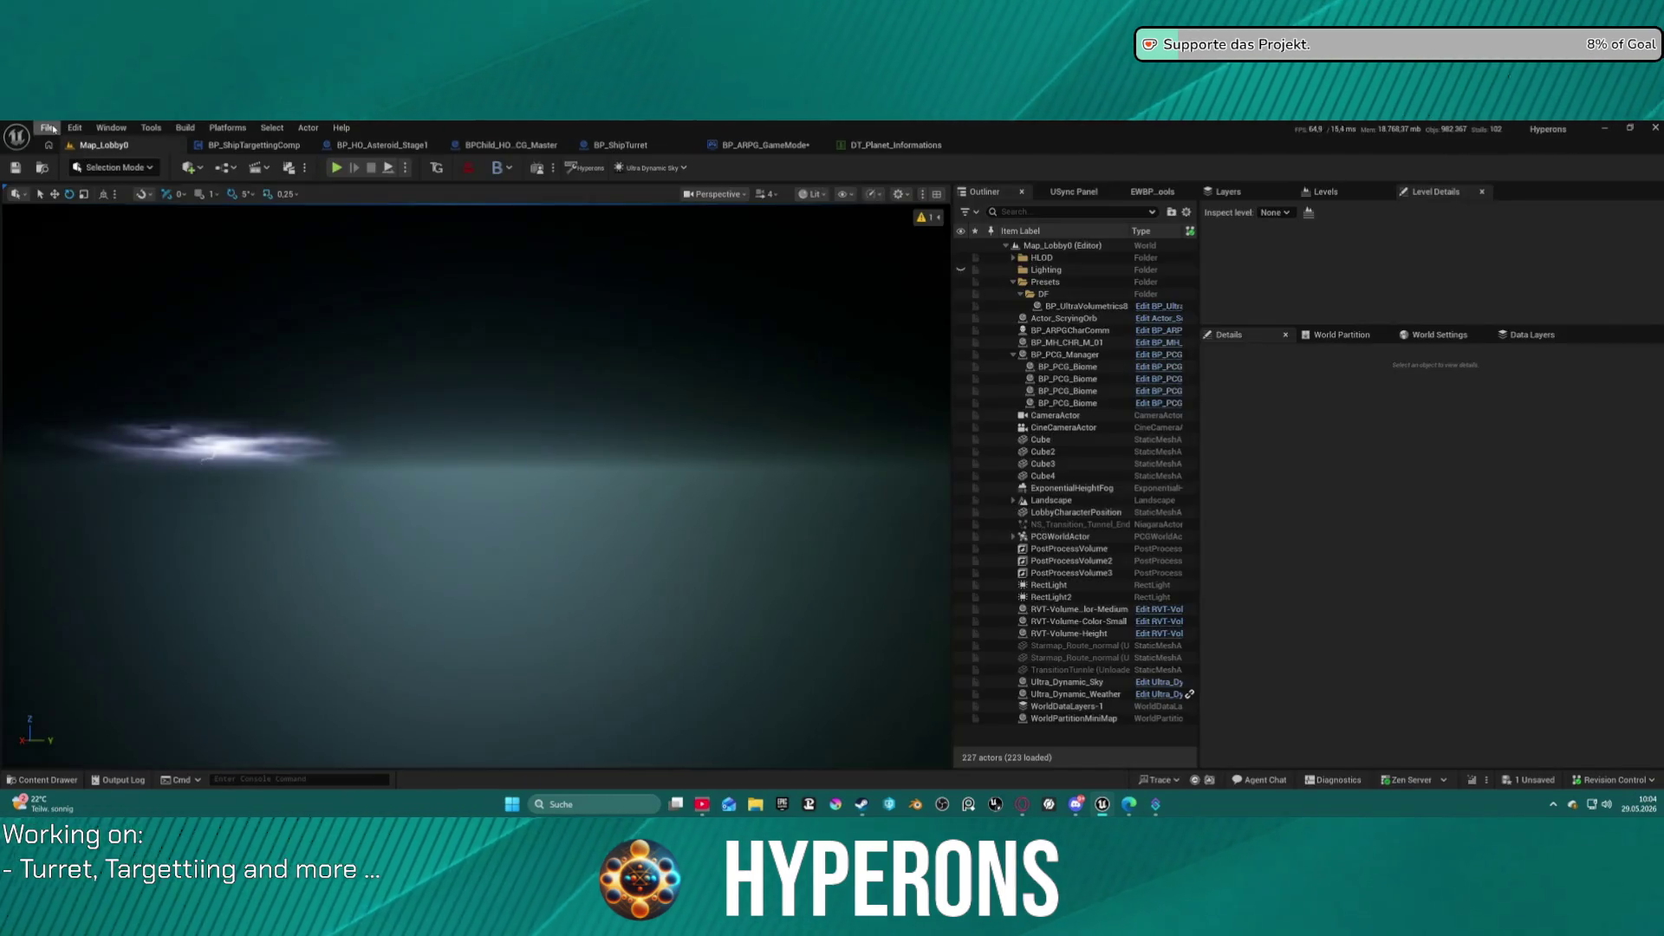
left_click(48, 128)
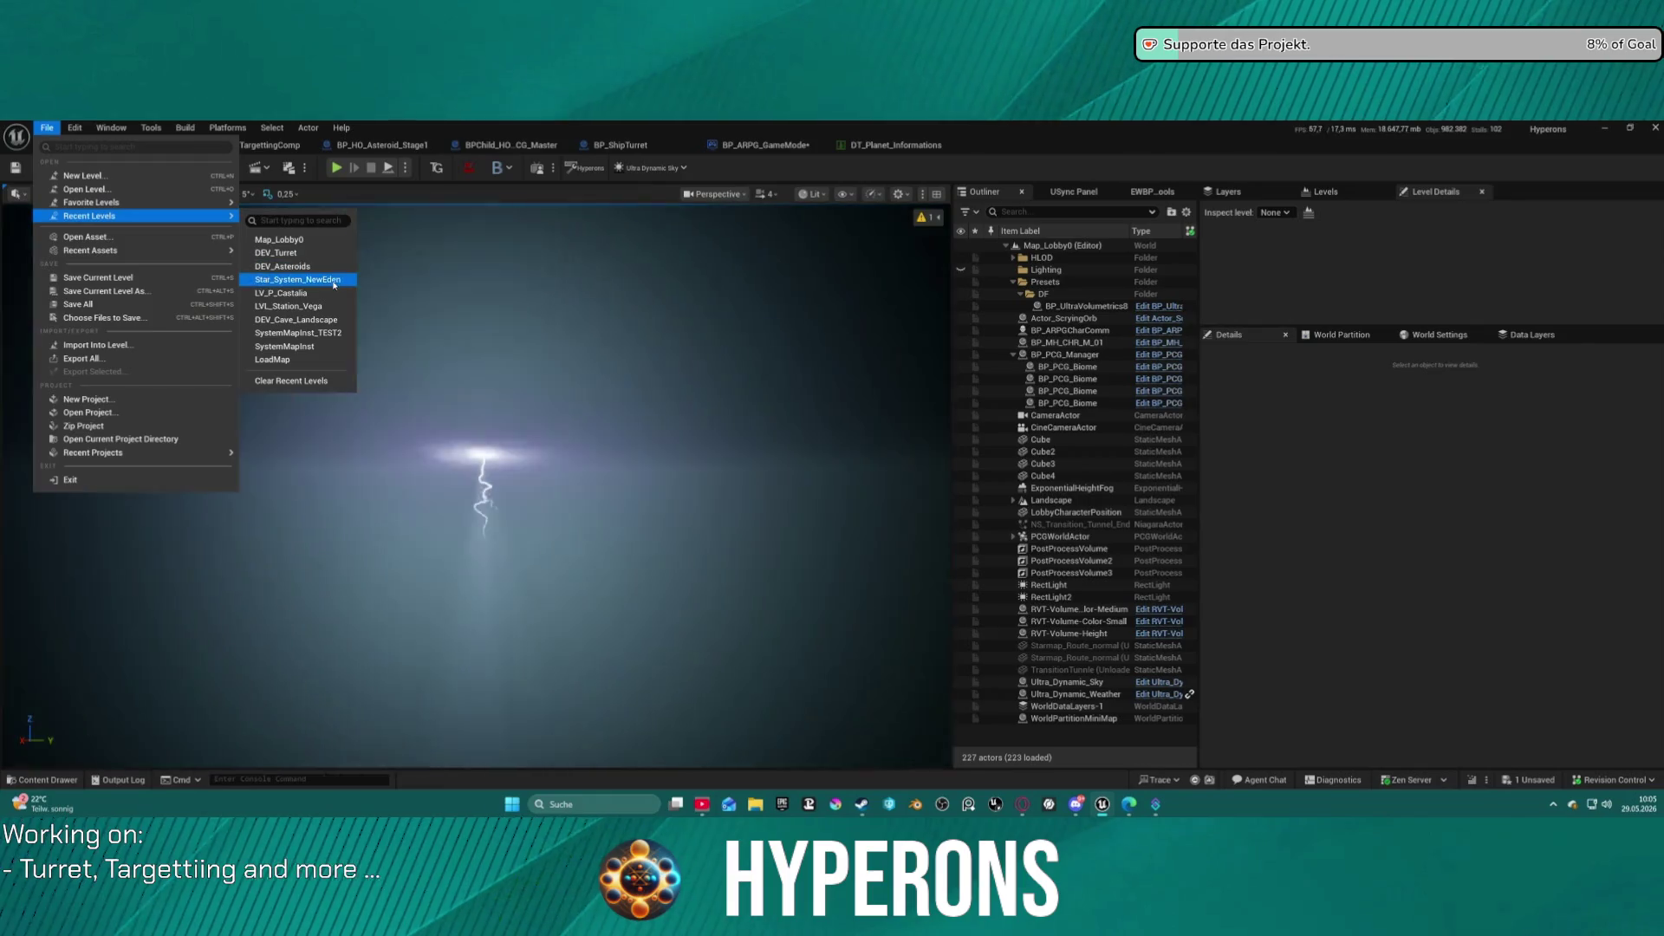
Open Star_System_NewEden from Recent Levels and select the Planet_Lahurati actor.
left_click(739, 459)
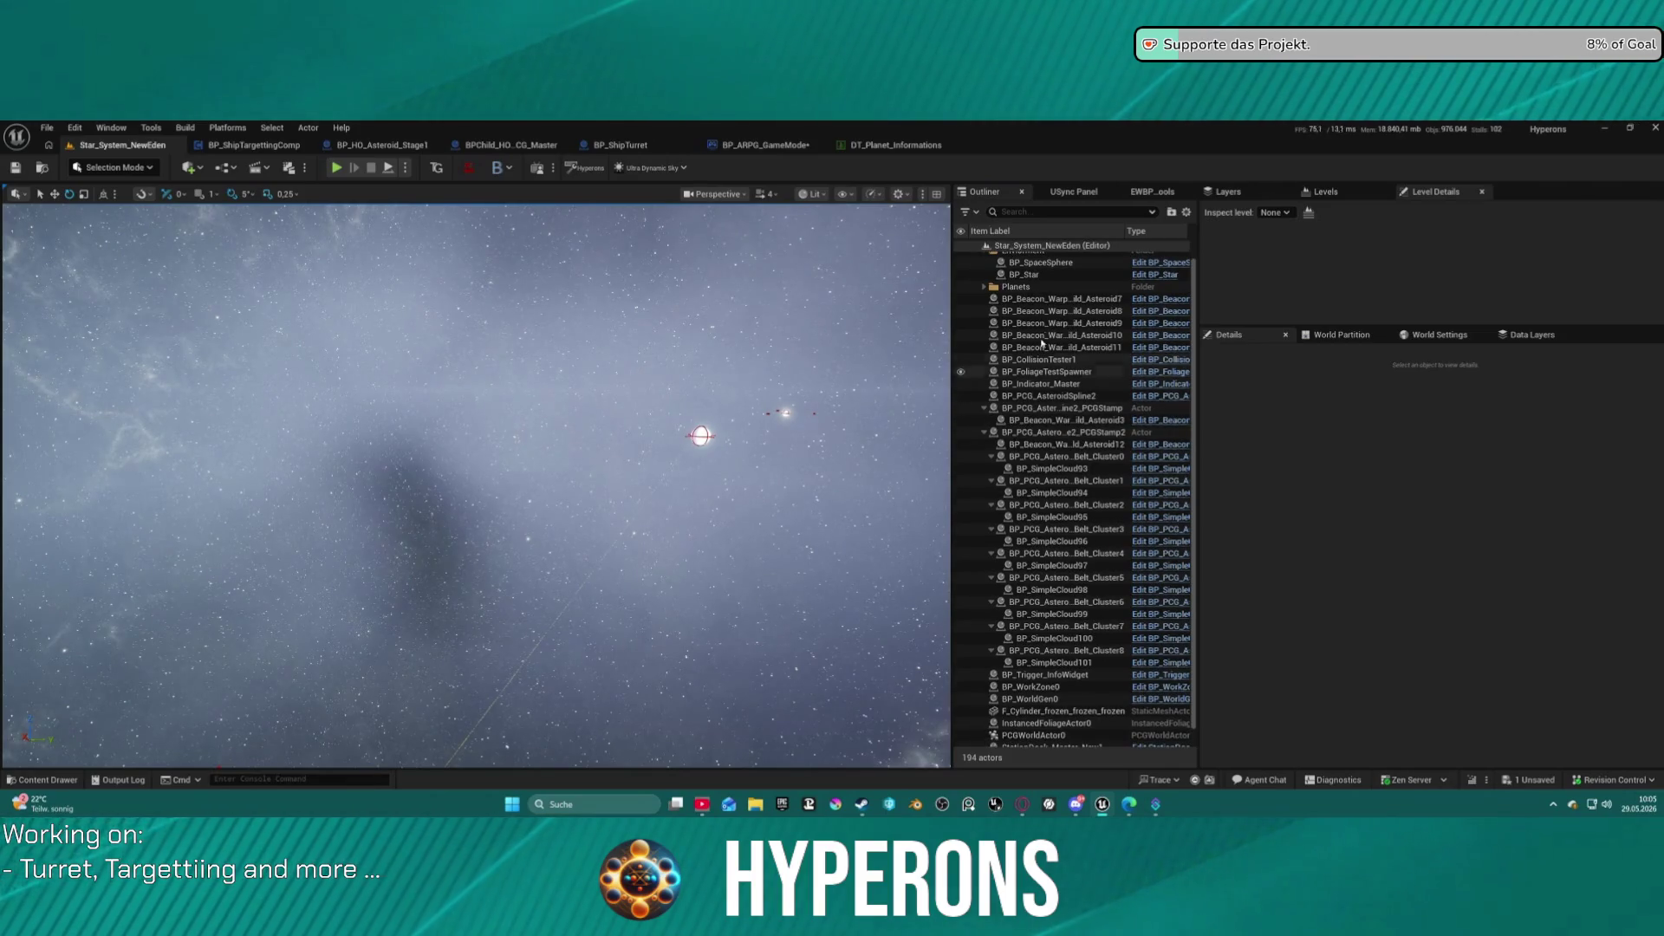
left_click(991, 335)
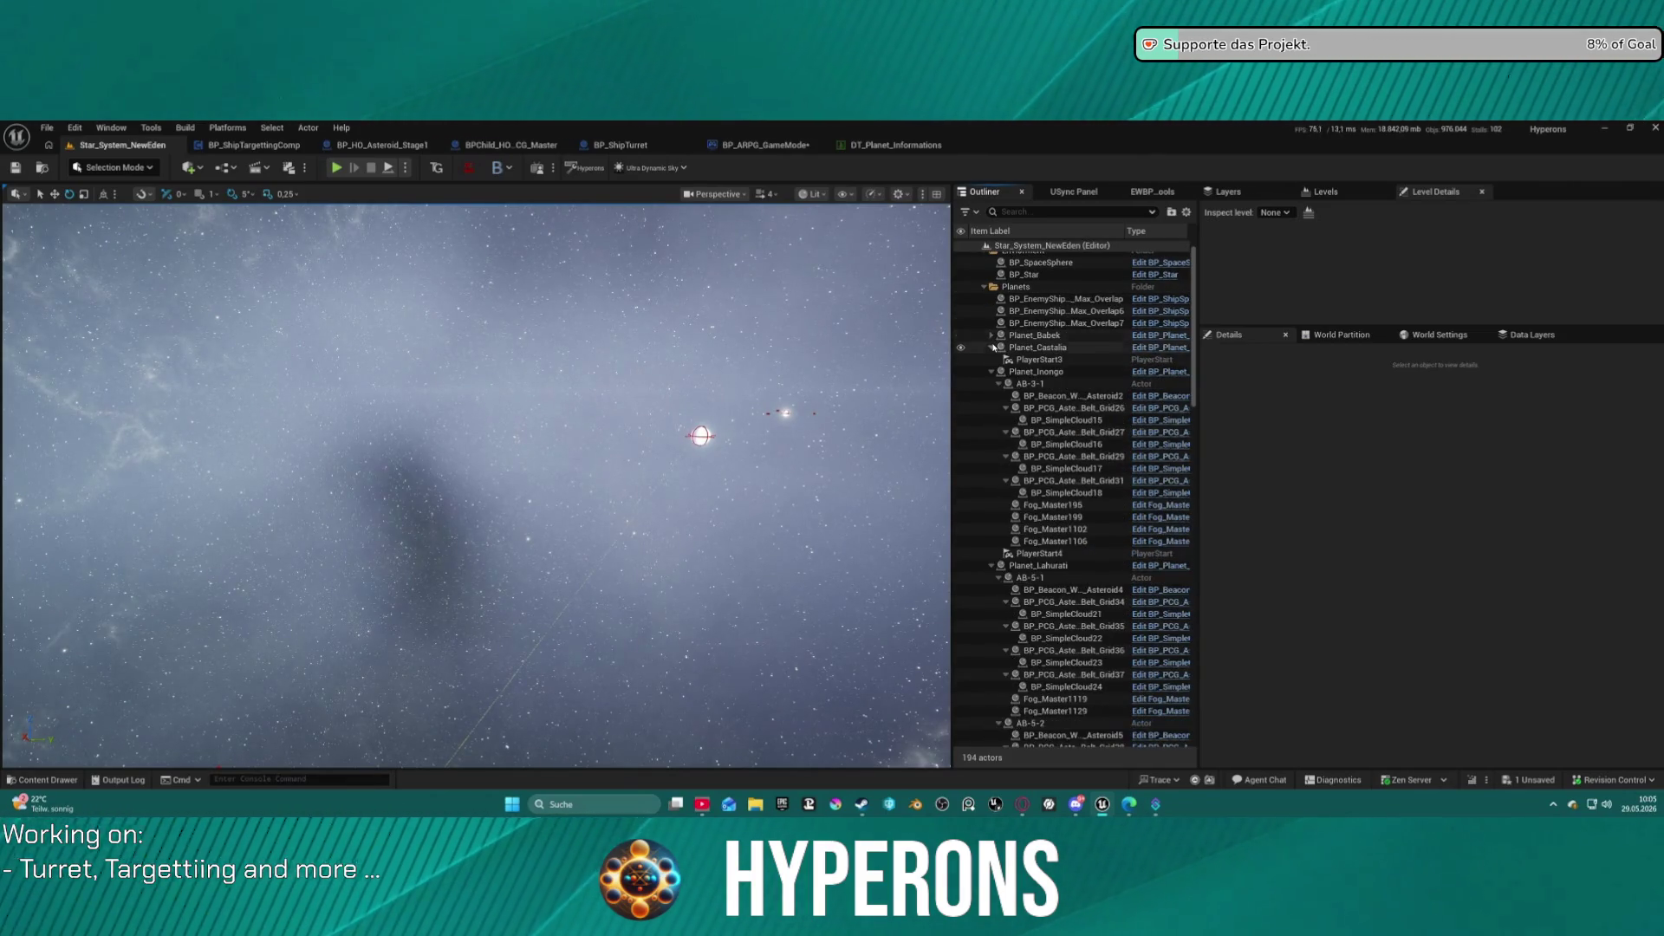
left_click(991, 372)
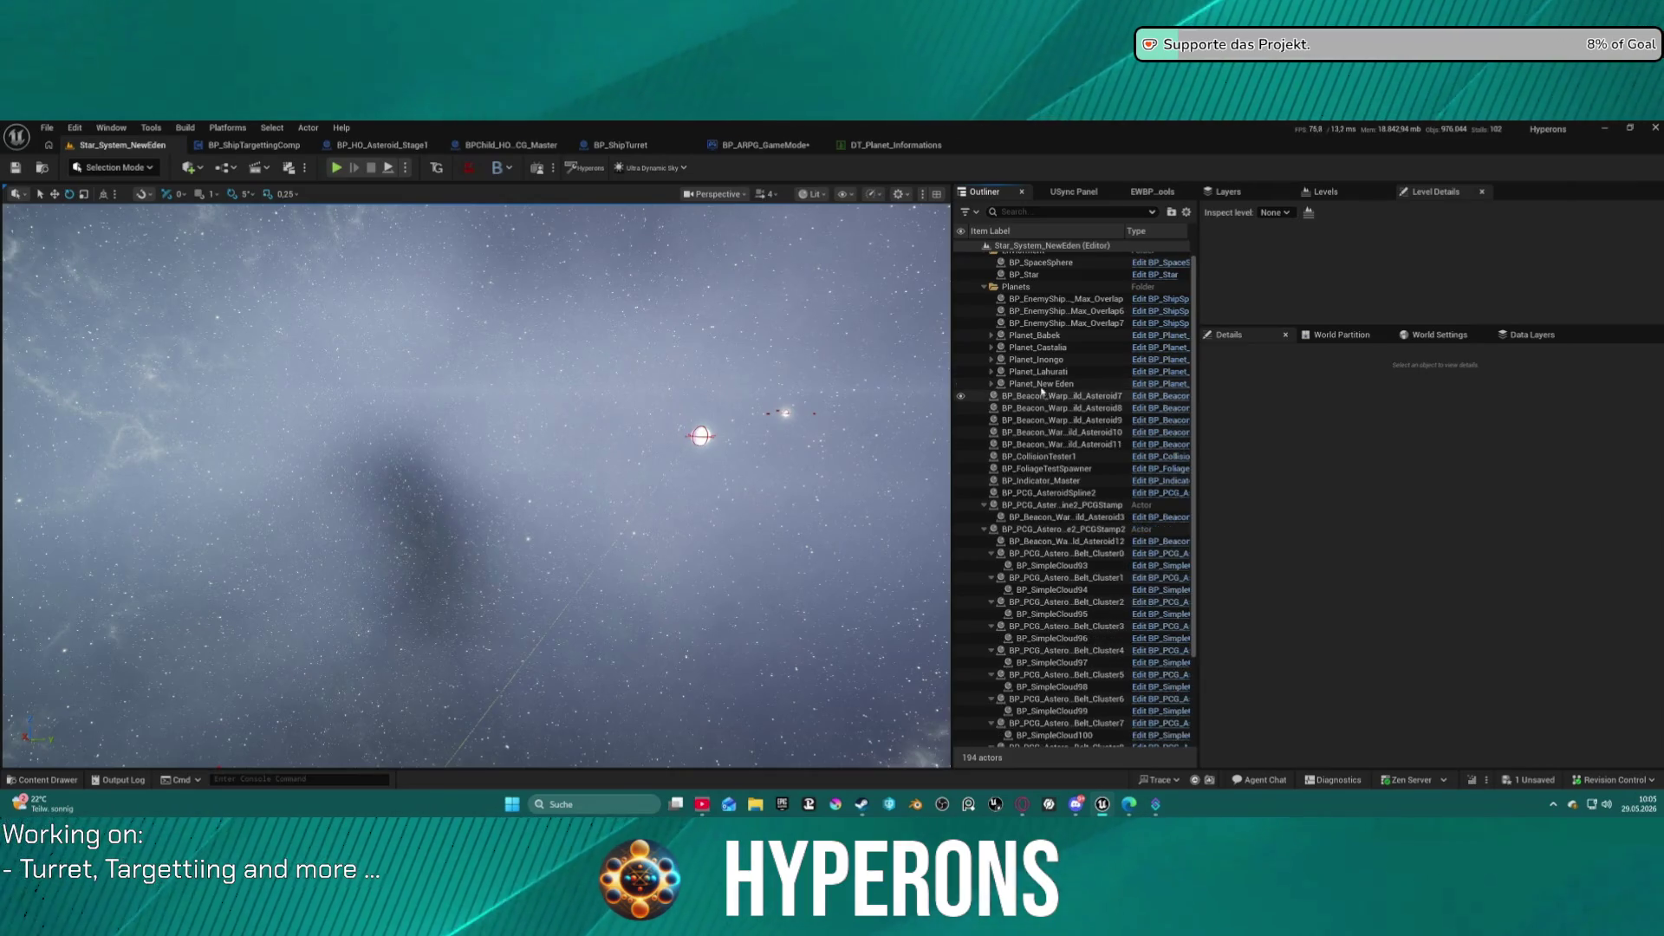
left_click(1075, 373)
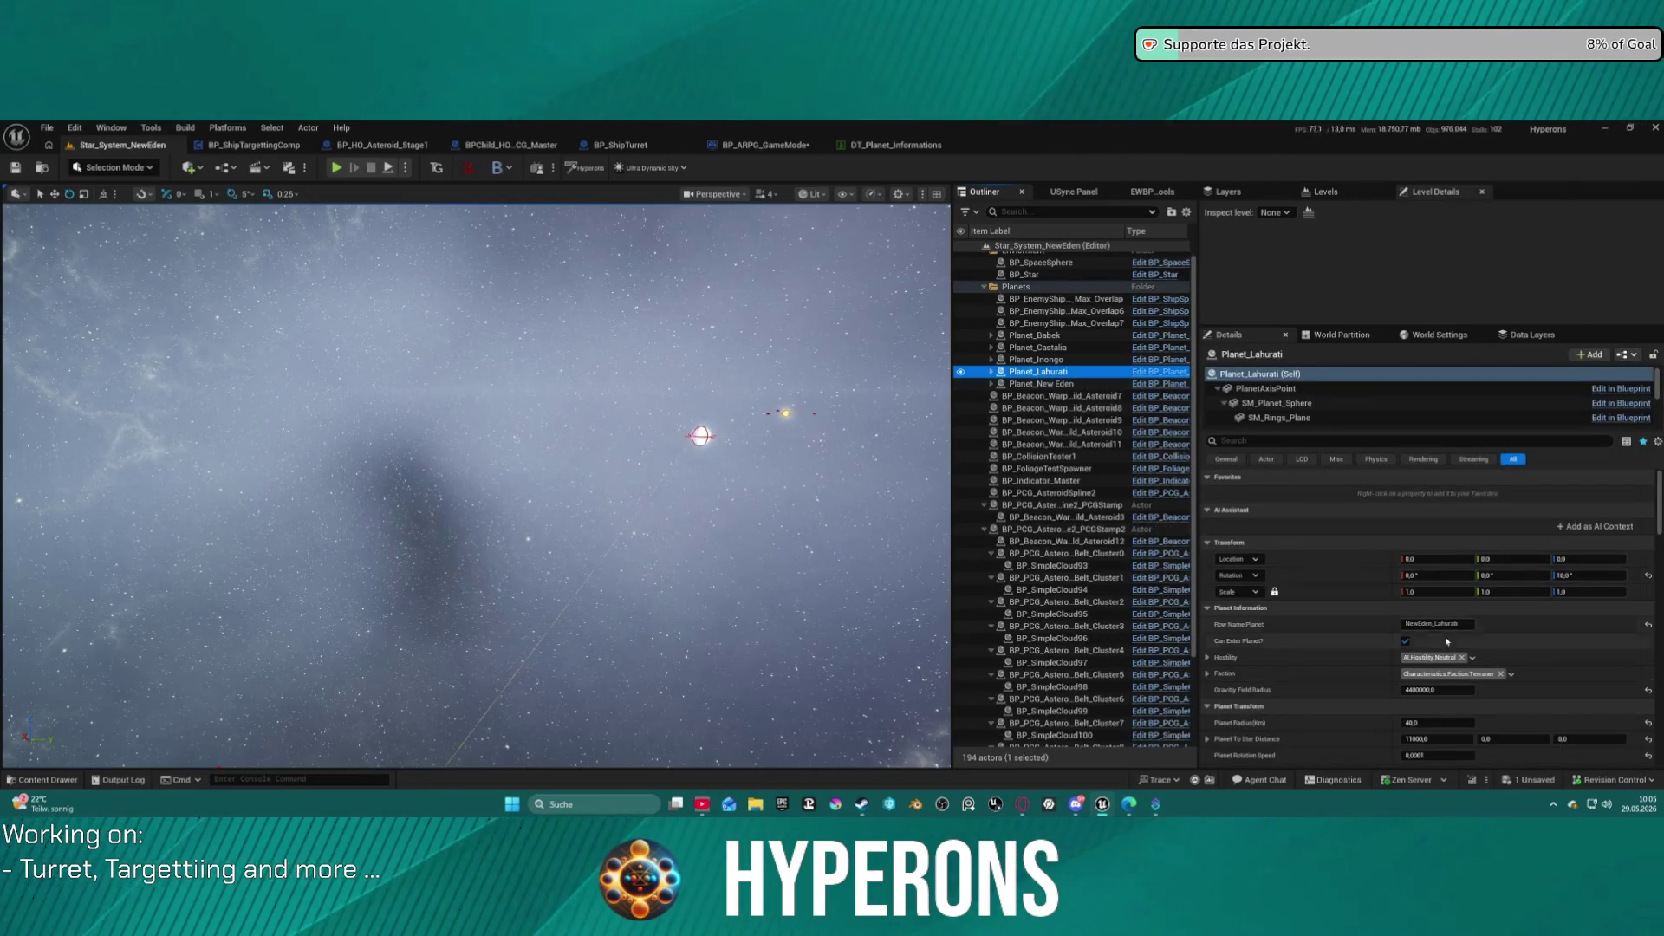
Copy LV_P_Lahurati from DT_Planet_Informations and paste it as Planet_Lahurati's Row Name Planet.
key("ctrl+space")
left_click(806, 565)
left_click(893, 146)
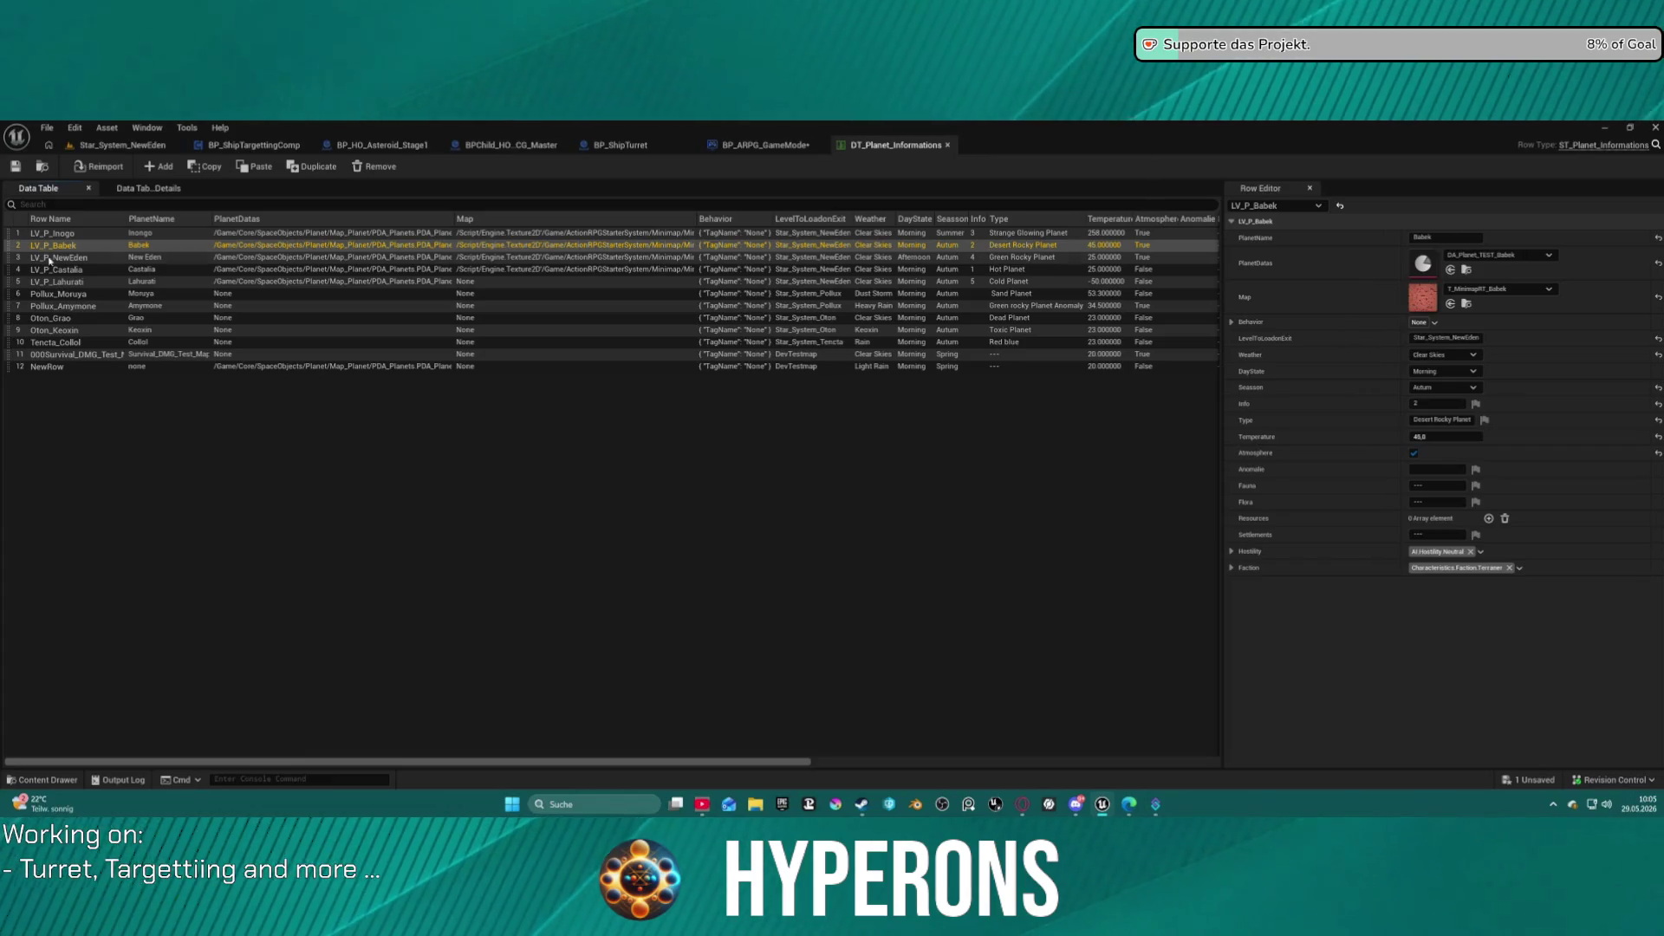
double_click(61, 281)
key("ctrl+c")
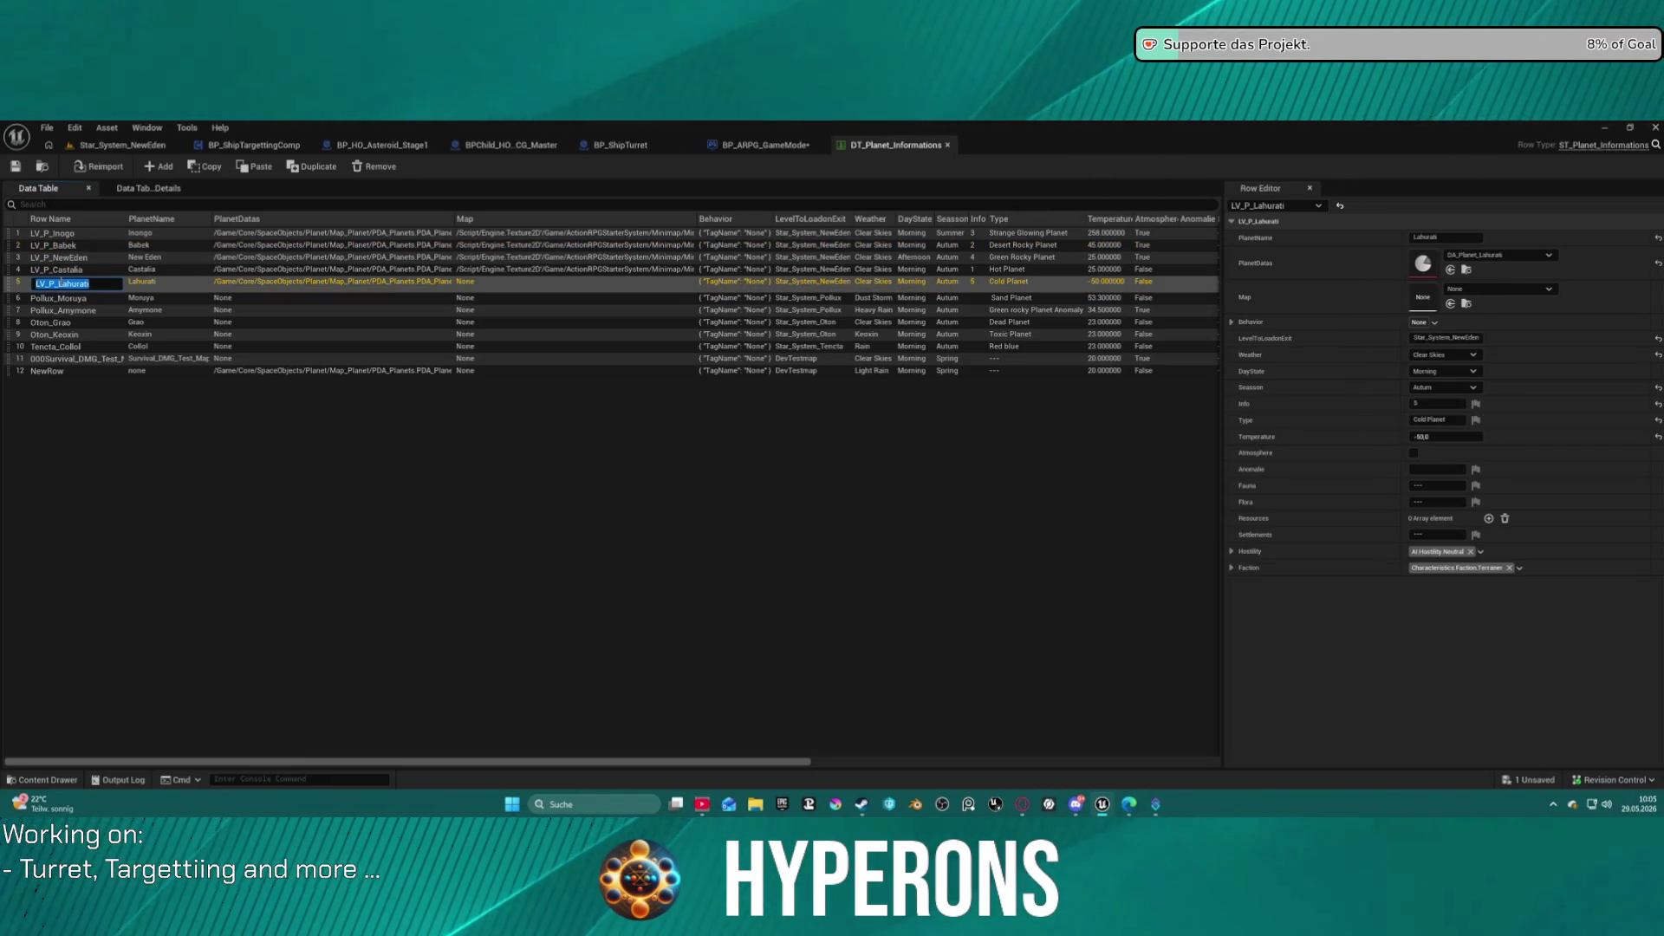
left_click(749, 149)
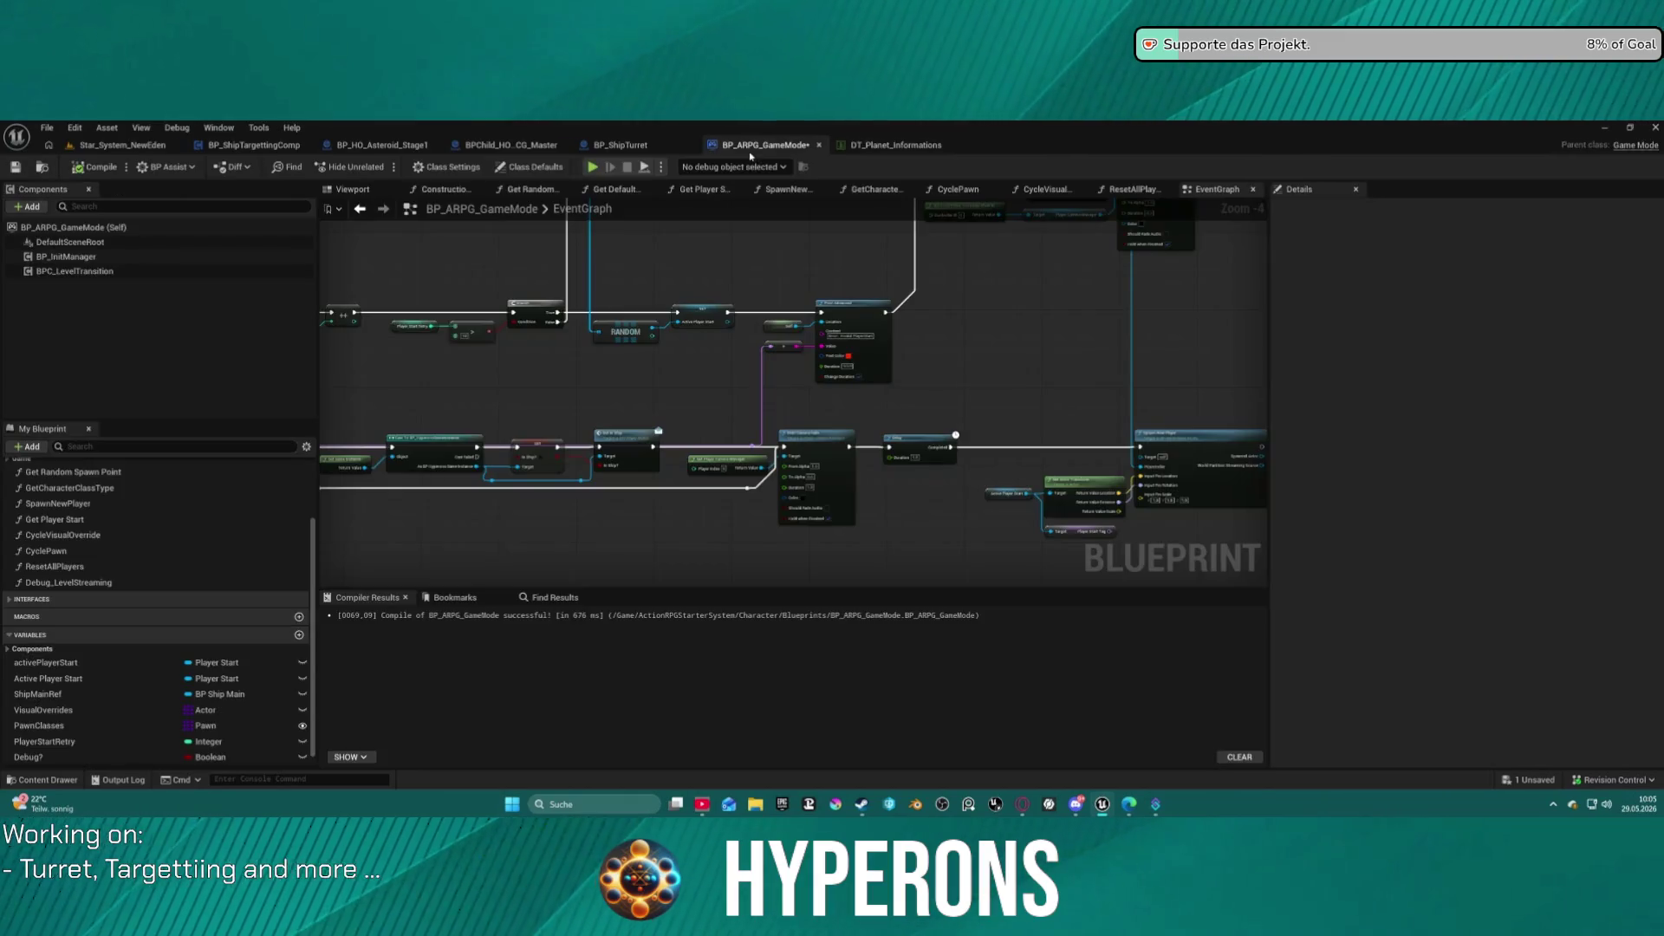
left_click(122, 145)
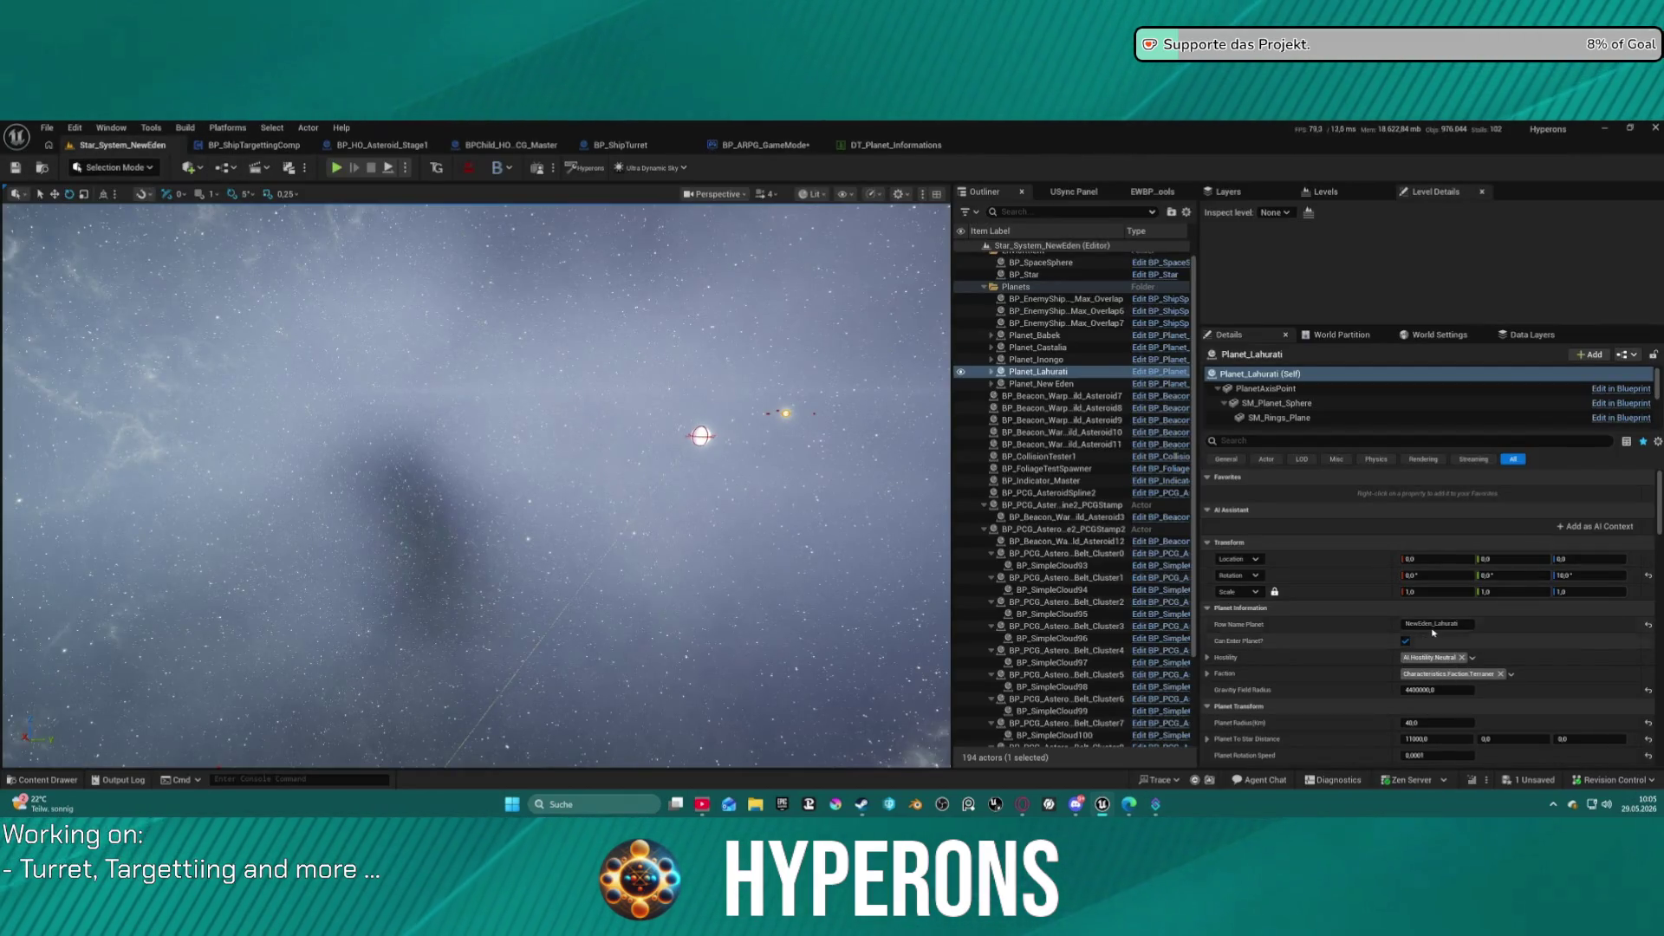
key("ctrl+v")
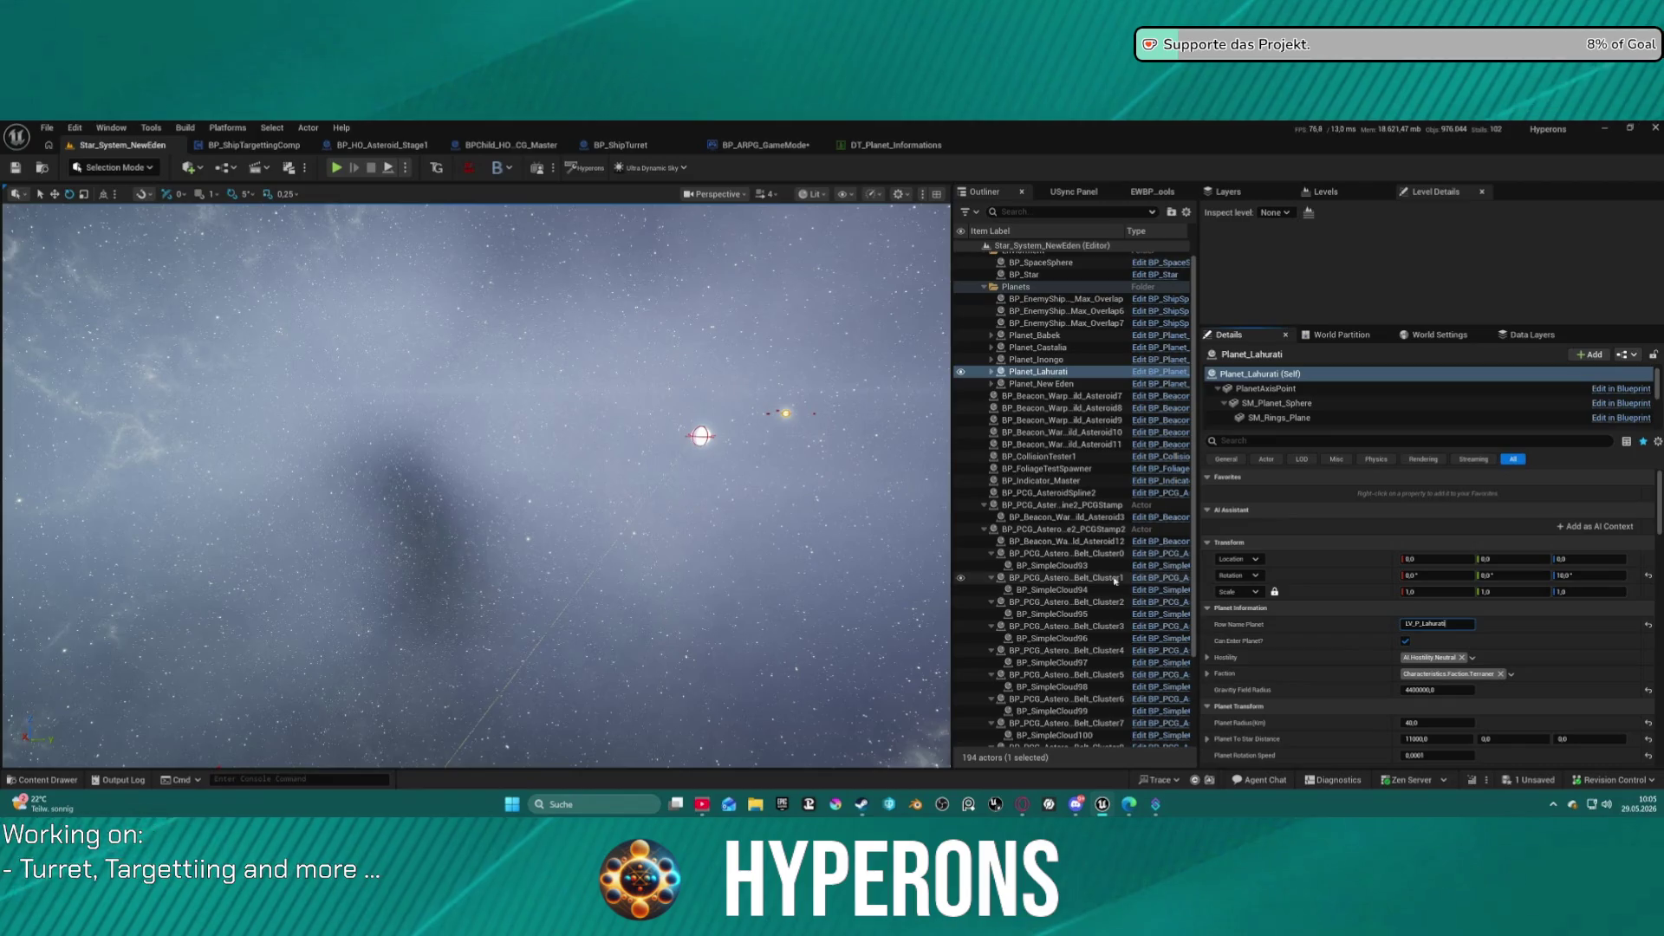
key("Return")
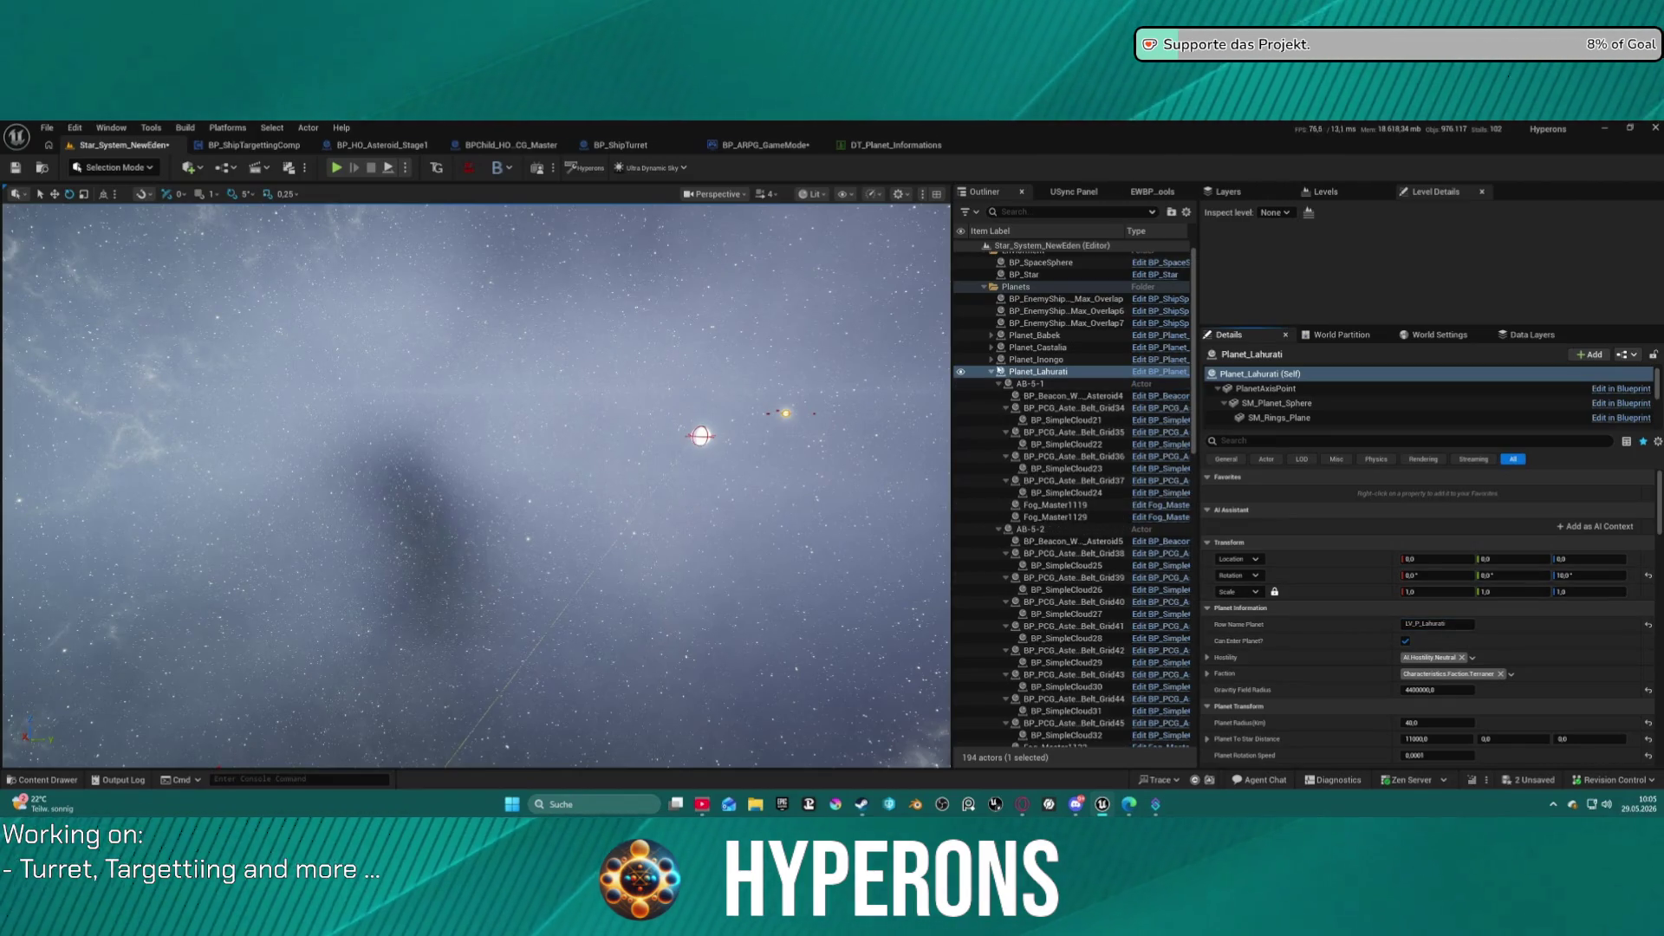
Select the Planet_Inongo actor in the Outliner and bring DT_Planet_Informations forward.
left_click(990, 372)
left_click(991, 360)
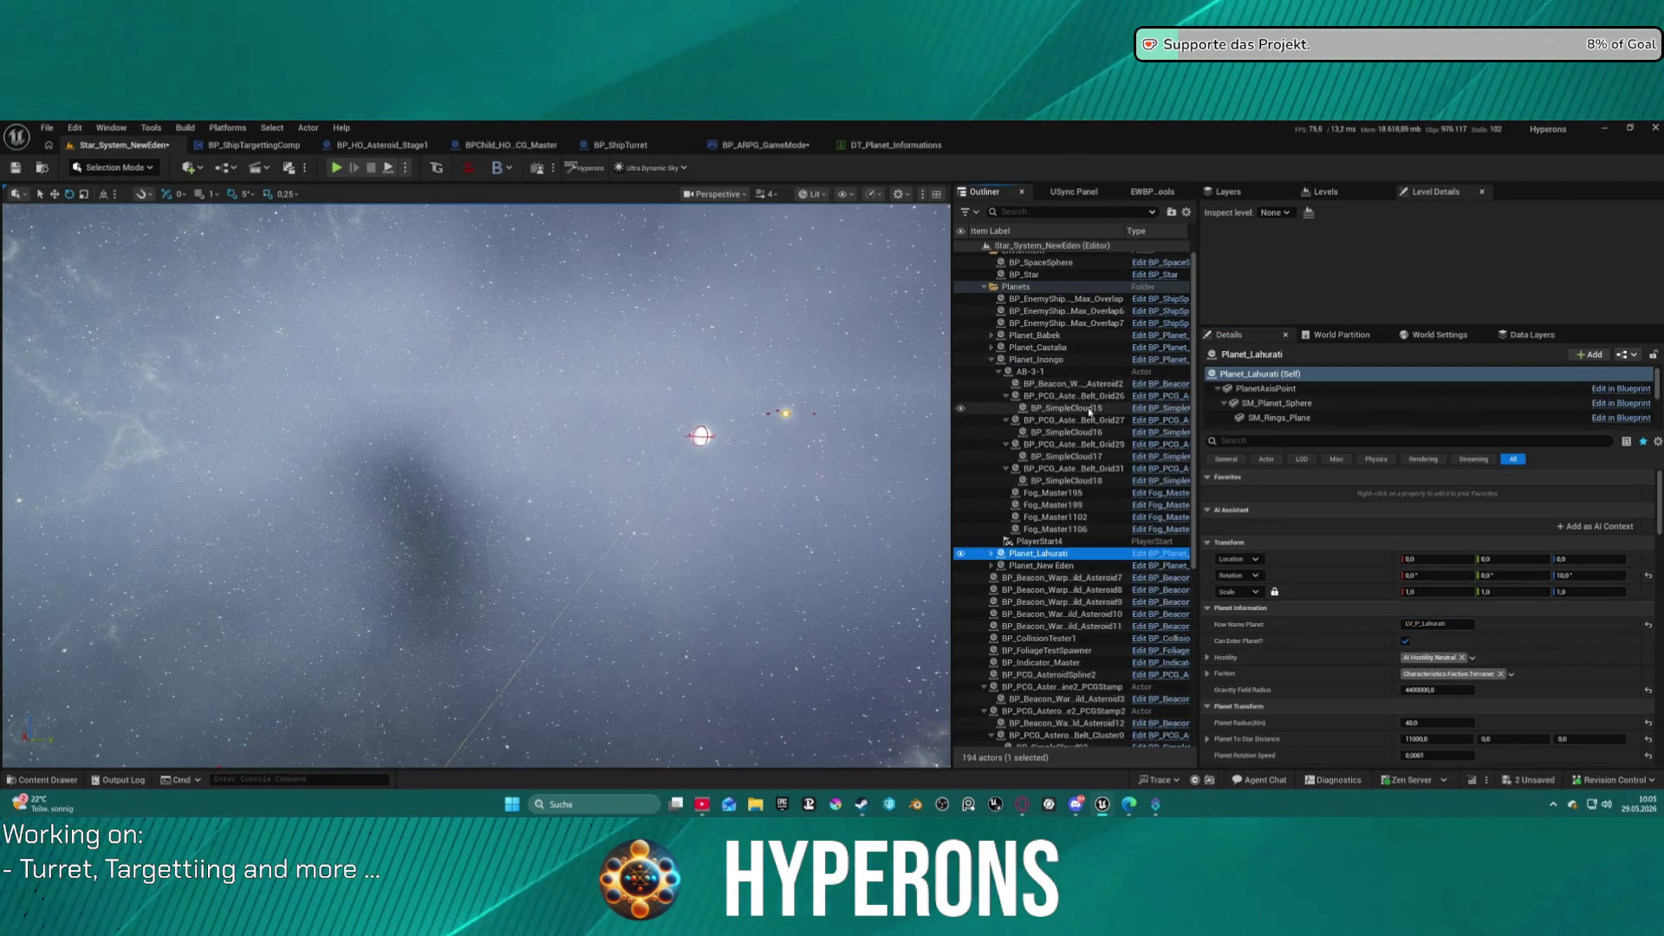
left_click(1036, 360)
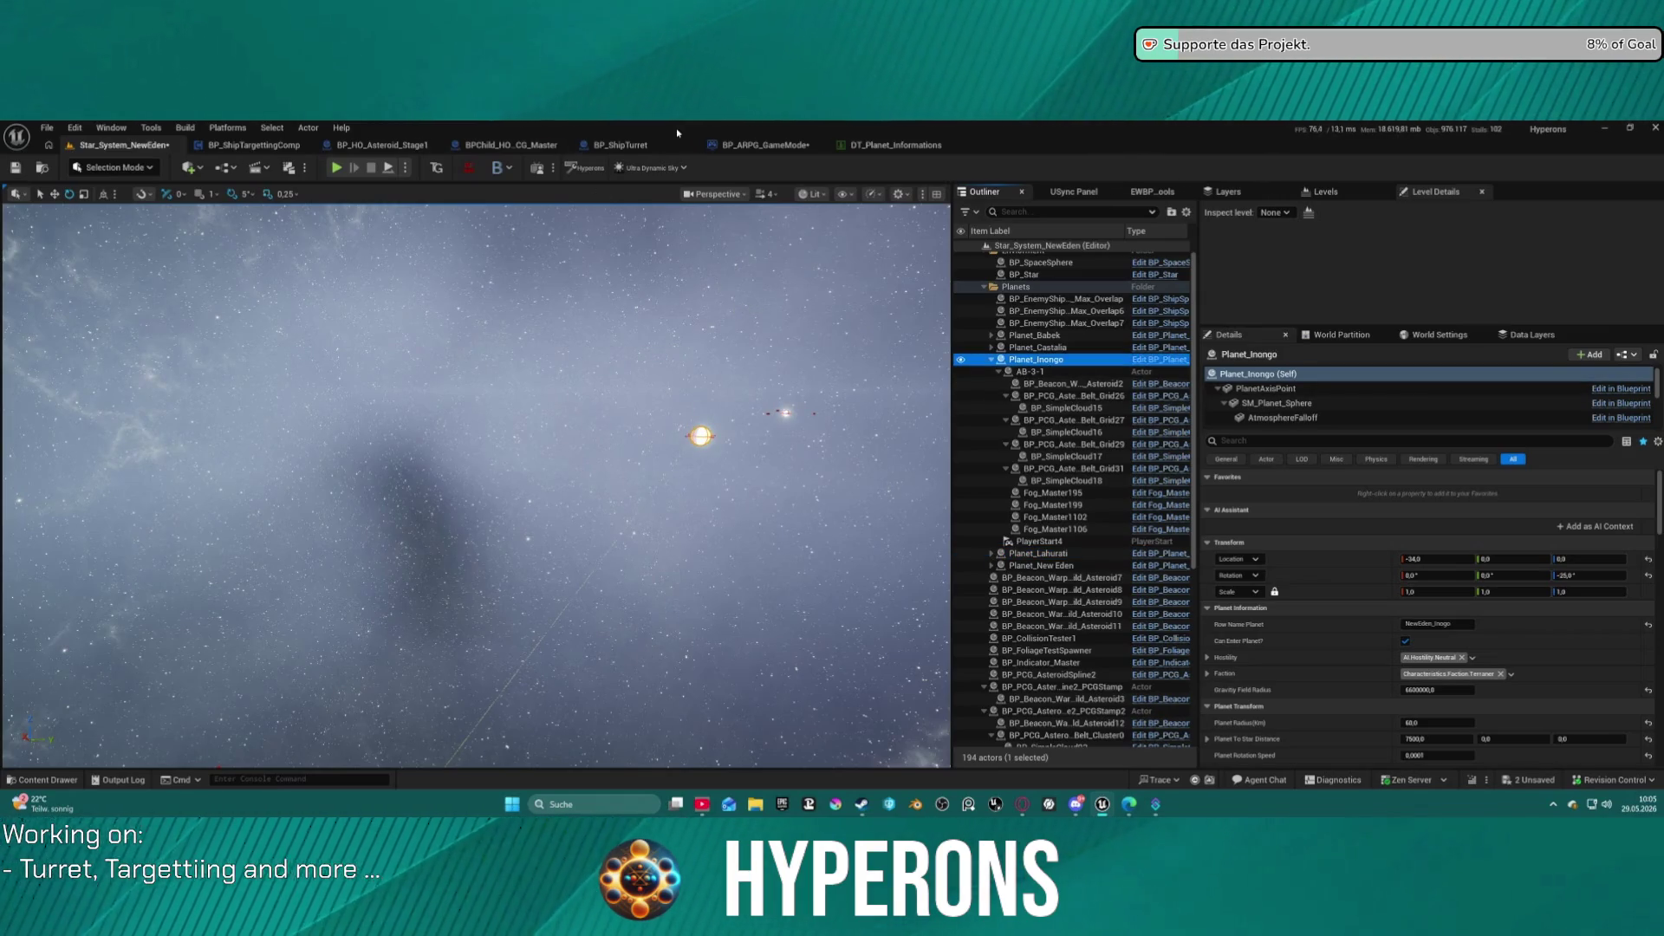
left_click(851, 150)
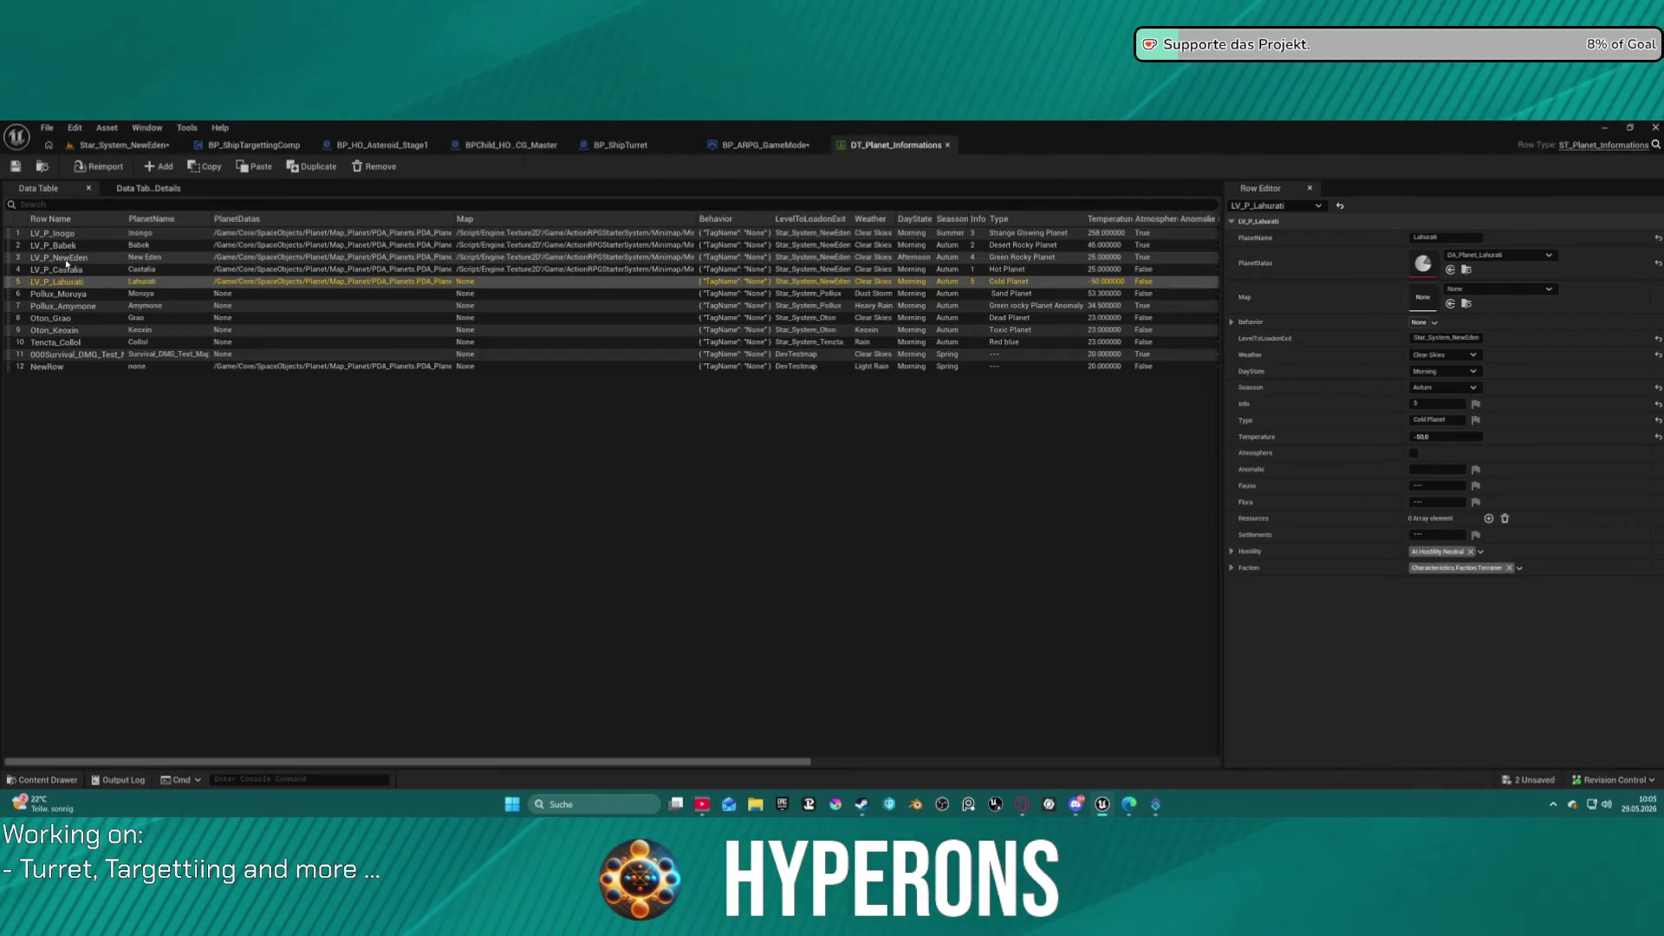
Copy LV_P_Babek from the data table and paste it as Planet_Babek's row name.
double_click(62, 234)
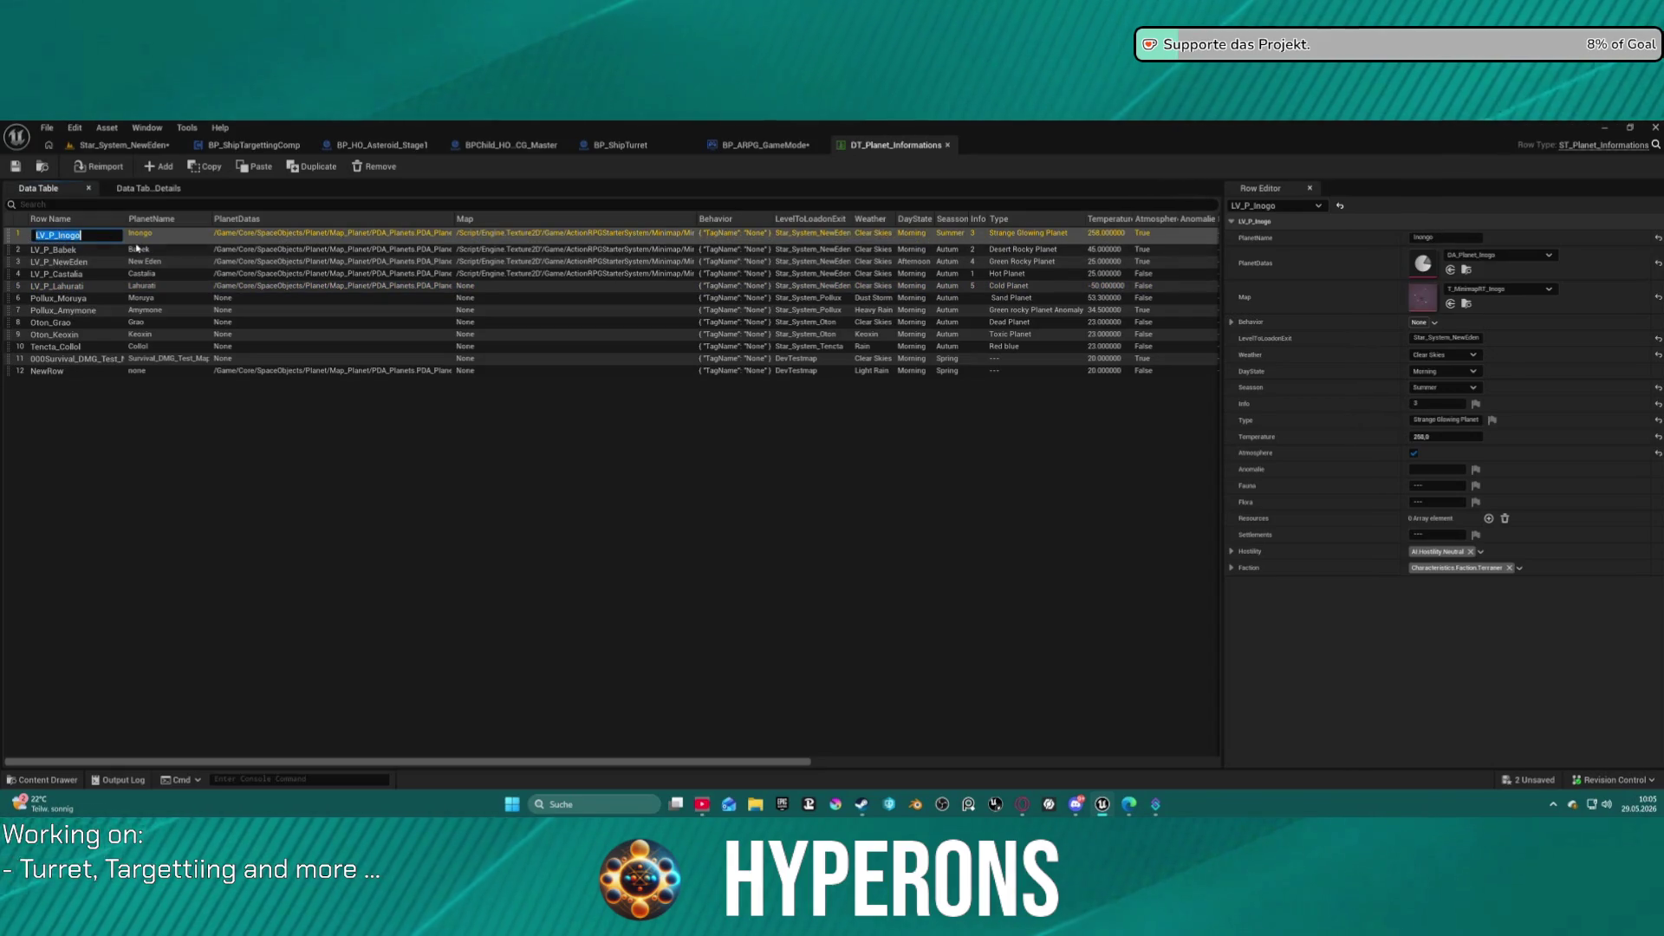
left_click(124, 145)
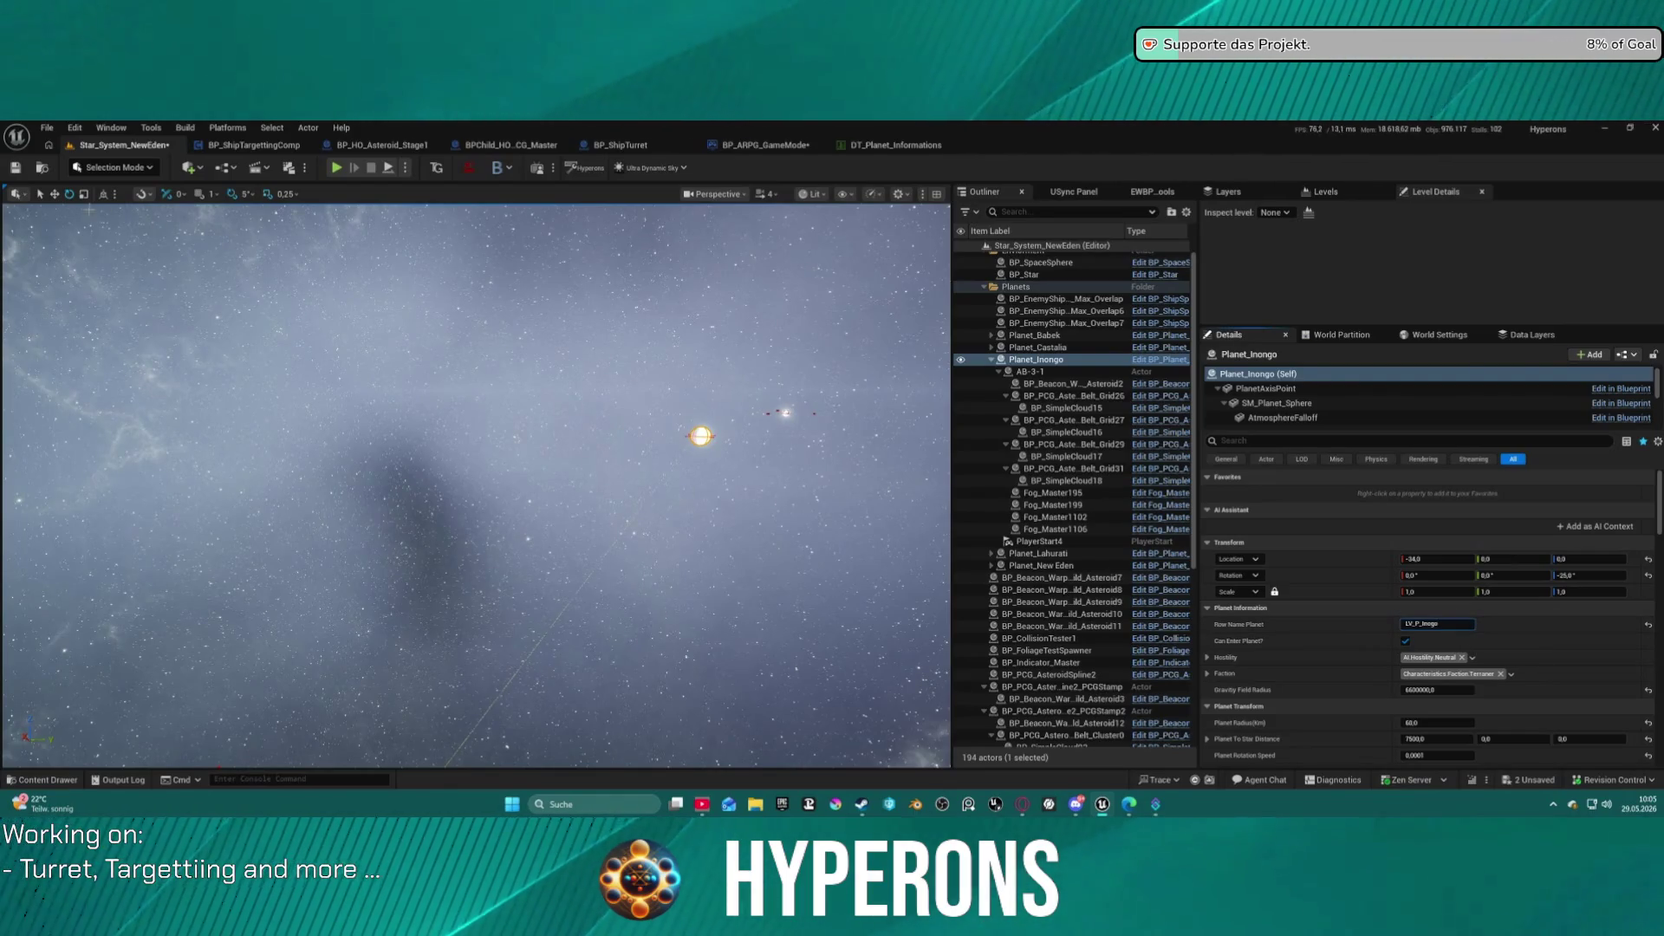
left_click(896, 144)
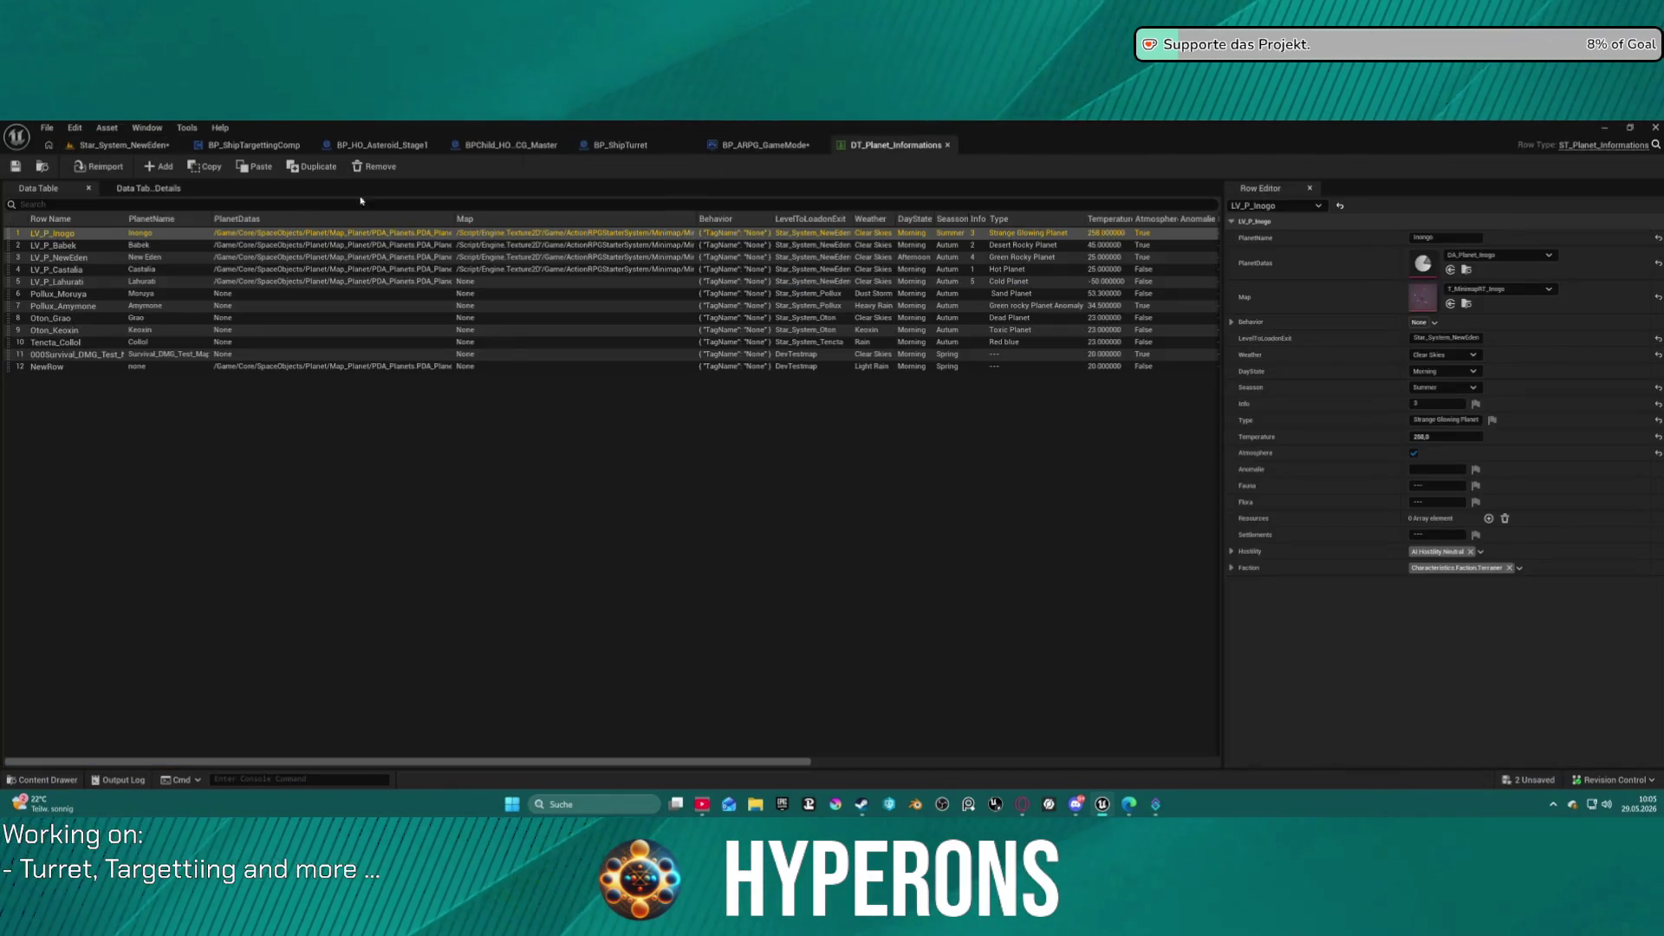
double_click(71, 247)
key("ctrl+c")
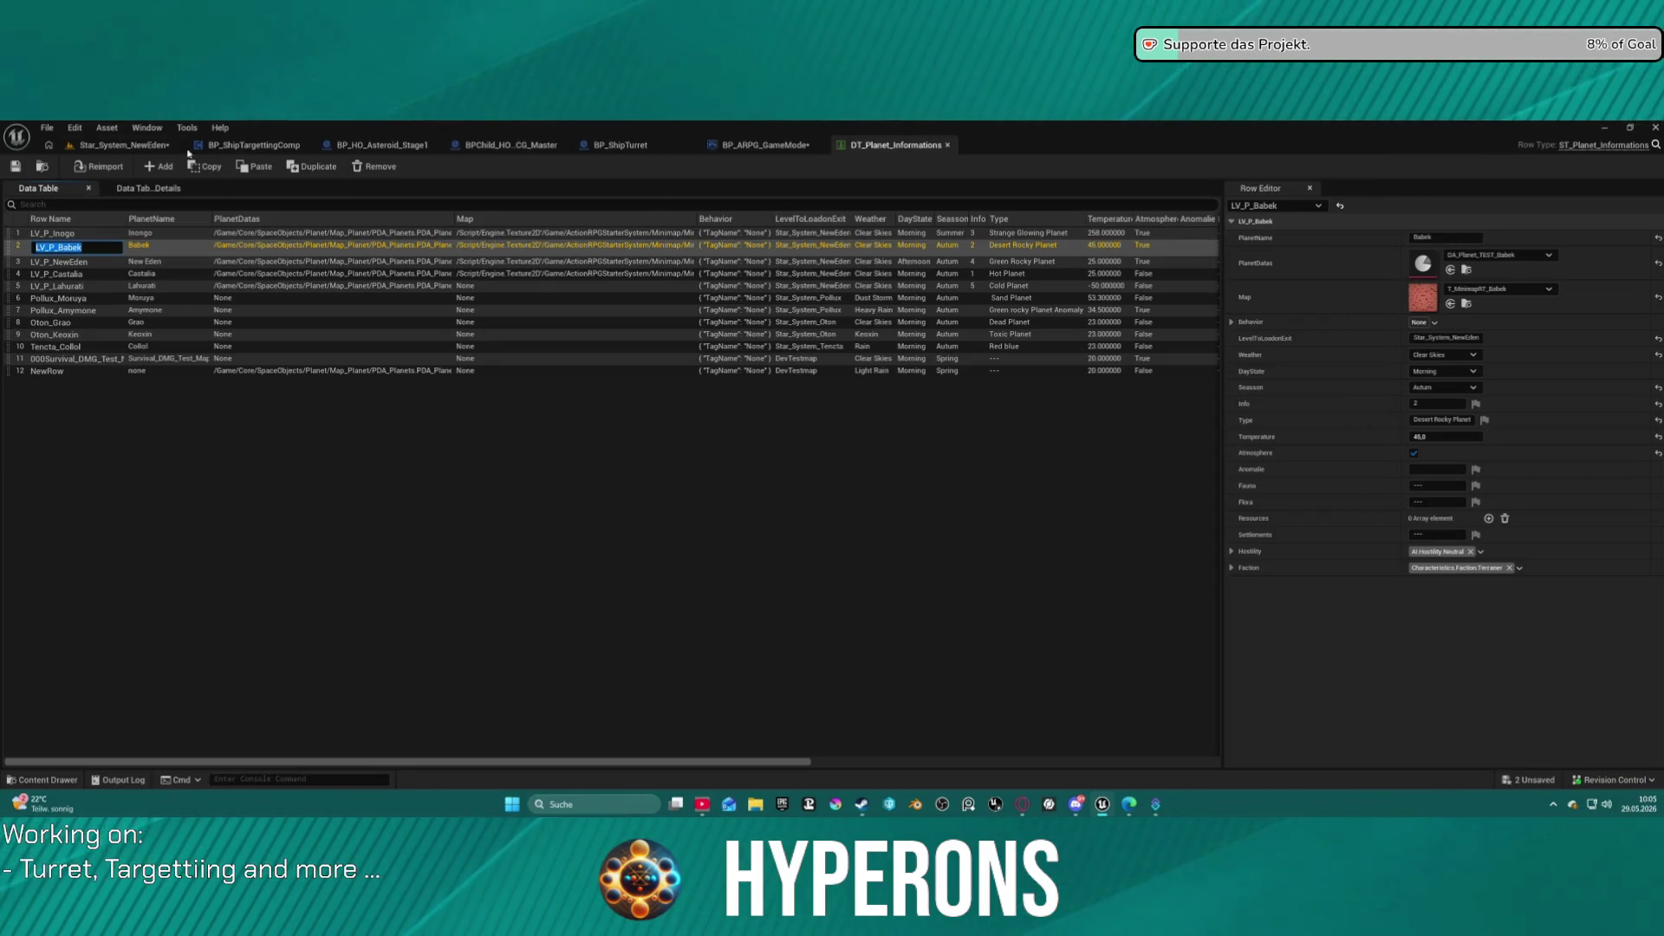
left_click(116, 147)
left_click(1040, 335)
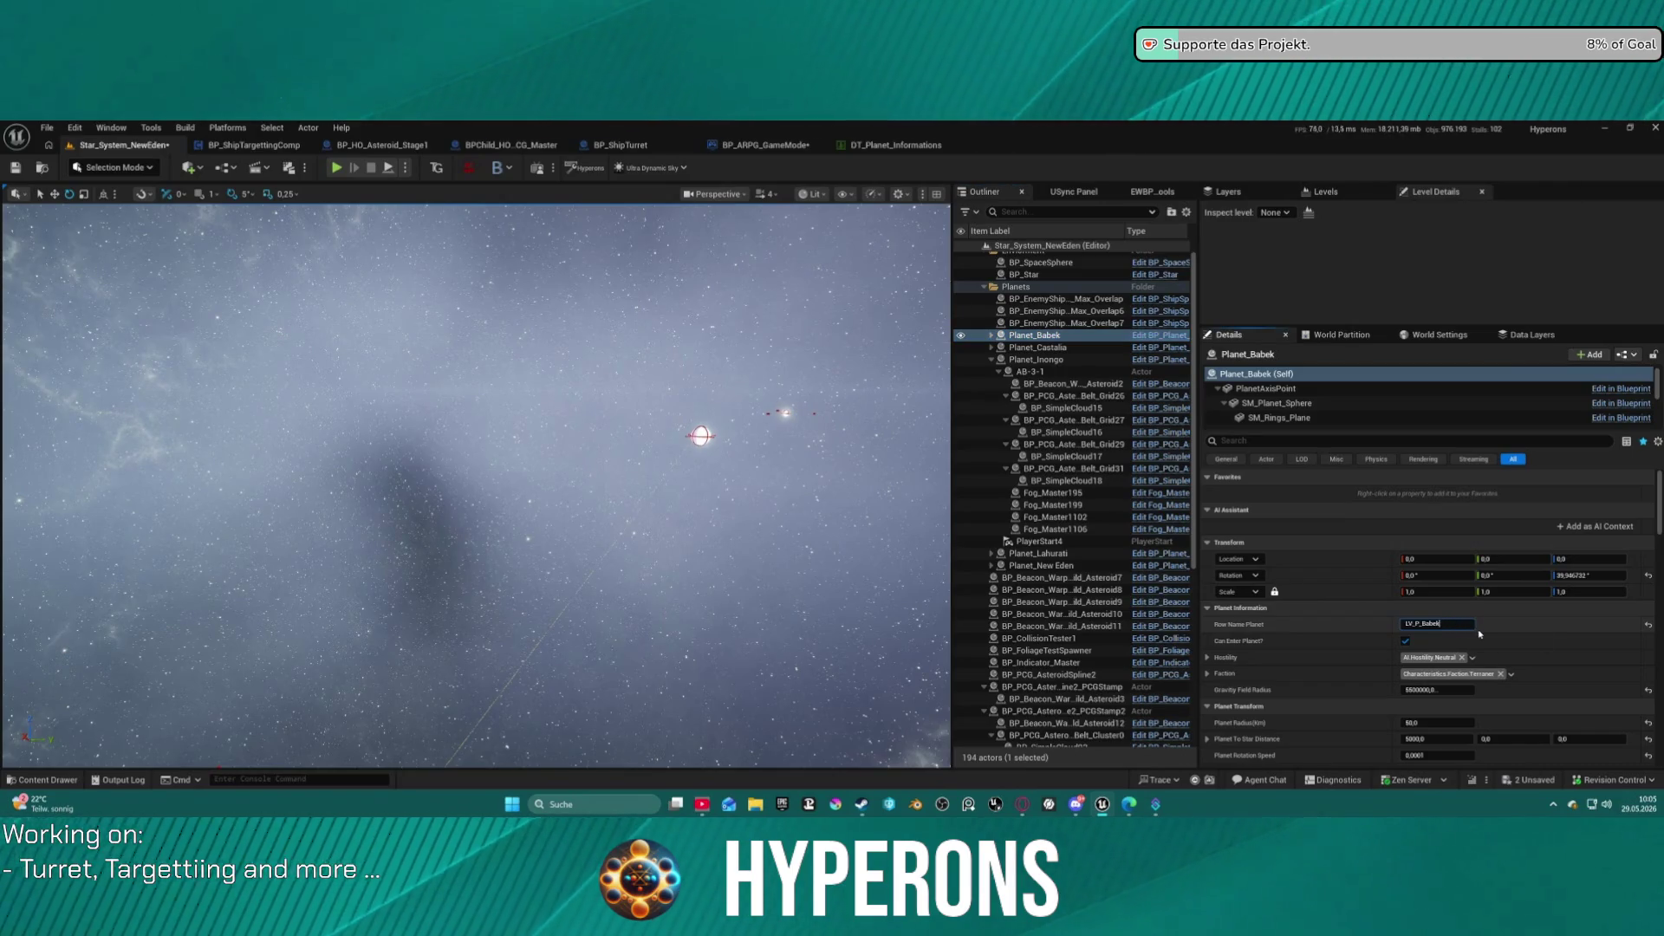
key("ctrl+v")
key("Return")
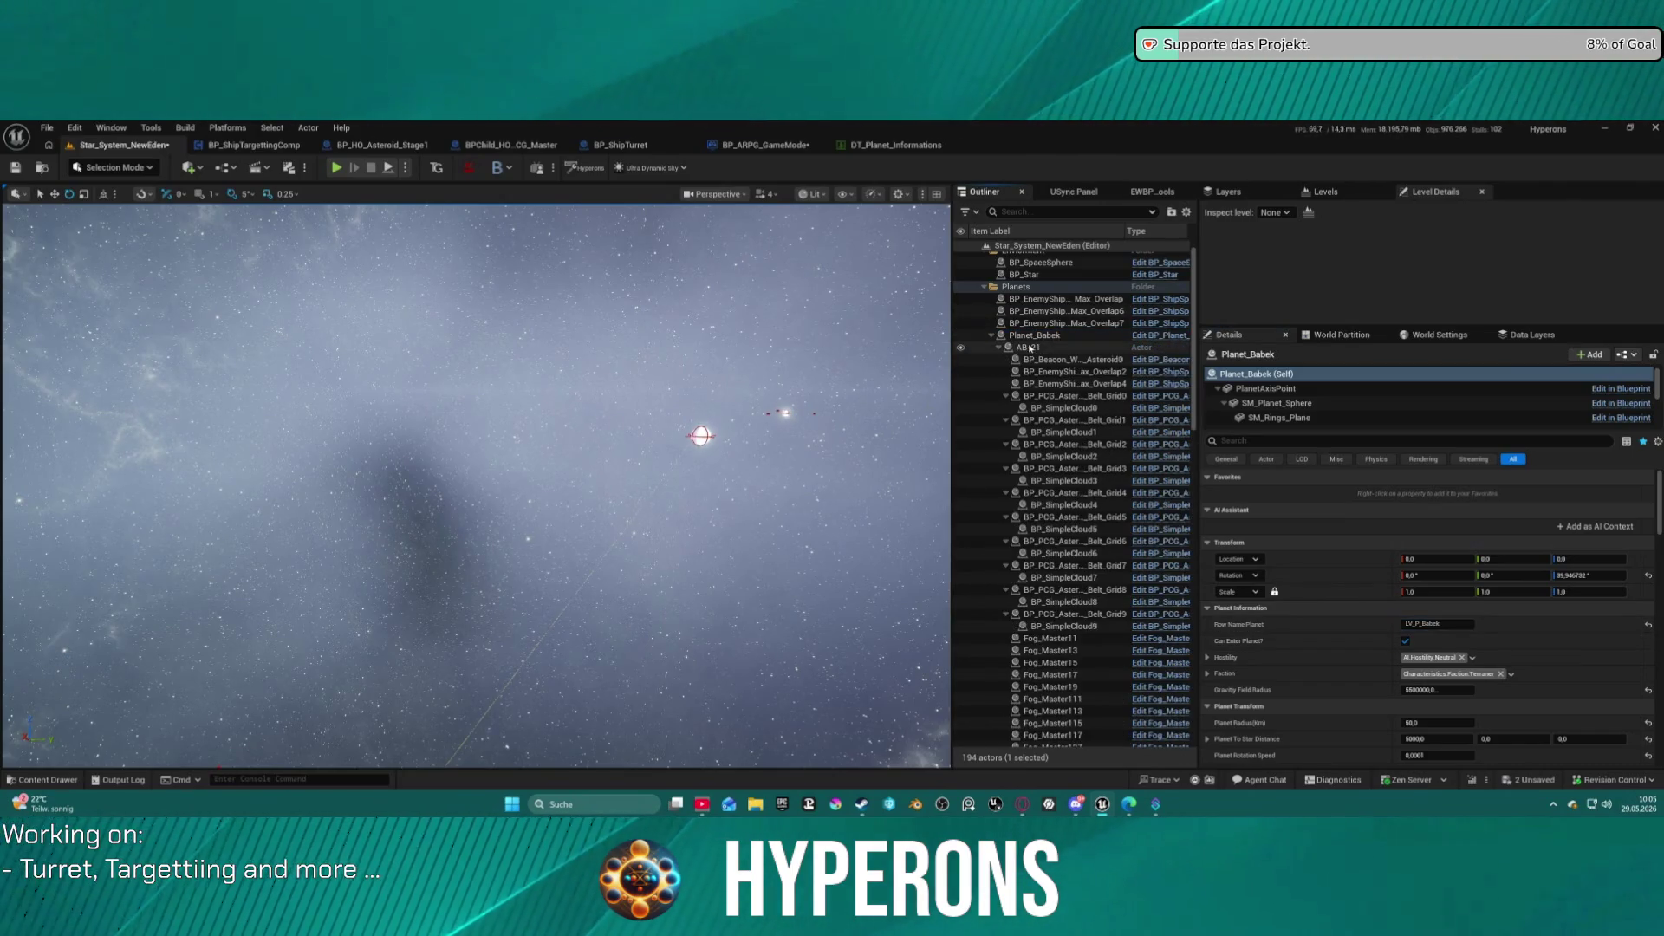
Check Planet_Castalia's and Planet_New Eden's row names, then save the level with Ctrl+S.
left_click(994, 336)
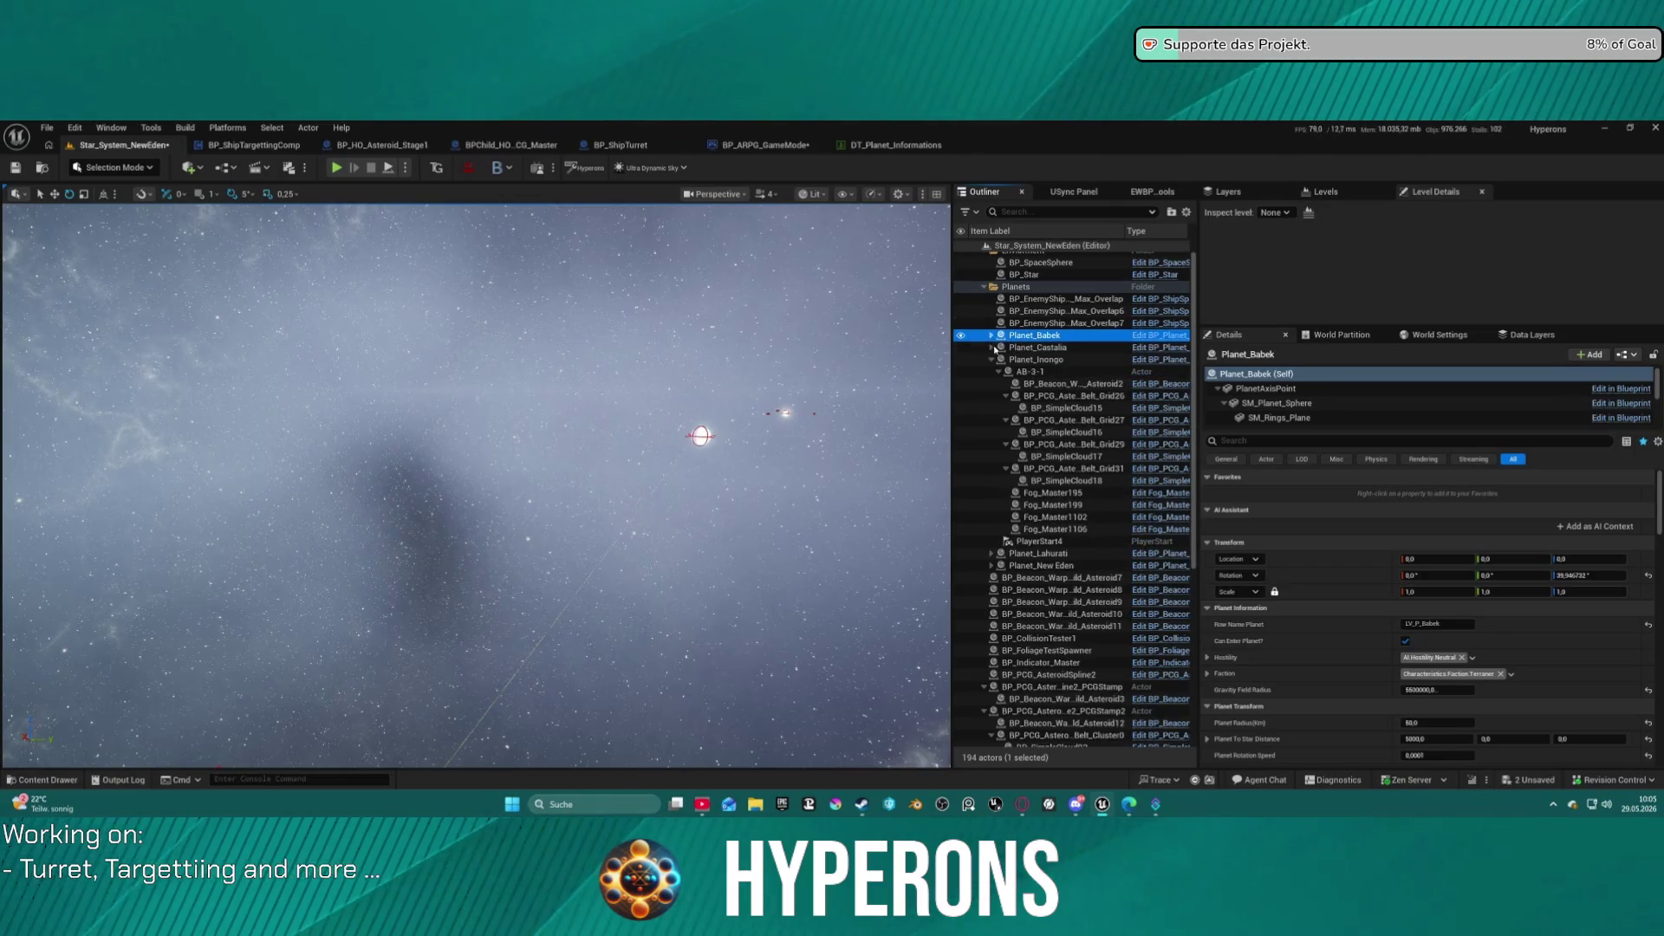
left_click(1018, 348)
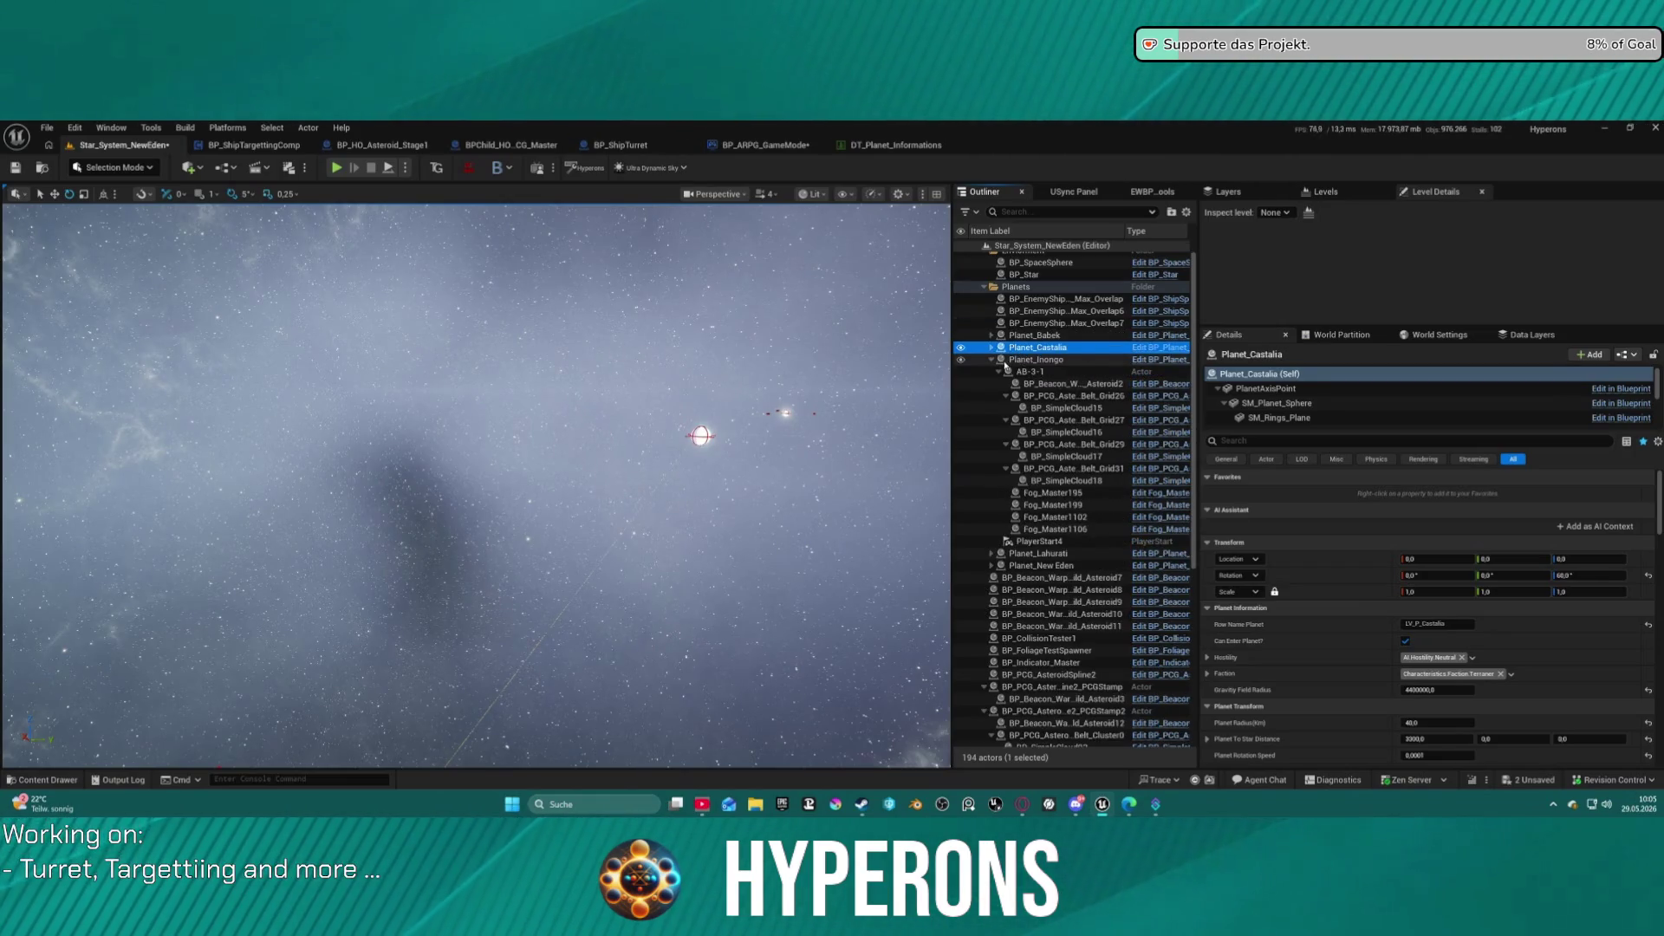
left_click(992, 361)
left_click(1044, 383)
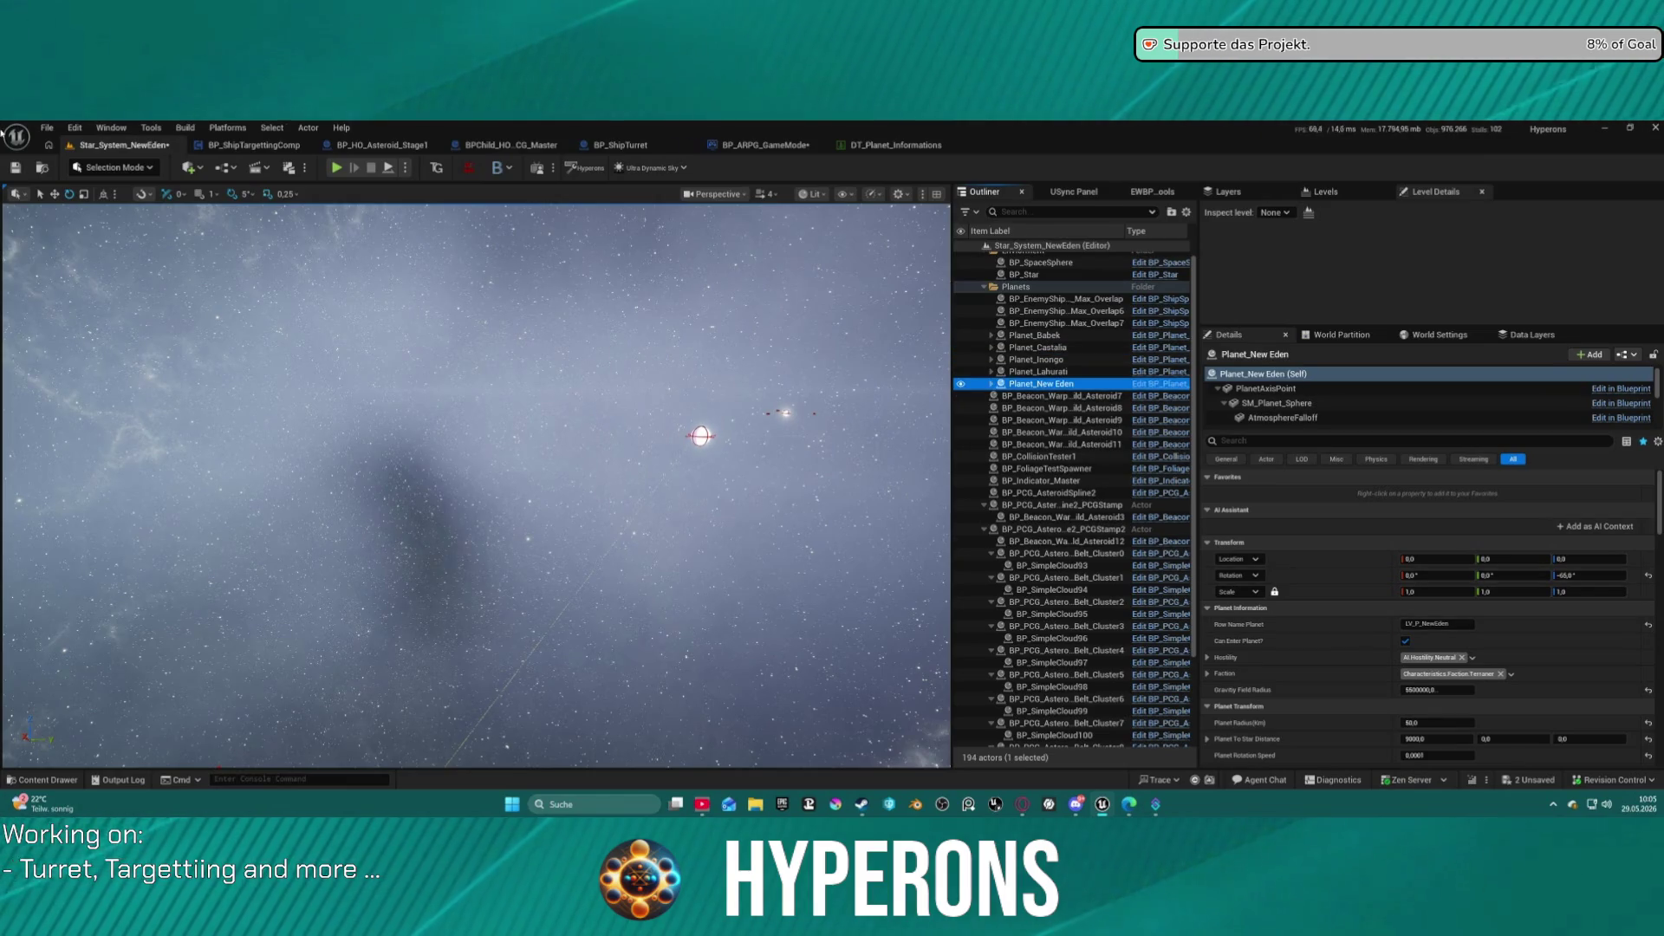
key("ctrl+s")
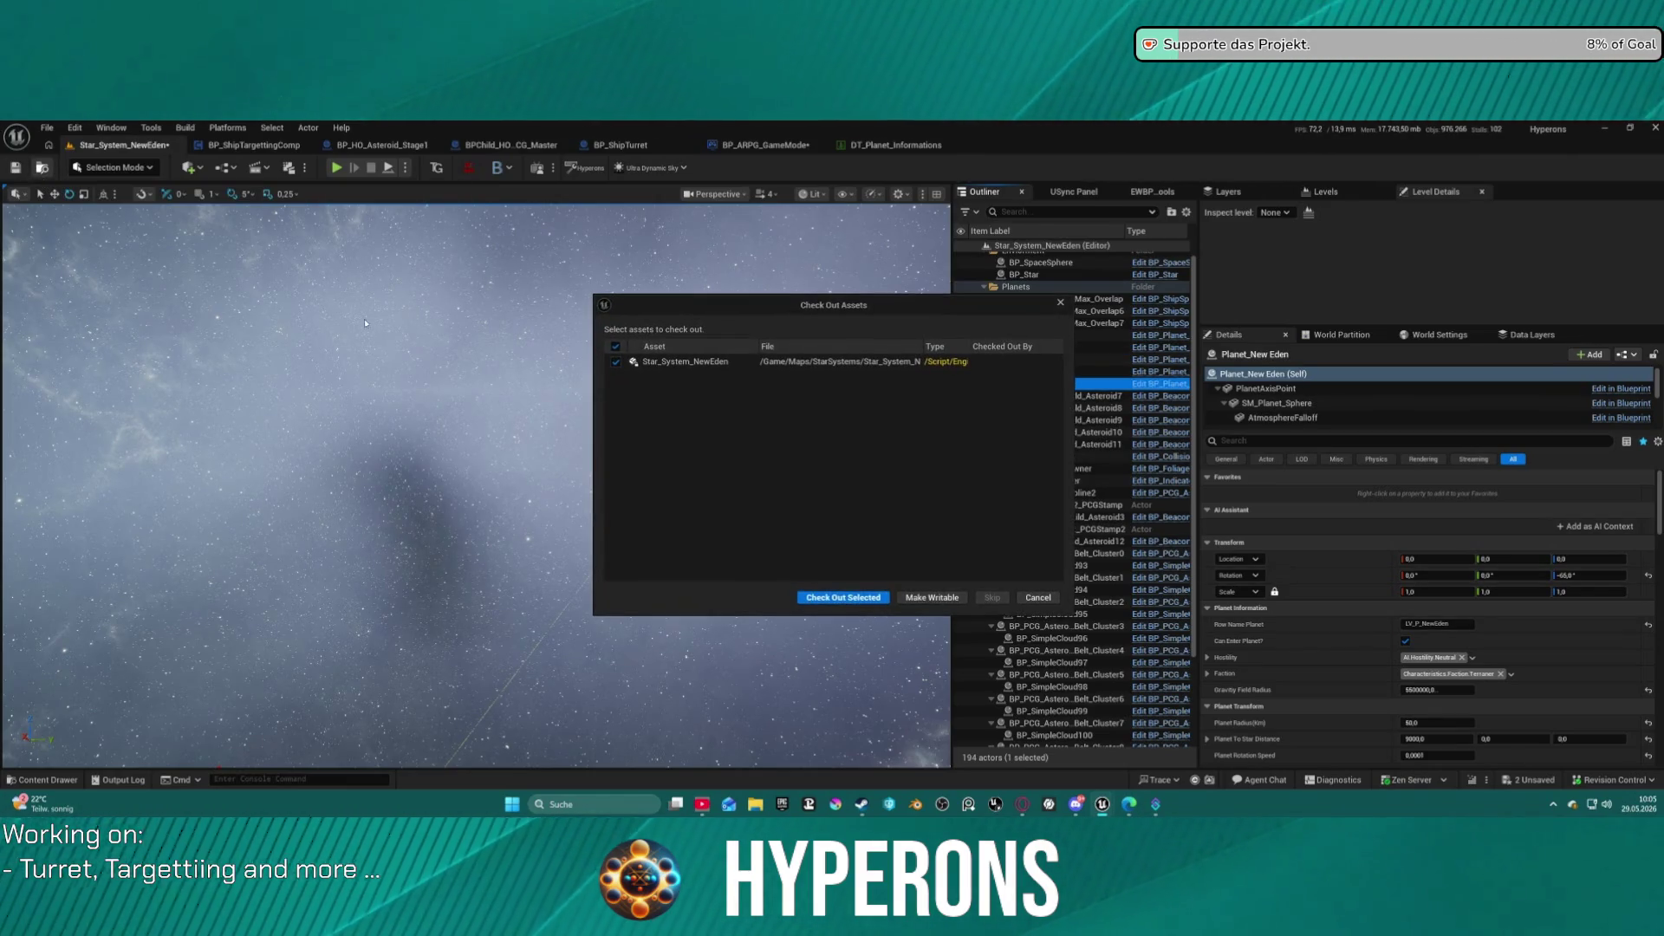
Check out the Star_System_NewEden level asset so the save completes.
left_click(878, 601)
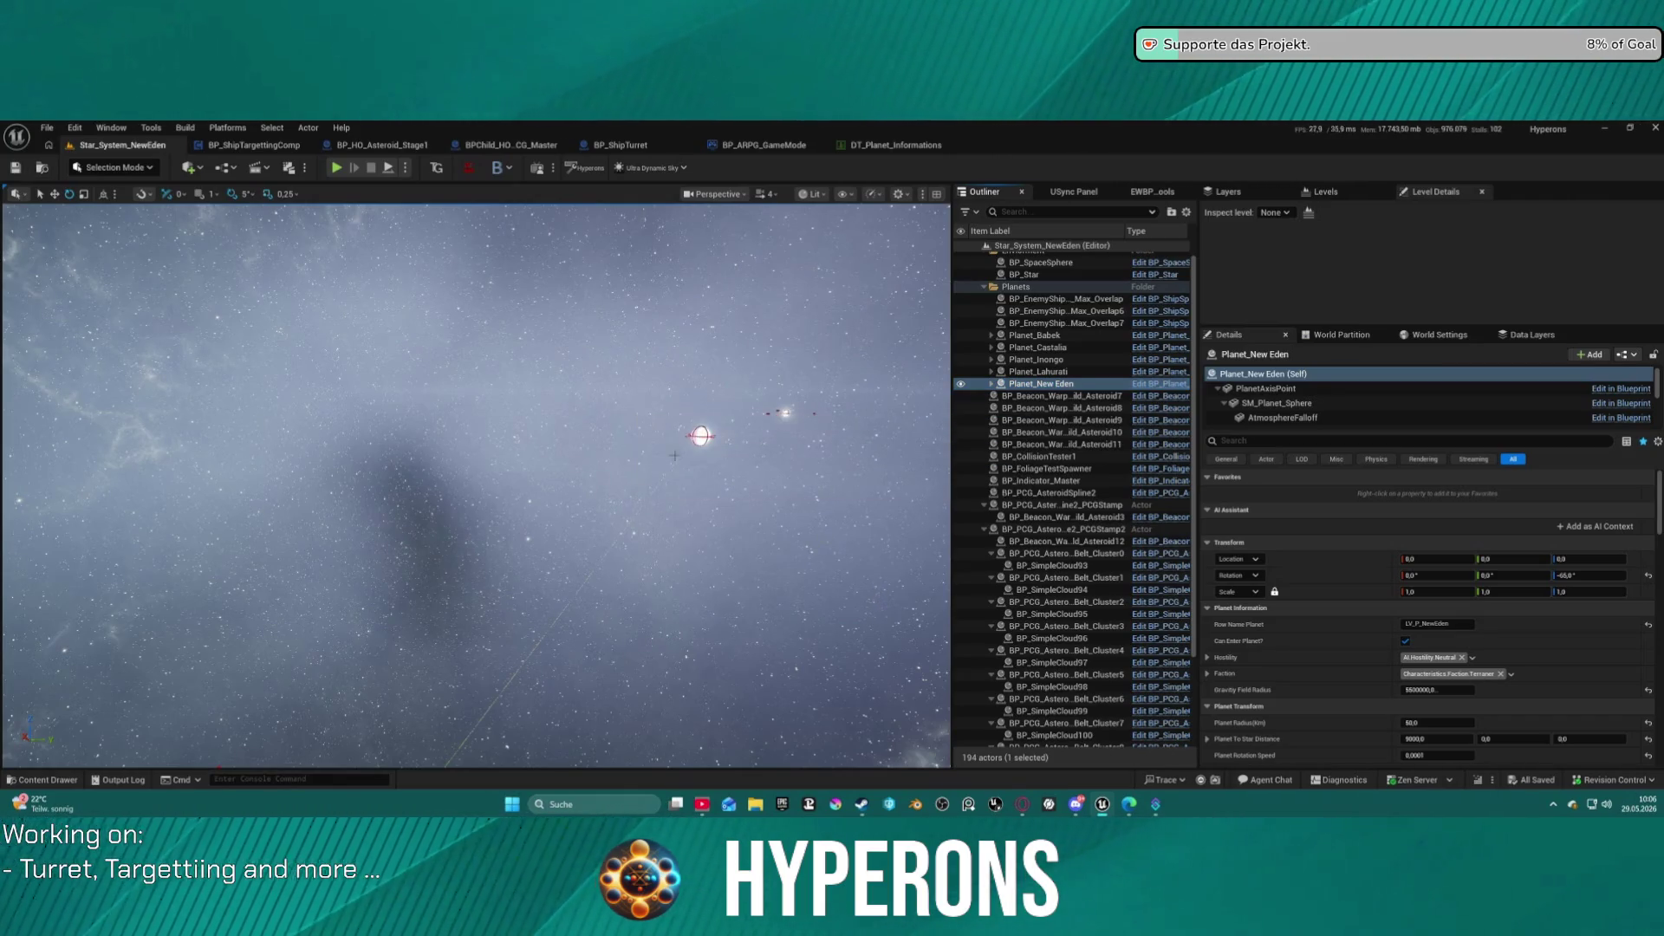
left_click(47, 127)
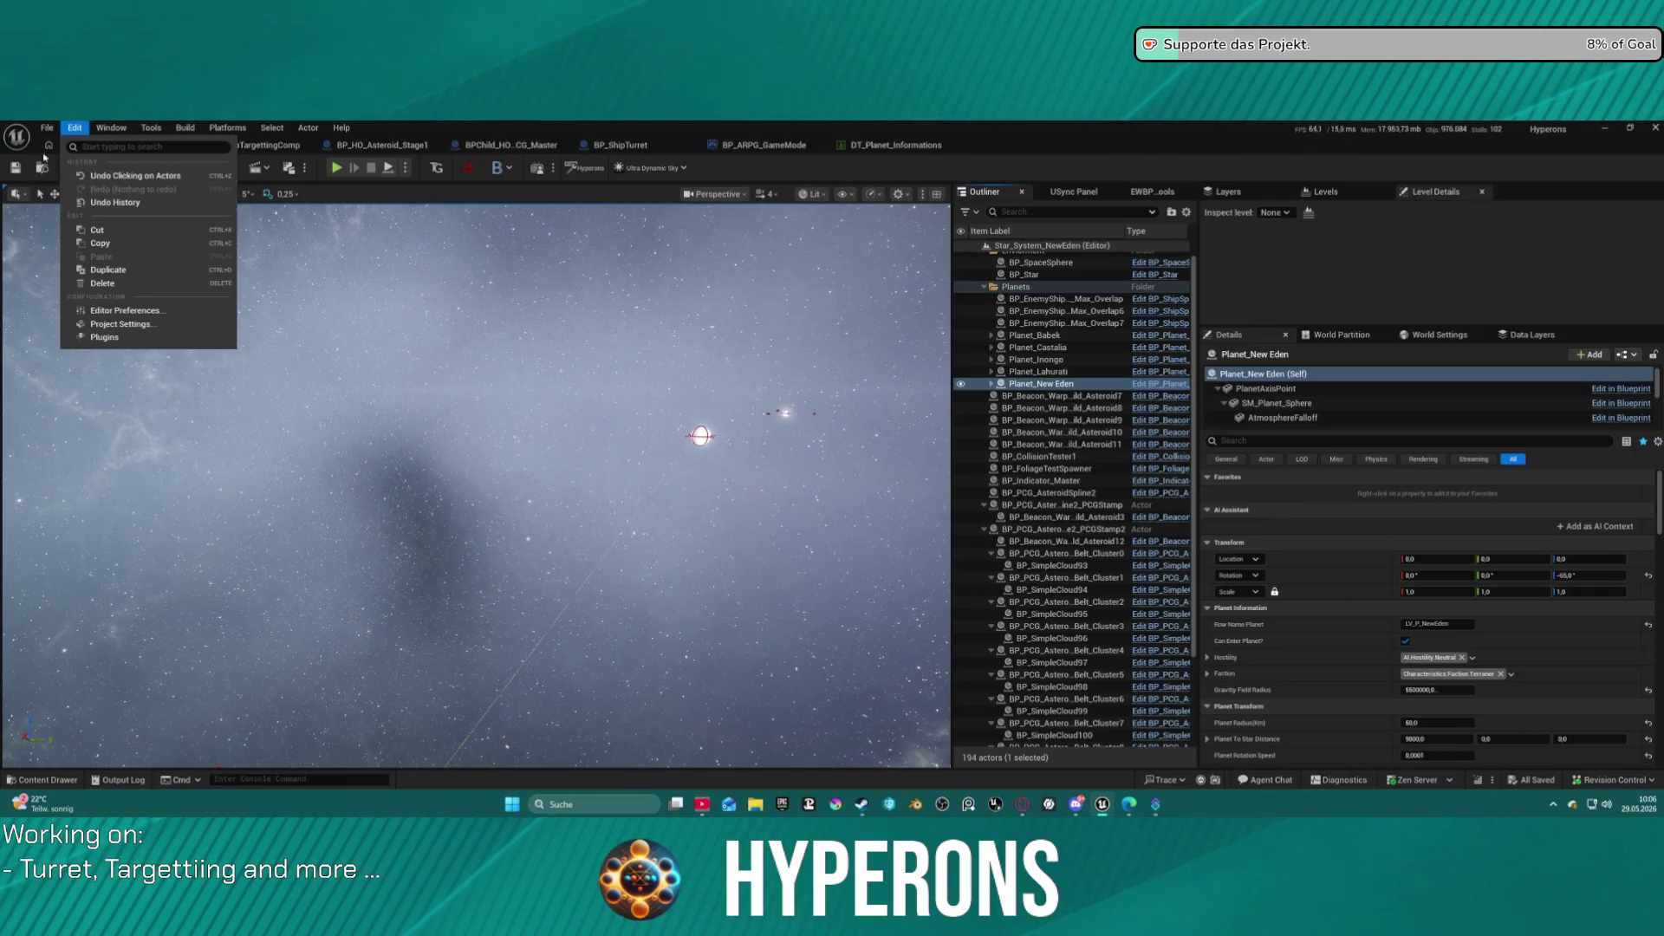
left_click(59, 129)
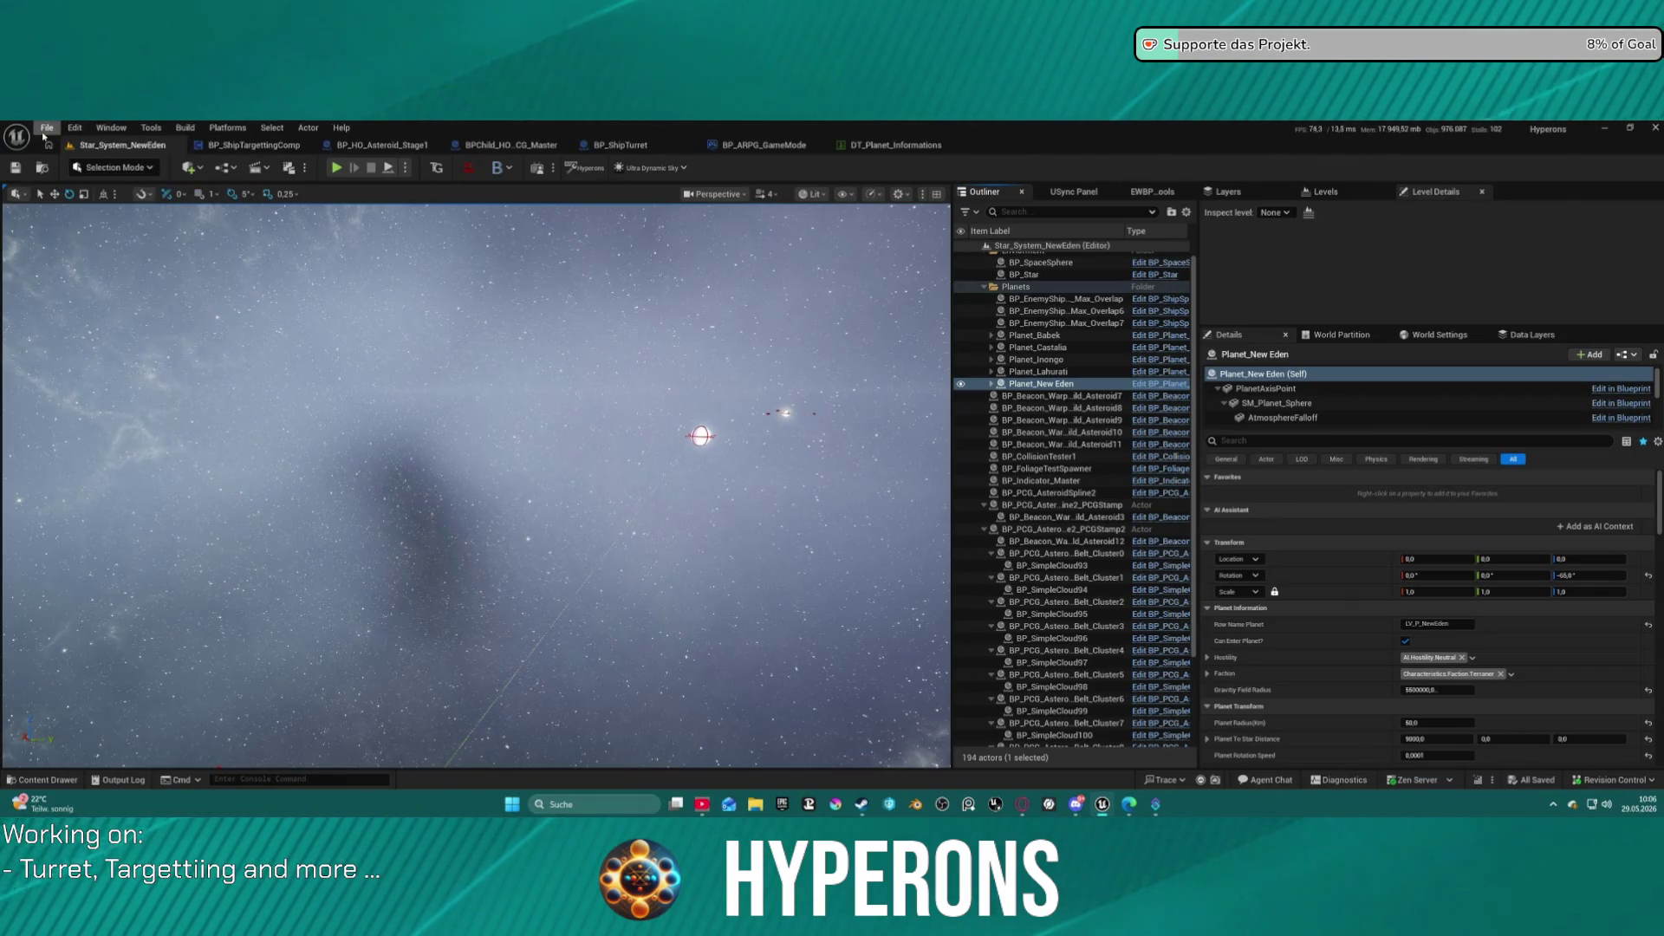
Open Map_Lobby0 from Recent Levels and start play-testing it, dismissing the map check log.
left_click(47, 128)
mouse_move(174, 216)
left_click(296, 240)
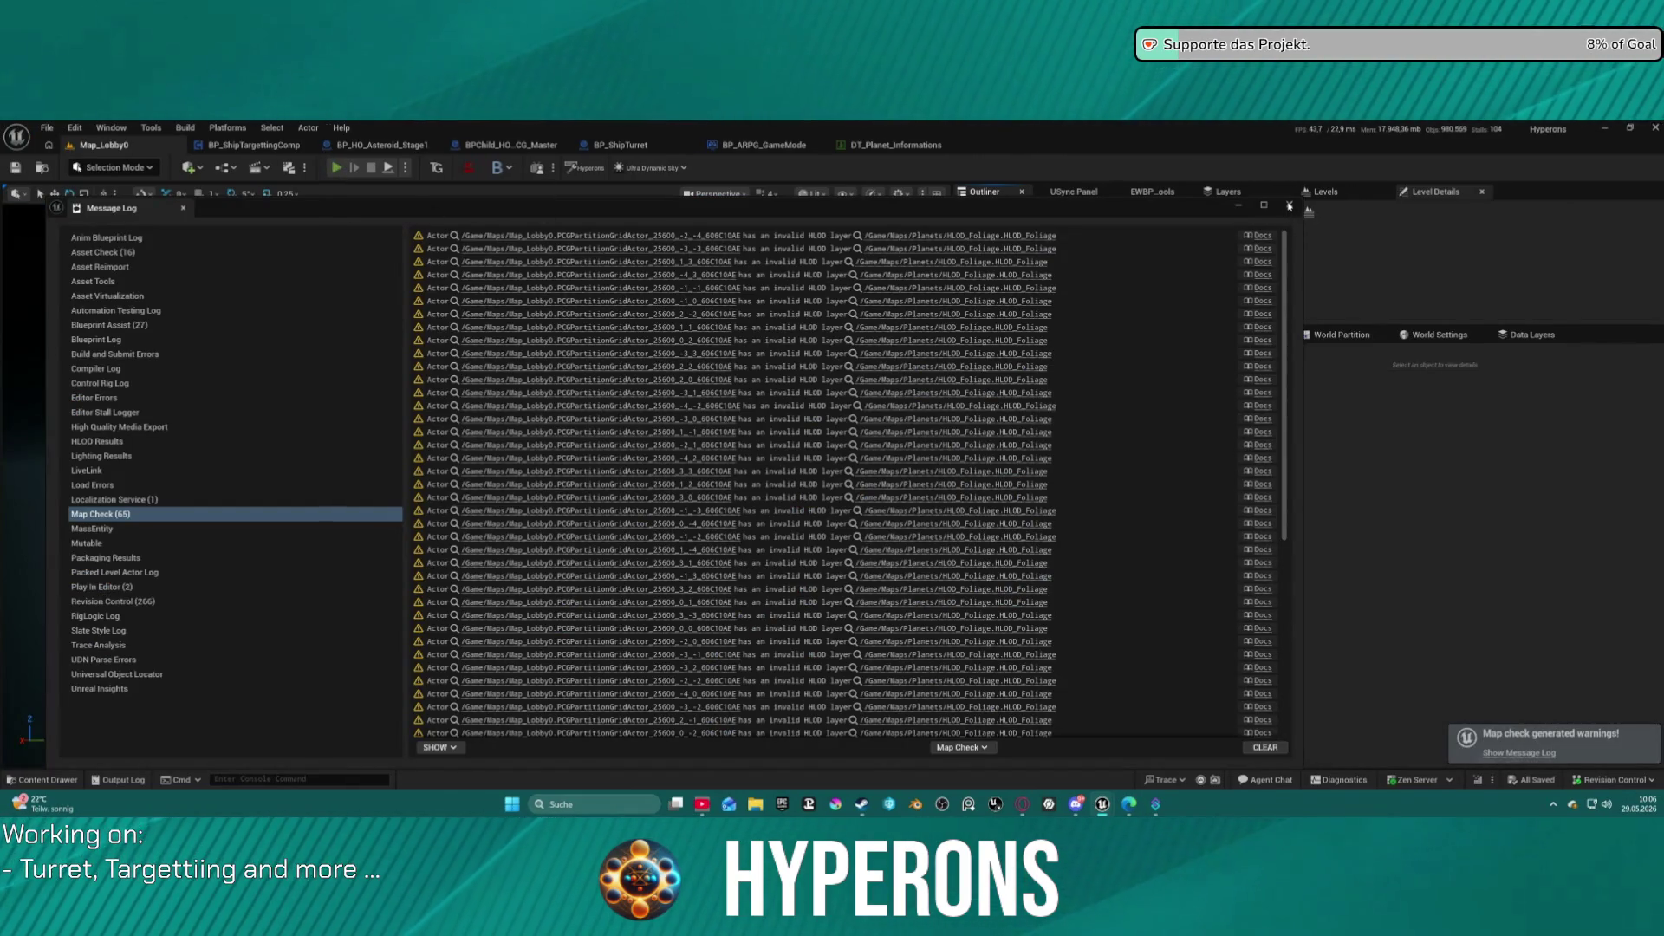
key("alt+p")
left_click(1289, 206)
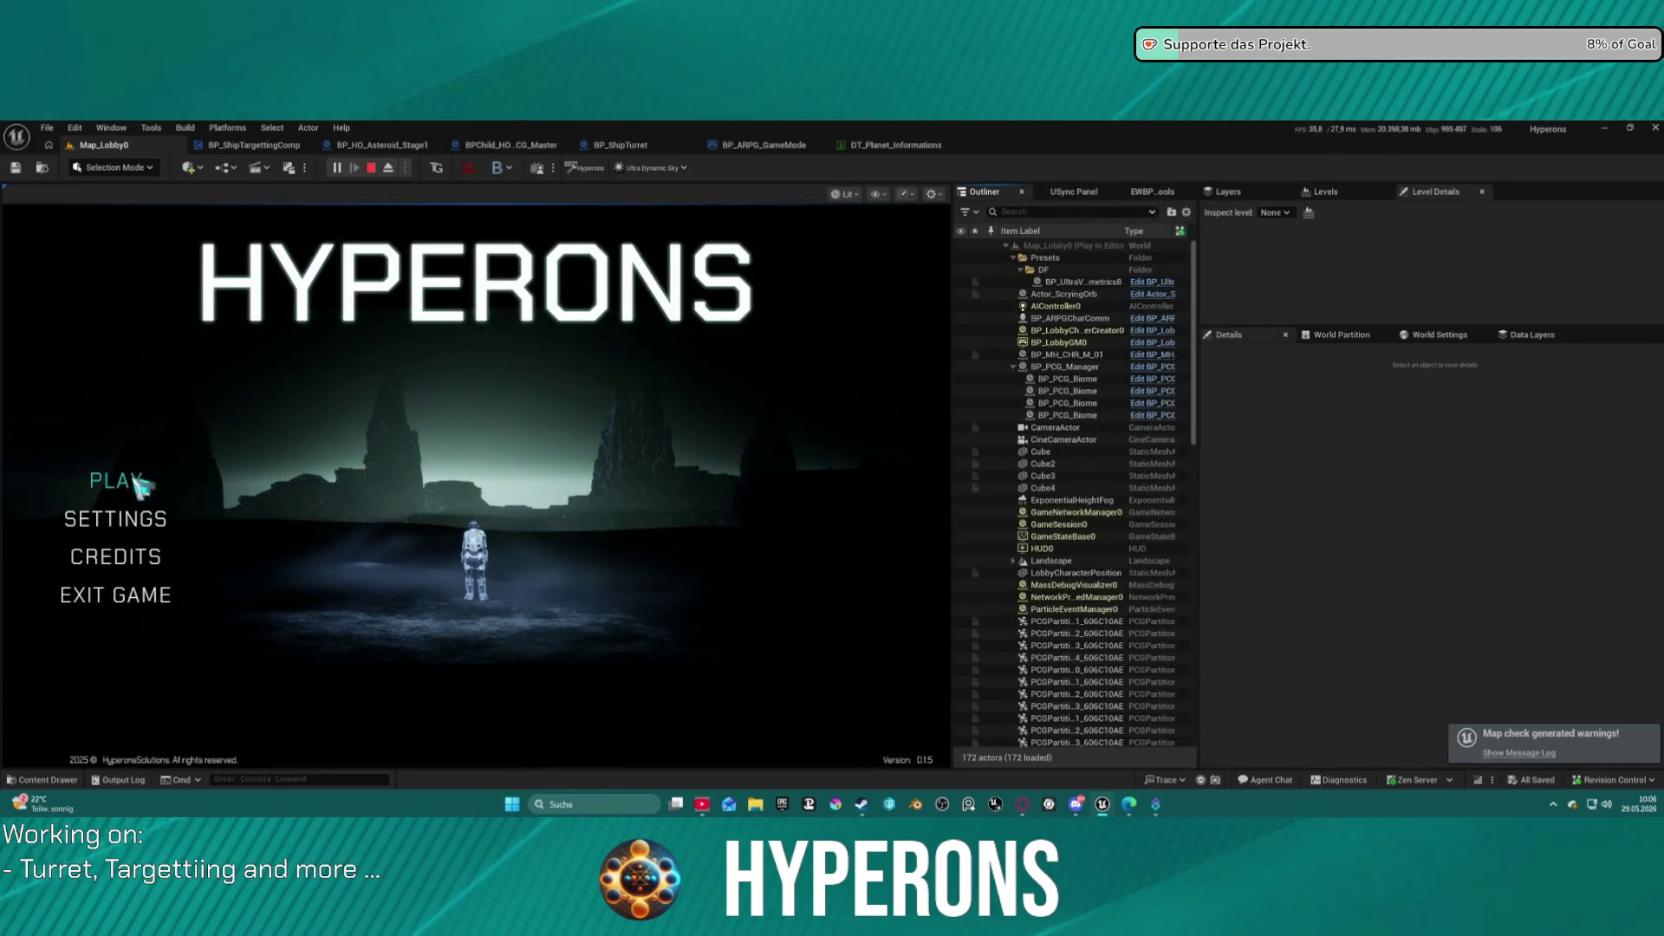
Pick a character from the lobby menu, play into New Eden, then return to DT_Planet_Informations.
left_click(137, 479)
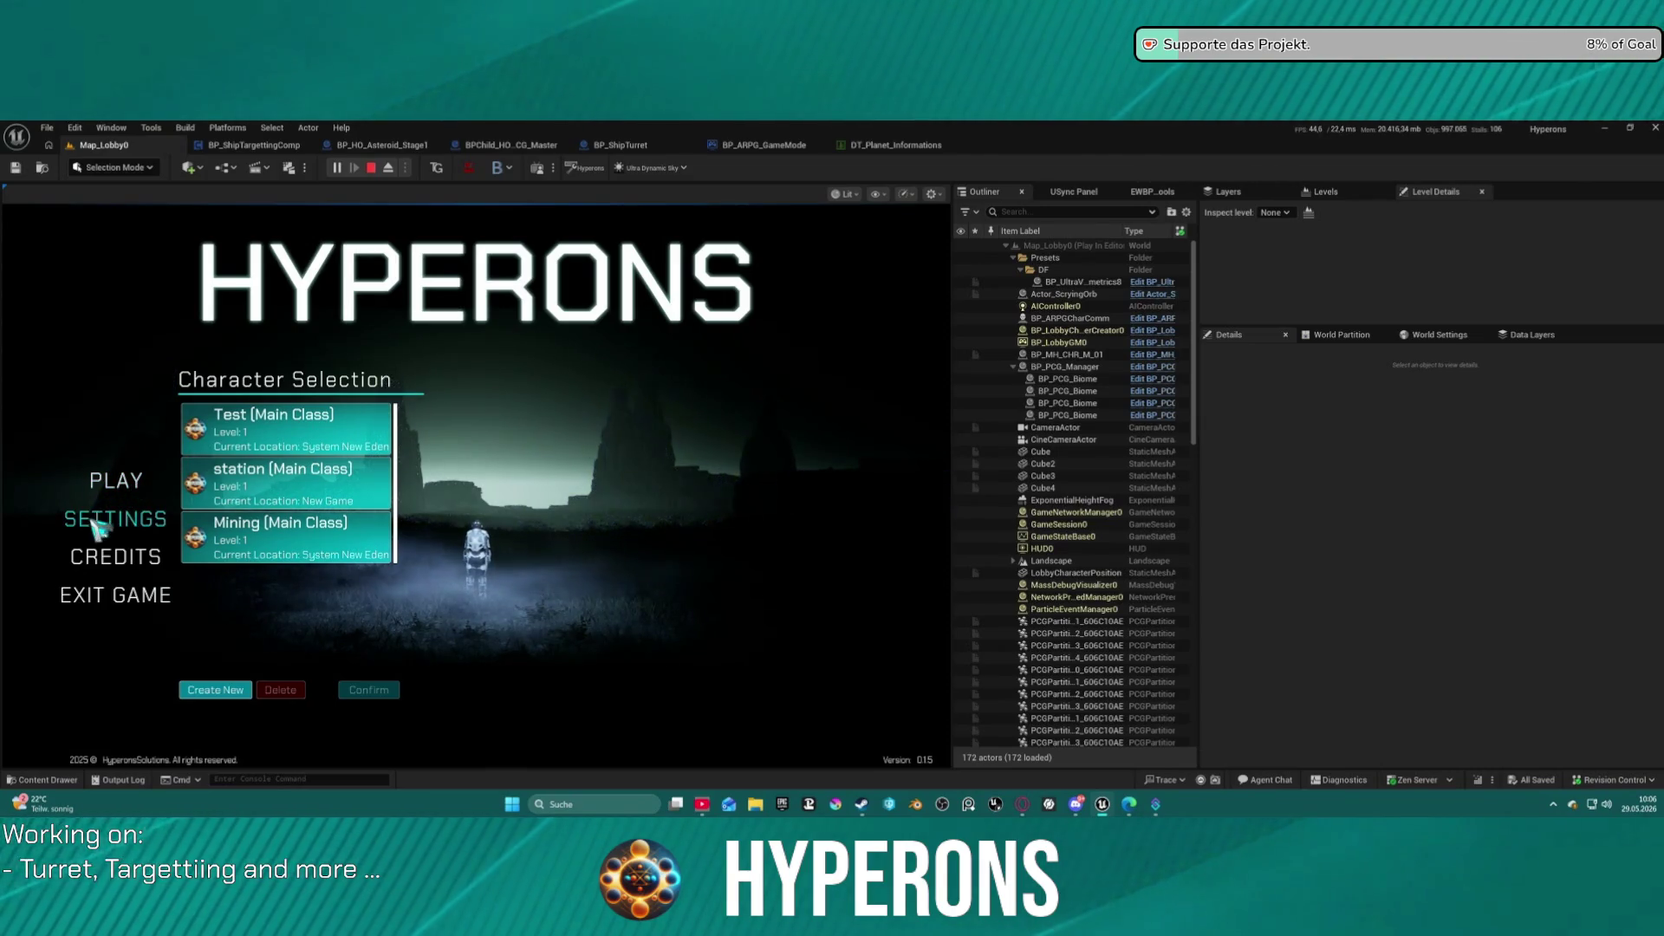
left_click(273, 431)
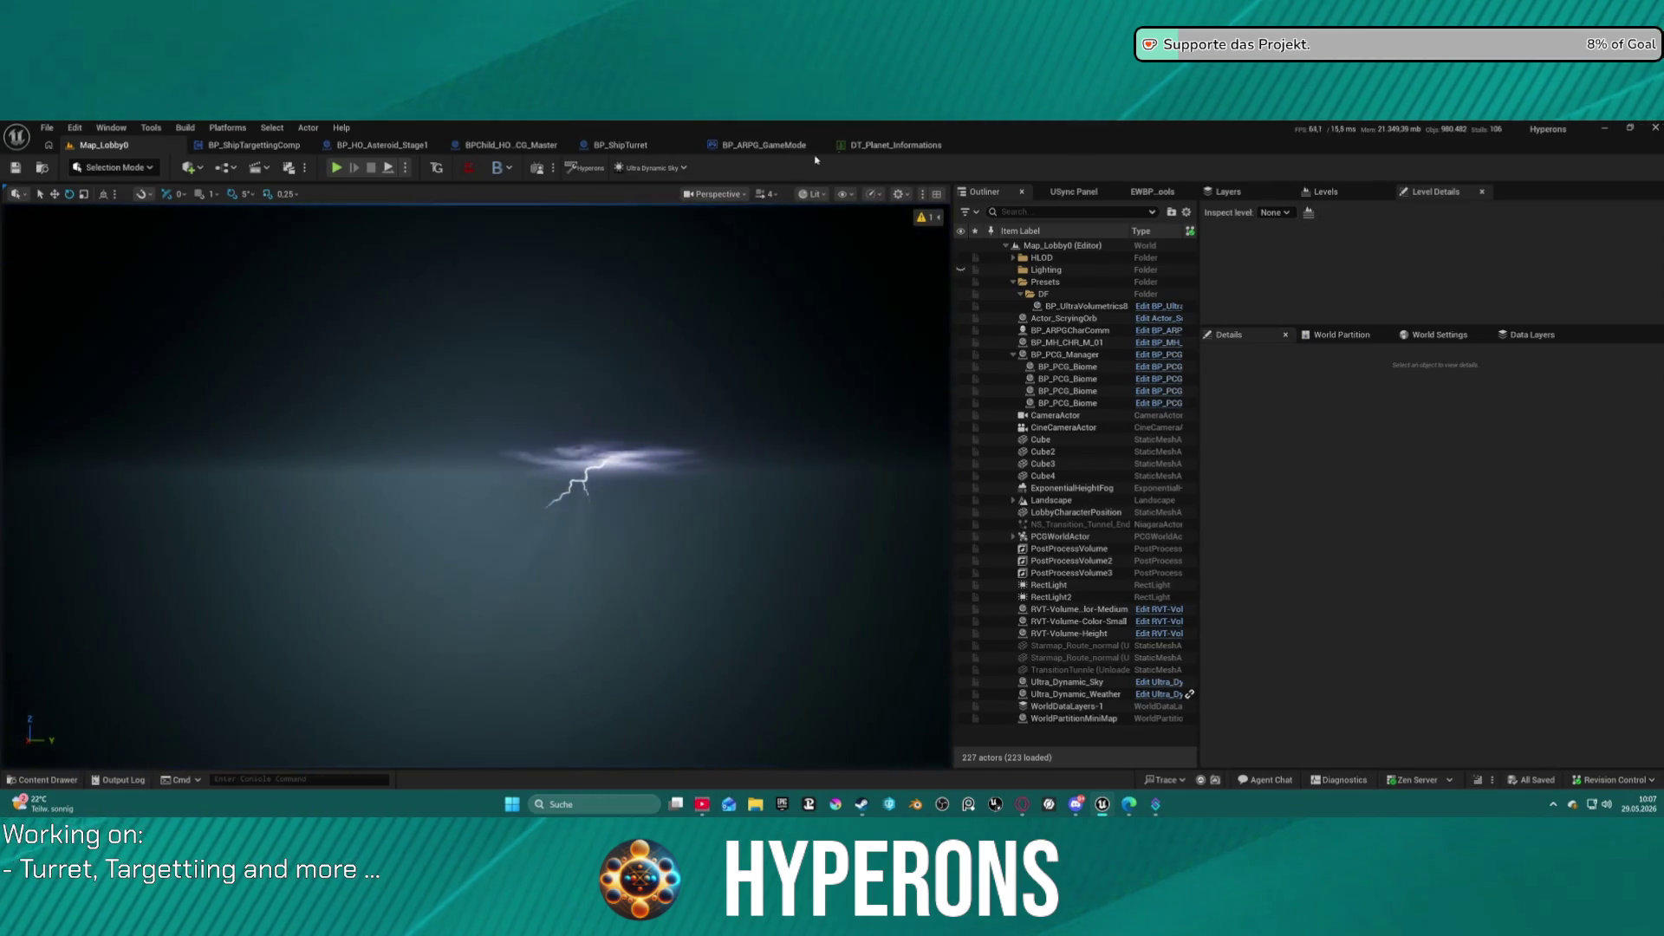
left_click(896, 145)
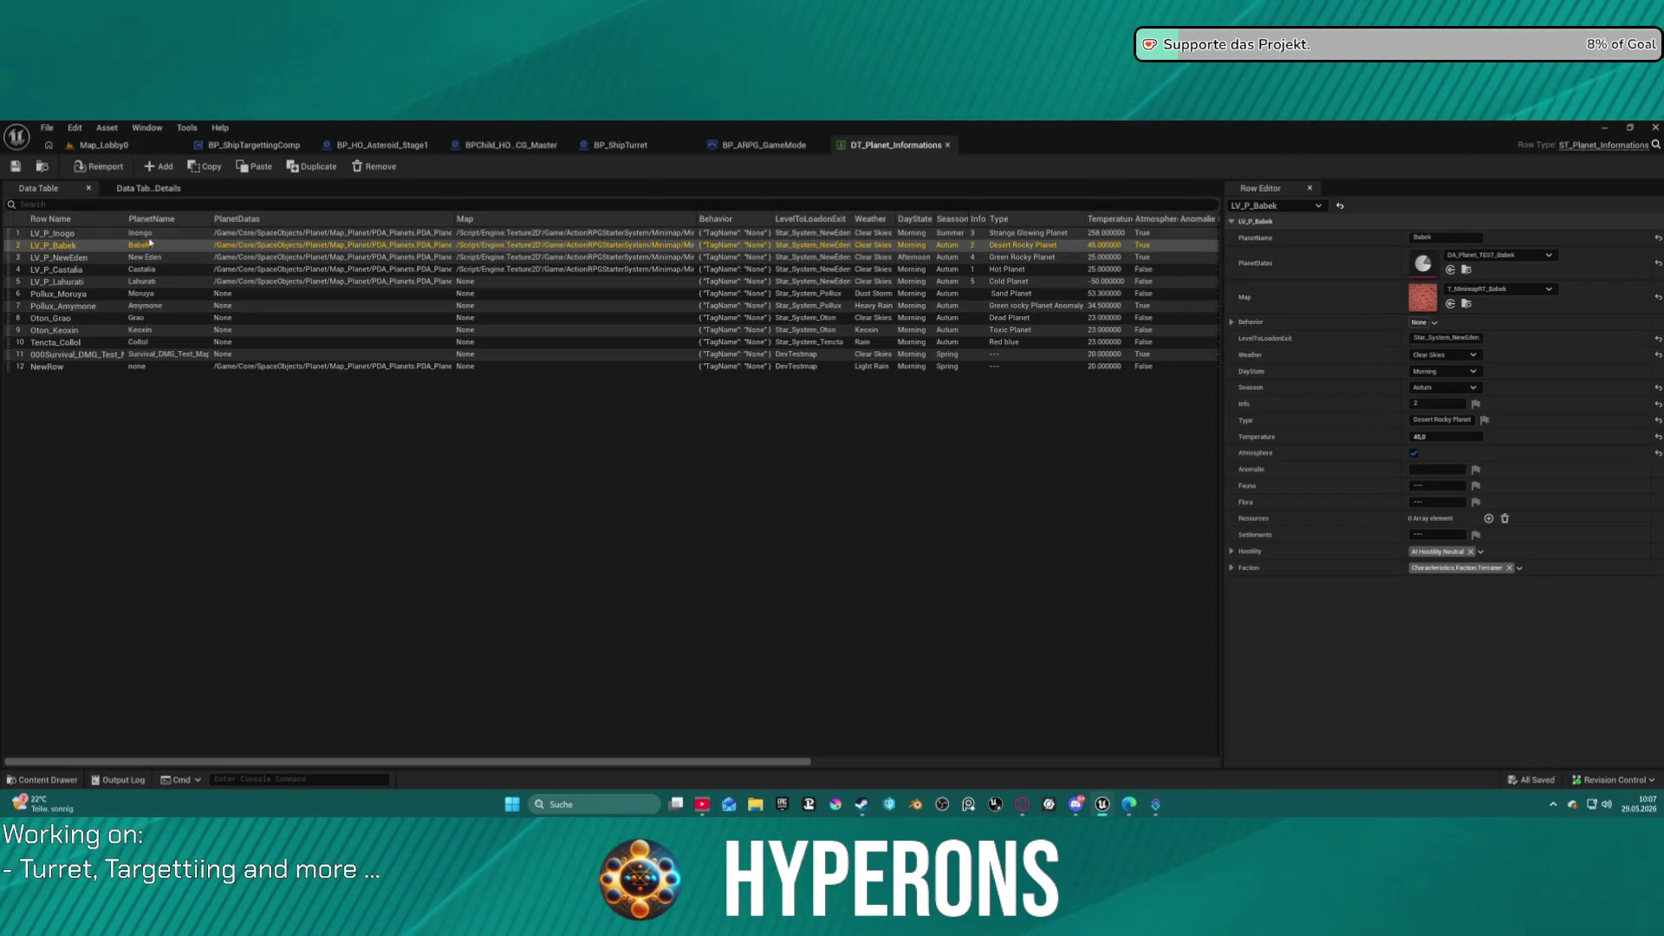
Reopen Star_System_NewEden from Recent Levels via the Map_Lobby0 tab and select Planet_Babek.
left_click(102, 145)
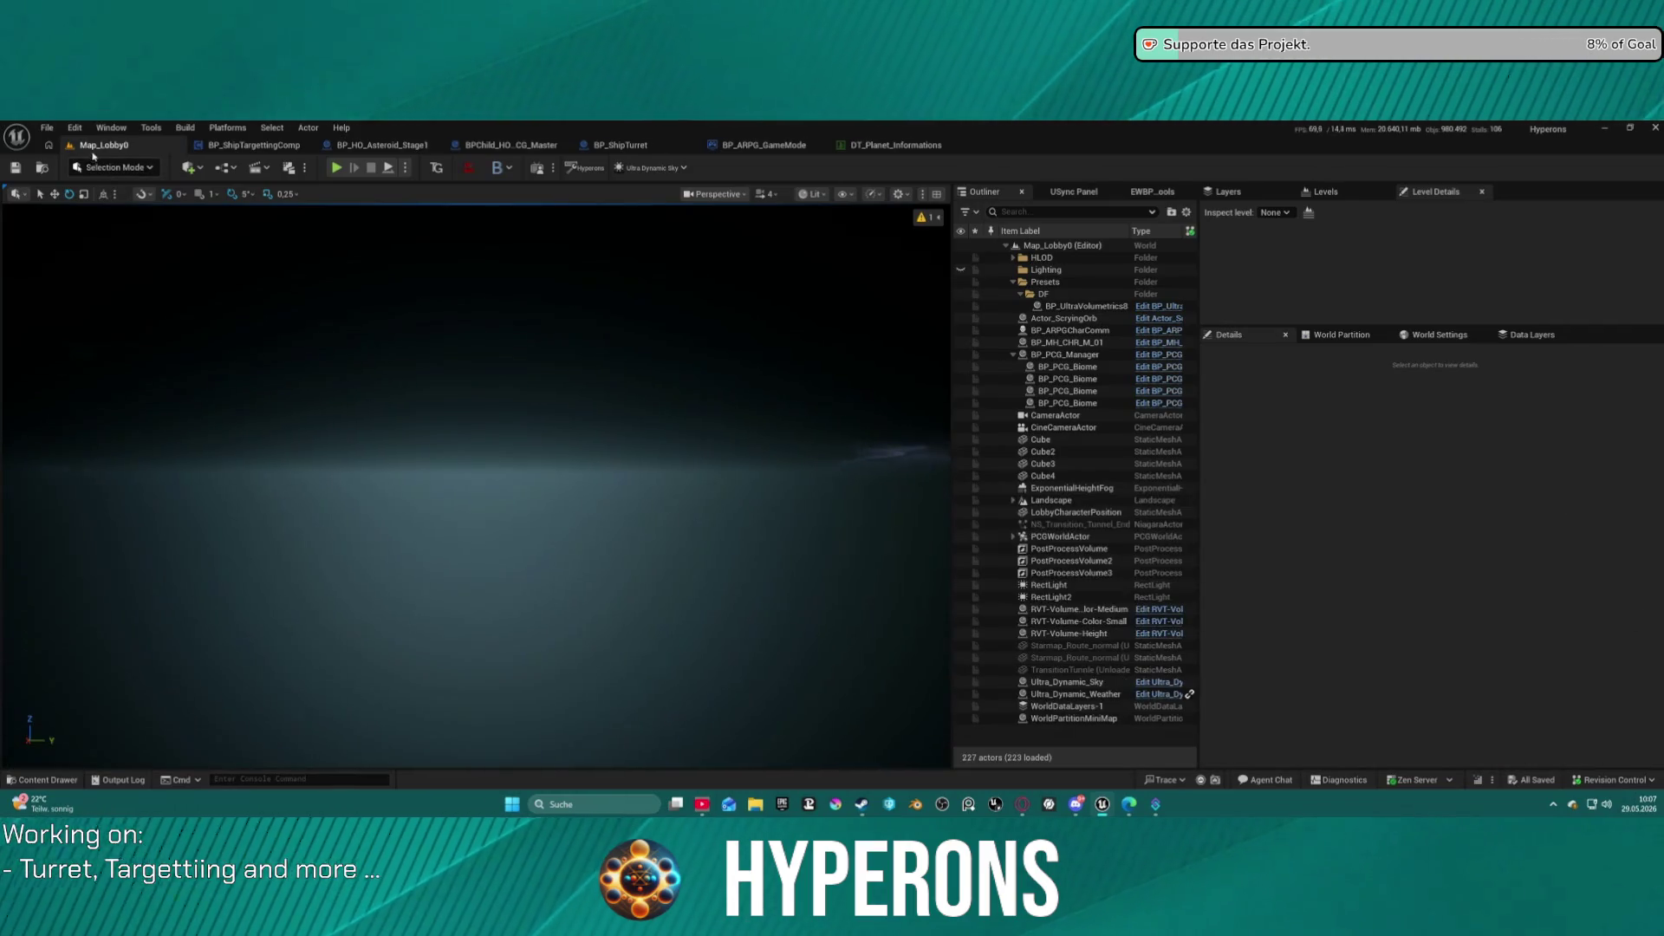
left_click(46, 128)
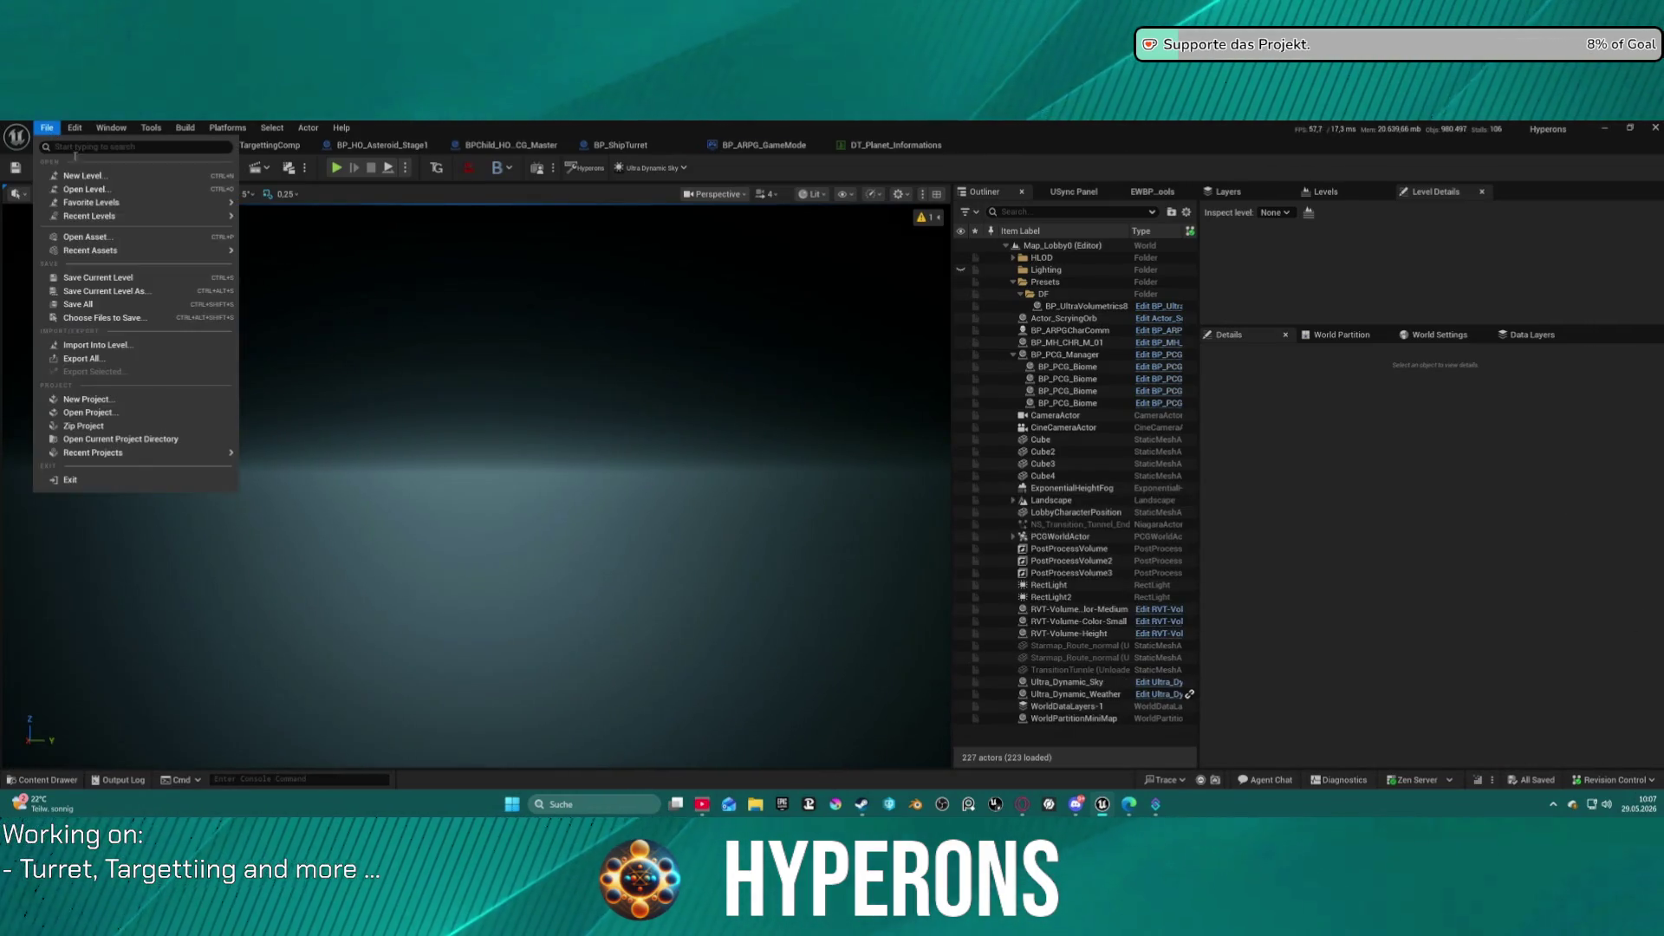
mouse_move(164, 220)
left_click(322, 253)
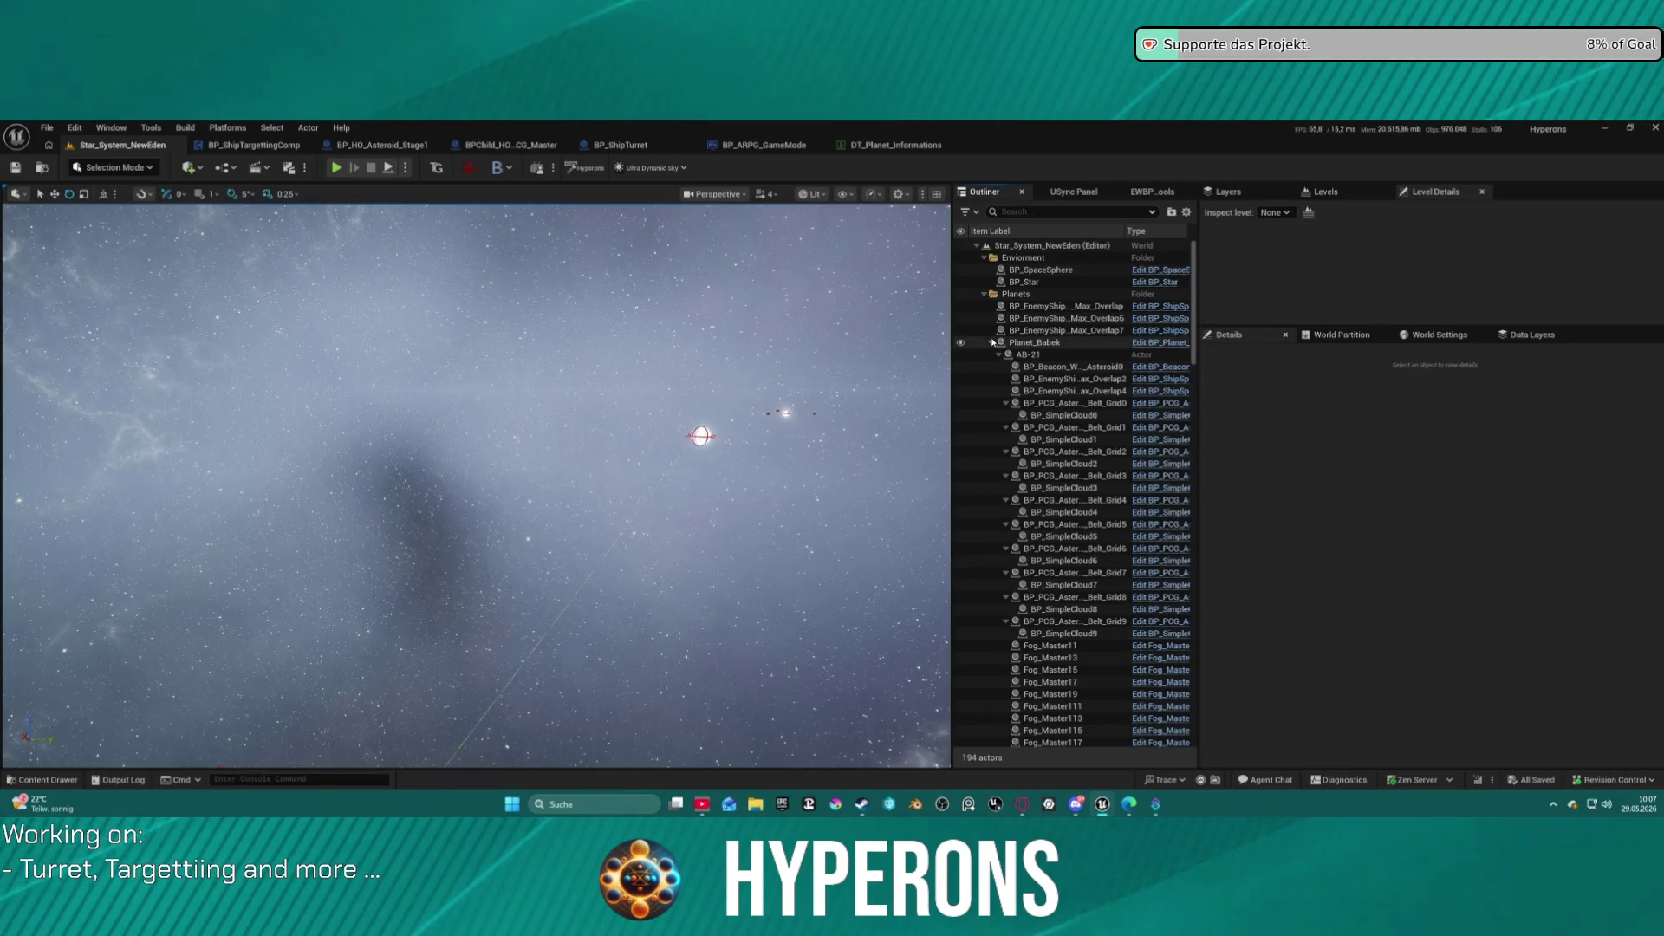
left_click(1036, 342)
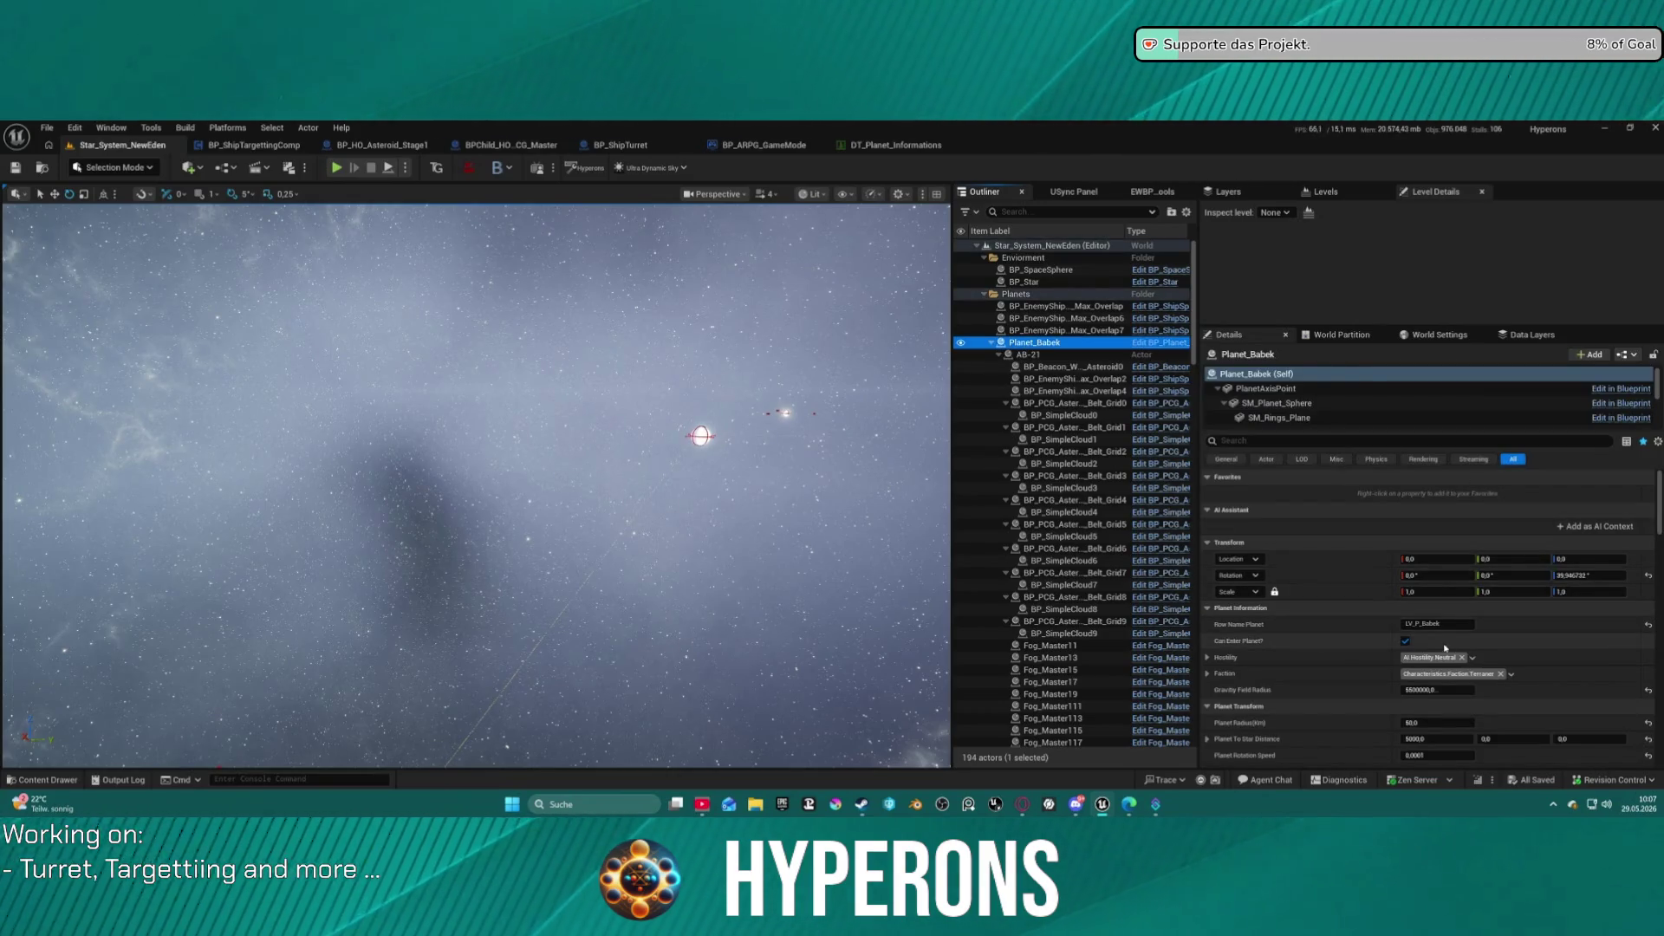
Check Planet_Babek's Player Start (PlayerStart) and open its DA_Planet_TEST_Babek data asset.
scroll(1478, 681, "down", 6)
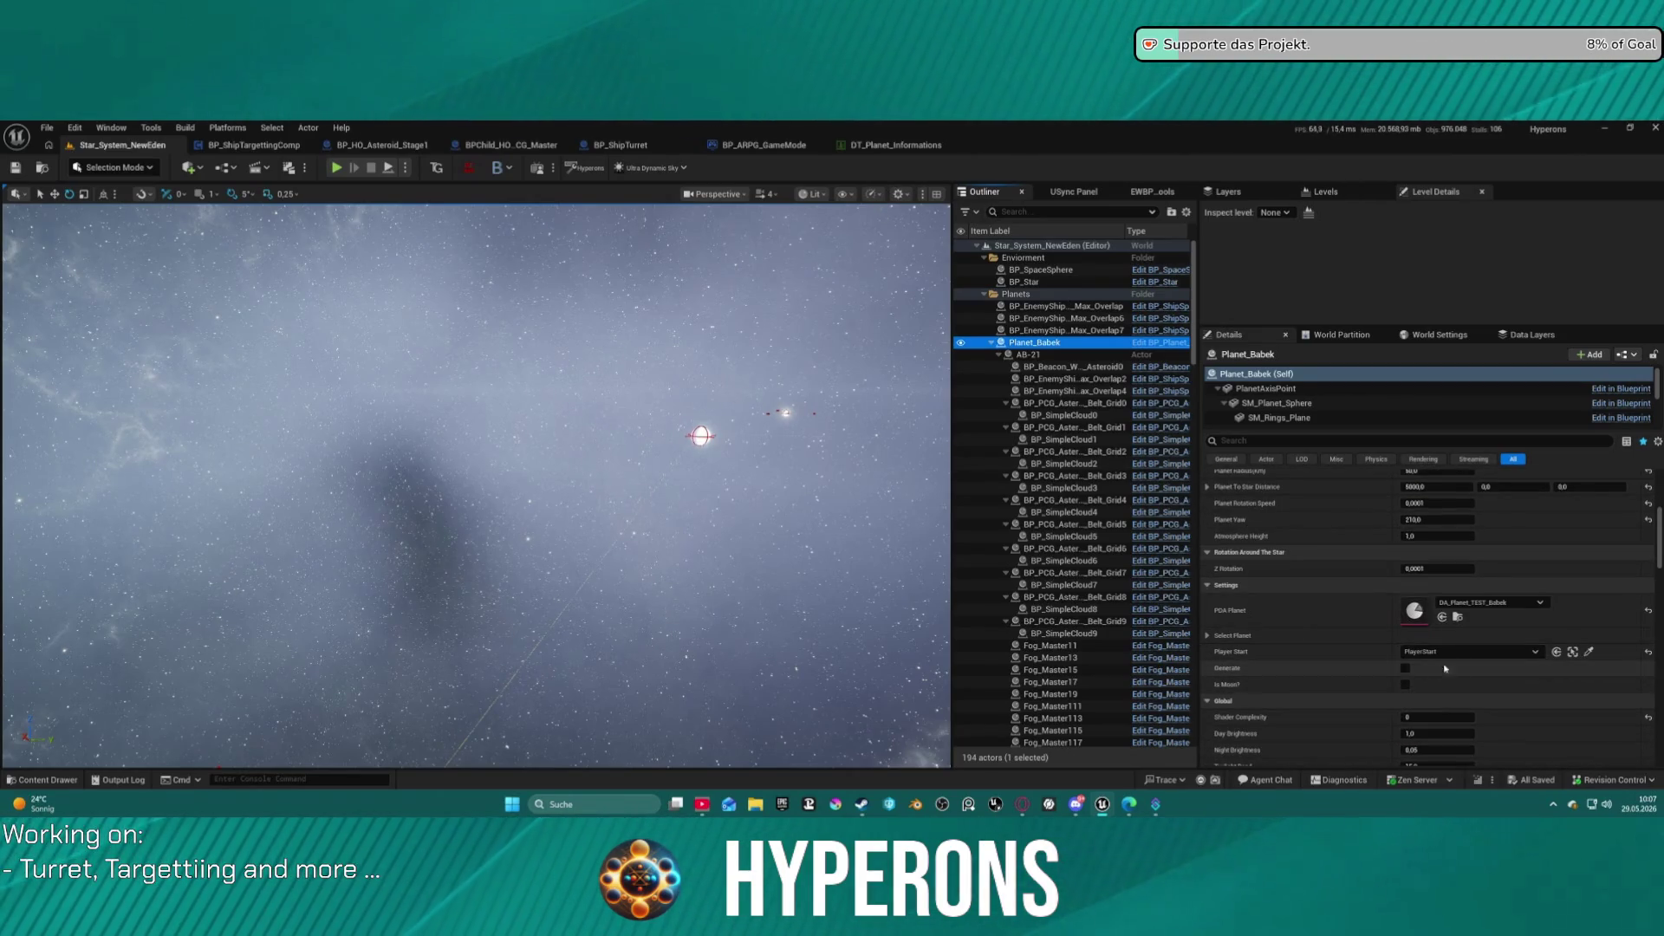
left_click(1522, 651)
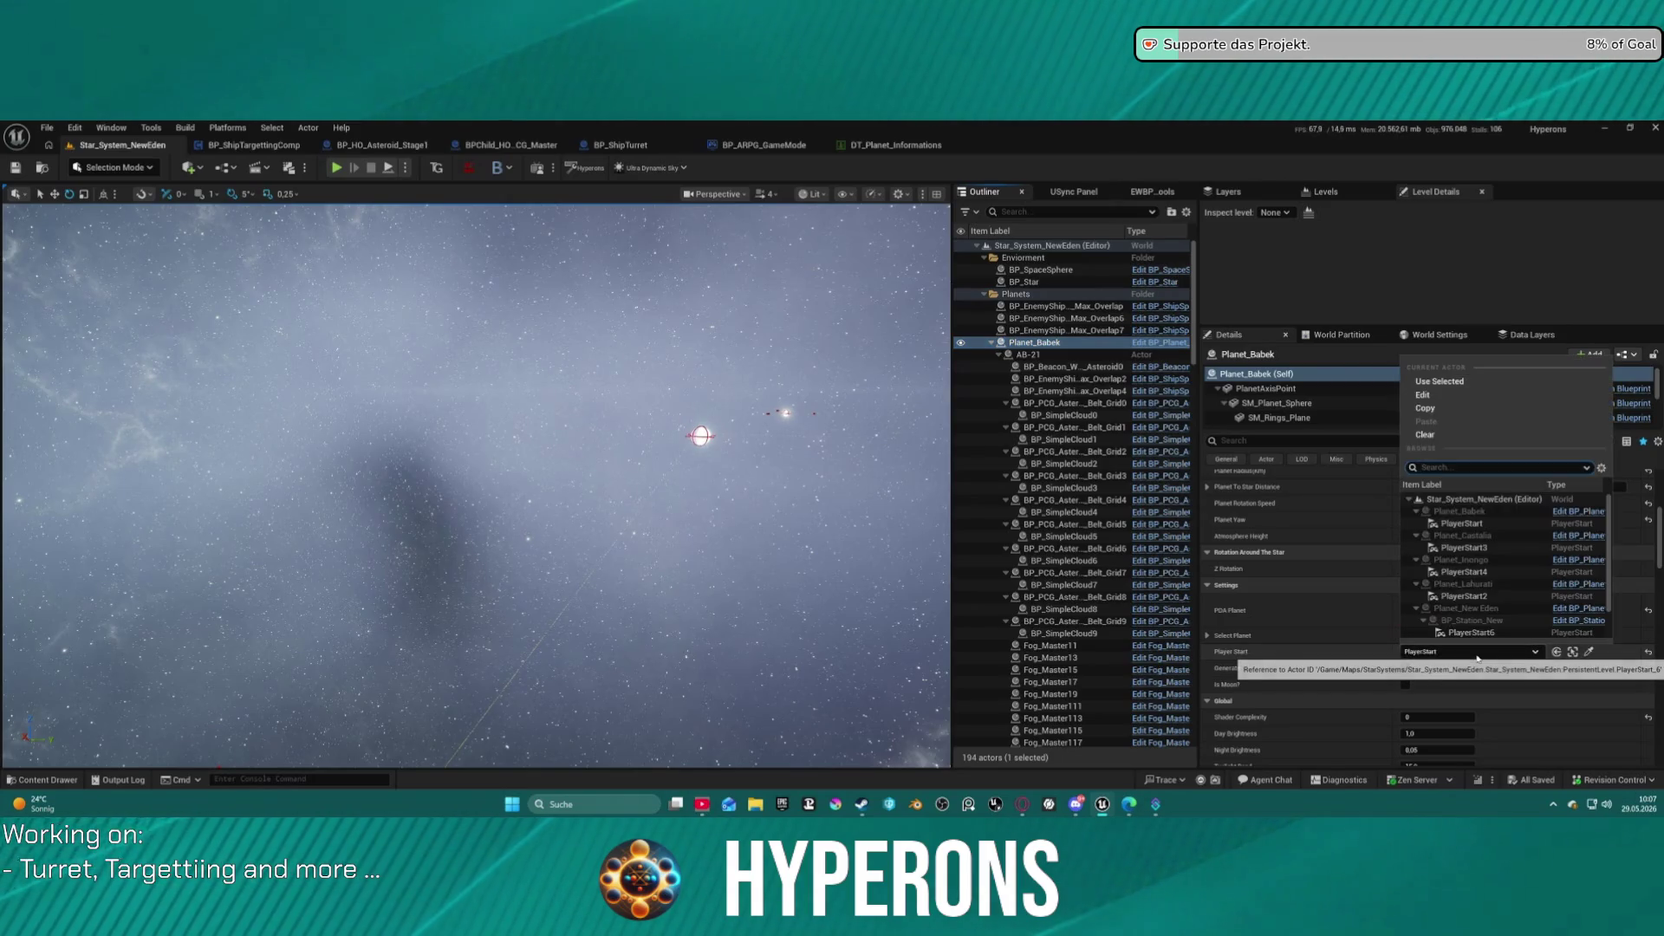
left_click(1619, 473)
scroll(1465, 676, "down", 2)
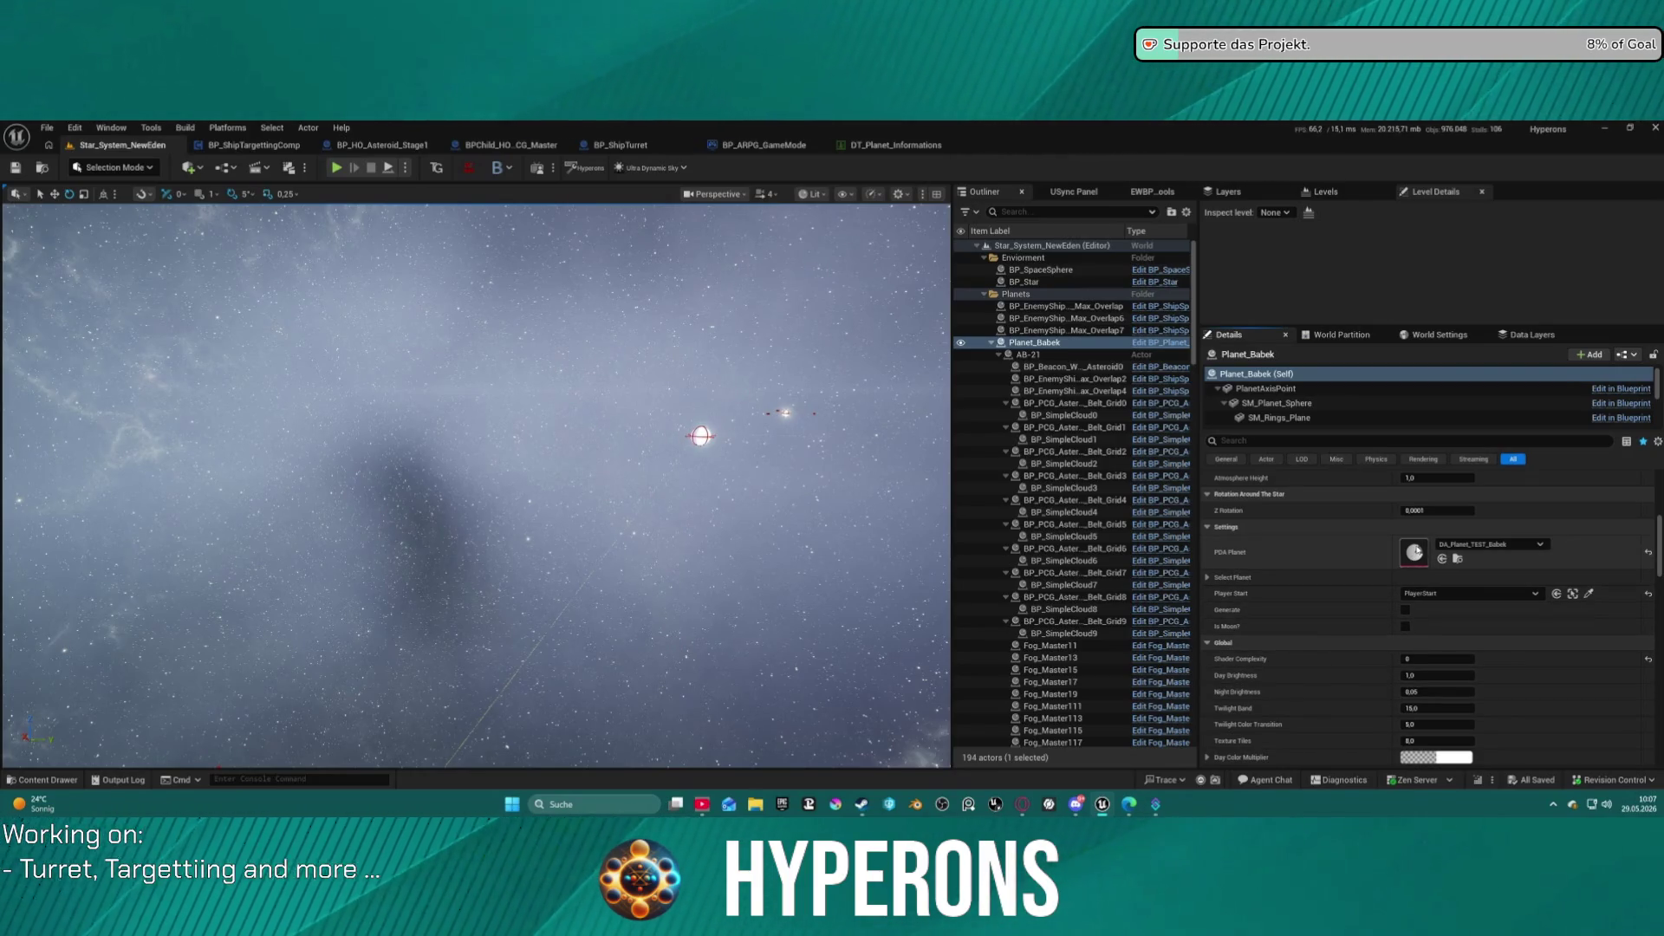
double_click(1414, 552)
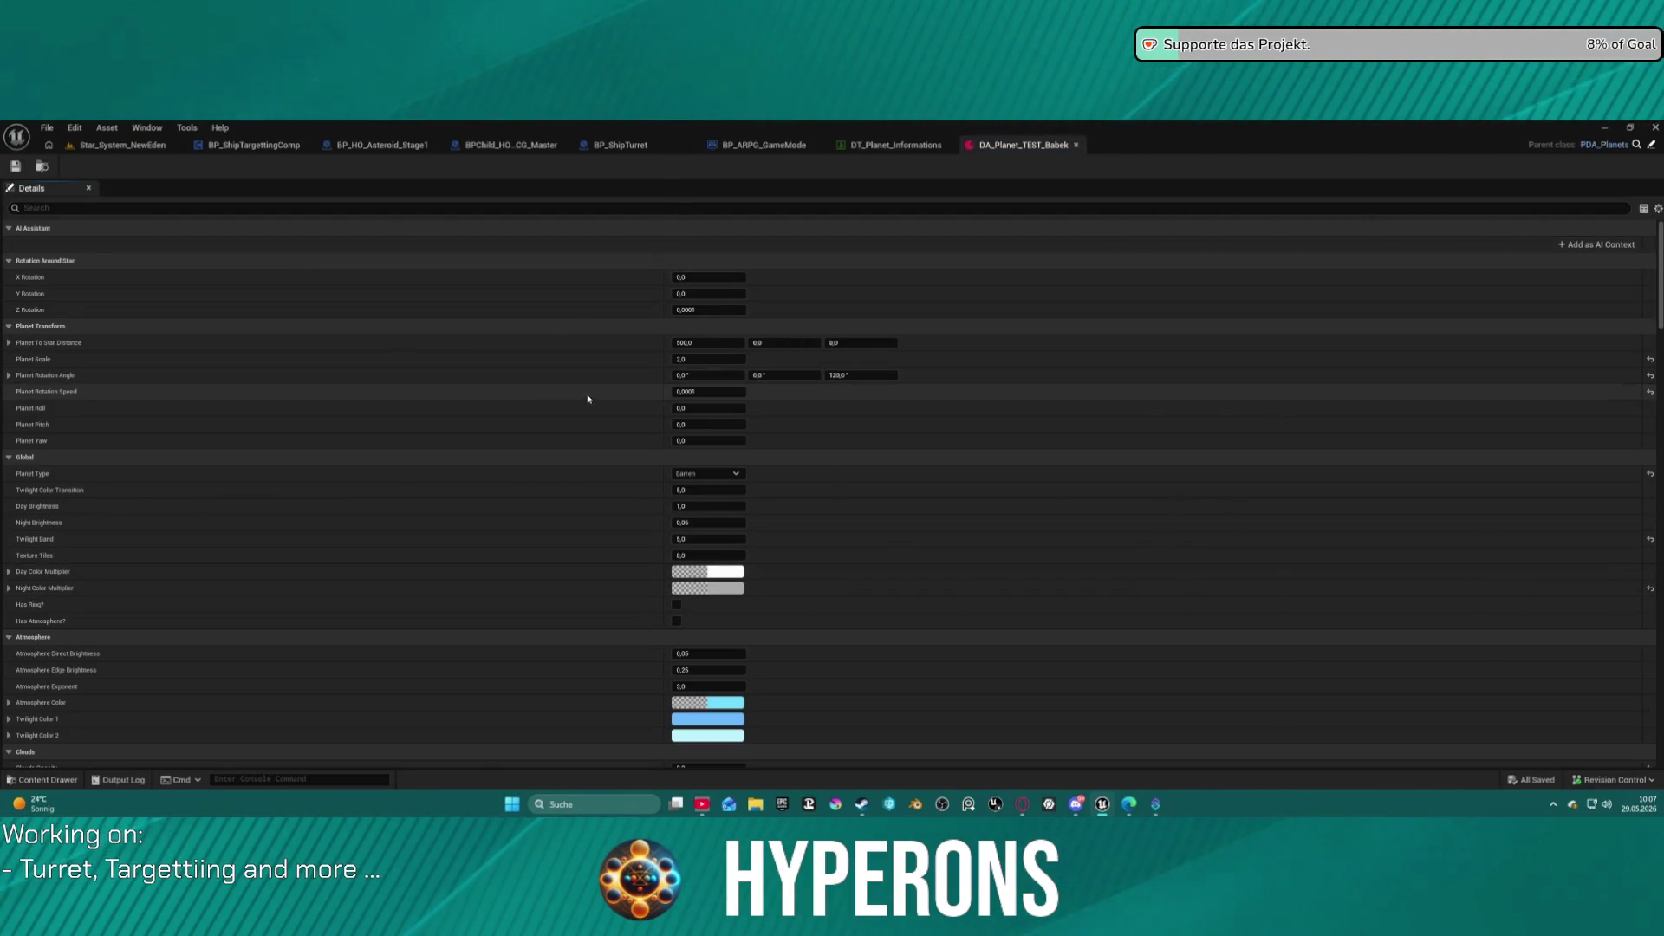
Scroll through DA_Planet_TEST_Babek's settings (Planet Type Barren), then show the Core/Data assets.
scroll(646, 429, "down", 5)
scroll(651, 433, "down", 15)
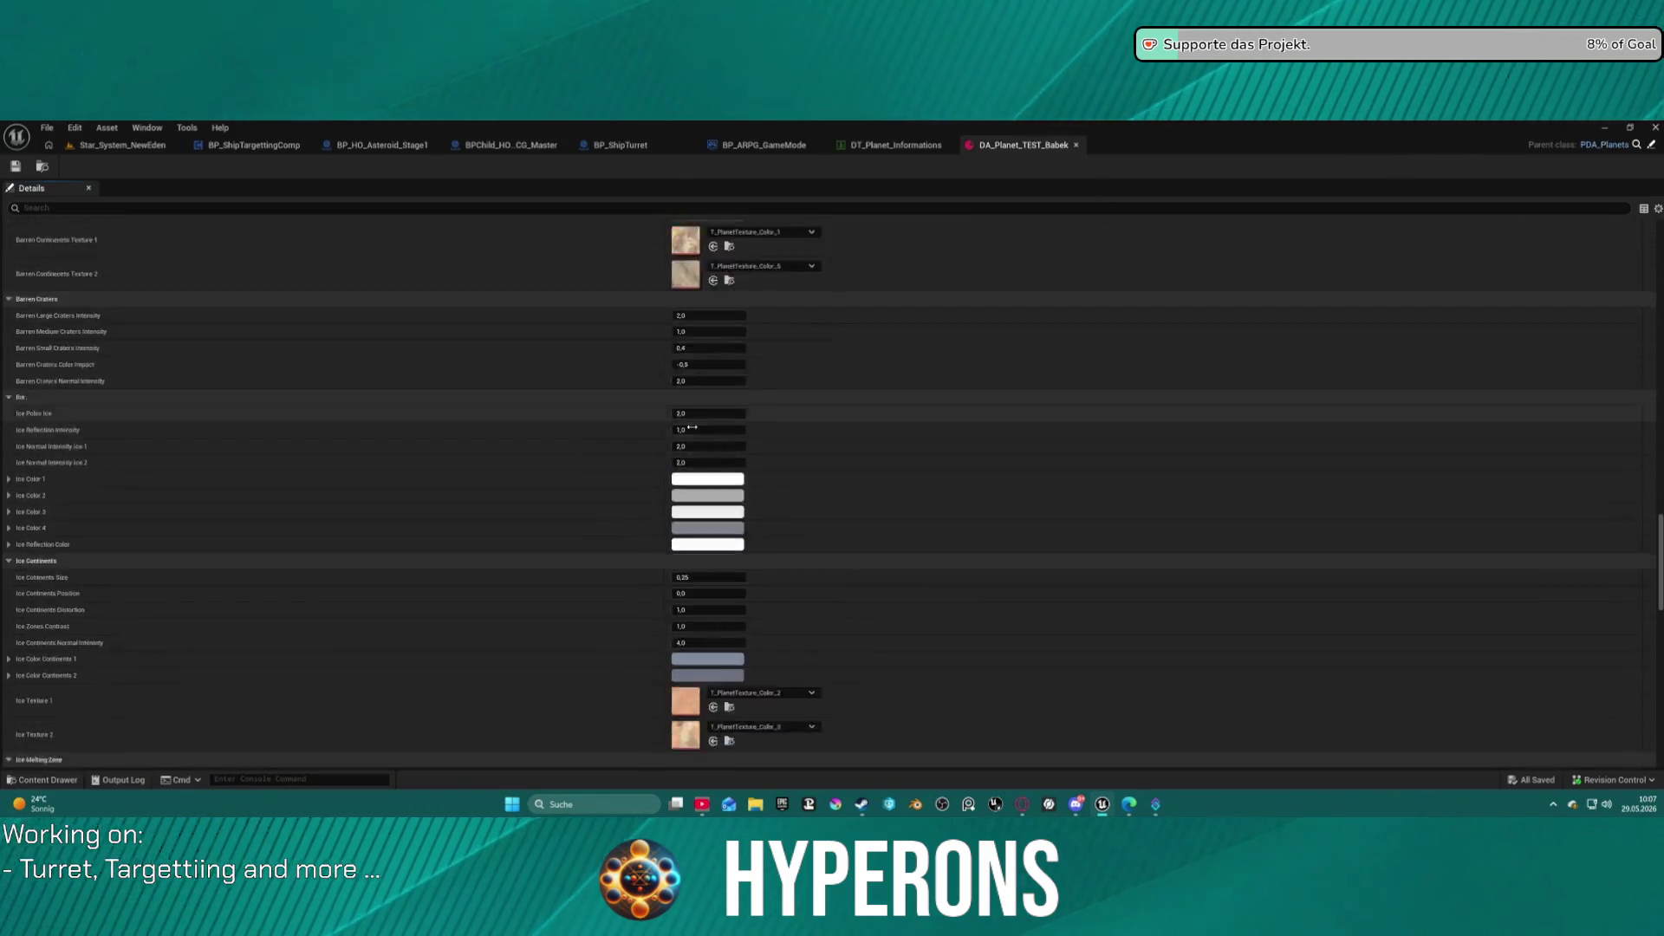
scroll(691, 428, "down", 20)
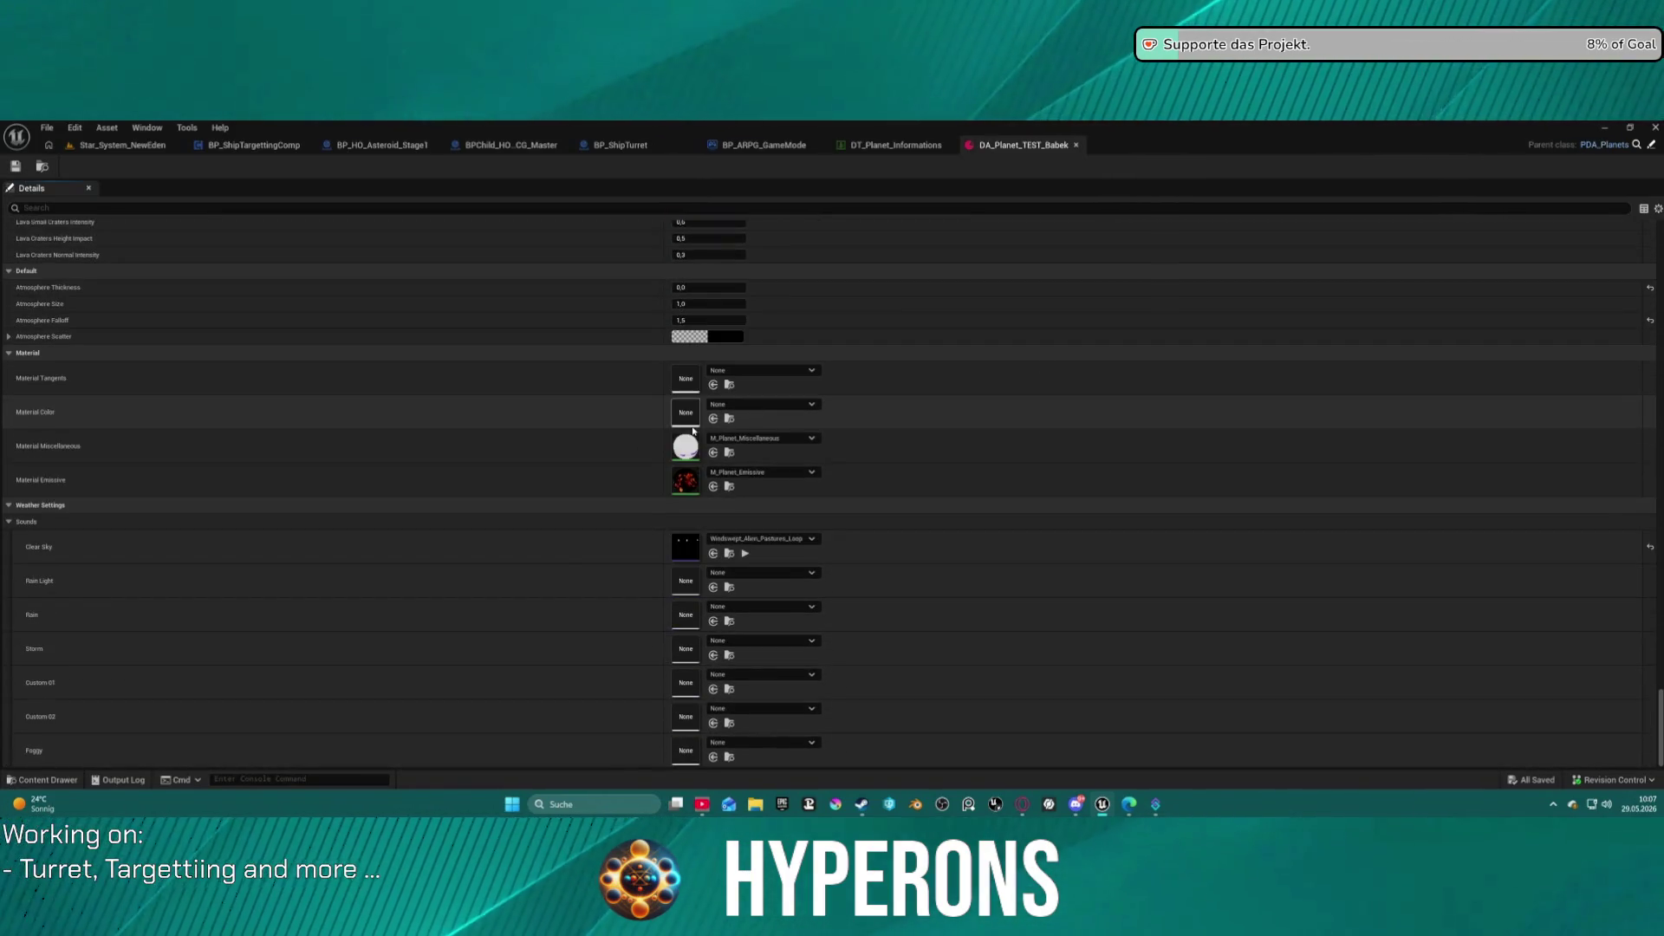
scroll(691, 423, "up", 20)
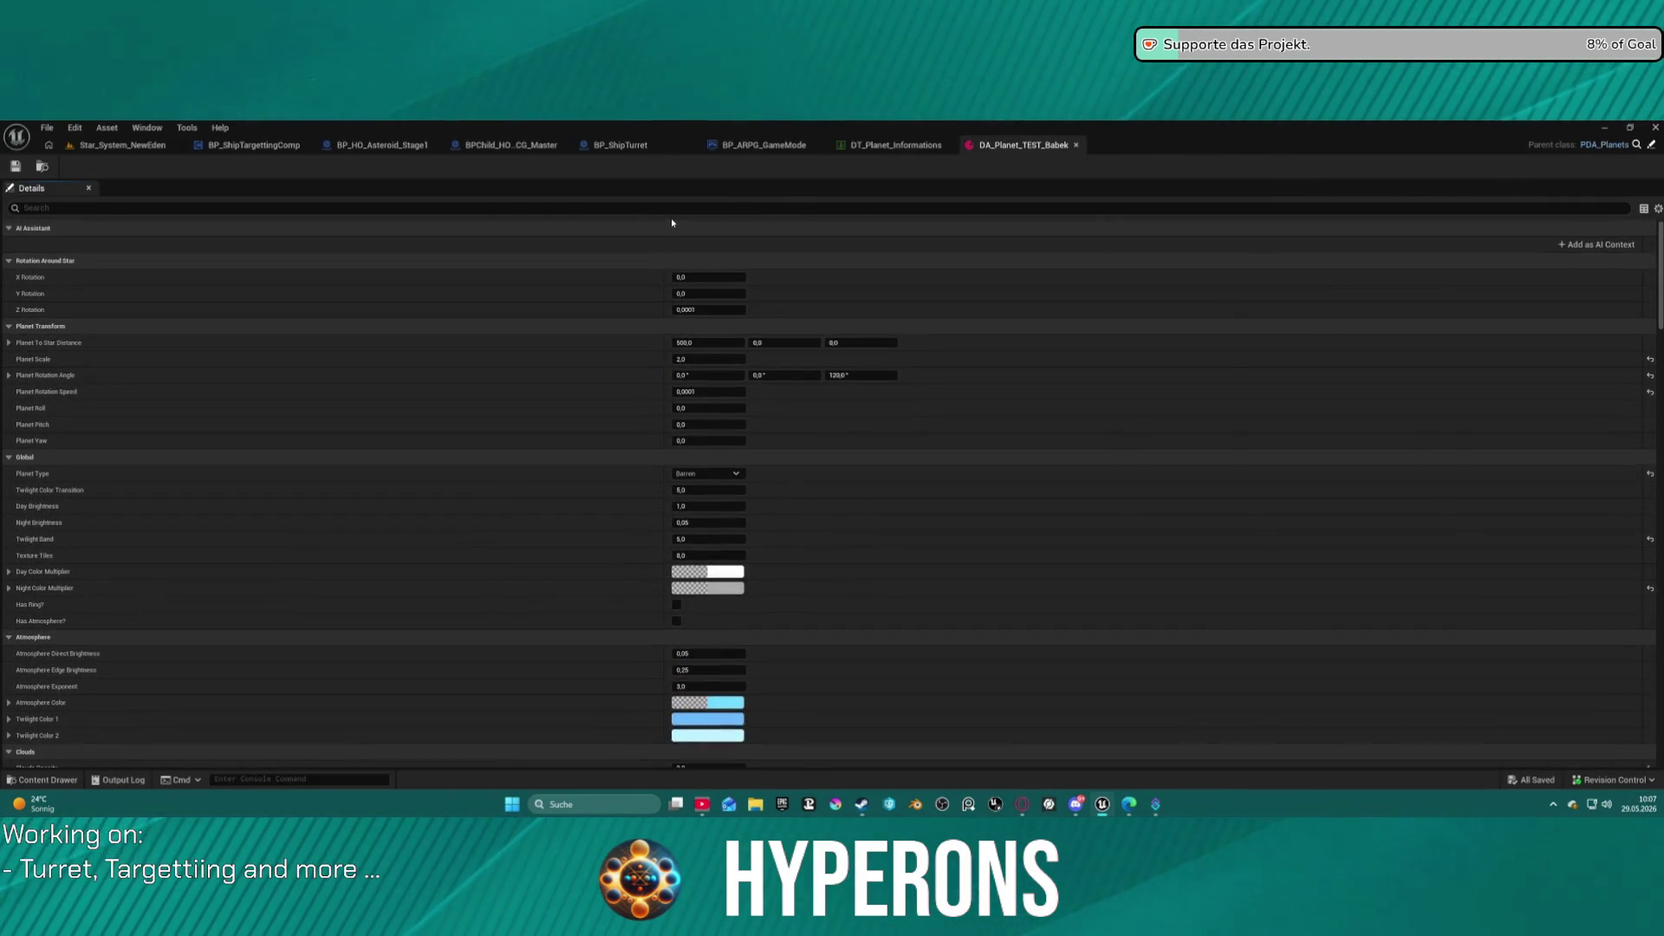
key("ctrl+space")
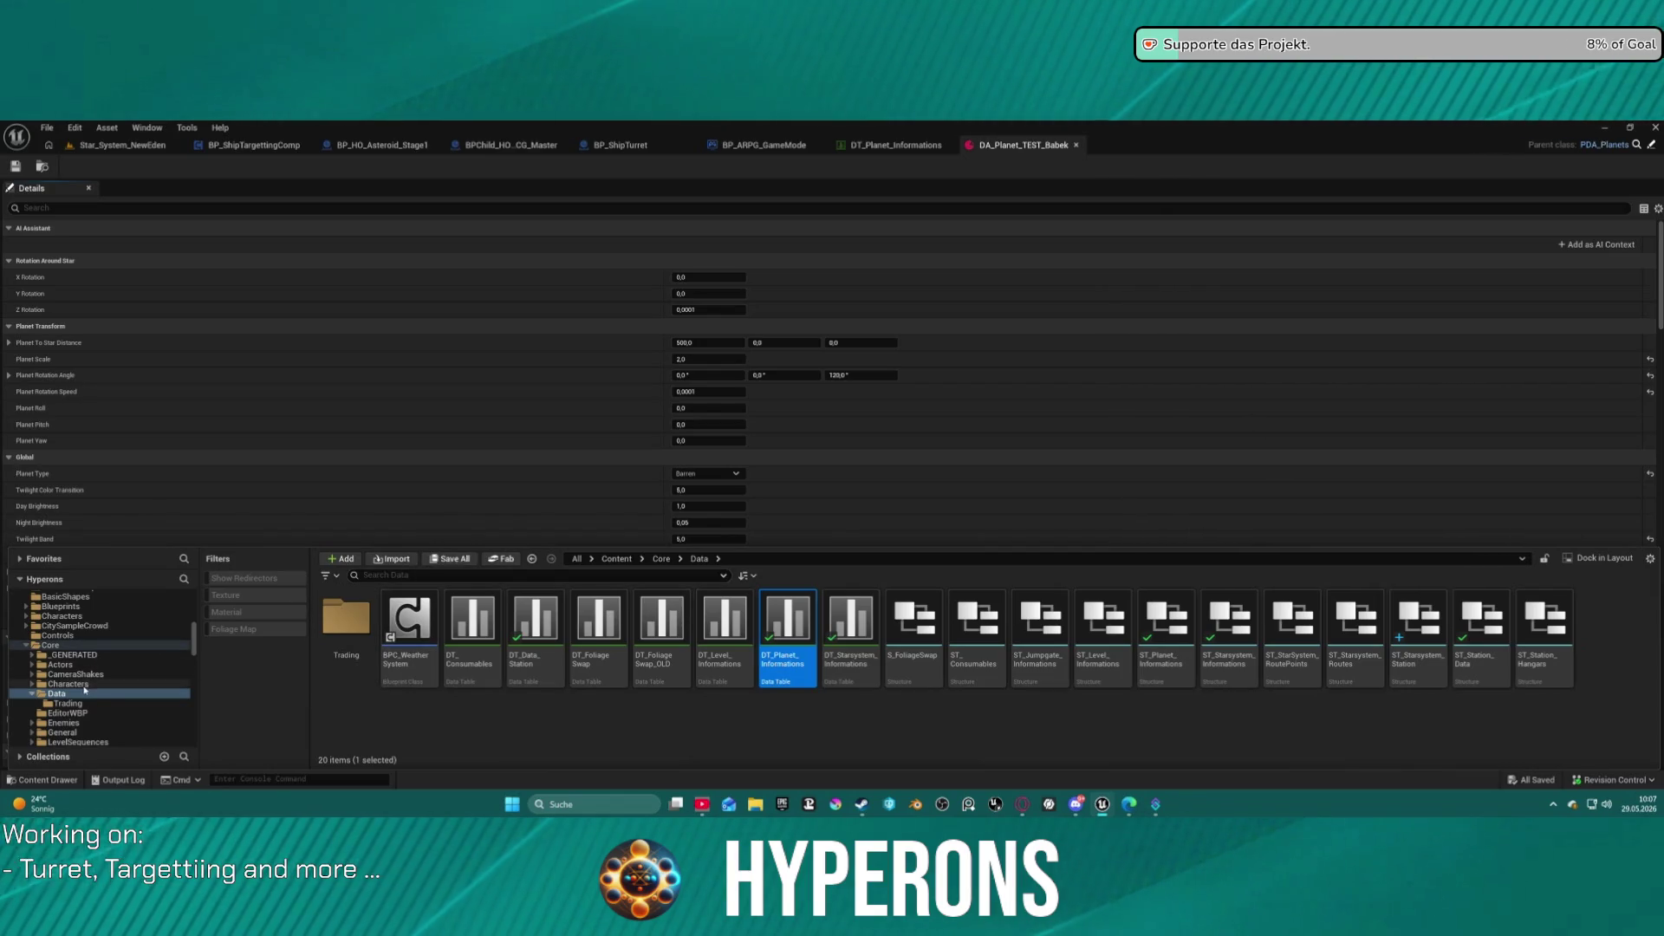
In the Content Drawer, browse Core > SpaceObjects and open its Planet folder.
scroll(96, 680, "down", 10)
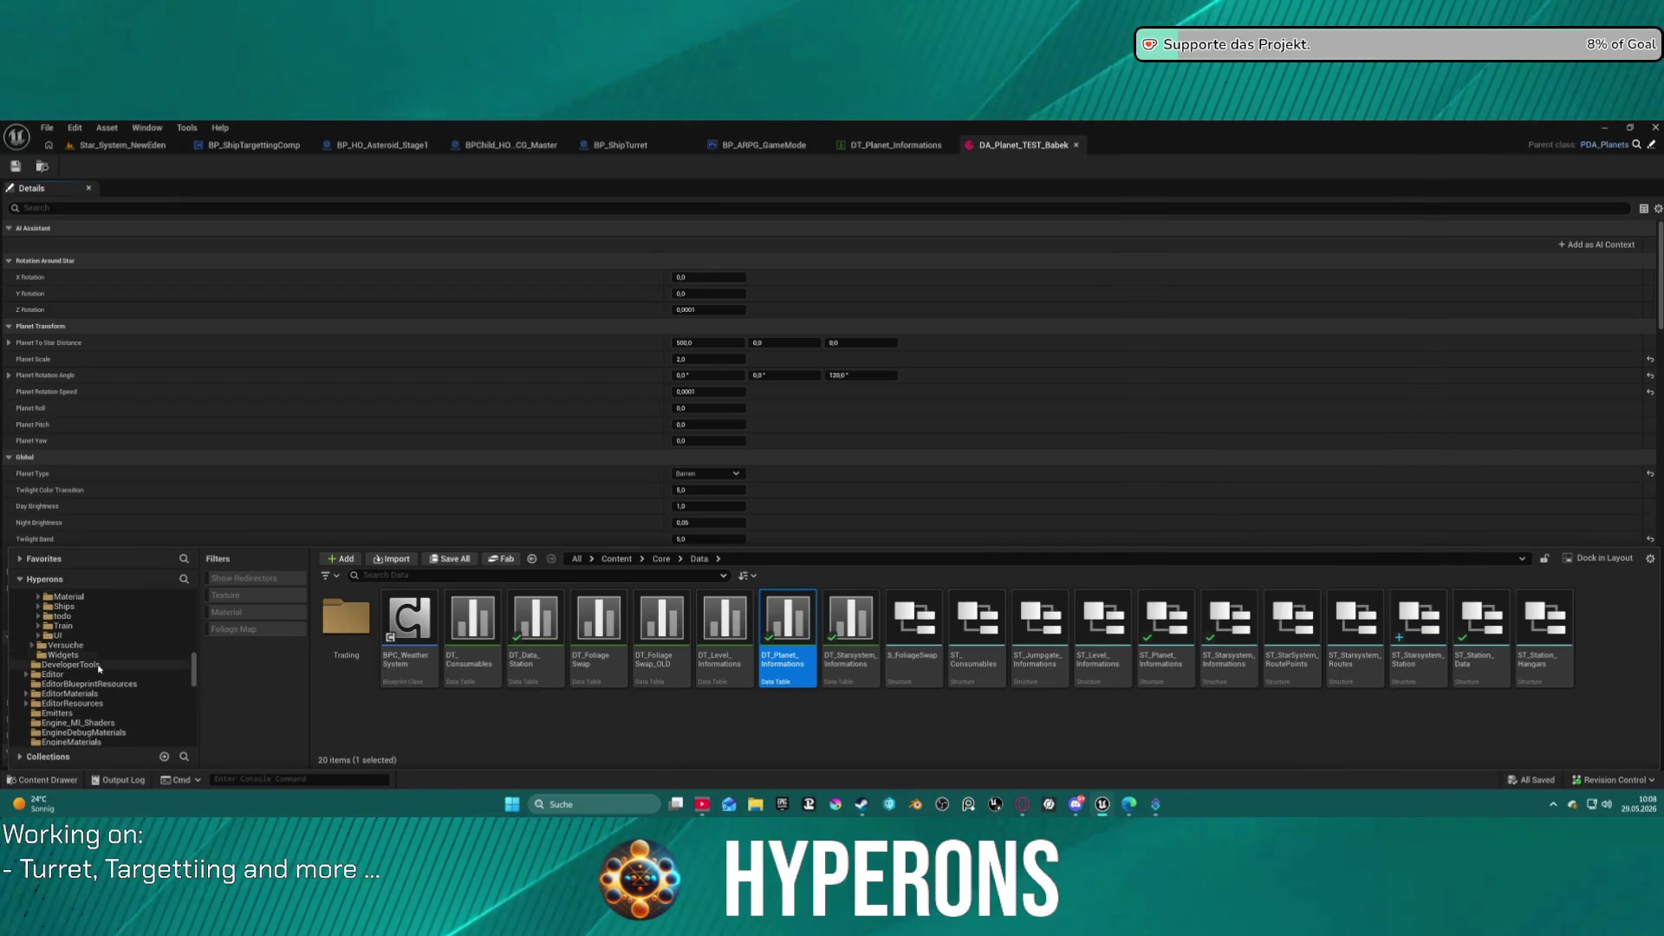
scroll(115, 656, "up", 10)
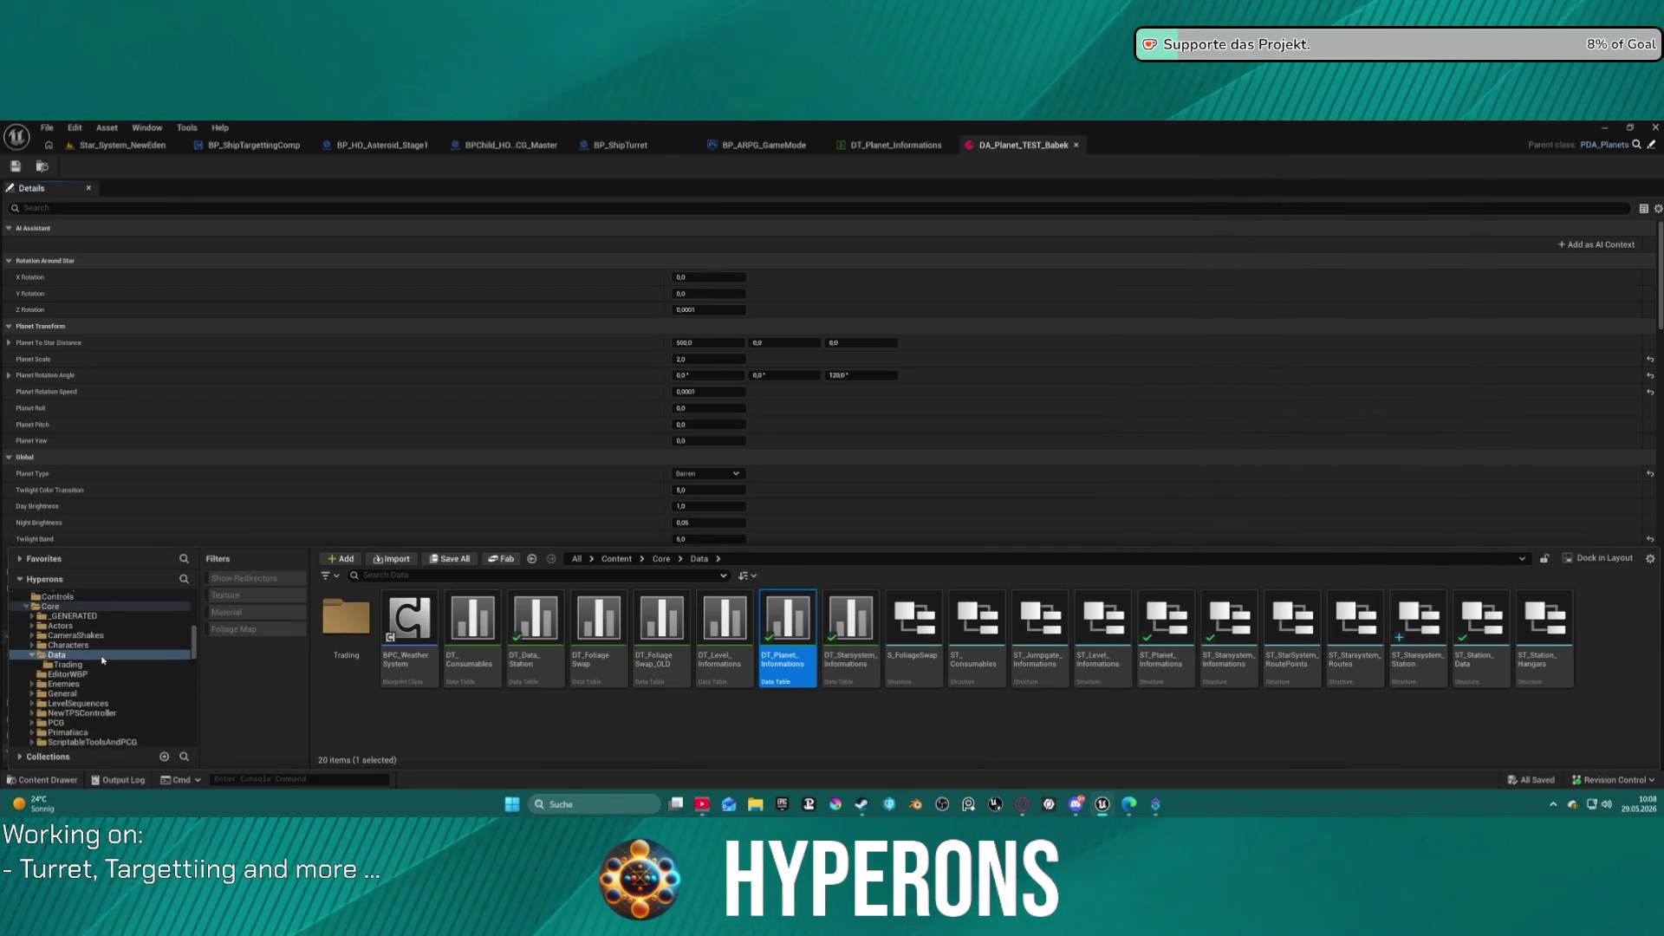
scroll(74, 704, "down", 5)
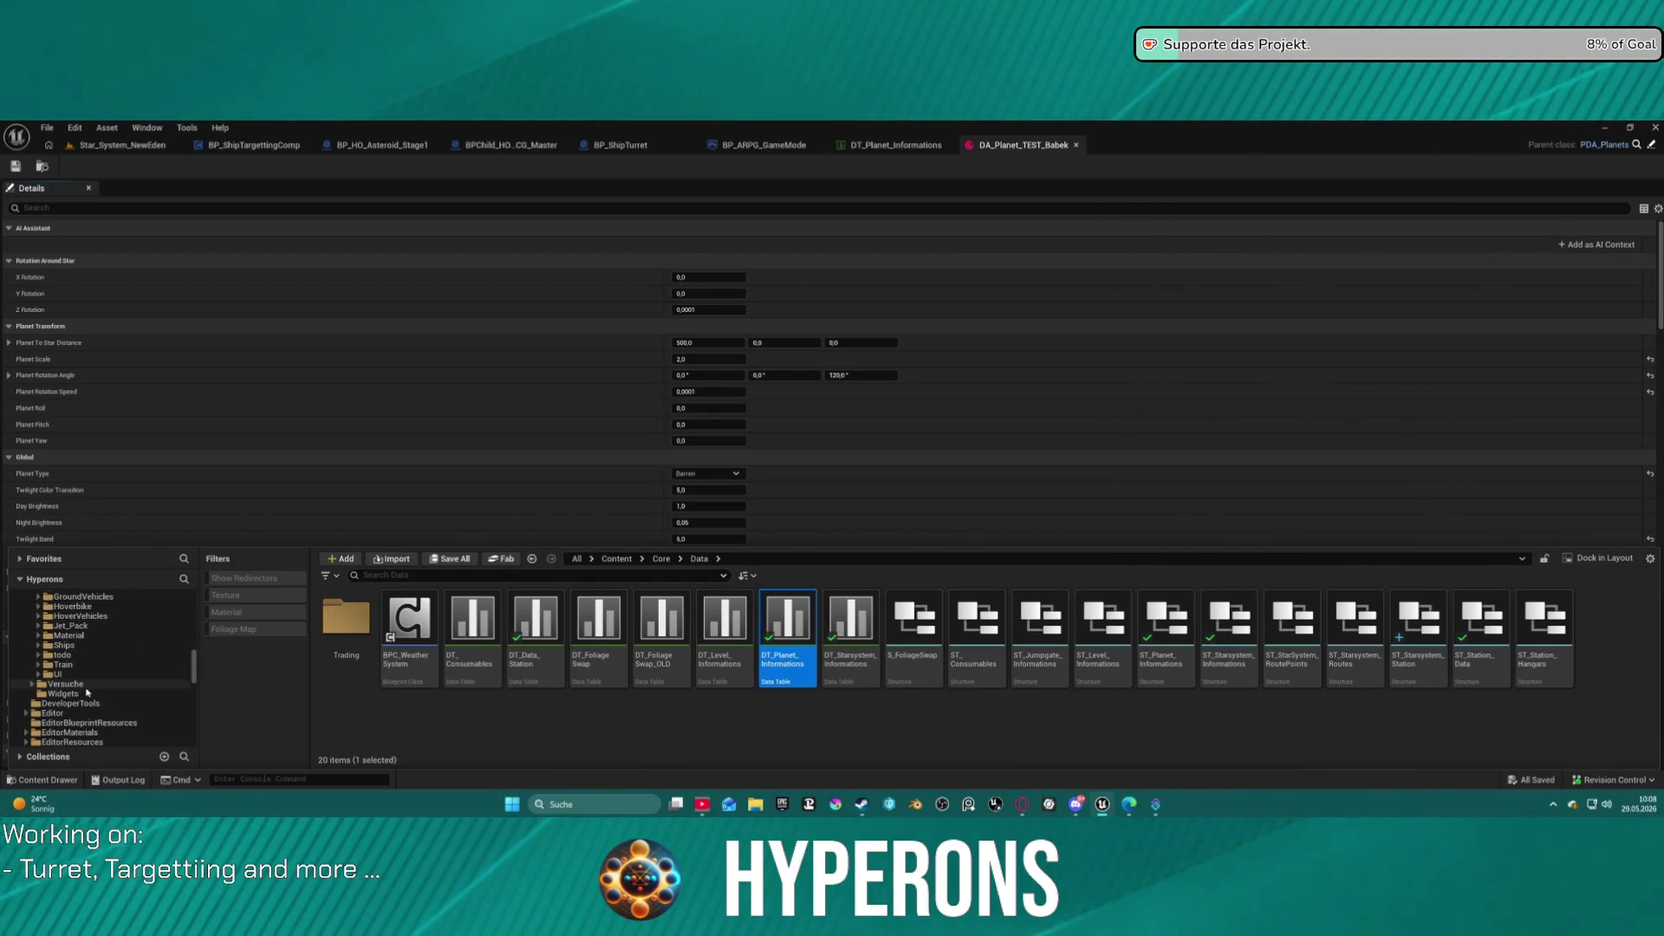
scroll(86, 686, "up", 3)
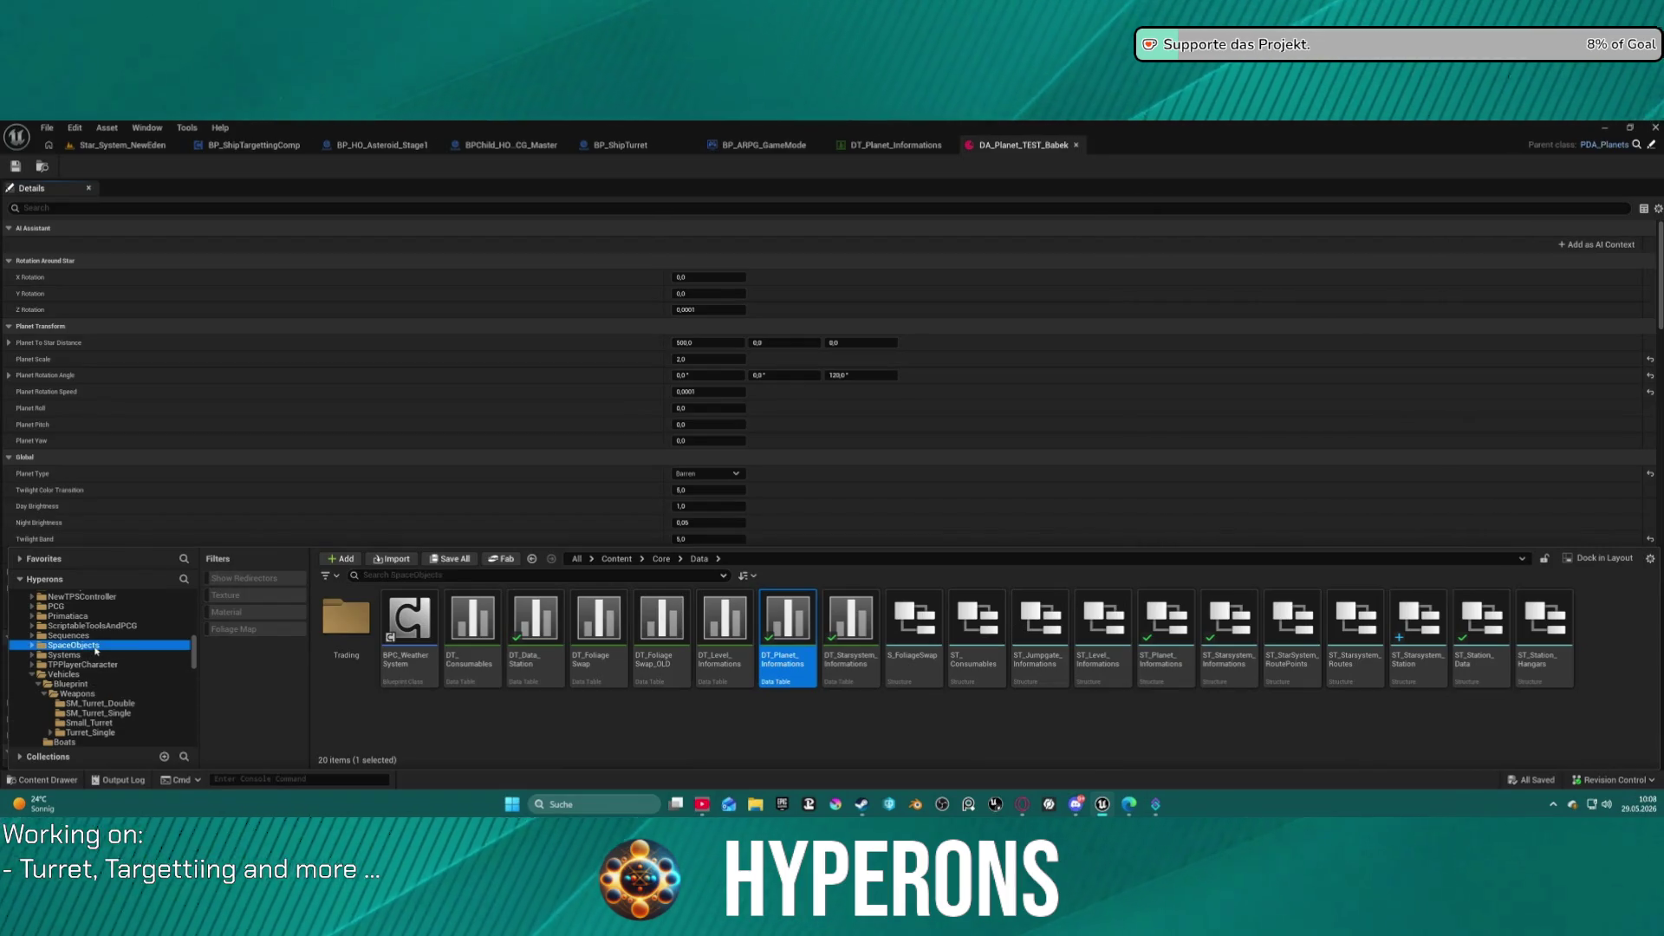
left_click(96, 650)
left_click(784, 615)
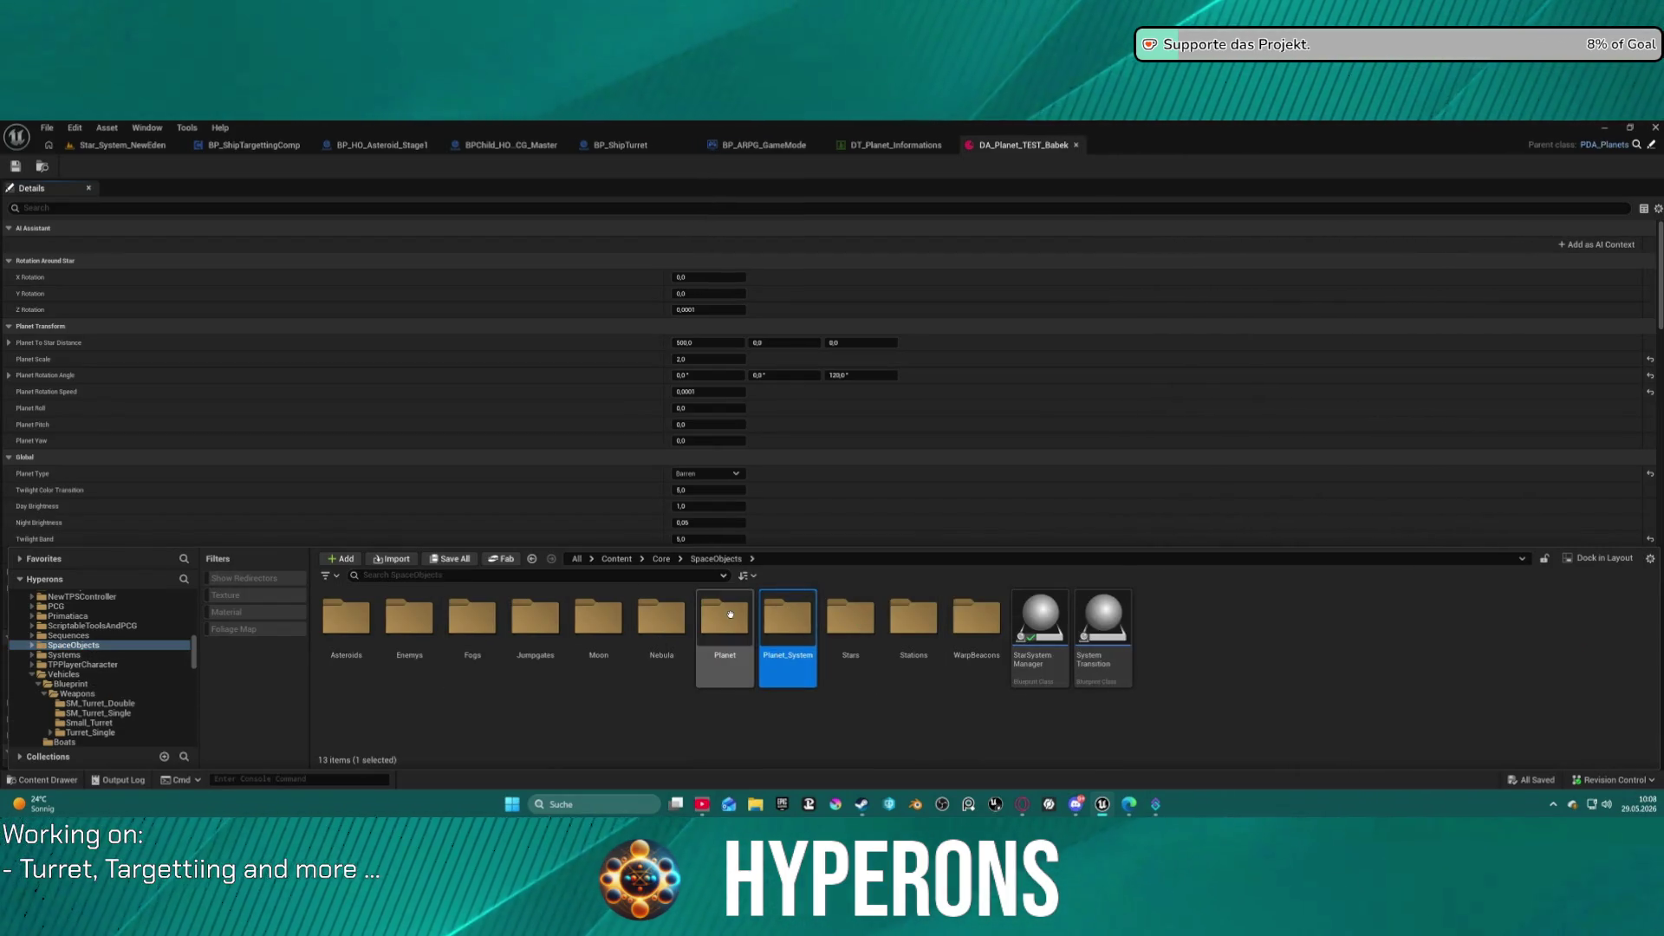
double_click(730, 615)
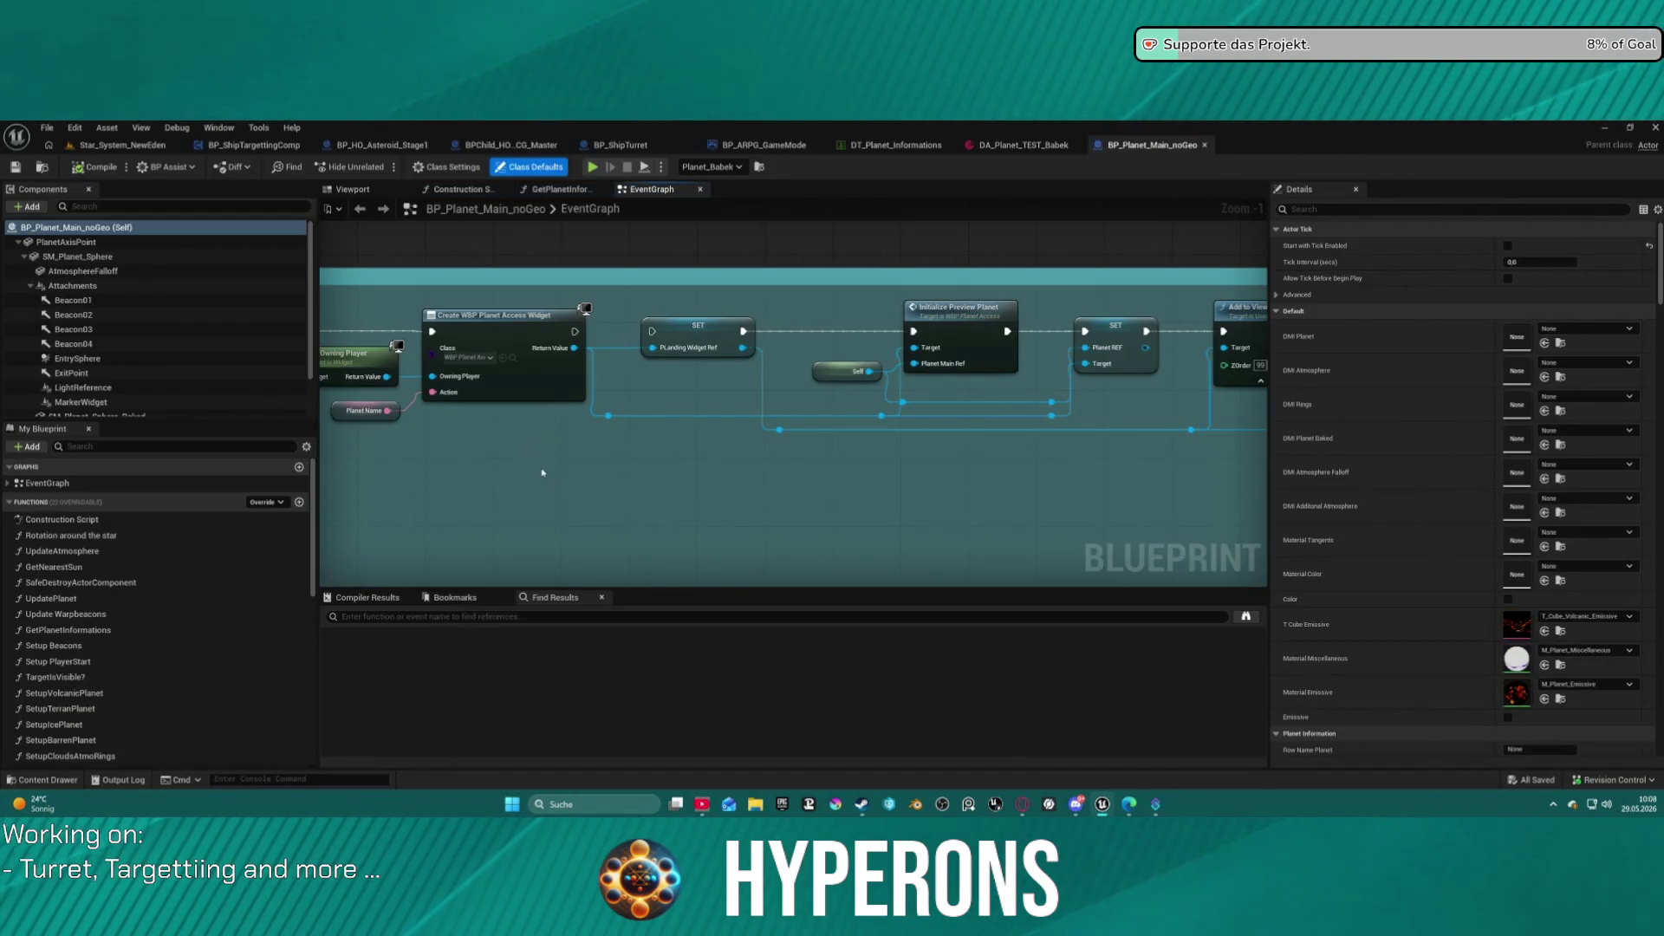
Survey the EventGraph and bring the BeginPlay node group into view.
mouse_move(543, 472)
left_mouse_down()
mouse_move(1058, 476)
mouse_move(874, 441)
mouse_move(594, 476)
mouse_move(202, 480)
left_mouse_up()
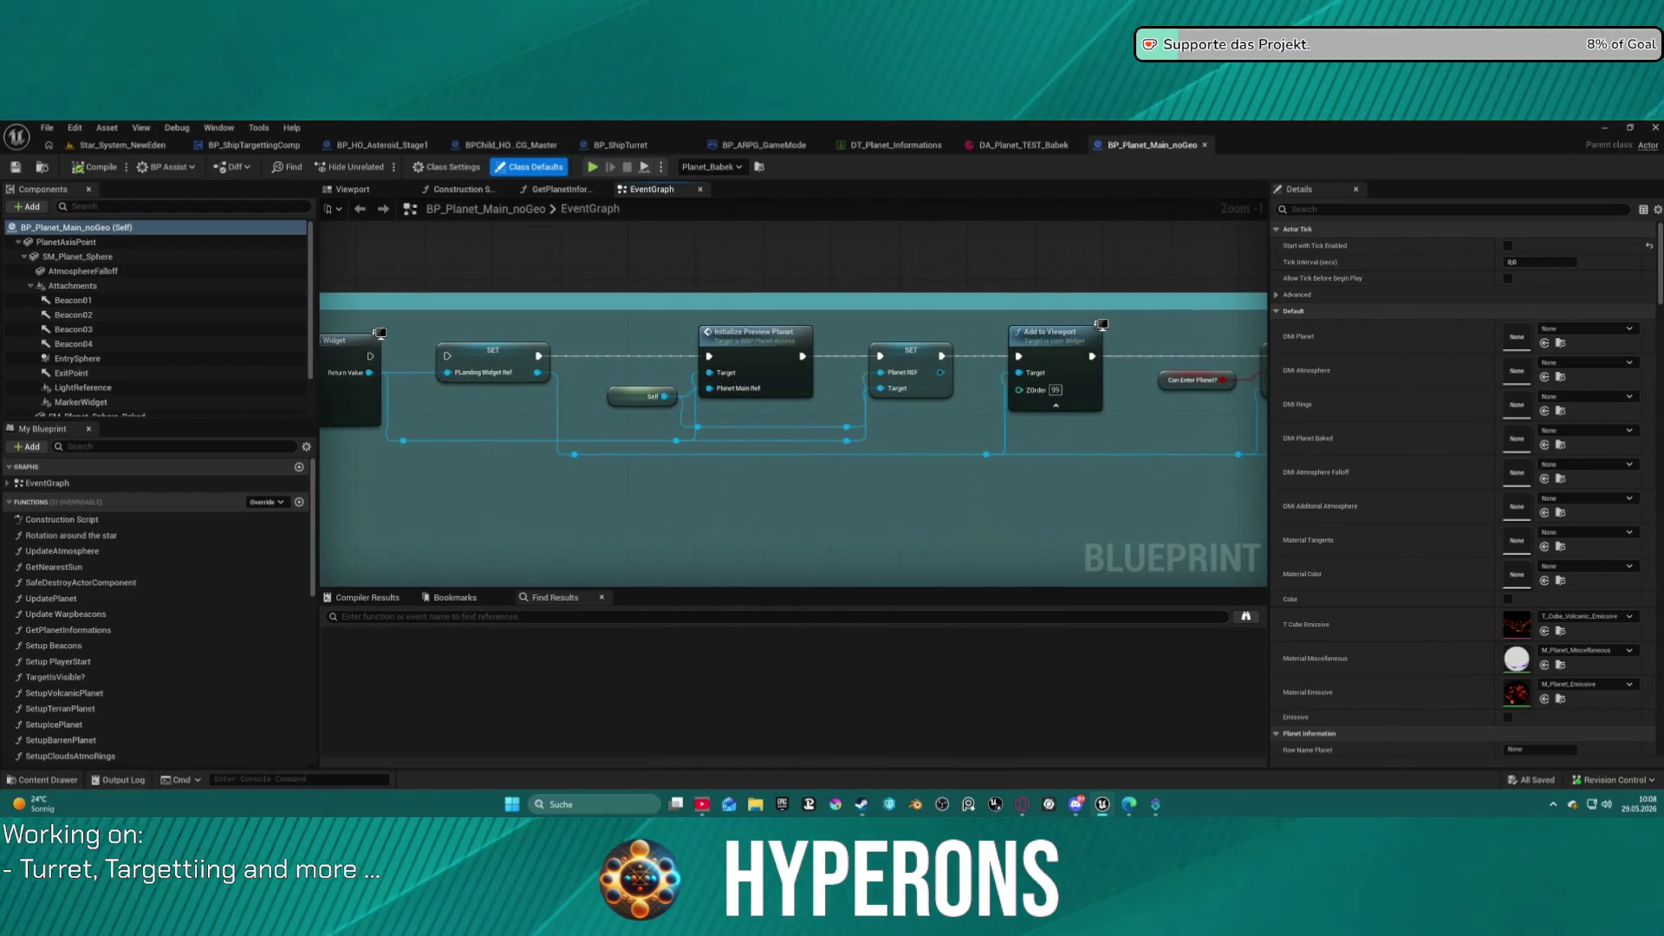
mouse_move(954, 477)
left_mouse_down()
mouse_move(589, 477)
mouse_move(320, 451)
left_mouse_up()
scroll(590, 476, "down", 1)
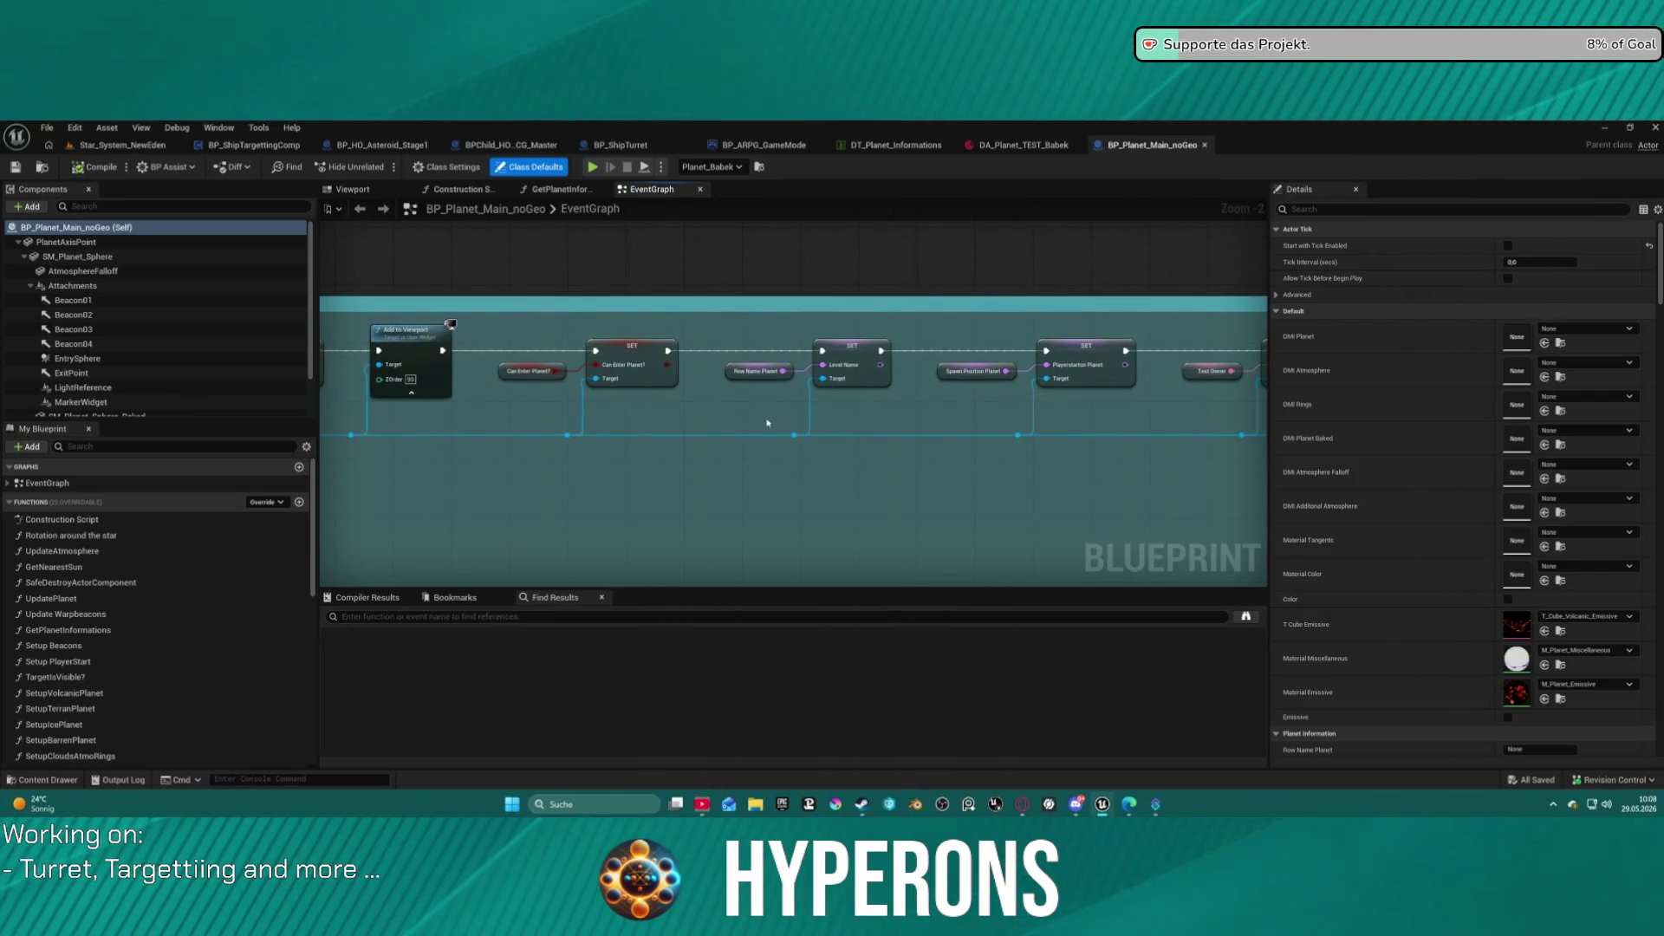
mouse_move(975, 418)
left_mouse_down()
mouse_move(892, 403)
mouse_move(1131, 421)
mouse_move(1257, 387)
left_mouse_up()
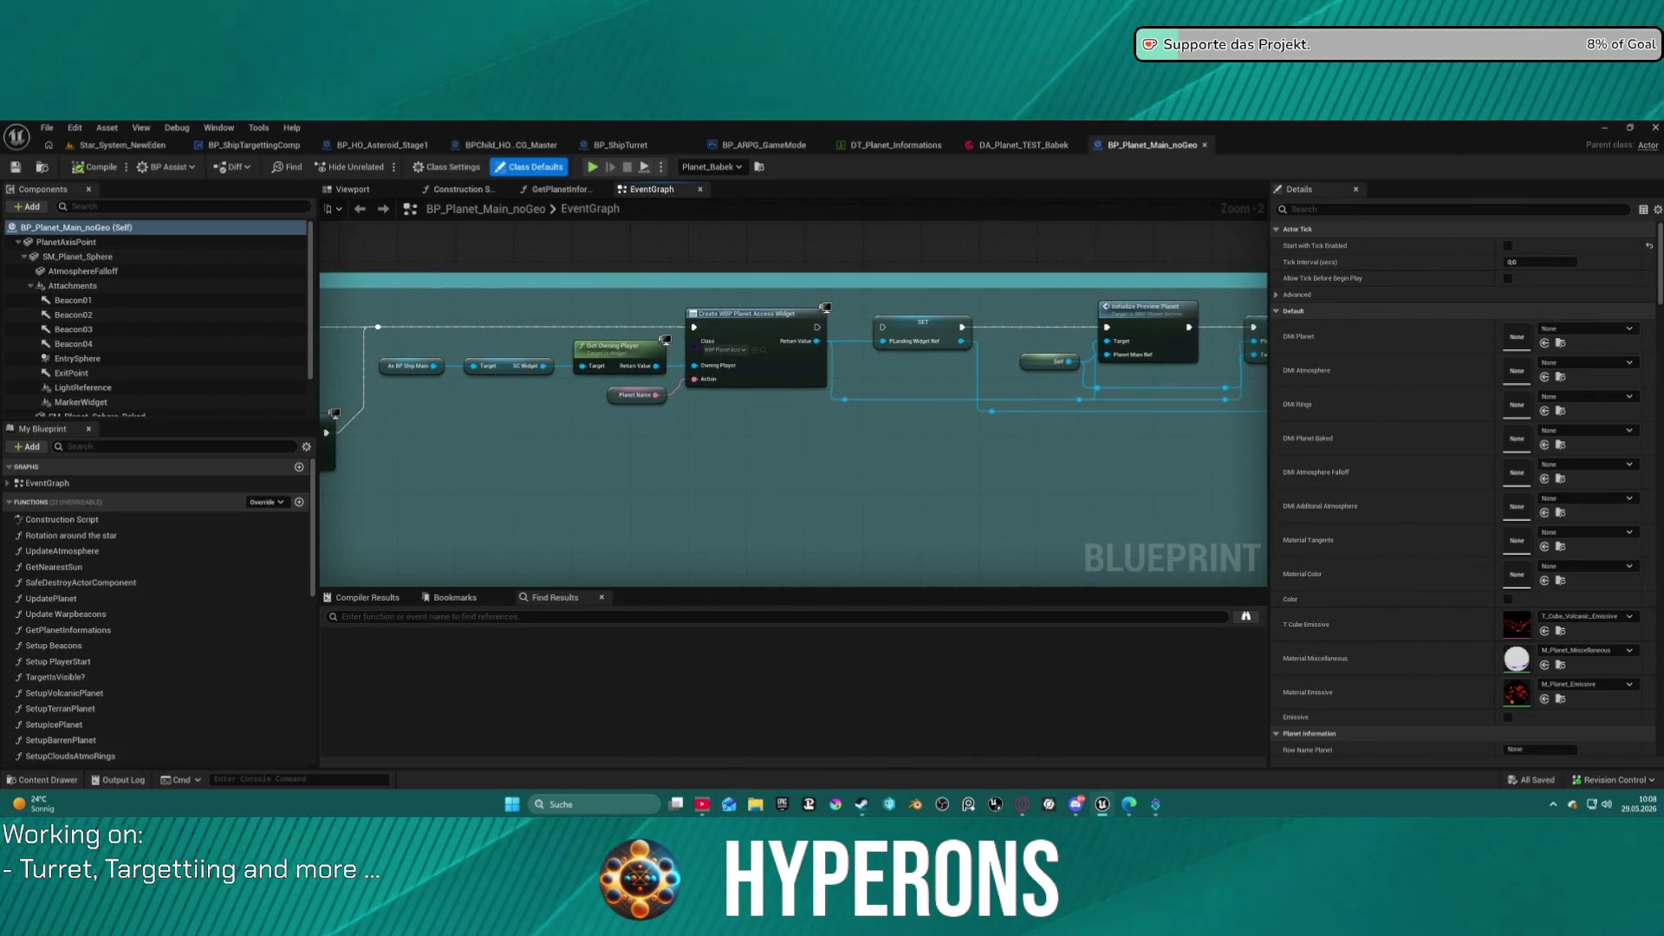
mouse_move(1006, 364)
left_mouse_down()
mouse_move(1119, 364)
mouse_move(1073, 361)
left_mouse_up()
scroll(1073, 361, "down", 9)
scroll(1073, 361, "up", 11)
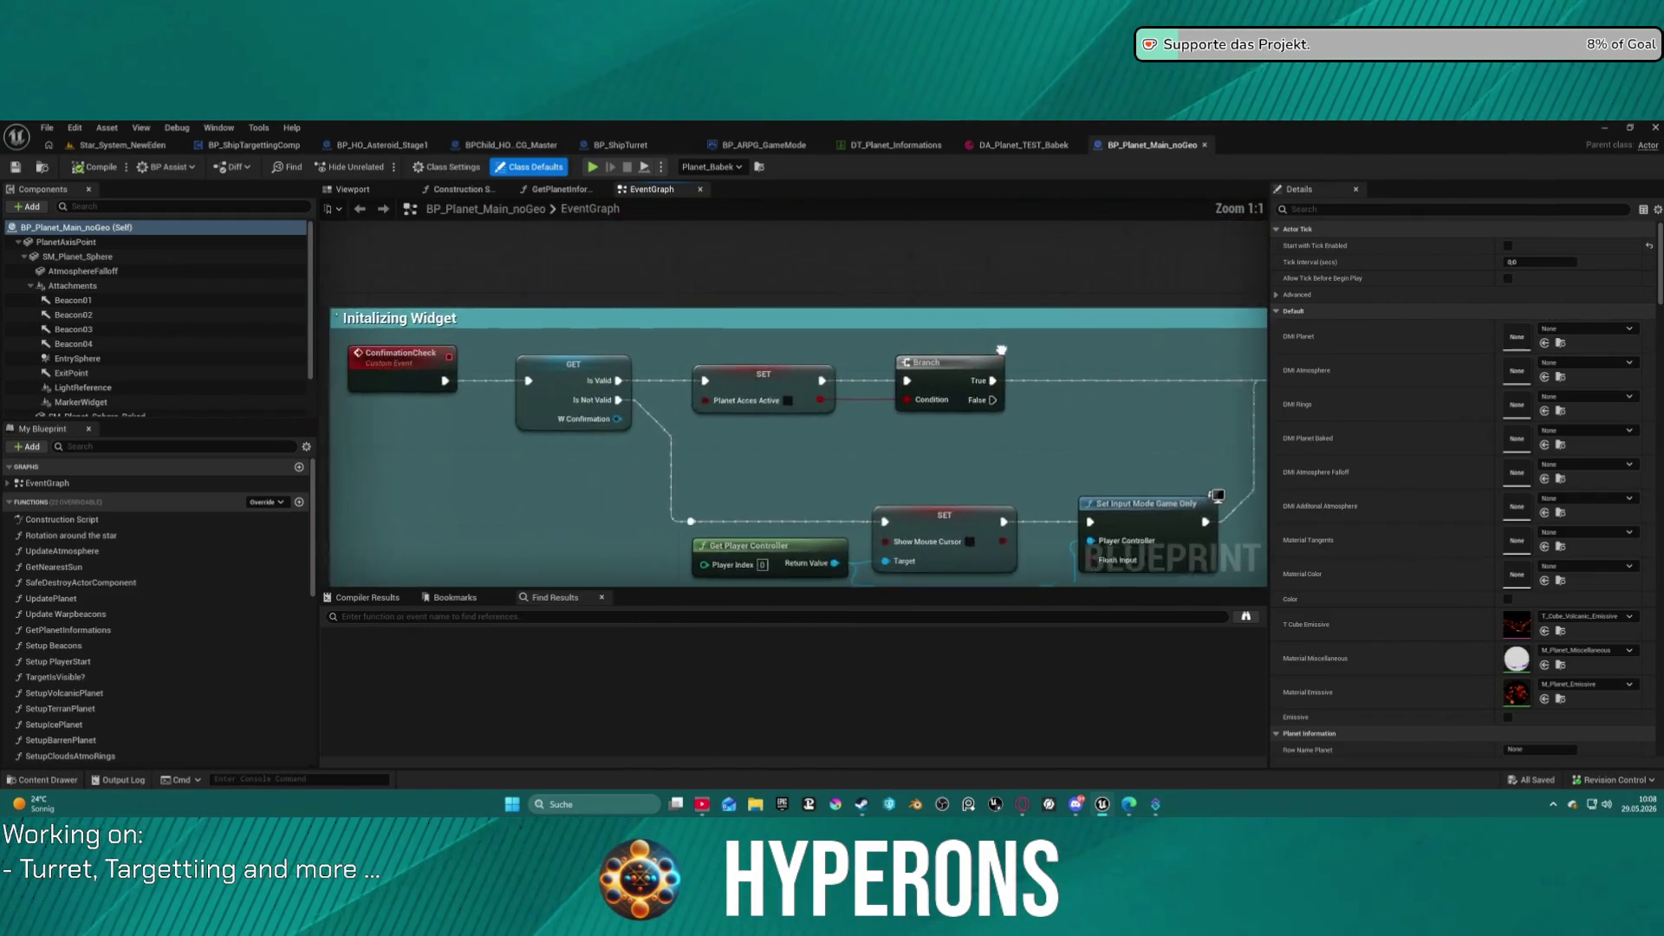
mouse_move(1075, 378)
left_mouse_down()
mouse_move(754, 387)
mouse_move(553, 344)
left_mouse_up()
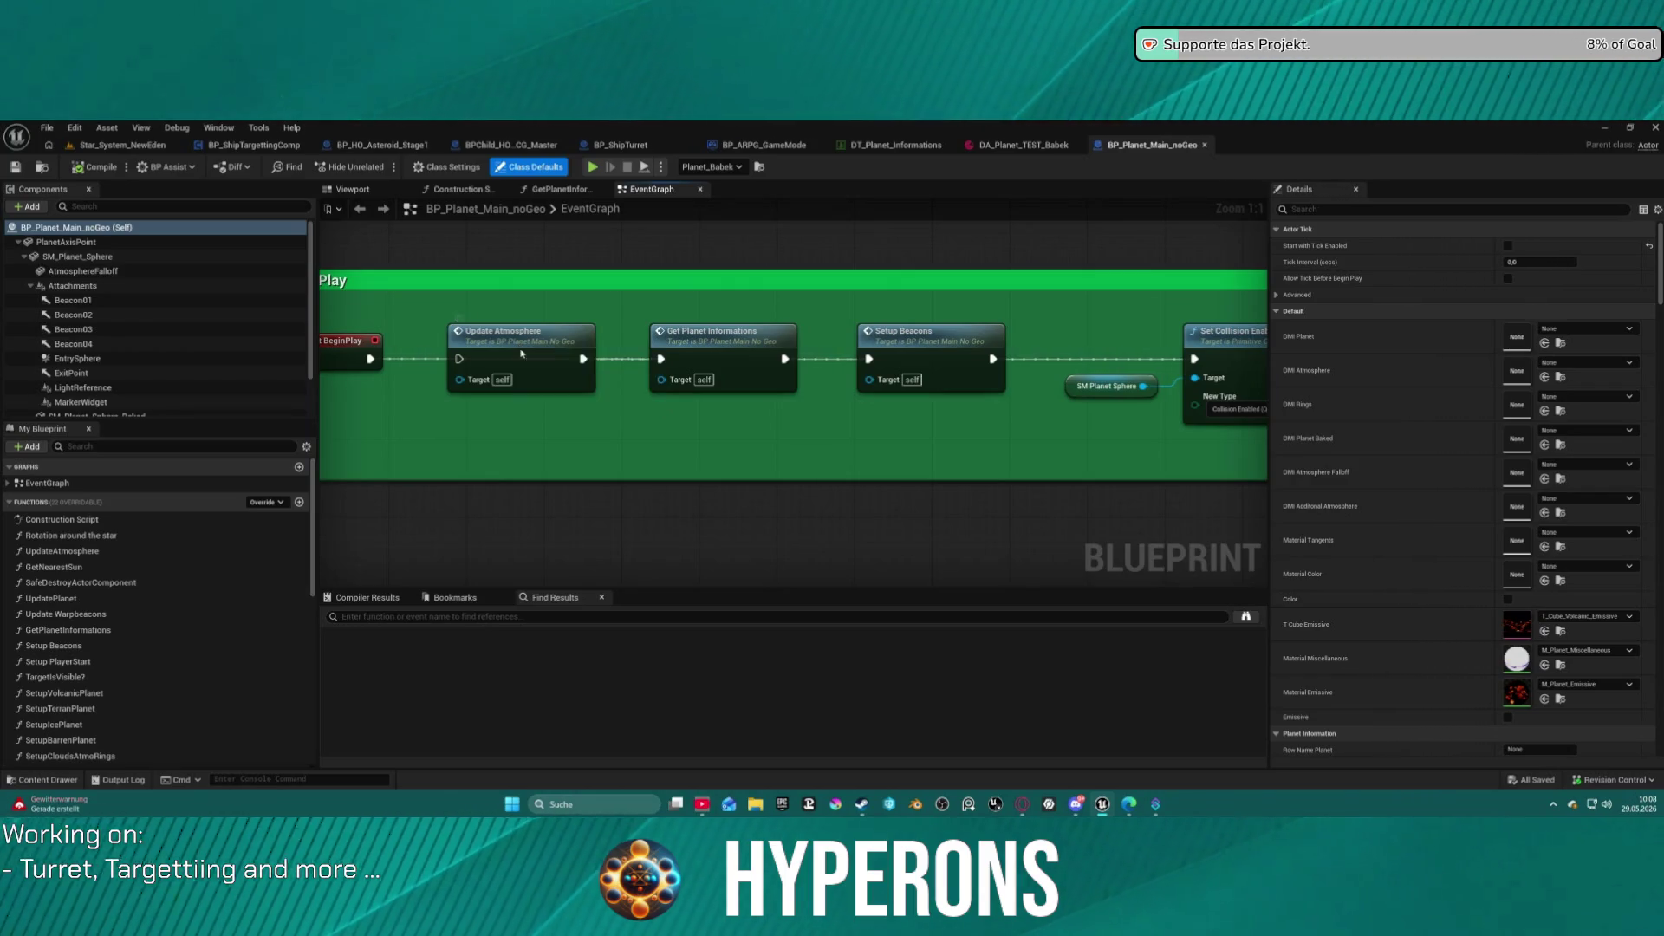
Inspect the UpdateAtmosphere function graph, including its Scale group.
double_click(521, 353)
scroll(943, 466, "up", 5)
mouse_move(943, 467)
left_mouse_down()
mouse_move(598, 297)
mouse_move(596, 218)
left_mouse_up()
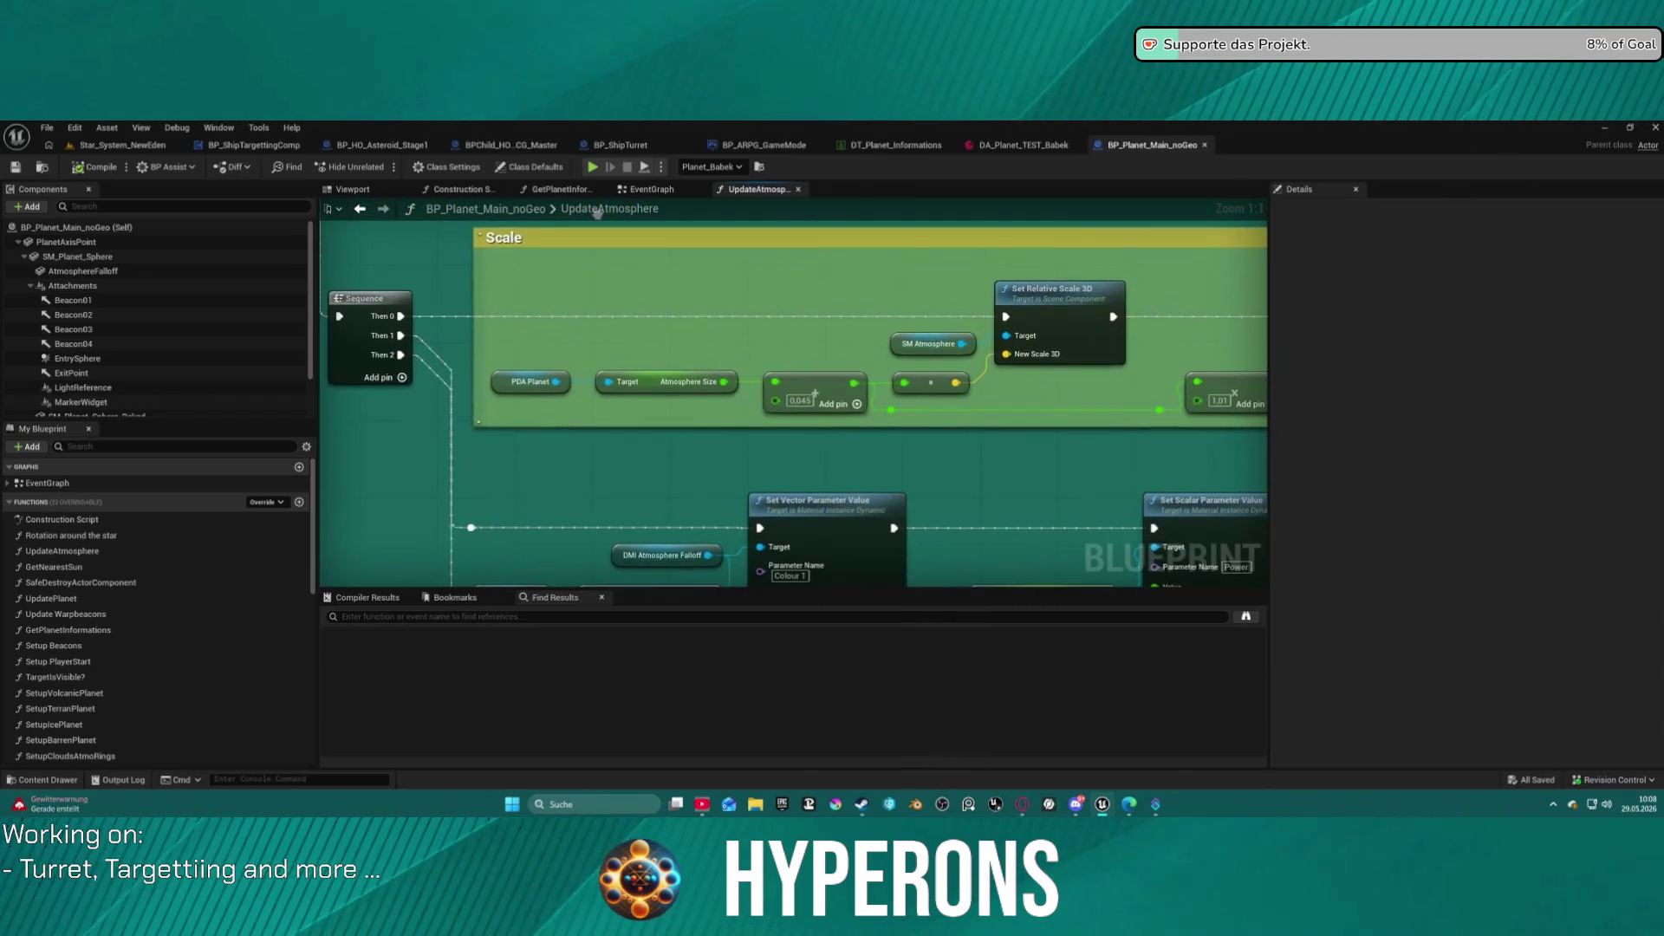
scroll(1185, 512, "down", 5)
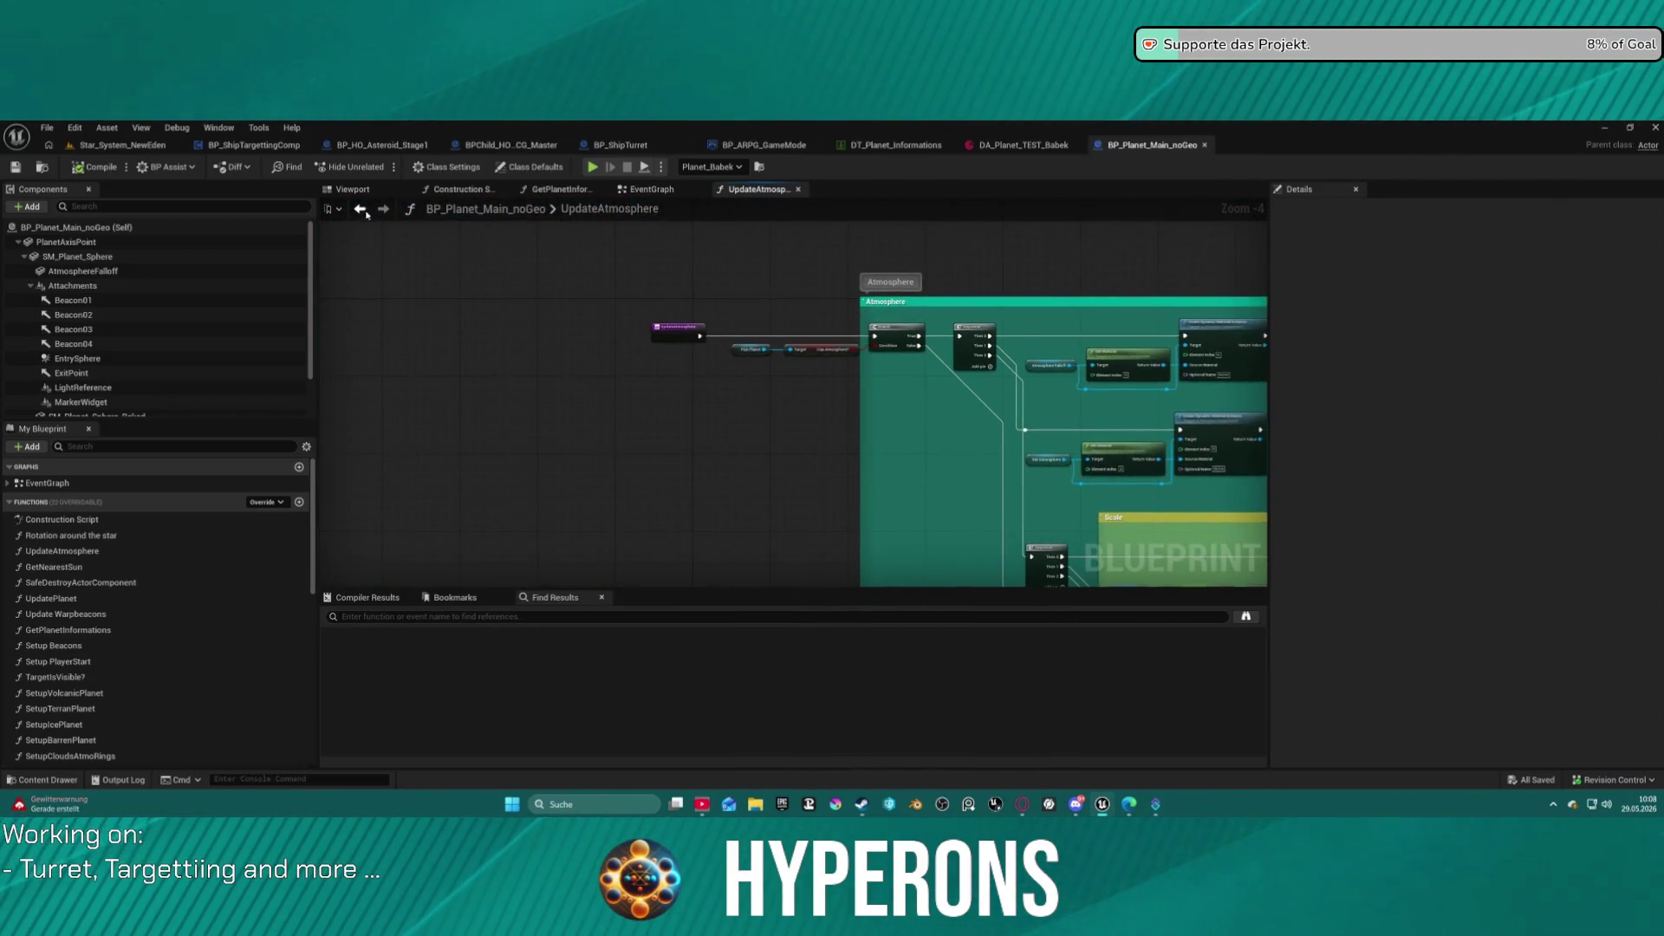
Back in the EventGraph, wire BeginPlay into Update Atmosphere and open GetPlanetInformations.
left_click(368, 211)
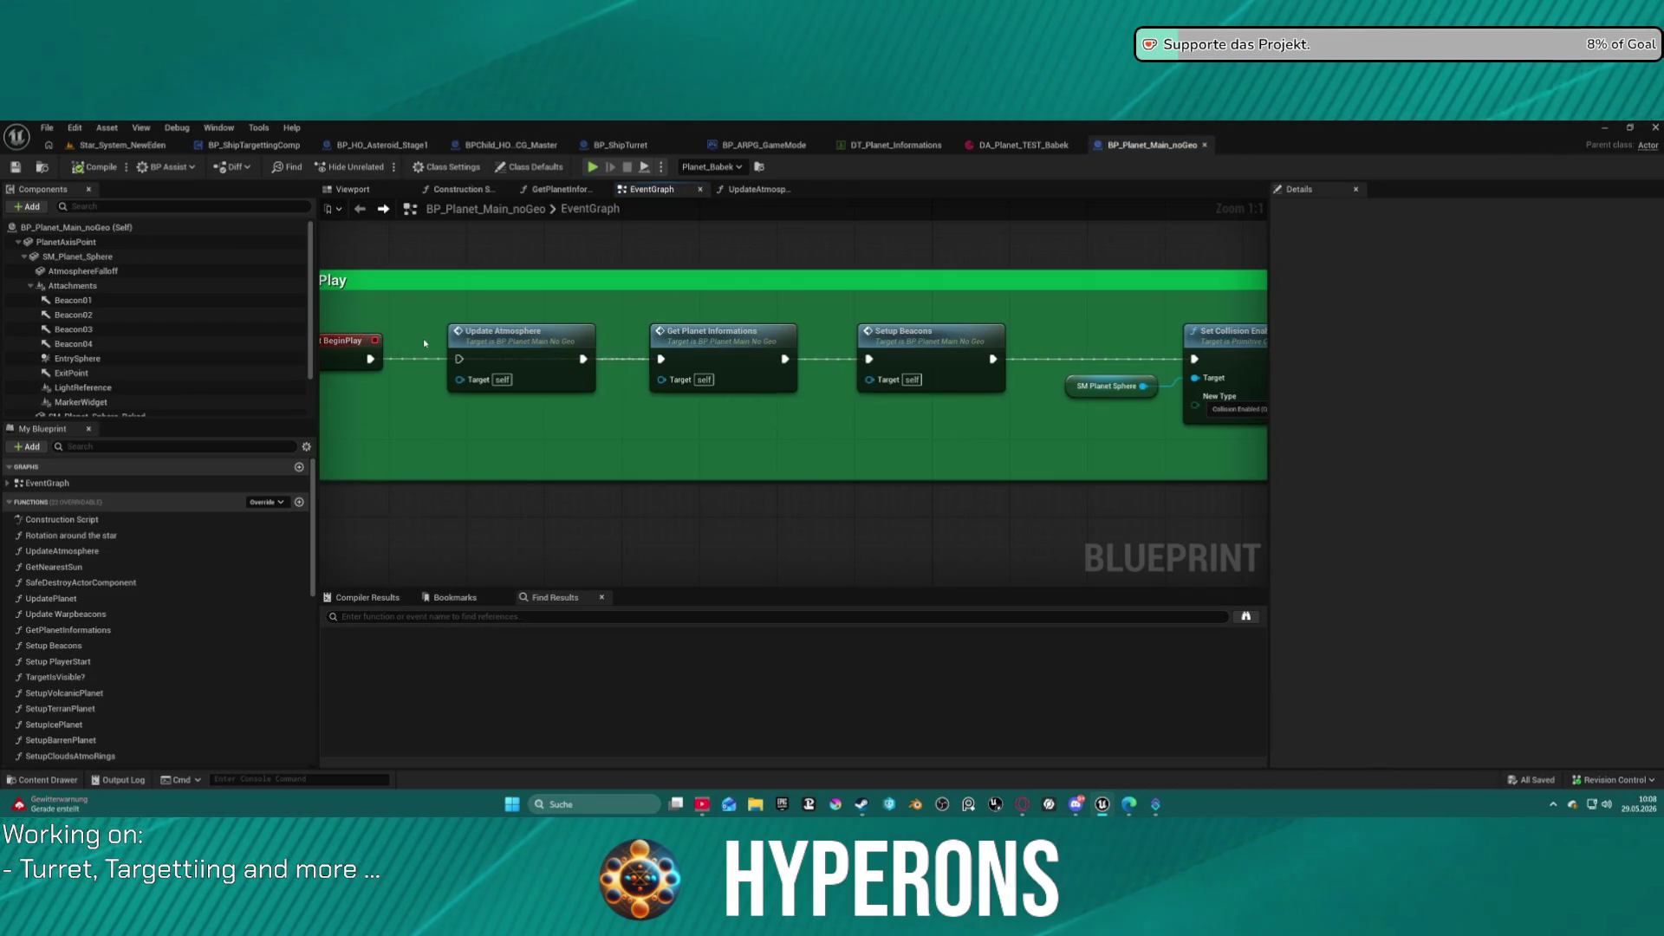
left_click_drag(376, 354, 459, 359)
double_click(708, 350)
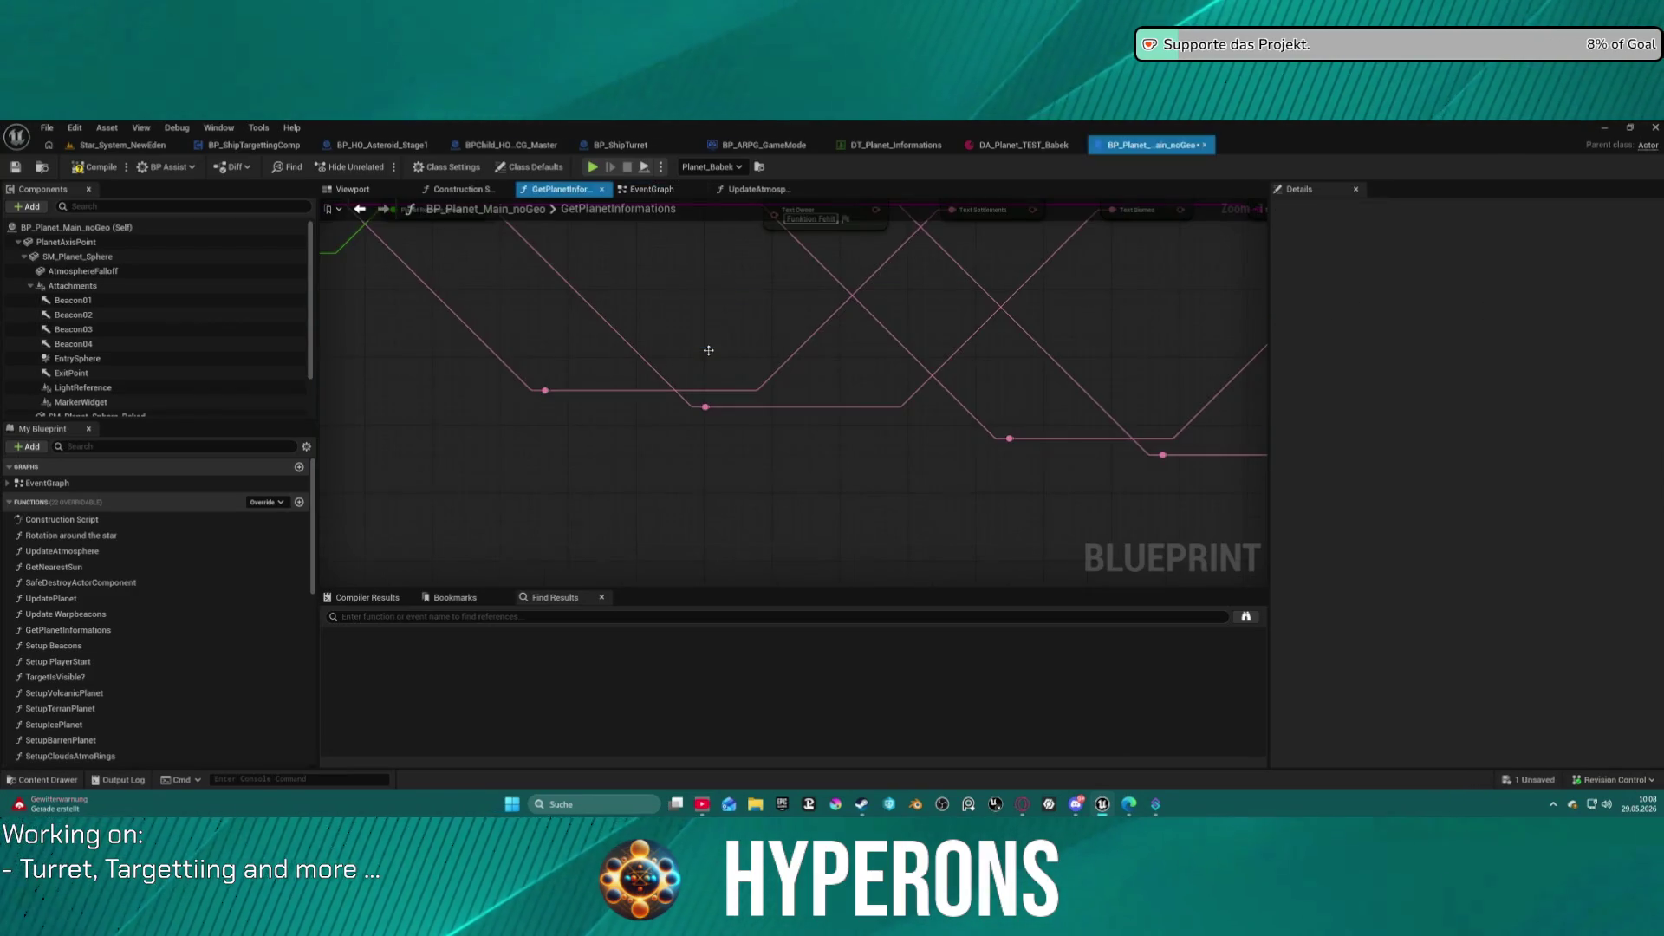
Check the Get Data Table Row lookup, then return to the Star_System_NewEden level.
scroll(696, 353, "down", 2)
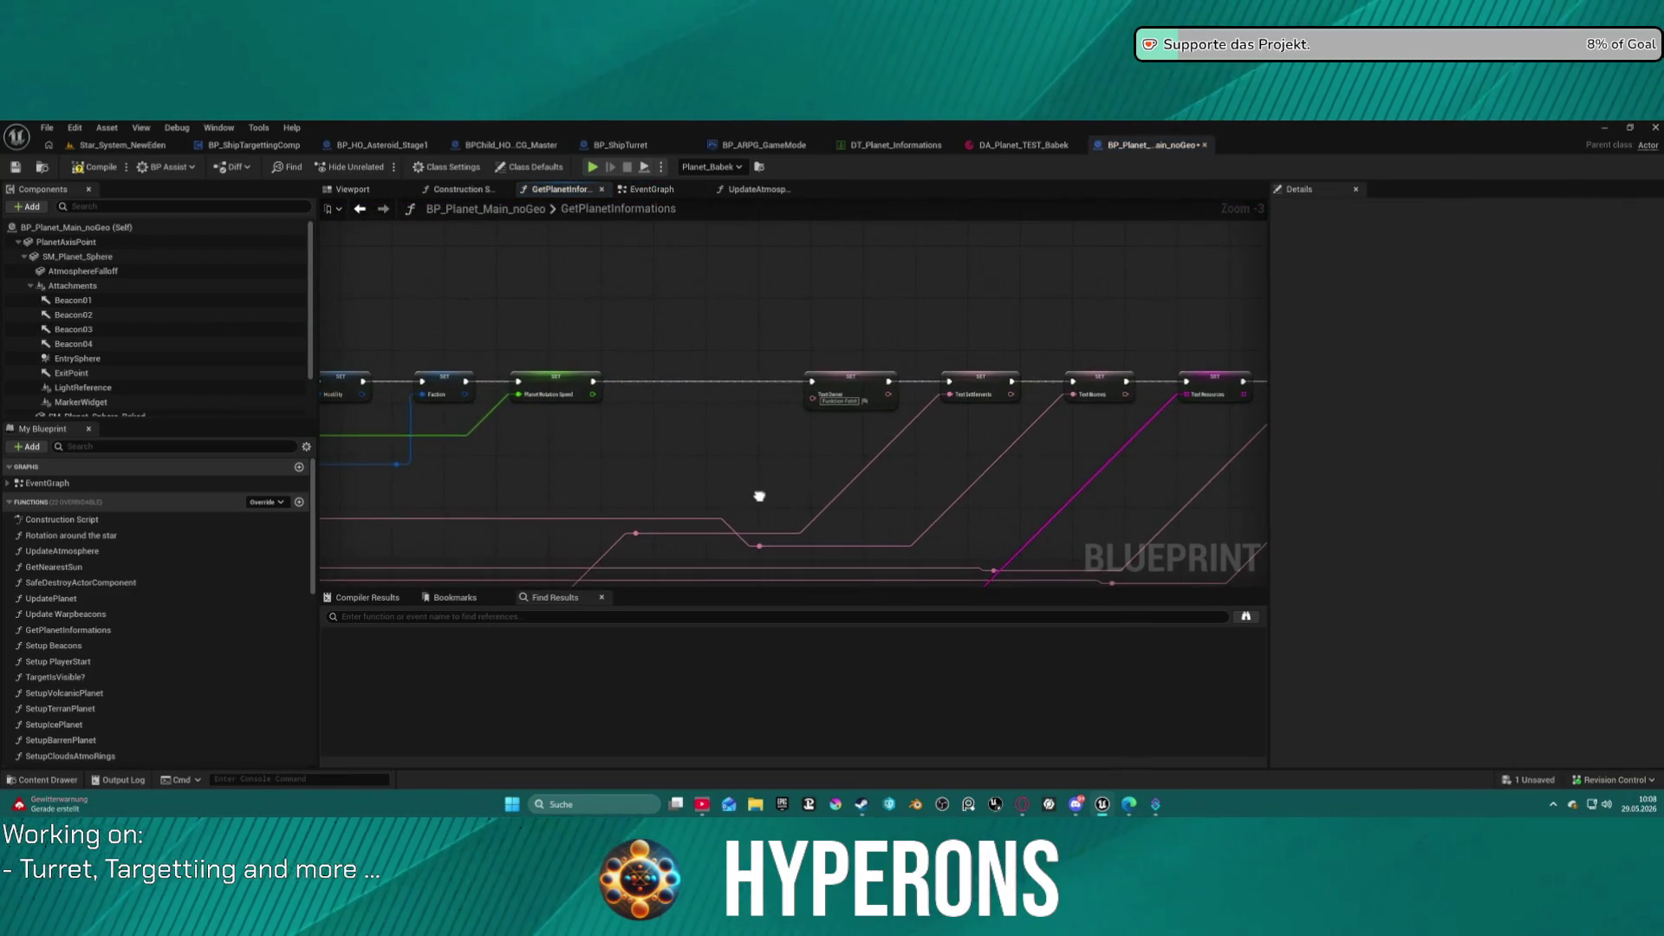
scroll(757, 494, "up", 3)
mouse_move(549, 349)
left_mouse_down()
mouse_move(1076, 299)
mouse_move(1079, 316)
left_mouse_up()
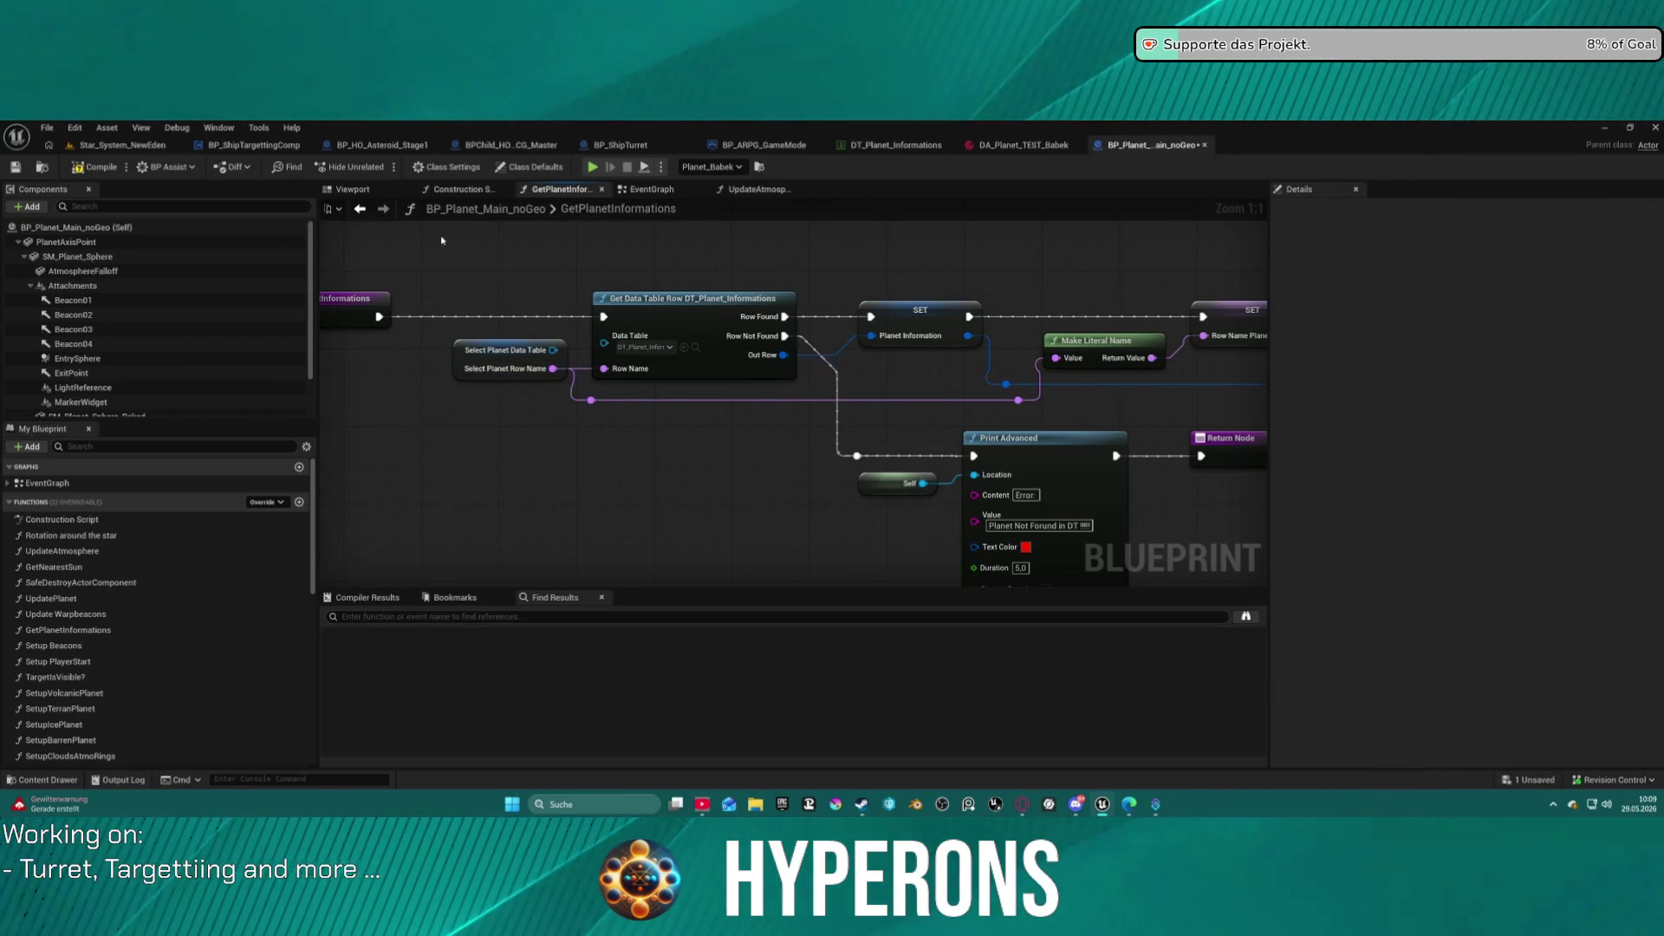
left_click(121, 144)
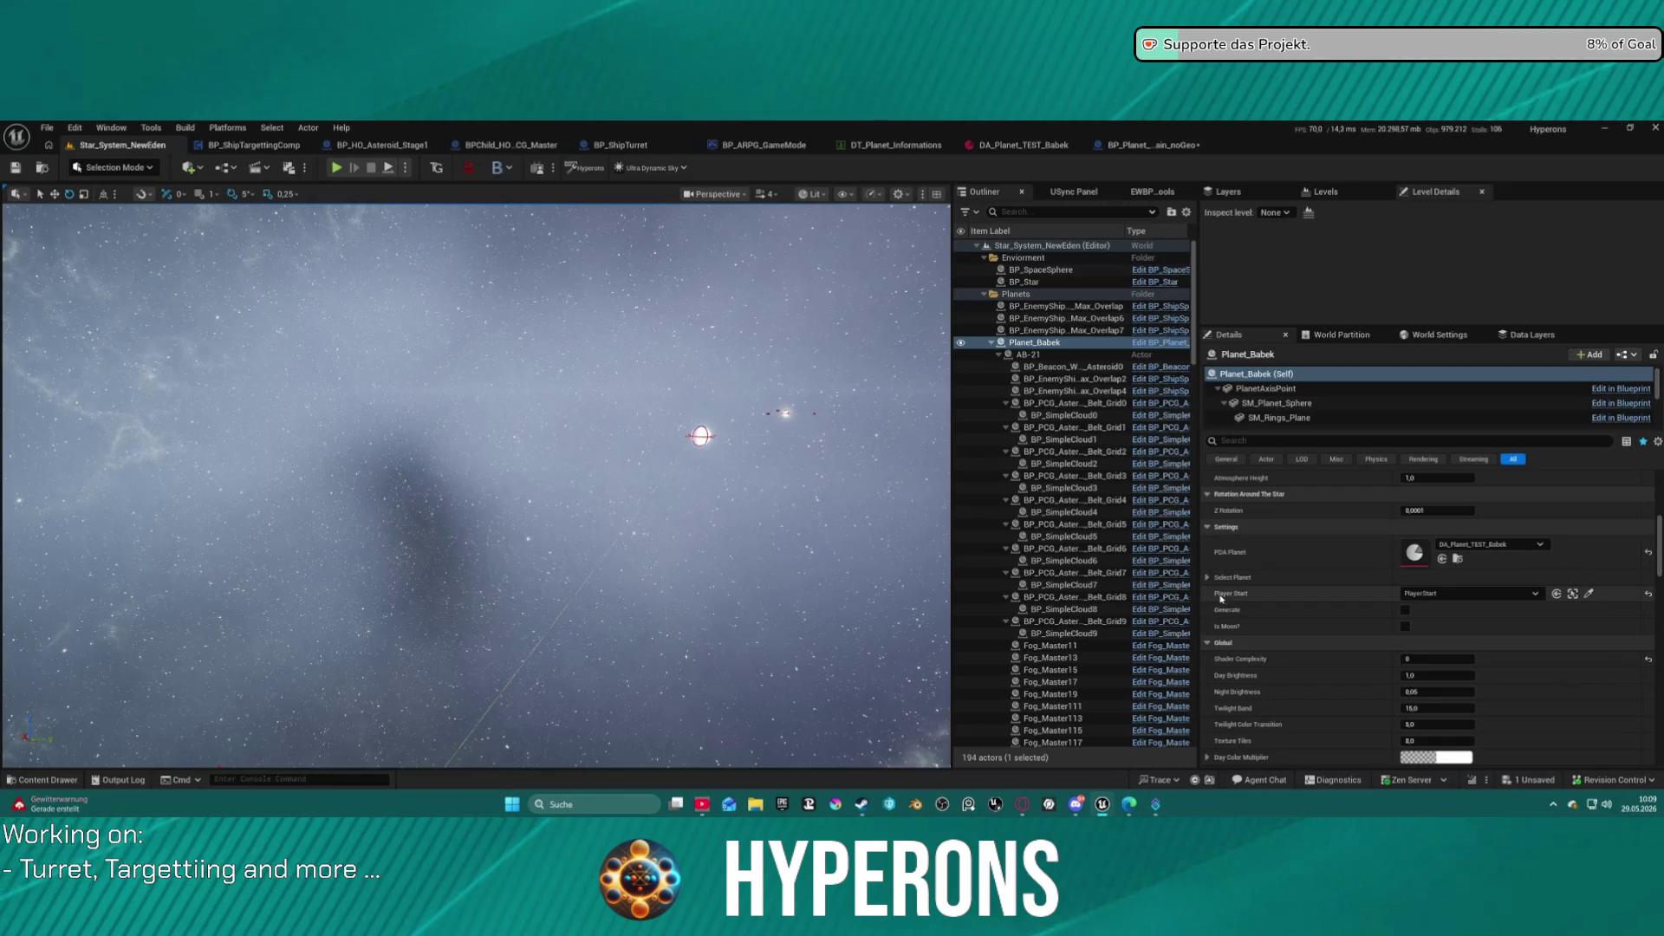
Change Planet_Babek's Select Planet row name from NewEden_Babek to LV_P_Babek.
scroll(1303, 624, "down", 5)
scroll(1302, 624, "down", 6)
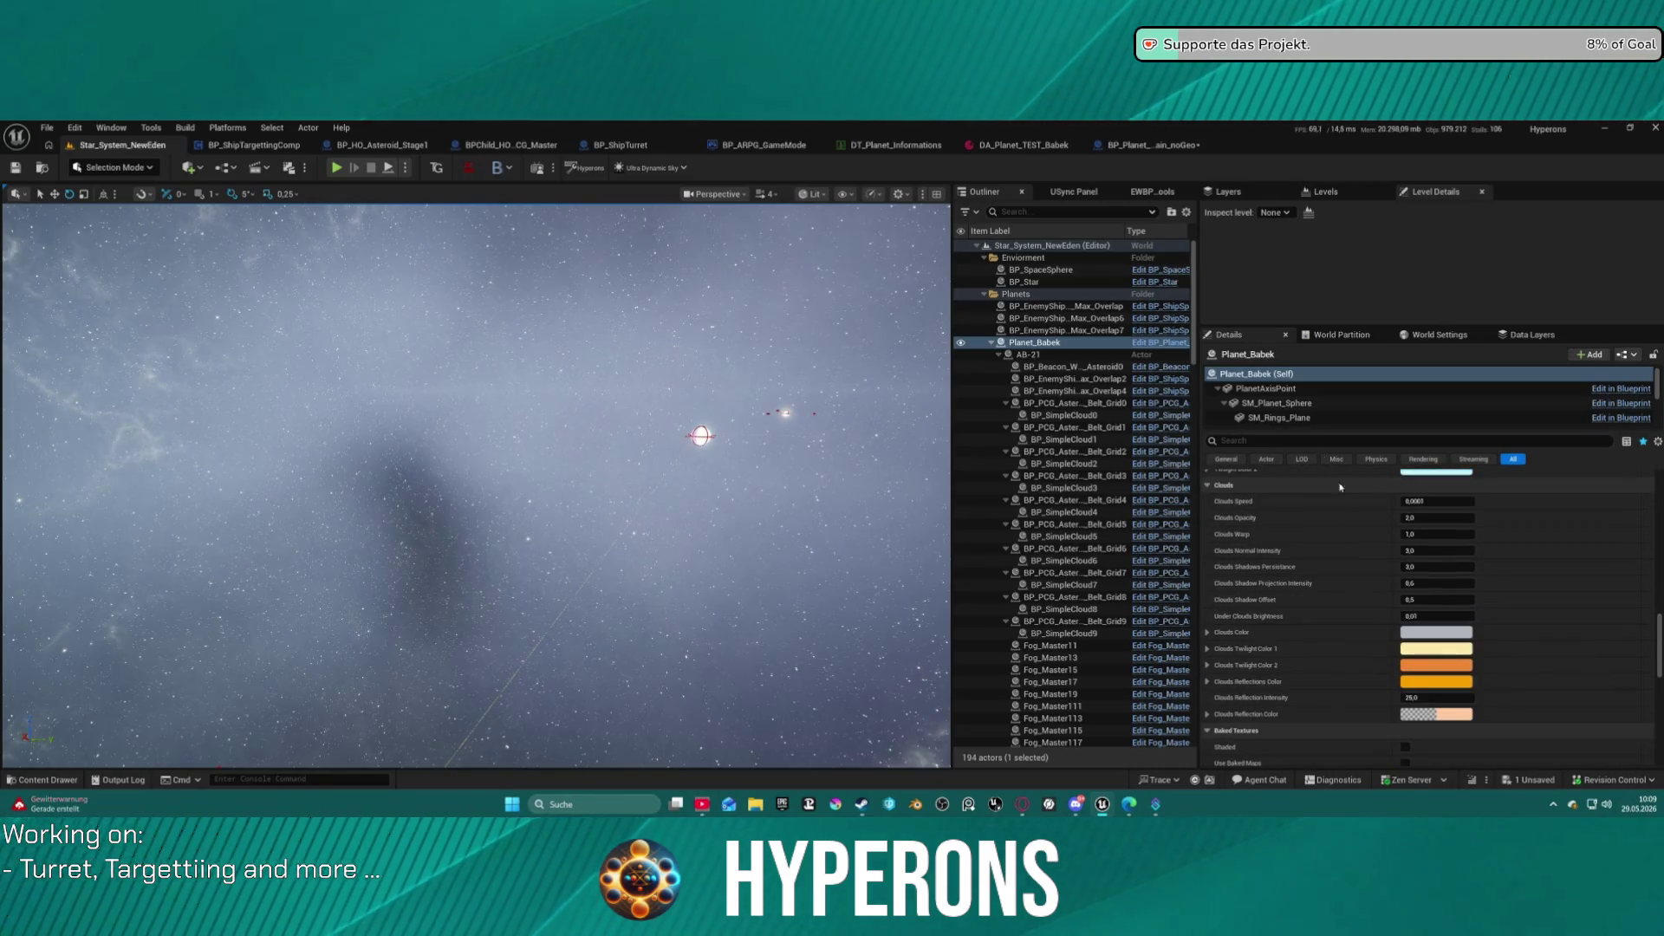
scroll(1383, 618, "up", 10)
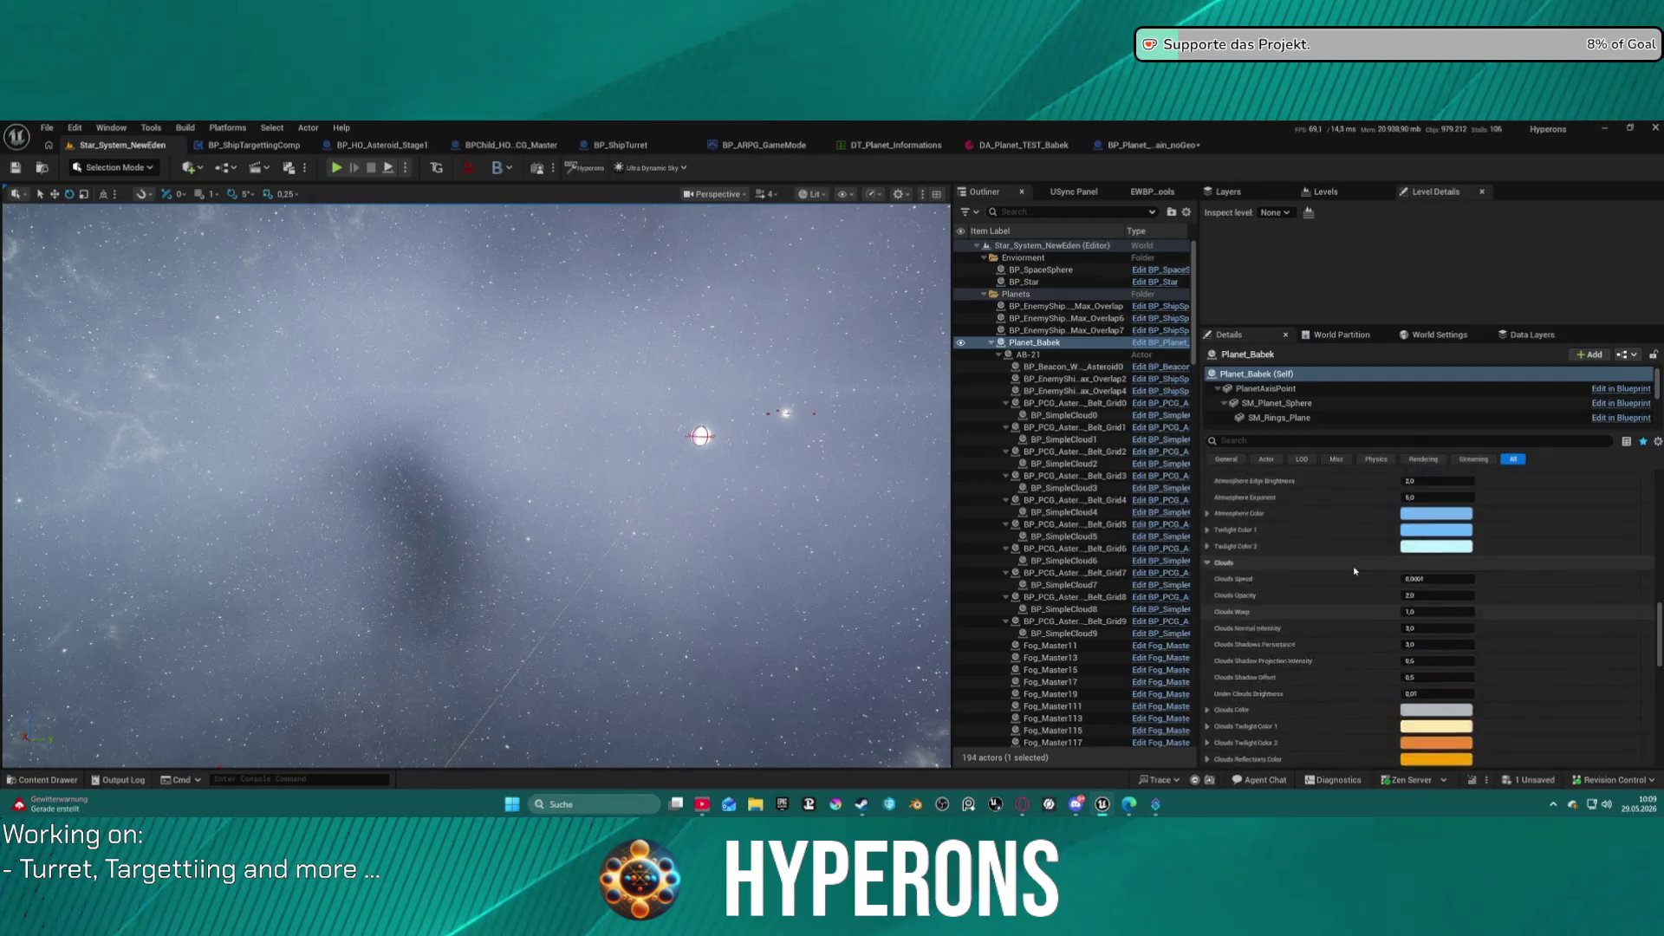
scroll(1355, 571, "up", 5)
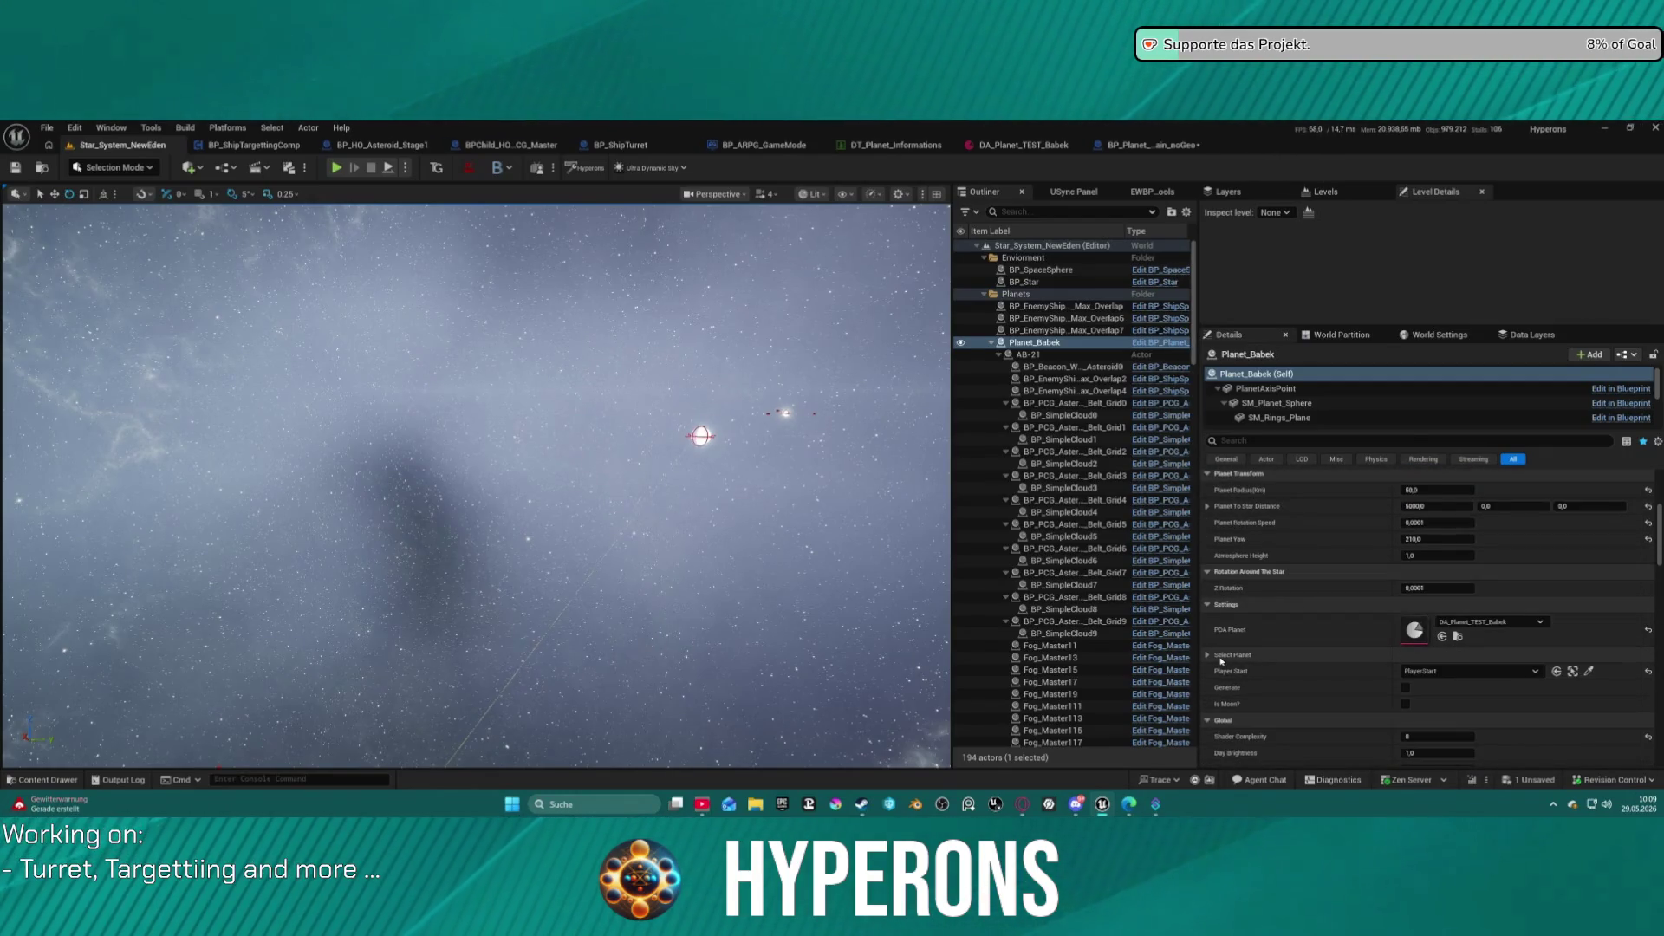
left_click(1208, 656)
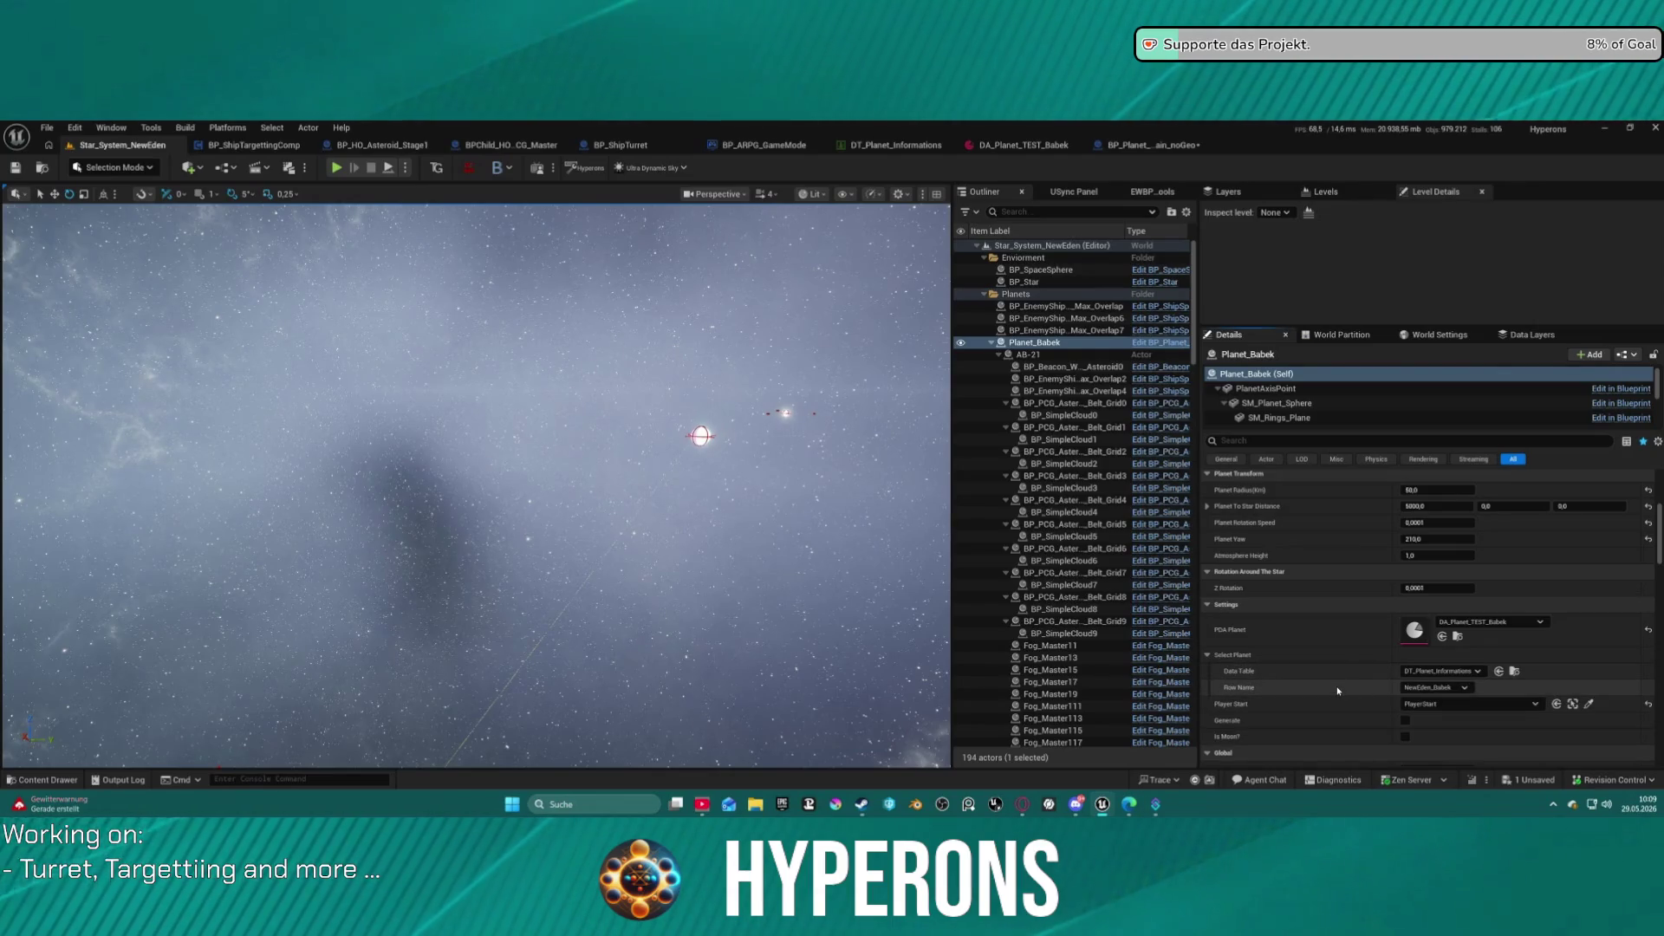
left_click(1434, 687)
left_click(1448, 573)
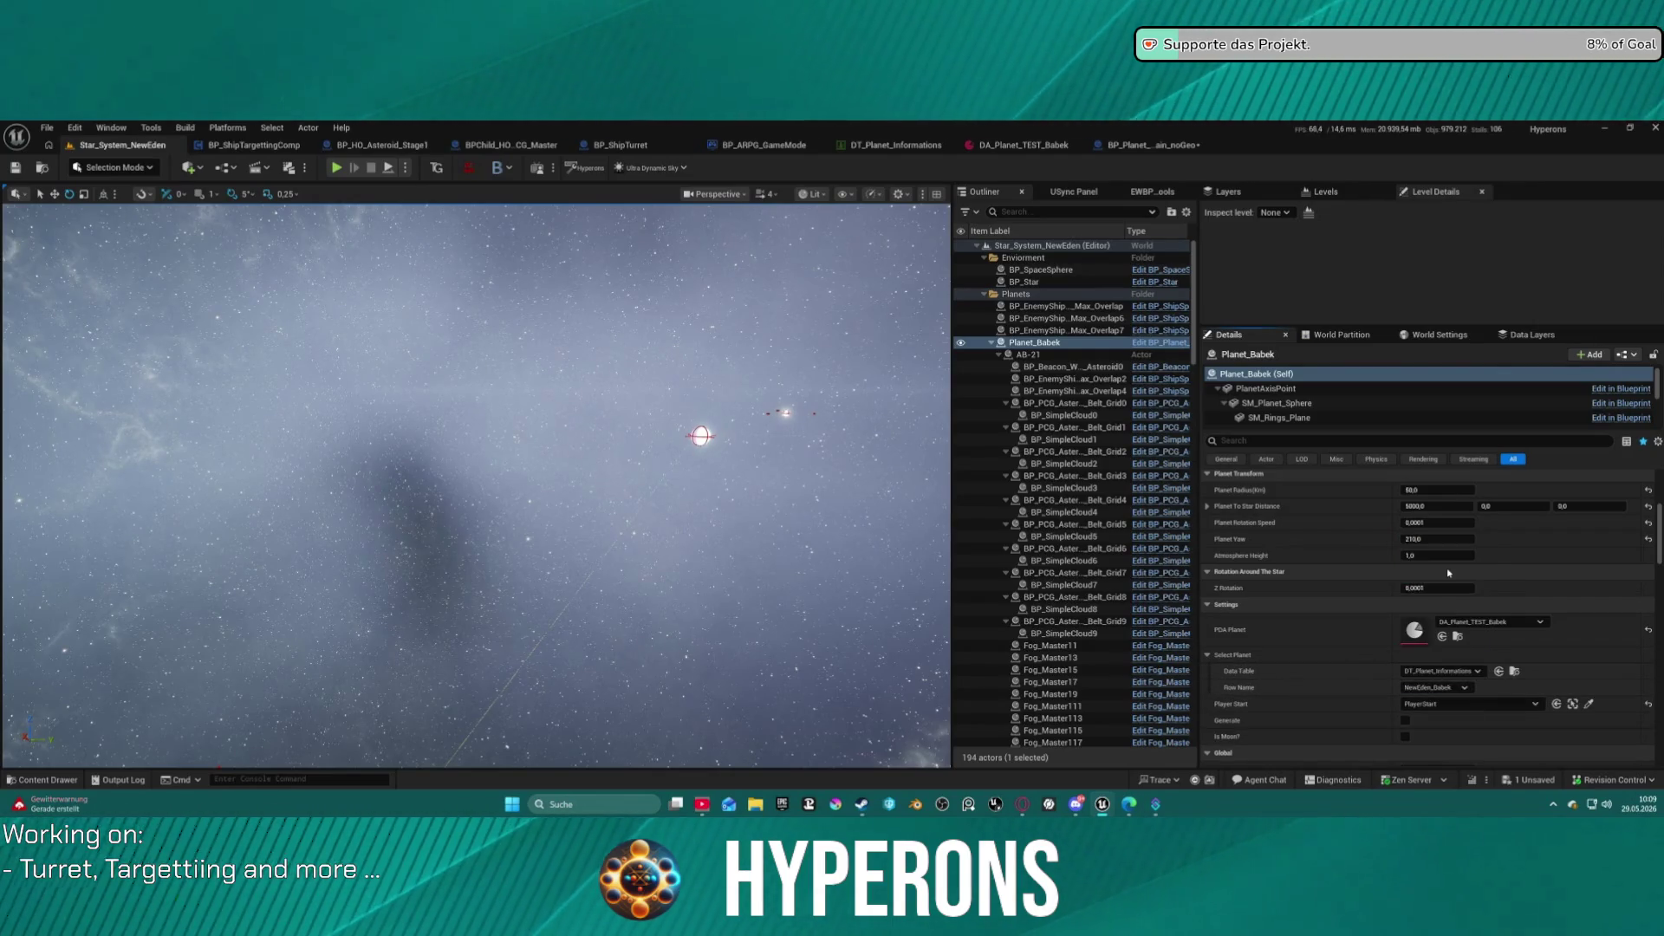
scroll(1326, 563, "up", 3)
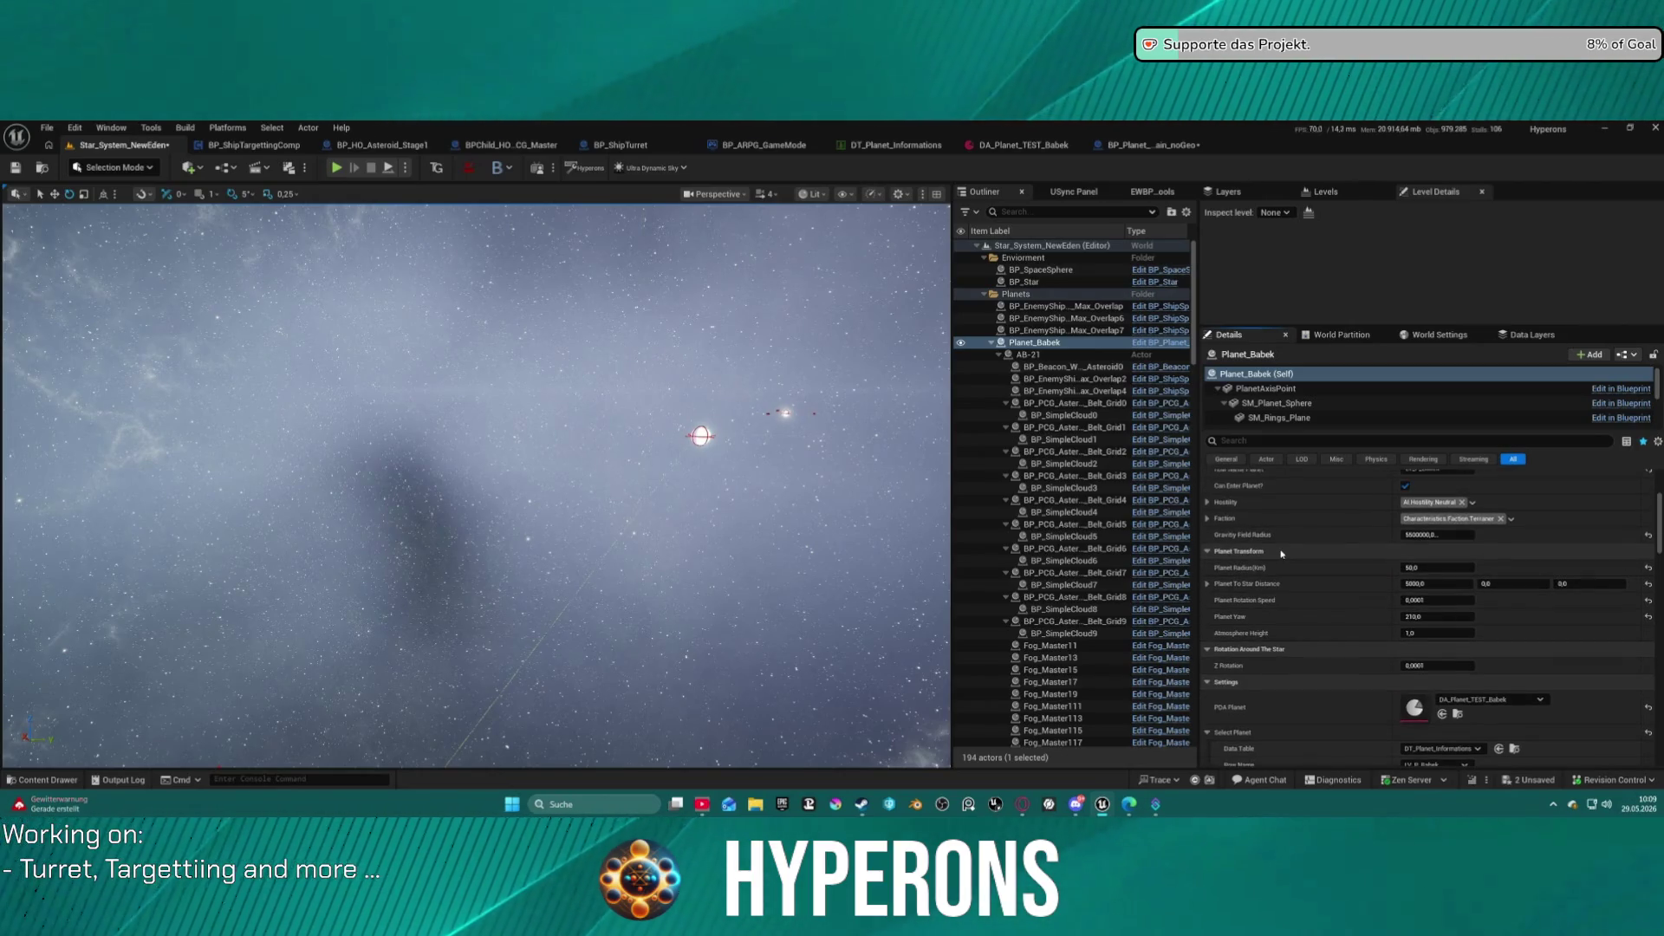
scroll(1281, 553, "down", 5)
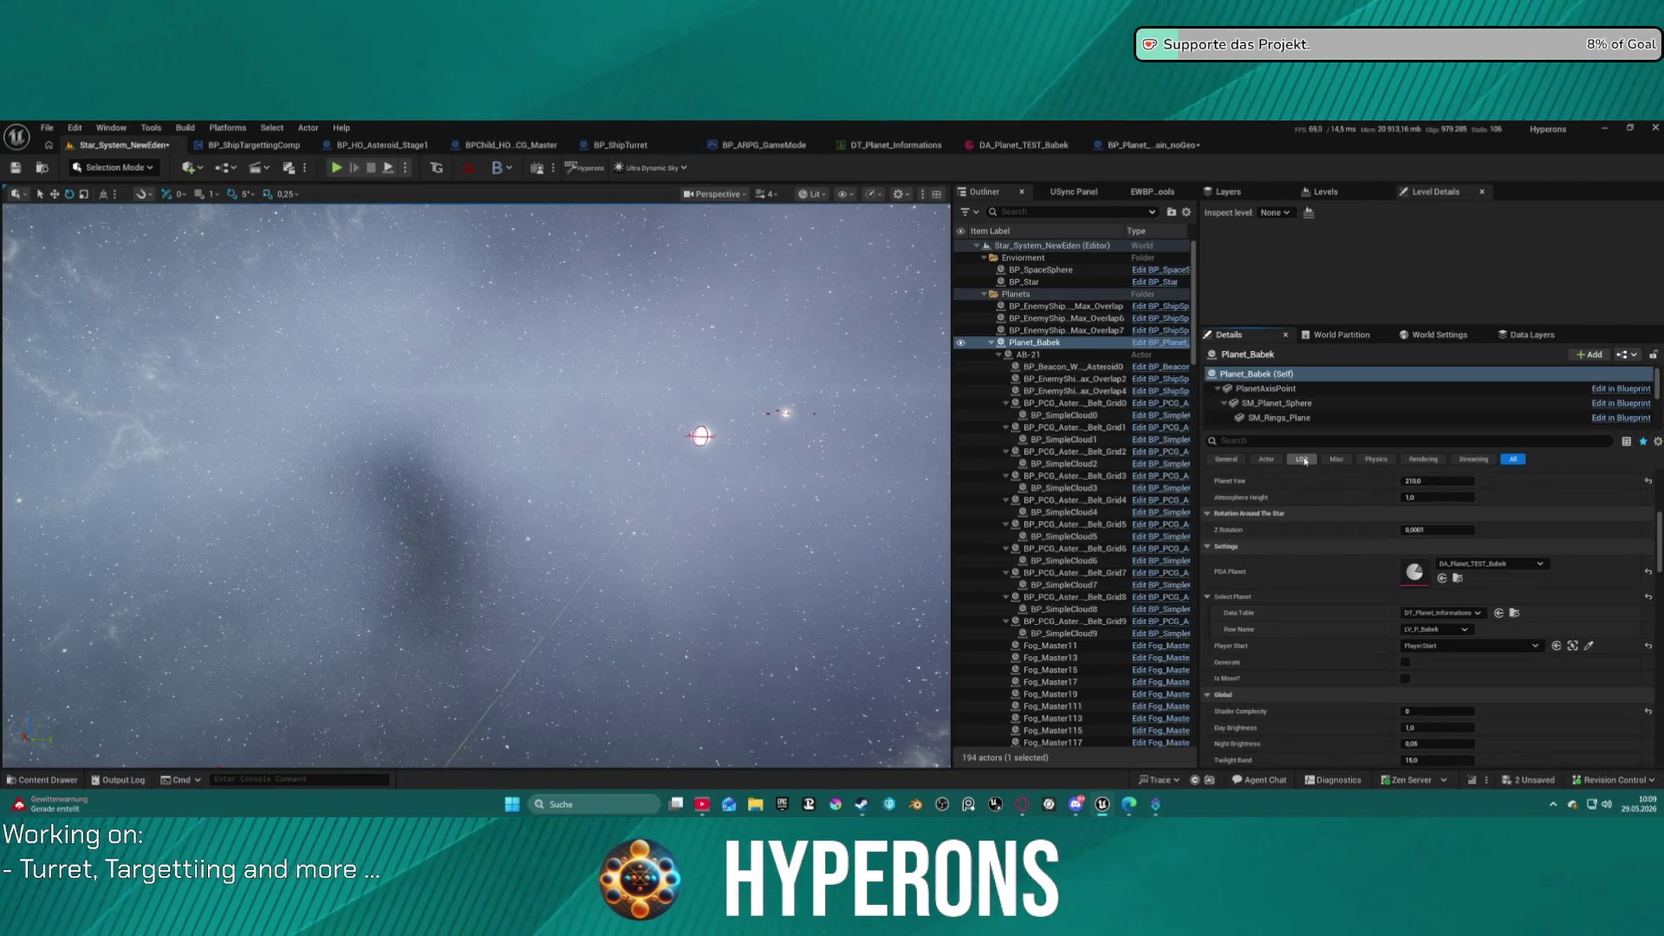
Set Planet_Inongo's Select Planet row name to LV_P_Inongo.
left_click(993, 344)
left_click(991, 354)
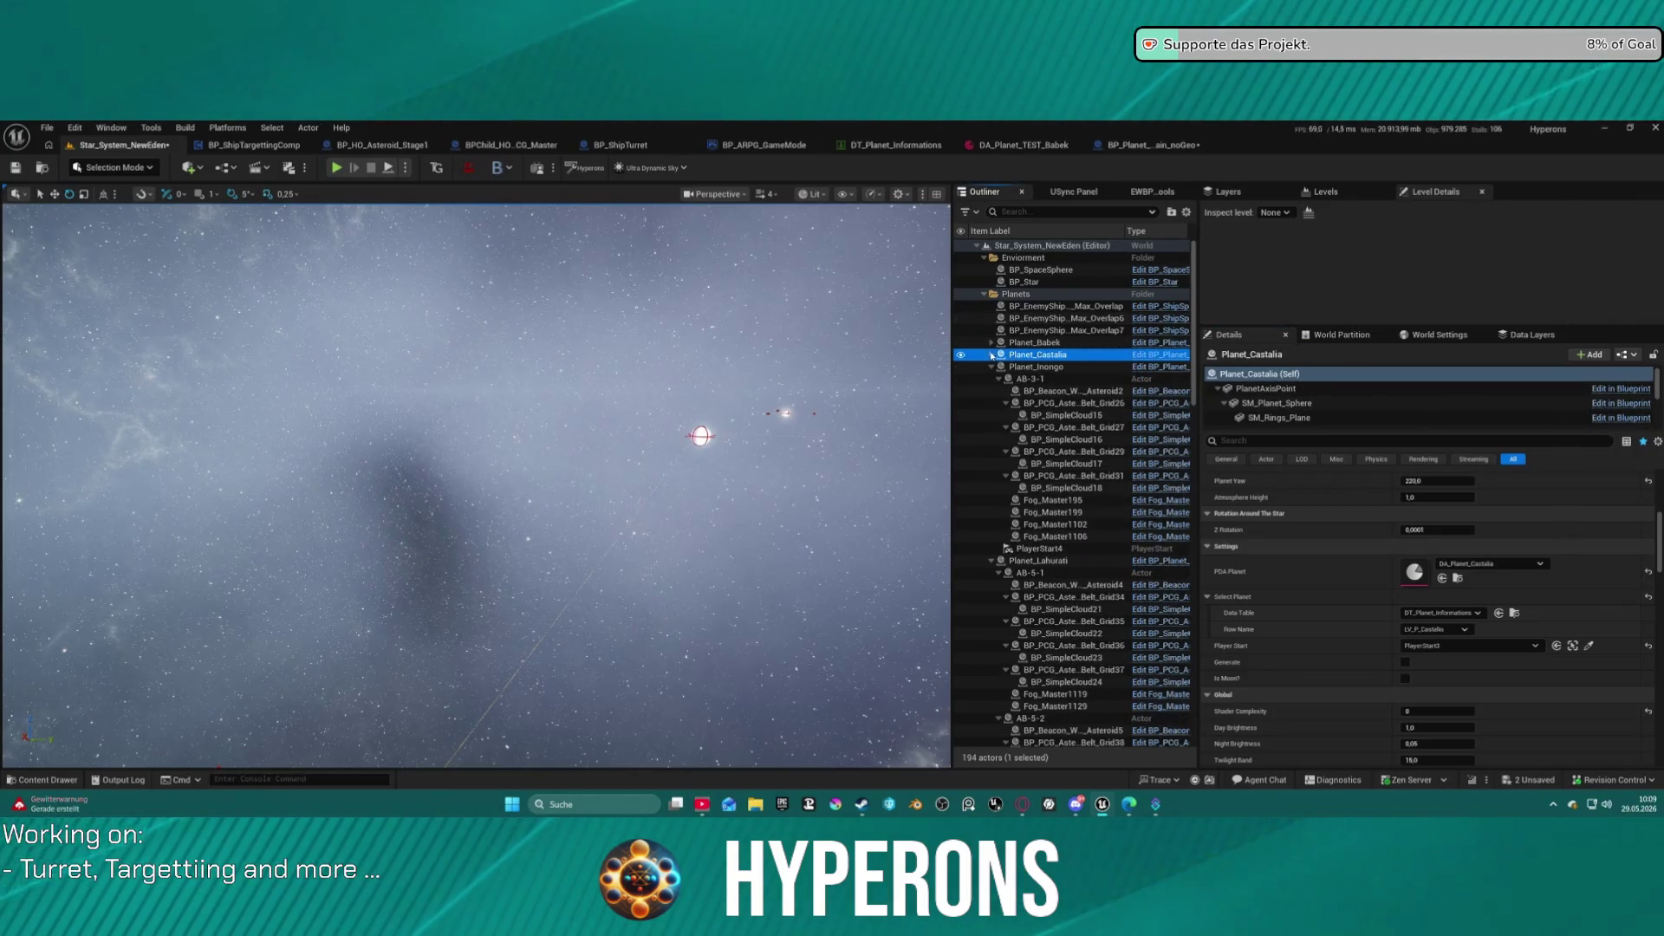
left_click(1036, 367)
left_click(1473, 645)
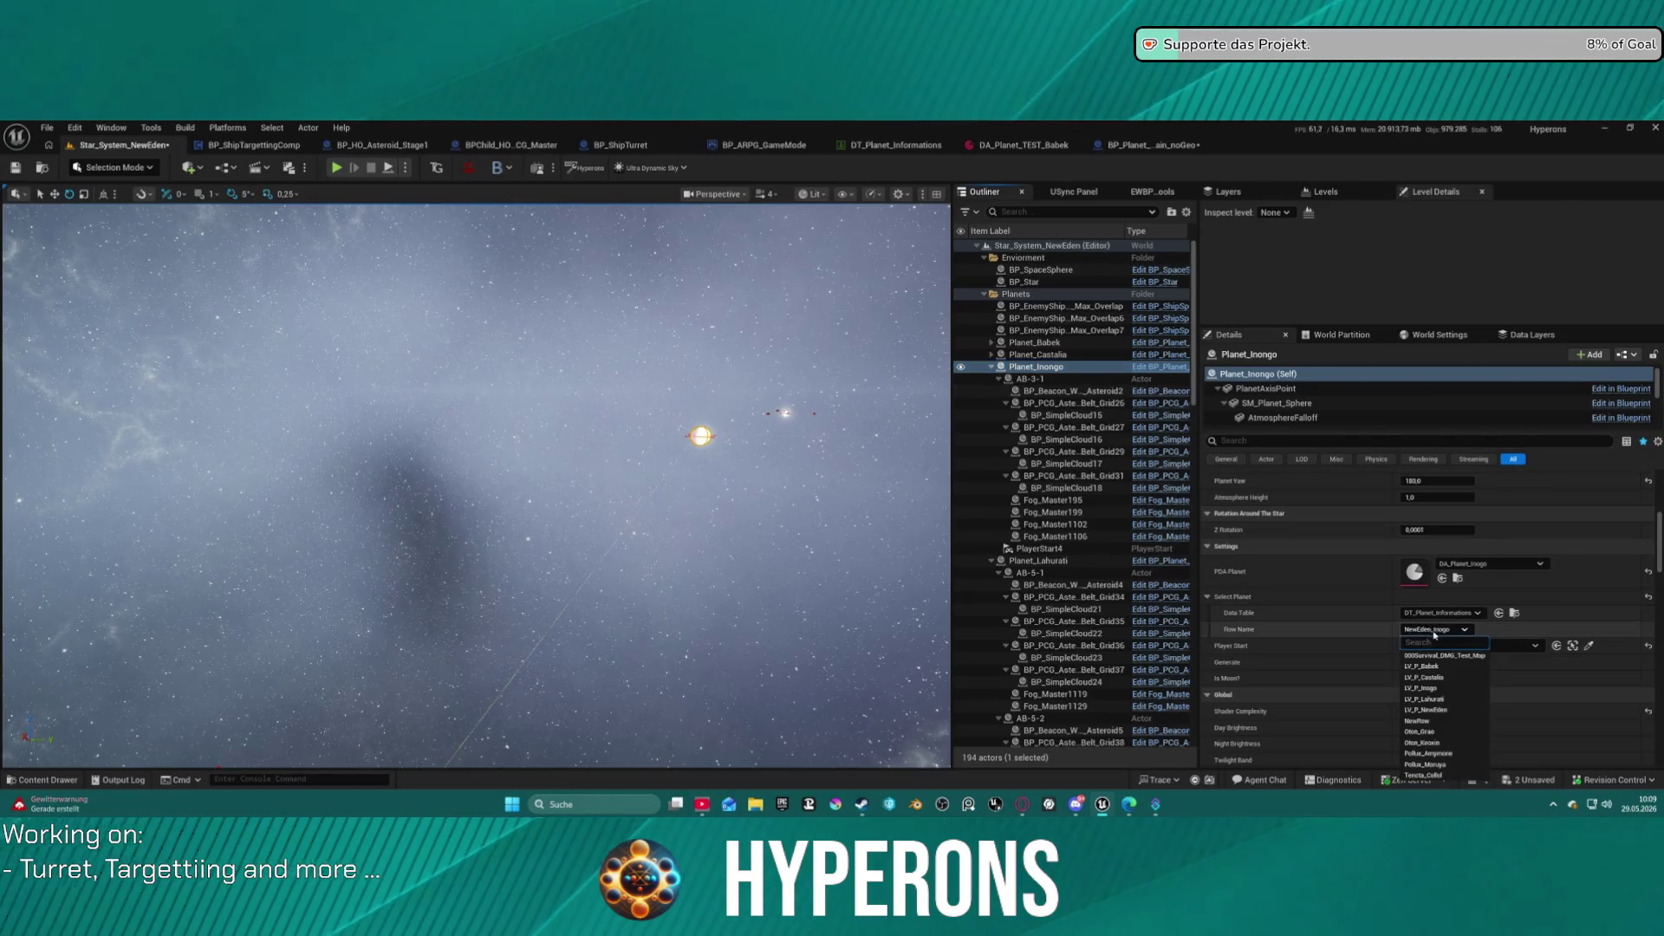
left_click(1446, 689)
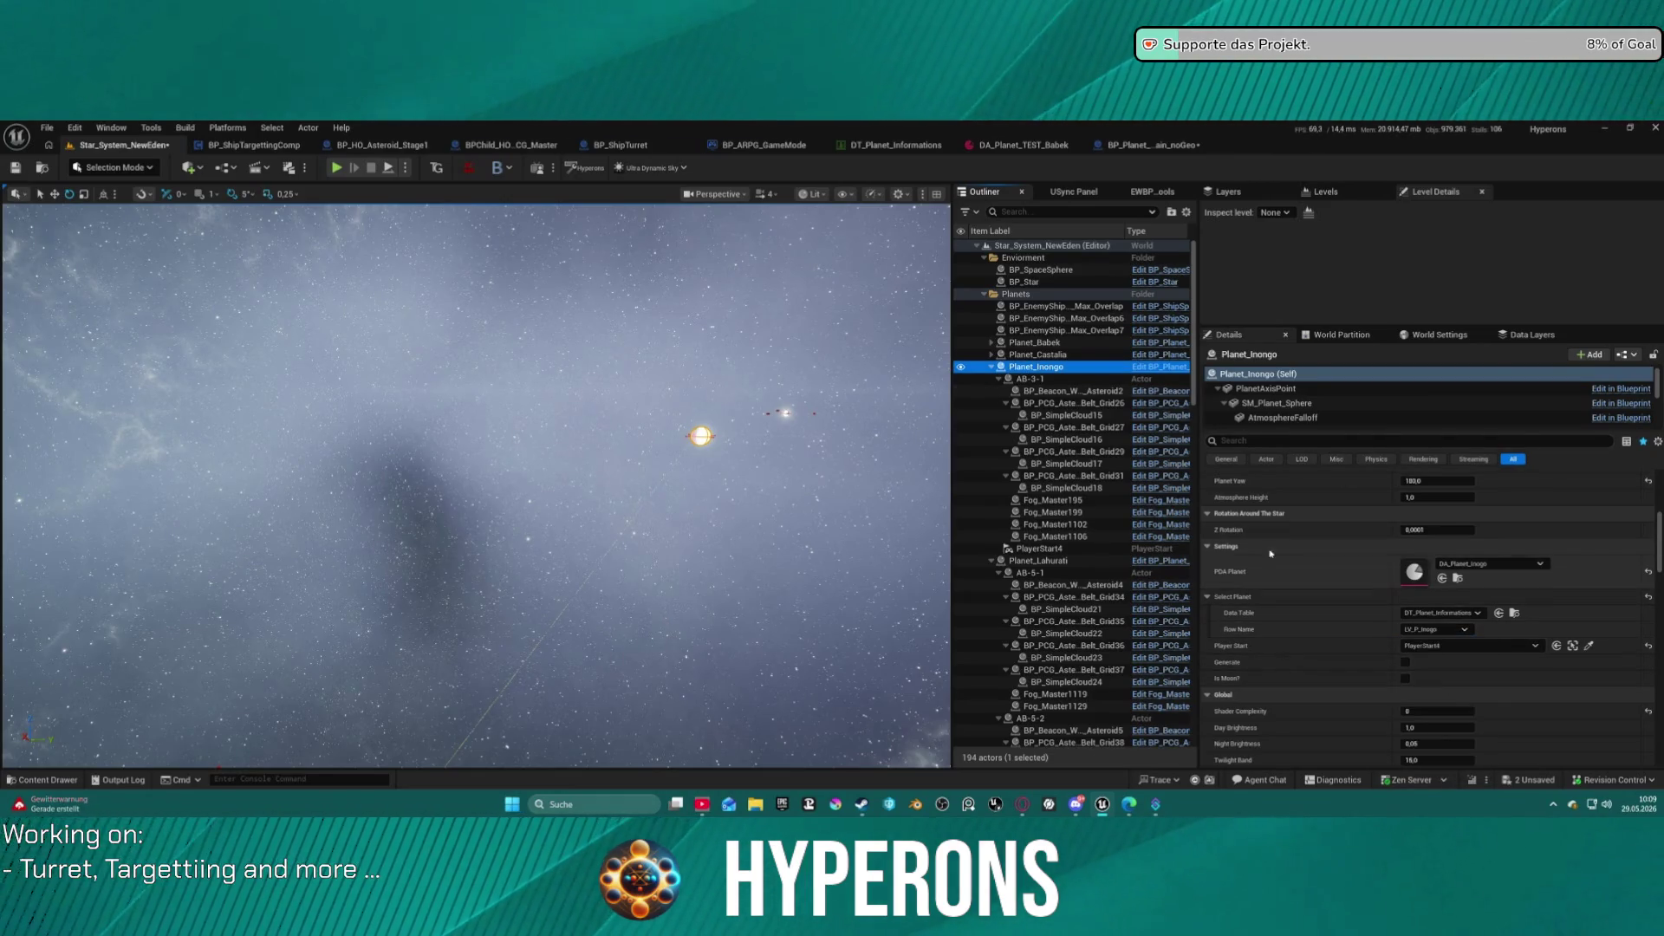
left_click(992, 367)
Set Planet_Lahurati's row name to LV_P_Lahurati, save the map, and start play-testing.
left_click(1035, 379)
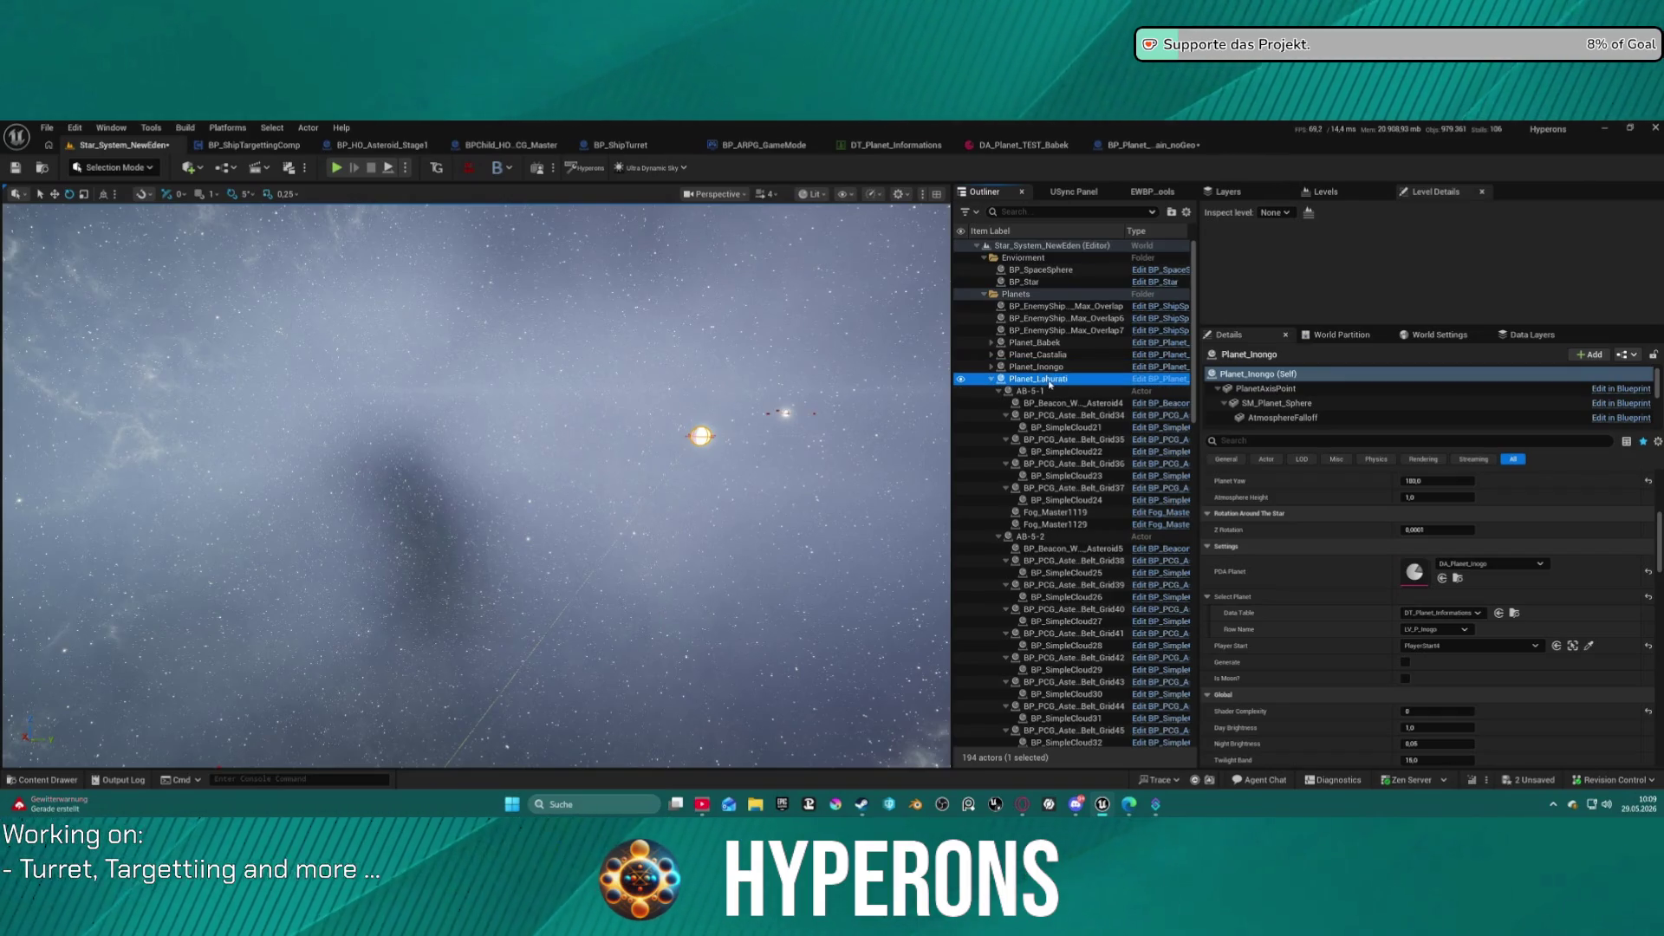
left_click(1432, 629)
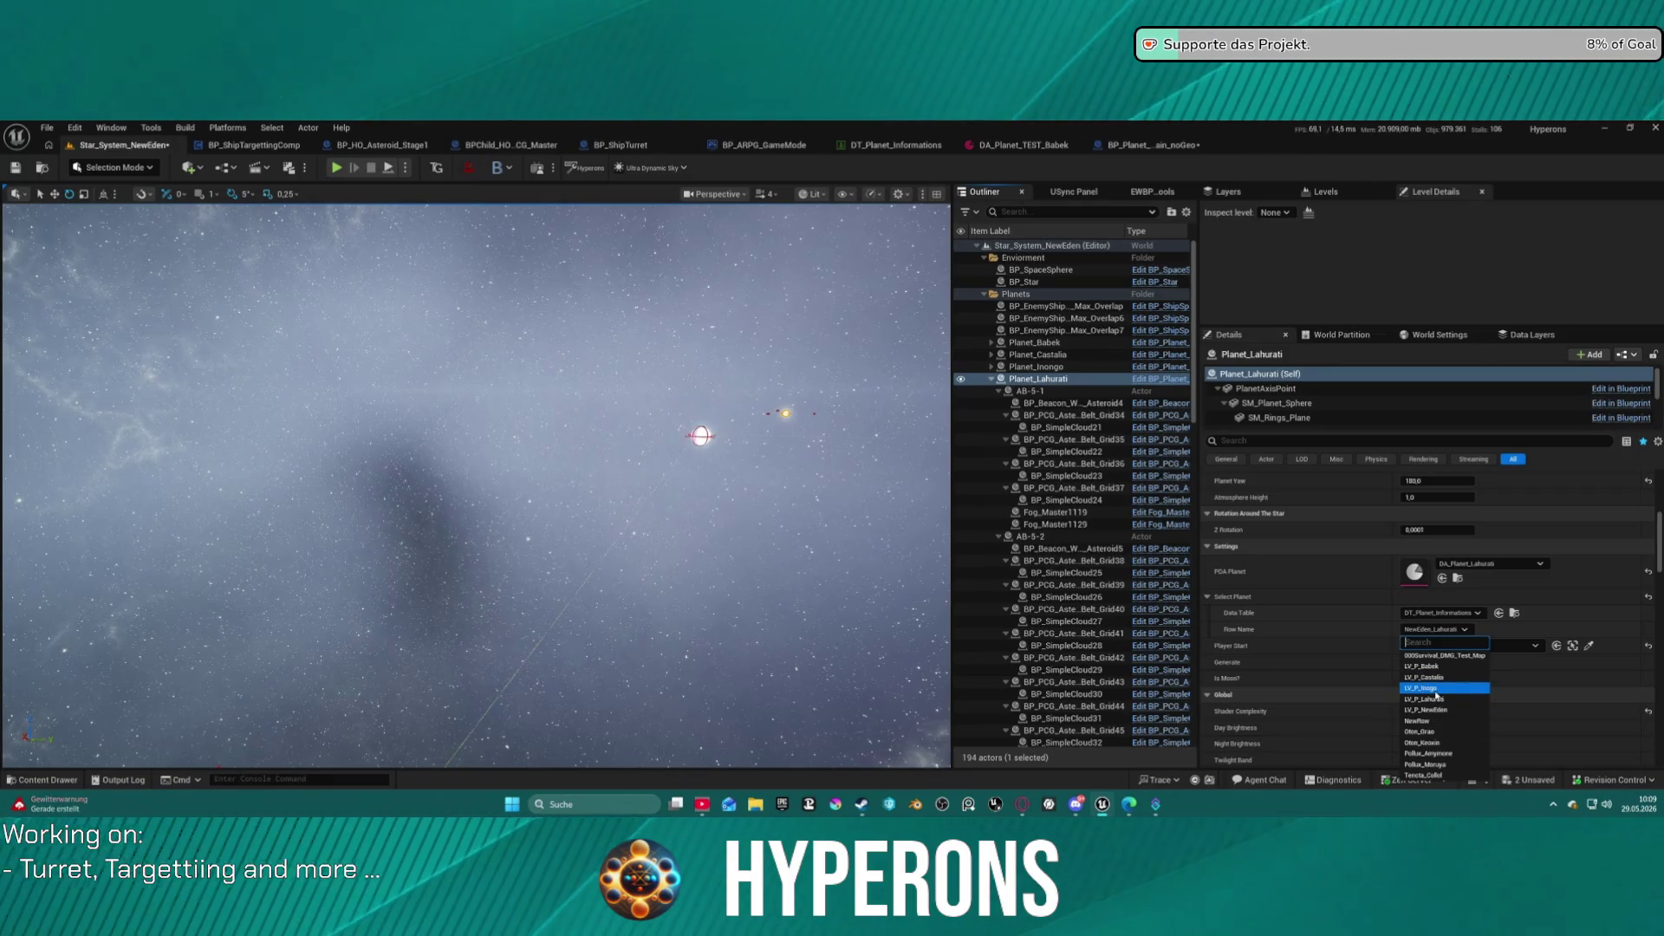
left_click(1443, 700)
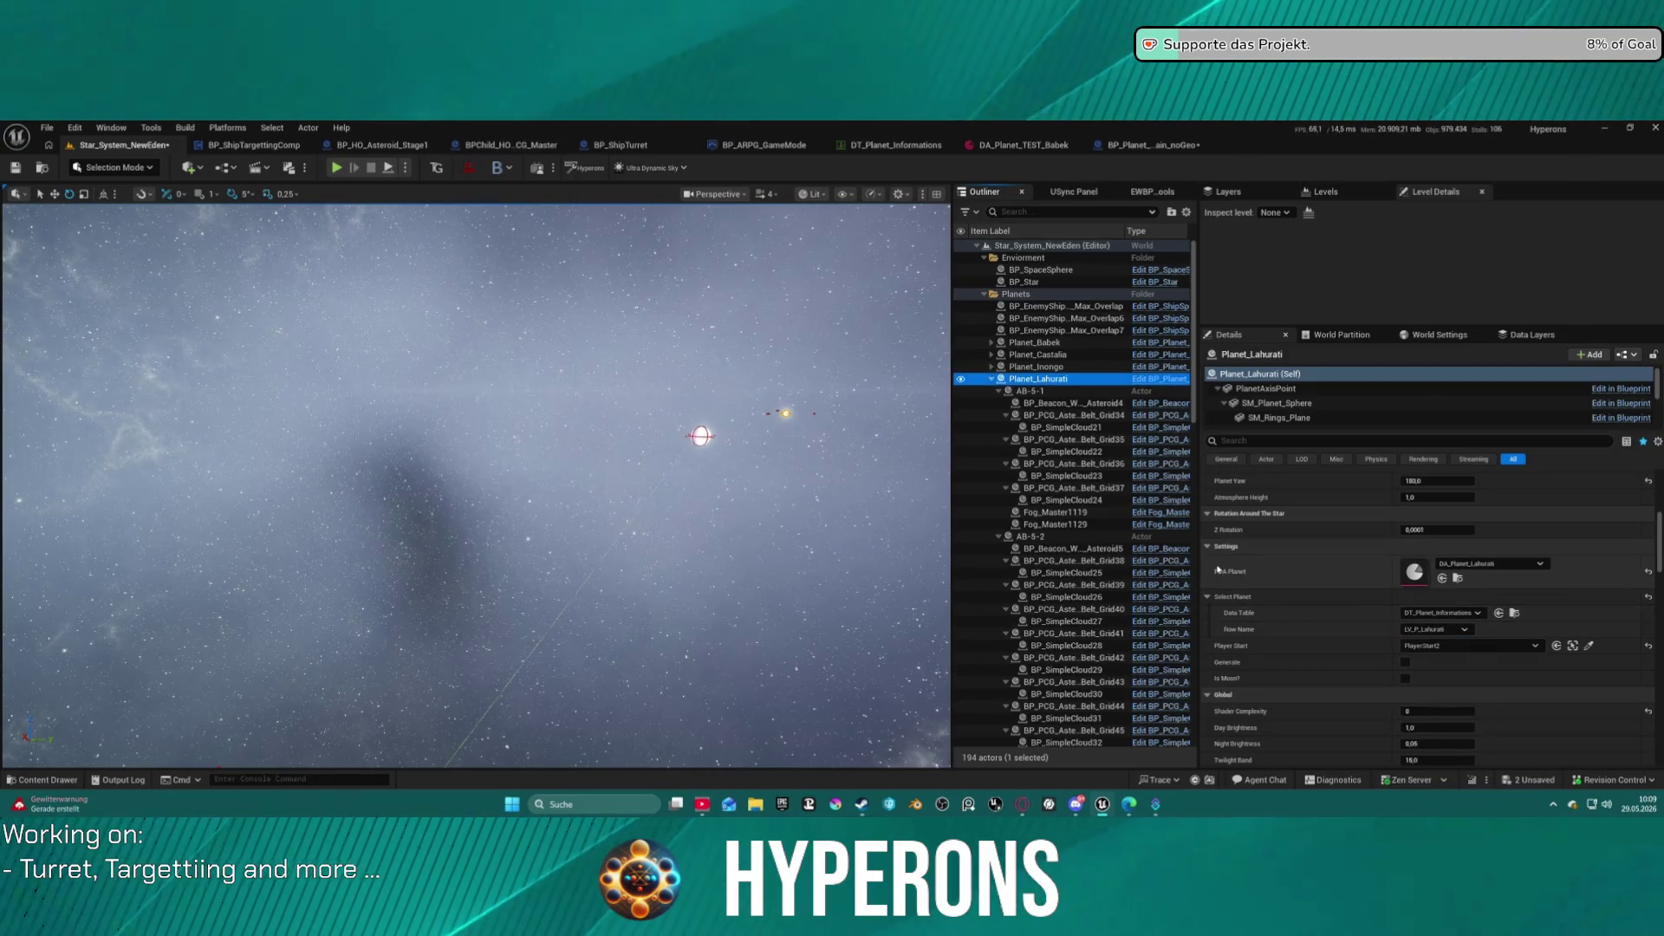
left_click(989, 378)
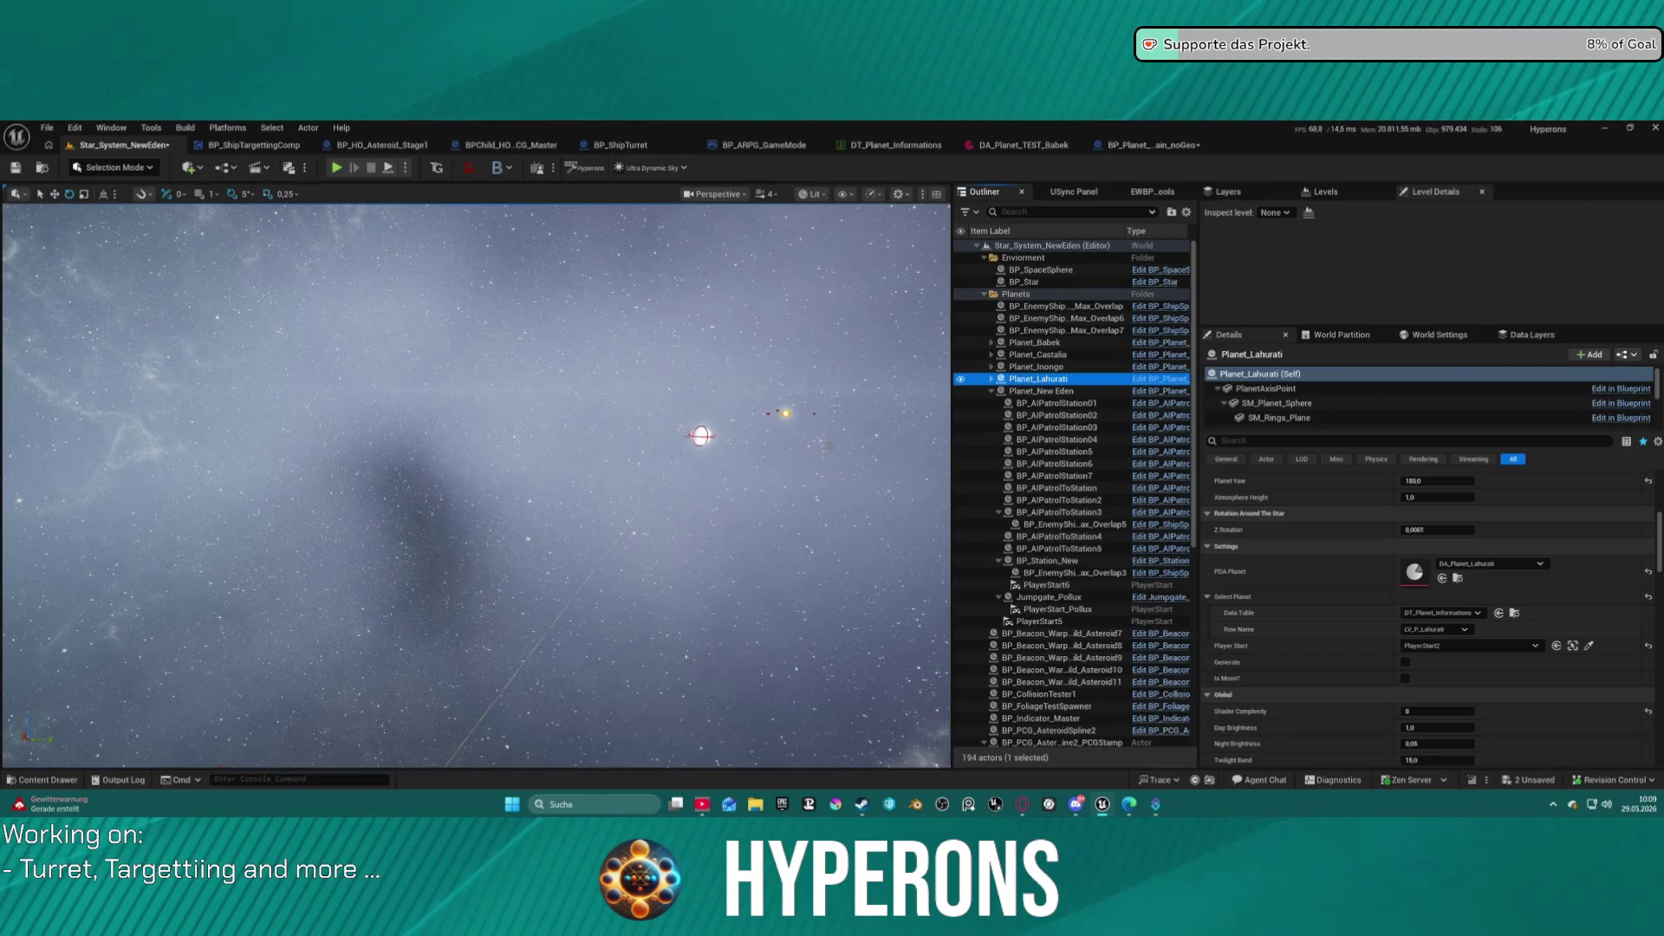
key("ctrl+s")
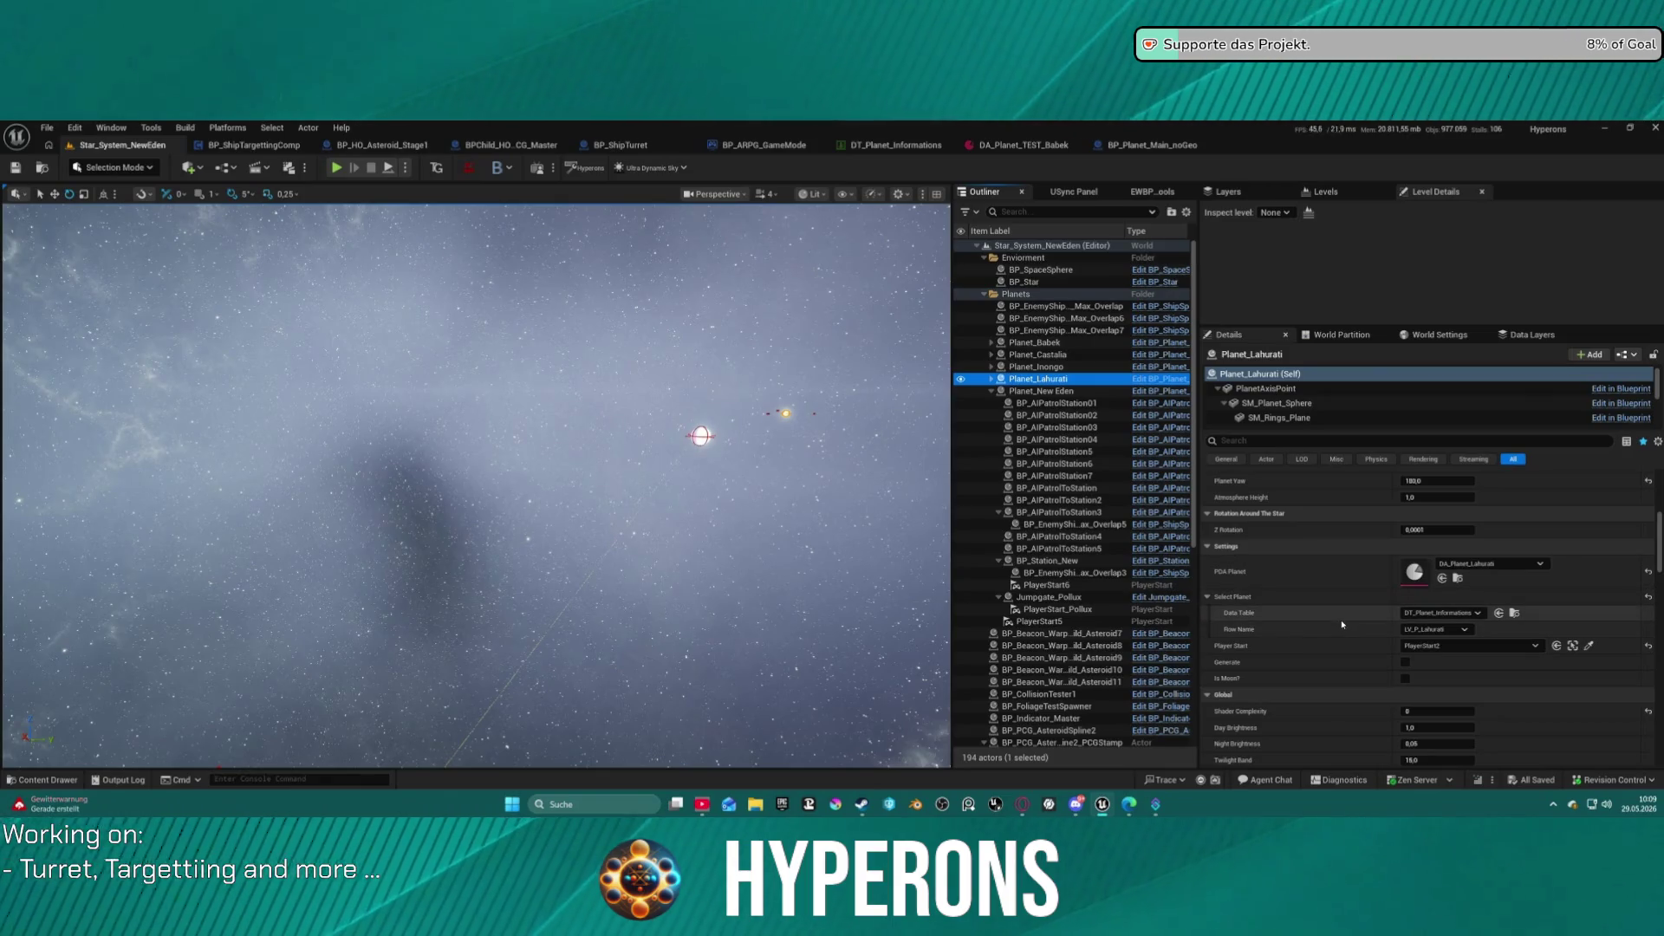
left_click(343, 175)
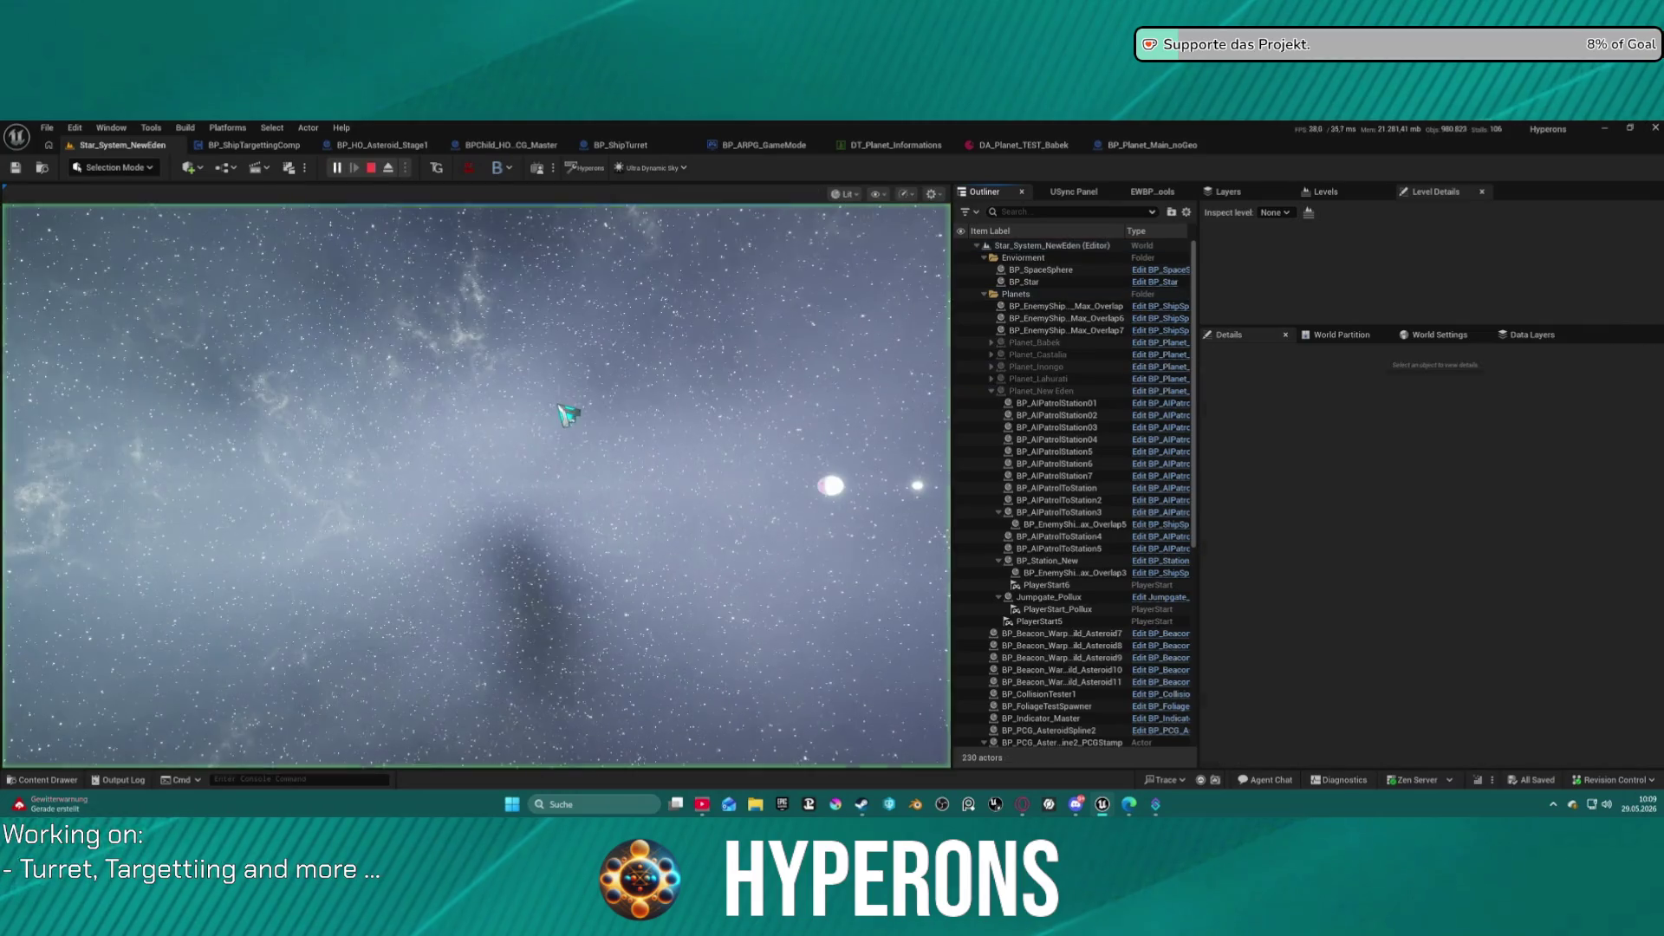
Stop play, load Map_Lobby0 from Recent Levels, and play it to character selection.
key("Escape")
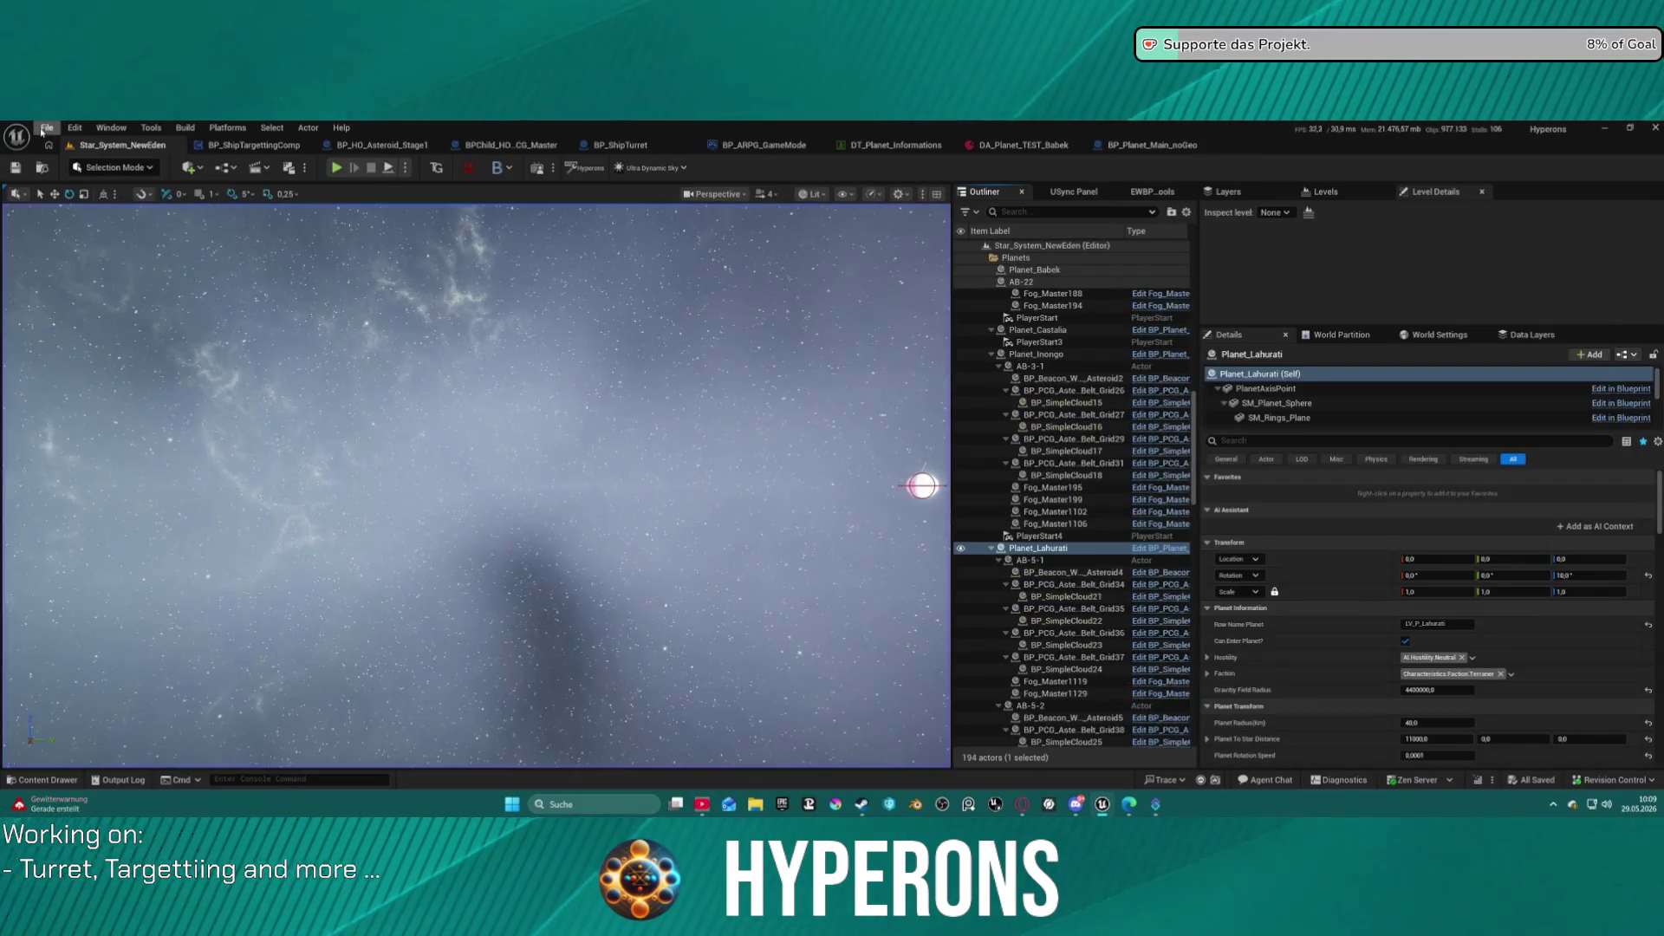
left_click(47, 128)
mouse_move(173, 215)
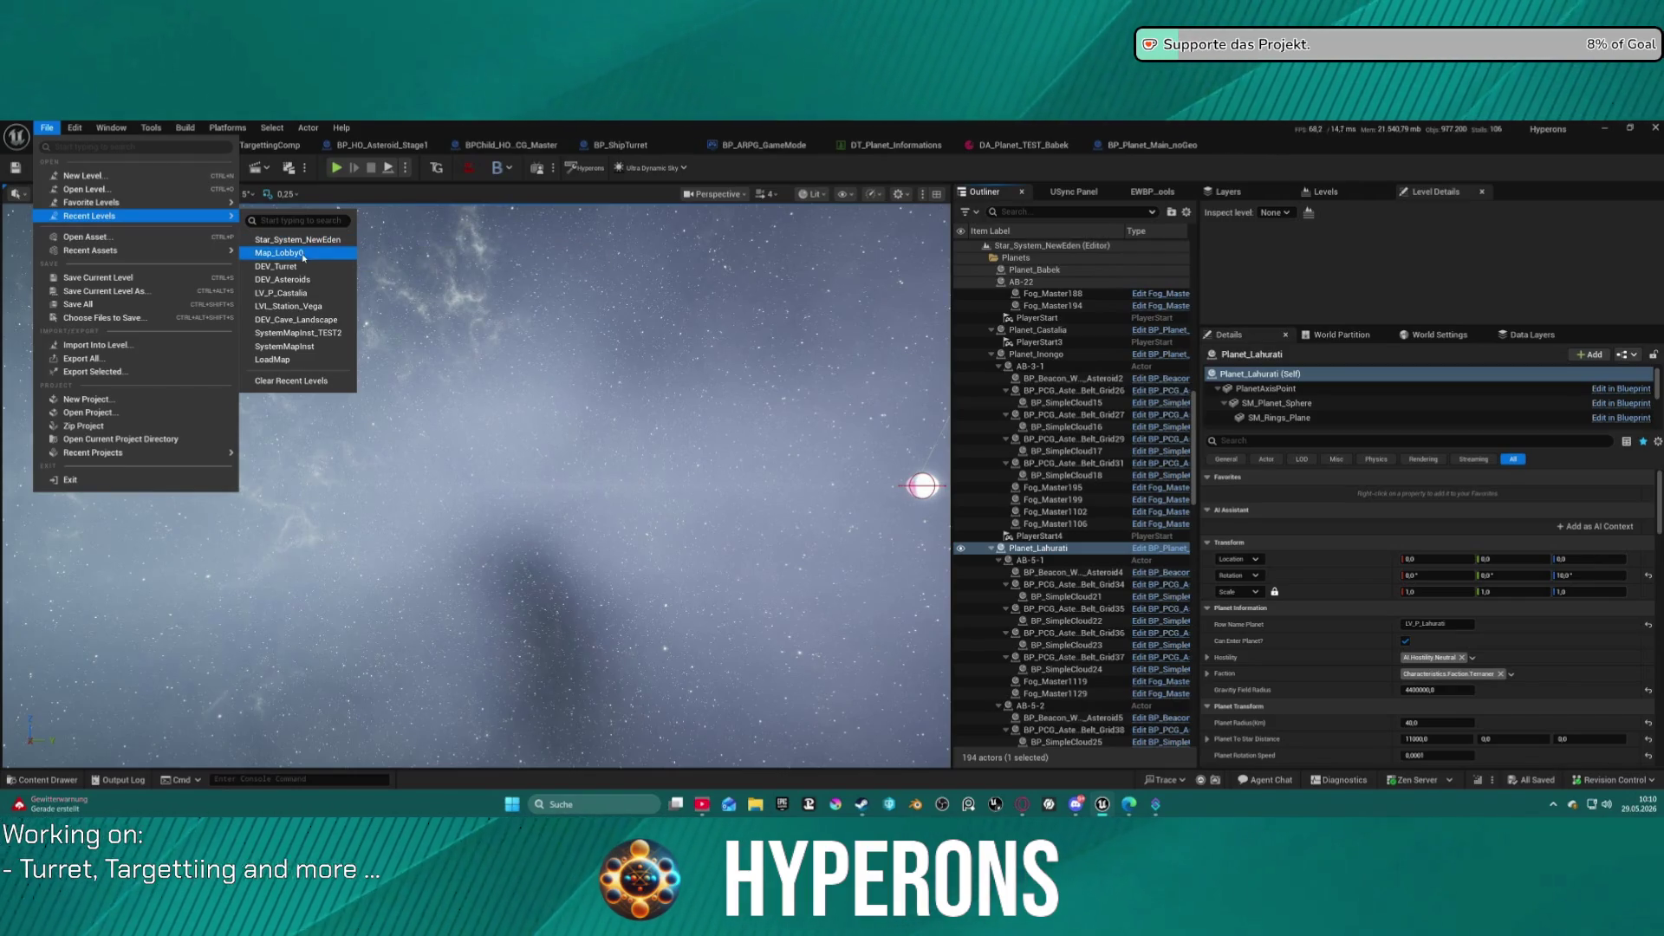
left_click(303, 254)
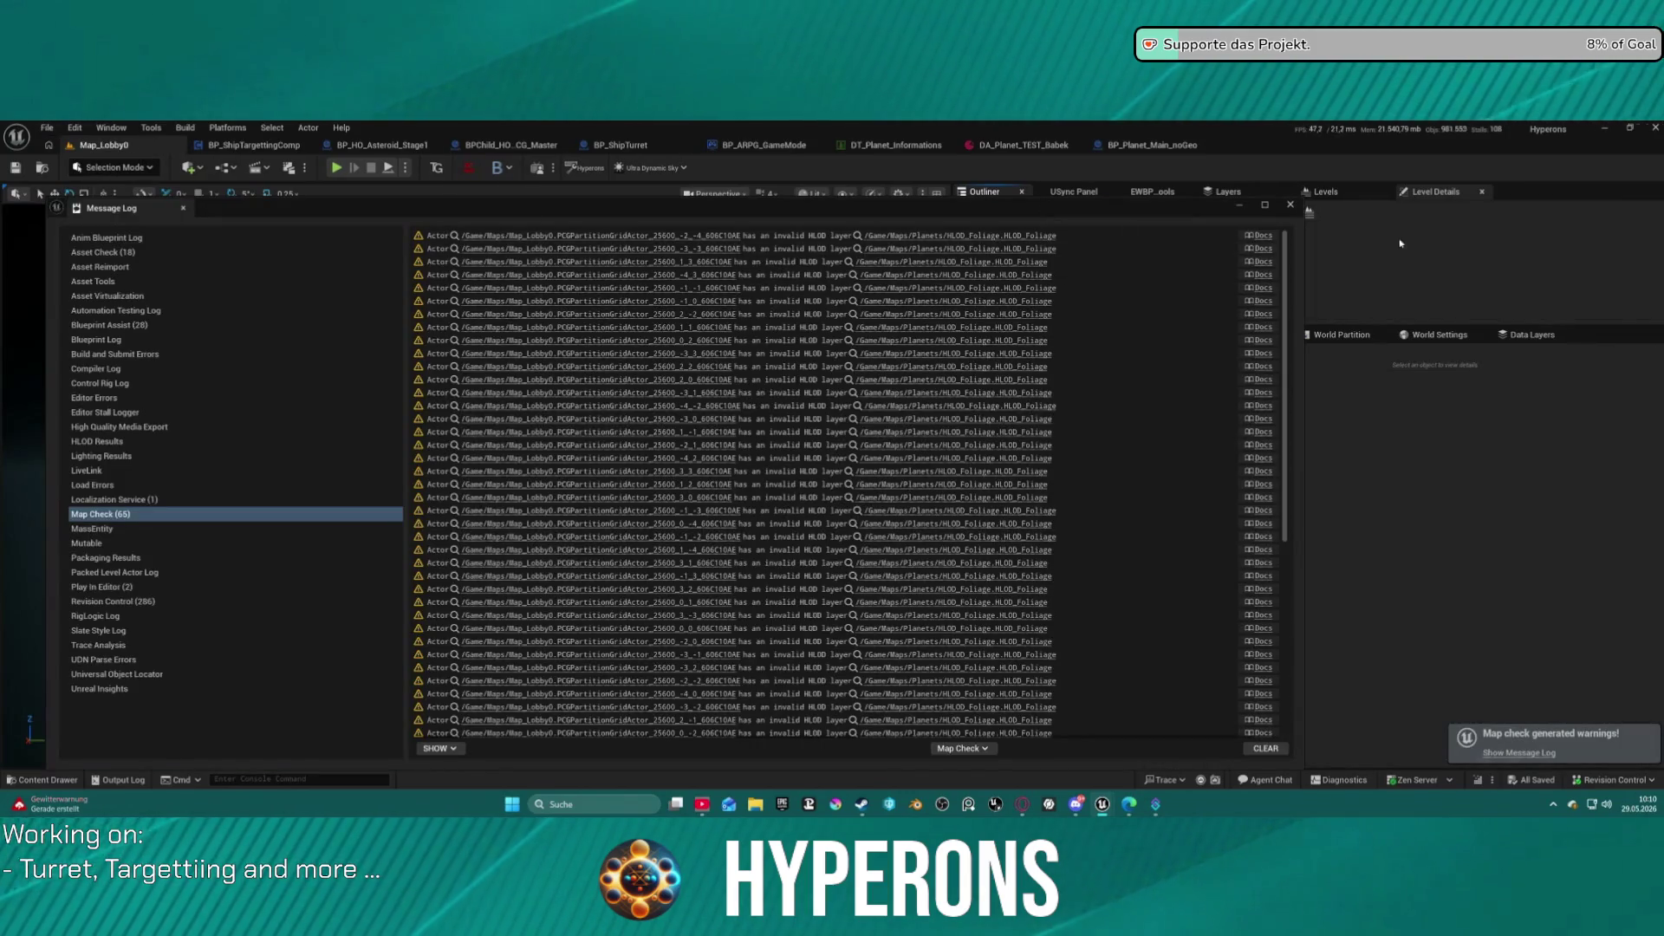
left_click(1290, 204)
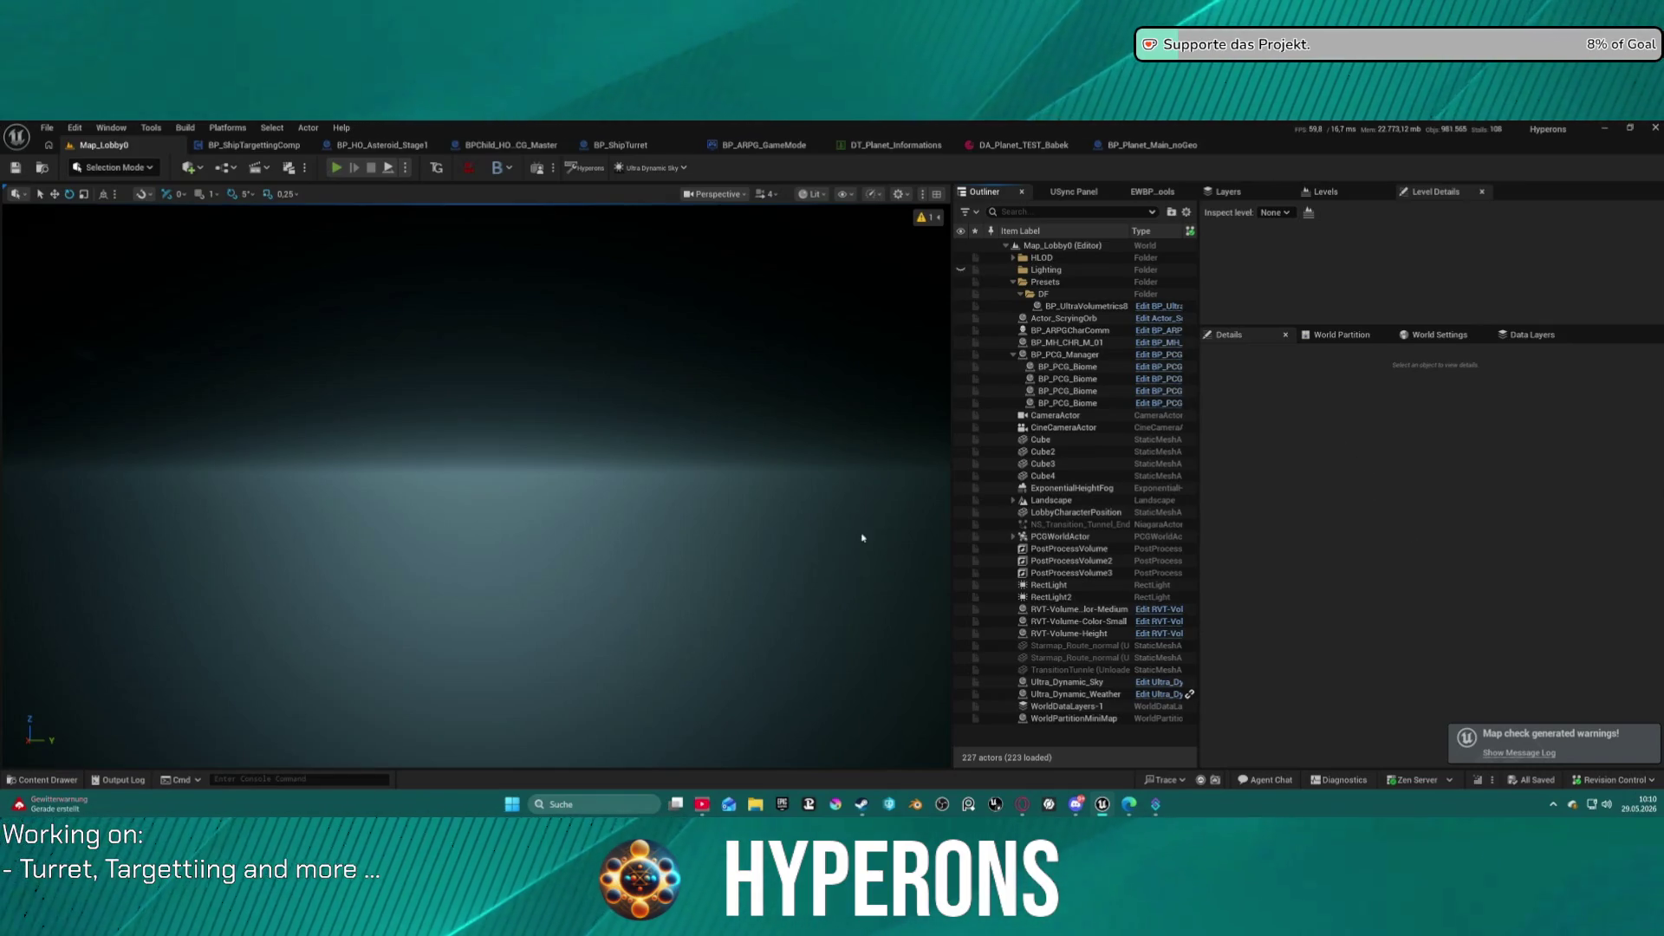
key("alt+p")
left_click(161, 483)
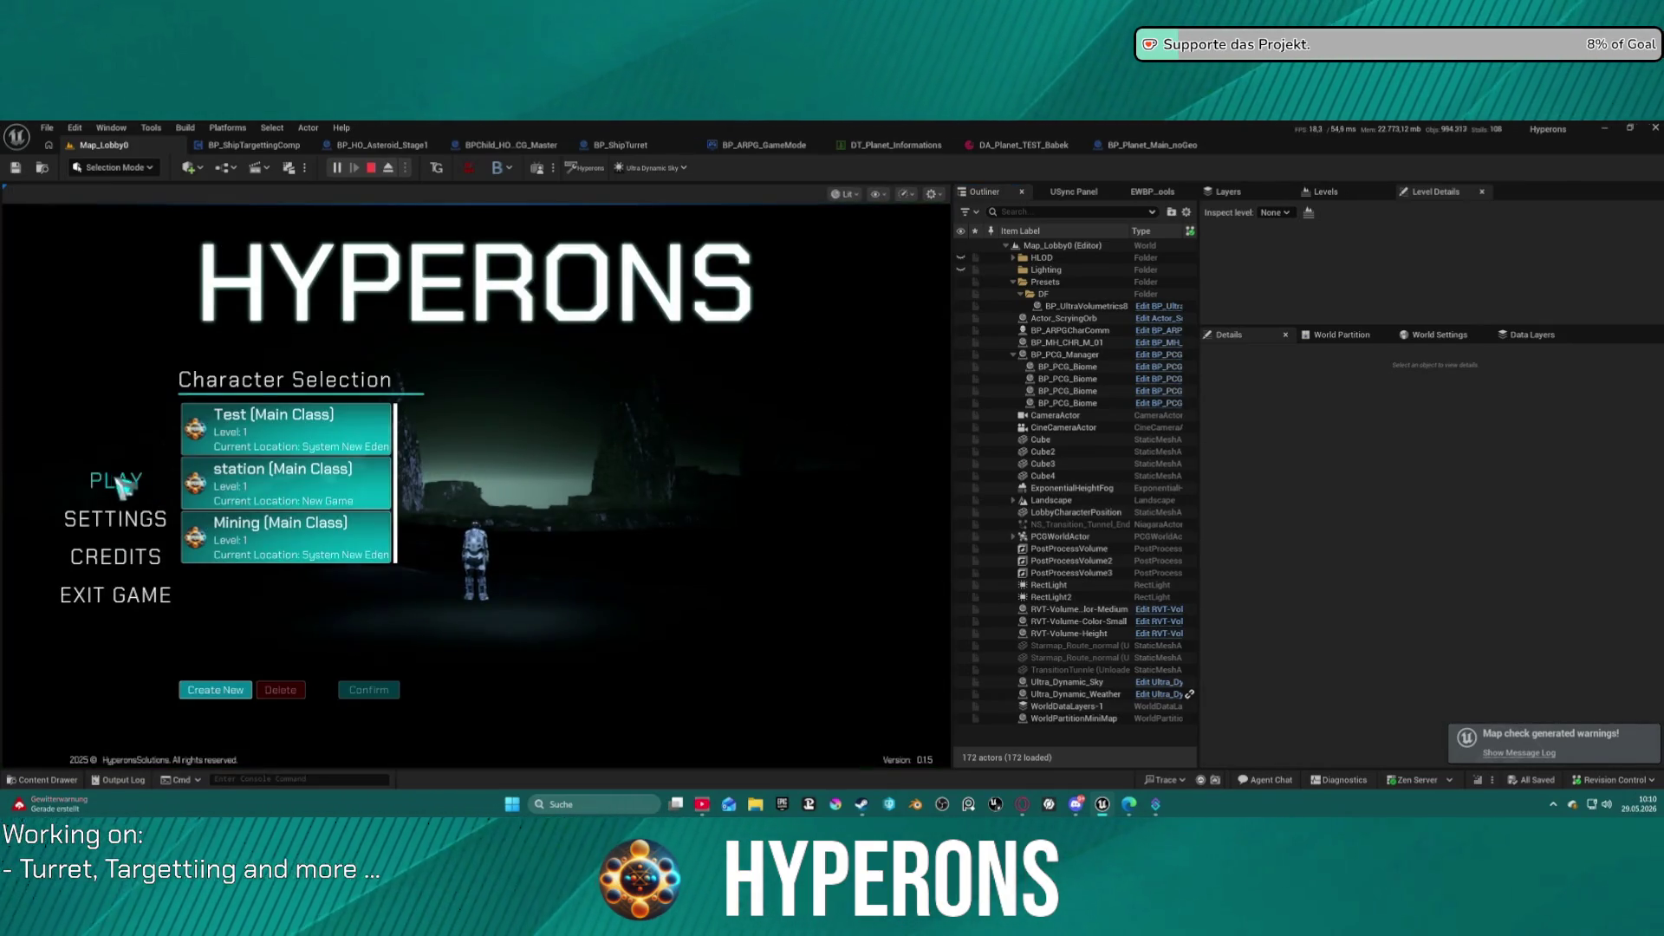
Pick a character, fly around New Eden, then stop and view BP_Planet_Main_noGeo.
left_click(371, 690)
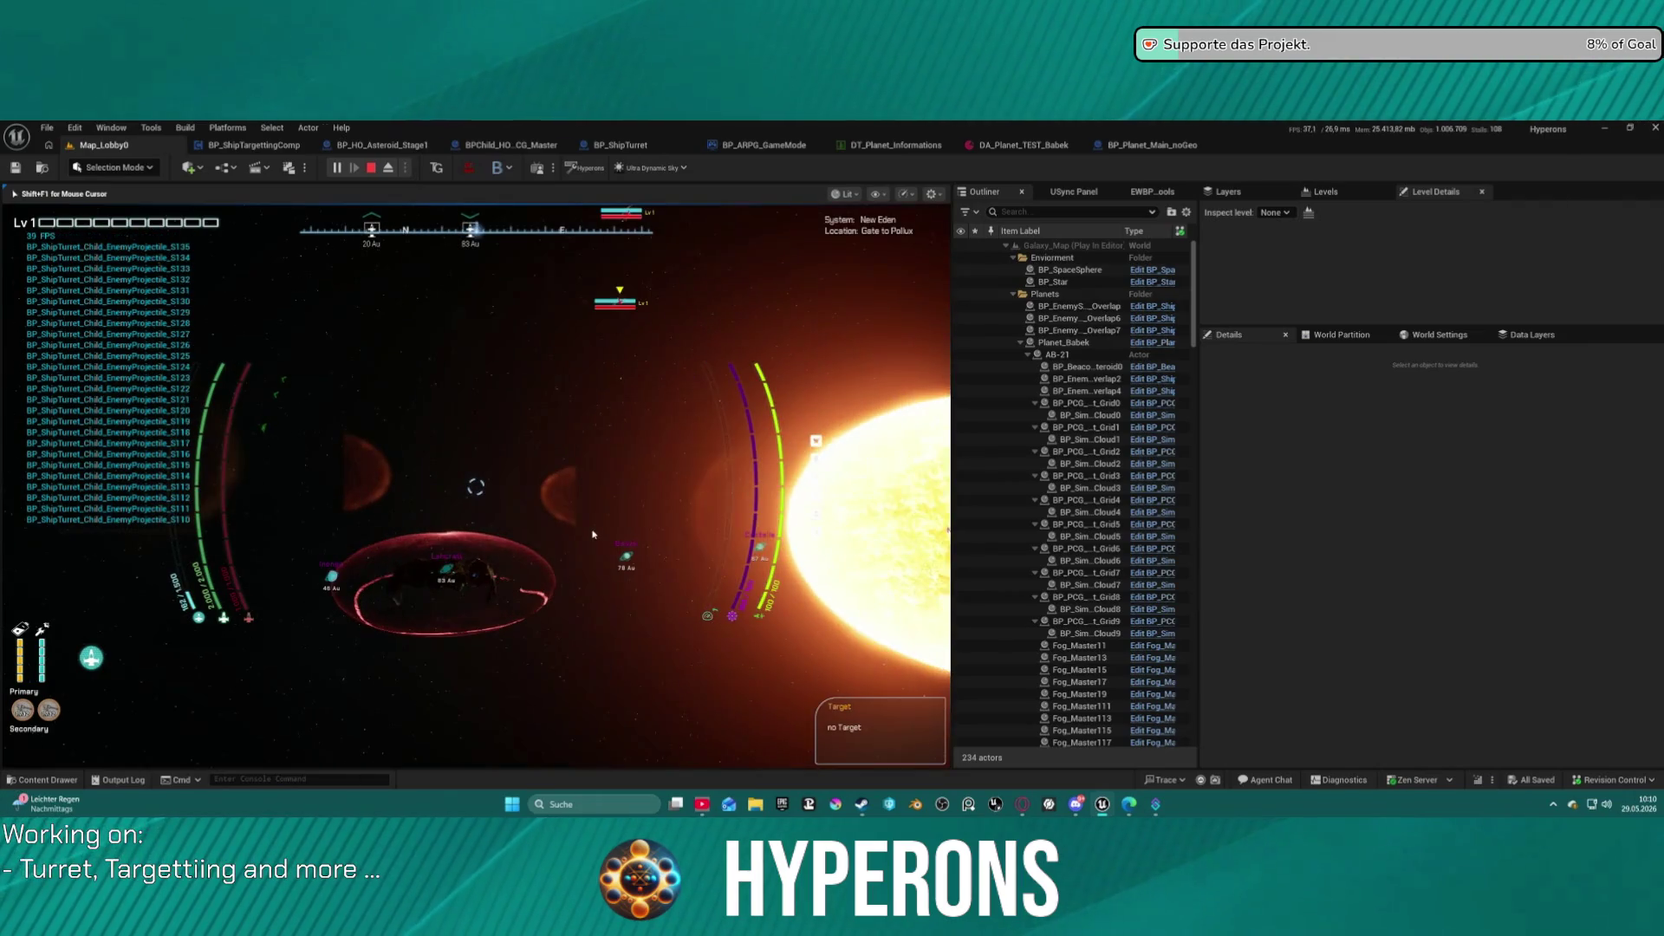
key("Escape")
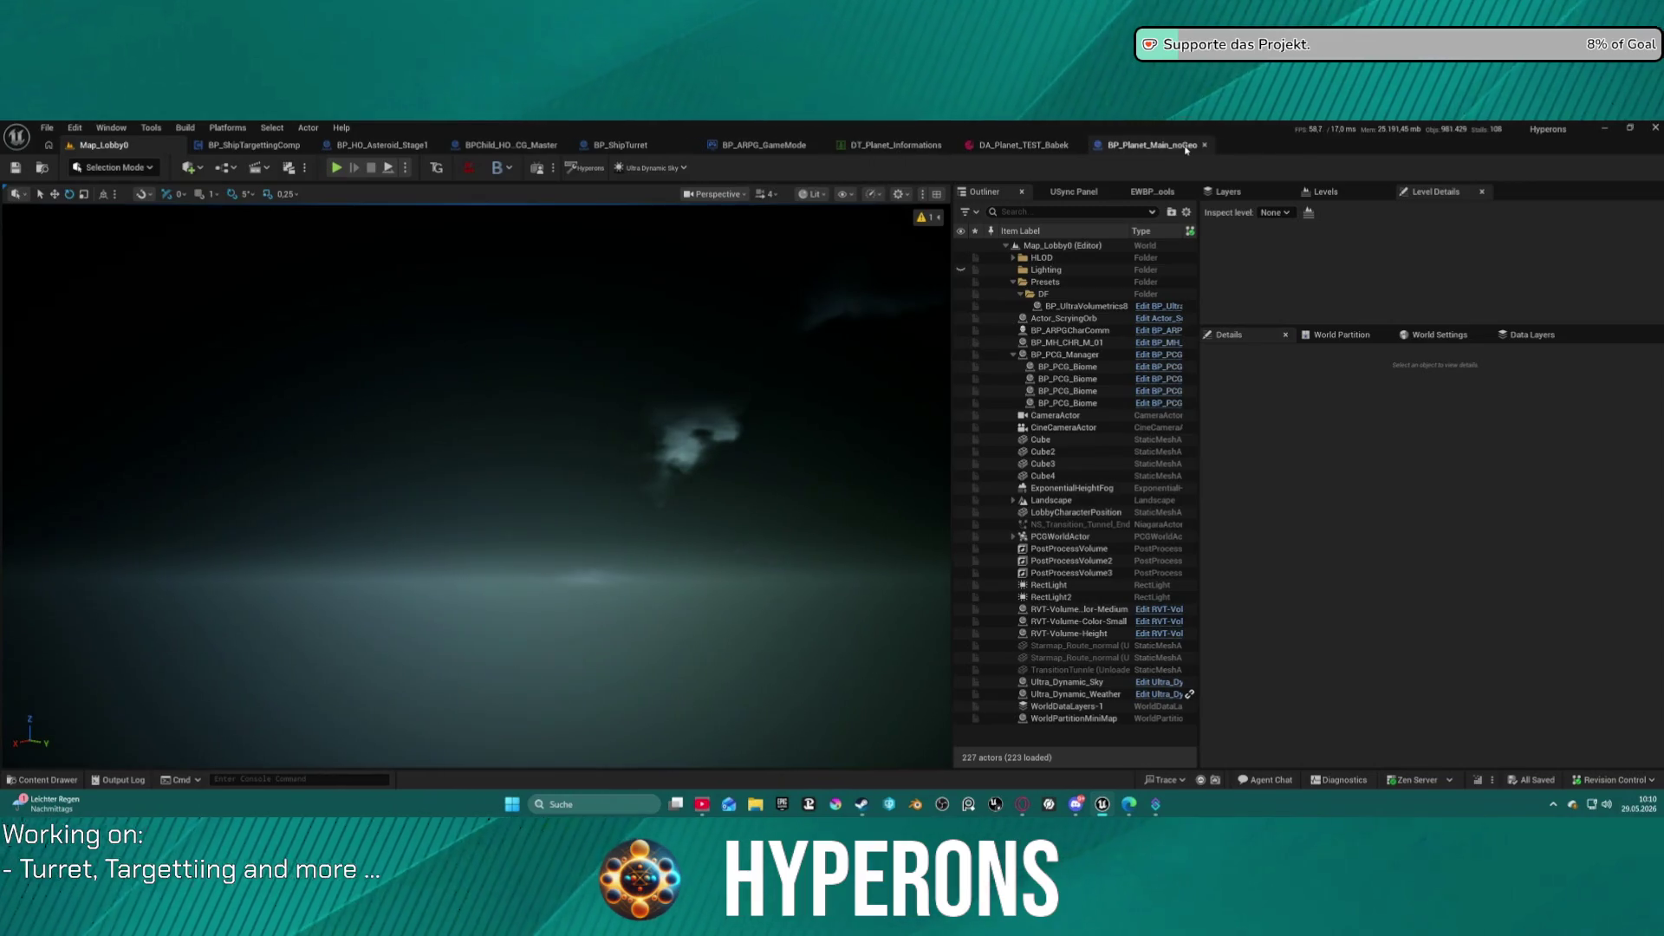
left_click(1153, 146)
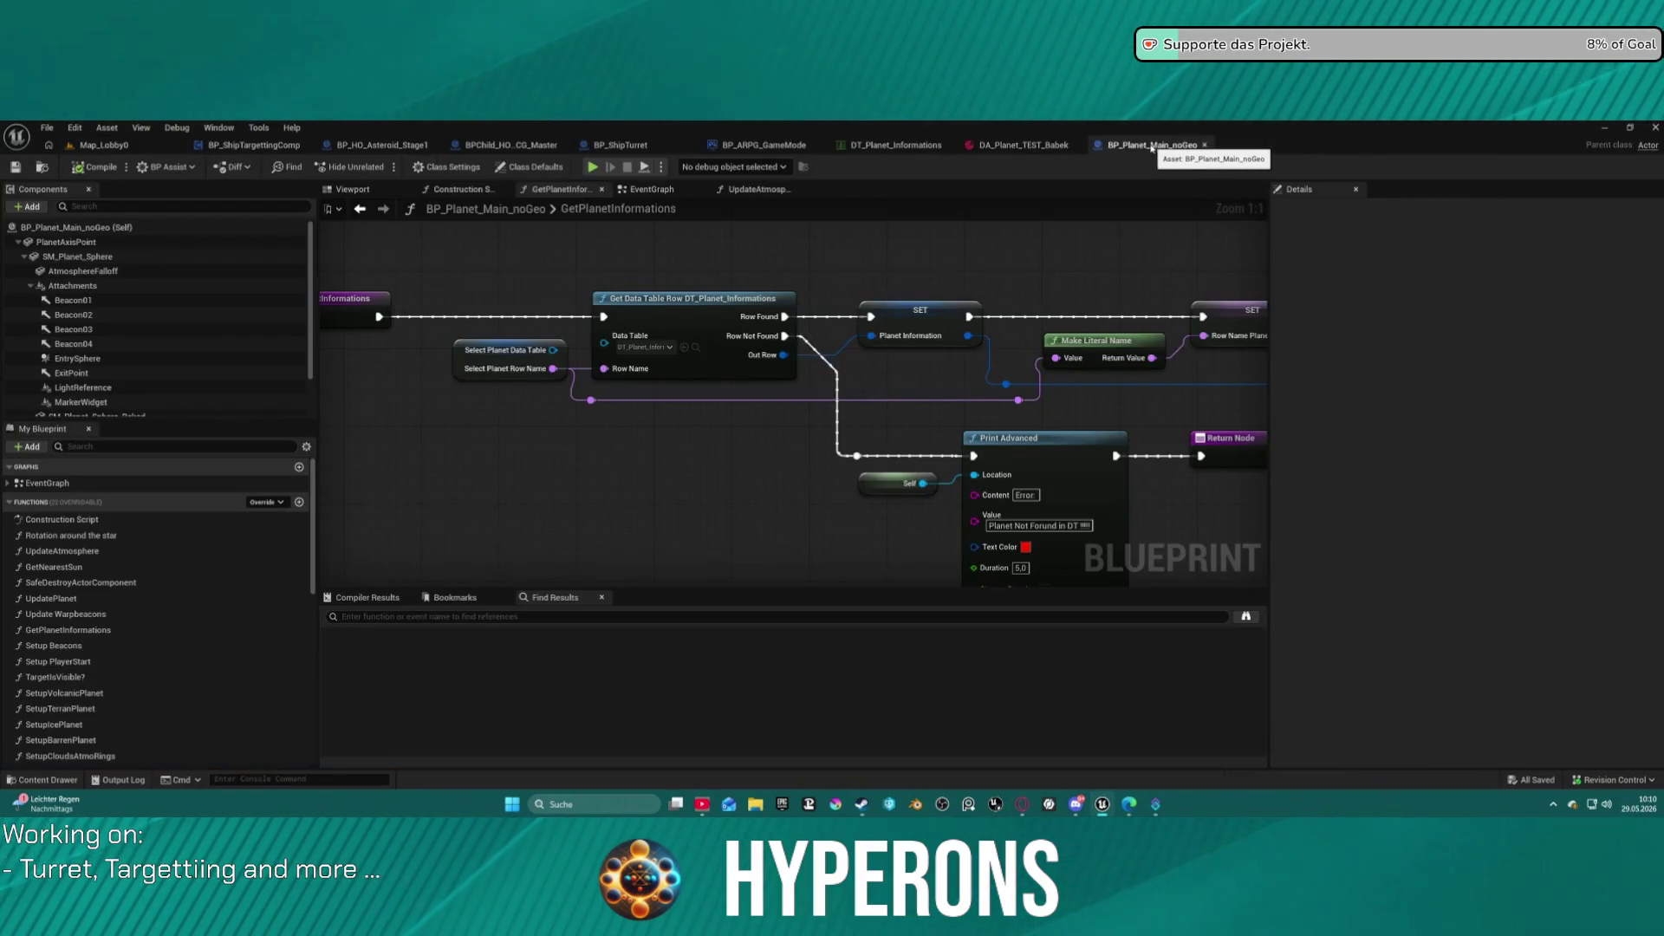
Close the BP_Planet_Main_noGeo and DA_Planet_TEST_Babek tabs, check DT_Planet_Informations, return to Map_Lobby0.
left_click(1010, 146)
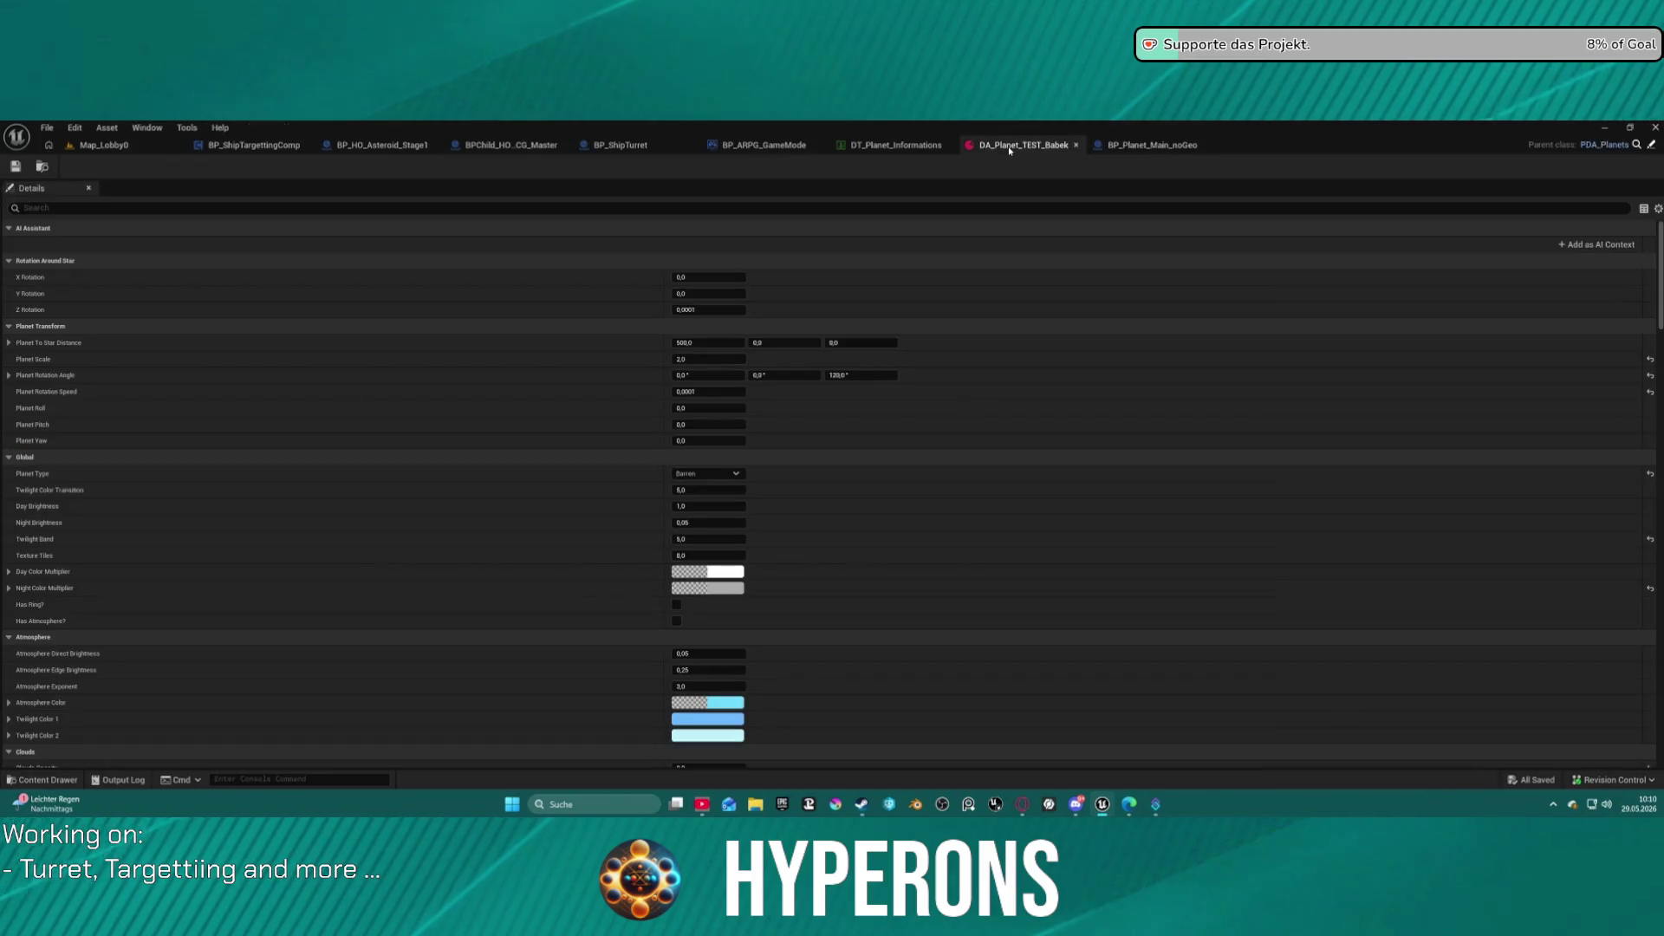
left_click(1157, 146)
left_click(1023, 145)
left_click(896, 145)
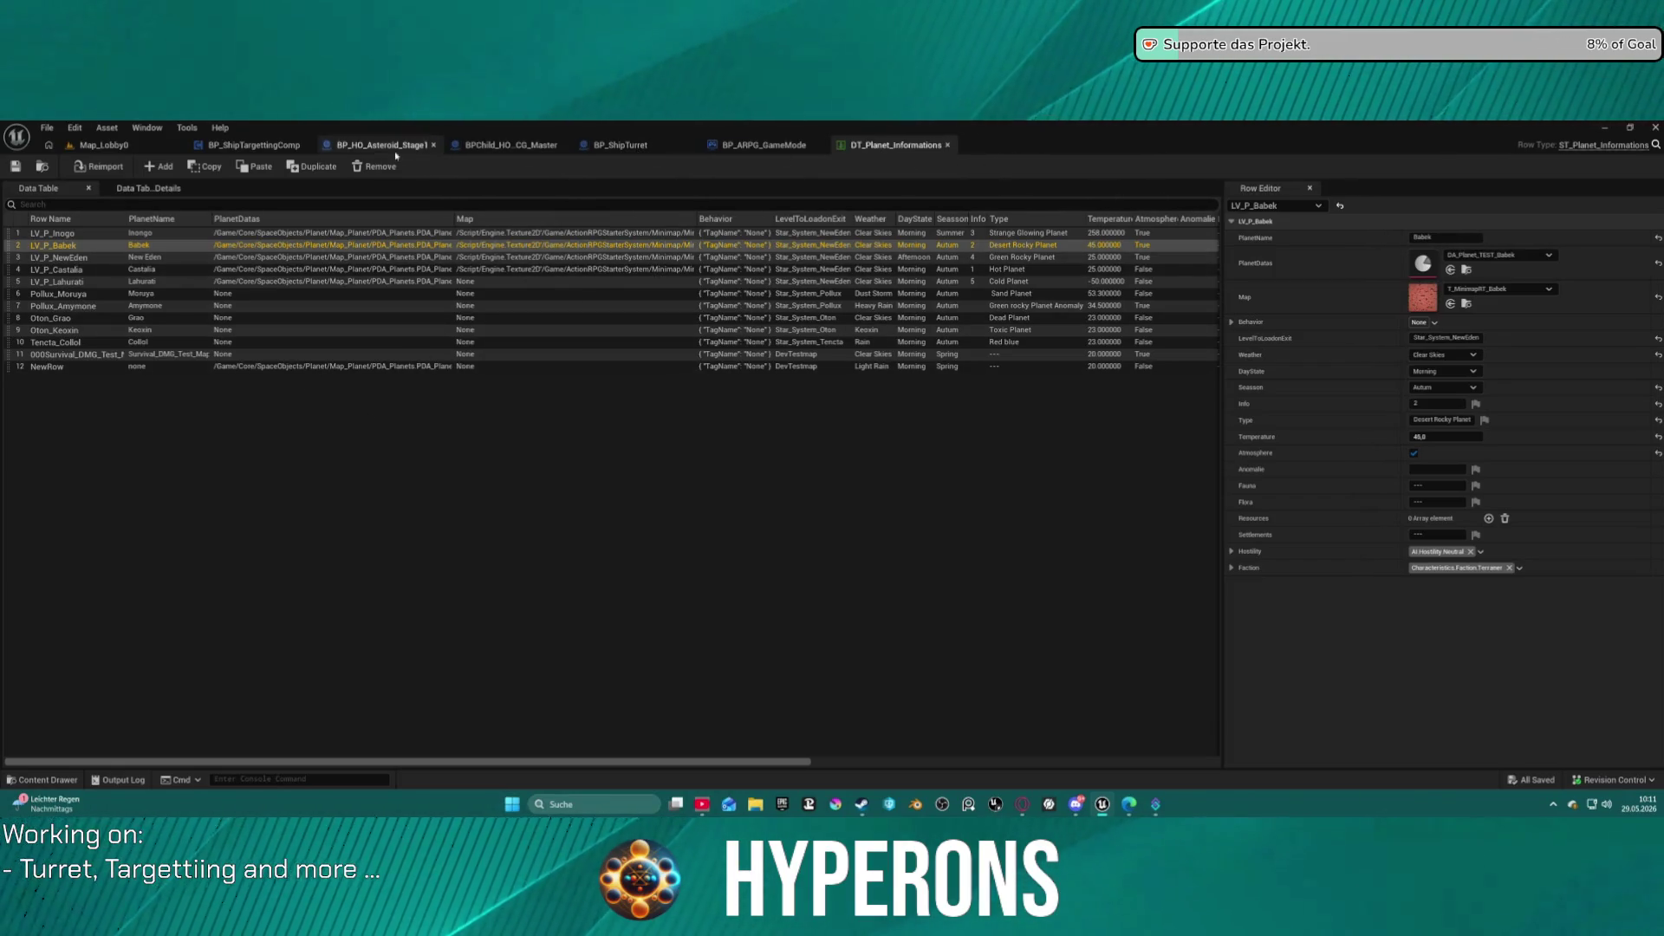
left_click(95, 147)
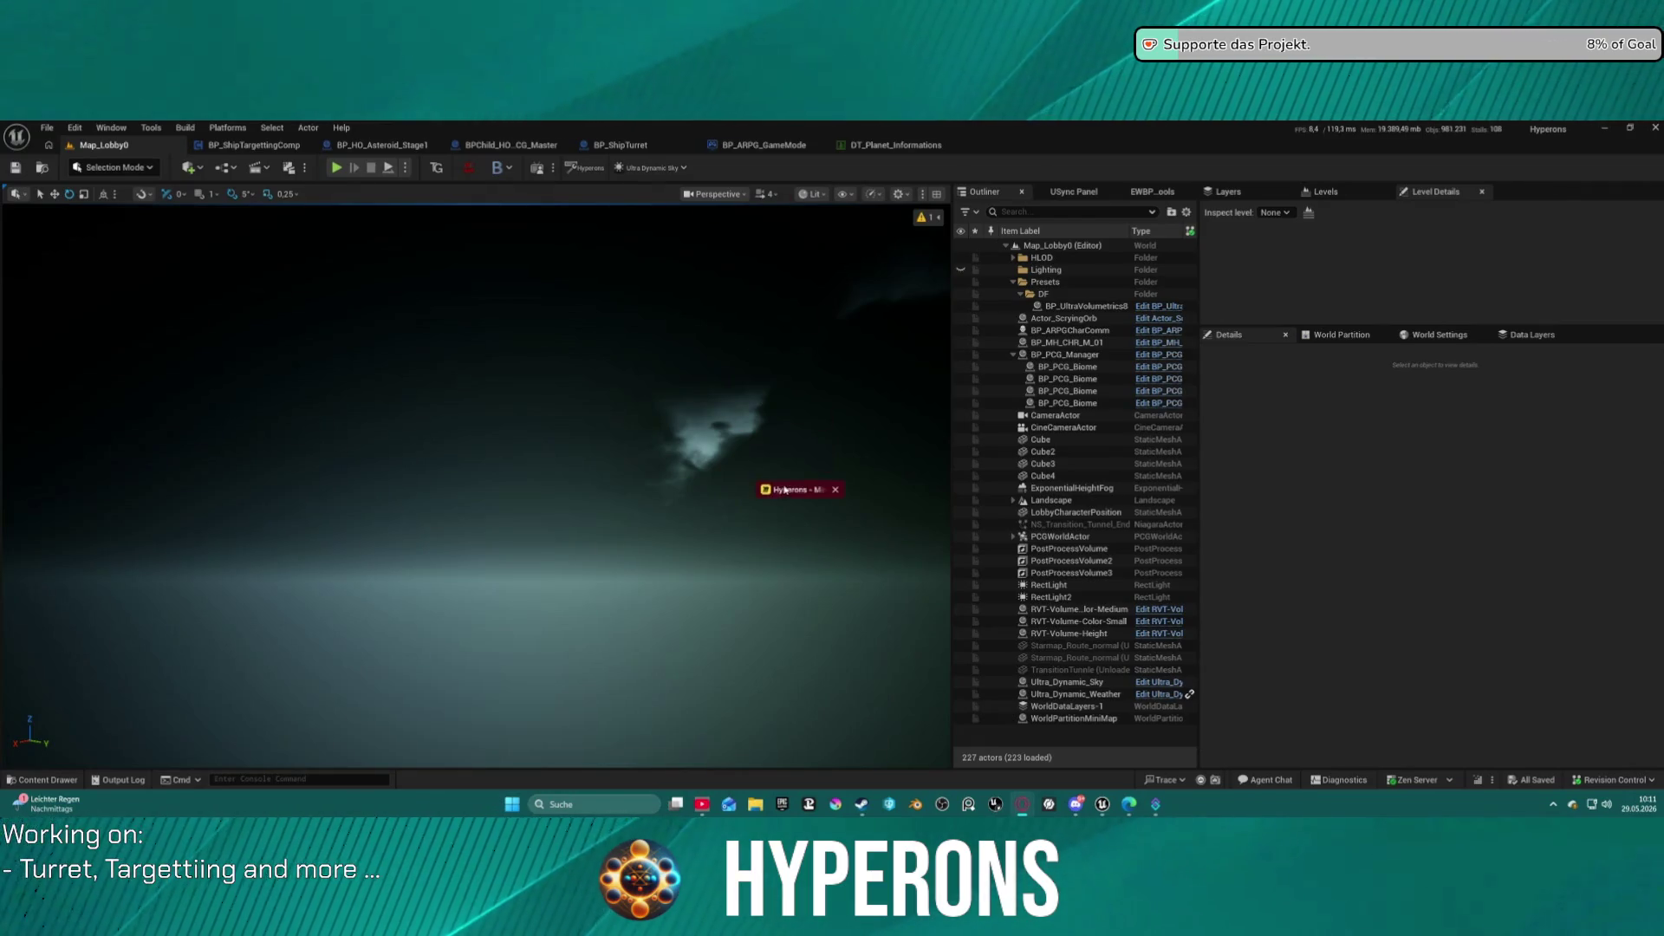
Switch to the Miro Hyperons board and zoom around the star map near New Eden.
key("alt+Tab")
scroll(772, 498, "left", 3)
scroll(754, 472, "up", 5)
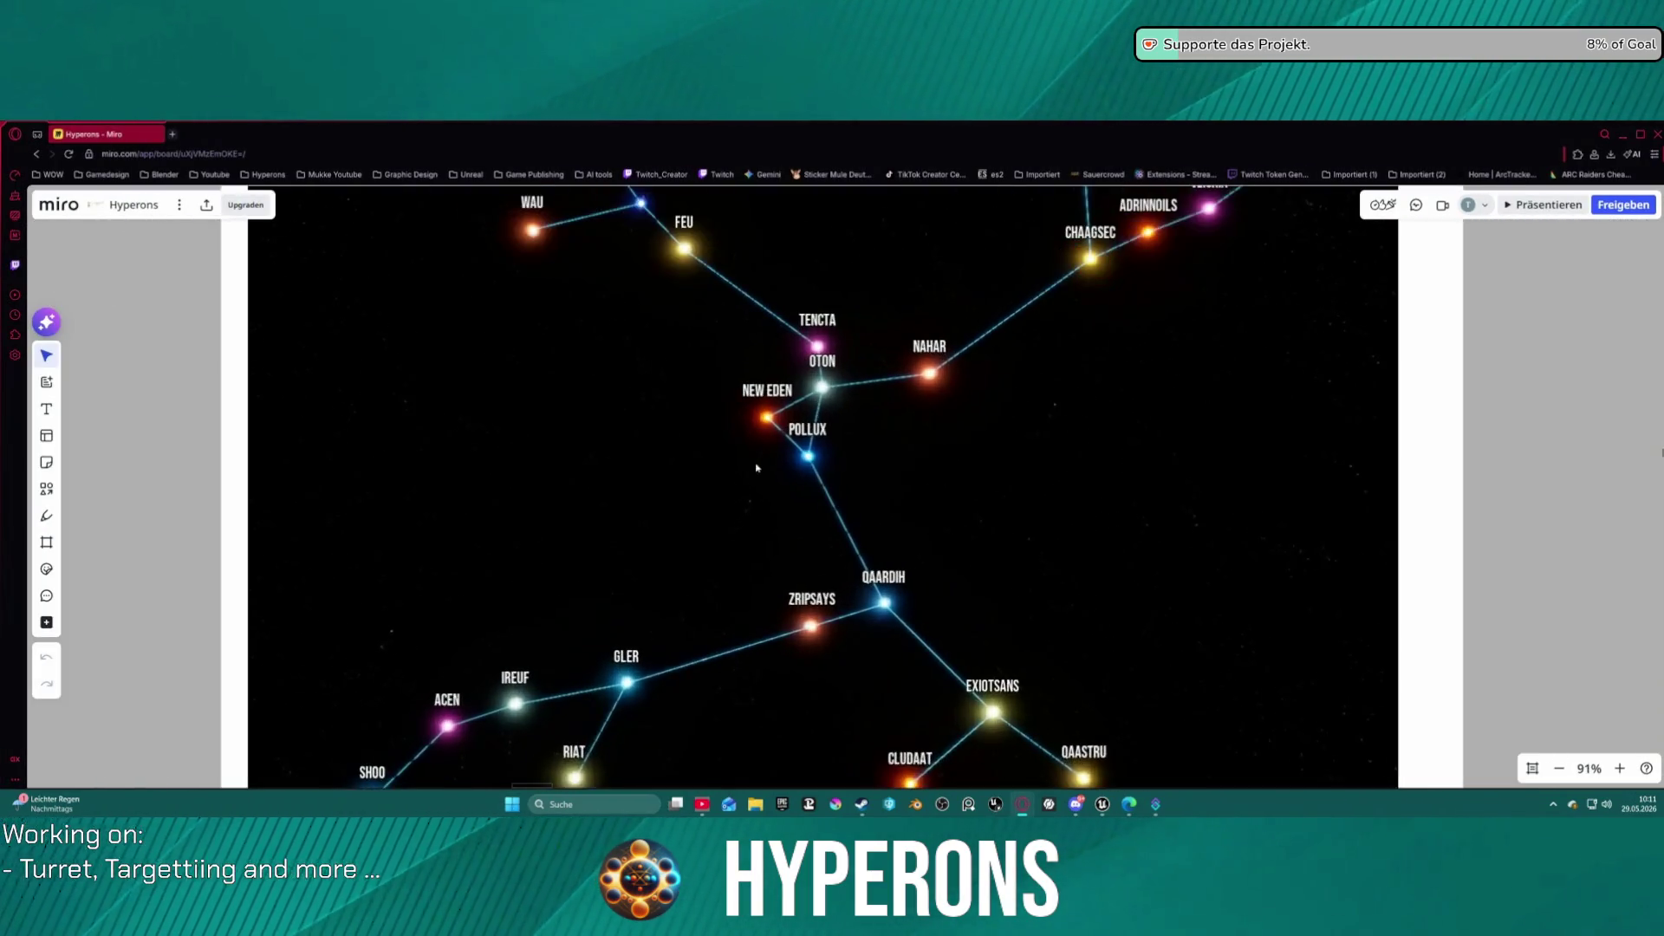
scroll(778, 400, "up", 2)
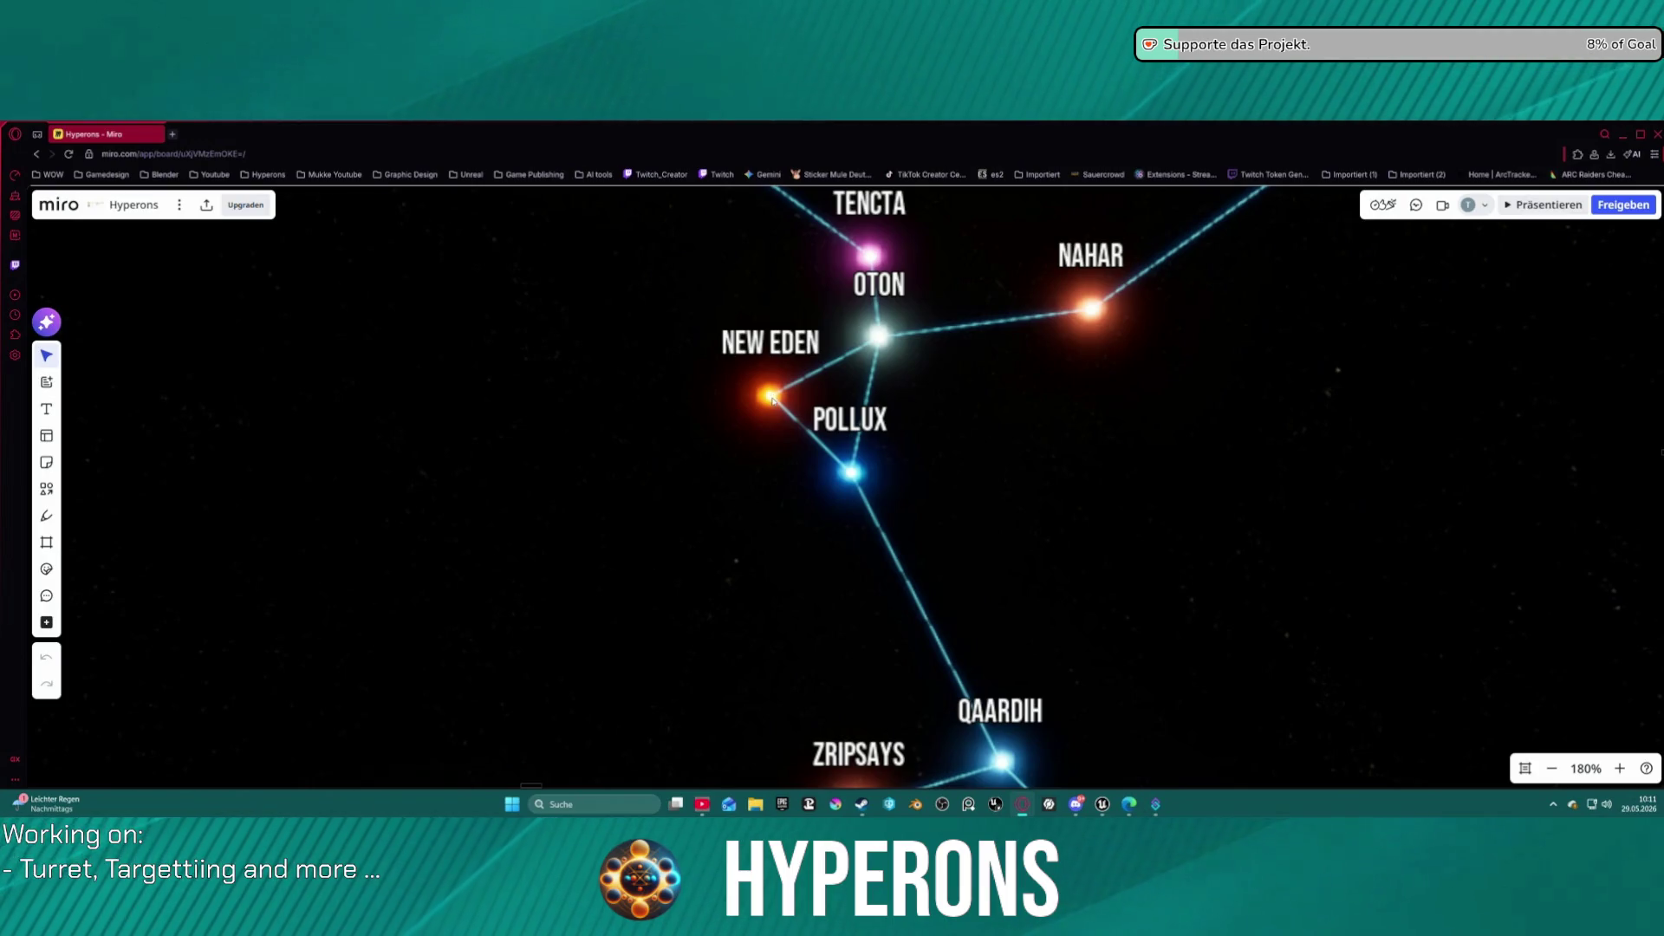
scroll(772, 399, "down", 6)
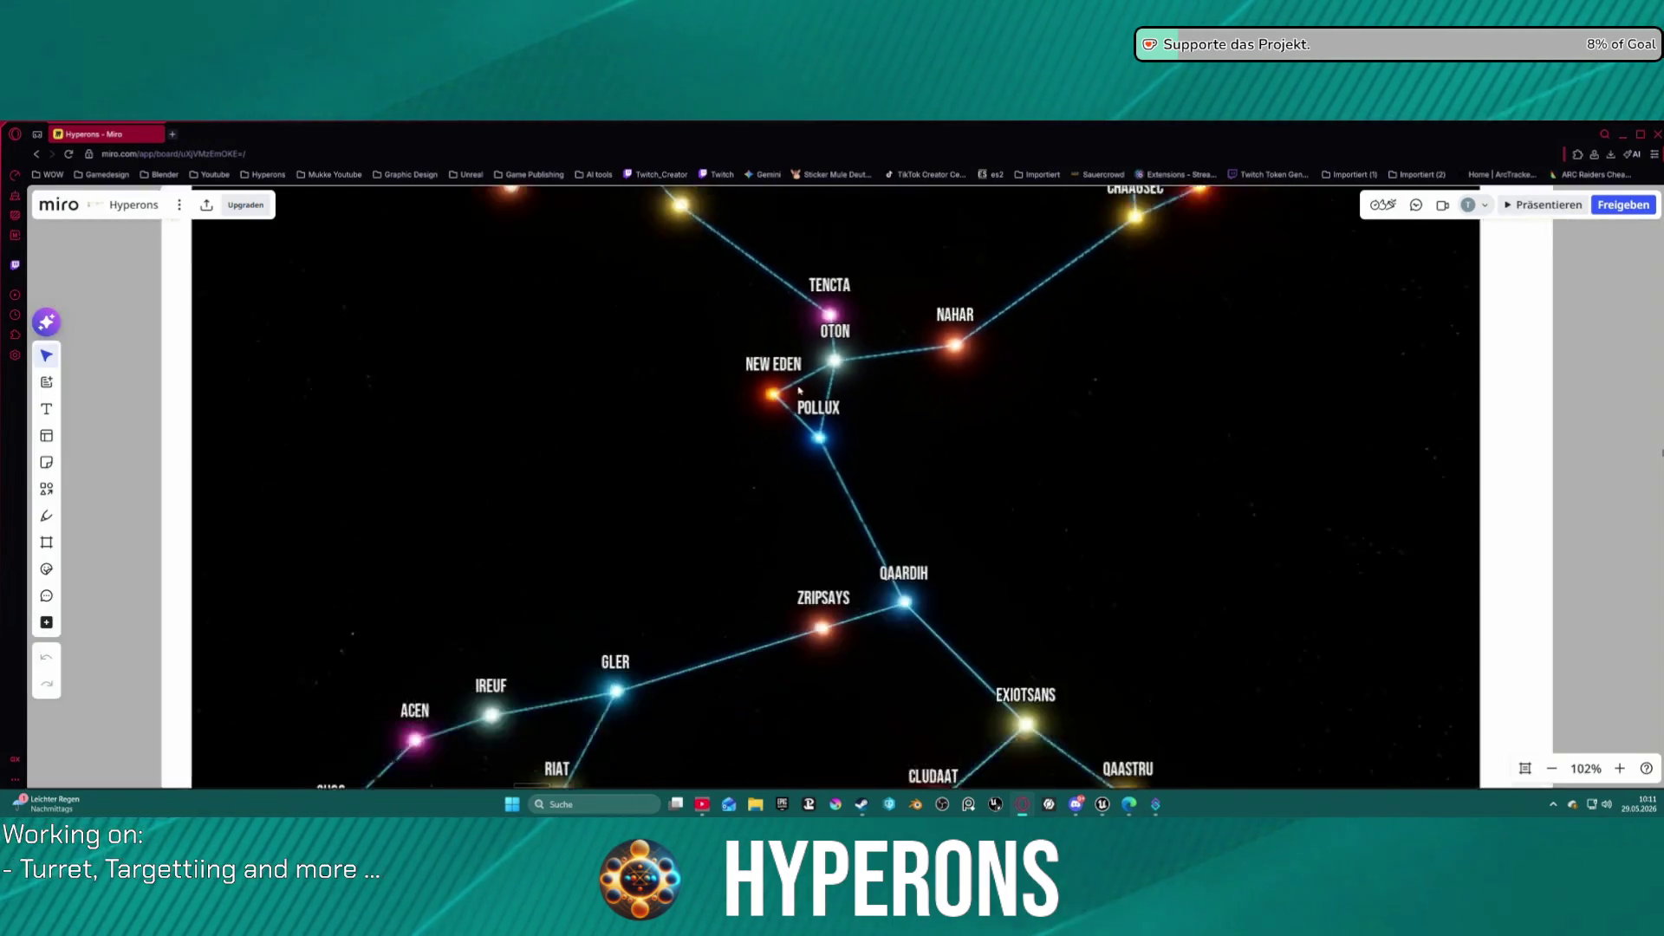
scroll(942, 468, "up", 1)
scroll(943, 469, "left", 1)
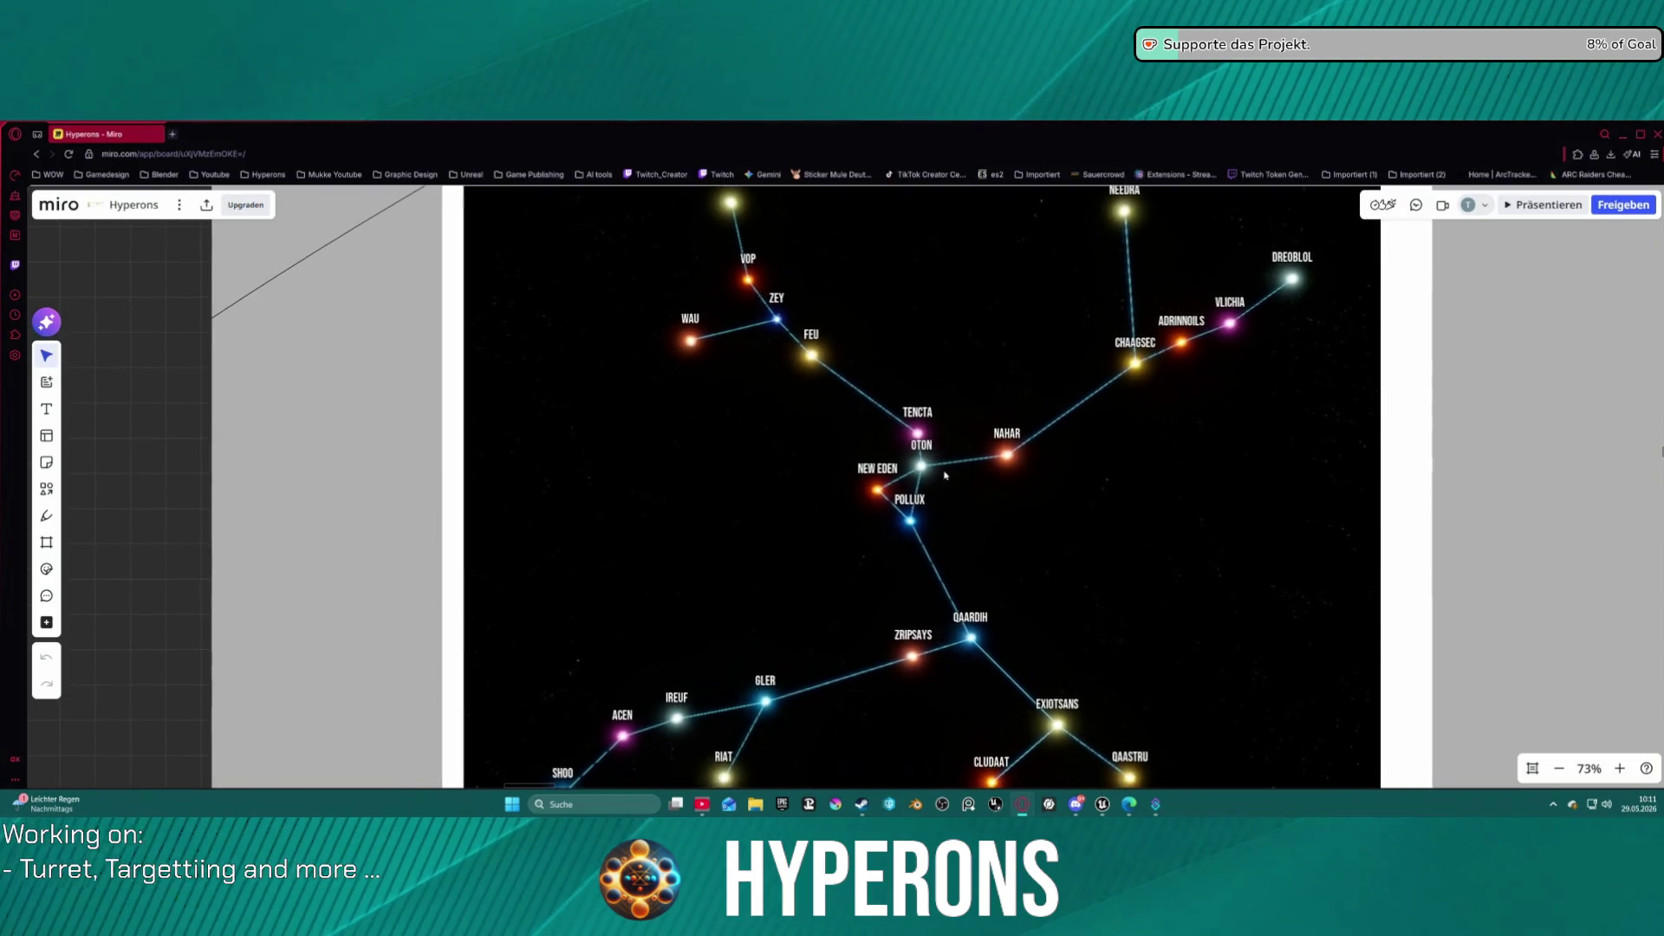
scroll(966, 499, "up", 1)
scroll(932, 546, "up", 1)
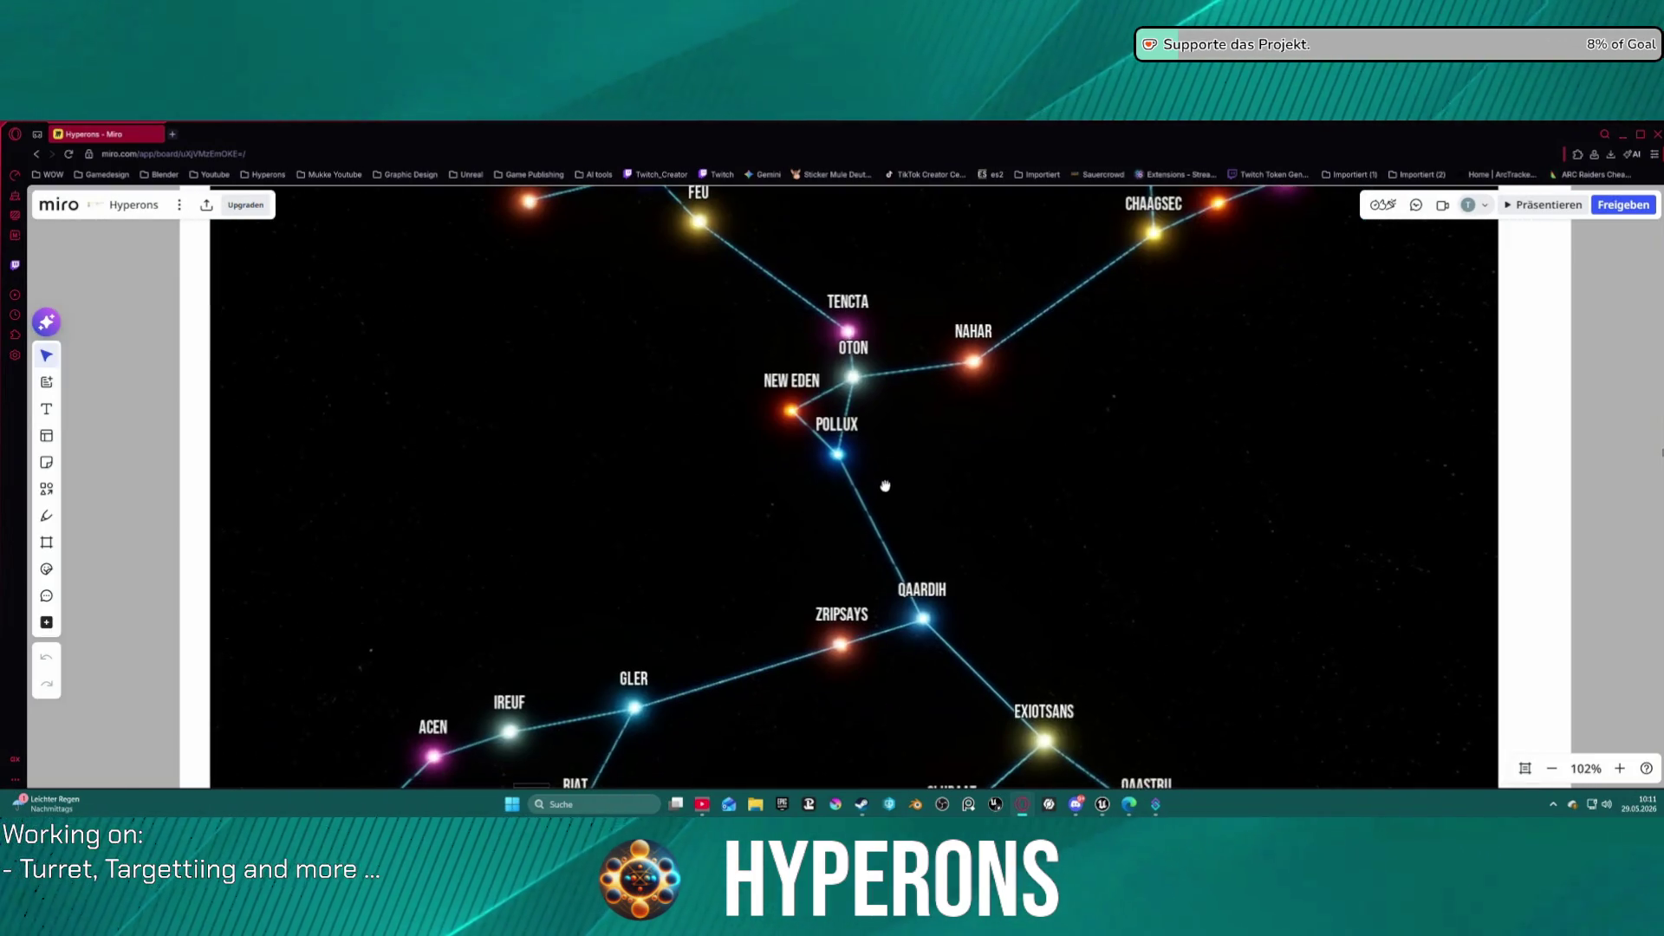
scroll(908, 559, "down", 1)
scroll(908, 559, "right", 1)
scroll(975, 502, "down", 1)
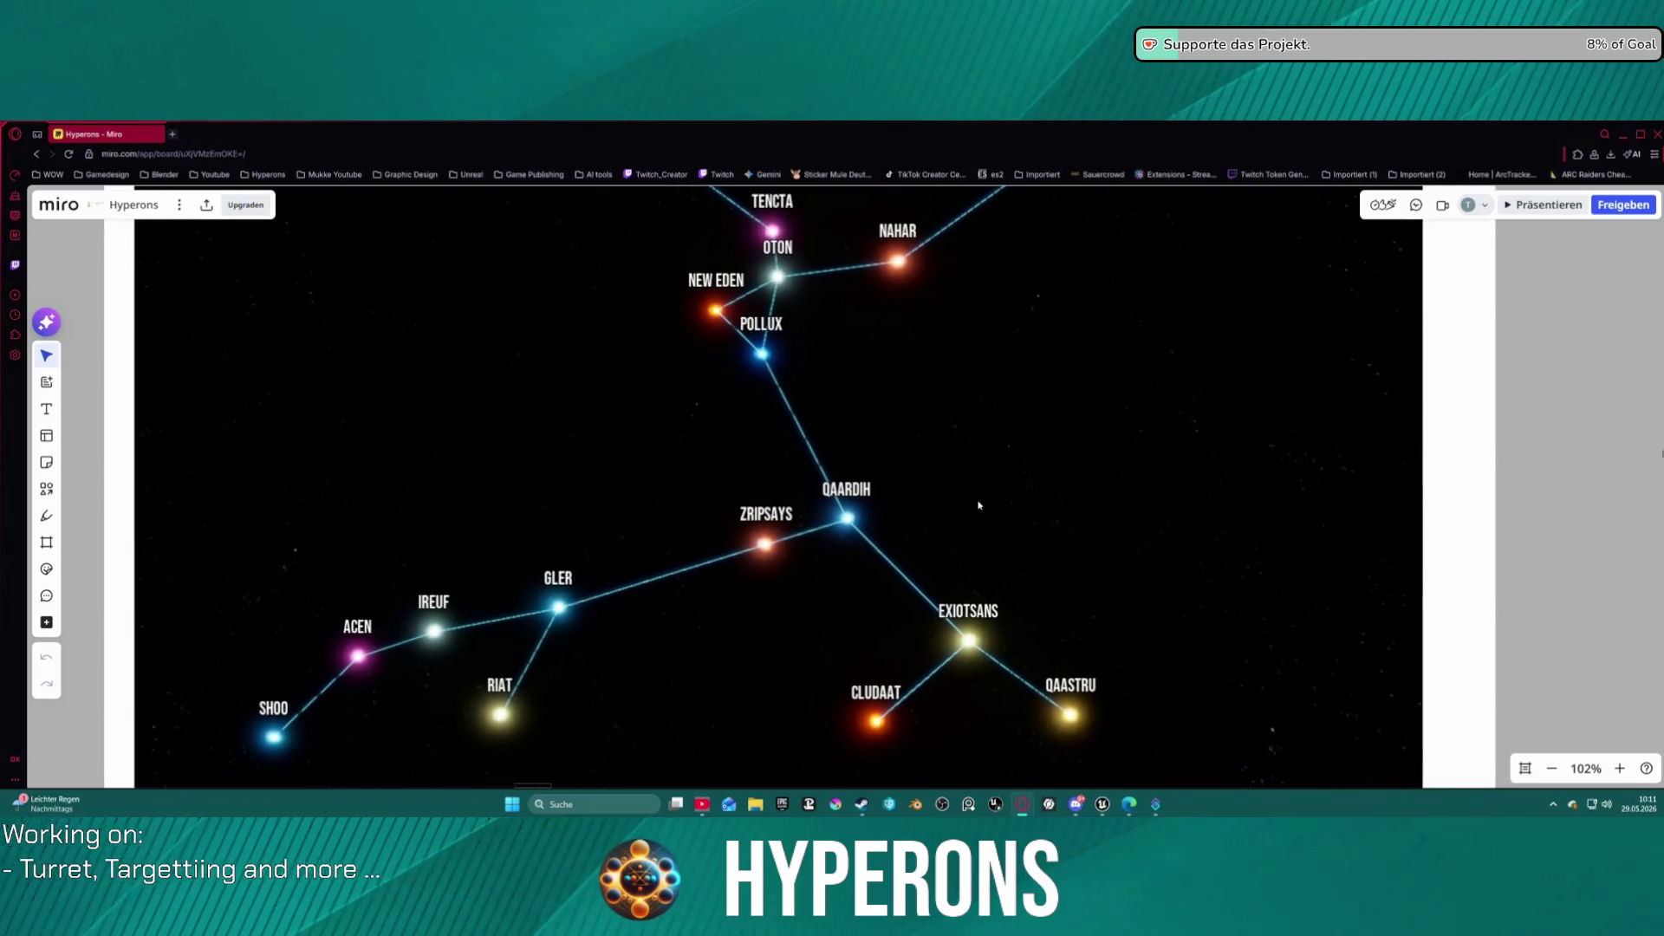
scroll(838, 466, "up", 2)
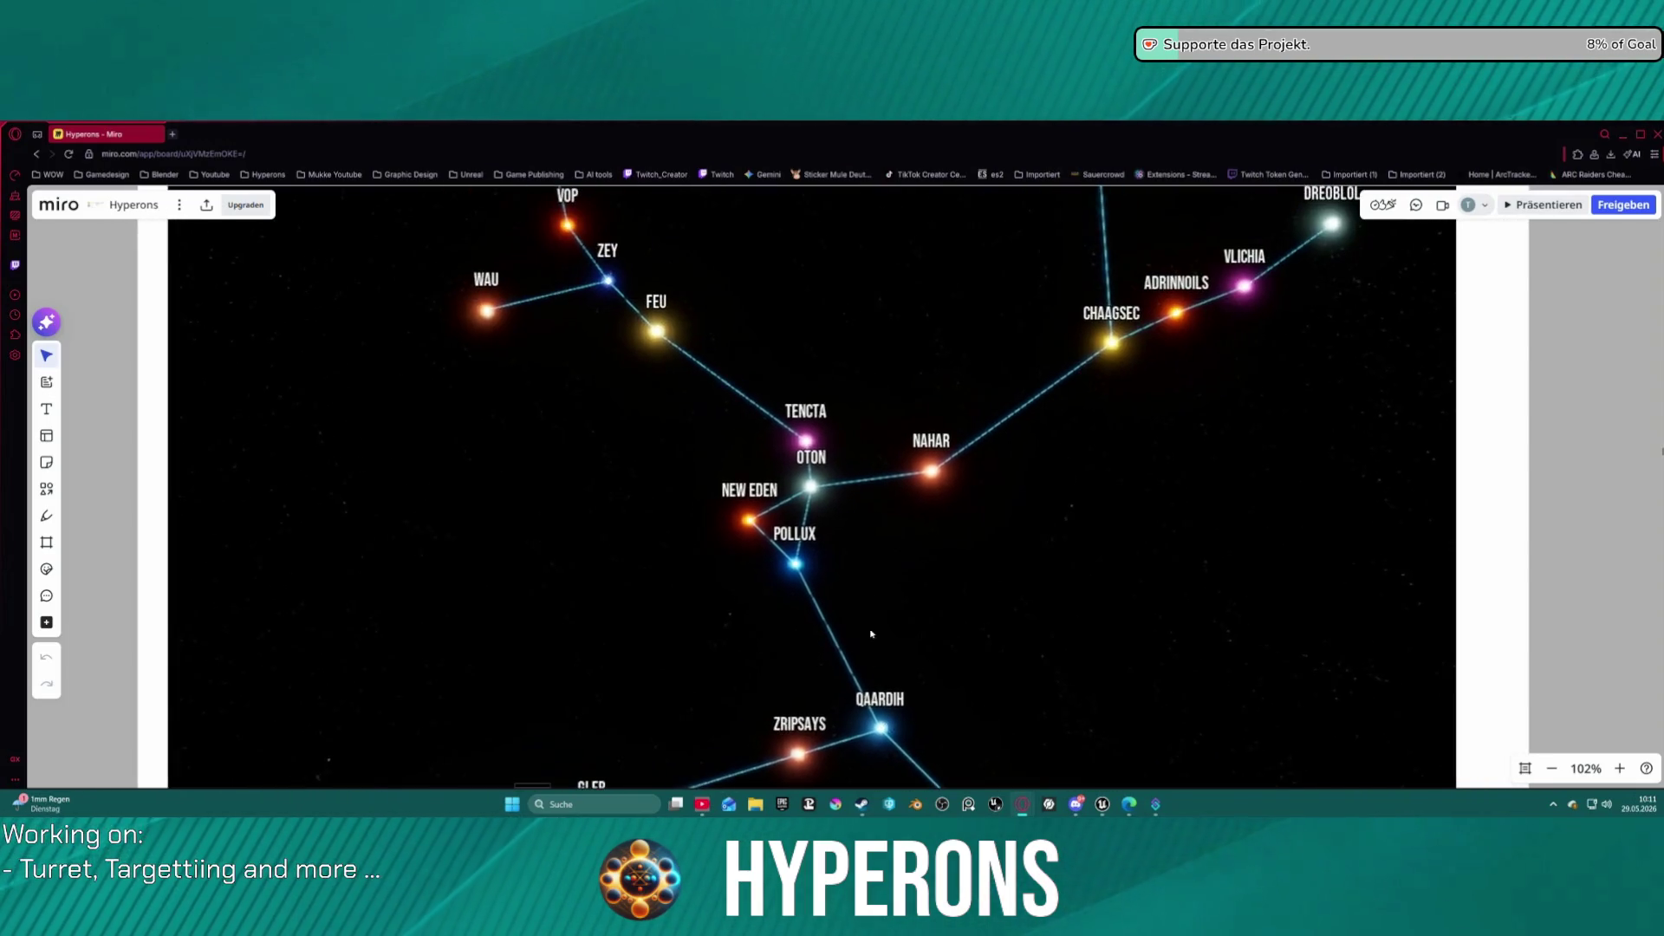
scroll(711, 598, "up", 5)
scroll(711, 597, "left", 2)
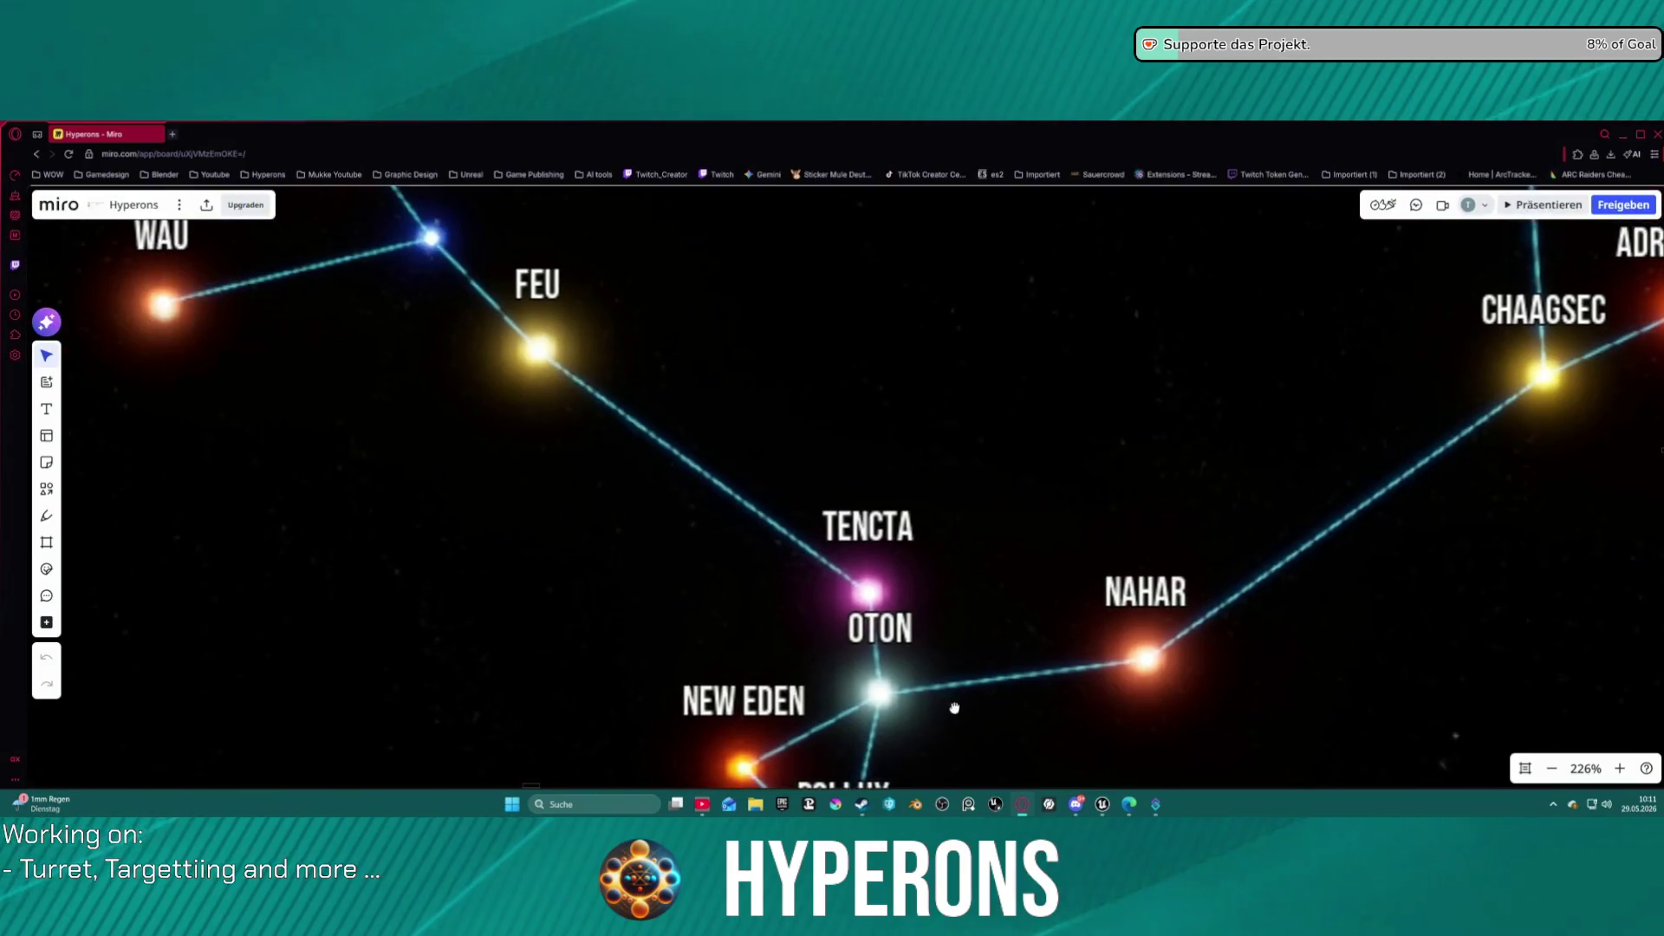
scroll(702, 619, "right", 4)
scroll(702, 619, "down", 1)
scroll(763, 589, "left", 3)
scroll(763, 590, "down", 1)
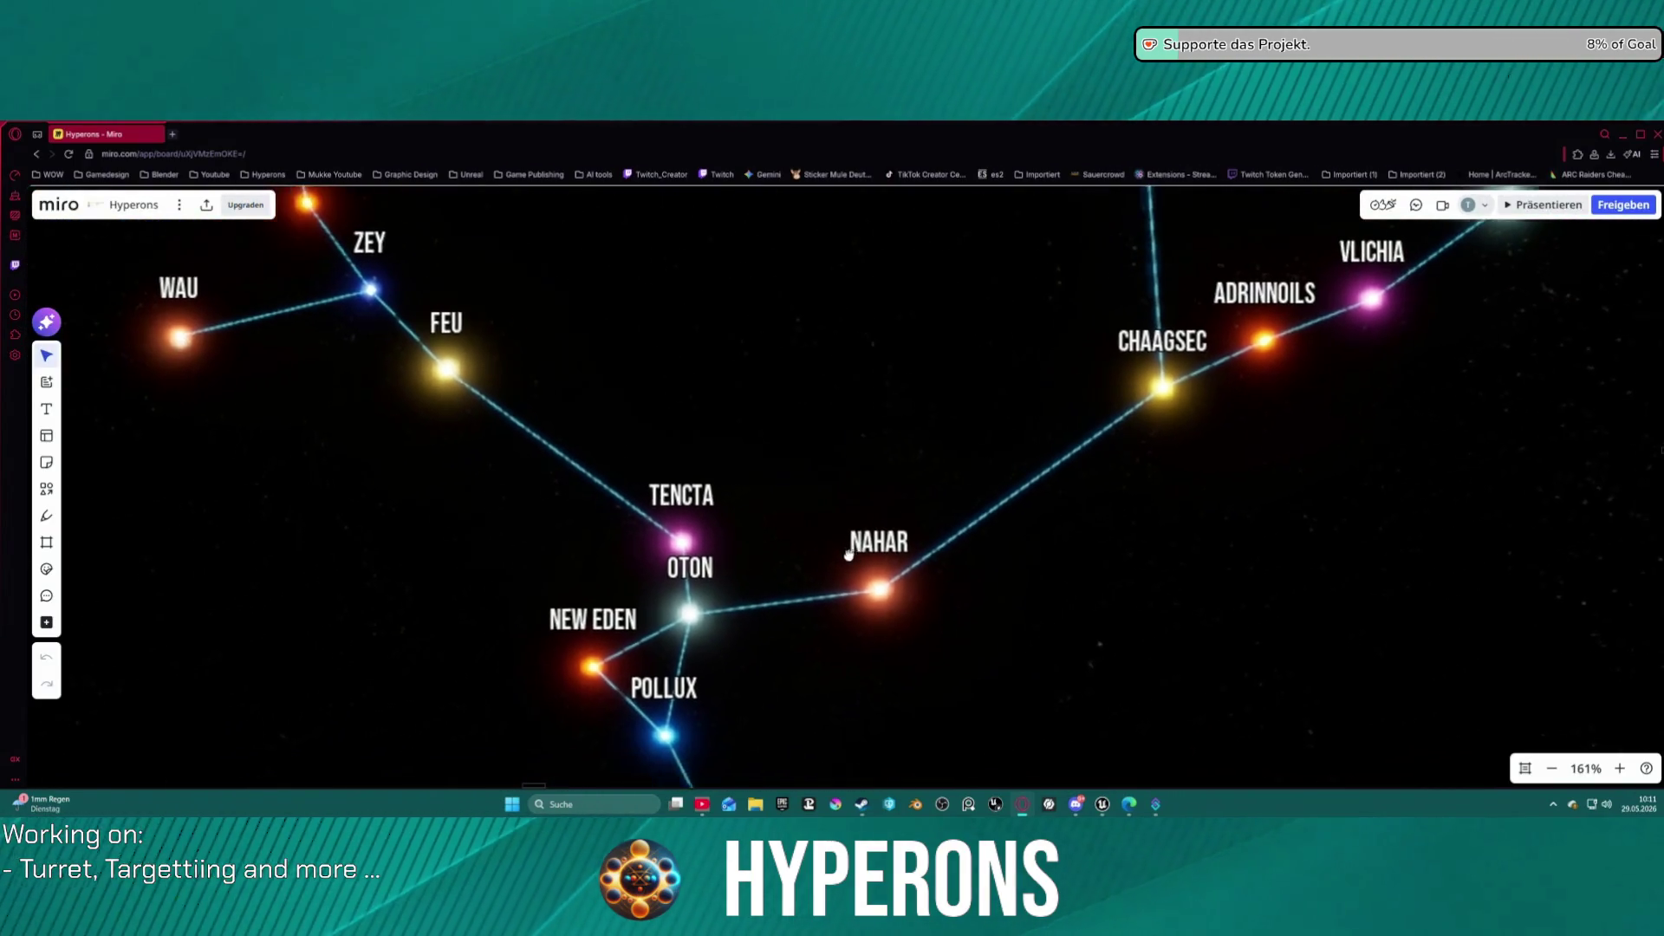
scroll(804, 555, "up", 1)
scroll(804, 555, "up", 2)
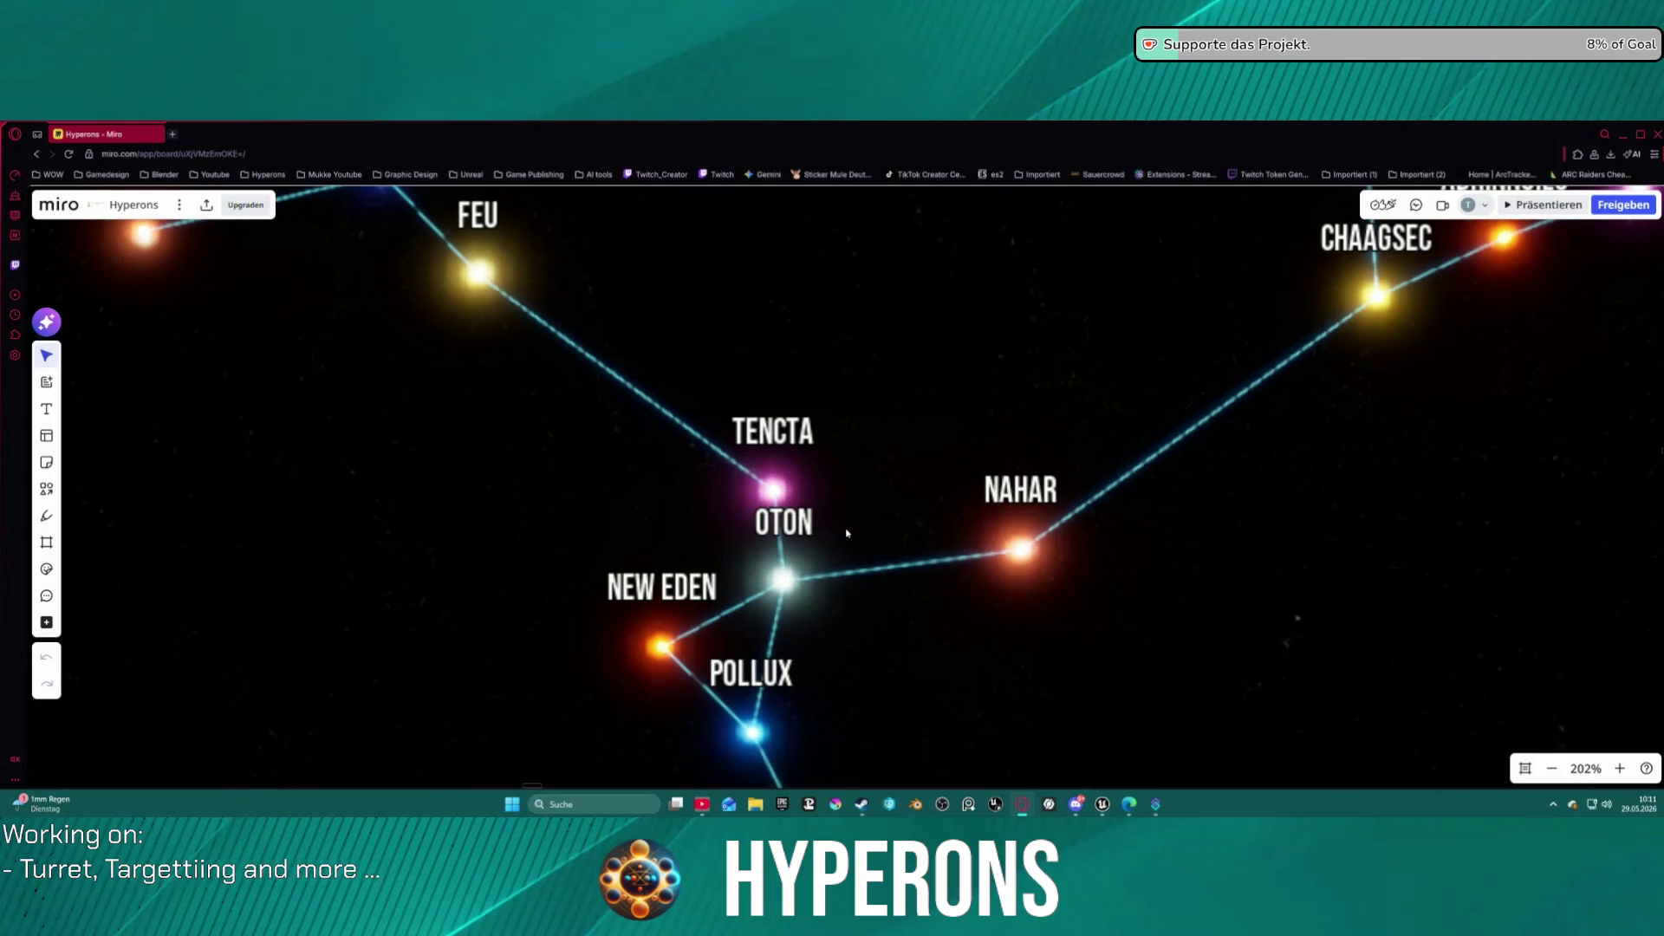
scroll(798, 488, "down", 5)
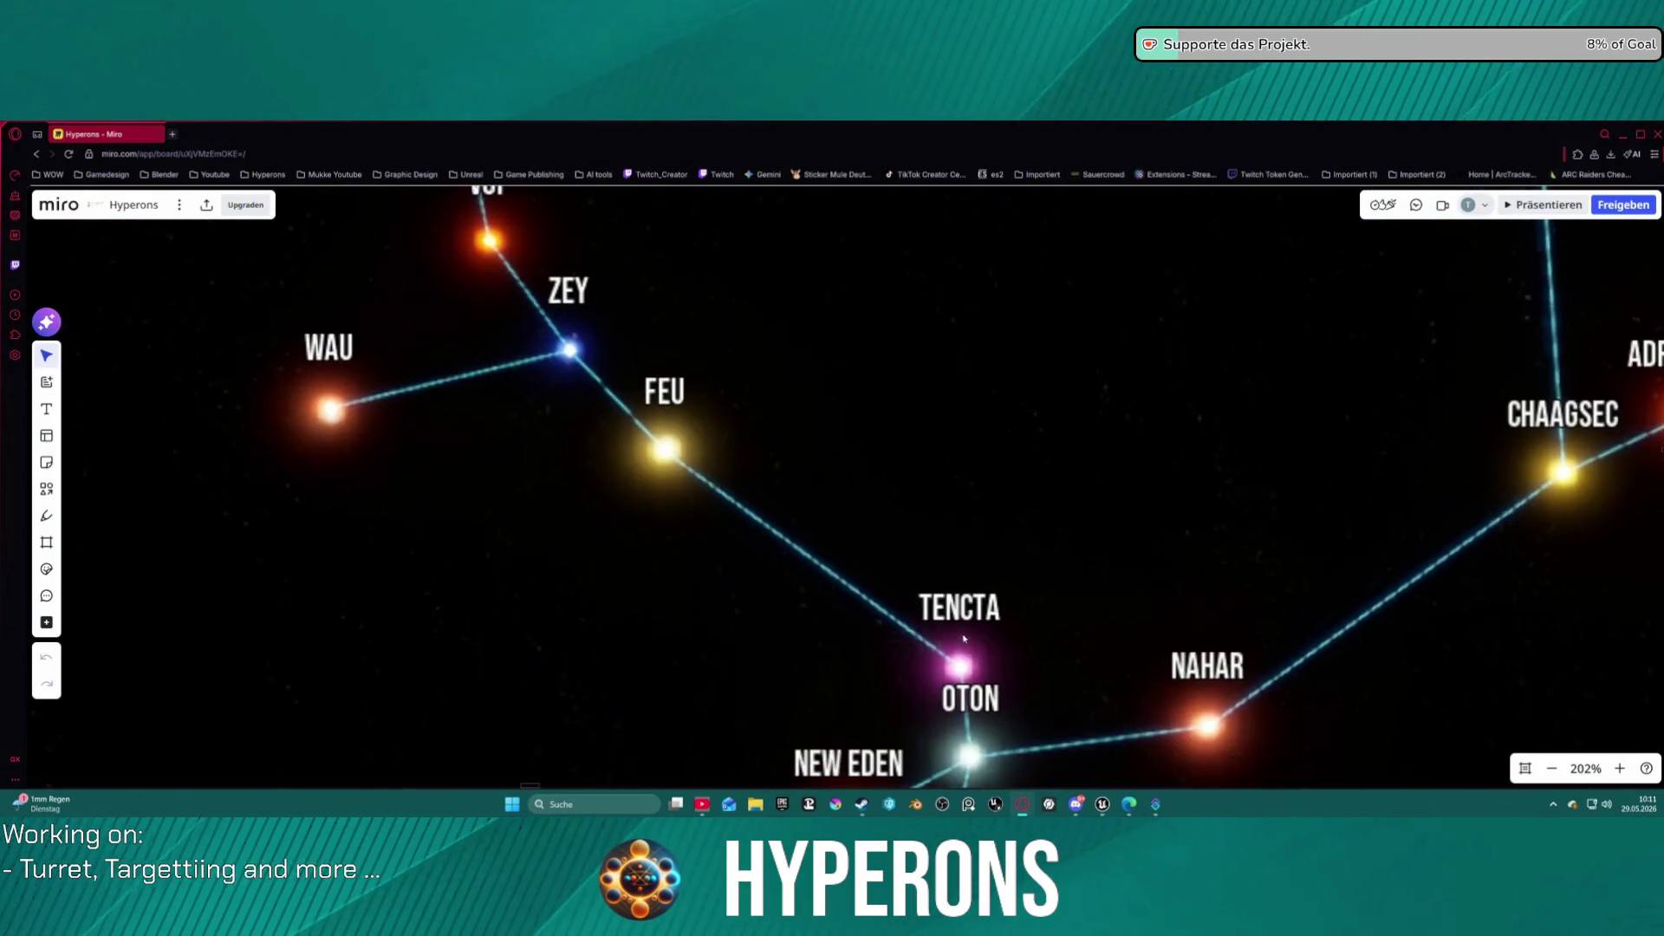
left_click_drag(965, 564, 855, 502)
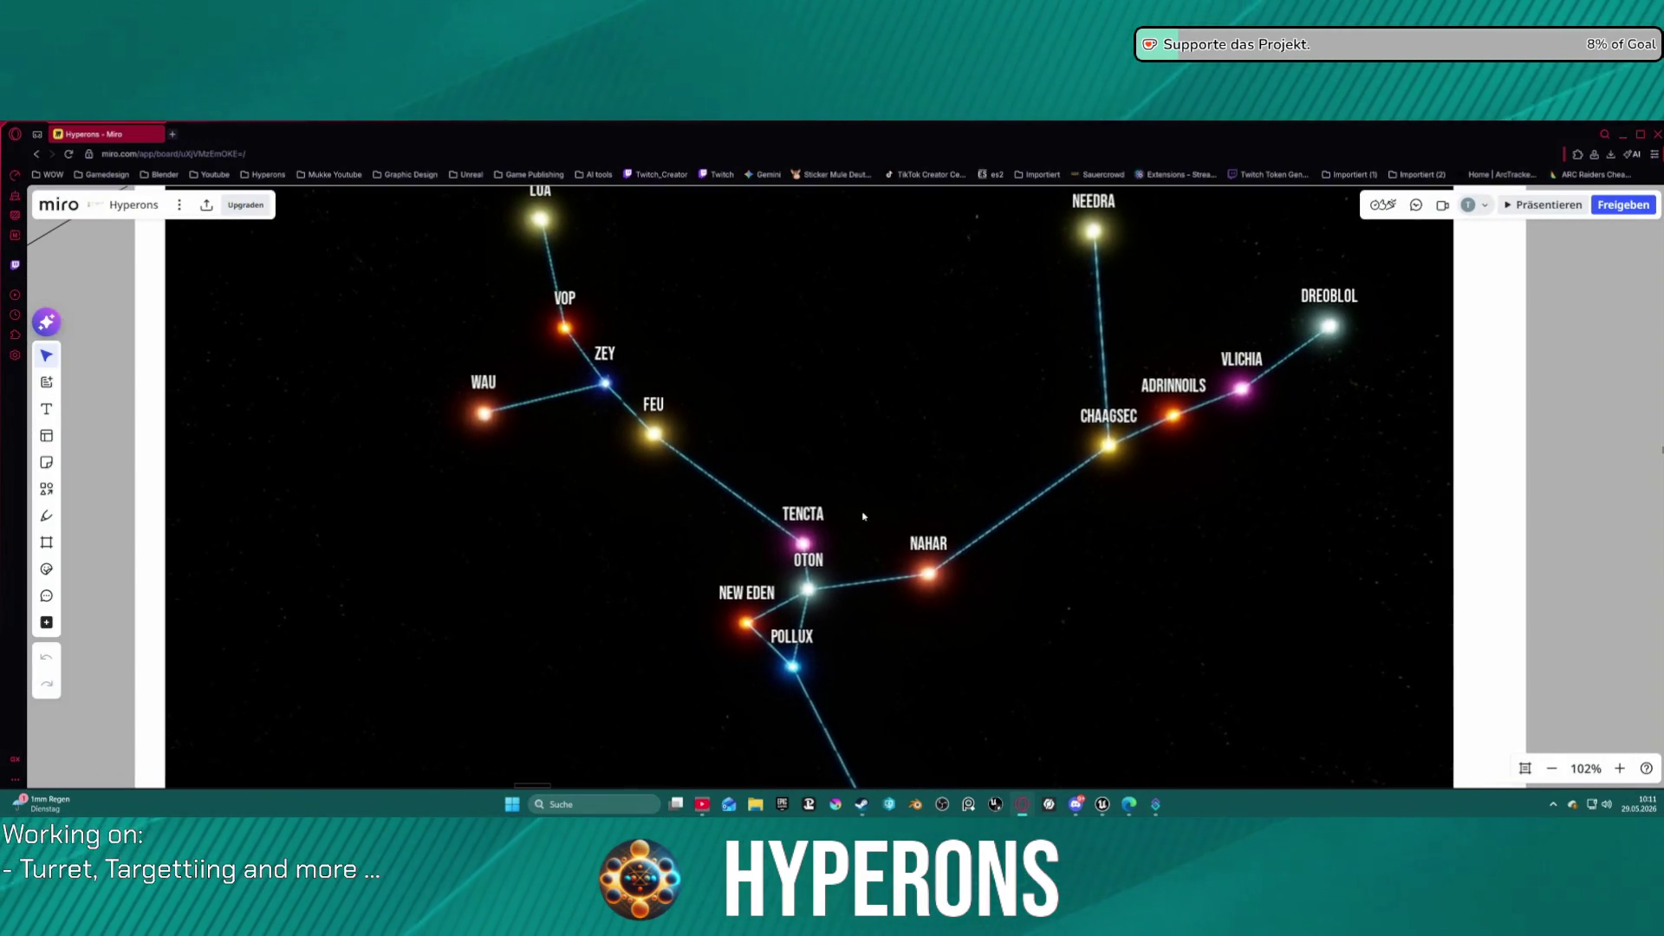
scroll(778, 493, "up", 2)
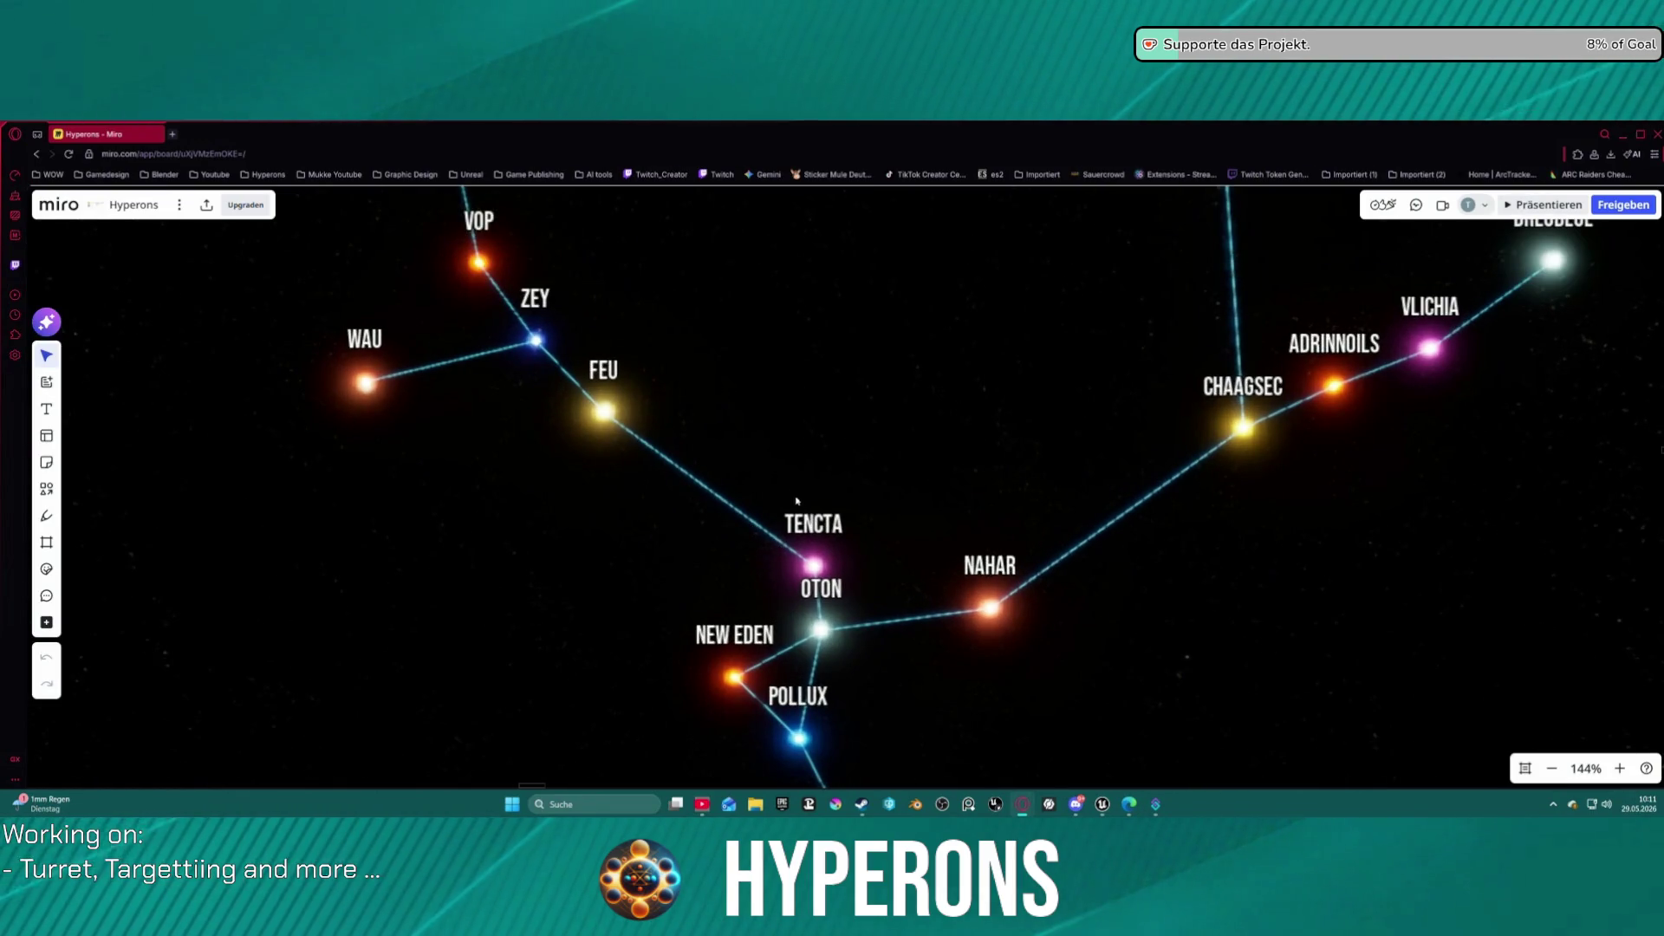
scroll(797, 506, "up", 4)
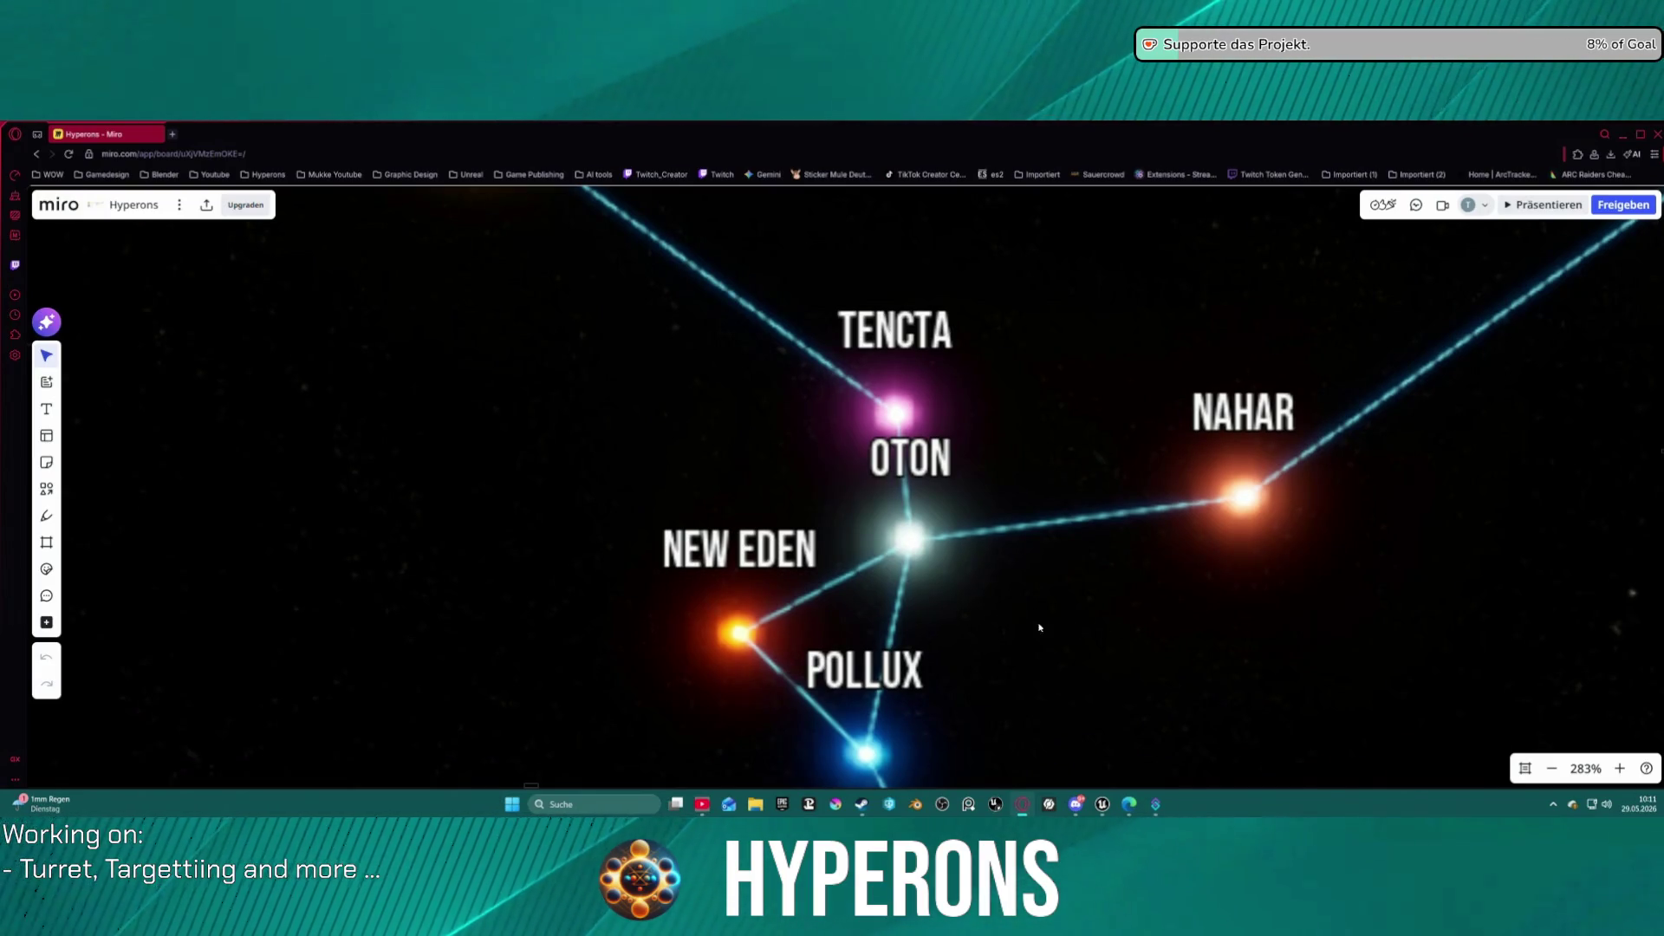
scroll(955, 575, "down", 2)
mouse_move(927, 672)
left_mouse_down()
mouse_move(932, 731)
mouse_move(906, 668)
mouse_move(850, 758)
left_mouse_up()
scroll(897, 542, "down", 2)
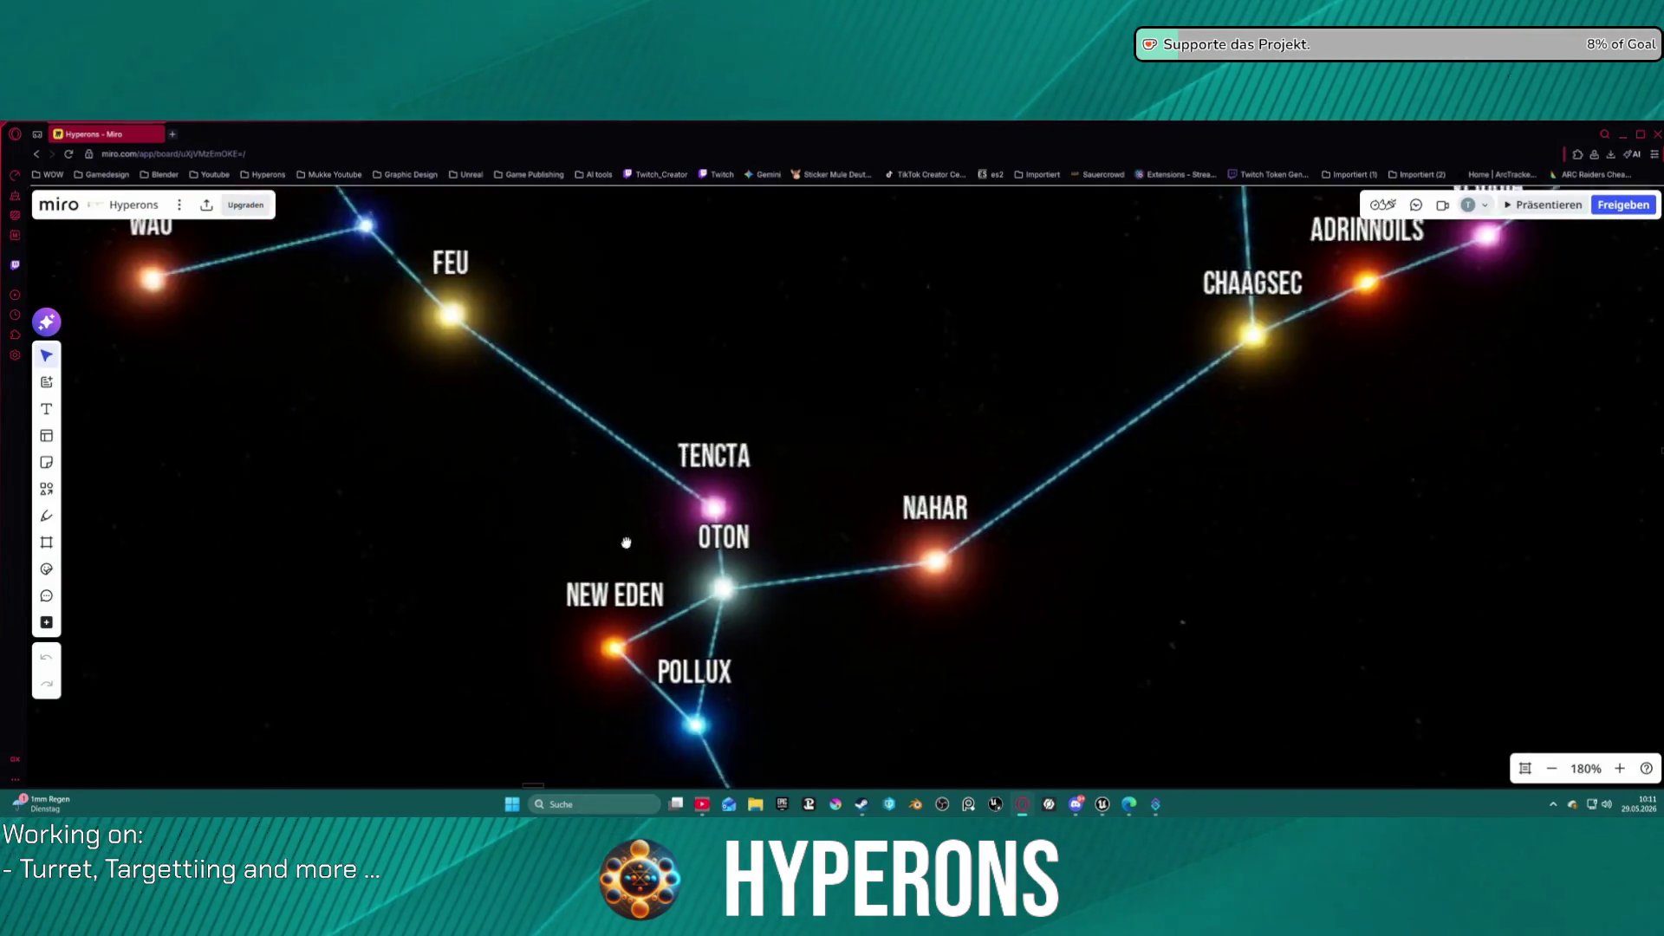
scroll(606, 557, "down", 1)
scroll(1094, 699, "left", 5)
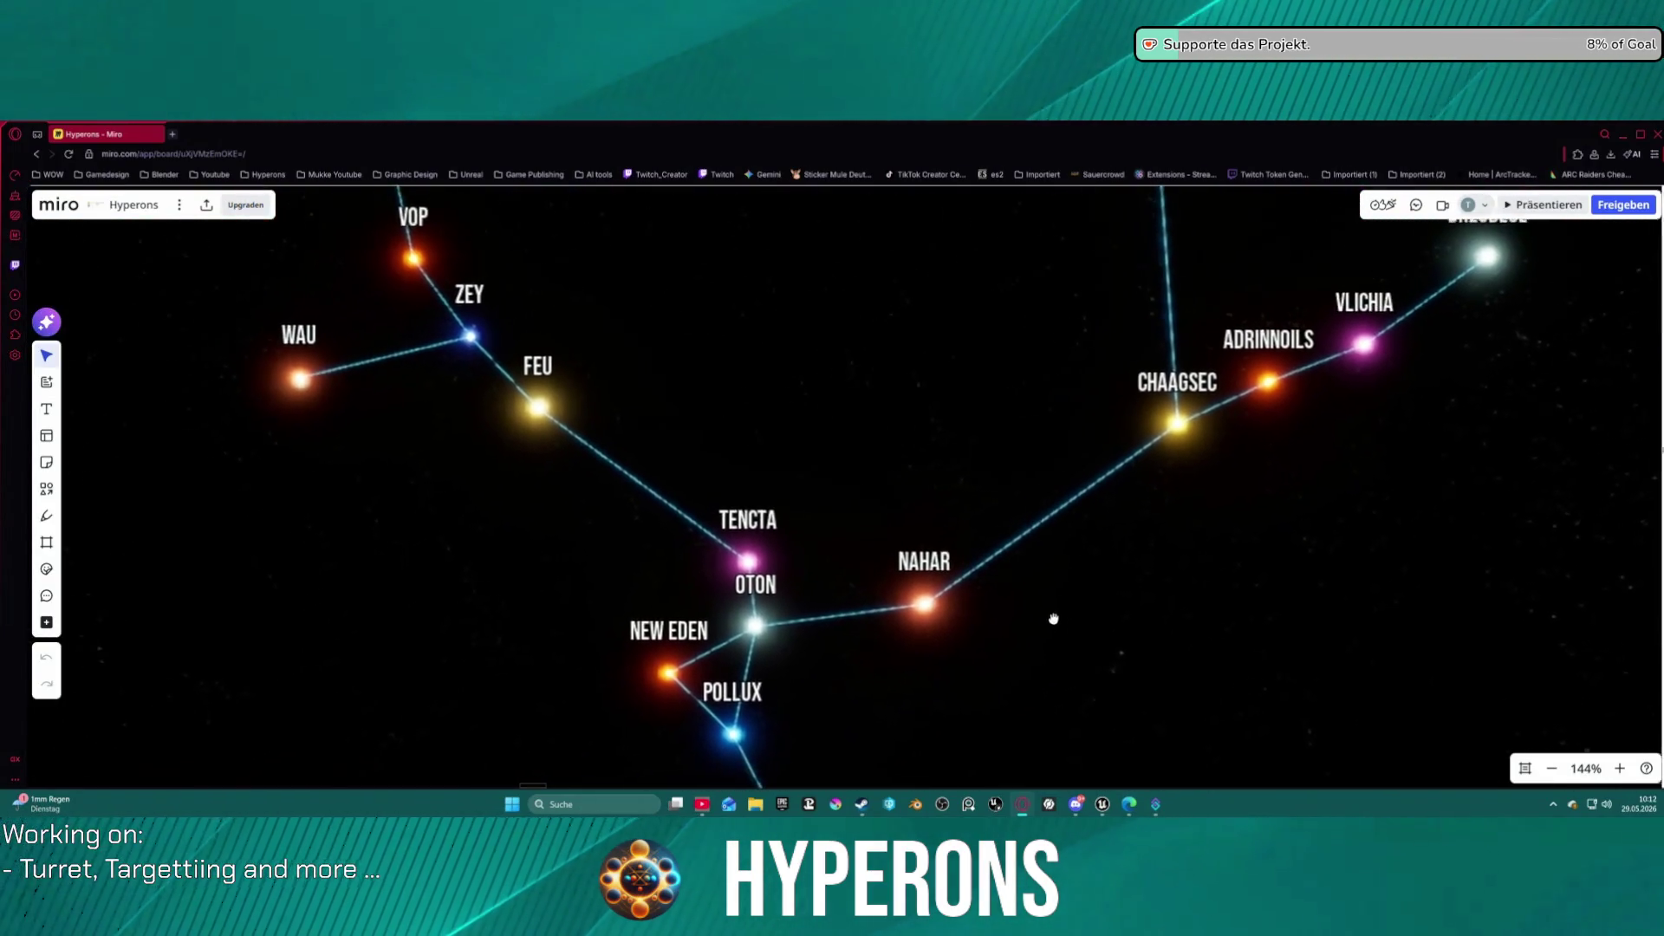
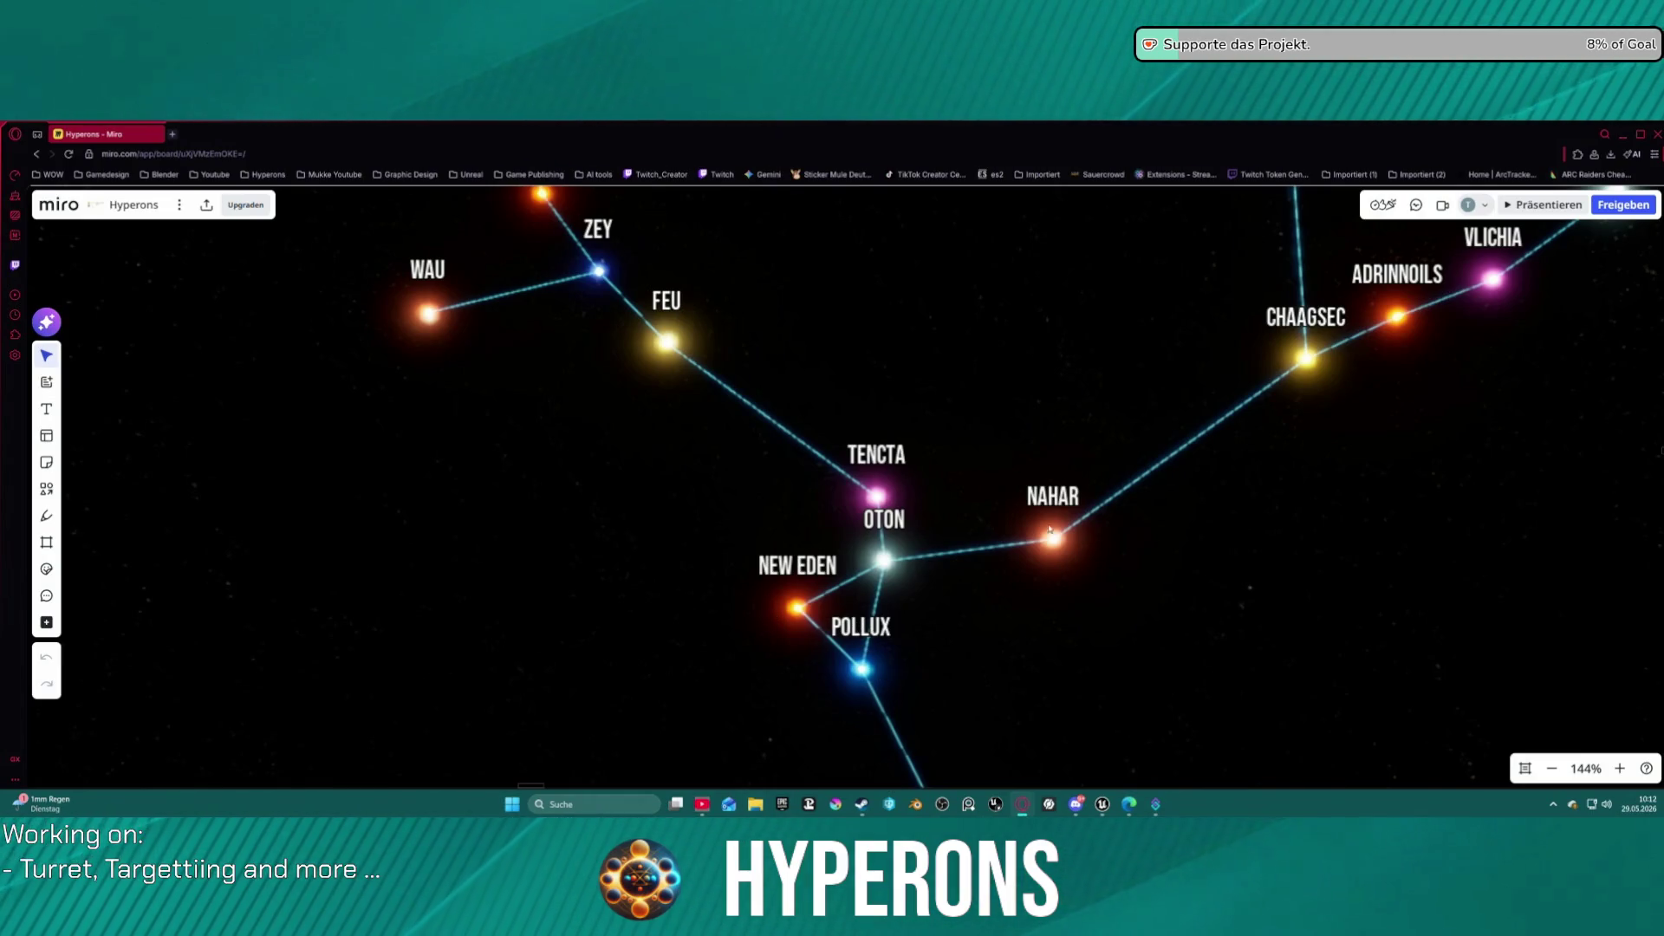
Zoom the Miro Hyperons star map out from 144% to 102%, then return to Unreal Editor.
scroll(769, 474, "down", 5)
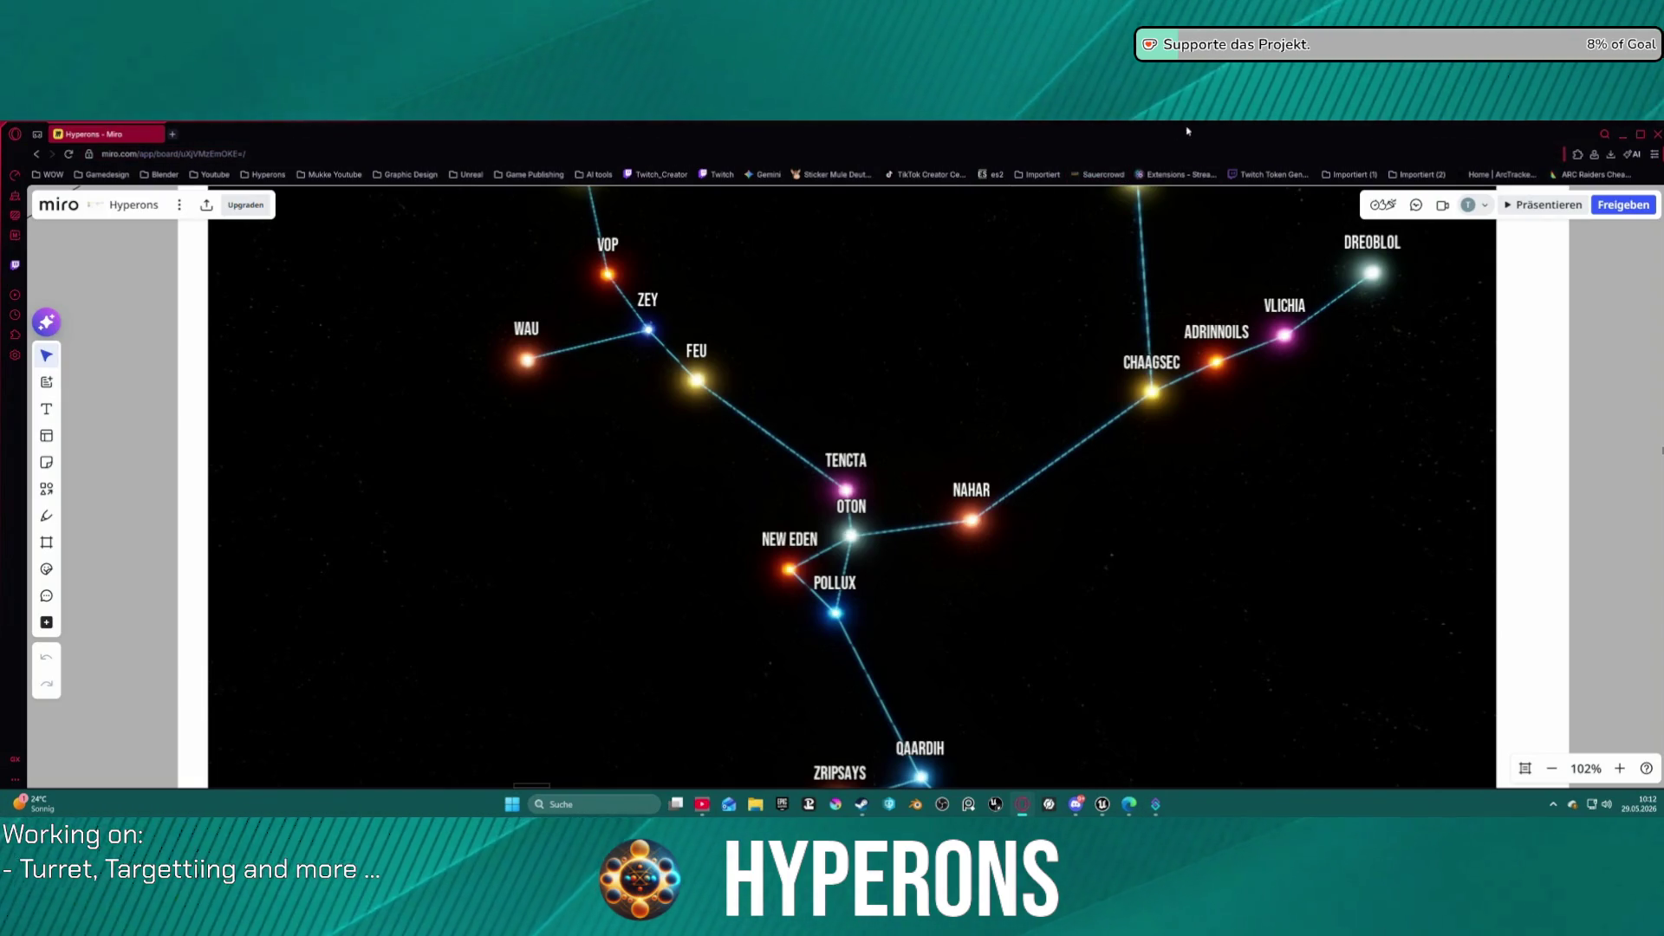
key("alt+Tab")
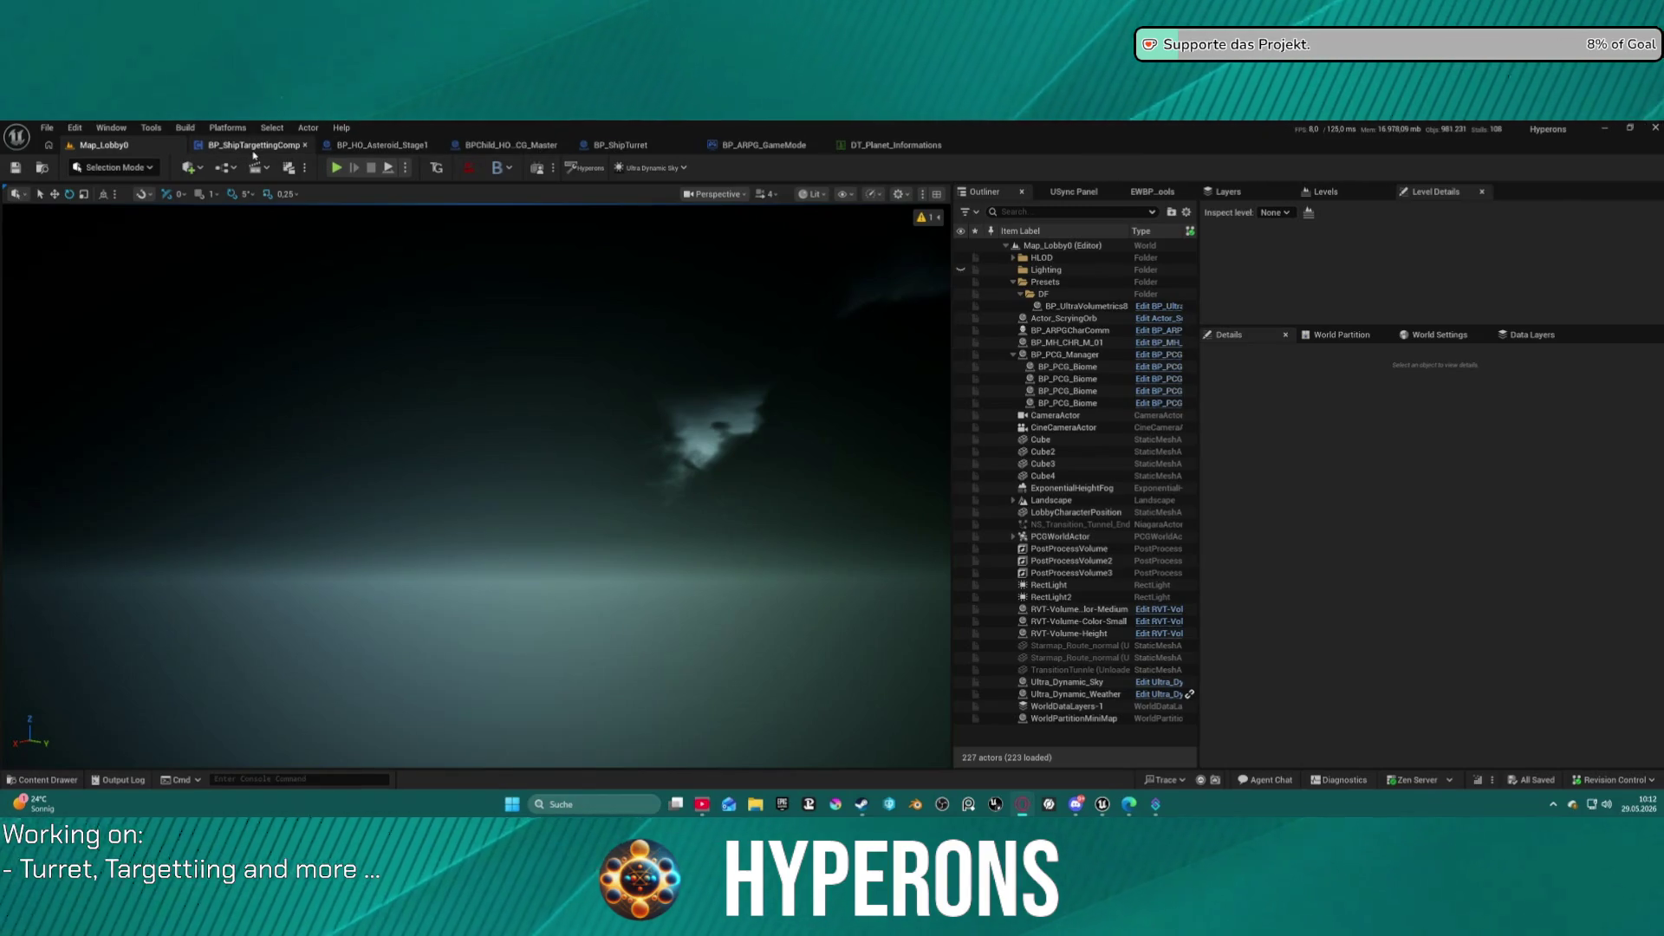
left_click(895, 145)
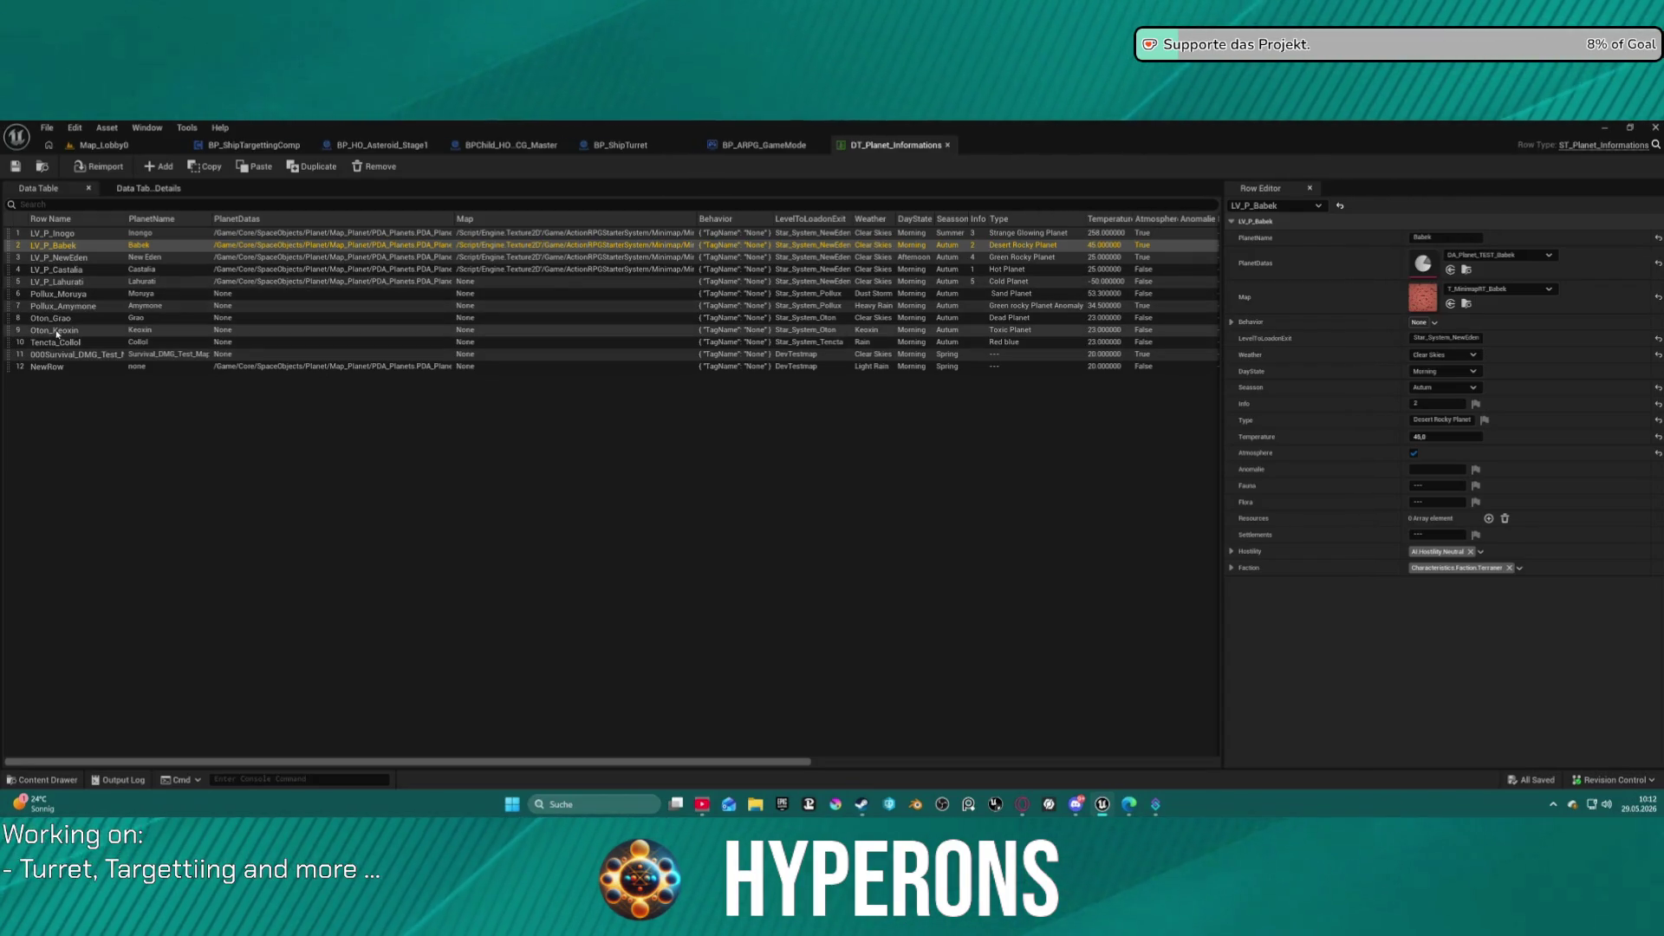
left_click(65, 295)
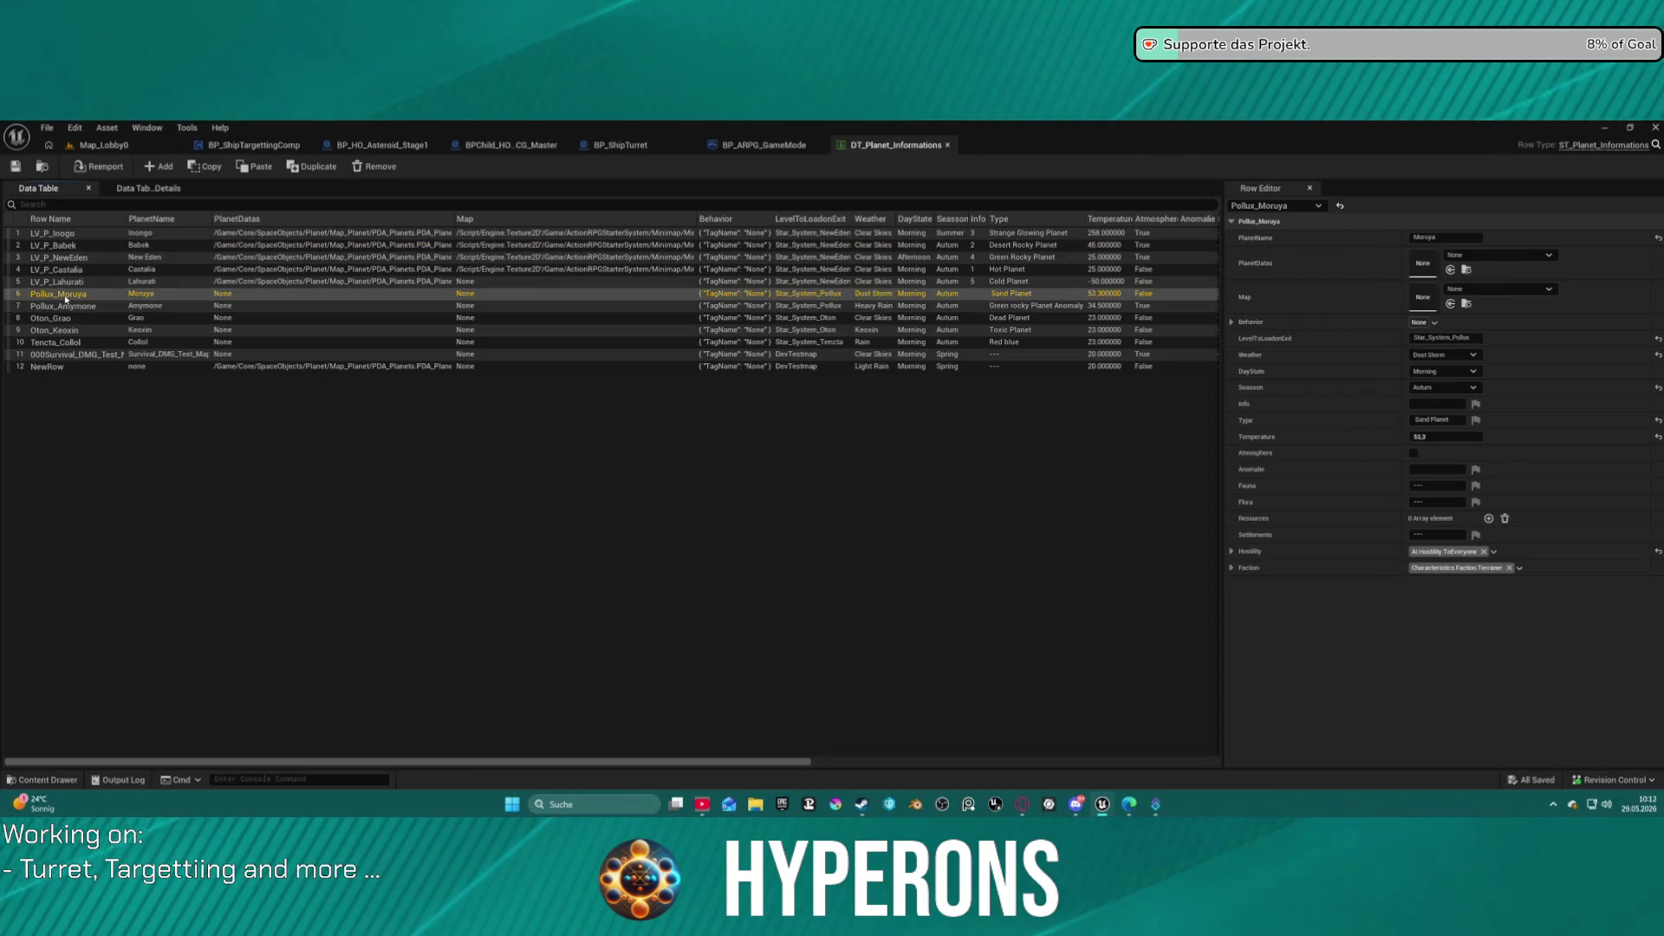
left_click(64, 307)
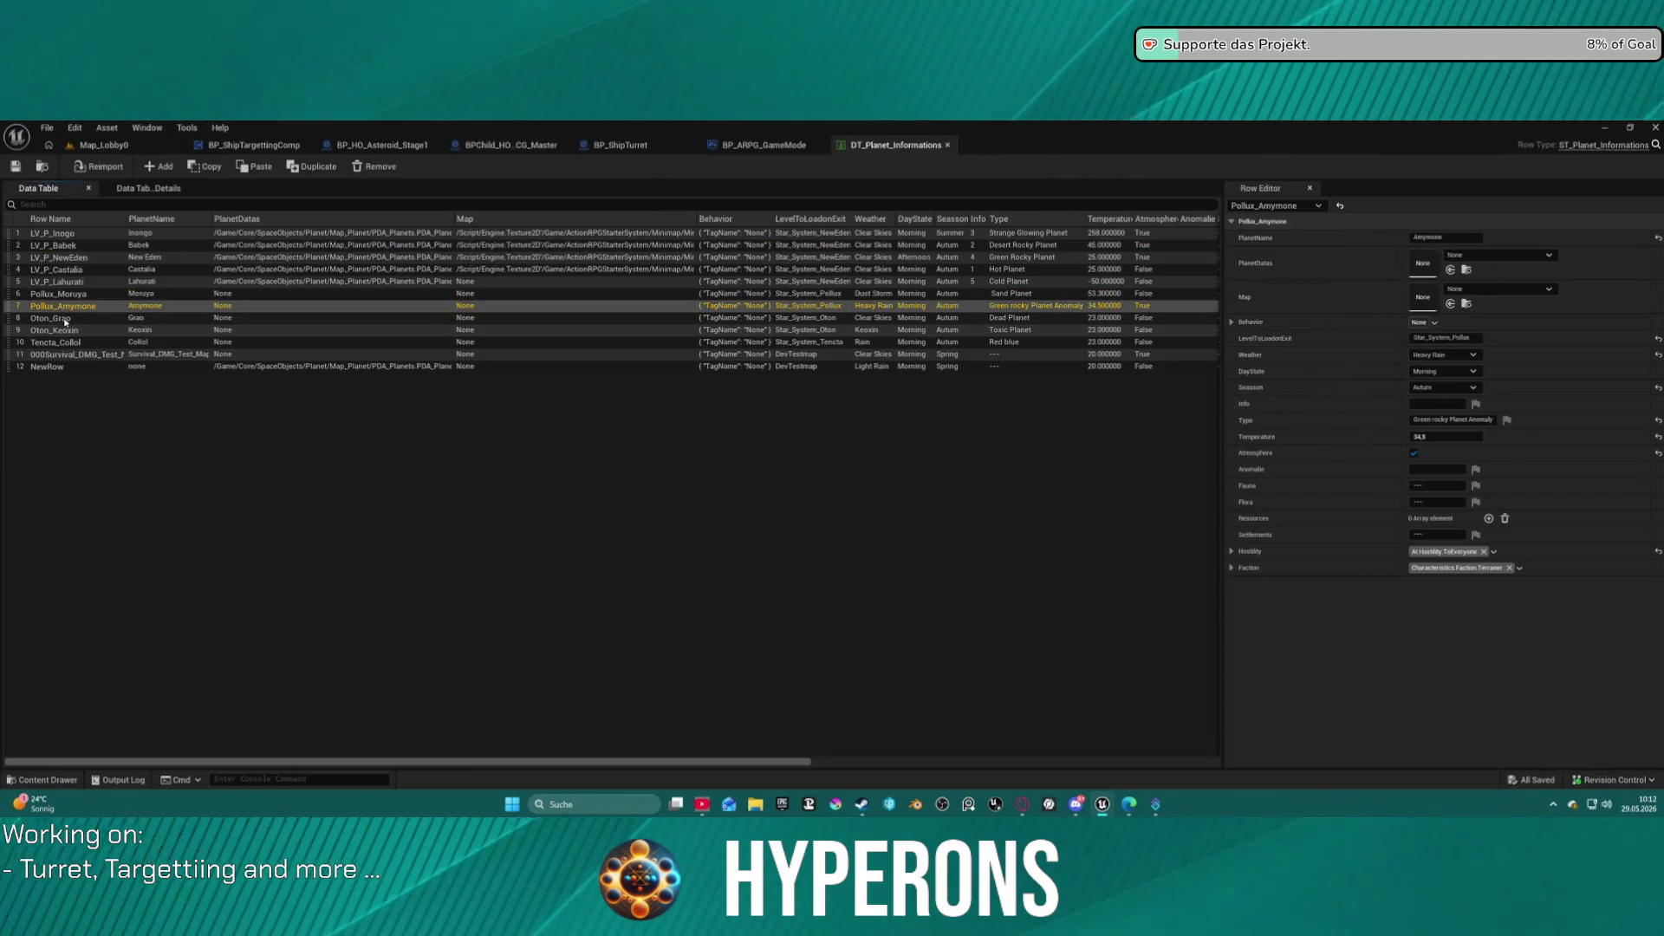
left_click(62, 319)
left_click(61, 330)
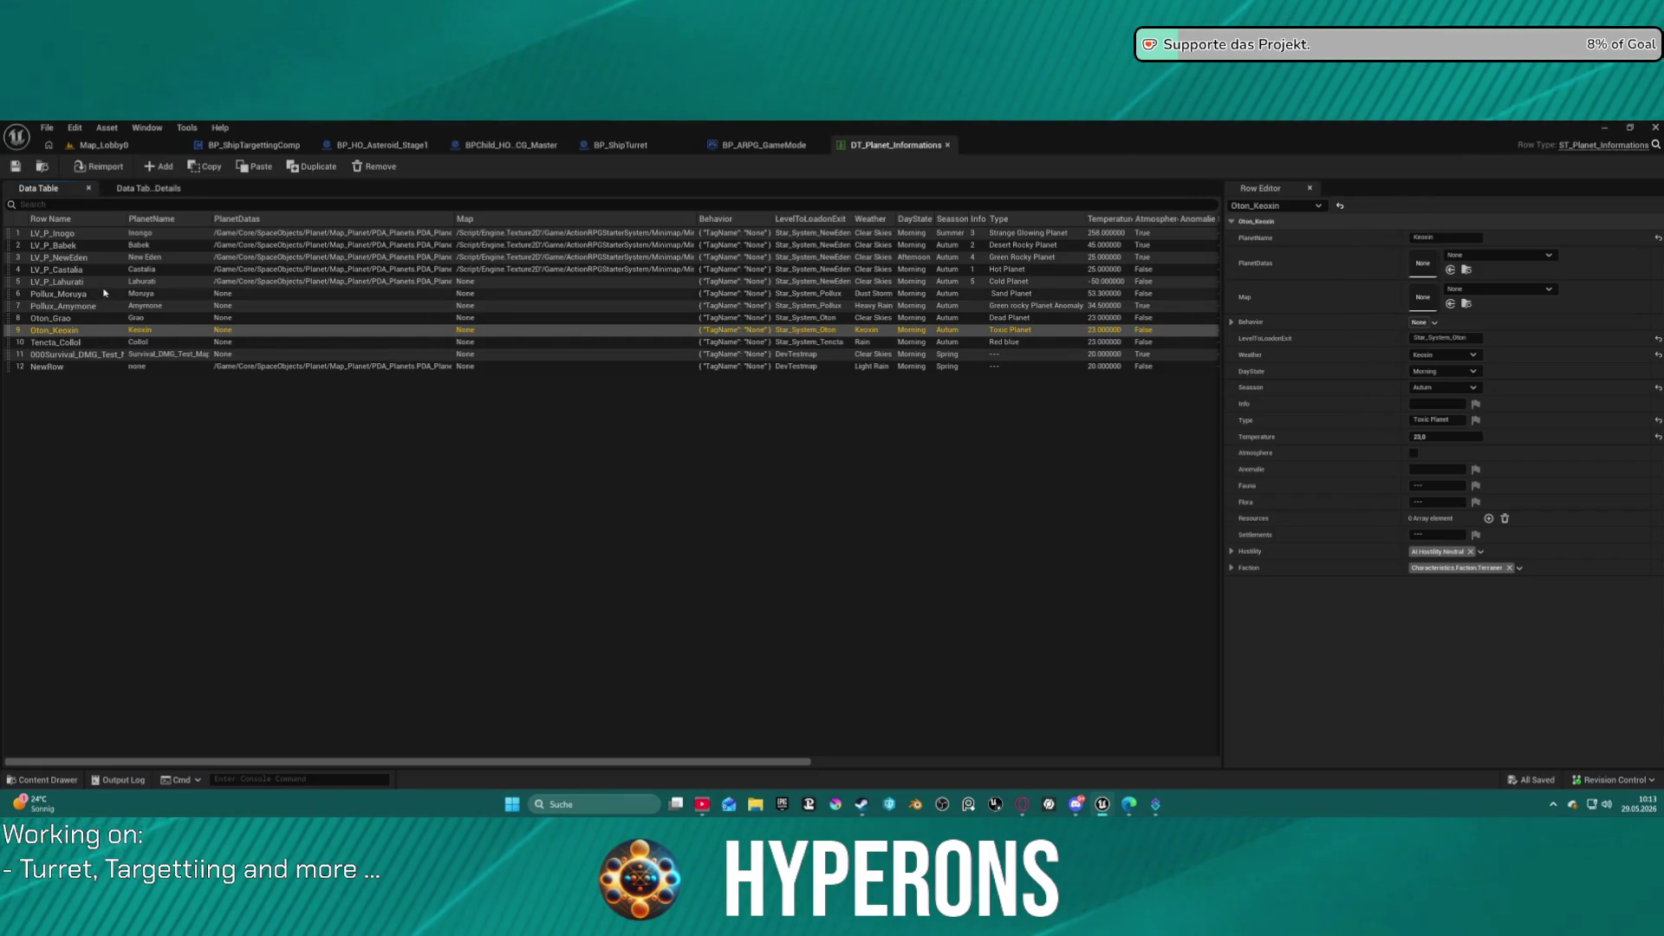
left_click(132, 319)
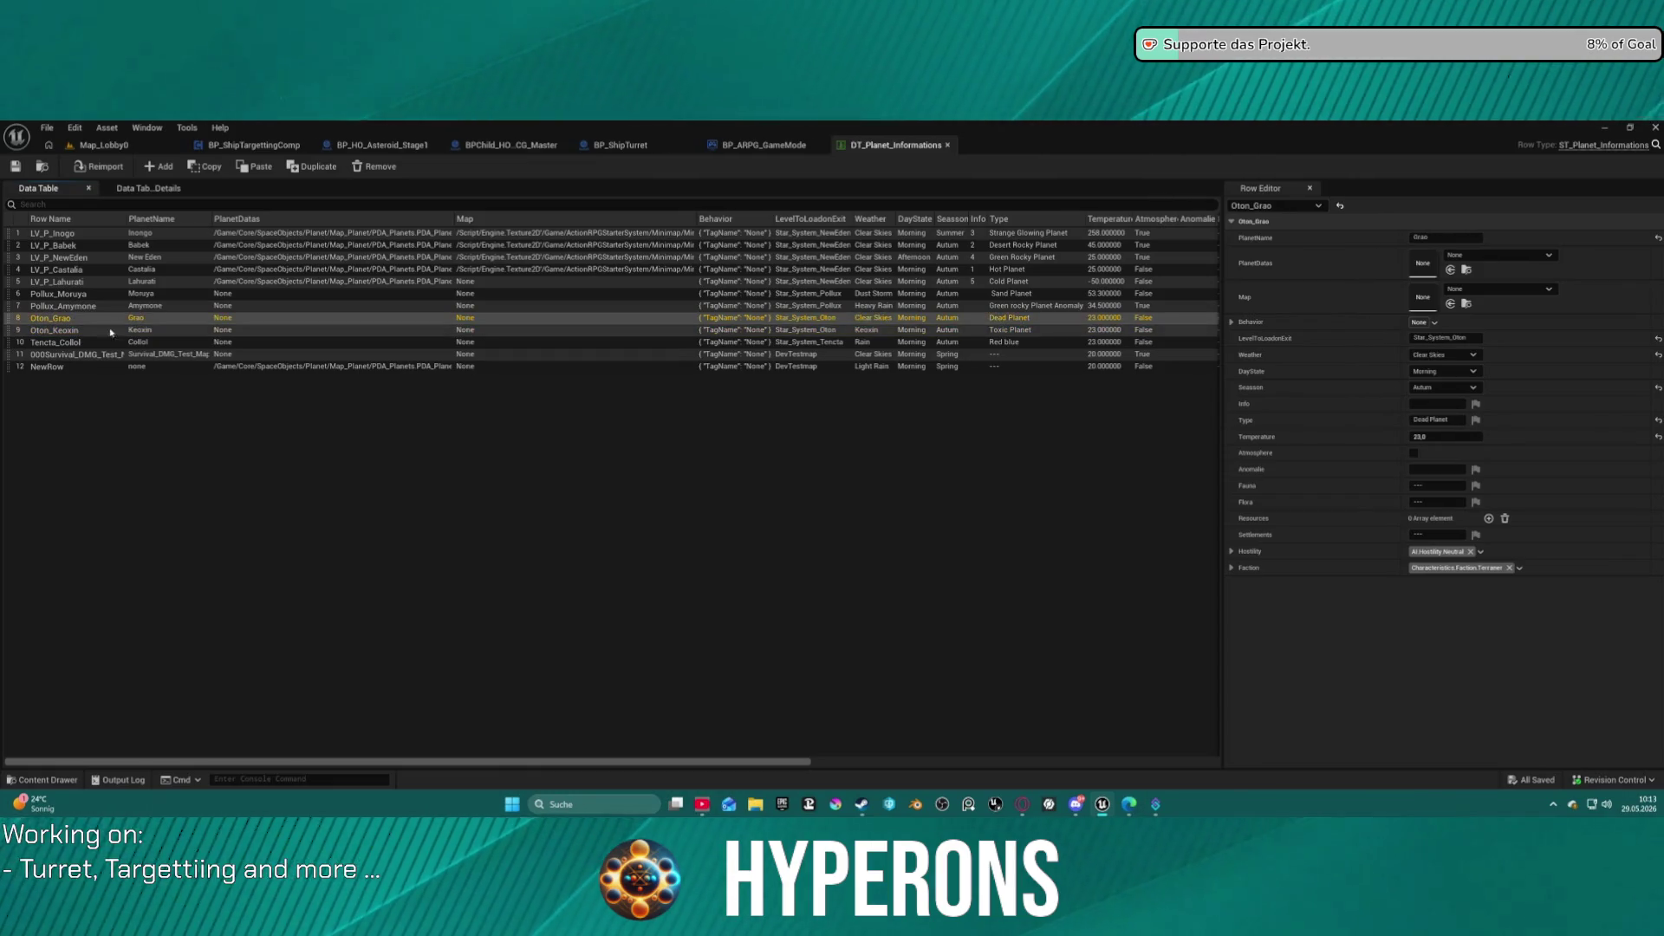
left_click(86, 258)
left_click(94, 271)
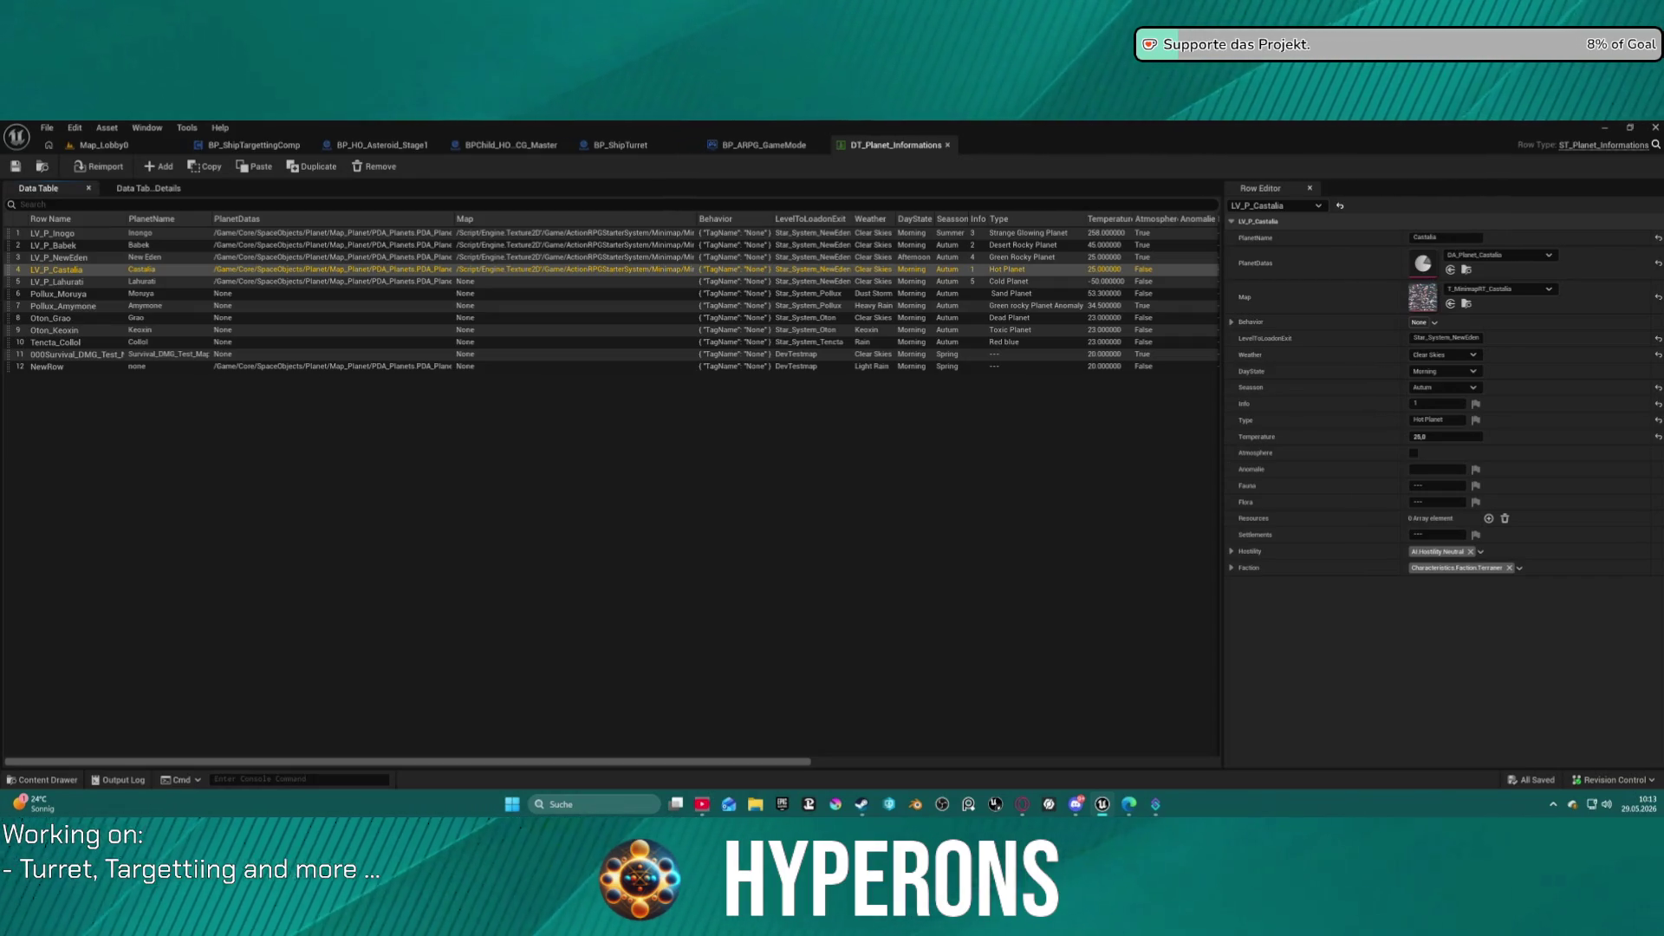
left_click(103, 144)
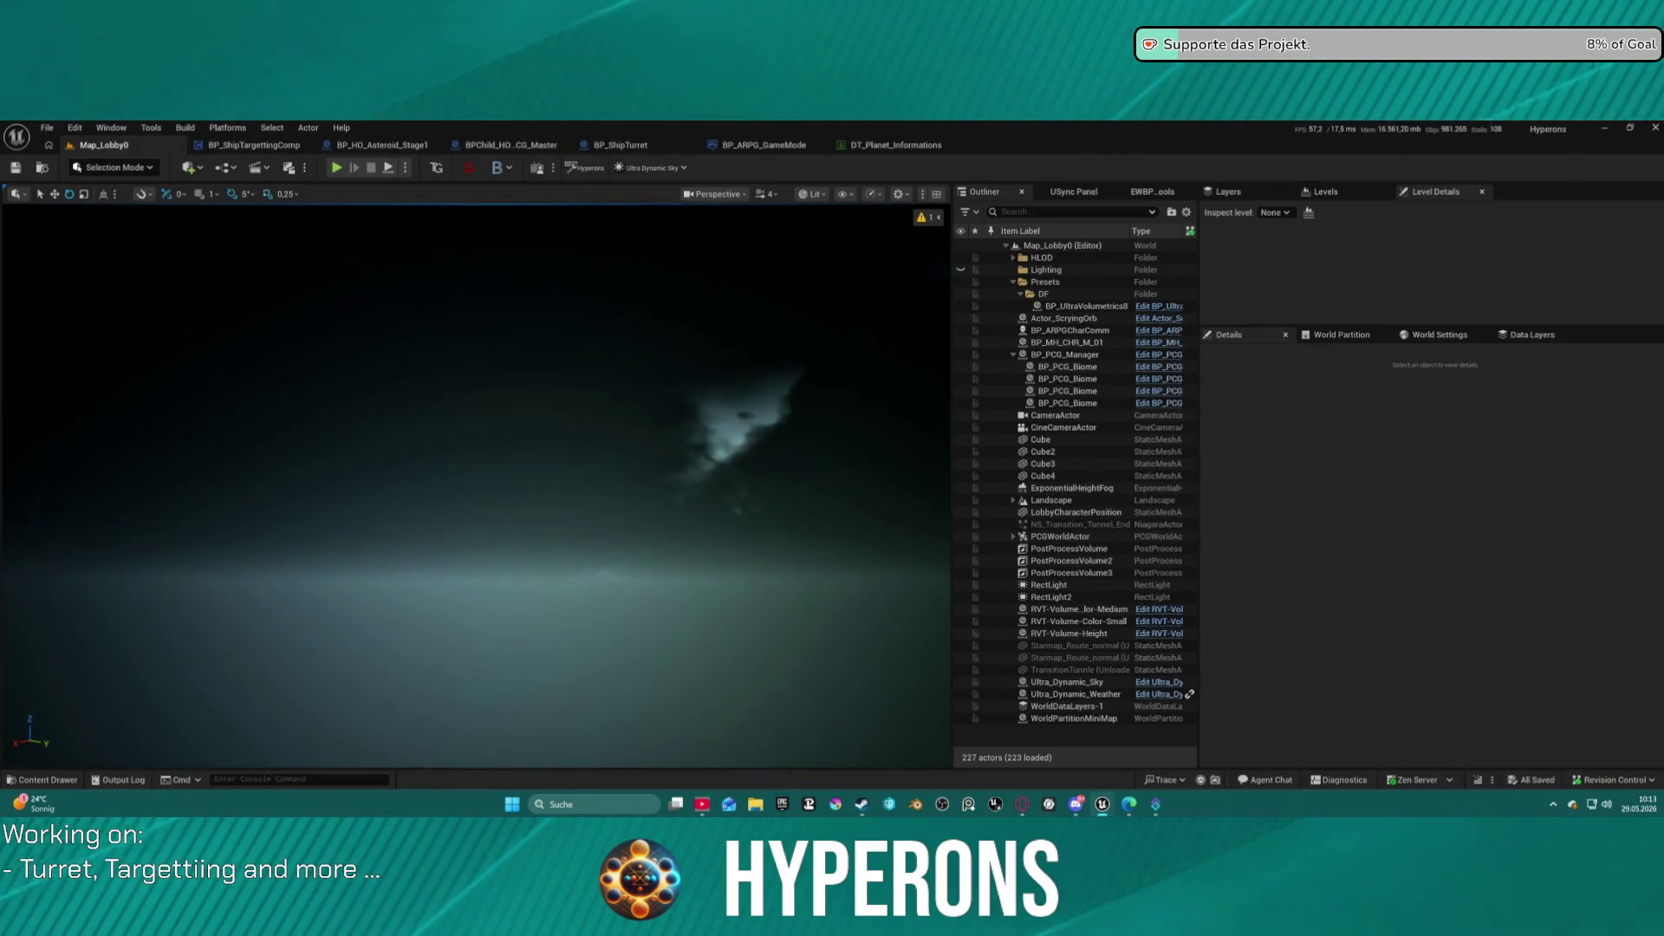
Glance at the Miro board, then play-test the lobby level with the Mining character selected.
left_click(1023, 805)
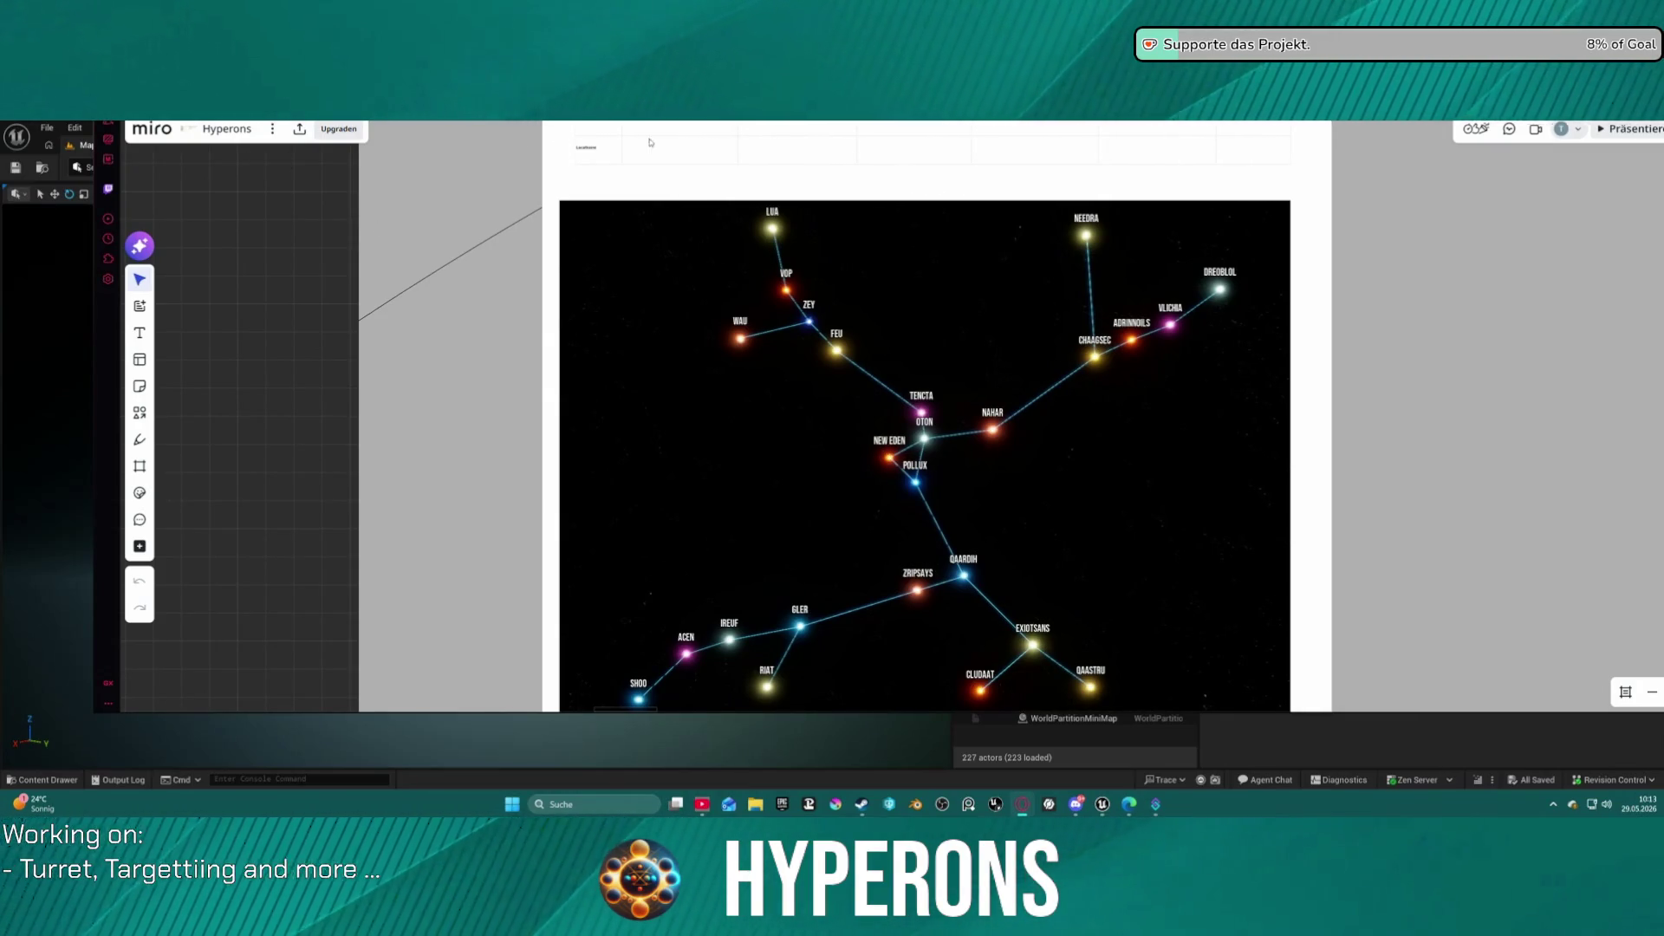
key("alt+Tab")
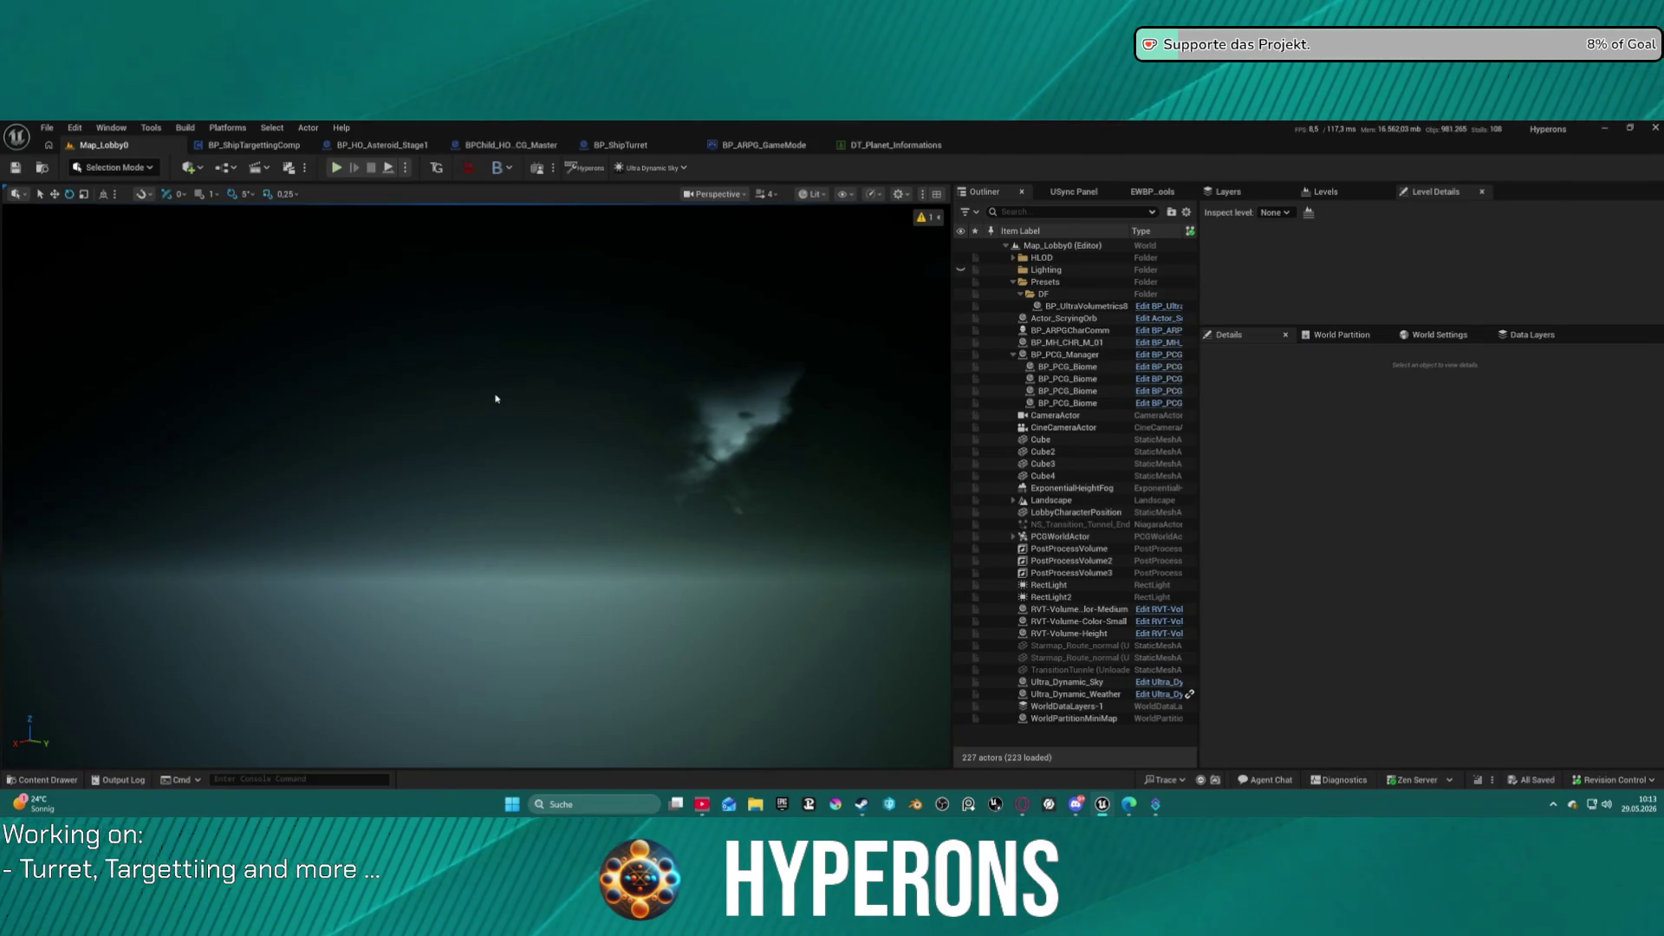
key("alt+p")
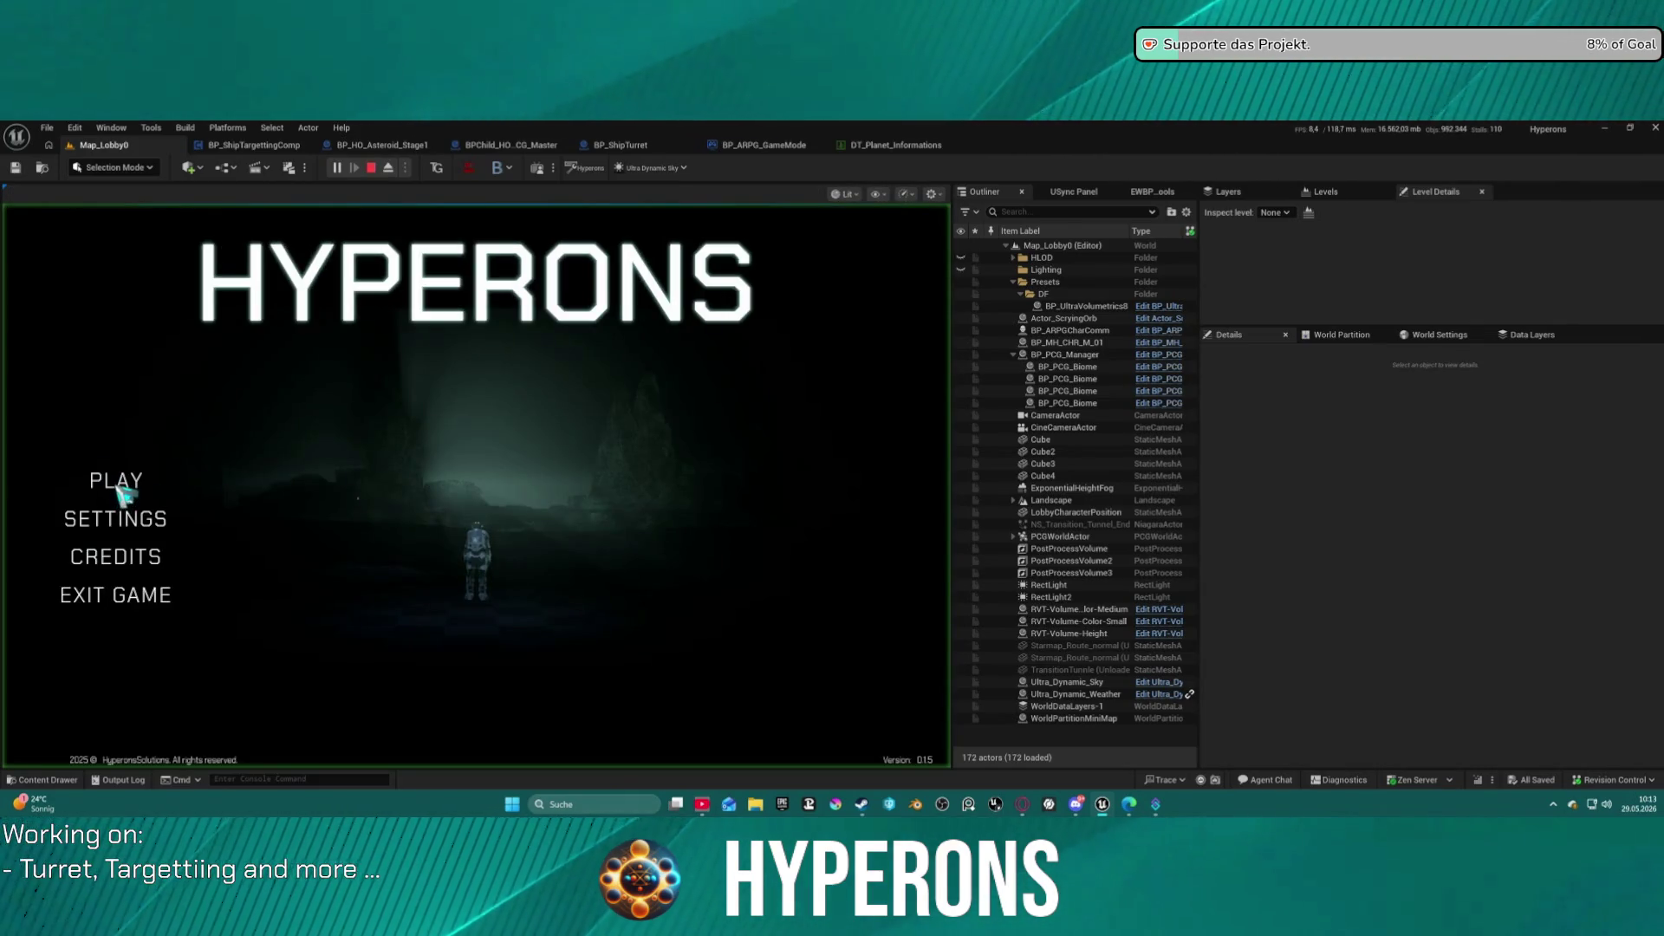
left_click(137, 486)
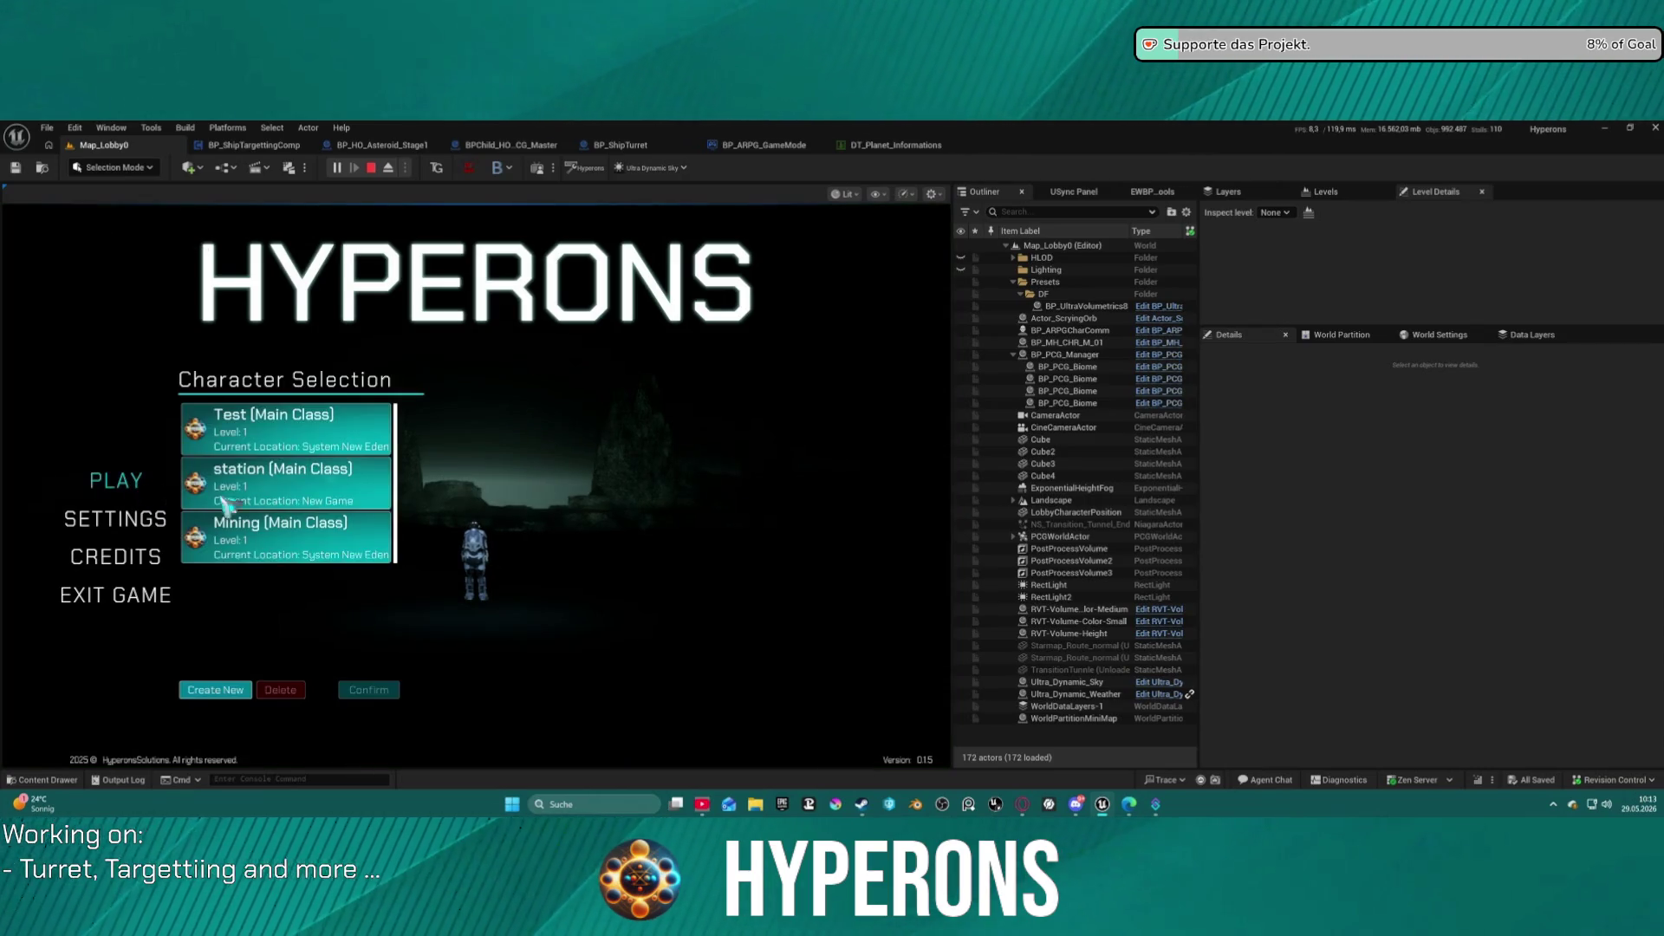
left_click(328, 544)
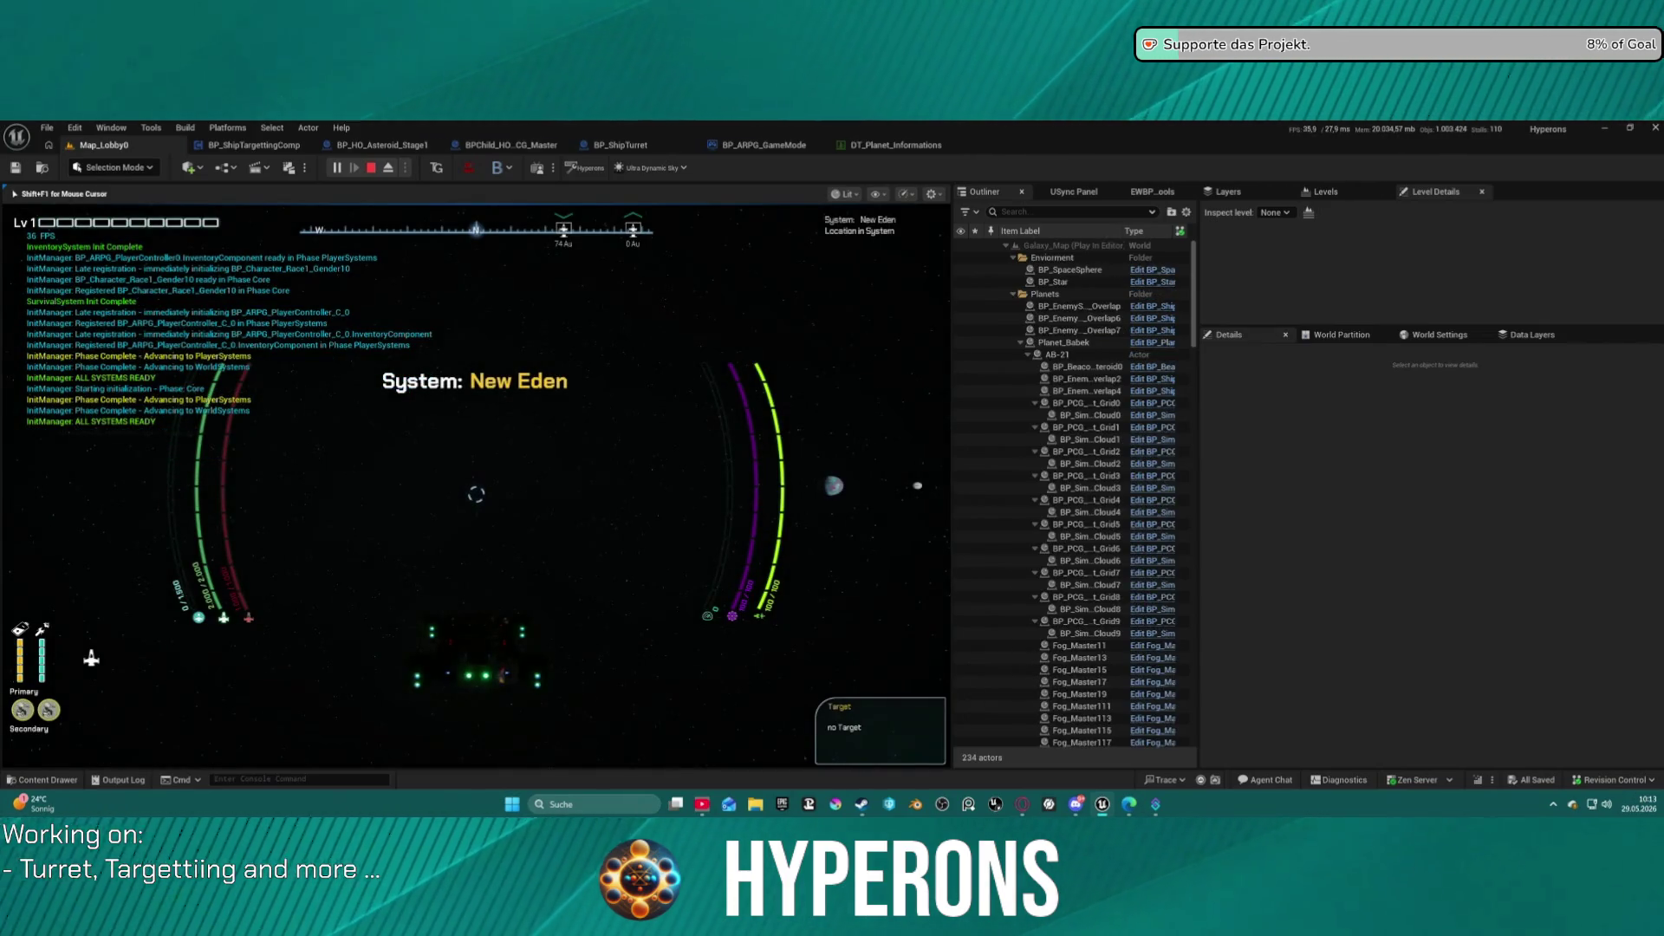
Open the in-game Starmap and zoom and pan around New Eden.
key("m")
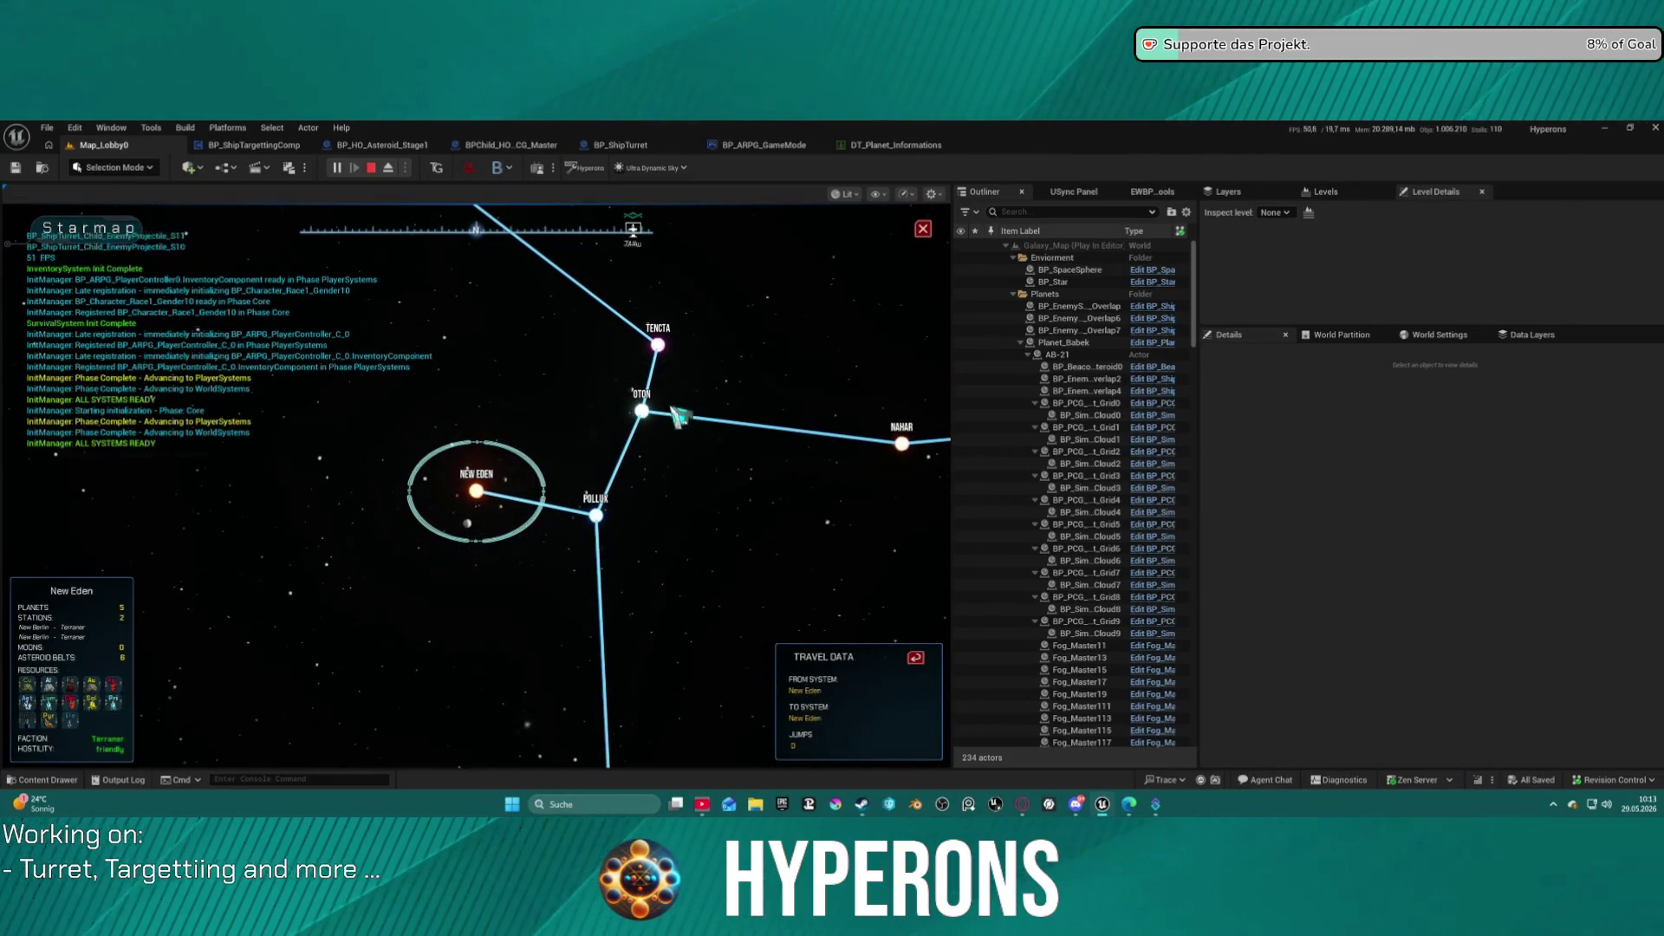
scroll(702, 451, "down", 2)
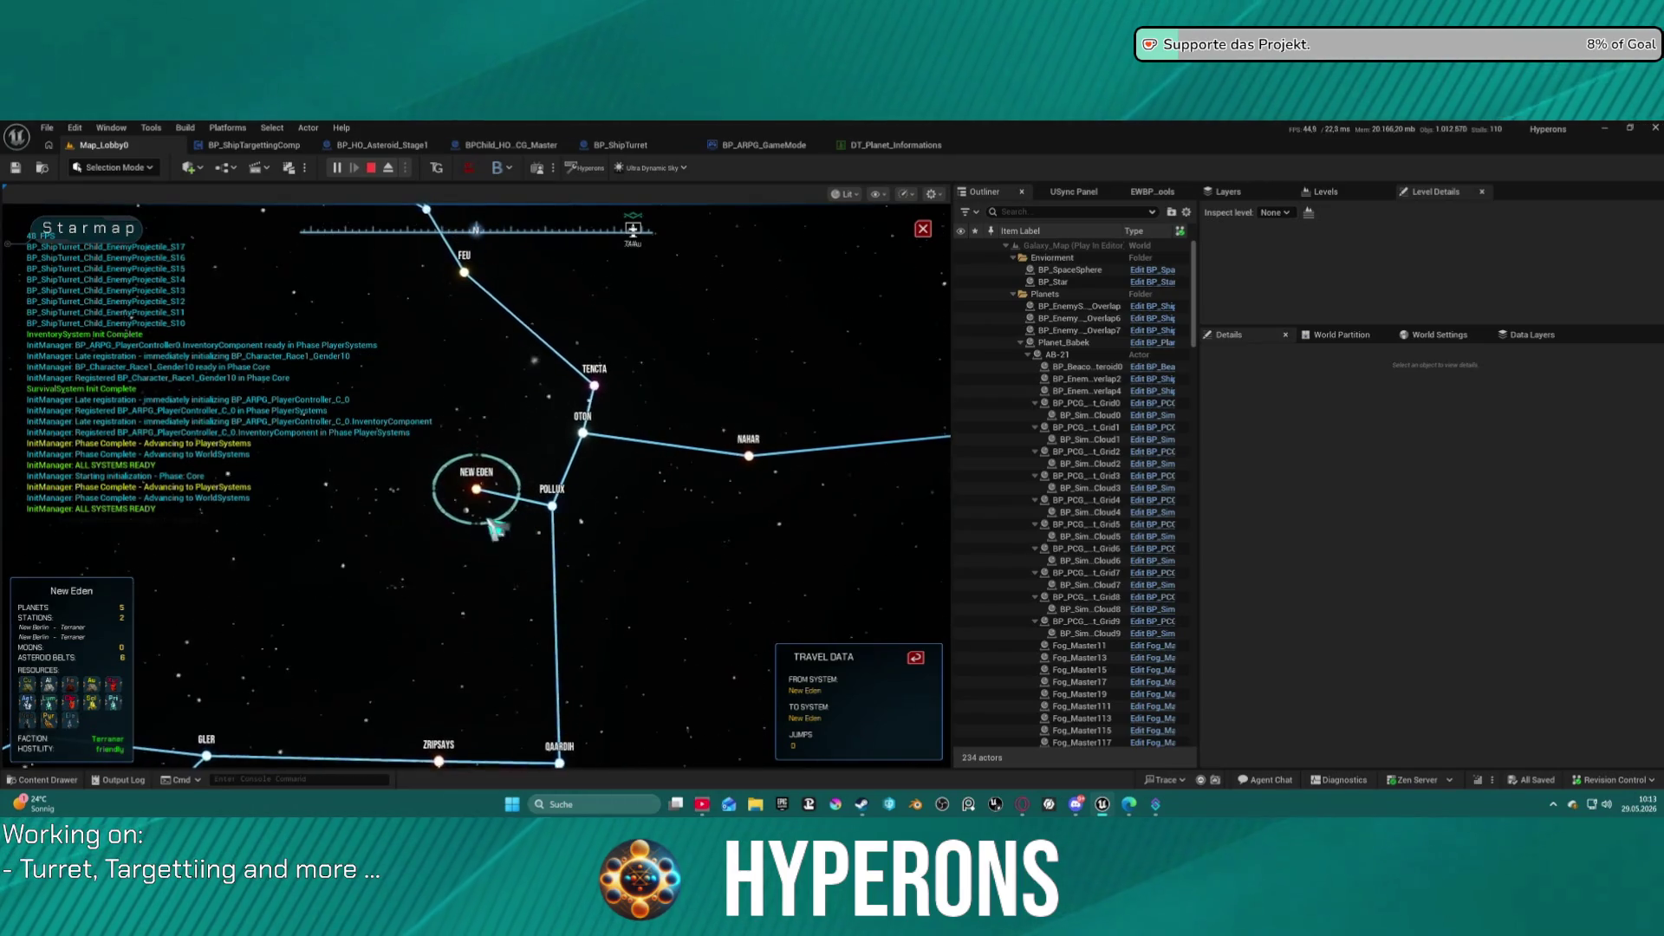
scroll(507, 498, "up", 5)
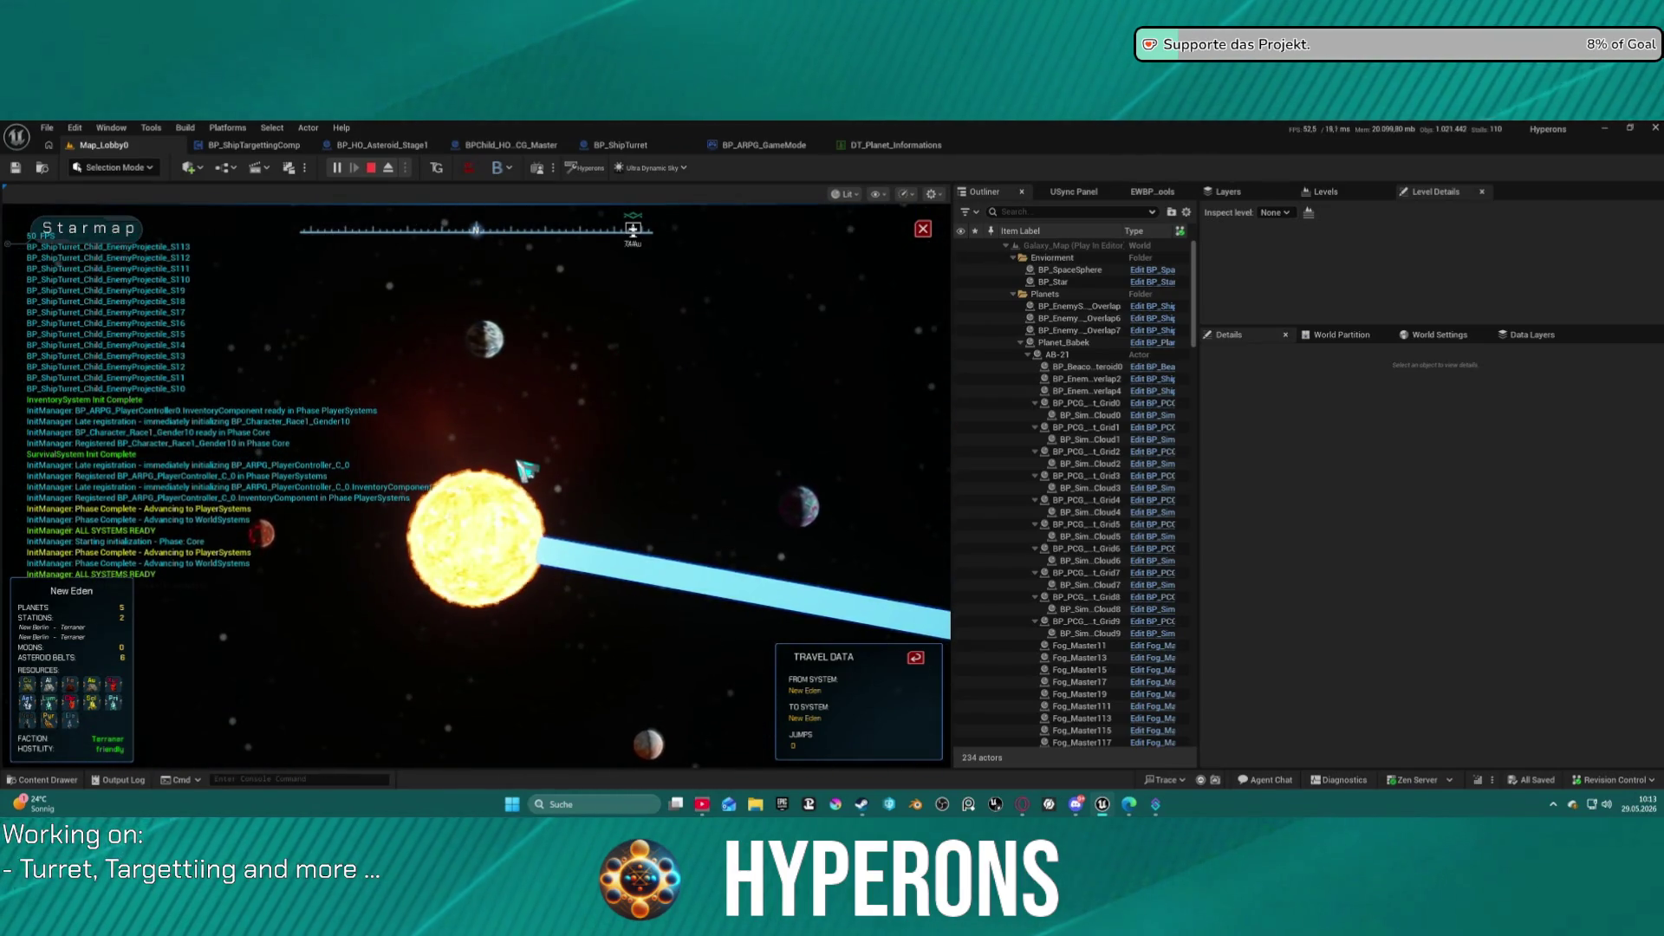
scroll(526, 471, "down", 5)
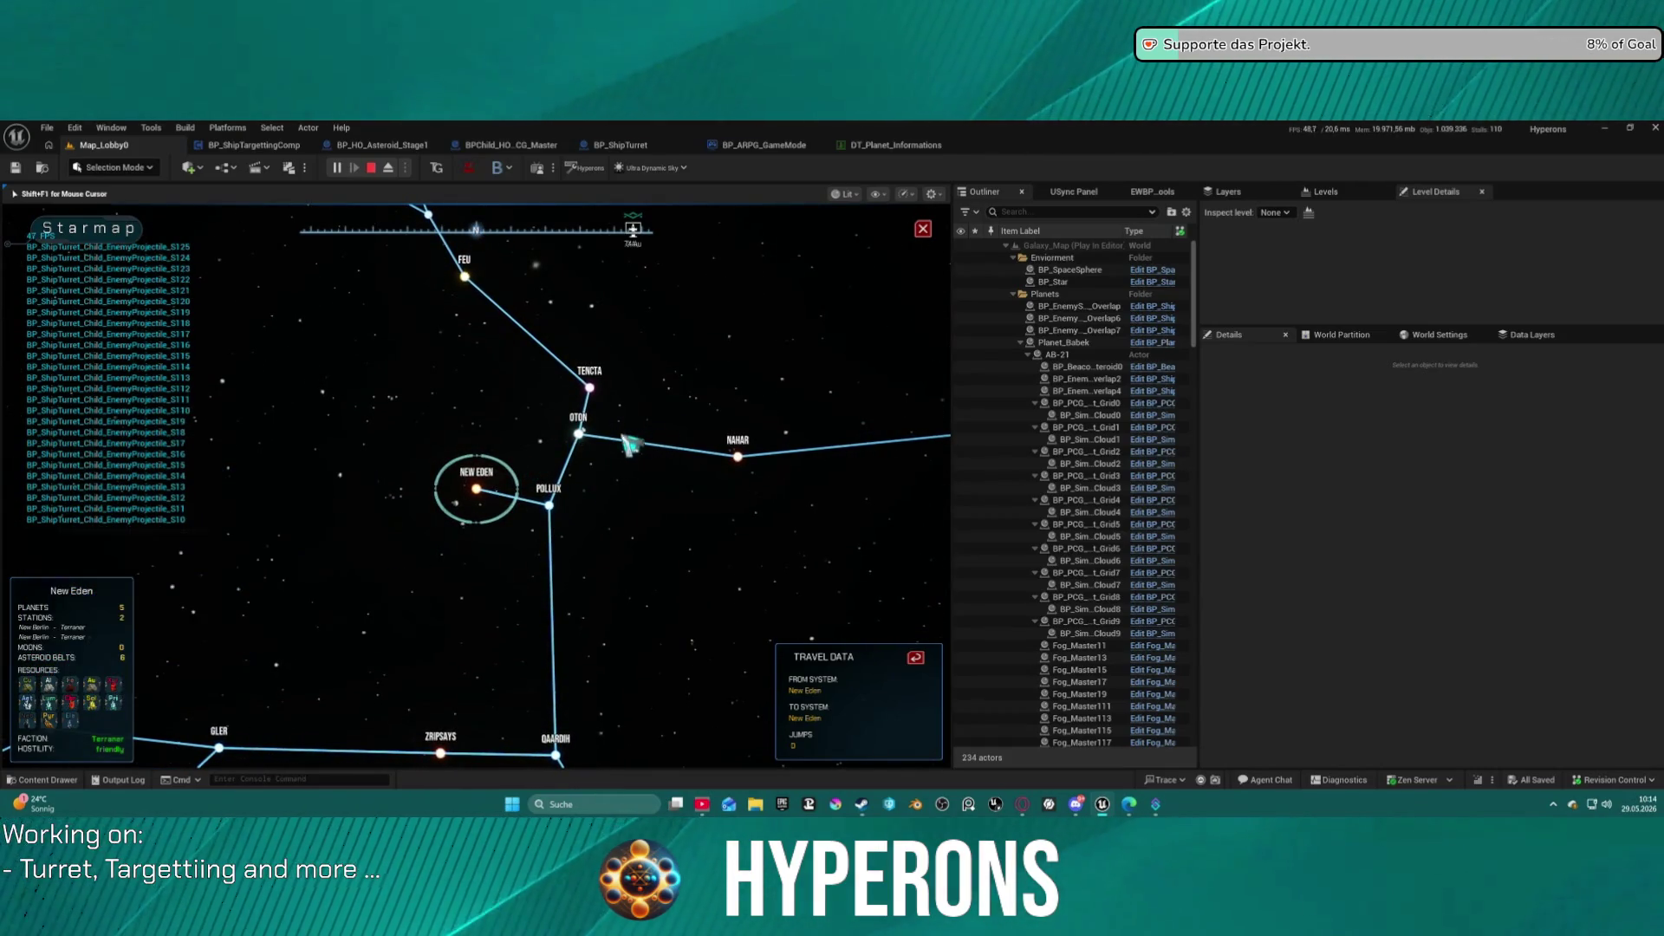
left_click_drag(445, 483, 446, 555)
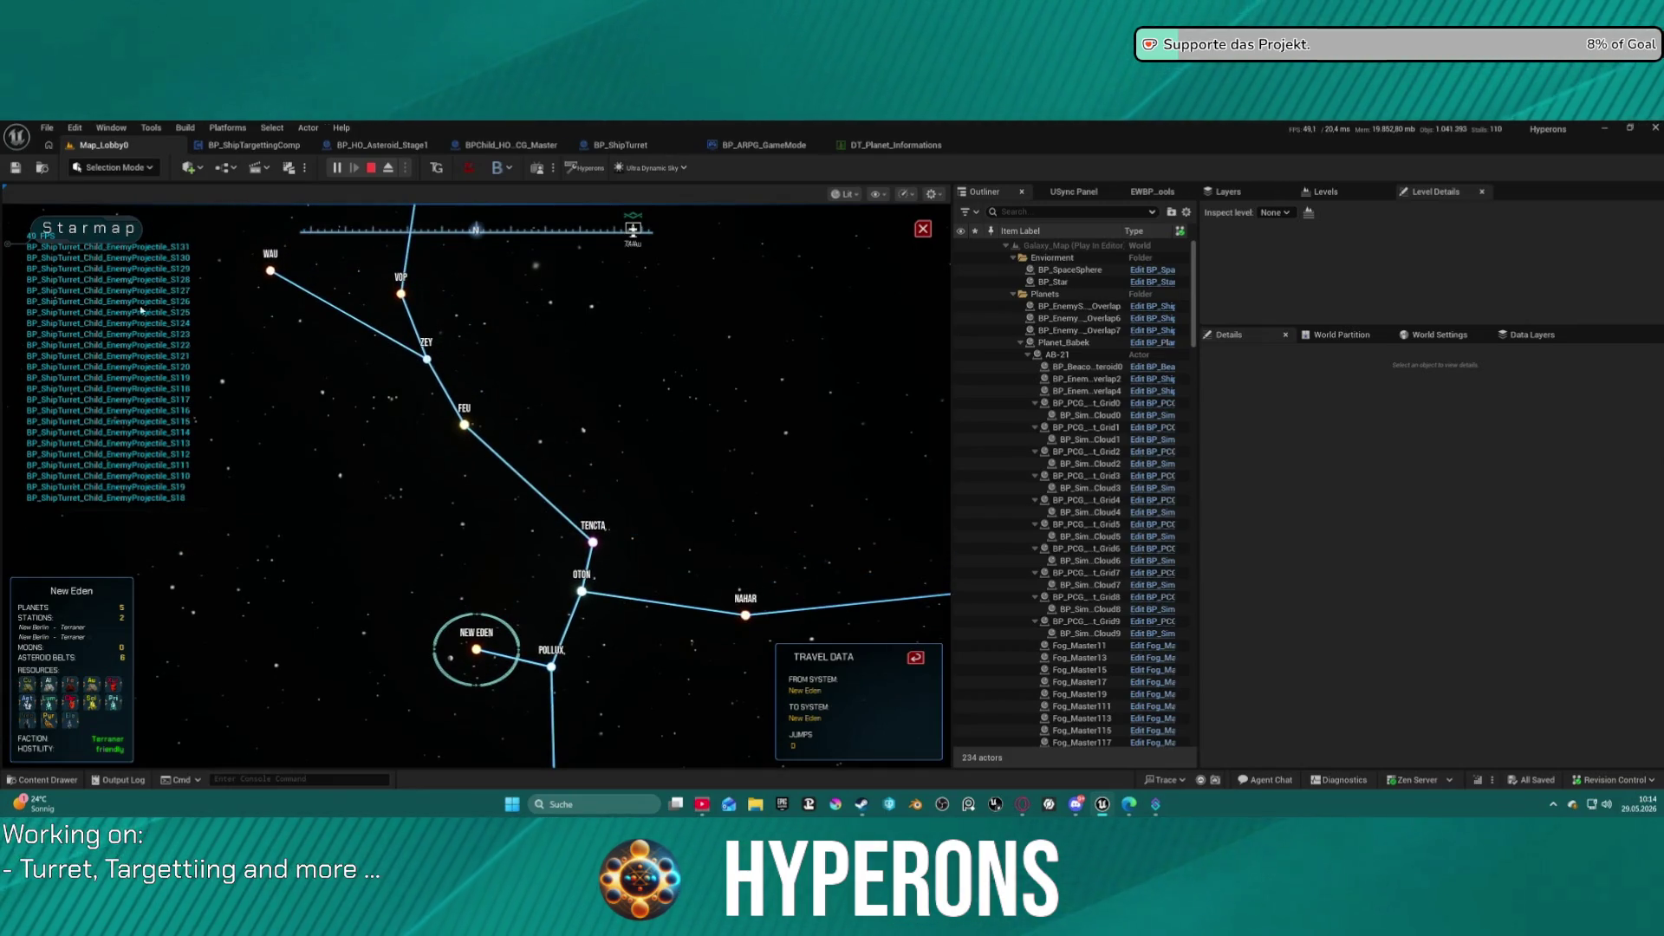
Stop the play session and bring up the File > Recent Levels list.
key("Escape")
left_click(46, 127)
mouse_move(234, 216)
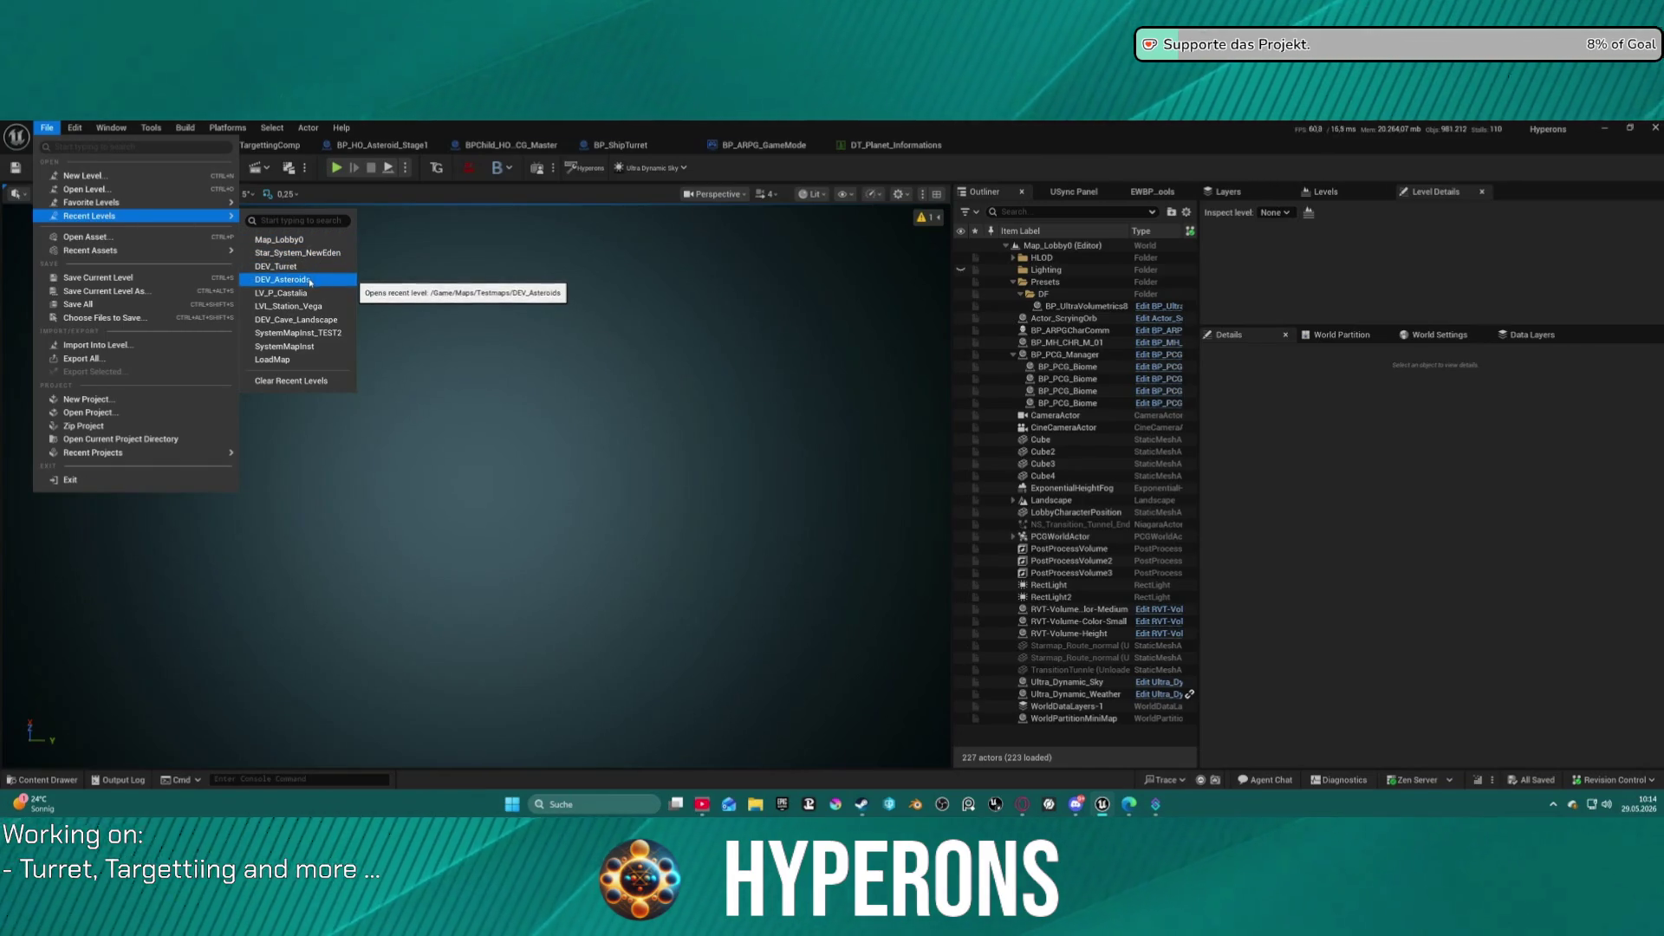
Open the SystemMapInst_TEST2 level, play-test it twice, and dismiss the runtime error log each time.
left_click(325, 334)
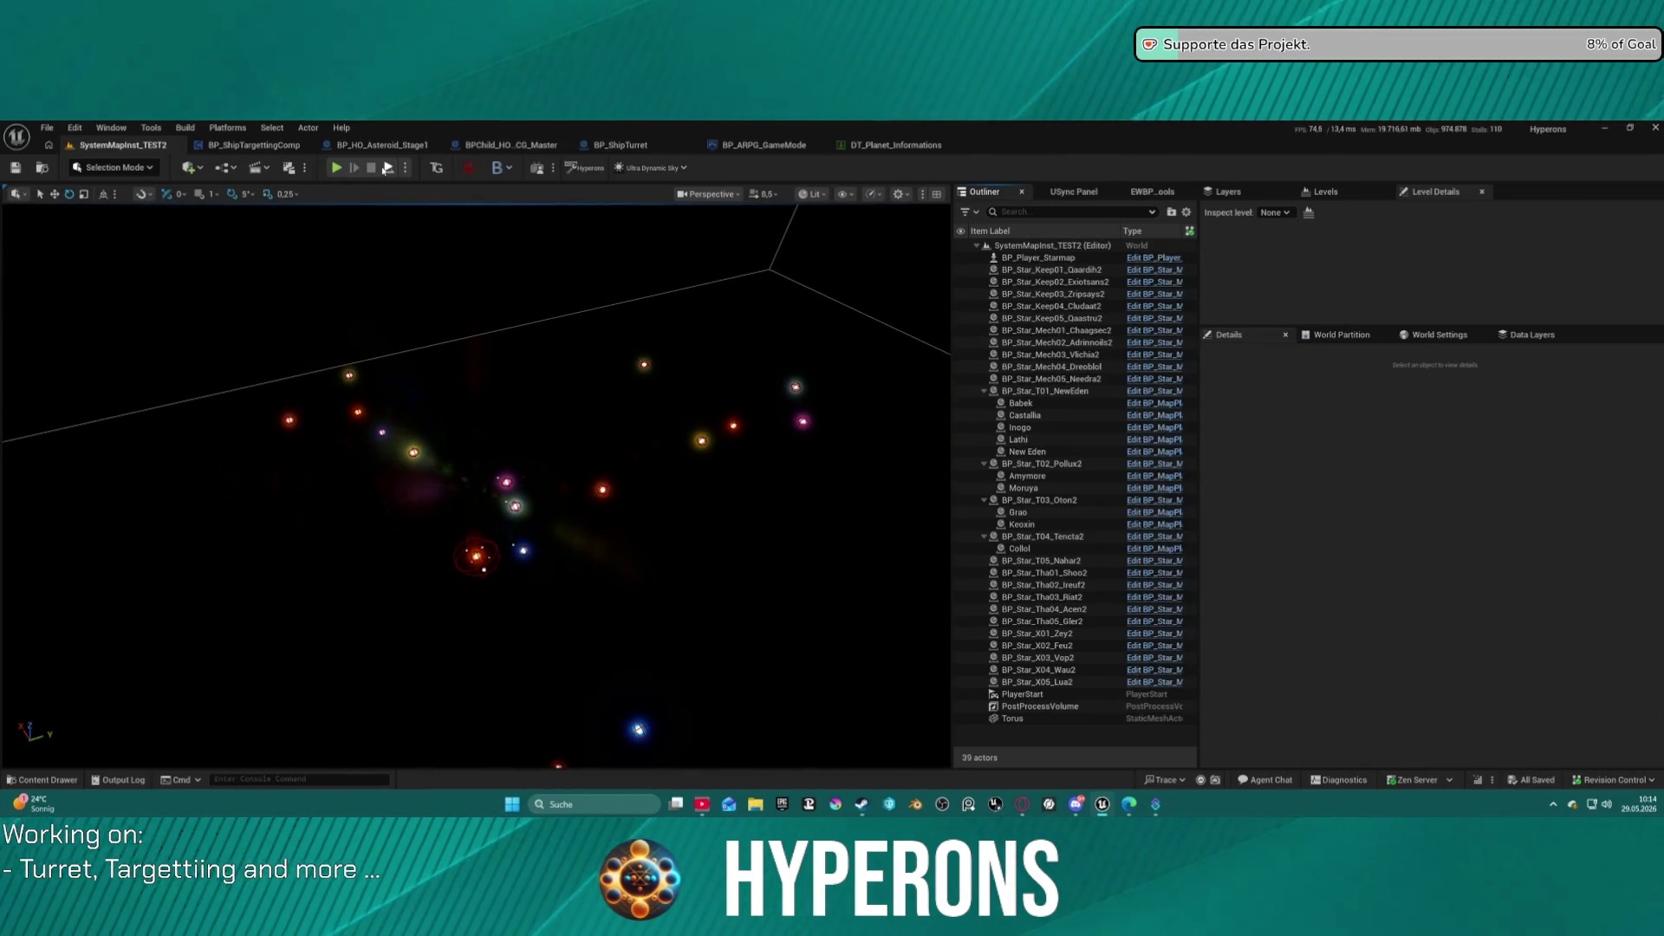
left_click(385, 170)
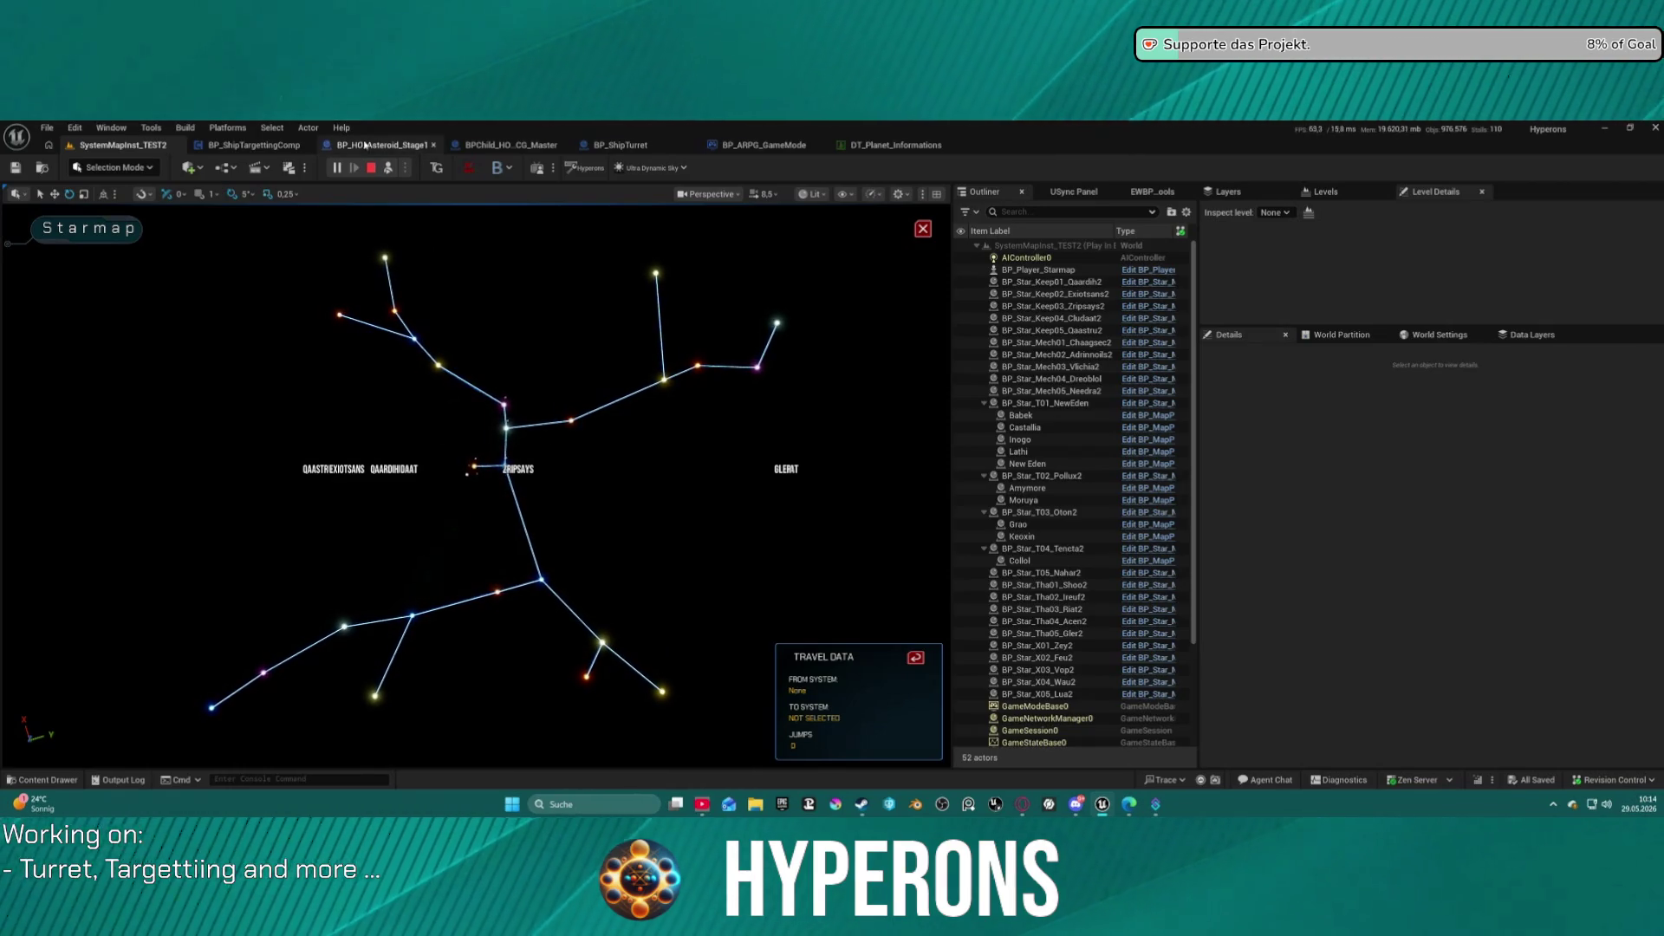
left_click(372, 168)
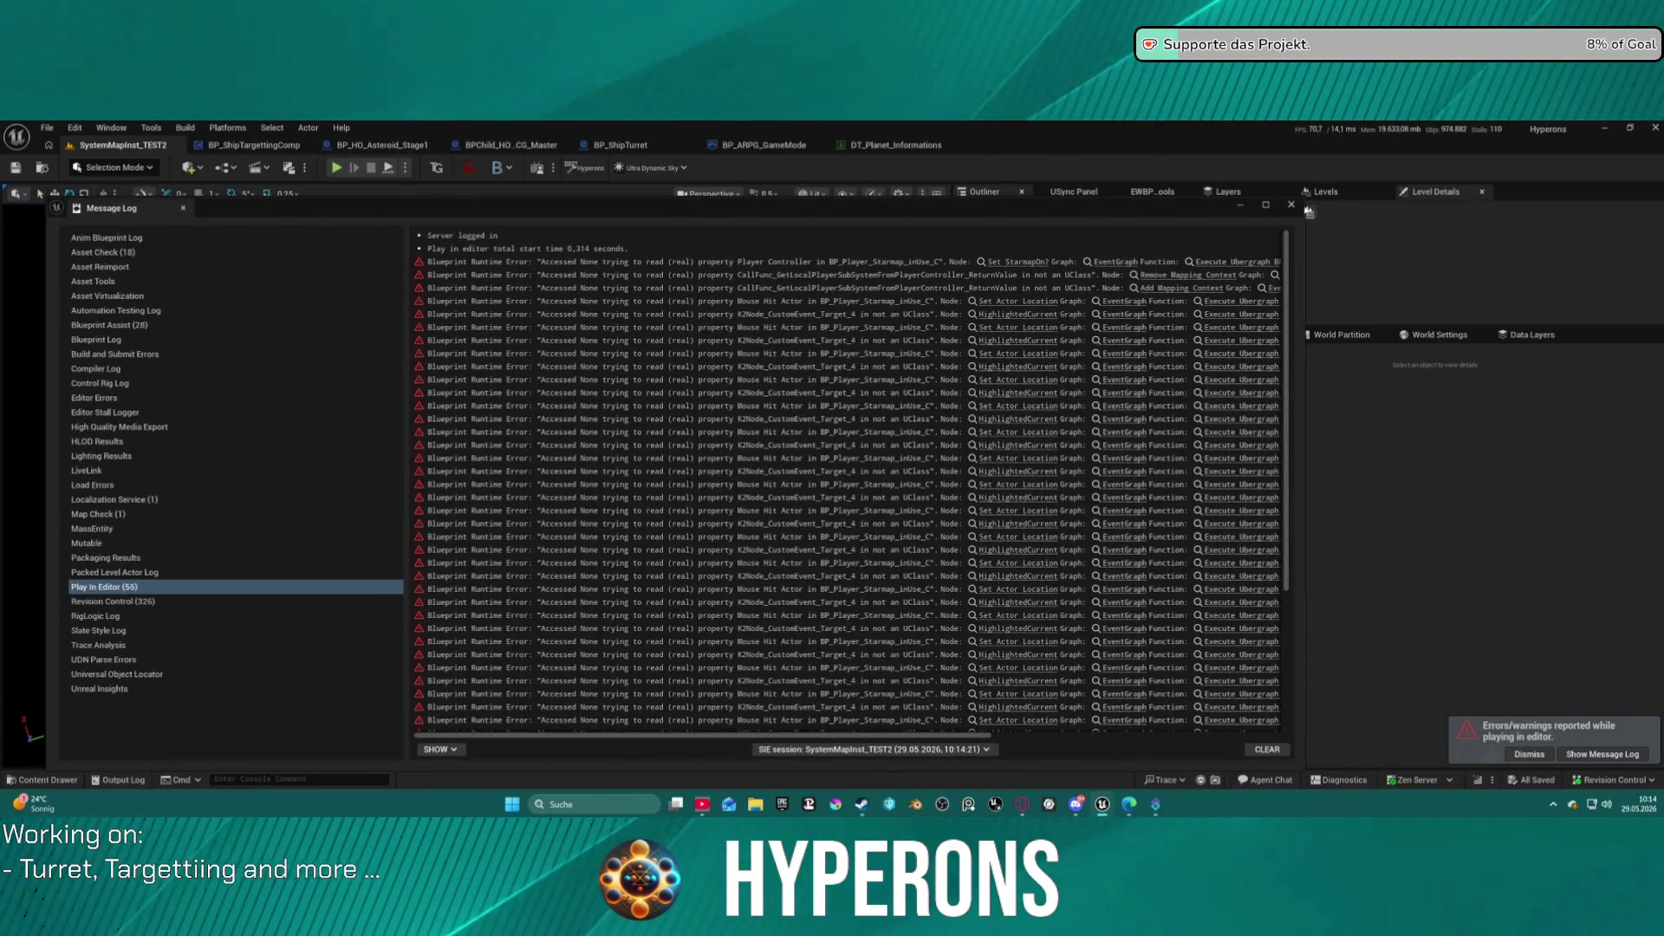
left_click(1291, 205)
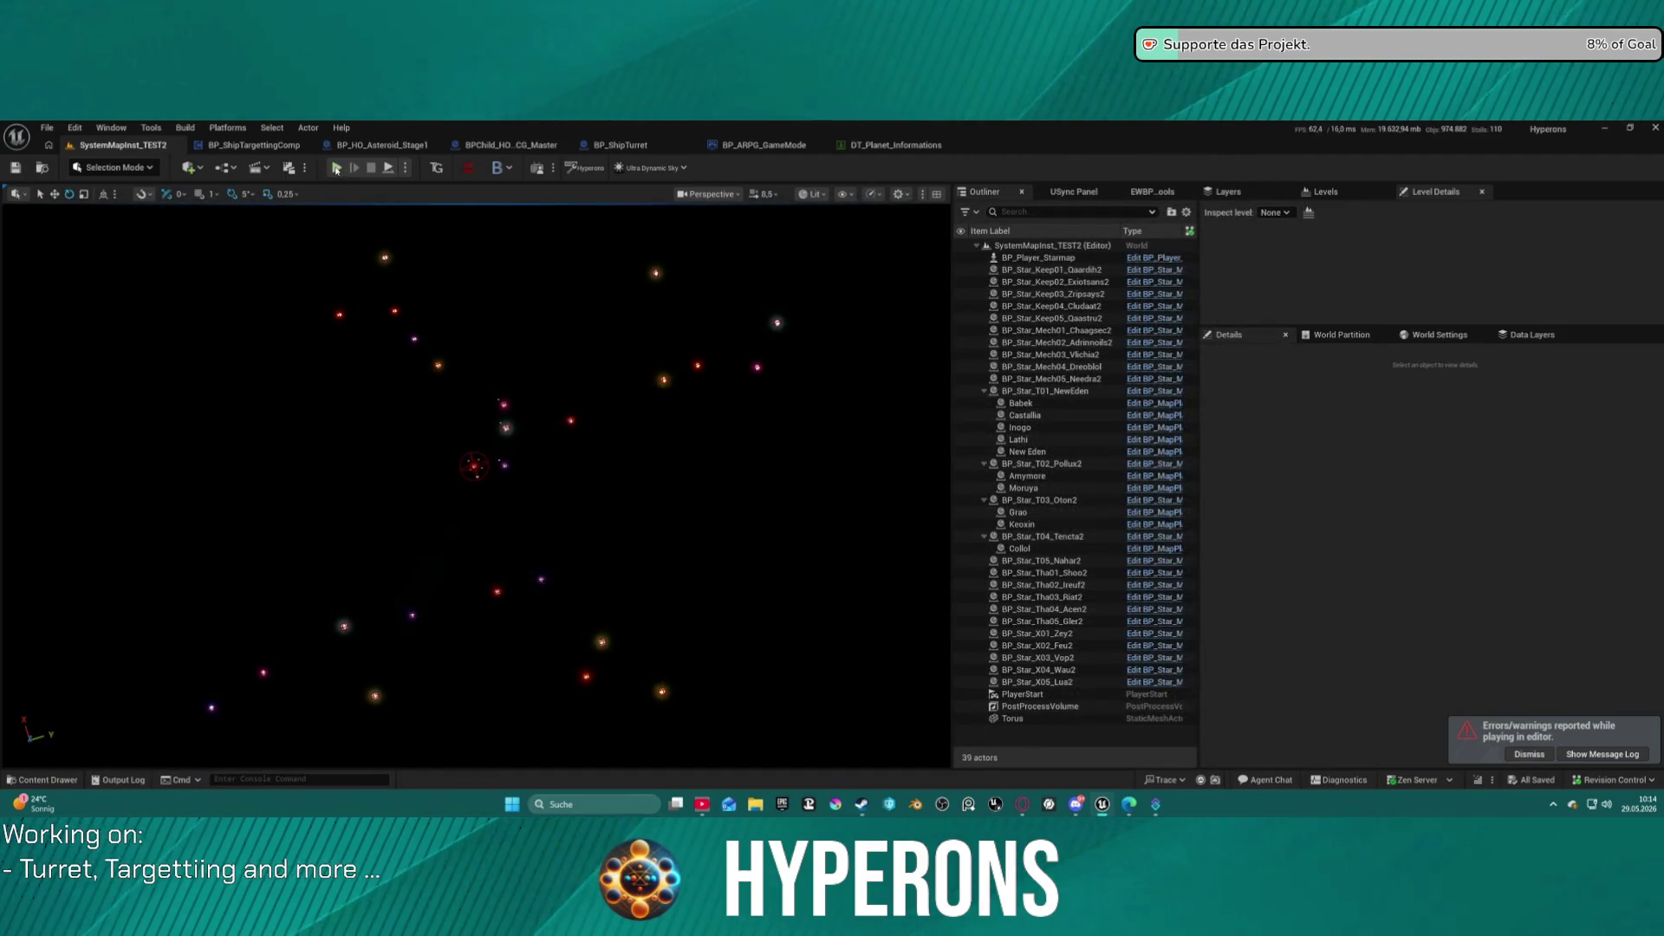
left_click(335, 168)
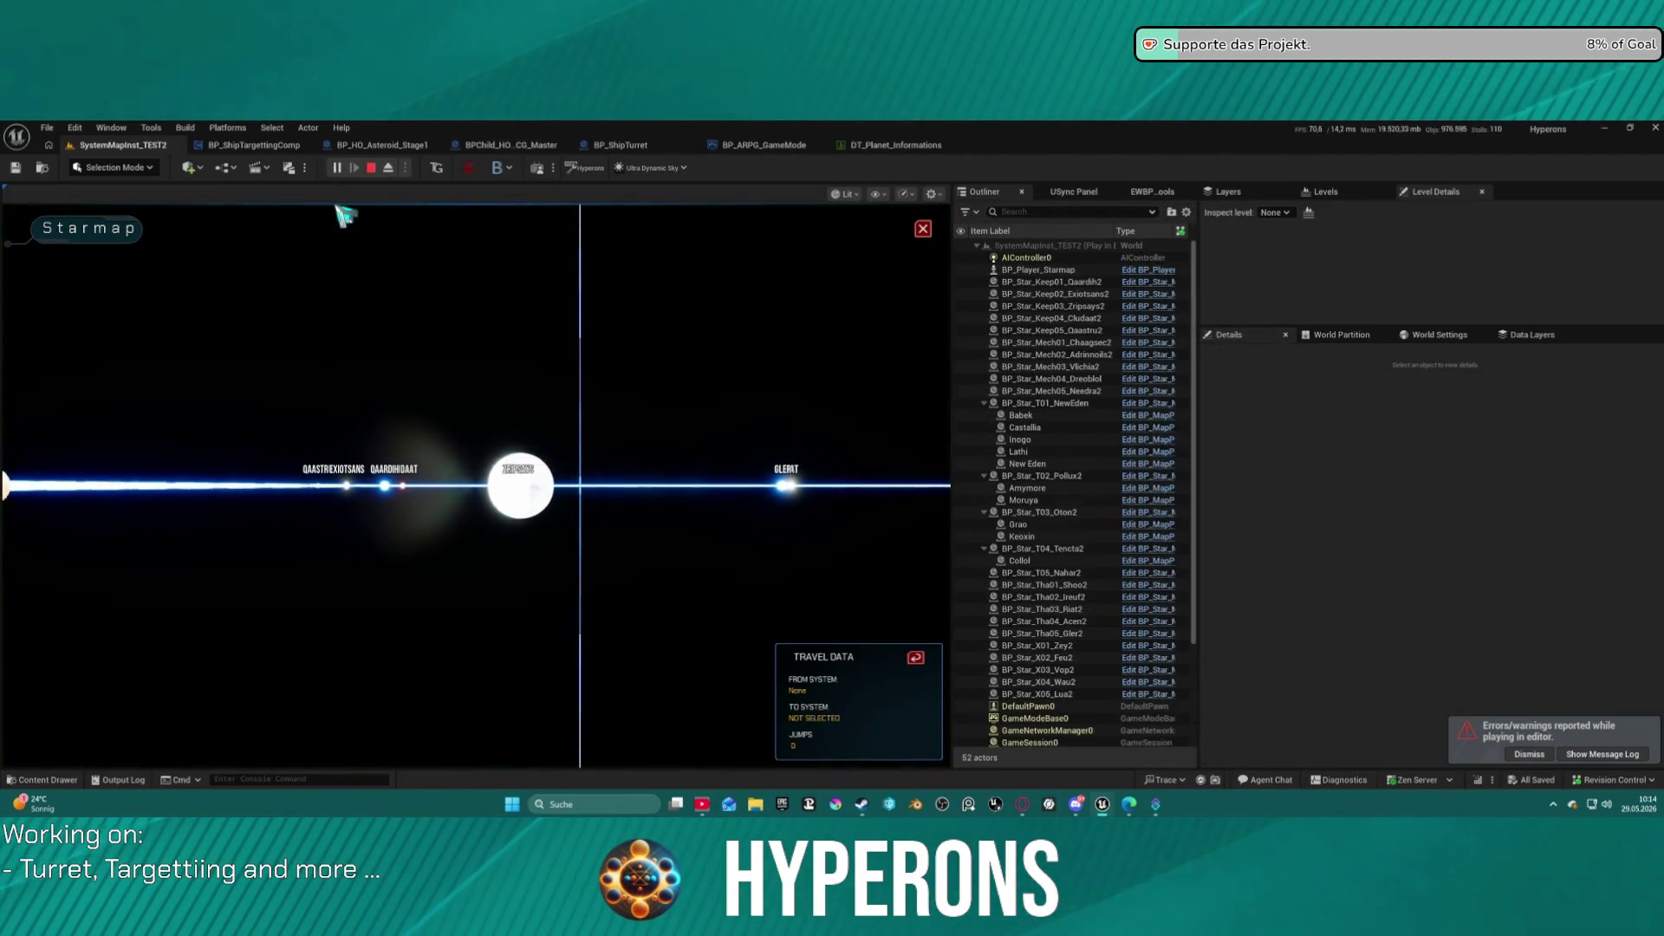
key("Escape")
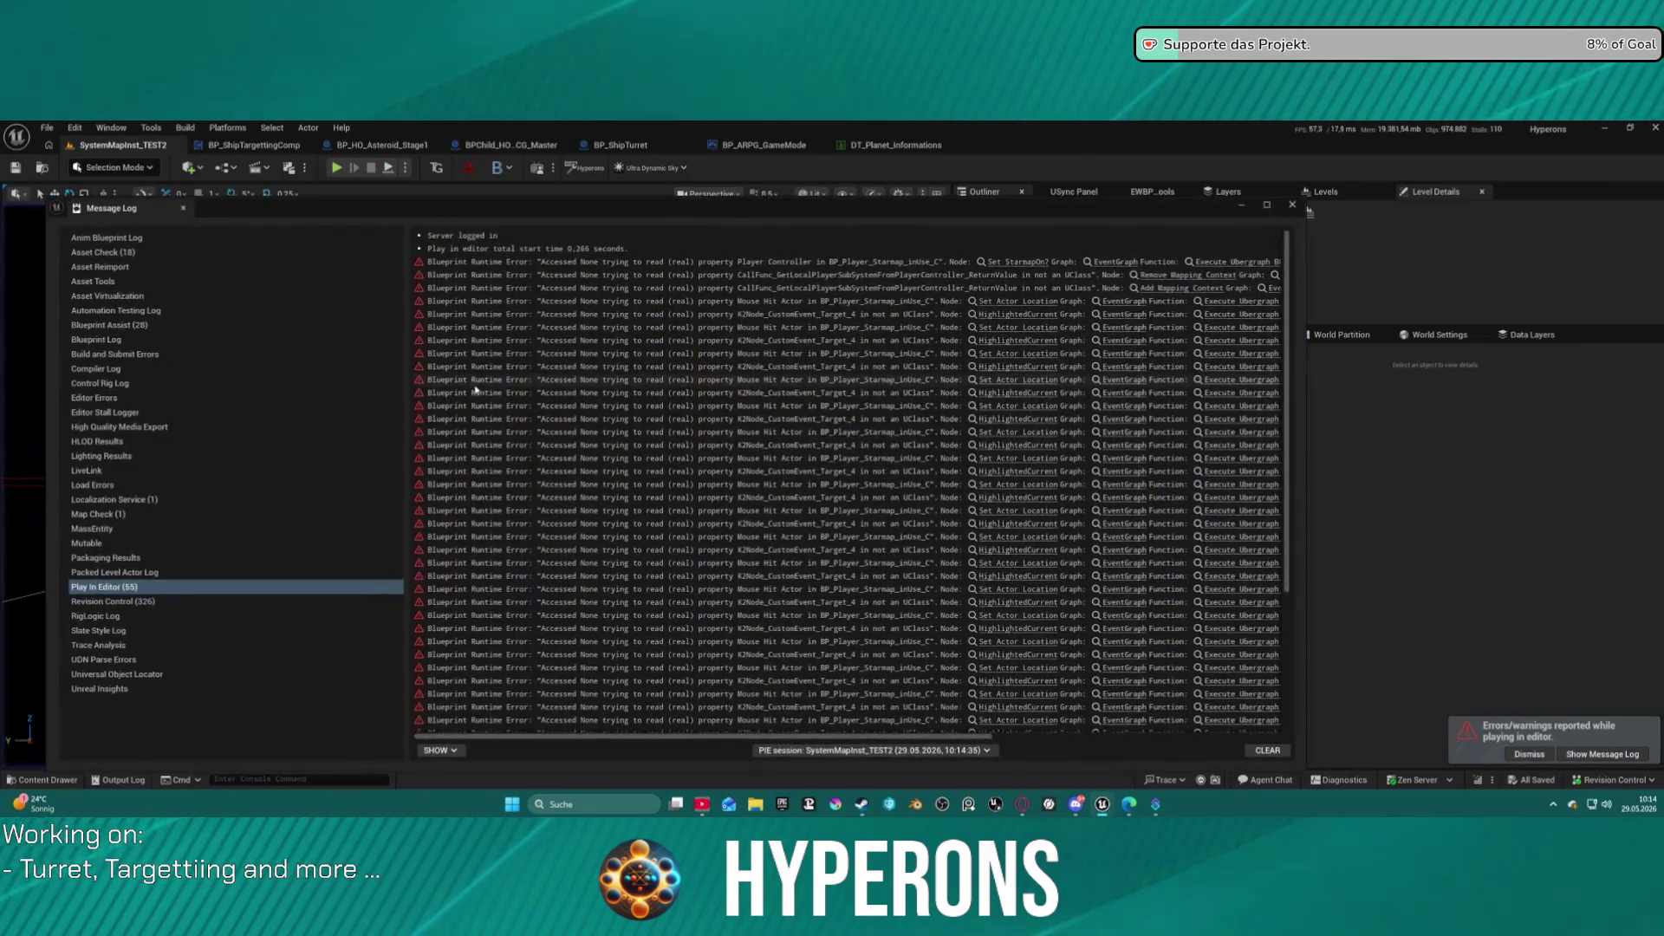
left_click(1291, 205)
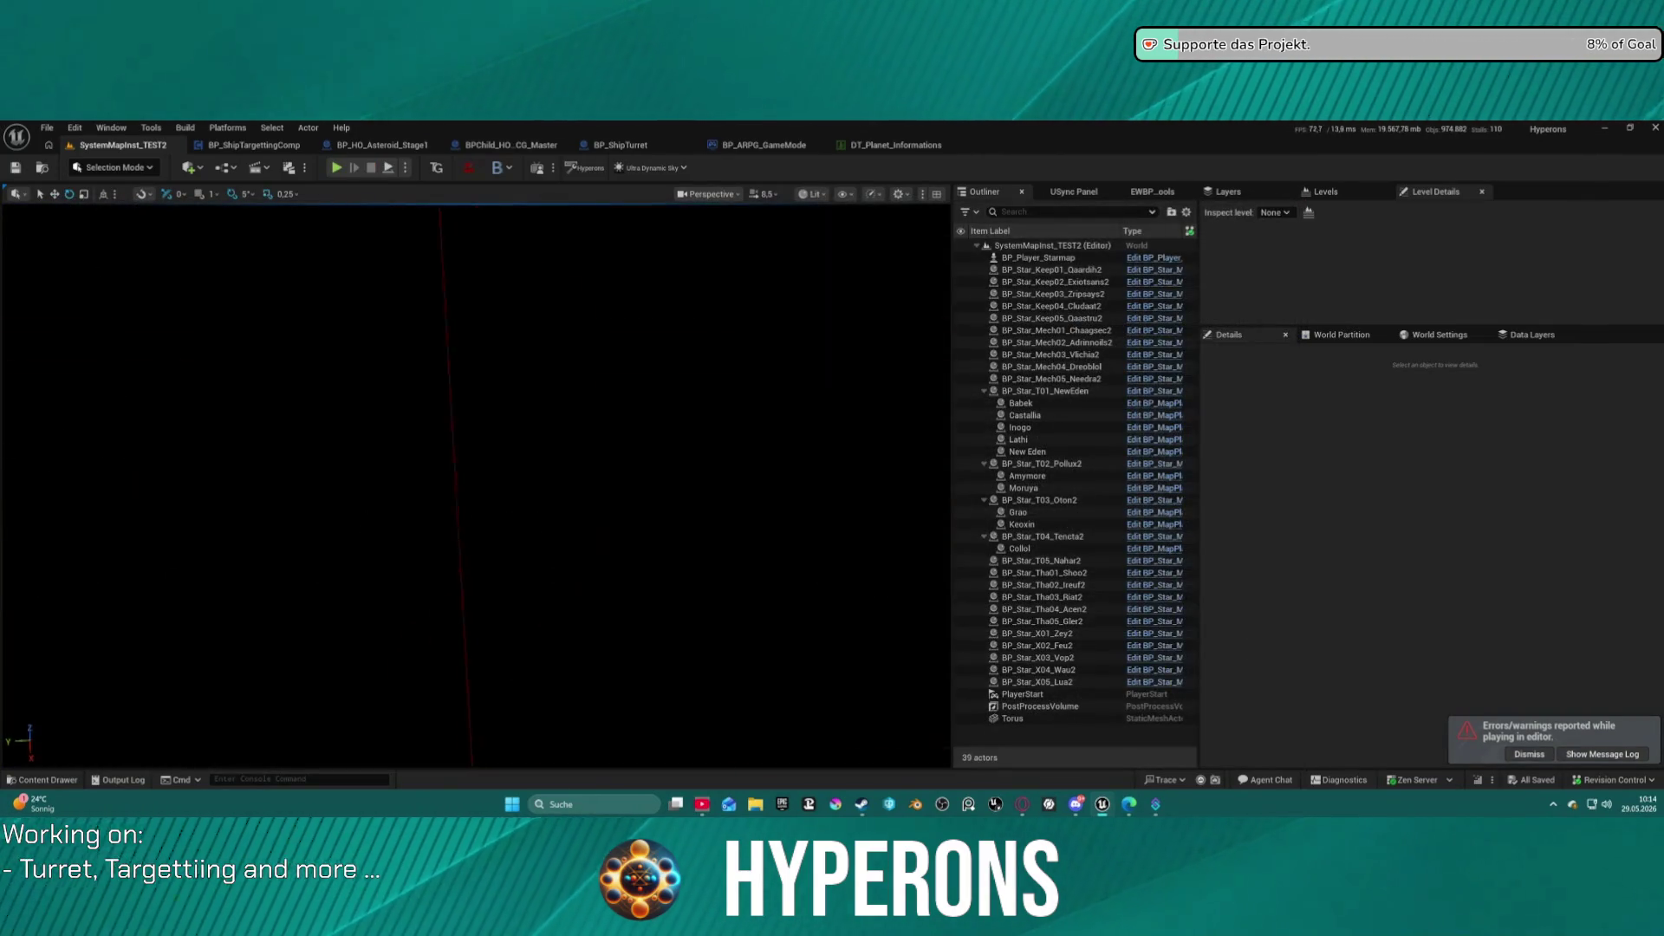
Fly closer and orbit the viewport so the glowing star field fills the view.
scroll(476, 485, "down", 10)
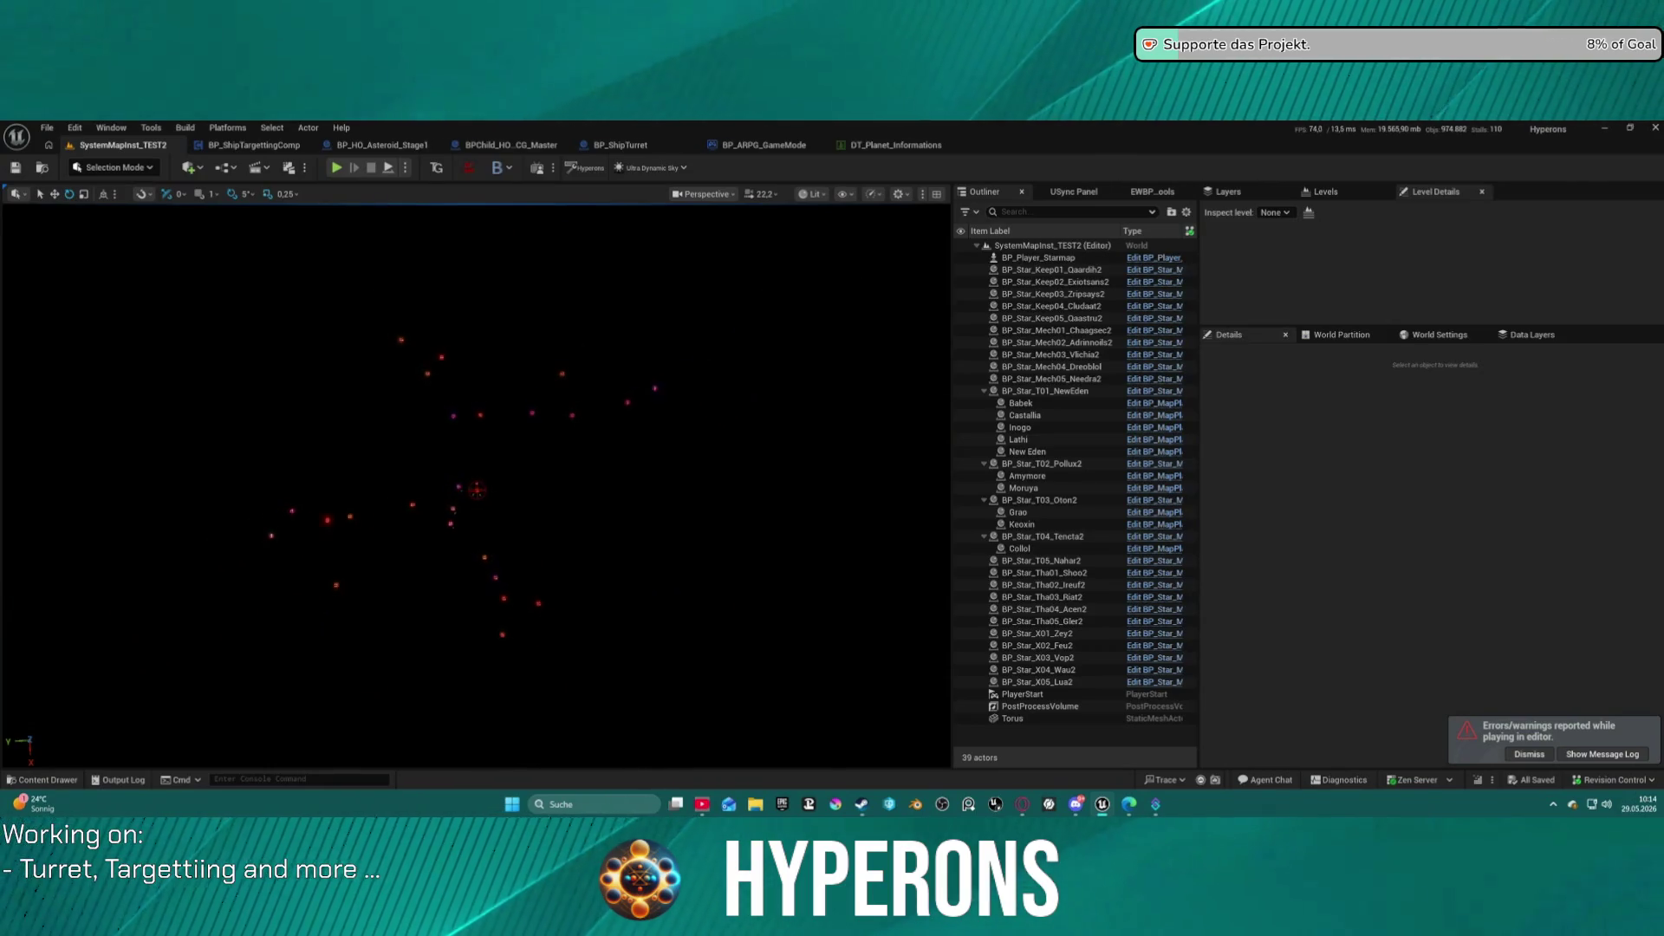
left_click_drag(477, 485, 407, 433)
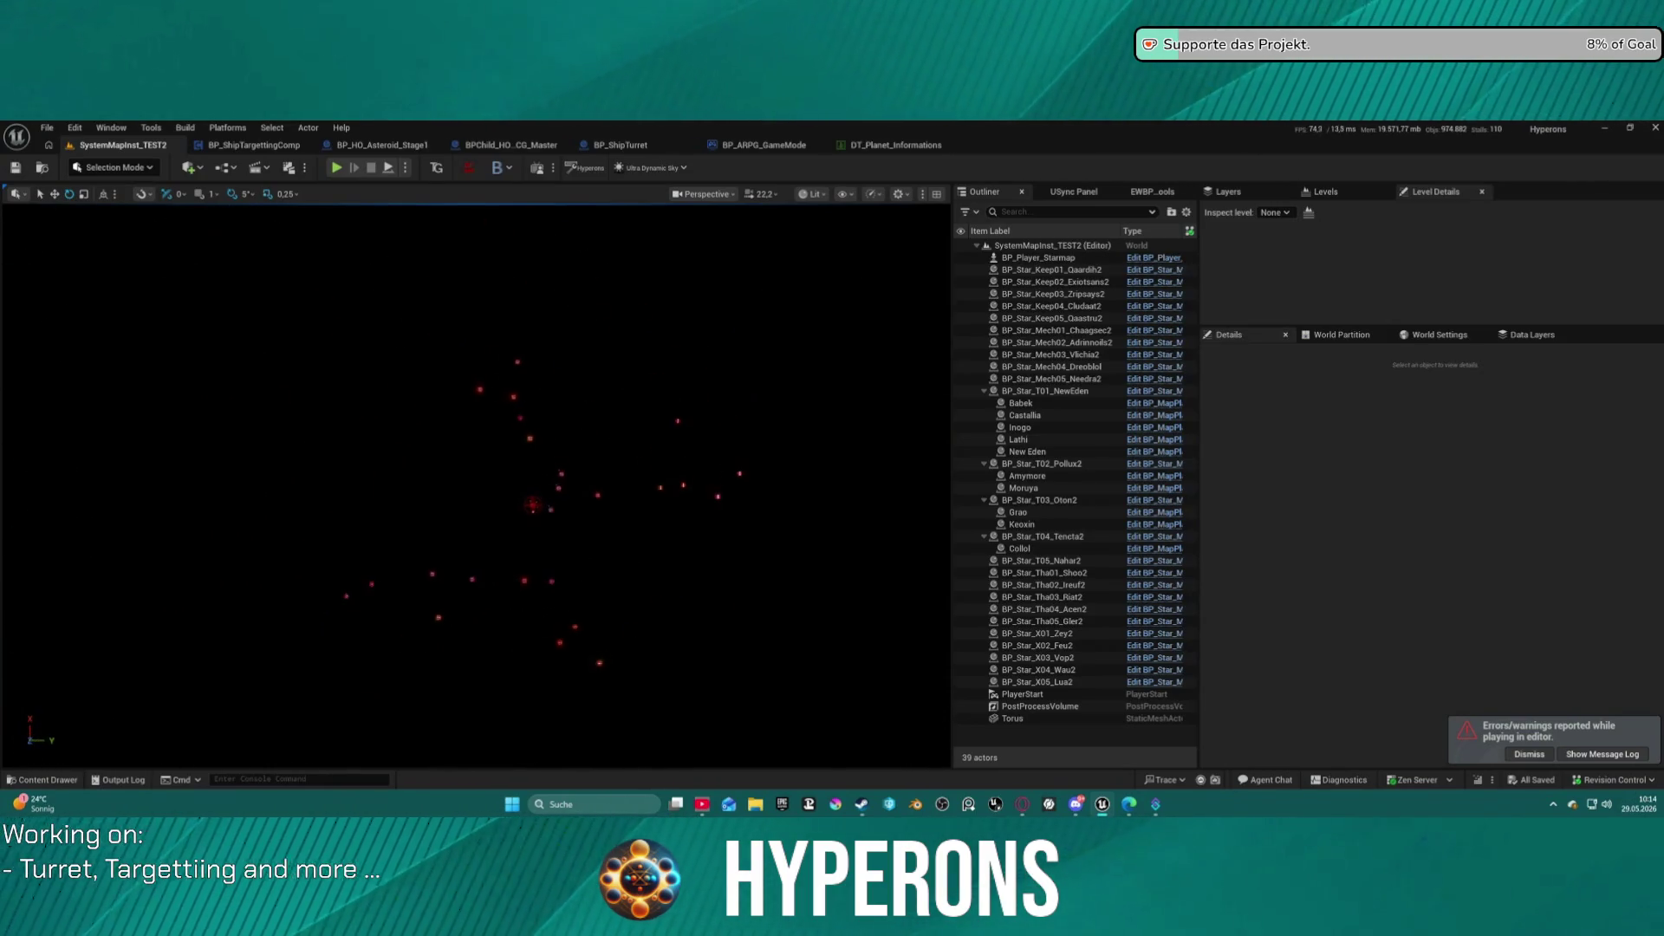
scroll(477, 485, "up", 10)
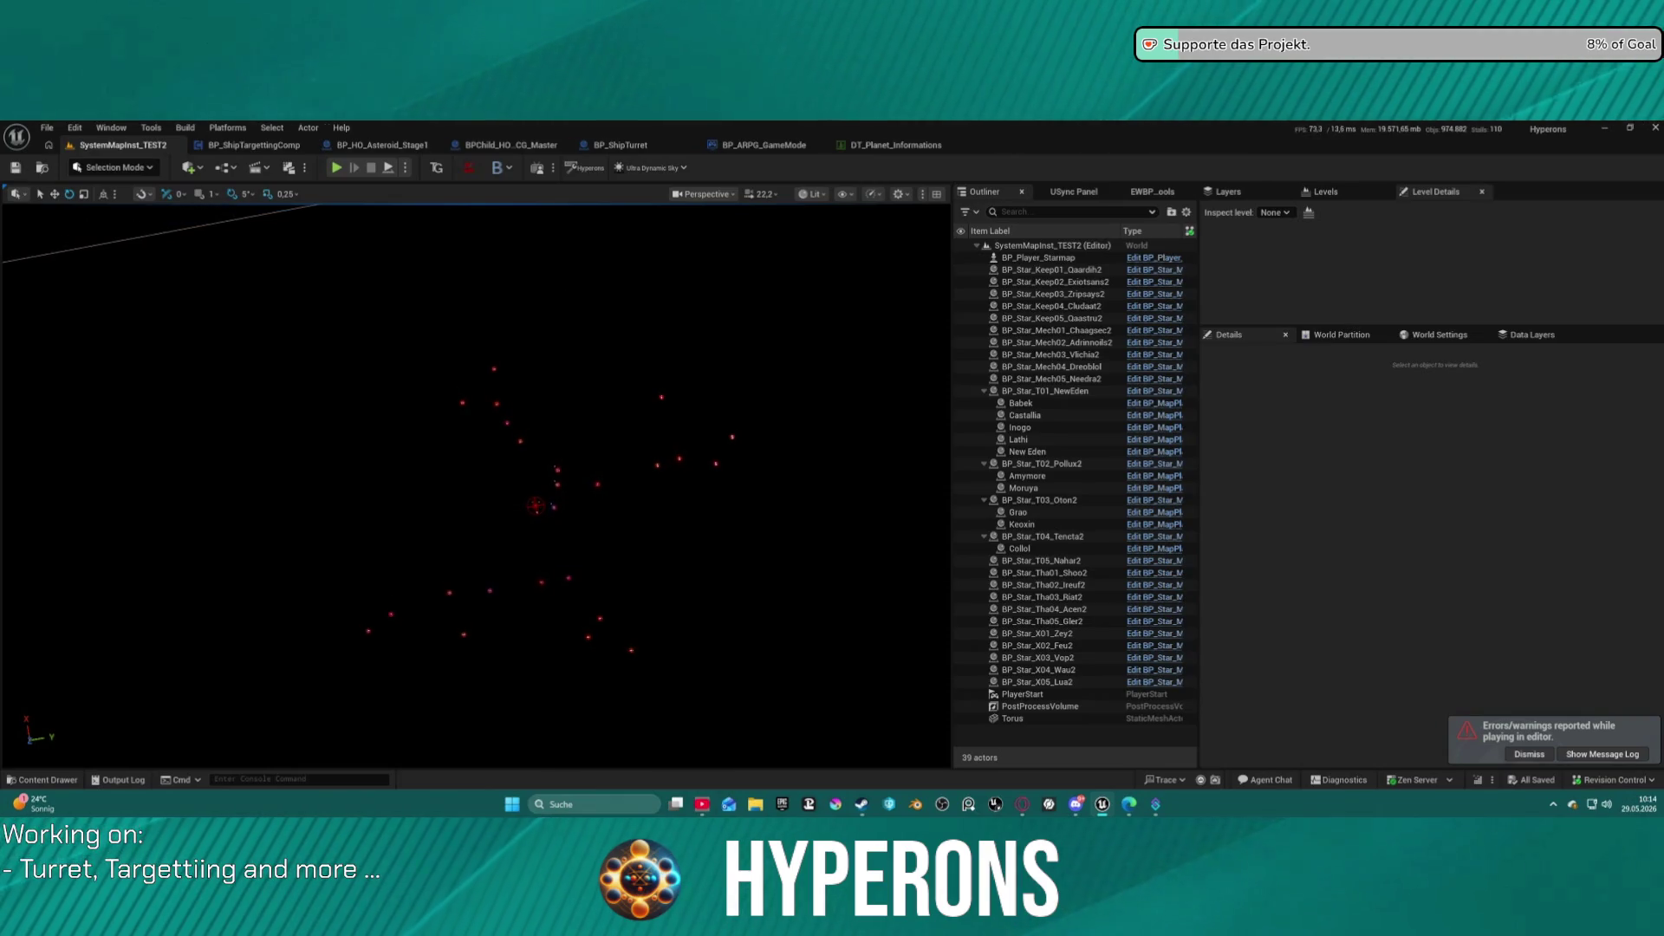
left_click_drag(477, 485, 424, 461)
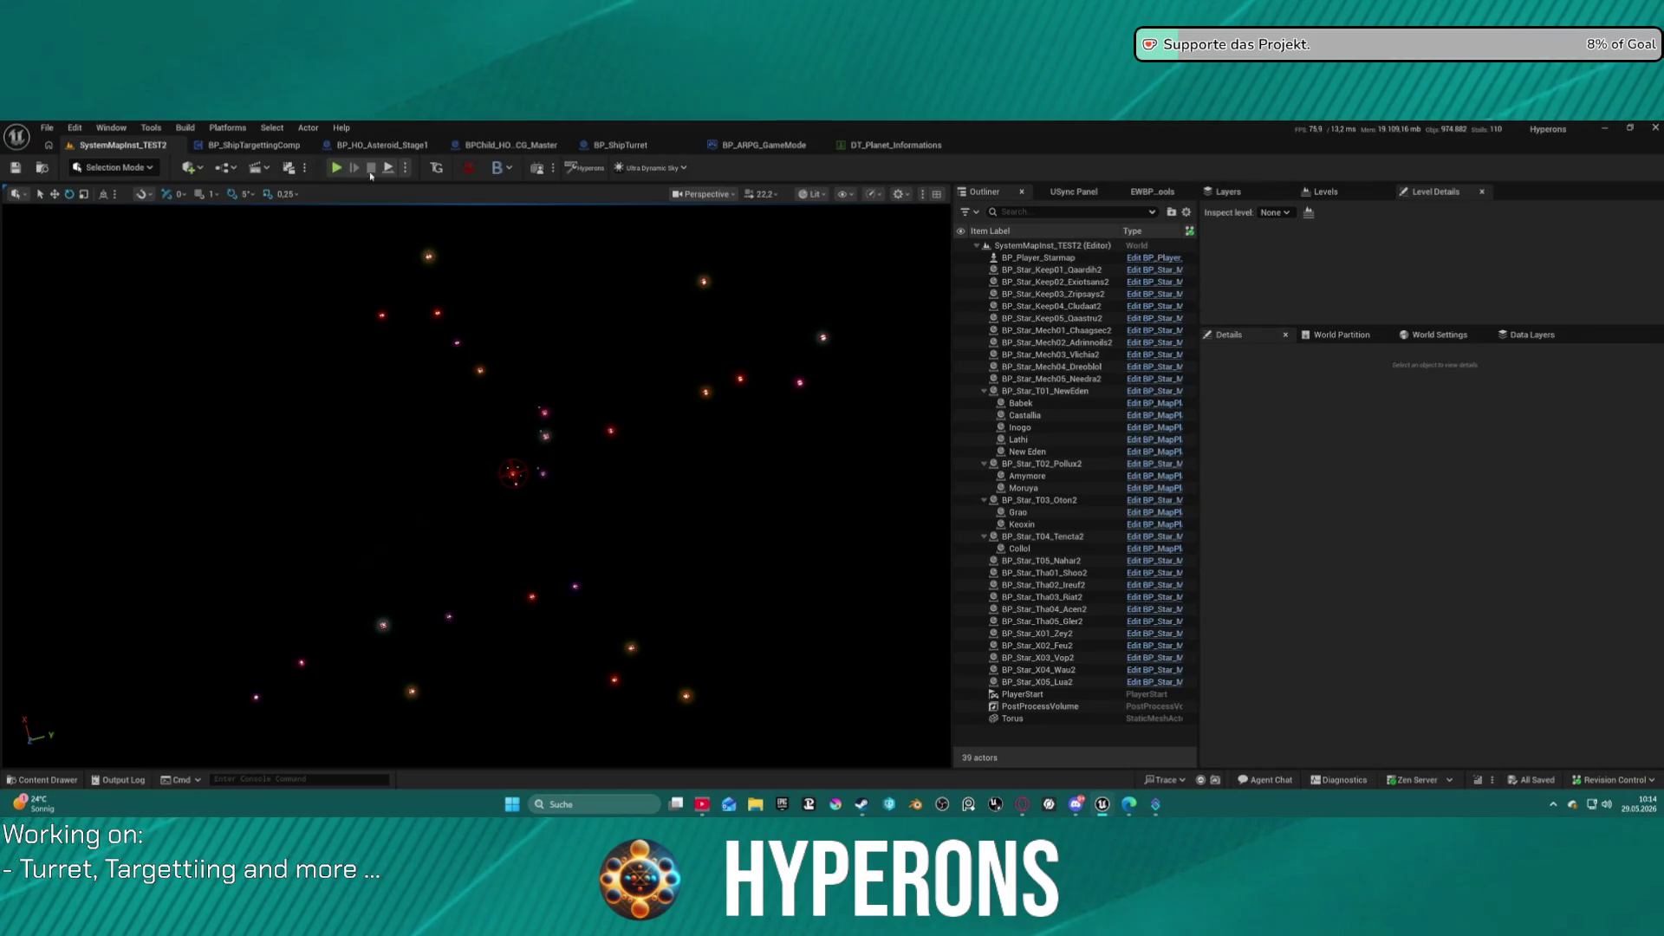
Play the level, snip the Starmap area with Win+Shift+S, and launch Krita.
key("alt+p")
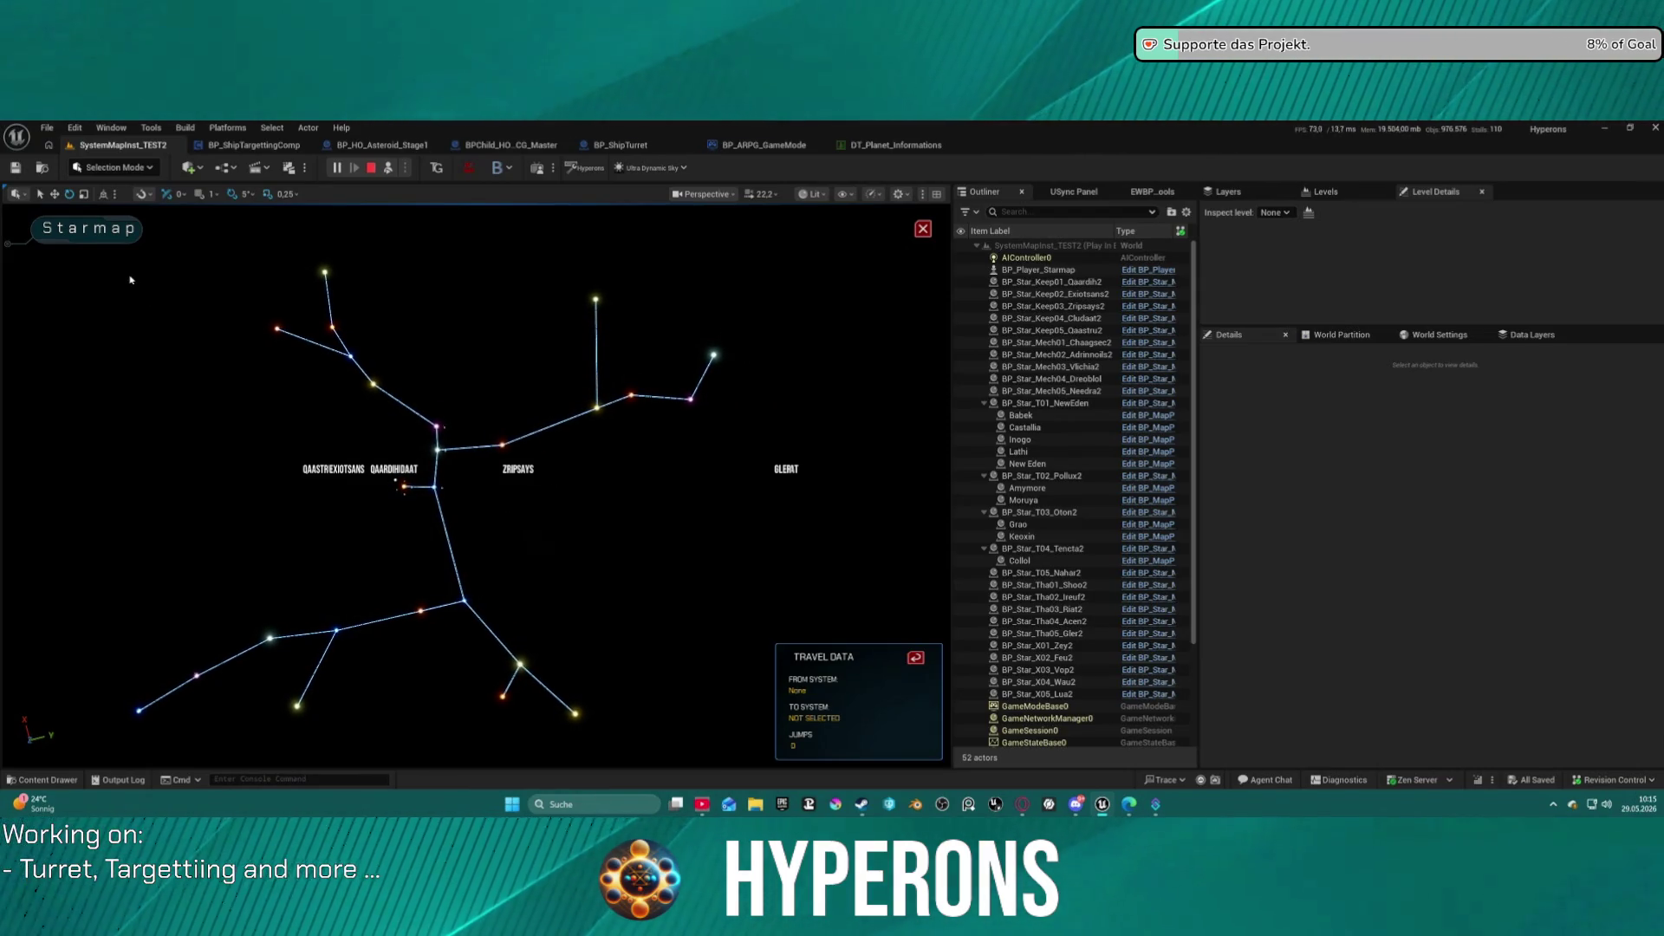
key("super+shift+s")
mouse_move(79, 221)
left_mouse_down()
mouse_move(97, 314)
mouse_move(705, 760)
mouse_move(771, 761)
mouse_move(756, 761)
left_mouse_up()
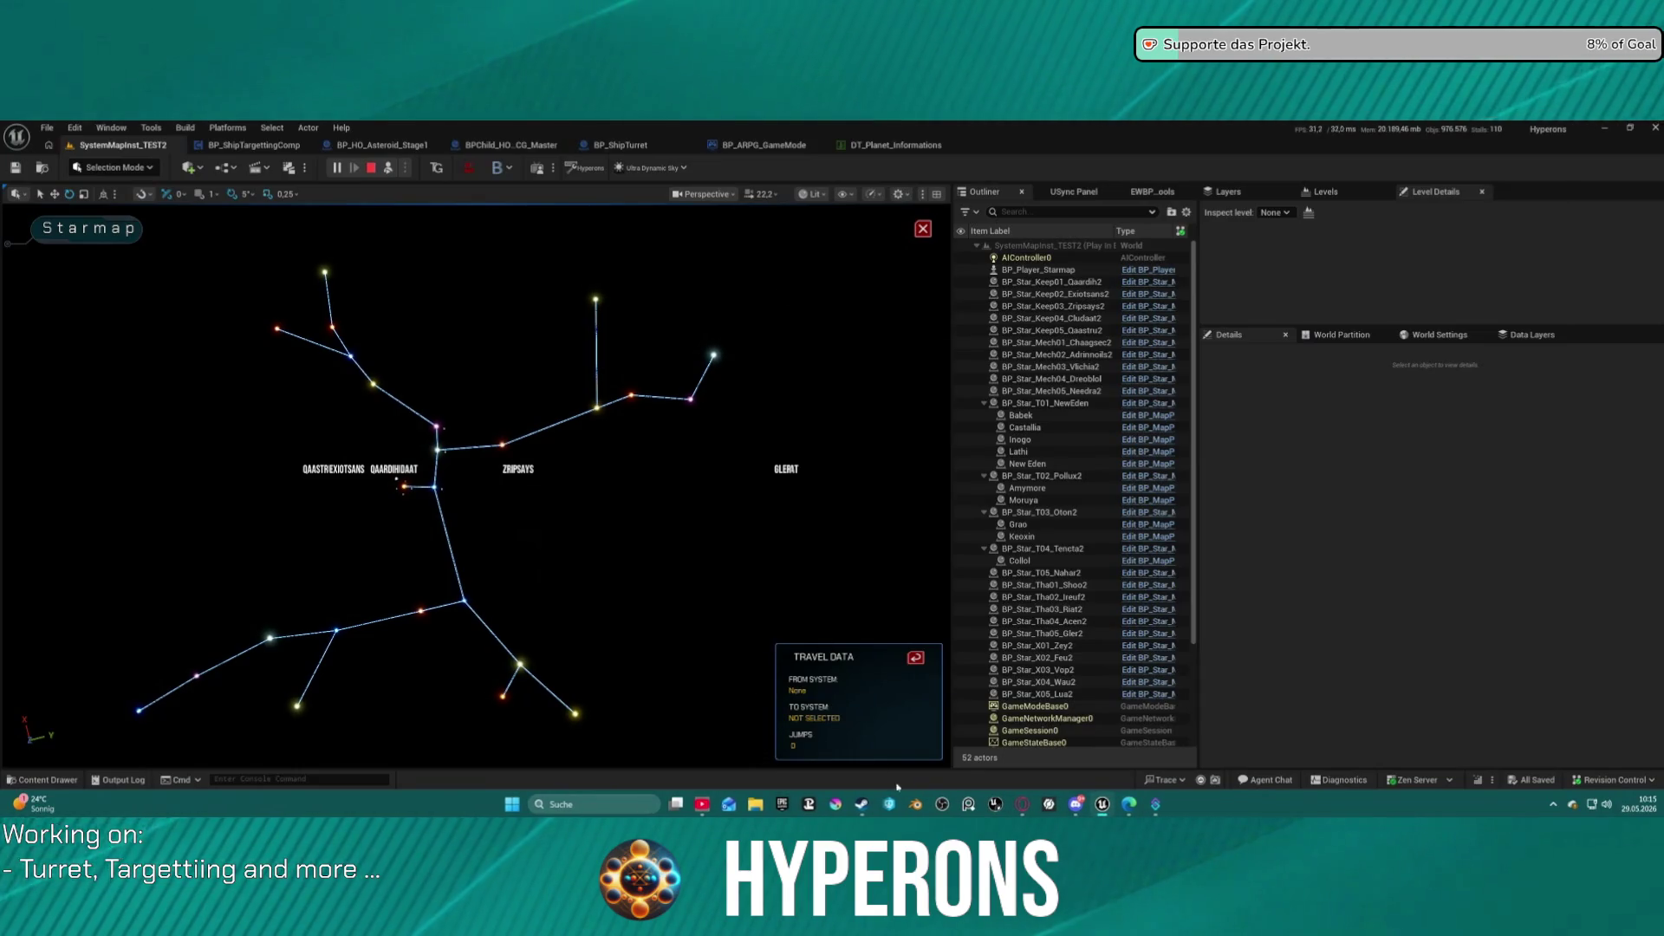
left_click(838, 806)
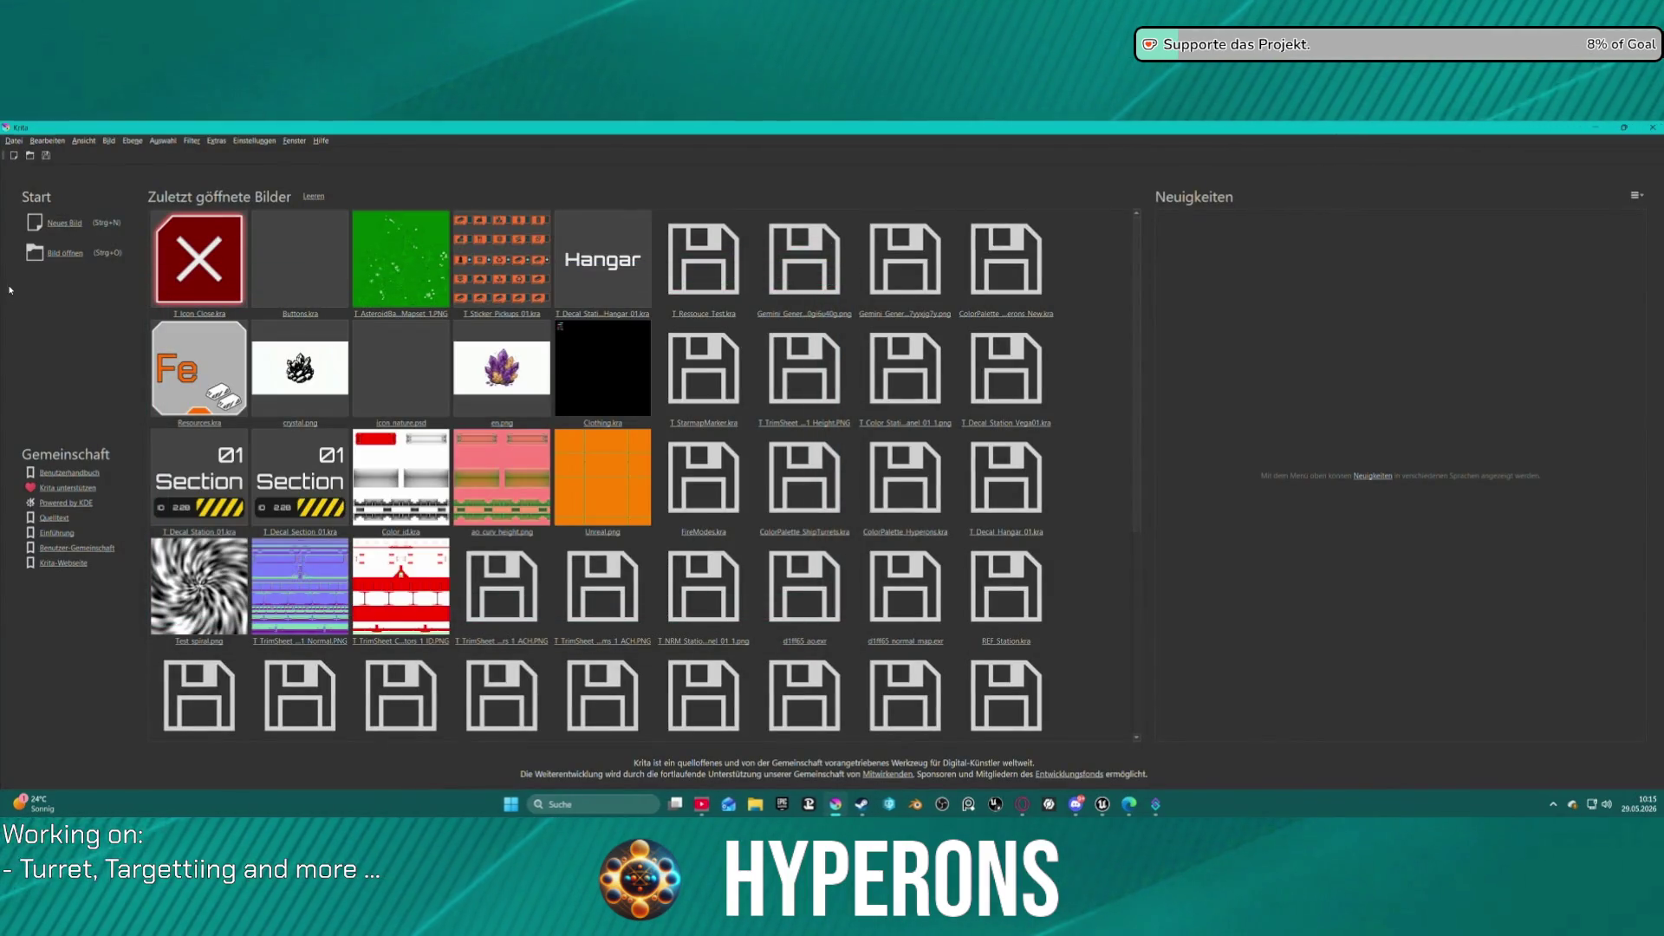
Create a new Krita image from the clipboard Starmap screenshot.
left_click(64, 222)
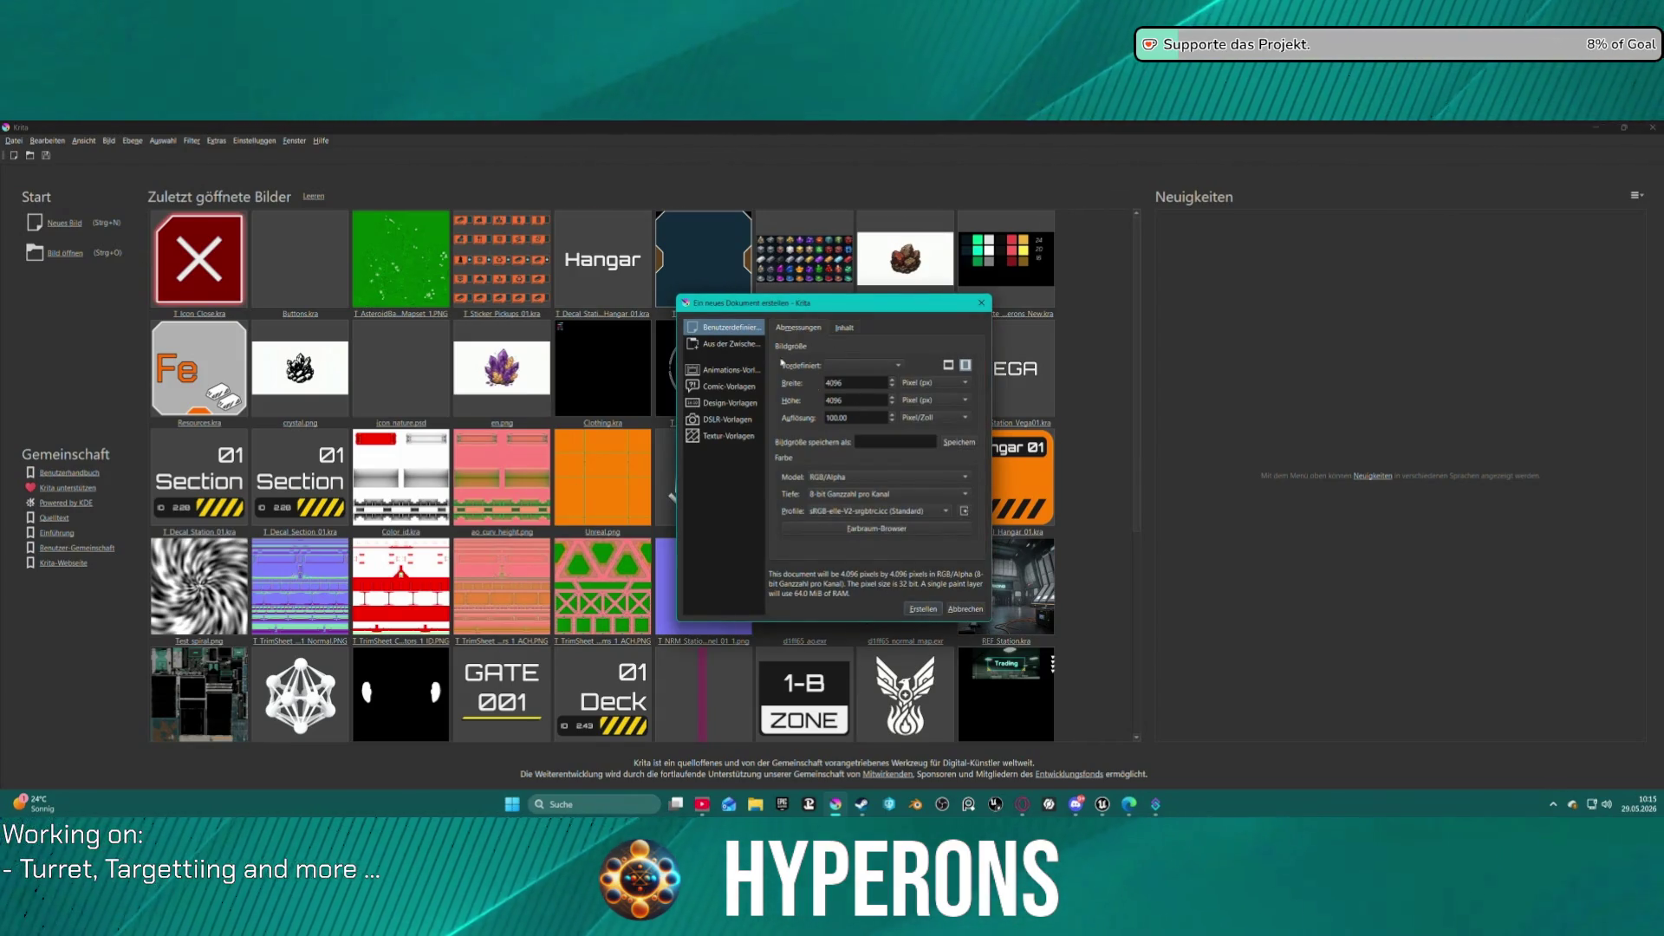
left_click(742, 344)
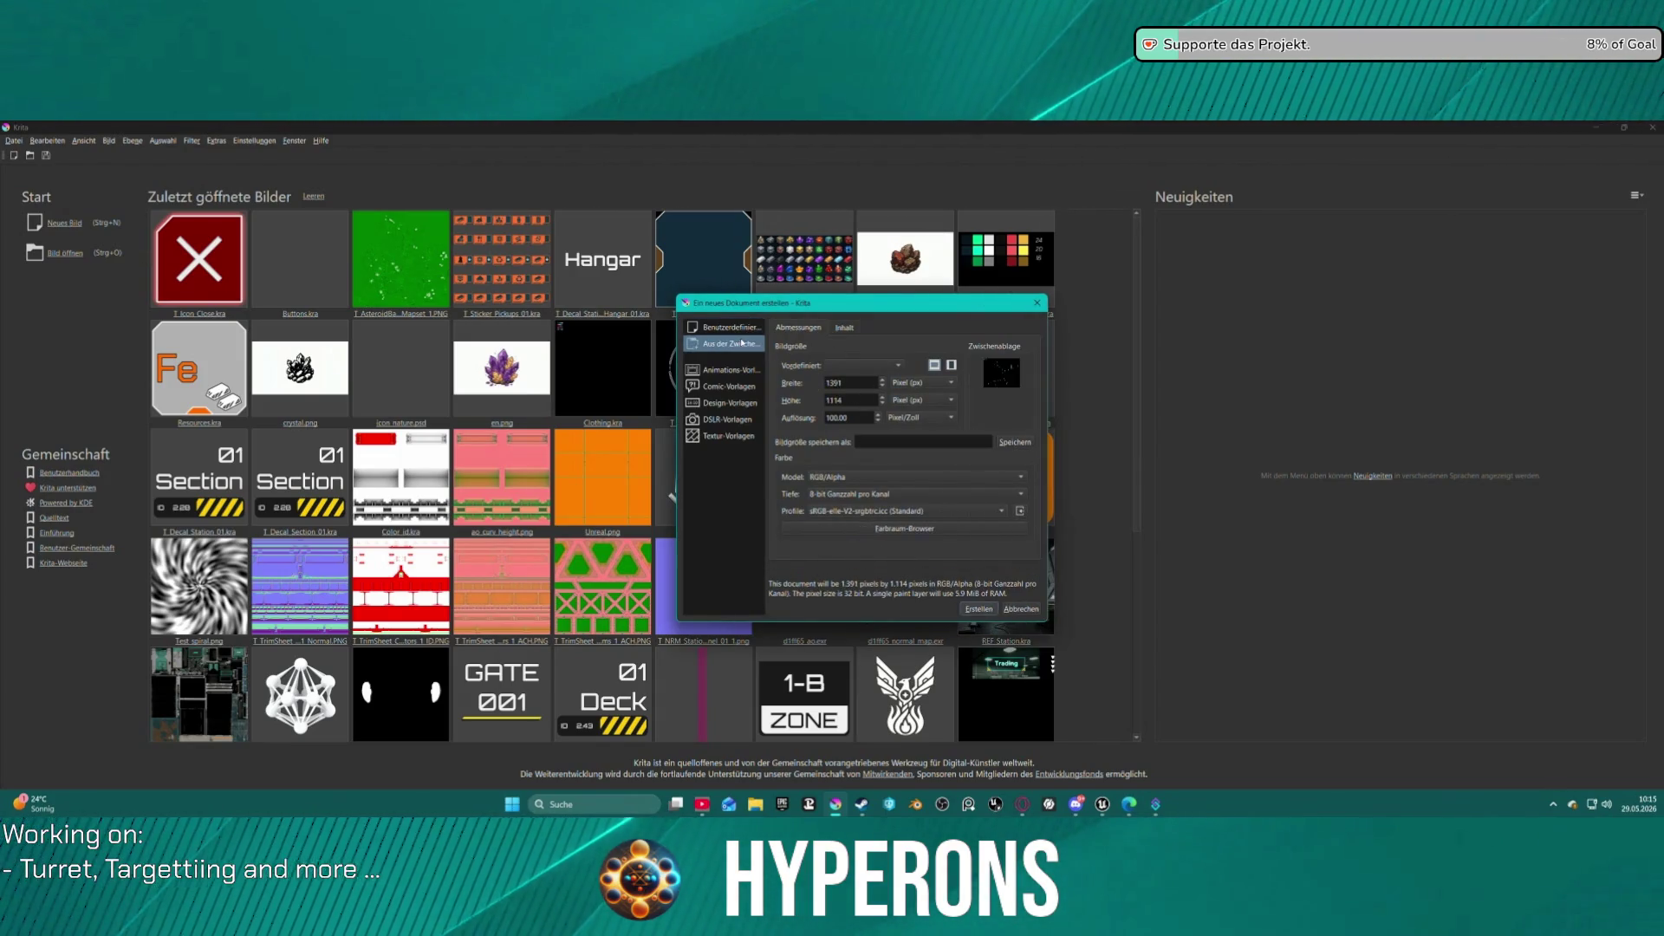
left_click(981, 609)
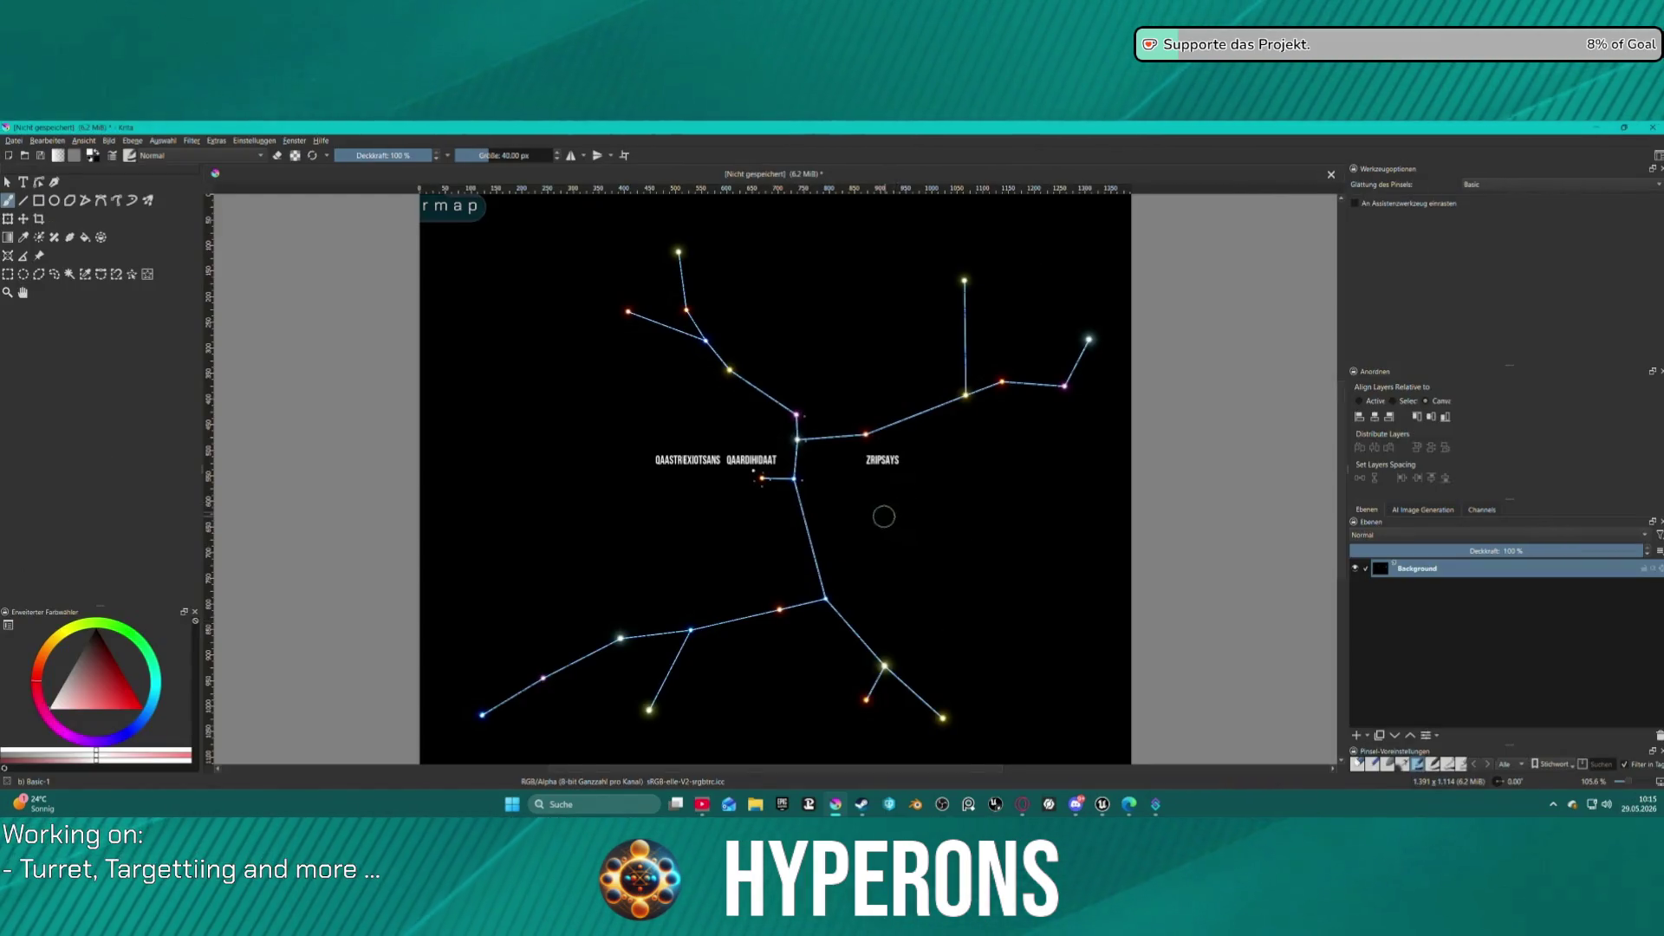
scroll(887, 515, "up", 1)
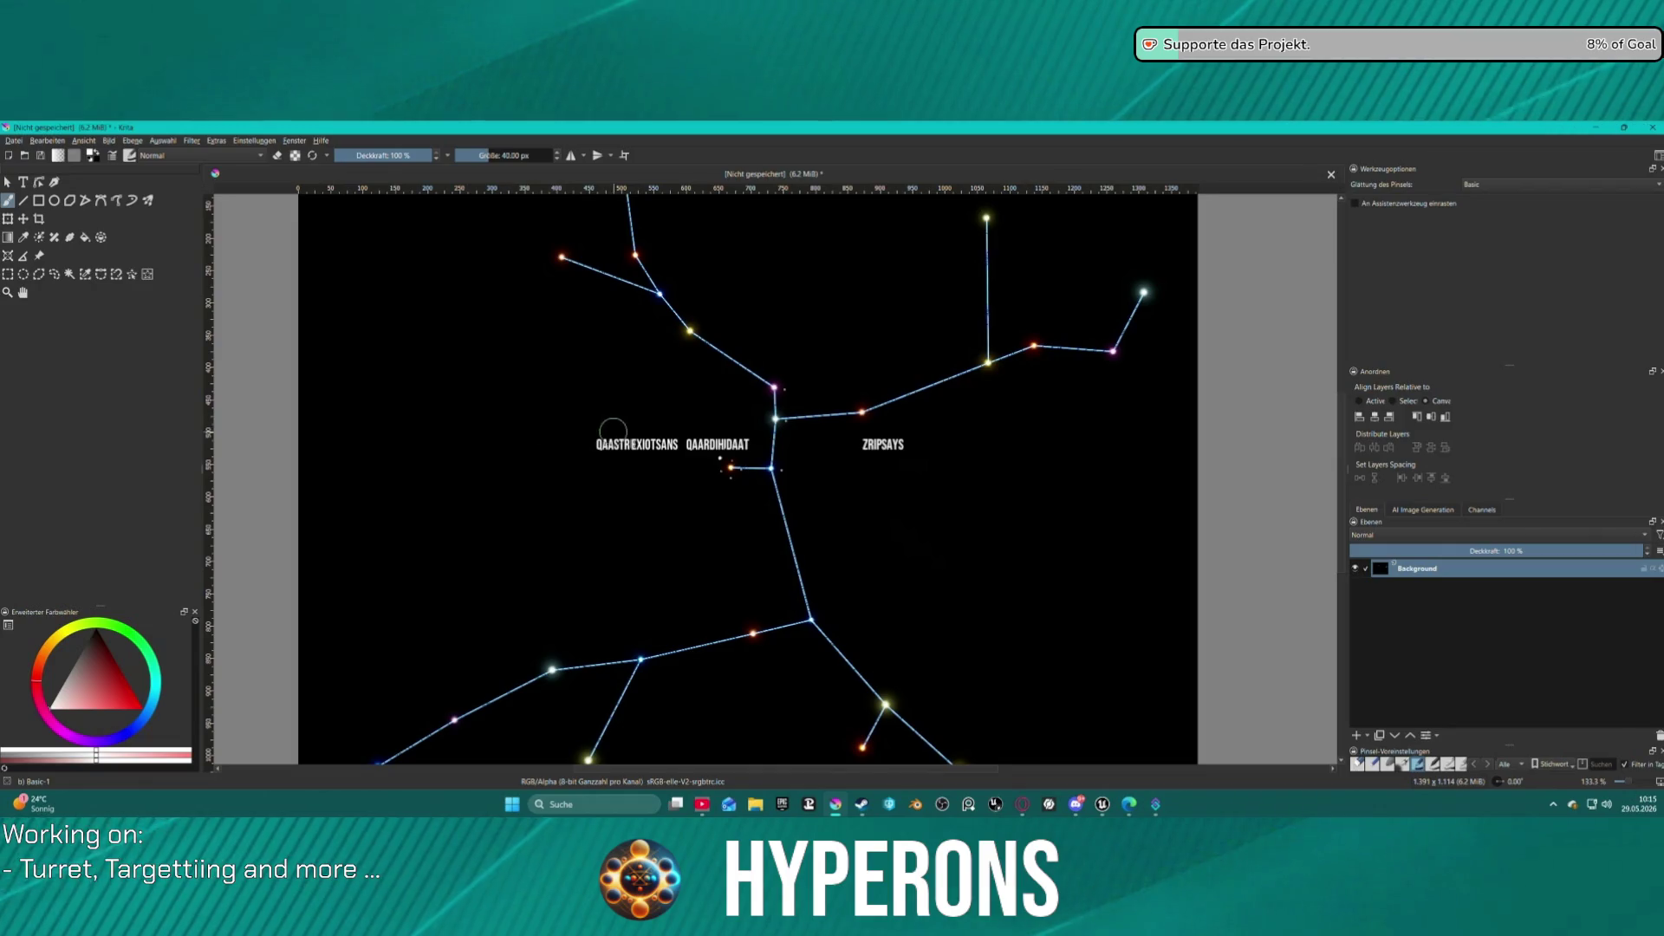
Paint out the QAASTREXIOTSANS and QAARDIHIDAAT labels, undoing an accidental white fill.
left_click_drag(583, 440, 727, 437)
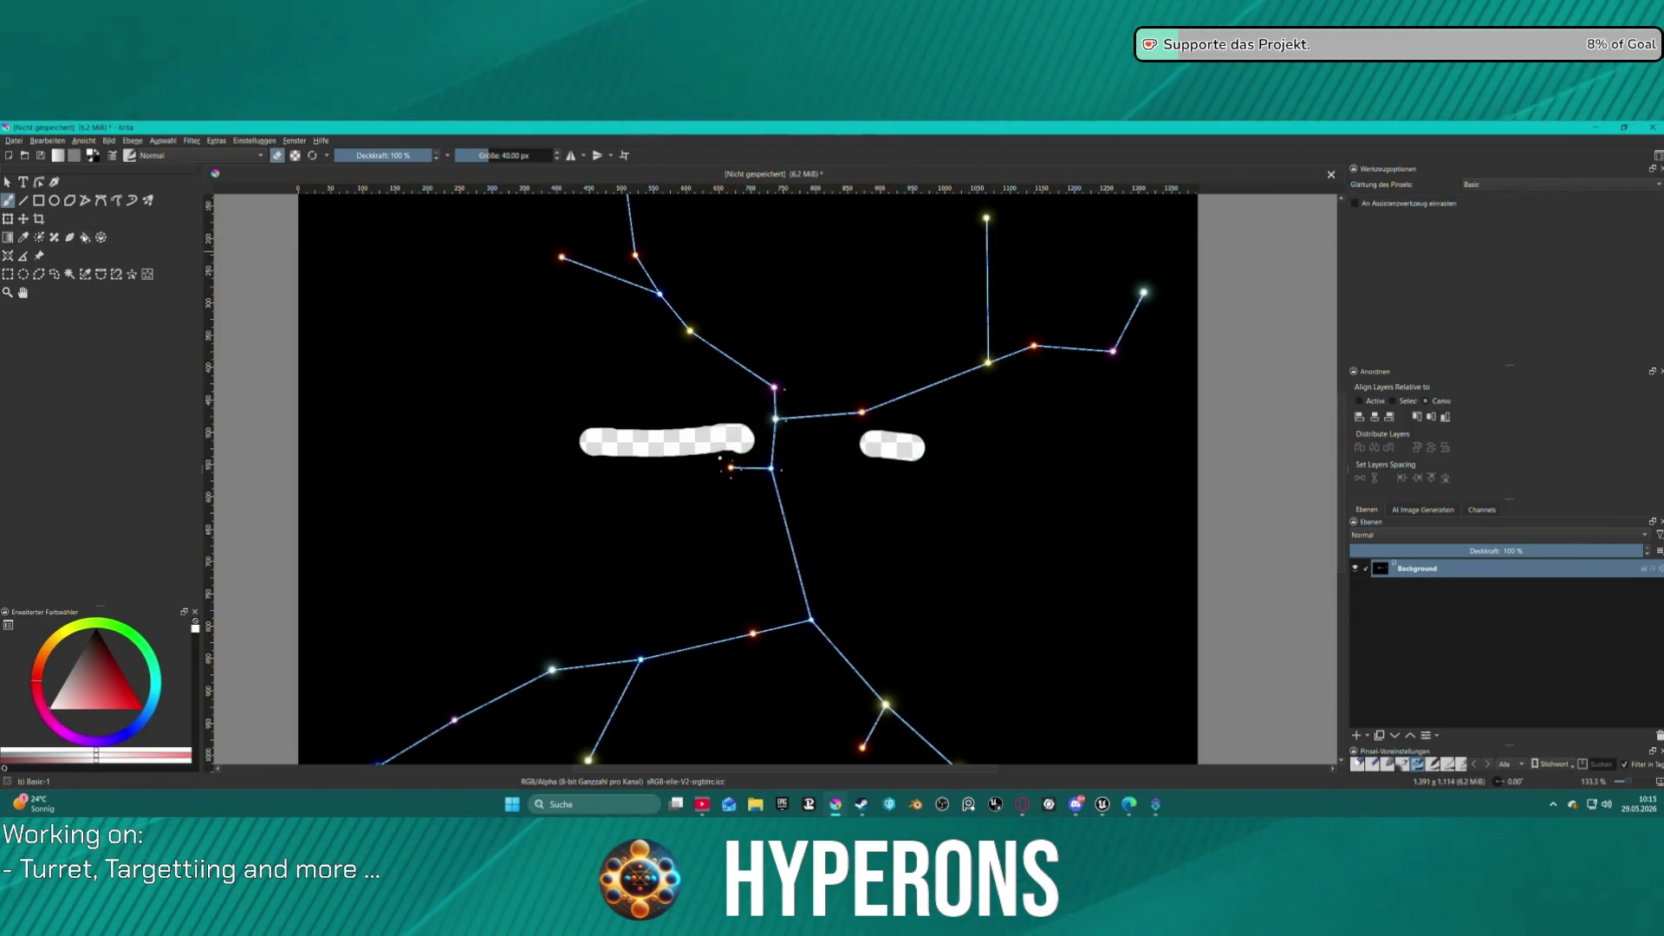
key("f")
left_click(445, 313)
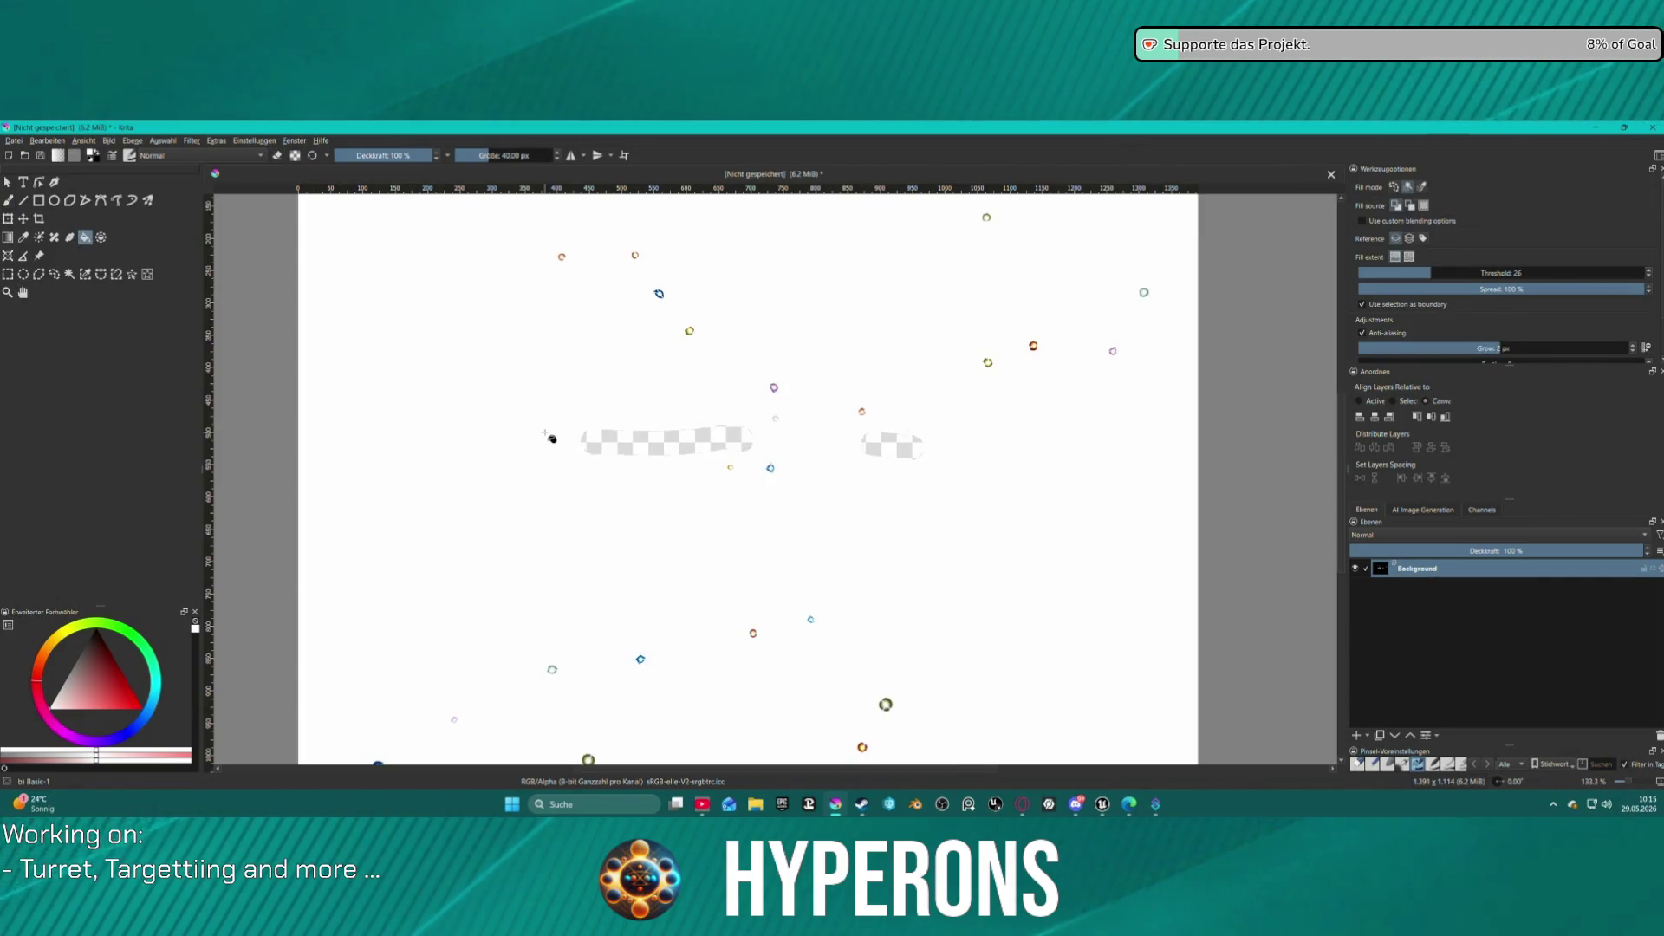
key("ctrl+z")
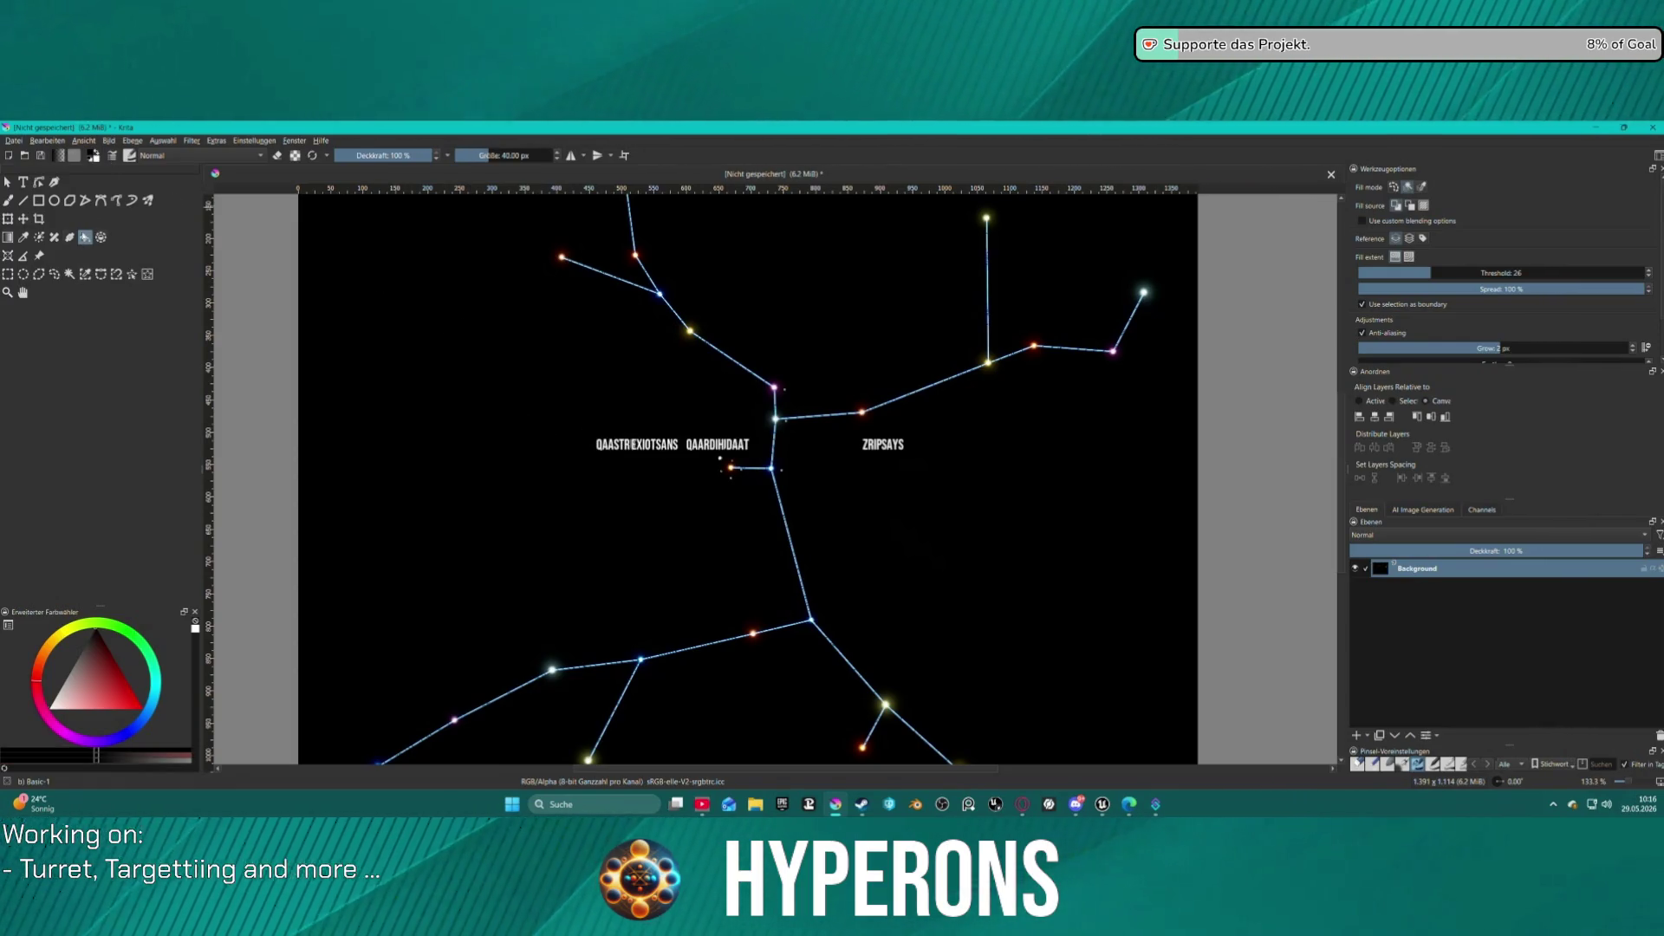
left_click(7, 183)
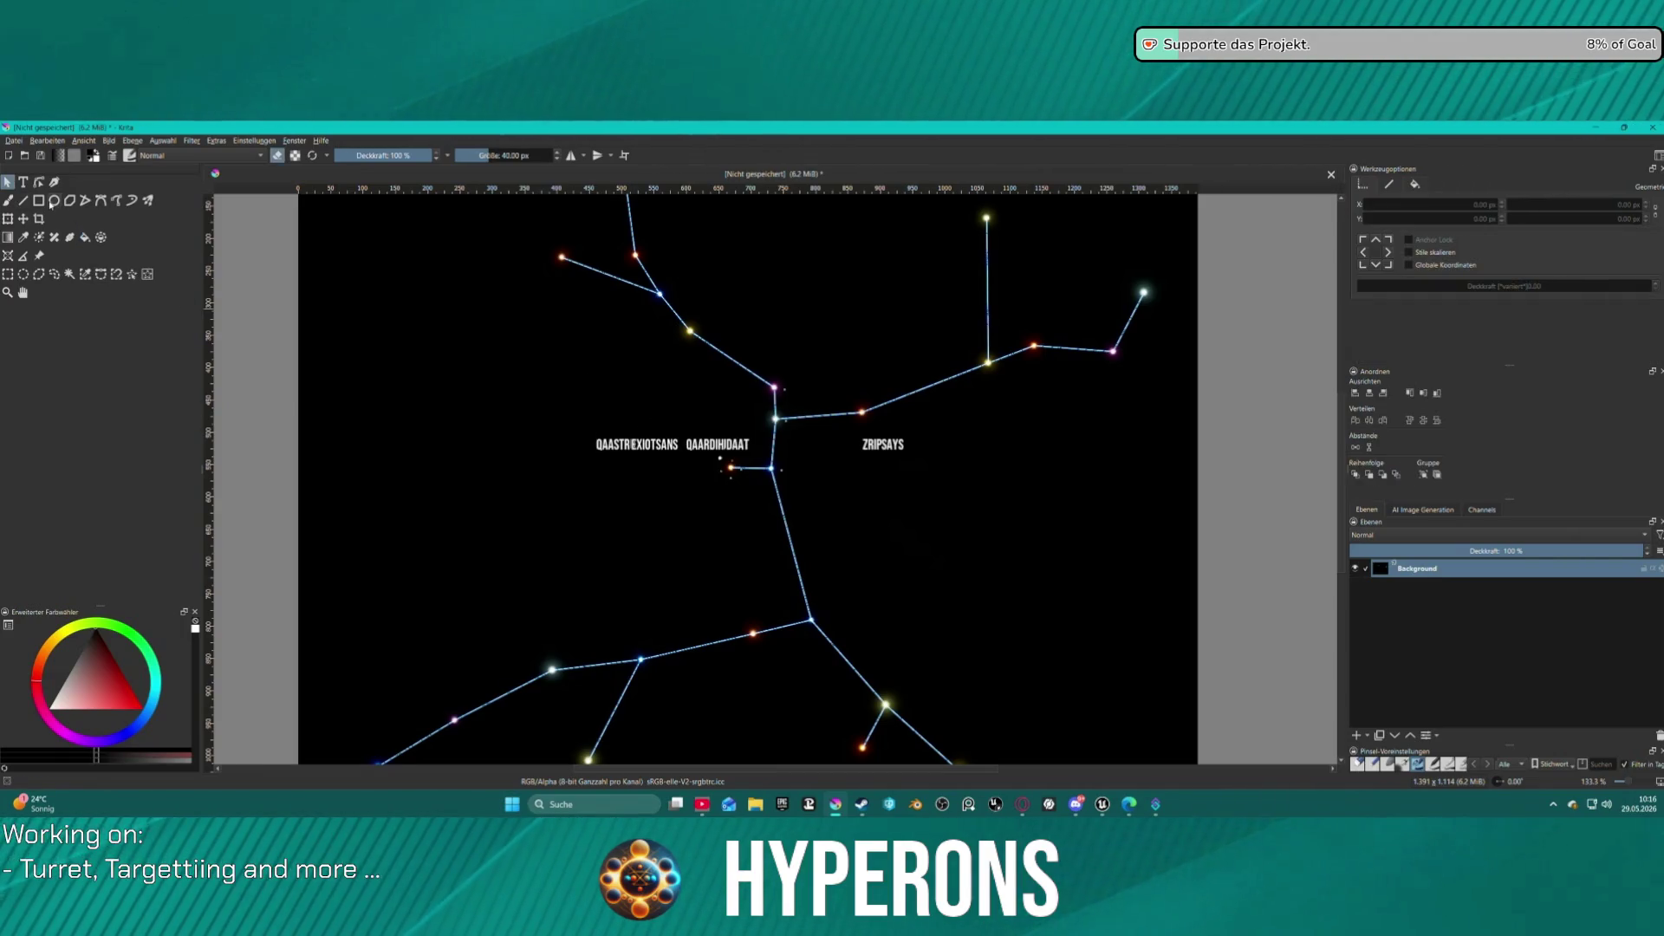
key("b")
mouse_move(611, 435)
left_mouse_down()
mouse_move(563, 435)
mouse_move(665, 435)
left_mouse_up()
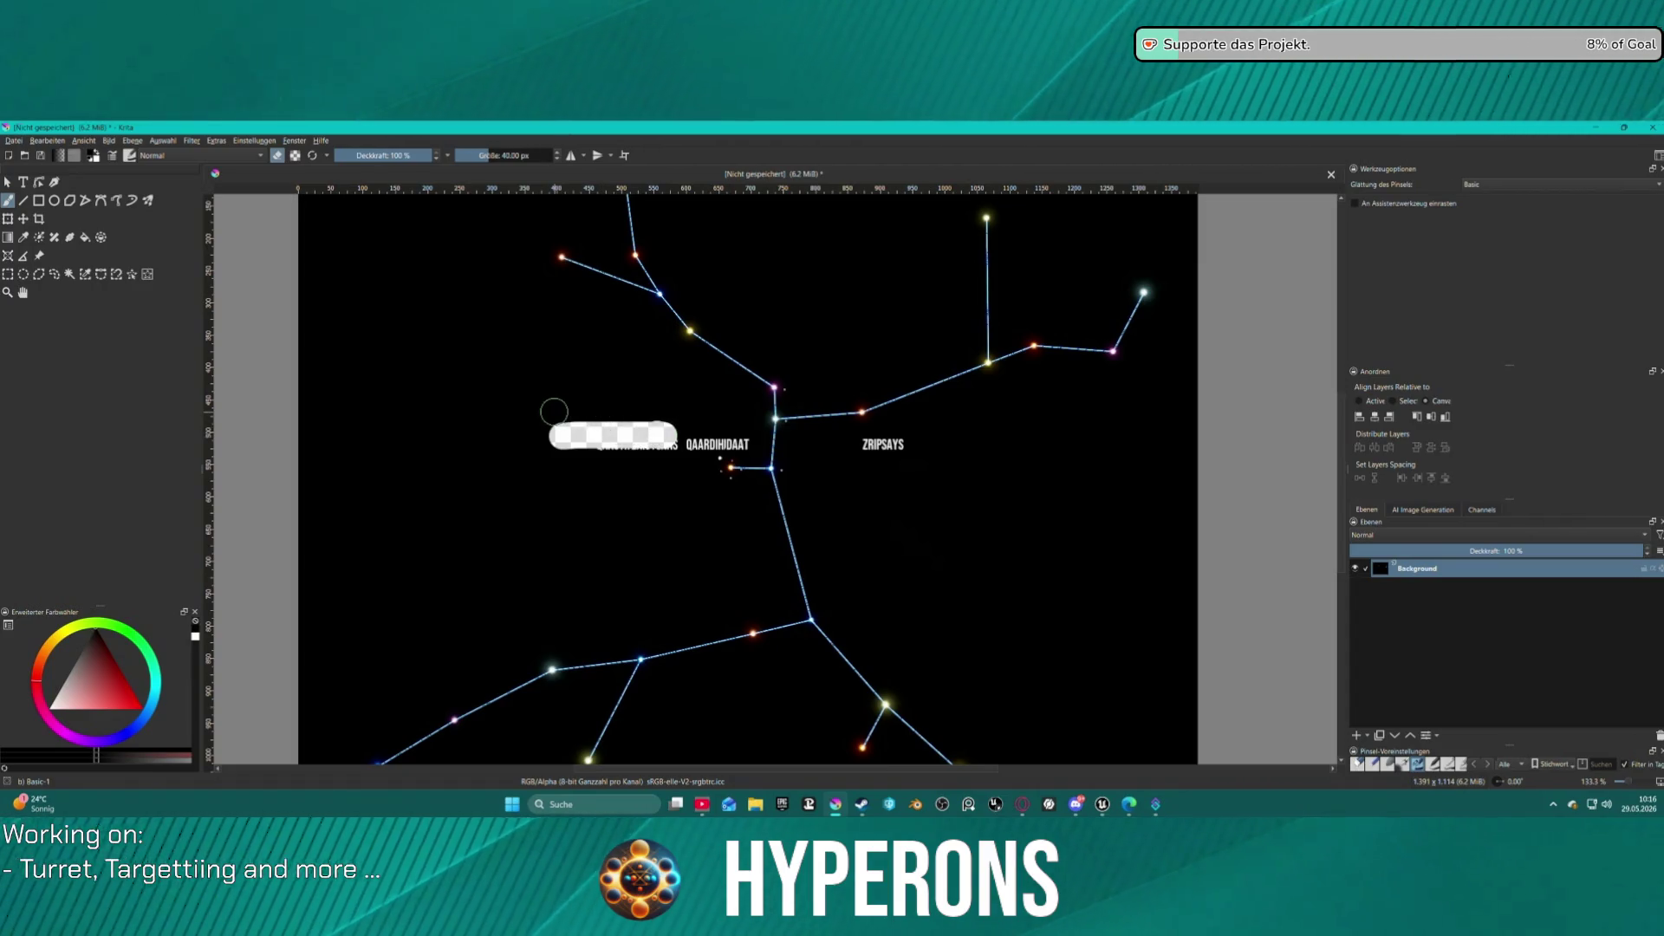
mouse_move(553, 412)
left_mouse_down()
mouse_move(598, 433)
mouse_move(725, 436)
left_mouse_up()
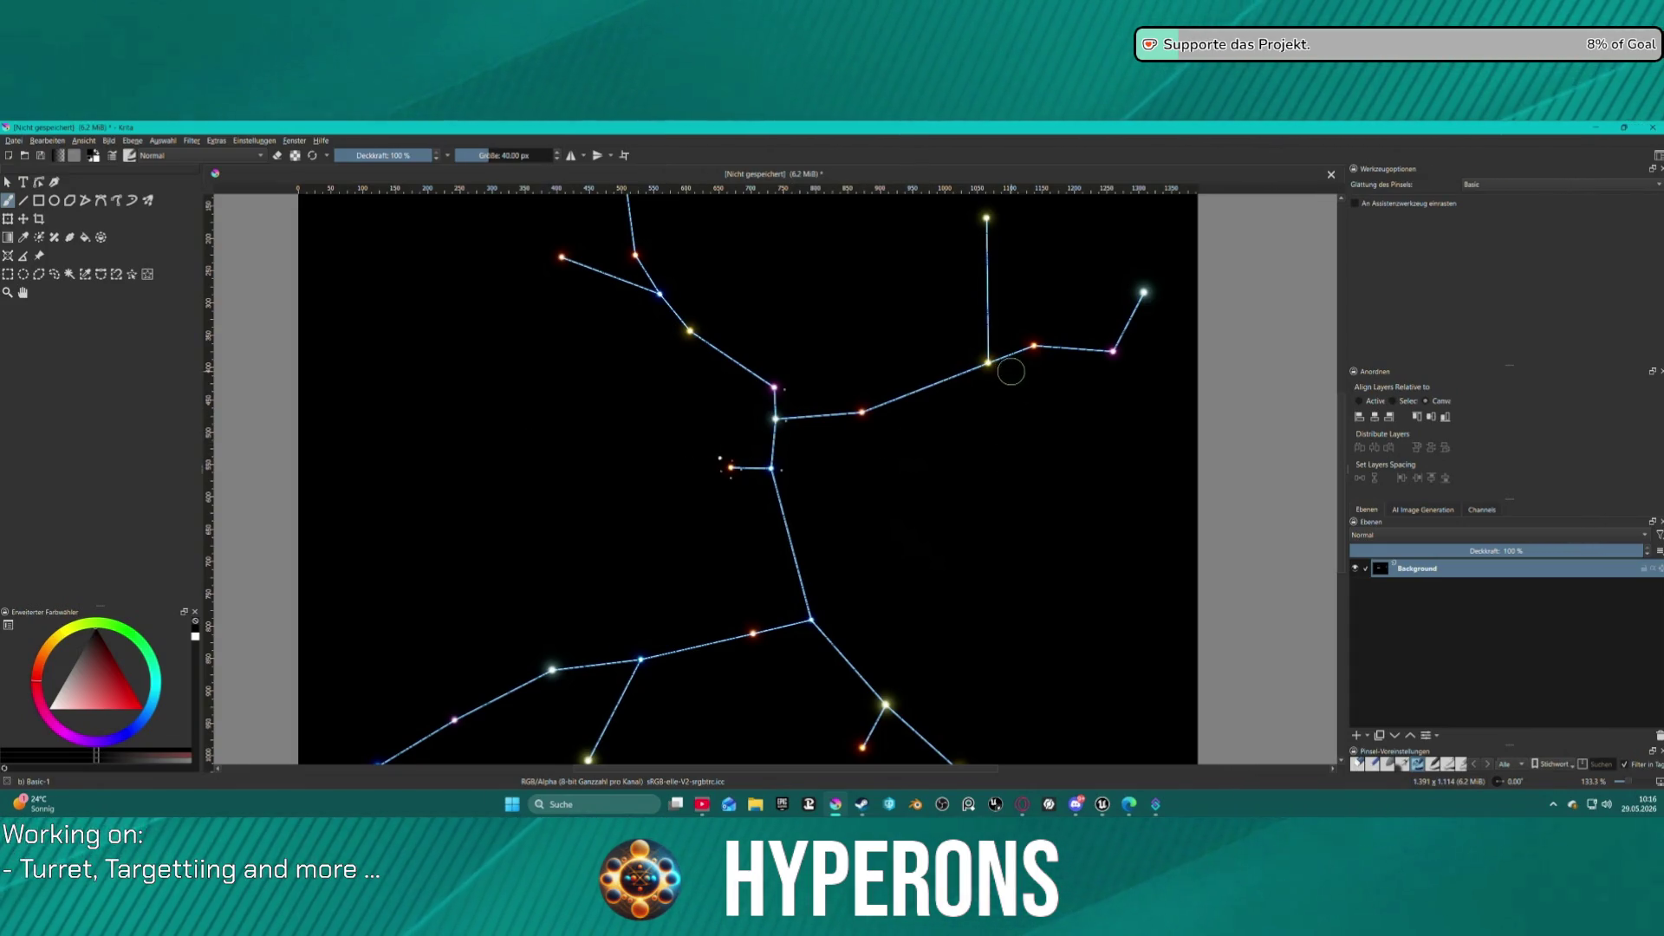
Fetch the labelled constellation image and paste it into Krita as a new layer.
key("alt+Tab")
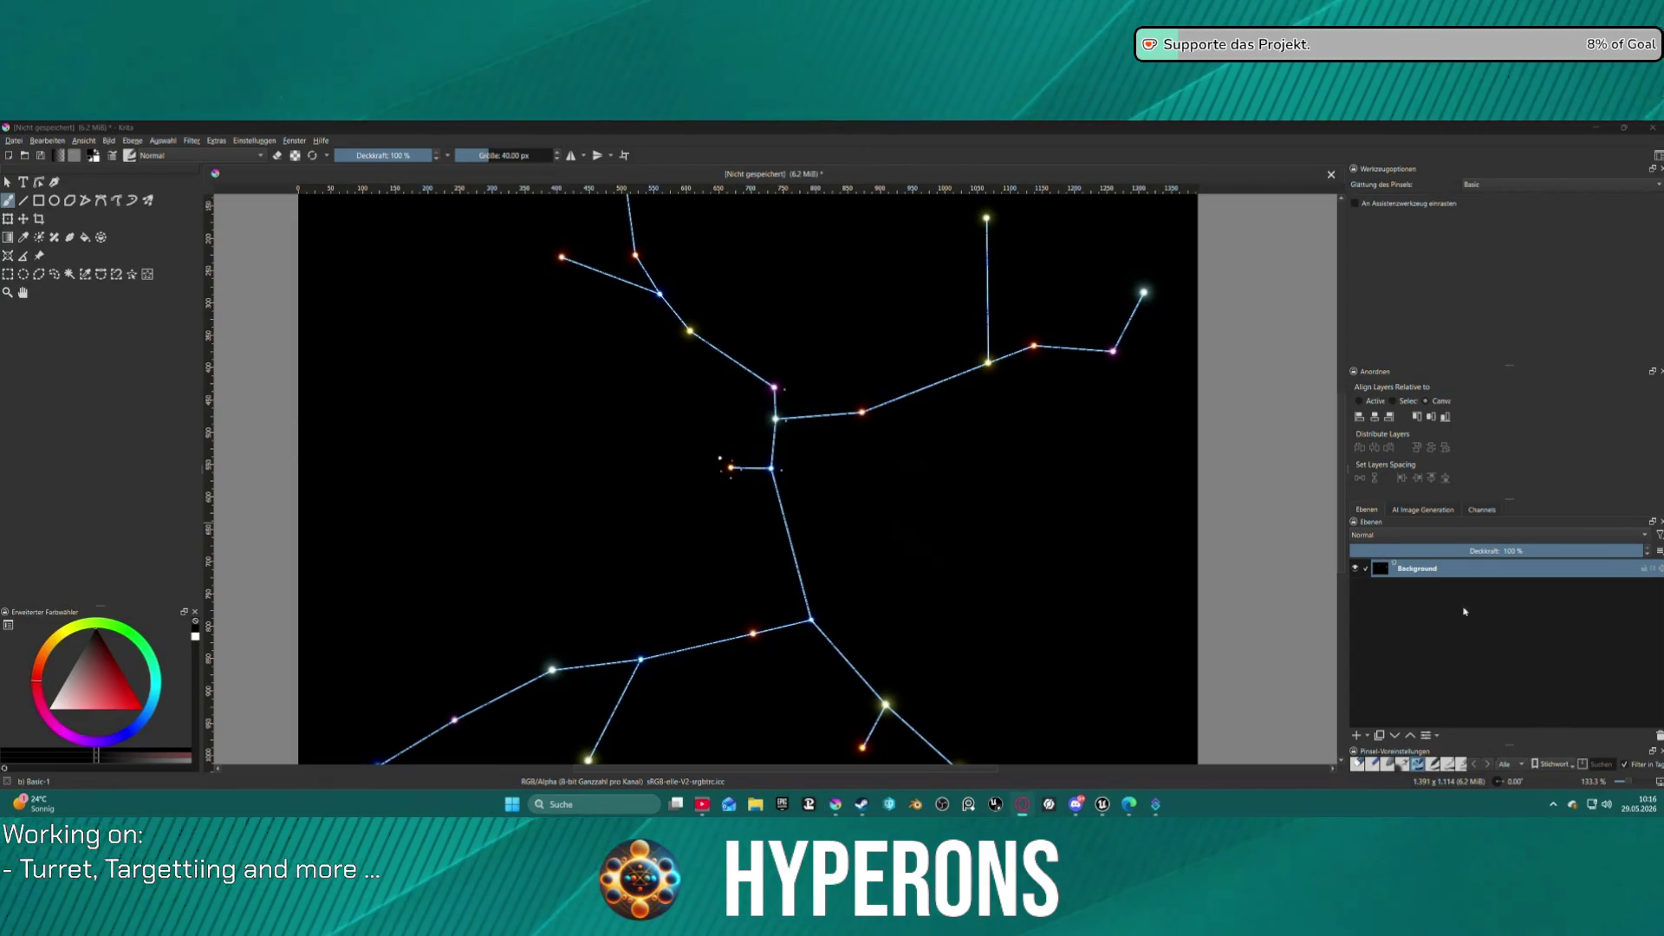
key("alt+Tab")
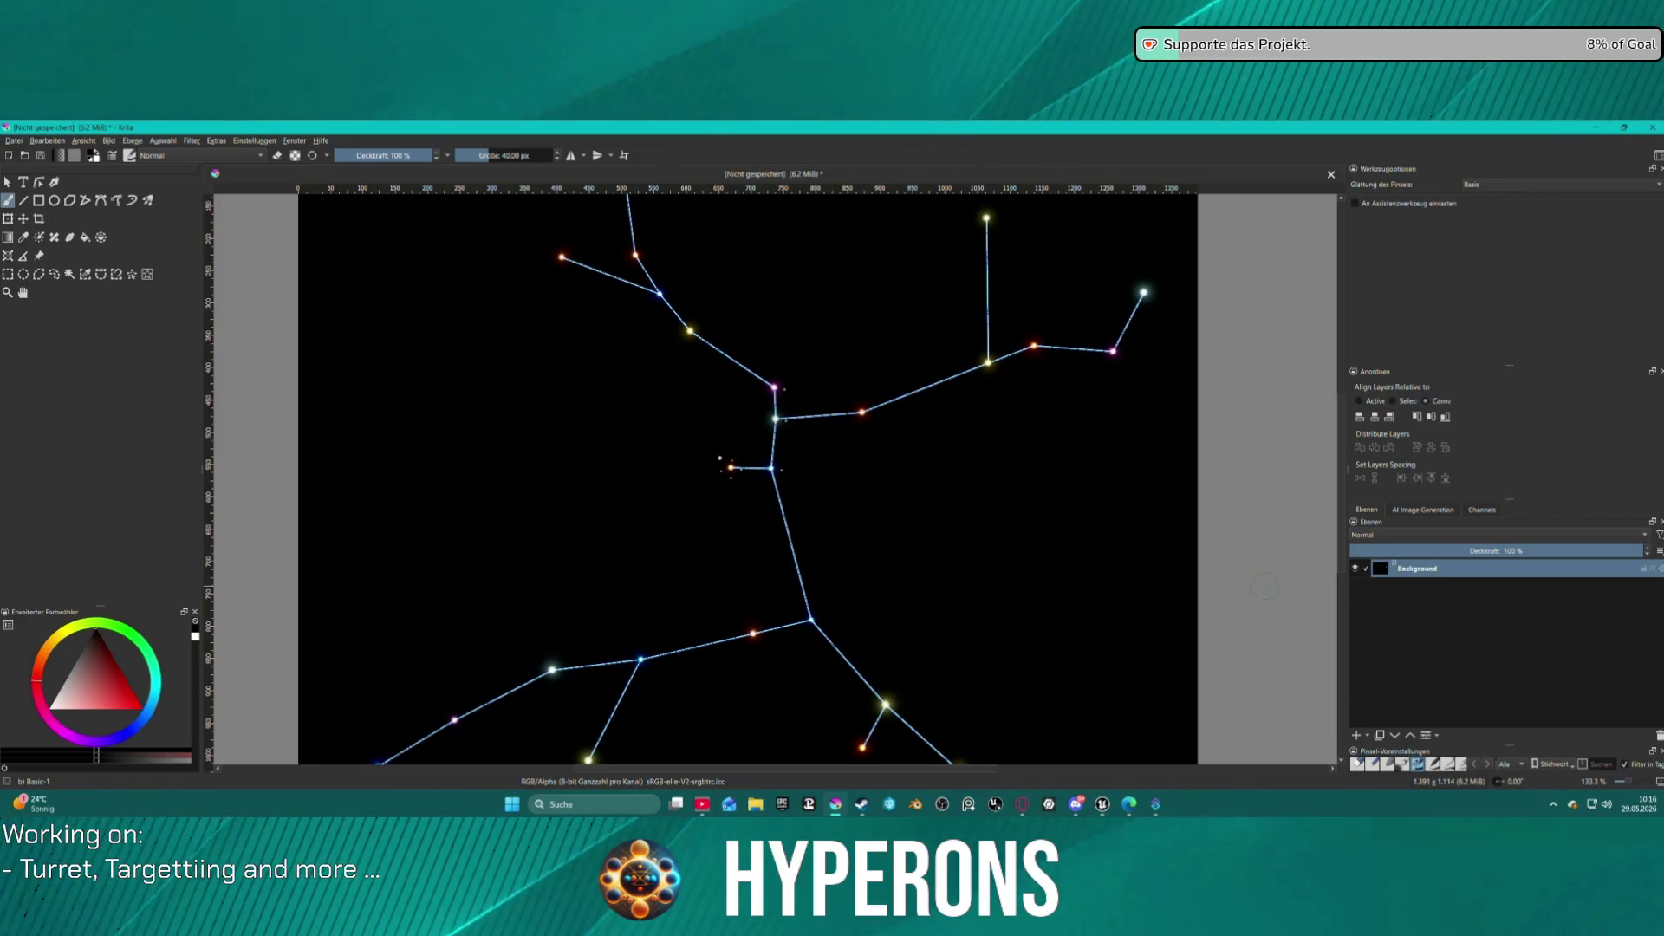
key("alt+Tab")
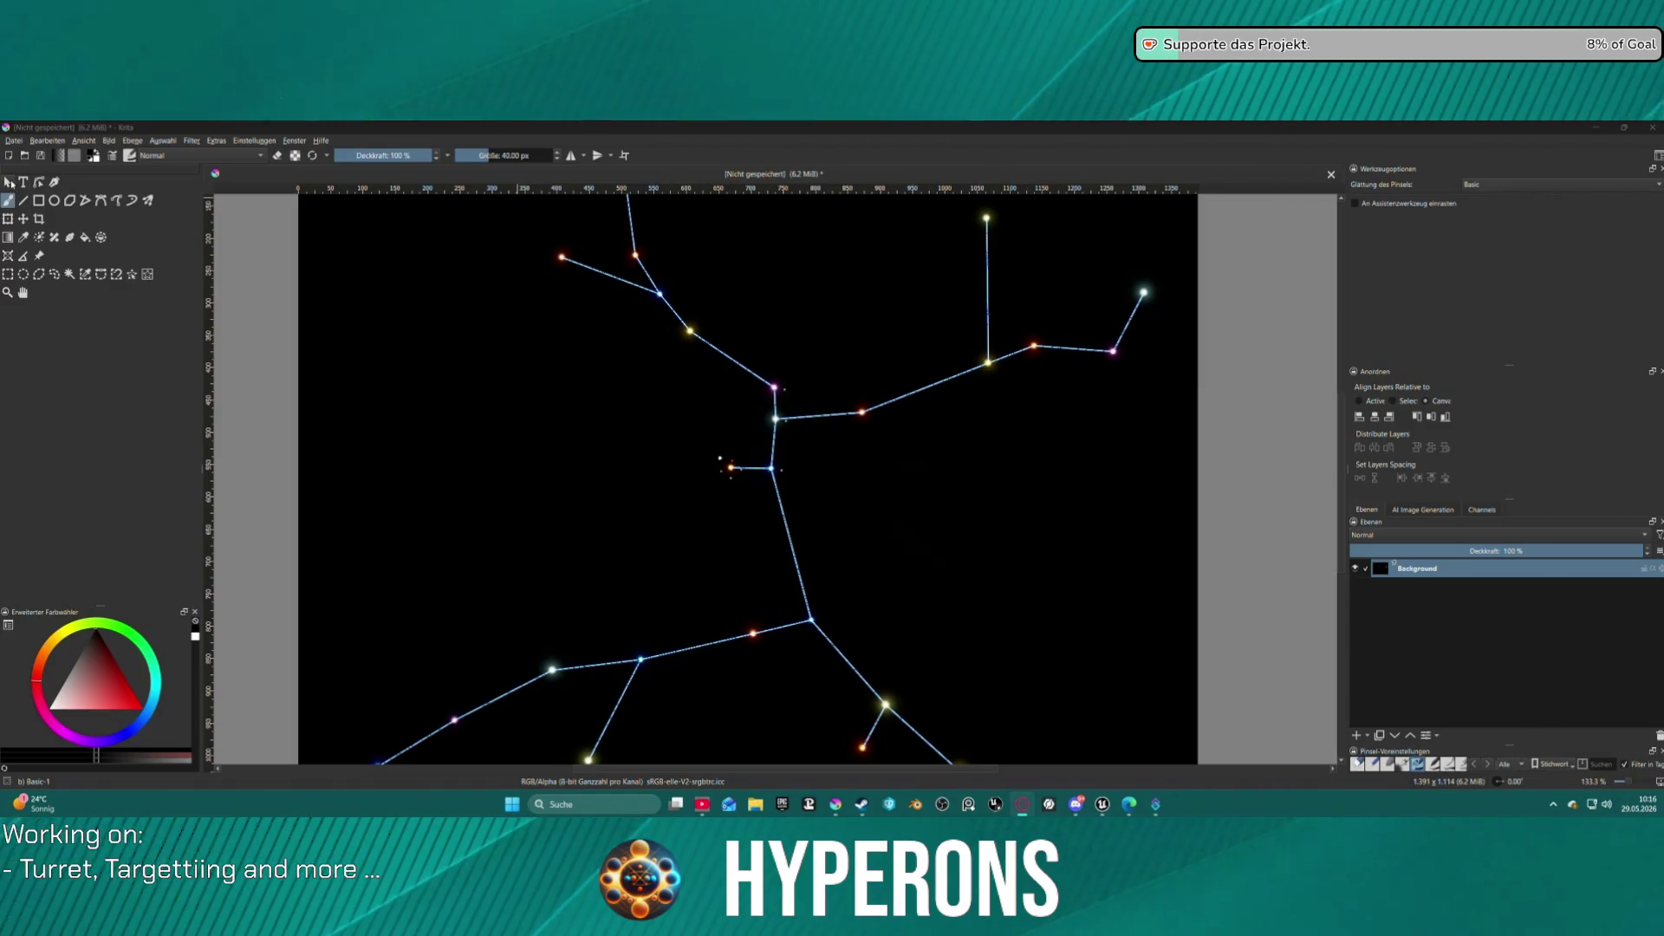
key("alt+Tab")
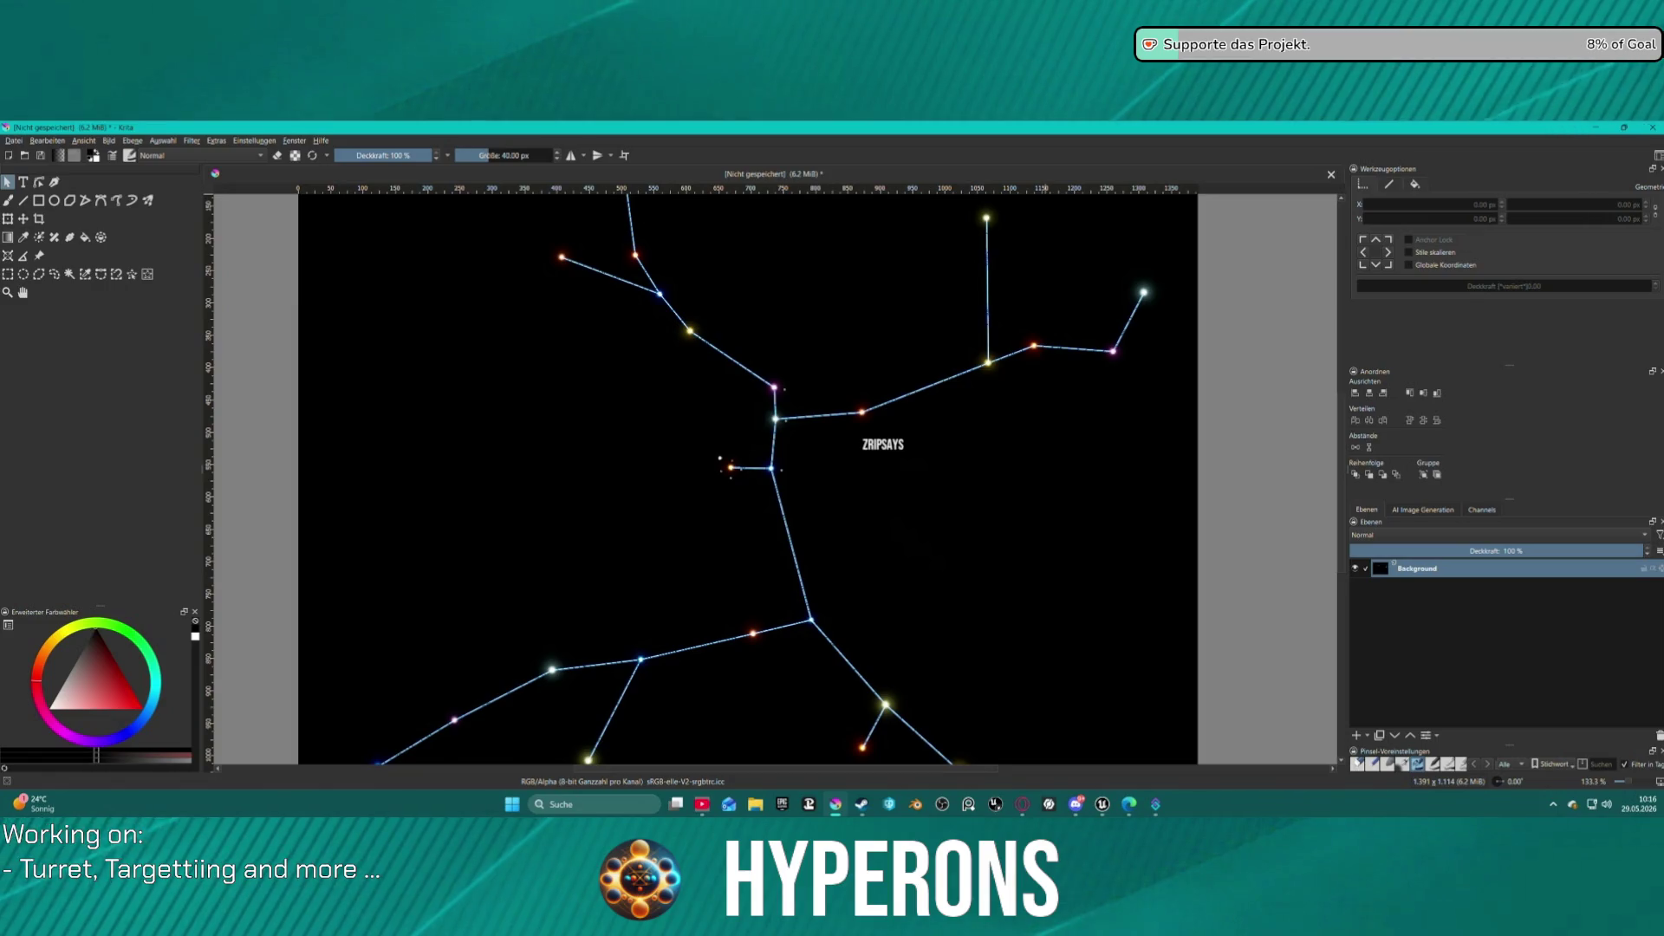
left_click(1130, 527)
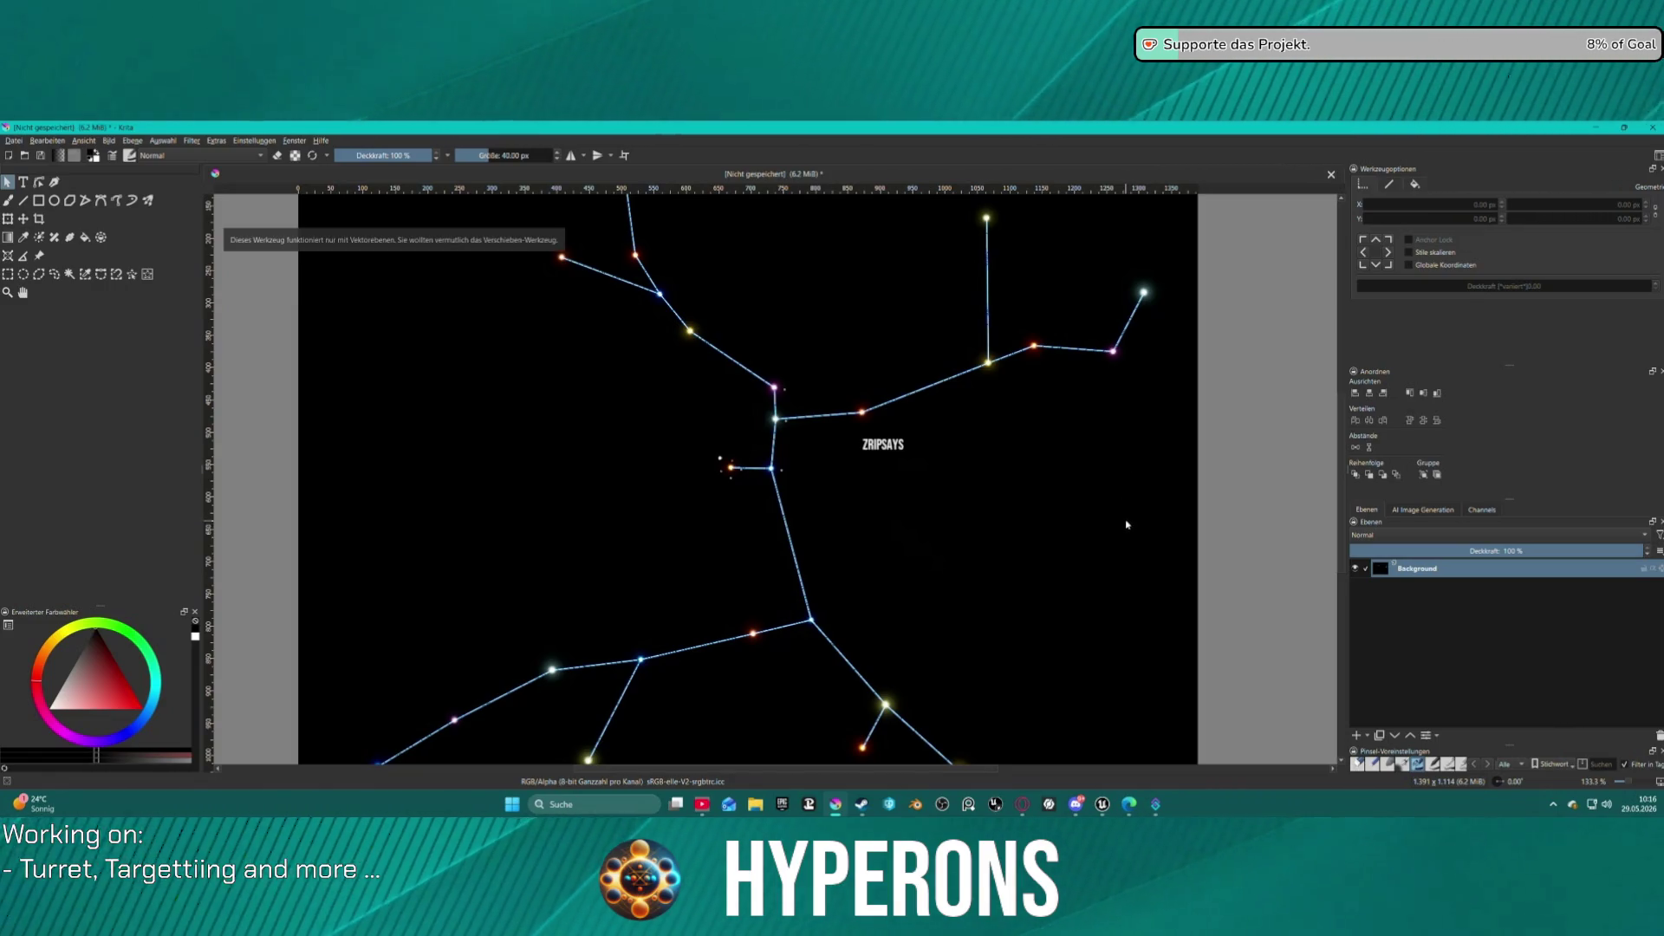
key("ctrl+u")
key("Escape")
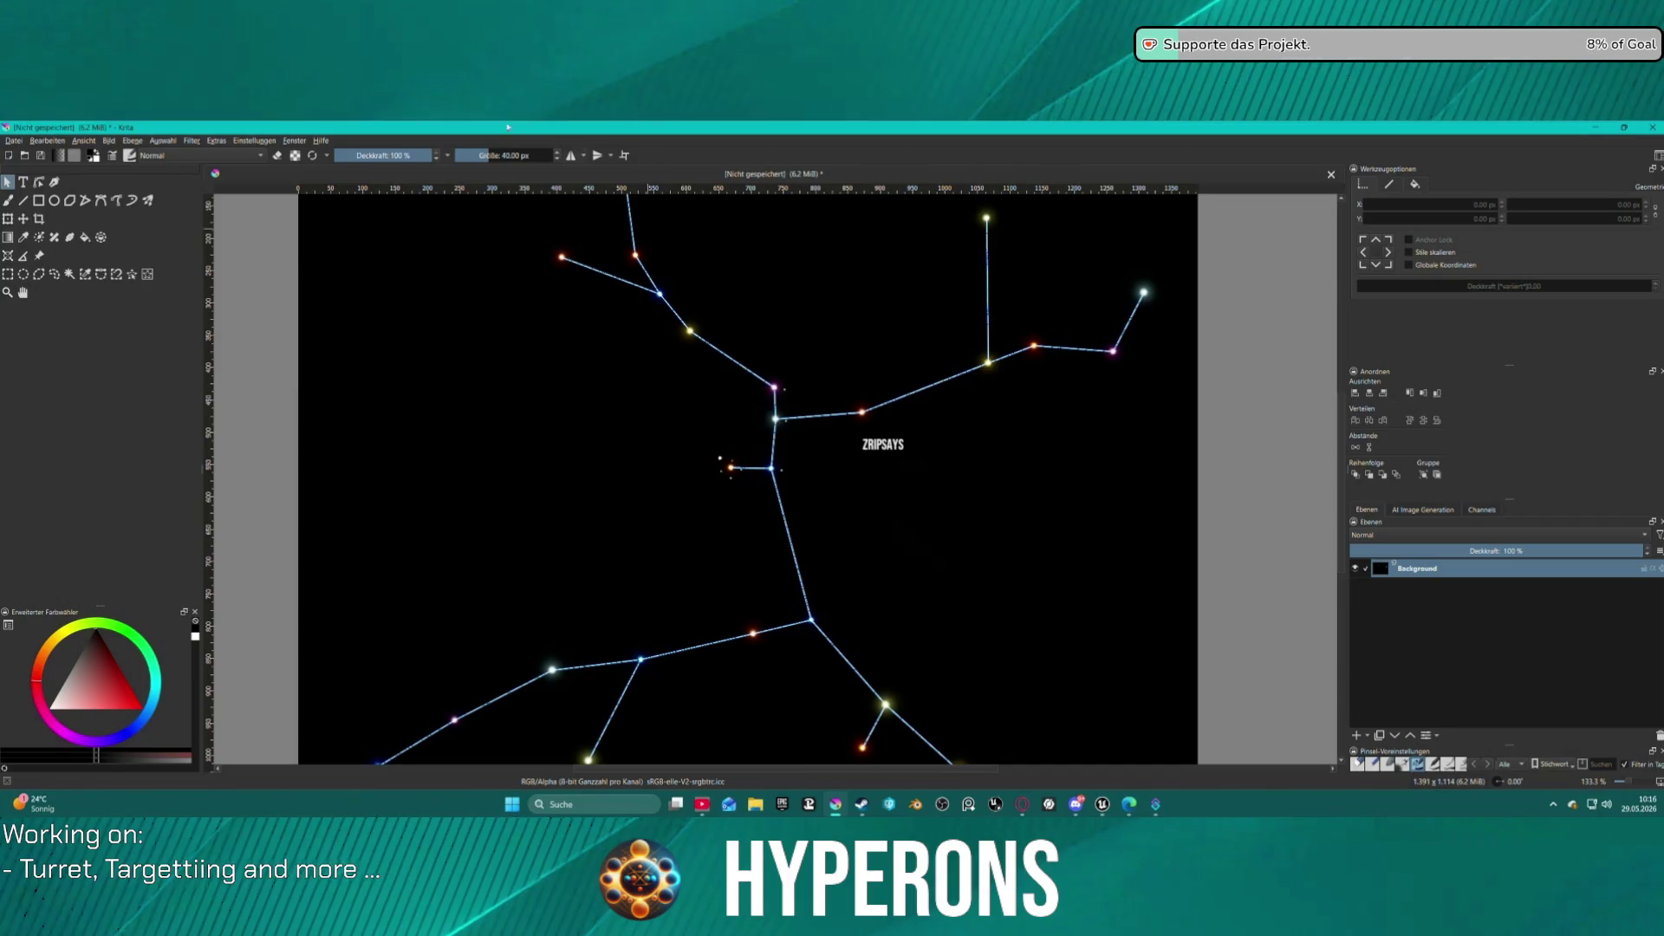
key("ctrl+v")
scroll(877, 411, "down", 4)
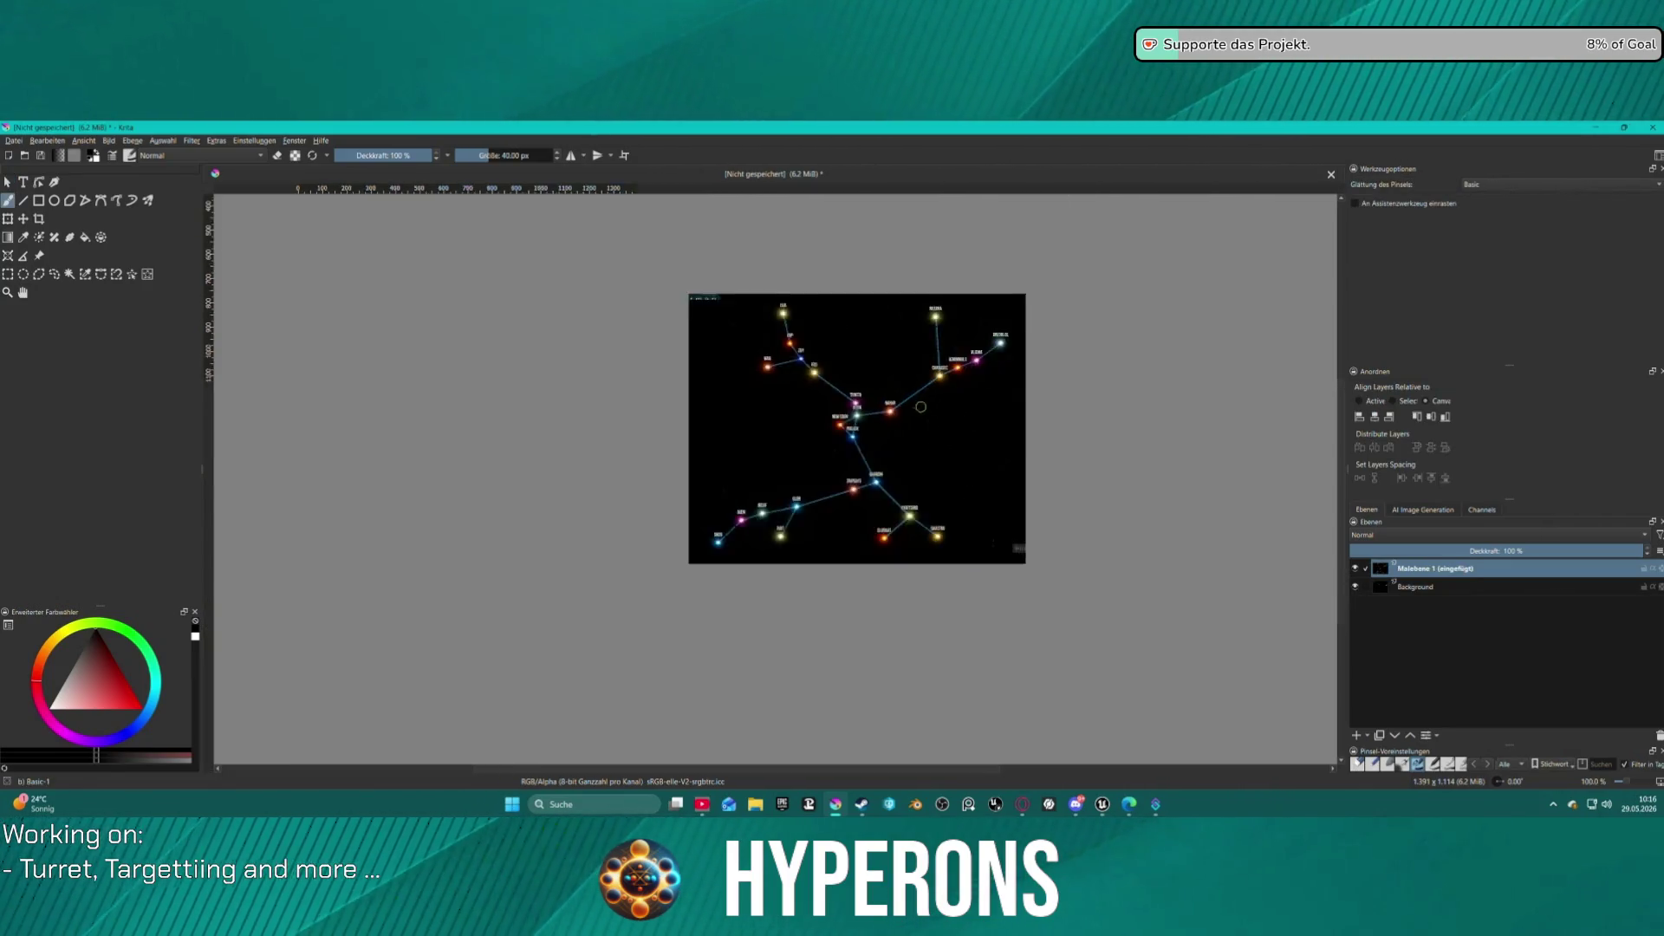
Fade the pasted labelled constellation layer to about 30% opacity in the Layers docker.
scroll(877, 411, "up", 2)
key("b")
scroll(877, 411, "down", 1)
scroll(877, 411, "up", 1)
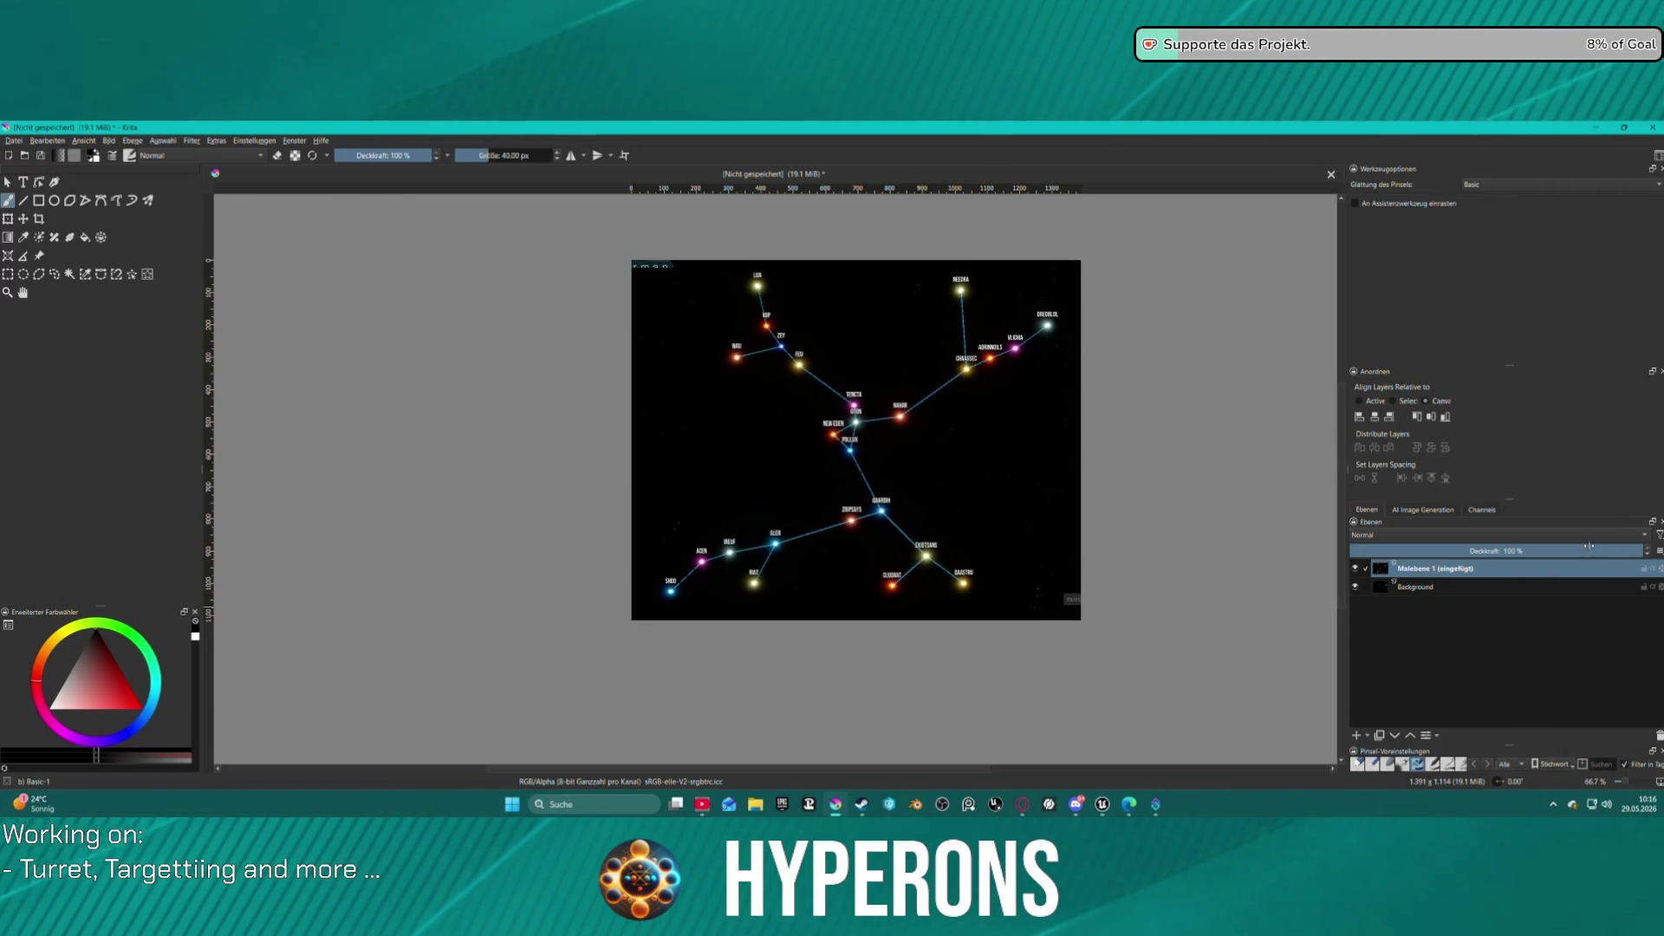
left_click(1507, 541)
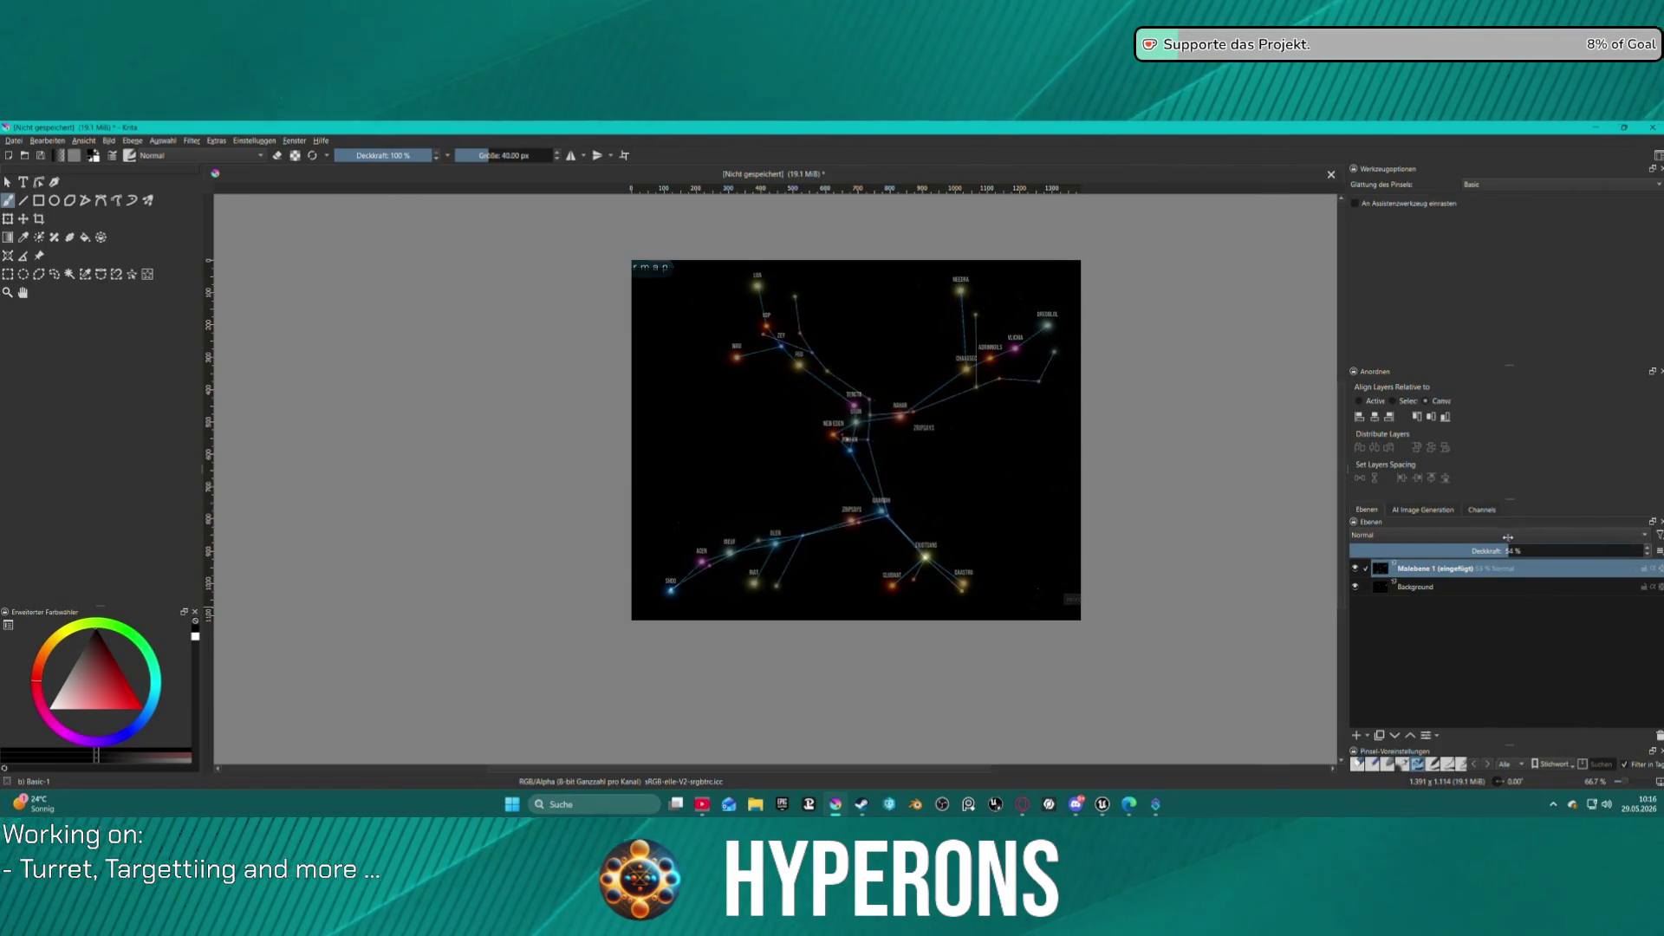
left_click_drag(1443, 534, 1432, 532)
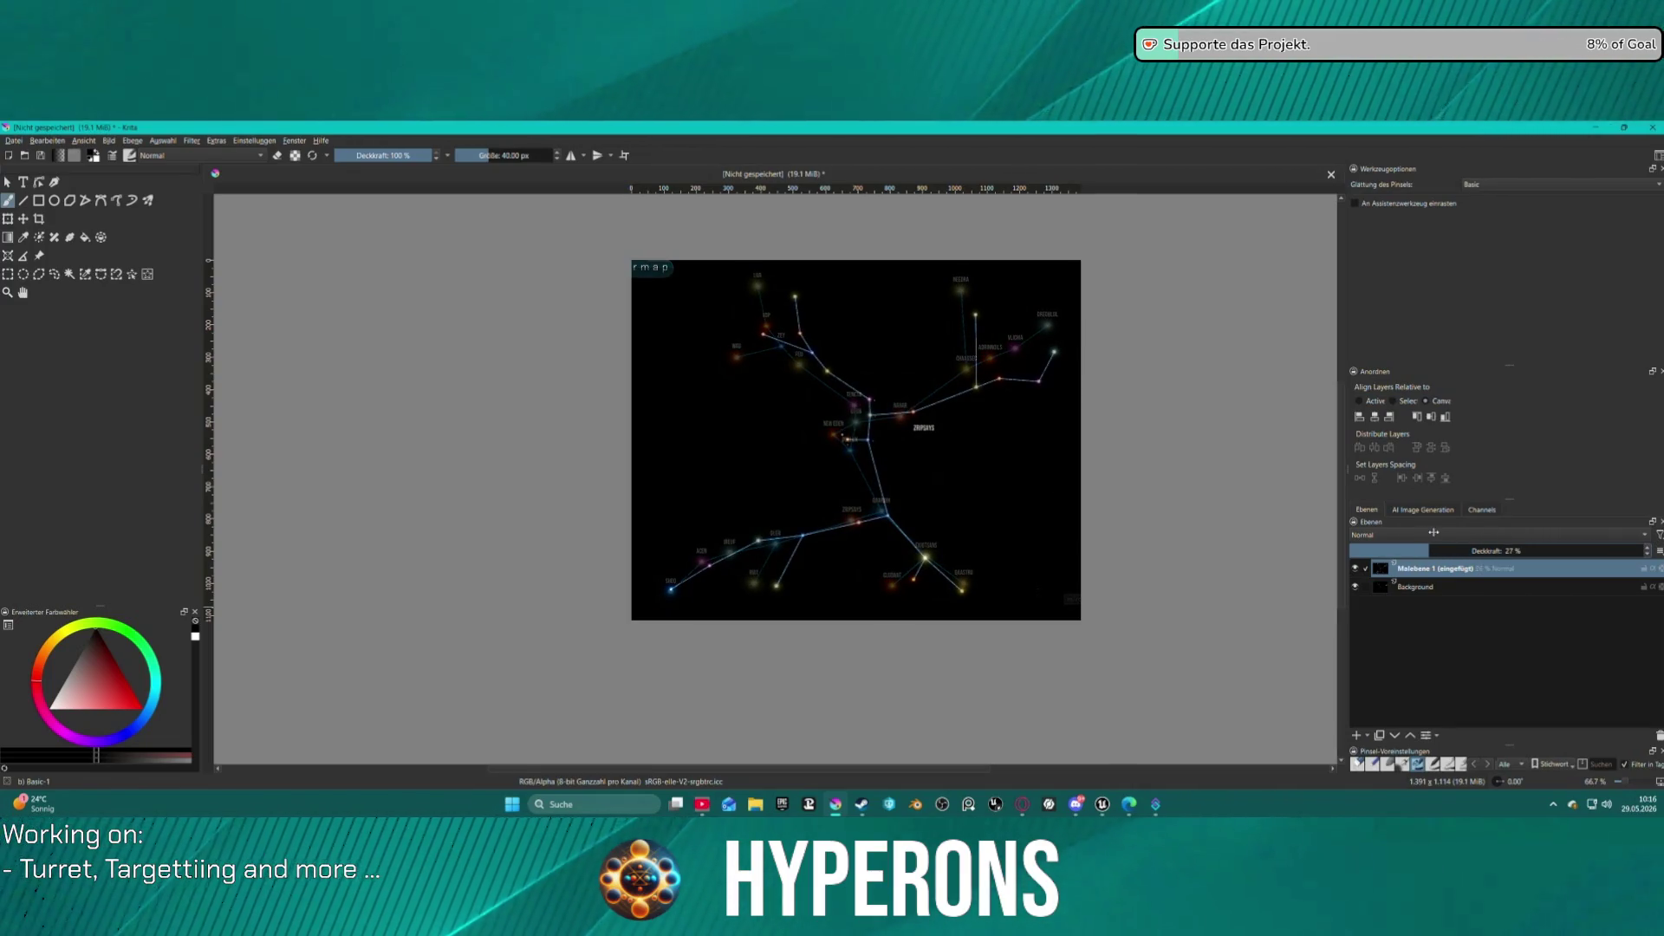
scroll(926, 415, "up", 3)
scroll(853, 453, "down", 2)
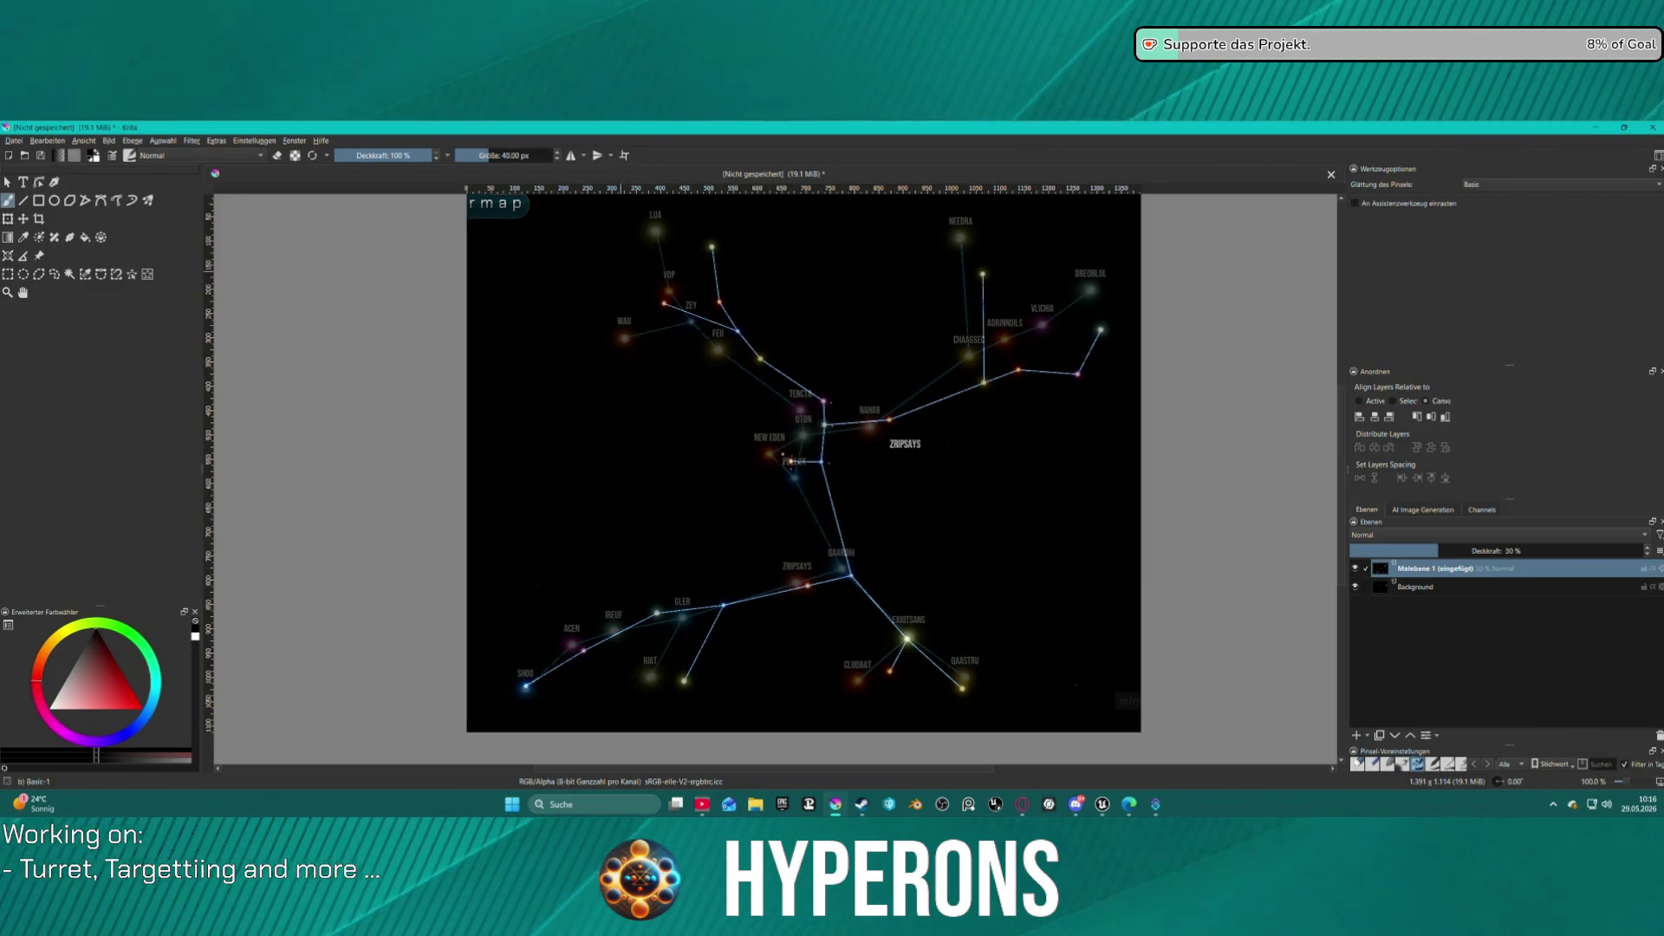
key("ctrl+t")
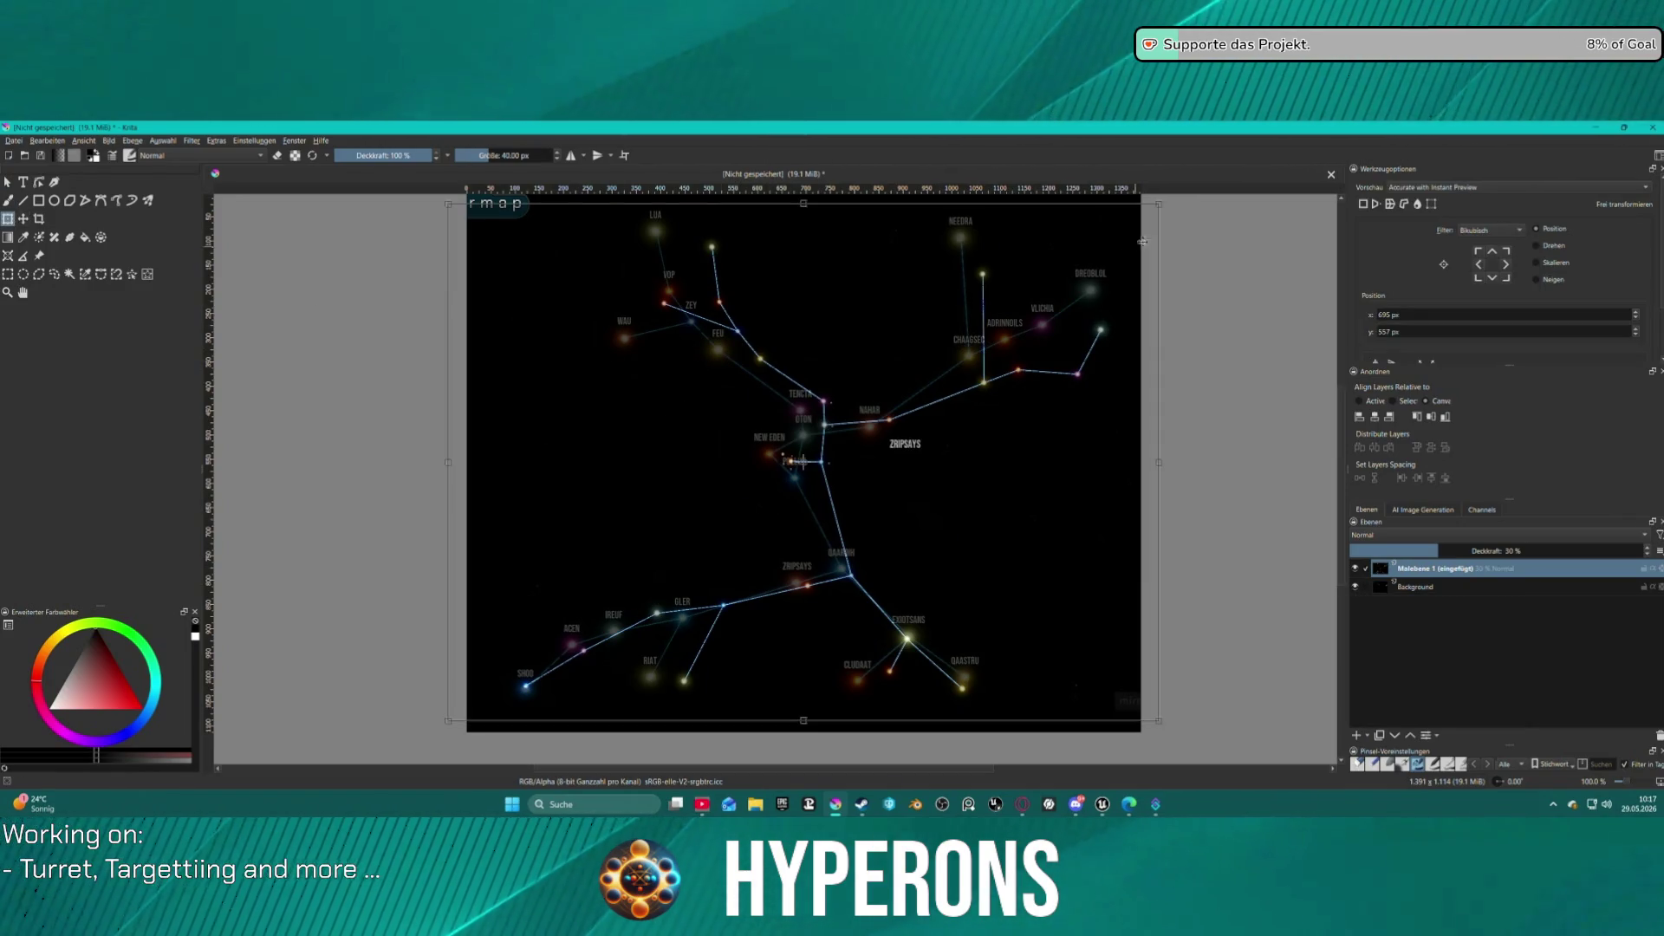
Shift and slightly rotate the labelled layer to align with the stars, then hide Background.
mouse_move(1164, 206)
left_mouse_down()
mouse_move(1204, 248)
mouse_move(960, 213)
left_mouse_up()
mouse_move(974, 217)
left_mouse_down()
mouse_move(906, 197)
mouse_move(828, 208)
mouse_move(767, 255)
mouse_move(736, 306)
mouse_move(746, 412)
left_mouse_up()
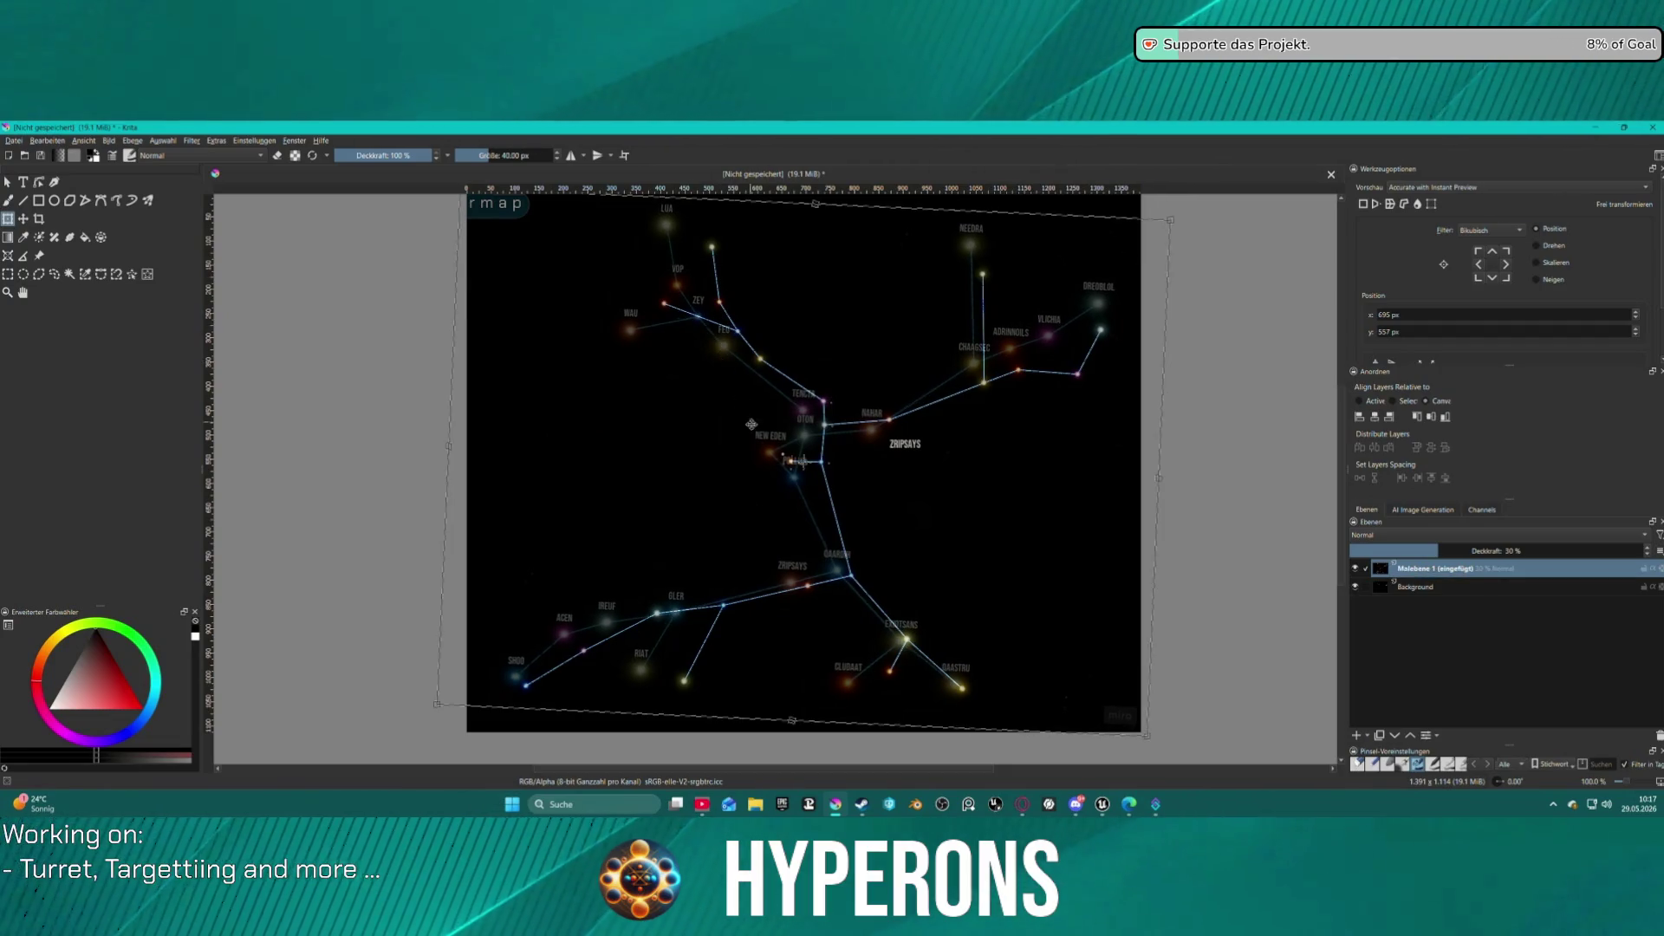
key("ctrl+z")
mouse_move(834, 487)
left_mouse_down()
mouse_move(869, 465)
mouse_move(846, 449)
left_mouse_up()
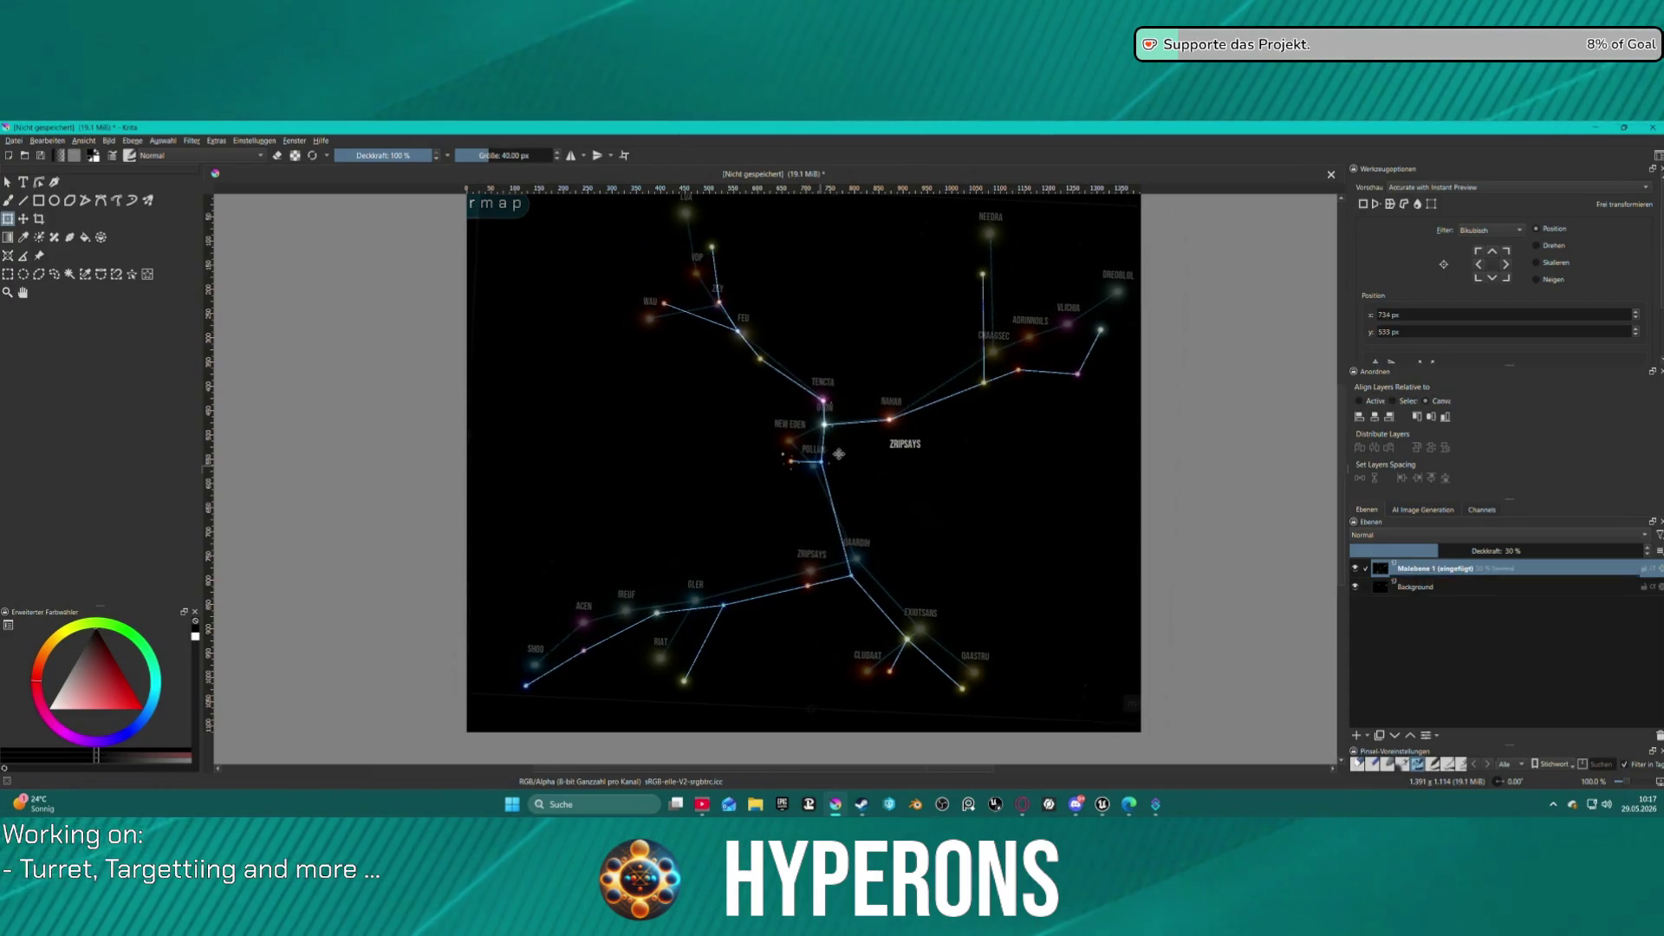
left_click_drag(444, 263, 451, 251)
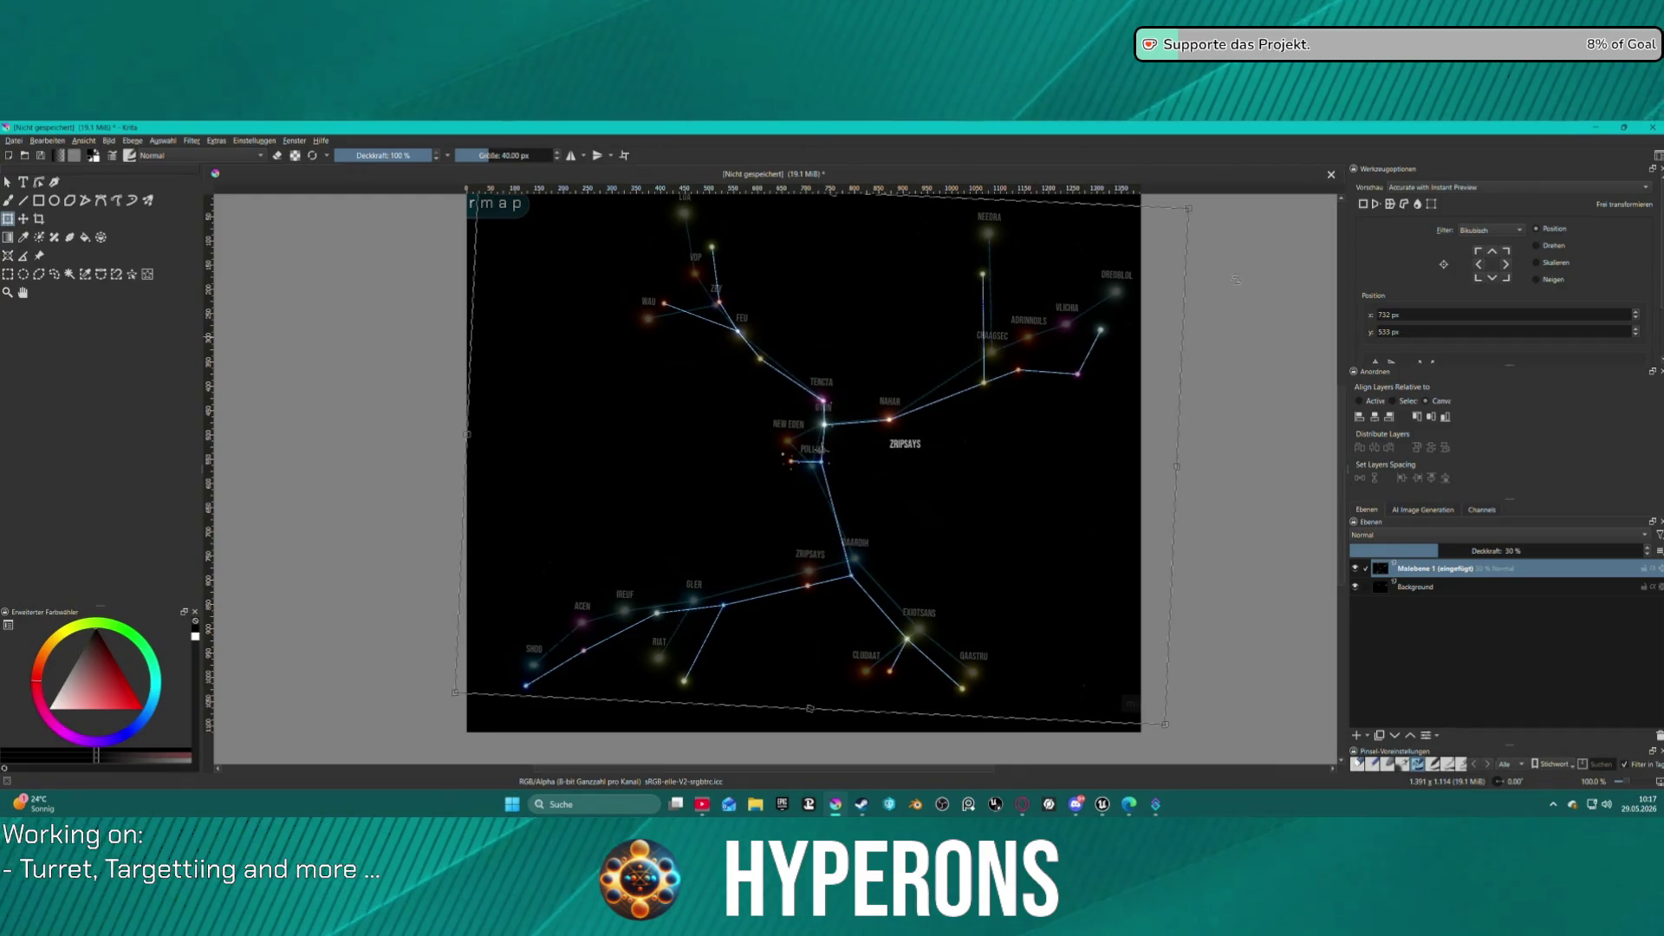
mouse_move(1198, 206)
left_mouse_down()
mouse_move(1027, 192)
mouse_move(1151, 205)
mouse_move(1230, 188)
mouse_move(1212, 189)
left_mouse_up()
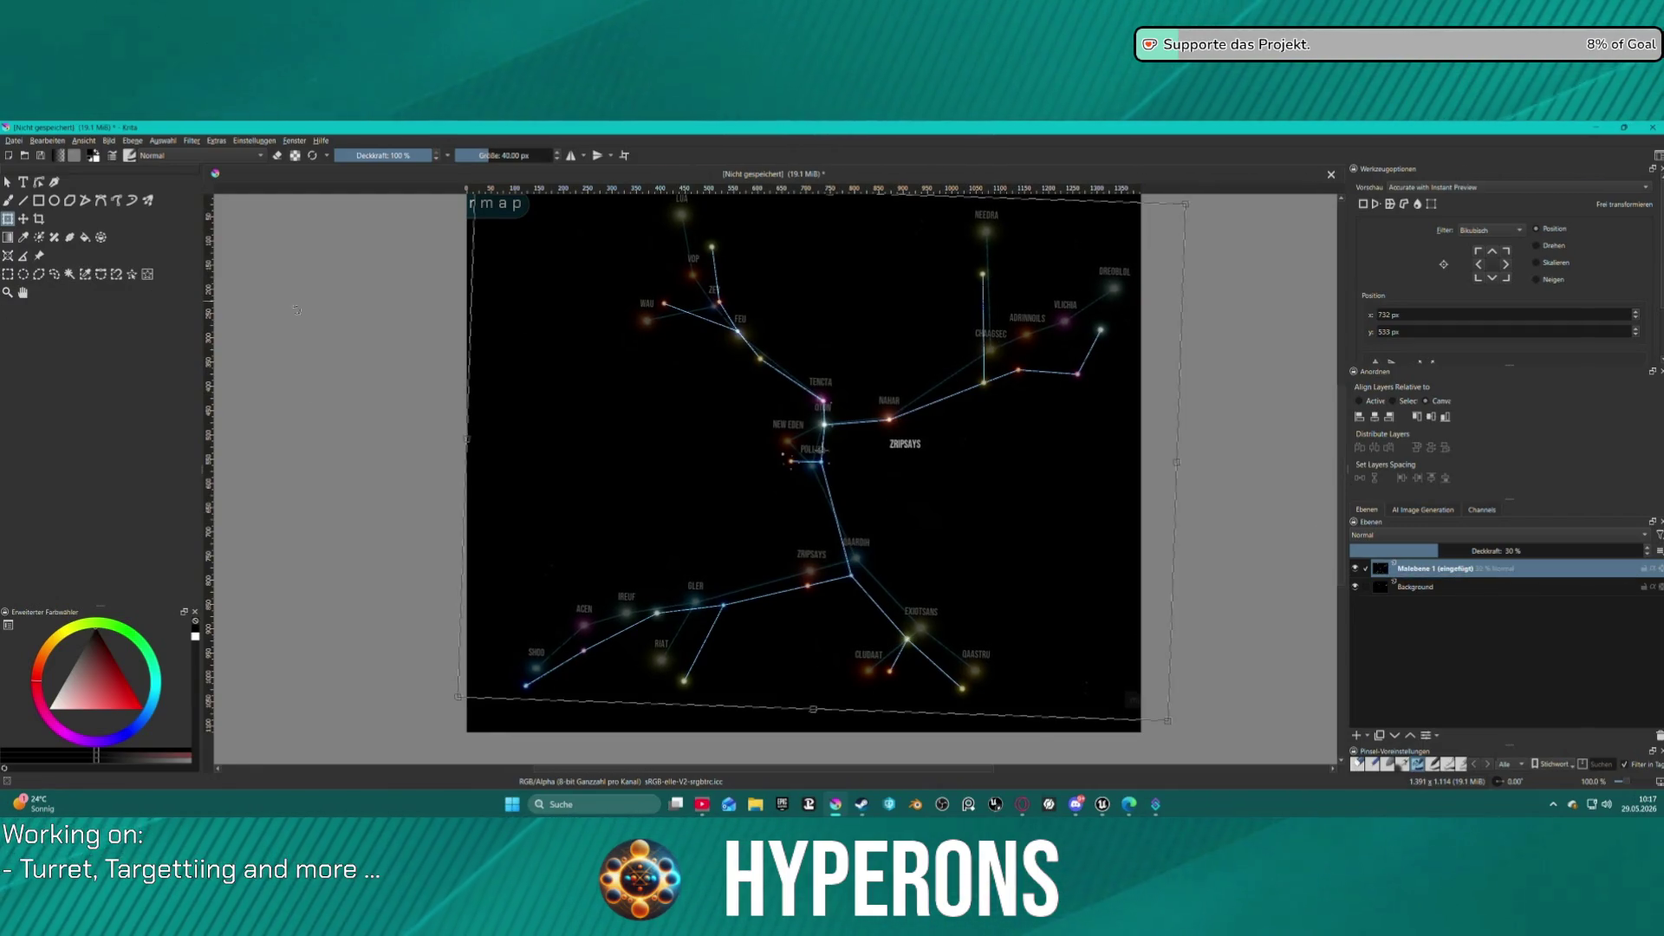
left_click(1356, 587)
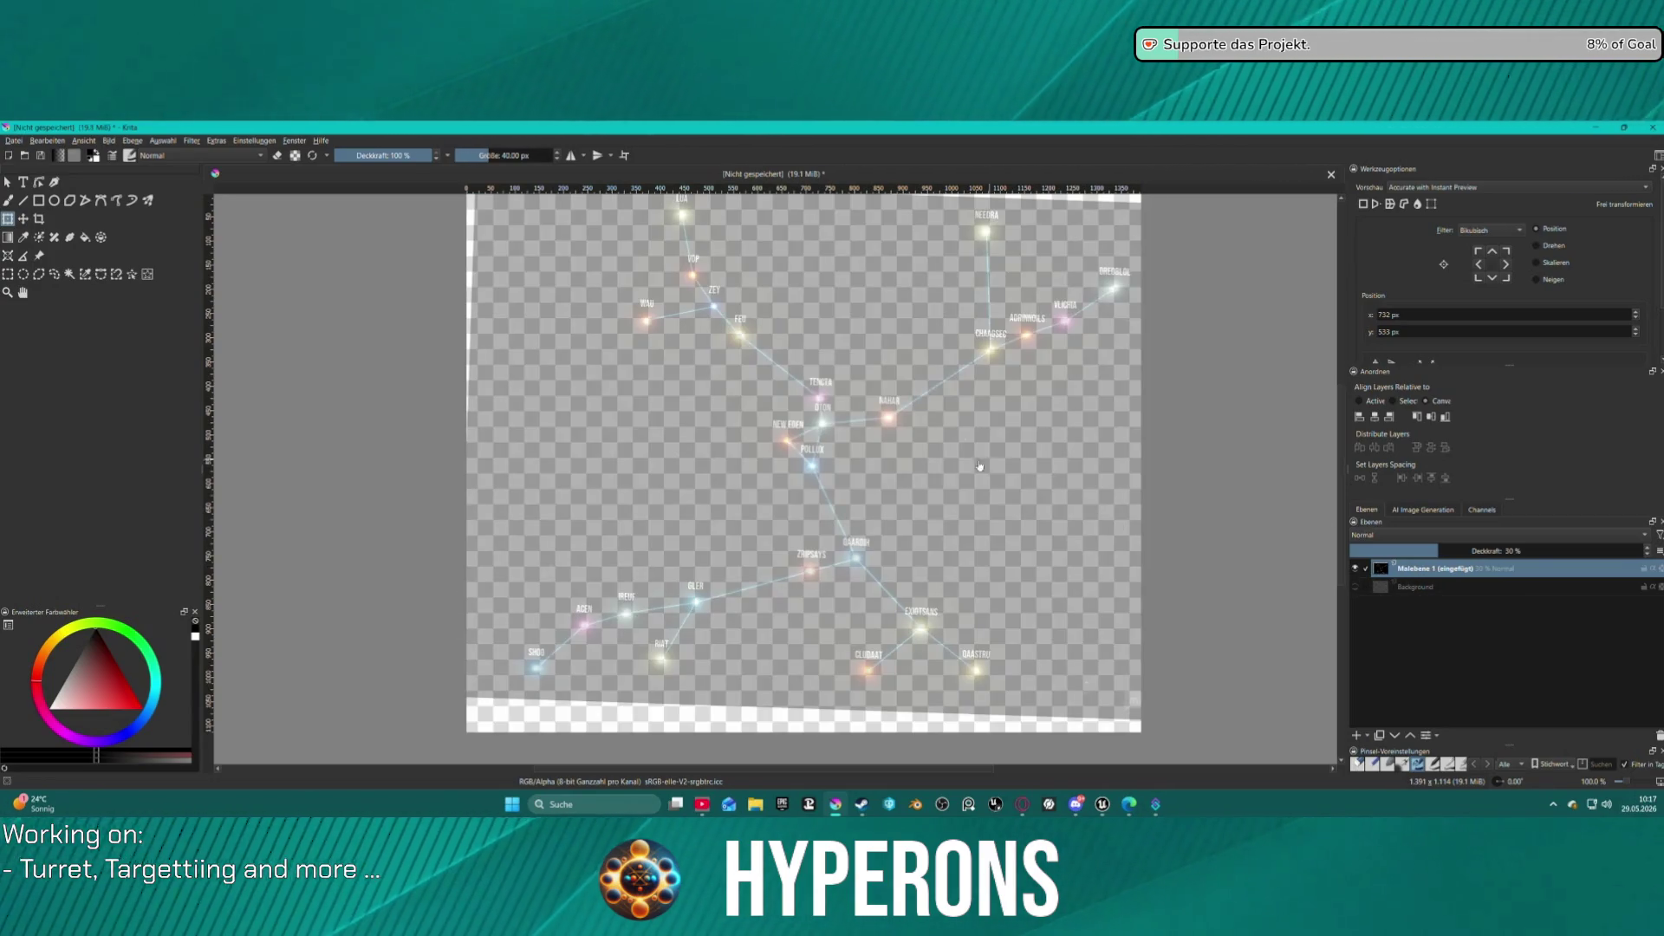
Paint a thick white route stroke from New Eden past Nahar up to CHAAGSEC.
scroll(989, 467, "up", 3)
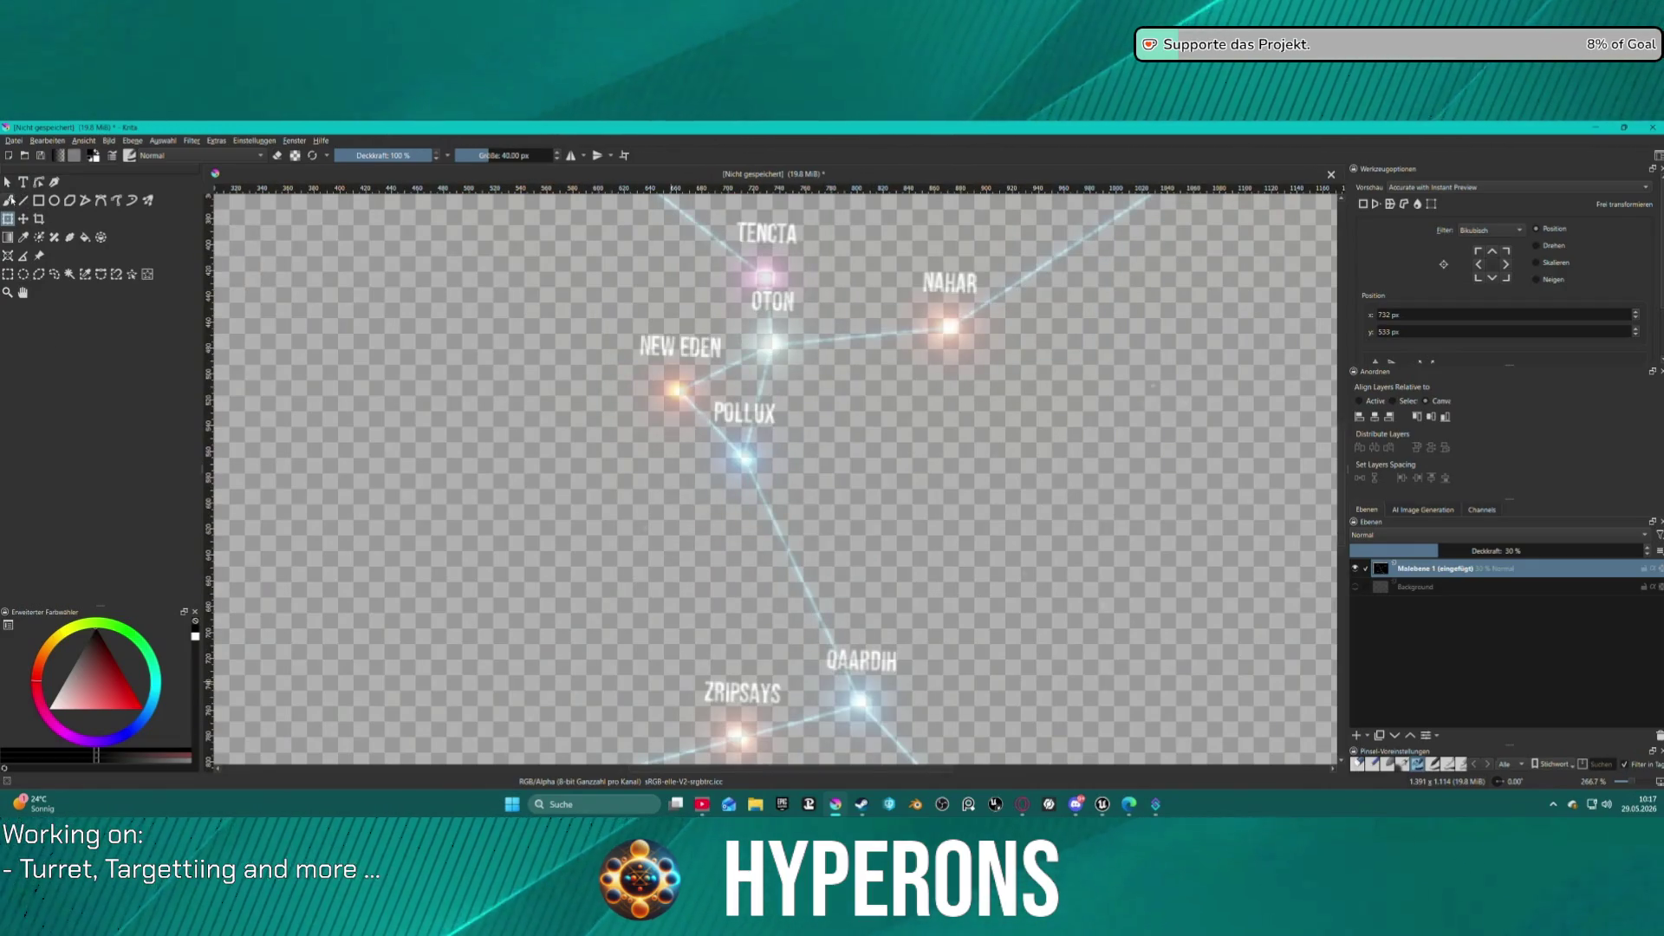
key("b")
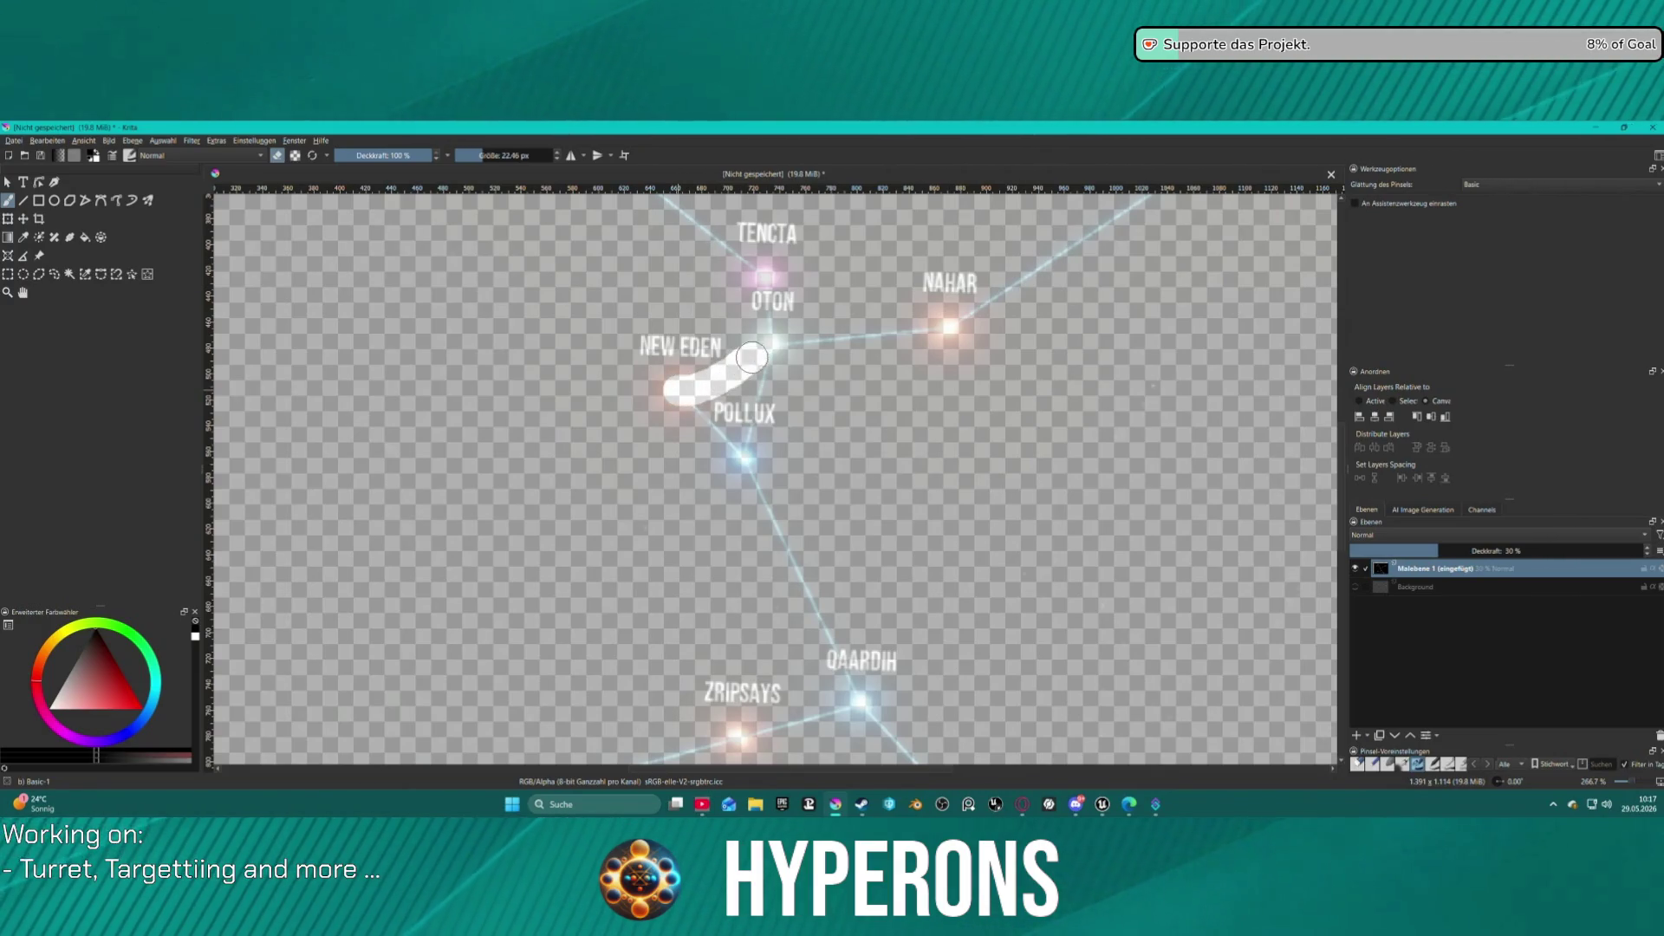
left_click_drag(803, 345, 908, 331)
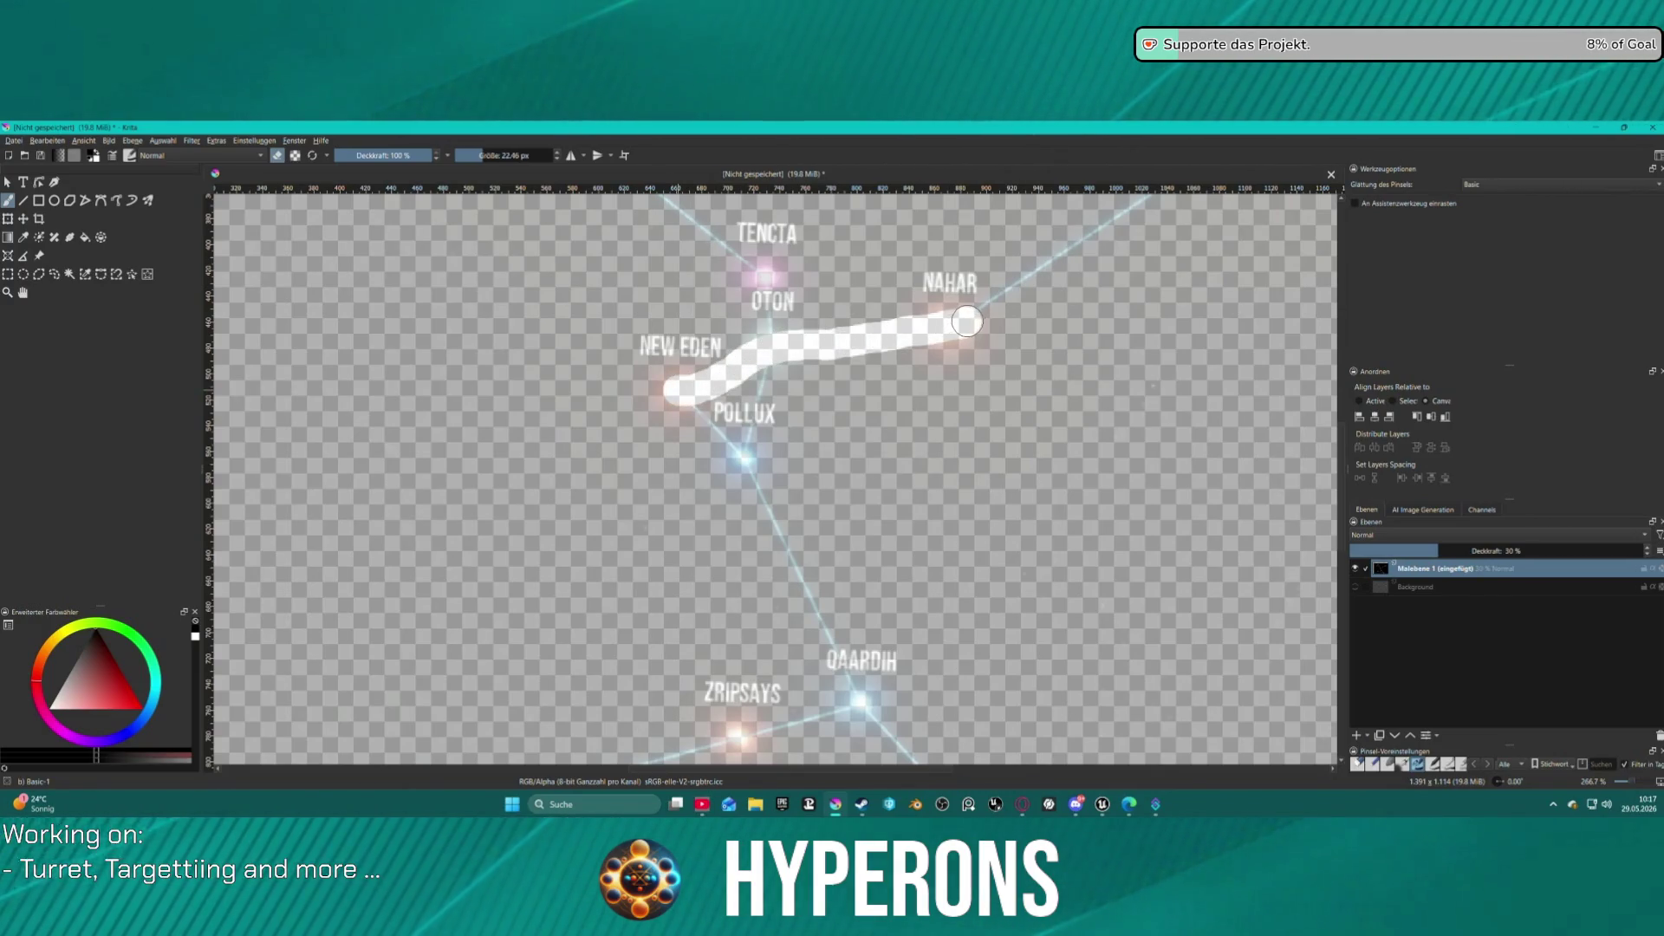
scroll(967, 322, "down", 8)
right_click(1079, 325)
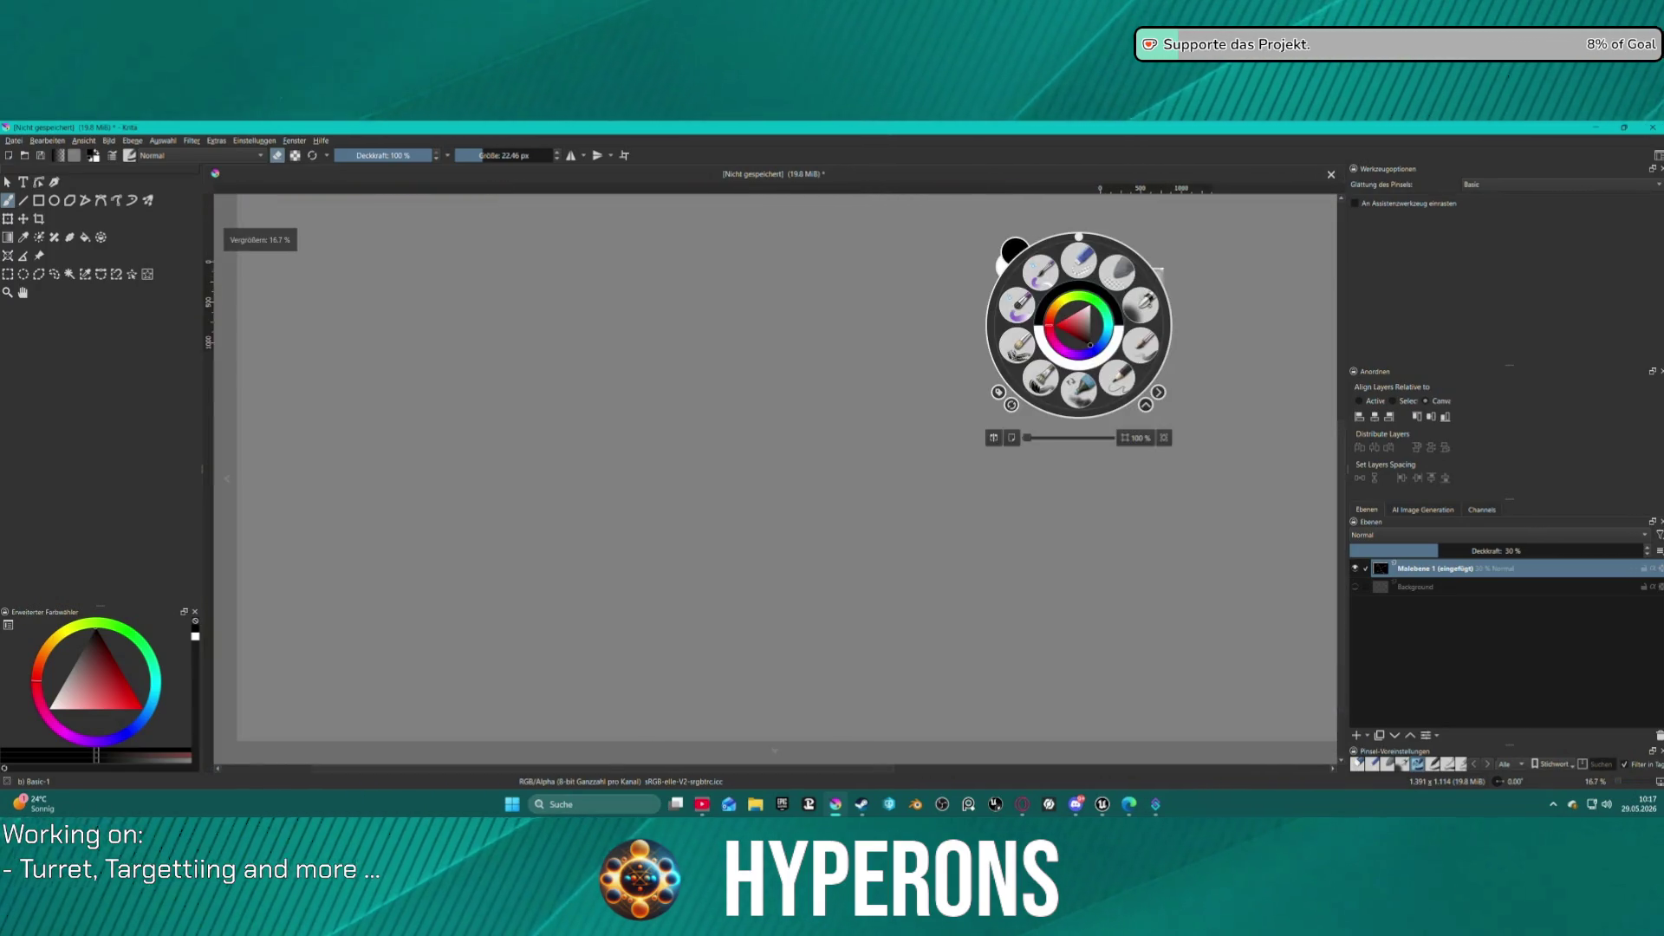
scroll(1079, 325, "up", 4)
key("Escape")
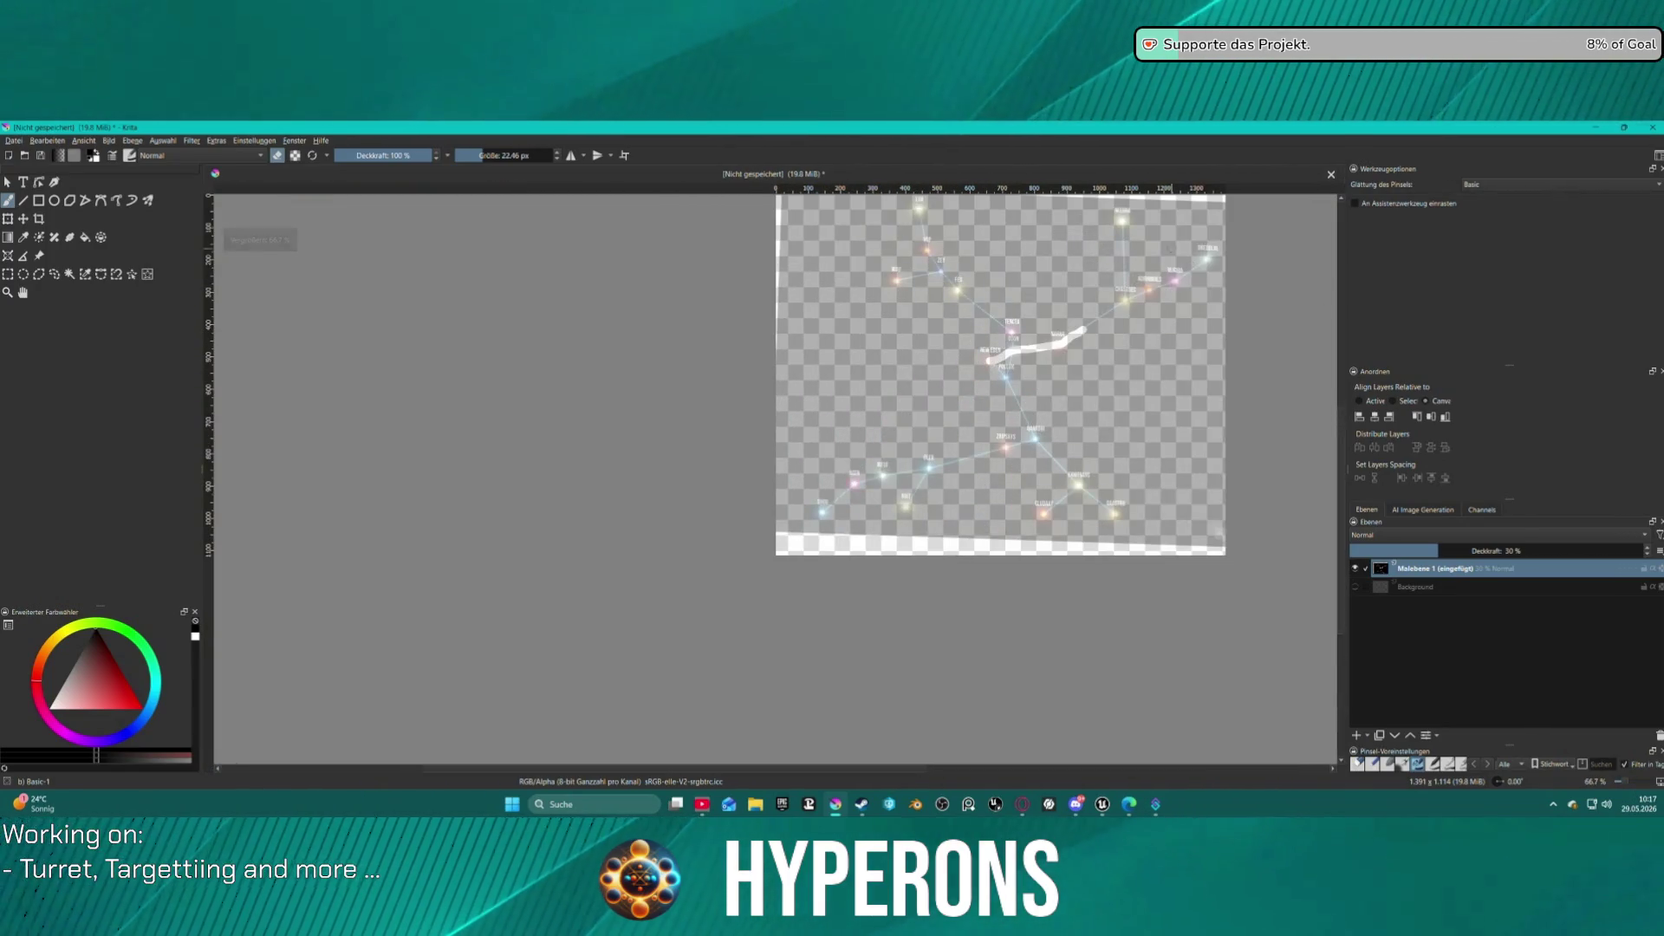
scroll(1103, 351, "up", 4)
left_click_drag(1021, 440, 1113, 375)
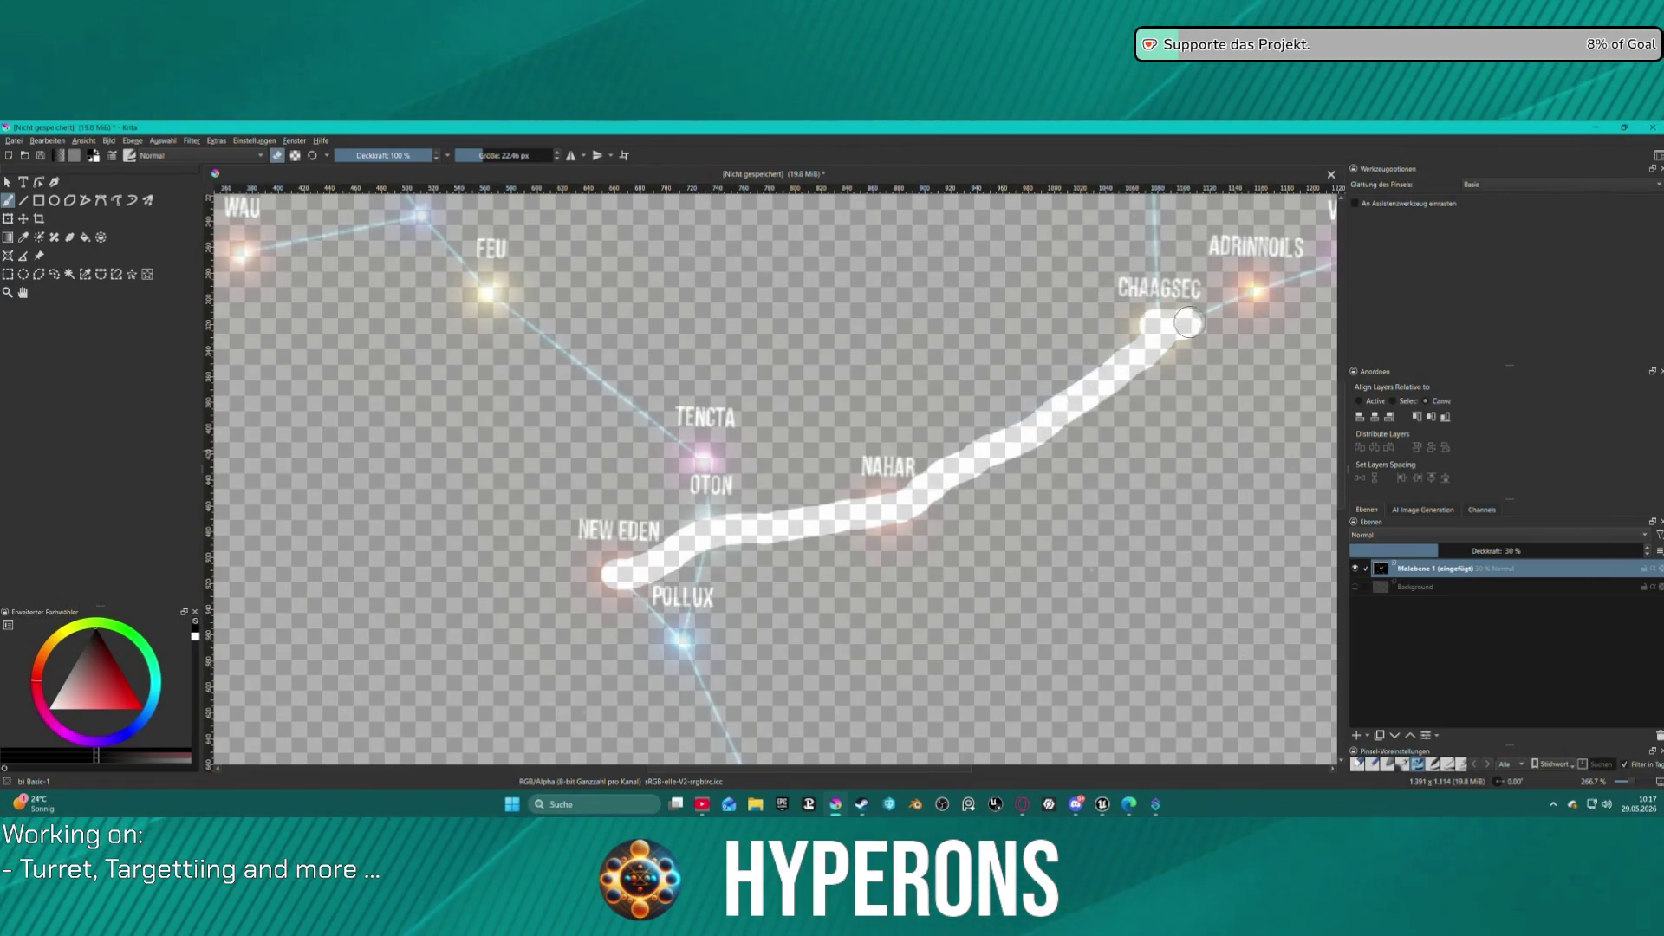
right_click(1175, 366)
key("Escape")
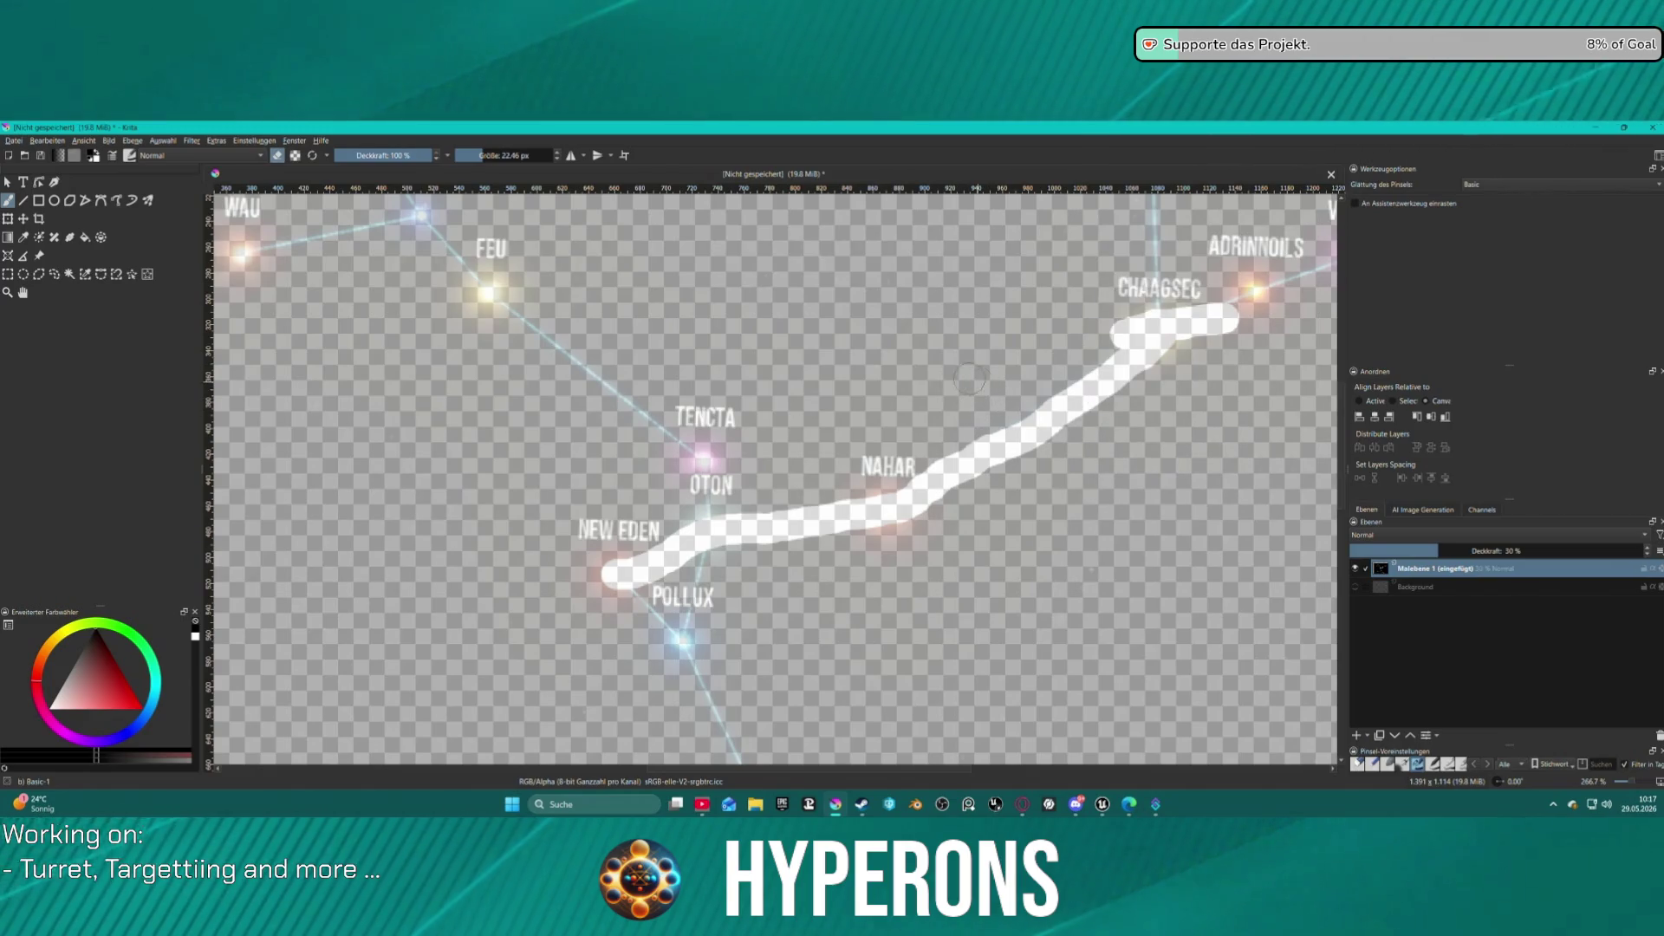
Zoom out to the whole canvas and raise the star-map layer's opacity from 30% to 100%.
left_click(84, 238)
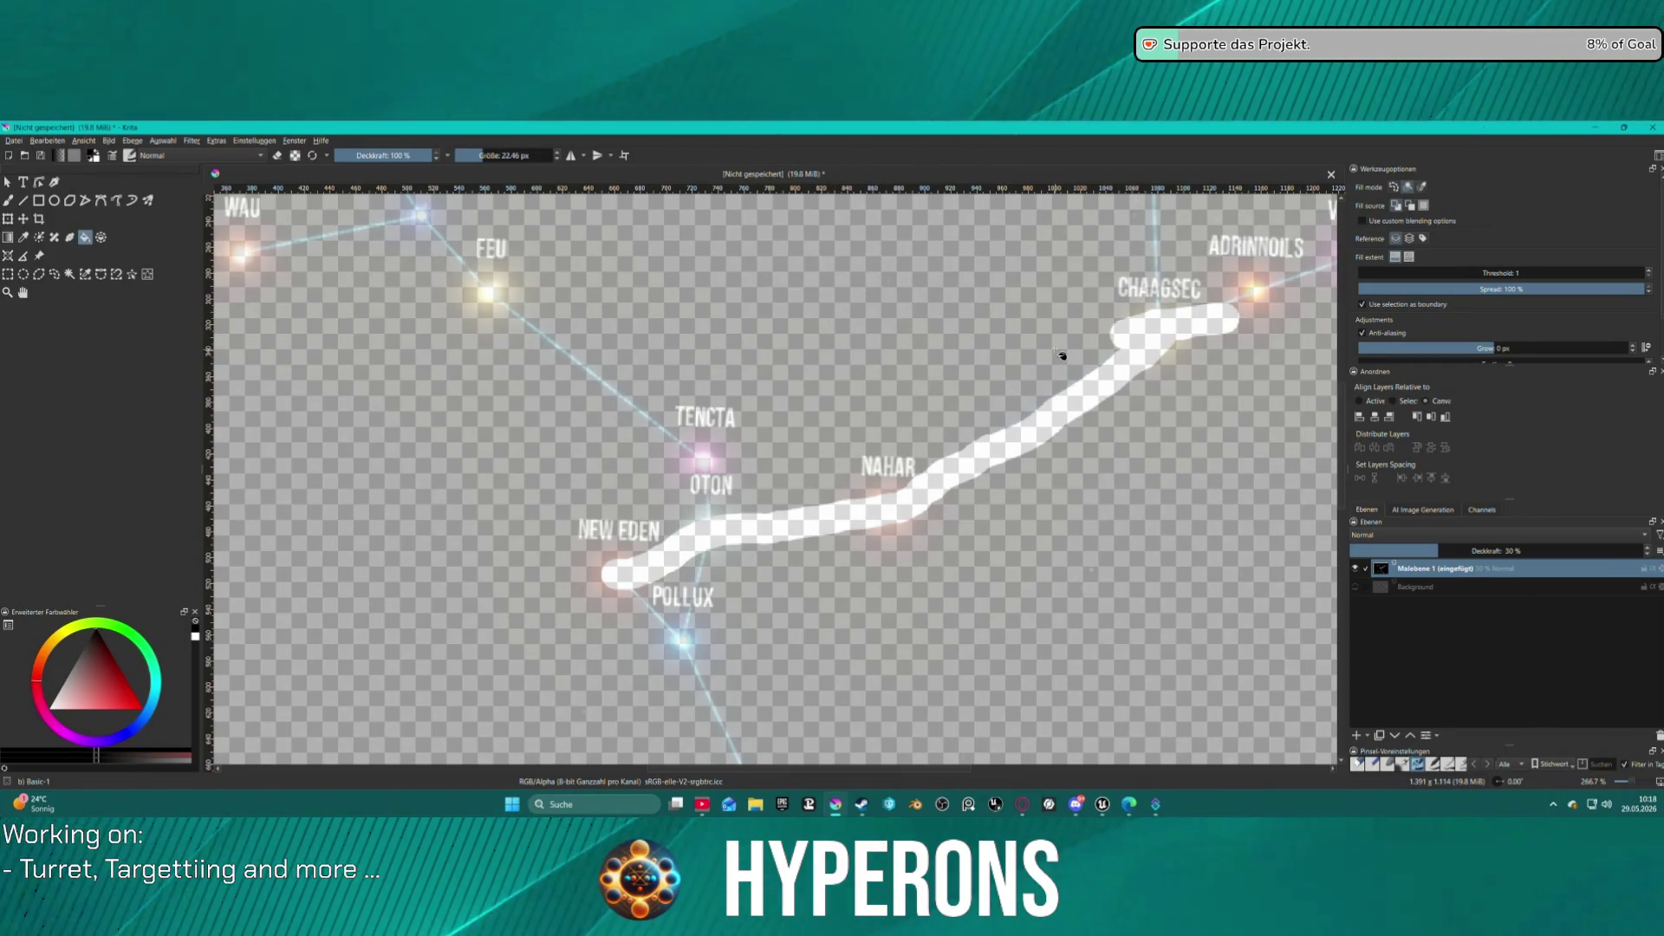
key("1")
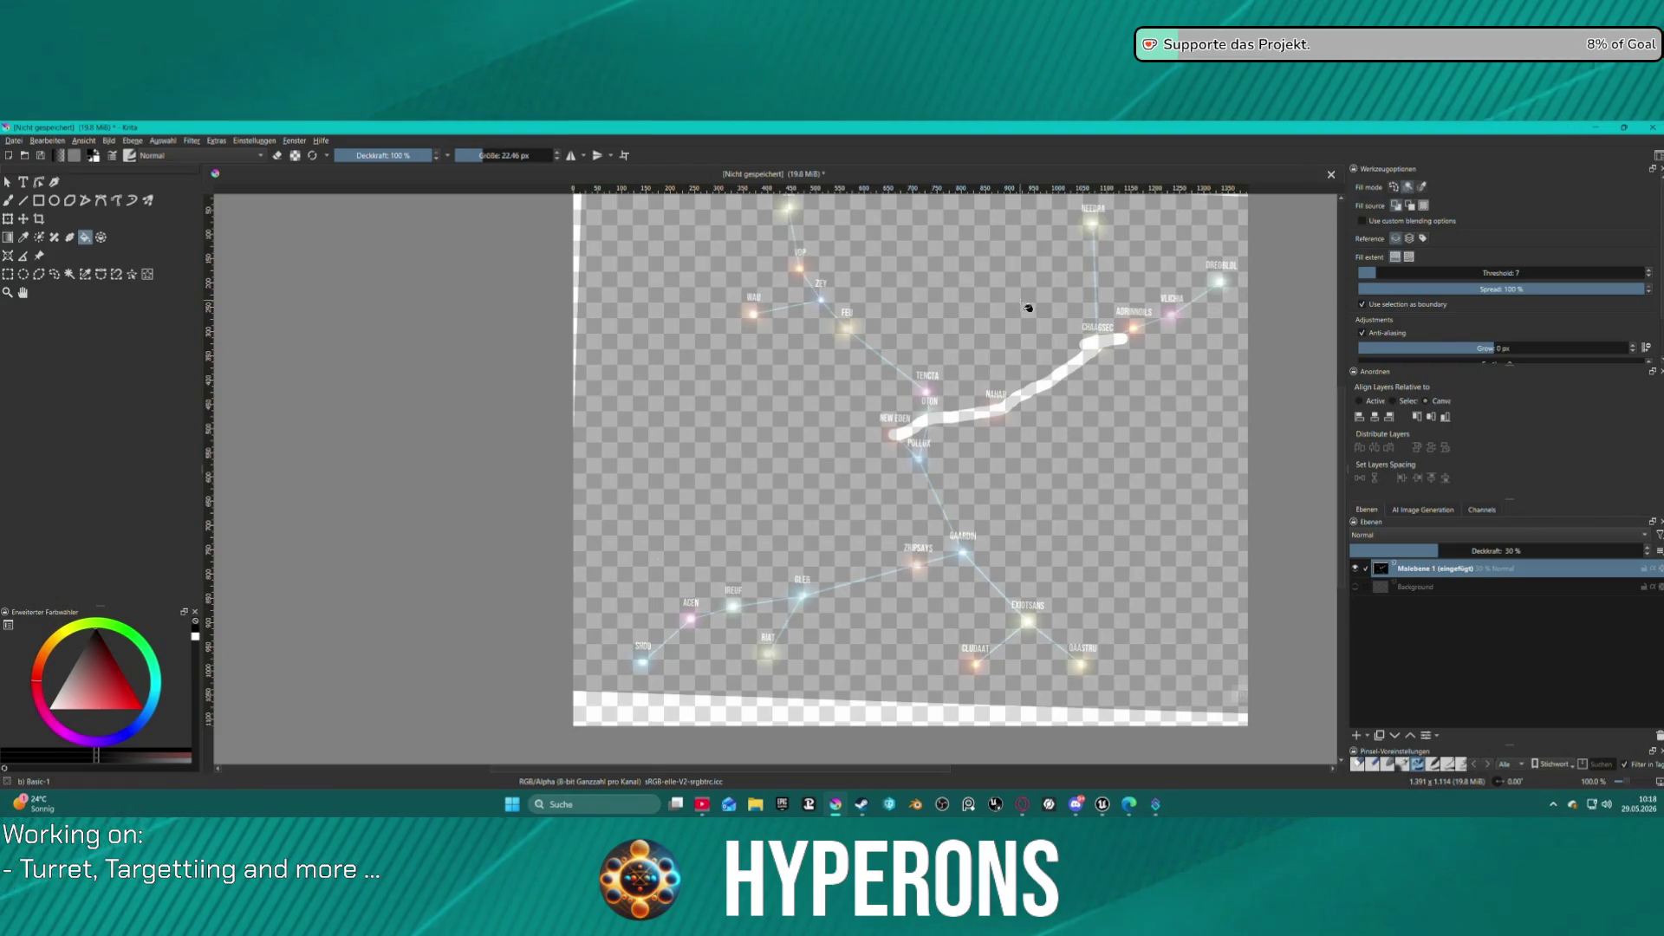
key("minus")
left_click_drag(1491, 551, 1645, 550)
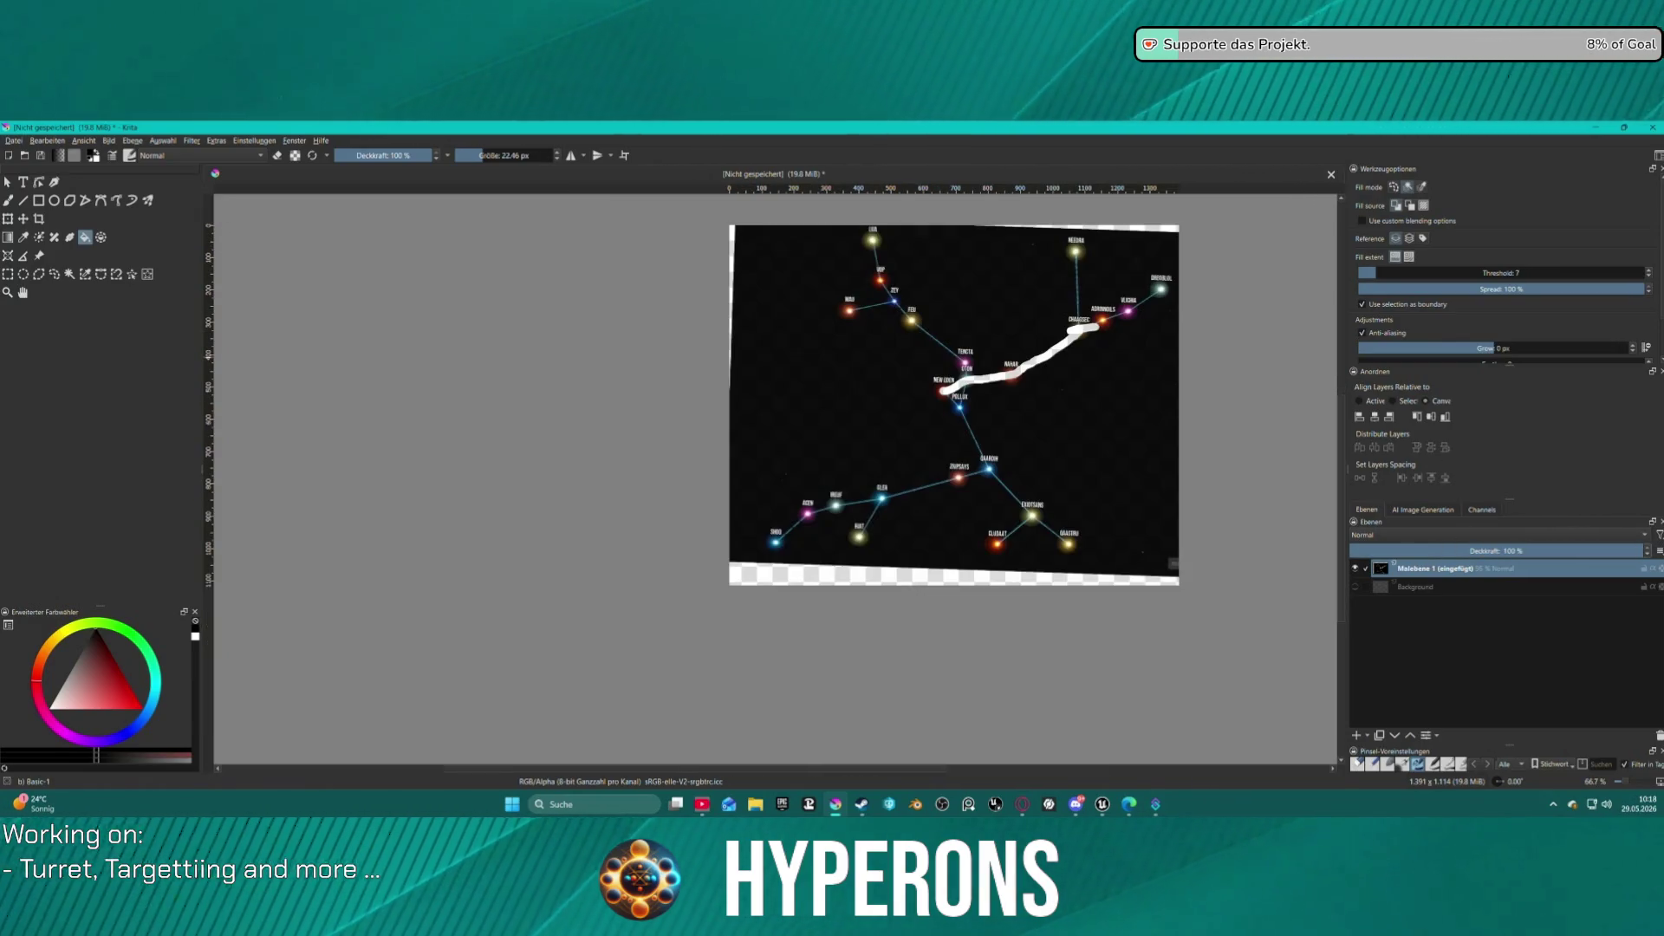
scroll(1035, 320, "up", 2)
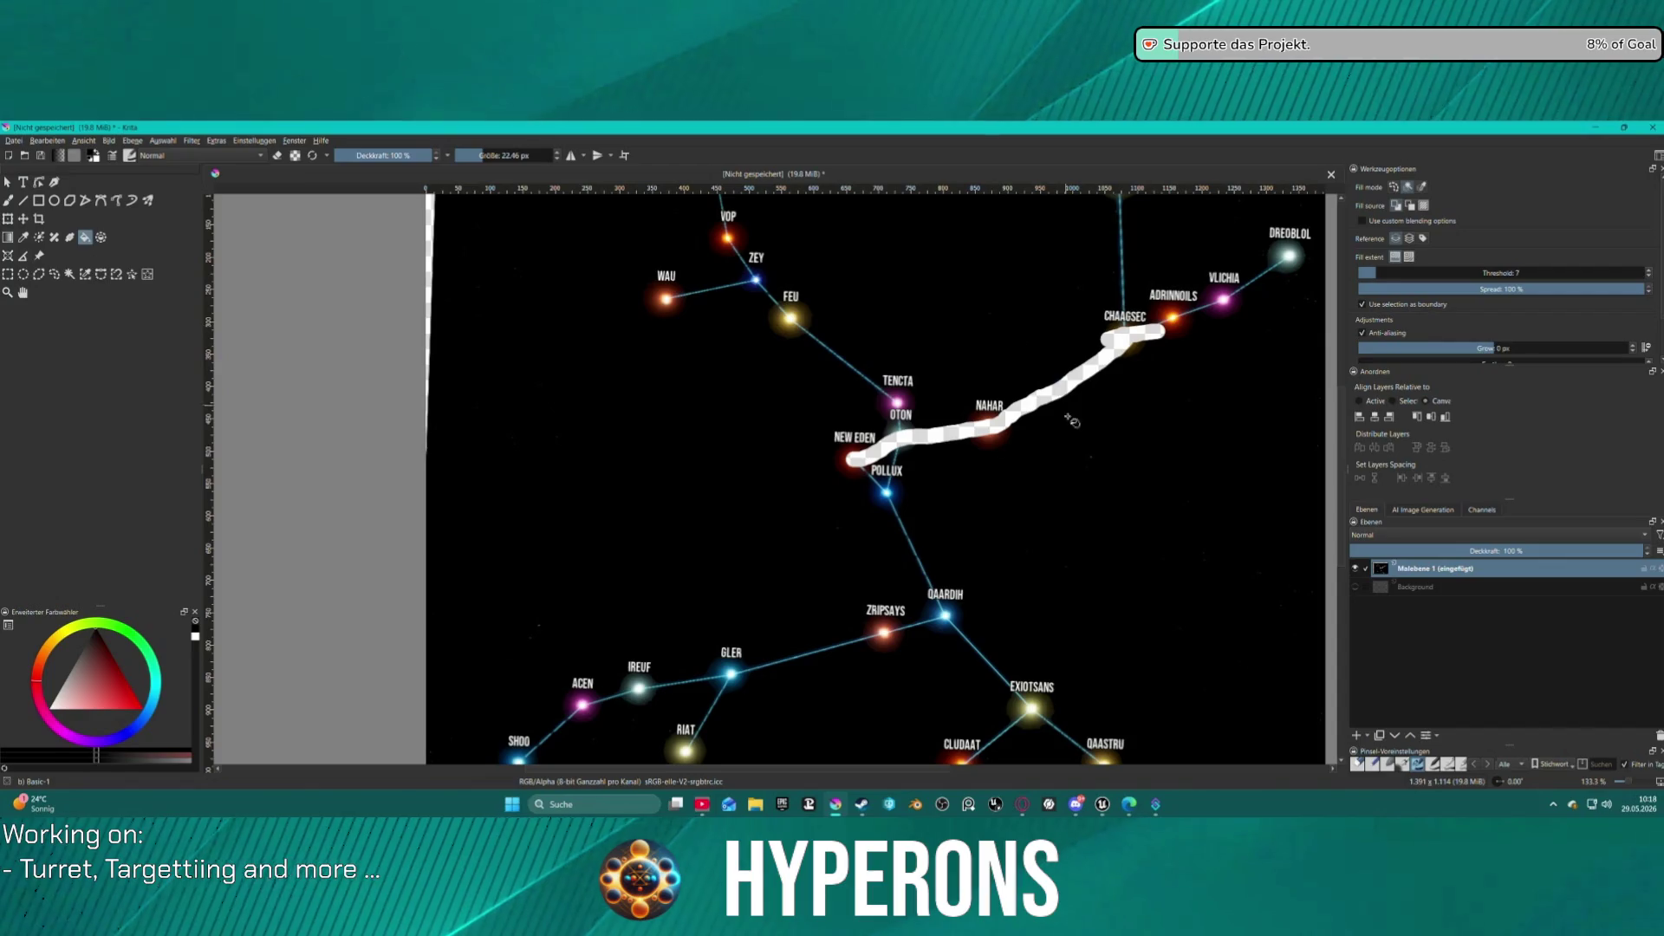
scroll(1095, 520, "up", 2)
scroll(997, 416, "down", 1)
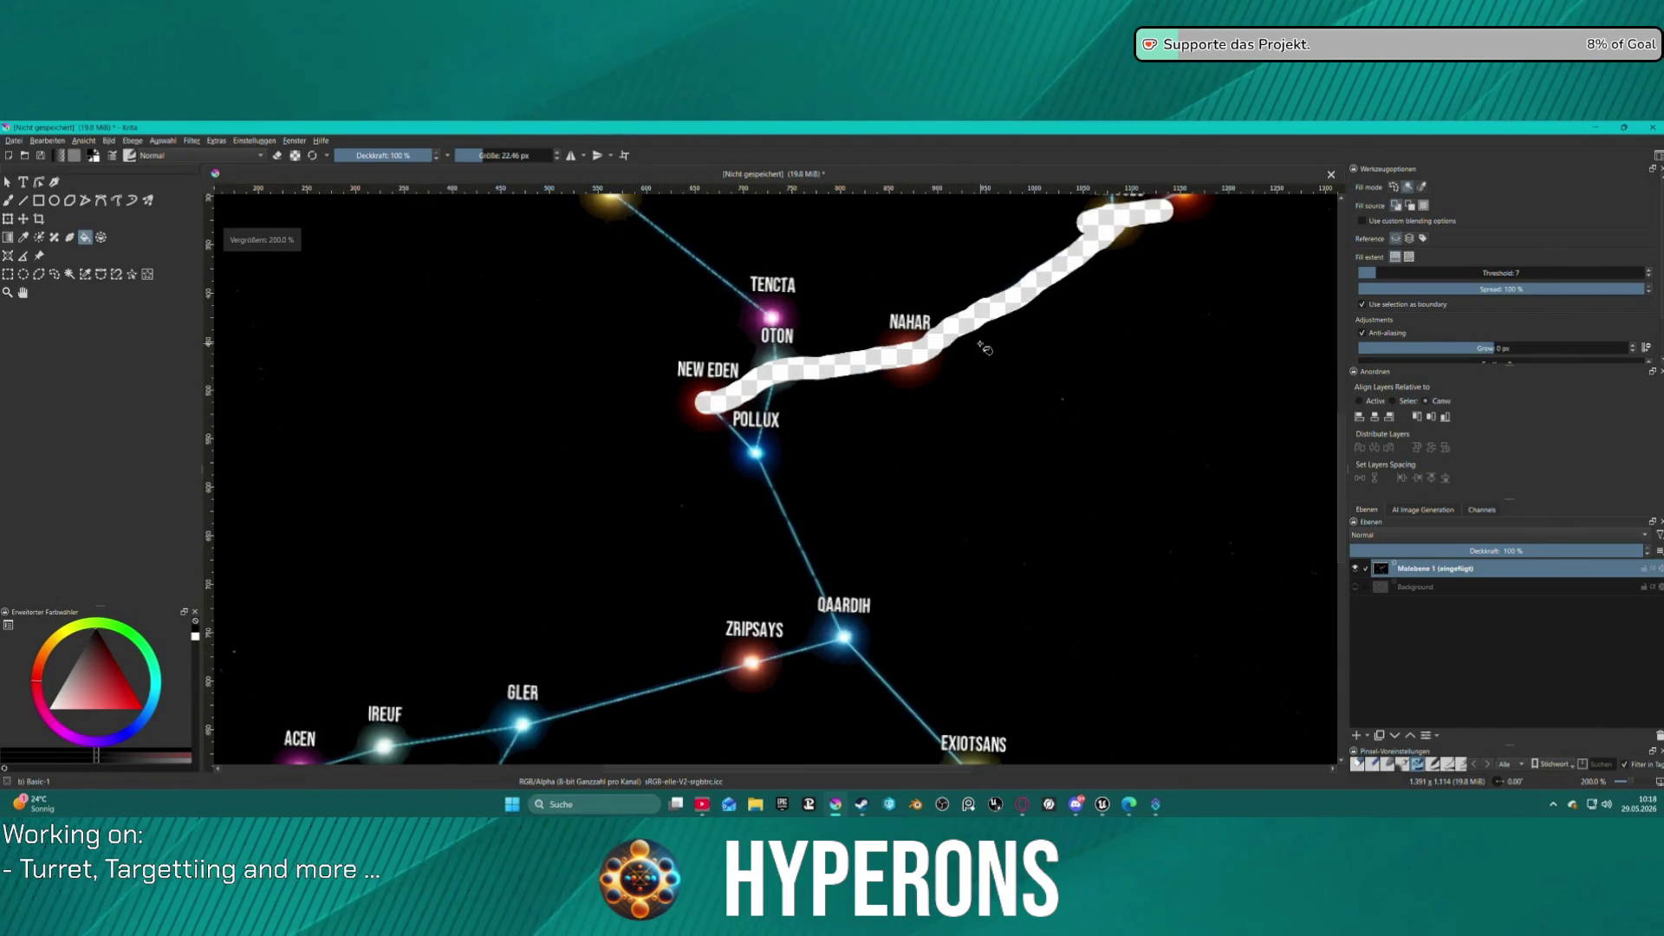
Select the black background with Similar Color Selection, delete it to transparency, and deselect.
left_click(86, 274)
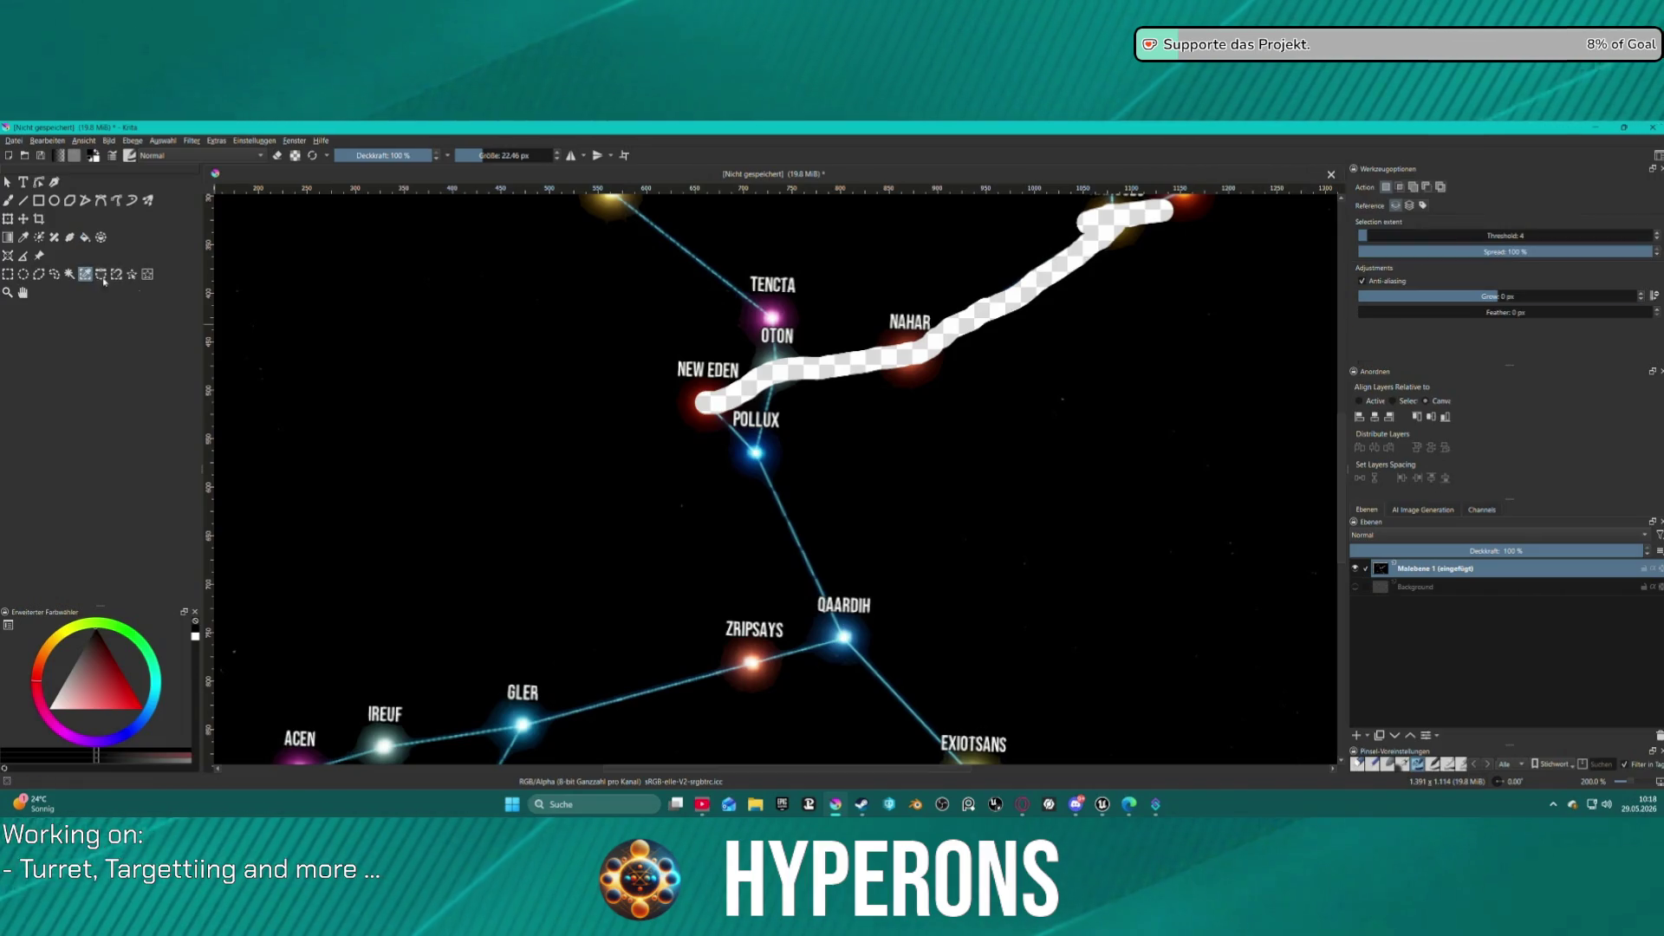
left_click(559, 307)
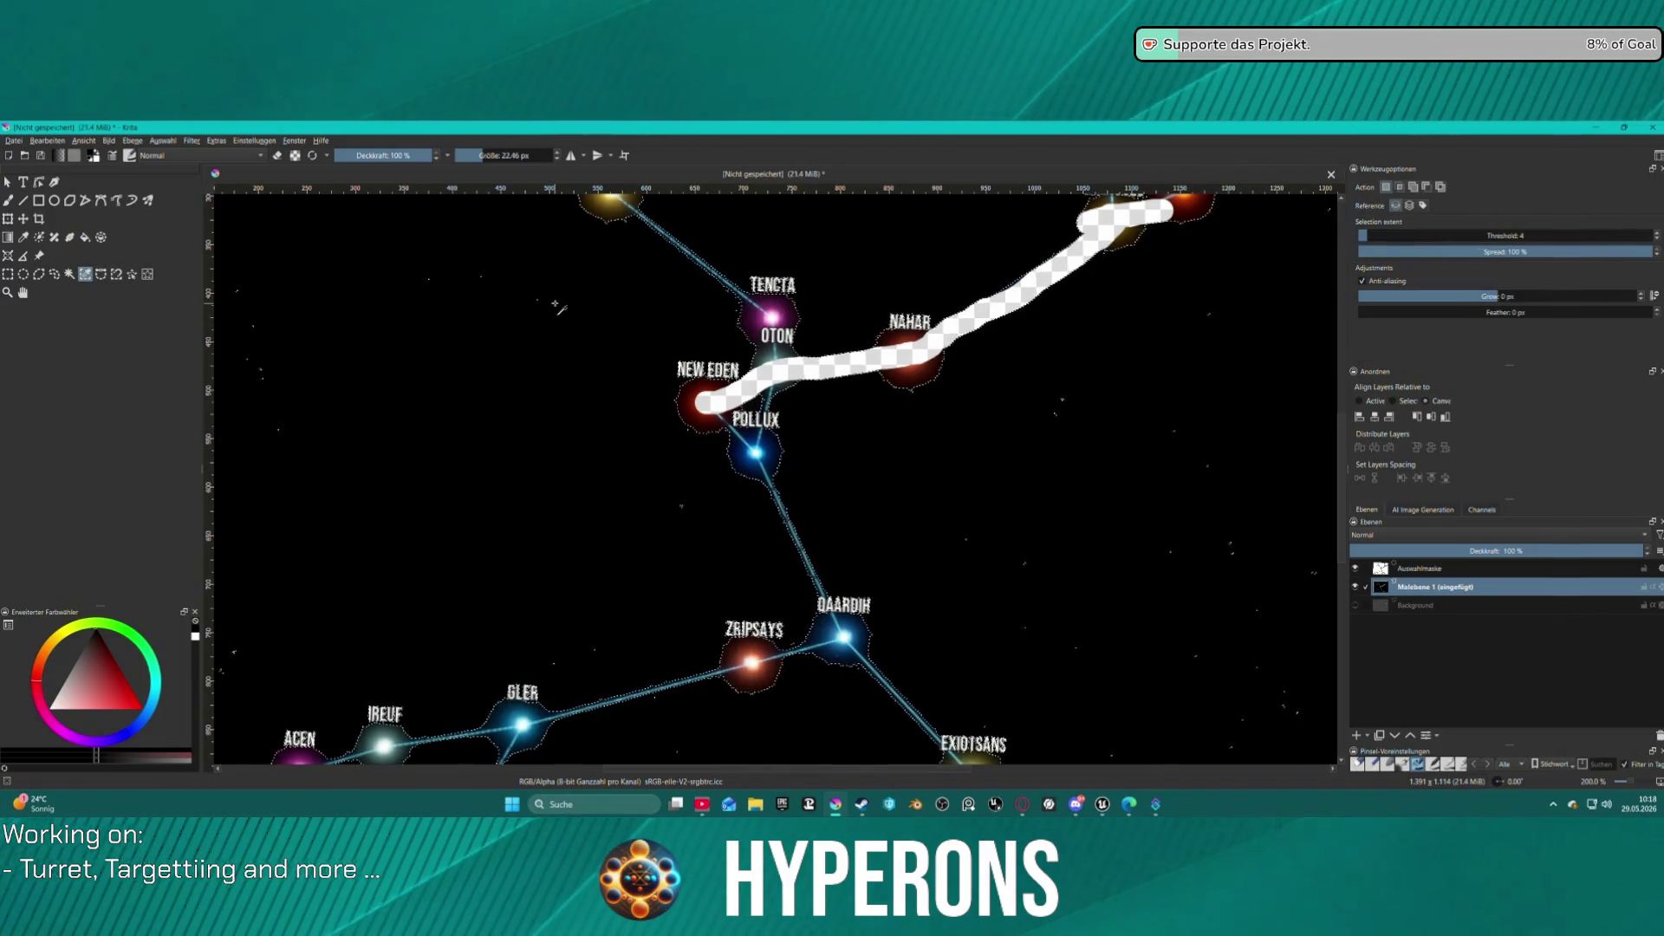
key("Delete")
scroll(854, 371, "down", 2)
scroll(854, 371, "up", 2)
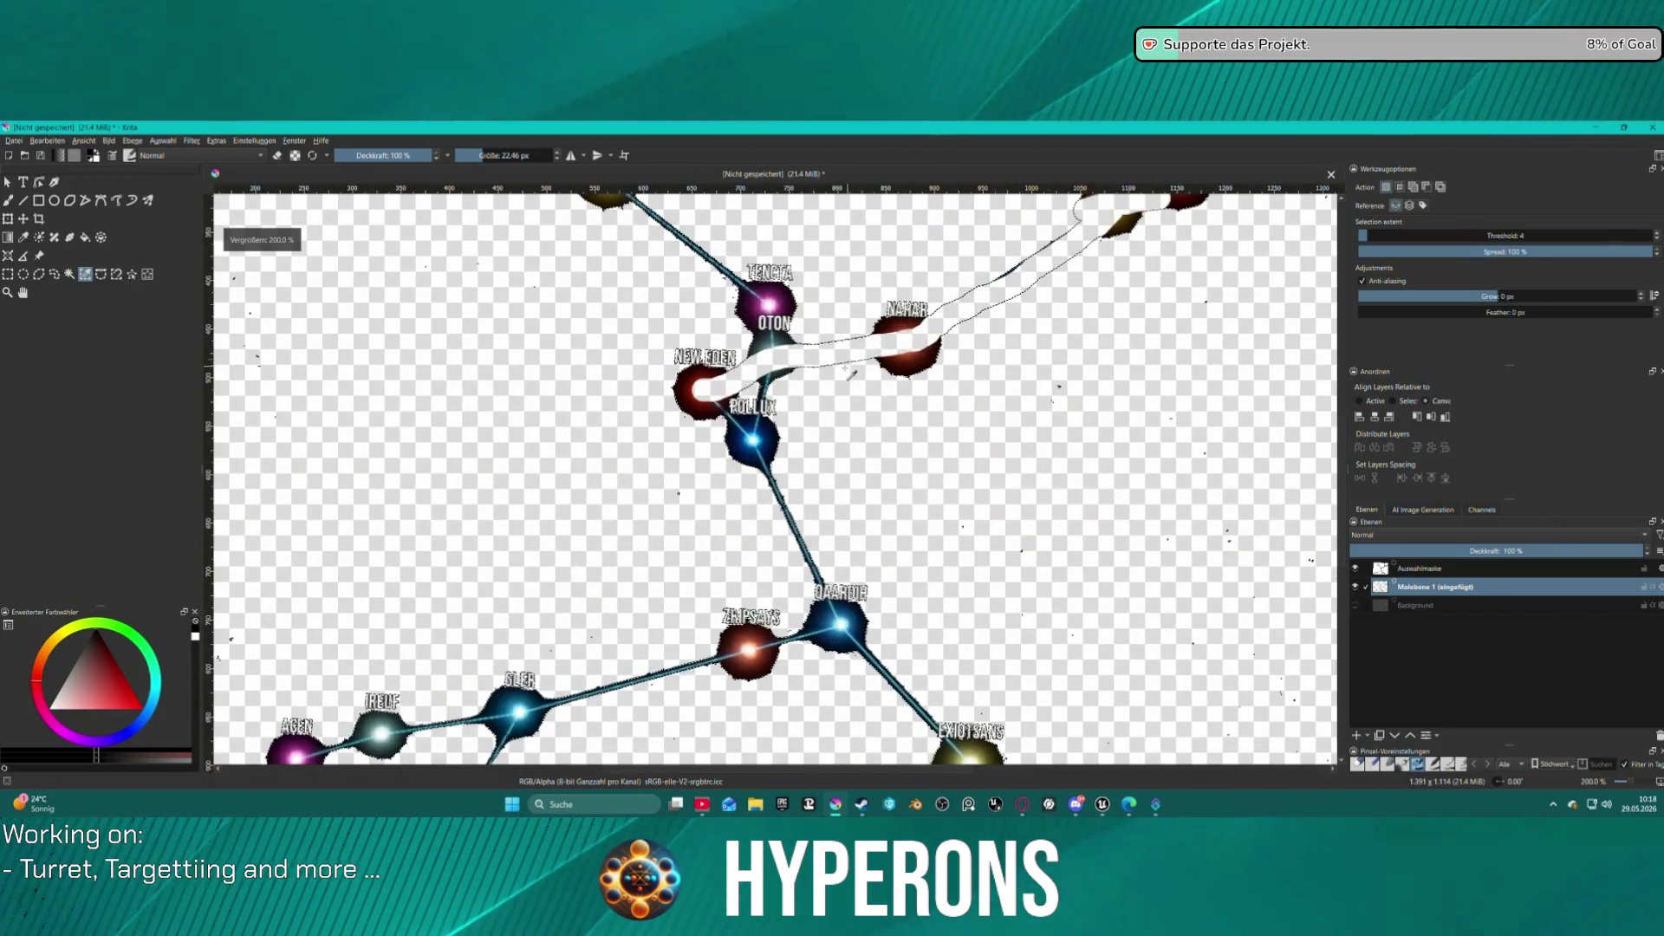
scroll(854, 371, "down", 1)
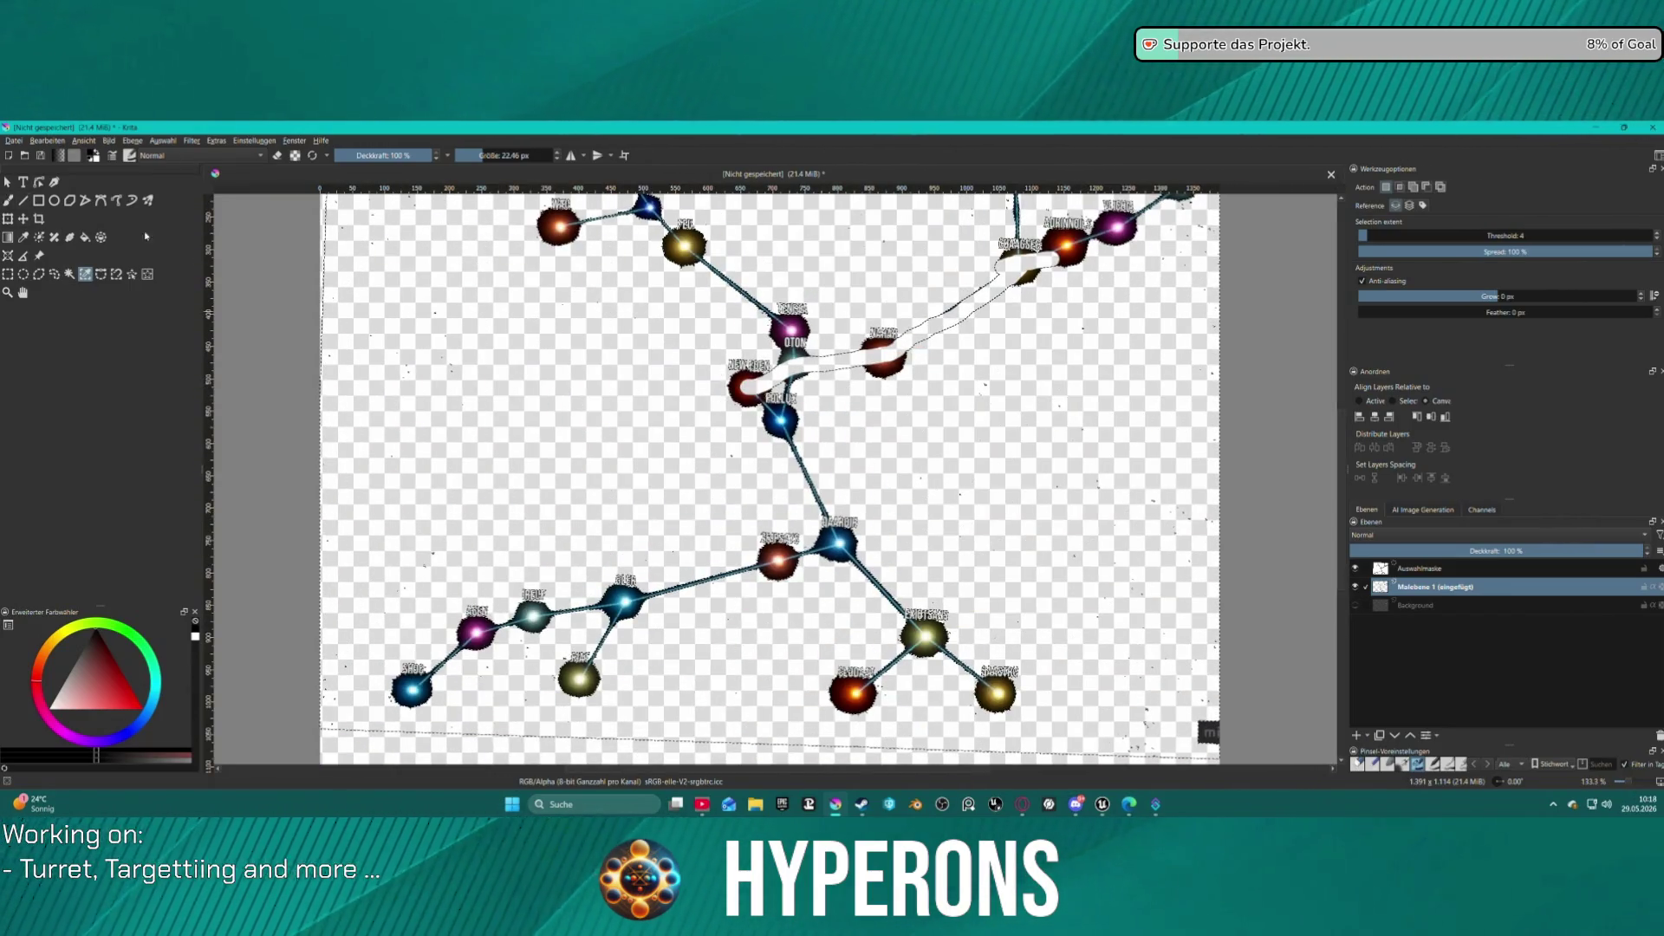
key("ctrl+shift+a")
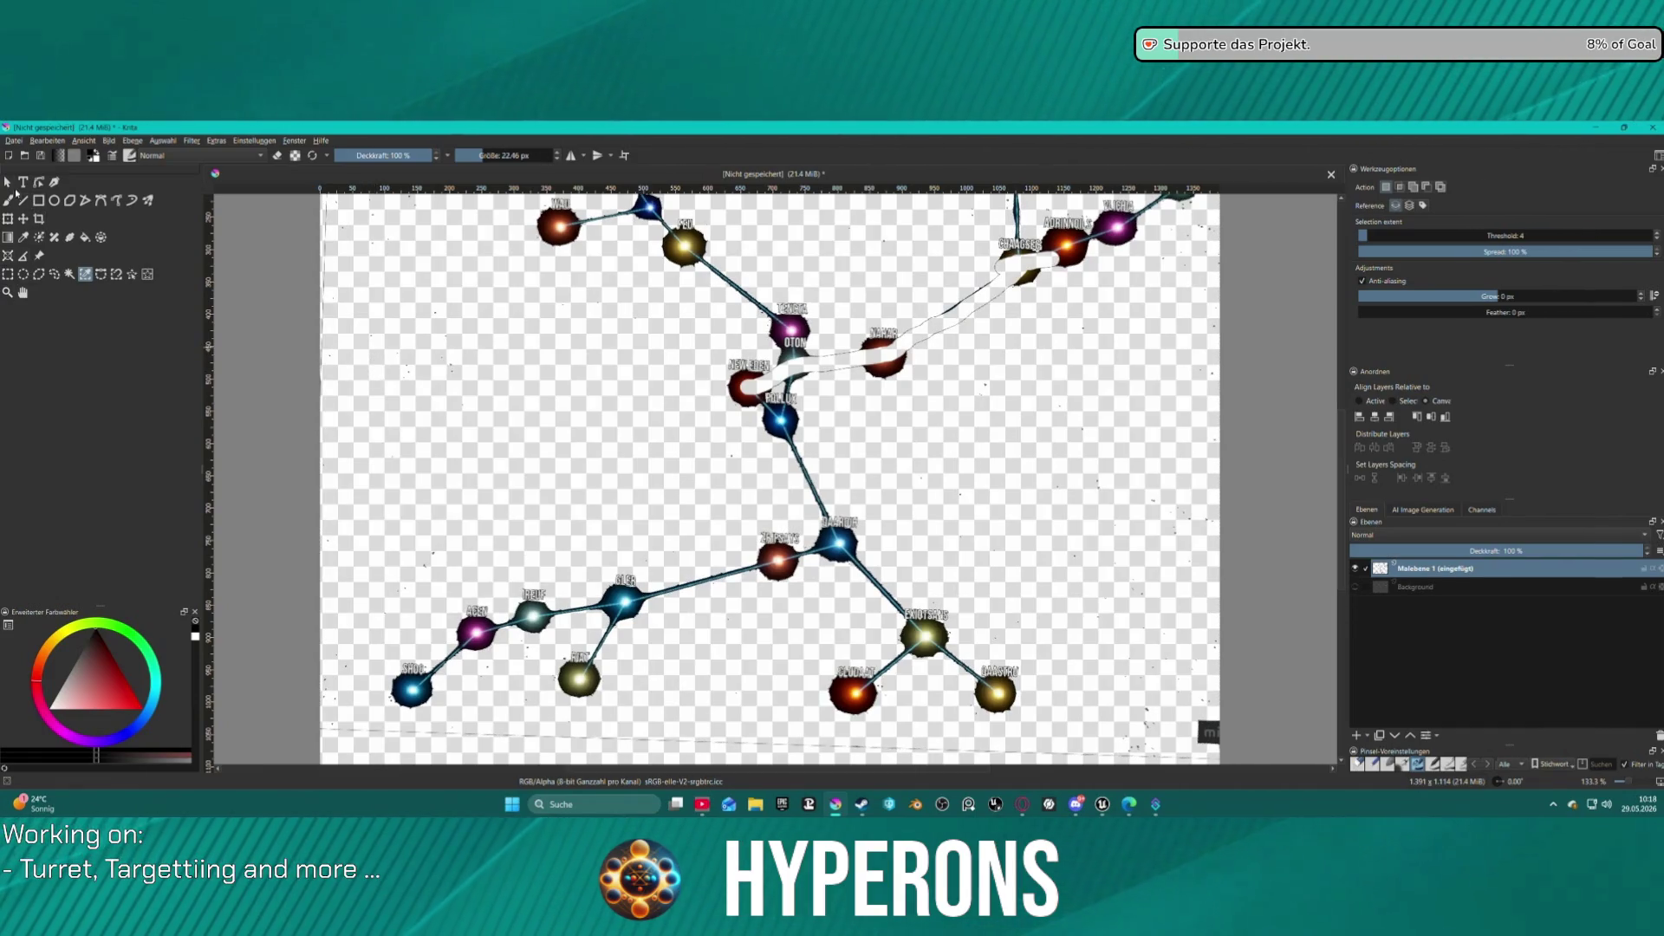
Erase the leftover beam end beside the red star, then close the image choosing Nein.
left_click(9, 184)
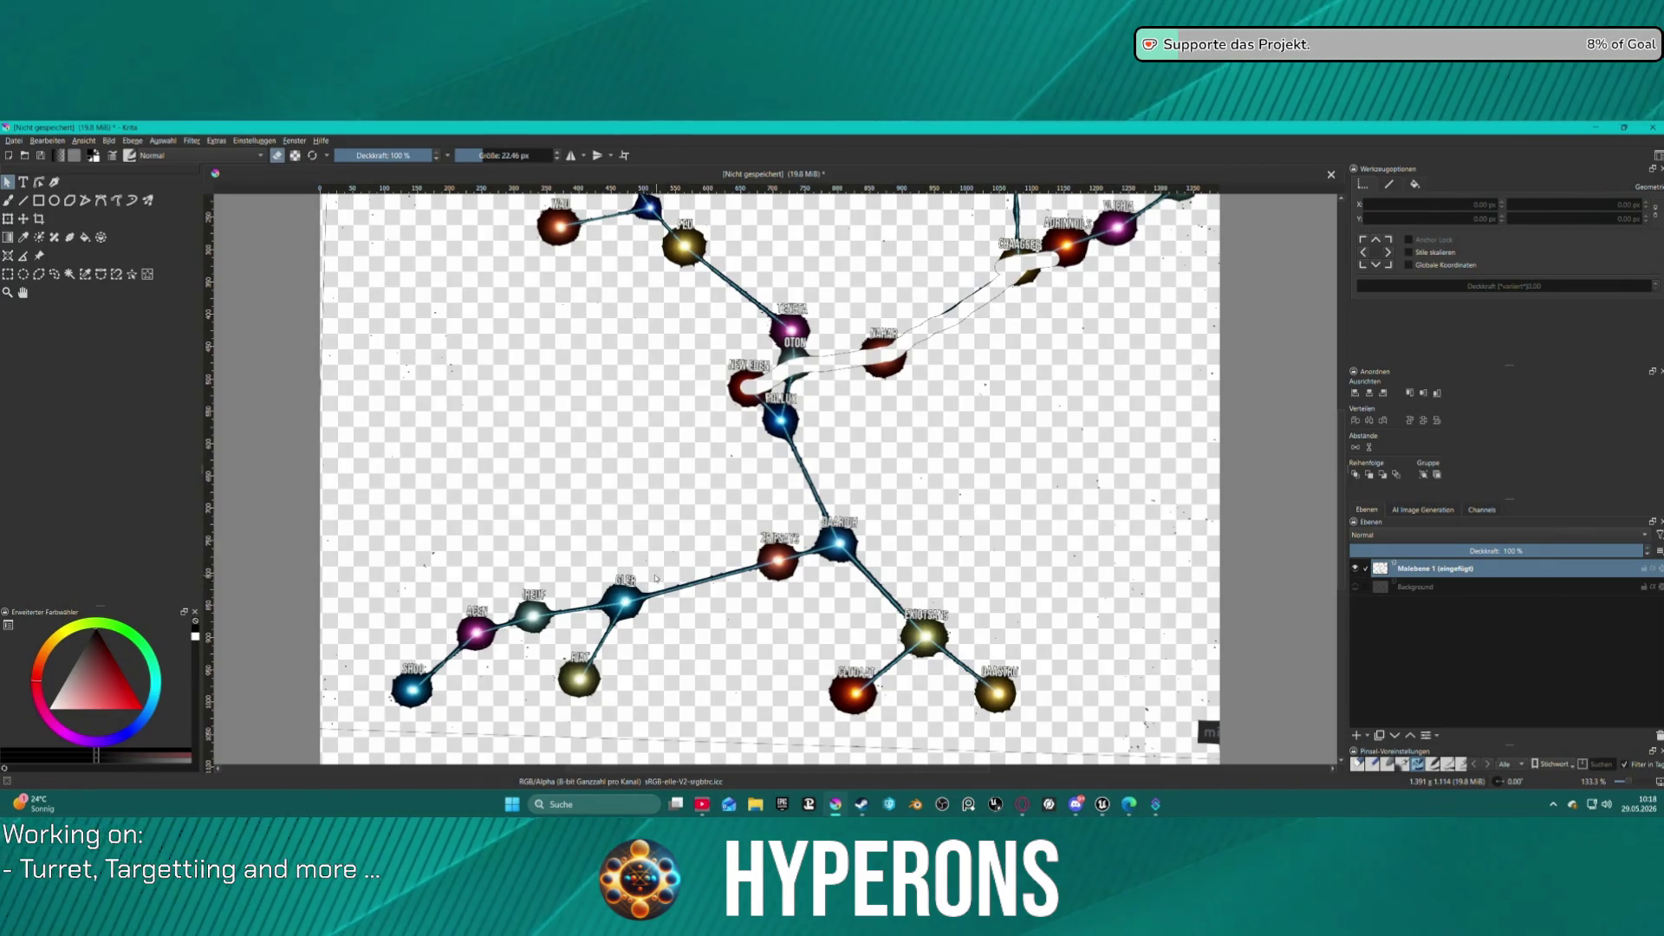
left_click(8, 200)
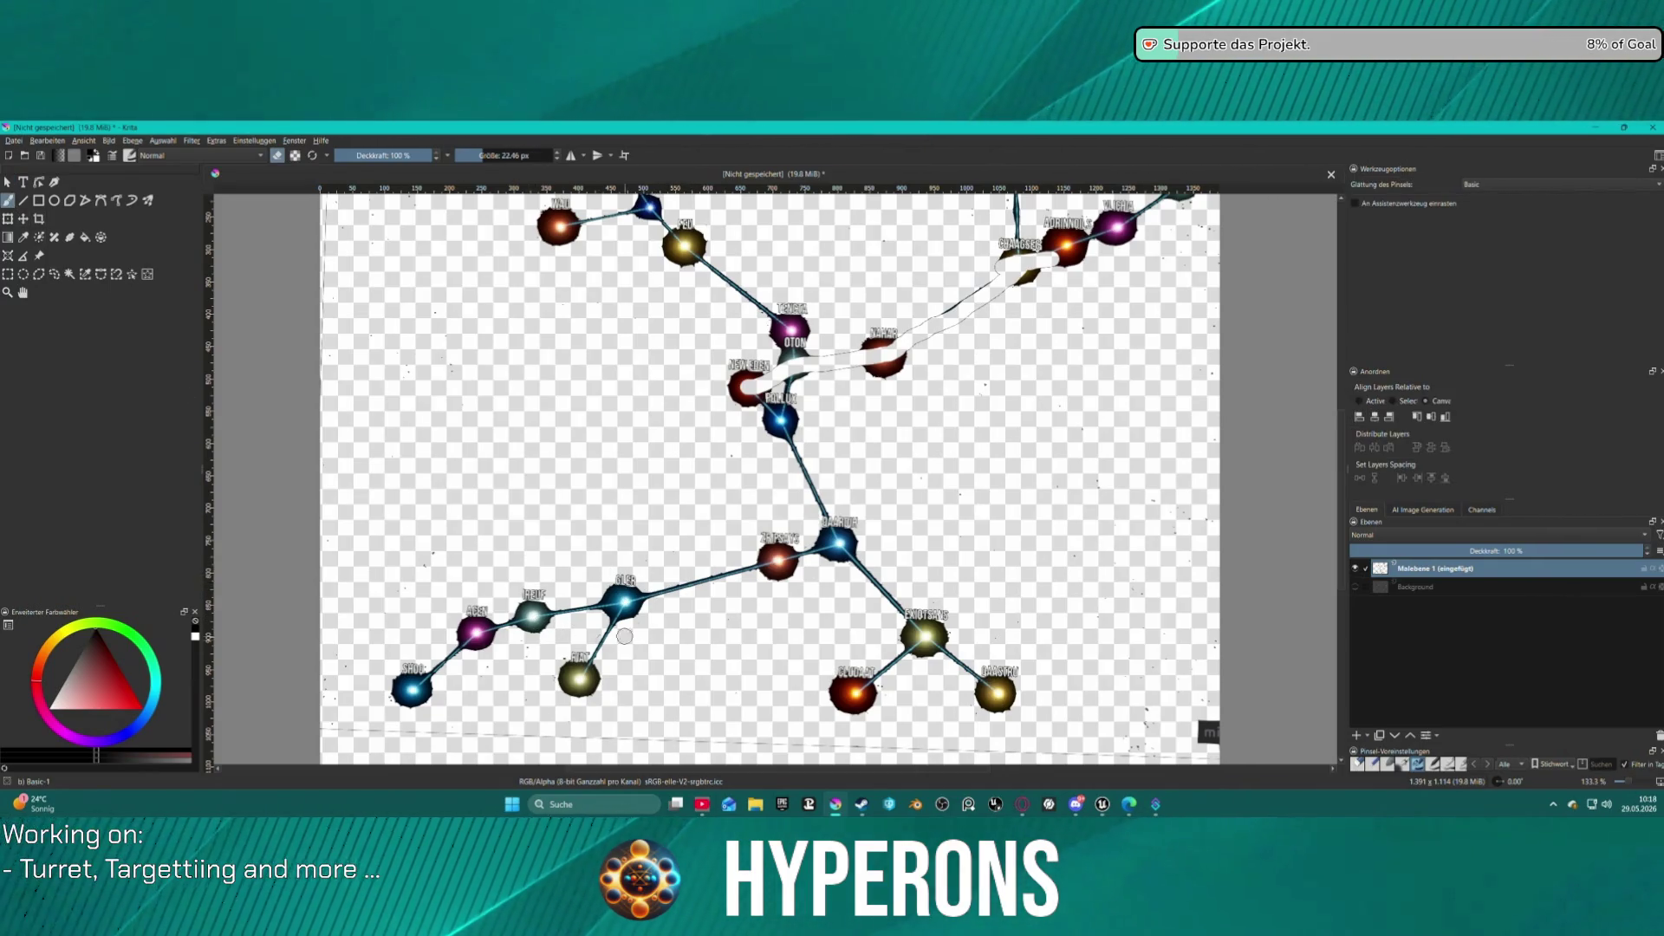
scroll(650, 622, "up", 3)
mouse_move(938, 484)
left_mouse_down()
mouse_move(1062, 416)
mouse_move(1040, 429)
mouse_move(1039, 469)
left_mouse_up()
scroll(1089, 471, "down", 4)
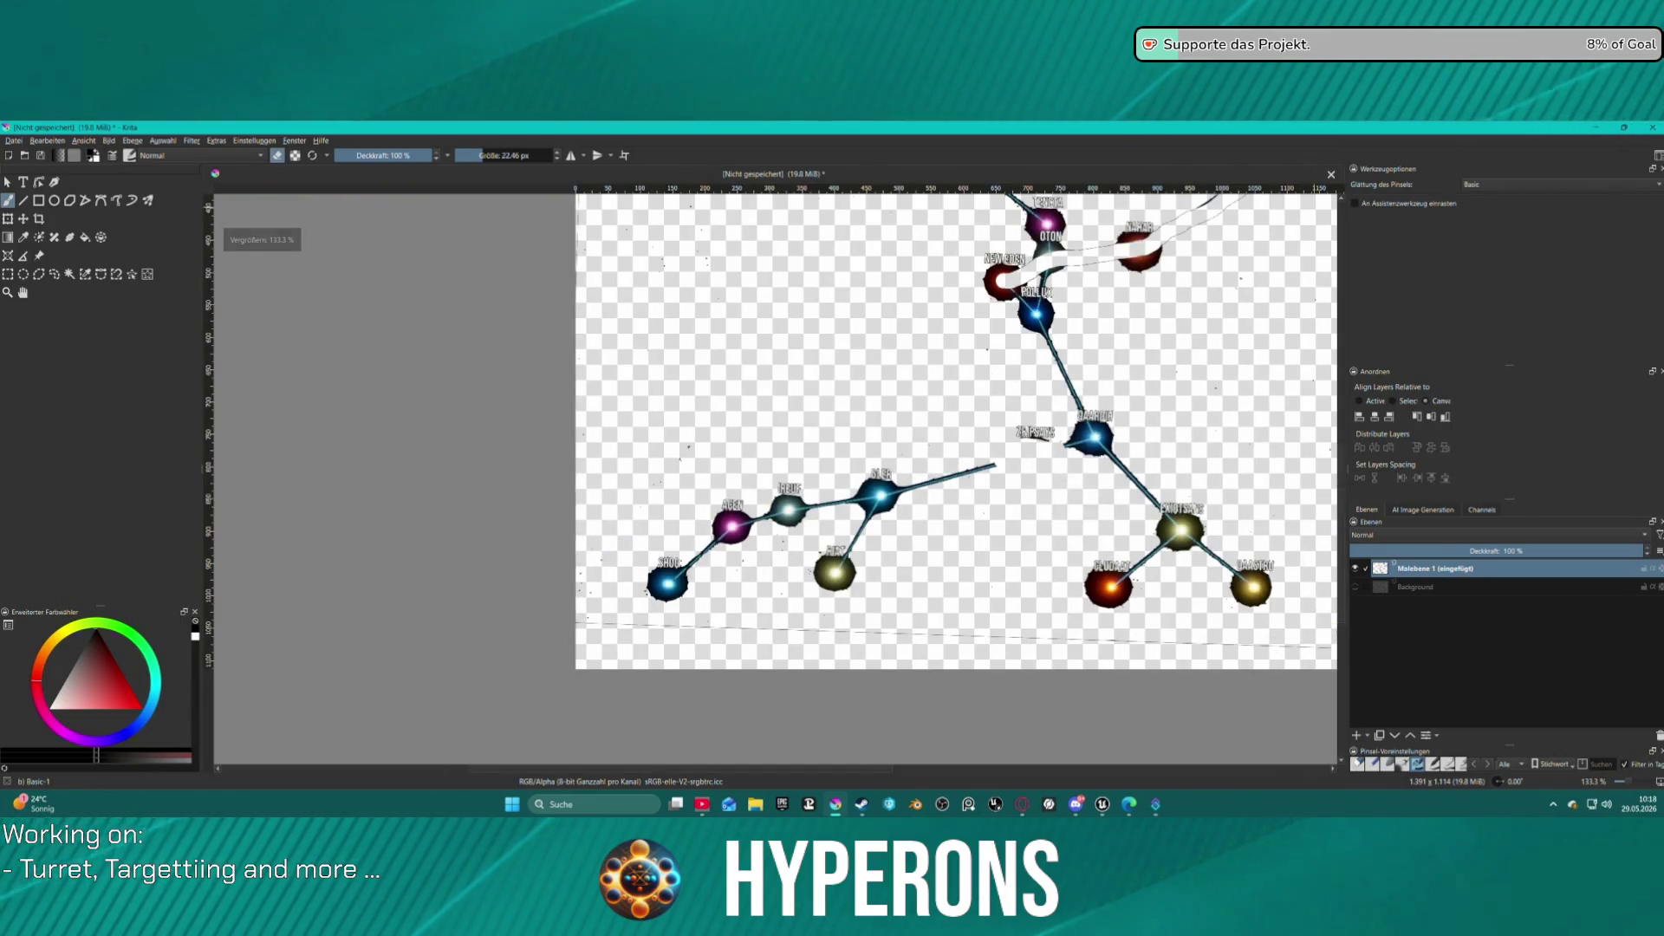
left_click(1652, 128)
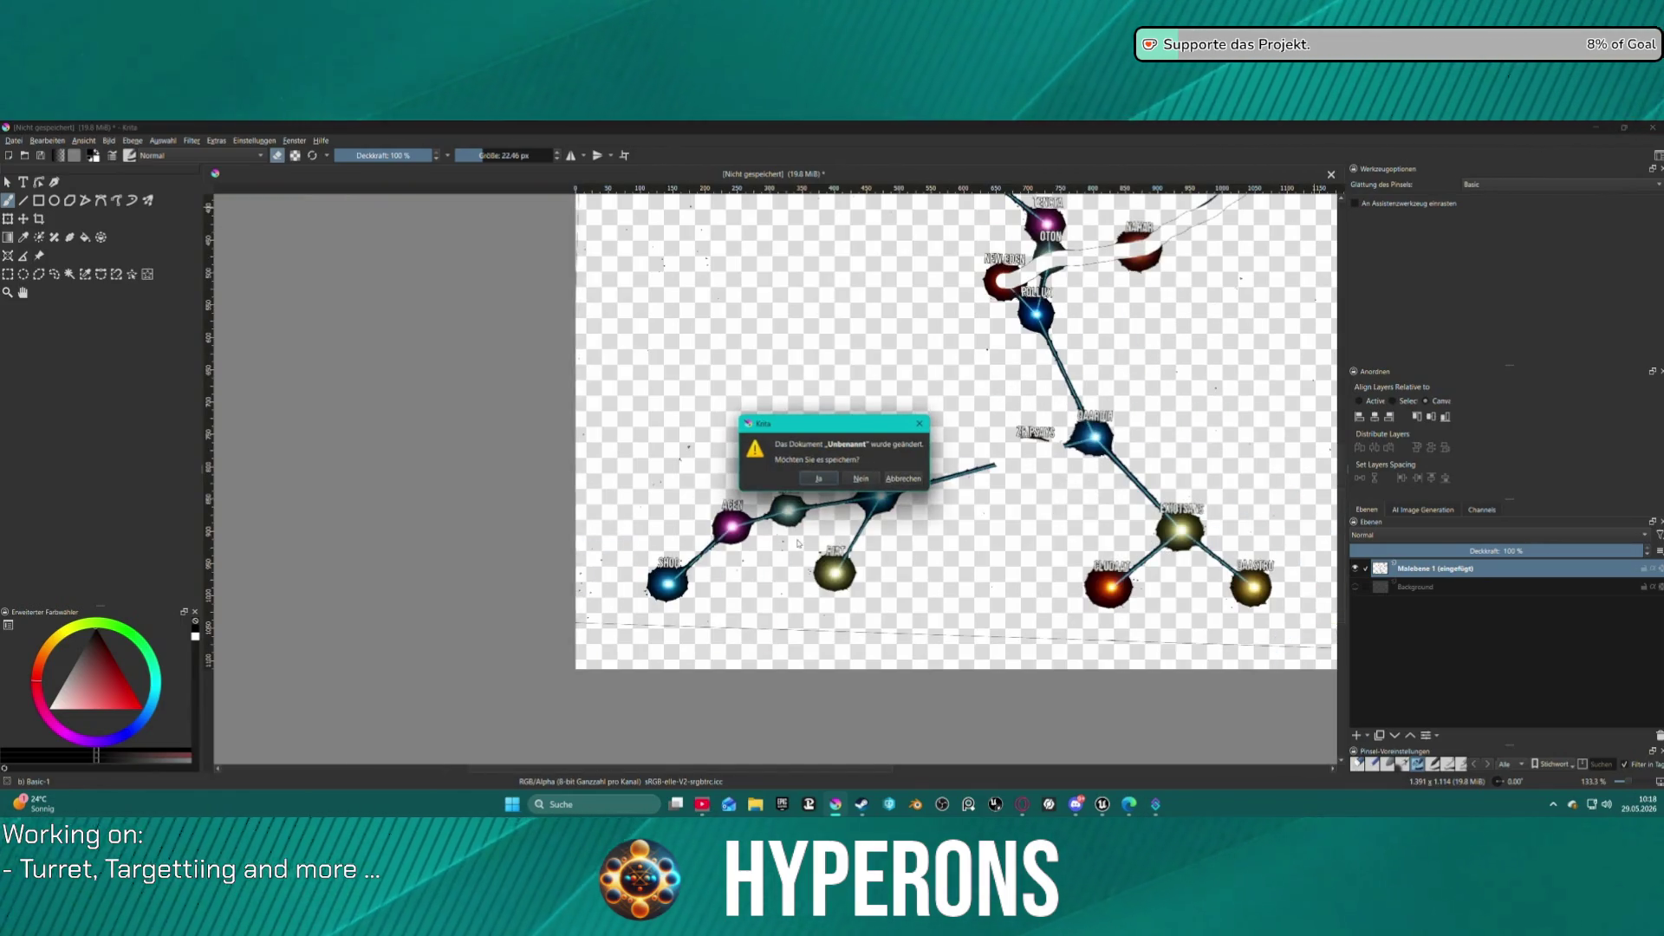
left_click(860, 482)
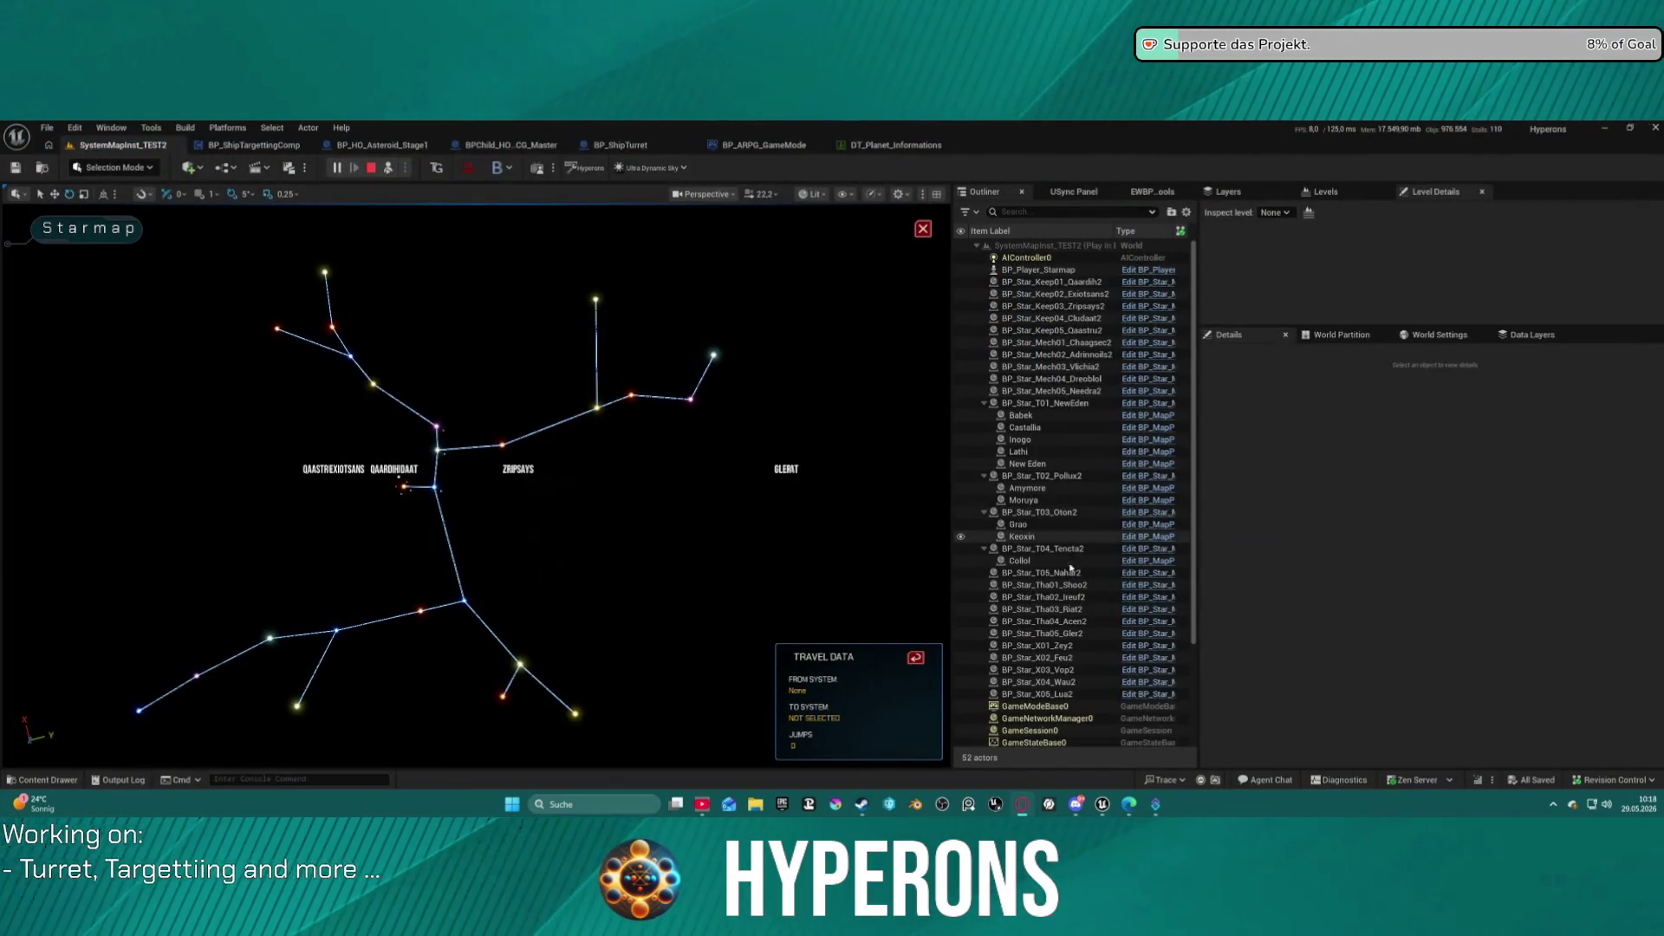
Stop the play session, close the Message Log, and open BP_Star_Map_RedOrange in the Blueprint editor.
left_click(1041, 573)
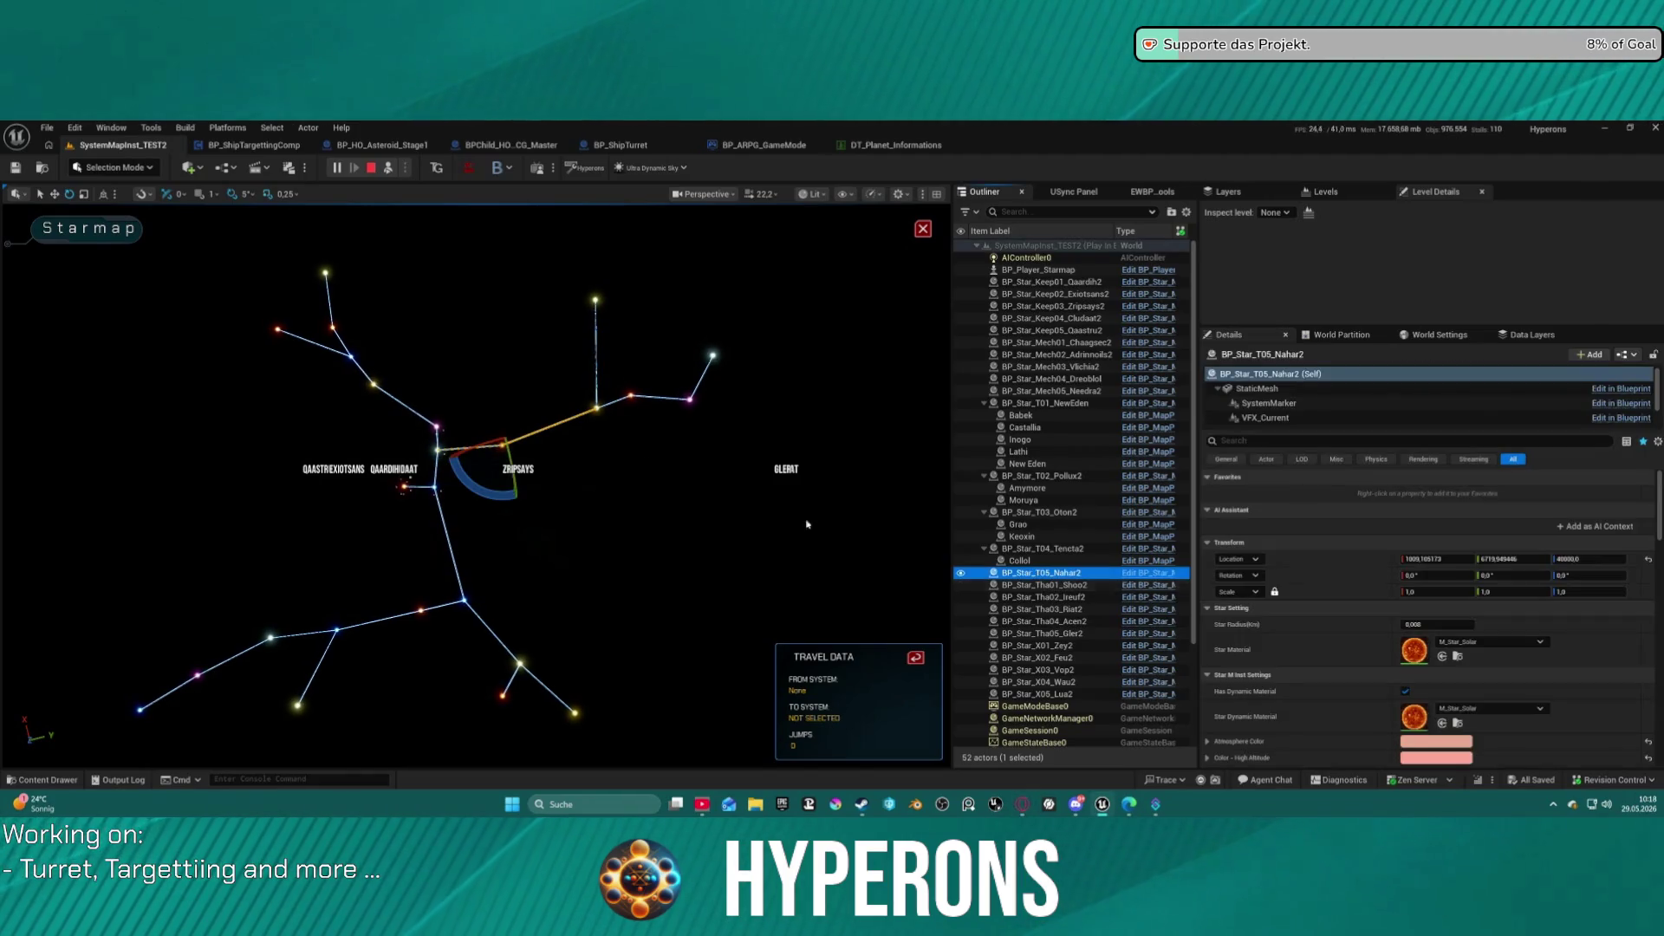
key("Escape")
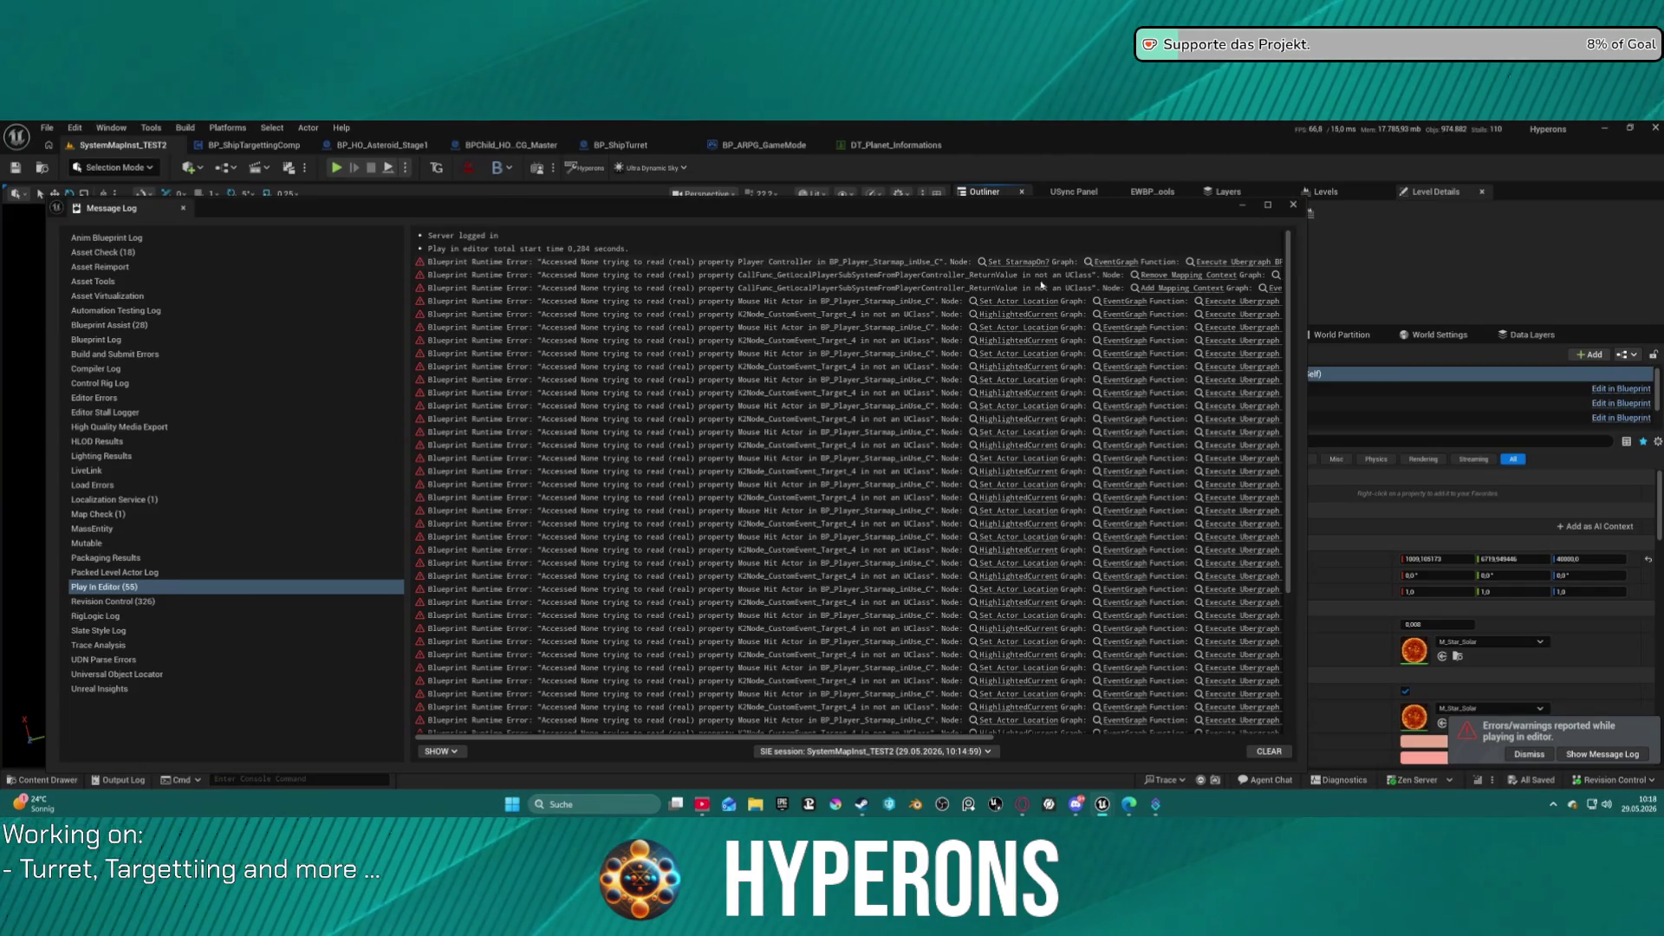
left_click(1293, 206)
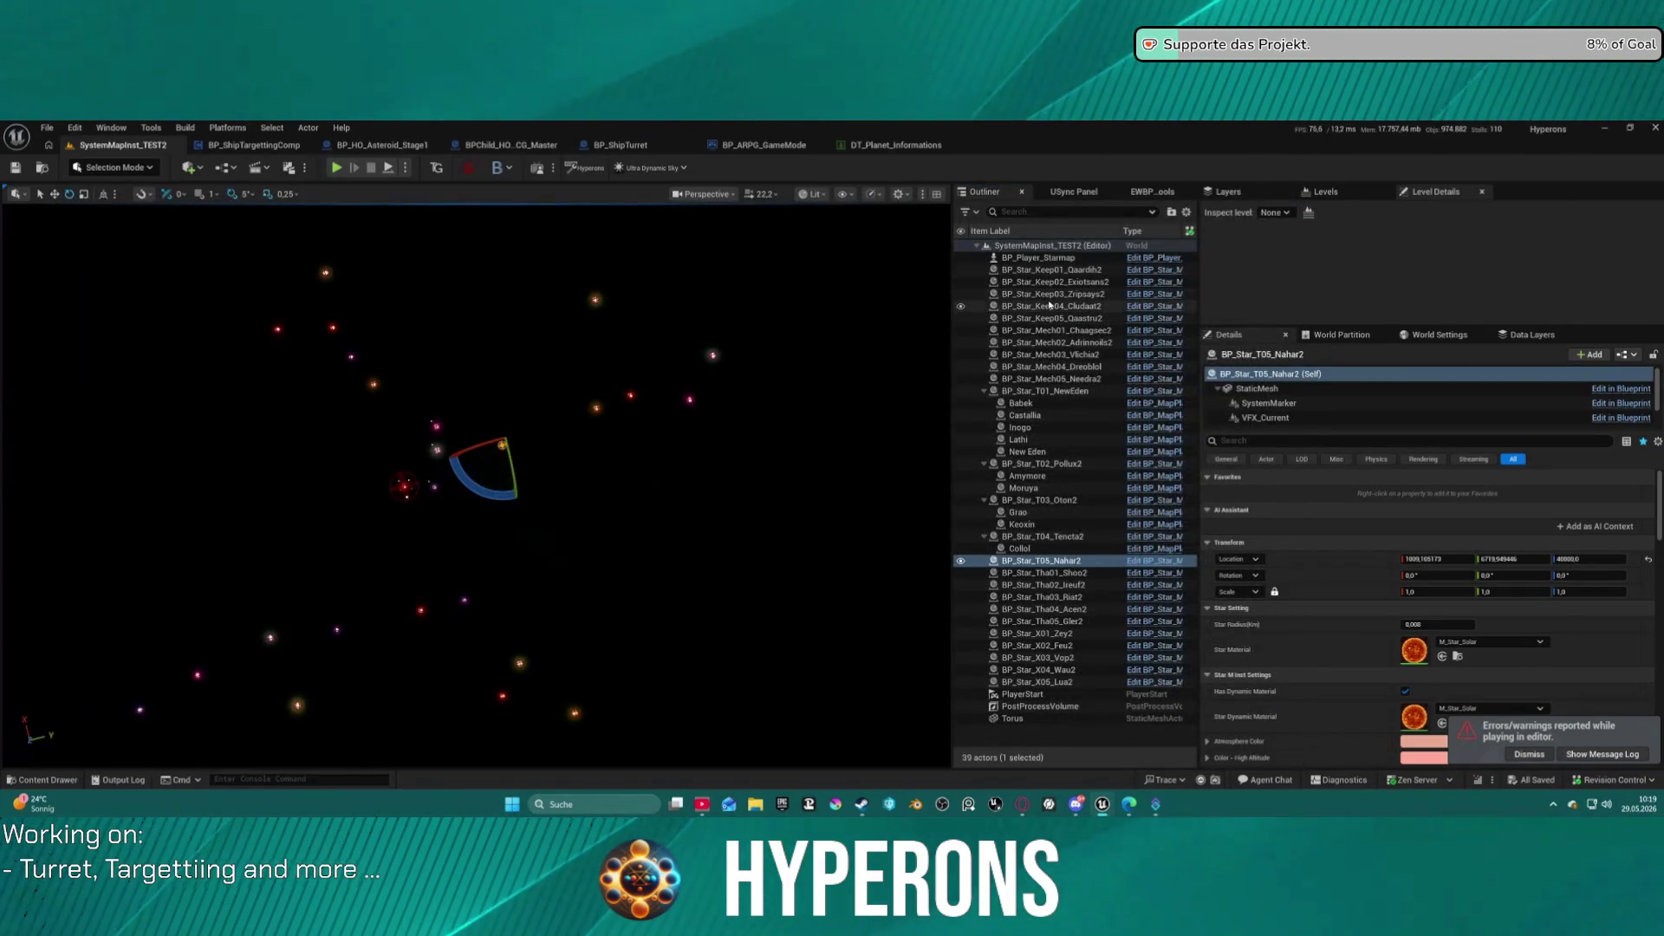
double_click(714, 371)
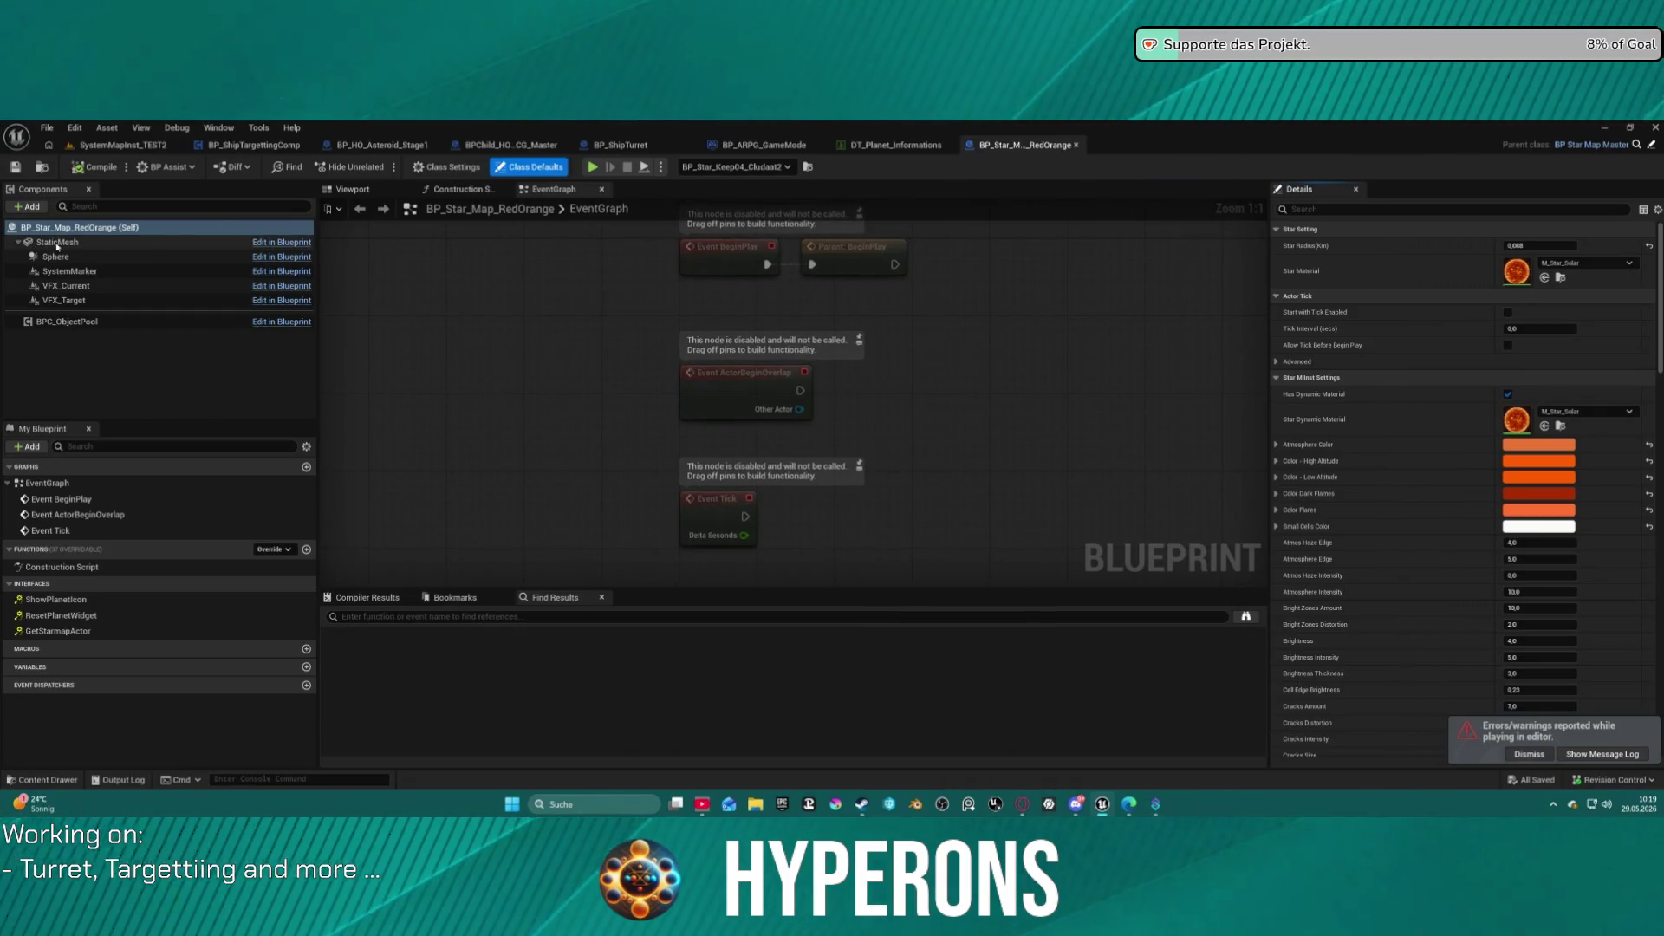
Set the RedOrange star's SystemMarker widget Space to World and compile the blueprint.
left_click(92, 273)
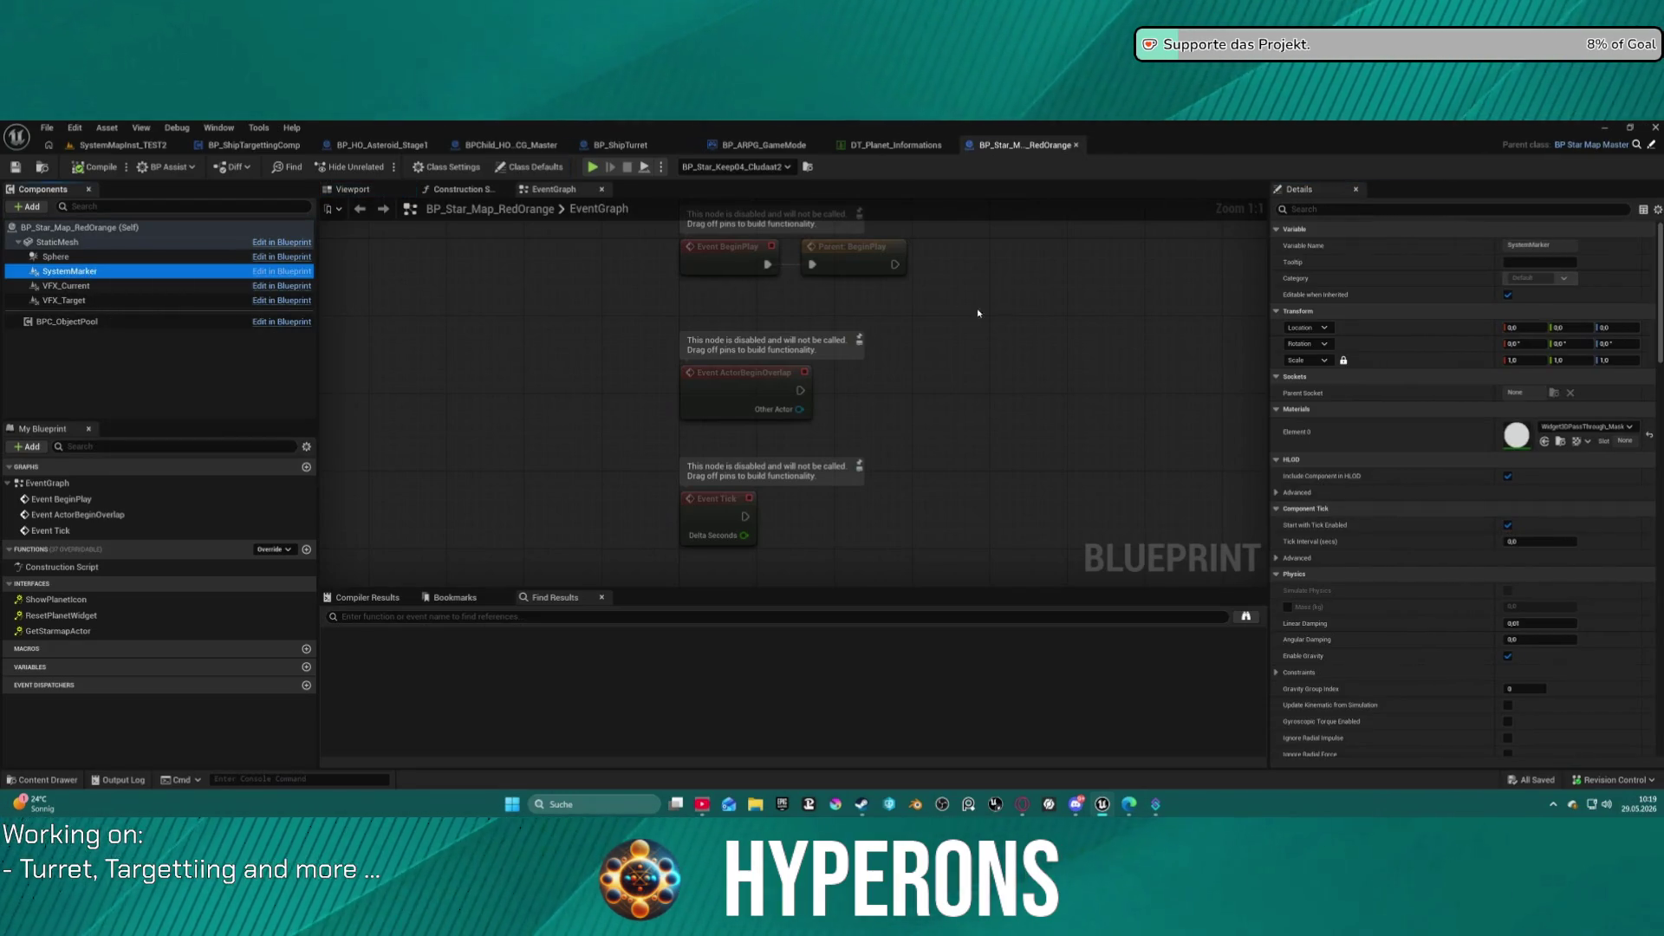
left_click(468, 189)
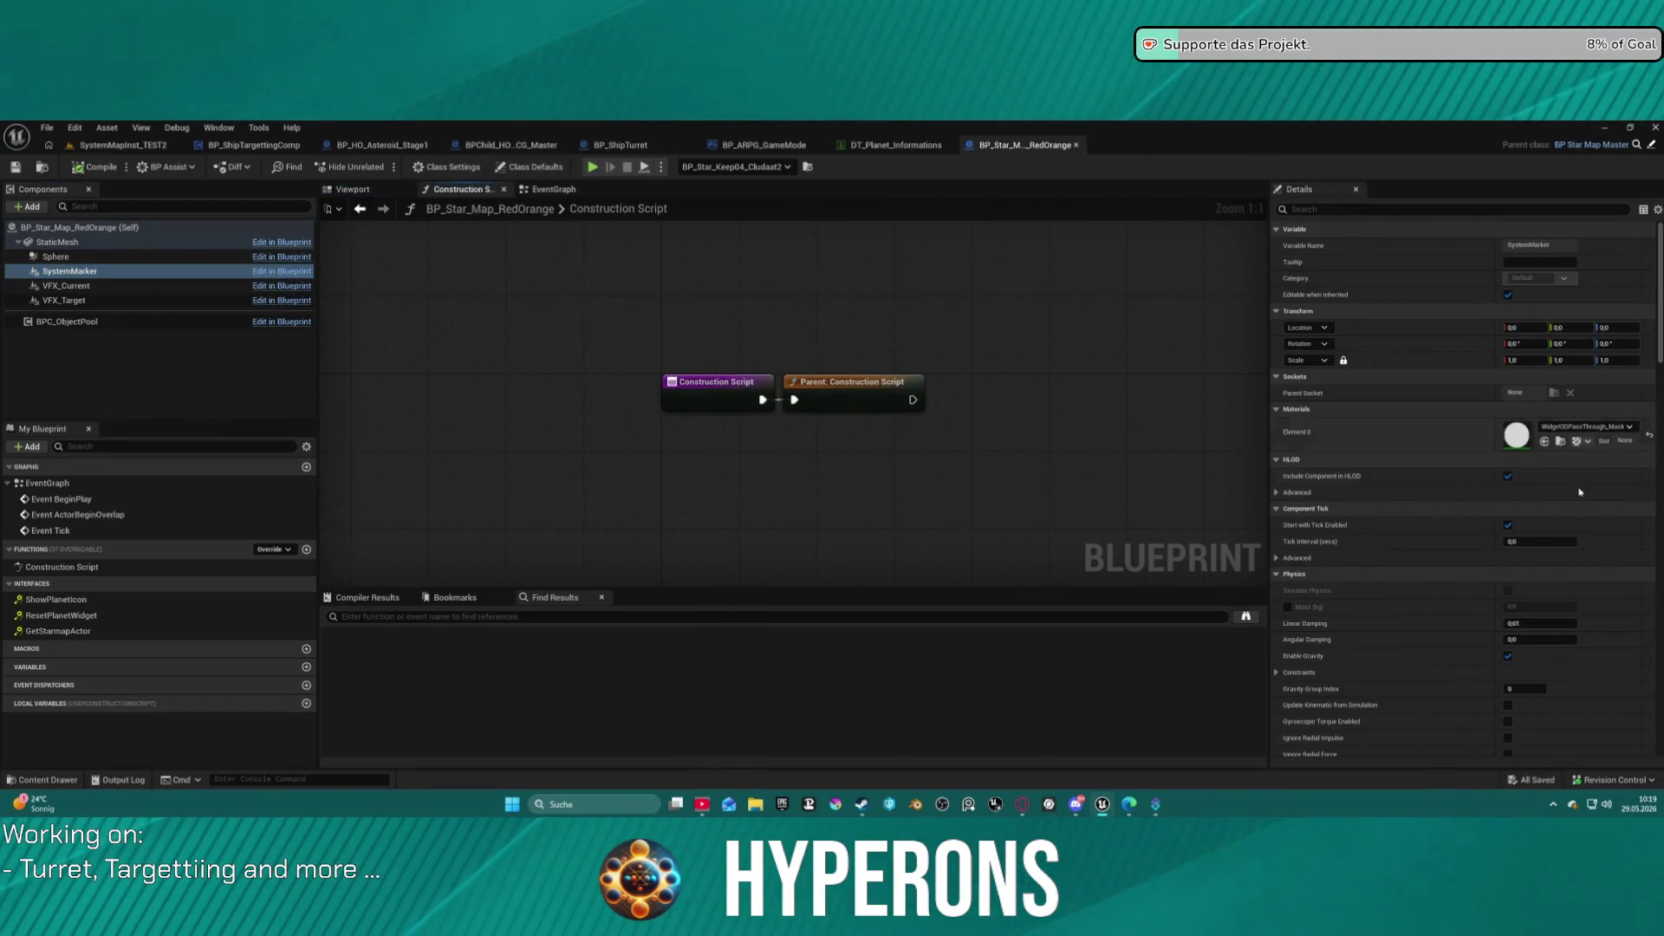
scroll(1496, 486, "down", 2)
scroll(1496, 486, "down", 15)
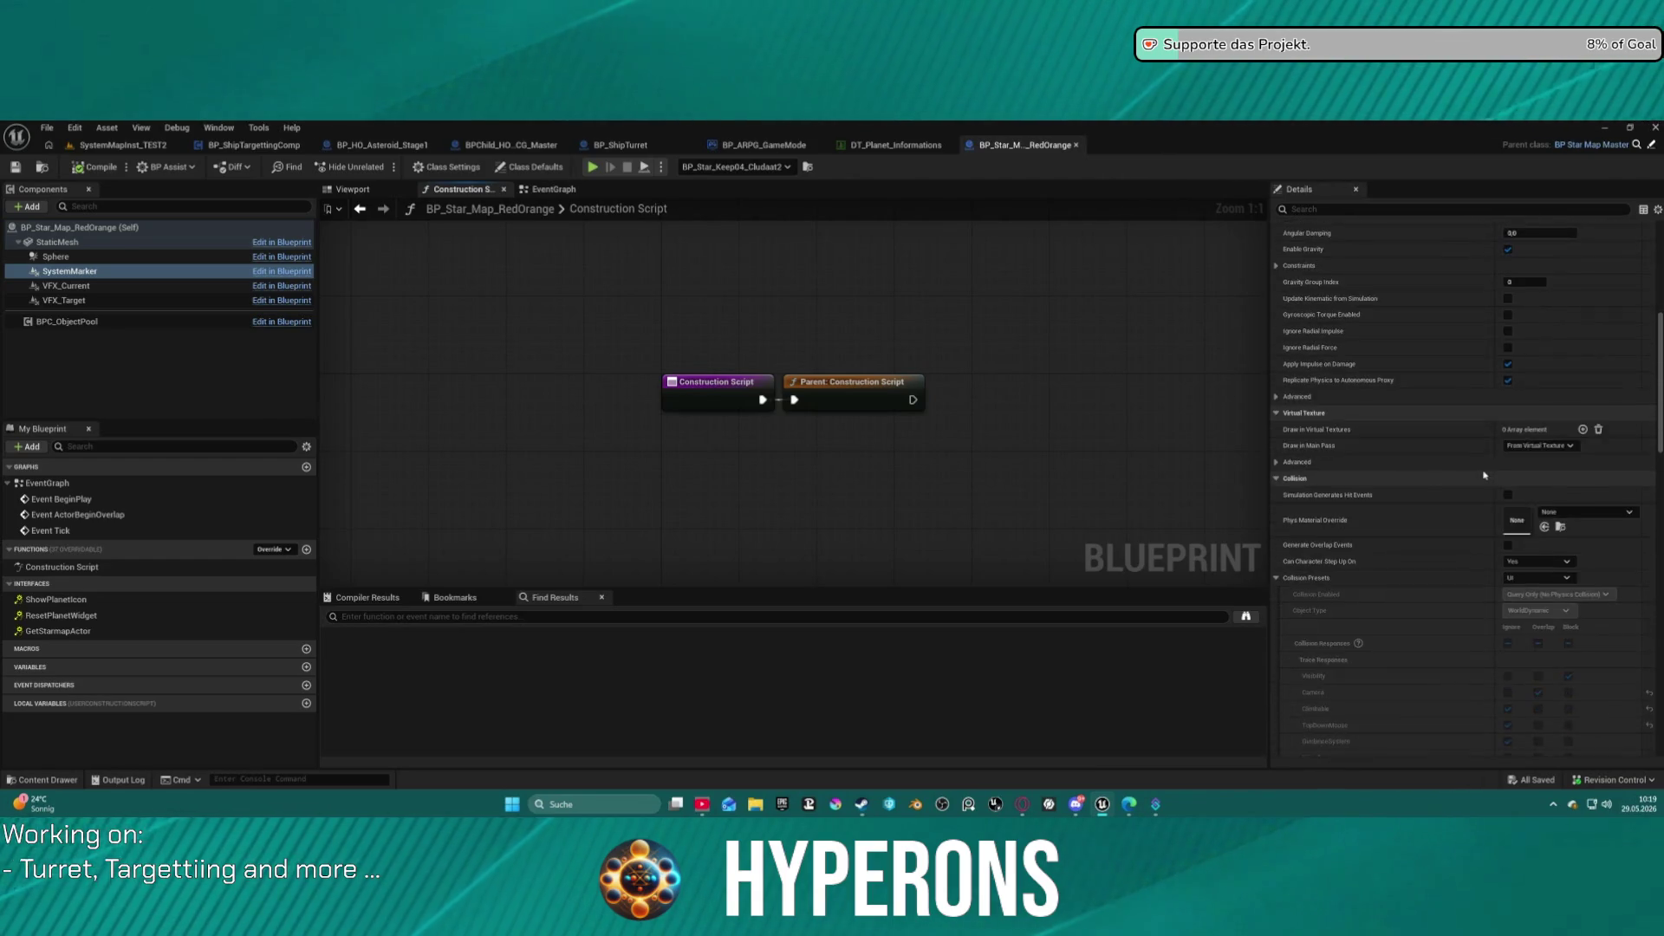
scroll(1483, 476, "down", 11)
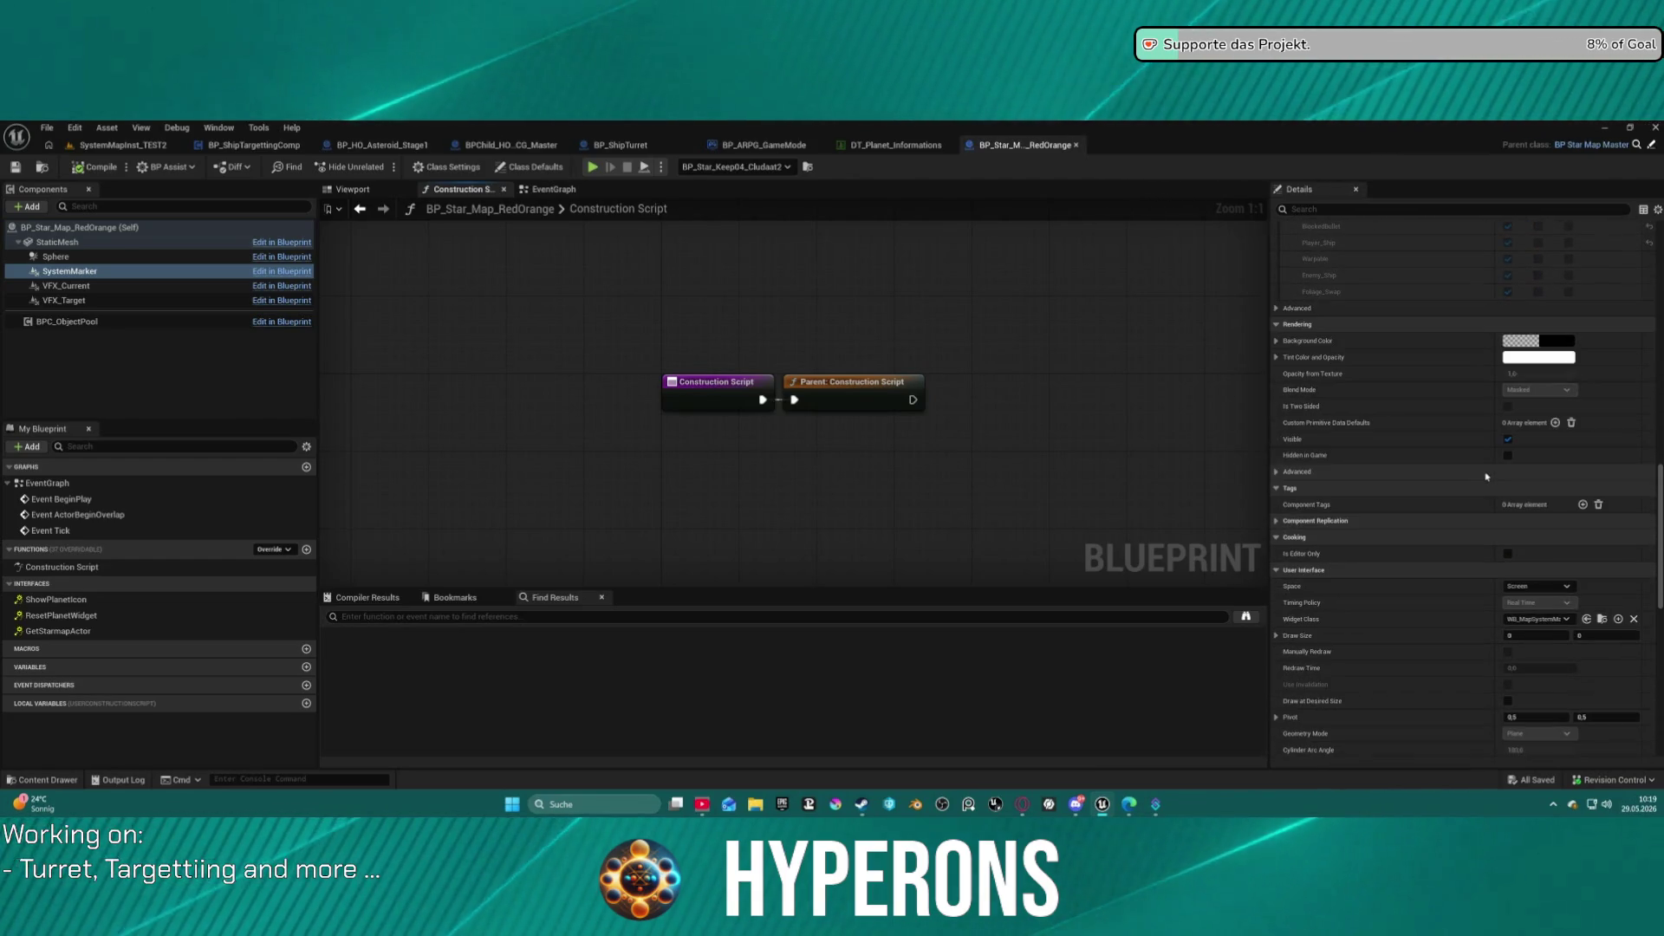
left_click(1534, 598)
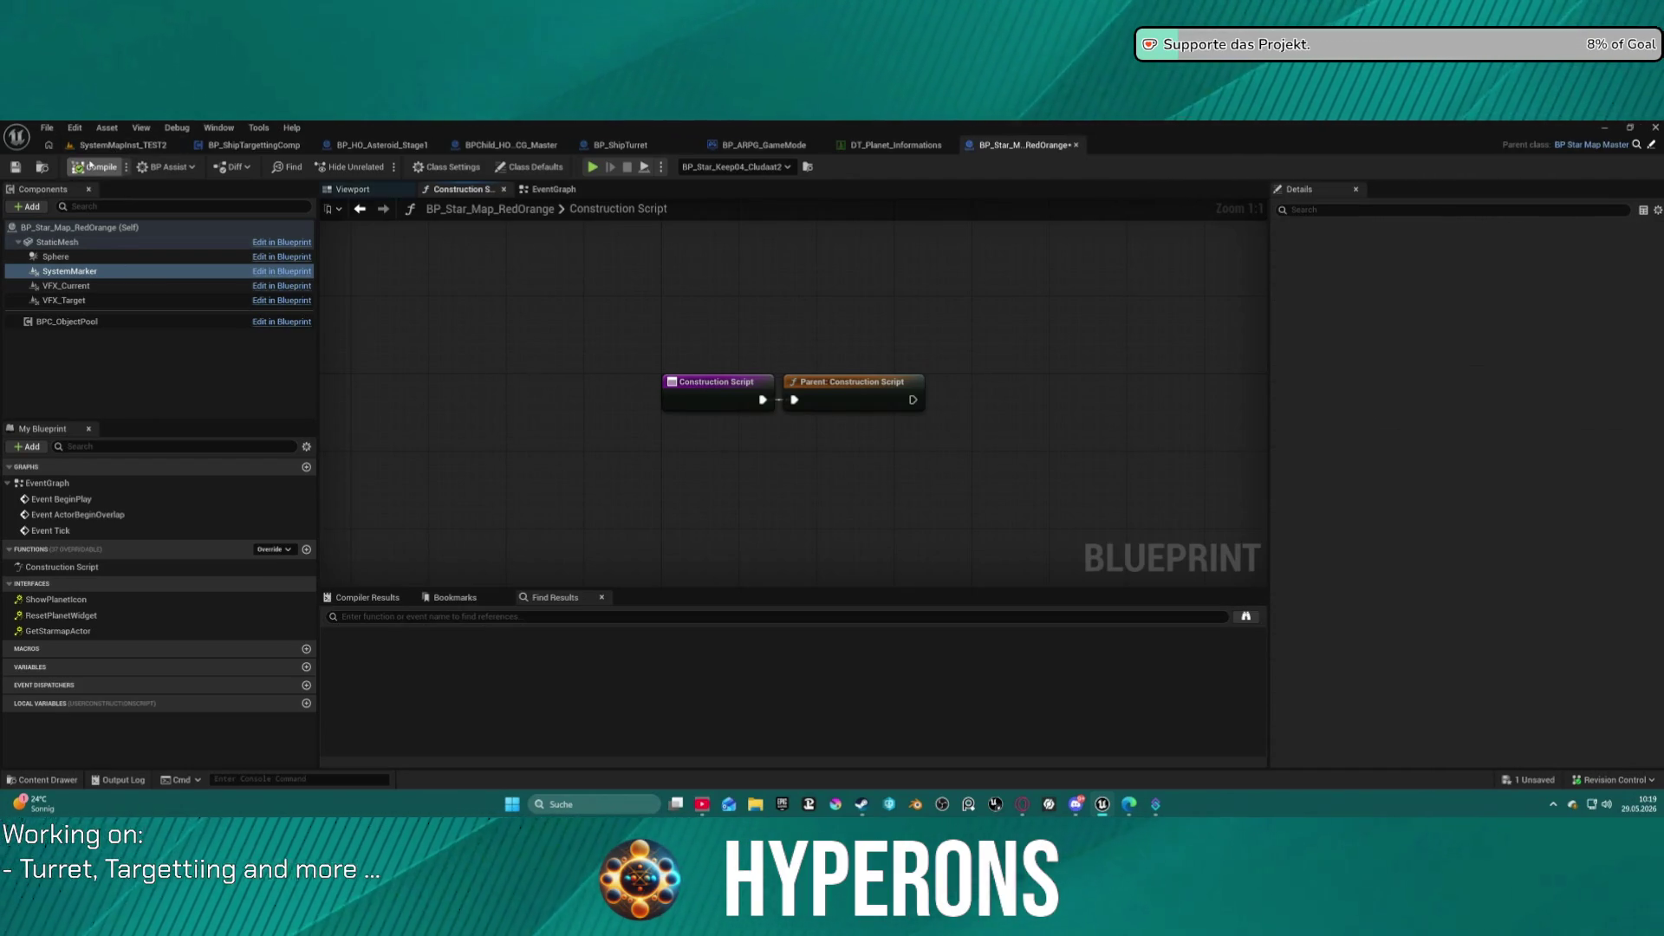
left_click(91, 166)
Play-test SystemMapInst_TEST2, then undo the World space change in BP_Star_Map_RedOrange.
left_click(121, 145)
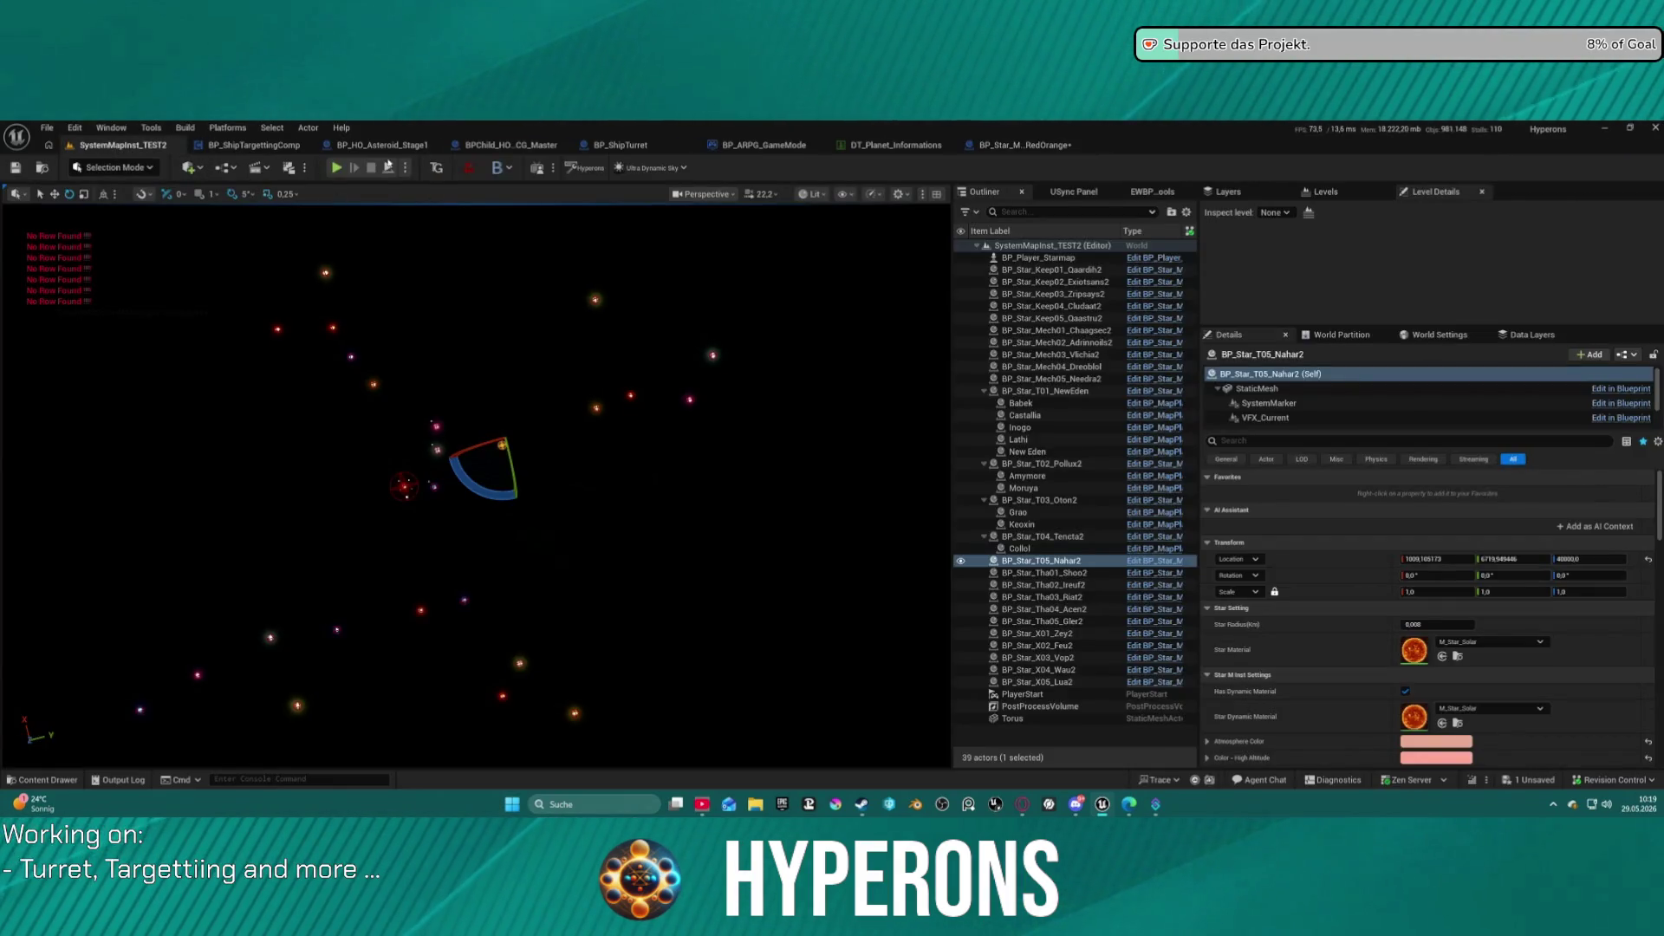
left_click(336, 167)
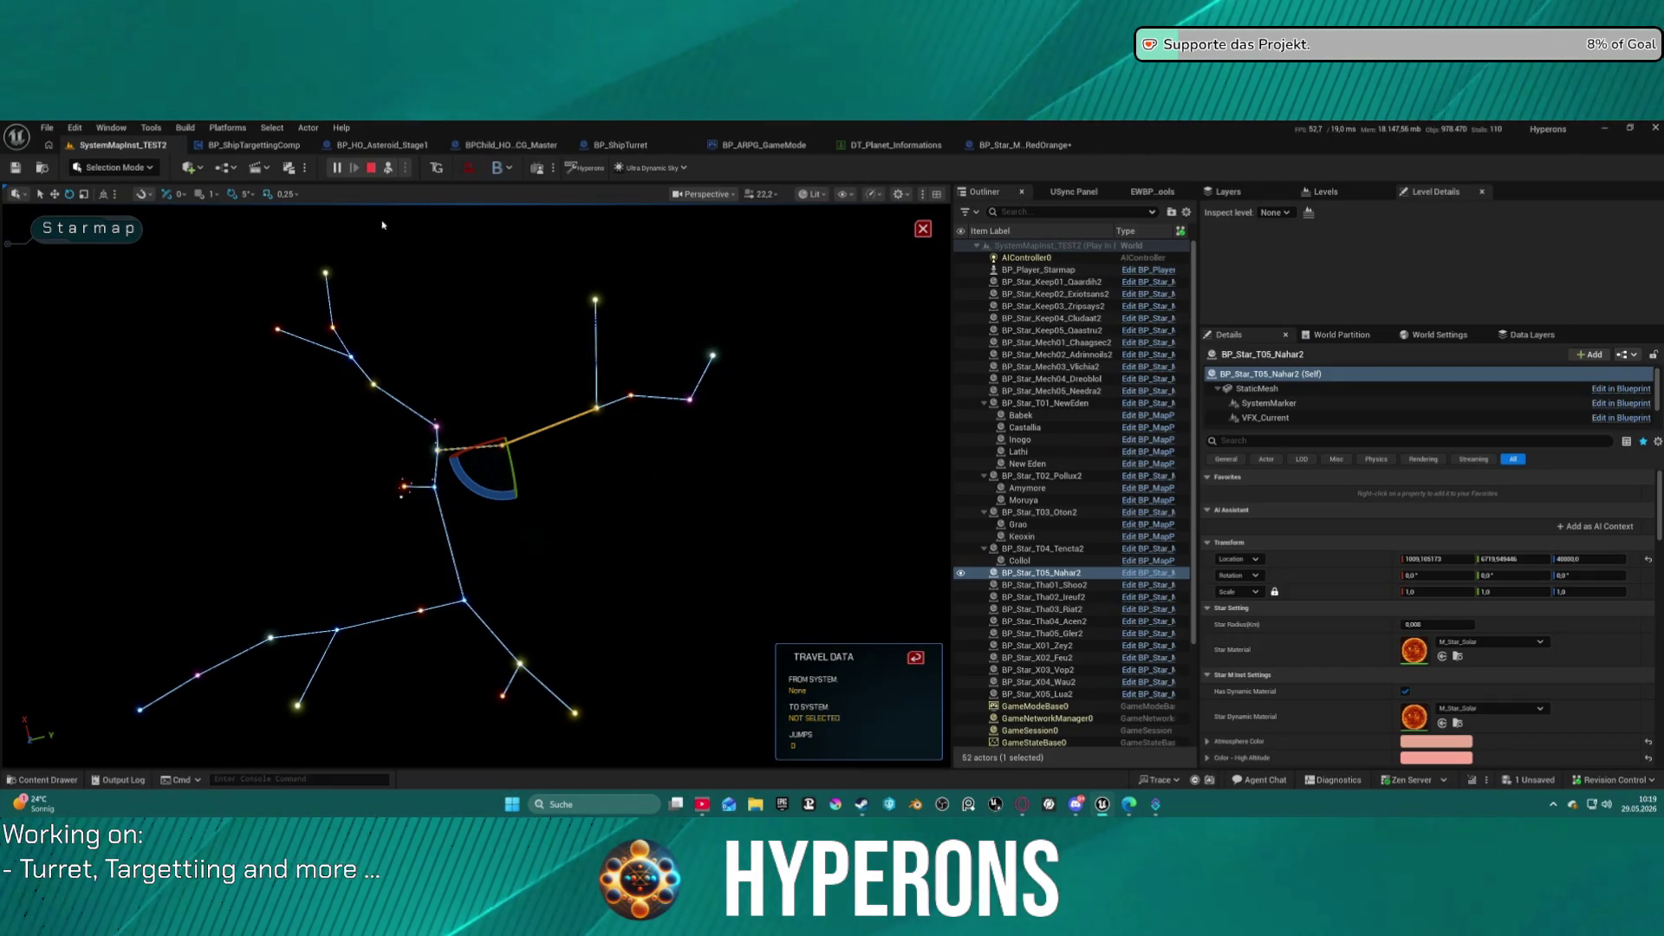
key("Escape")
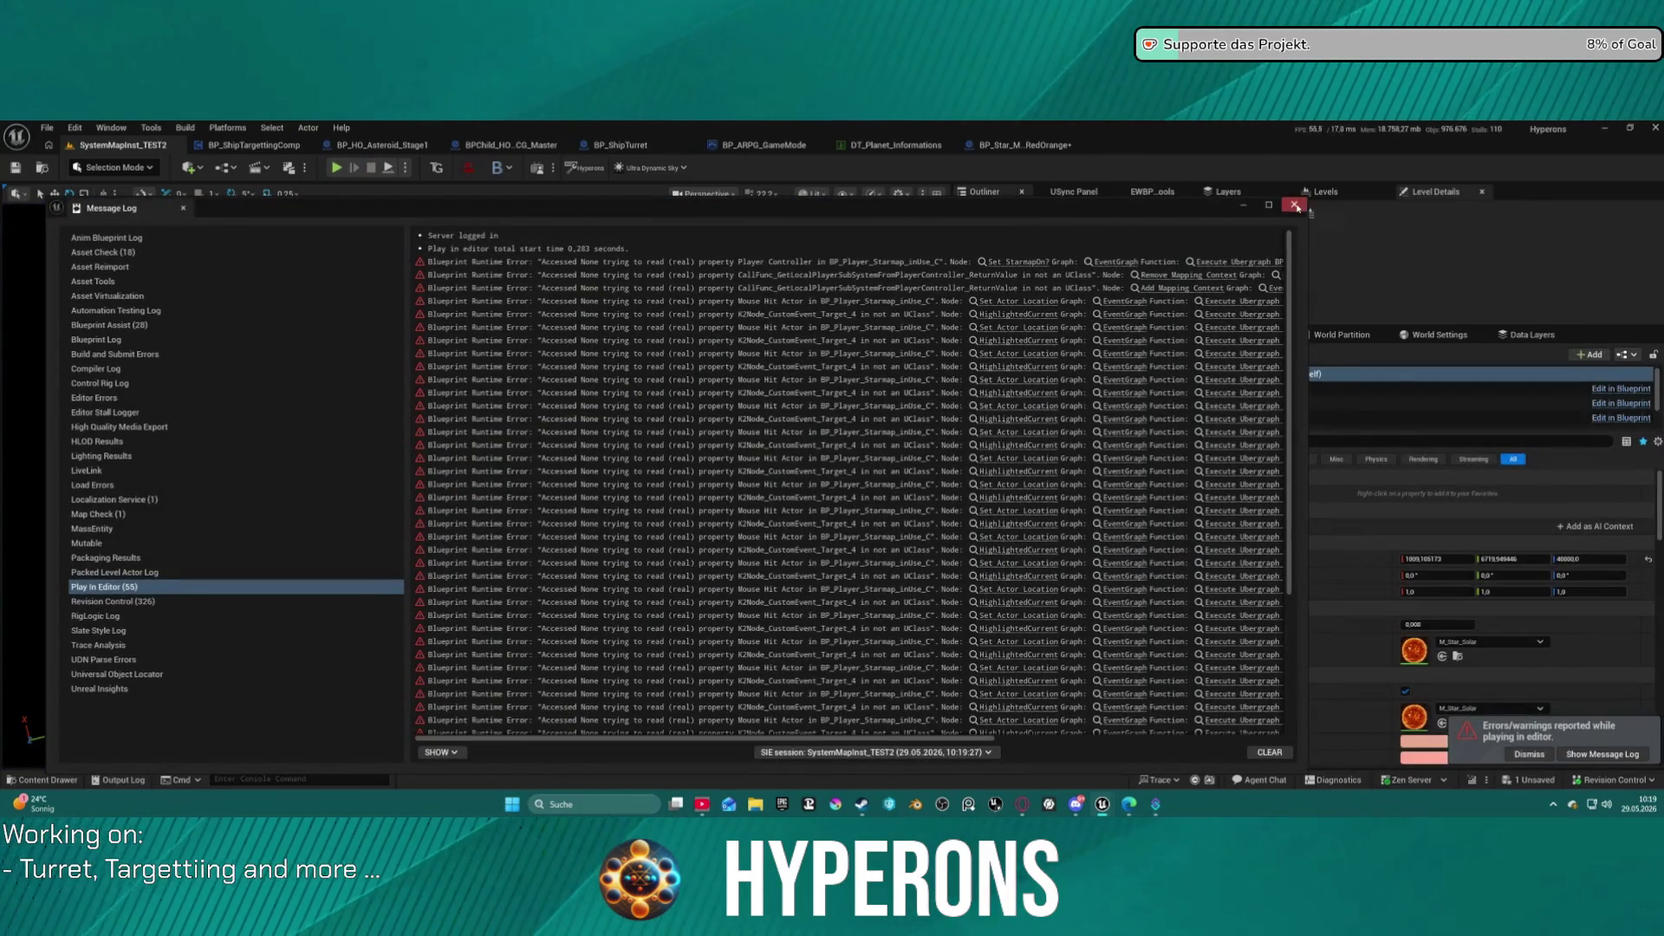
left_click(1295, 205)
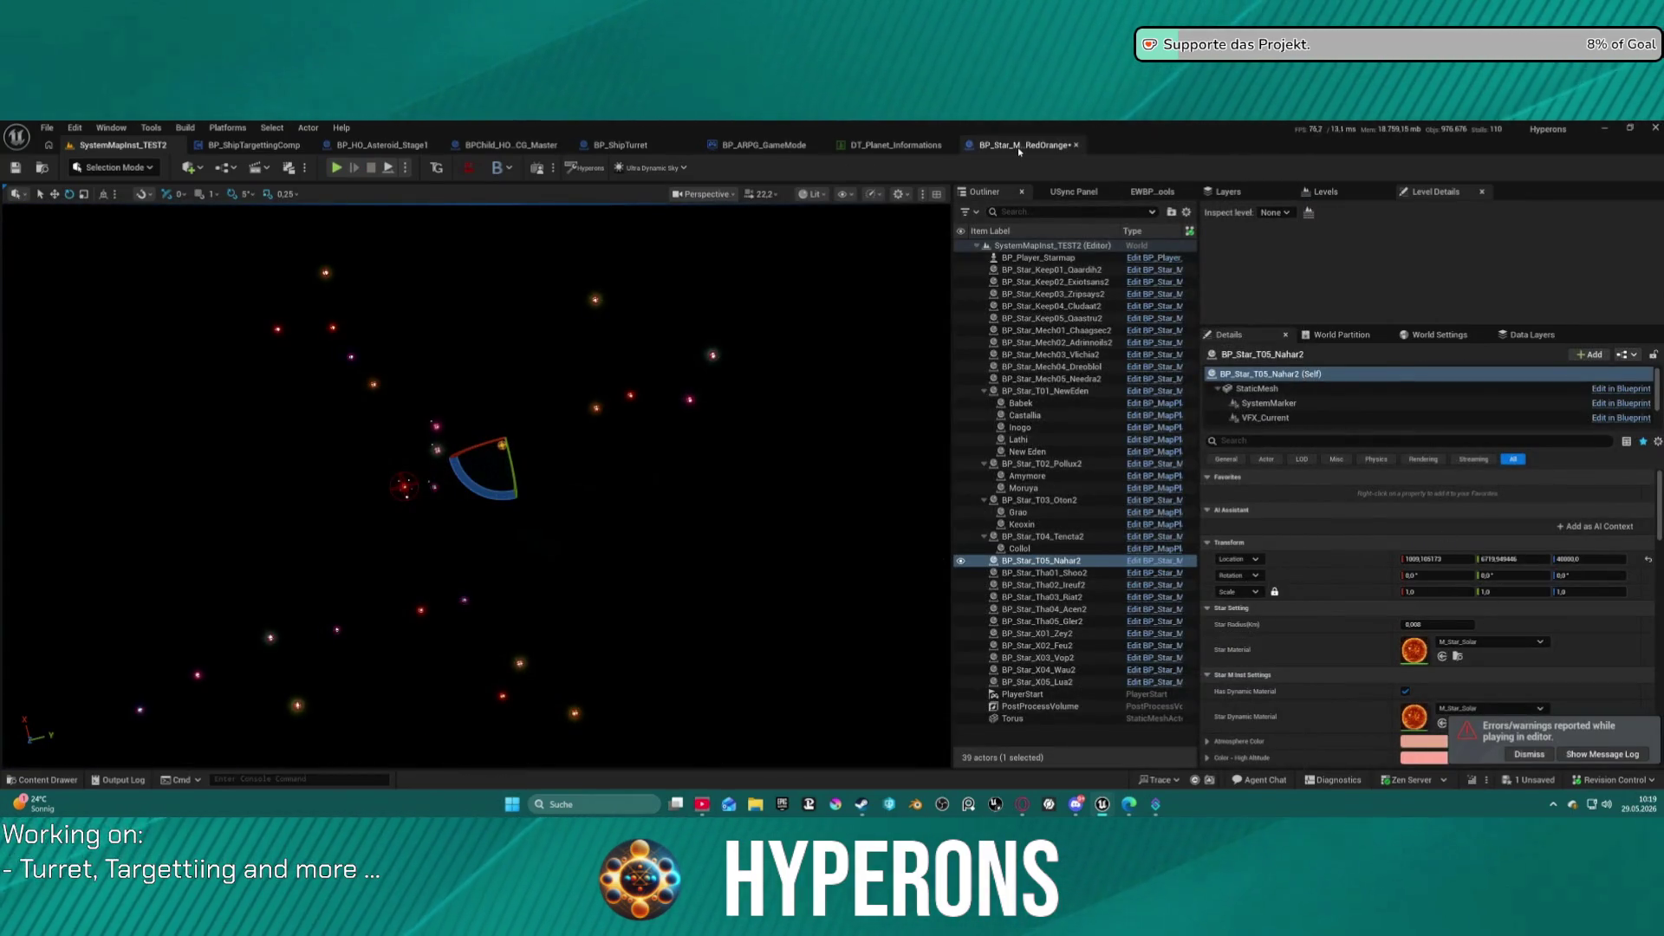
left_click(1019, 147)
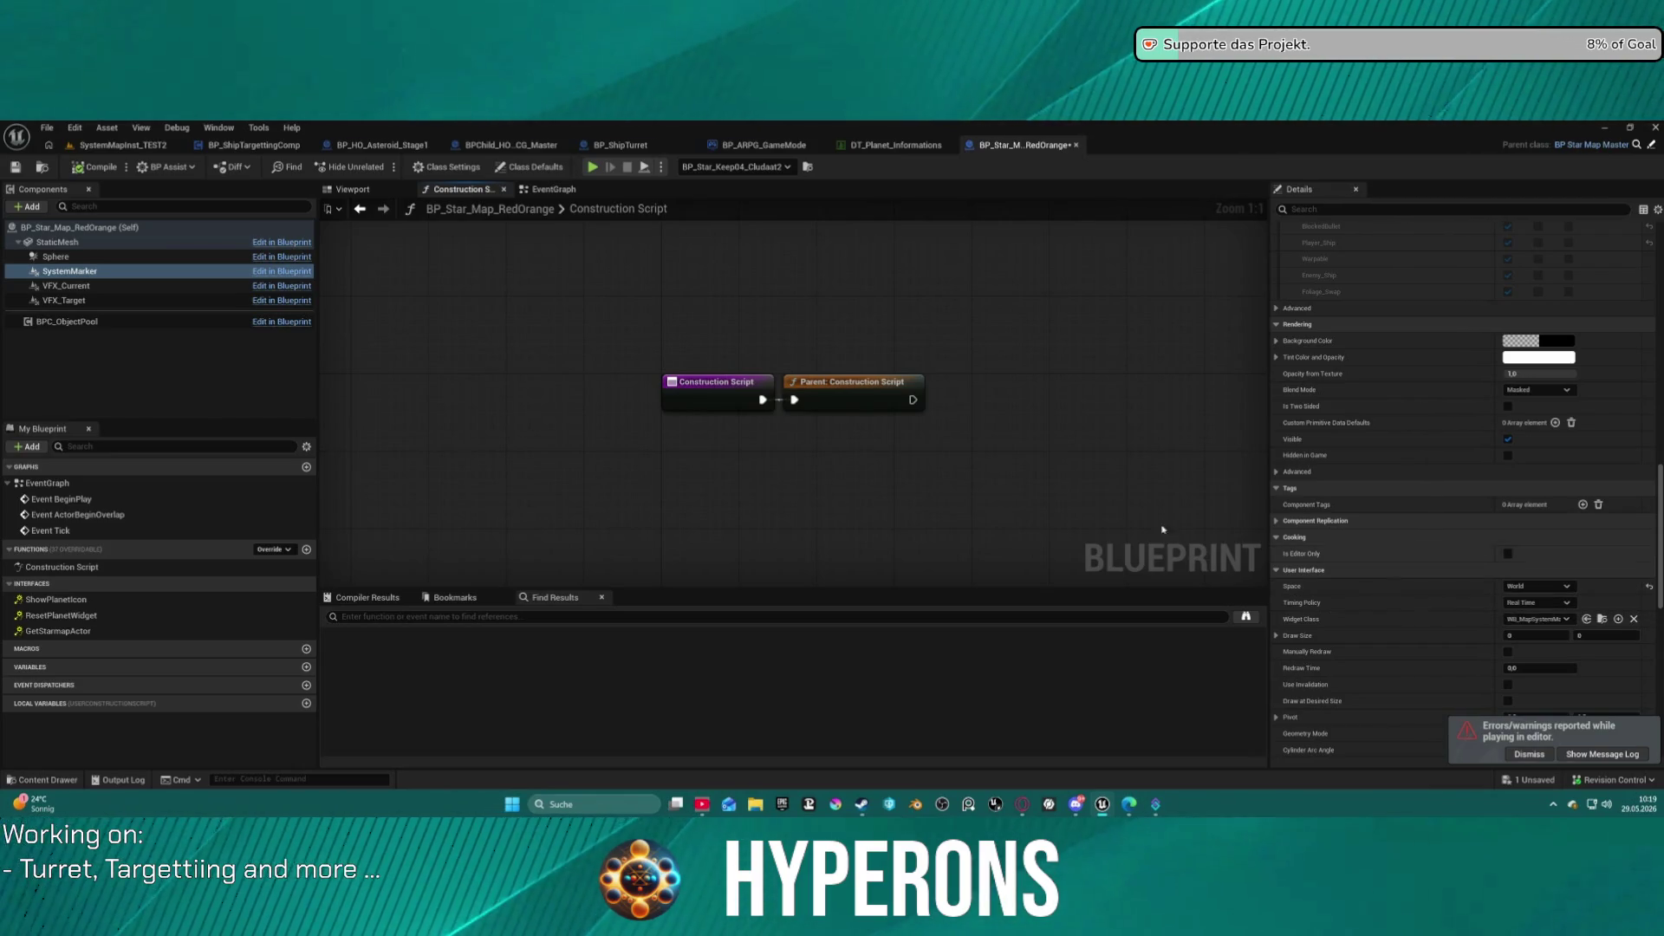
key("ctrl+z")
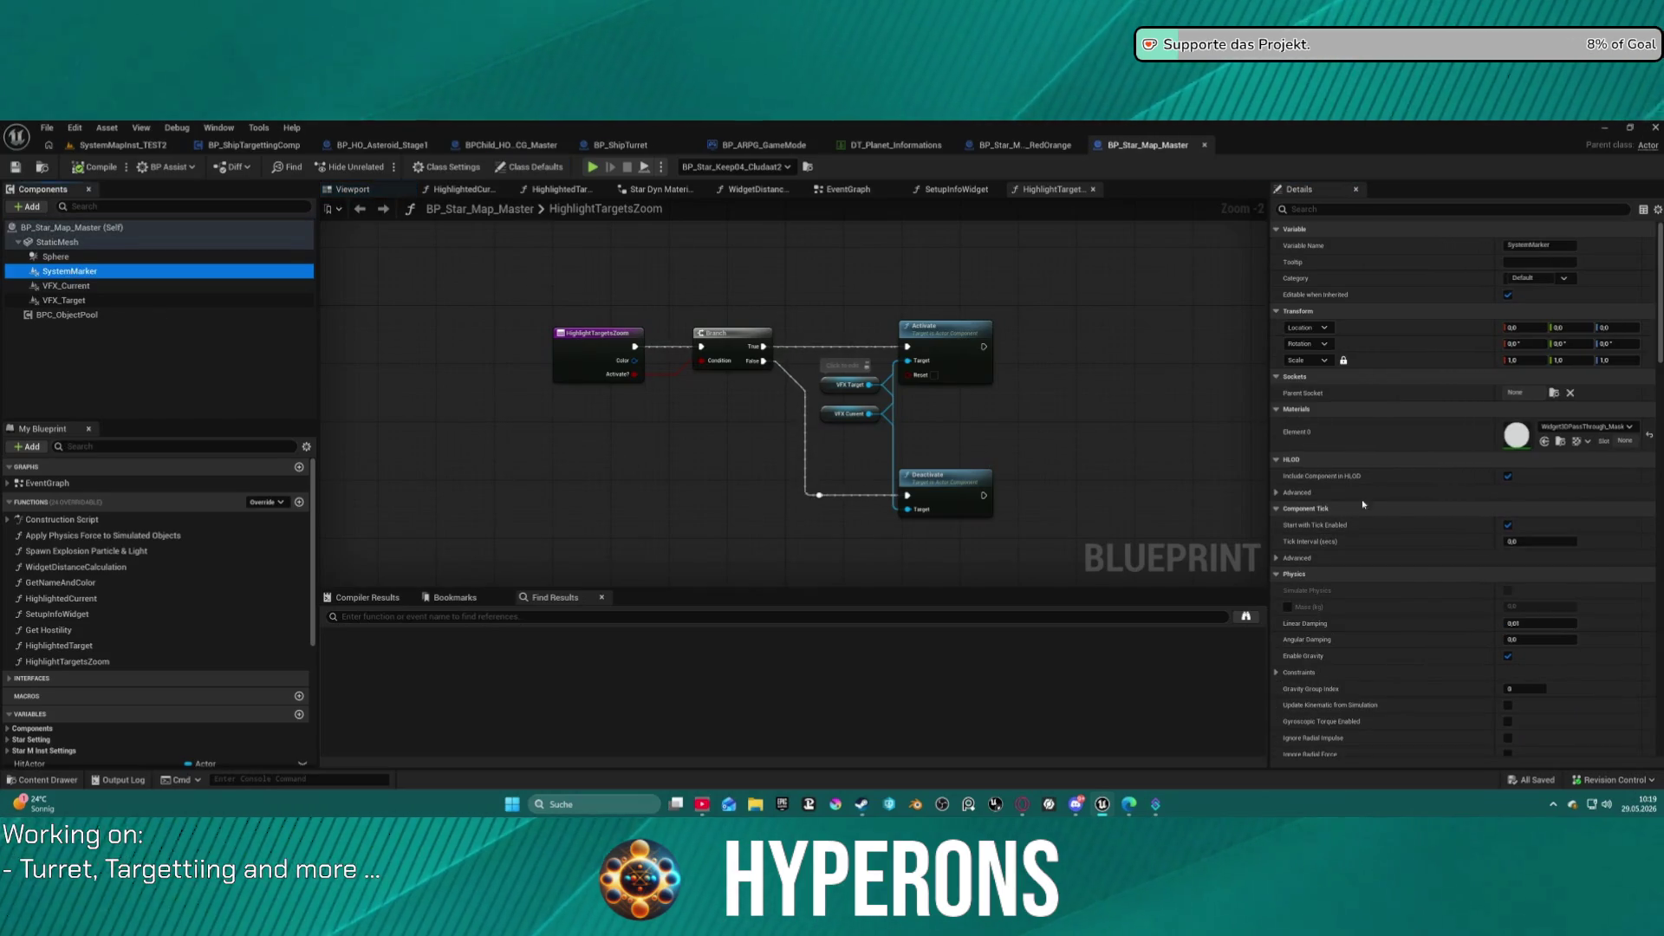
Switch BP_Star_Map_Master's SystemMarker widget Space to World.
scroll(1534, 533, "down", 10)
scroll(1534, 533, "down", 10)
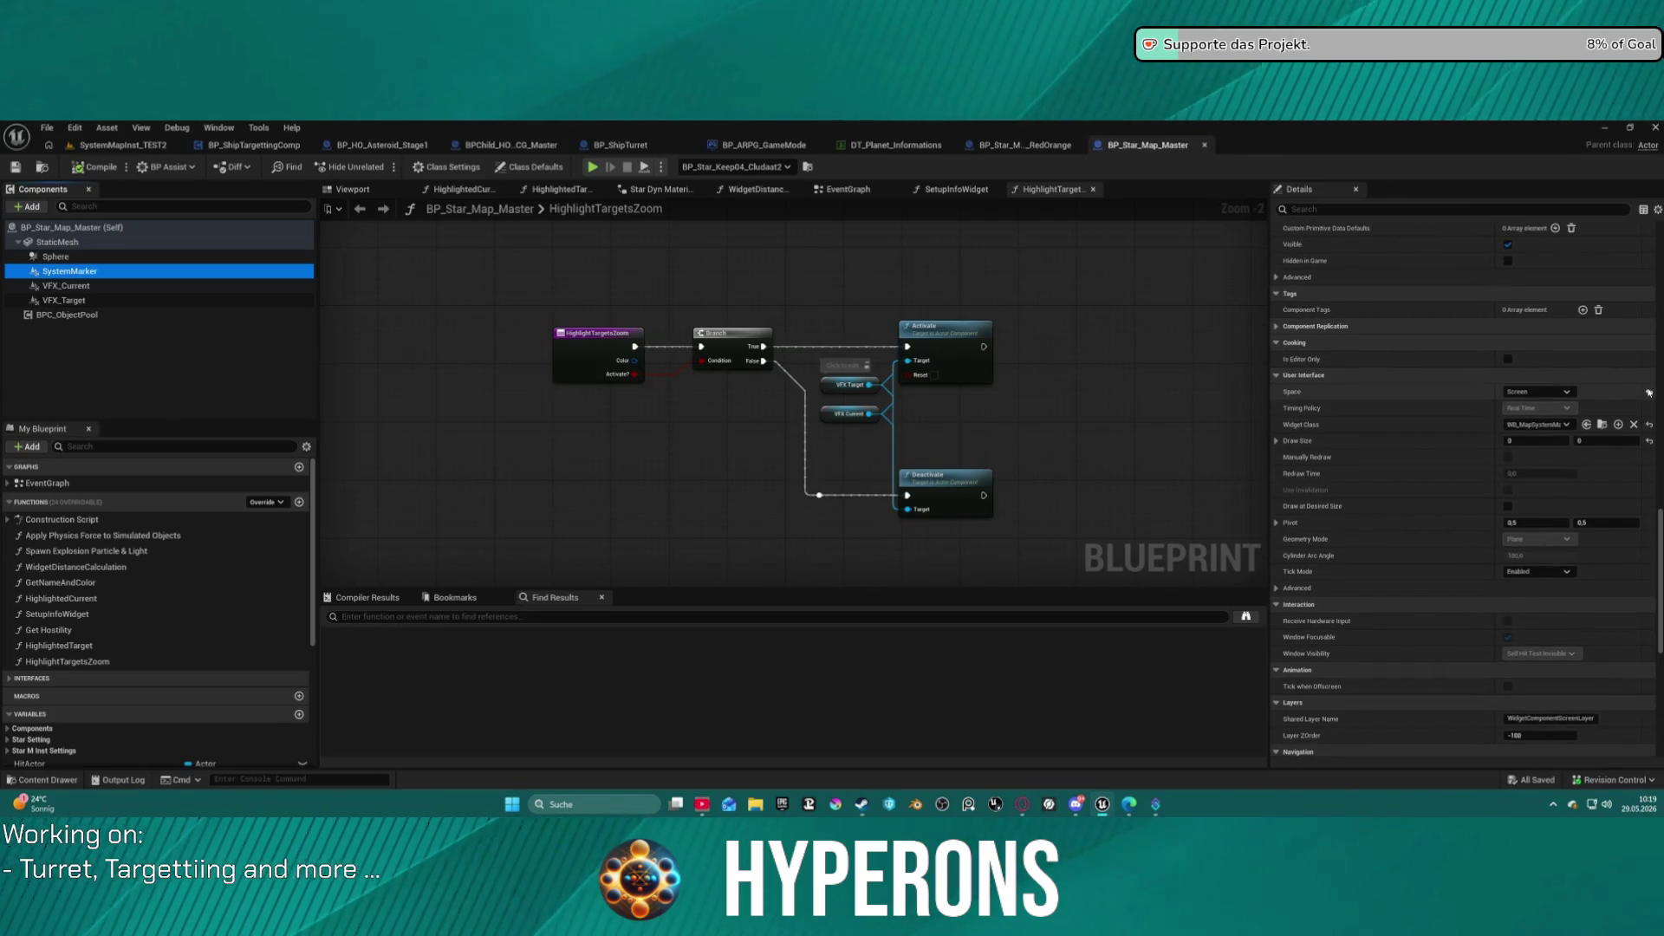
left_click(1648, 393)
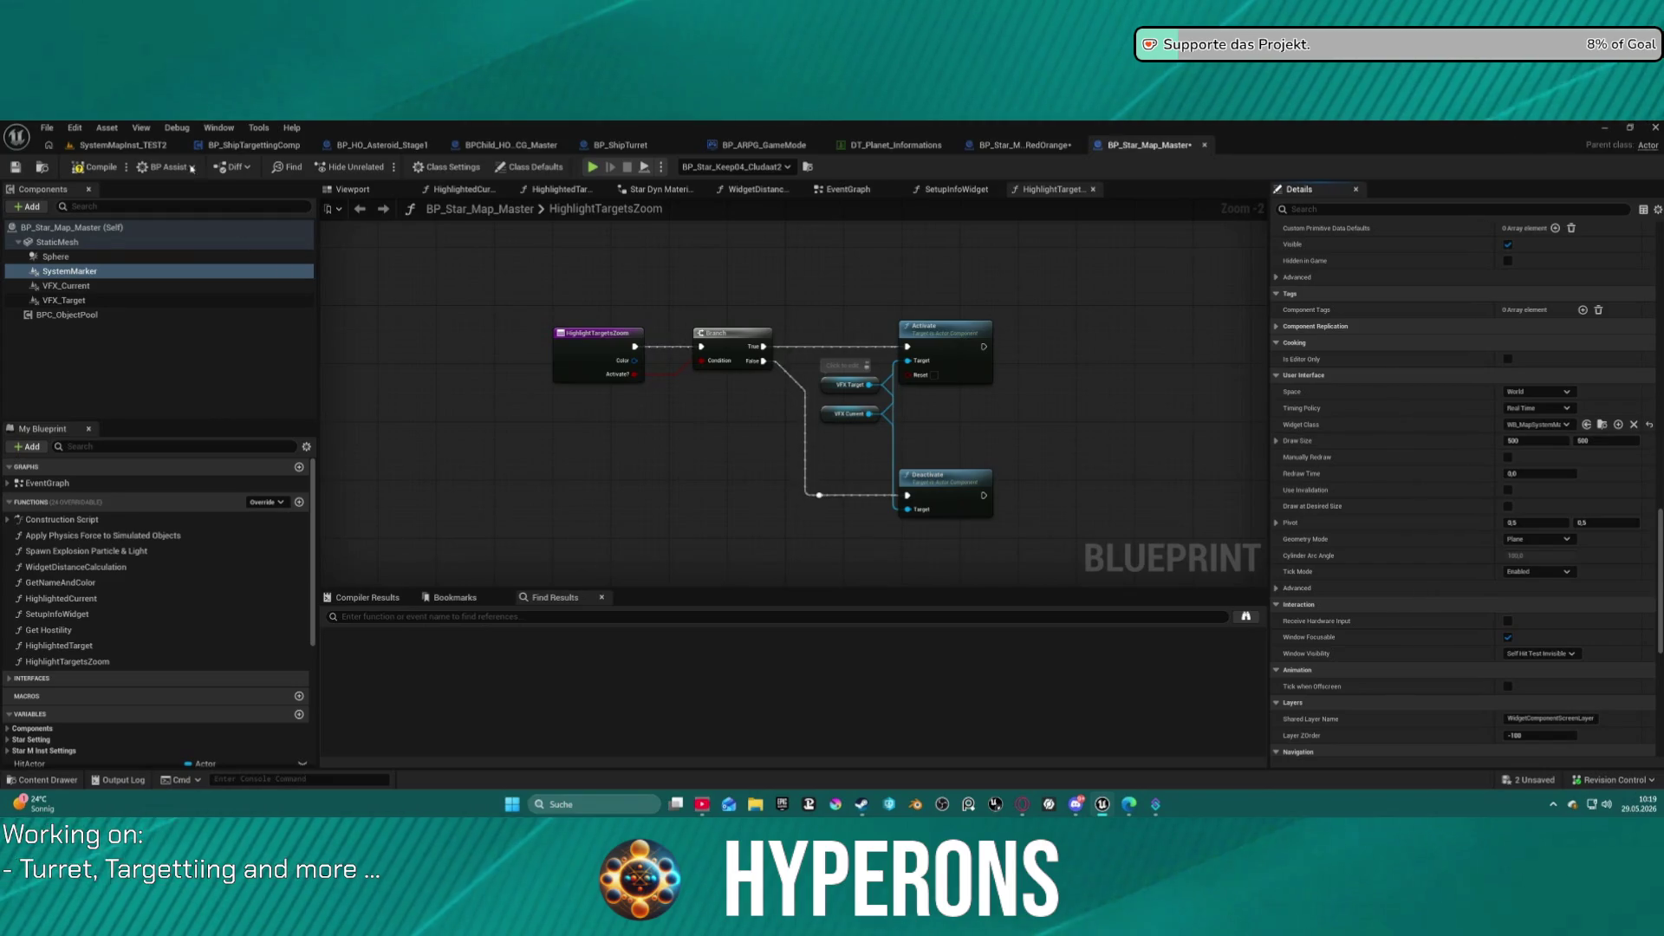
Play-test SystemMapInst_TEST2, then undo BP_Star_Map_Master's widget back to Screen space.
left_click(123, 145)
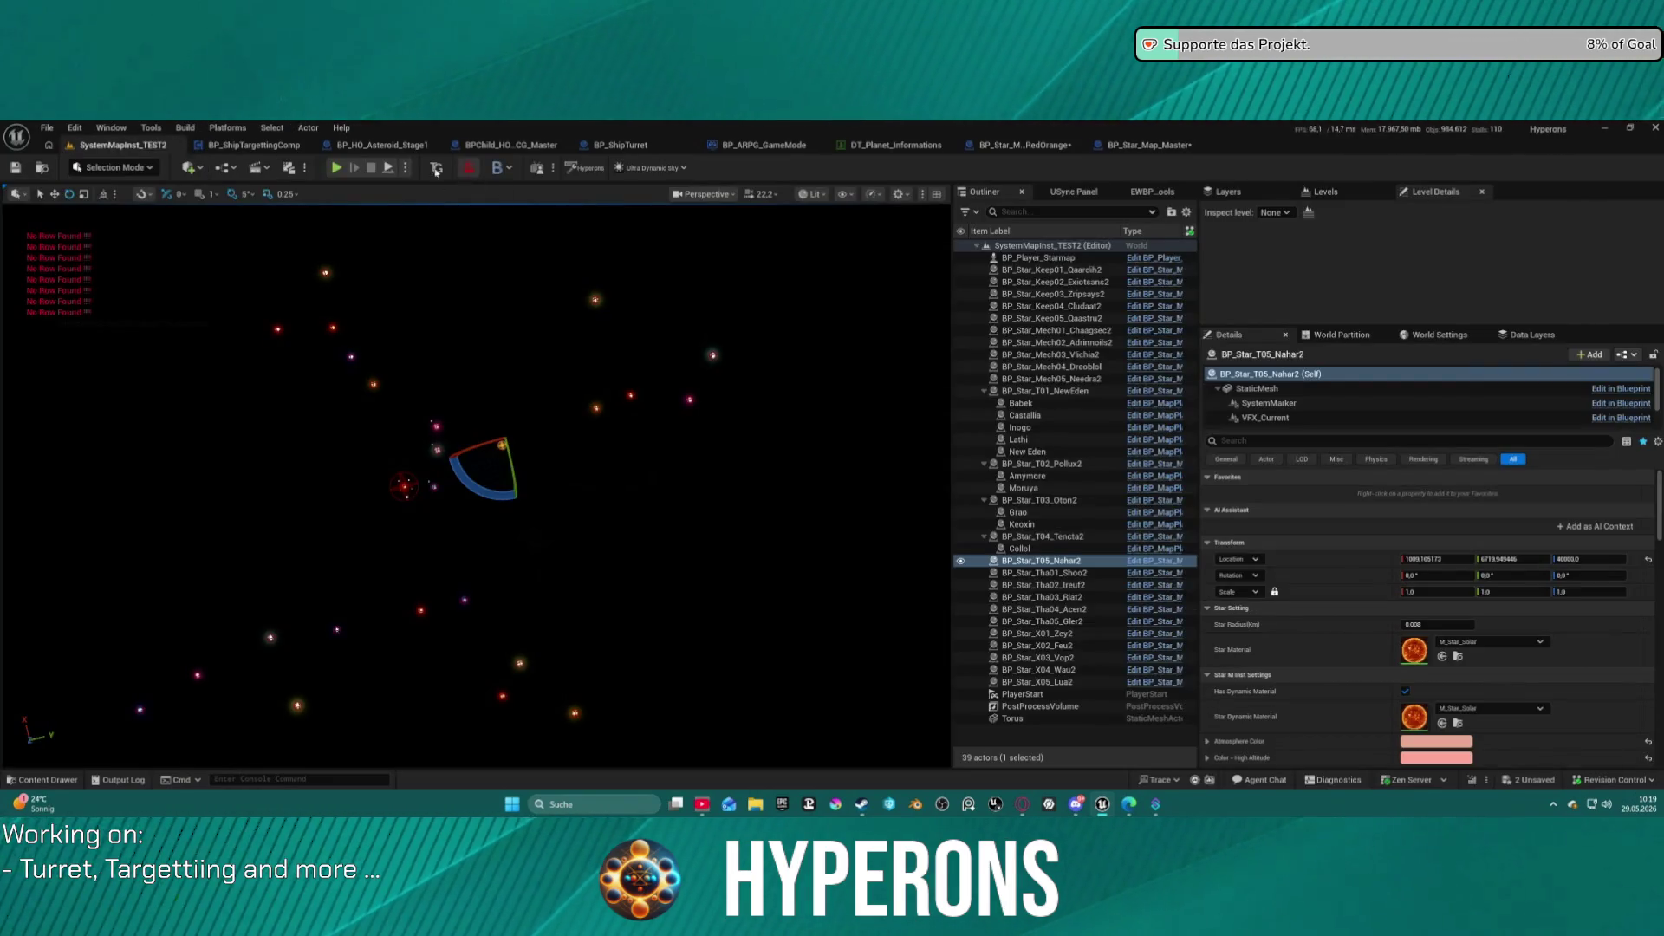
key("alt+p")
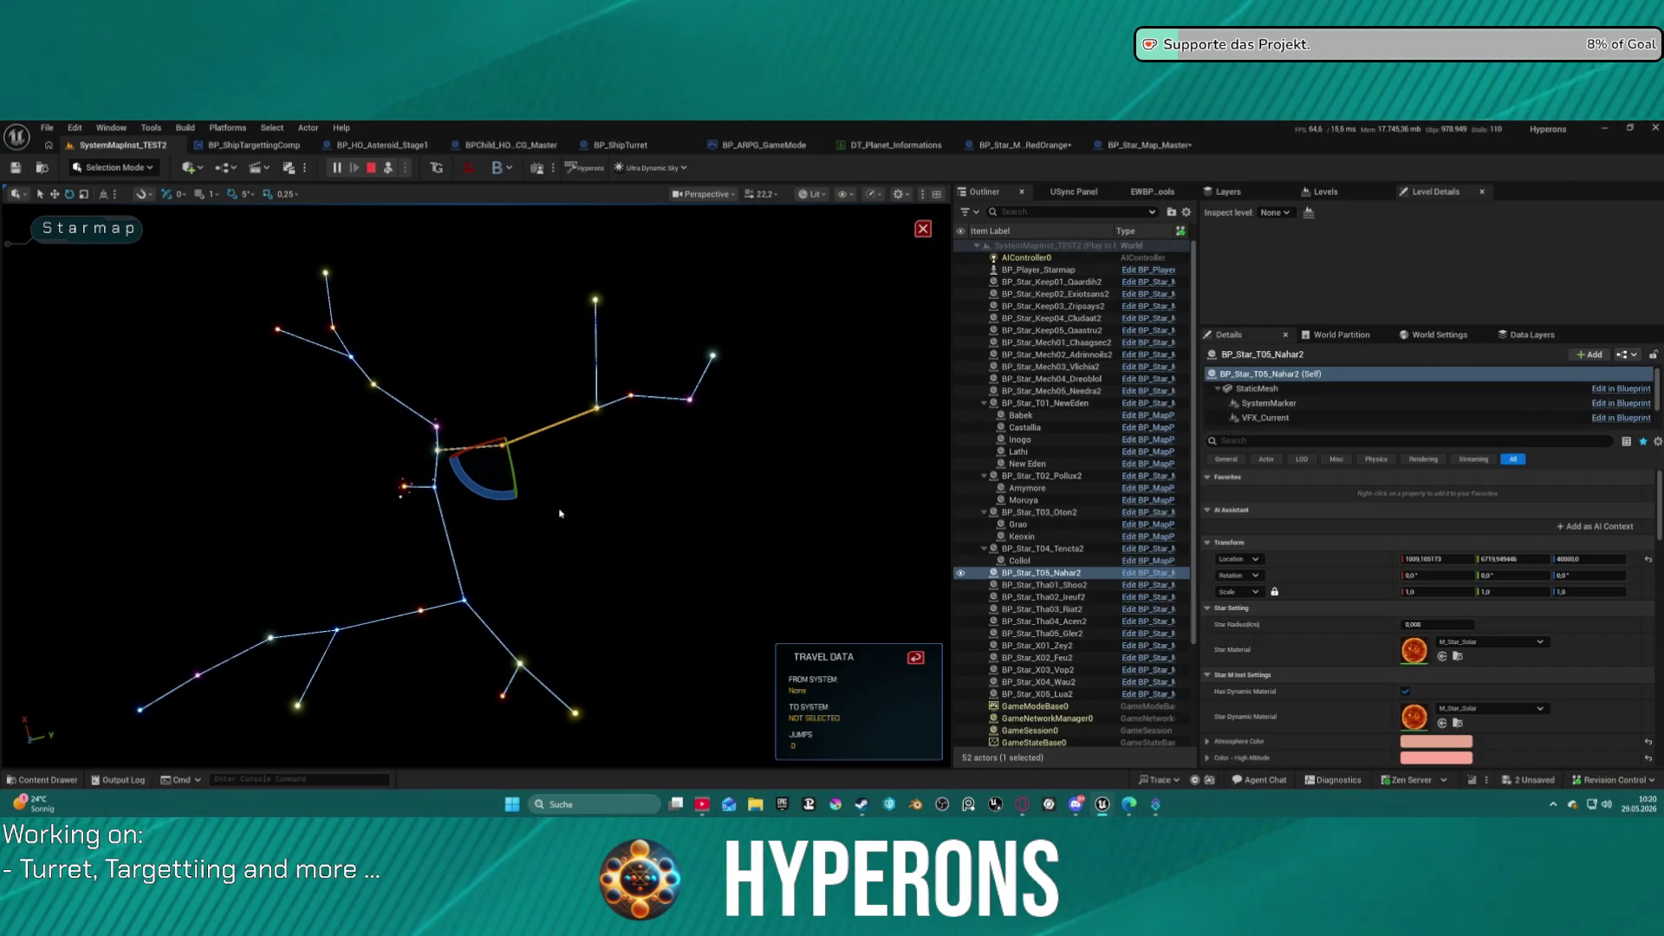
key("Escape")
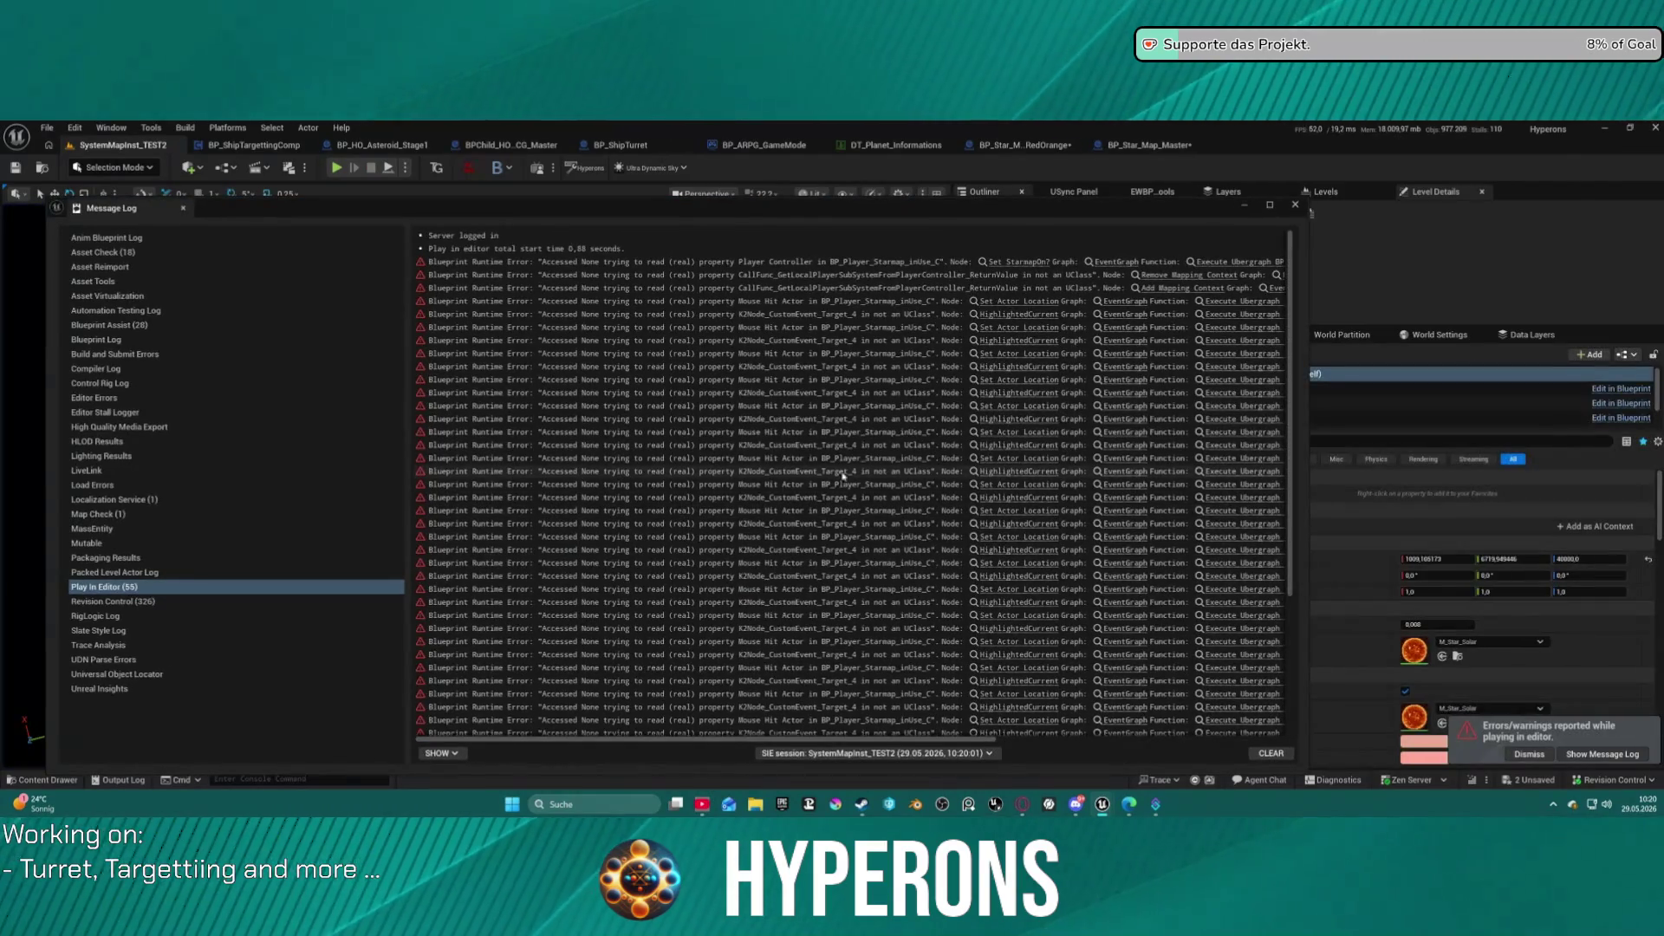
left_click(1295, 204)
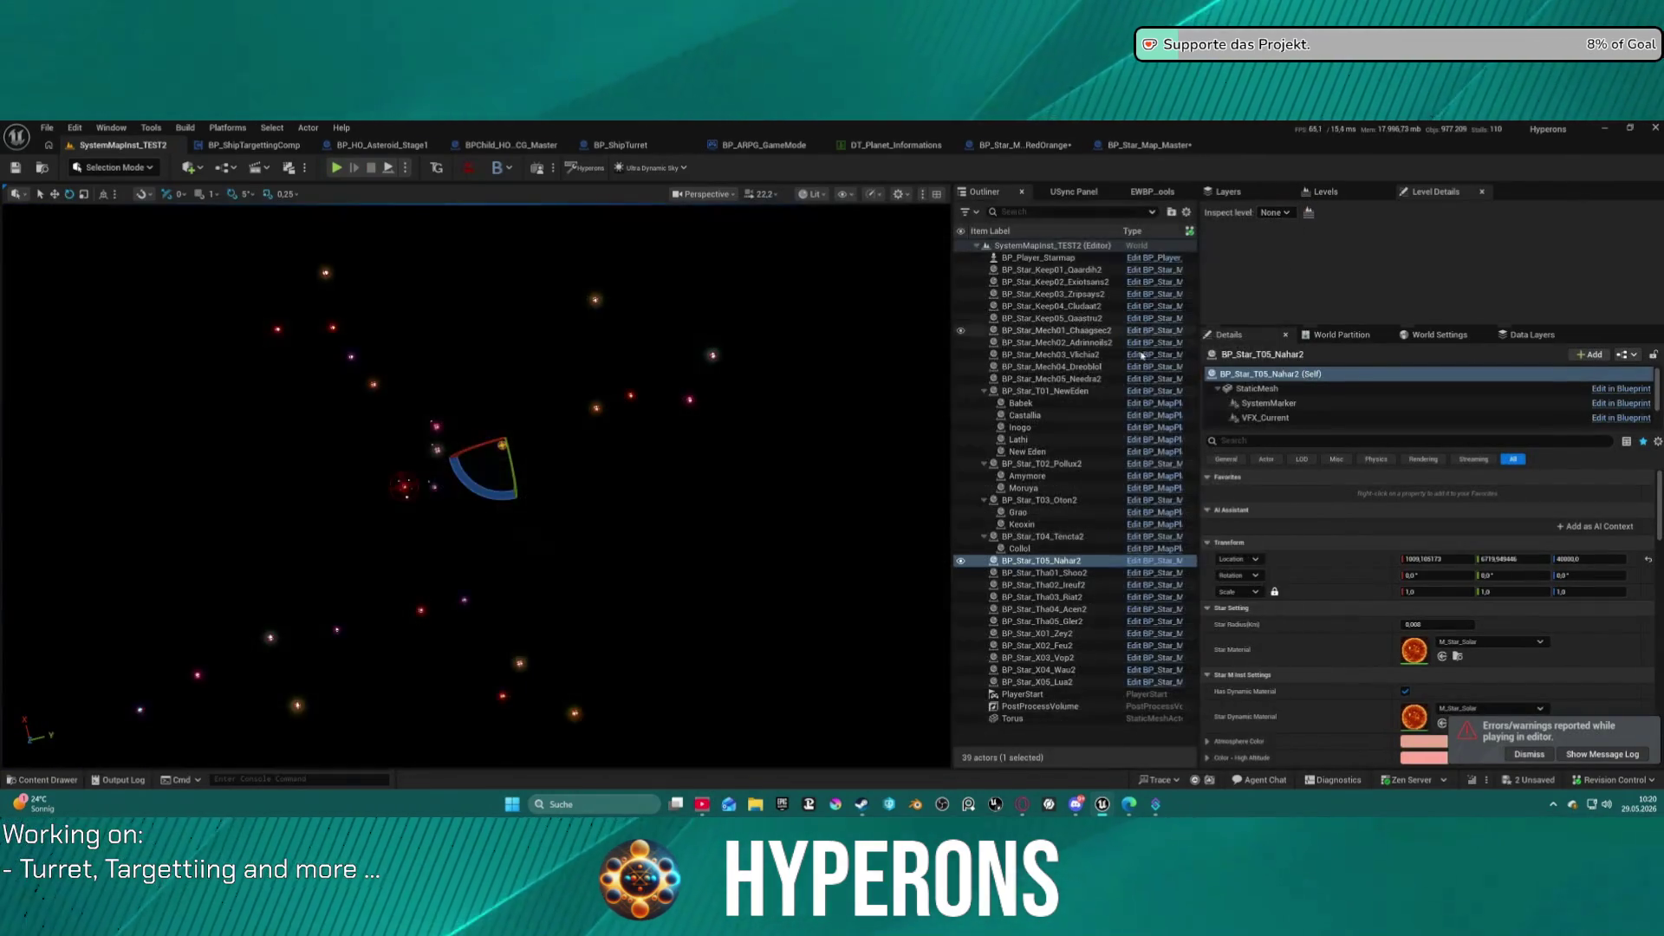
left_click(1150, 151)
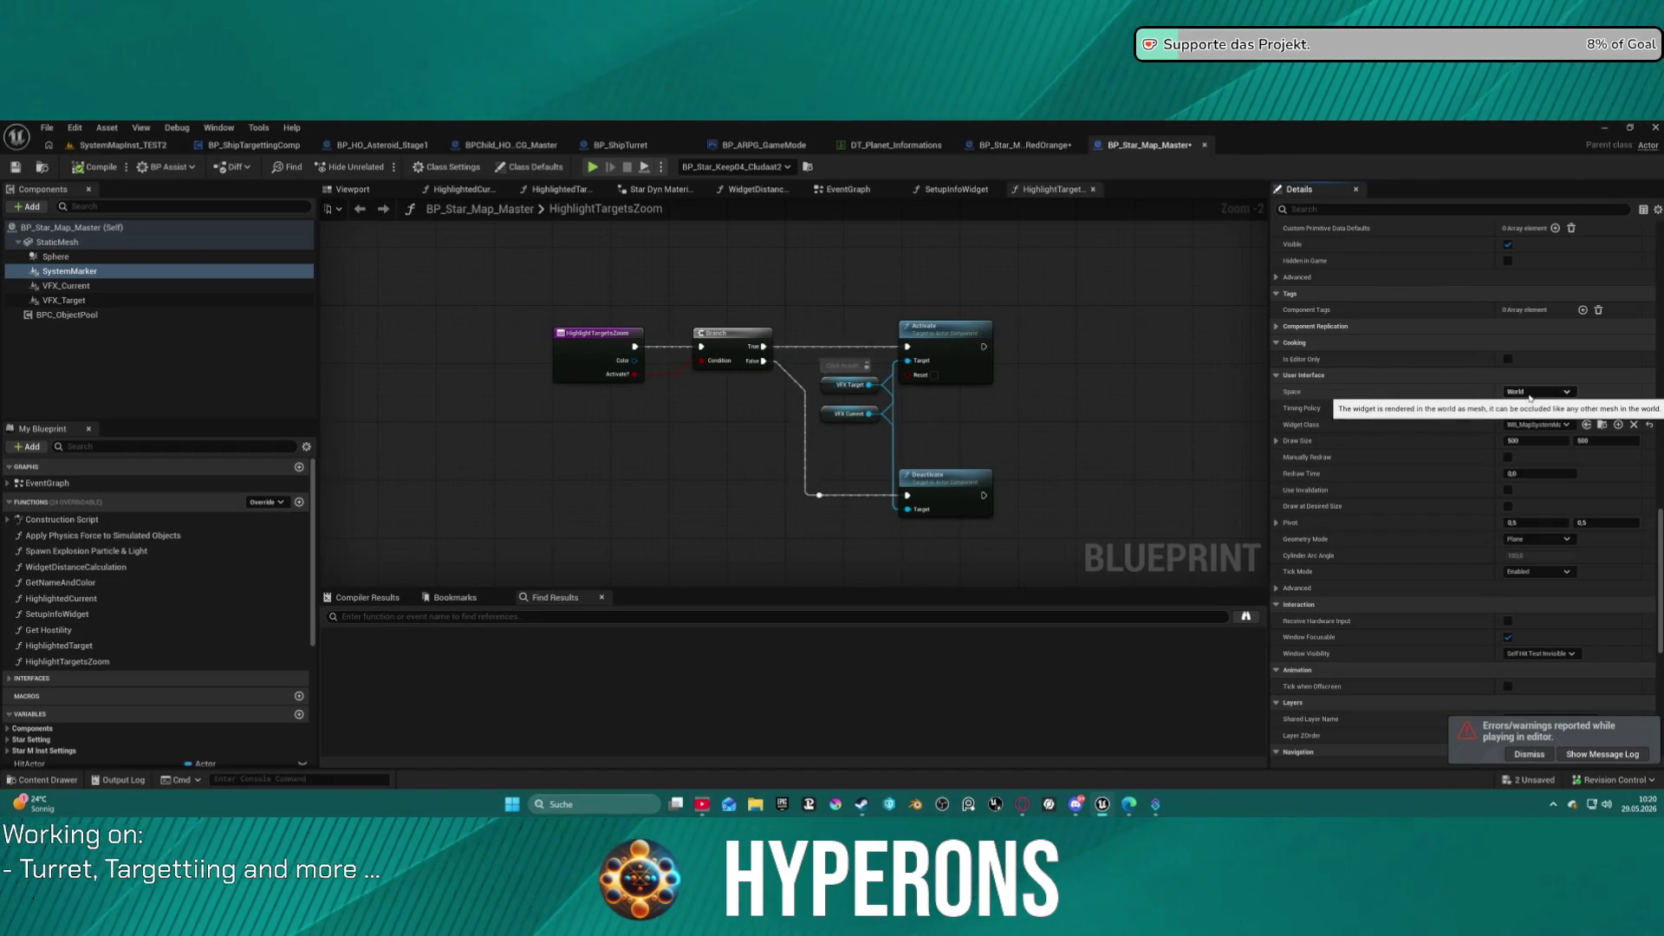
key("ctrl+z")
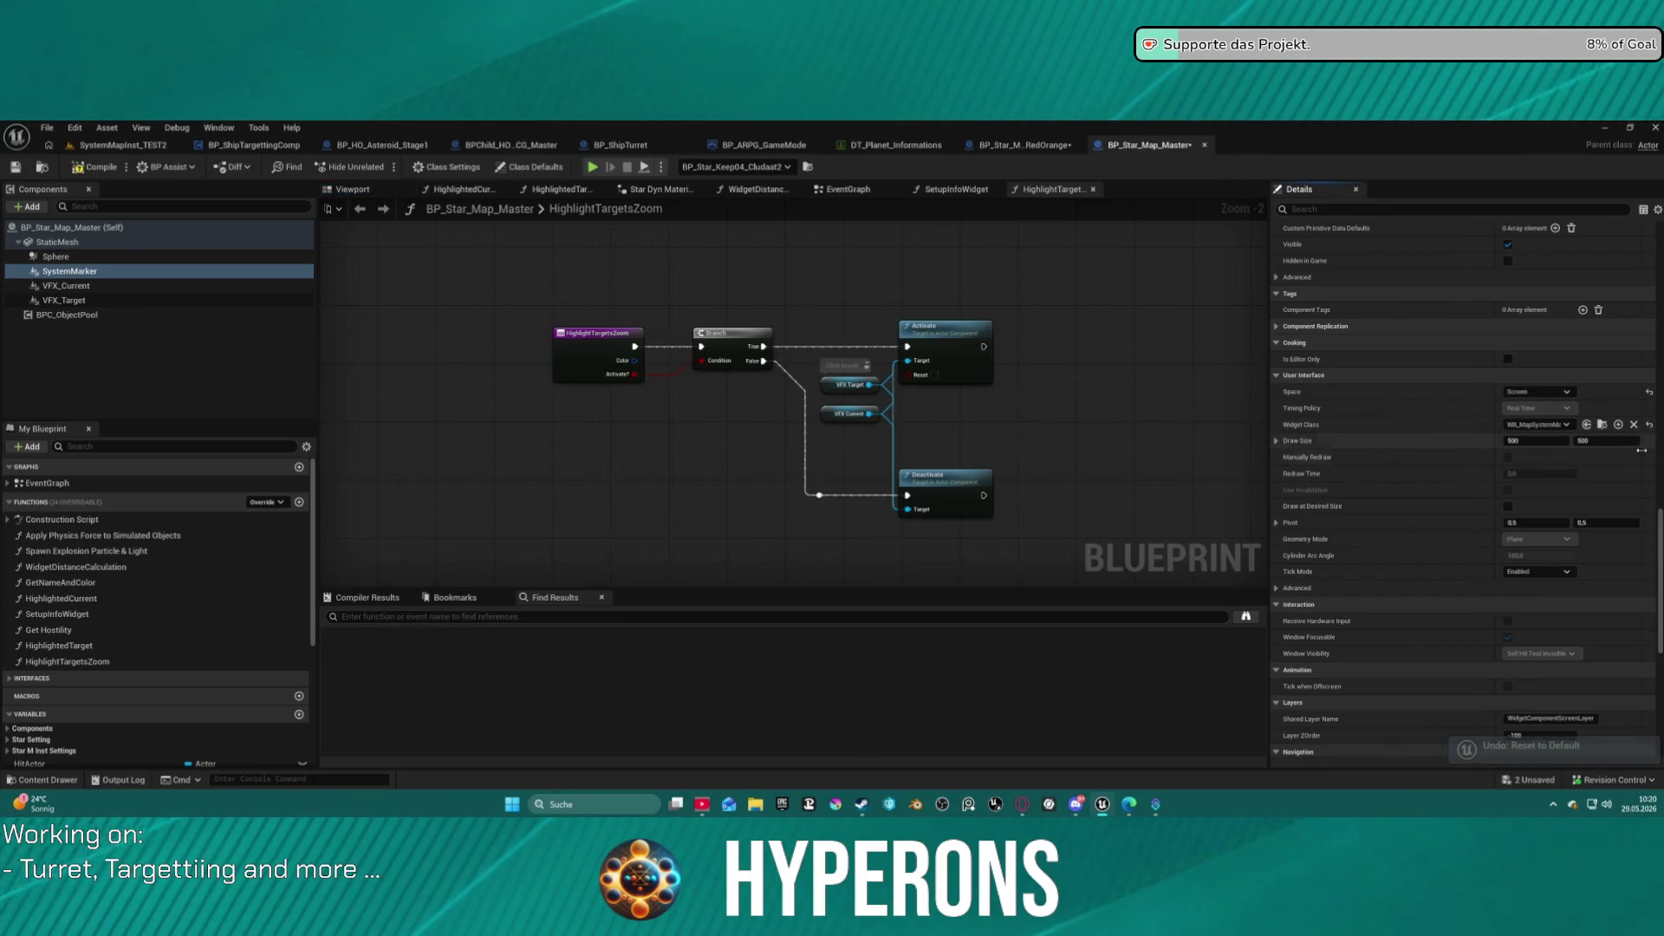
left_click(122, 134)
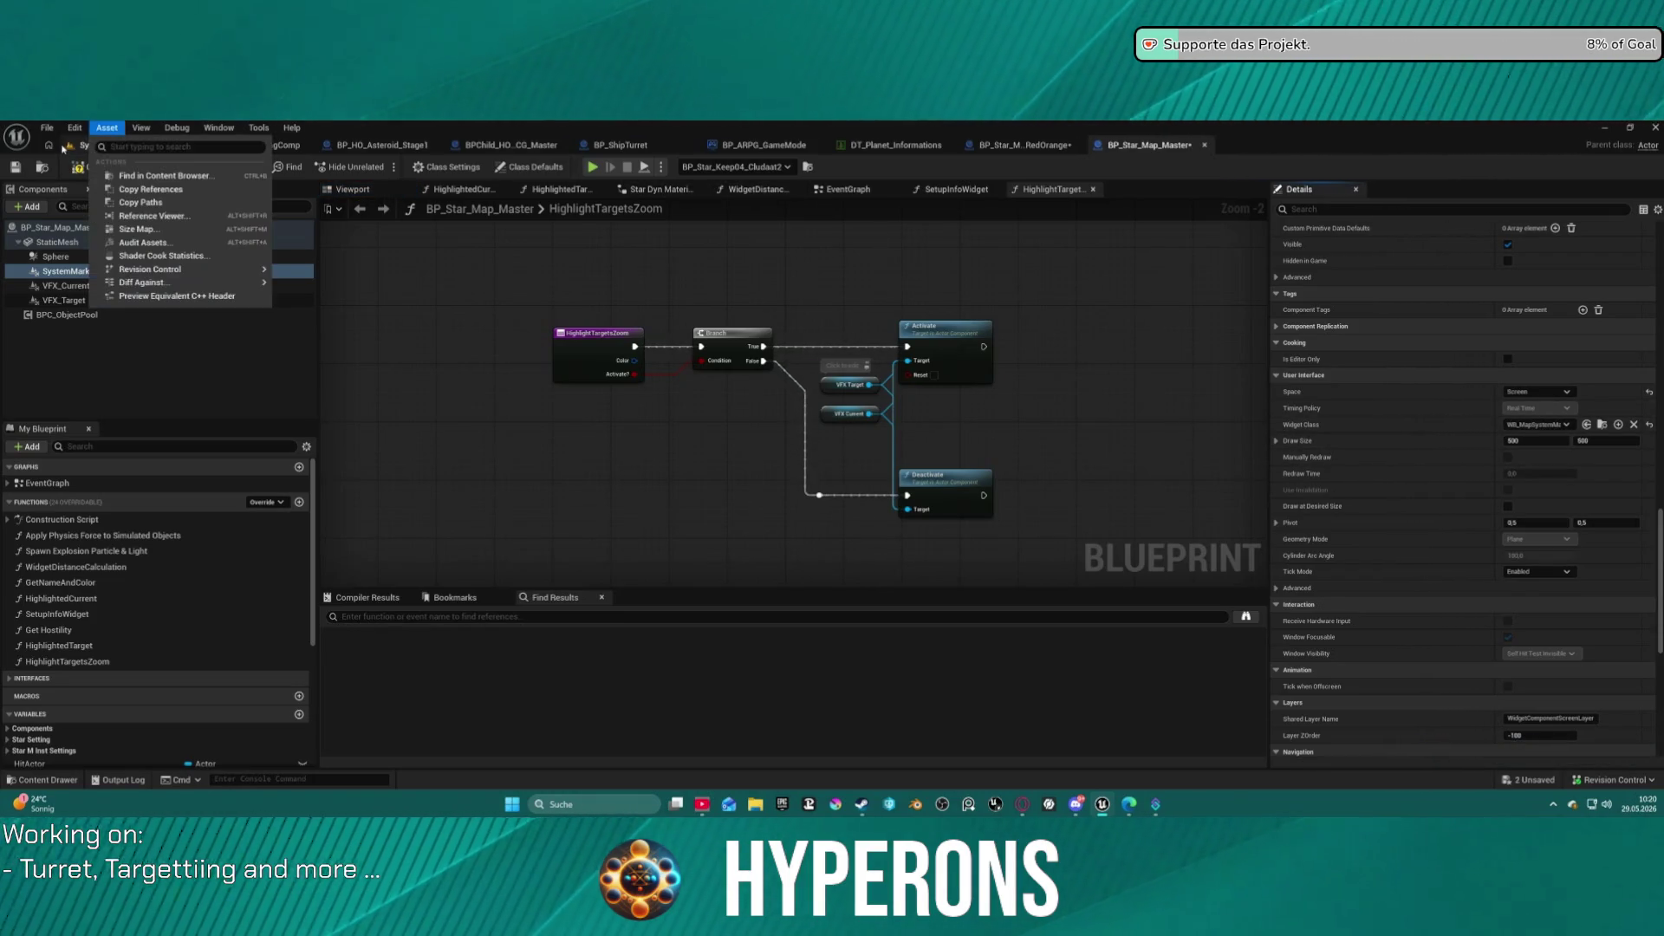
Run another SystemMapInst_TEST2 play test with star names, undo the last reset, and close BP_Star_Map_Master.
left_click(113, 160)
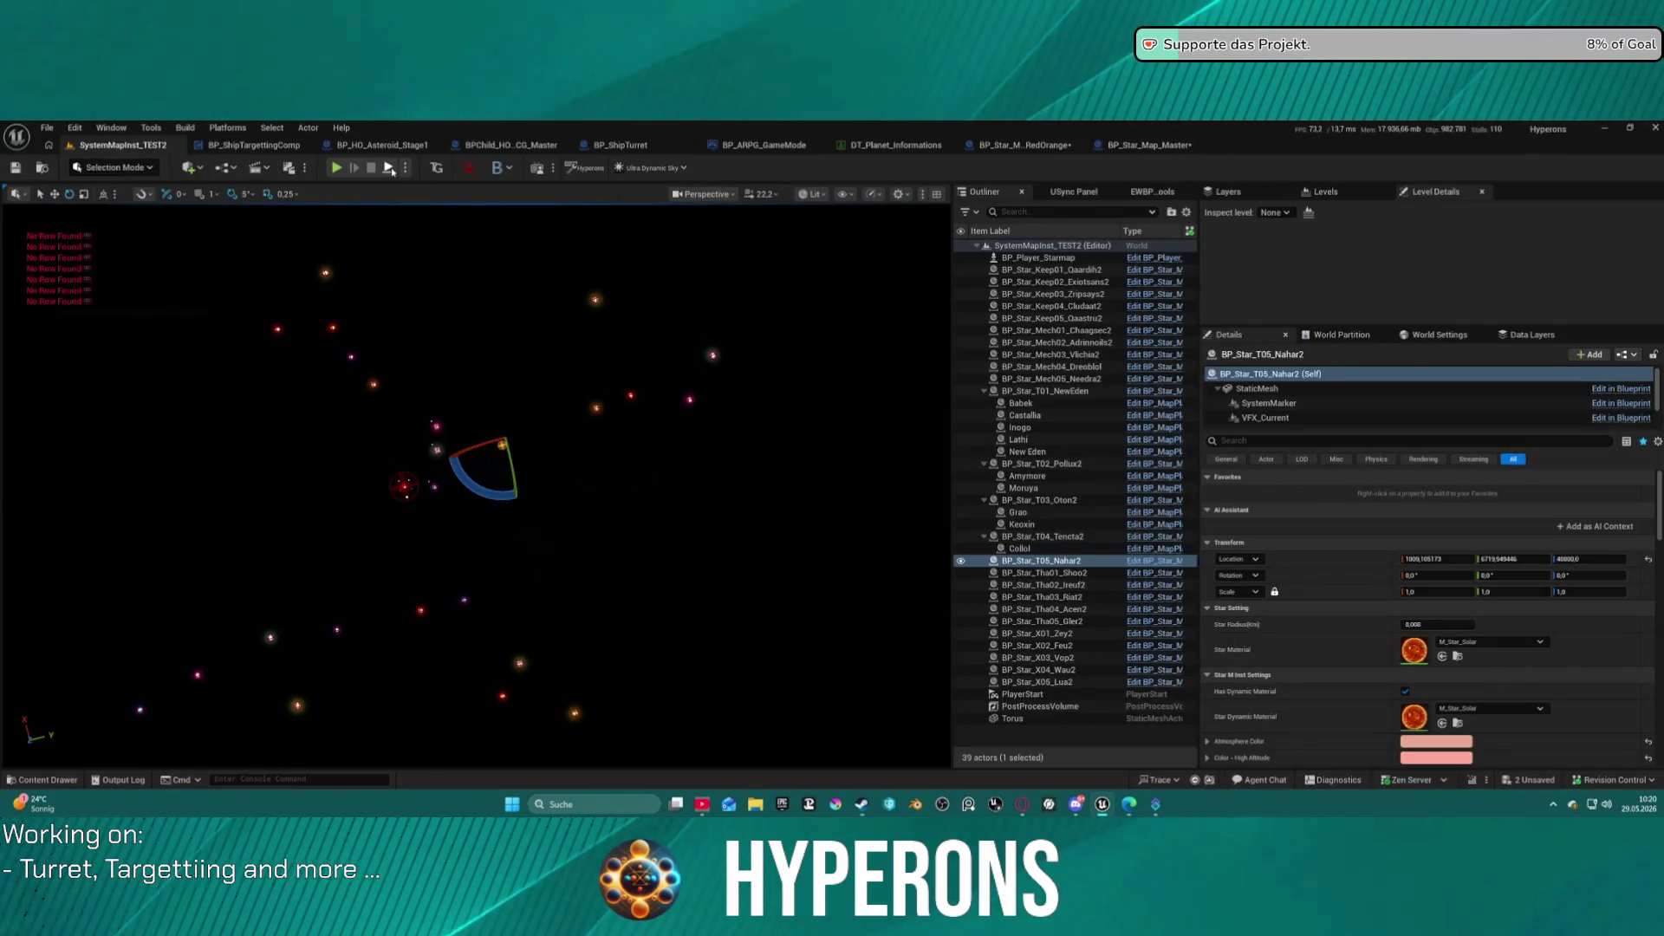
key("alt+p")
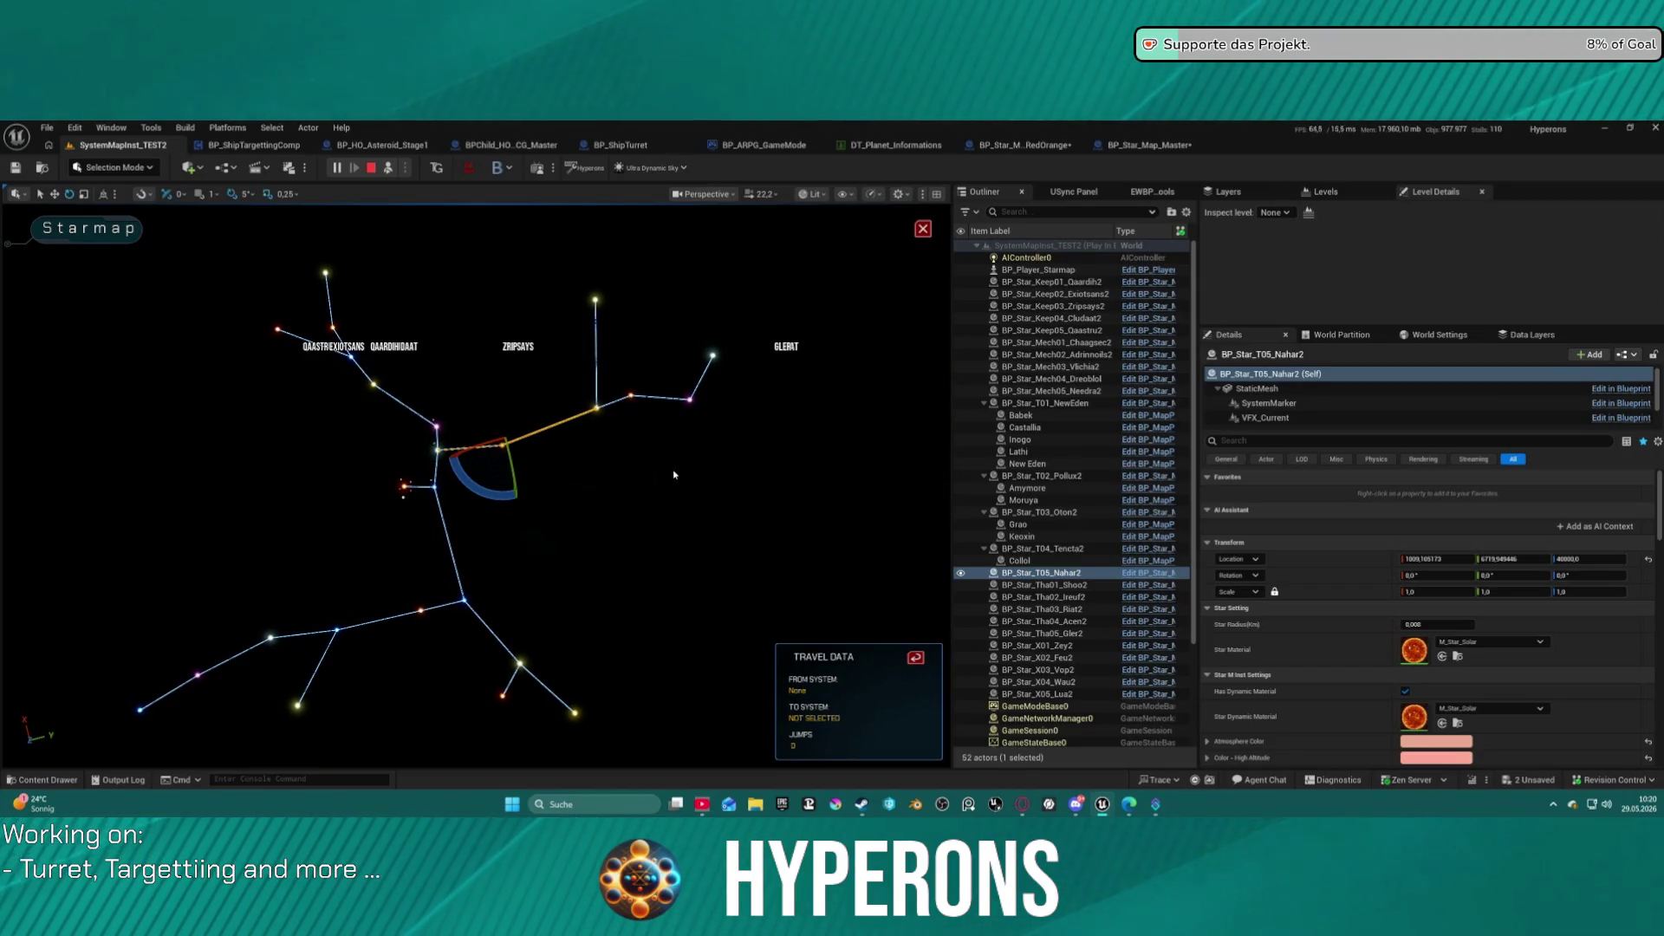
key("Escape")
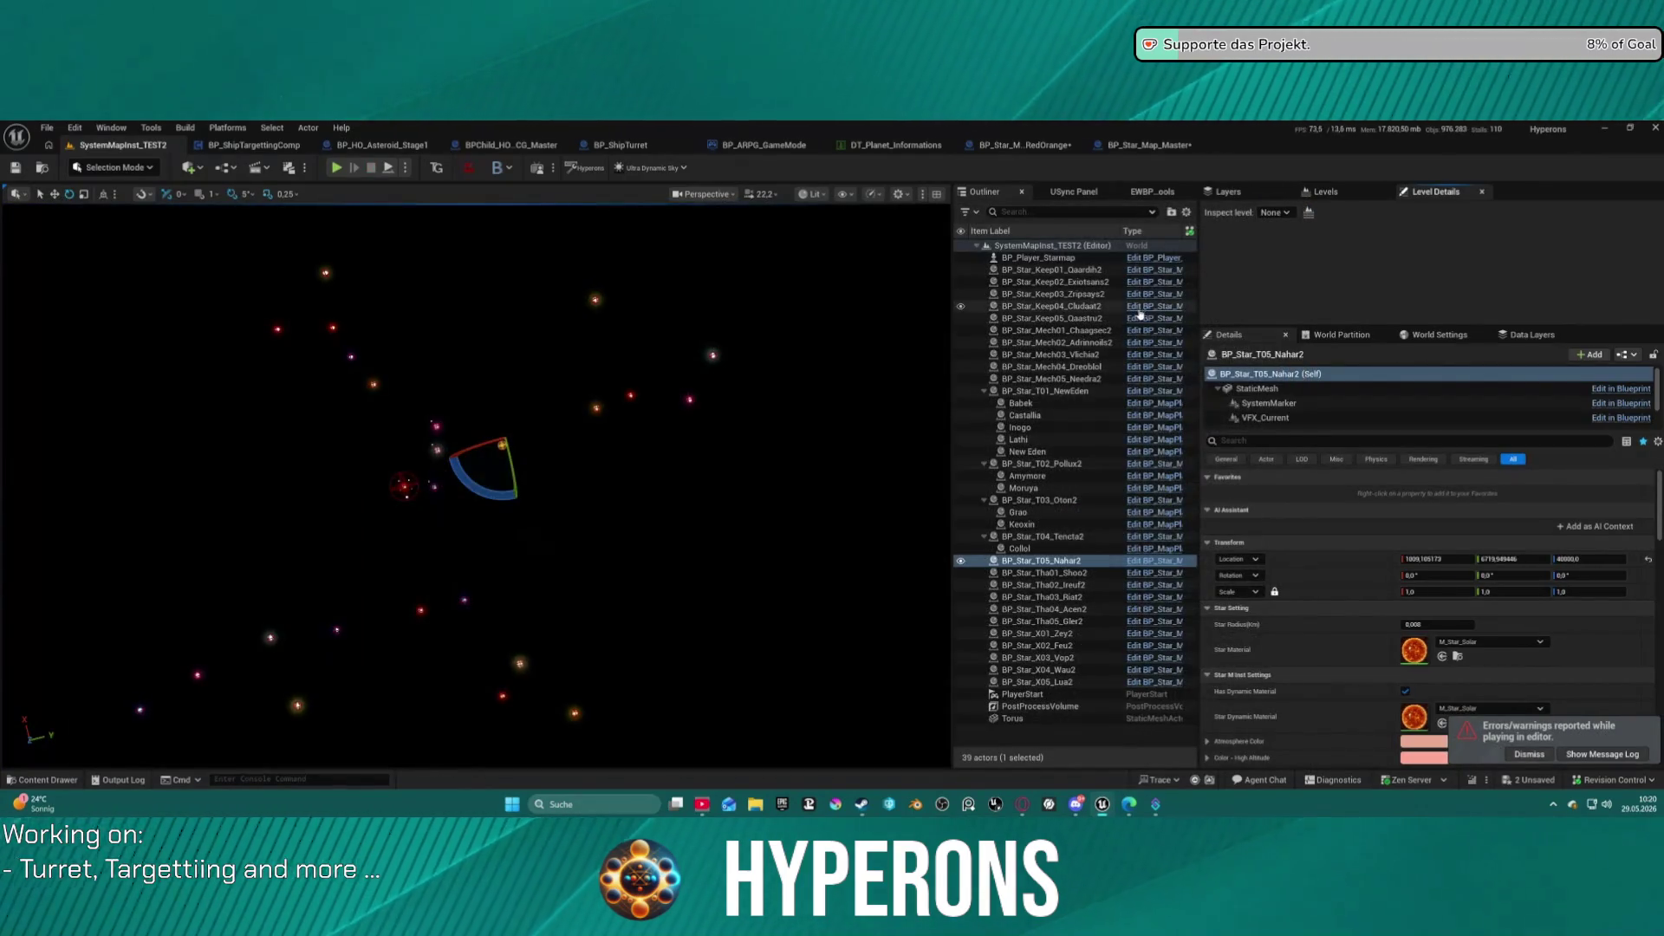
key("ctrl+z")
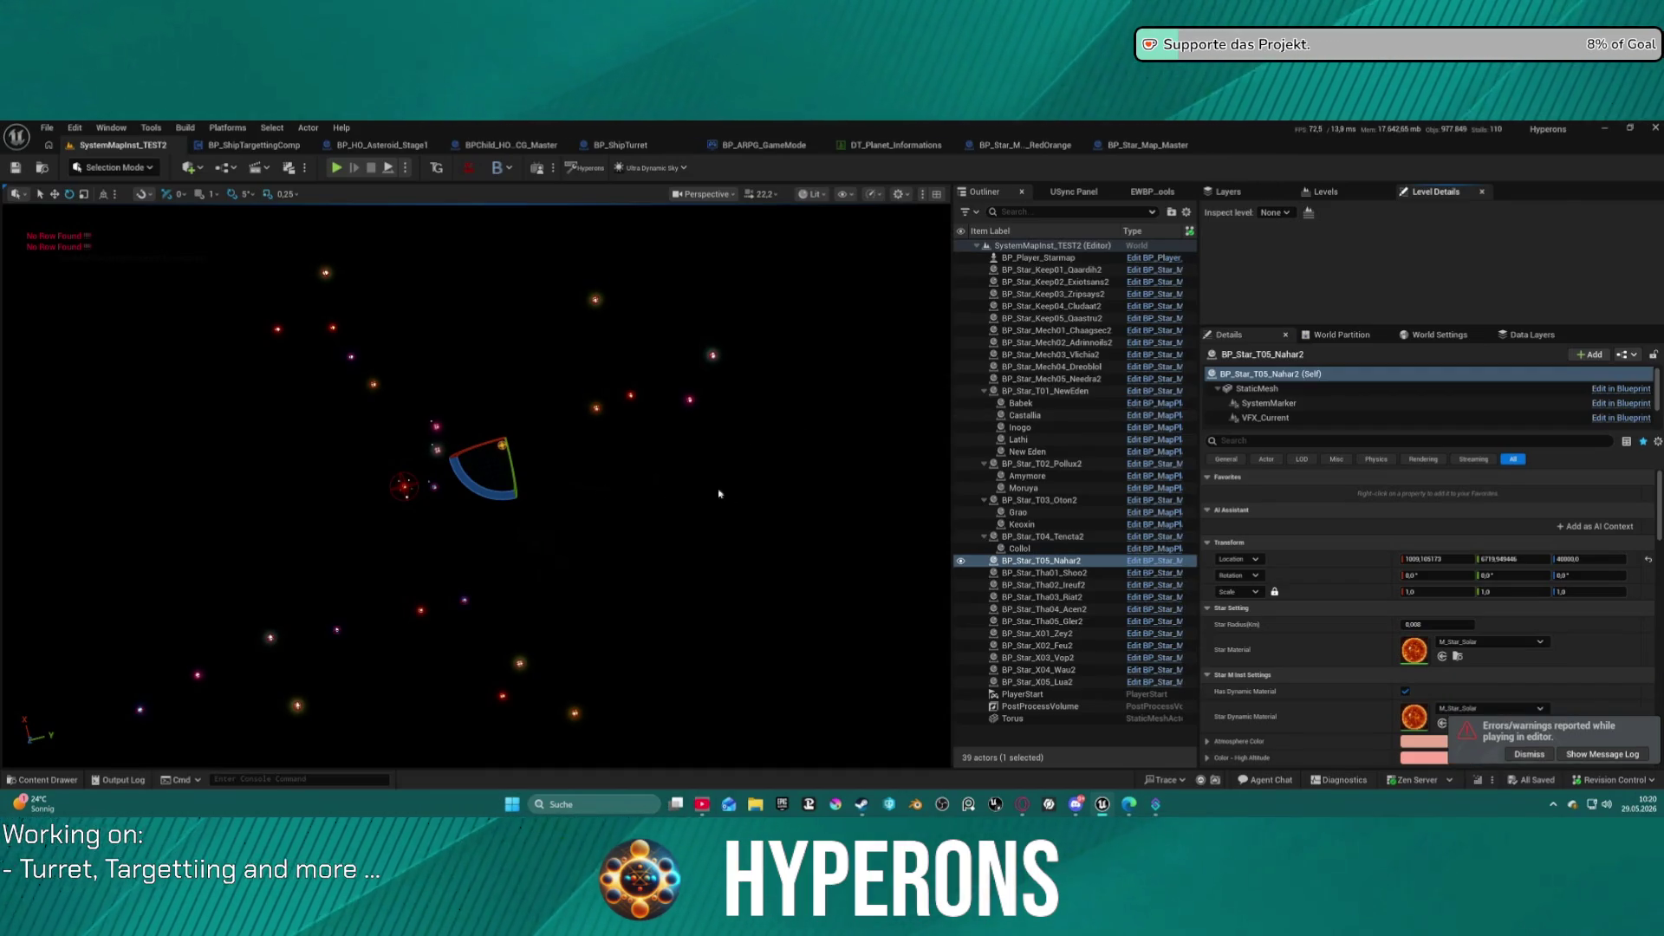
left_click(1161, 147)
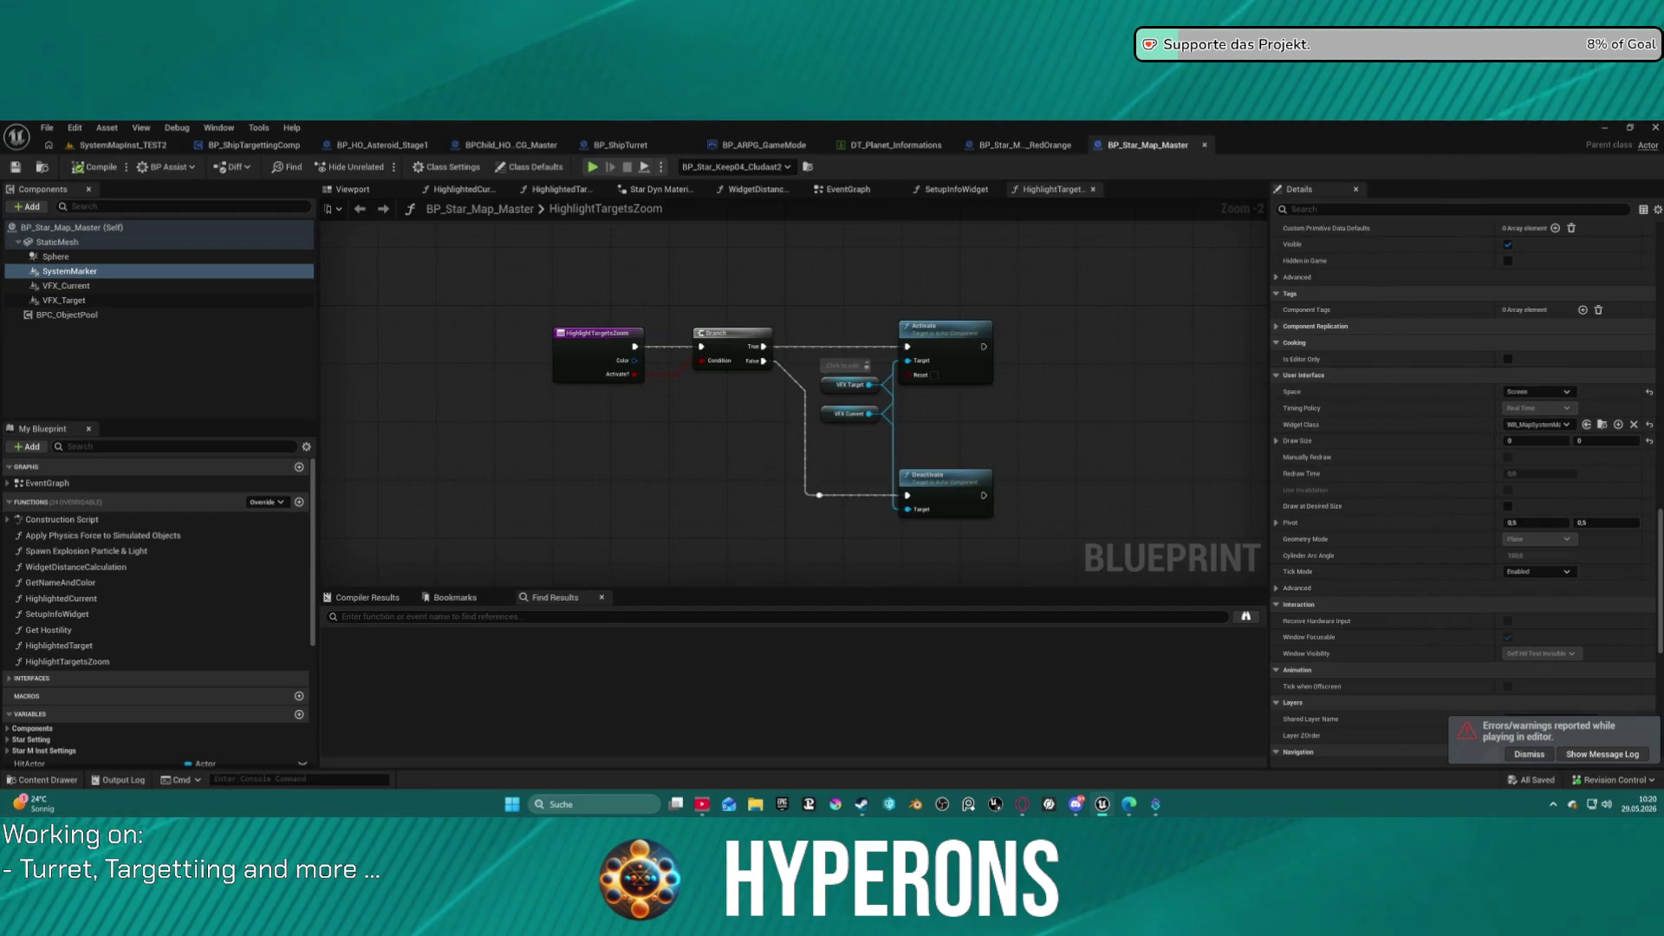
left_click(1204, 145)
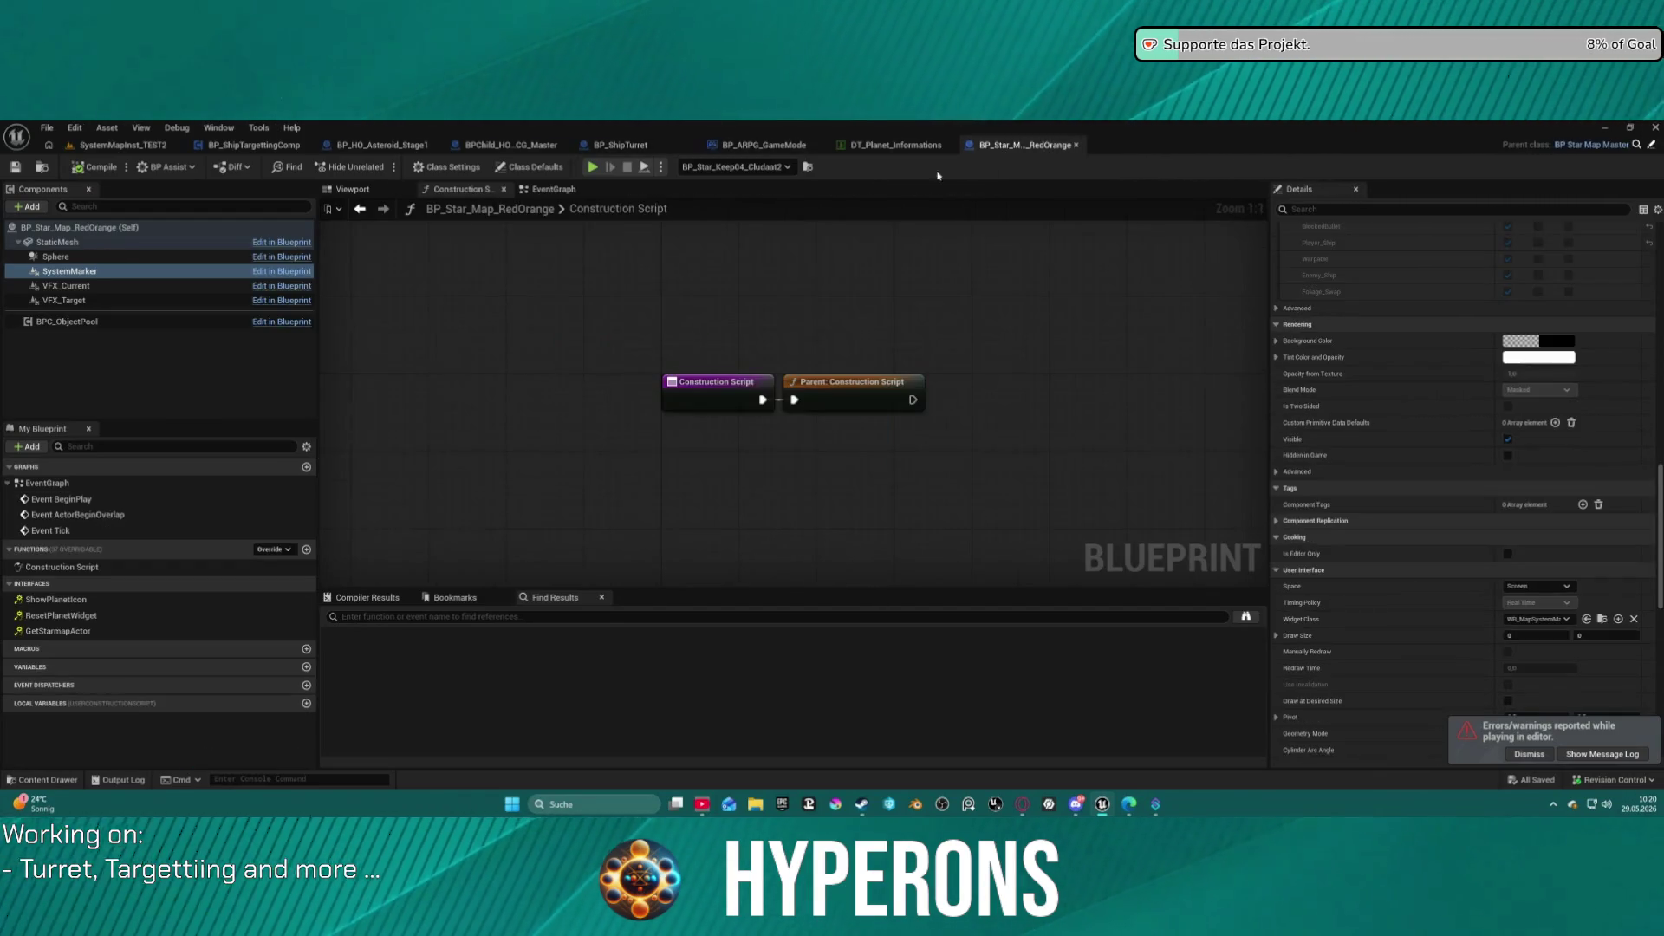
Close the RedOrange and BP_ARPG_GameMode tabs, return to SystemMapInst_TEST2, and browse File > Recent Levels.
middle_click(1011, 152)
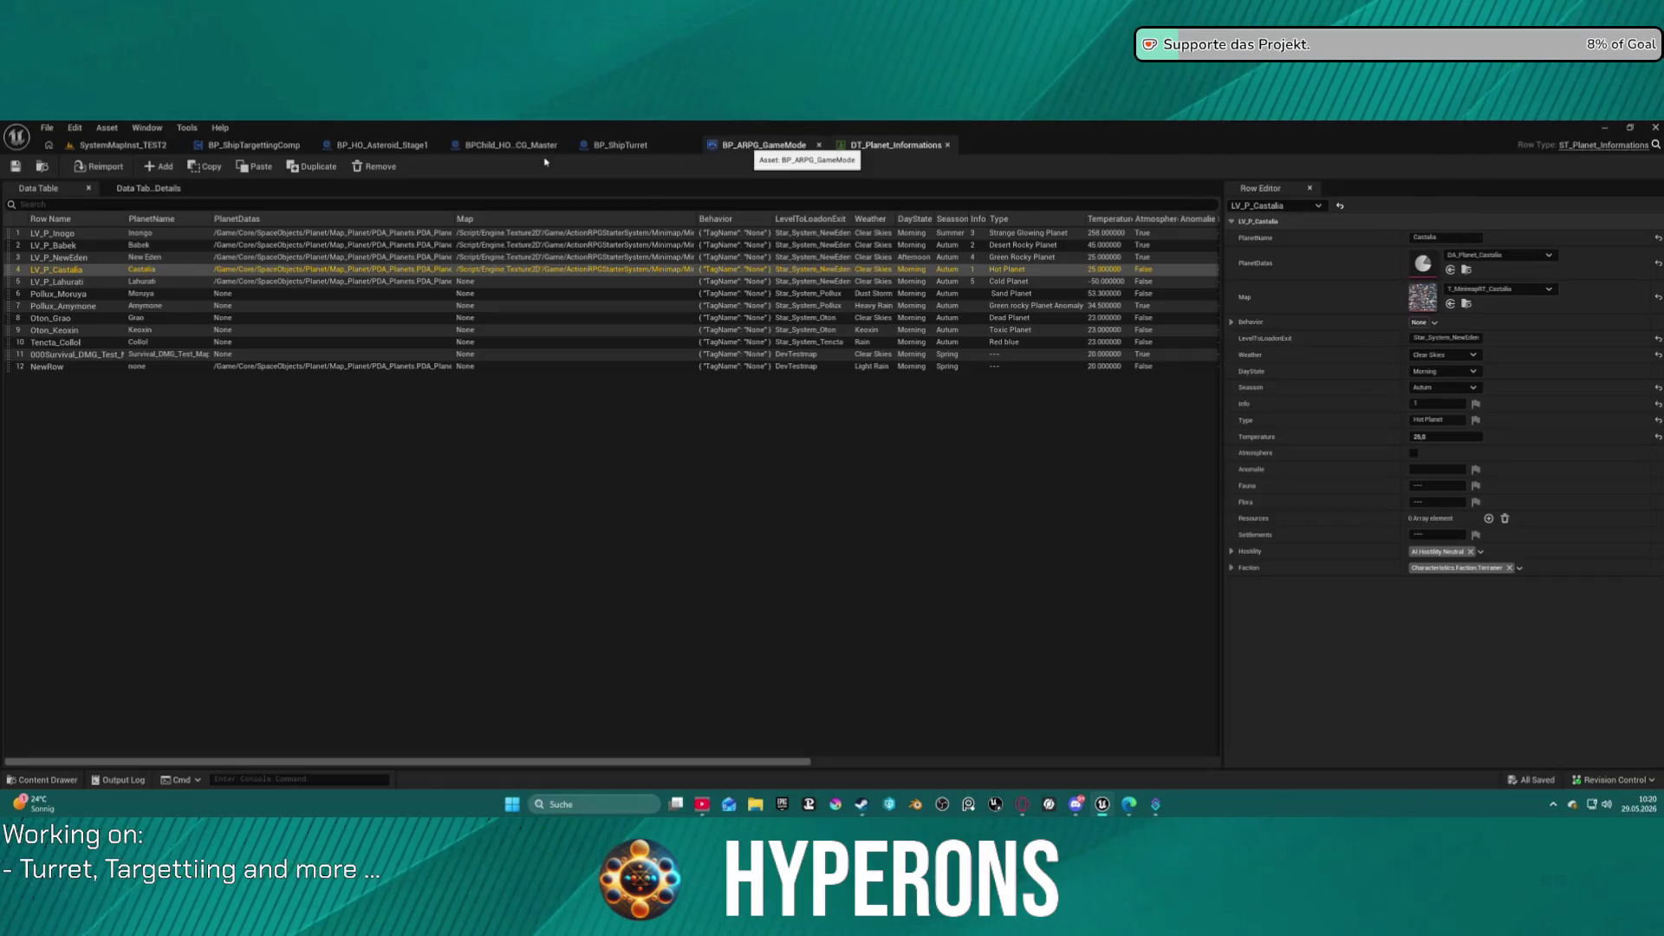
middle_click(750, 149)
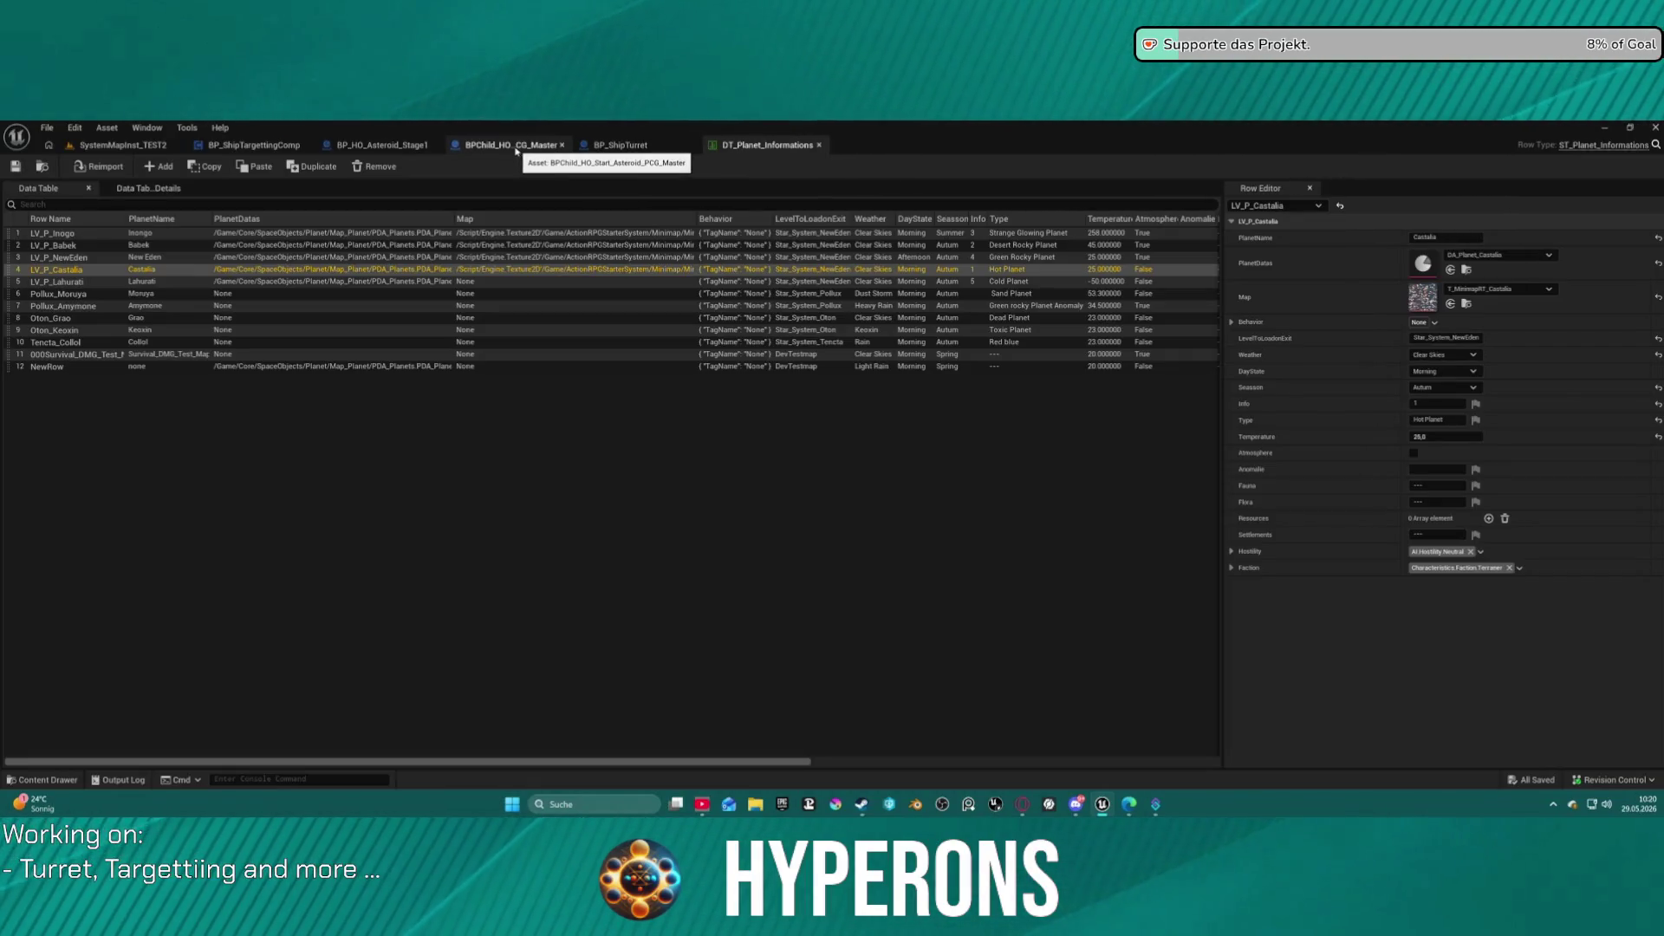
left_click(121, 145)
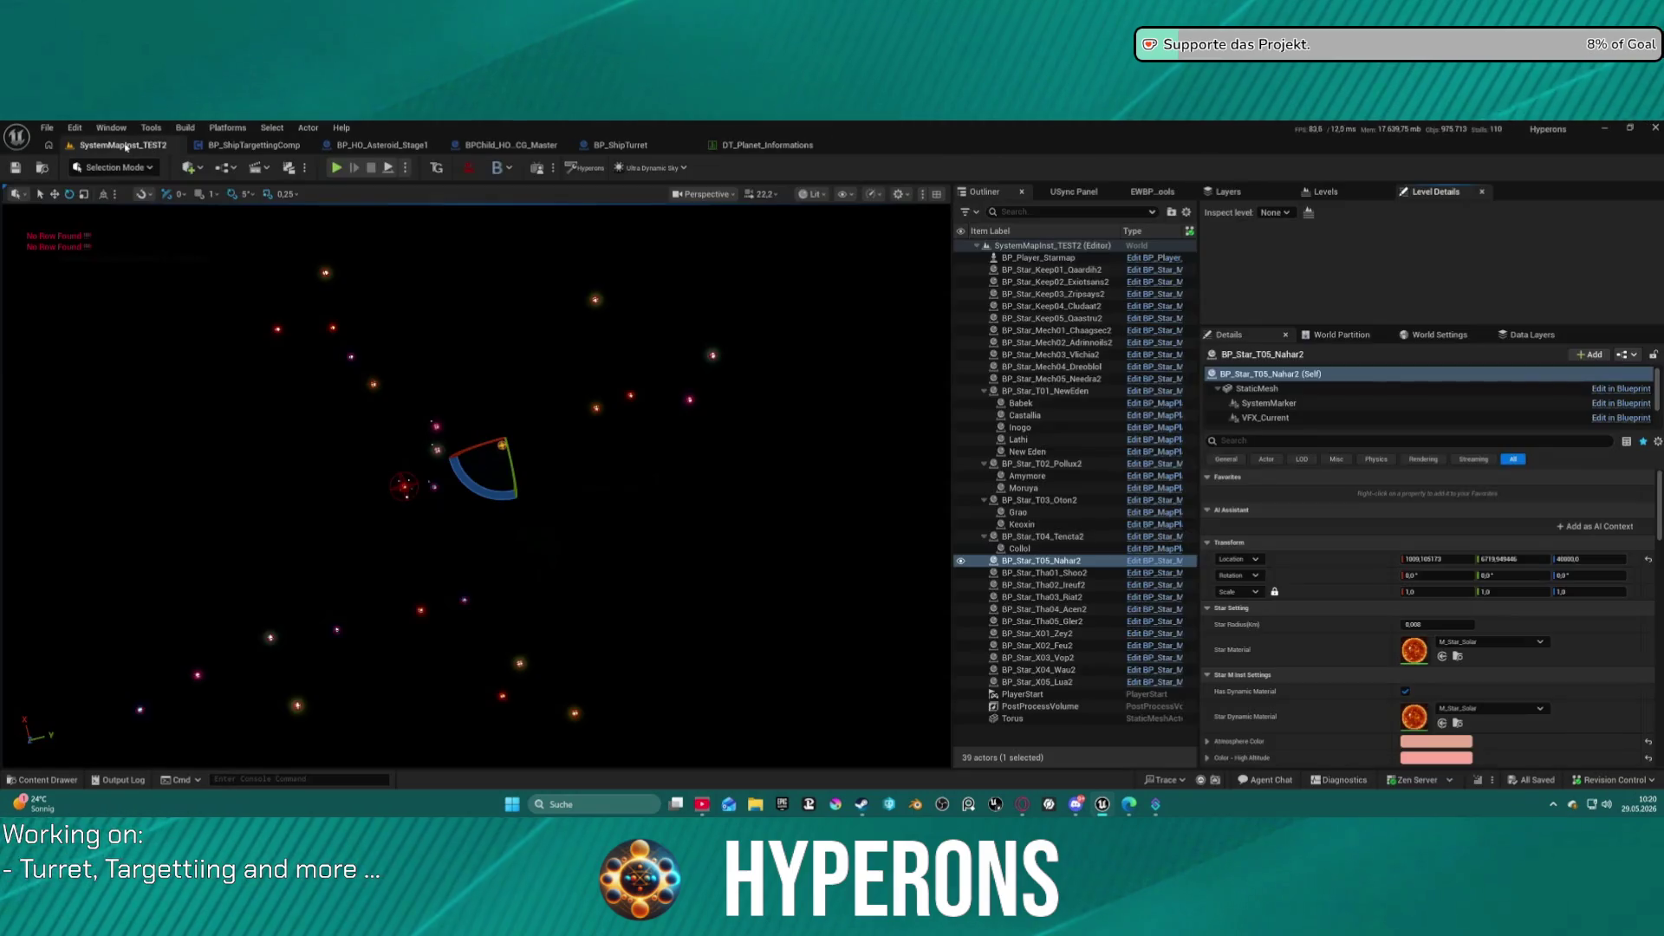
left_click(50, 129)
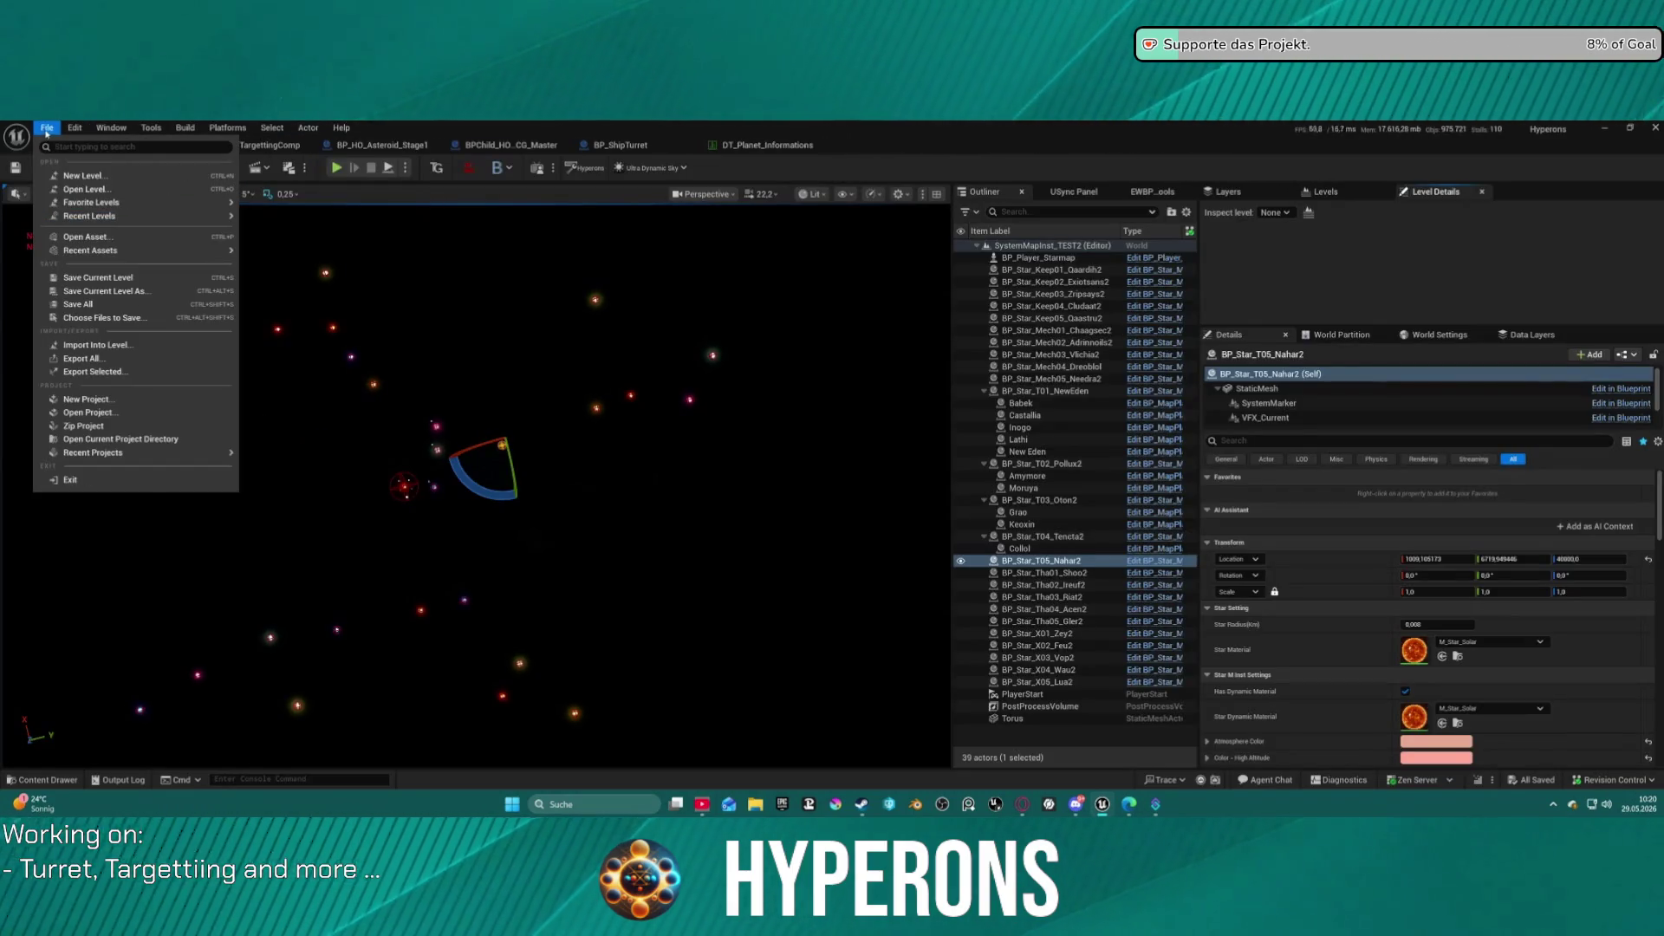
mouse_move(218, 217)
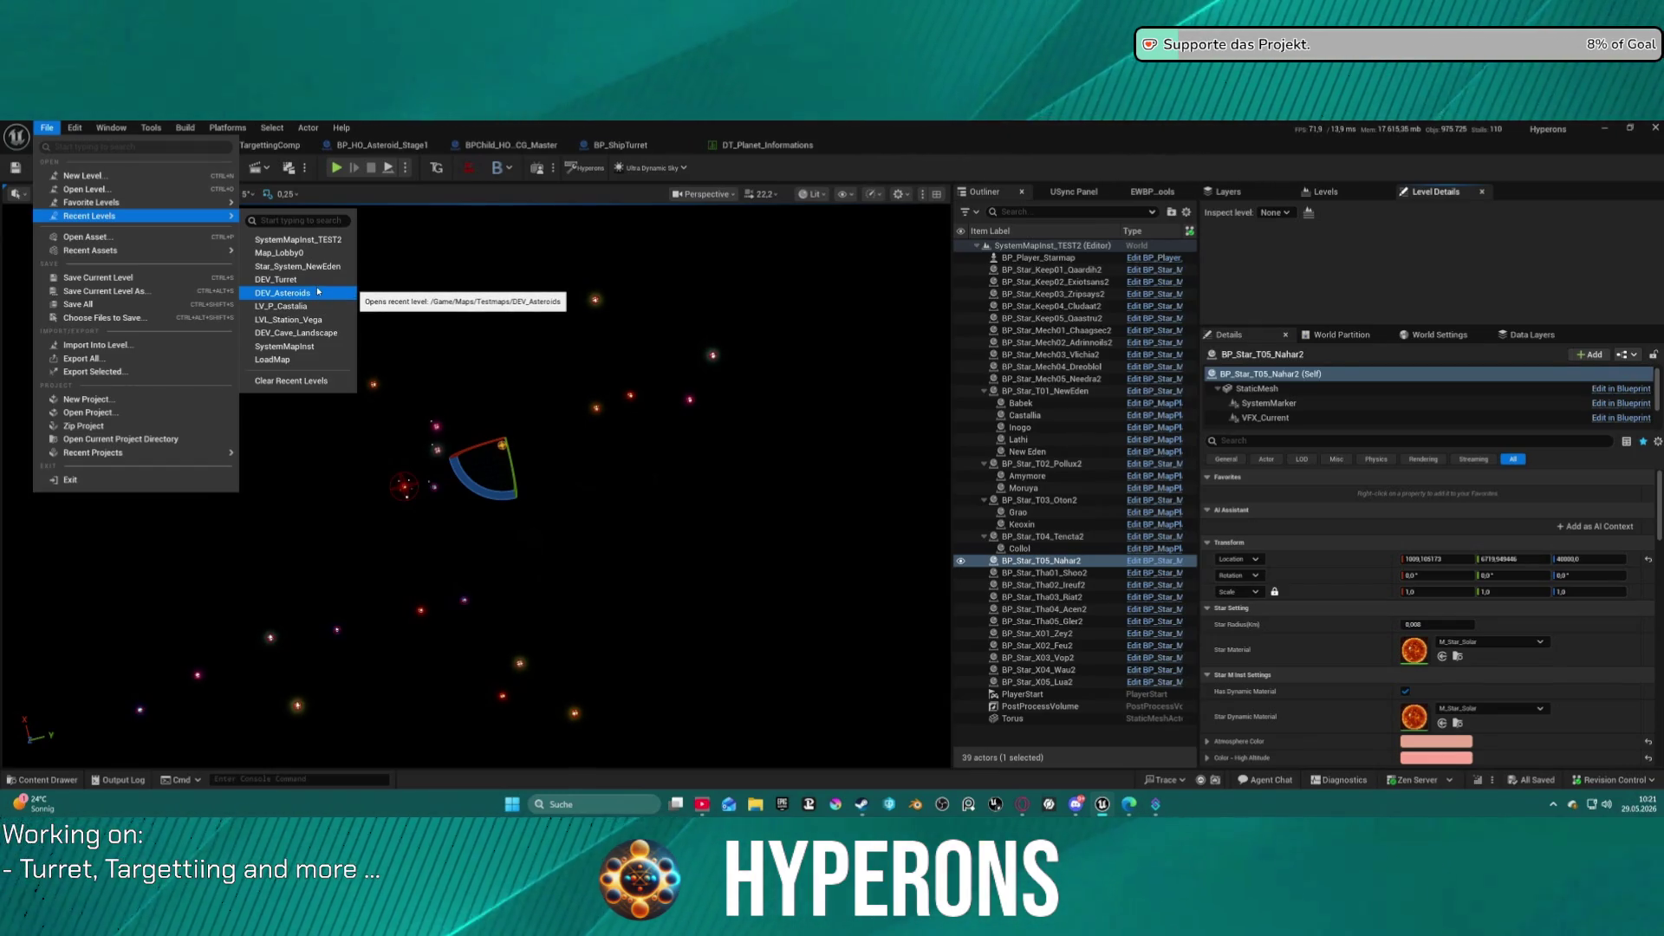
left_click(587, 202)
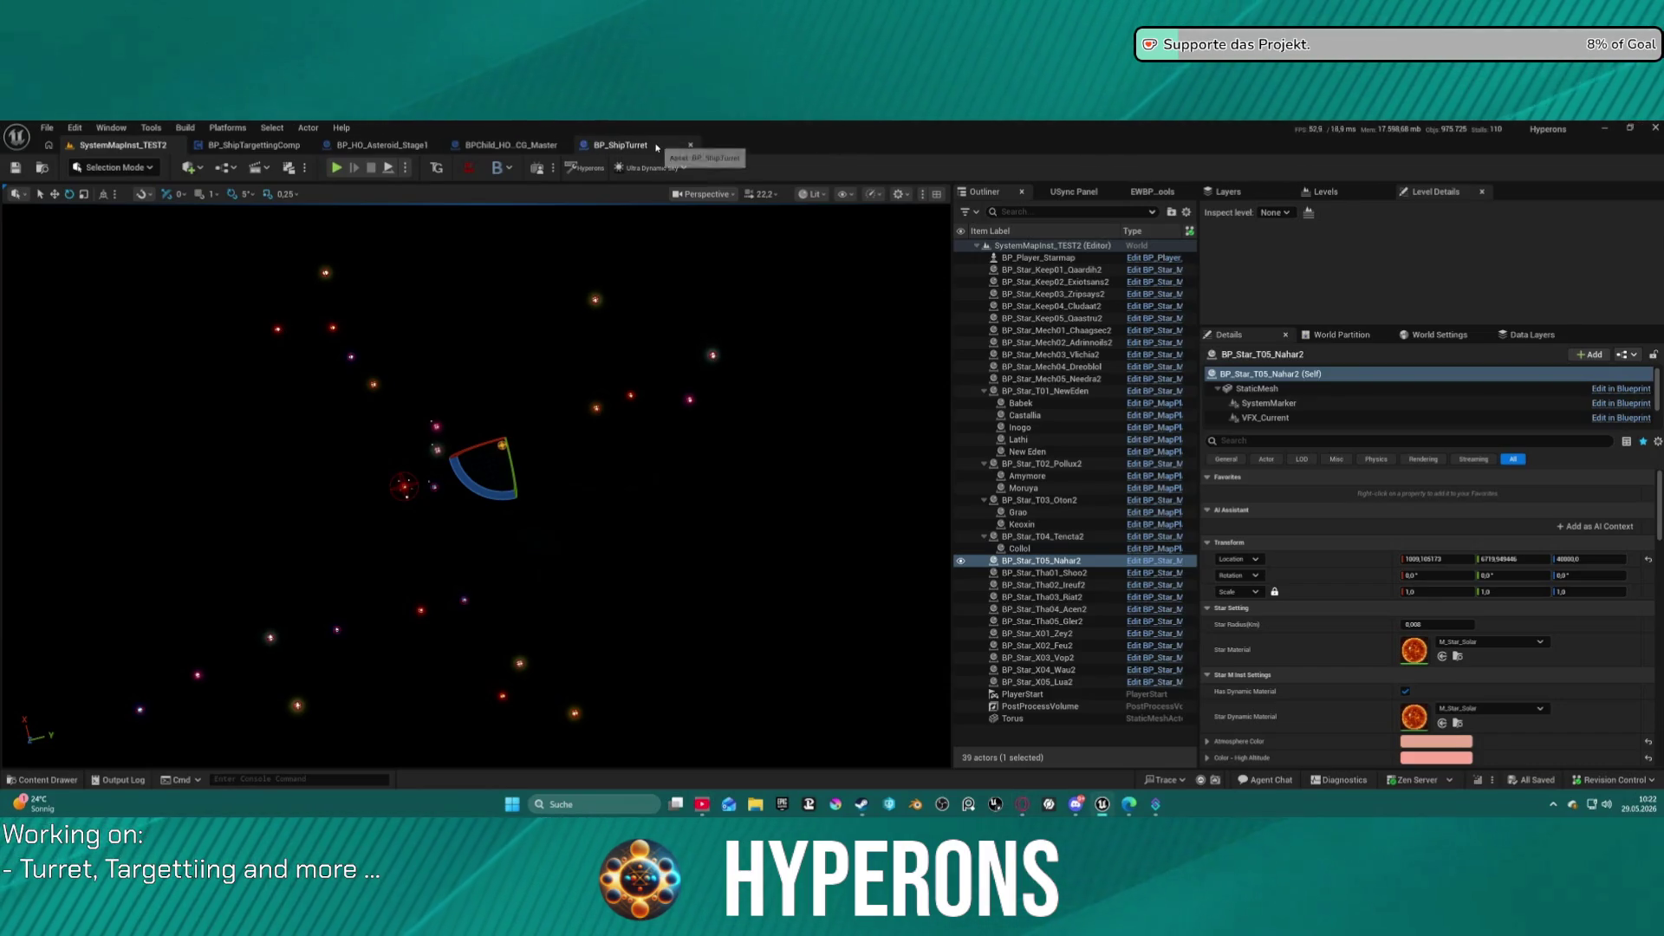
left_click(47, 127)
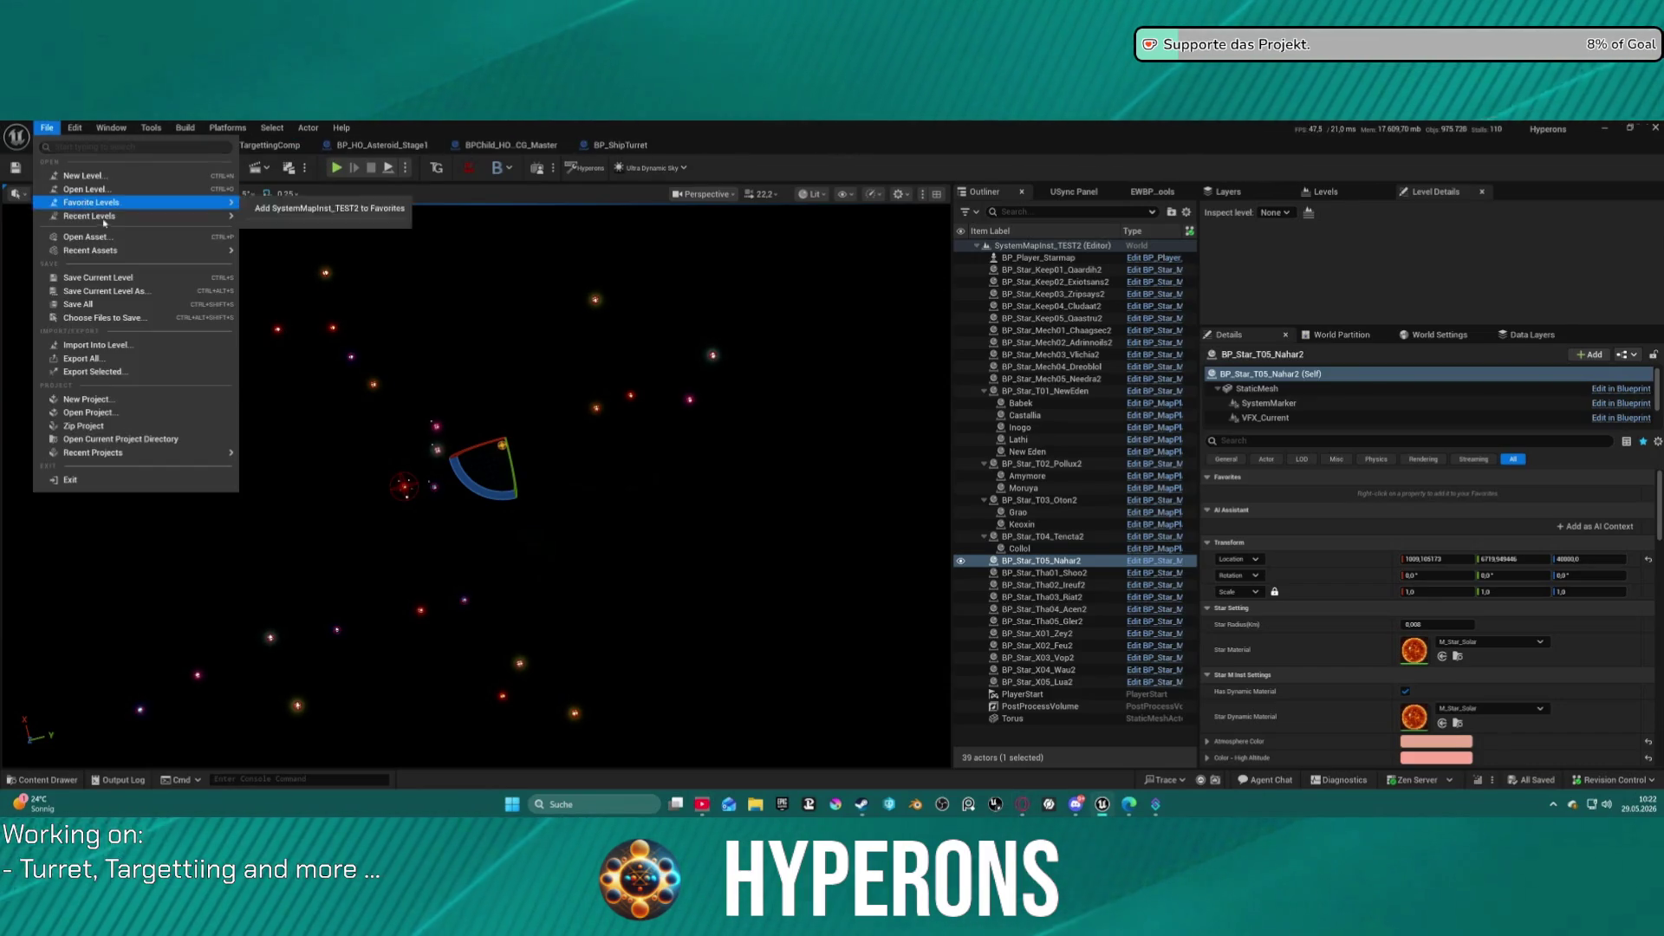
Load Map_Lobby0 from Recent Levels and dismiss the map check Message Log.
mouse_move(102, 217)
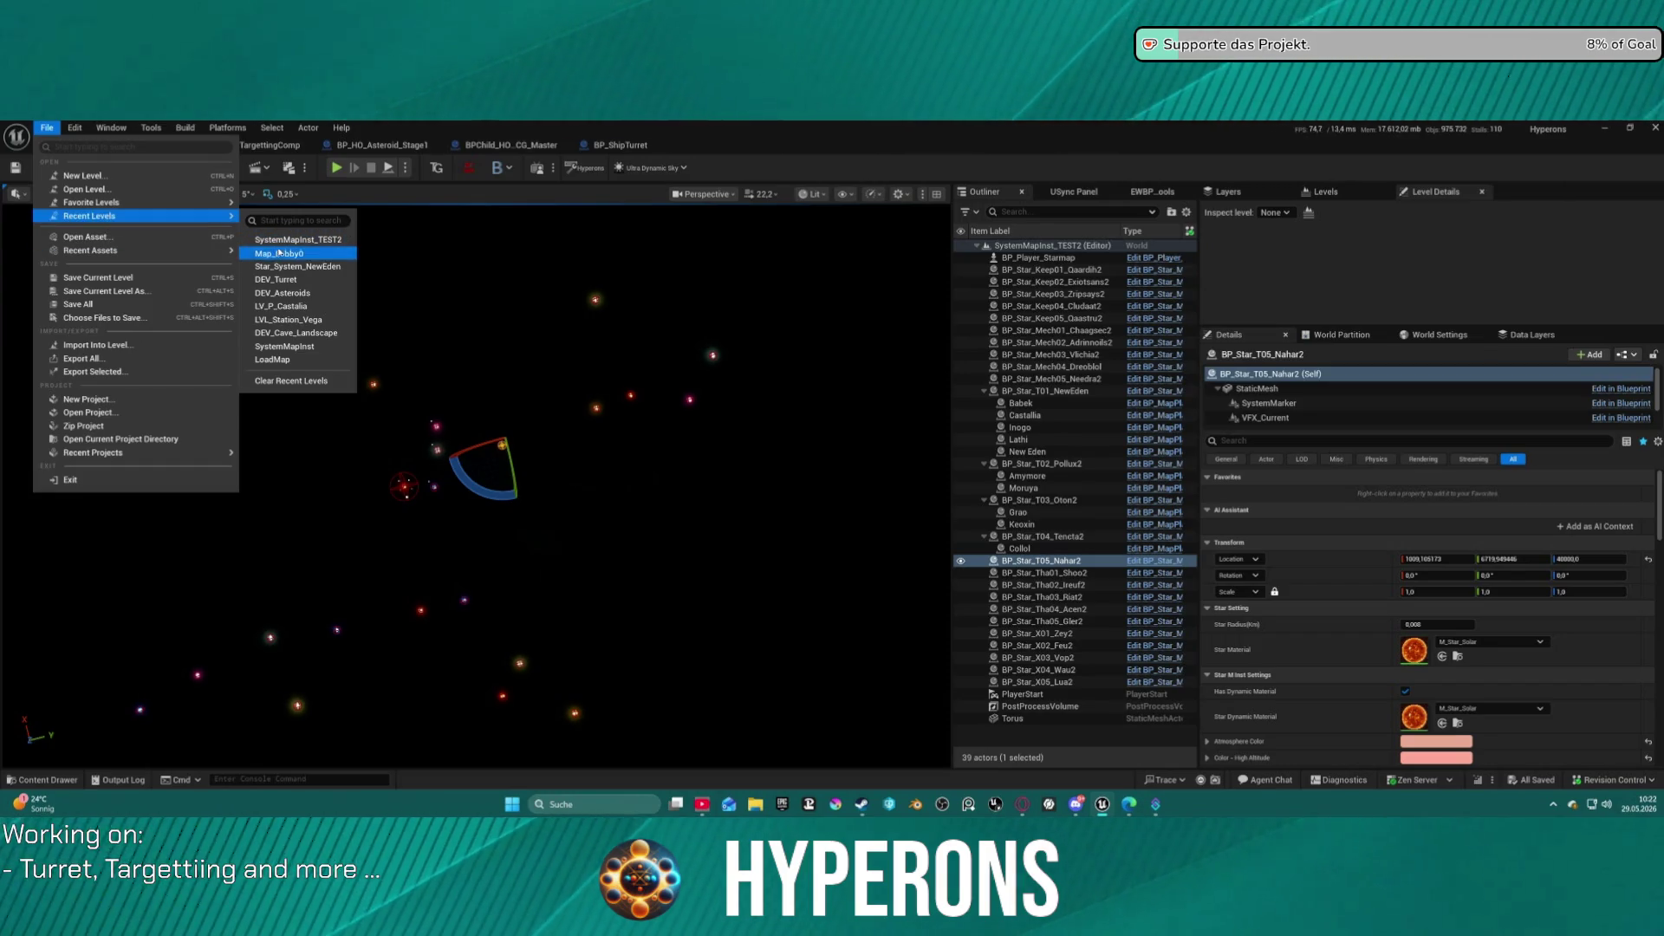
left_click(279, 252)
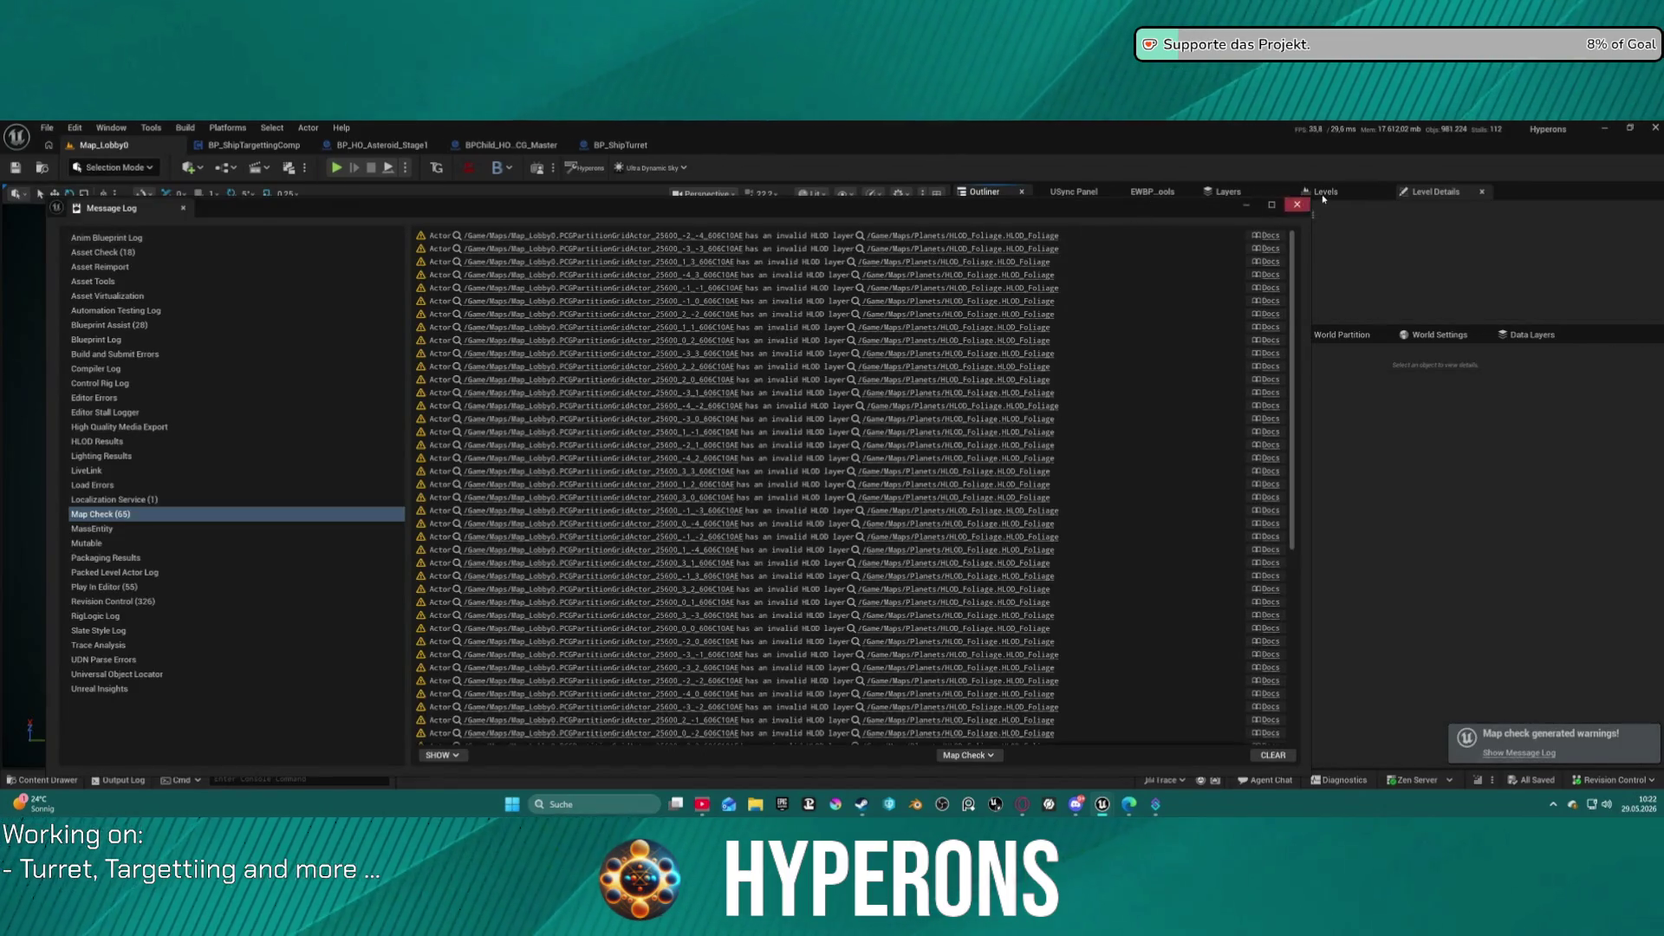
left_click(1297, 205)
Open BP_ARPG_LocalCharacter from the Character/Blueprints/LocalCharacter folder in the Content Drawer.
key("ctrl+space")
scroll(152, 622, "up", 10)
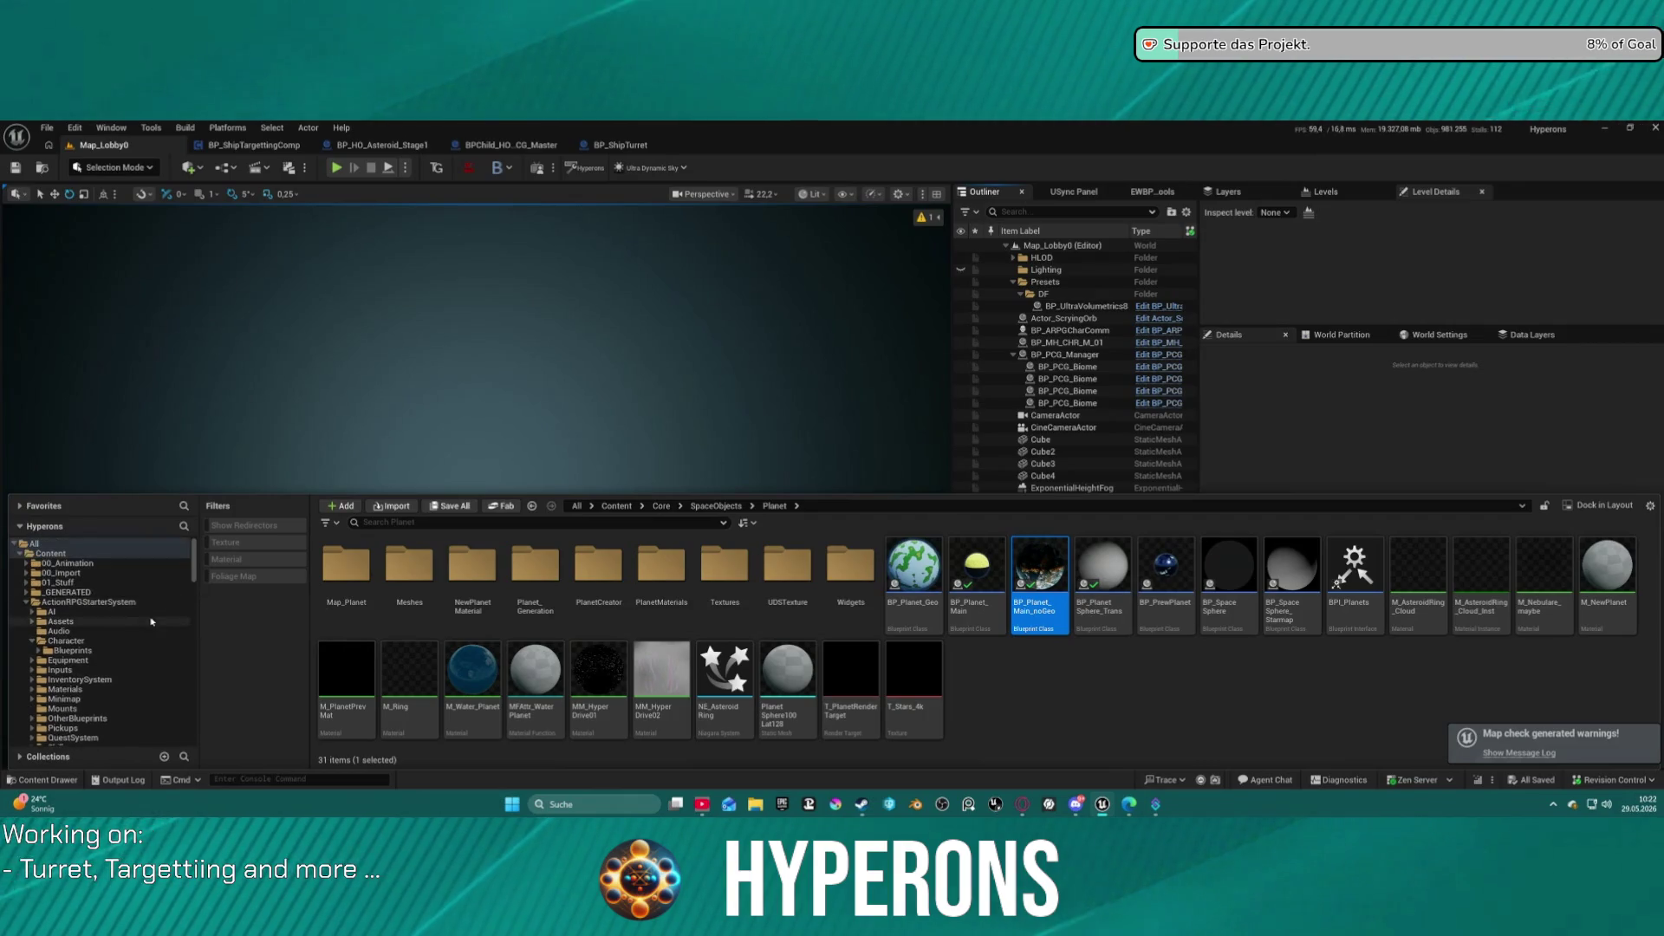
left_click(68, 640)
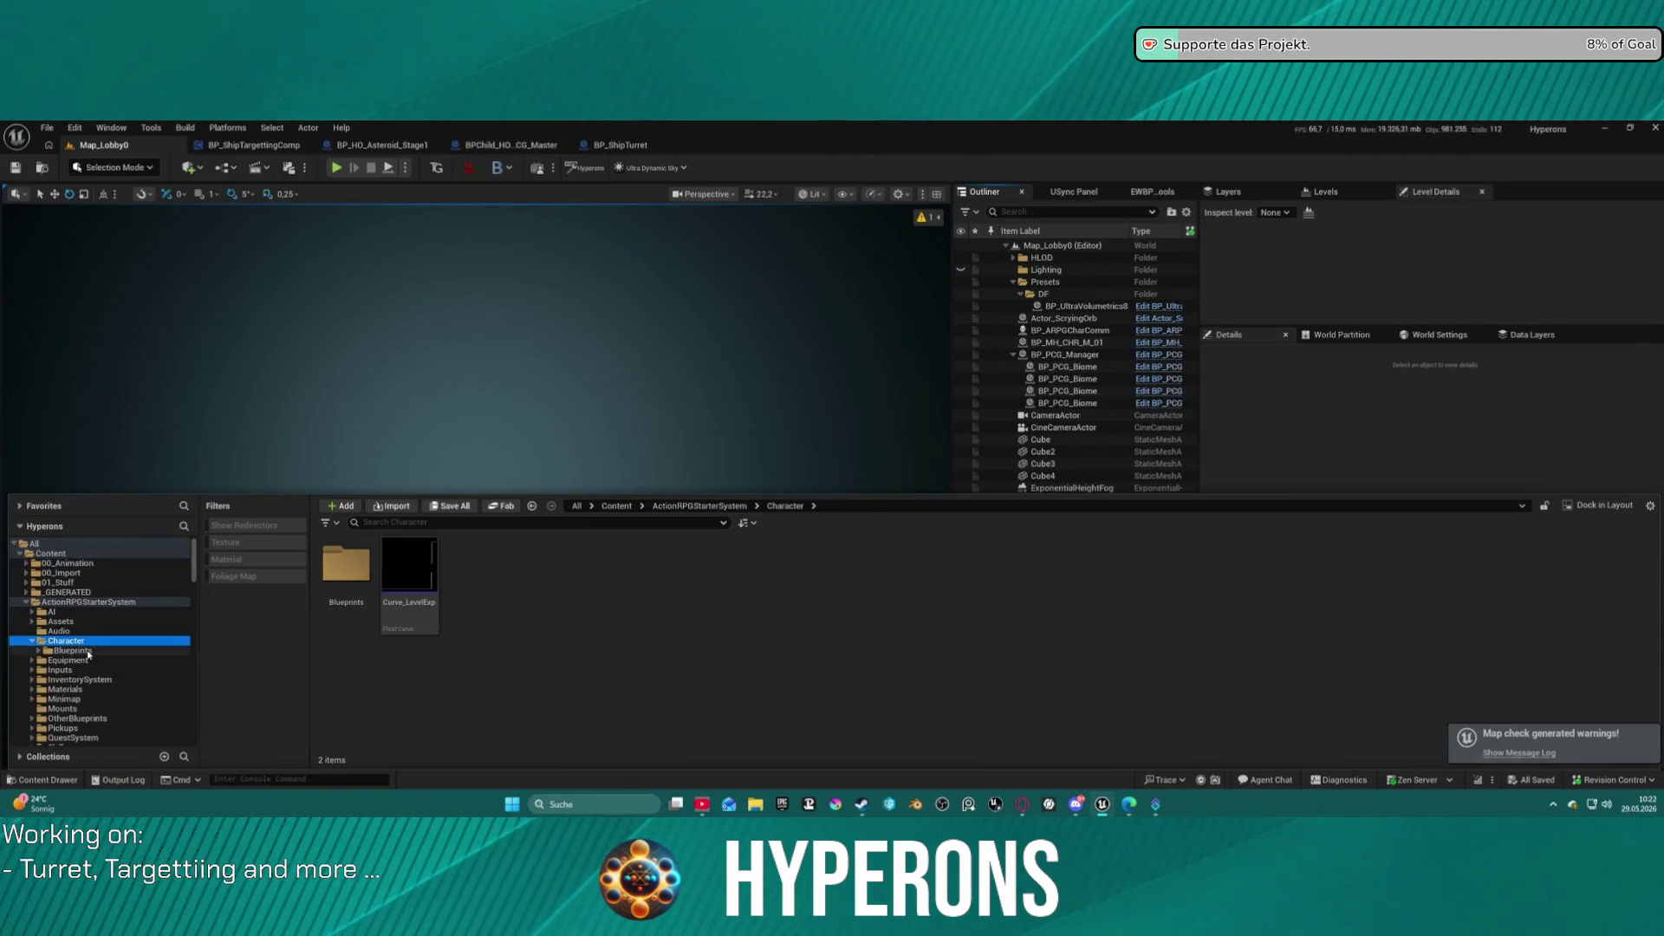
left_click(73, 650)
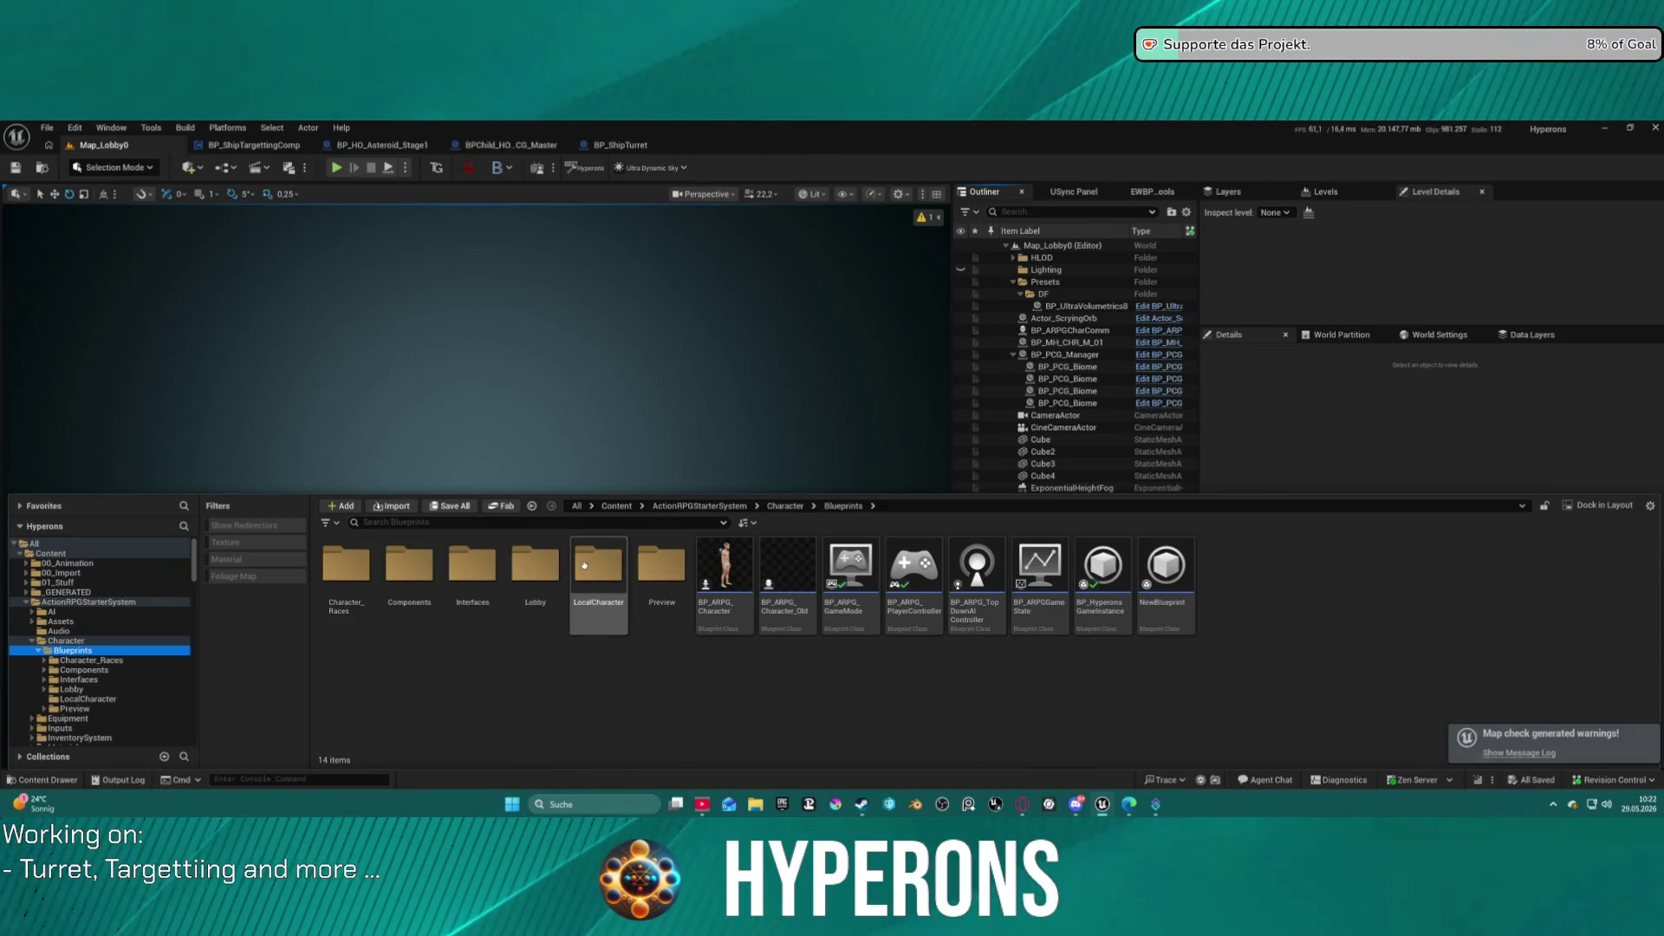
double_click(585, 565)
left_click(358, 564)
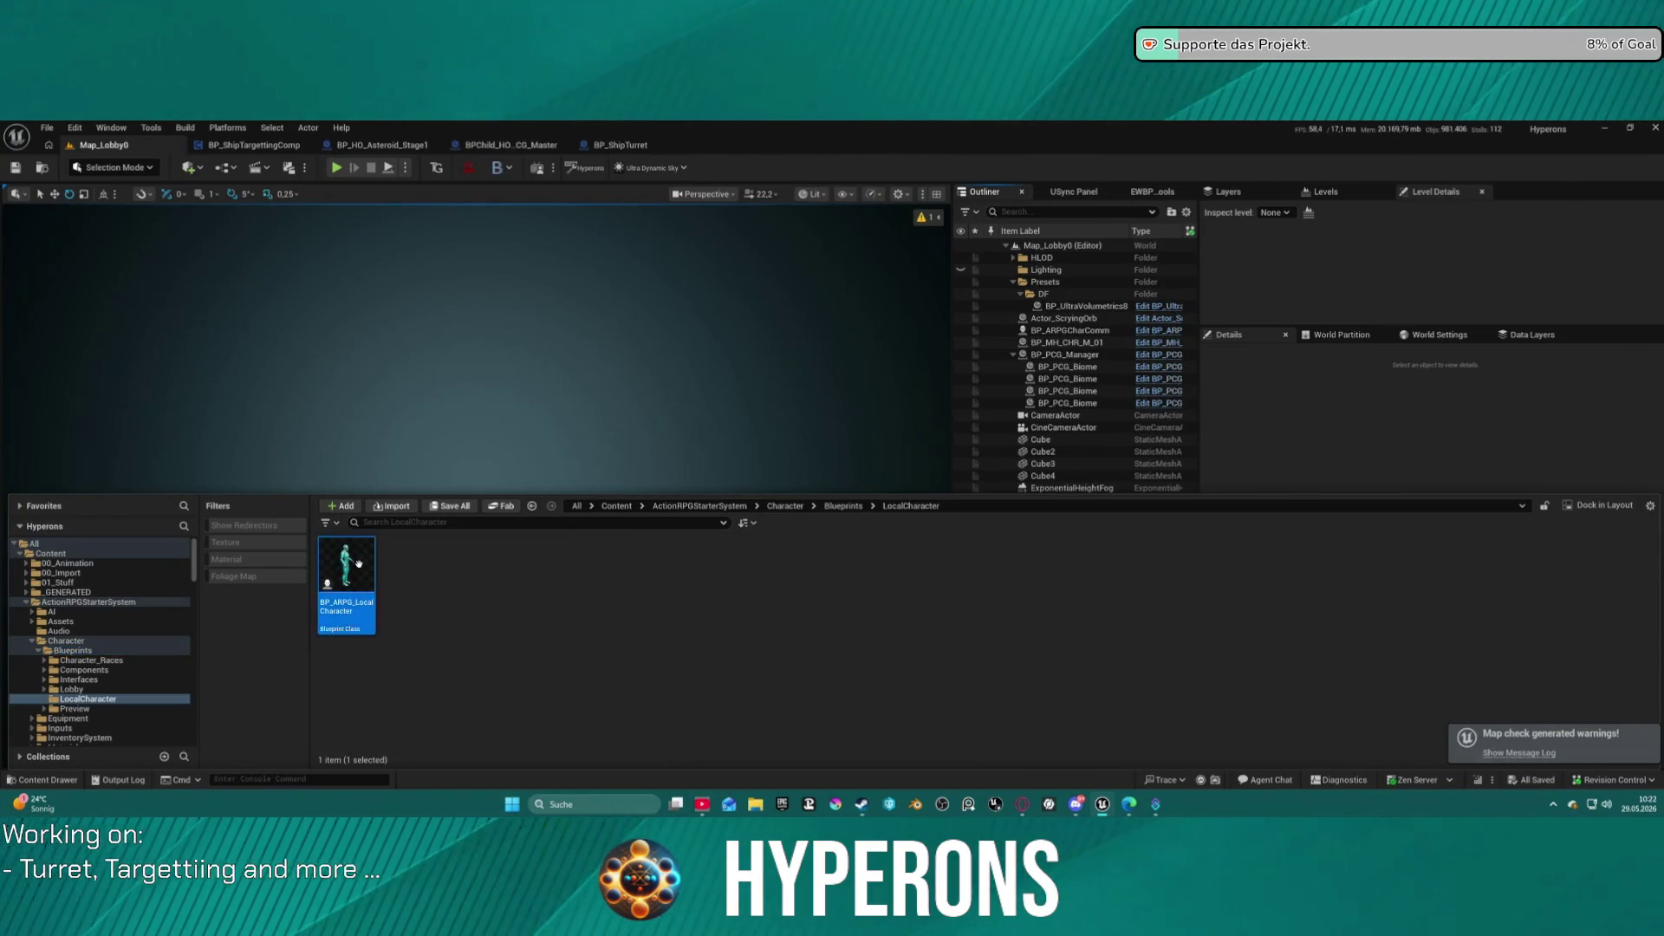
double_click(358, 564)
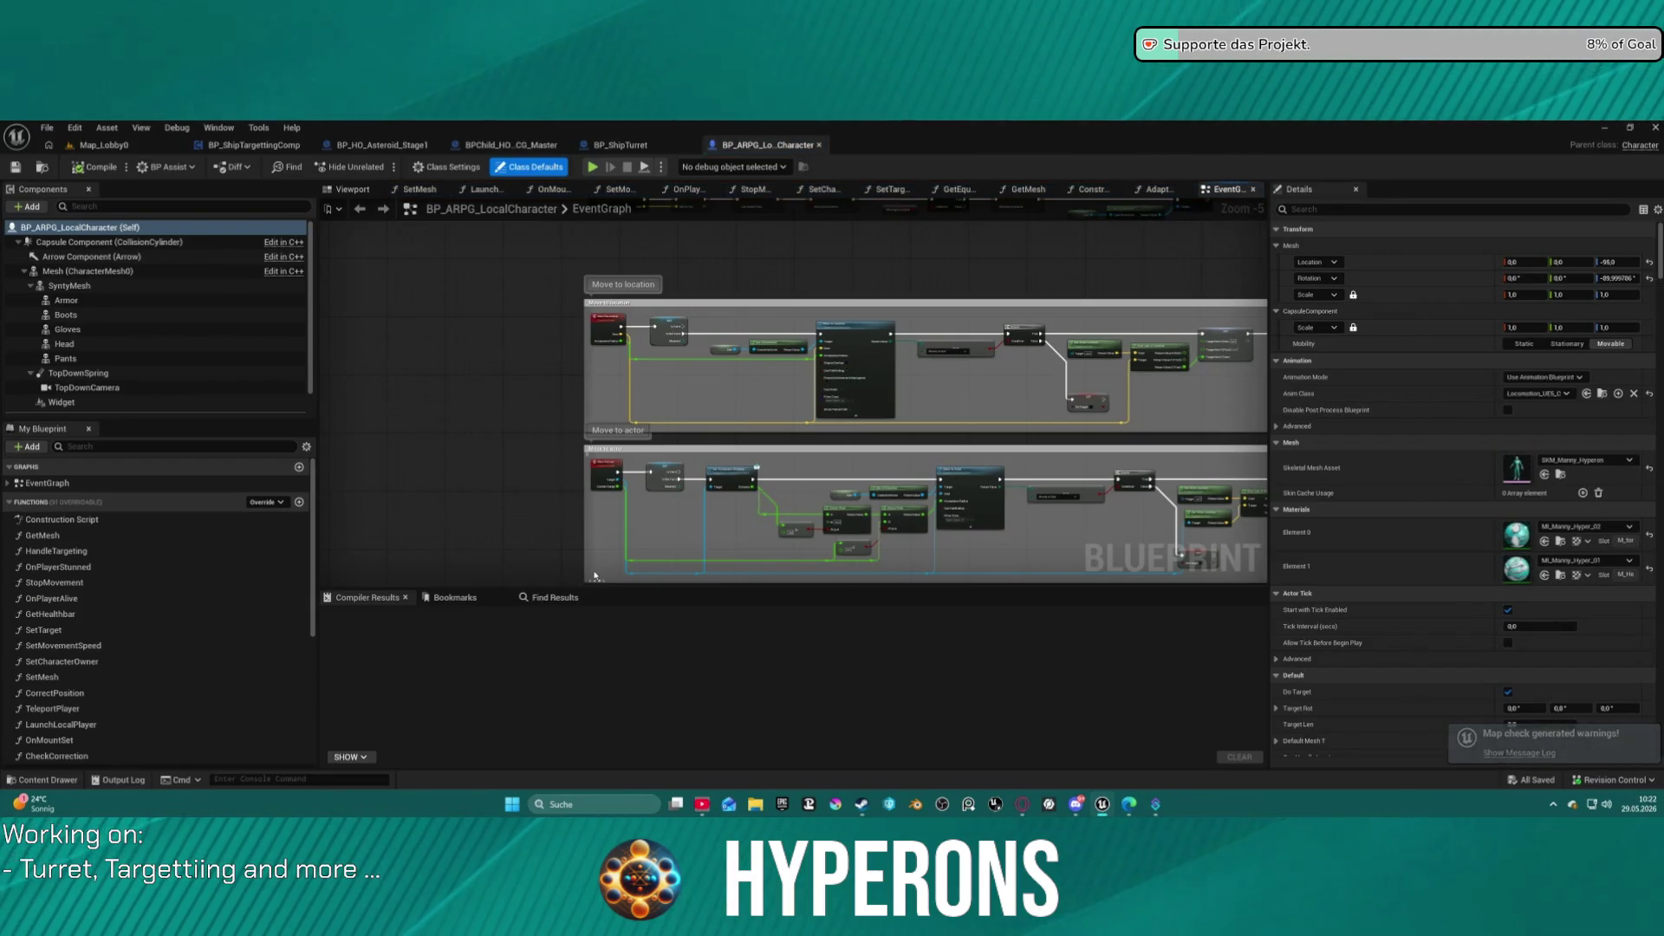
Open BP_LobbyCharacterCreator from the Lobby folder and bring the Adapt Modular Mesh entry node into view.
key("ctrl+space")
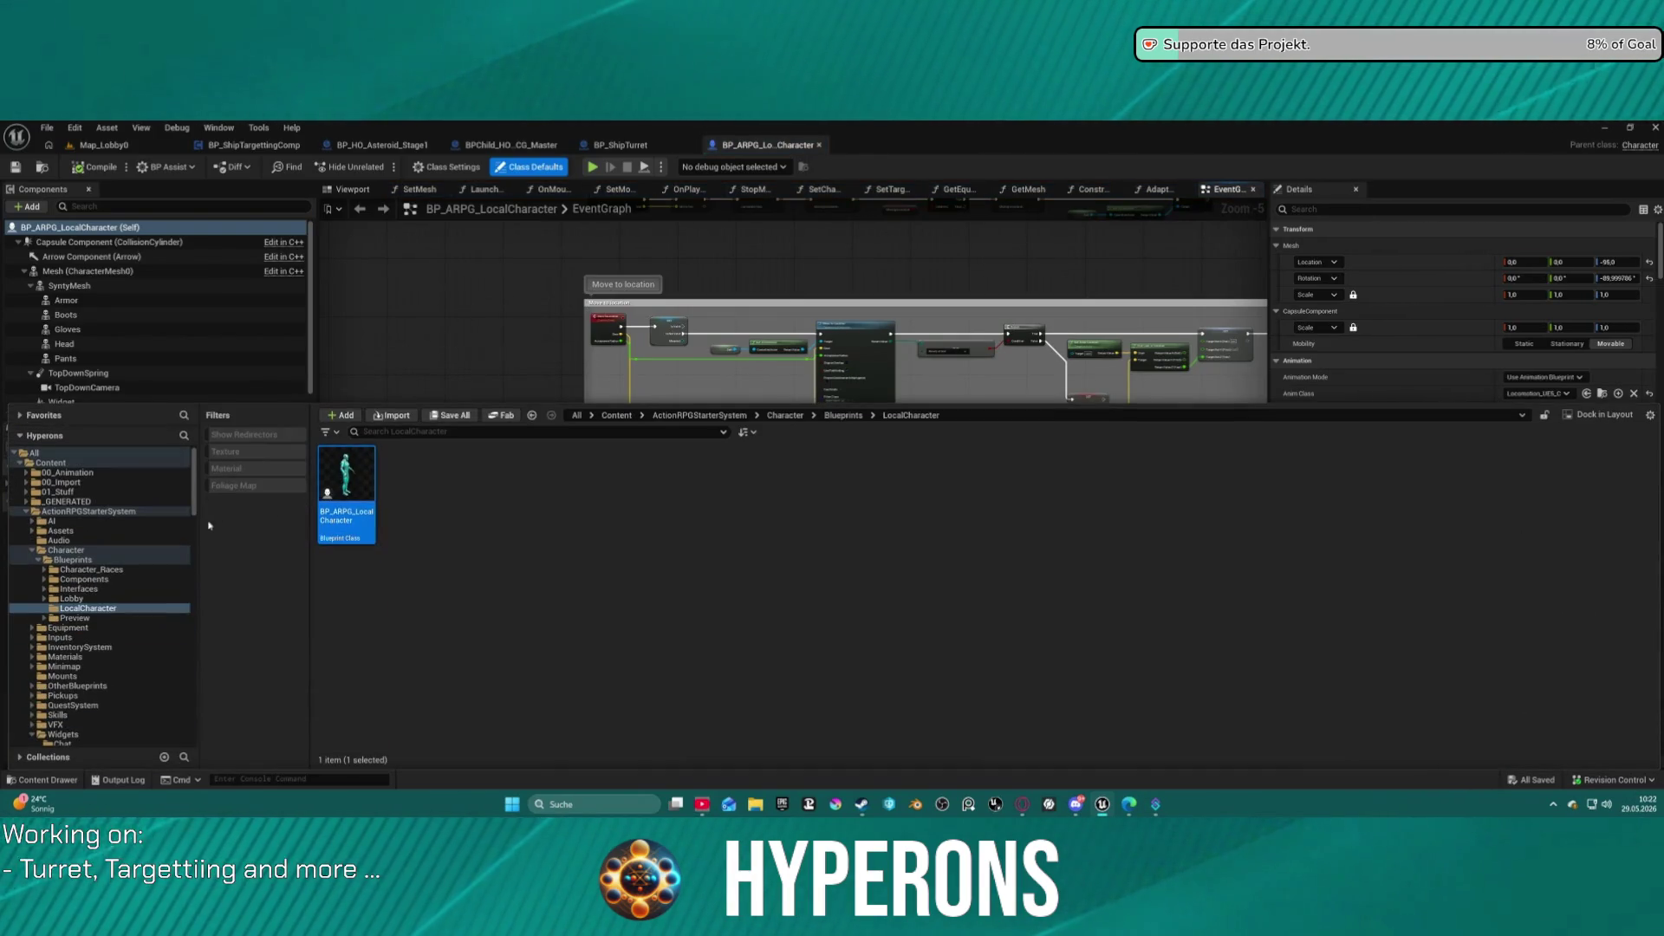
left_click(72, 598)
double_click(489, 482)
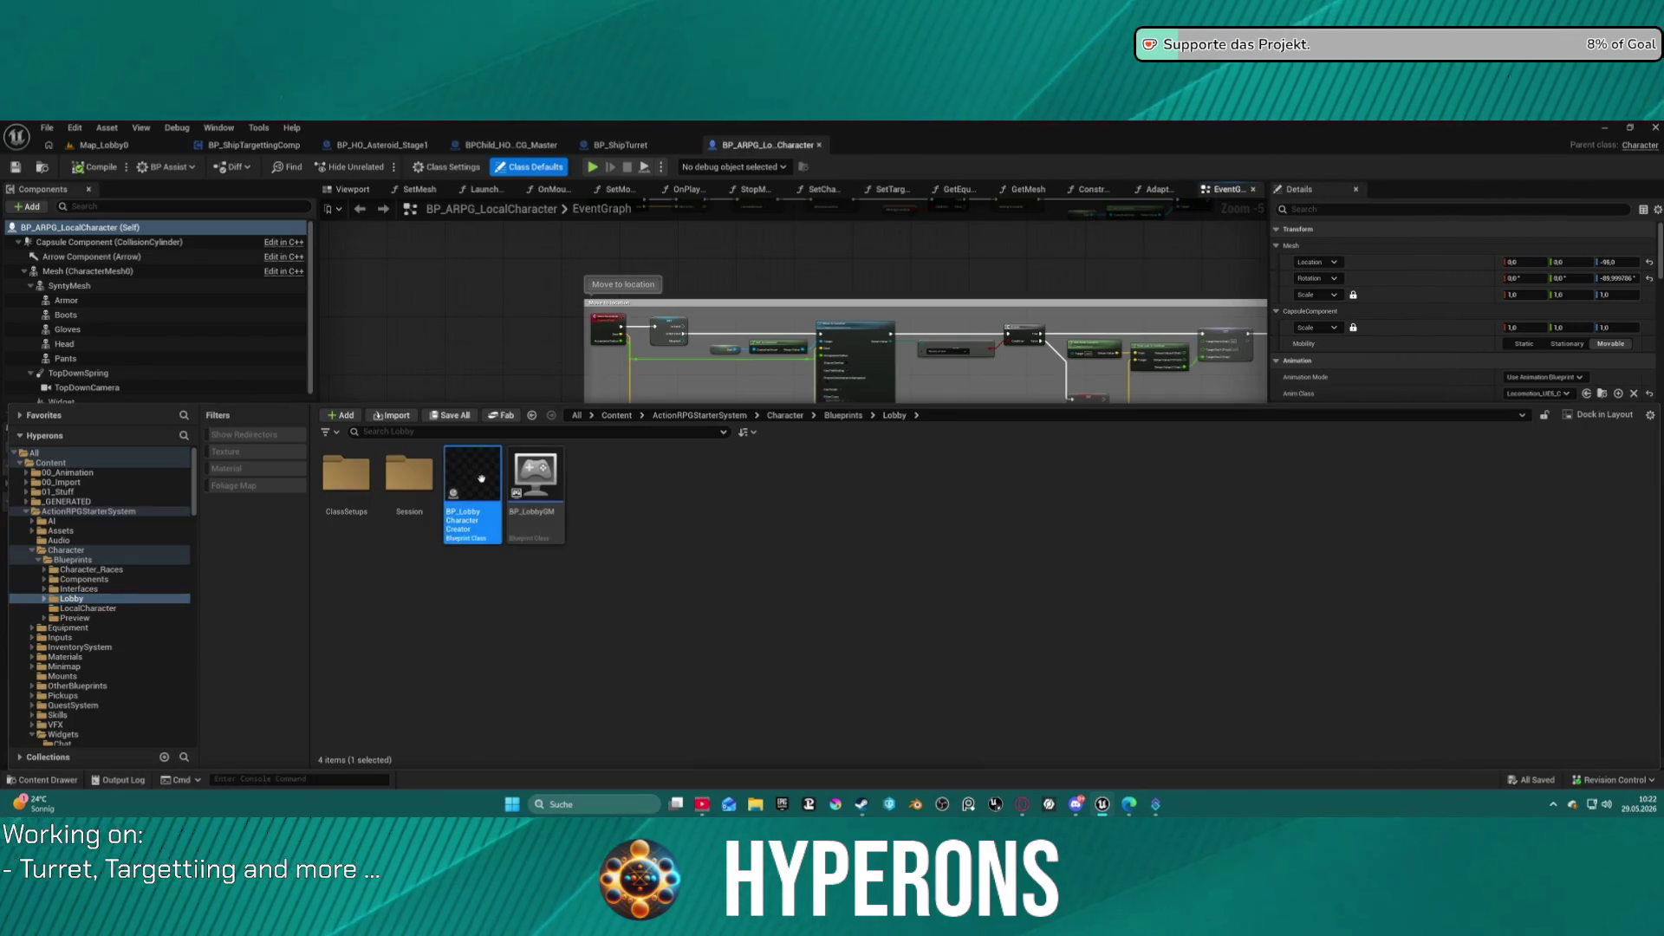
scroll(767, 347, "down", 3)
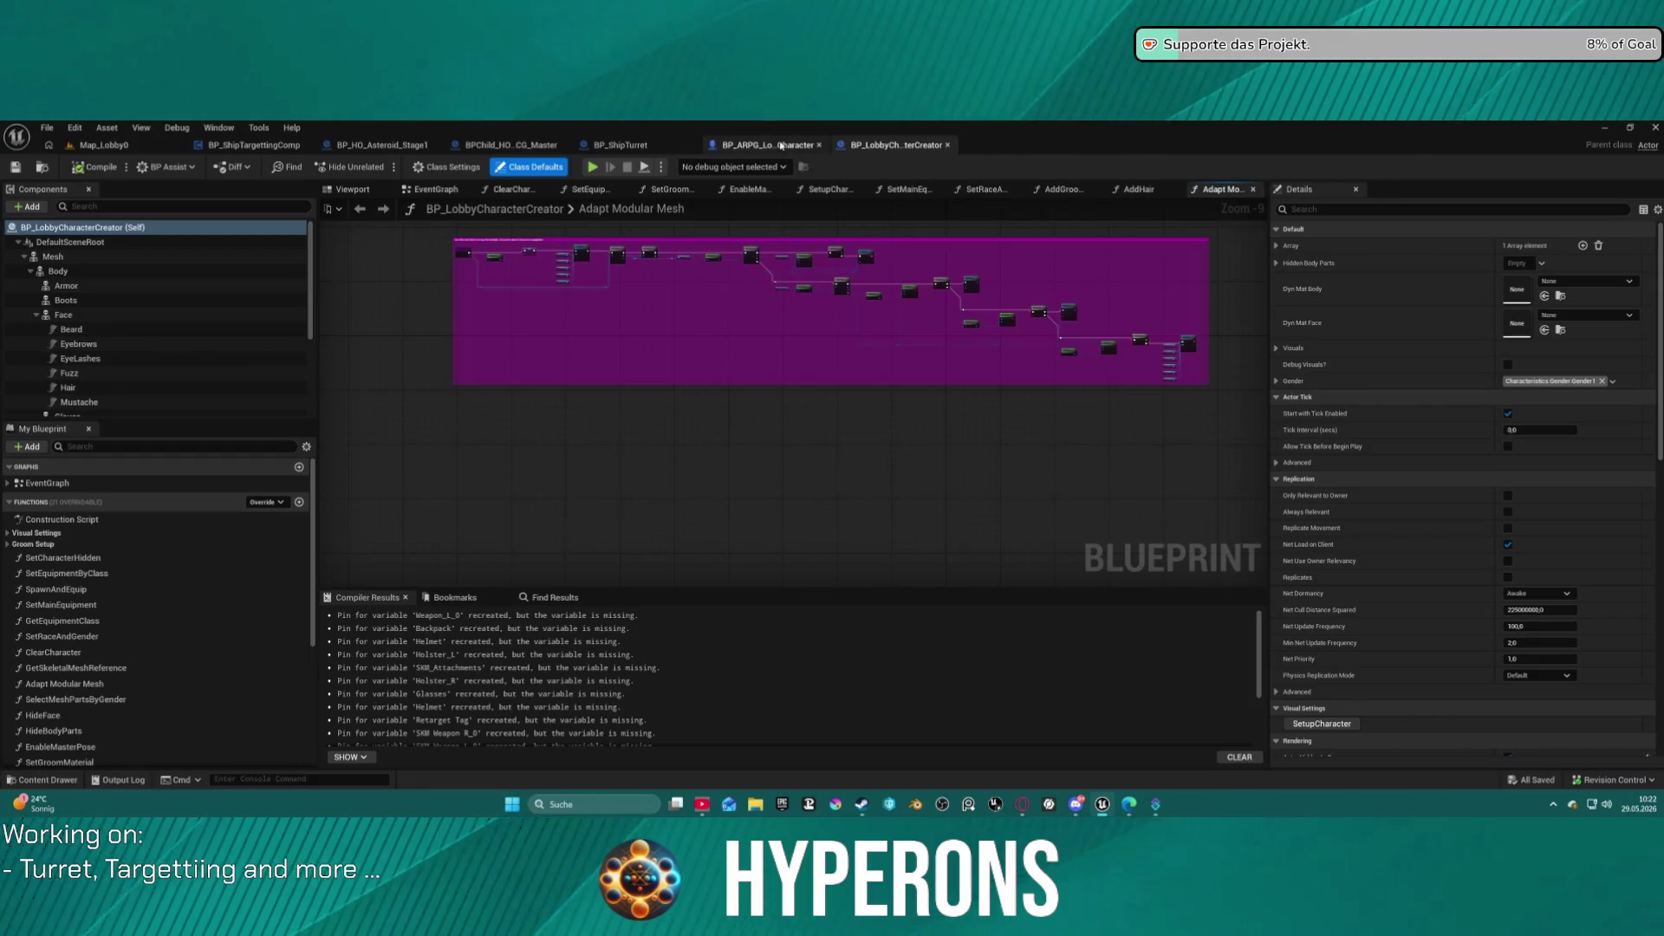
mouse_move(777, 382)
left_mouse_down()
mouse_move(766, 538)
mouse_move(737, 533)
left_mouse_up()
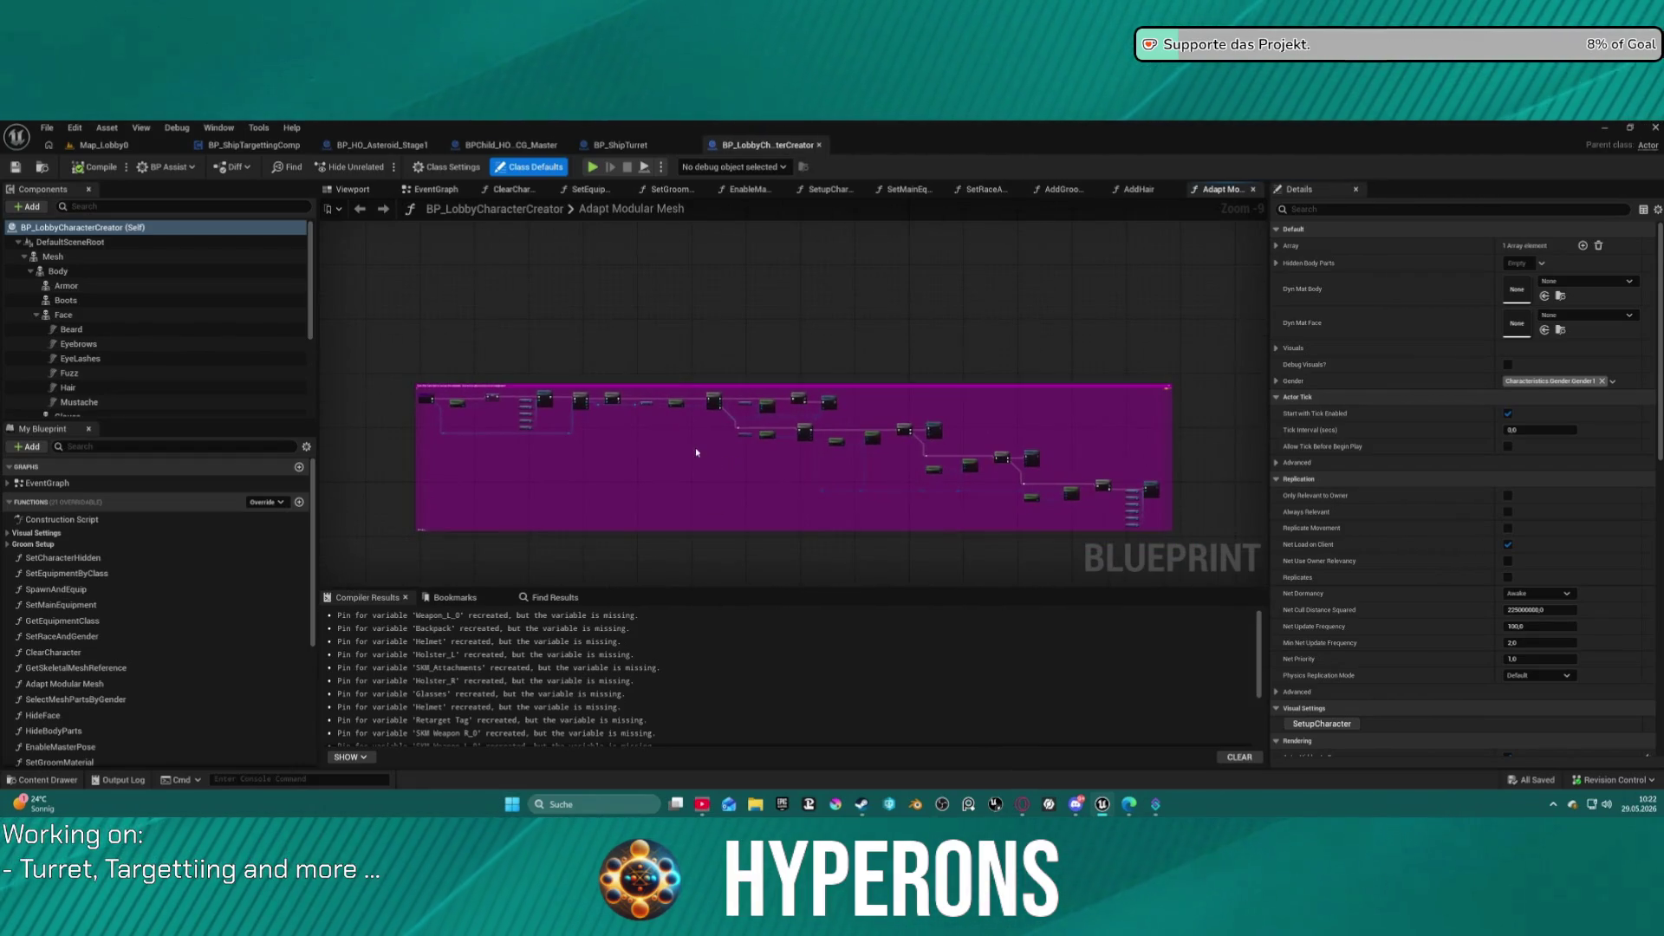
scroll(882, 448, "up", 10)
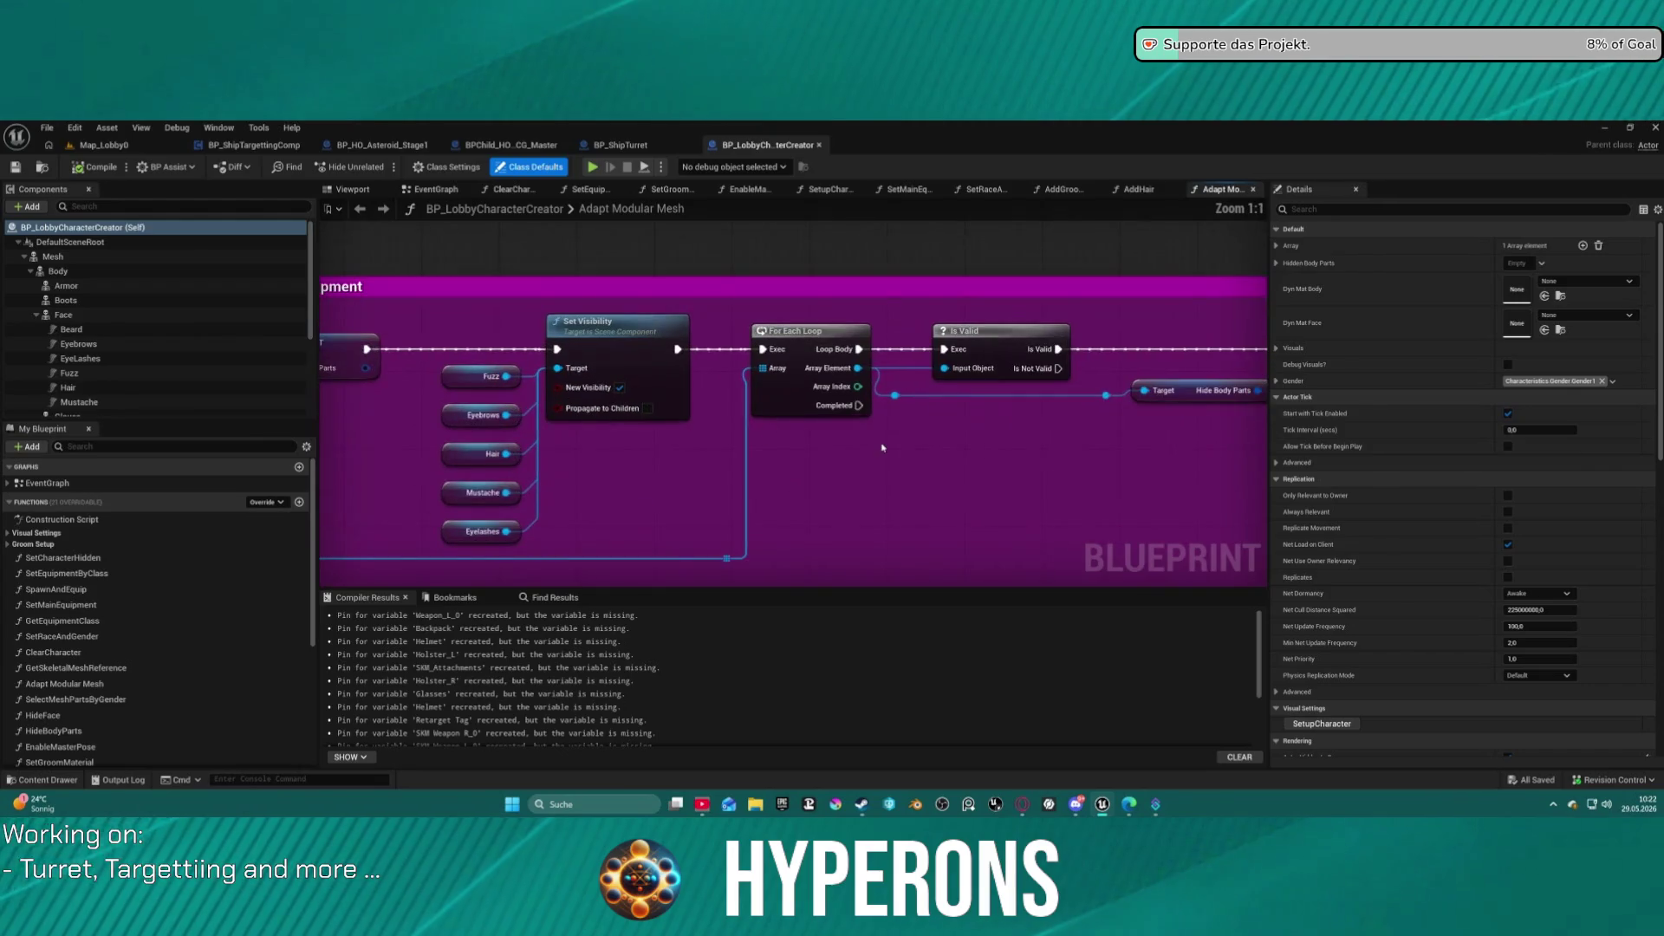
mouse_move(883, 448)
left_mouse_down()
mouse_move(1199, 410)
mouse_move(1350, 415)
left_mouse_up()
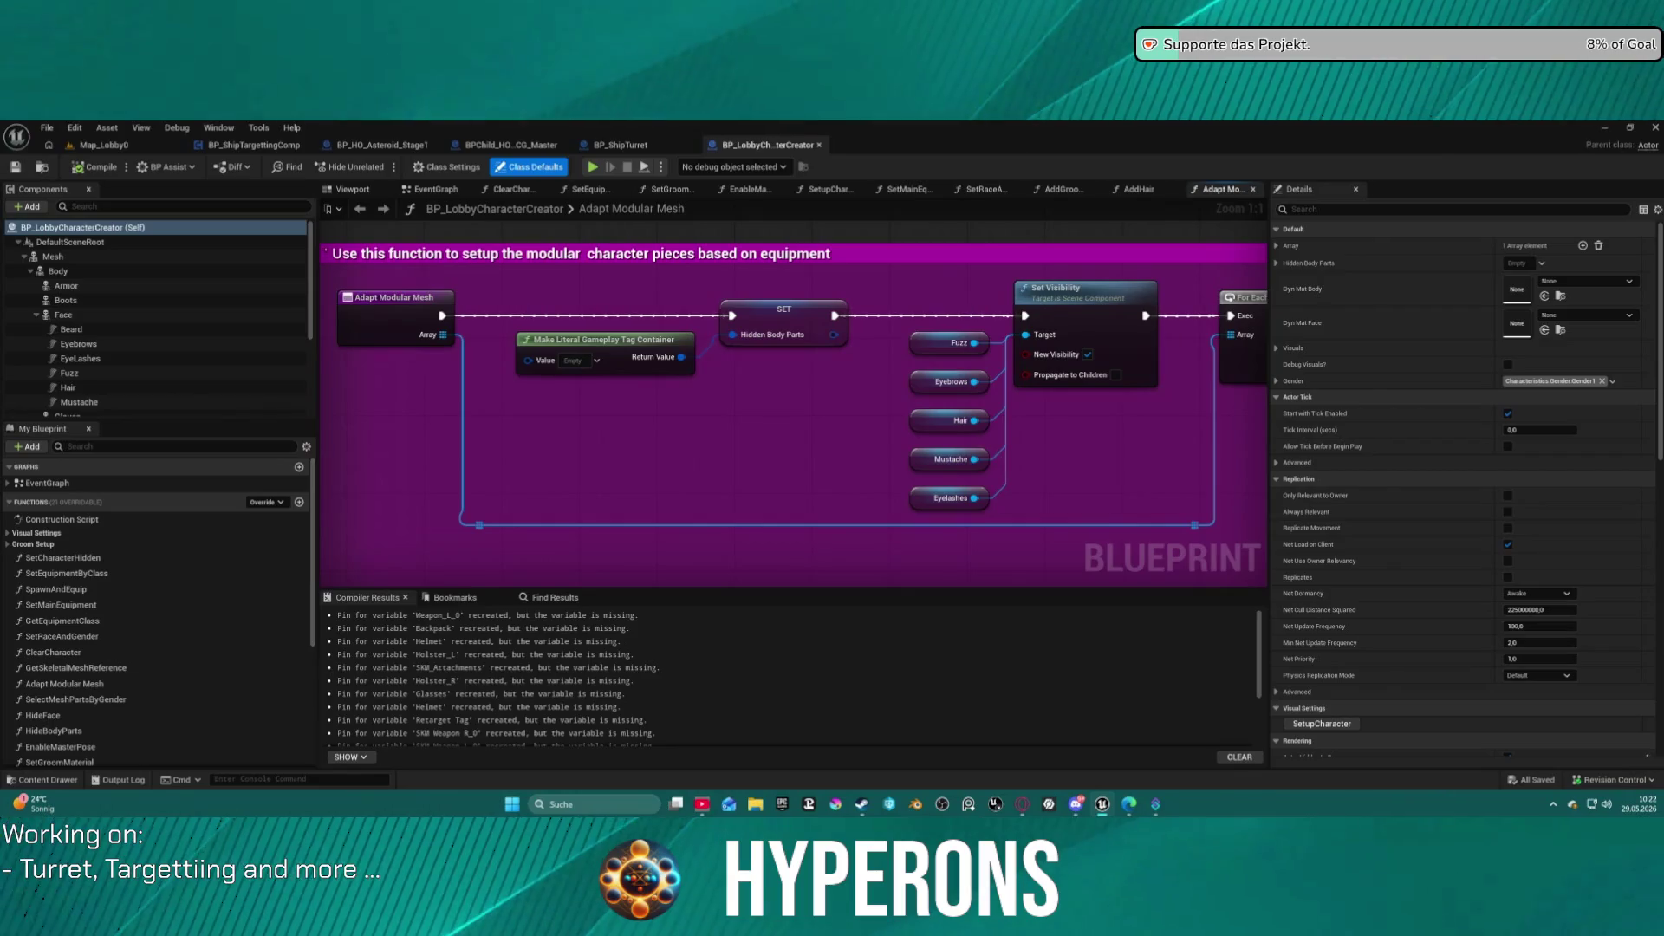
Inspect the Branch, Hide Face and Set Visibility node chains, then browse to the Character folder.
scroll(793, 399, "down", 2)
left_click_drag(1127, 407, 520, 408)
mouse_move(925, 469)
left_mouse_down()
mouse_move(527, 423)
mouse_move(387, 284)
mouse_move(1241, 382)
left_mouse_up()
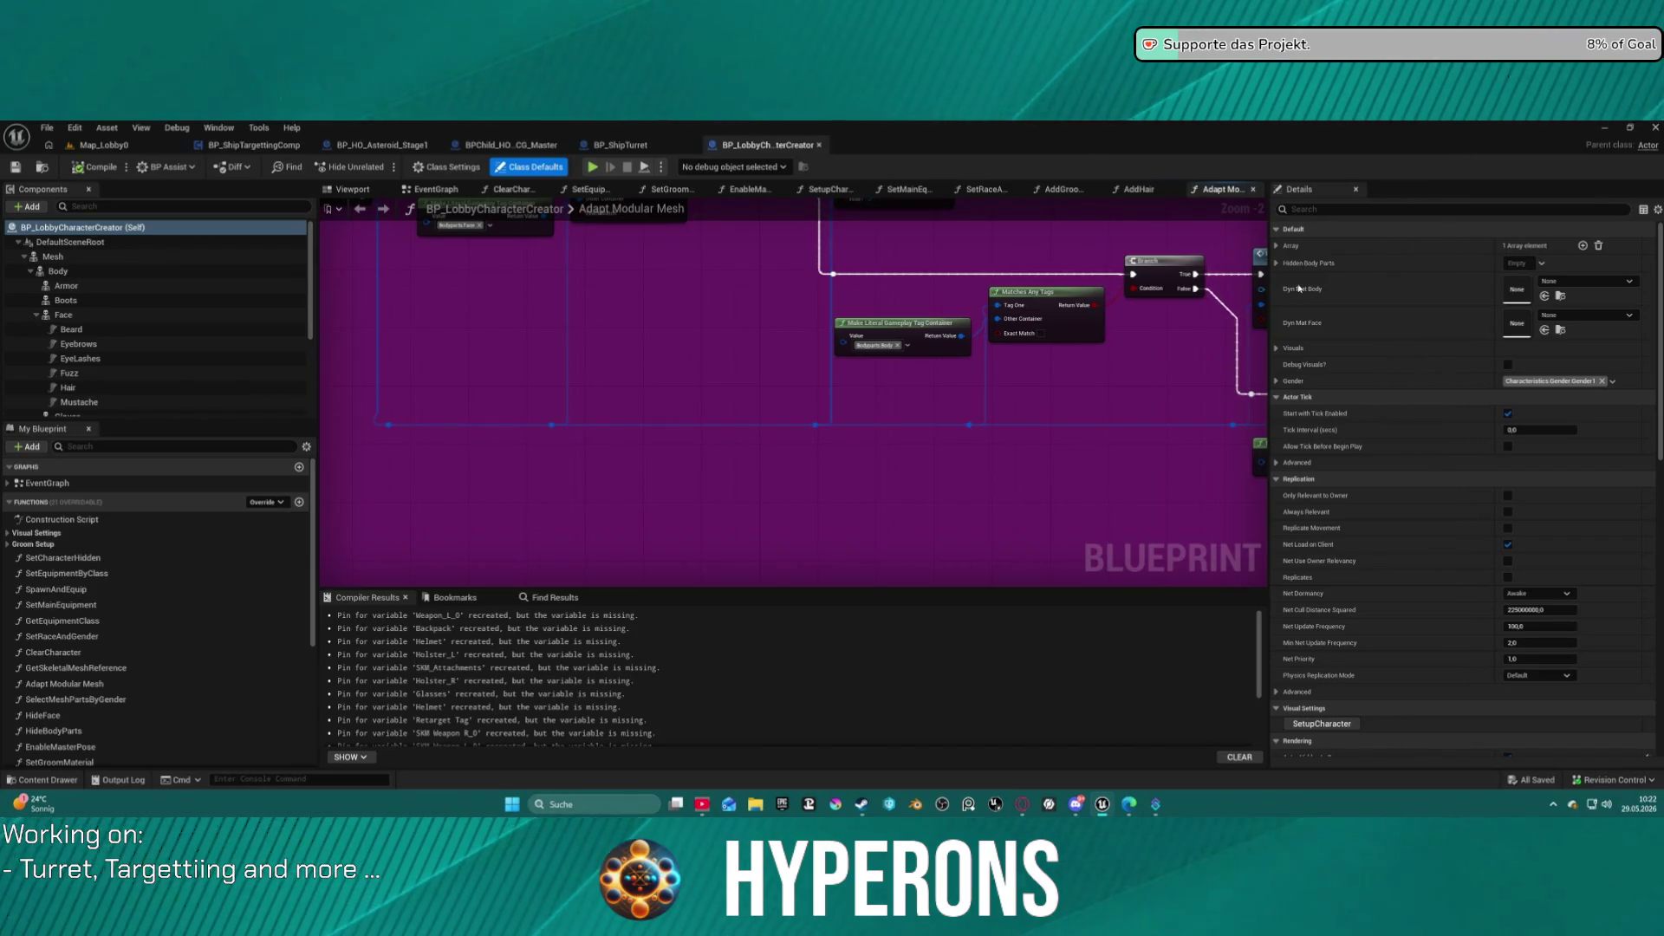
scroll(703, 326, "down", 3)
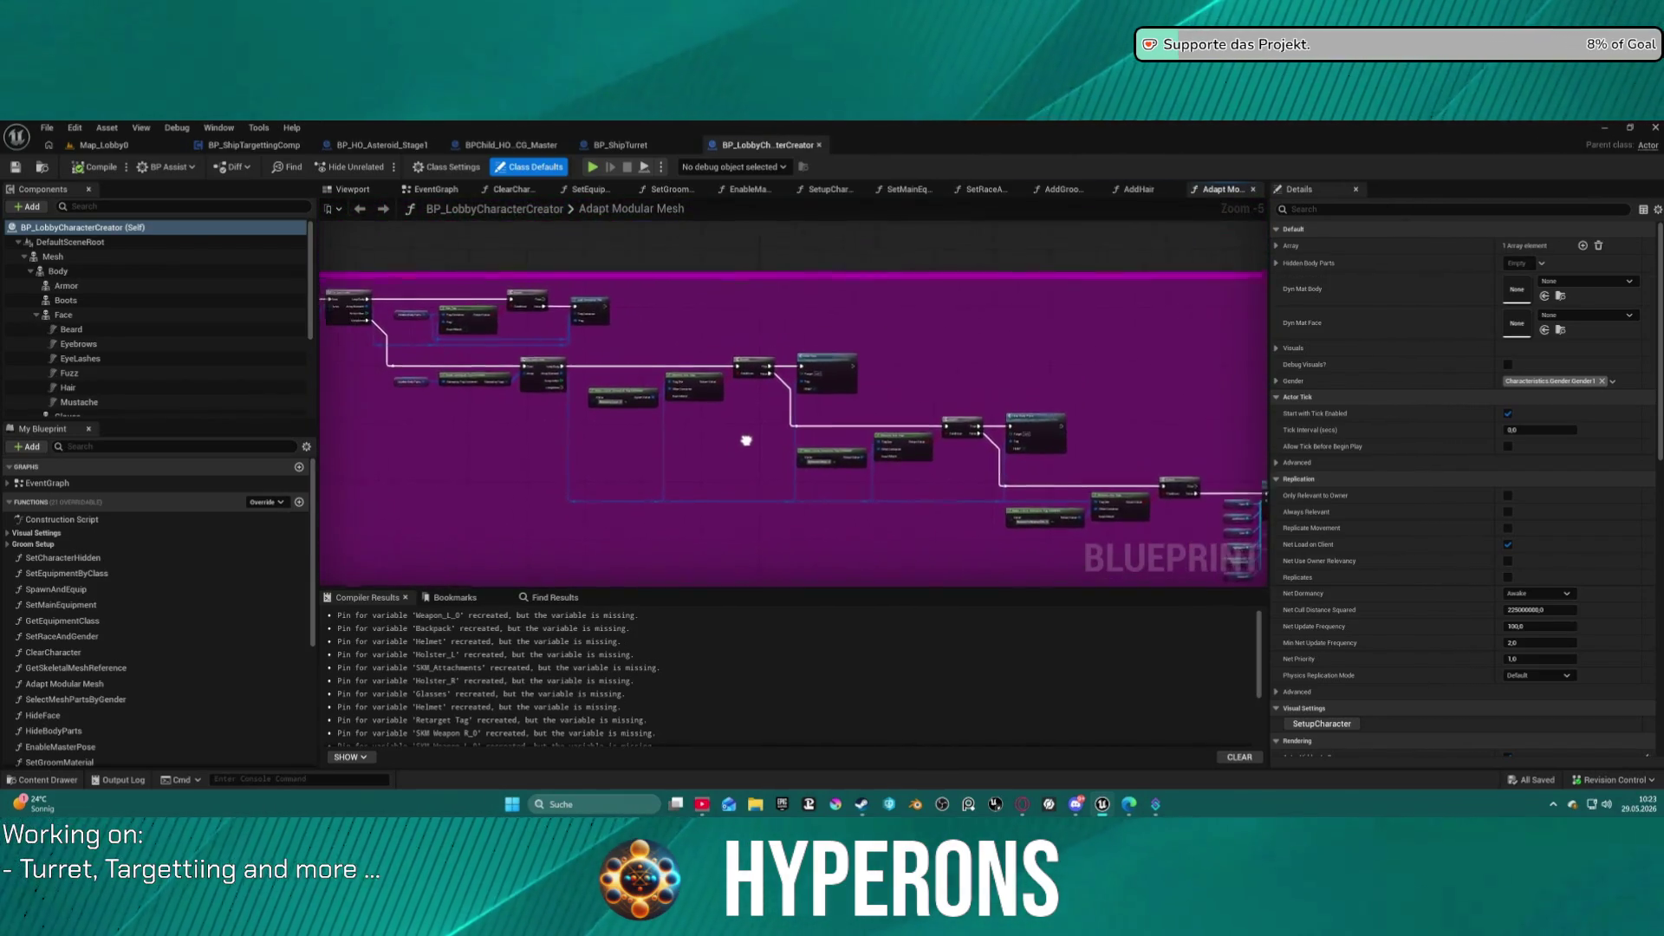
mouse_move(947, 420)
left_mouse_down()
mouse_move(1020, 421)
mouse_move(521, 304)
mouse_move(390, 346)
mouse_move(665, 355)
mouse_move(548, 340)
left_mouse_up()
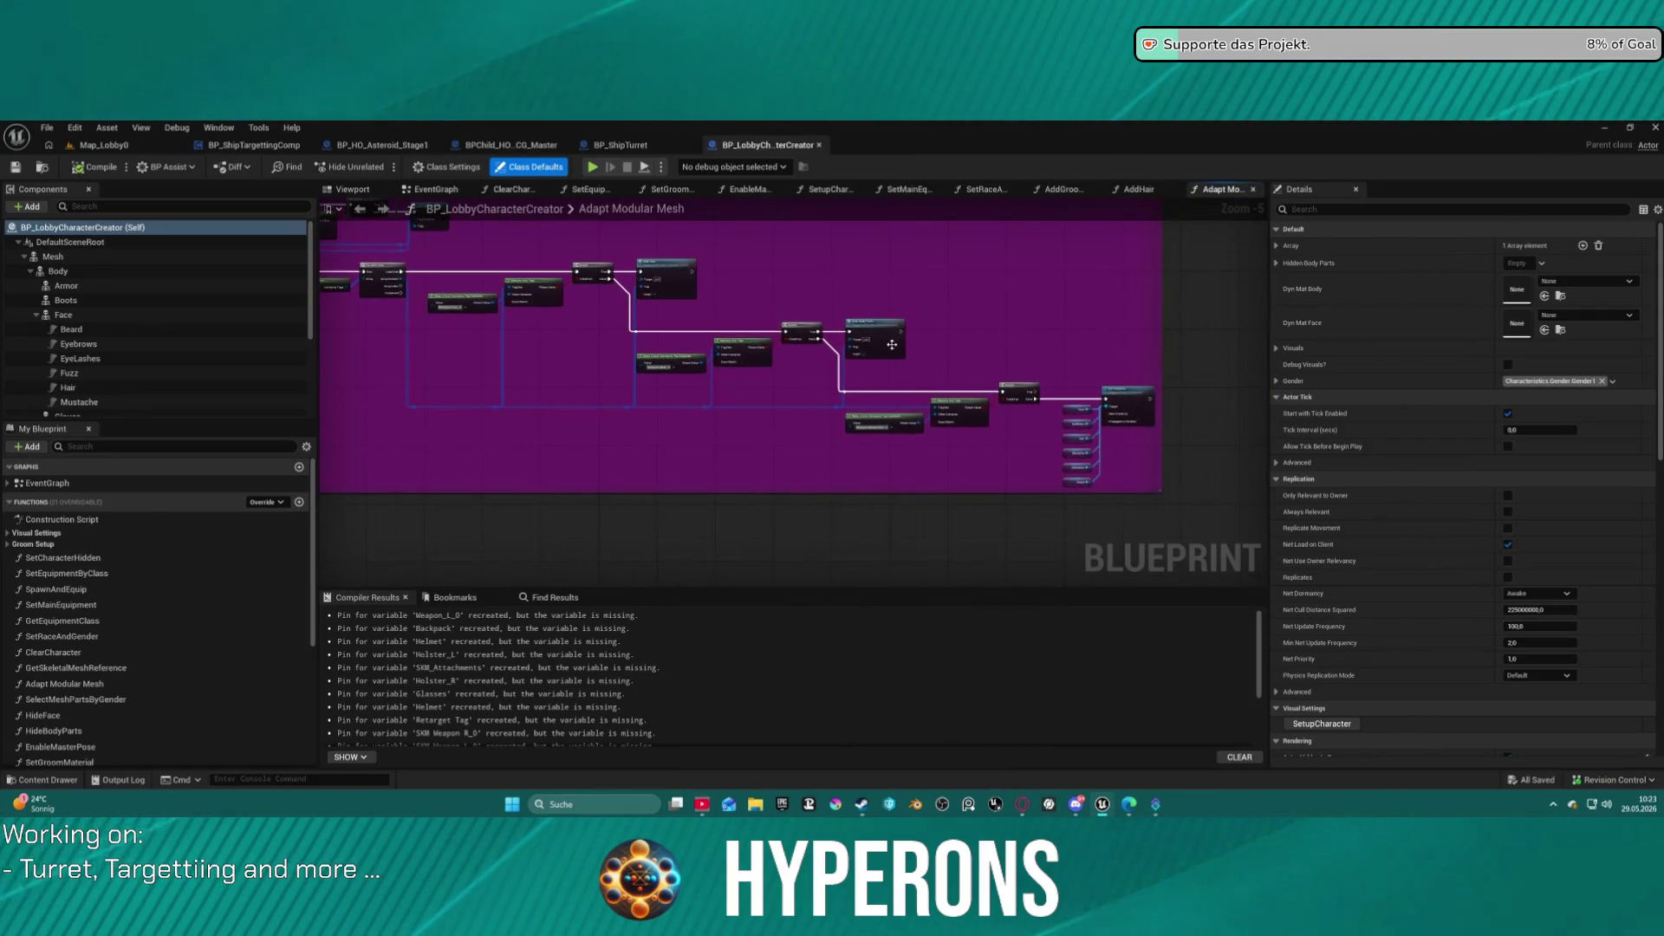
scroll(892, 344, "up", 5)
left_click_drag(920, 406, 651, 344)
key("ctrl+space")
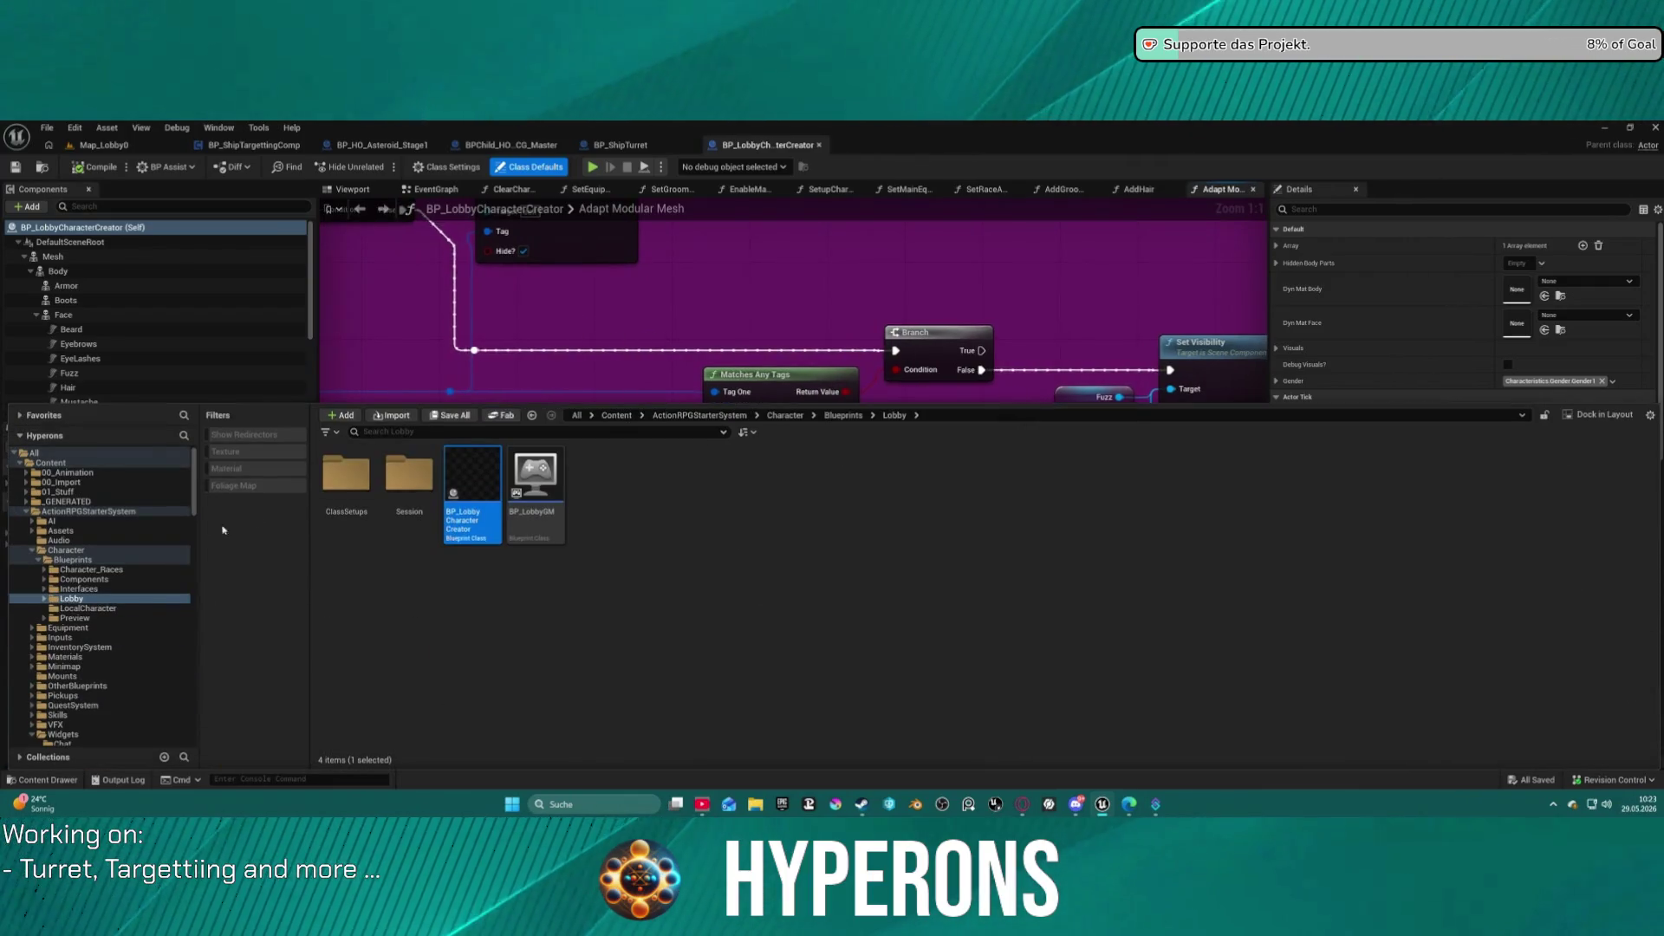
left_click(60, 549)
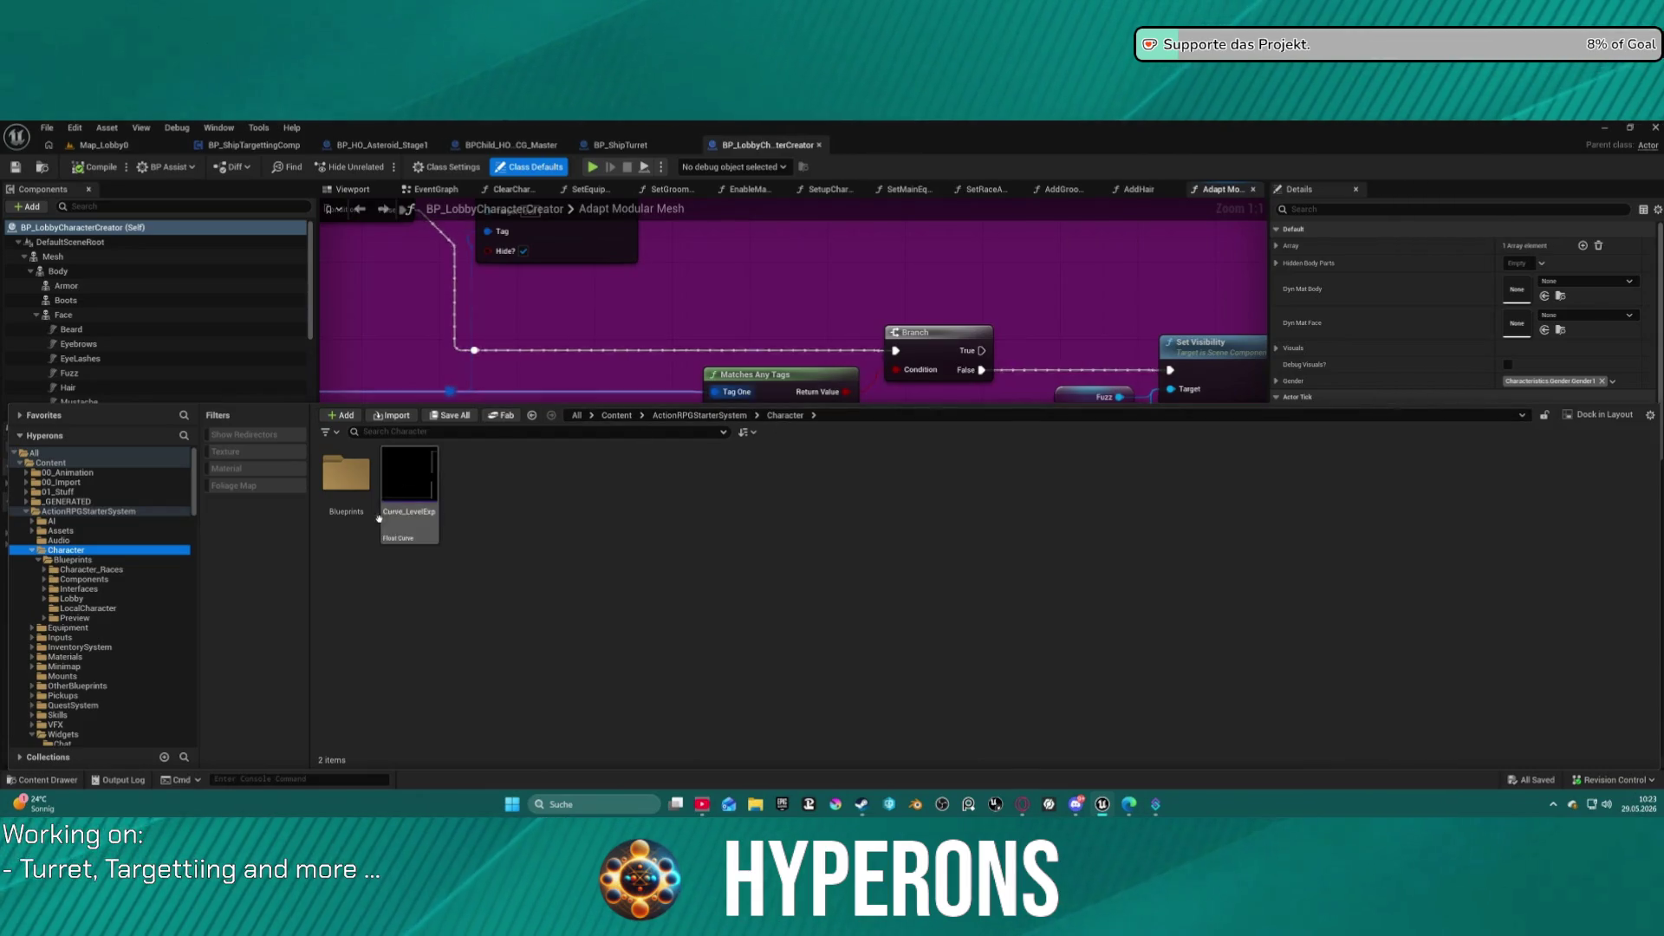
Open BP_ARPG_Character from the Character Blueprints folder and search its functions for 'apt'.
double_click(346, 474)
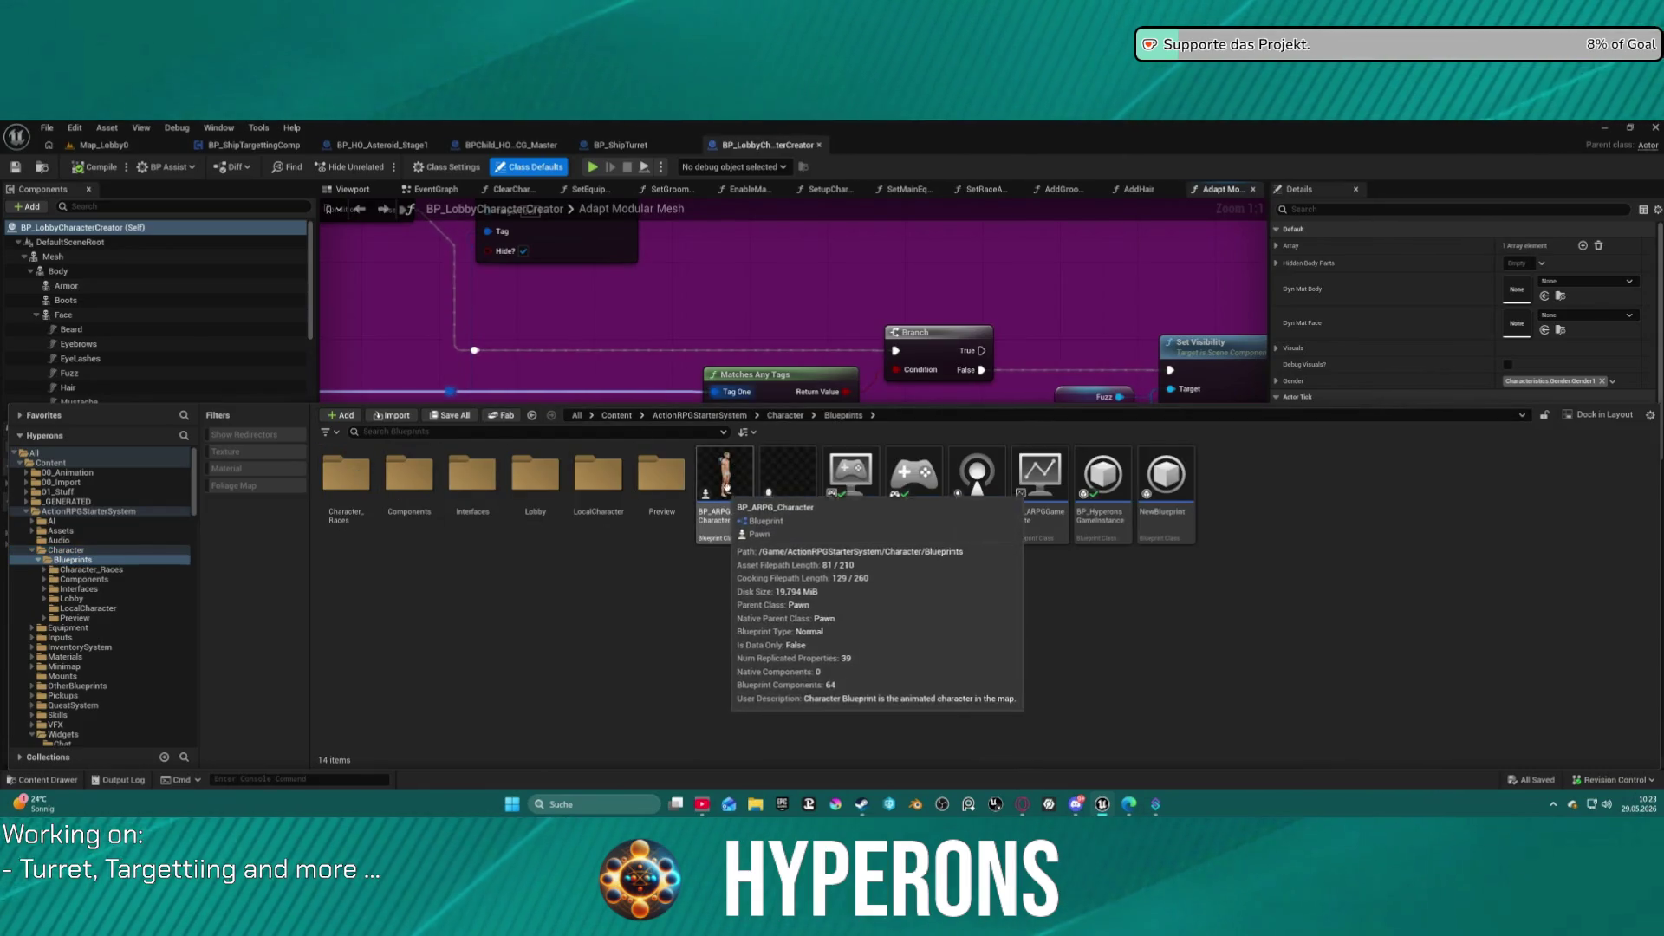
double_click(709, 484)
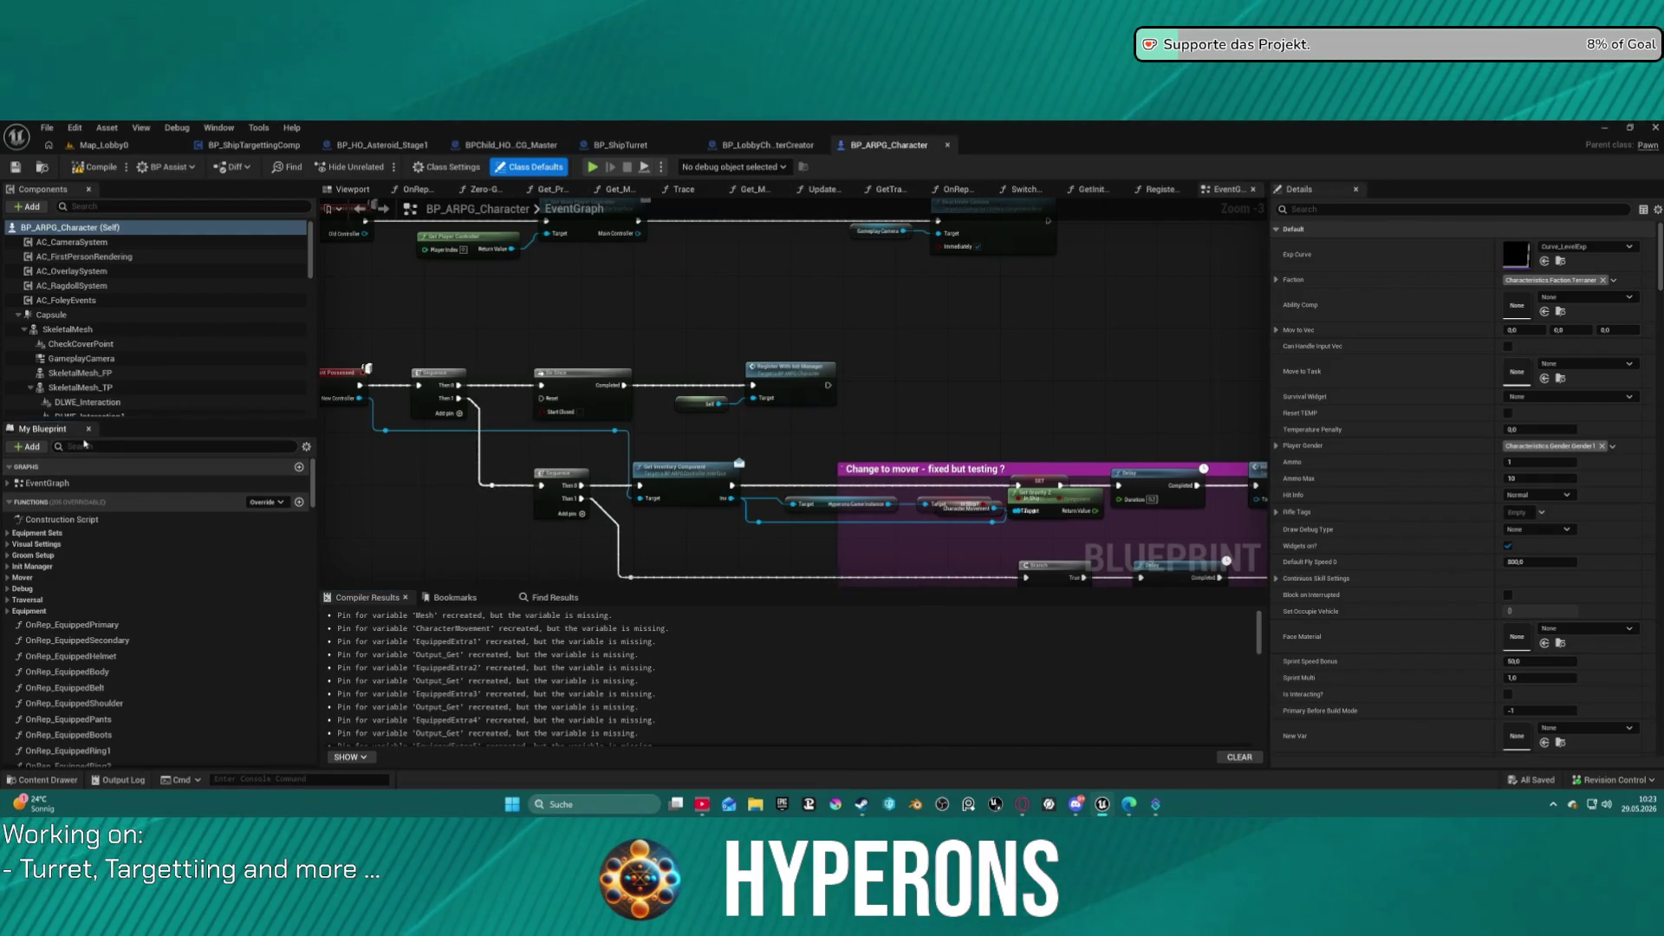
type("adpa")
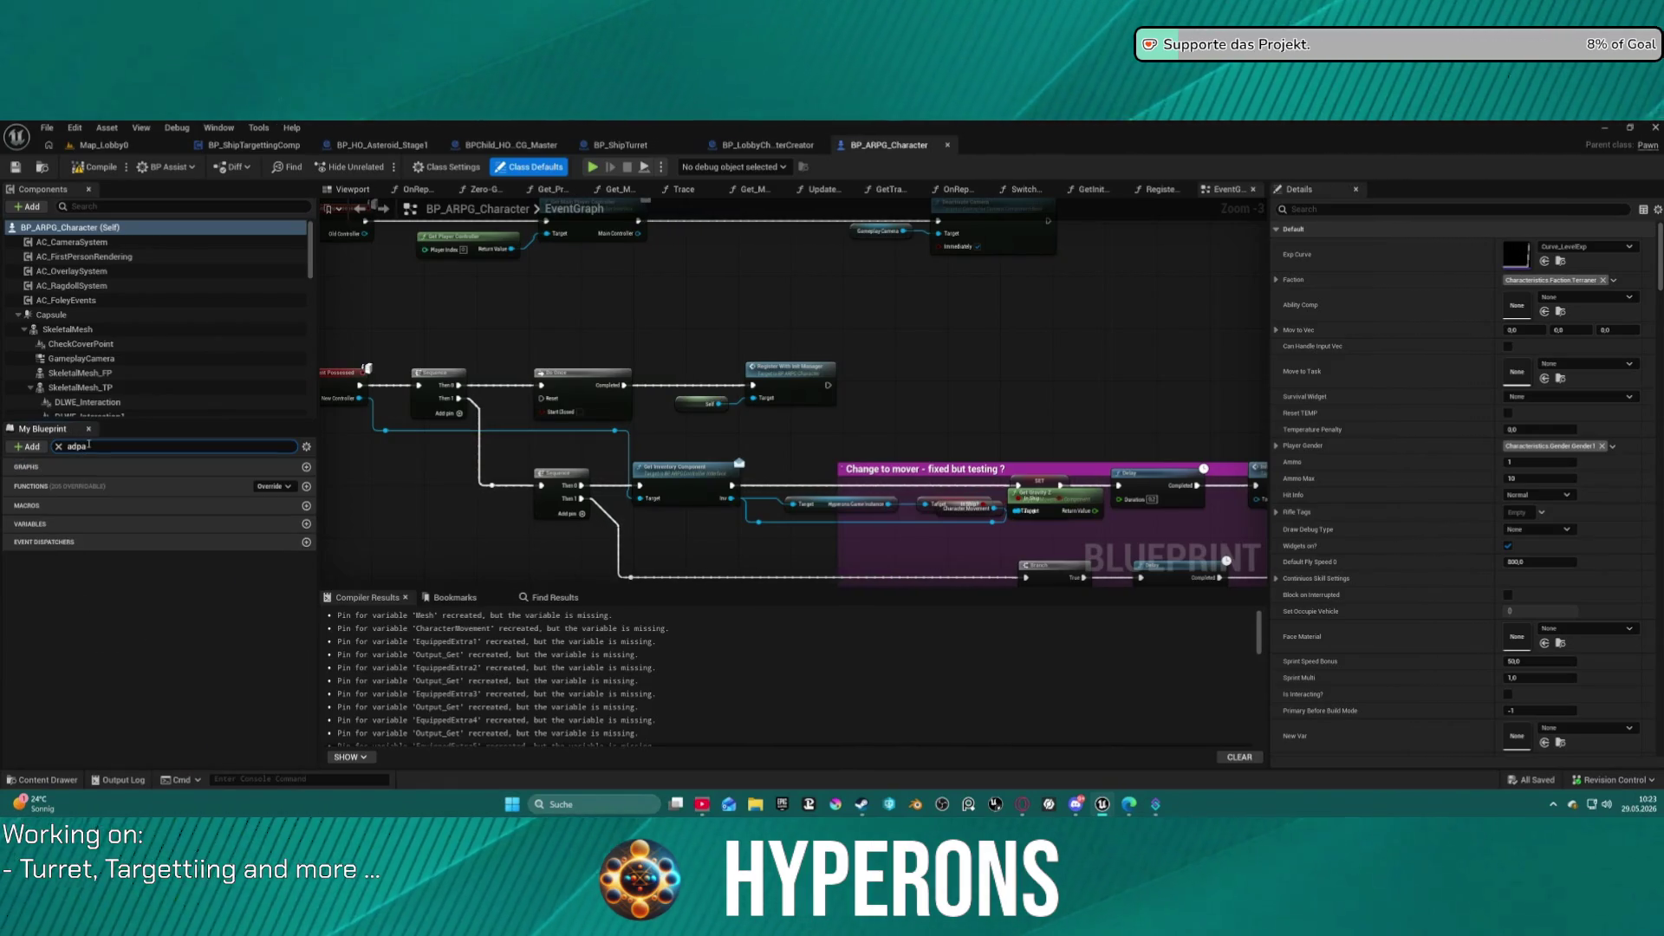
type("a")
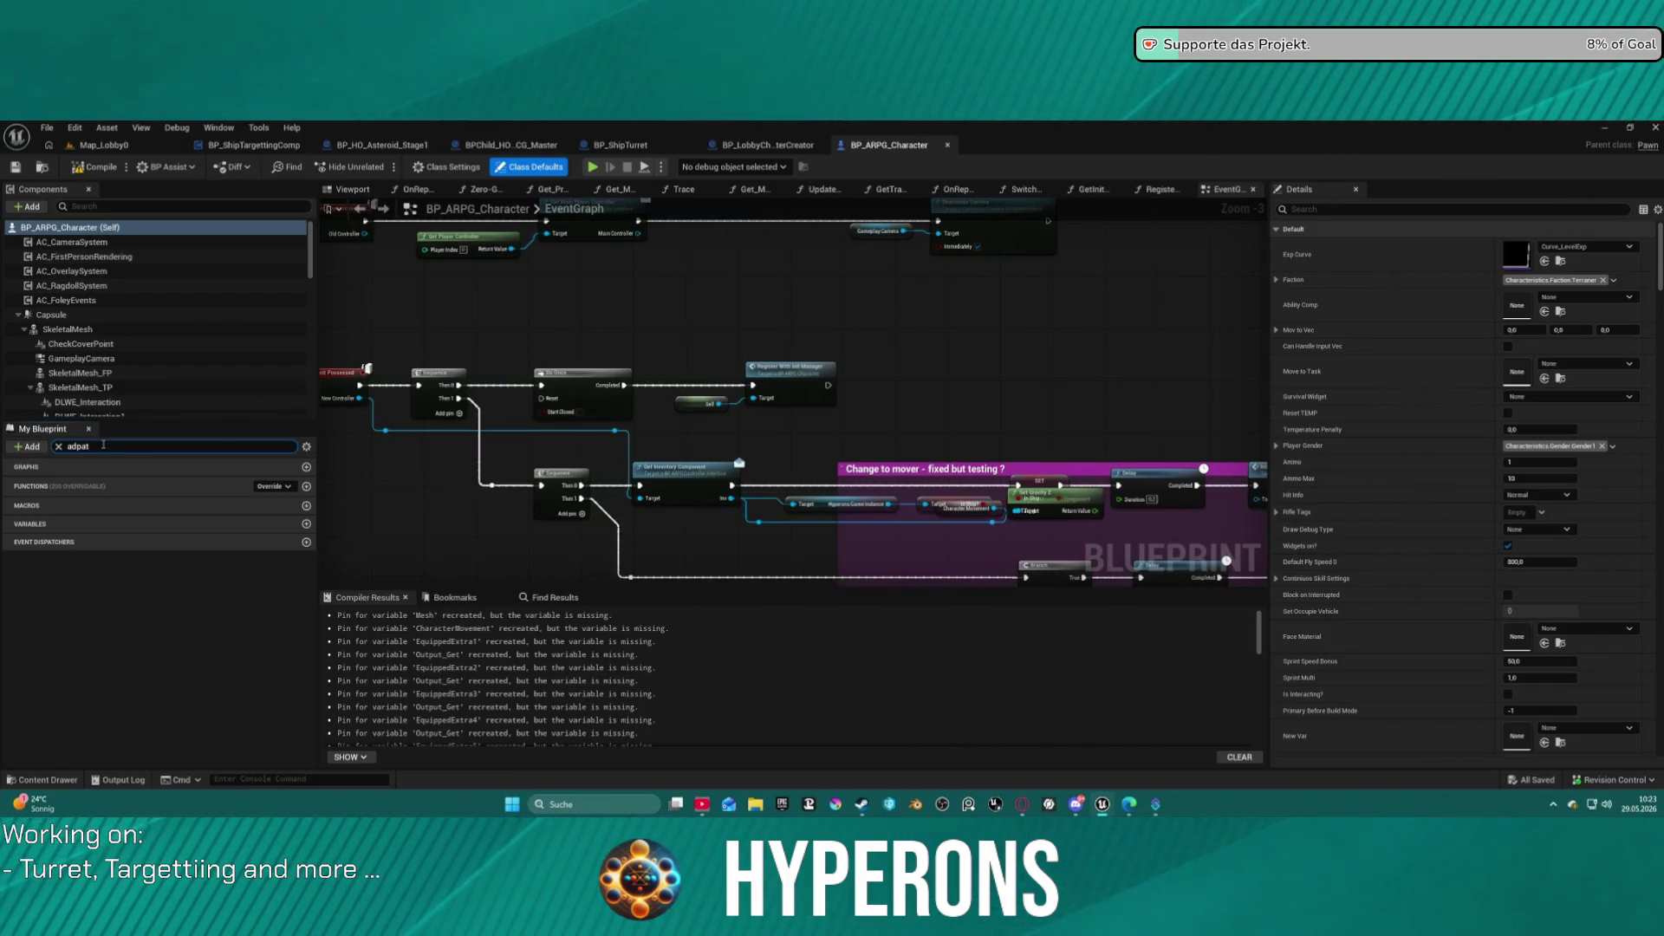
type("apt")
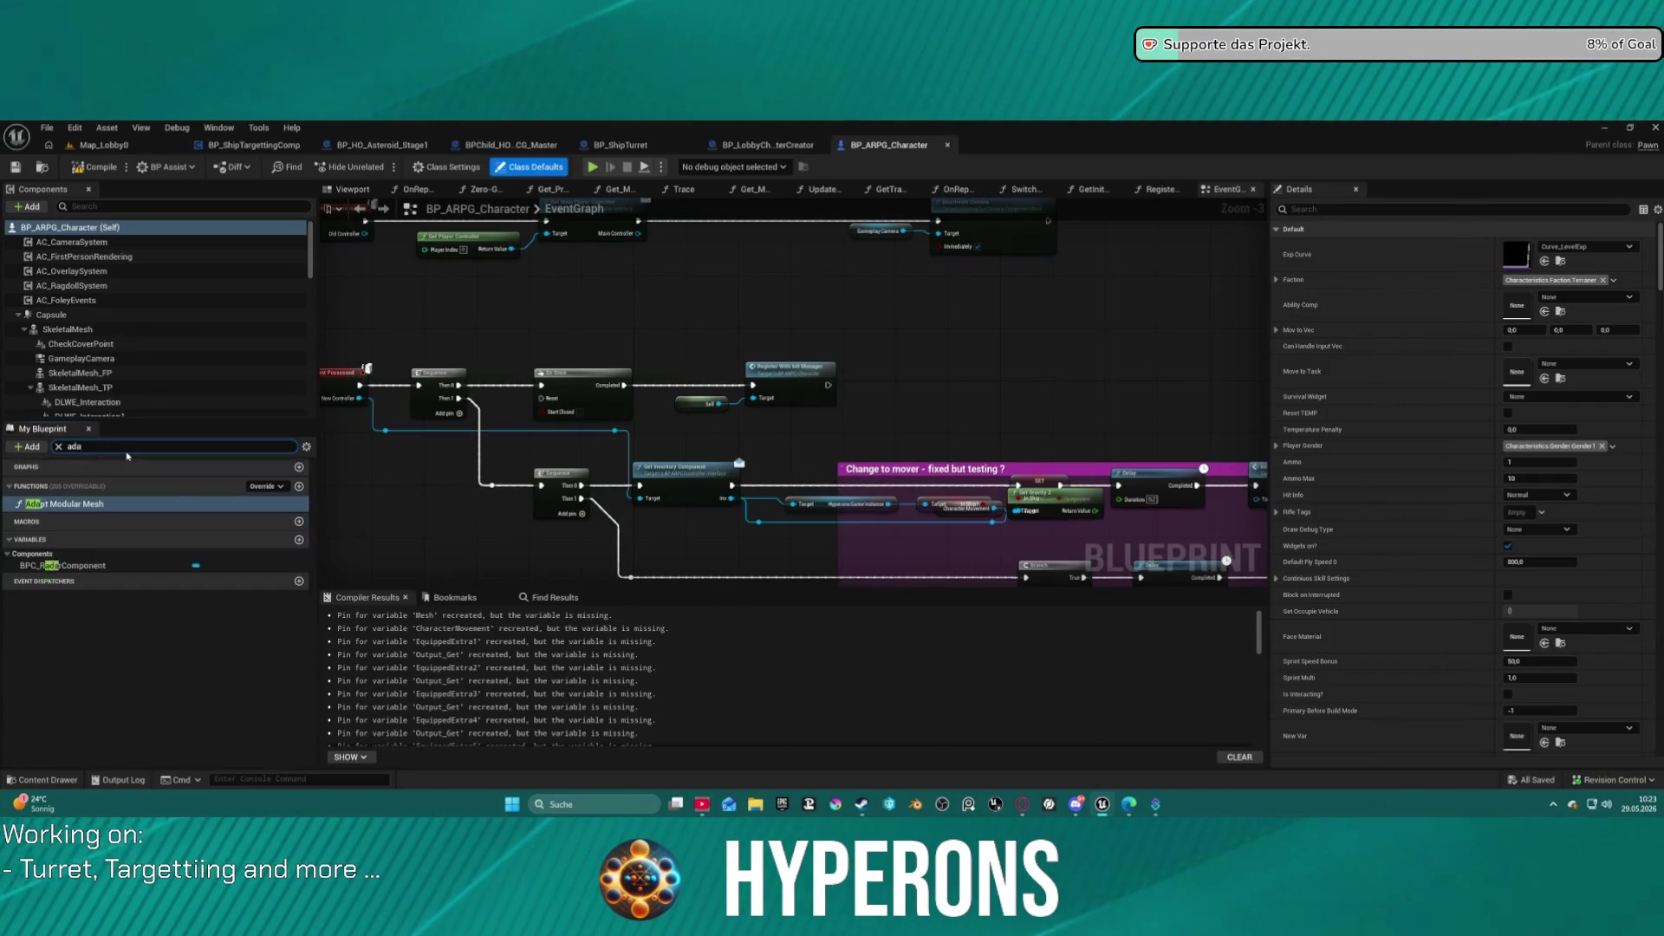
Compare BP_ARPG_Character's Adapt Modular Mesh Branch and Set Visibility nodes with the lobby creator's version.
double_click(77, 504)
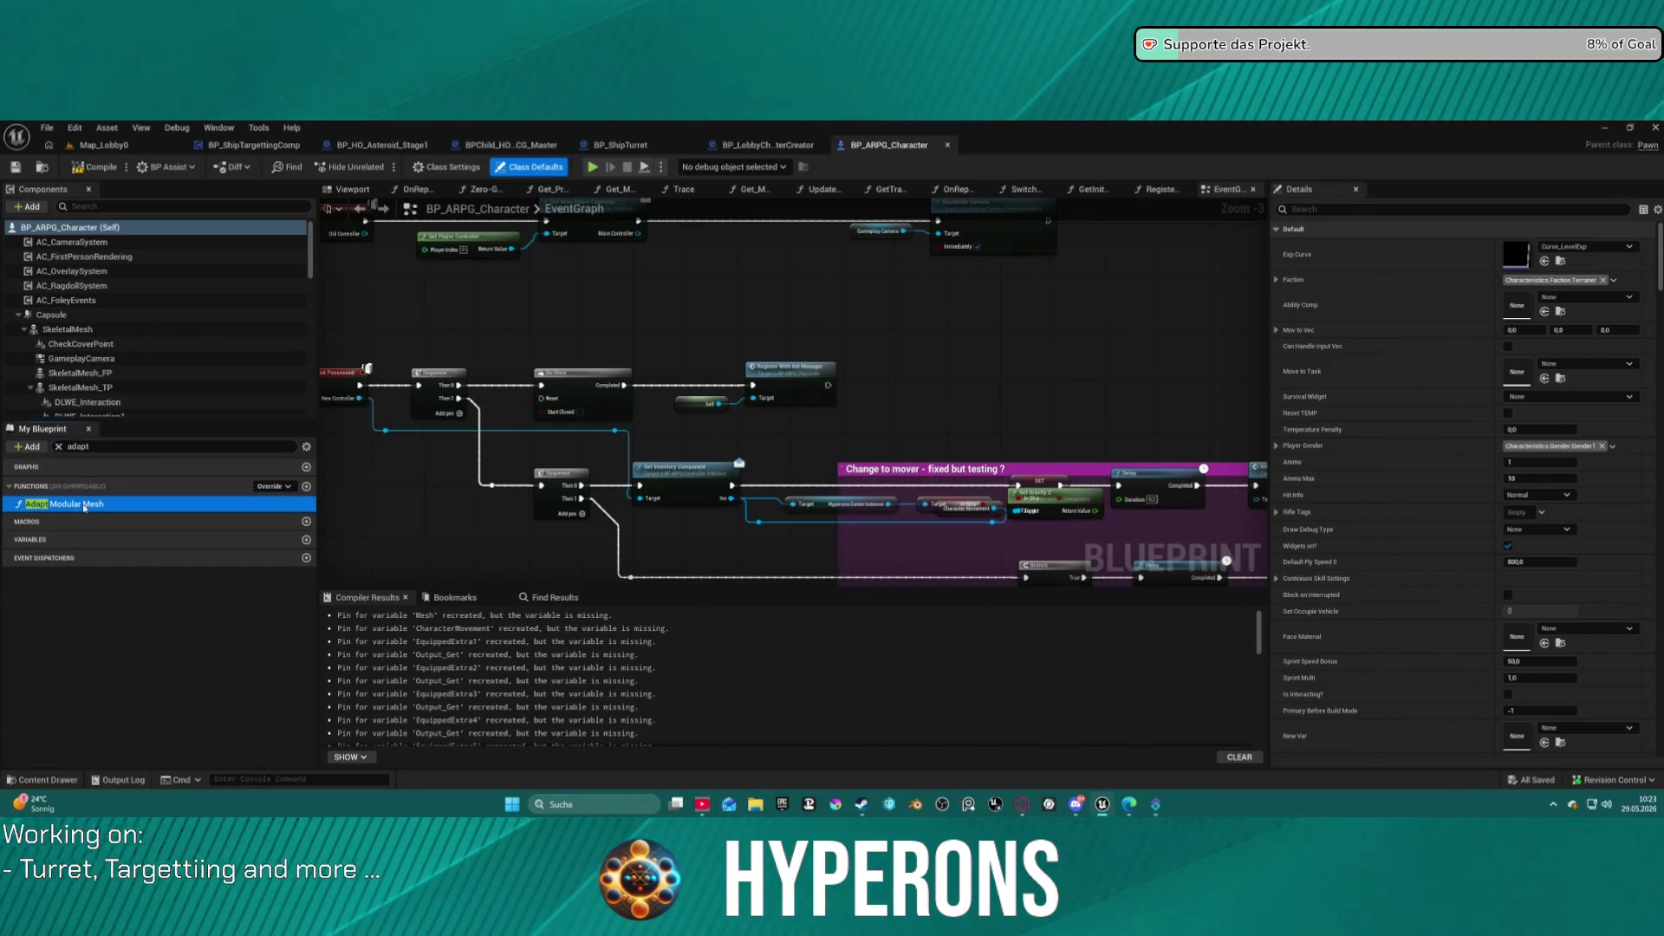
scroll(1026, 484, "up", 4)
mouse_move(1027, 483)
left_mouse_down()
mouse_move(454, 472)
mouse_move(326, 440)
mouse_move(899, 420)
mouse_move(784, 494)
mouse_move(698, 505)
mouse_move(641, 487)
mouse_move(711, 433)
mouse_move(1109, 536)
mouse_move(891, 489)
mouse_move(778, 485)
mouse_move(805, 485)
left_mouse_up()
mouse_move(1257, 537)
left_mouse_down()
mouse_move(1127, 533)
mouse_move(1081, 481)
mouse_move(594, 490)
left_mouse_up()
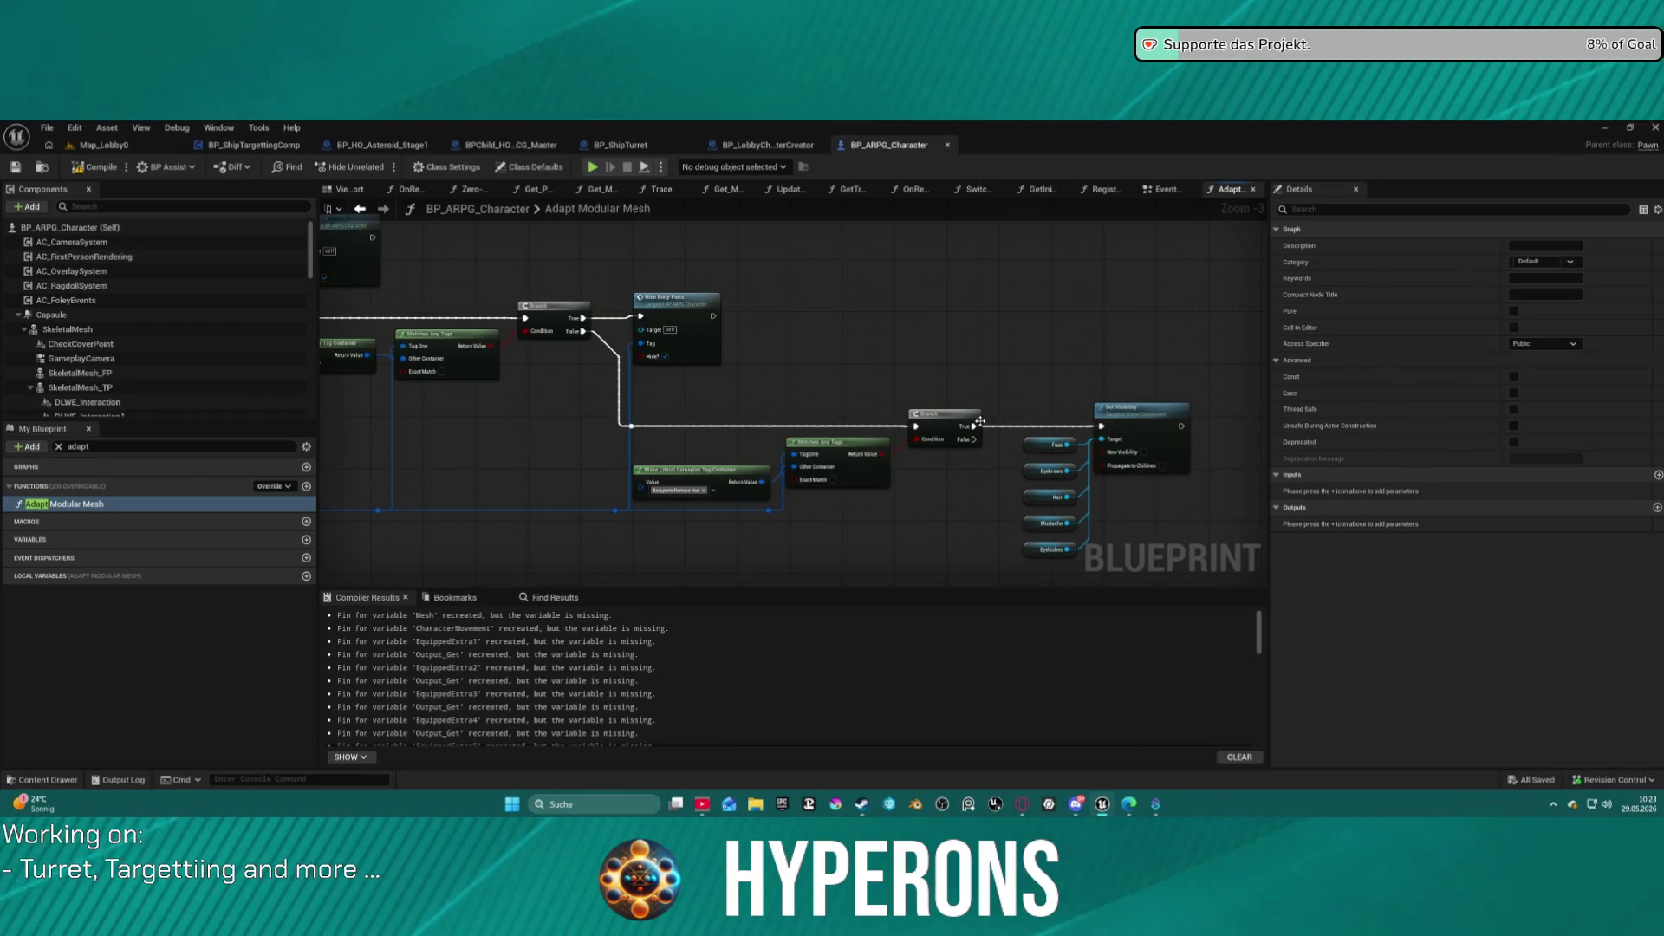
left_click(767, 145)
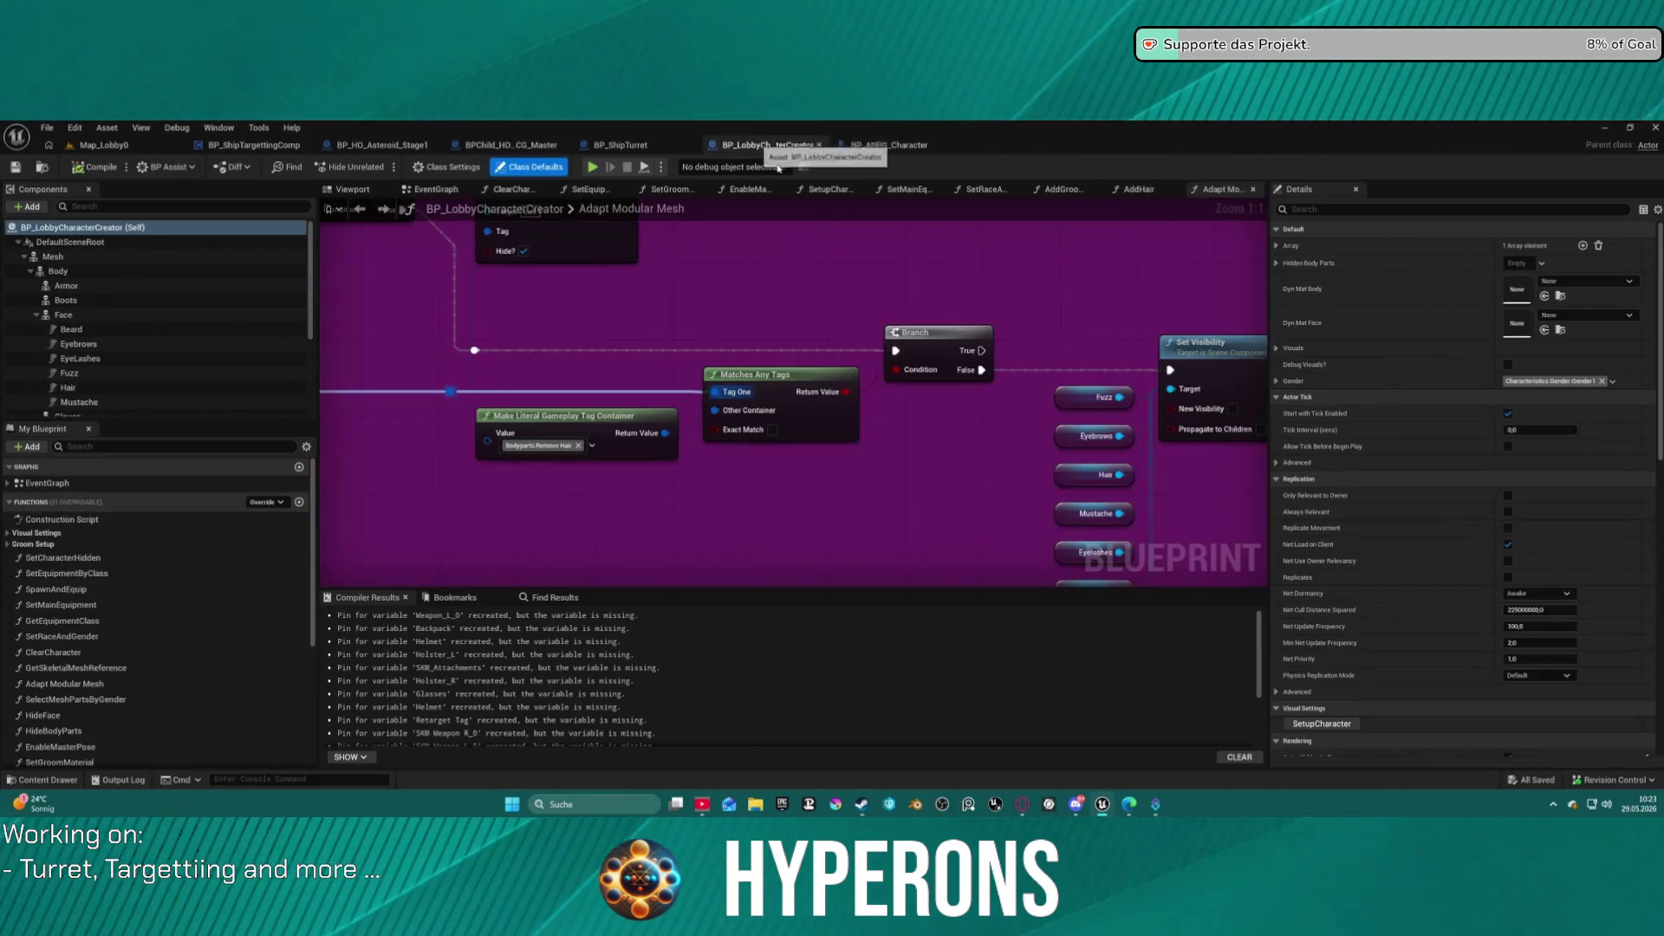
Rewire Set Visibility to the Branch's True output, tidy the face-part nodes, and launch the lobby preview.
left_click_drag(1054, 385, 865, 295)
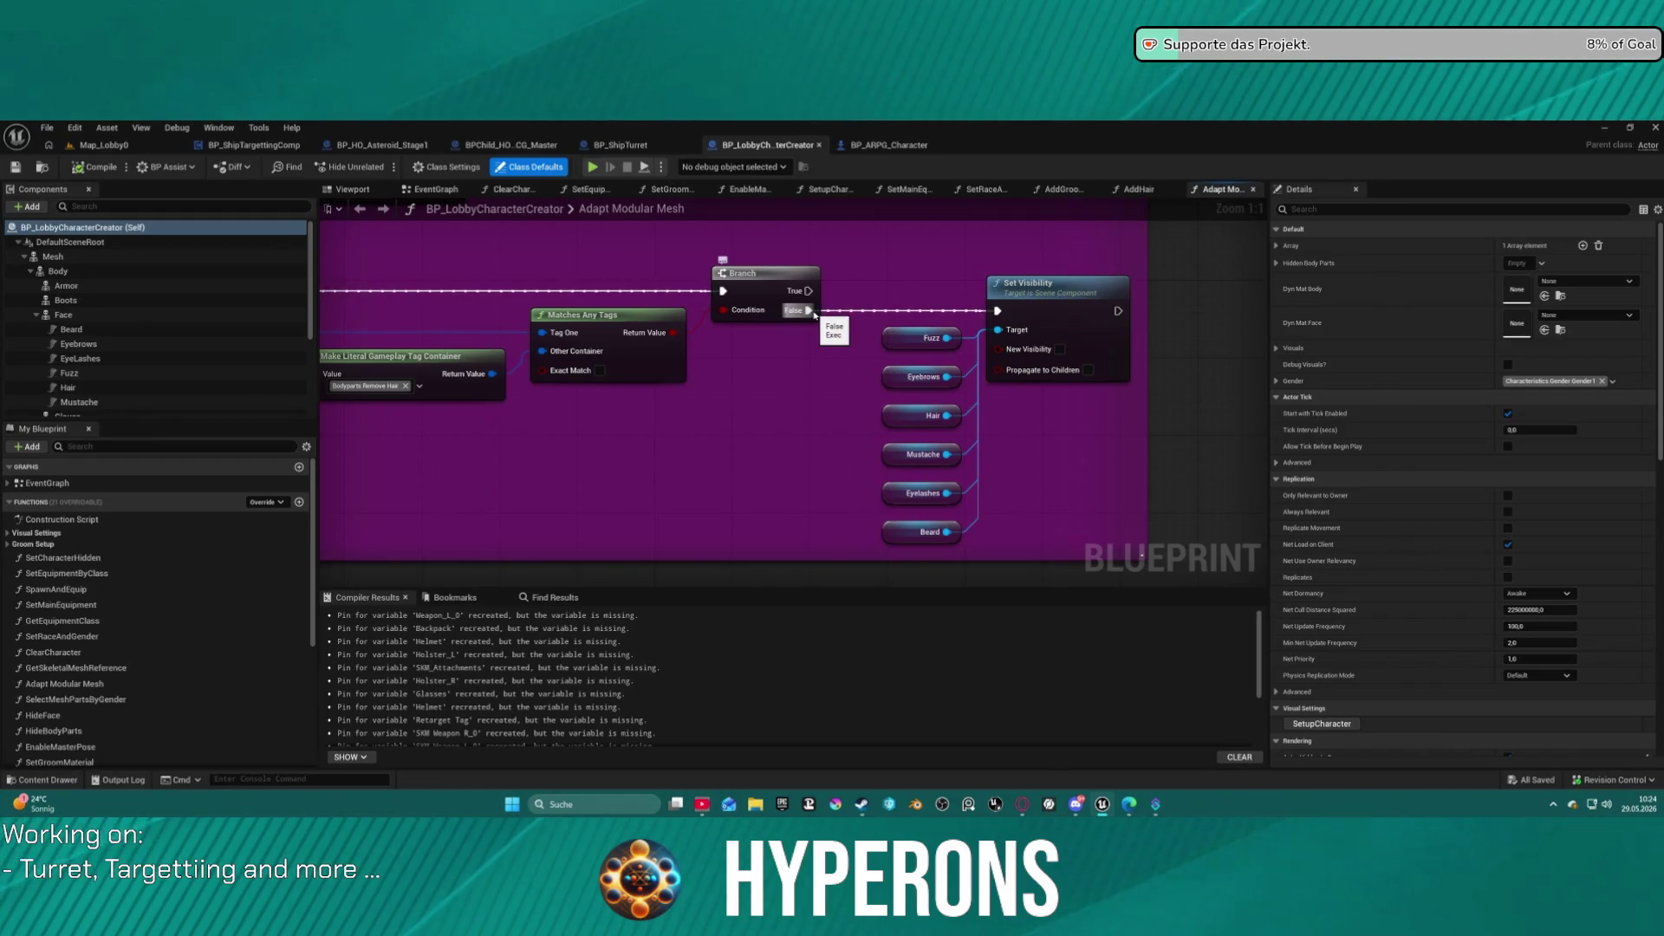
left_click_drag(811, 309, 810, 297)
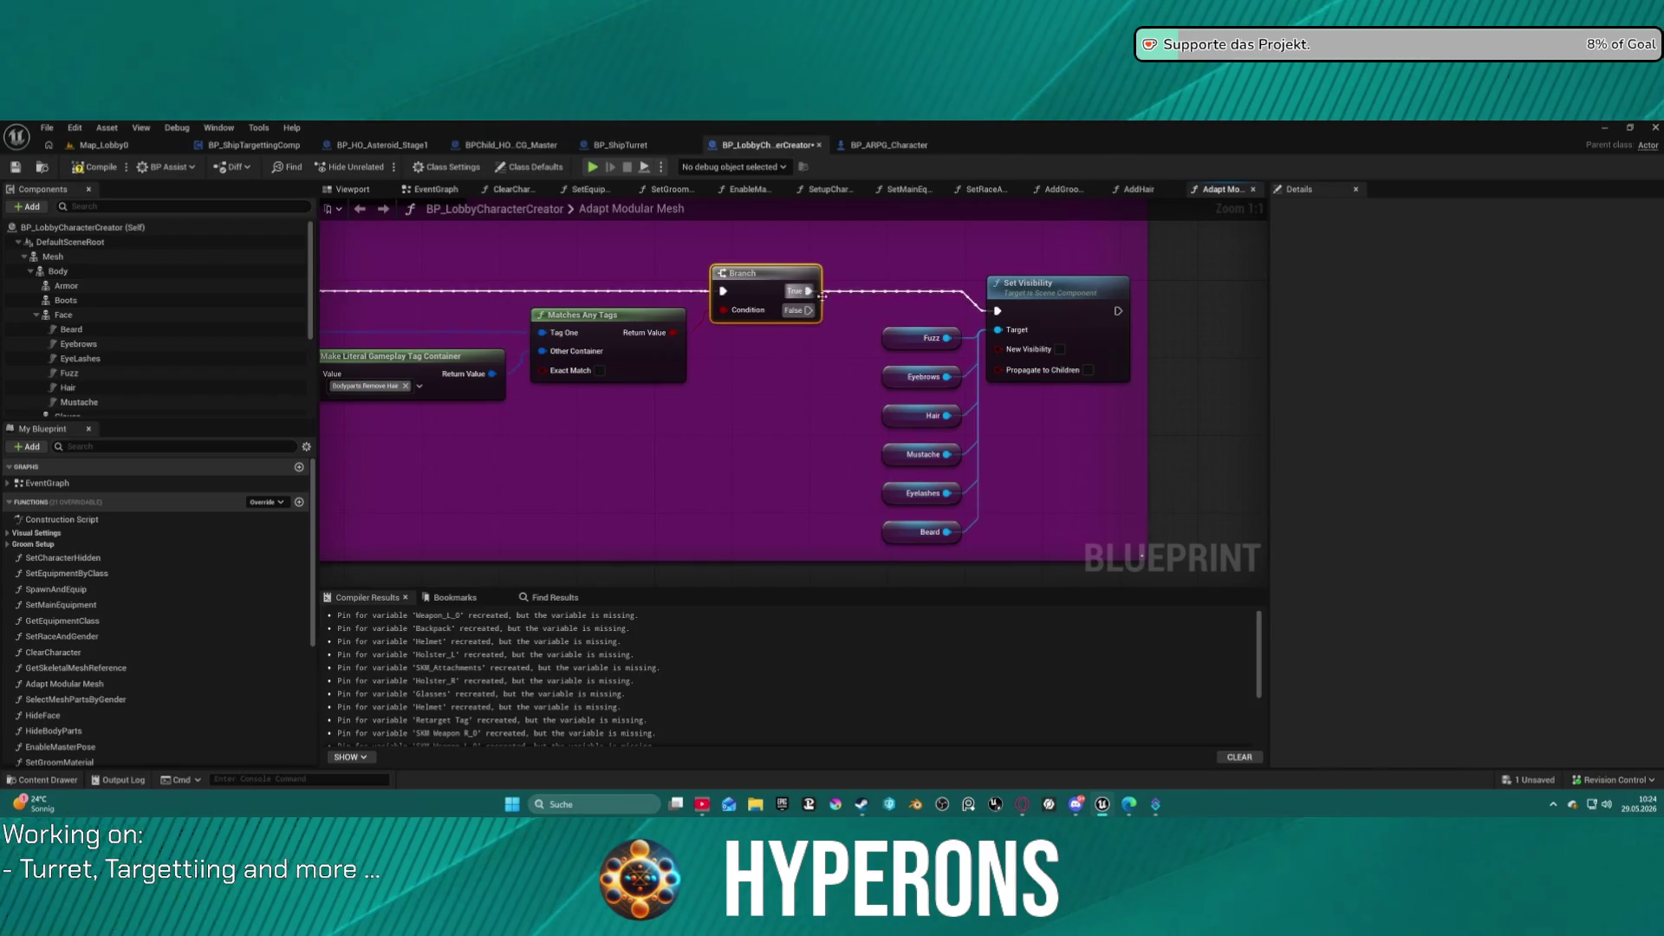
left_click_drag(903, 264, 1006, 542)
left_click_drag(1011, 301, 1068, 297)
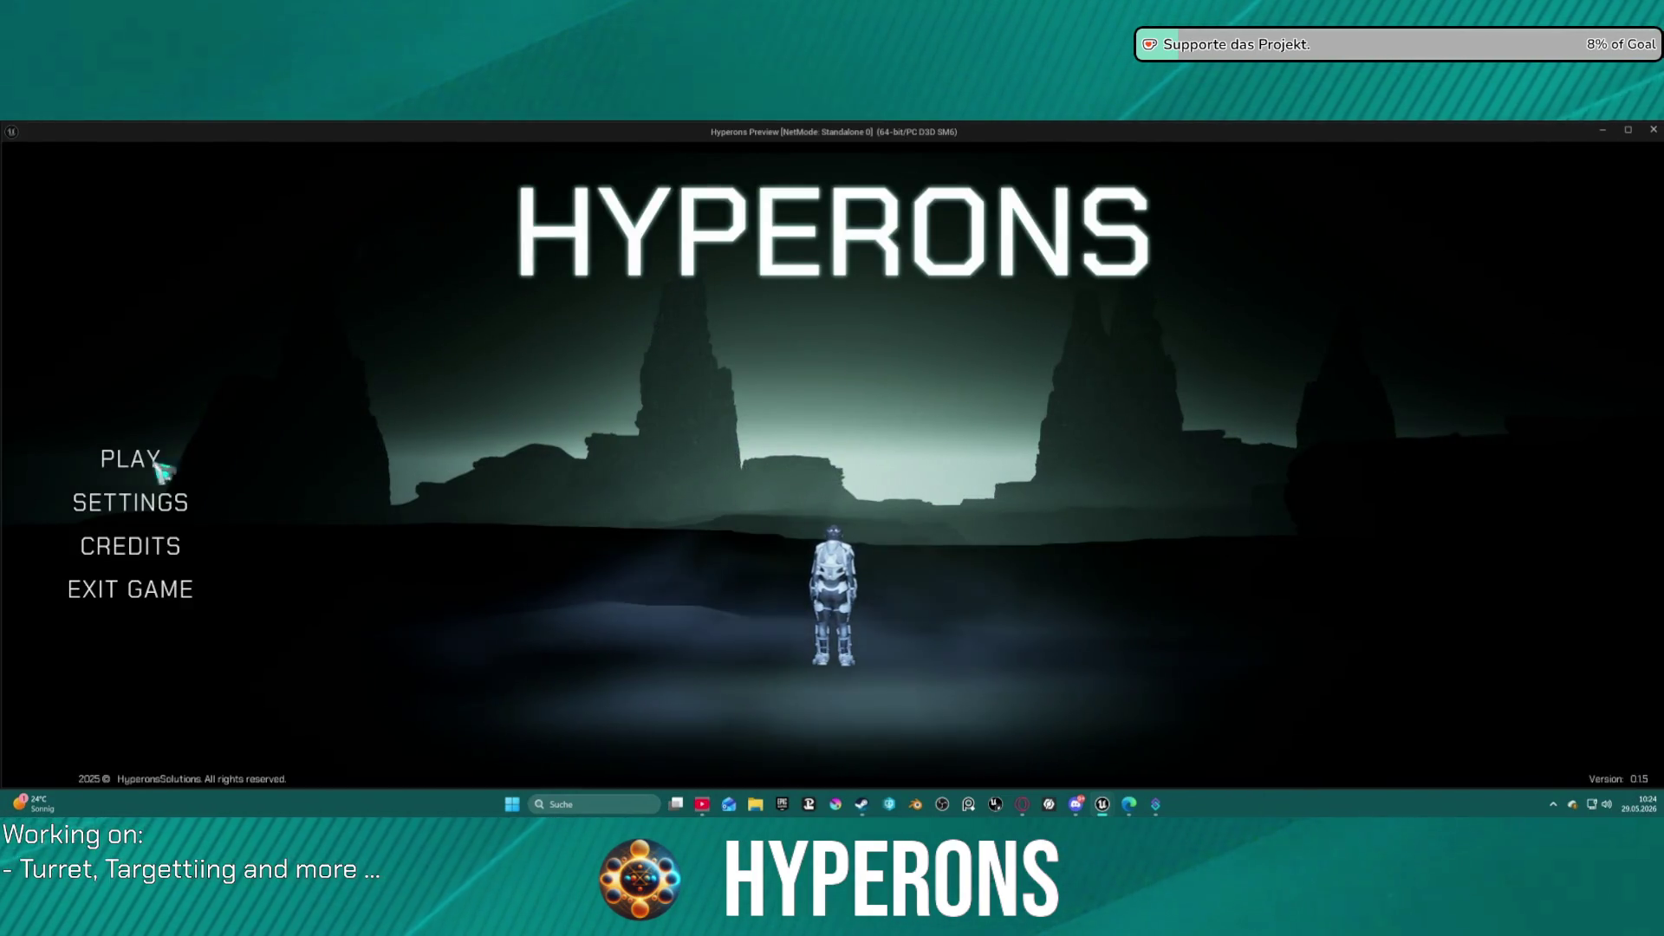
left_click(156, 467)
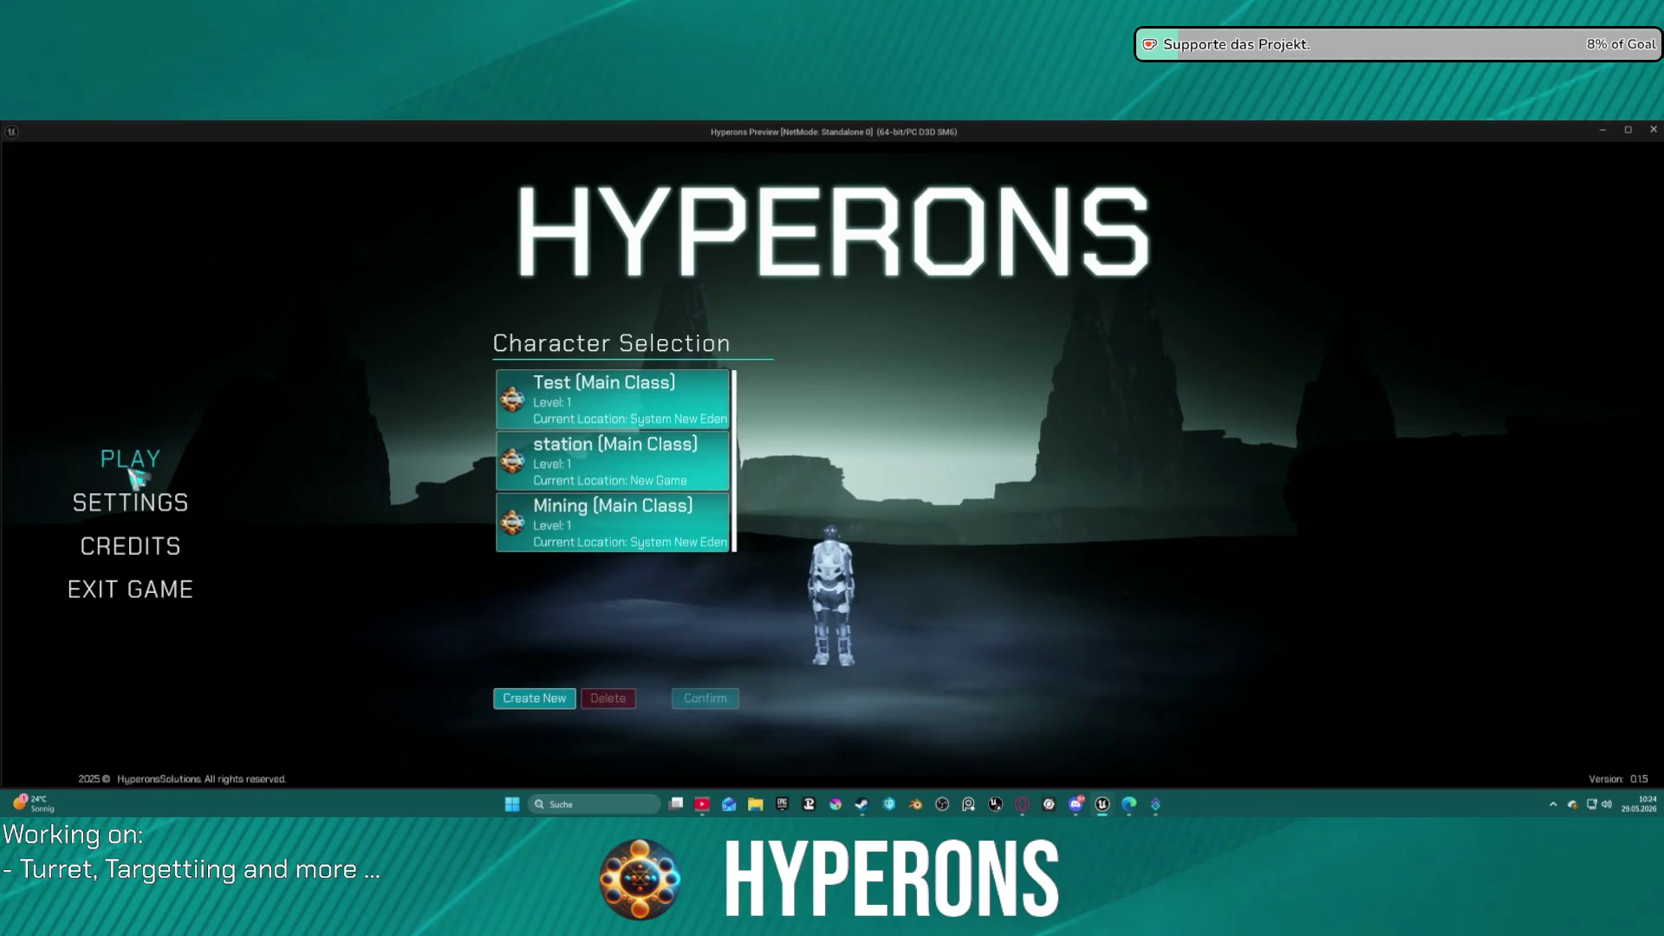
Select the Test character, open Create New to see the bald head, then stop the preview.
left_click(639, 399)
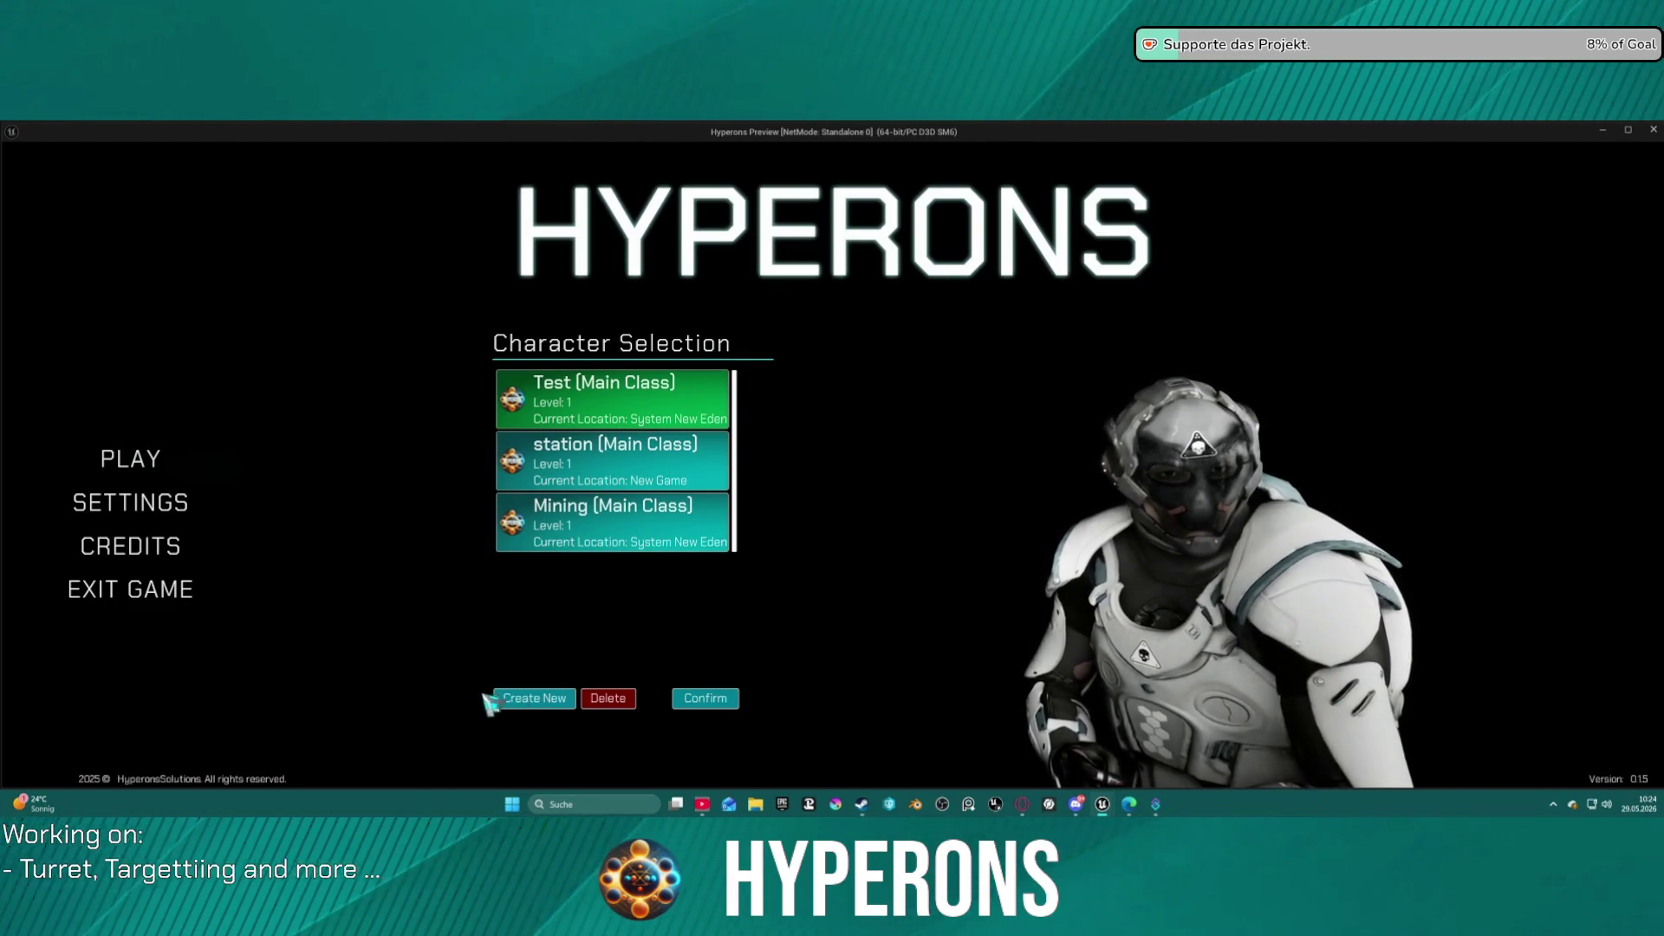
left_click(535, 702)
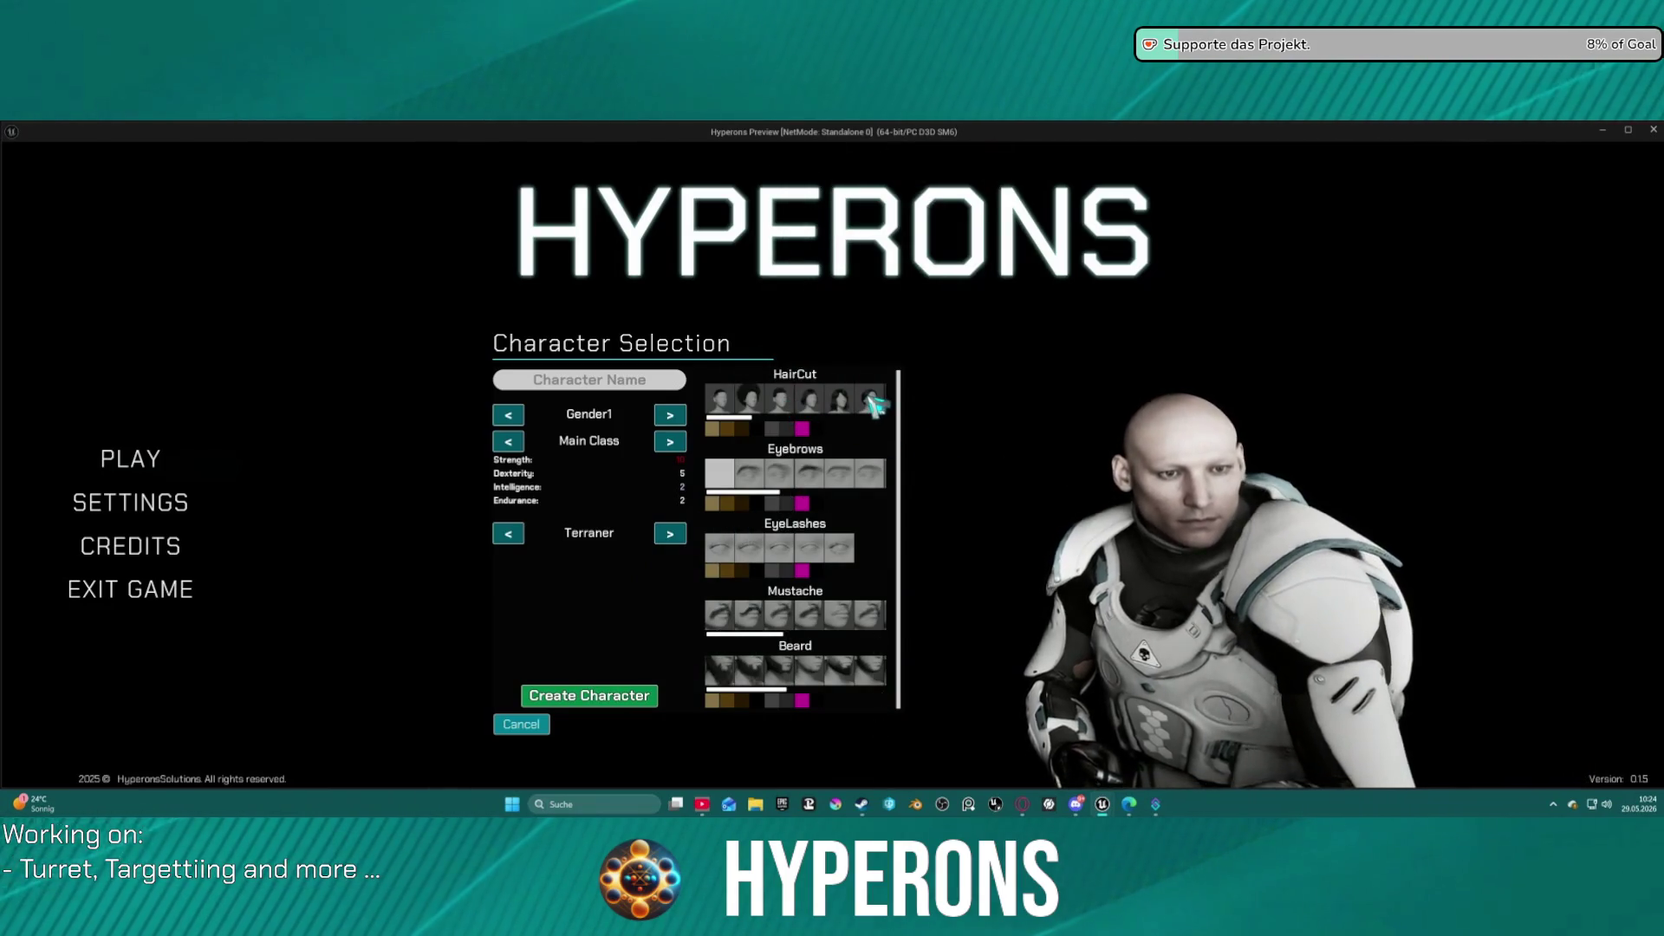
key("Escape")
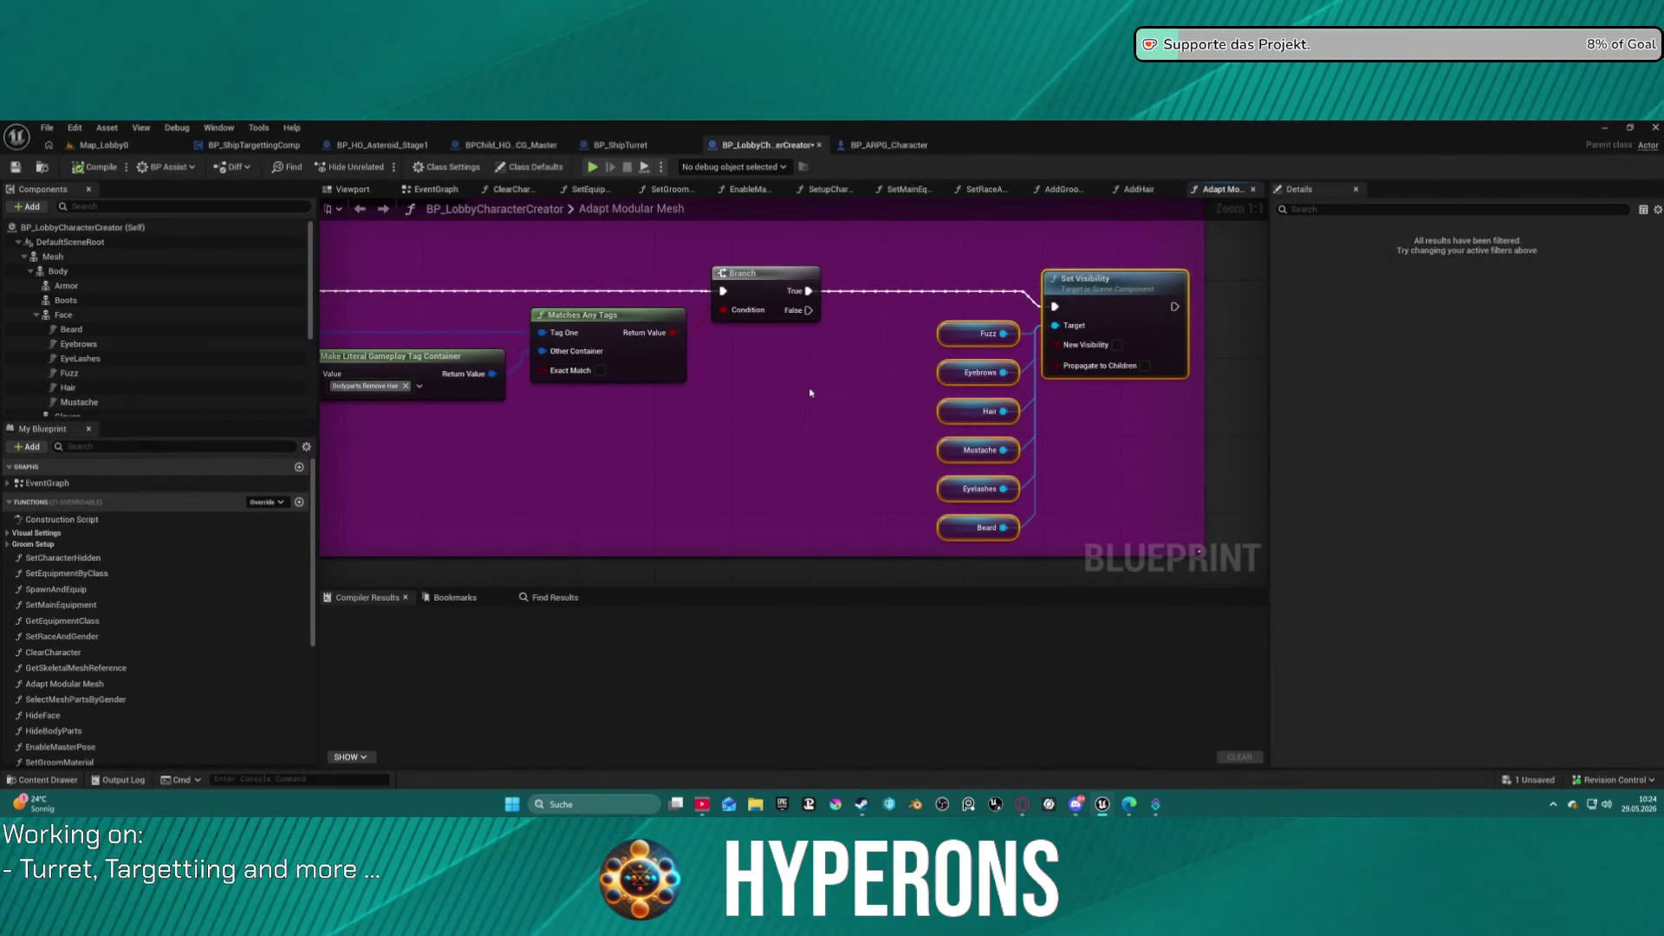
Browse the Content Drawer to Widgets > Lobby and open BP_LobbyCharacterSelection in Graph mode.
scroll(861, 372, "down", 3)
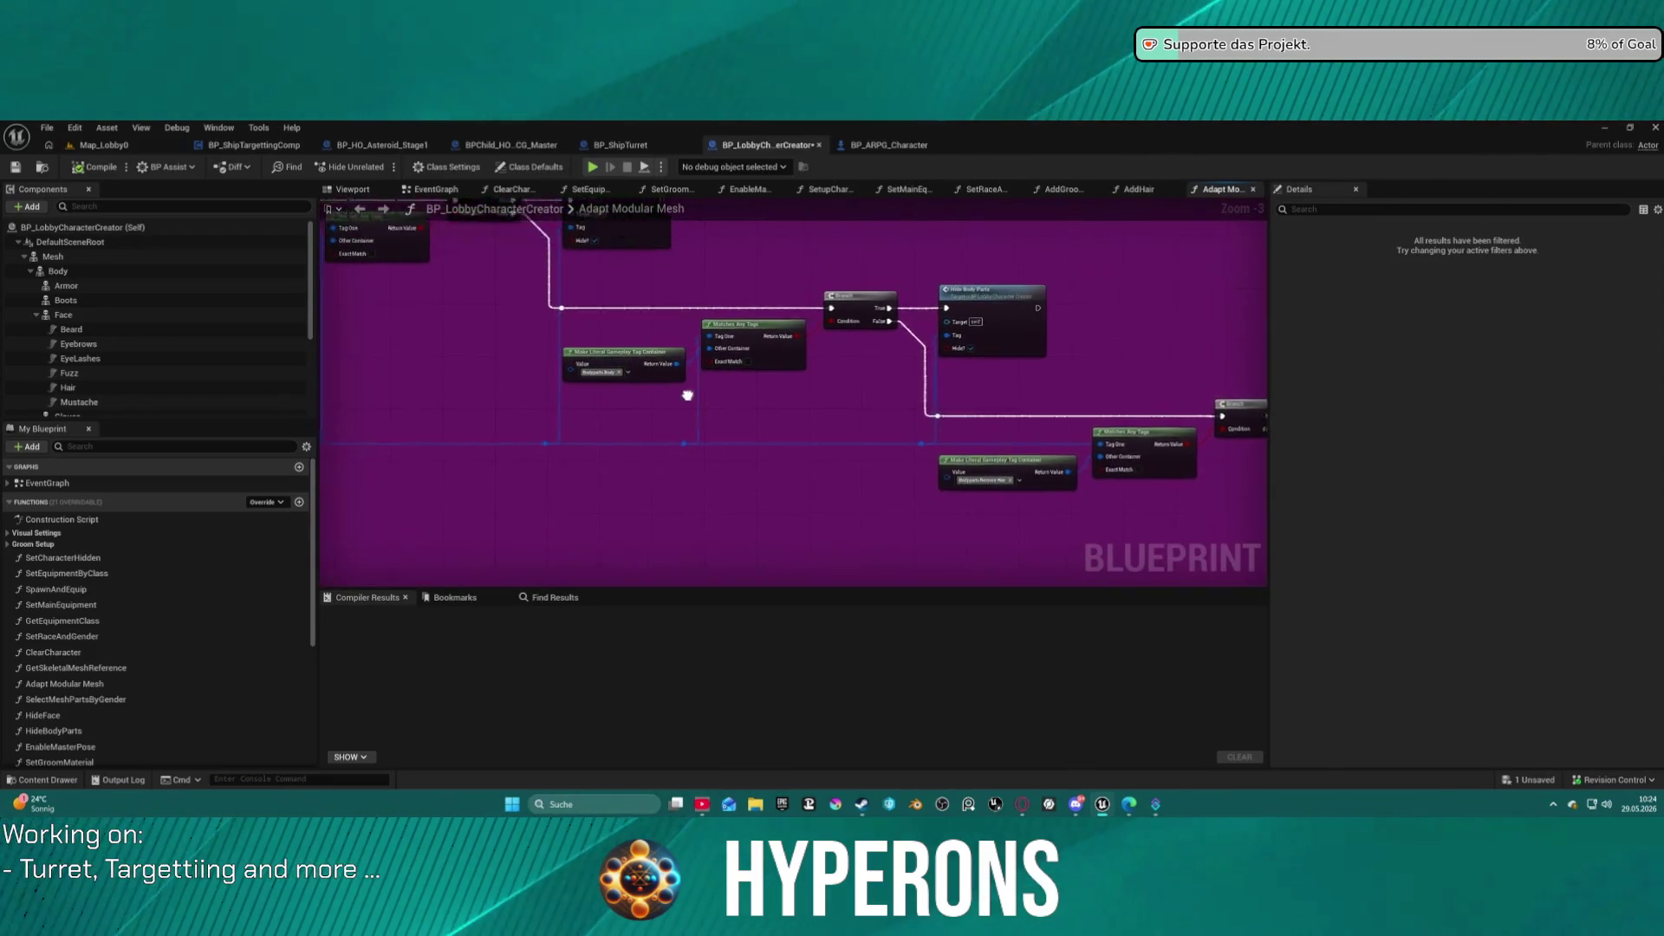
left_click_drag(340, 247, 748, 201)
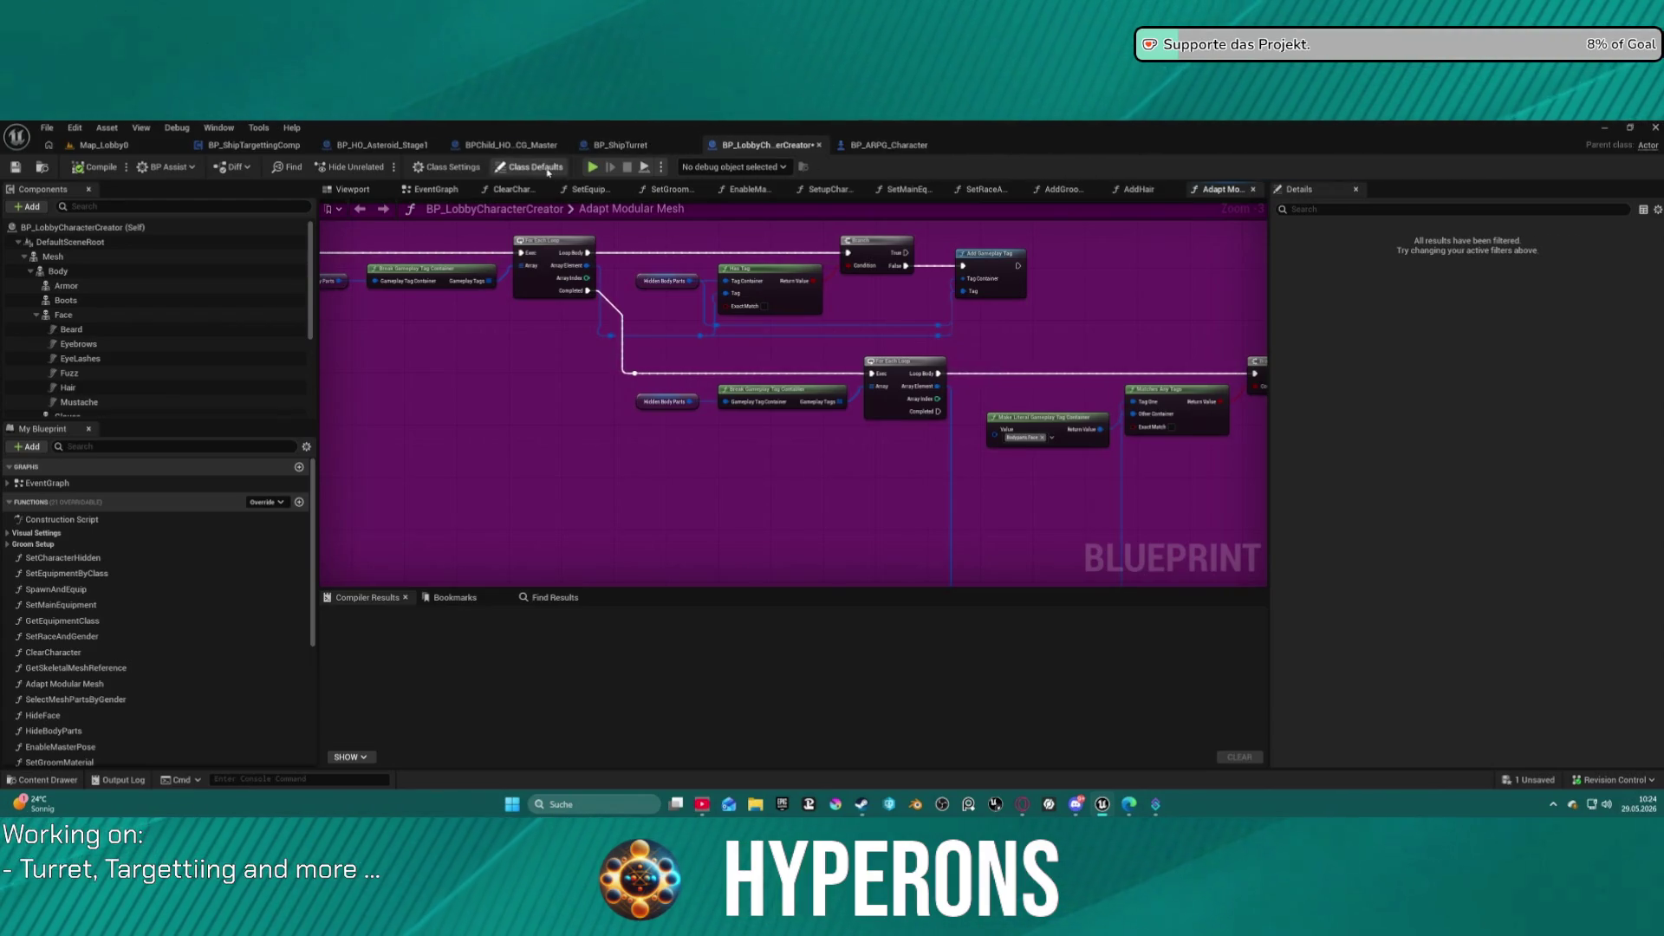
key("ctrl+space")
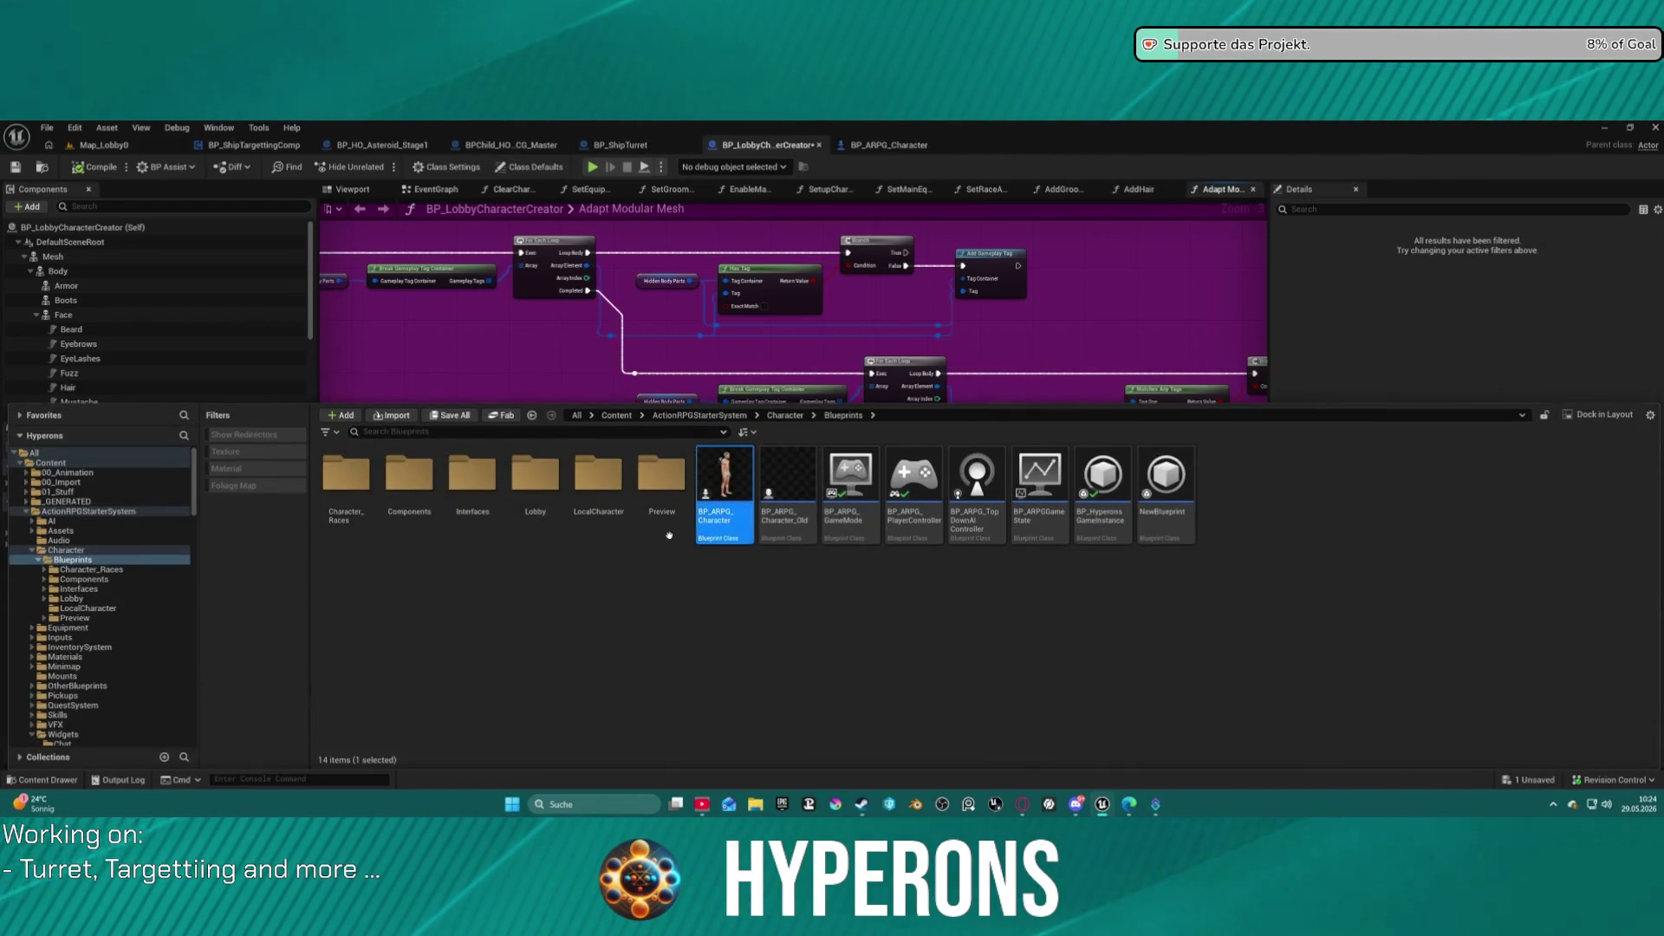
left_click(556, 488)
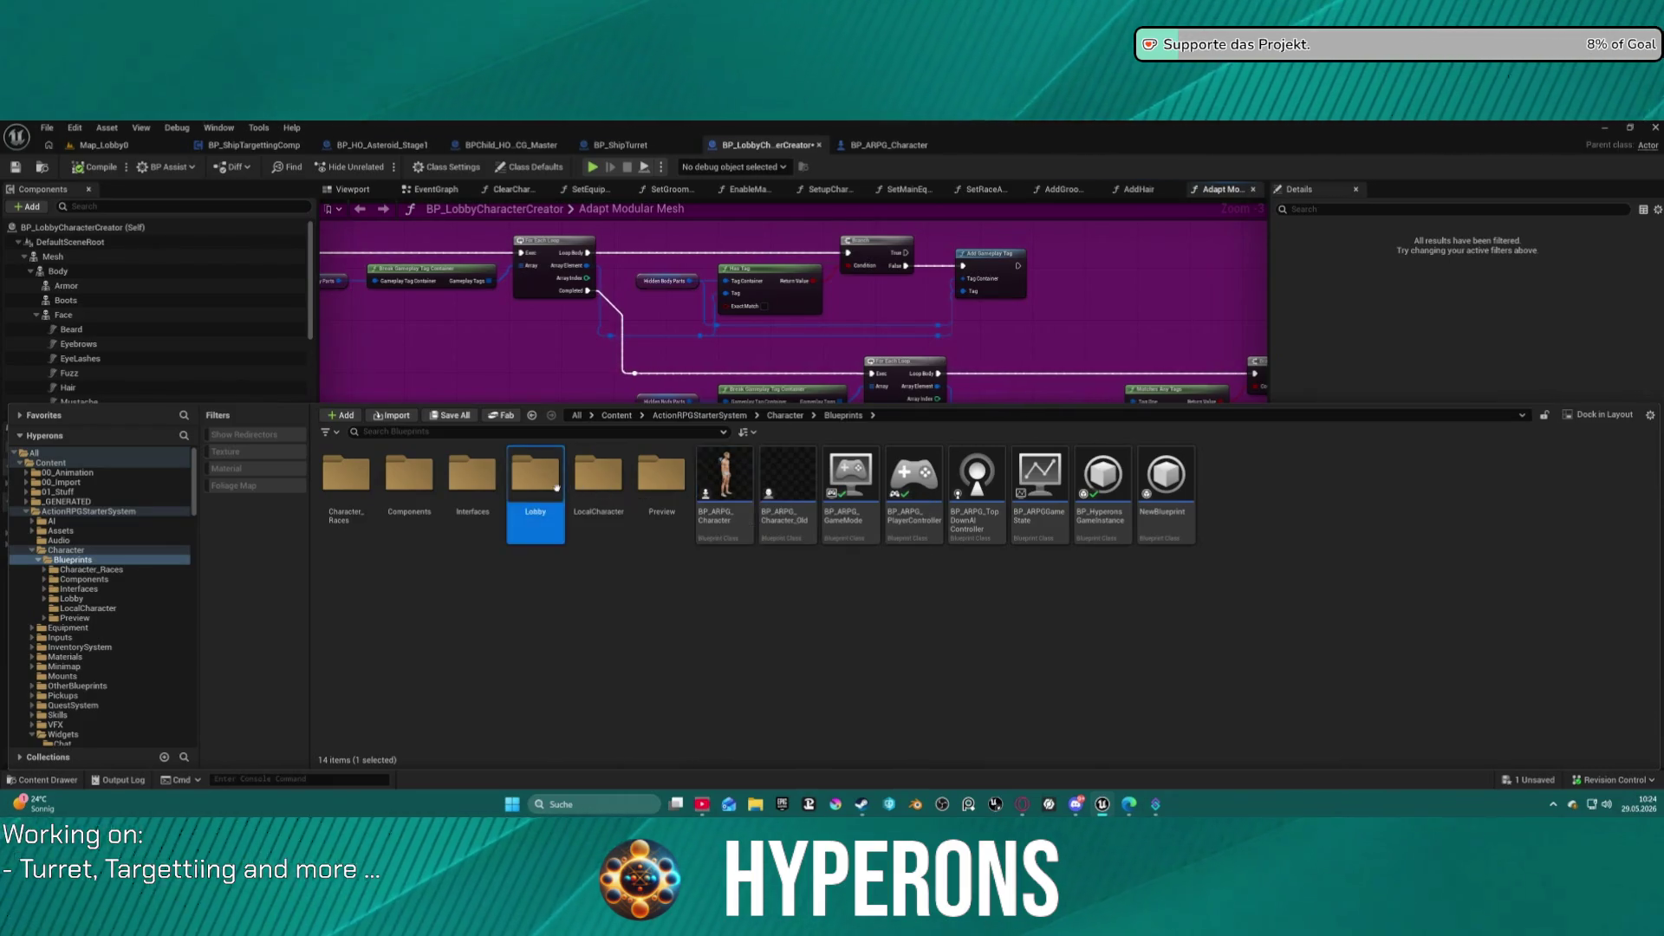
double_click(557, 488)
scroll(161, 641, "down", 3)
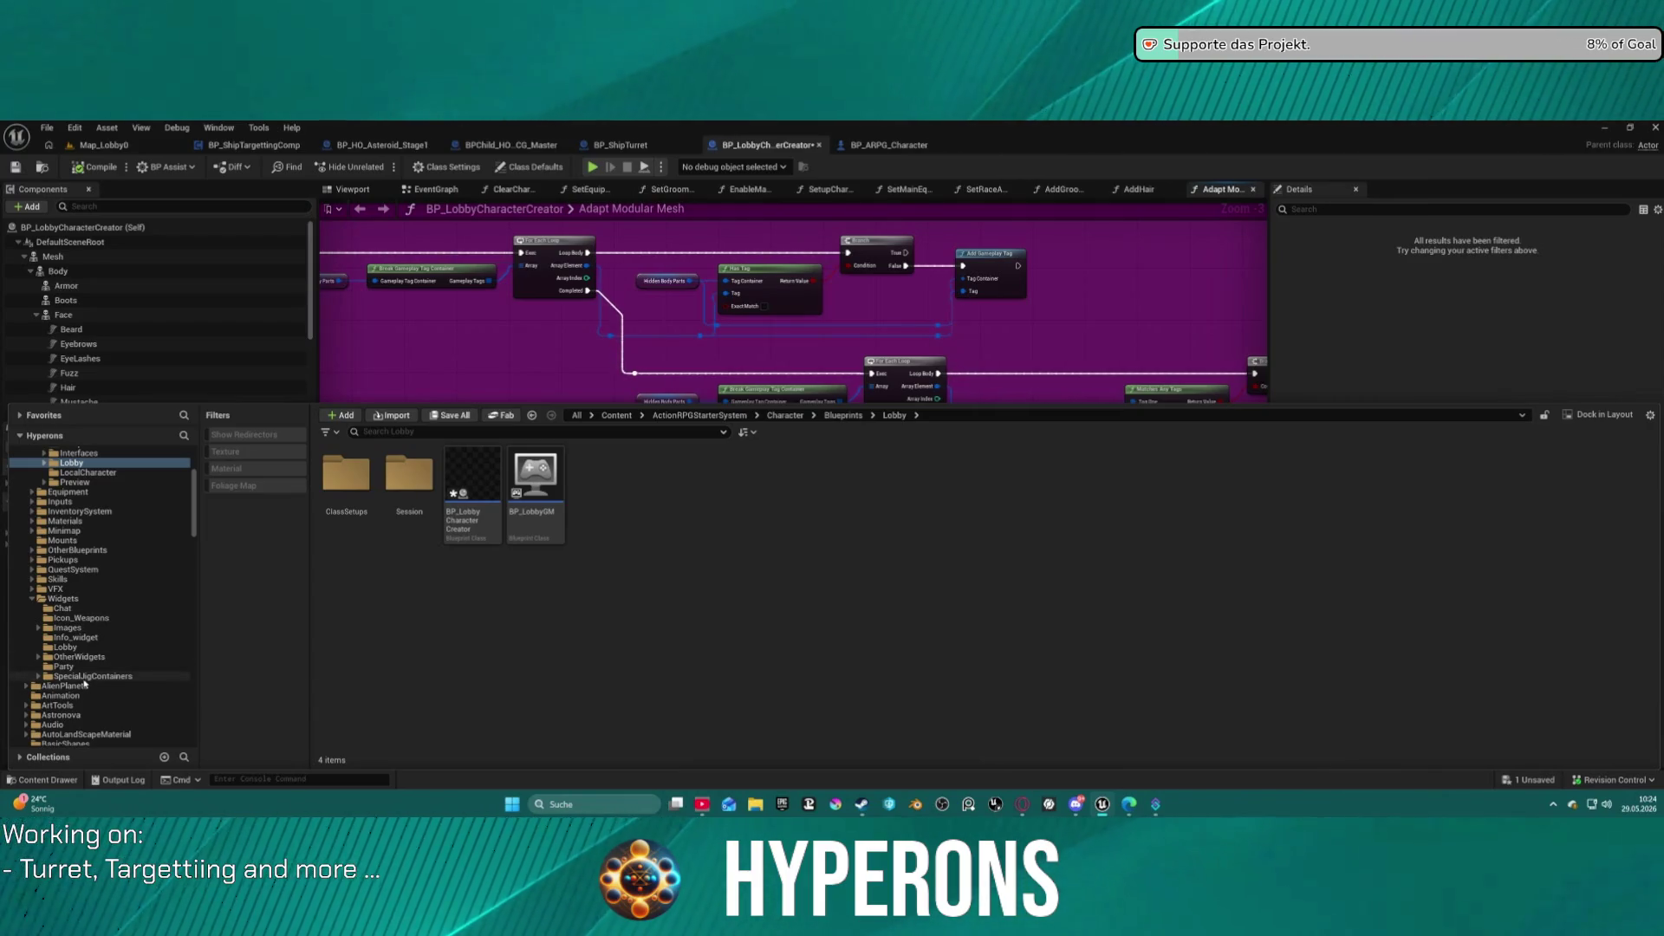
left_click(65, 647)
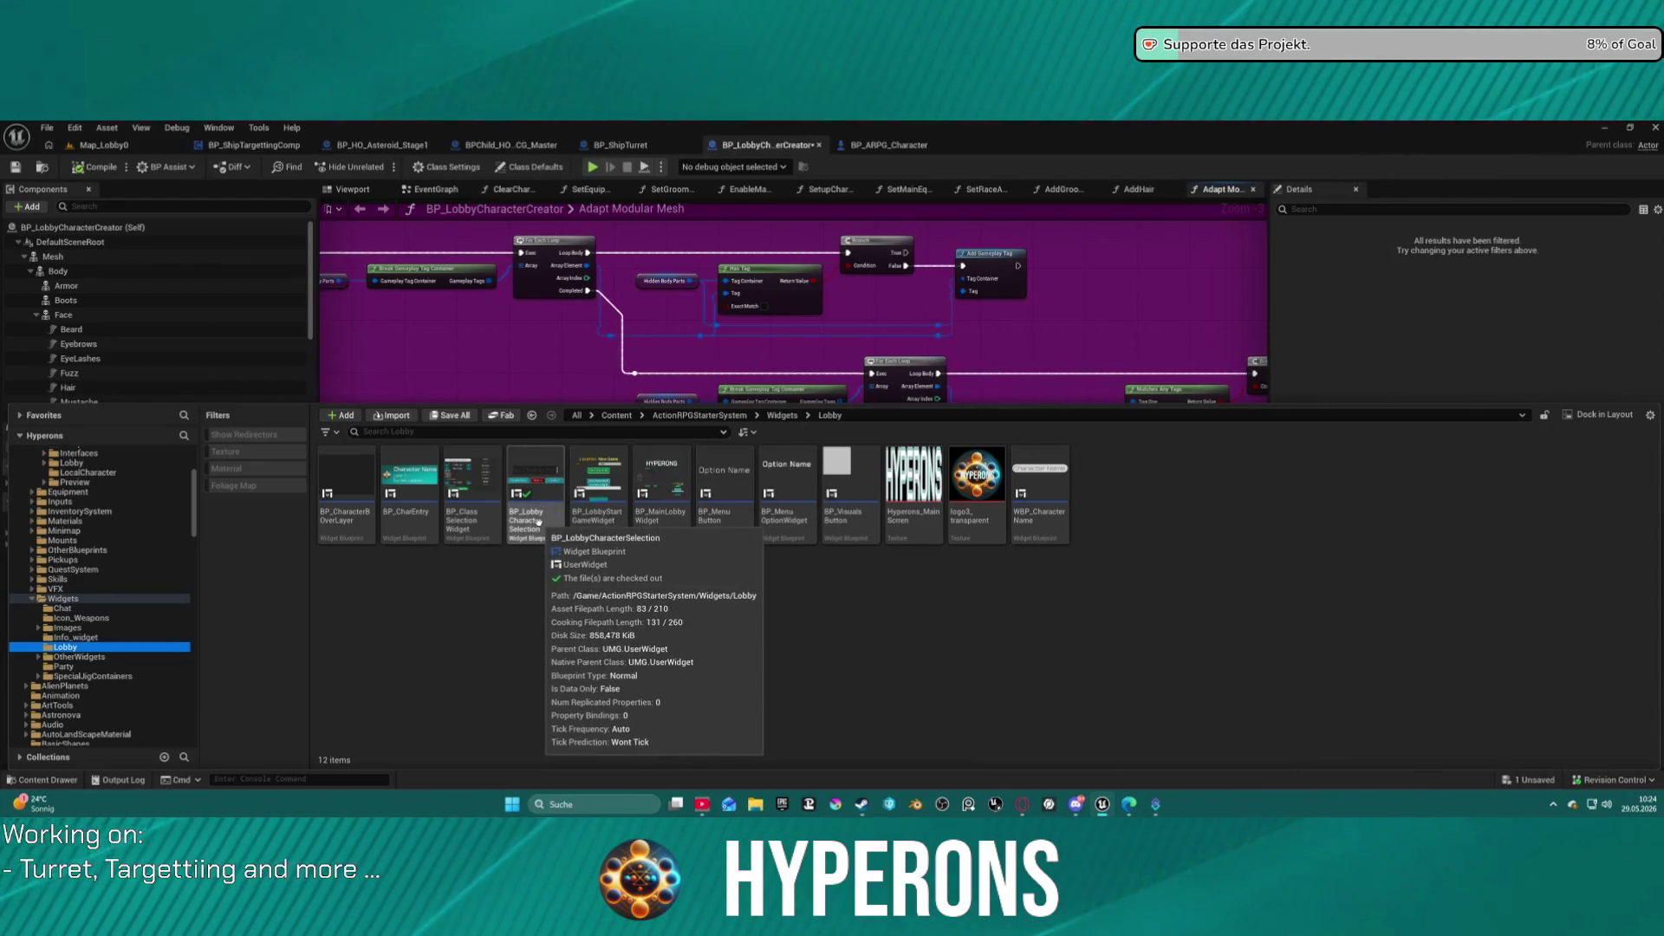
double_click(538, 521)
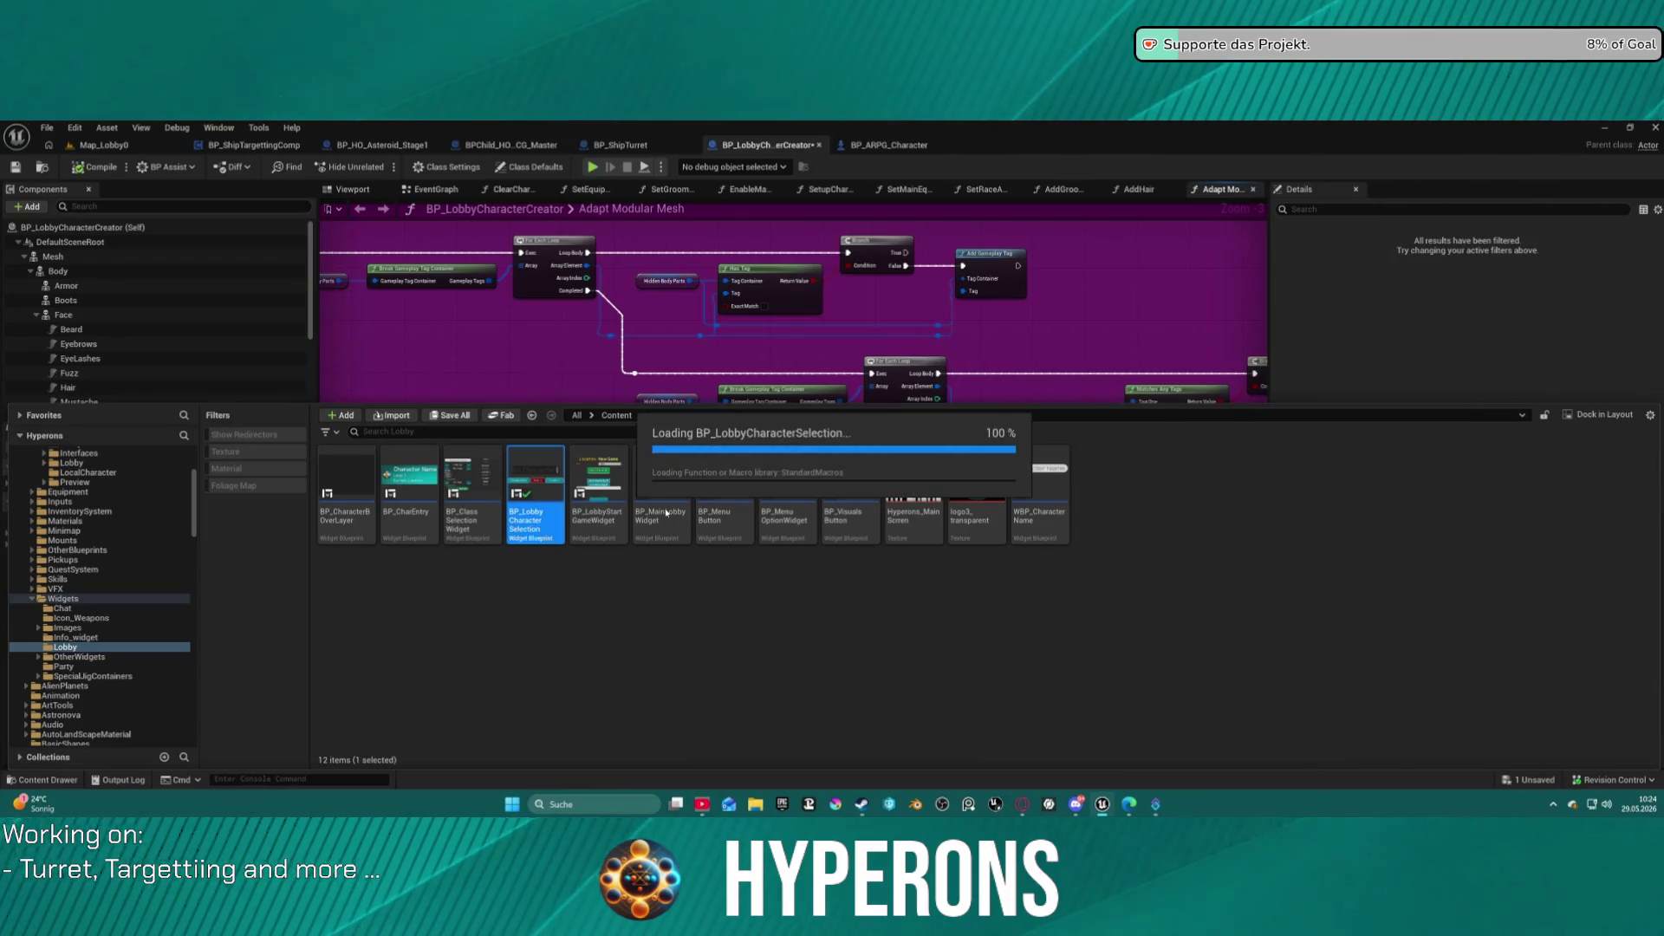
left_click(1646, 167)
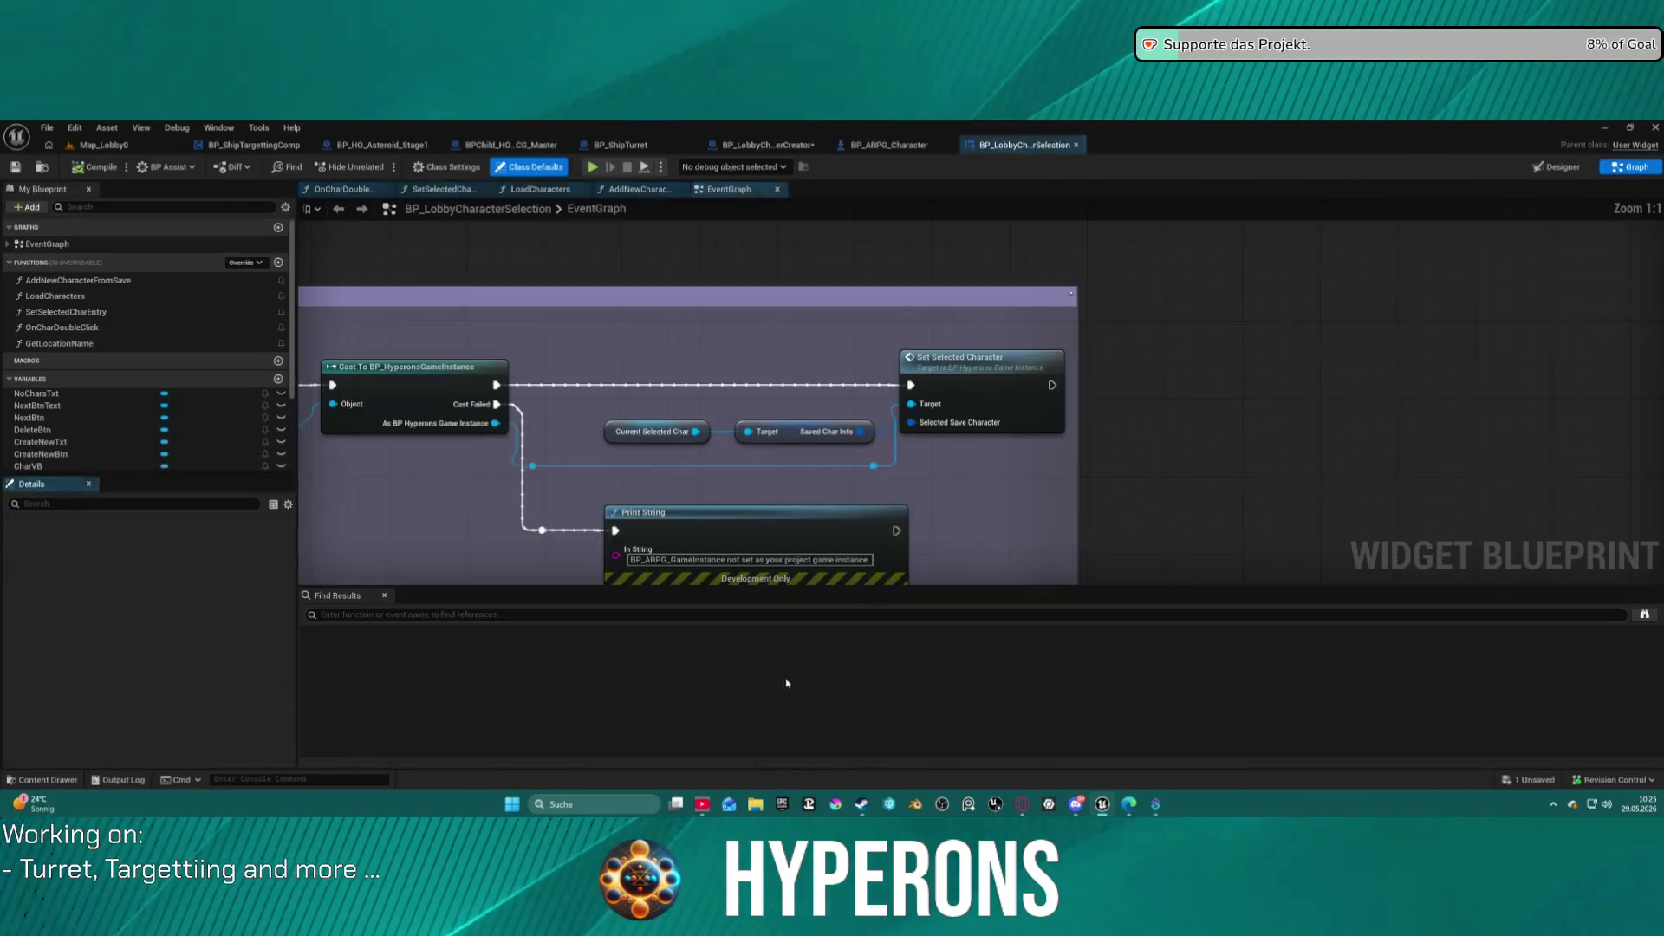
Survey the start-game and Set View Target logic, nudging the Set Visibility node down and right.
scroll(1092, 351, "down", 4)
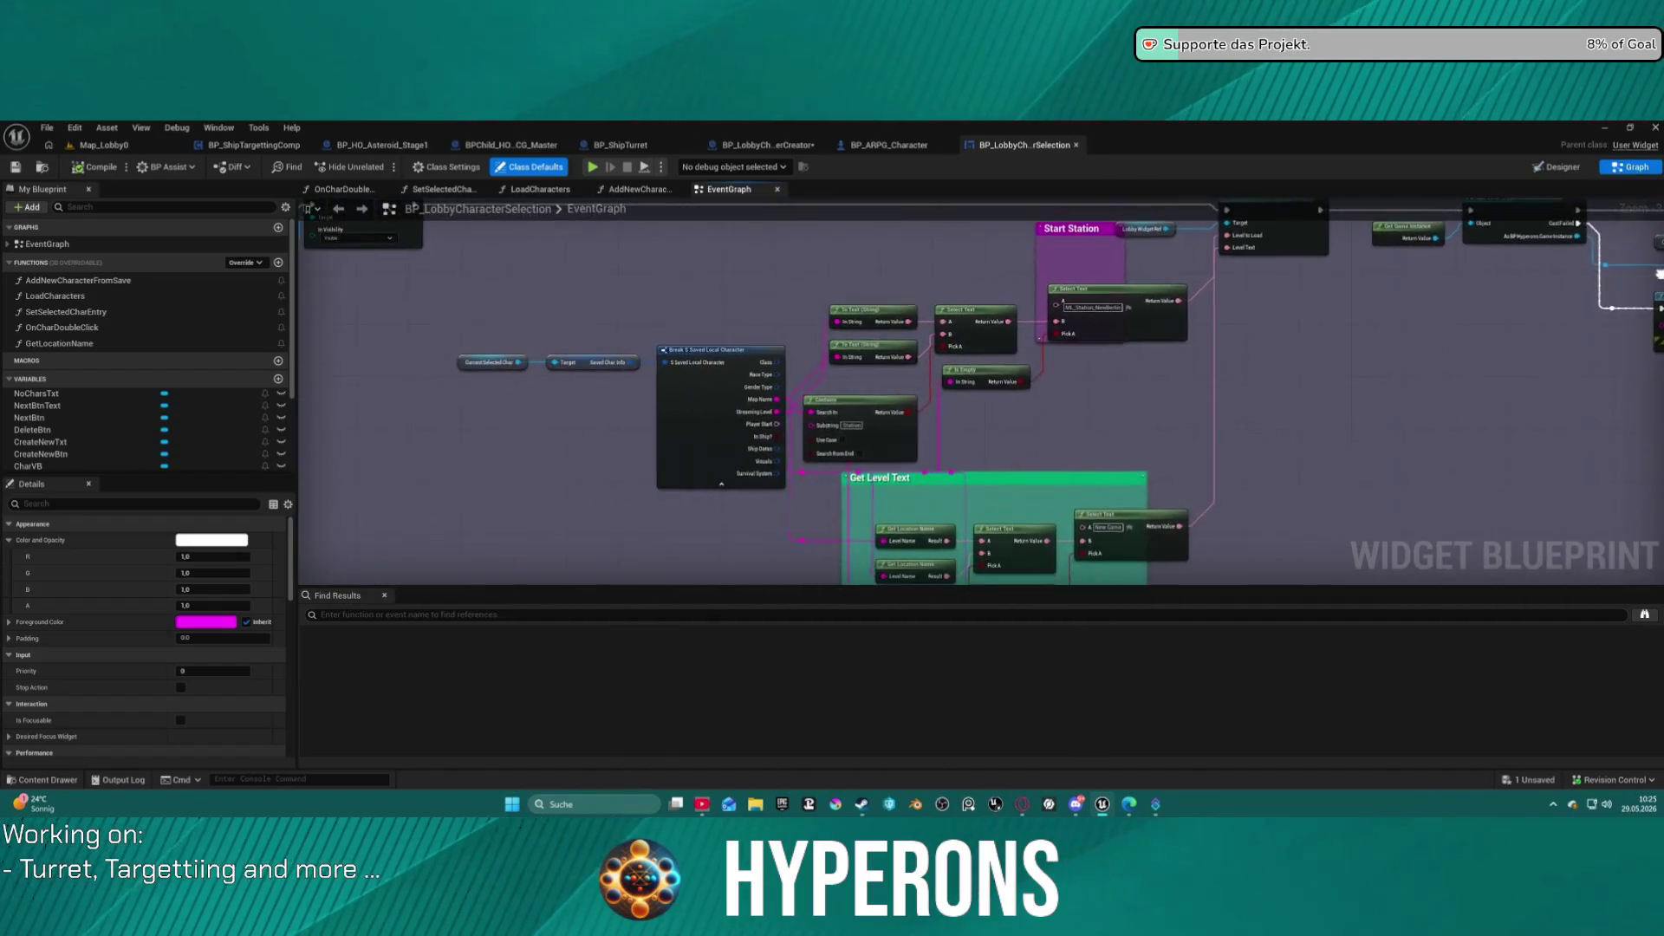
scroll(648, 348, "up", 7)
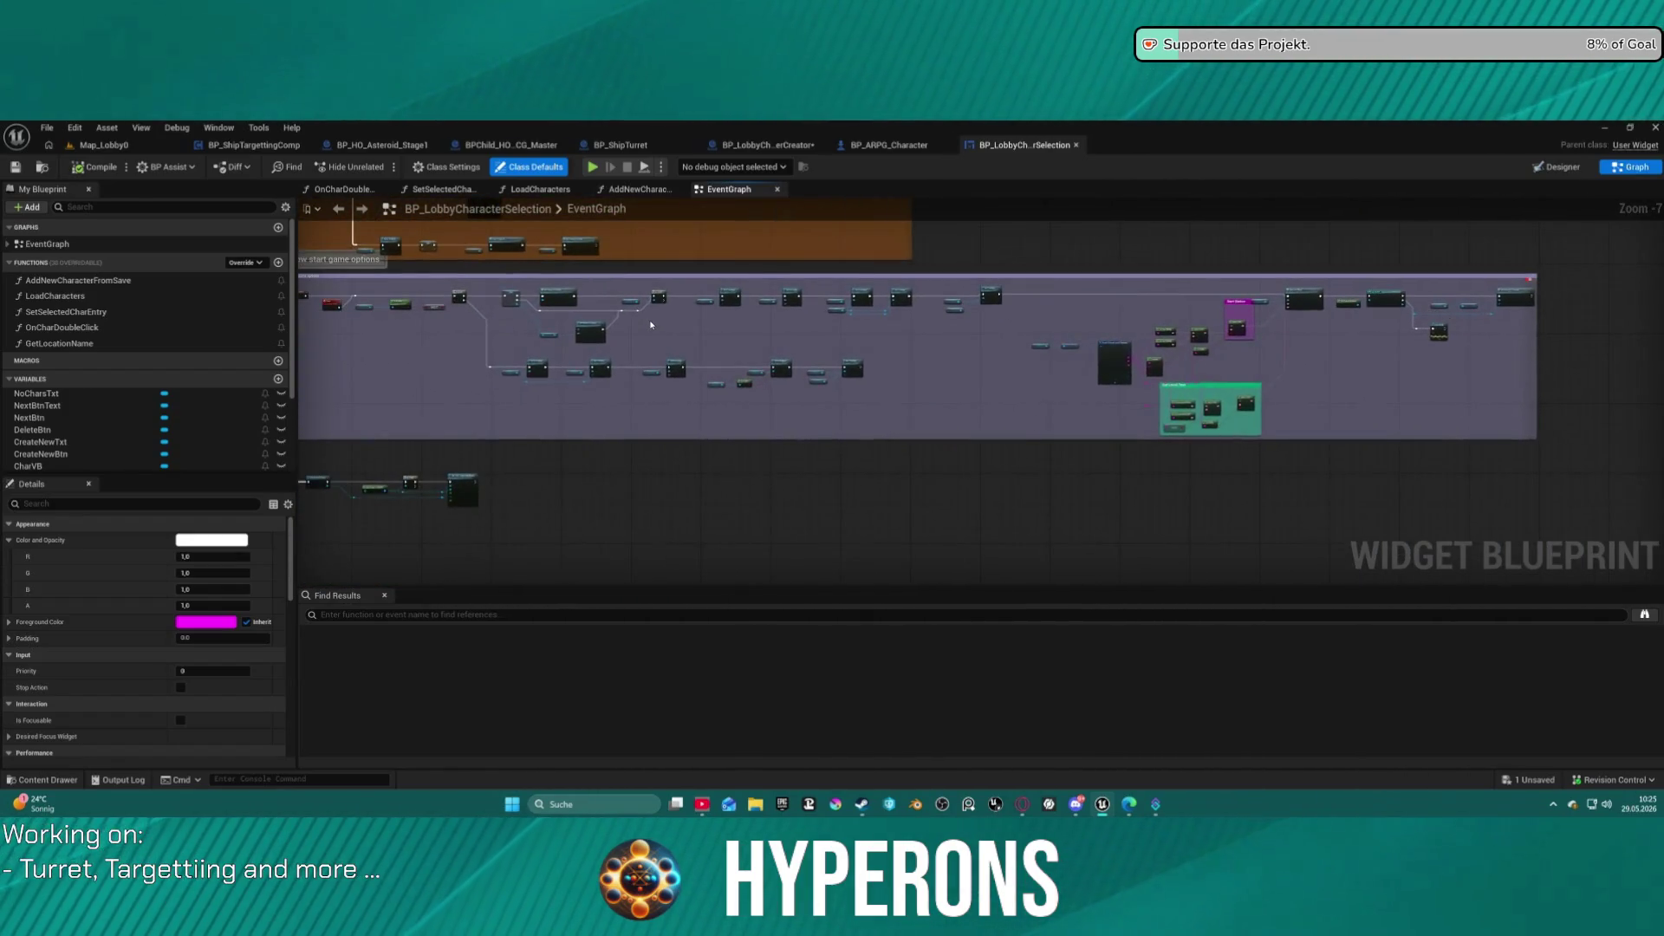
mouse_move(648, 349)
left_mouse_down()
mouse_move(693, 217)
mouse_move(858, 319)
mouse_move(749, 574)
mouse_move(794, 327)
left_mouse_up()
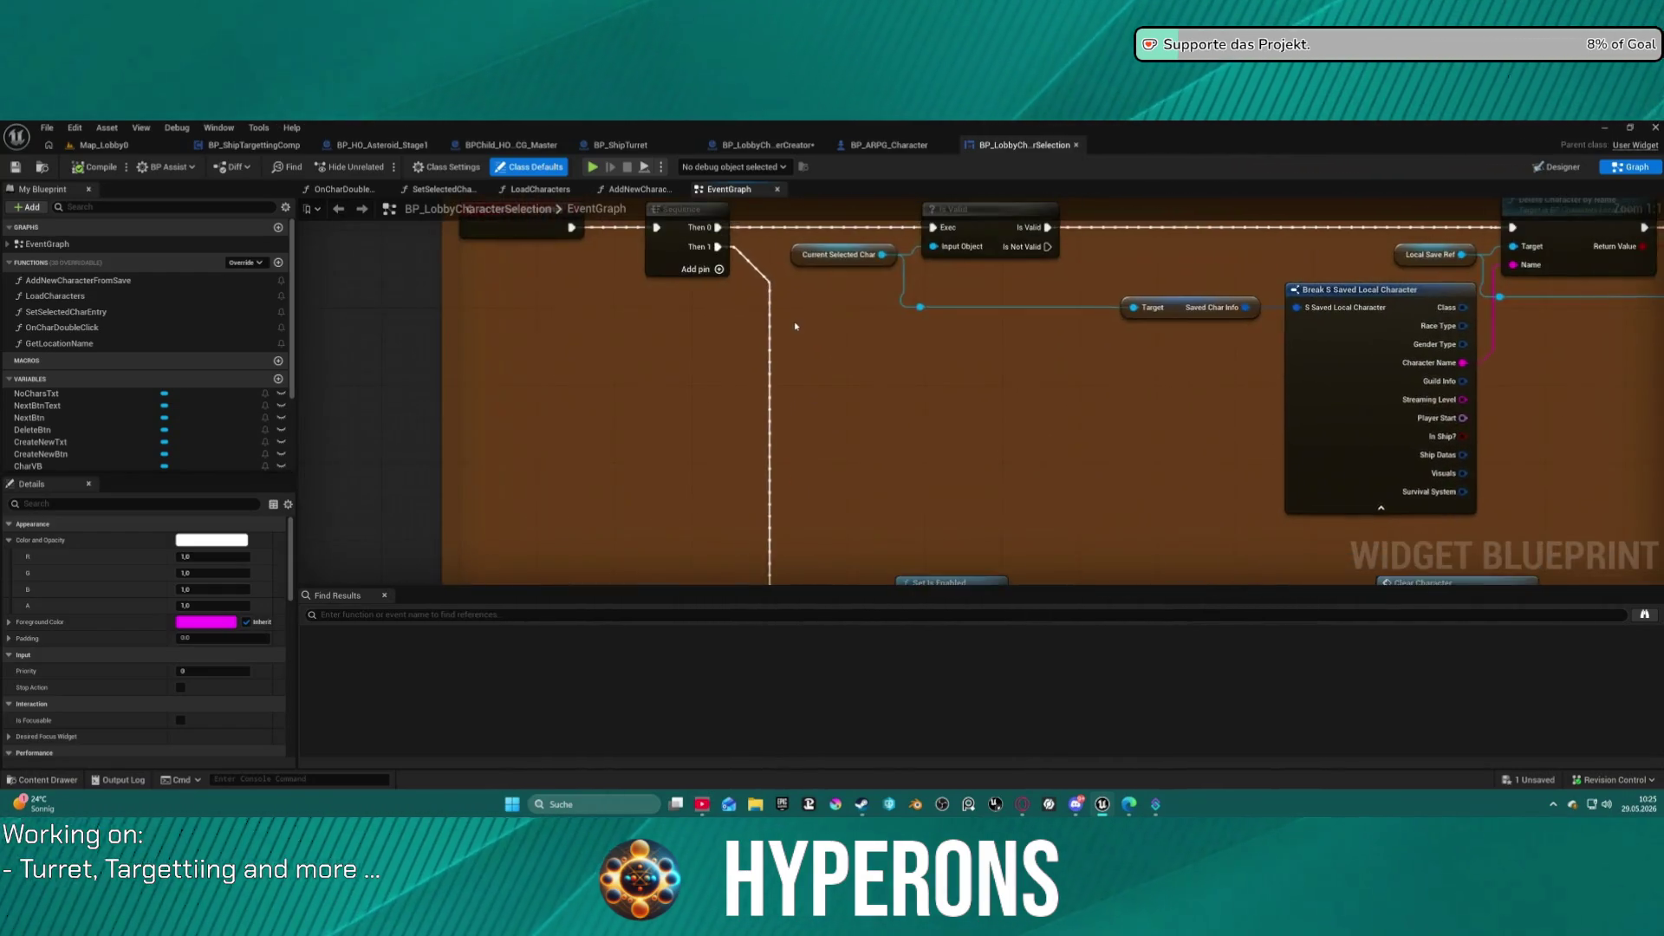
scroll(739, 485, "down", 3)
mouse_move(615, 400)
left_mouse_down()
mouse_move(649, 398)
mouse_move(383, 459)
mouse_move(347, 433)
left_mouse_up()
mouse_move(928, 433)
left_mouse_down()
mouse_move(867, 407)
mouse_move(924, 430)
mouse_move(889, 396)
left_mouse_up()
scroll(890, 396, "up", 2)
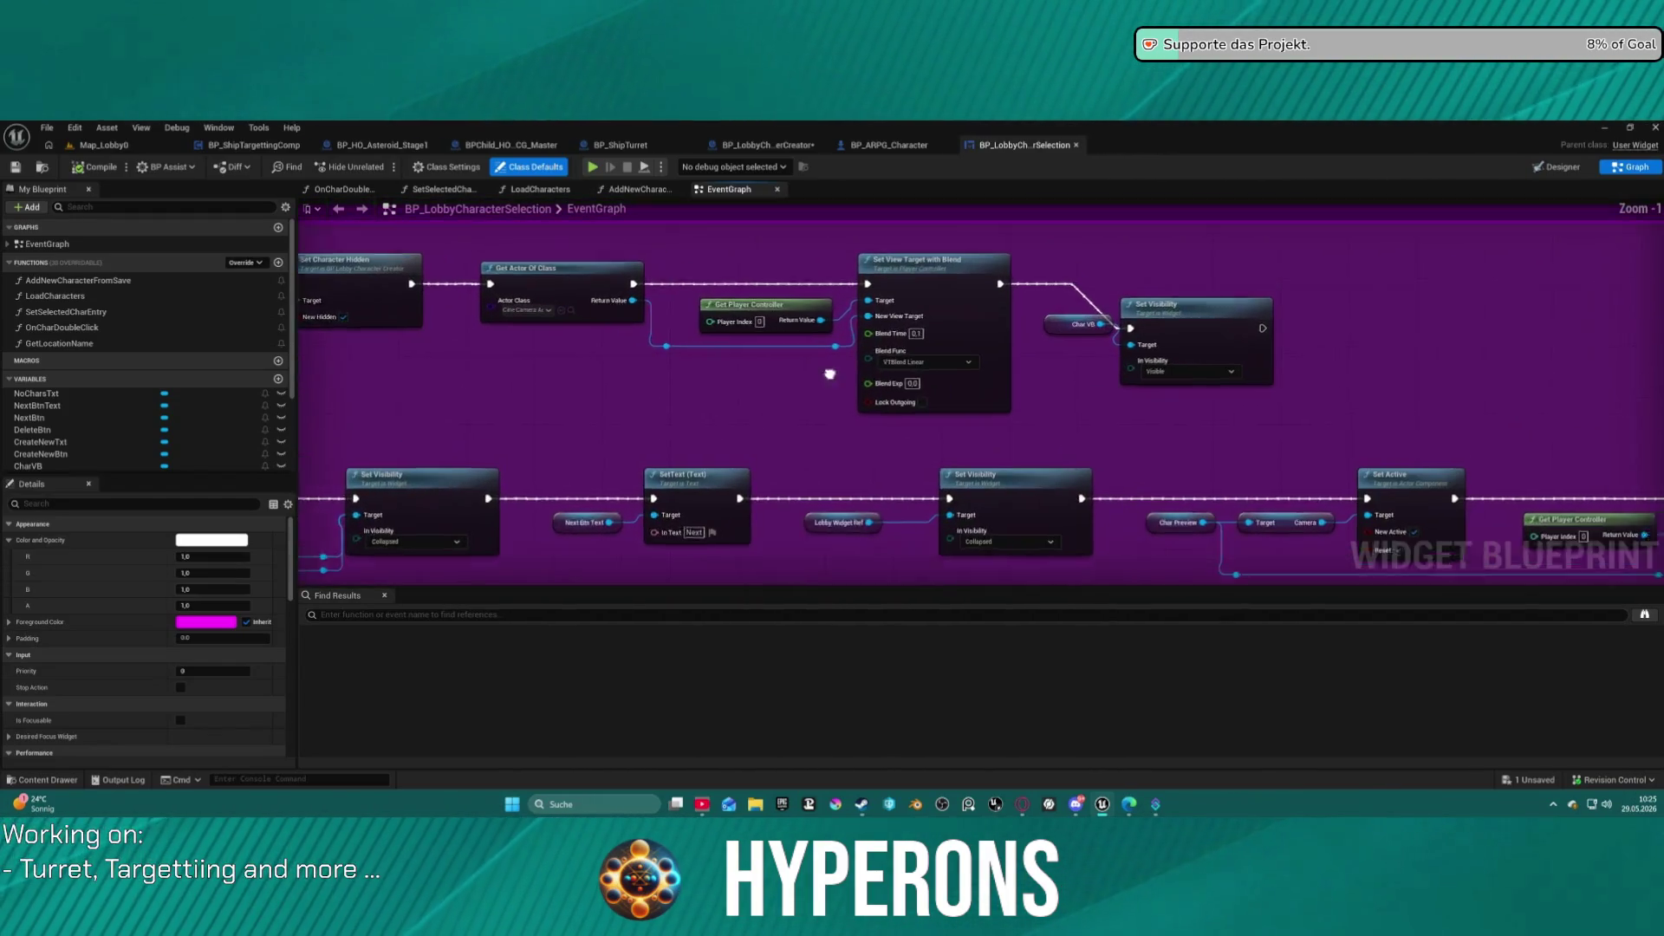
left_click(919, 257)
left_click_drag(920, 257, 947, 274)
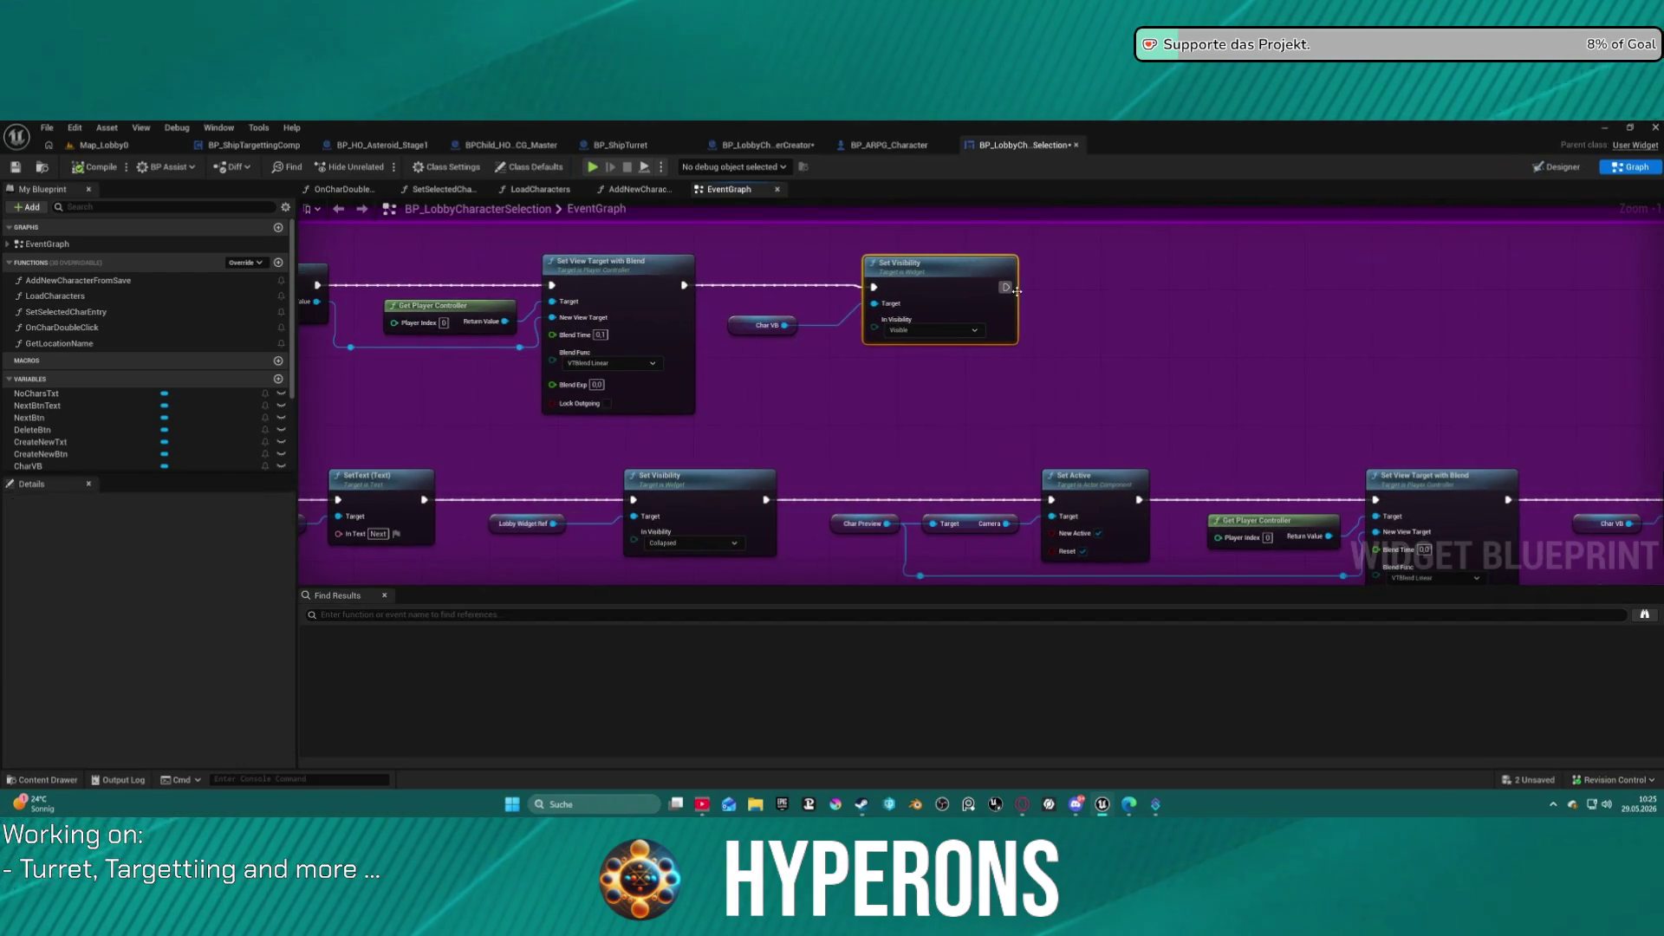
Open the SetCharacterHidden function from its call, then return to the character-selection EventGraph.
mouse_move(1021, 431)
left_mouse_down()
mouse_move(737, 370)
mouse_move(1291, 367)
mouse_move(1663, 391)
left_mouse_up()
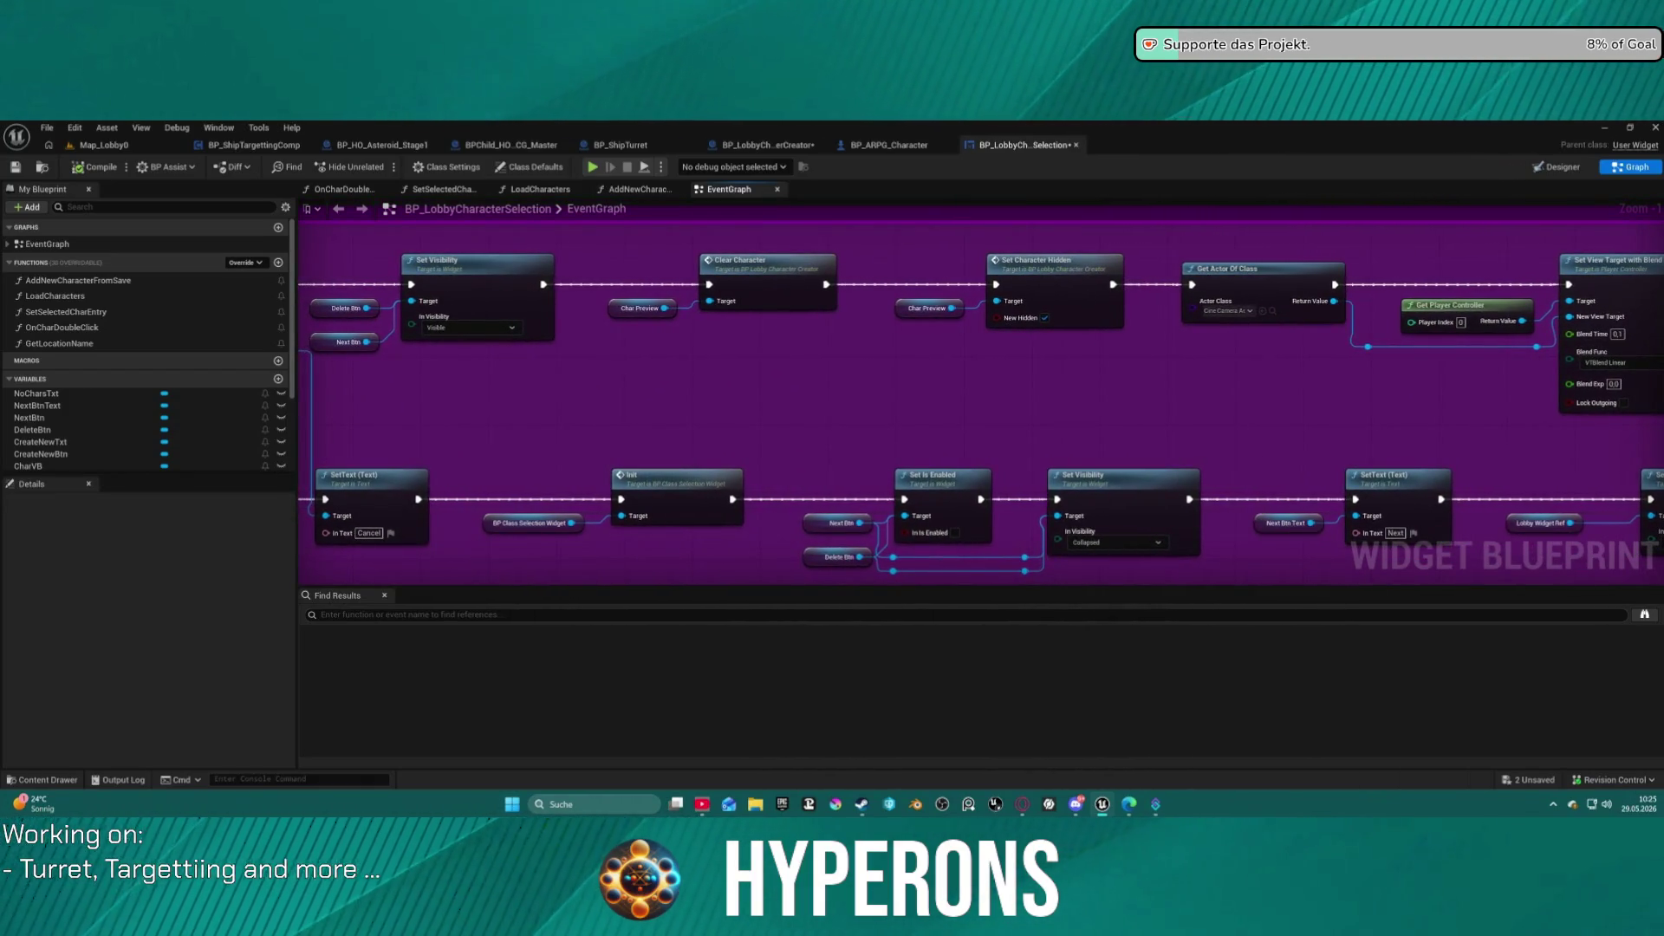
left_click_drag(997, 309, 968, 301)
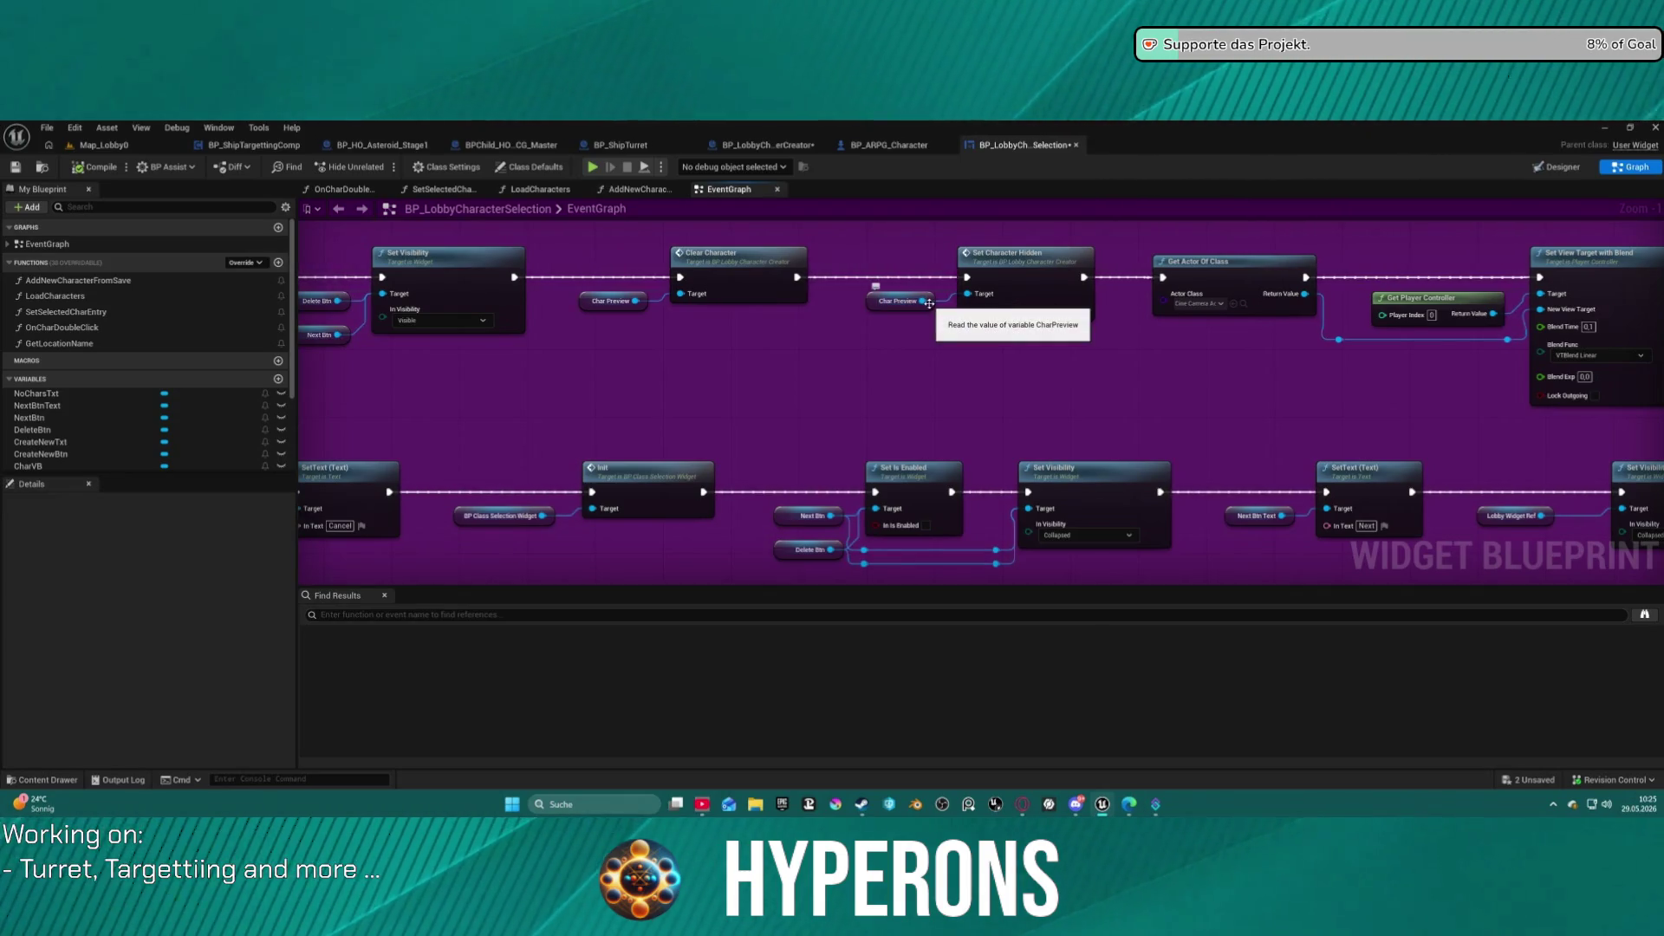
double_click(1026, 285)
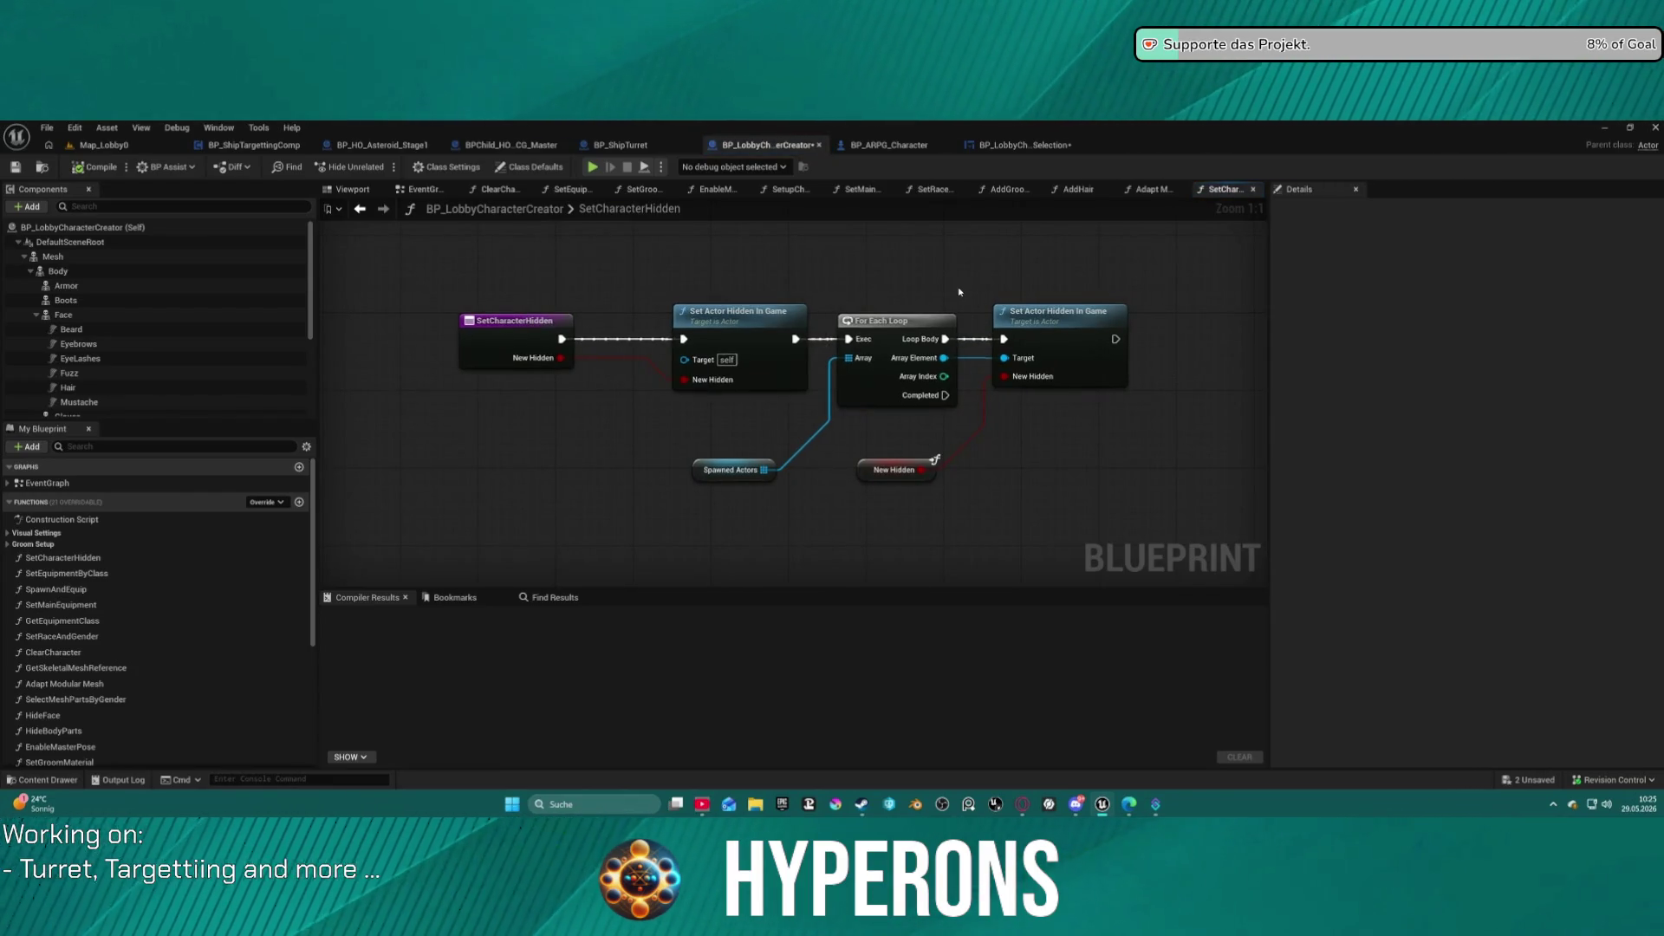
left_click(362, 210)
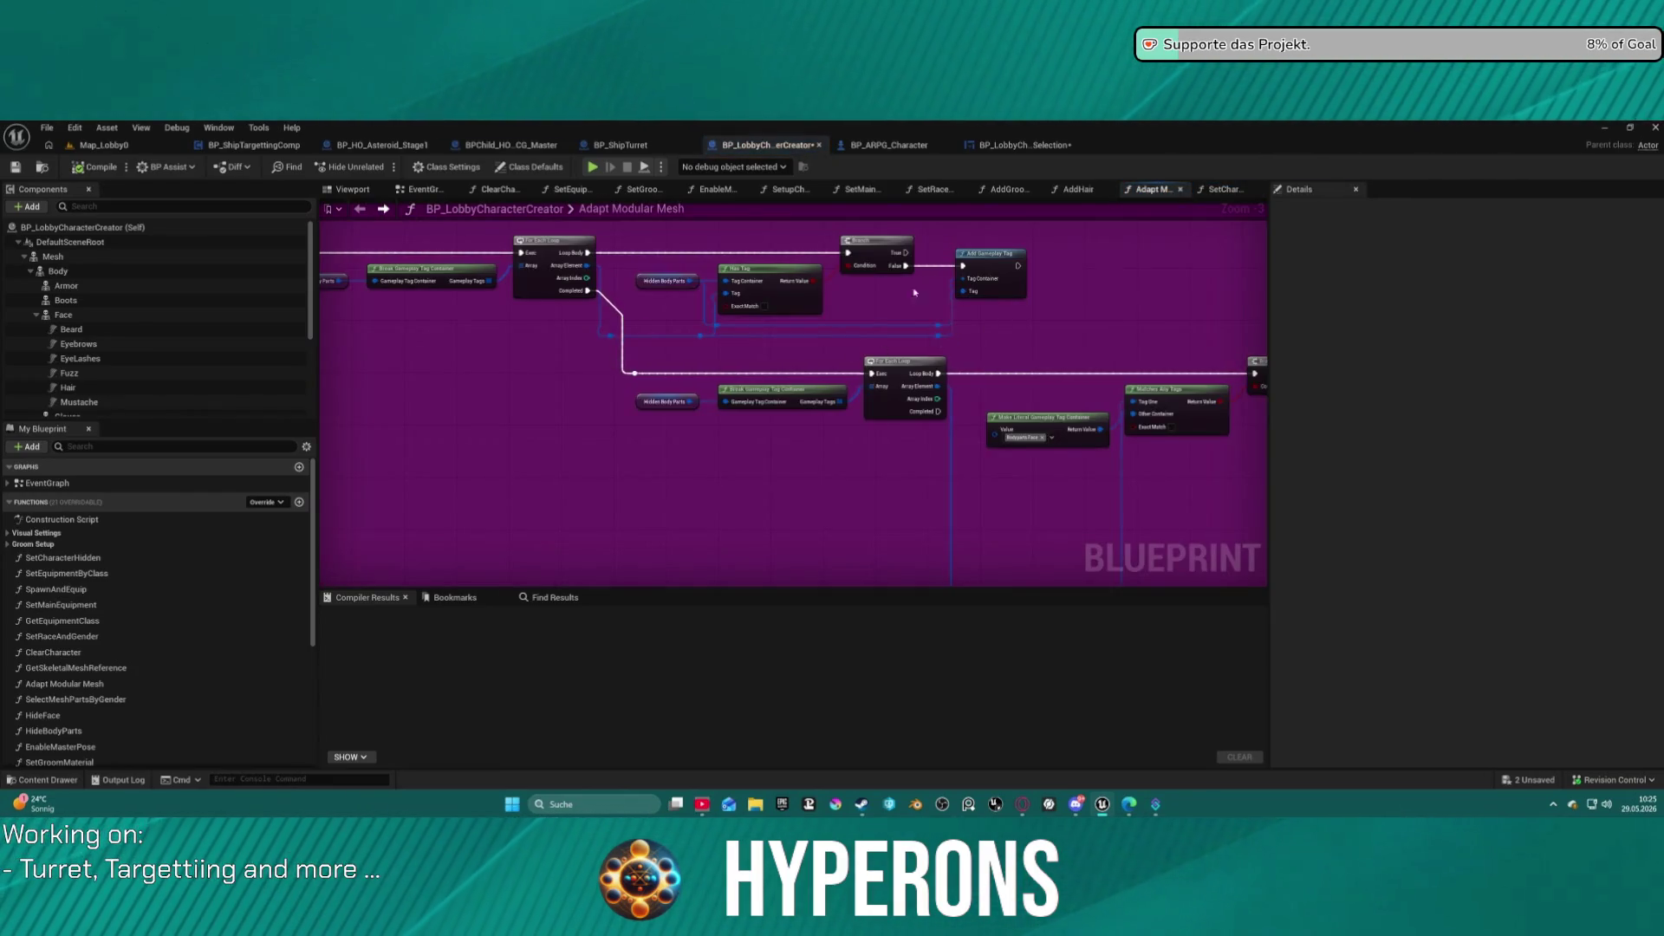
left_click(1027, 145)
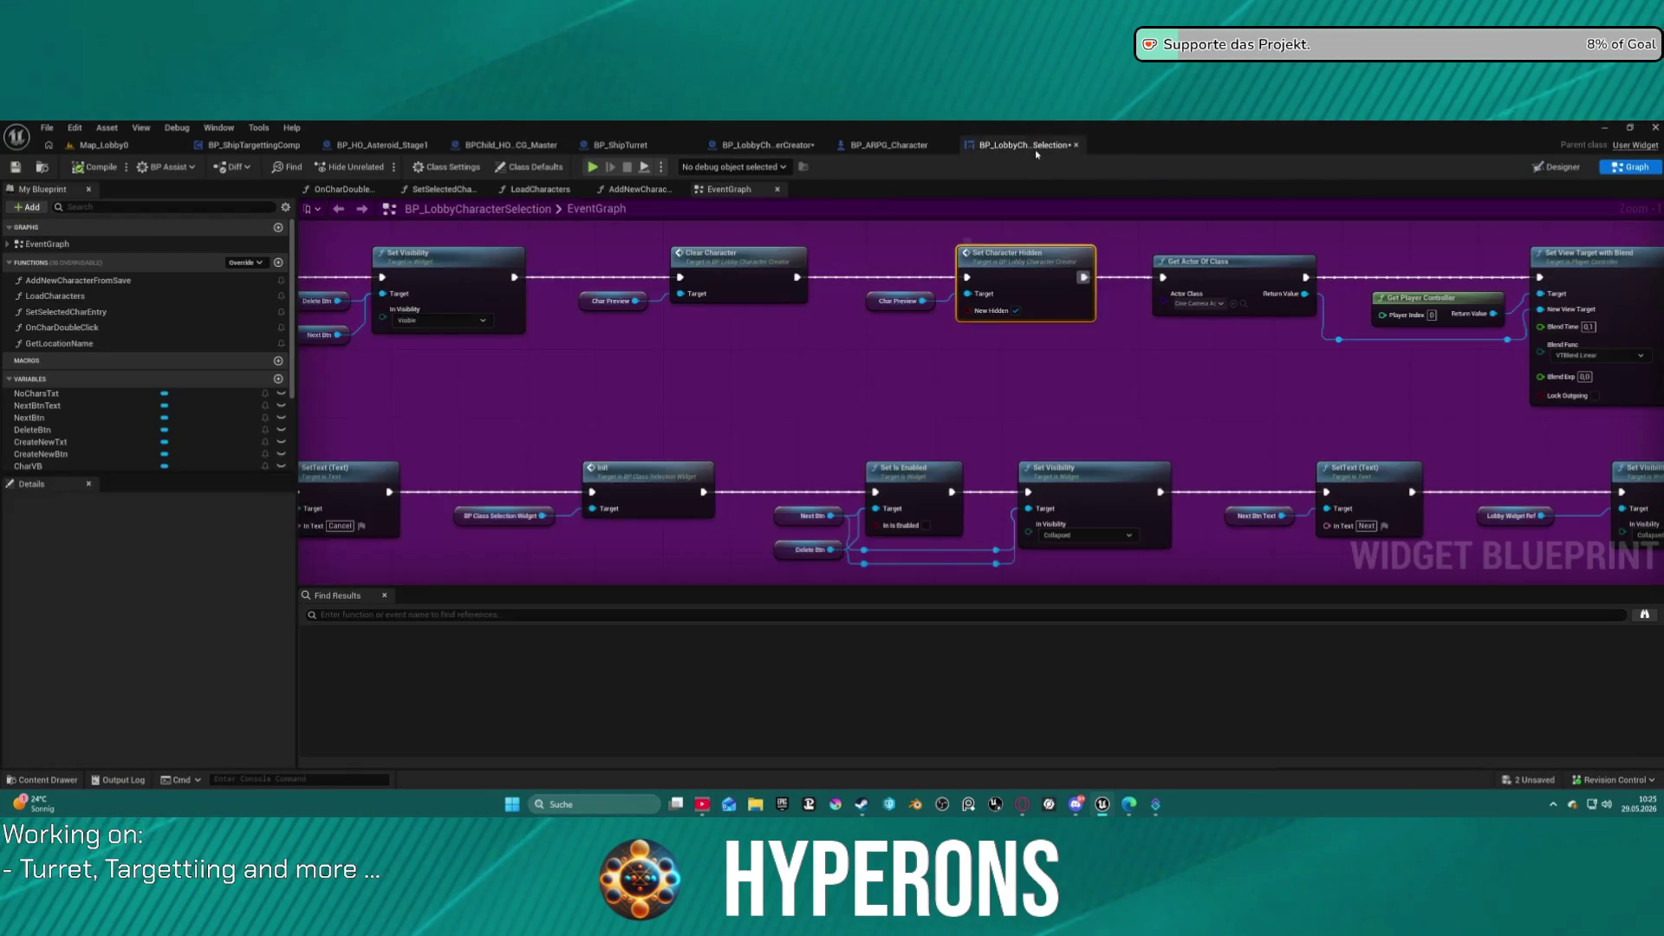
Add an Adapt Modular Mesh call targeting Char Preview, executed right after Set Visibility.
left_click_drag(923, 300, 1028, 398)
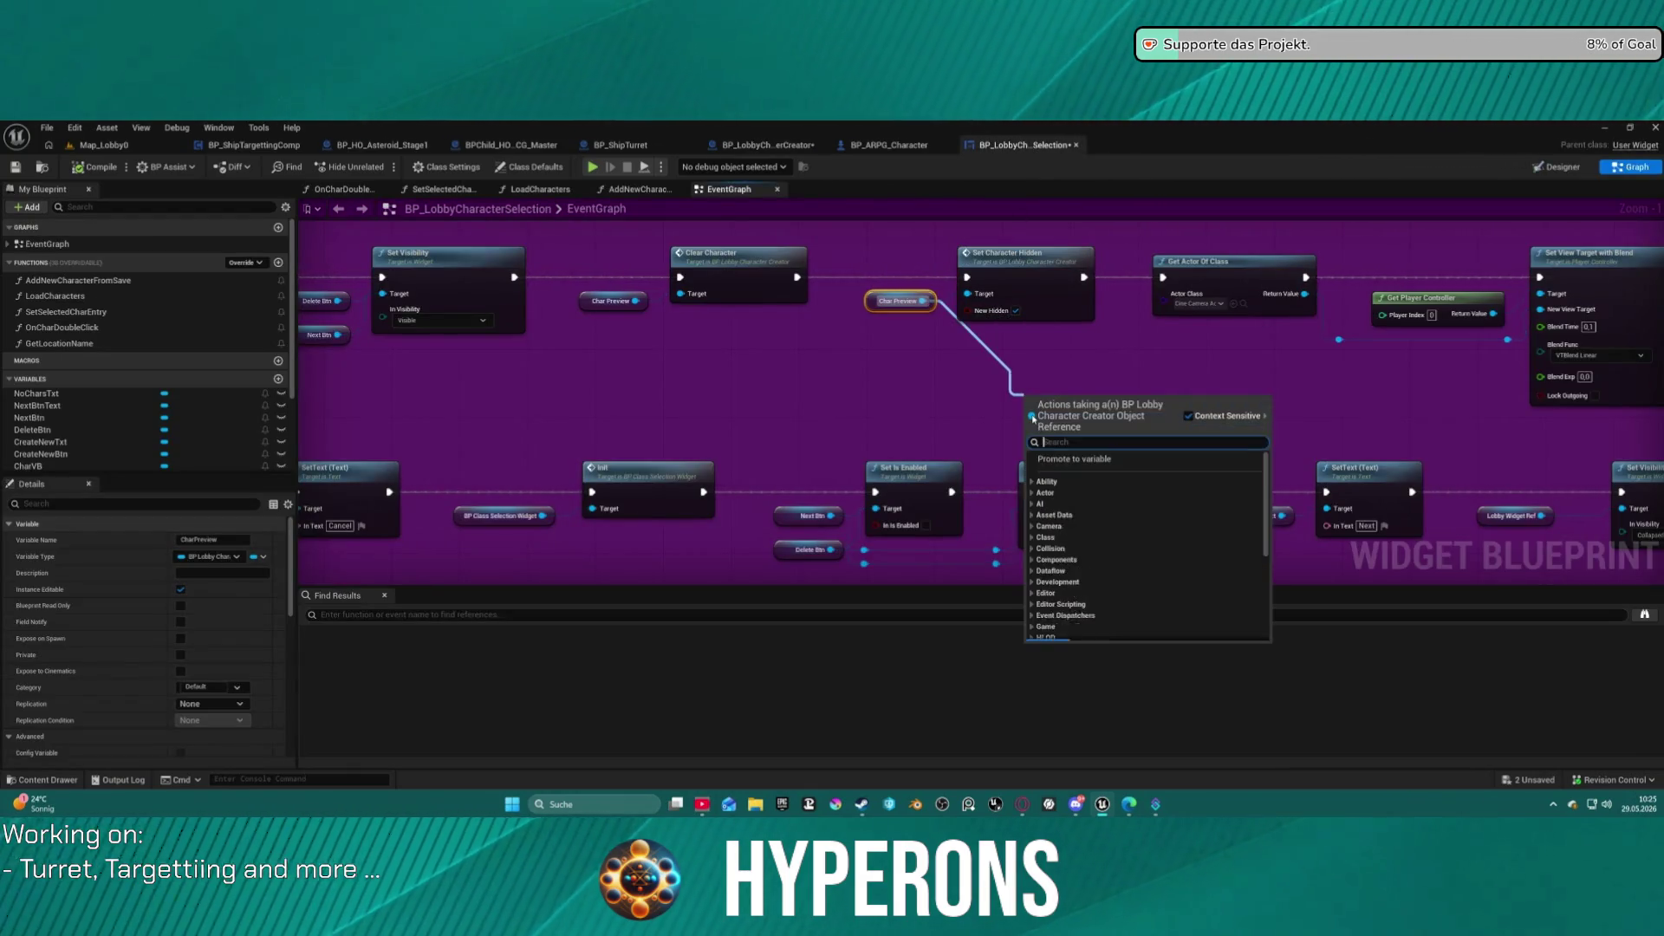
type("adpa")
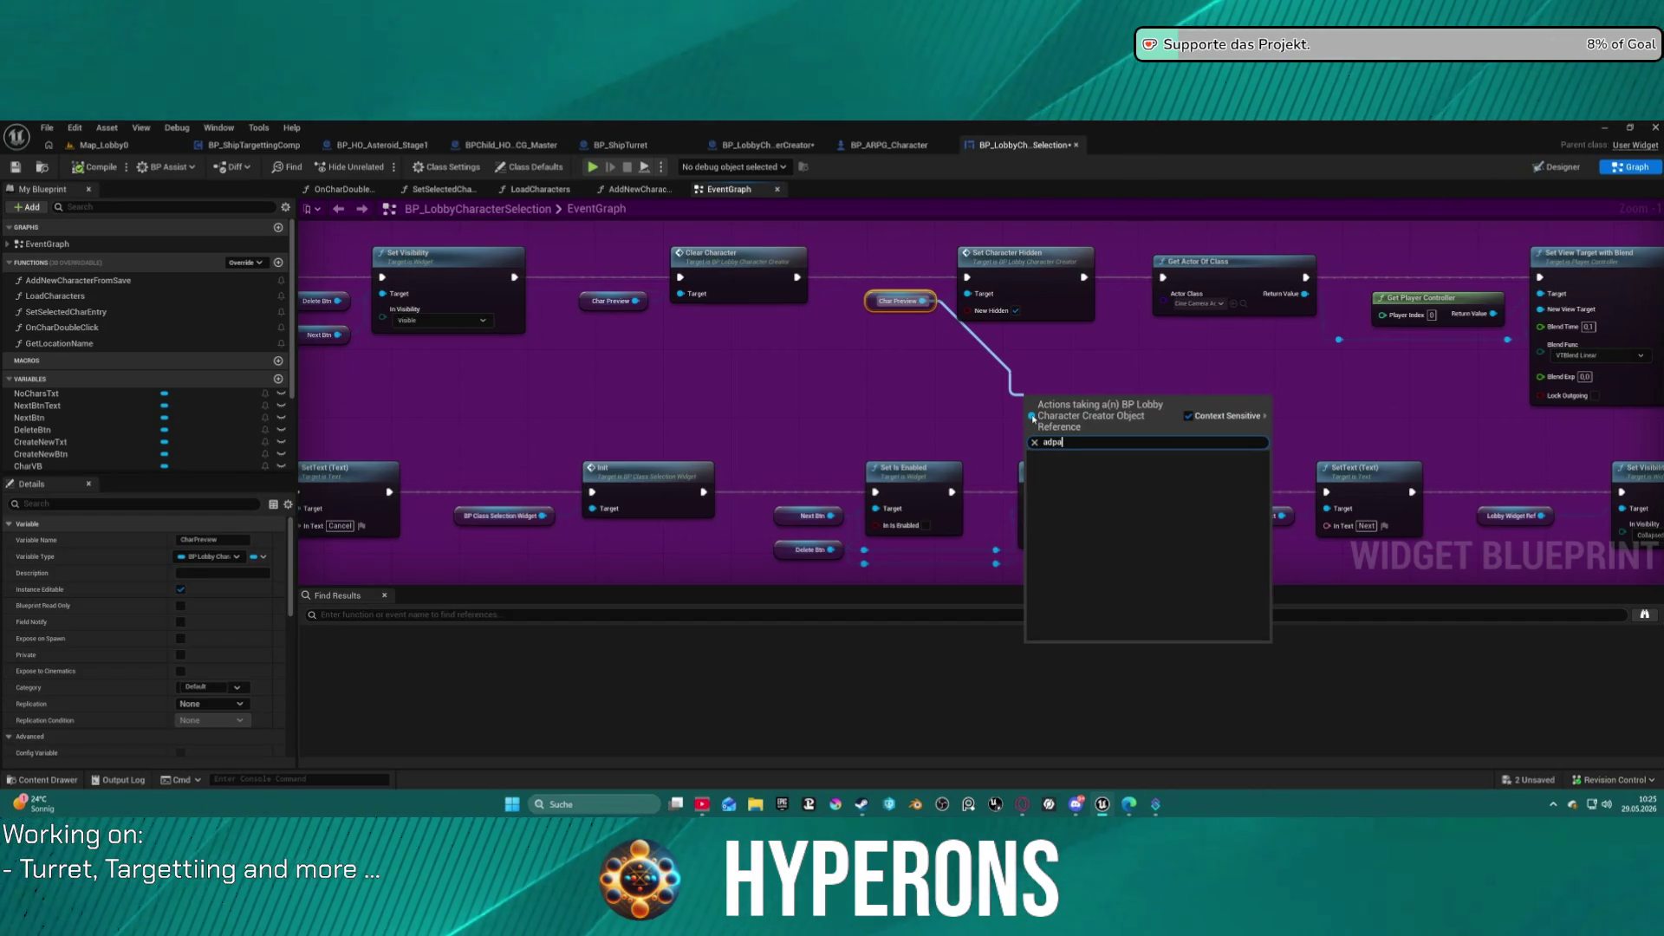
key("Return")
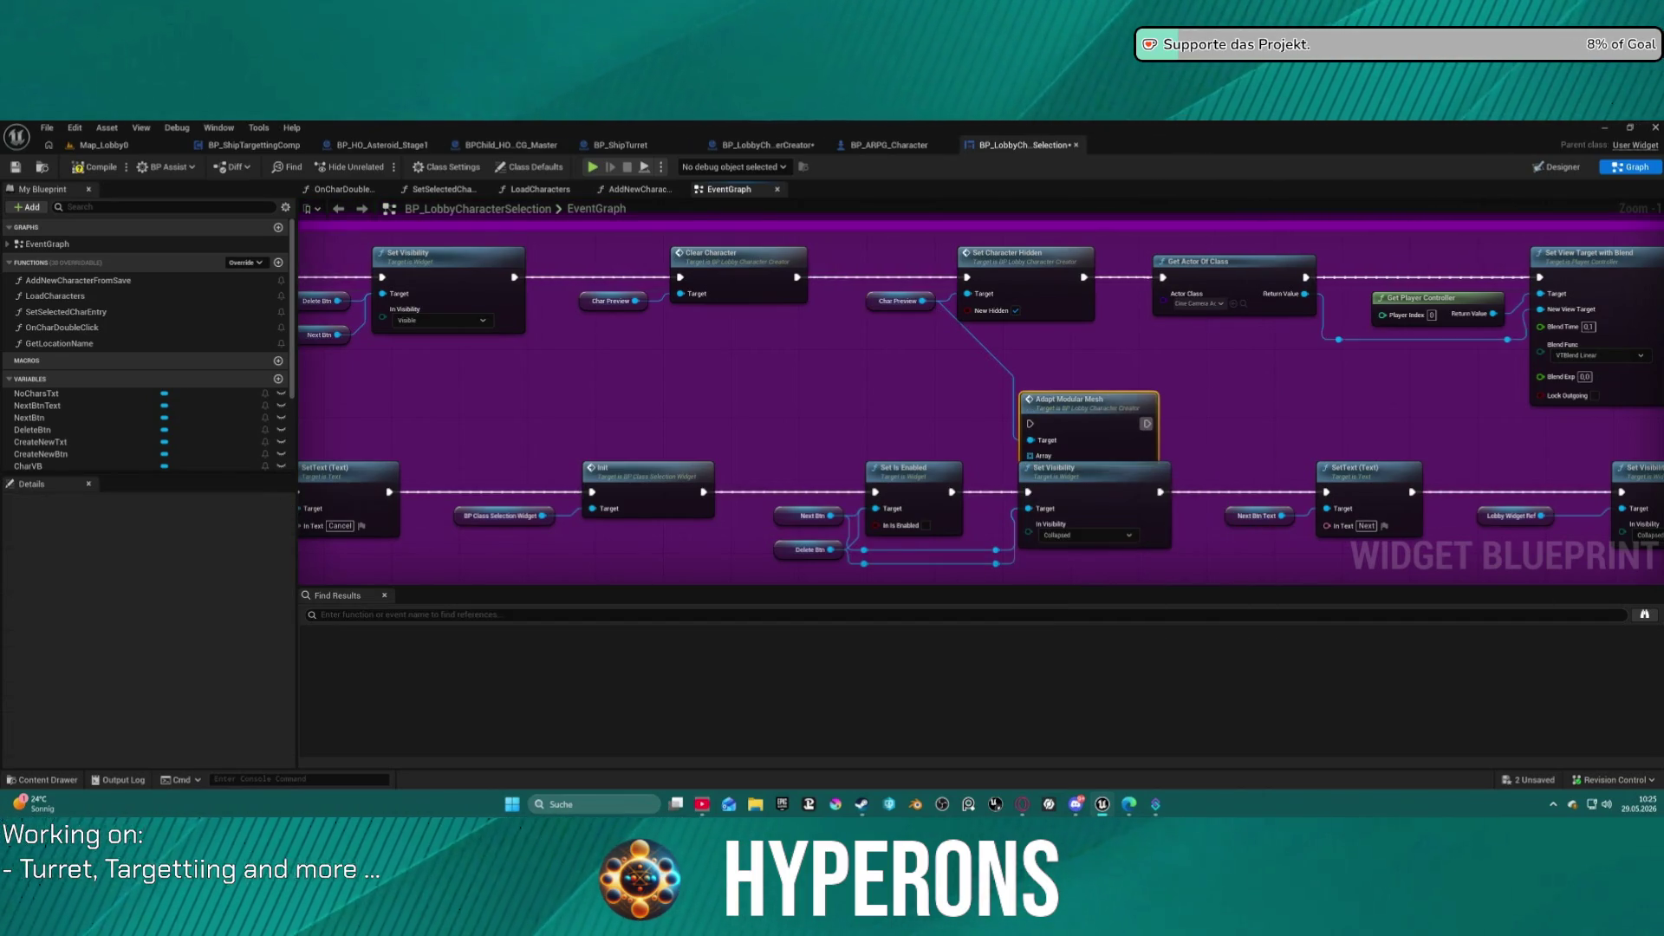
mouse_move(1127, 400)
left_mouse_down()
mouse_move(1629, 295)
mouse_move(1263, 265)
left_mouse_up()
mouse_move(1047, 280)
left_mouse_down()
mouse_move(1177, 291)
mouse_move(1220, 255)
left_mouse_up()
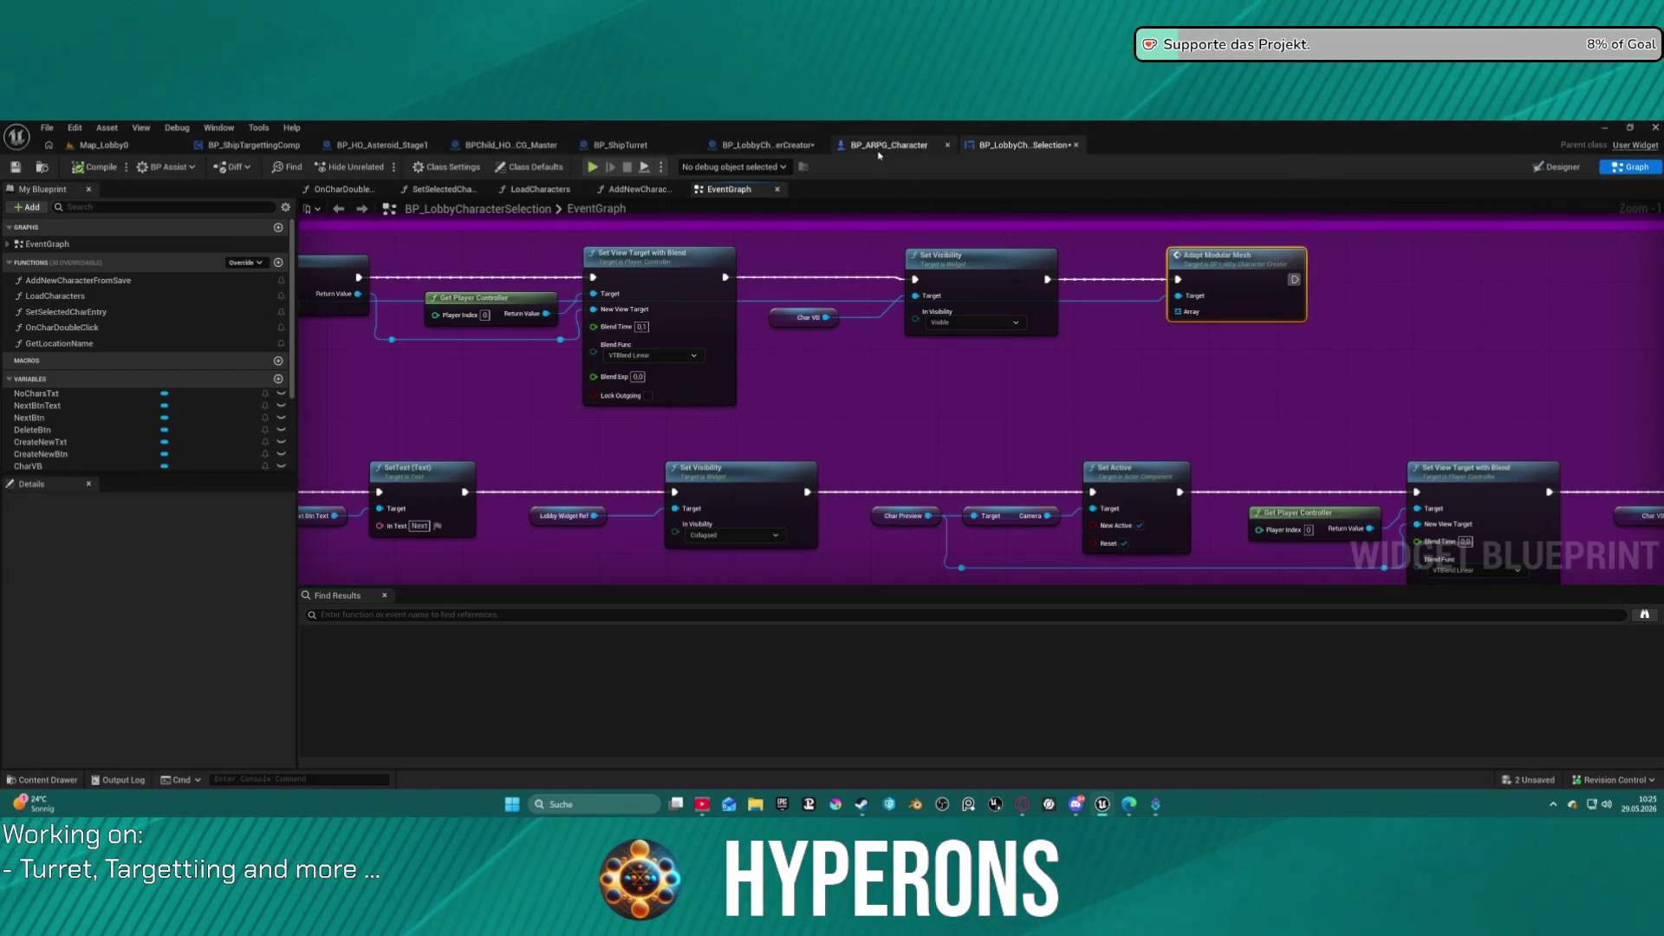
In the Adapt Modular Mesh function, continue execution from the Is Not Valid output and review the loops.
left_click(743, 144)
mouse_move(501, 395)
left_mouse_down()
mouse_move(1274, 499)
mouse_move(1229, 401)
mouse_move(912, 397)
left_mouse_up()
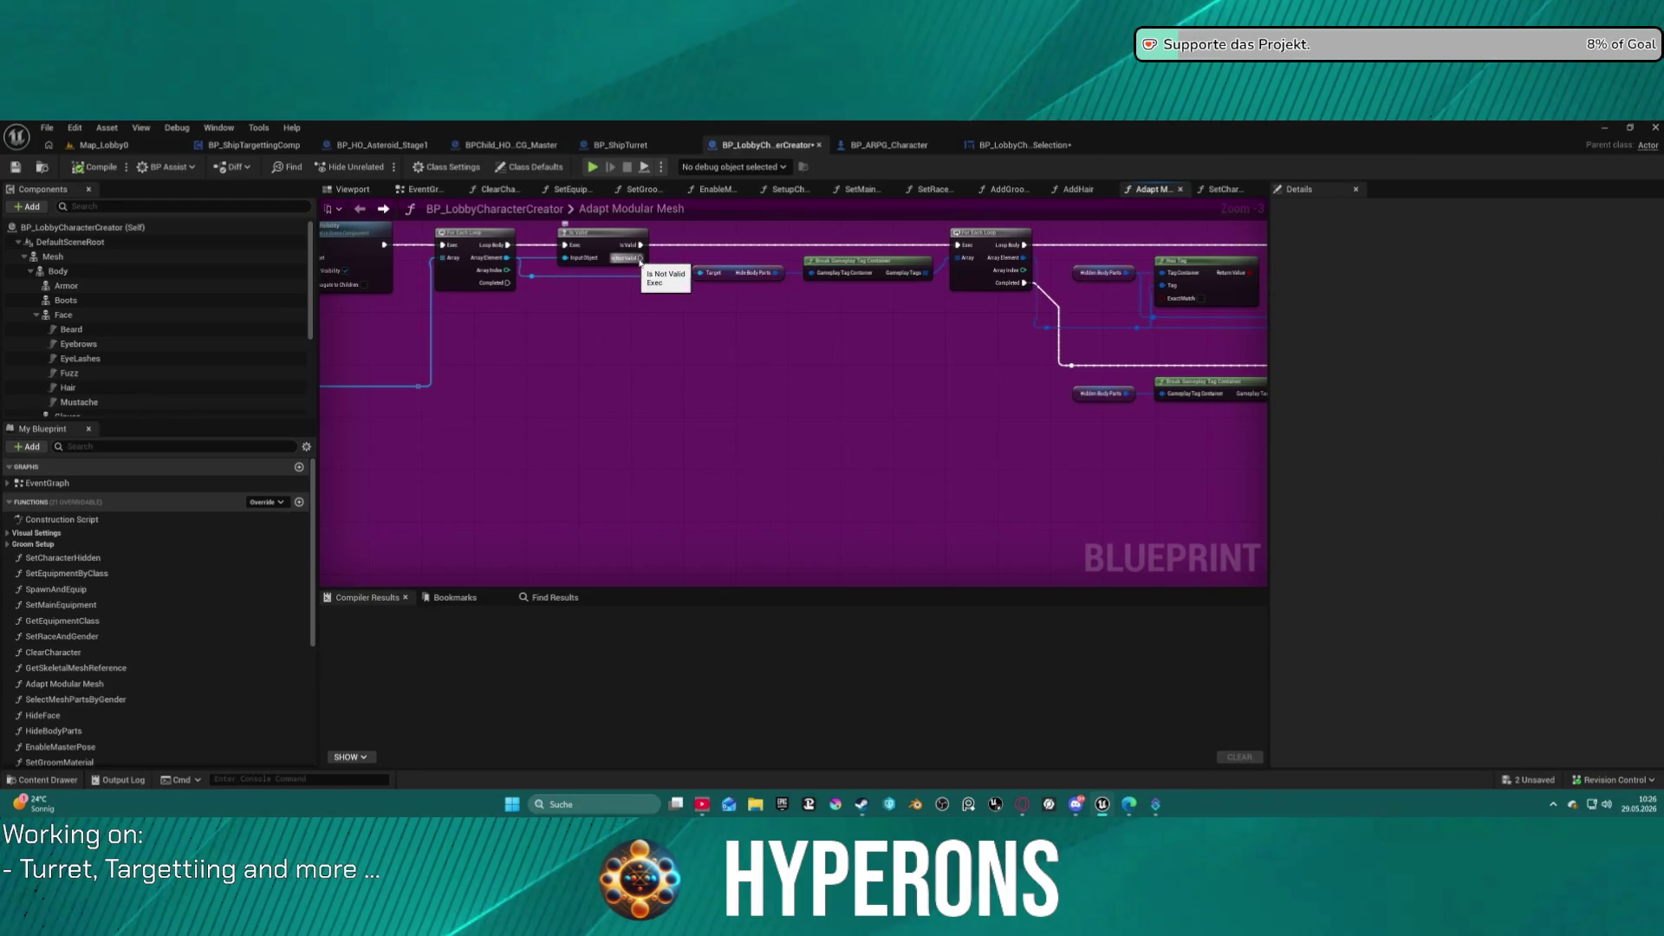
mouse_move(641, 258)
left_mouse_down()
mouse_move(618, 459)
mouse_move(1123, 545)
mouse_move(685, 466)
left_mouse_up()
scroll(847, 378, "down", 2)
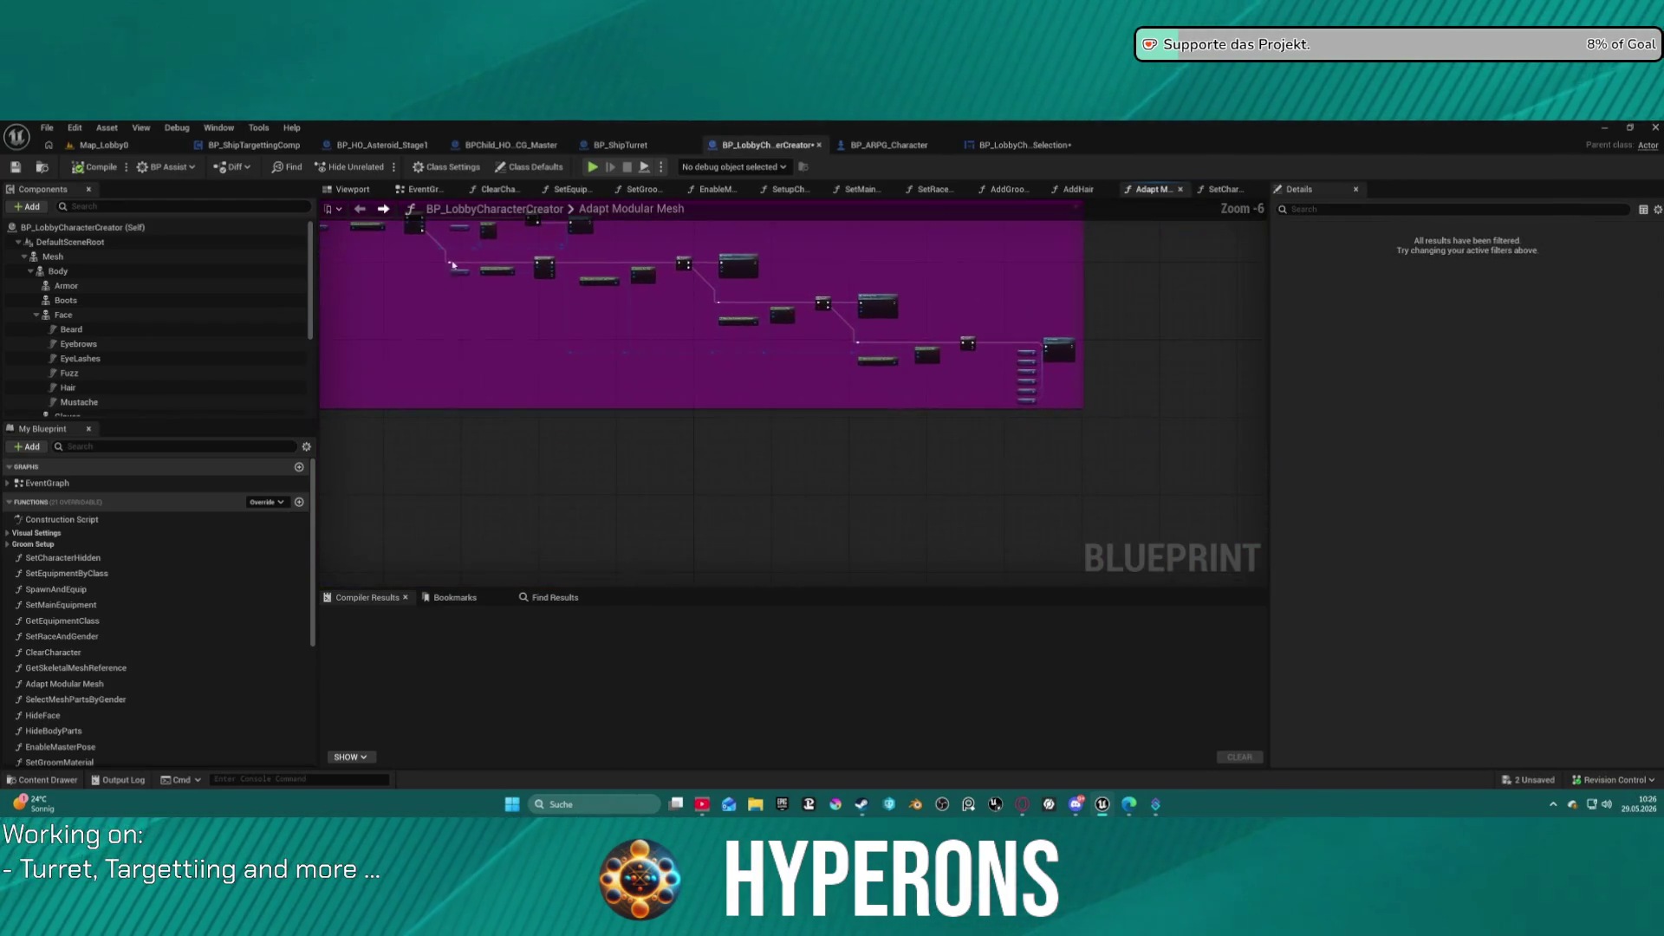
scroll(1023, 375, "up", 2)
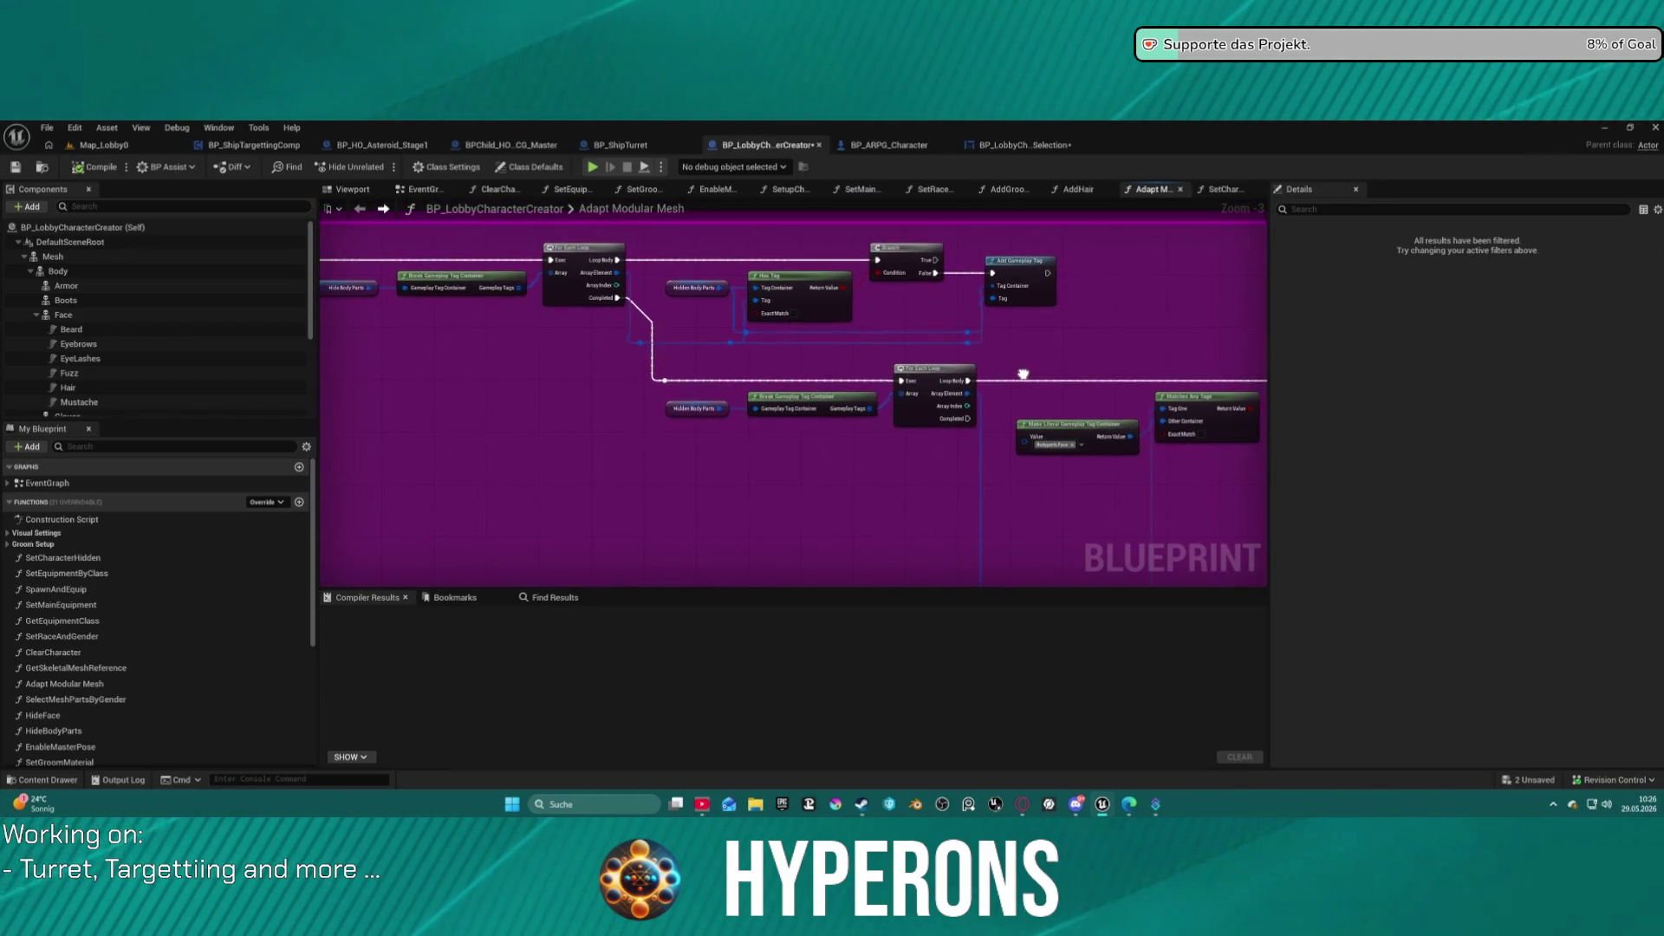
left_click_drag(1023, 375, 1113, 374)
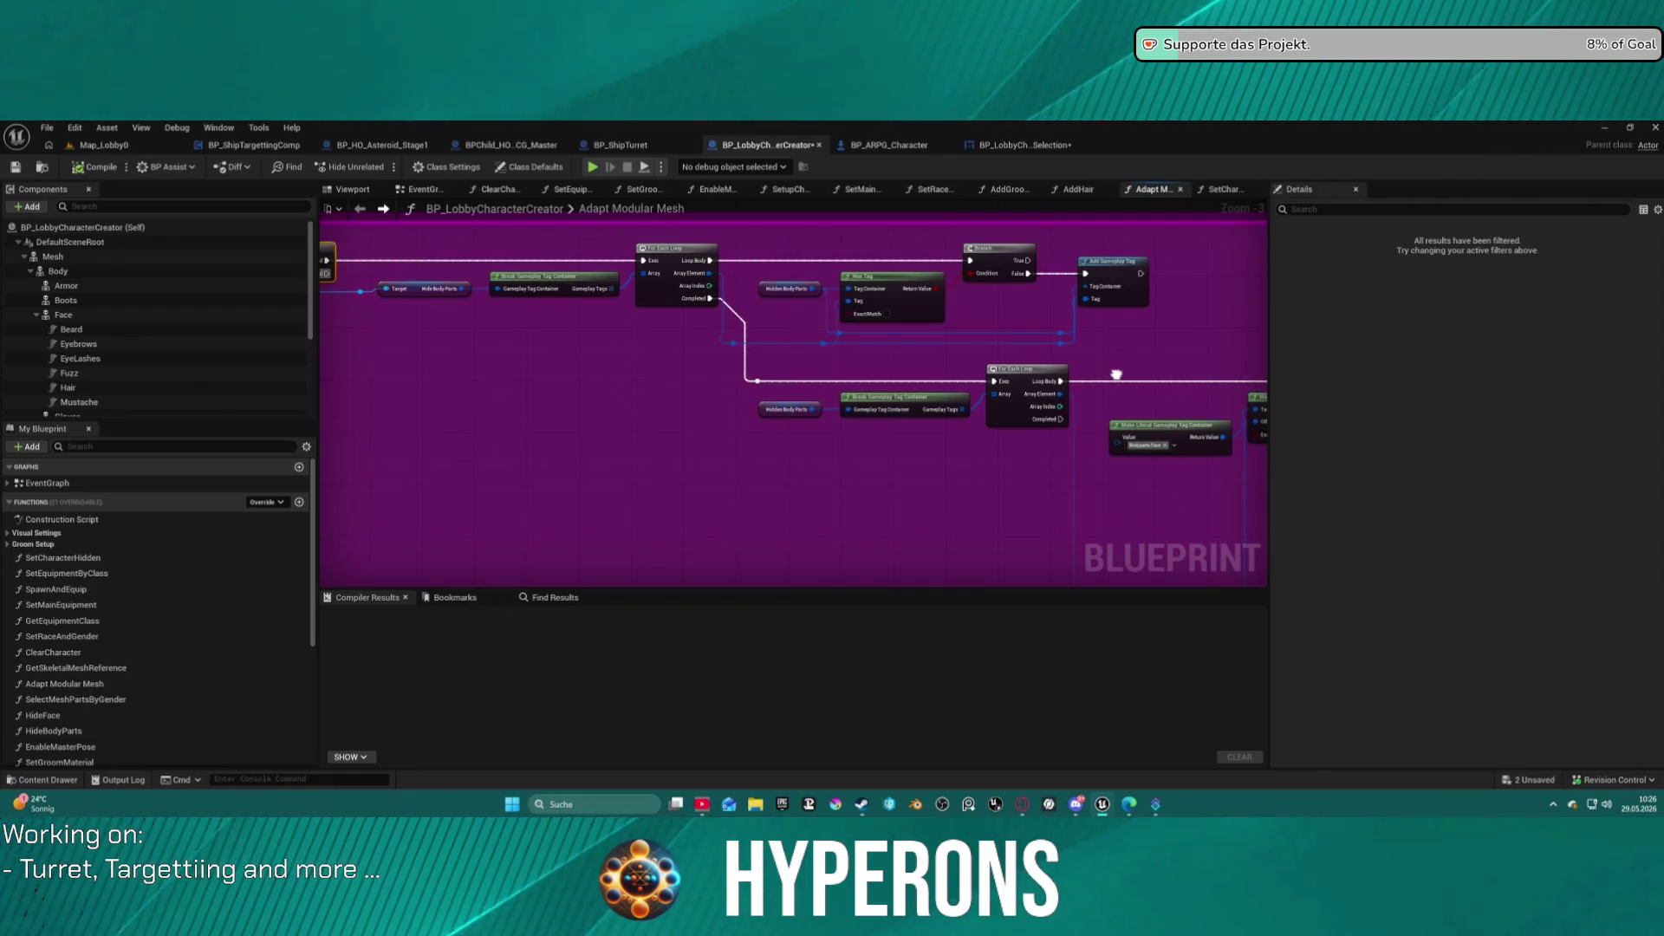
mouse_move(1116, 374)
left_mouse_down()
mouse_move(1438, 380)
mouse_move(1222, 361)
mouse_move(1259, 409)
mouse_move(1194, 354)
mouse_move(1149, 354)
mouse_move(1569, 365)
mouse_move(1407, 390)
left_mouse_up()
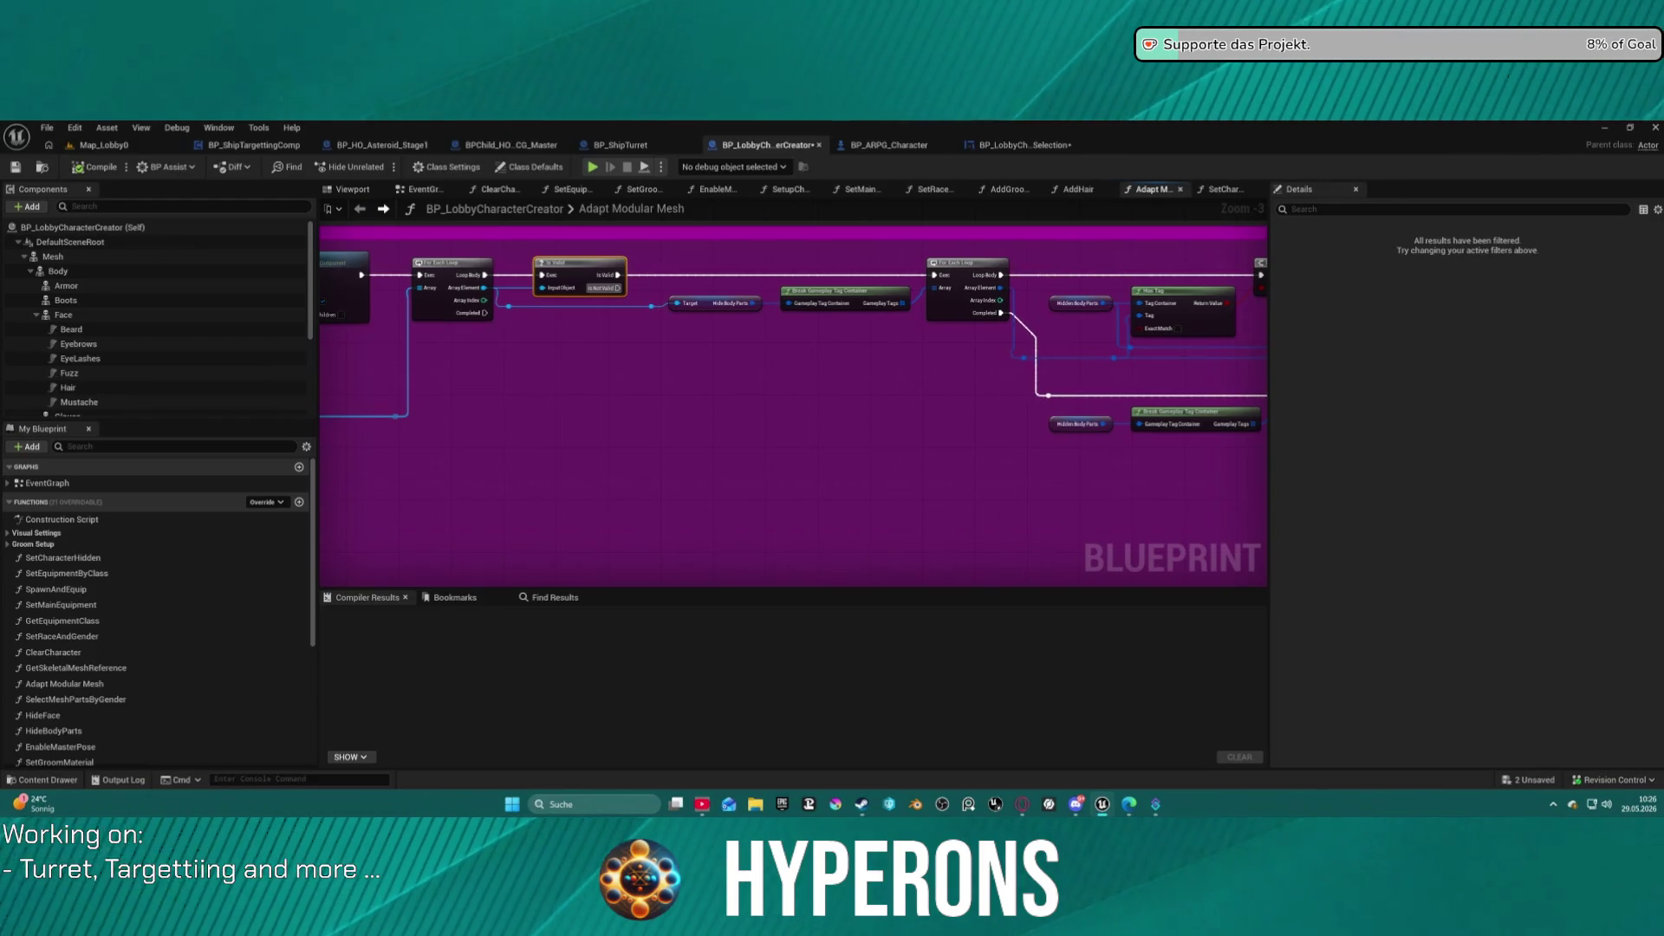
scroll(1021, 361, "down", 3)
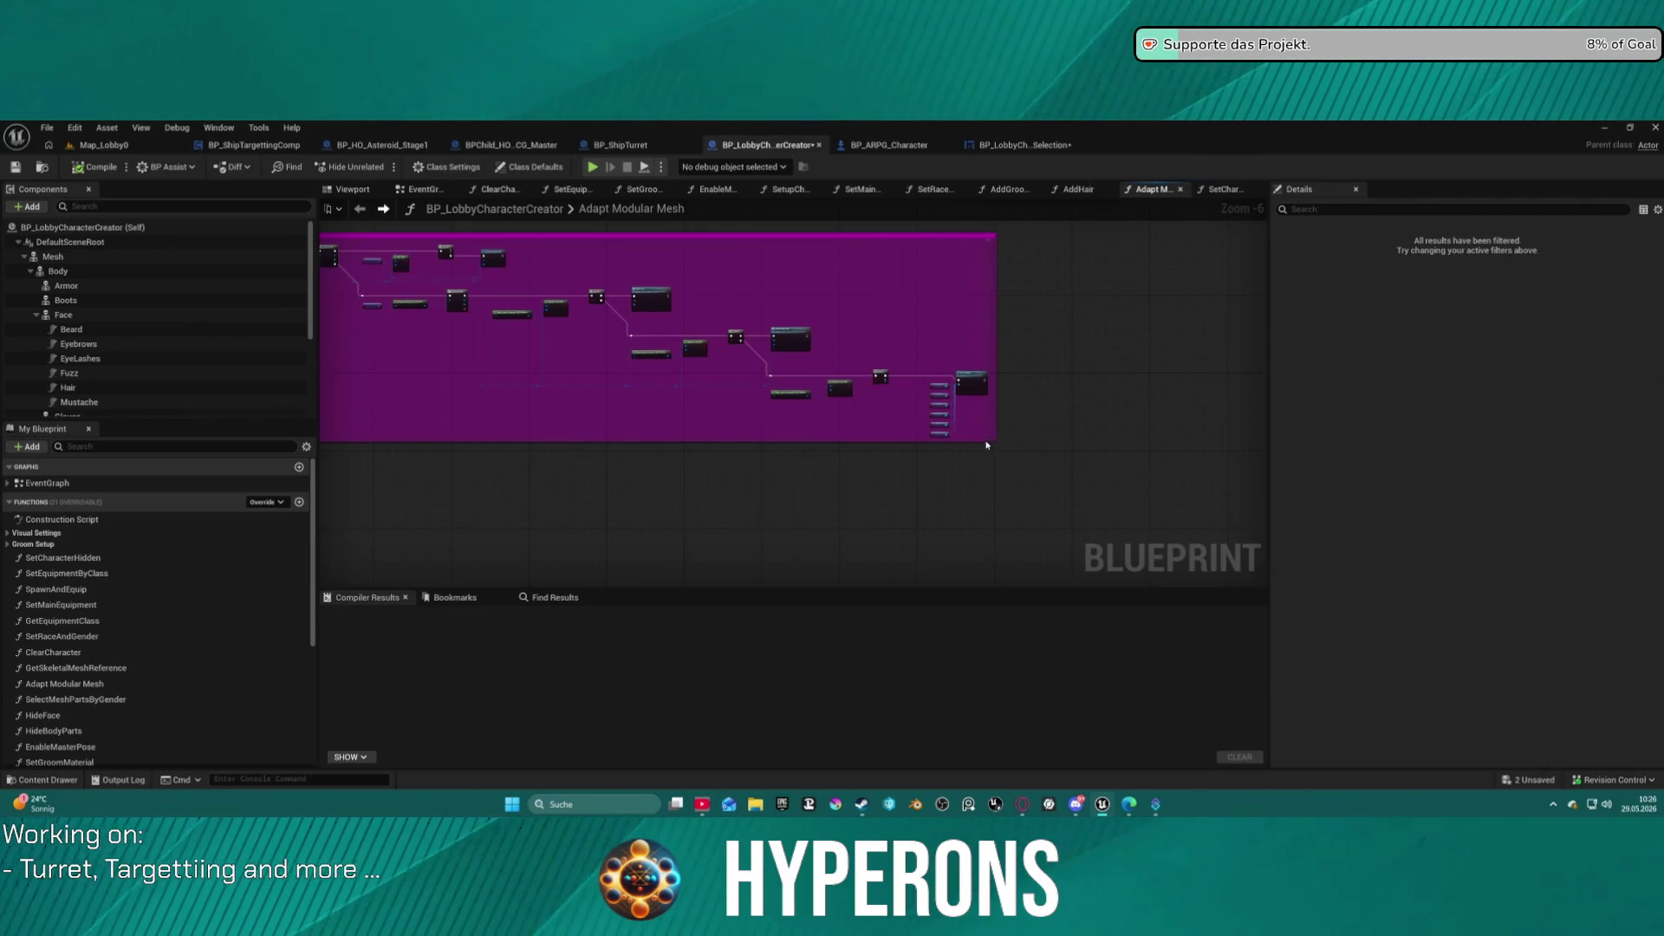
Duplicate the commented node group with copy and paste.
mouse_move(863, 427)
left_mouse_down()
mouse_move(520, 286)
mouse_move(332, 246)
mouse_move(565, 249)
left_mouse_up()
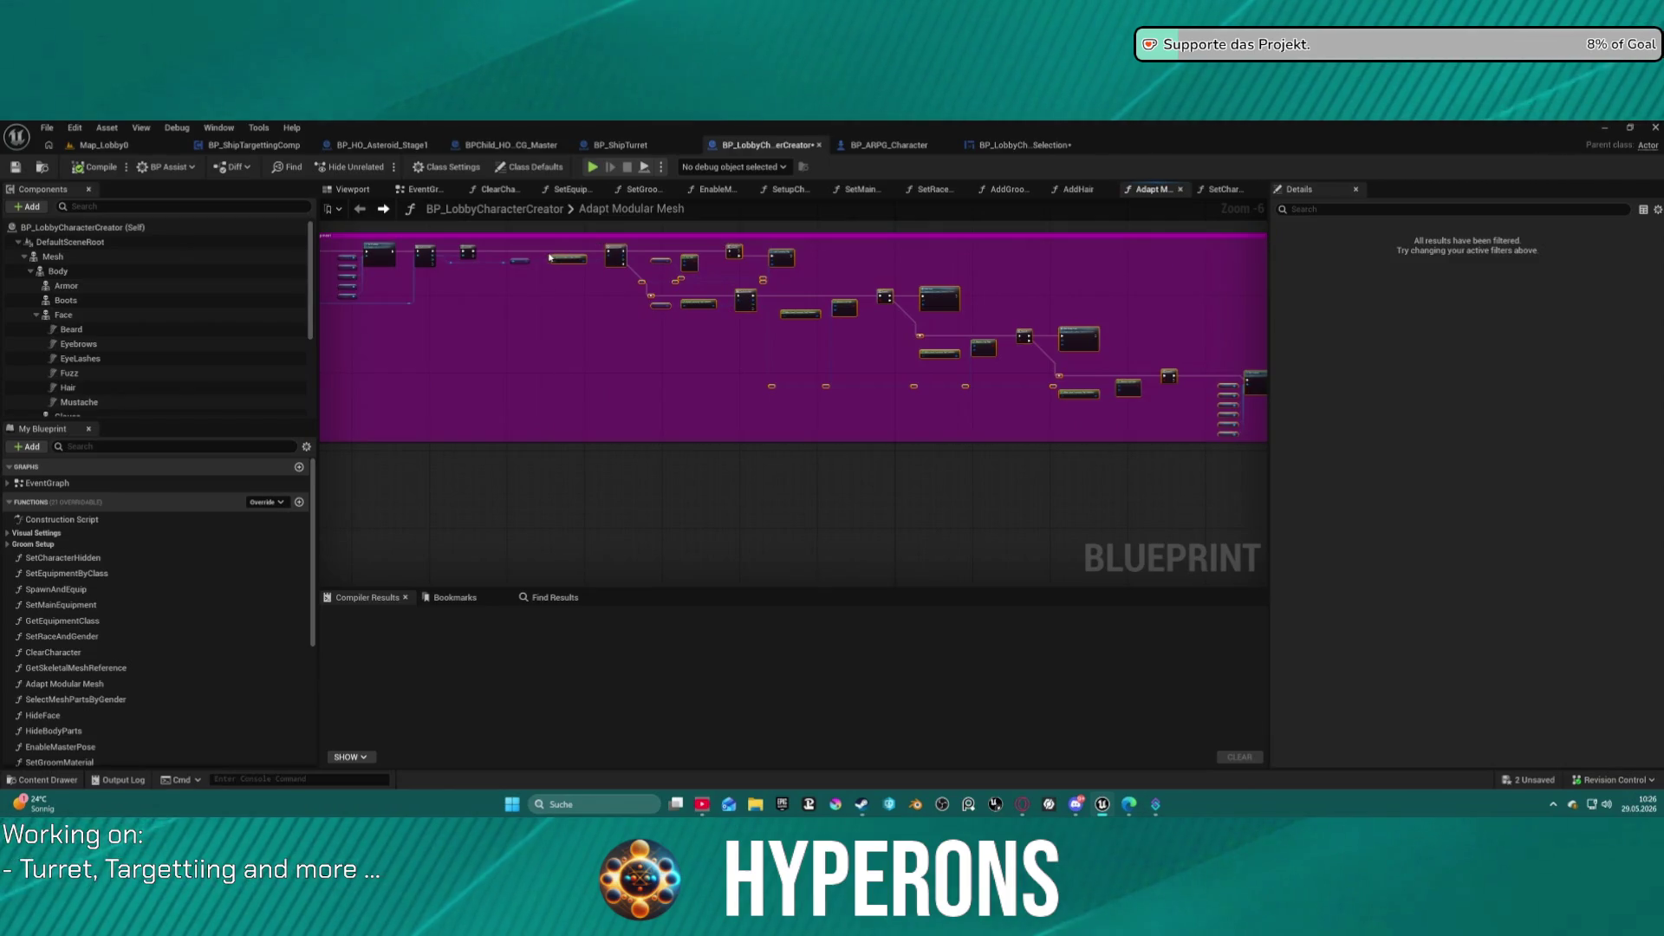
key("ctrl+c")
key("ctrl+v")
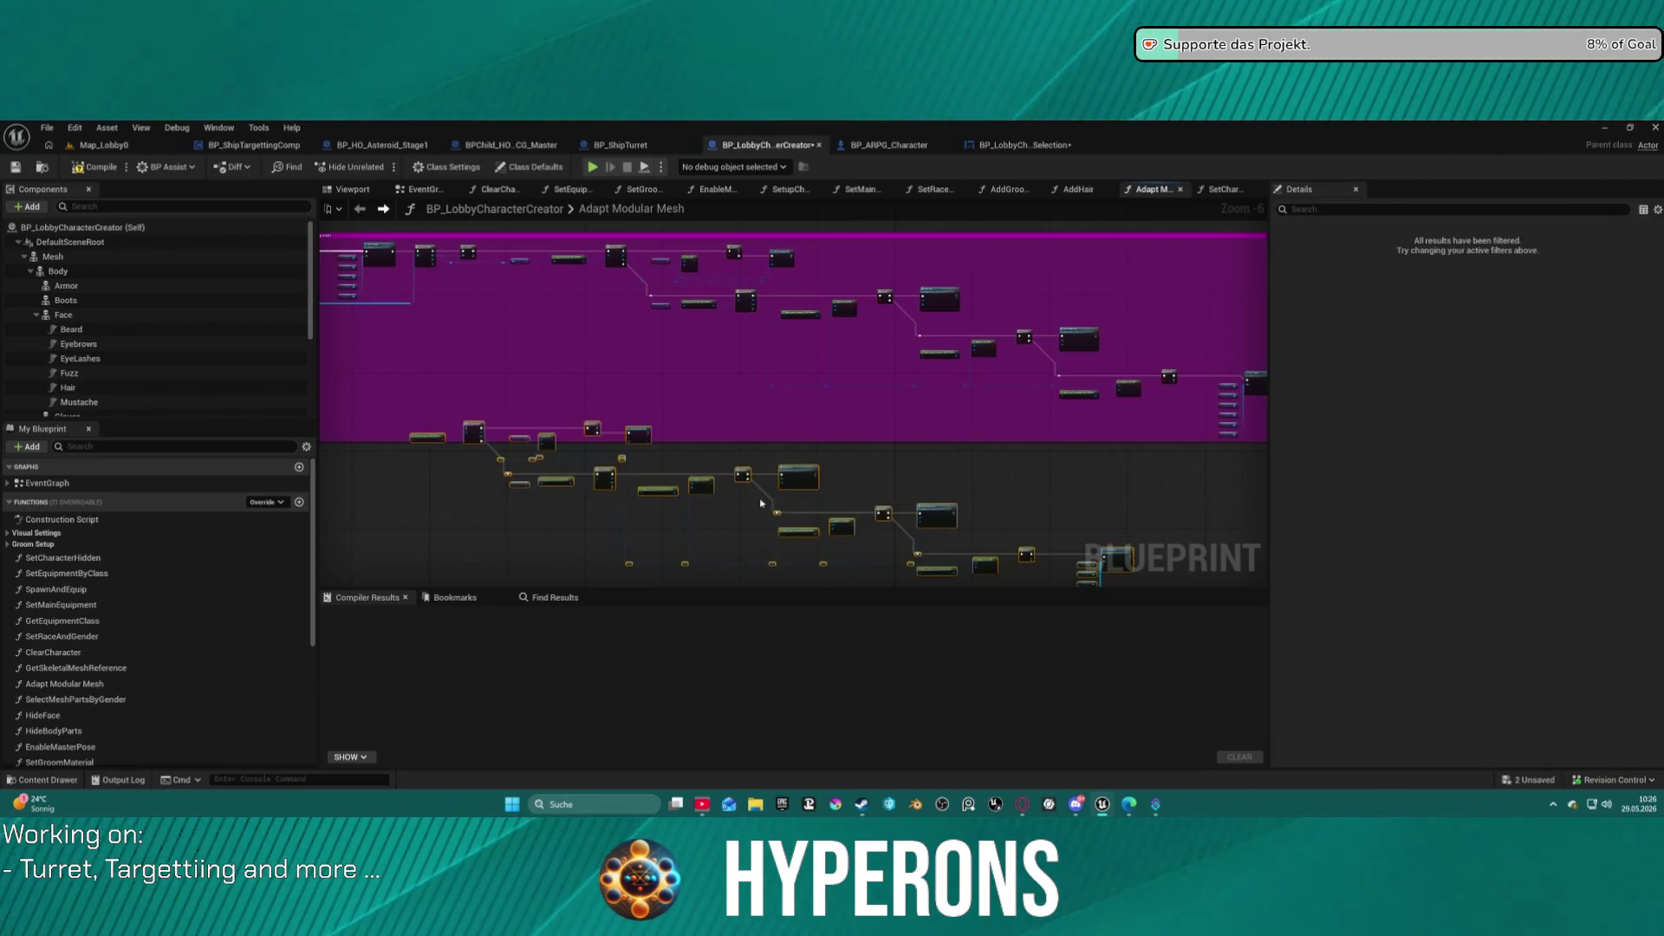
scroll(912, 314, "up", 3)
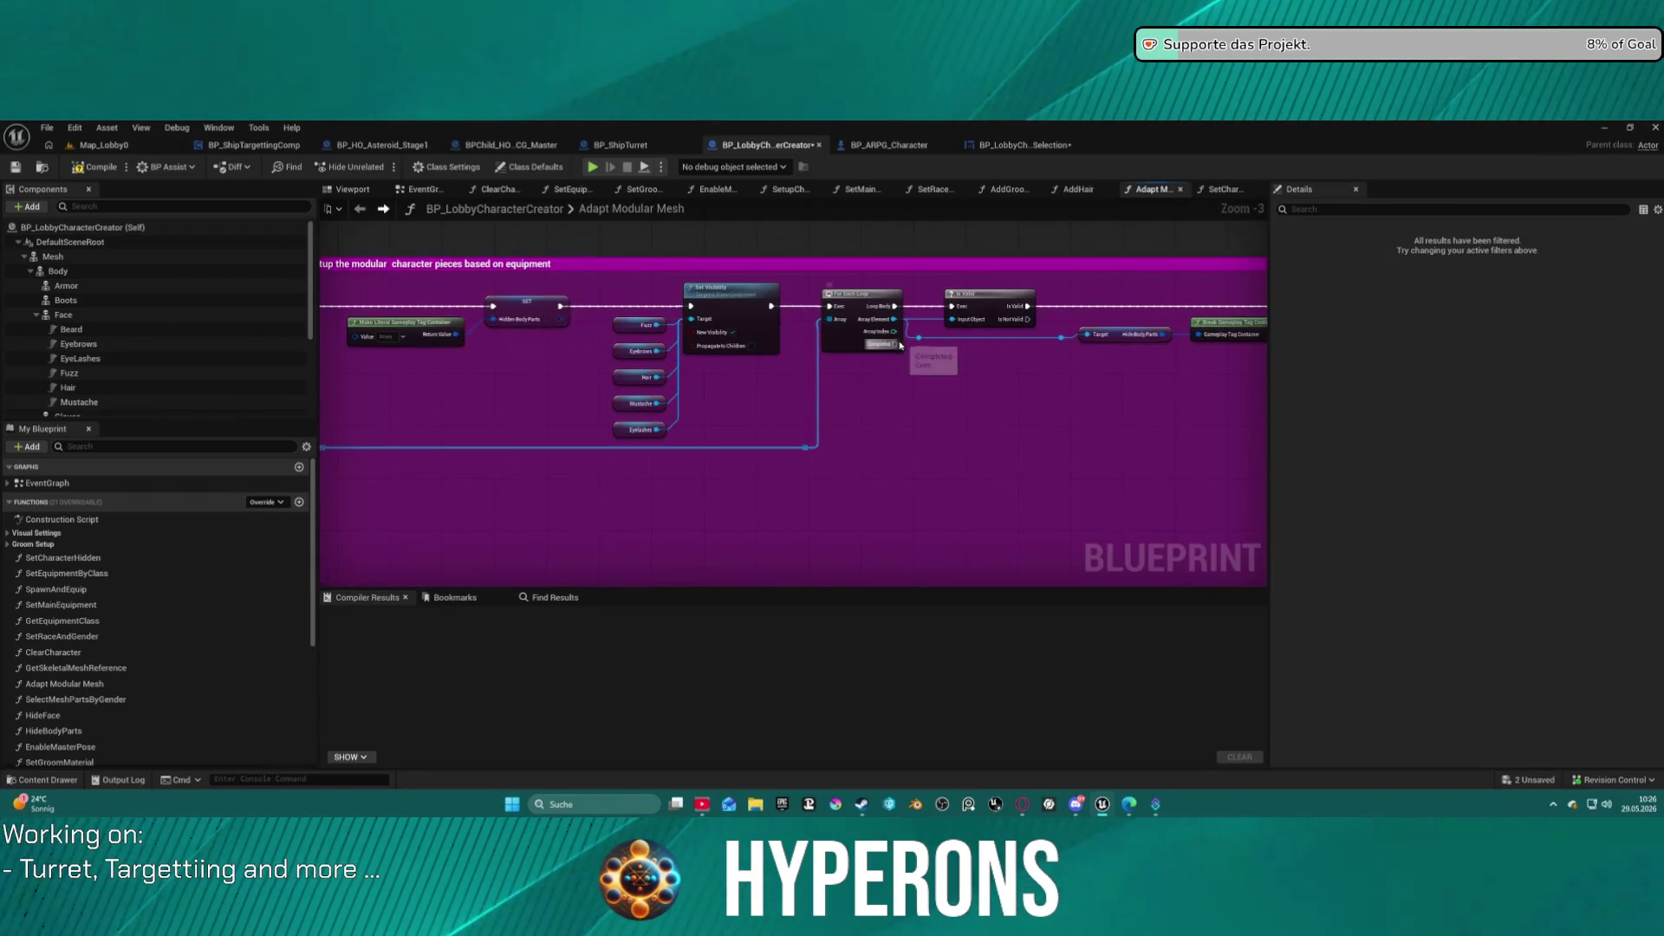
Gate the equipment For Each Loop with a Branch whose condition is Is Not Empty on the array.
left_click_drag(1027, 320, 1006, 387)
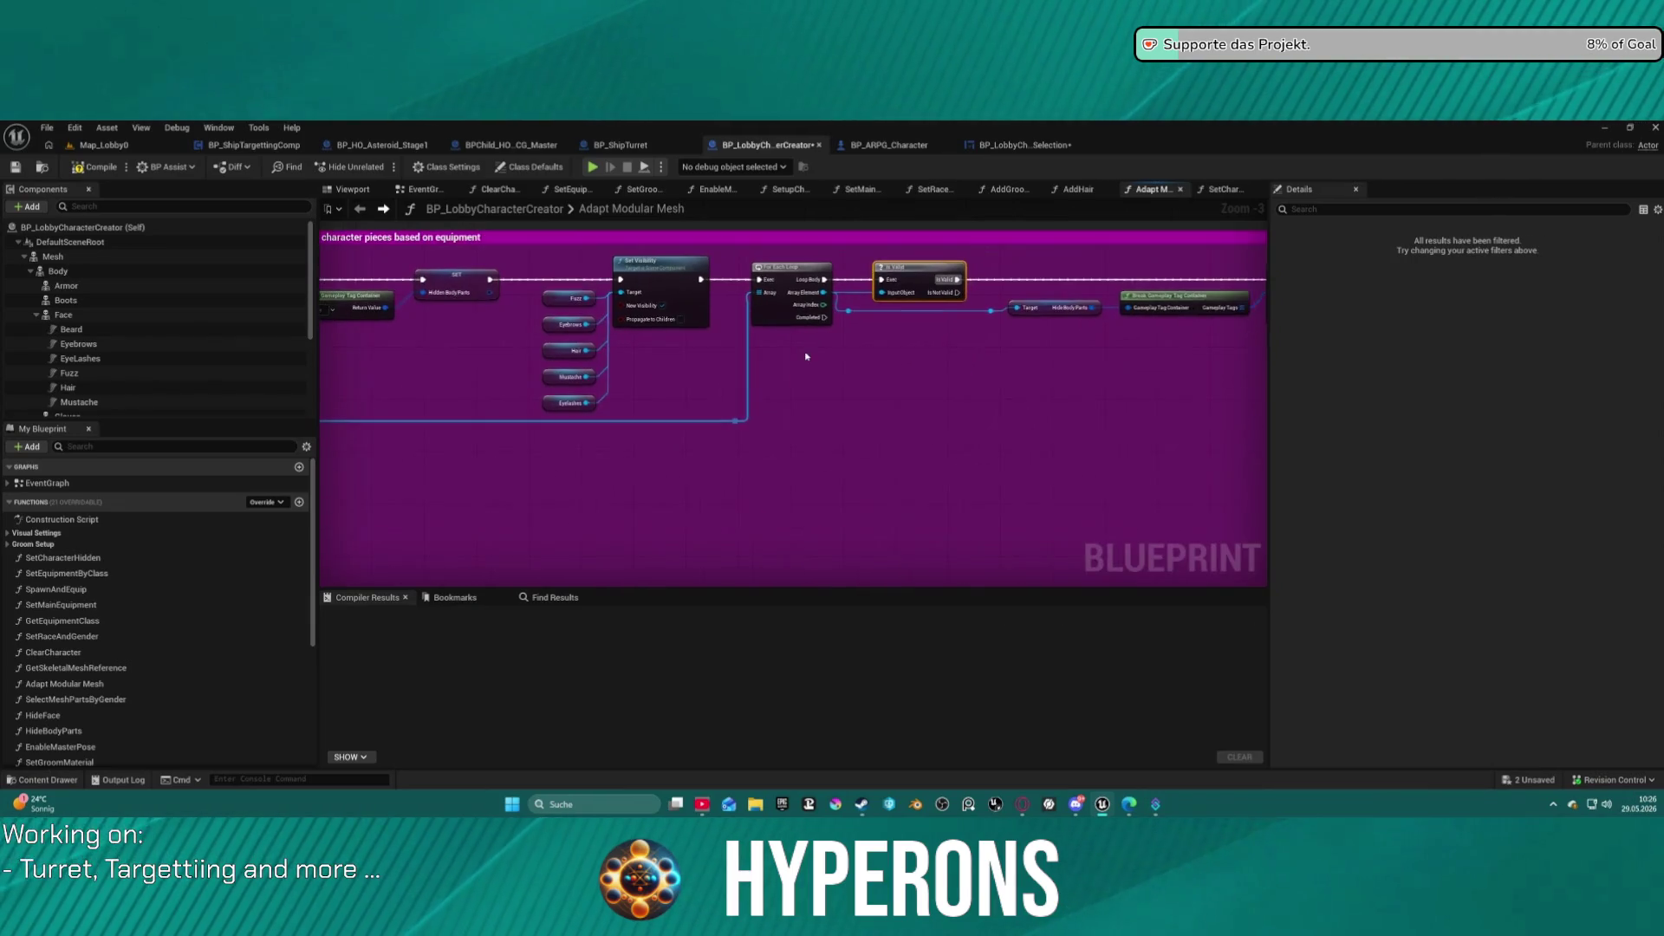
left_click_drag(751, 459, 790, 475)
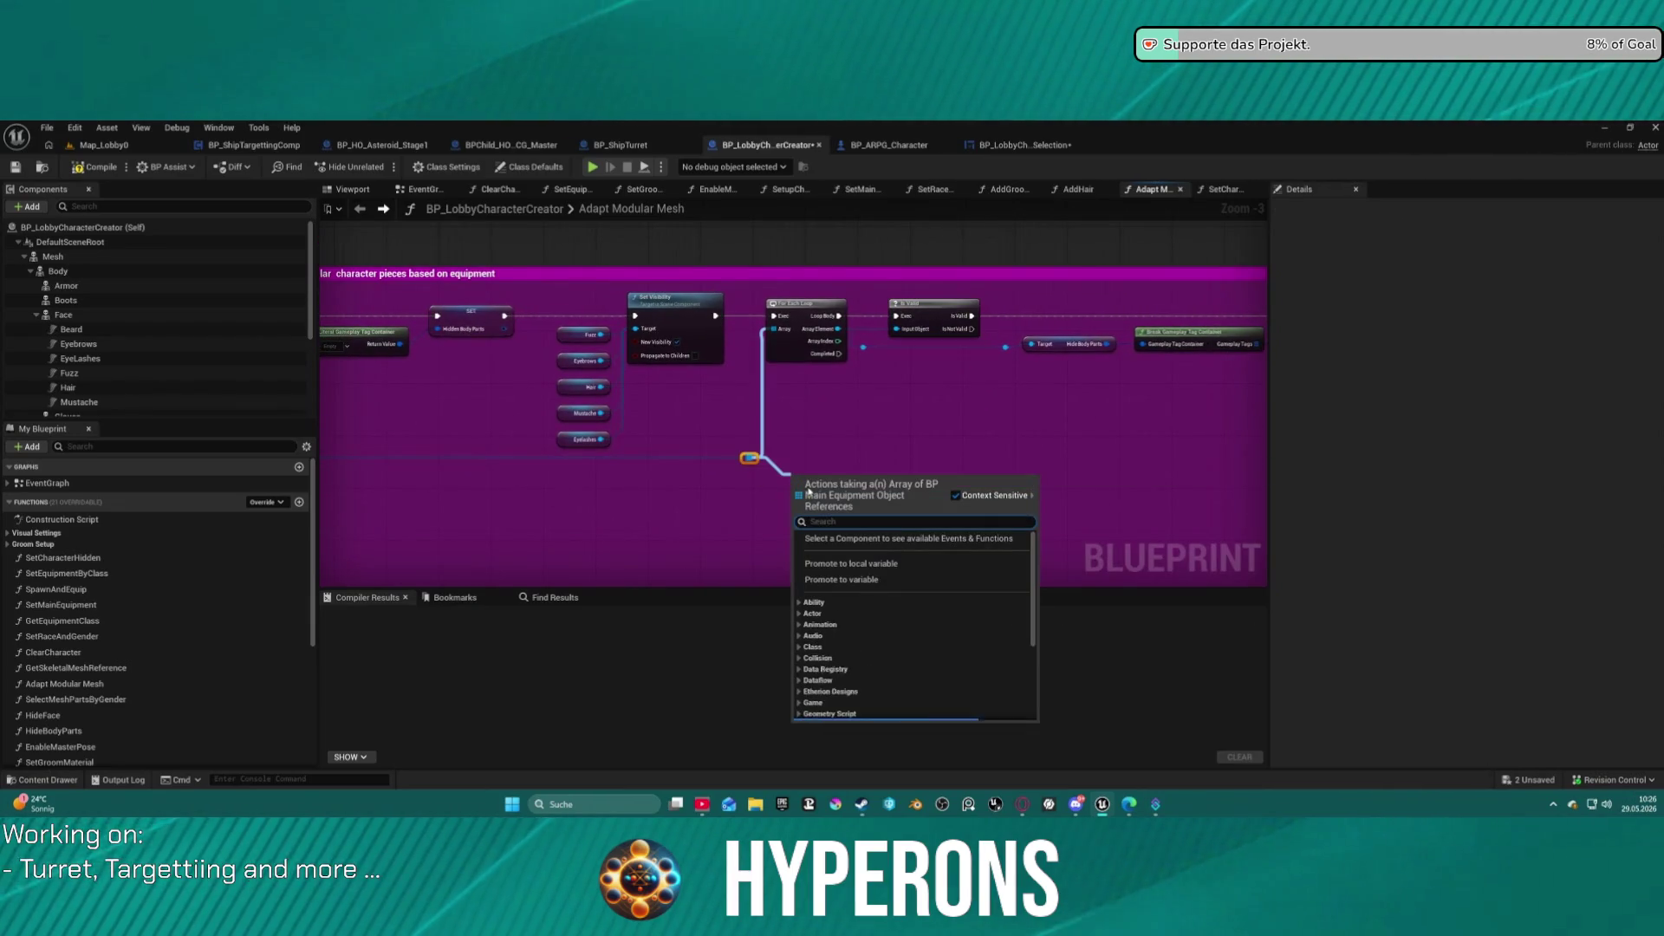
type("is not")
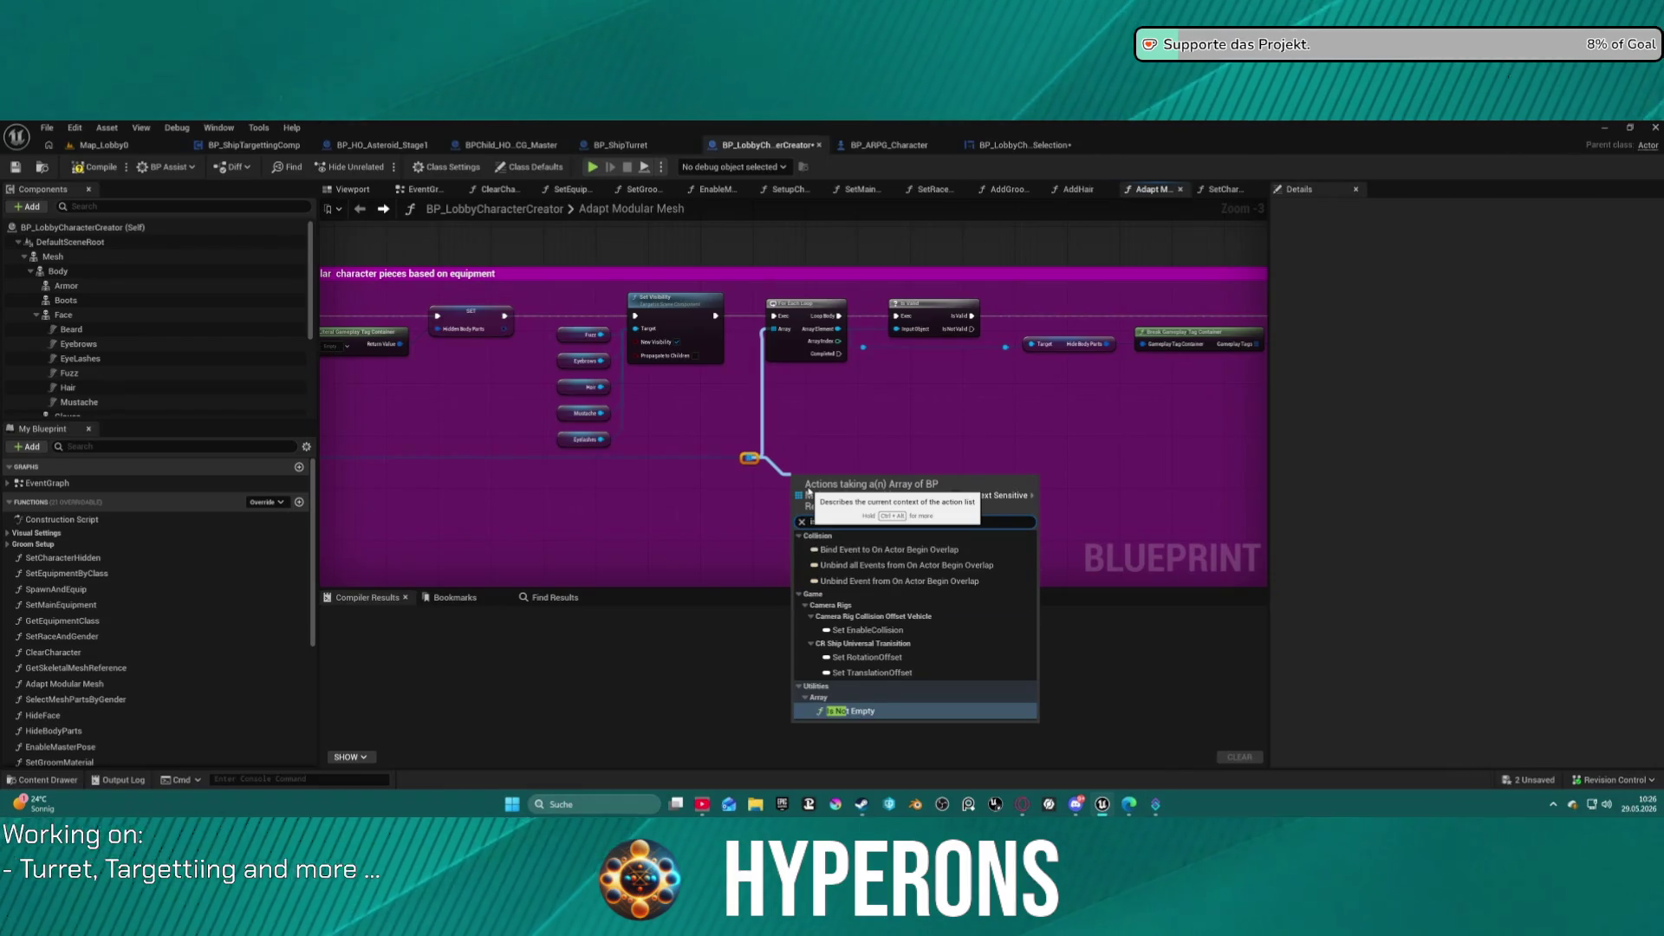
key("Return")
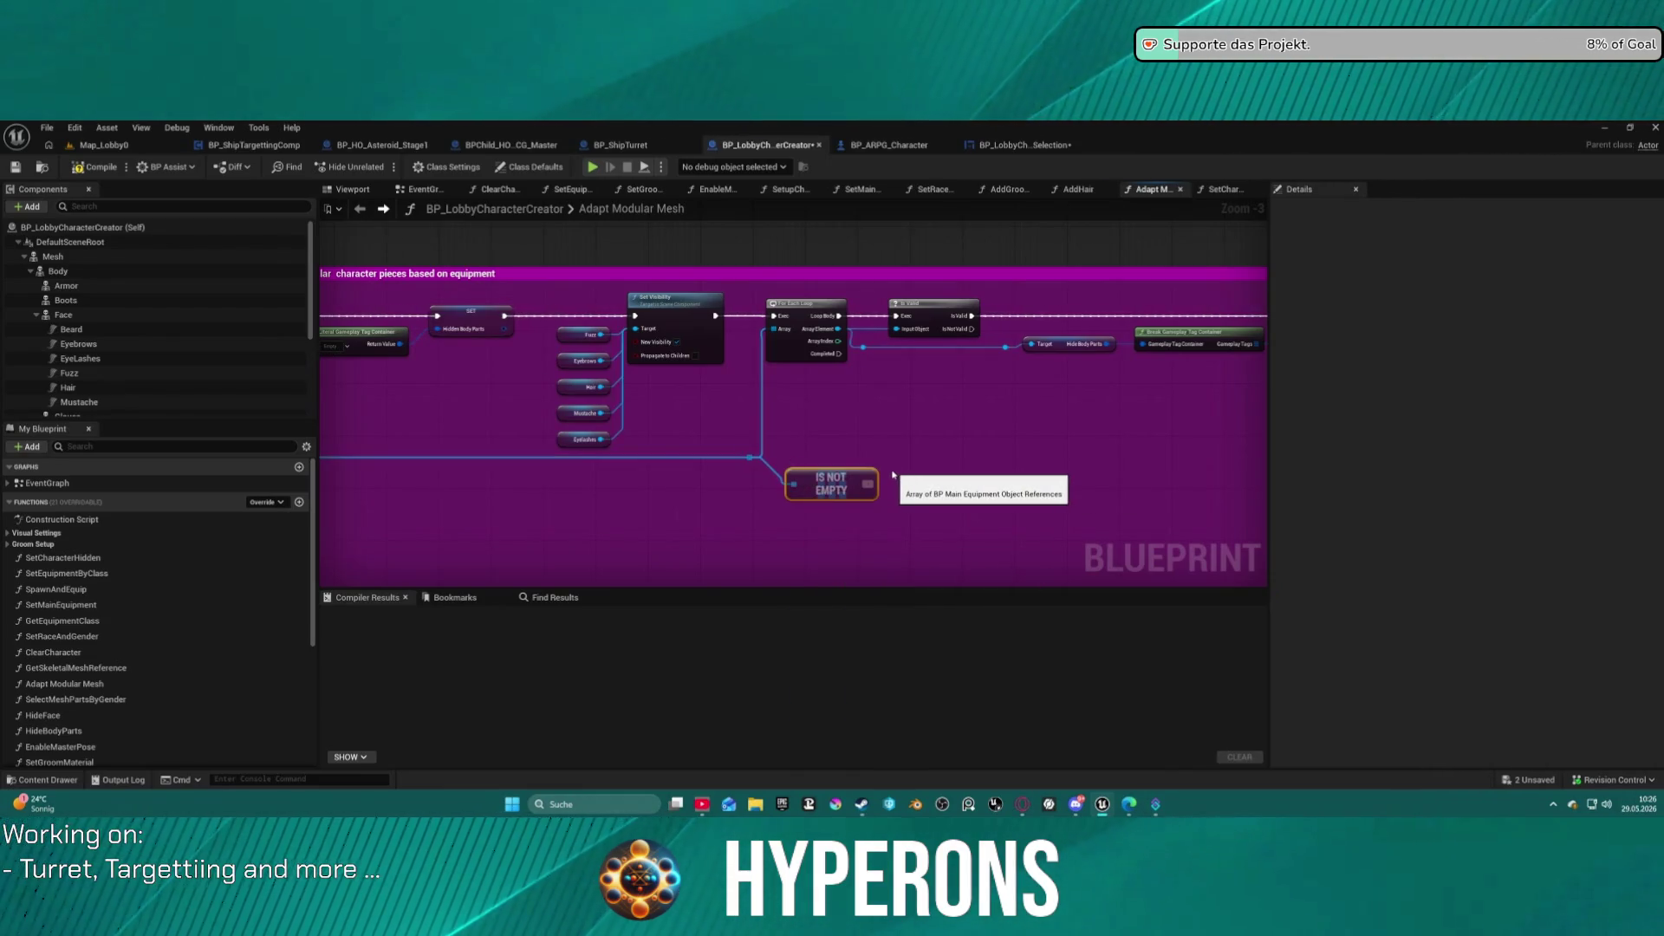
left_click(893, 428)
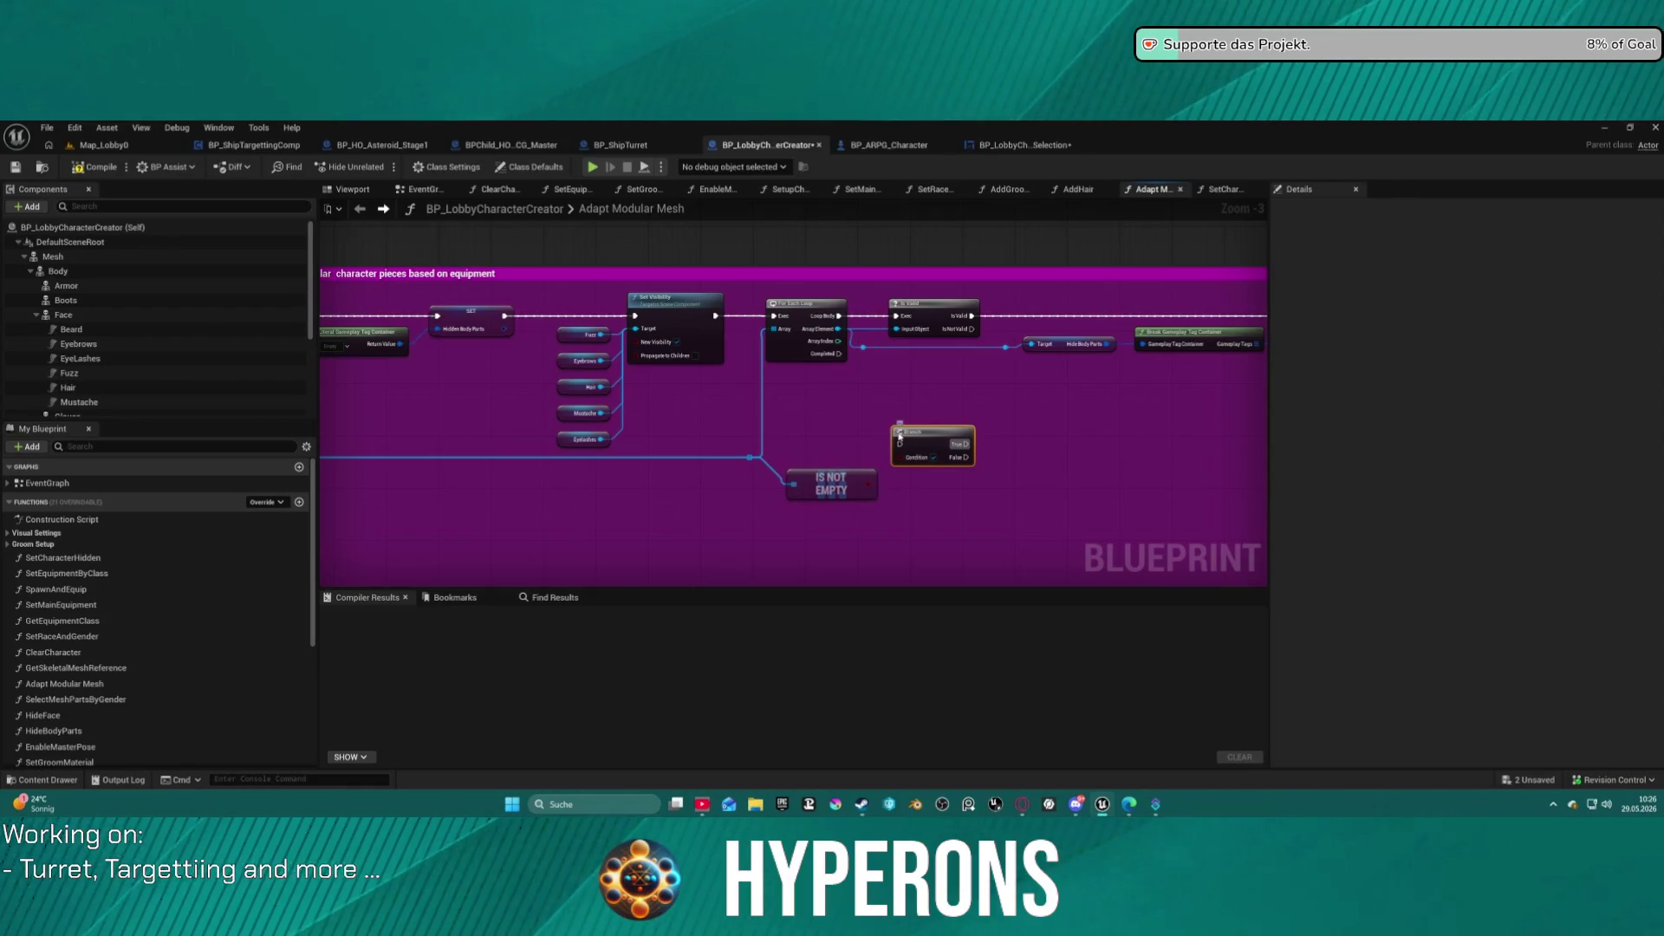
left_click_drag(900, 444, 715, 317)
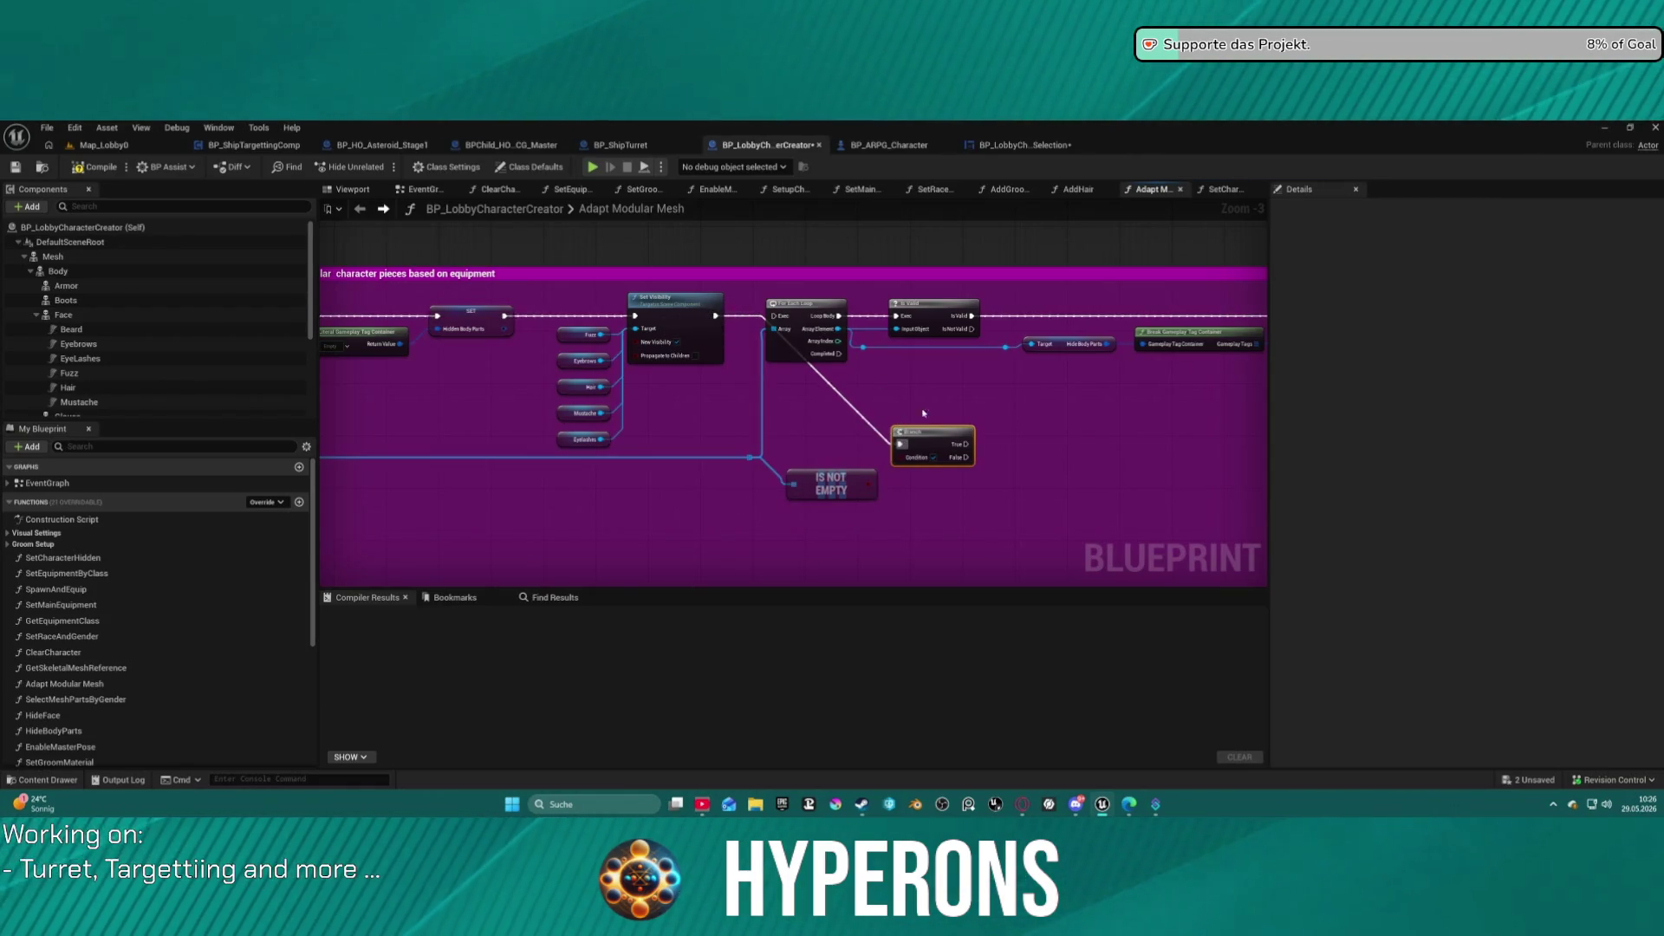
left_click_drag(959, 446, 772, 318)
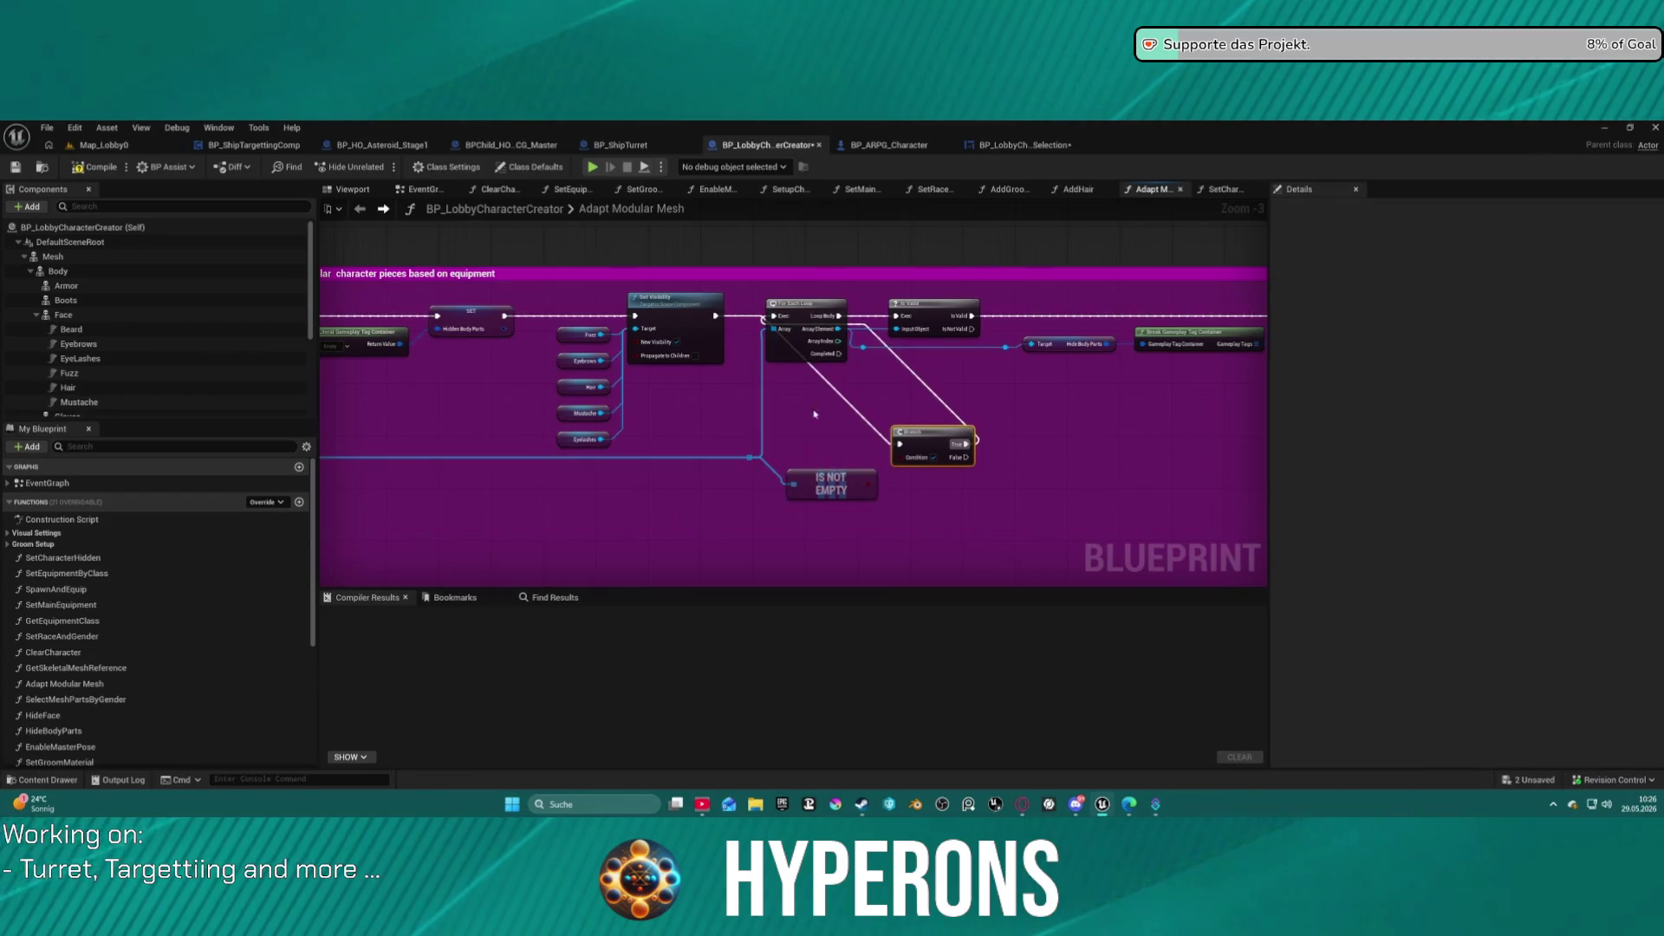
left_click_drag(899, 457, 868, 492)
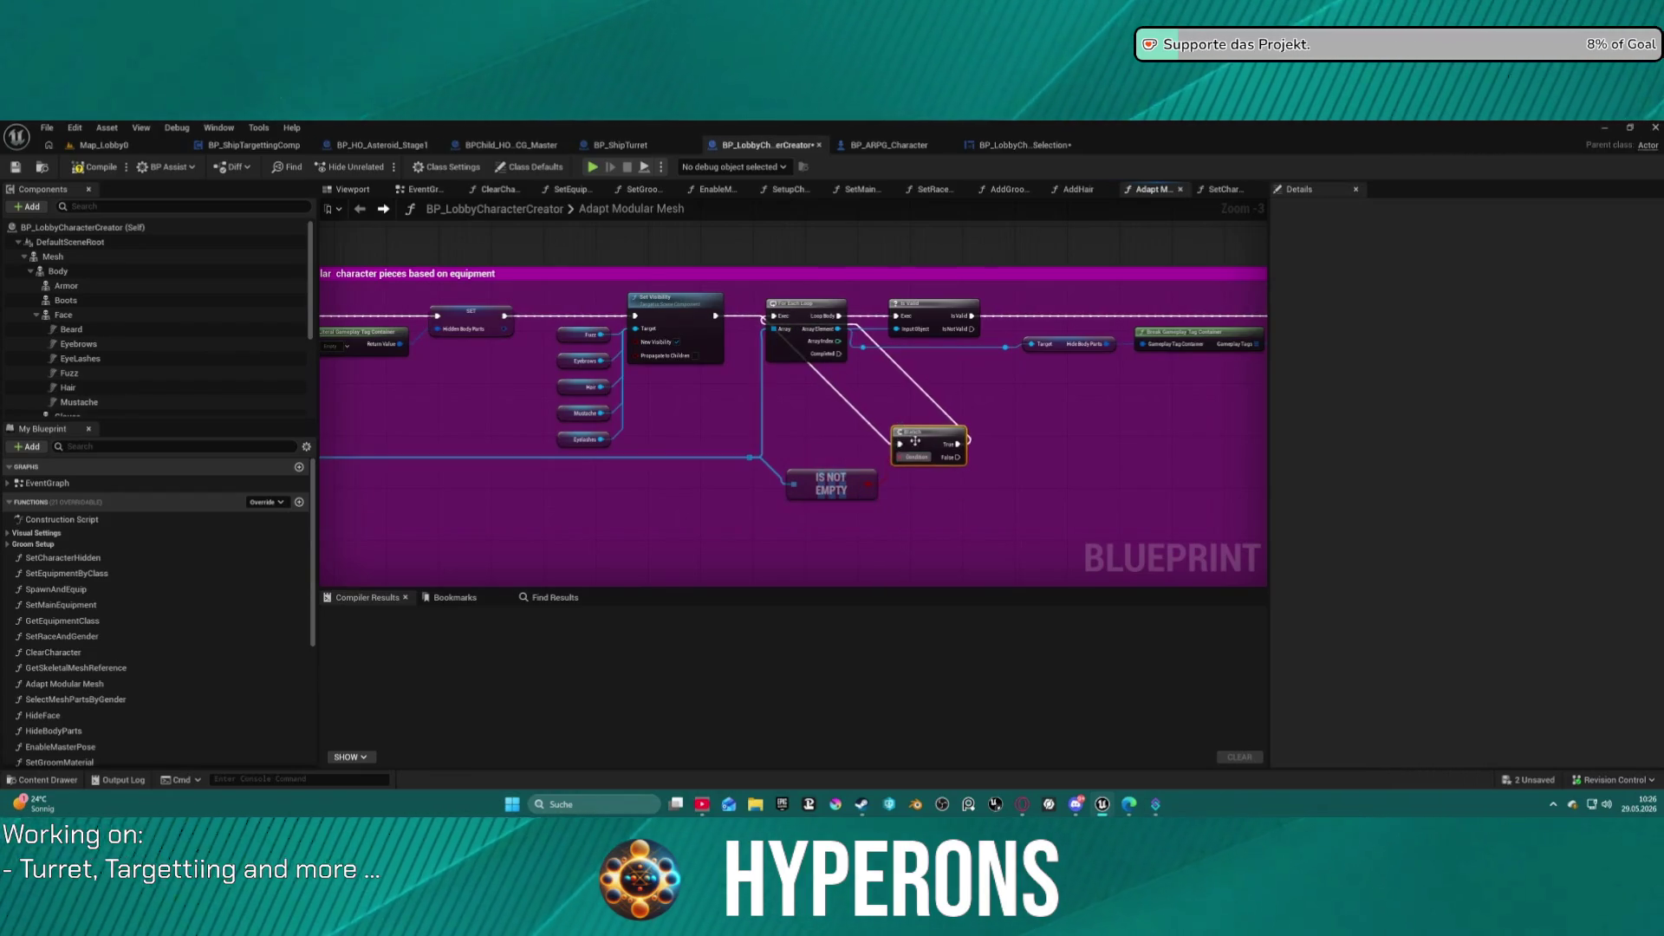
key("f")
Enlarge the comment box to enclose the new nodes and extend a connection from the Branch output.
scroll(962, 345, "down", 1)
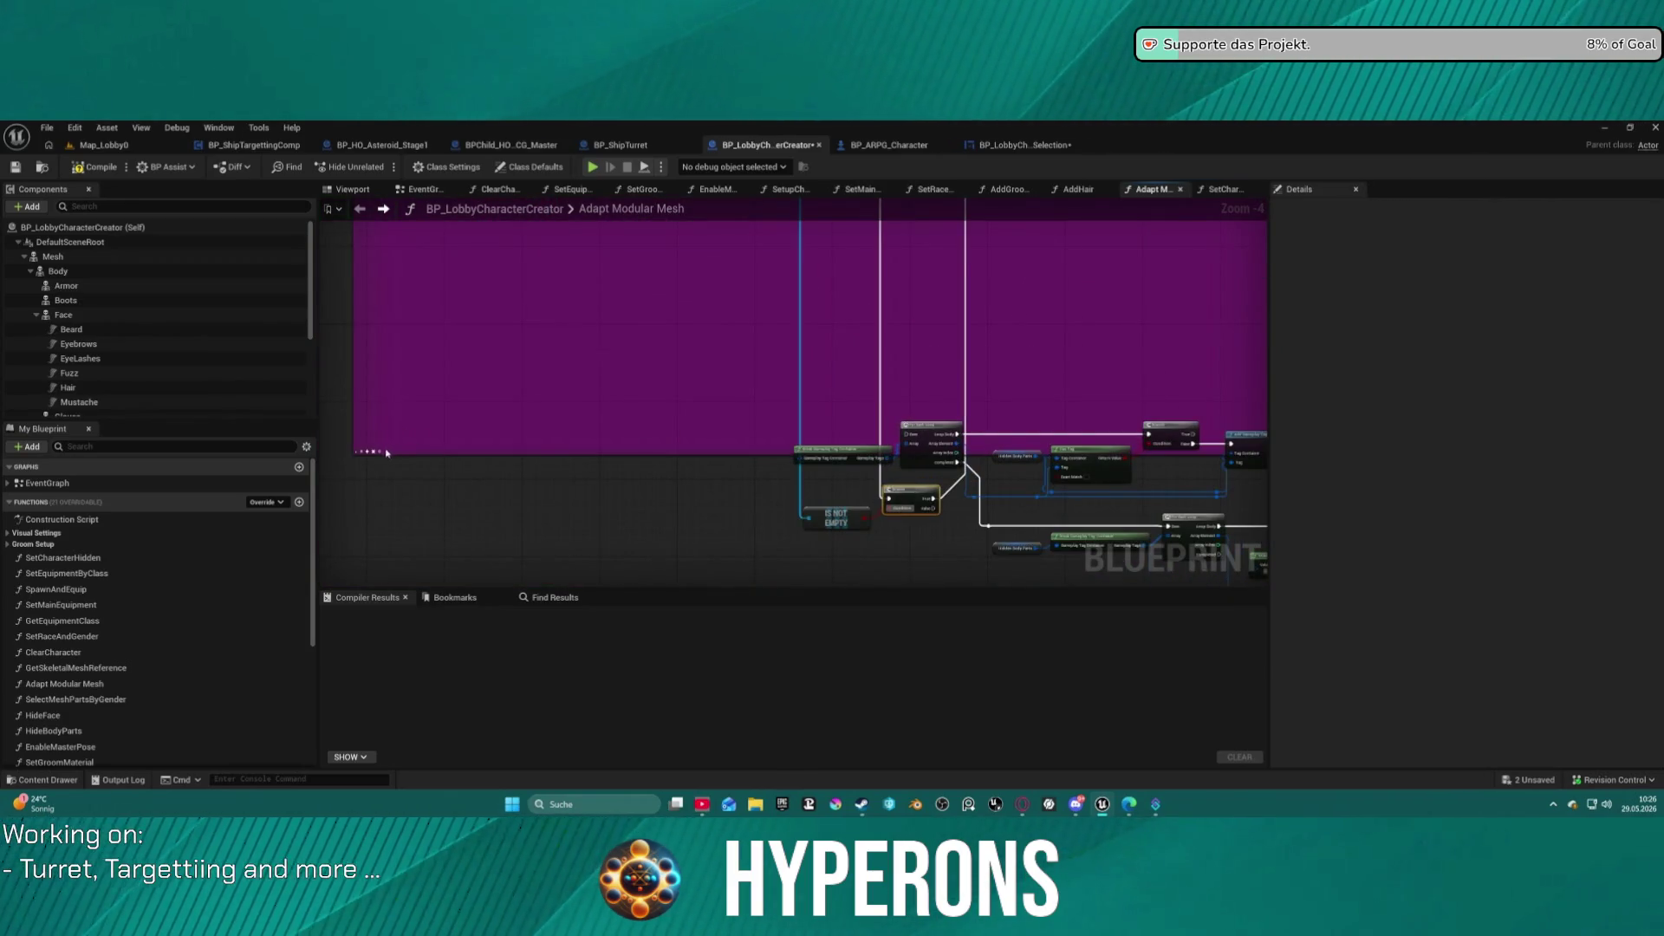
left_click_drag(370, 452, 370, 521)
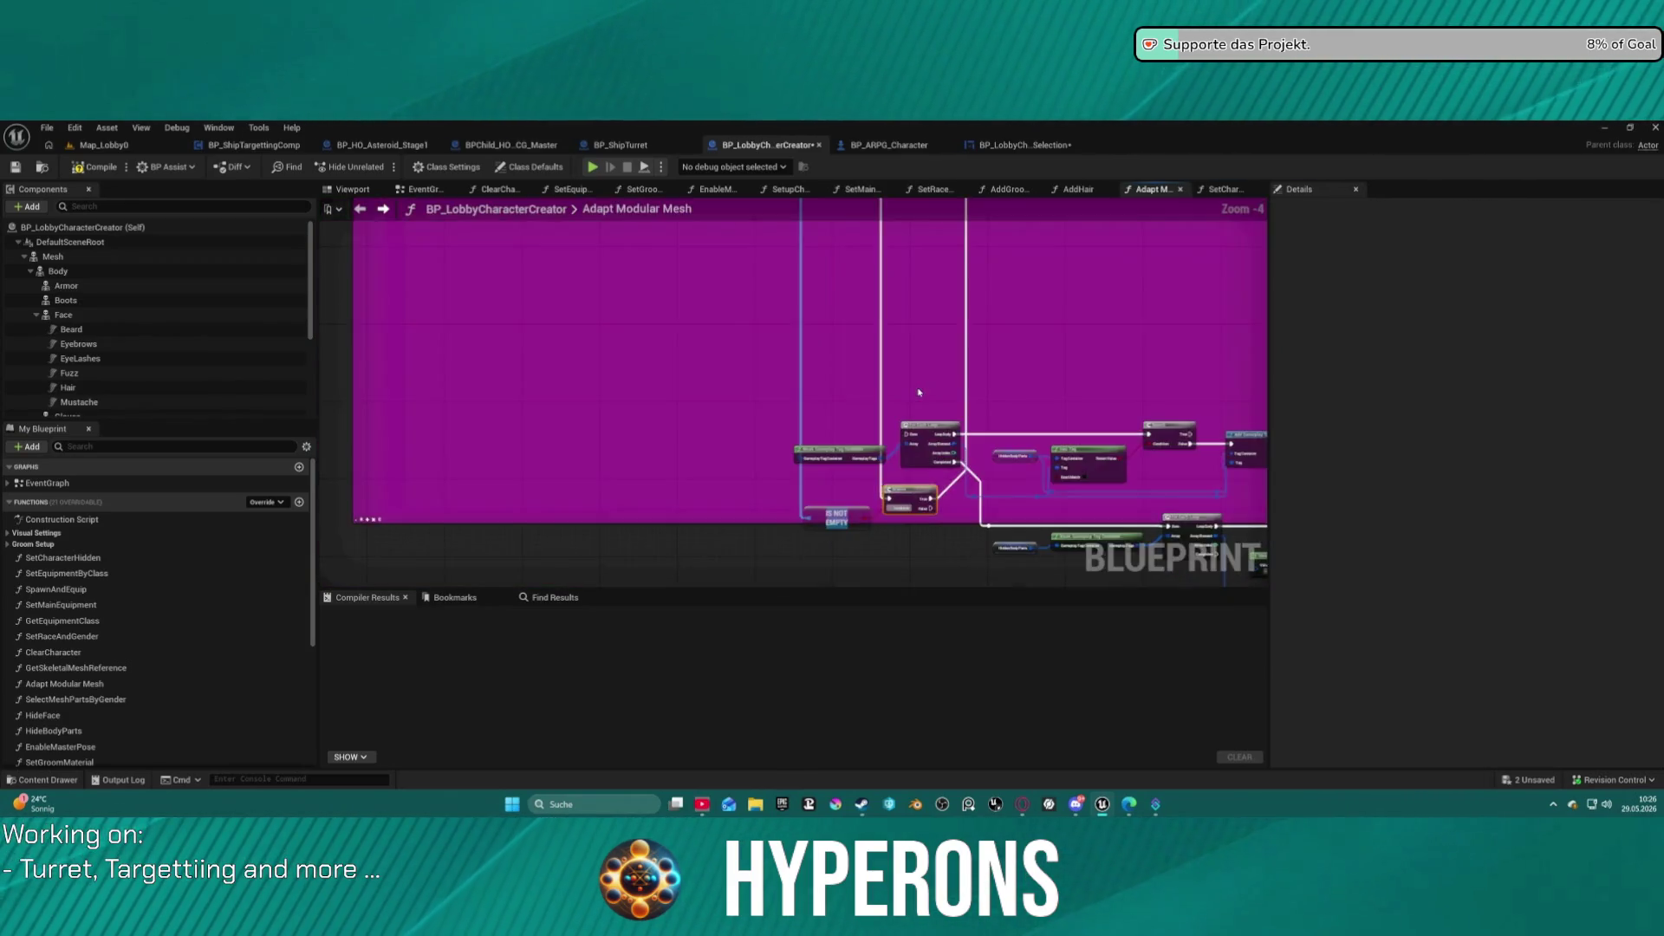
key("f")
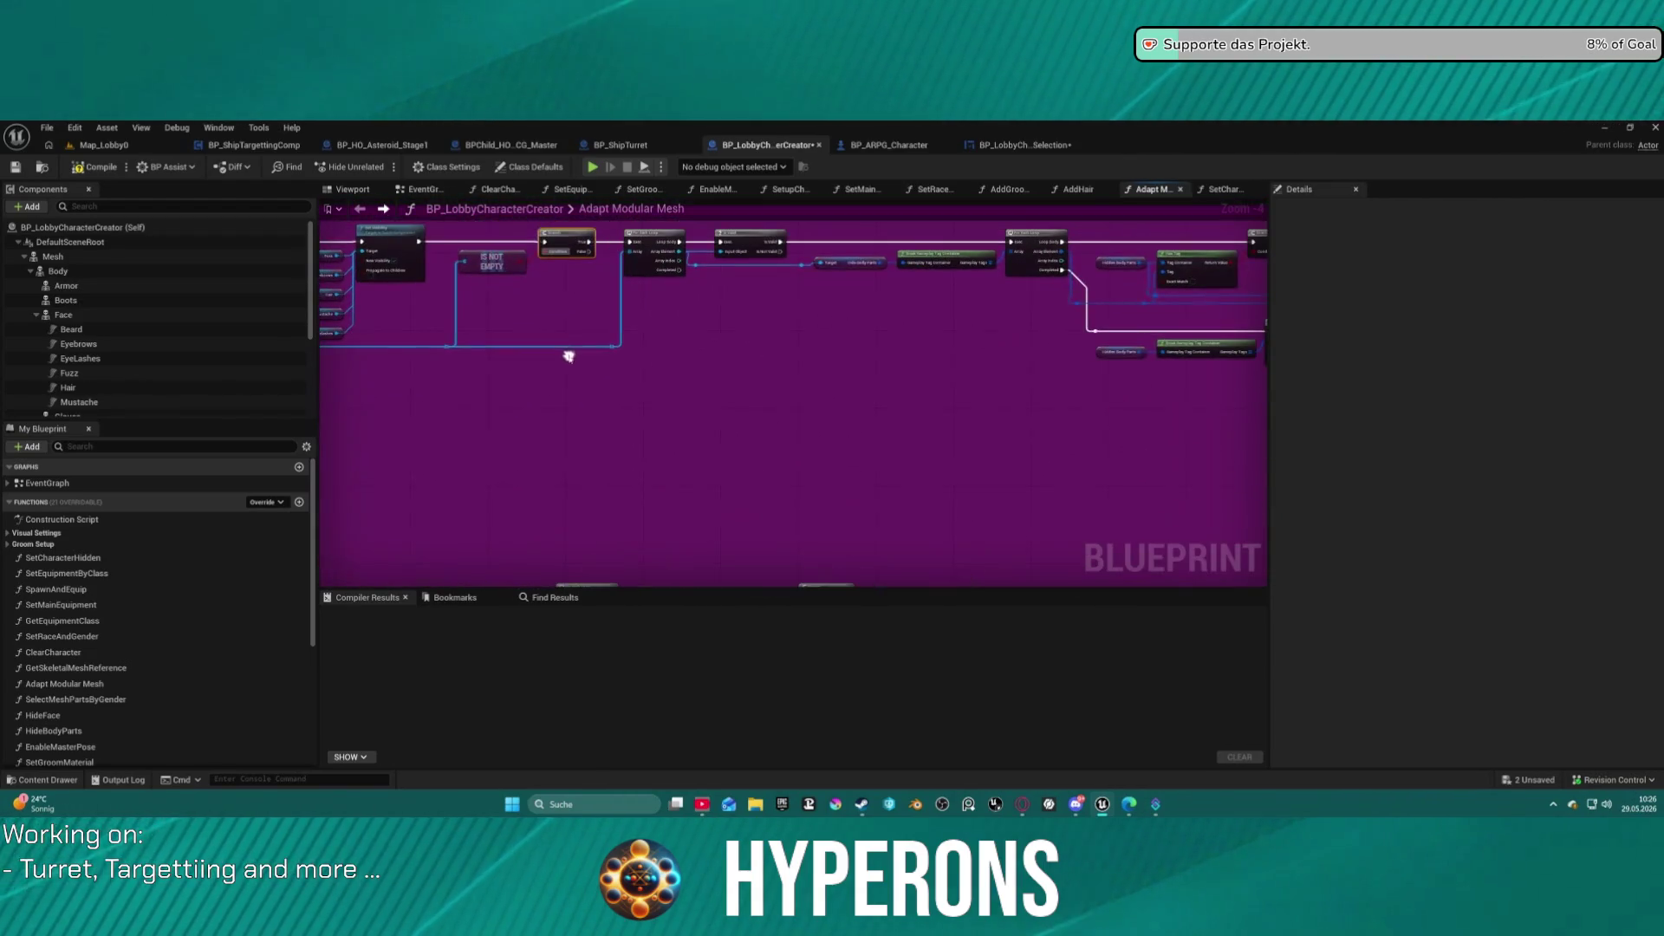
mouse_move(584, 251)
left_mouse_down()
mouse_move(534, 627)
mouse_move(539, 310)
mouse_move(543, 505)
mouse_move(565, 423)
mouse_move(565, 457)
mouse_move(595, 404)
mouse_move(1020, 370)
mouse_move(665, 426)
left_mouse_up()
scroll(565, 457, "up", 4)
scroll(723, 460, "down", 4)
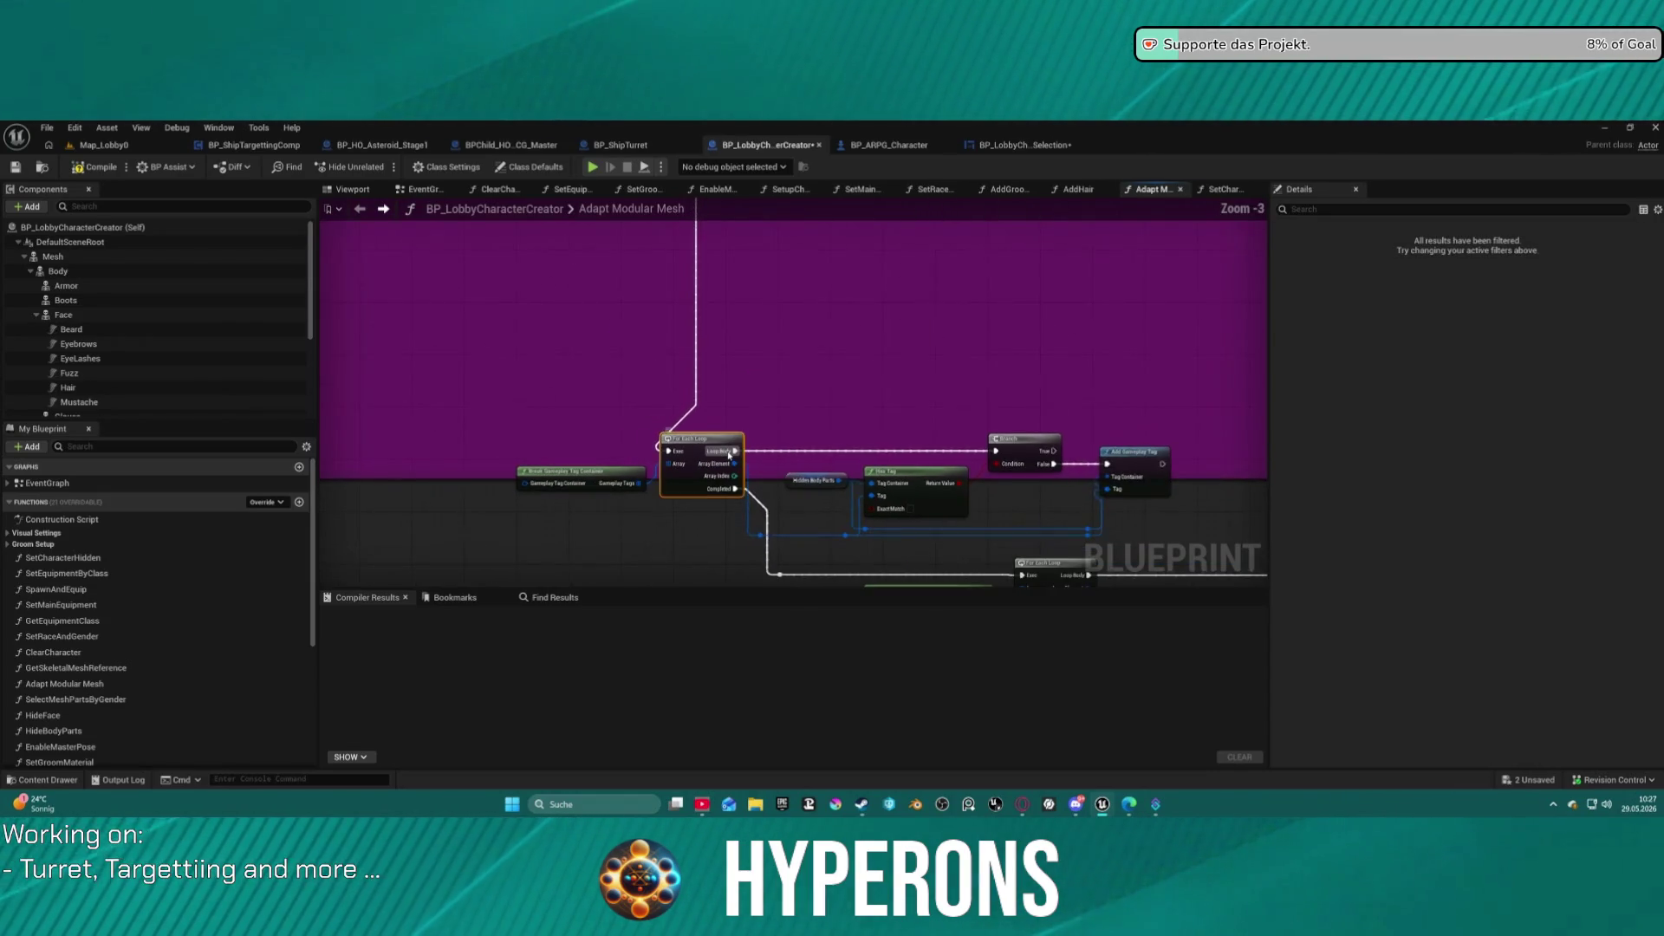
mouse_move(723, 460)
left_mouse_down()
mouse_move(939, 322)
mouse_move(939, 235)
left_mouse_up()
scroll(792, 430, "up", 4)
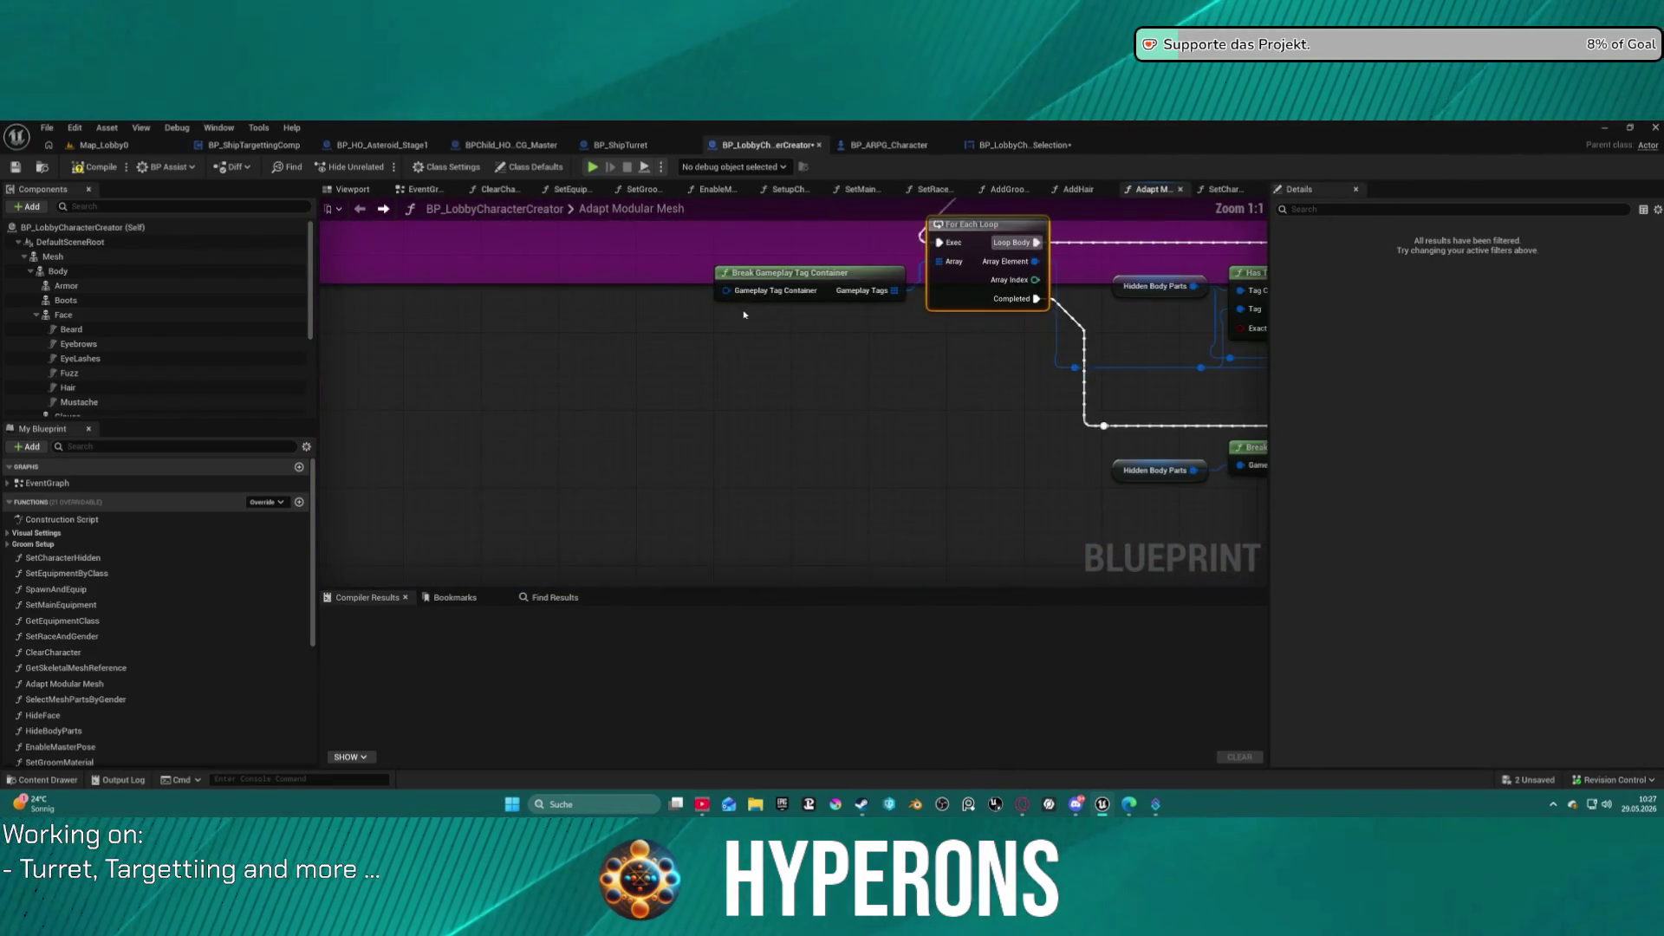
left_click_drag(723, 294, 657, 368)
type("ma")
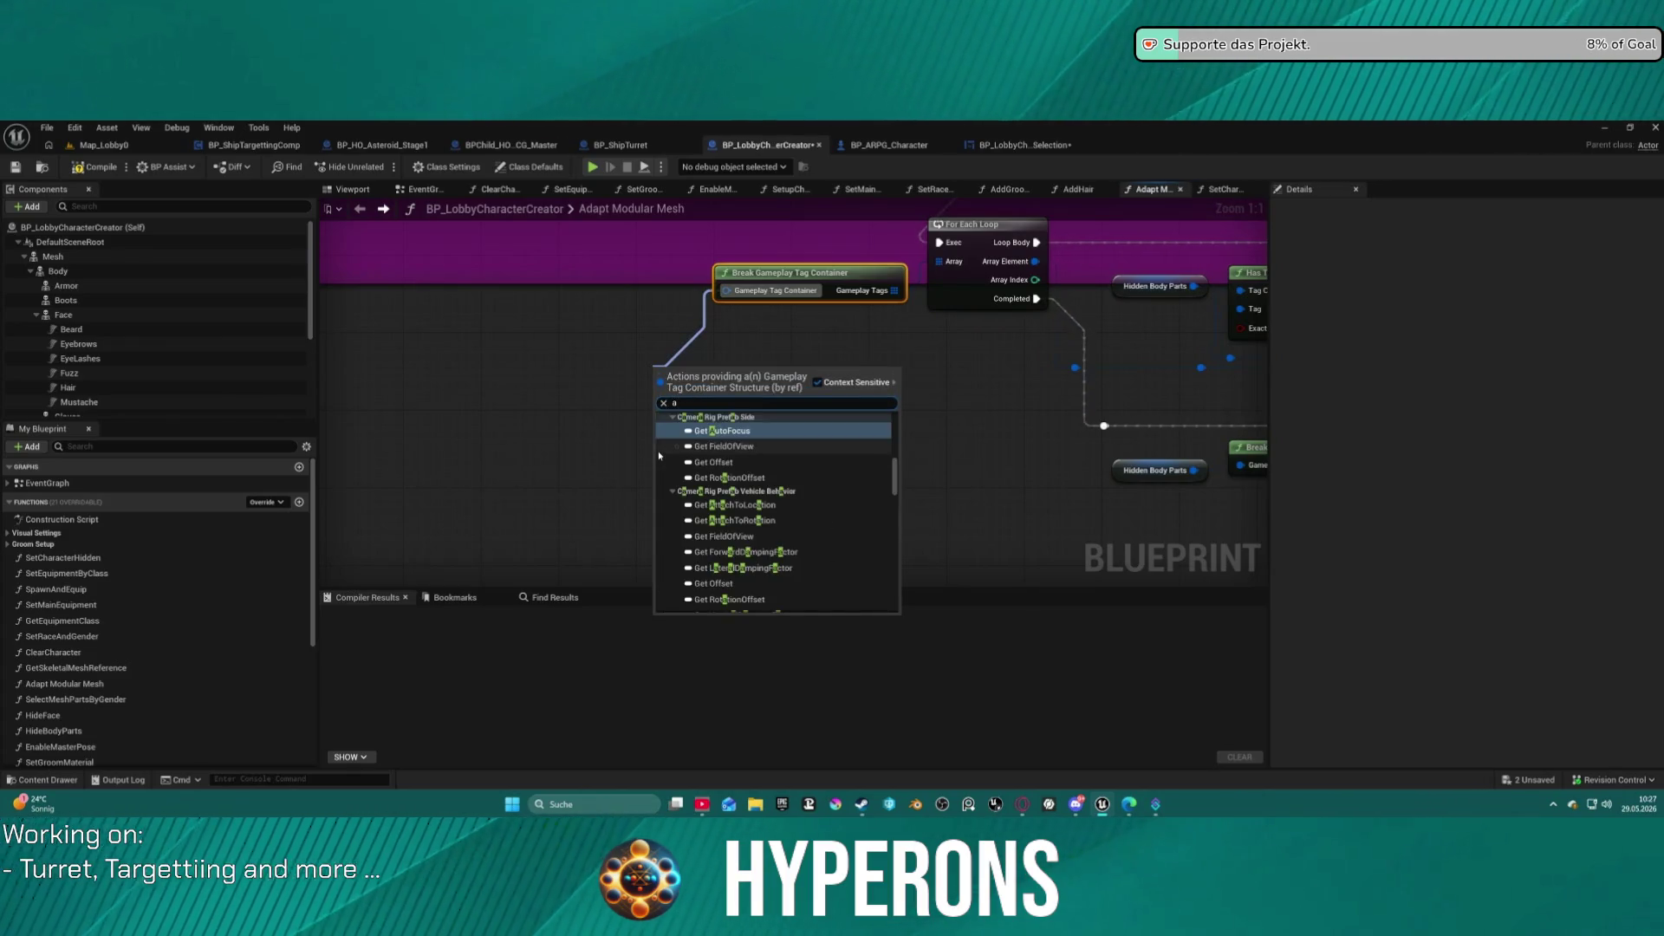
type("ke")
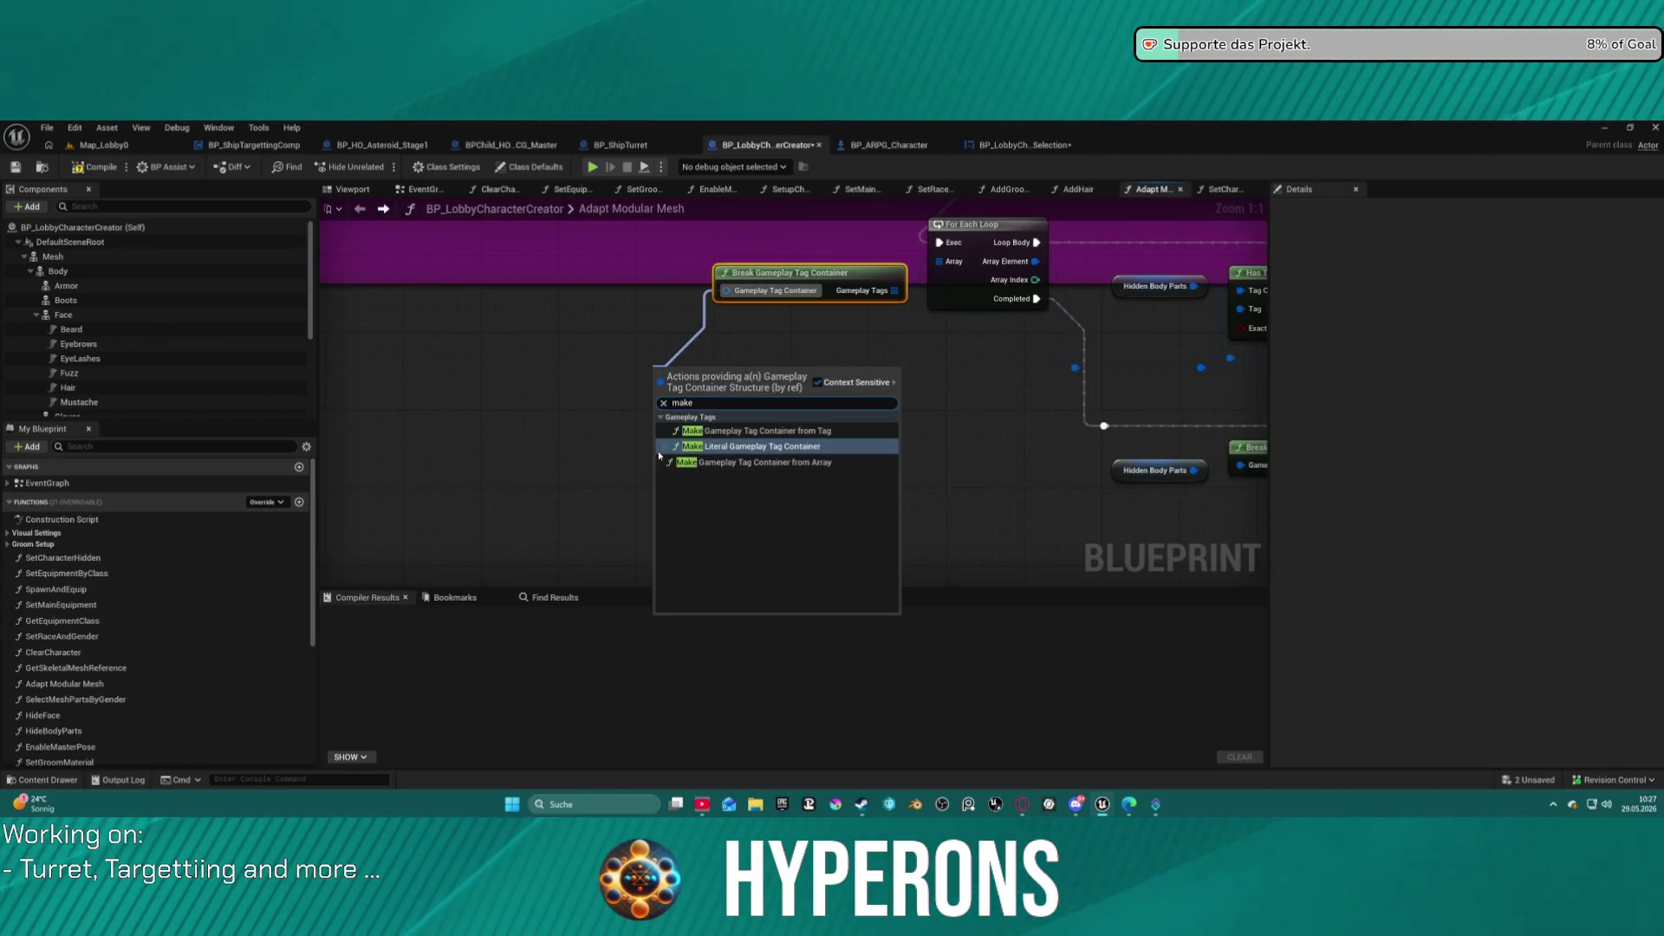
left_click(658, 448)
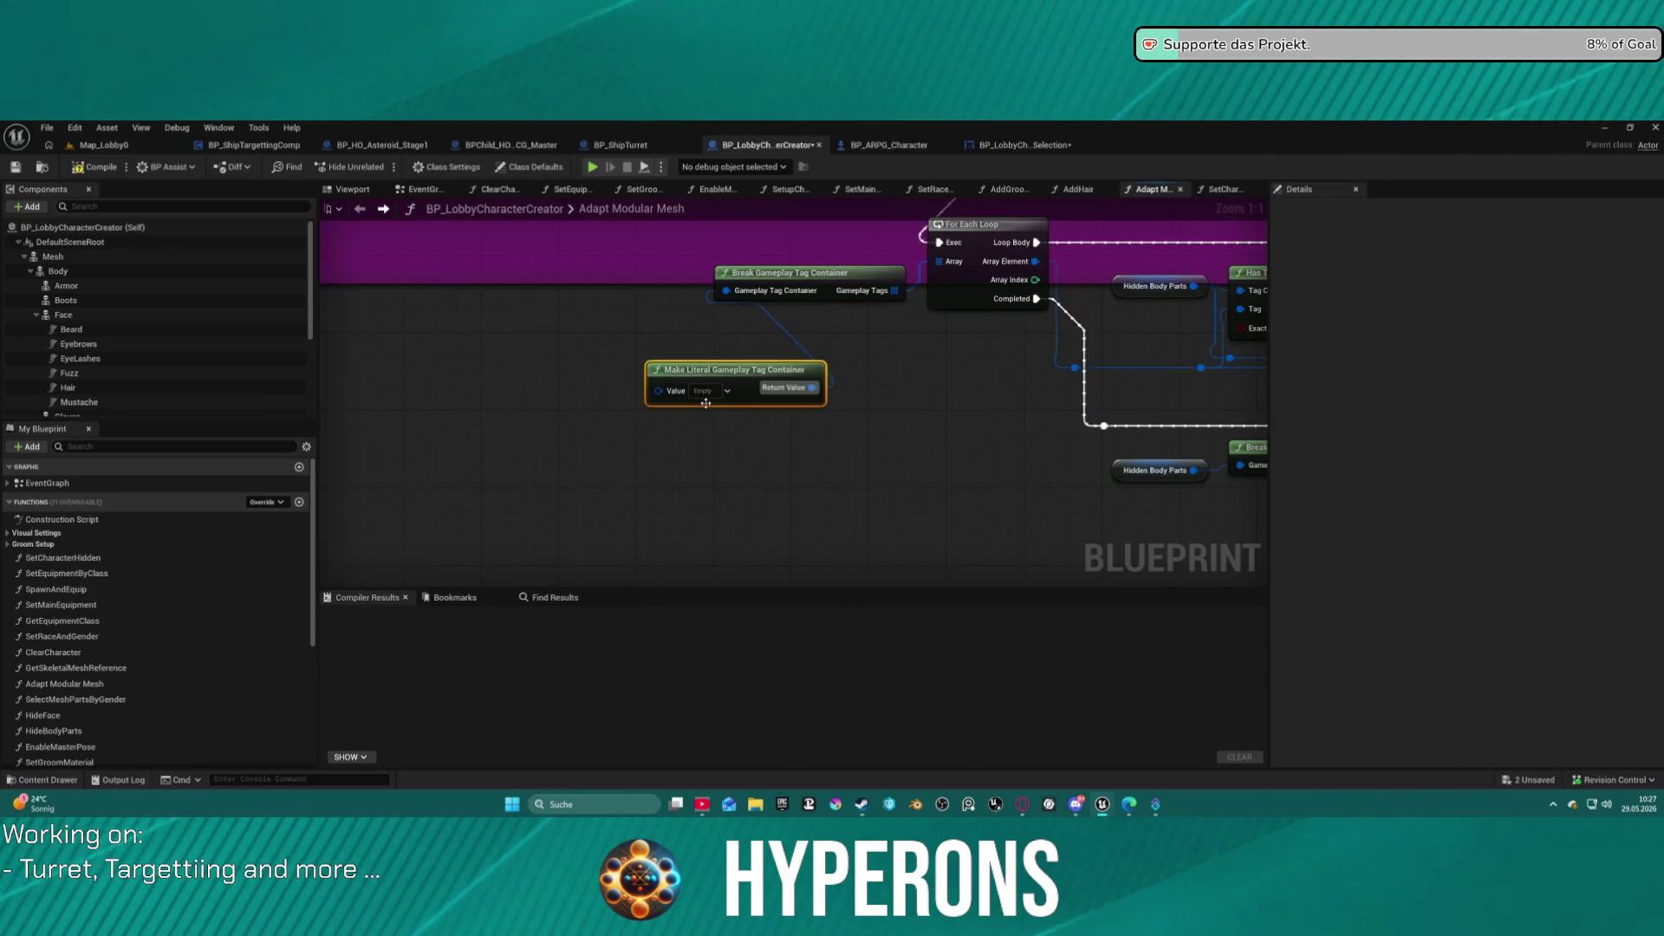
mouse_move(875, 363)
left_mouse_down()
mouse_move(547, 361)
mouse_move(575, 348)
left_mouse_up()
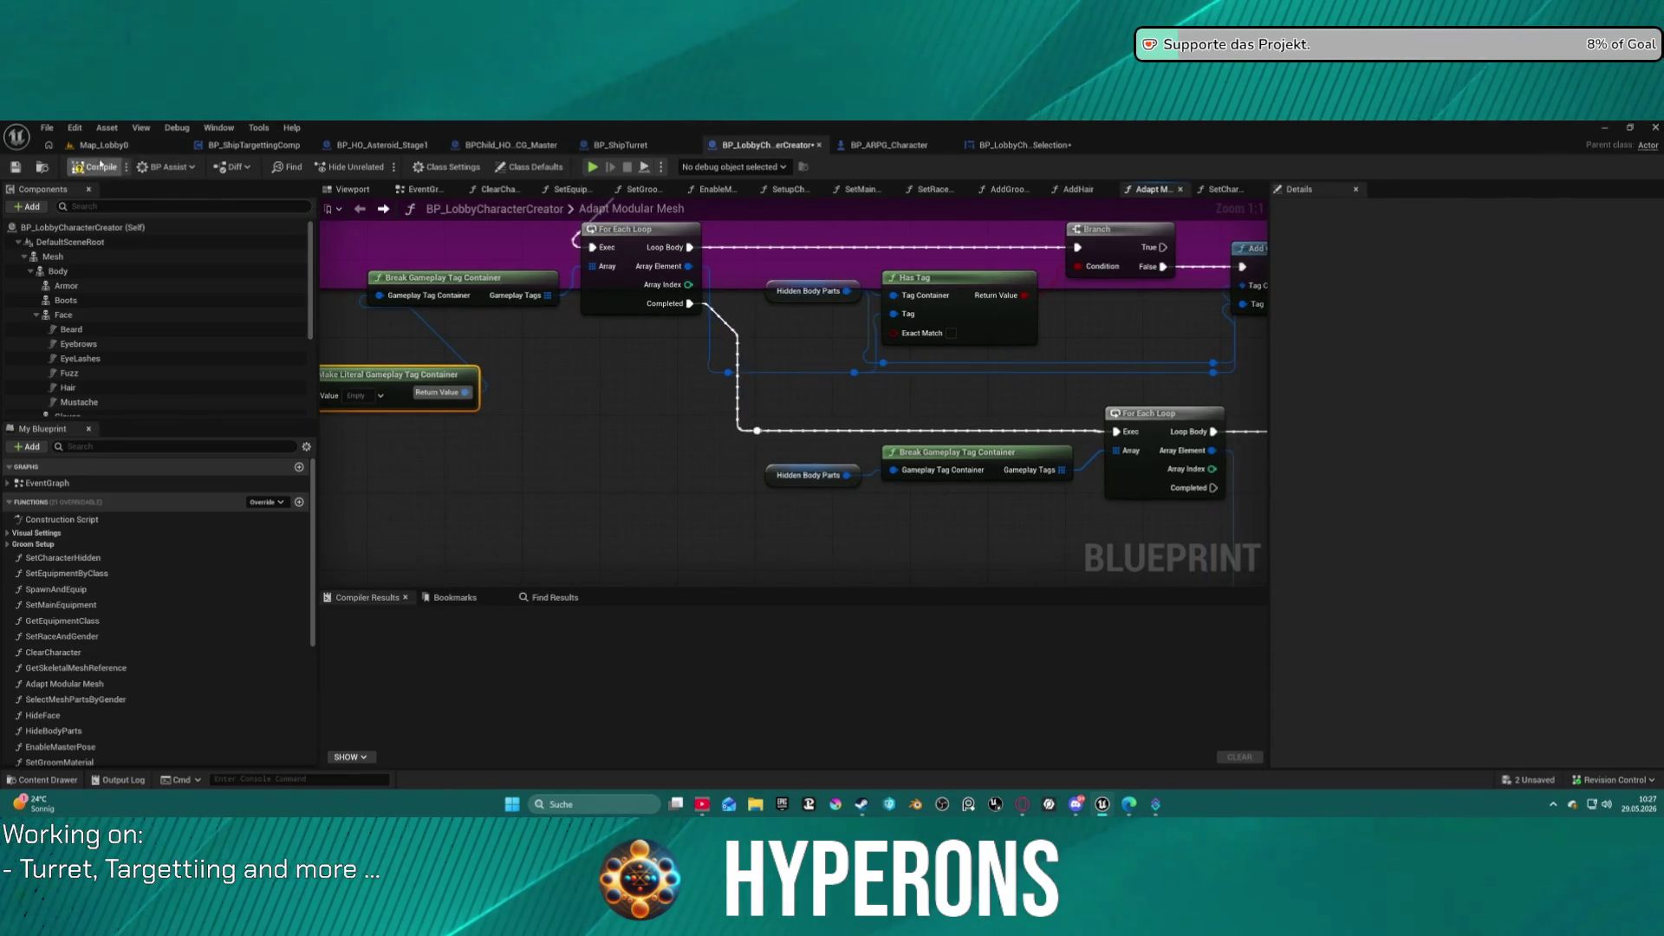
mouse_move(780, 390)
left_mouse_down()
mouse_move(815, 486)
mouse_move(918, 520)
mouse_move(866, 503)
mouse_move(804, 516)
mouse_move(803, 460)
mouse_move(850, 659)
left_mouse_up()
scroll(803, 517, "down", 5)
scroll(803, 459, "up", 1)
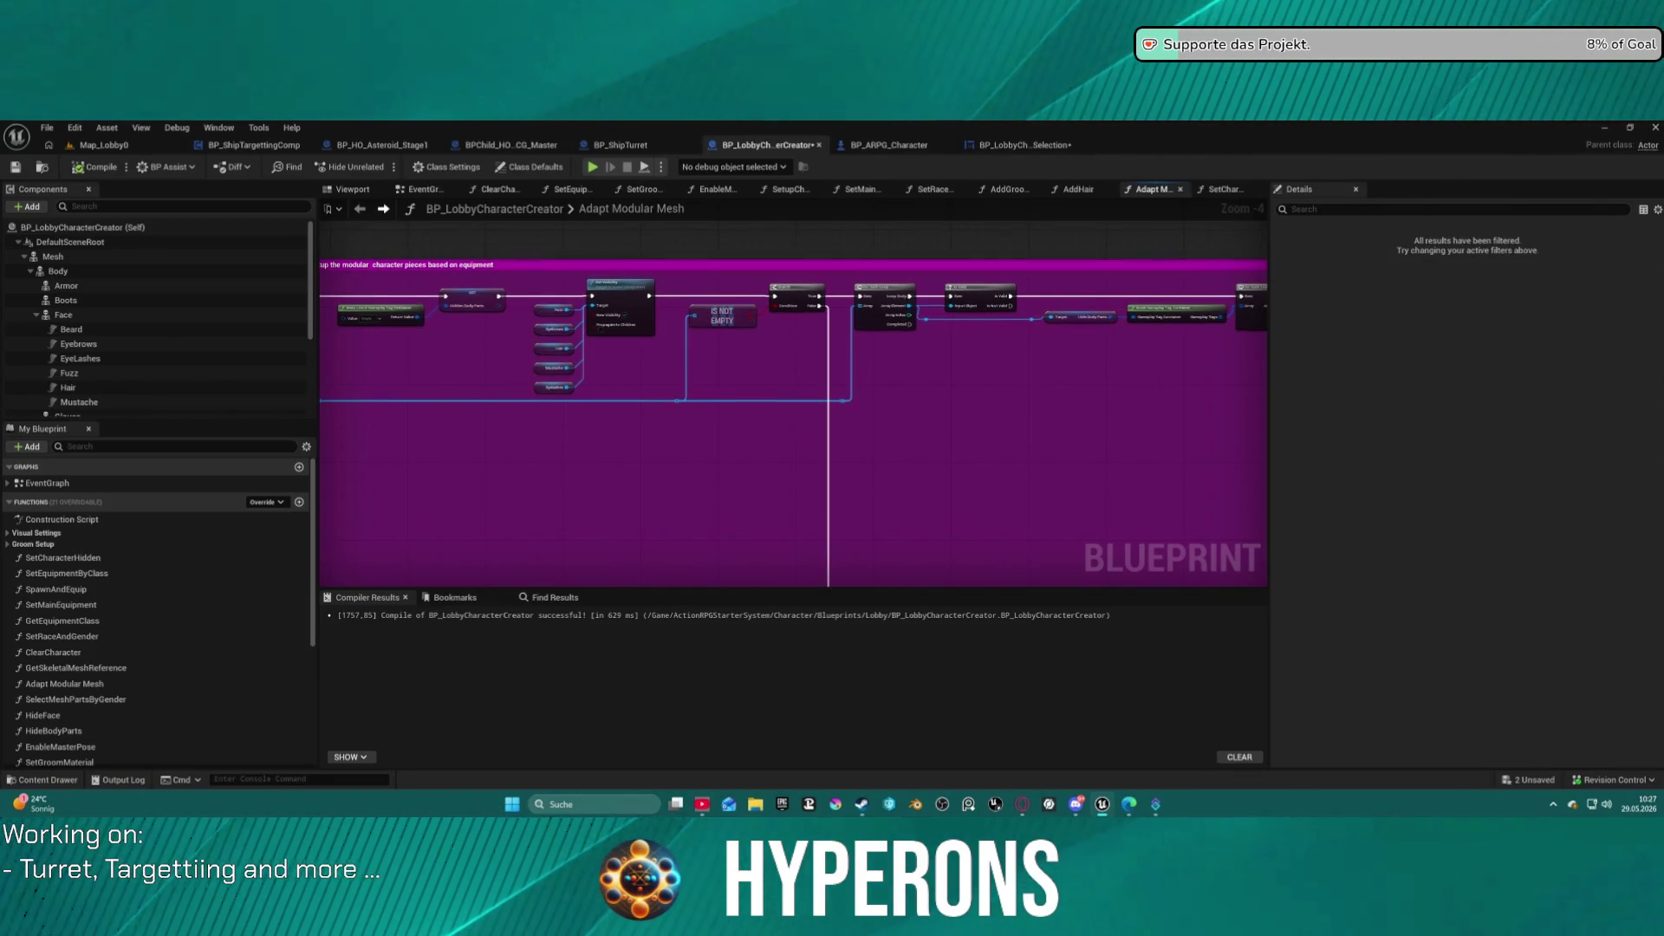
scroll(543, 364, "up", 4)
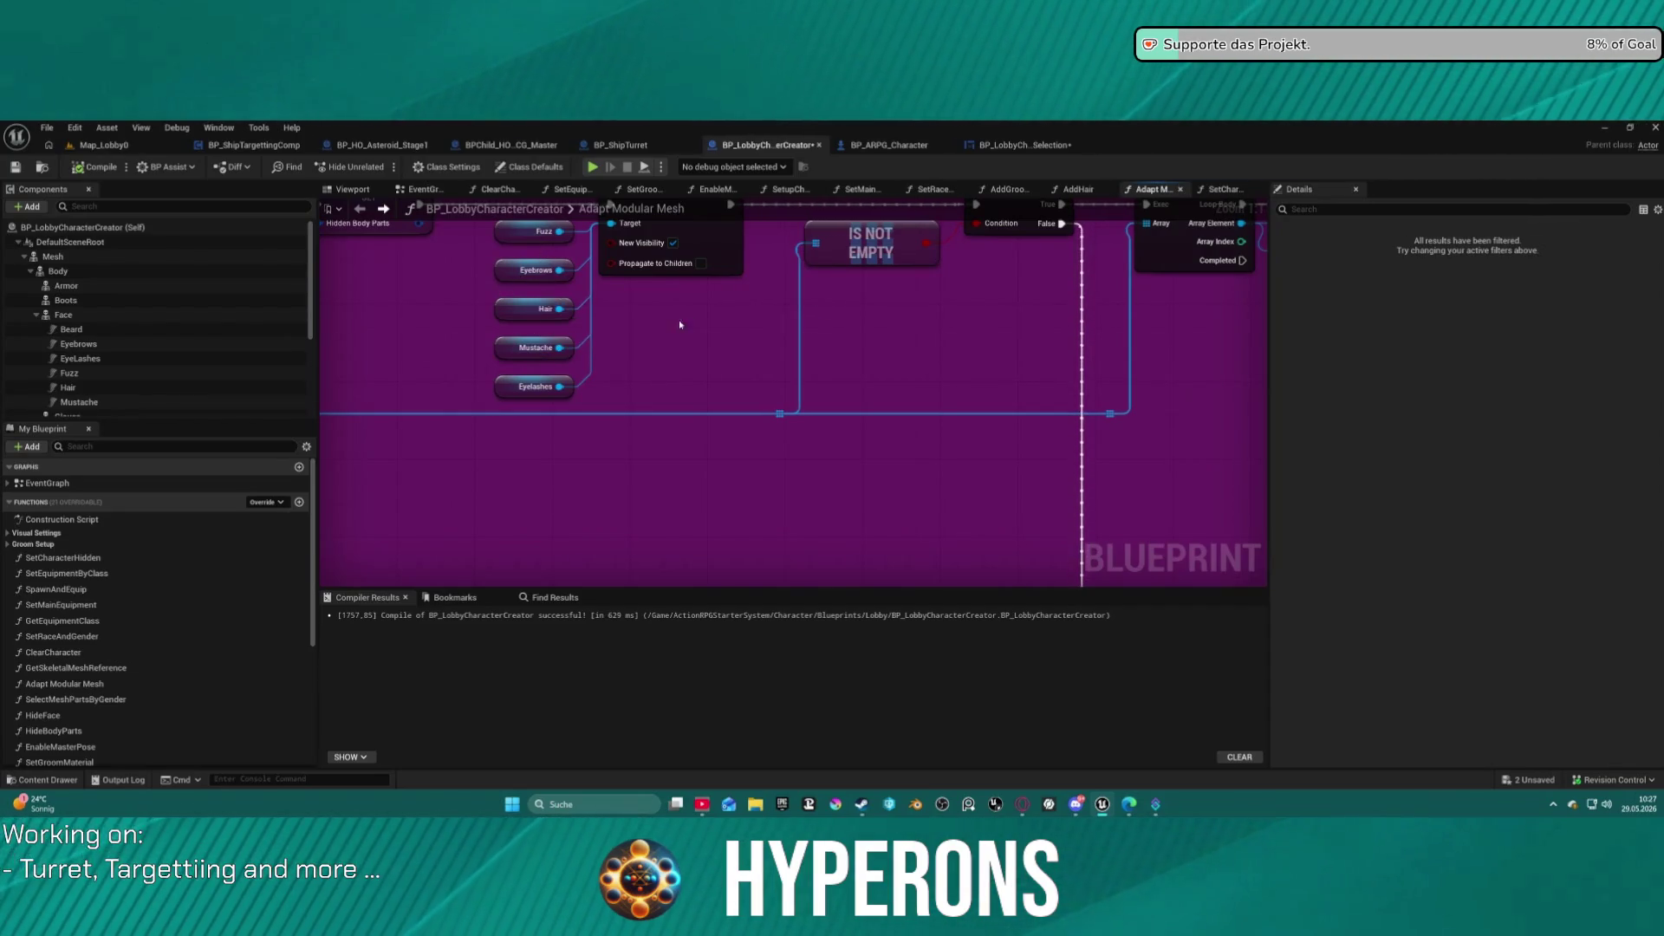
left_click_drag(530, 231, 543, 341)
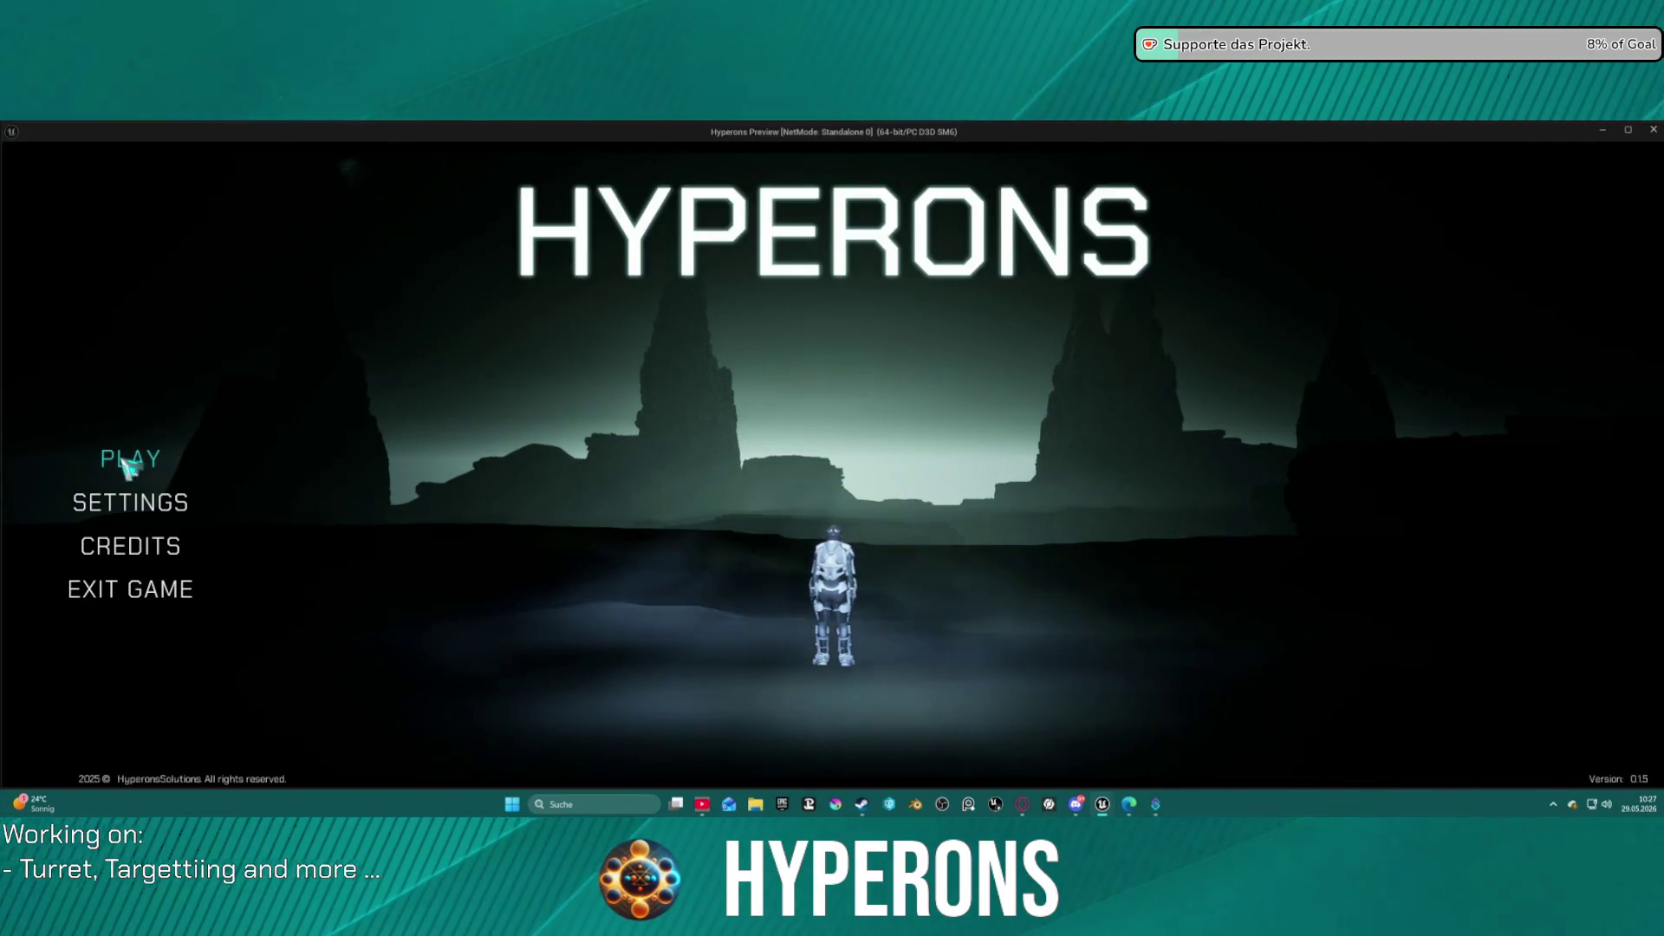
left_click(129, 461)
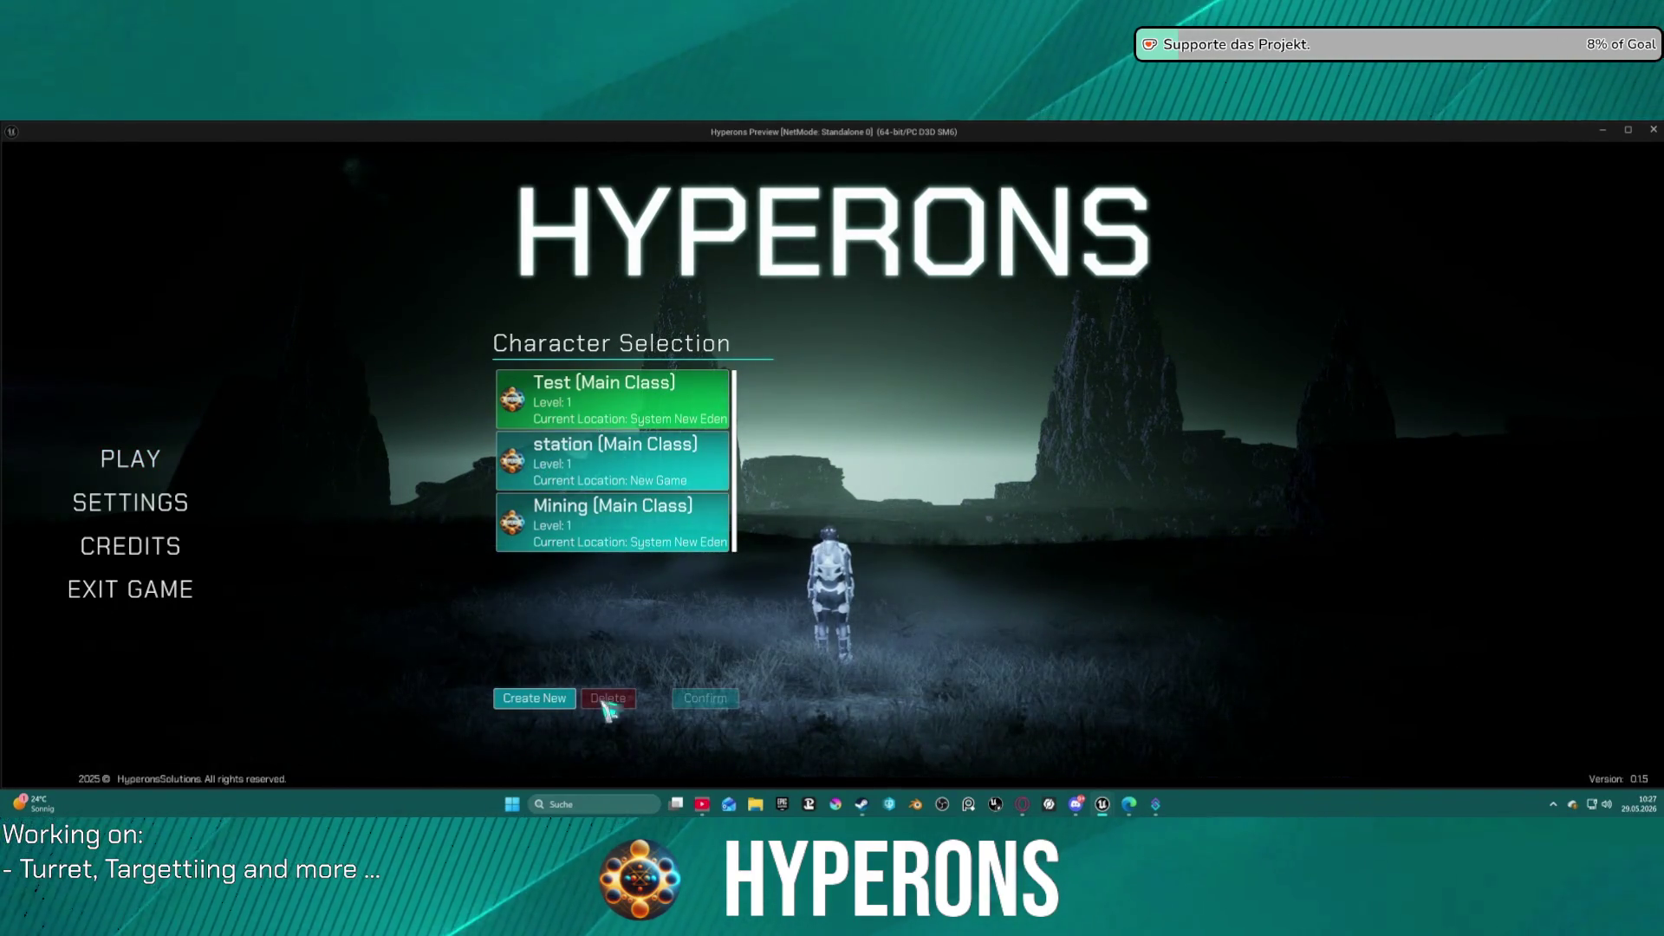
left_click(540, 701)
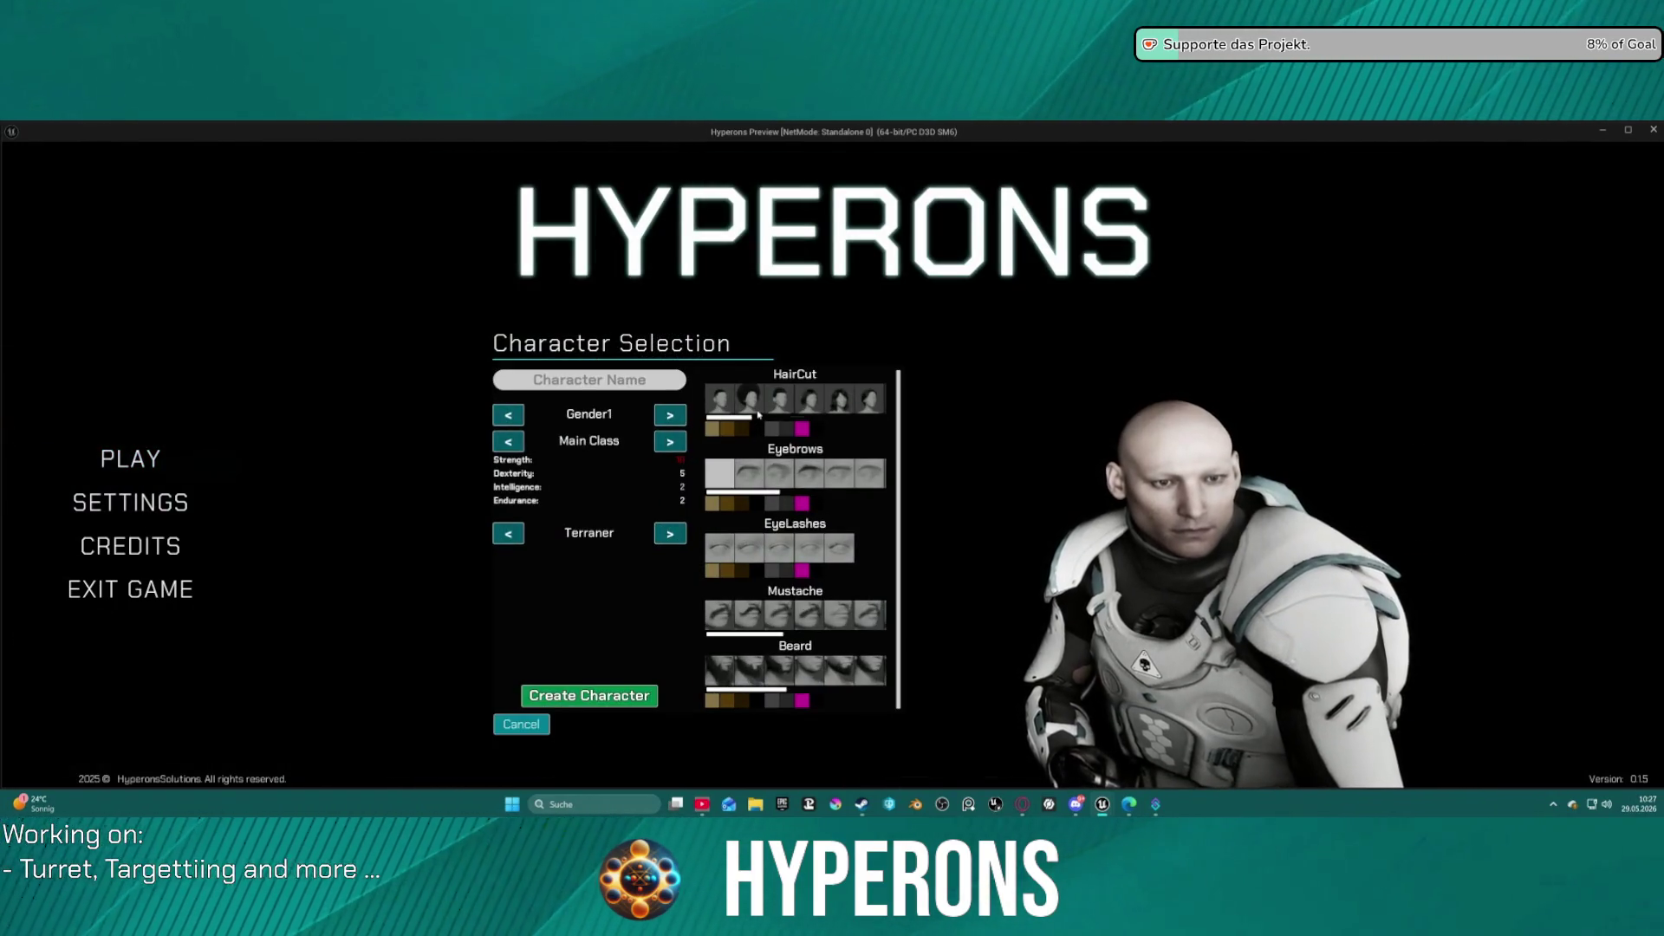
key("Escape")
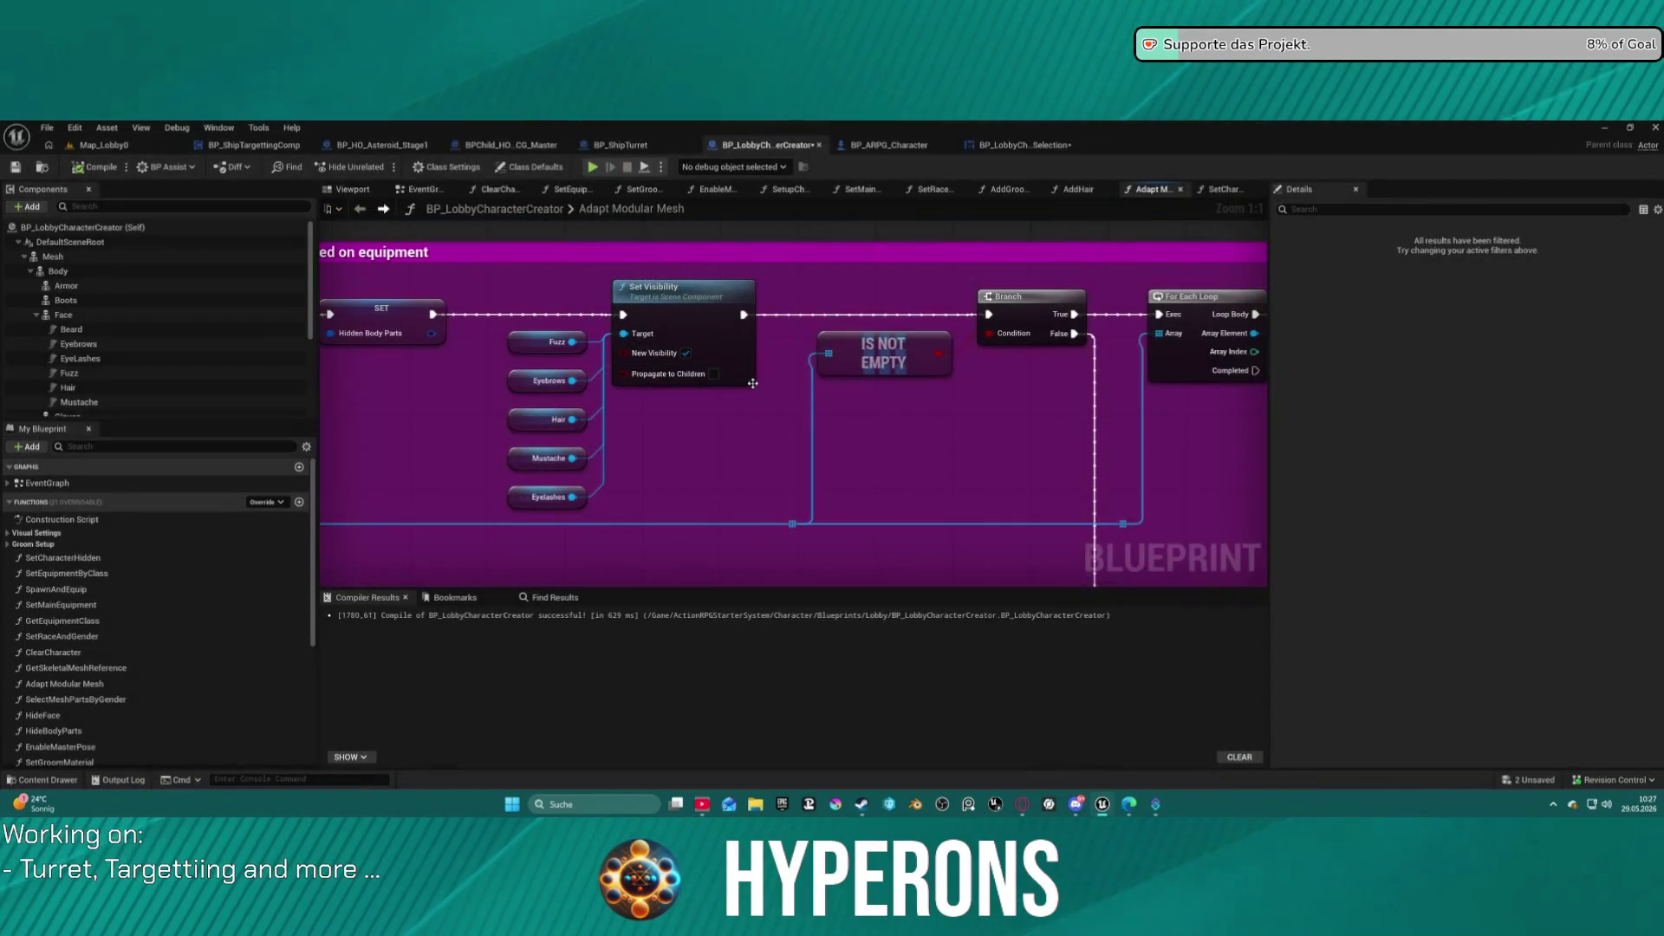
Add a reroute on the Branch's False wire and connect it to the face-parts Set Visibility exec.
scroll(891, 419, "up", 12)
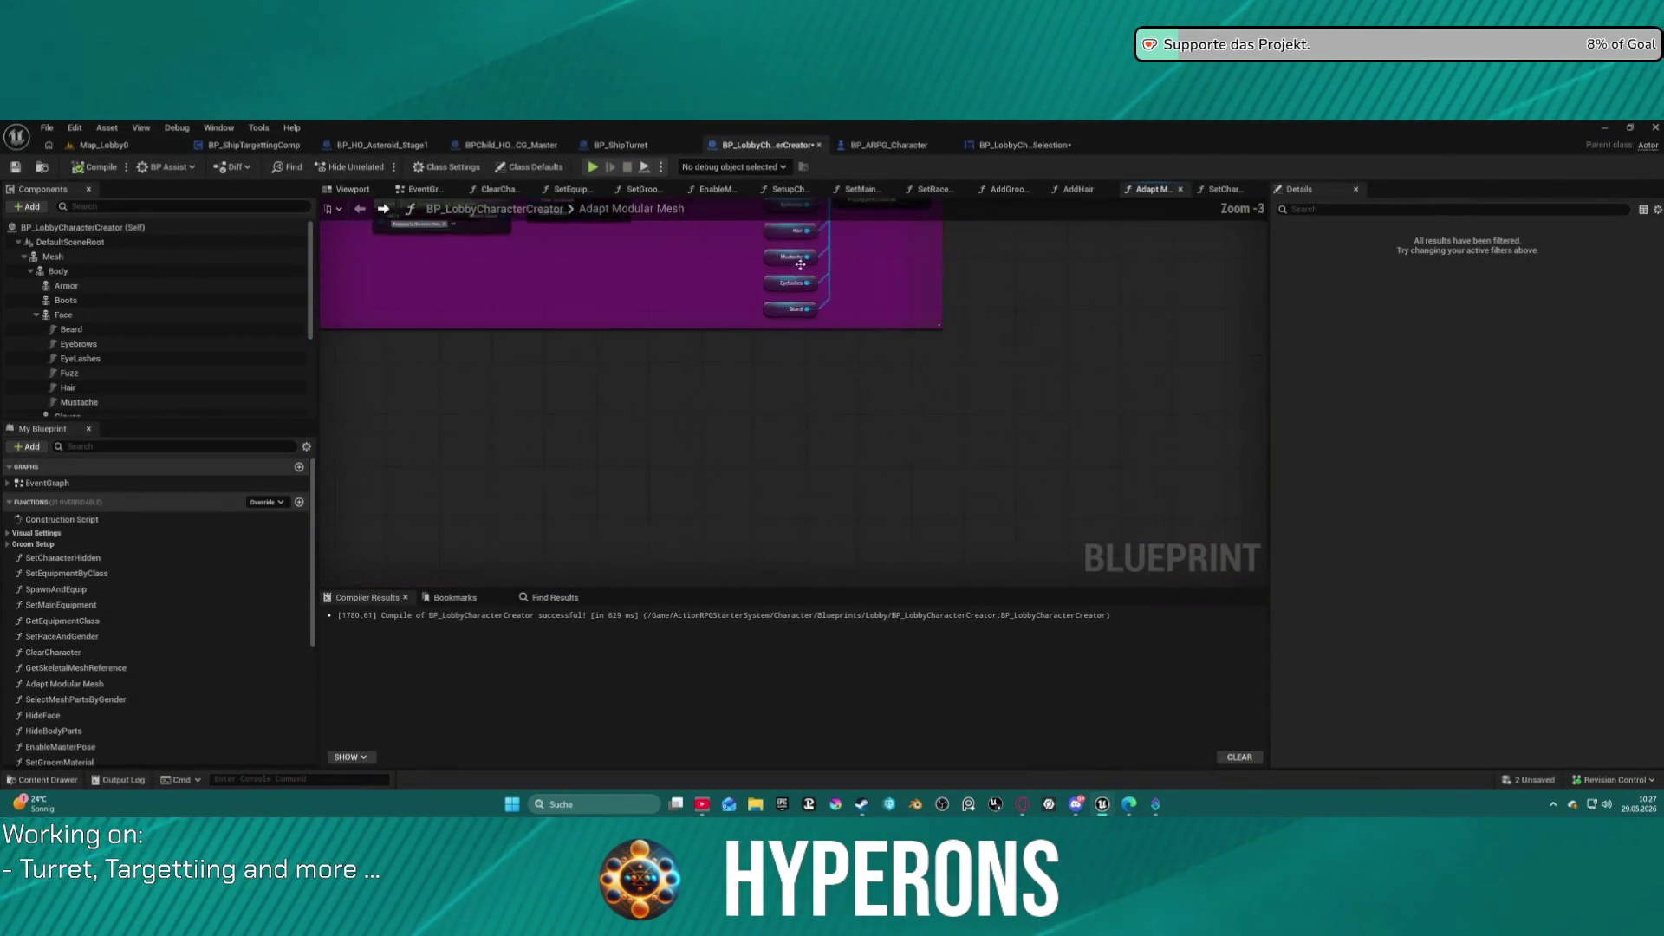
mouse_move(824, 308)
left_mouse_down()
mouse_move(902, 472)
mouse_move(985, 555)
left_mouse_up()
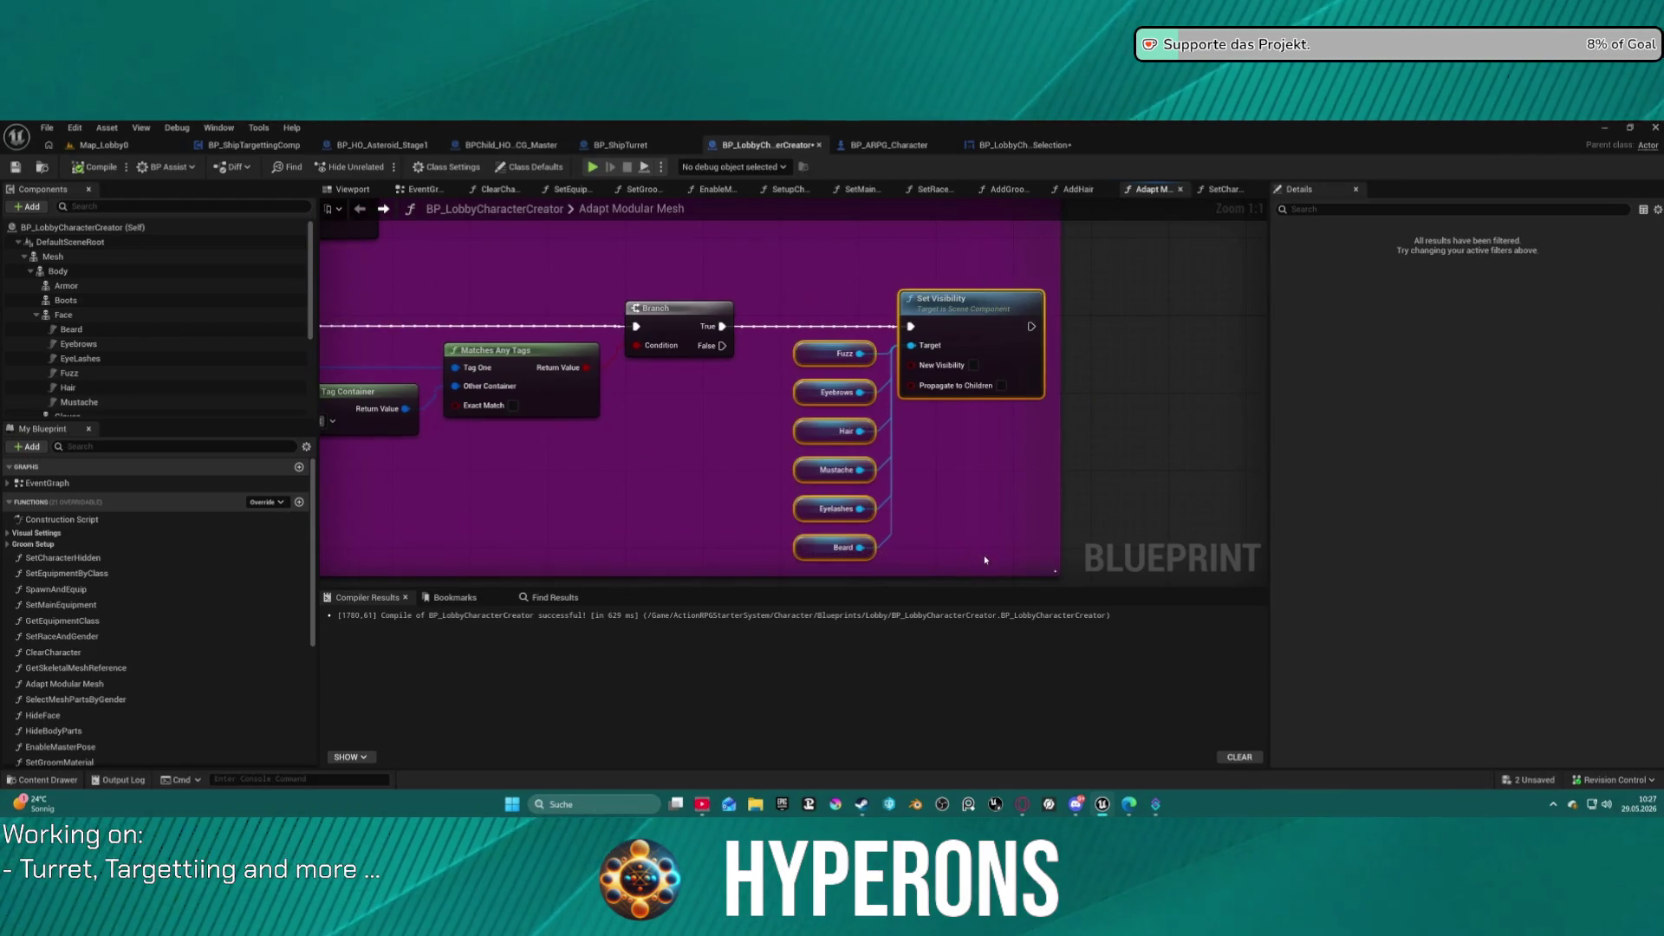
scroll(936, 518, "down", 5)
scroll(661, 273, "up", 3)
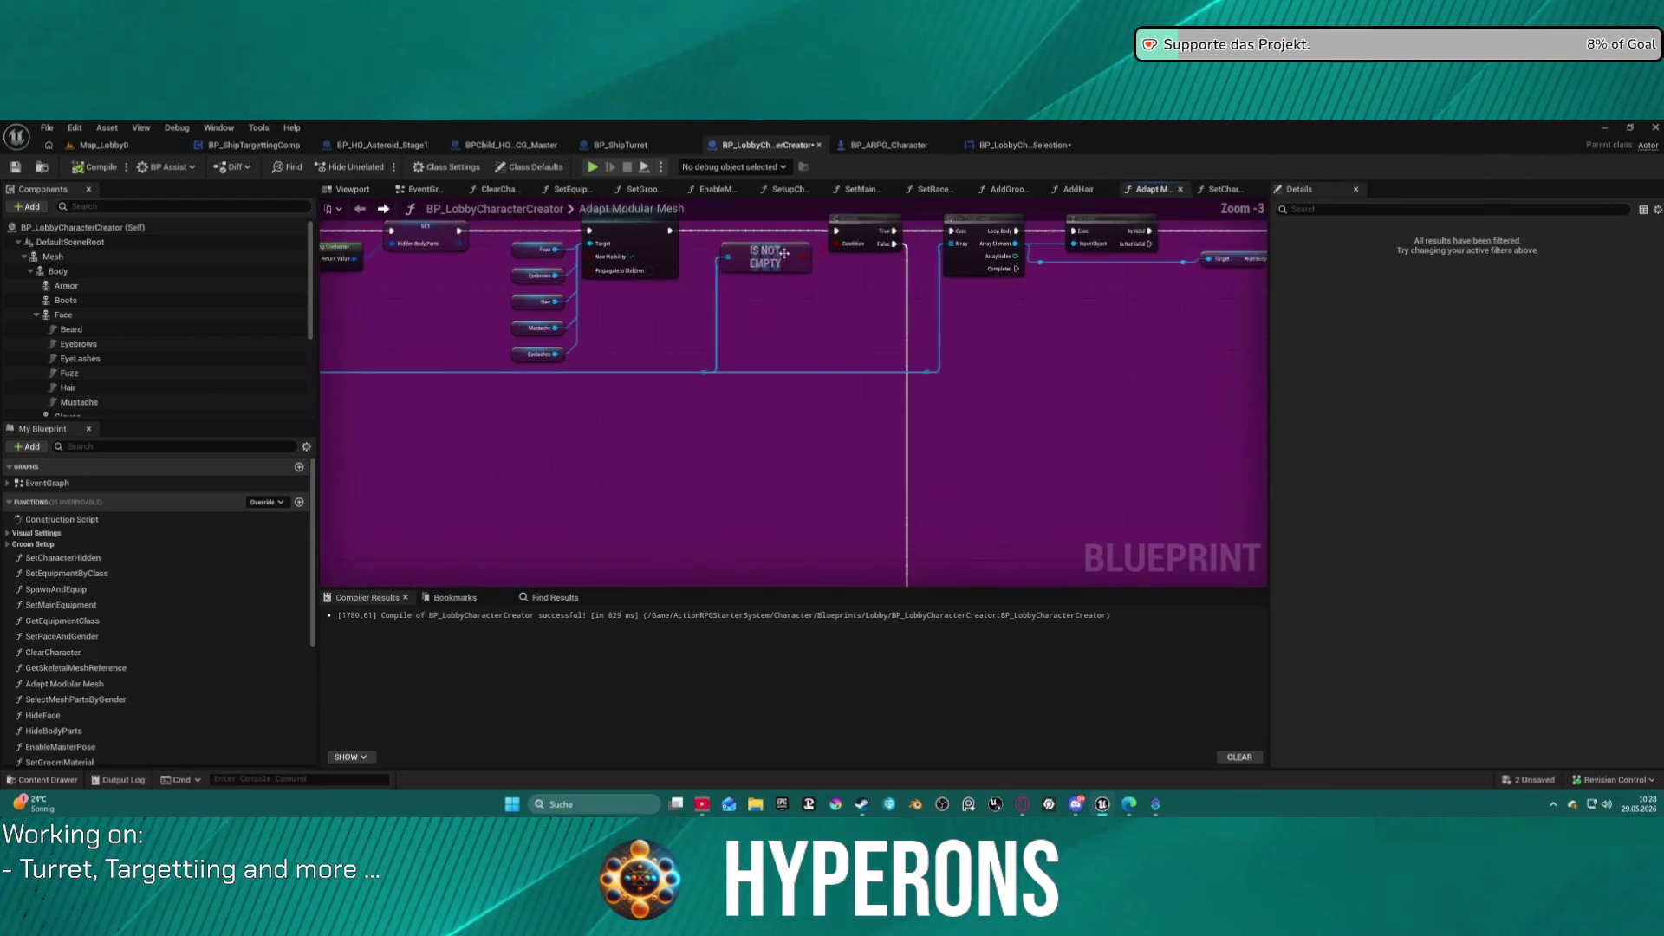
mouse_move(877, 334)
left_mouse_down()
mouse_move(873, 371)
mouse_move(780, 139)
mouse_move(850, 252)
mouse_move(769, 476)
mouse_move(833, 429)
mouse_move(698, 371)
left_mouse_up()
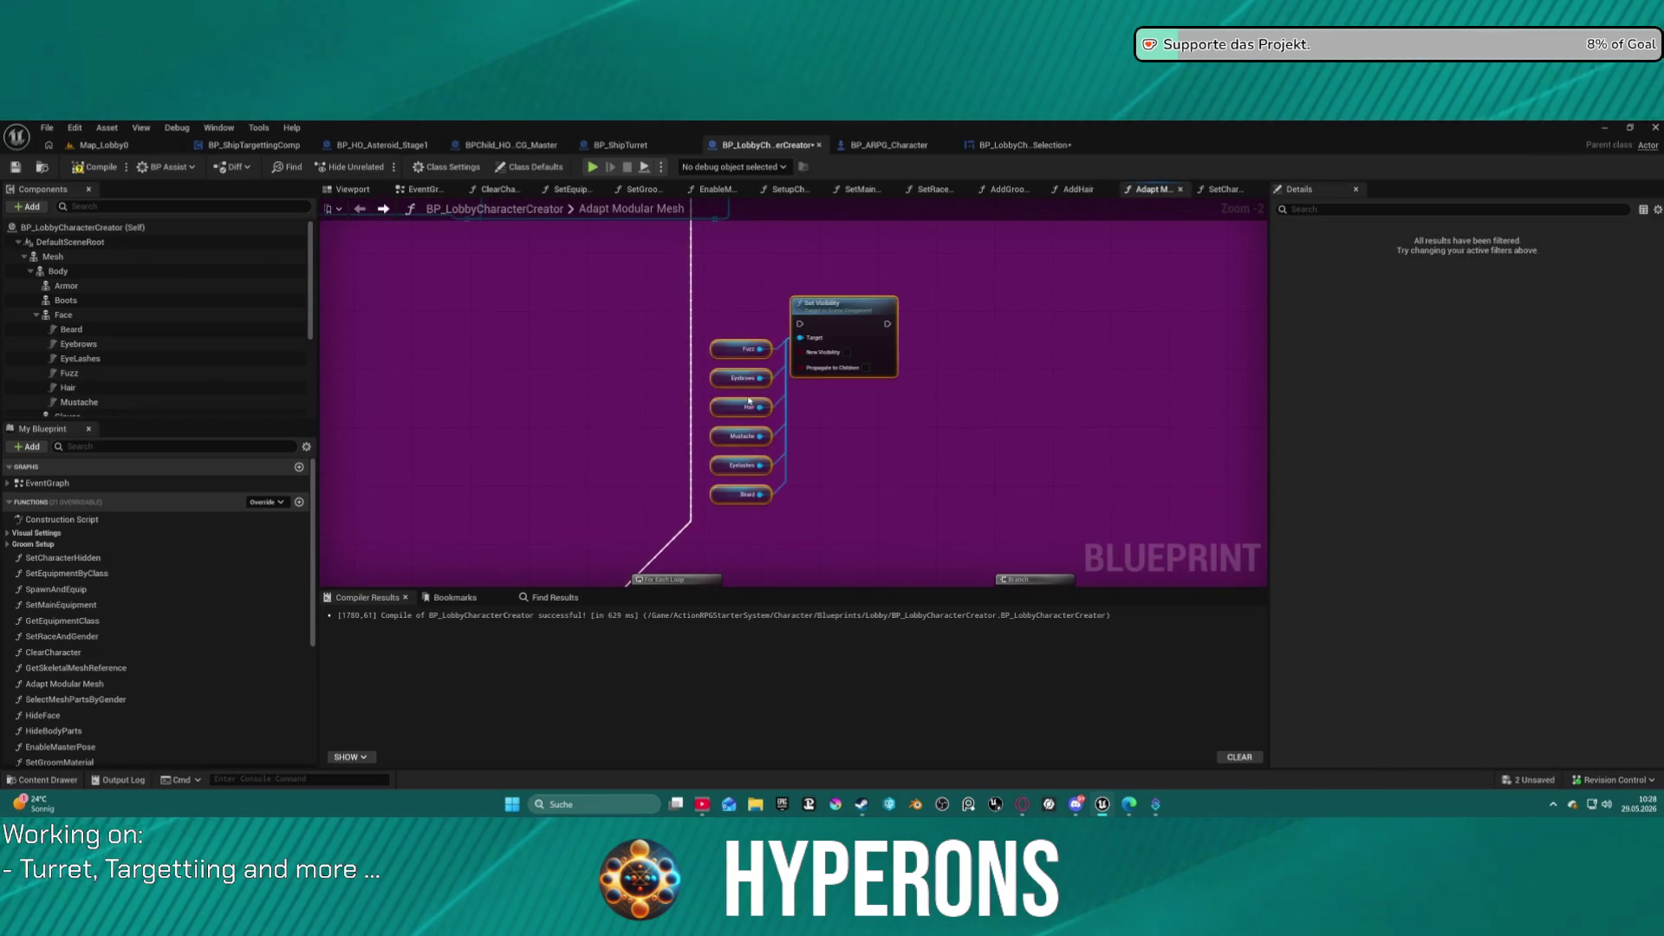
left_click(692, 292)
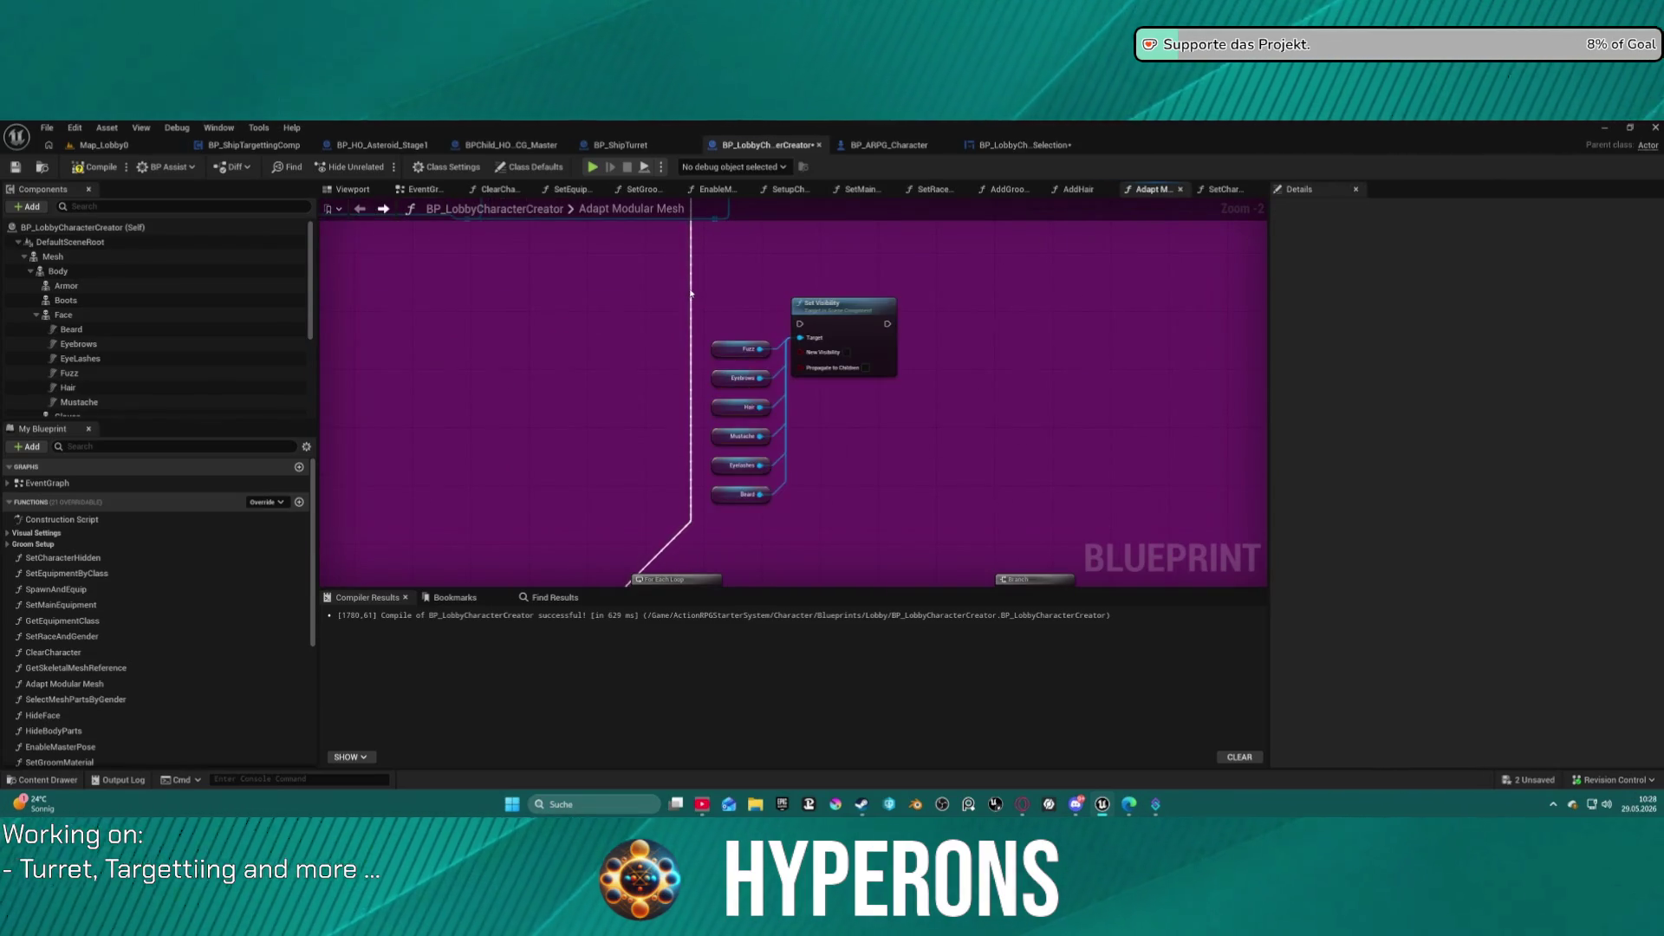
double_click(692, 292)
mouse_move(683, 288)
left_mouse_down()
mouse_move(814, 334)
mouse_move(802, 325)
left_mouse_up()
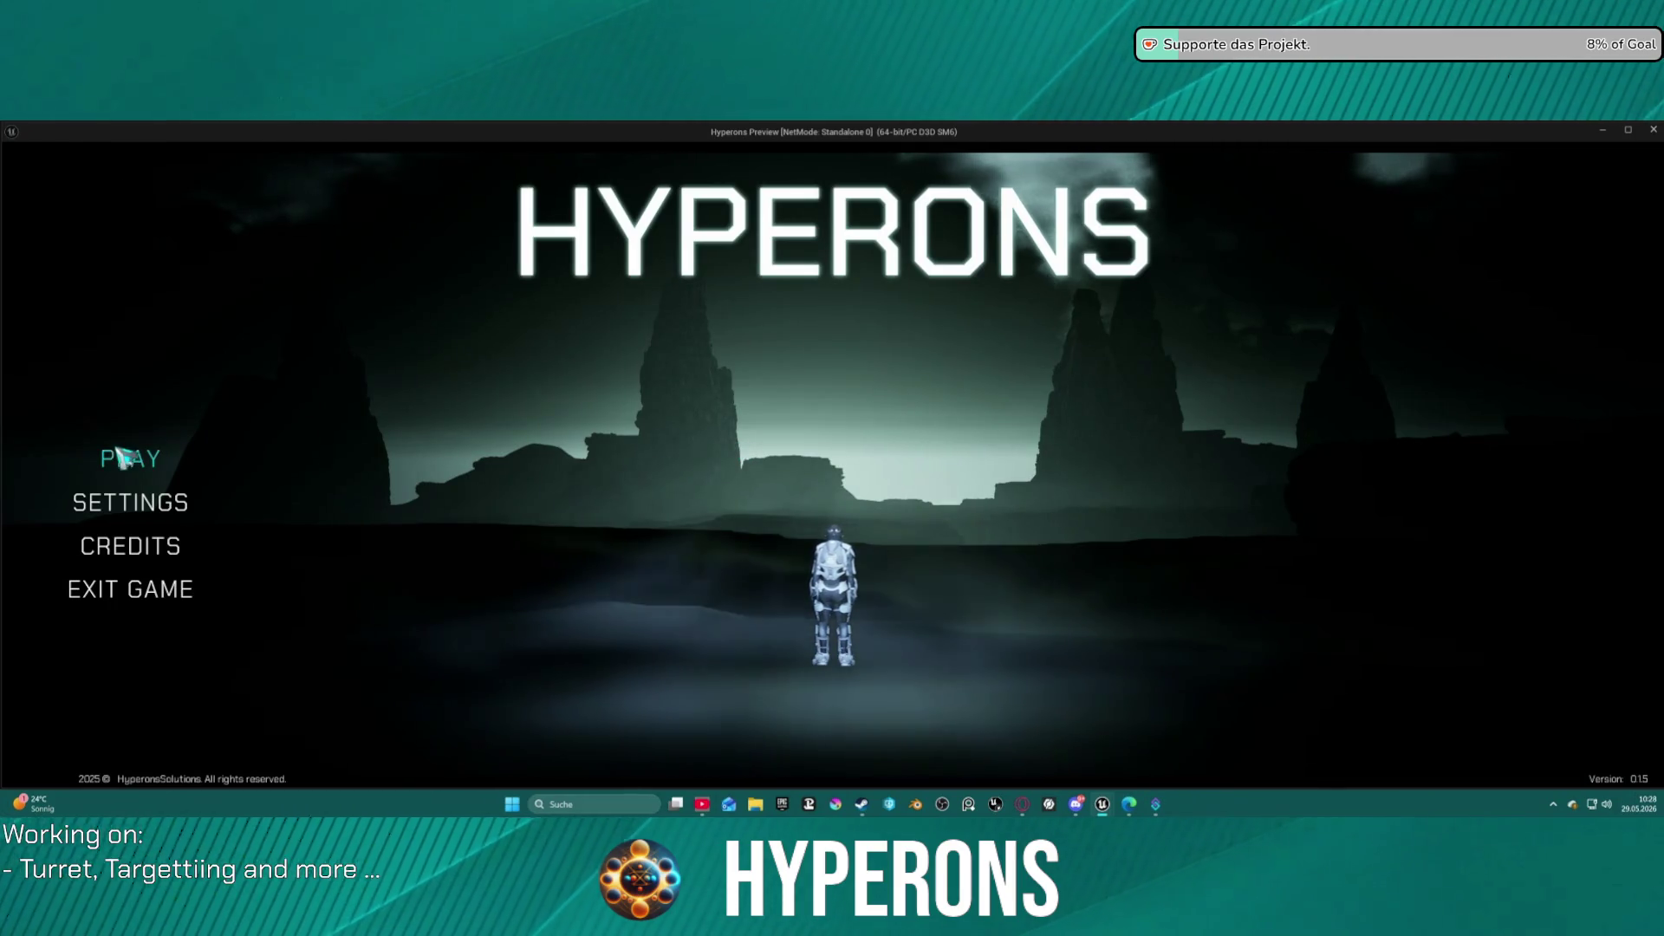
In the lobby preview, view the Test character, then open the character creation panel.
left_click(124, 456)
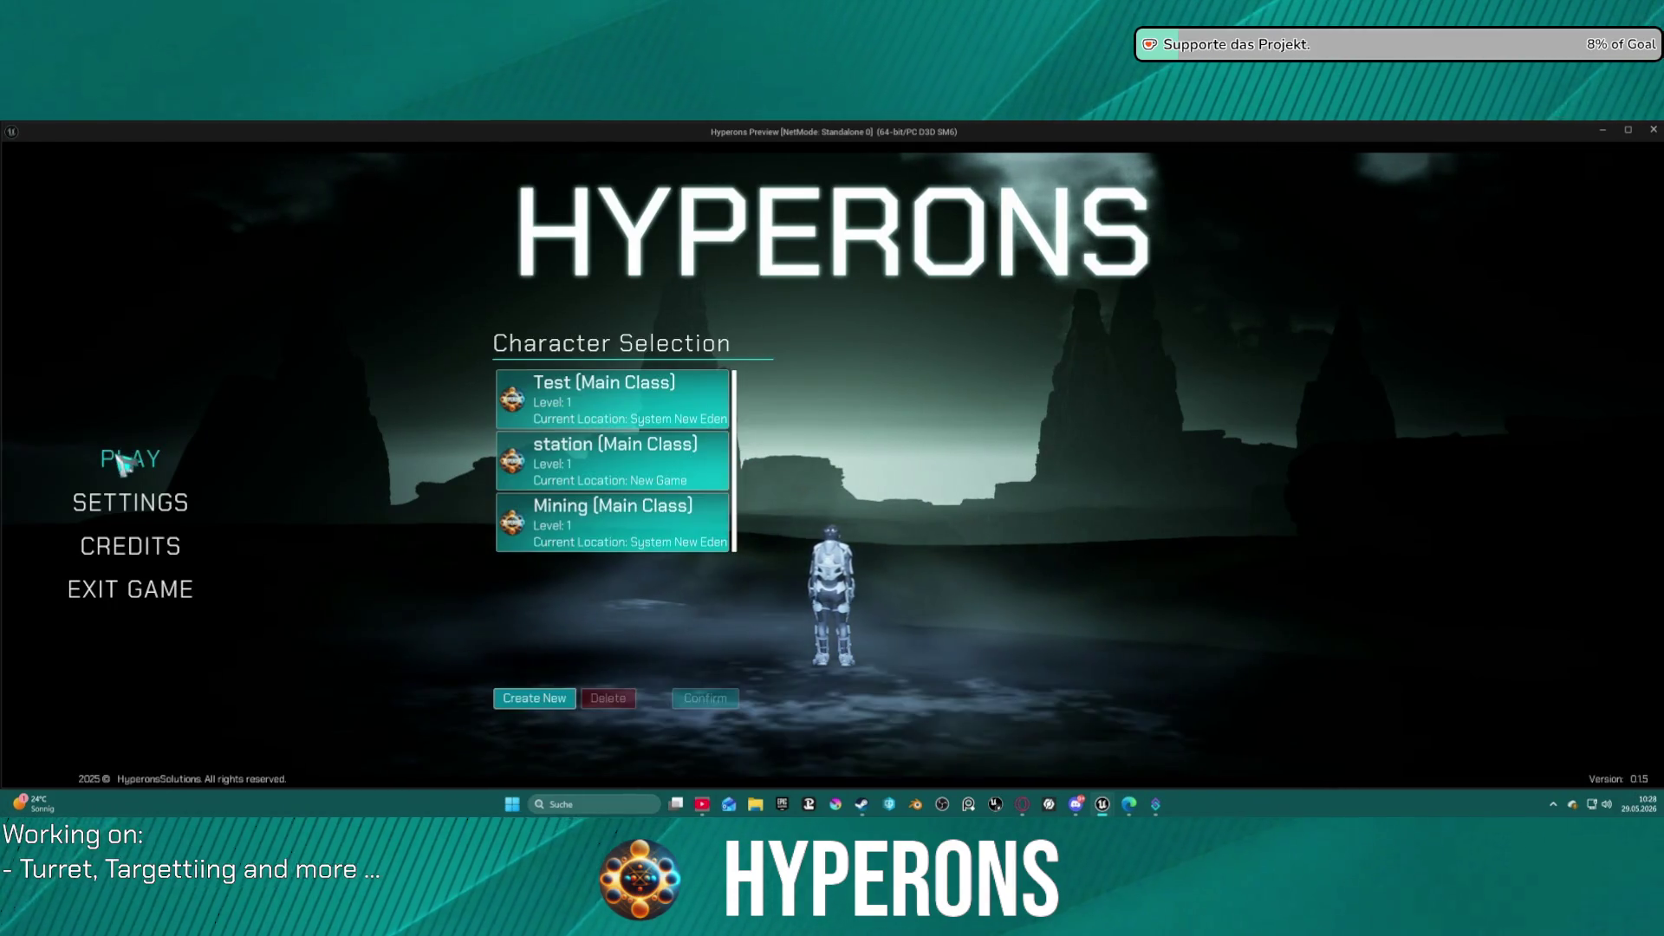
left_click(650, 419)
left_click(705, 698)
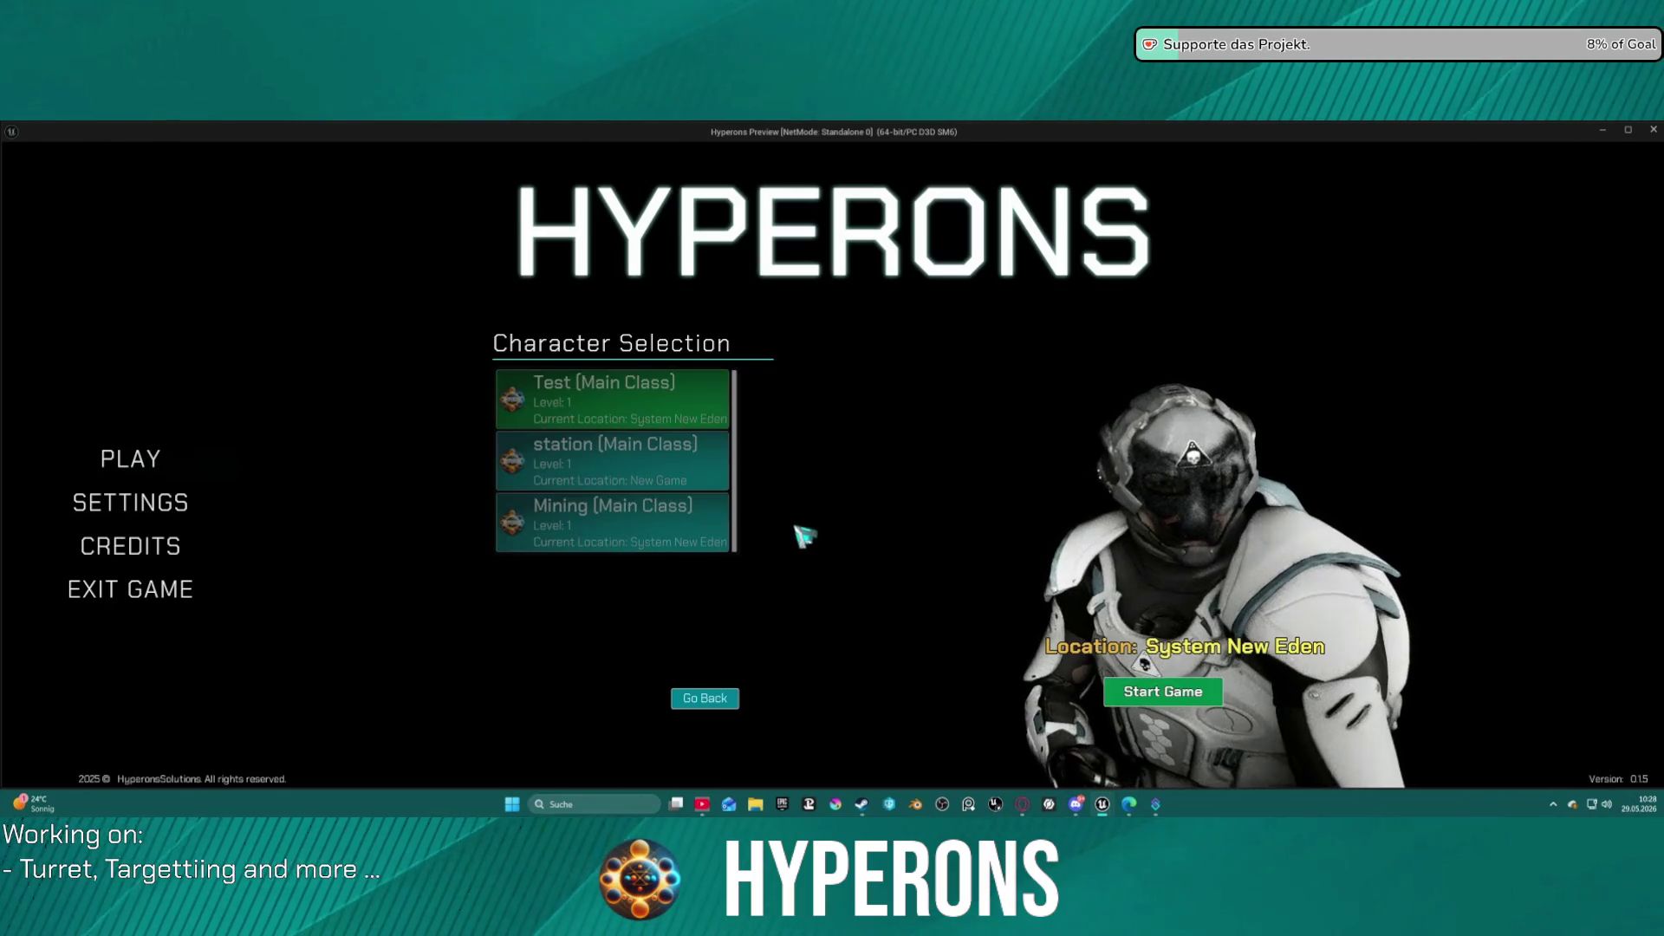
left_click(731, 696)
left_click(551, 695)
Stop the preview and enable New Visibility on the lower face-parts Set Visibility node.
key("Escape")
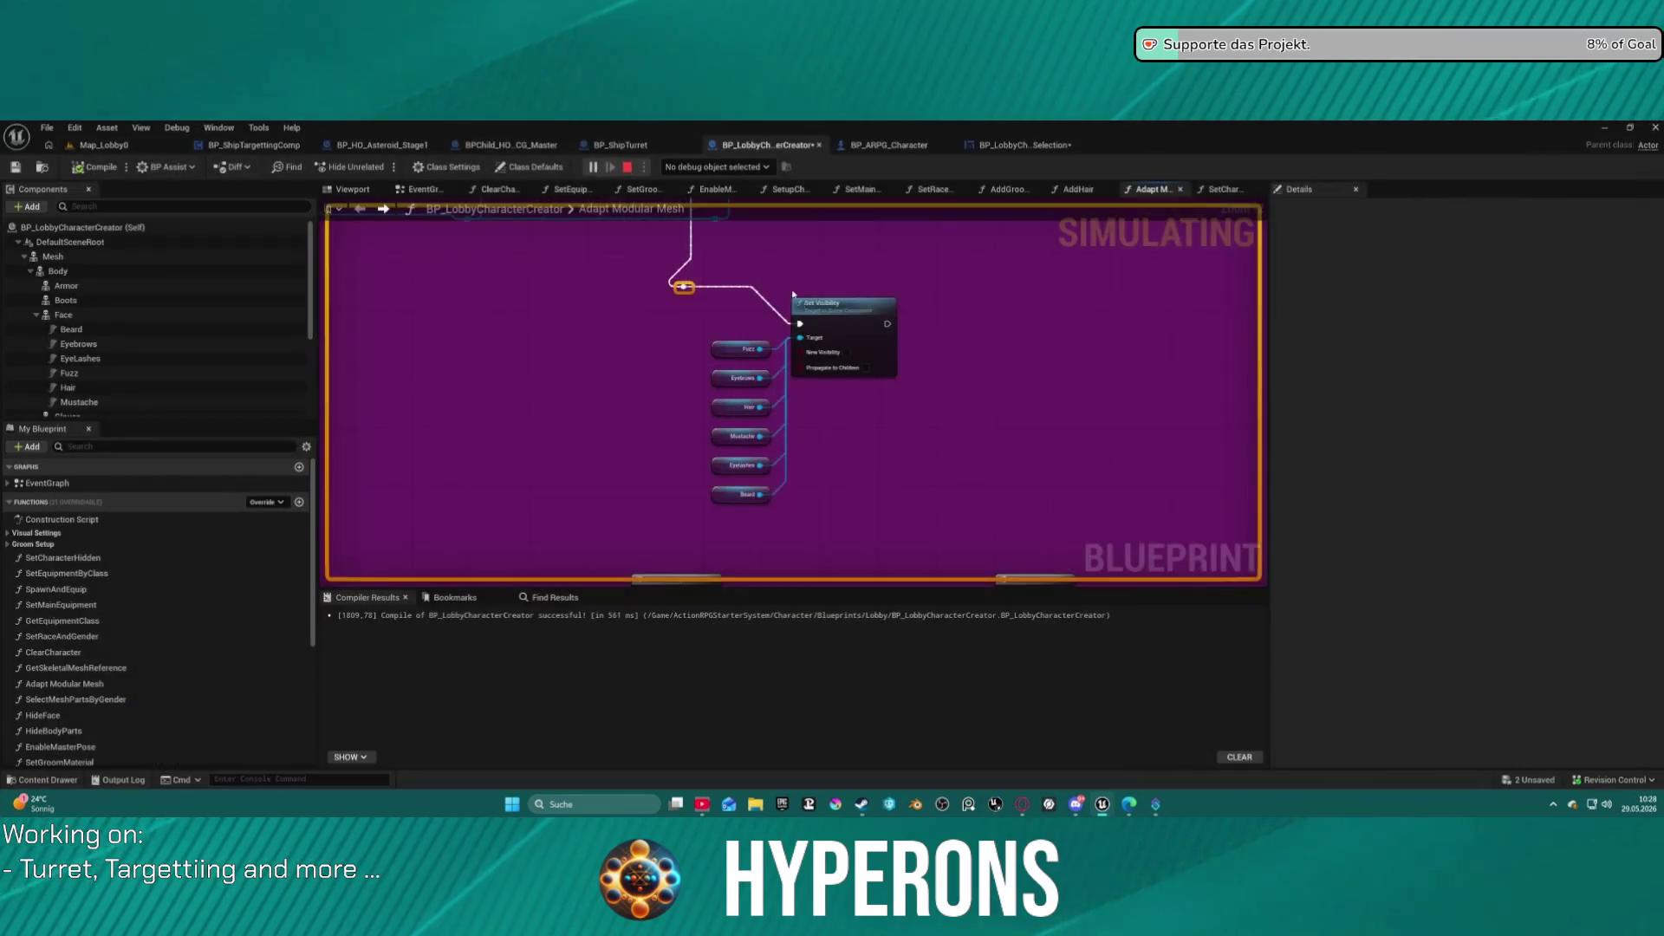
left_click_drag(791, 398, 904, 350)
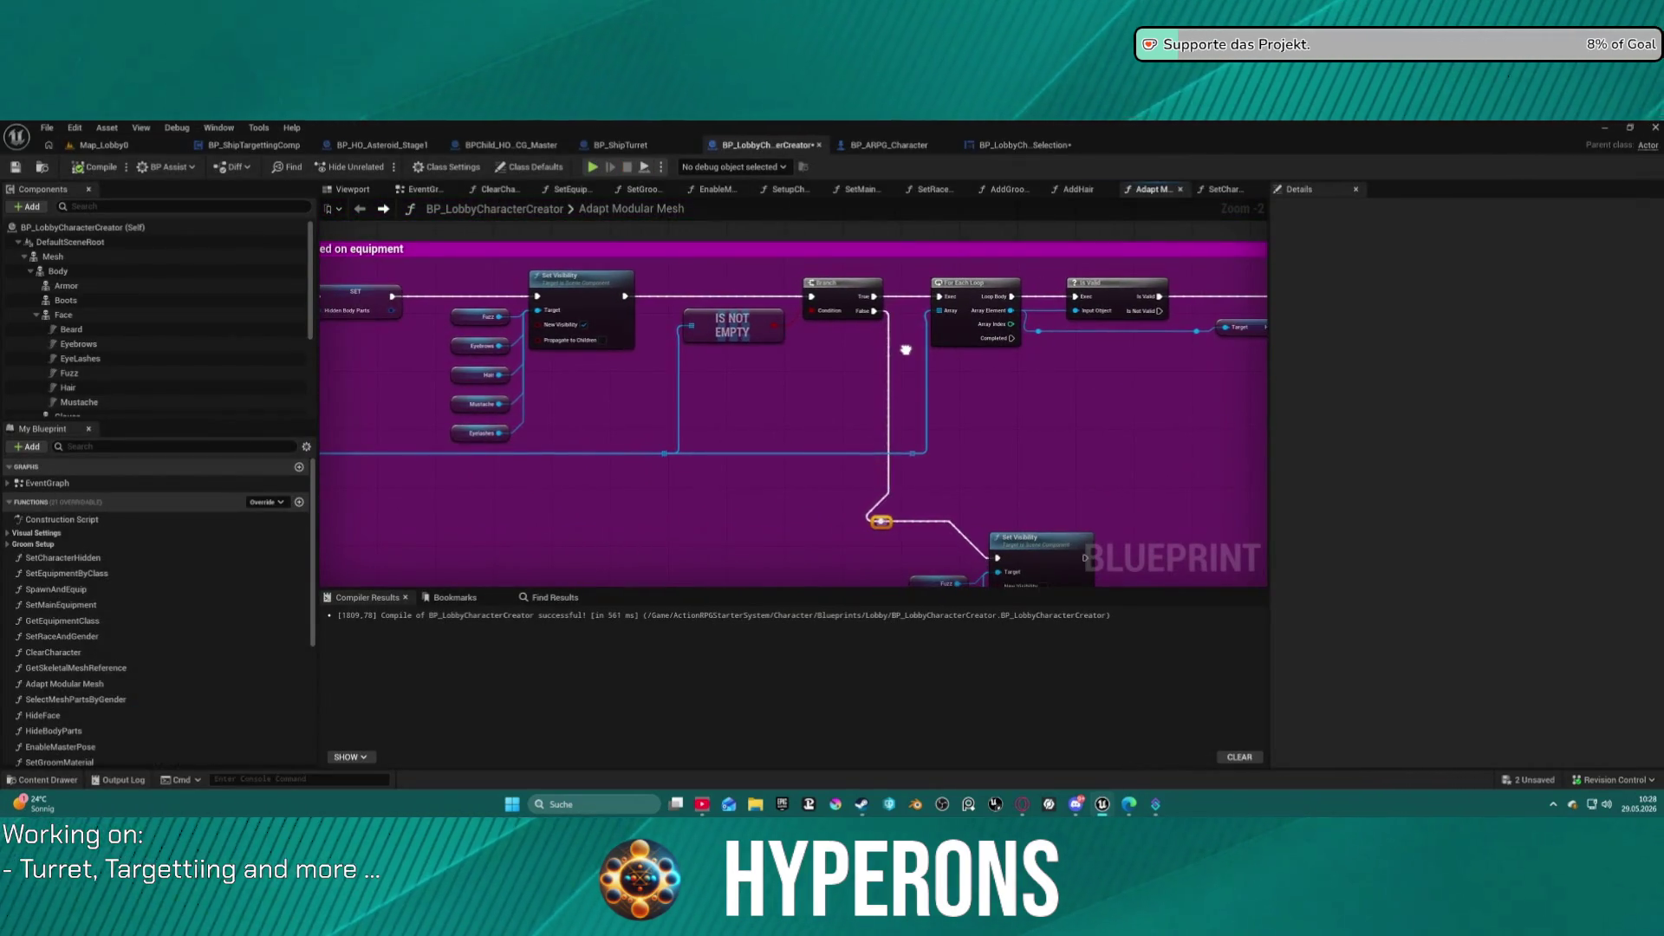
left_click_drag(1091, 432, 931, 439)
left_click(926, 453)
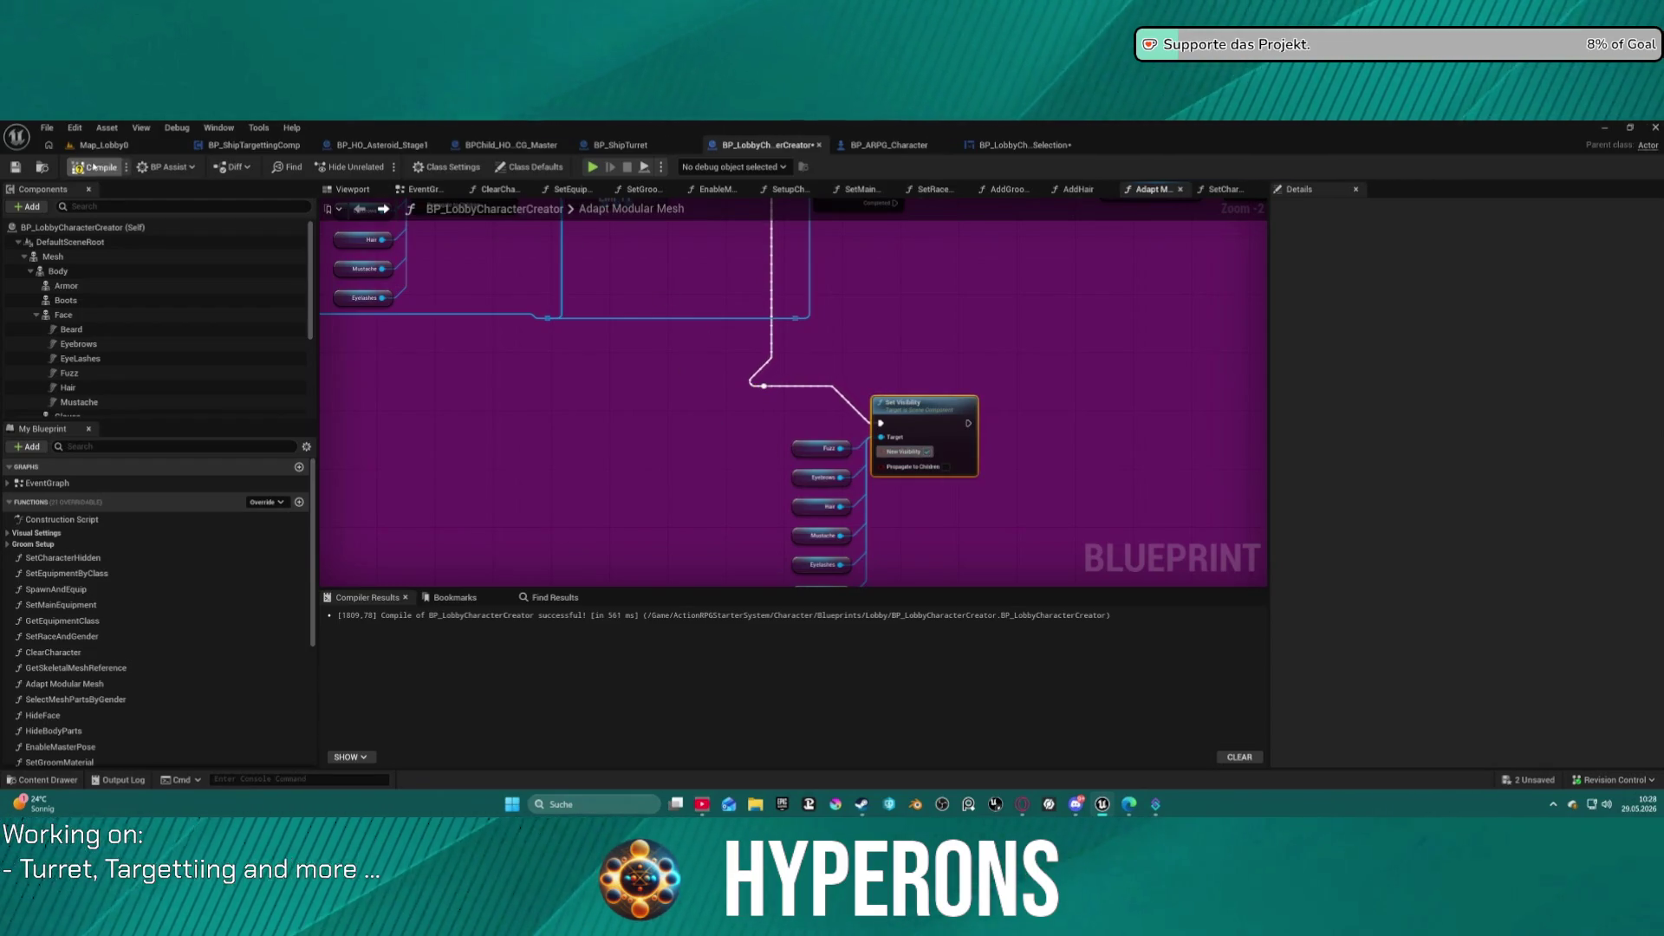
left_click(997, 146)
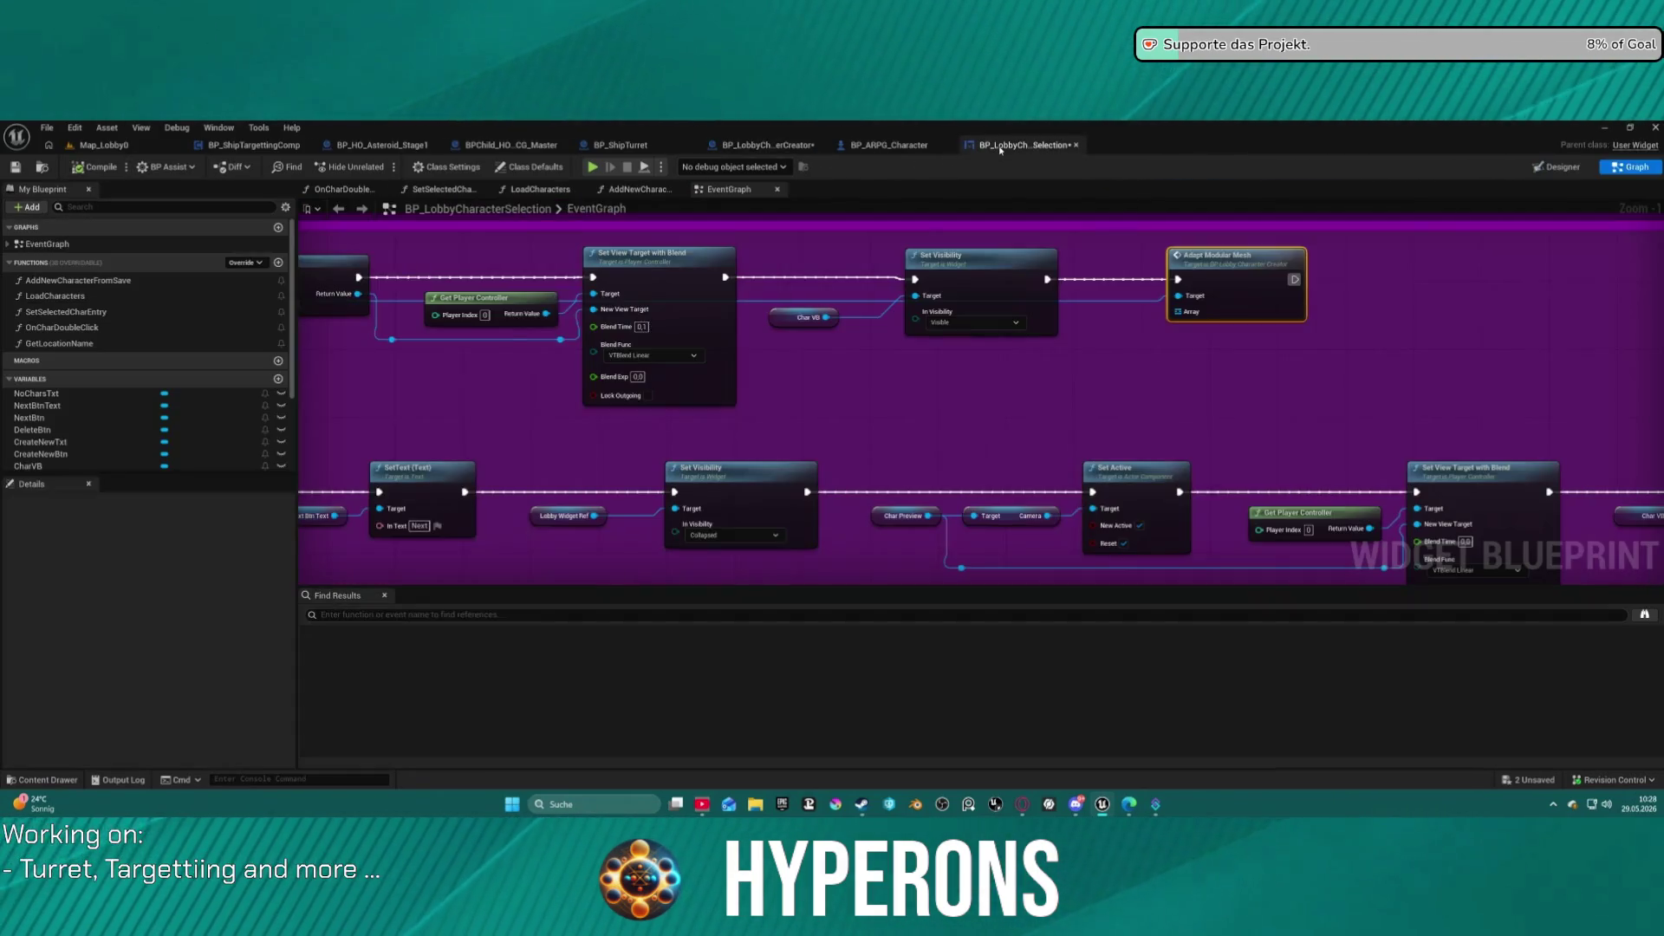
Add an Adapt Modular Mesh call after Activate and try a test run with Alt+P.
left_click_drag(919, 293, 563, 303)
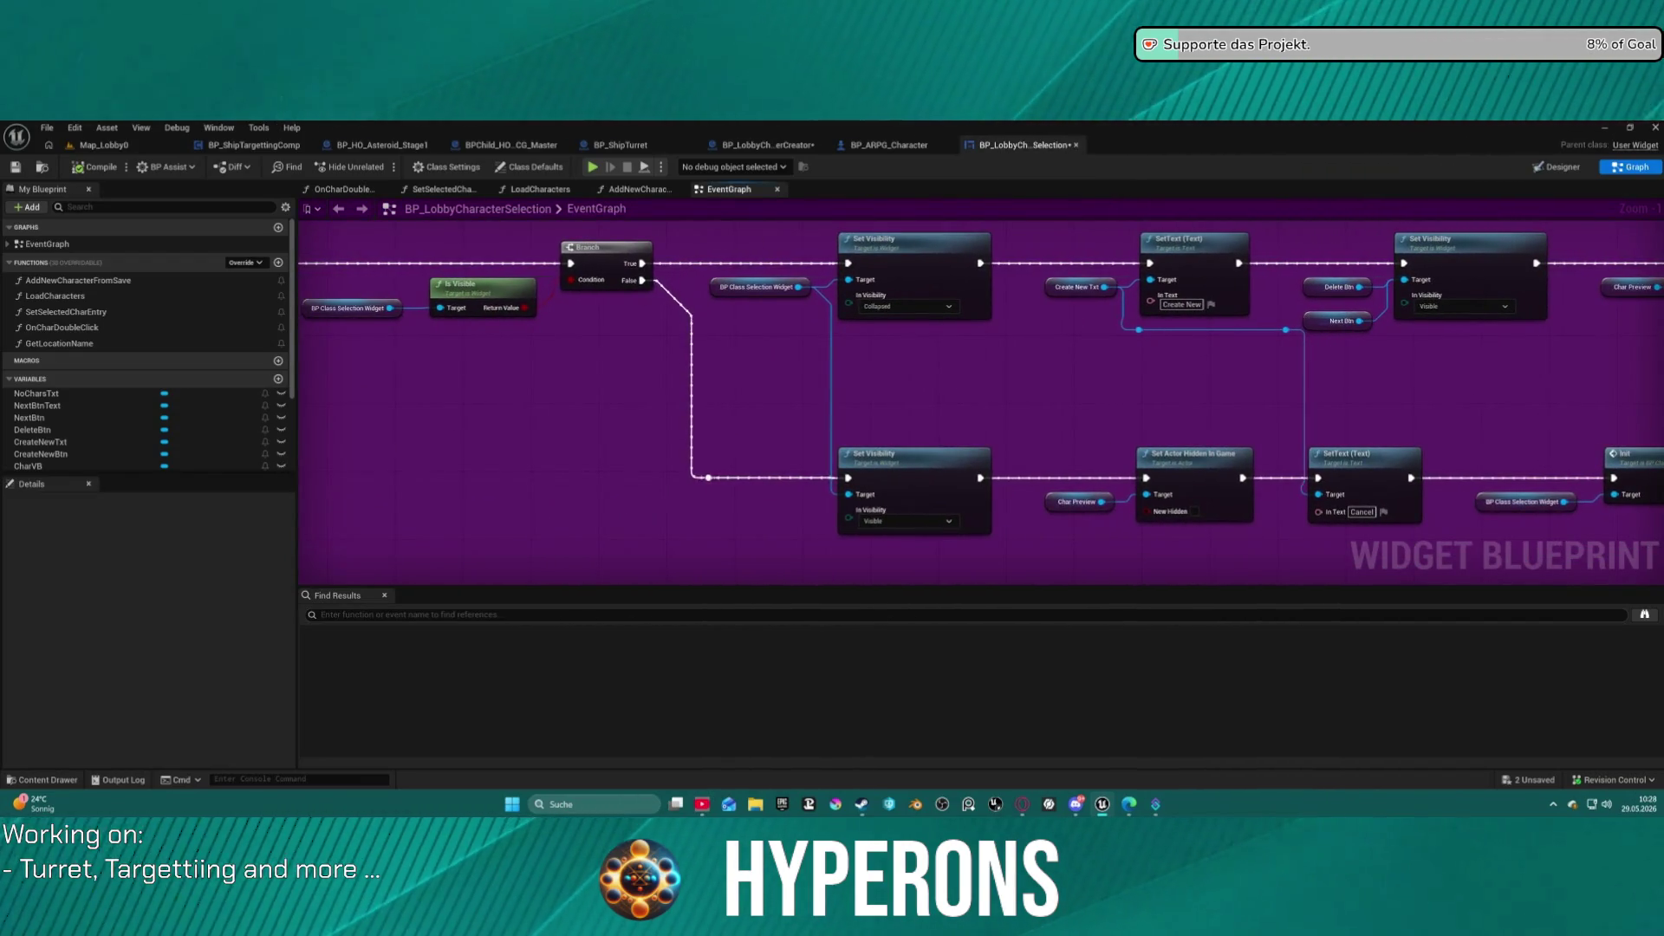
mouse_move(1300, 364)
left_mouse_down()
mouse_move(1040, 346)
mouse_move(517, 221)
mouse_move(17, 227)
left_mouse_up()
mouse_move(780, 303)
left_mouse_down()
mouse_move(455, 308)
mouse_move(795, 366)
mouse_move(815, 436)
left_mouse_up()
left_click_drag(1075, 404, 1059, 276)
mouse_move(1216, 326)
left_mouse_down()
mouse_move(705, 285)
mouse_move(735, 277)
left_mouse_up()
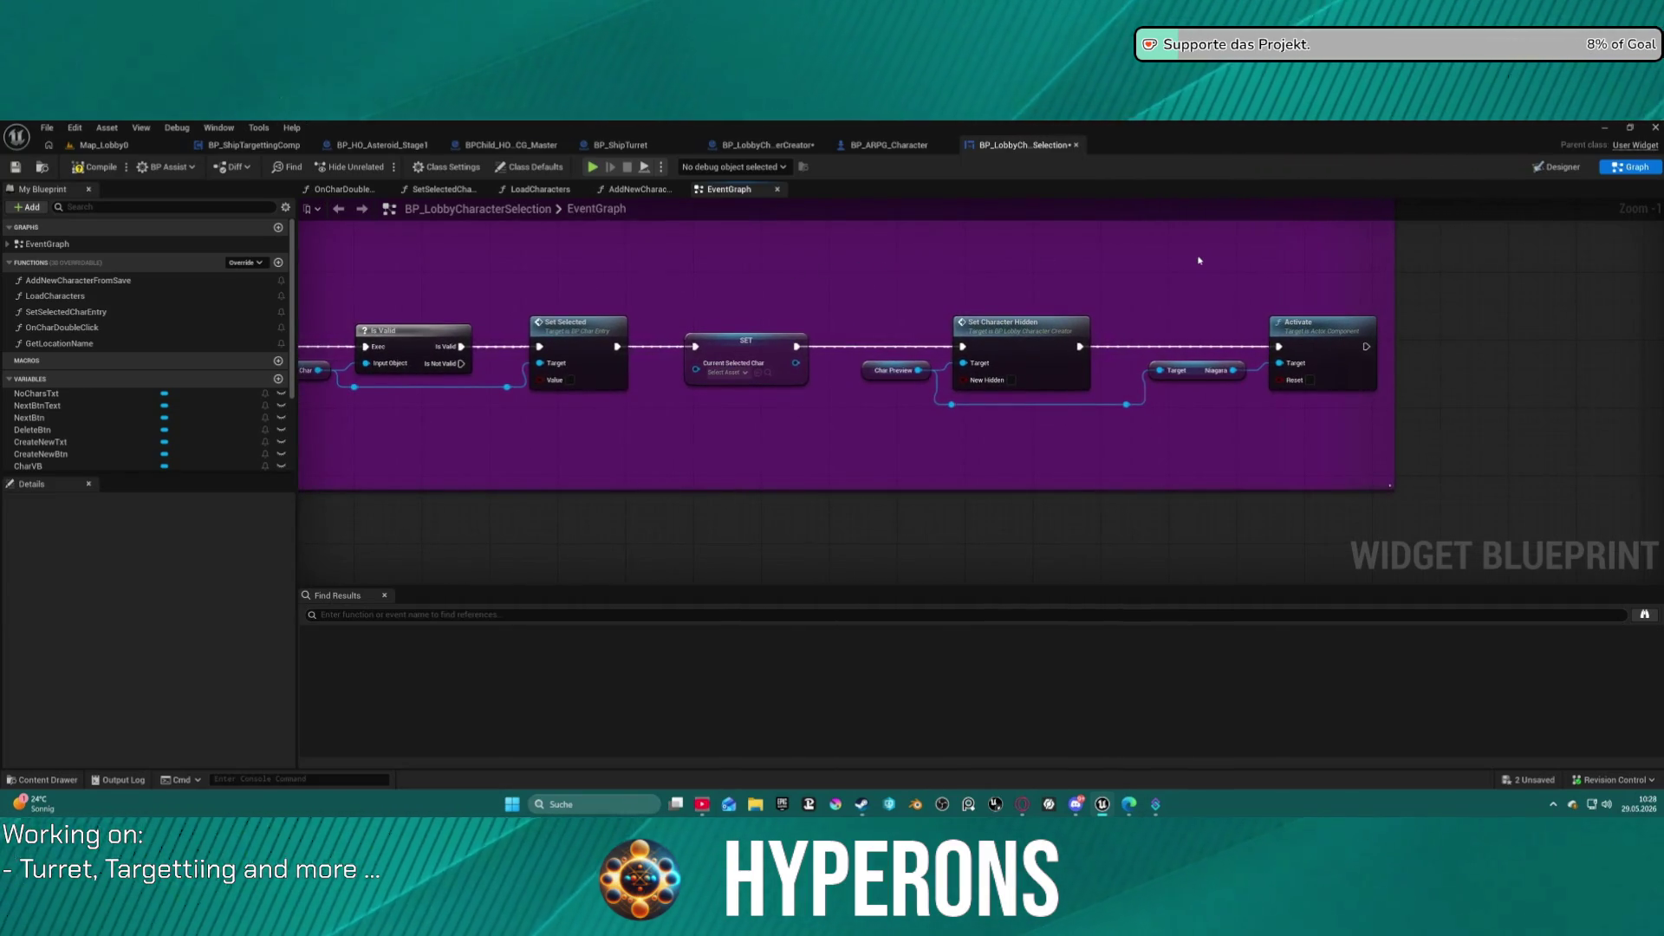
right_click(1333, 265)
left_click(1374, 275)
left_click_drag(1346, 367, 1320, 306)
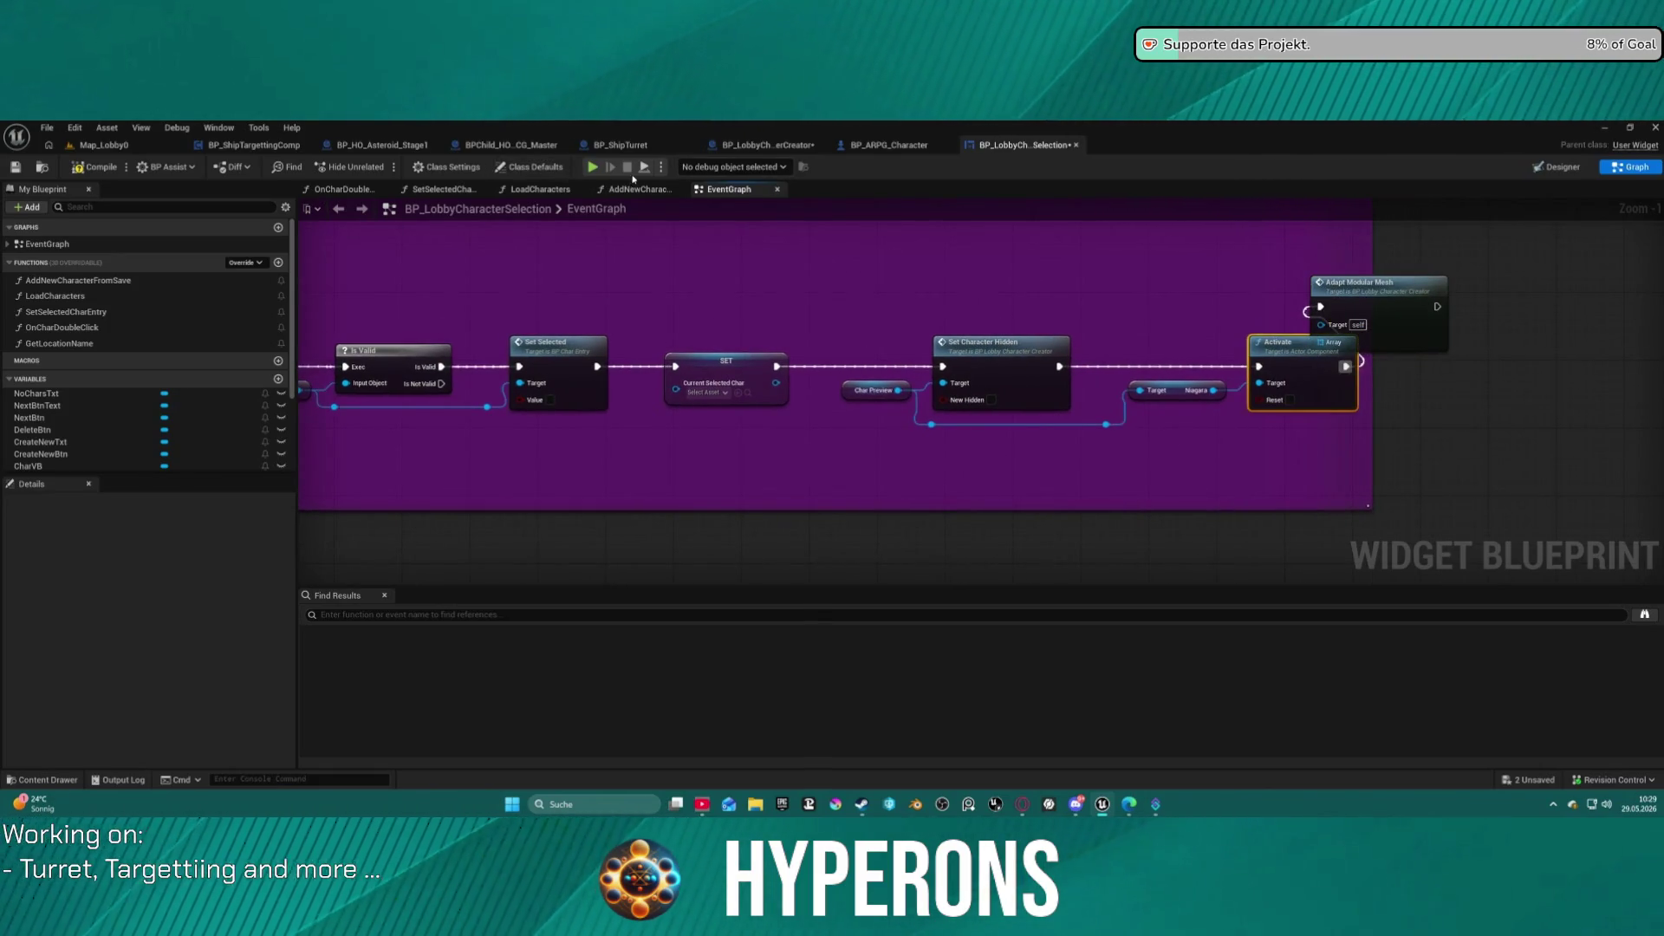
key("alt+p")
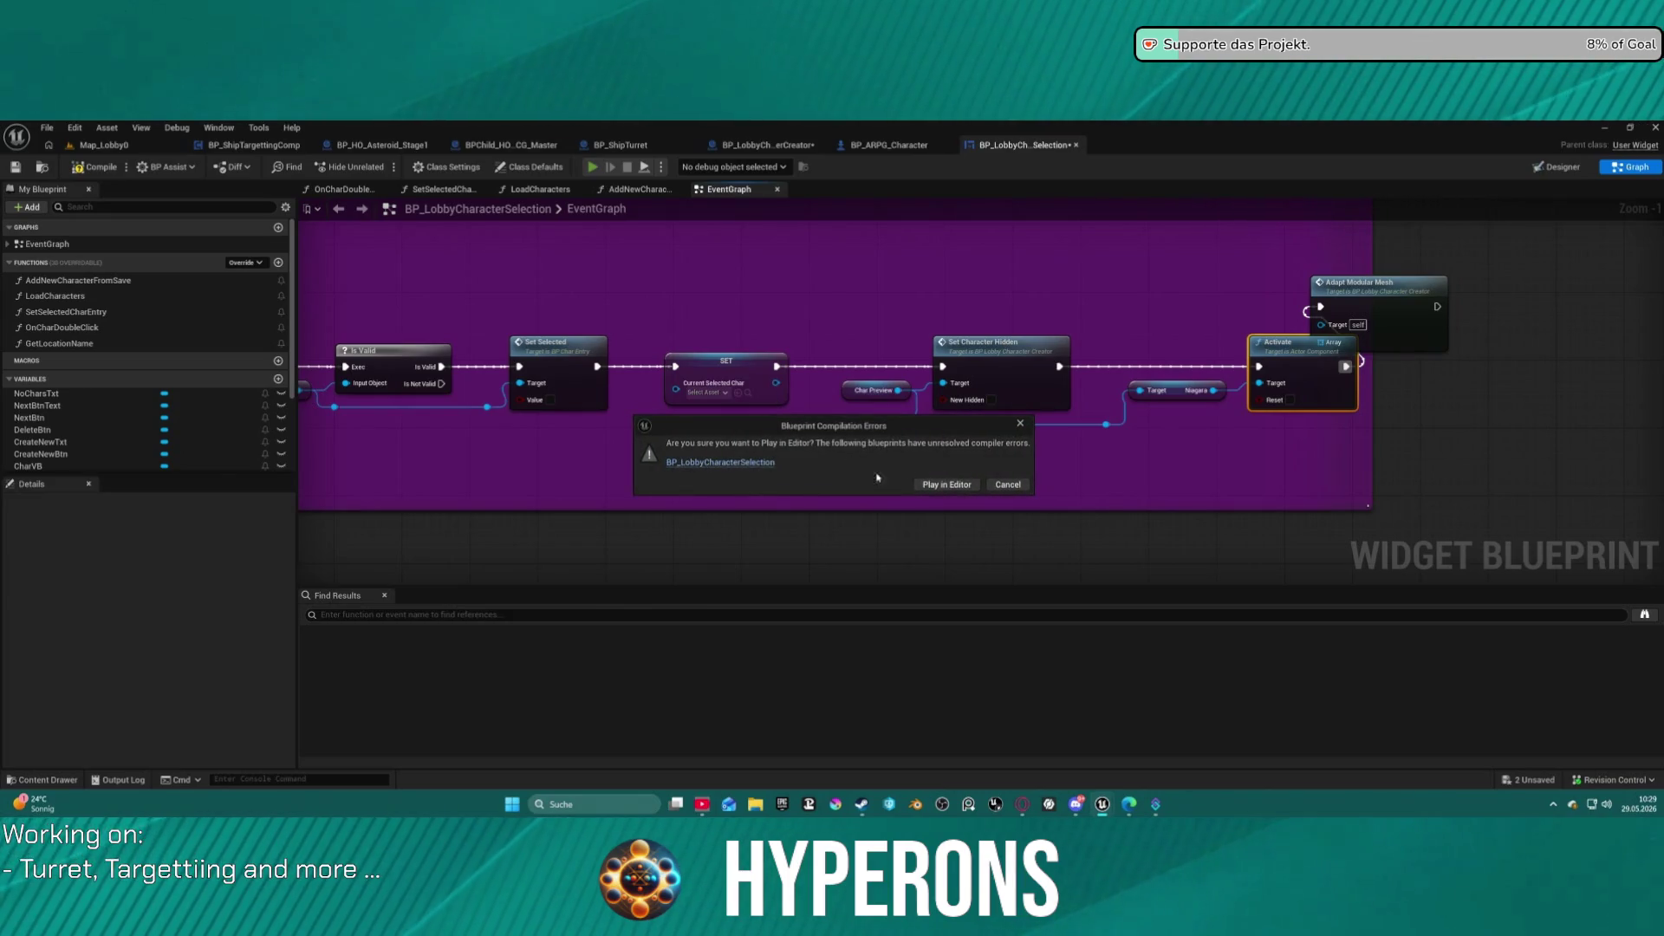
Cancel the compile-errors prompt, relaunch the lobby preview and open Character Selection.
left_click(1005, 484)
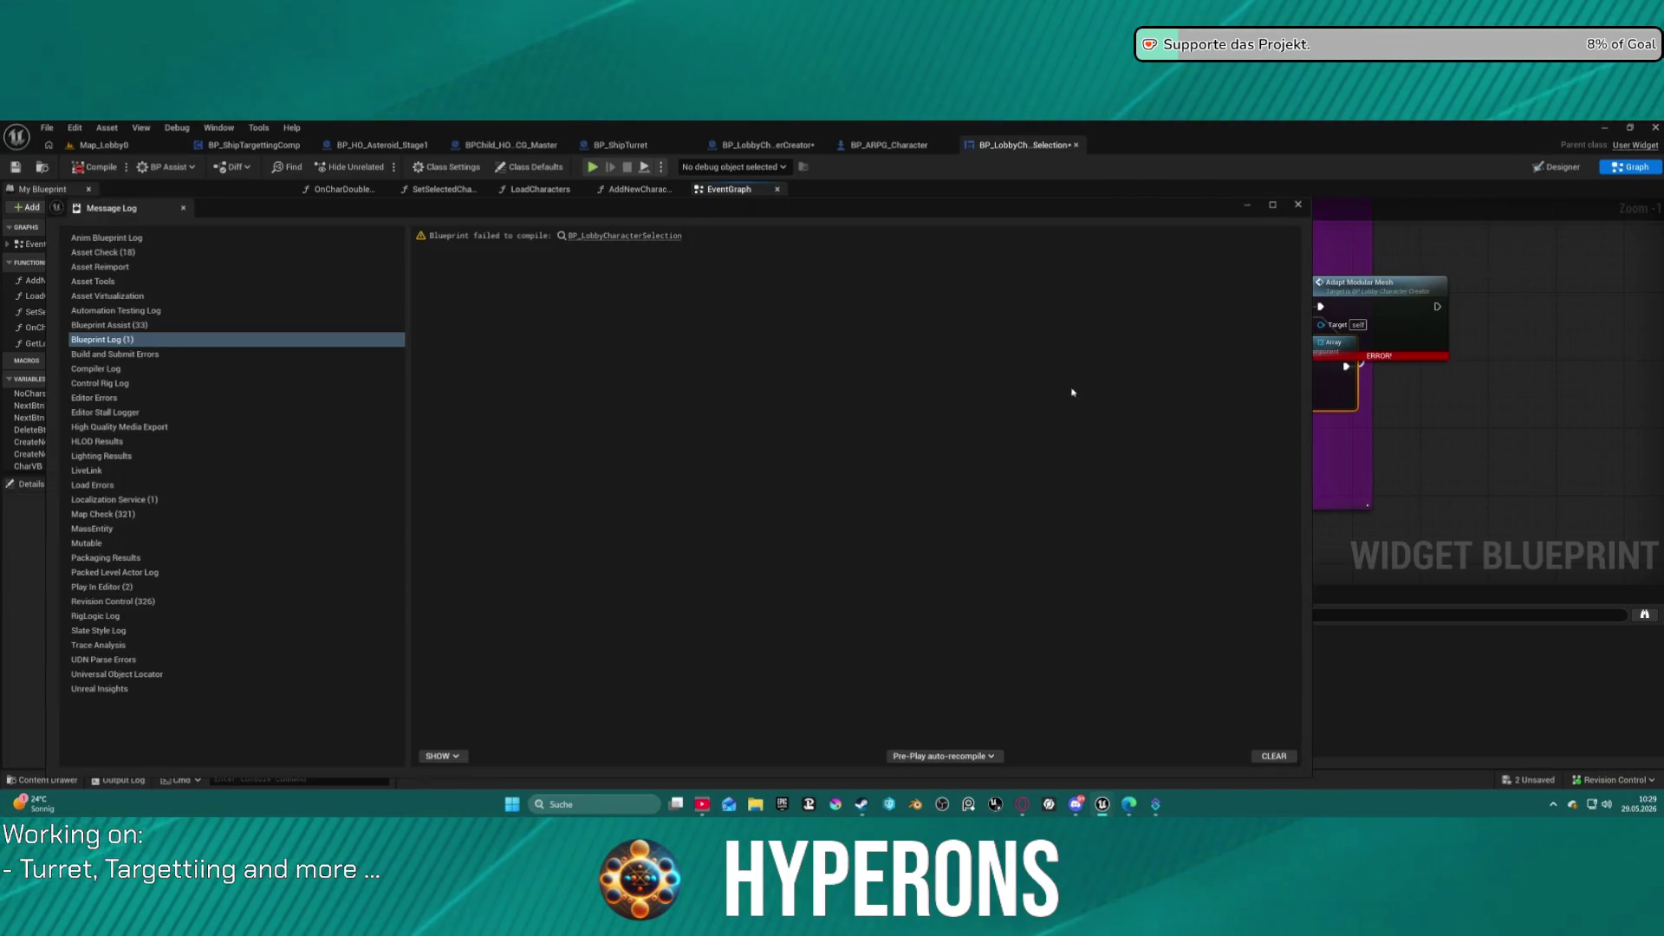
left_click(872, 390)
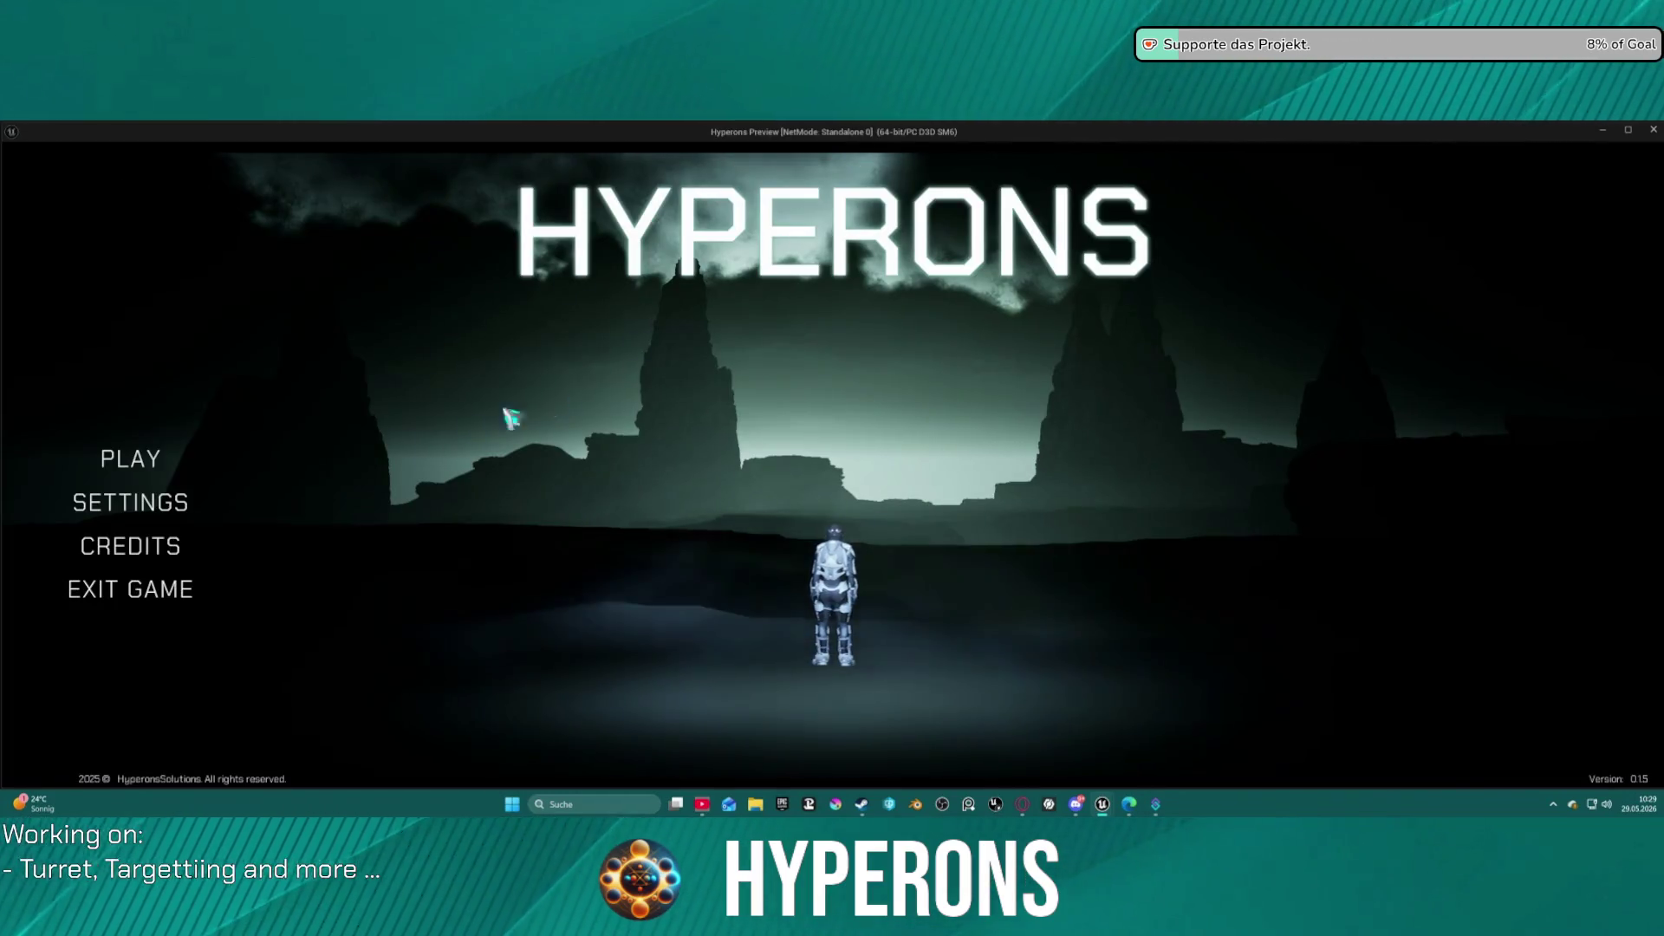
left_click(167, 461)
left_click(624, 390)
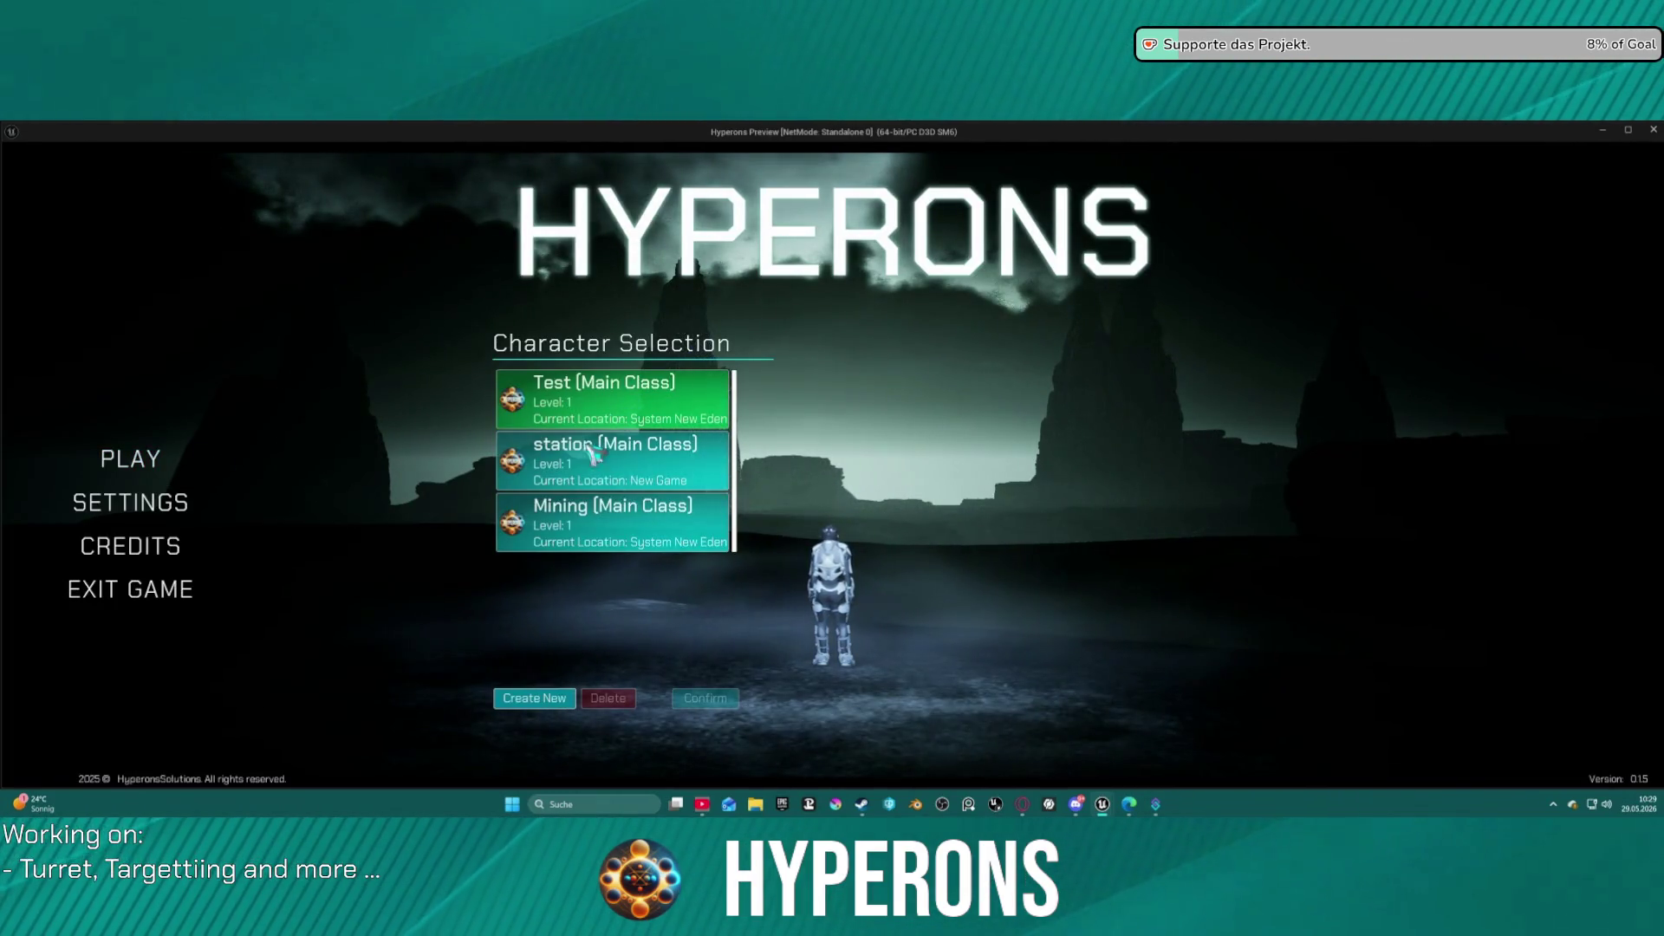
Open Create New in the lobby preview, then cancel back to the character list.
left_click(548, 699)
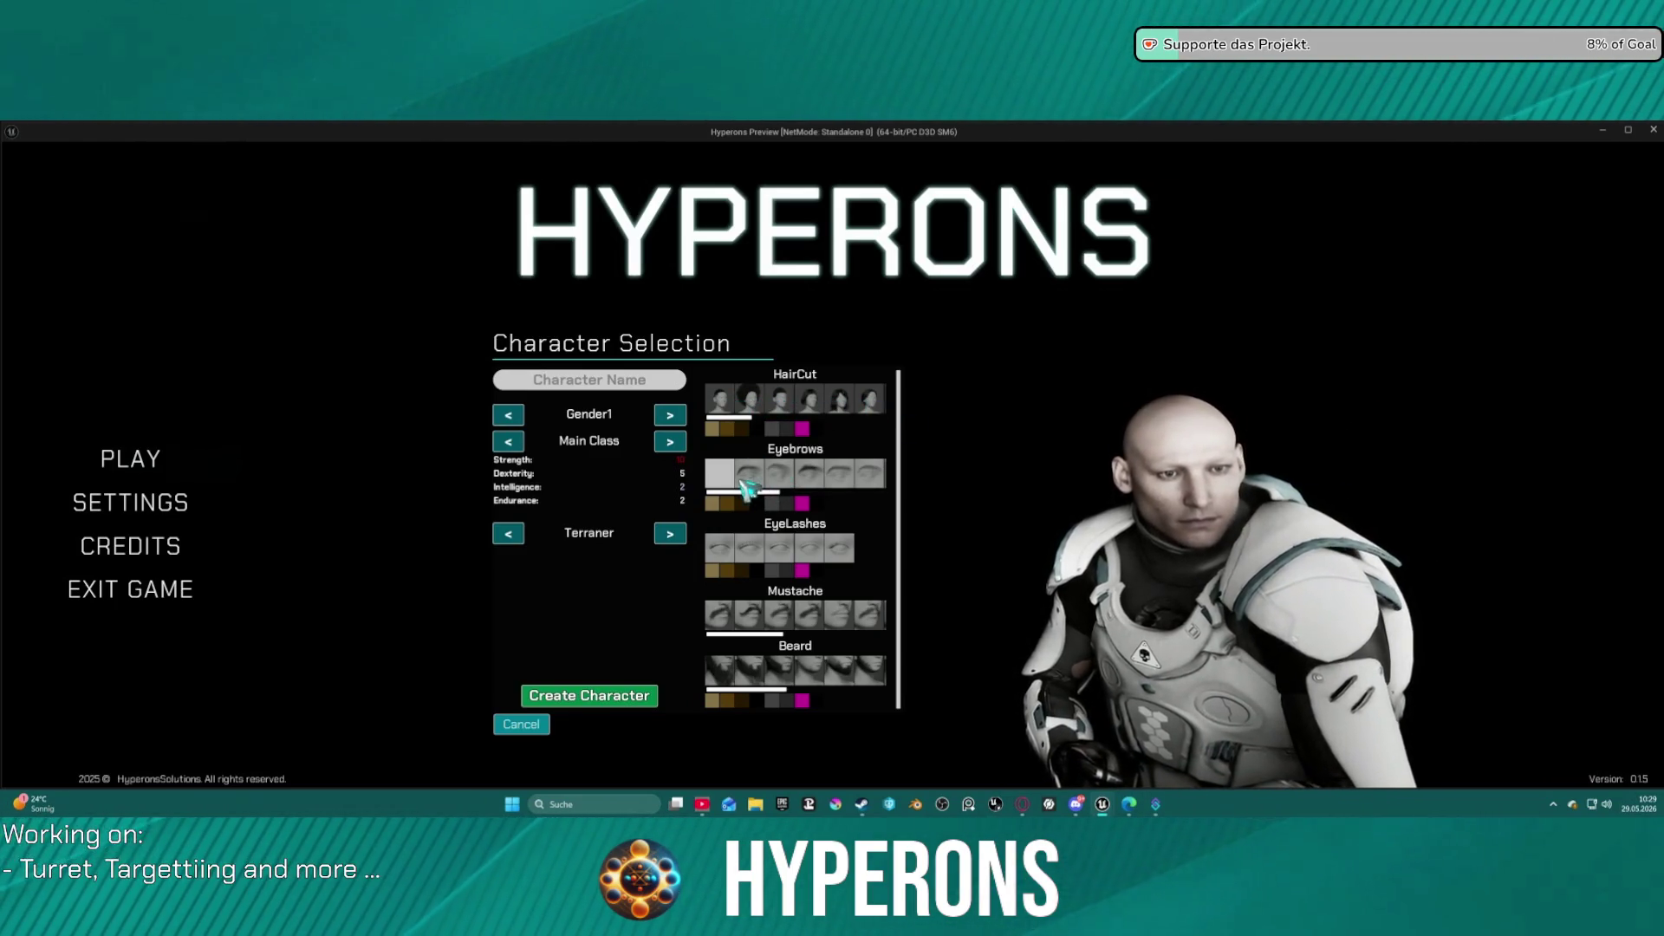
left_click(548, 728)
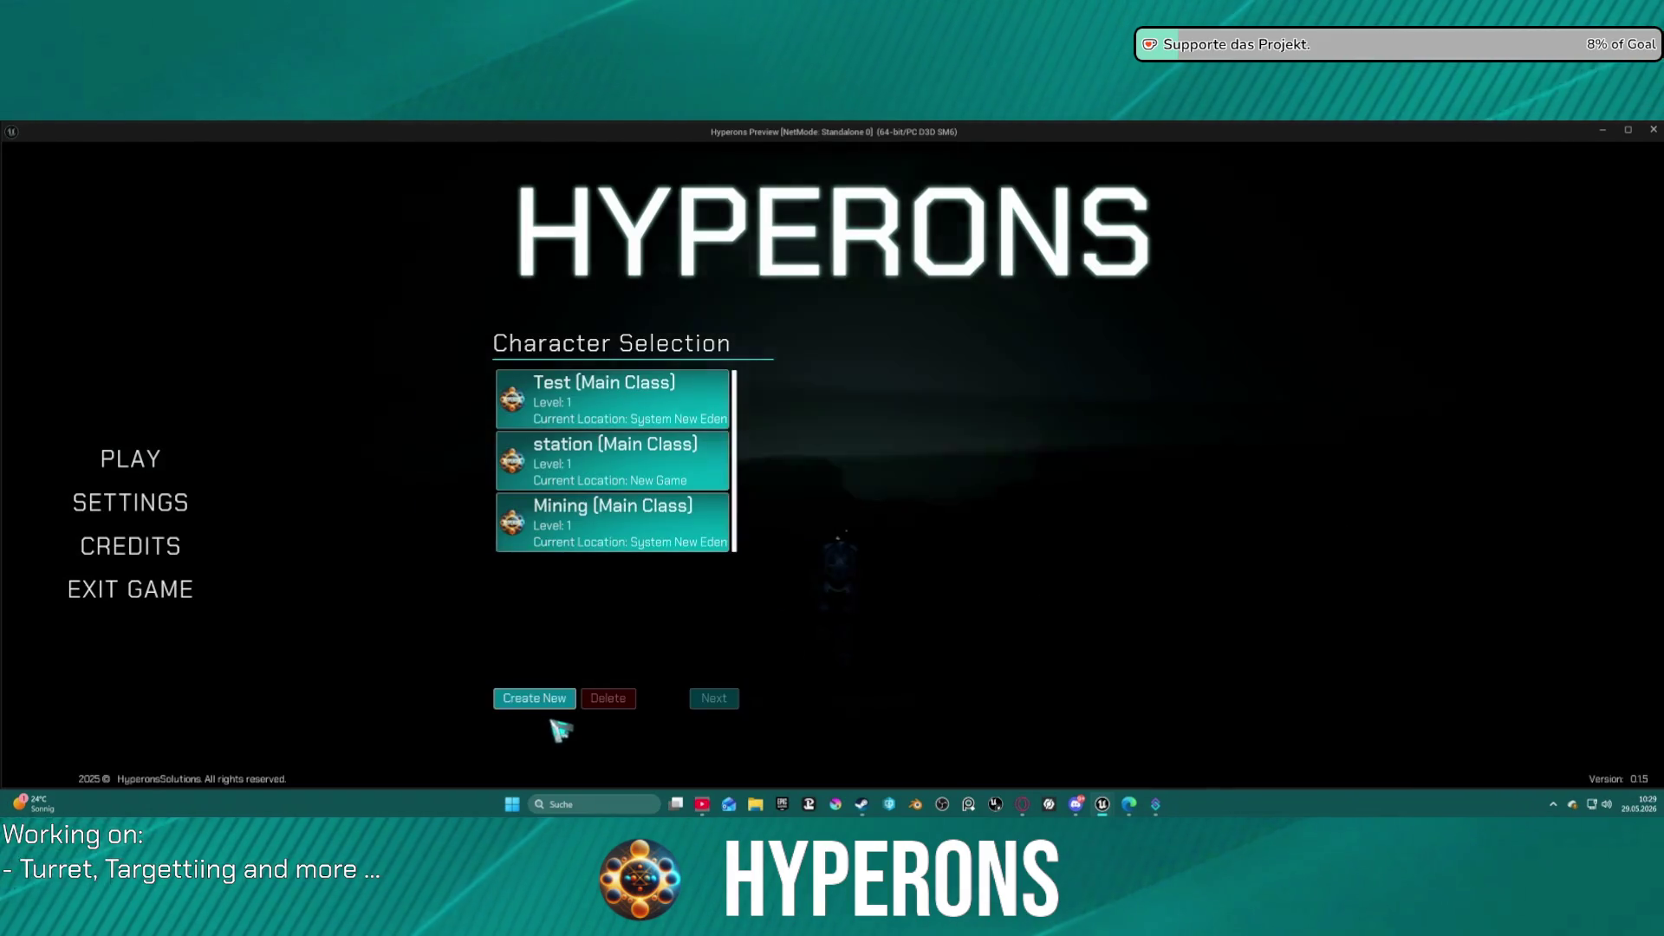
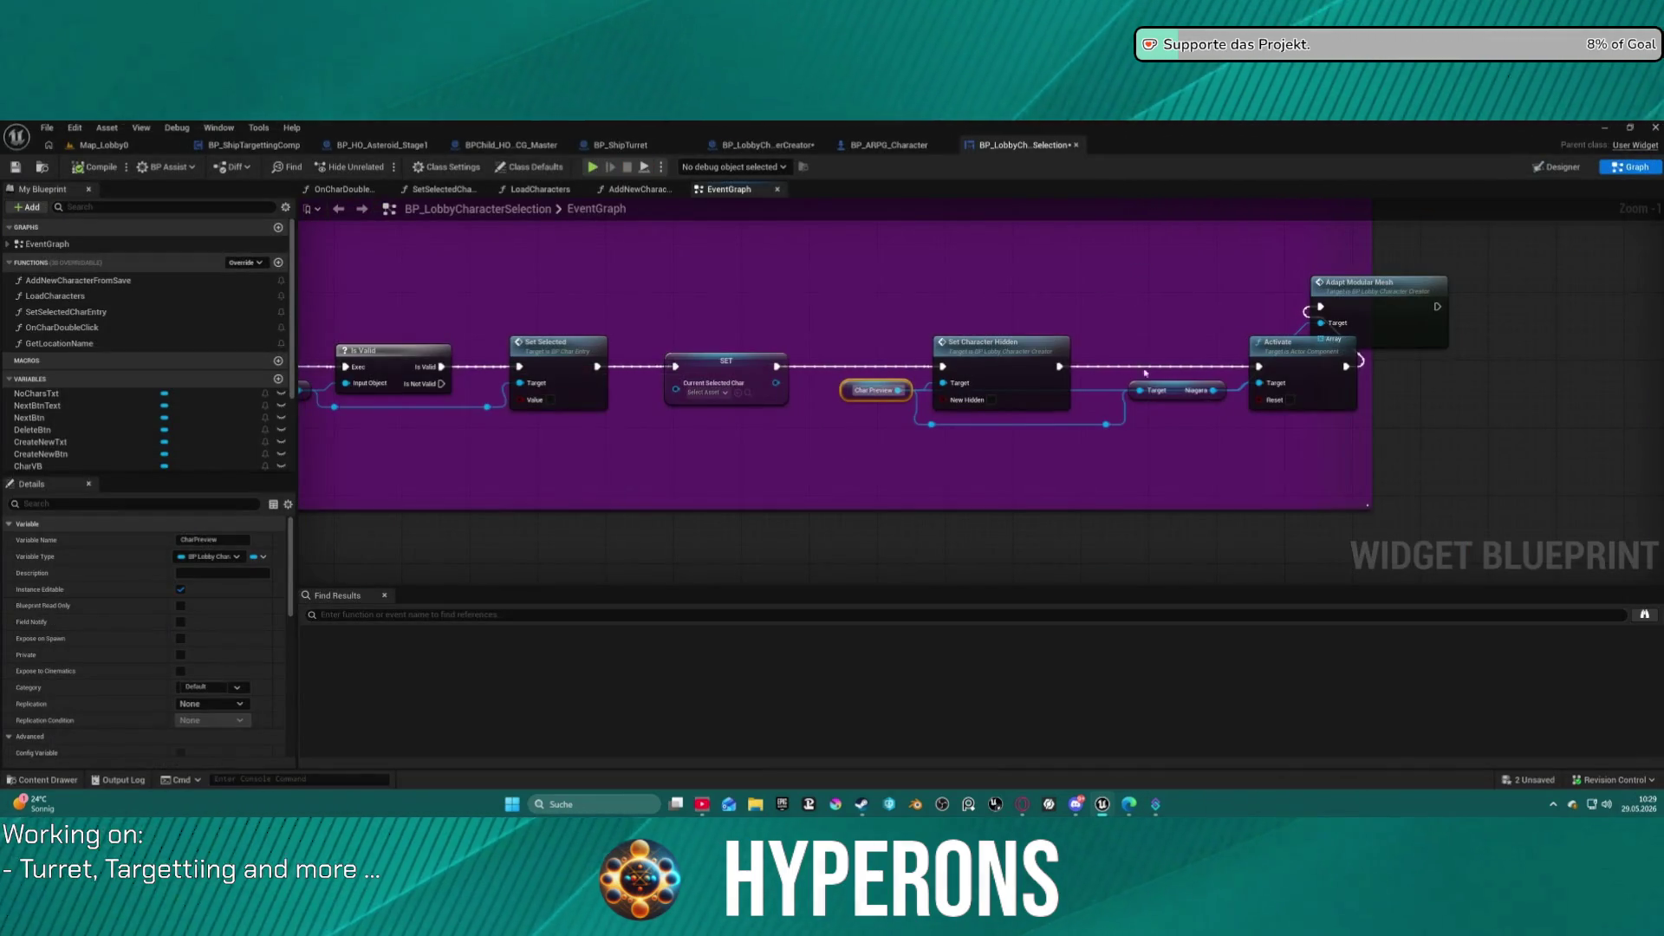
Delete the Adapt Modular Mesh node and pan to the create-new-character logic.
left_click(1367, 301)
key("Delete")
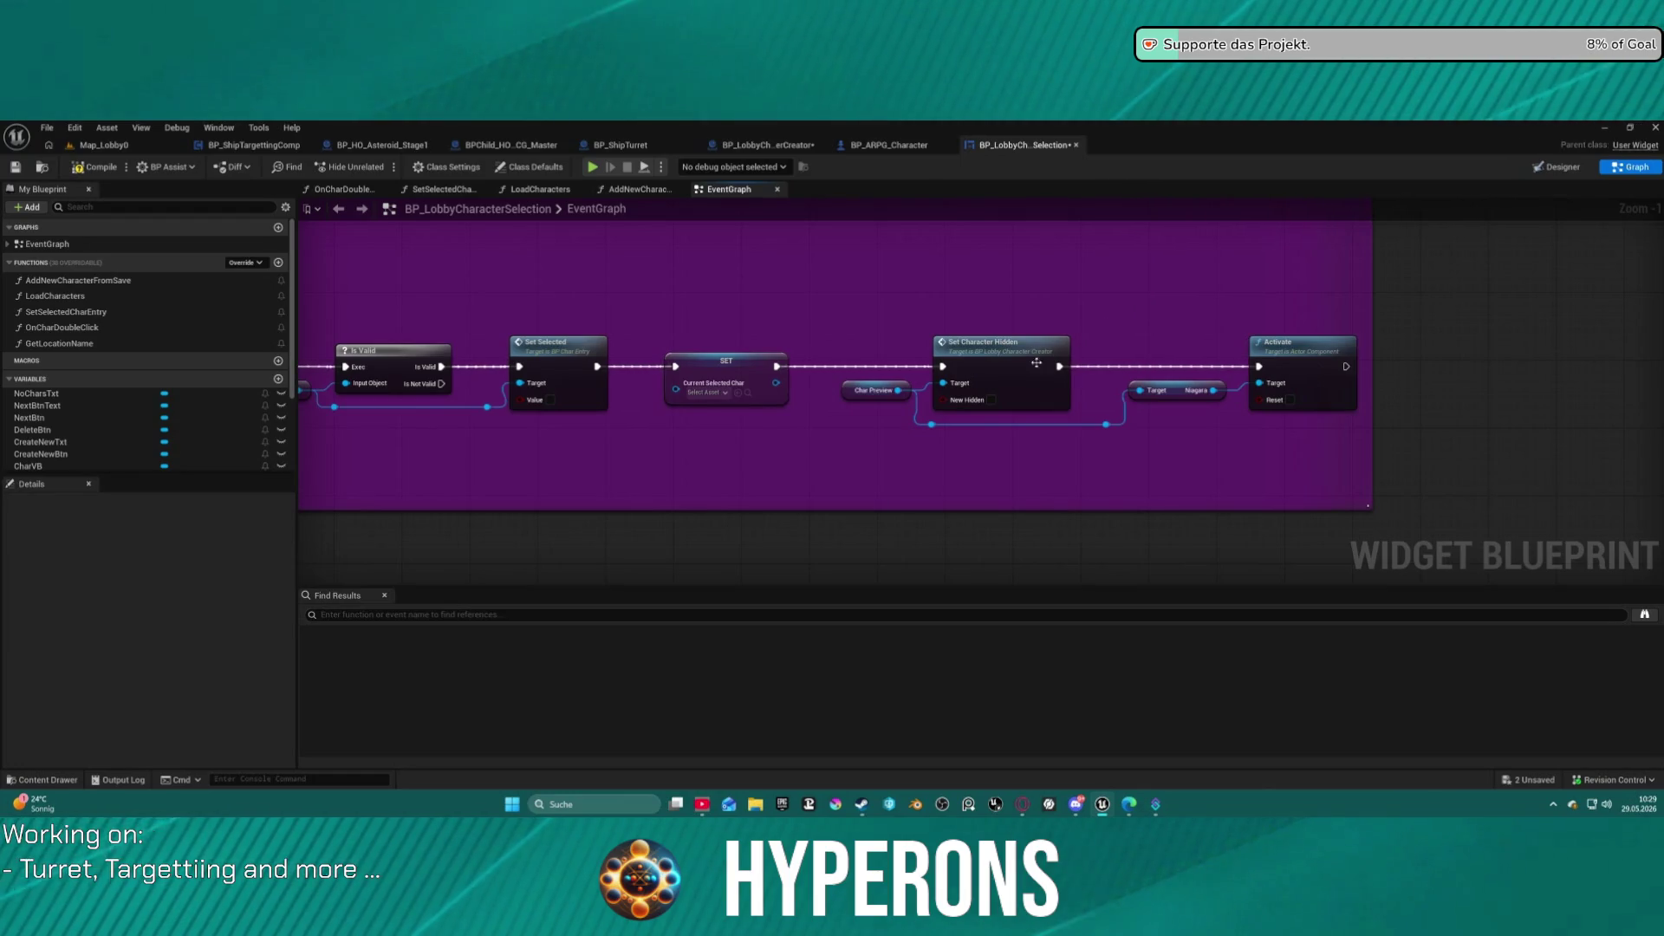
scroll(835, 324, "down", 1)
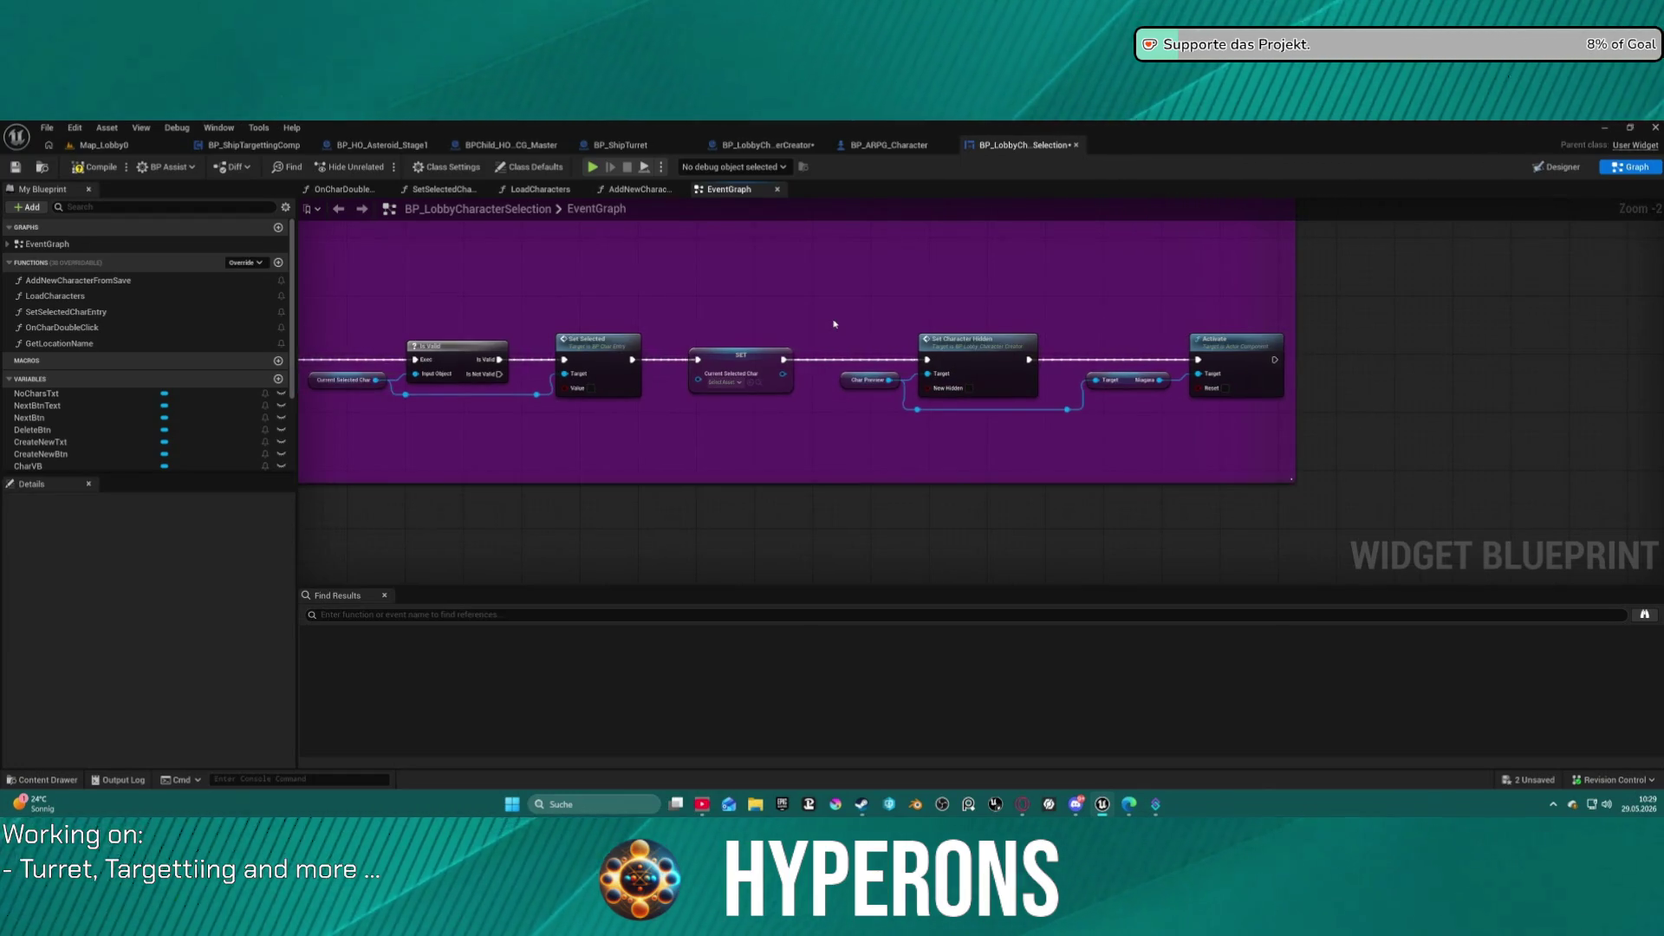
mouse_move(835, 324)
left_mouse_down()
mouse_move(780, 226)
mouse_move(841, 226)
mouse_move(811, 231)
mouse_move(717, 181)
mouse_move(320, 207)
left_mouse_up()
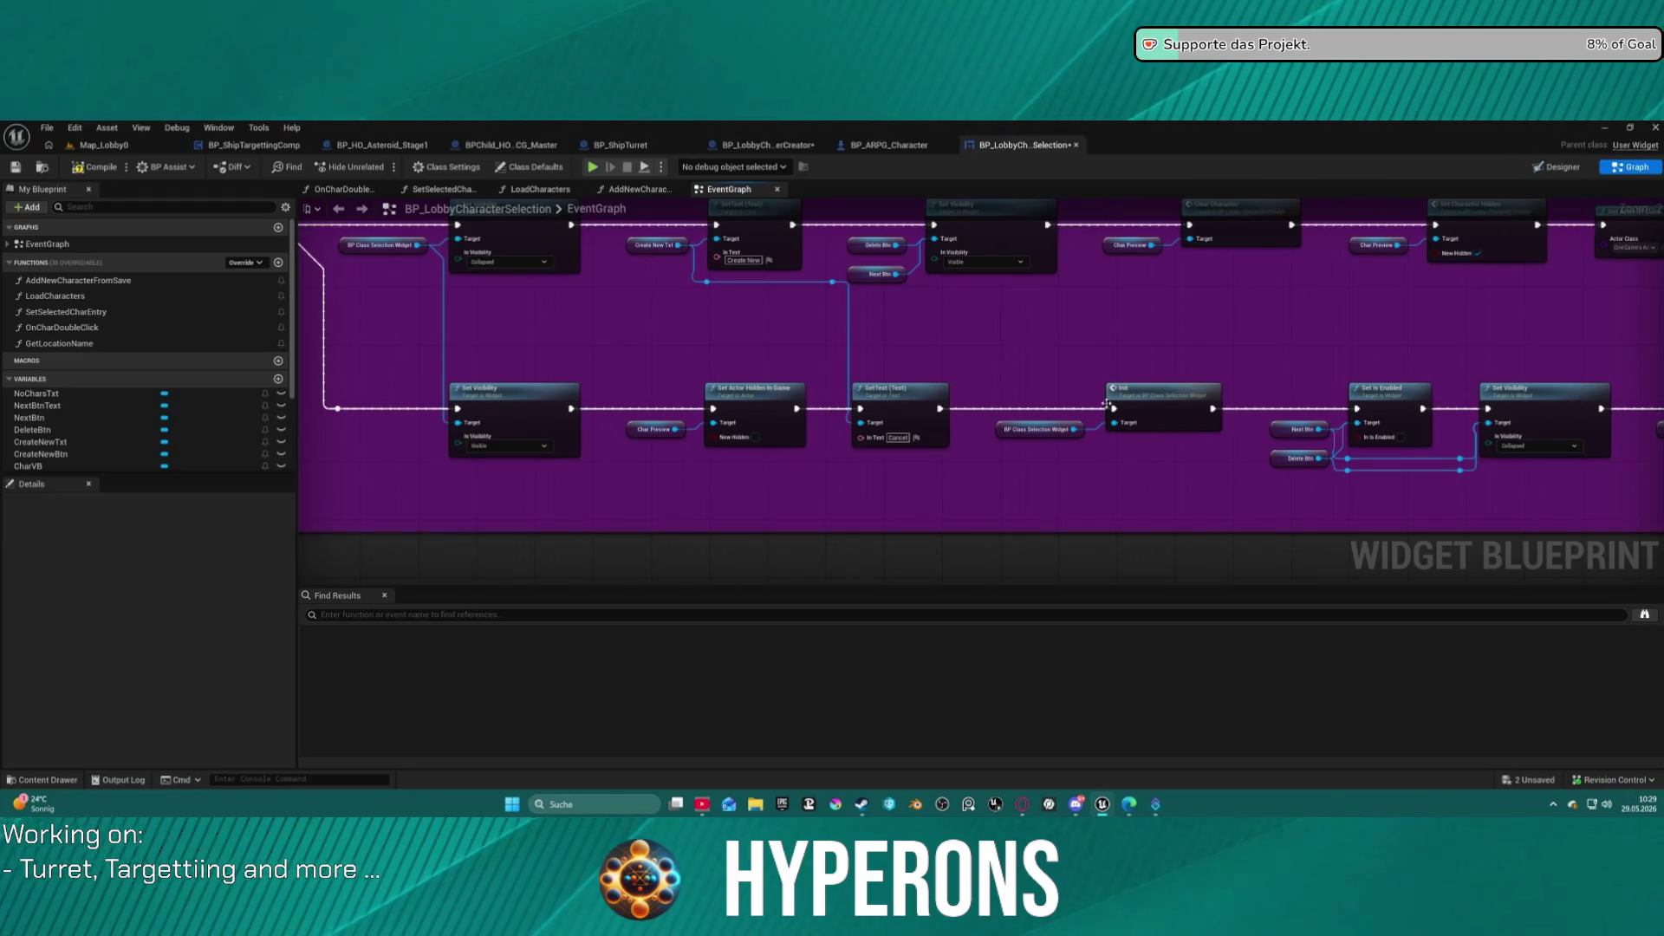
Follow the chain past Char Preview and Set Actor Hidden and open the Init event in BP_ClassSelectionWidget.
left_click_drag(648, 410, 839, 477)
mouse_move(1336, 512)
left_mouse_down()
mouse_move(1110, 439)
mouse_move(786, 447)
left_mouse_up()
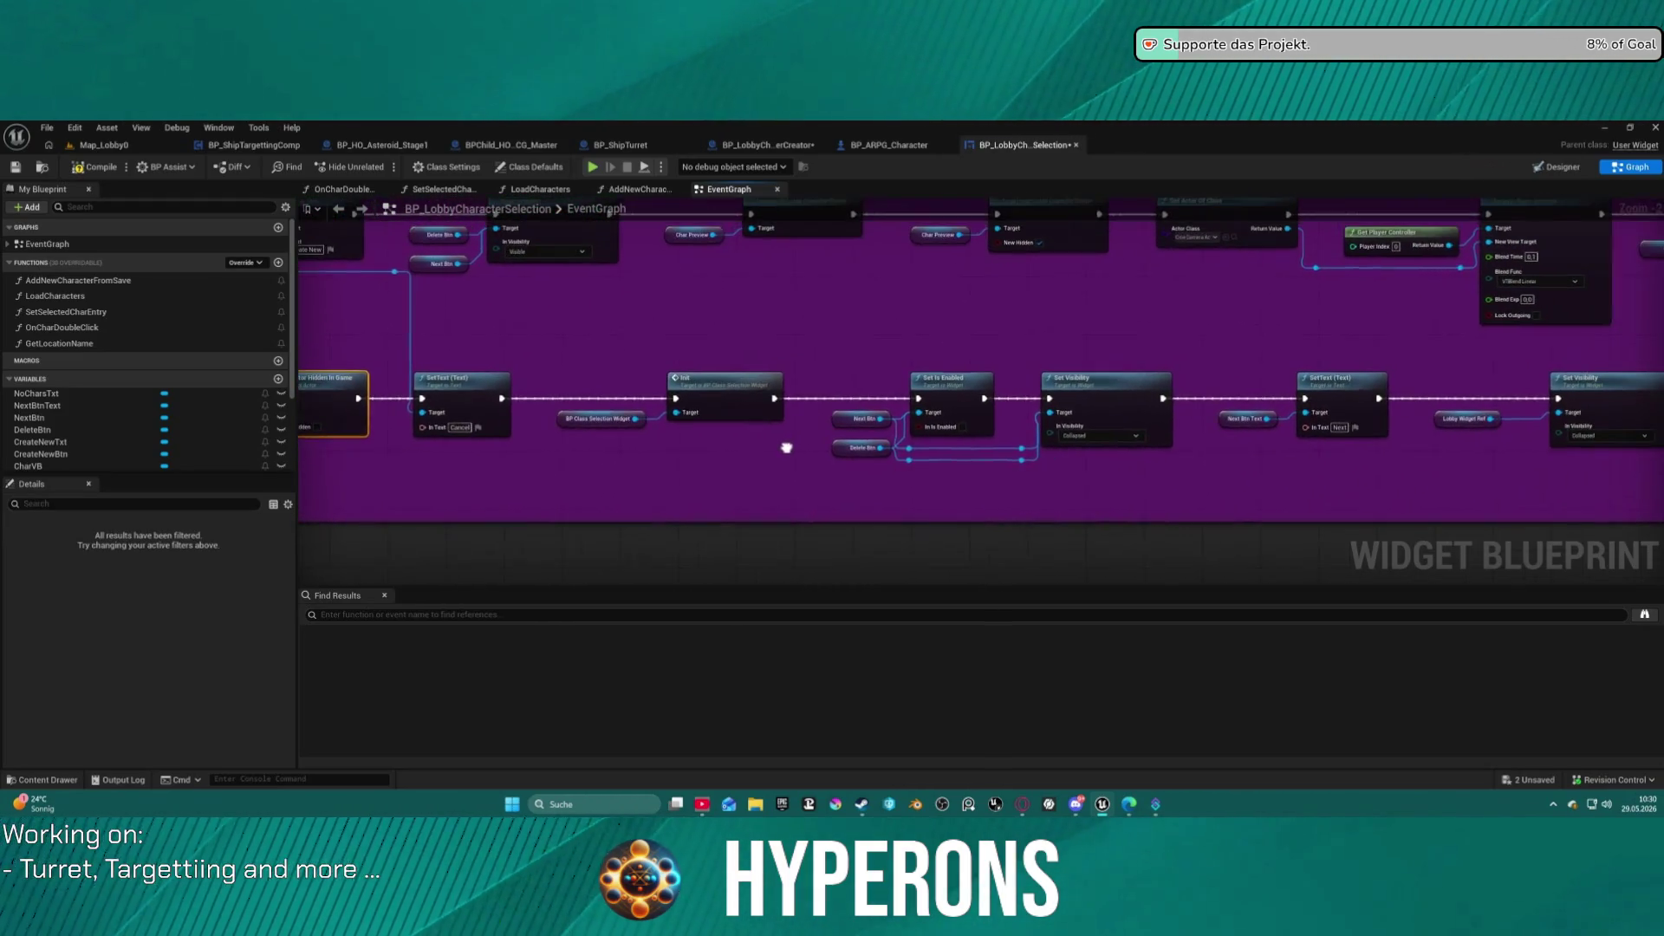
left_click(708, 395)
double_click(708, 395)
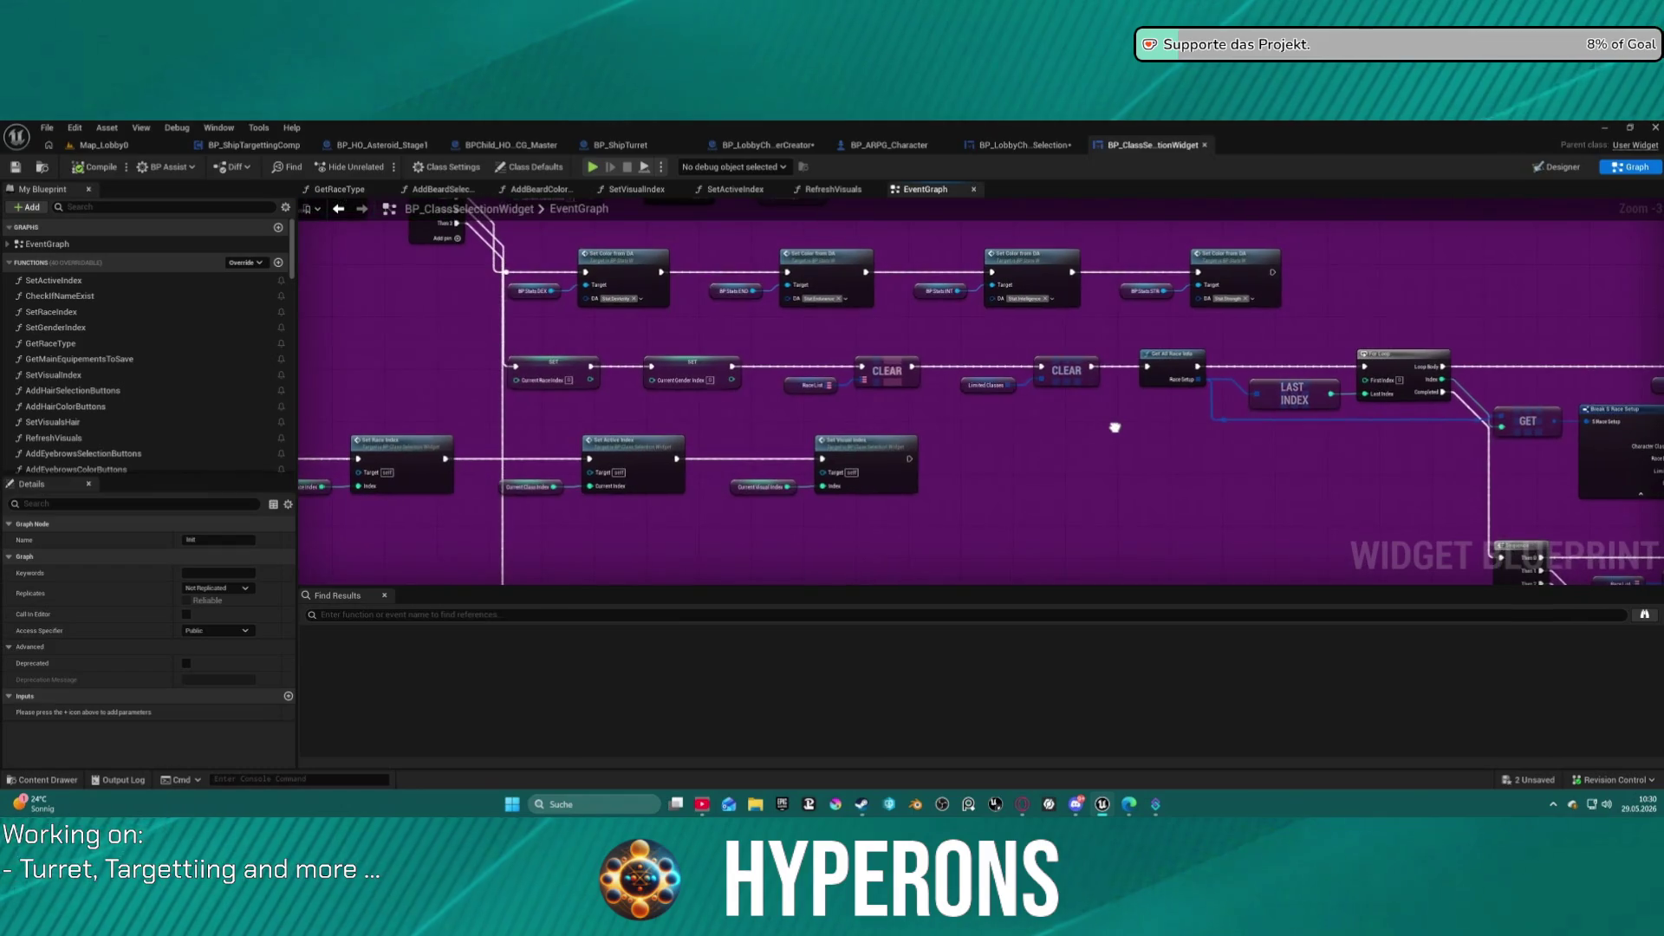
Pan around the class selection graph to review the Init event, Sequence and Clear nodes.
mouse_move(1115, 428)
left_mouse_down()
mouse_move(1014, 481)
mouse_move(503, 329)
mouse_move(416, 286)
mouse_move(420, 147)
mouse_move(680, 147)
mouse_move(1023, 194)
mouse_move(1287, 204)
mouse_move(1473, 156)
mouse_move(866, 260)
mouse_move(460, 268)
mouse_move(312, 299)
mouse_move(380, 336)
mouse_move(414, 17)
left_mouse_up()
mouse_move(1196, 182)
left_mouse_down()
mouse_move(1231, 468)
mouse_move(1395, 518)
mouse_move(1379, 471)
left_mouse_up()
left_click_drag(1378, 472, 1158, 52)
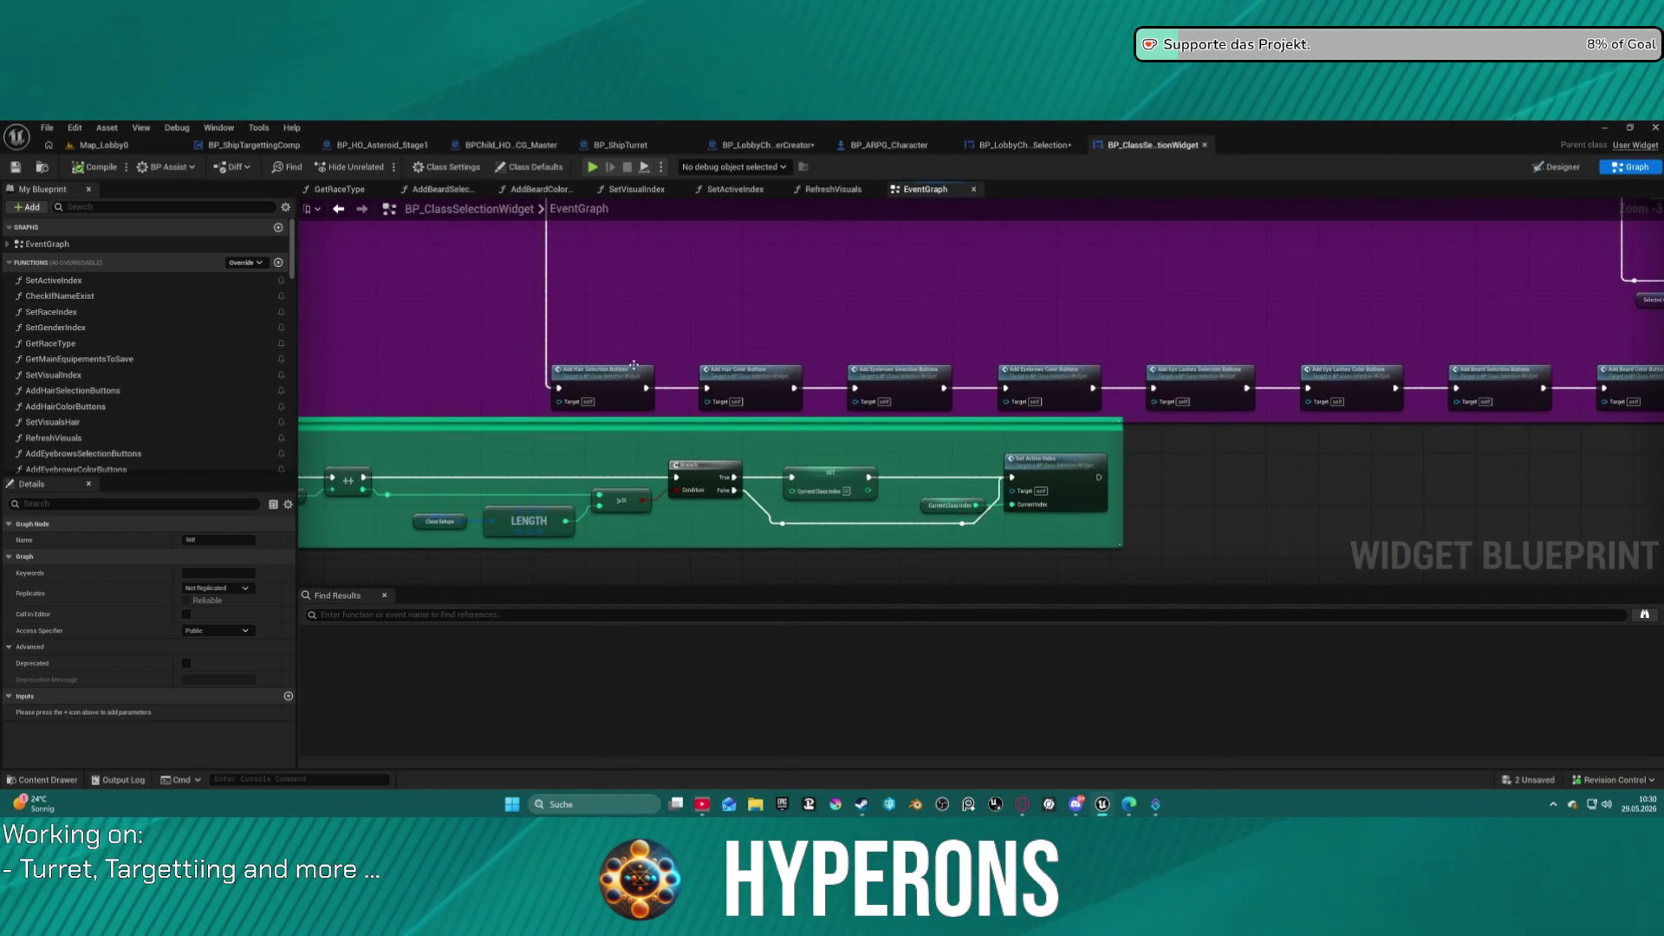
mouse_move(1328, 387)
left_mouse_down()
mouse_move(763, 385)
mouse_move(1207, 376)
mouse_move(1103, 431)
mouse_move(1471, 379)
left_mouse_up()
Check the widget's Designer layout, then return to the BP_LobbyCharacterSelection event graph.
left_click(1558, 166)
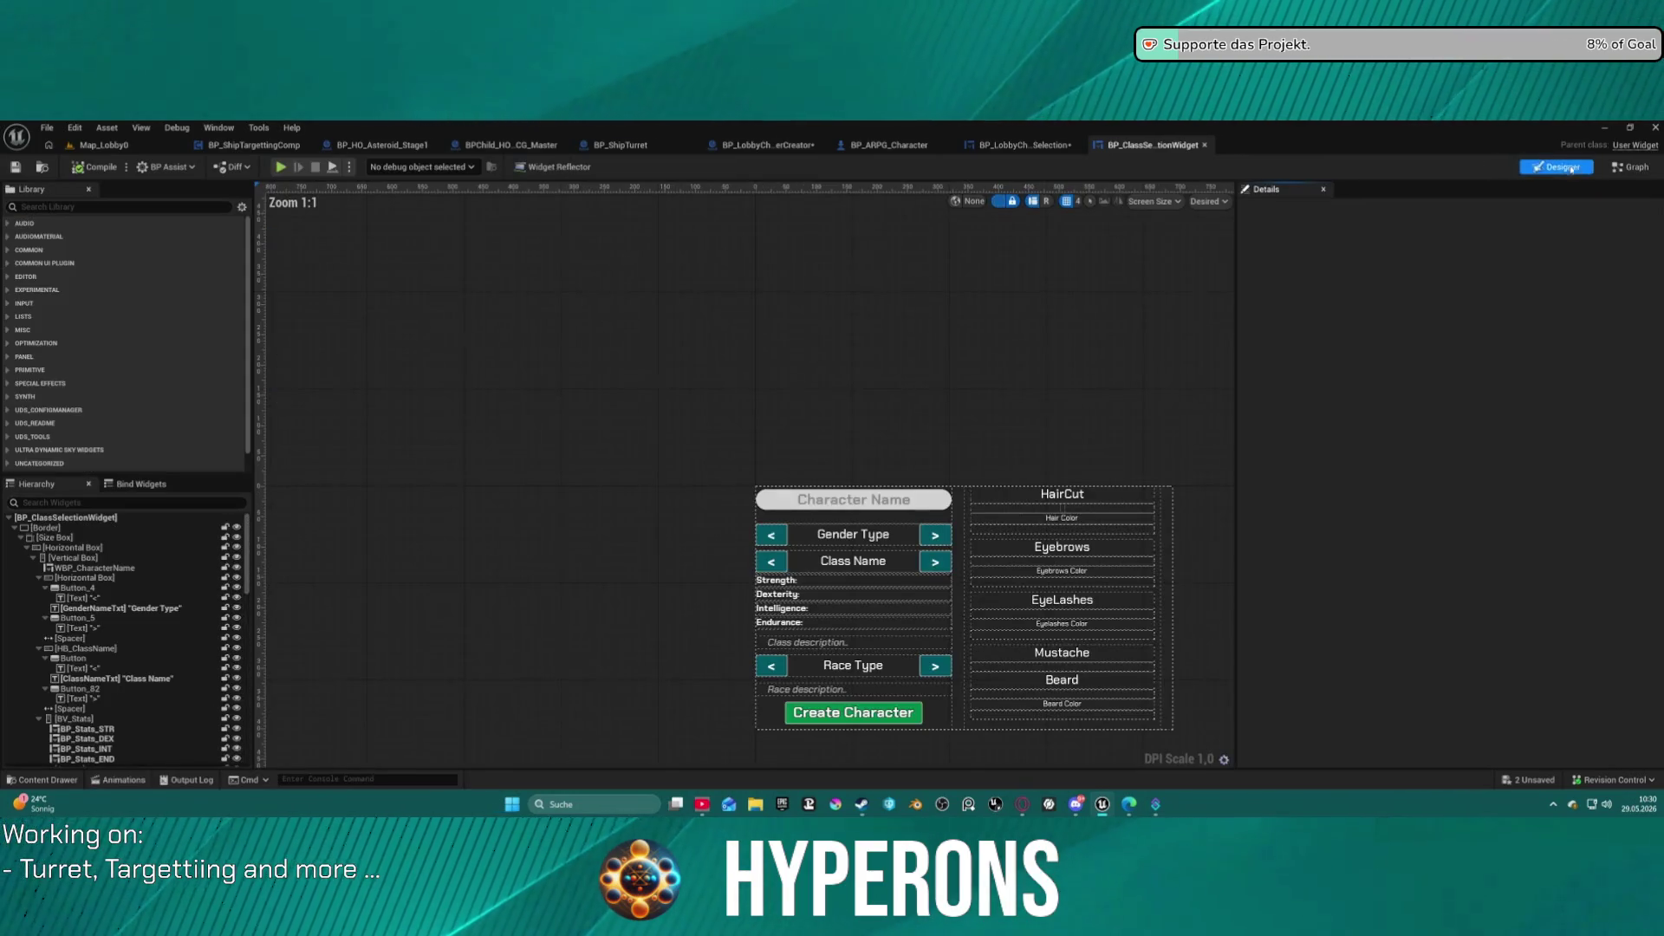
left_click(1637, 165)
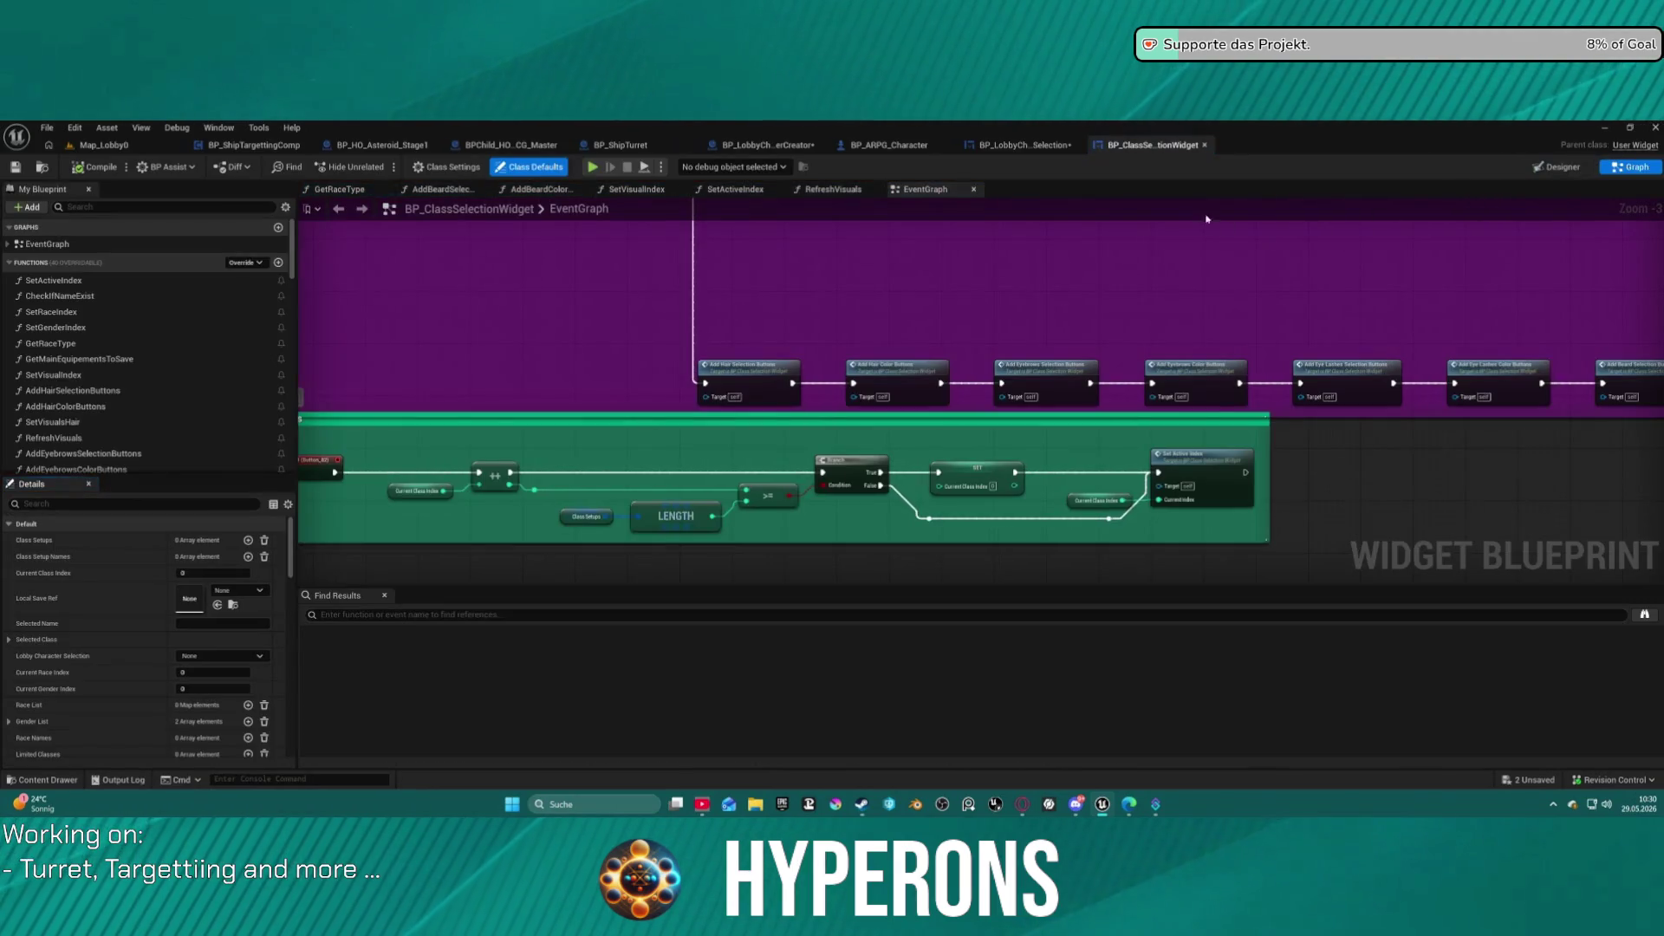
right_click(1032, 301)
right_click(928, 408)
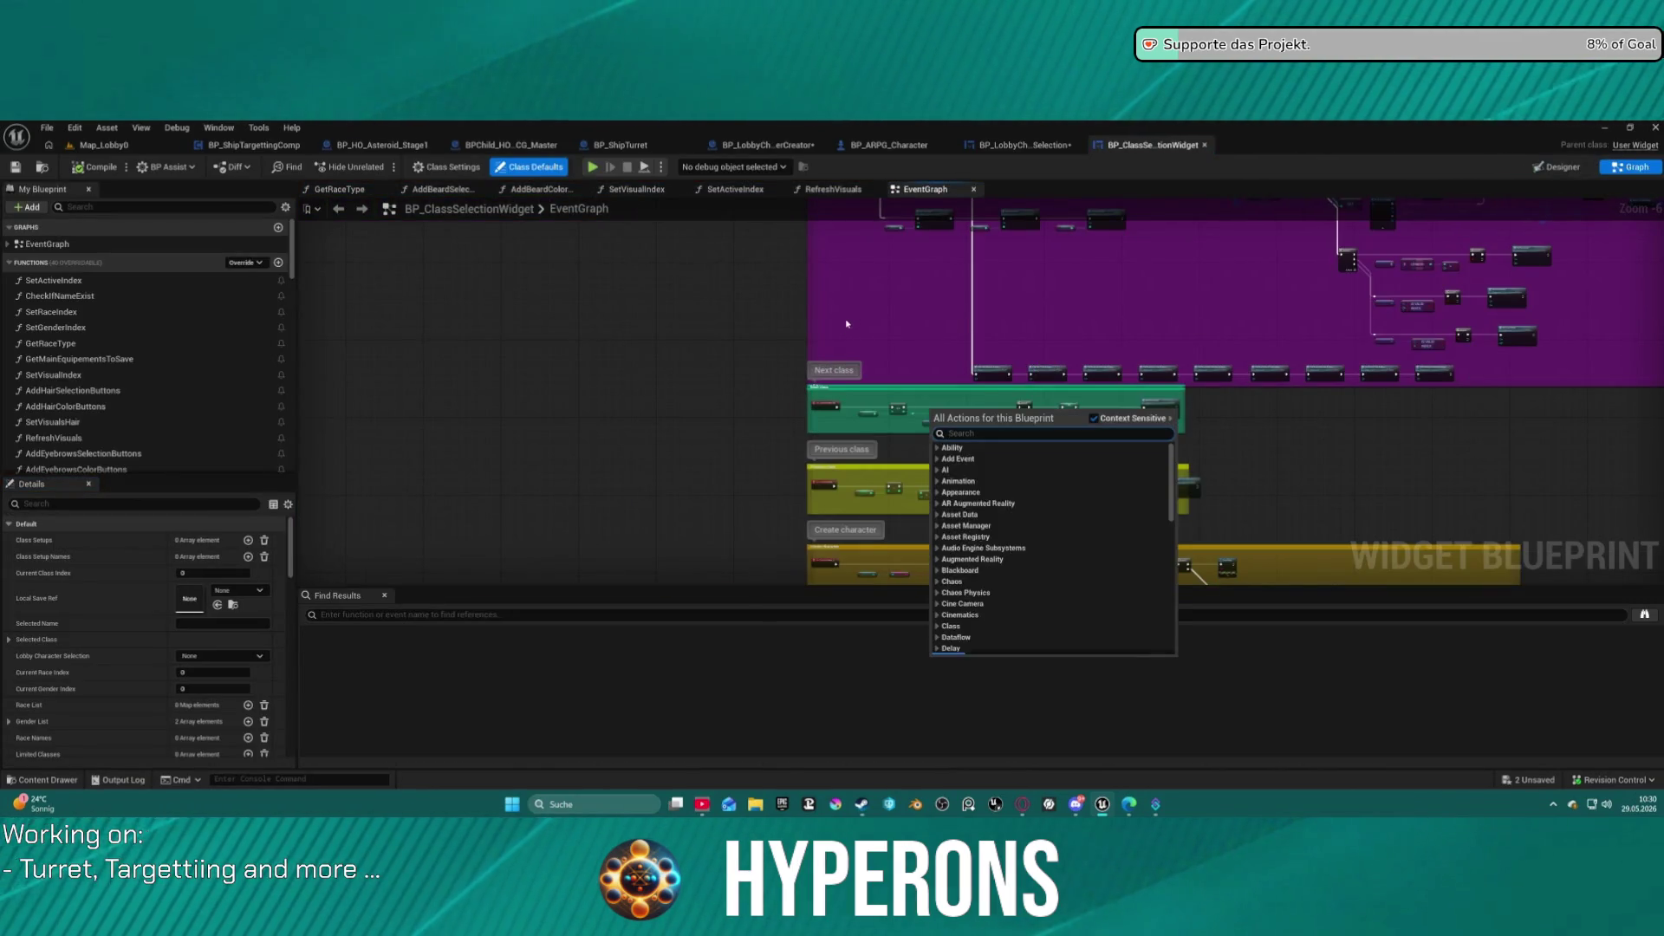
left_click(1022, 147)
mouse_move(1066, 321)
left_mouse_down()
mouse_move(848, 346)
mouse_move(756, 344)
mouse_move(610, 306)
mouse_move(323, 312)
mouse_move(299, 347)
left_mouse_up()
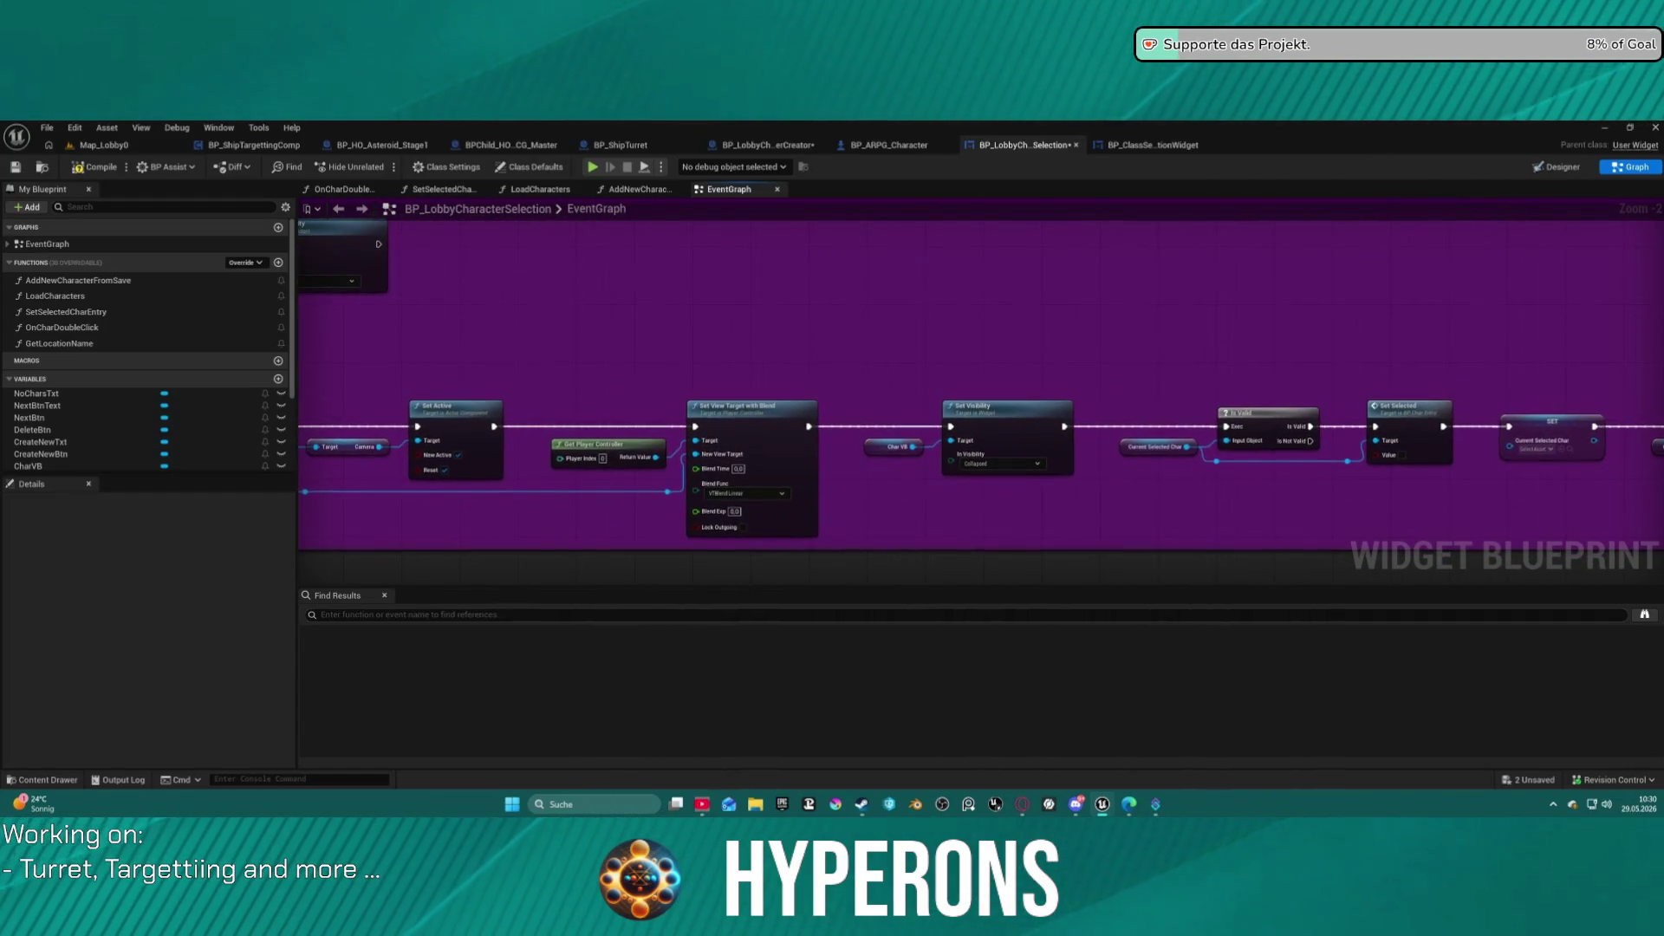
Pan past the Set Visibility chain and open BP_LobbyCharacterCreator's SetCharacterHidden function.
left_click_drag(954, 347, 460, 336)
left_click_drag(304, 337, 299, 333)
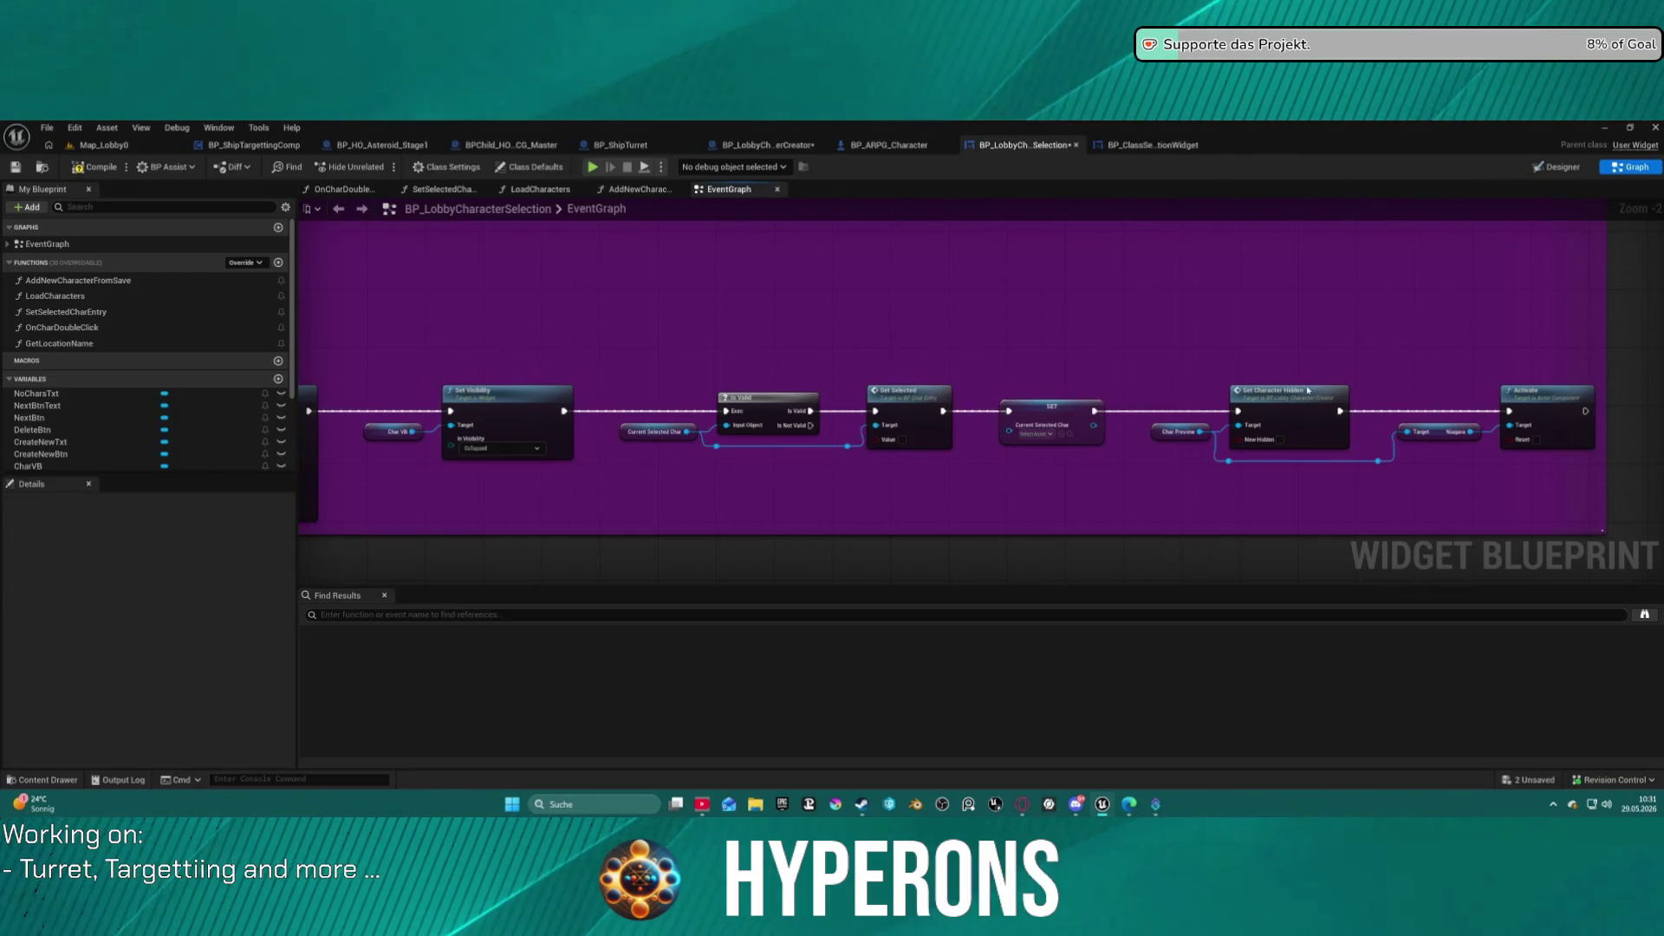
double_click(1288, 409)
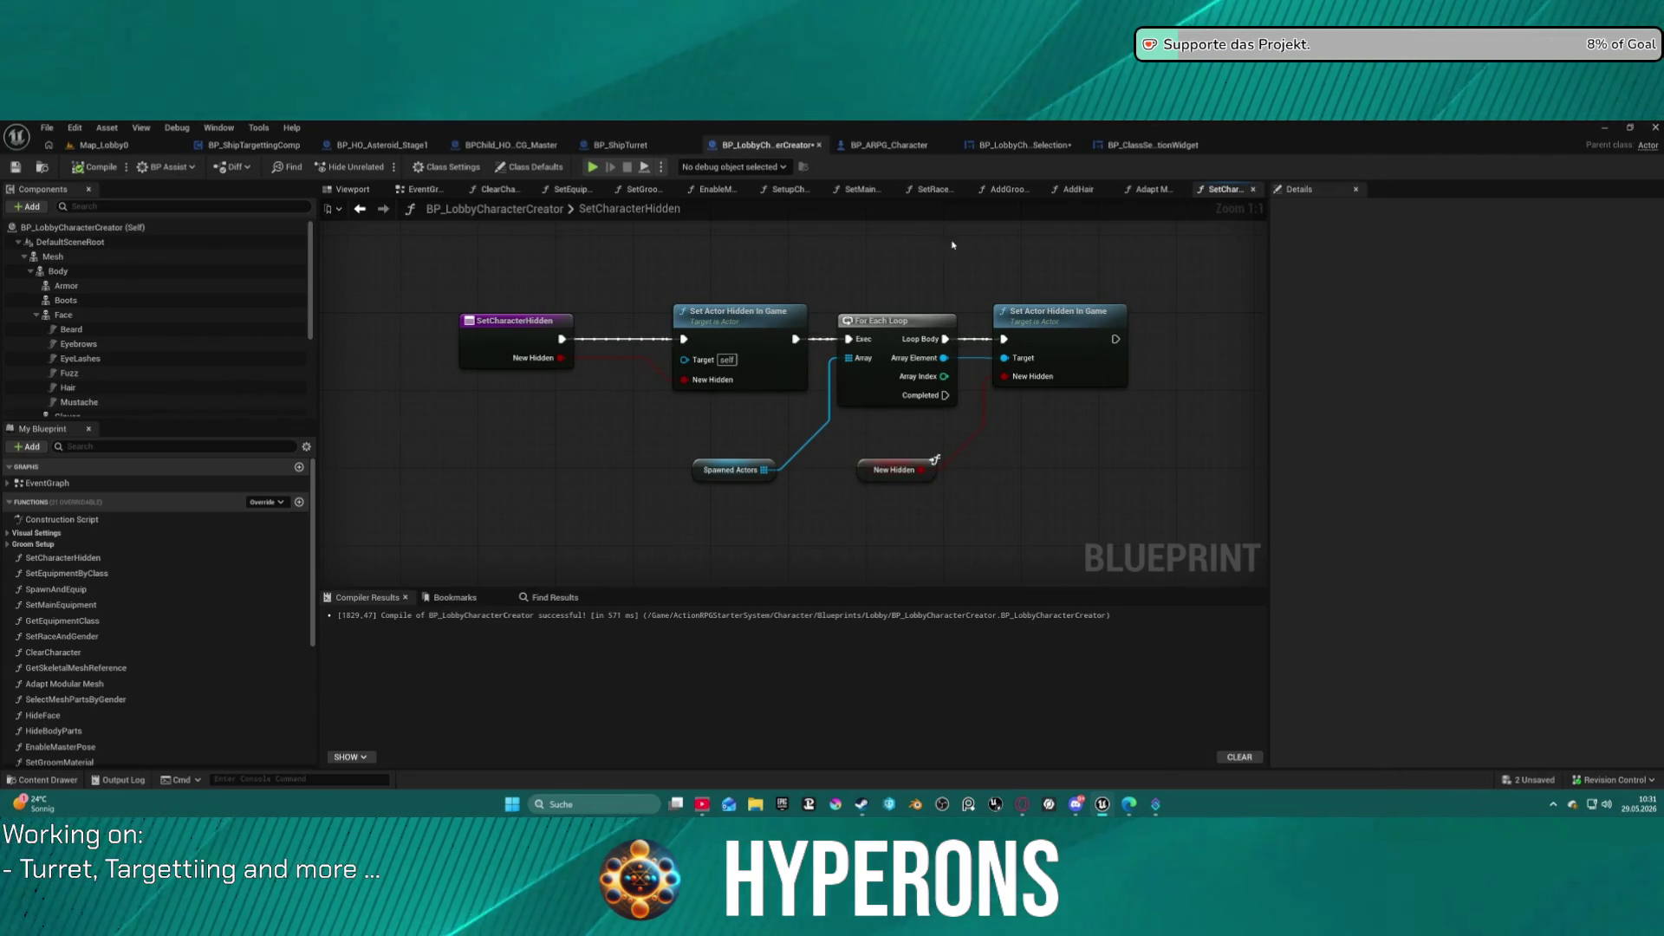
left_click_drag(952, 246, 740, 419)
scroll(633, 286, "down", 2)
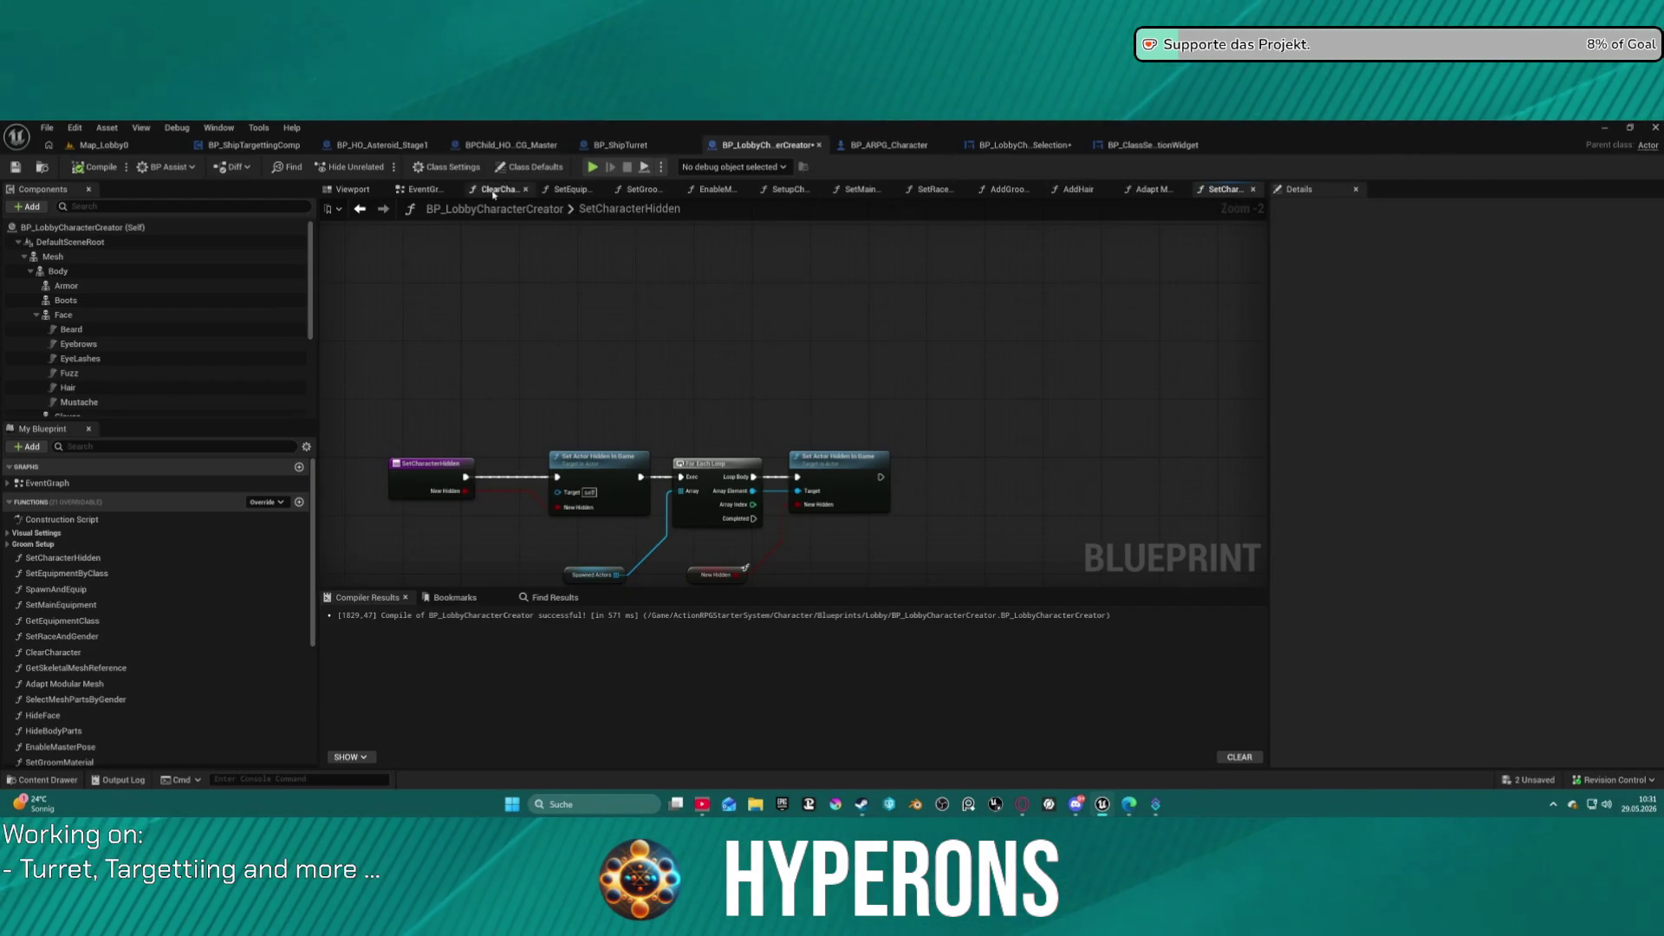
left_click(1128, 147)
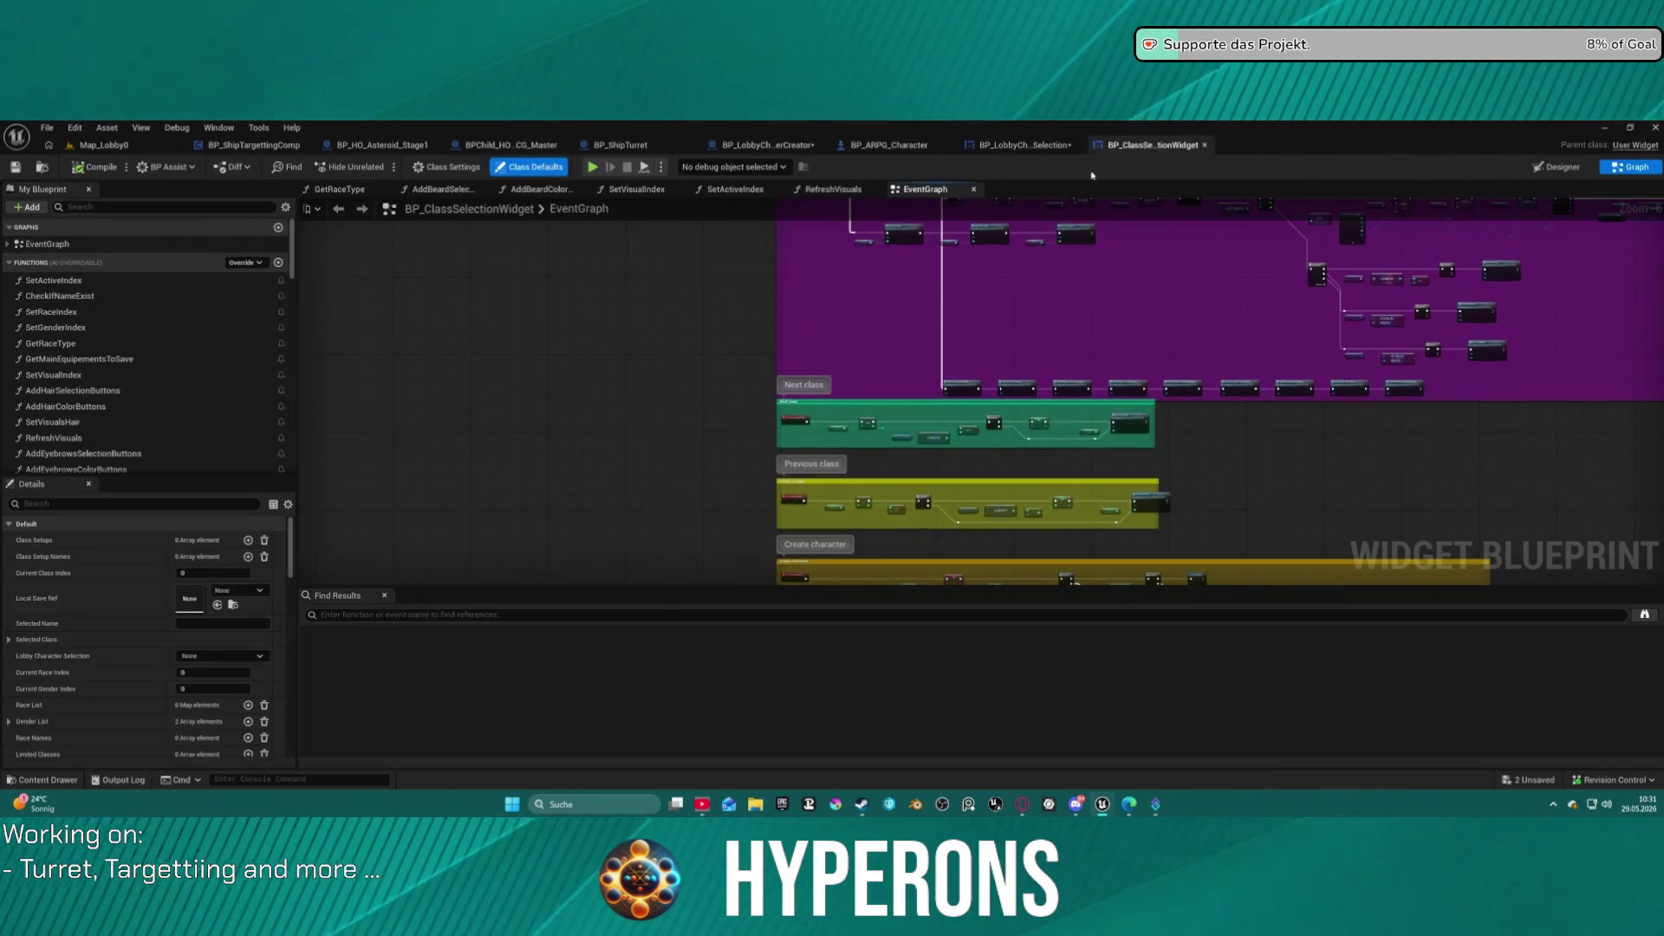
left_click(1051, 145)
mouse_move(1104, 305)
left_mouse_down()
mouse_move(959, 309)
mouse_move(783, 270)
left_mouse_up()
scroll(932, 446, "down", 4)
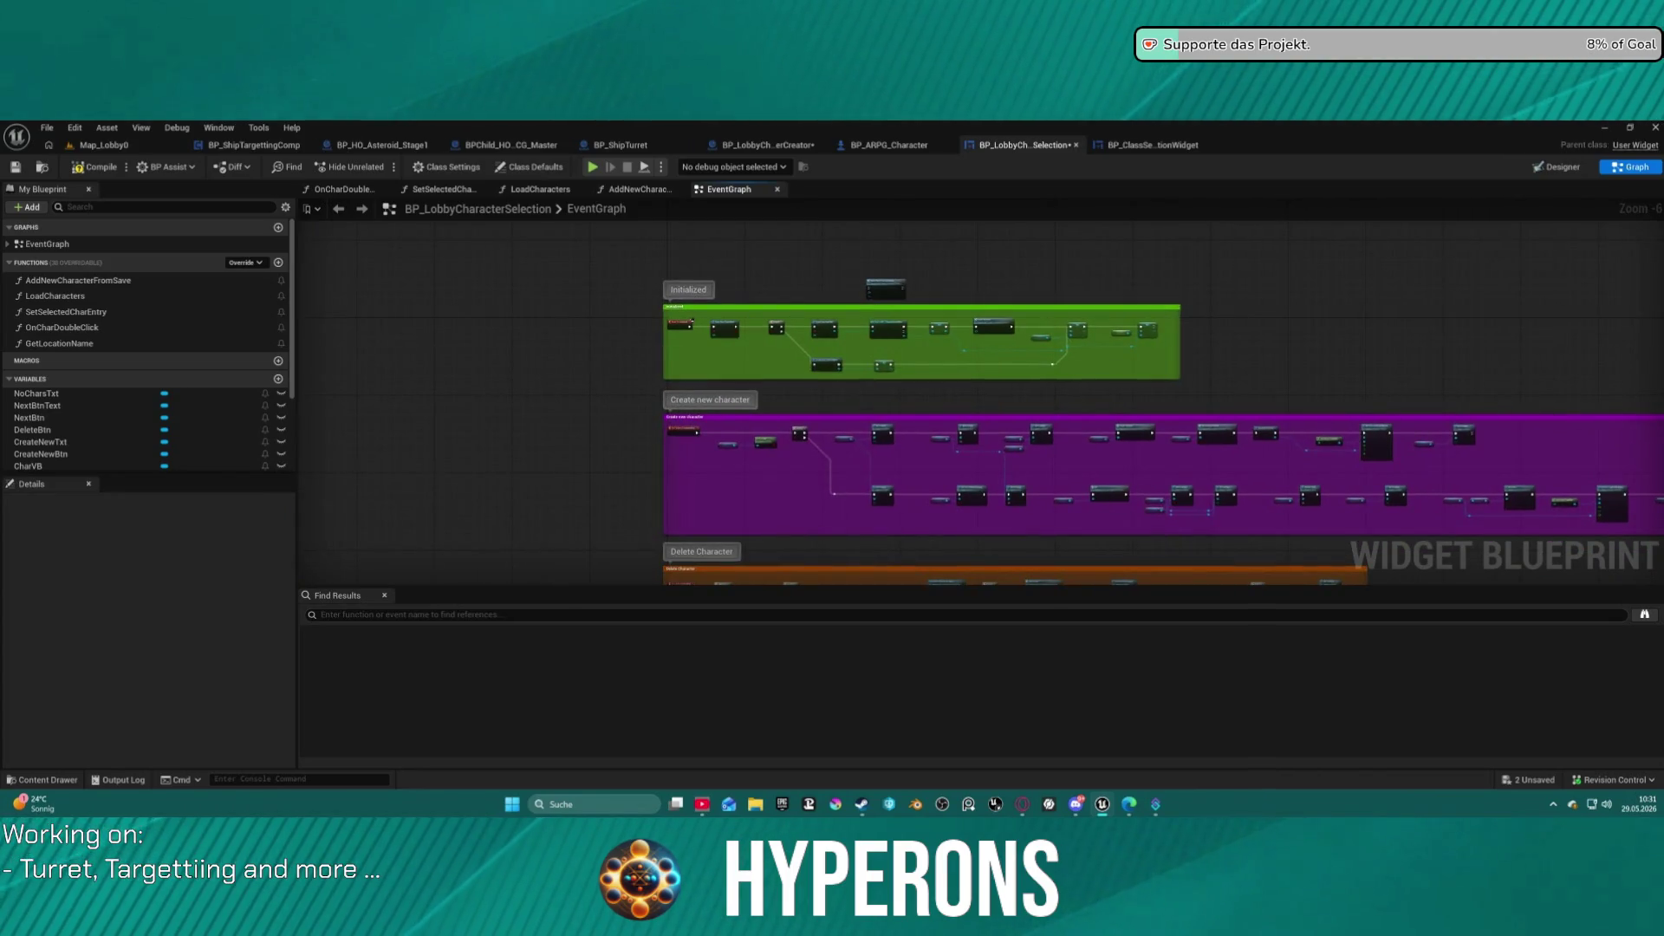
scroll(1068, 335, "up", 6)
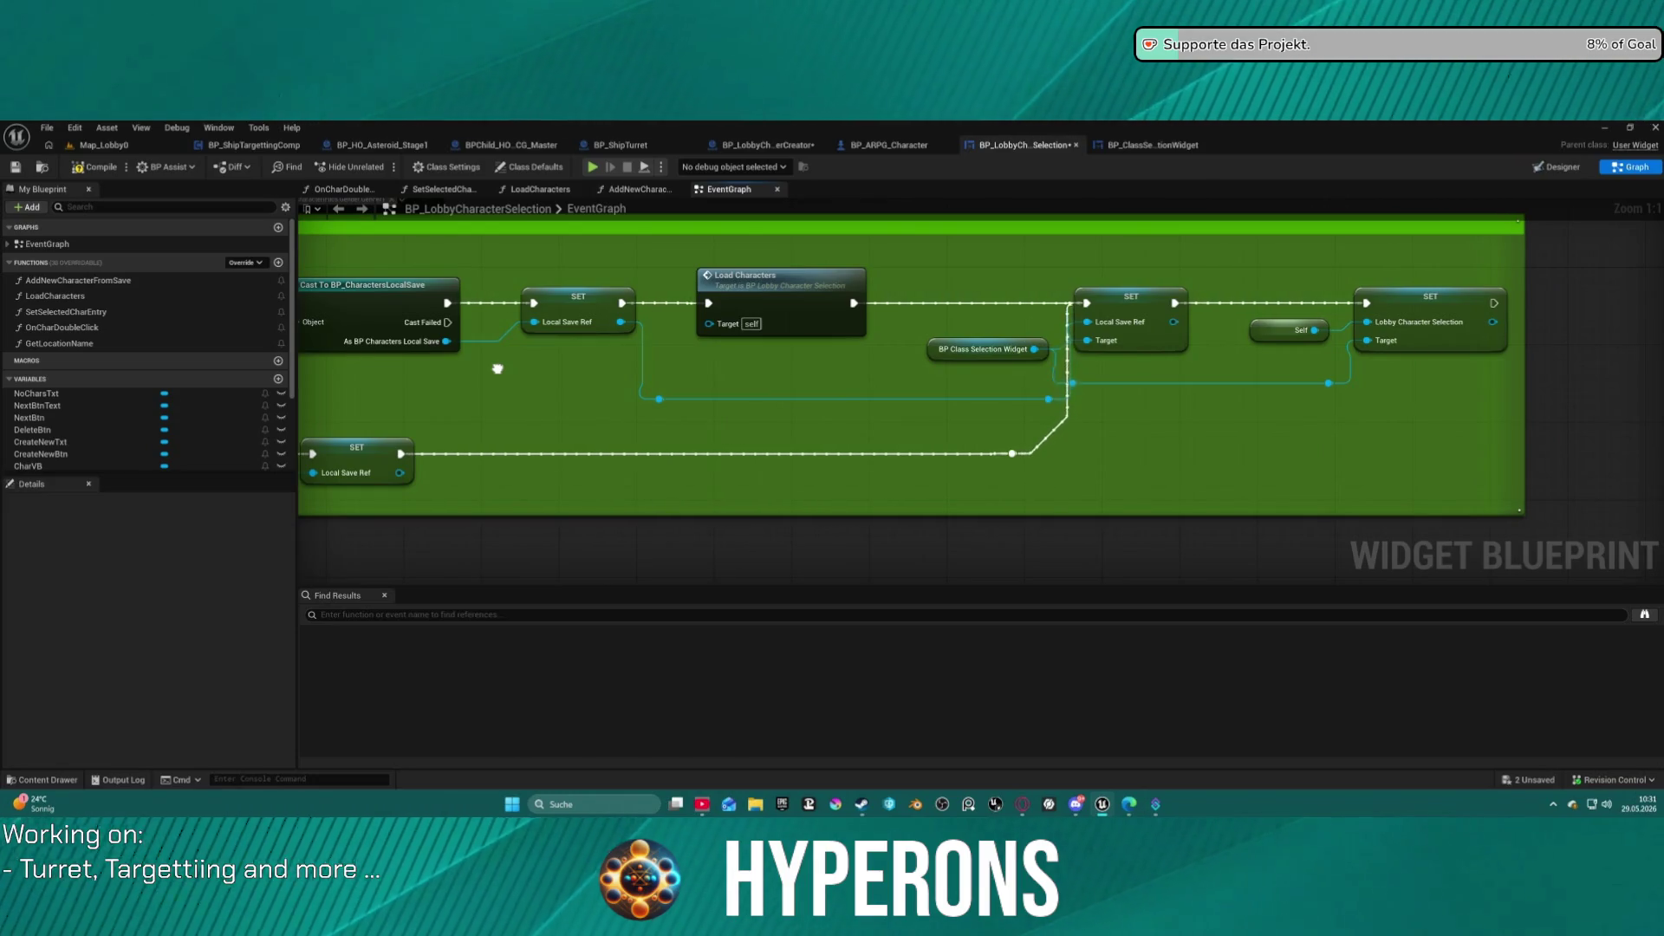
scroll(497, 369, "down", 8)
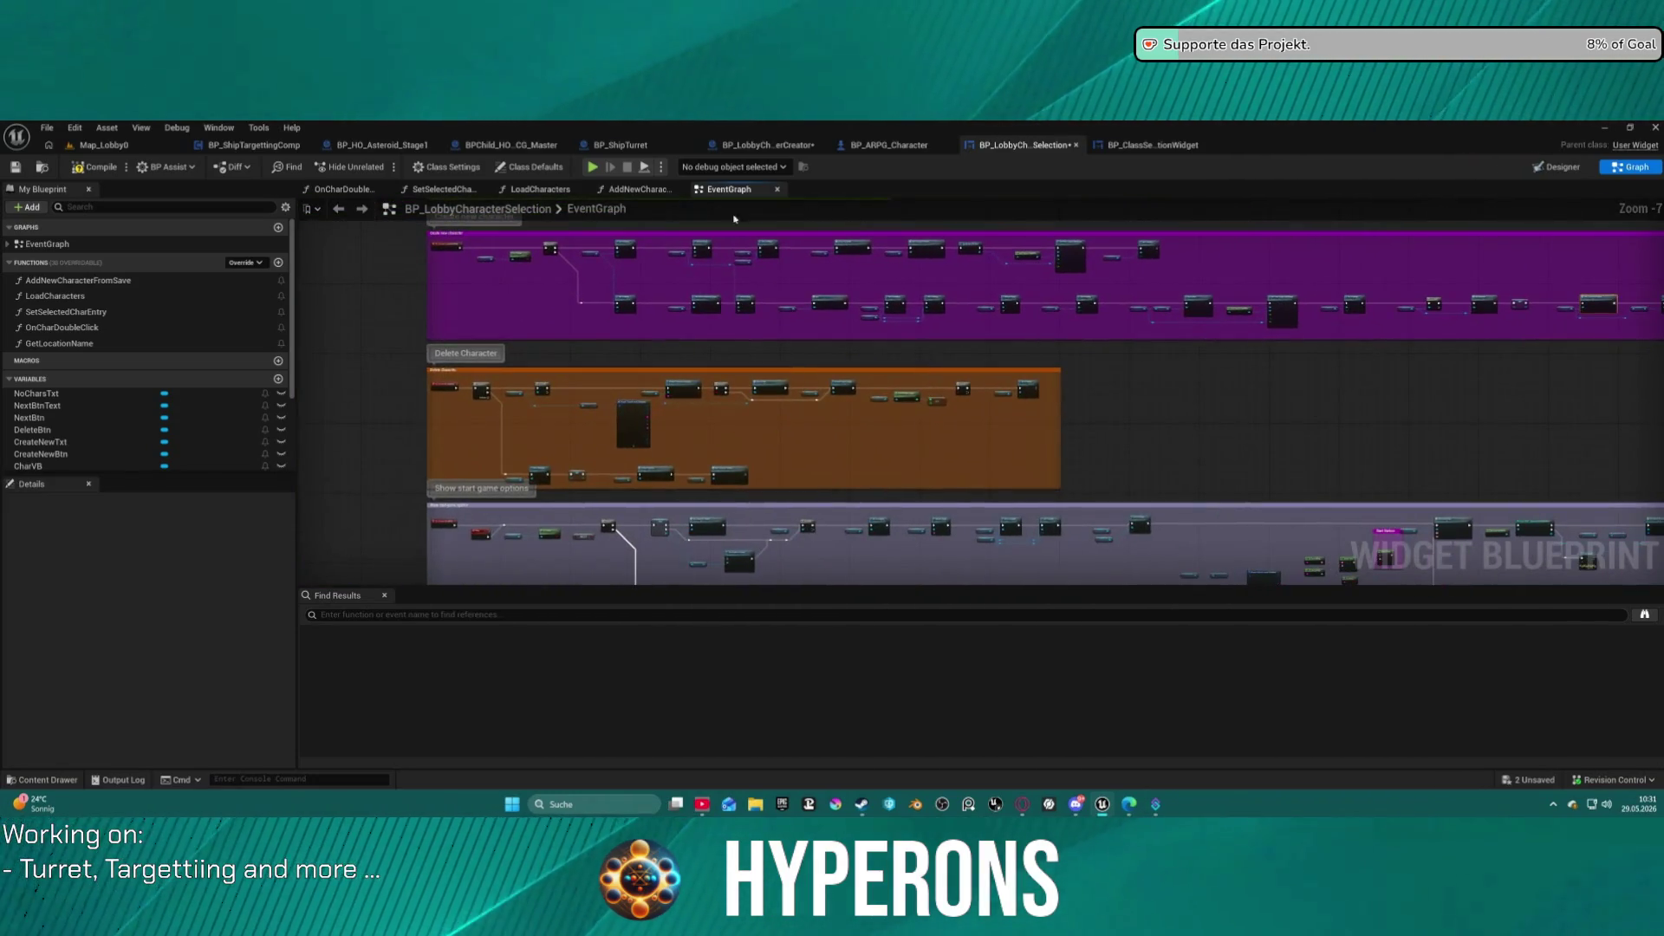
scroll(949, 291, "up", 7)
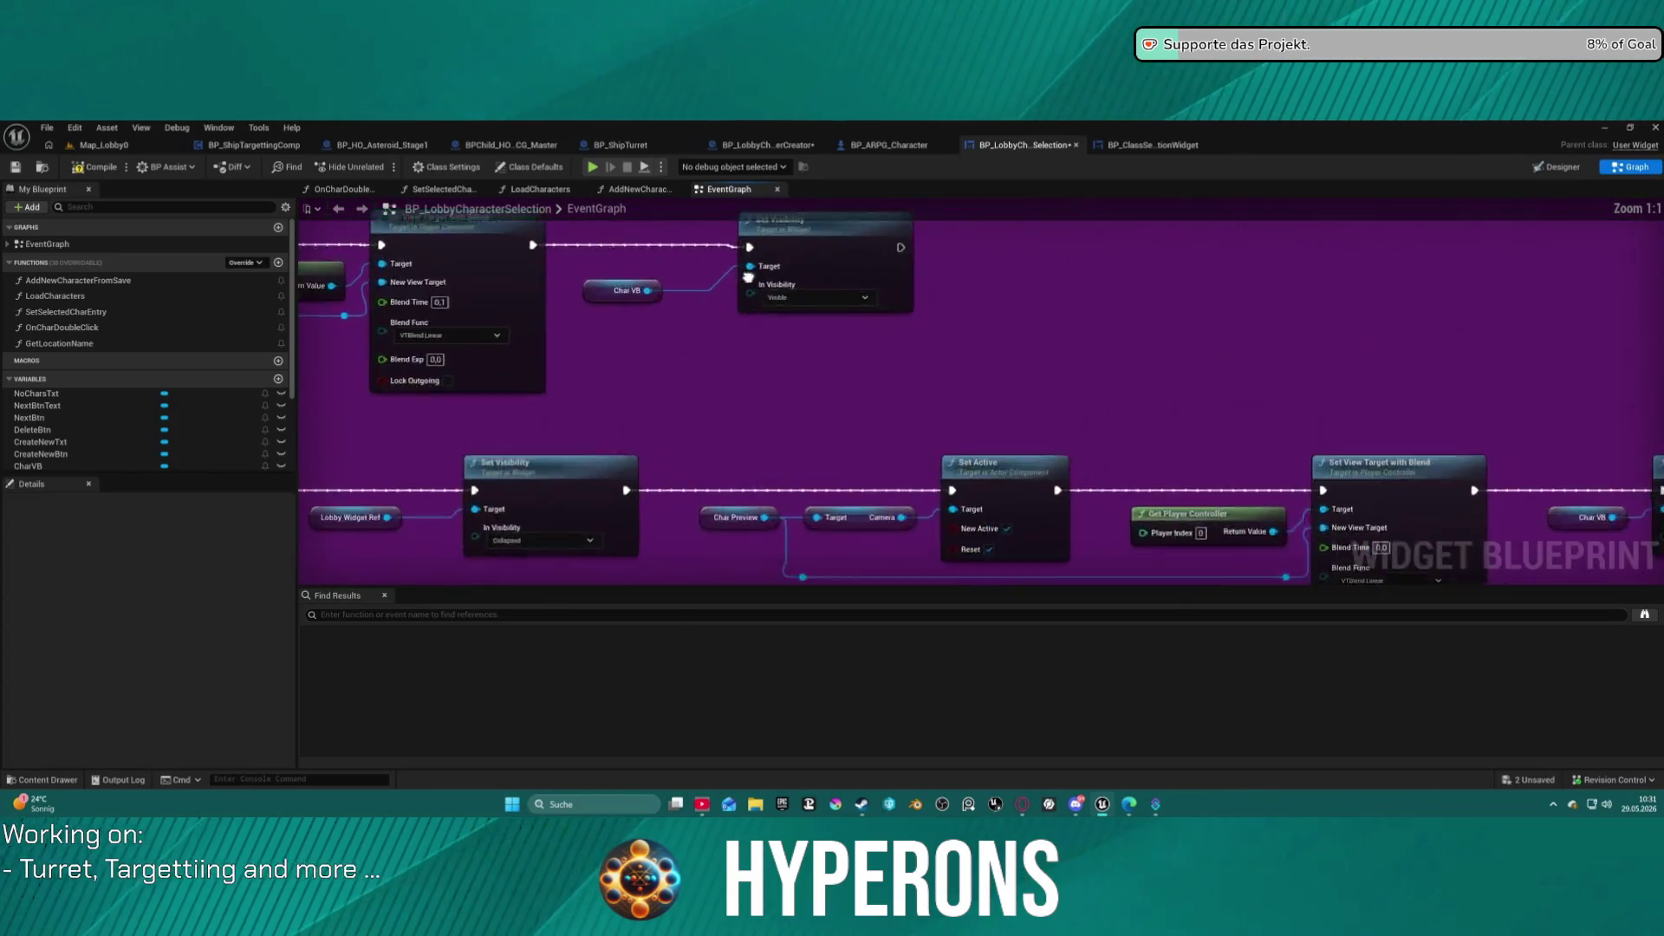
left_click_drag(1198, 320, 1663, 299)
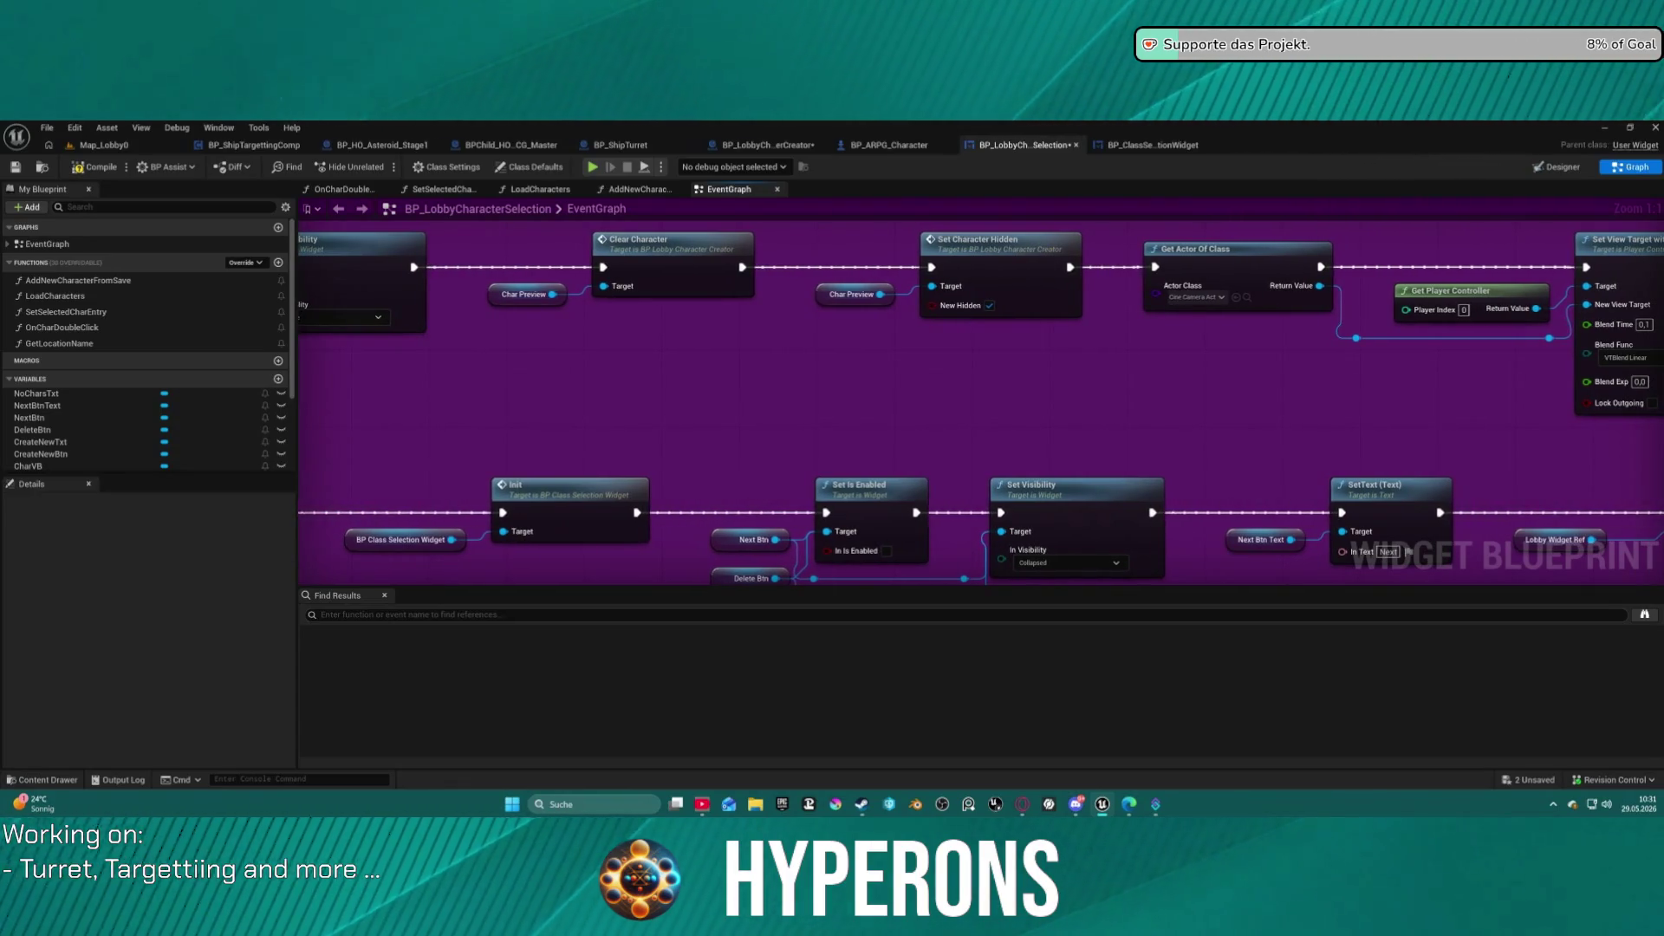
left_click_drag(867, 390, 1298, 451)
mouse_move(1040, 451)
left_mouse_down()
mouse_move(1040, 436)
mouse_move(667, 290)
mouse_move(581, 288)
left_mouse_up()
left_click_drag(1474, 416, 754, 416)
left_click_drag(1300, 416, 953, 416)
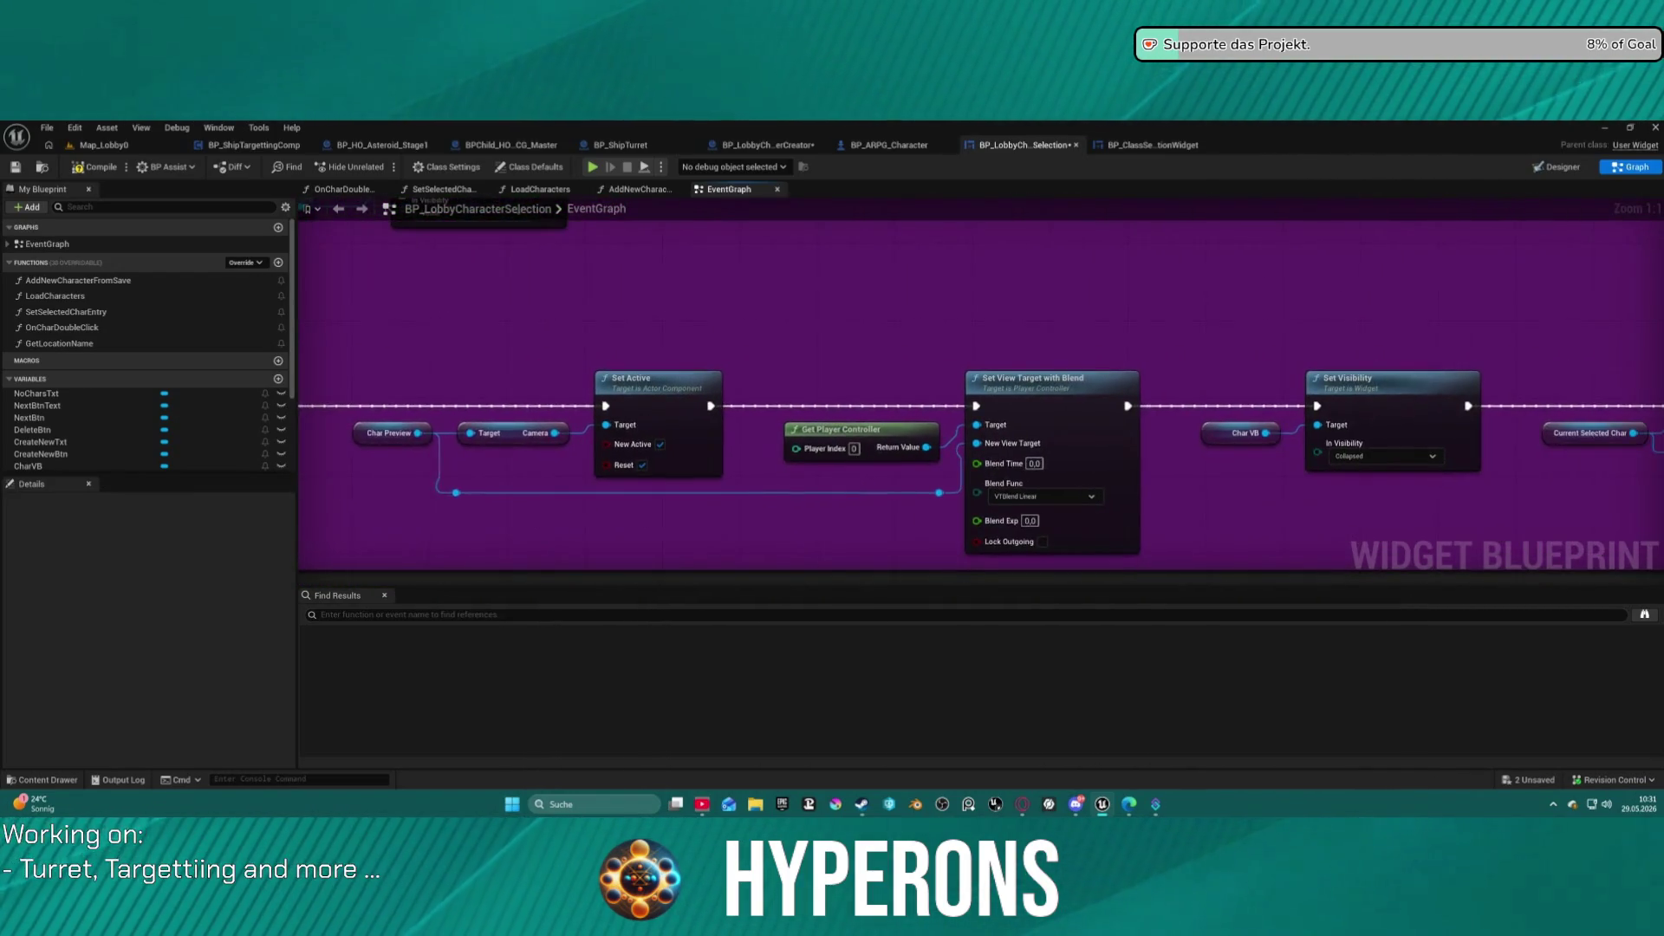
left_click_drag(1386, 416, 910, 416)
left_click_drag(1300, 416, 1006, 420)
left_click_drag(1213, 416, 1049, 427)
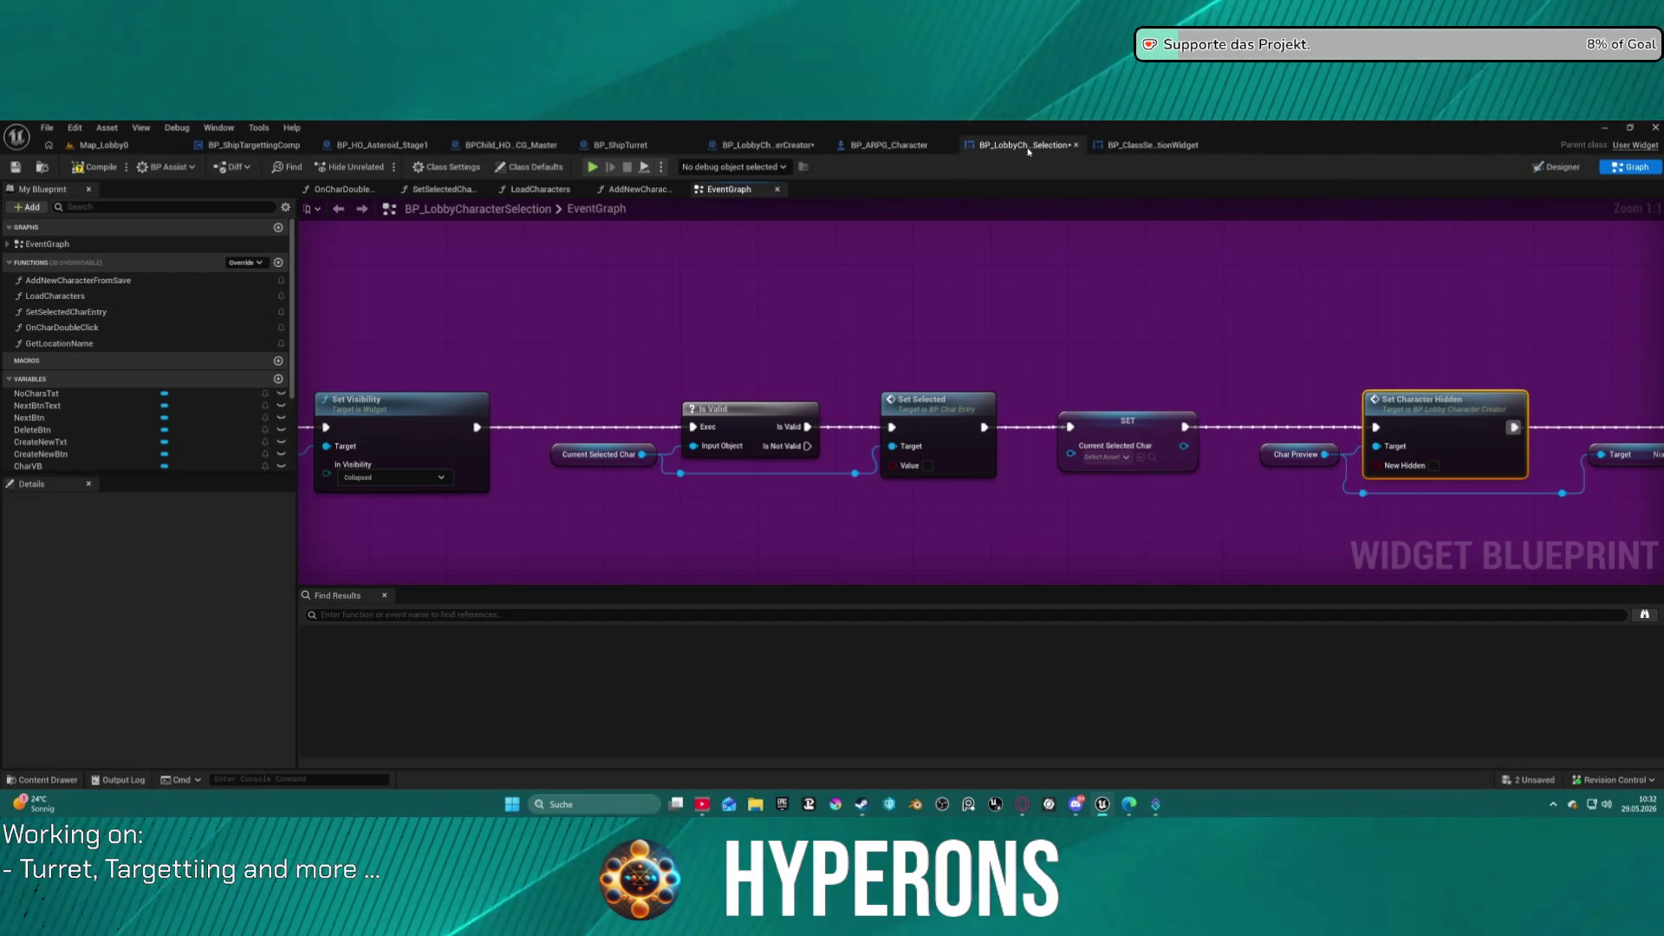
left_click(767, 145)
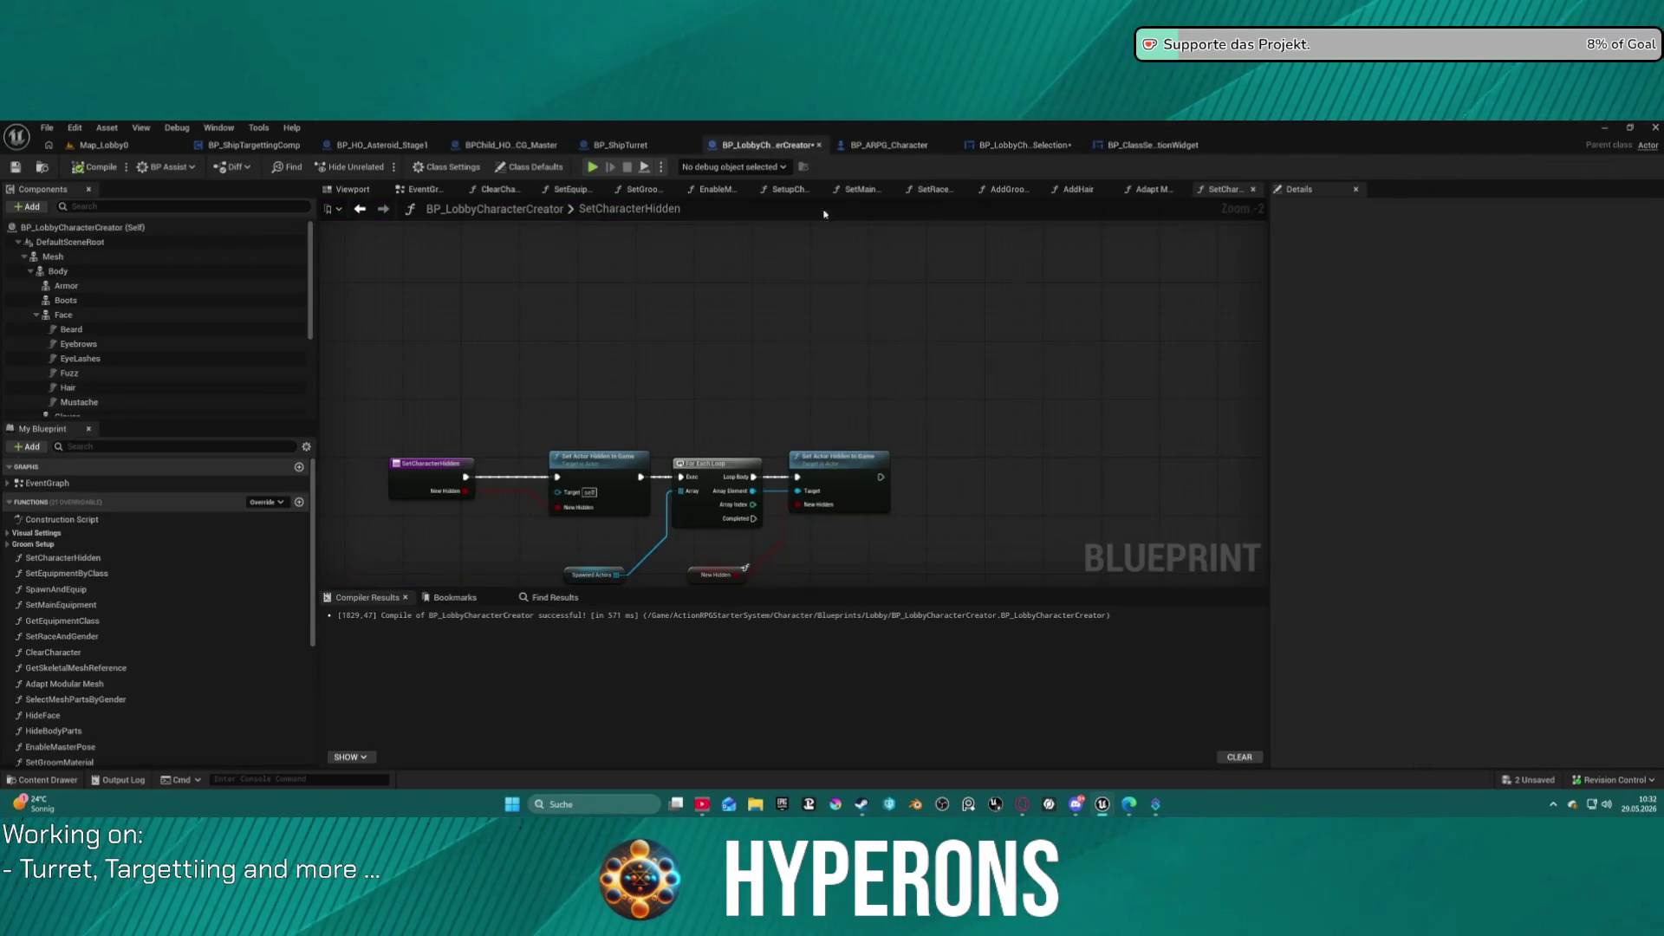
Add a breakpoint on the Set Visibility node after the Branch in the Adapt Modular Mesh graph.
scroll(815, 395, "up", 3)
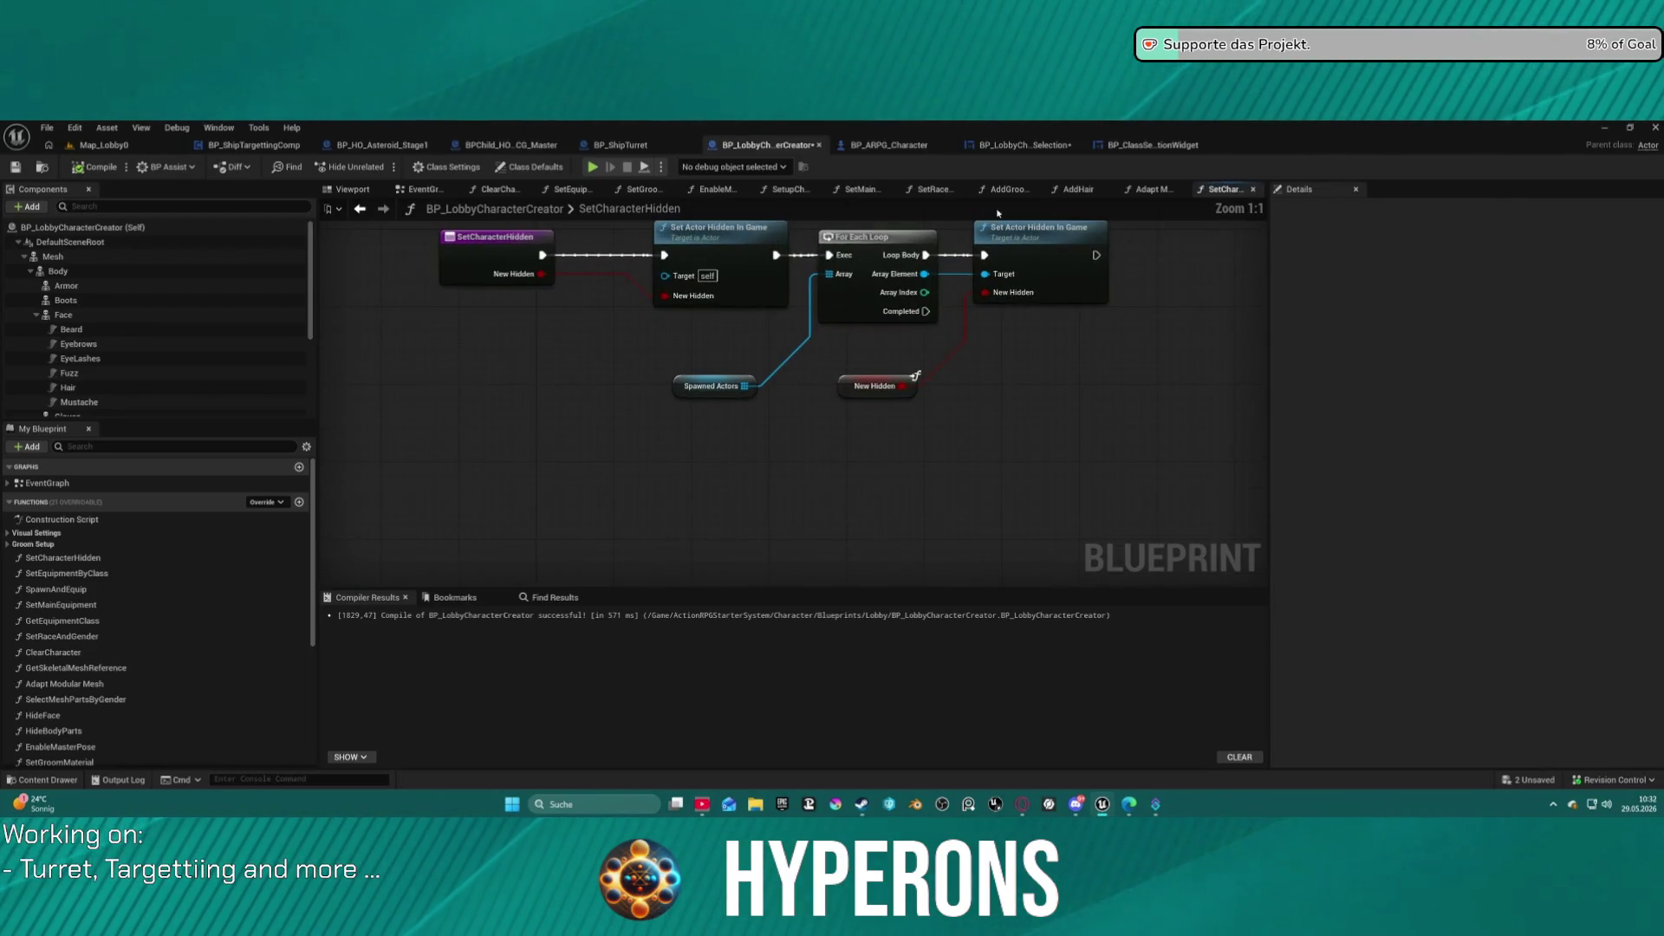
left_click(1148, 189)
scroll(894, 290, "down", 4)
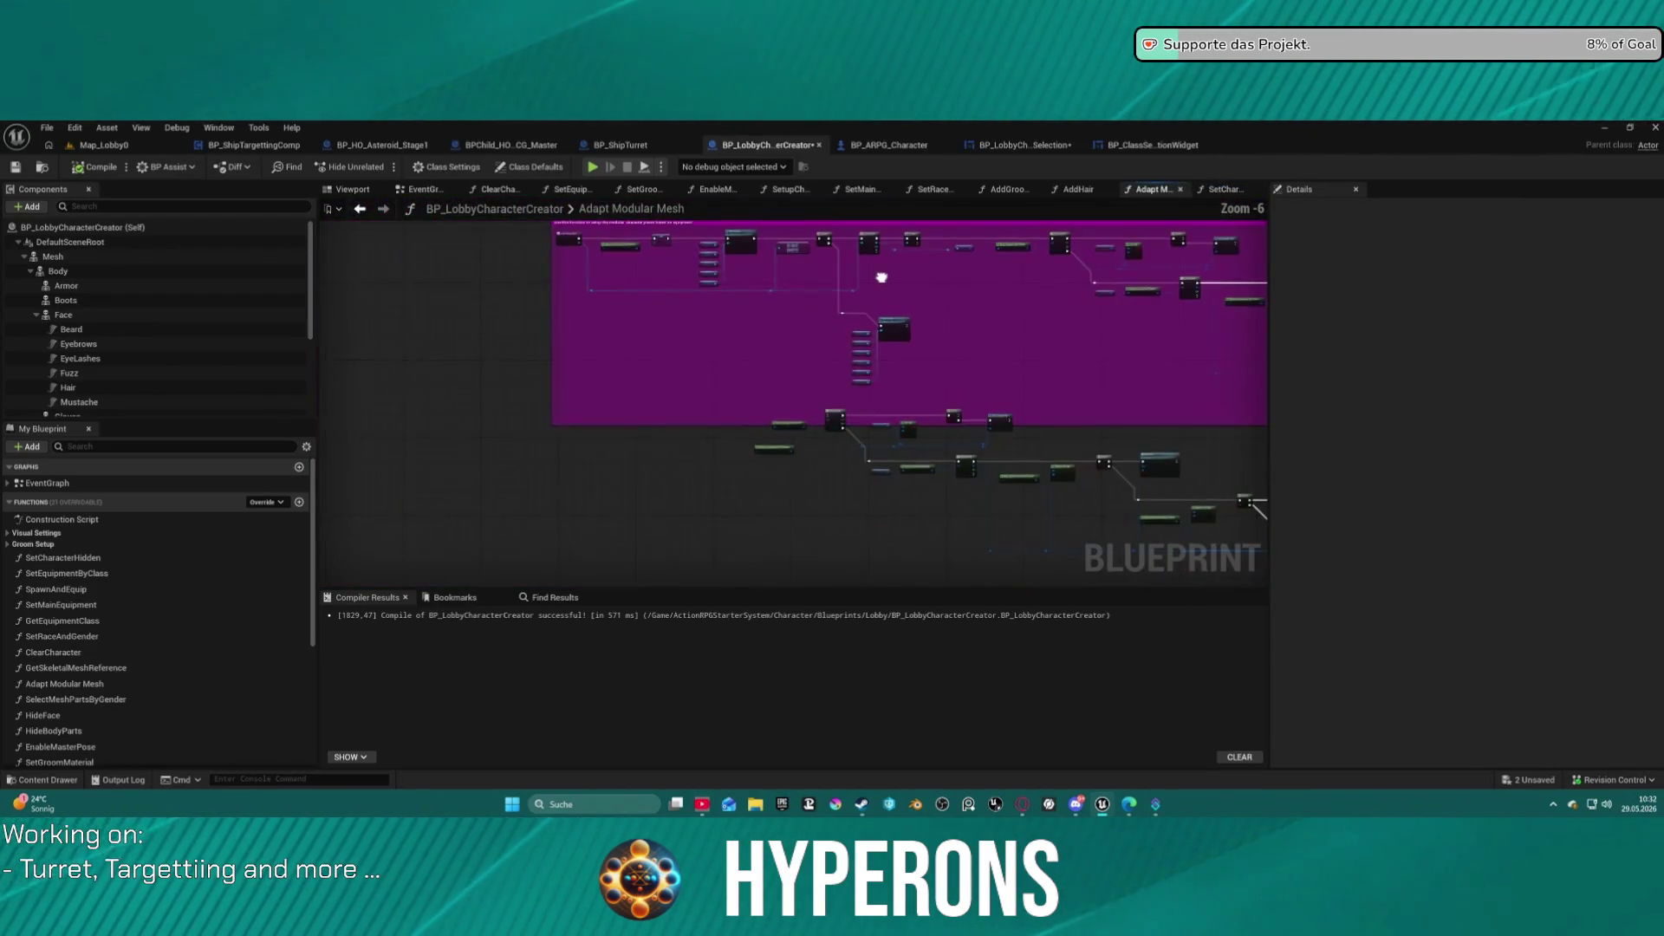
scroll(837, 338, "up", 4)
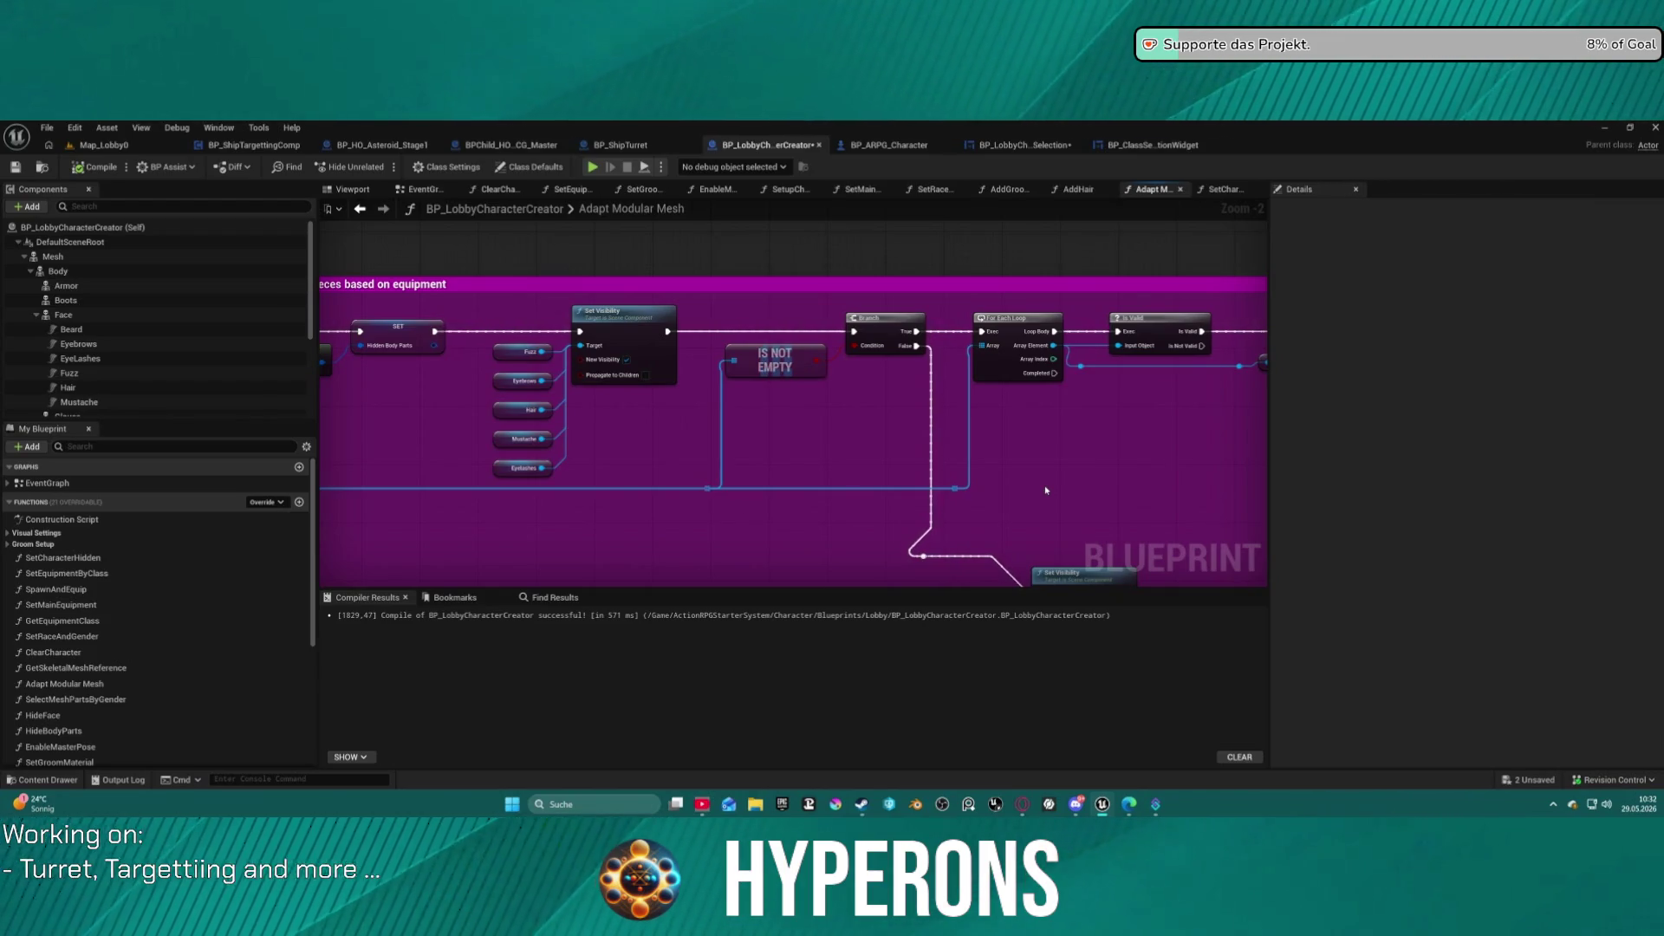
right_click(888, 331)
key("Escape")
mouse_move(753, 305)
left_mouse_down()
mouse_move(1133, 281)
mouse_move(926, 324)
mouse_move(1072, 326)
left_mouse_up()
right_click(964, 339)
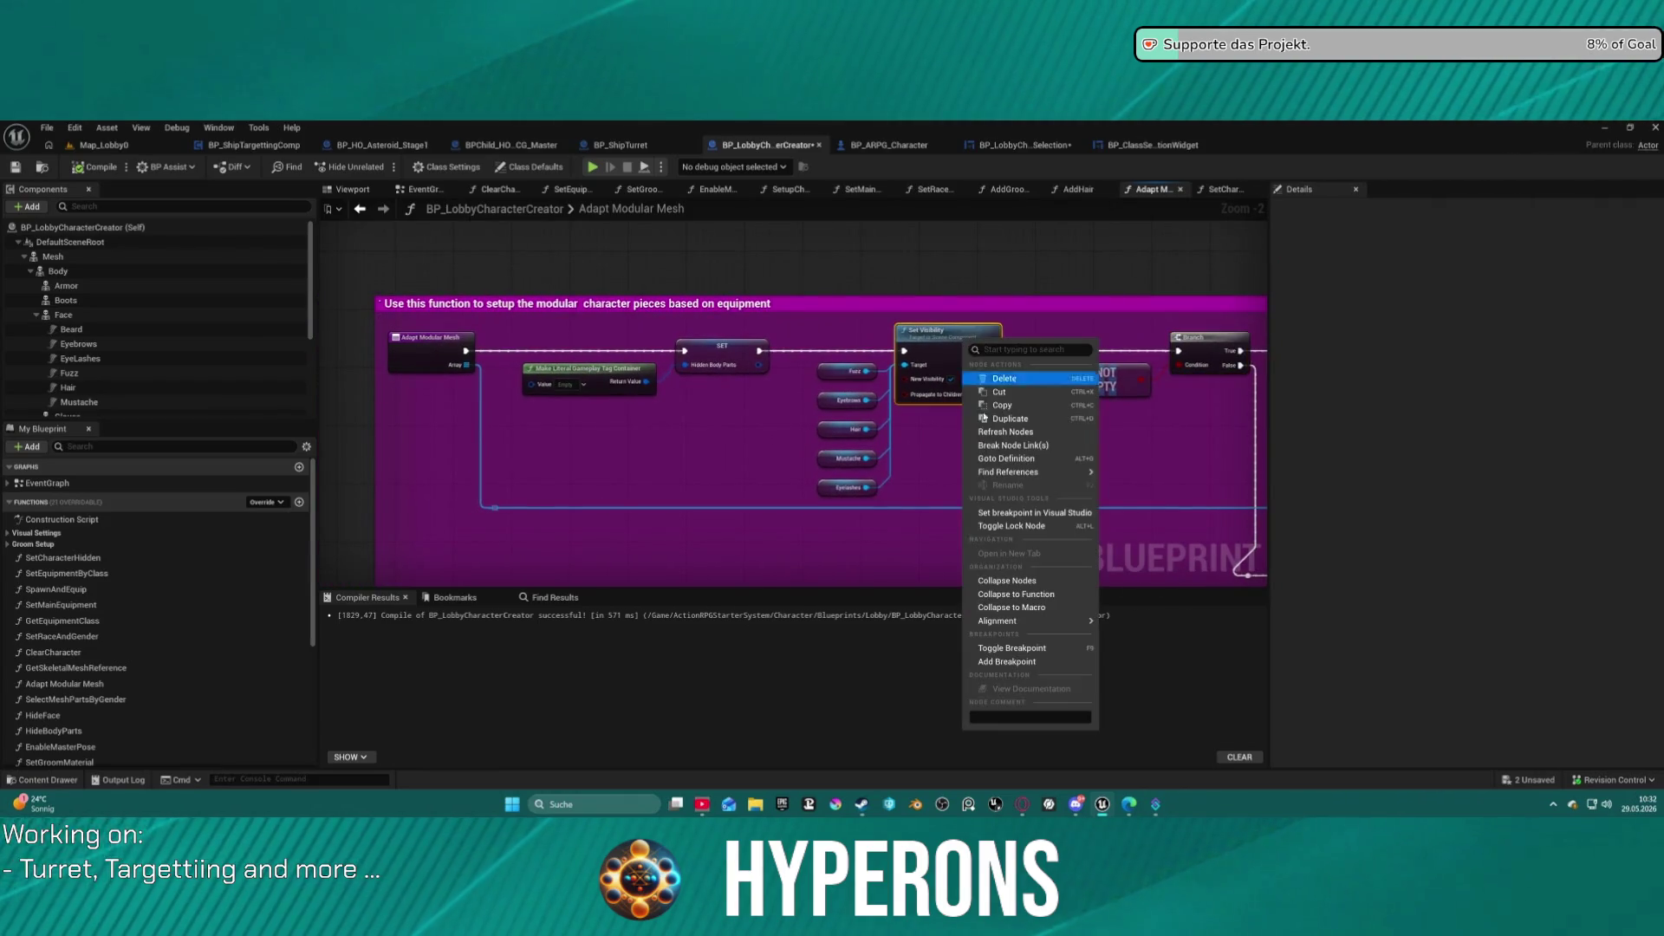
left_click(1033, 663)
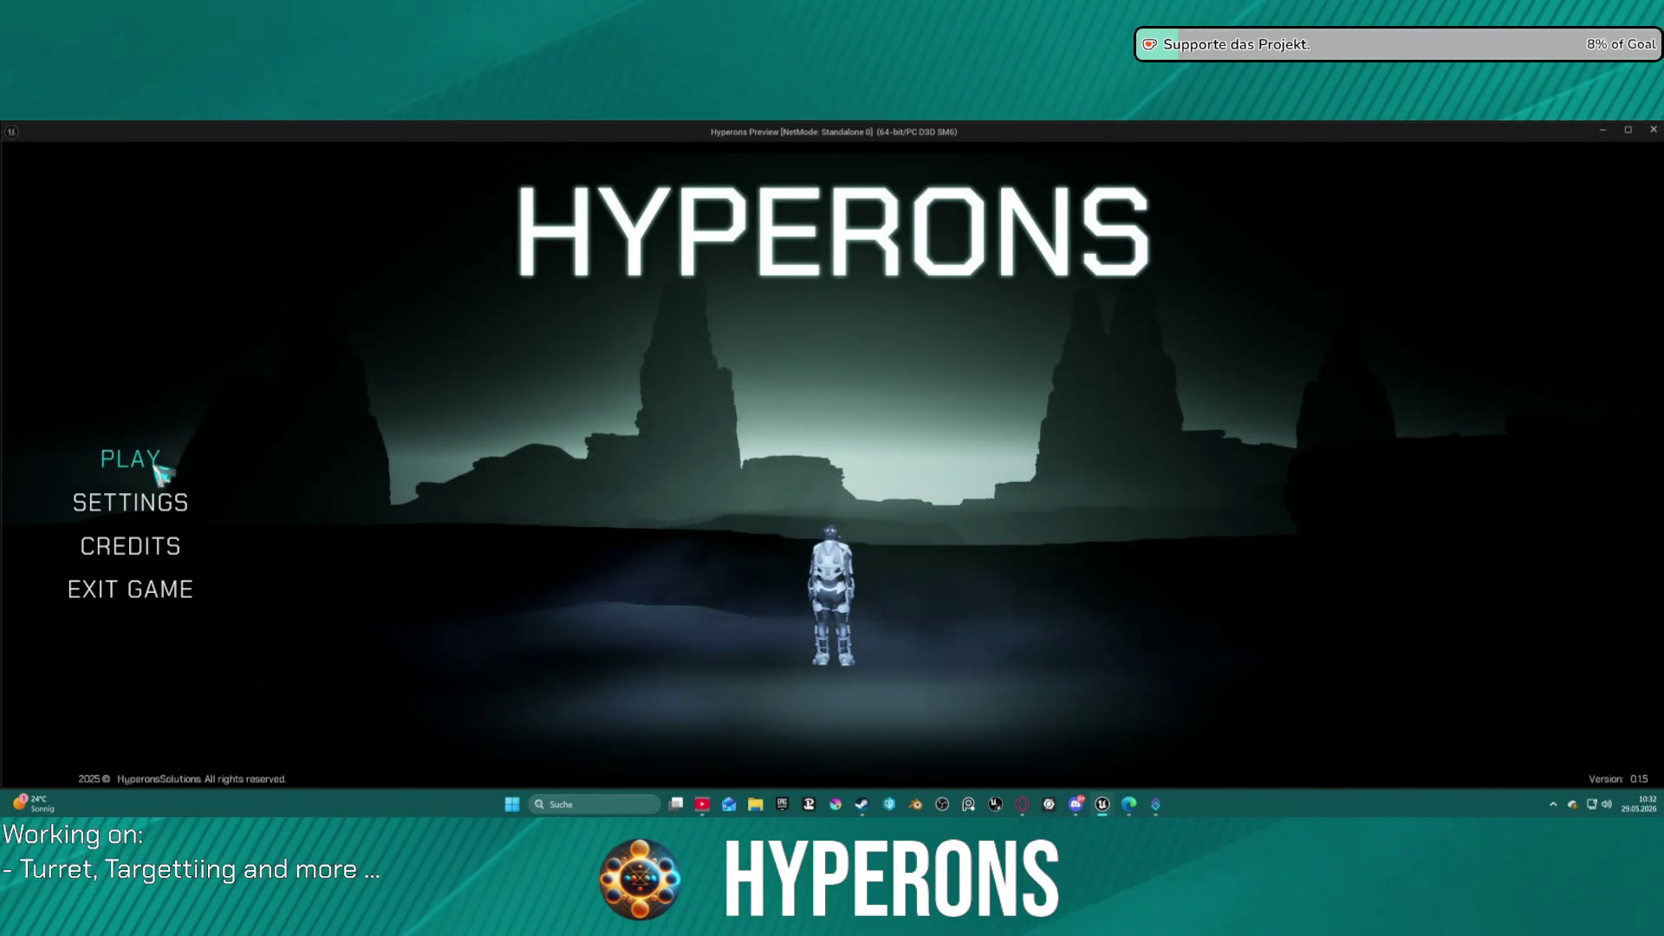
Start a new character in the Hyperons preview to hit the breakpoint, then close the preview.
left_click(143, 460)
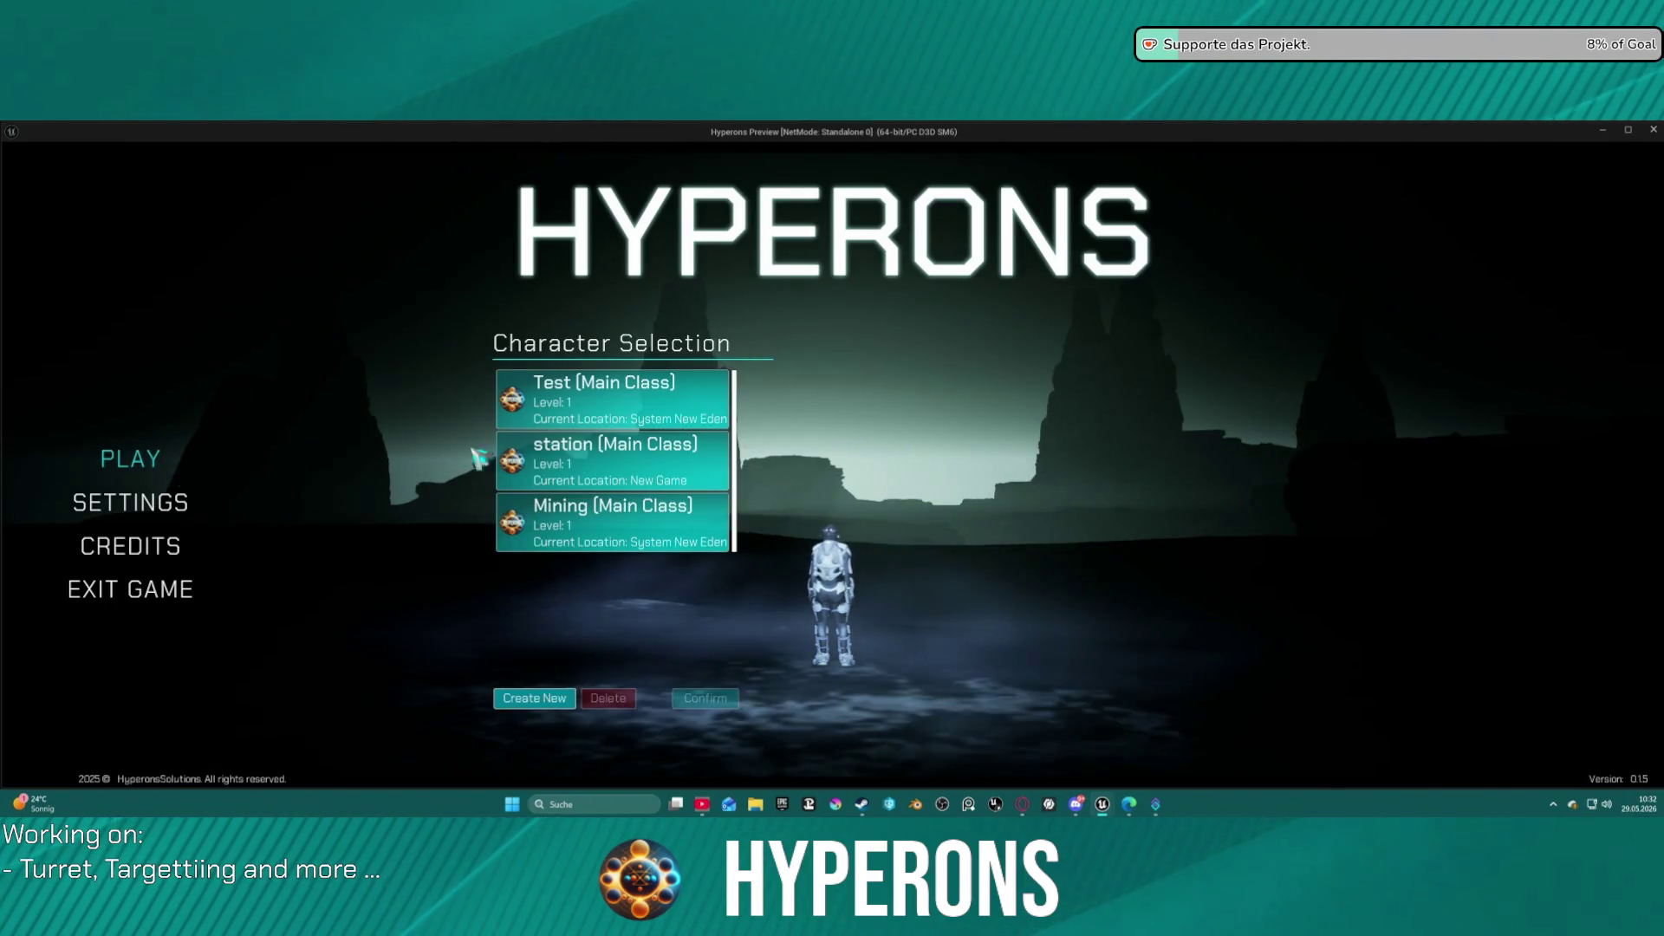
left_click(556, 707)
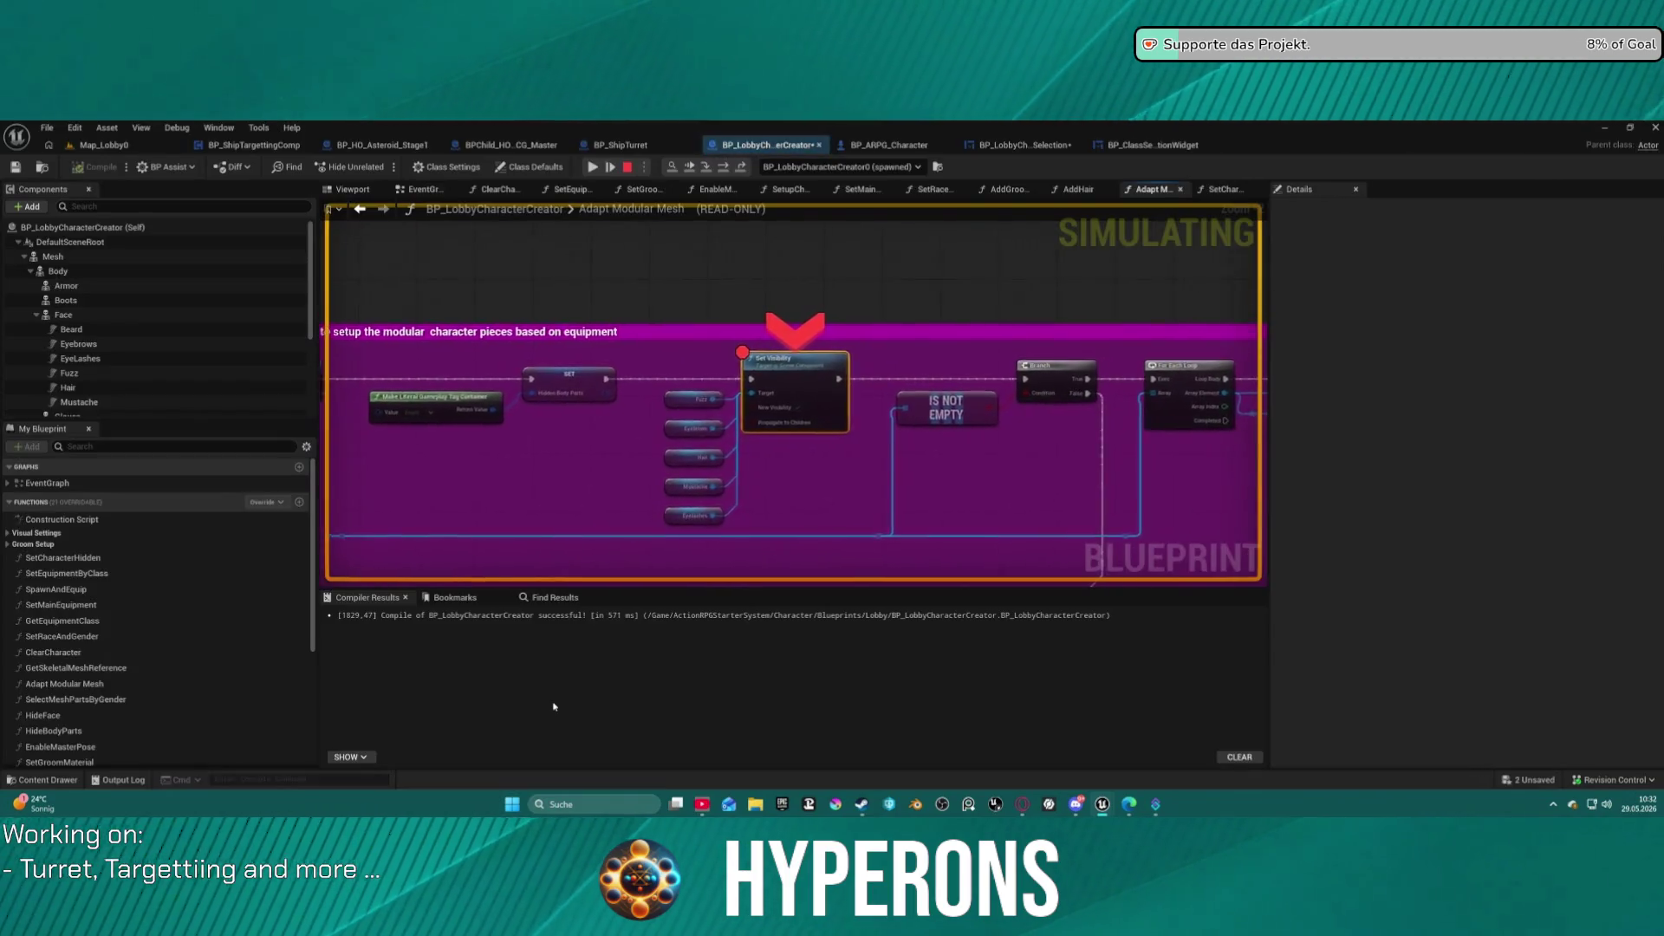
mouse_move(750, 397)
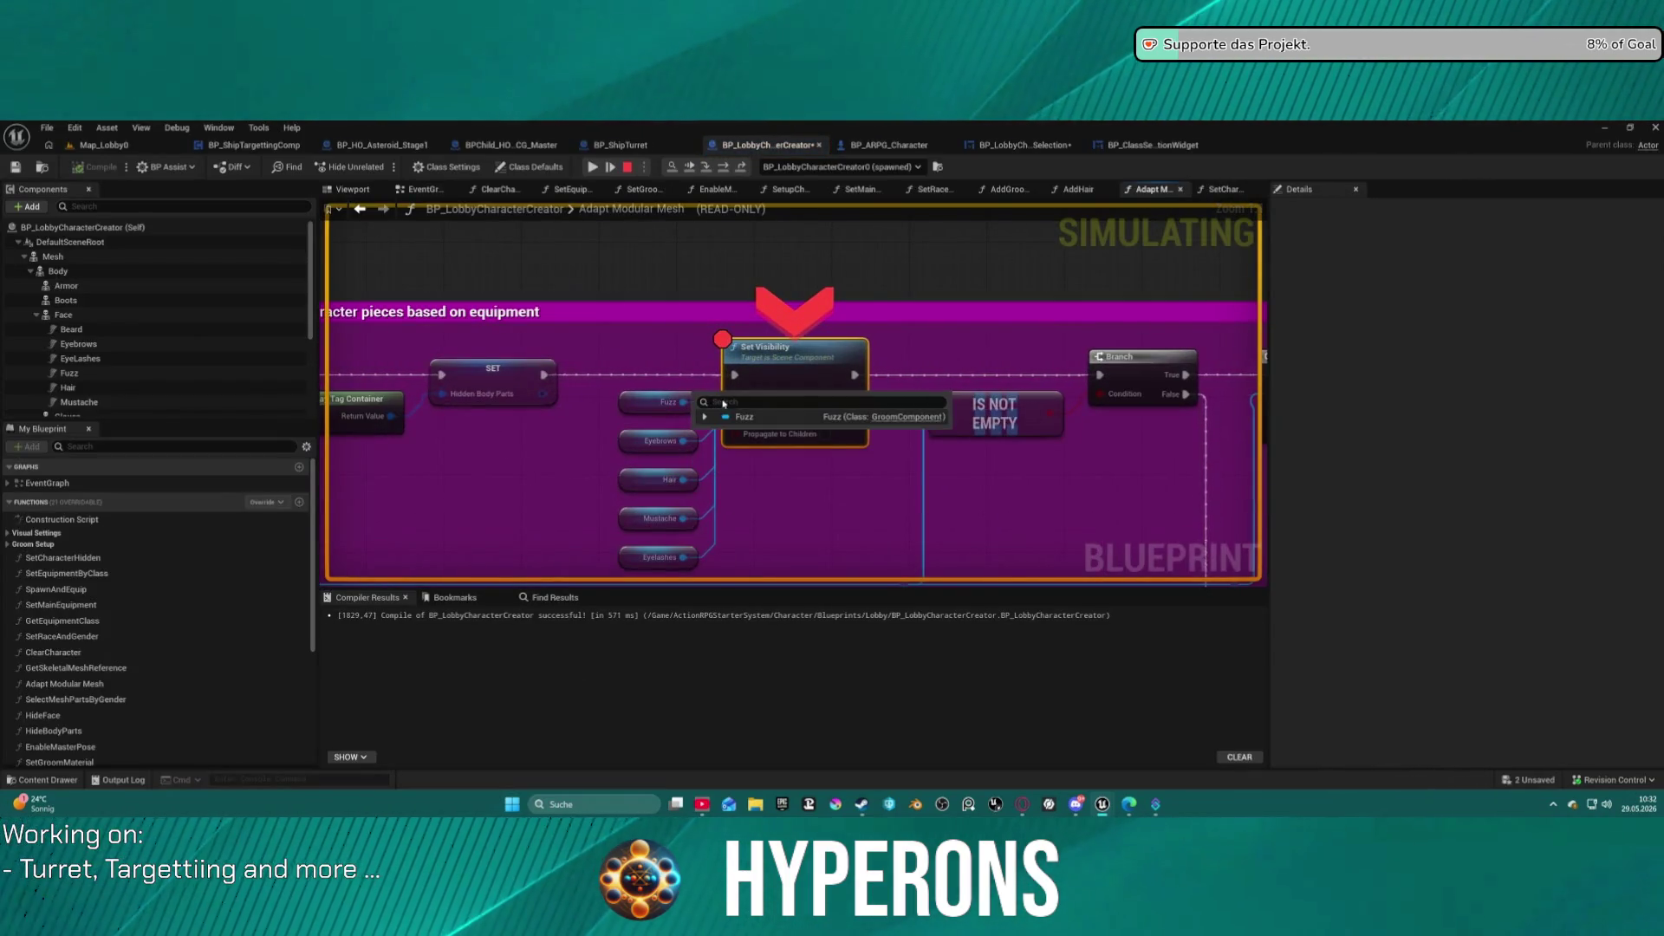
mouse_move(789, 415)
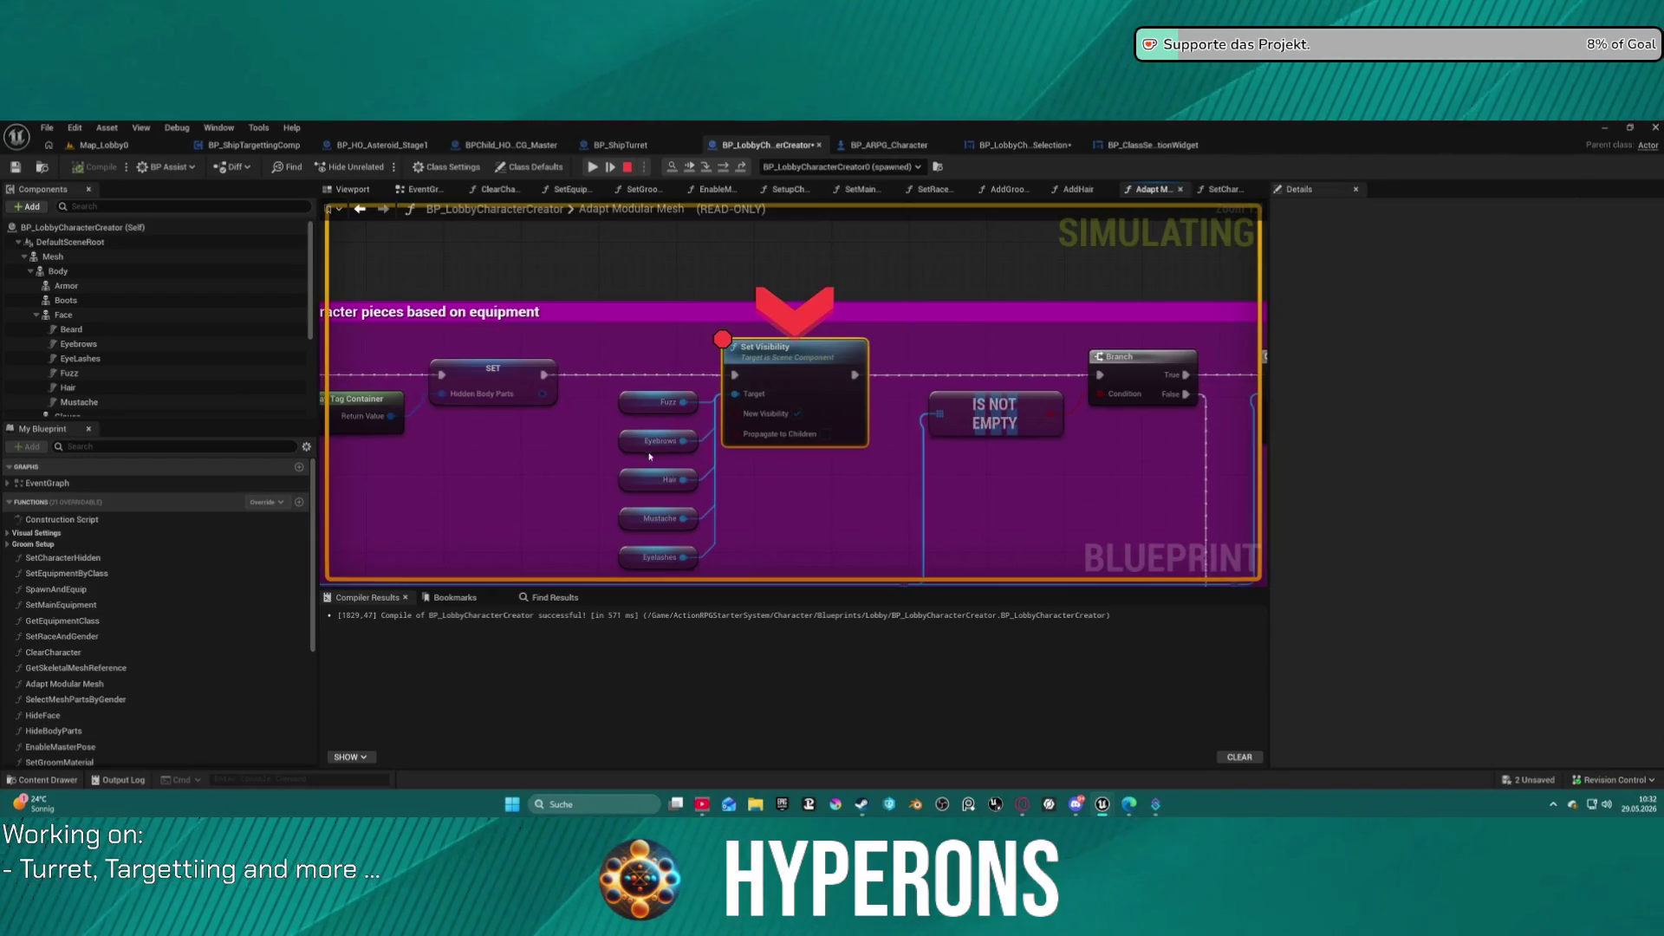
mouse_move(664, 523)
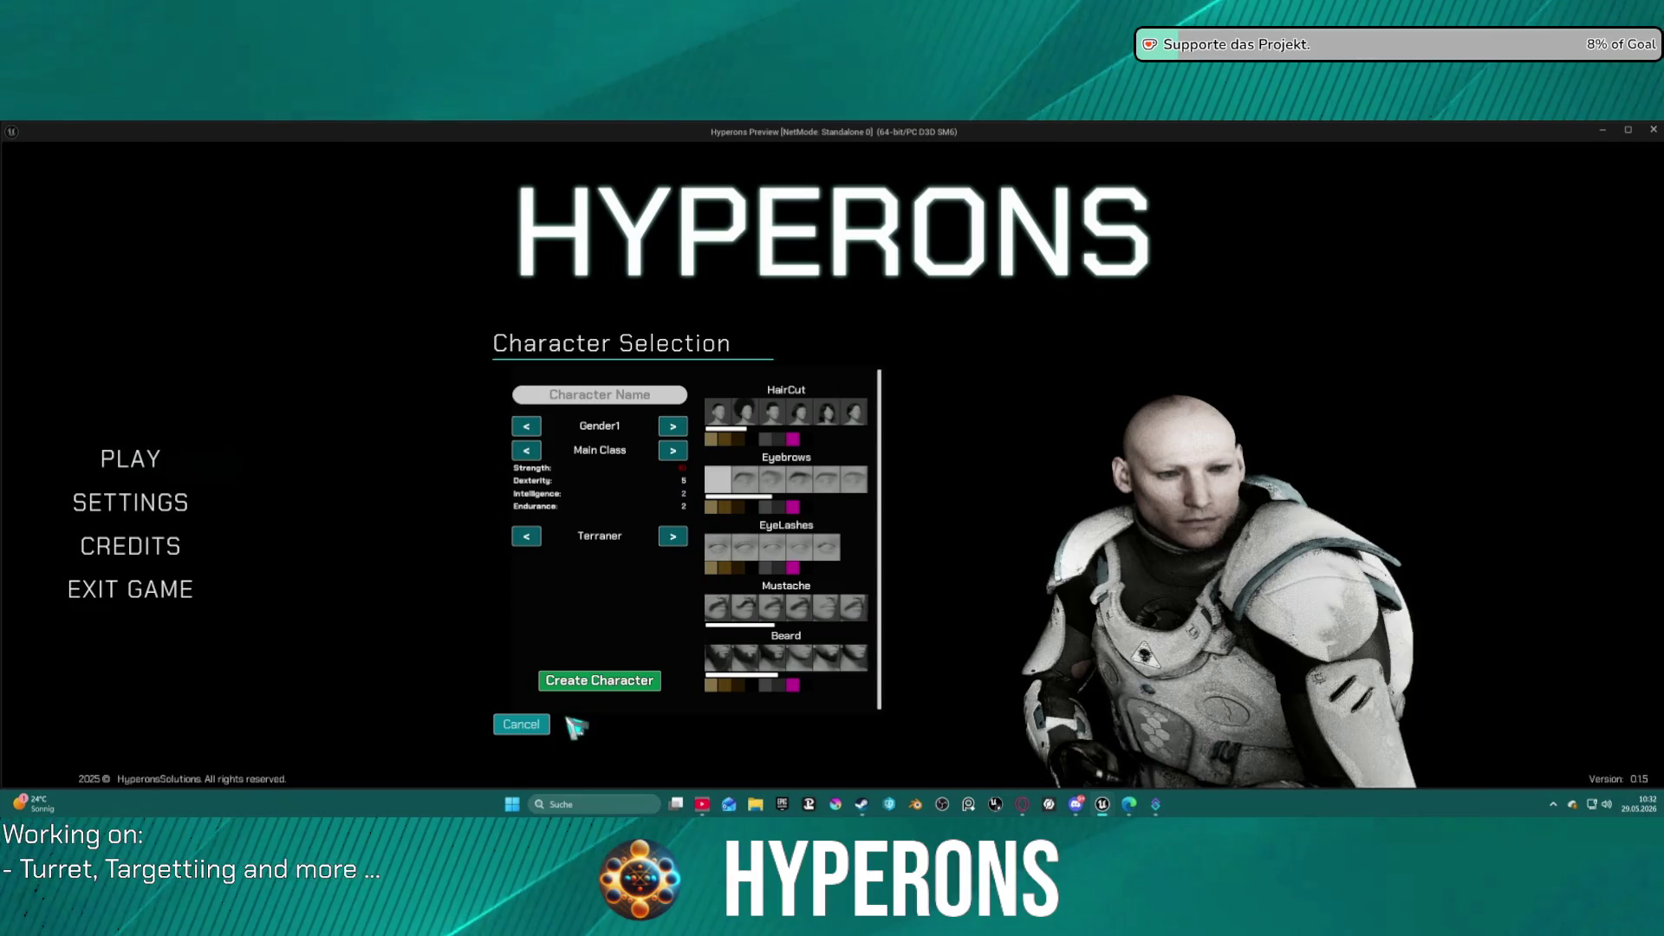
key("Escape")
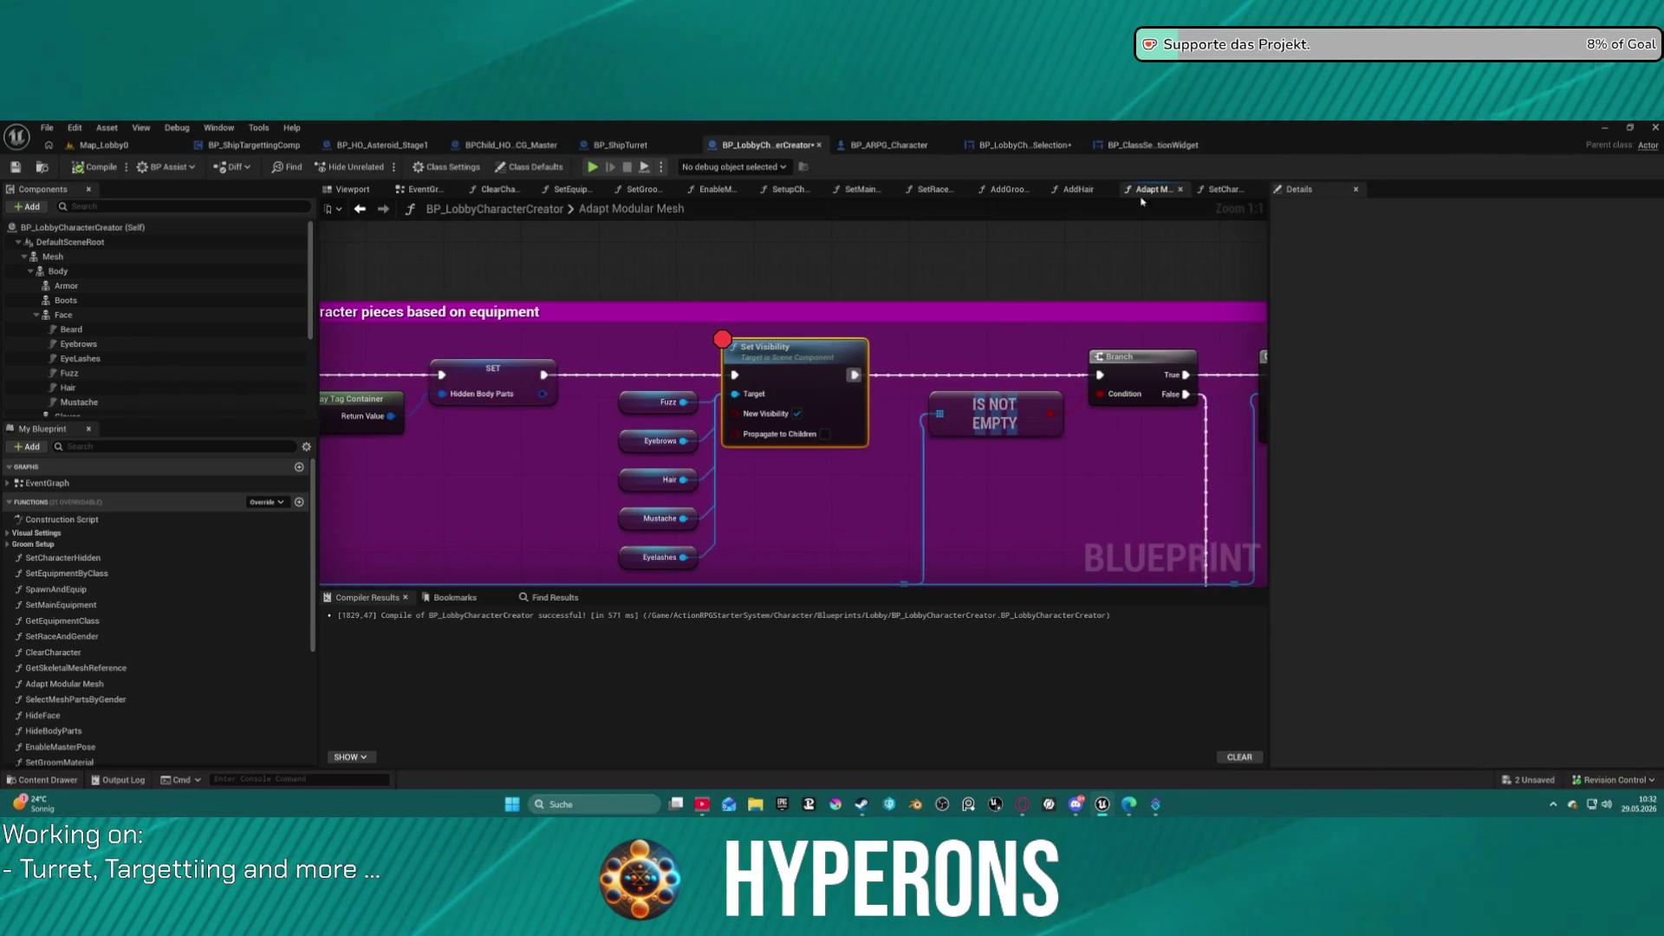
Return to Adapt Modular Mesh and inspect the Beard through Mustache face components.
left_click(1048, 149)
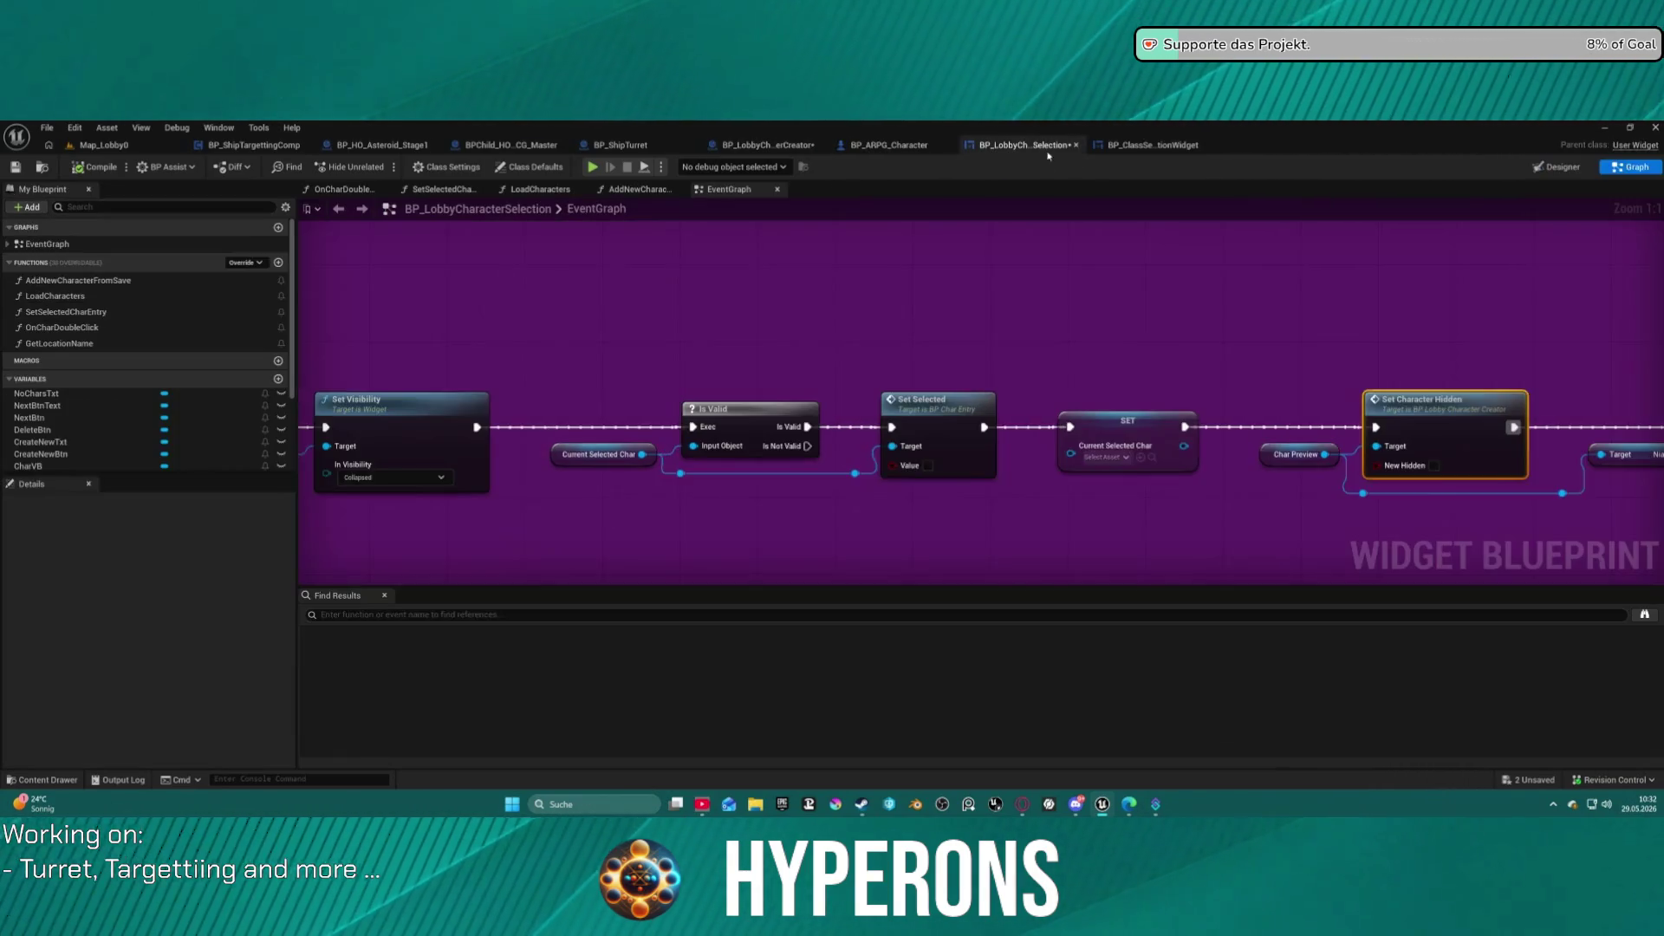
scroll(846, 372, "down", 5)
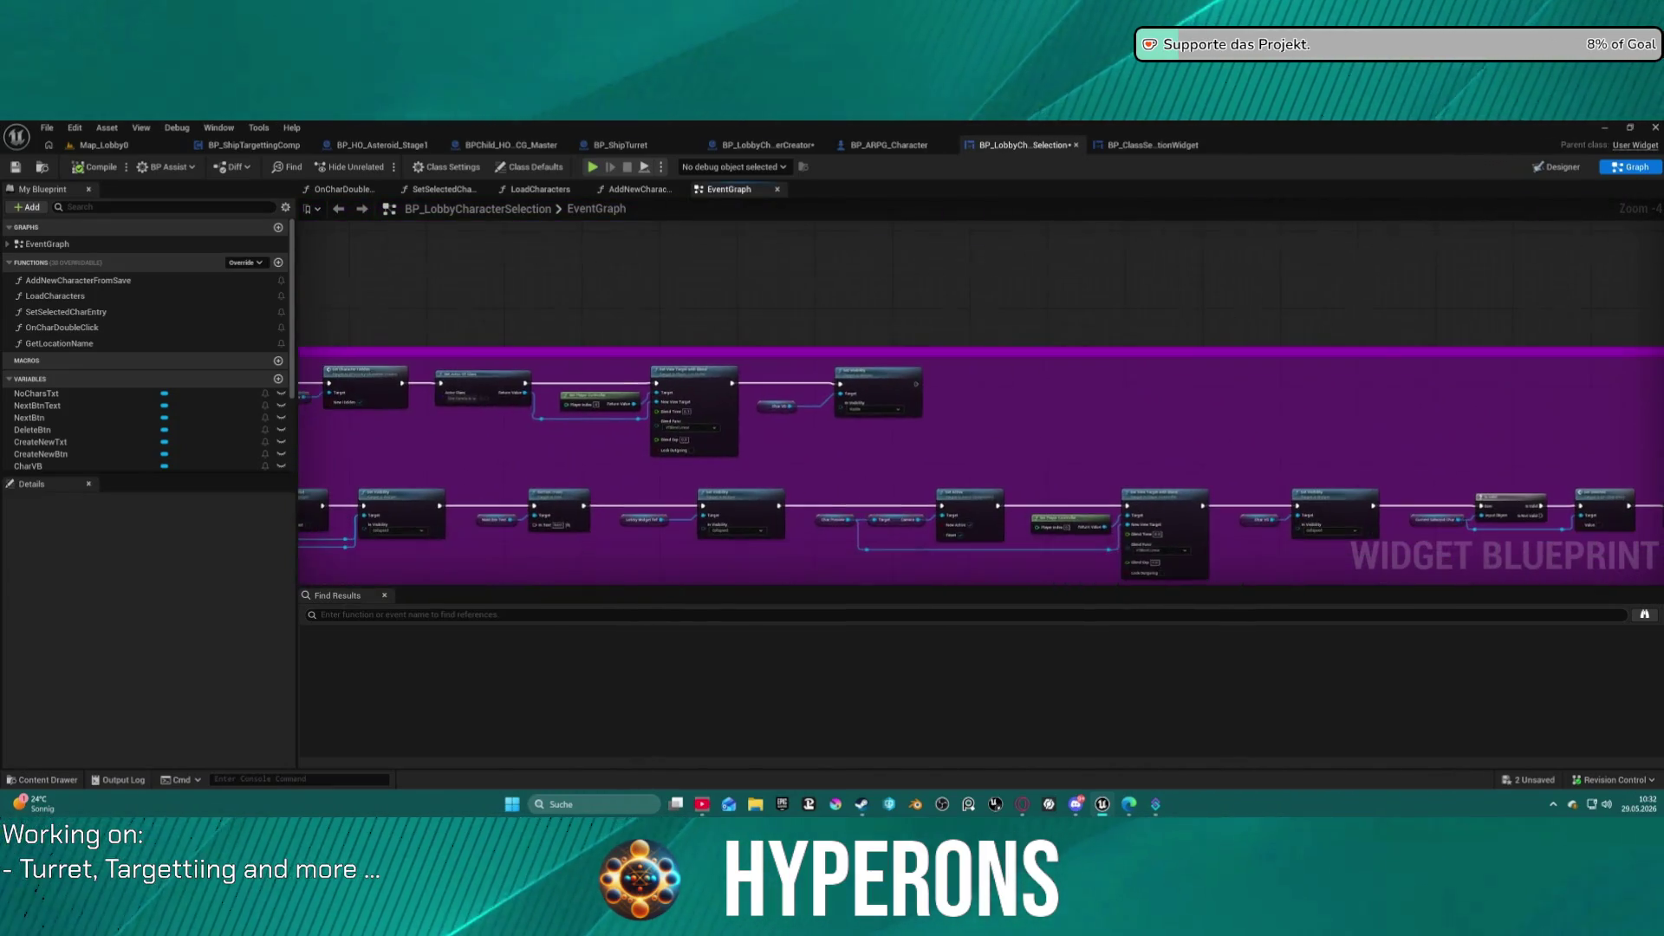
left_click(772, 149)
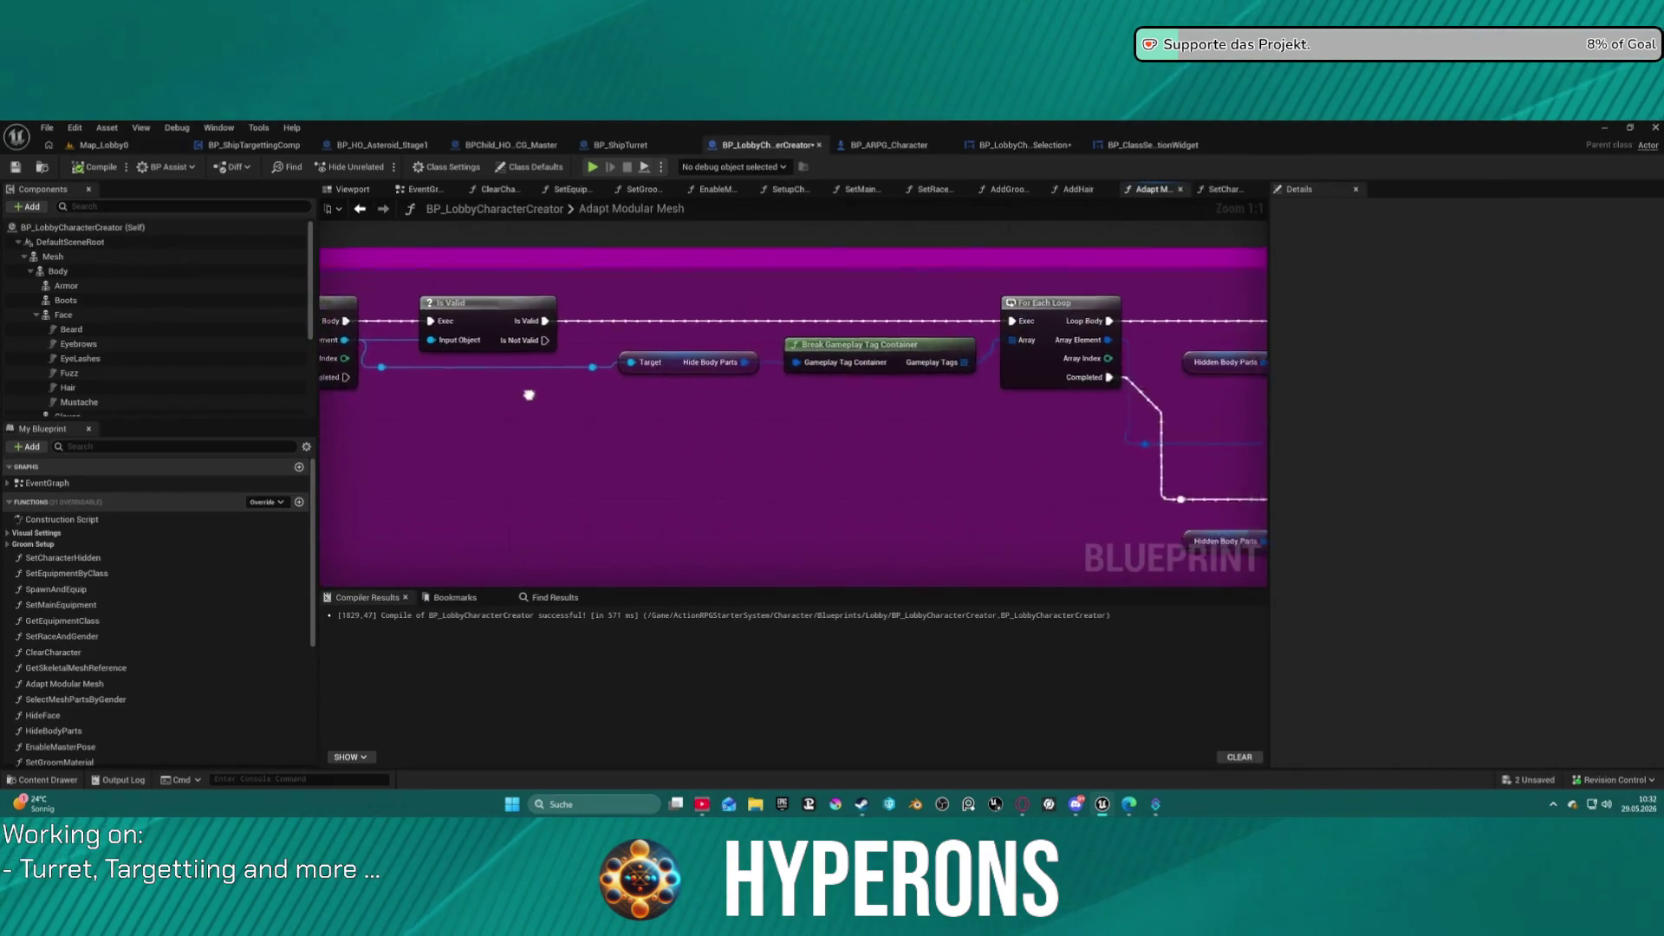
scroll(877, 405, "down", 2)
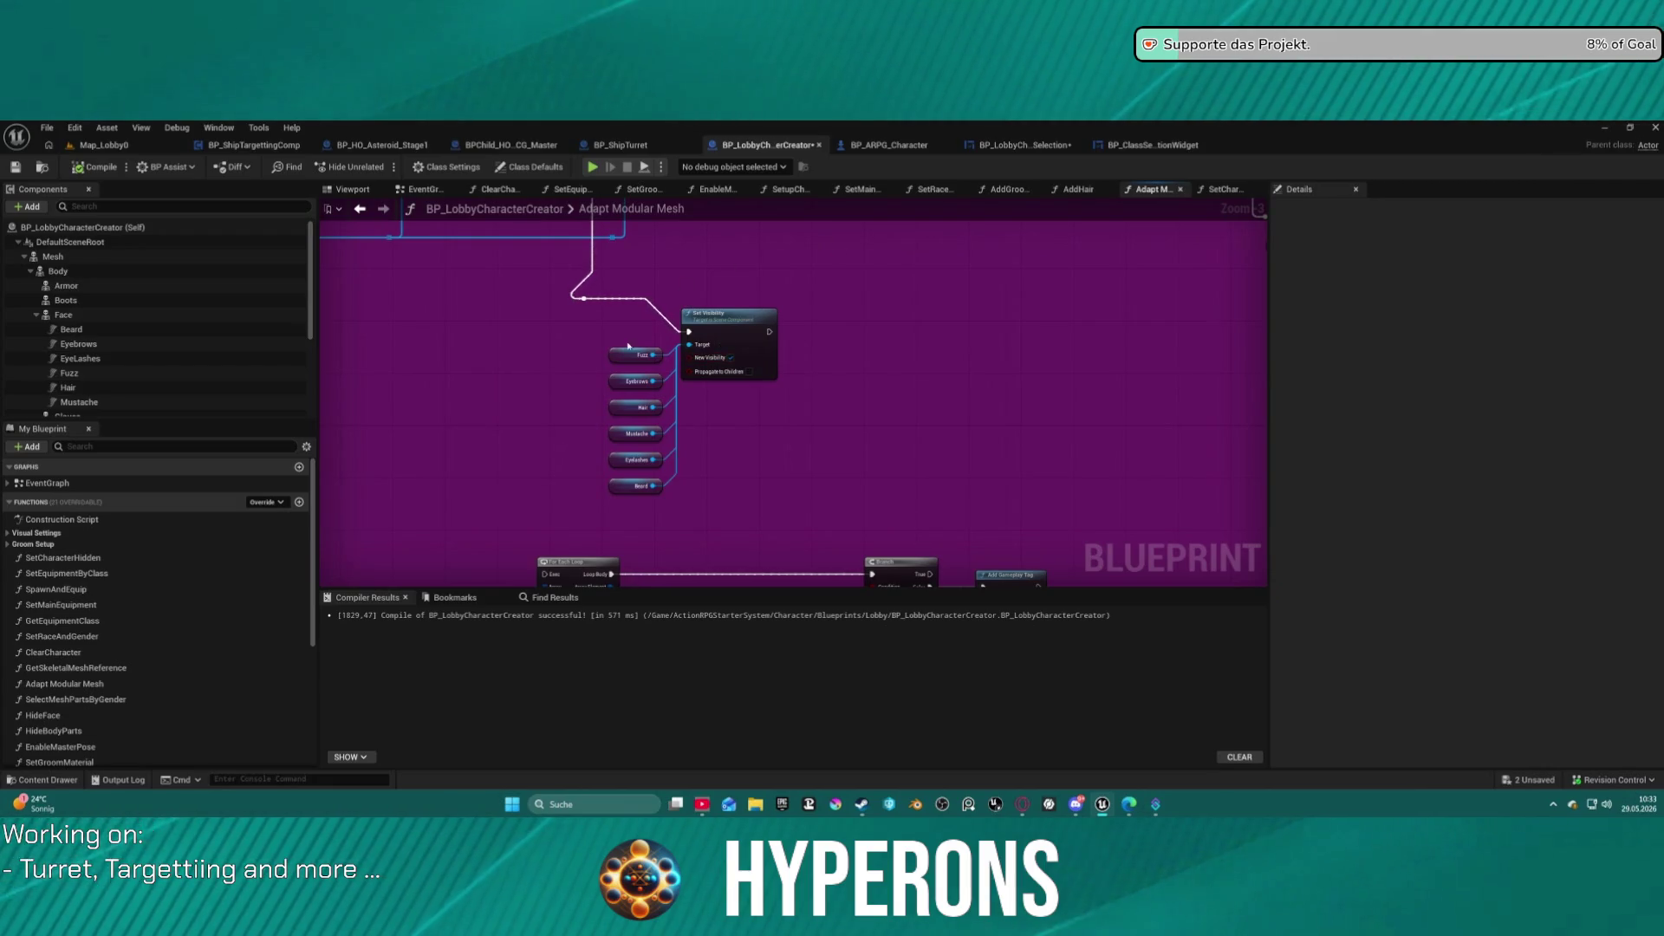
left_click(71, 329)
left_click(97, 403, "shift")
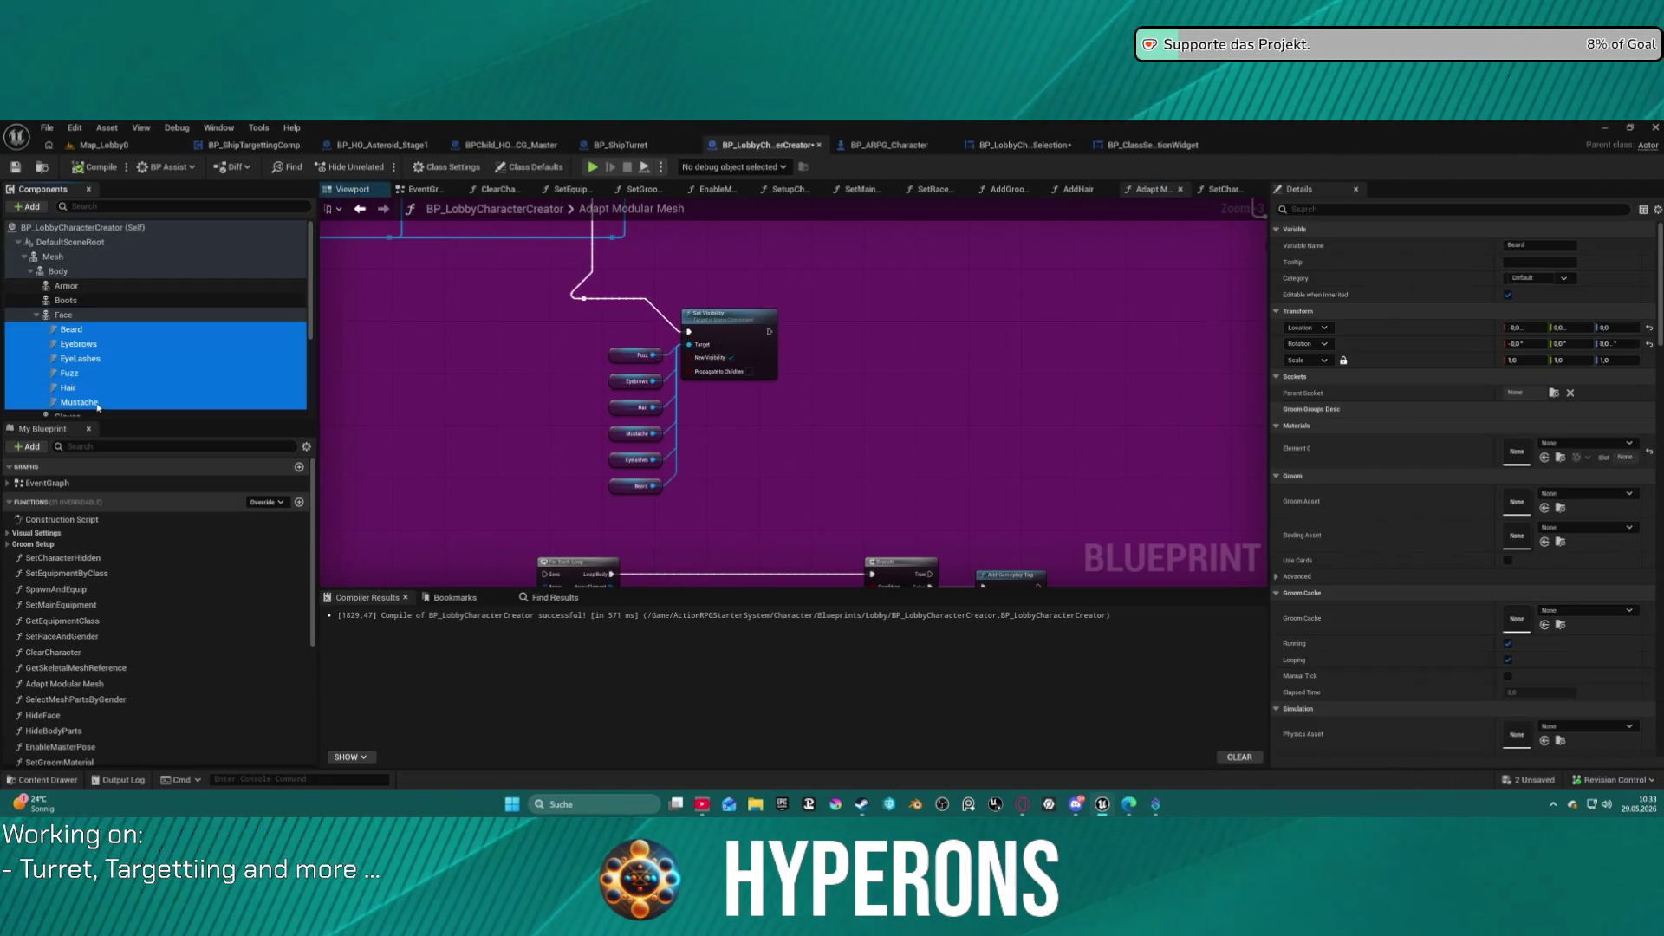
Add a breakpoint to the lower Set Visibility node in Adapt Modular Mesh.
scroll(1474, 585, "down", 8)
scroll(1473, 585, "down", 10)
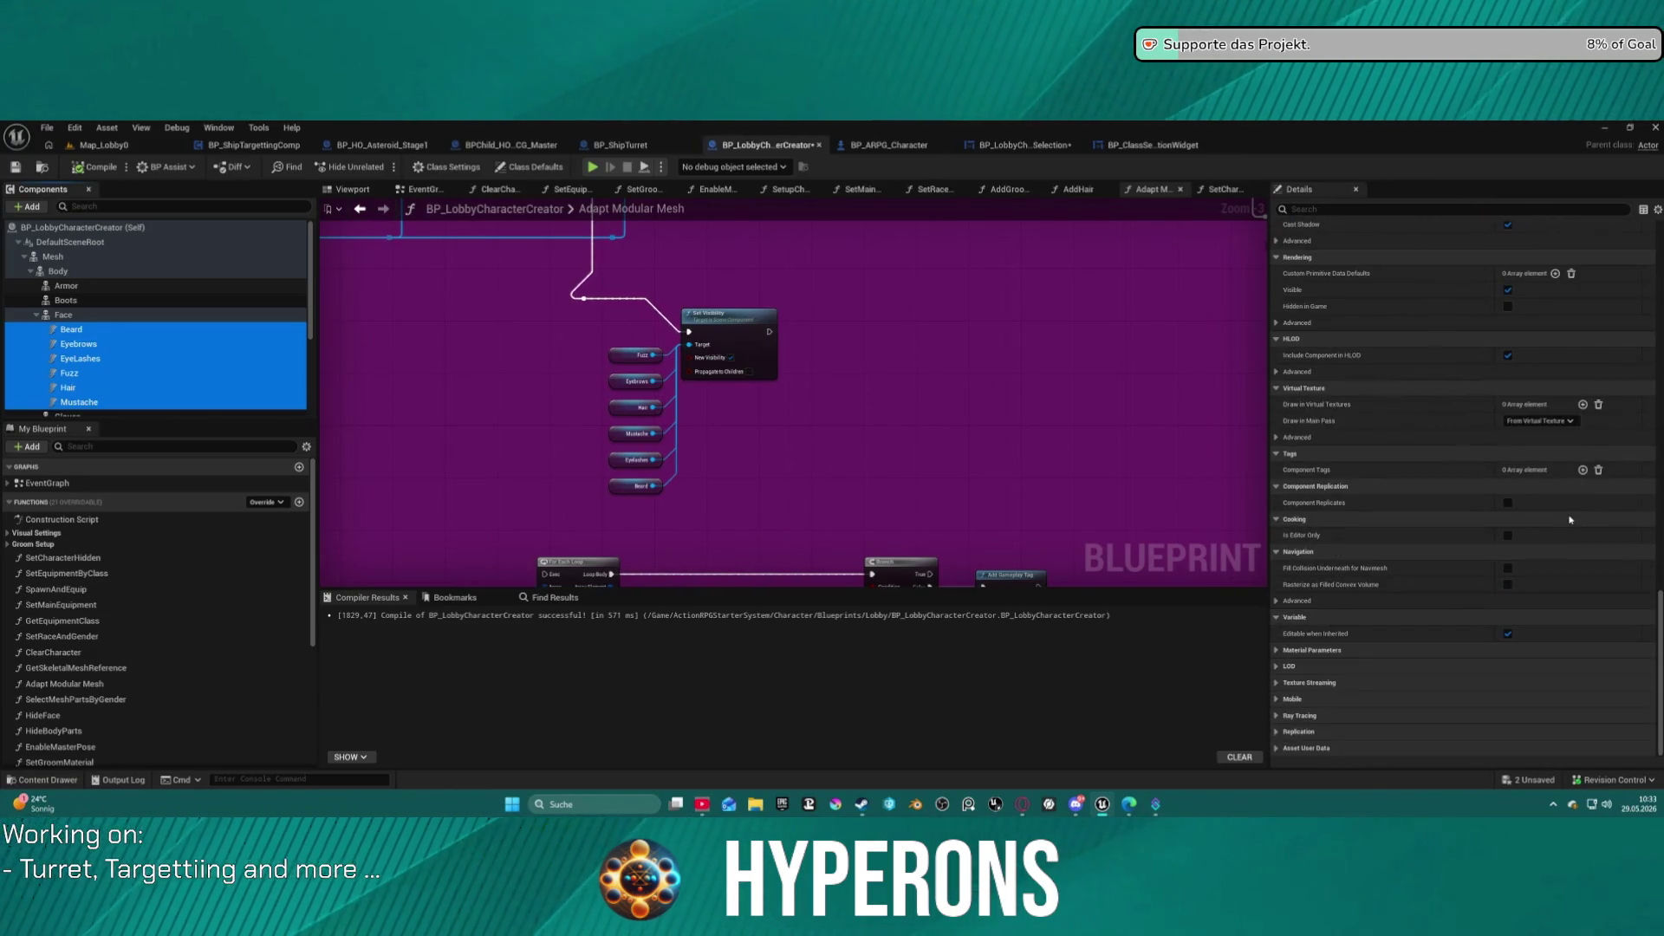
scroll(1571, 519, "up", 1)
mouse_move(898, 281)
left_mouse_down()
mouse_move(841, 438)
mouse_move(1003, 402)
mouse_move(1114, 407)
left_mouse_up()
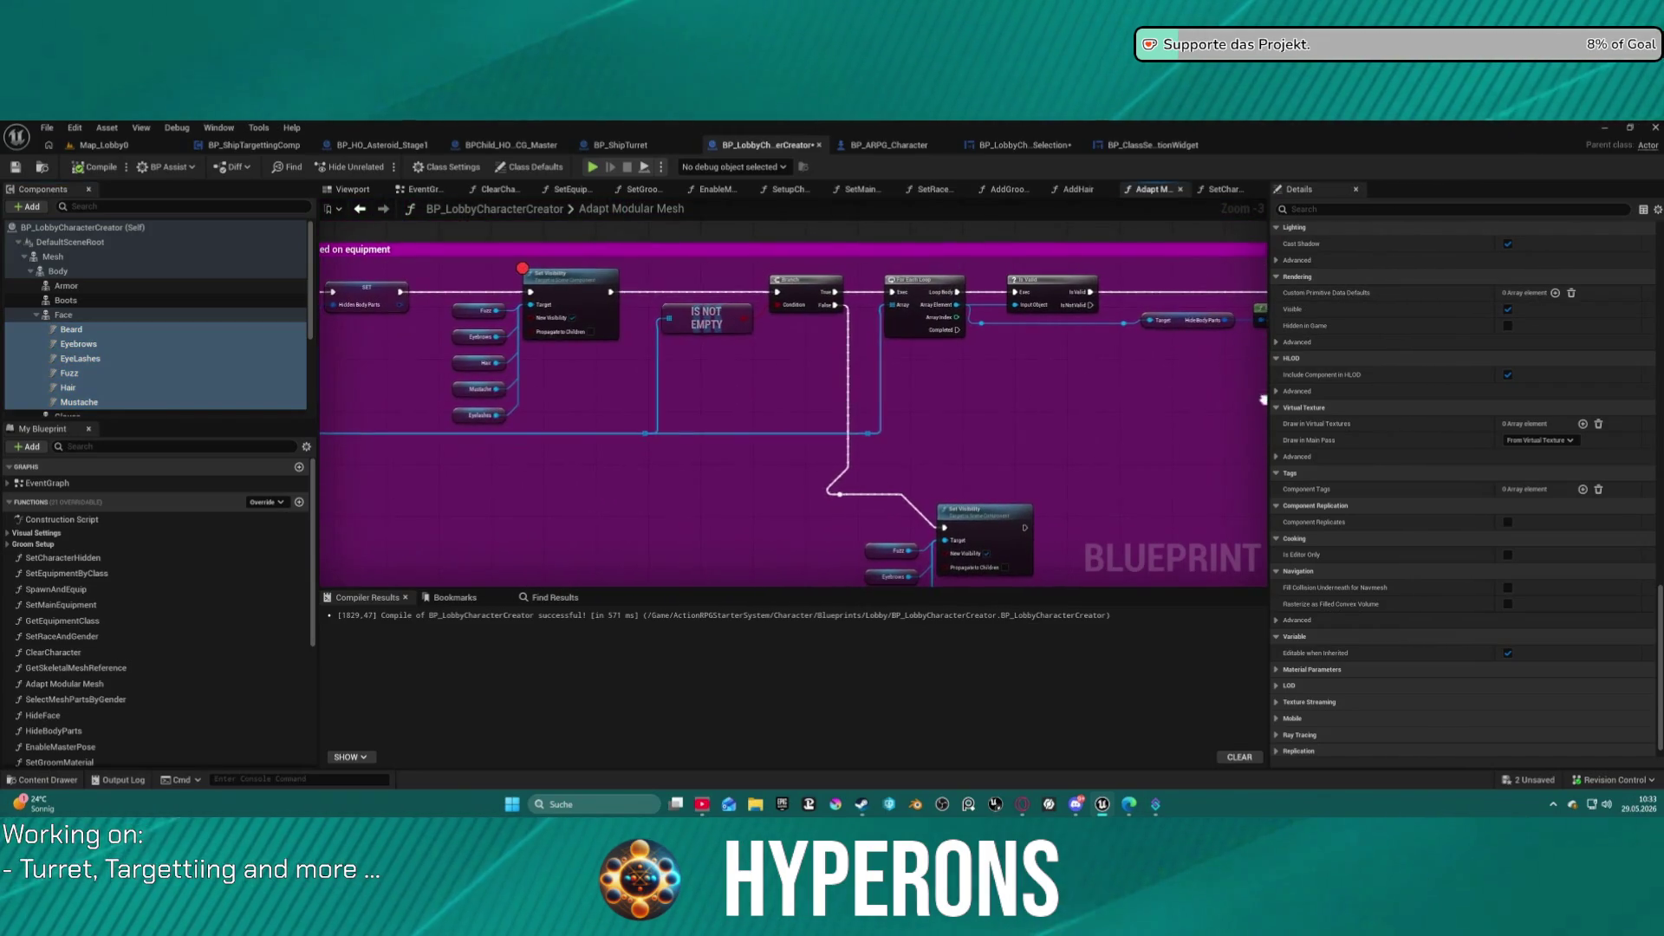
right_click(986, 523)
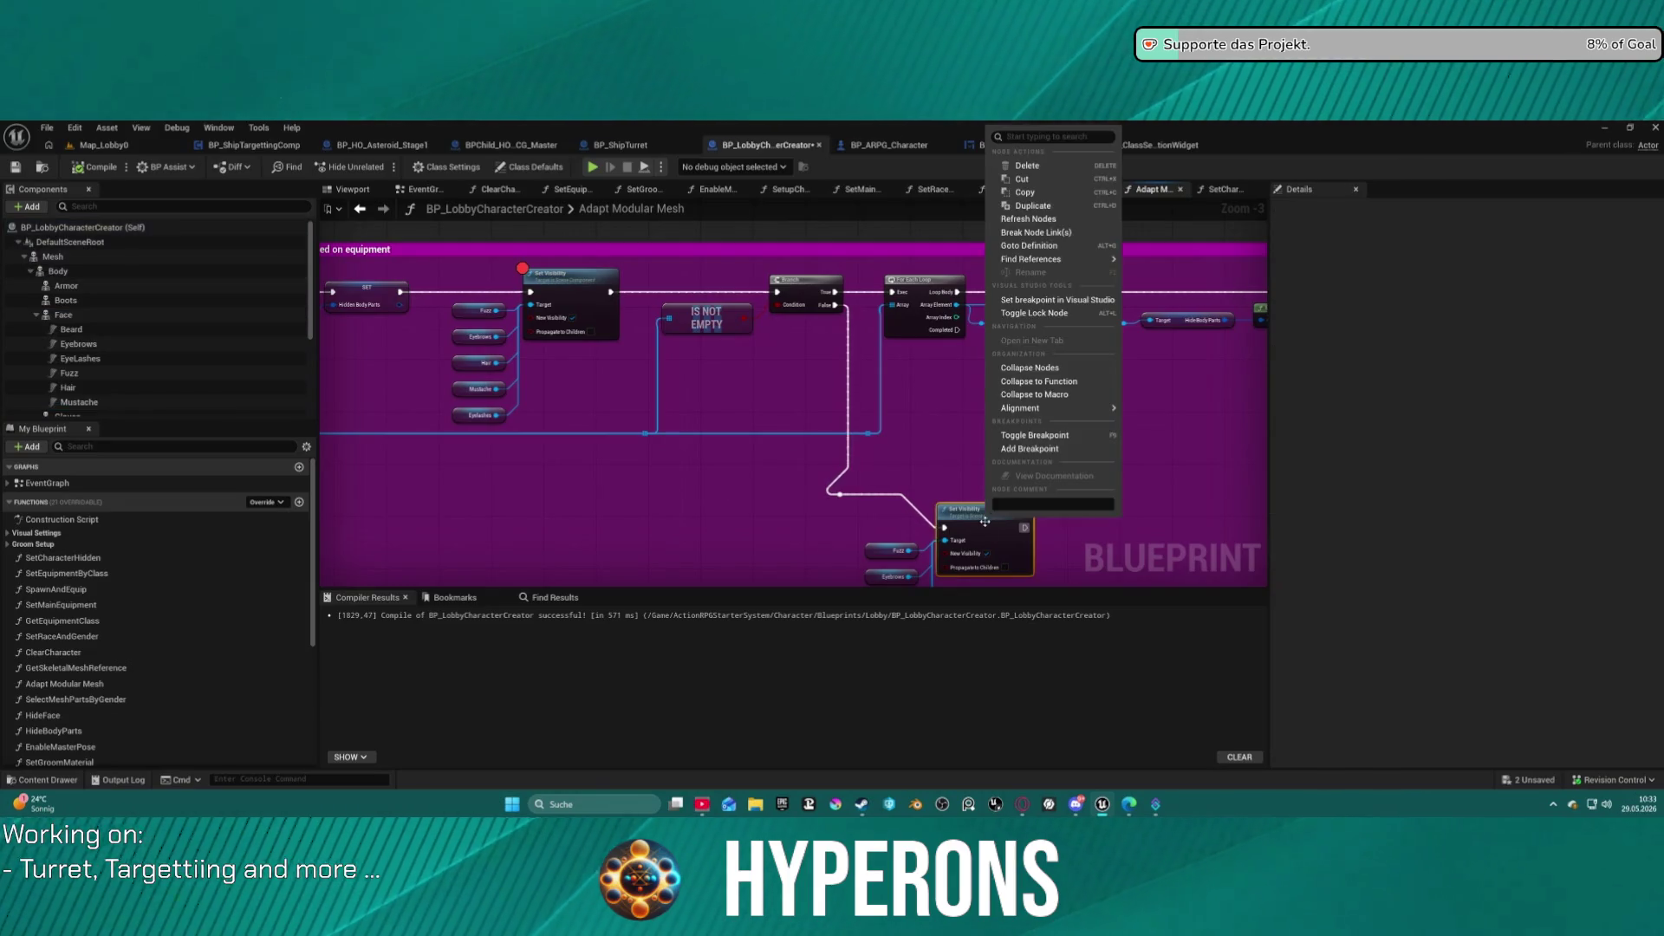
left_click(1039, 450)
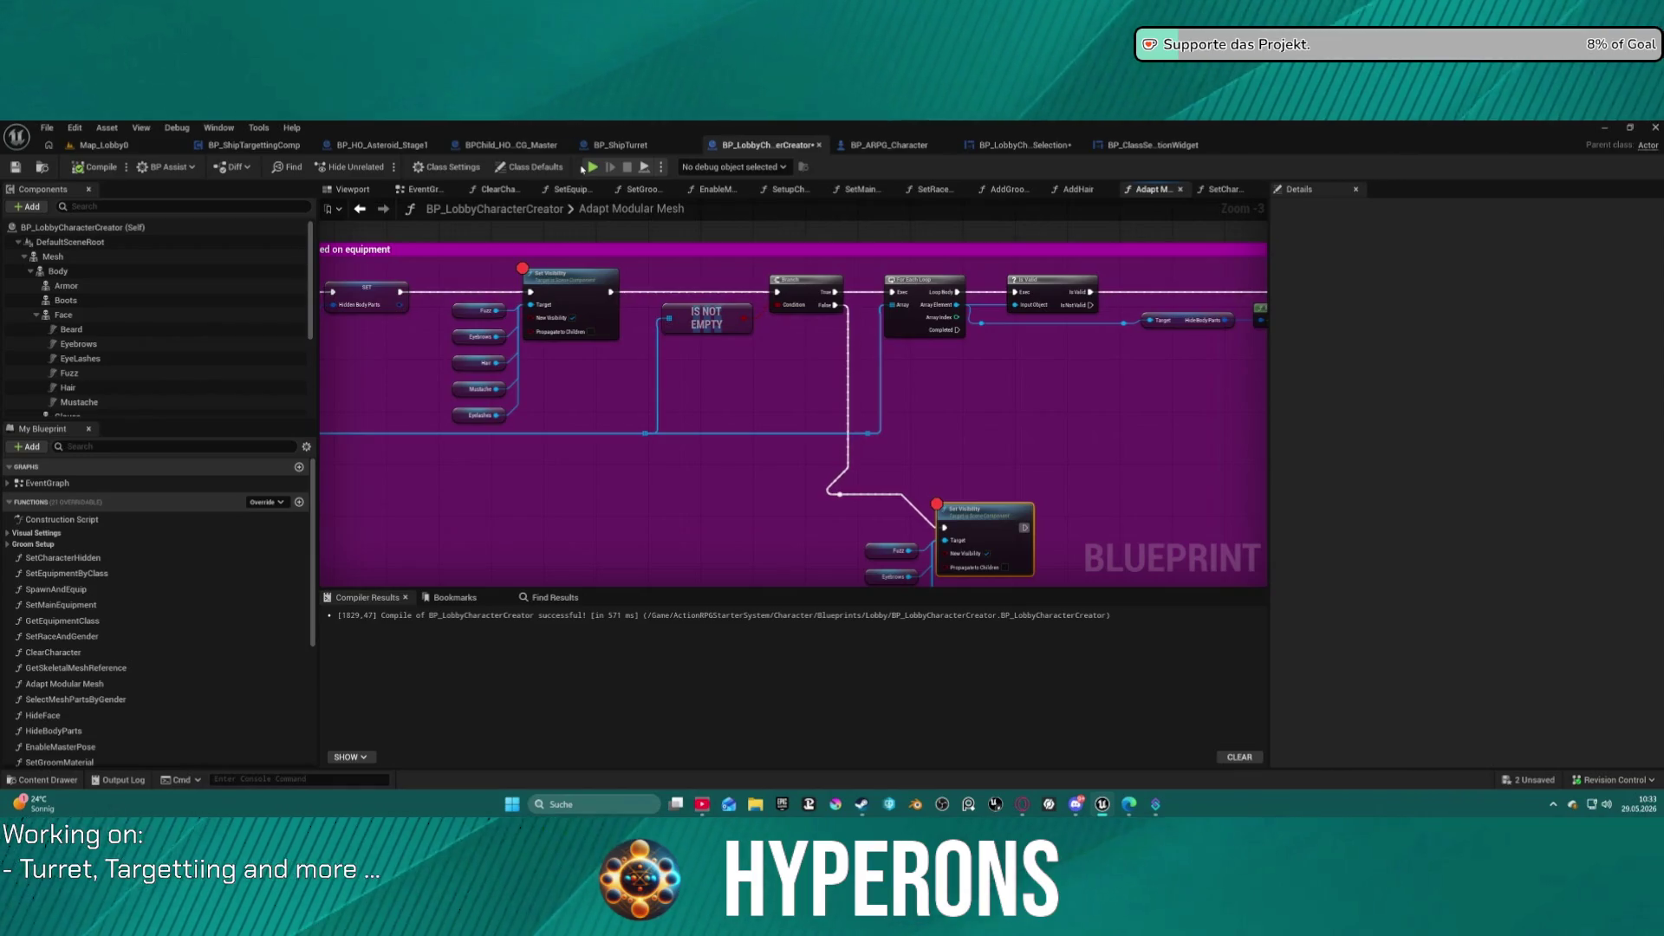
Inspect the Face component's properties and pan to the For Each Loop nodes.
left_click(63, 315)
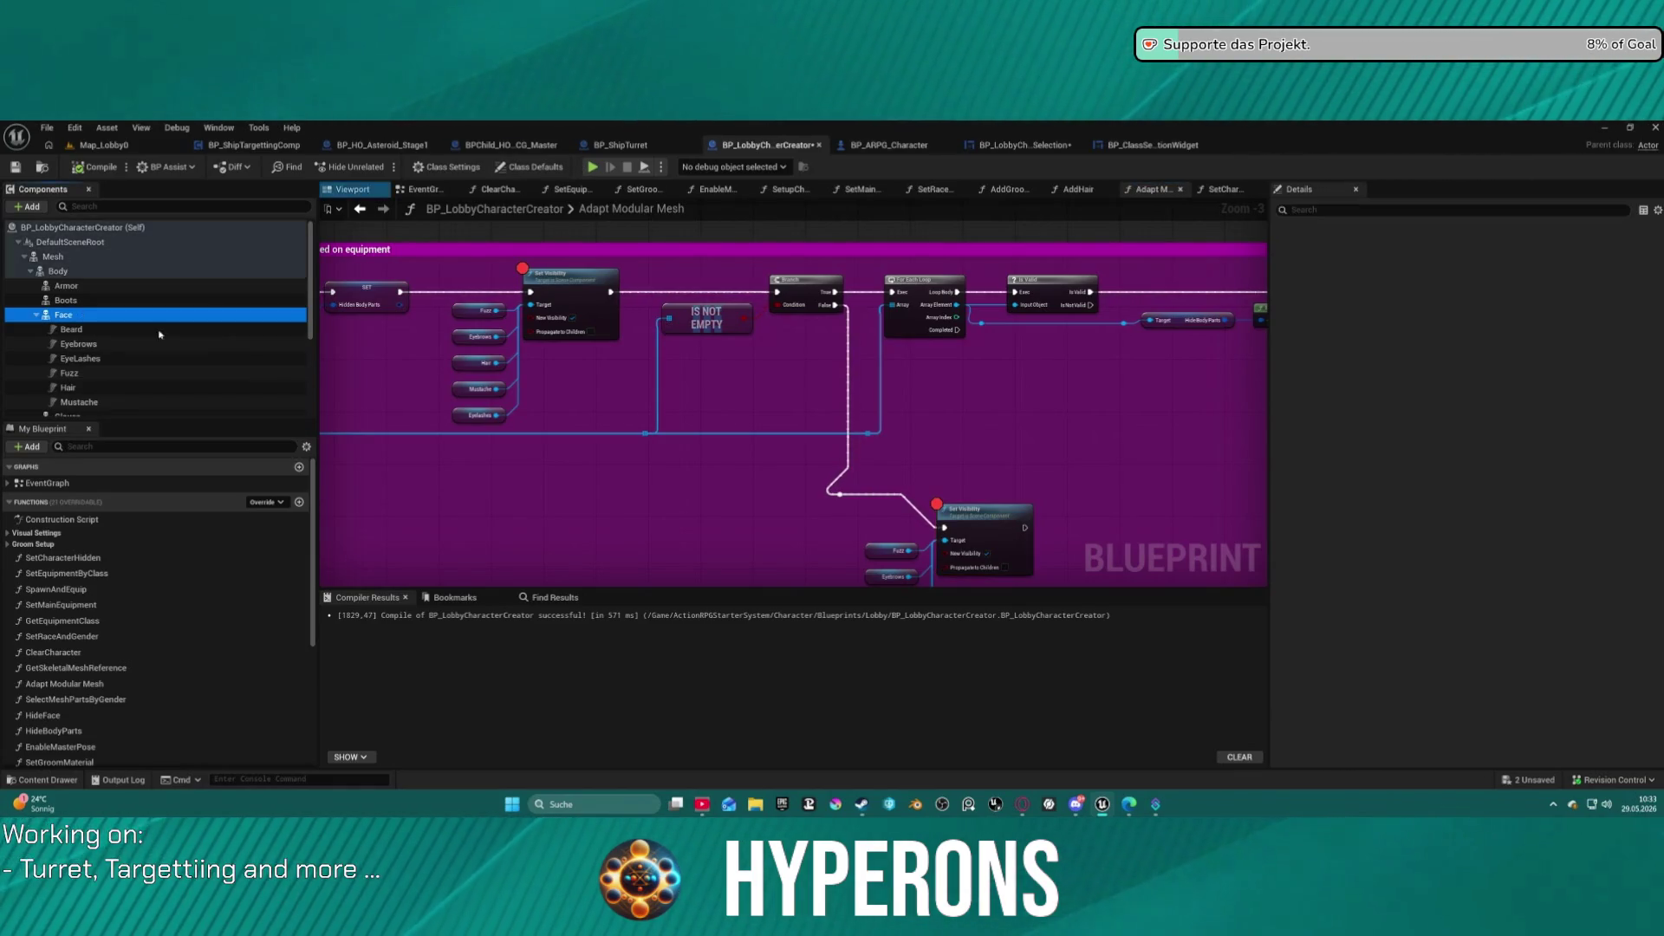
mouse_move(718, 391)
left_mouse_down()
mouse_move(996, 405)
mouse_move(331, 386)
left_mouse_up()
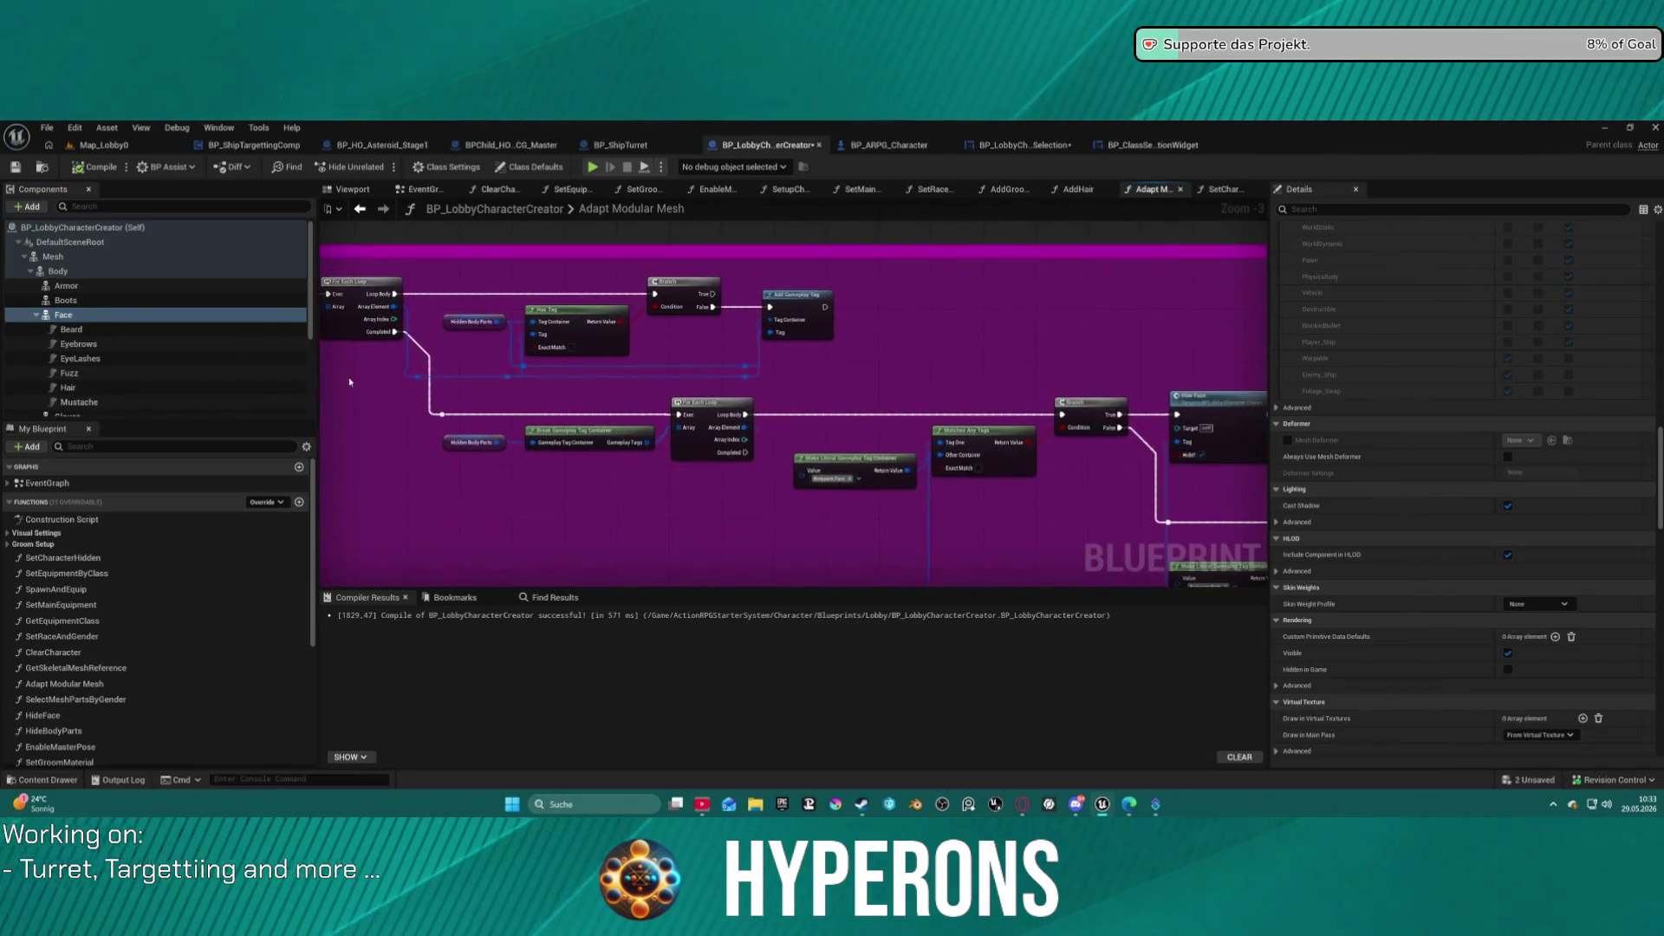
mouse_move(835, 362)
left_mouse_down()
mouse_move(721, 298)
mouse_move(637, 313)
left_mouse_up()
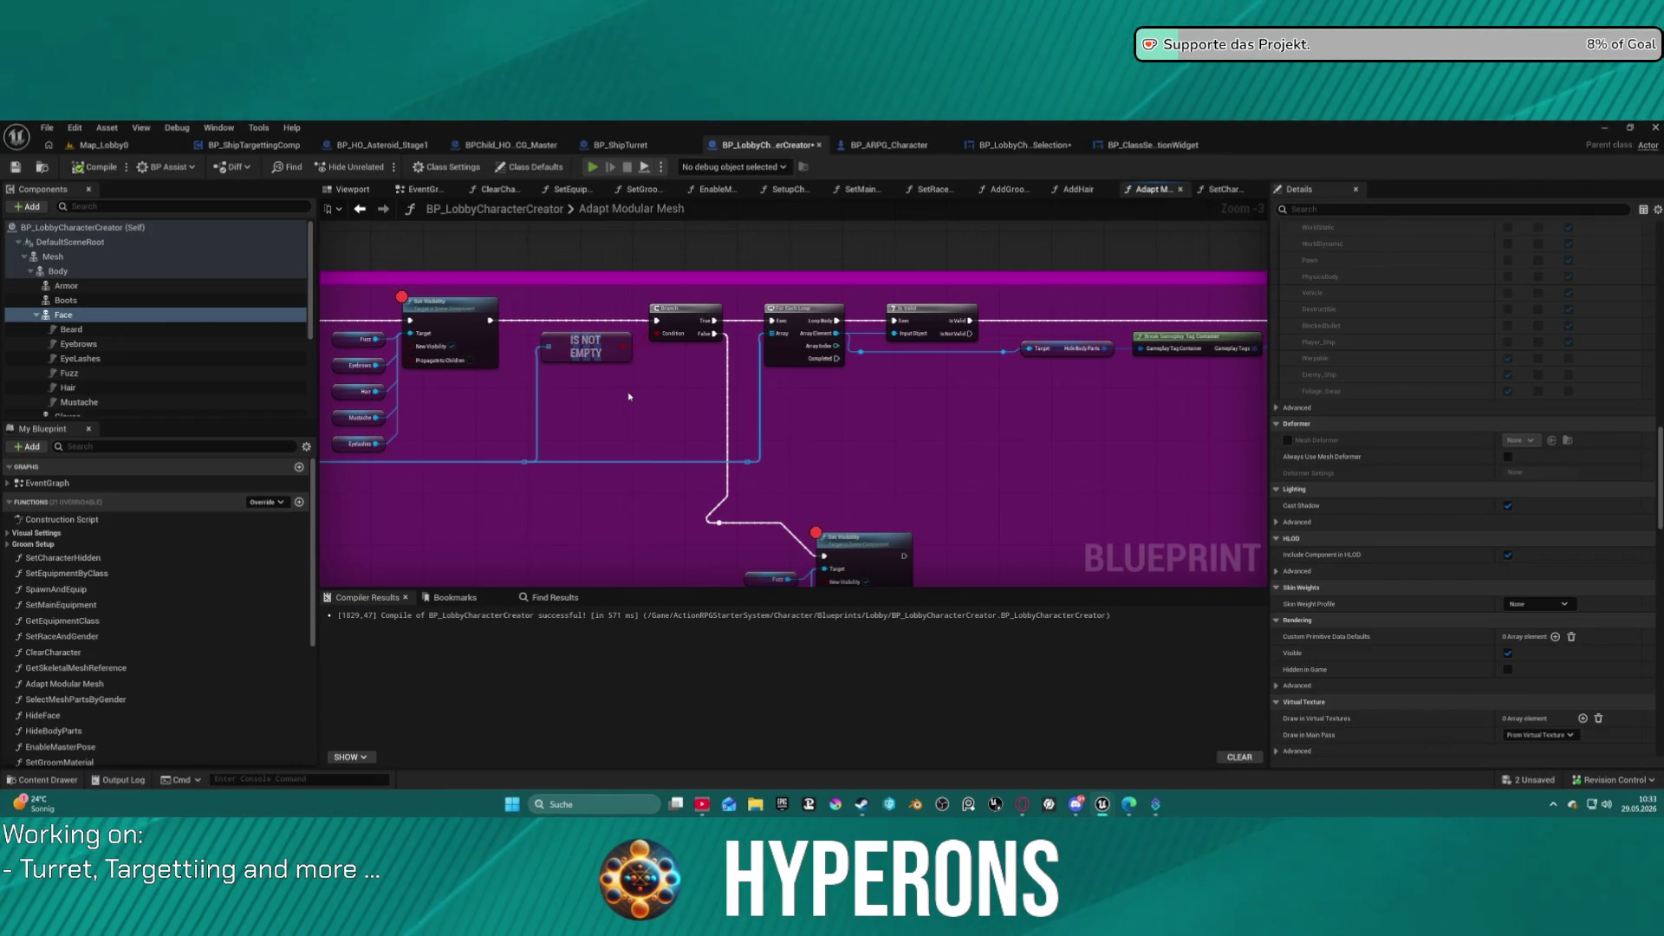
Launch the standalone preview and start a new character to hit the breakpoint.
left_click(595, 168)
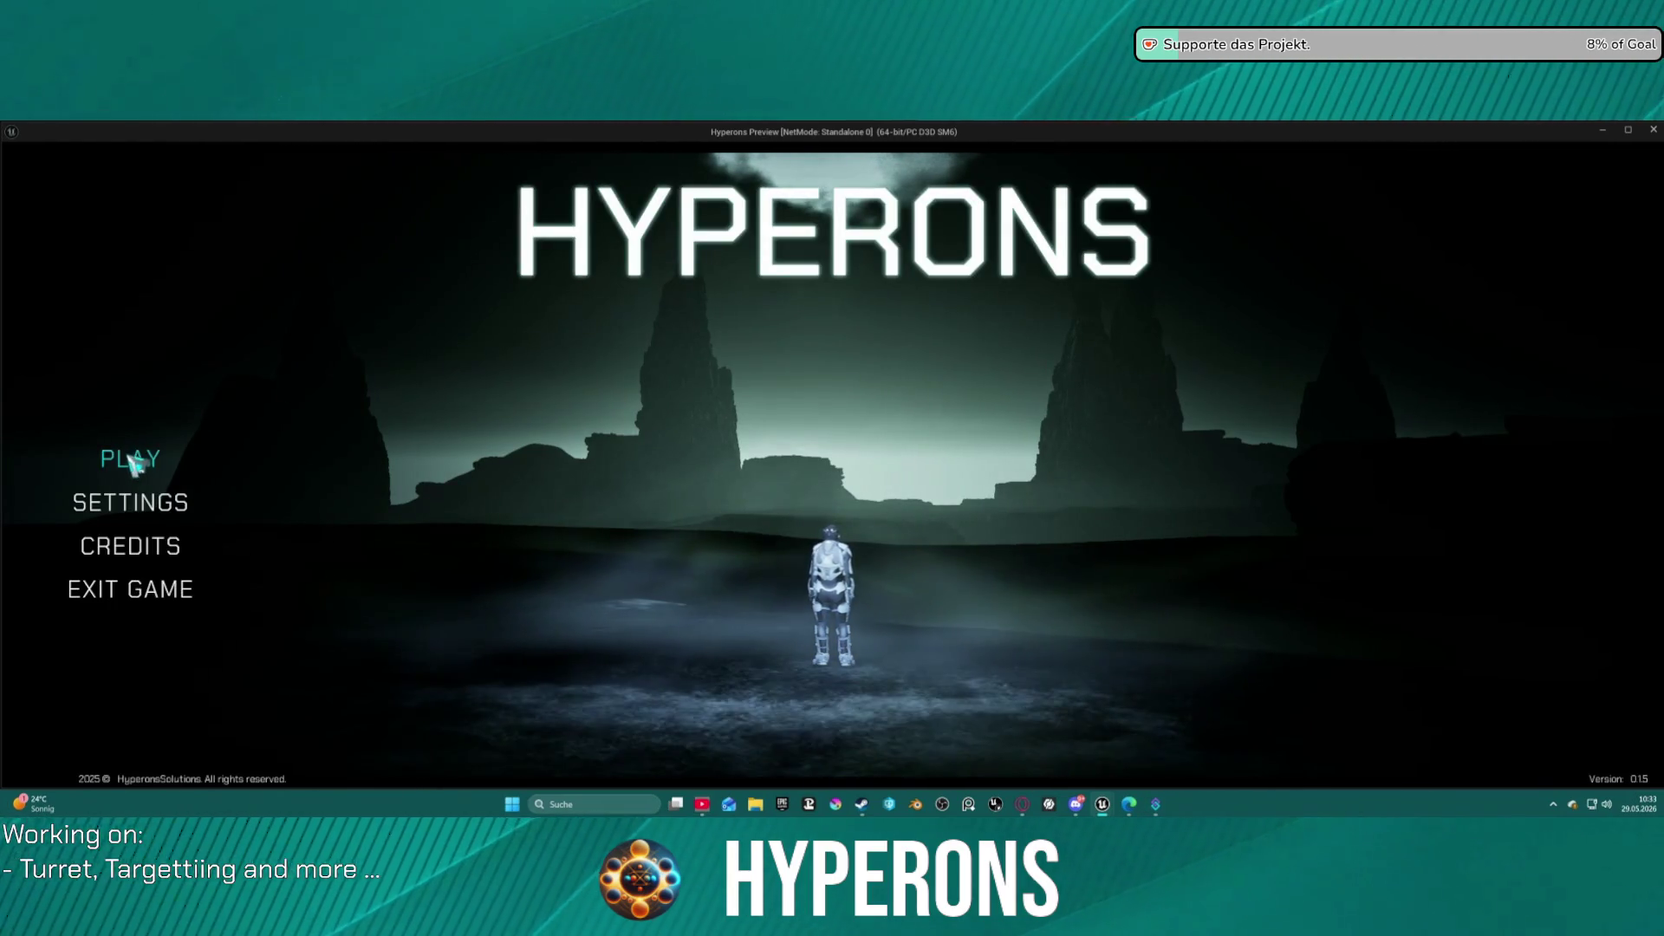
left_click(132, 462)
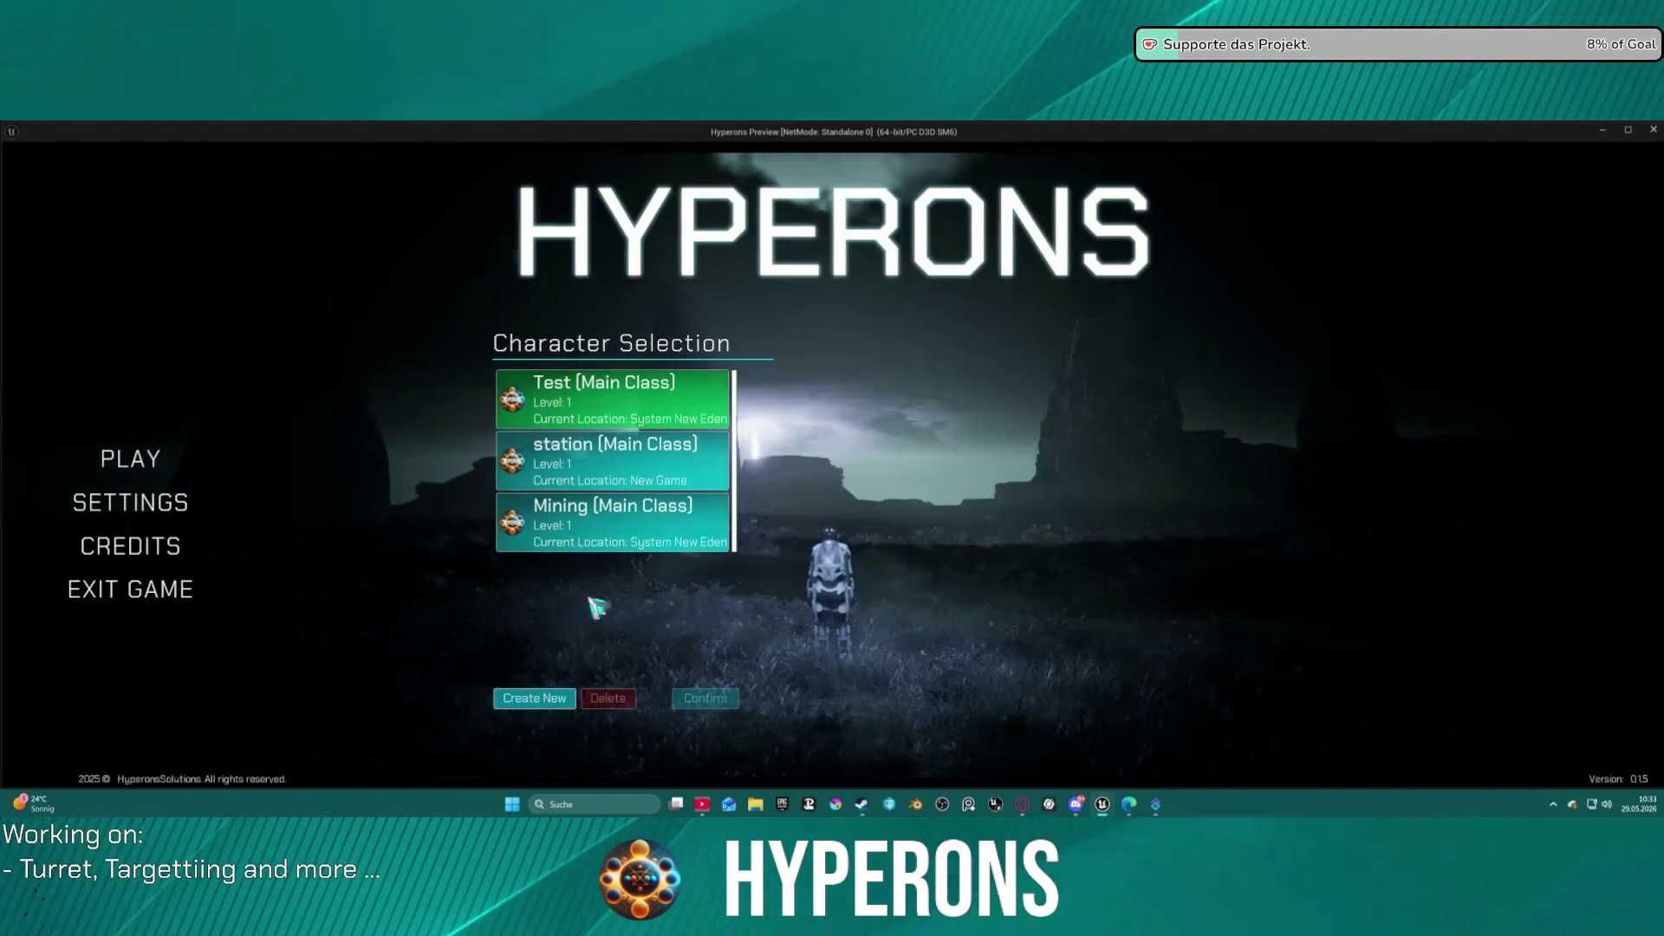
left_click(549, 698)
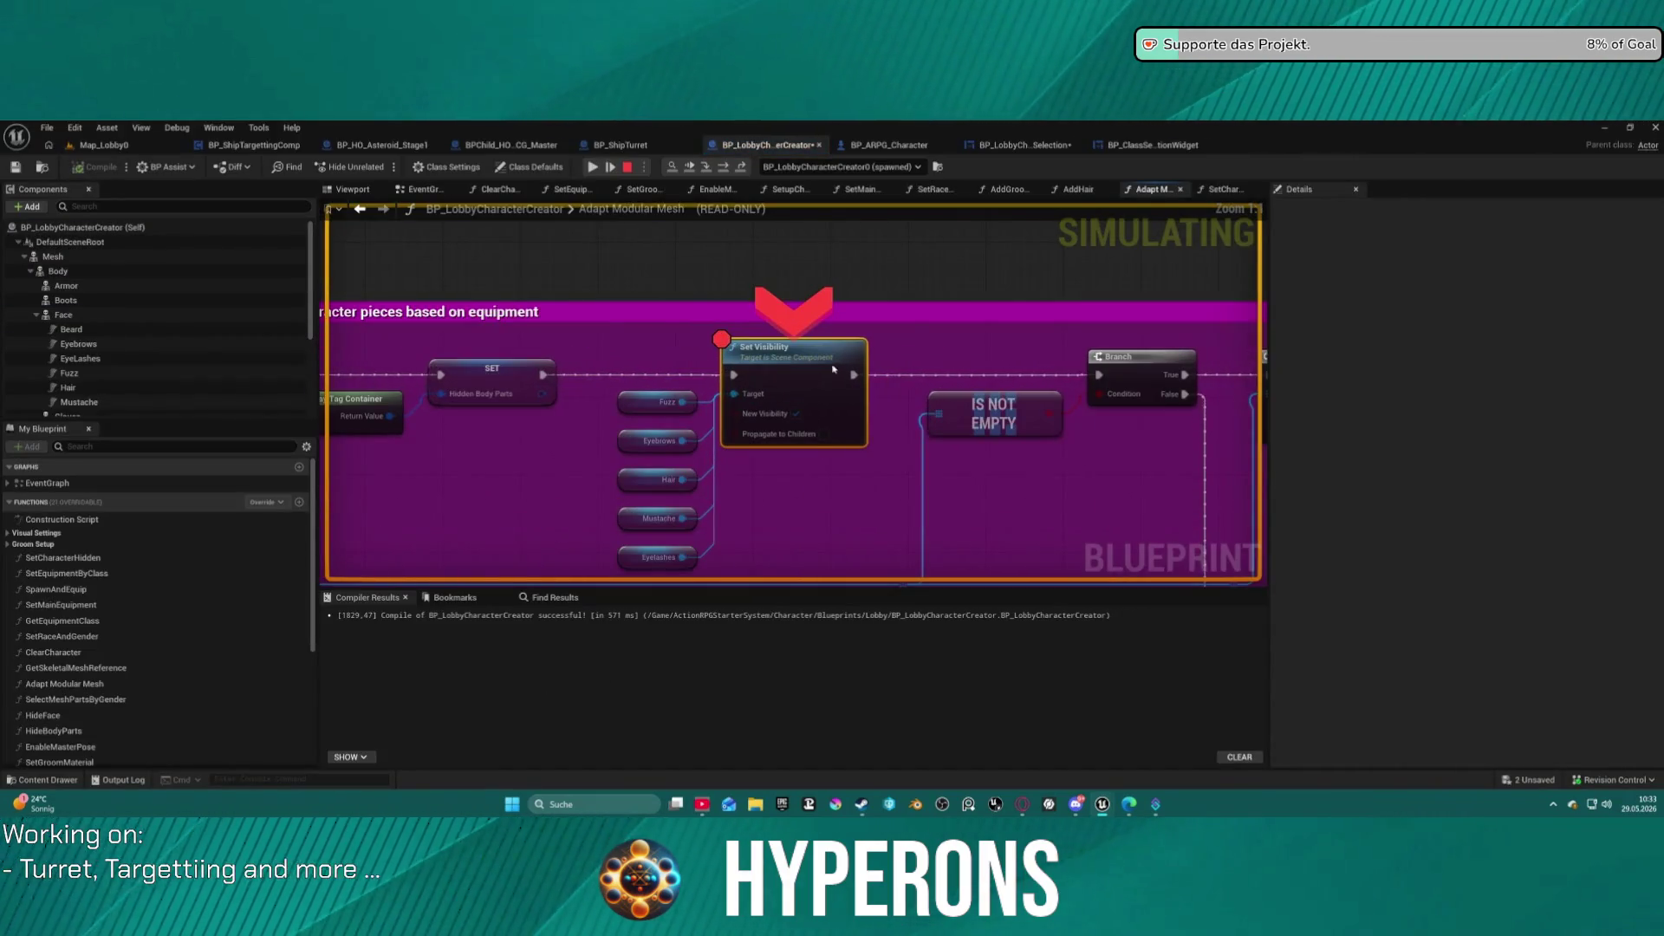
Step over a few nodes, expand the array value to list its elements, and continue toward Is Valid.
left_click(724, 173)
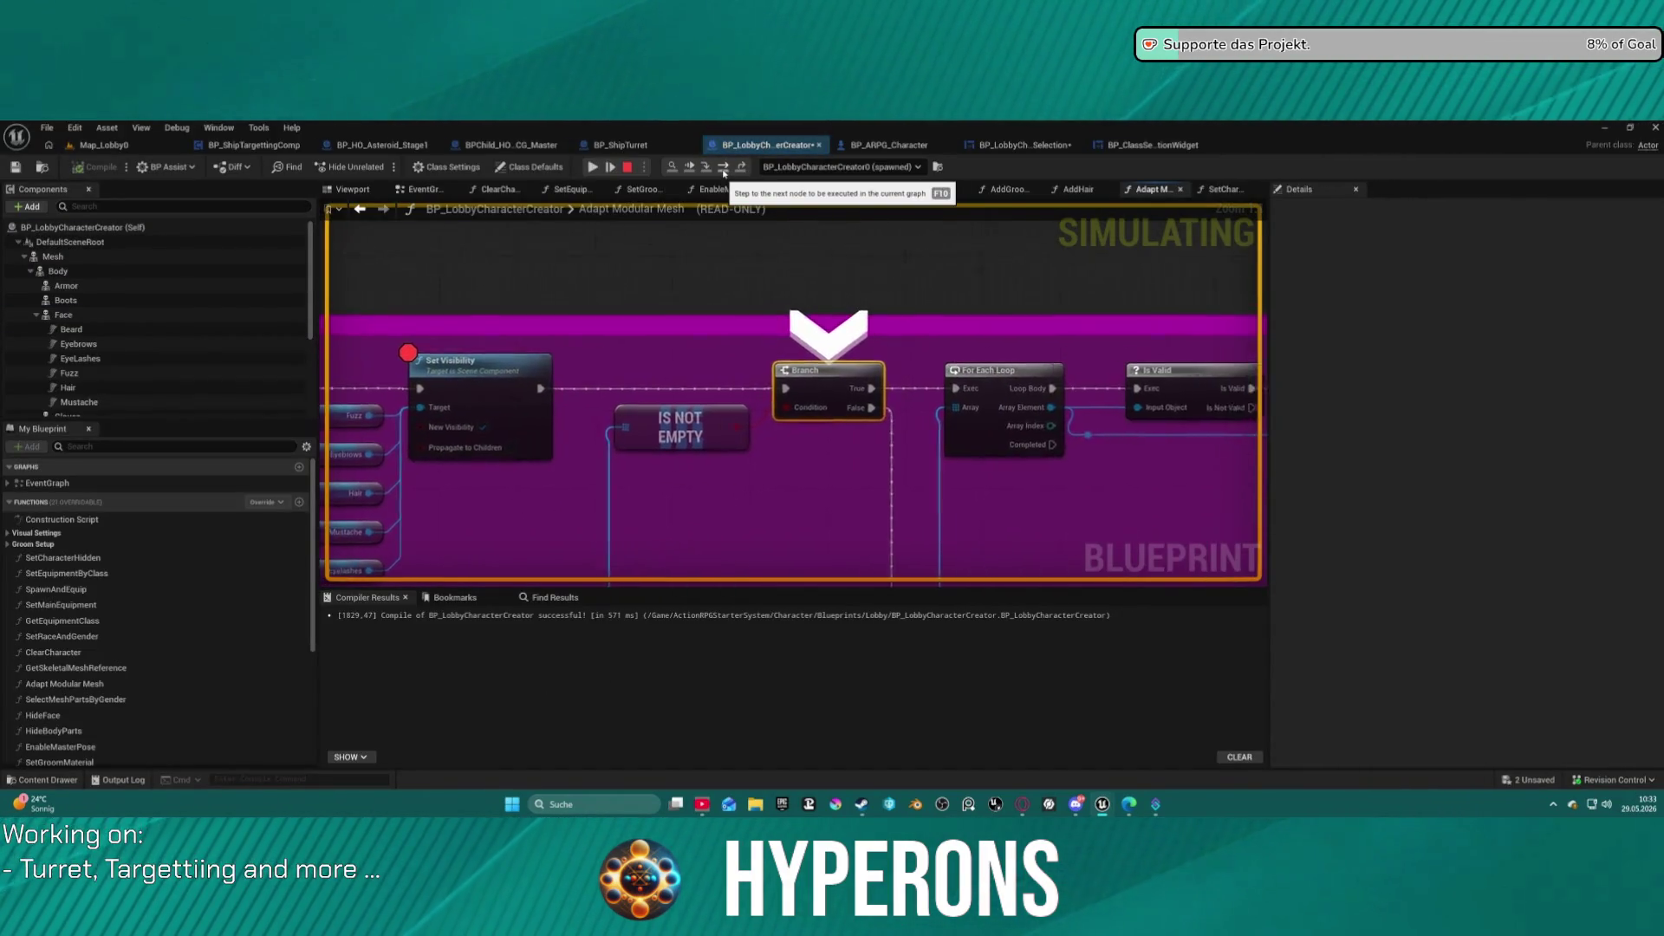
left_click(724, 172)
left_click(723, 173)
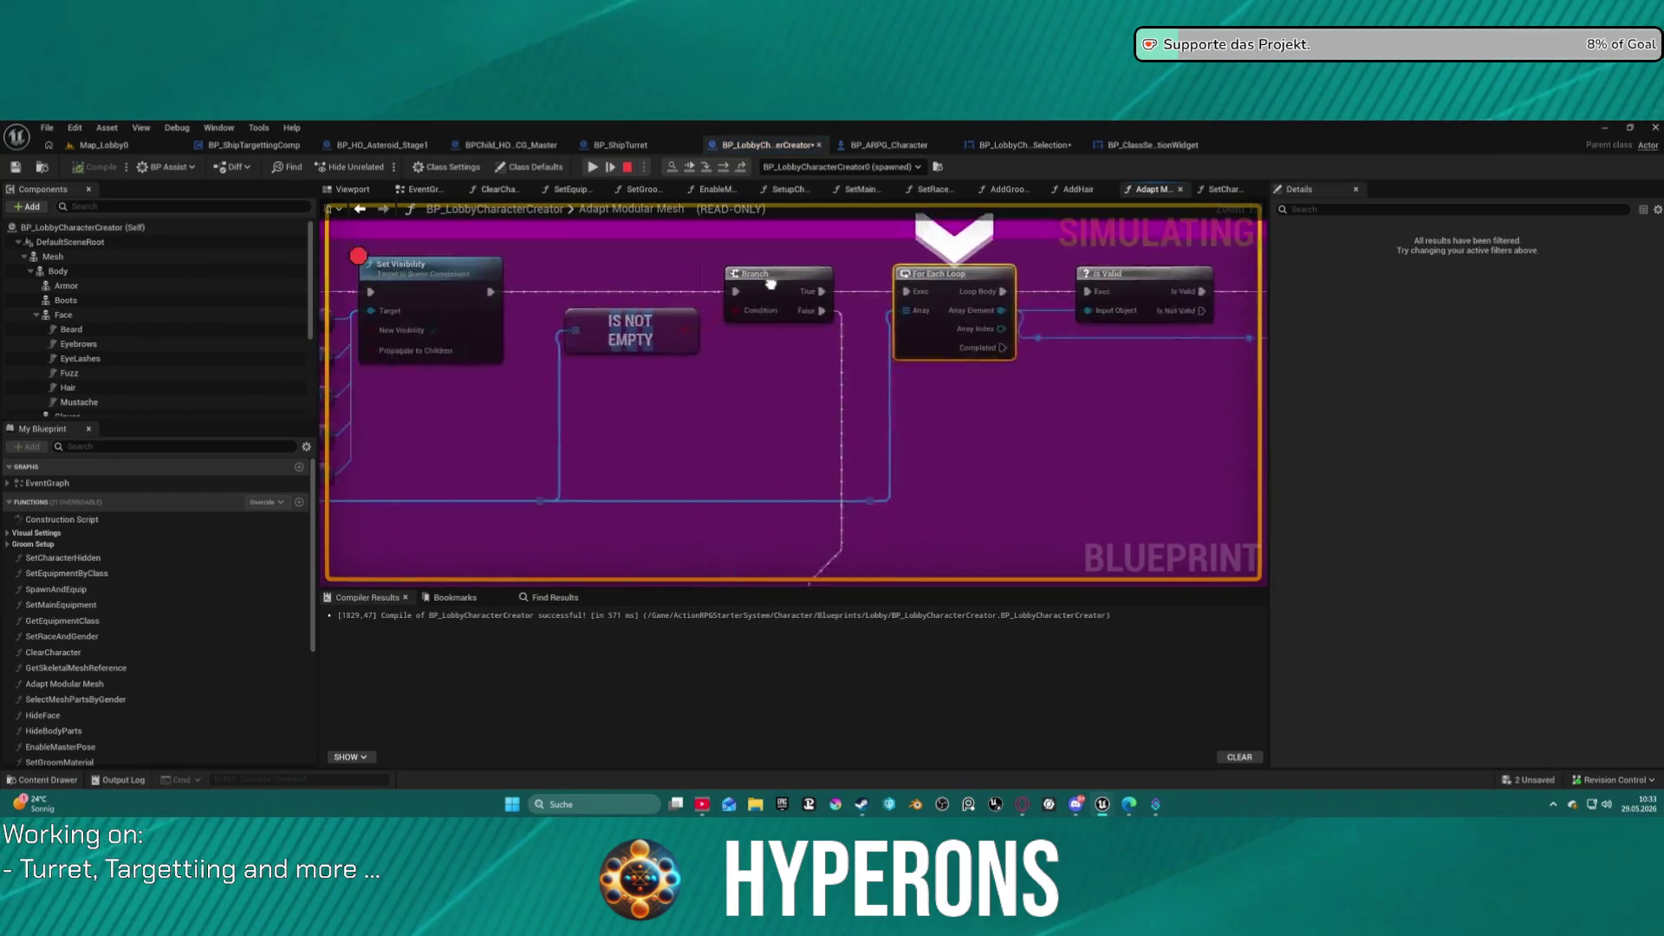
left_click(714, 288)
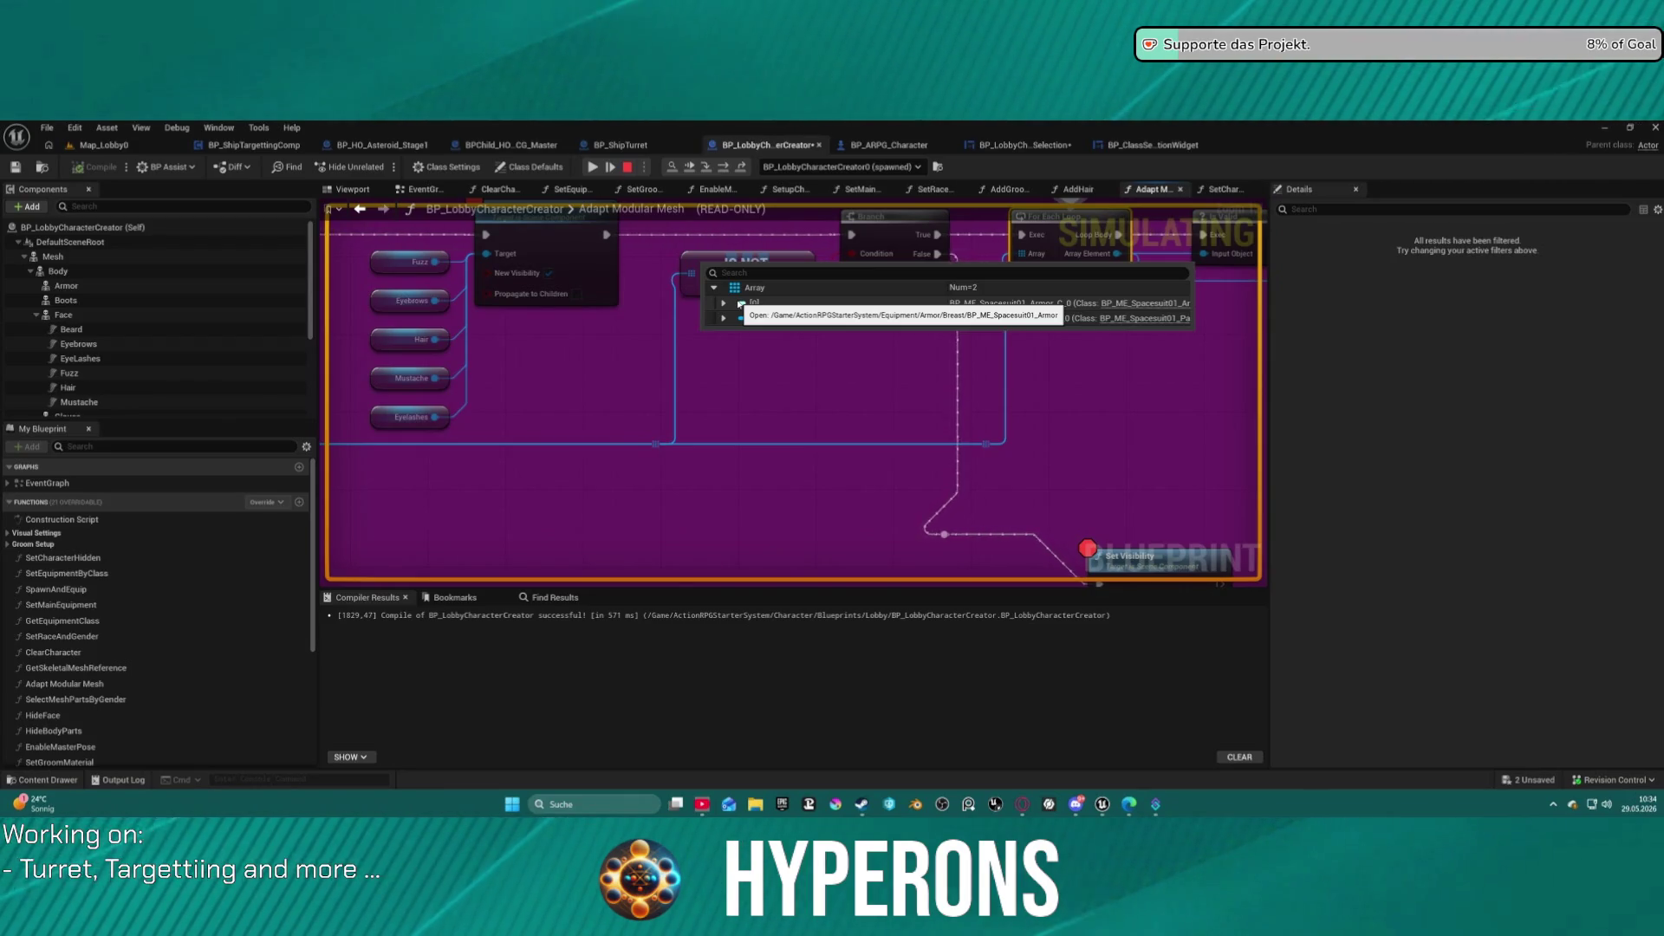
left_click(731, 167)
left_click(731, 168)
left_click(730, 167)
left_click(730, 167)
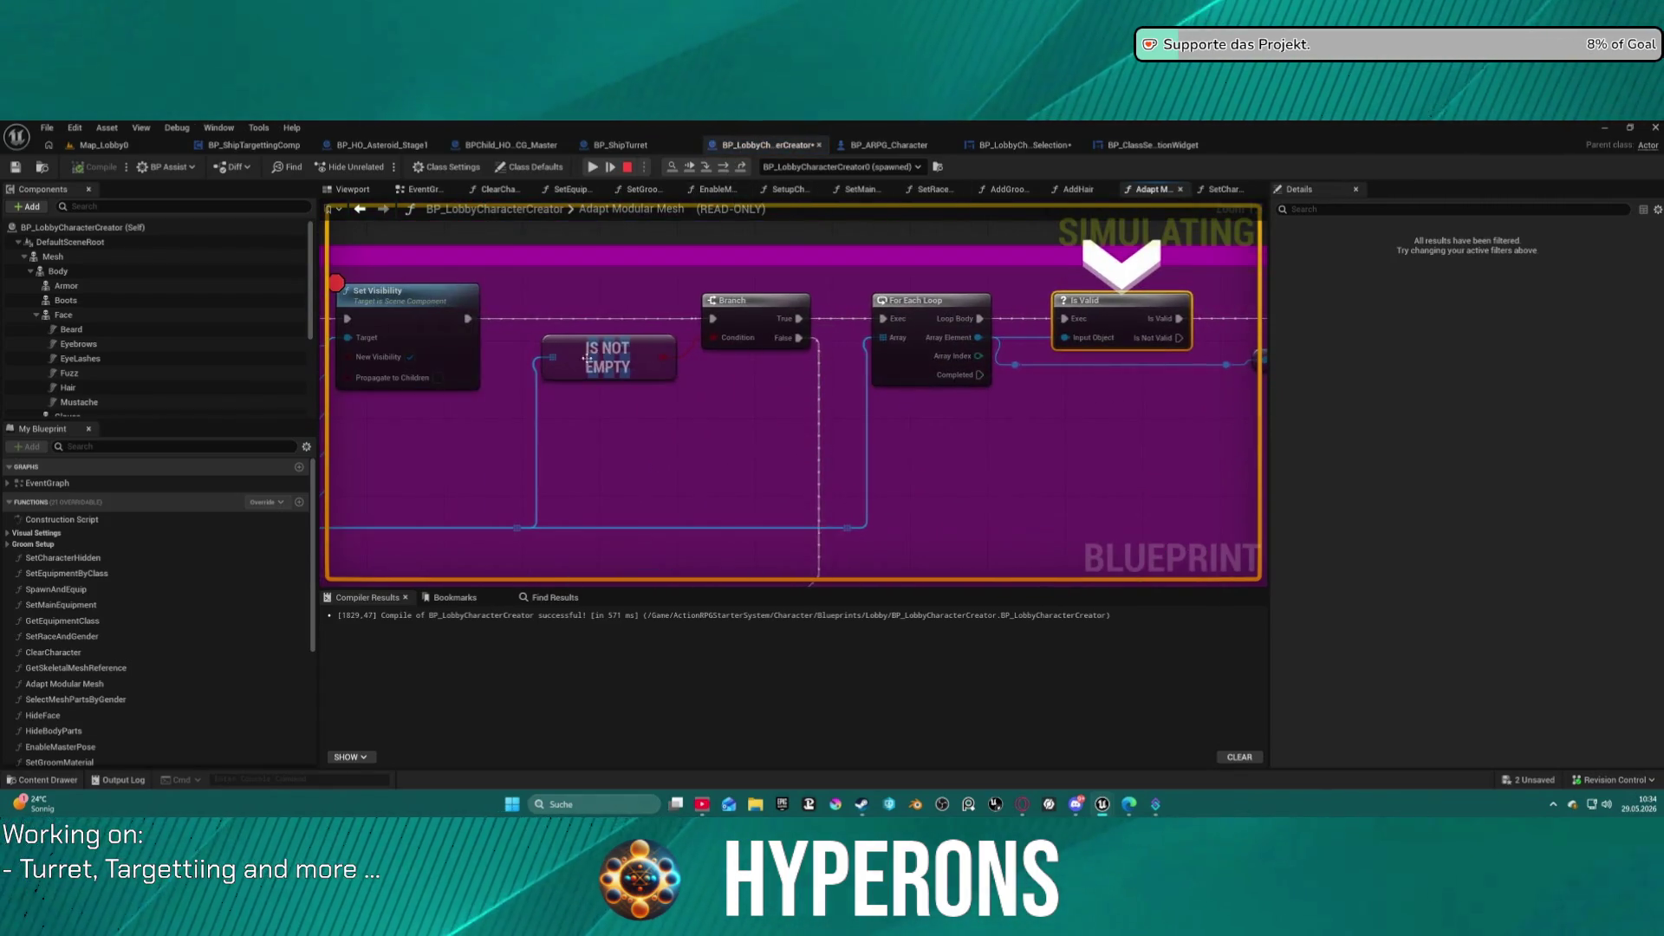
Step through the For Each Loop macro back to the Branch feeding Hide Body Parts.
mouse_move(578, 373)
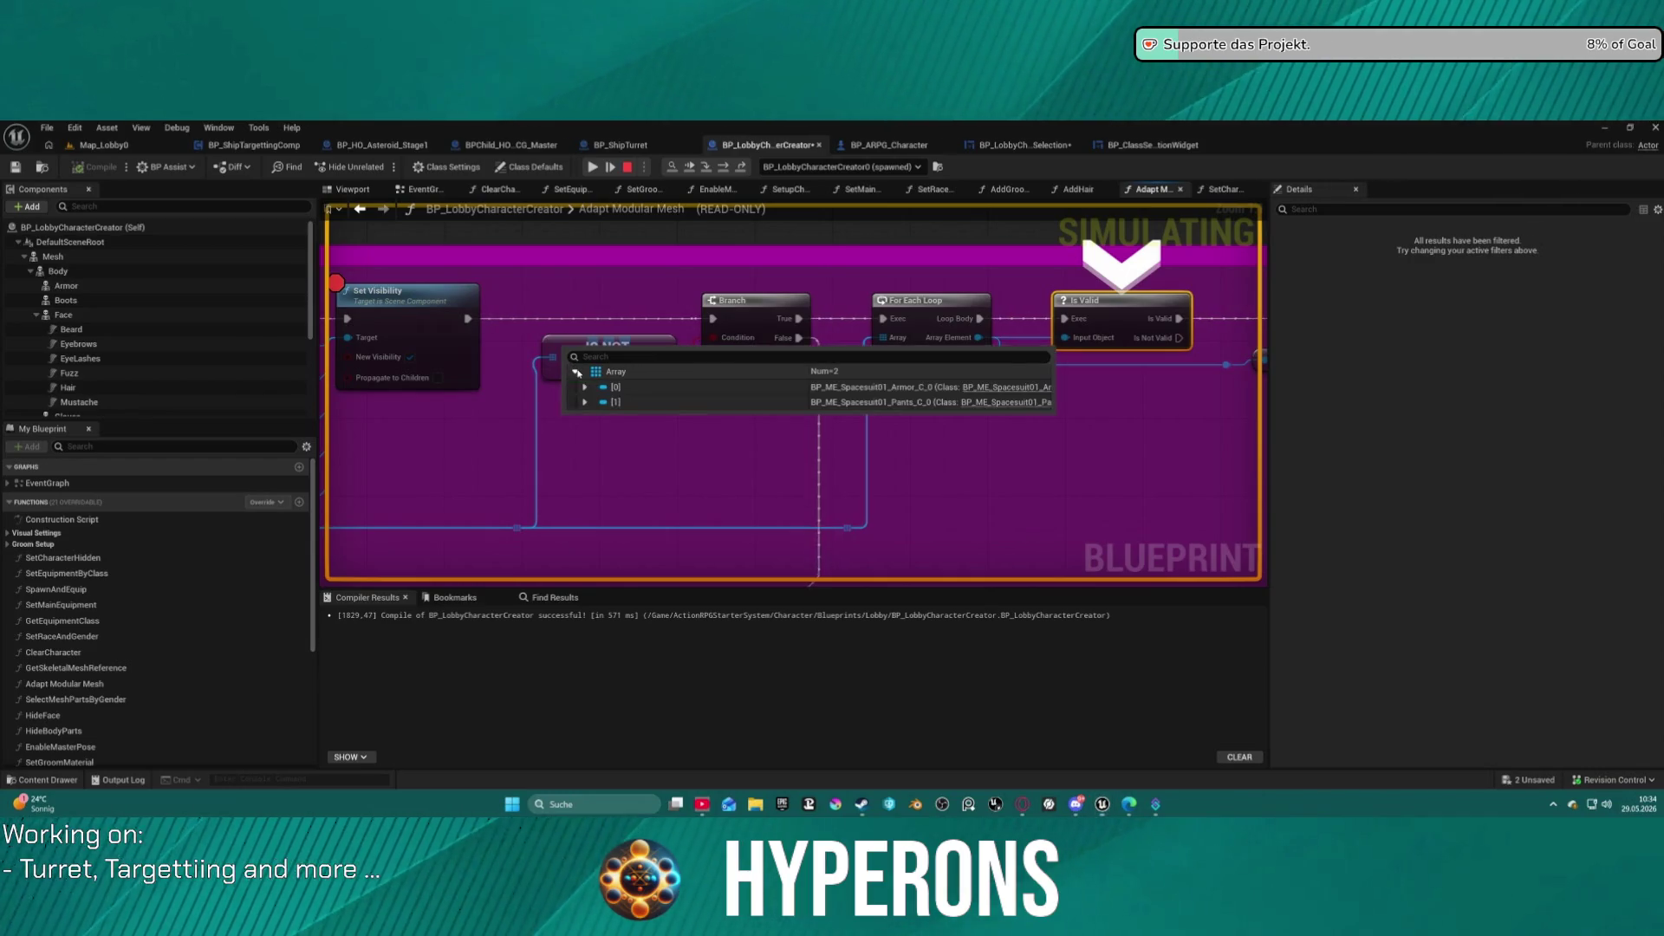
left_click(723, 167)
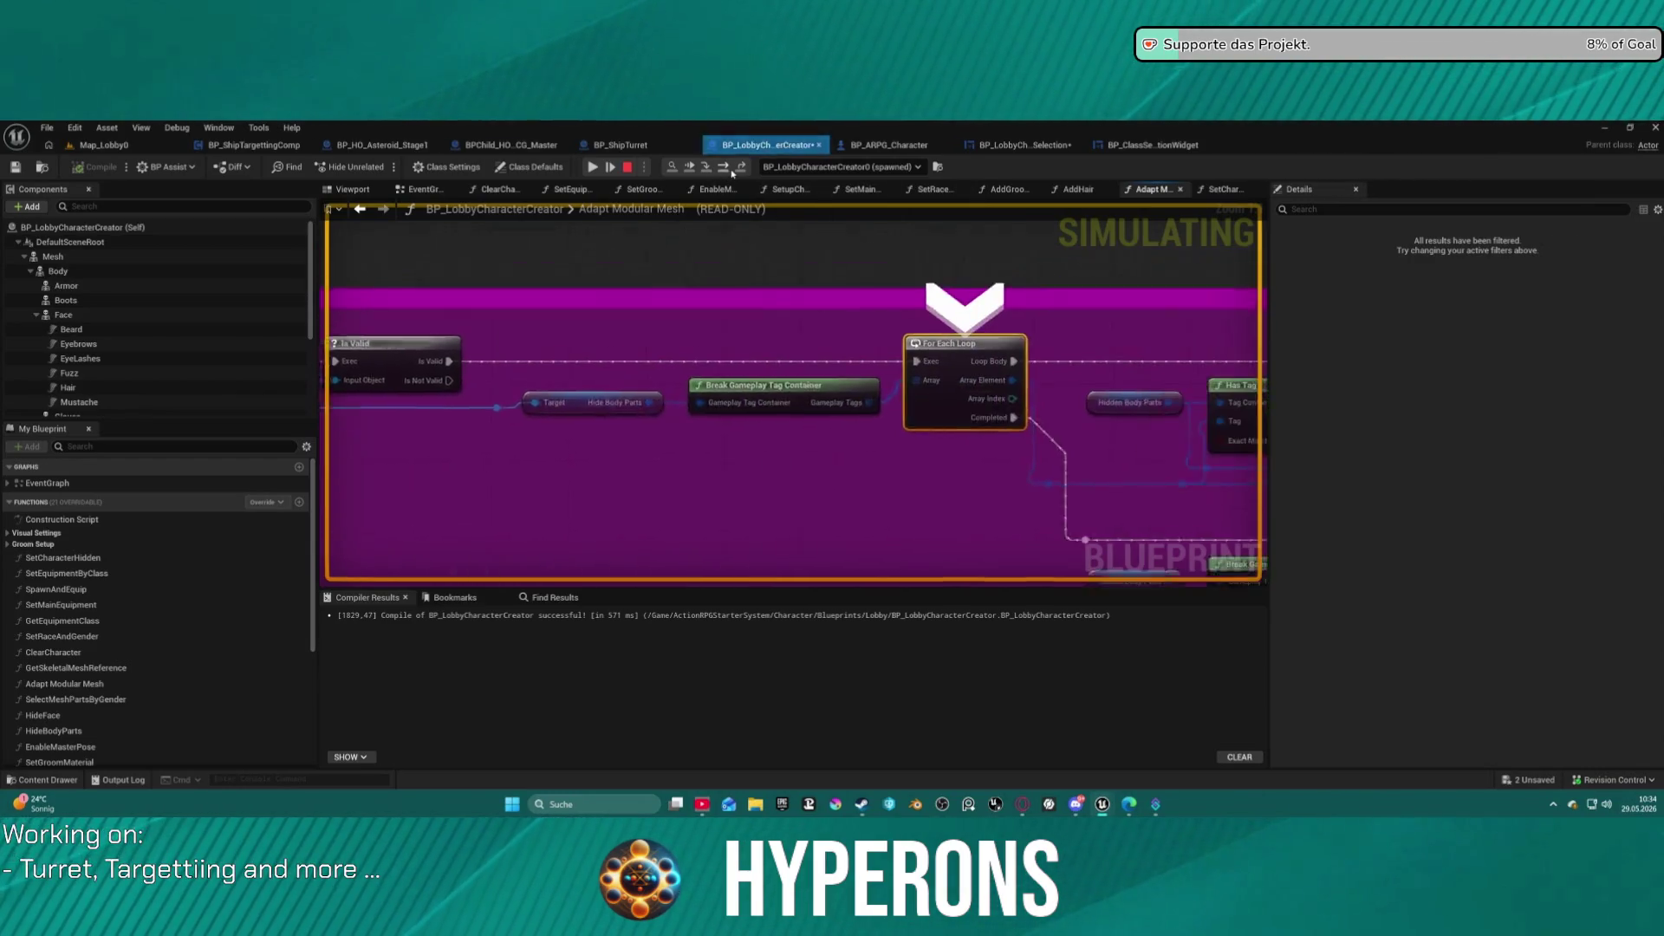
left_click(723, 167)
left_click(723, 167)
left_click(732, 171)
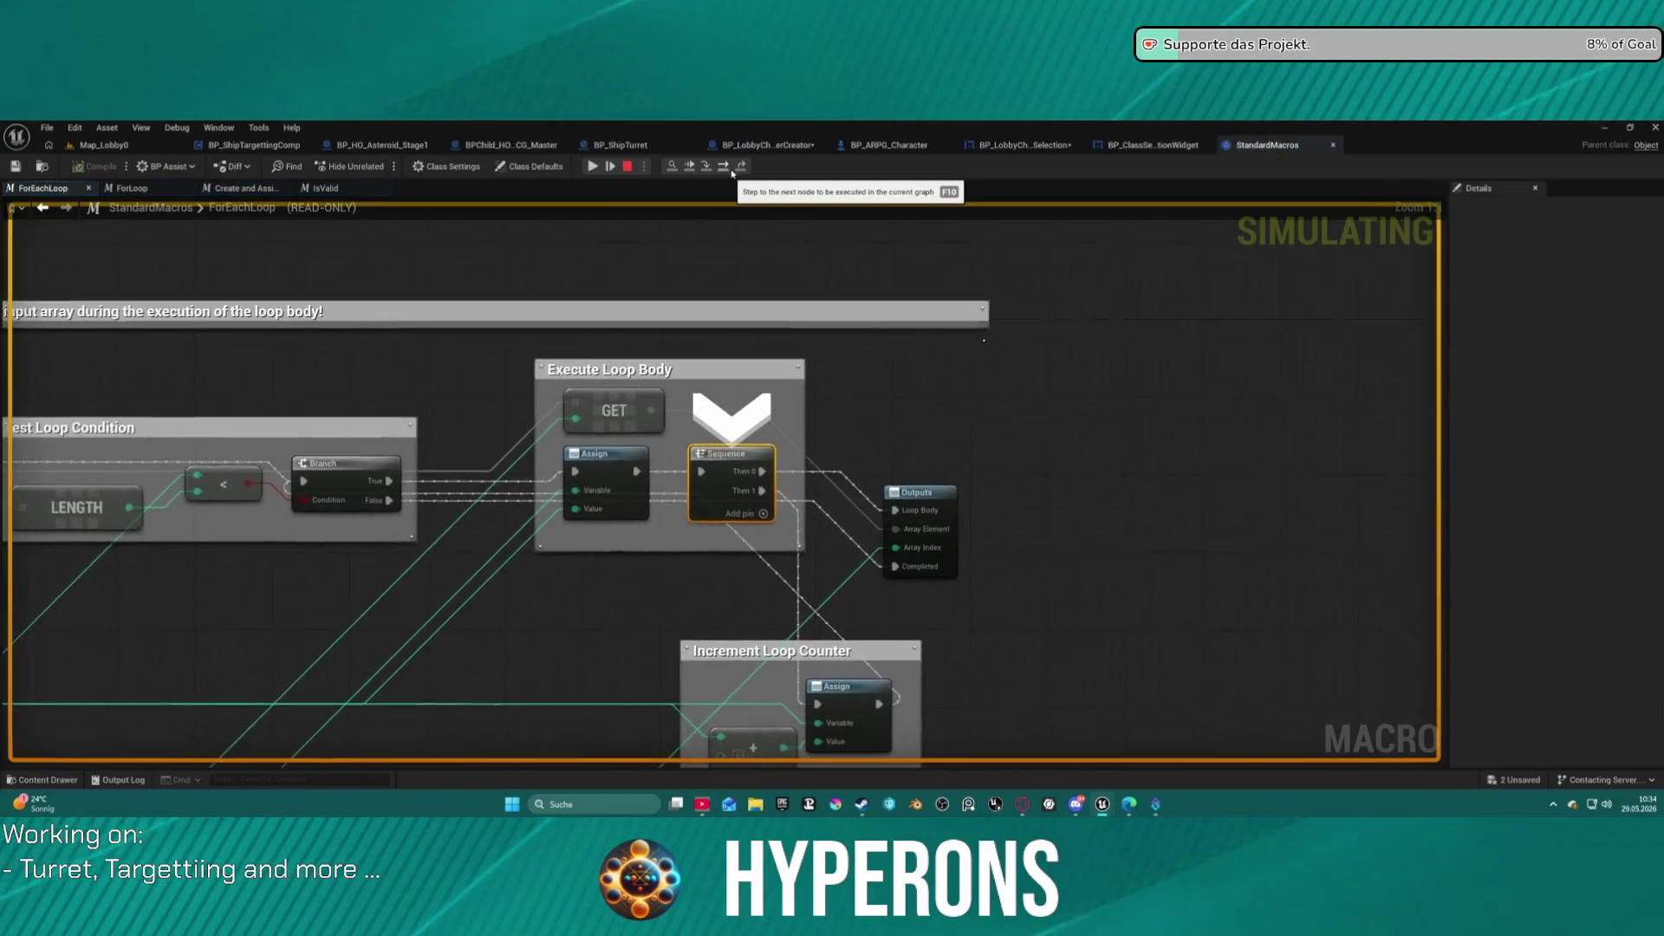
left_click(732, 170)
left_click(732, 171)
left_click(732, 171)
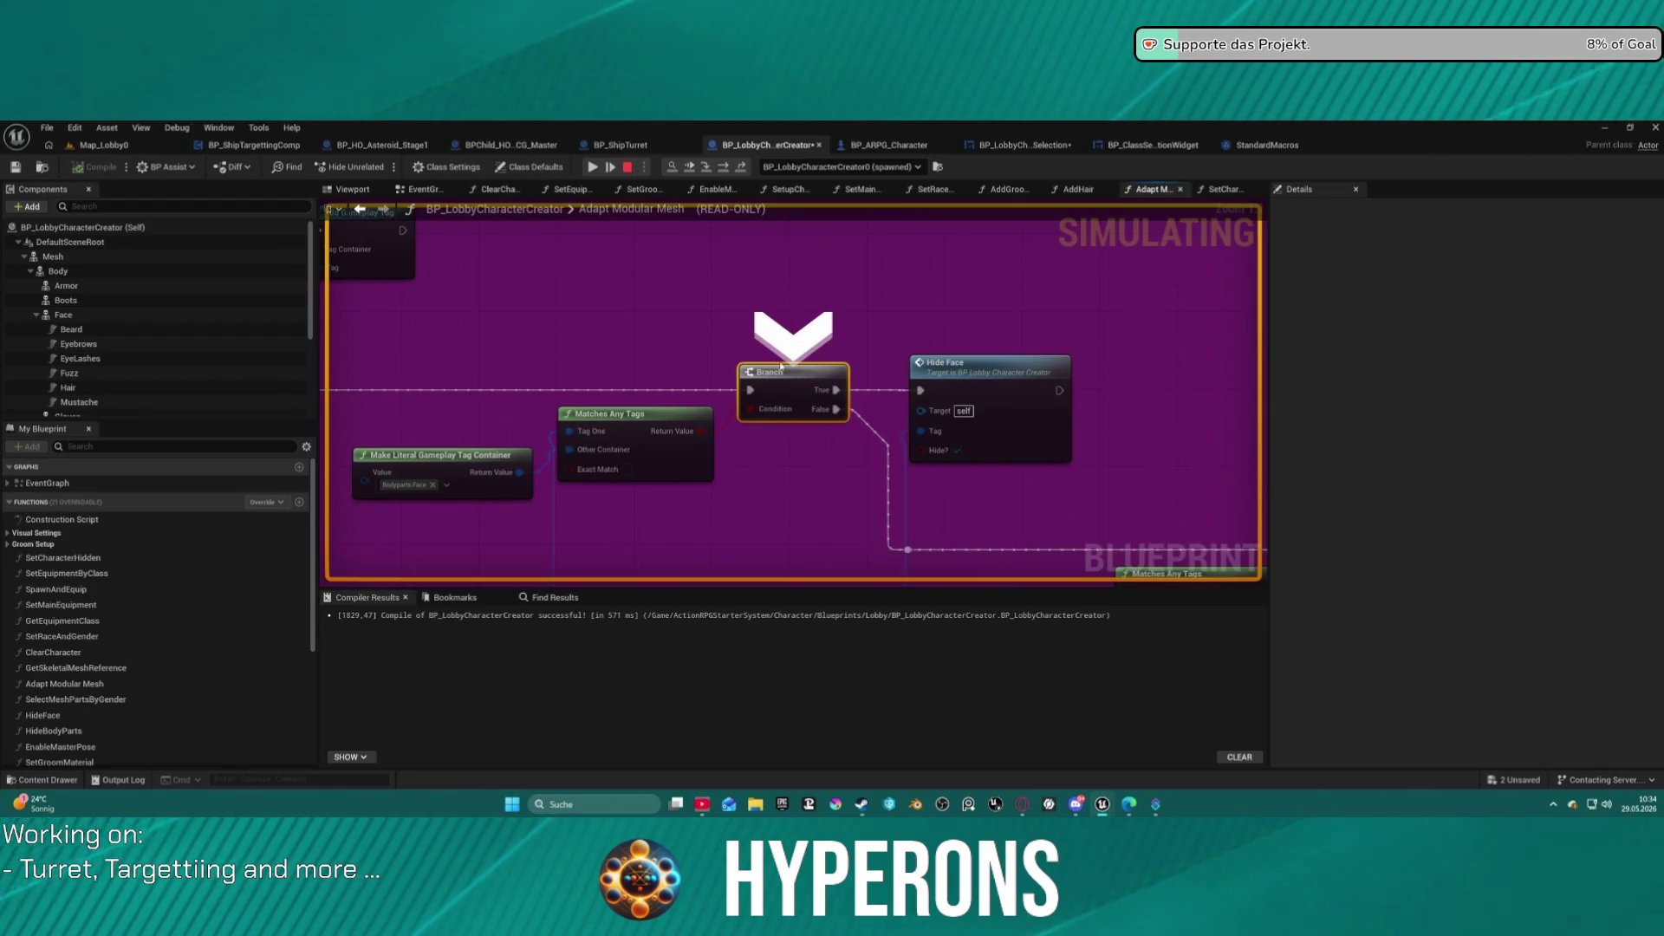
left_click(723, 168)
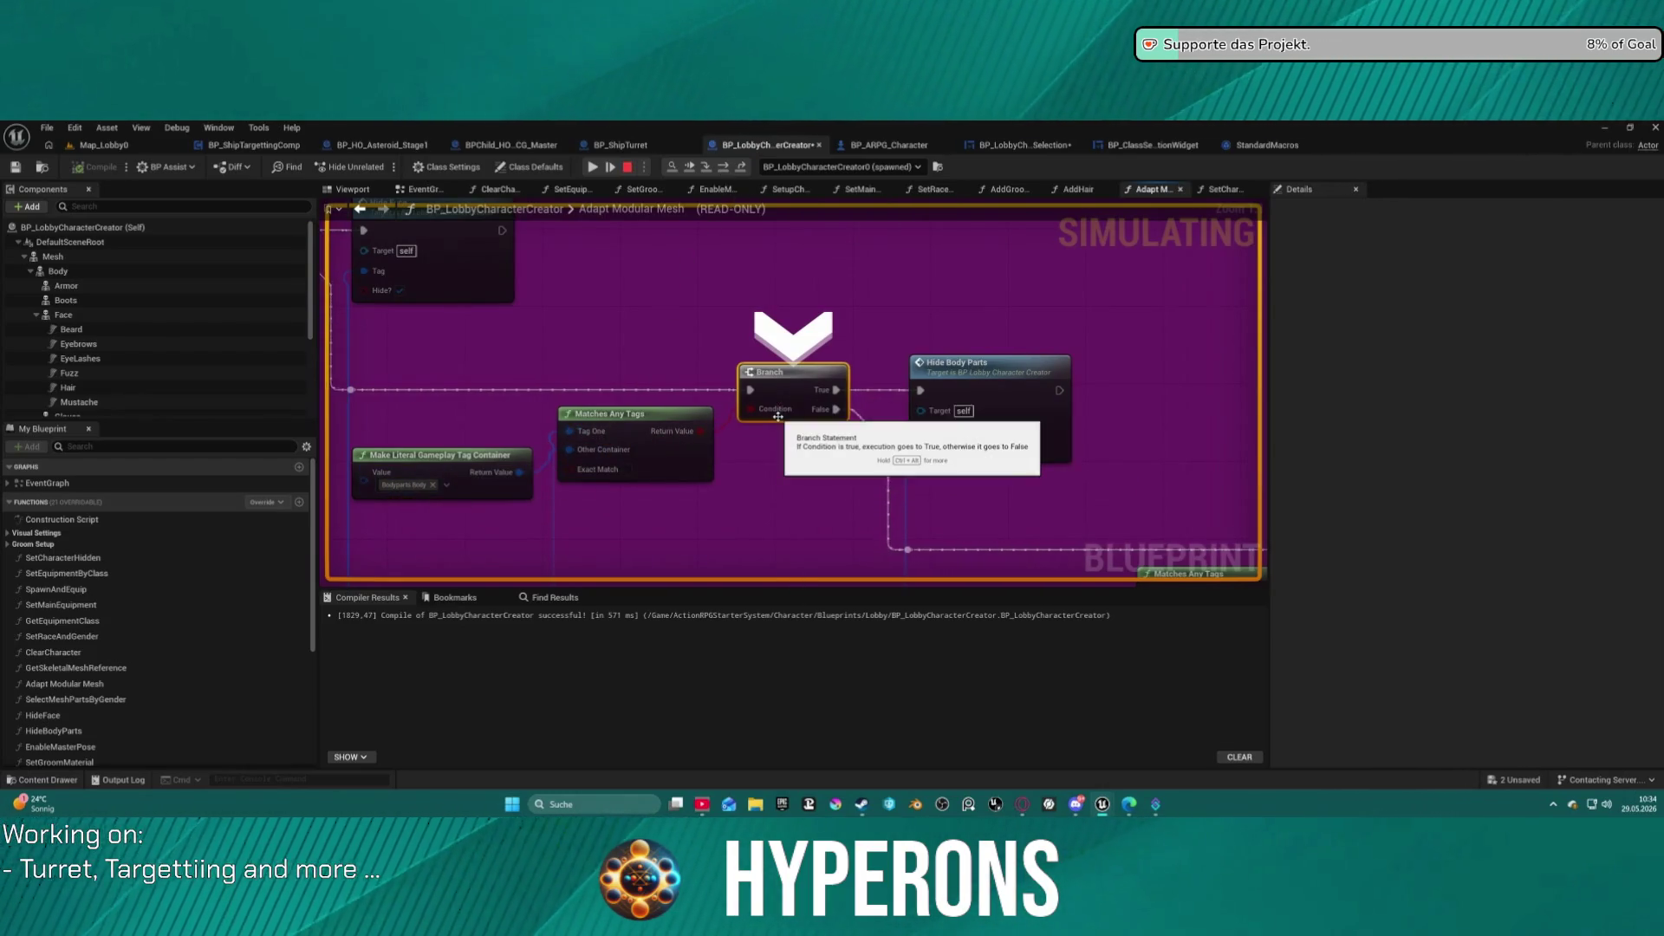
Step through the loop's next iteration back into Adapt Modular Mesh to the tag-check Branch.
mouse_move(811, 410)
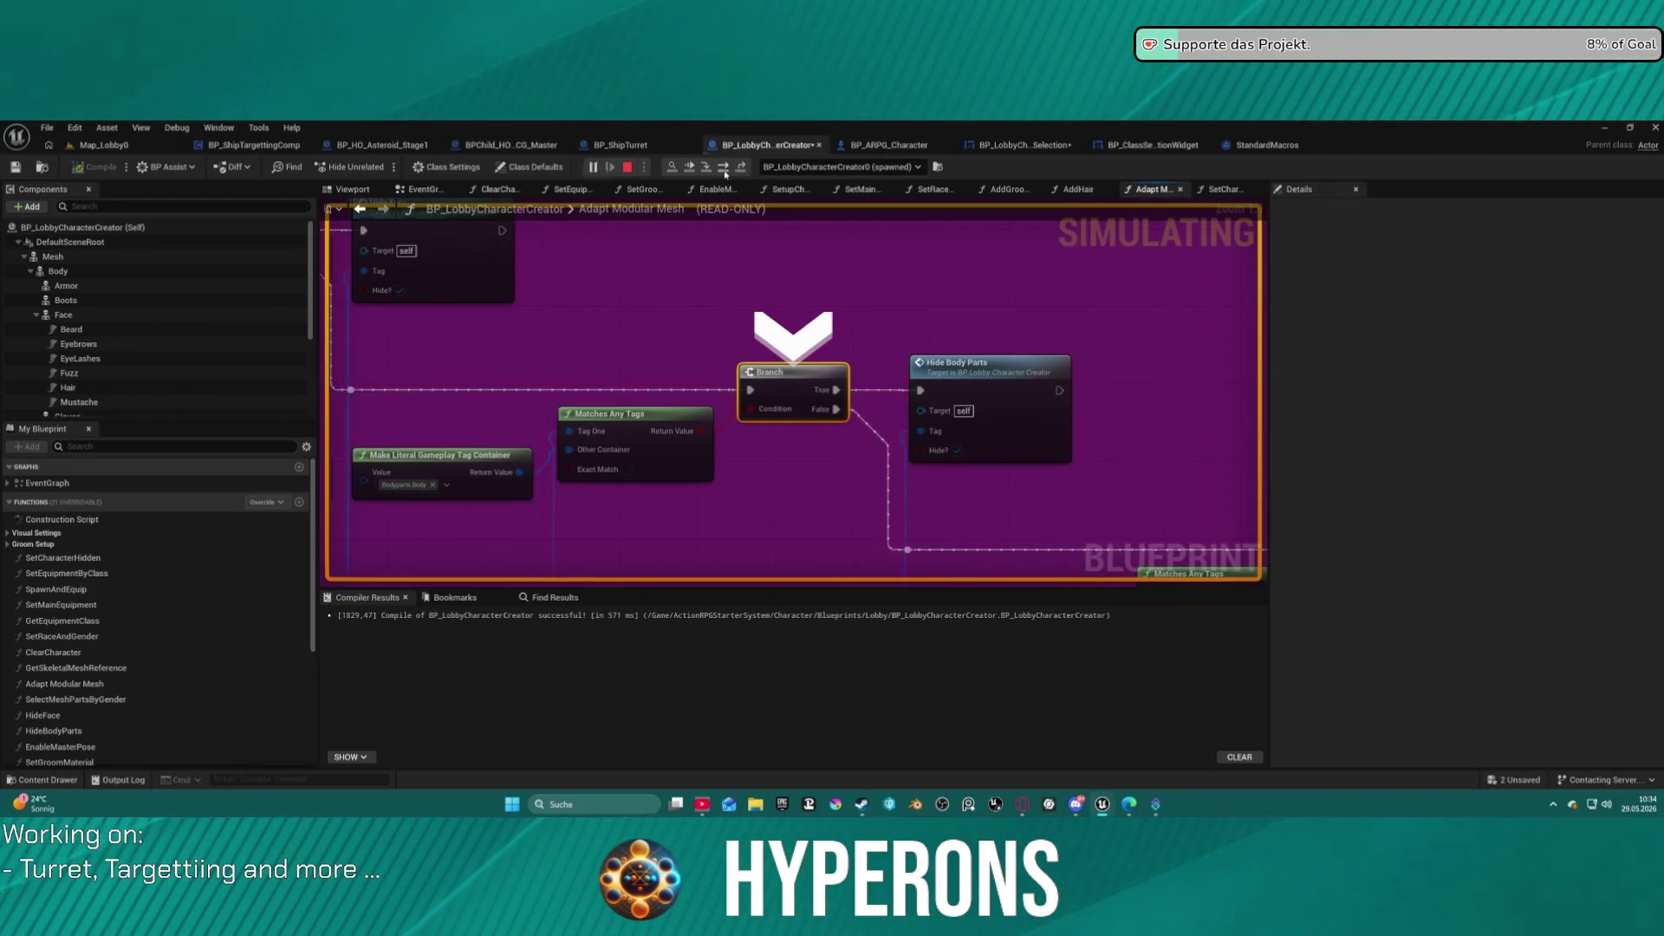
left_click(725, 167)
left_click(725, 166)
left_click(725, 166)
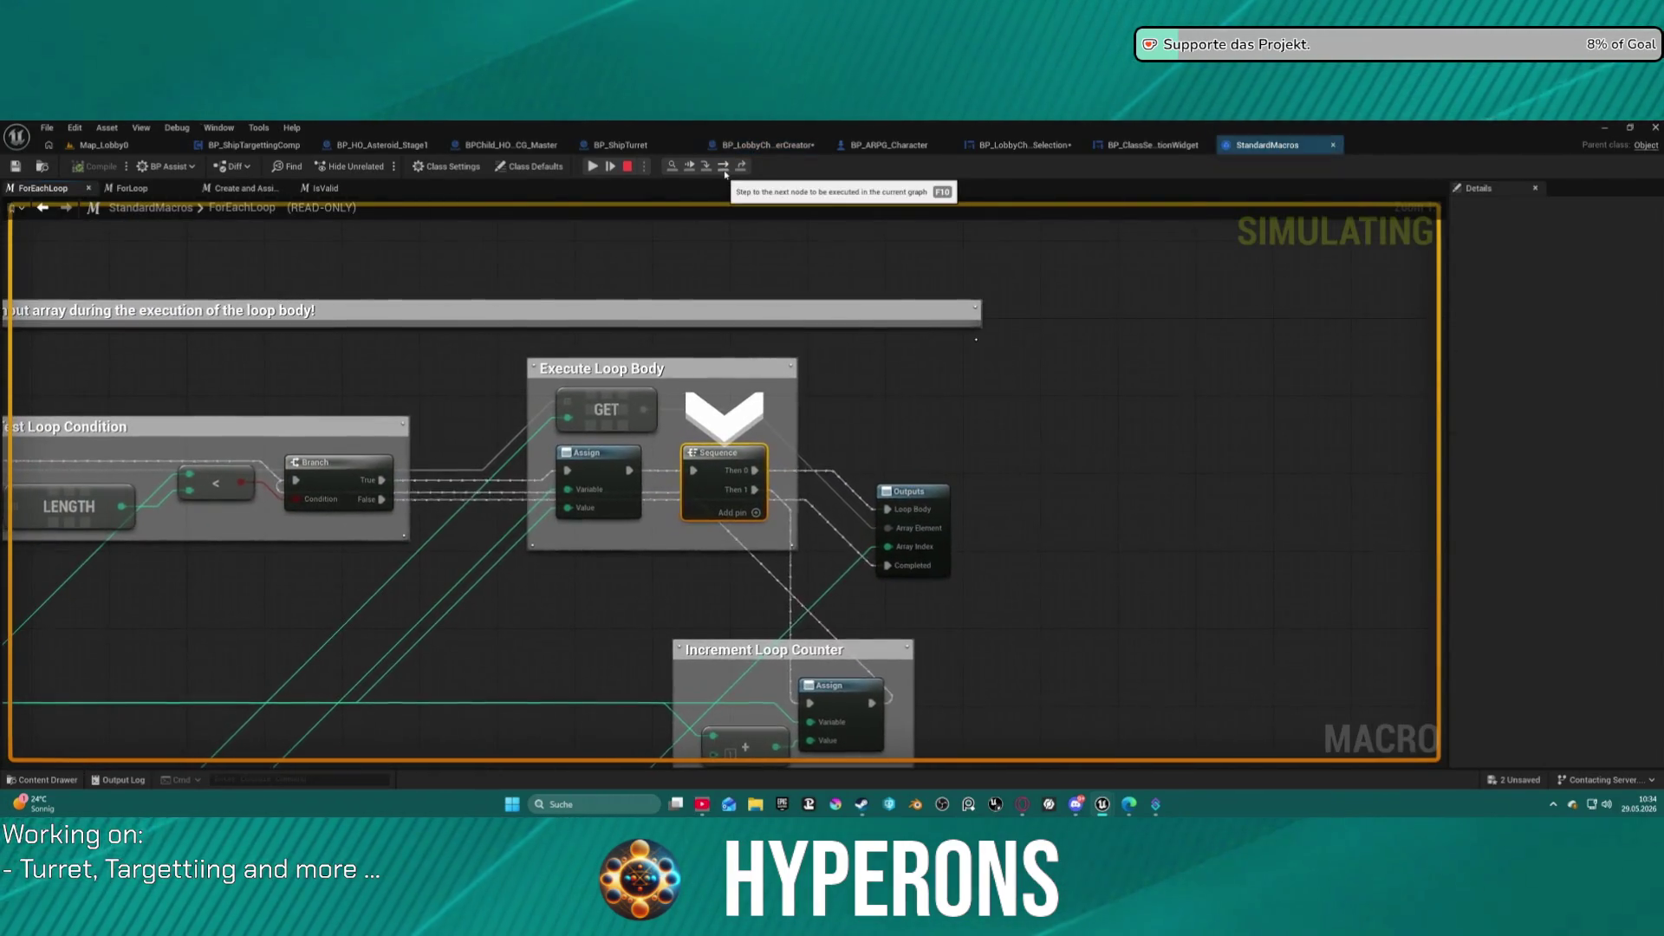
left_click(724, 167)
left_click(724, 167)
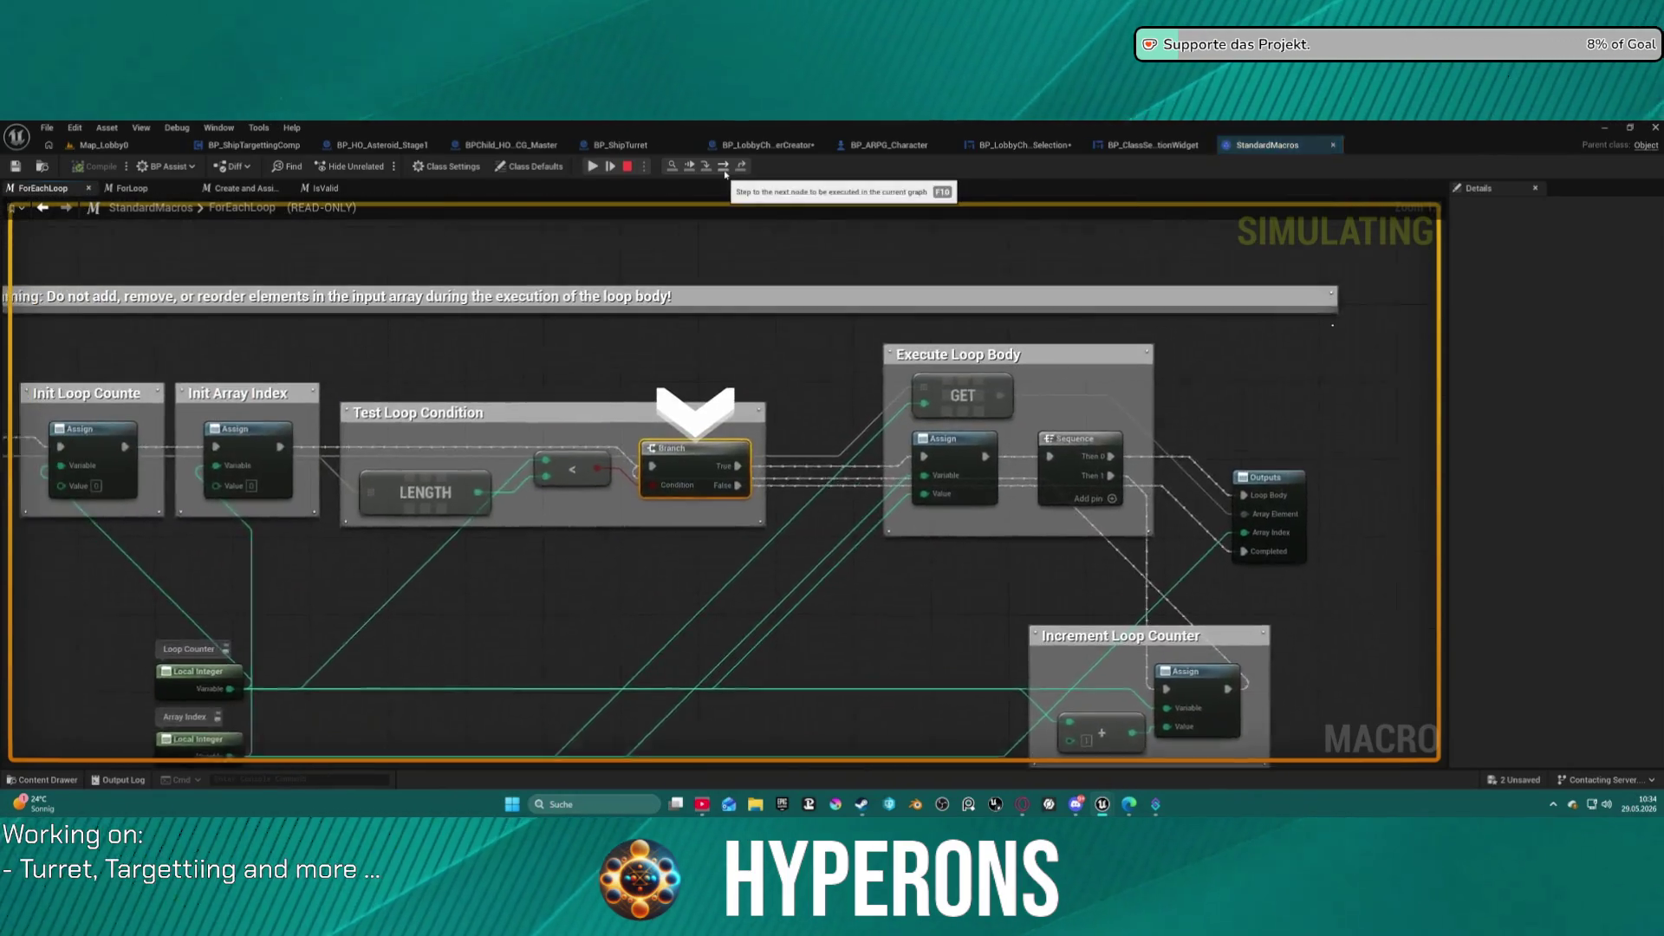
left_click(725, 169)
left_click(724, 169)
left_click(725, 169)
left_click(724, 169)
left_click(725, 166)
left_click(725, 167)
left_click(724, 166)
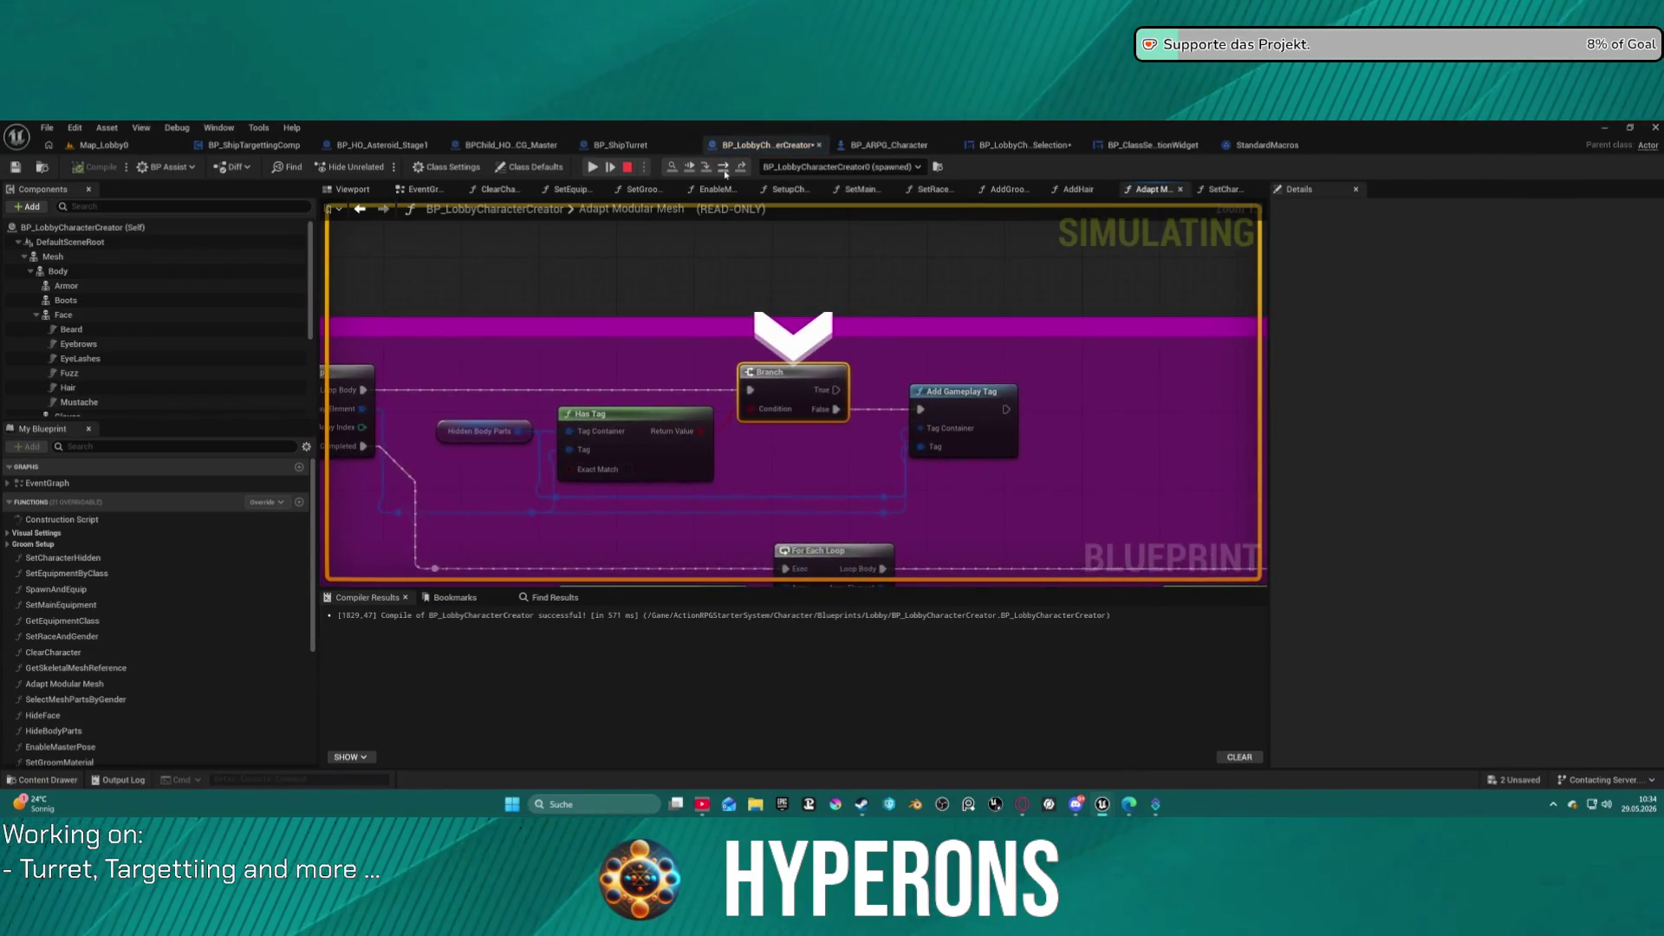
Keep stepping through the loop macro until execution stops on Add Gameplay Tag.
left_click(724, 168)
left_click(724, 167)
left_click(724, 167)
left_click(723, 167)
left_click(724, 167)
left_click(723, 167)
left_click(723, 167)
left_click(724, 167)
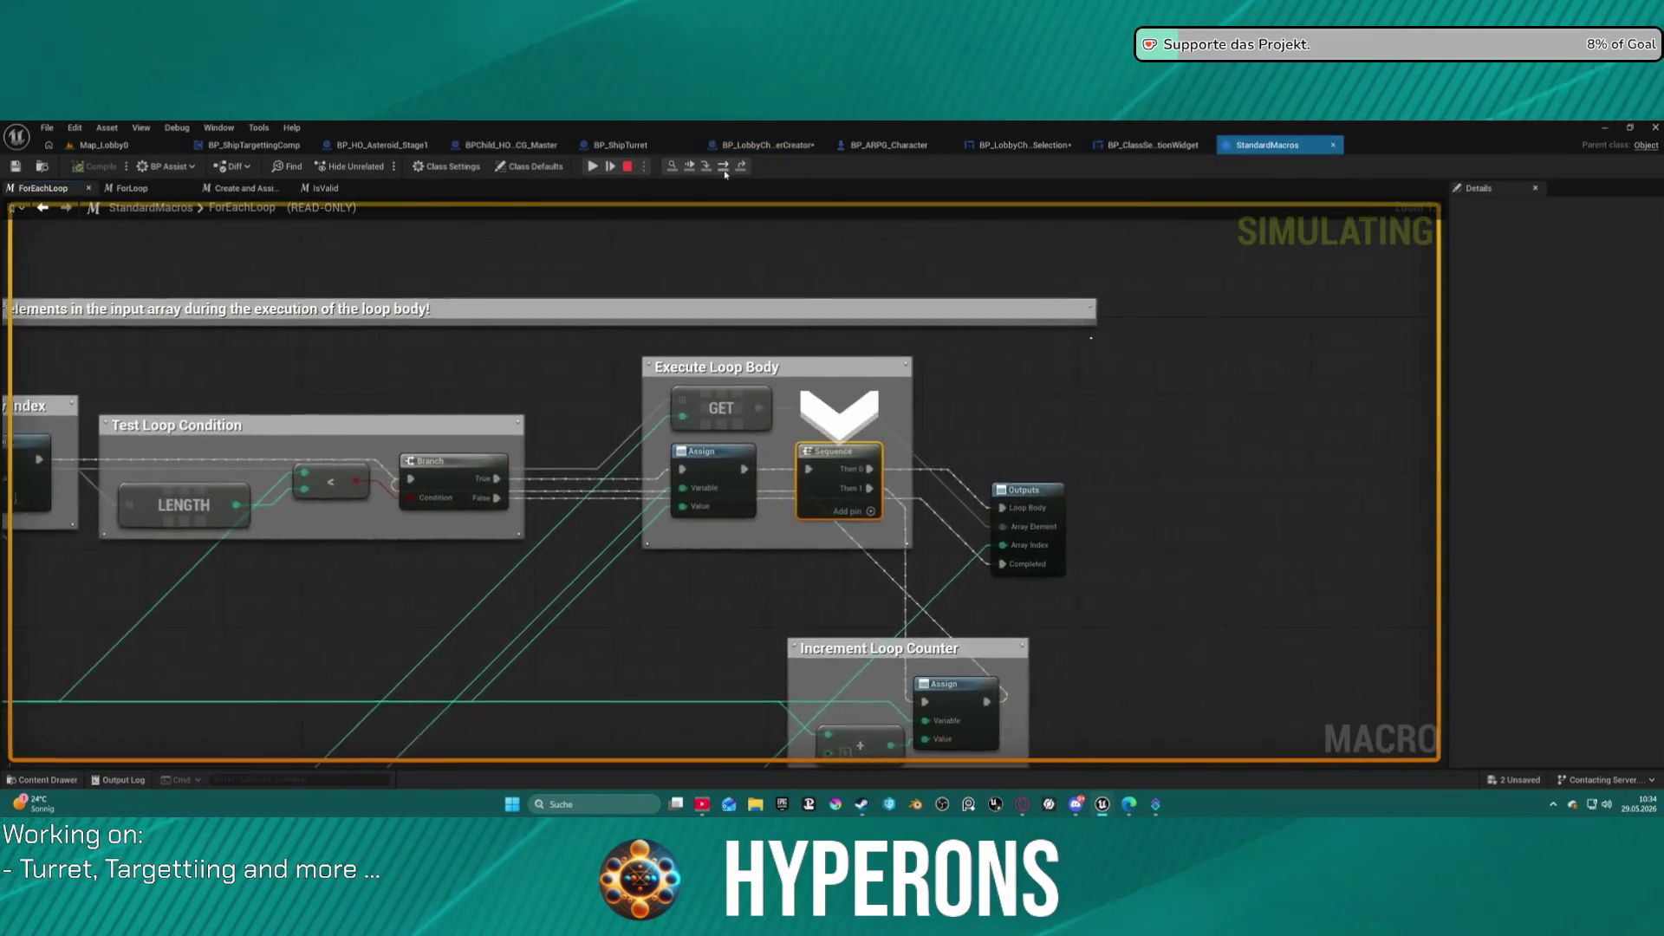
left_click(725, 169)
left_click(725, 169)
left_click(724, 169)
left_click(725, 169)
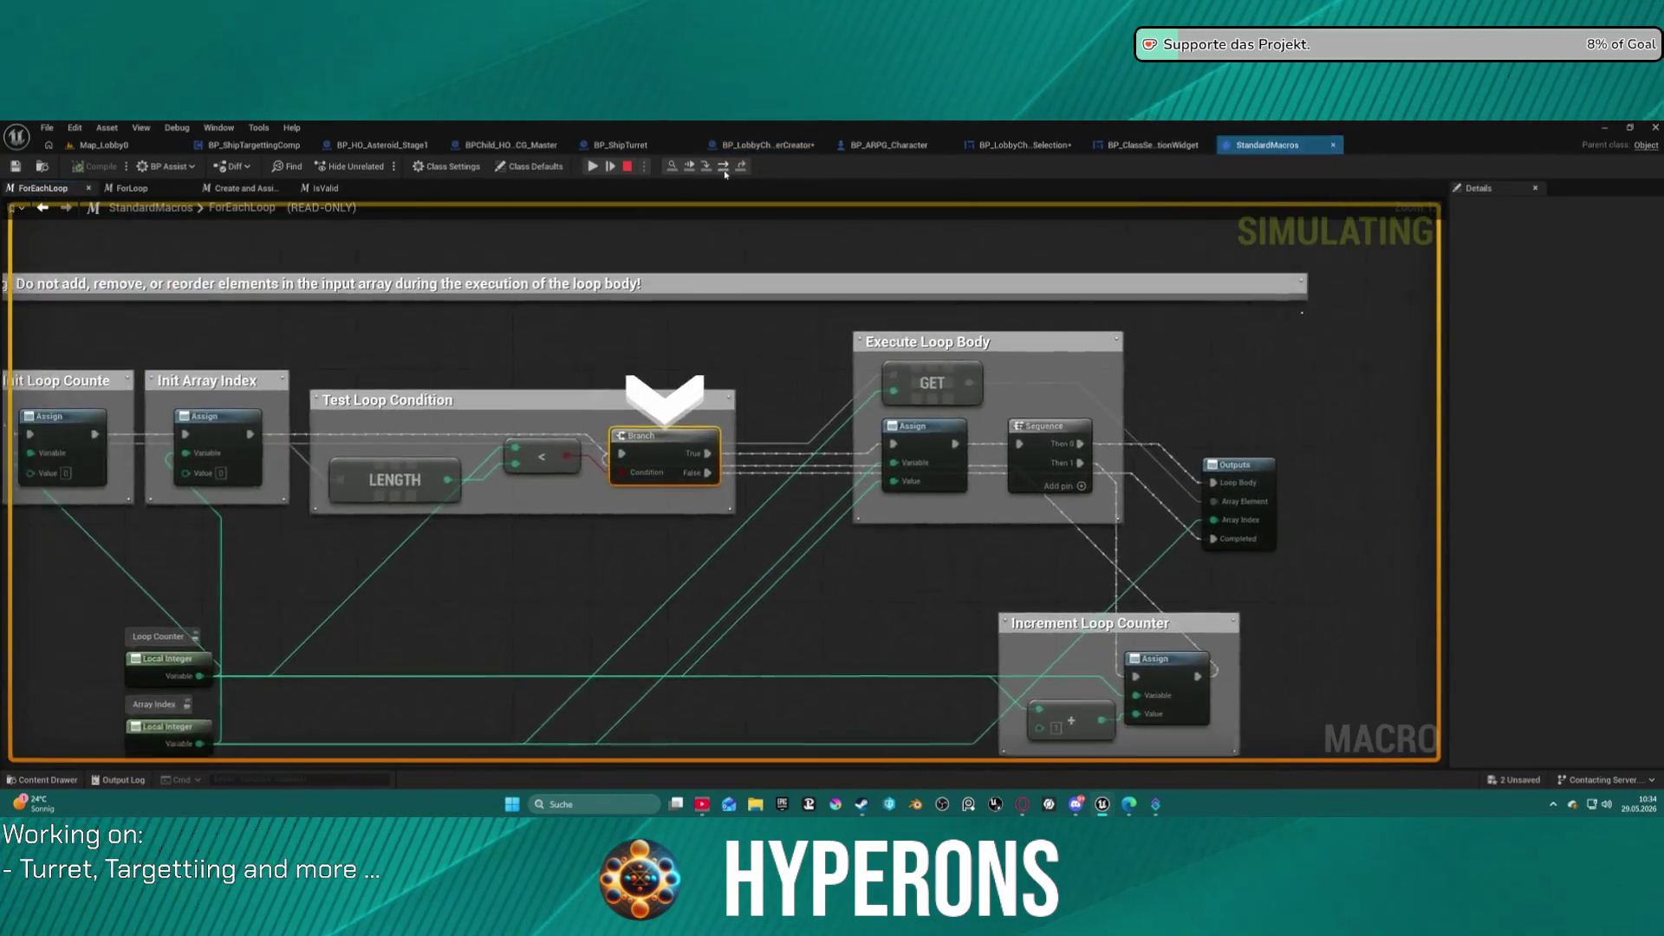
left_click(724, 170)
left_click(724, 169)
left_click(725, 170)
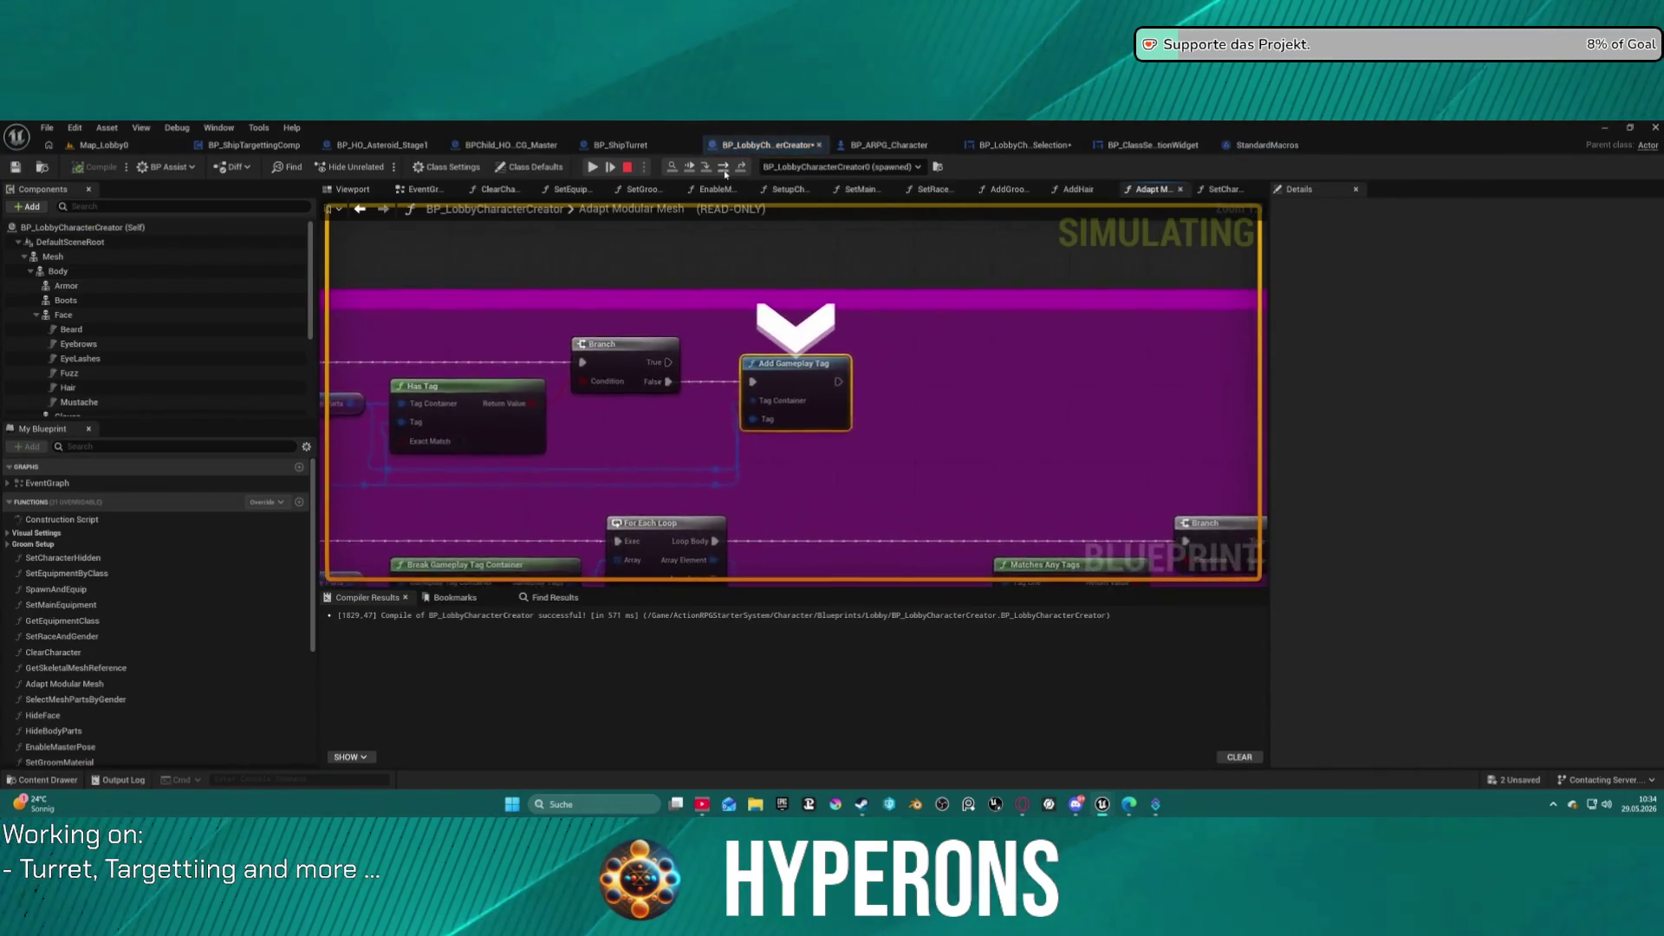
left_click(725, 170)
left_click(724, 170)
left_click(724, 170)
left_click(725, 170)
Step with F10 past Is Valid and the Hidden Body Parts setup, listing the loop array's two elements.
mouse_move(694, 390)
scroll(694, 477, "down", 2)
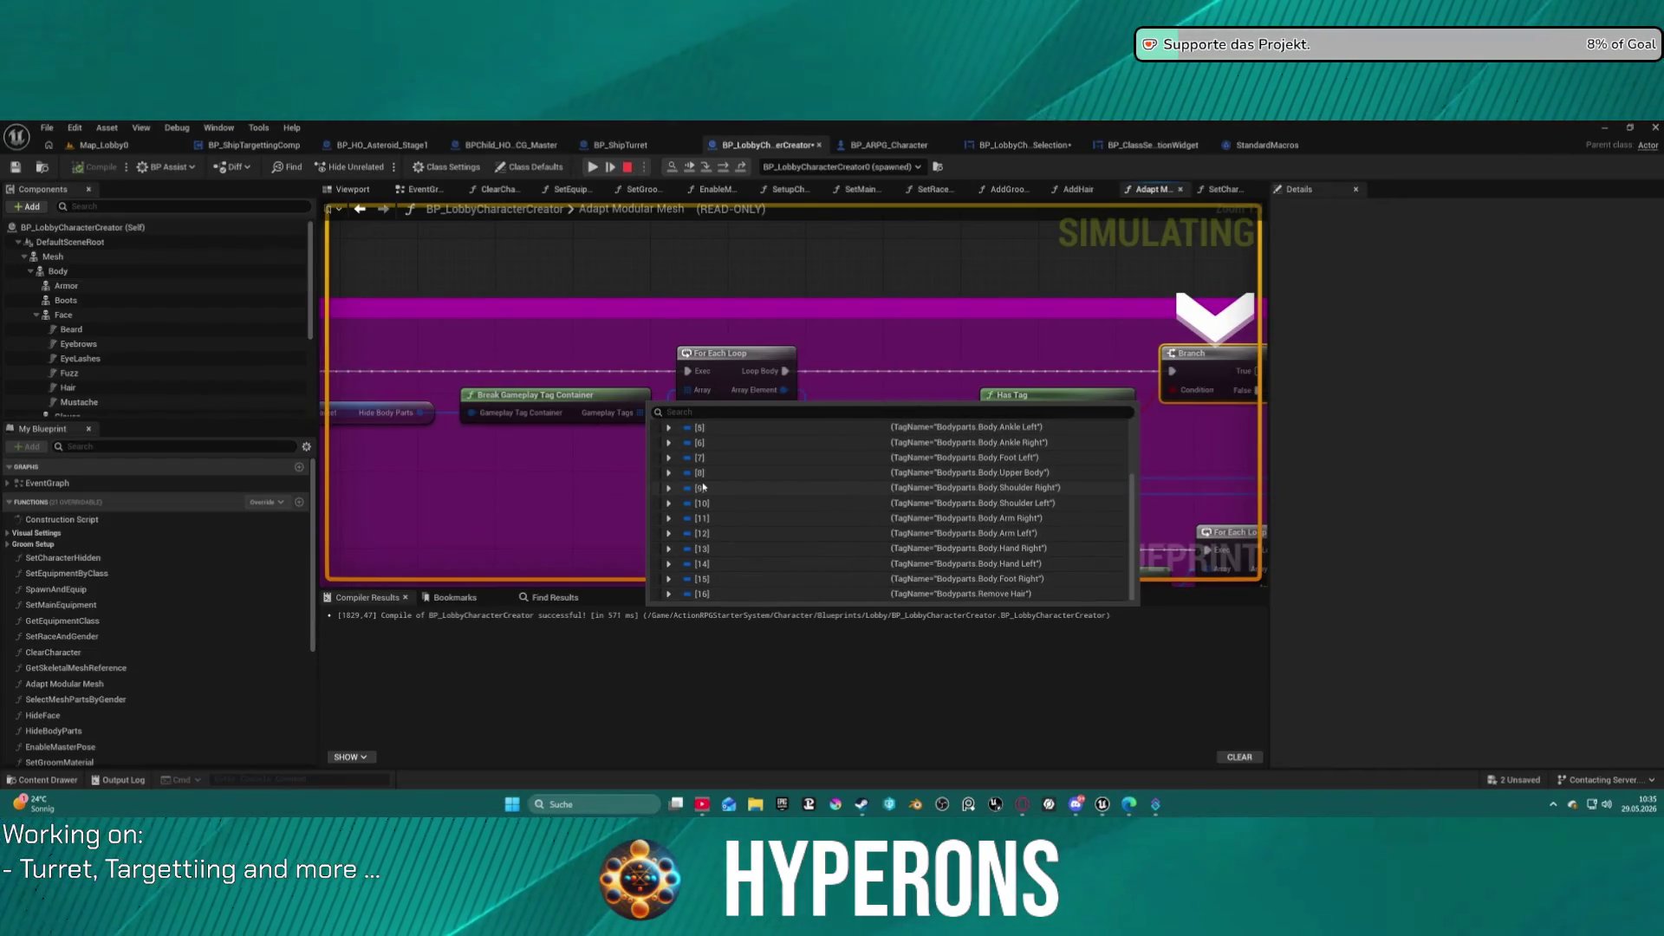
scroll(703, 487, "up", 3)
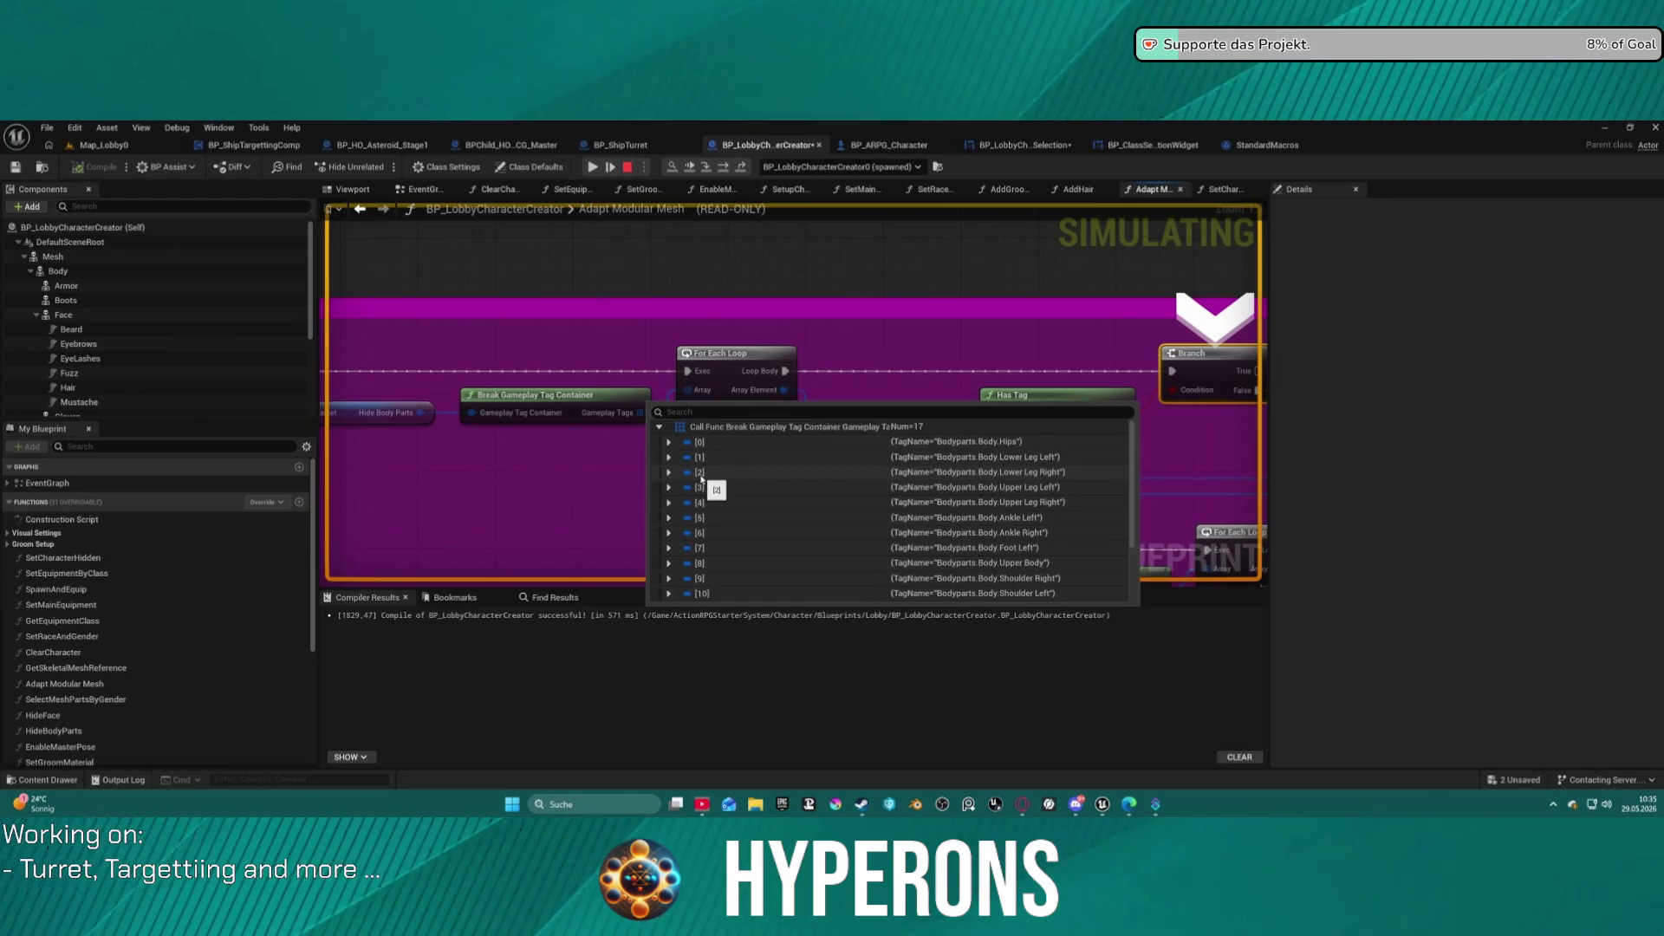
key("F10")
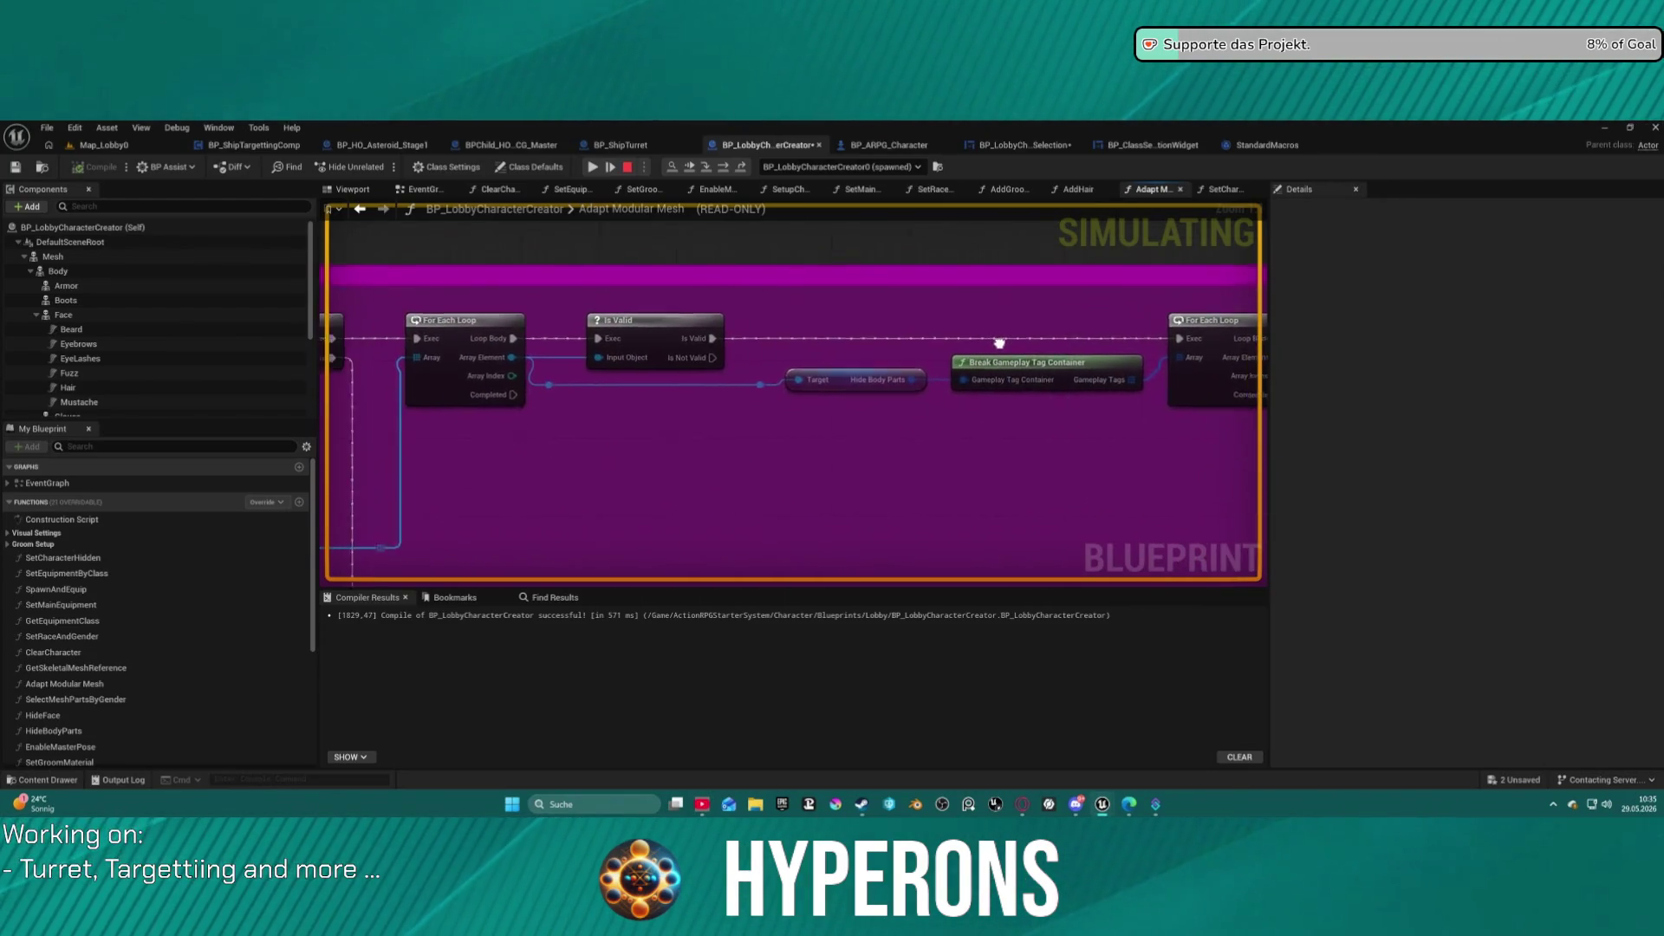
key("F10")
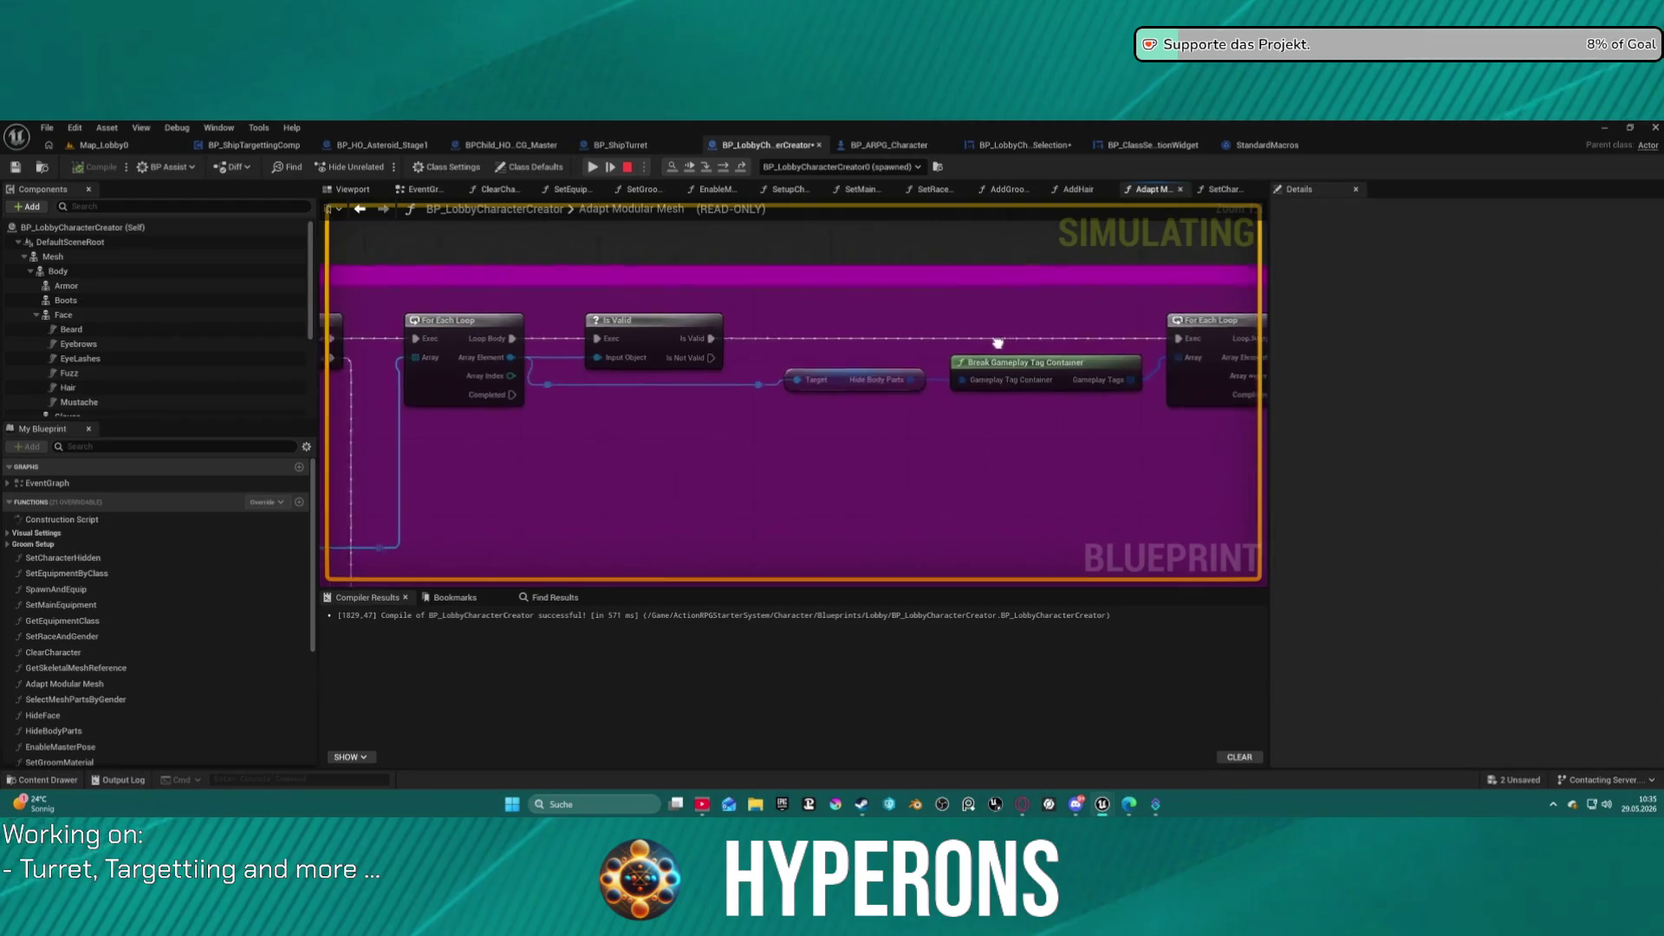
key("F10")
key("F10")
key("F10")
key("F10")
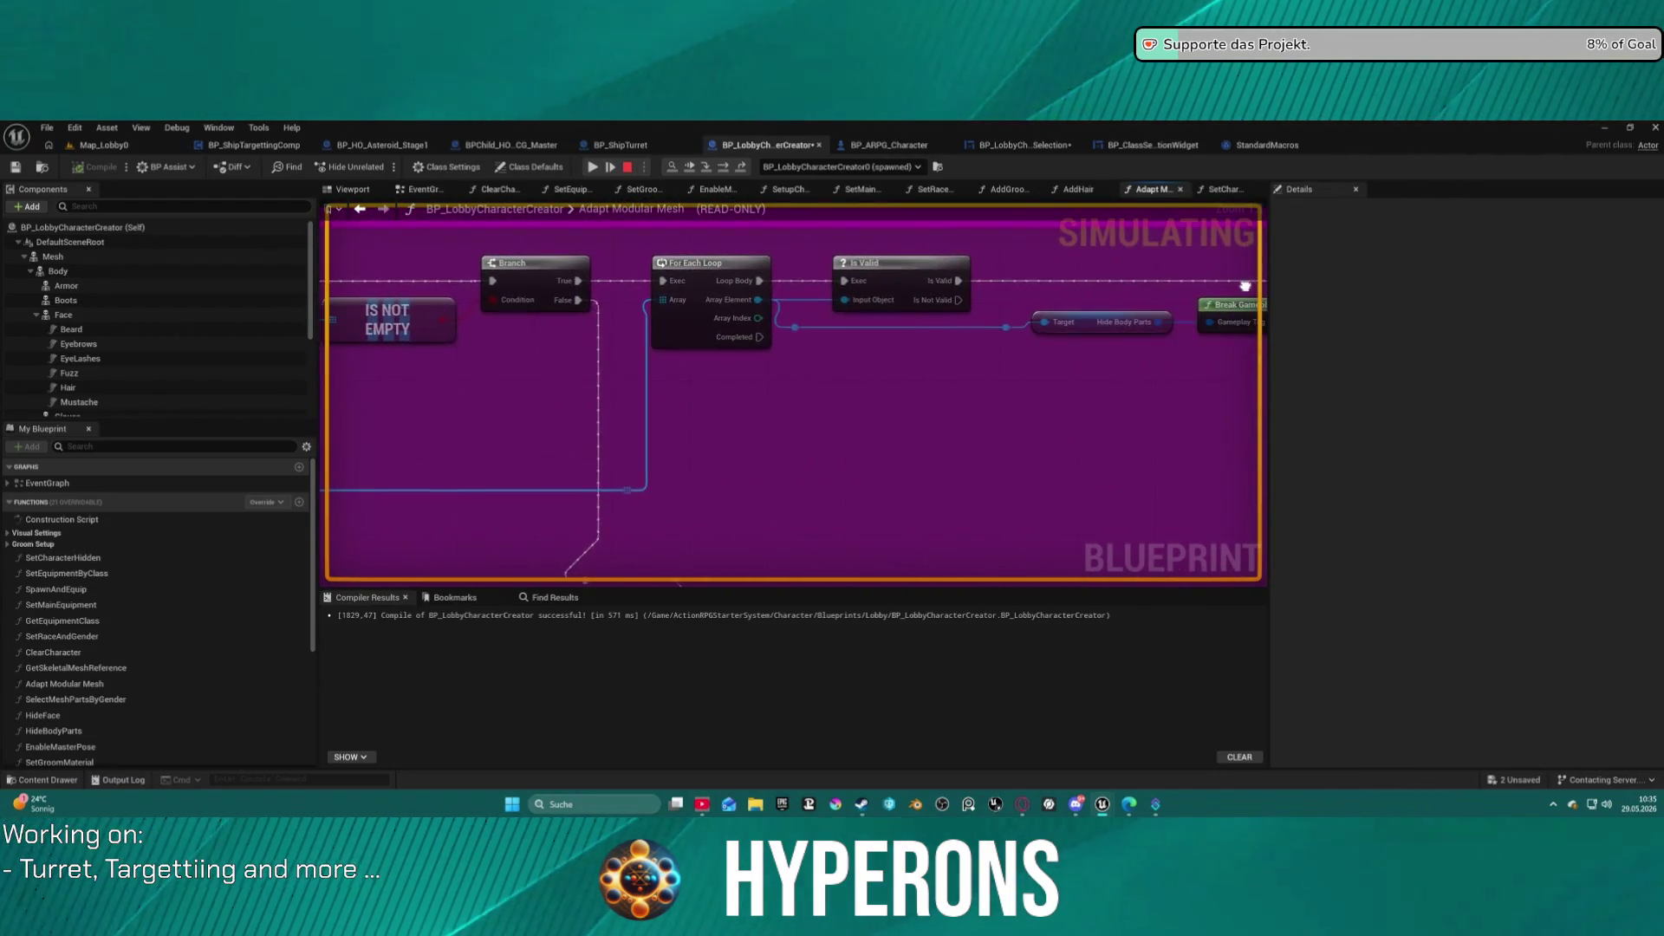
left_click(704, 314)
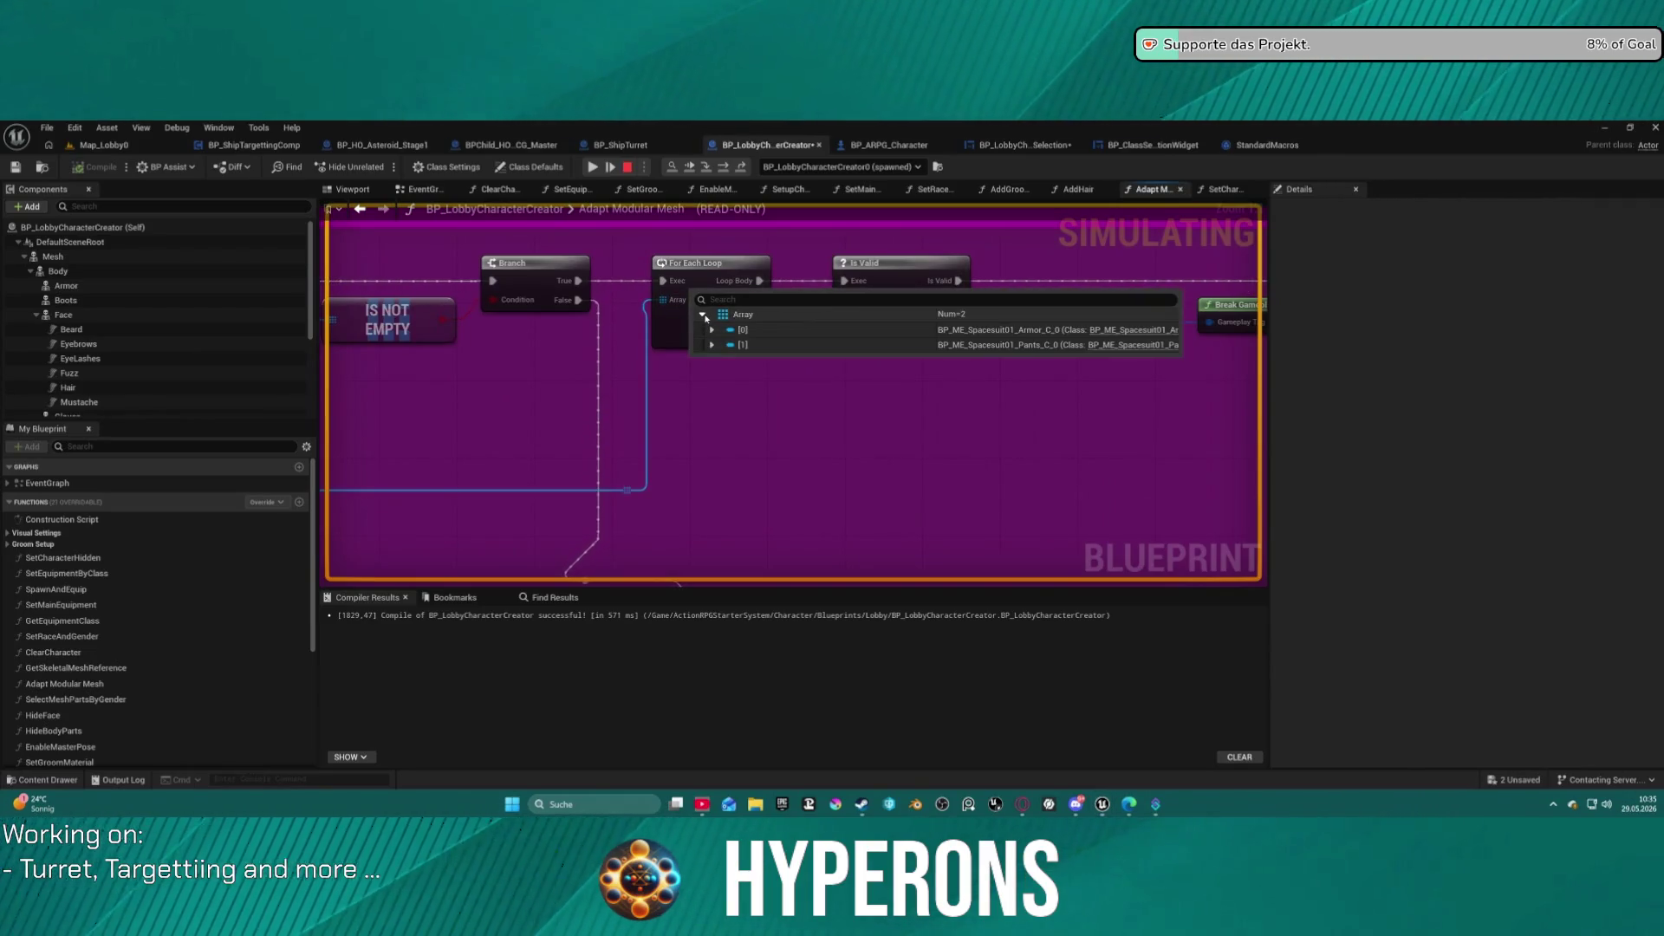
key("F10")
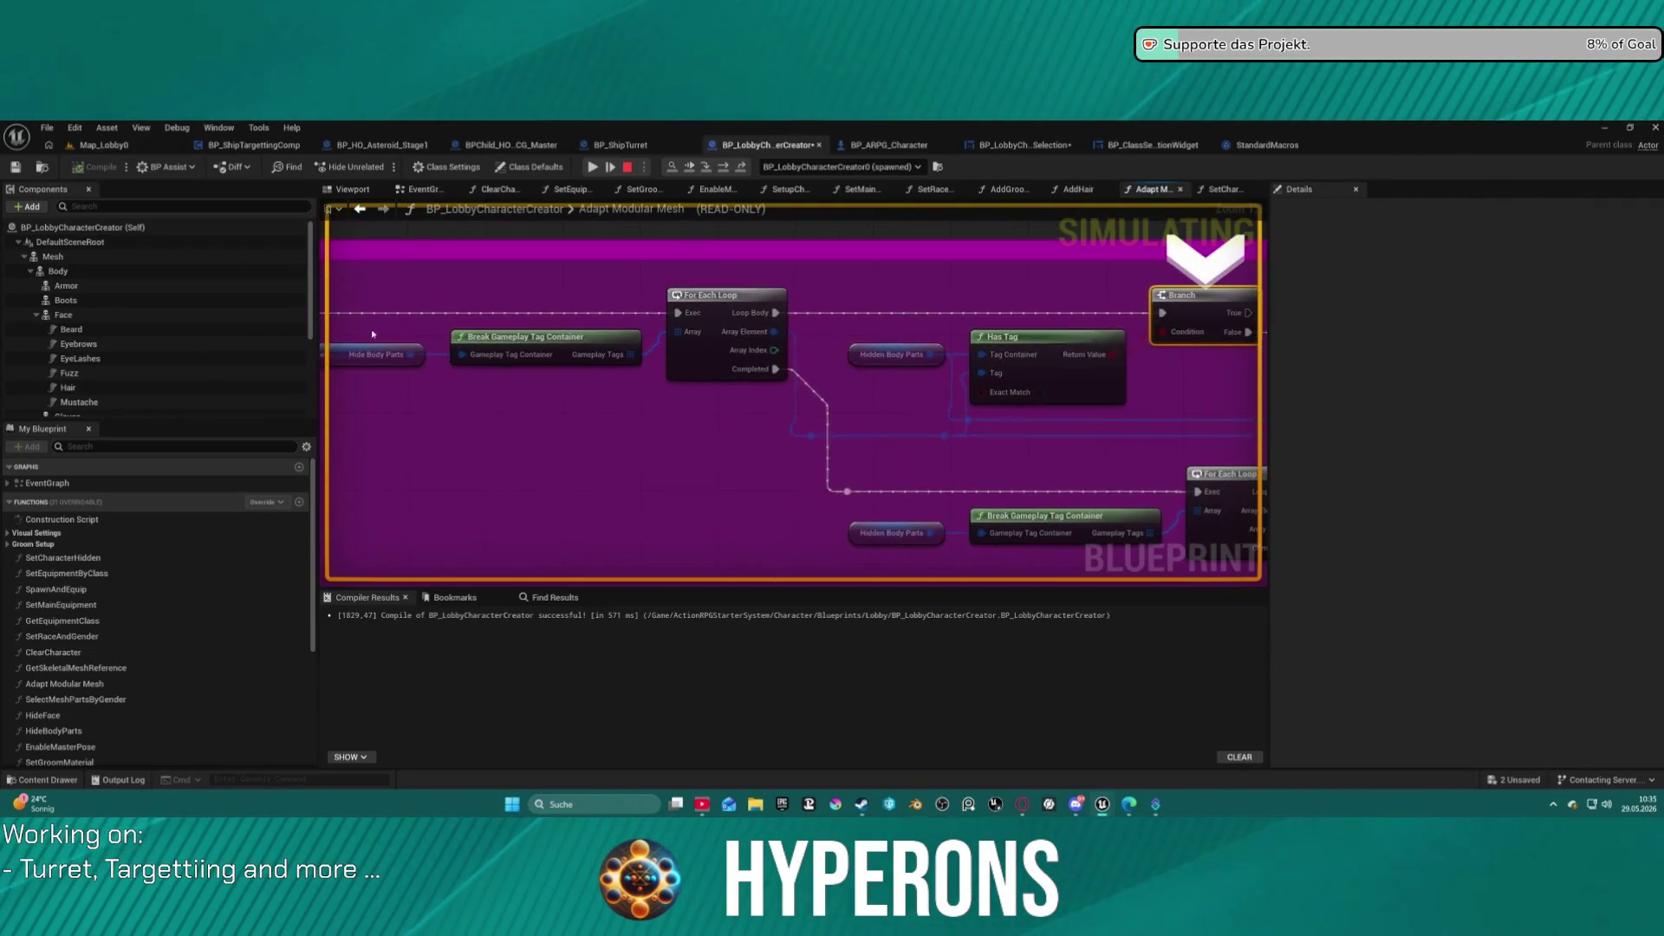
key("F10")
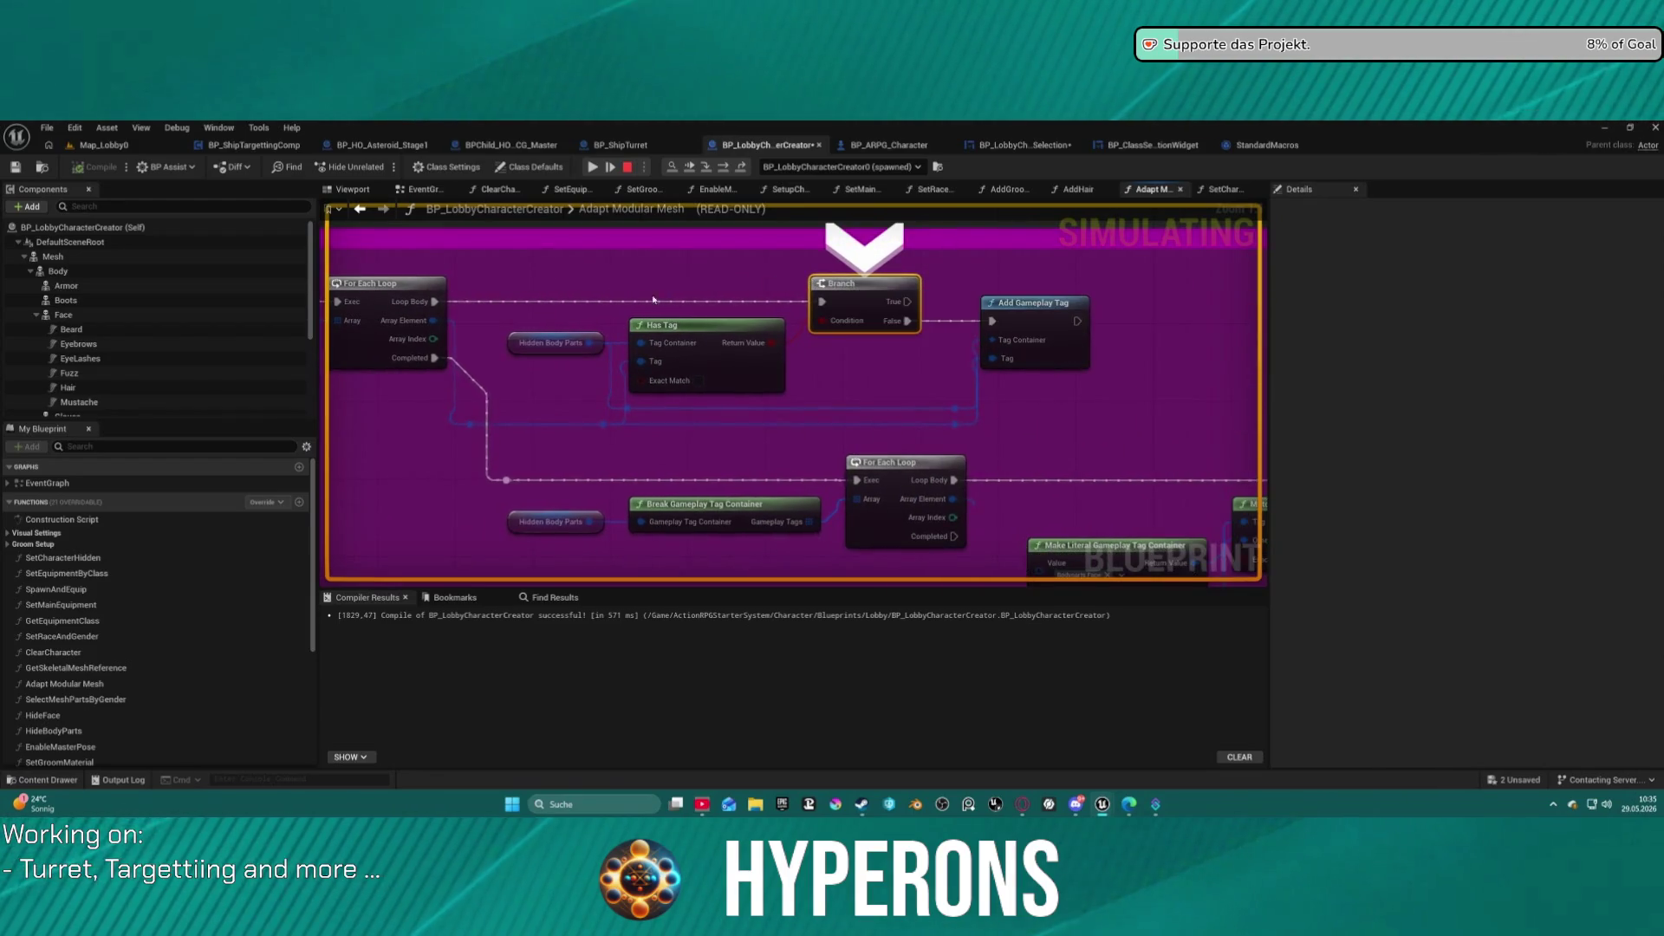
Expand Hidden Body Parts to show its five body-part tags and Parent Tags, then pan to Hide Face and Hide Body Parts.
left_click_drag(673, 302, 887, 306)
mouse_move(737, 349)
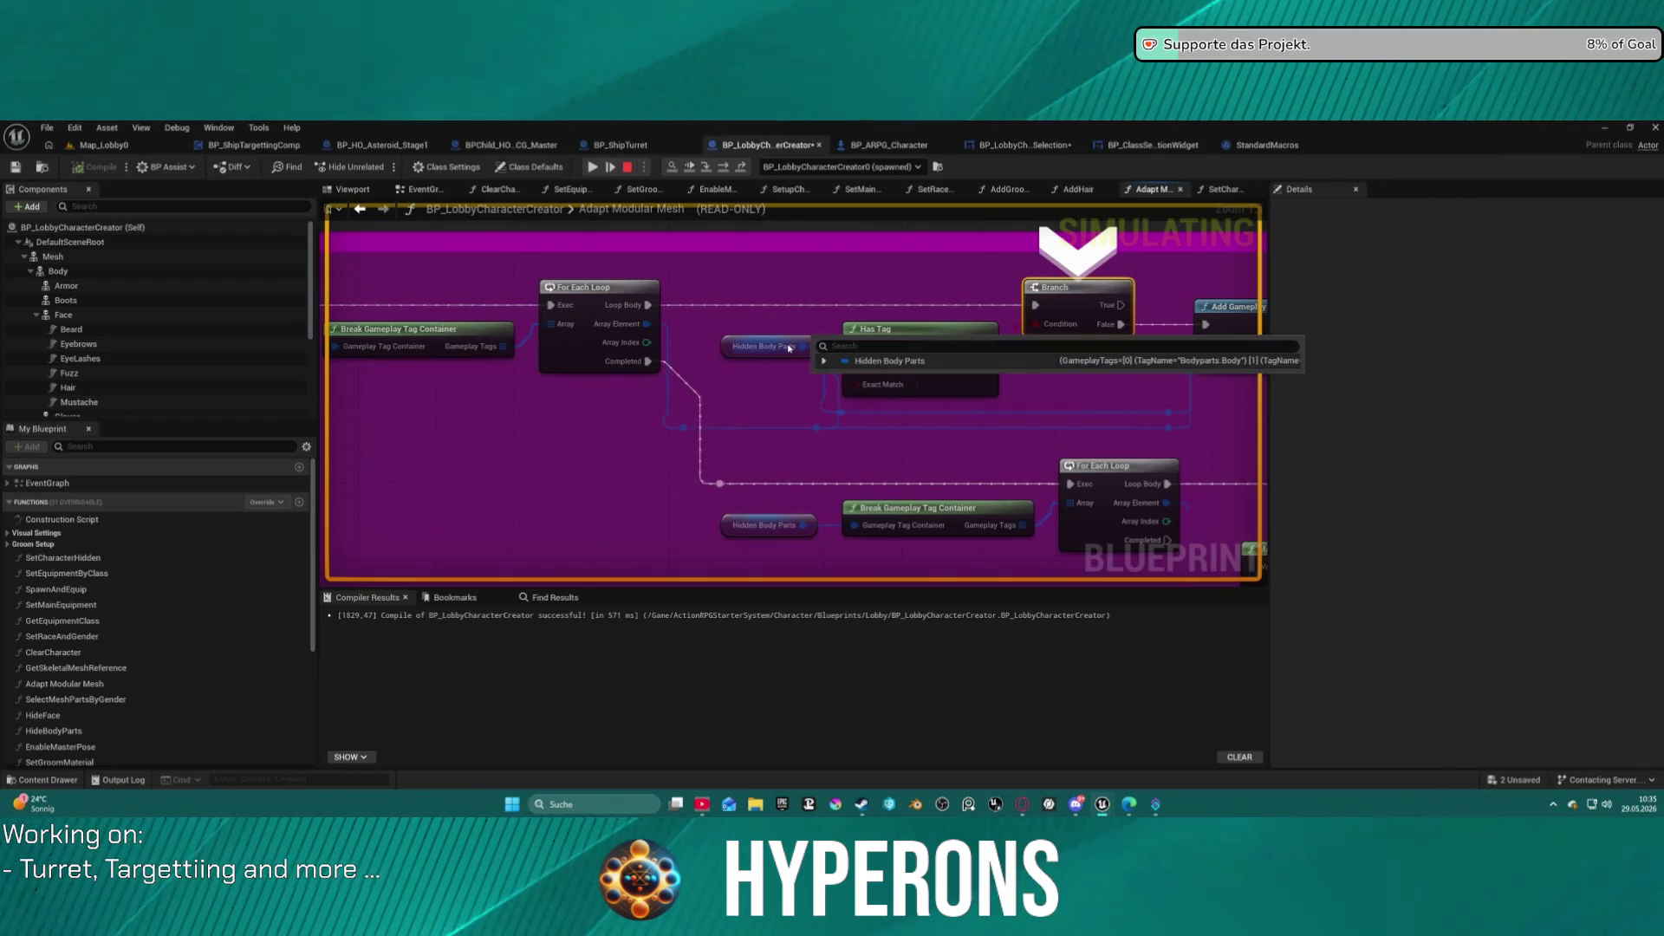
left_click(824, 362)
left_click(834, 377)
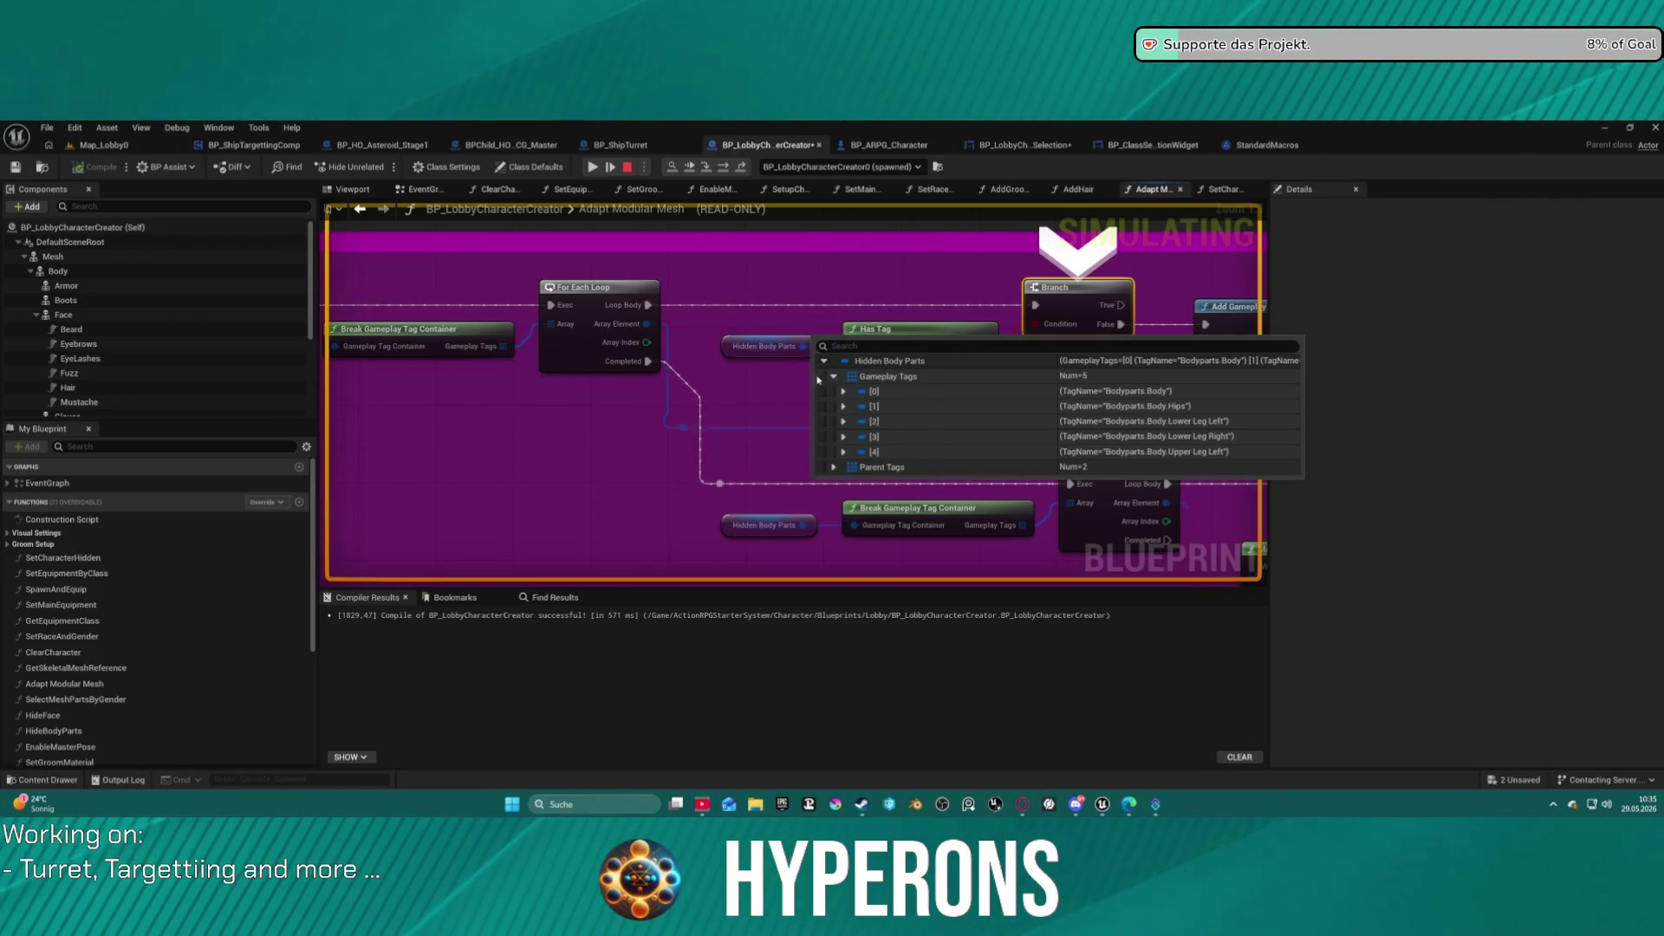
left_click(834, 468)
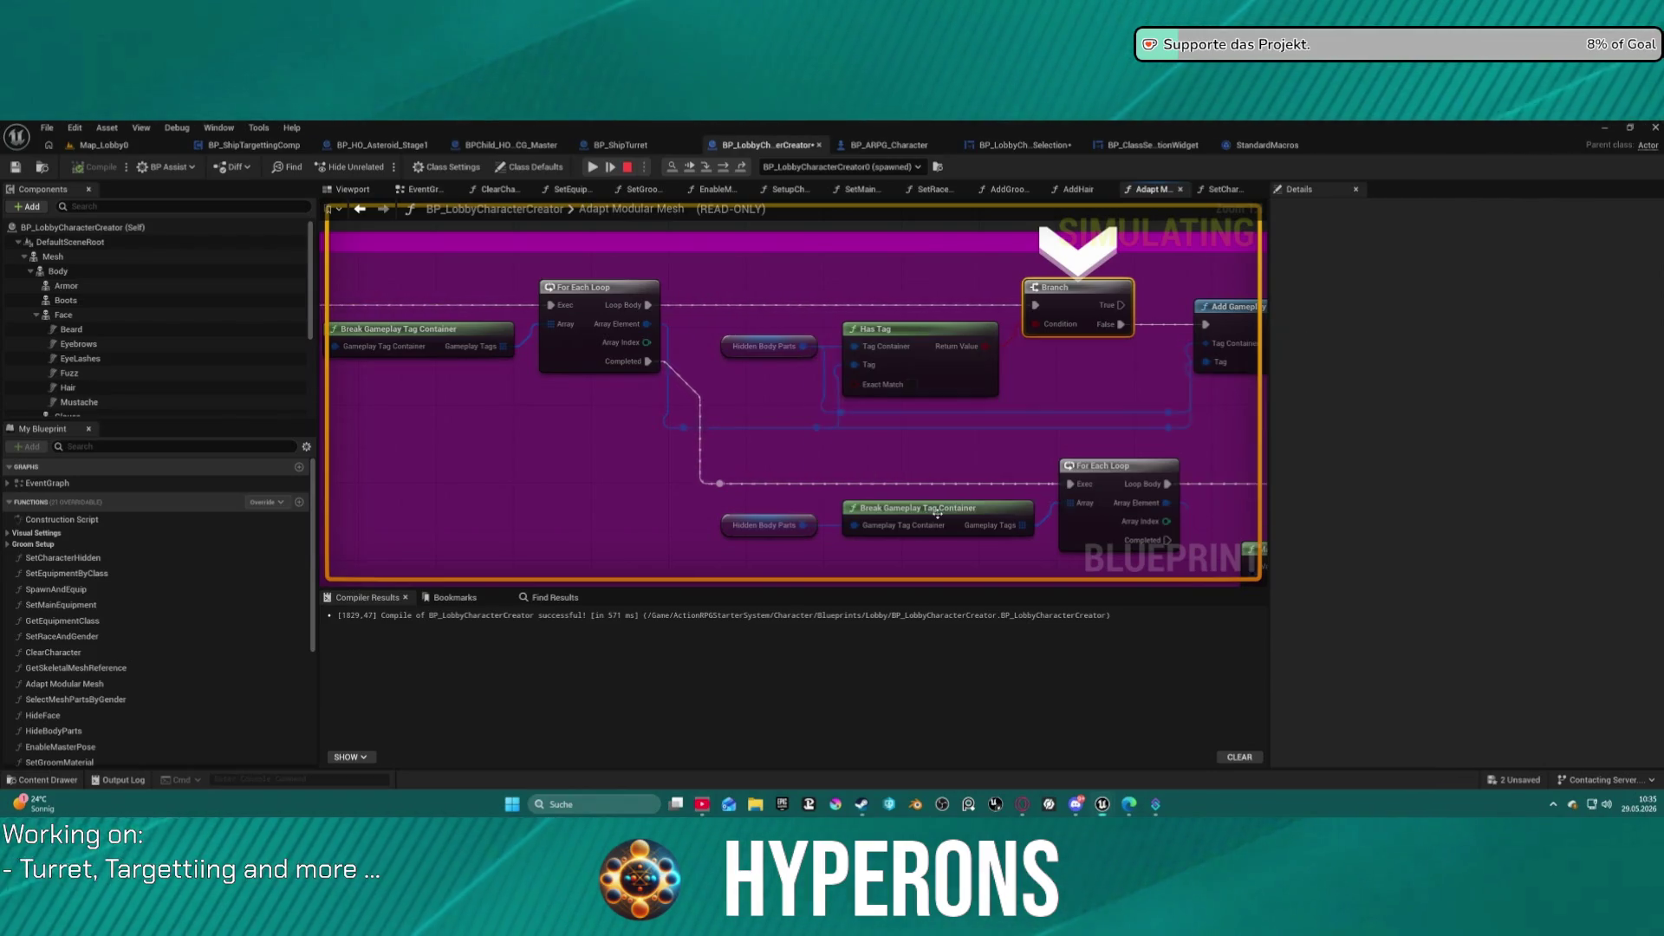
mouse_move(512, 349)
mouse_move(508, 353)
left_mouse_down()
mouse_move(693, 217)
mouse_move(482, 397)
mouse_move(616, 278)
left_mouse_up()
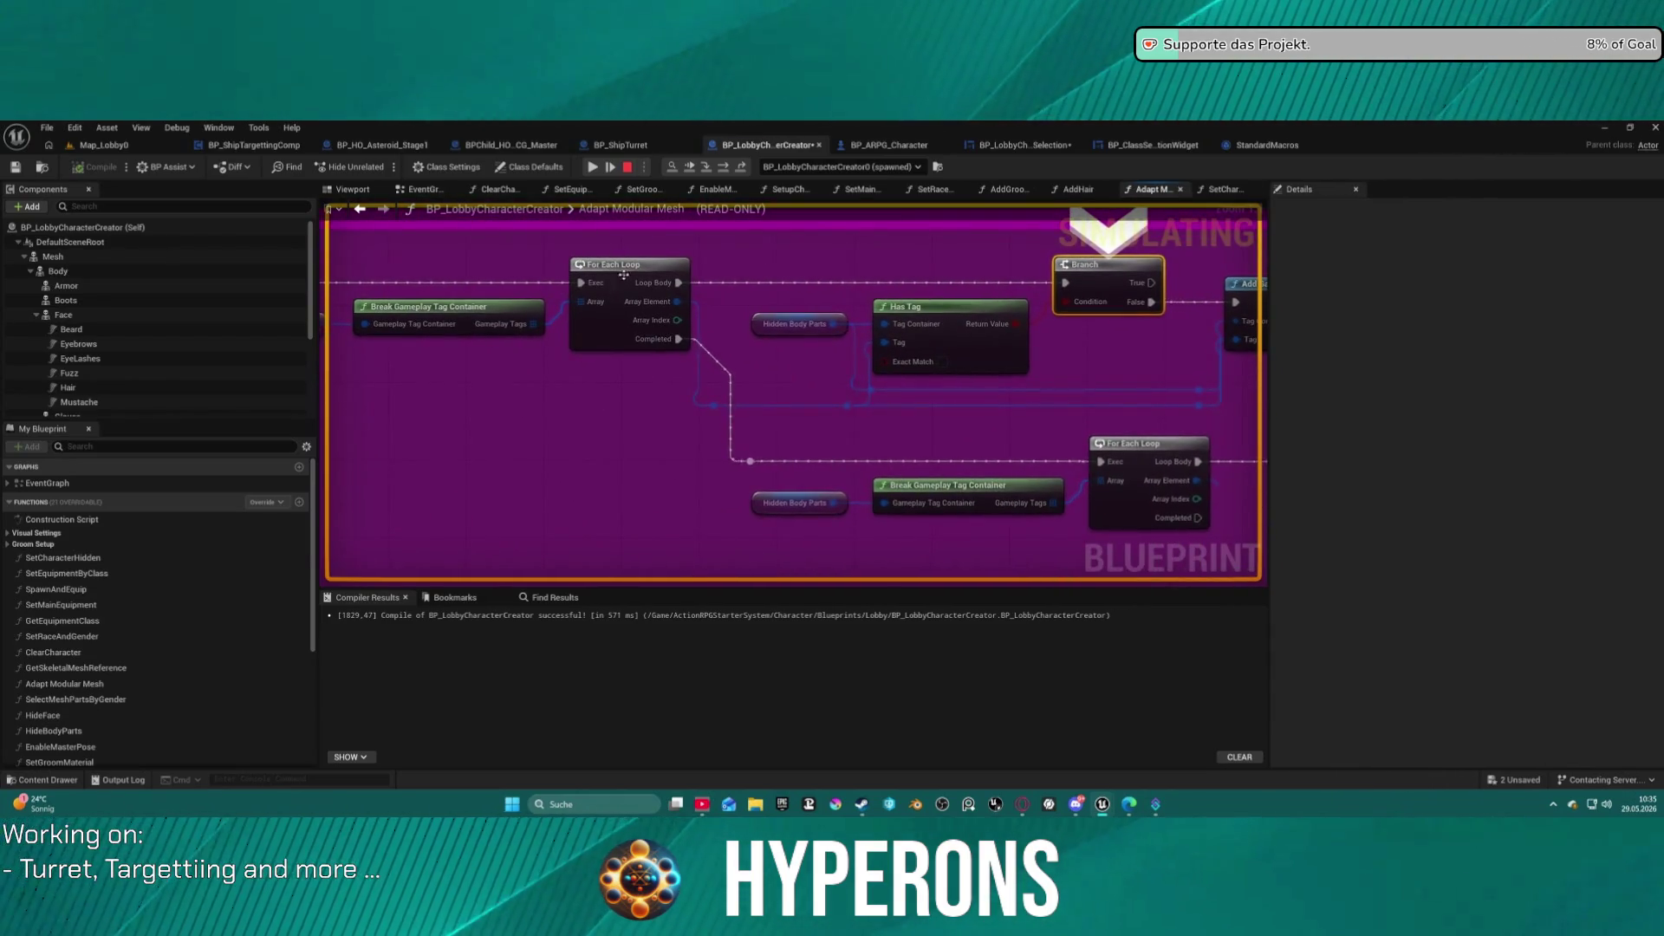
mouse_move(762, 371)
left_mouse_down()
mouse_move(494, 323)
mouse_move(554, 286)
mouse_move(740, 385)
left_mouse_up()
right_click(1001, 440)
key("Escape")
mouse_move(1122, 456)
left_mouse_down()
mouse_move(897, 360)
mouse_move(855, 288)
left_mouse_up()
scroll(855, 288, "up", 2)
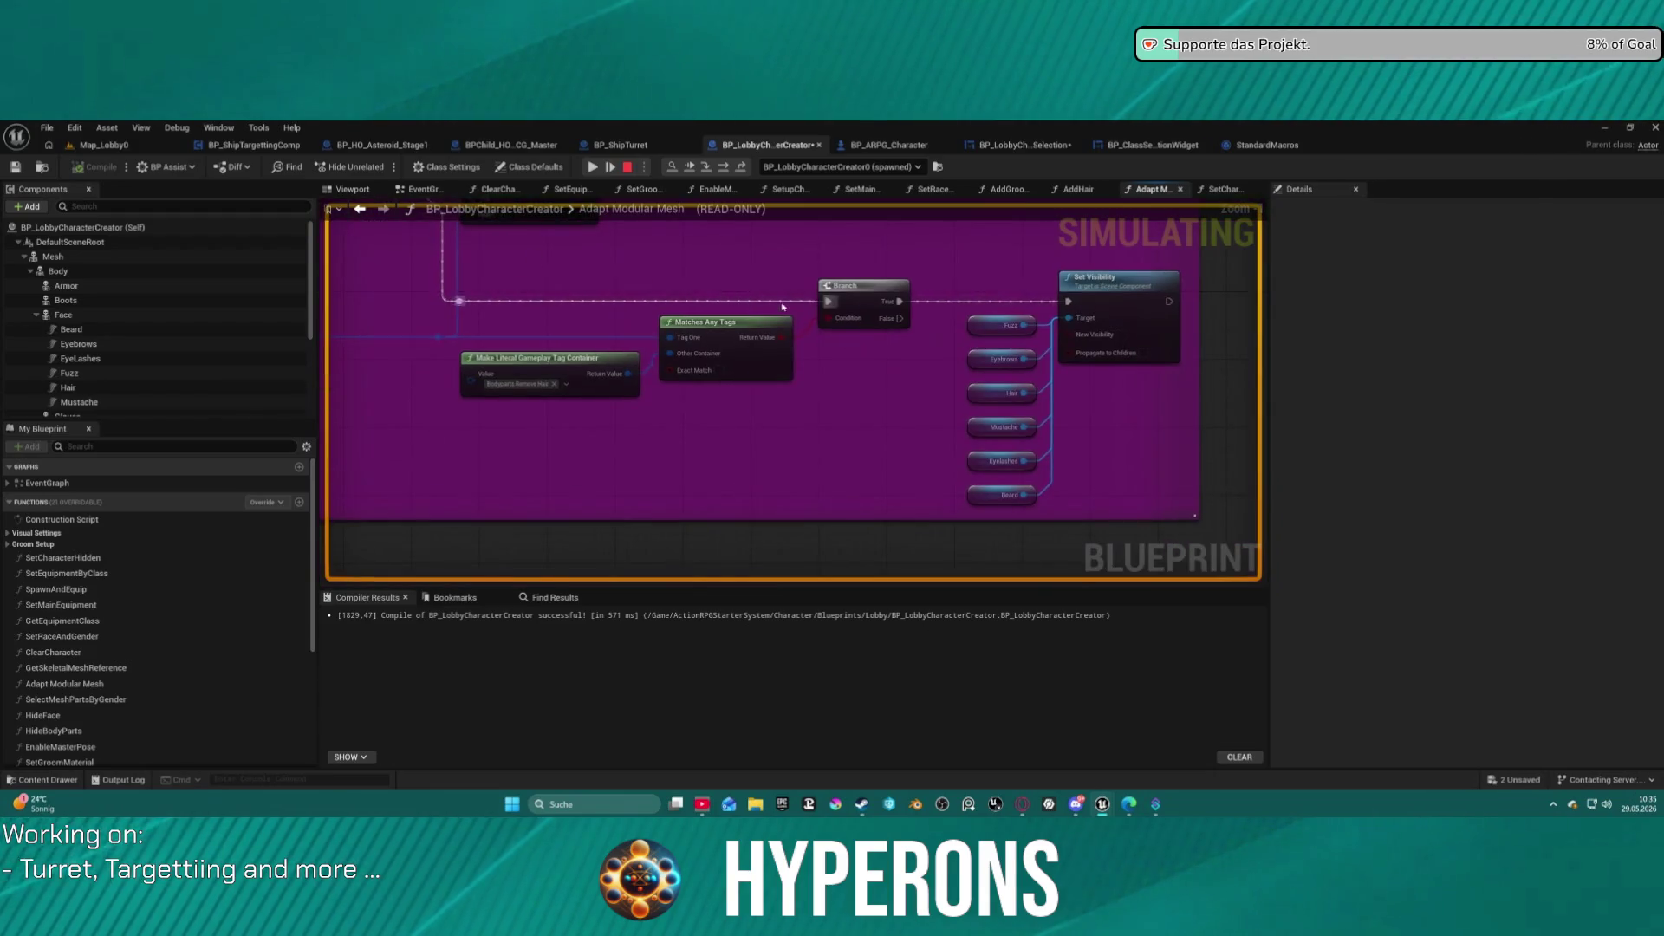
right_click(854, 288)
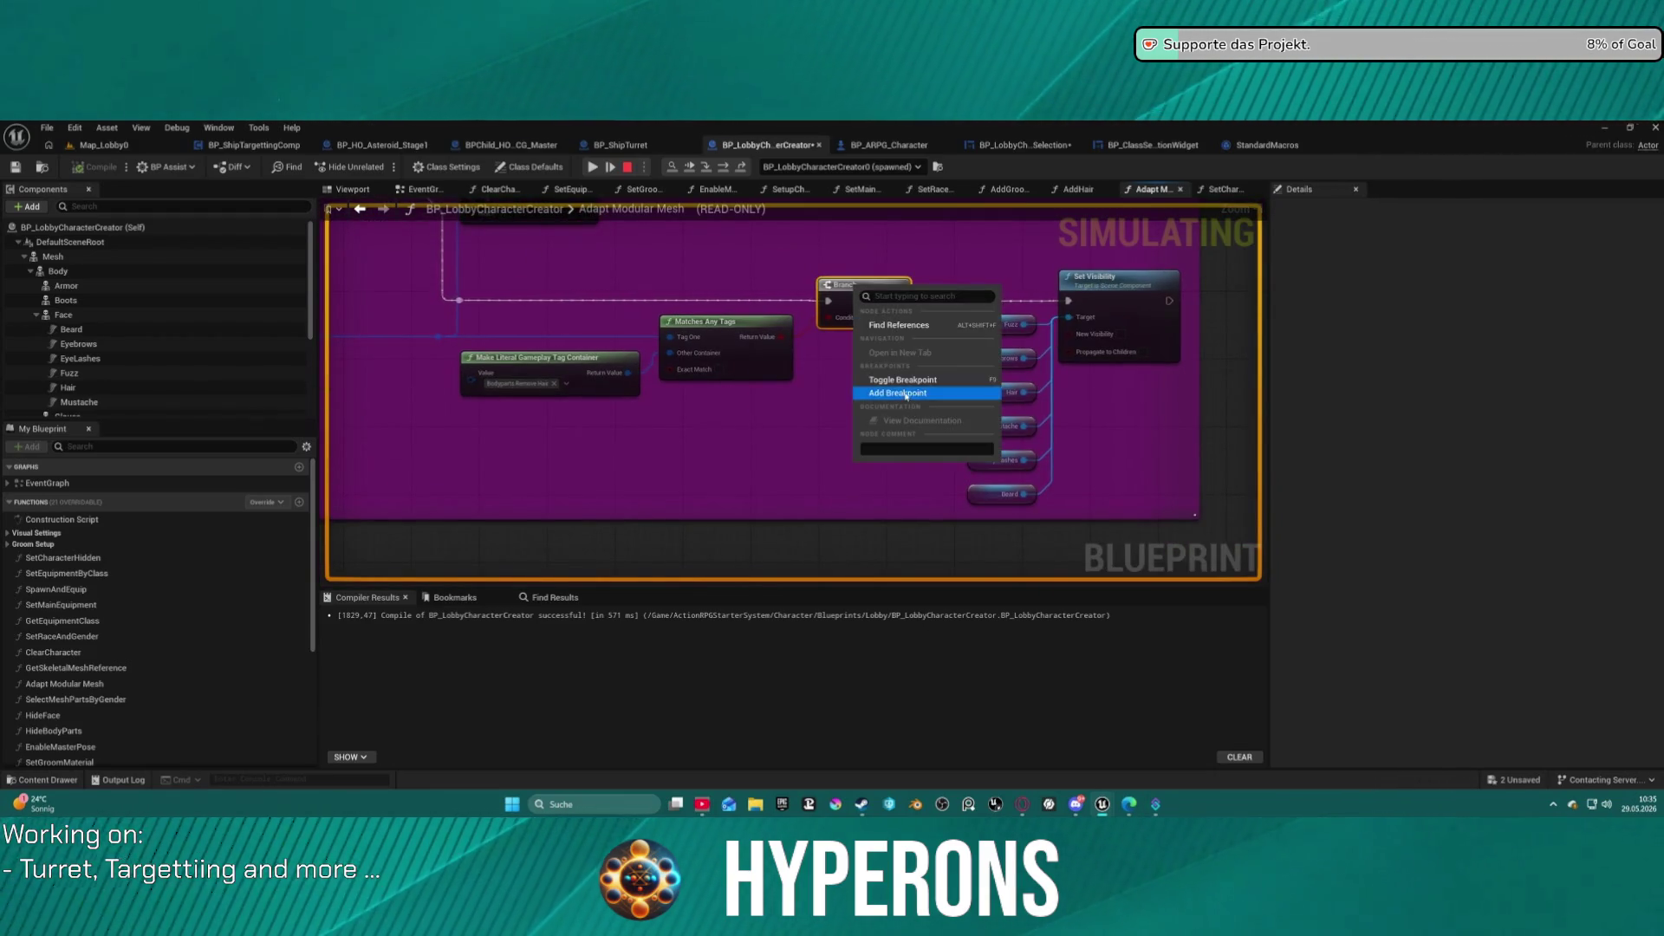
left_click(907, 394)
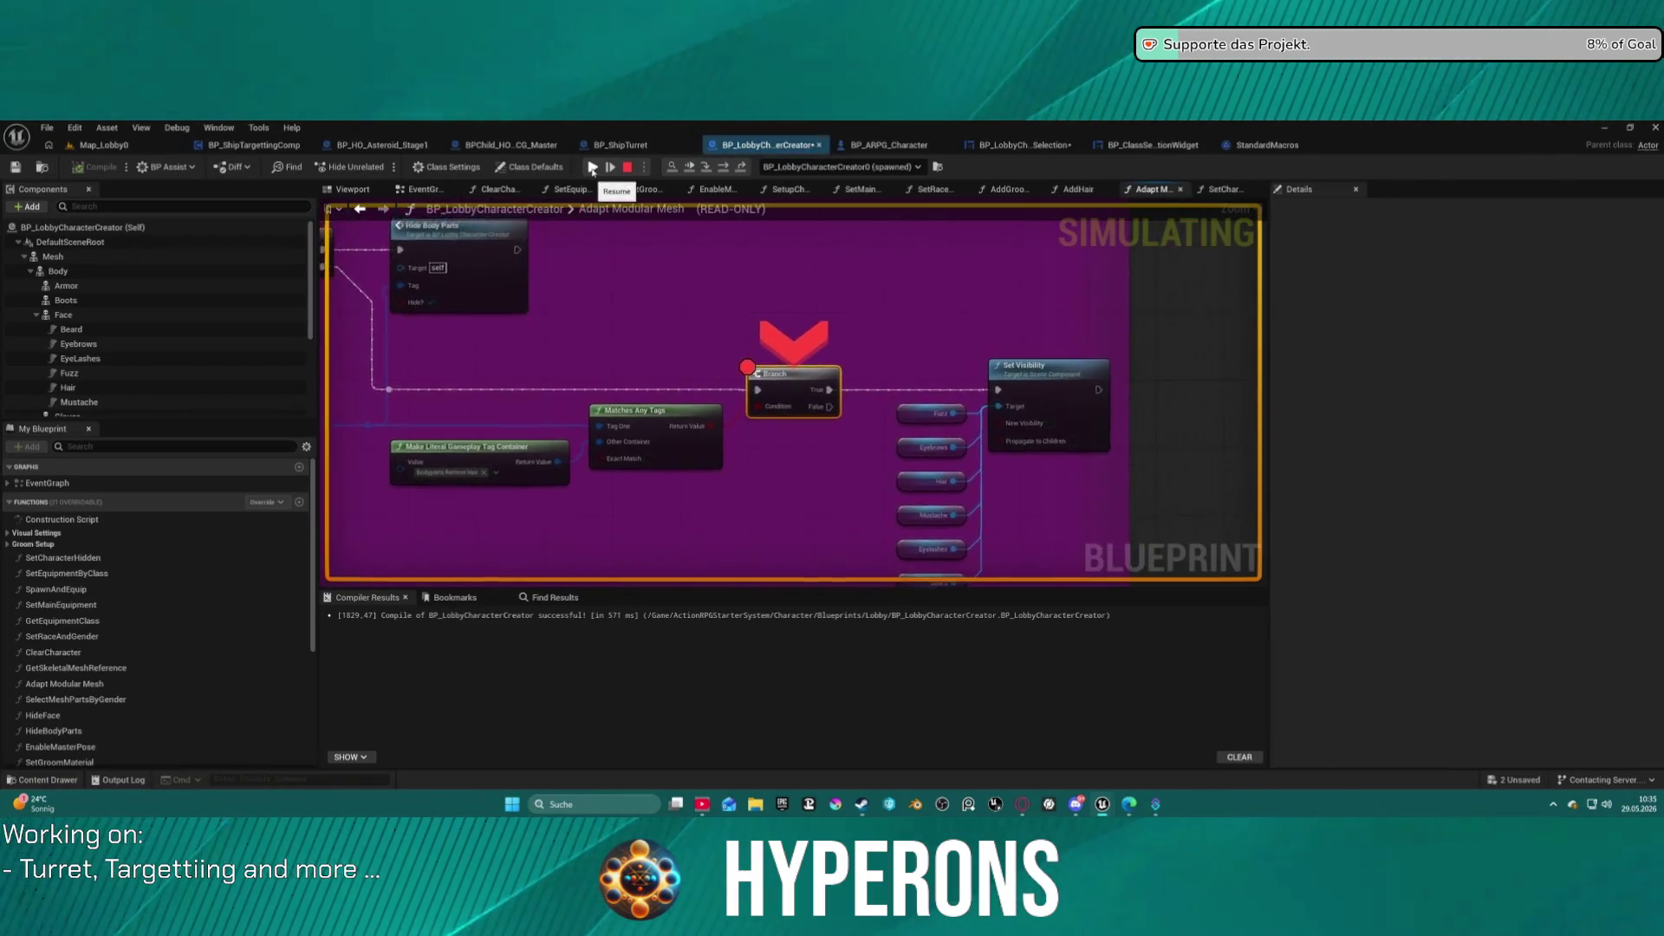
left_click_drag(568, 289, 935, 292)
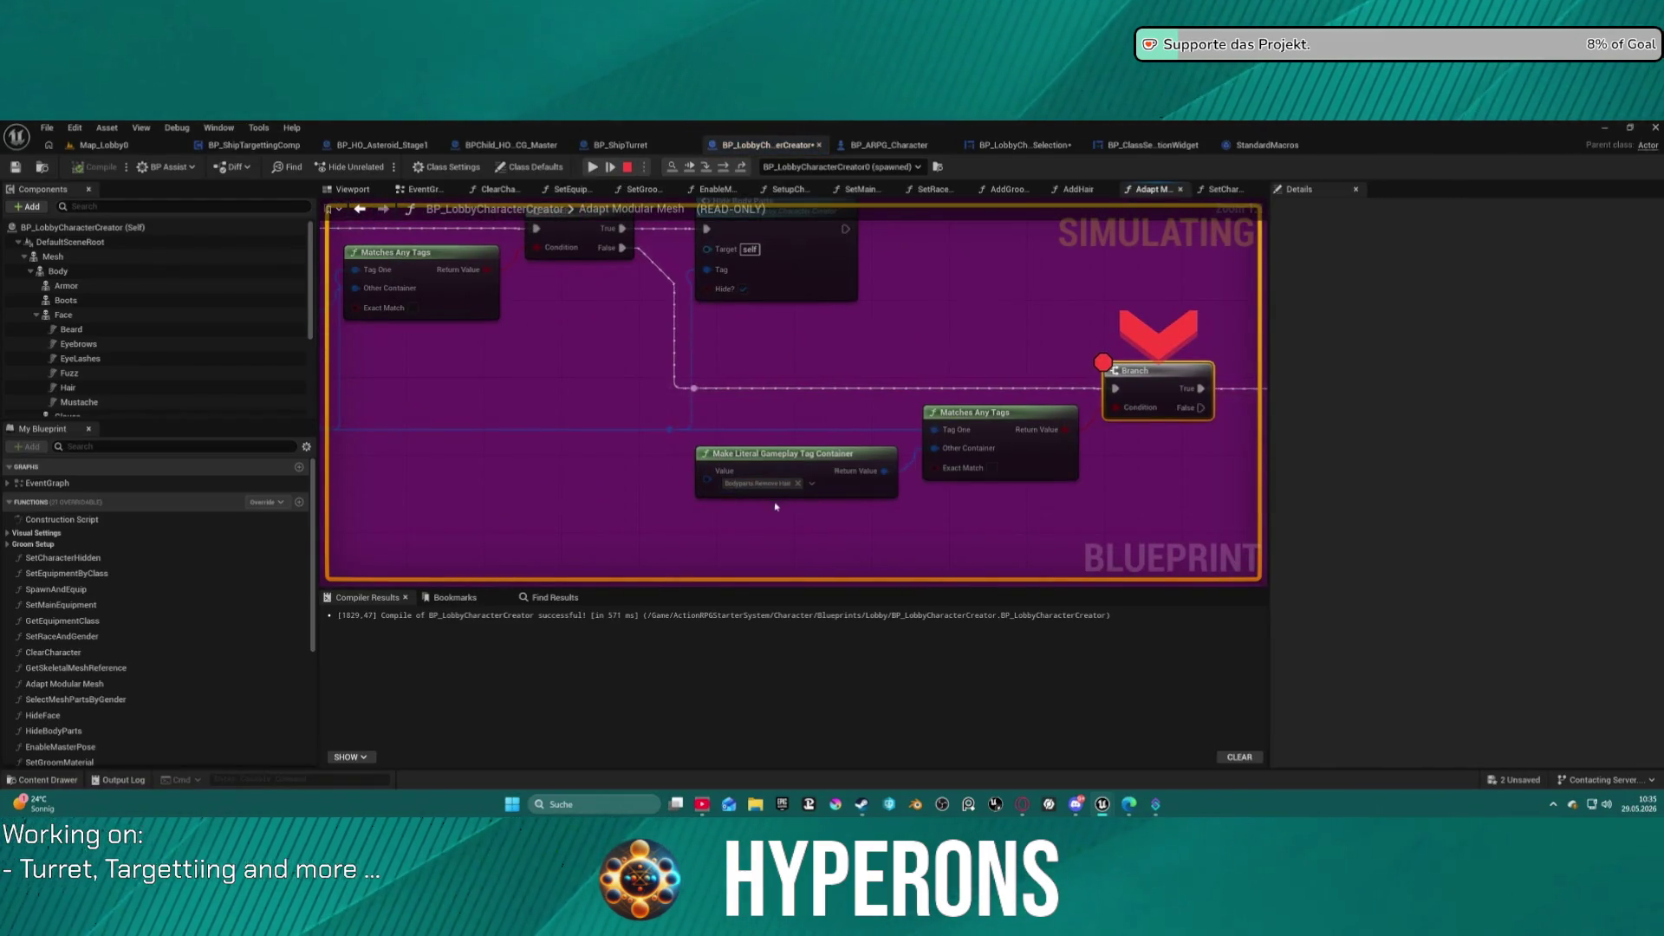
left_click(757, 485)
left_click(737, 473)
mouse_move(1127, 412)
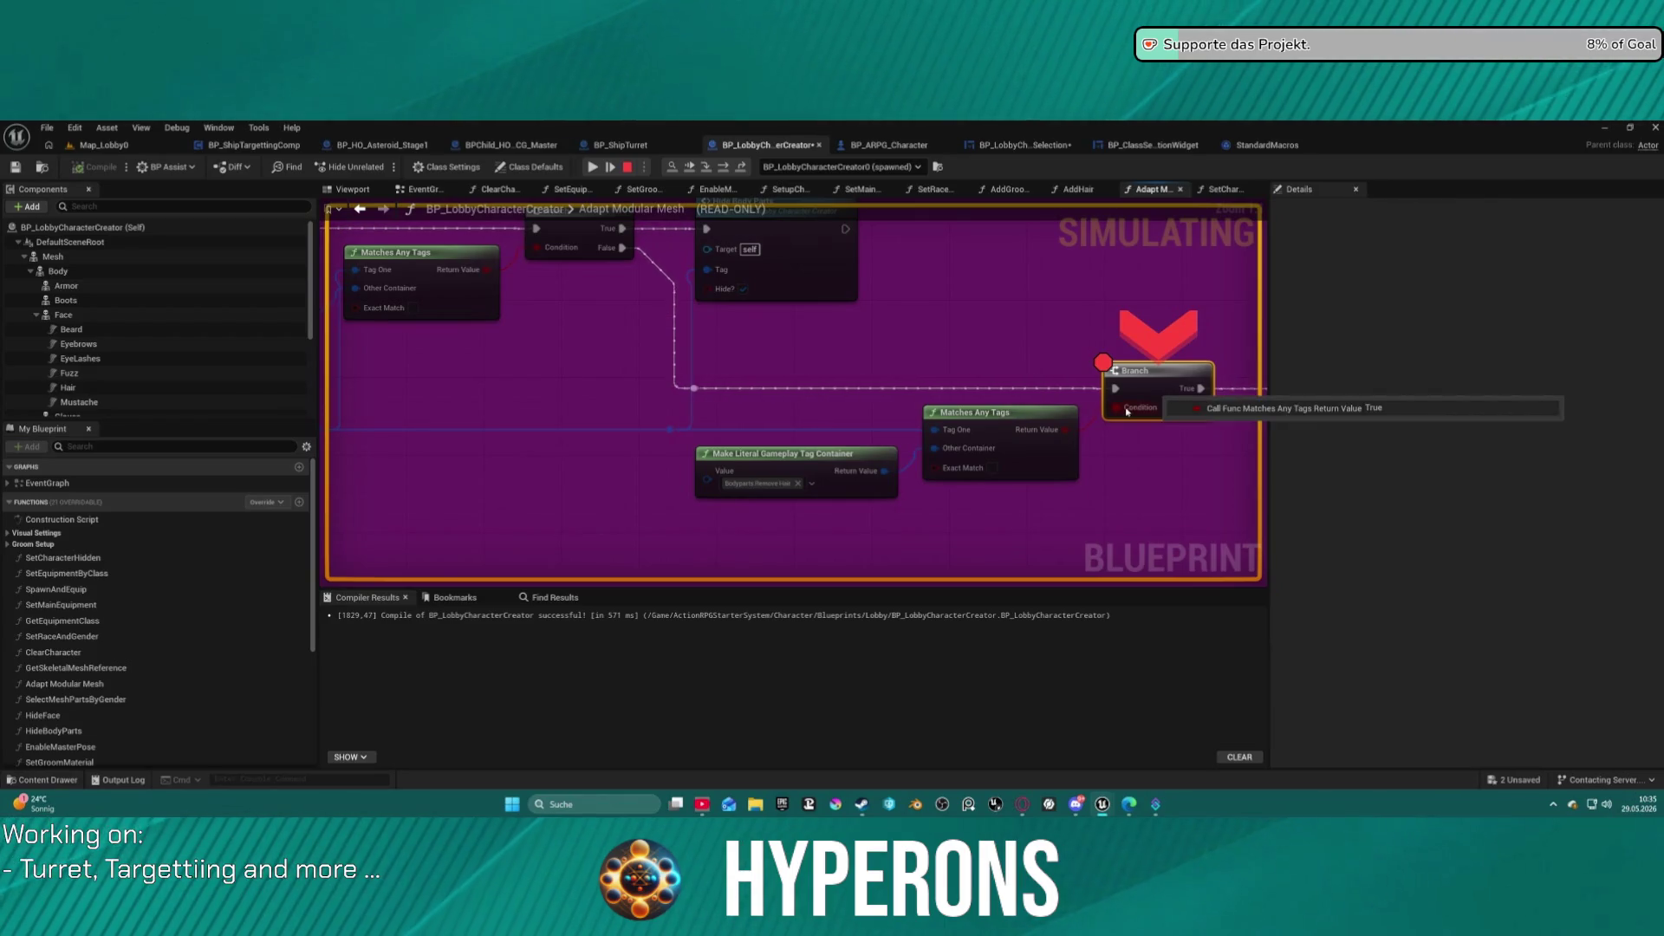
left_click_drag(1130, 412, 981, 409)
mouse_move(902, 426)
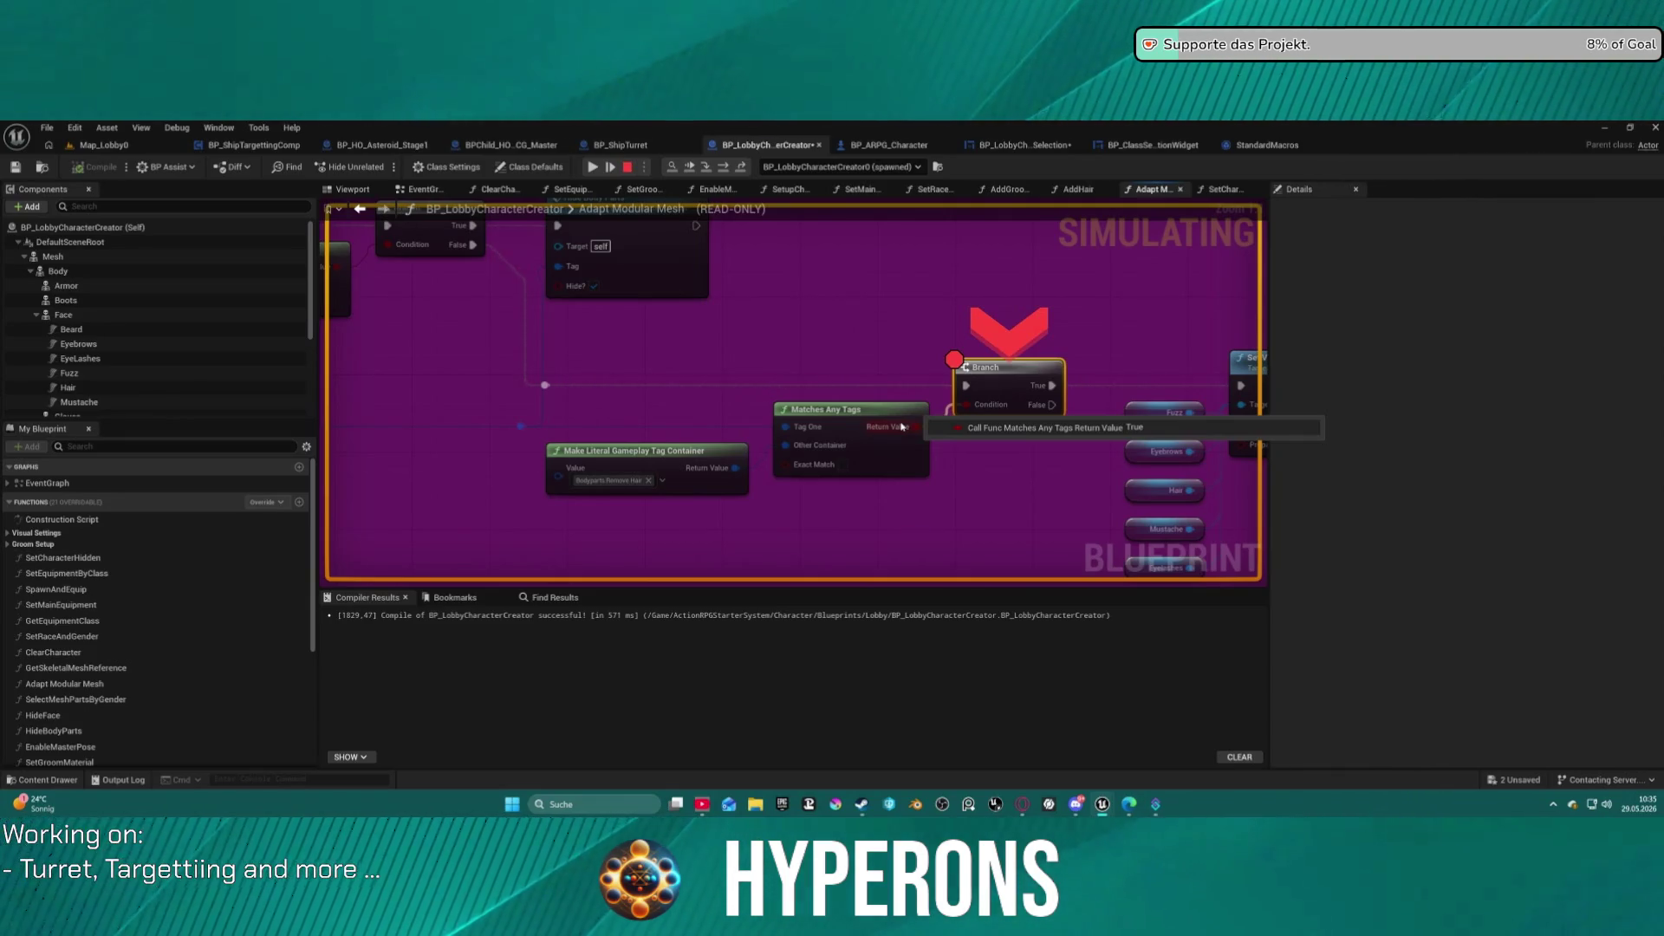
mouse_move(901, 425)
left_mouse_down()
mouse_move(775, 381)
mouse_move(938, 441)
left_mouse_up()
left_click(604, 347)
left_click_drag(780, 390, 1112, 318)
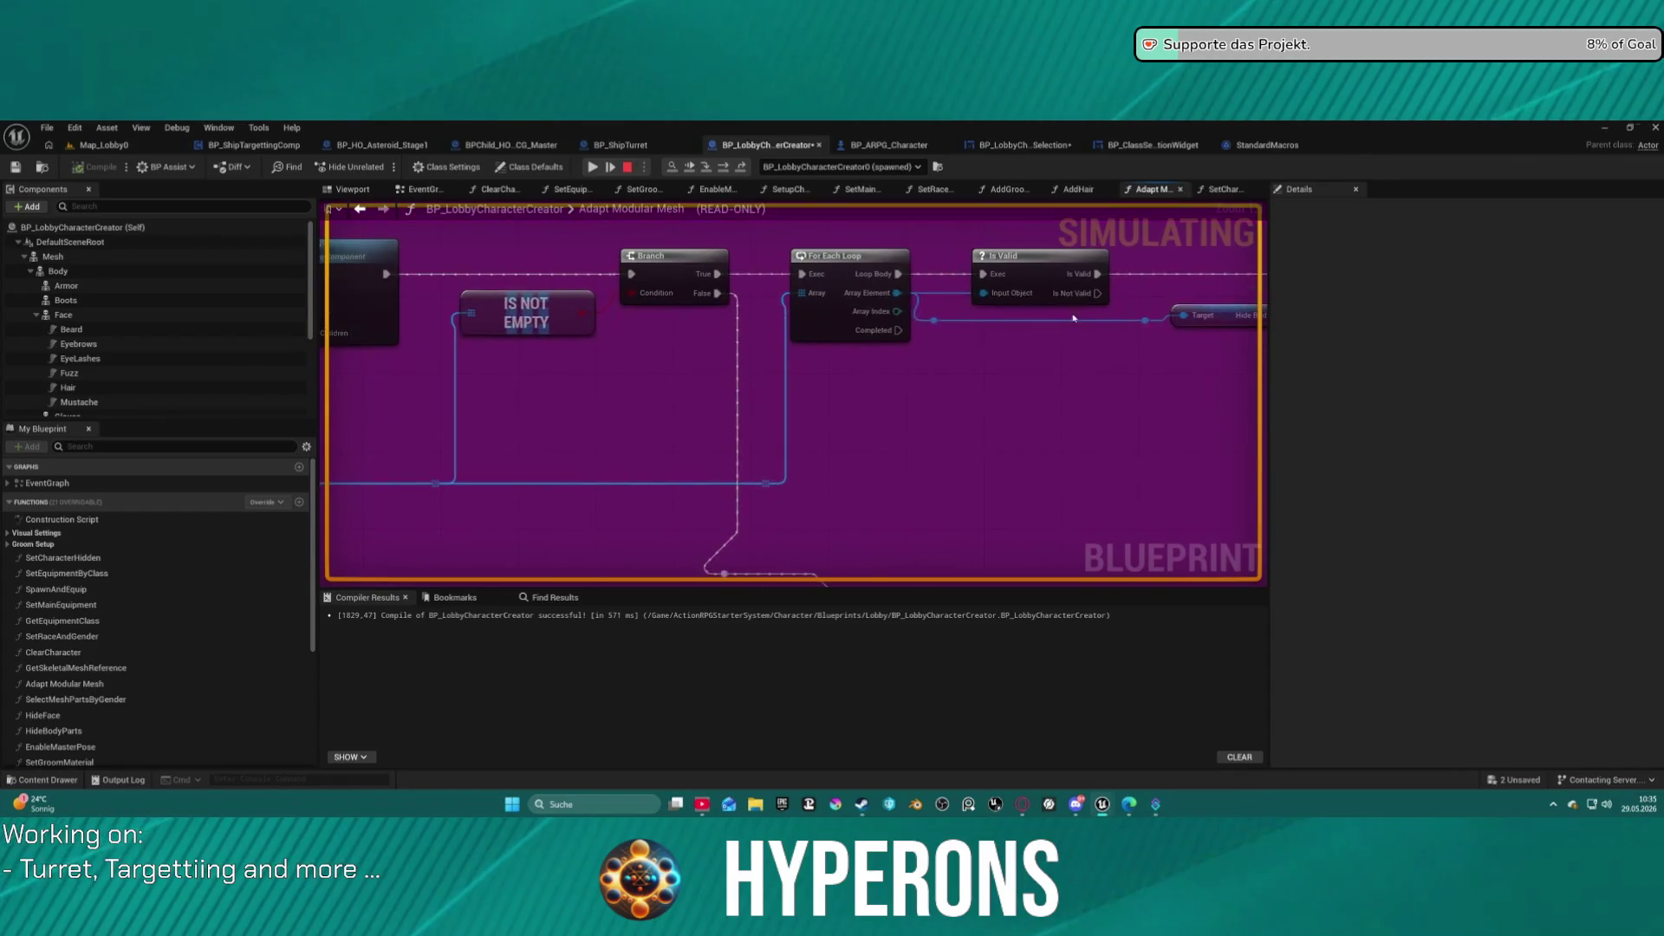
left_click_drag(813, 300, 935, 303)
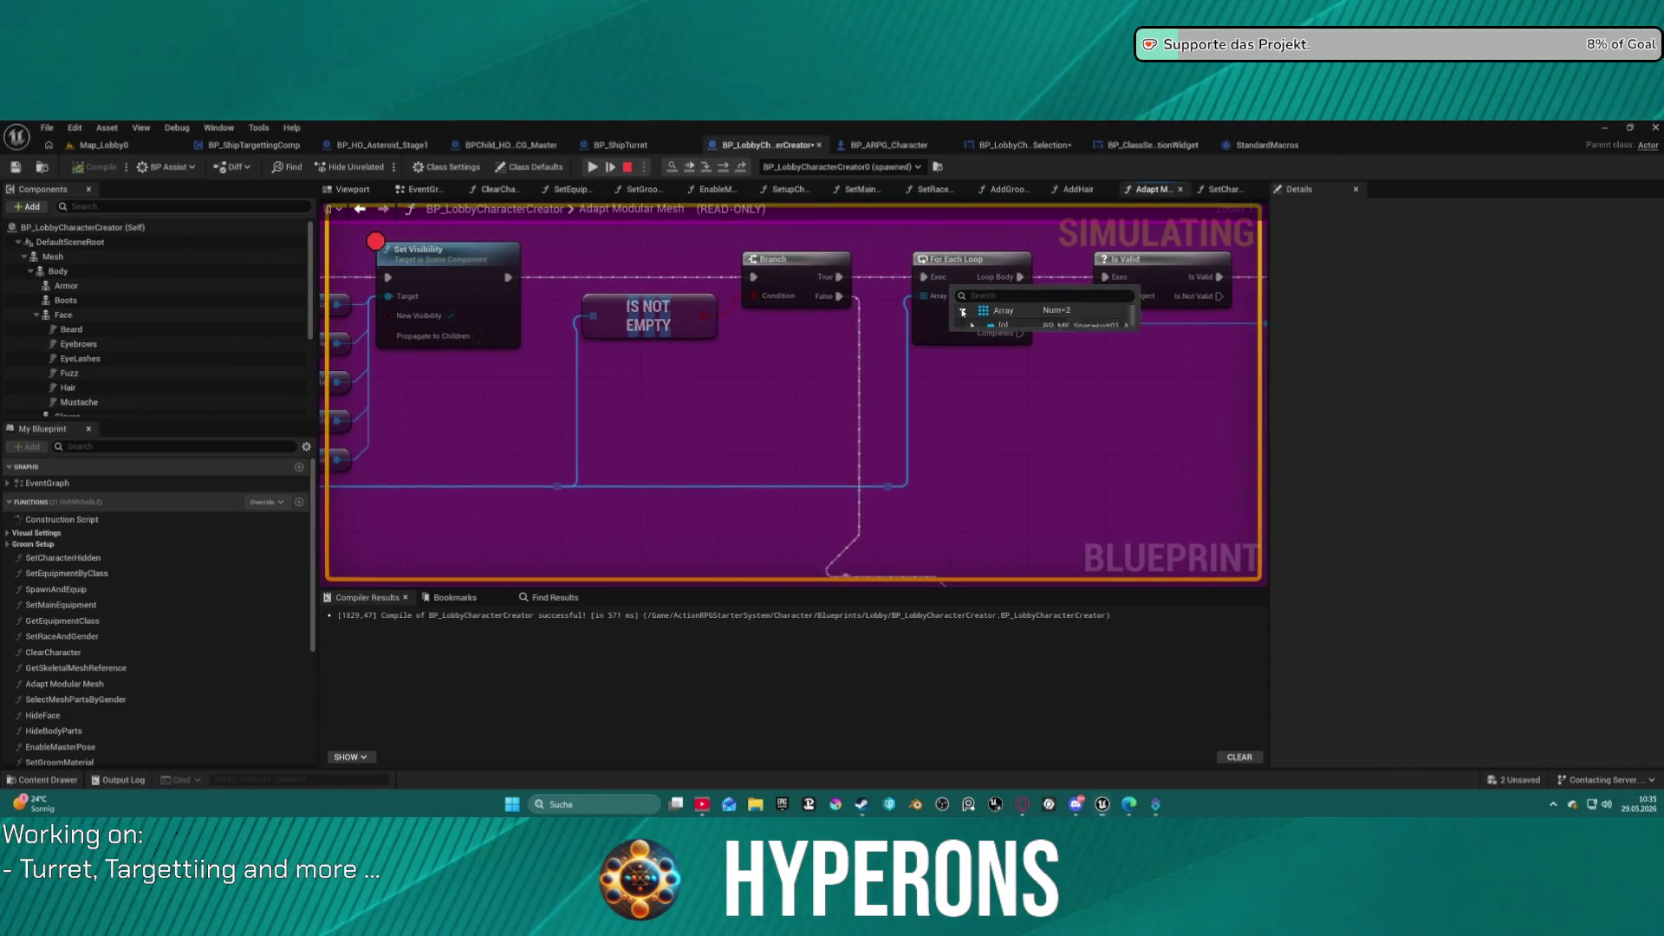
left_click(962, 311)
left_click(972, 326)
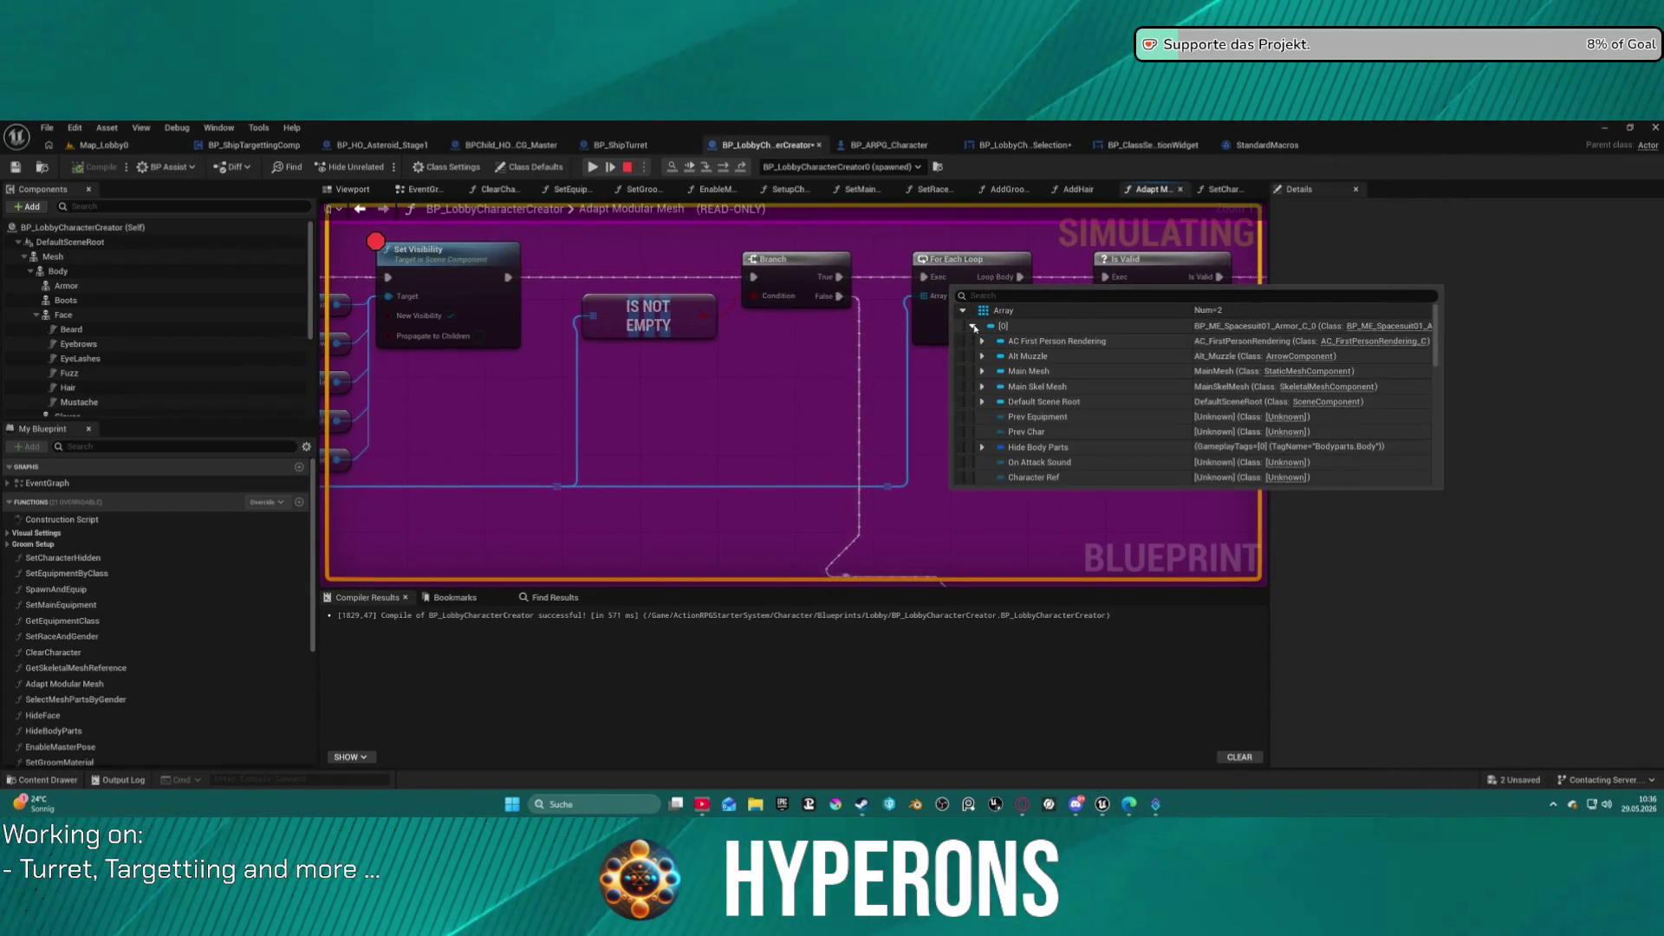
scroll(1064, 403, "down", 2)
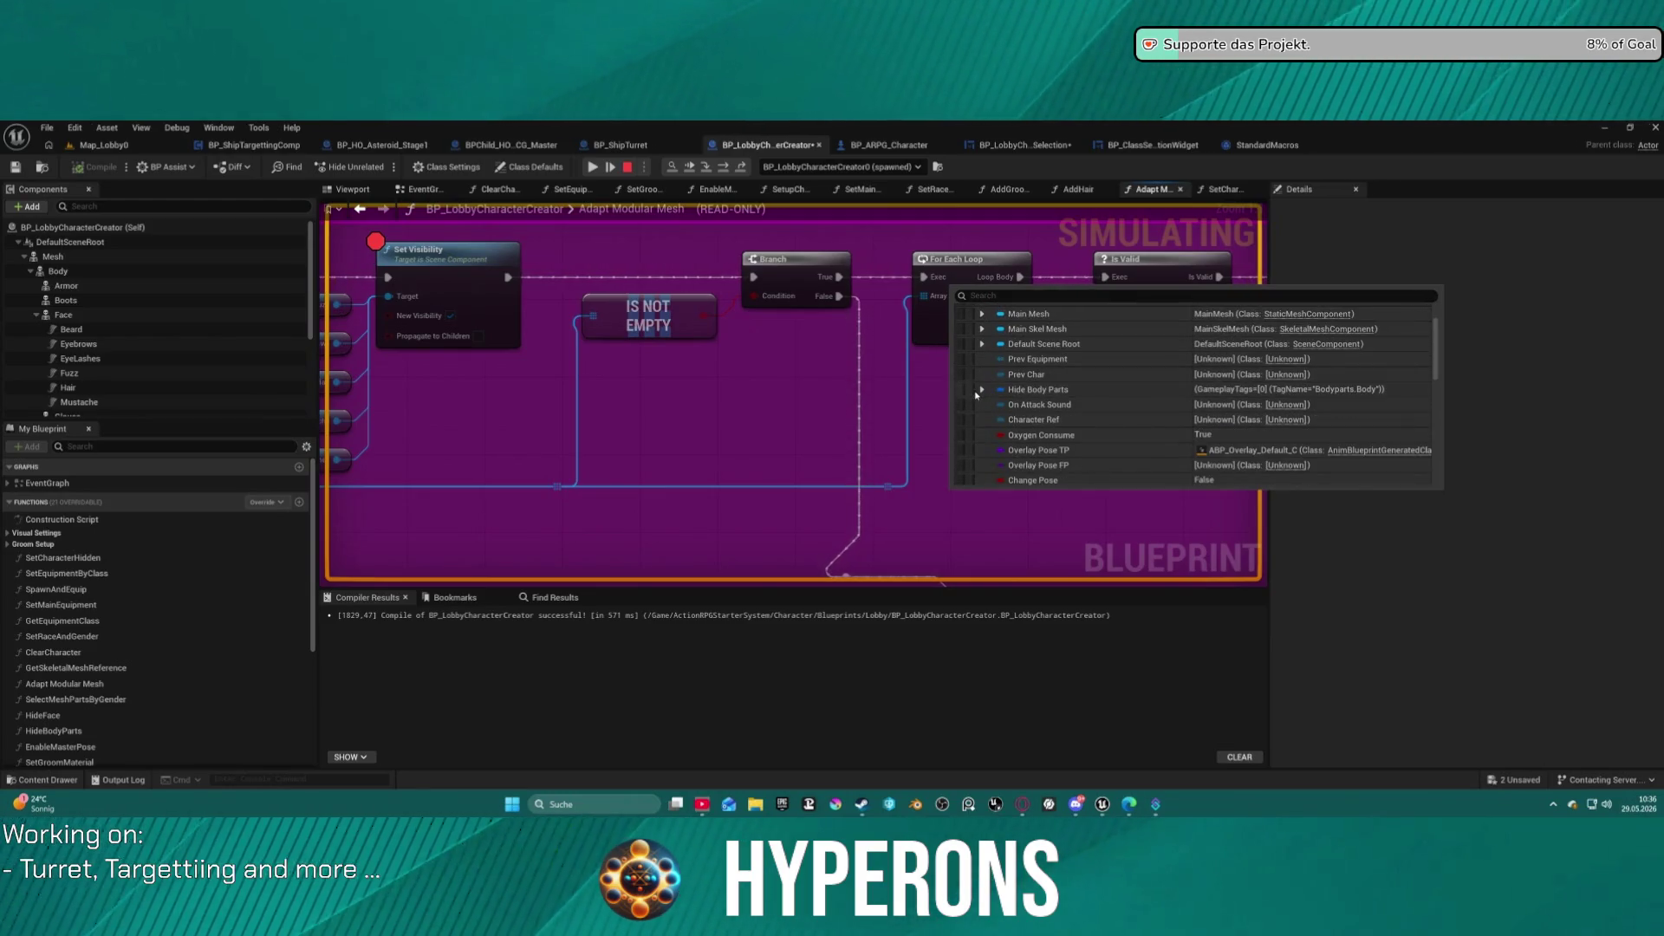
left_click(980, 390)
left_click(992, 405)
left_click(991, 435)
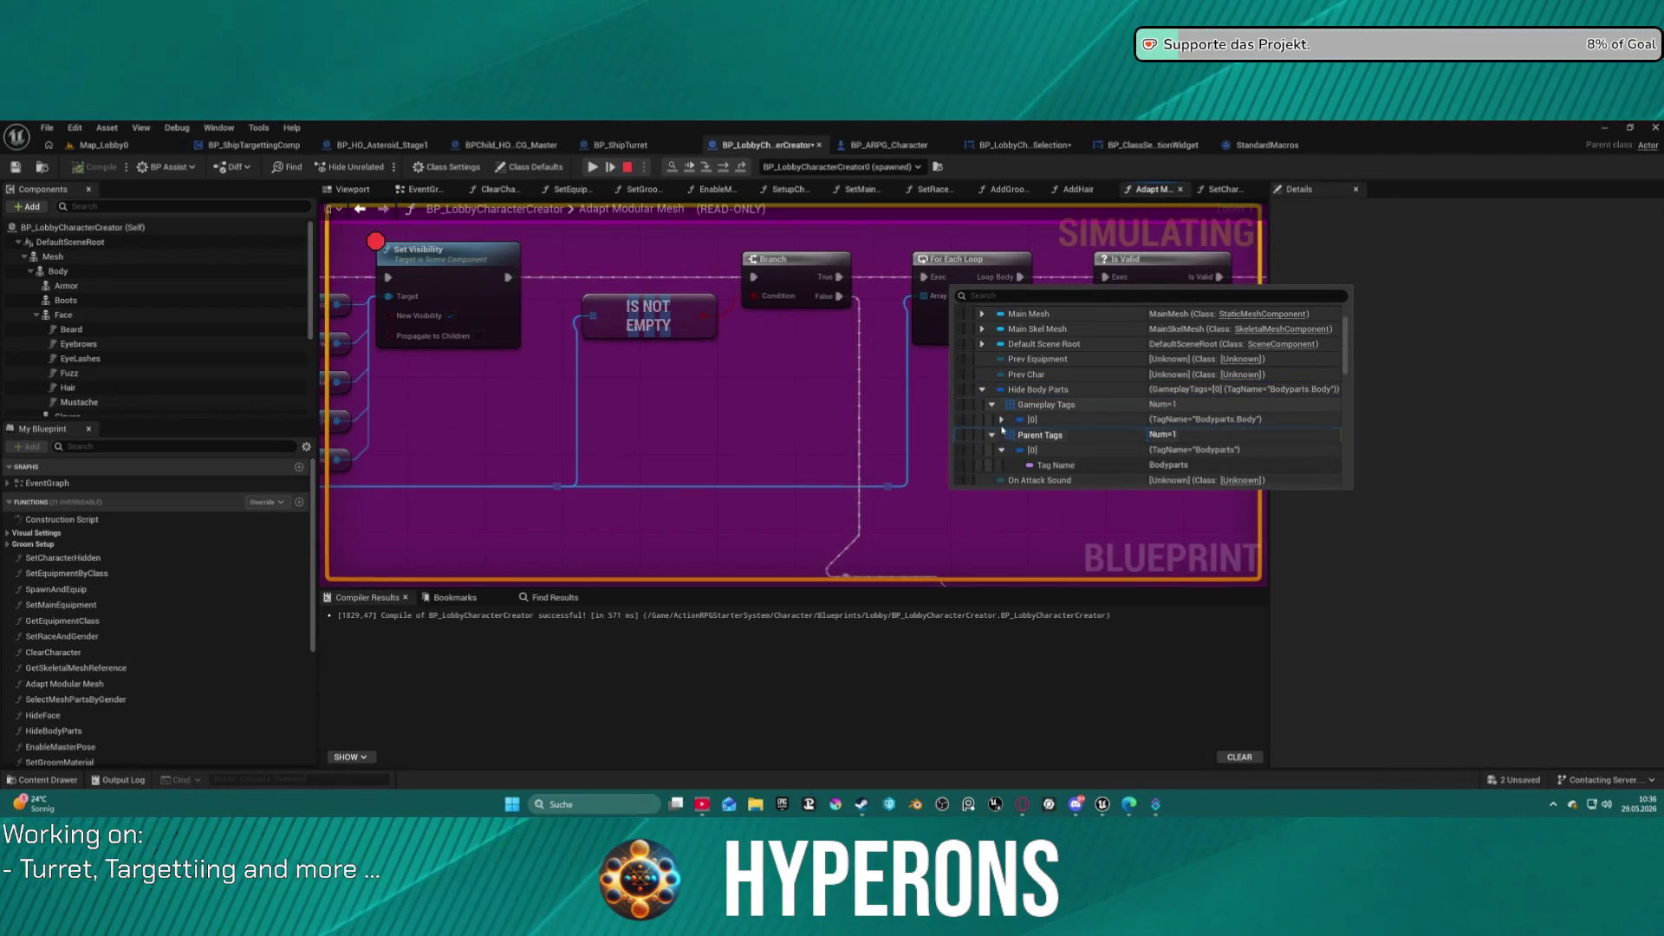
scroll(1006, 438, "down", 2)
left_click(1002, 430)
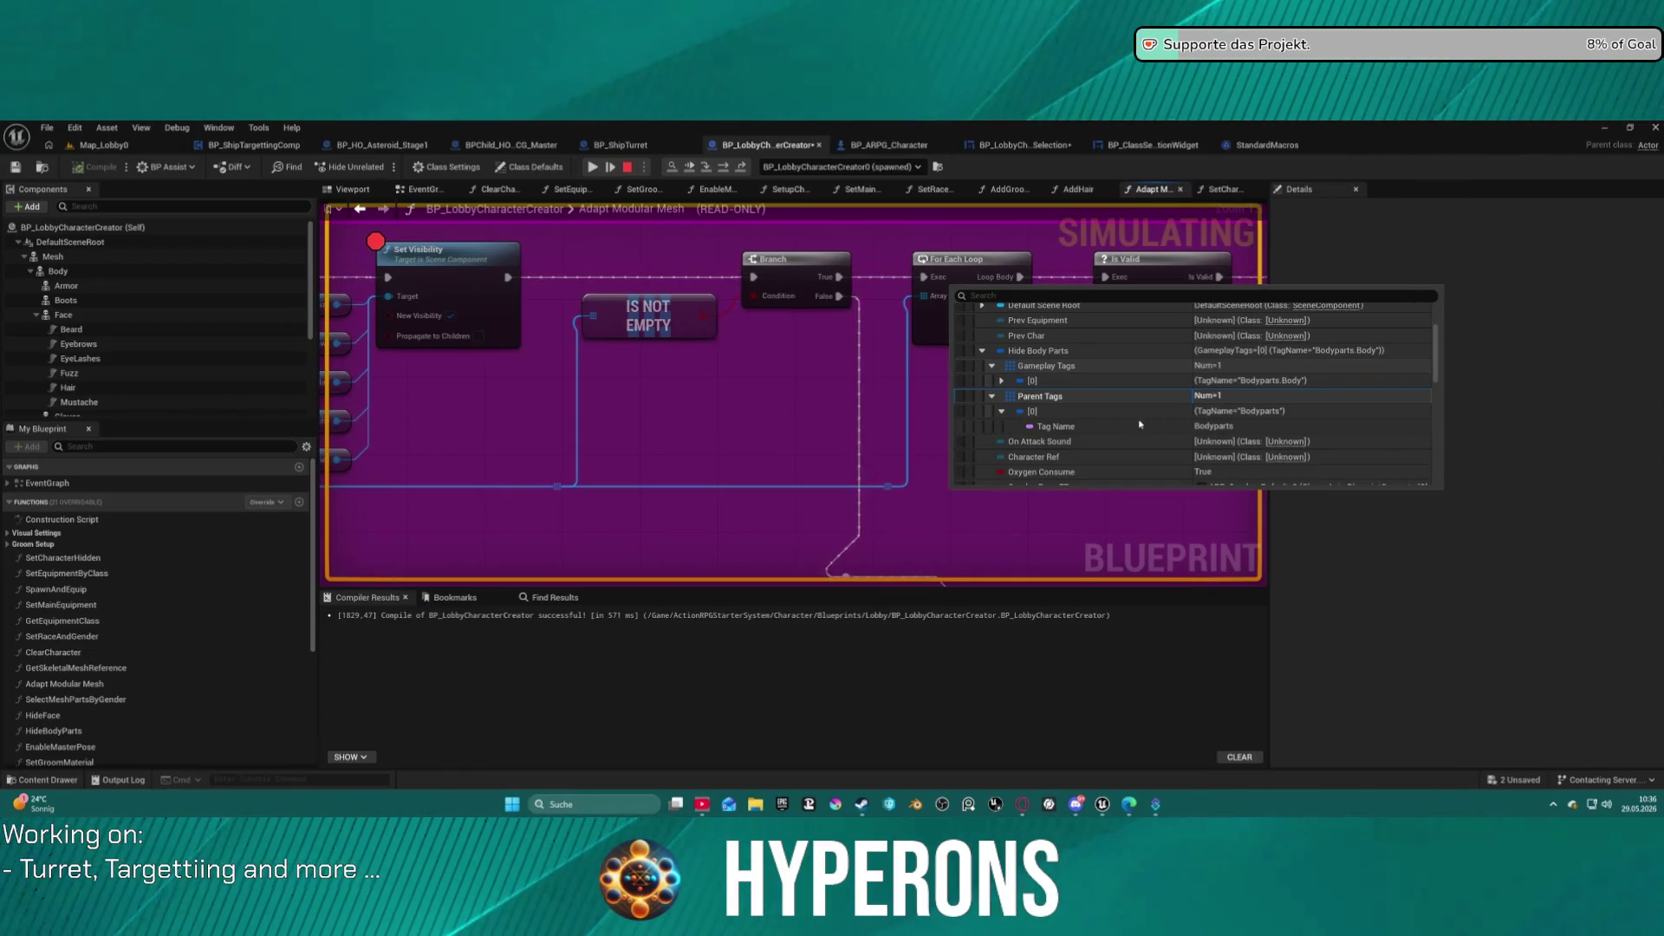
left_click(1002, 381)
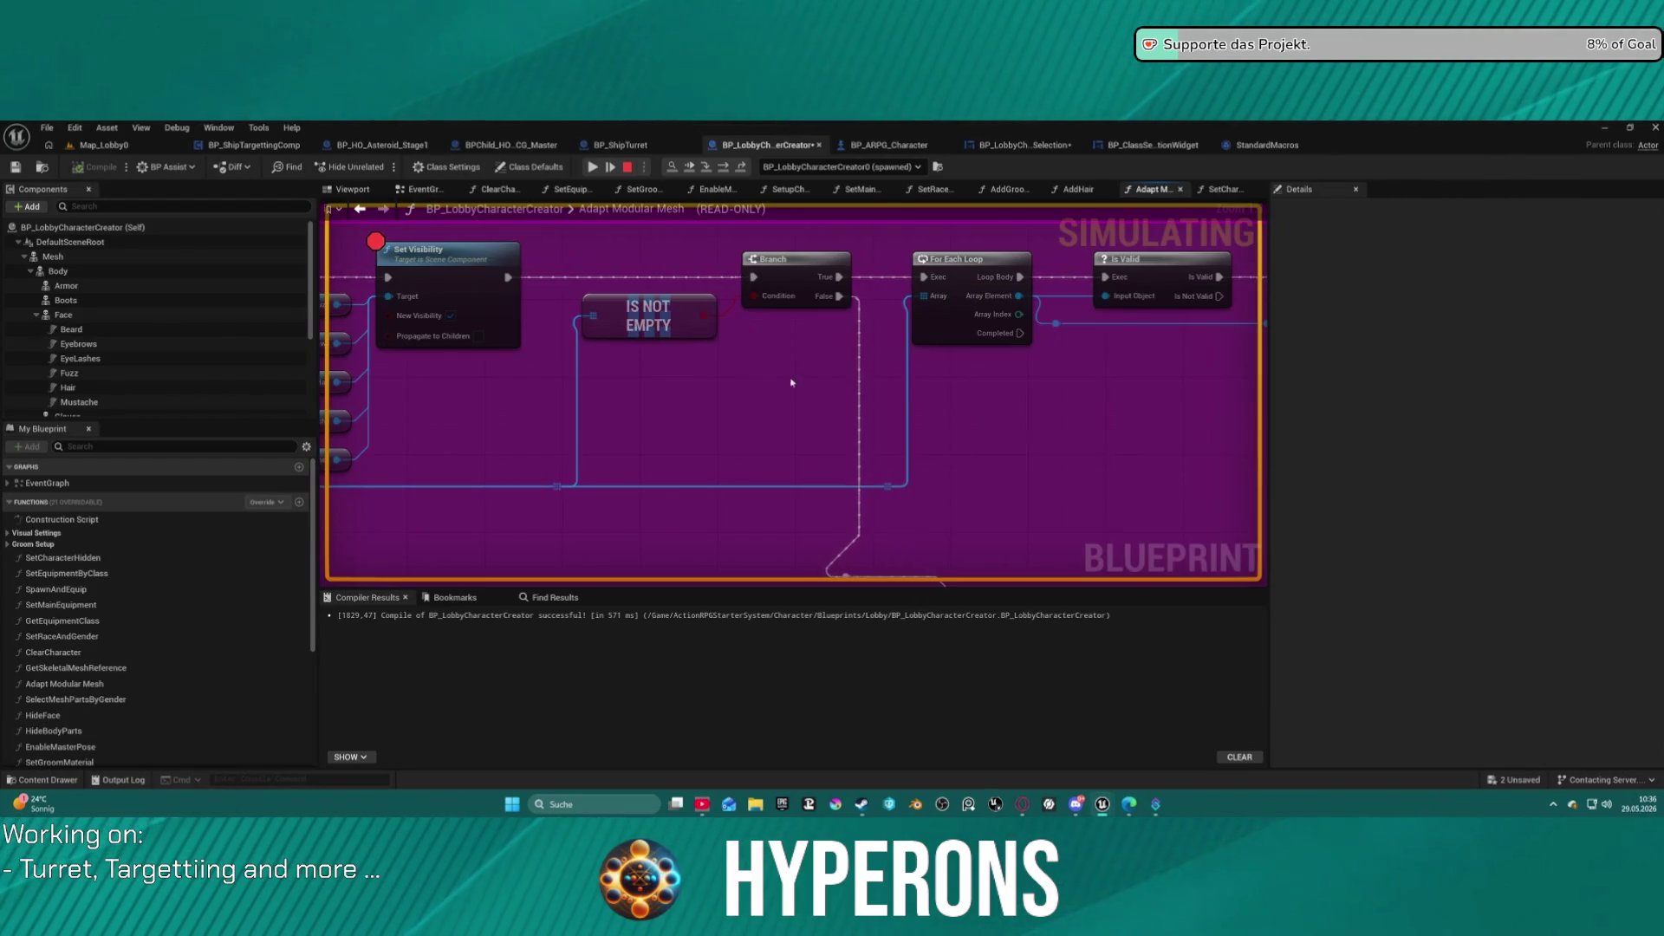
mouse_move(735, 385)
left_mouse_down()
mouse_move(1182, 326)
mouse_move(832, 368)
mouse_move(1341, 381)
left_mouse_up()
left_click_drag(1248, 305, 886, 287)
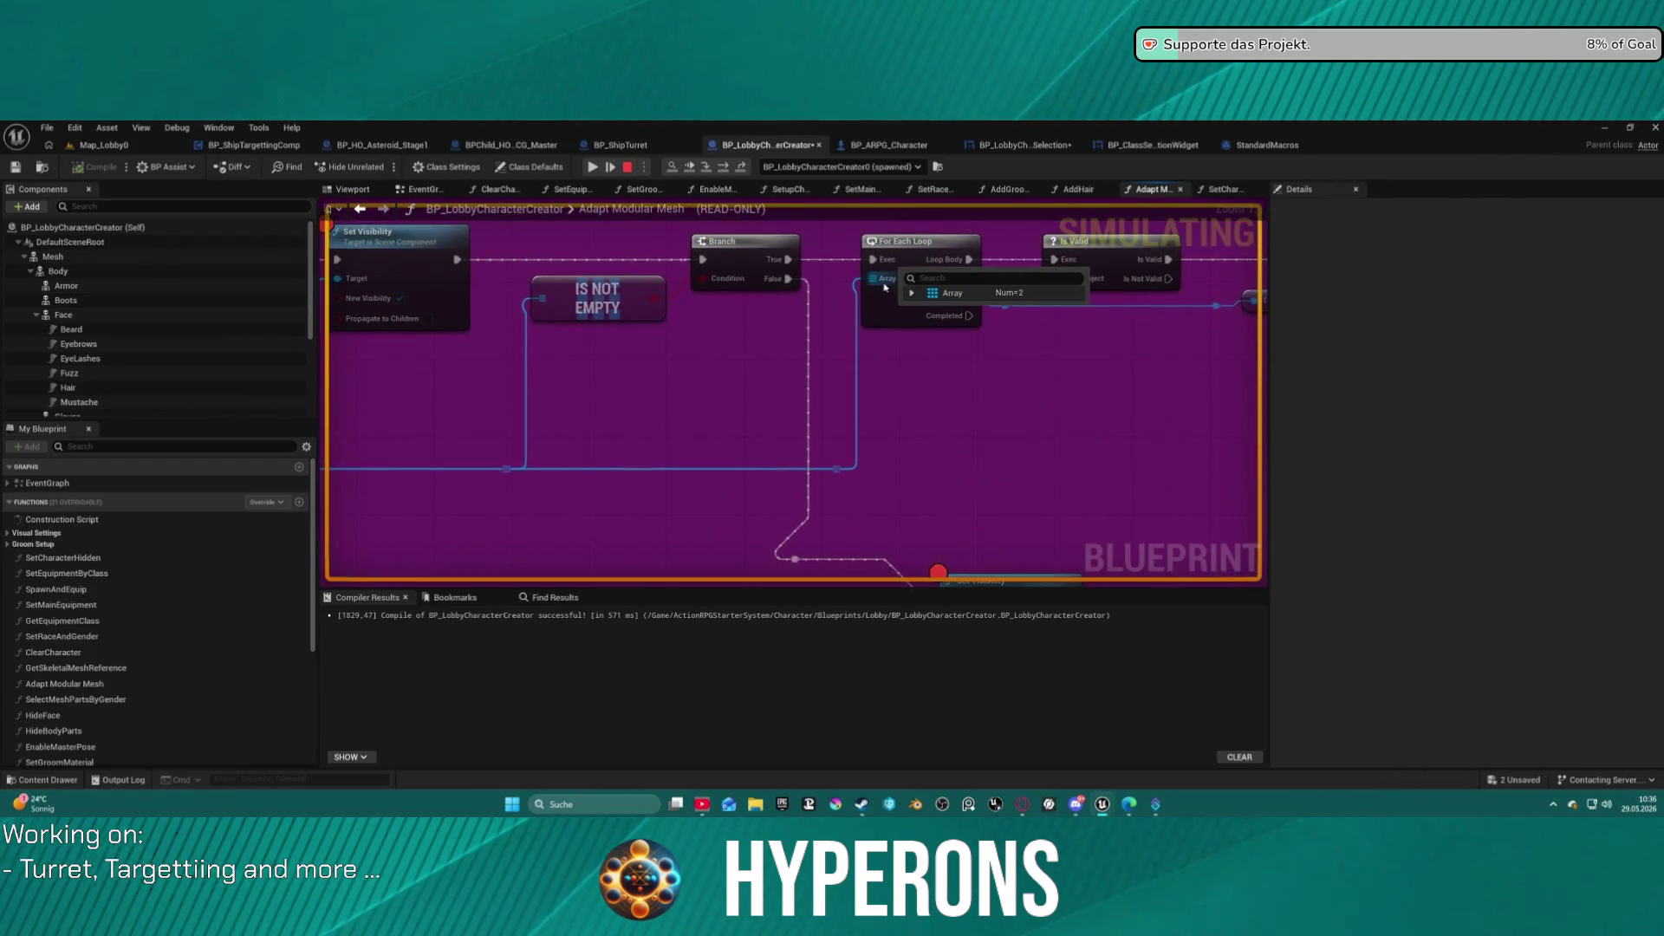
left_click(912, 293)
left_click(921, 324)
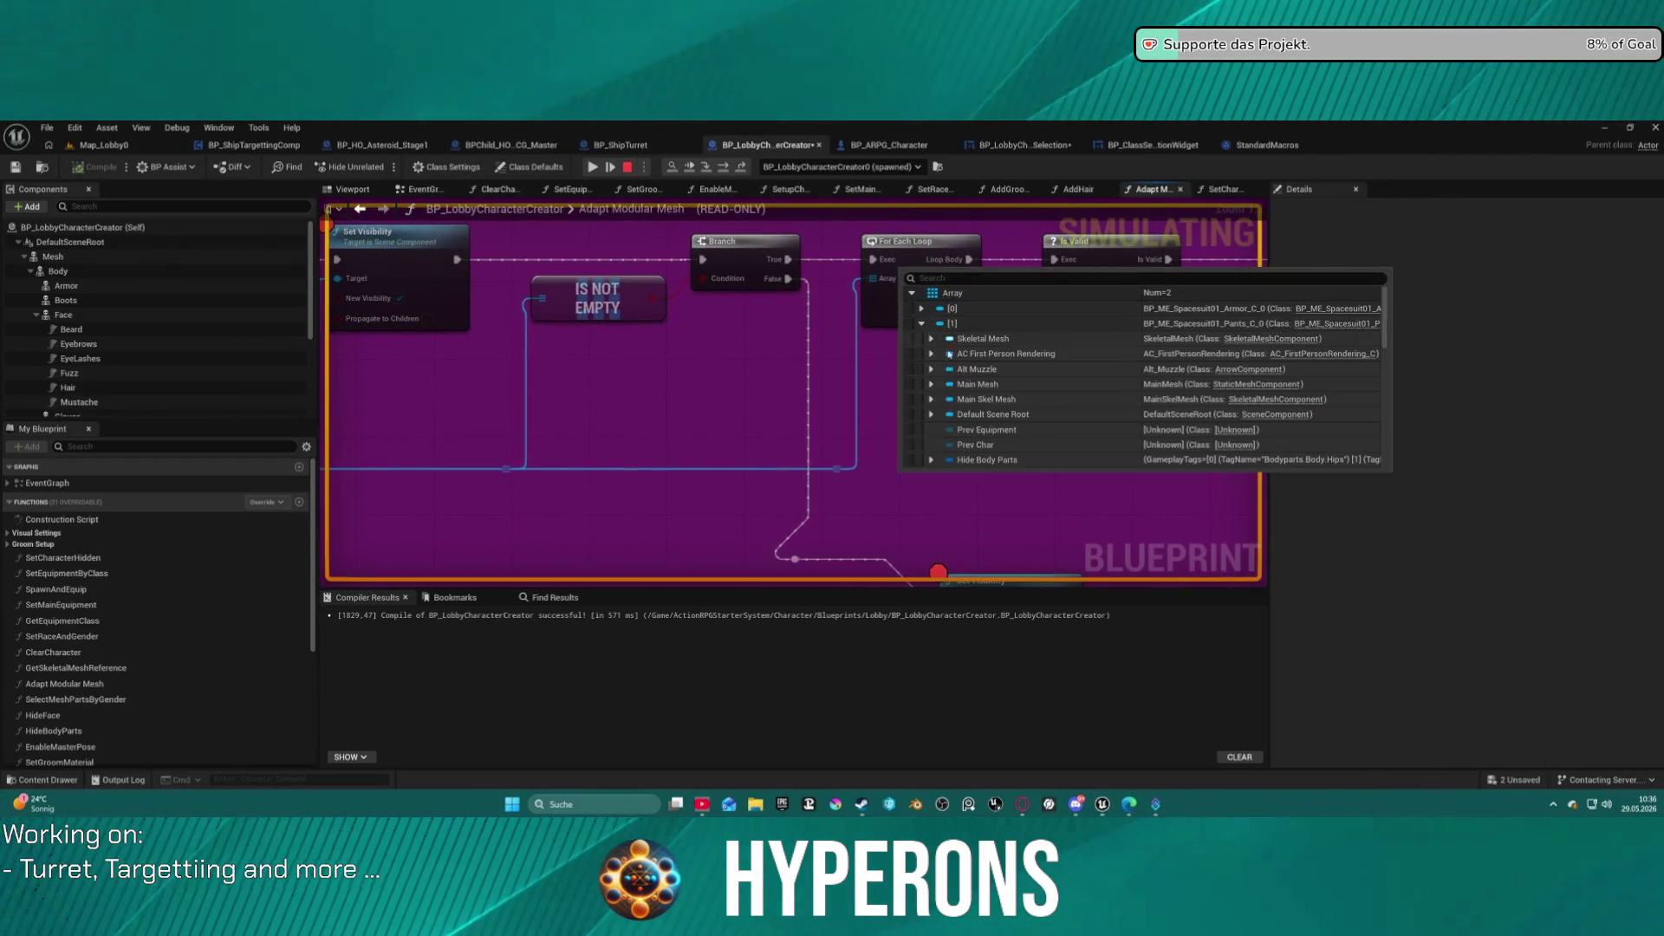
scroll(938, 443, "down", 1)
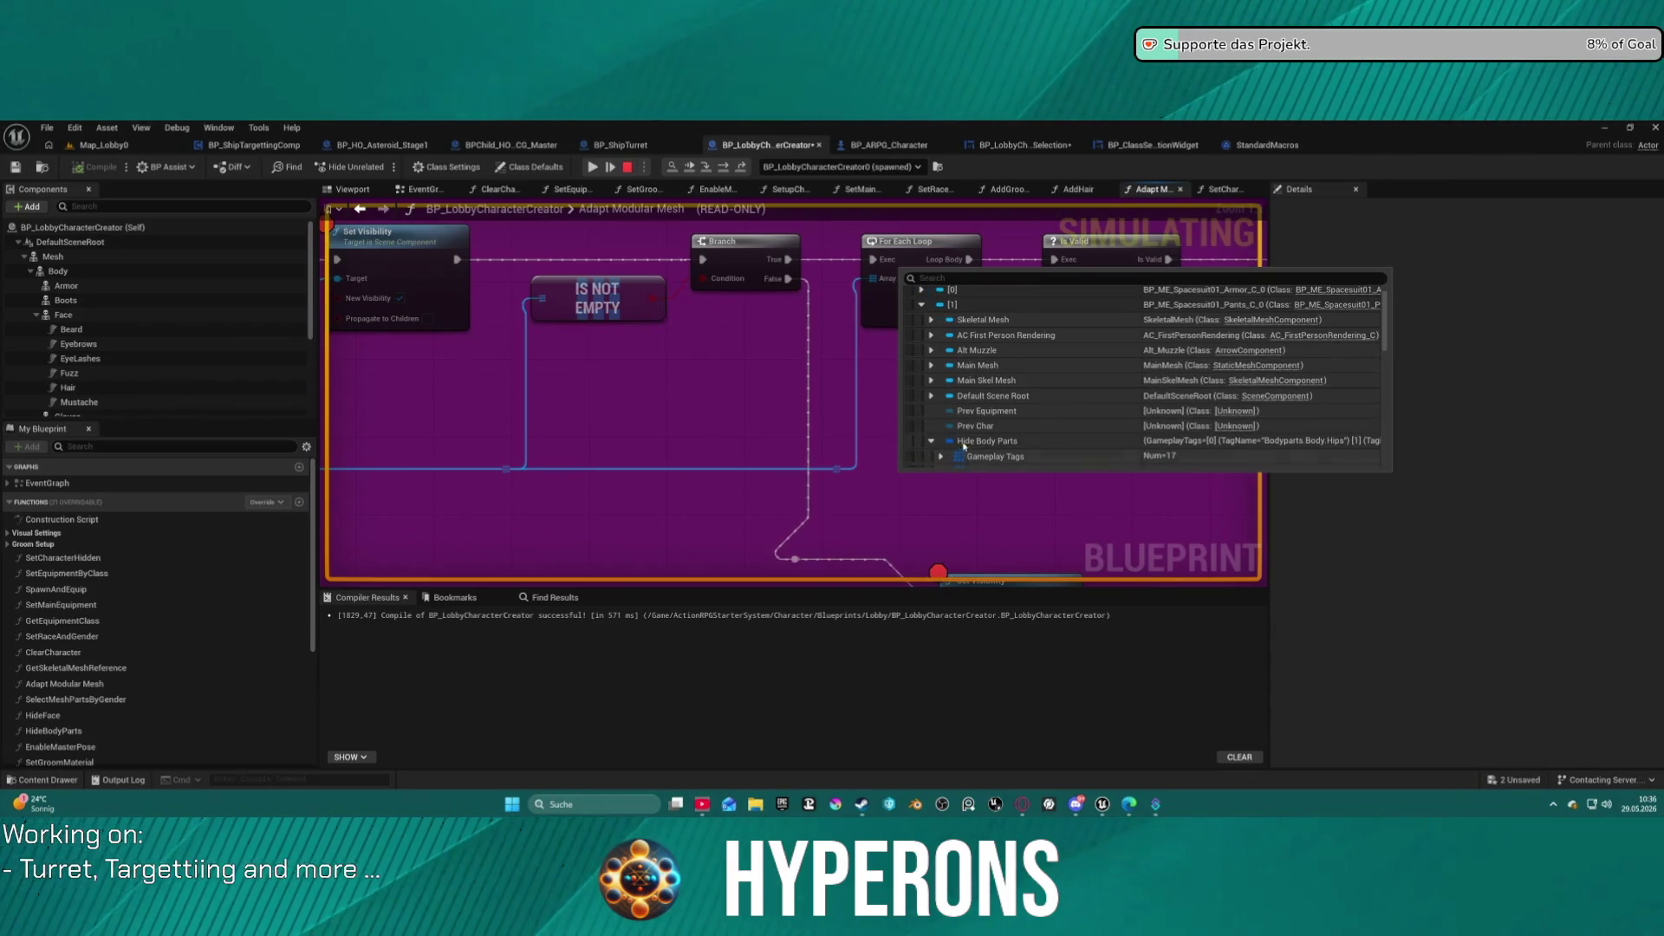
scroll(961, 449, "down", 10)
scroll(951, 392, "up", 10)
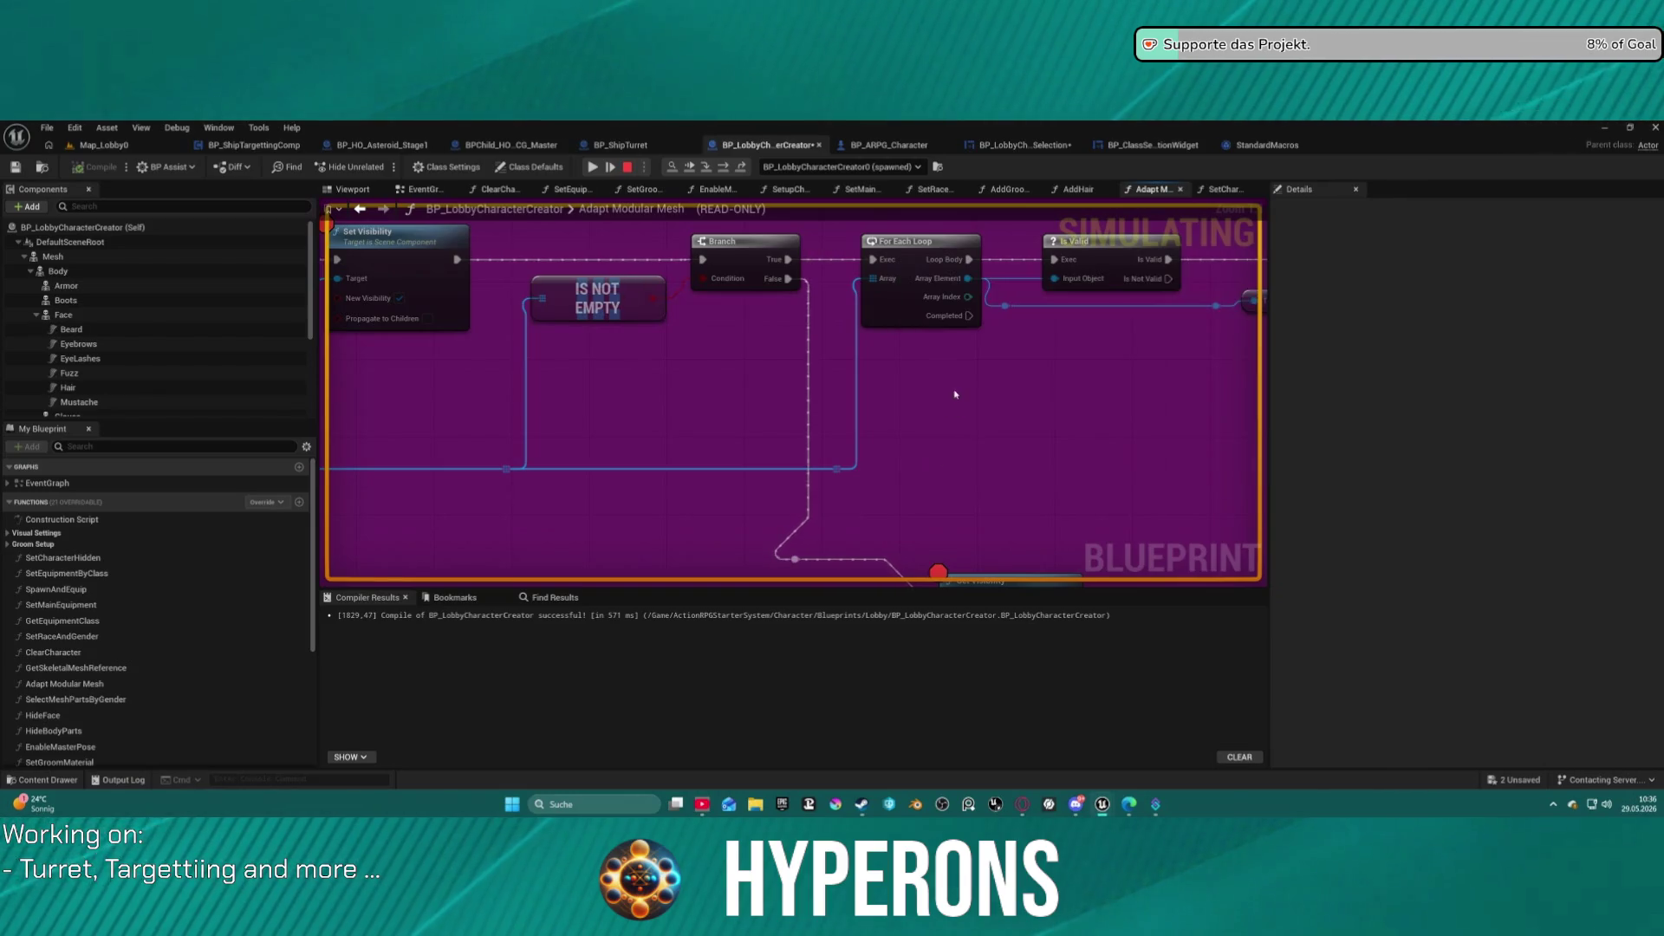
mouse_move(877, 278)
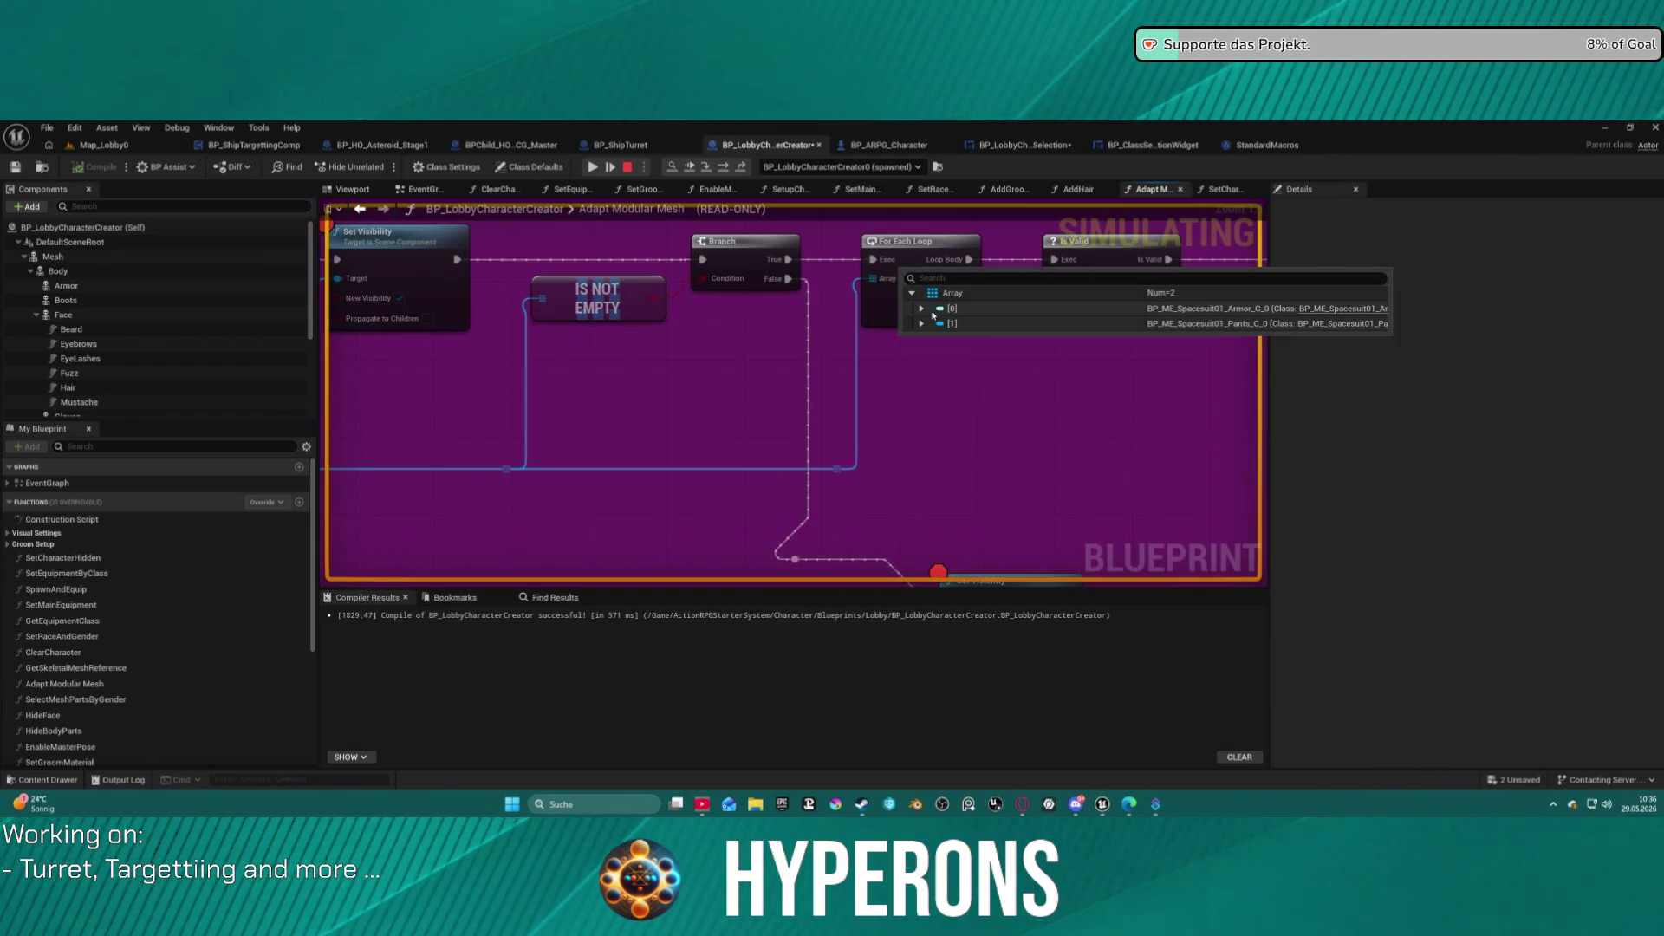
left_click(922, 324)
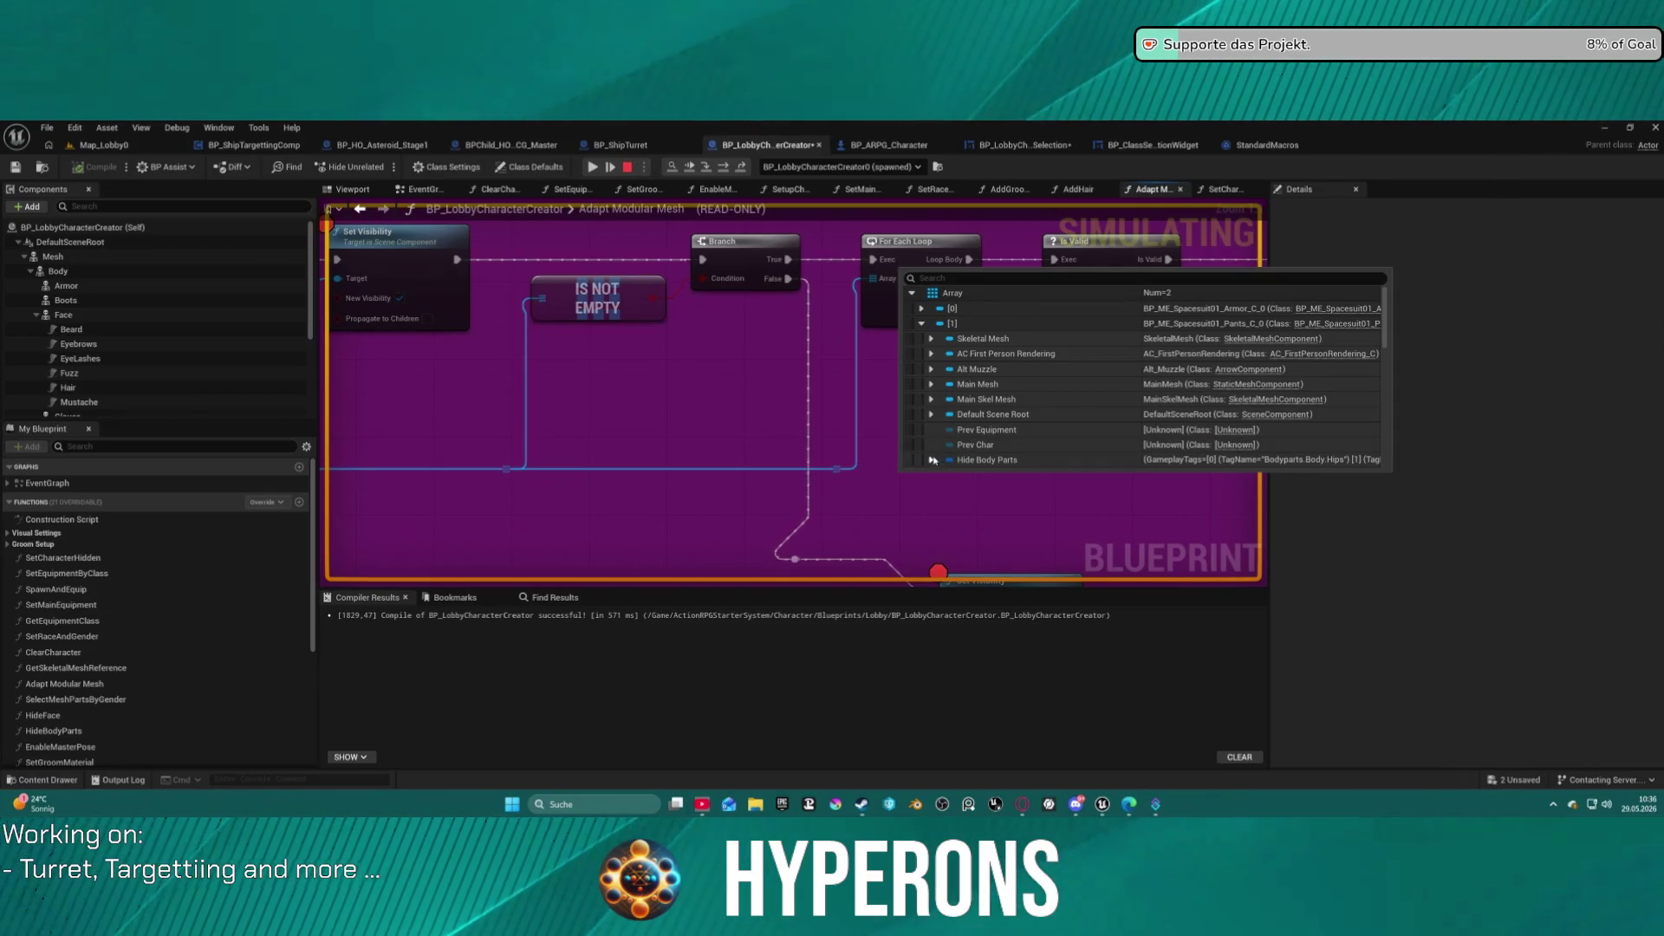
scroll(957, 438, "down", 3)
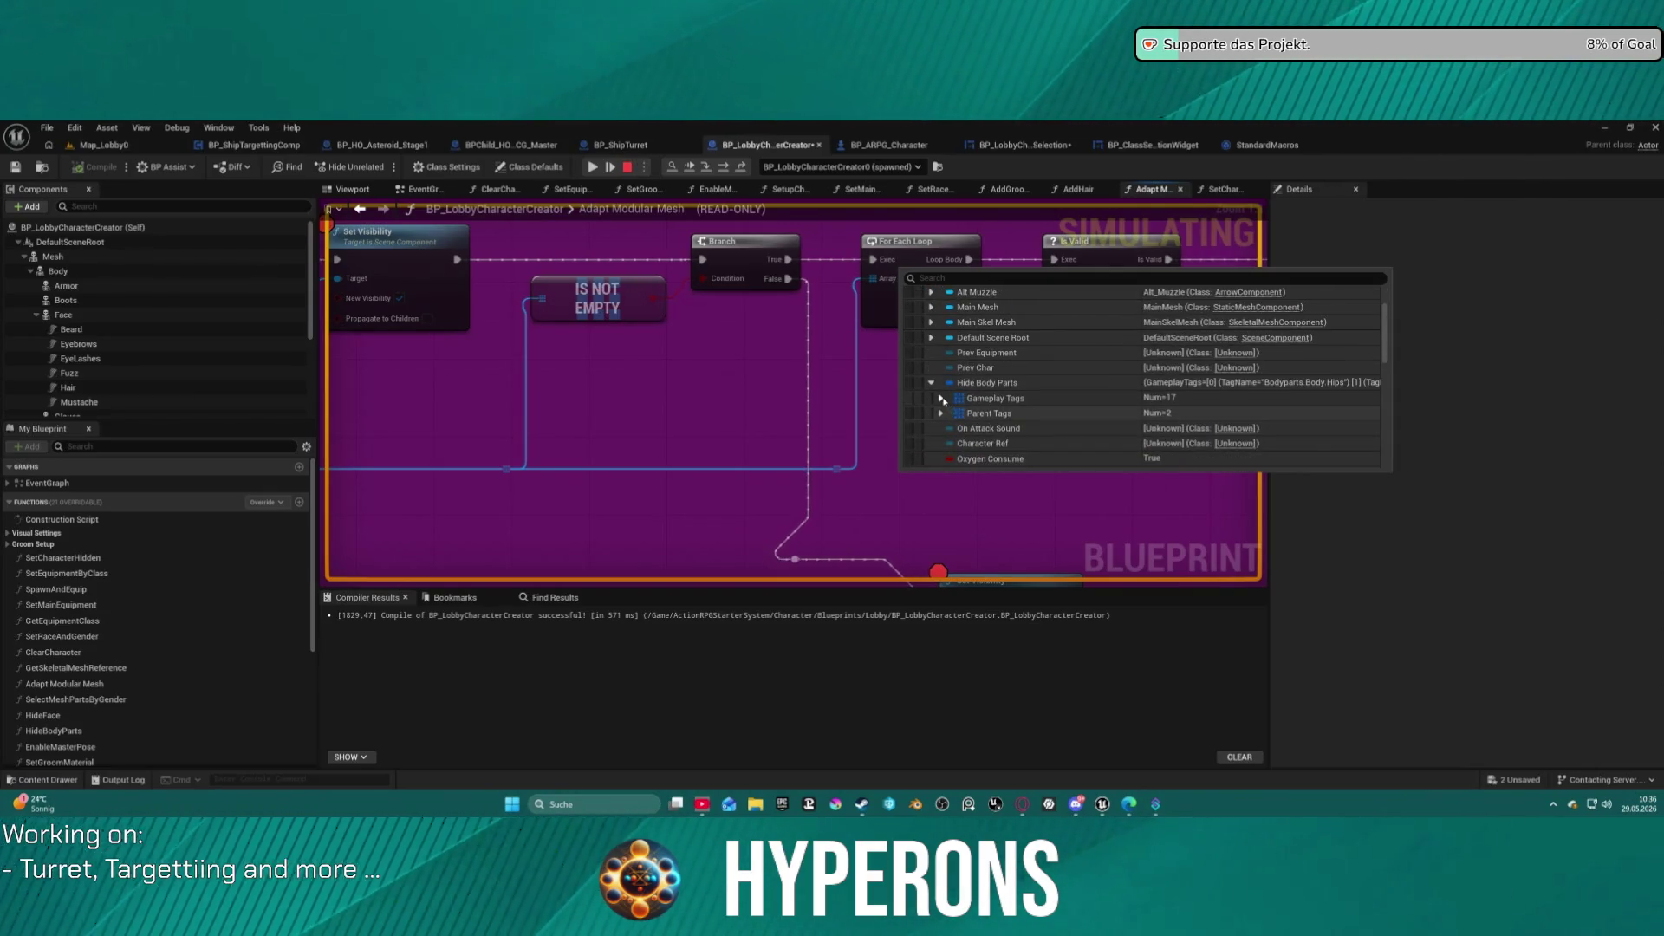
left_click(941, 398)
scroll(962, 401, "down", 4)
scroll(974, 403, "down", 2)
scroll(974, 402, "down", 1)
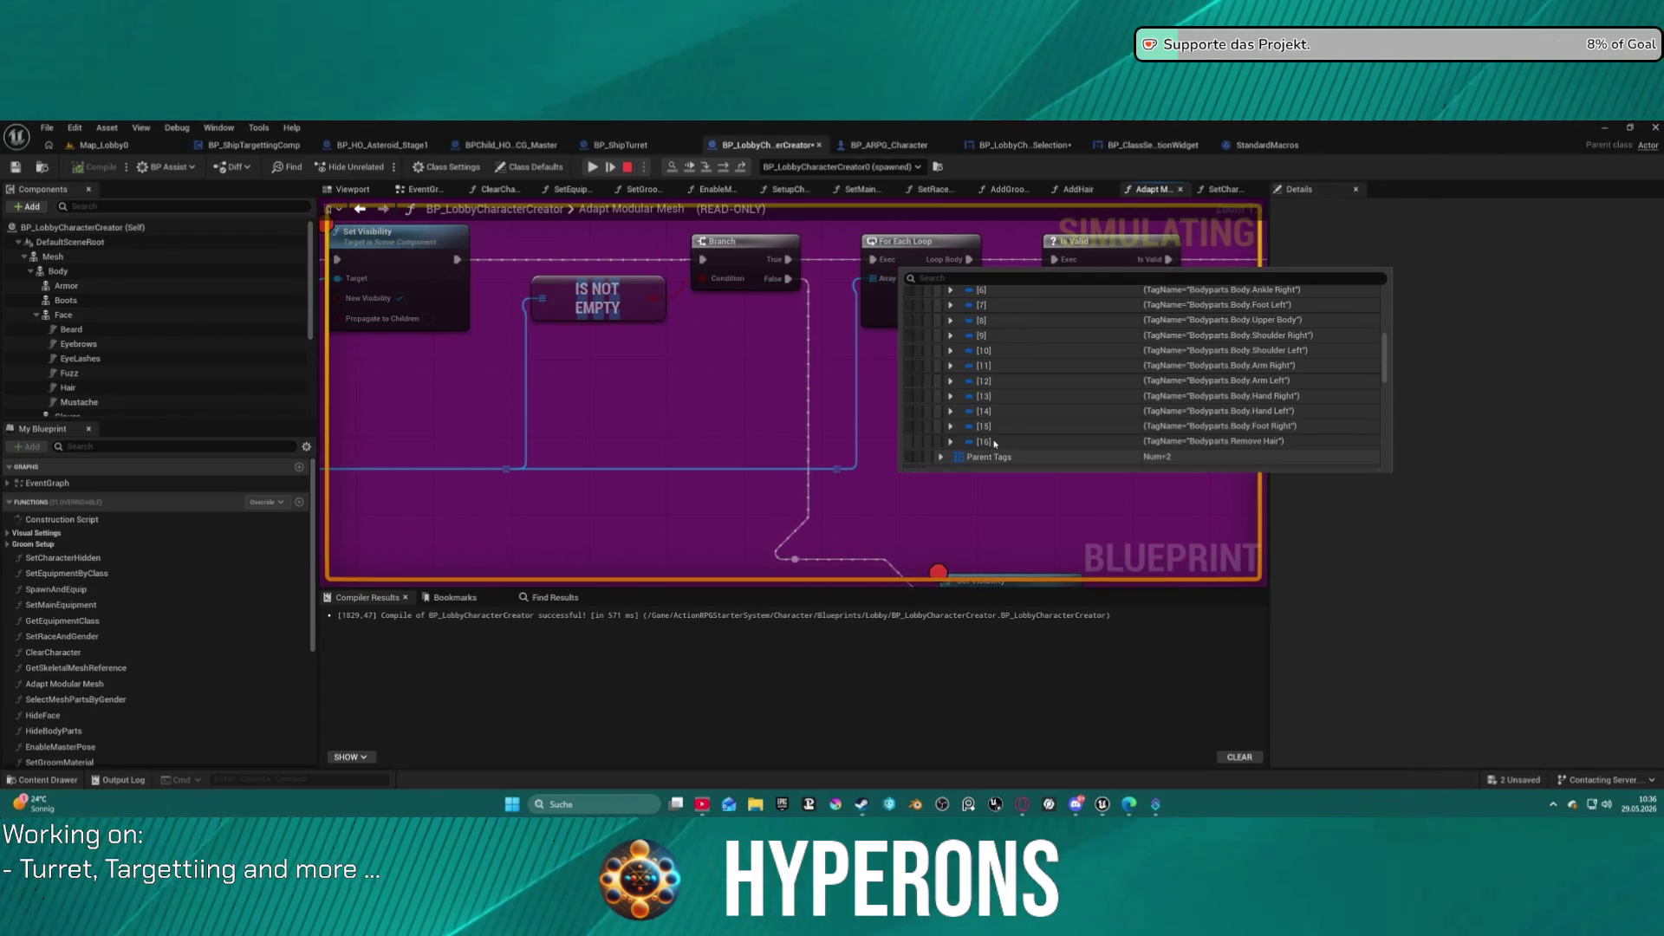
left_click(629, 167)
Open BP_ME_Spacesuit01_Pants from the Equipment/Armor/Breast folder in the Content Drawer.
key("ctrl+space")
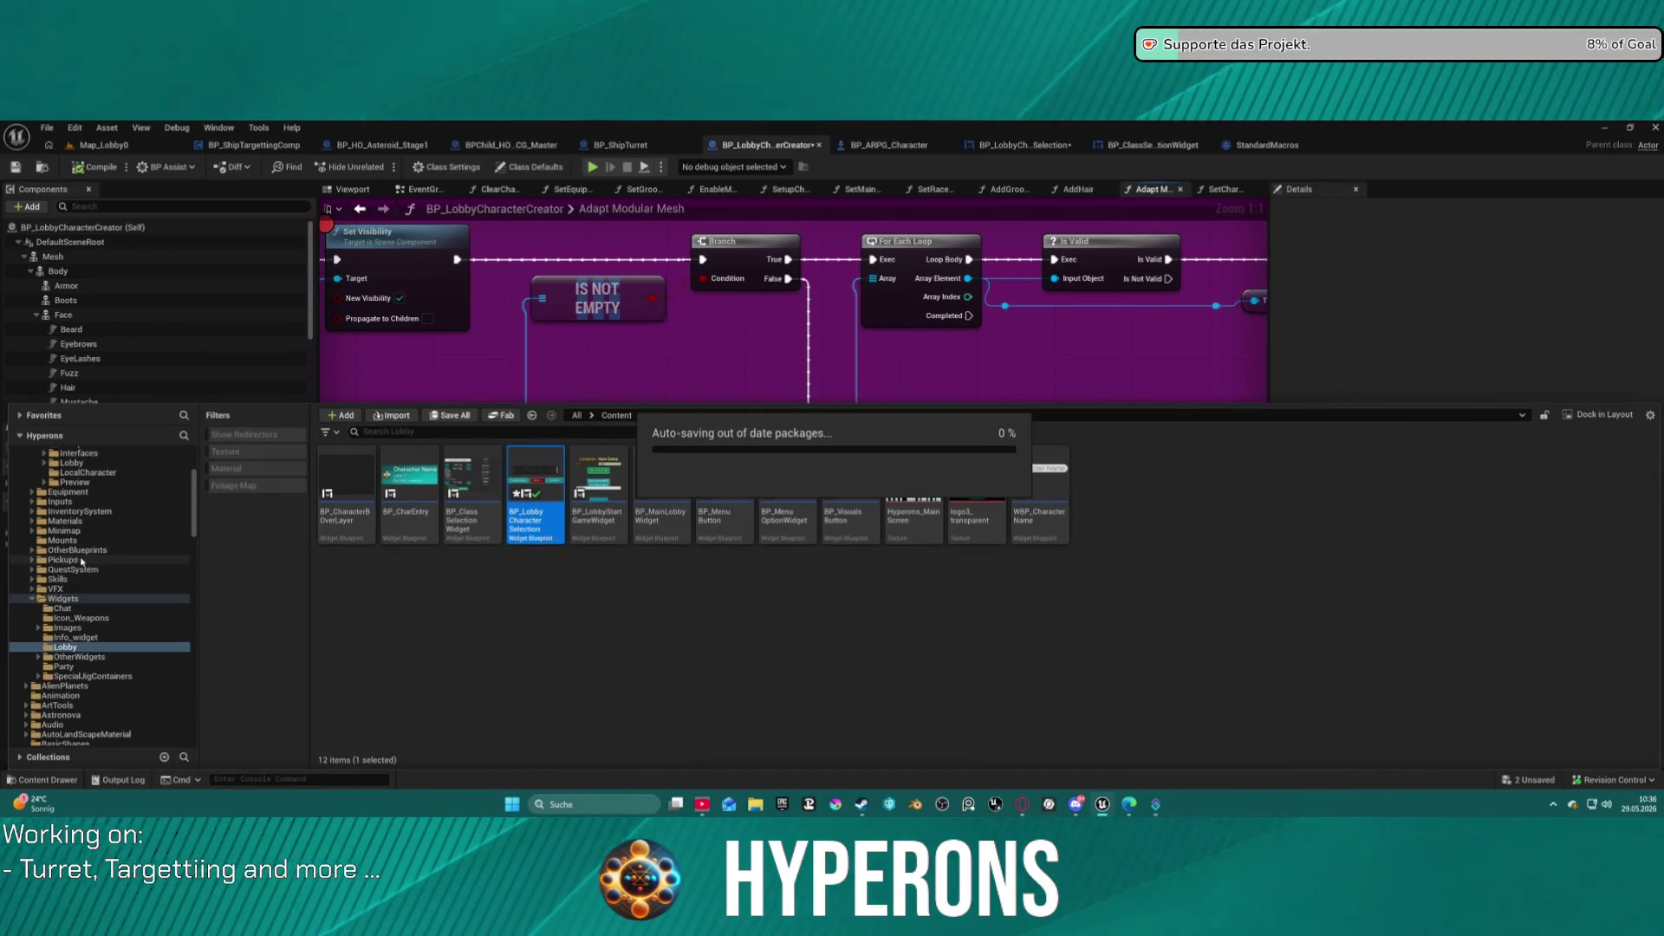
left_click(83, 493)
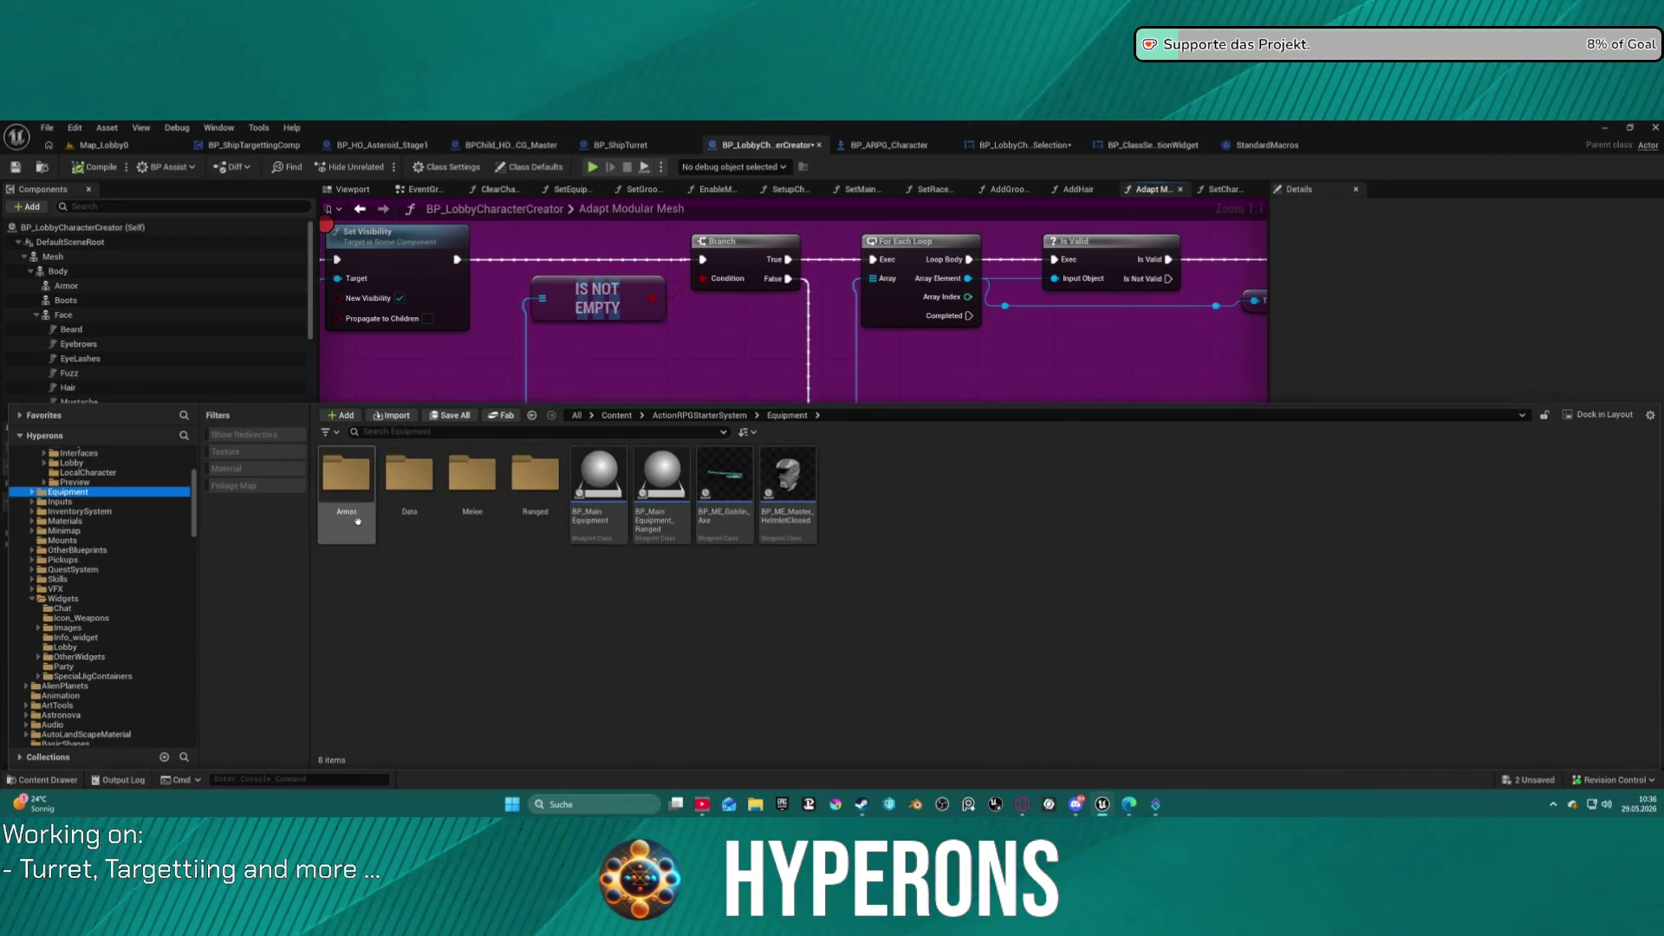
left_click(336, 474)
double_click(335, 474)
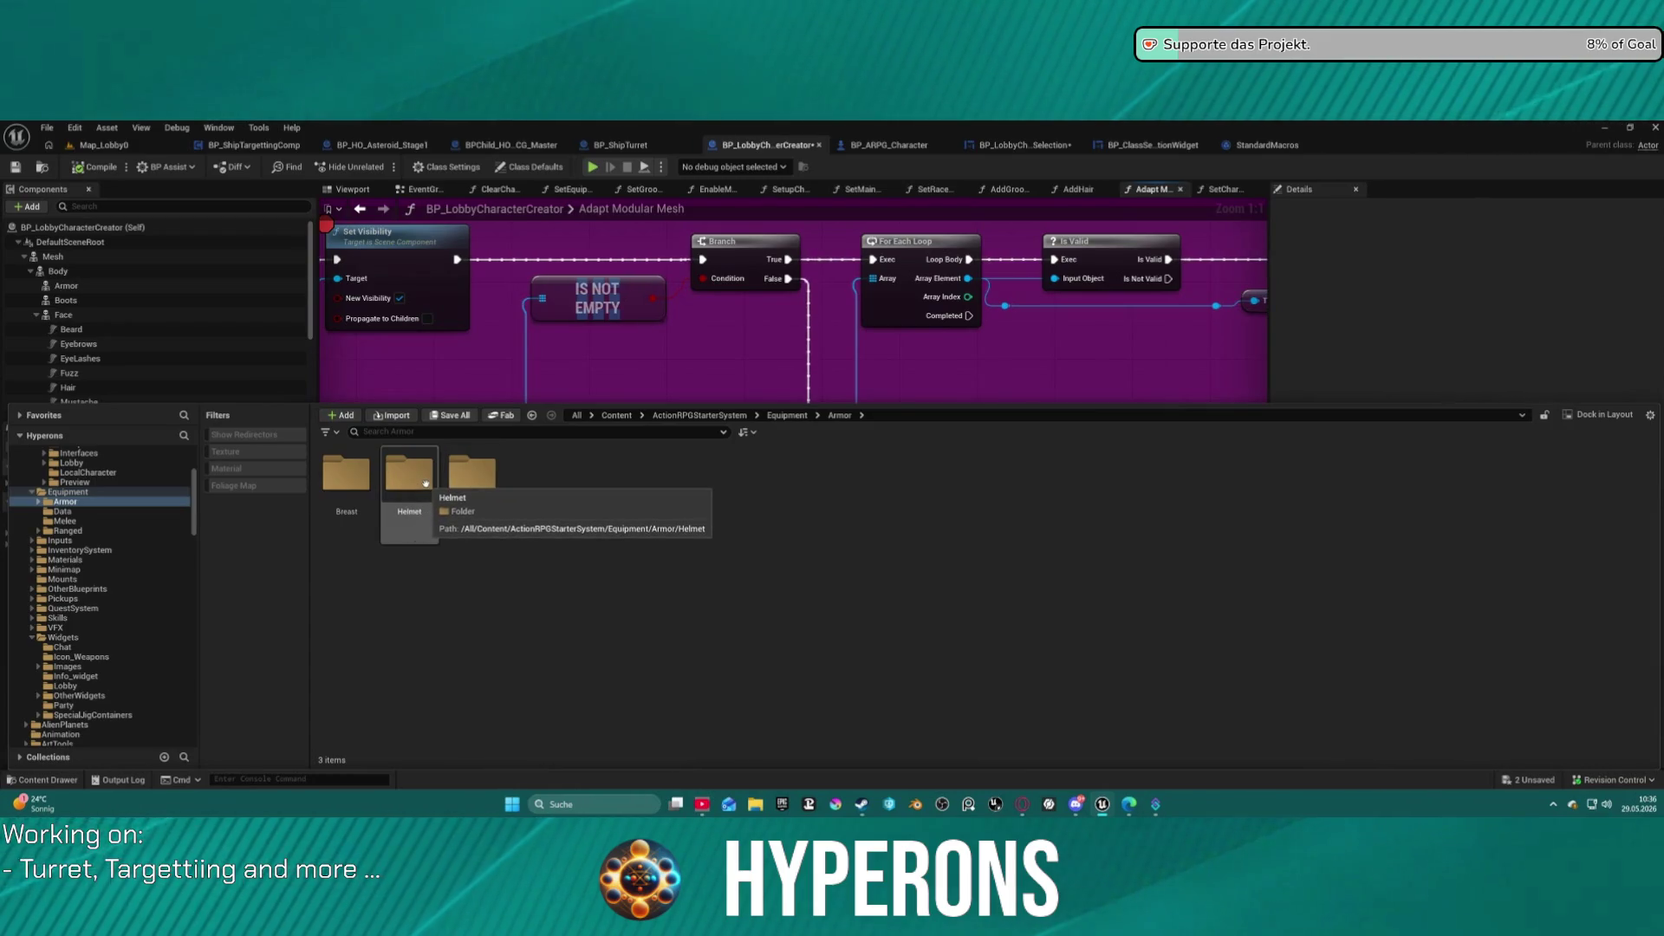
left_click(346, 477)
double_click(347, 476)
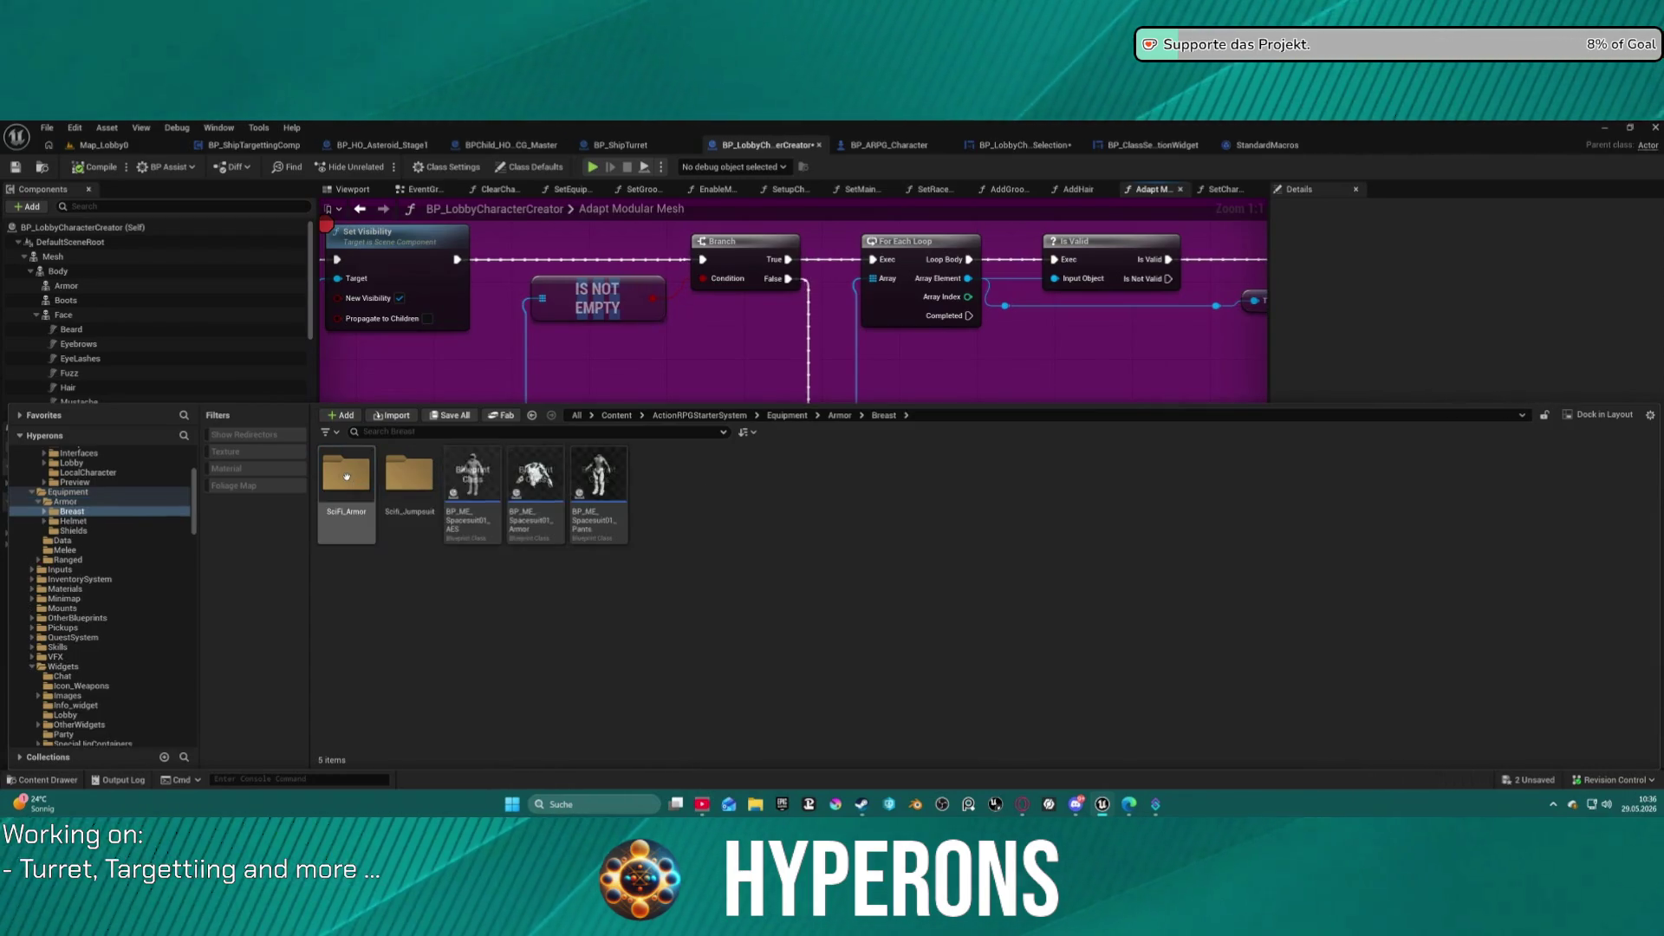
left_click(613, 509)
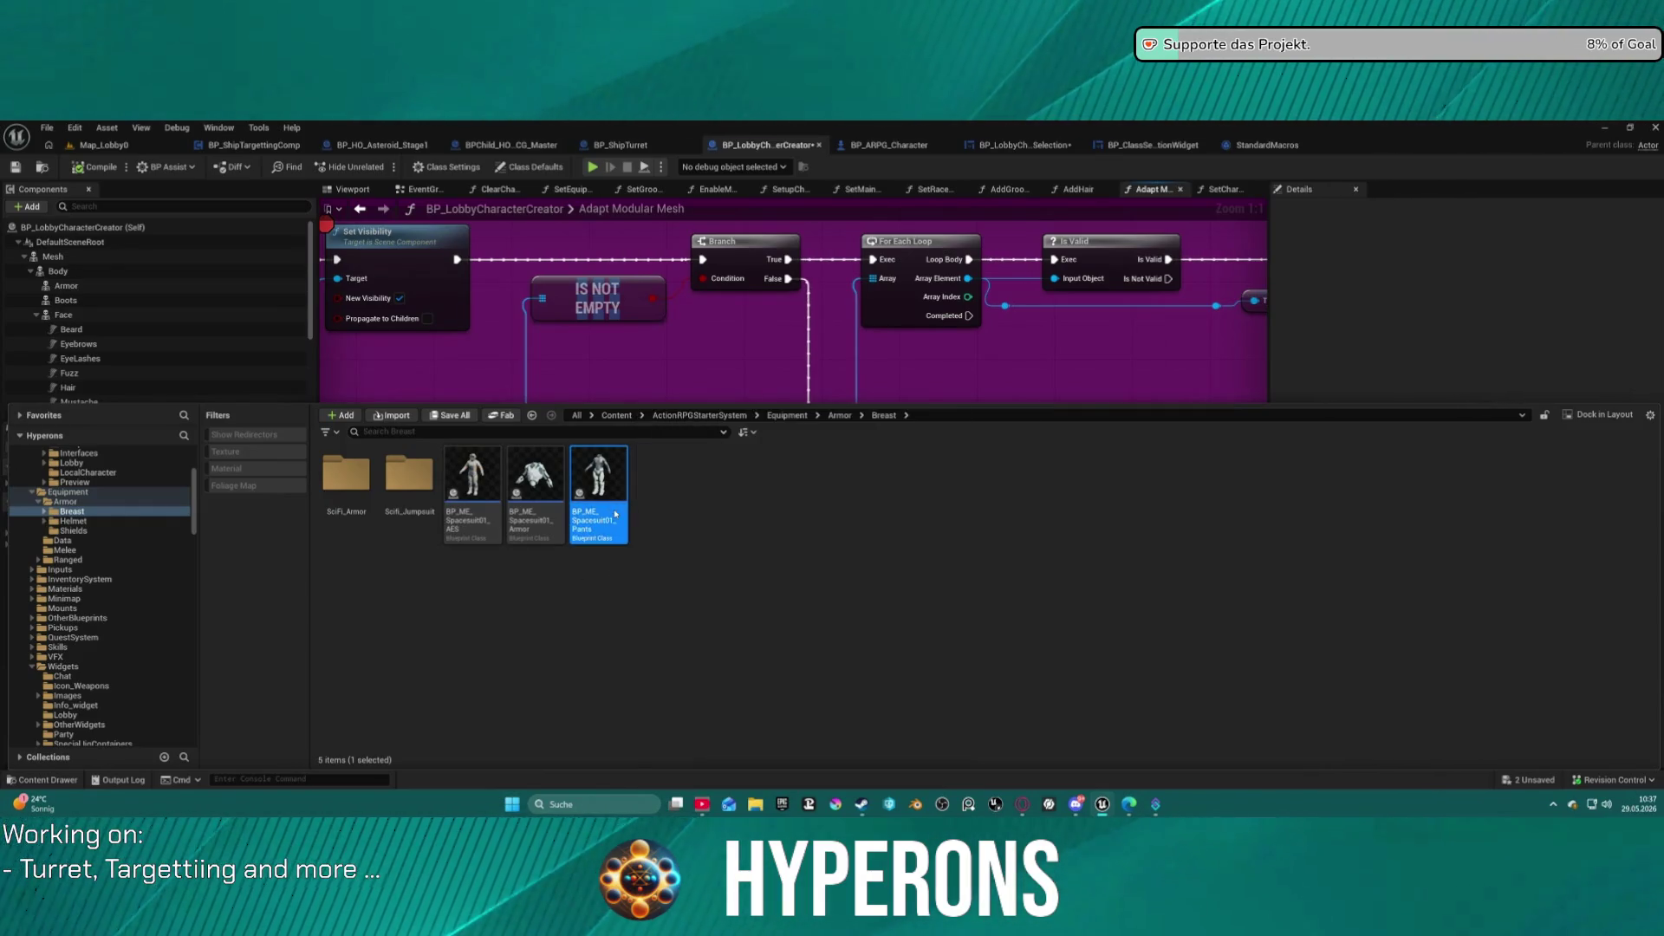
double_click(616, 514)
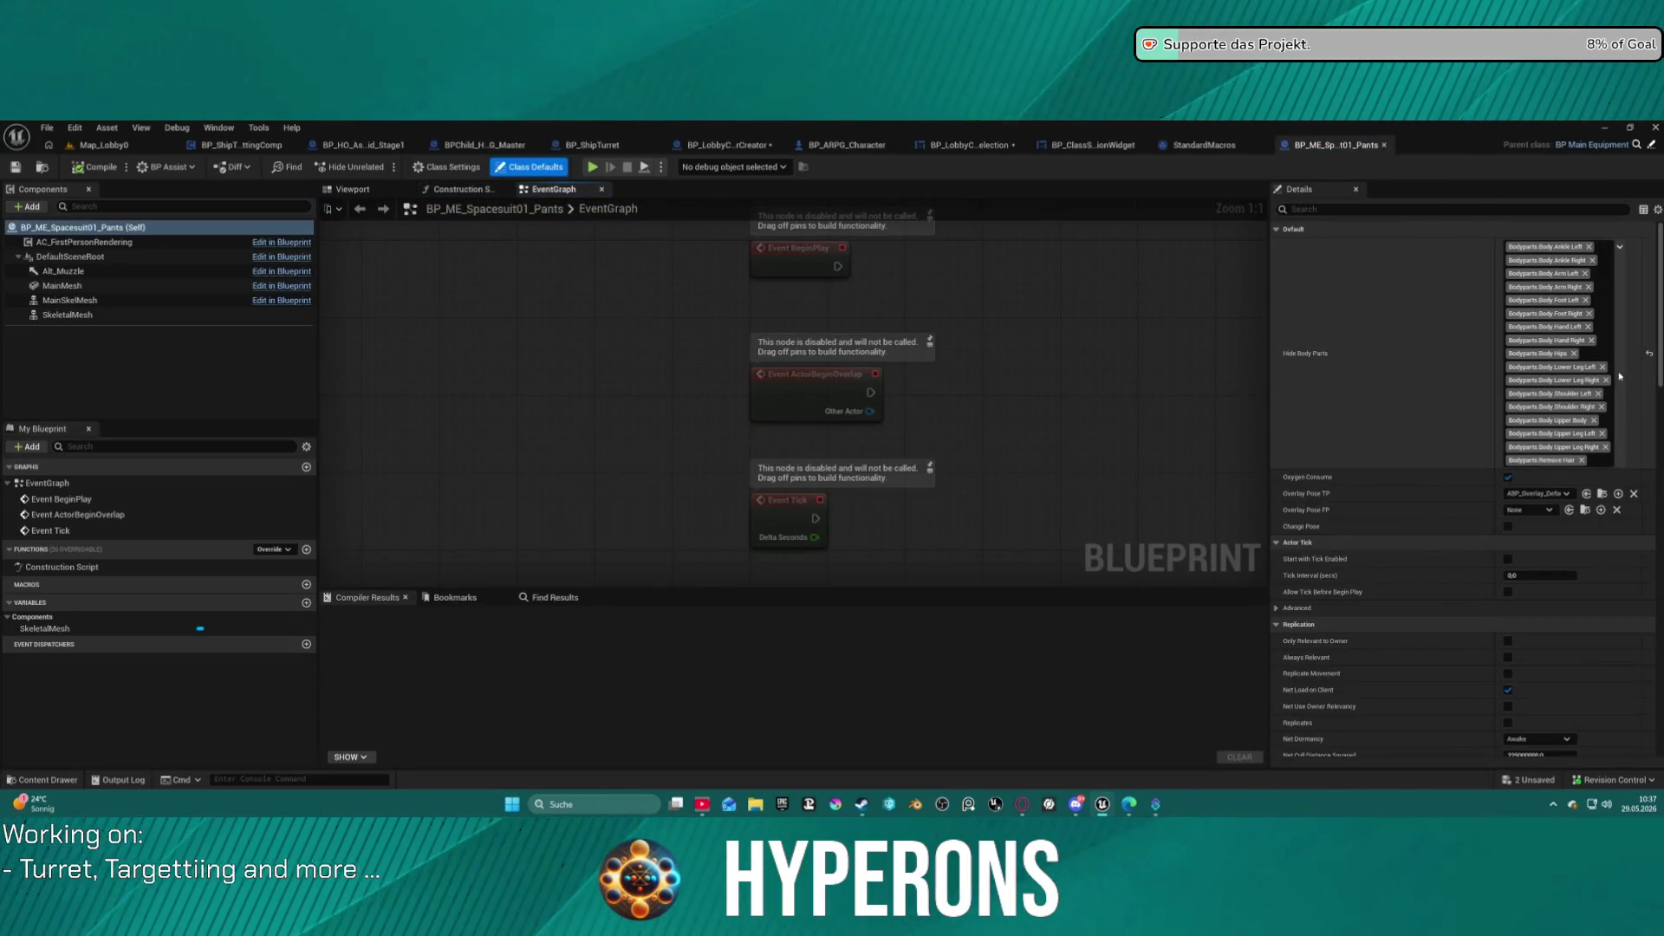
Delete the Bodyparts.Remove Hair hidden tag, compile the blueprint, and return to Map_Lobby0.
left_click(1582, 460)
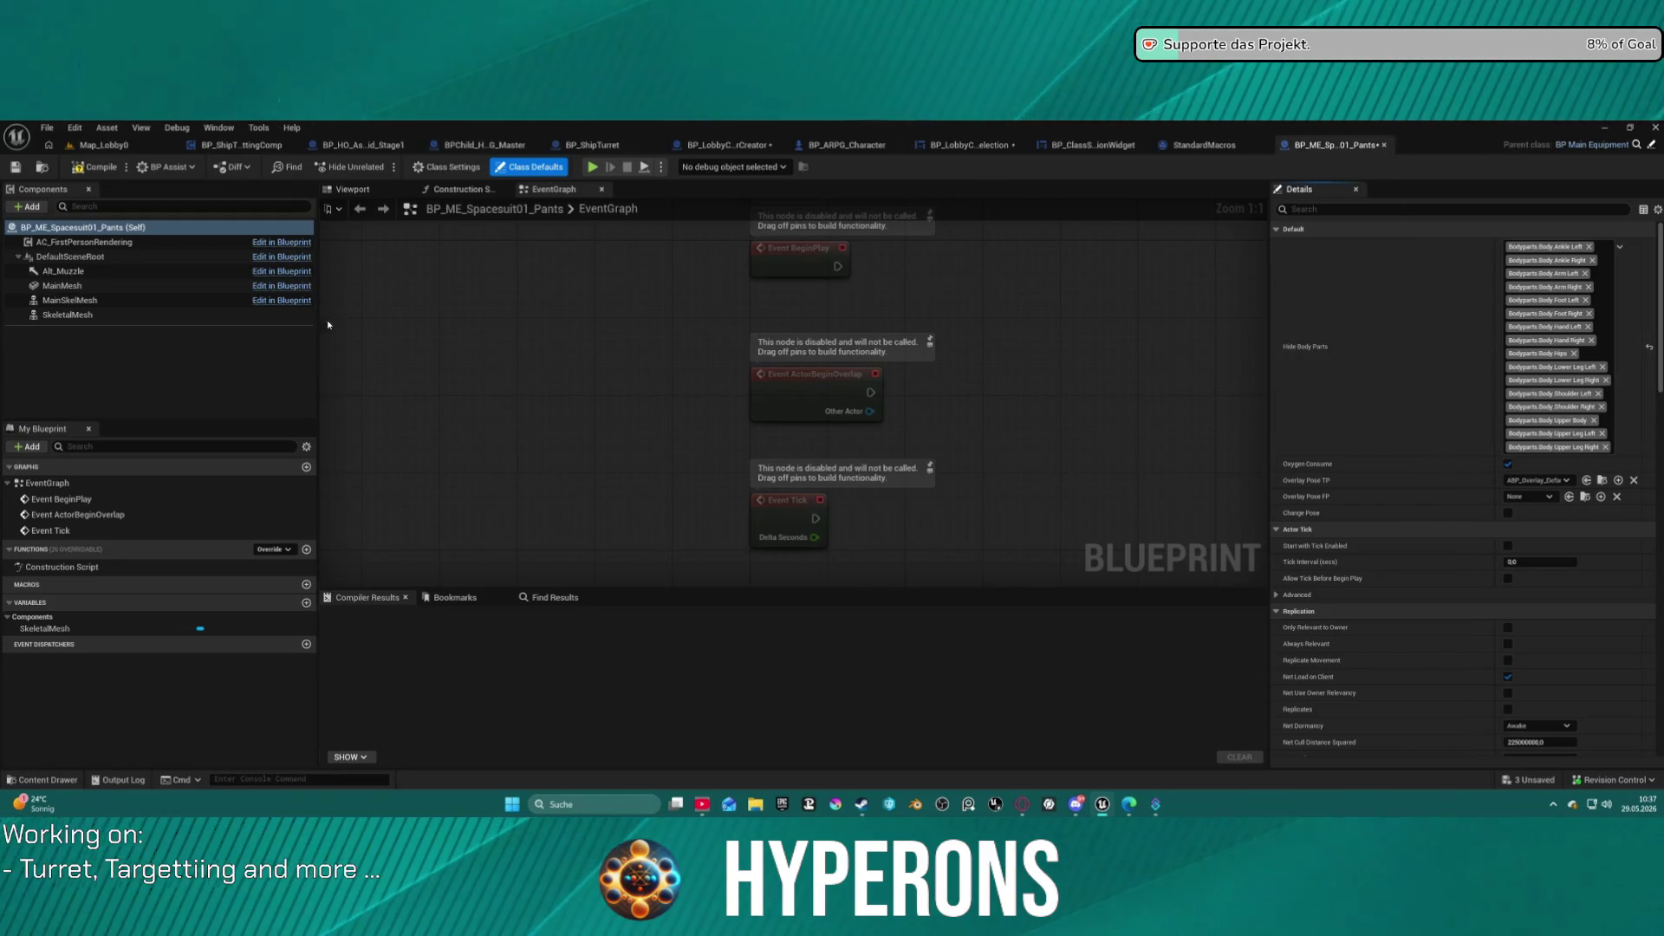
left_click(94, 167)
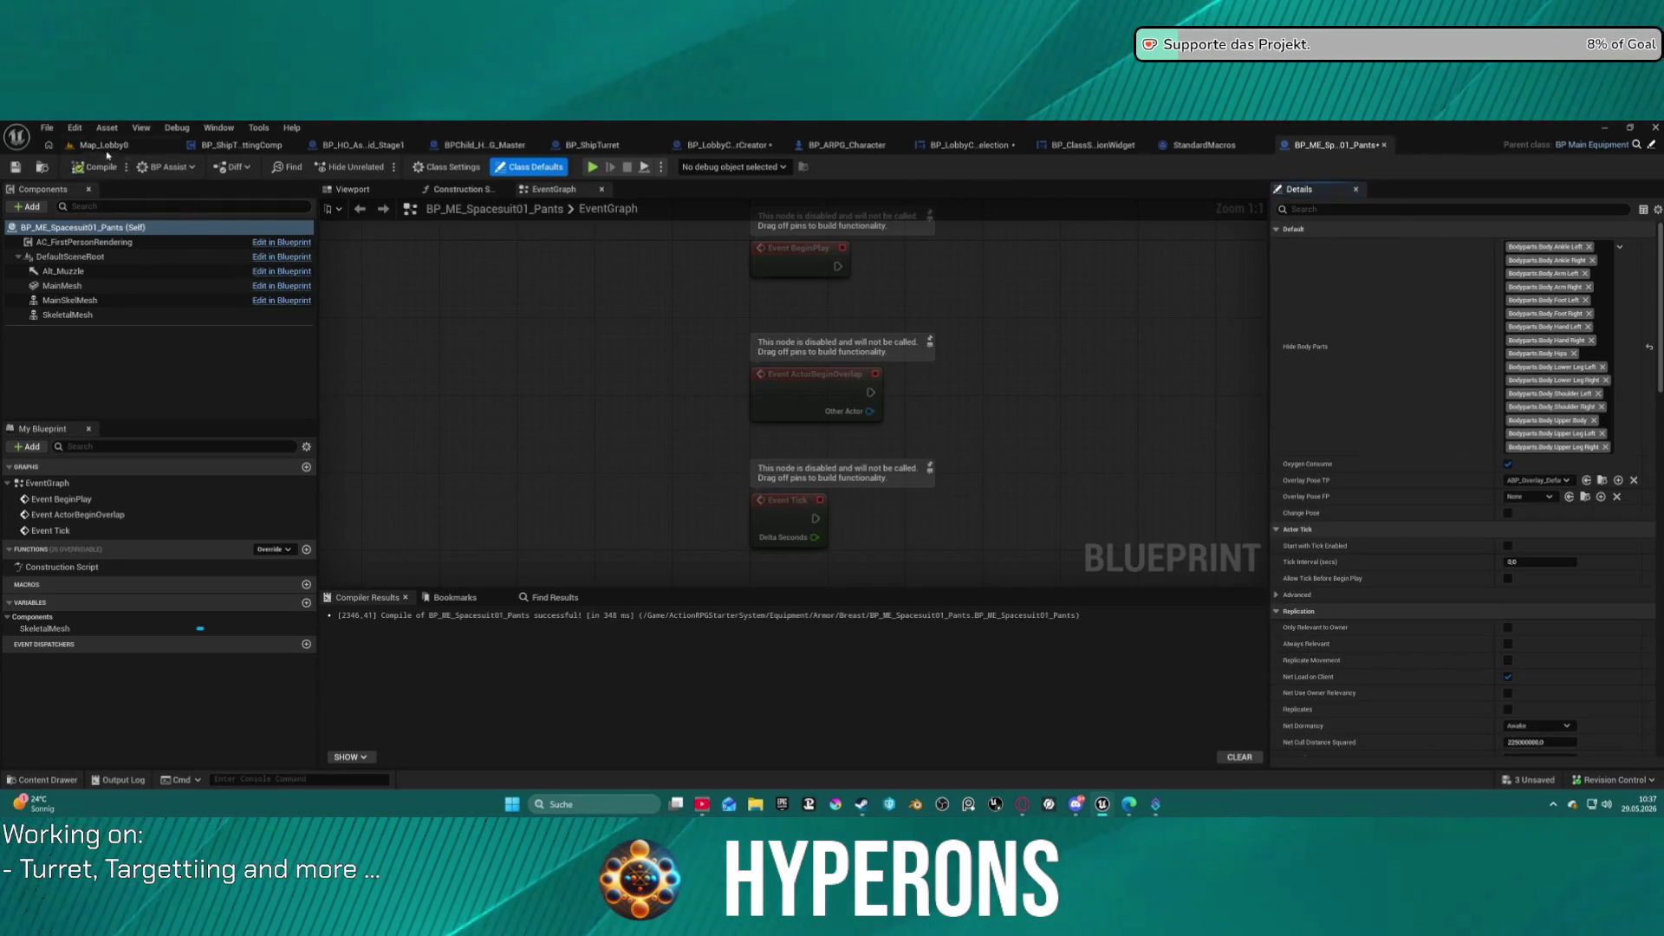
left_click(104, 144)
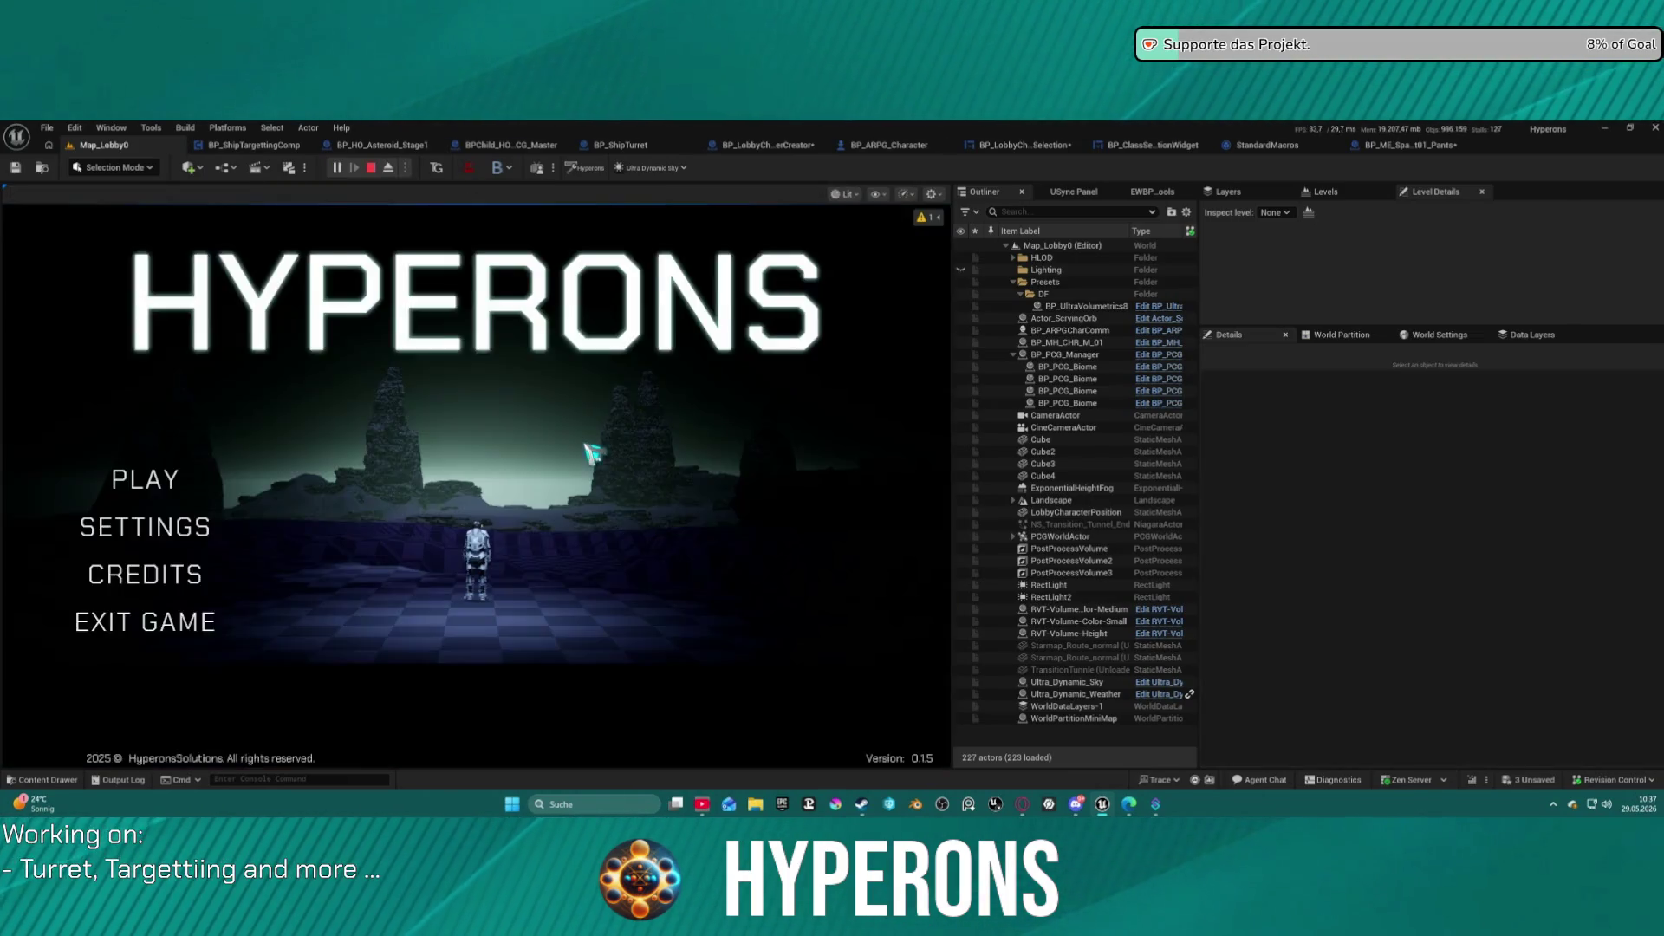
Pick the station character, remove the Set Visibility breakpoint, resume, and start Create New.
left_click(159, 483)
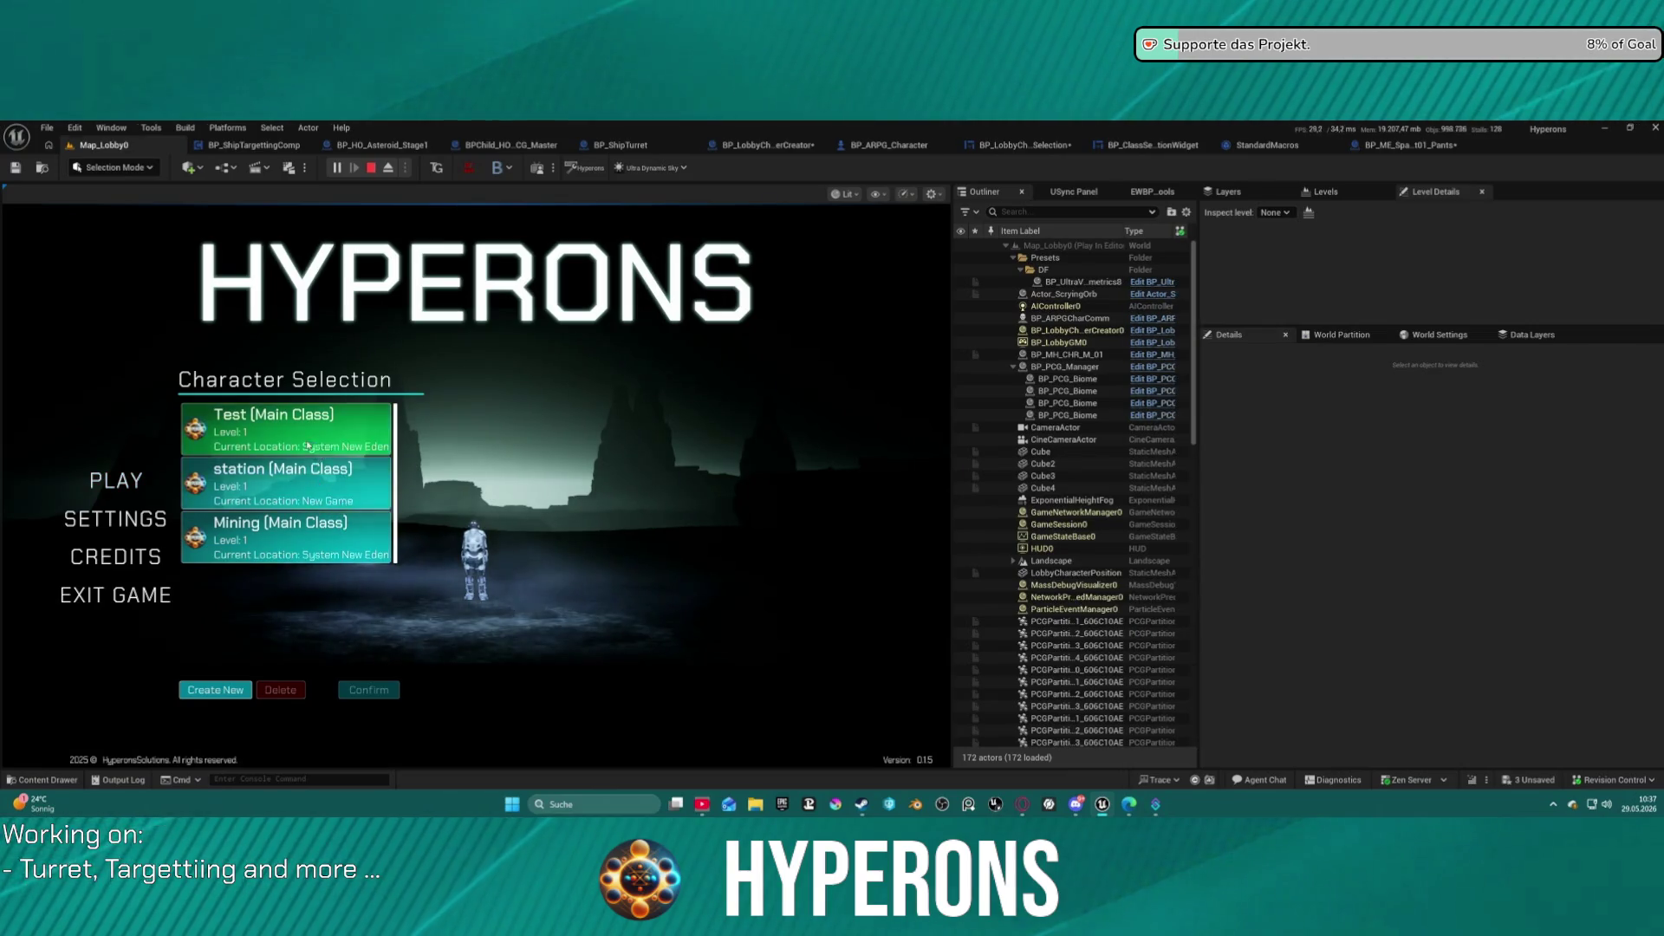
left_click(361, 495)
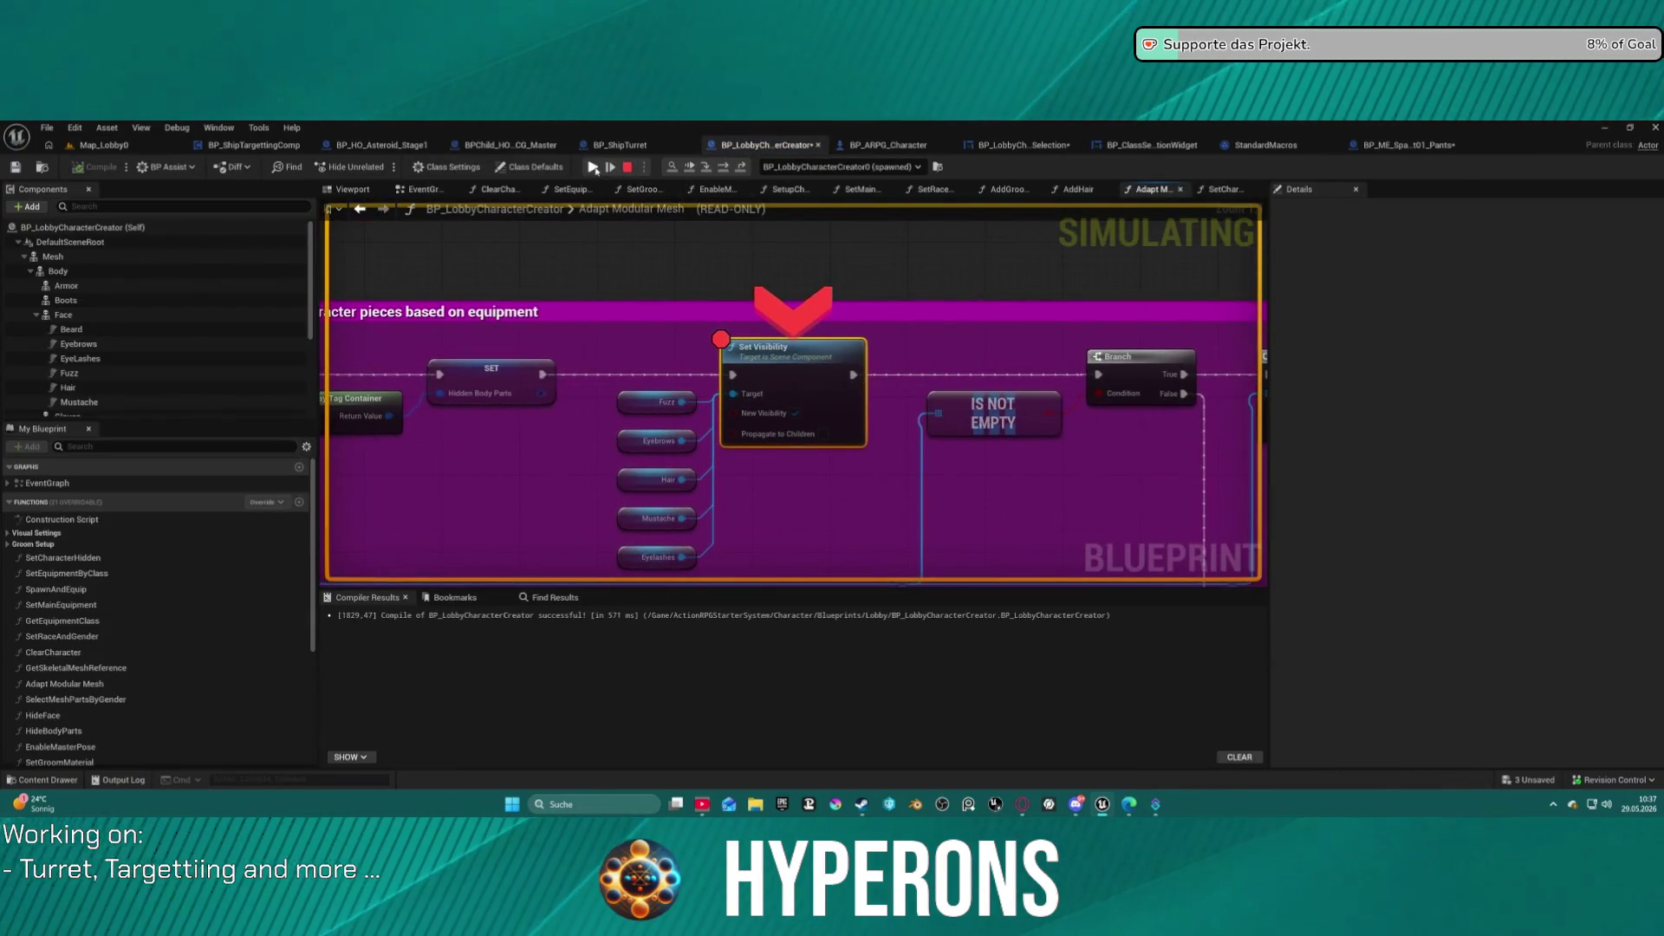
right_click(815, 385)
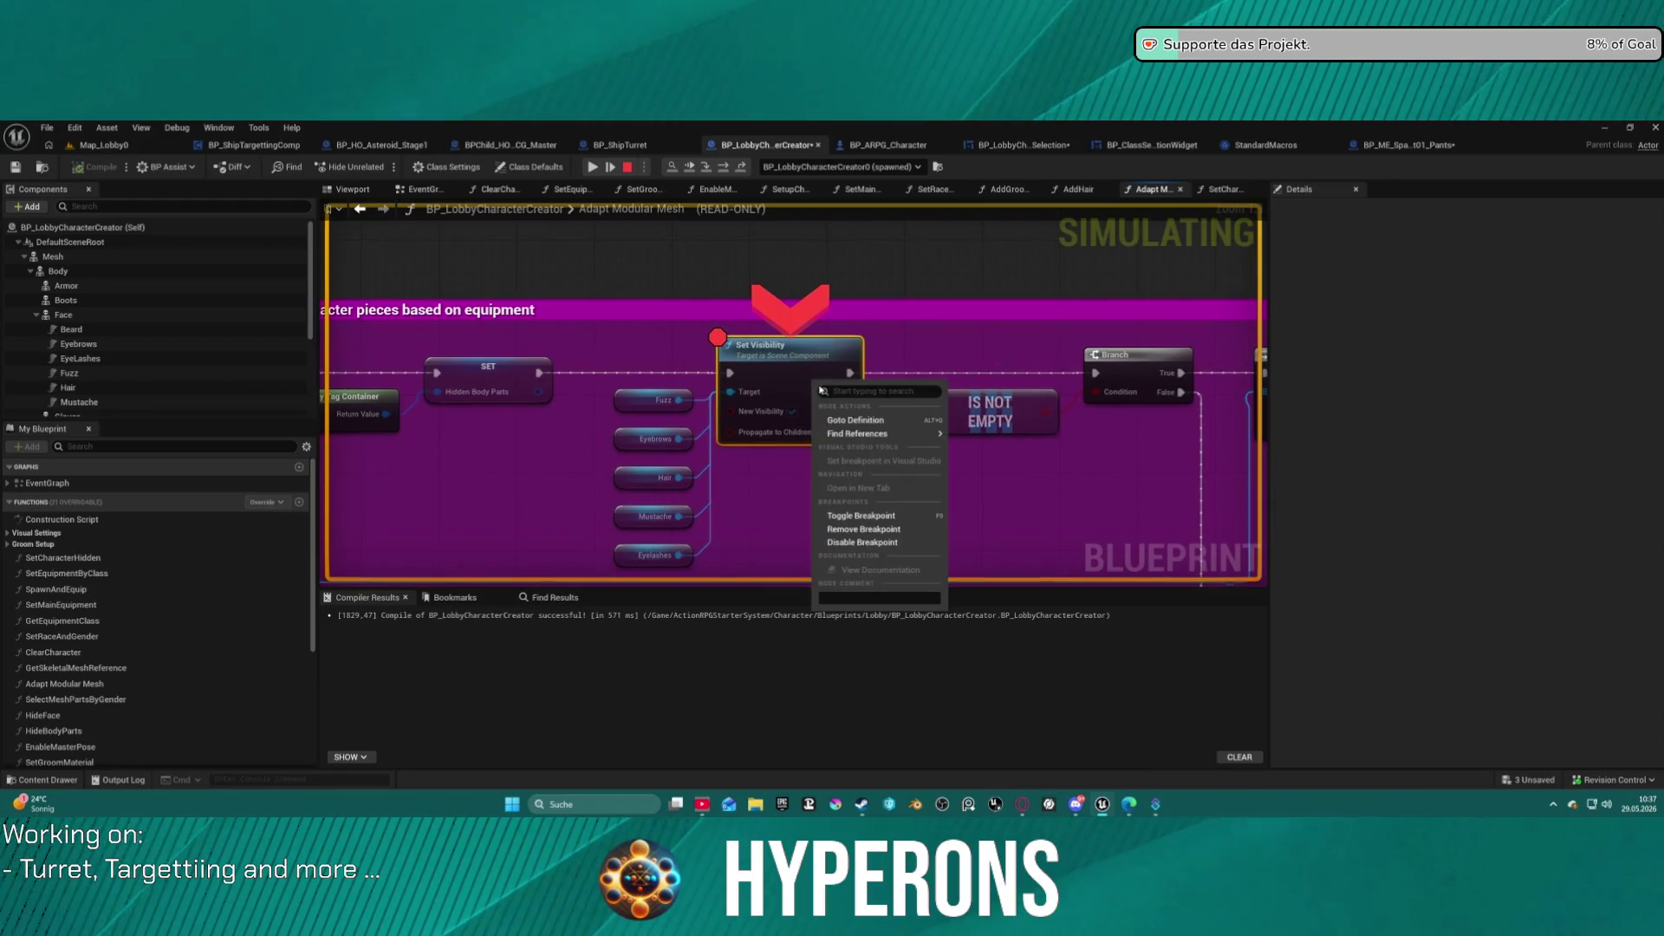
left_click(876, 531)
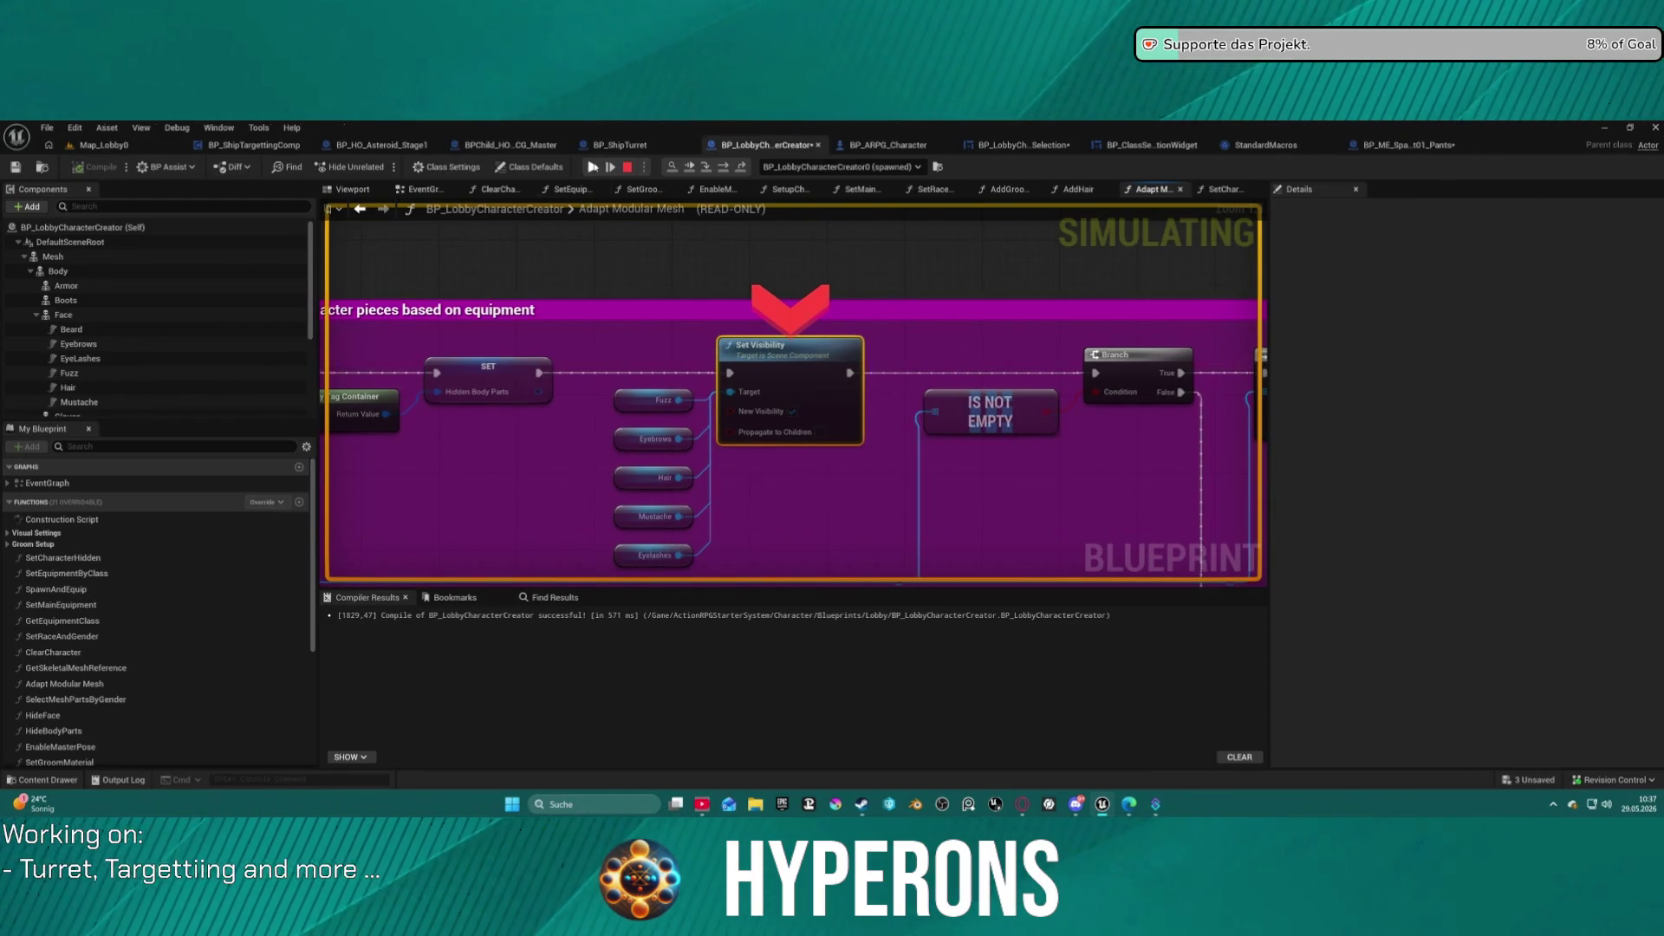
key("F10")
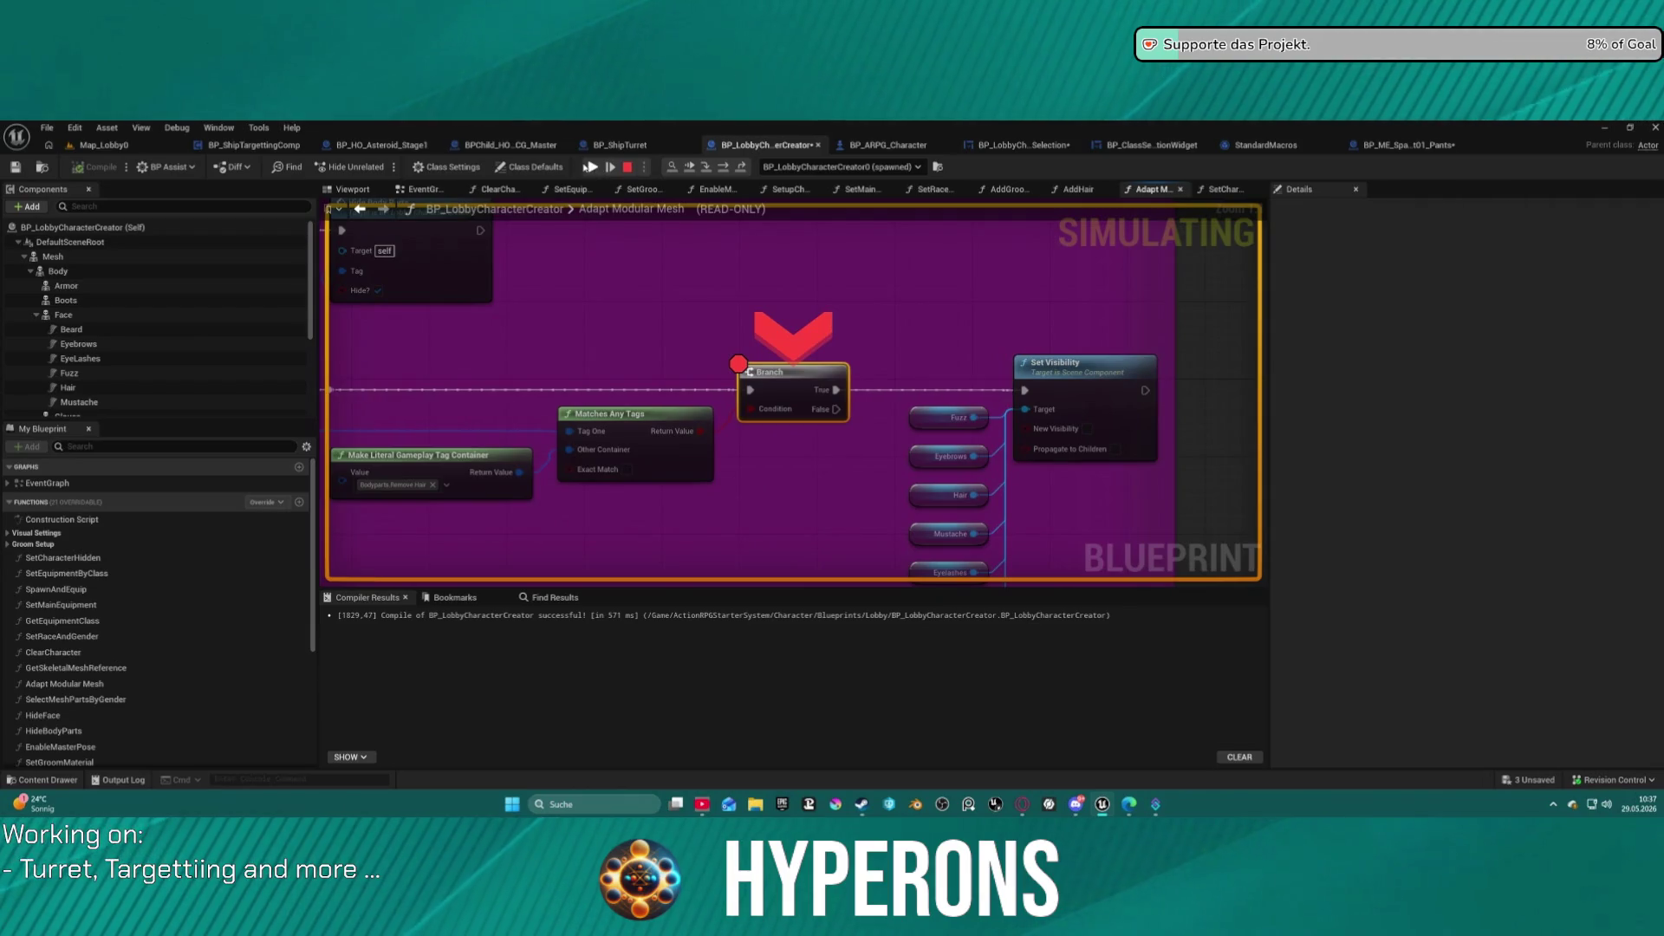
left_click(583, 168)
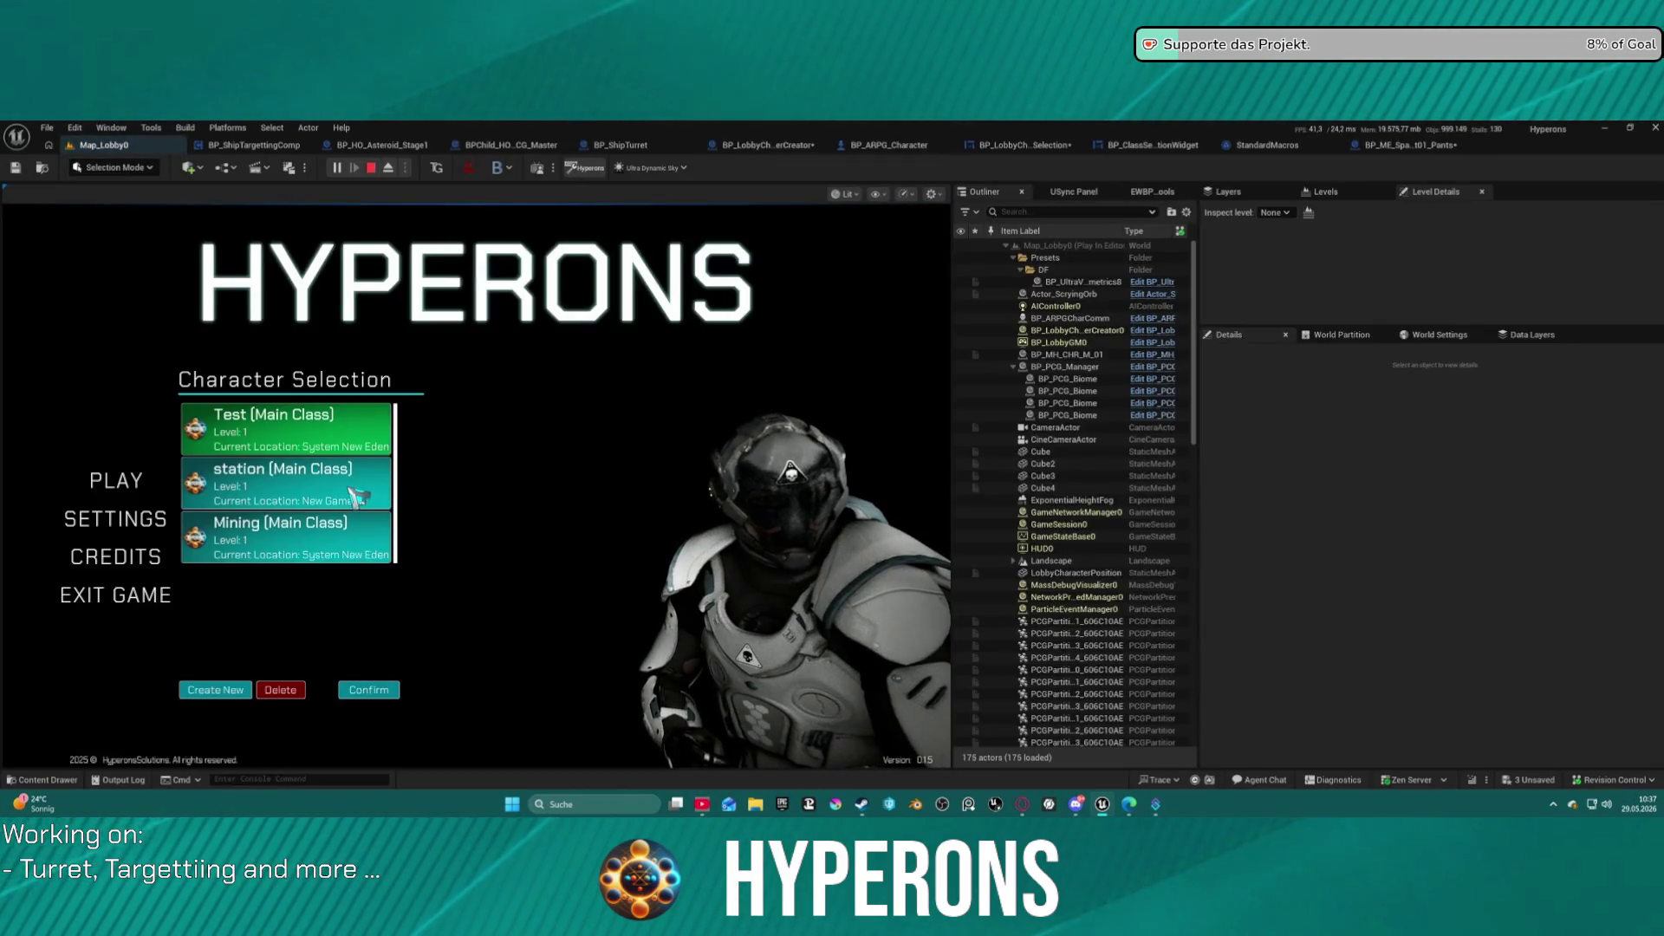
left_click(227, 690)
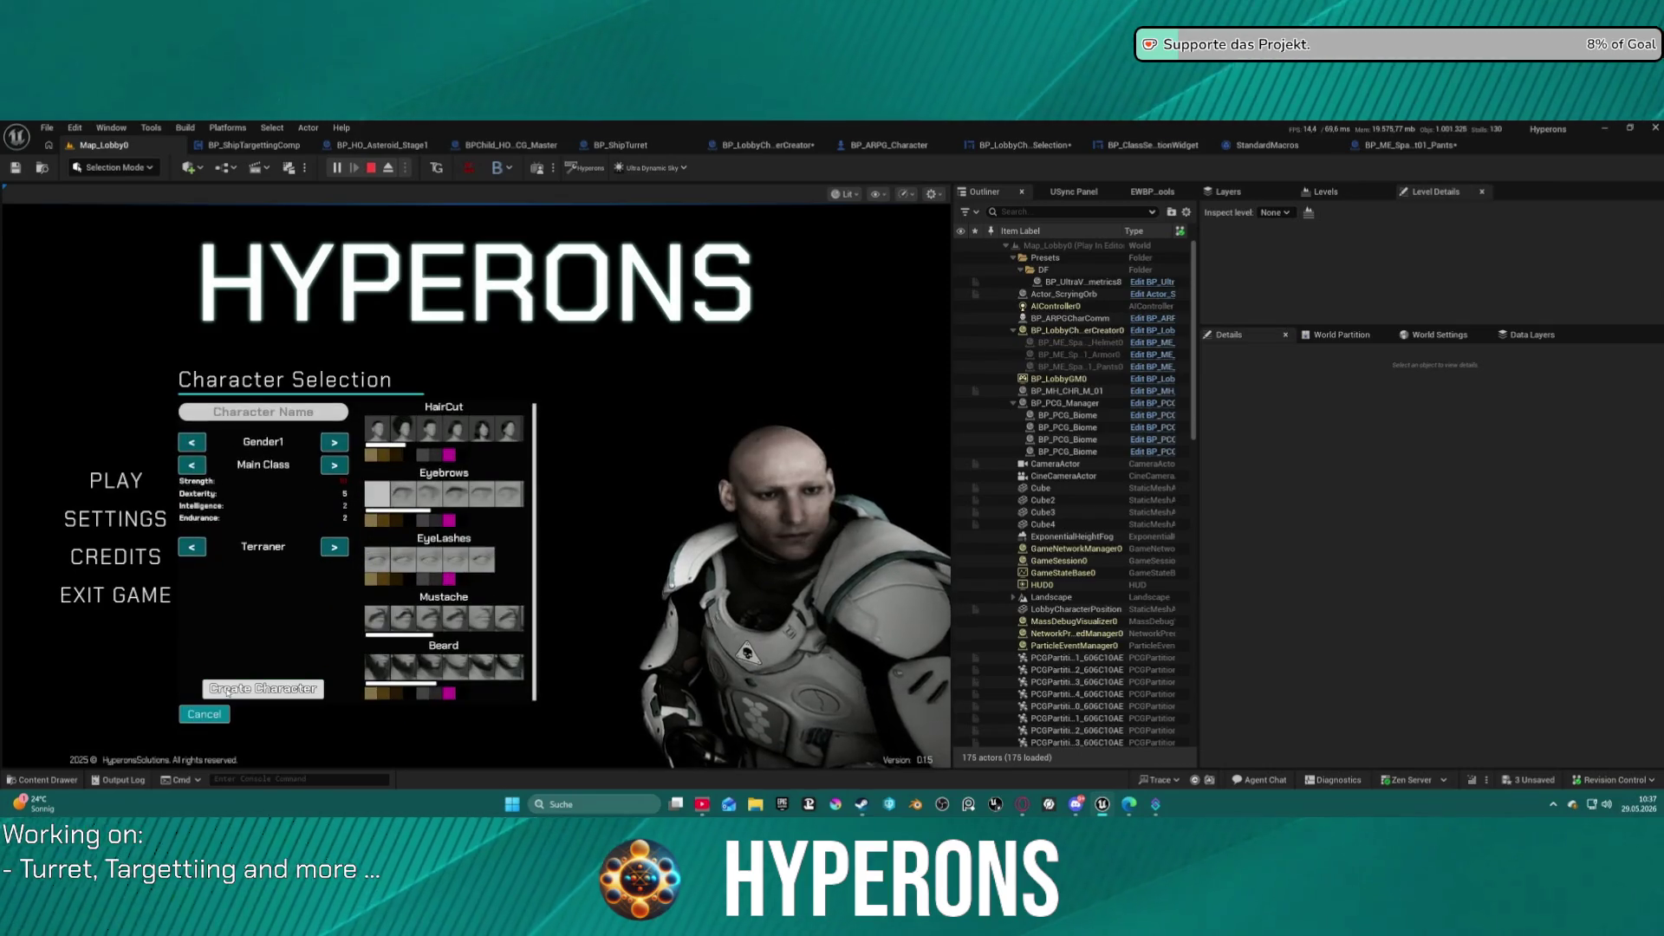
Try short, swept-back and buzz-cut haircuts on the armored character, then dye its hair magenta.
left_click(411, 431)
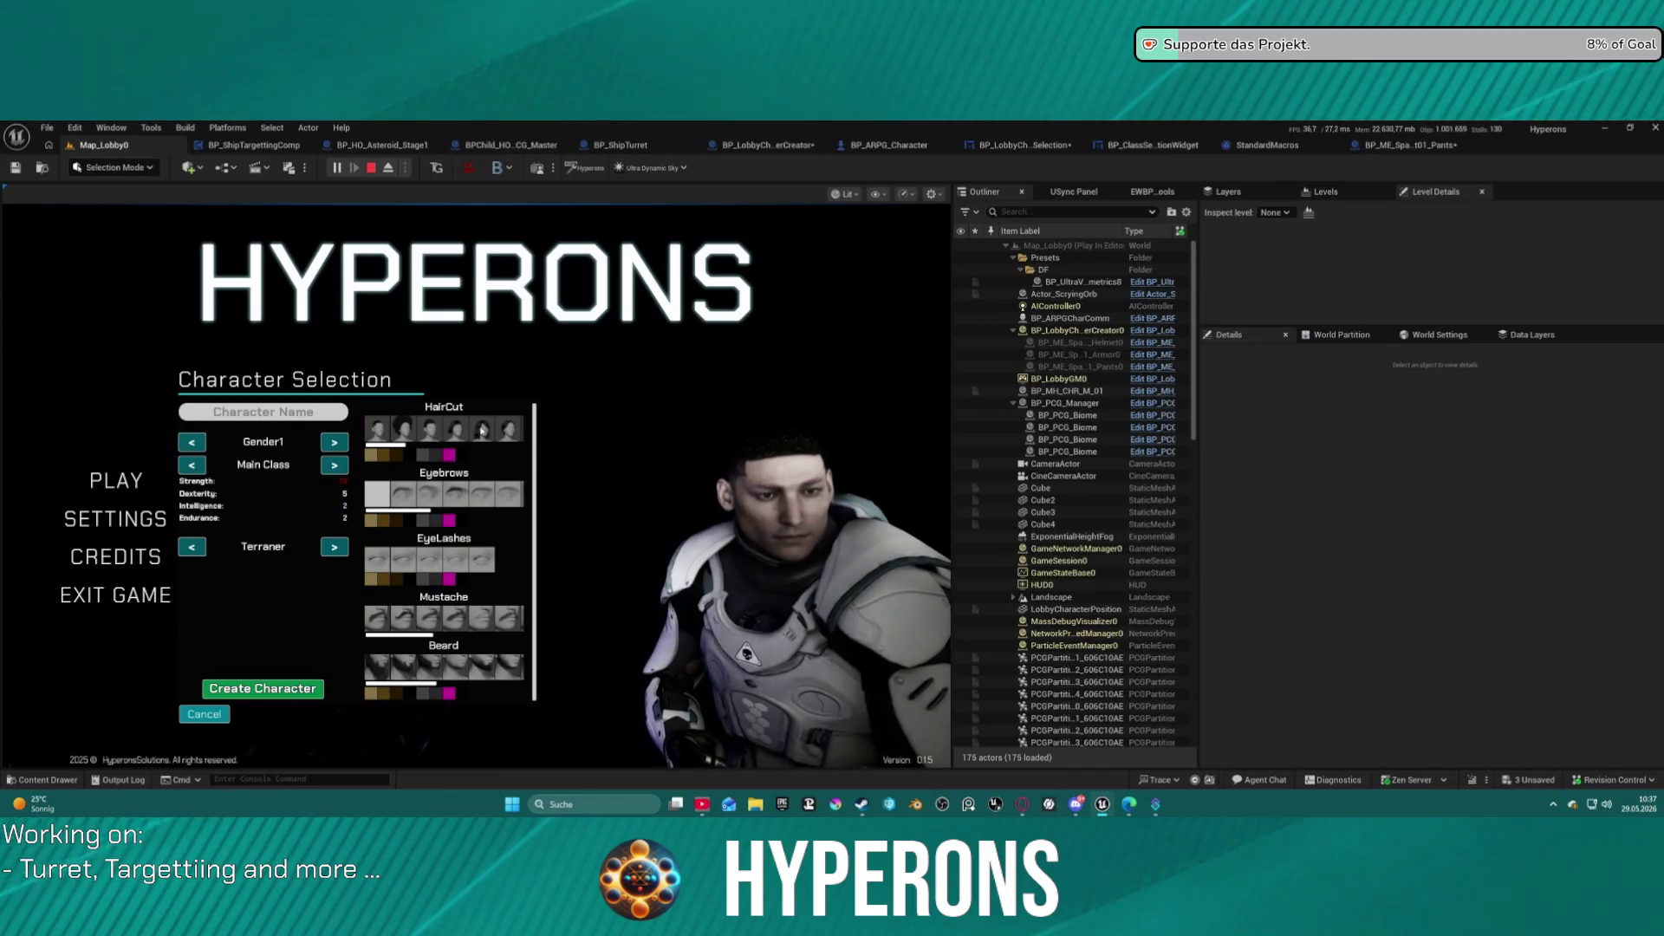
left_click(481, 431)
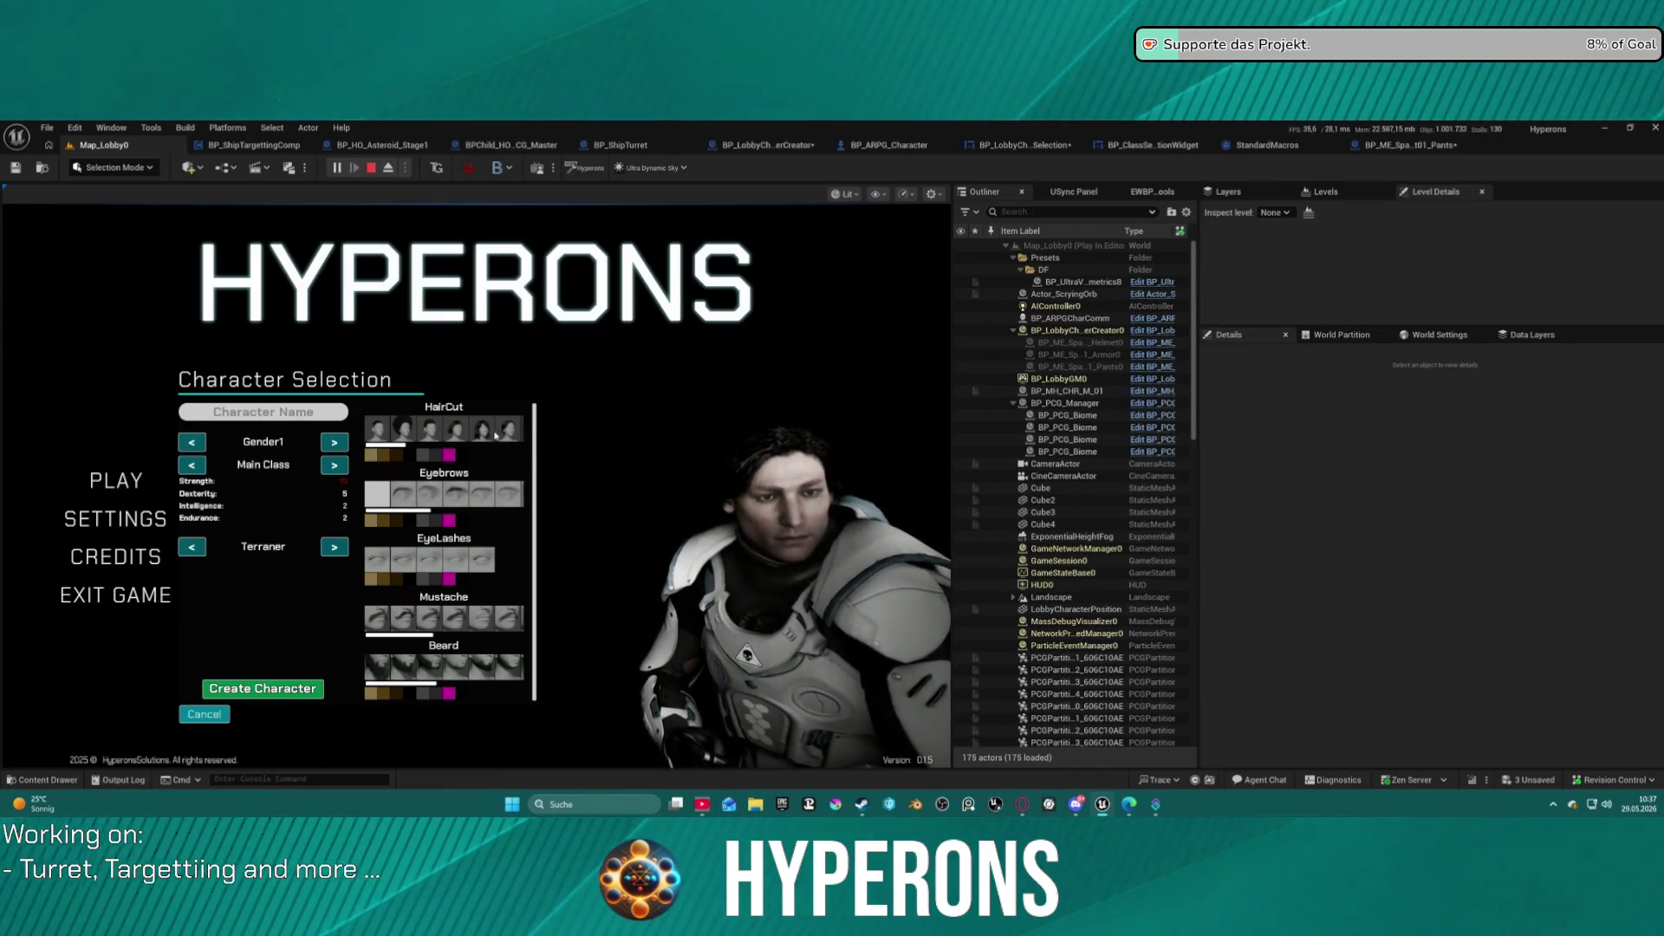
left_click(460, 439)
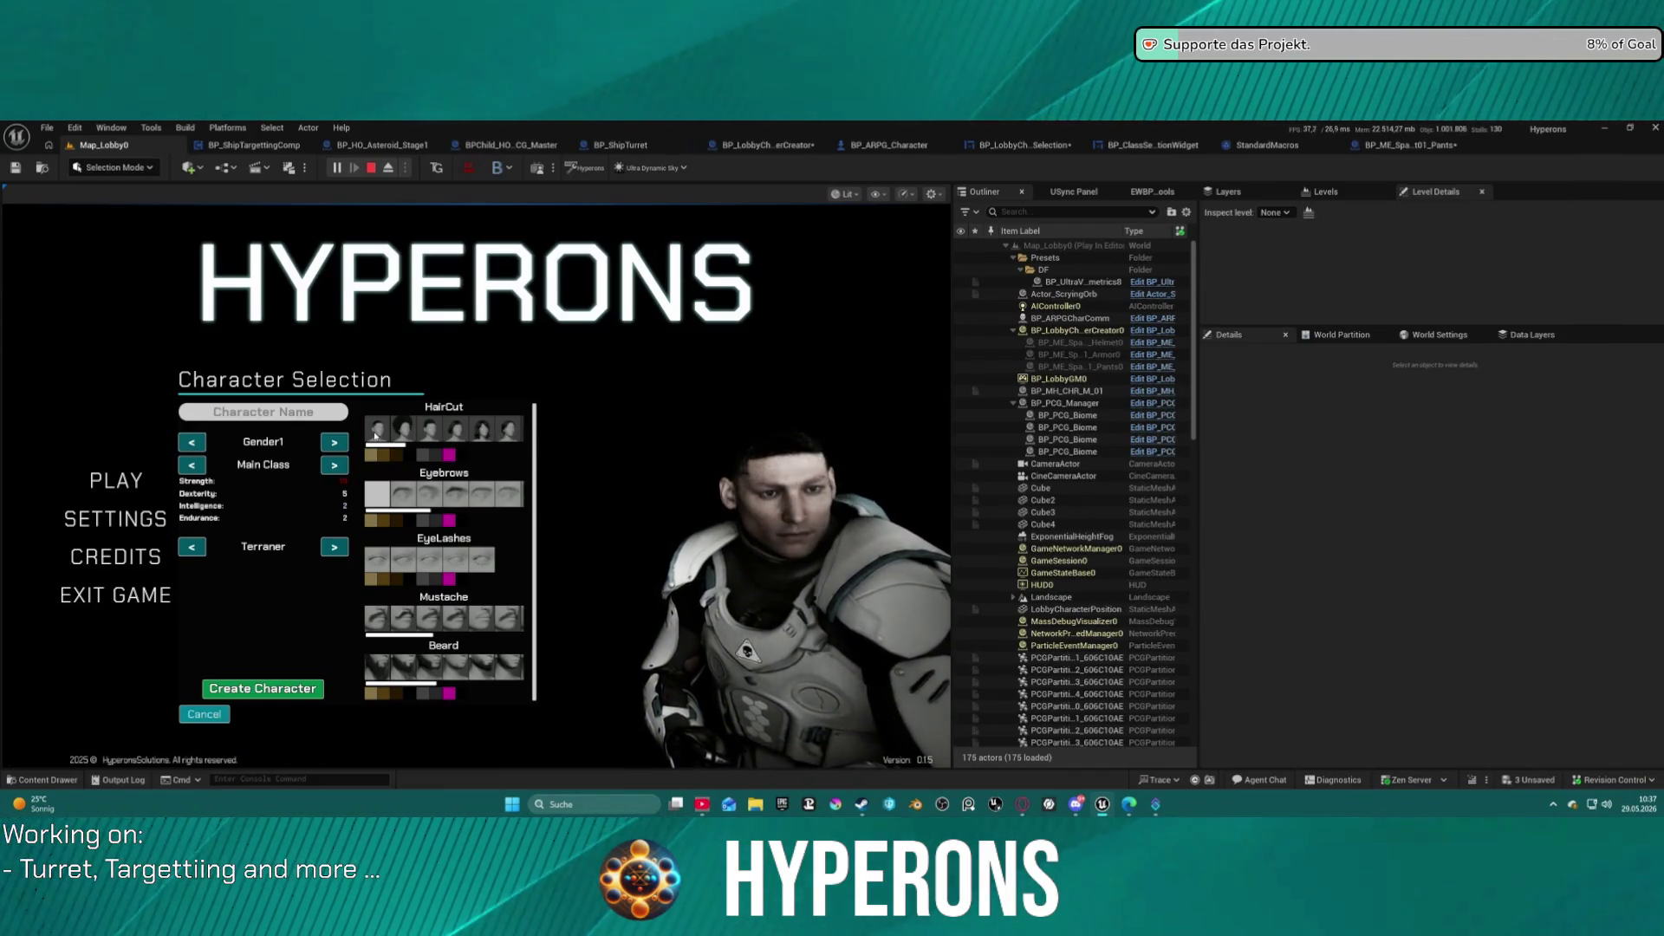
left_click_drag(398, 447, 547, 447)
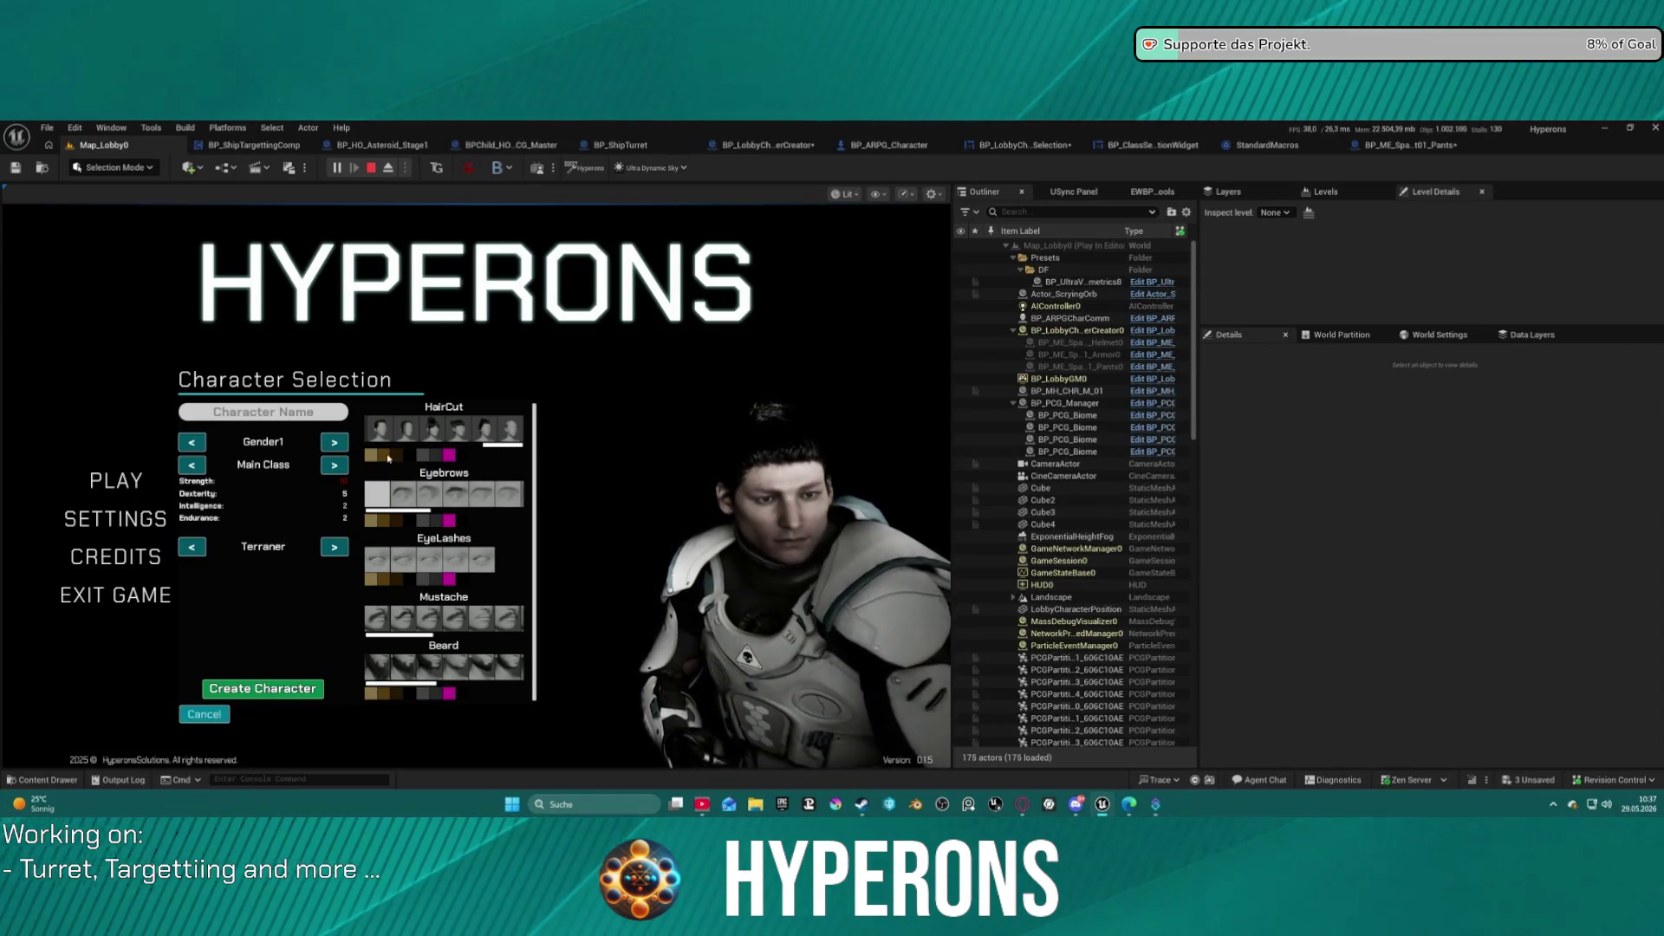
left_click(449, 454)
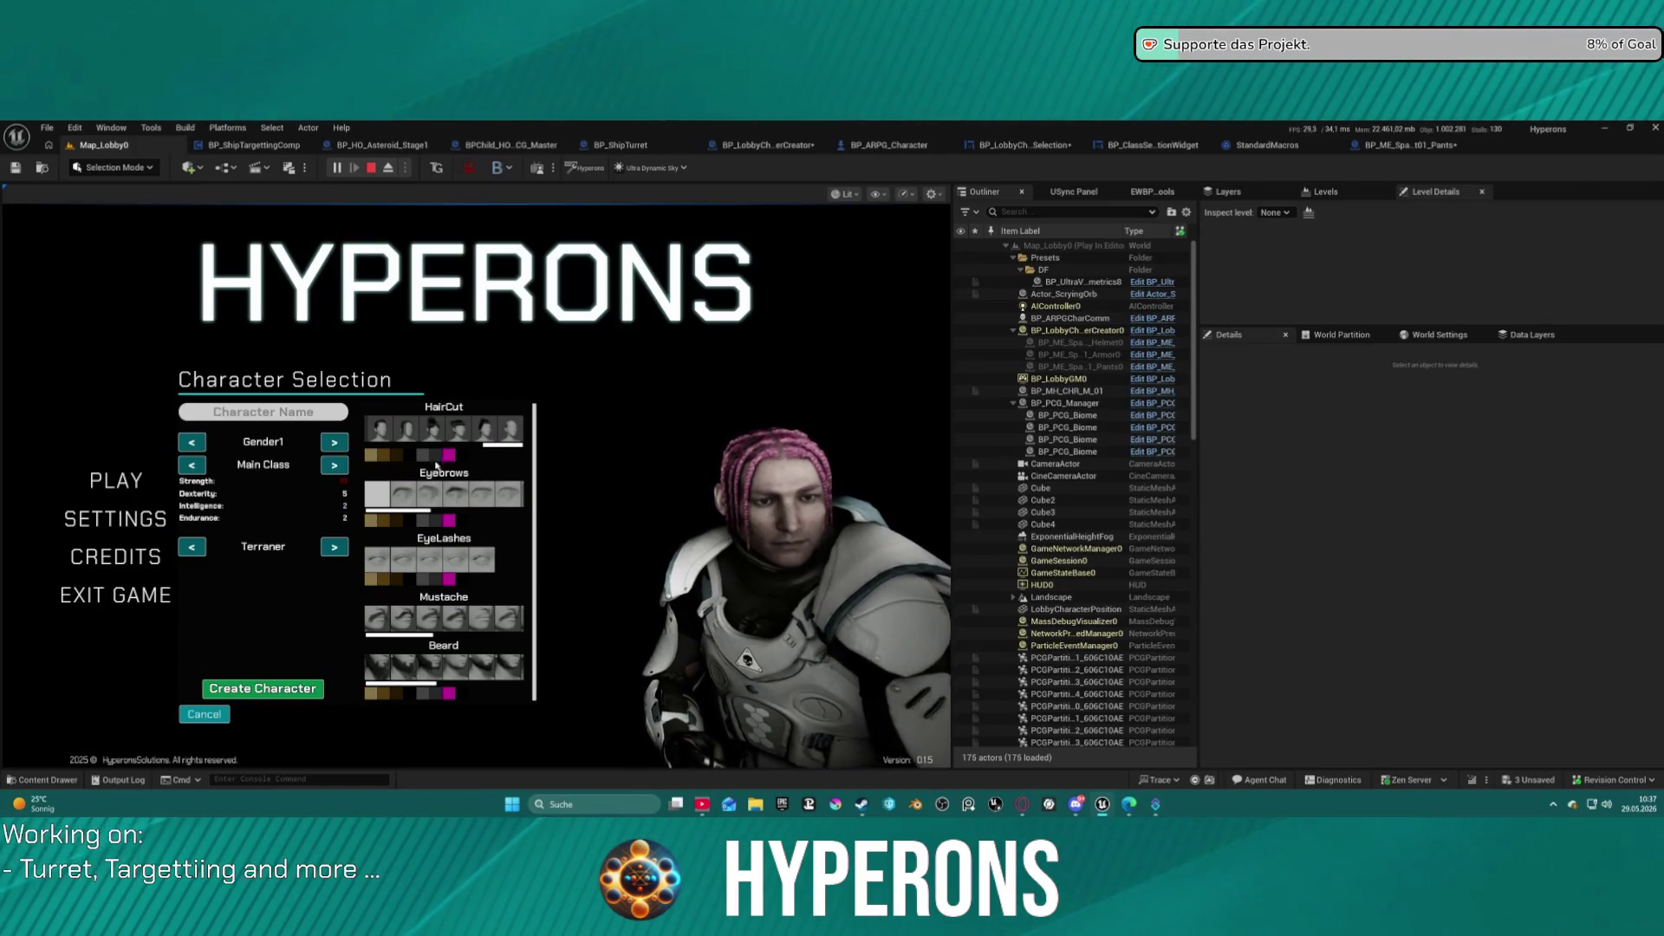
scroll(486, 448, "up", 5)
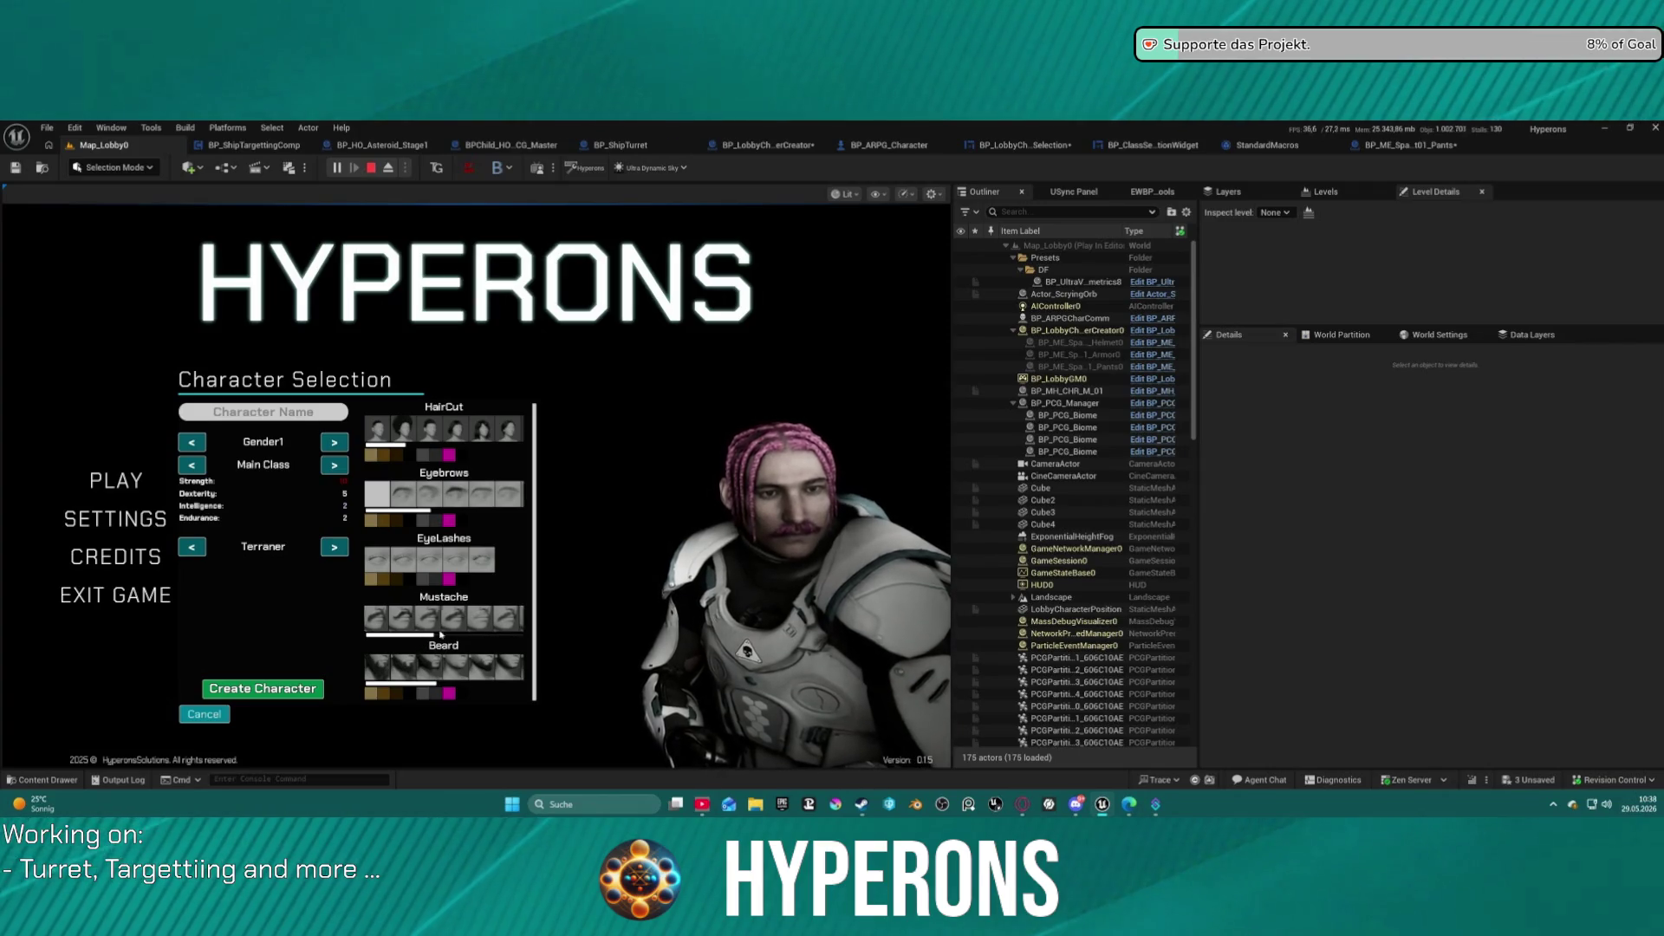
Try a fuller mustache, recolour the facial hair dark brown, then switch to a thin lighter mustache.
scroll(433, 635, "down", 3)
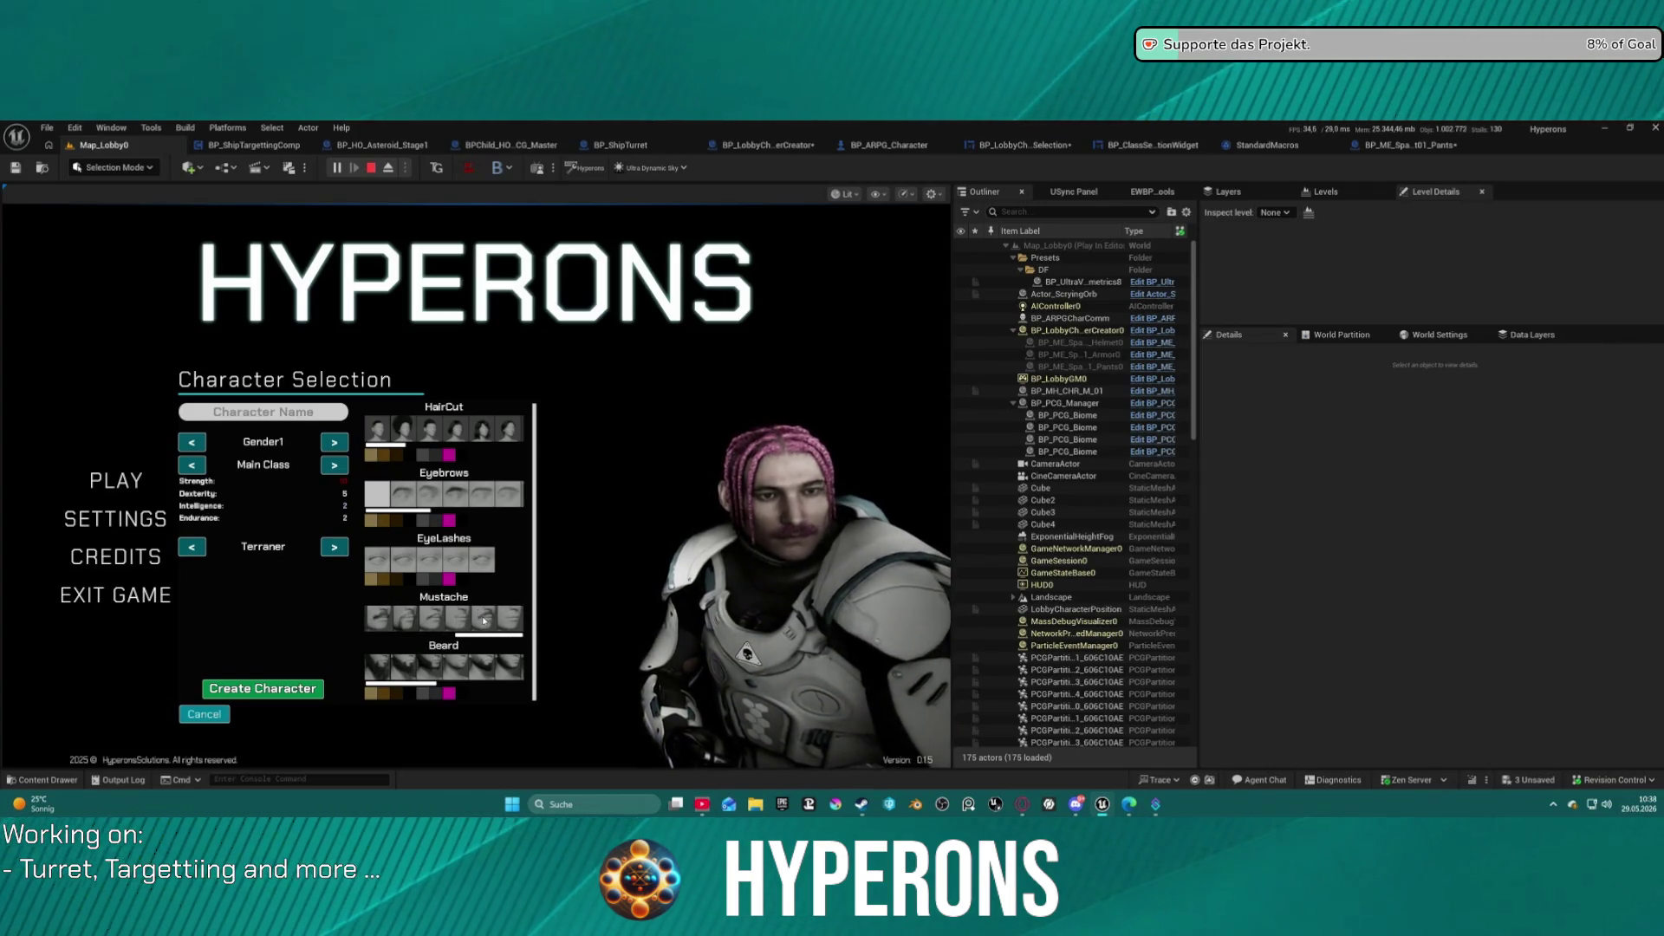
scroll(450, 622, "up", 2)
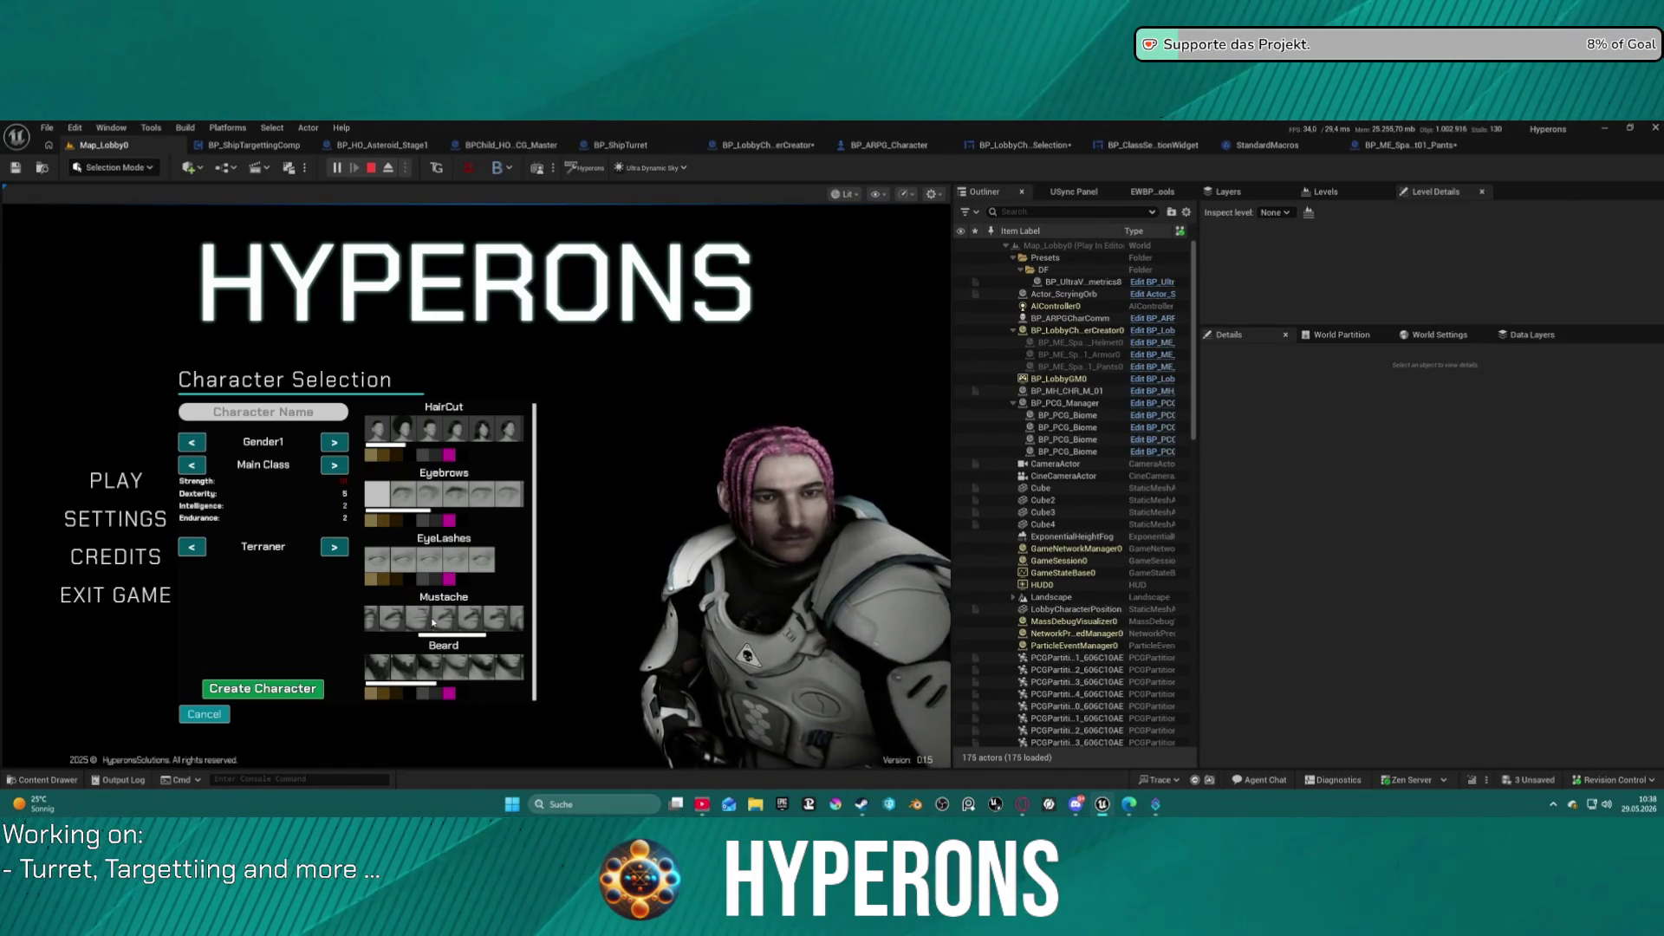
left_click(395, 616)
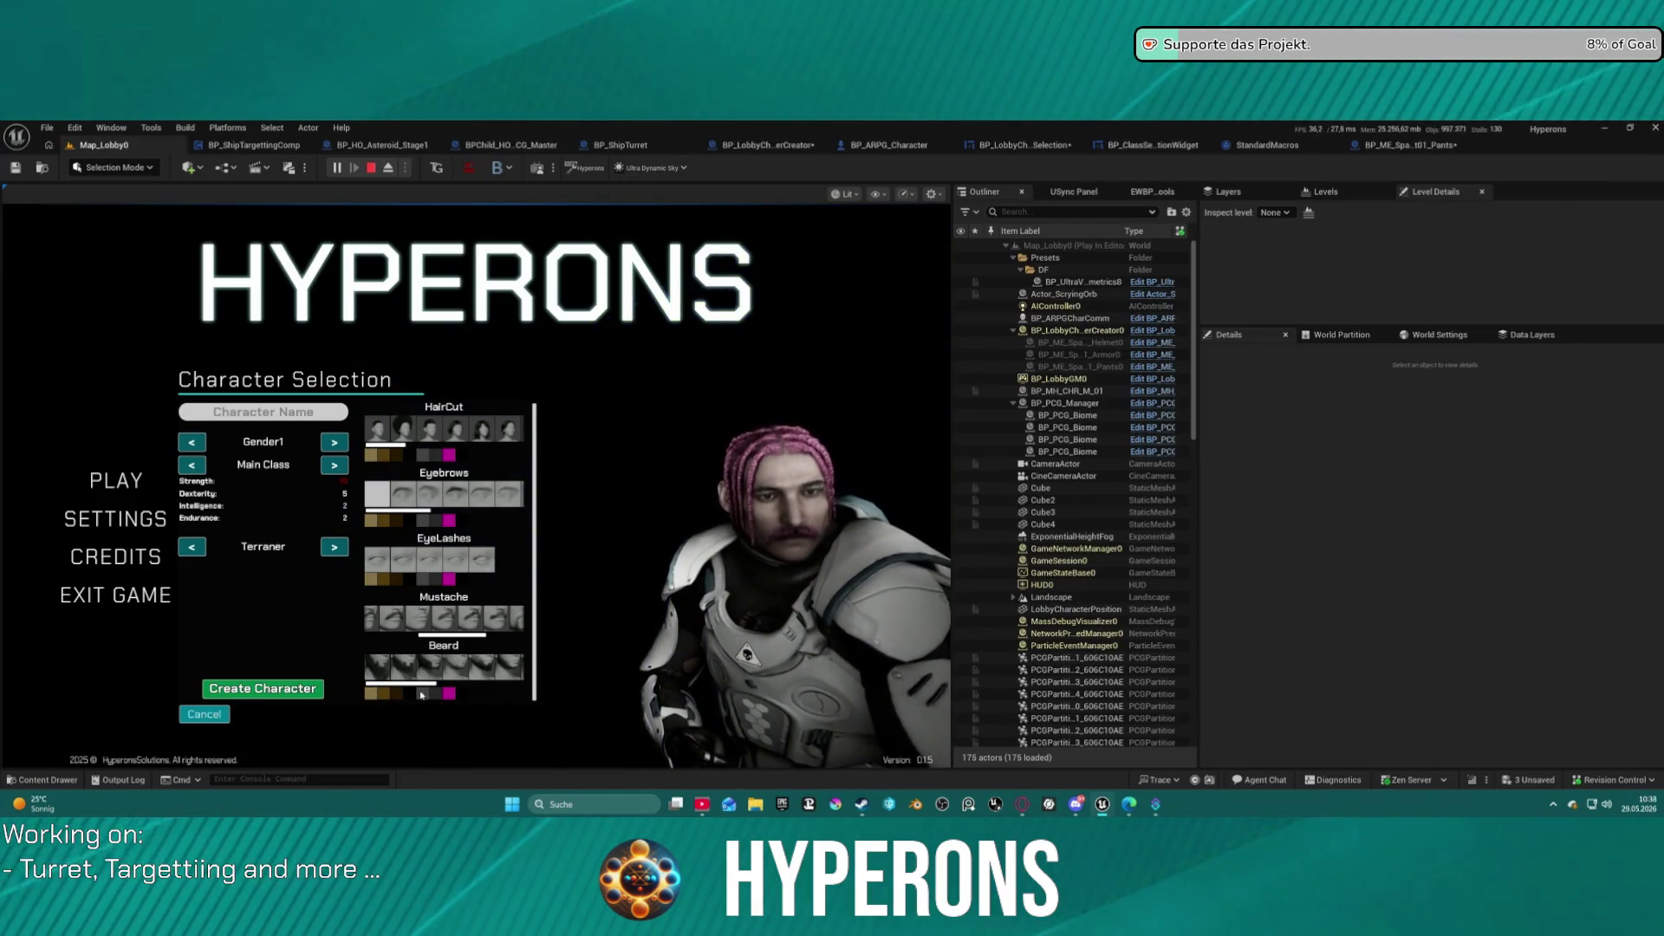
left_click(367, 692)
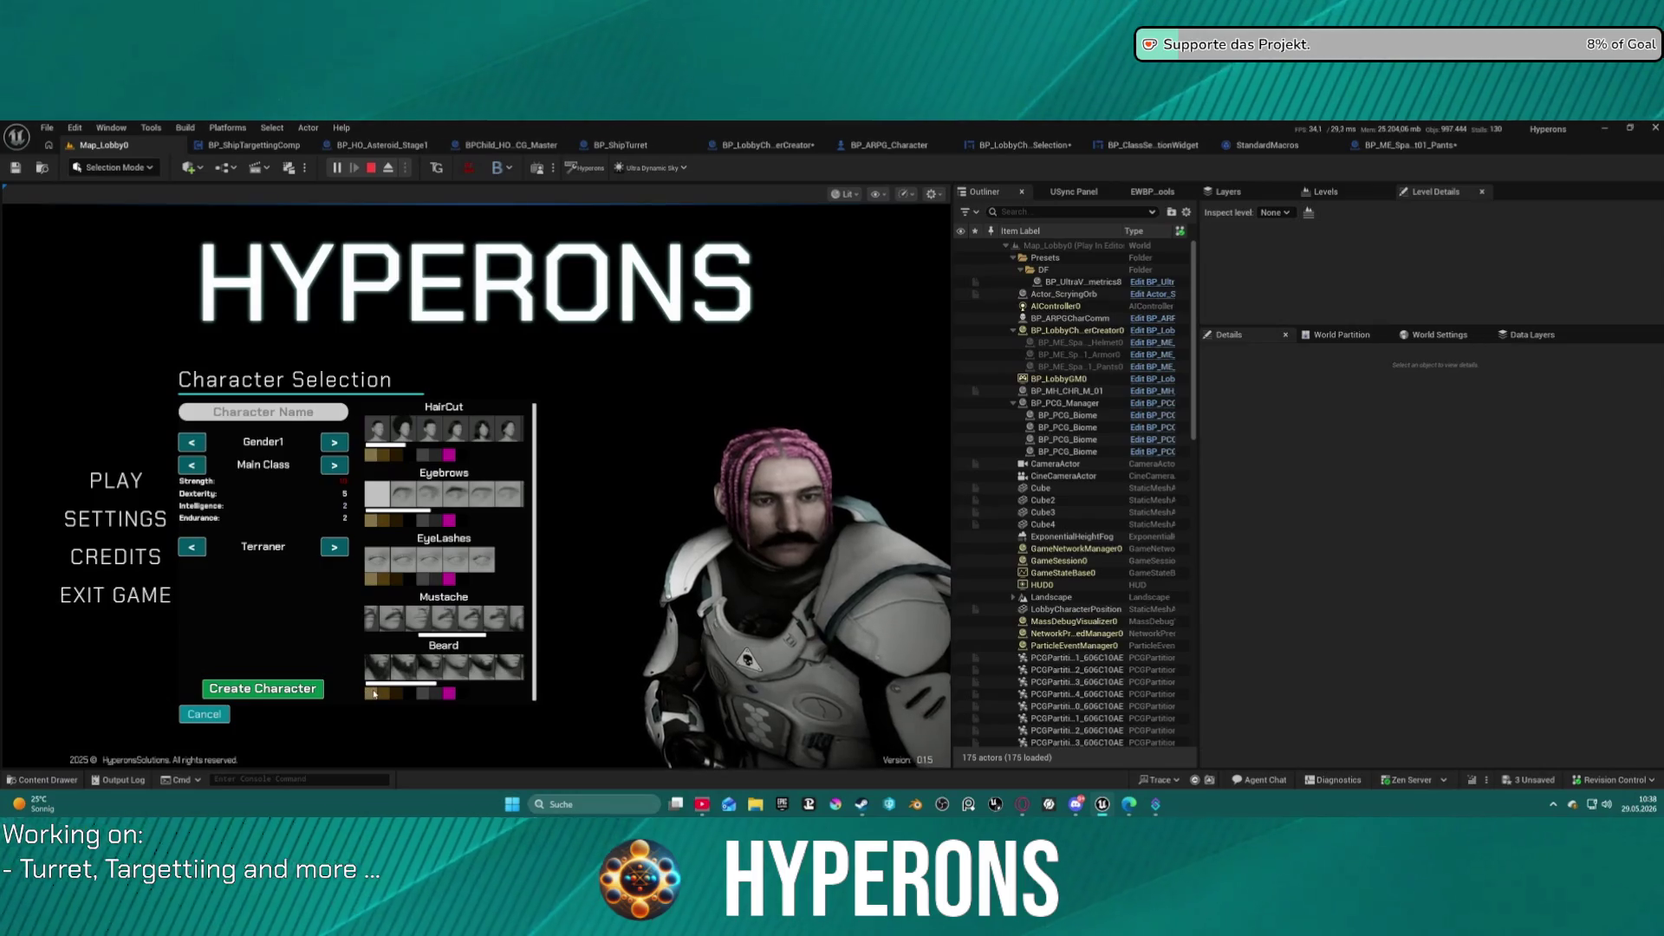
left_click(443, 634)
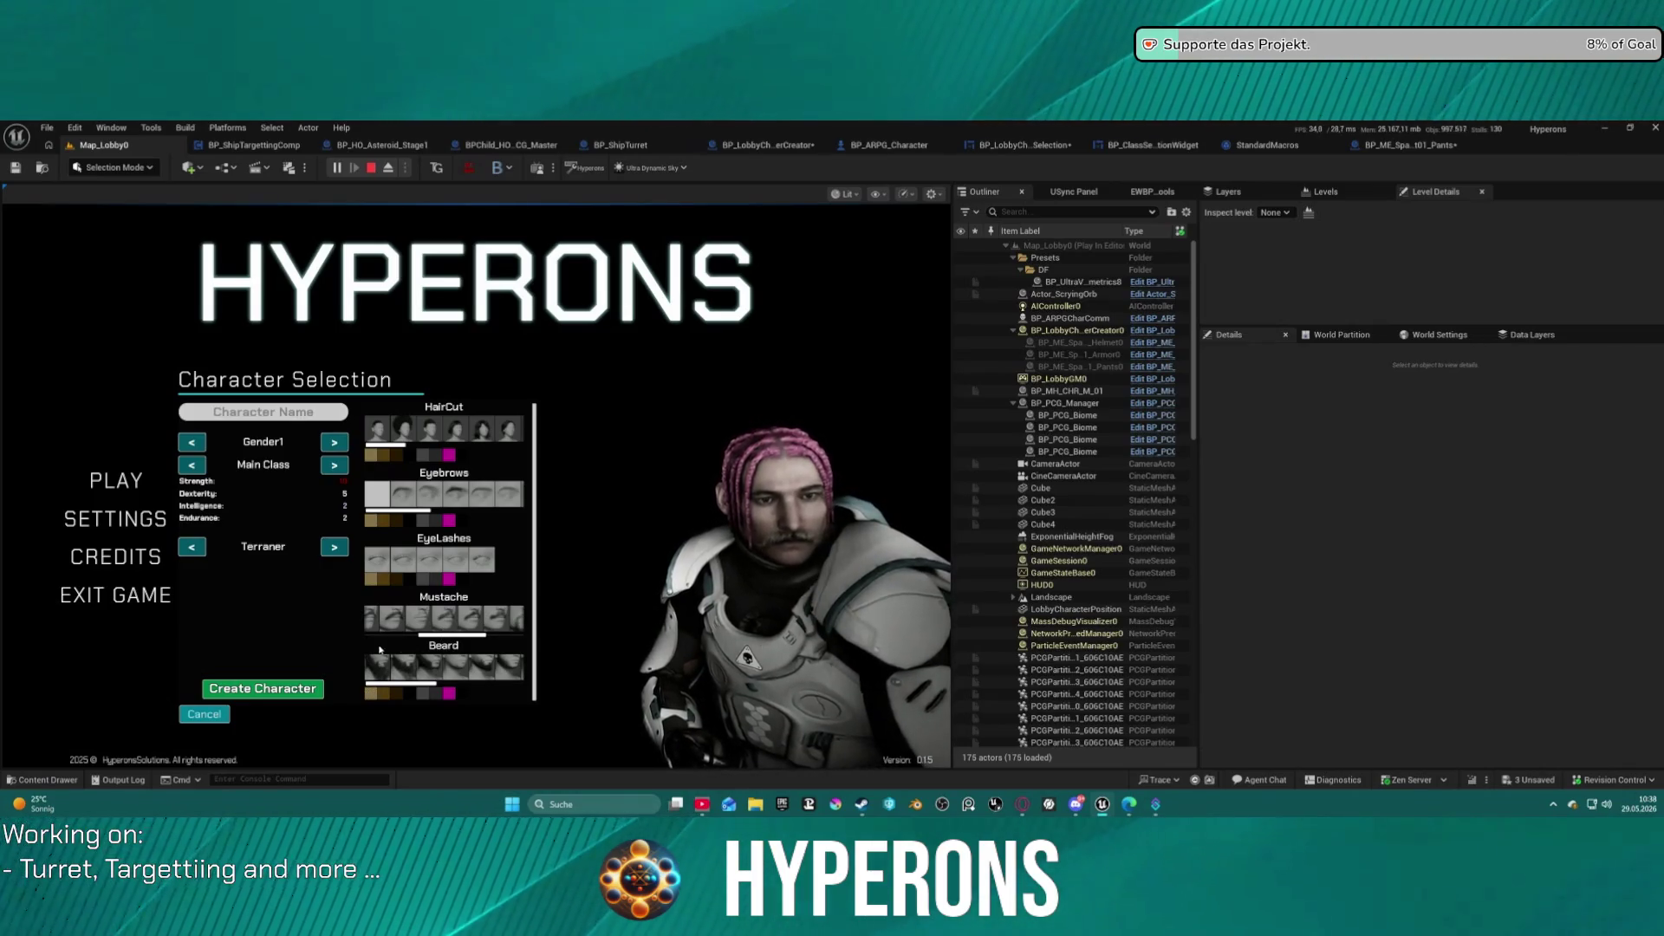
left_click_drag(443, 633, 390, 634)
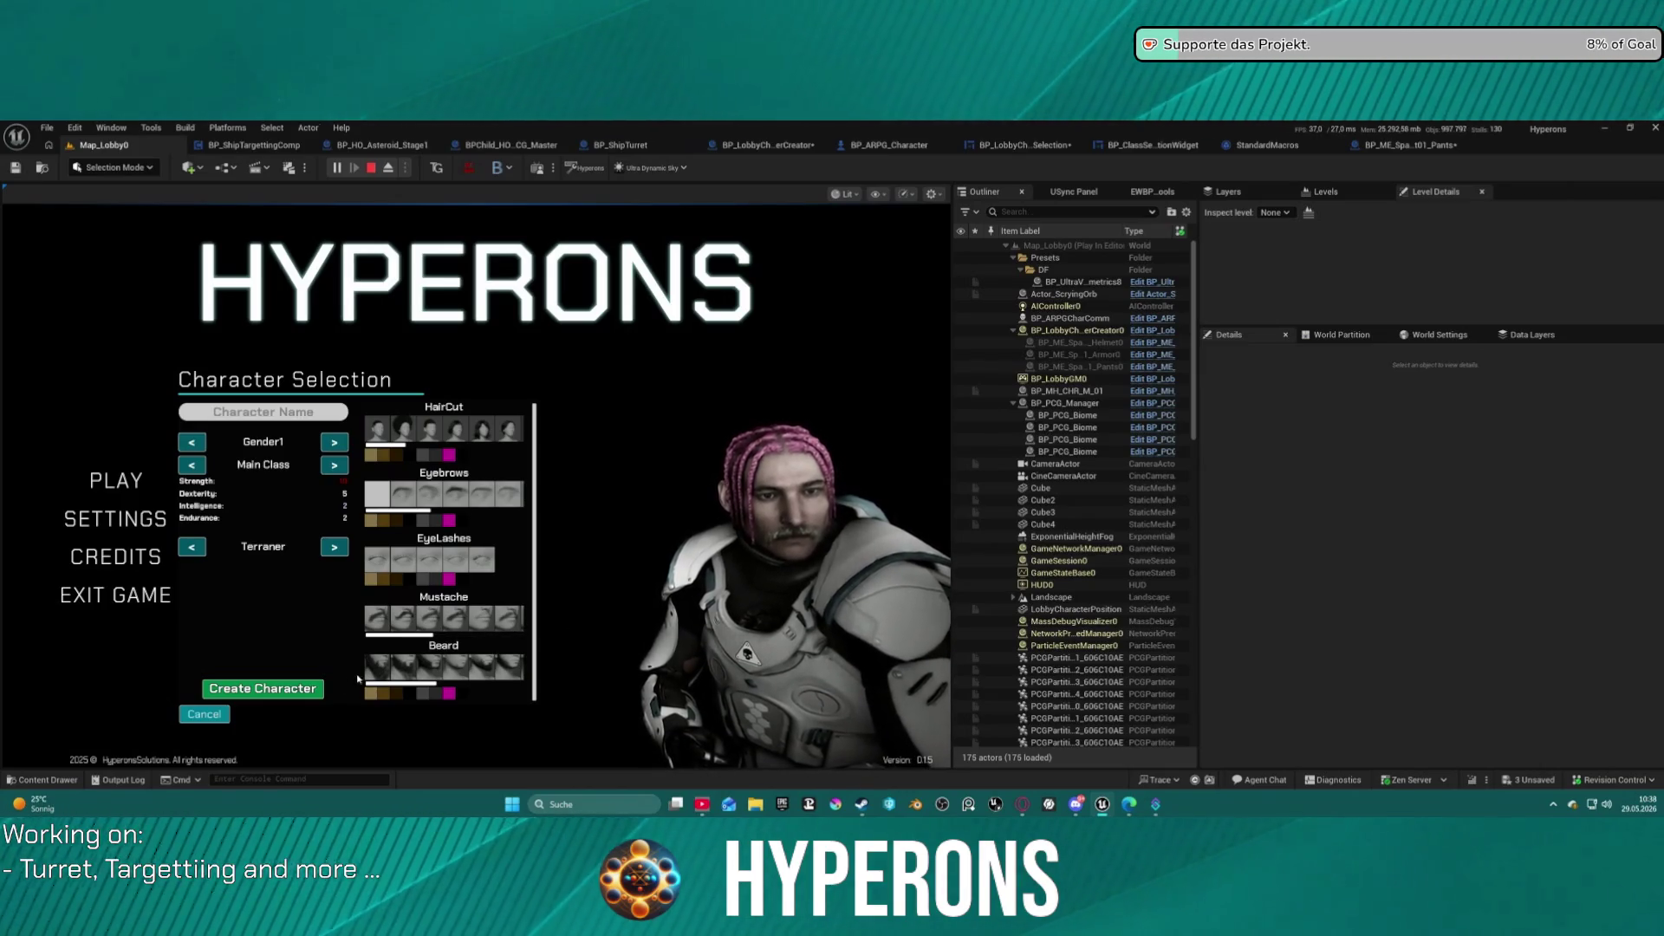
Try long pink hair and a short buzz cut, then stop the play session.
left_click(511, 430)
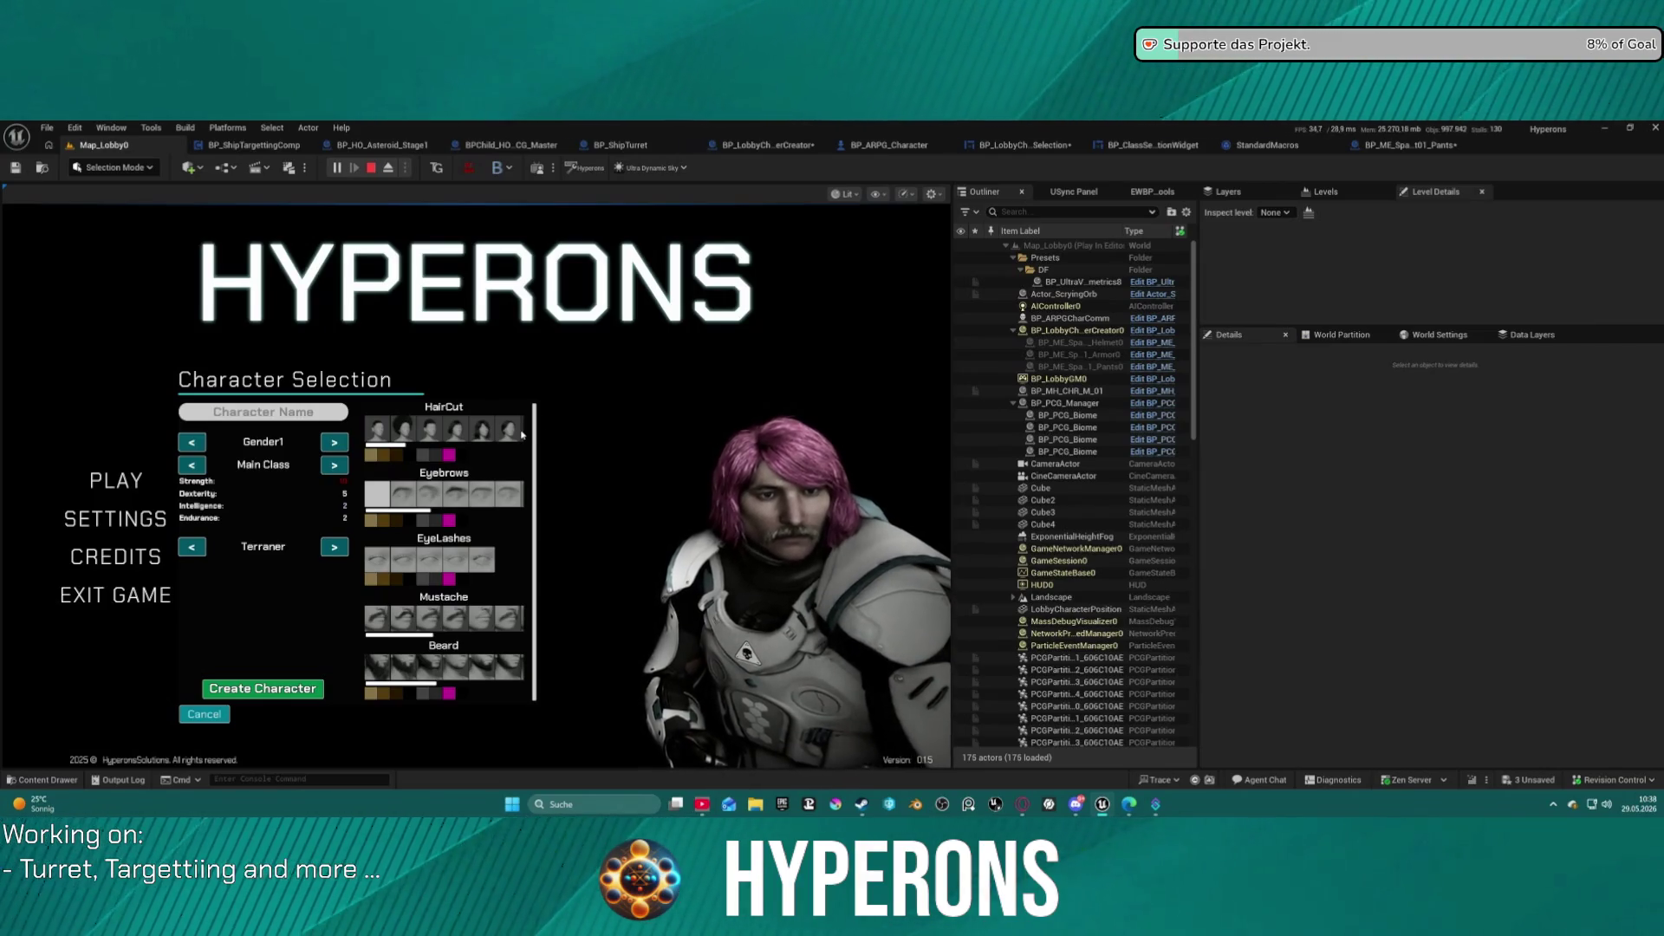
left_click(434, 430)
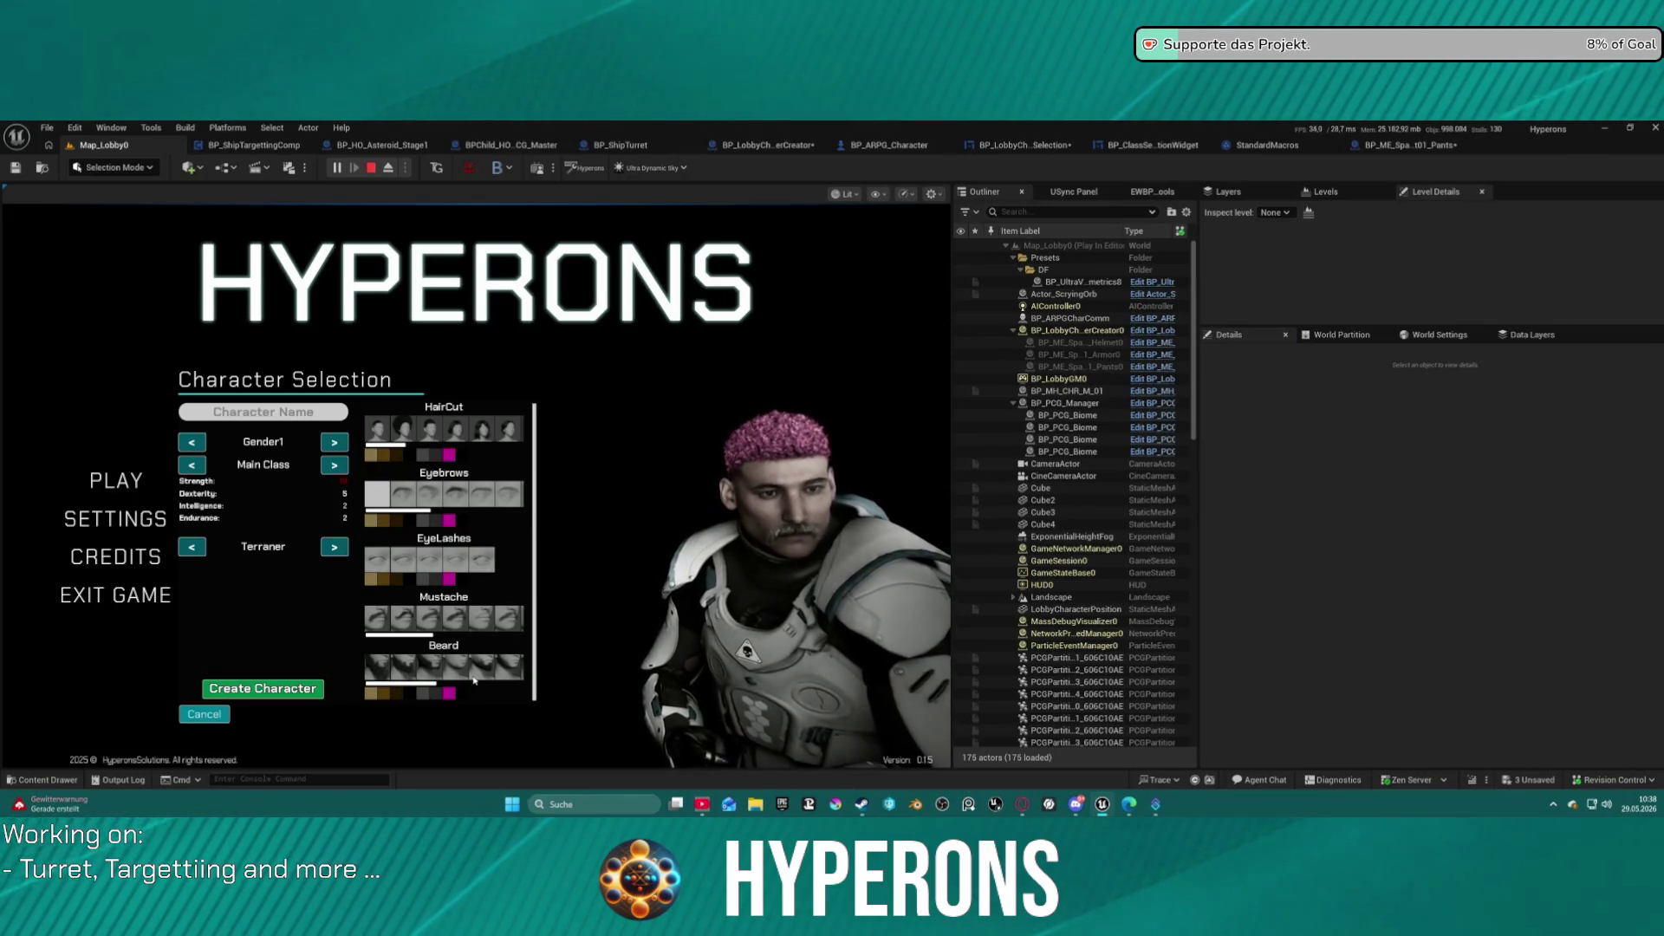
left_click_drag(407, 684, 501, 686)
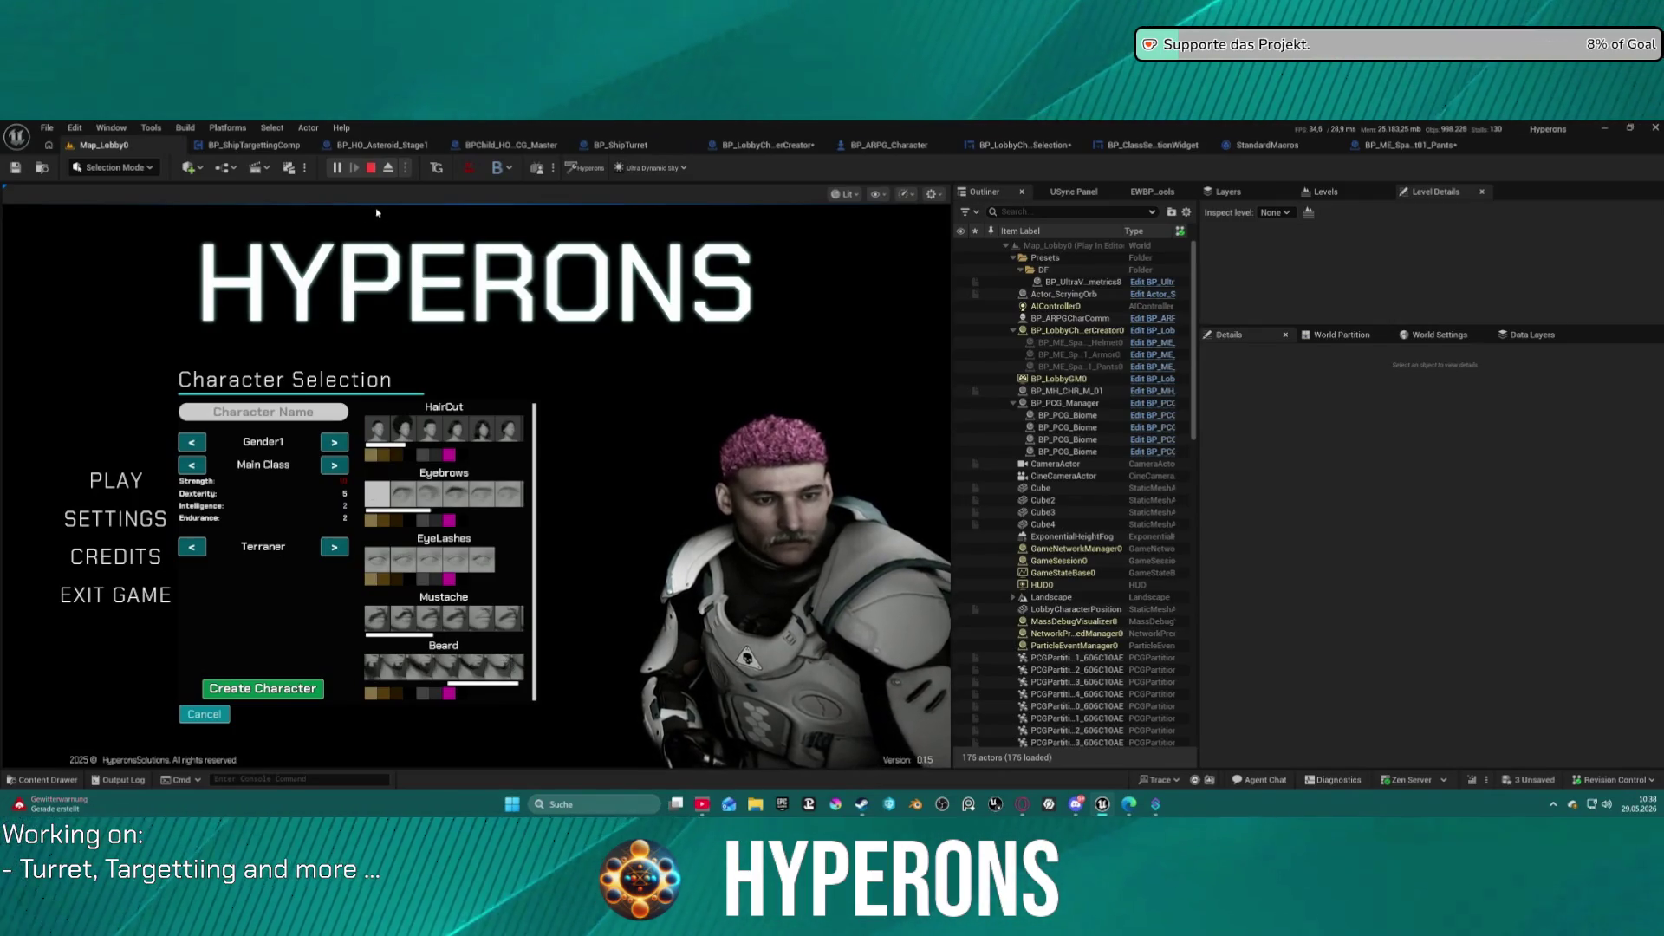
left_click(371, 167)
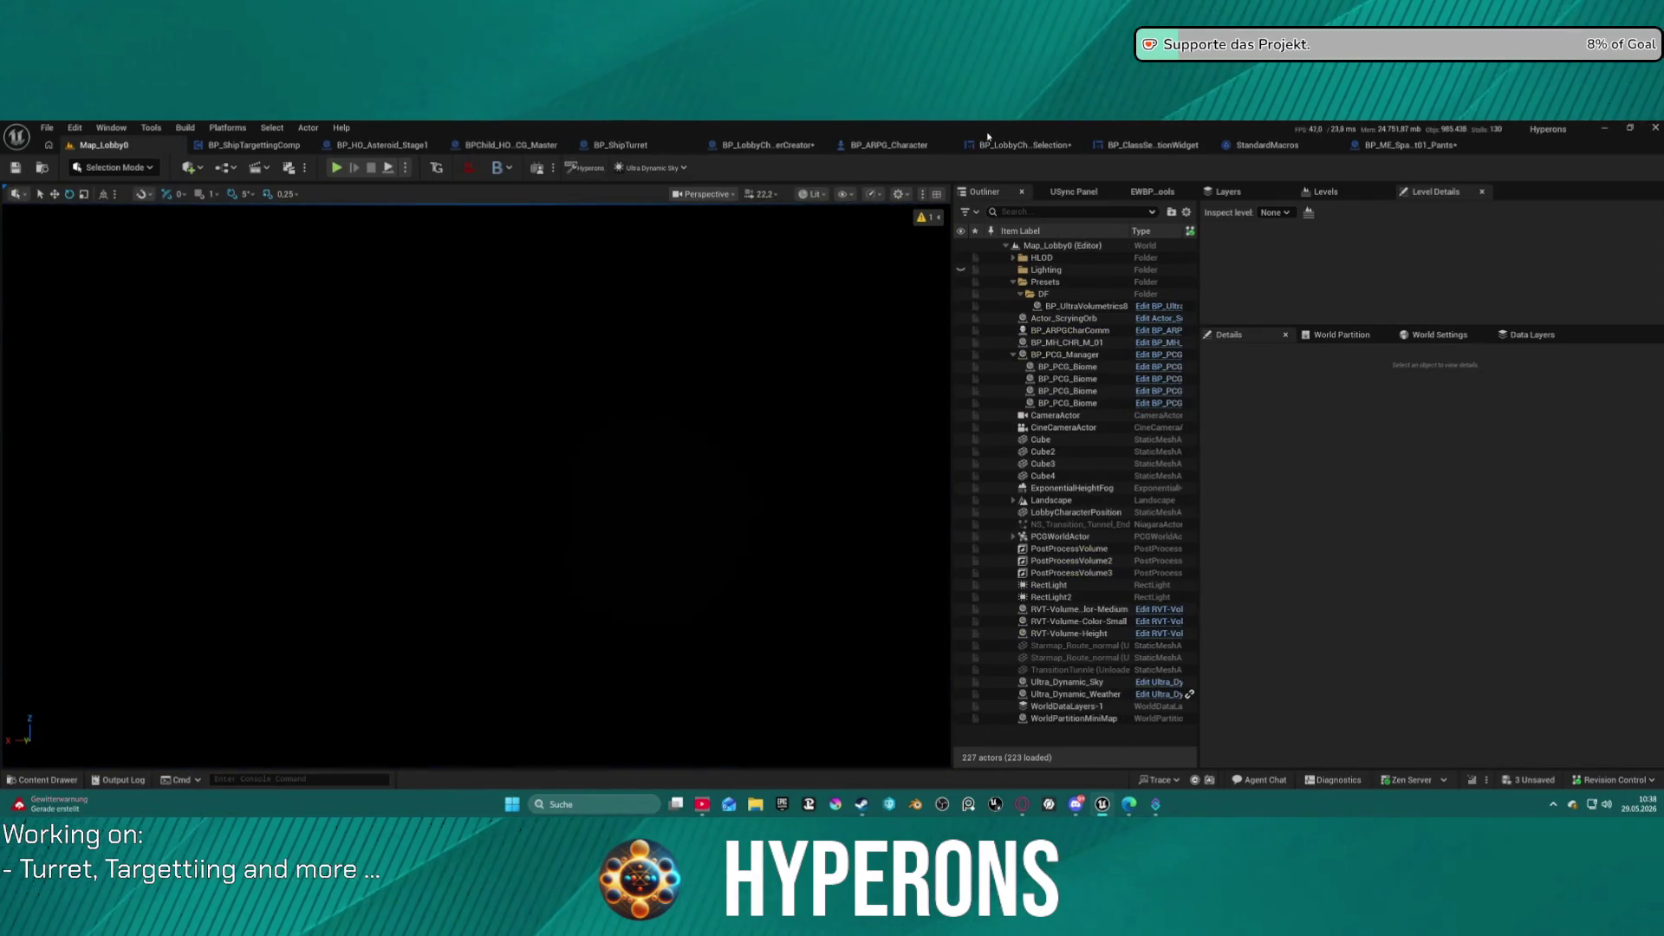
Cycle through the open blueprint tabs to reach the character creator's Adapt Modular Mesh graph.
left_click(1443, 144)
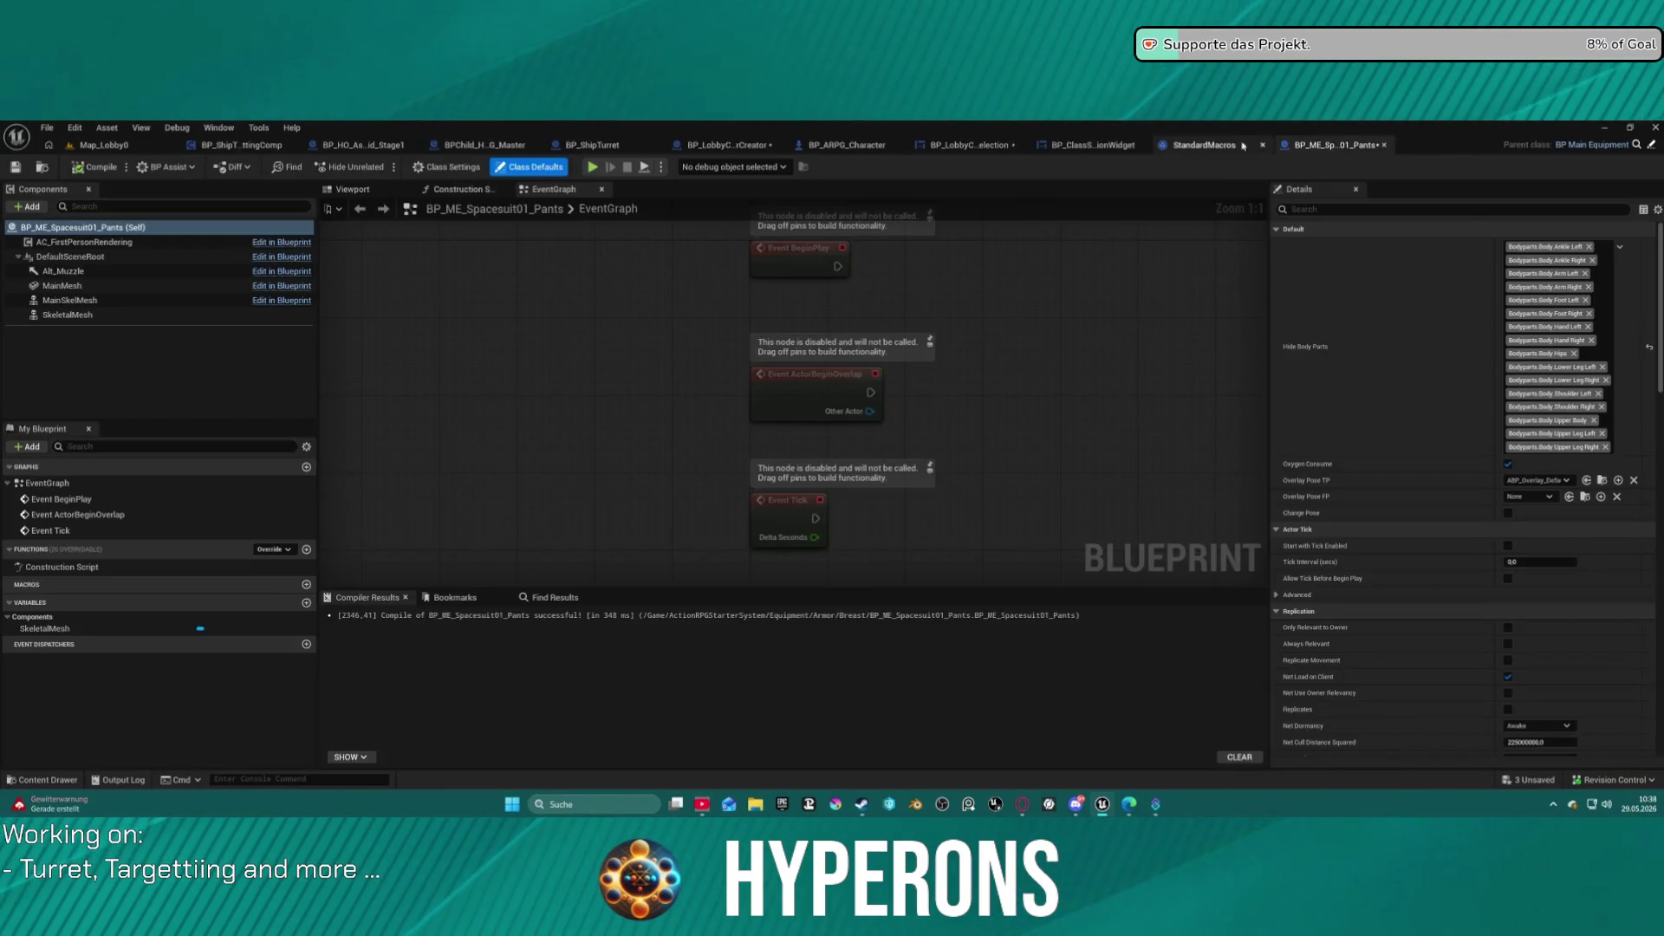
left_click(1253, 146)
left_click(1119, 145)
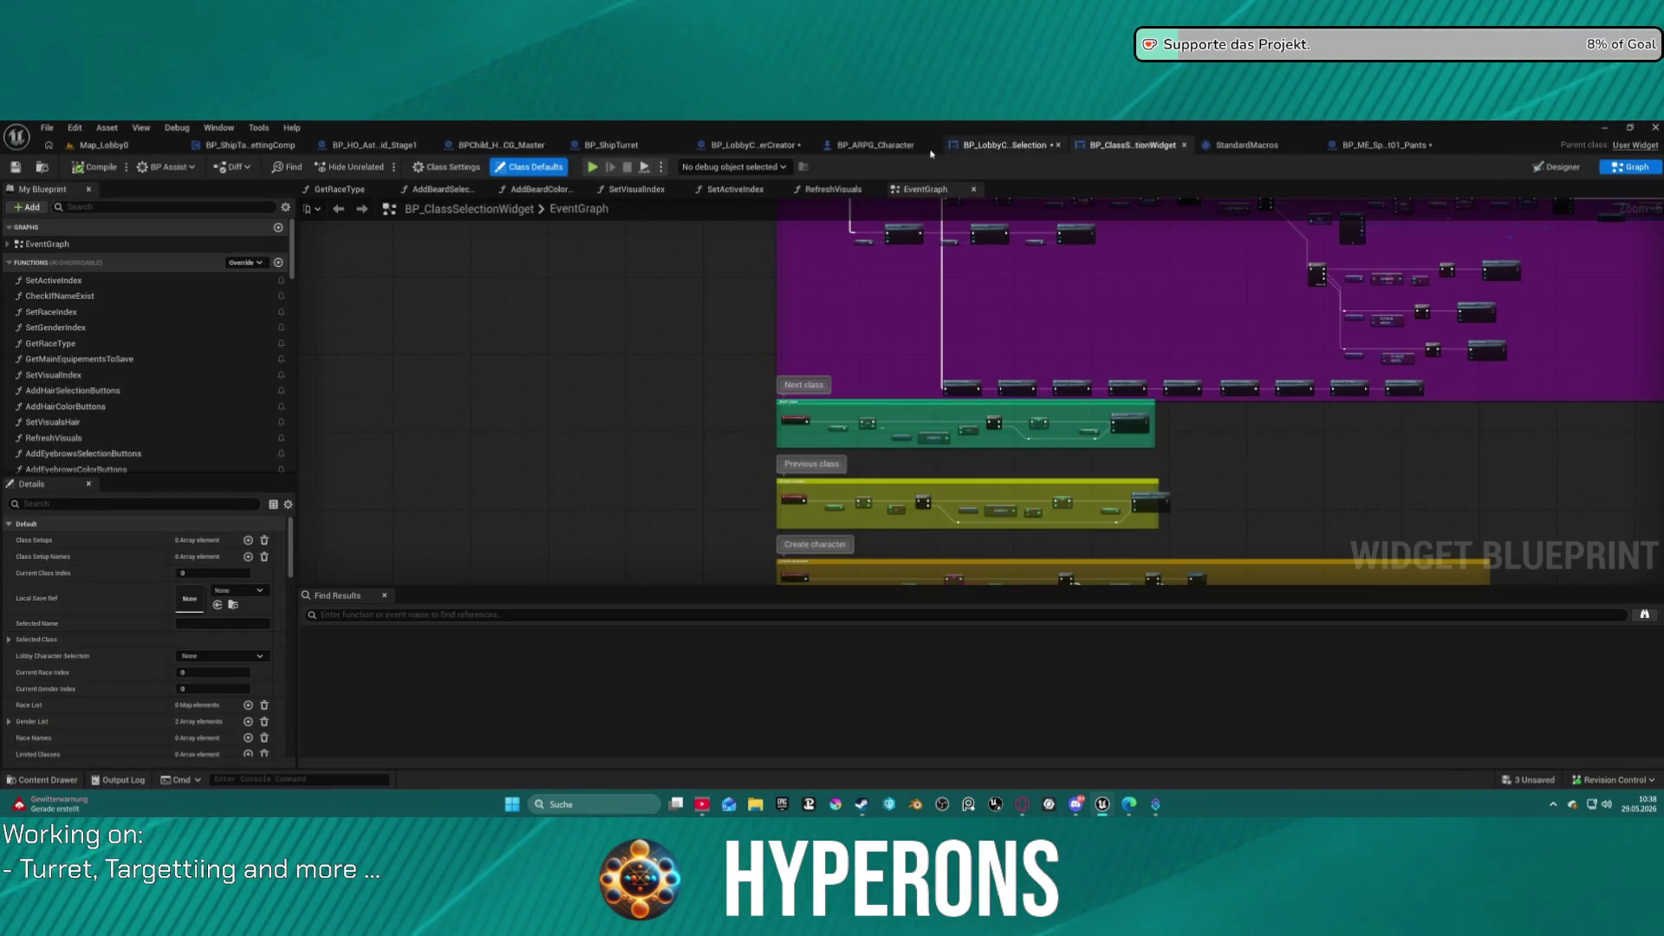
left_click(988, 146)
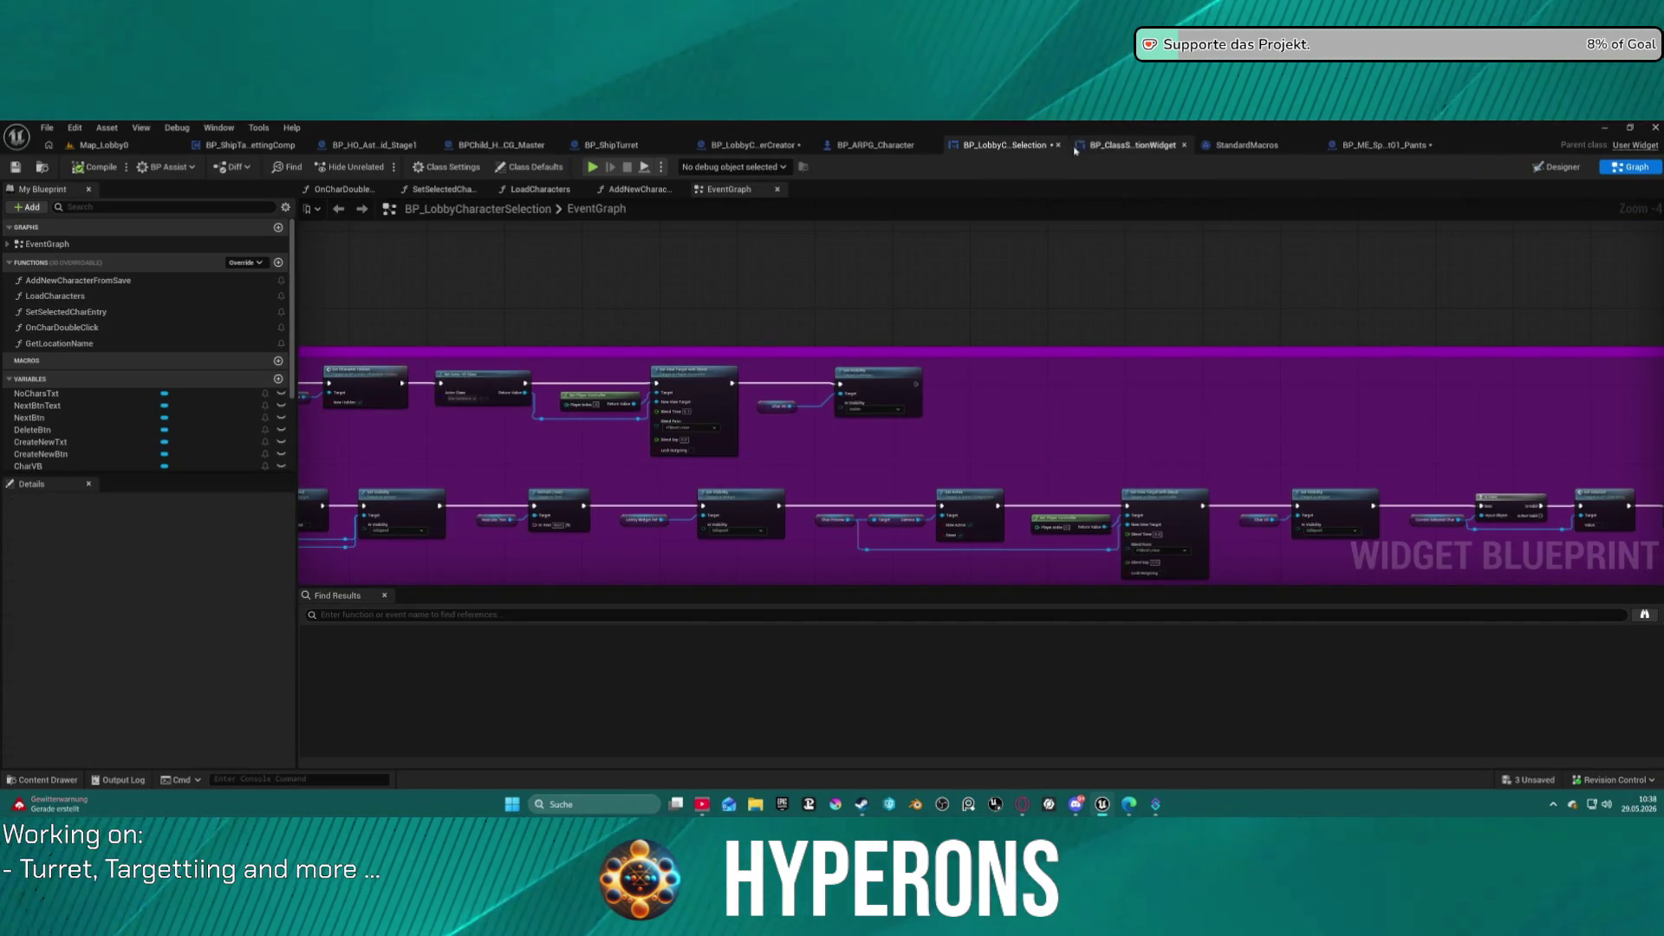
left_click(758, 145)
Wire a pasted Beard getter into Set Visibility's Target, then launch a Standalone Game preview.
left_click_drag(969, 566, 944, 494)
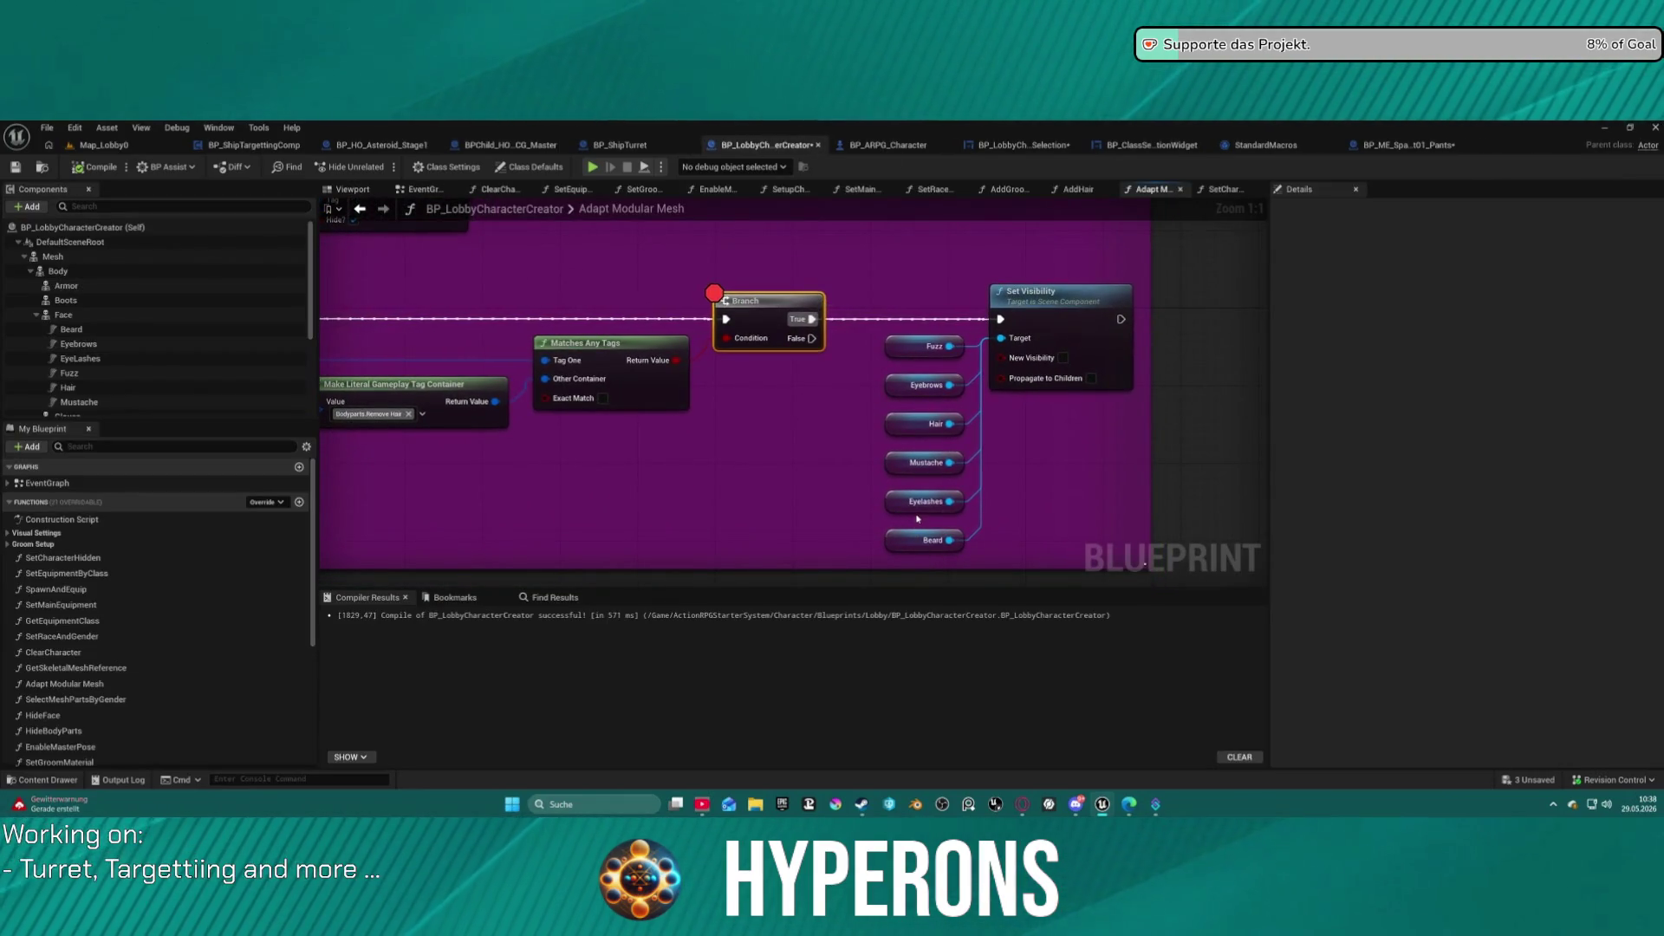
left_click(926, 541)
scroll(576, 466, "down", 5)
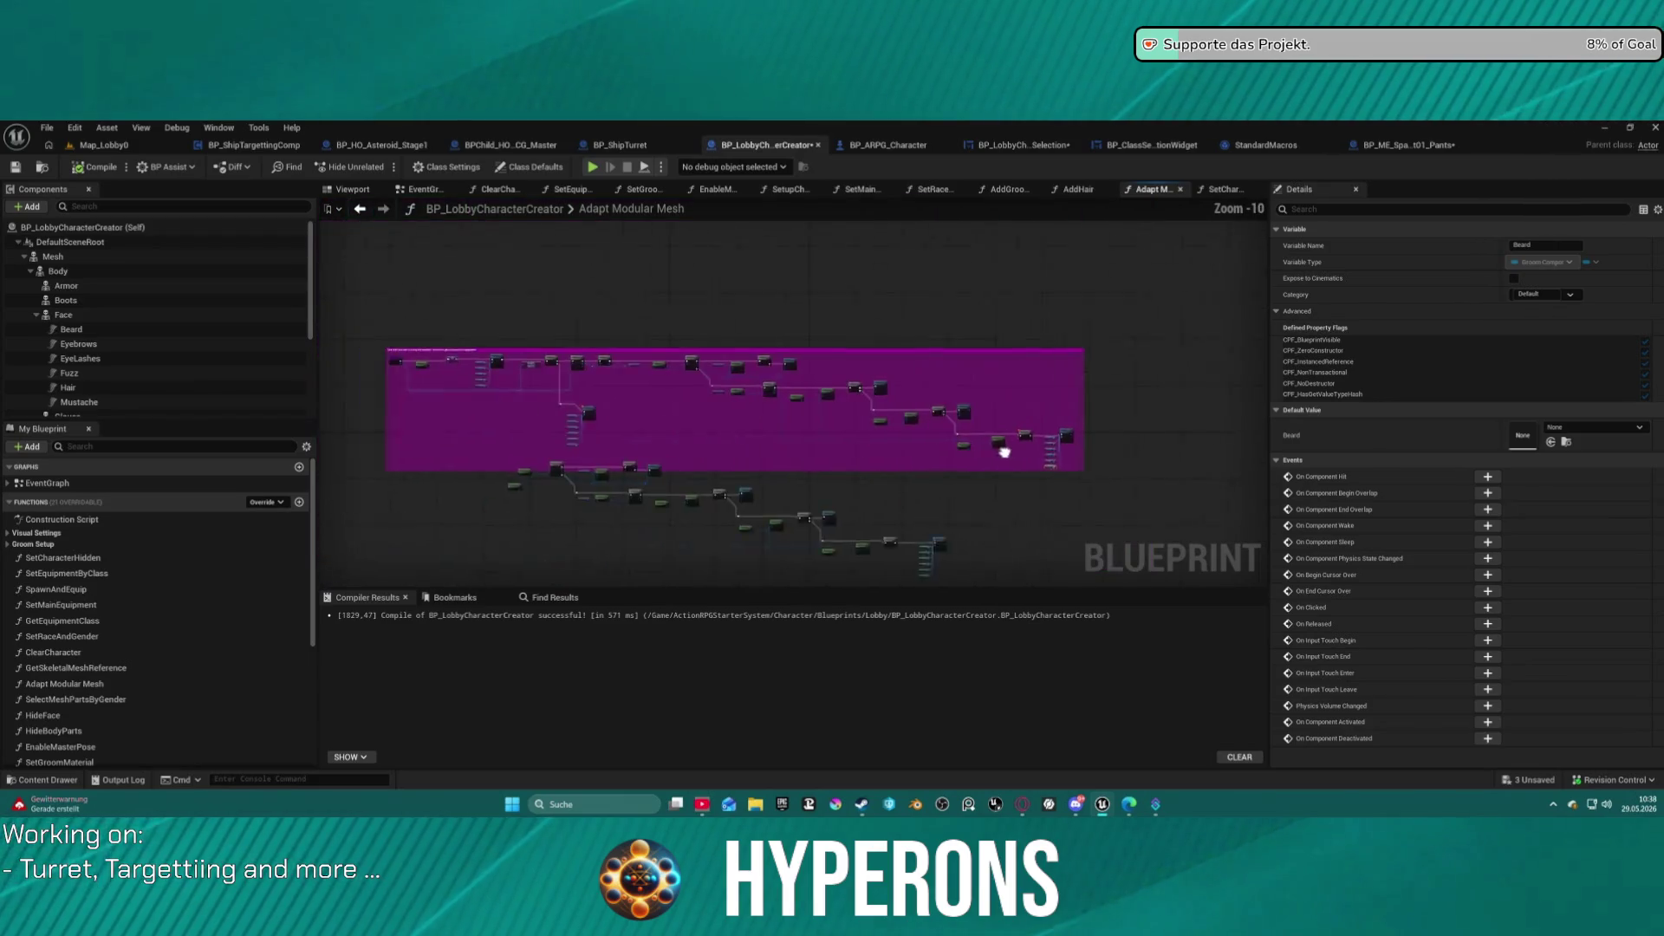
scroll(573, 518, "up", 5)
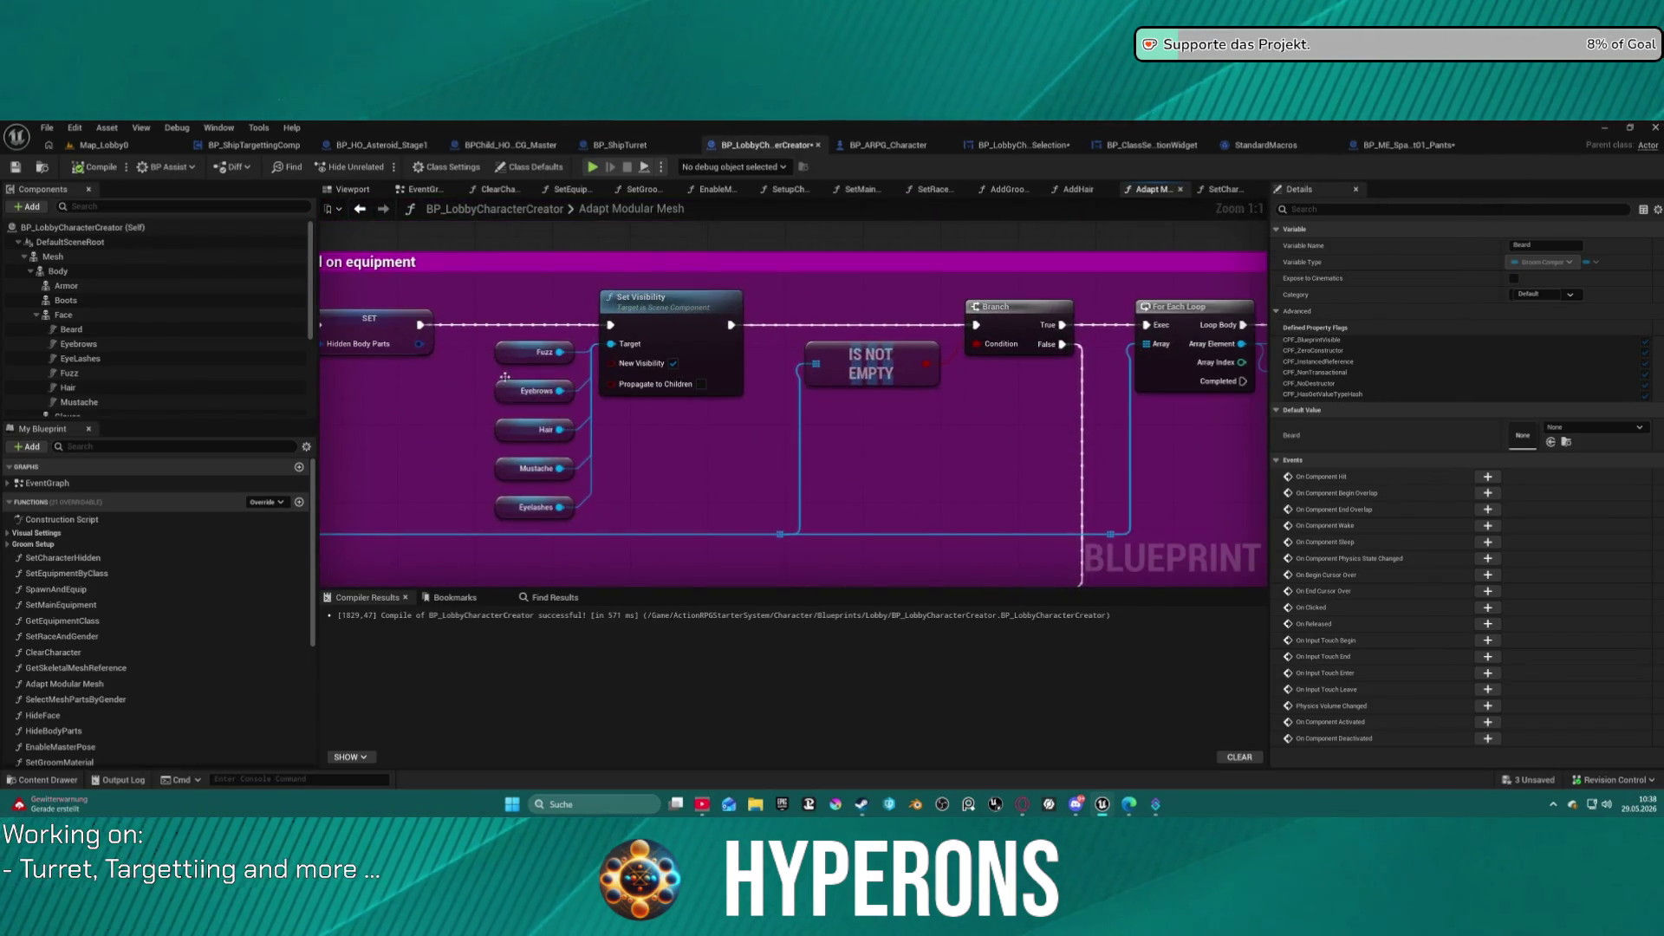
key("ctrl+v")
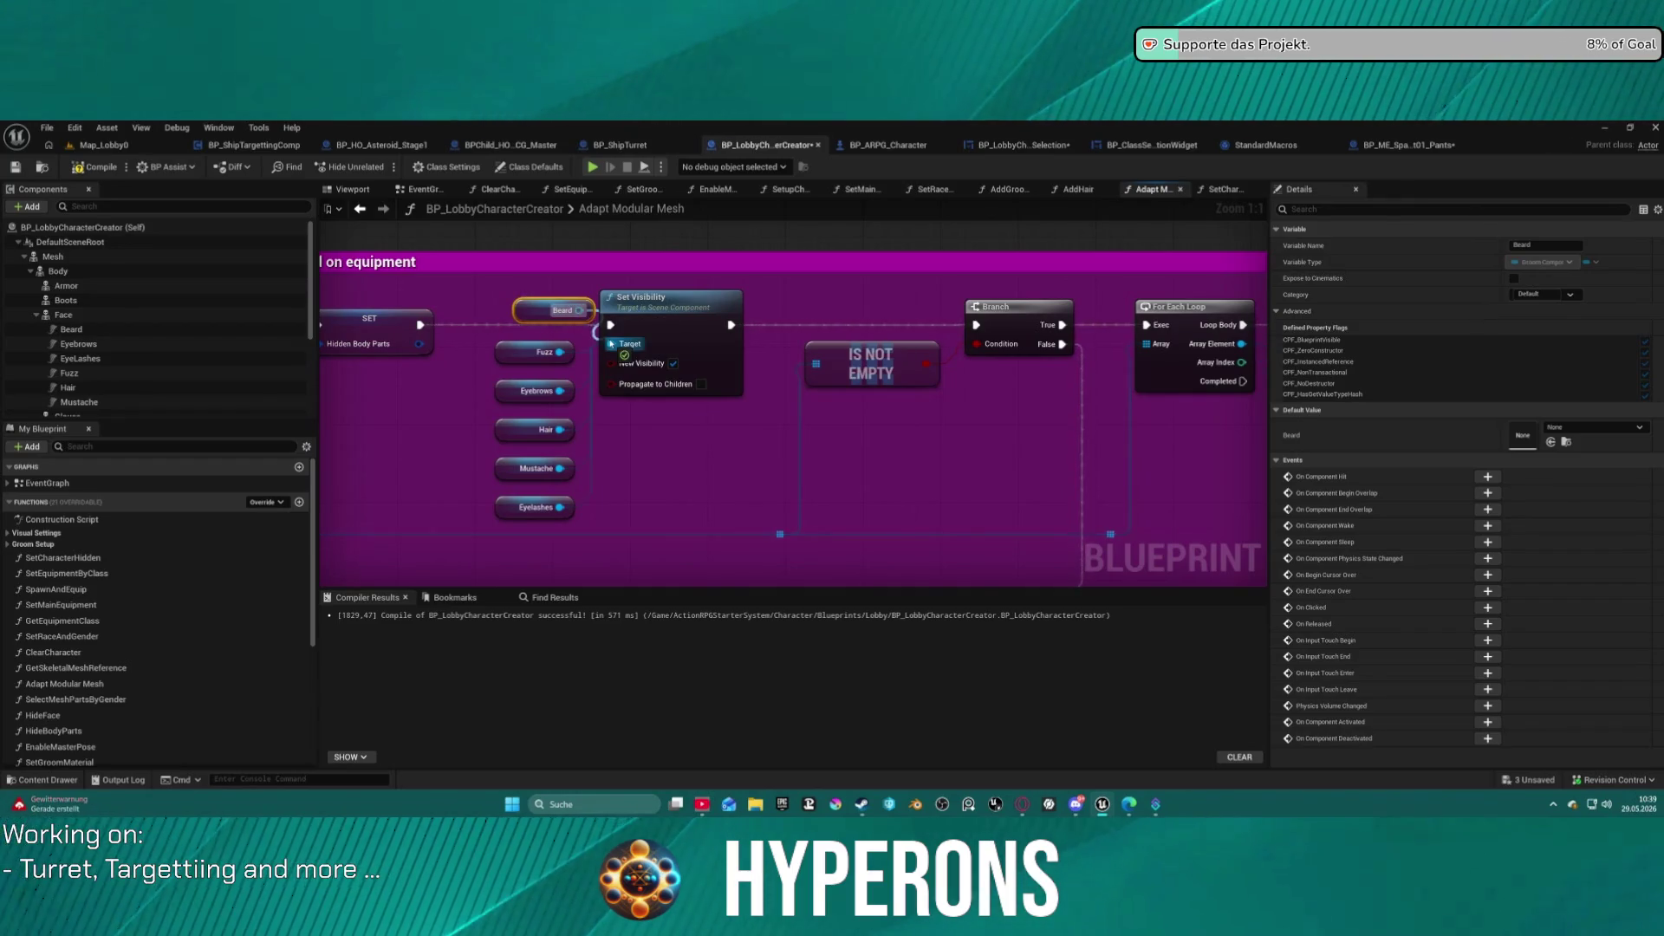
key("f")
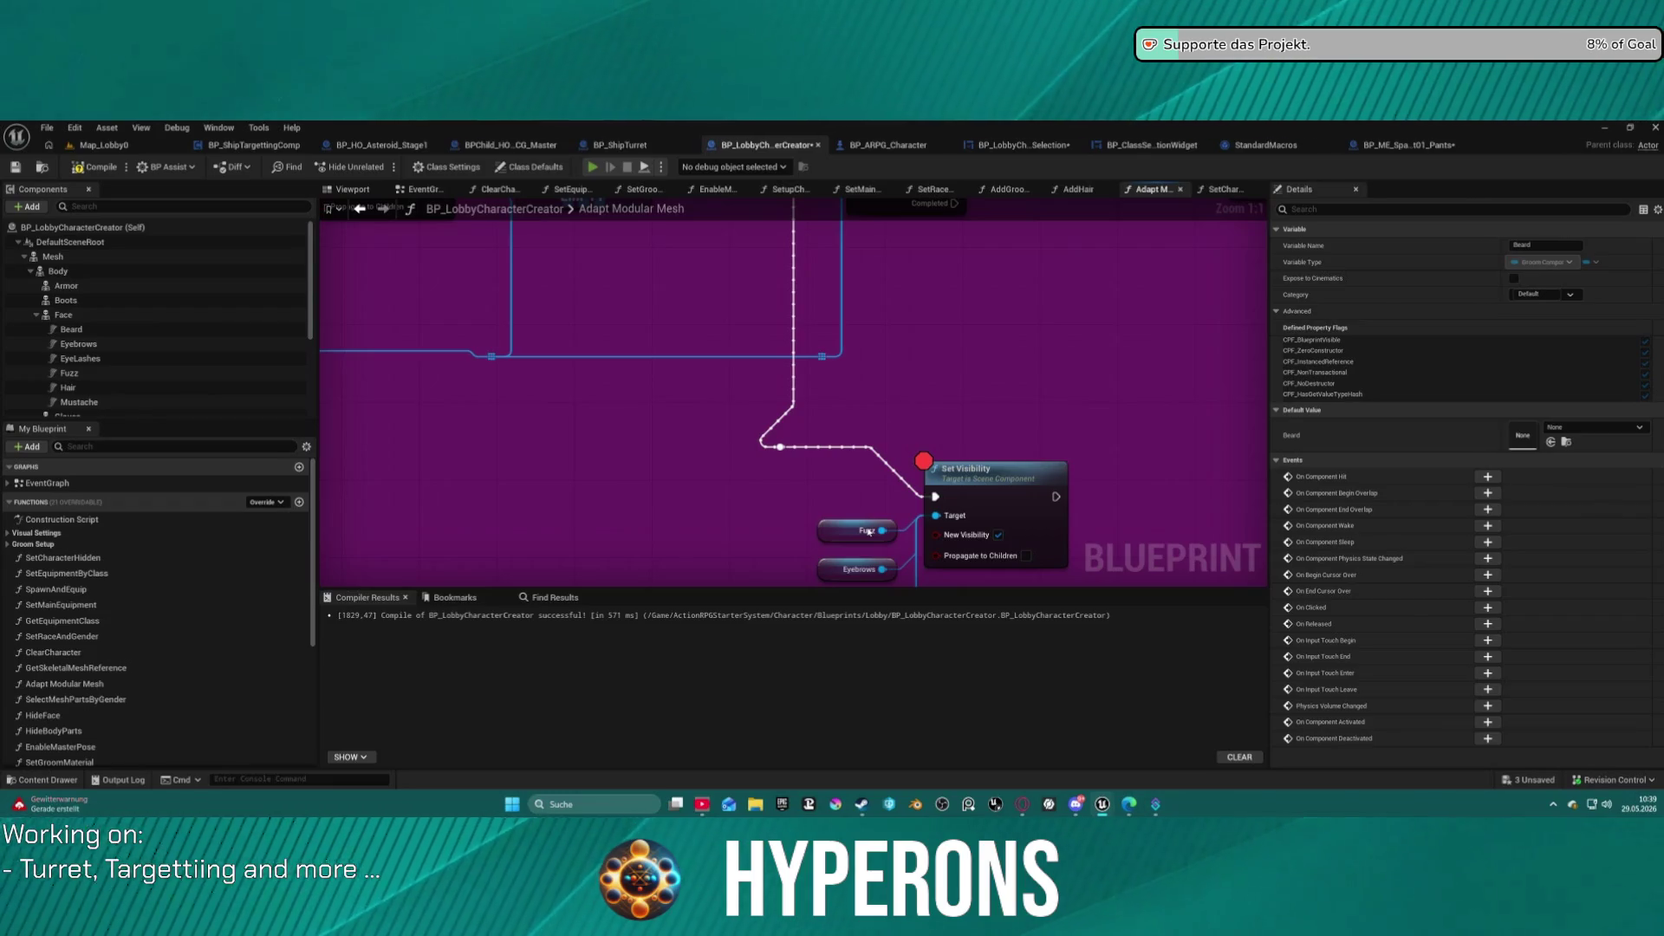
key("alt+p")
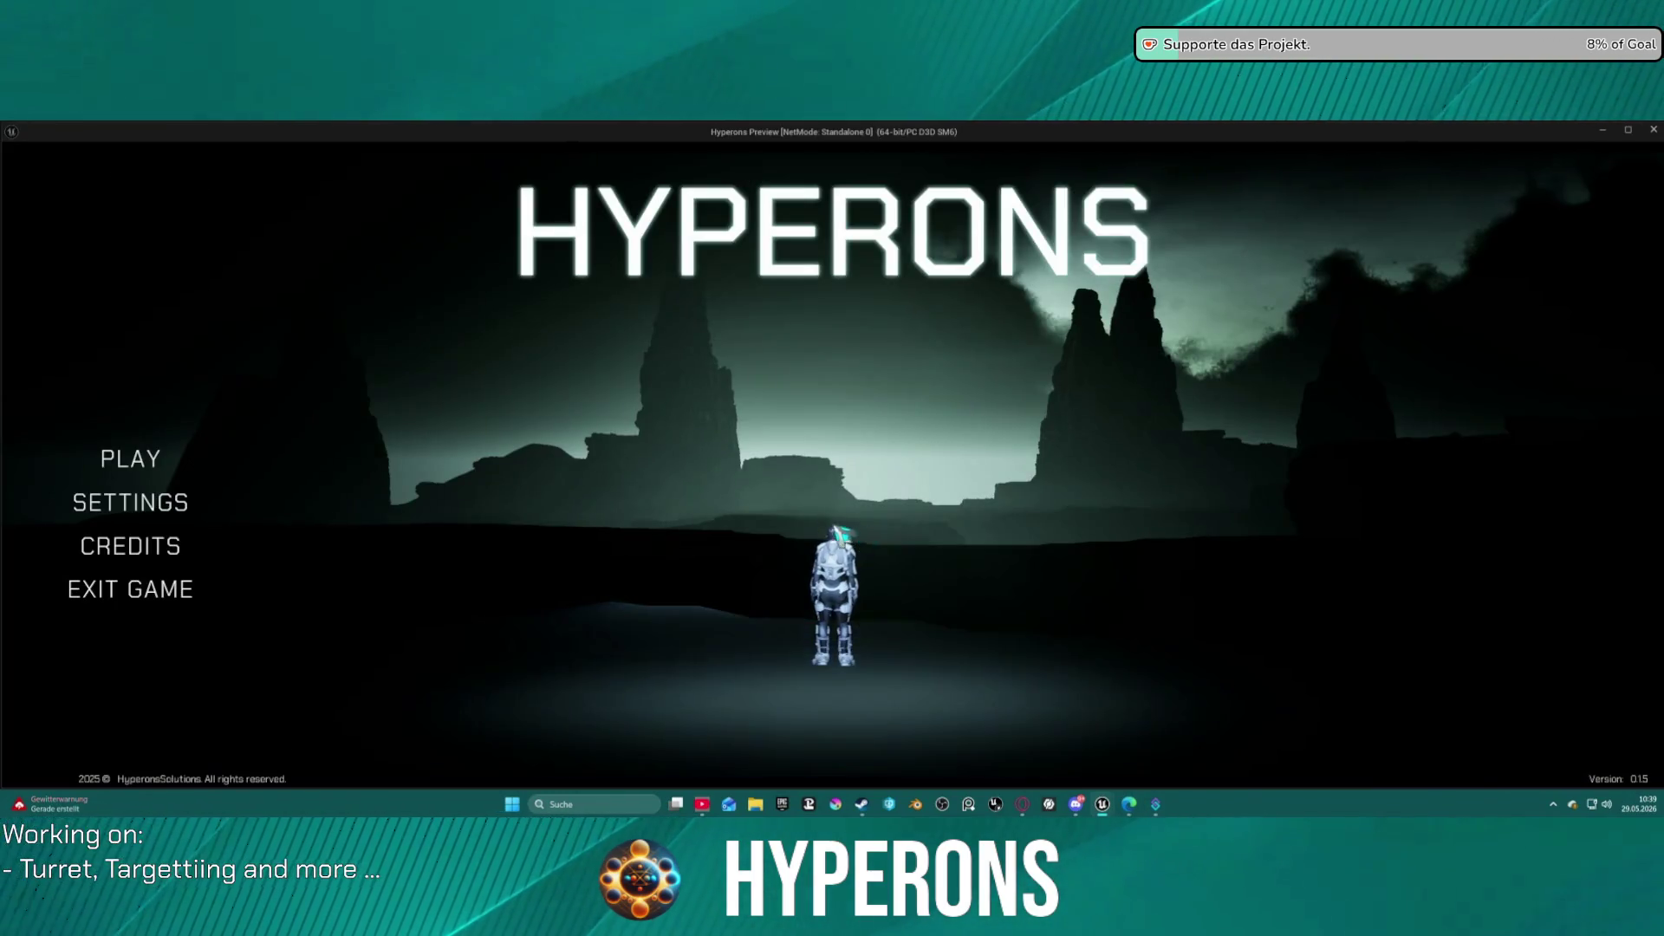
Open character selection and try a shorter haircut, then long dark hair dyed pink.
left_click(130, 458)
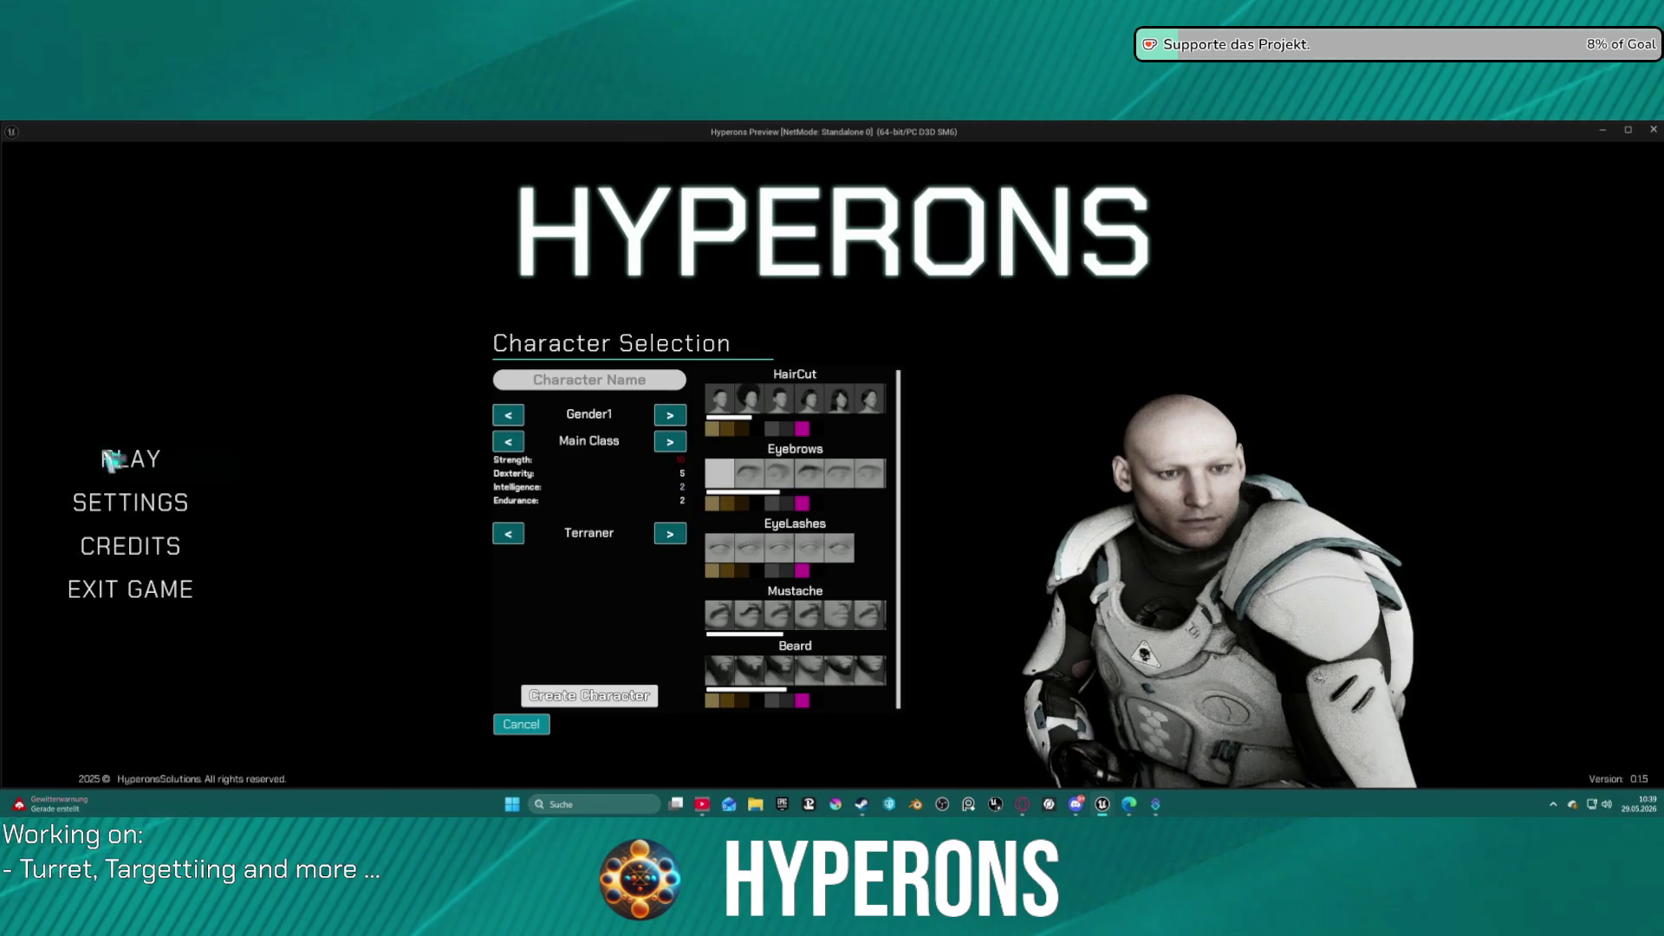
scroll(806, 419, "down", 1)
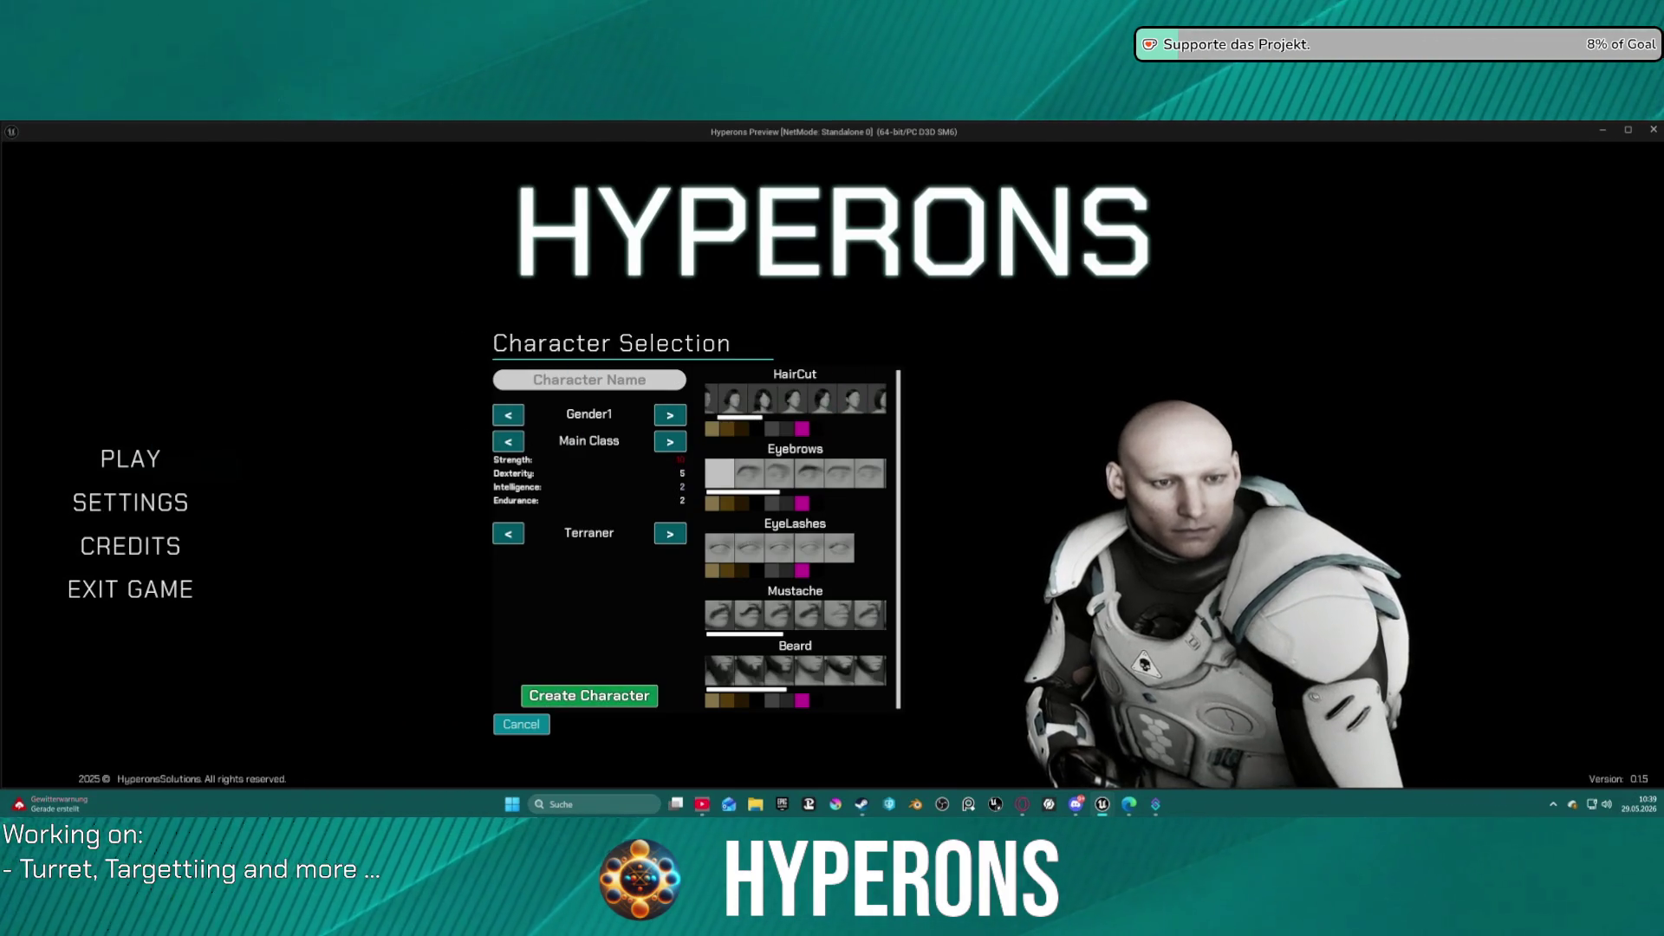
mouse_move(1102, 804)
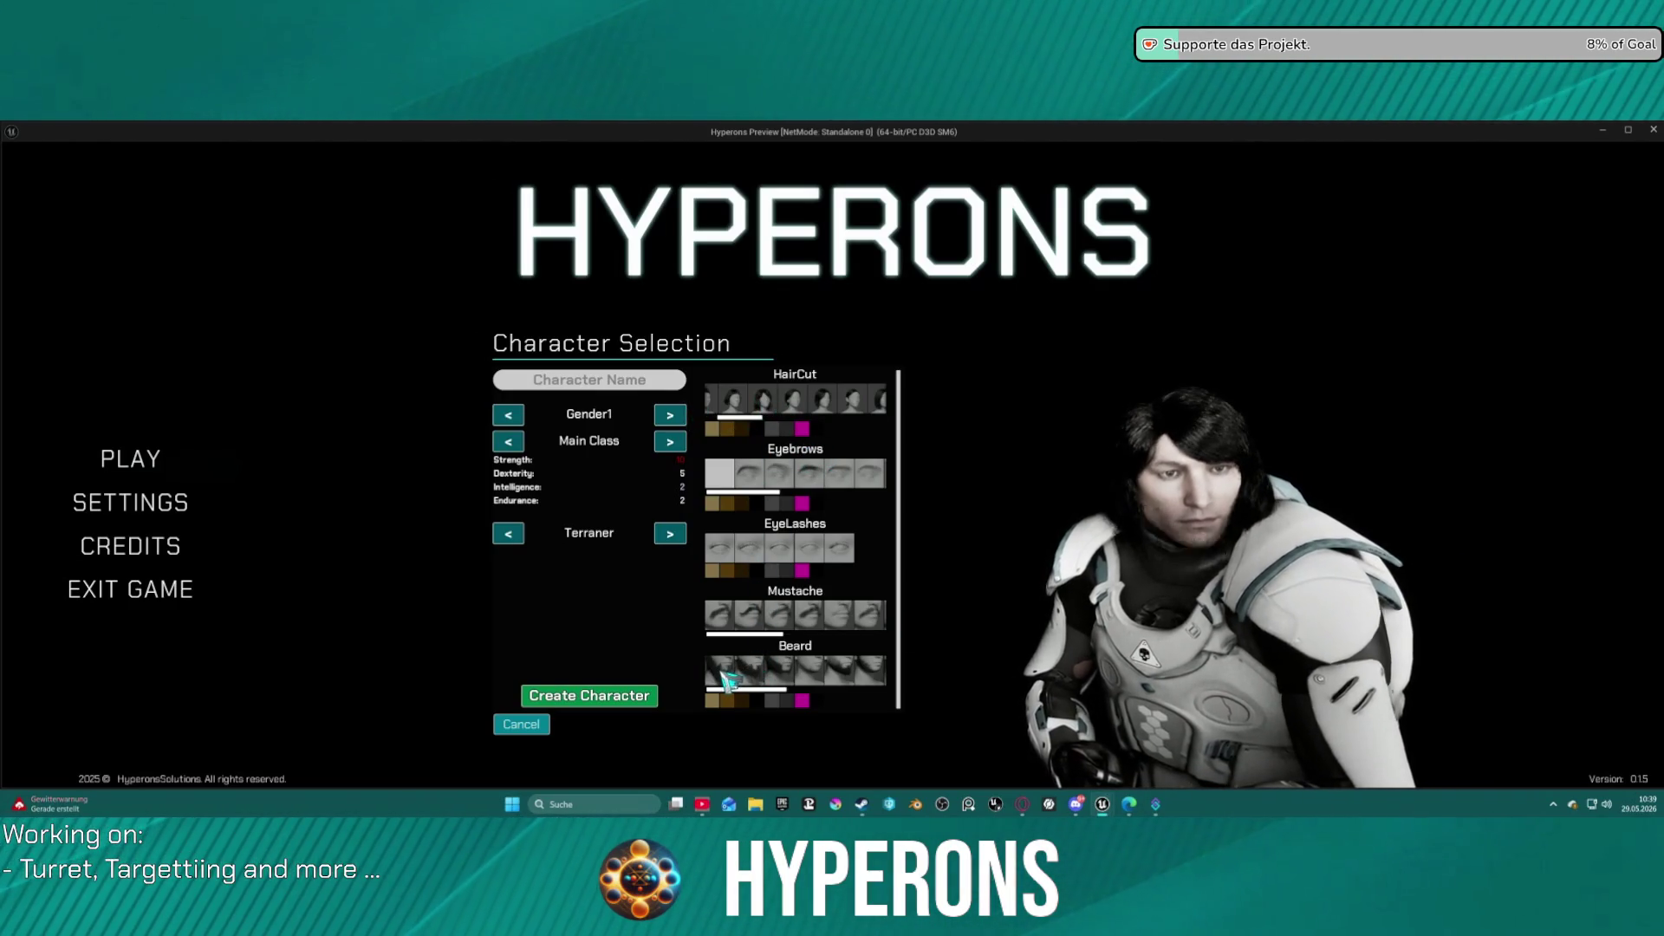
left_click(777, 403)
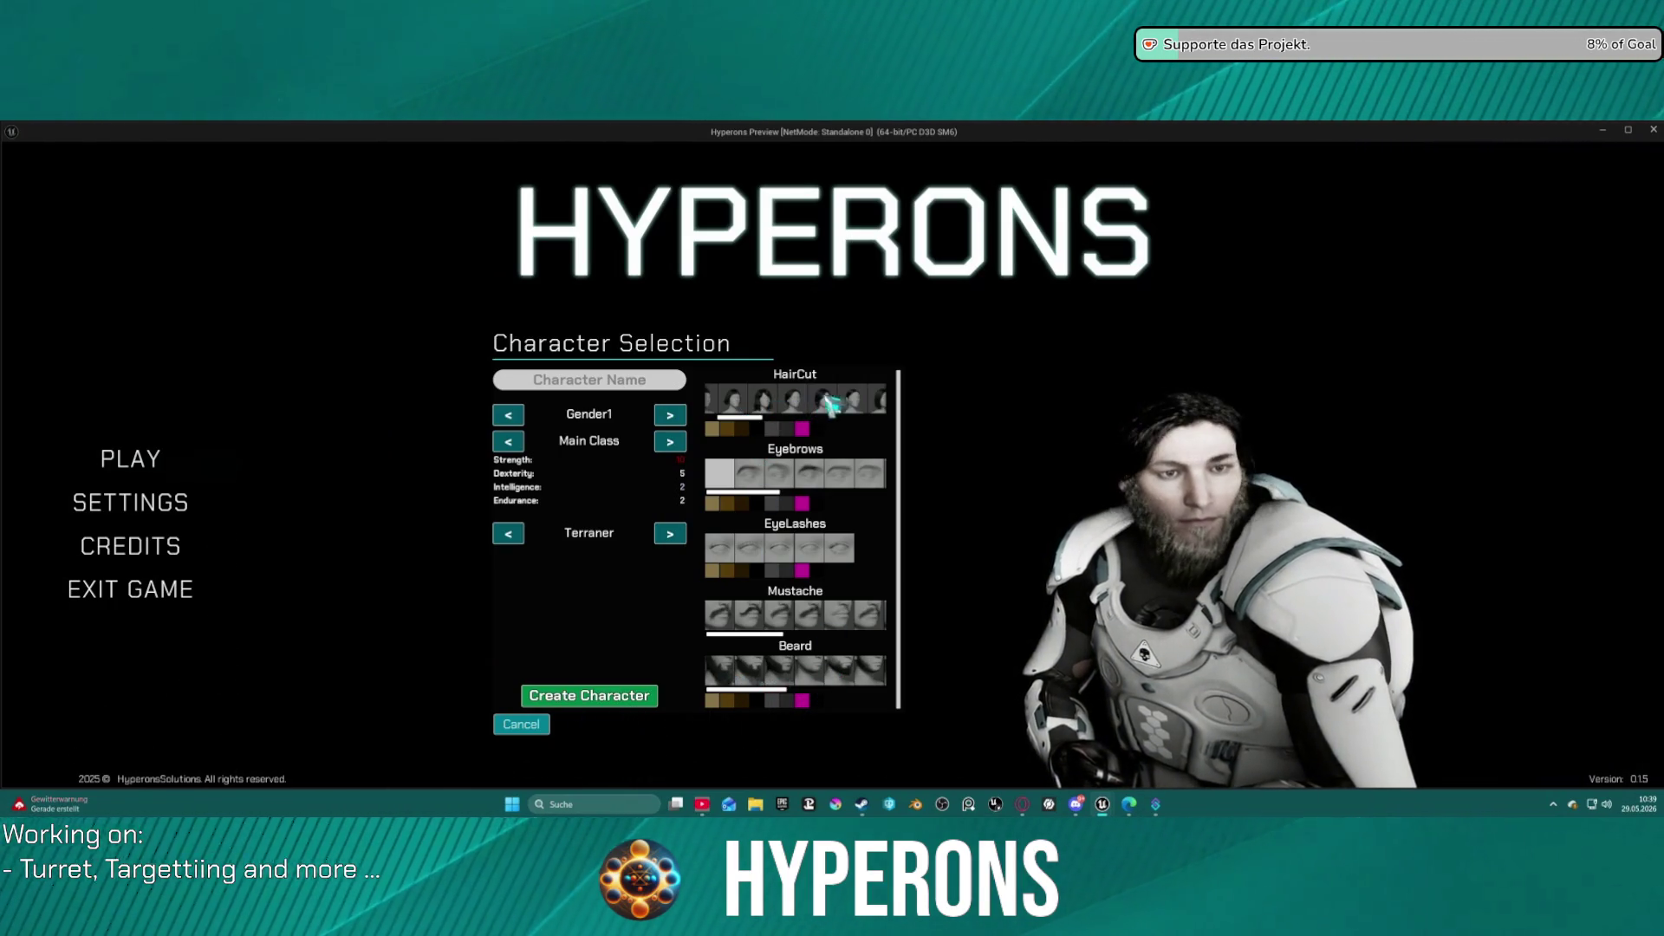
left_click(858, 403)
left_click(803, 429)
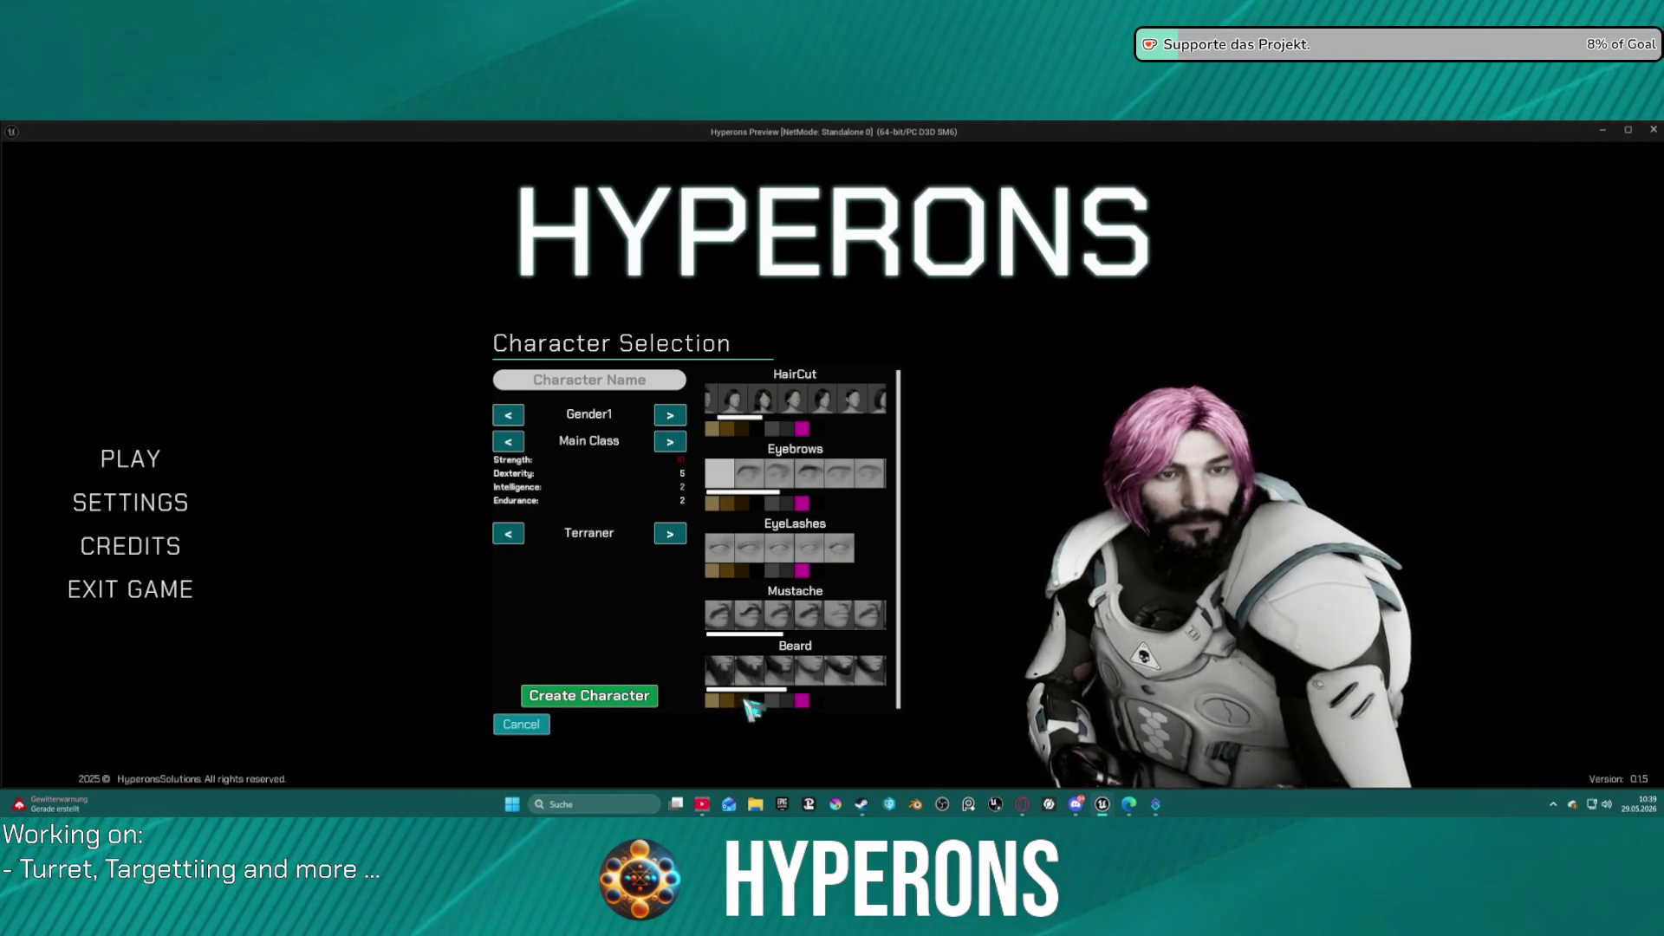
Make the beard grey and the hair dark brown, then create the character named Beard.
left_click(771, 700)
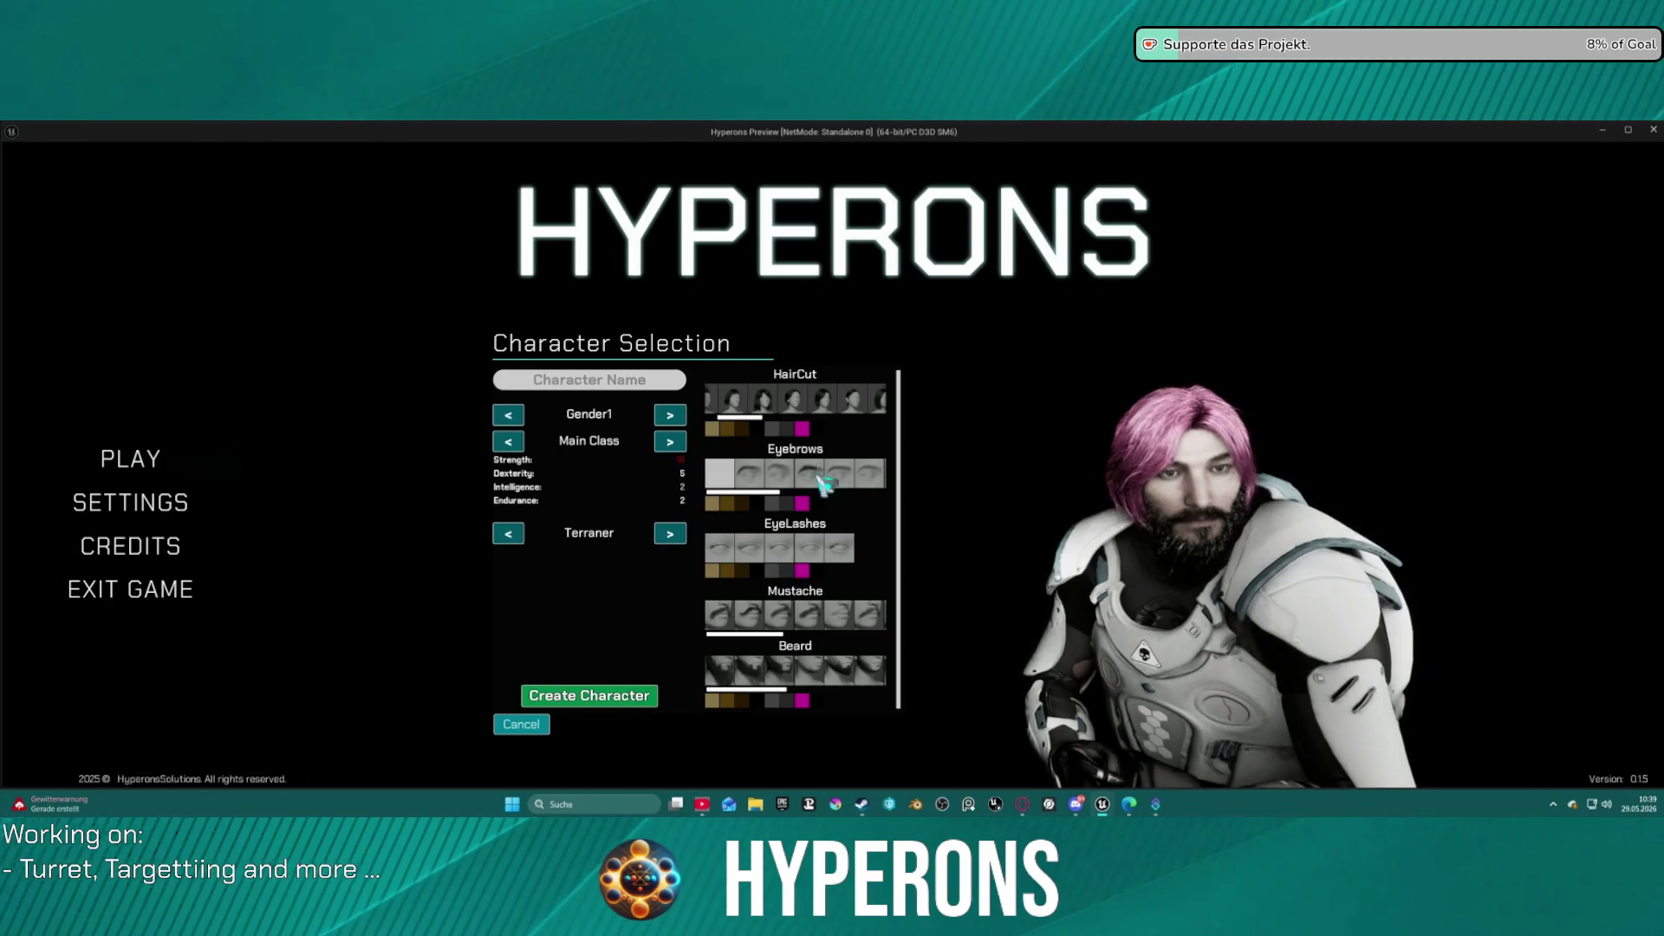
left_click(777, 430)
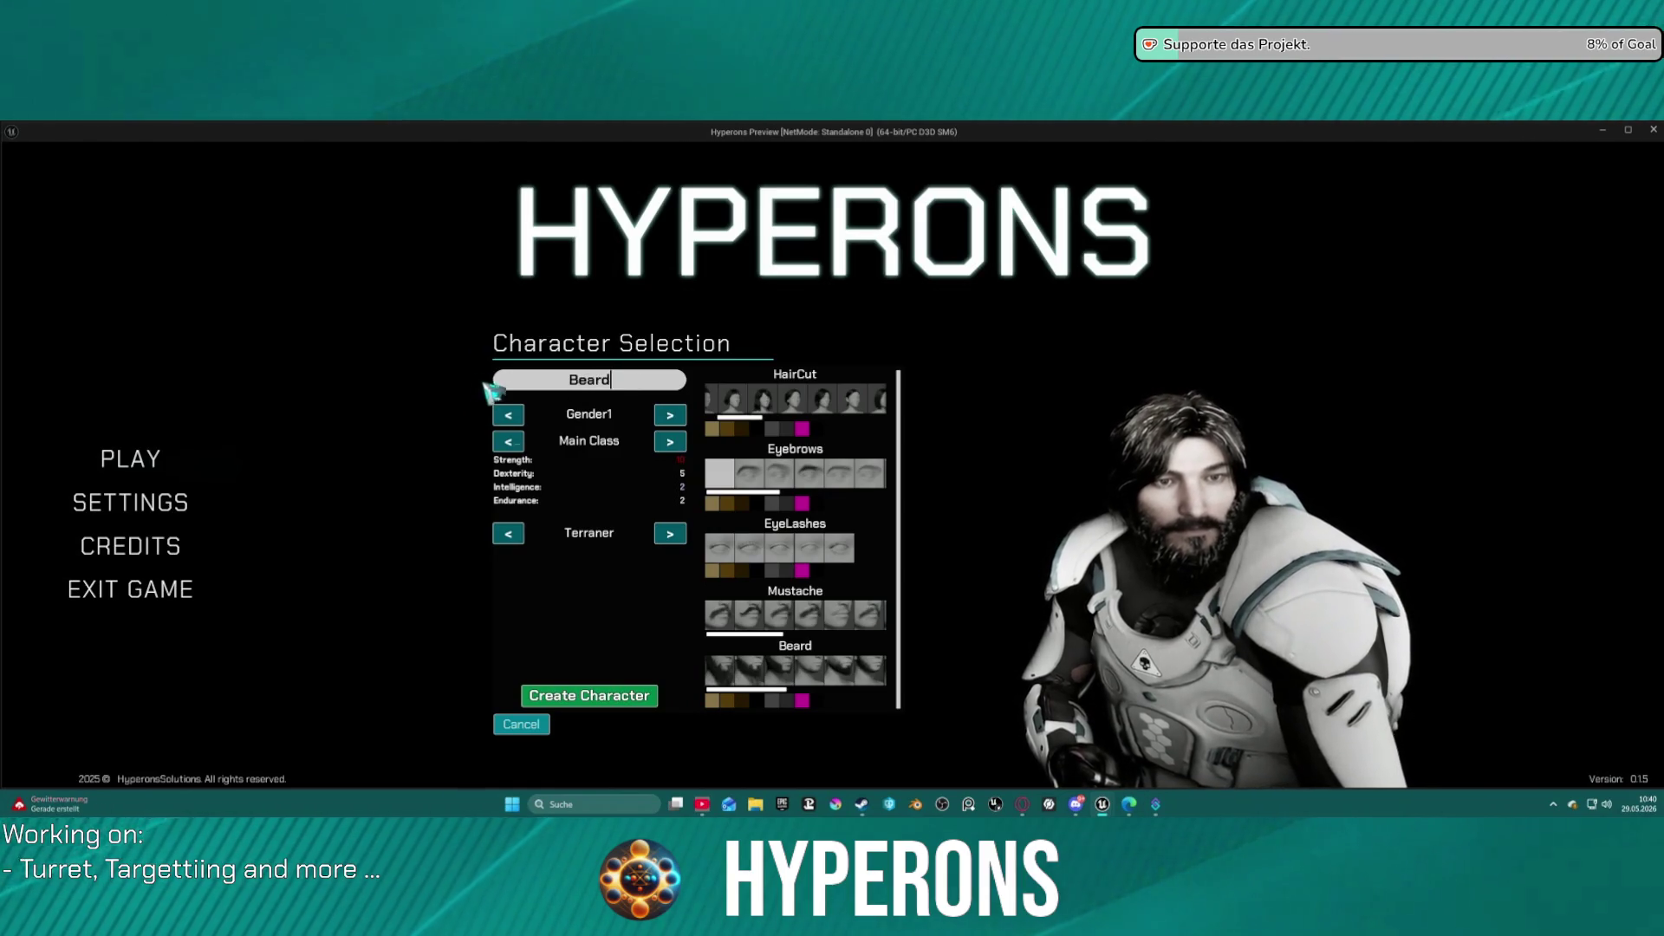
type("Beard")
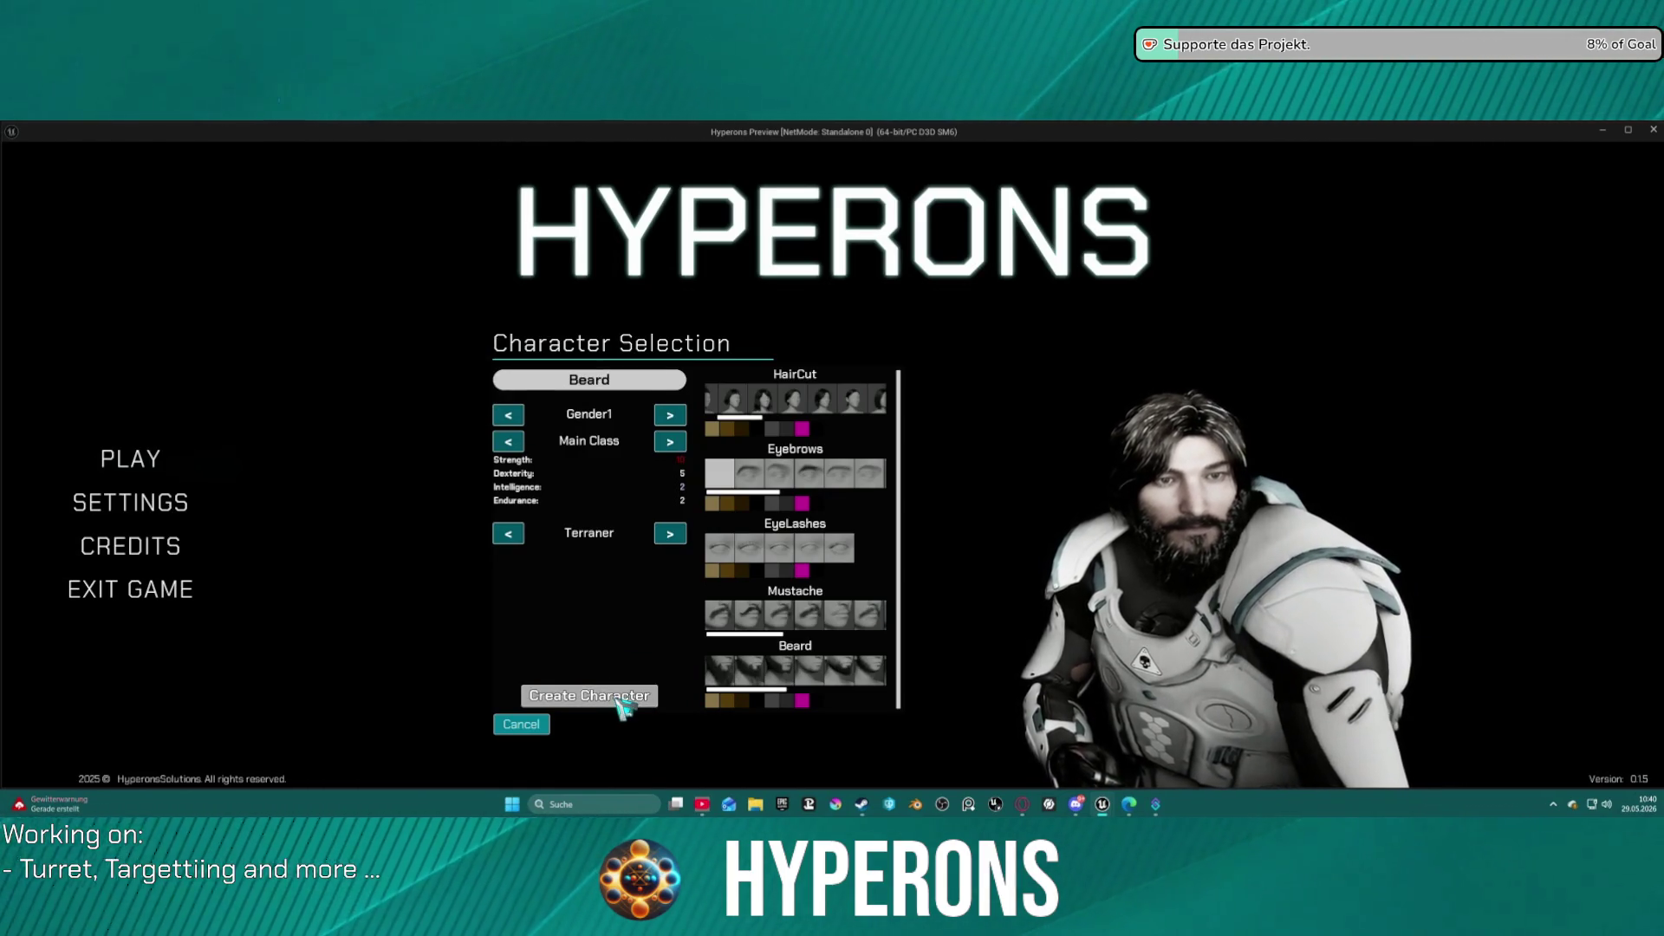
left_click(619, 702)
left_click(603, 598)
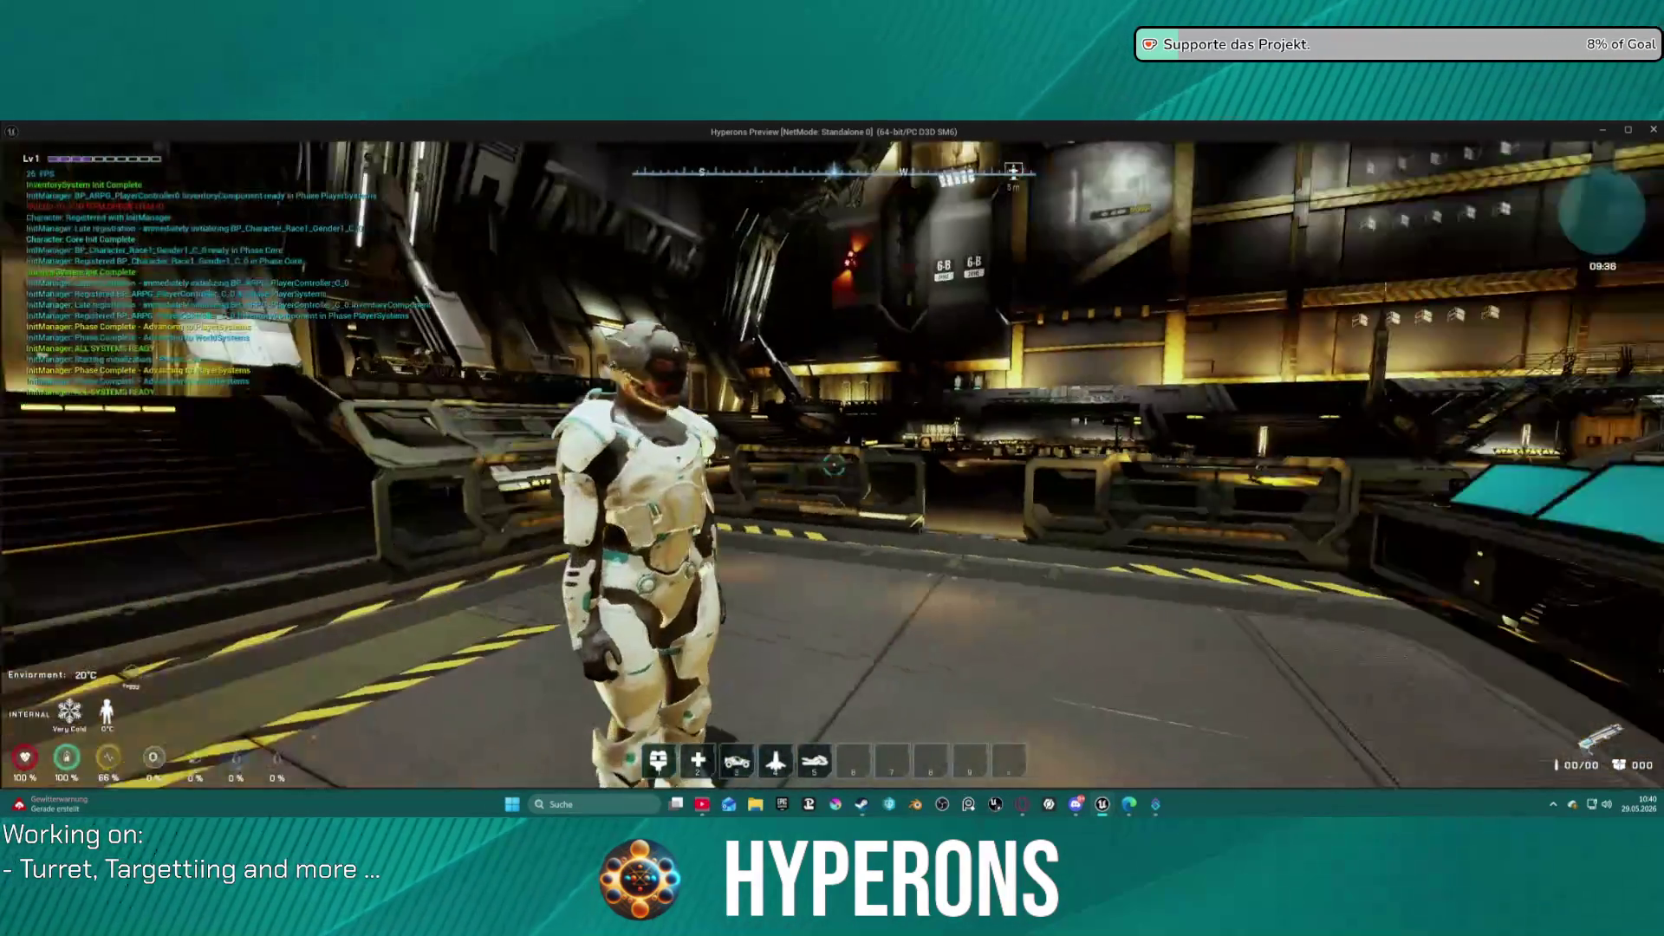
Move the helmet from the character panel into the inventory, then close the standalone preview.
key("i")
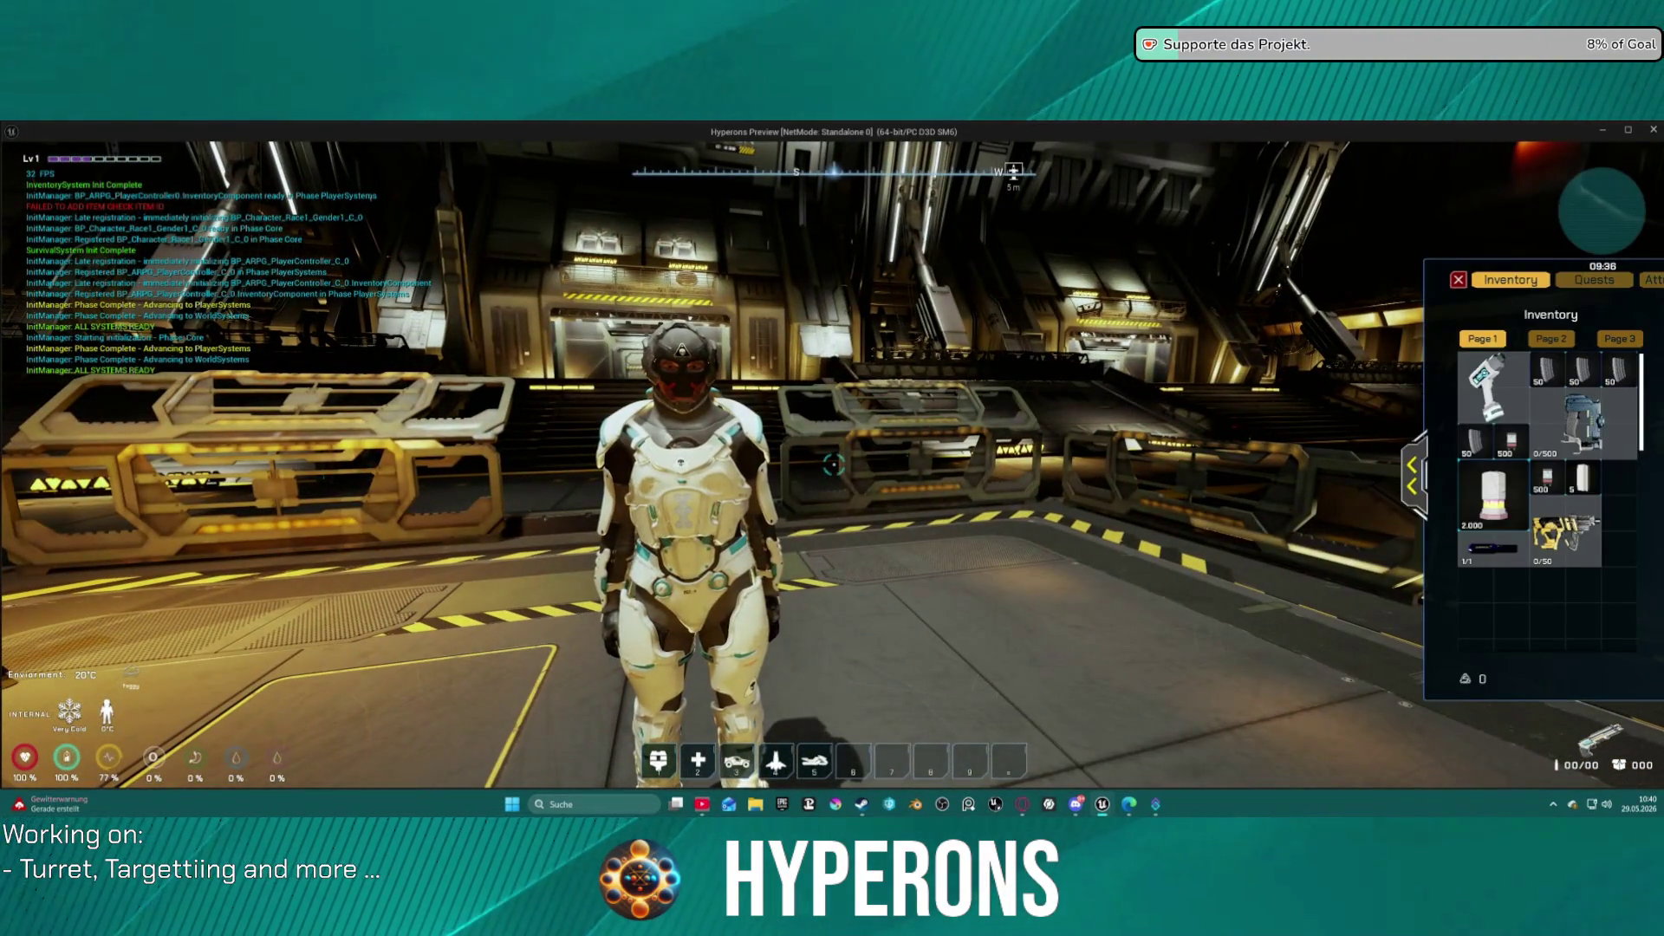
left_click_drag(1557, 373, 1265, 607)
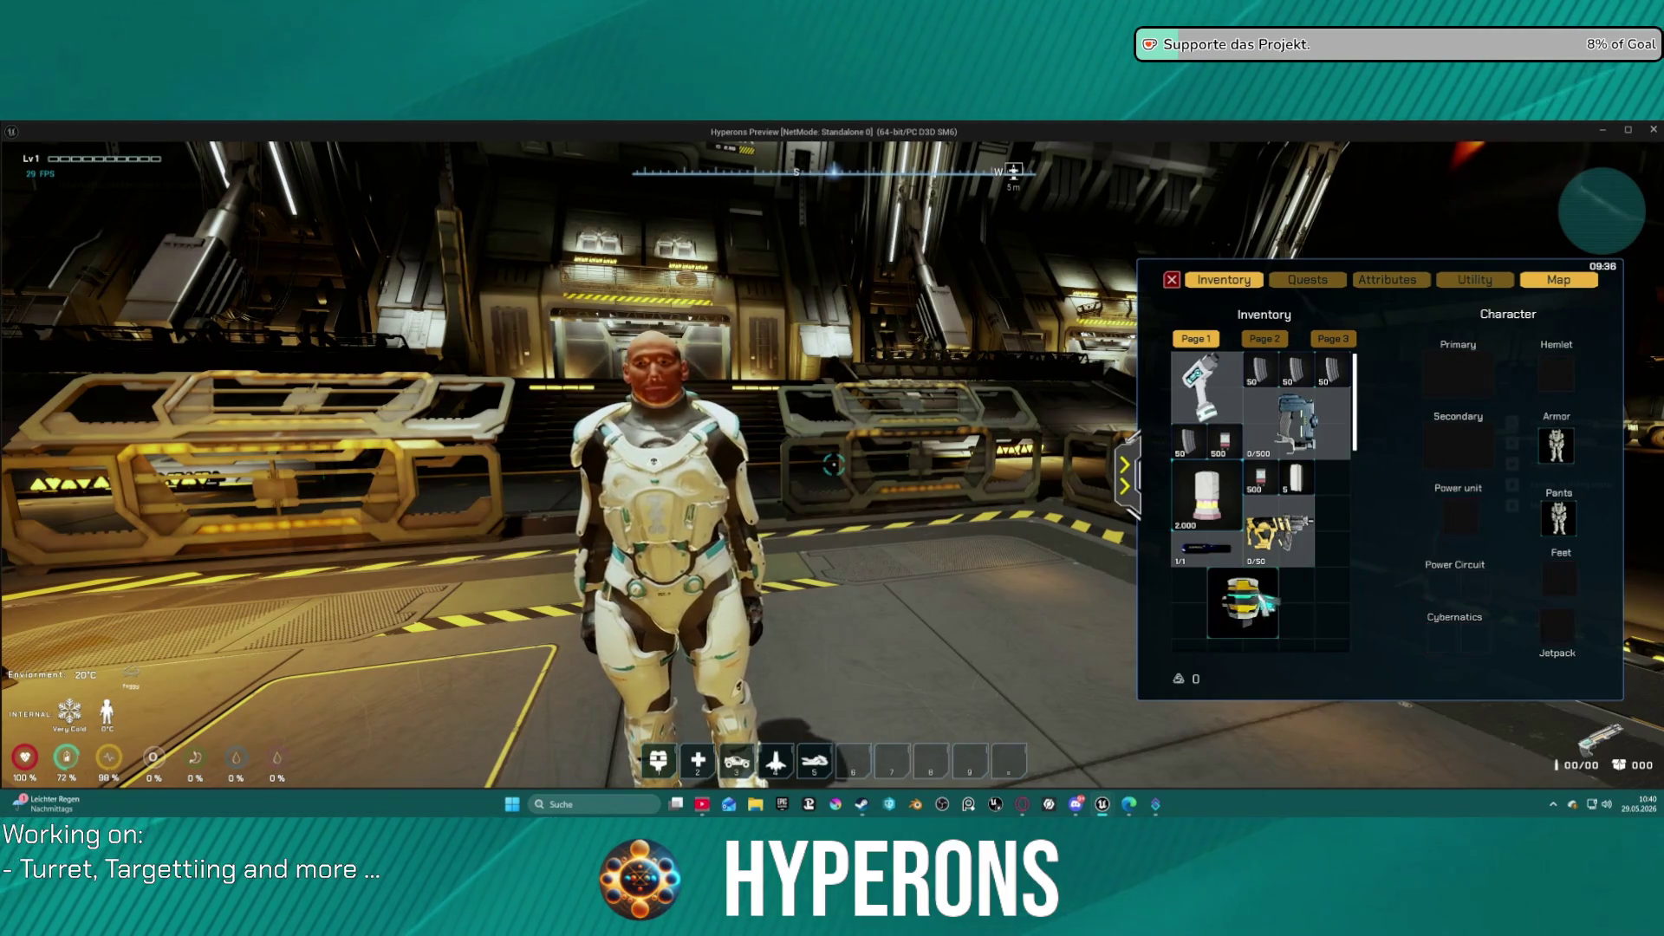
key("i")
key("i")
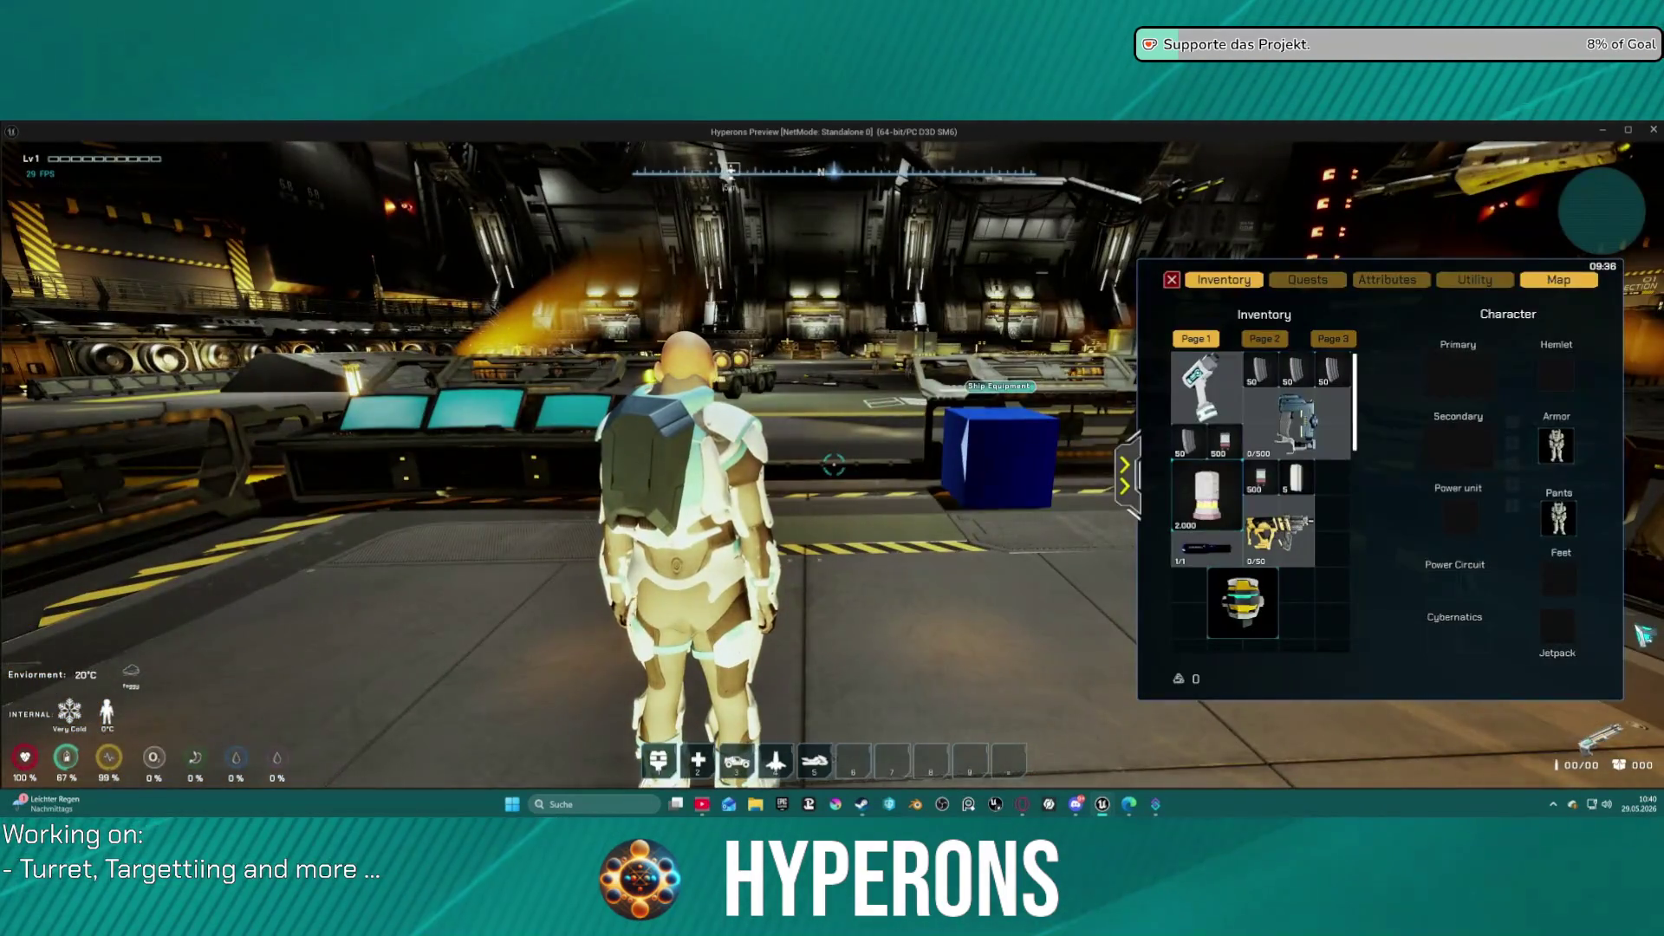
key("i")
key("i")
key("i")
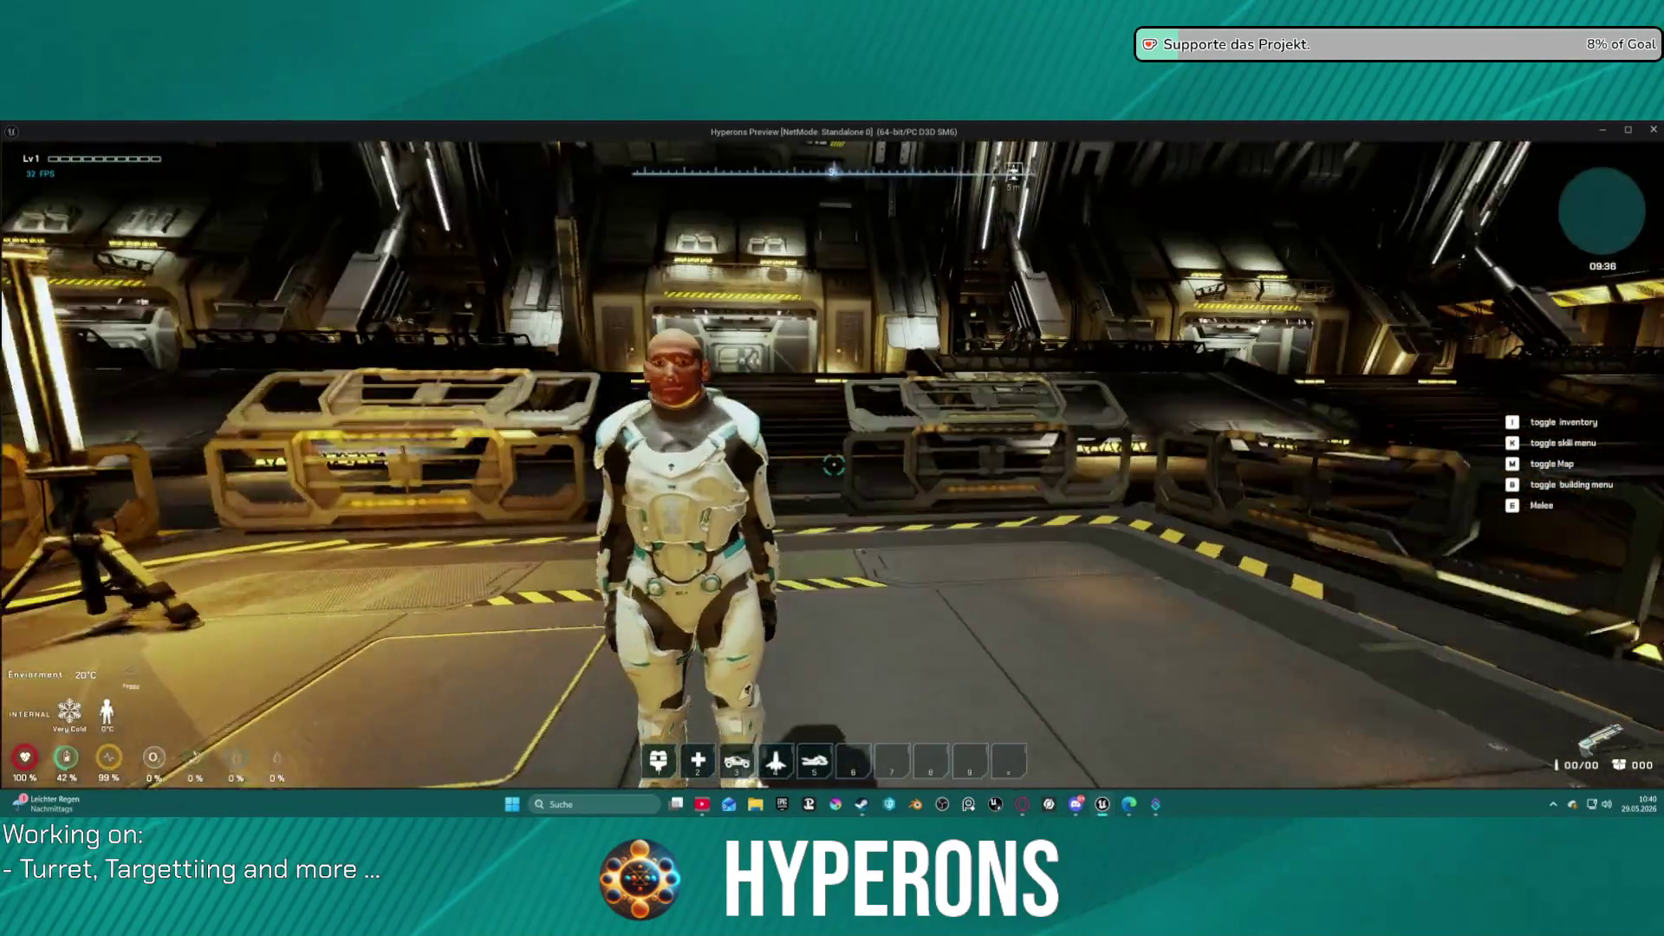
key("Escape")
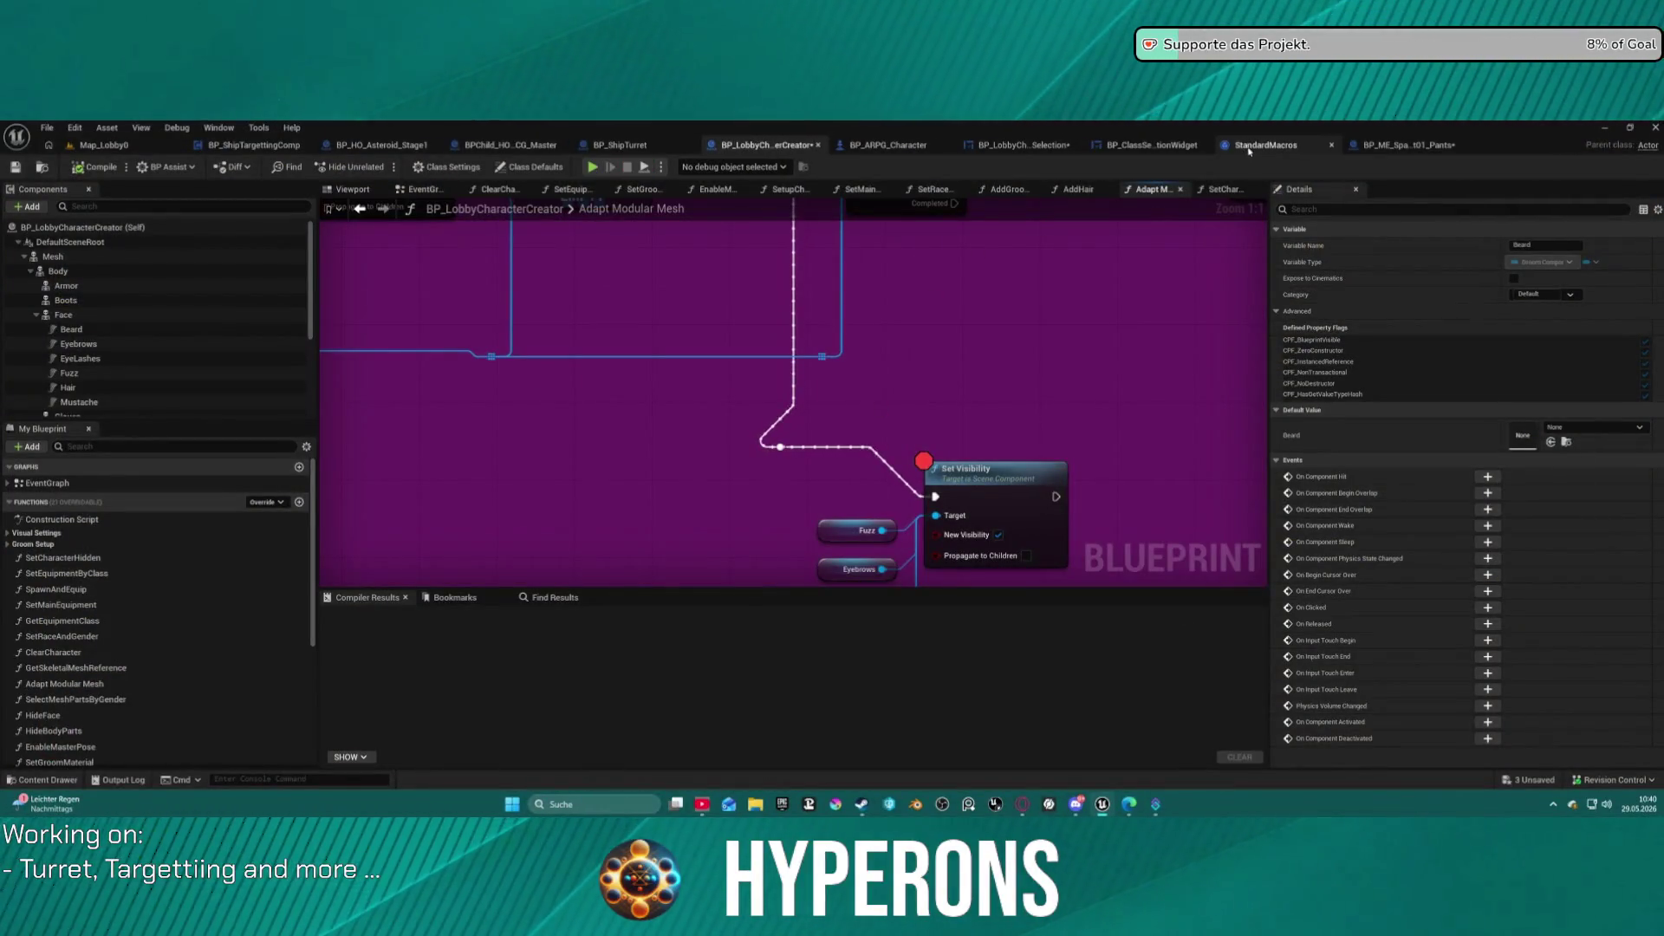
Compare the LODSync component settings of BP_ARPG_Character and BP_LobbyCharacterCreator.
left_click(890, 145)
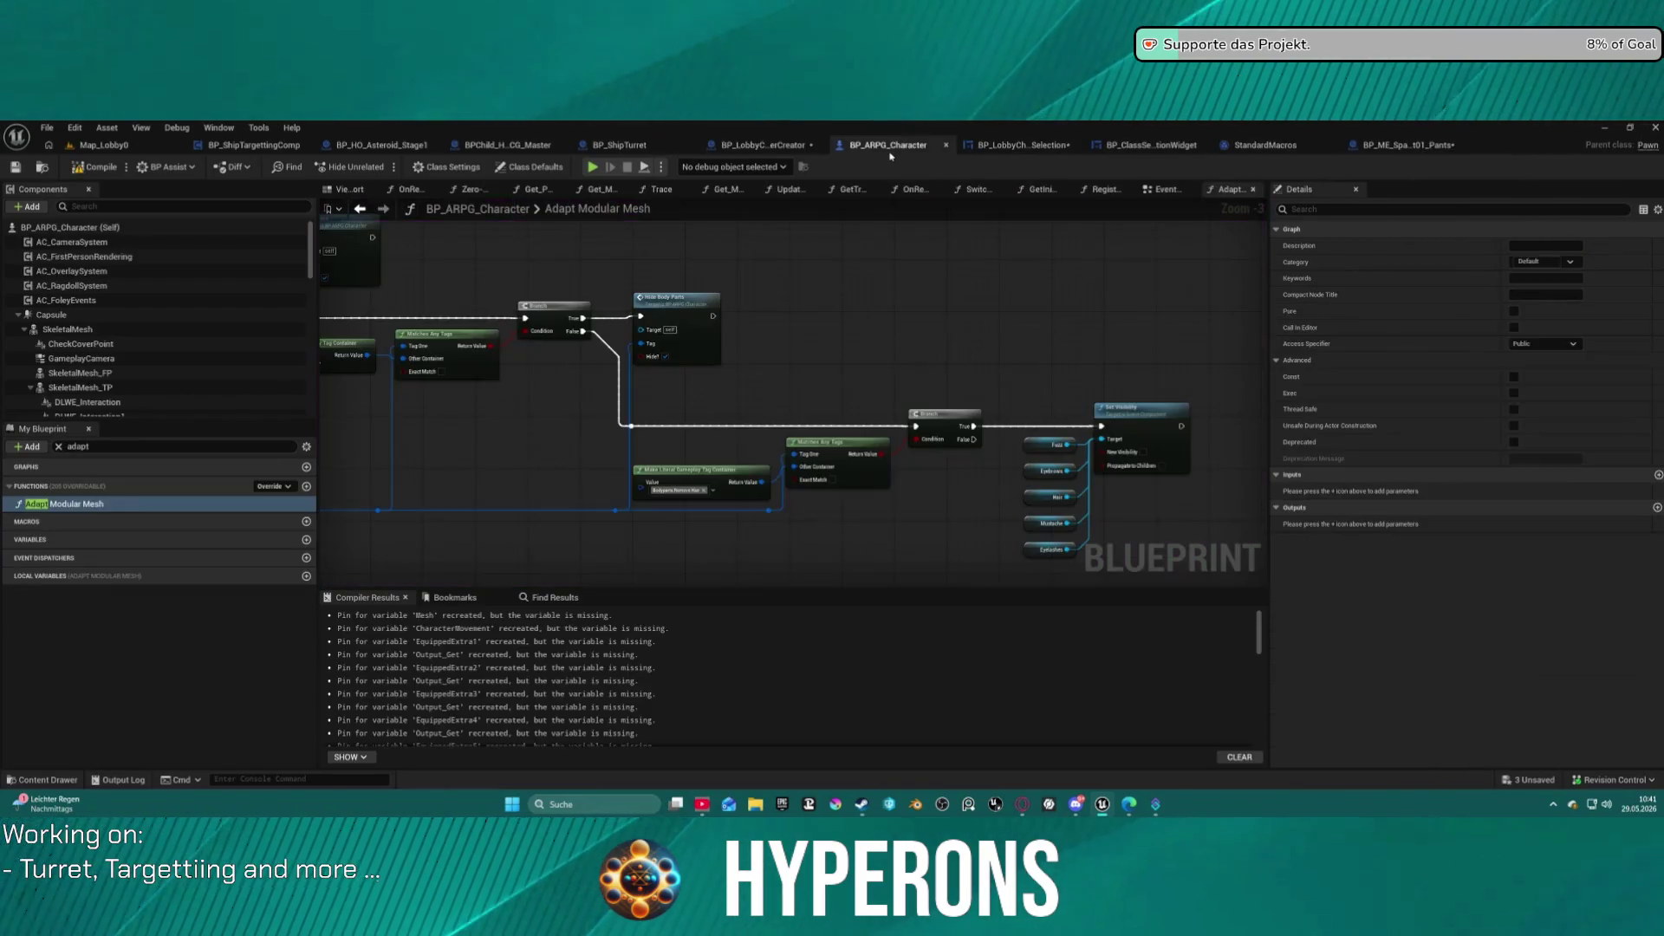
scroll(103, 371, "down", 10)
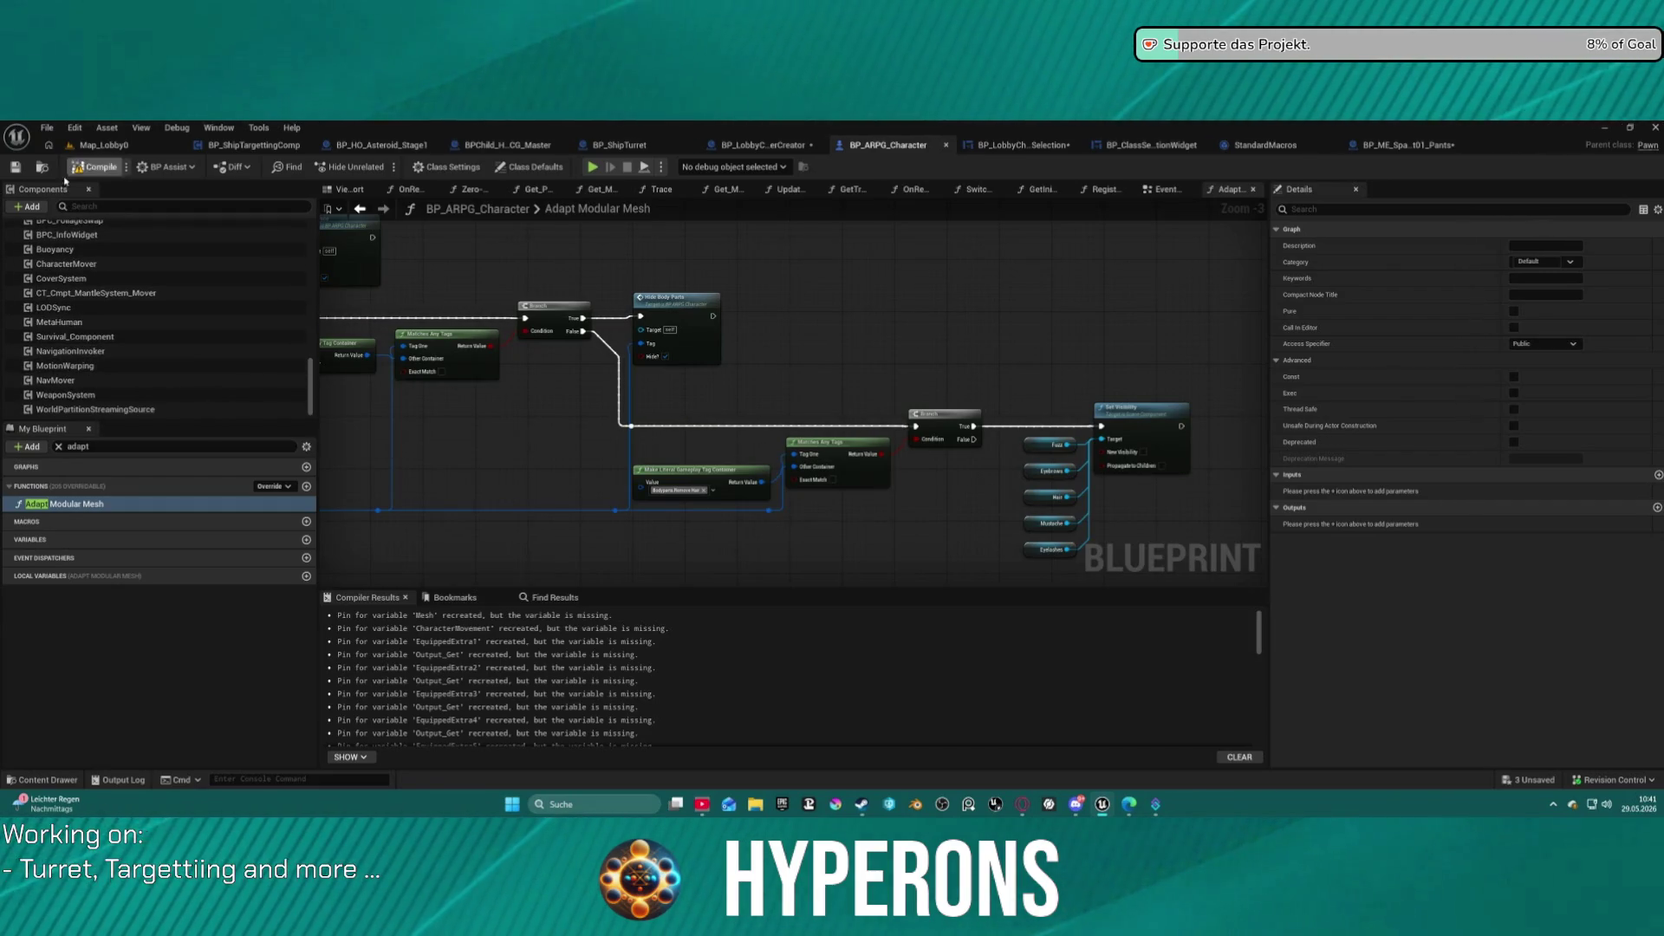
left_click(69, 309)
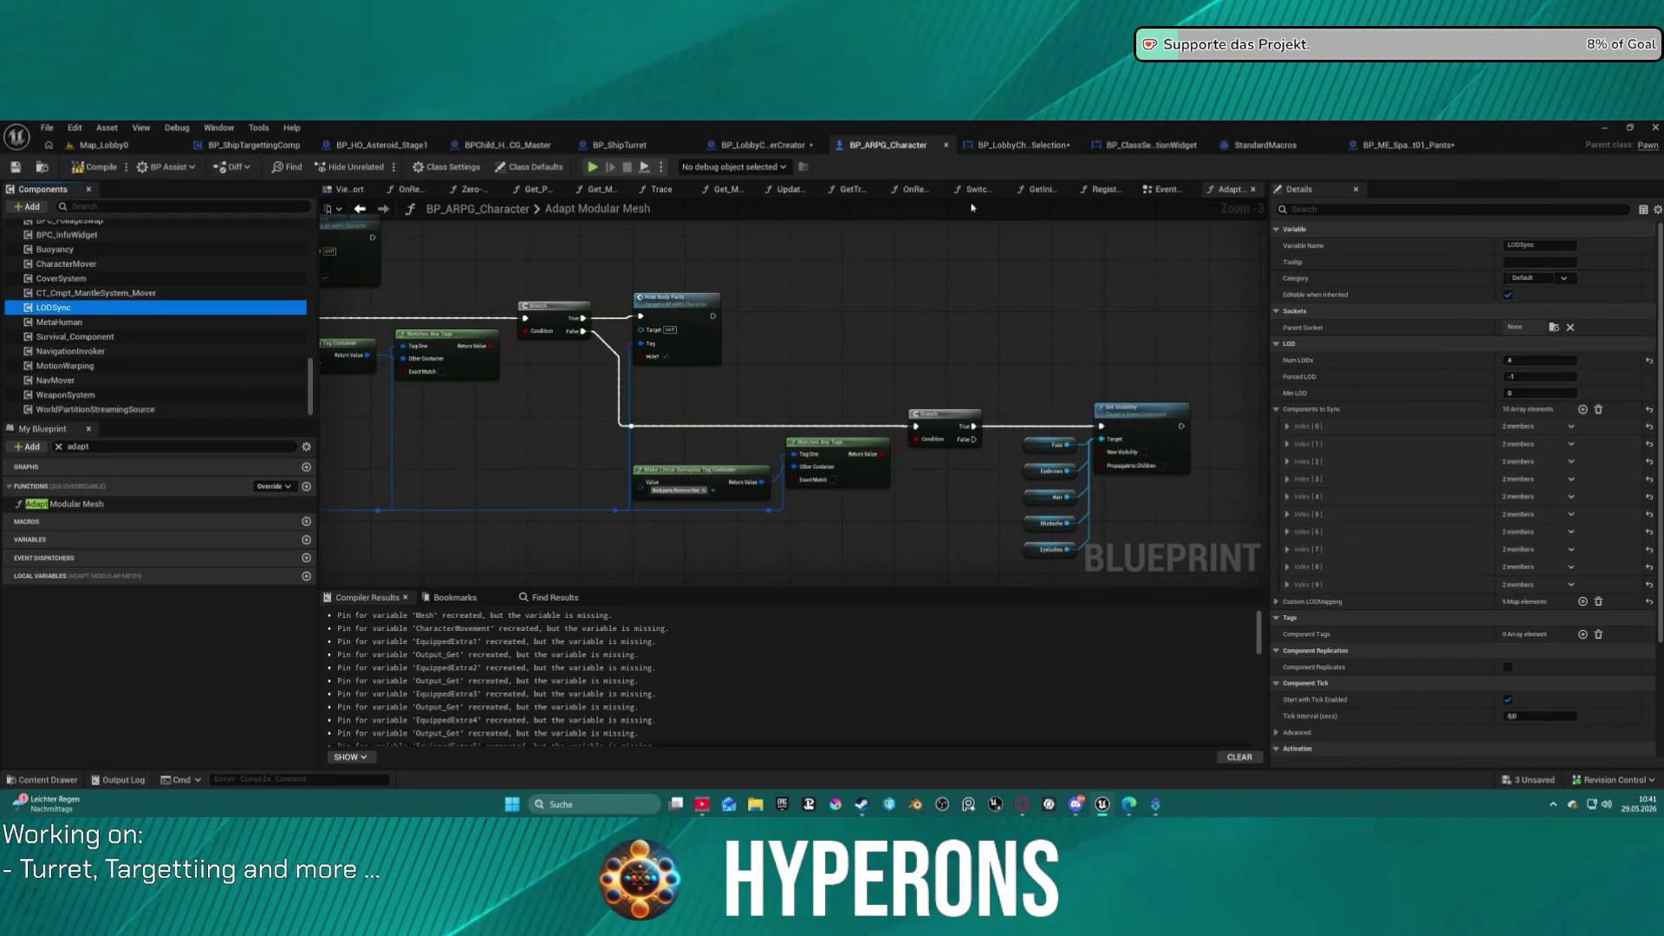
left_click(747, 148)
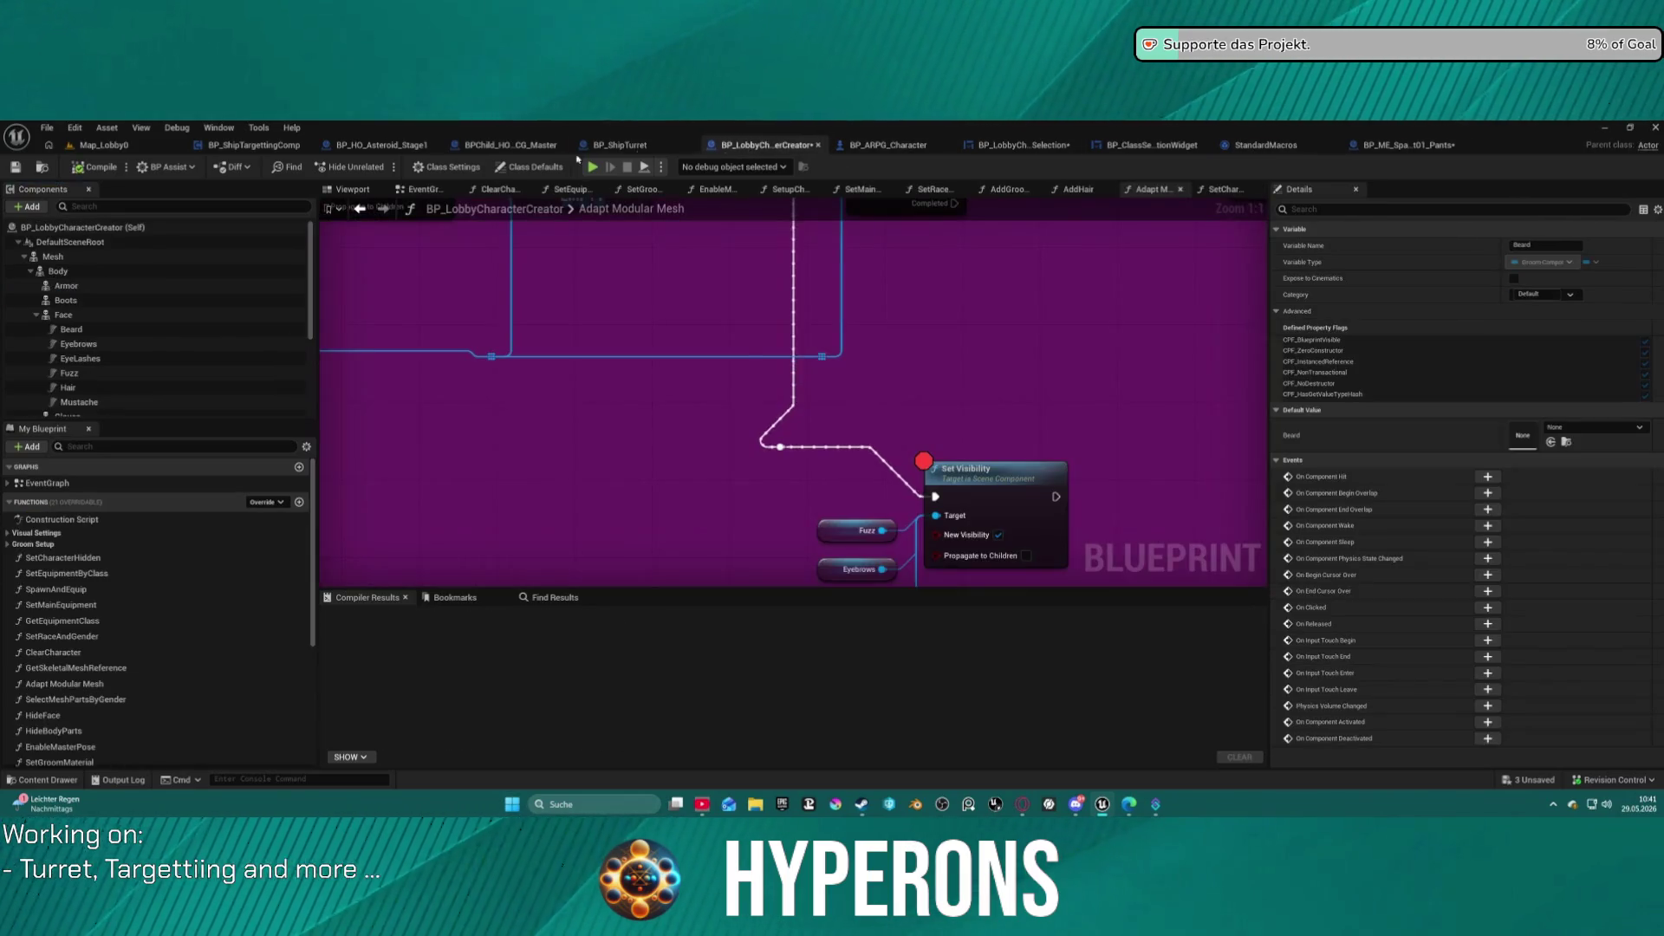
scroll(130, 347, "down", 3)
left_click(92, 395)
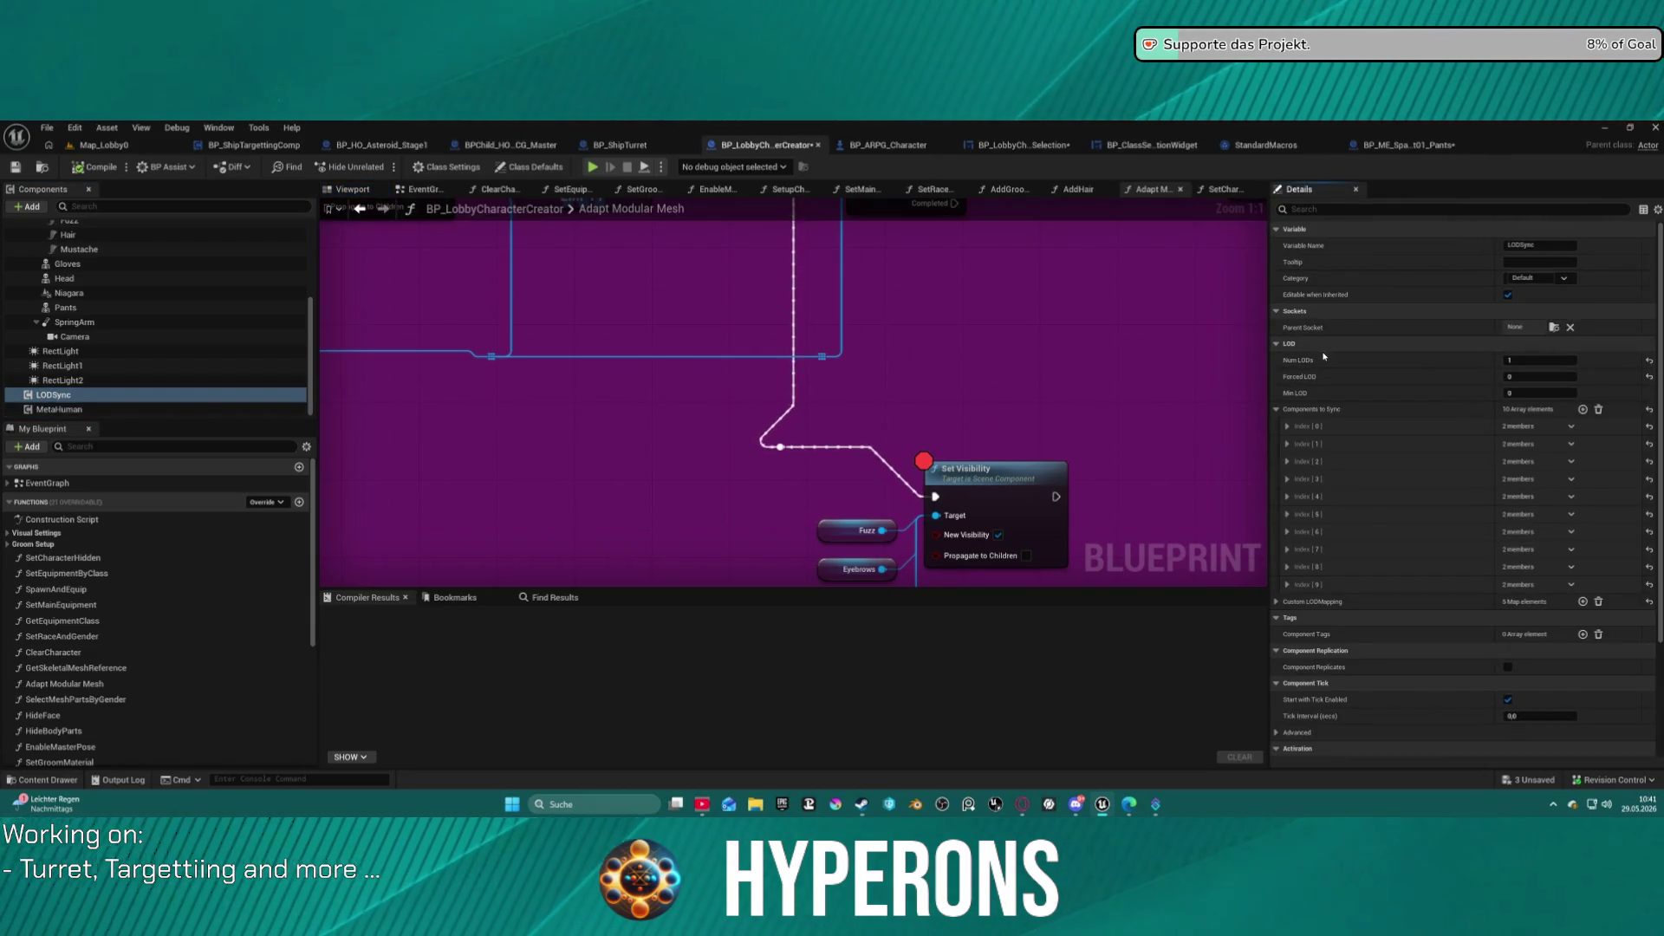
Paste Num LODs 1 and Forced LOD 0 into BP_ARPG_Character's LODSync, compile, and return to Map_Lobby0.
left_click(884, 146)
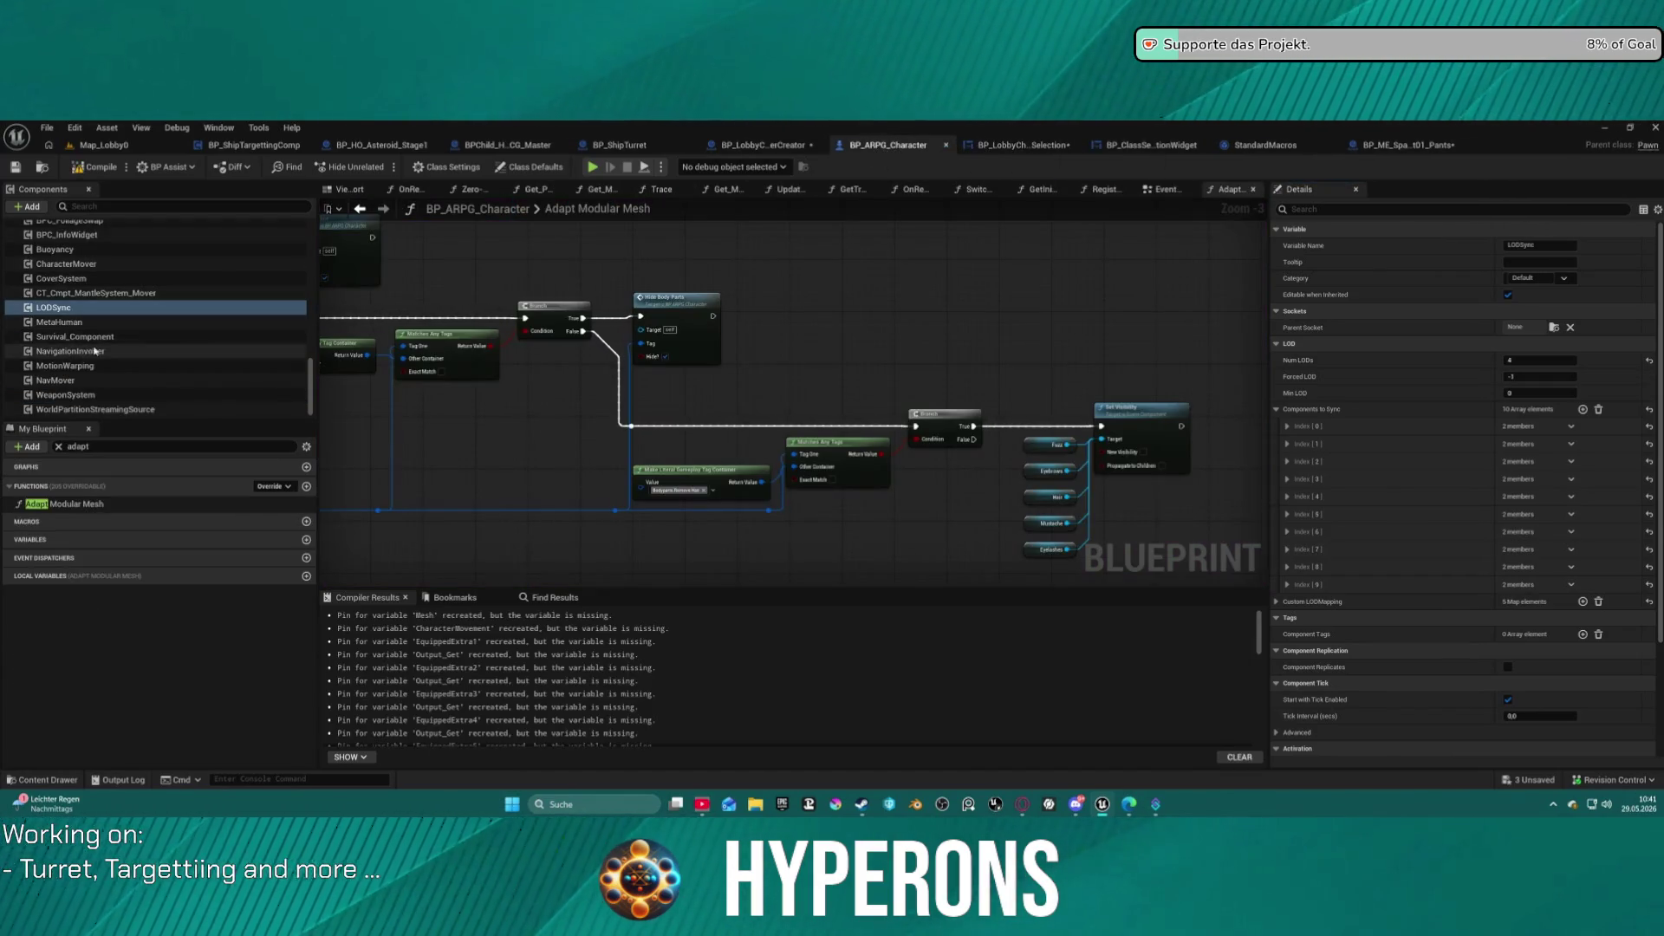
key("ctrl+v")
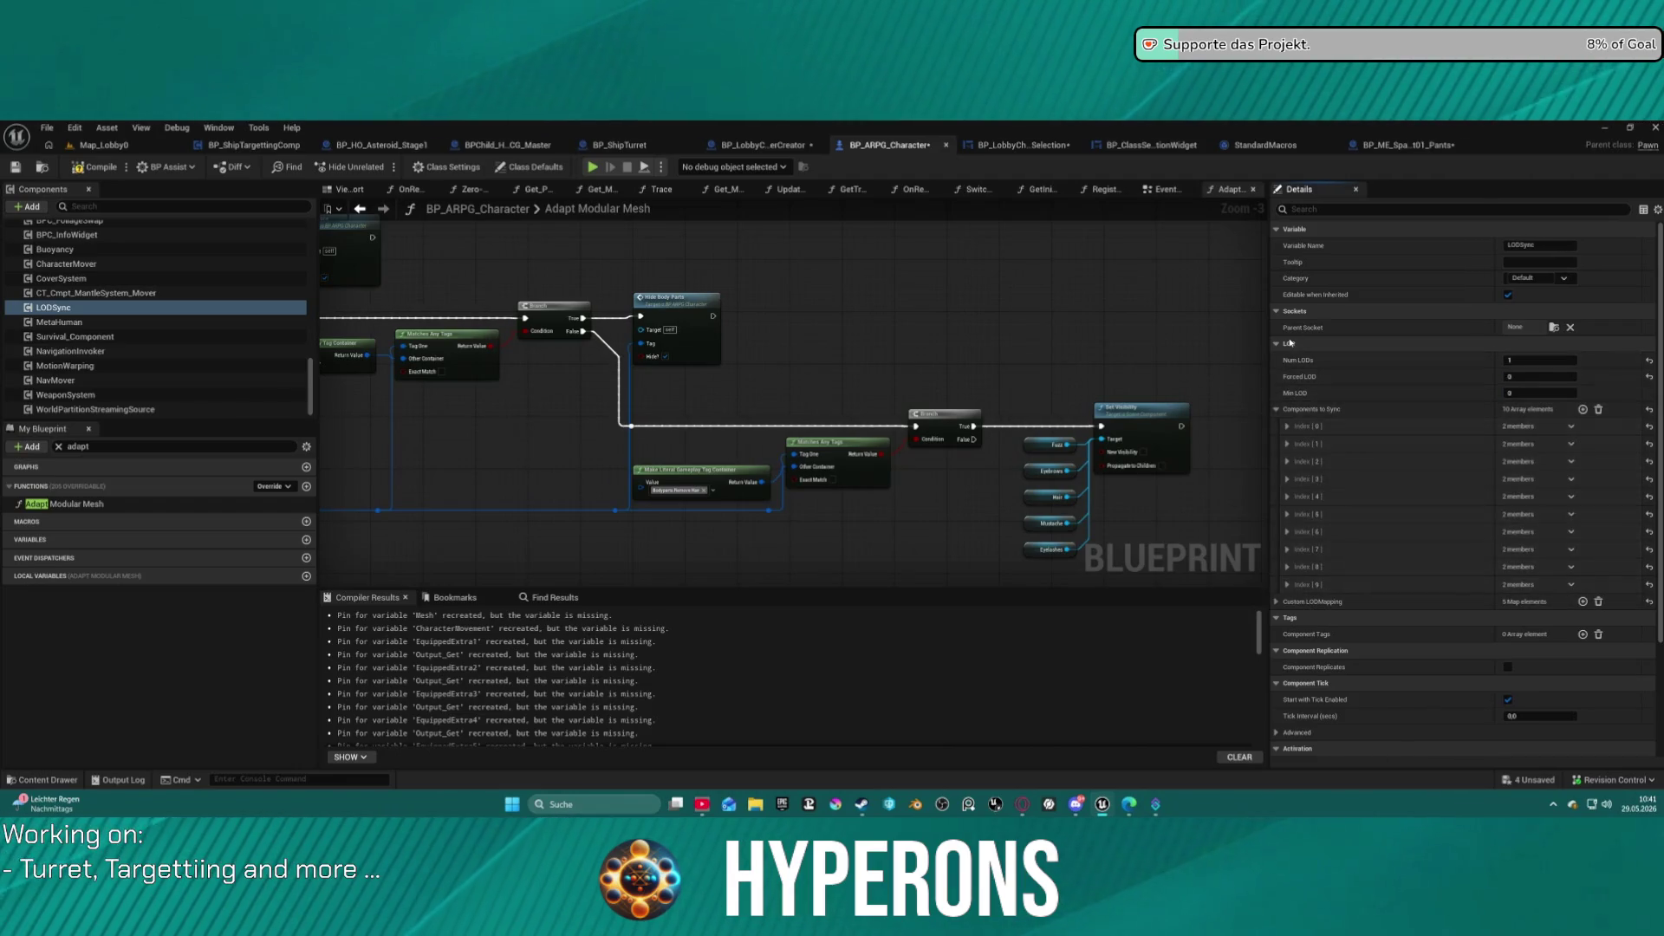
left_click(110, 170)
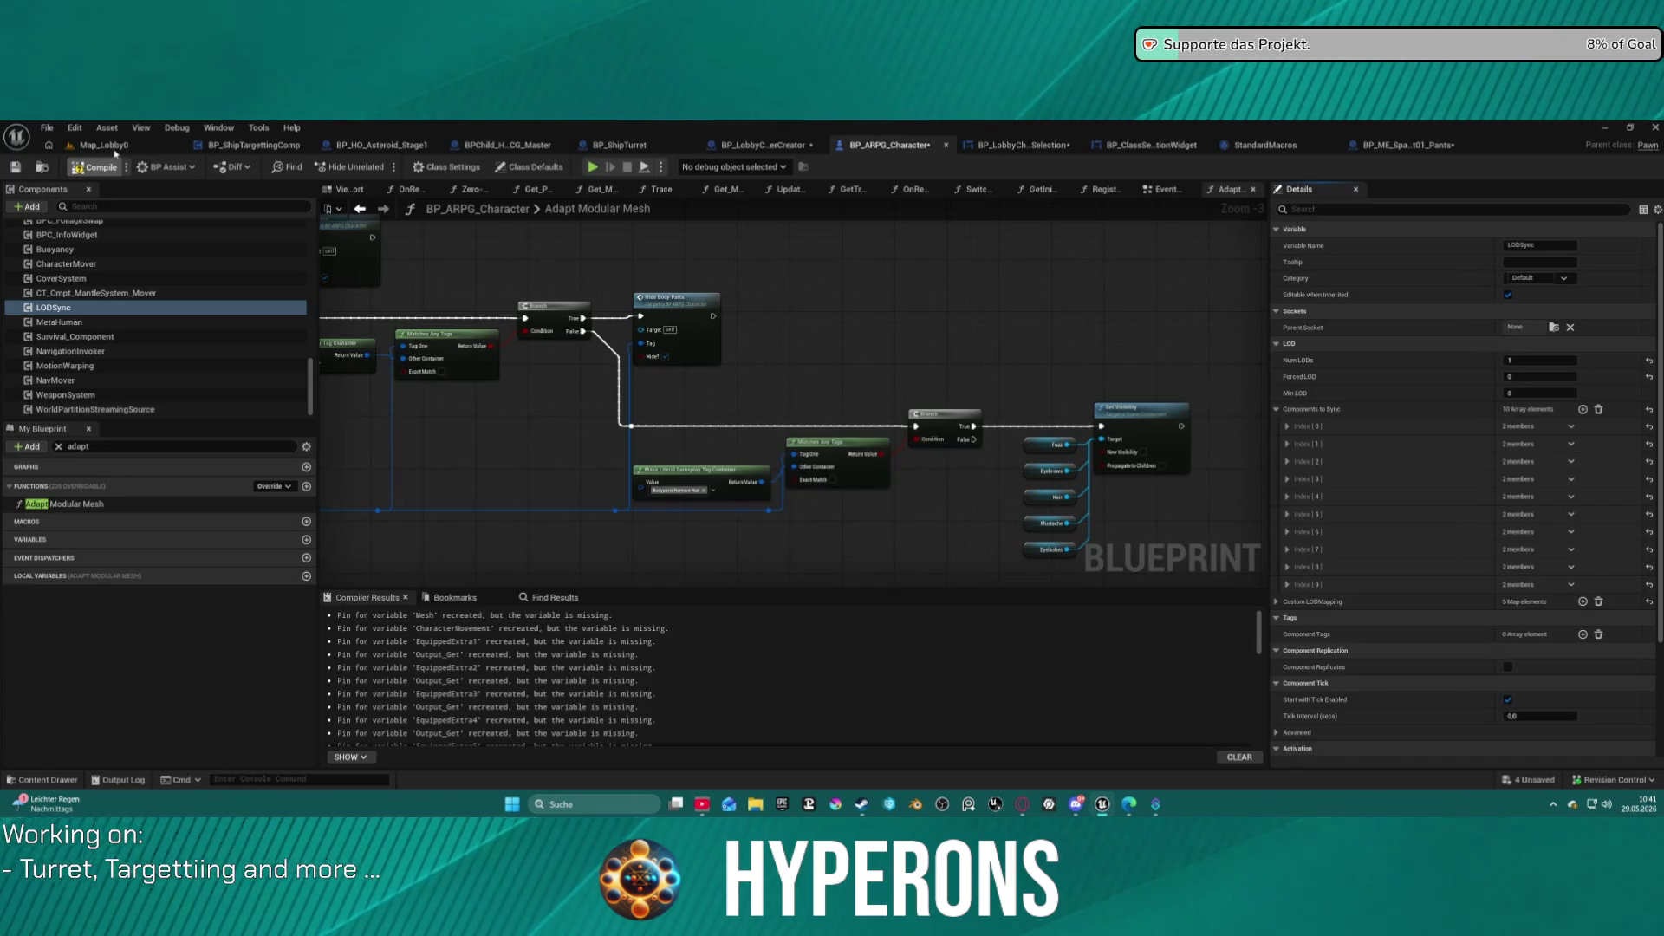
left_click(116, 152)
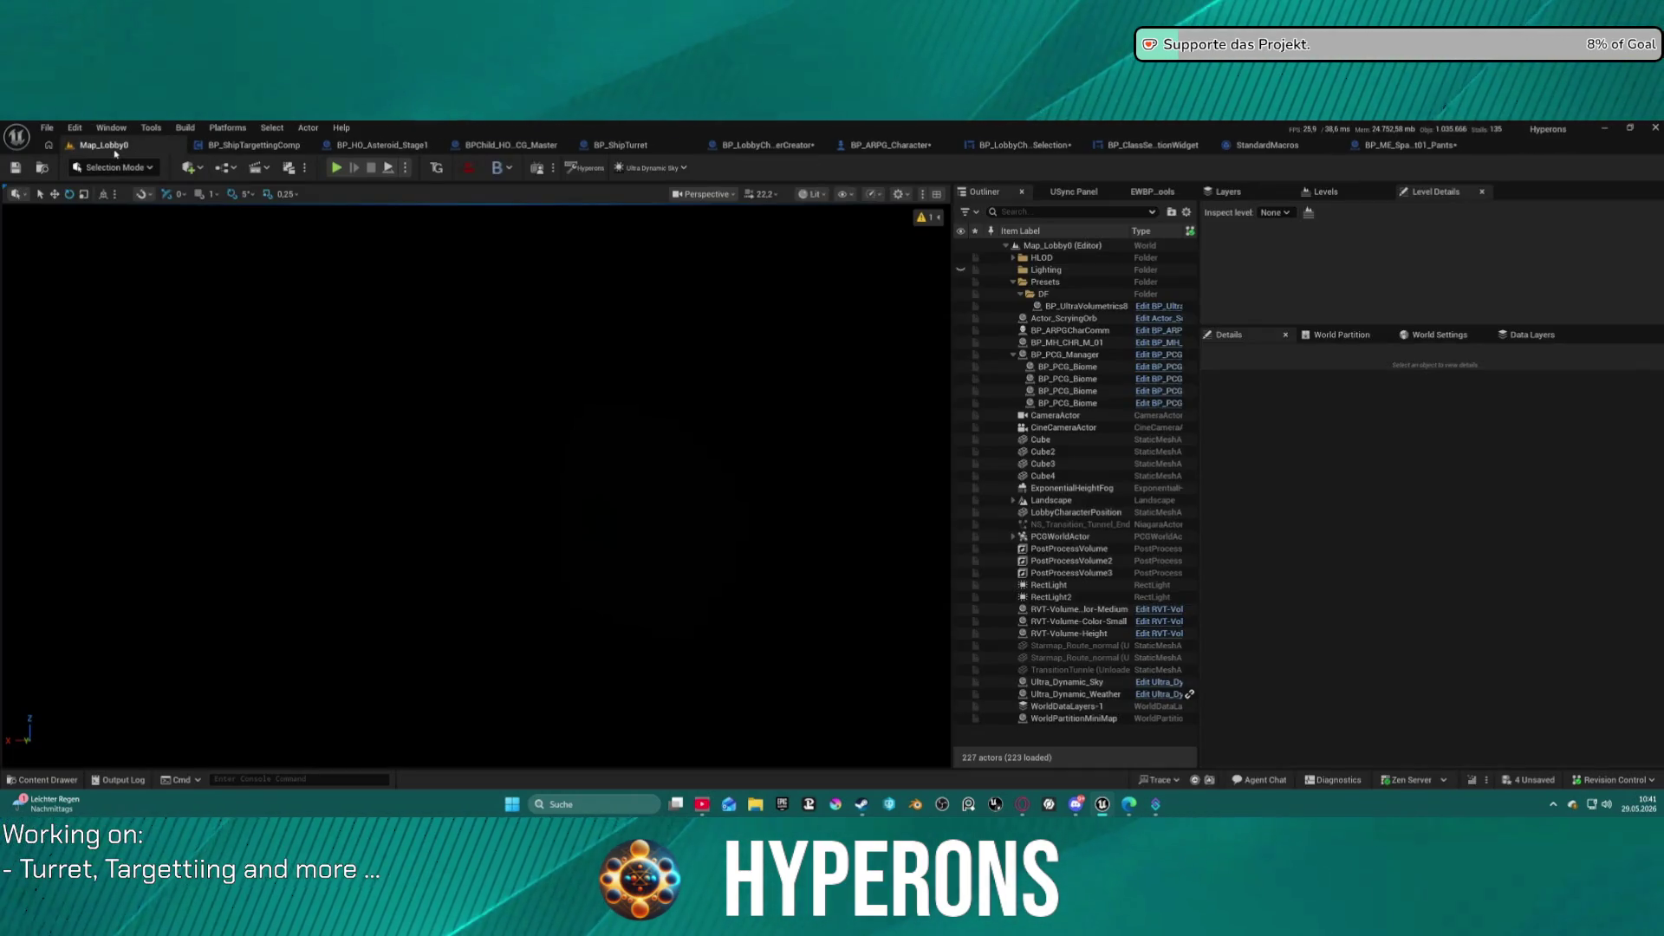
Play the lobby despite compile errors, start the game as Beard, and open its inventory.
left_click(336, 168)
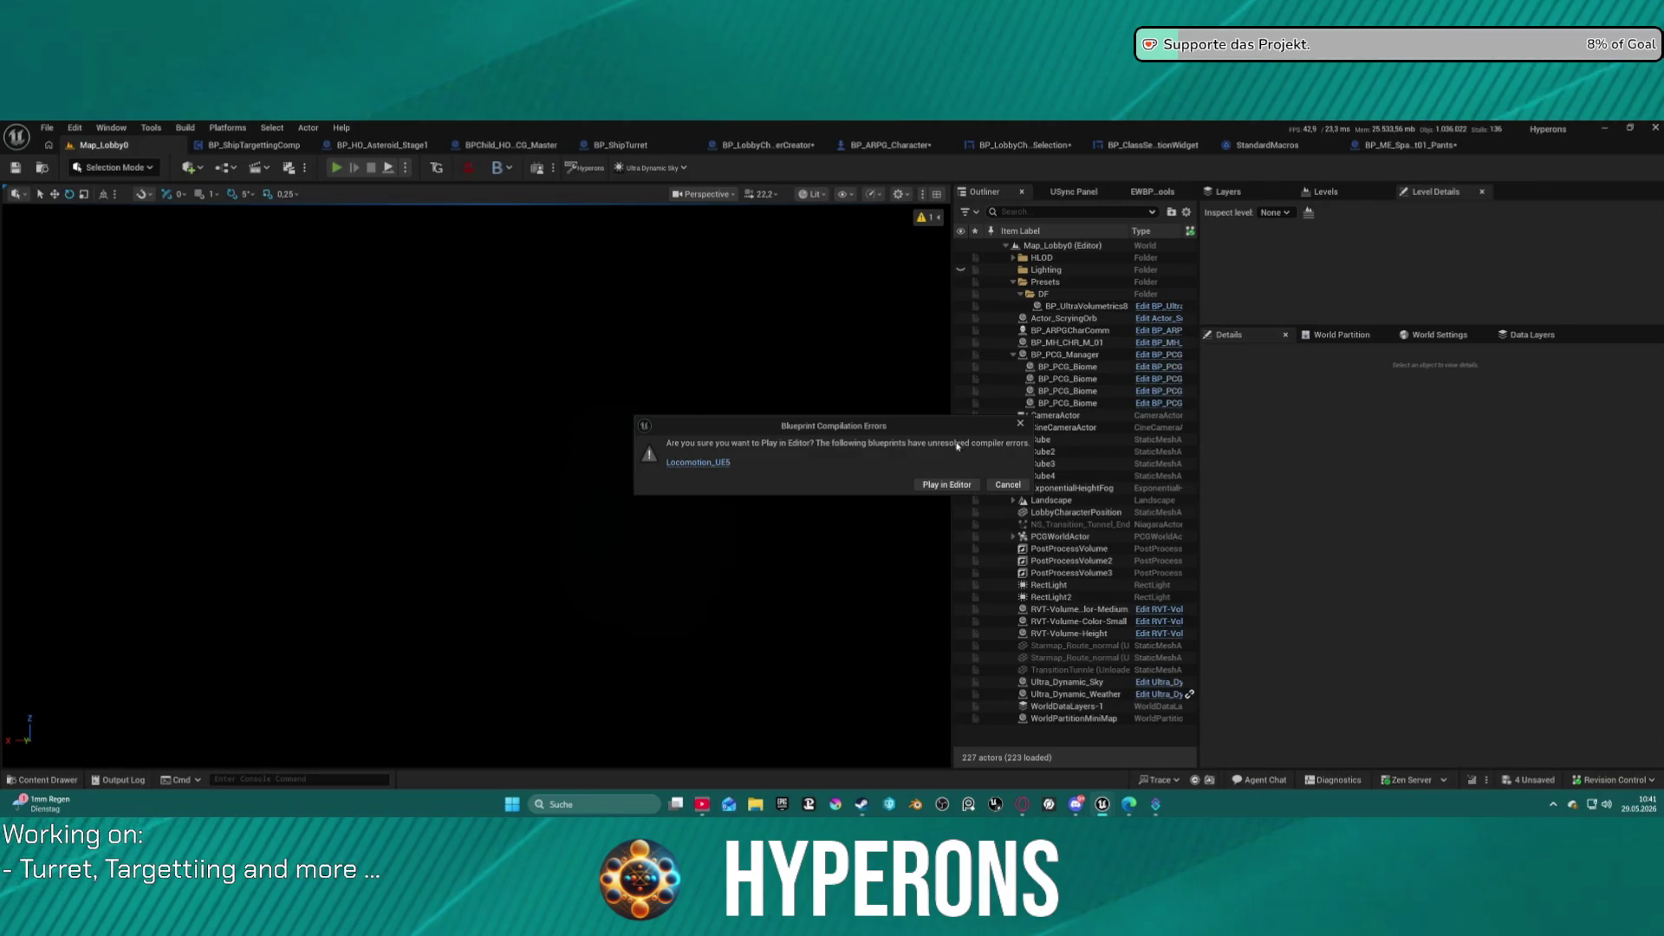
left_click(924, 486)
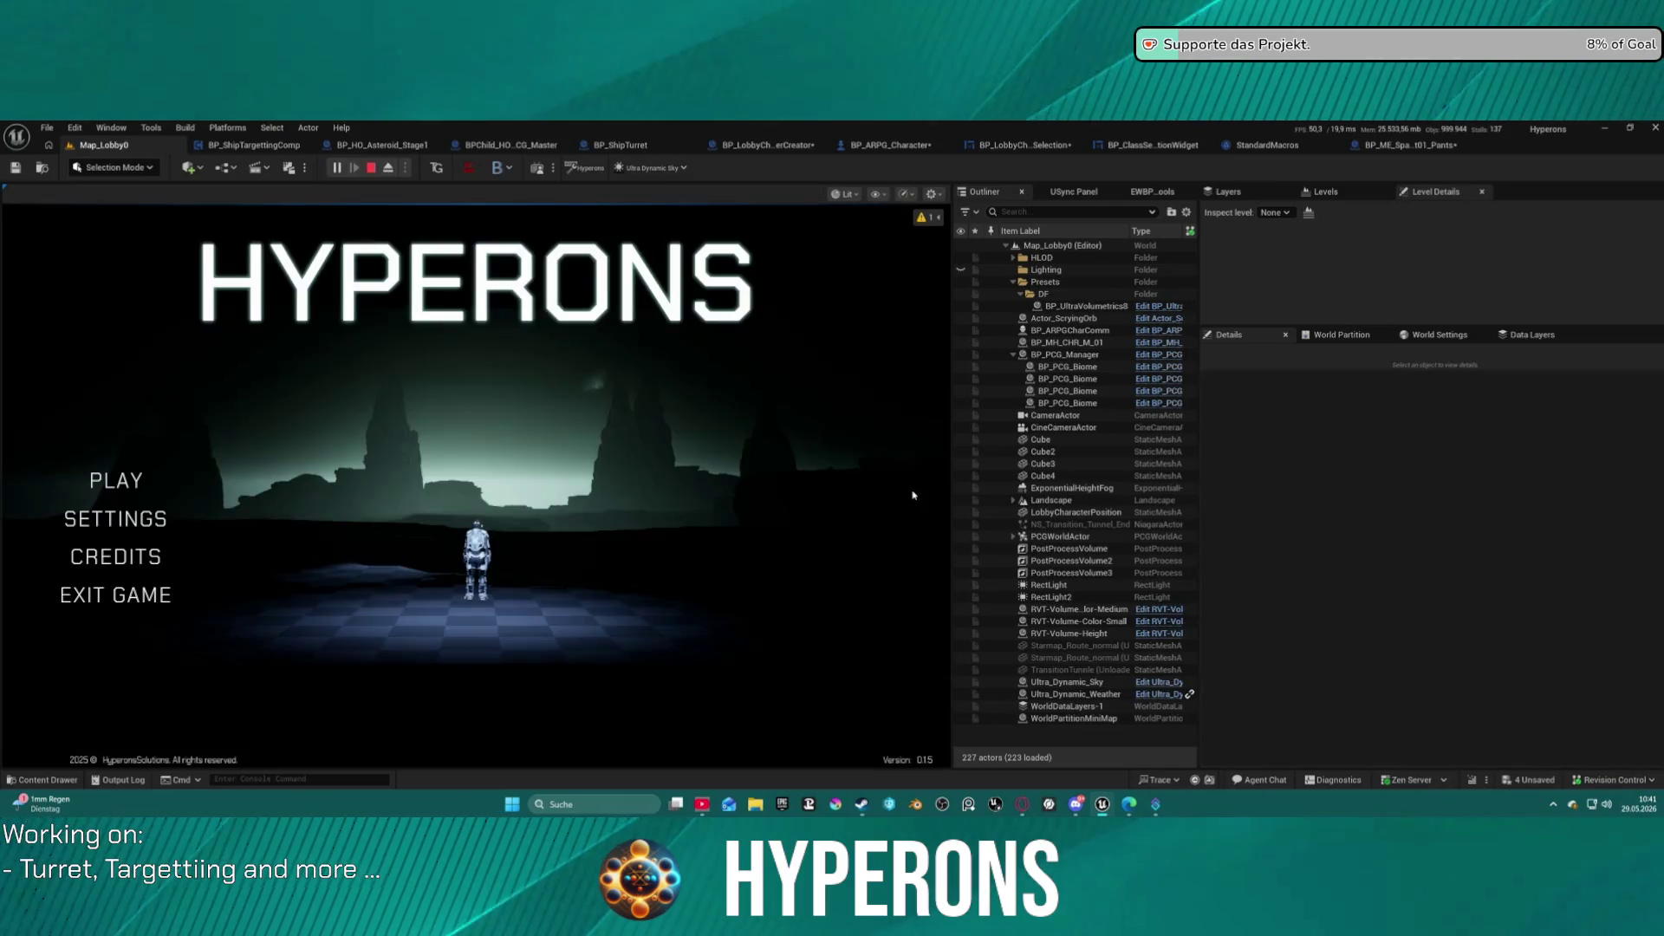
left_click(110, 490)
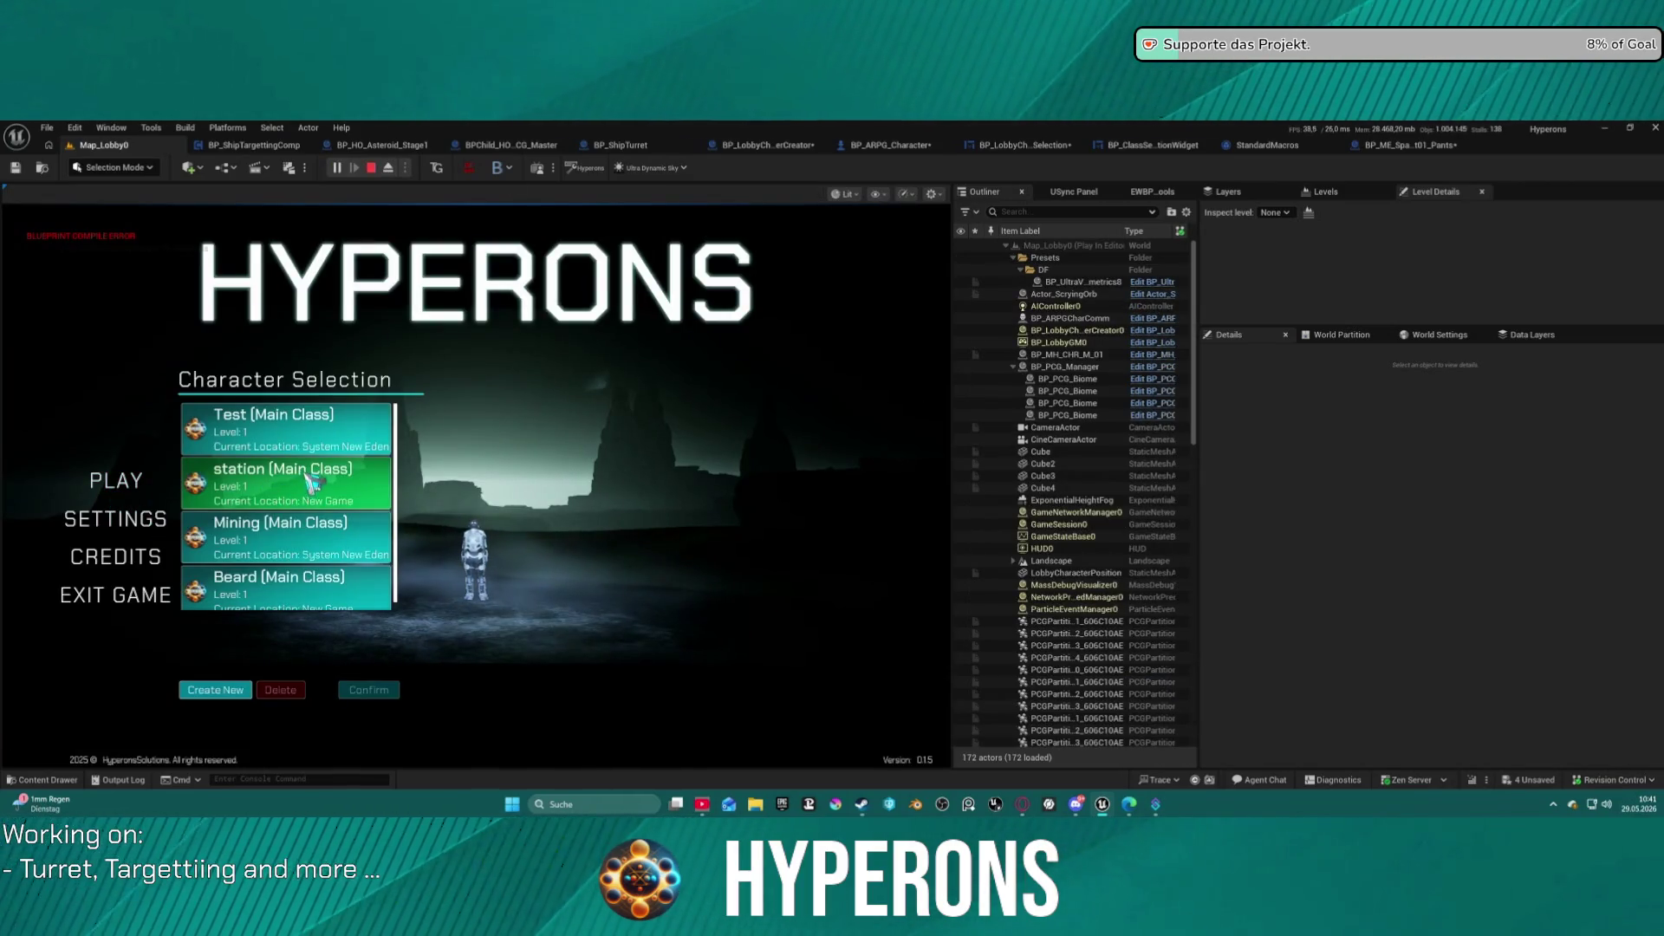
left_click(305, 588)
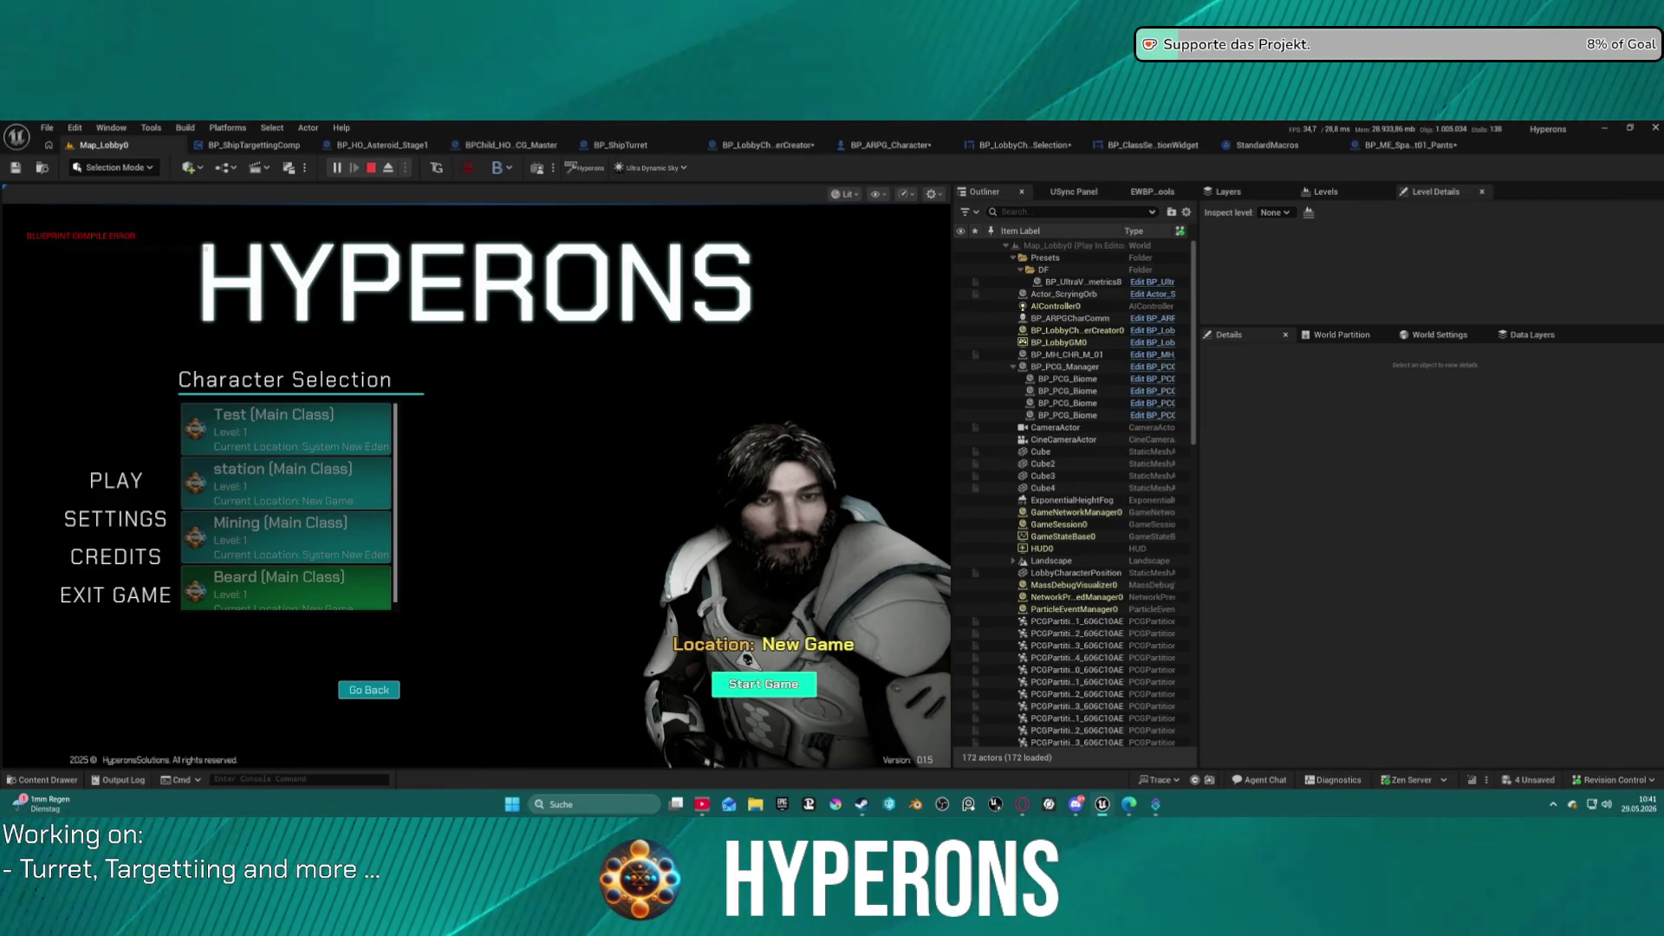
left_click(747, 680)
key("i")
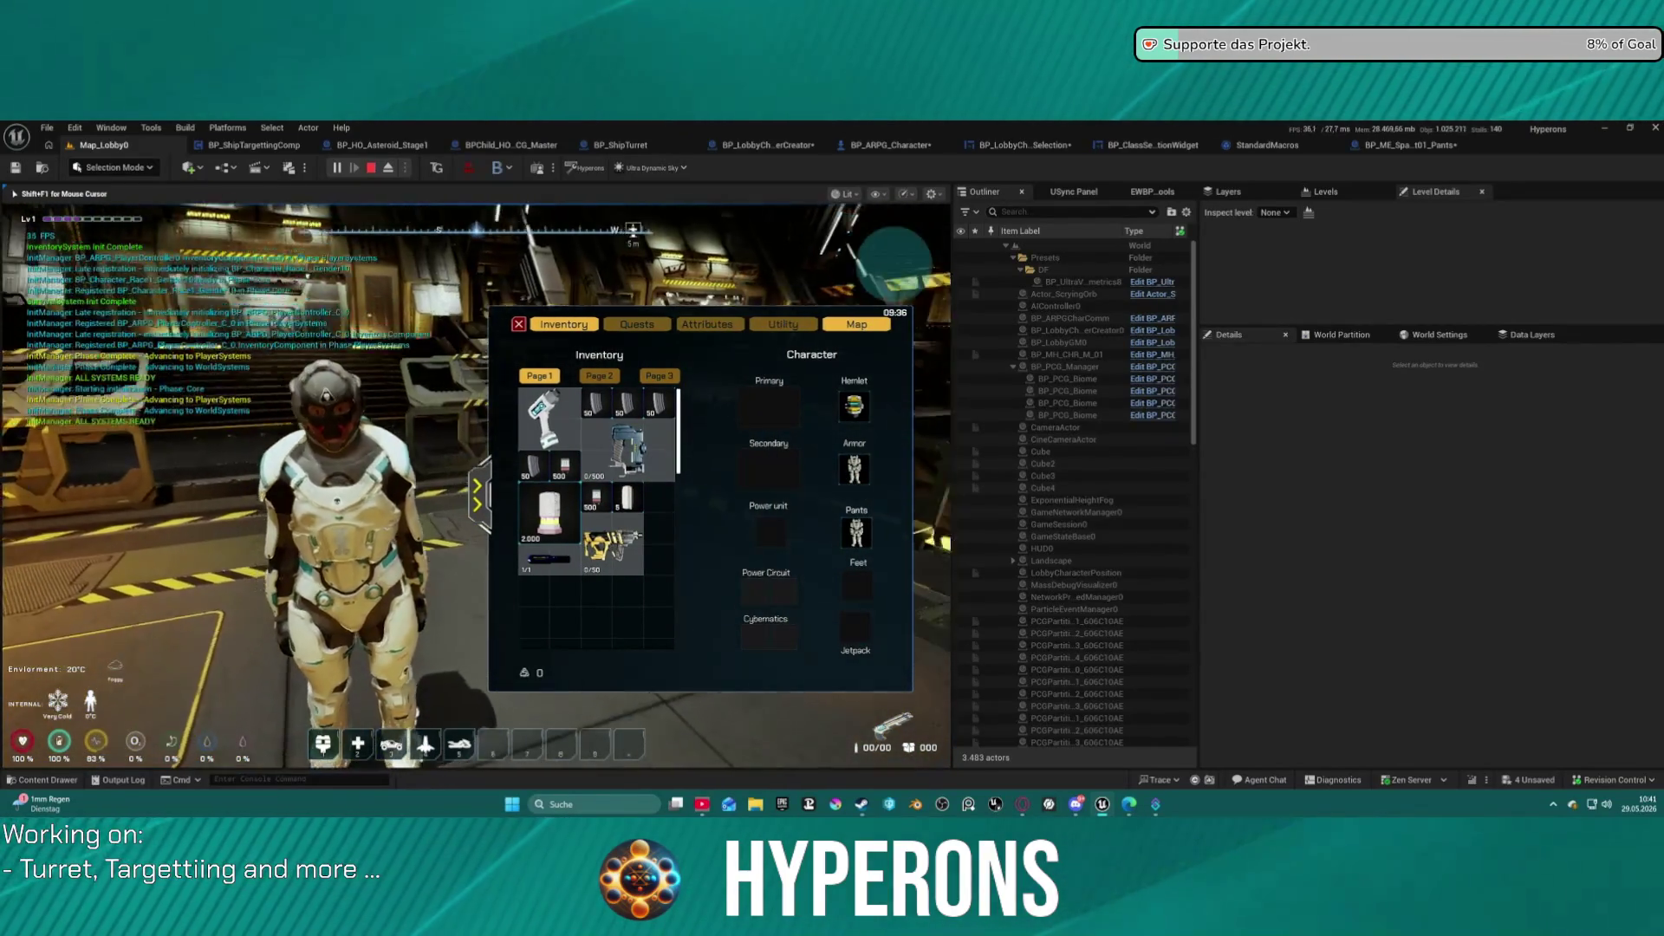
Unequip the helmet into the inventory, turn the camera to the character's face, then stop the session.
left_click_drag(853, 405, 607, 598)
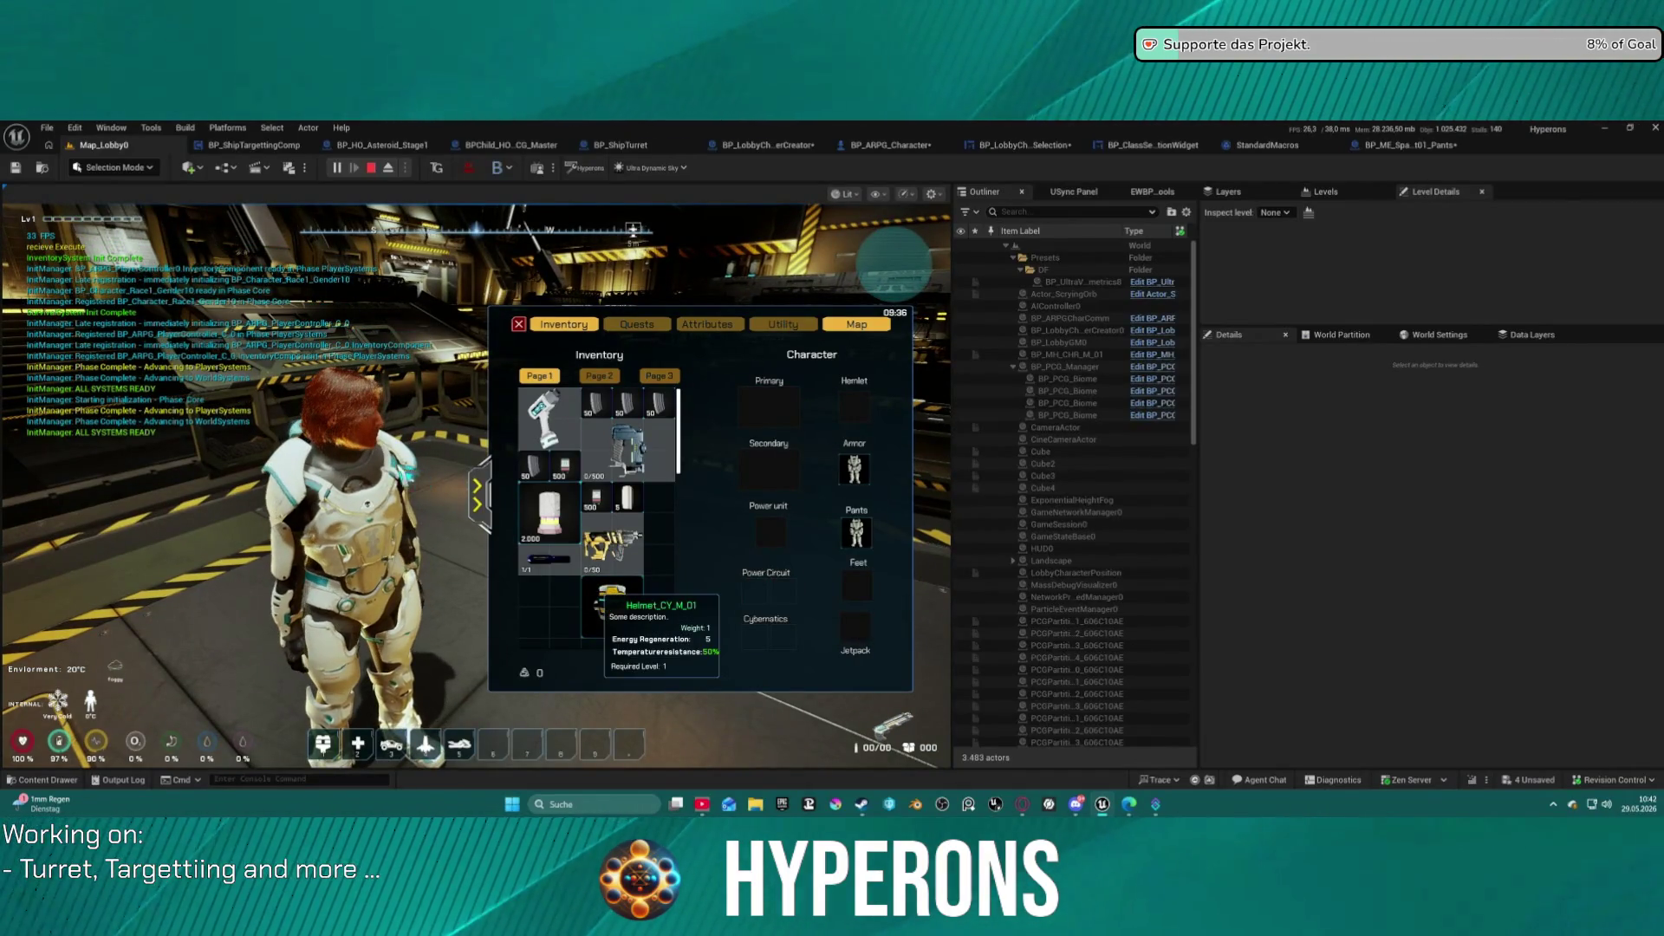
left_click(606, 598)
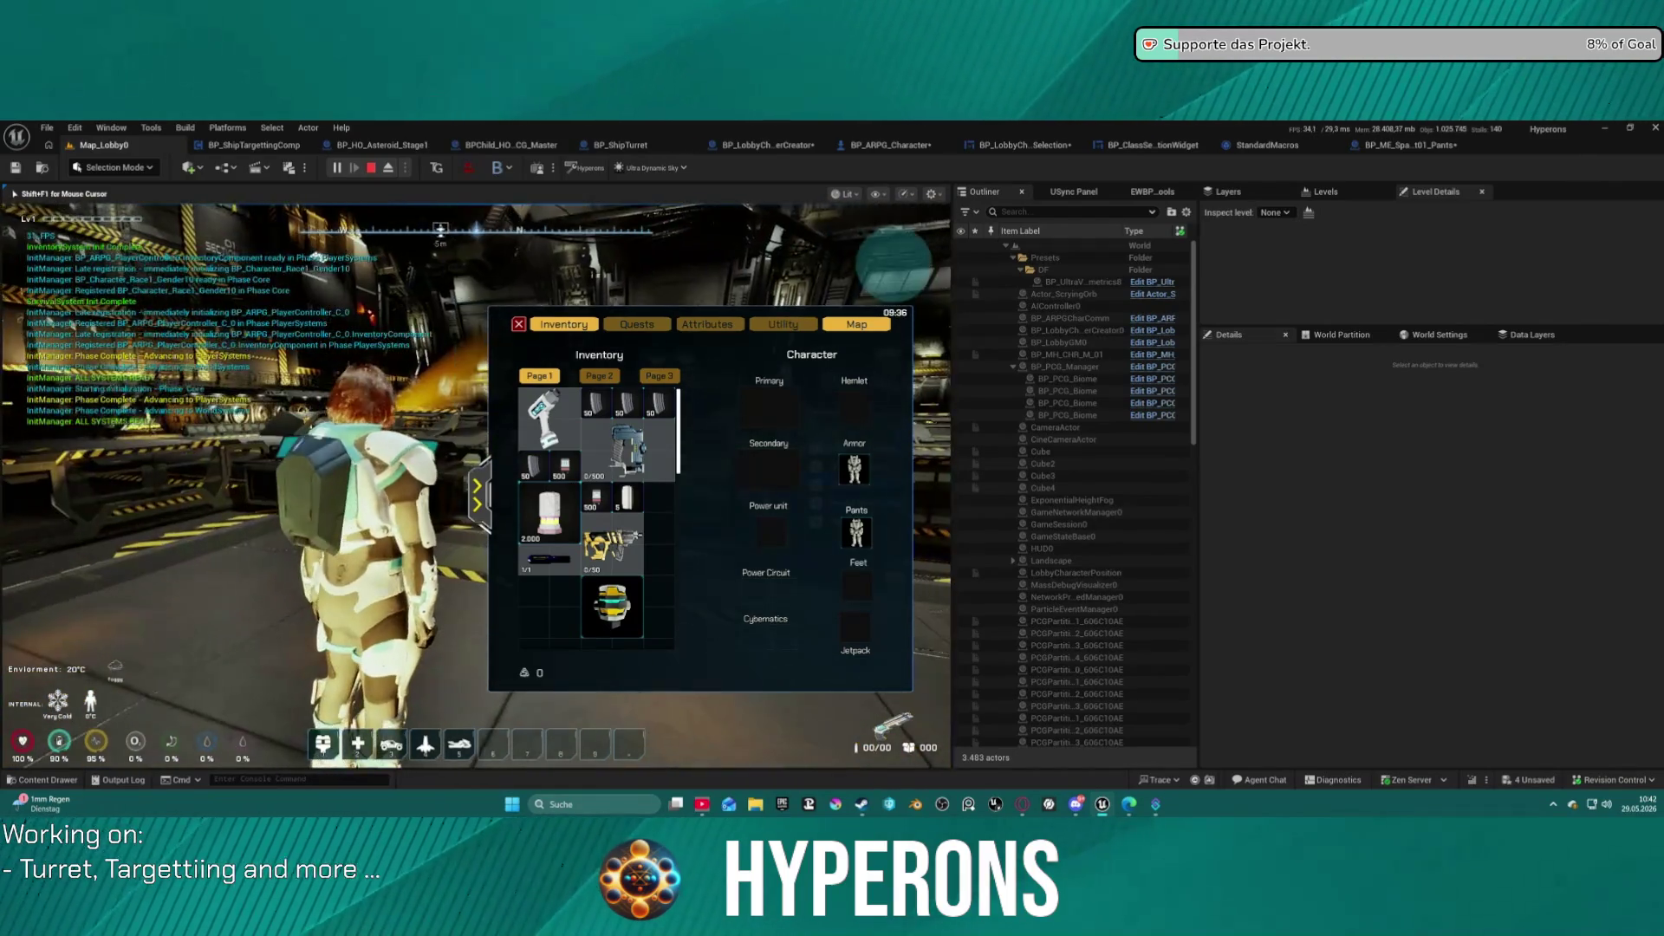
key("shift+F1")
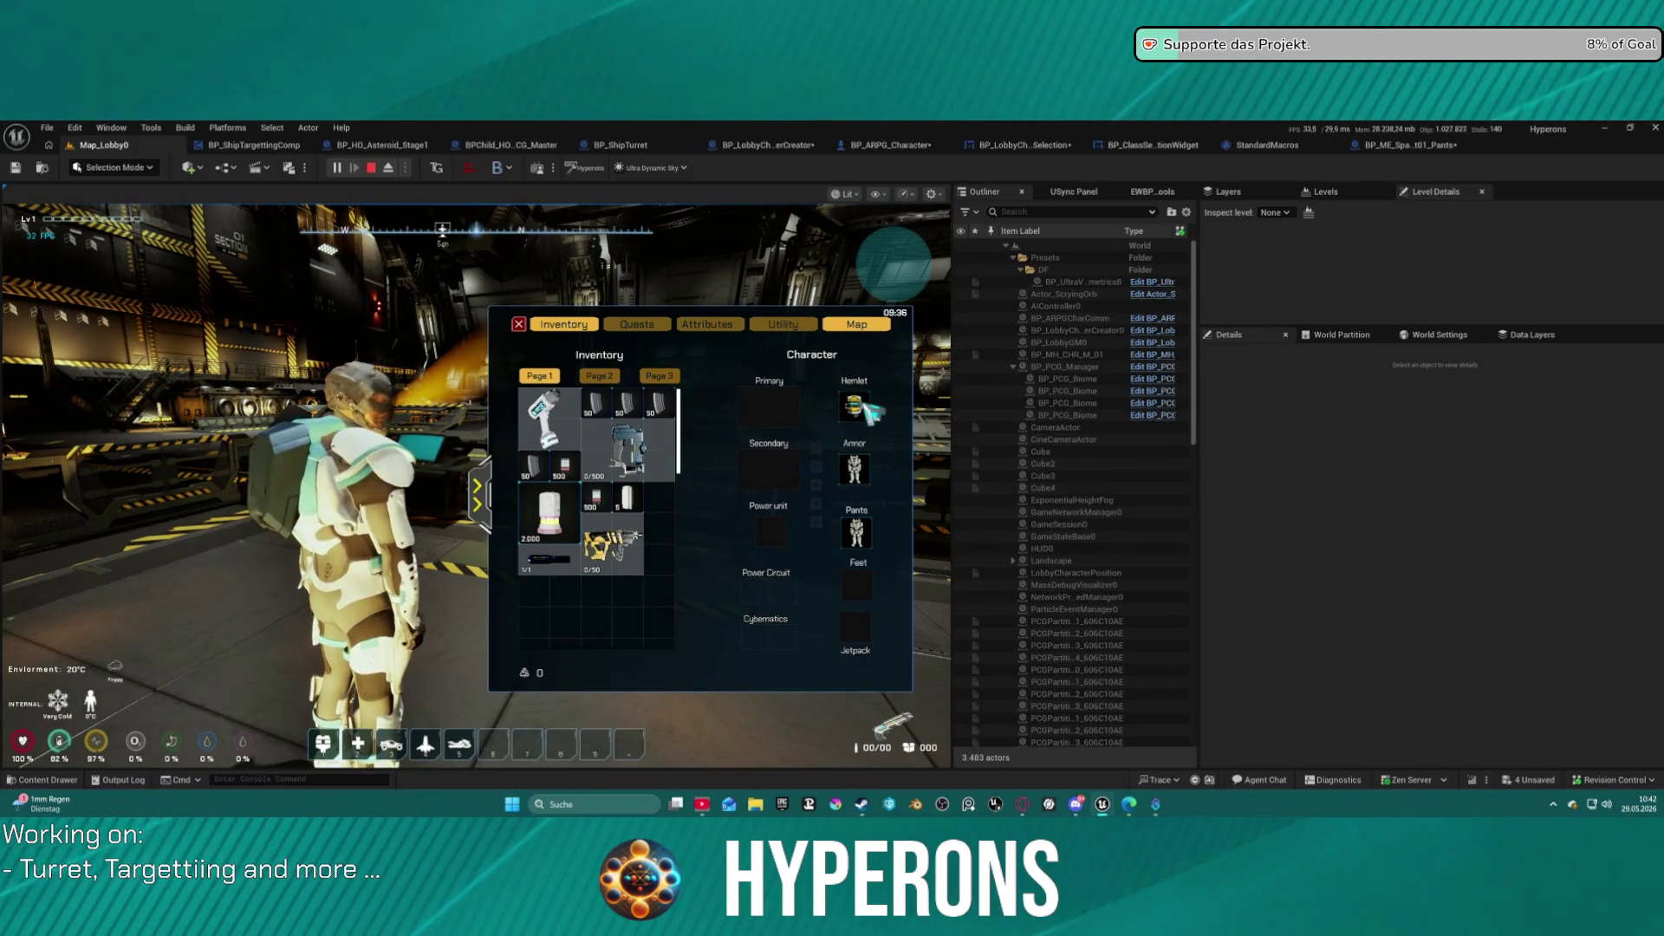
right_click(854, 405)
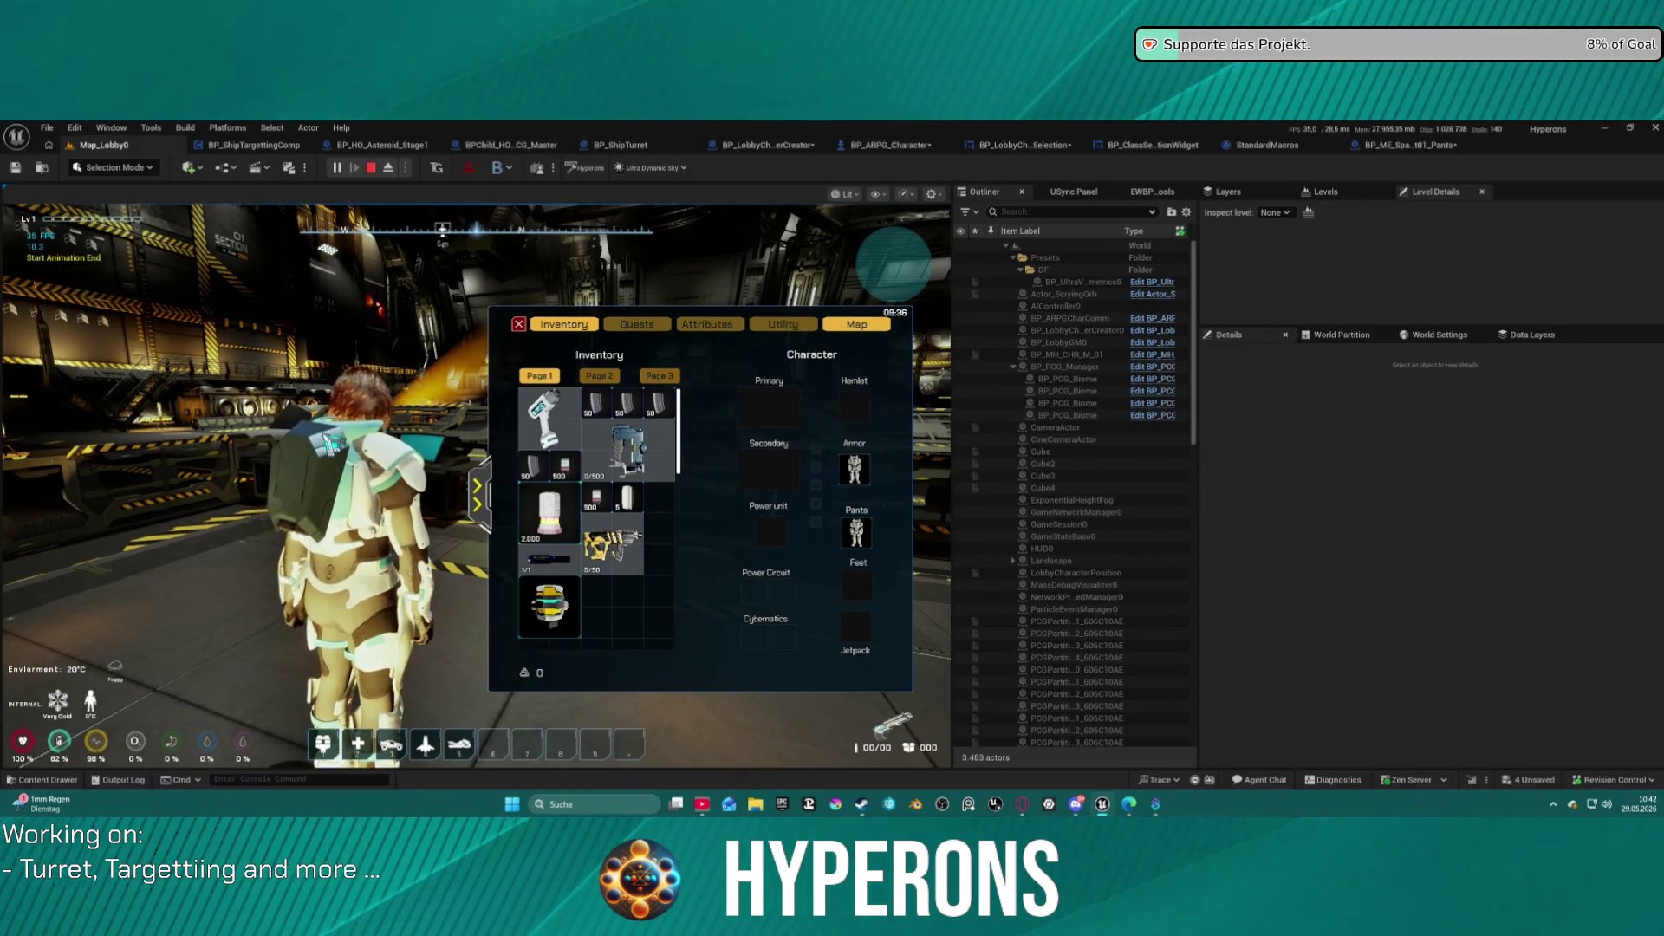
left_click(373, 468)
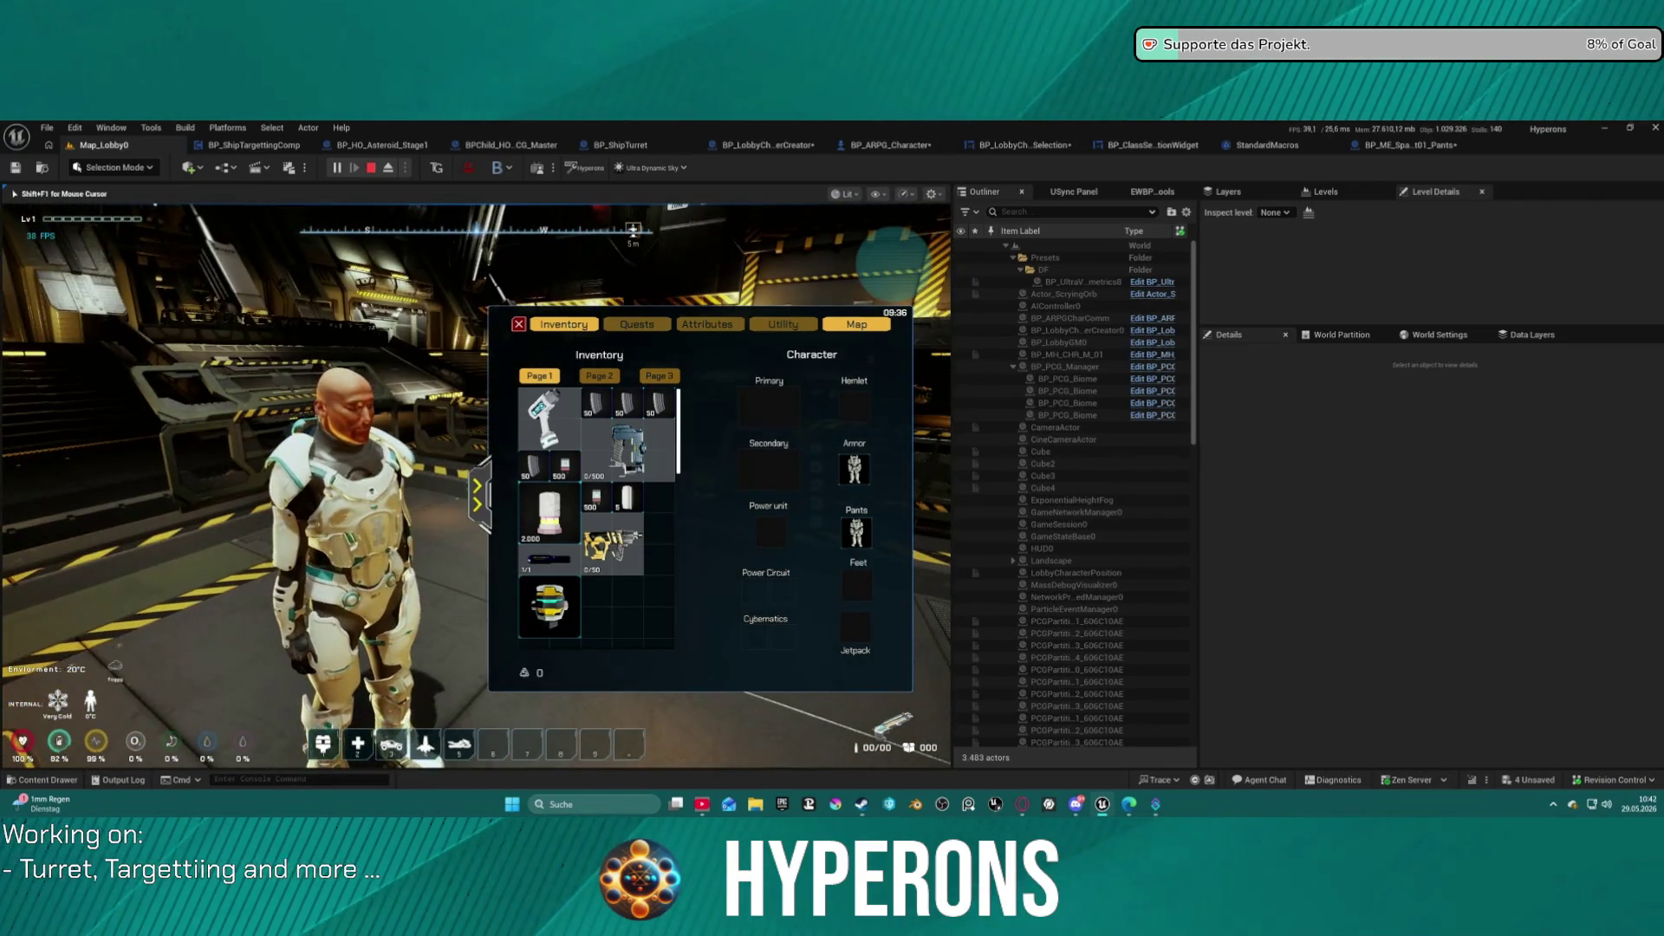
key("shift+F1")
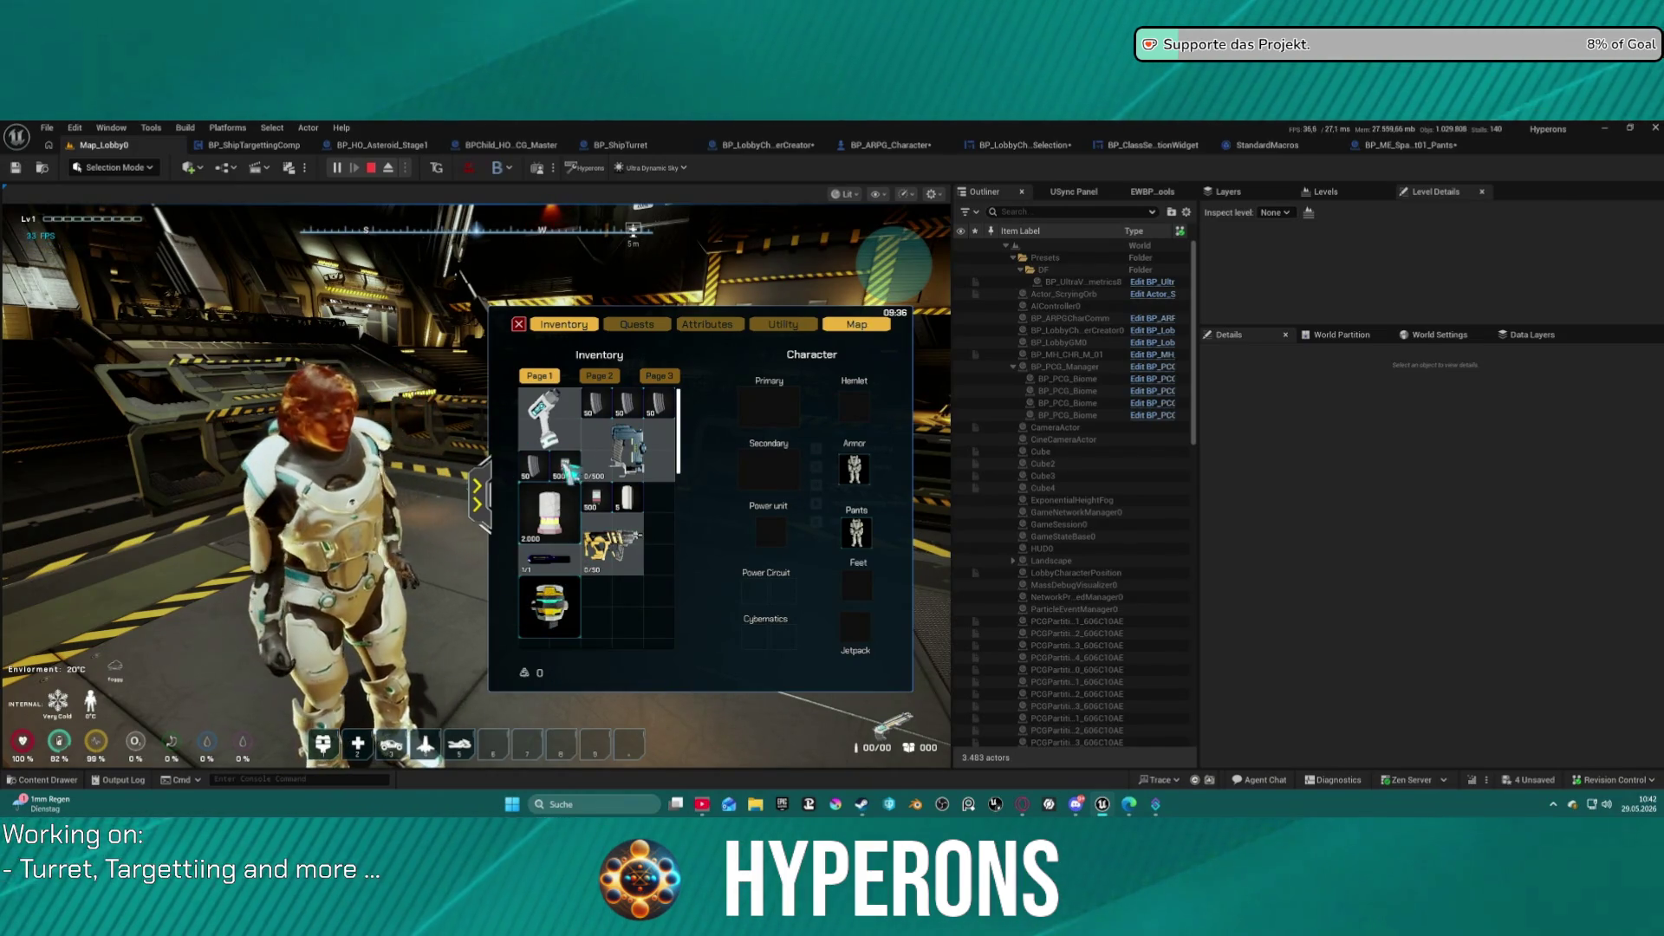
key("Escape")
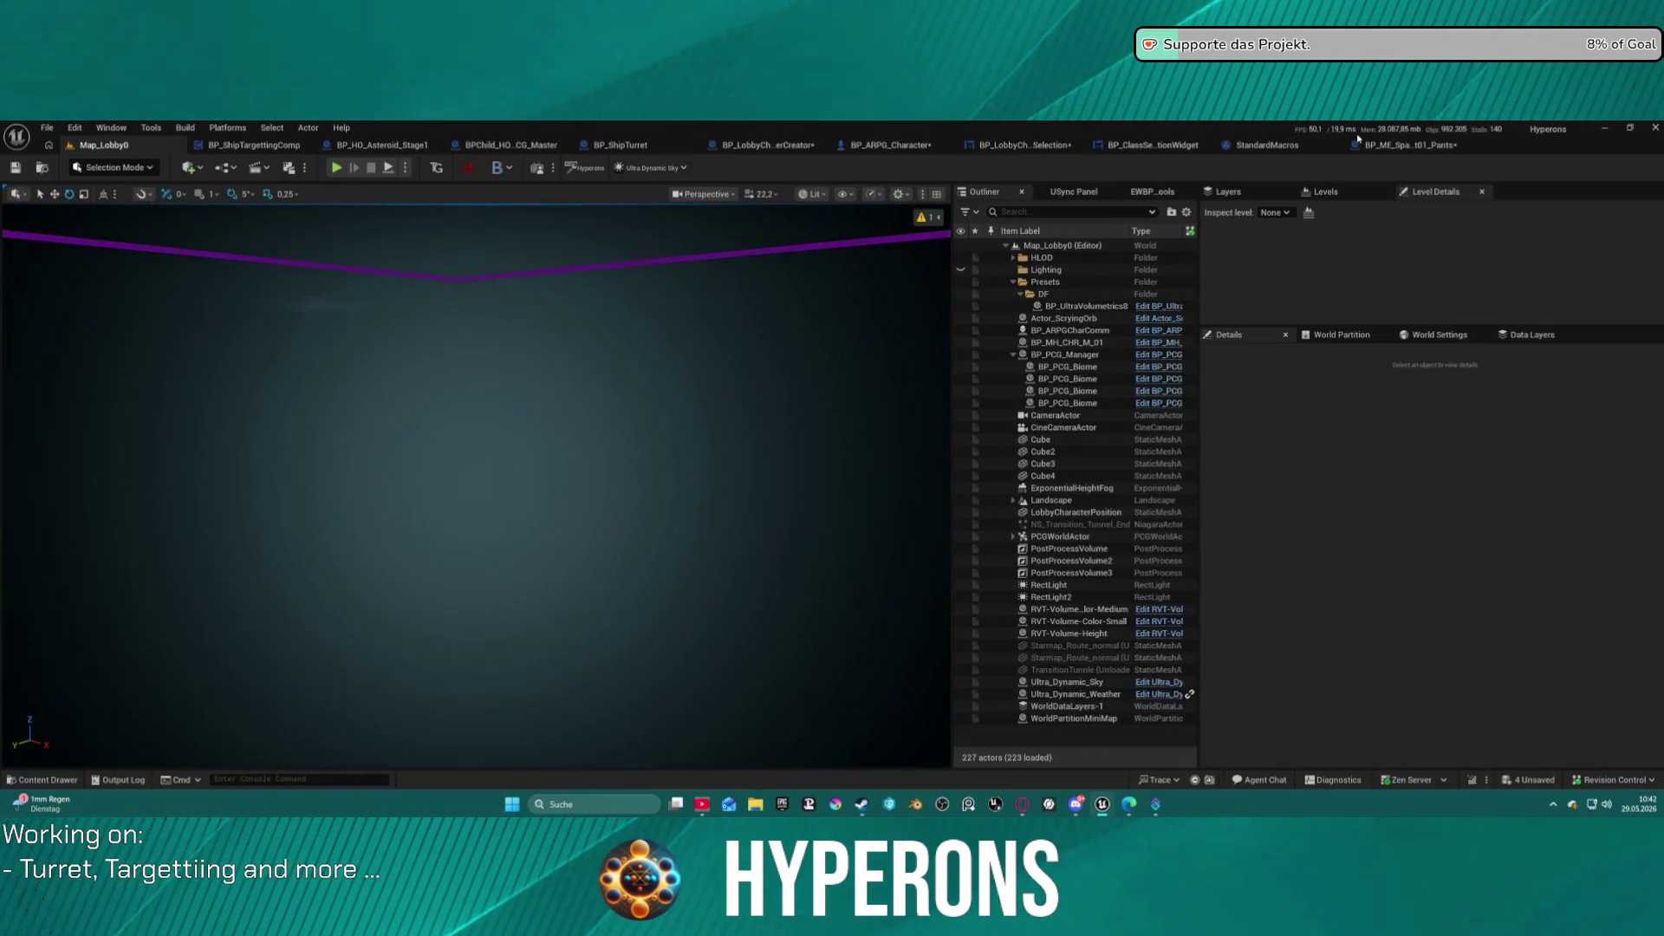
Step through the Pants, StandardMacros, class selection and ARPG tabs back to BP_LobbyCharacterCreator's Adapt Modular Mesh graph.
left_click(1432, 154)
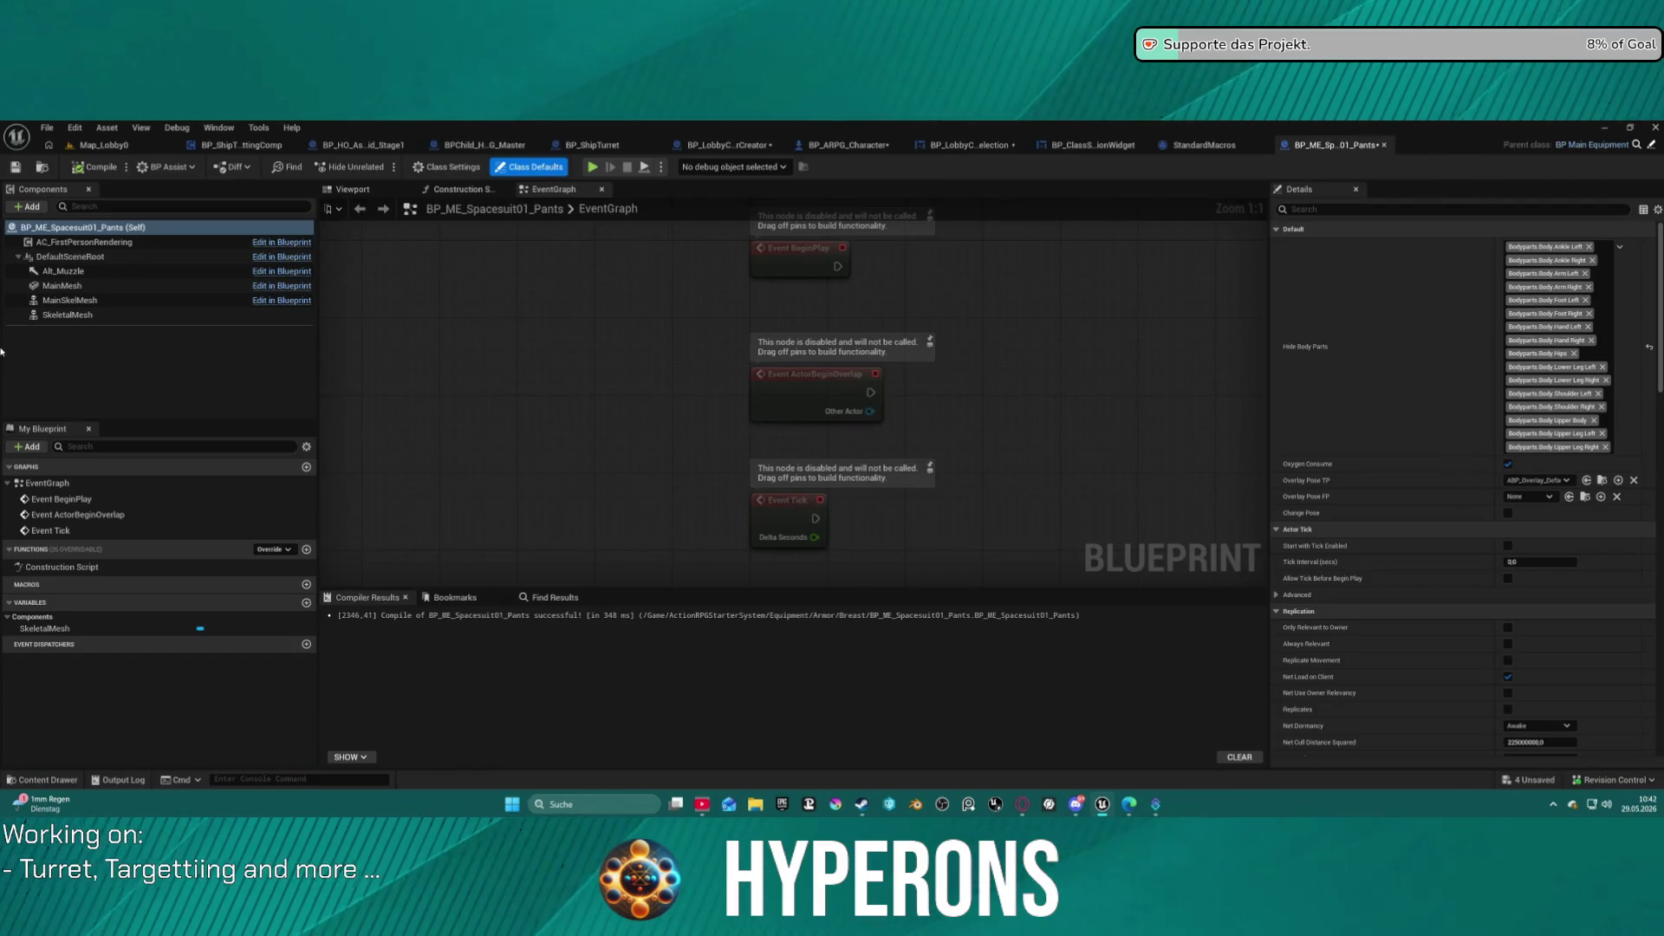
left_click(1208, 146)
left_click(1136, 146)
left_click(992, 146)
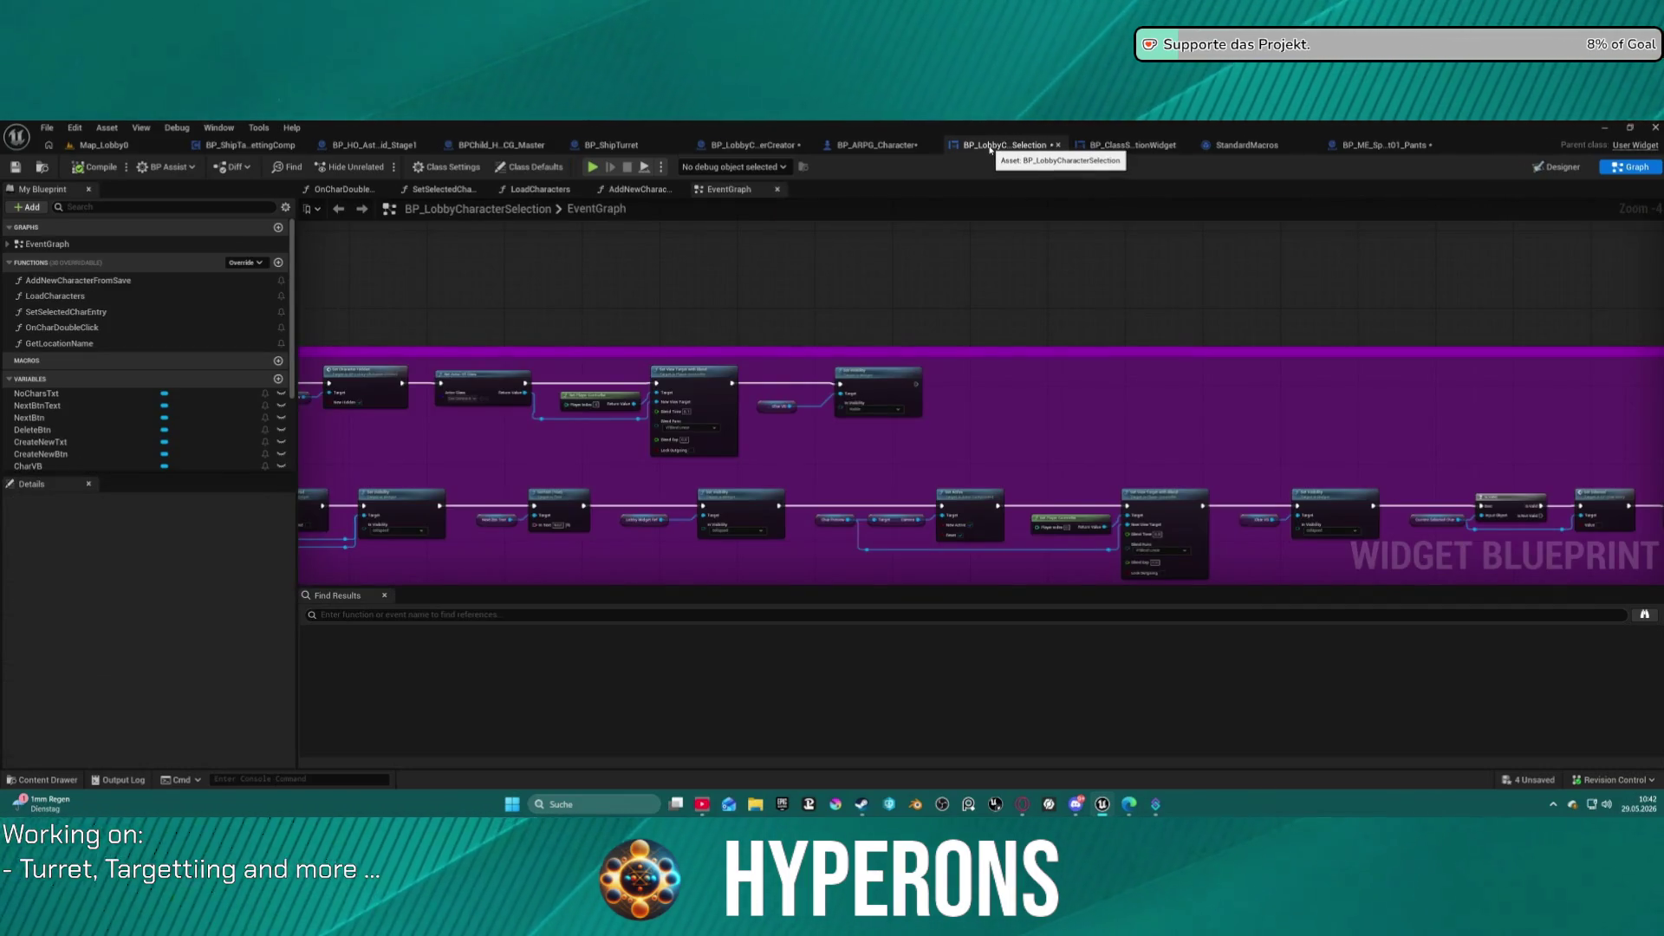
left_click(910, 145)
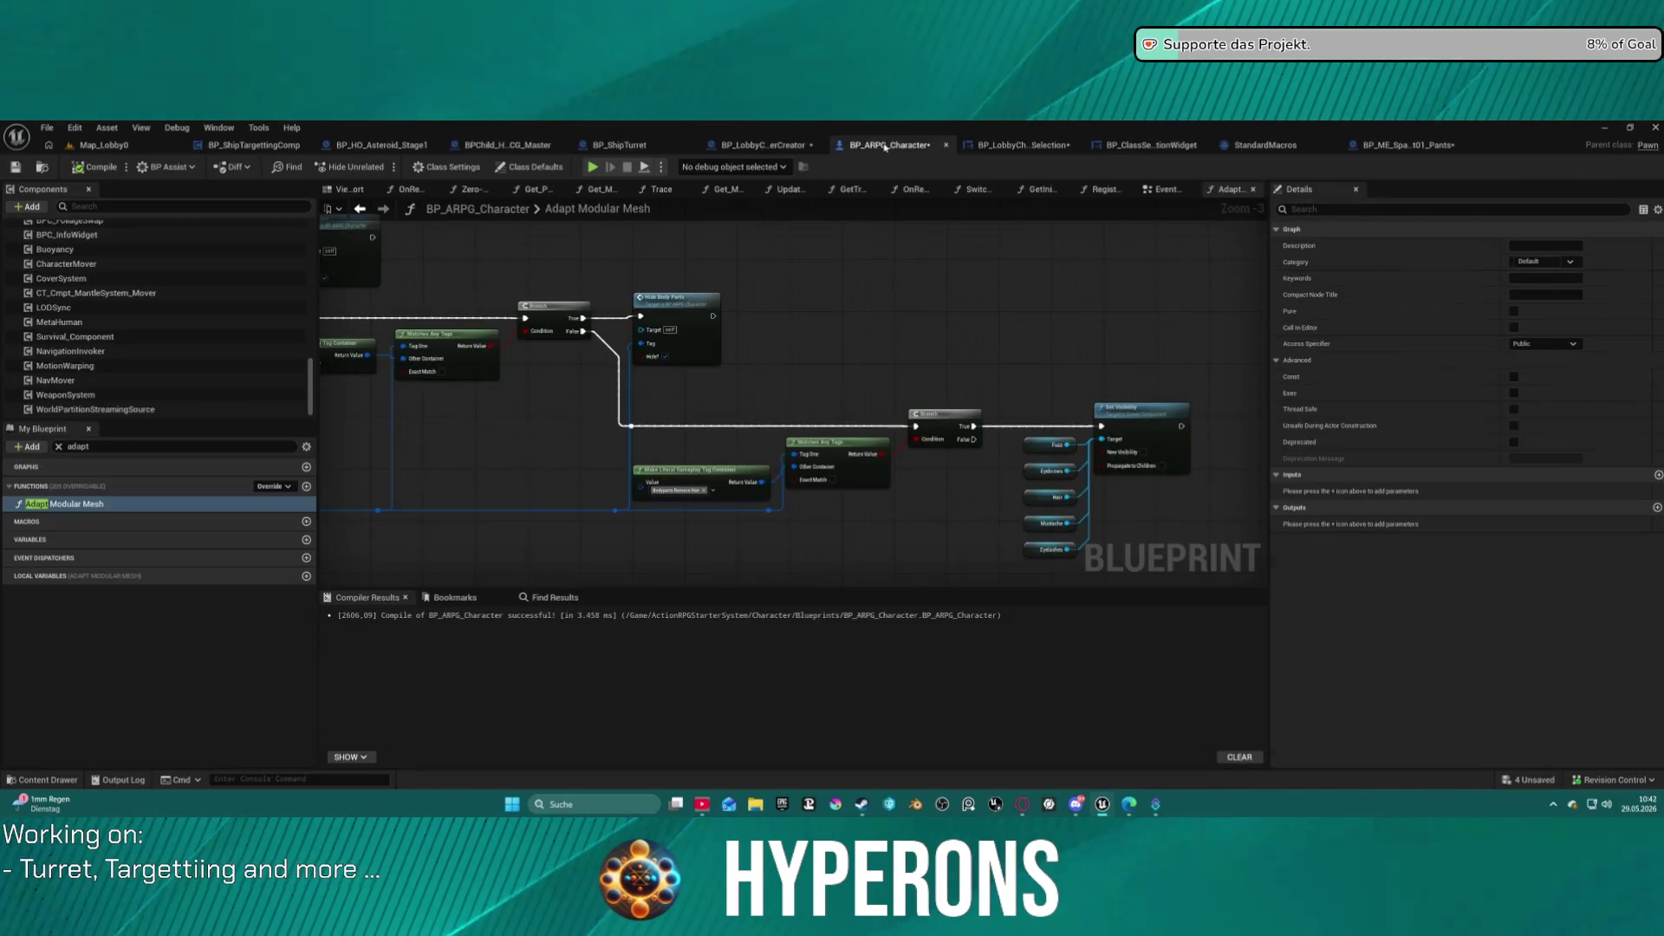
left_click(783, 146)
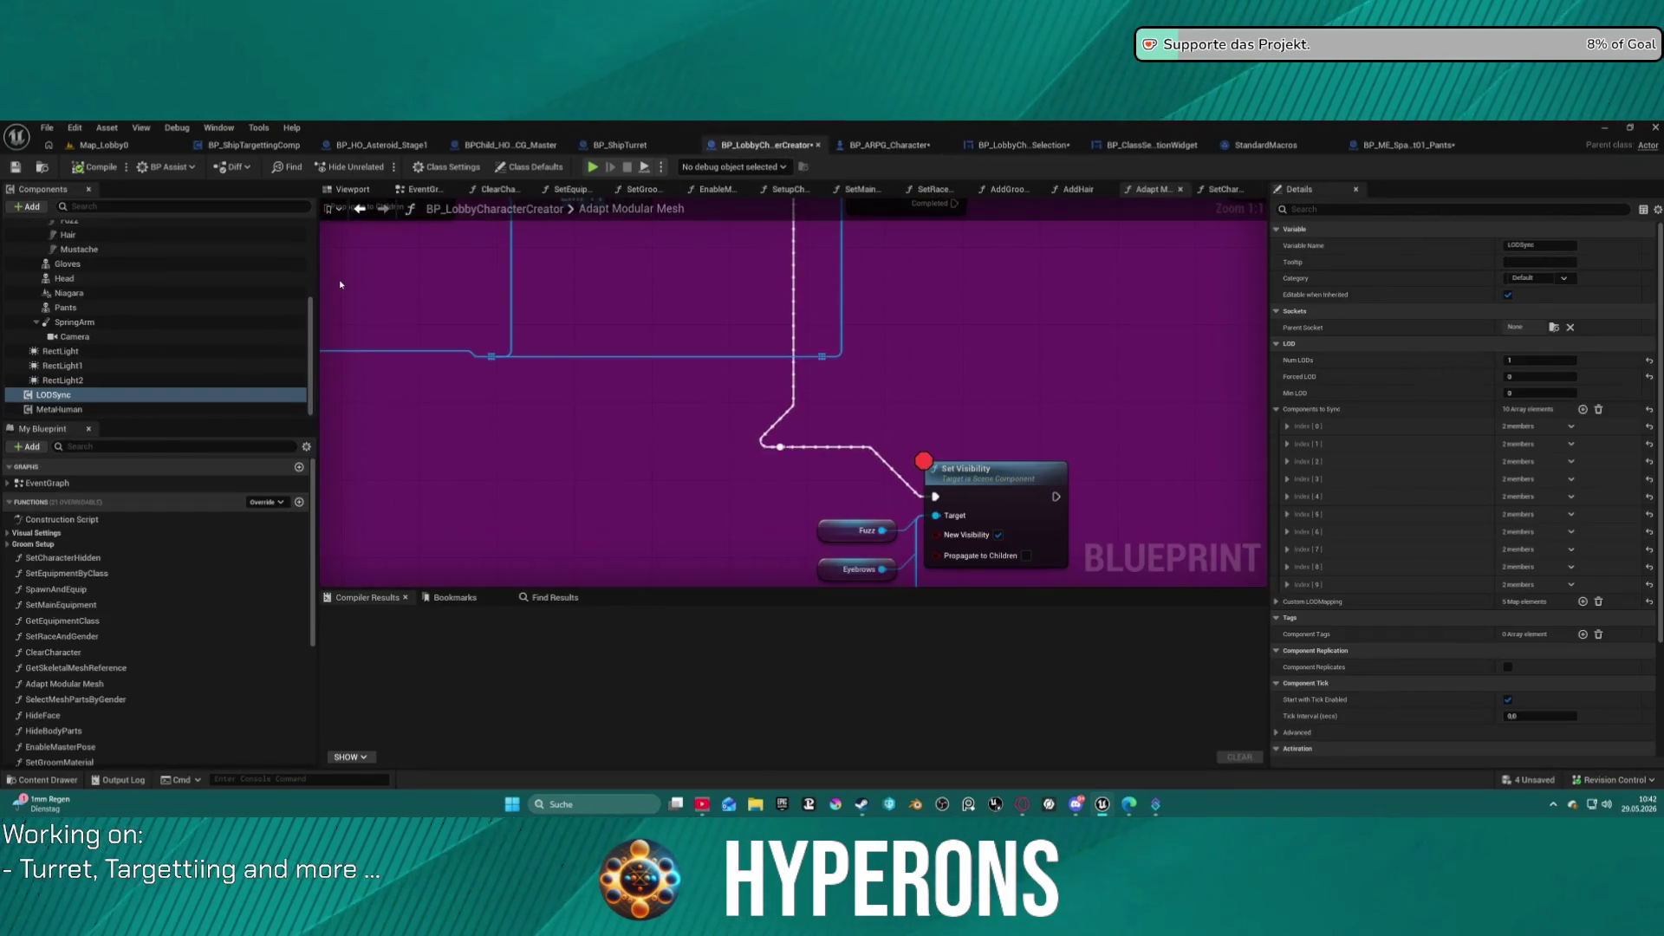
Remove the Branch node's breakpoint, then view the visibility nodes in BP_ARPG_Character's Adapt Modular Mesh.
left_click(774, 428)
scroll(741, 437, "down", 6)
scroll(741, 437, "down", 1)
mouse_move(741, 437)
left_mouse_down()
mouse_move(683, 445)
mouse_move(636, 327)
mouse_move(535, 297)
mouse_move(478, 306)
left_mouse_up()
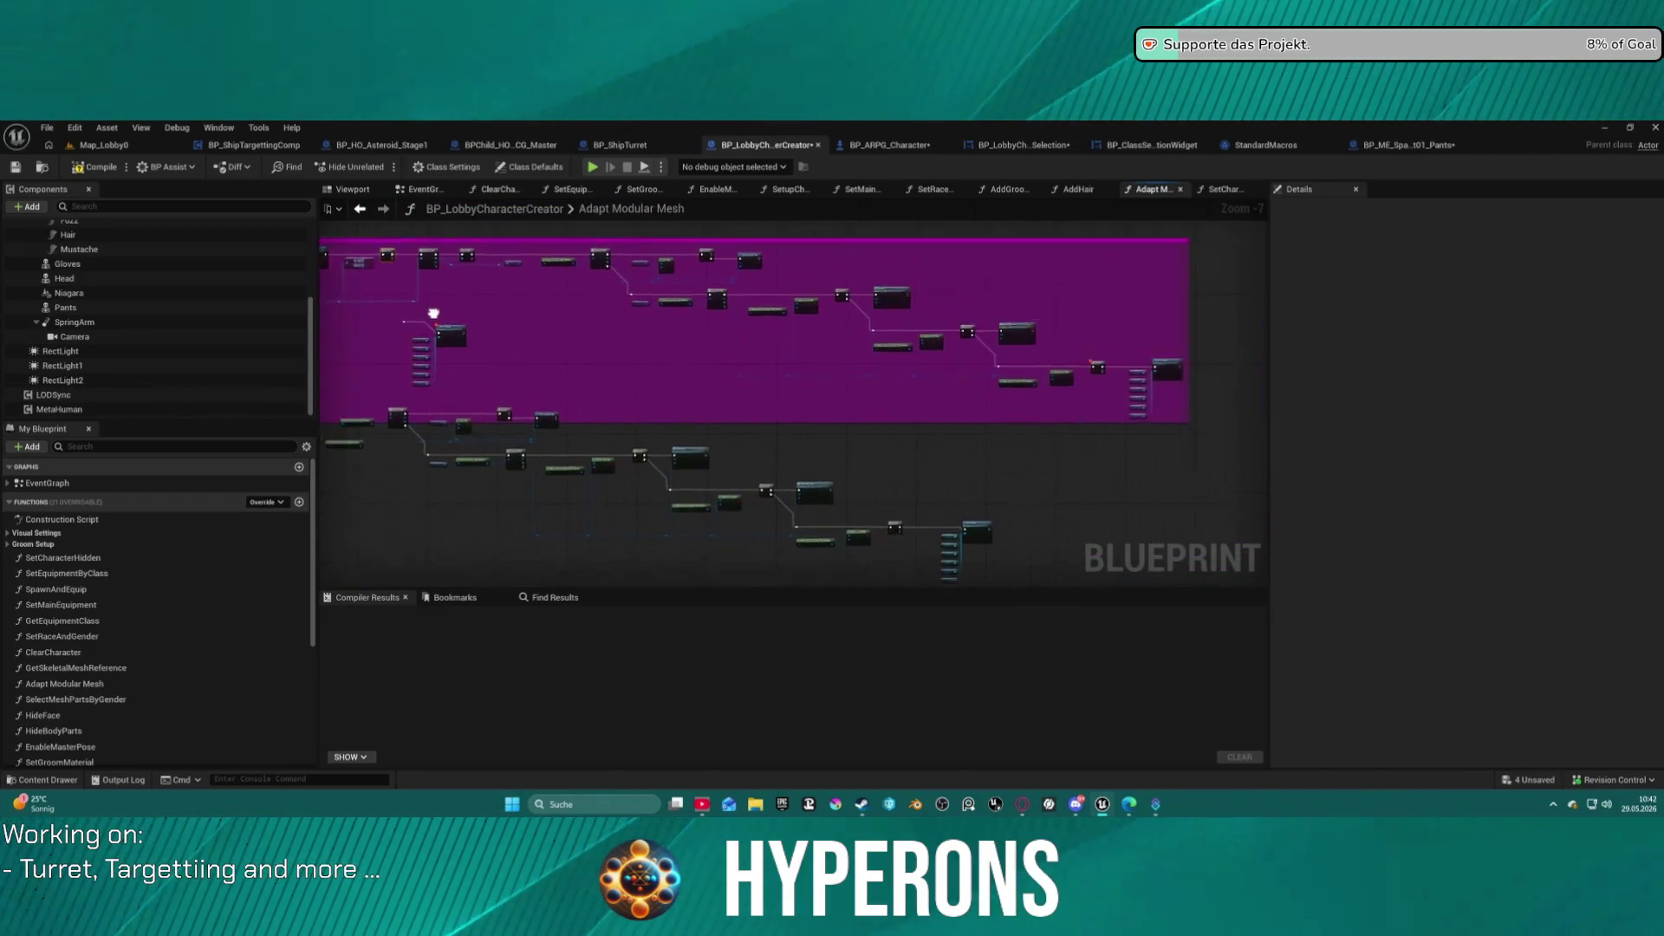
scroll(867, 398, "up", 6)
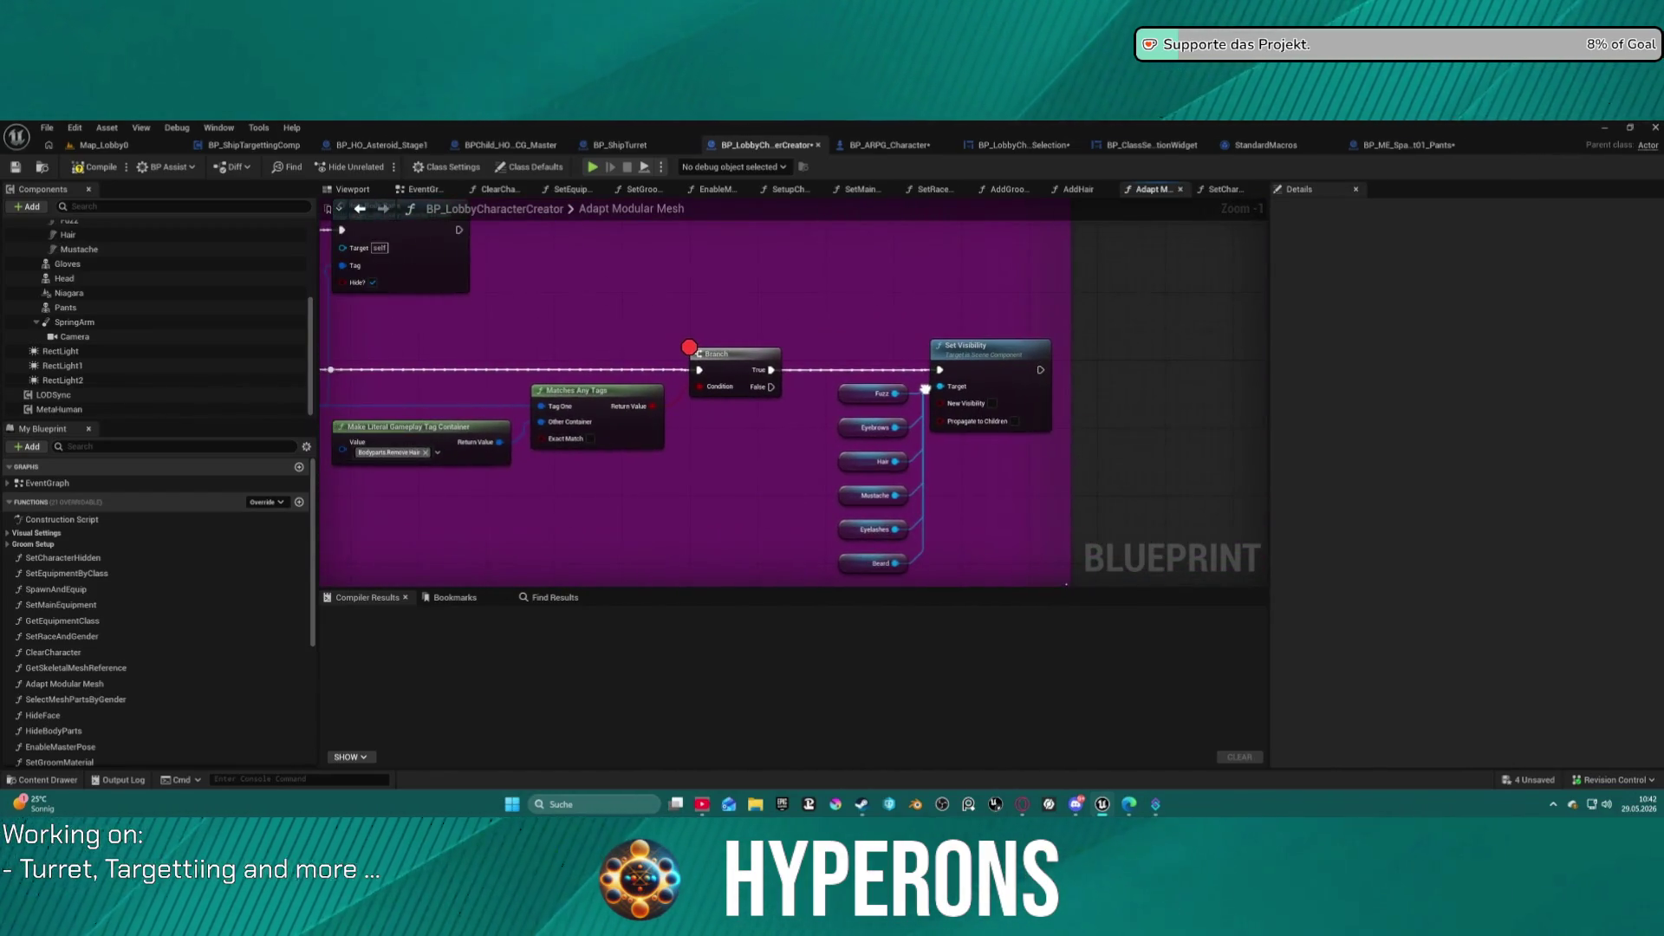
right_click(730, 359)
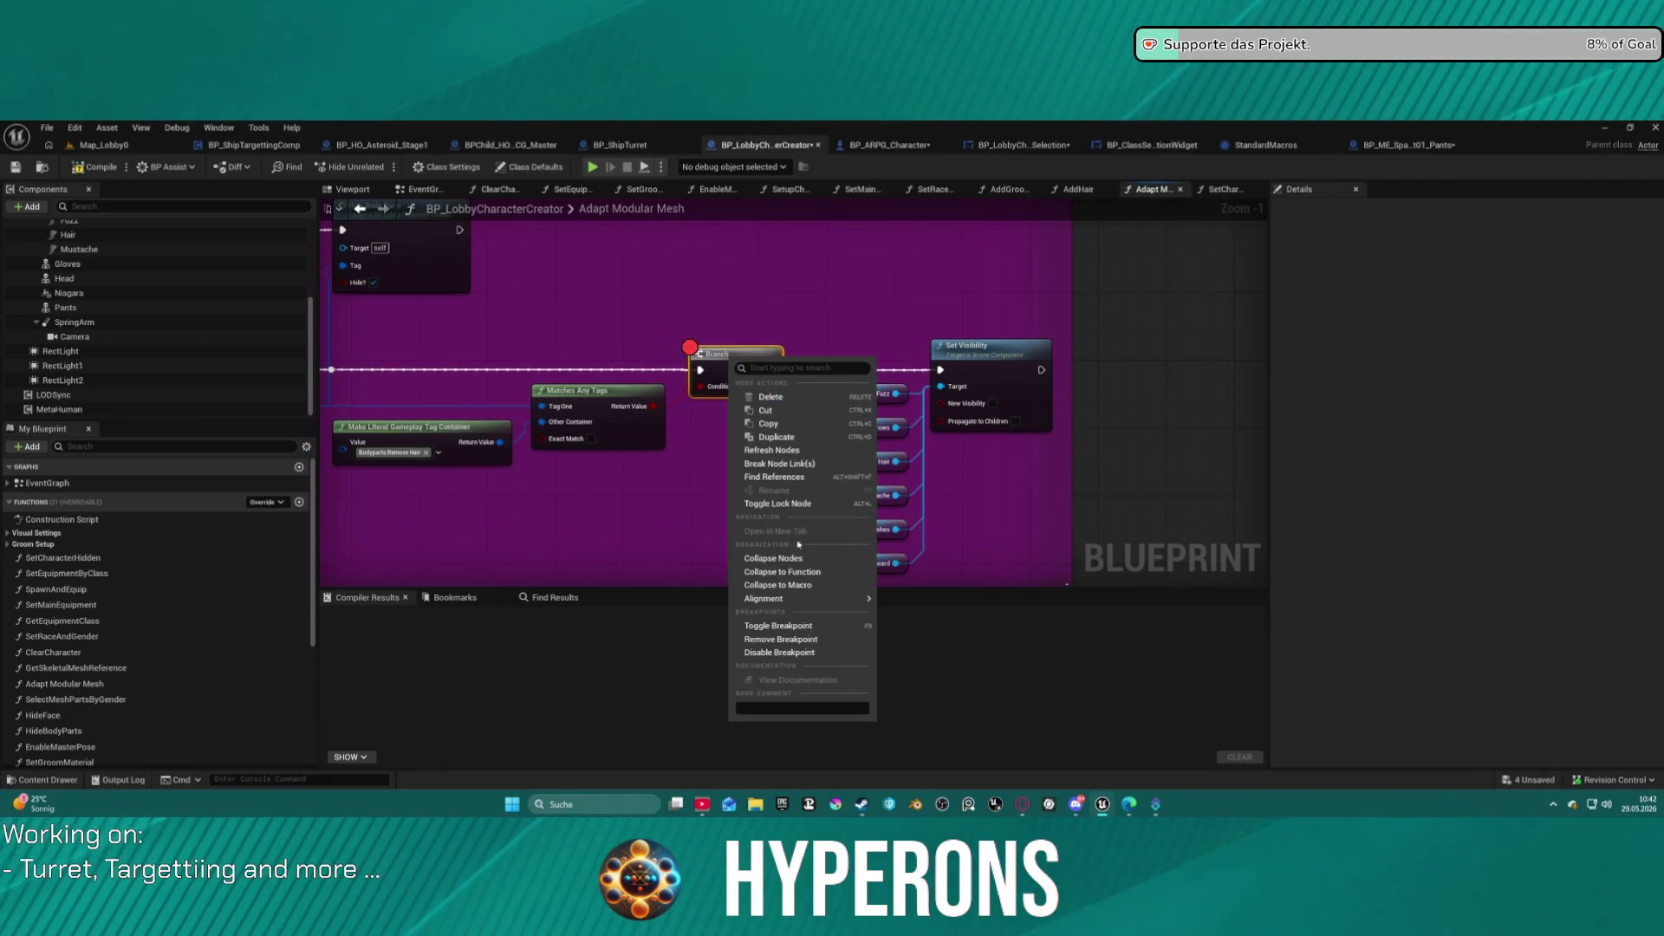
left_click(801, 639)
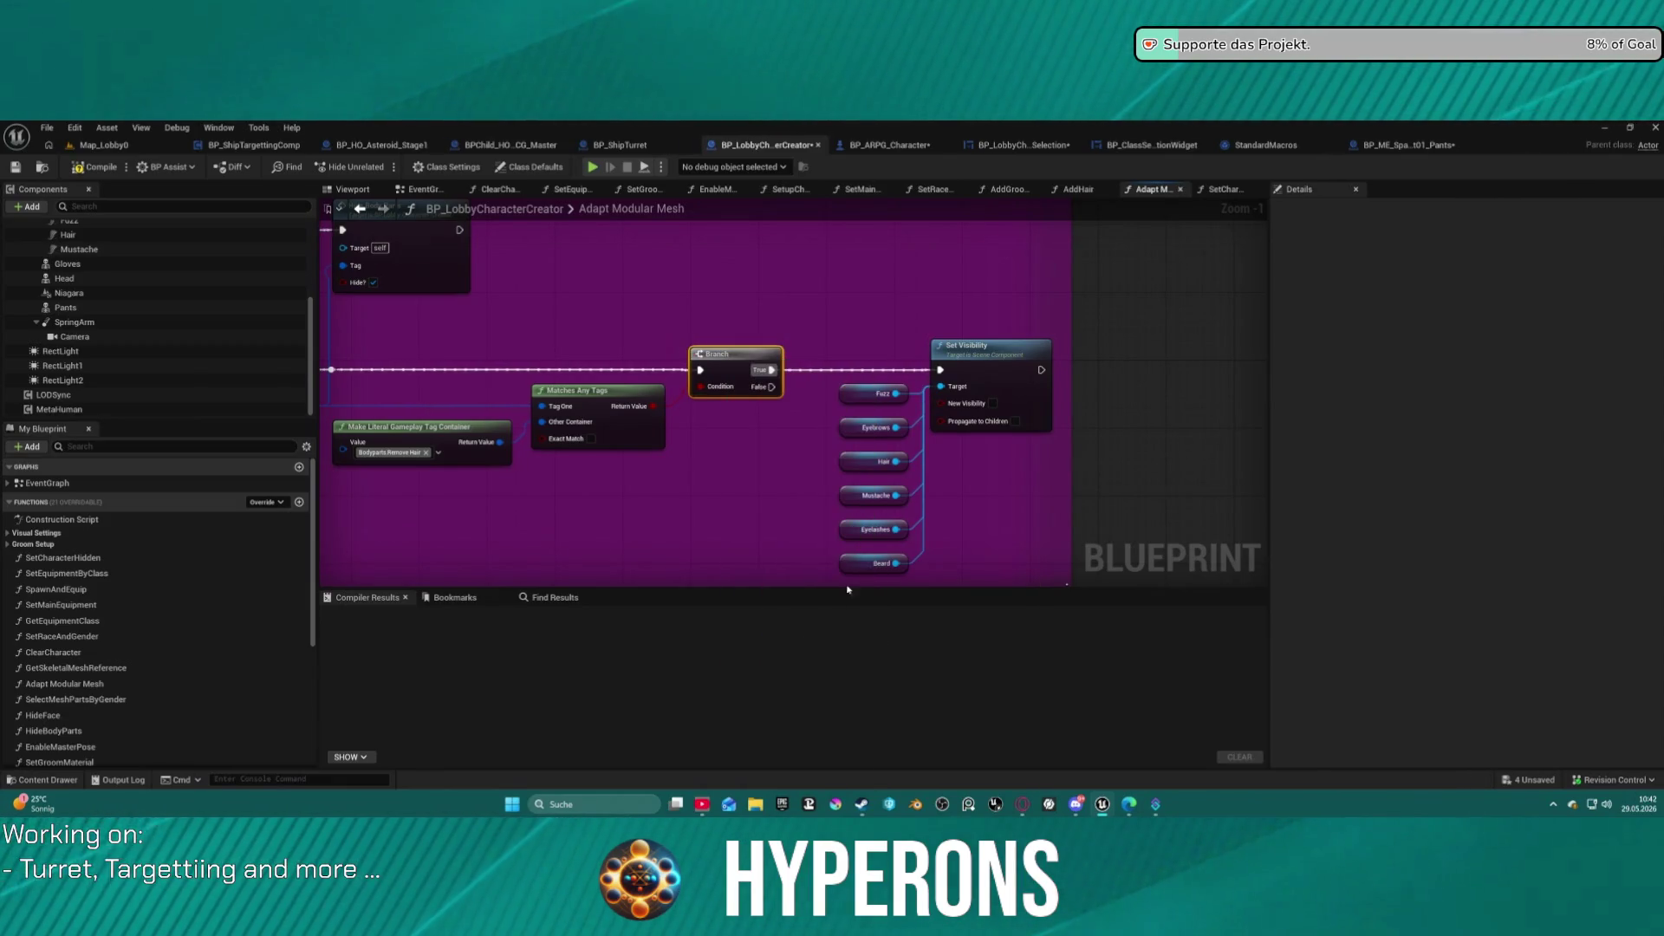
left_click(896, 147)
mouse_move(703, 401)
left_mouse_down()
mouse_move(567, 394)
mouse_move(514, 358)
left_mouse_up()
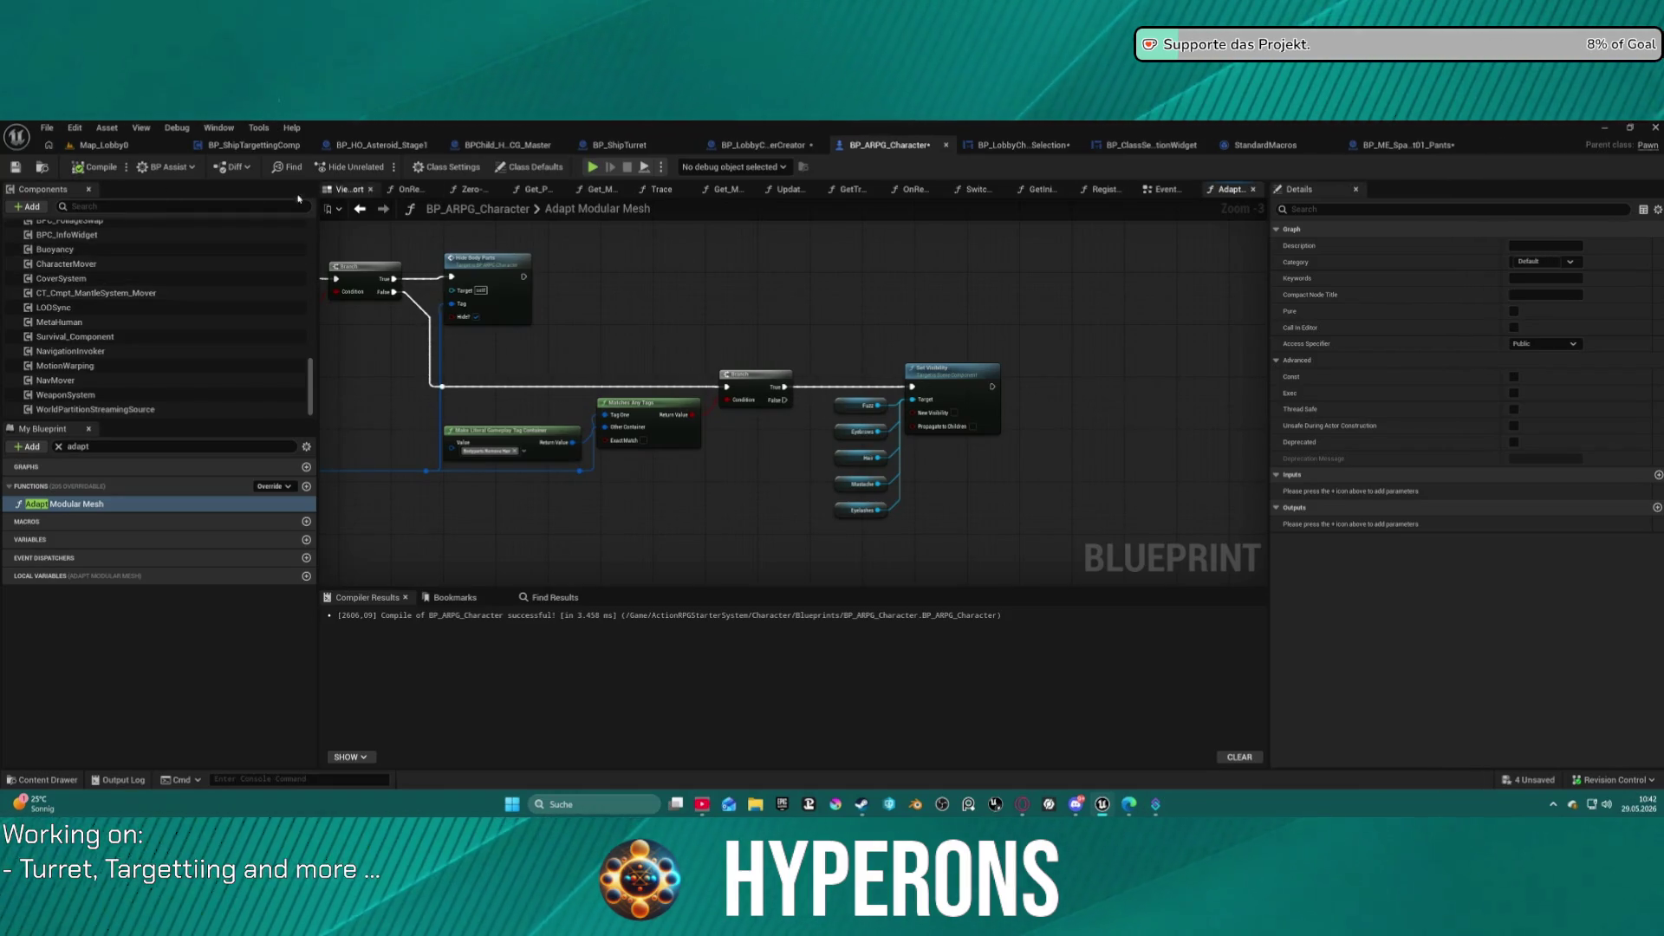
Wire the Beard component into Adapt Modular Mesh's Set Visibility targets and compile BP_ARPG_Character.
scroll(136, 340, "up", 10)
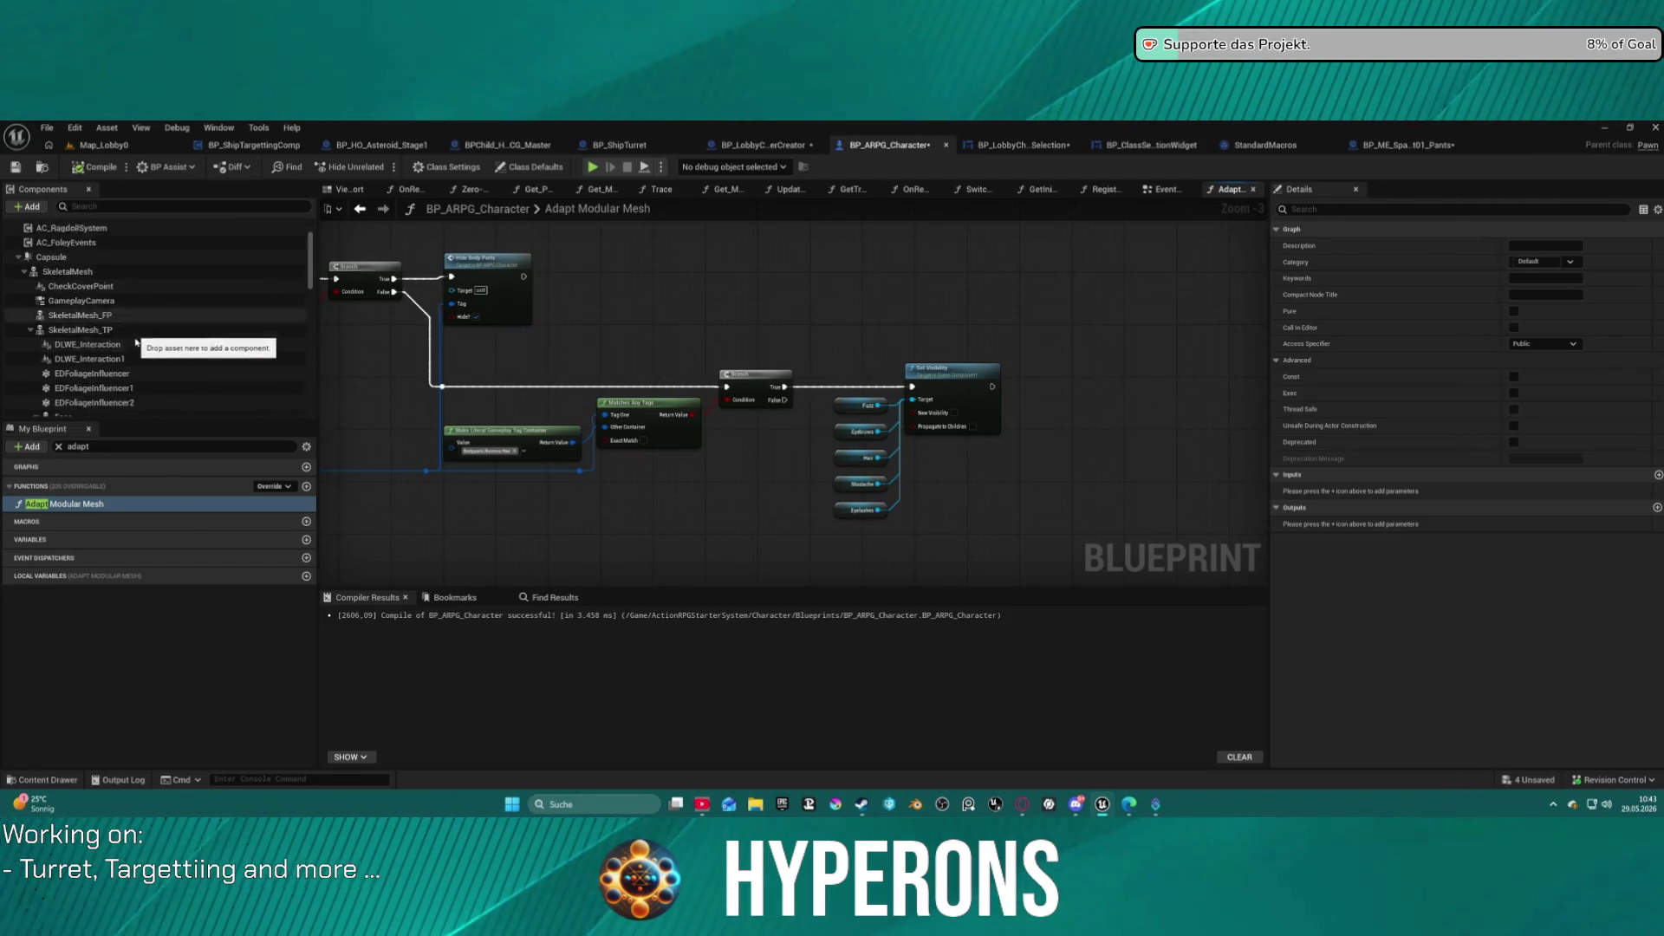
scroll(136, 341, "down", 5)
left_click_drag(71, 334, 694, 355)
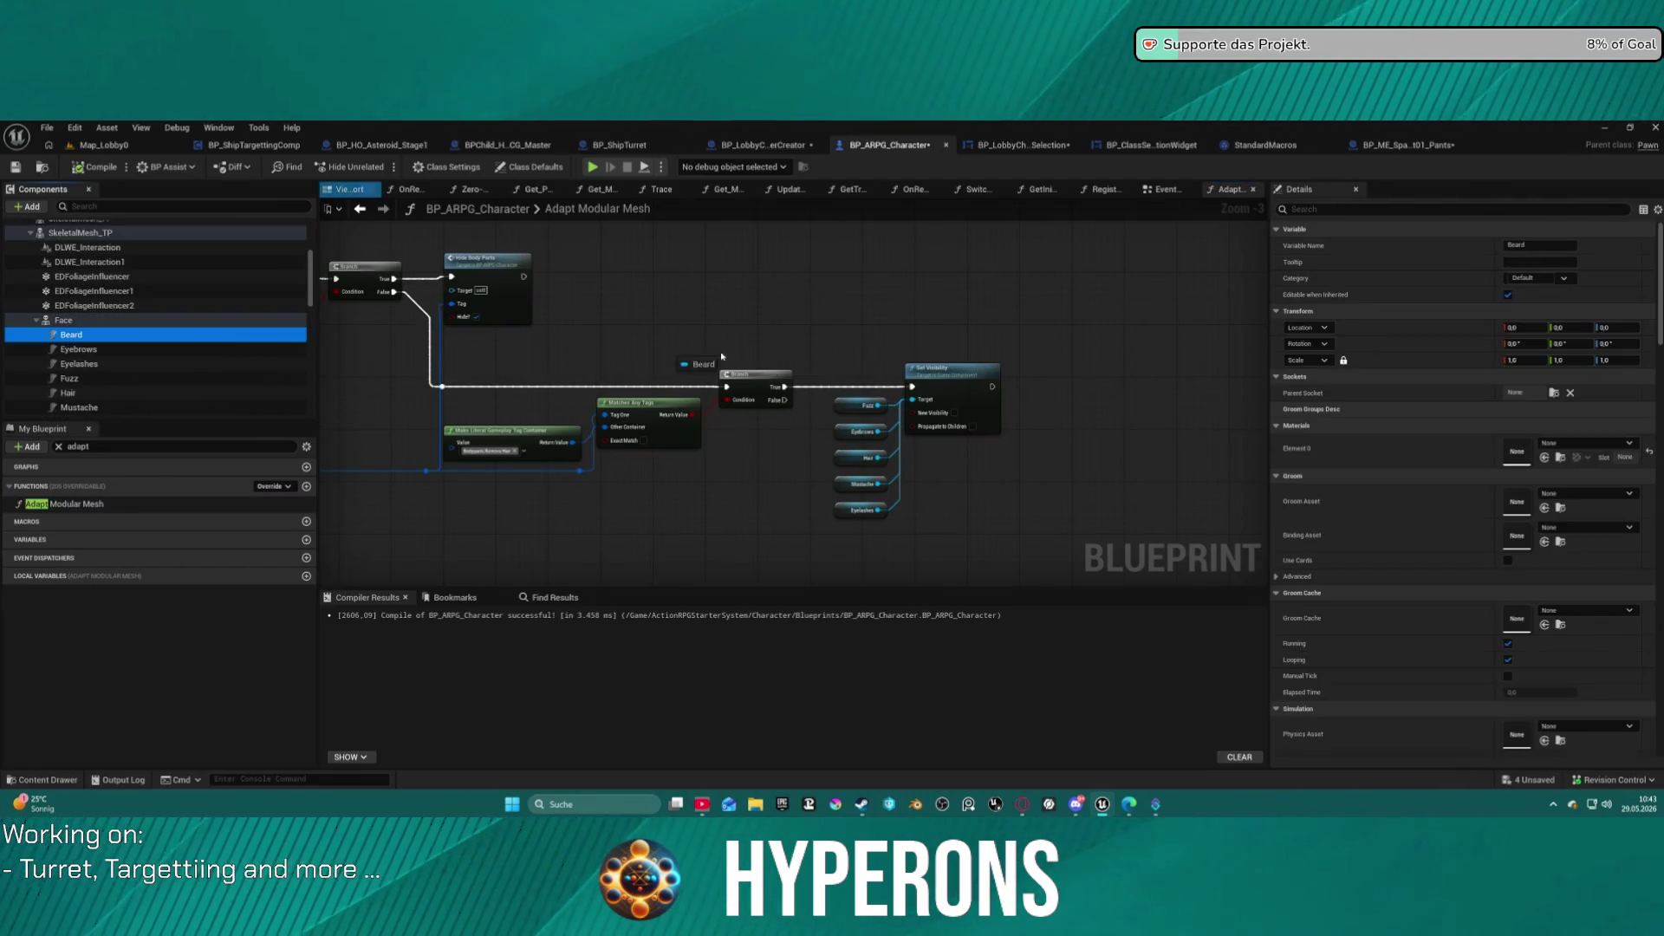
mouse_move(919, 401)
left_mouse_down()
mouse_move(837, 393)
mouse_move(843, 351)
mouse_move(902, 289)
mouse_move(948, 480)
mouse_move(857, 480)
mouse_move(1213, 533)
mouse_move(370, 247)
mouse_move(684, 229)
mouse_move(904, 446)
mouse_move(1154, 540)
mouse_move(902, 546)
left_mouse_up()
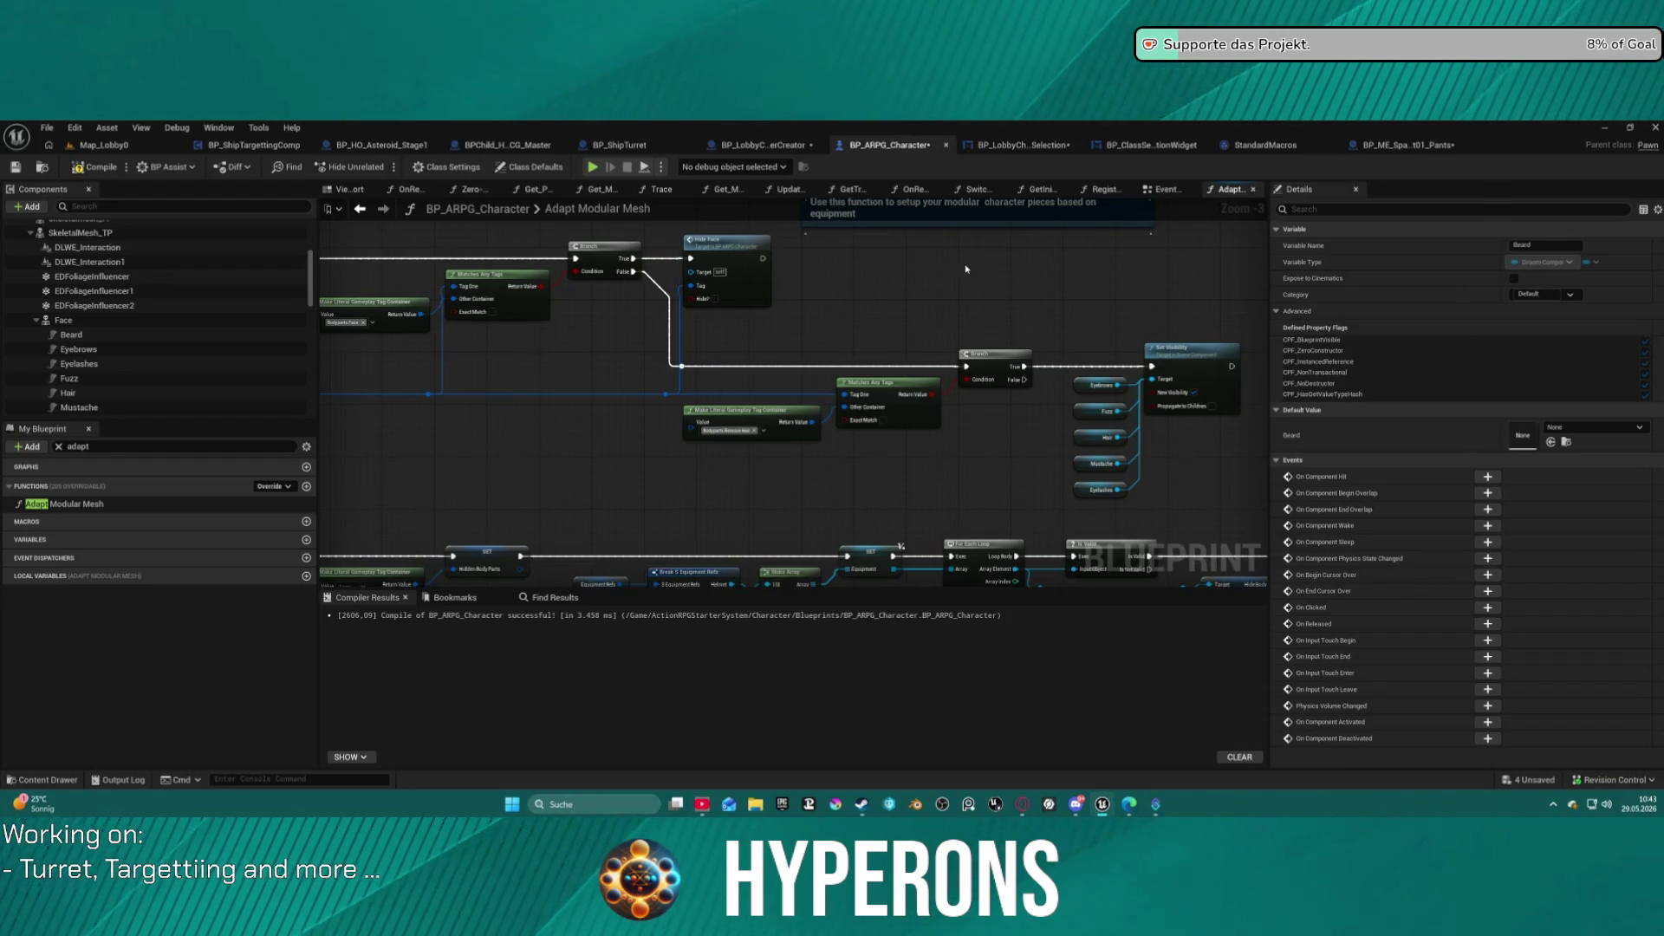
scroll(966, 269, "down", 3)
scroll(598, 353, "up", 5)
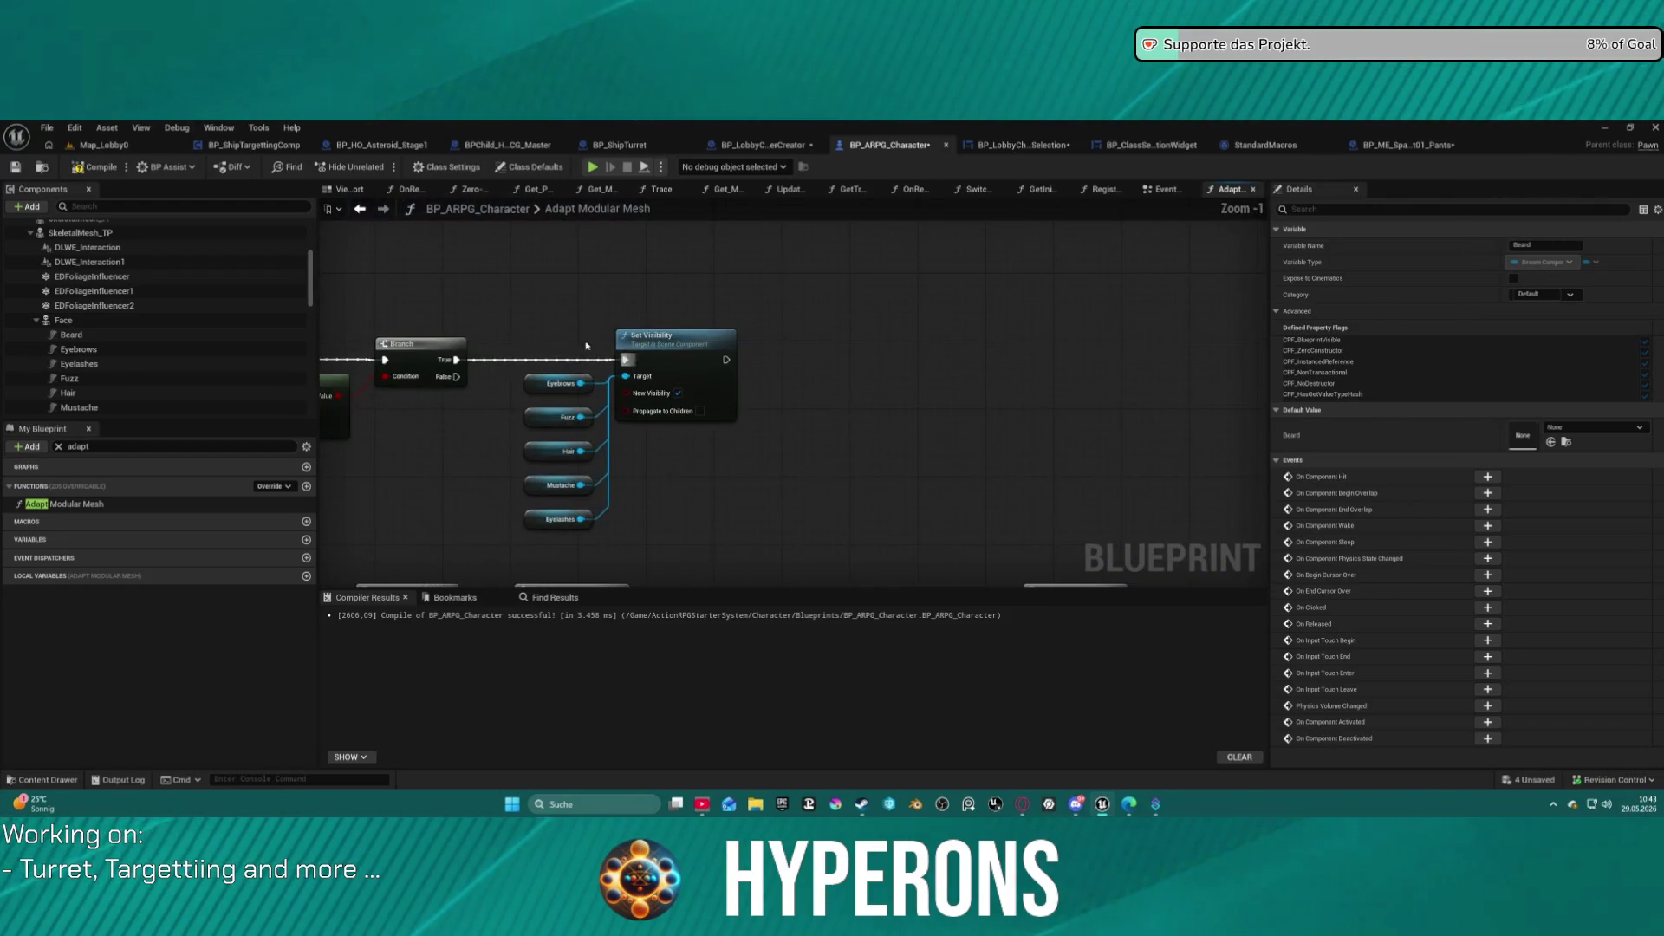
left_click(238, 337)
left_click_drag(238, 347, 624, 378)
double_click(76, 504)
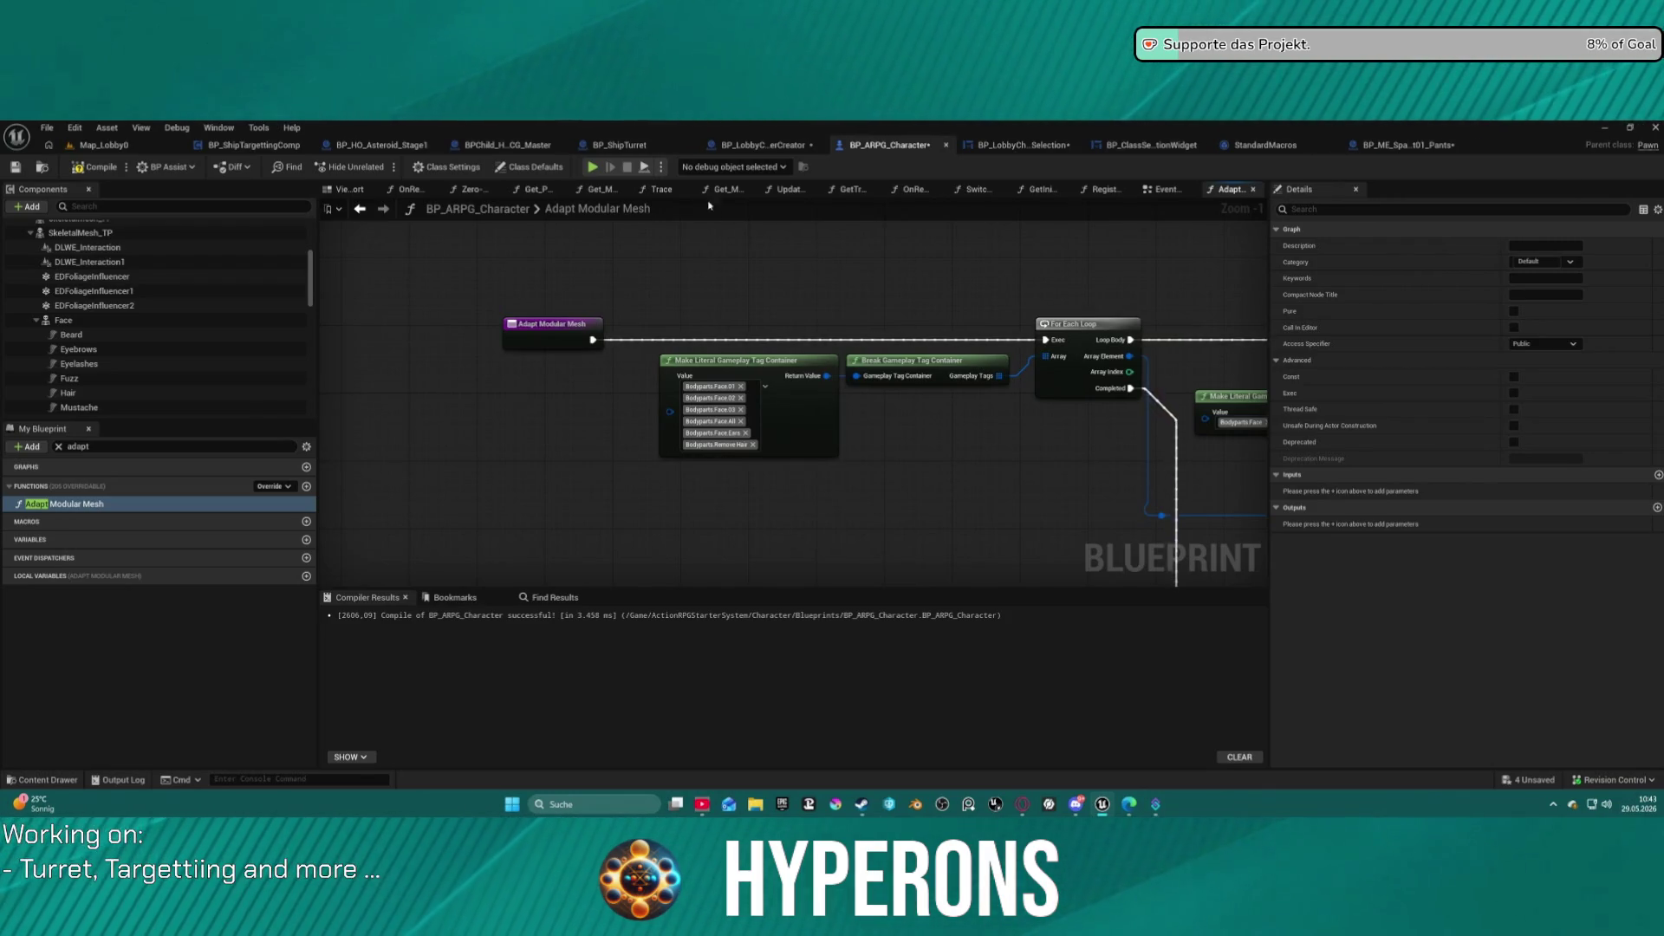
key("F7")
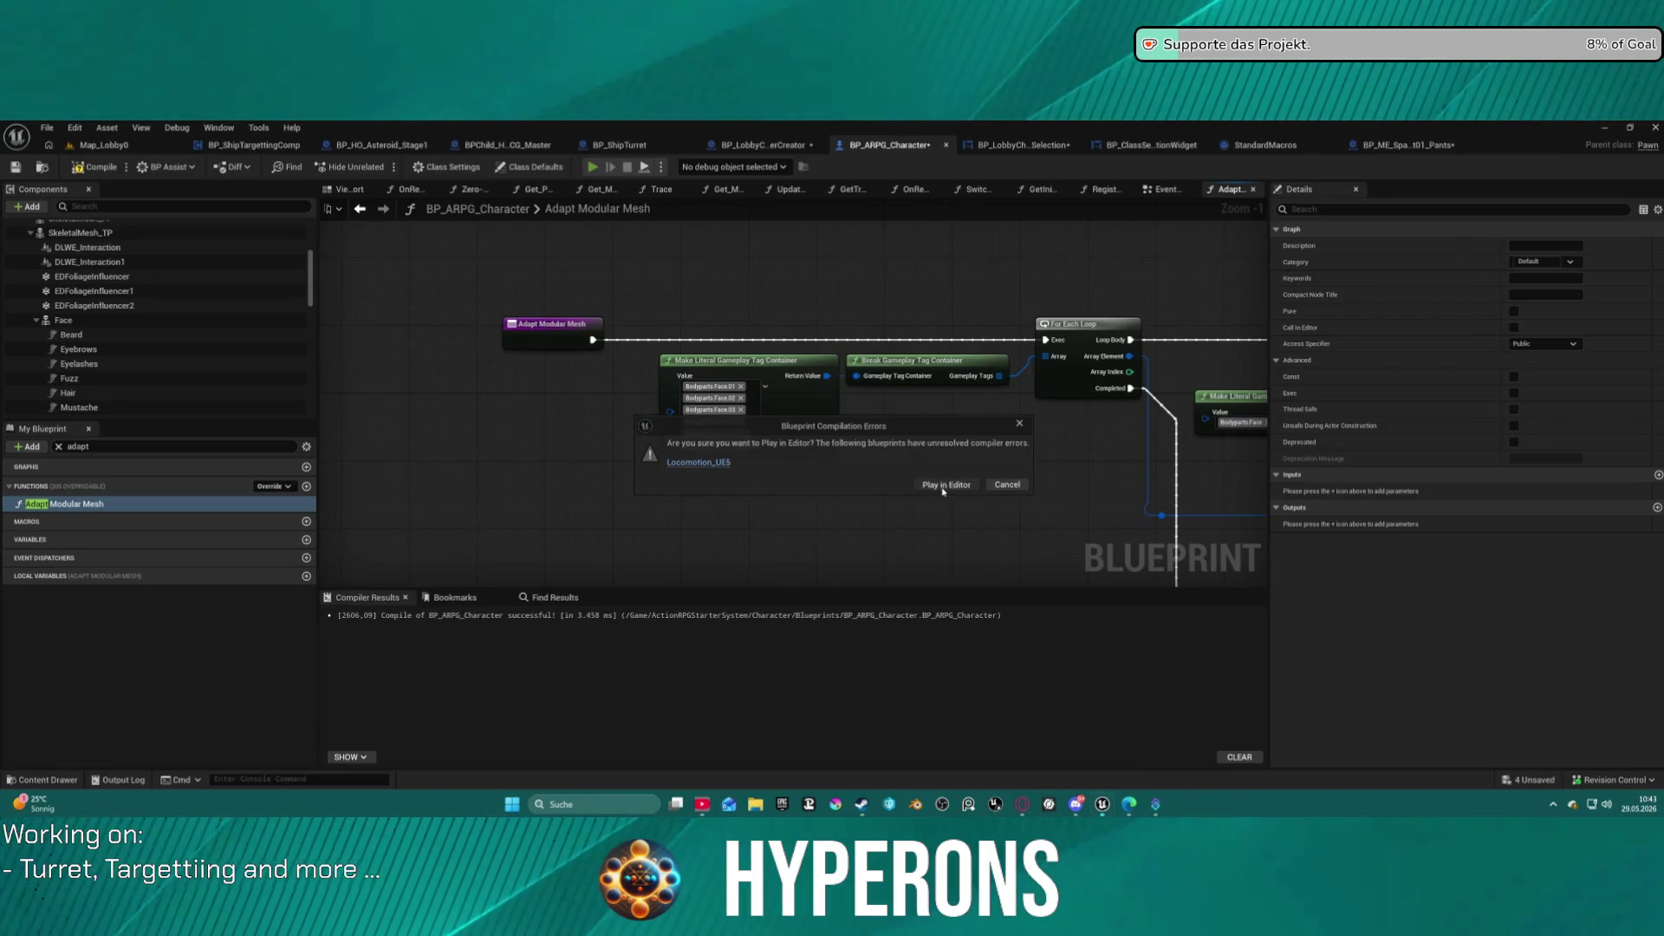
Play despite the compile errors, choose the Beard character from the selection screen and start the game.
left_click(943, 490)
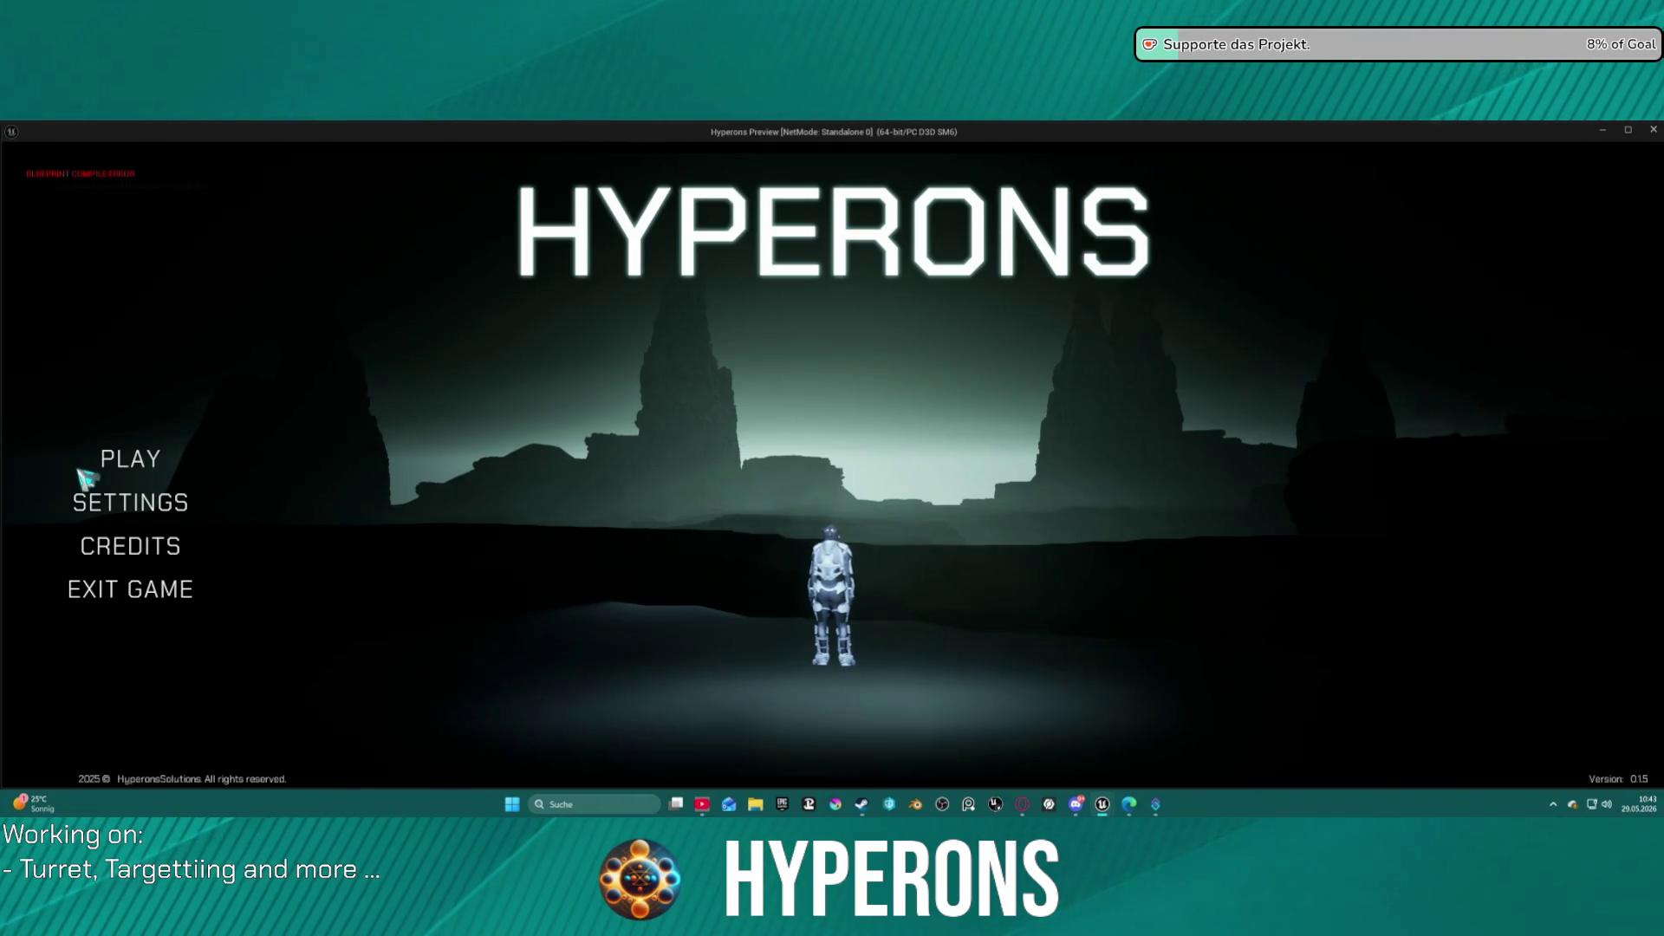
left_click(154, 460)
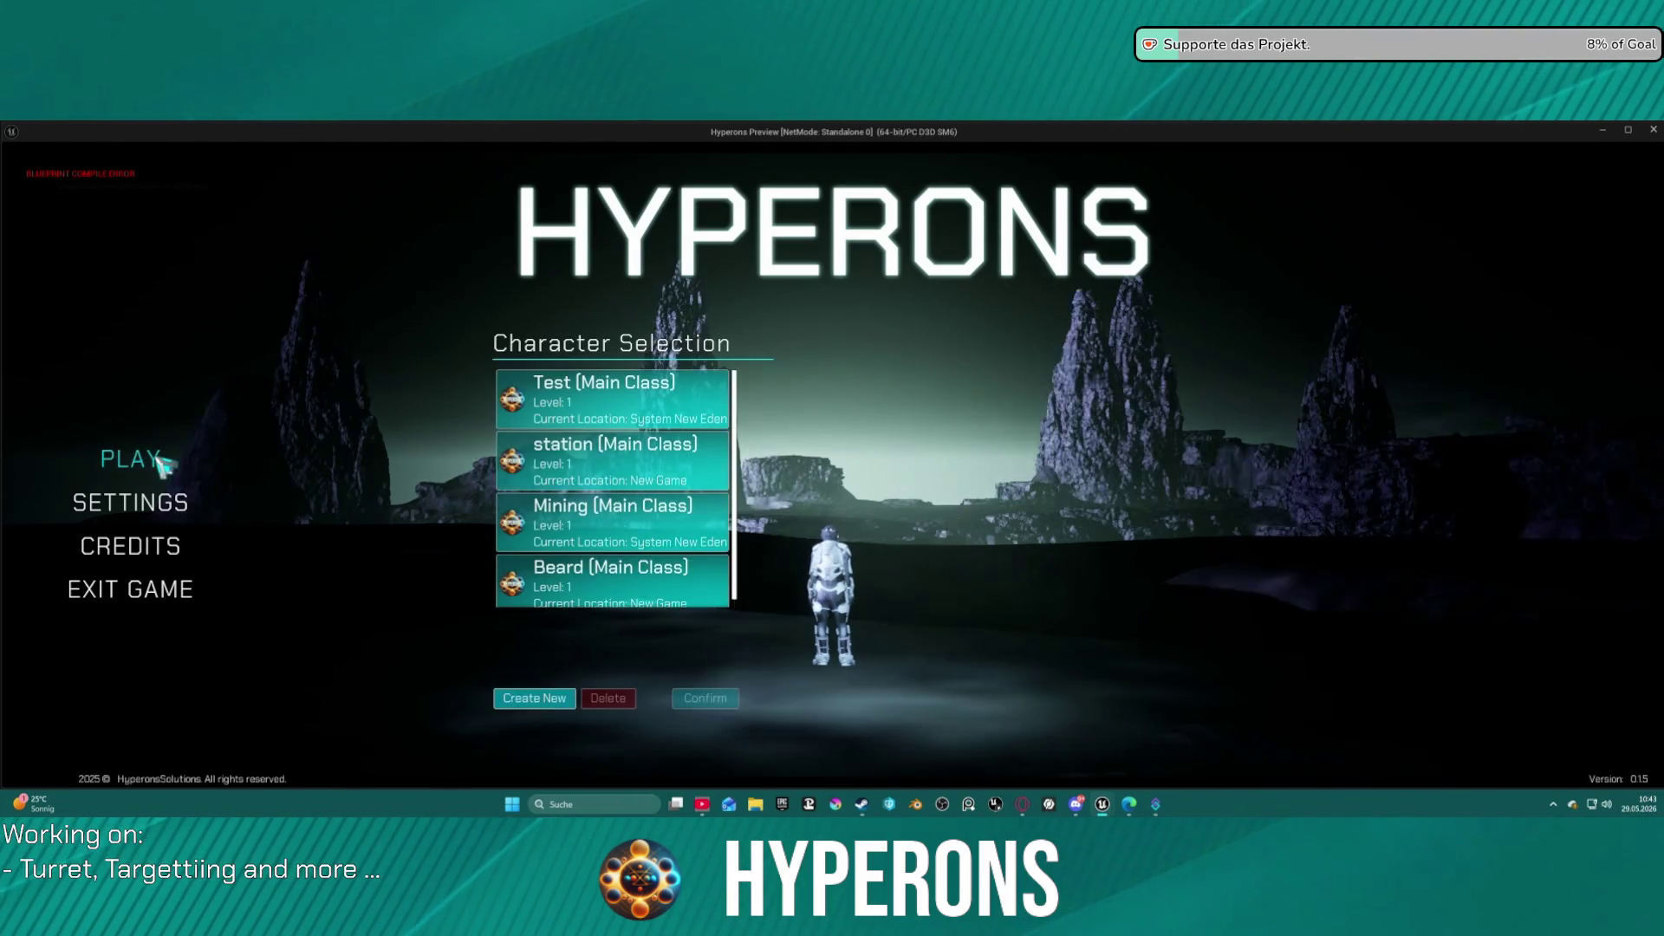
left_click(534, 453)
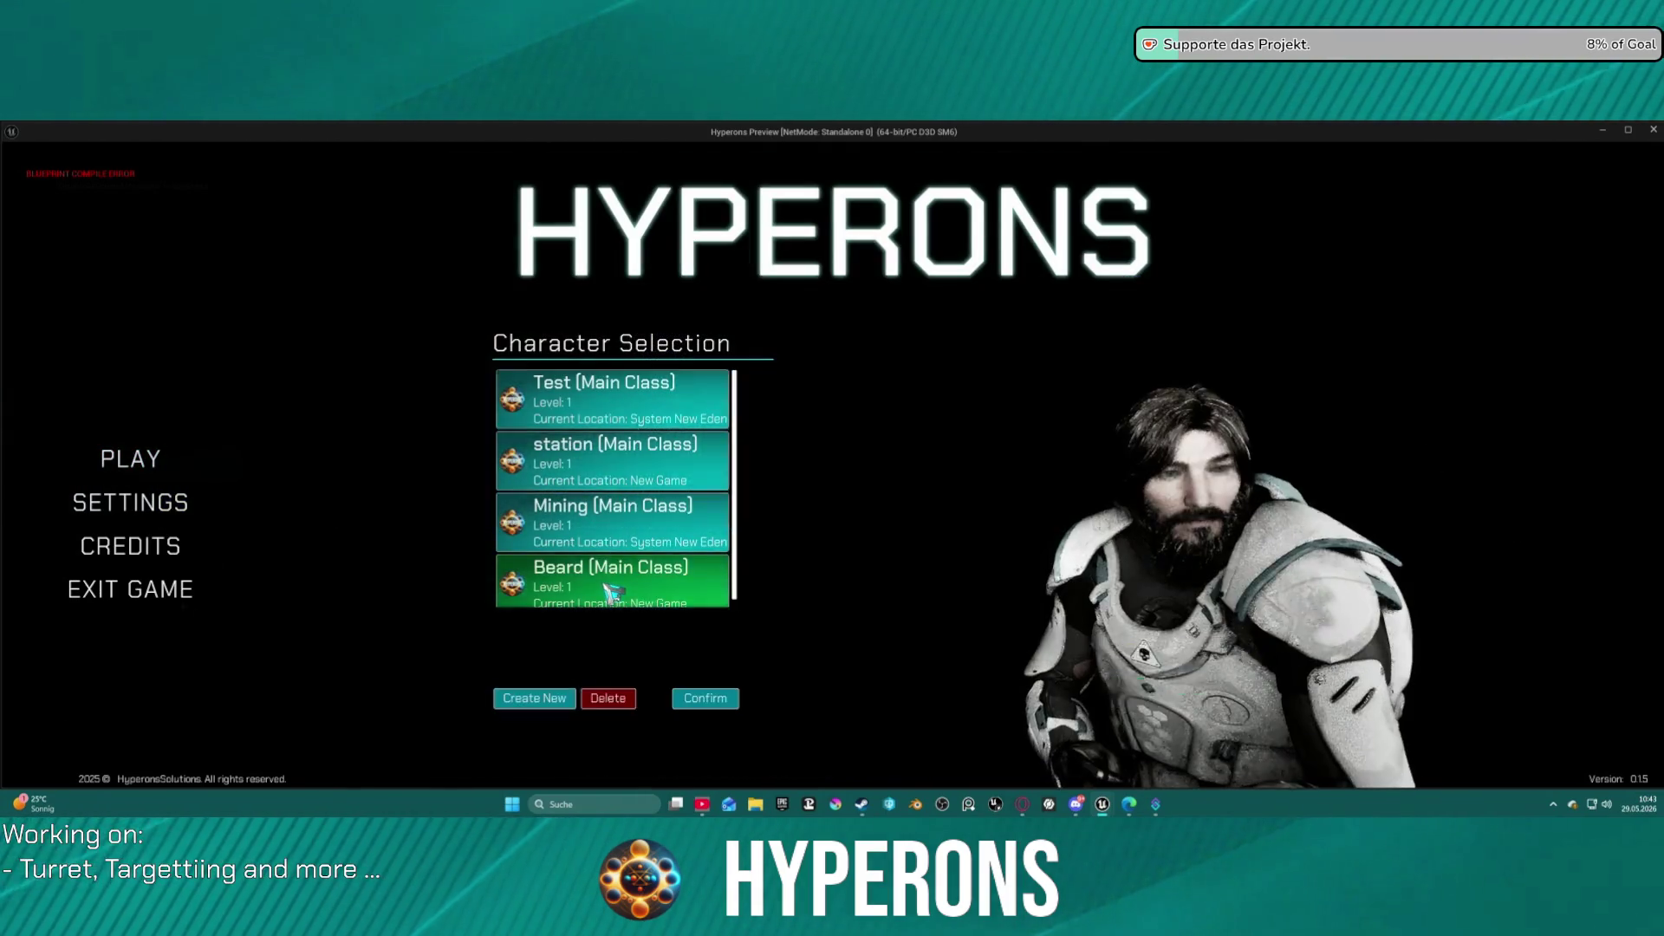
left_click(705, 698)
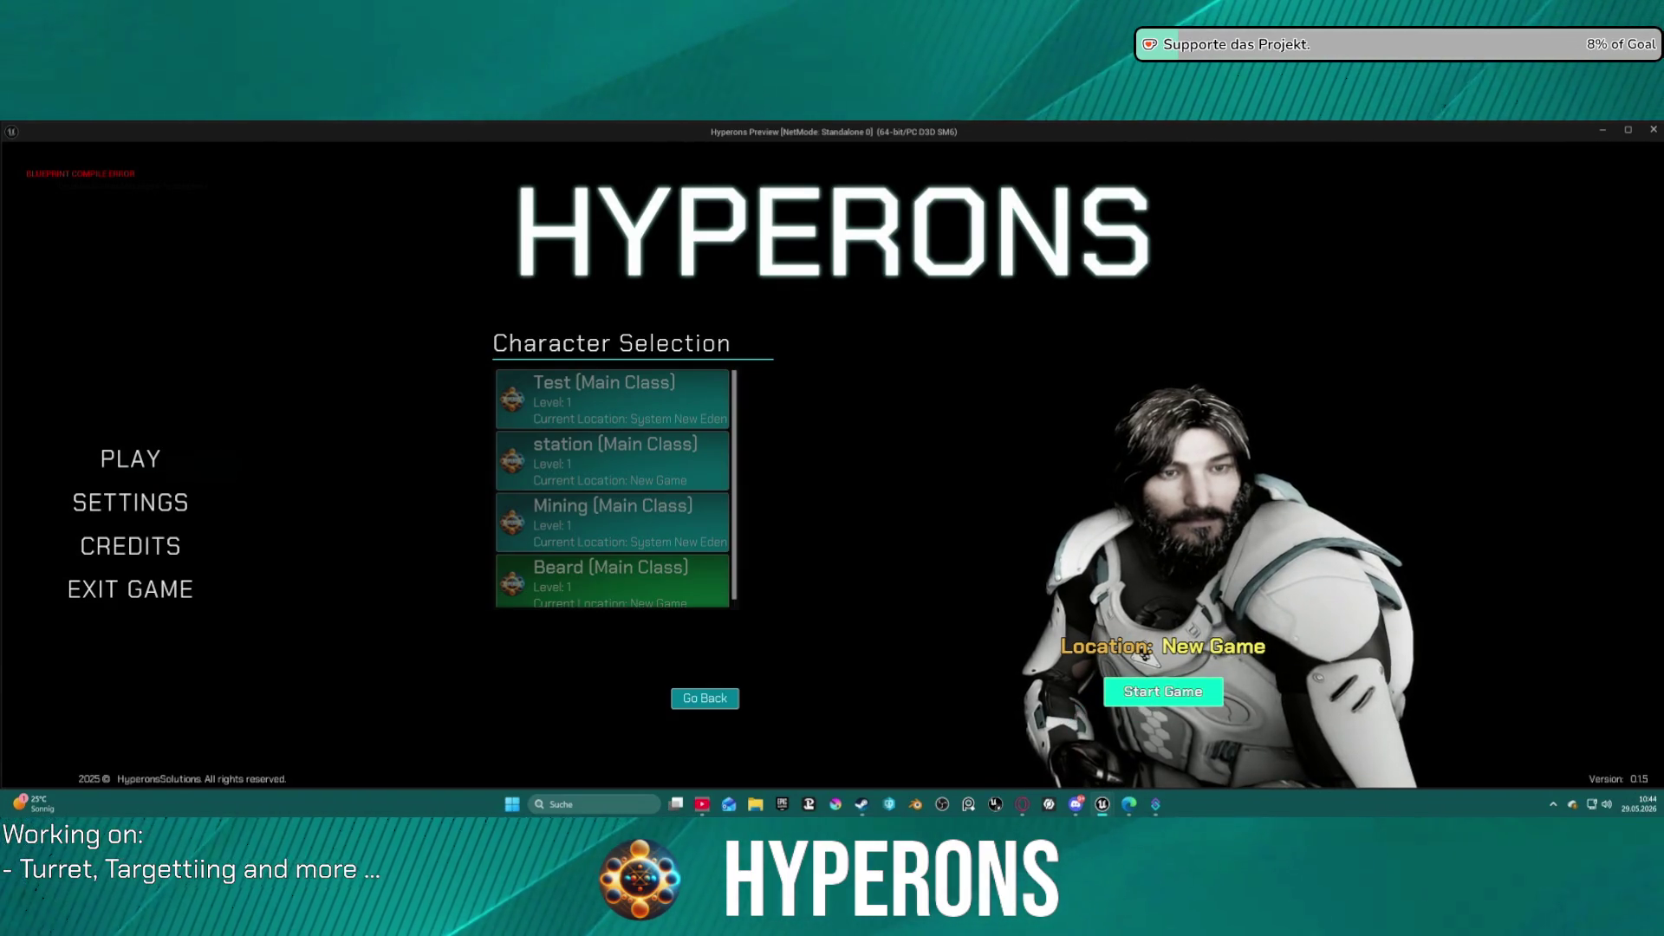
left_click(1163, 690)
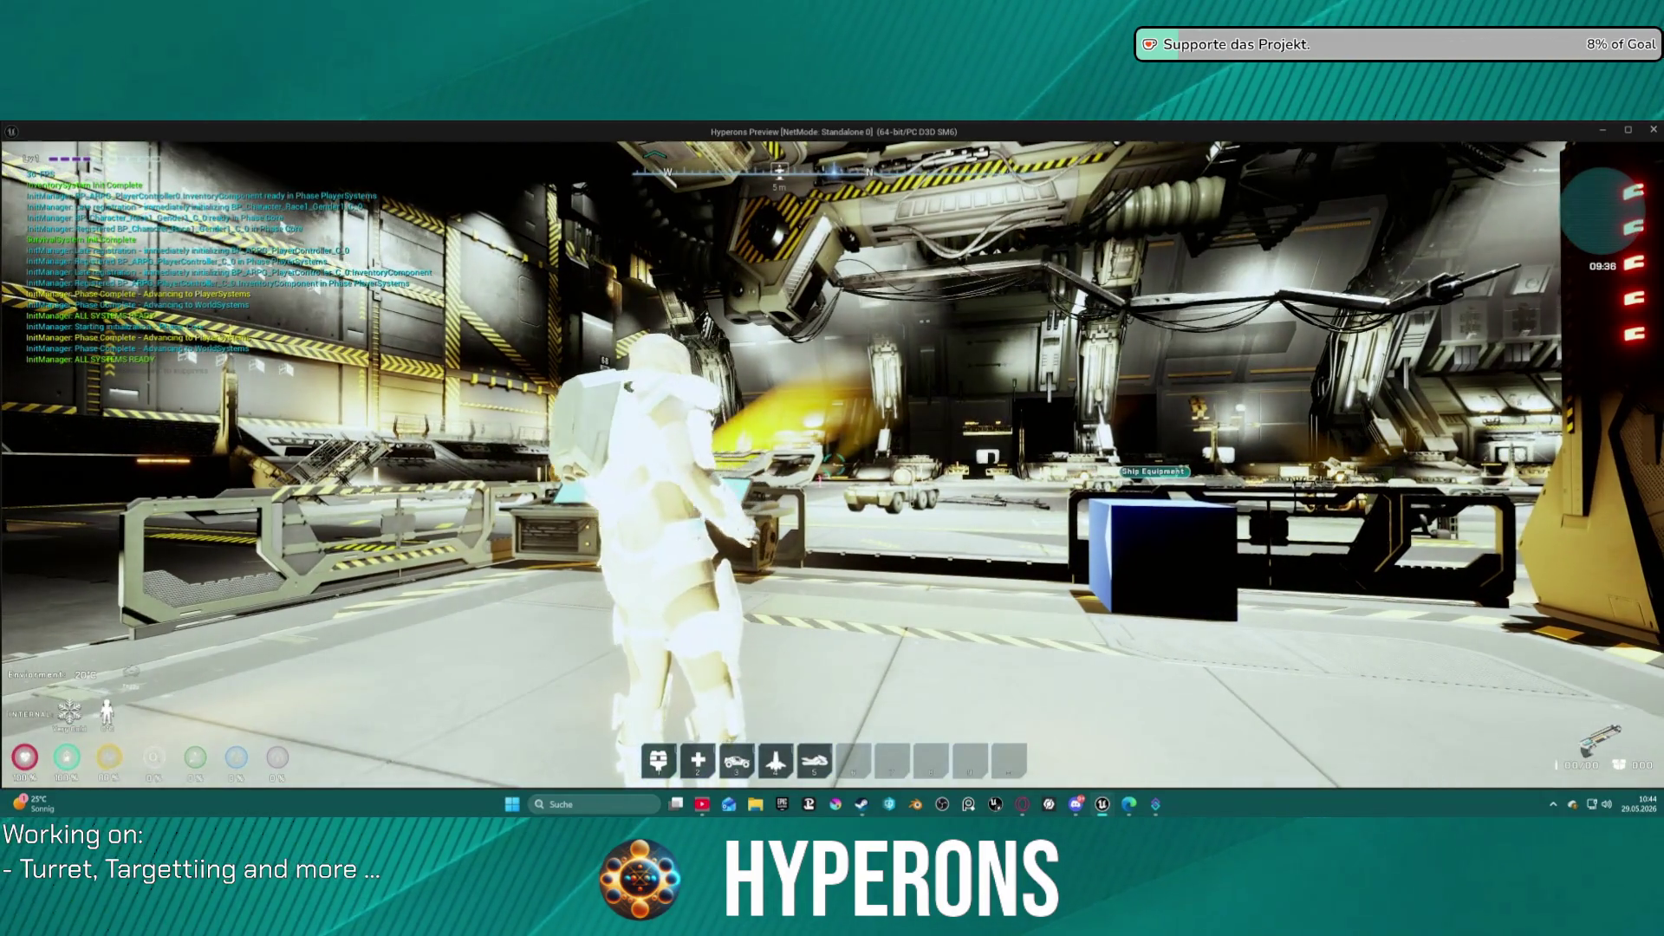
Move the helmet from the Character equipment into the inventory to reveal the hair, then stop the preview.
key("i")
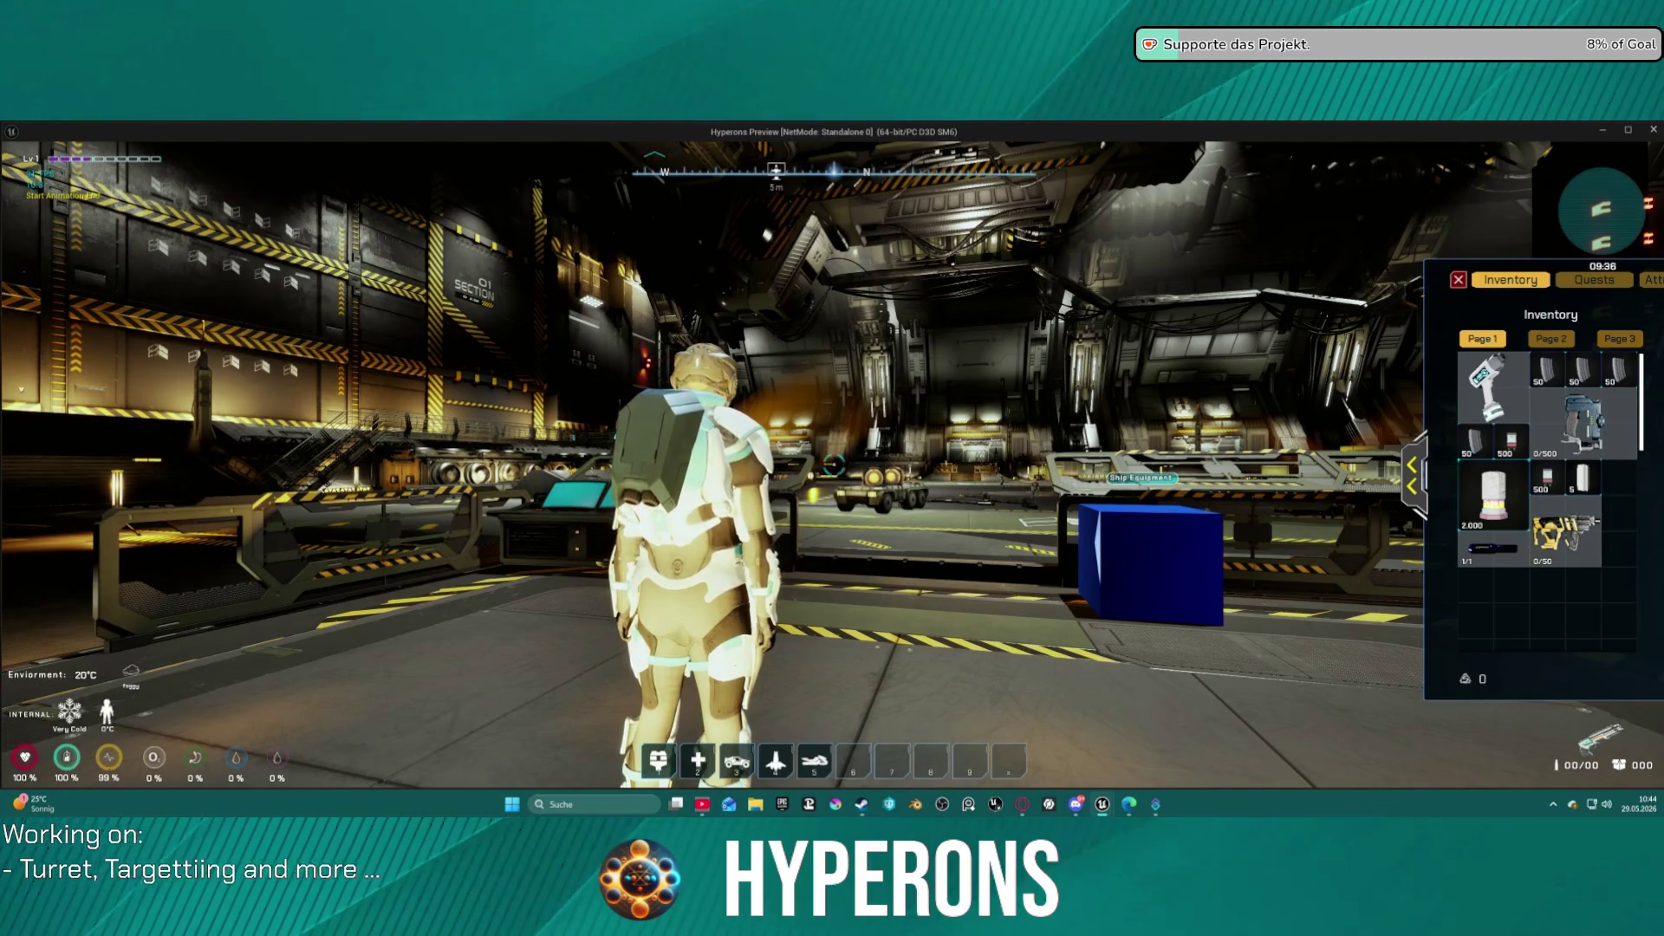
left_click(1417, 466)
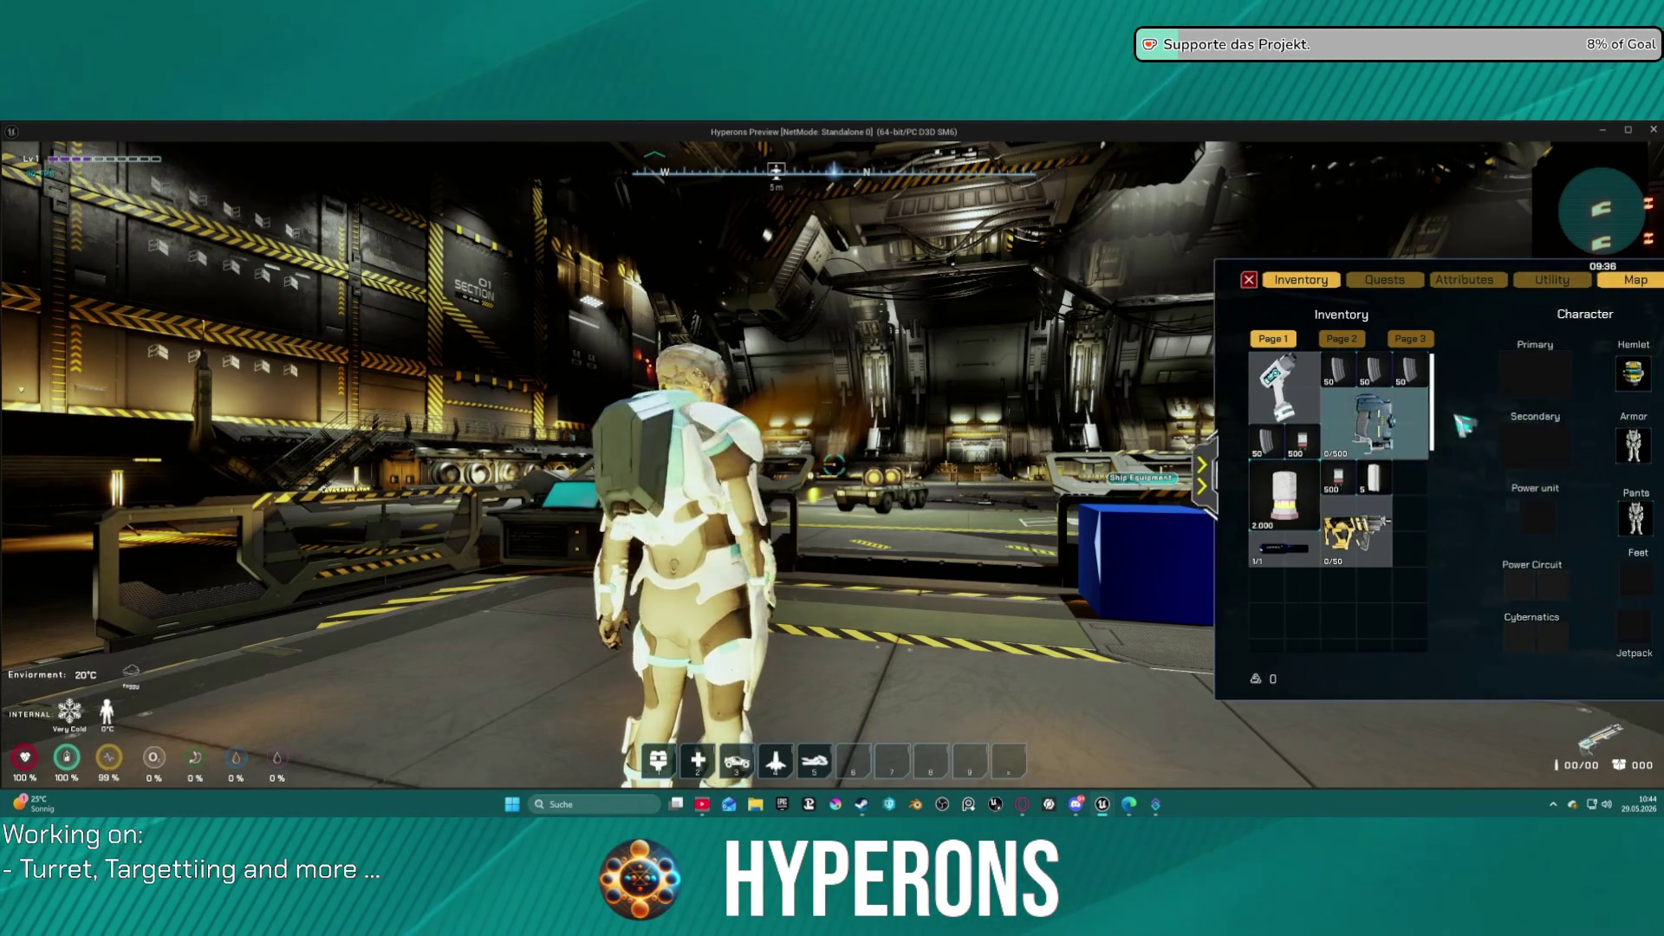
left_click_drag(1557, 375, 1280, 602)
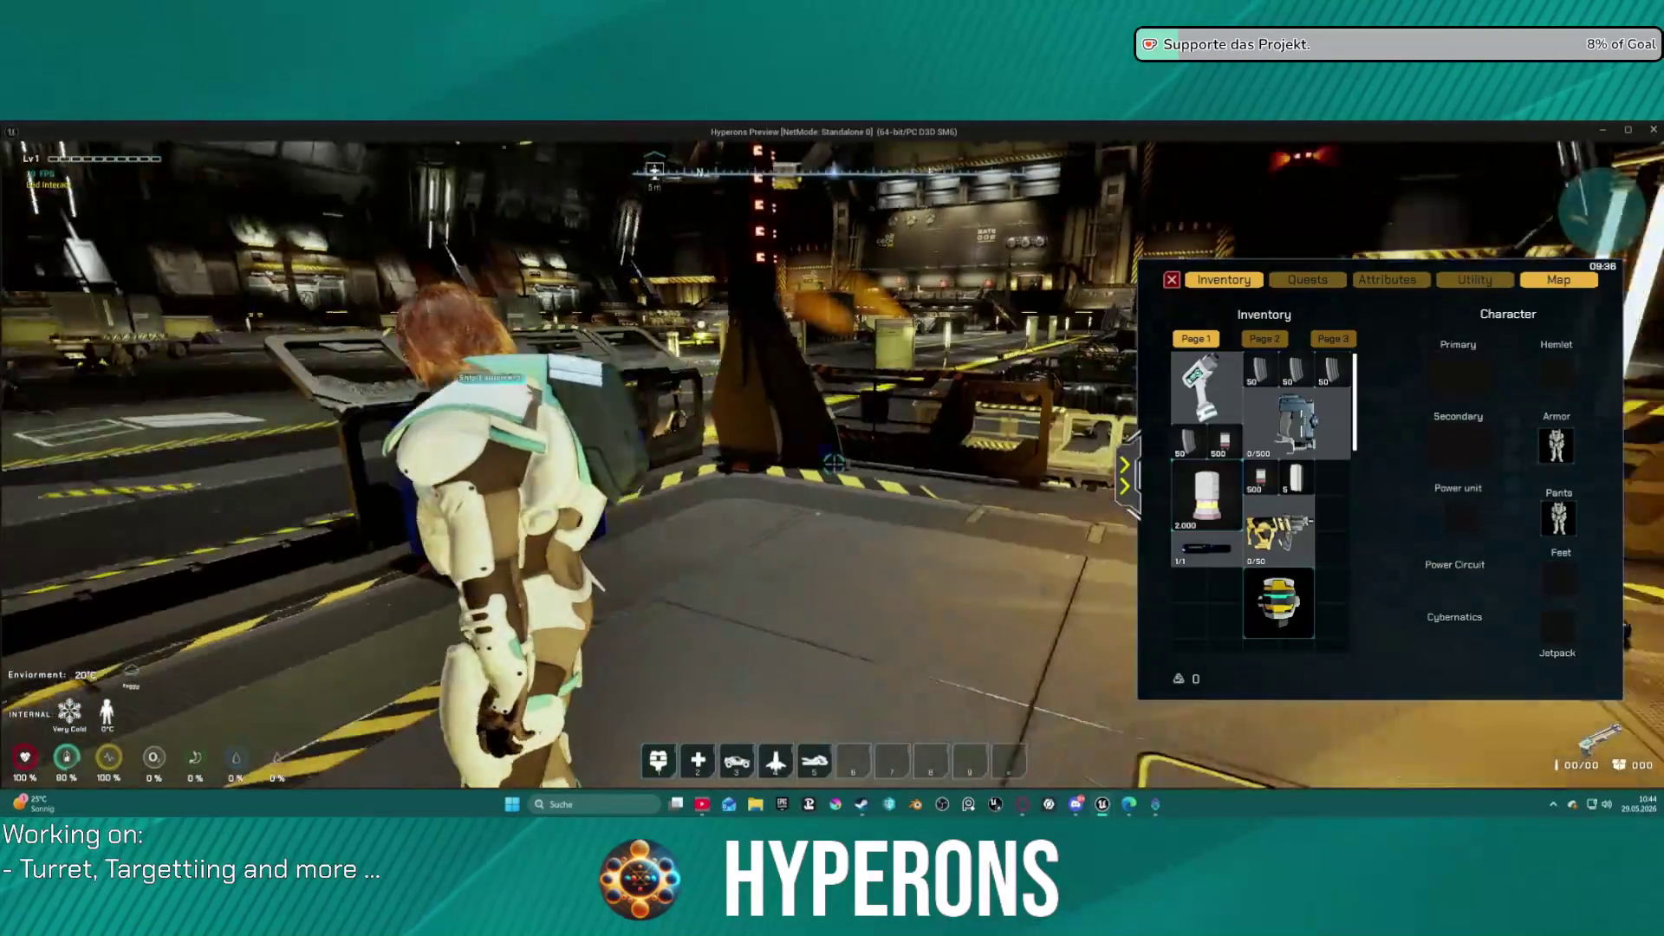
key("e")
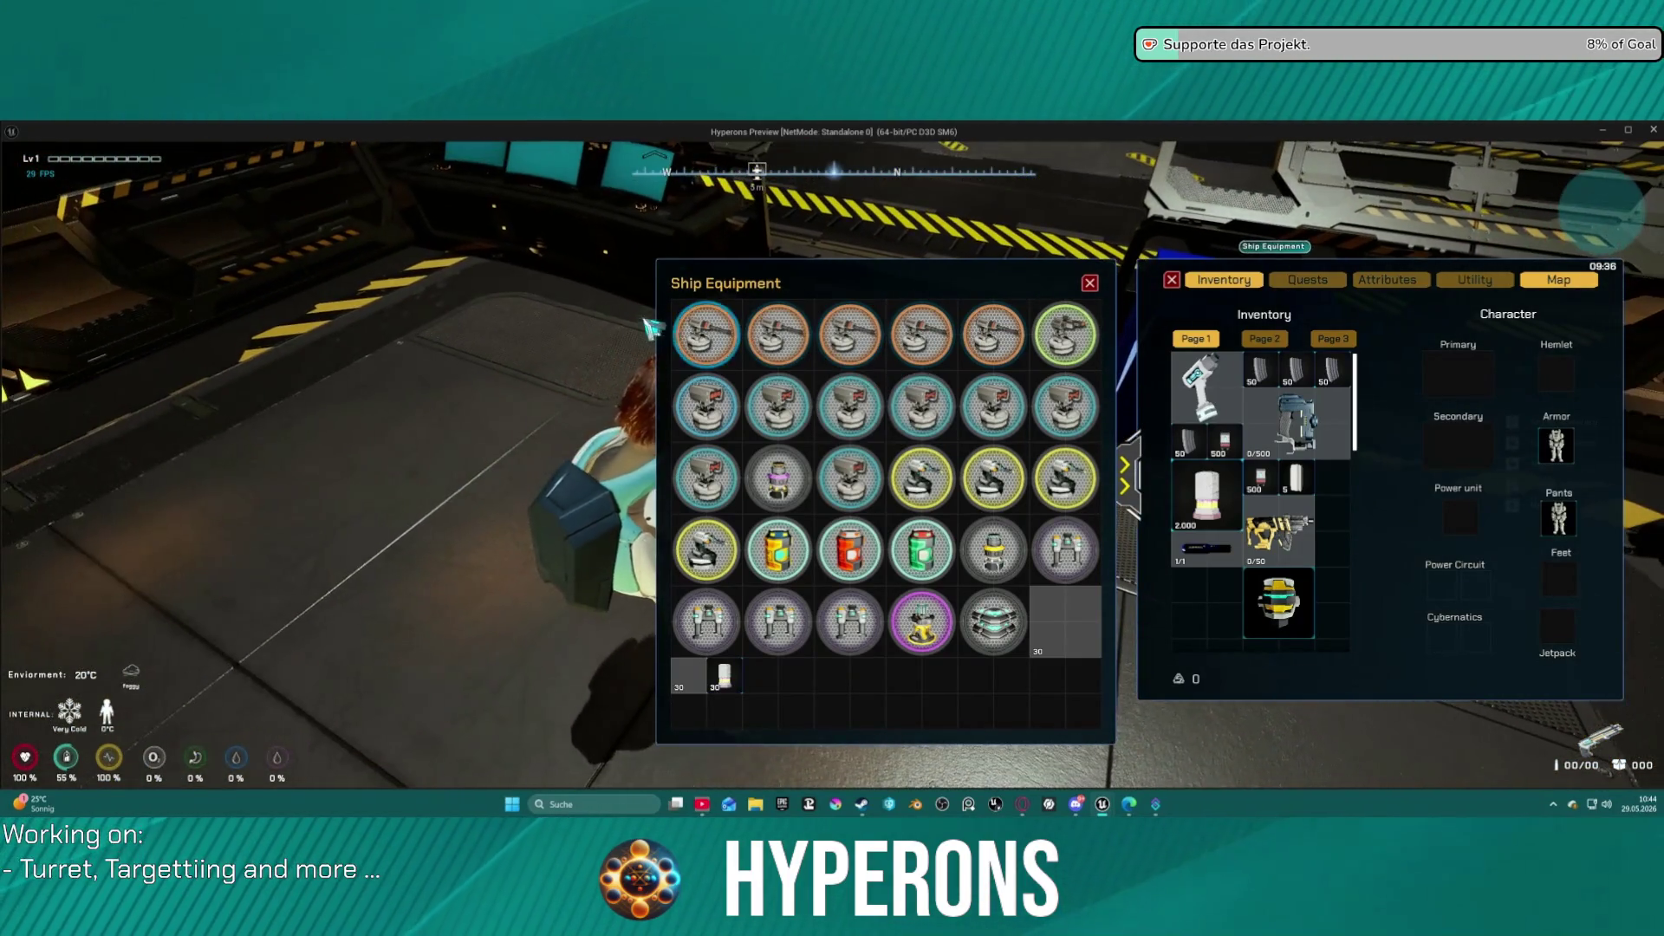
key("i")
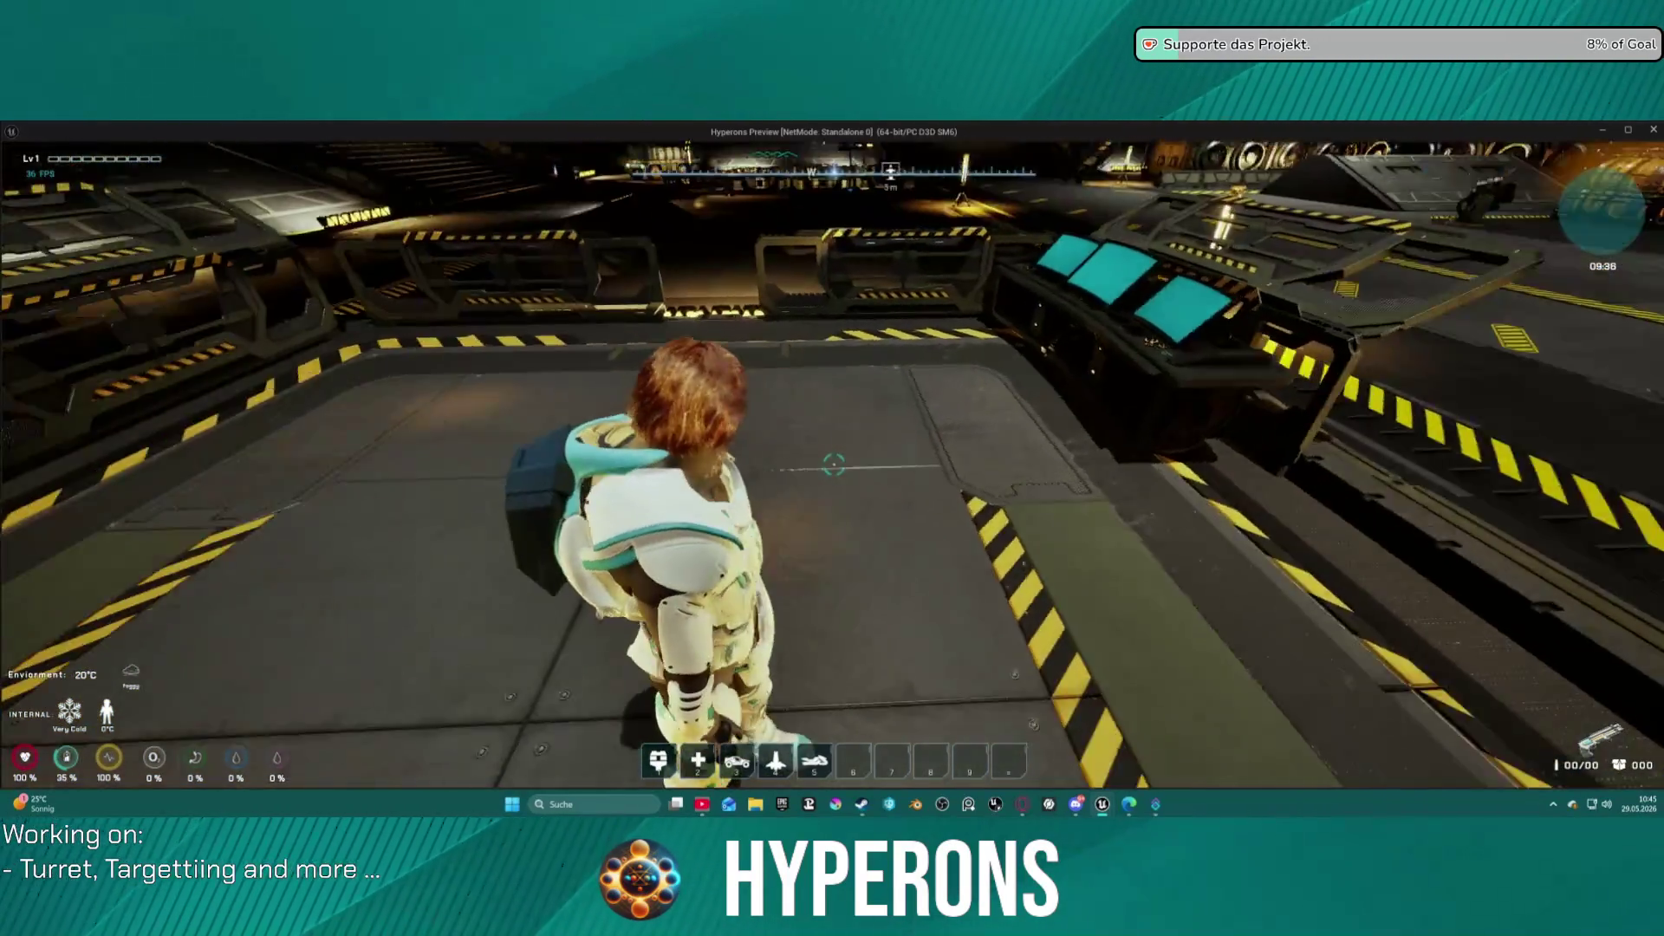
key("Escape")
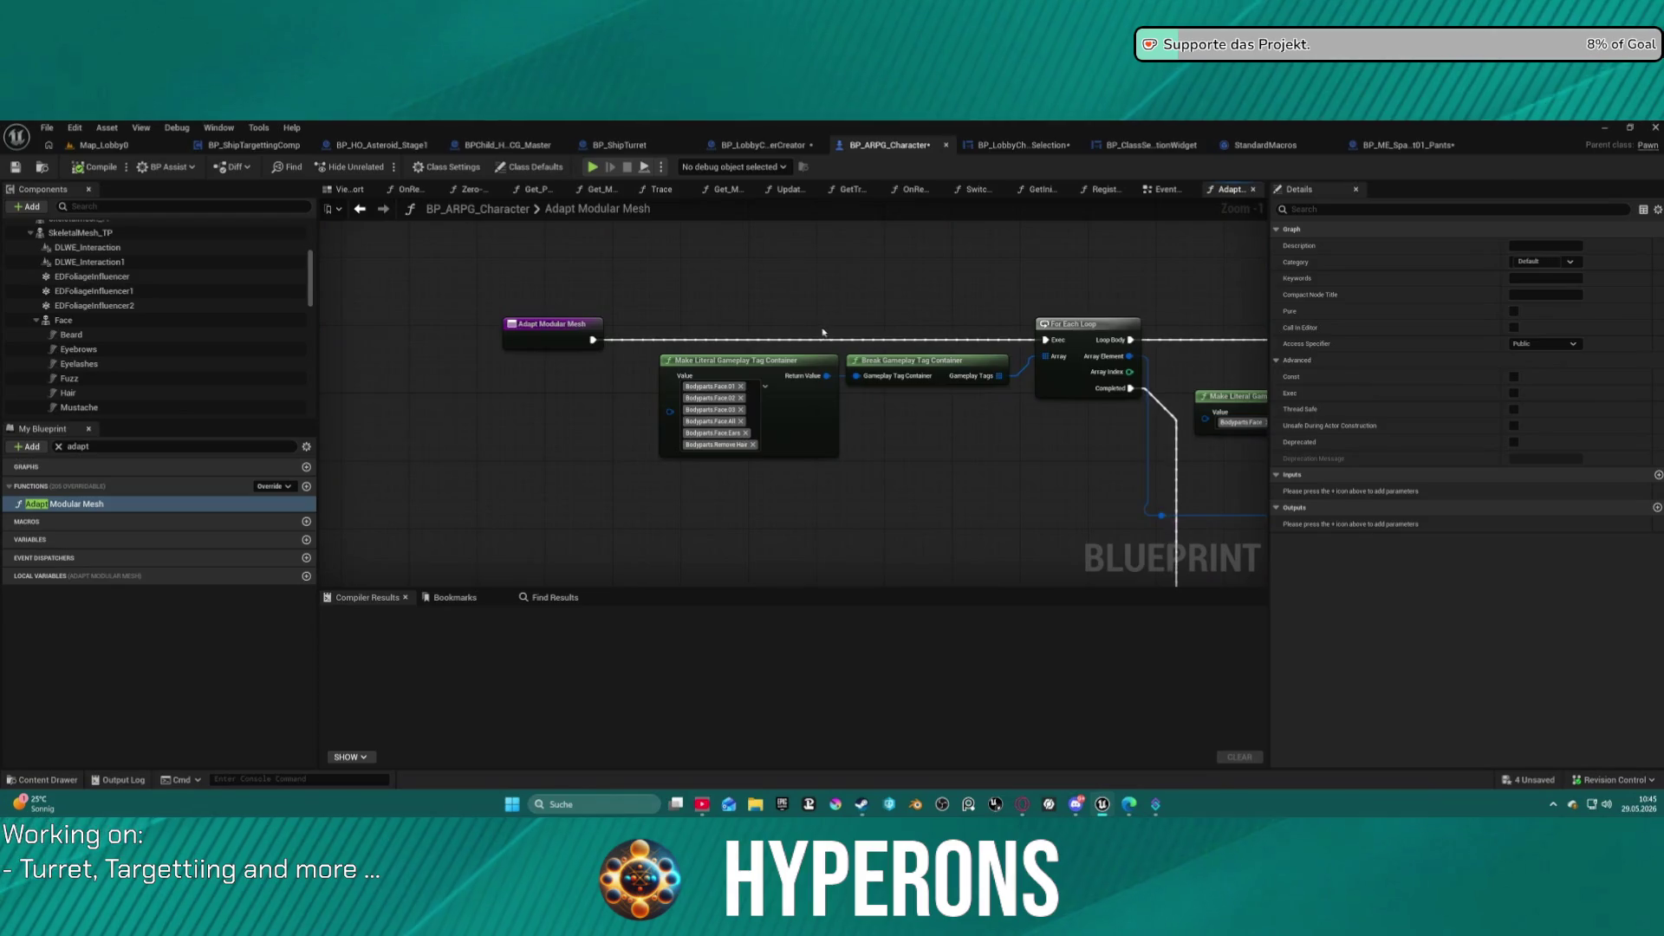
Check the BP_ME_Spacesuit01_Pants blueprint's defaults for its hidden body parts.
mouse_move(940, 408)
left_mouse_down()
mouse_move(850, 387)
mouse_move(464, 208)
left_mouse_up()
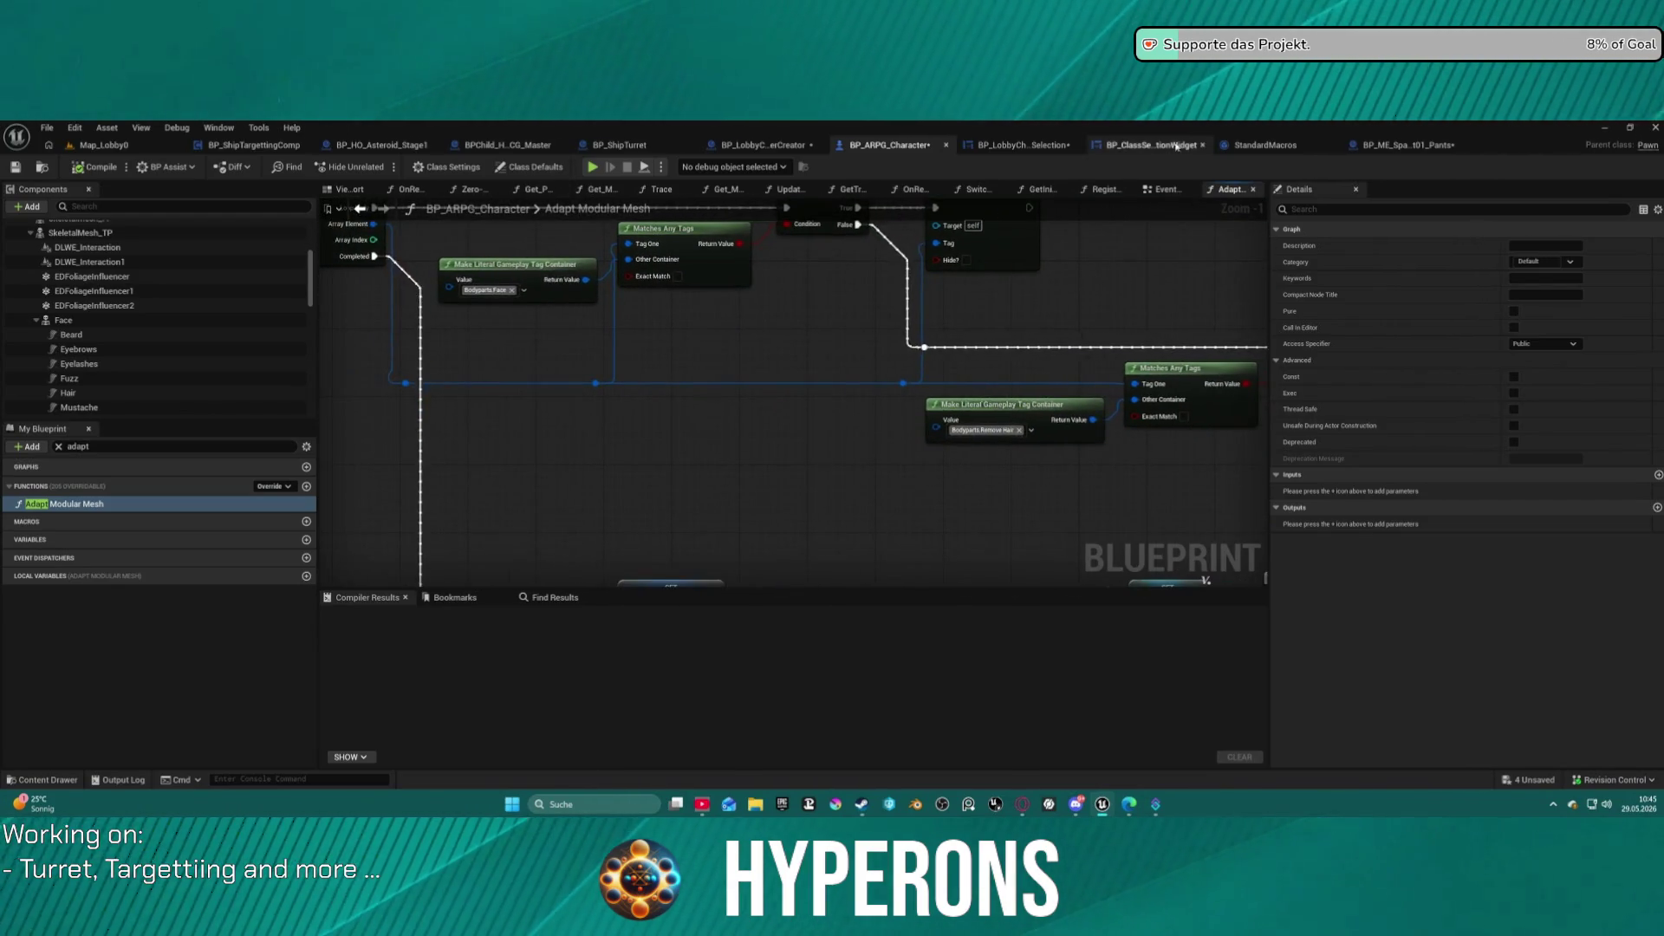
left_click(1373, 145)
left_click(1261, 148)
left_click(1374, 145)
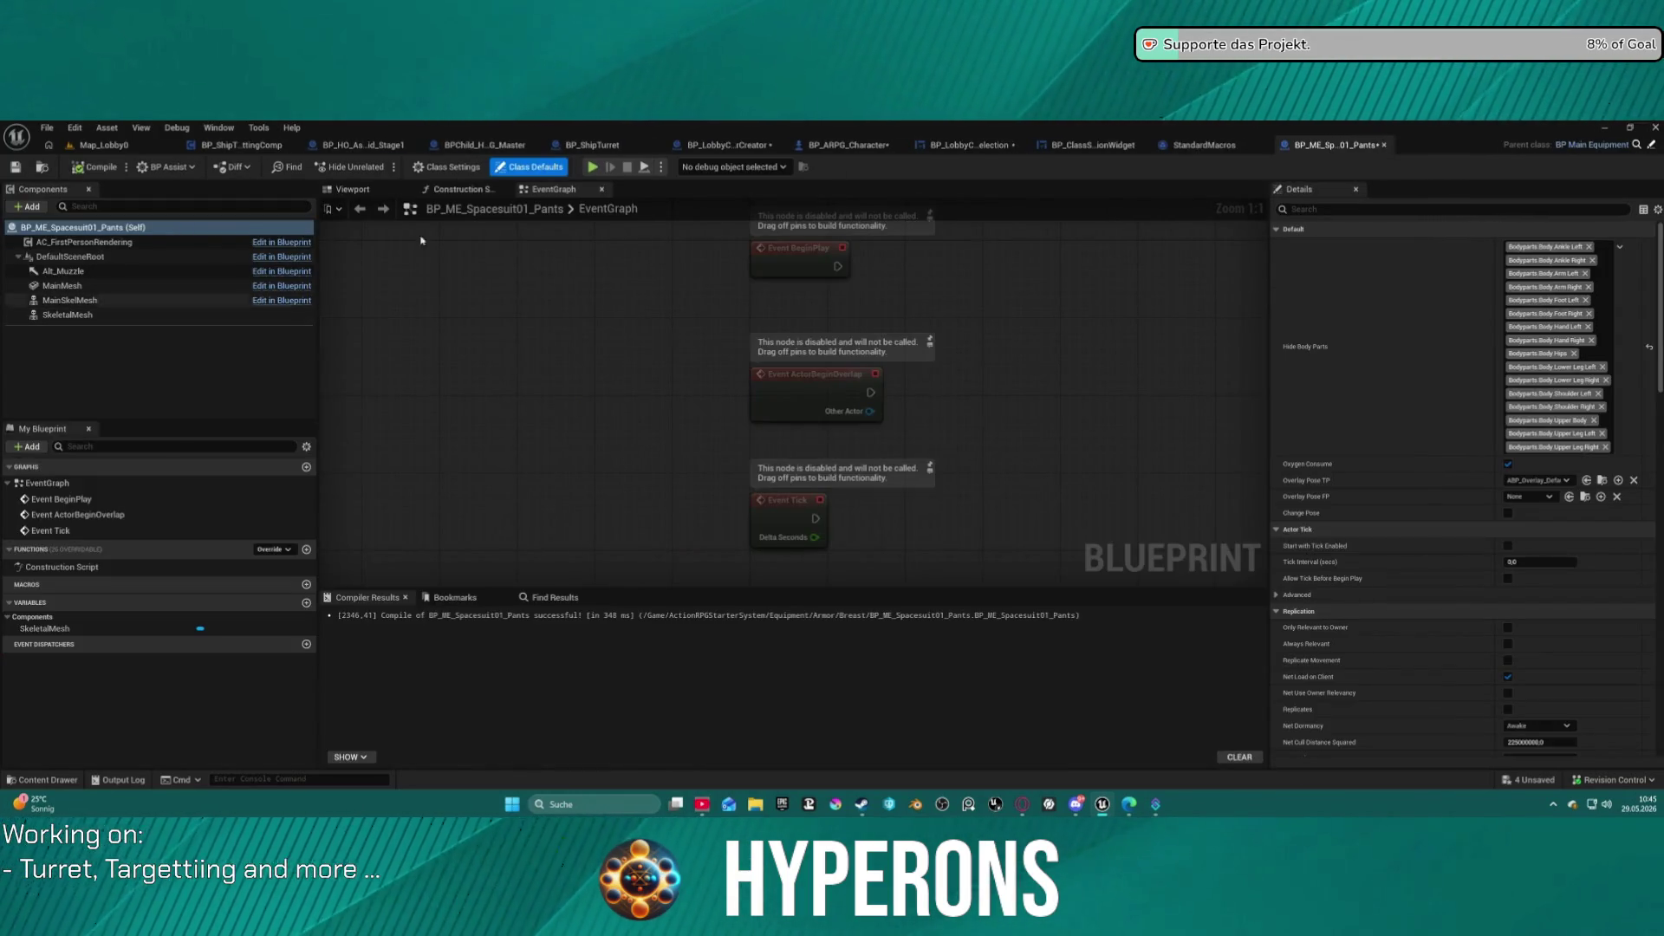
Back in BP_ARPG_Character, select Beard under Face to show its properties.
left_click(854, 146)
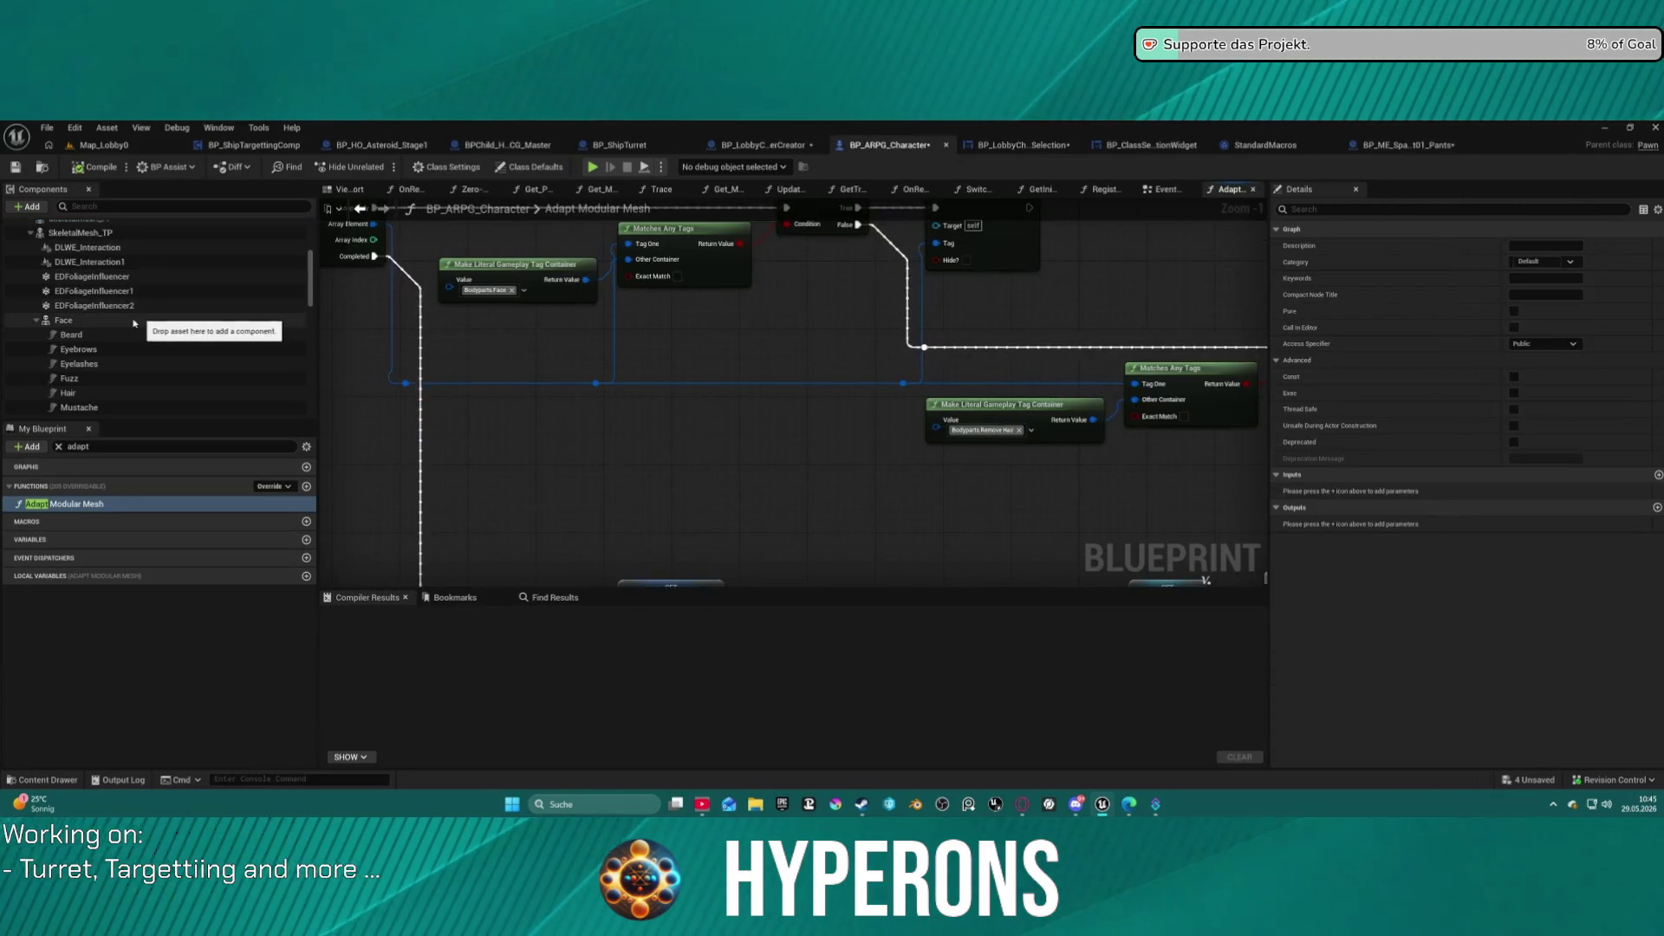
left_click(70, 321)
left_click(71, 335)
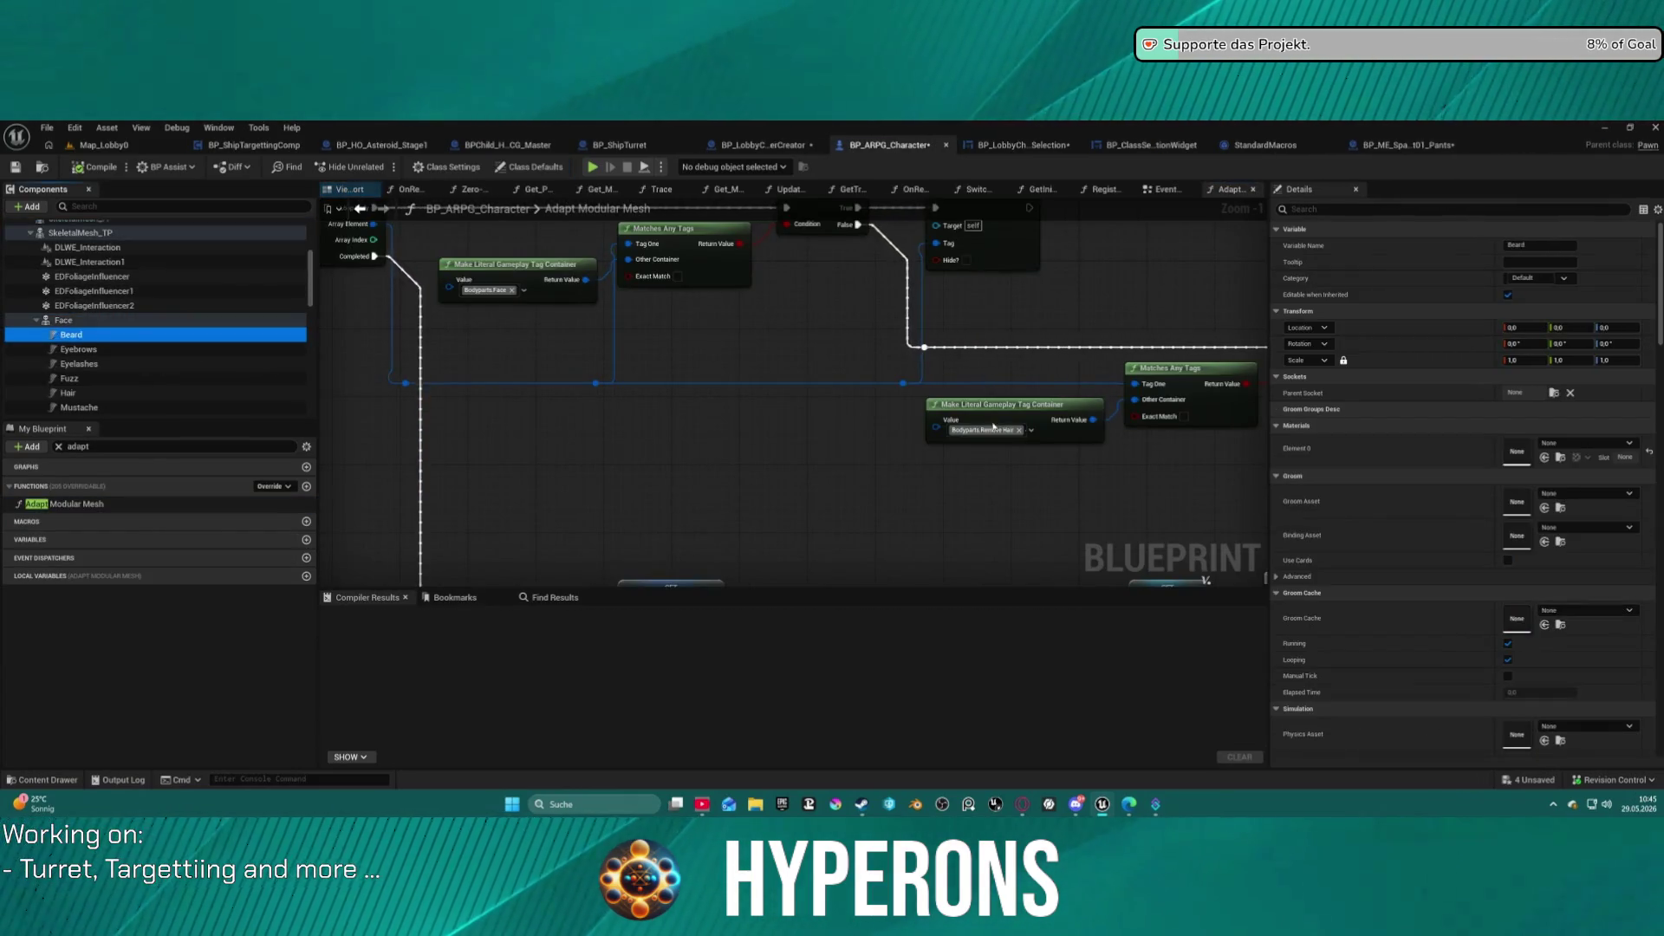
Review the Beard and Eyebrows groom settings, collapsing Simulation Settings and the Face group.
scroll(1248, 433, "down", 11)
scroll(1410, 566, "down", 5)
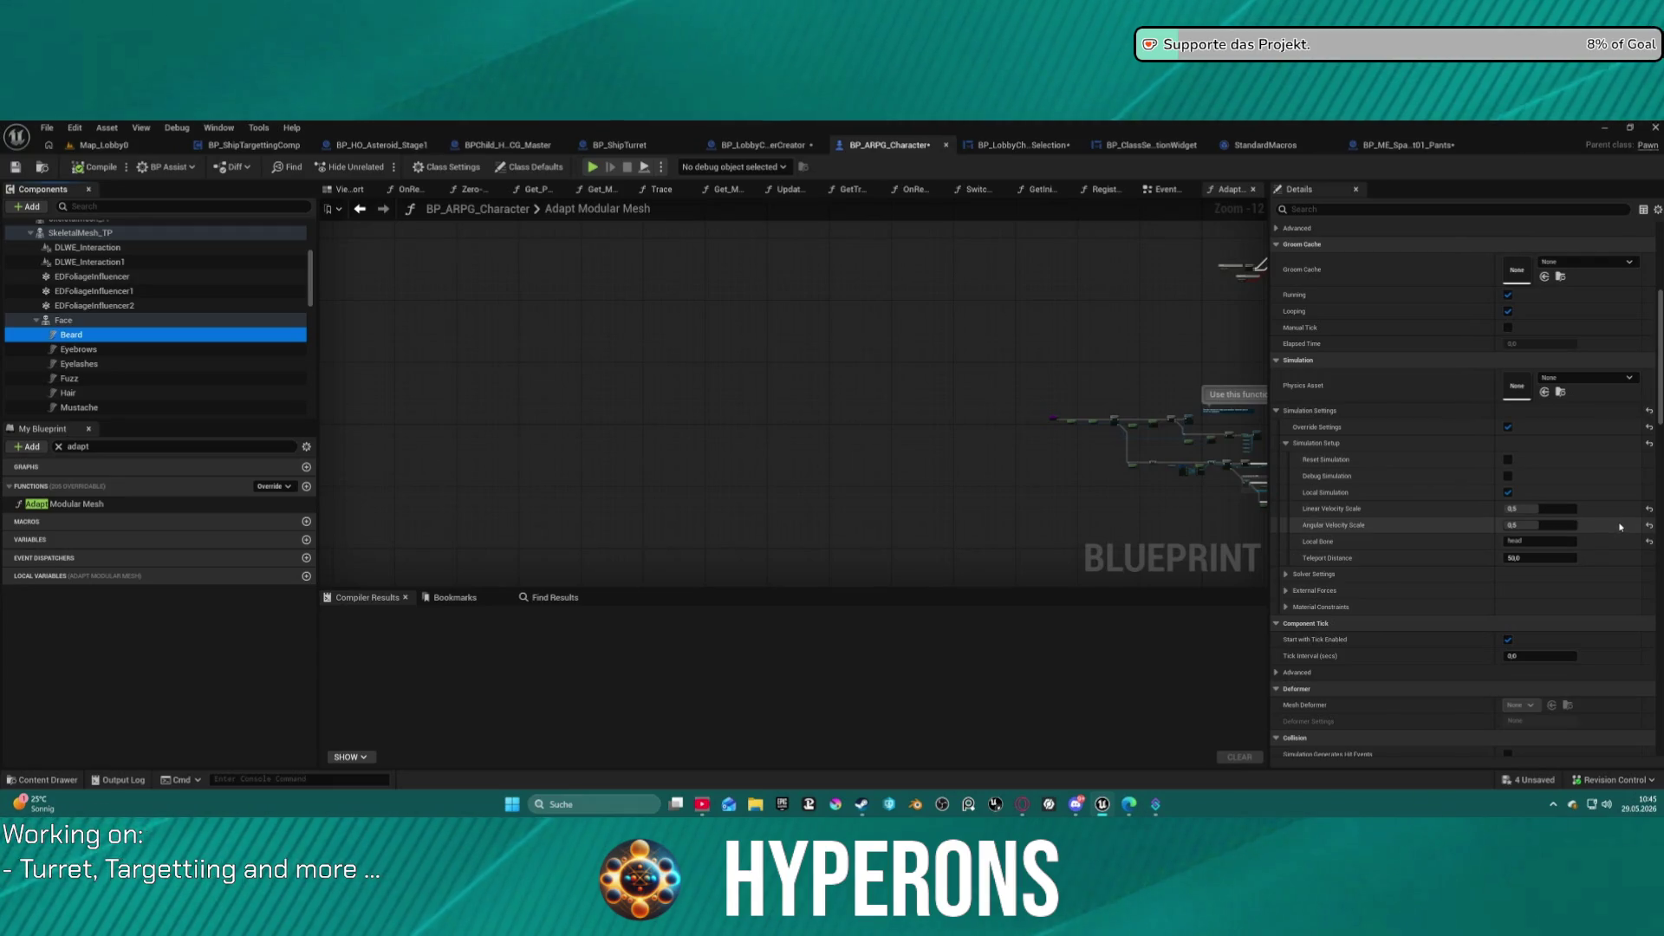
left_click(1275, 412)
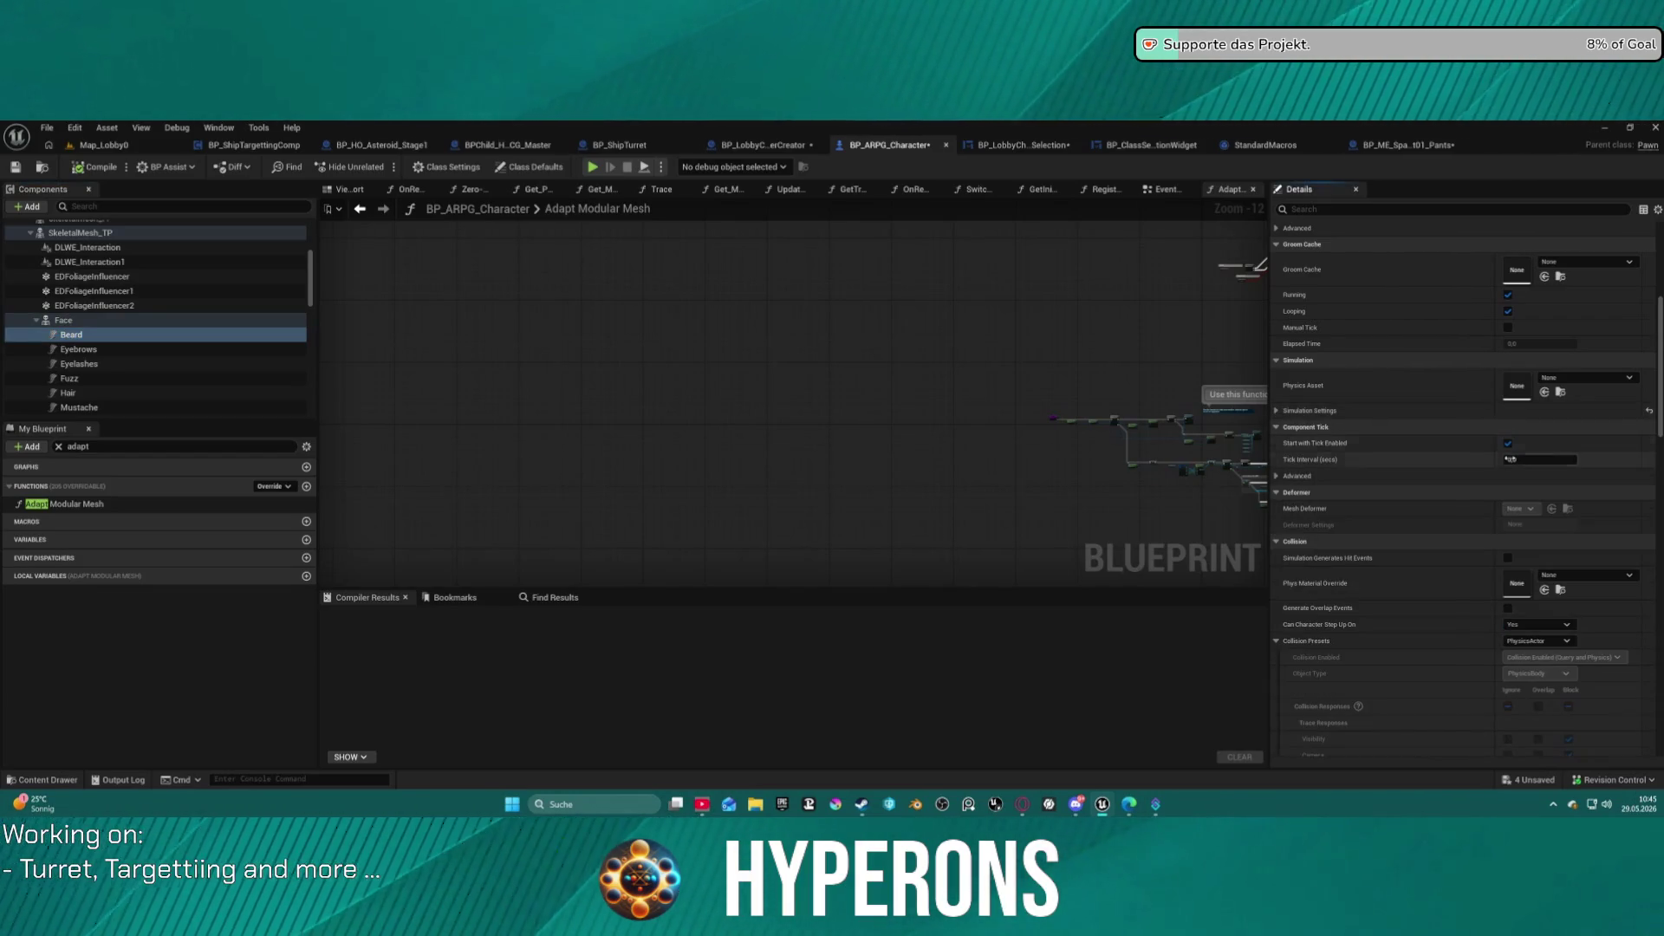
scroll(1490, 632, "down", 10)
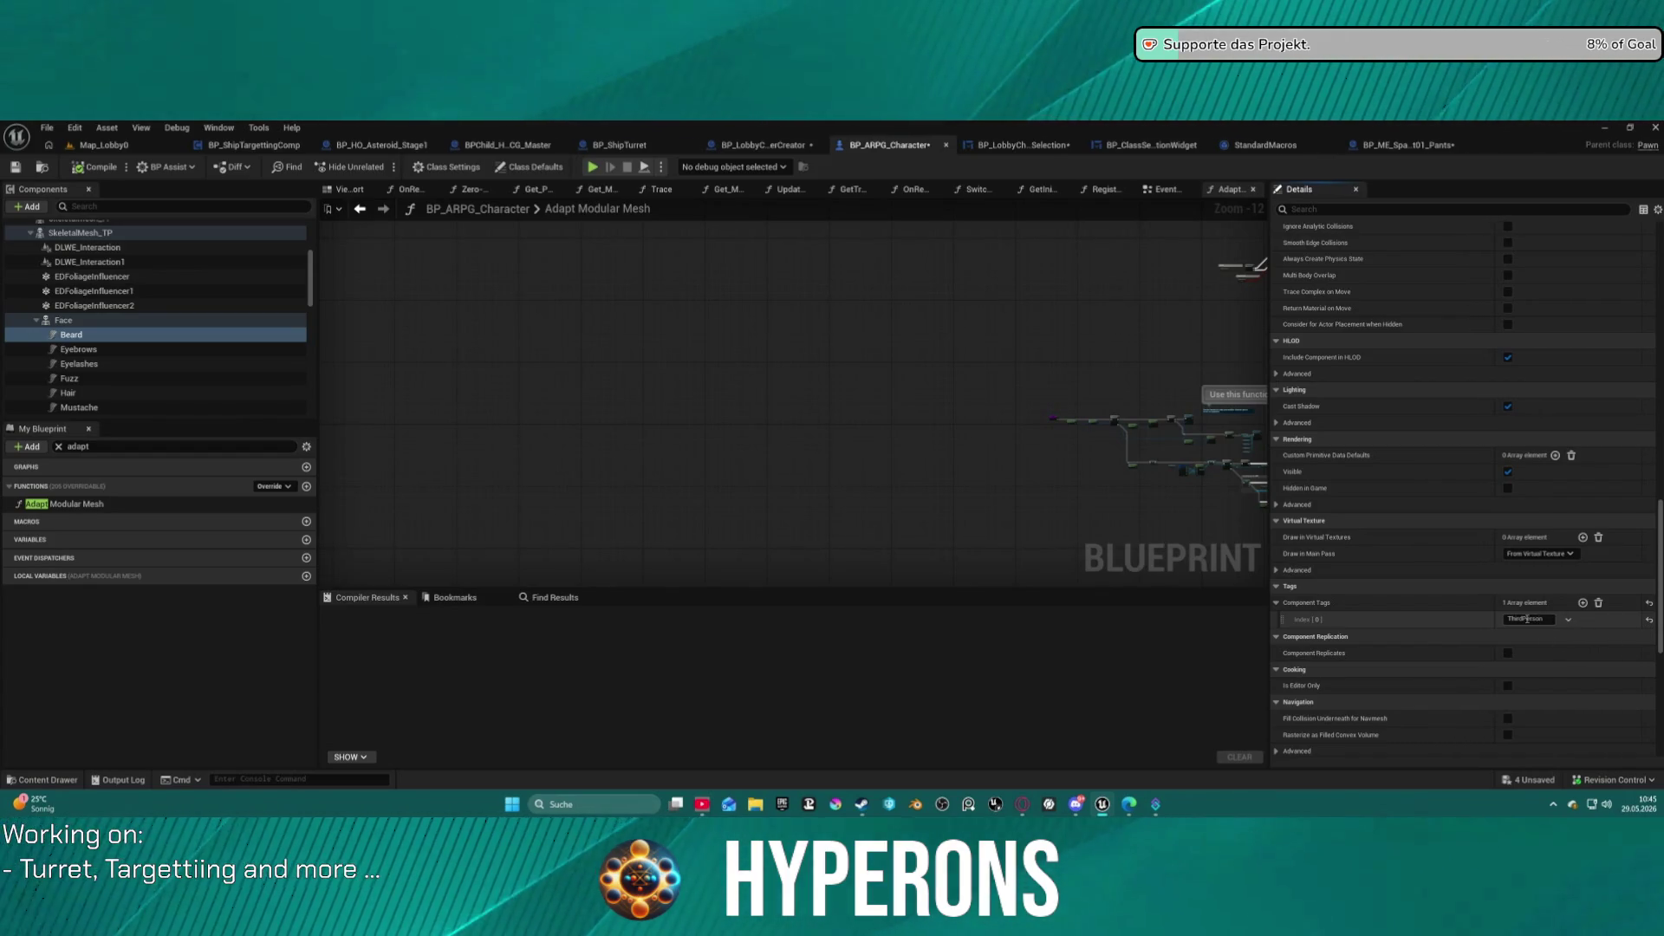
left_click(98, 350)
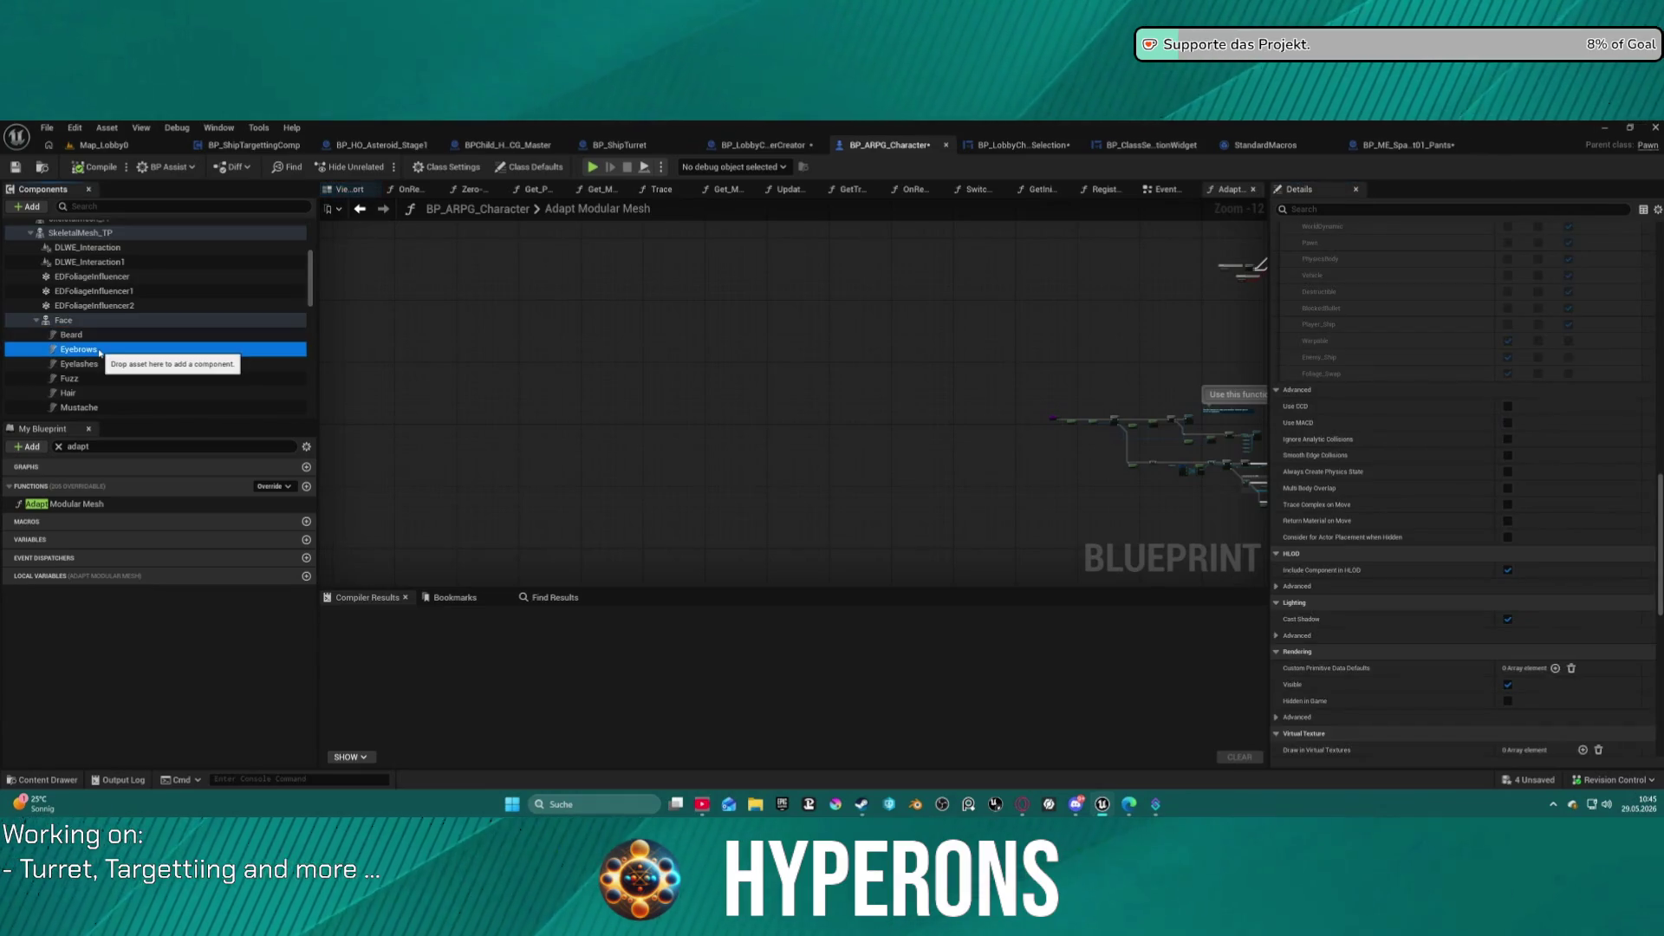
scroll(1521, 577, "down", 10)
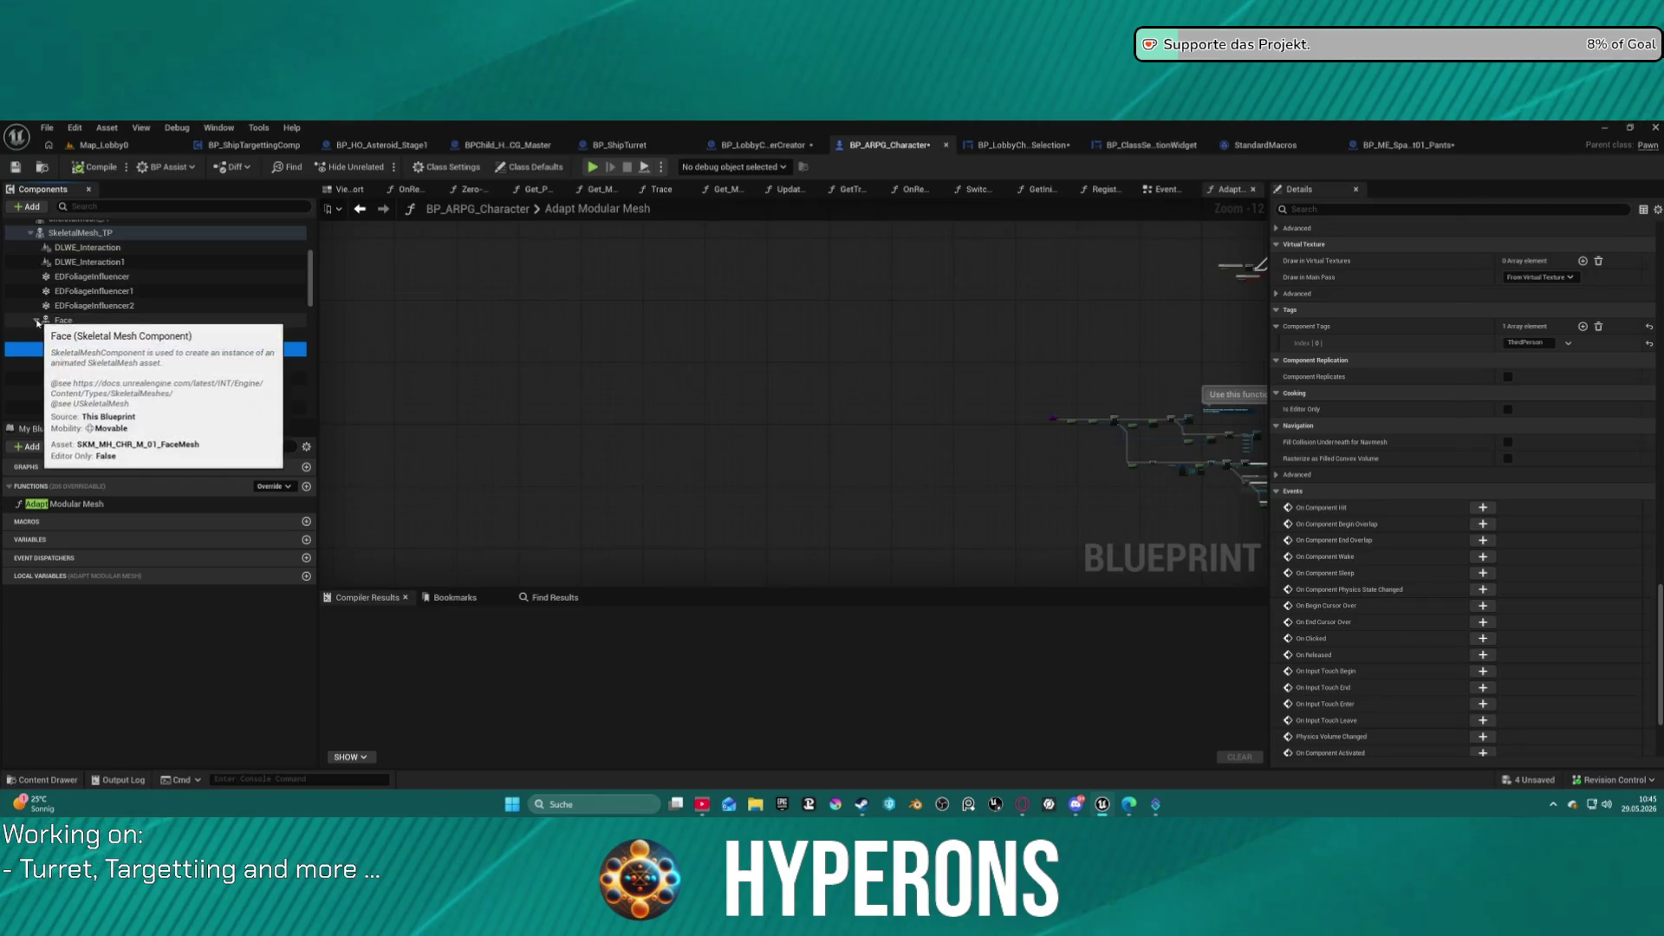
left_click(35, 320)
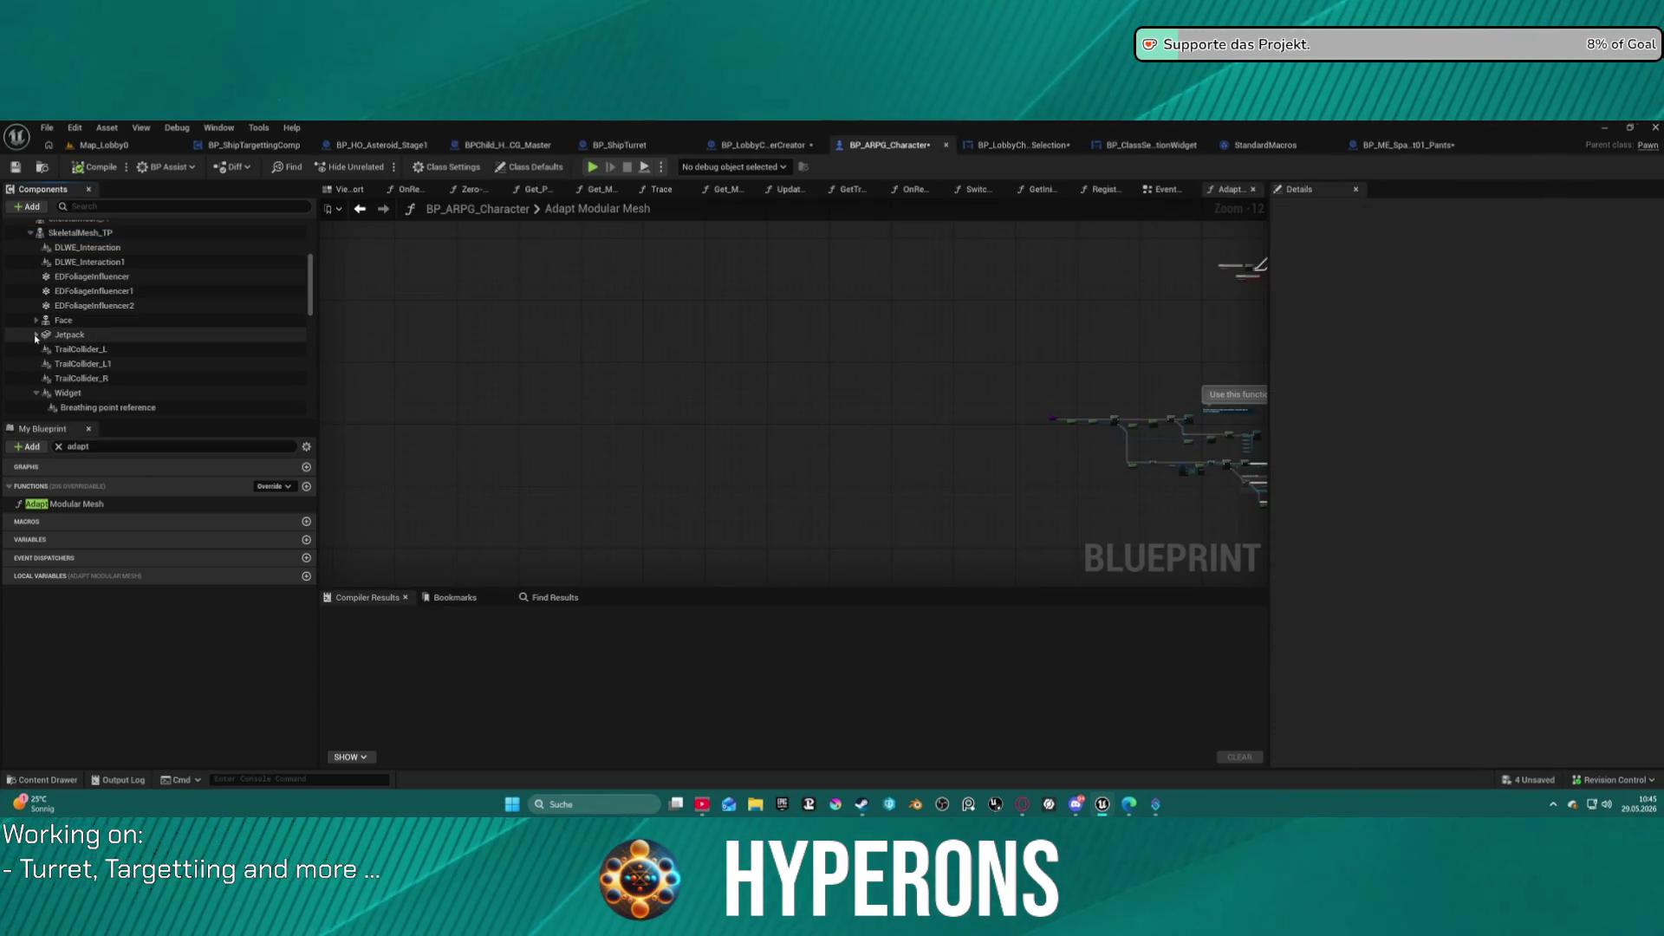
Set LODSync's Forced LOD to 1, then launch a Play test past the compile warning.
double_click(35, 335)
scroll(69, 403, "down", 3)
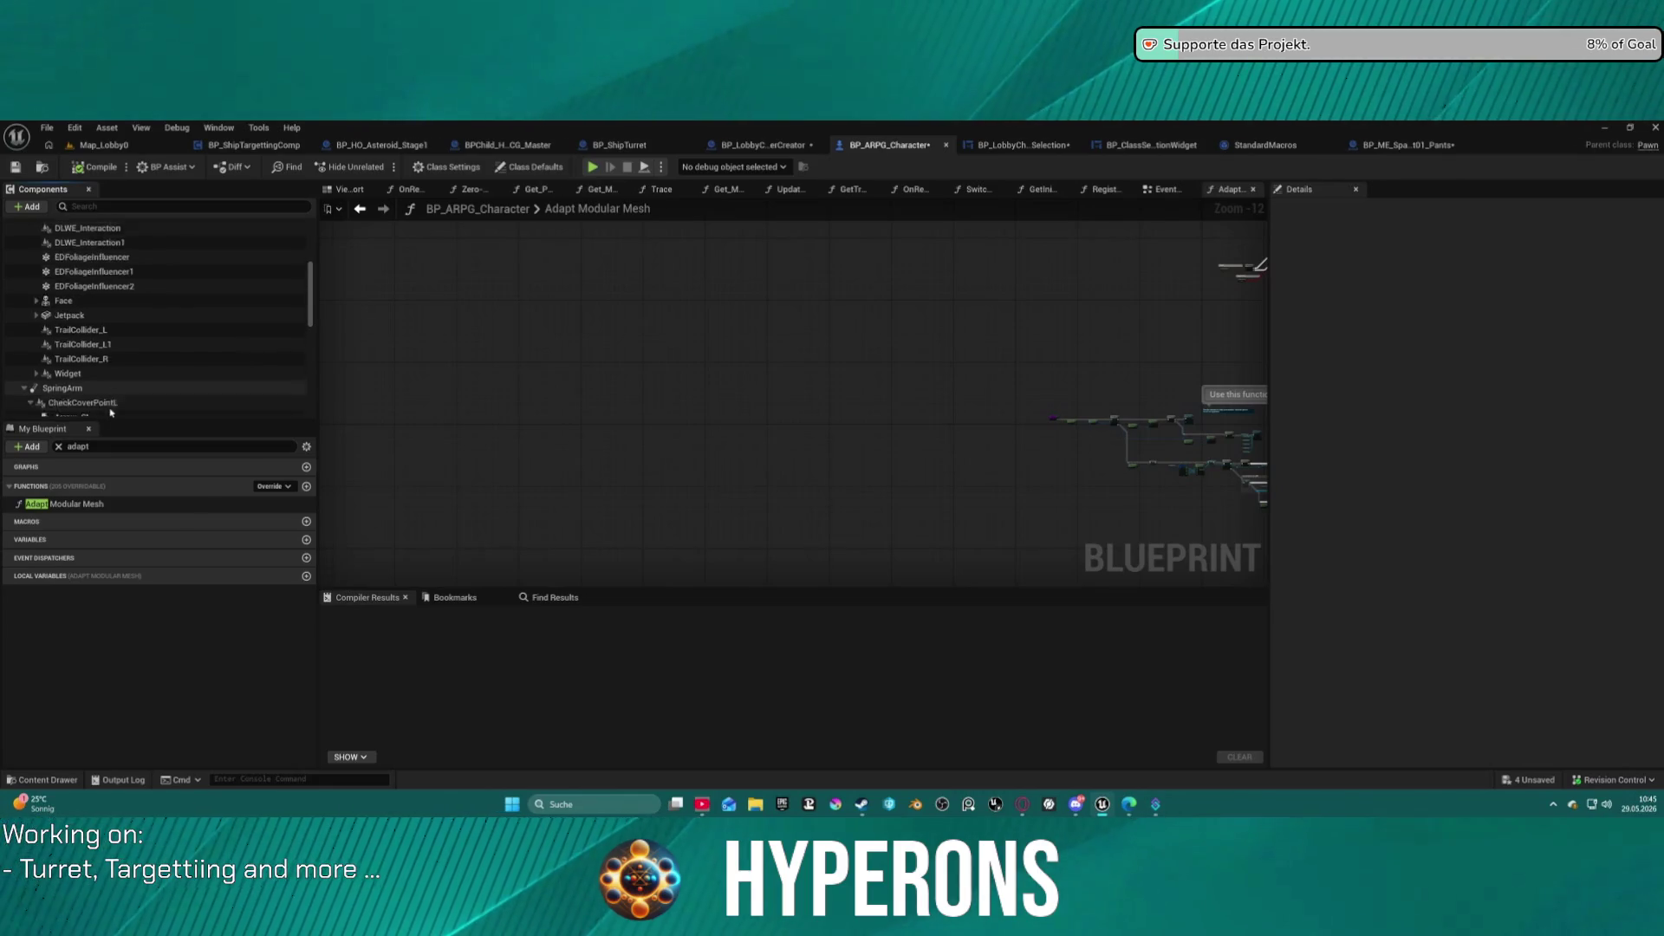
scroll(215, 405, "up", 5)
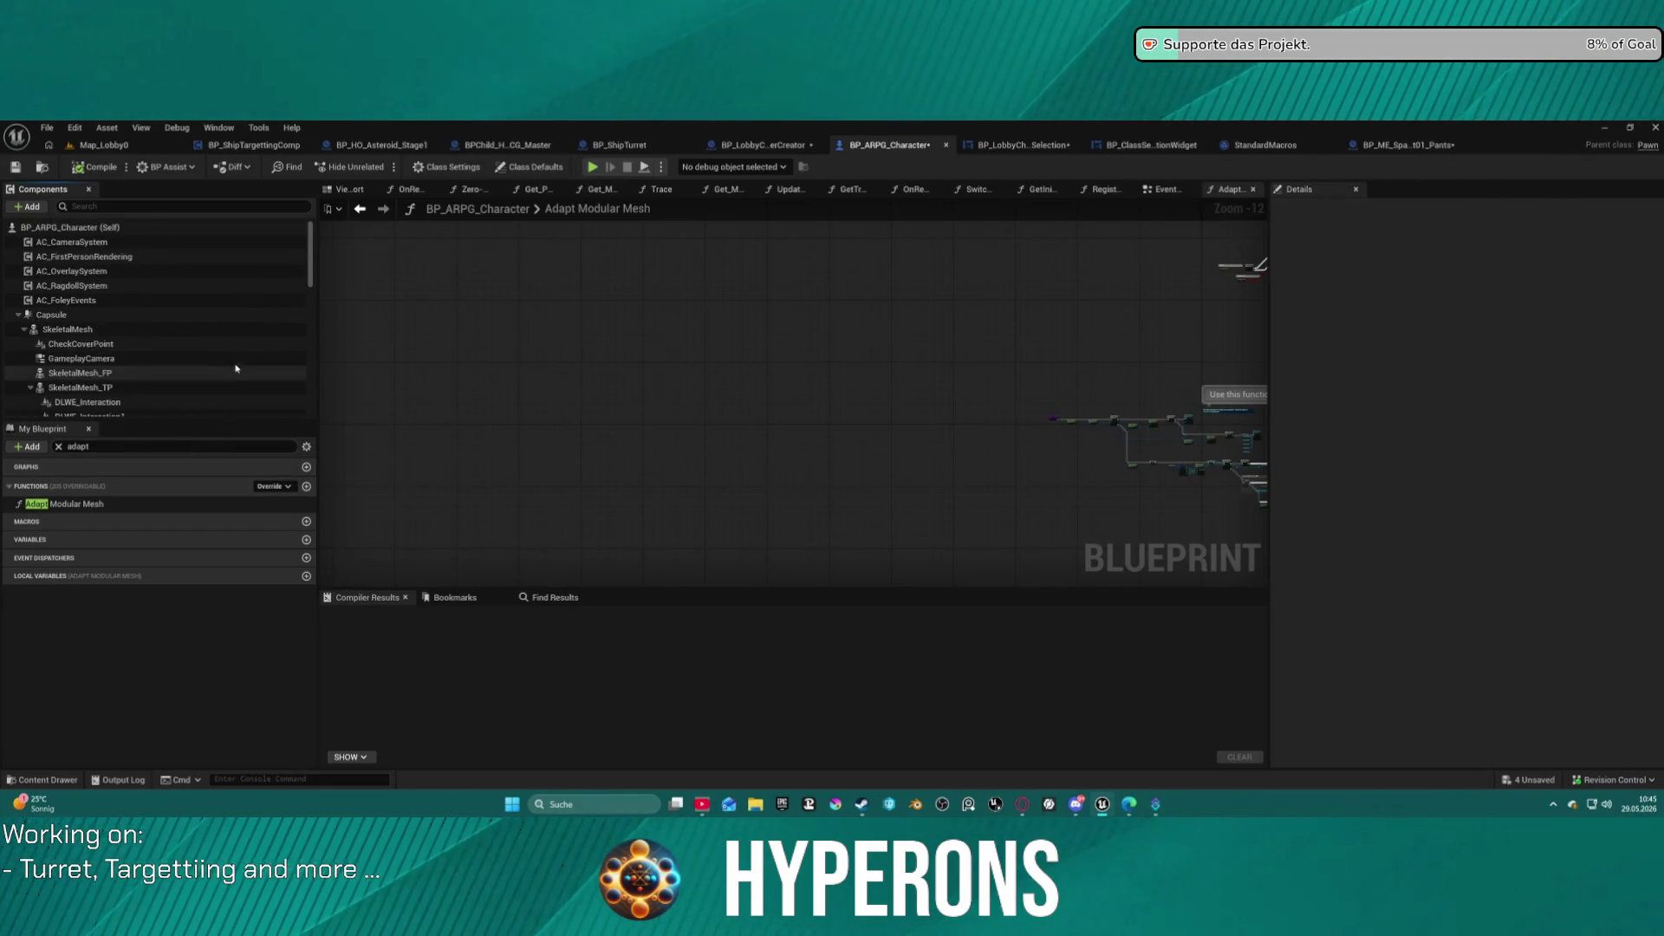
scroll(138, 355, "down", 10)
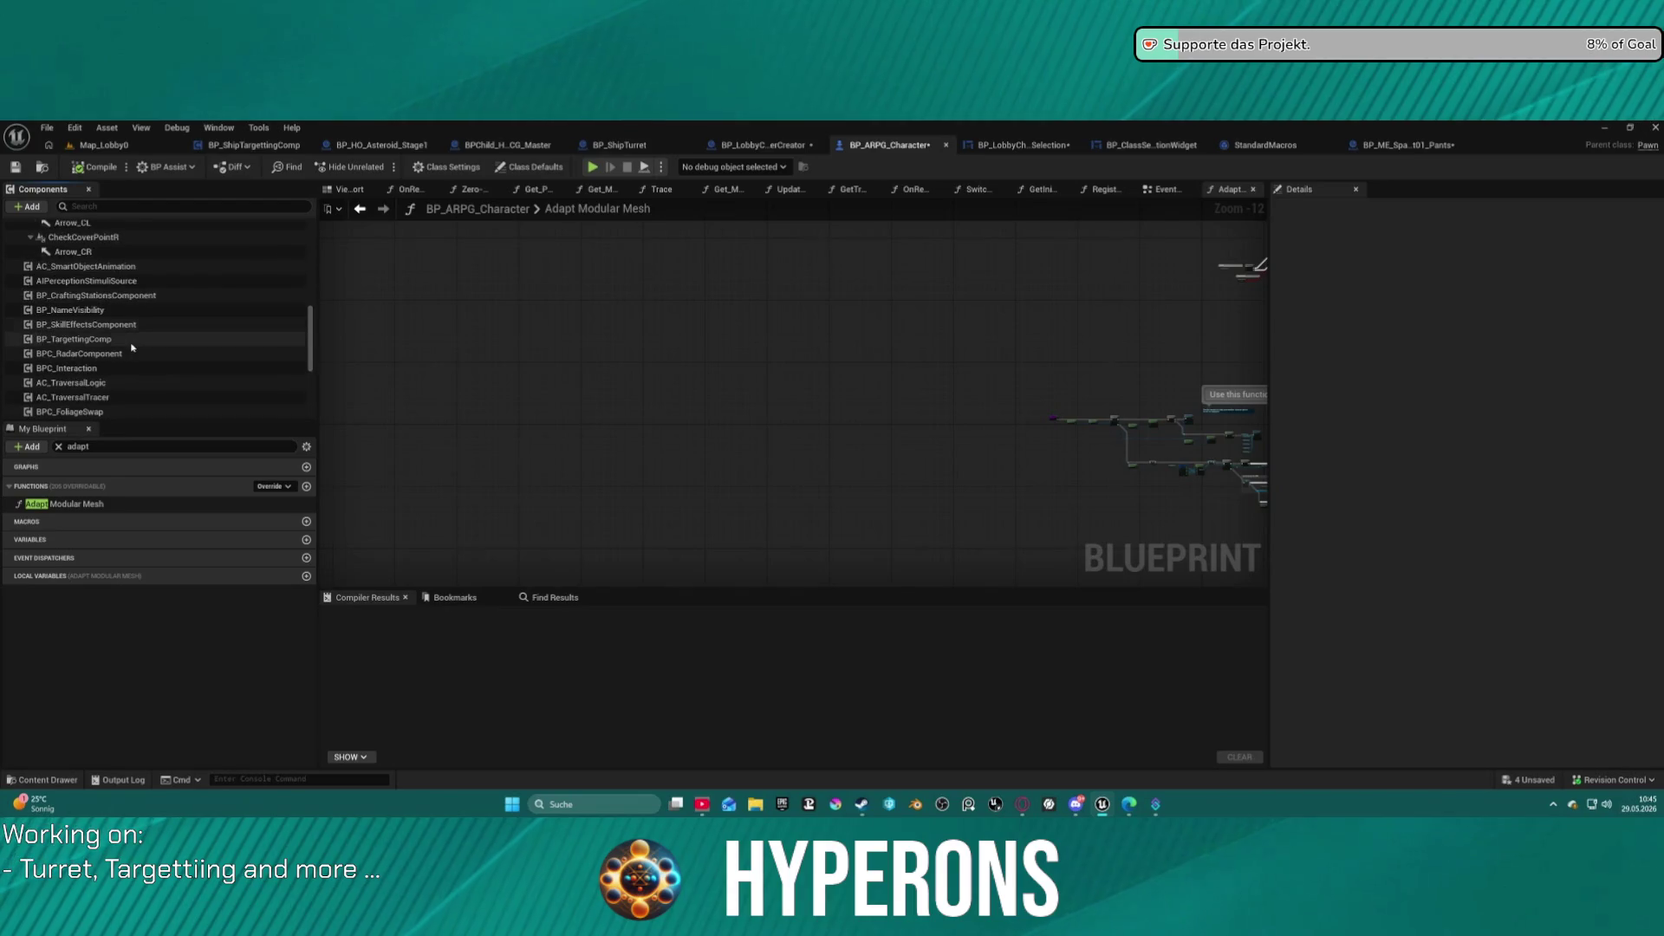
scroll(138, 356, "down", 1)
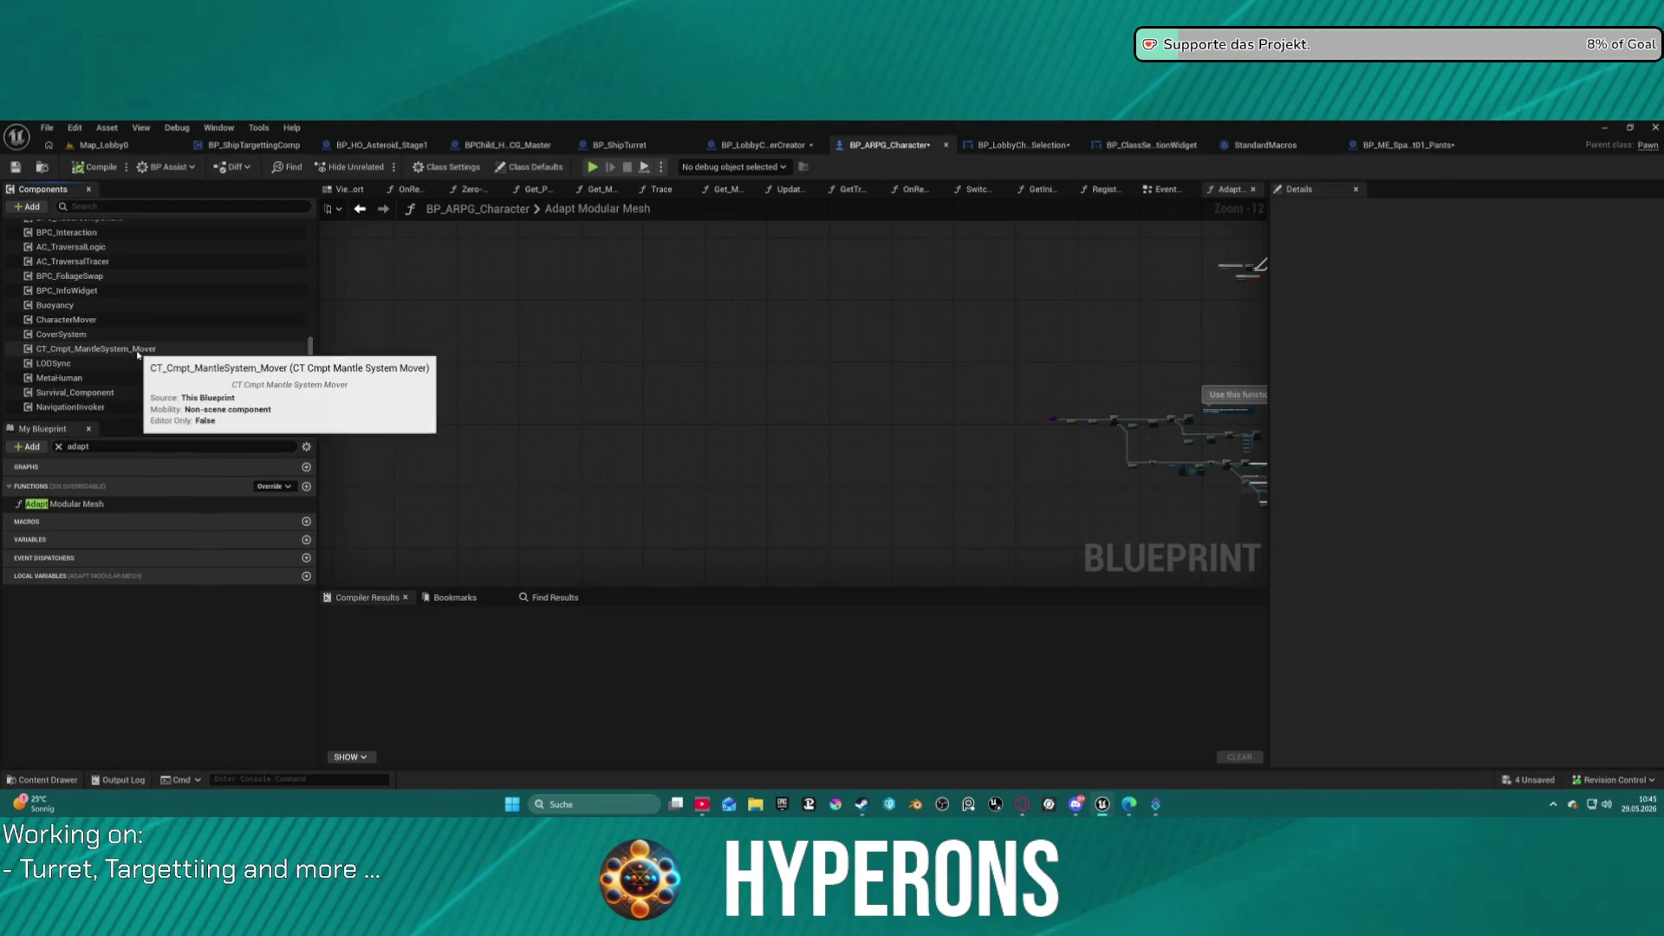
left_click(141, 361)
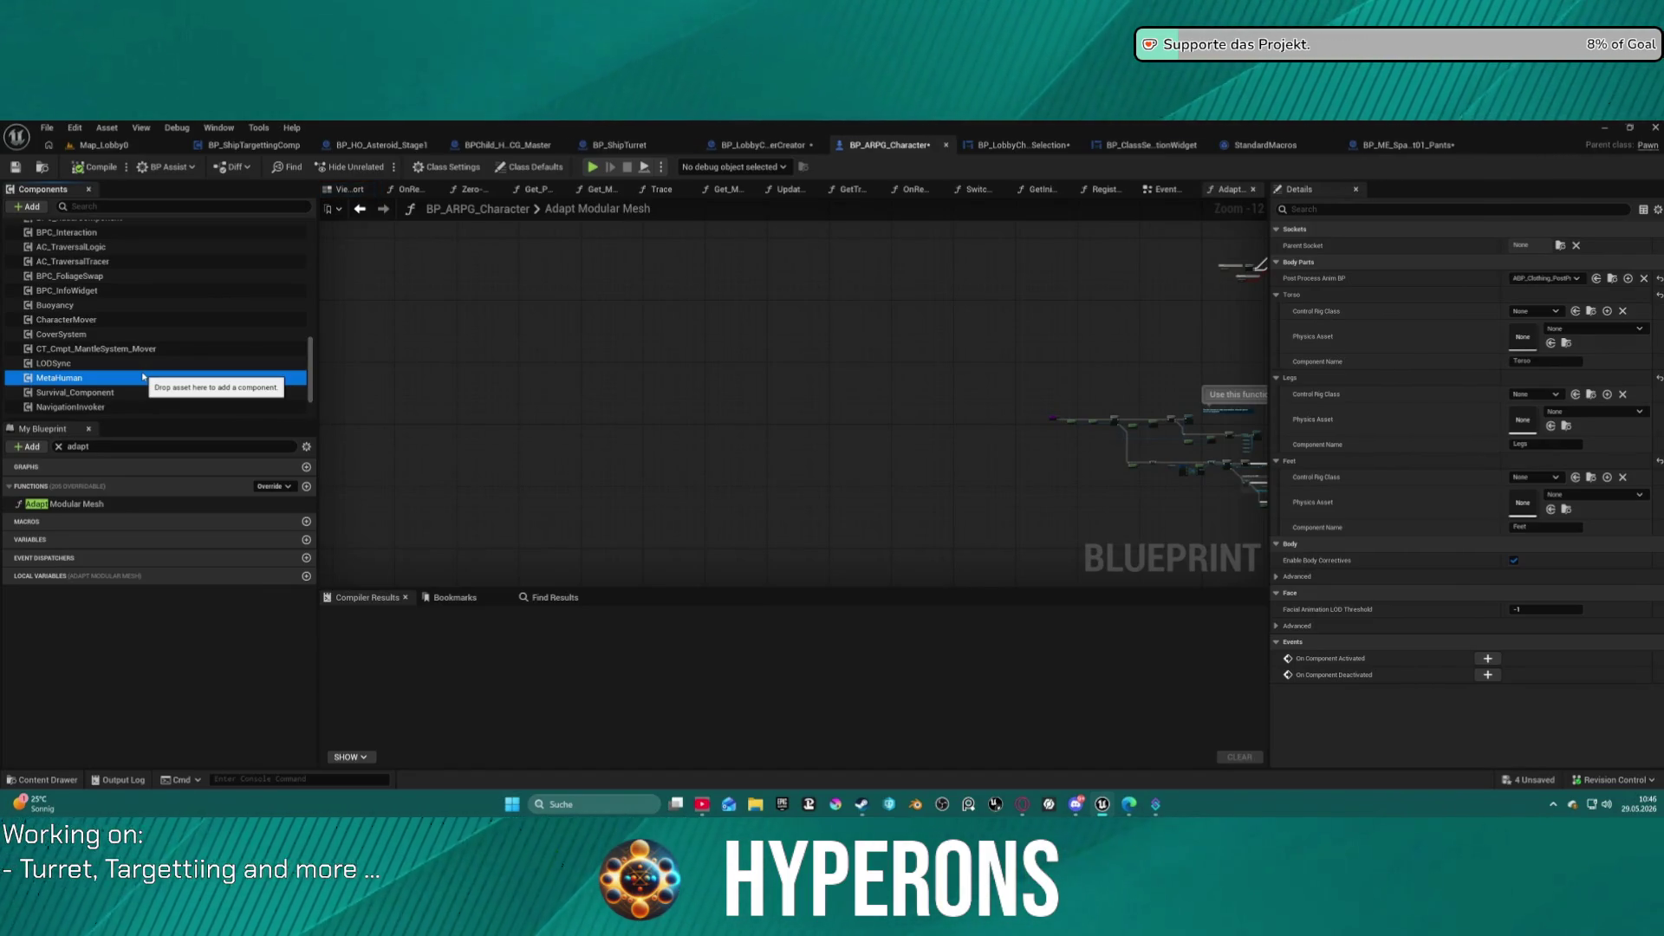
left_click(139, 363)
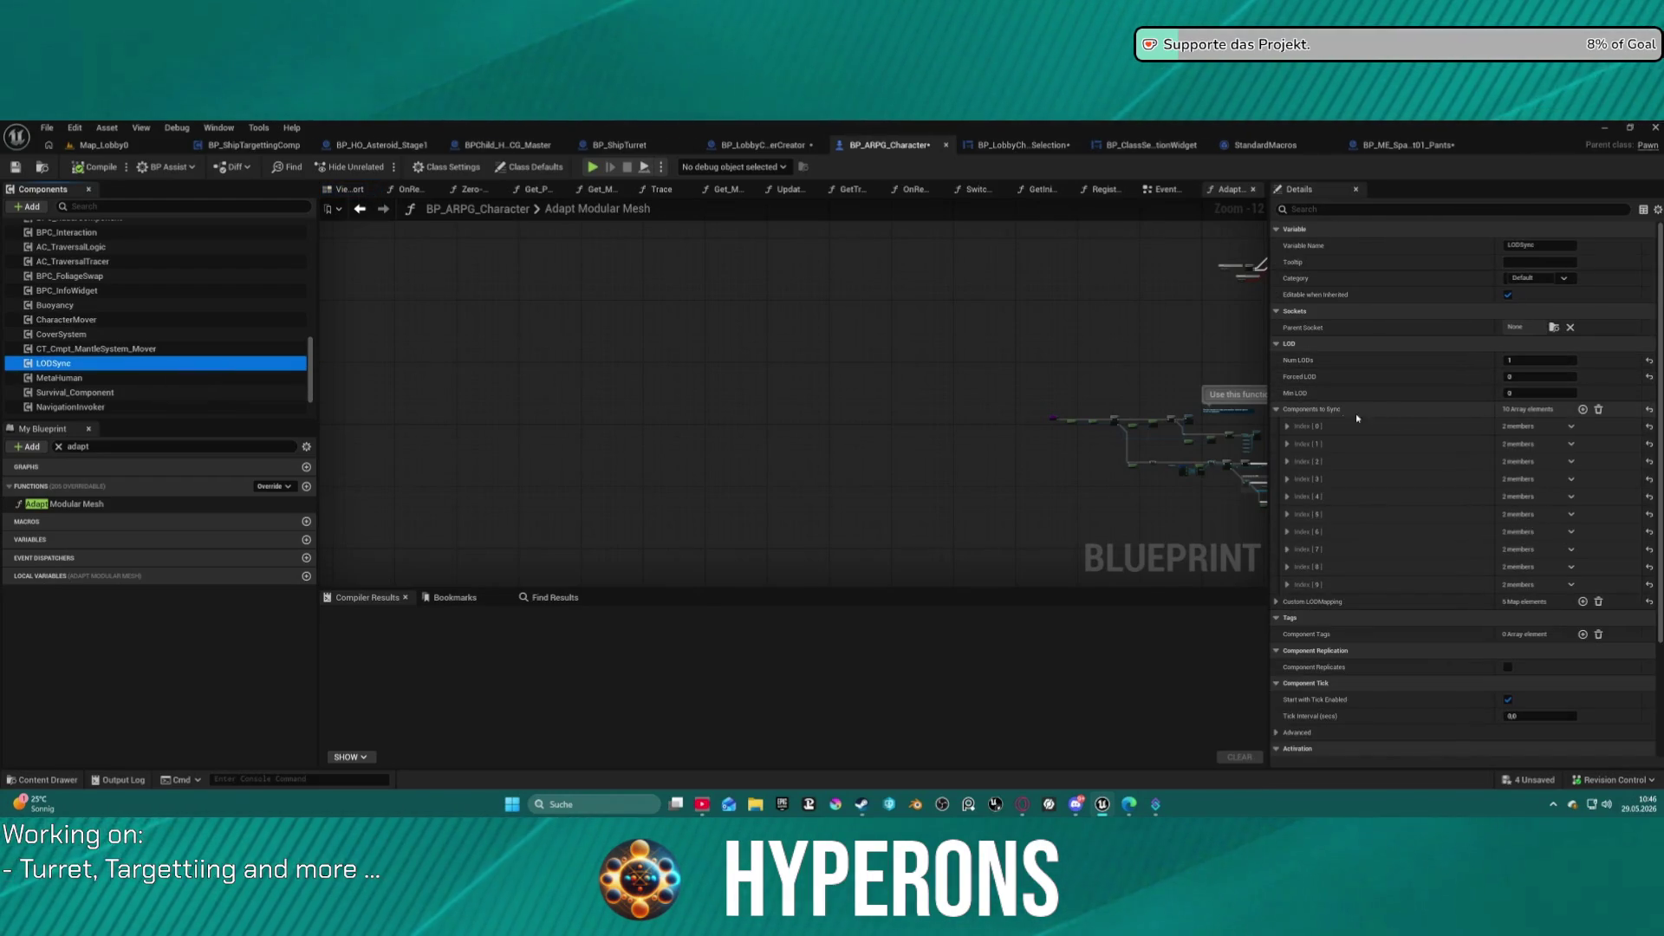
mouse_move(1321, 410)
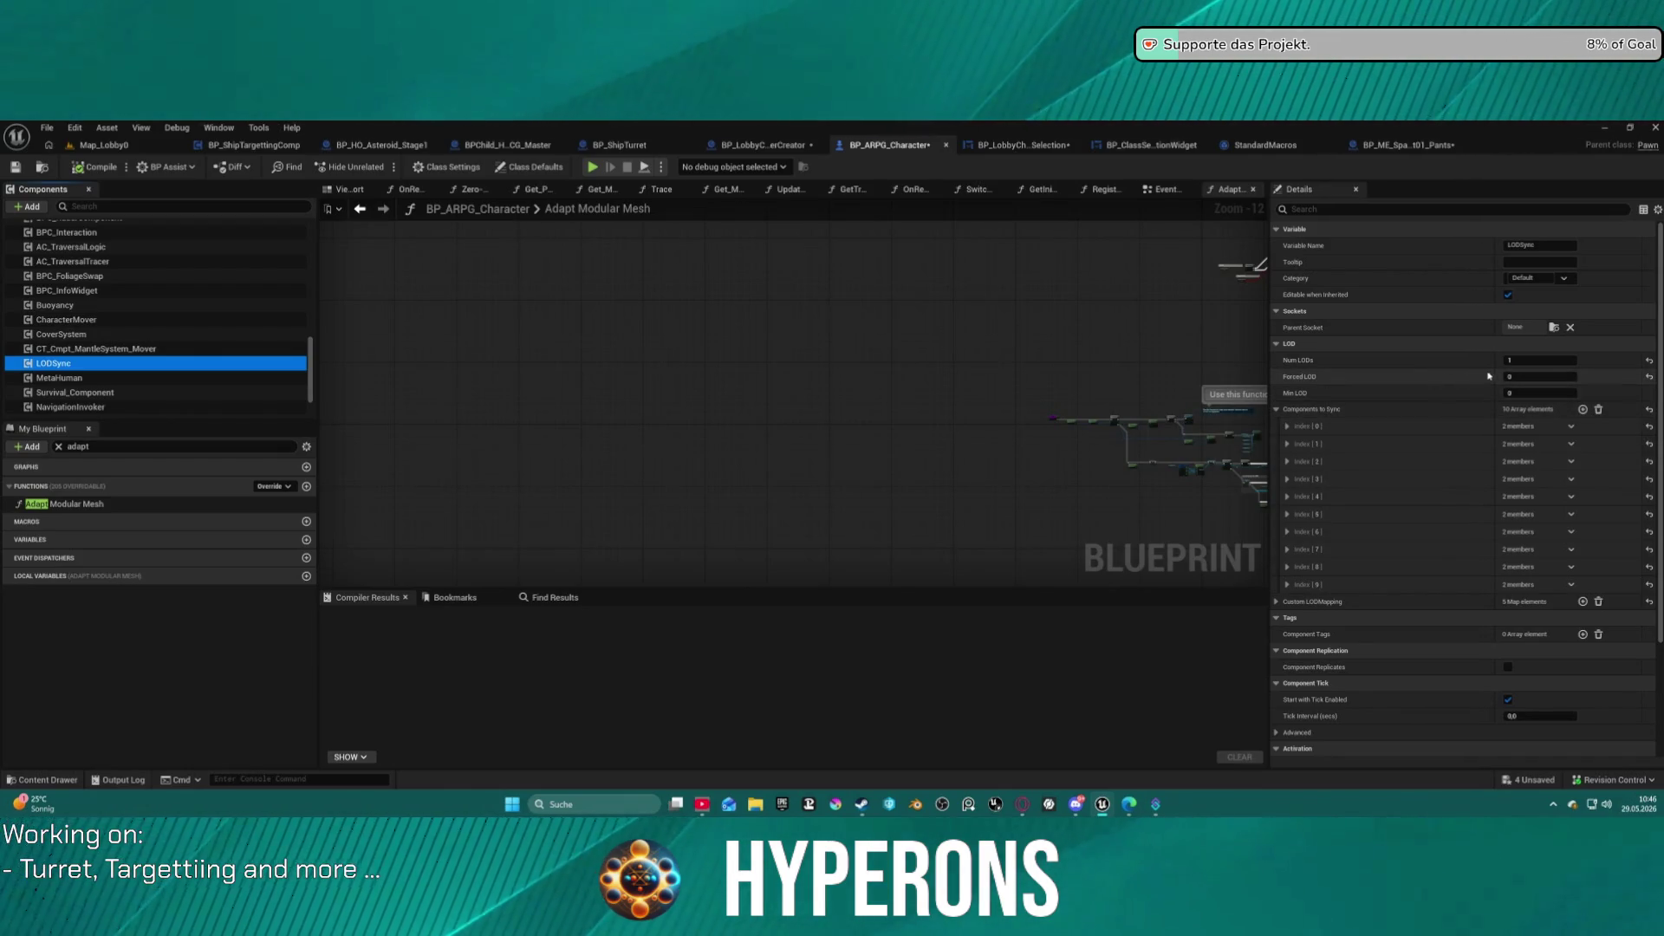
type("1")
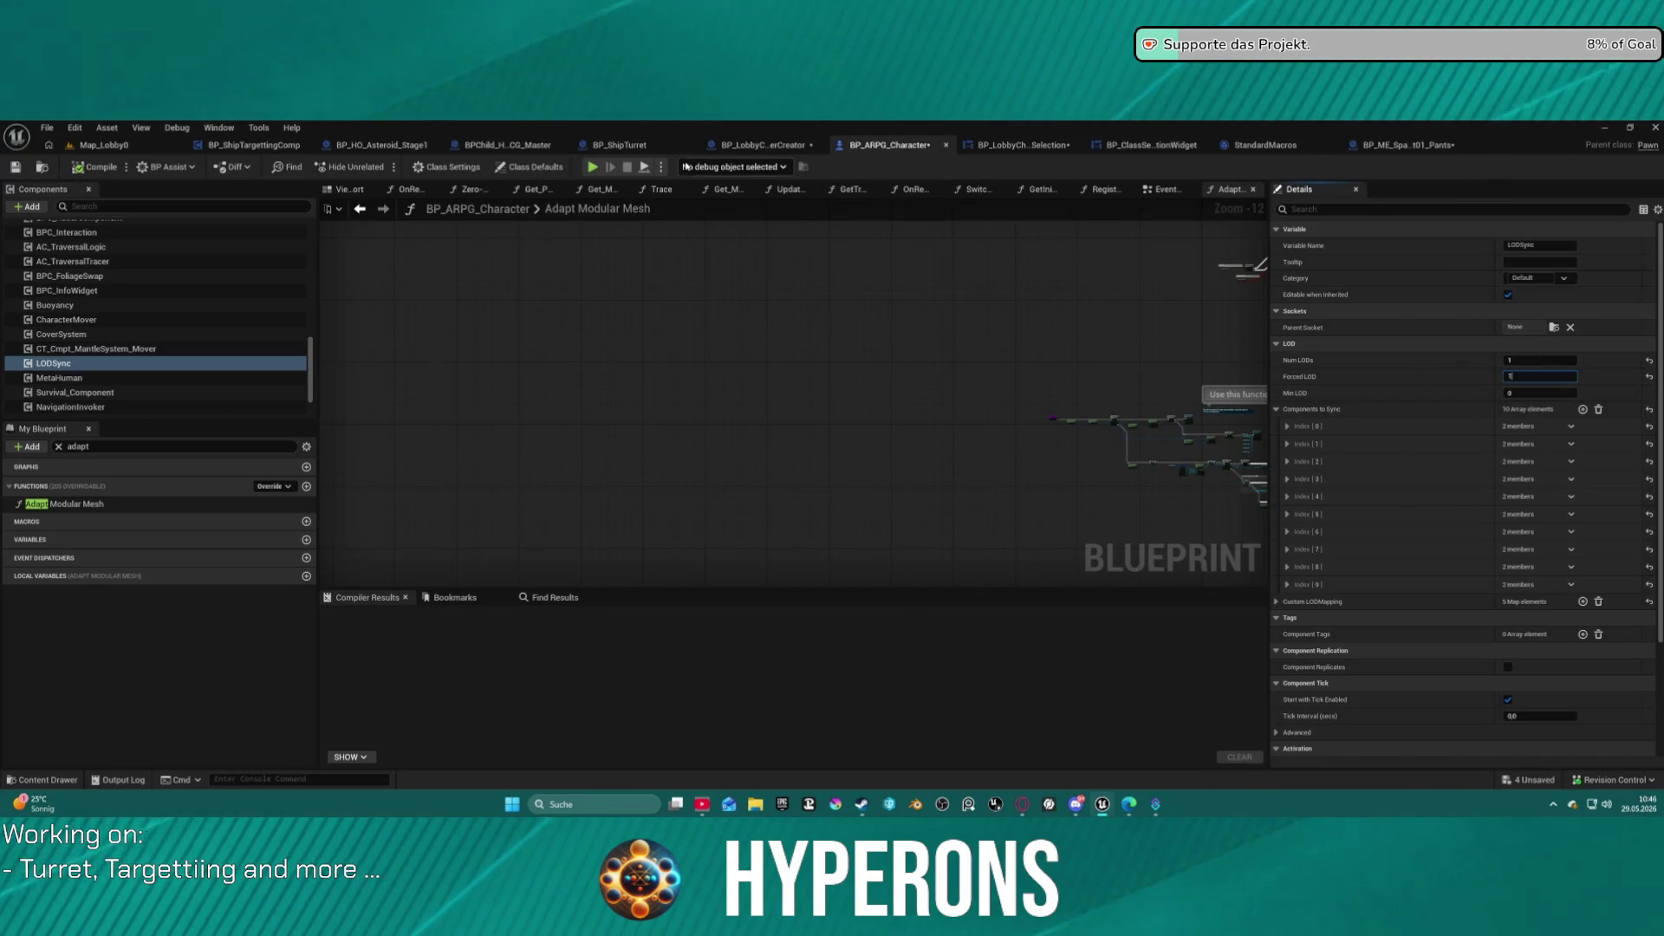
left_click(596, 168)
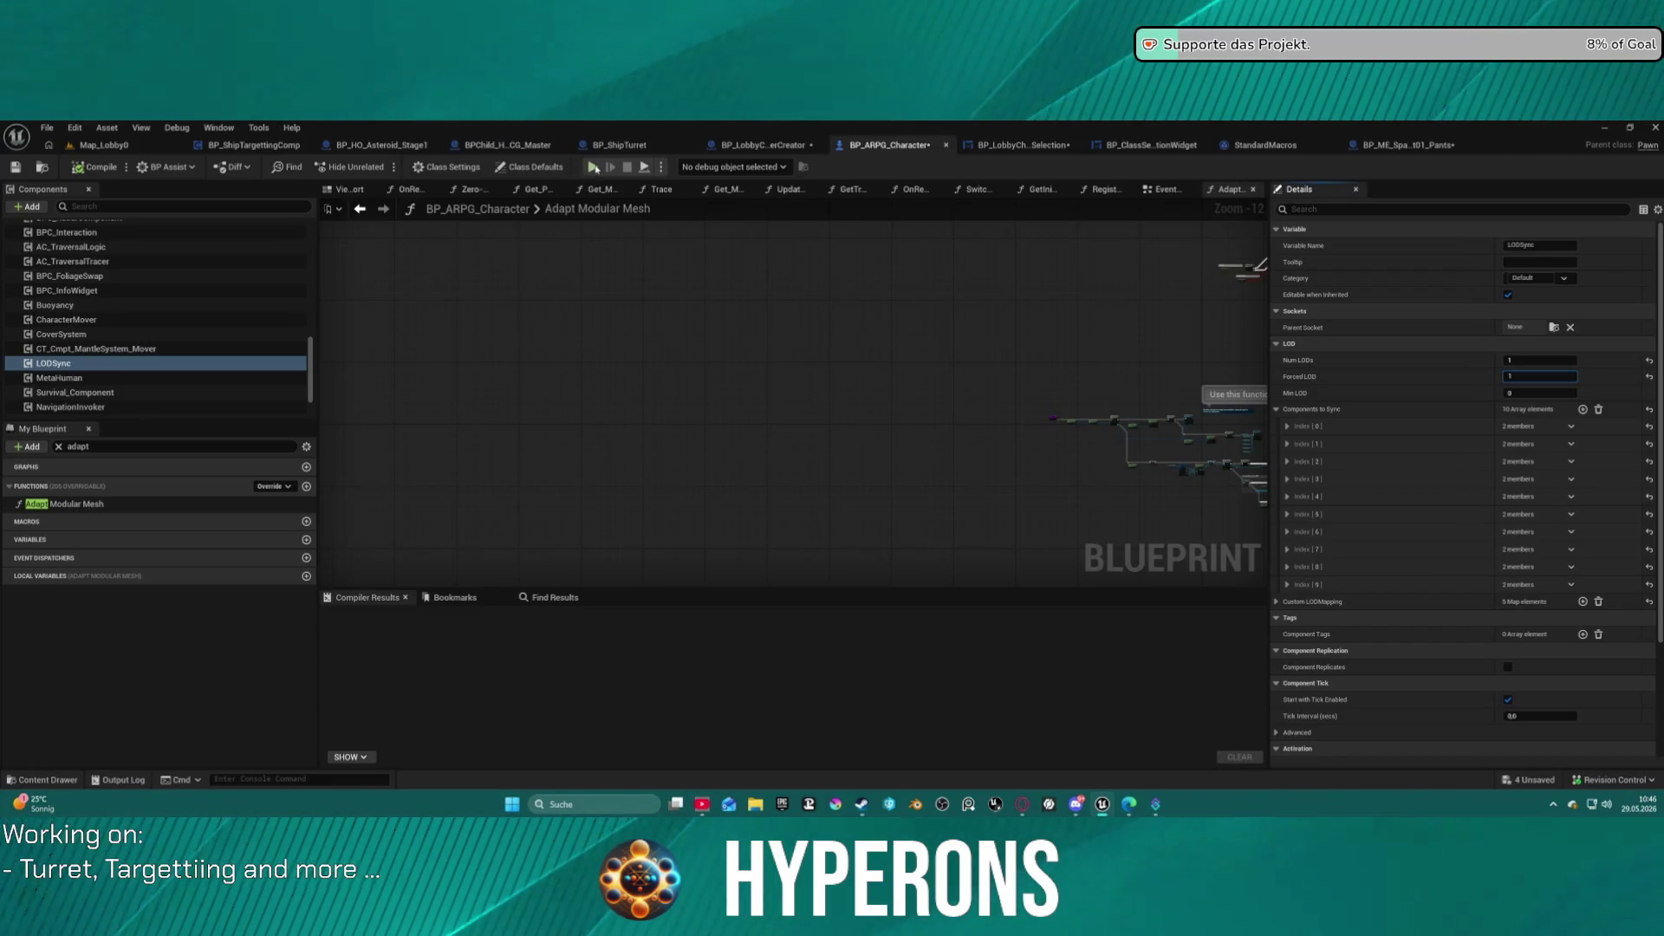
left_click(943, 482)
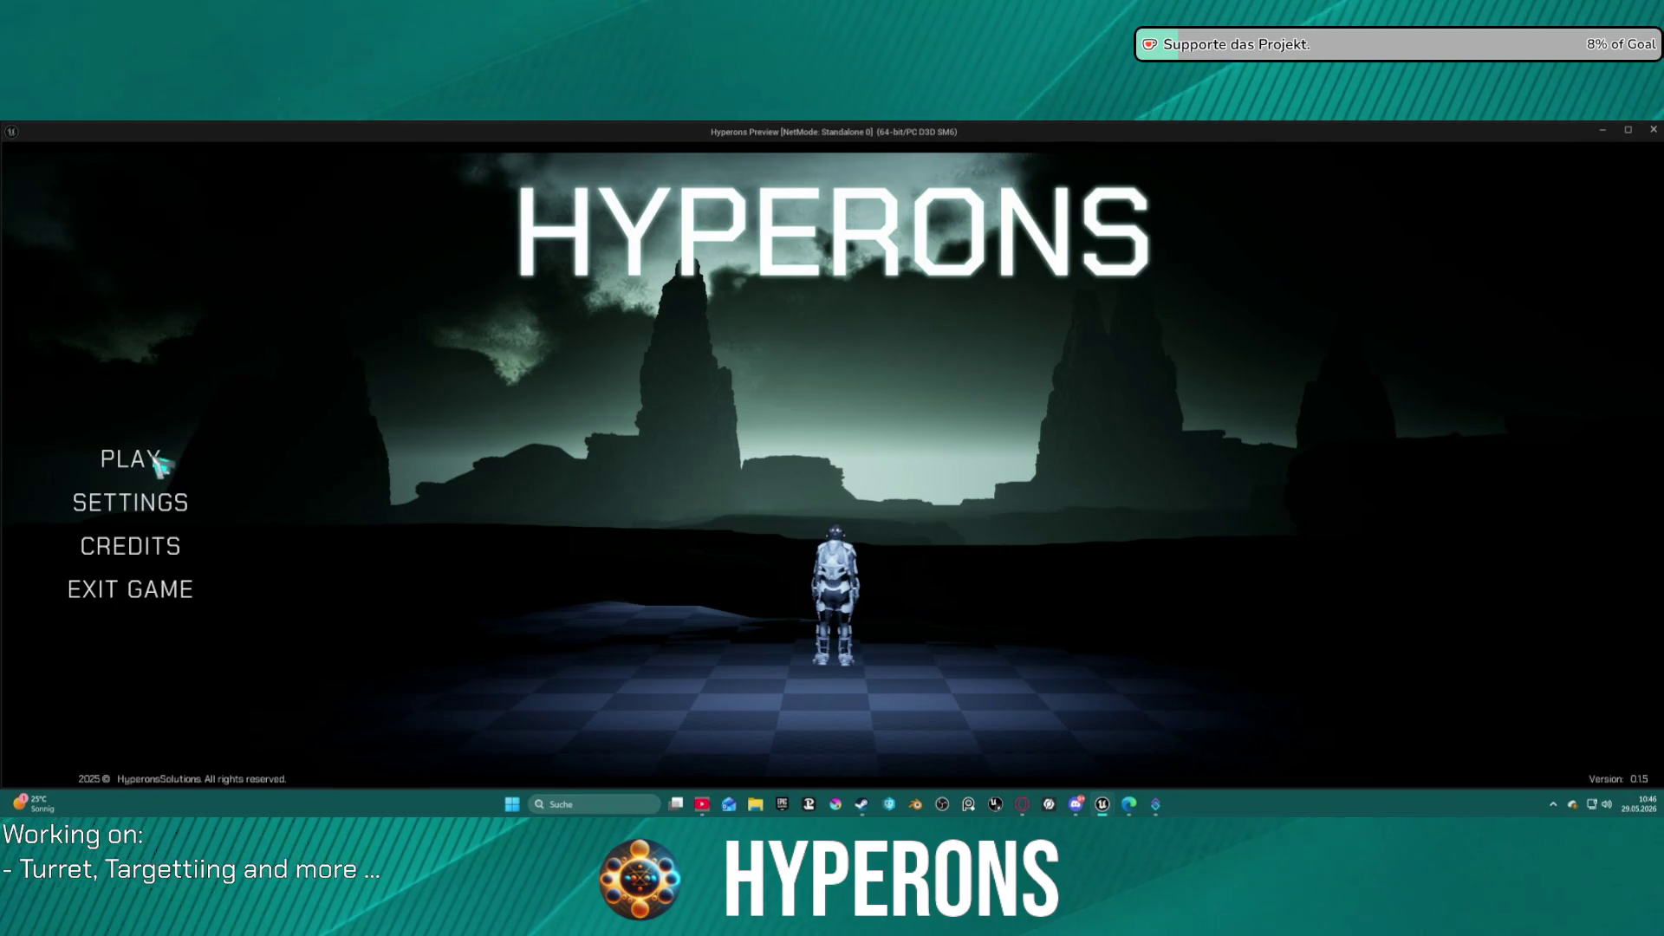
Select and confirm the Beard character, then start the game.
left_click(156, 462)
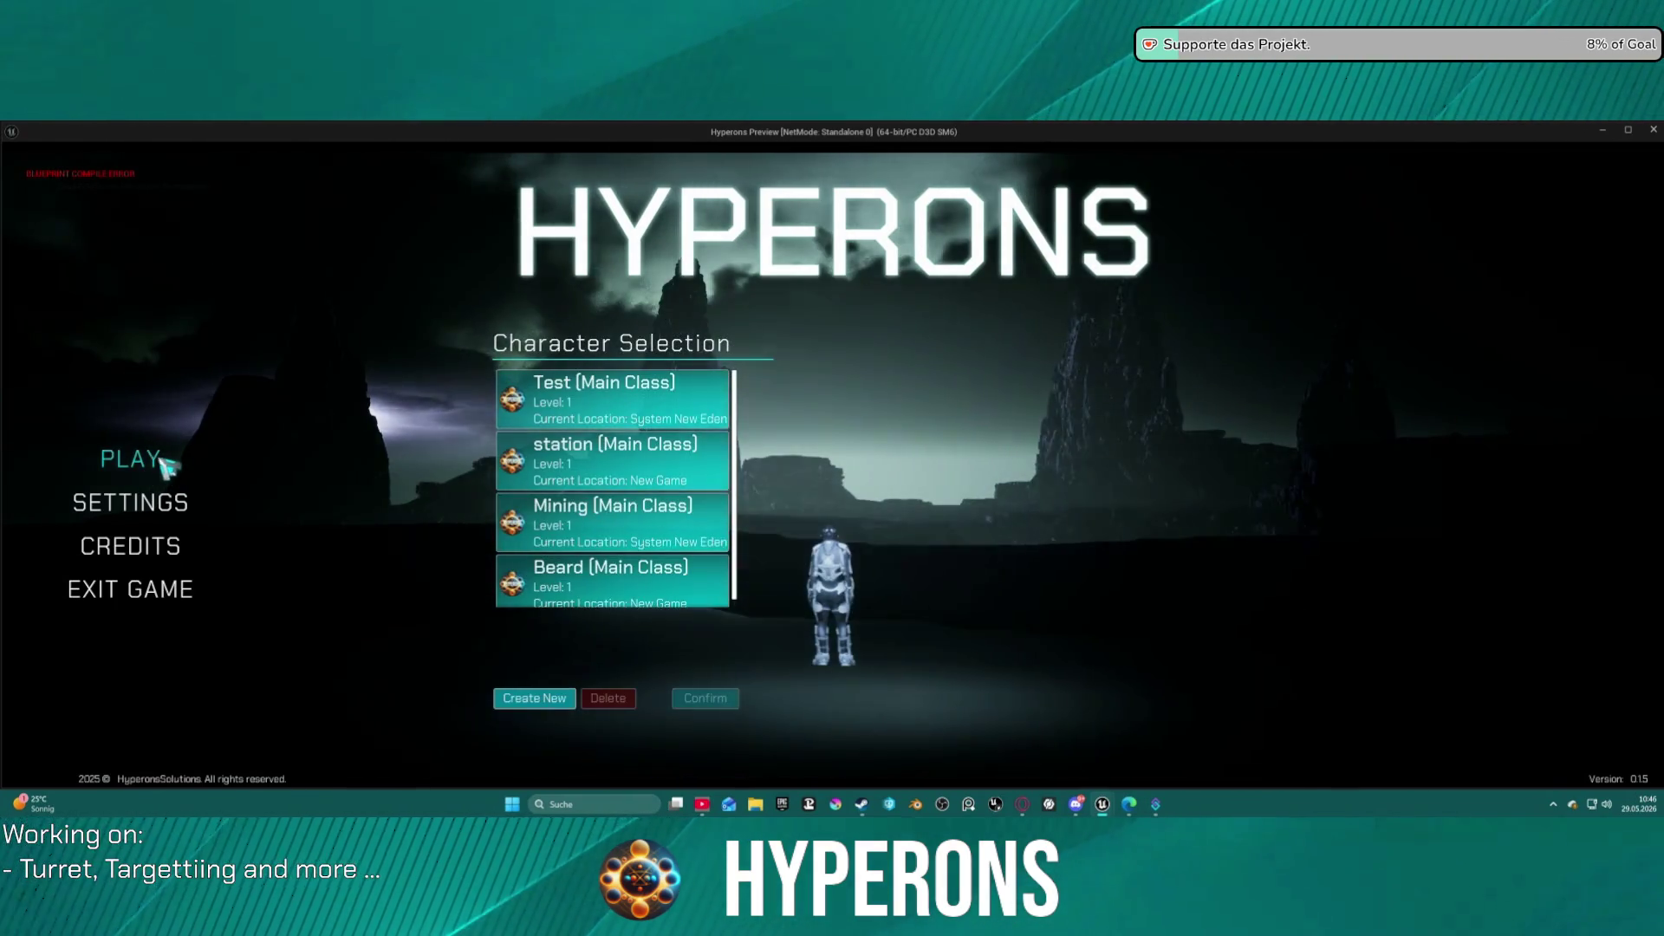
left_click(658, 589)
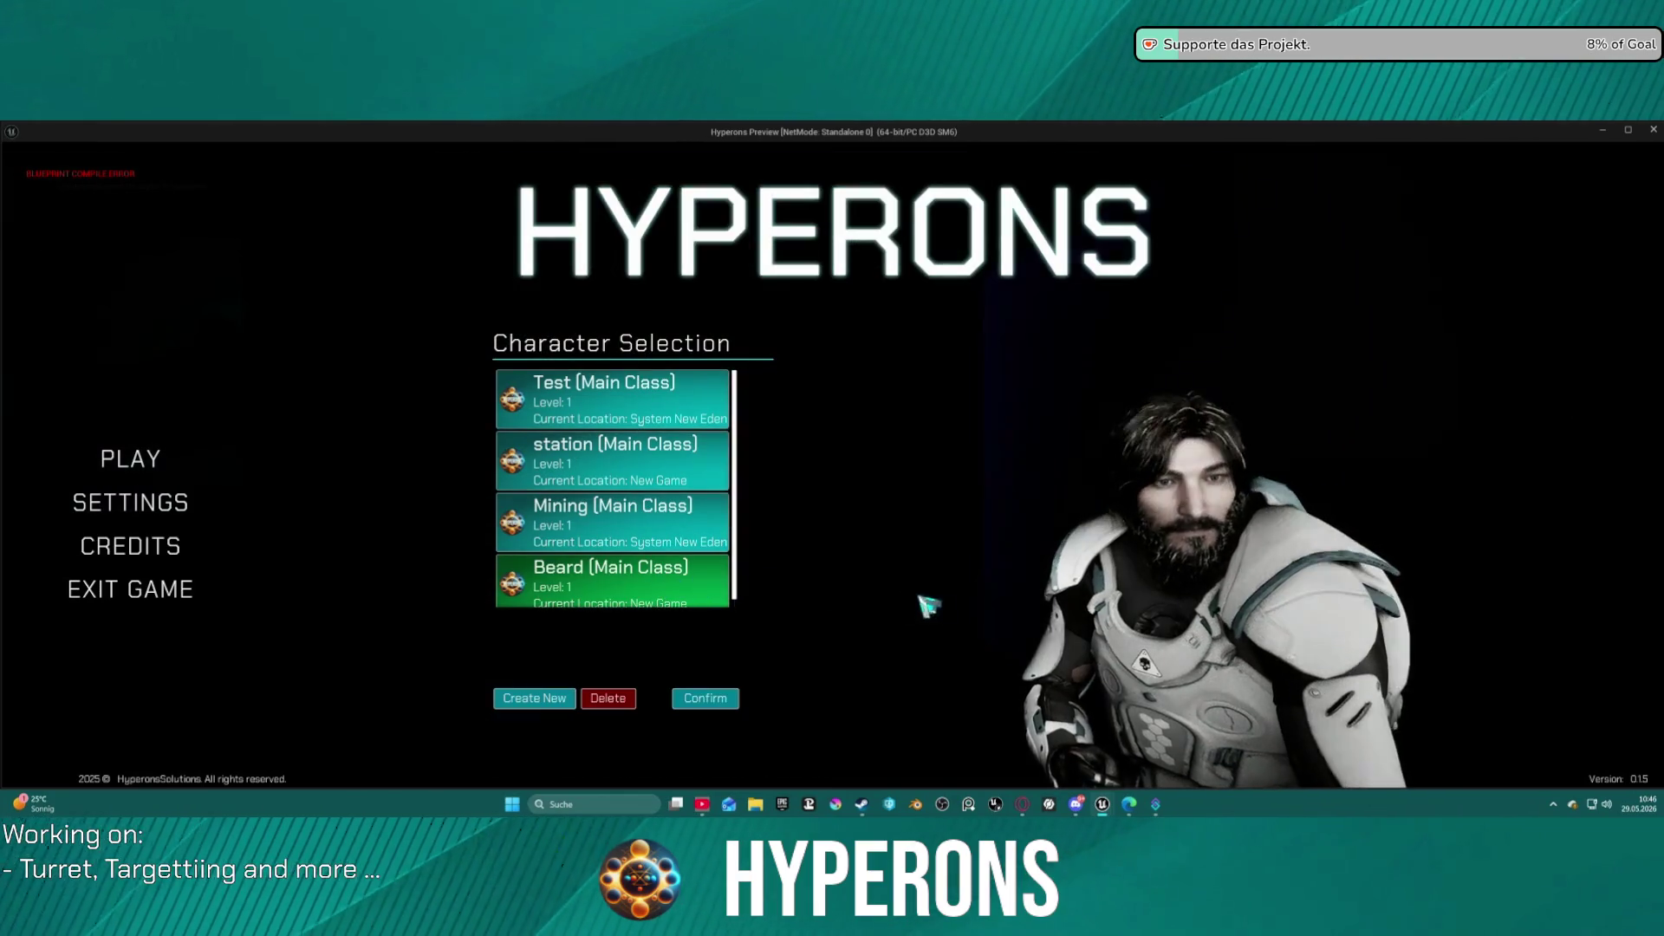
left_click(705, 698)
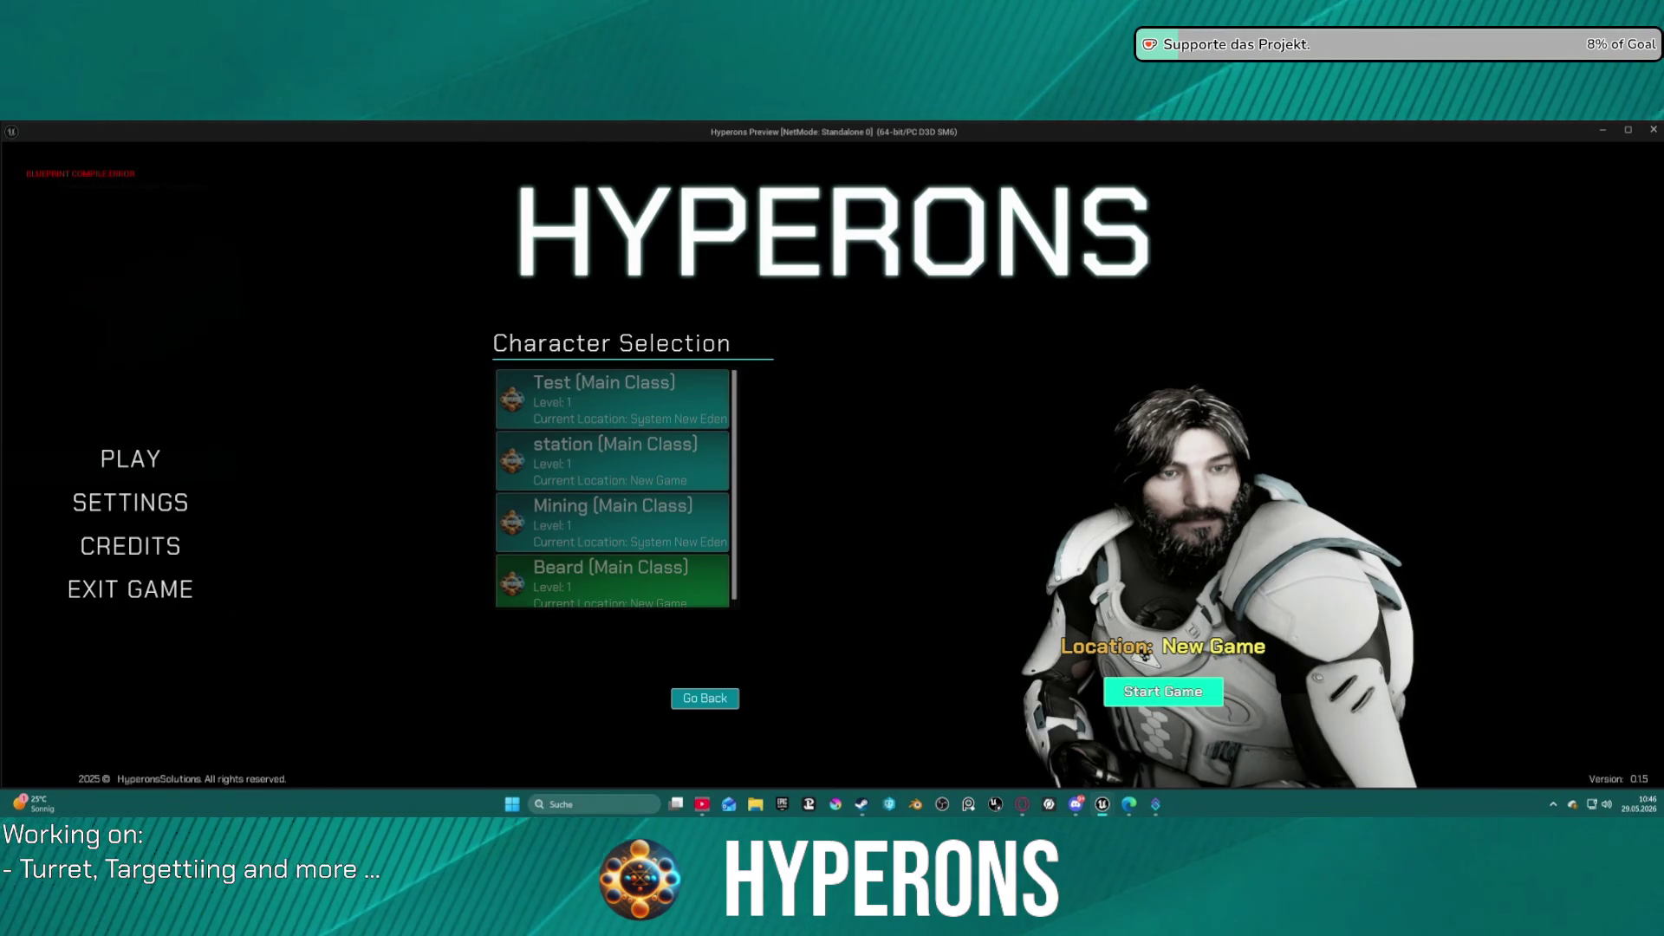
left_click(1144, 656)
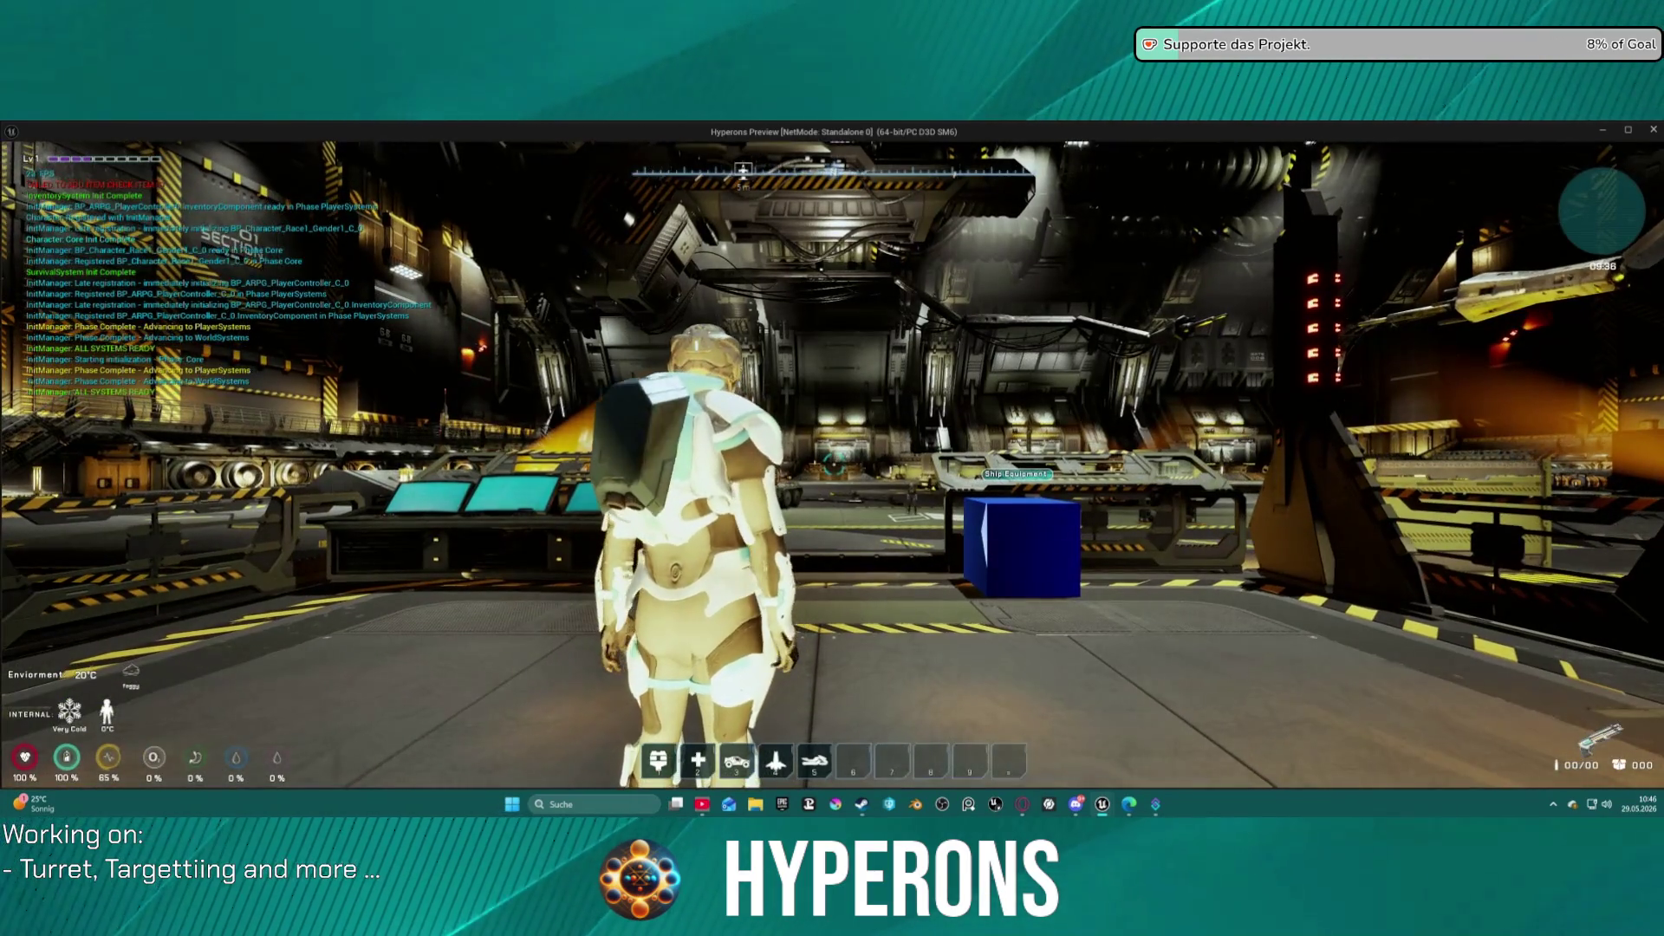
Inspect the equipped armor in the inventory's Character section, then end the play session.
key("i")
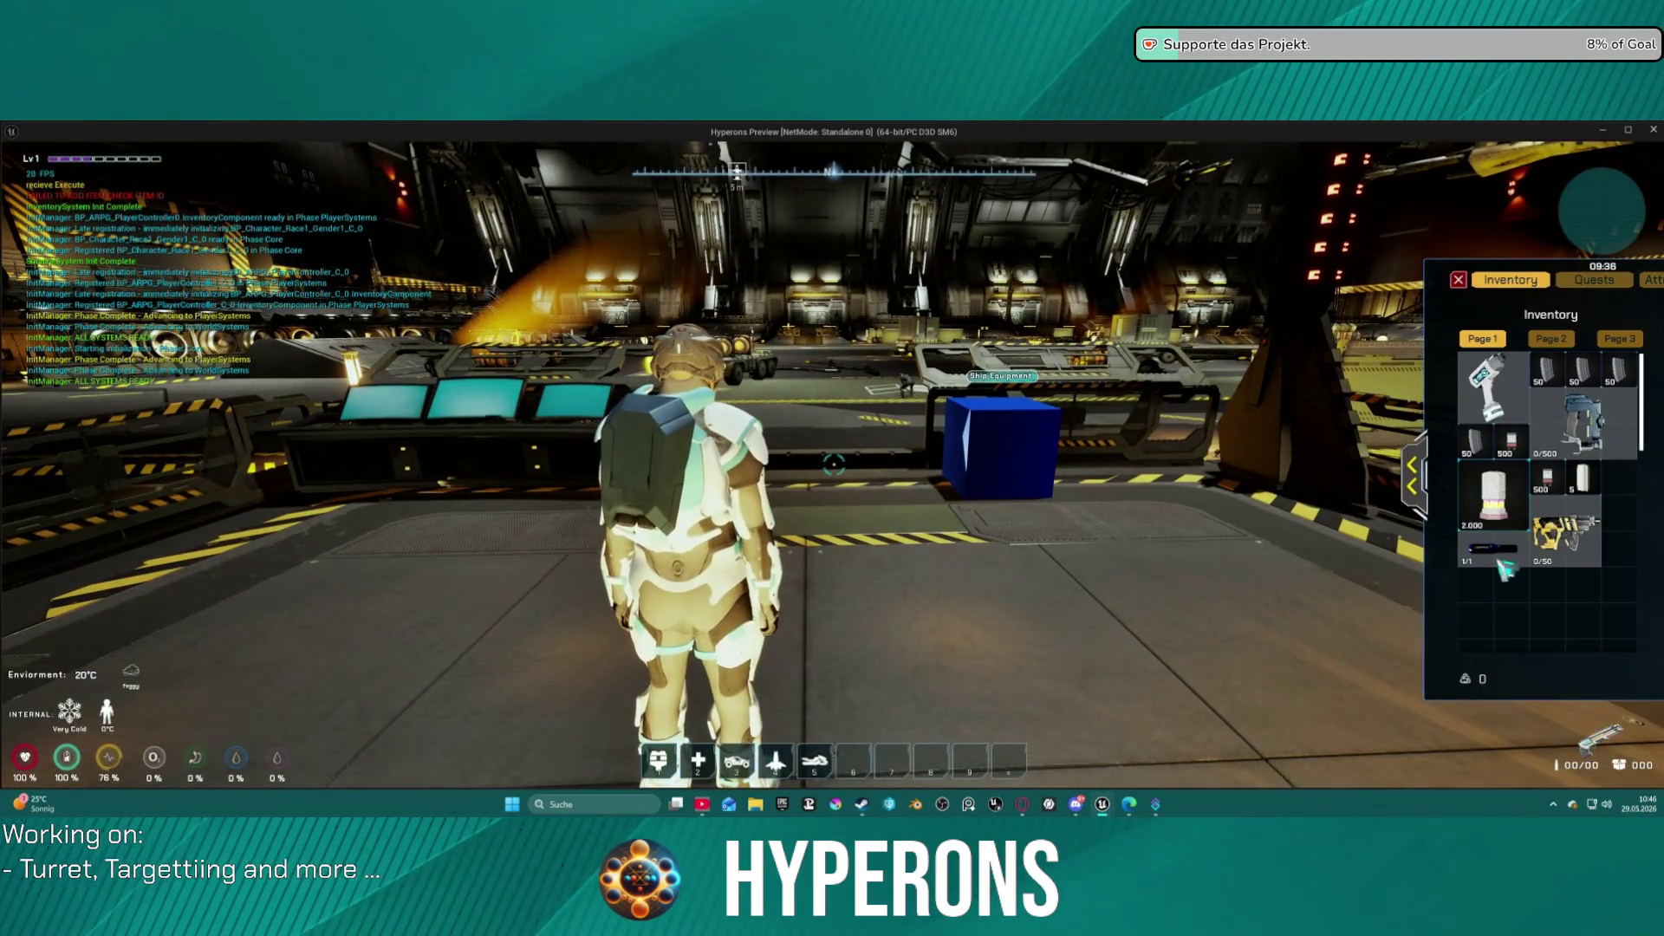
left_click(1421, 476)
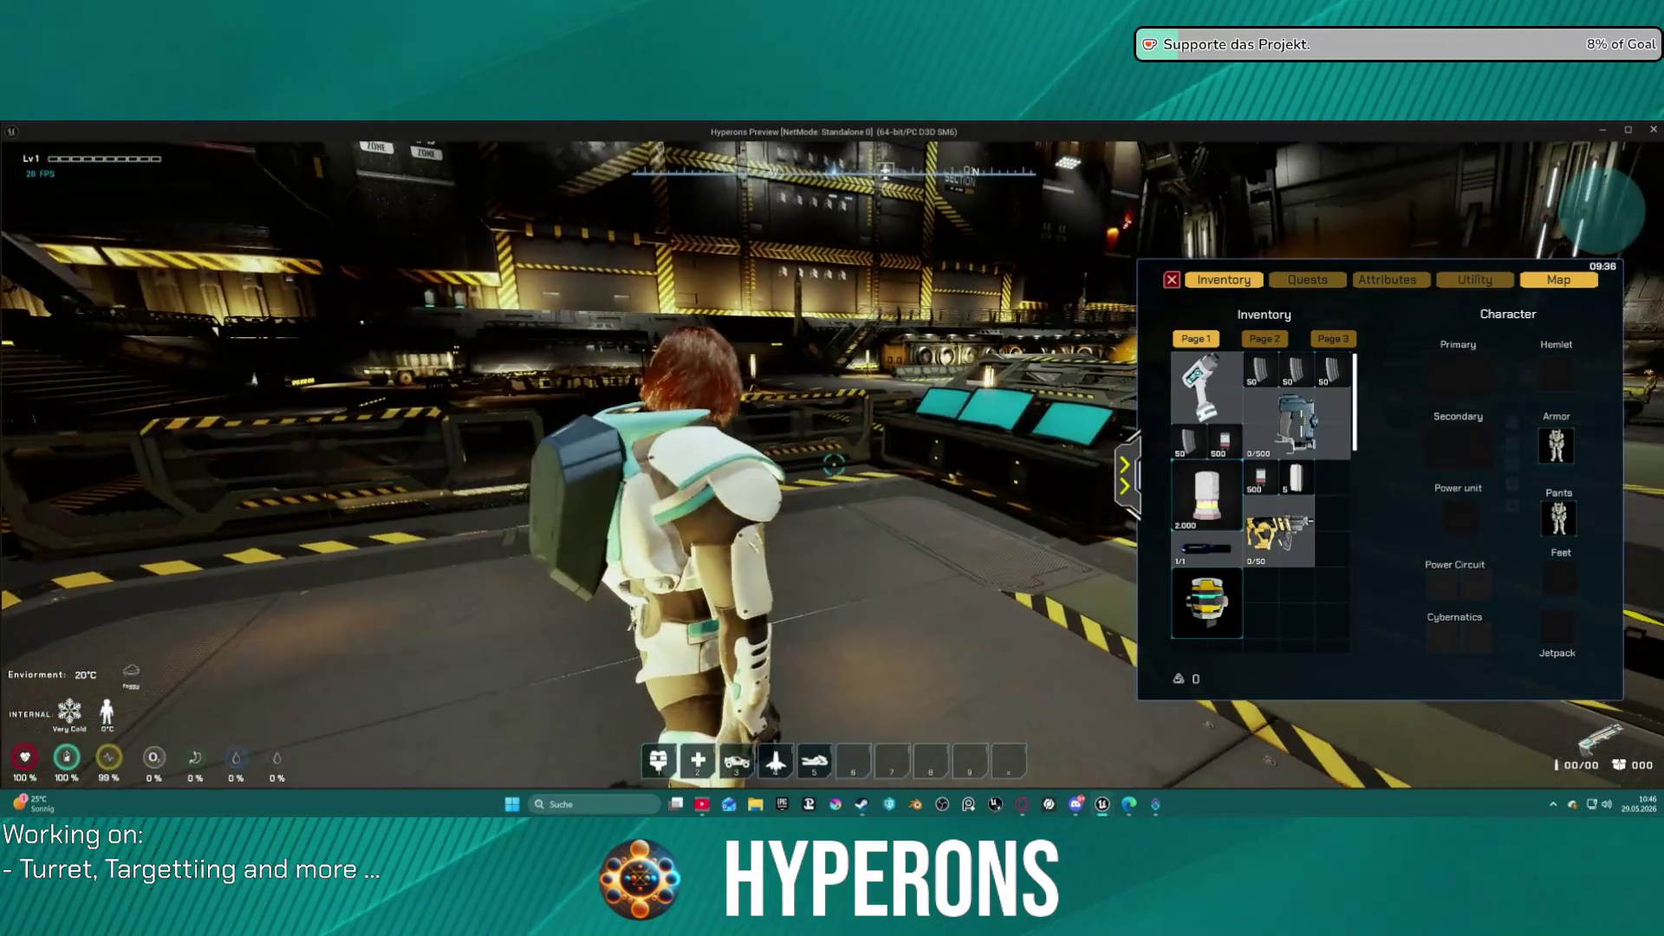
key("alt+Tab")
key("Escape")
scroll(183, 335, "down", 5)
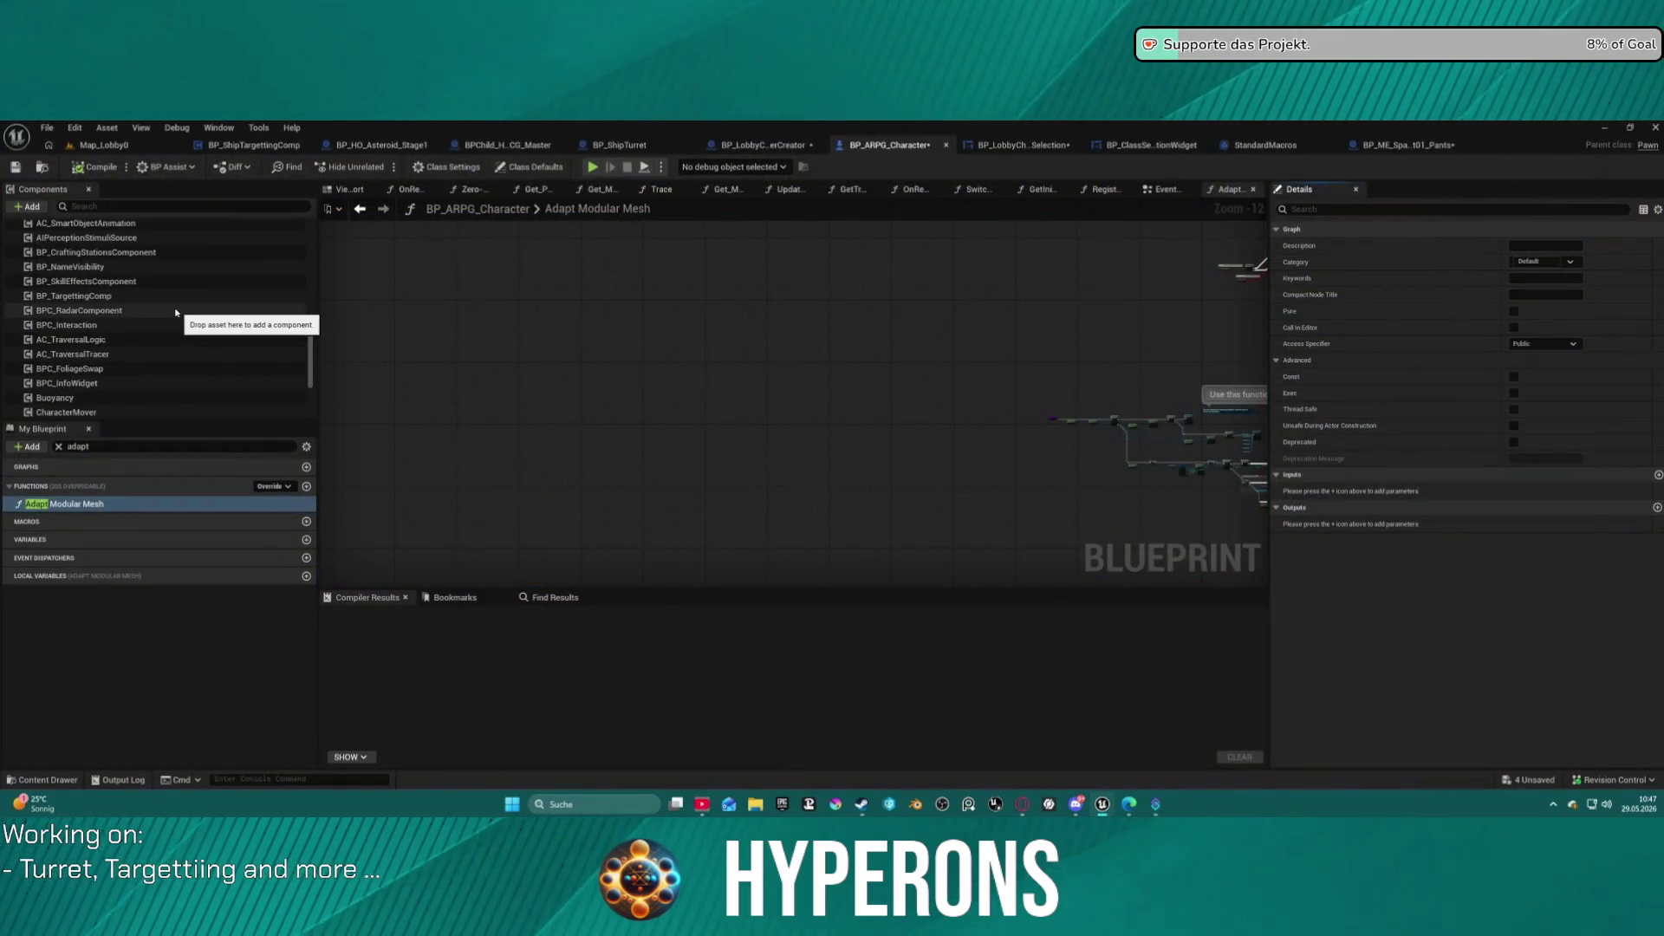
Expand all ten LODSync Components to Sync entries, Beard through Body, then remove them all.
left_click(148, 351)
left_click(147, 339)
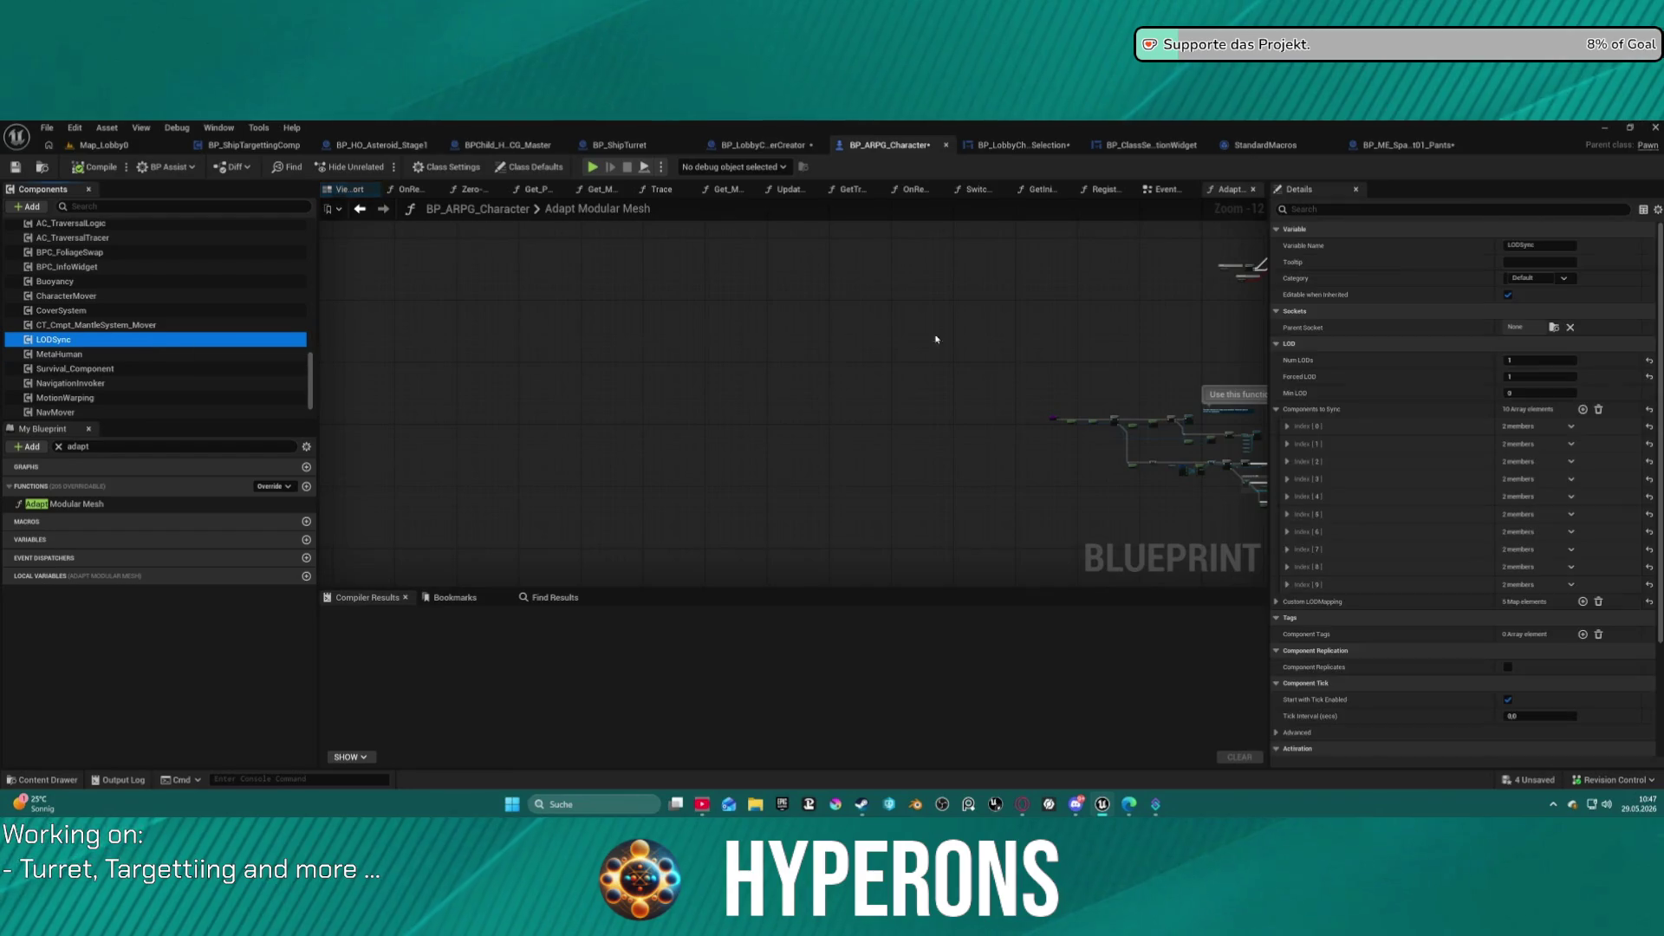
left_click(1287, 585)
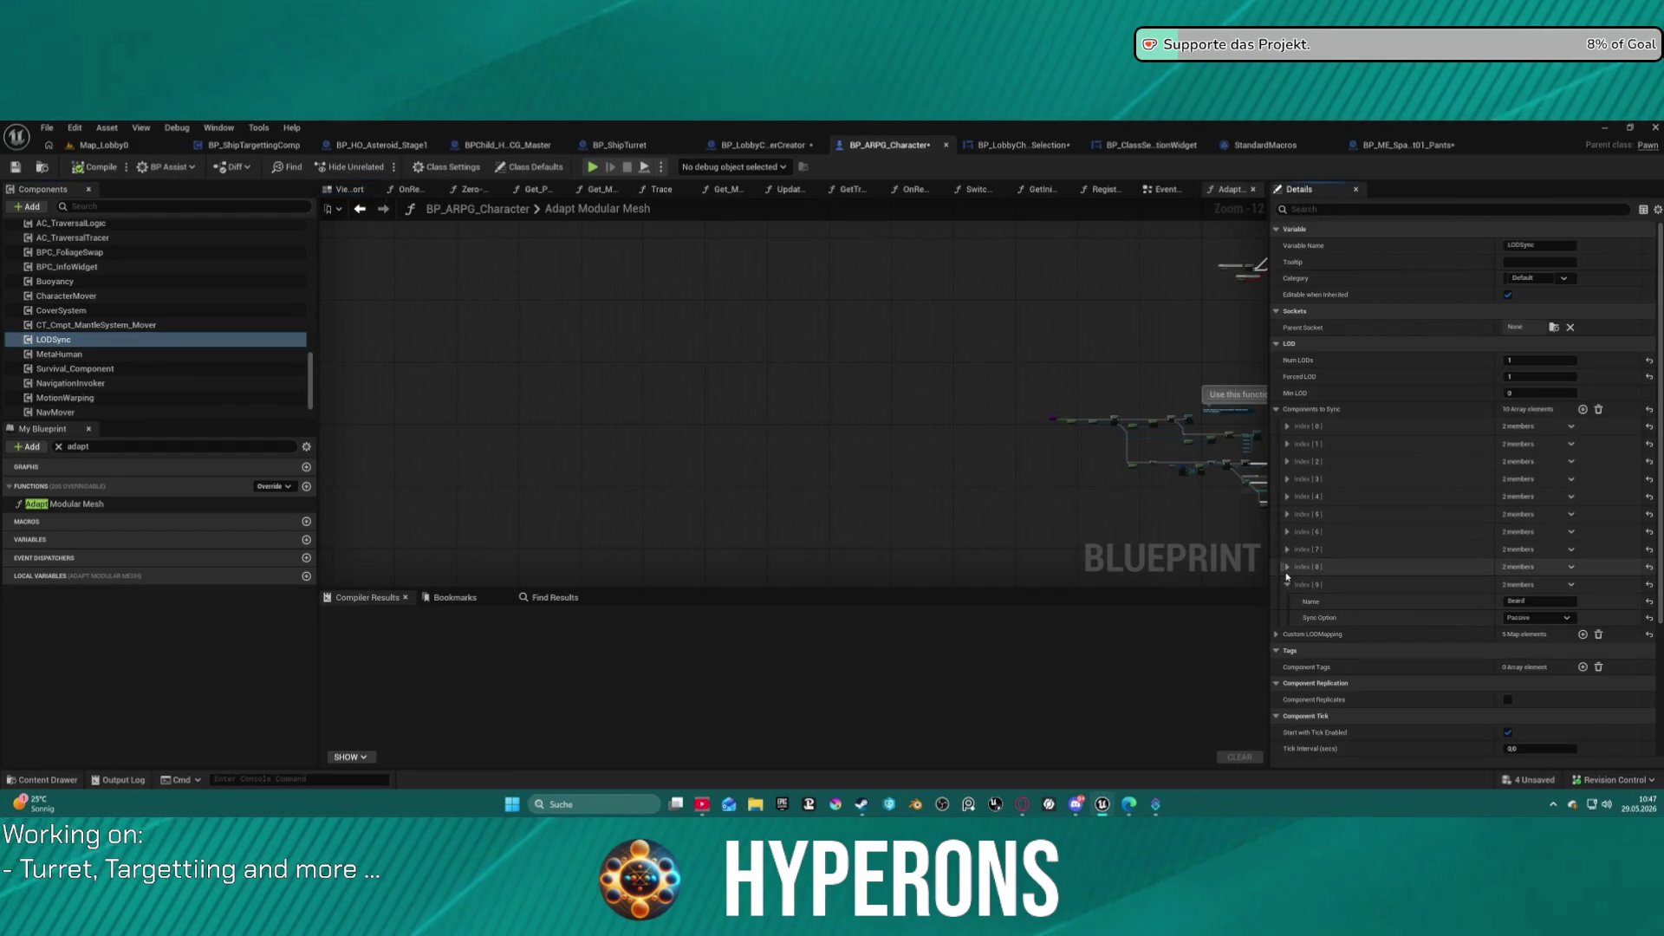
left_click(1287, 567)
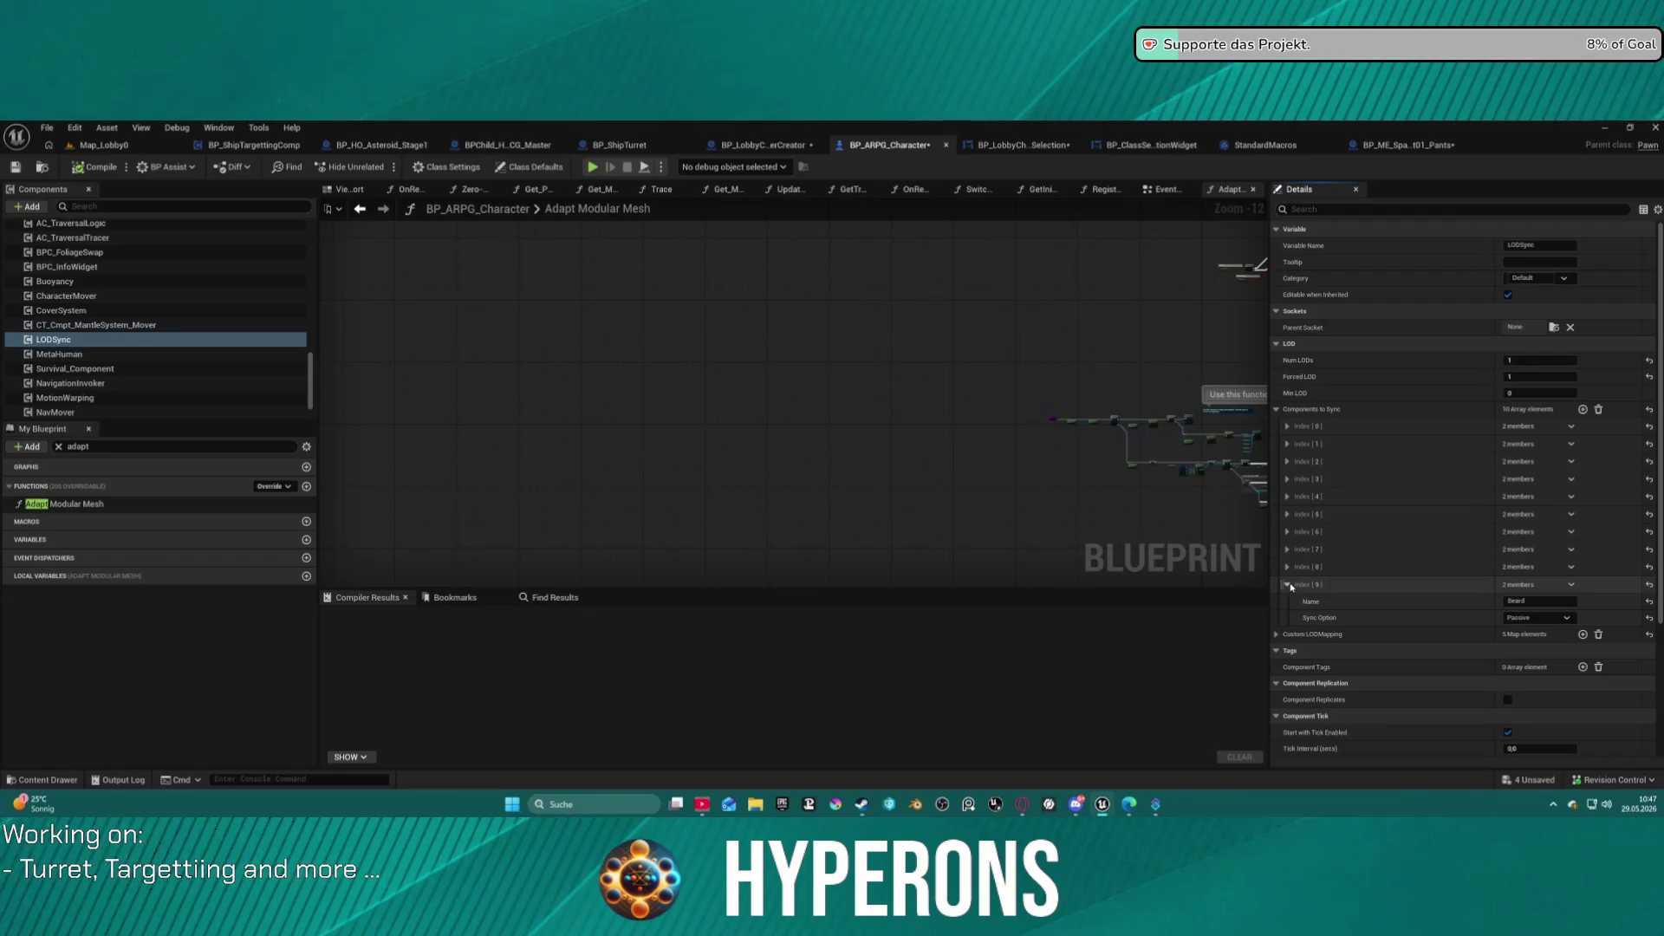
left_click(1287, 550)
left_click(1287, 532)
left_click(1287, 514)
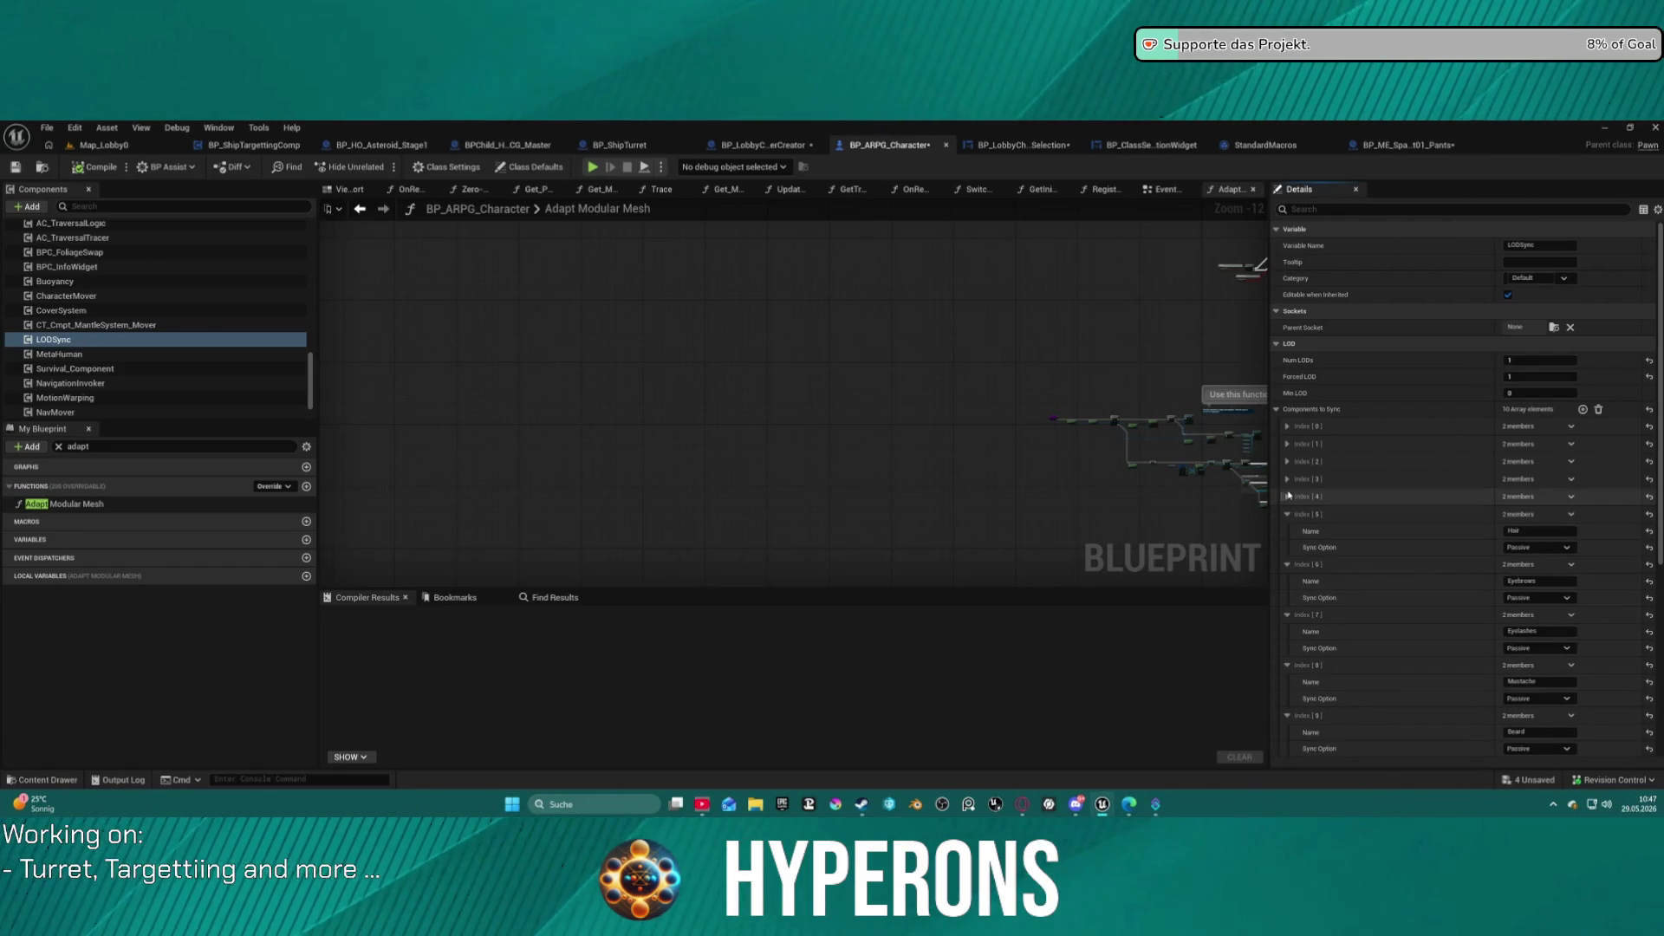
left_click(1288, 497)
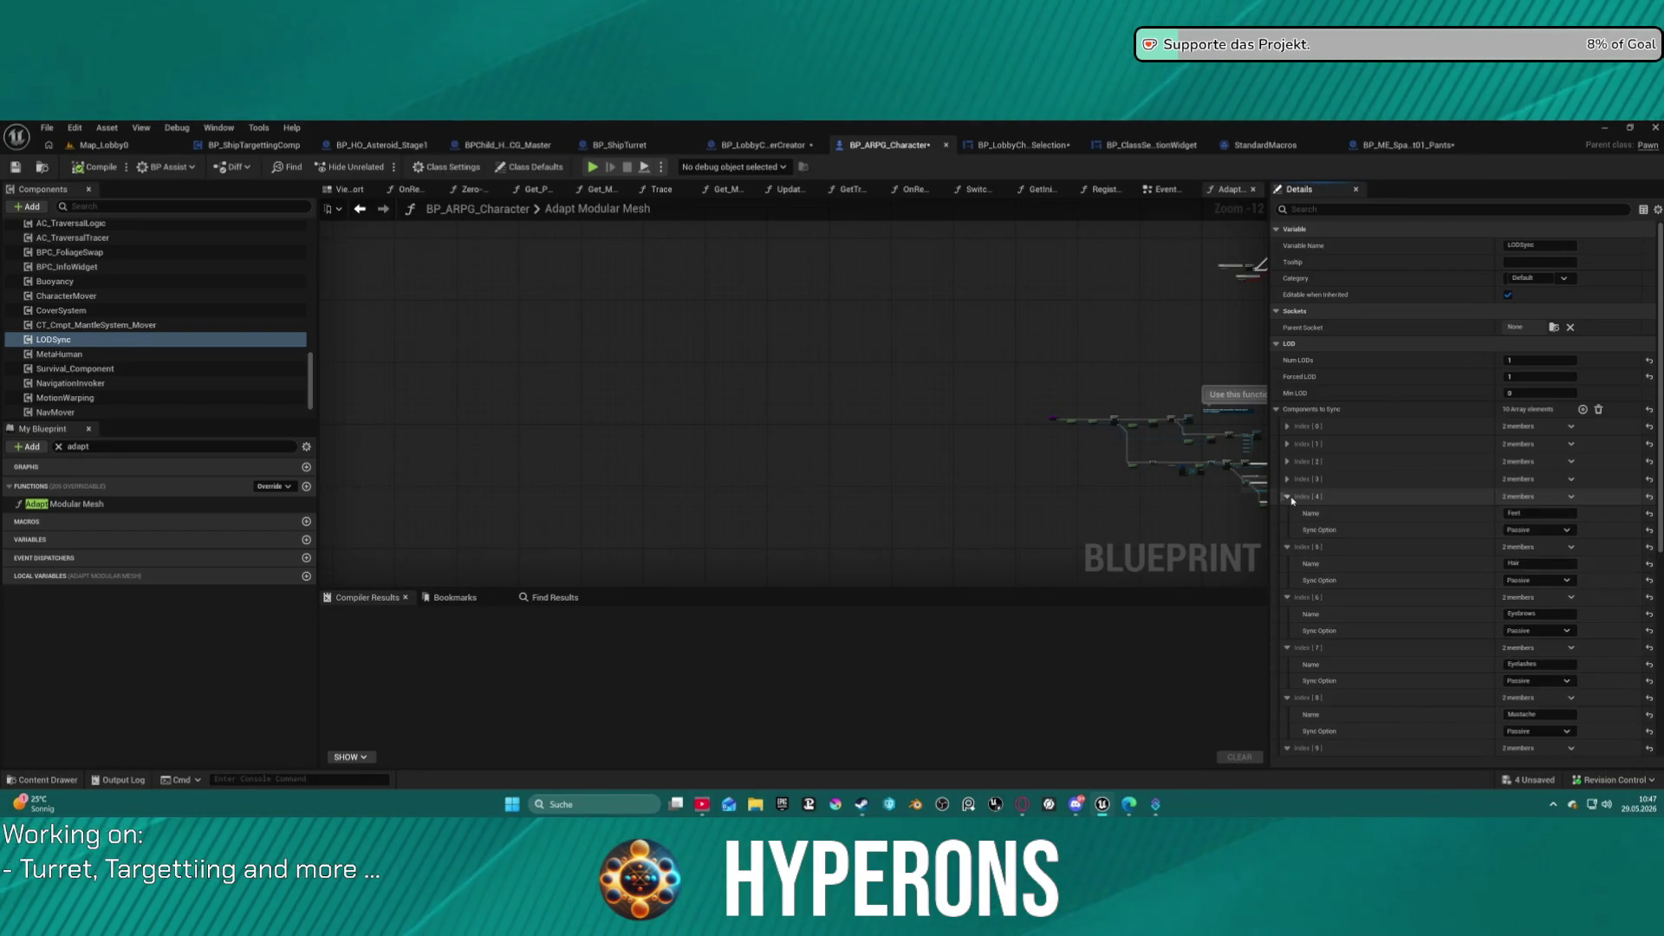
left_click(1287, 461)
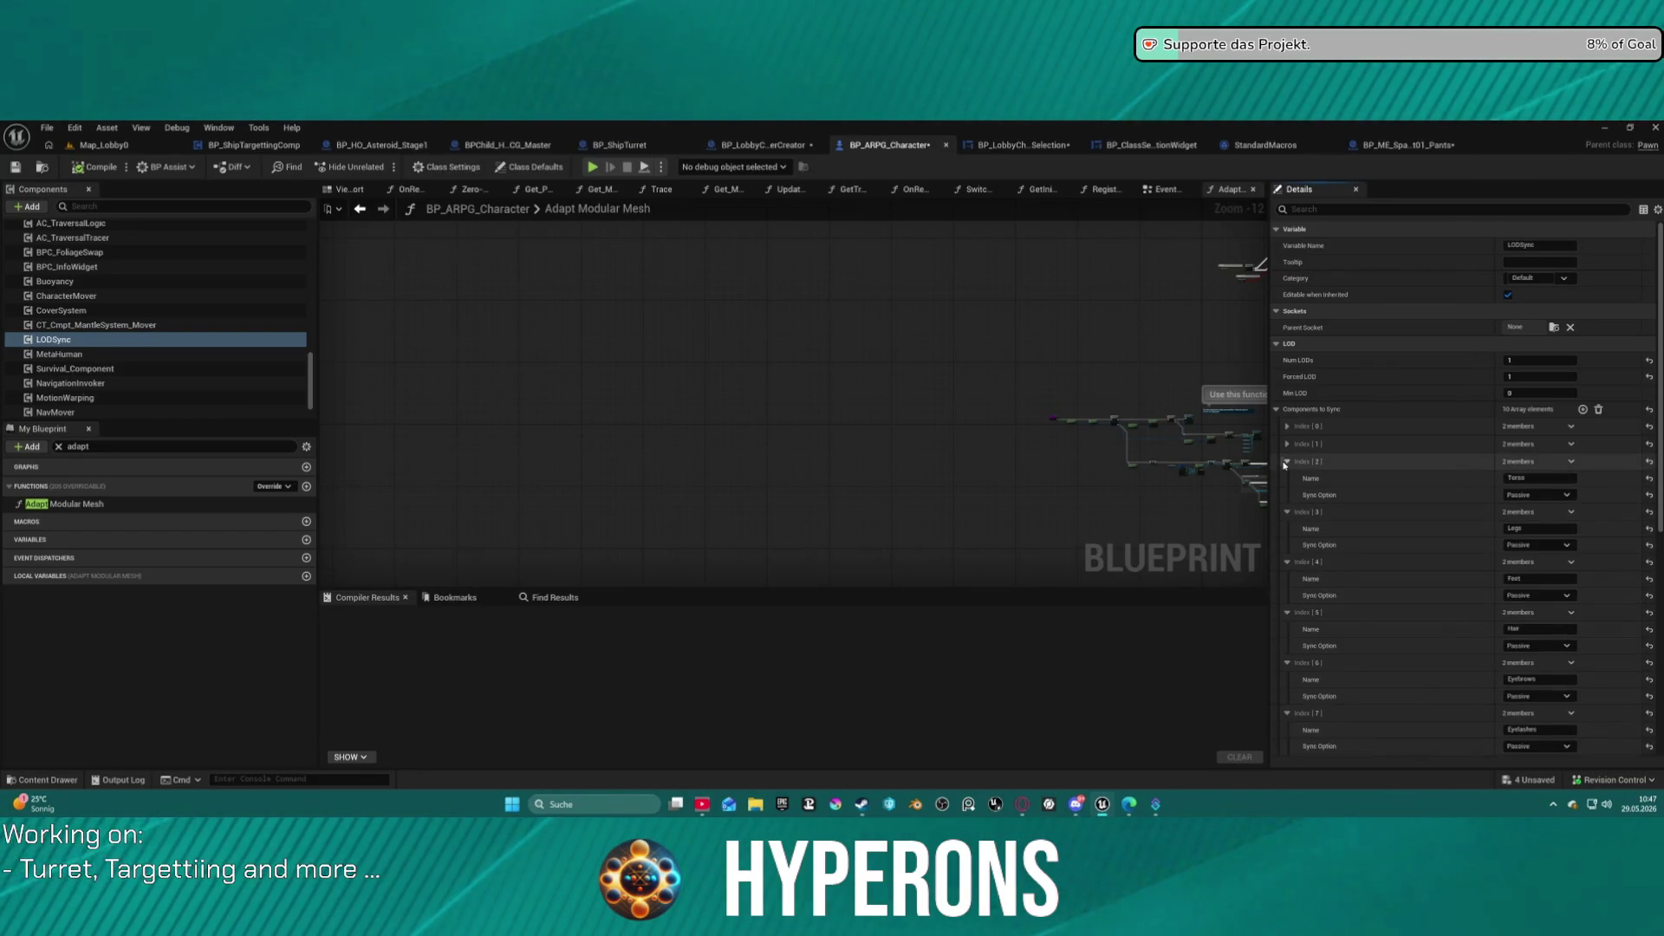
left_click(1287, 444)
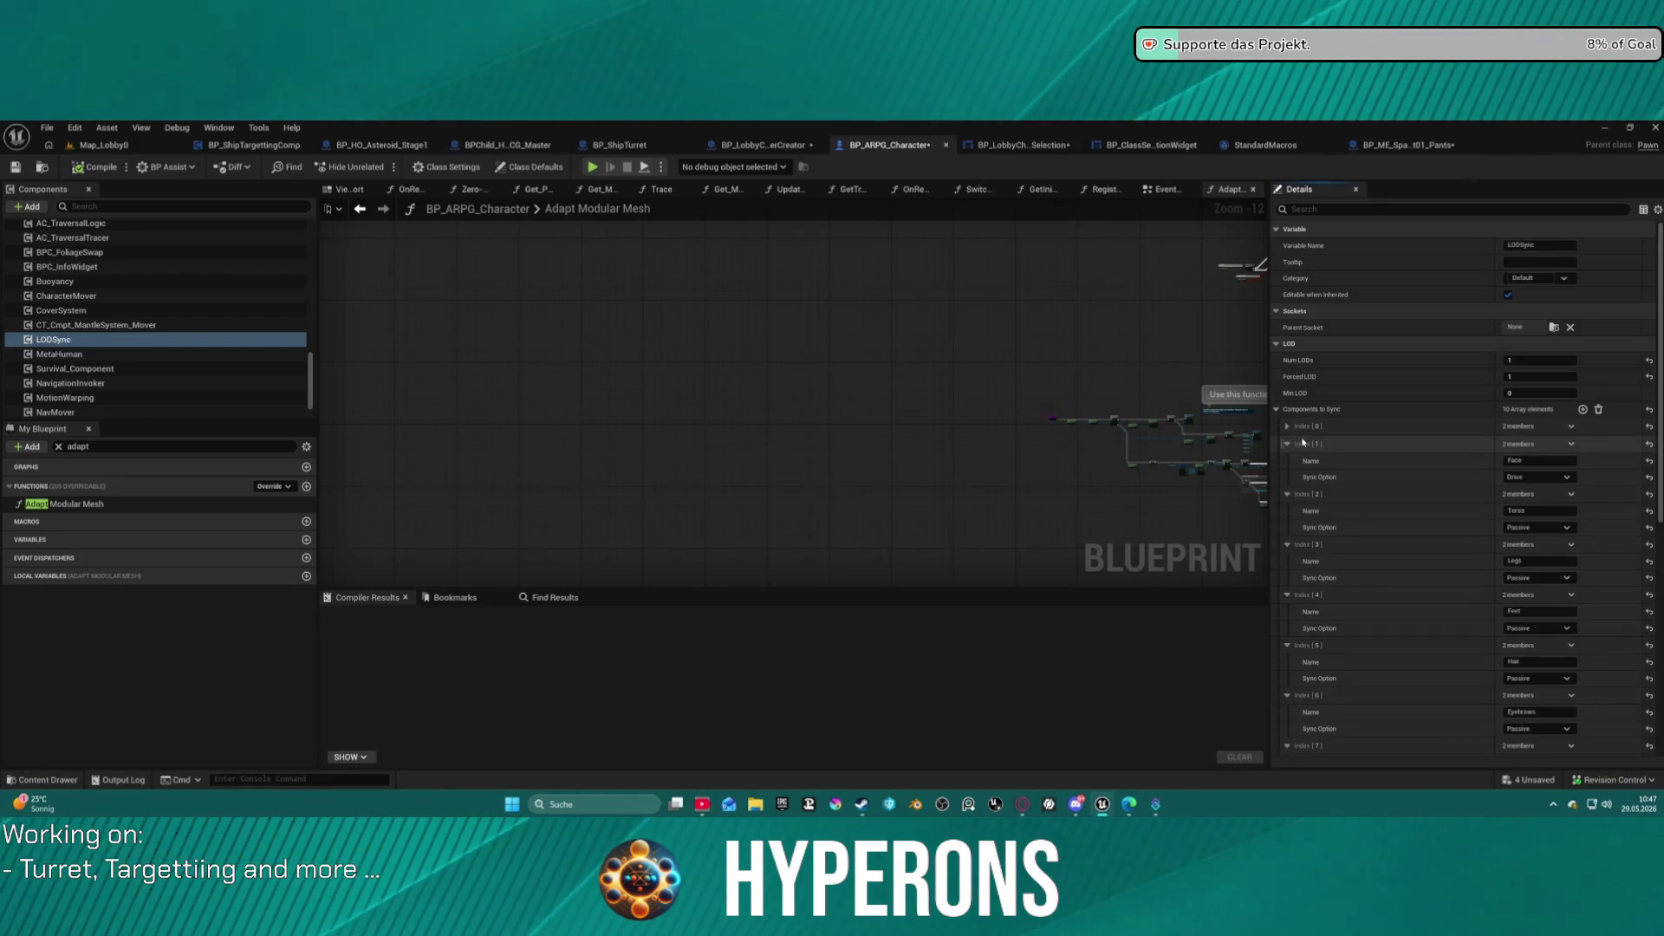
left_click(1287, 426)
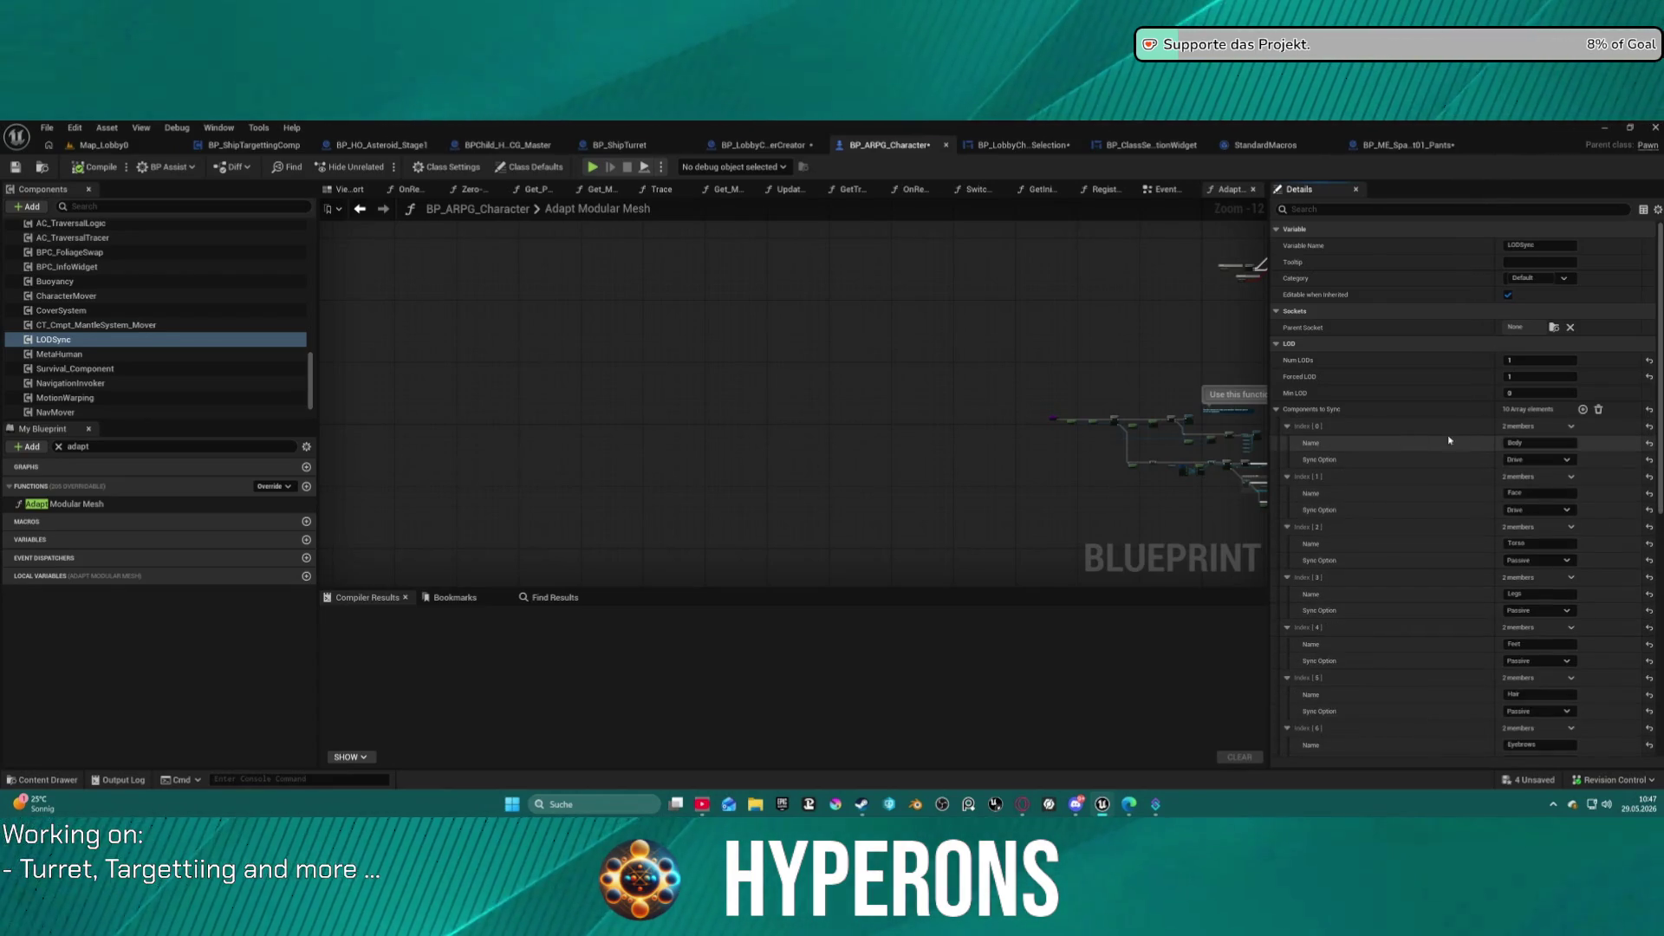
left_click(1599, 411)
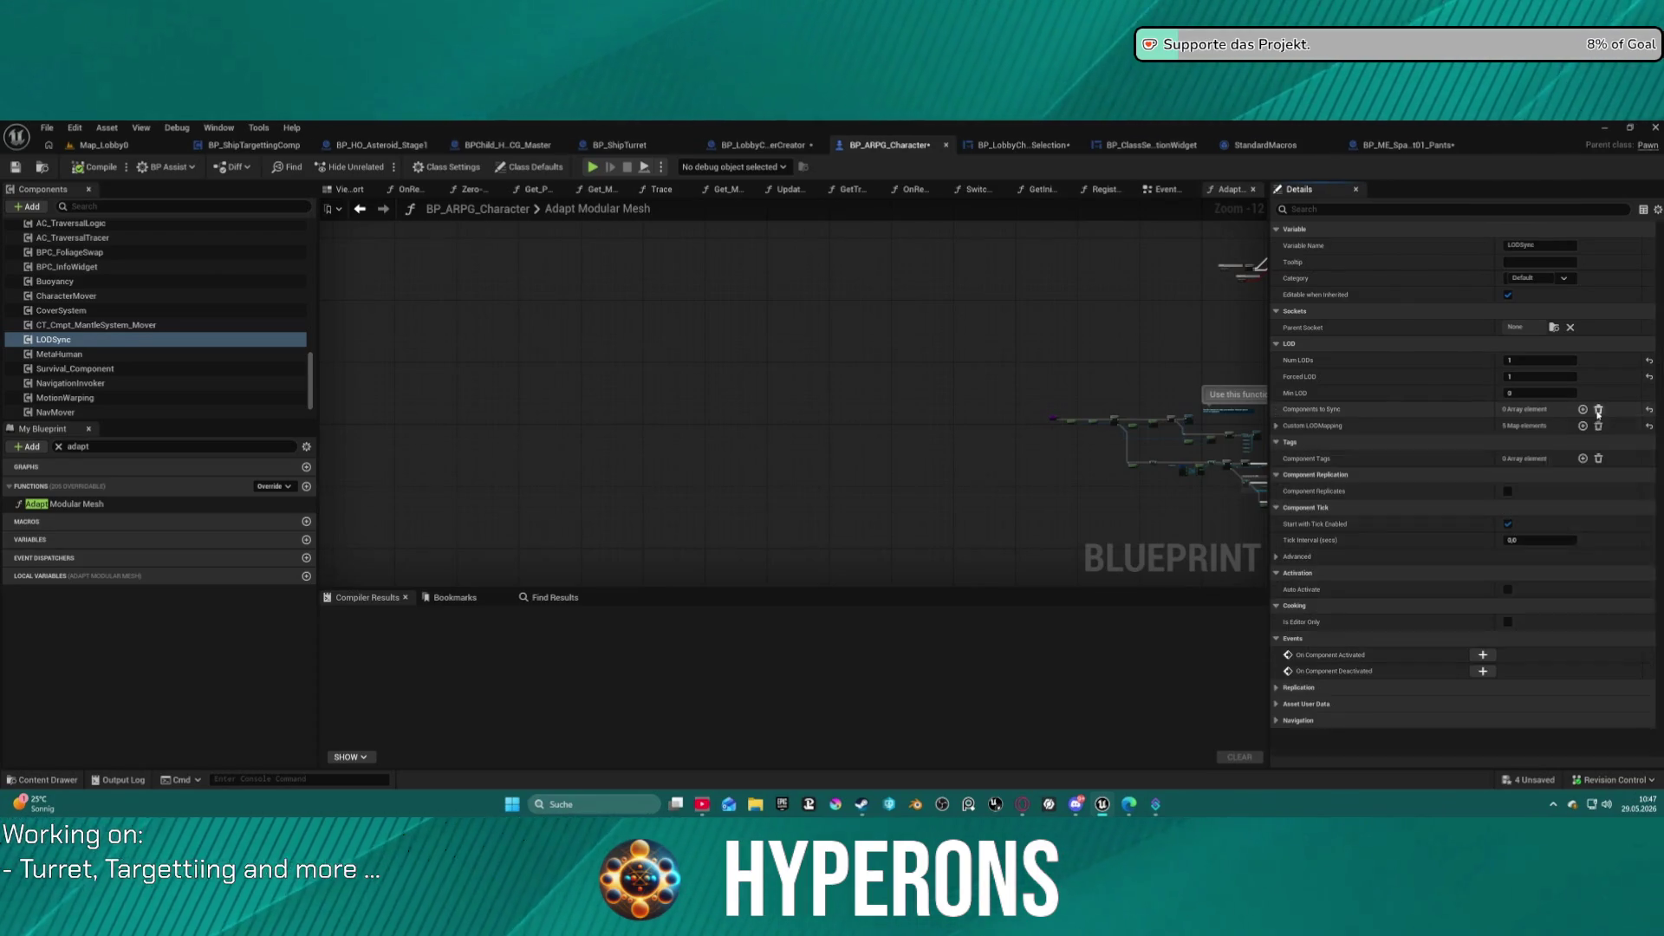
Restore the cleared Components to Sync entries and expand Hair's Custom LOD Mapping.
left_click(1276, 426)
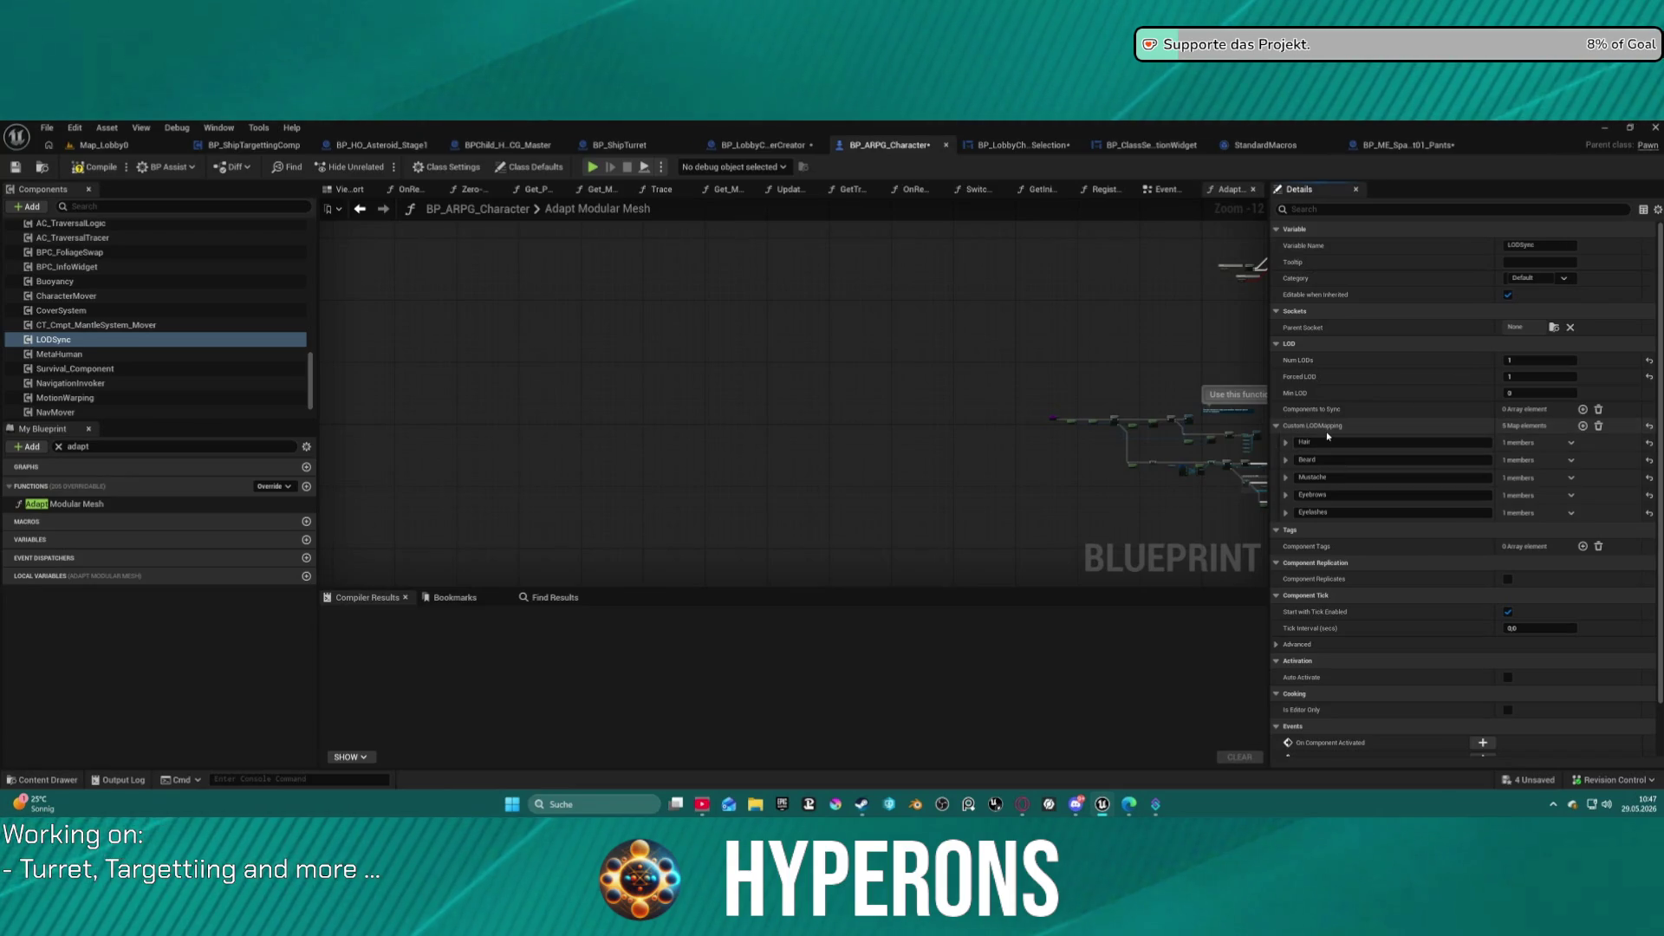
key("ctrl+z")
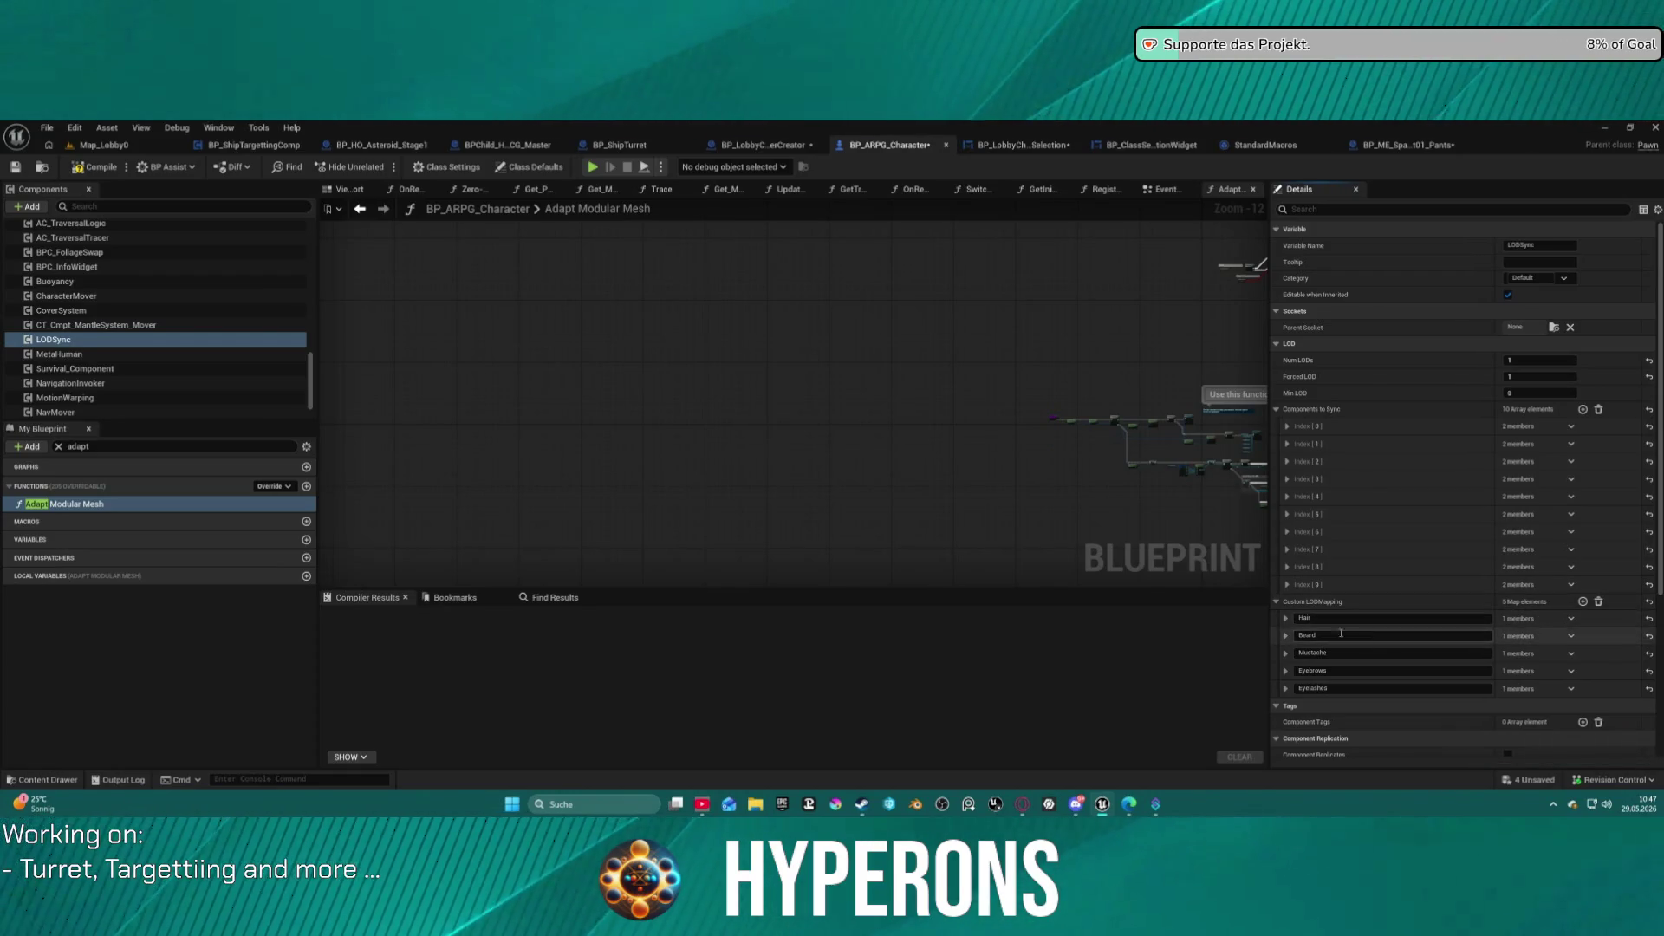
left_click(1286, 618)
scroll(1291, 611, "down", 1)
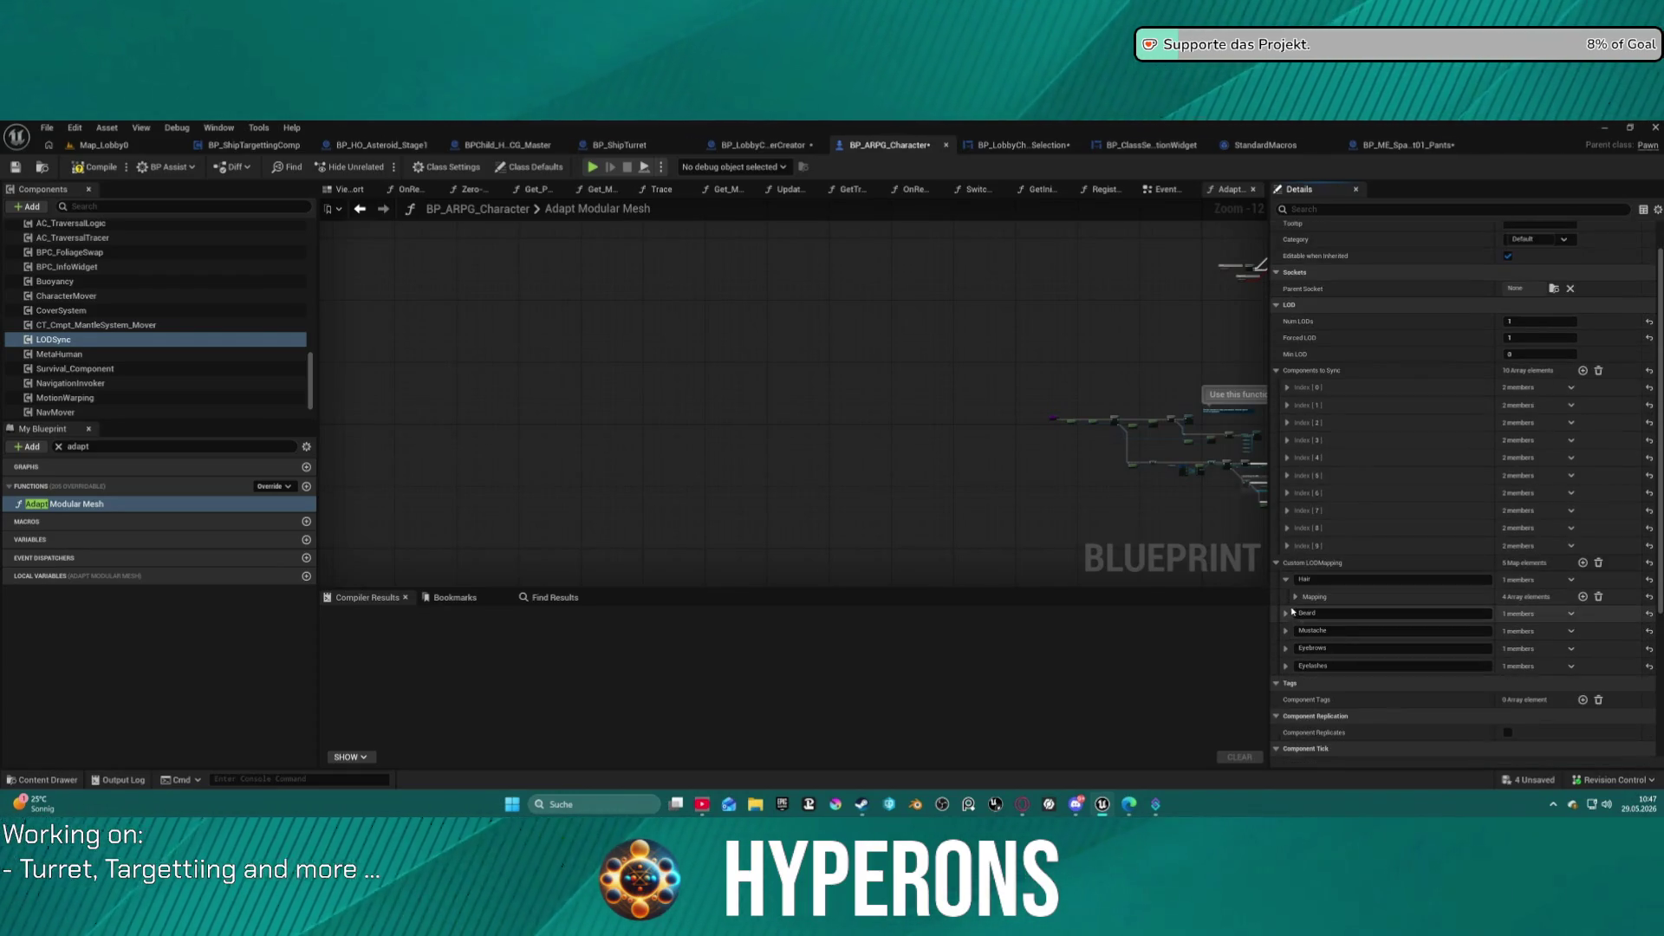
left_click(1295, 598)
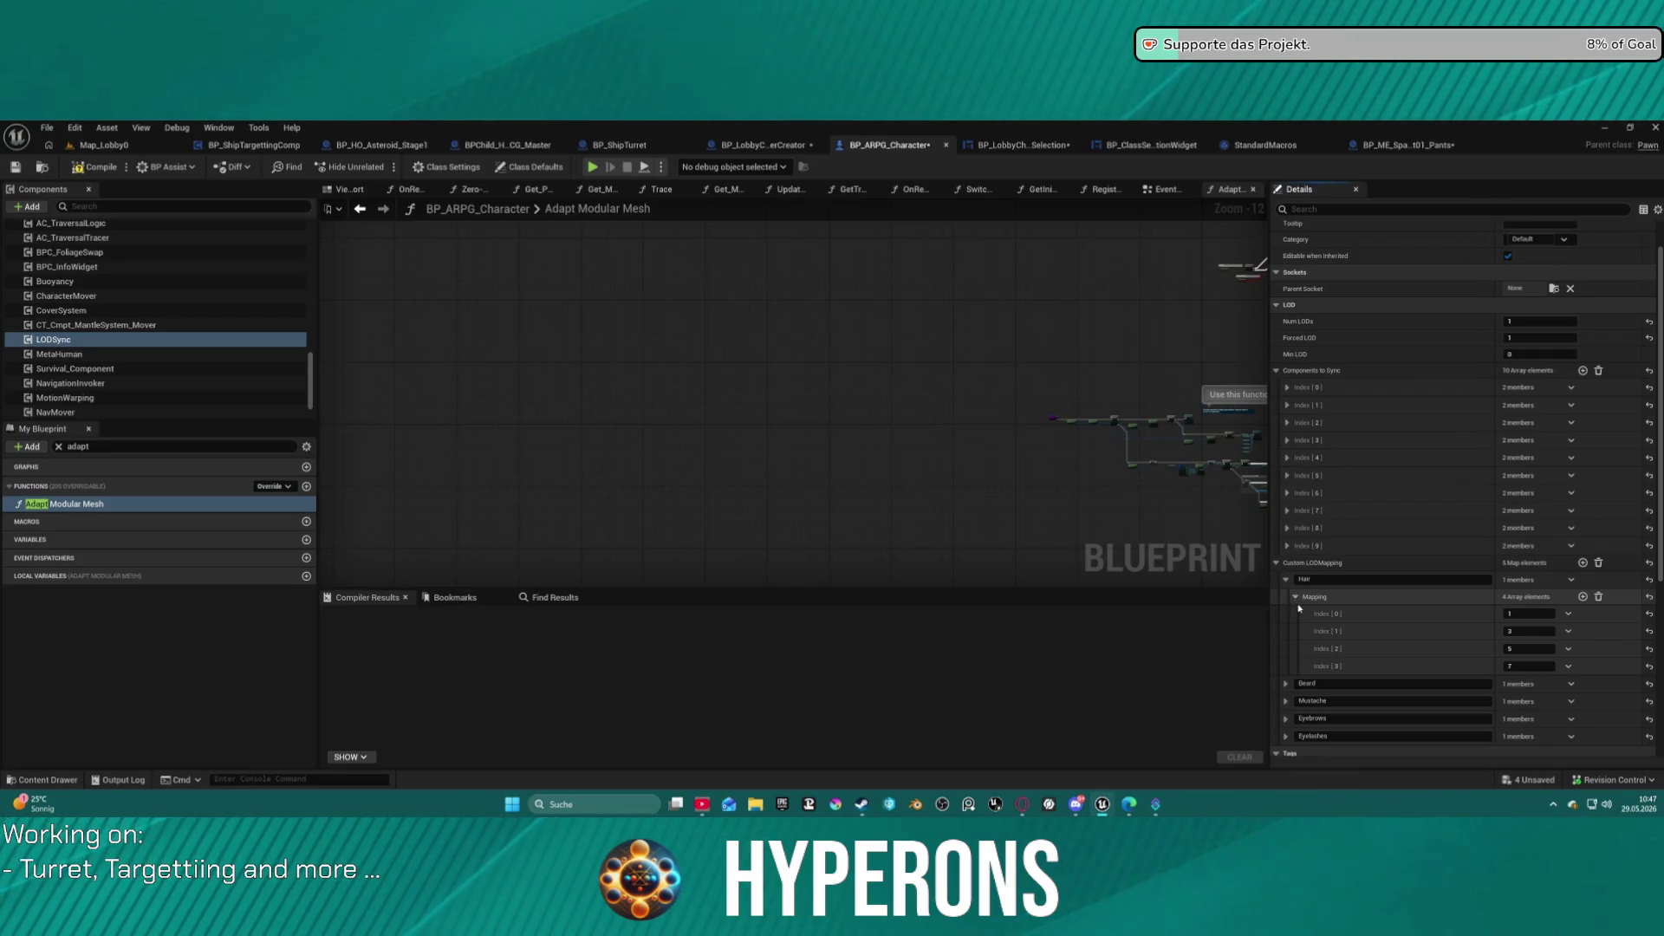
left_click(1568, 635)
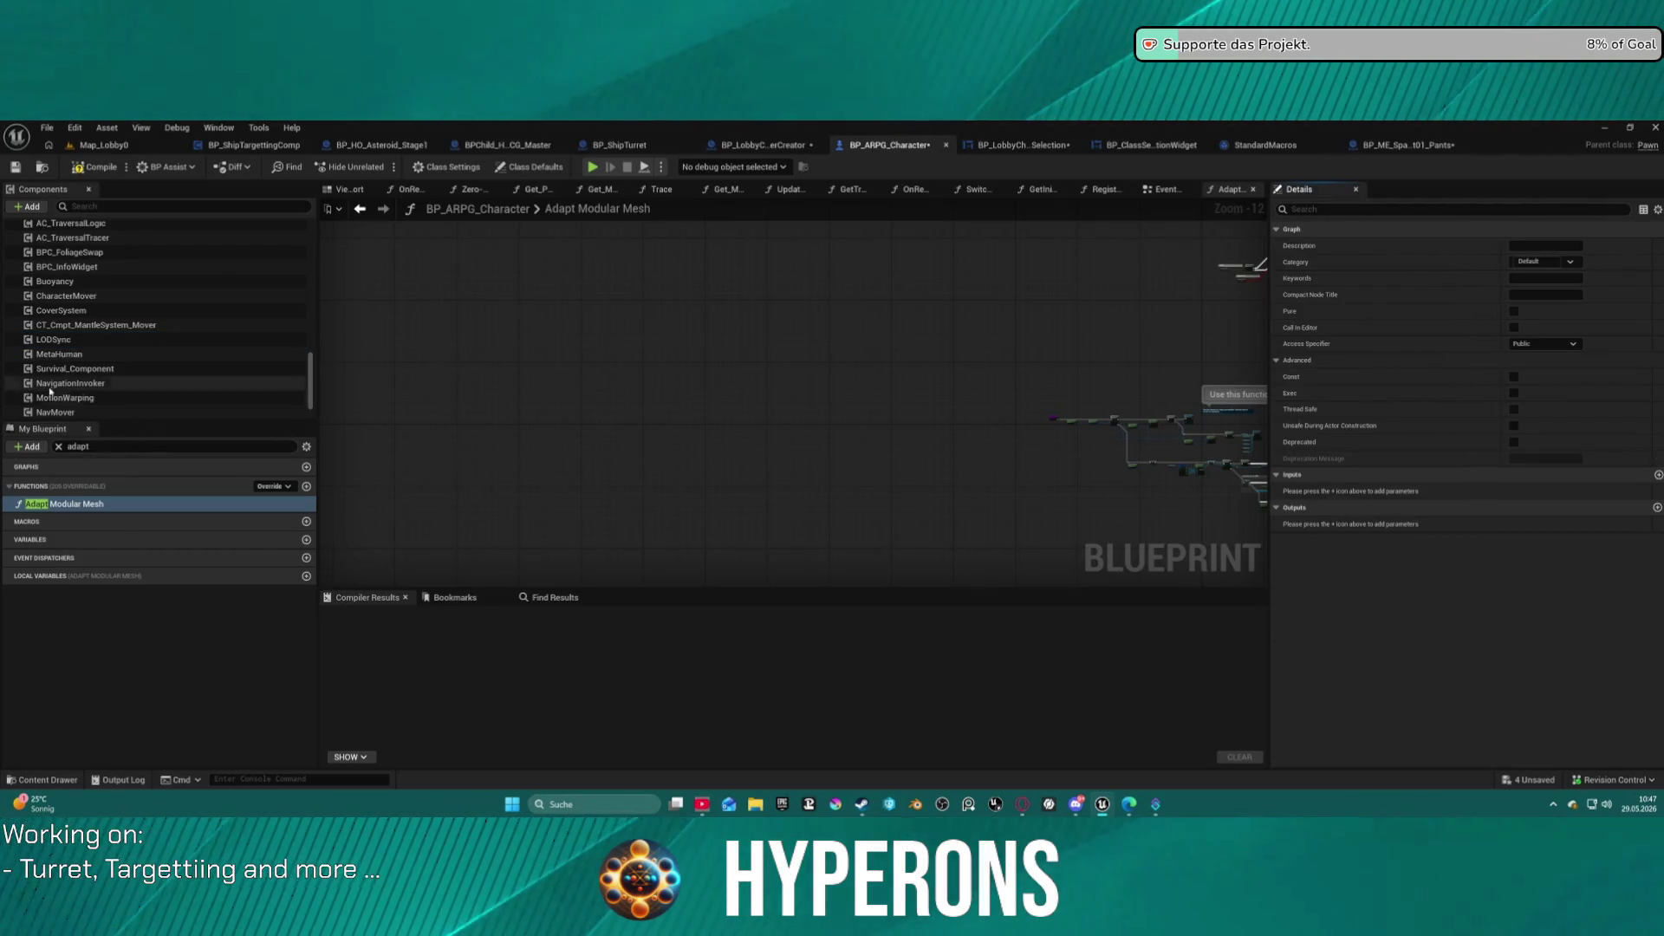
Delete the extra elements from Hair's LOD mapping array.
left_click(54, 339)
scroll(1429, 651, "down", 2)
scroll(1429, 651, "down", 1)
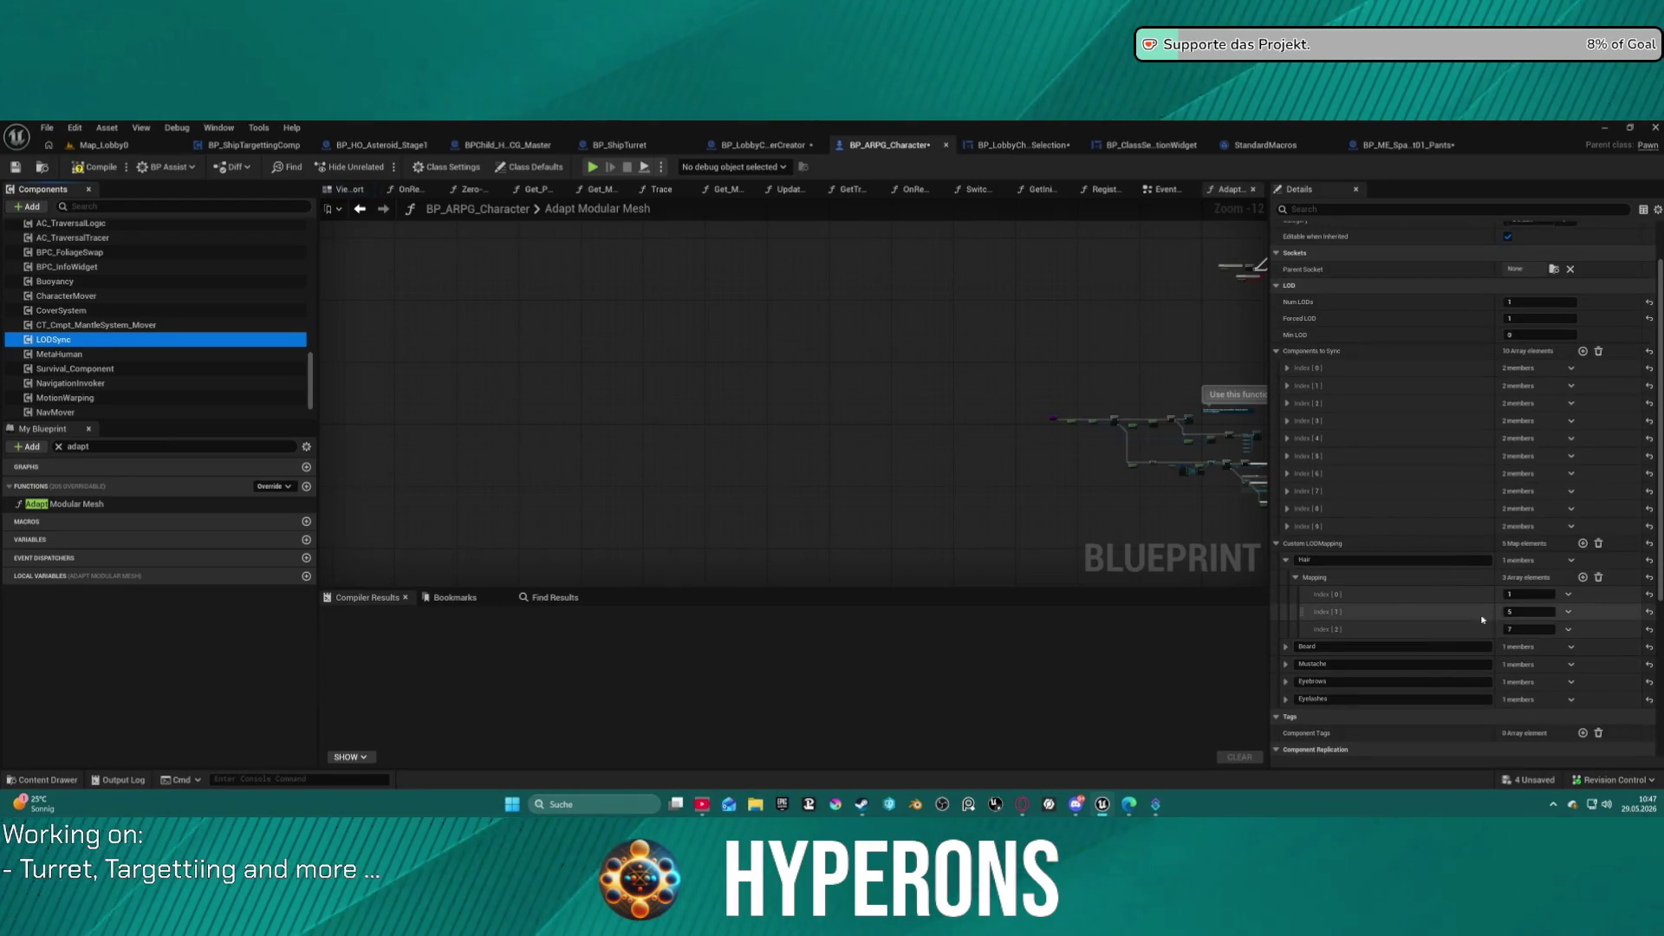
left_click(1569, 612)
left_click(1586, 647)
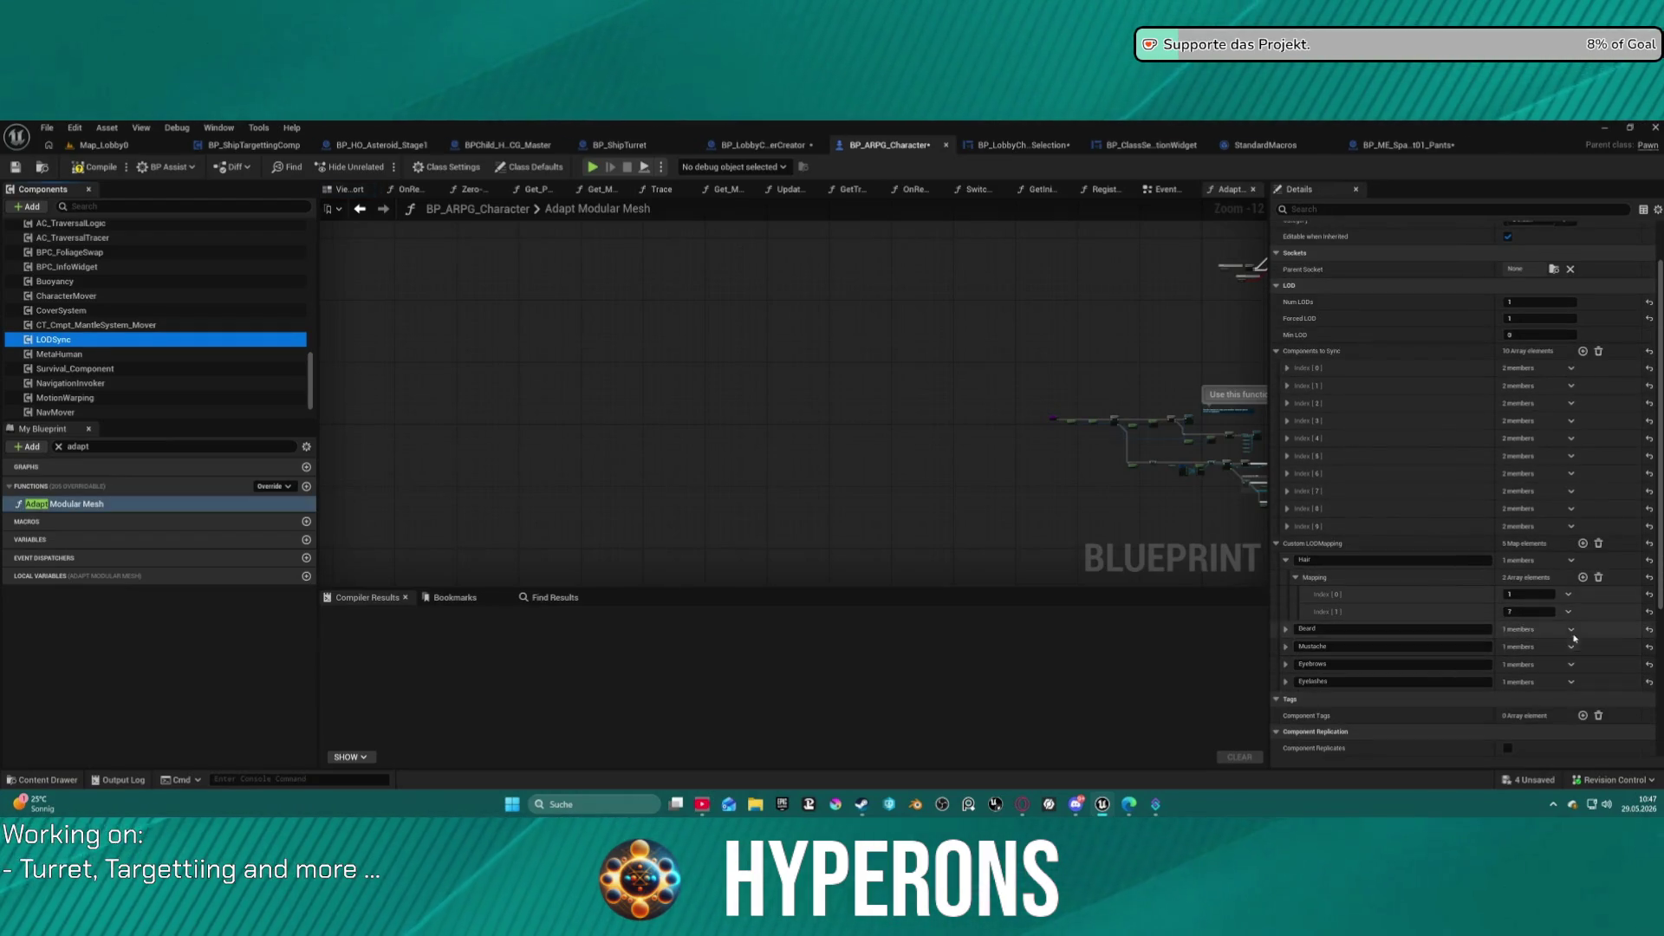
left_click(1569, 612)
left_click(1585, 646)
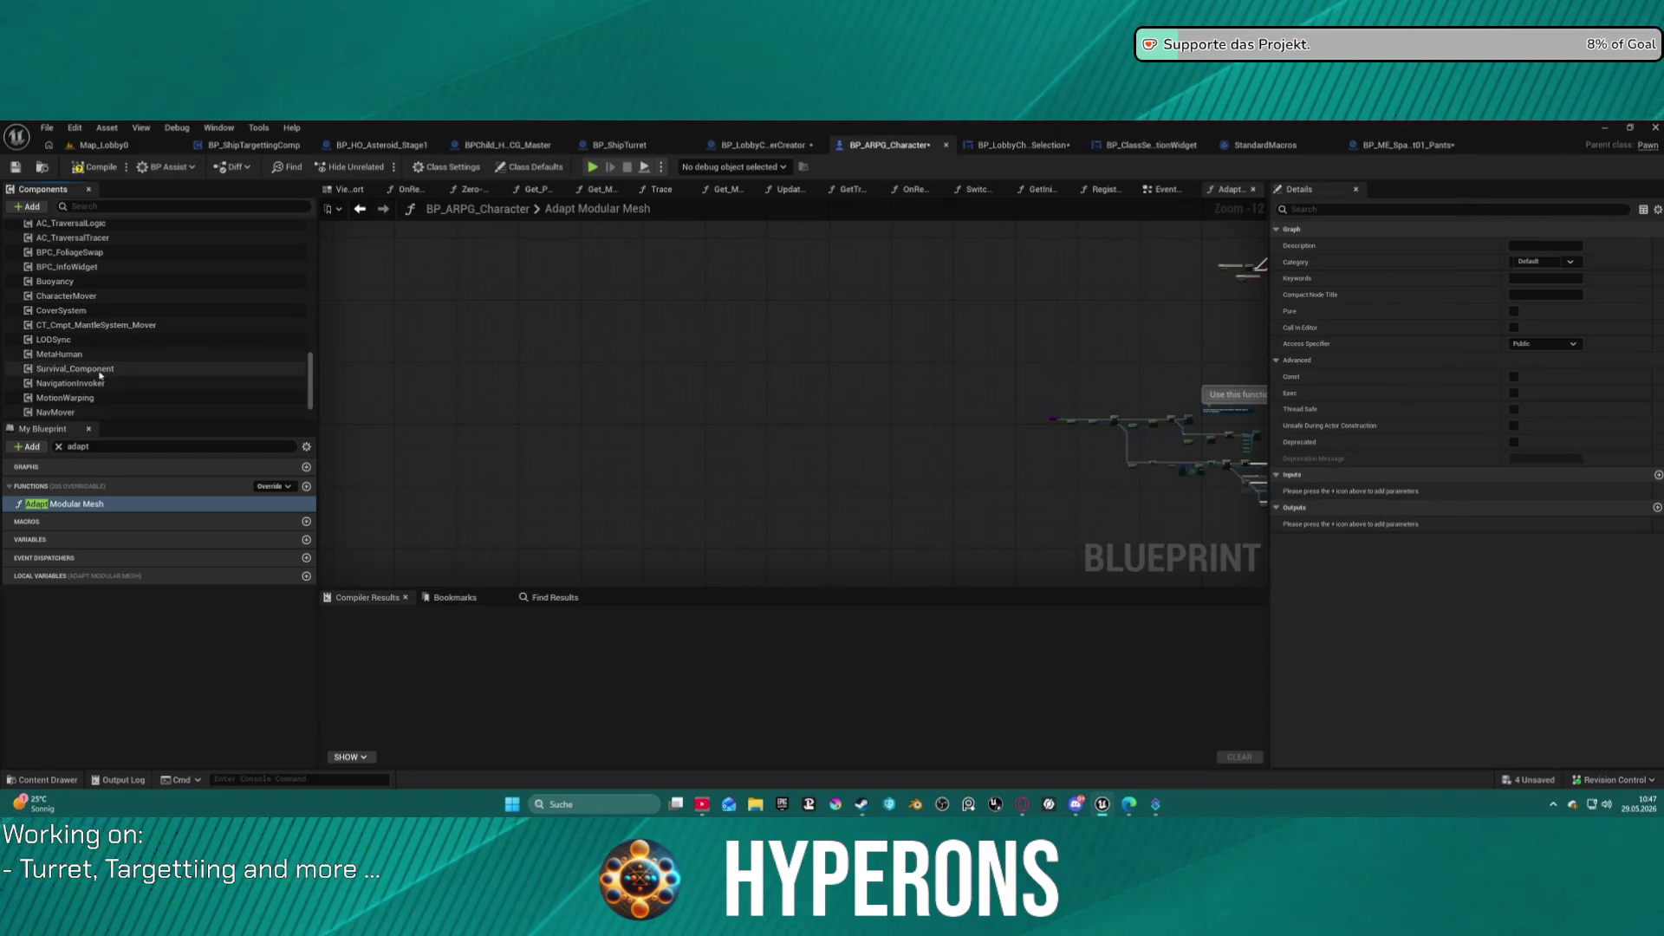
left_click(52, 339)
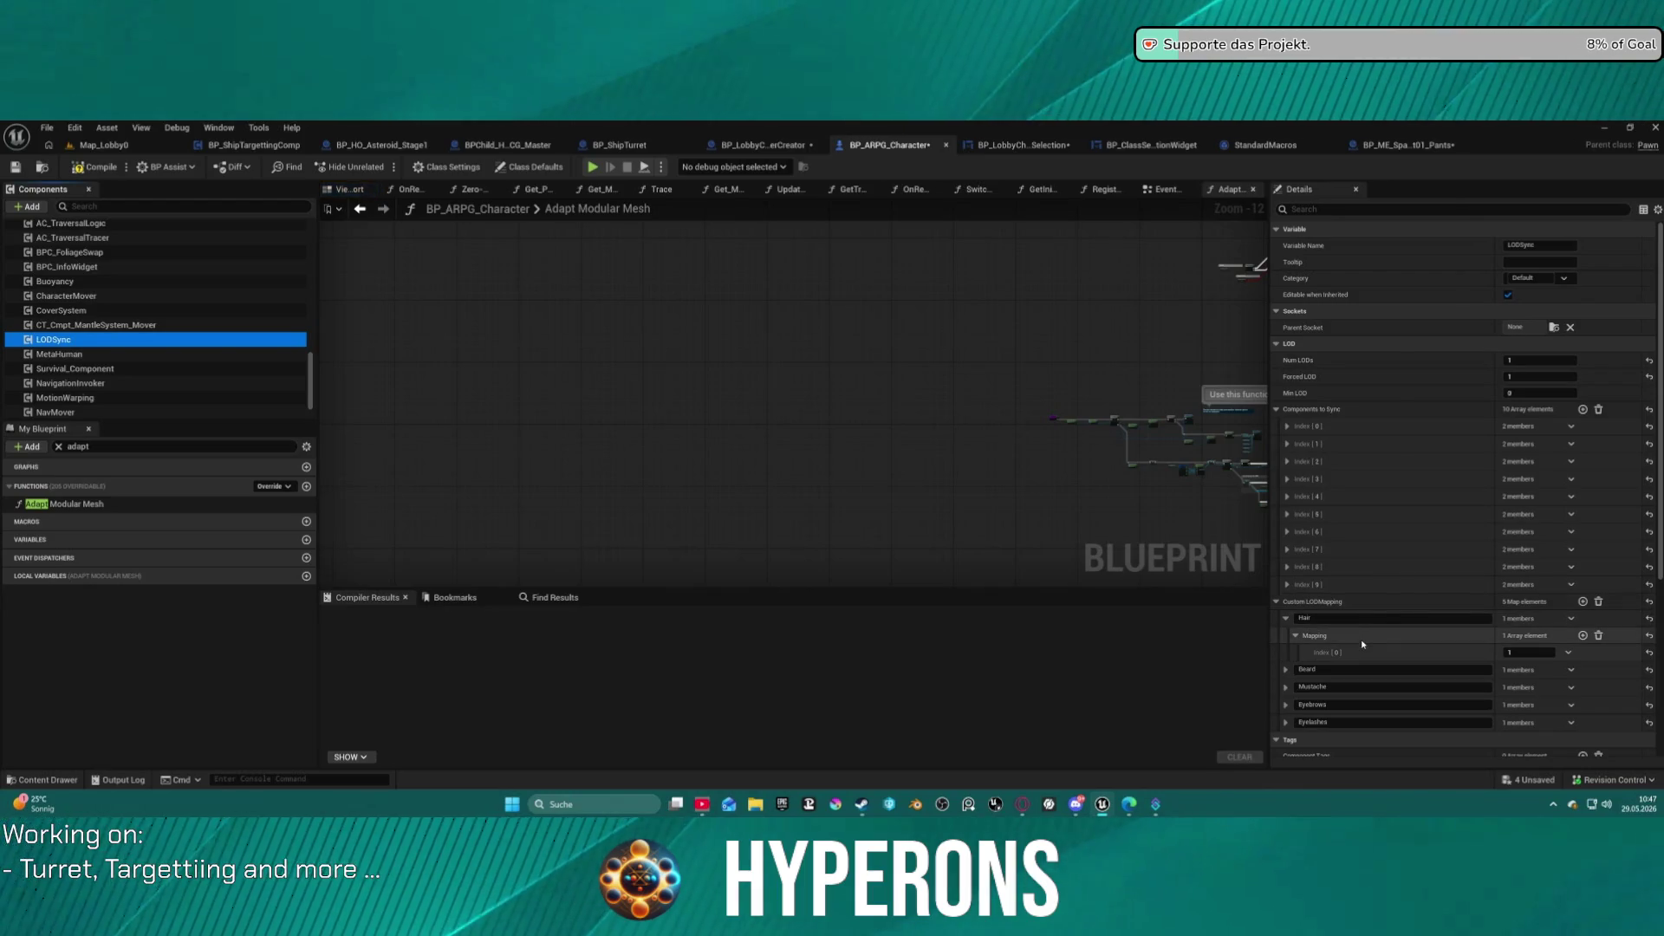
Reduce the Beard, Mustache, Eyebrows and Eyelashes LOD mappings to a single element each.
left_click(1286, 670)
left_click(1290, 719)
left_click(1287, 703)
scroll(1279, 699, "down", 2)
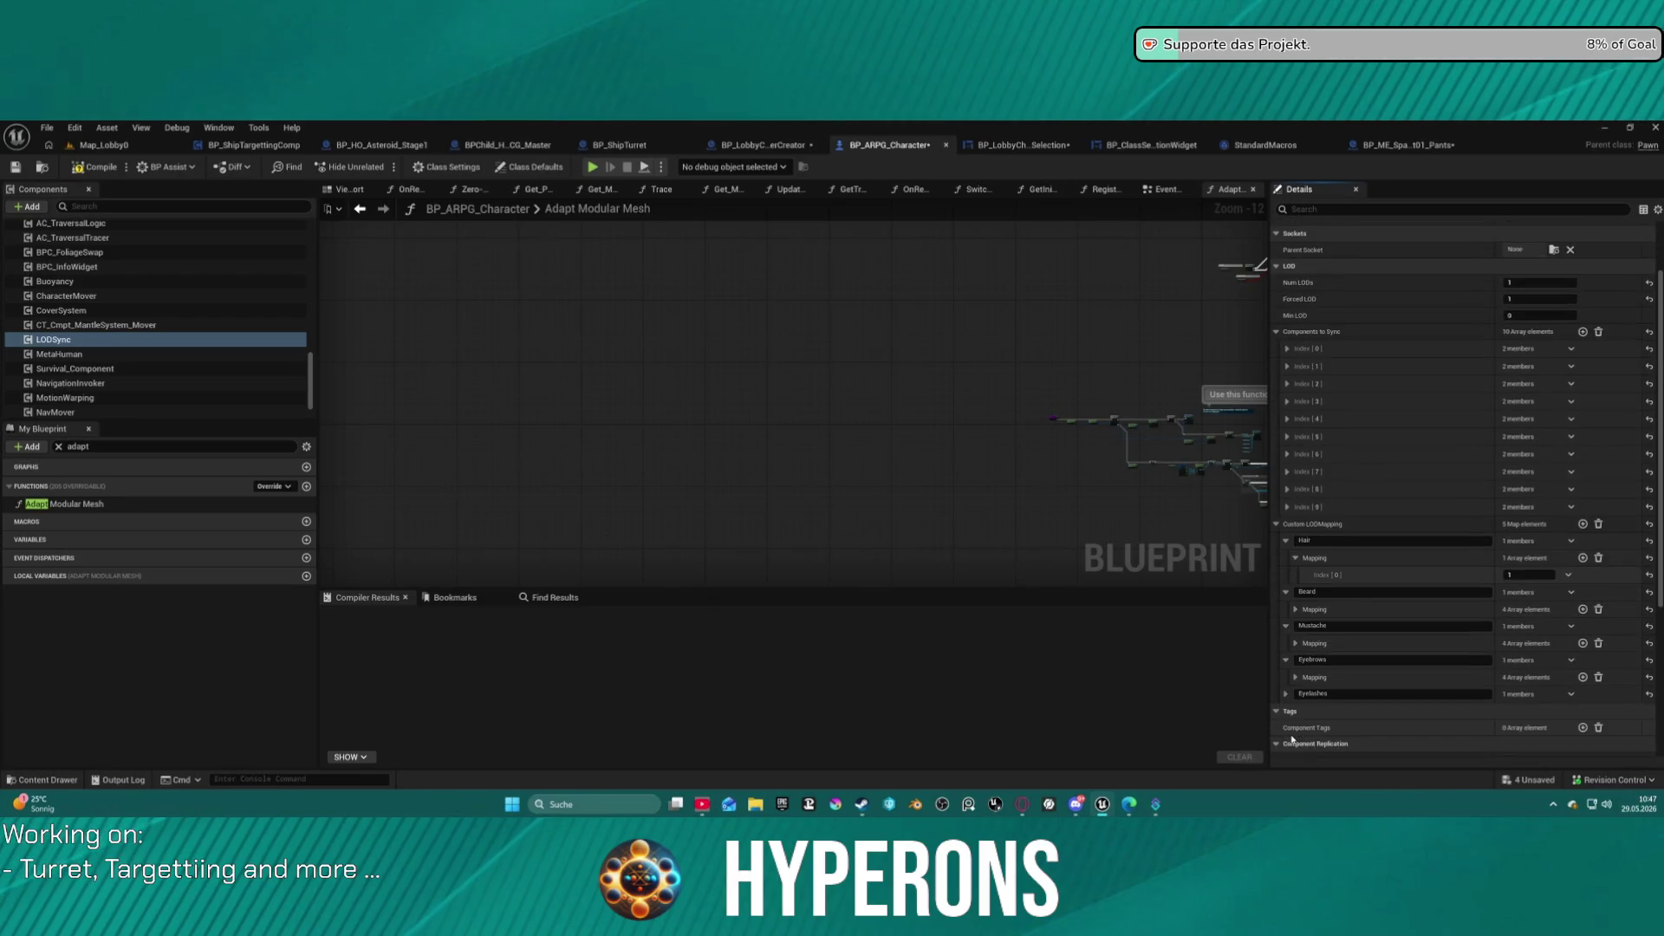
left_click(1284, 695)
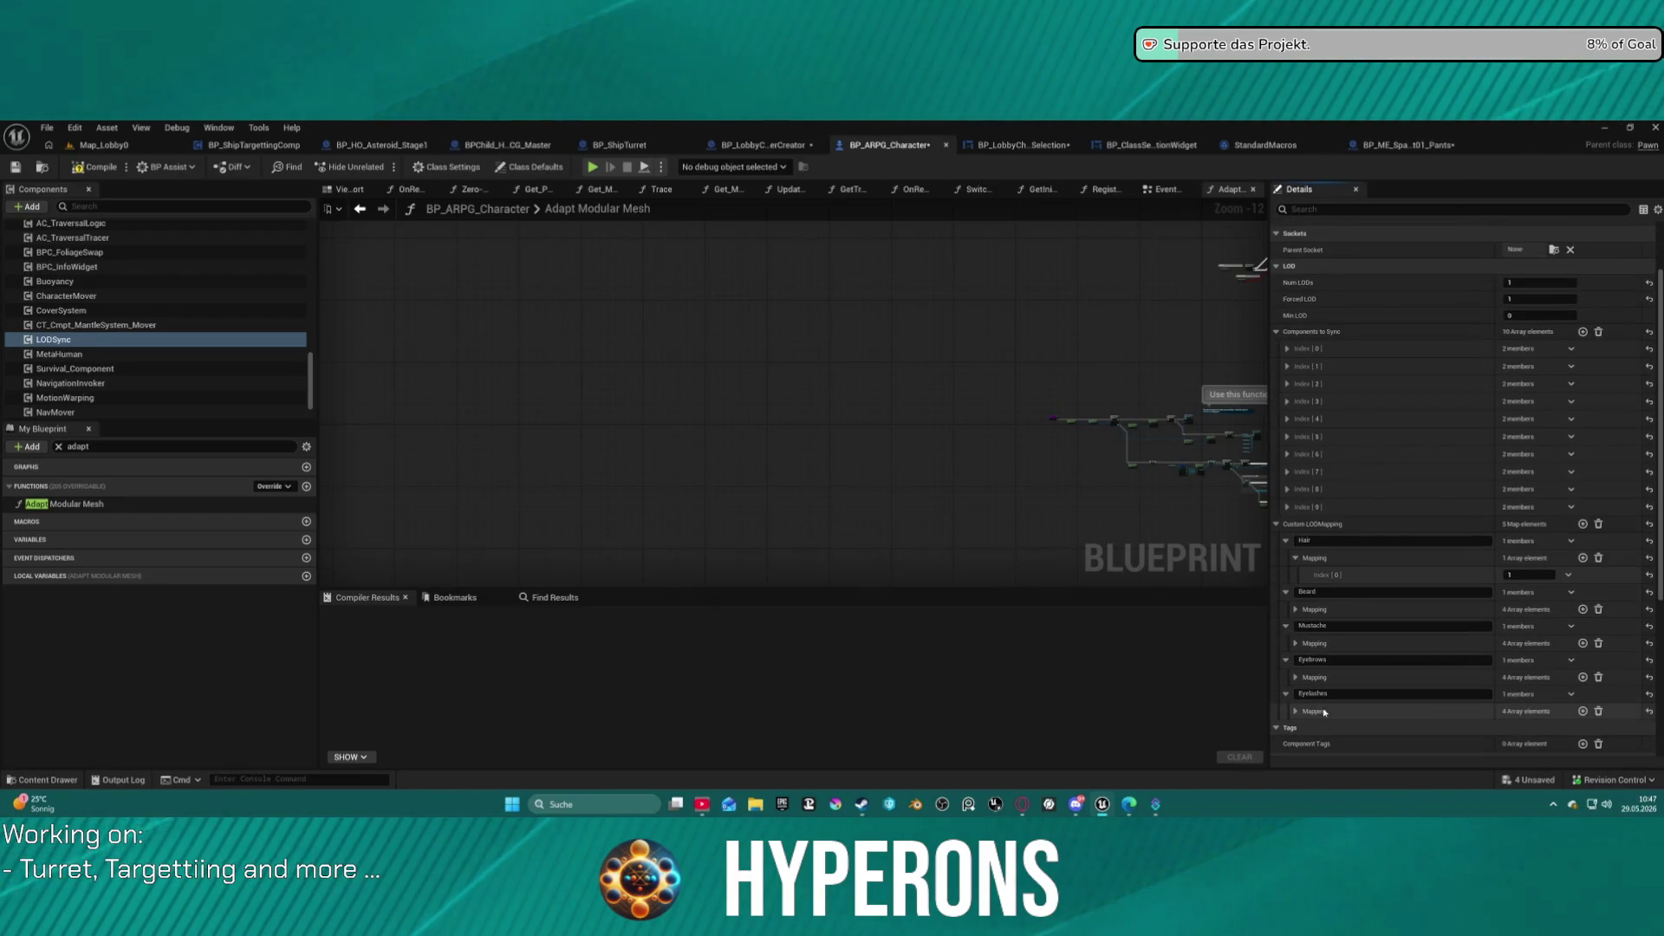
left_click(1314, 609, "shift")
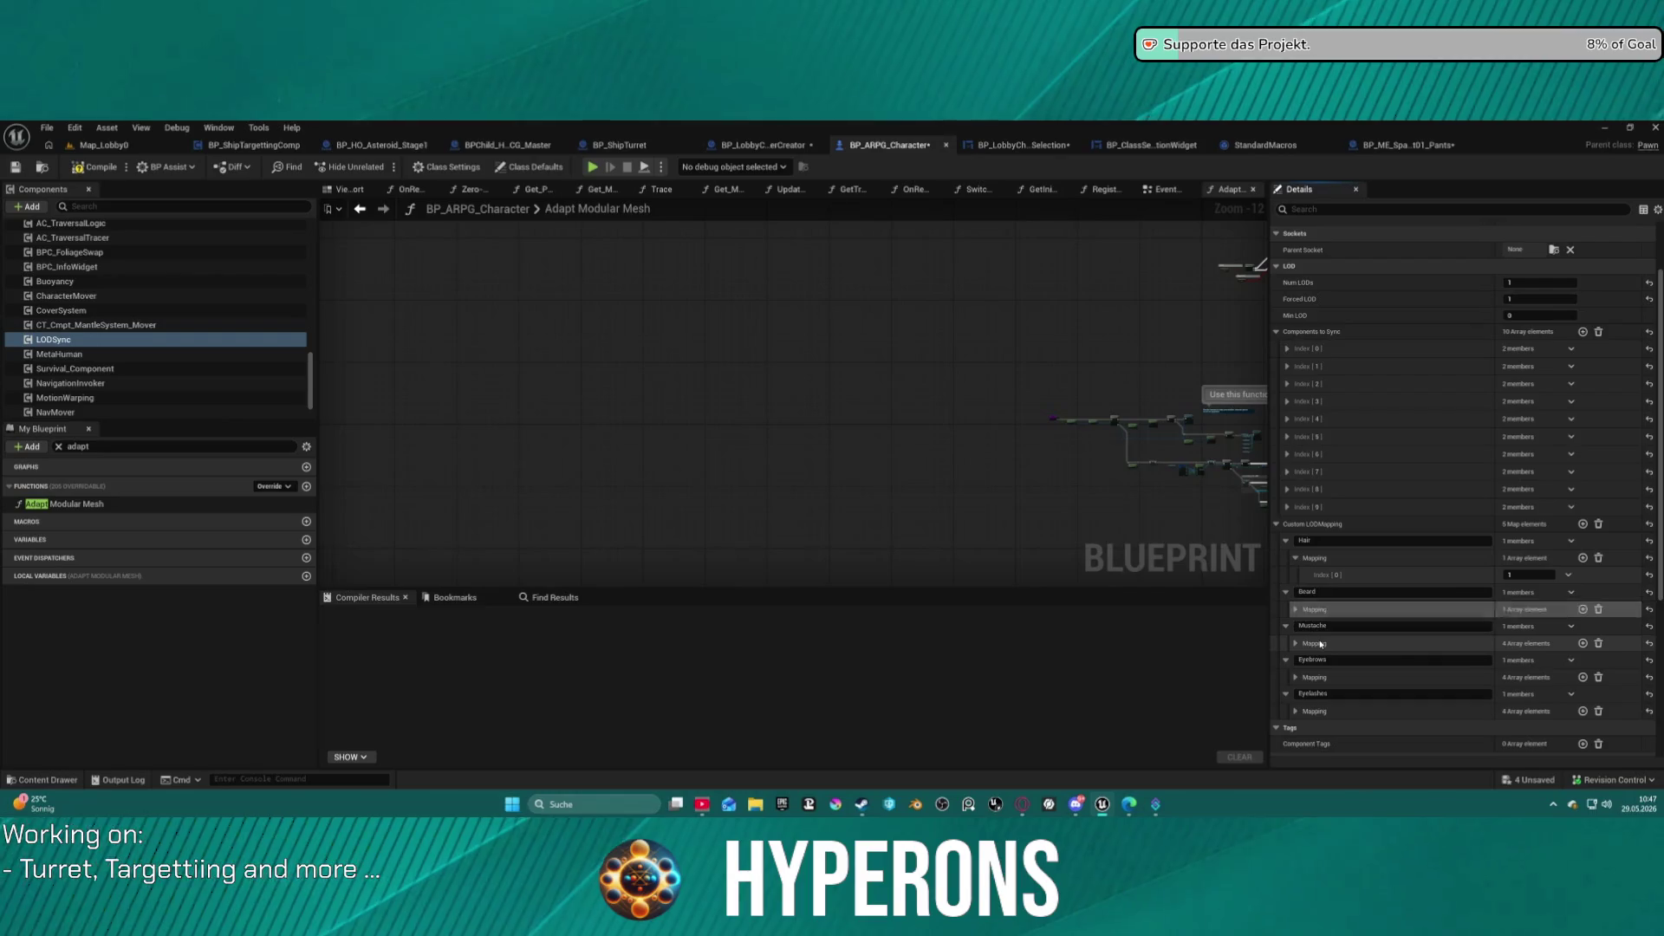
left_click(1314, 643, "shift")
left_click(1315, 677, "shift")
left_click(1315, 711, "shift")
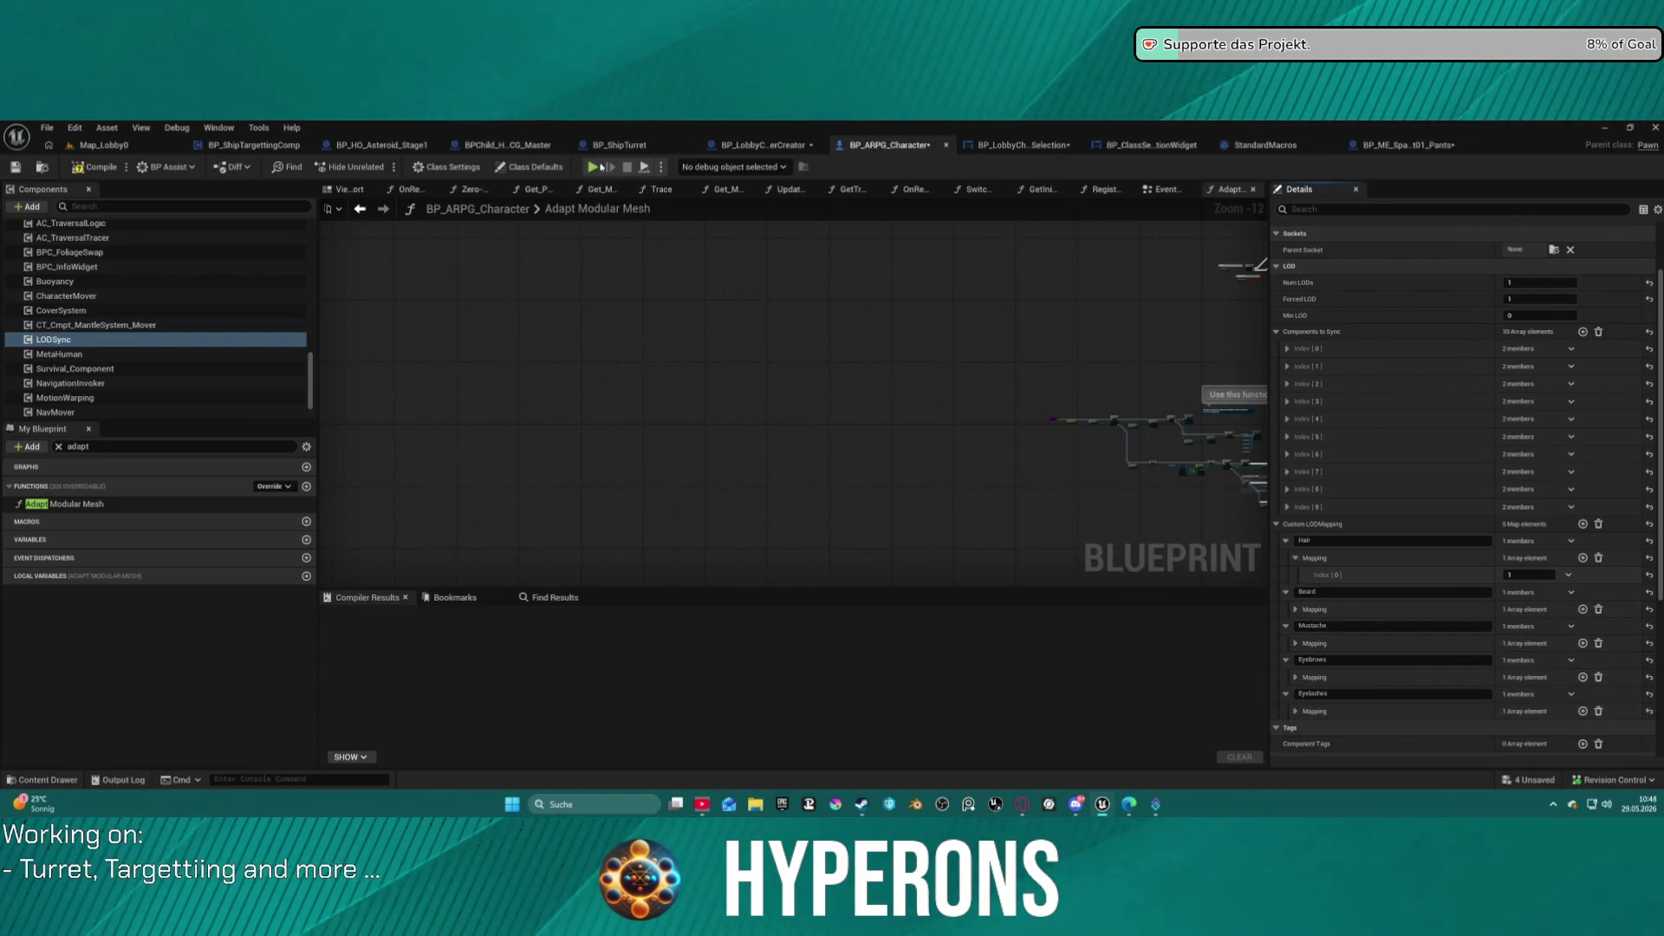
Compile the blueprint and relaunch Play in Editor despite the compilation errors.
key("F7")
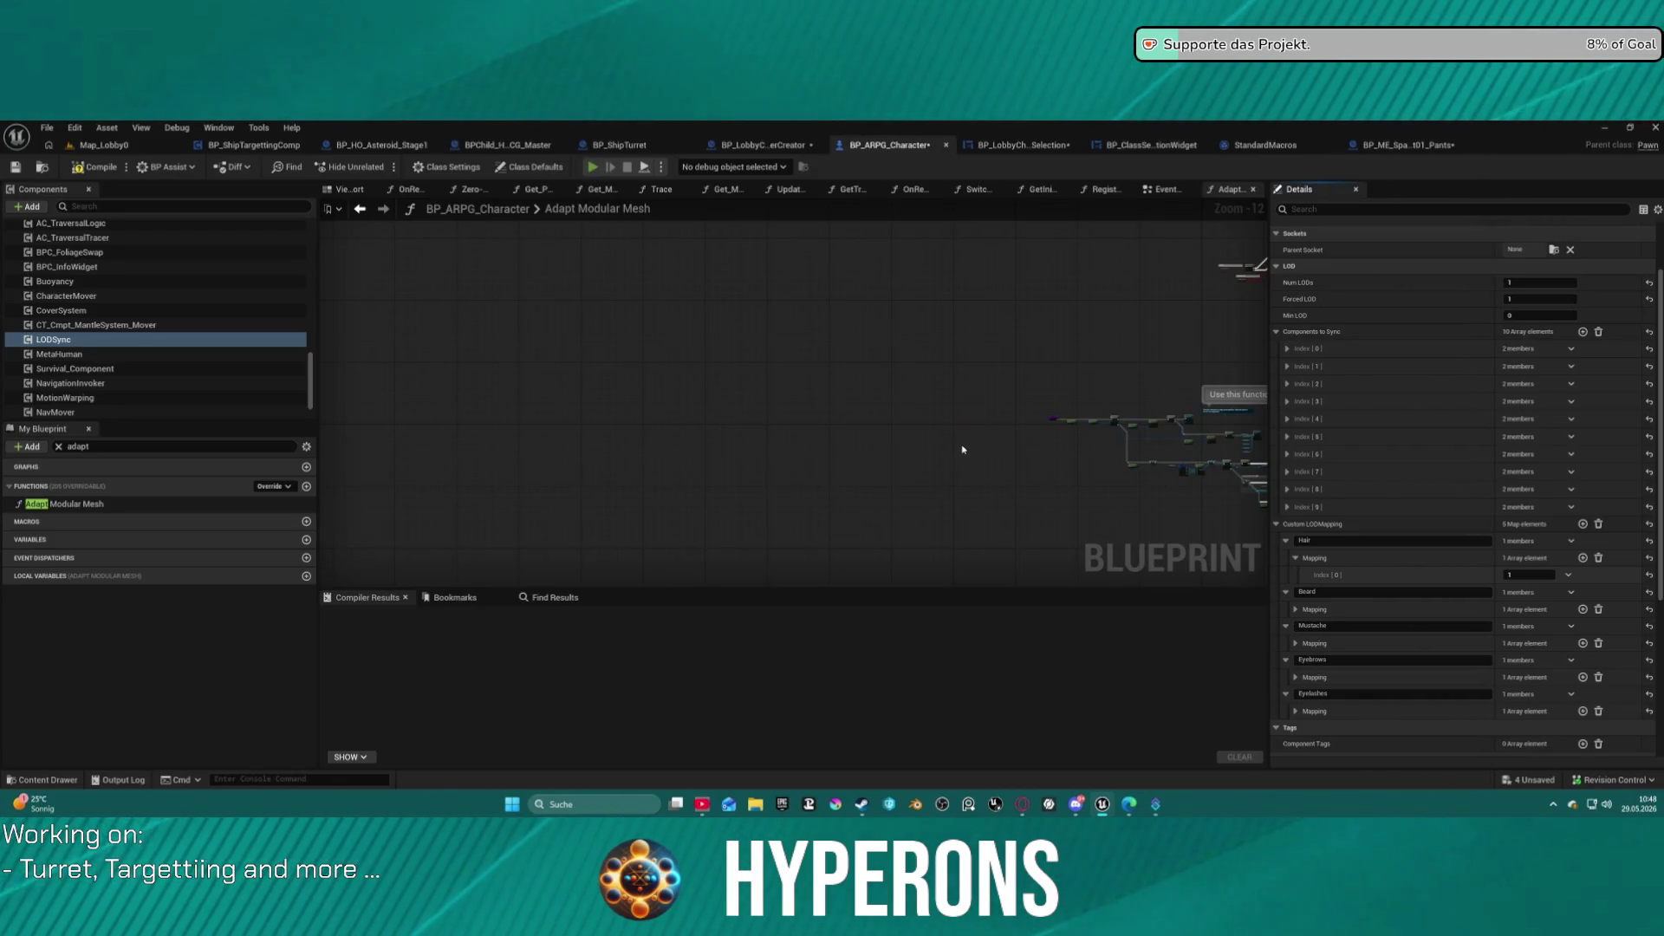
key("alt+p")
left_click(969, 486)
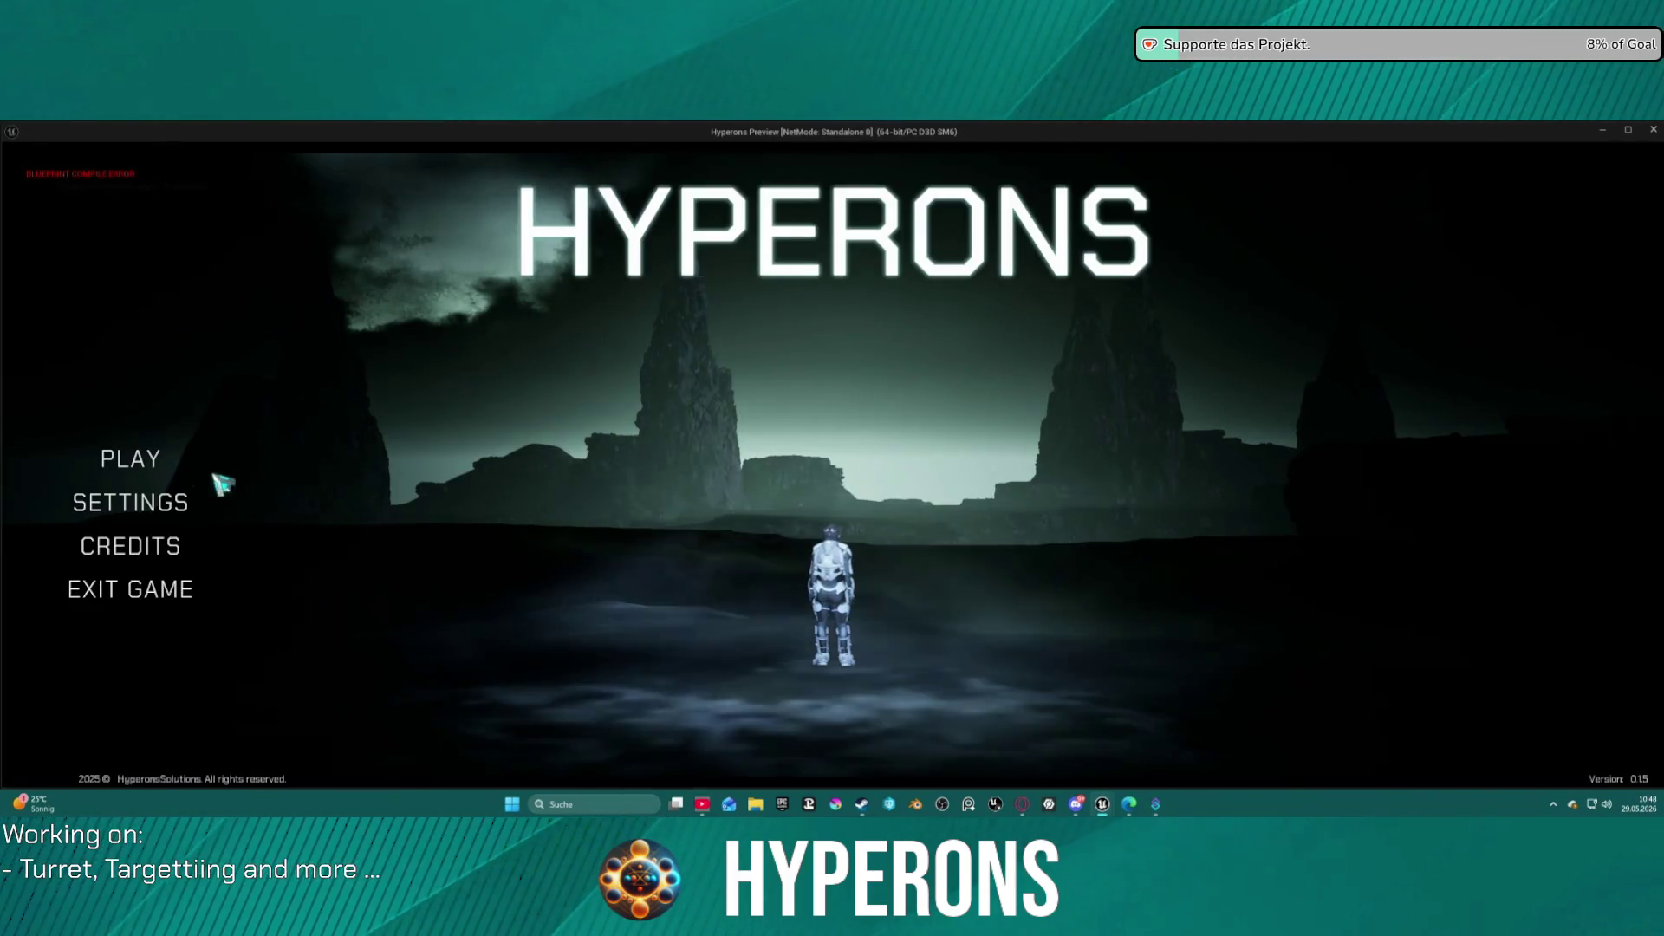
left_click(215, 481)
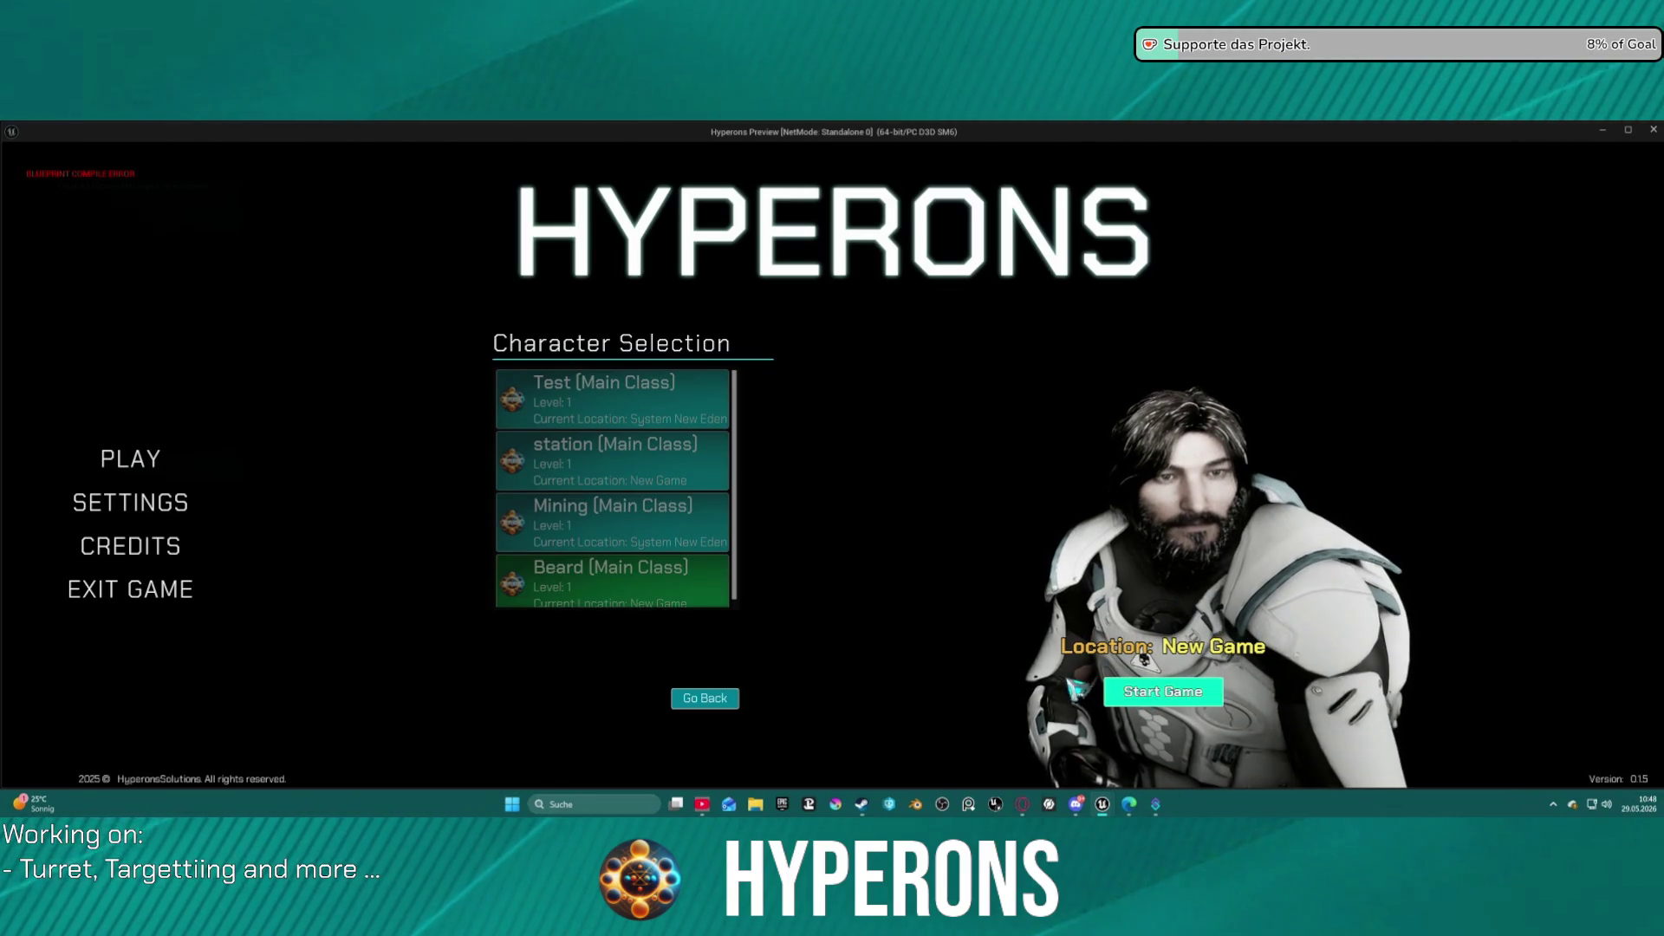
Start the game, unequip the helmet in the Character panel to check the hair, then stop.
left_click(1163, 690)
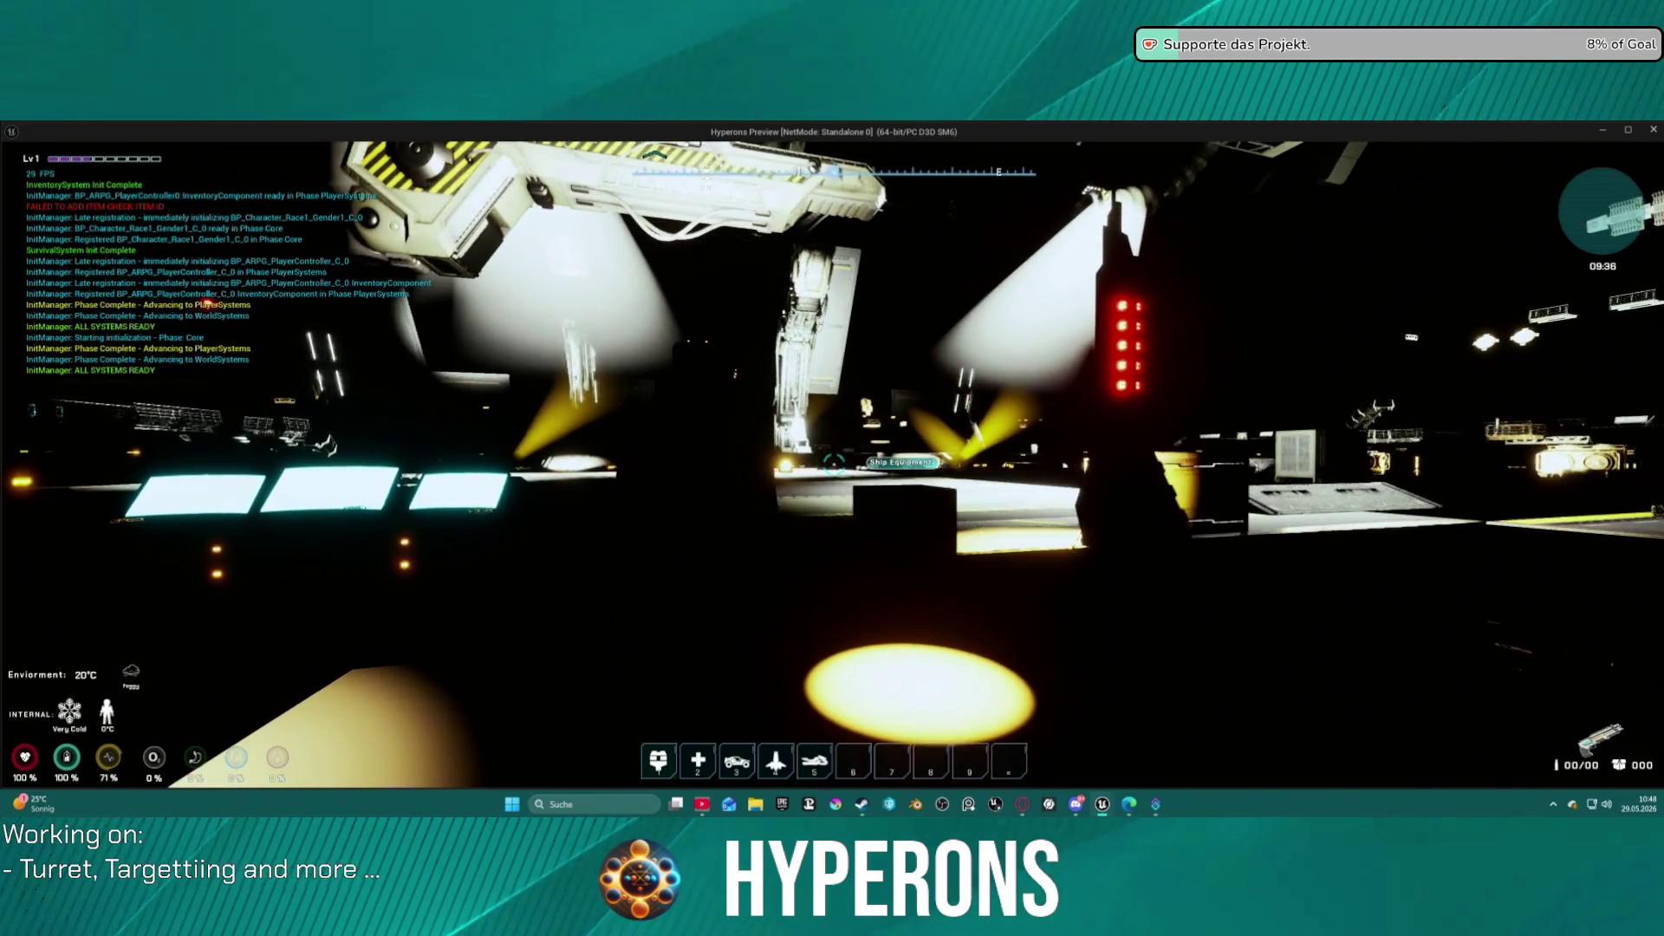
key("i")
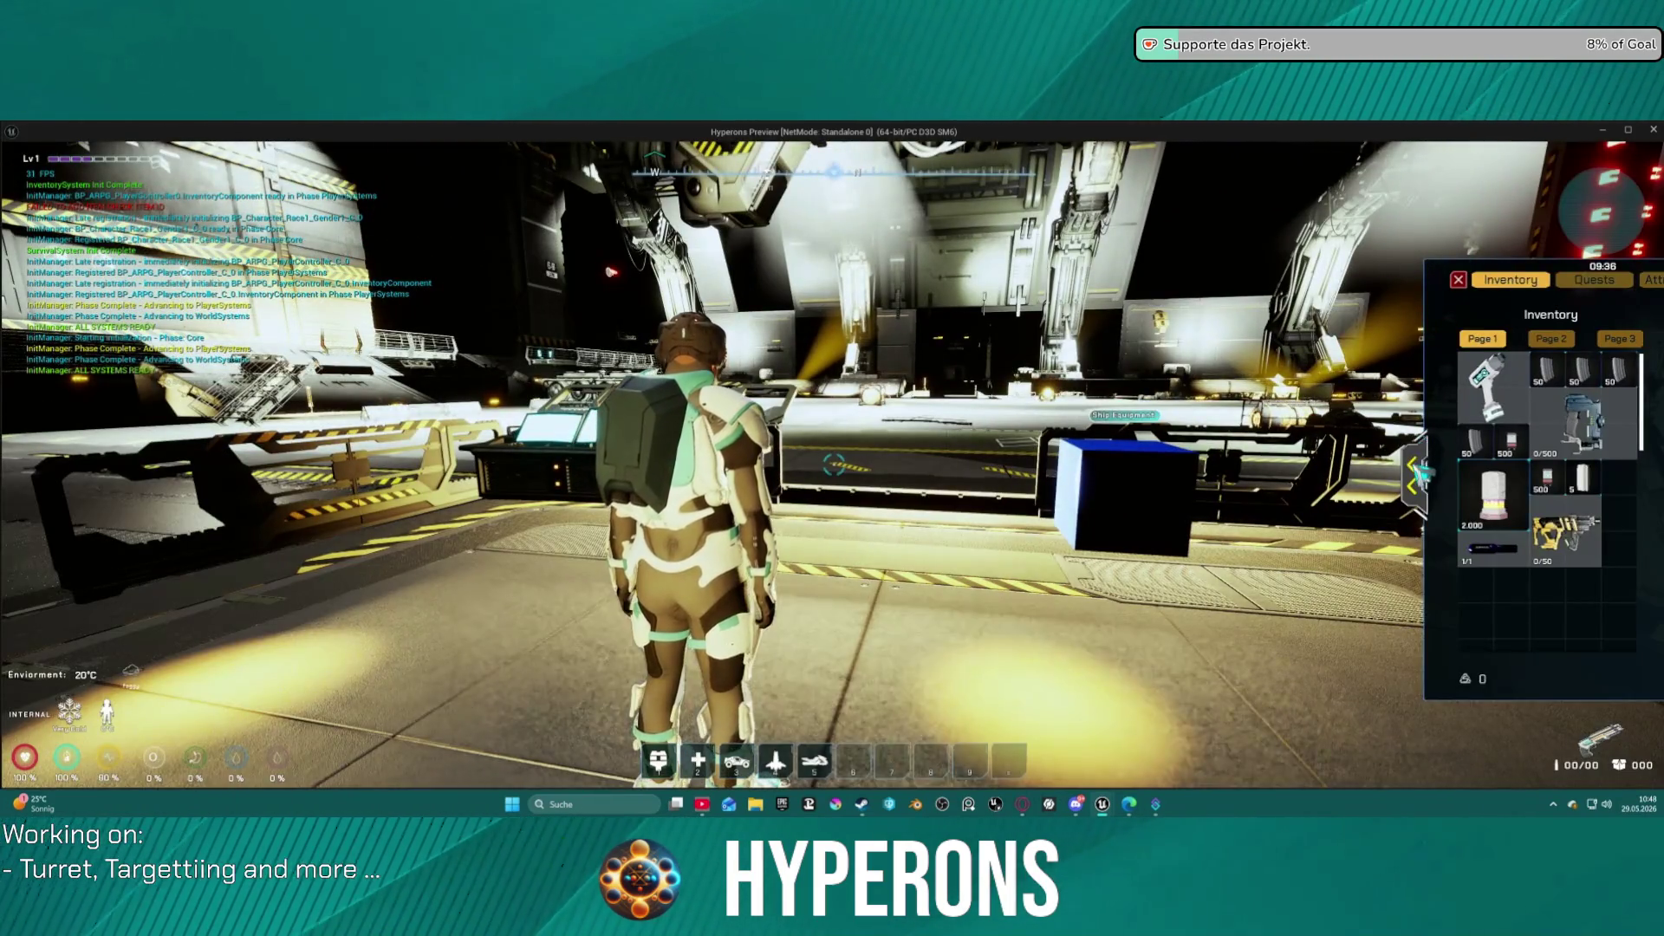
left_click(1411, 475)
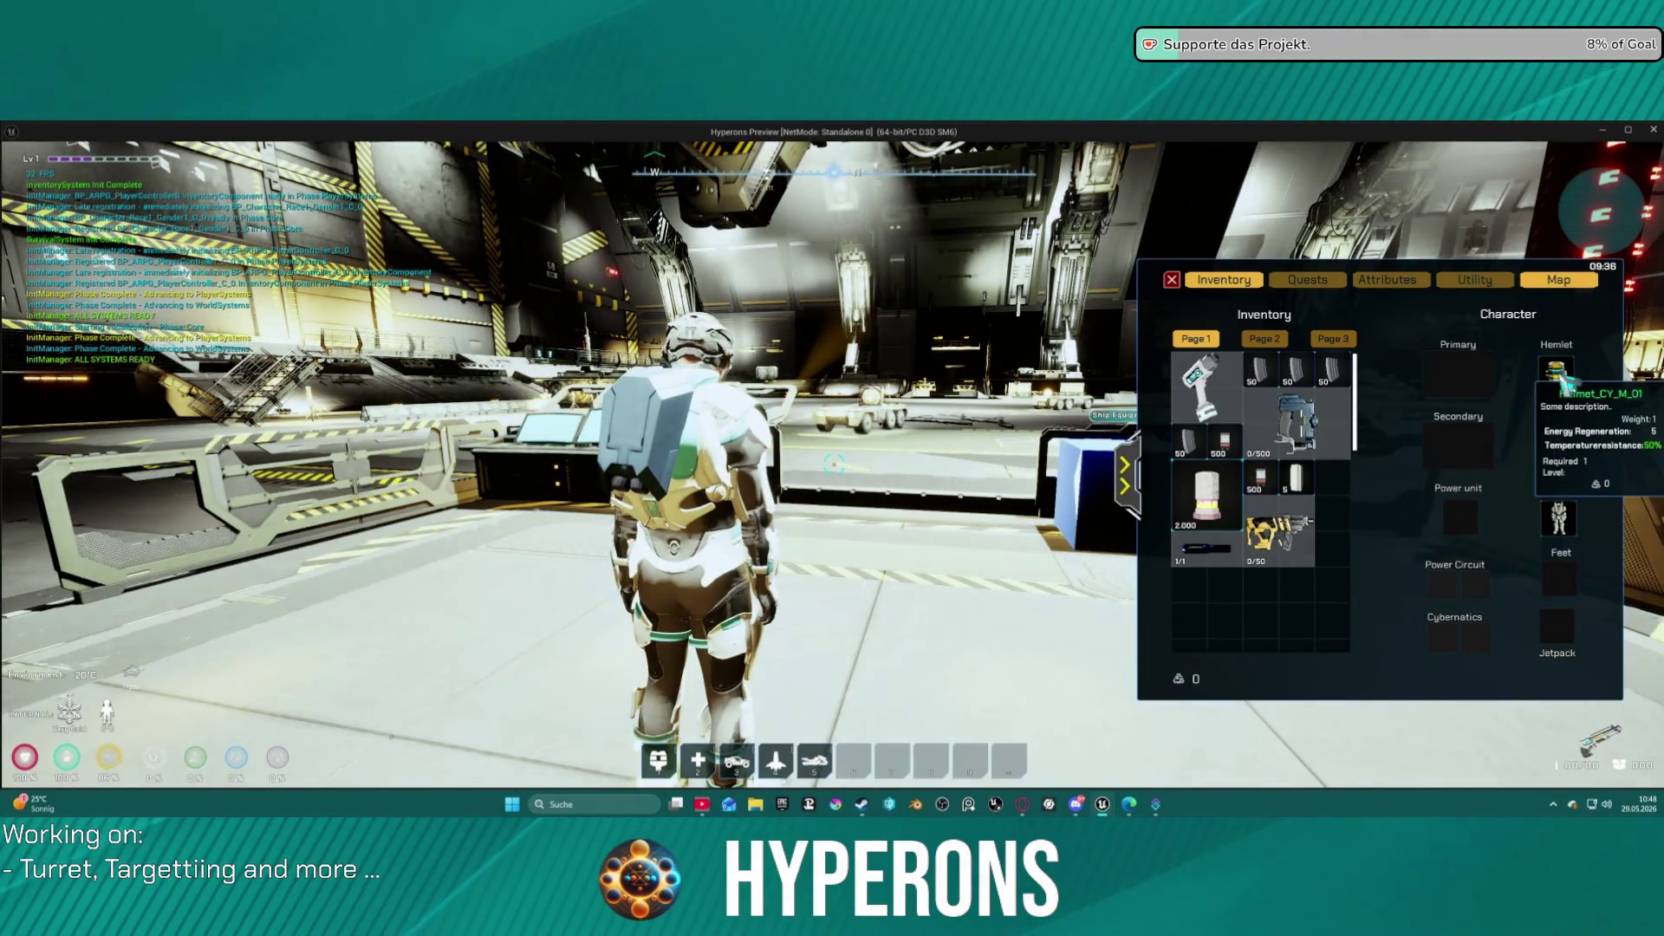
right_click(1567, 381)
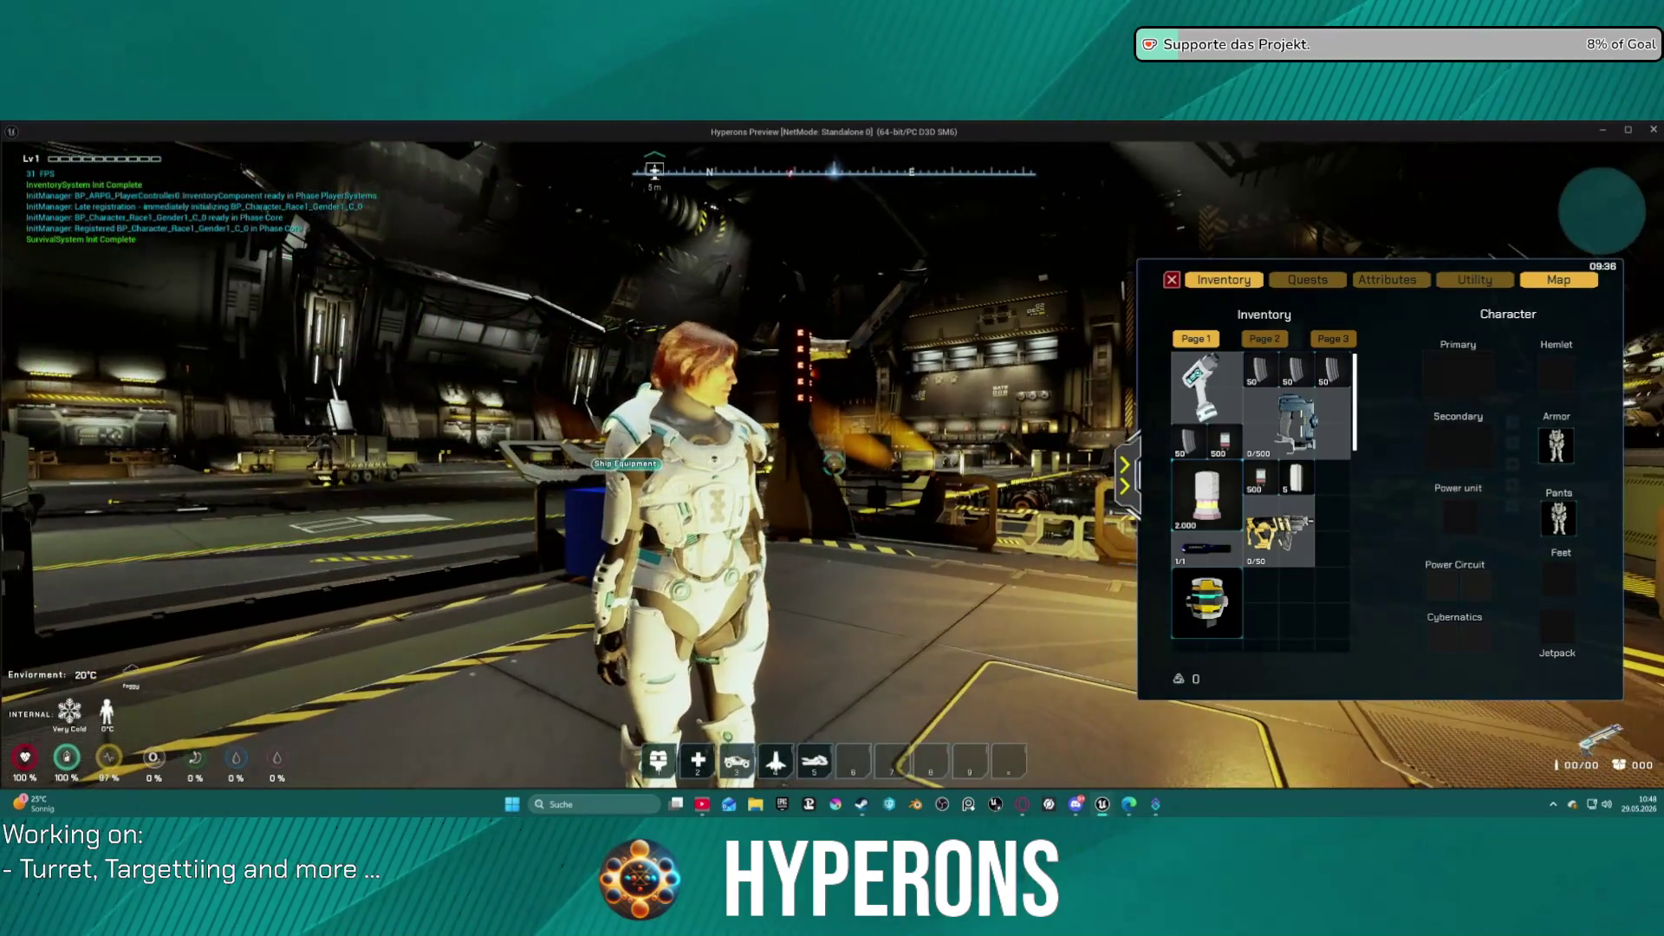
key("Escape")
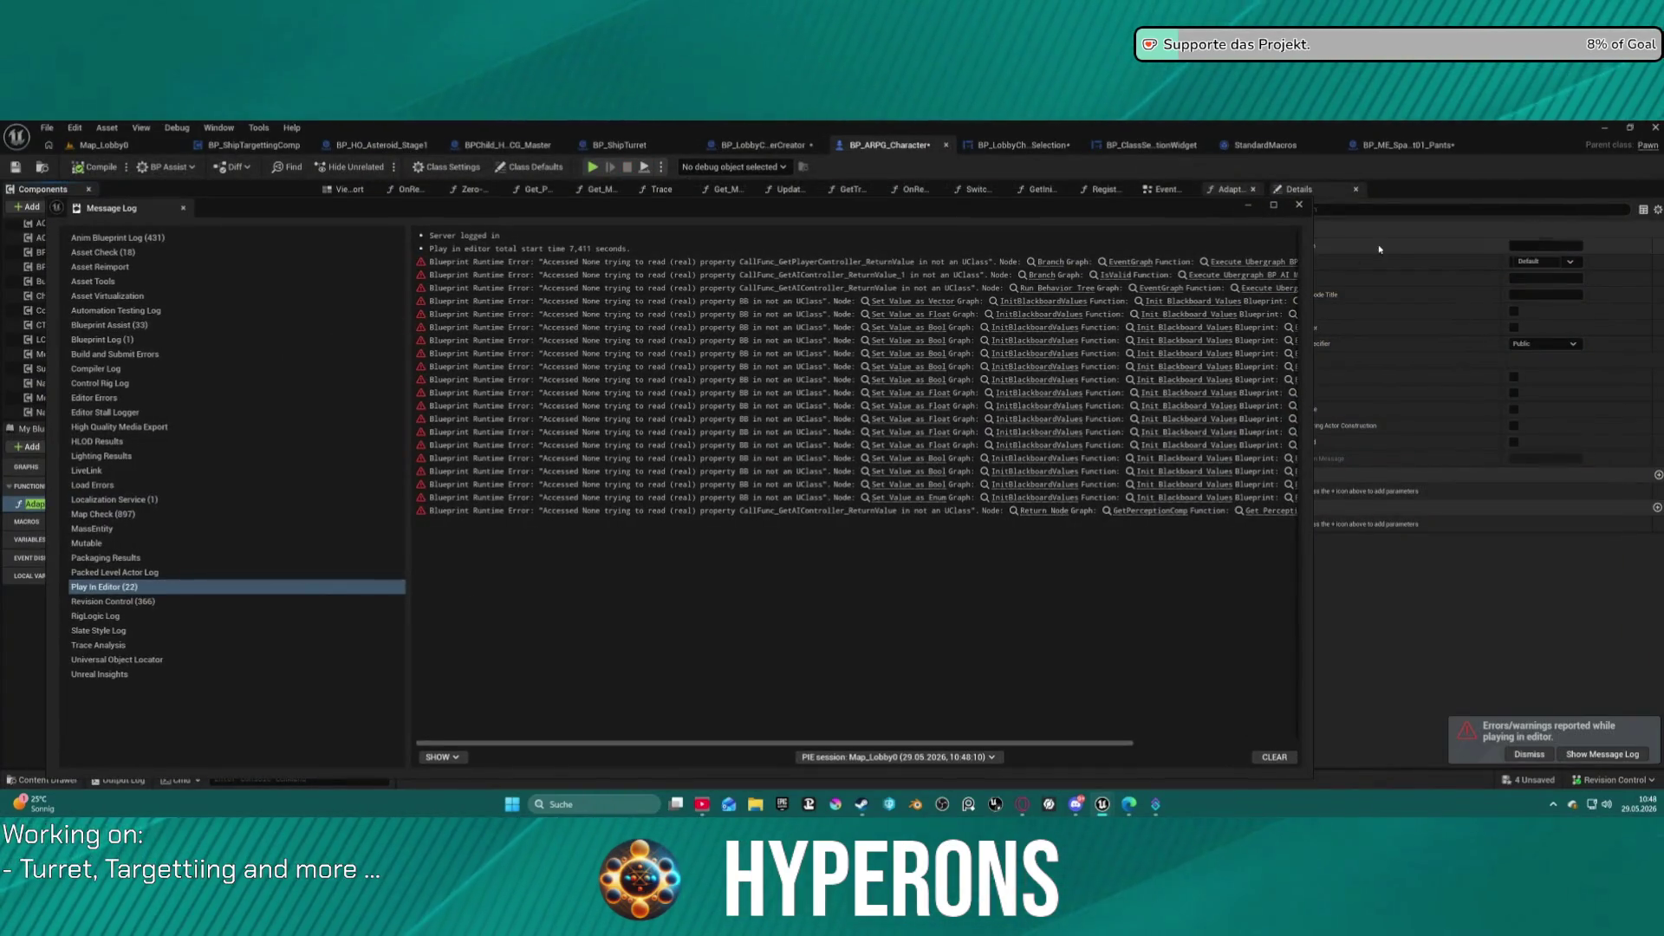
Delete all Custom LODMapping entries on LODSync and run Play in Editor despite compile errors.
left_click(1298, 204)
left_click(135, 341)
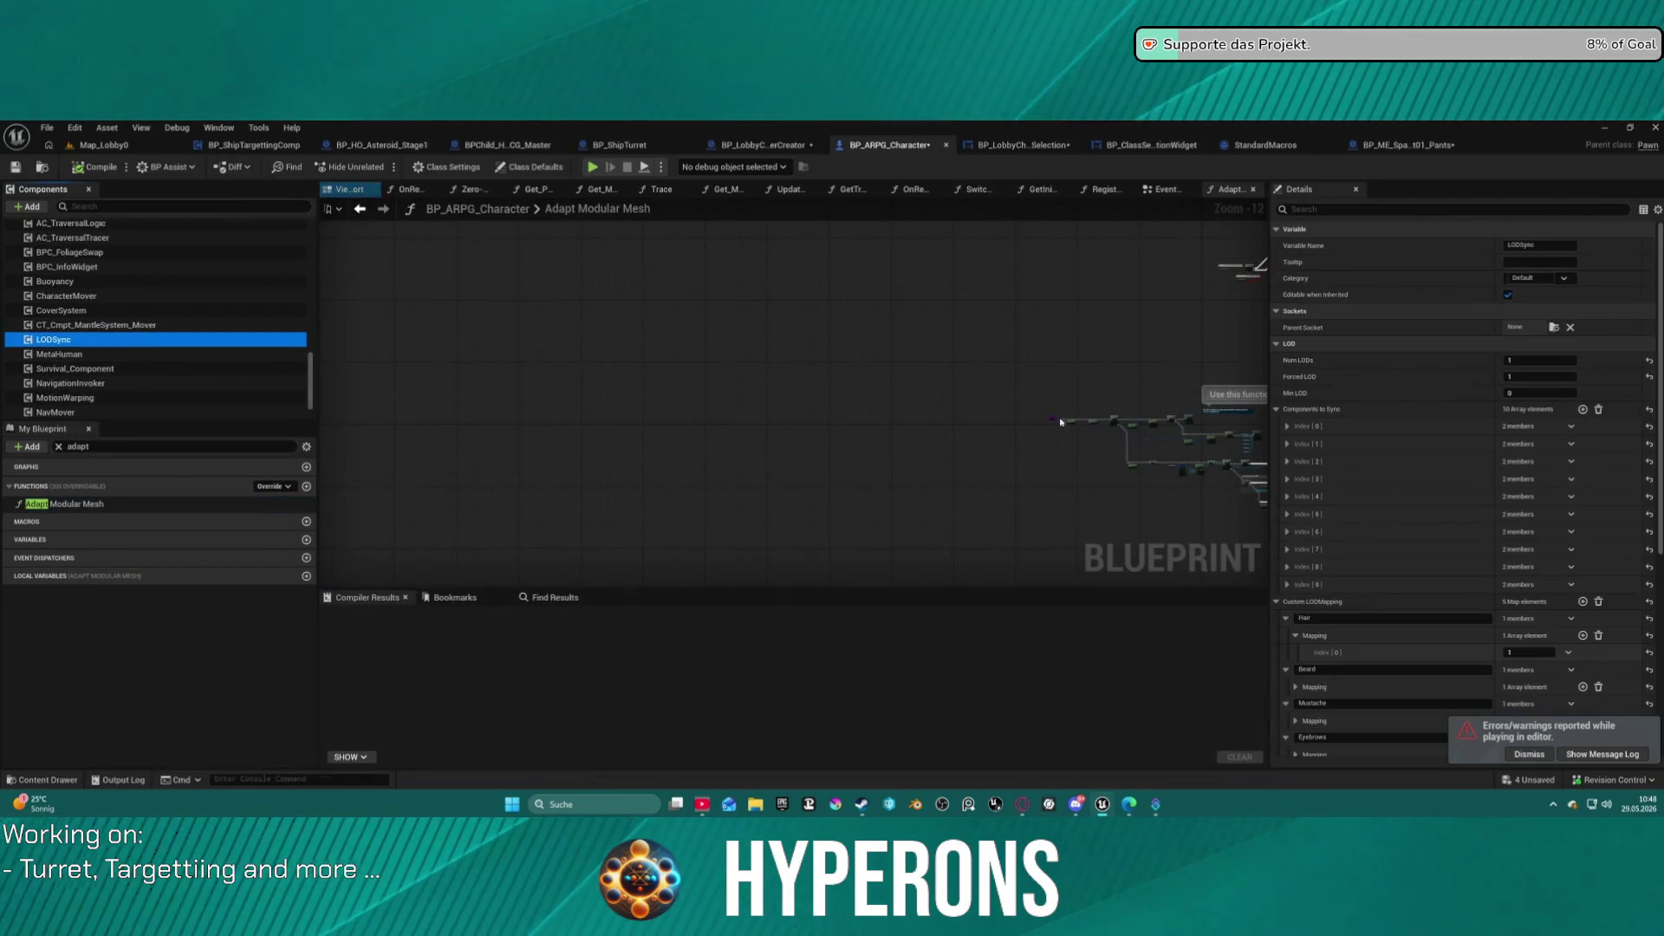
left_click(1276, 601)
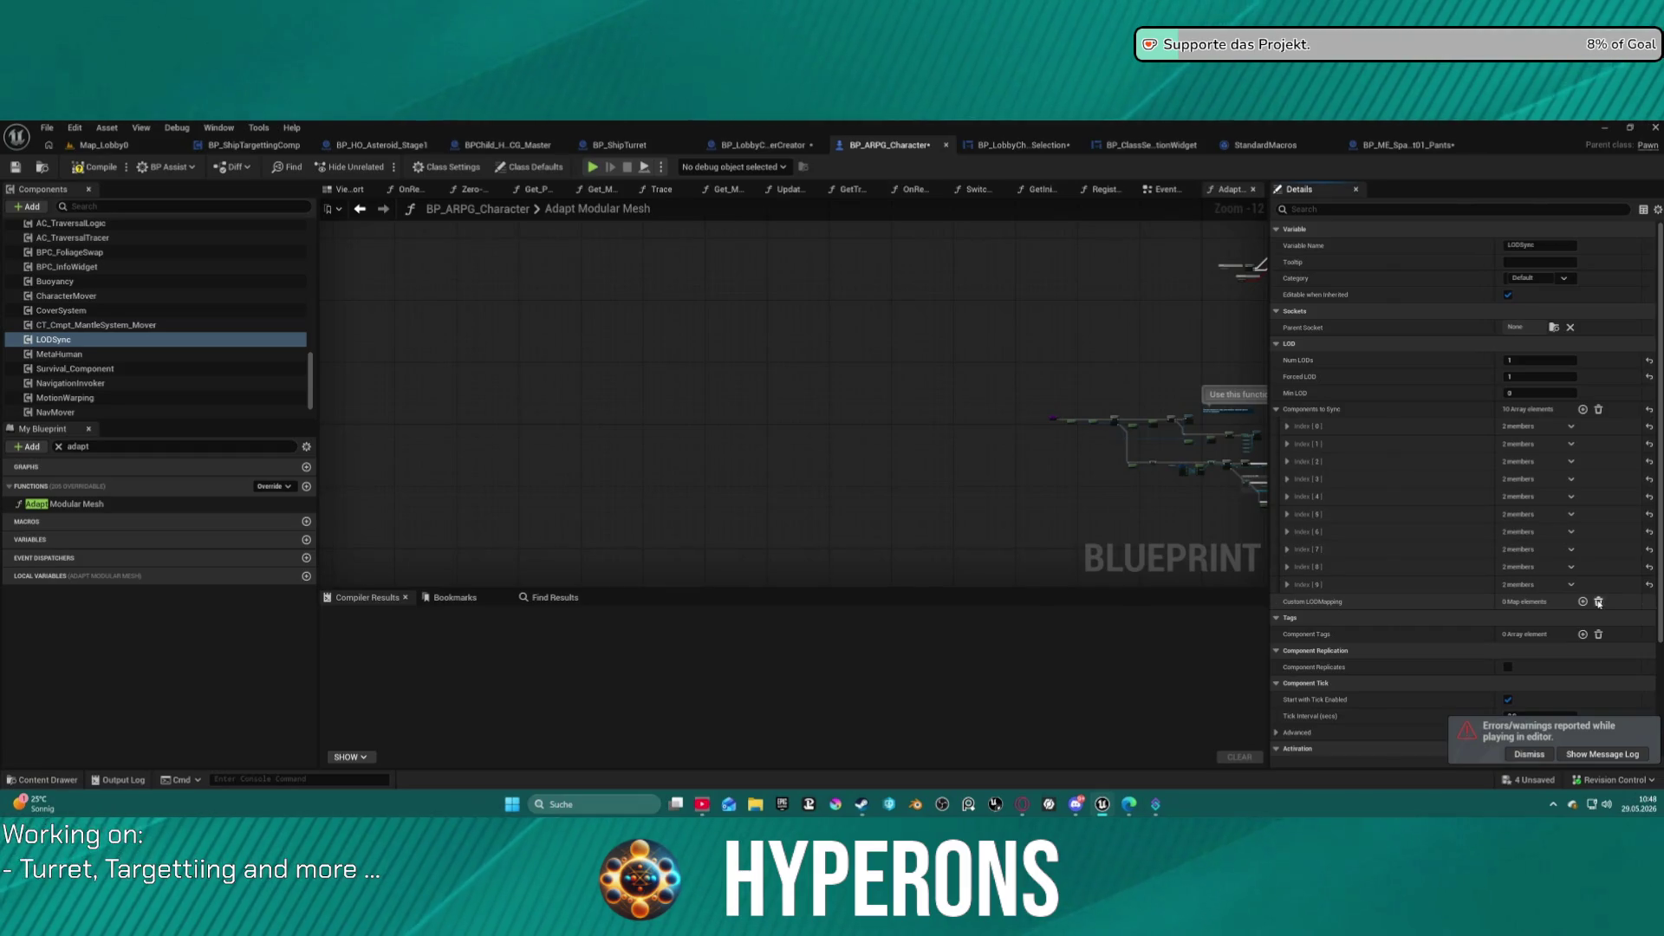
left_click(588, 170)
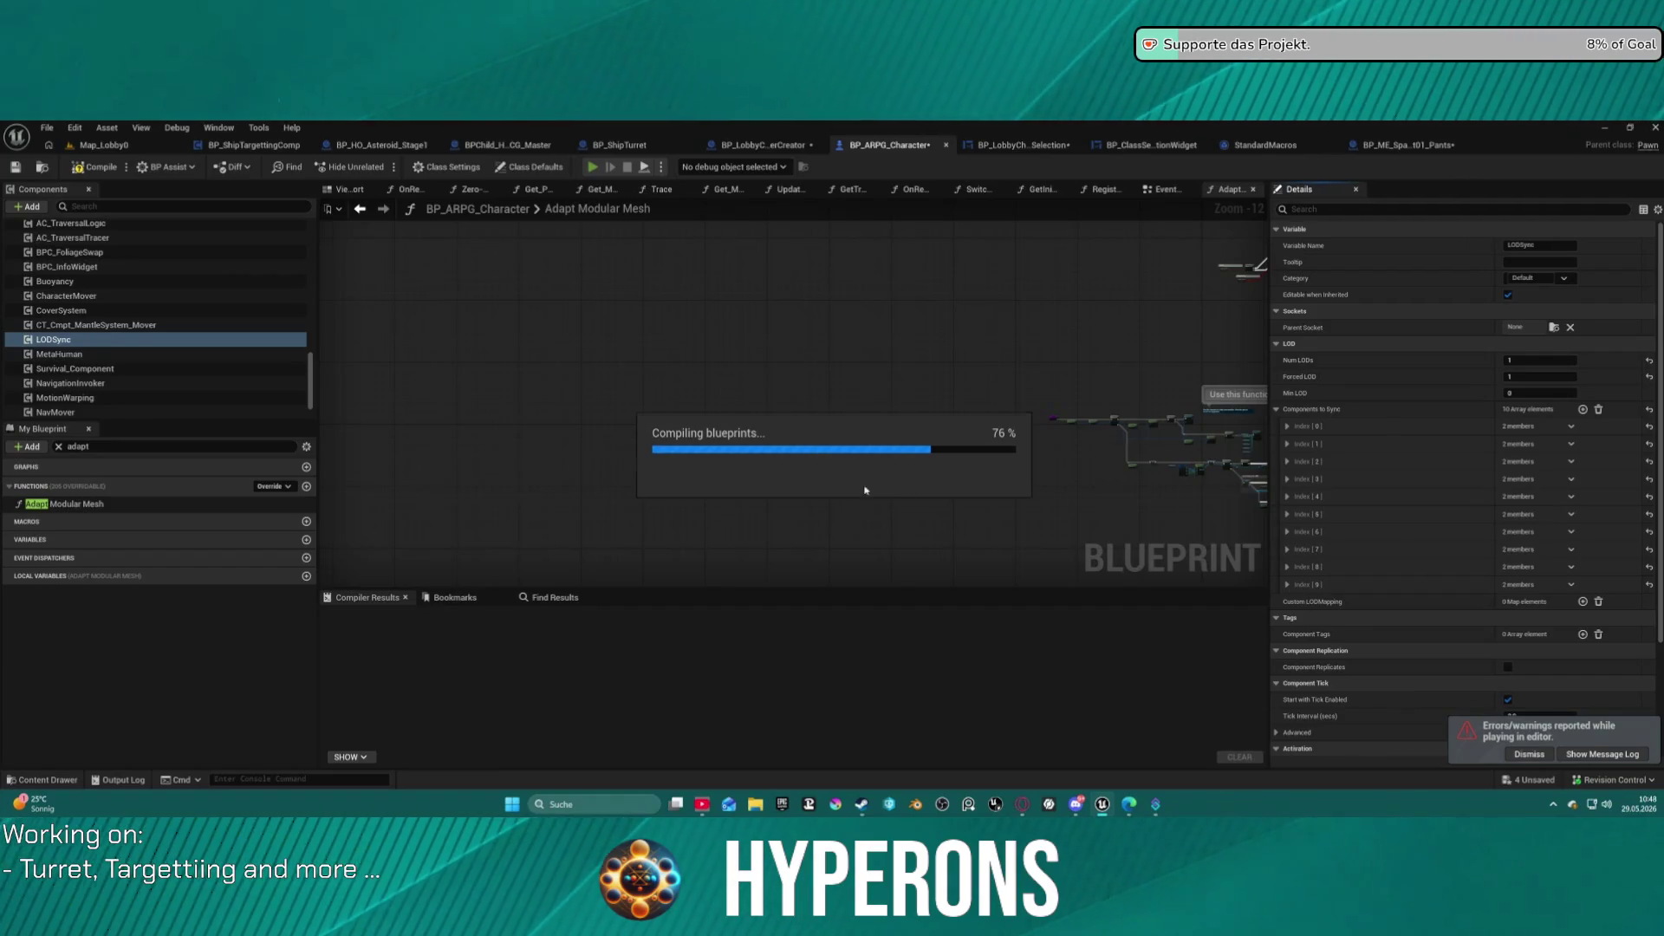
left_click(970, 490)
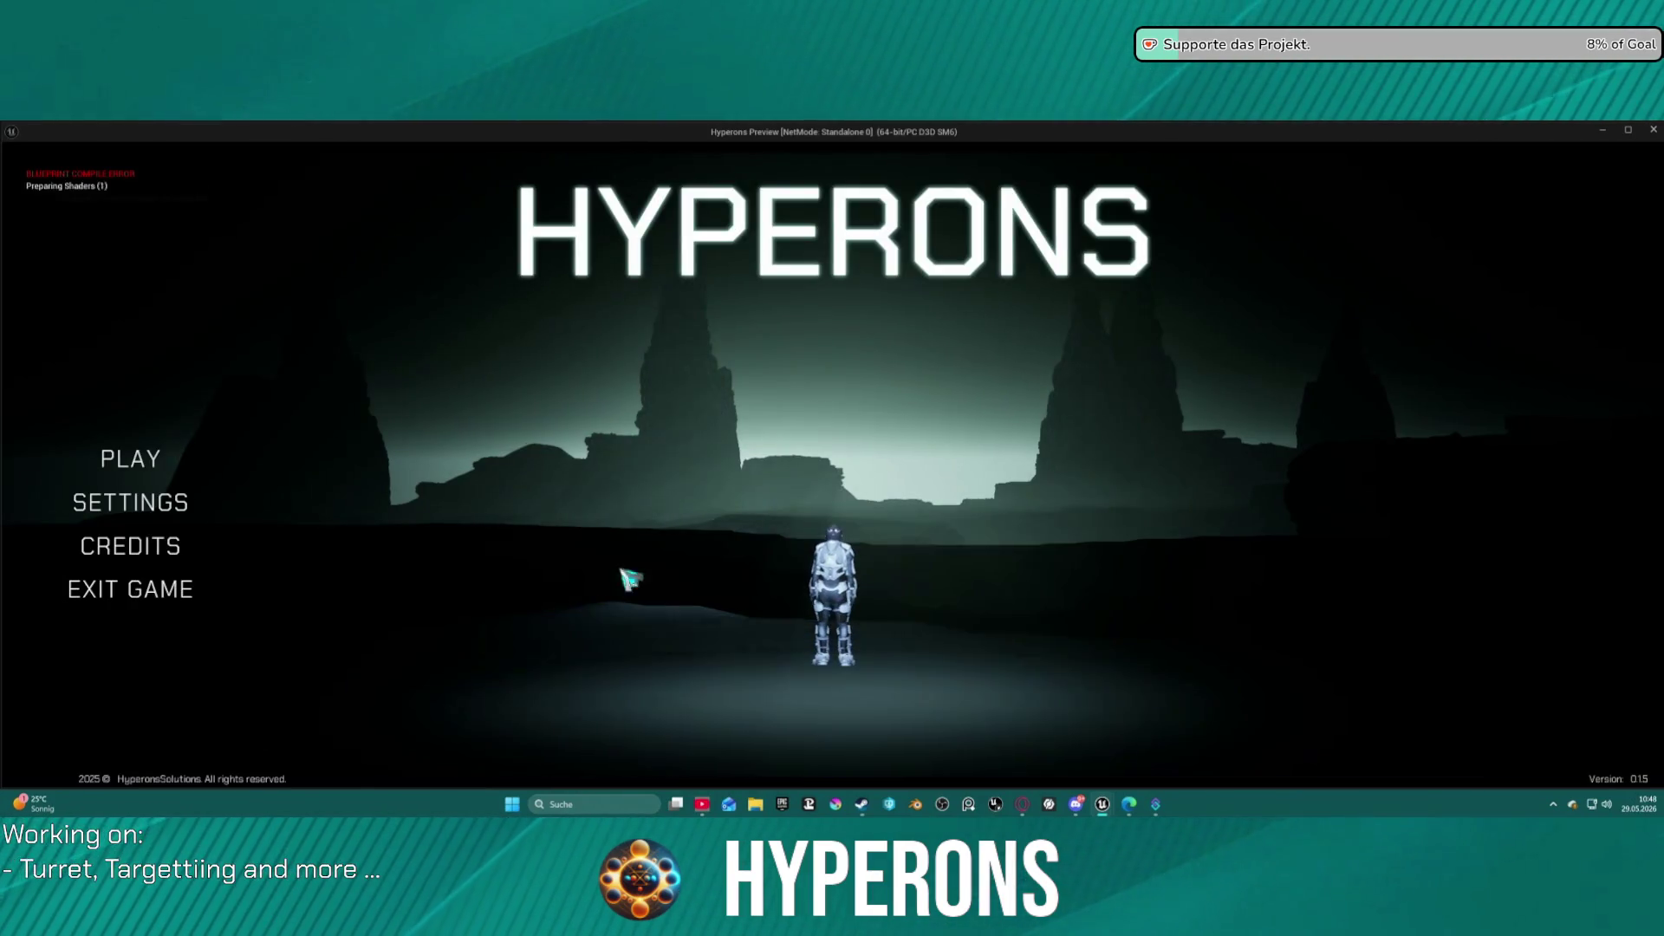
Start the game as the Beard character, unequip the helmet in the inventory, then stop.
left_click(173, 465)
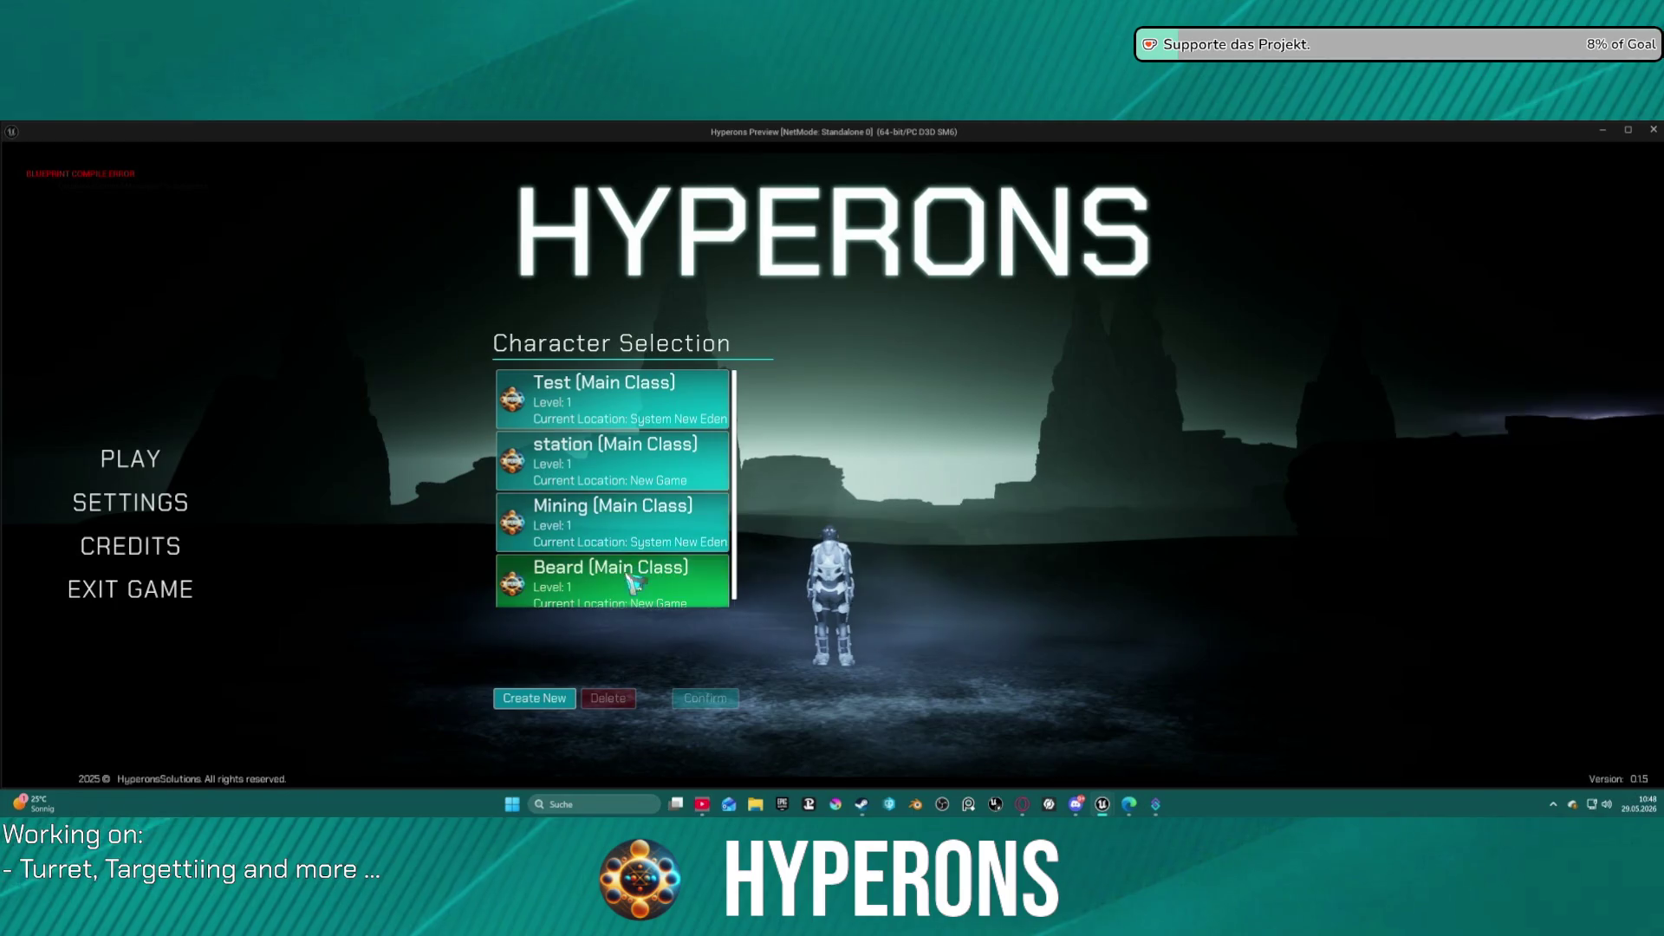
left_click(629, 597)
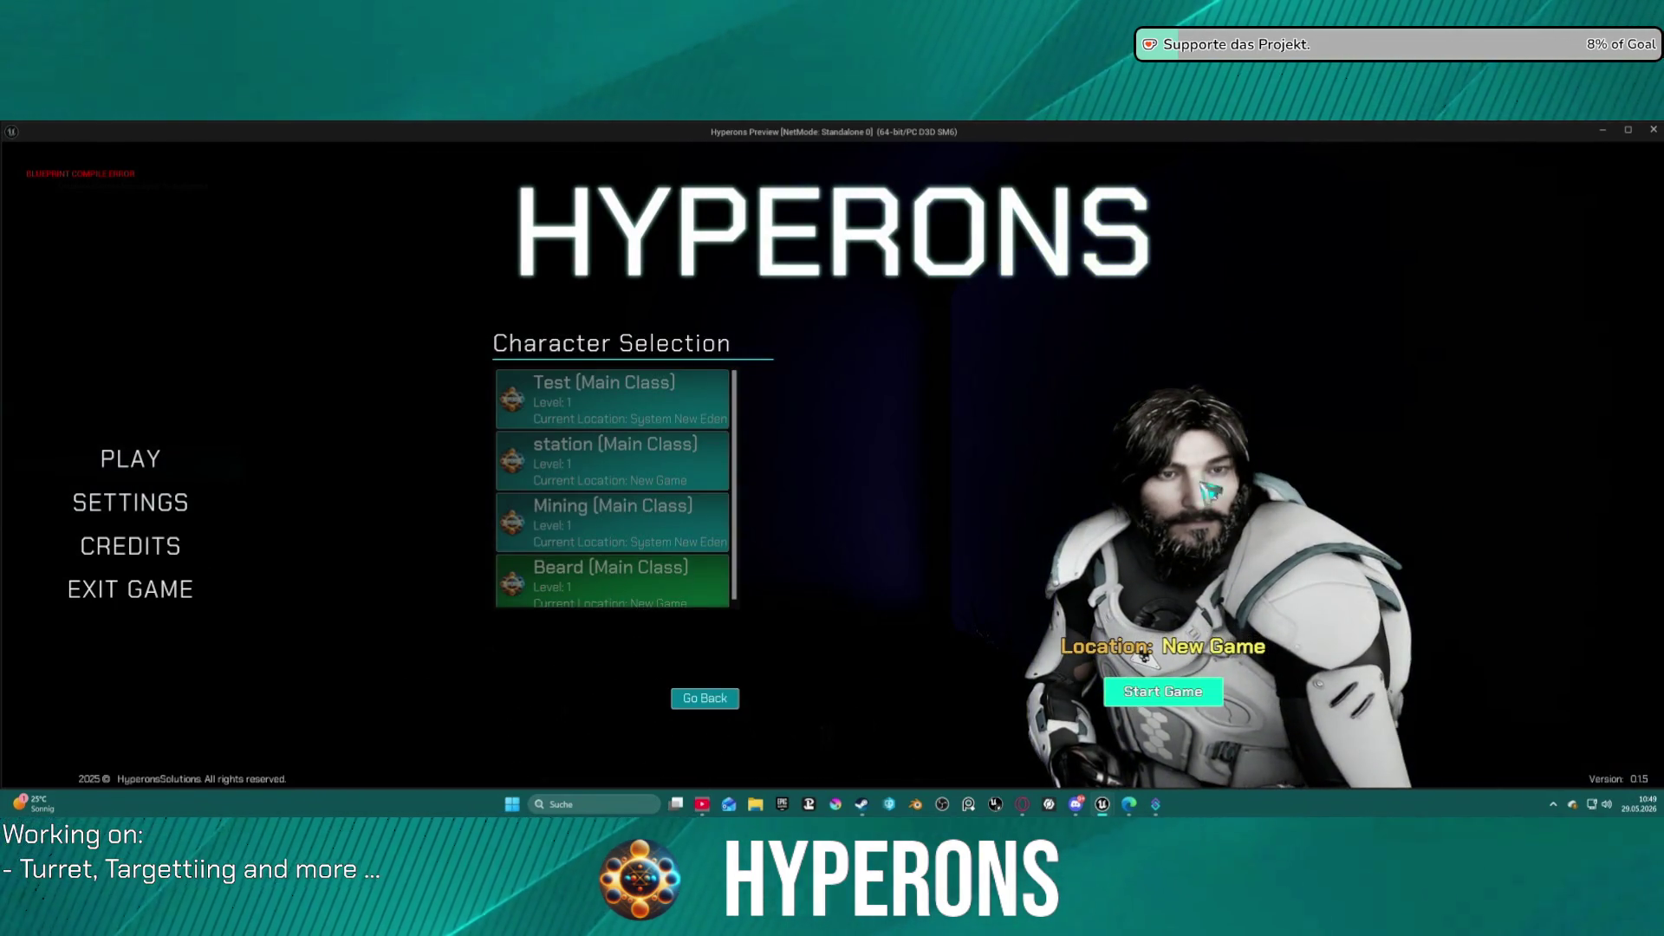
left_click(1157, 692)
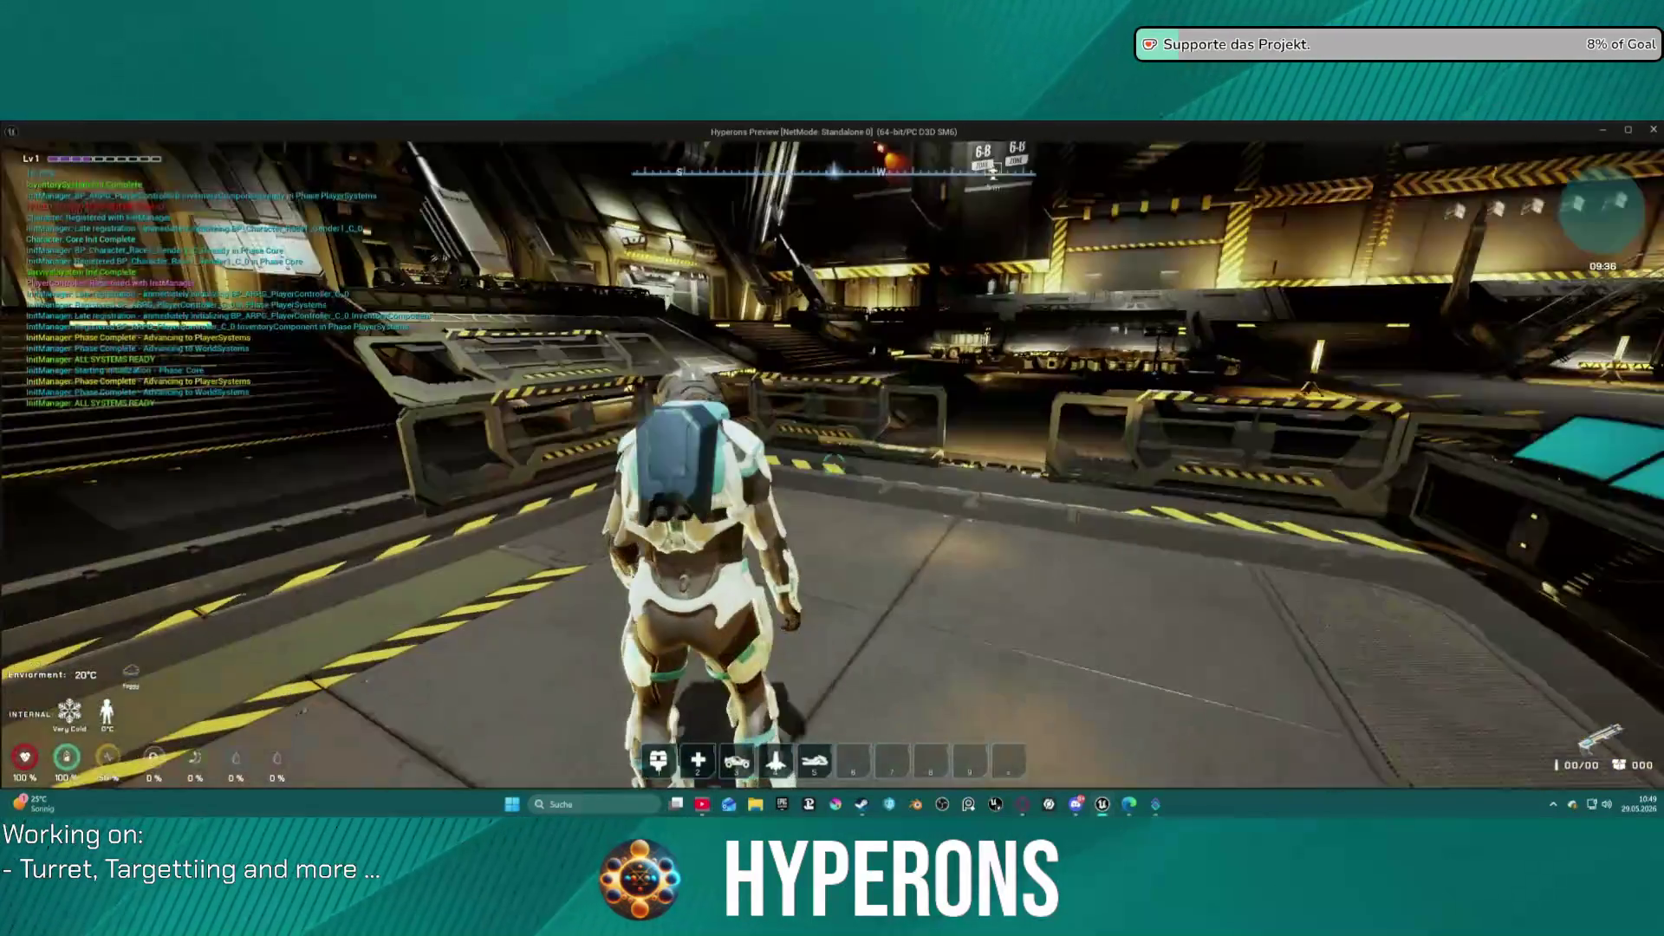
key("i")
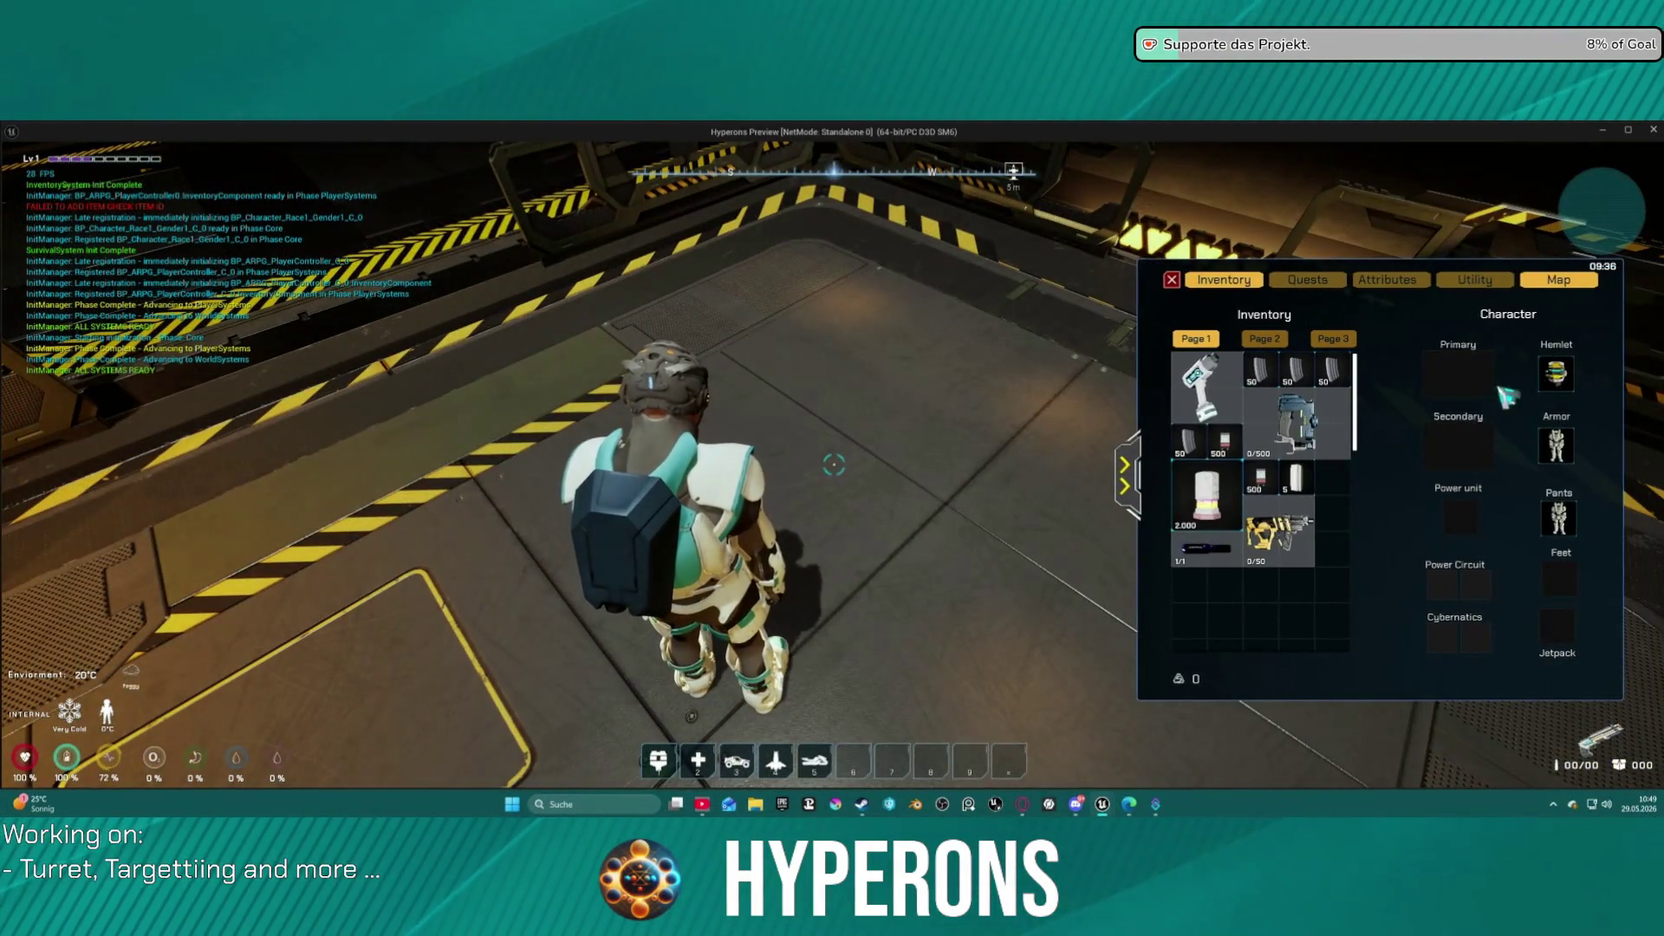
right_click(1554, 374)
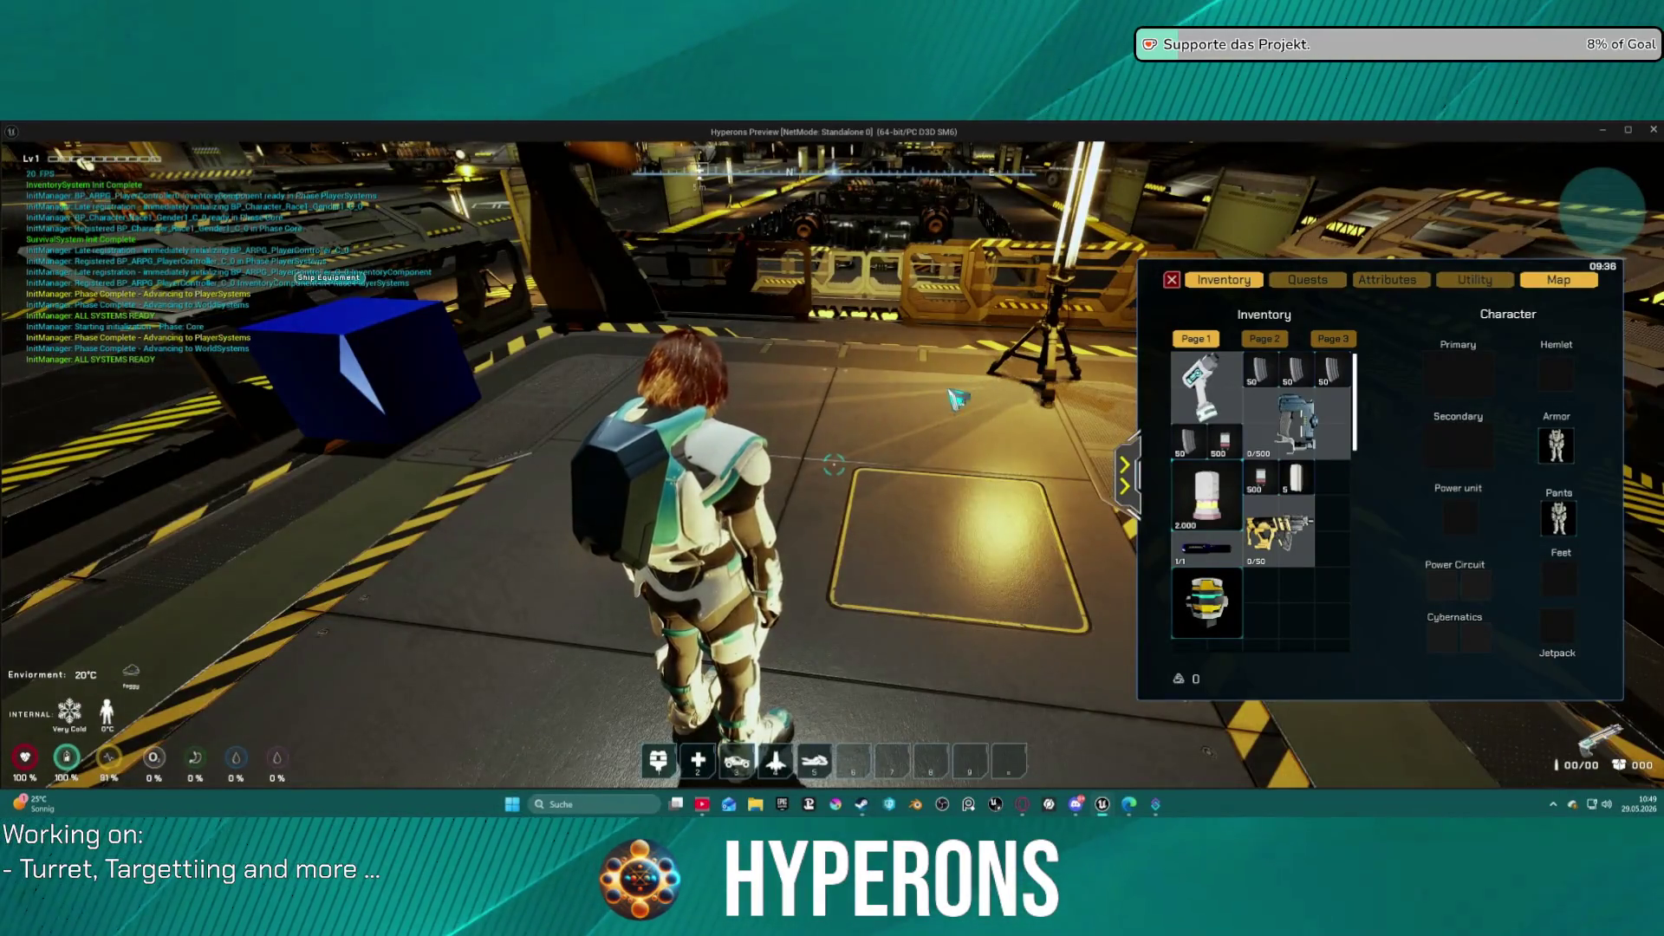
key("Escape")
Empty LODSync's Components to Sync list and relaunch Play in Editor.
scroll(254, 398, "up", 1)
left_click(260, 358)
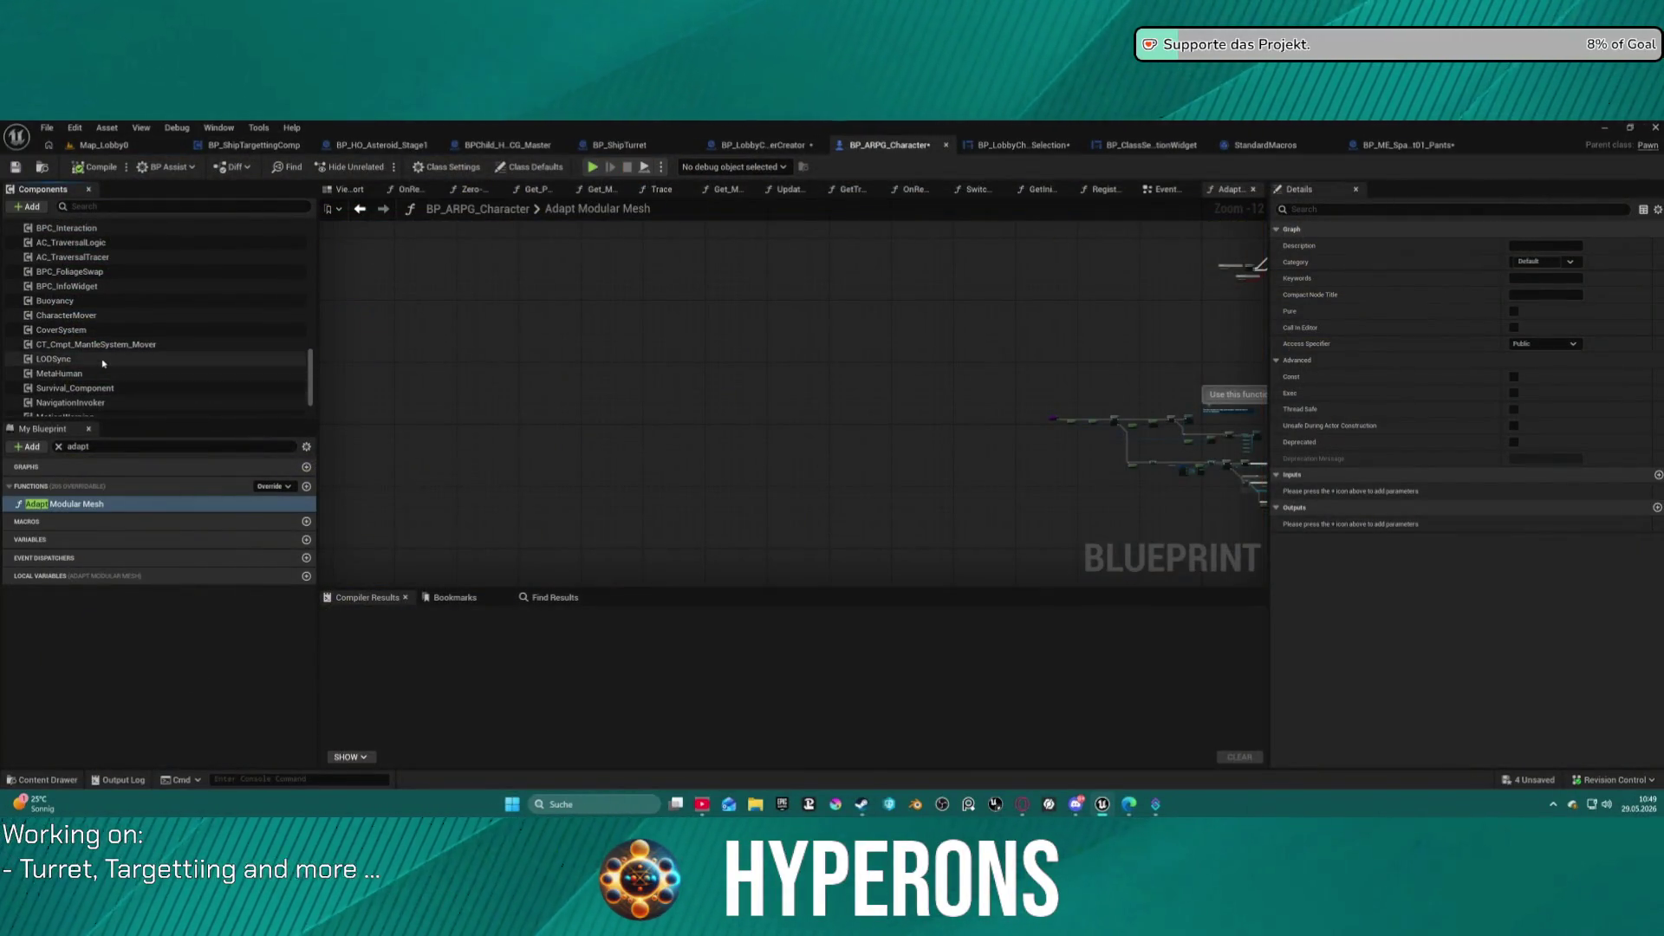
left_click(1036, 535)
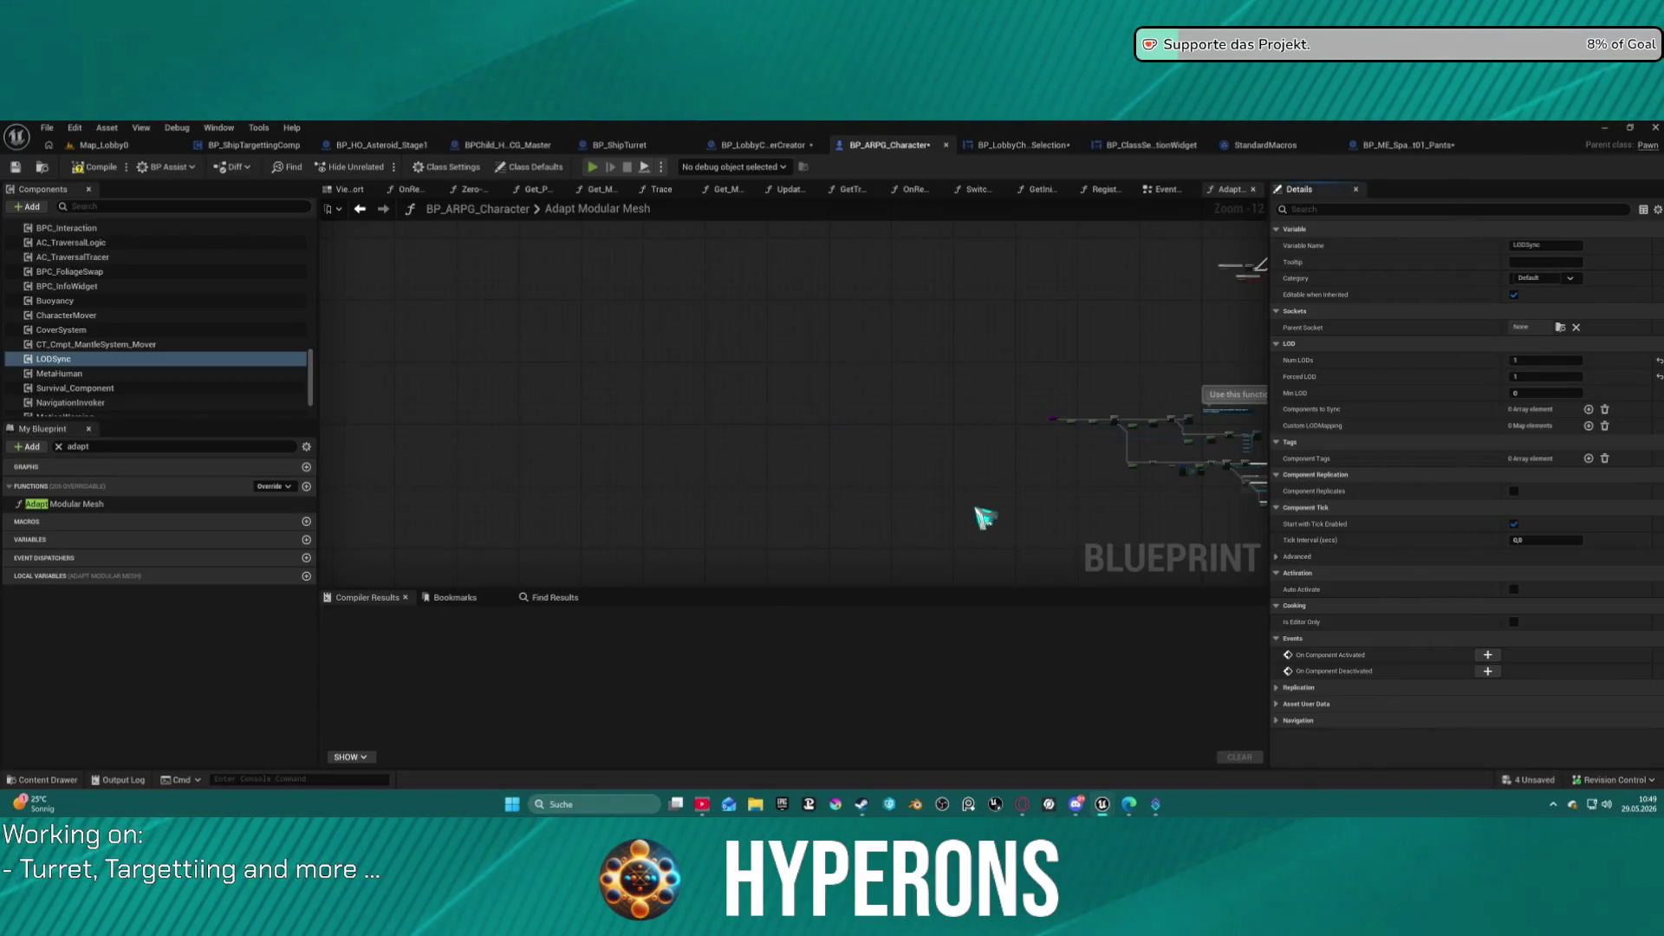
key("alt+p")
Replay as the confirmed Beard character, unequip the helmet to reveal the hair, and stop.
left_click(123, 457)
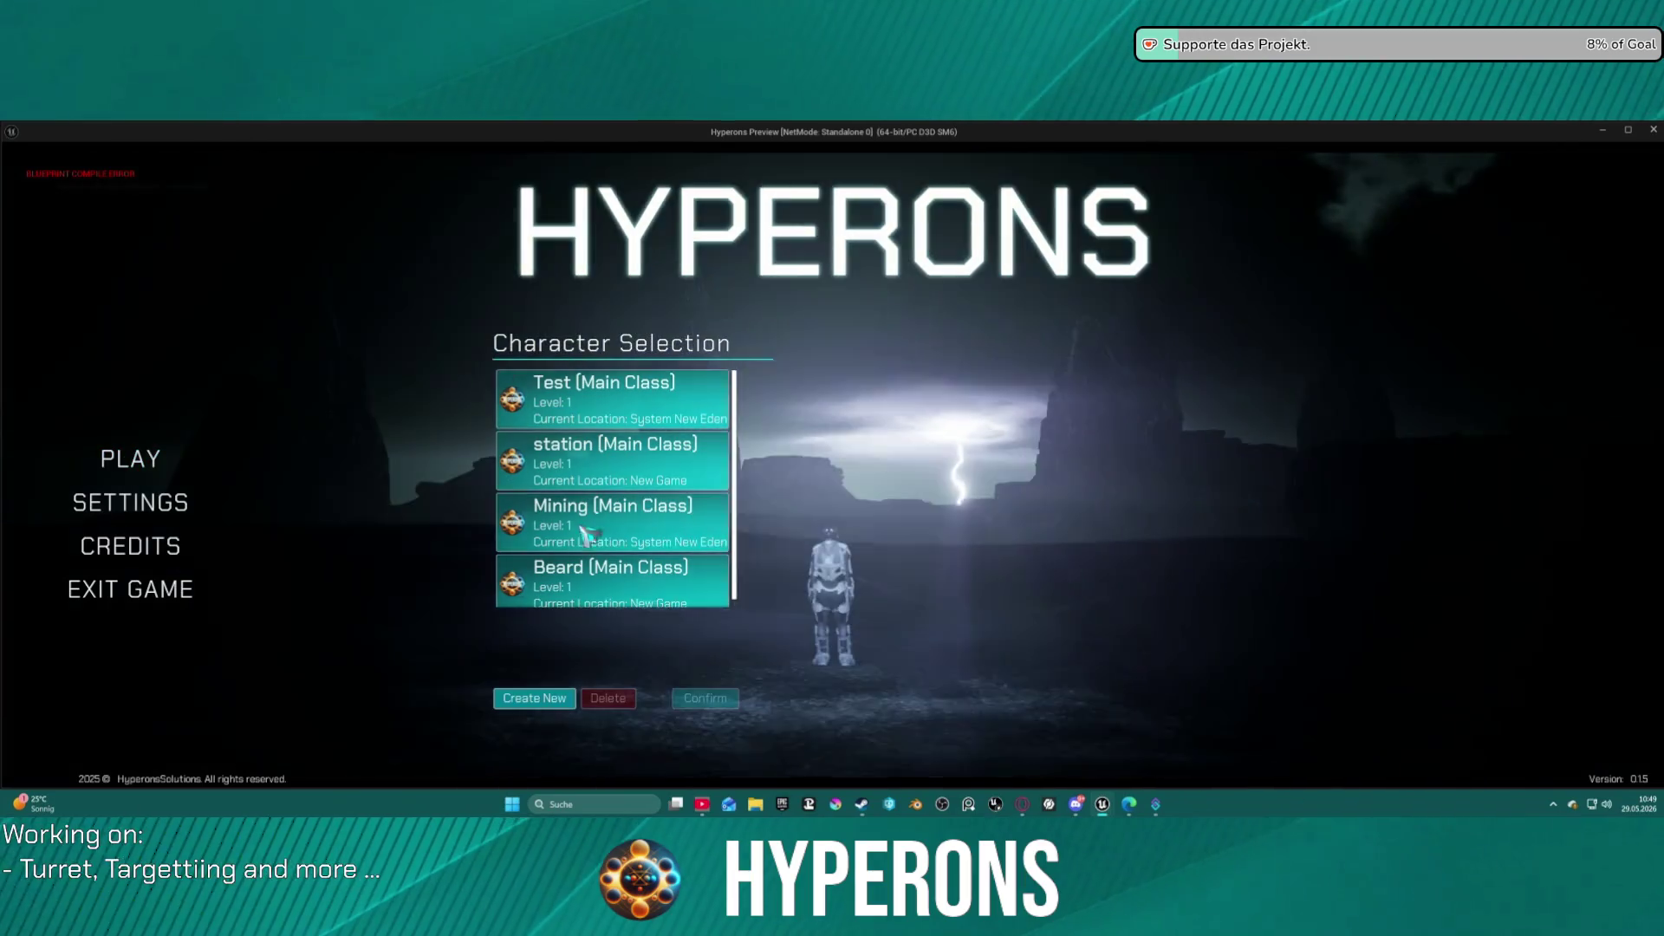
left_click(607, 579)
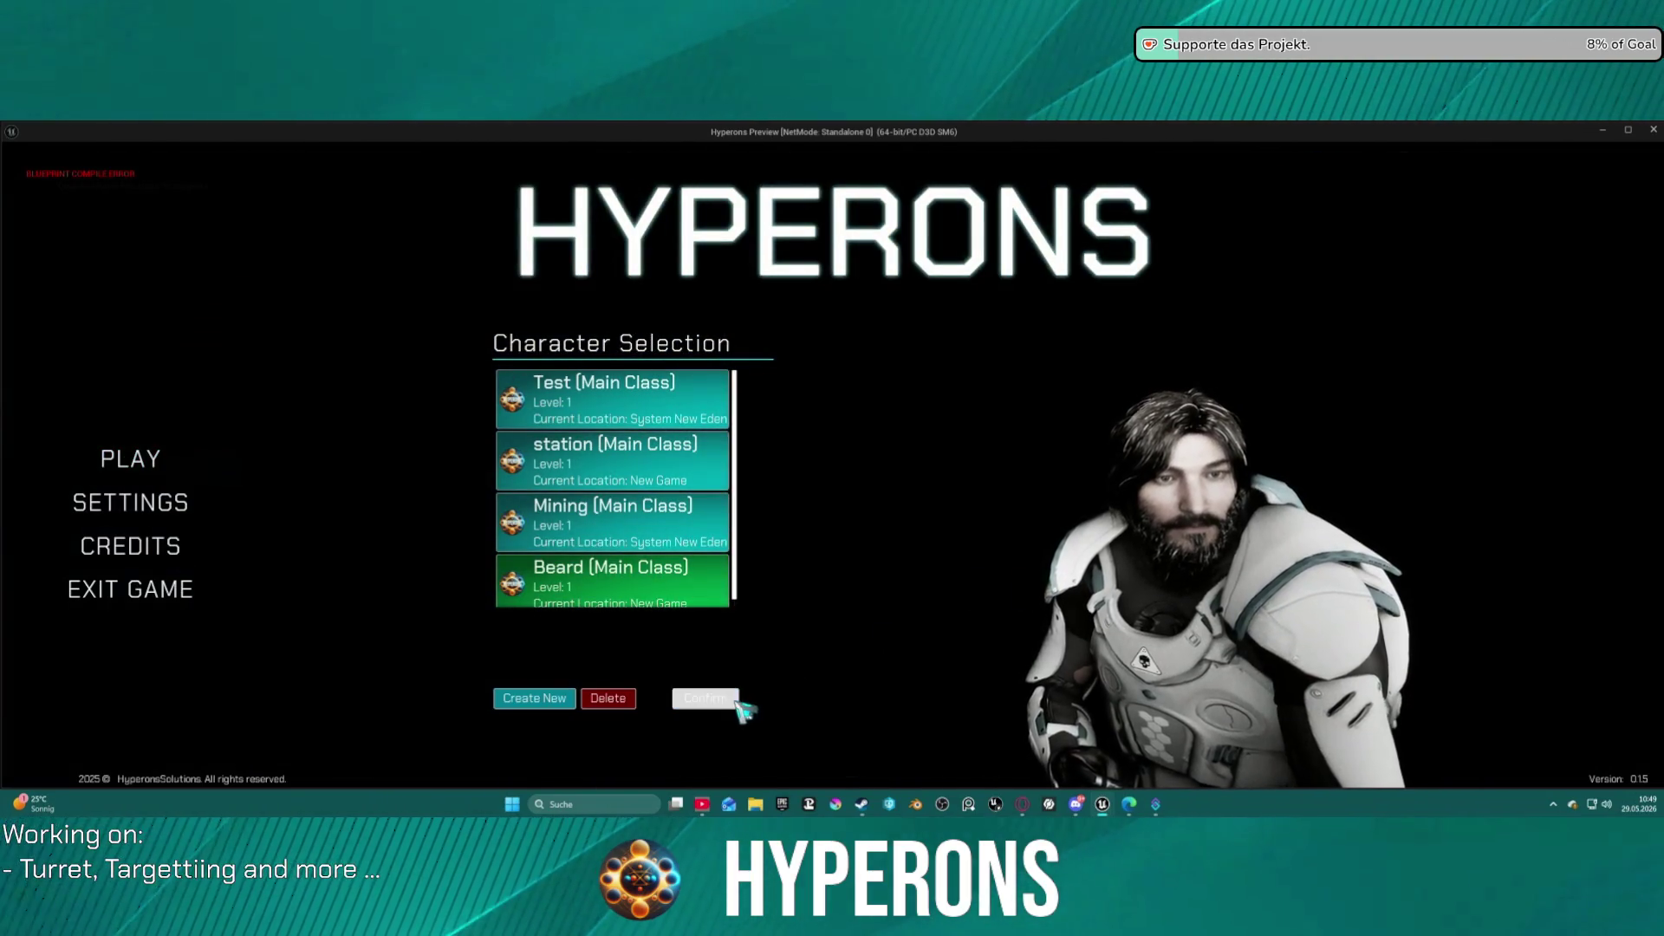
left_click(735, 702)
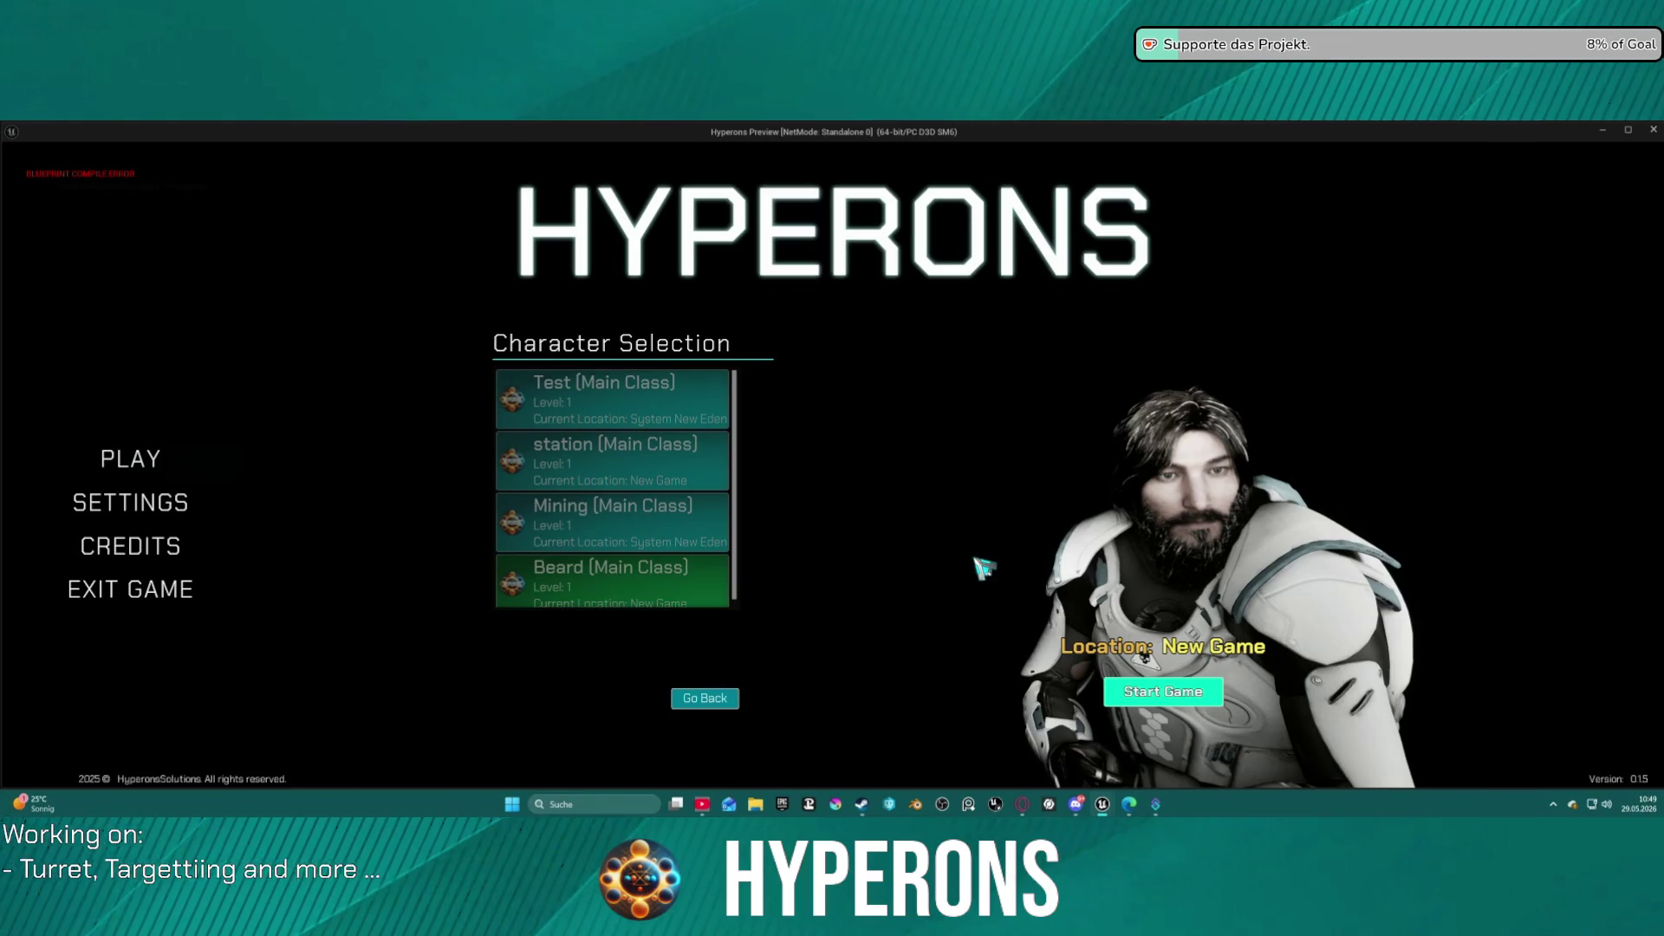
left_click(1162, 691)
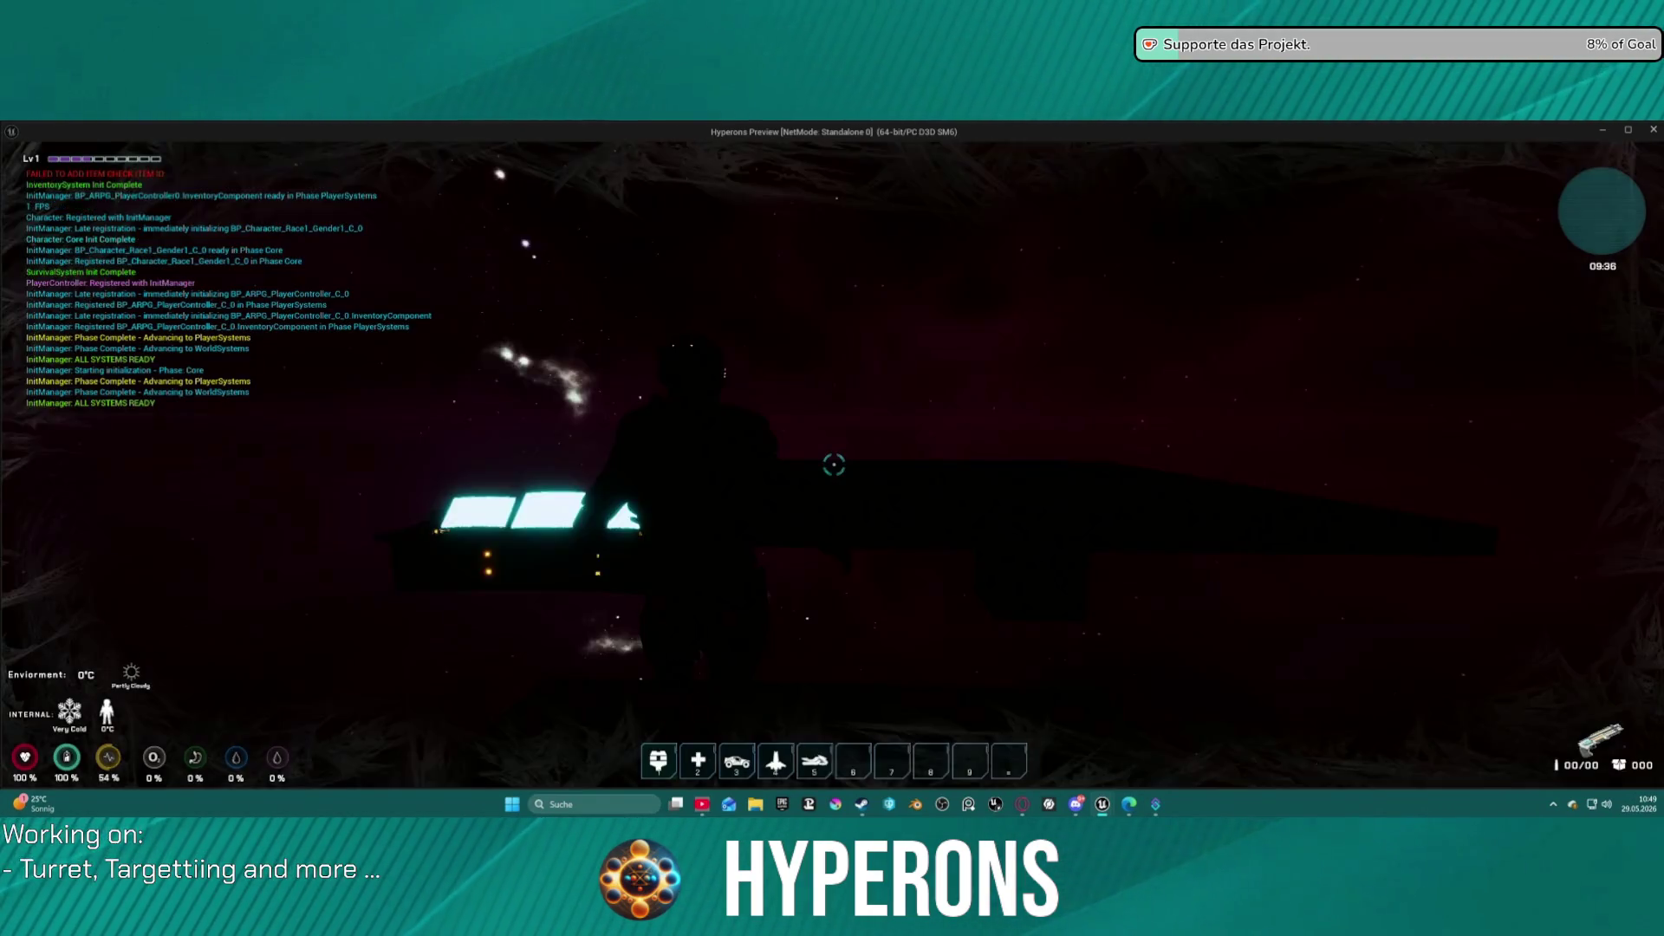
key("i")
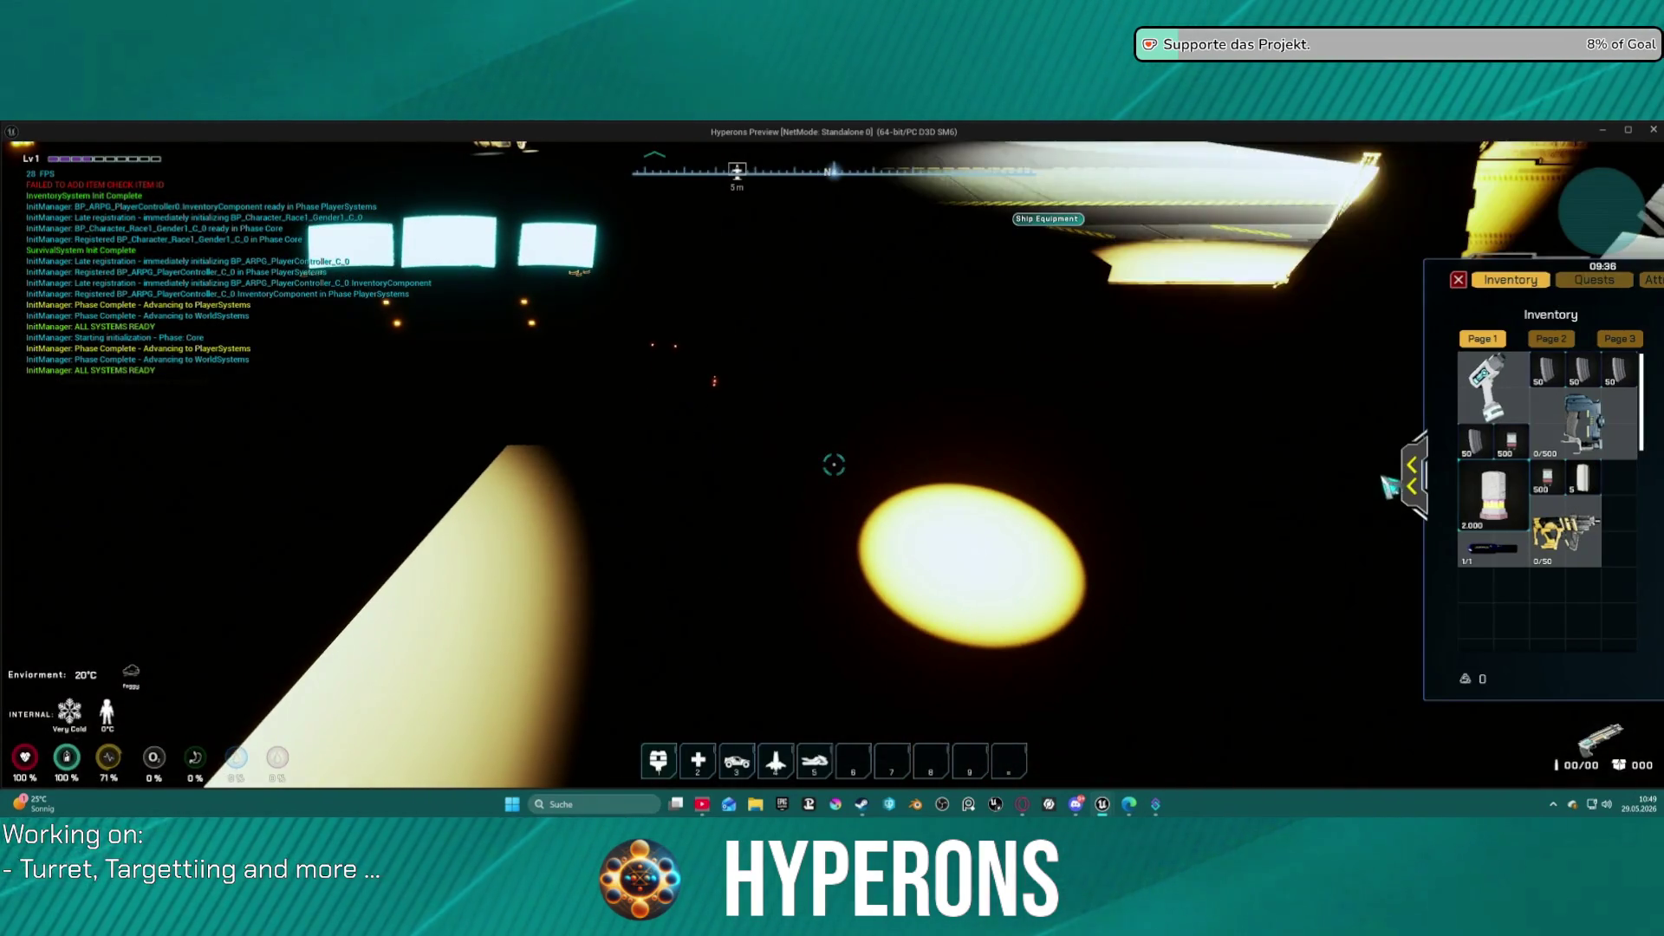
left_click(1412, 475)
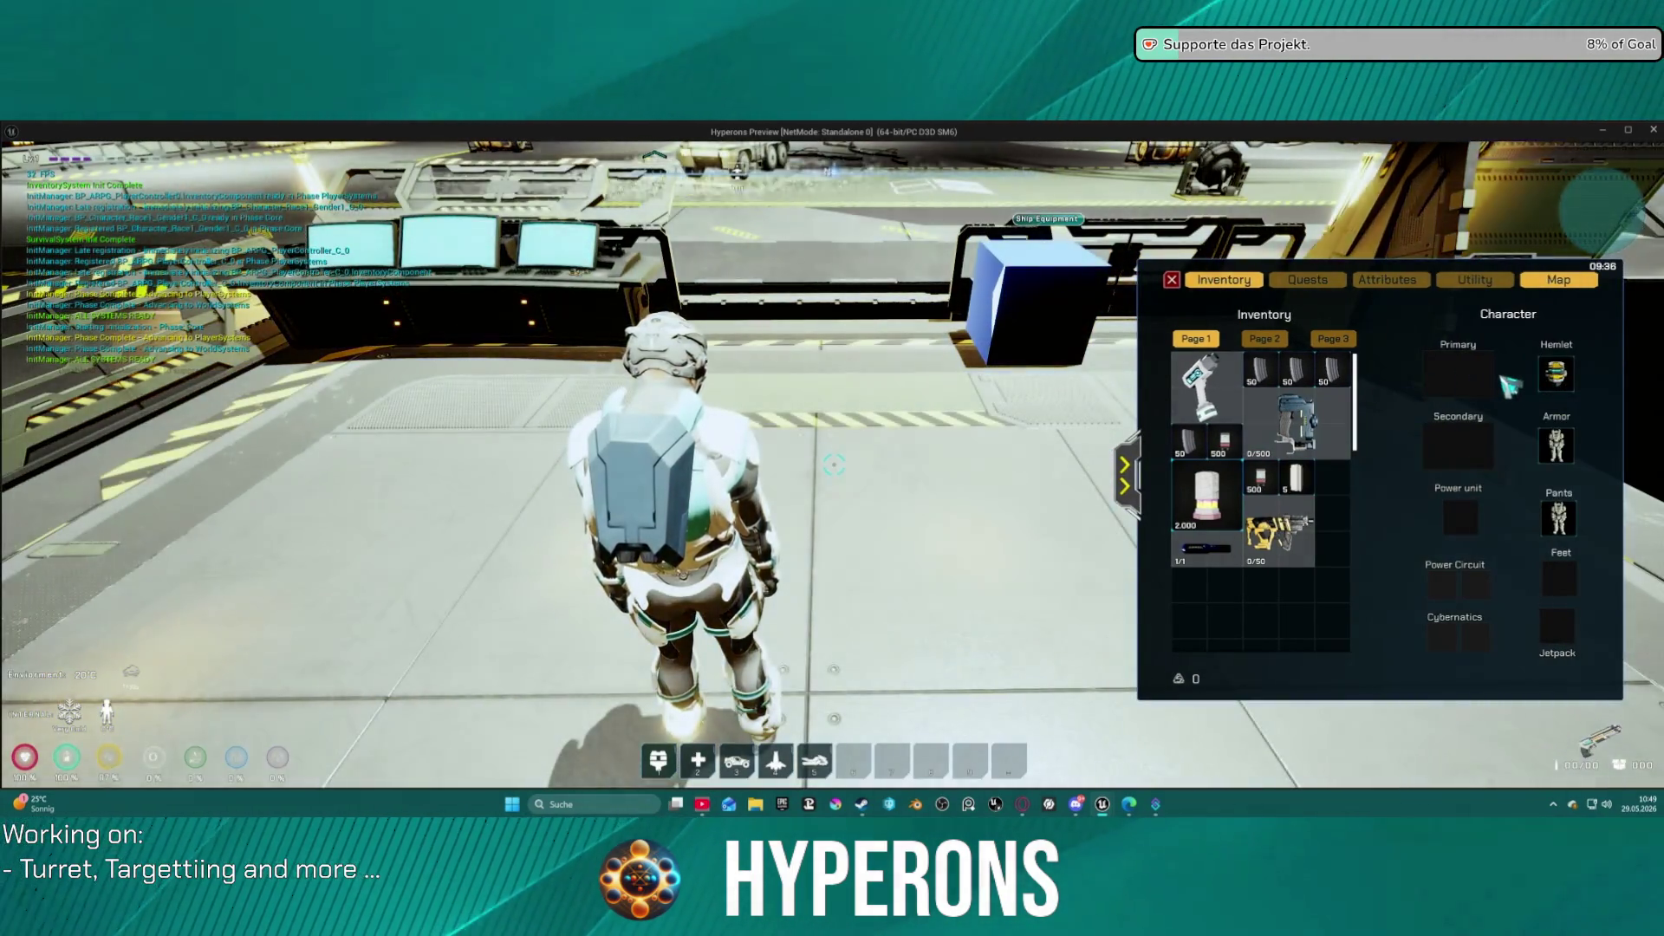
right_click(1551, 377)
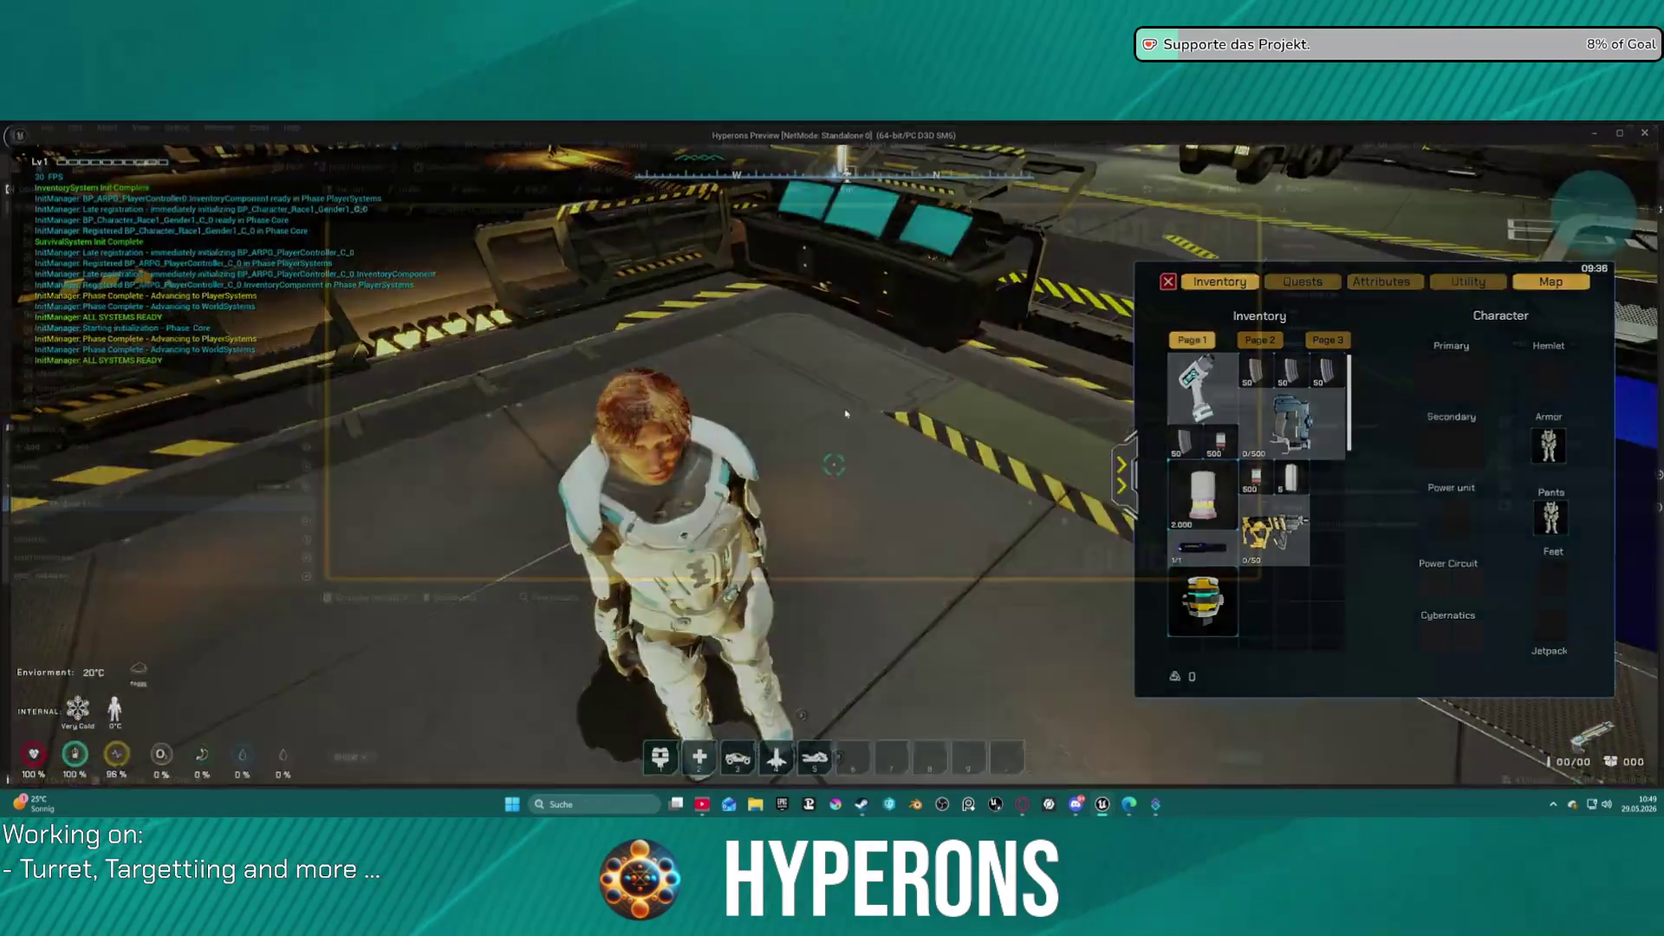
key("Escape")
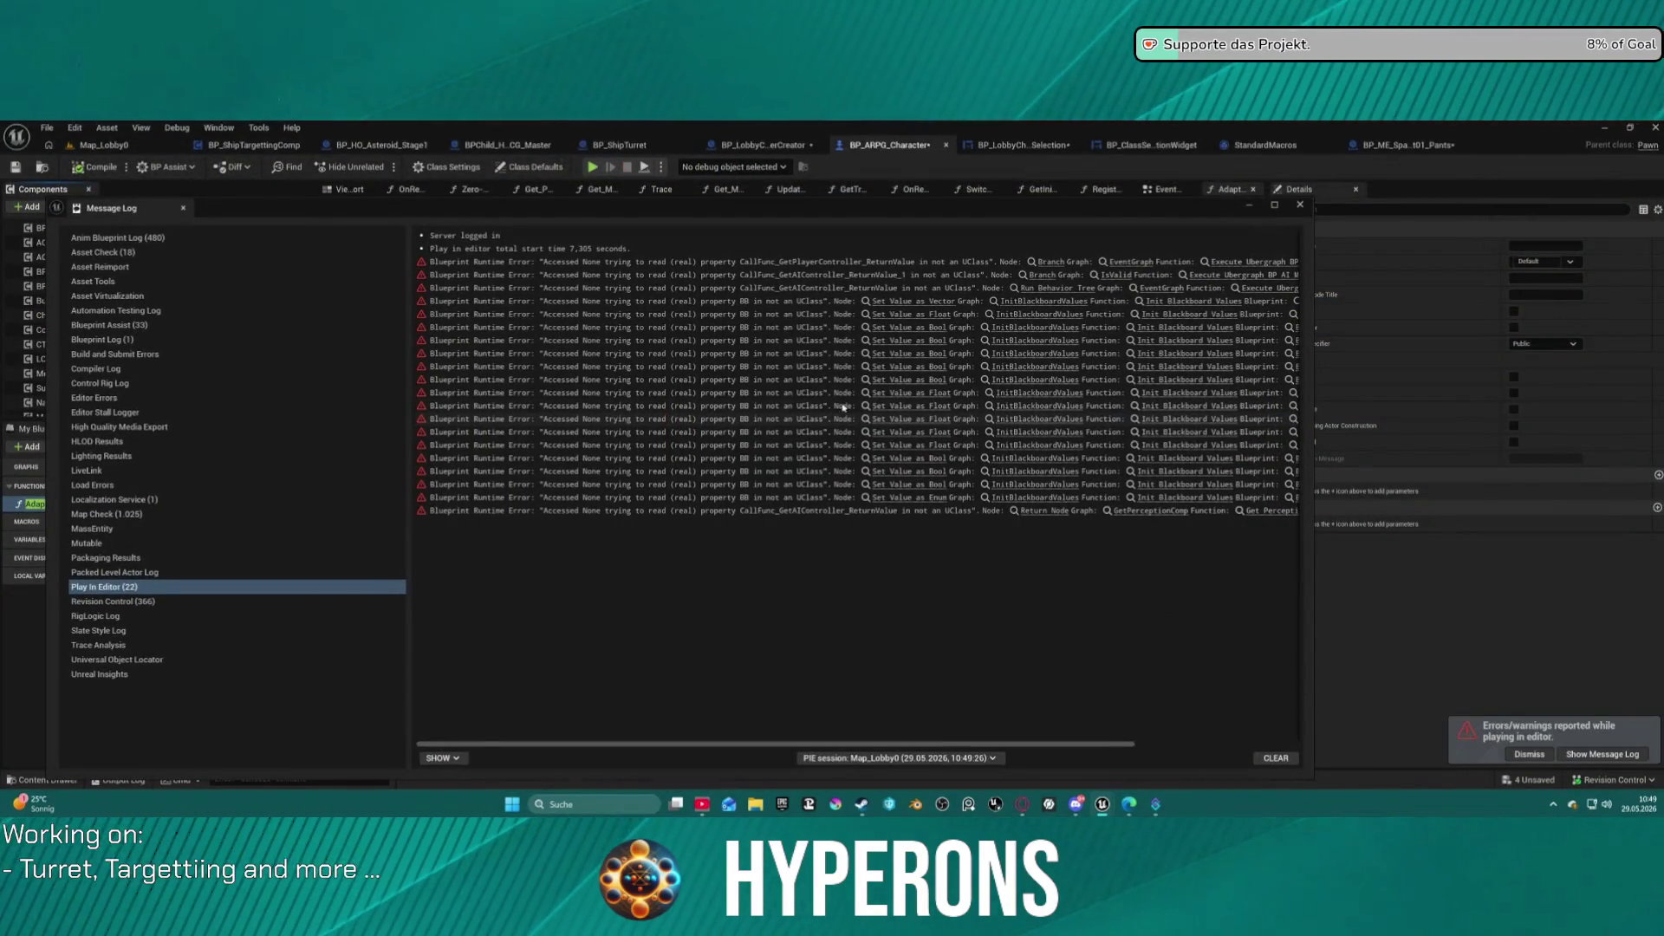
Close the error log and undo the cleared-children and pasted-property changes on BP_ARPG_Character.
left_click(1301, 205)
key("ctrl+space")
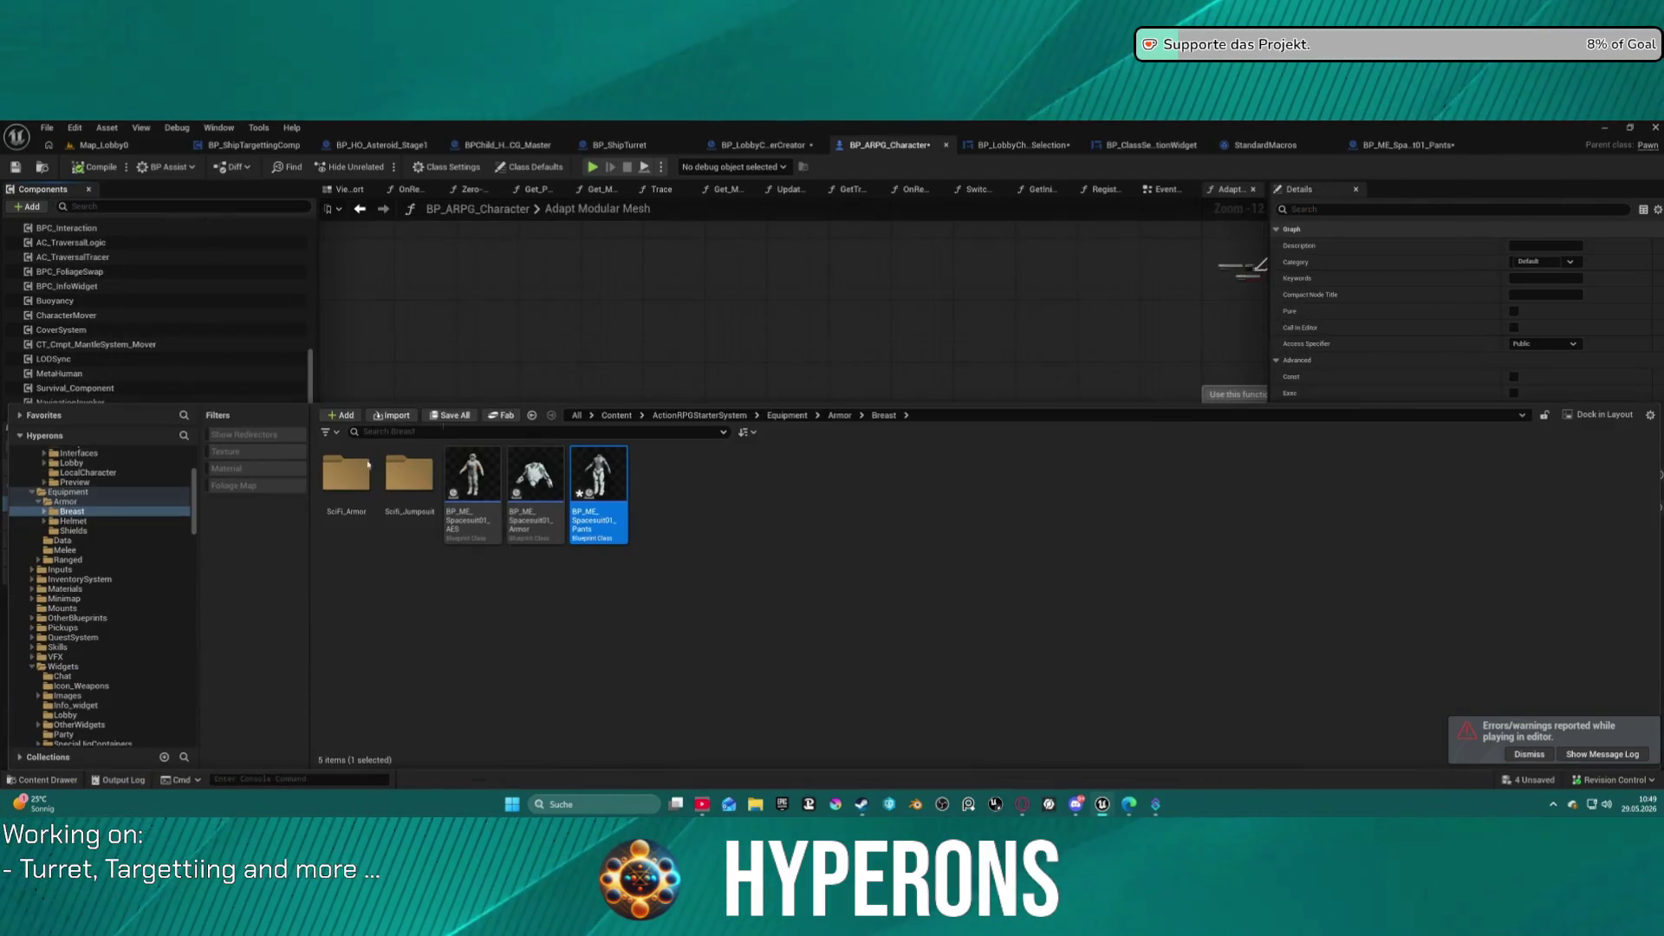
scroll(109, 642, "down", 5)
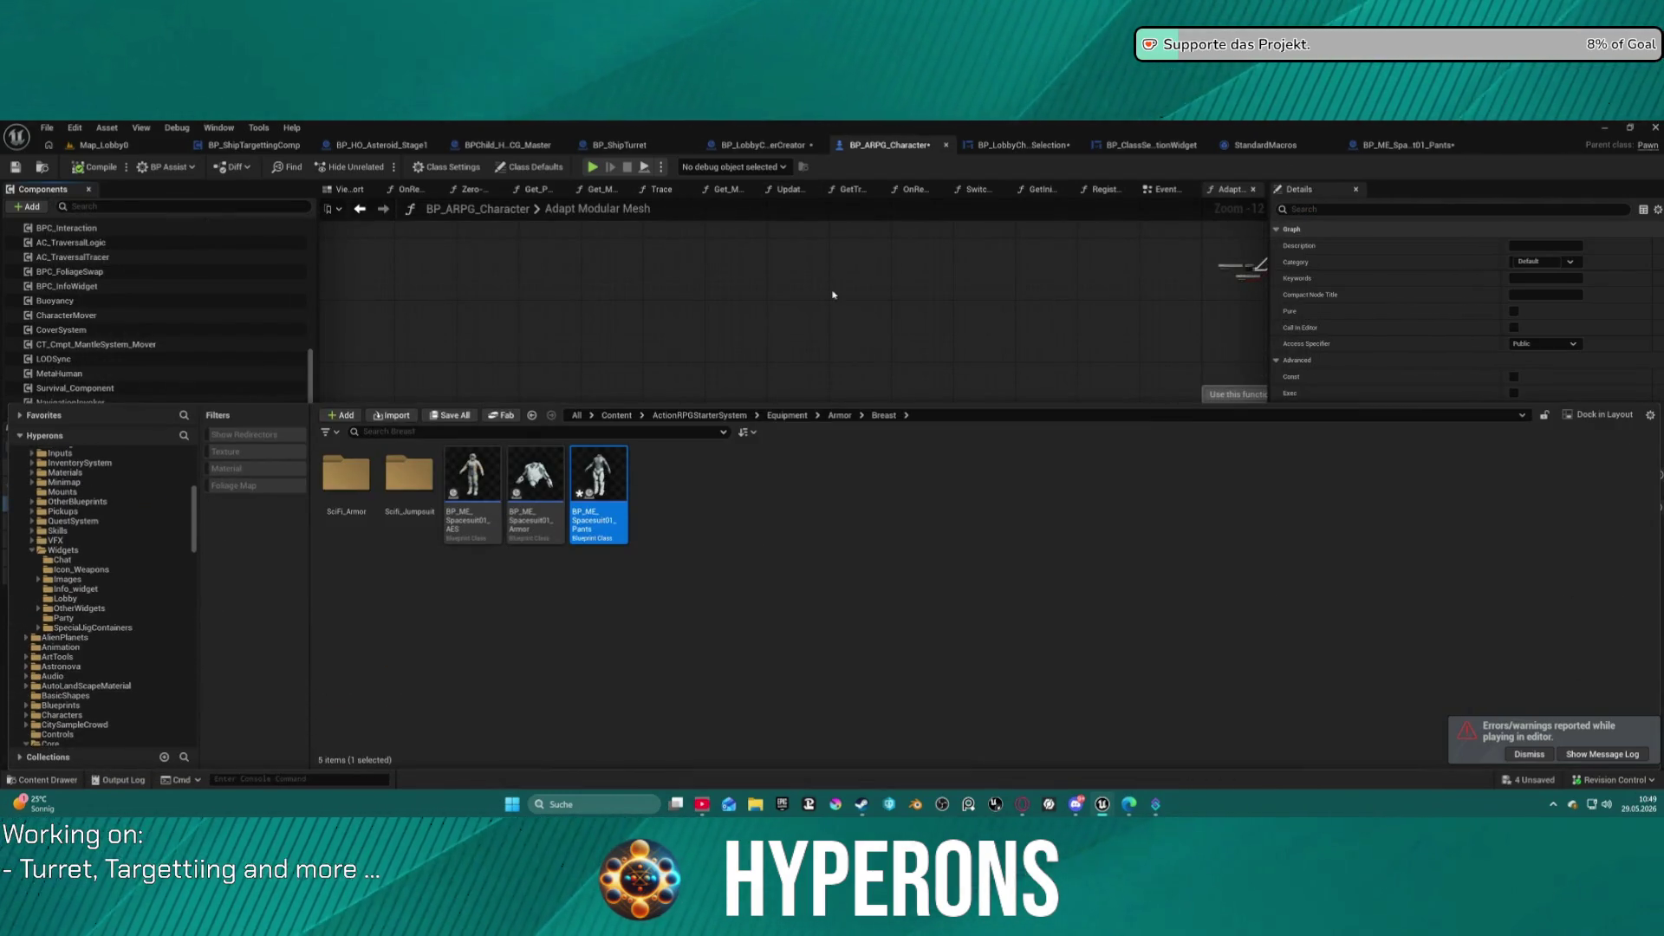
left_click(832, 294)
key("ctrl+z")
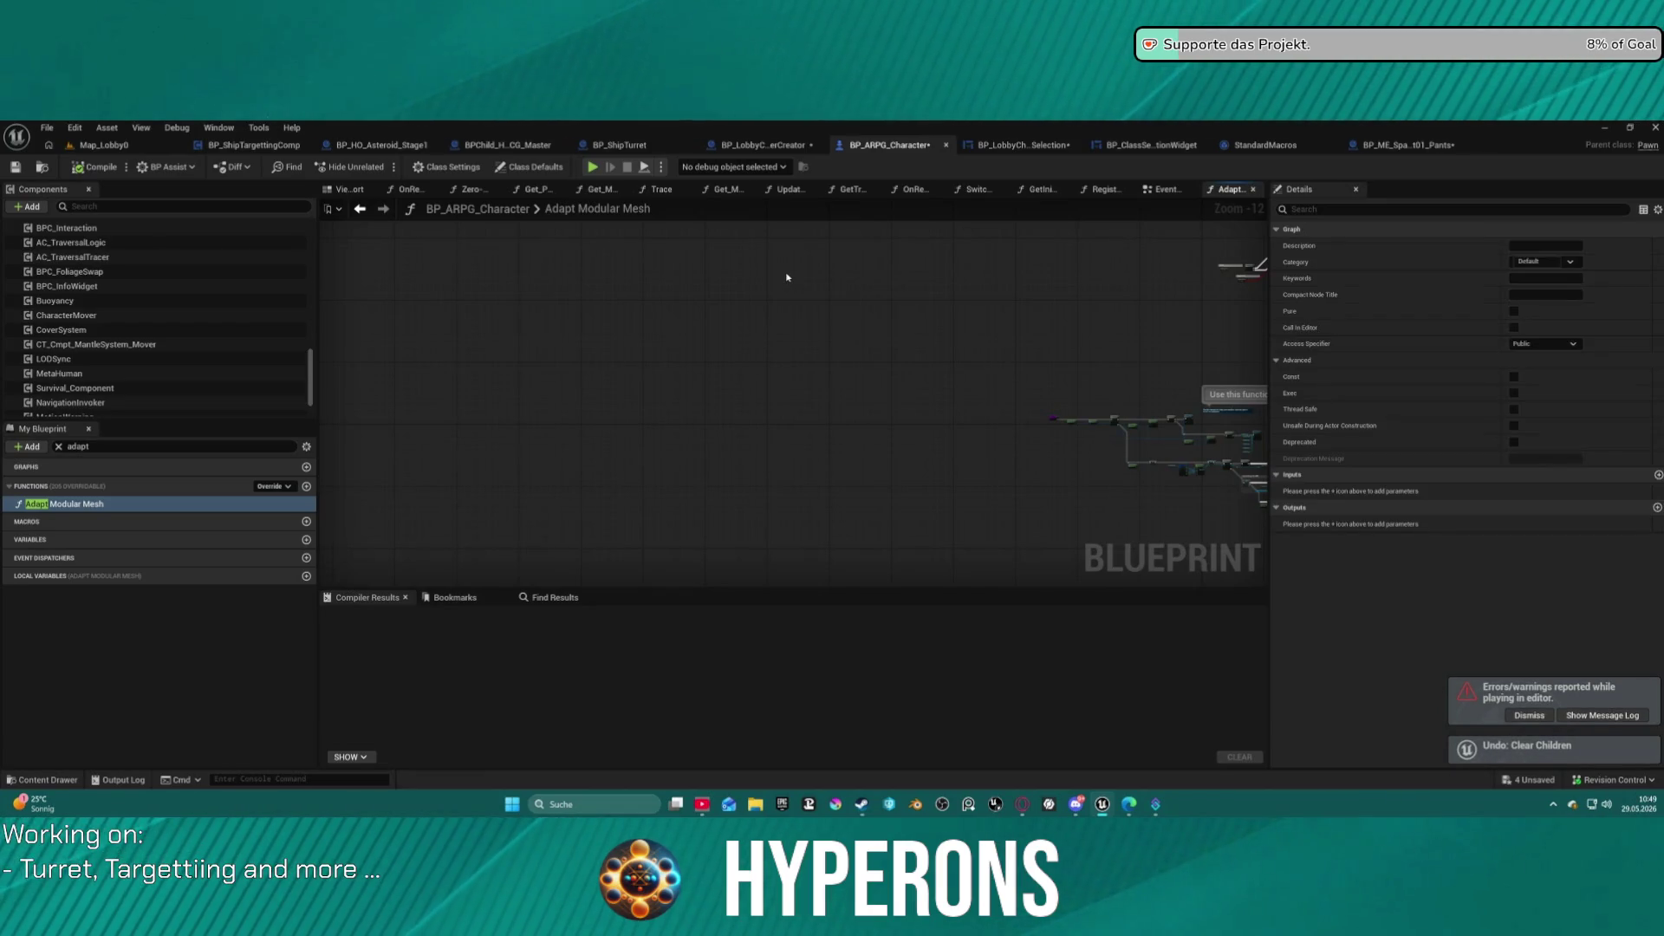
key("ctrl+z")
Check LODSync's Beard and Hair LOD mappings, undo the deleted mapping entry, and return to Map_Lobby0.
left_click(94, 372)
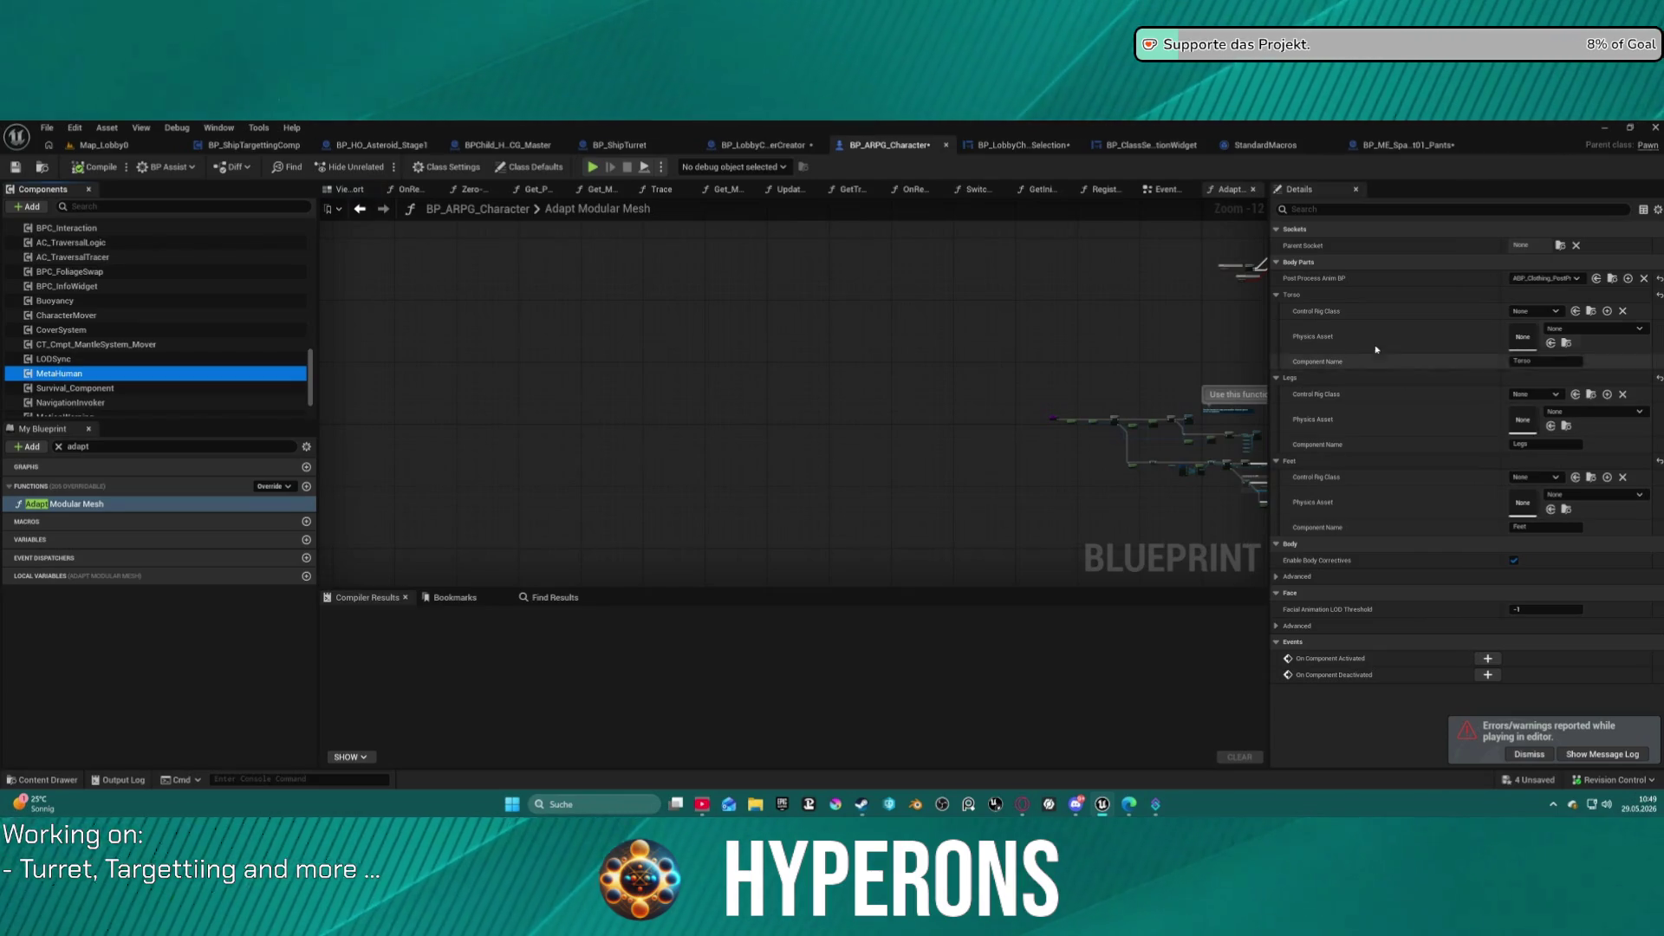
left_click(54, 359)
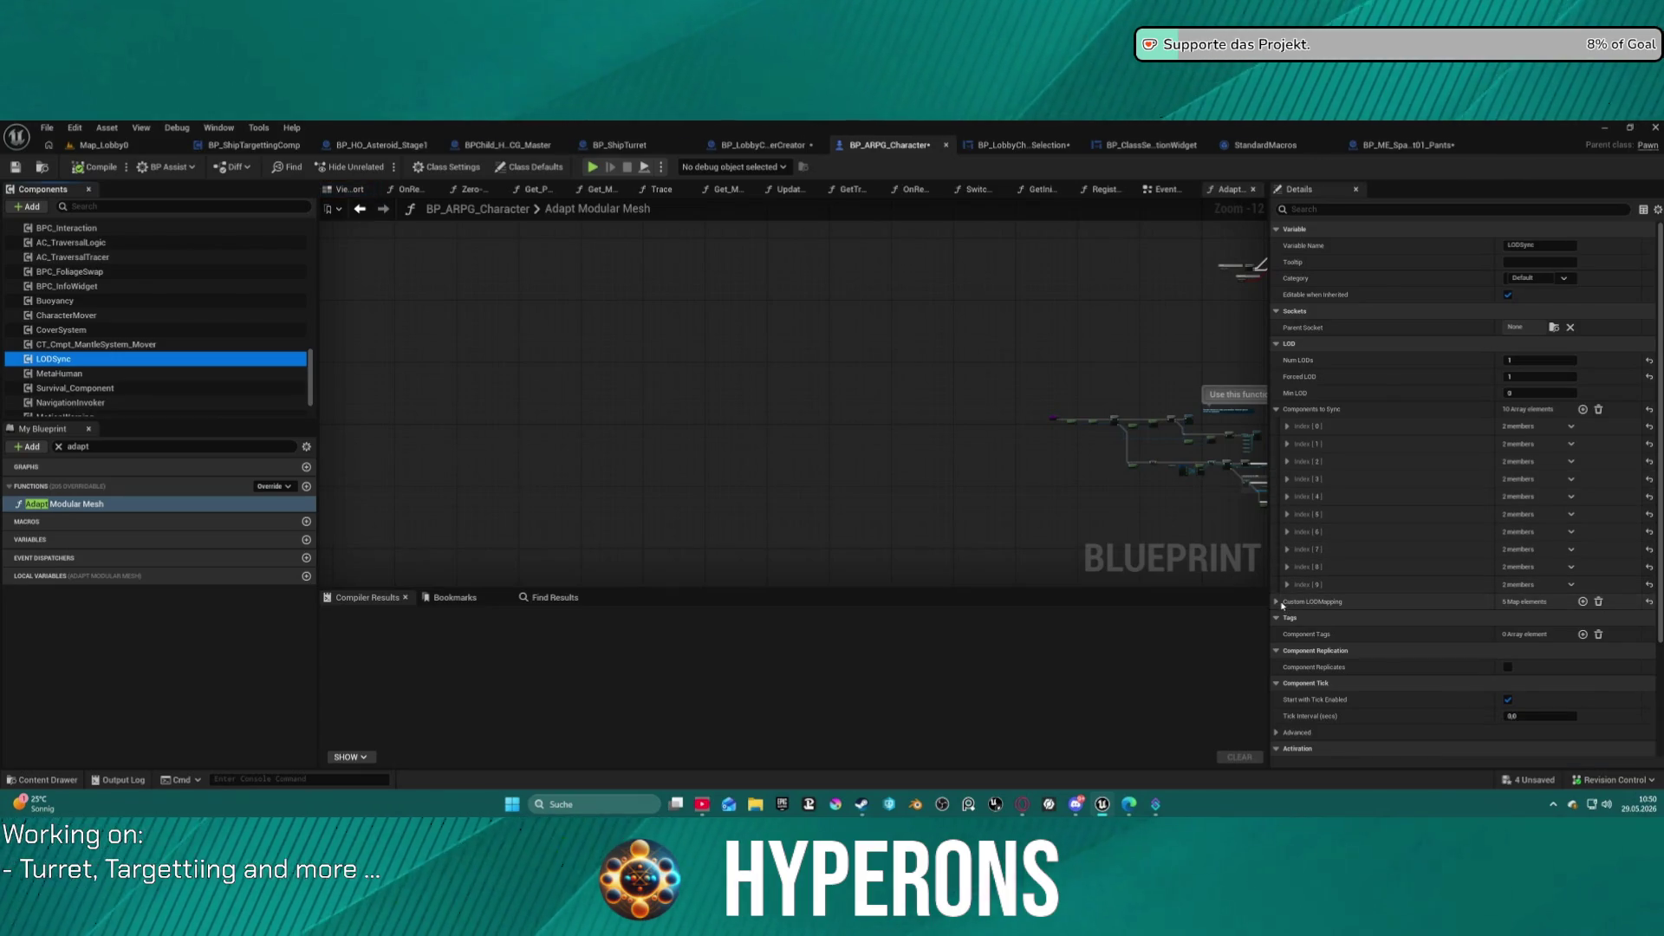
left_click(1277, 602)
key("ctrl+z")
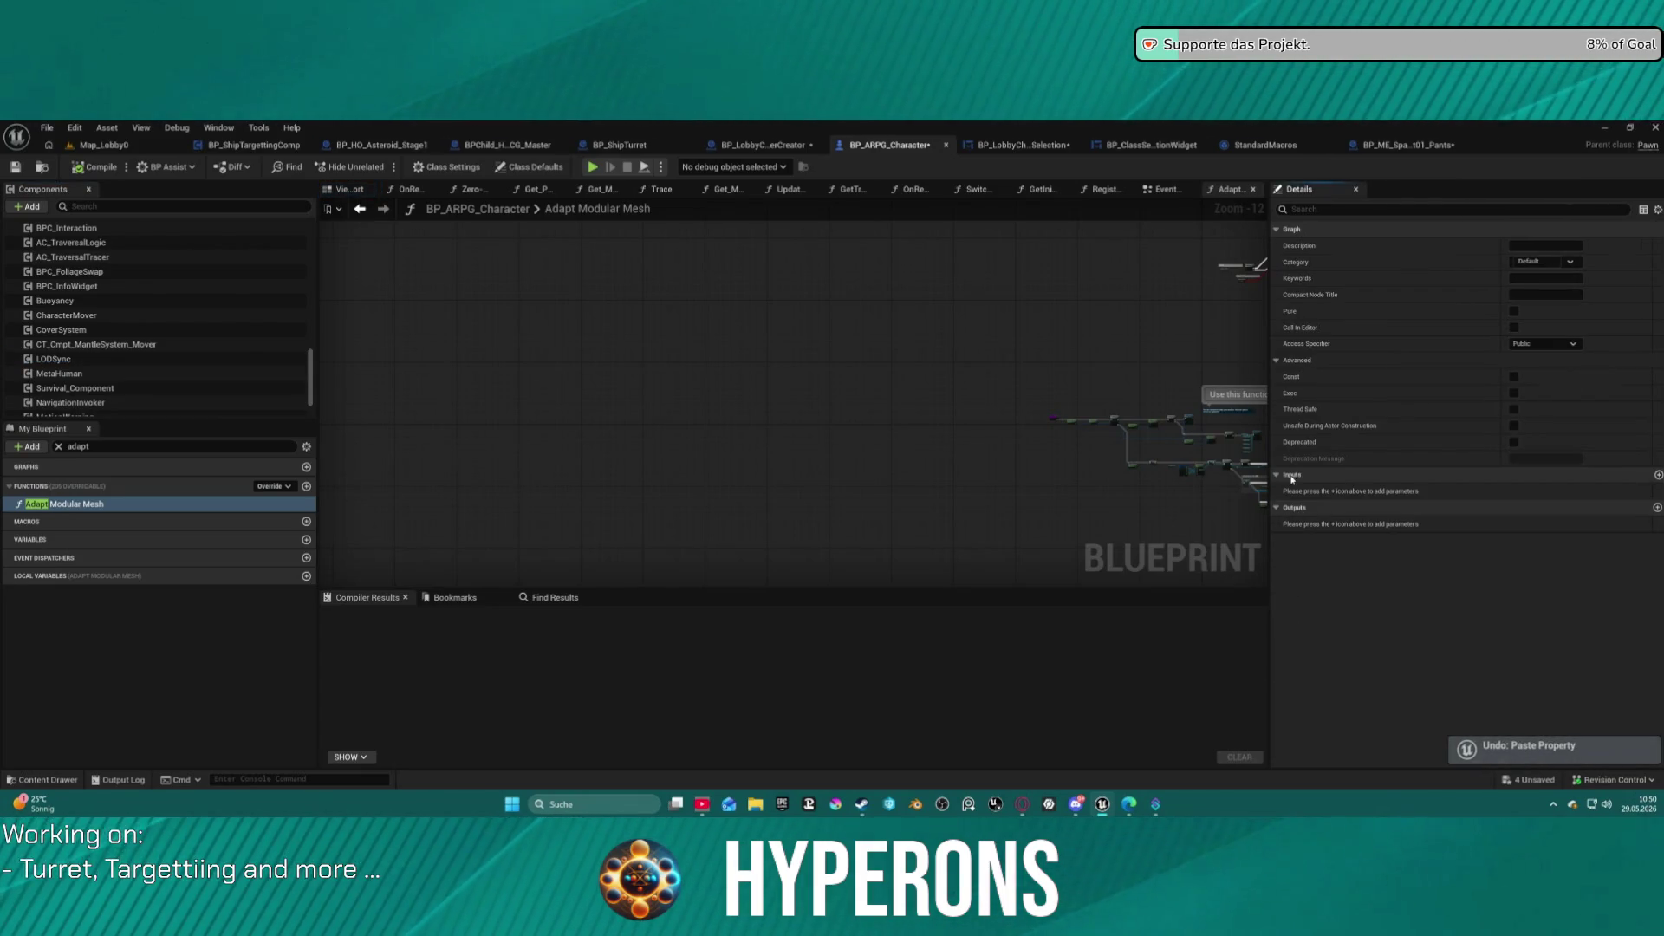
left_click(54, 358)
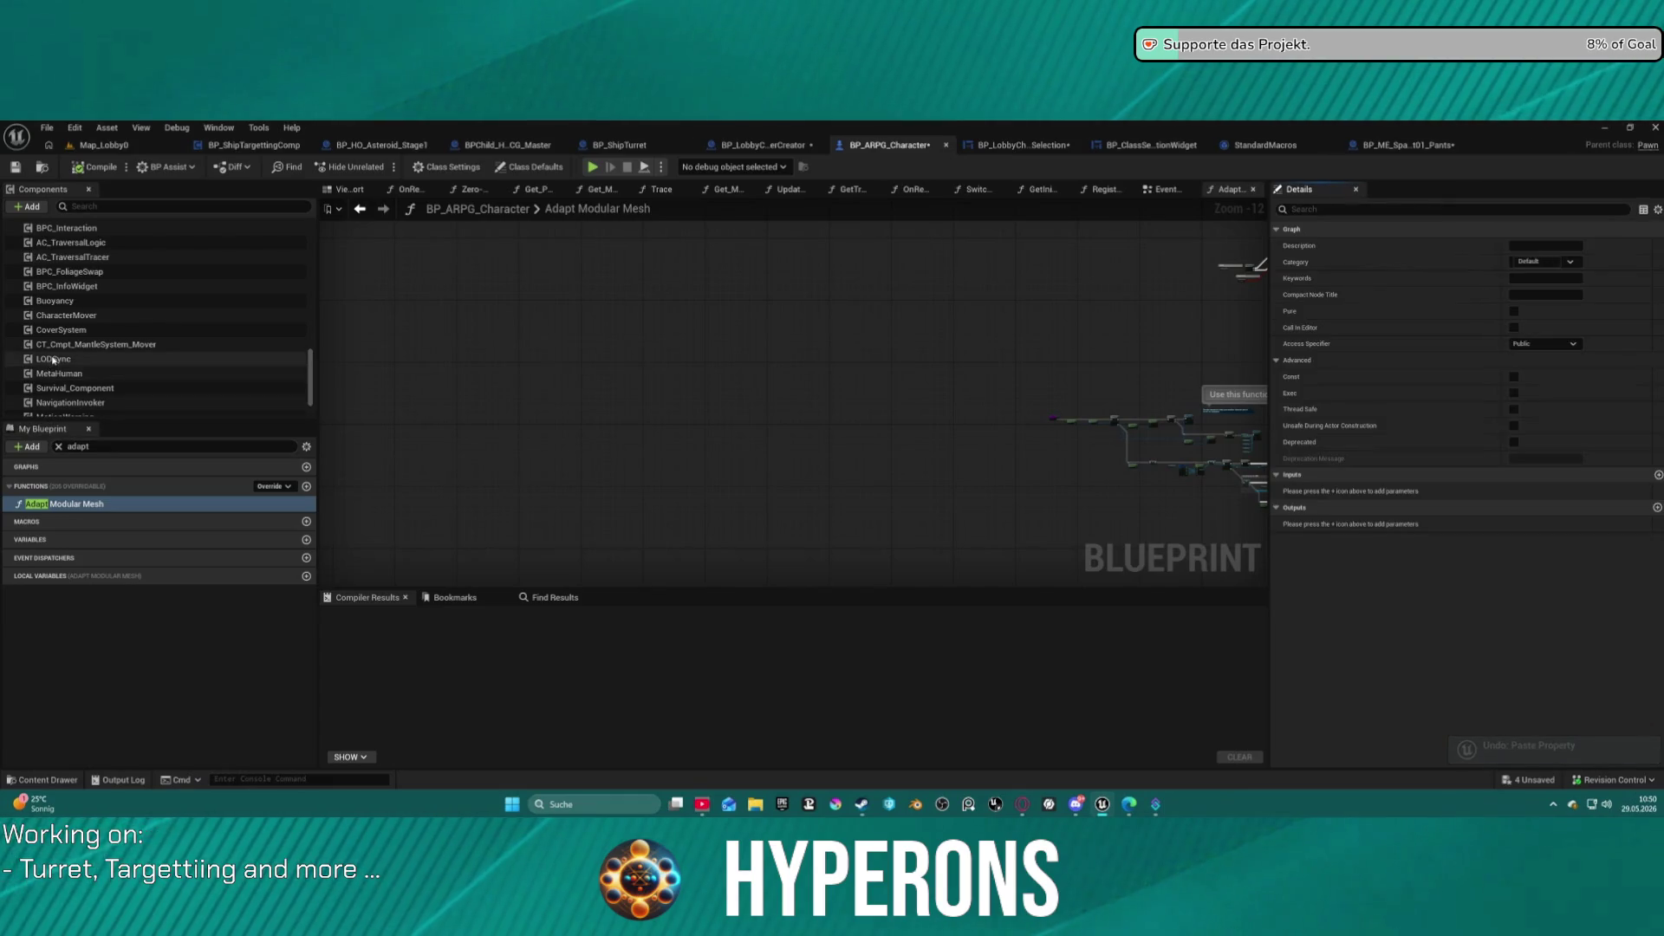
left_click(1287, 636)
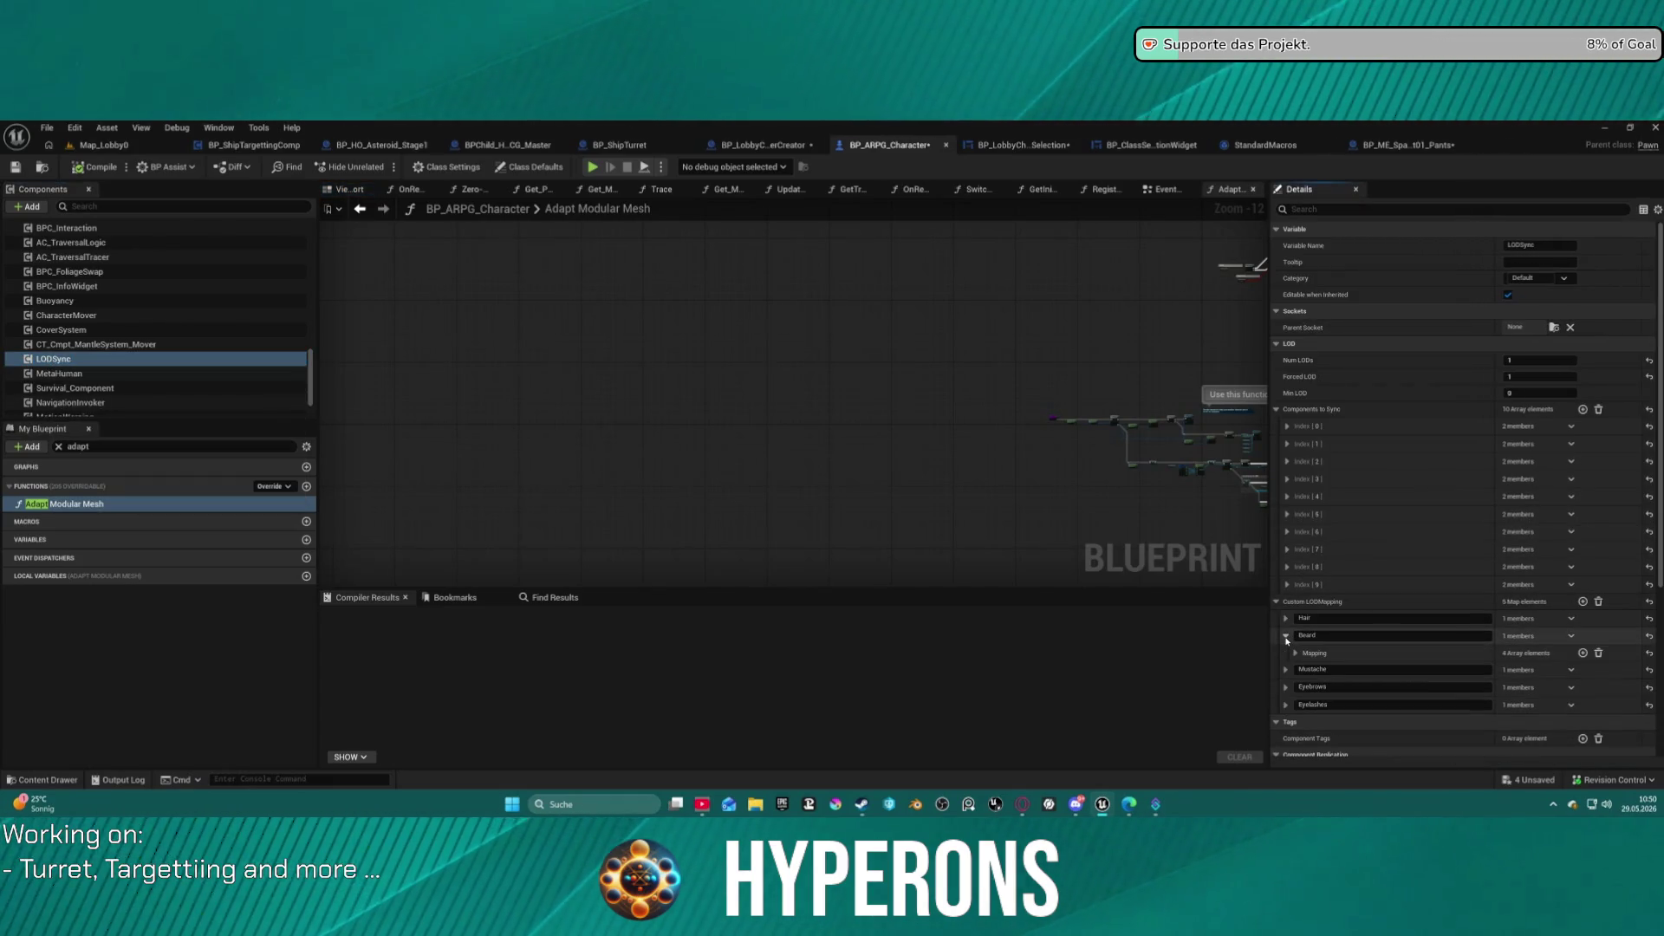
left_click(1286, 619)
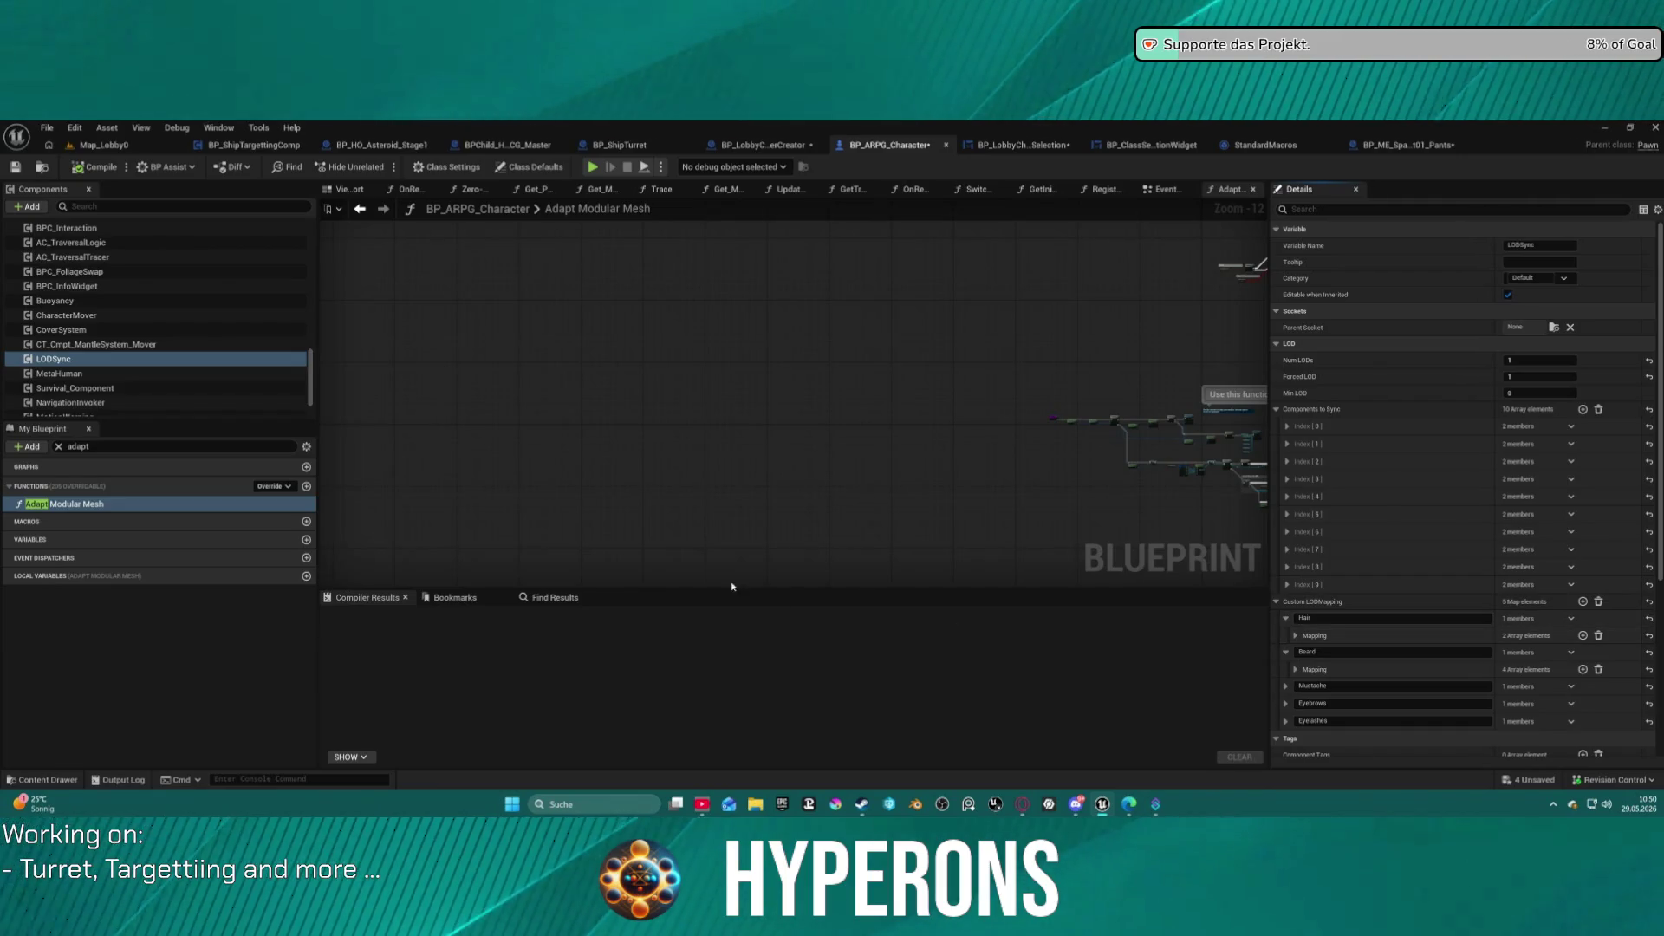
key("ctrl+z")
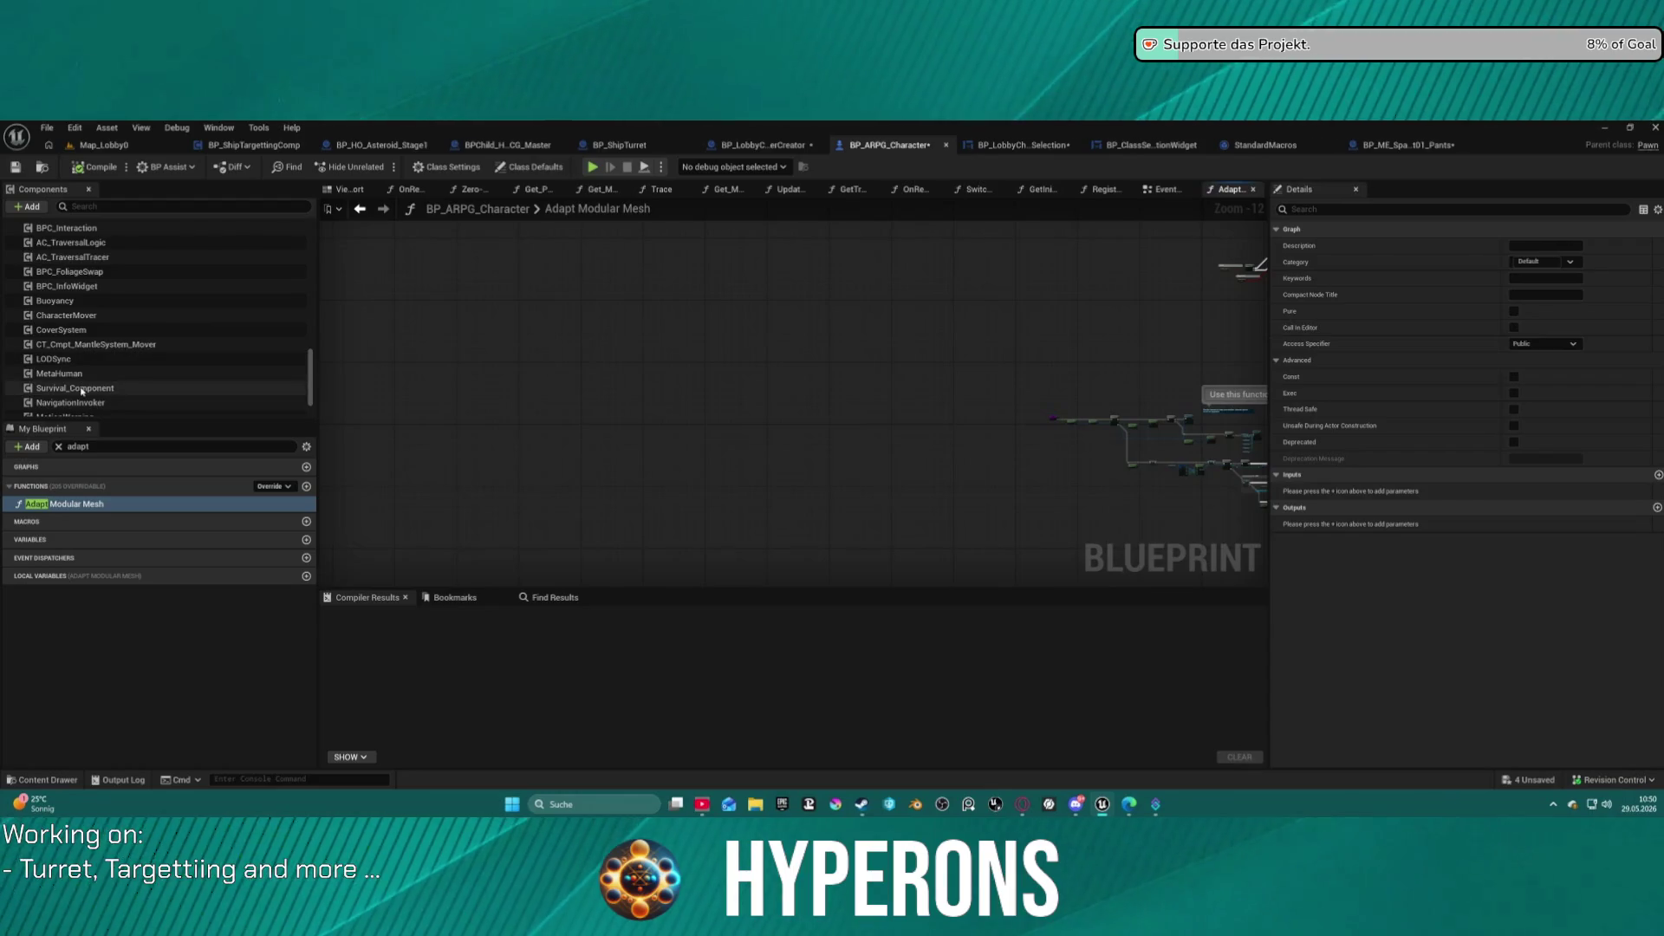
scroll(260, 381, "down", 2)
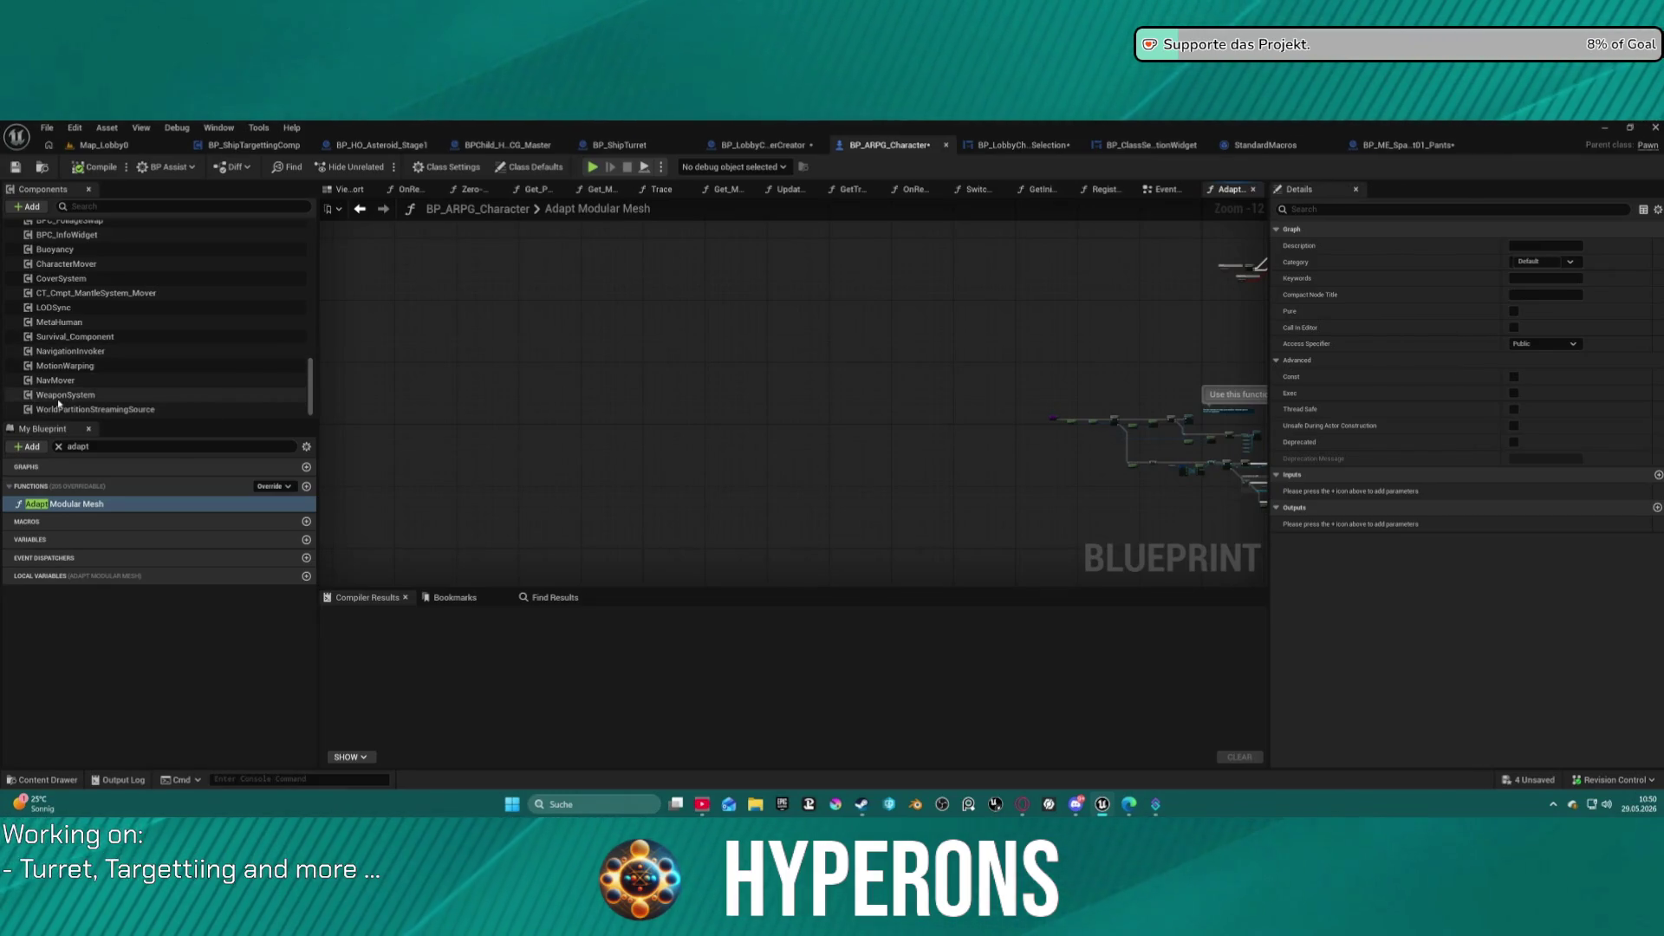
left_click(103, 145)
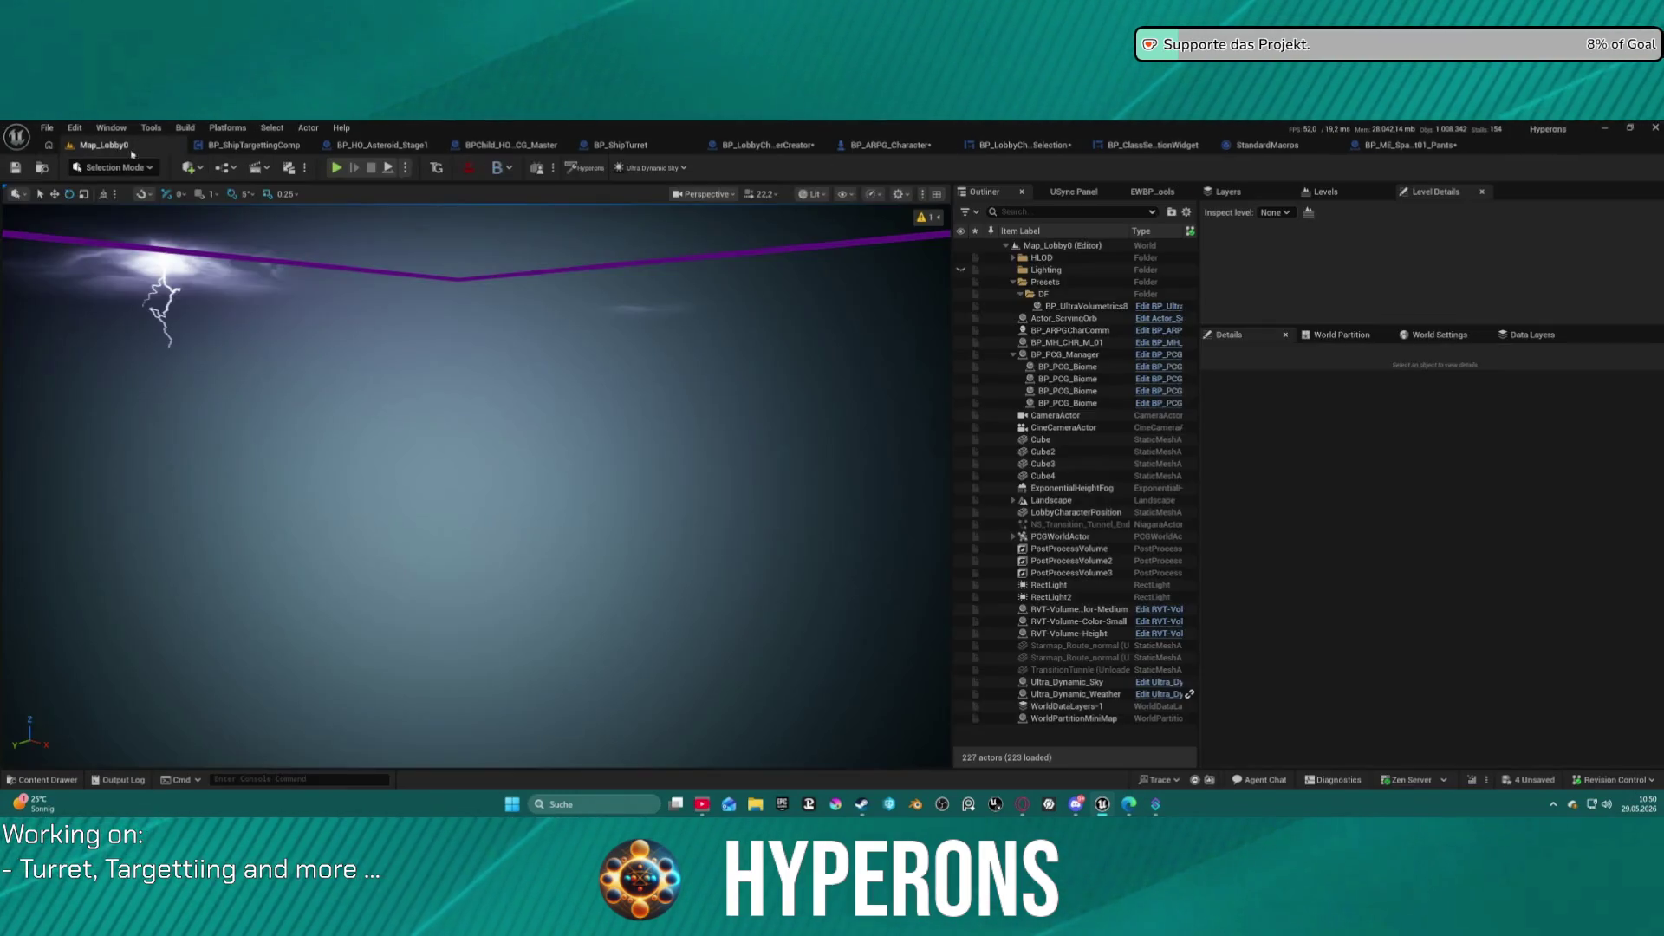
Browse the Content Drawer to AI > AIPresets > AI_UE5 > Interactors and open BP_AI_Interactor_Master.
key("ctrl+space")
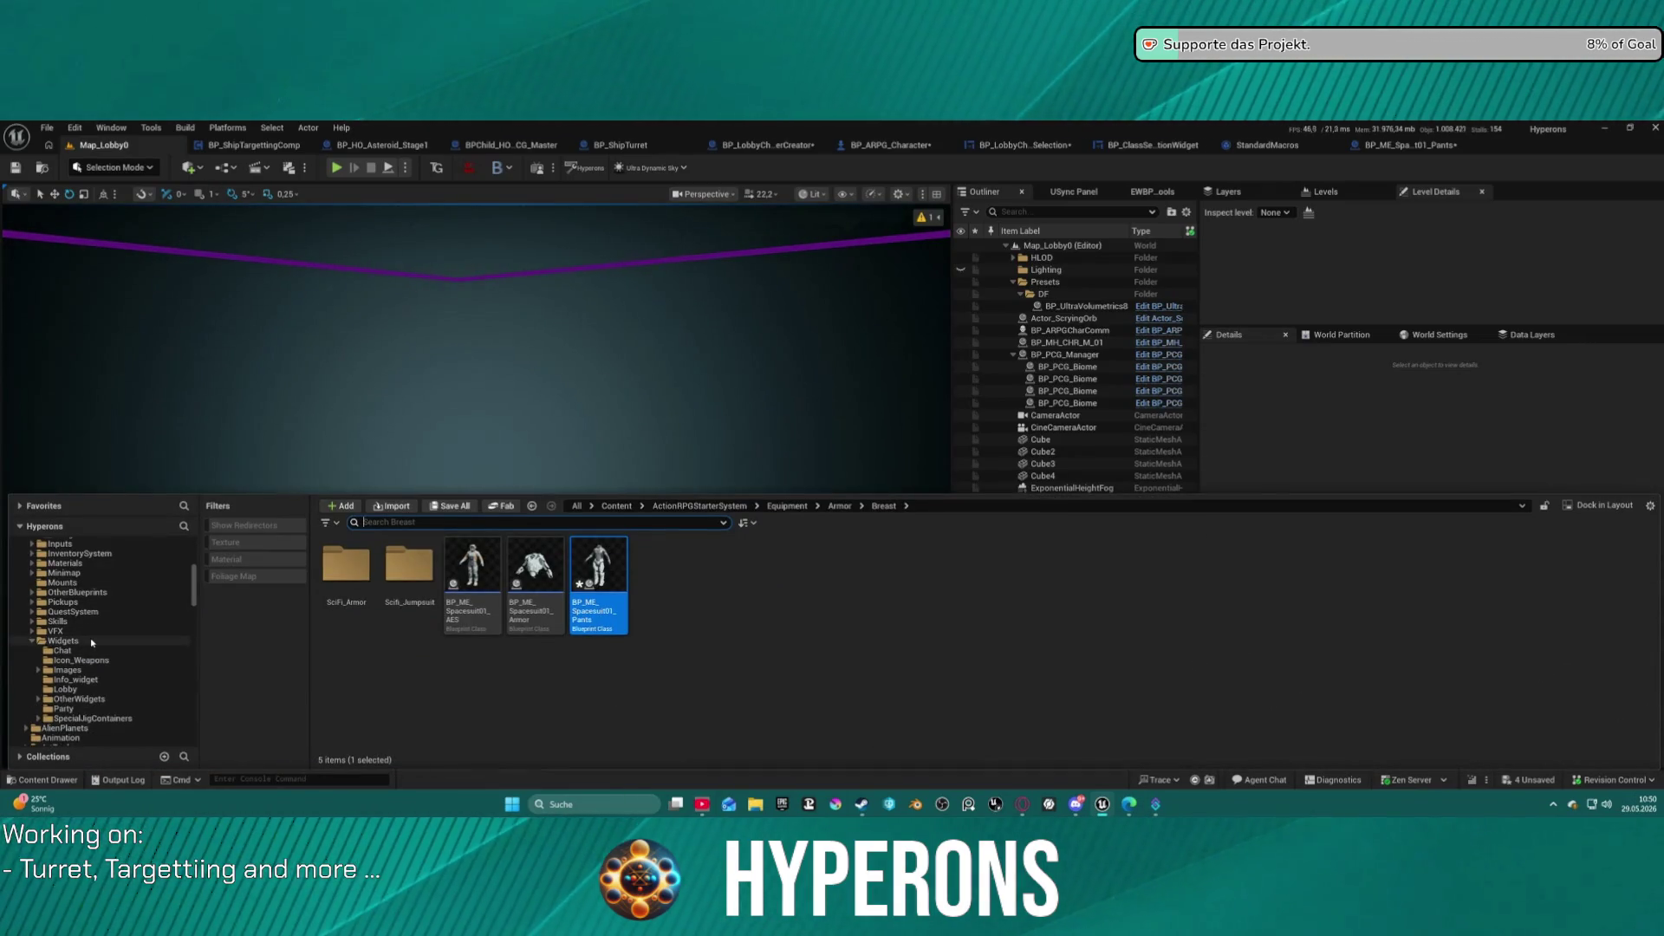
scroll(91, 642, "up", 10)
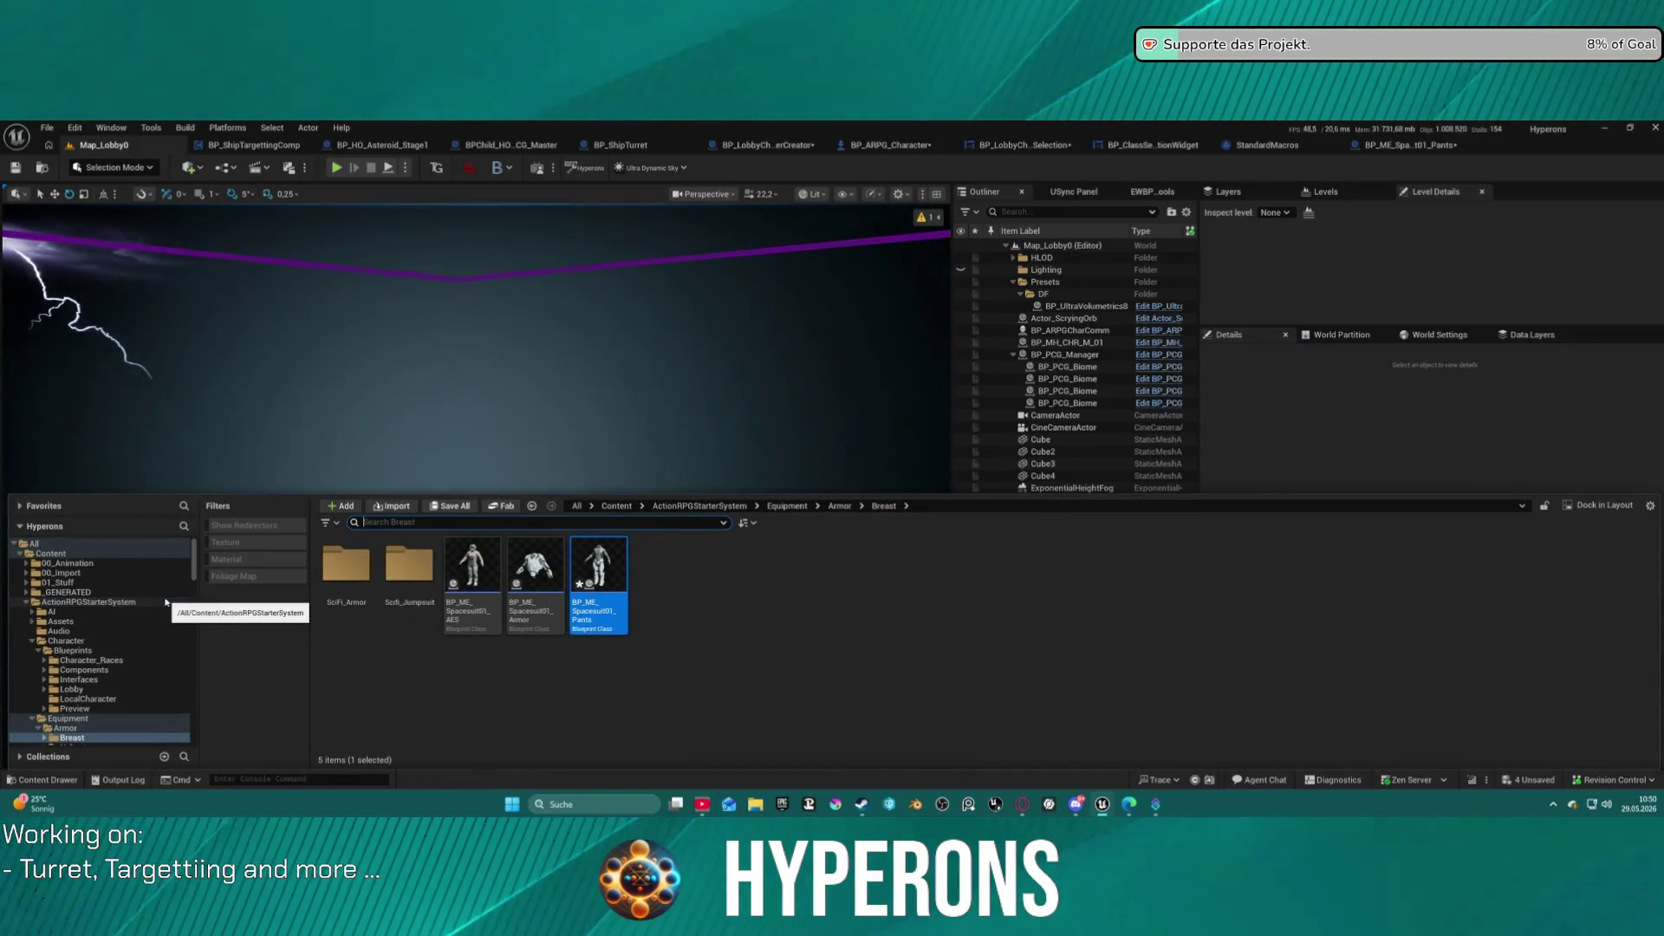
scroll(95, 607, "down", 3)
left_click(52, 553)
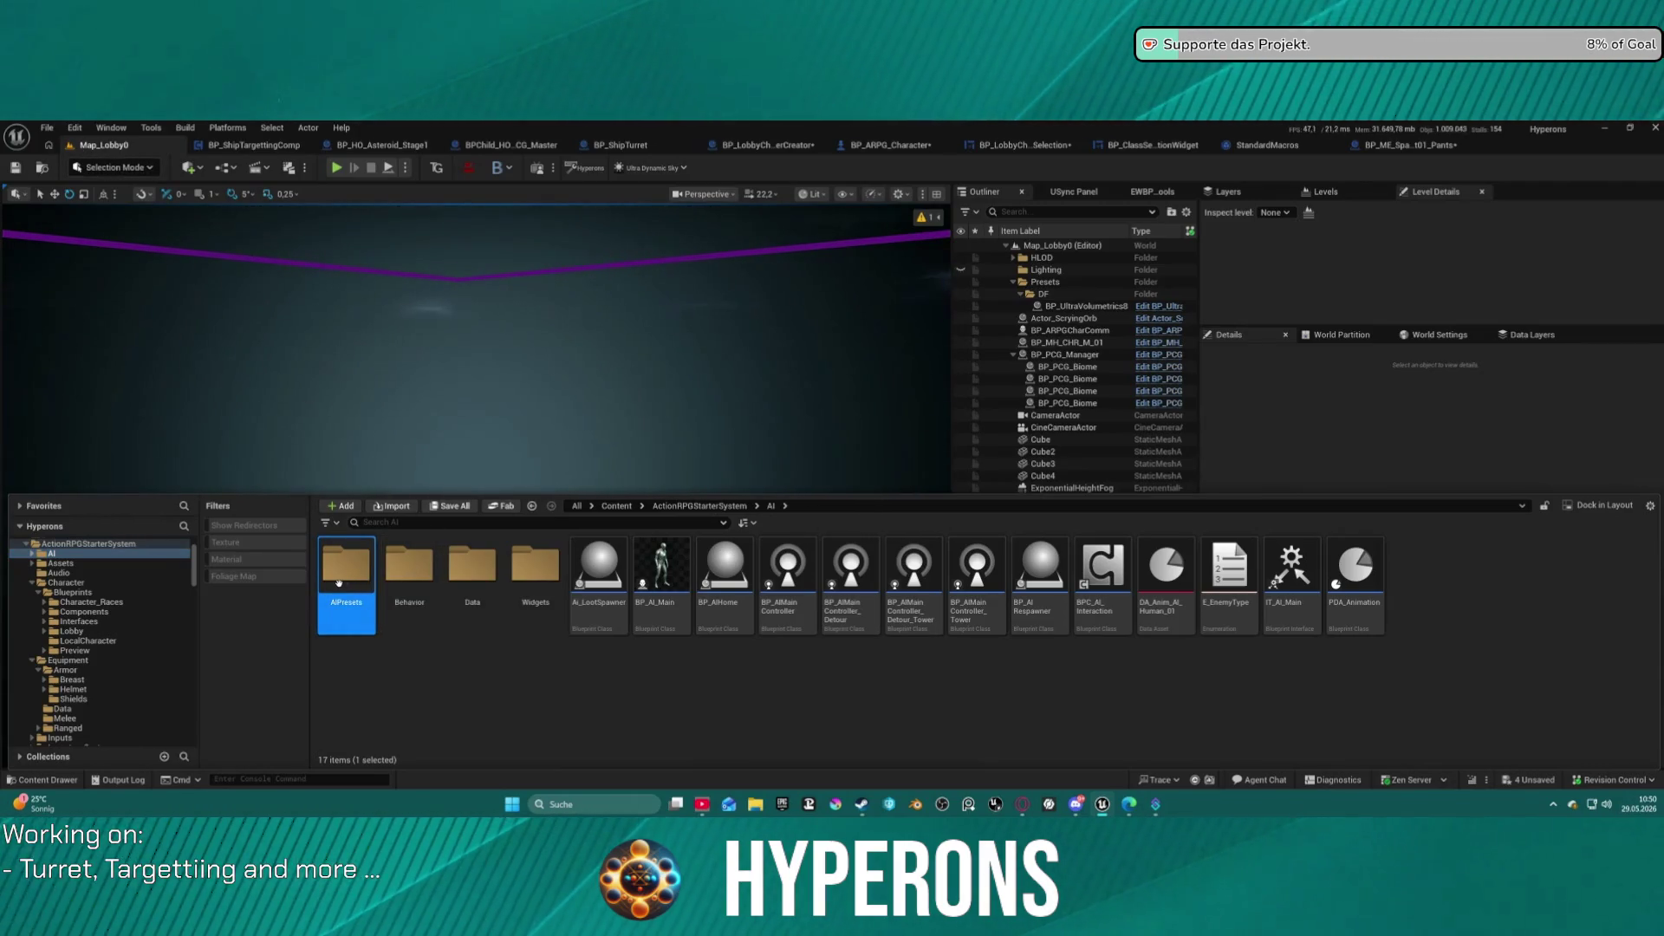
double_click(338, 581)
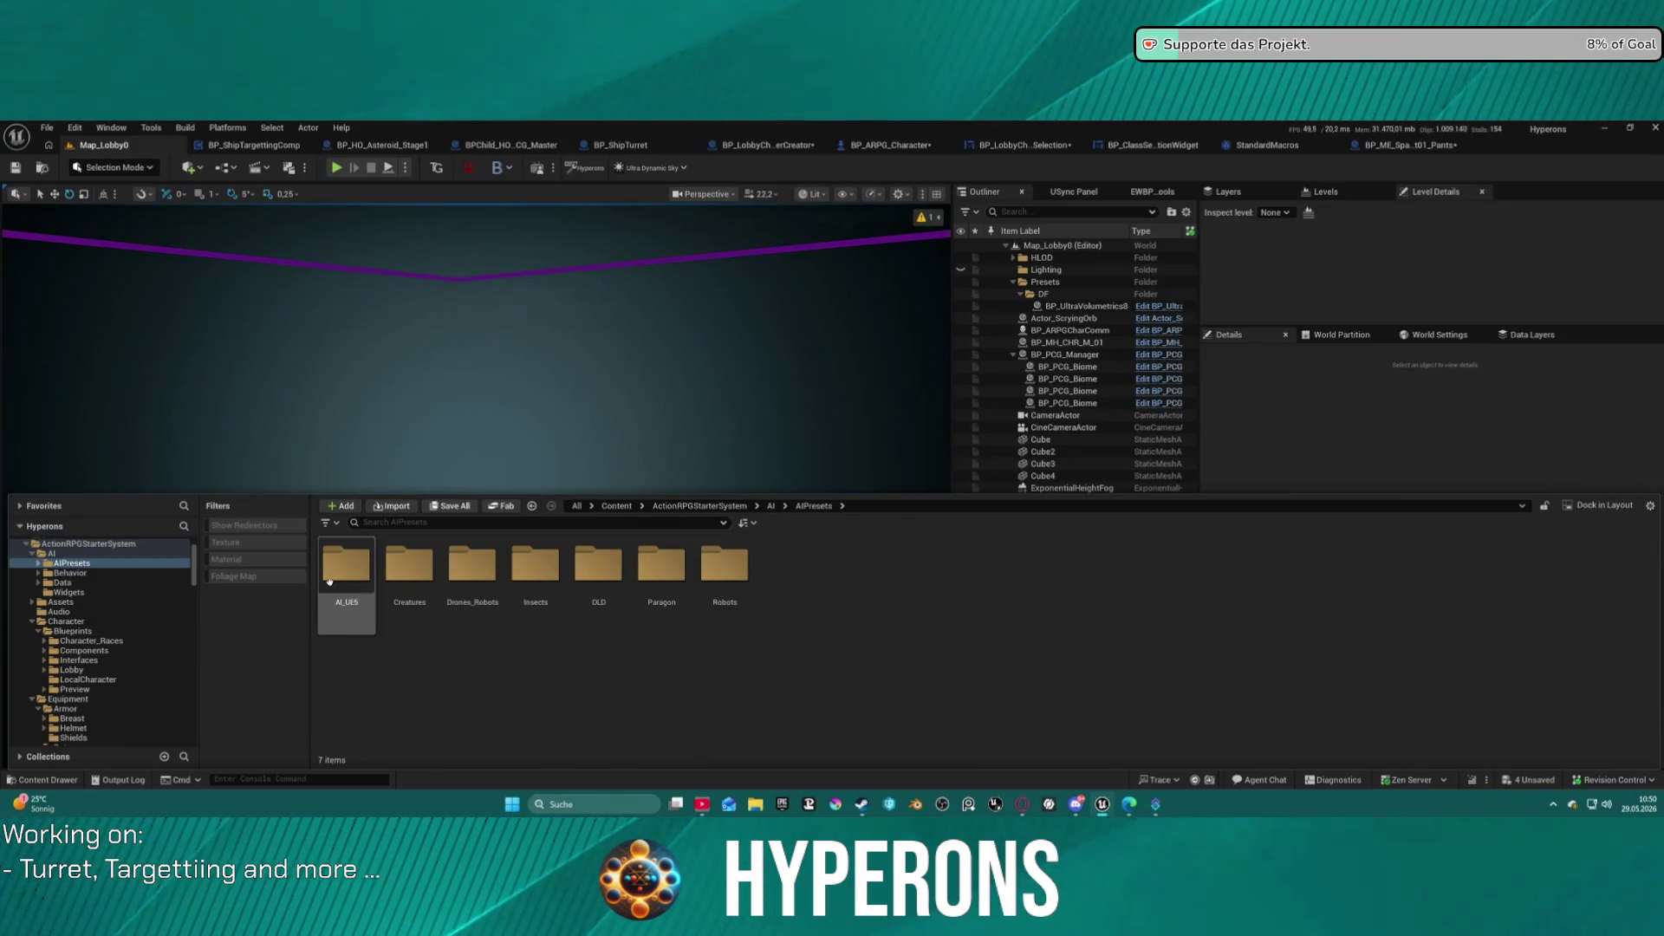
double_click(336, 576)
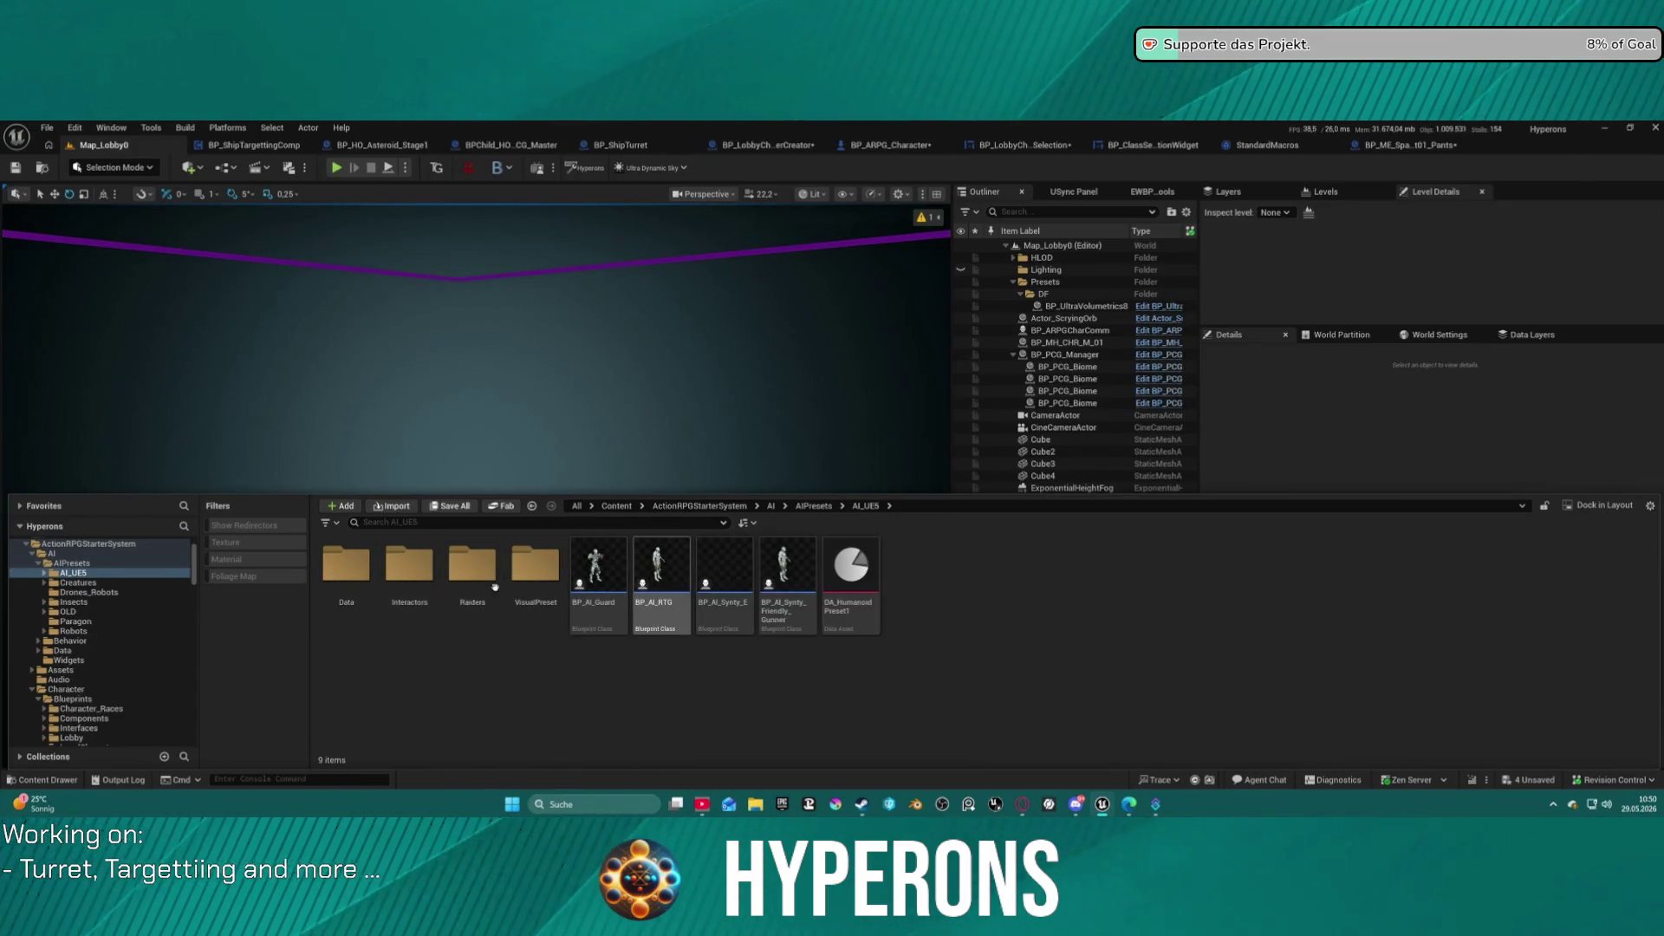
double_click(429, 585)
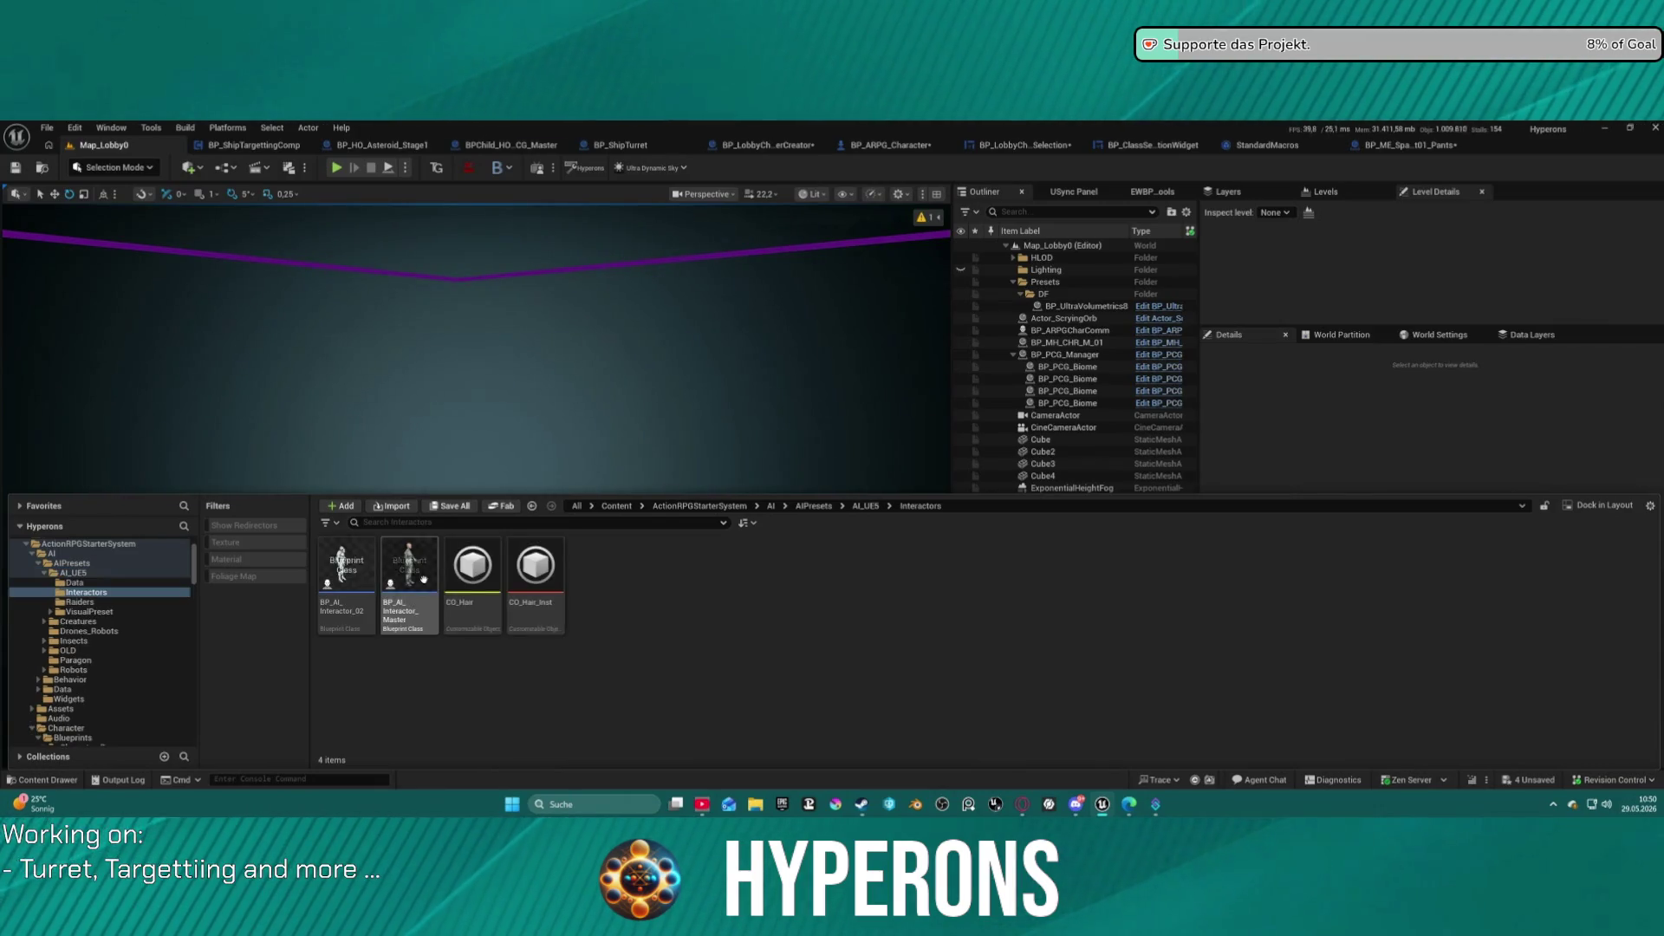
double_click(419, 573)
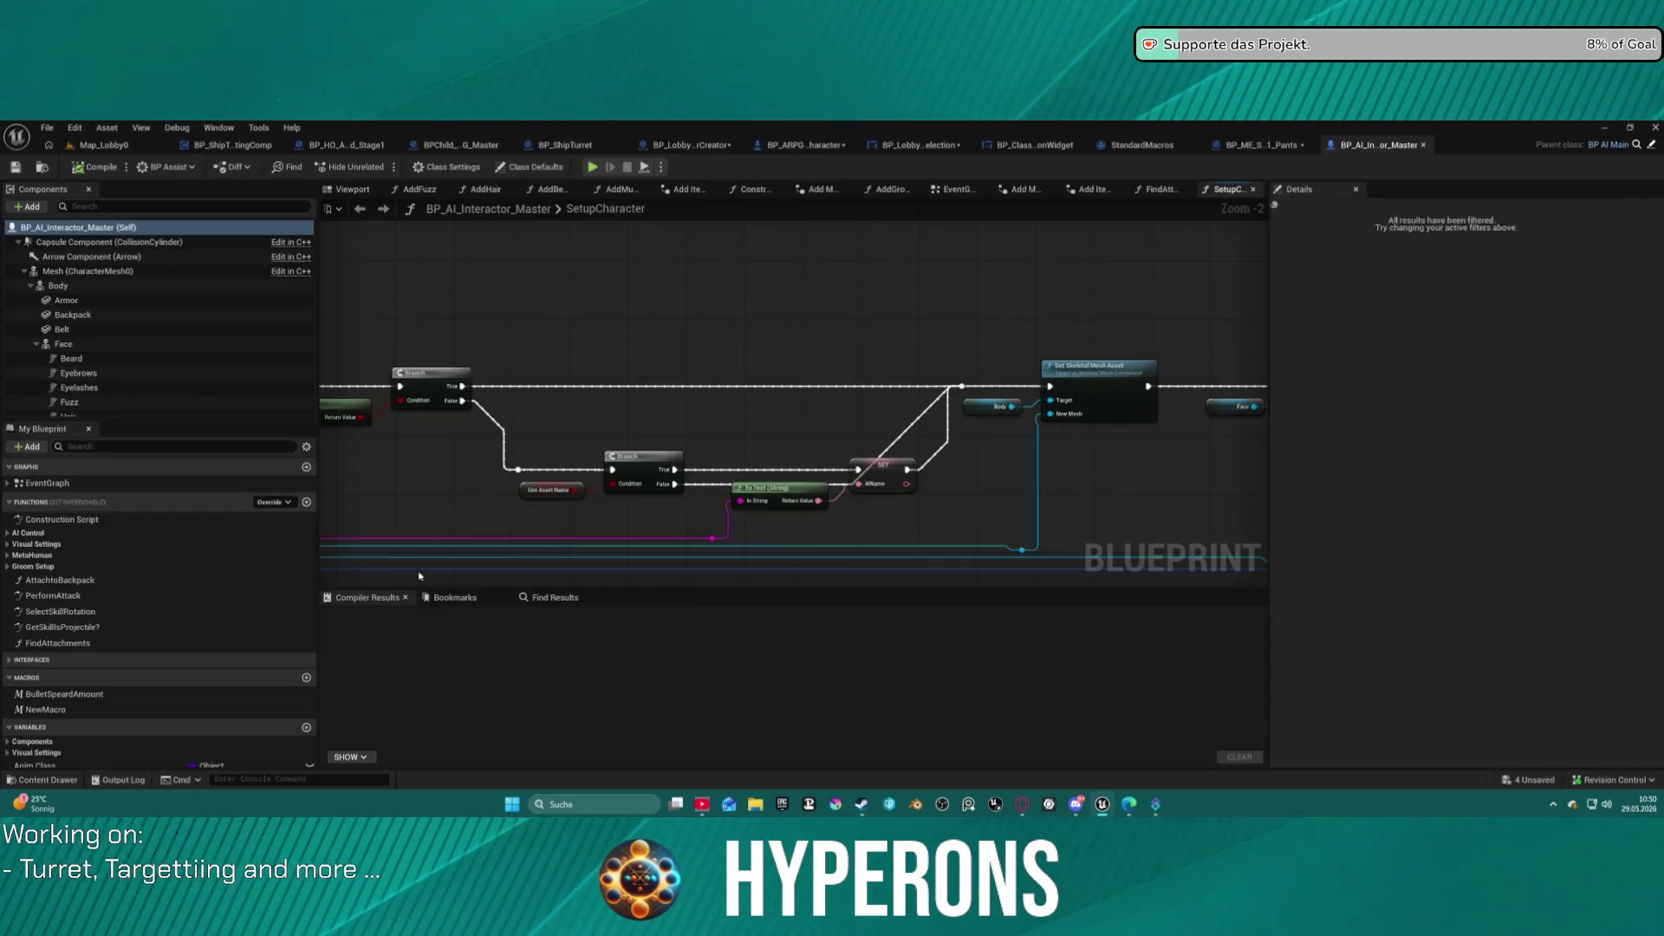
Inspect BP_AI_Interactor_Master's LODSync settings and its Hair LOD mapping.
left_click(23, 271)
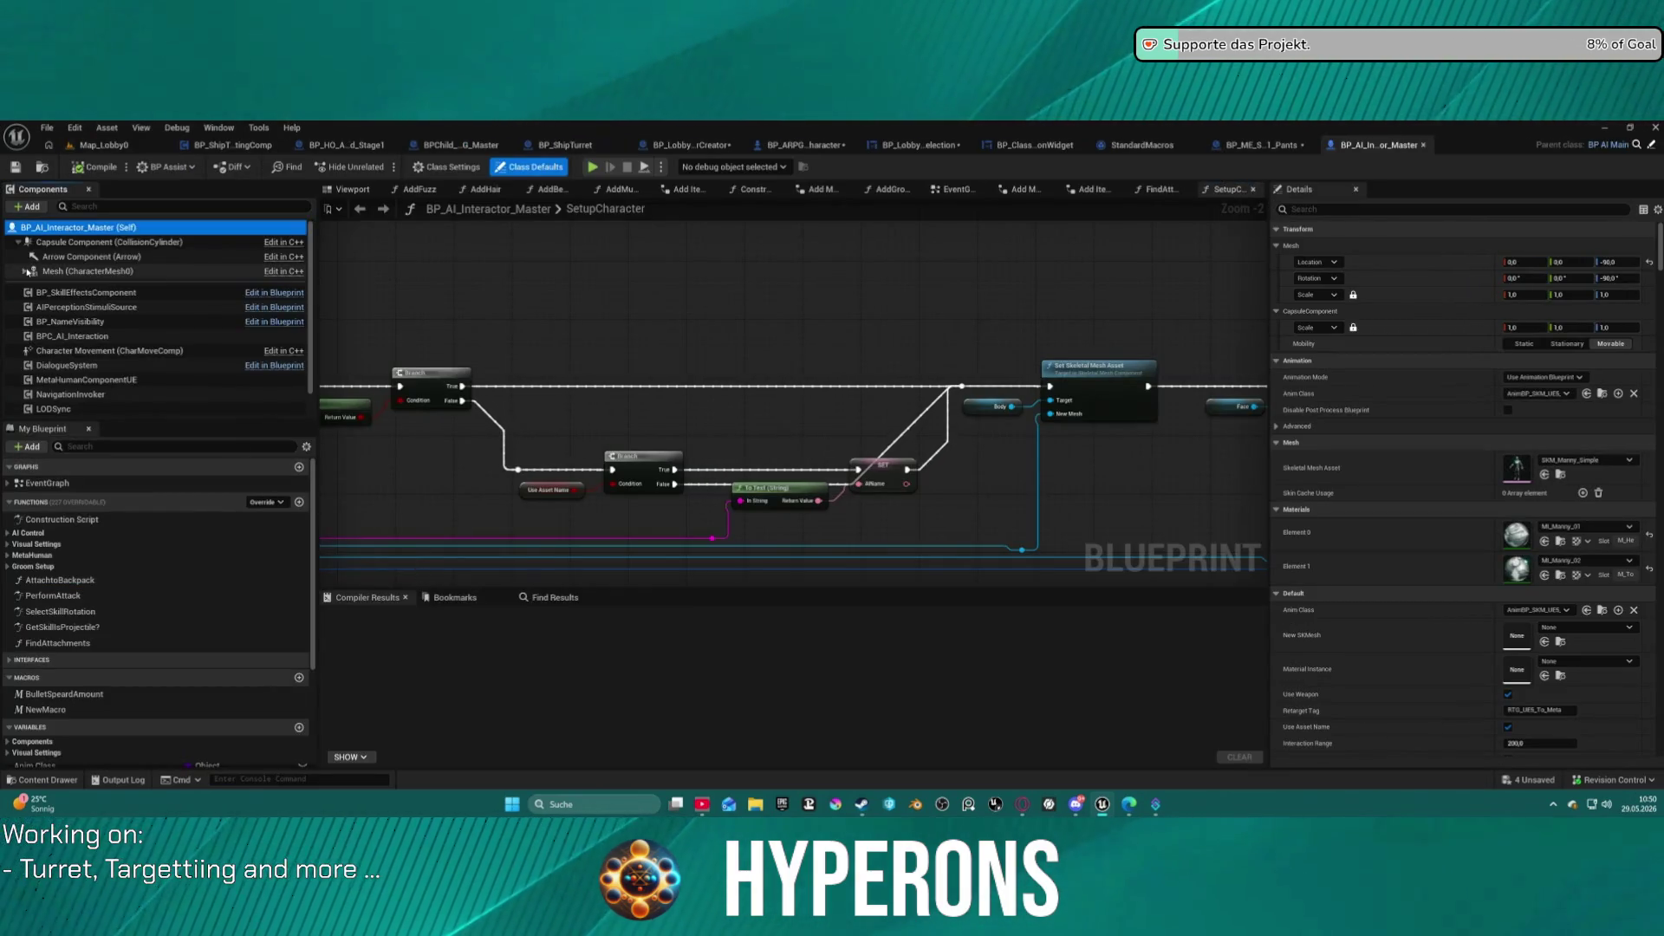
left_click(52, 408)
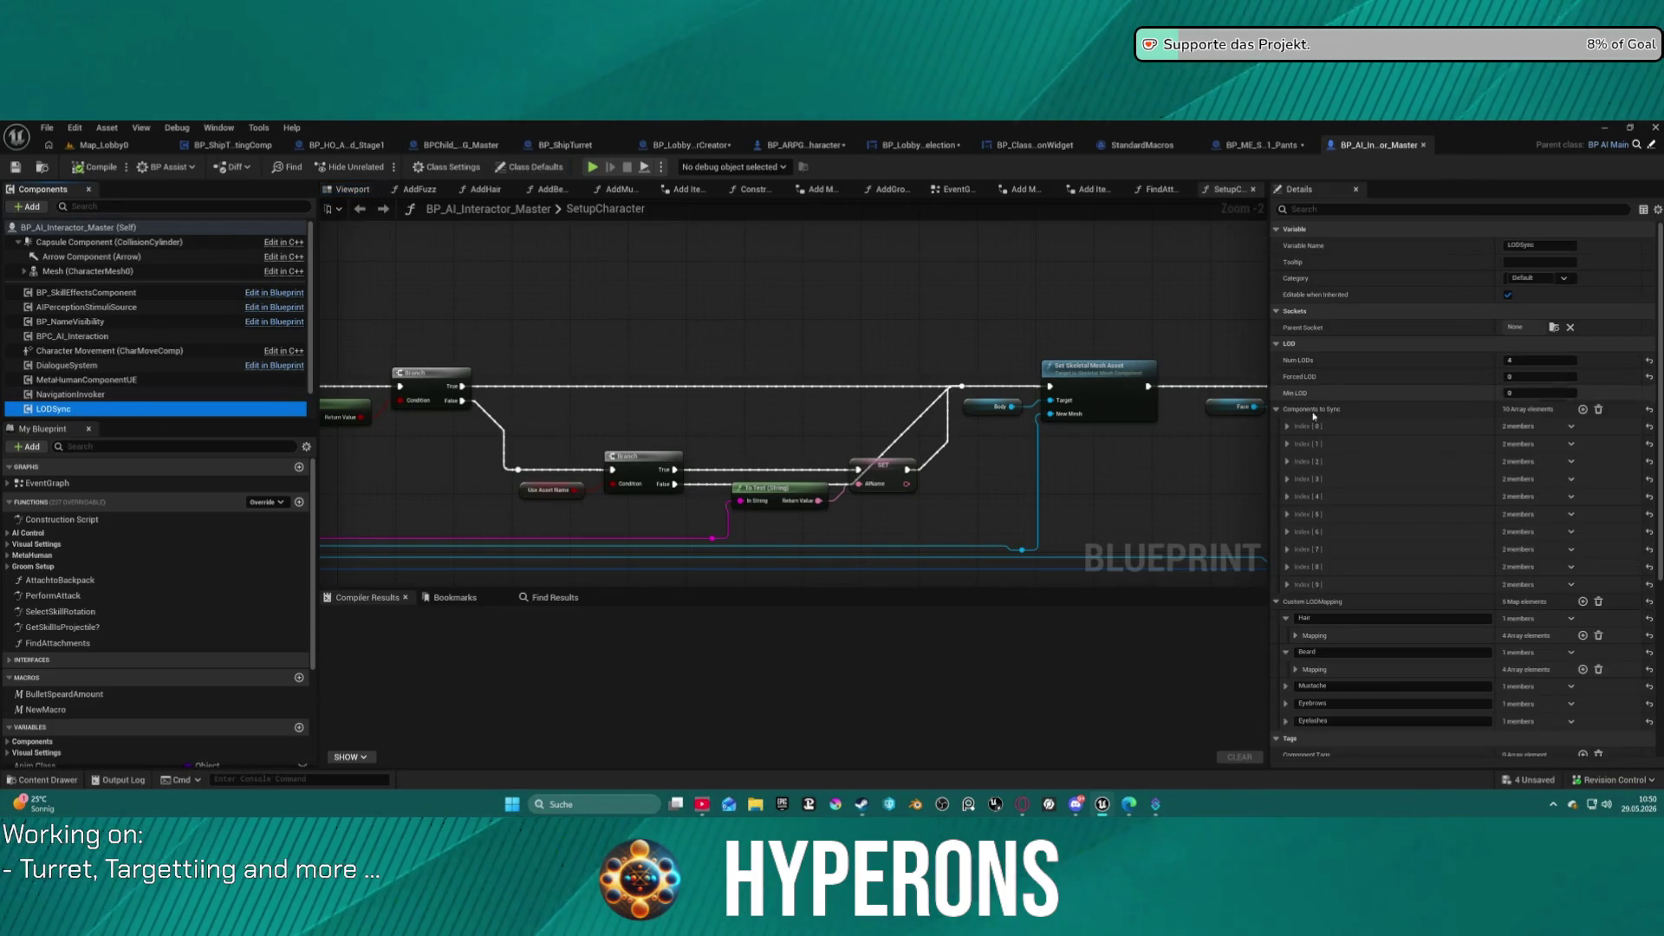
left_click(1295, 636)
left_click(1295, 637)
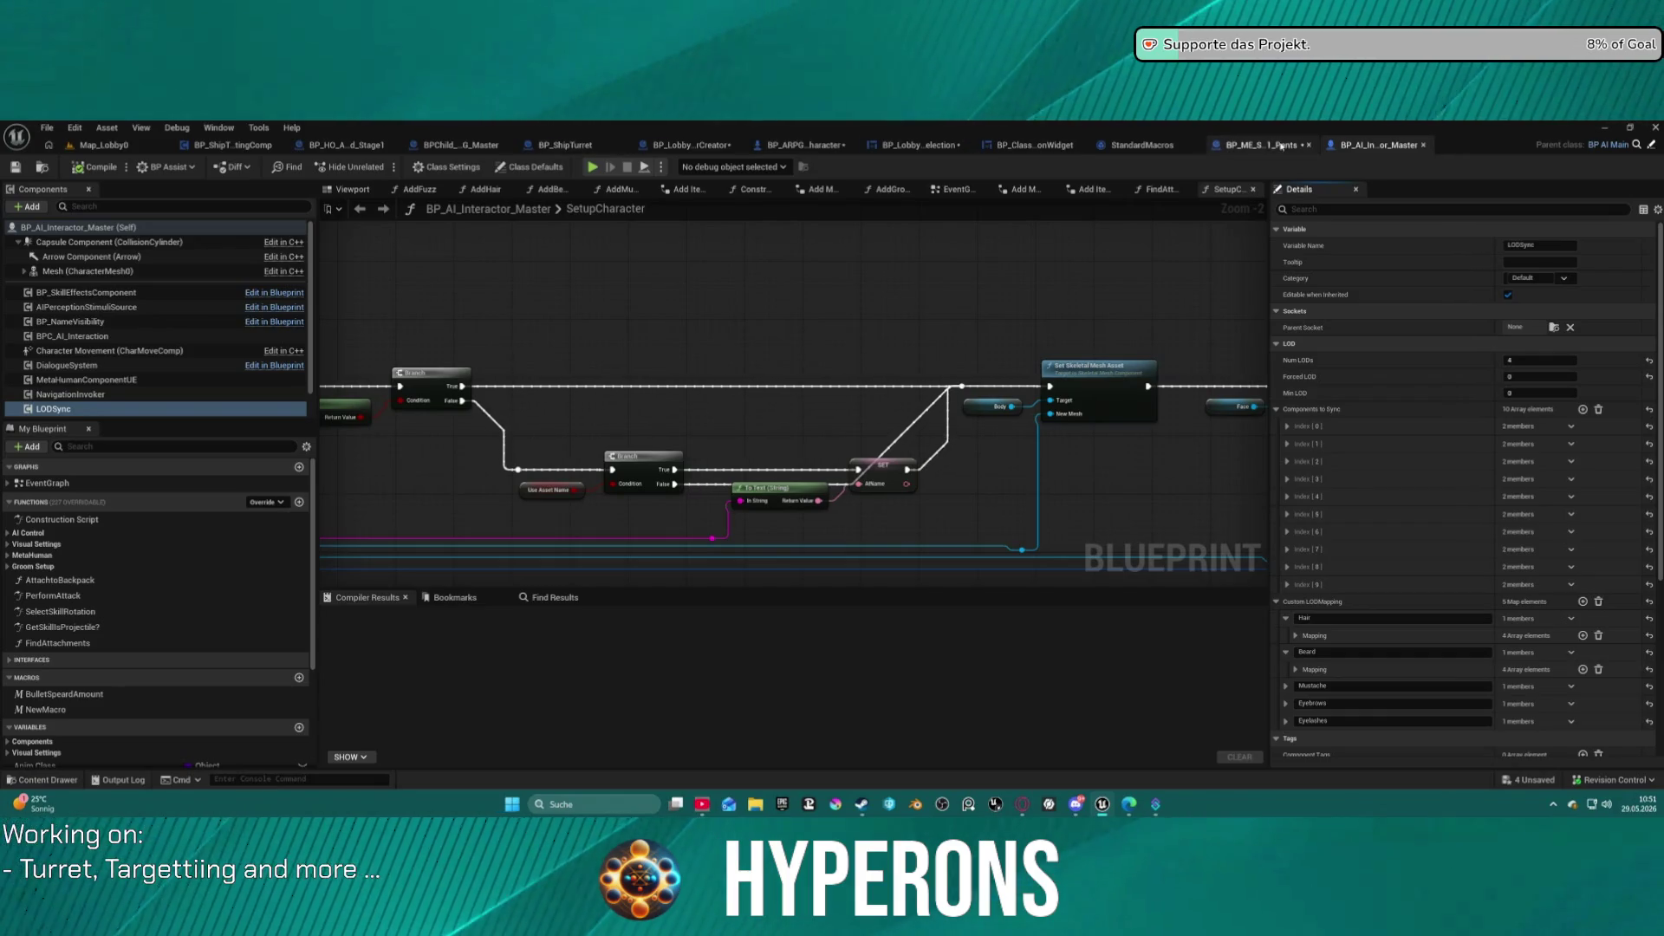
Apply the interactor's LOD settings to BP_ARPG_Character's LODSync and start a Map_Lobby0 test play.
left_click(799, 144)
left_click(54, 307)
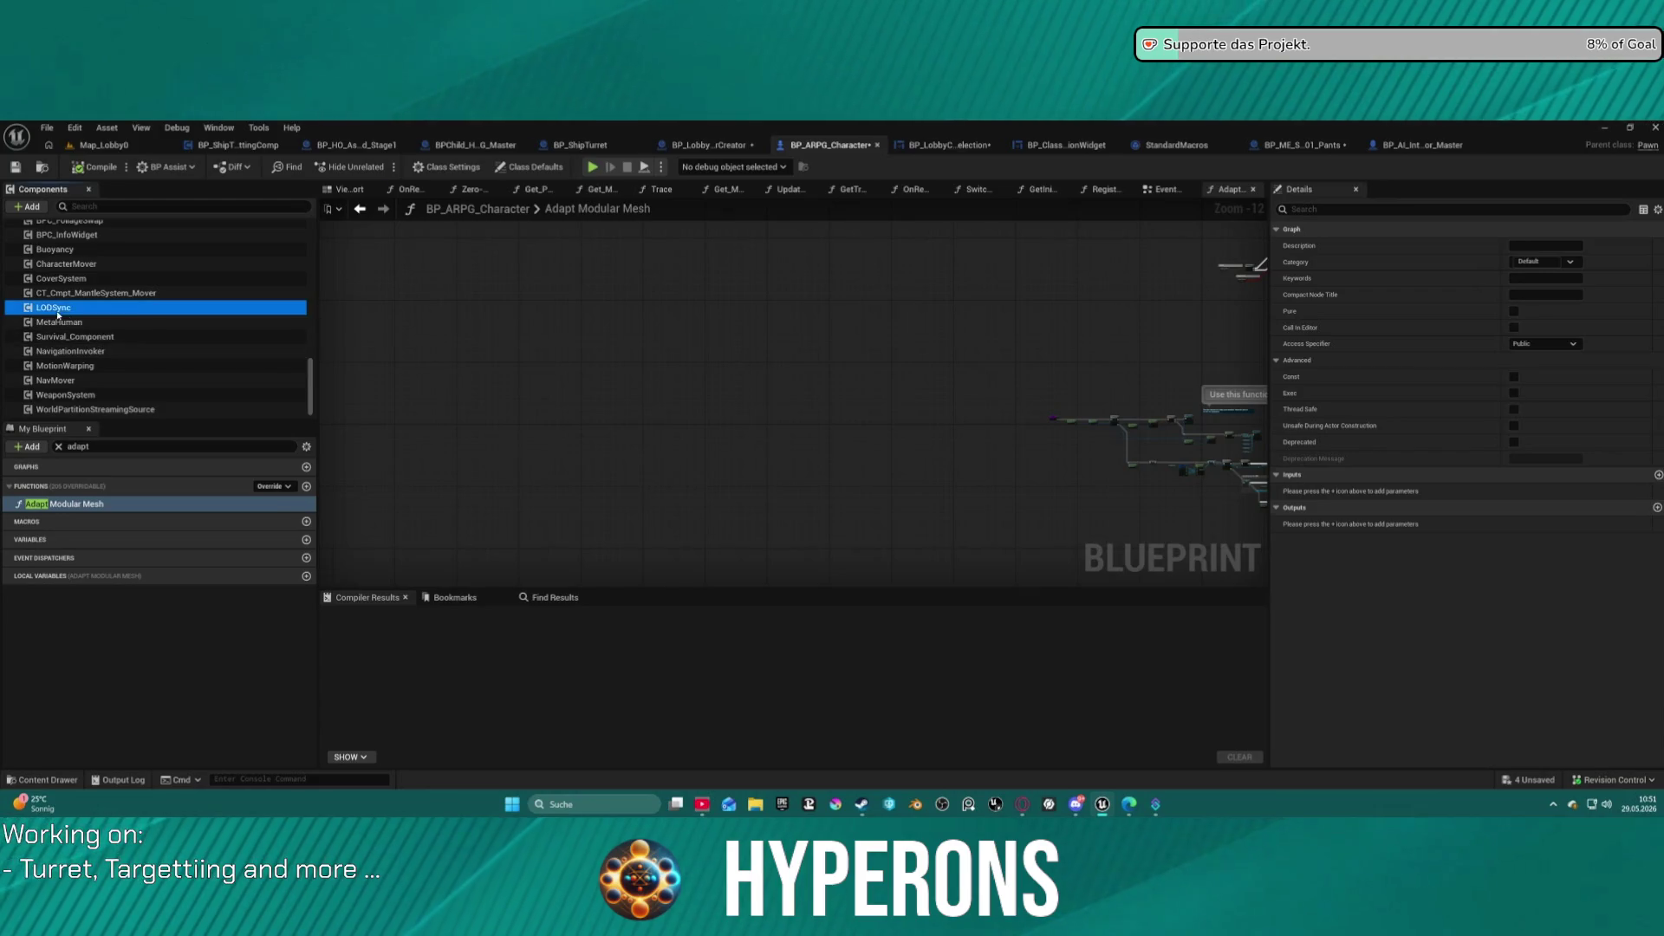
left_click(976, 389)
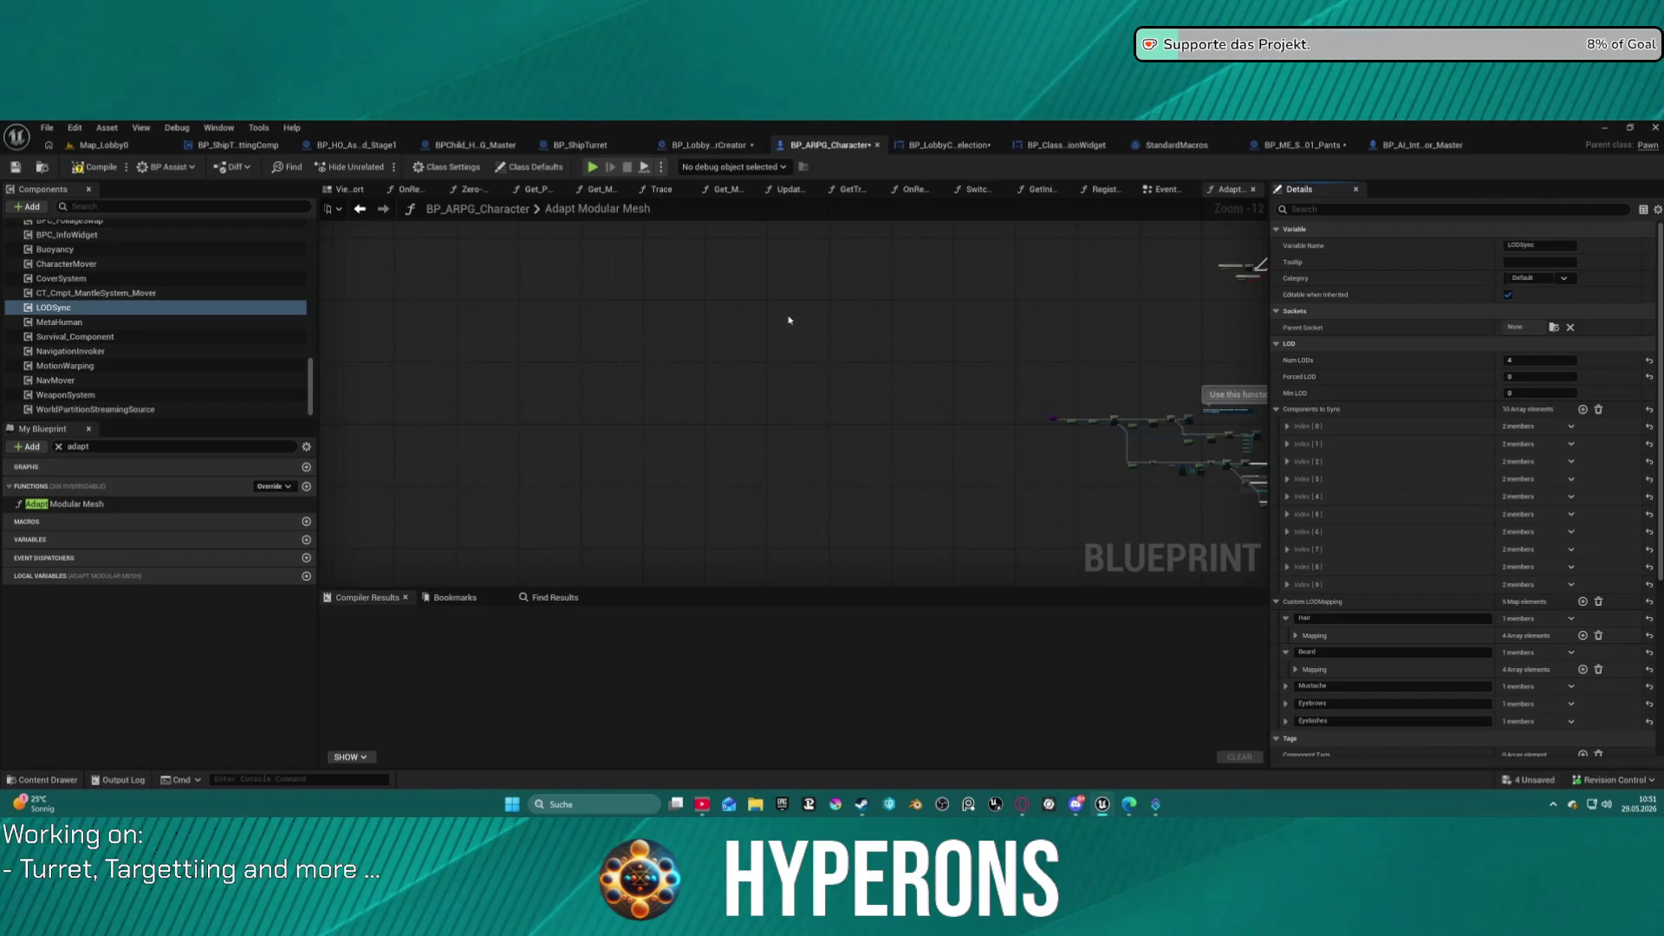
left_click(103, 145)
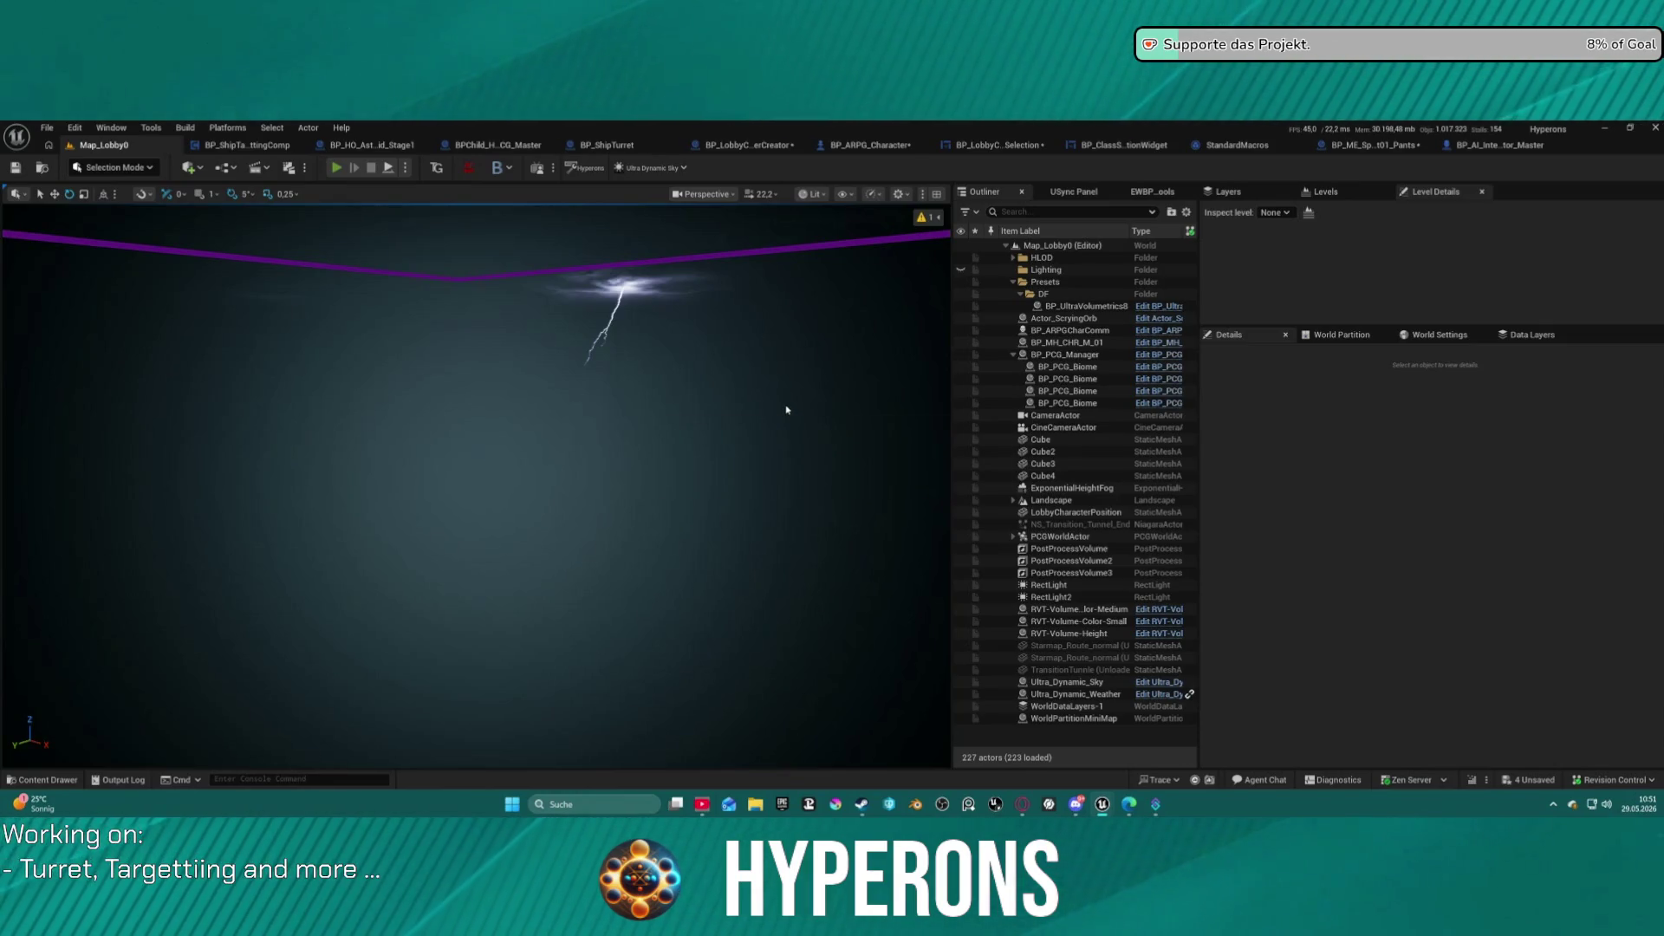
left_click(957, 487)
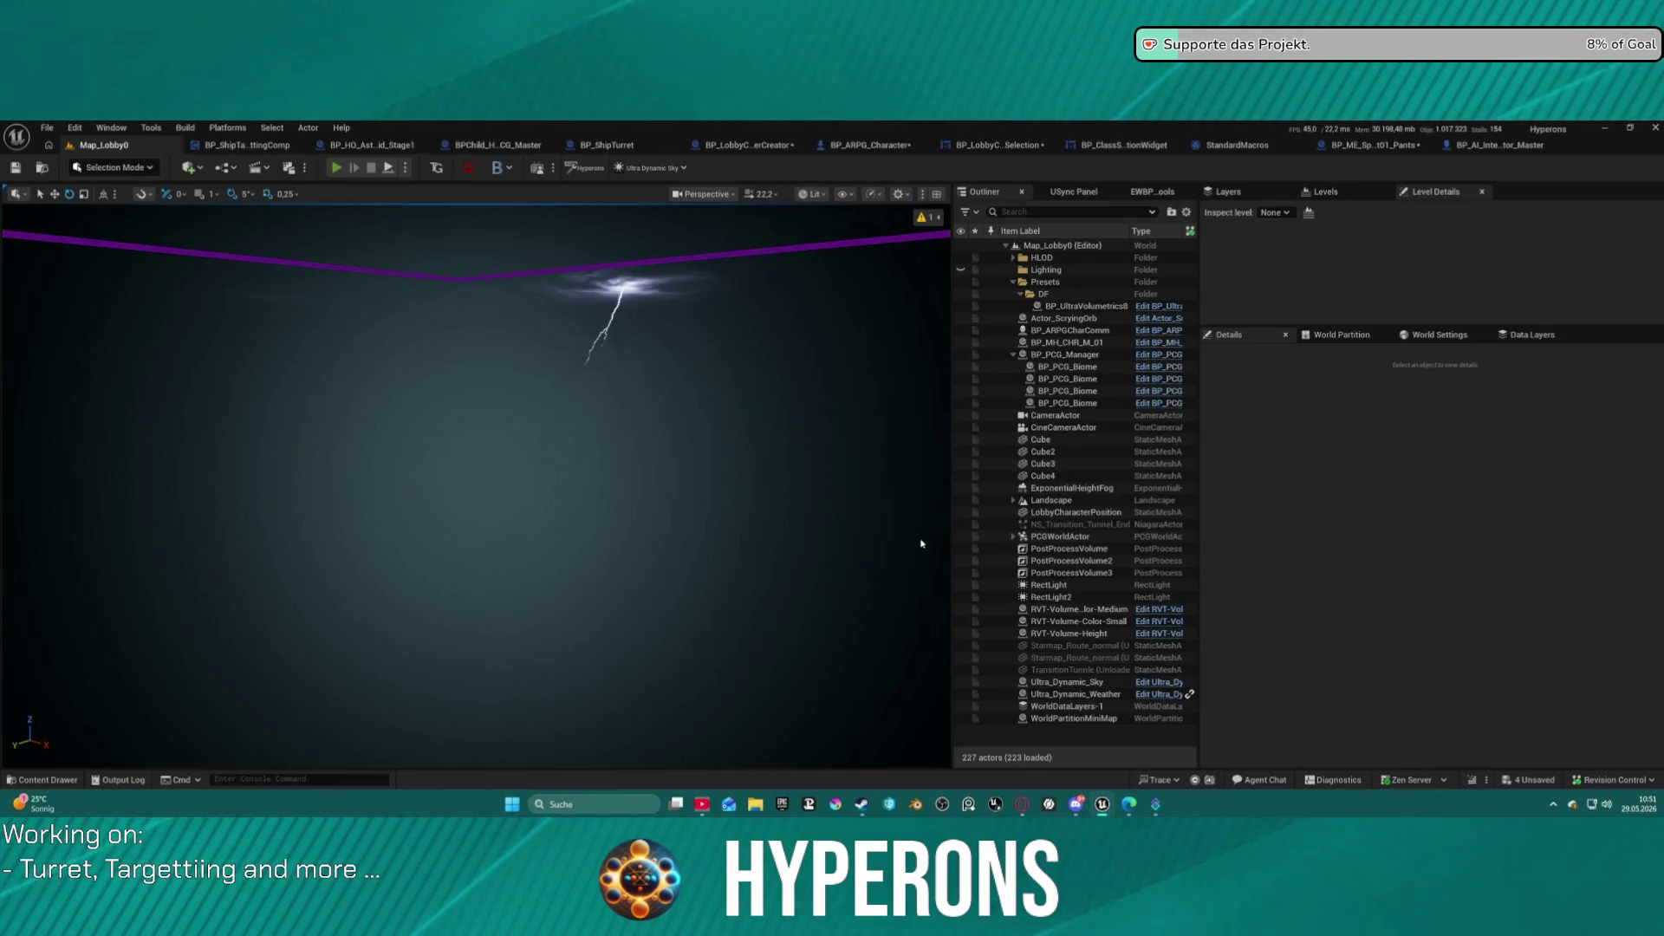
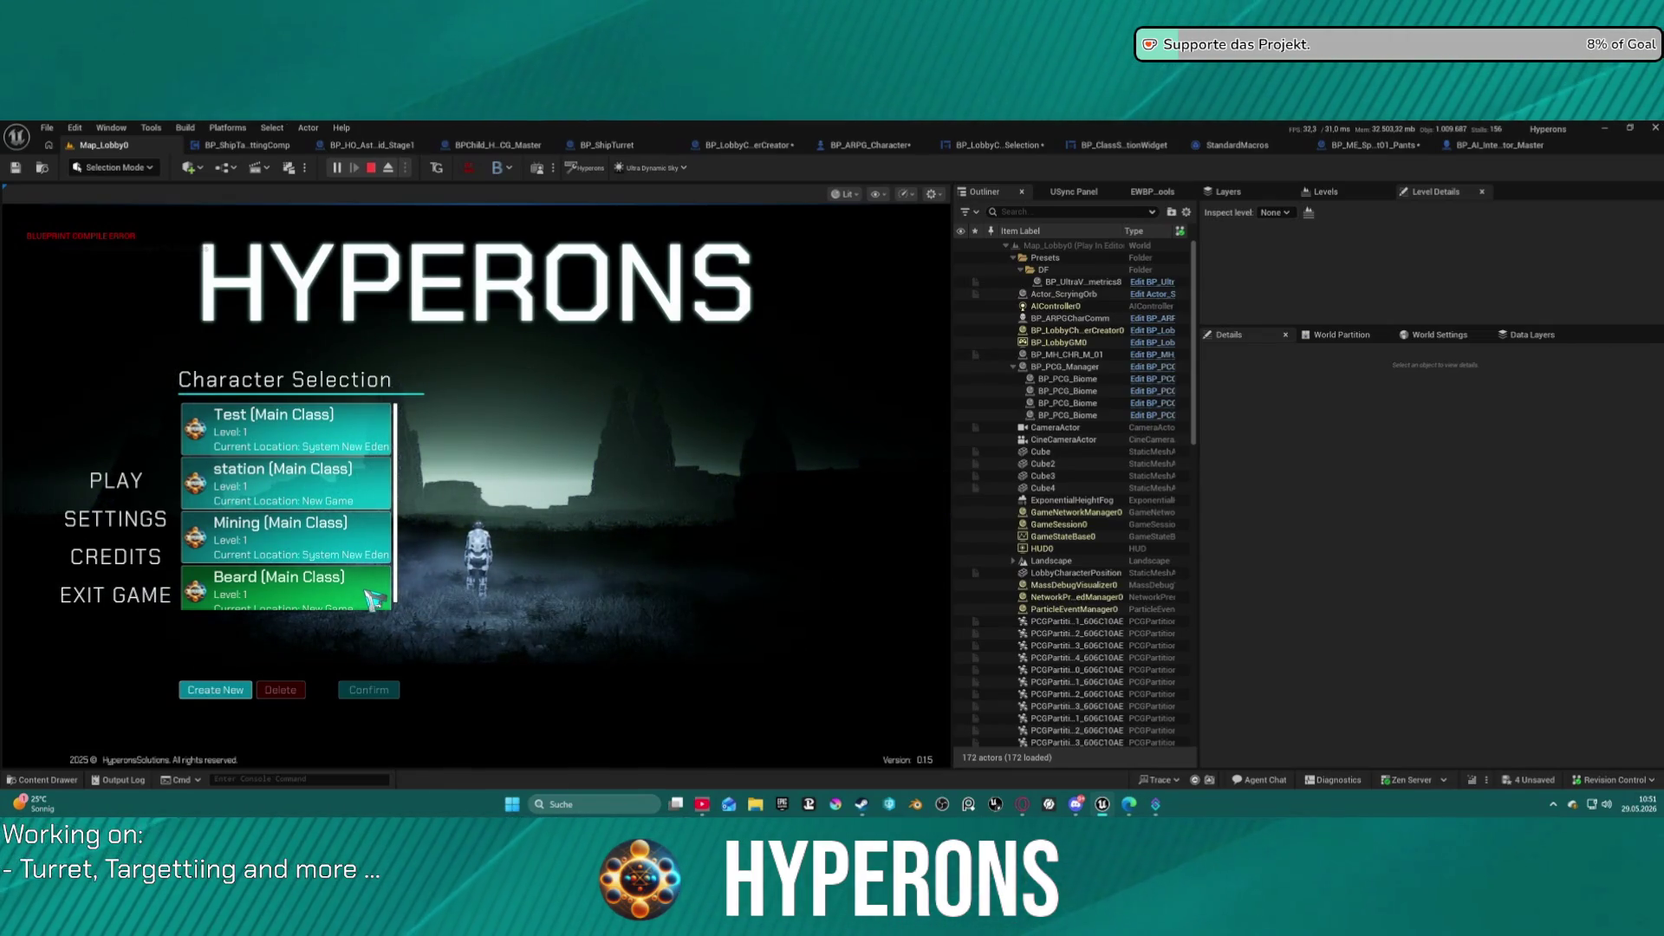
Start a game as the Beard character, look around the station, then stop the play session.
left_click(373, 598)
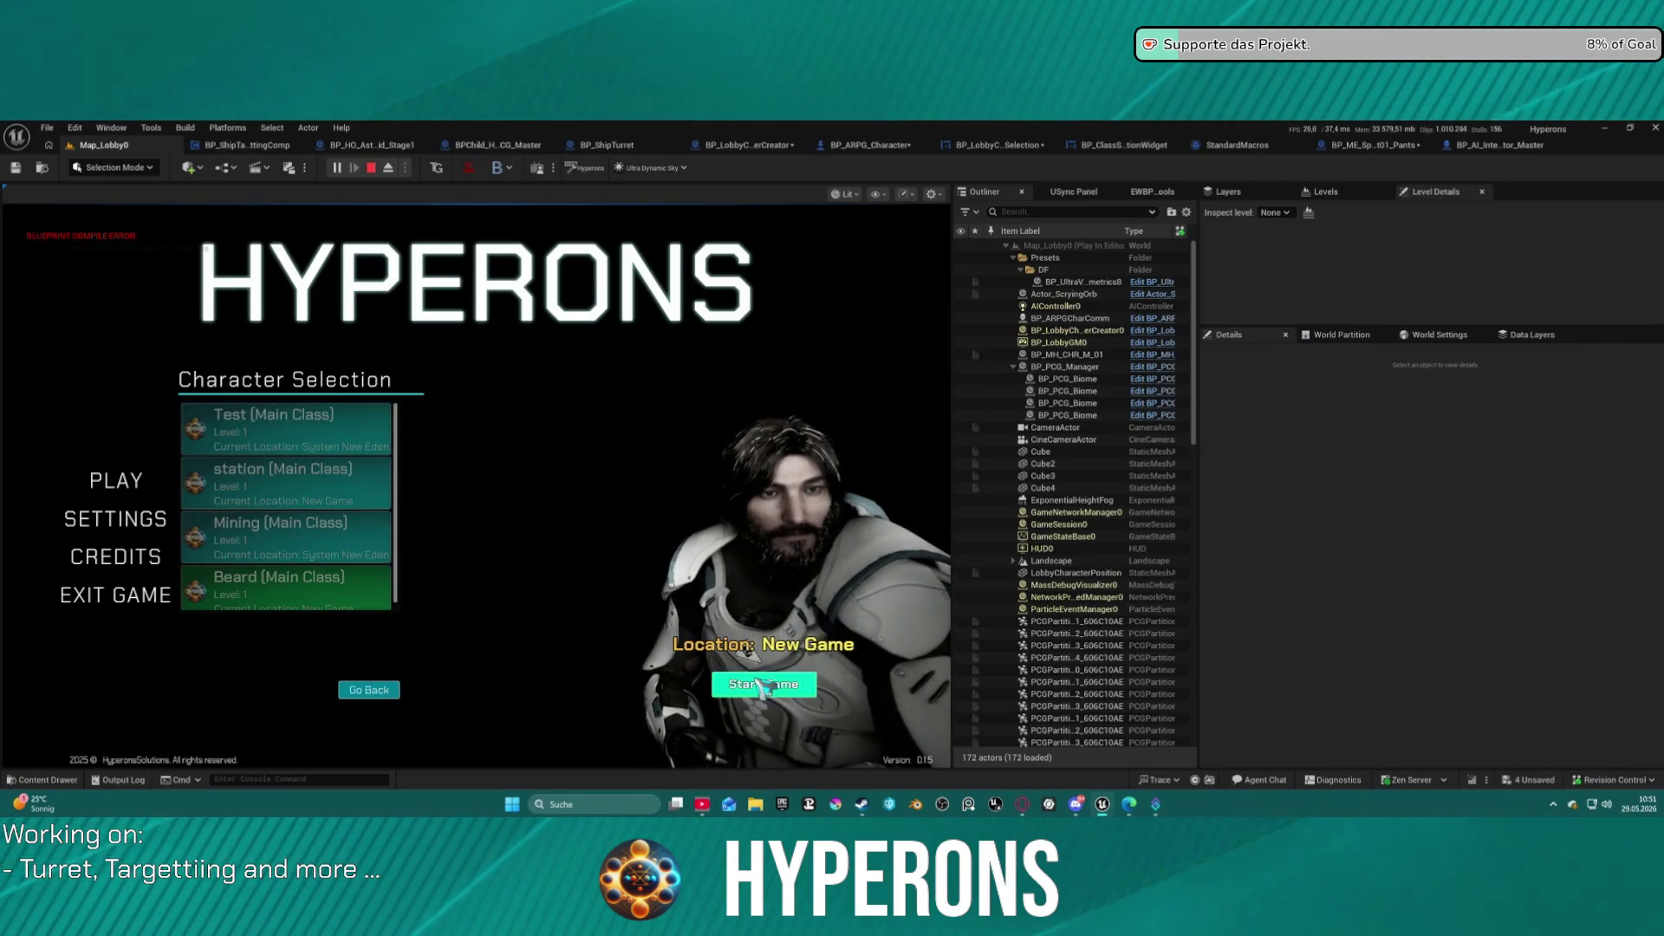
left_click(762, 685)
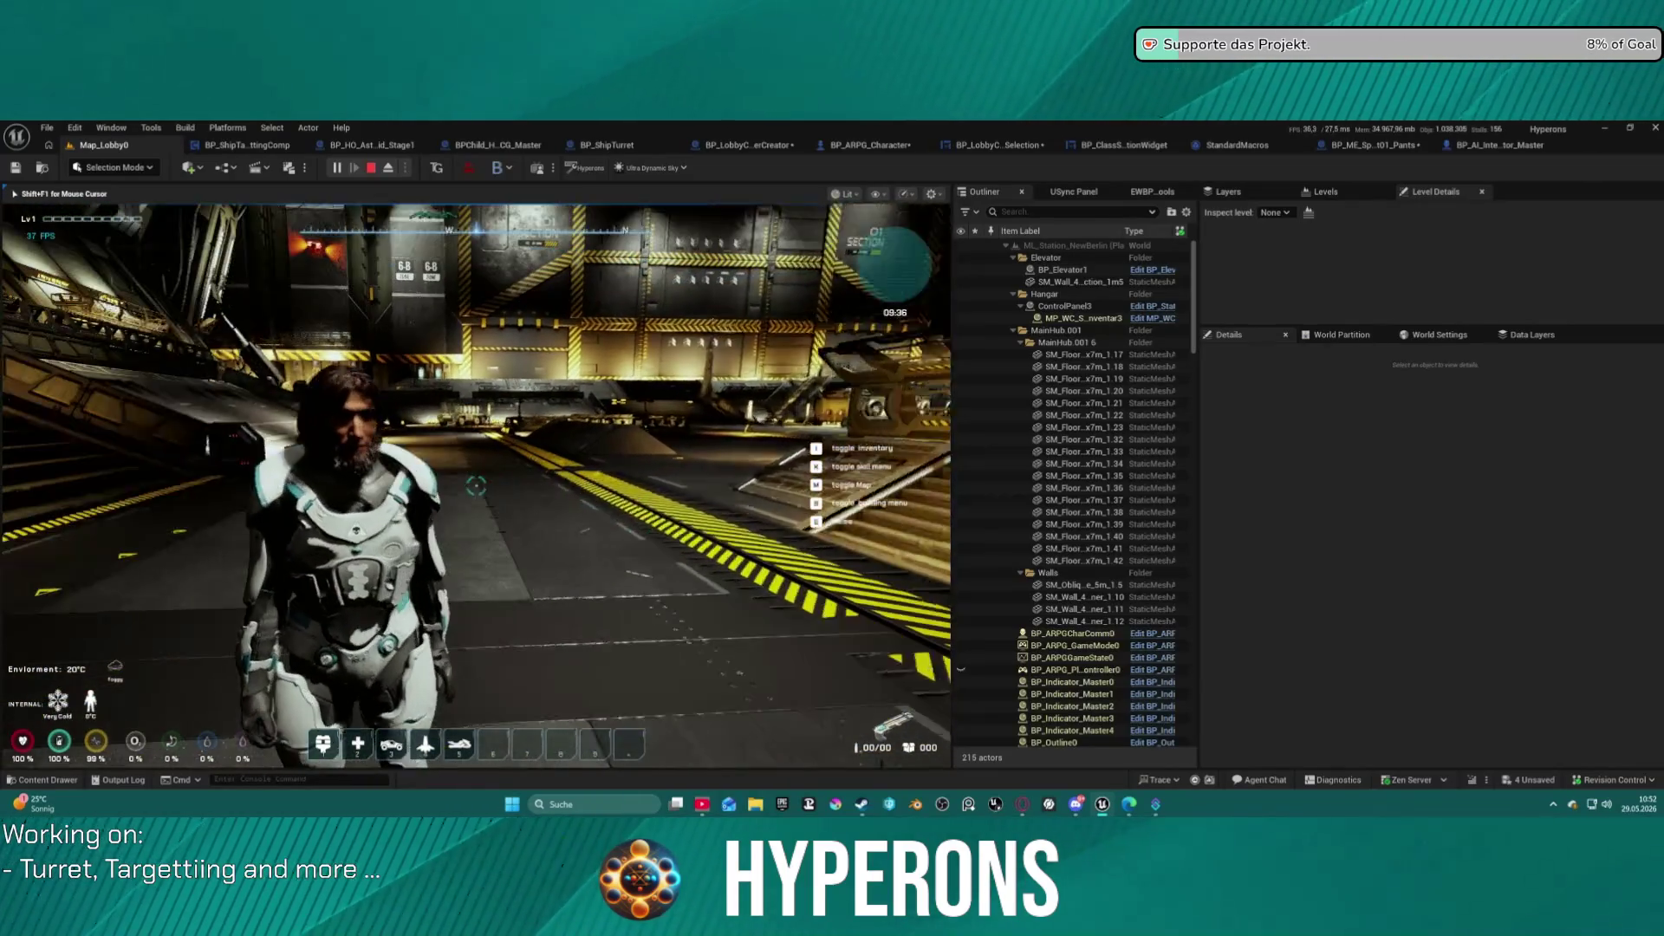
key("Escape")
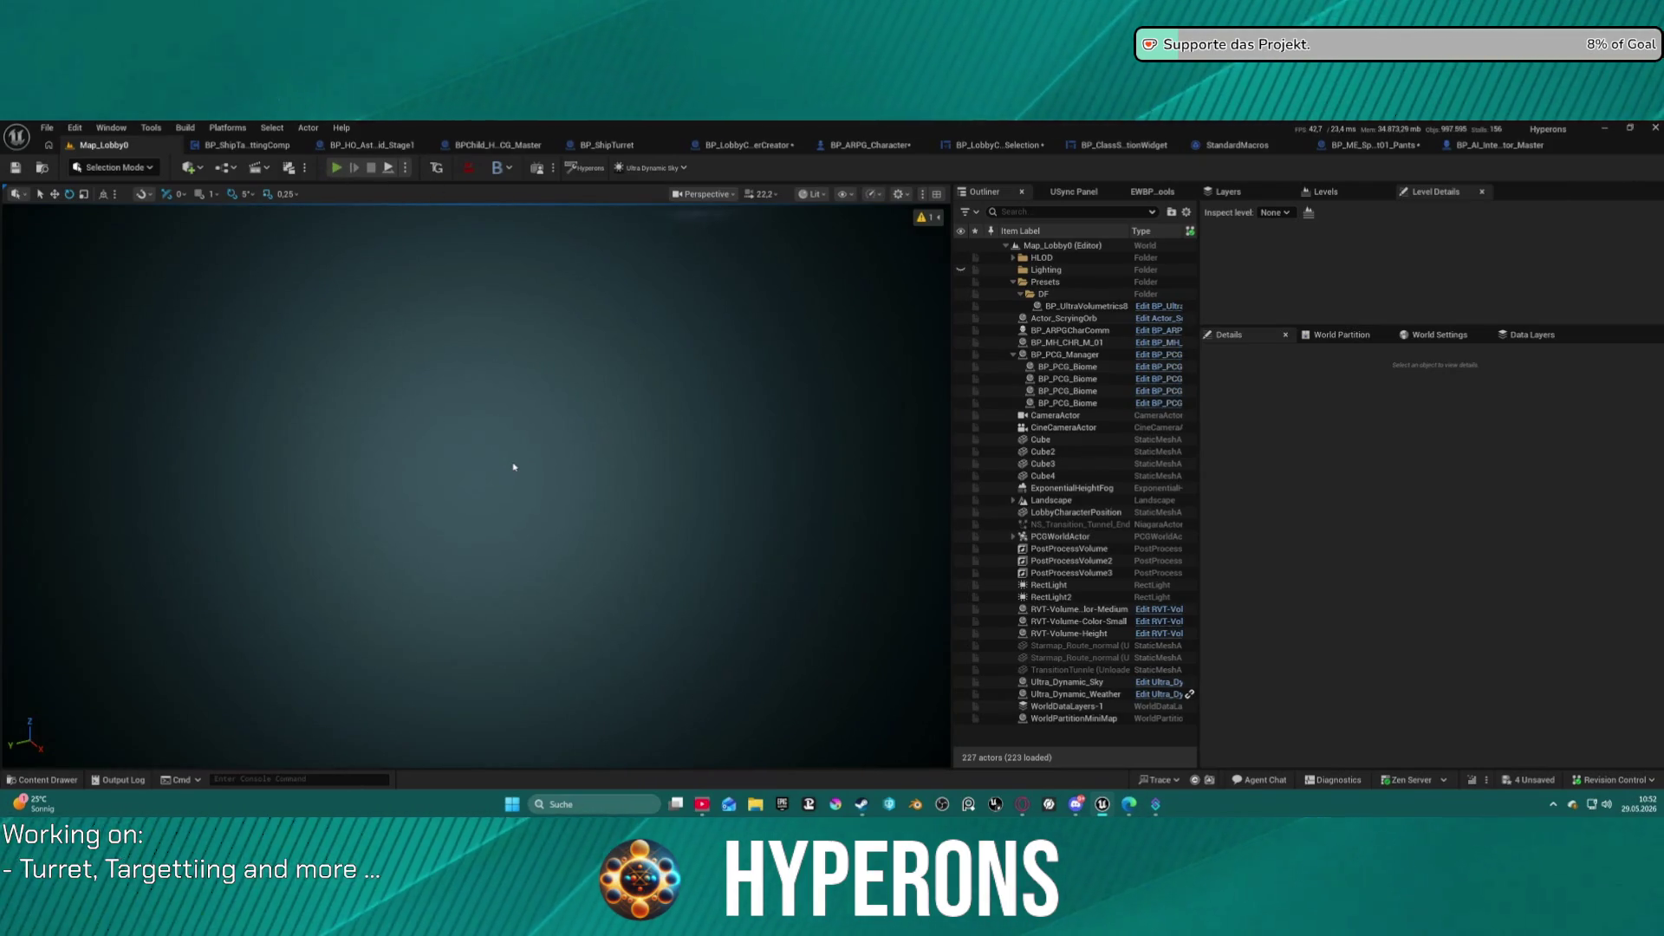
Play the lobby level and delete the Beard character from the selection list.
key("alt+p")
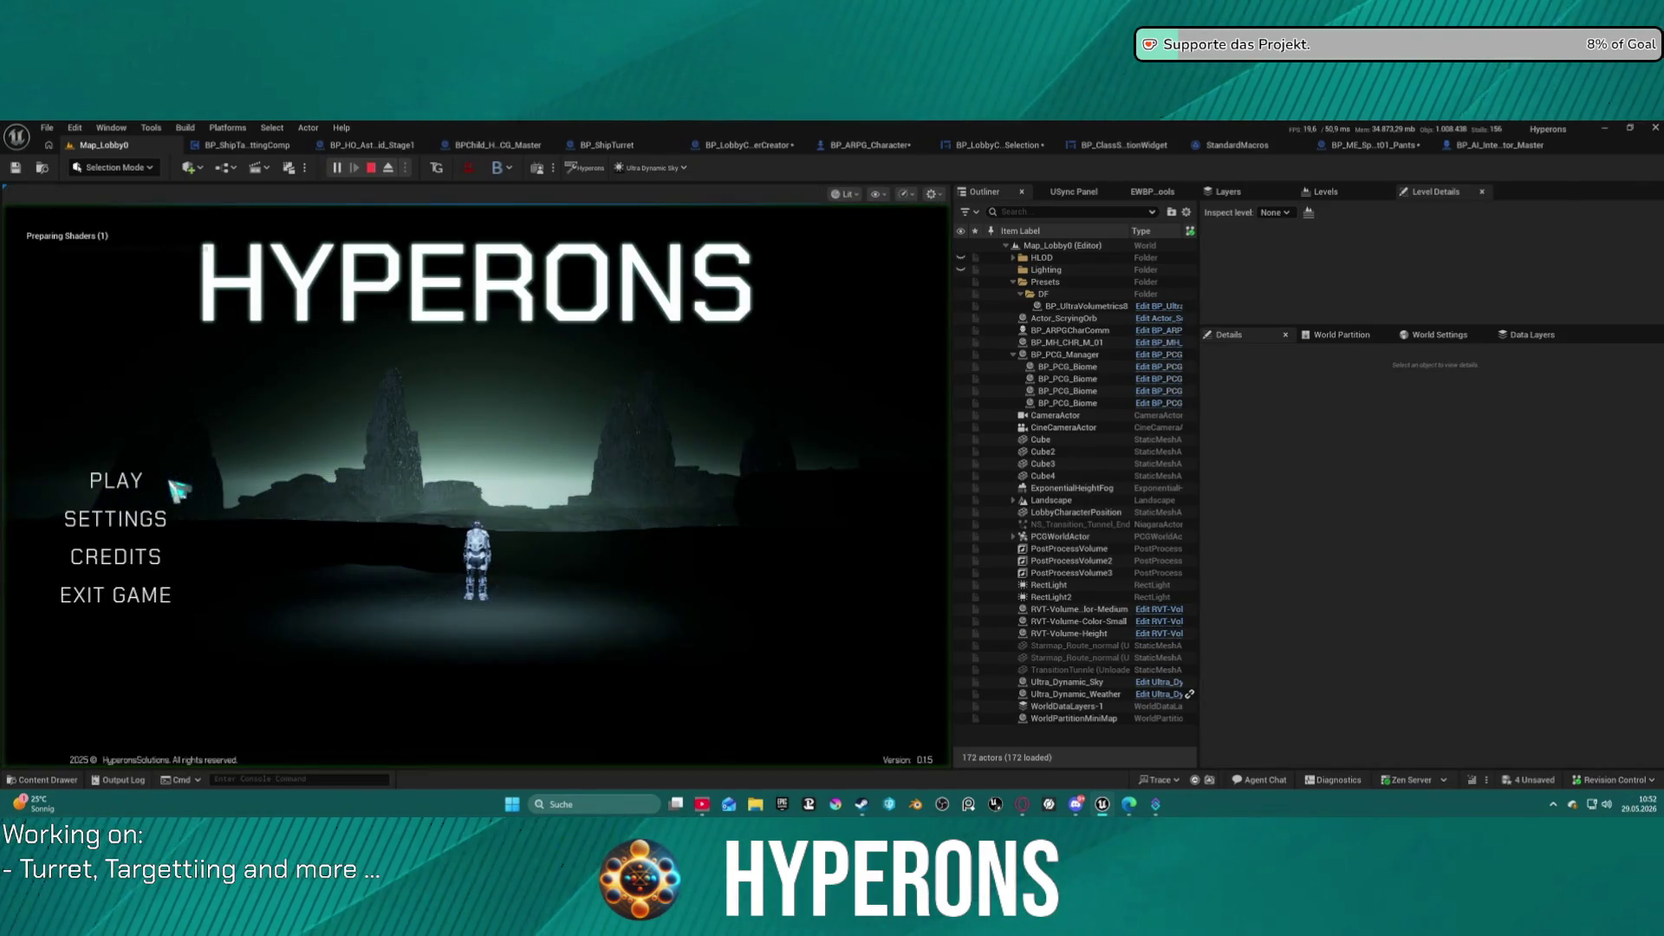
left_click(148, 478)
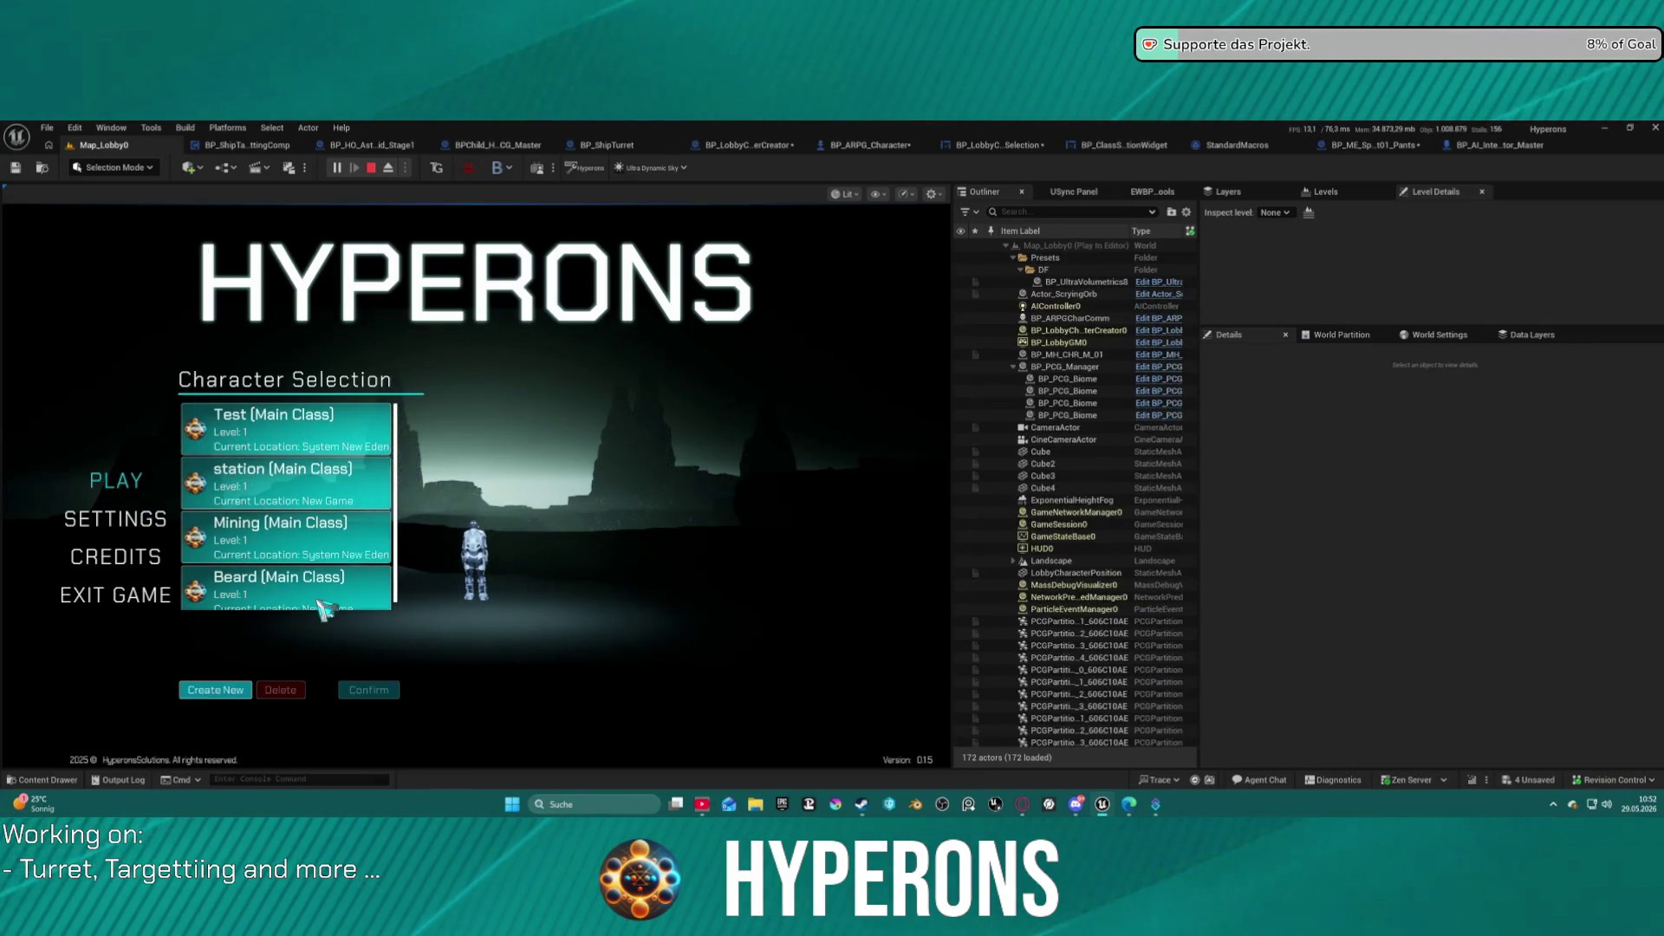
left_click(269, 604)
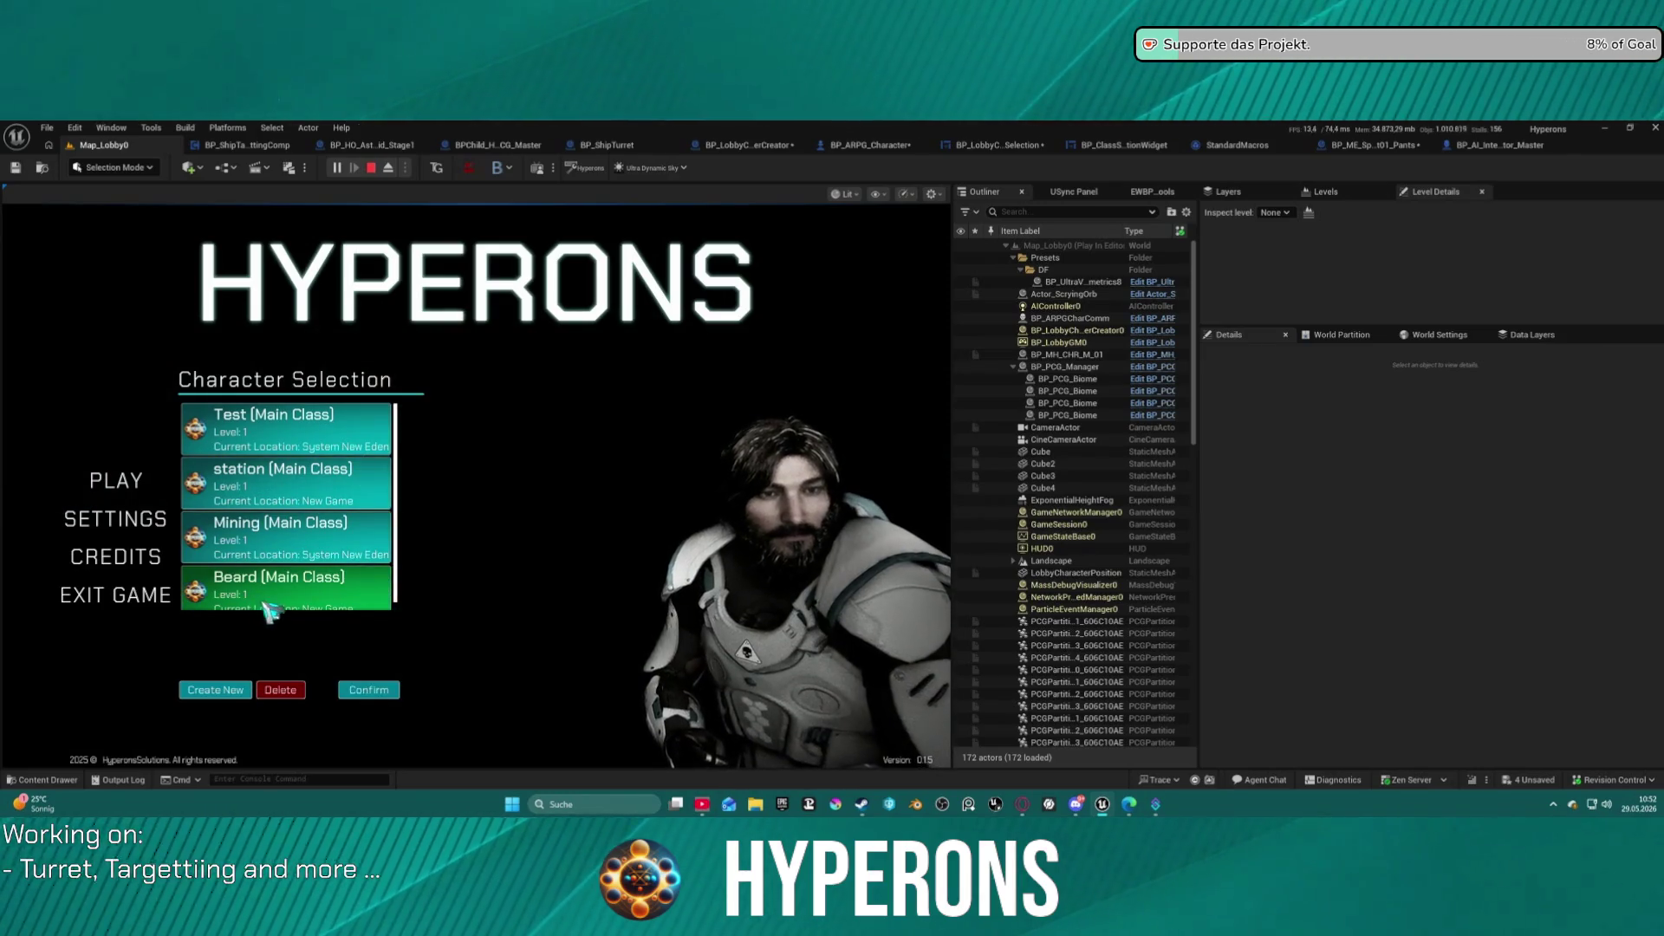
left_click(281, 689)
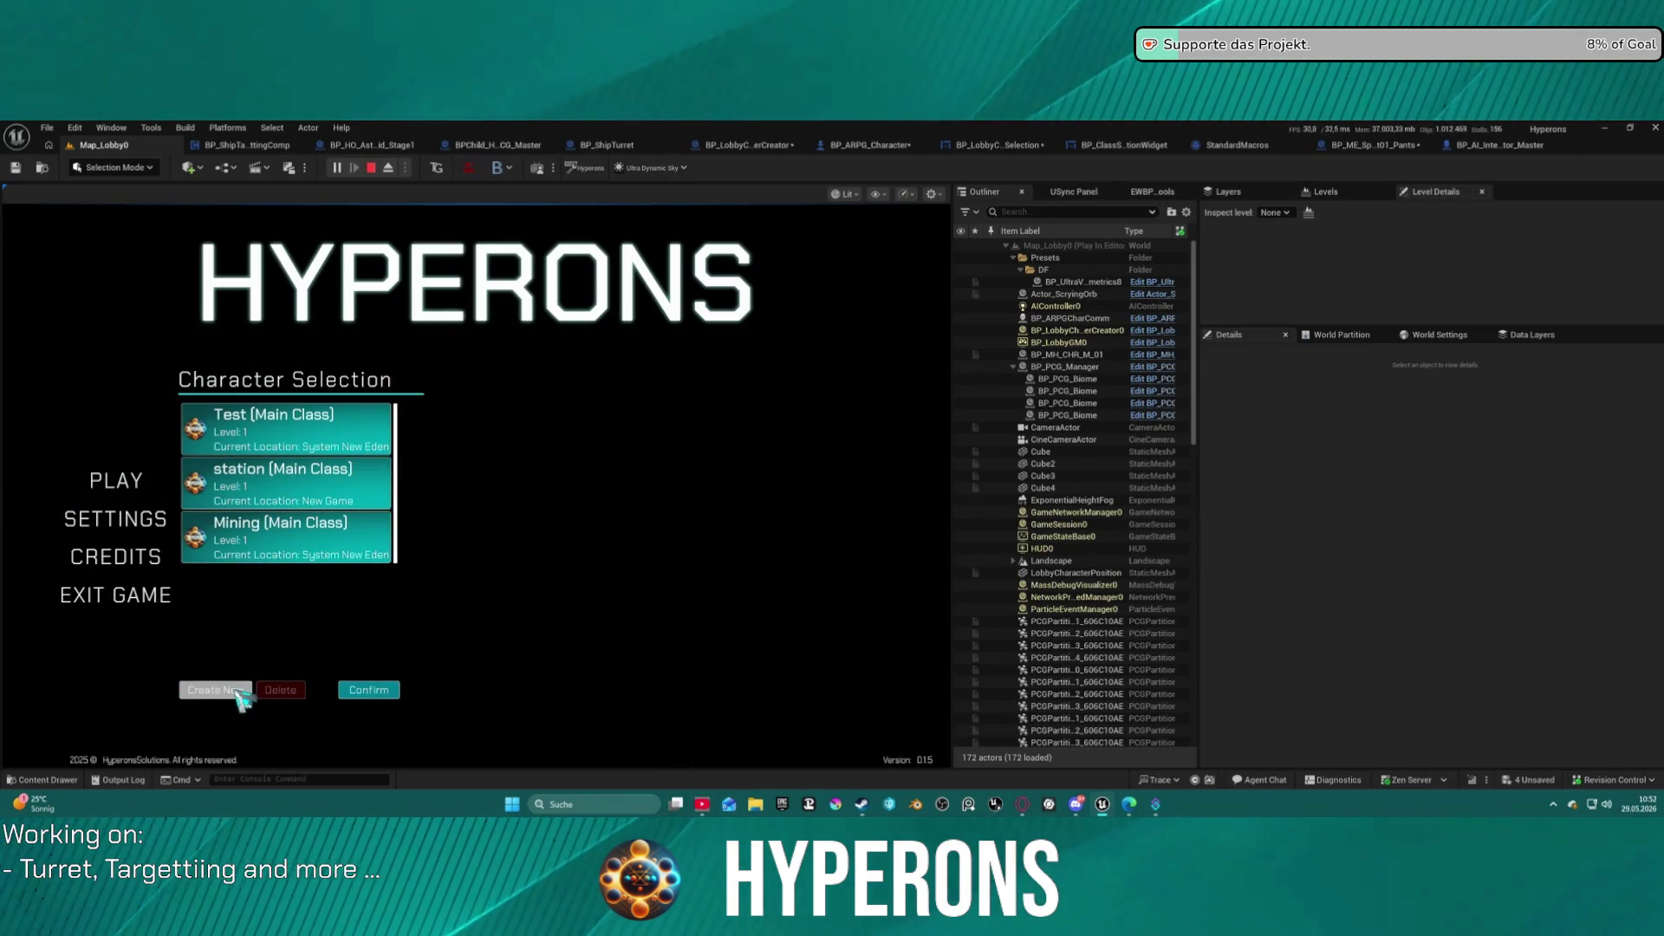
Create a full-bearded character named 'hair' and start the game with it.
left_click(241, 690)
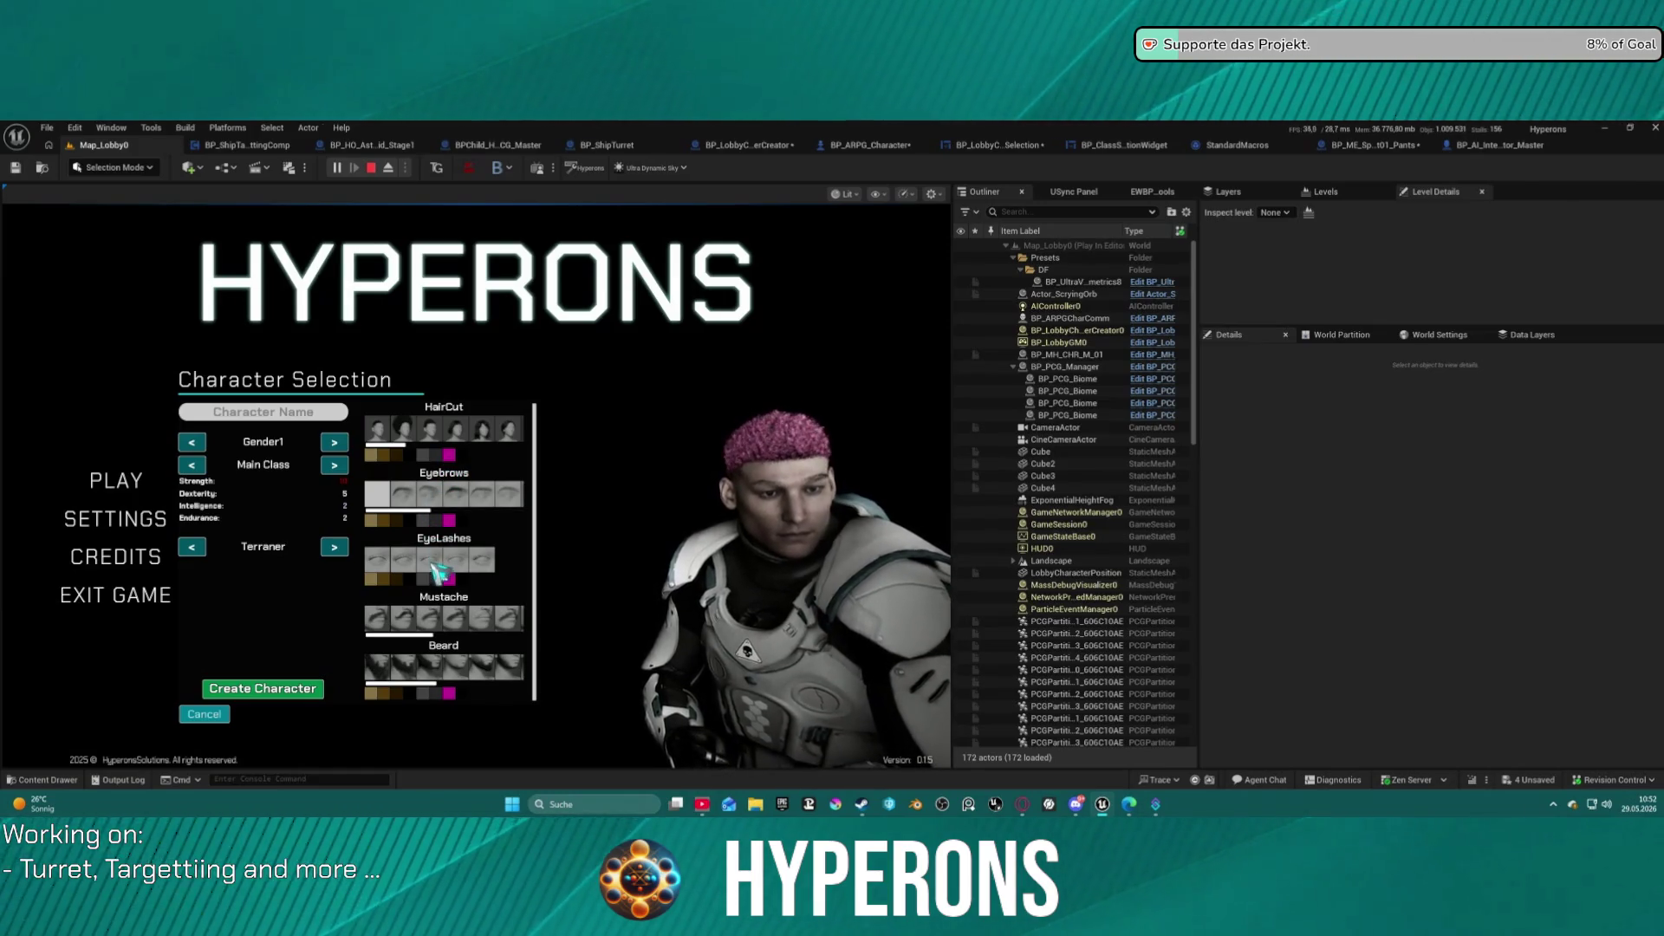
left_click(411, 673)
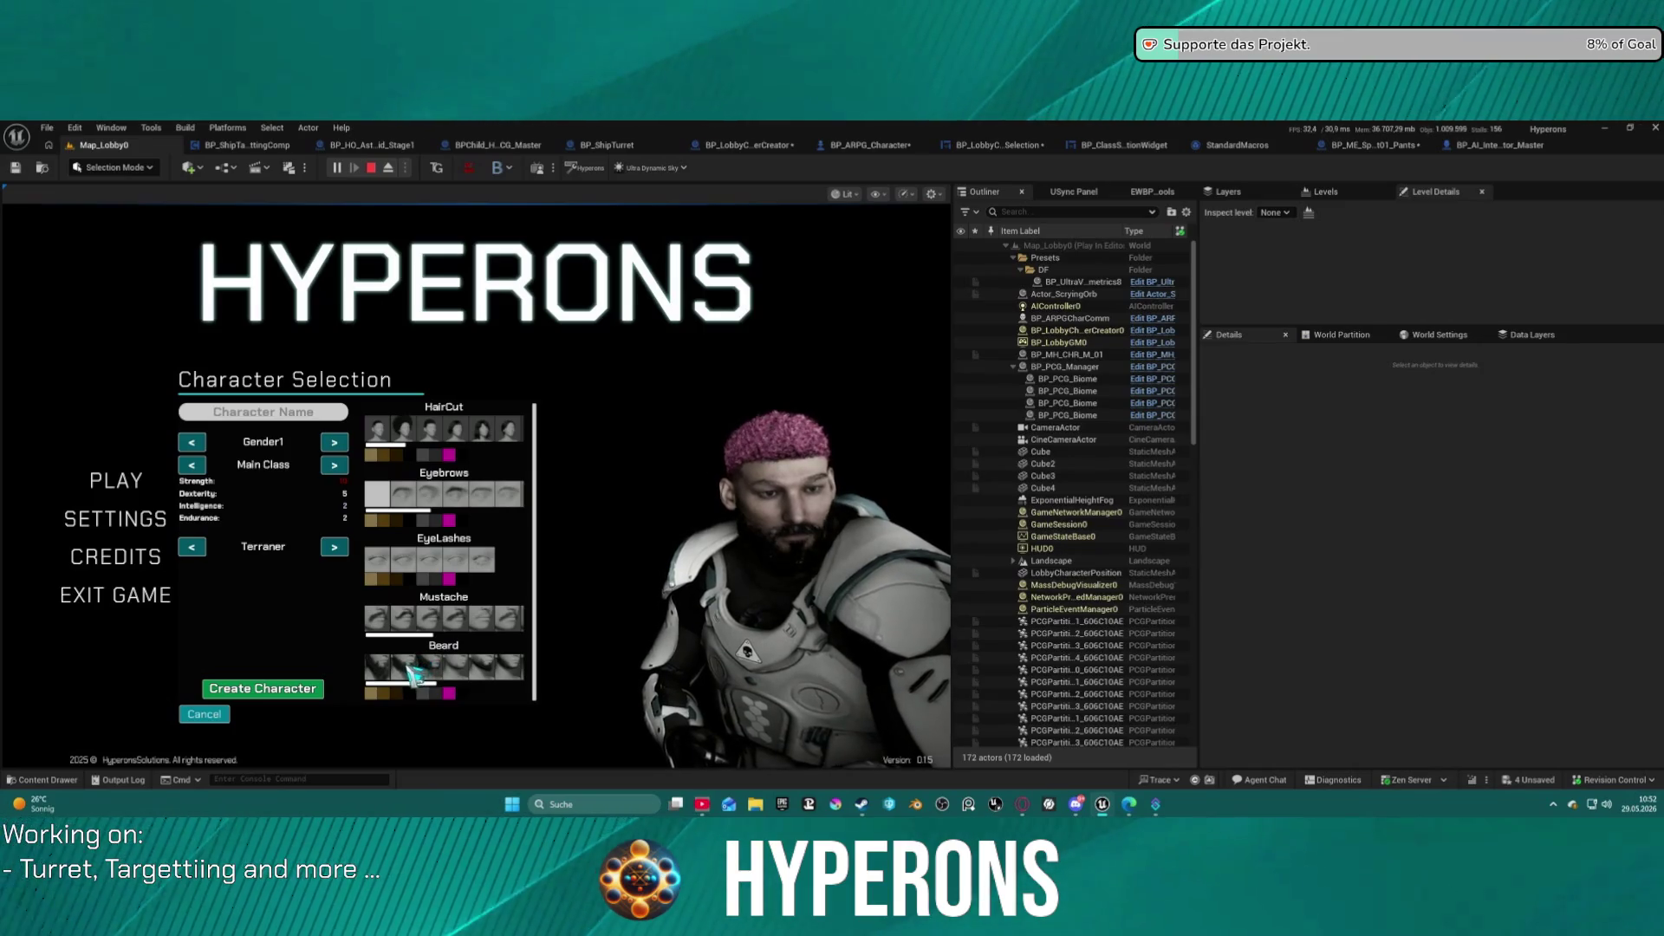
left_click(251, 411)
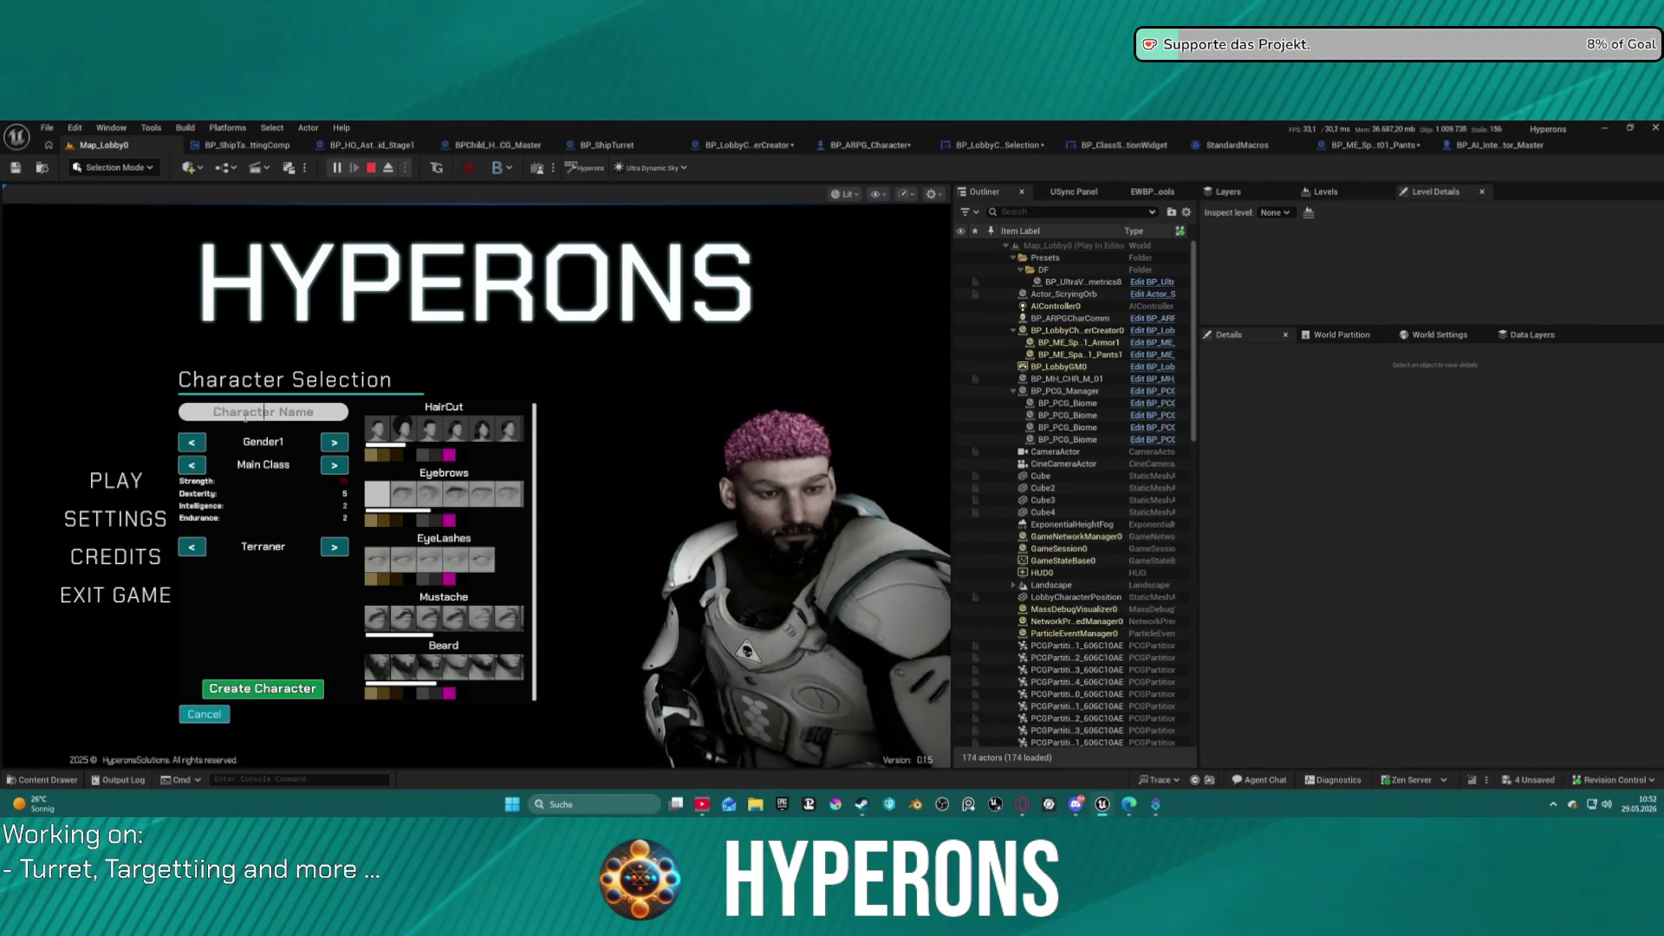
left_click(260, 690)
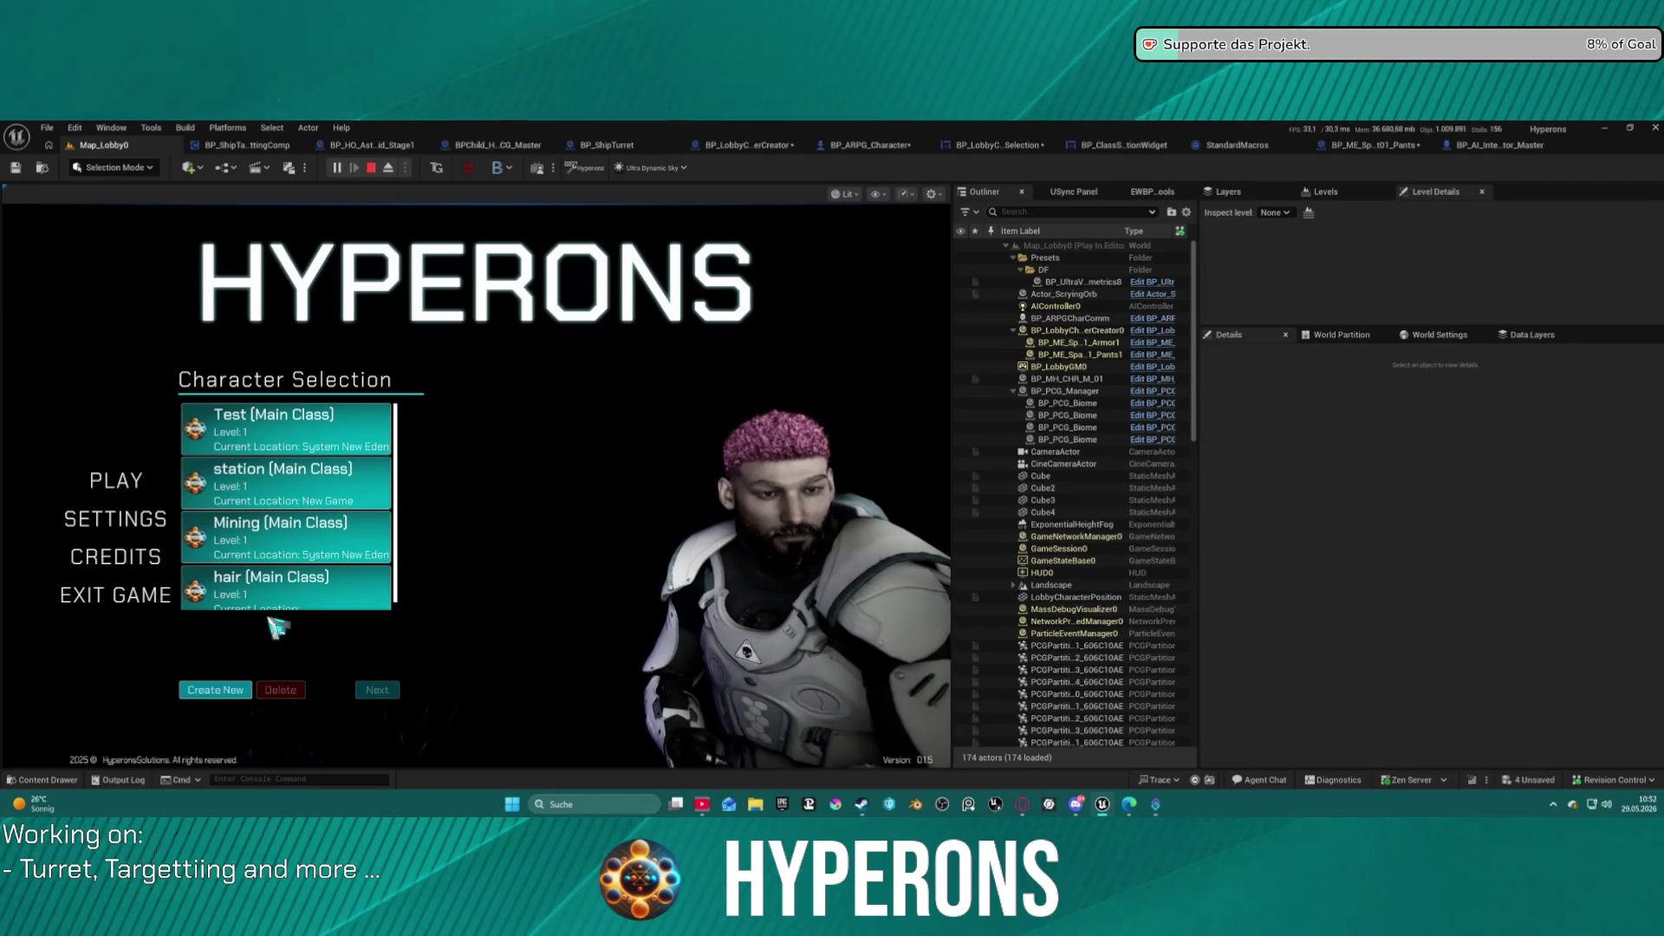
left_click(286, 594)
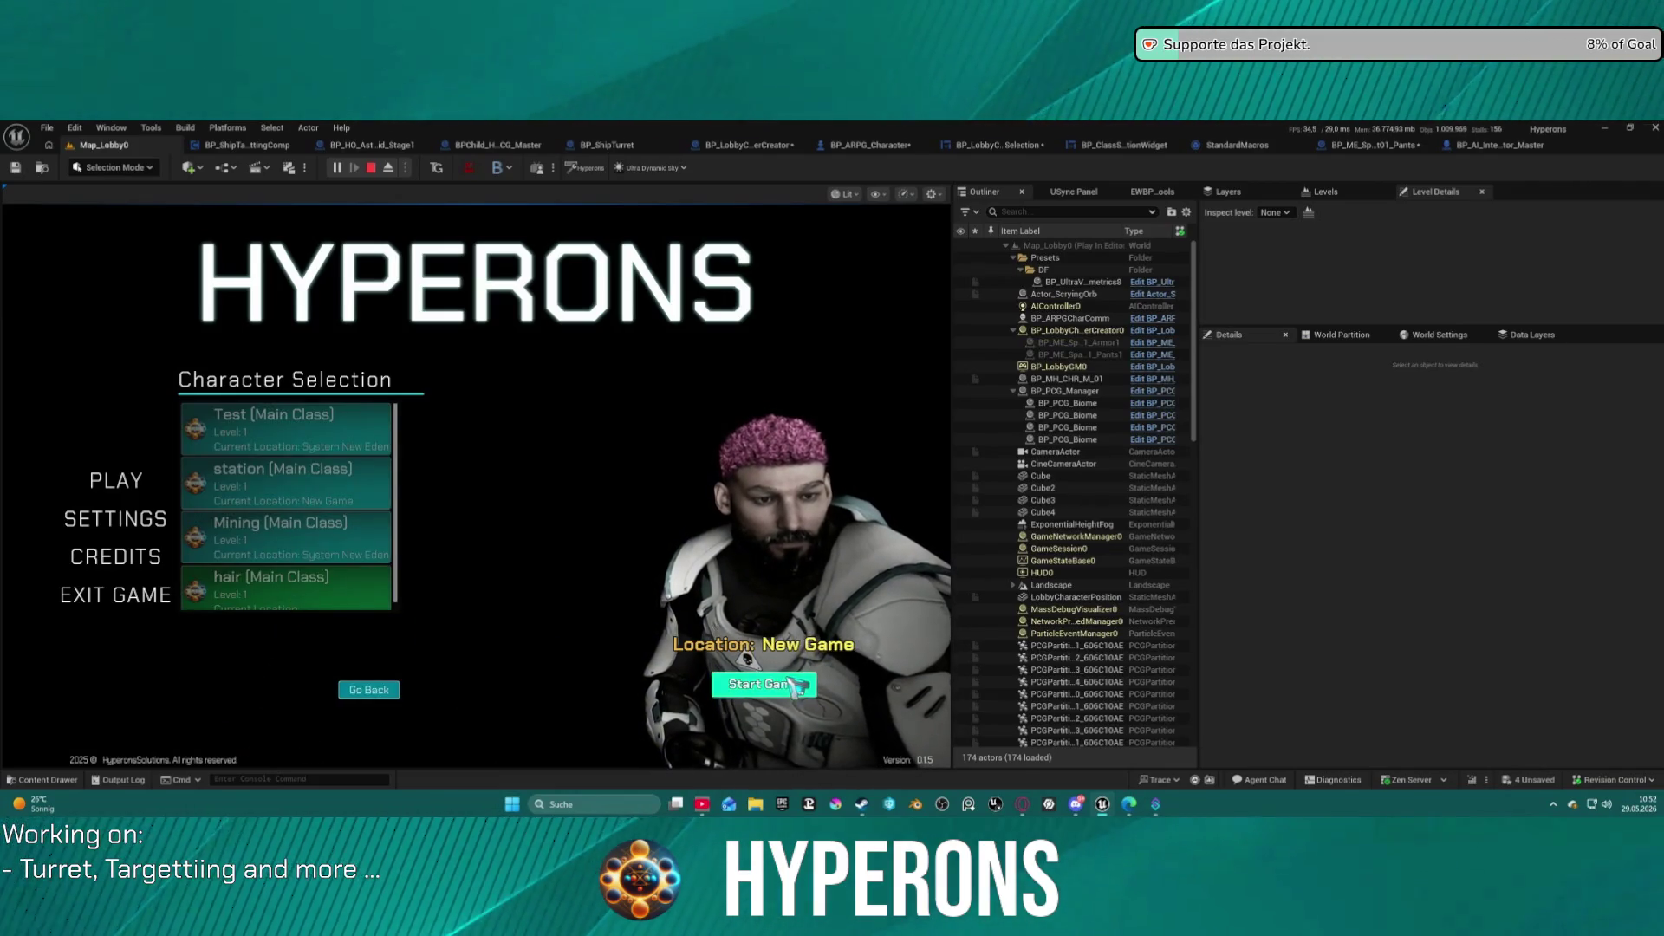
left_click(812, 665)
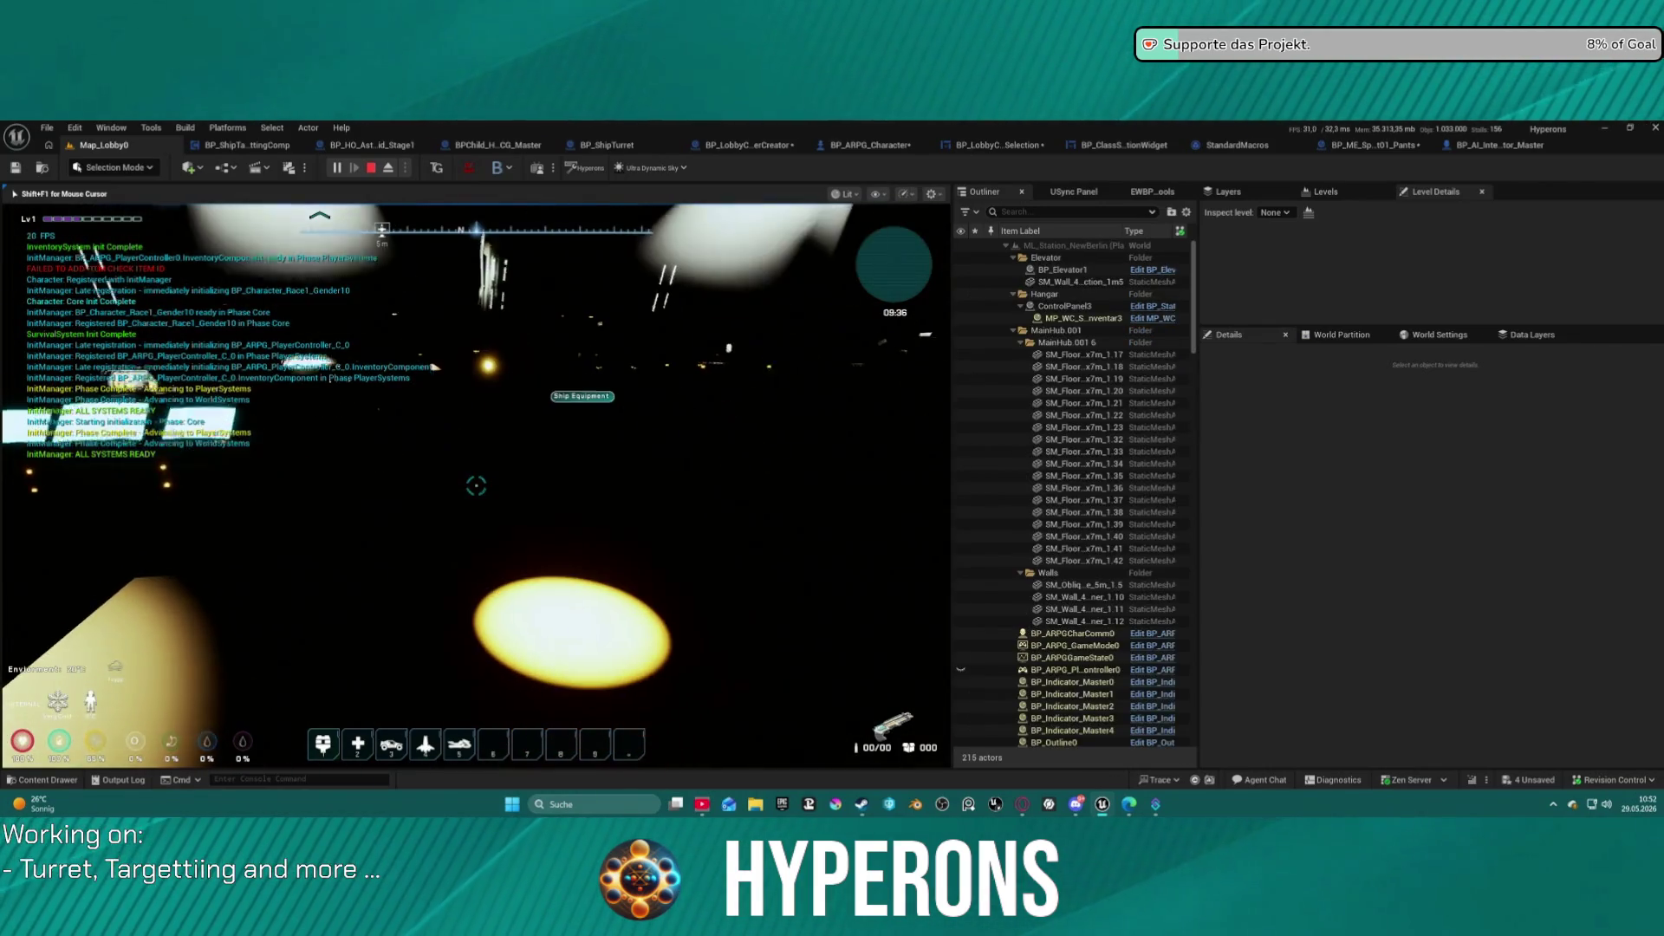
Open and close the inventory, walk toward the hangar, then stop the play session.
key("i")
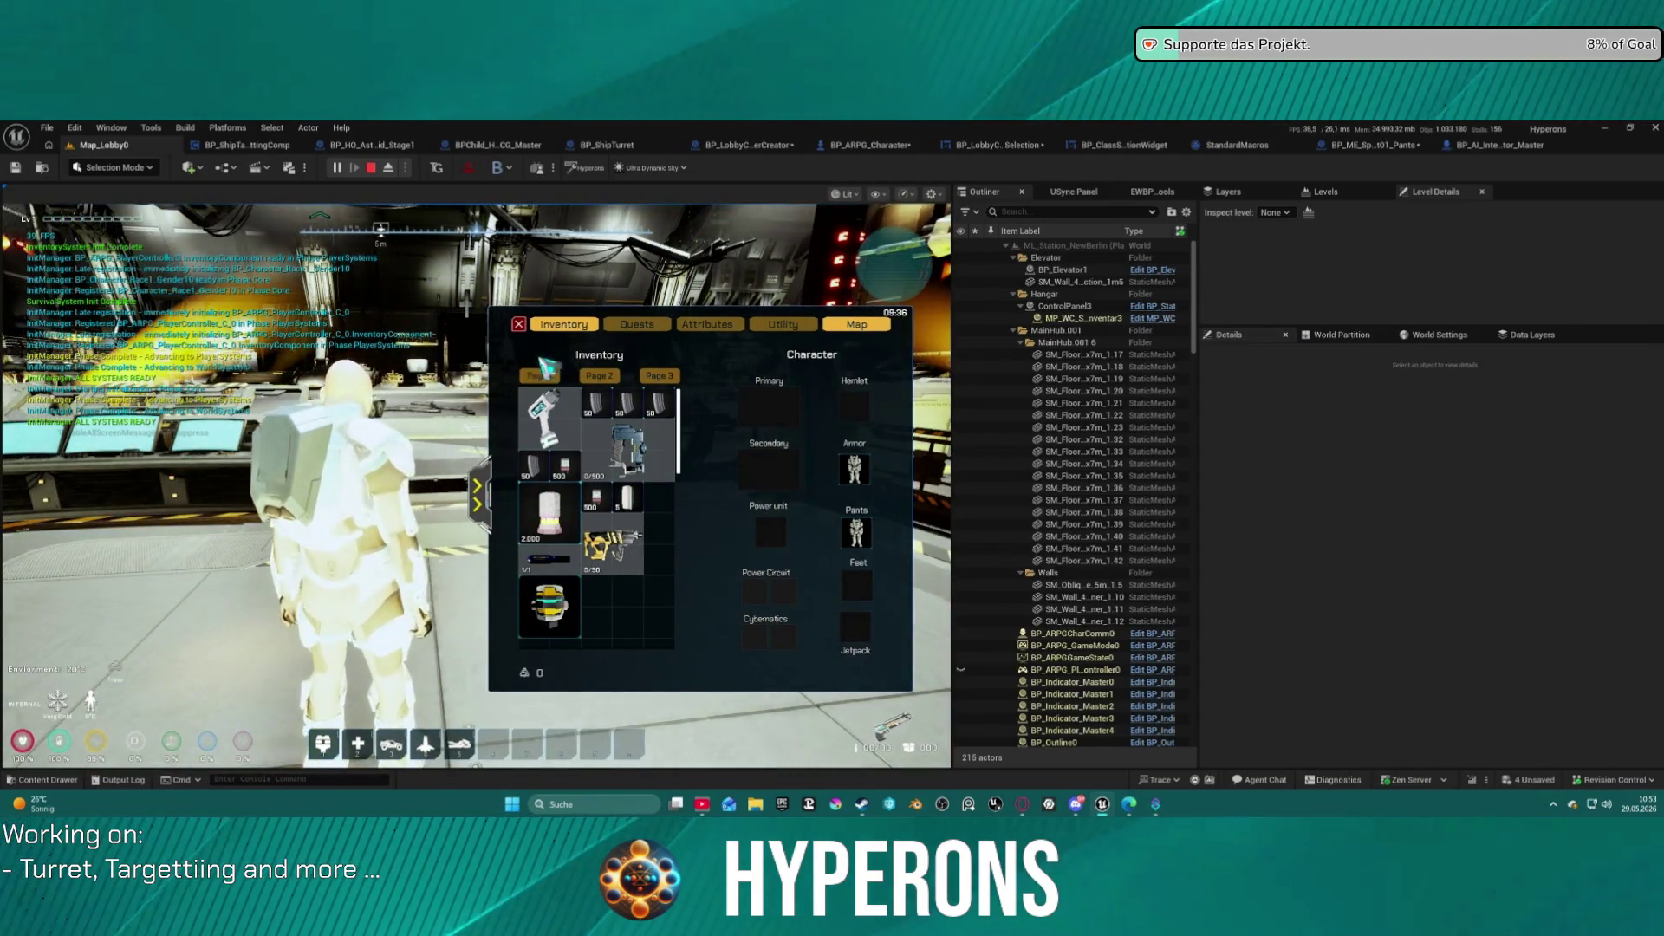
left_click(518, 323)
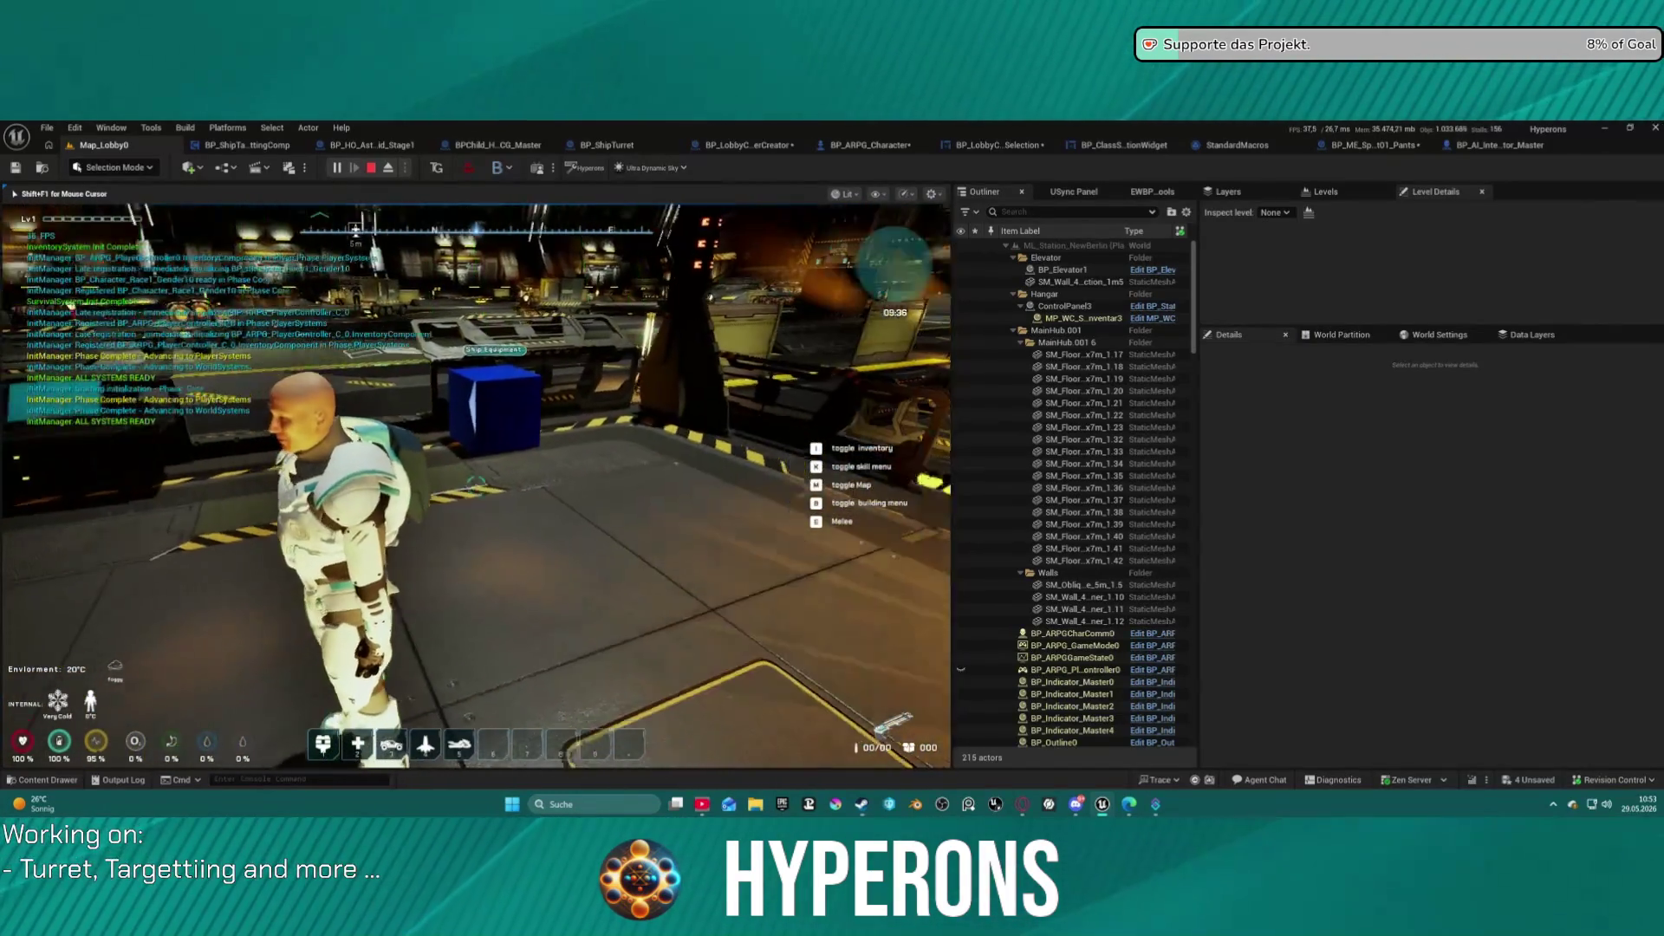
key("w")
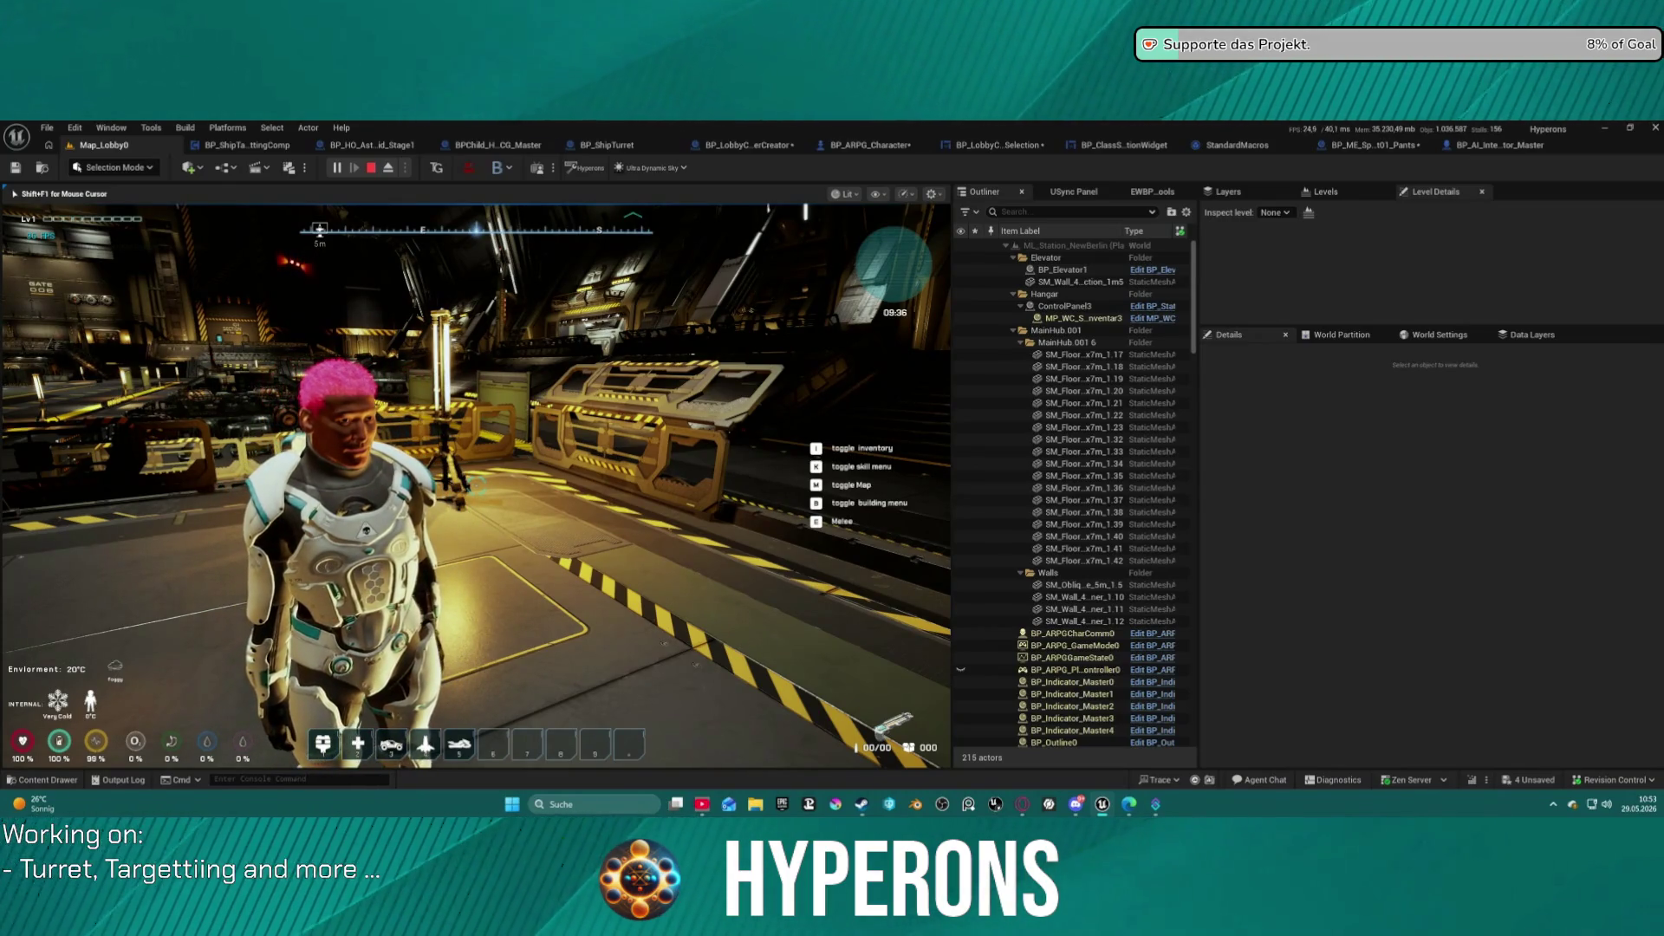
key("Escape")
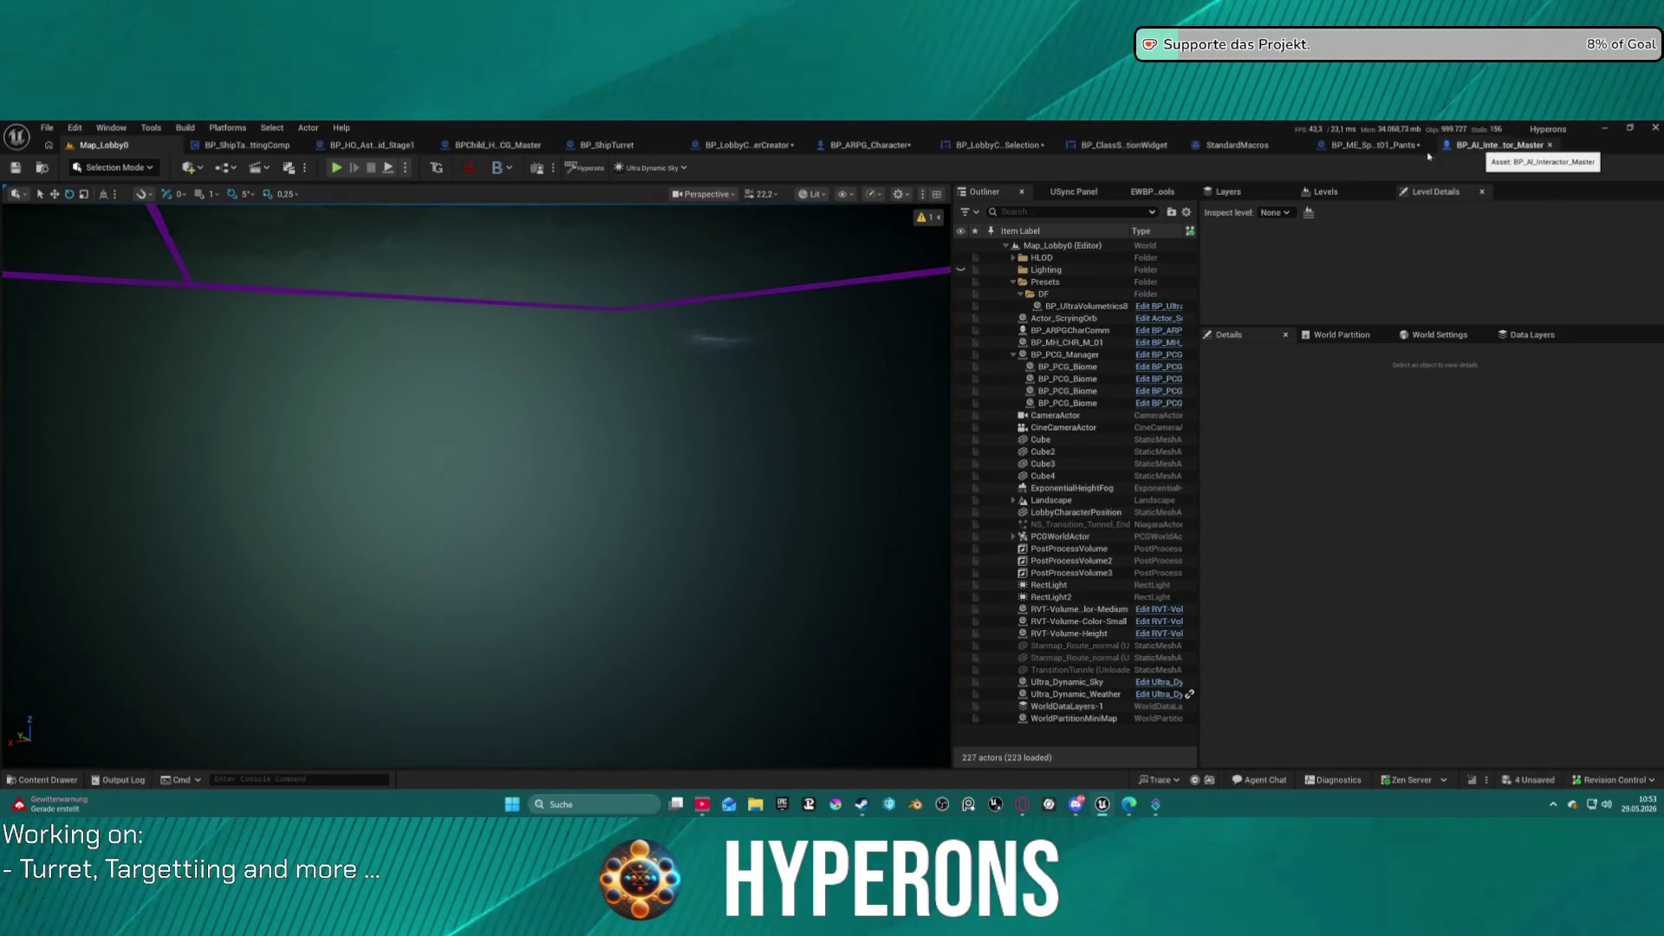
Inspect BP_AI_Interactor_Master's SetupCharacter graph, then return to Map_Lobby0 and play it.
key("ctrl+space")
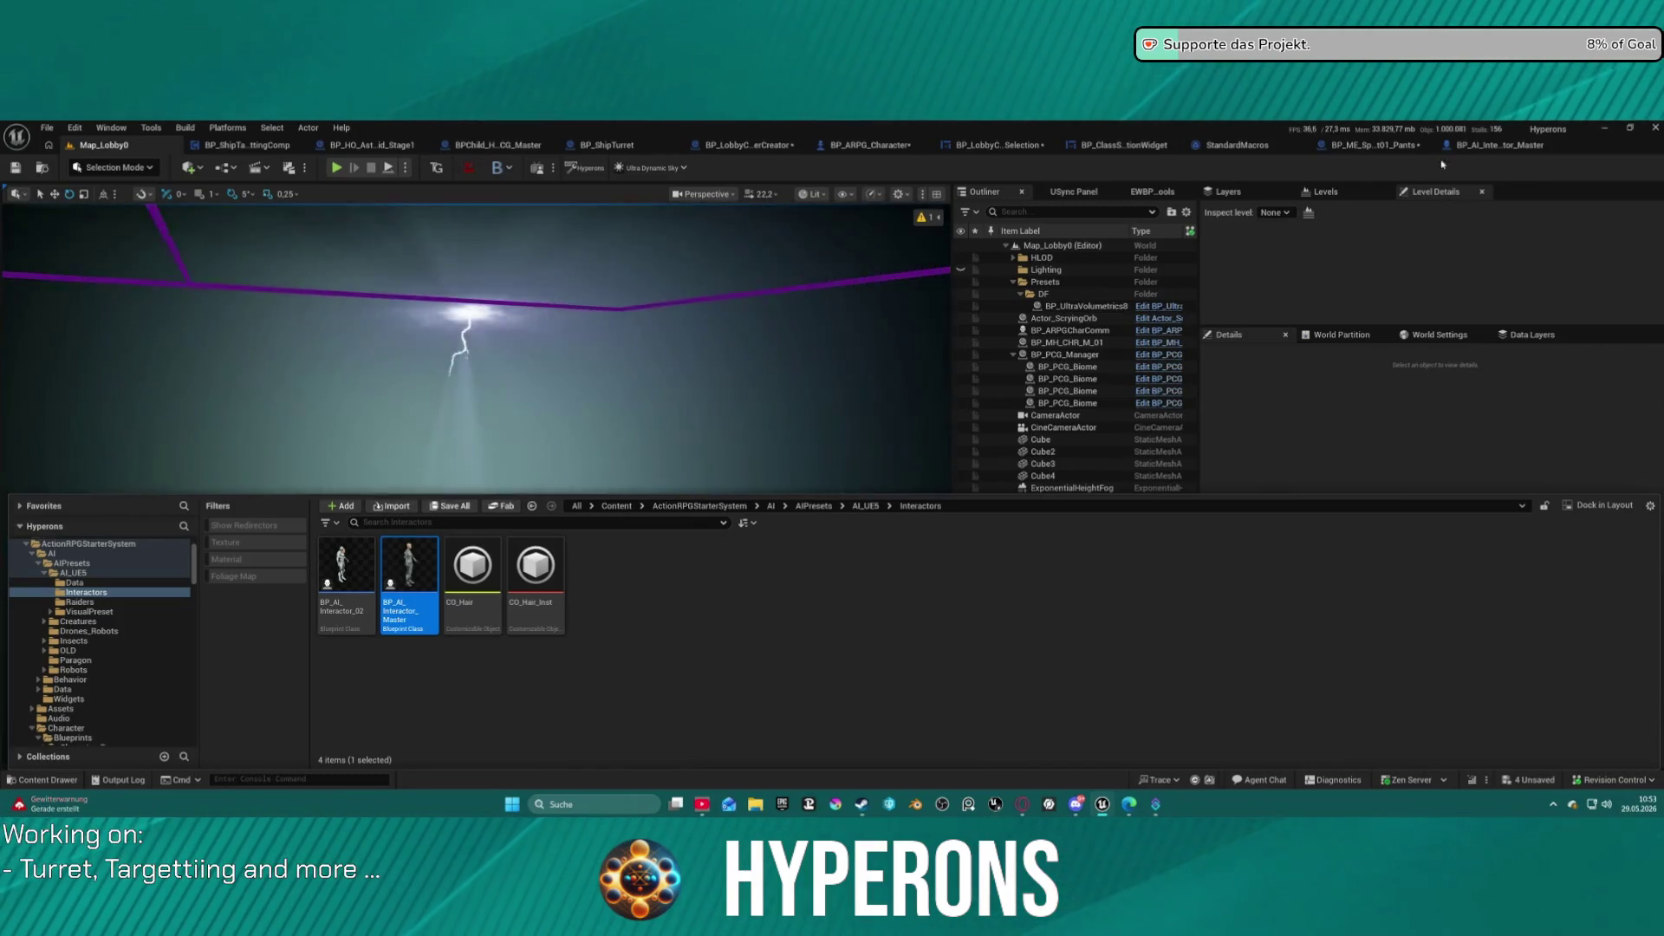
left_click(1465, 151)
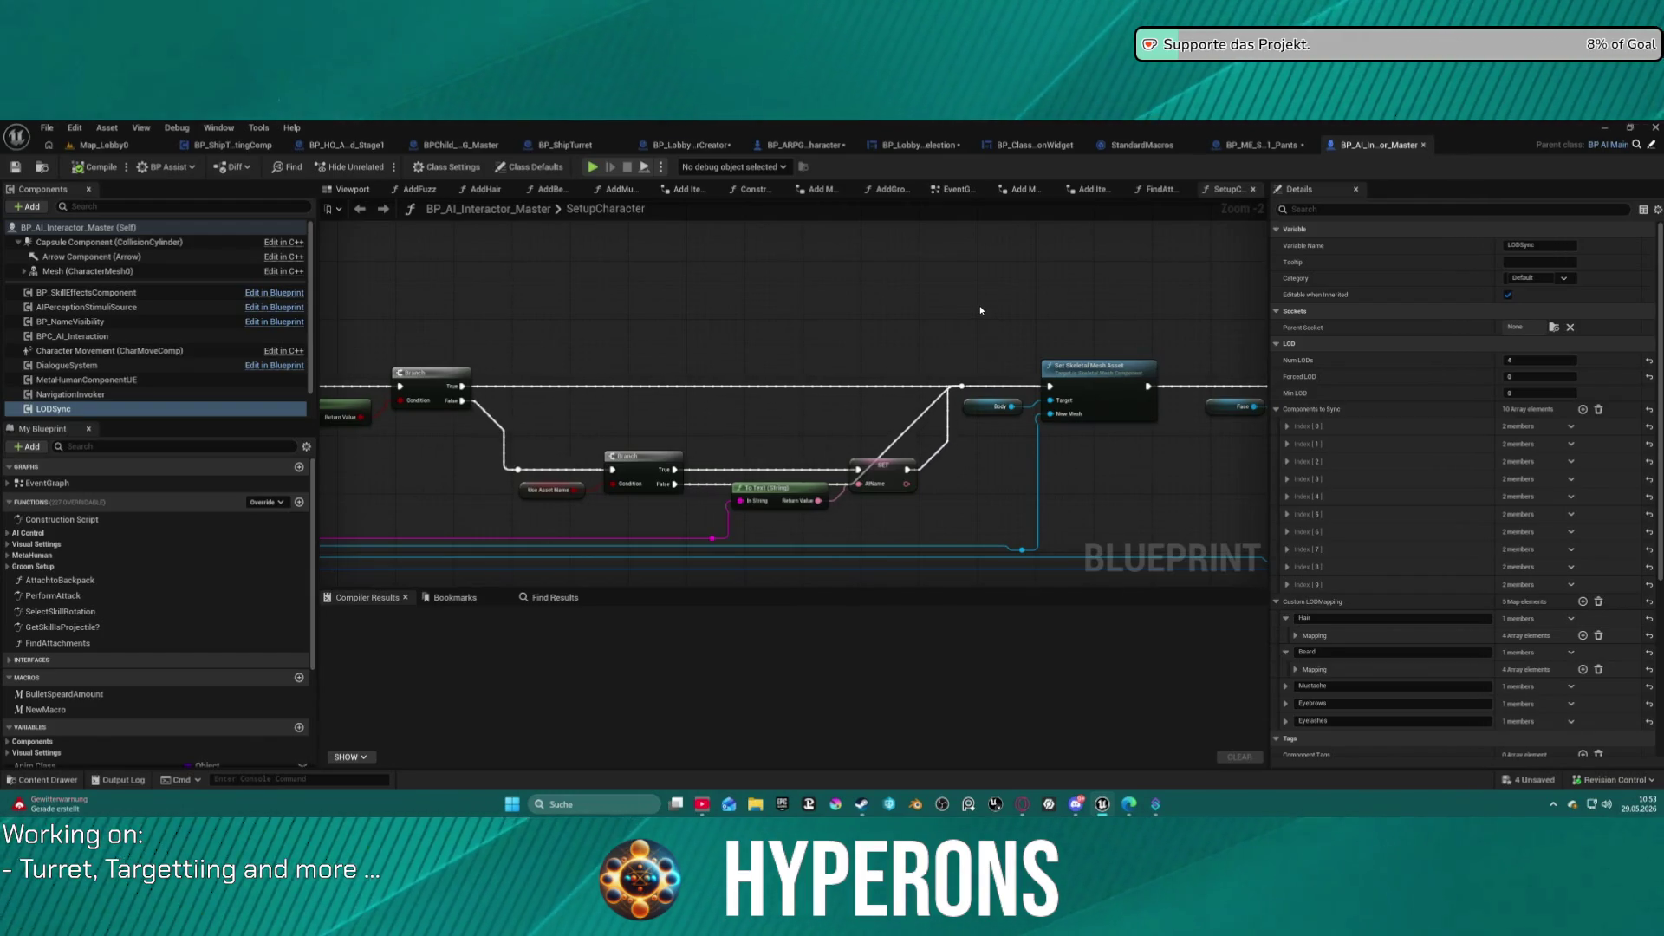
left_click(104, 145)
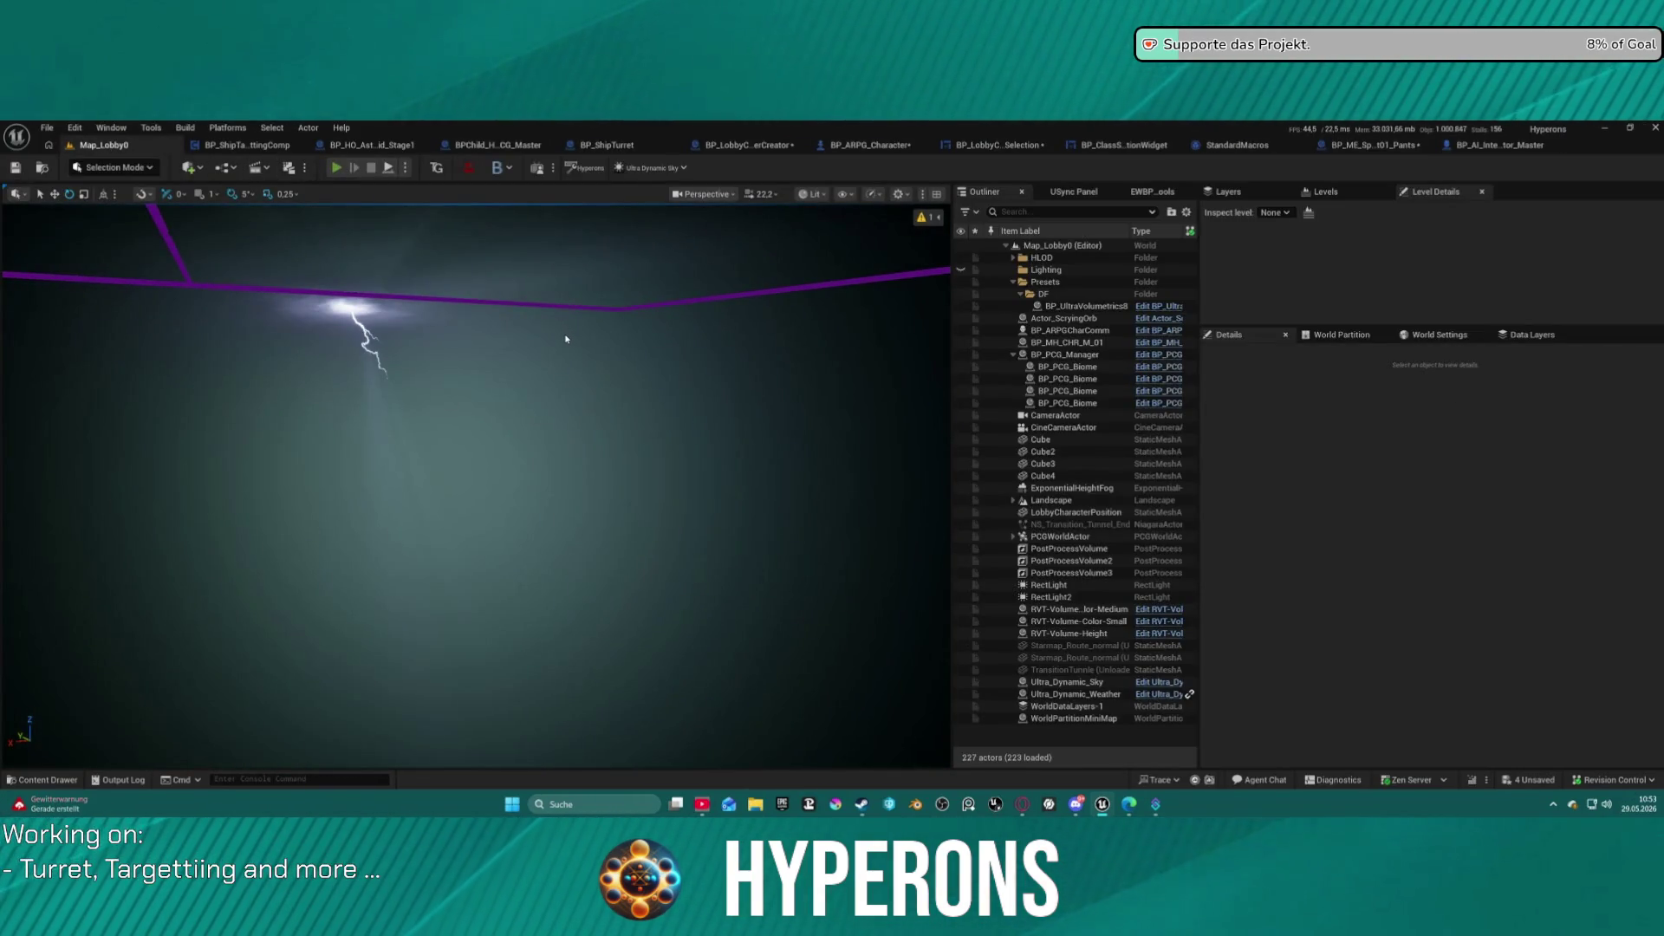
key("alt+p")
left_click(119, 479)
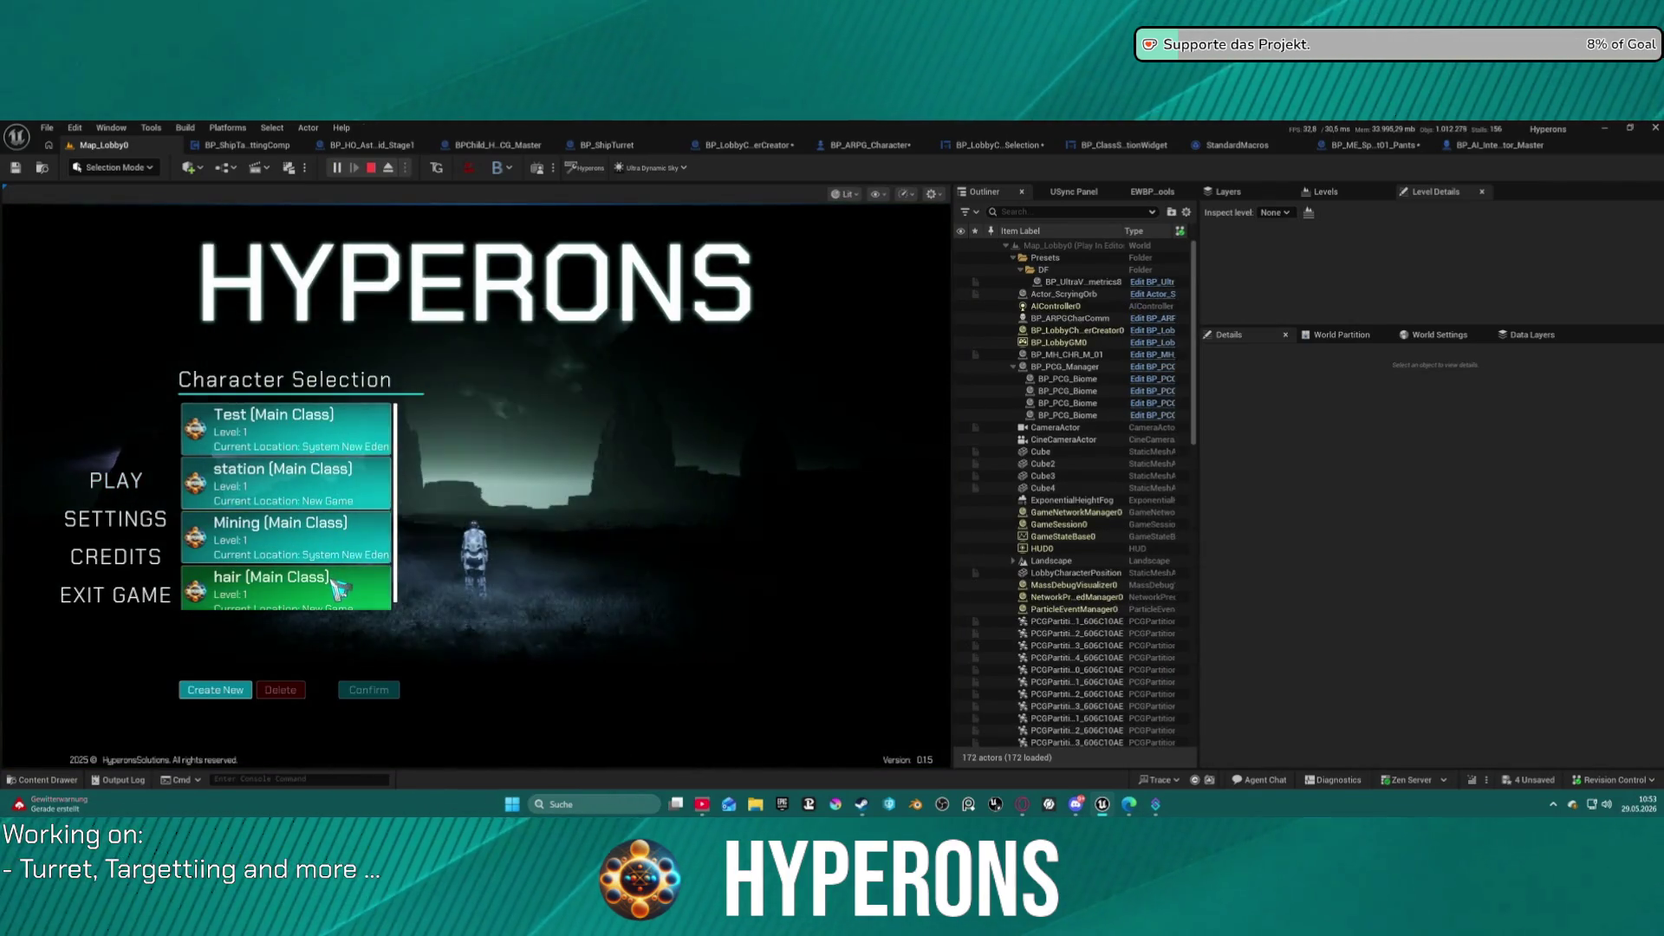
Select the hair character and start the game in the station.
left_click(341, 598)
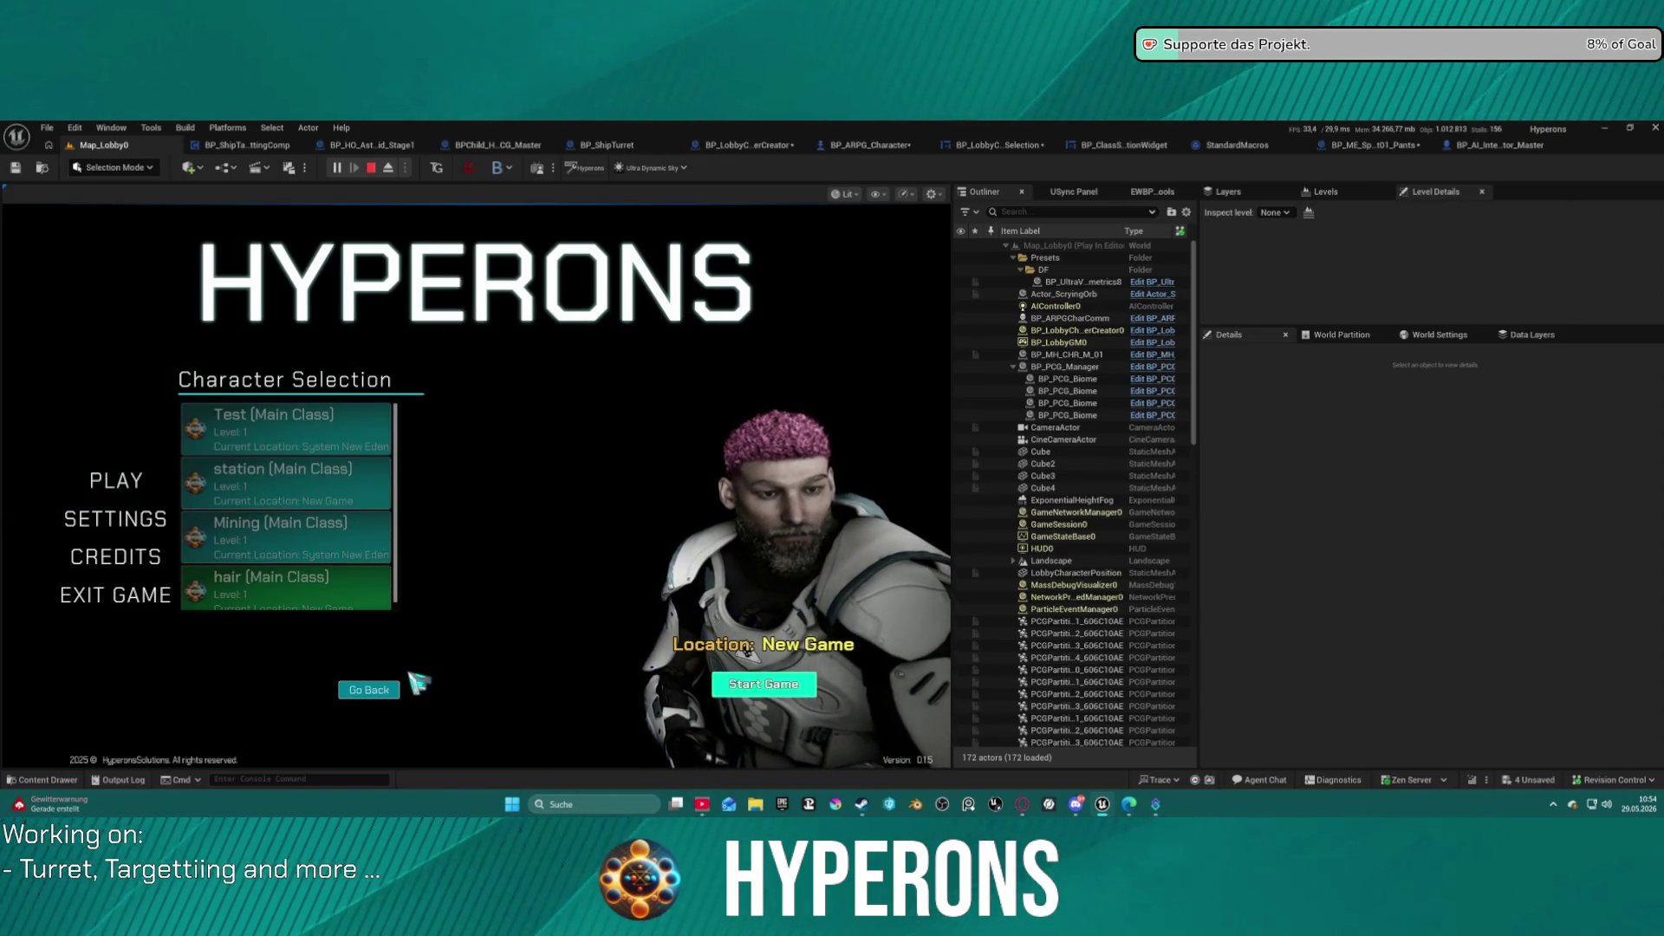
left_click(761, 684)
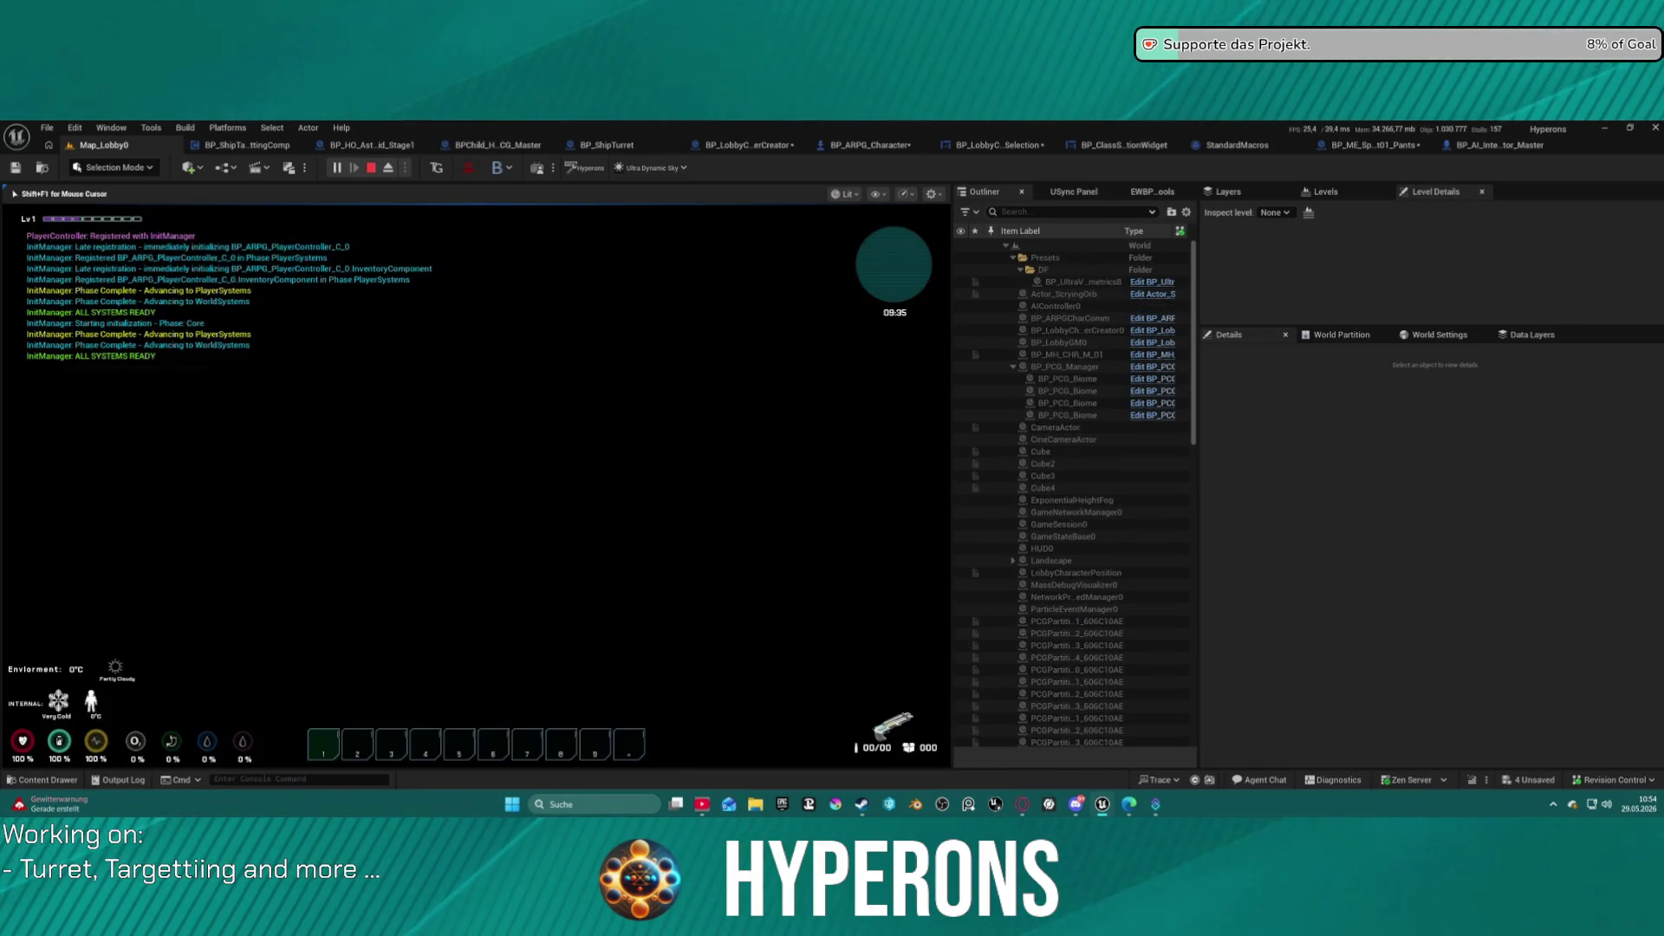
key("super")
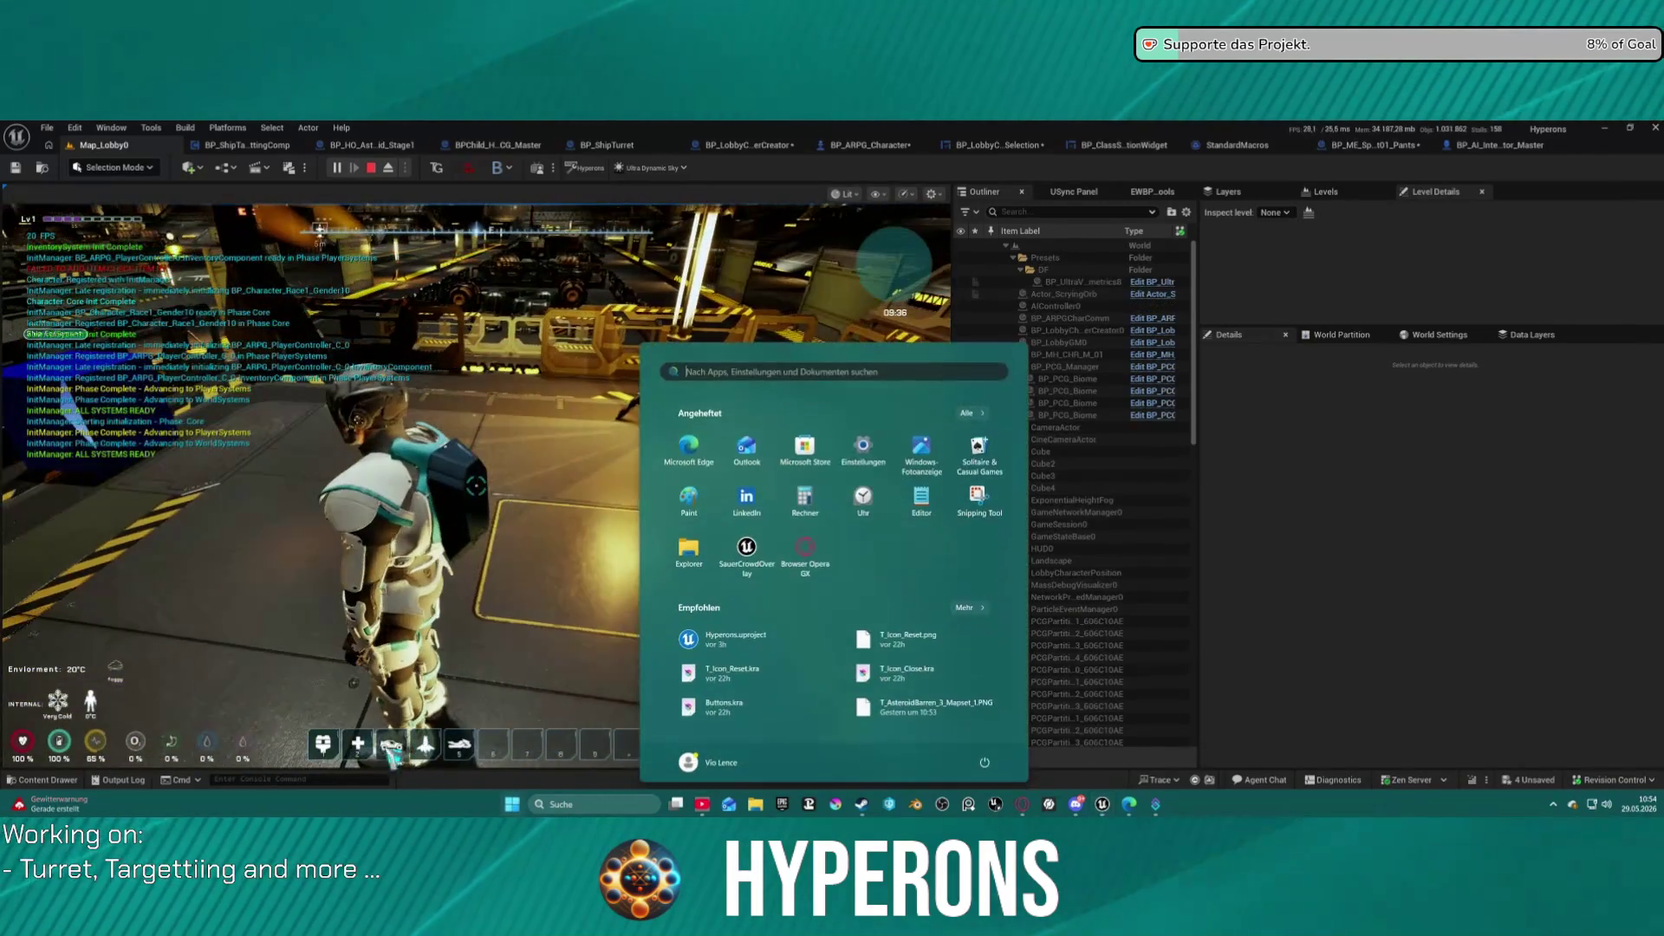
key("Escape")
Move the helmet into the bottom inventory slot, then free the mouse with Shift+F1.
key("i")
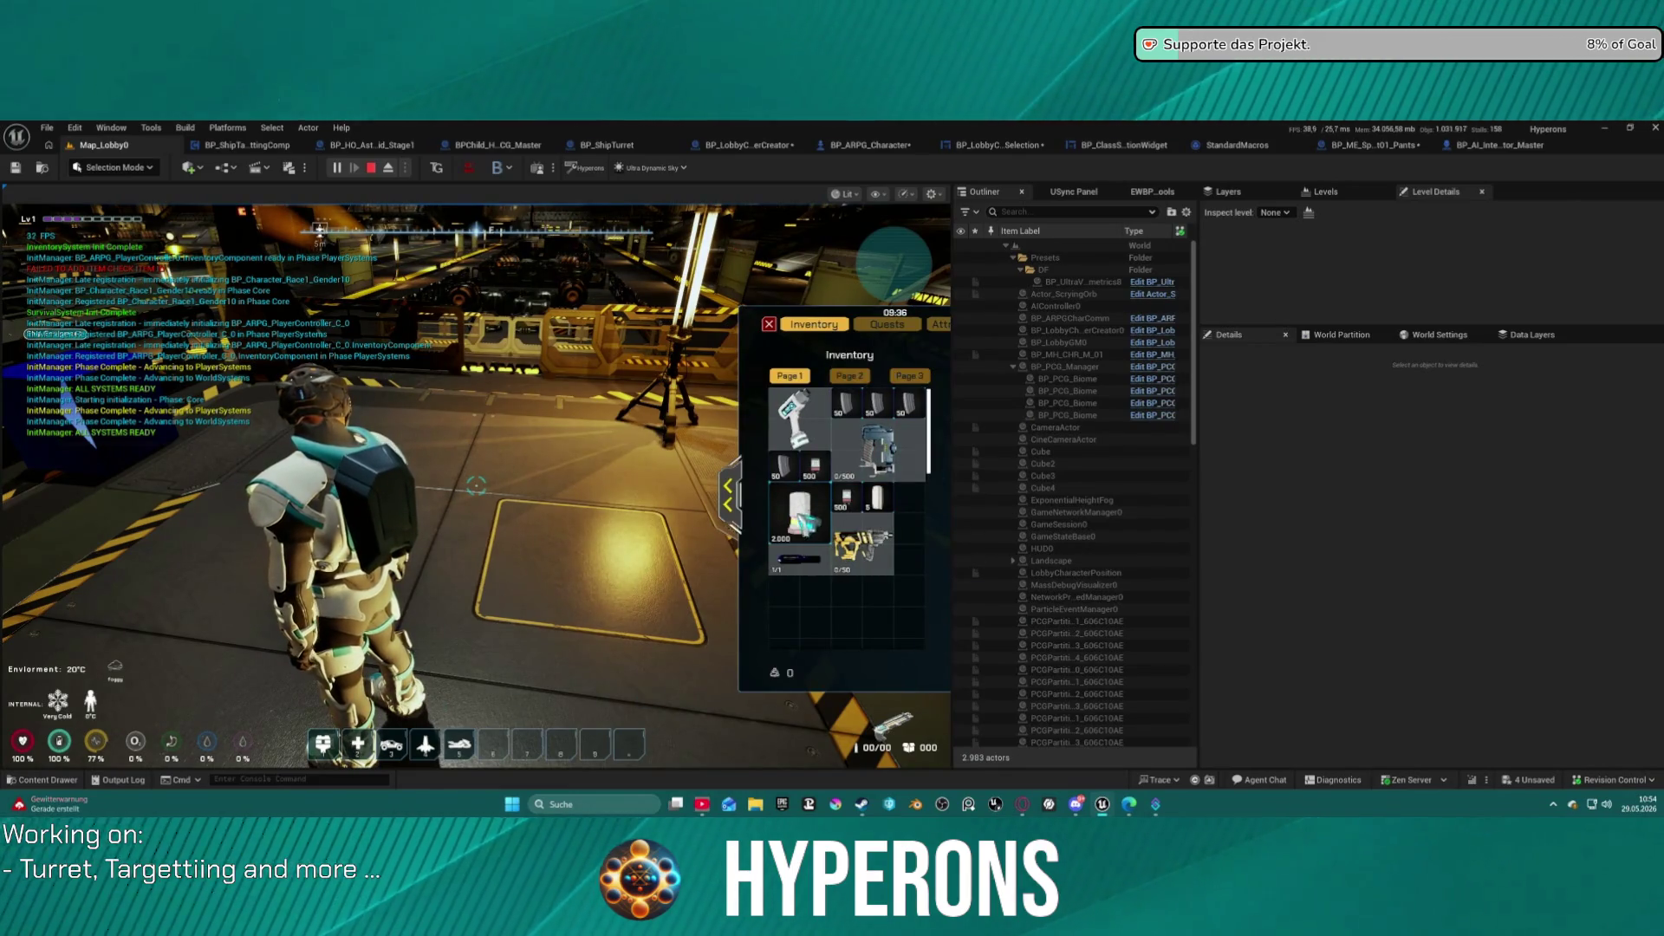
left_click(729, 487)
left_click_drag(853, 405, 614, 617)
left_click(477, 494)
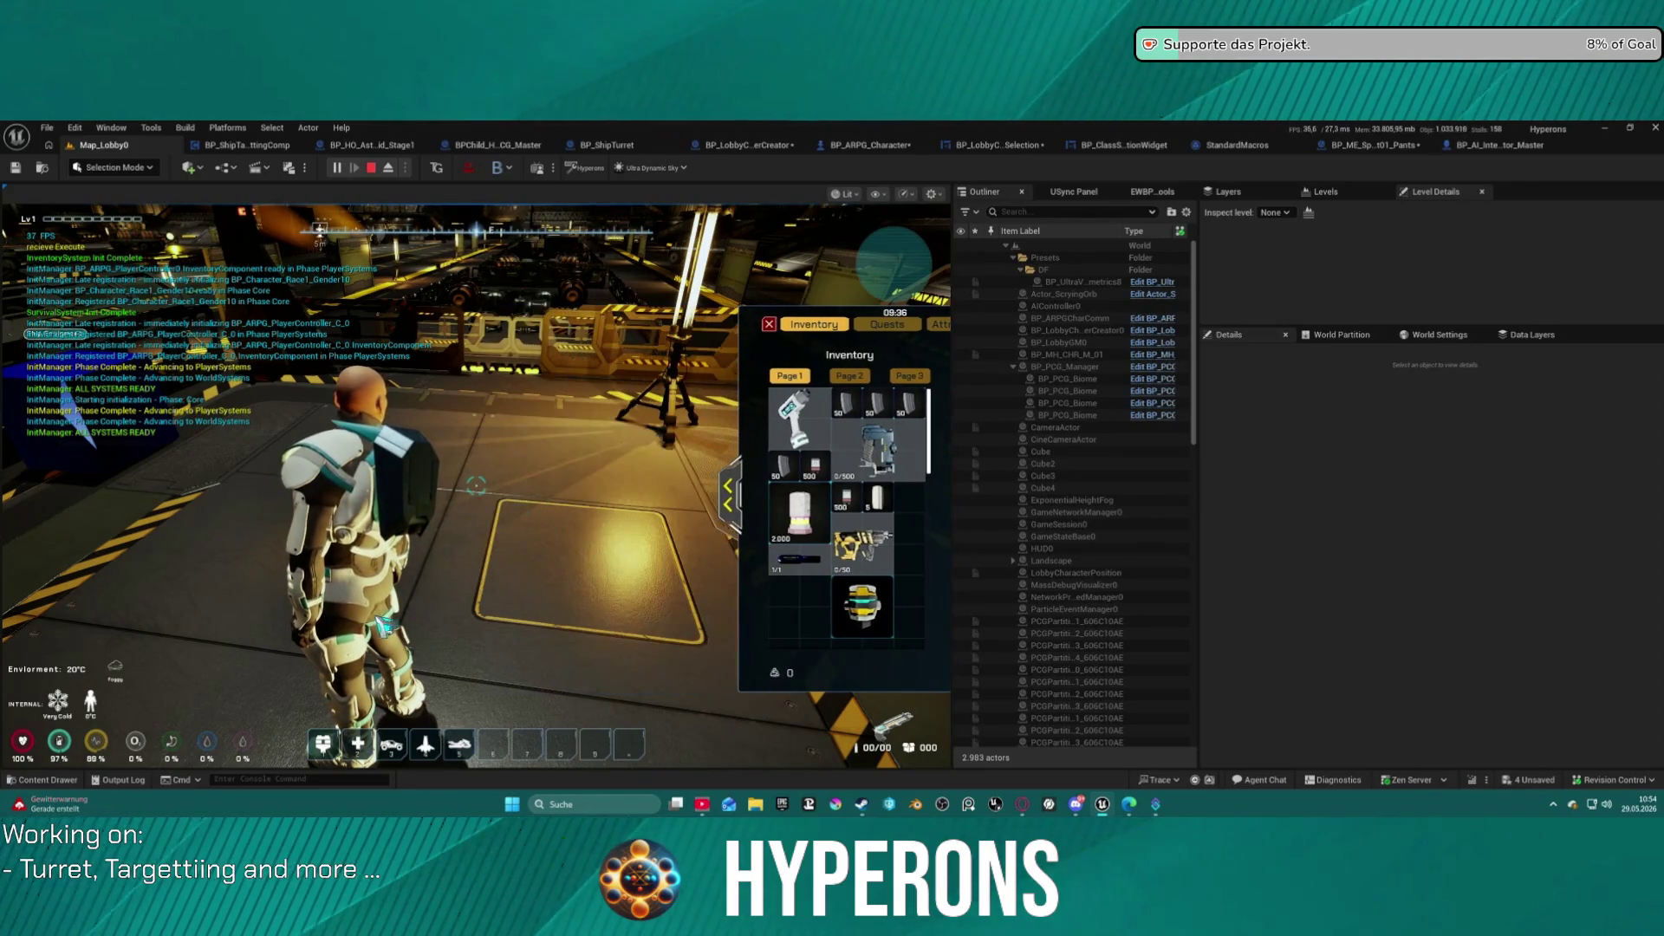
left_click(286, 607)
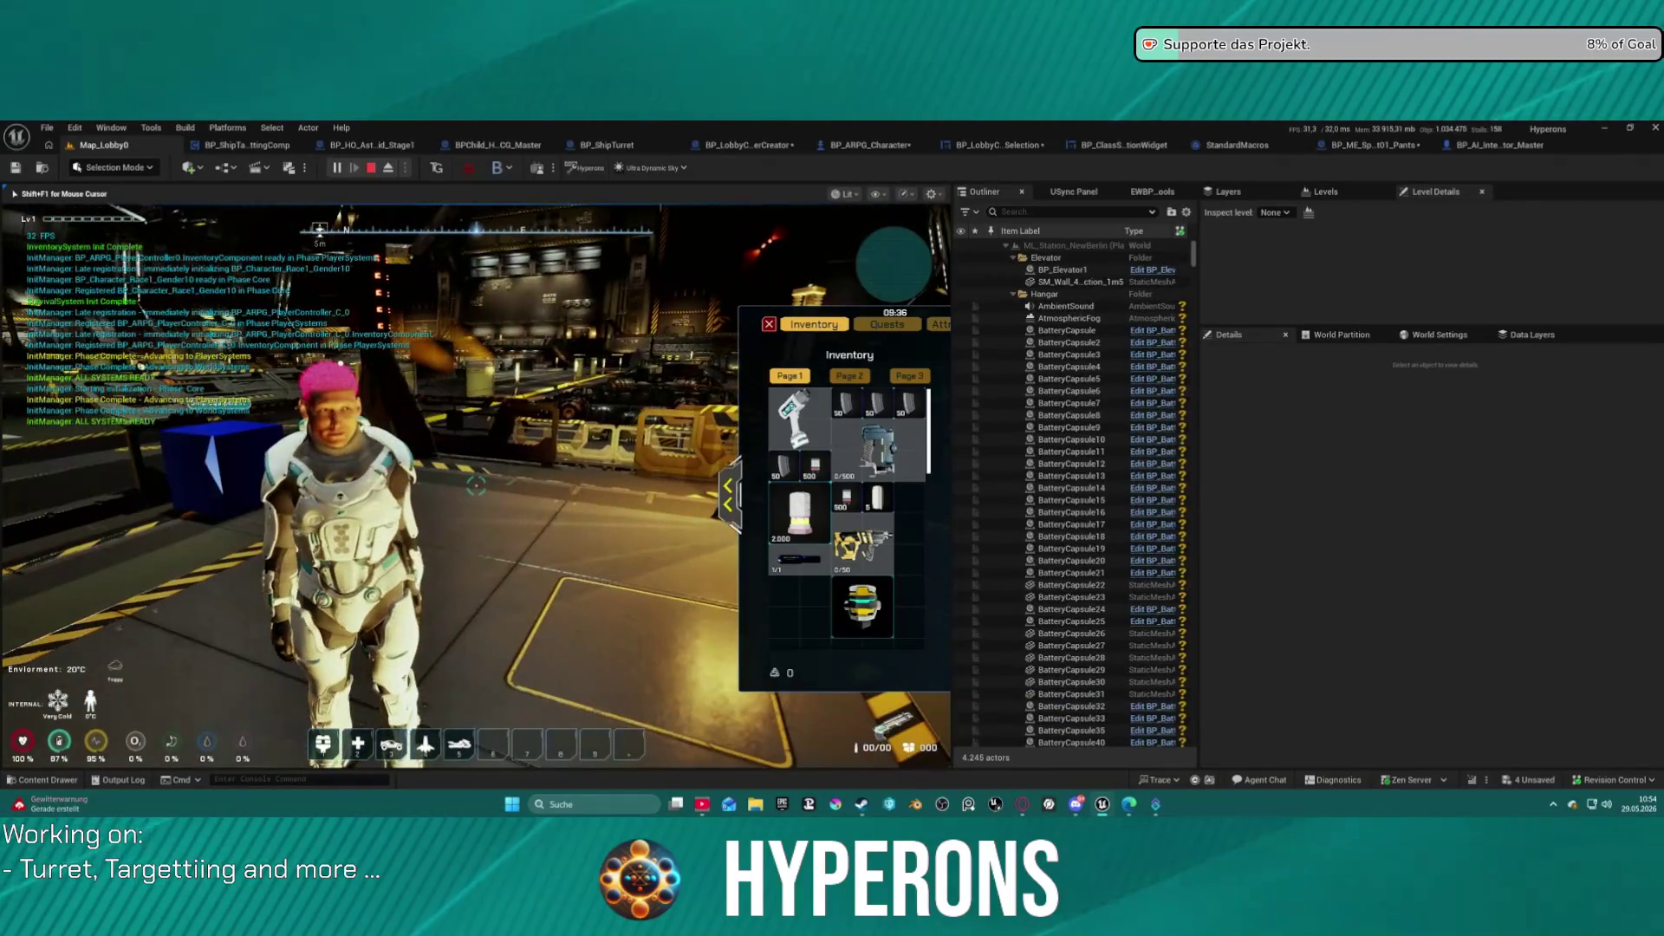
key("shift+F1")
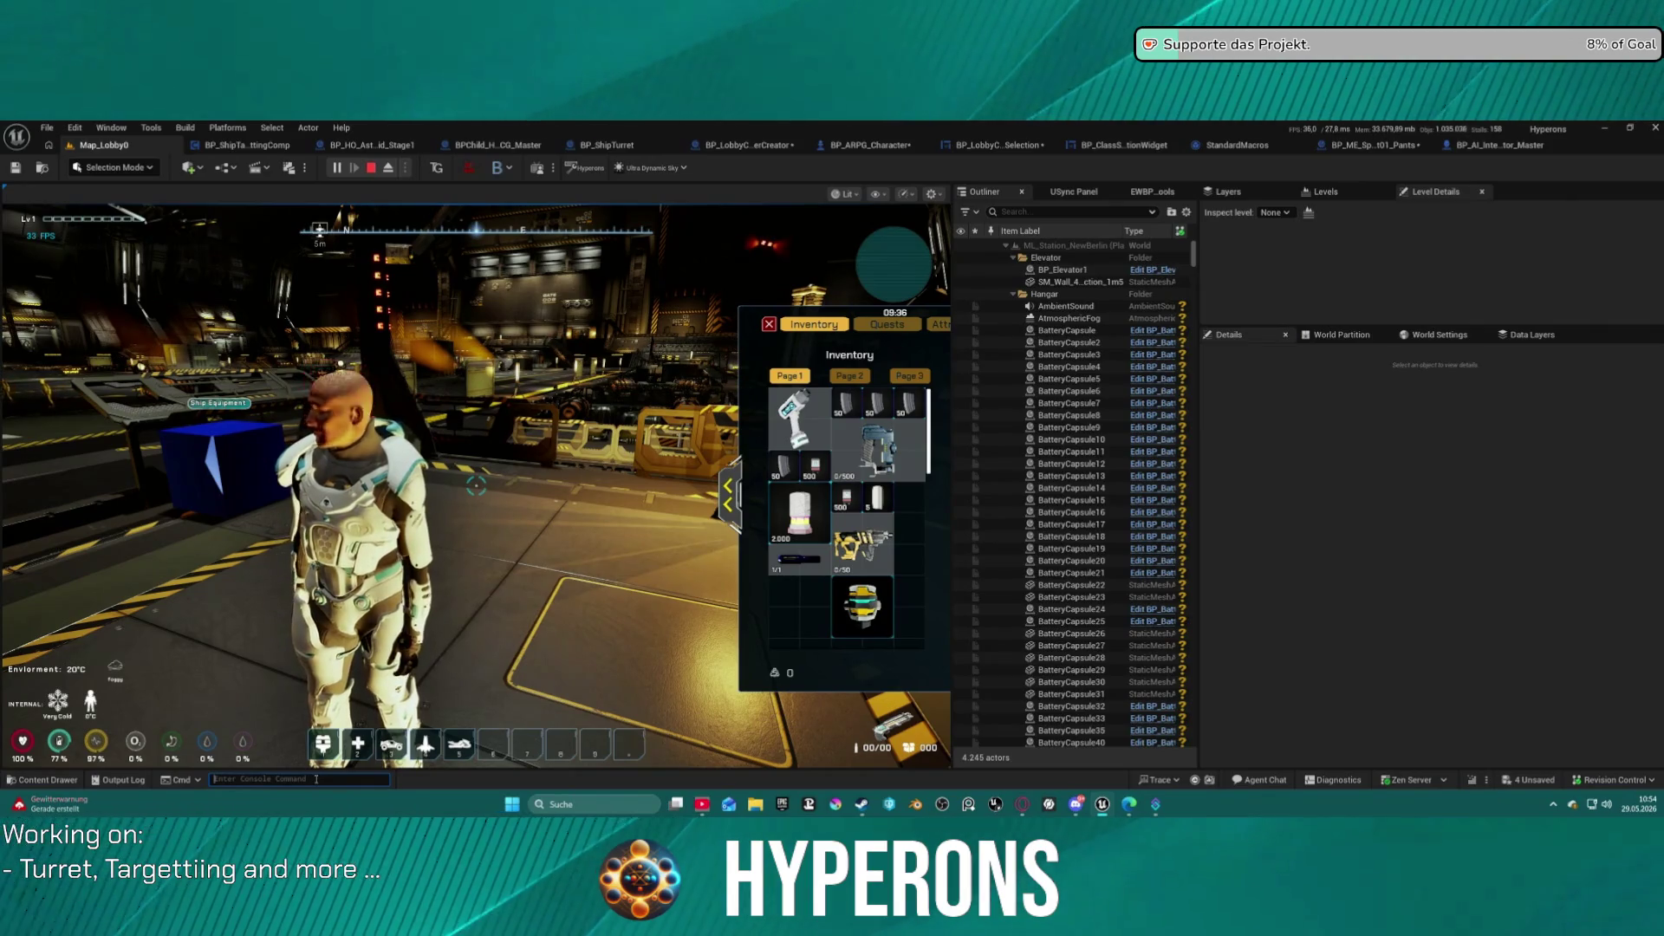
type("ah")
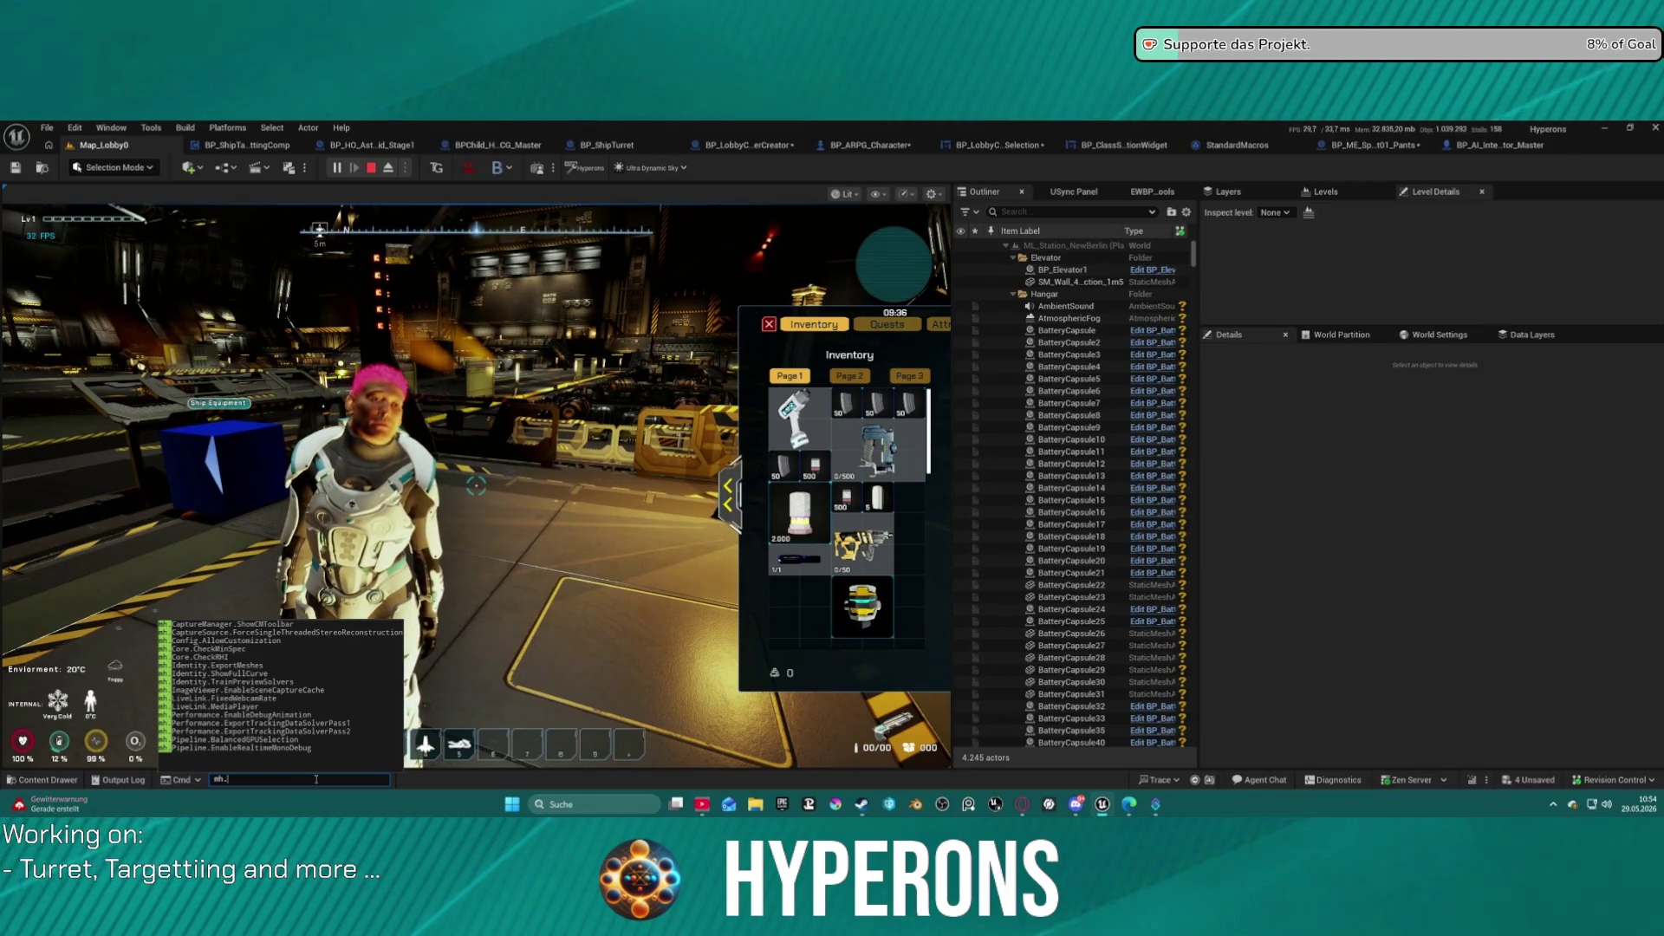
key("BackSpace")
key("BackSpace")
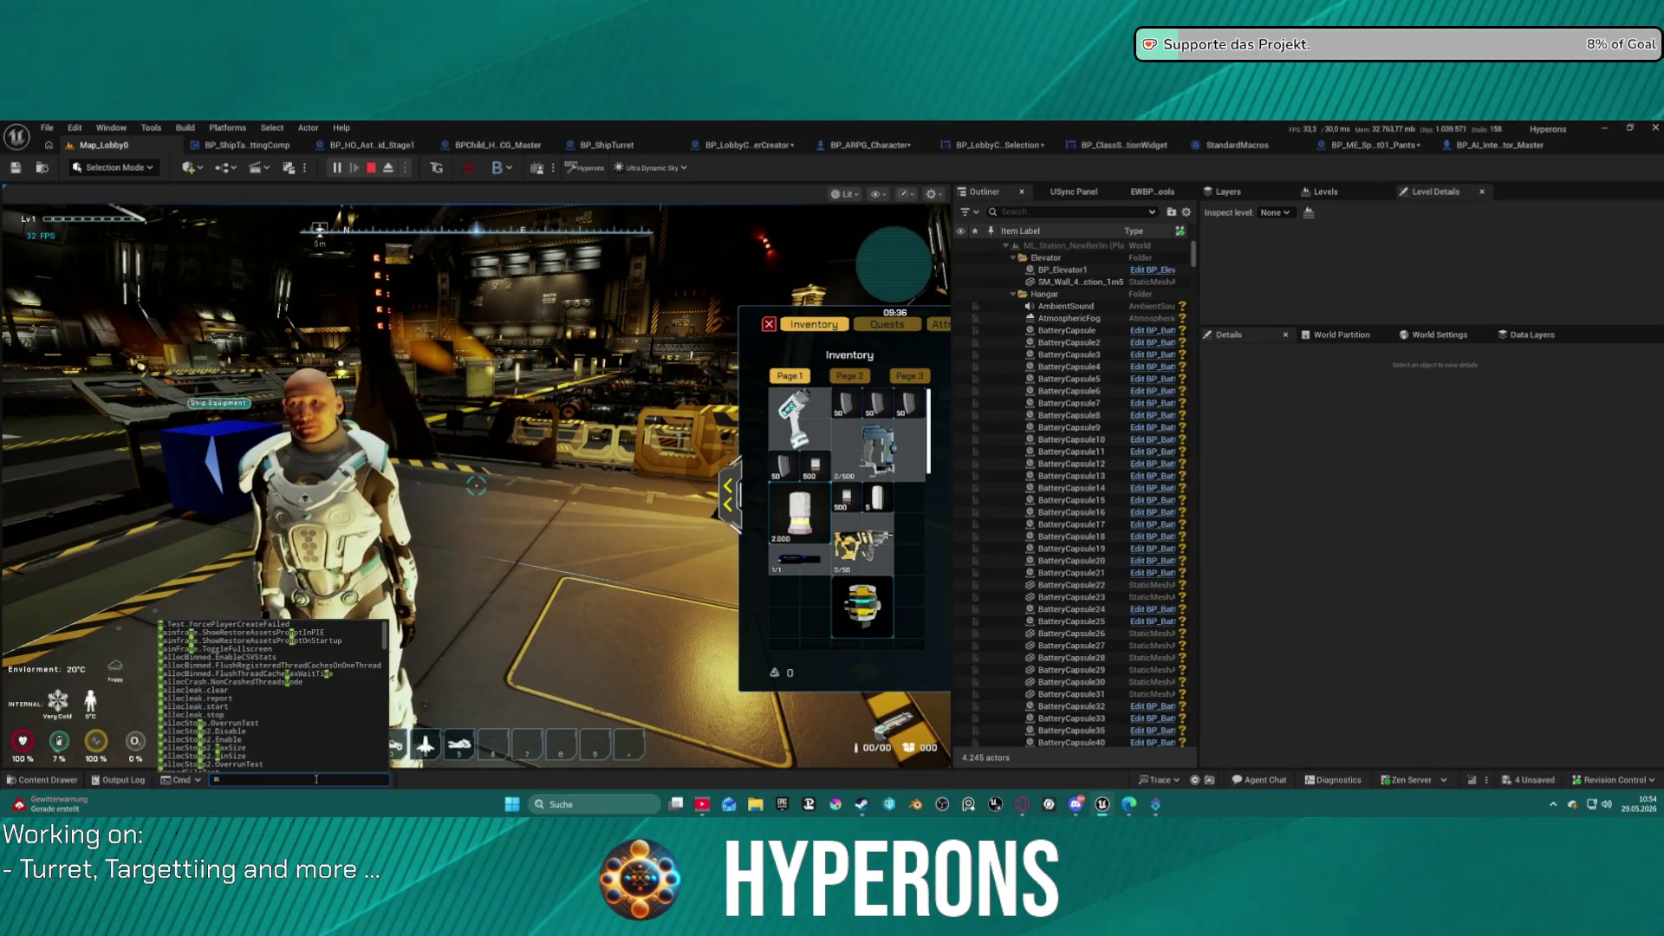
type("eat")
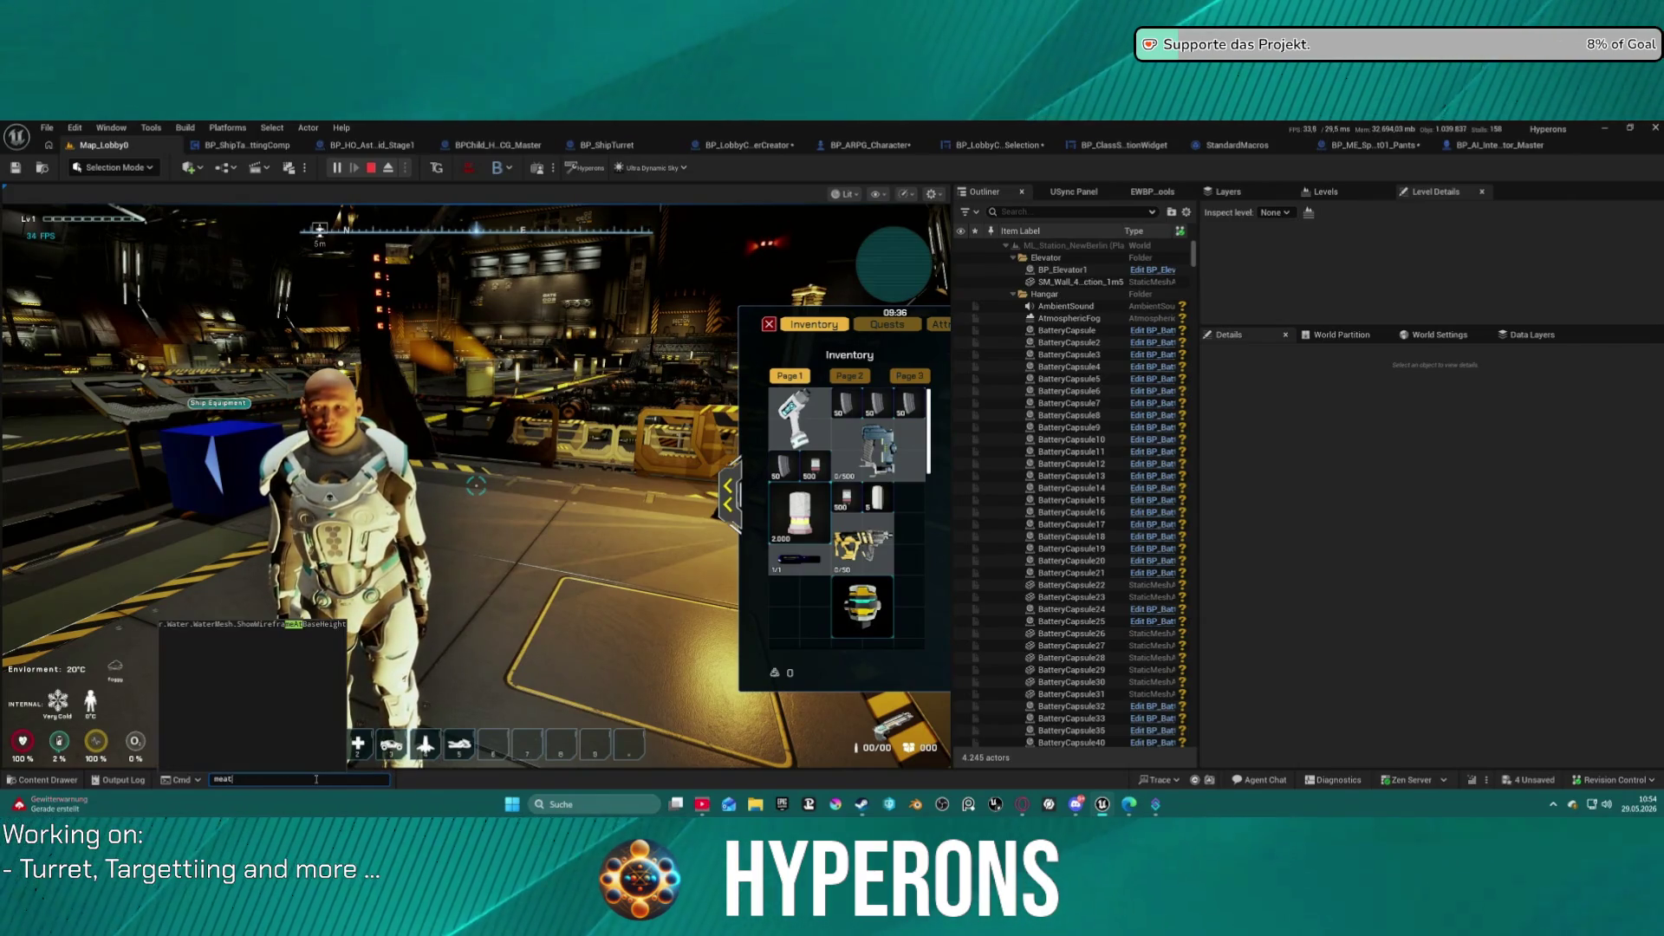
key("BackSpace")
key("BackSpace")
type("ta")
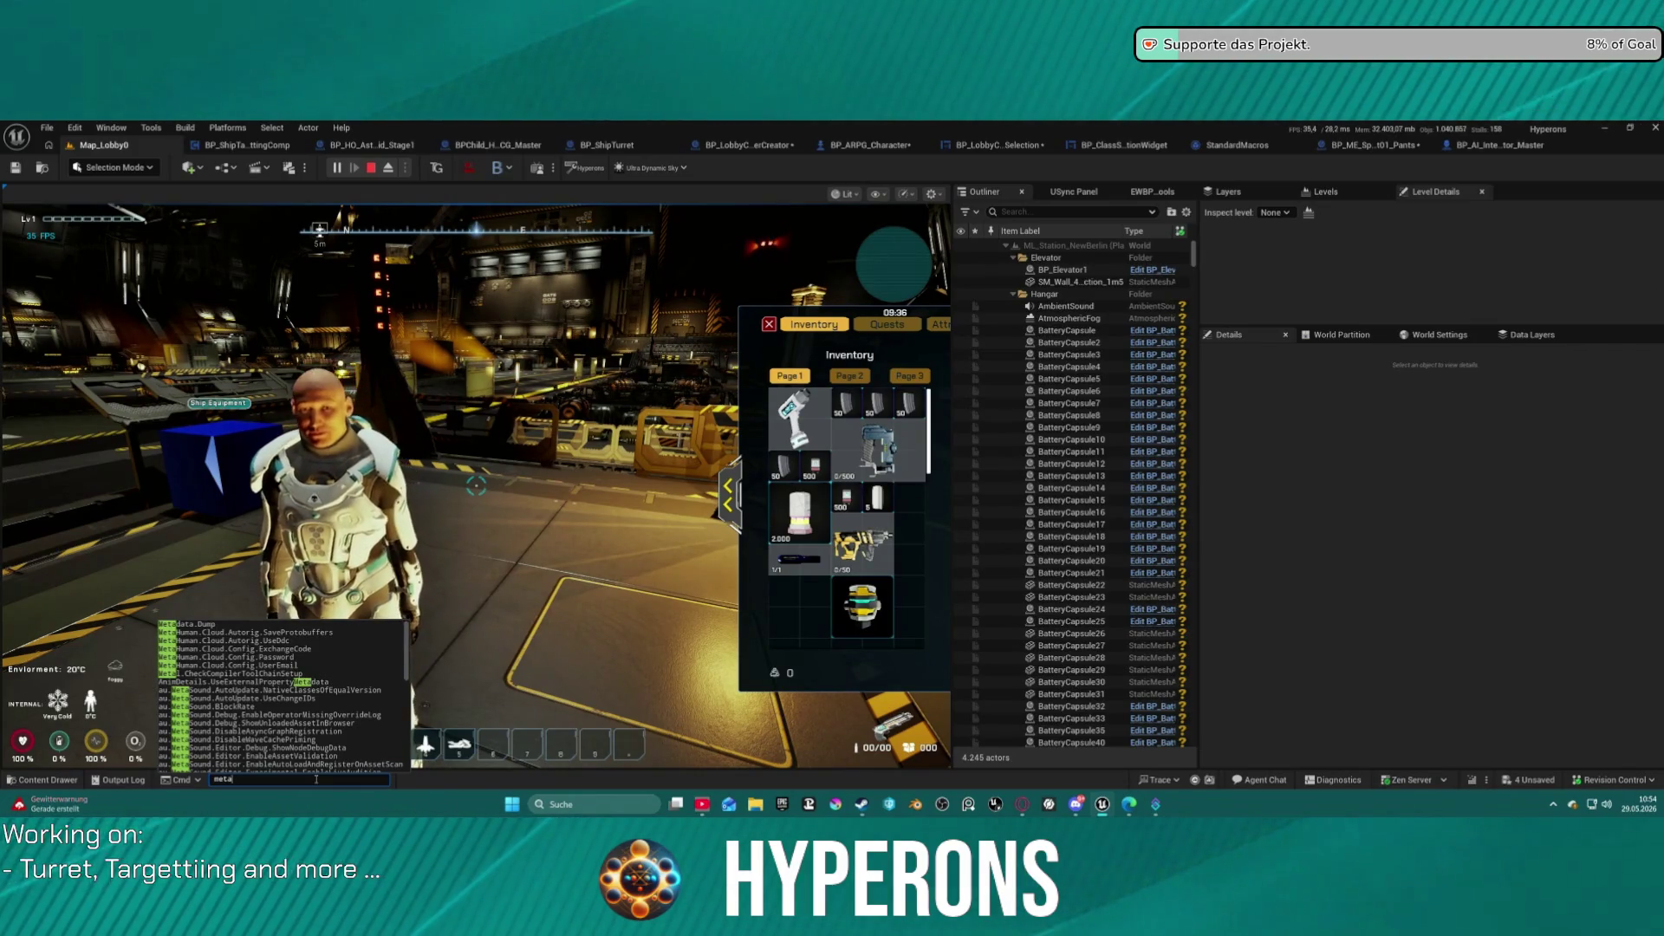
type("human")
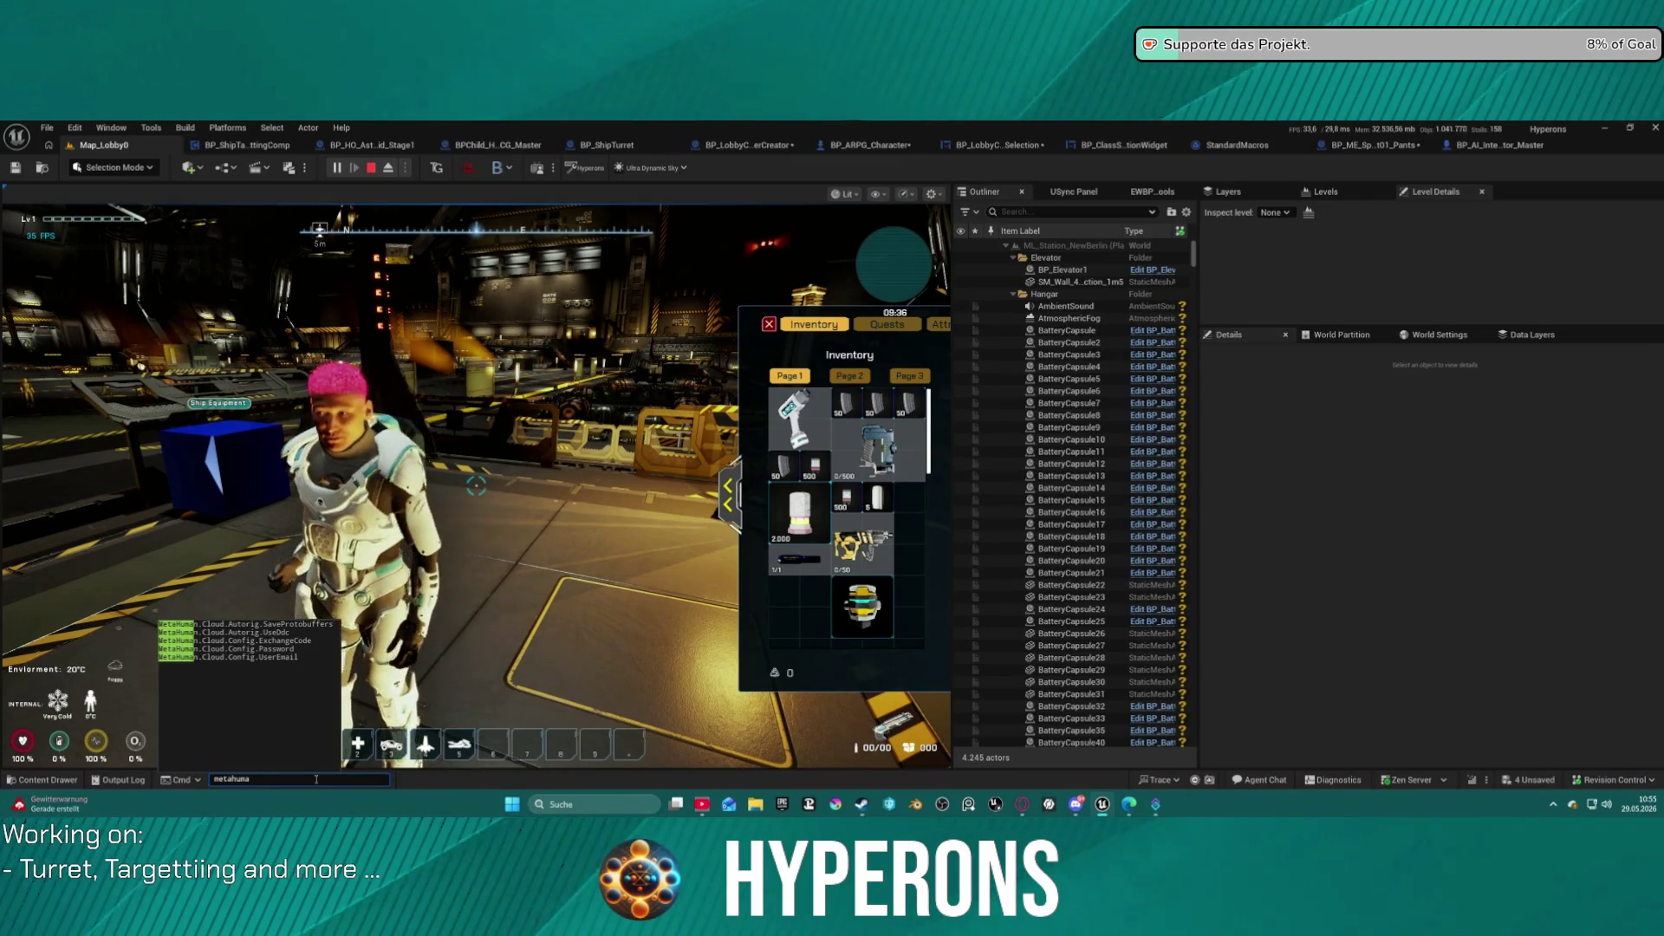
key("BackSpace")
key("BackSpace")
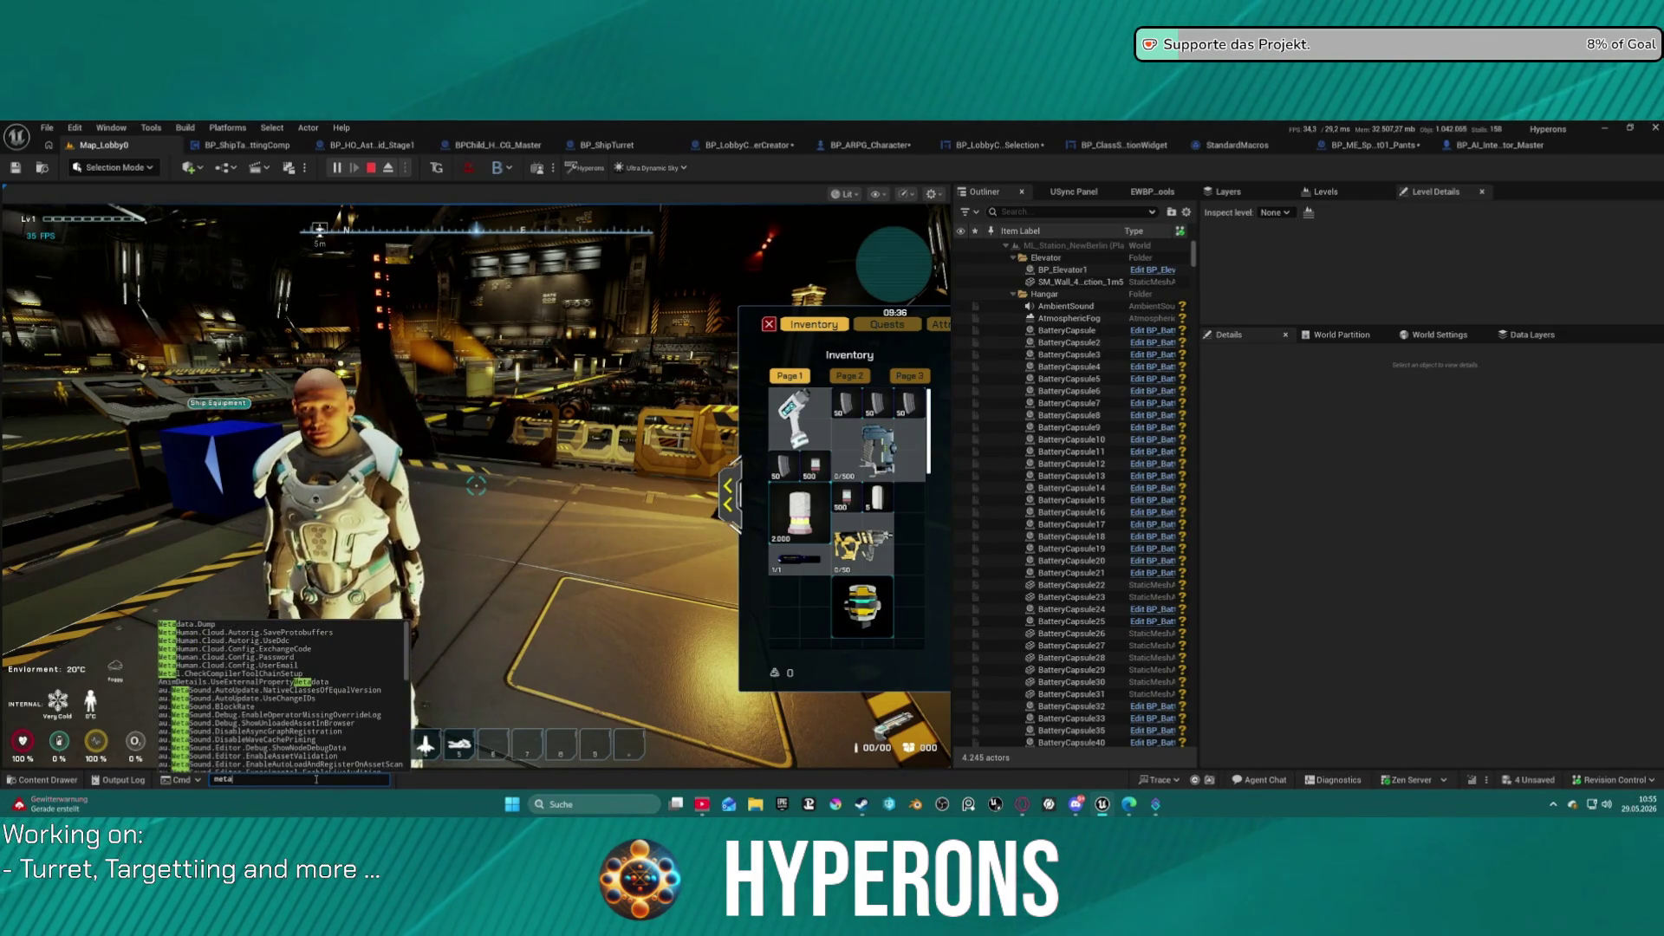
key("BackSpace")
key("BackSpace")
key("BackSpace")
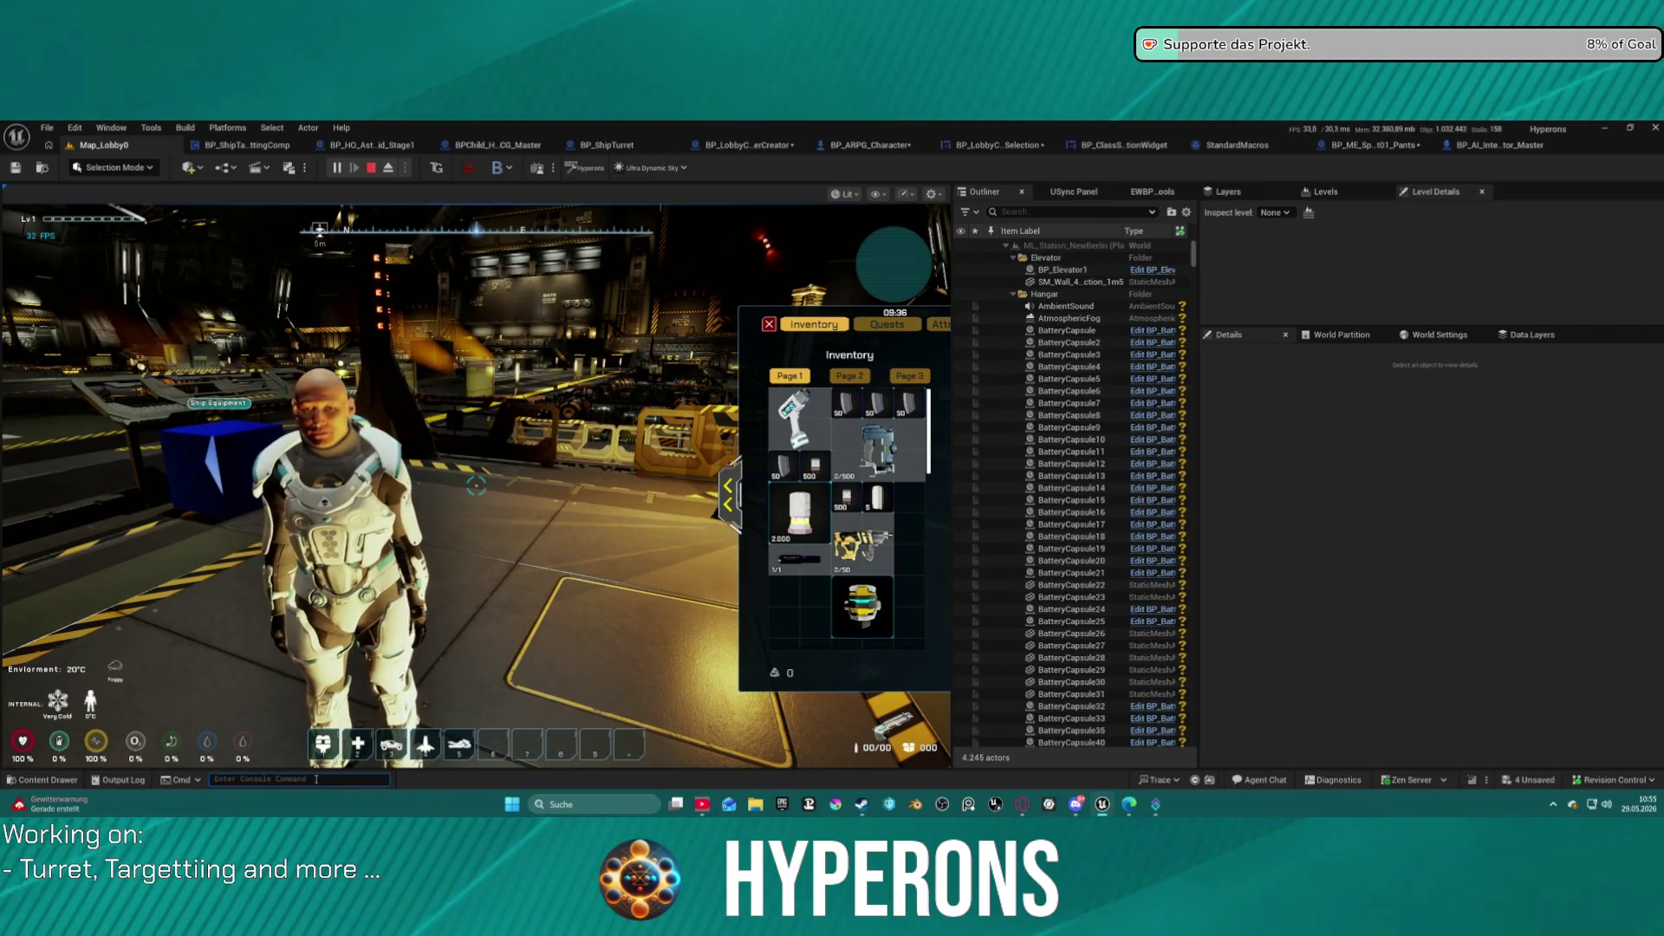
type("lod")
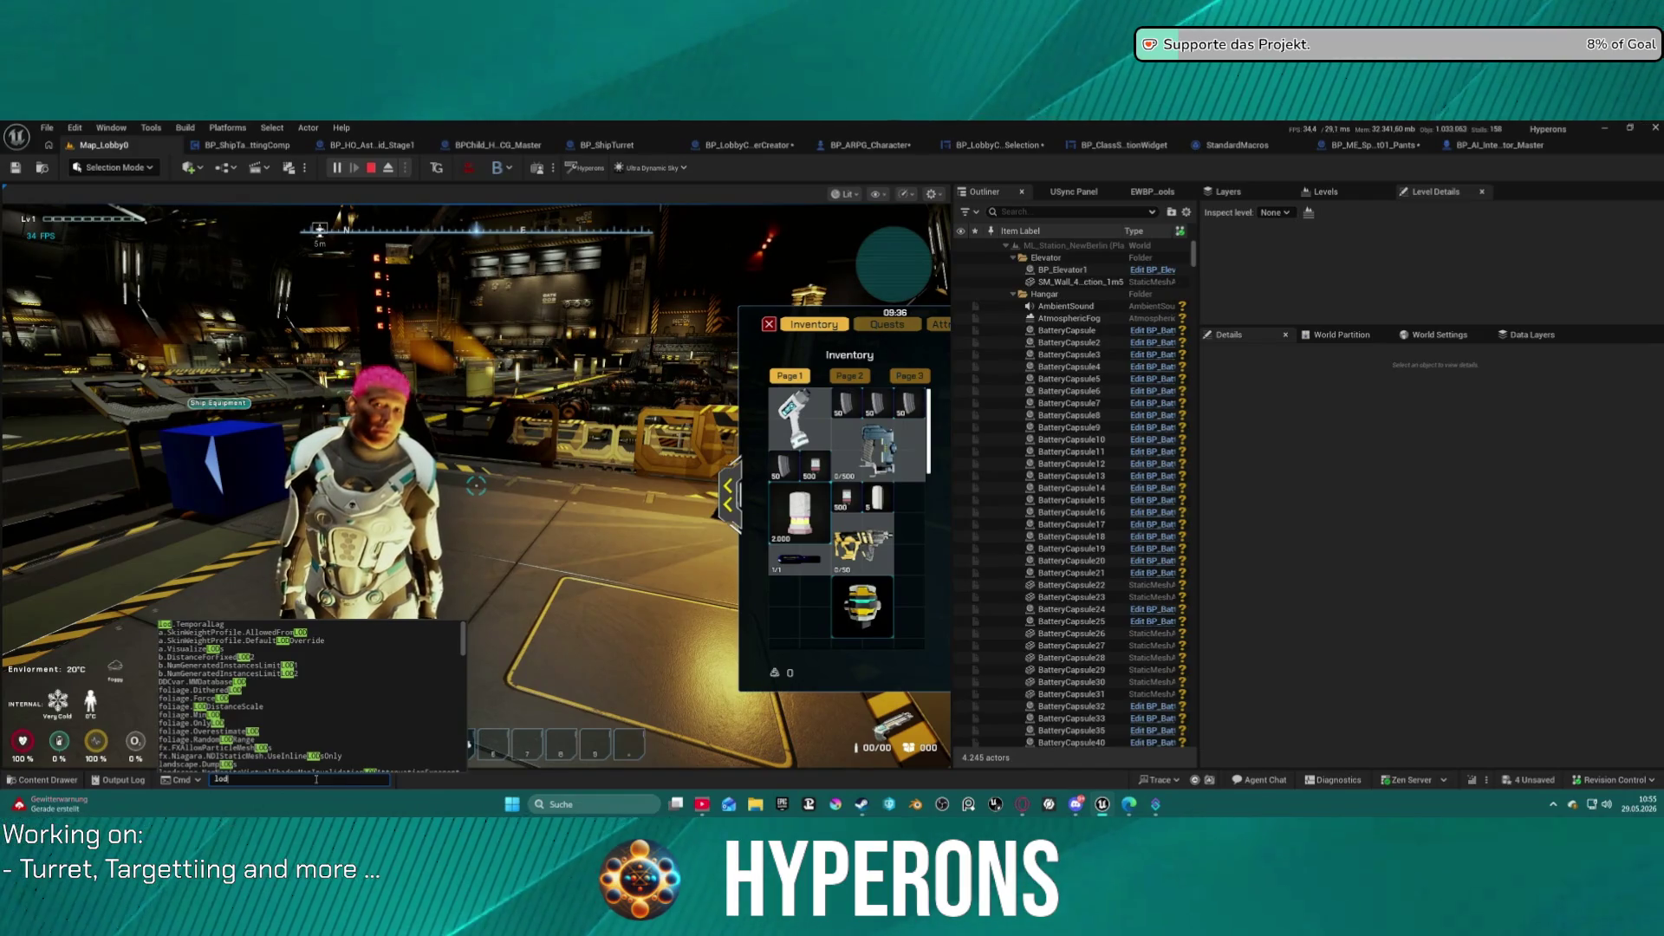
Run the ShowFlag.VisualizeGroom console command.
mouse_move(266, 662)
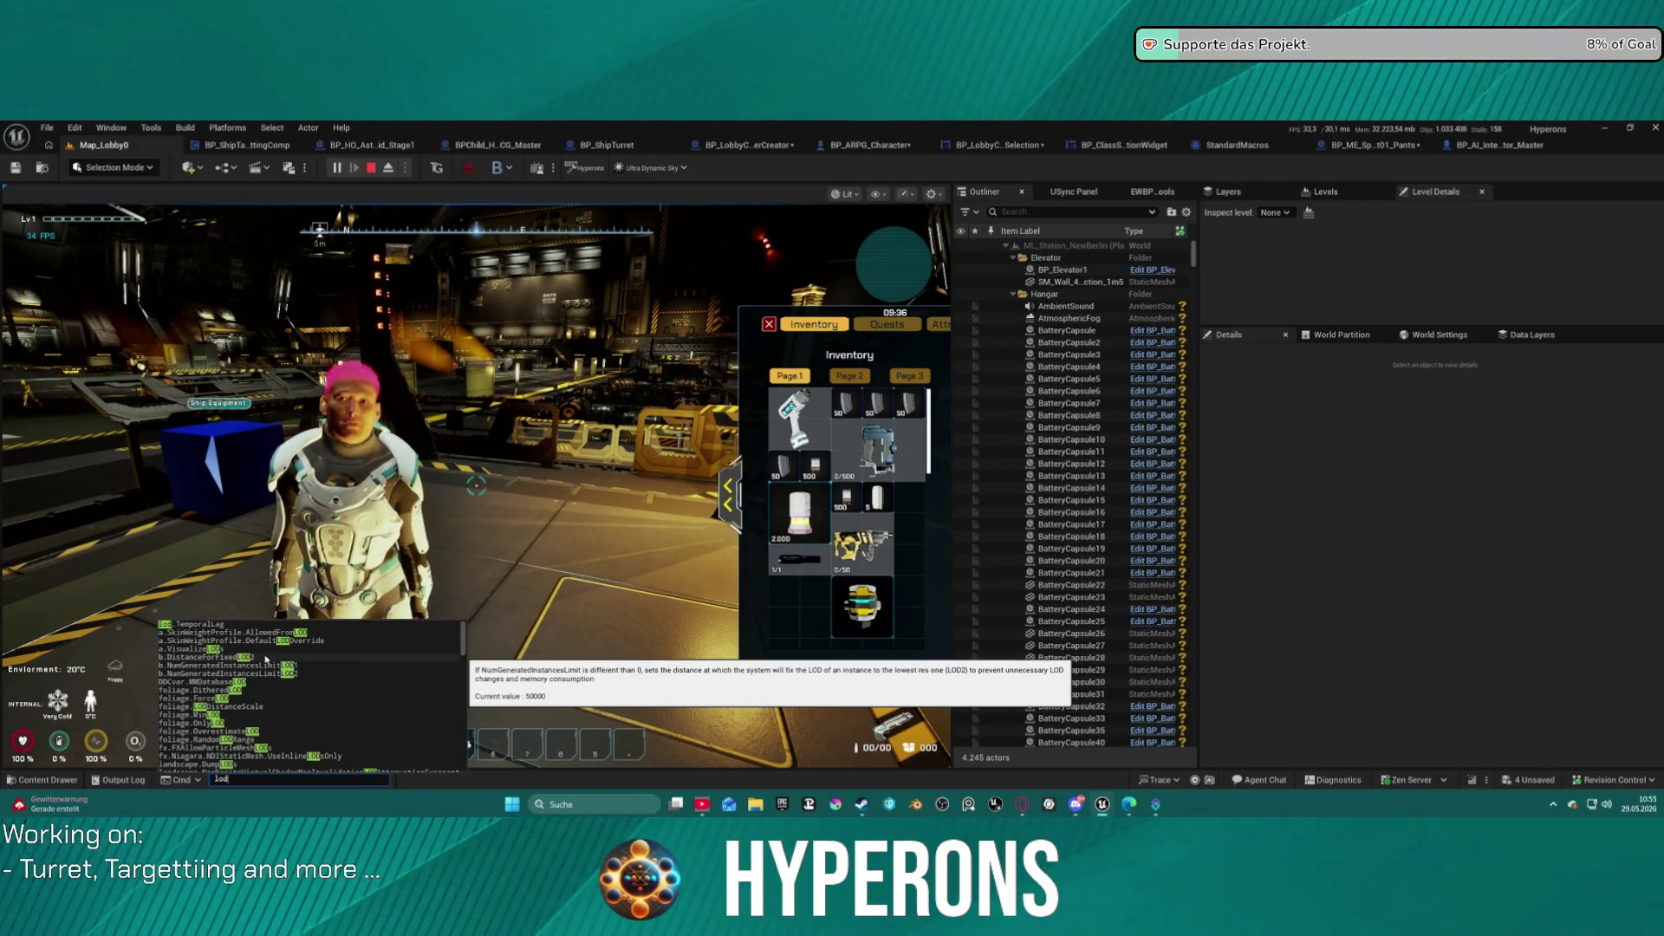
type("groom")
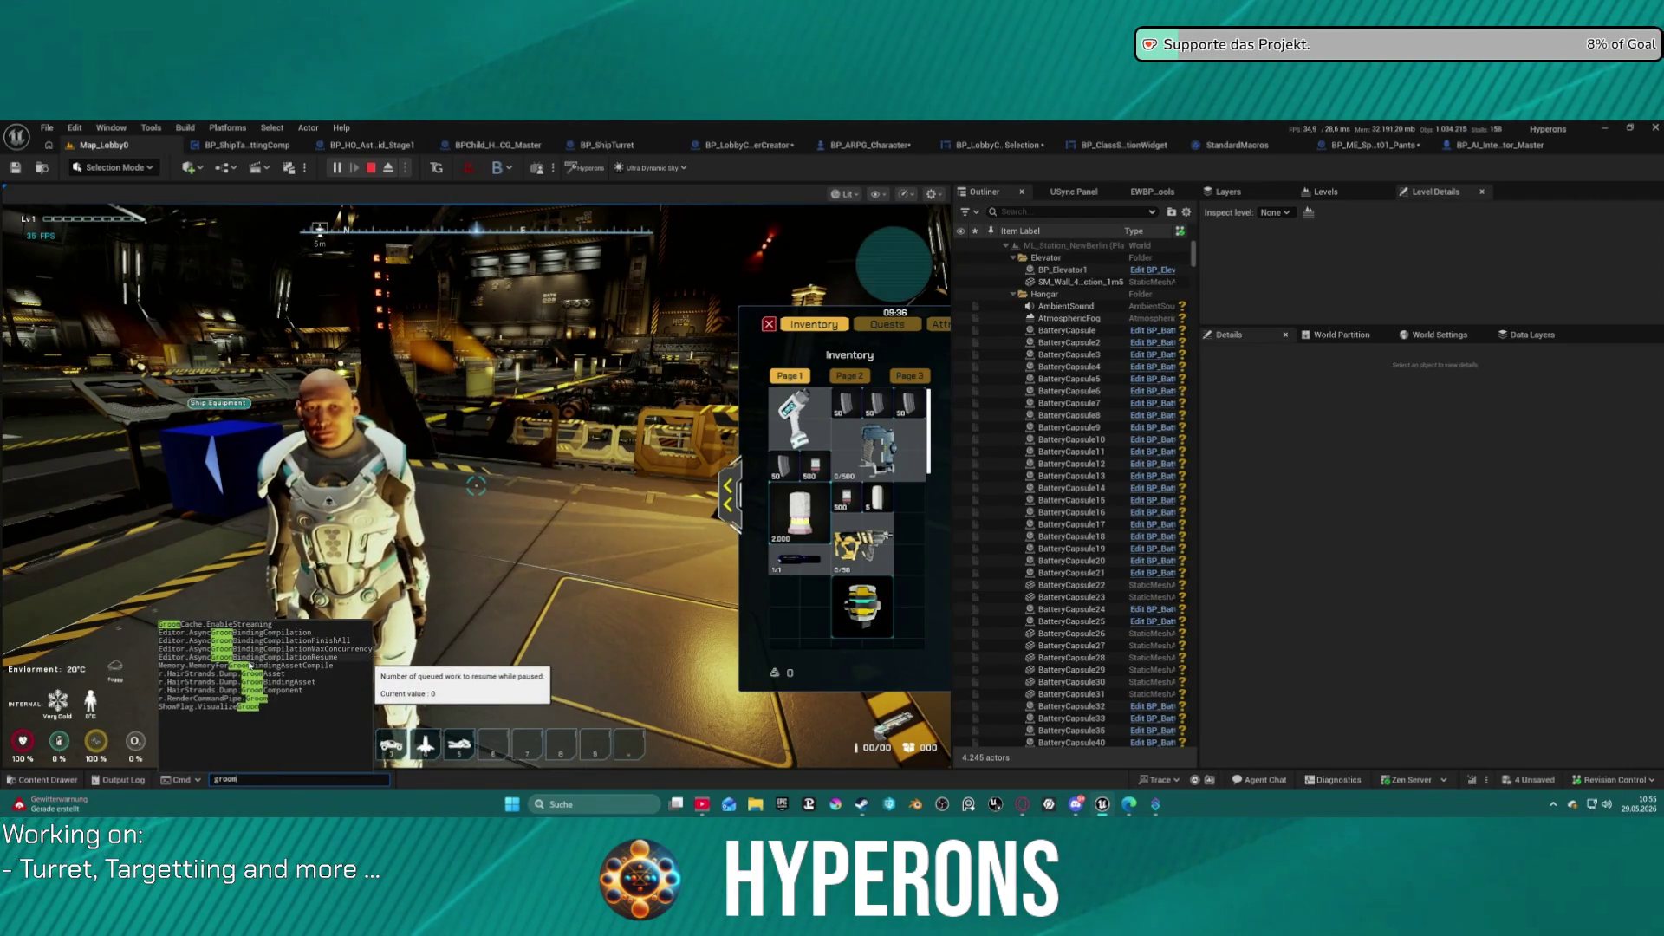
key("Up")
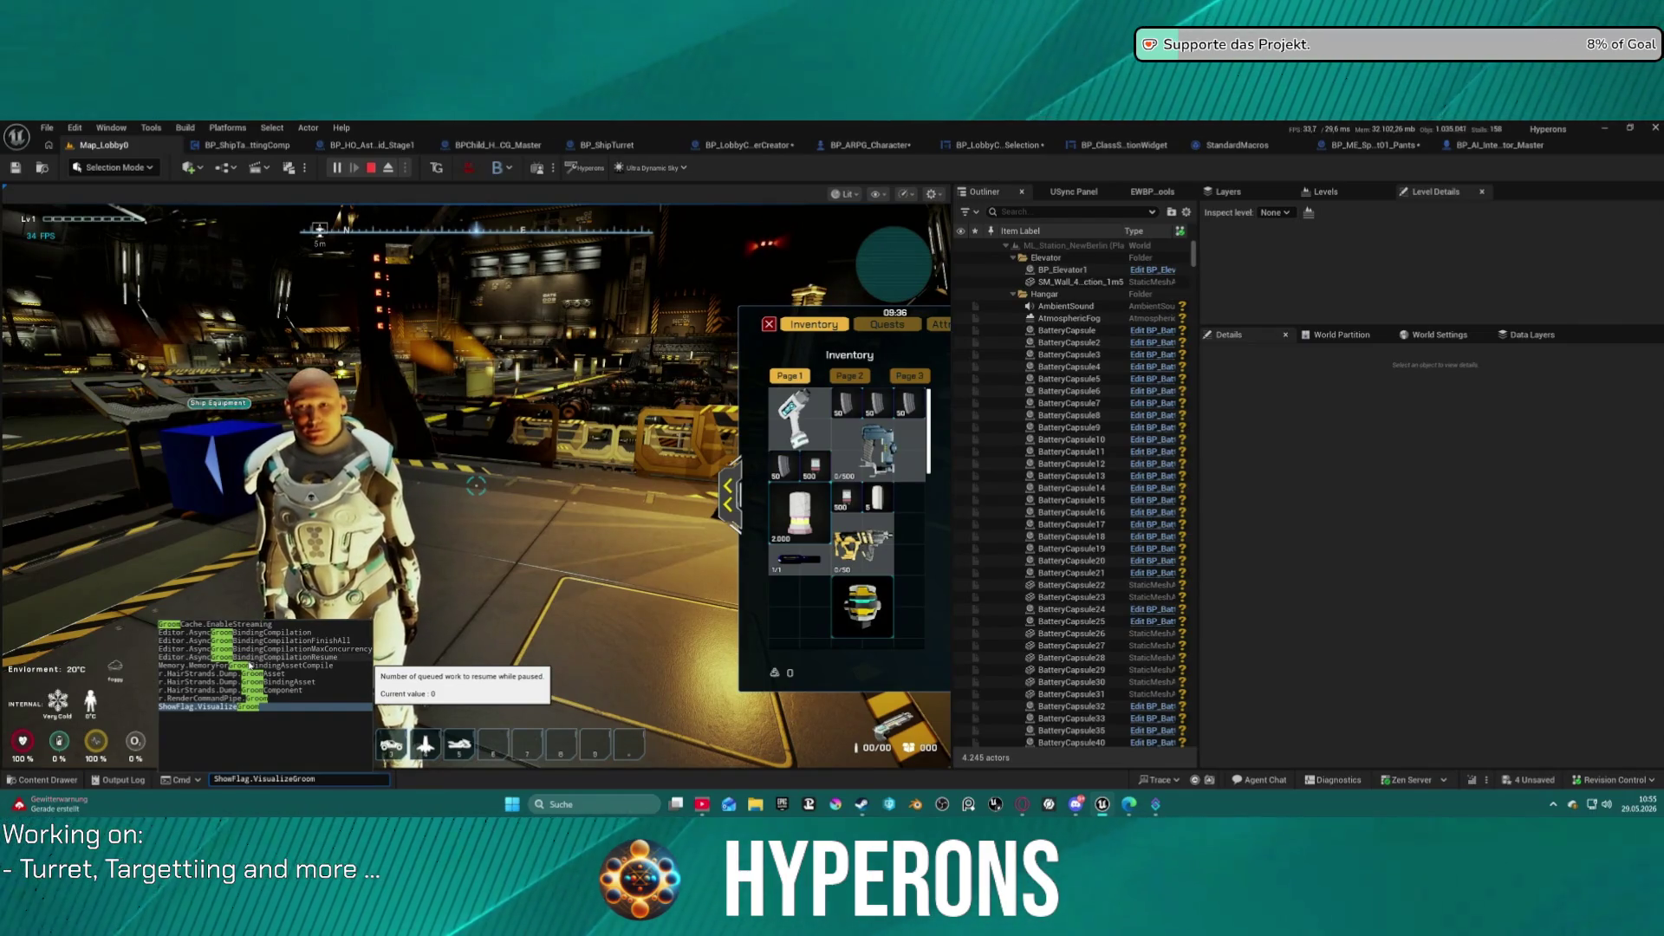
key("Return")
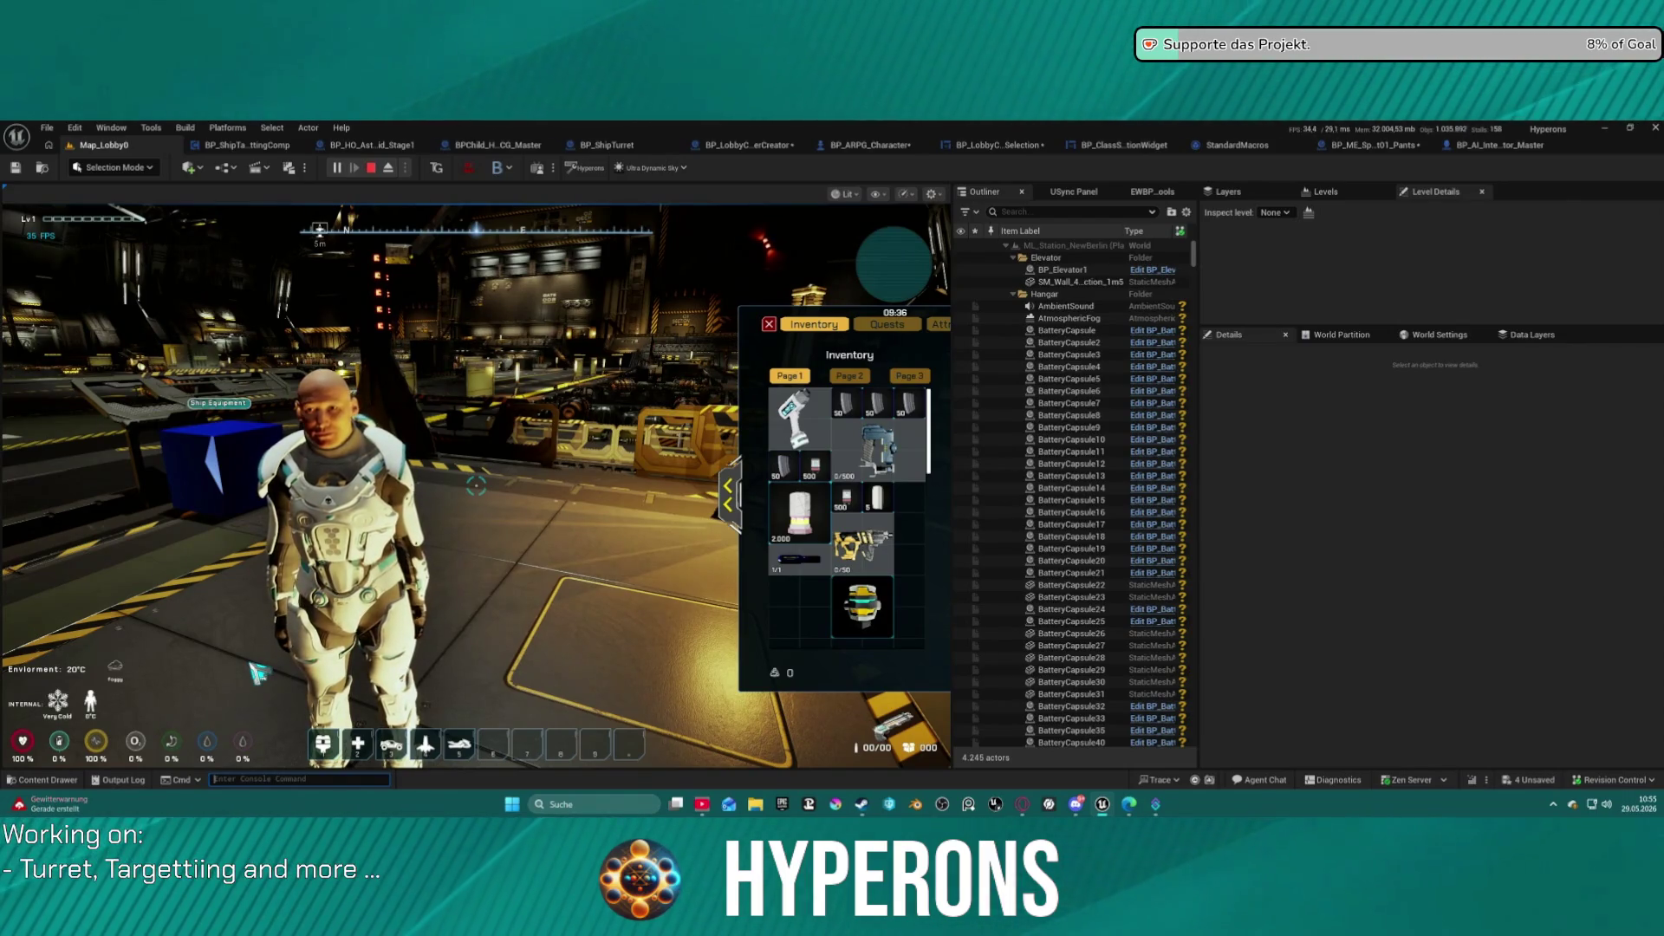
Run GroomCache.EnableStreaming, then resume the game view at eye level.
key("Up")
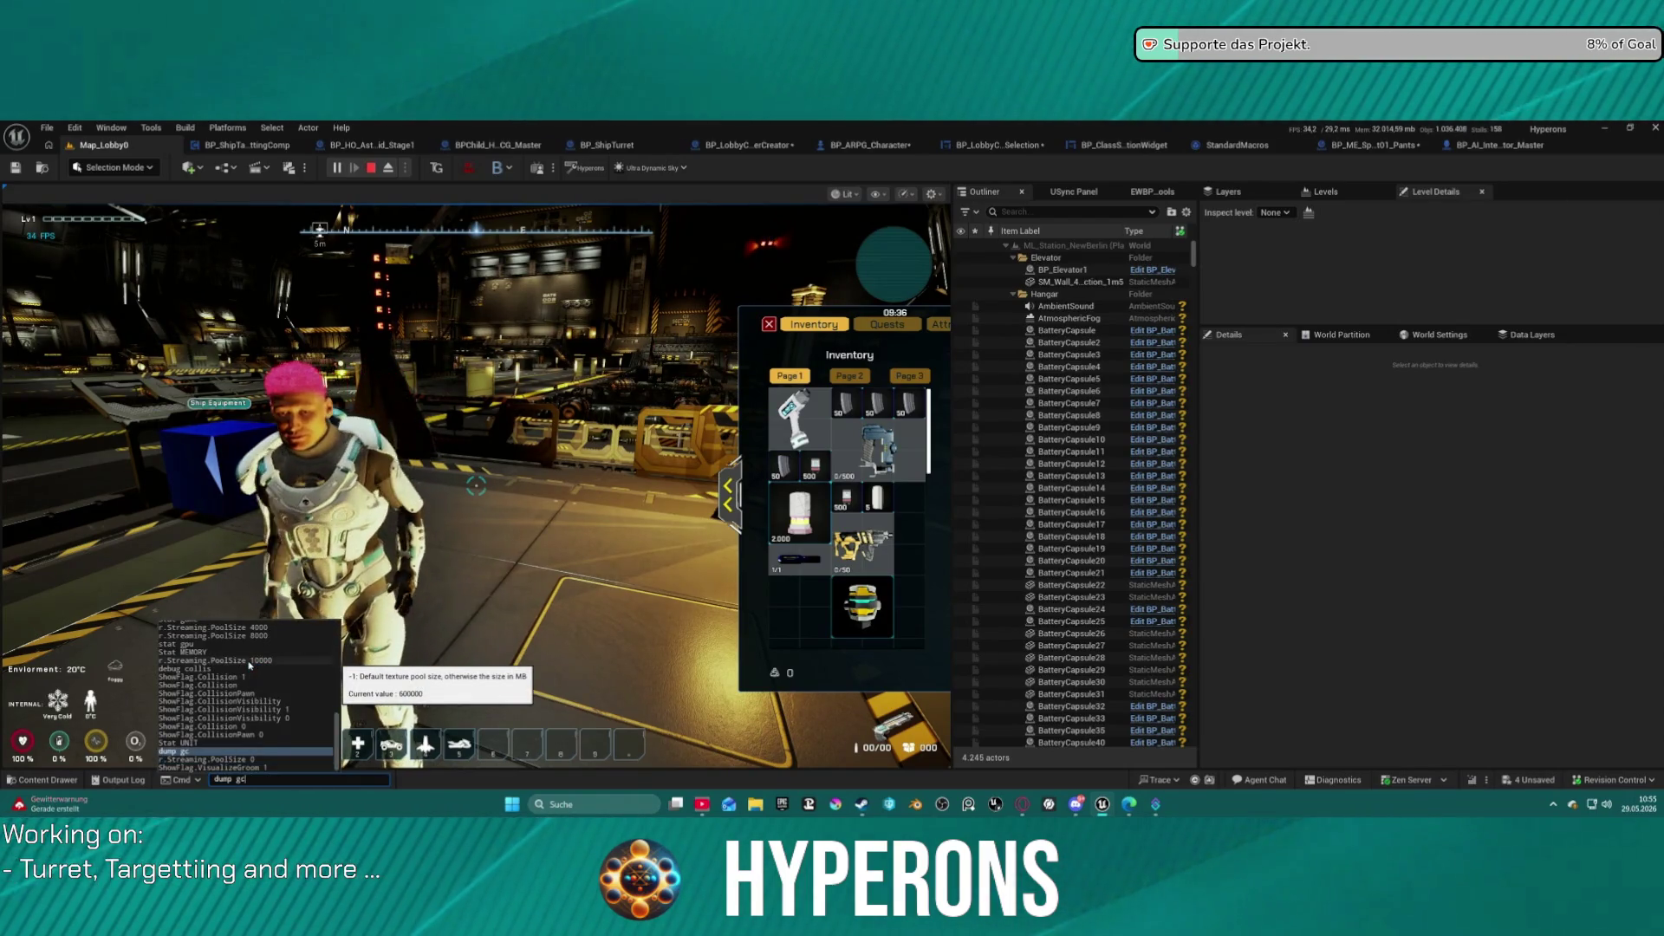
key("Up")
key("Up")
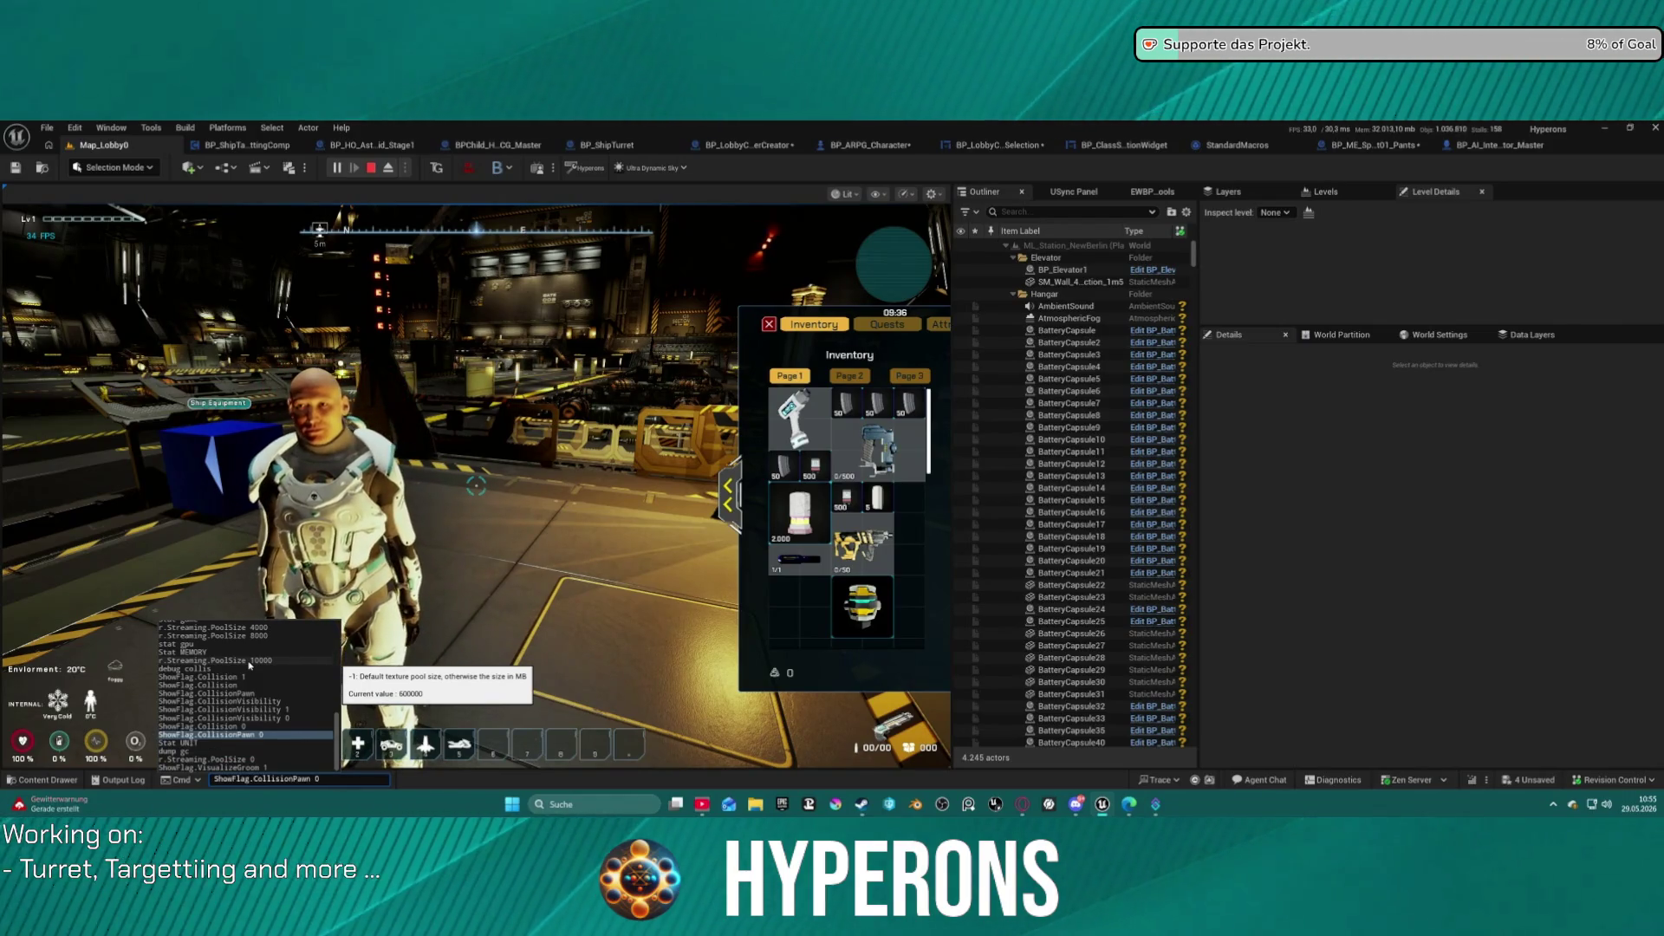
type("groom")
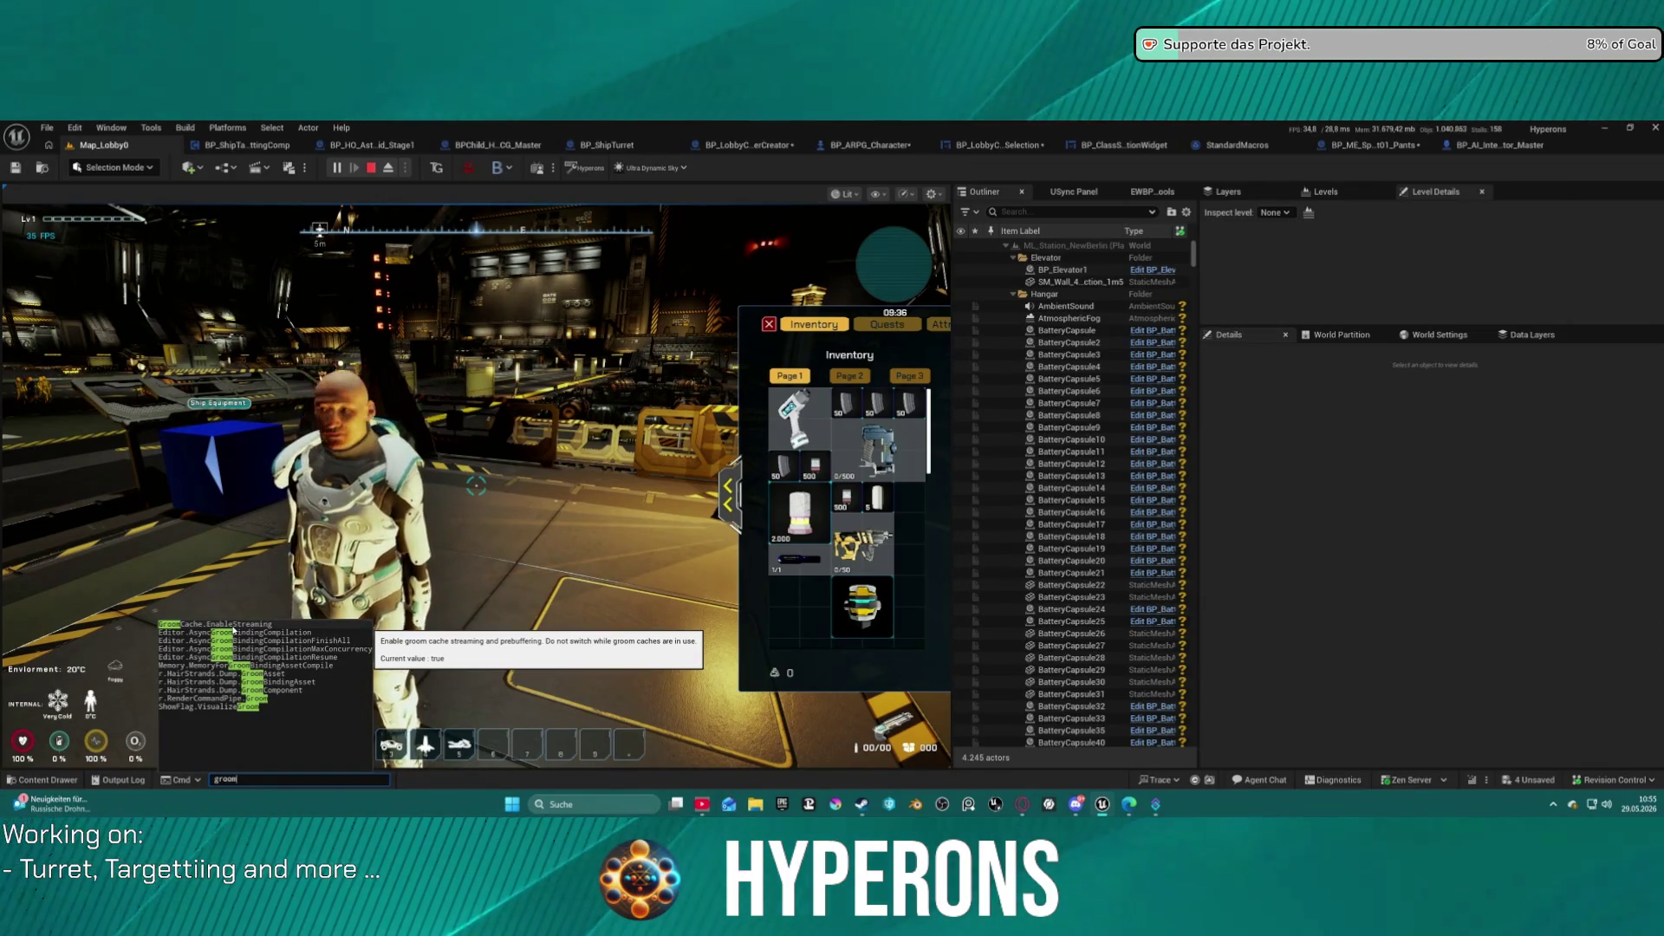
left_click(232, 630)
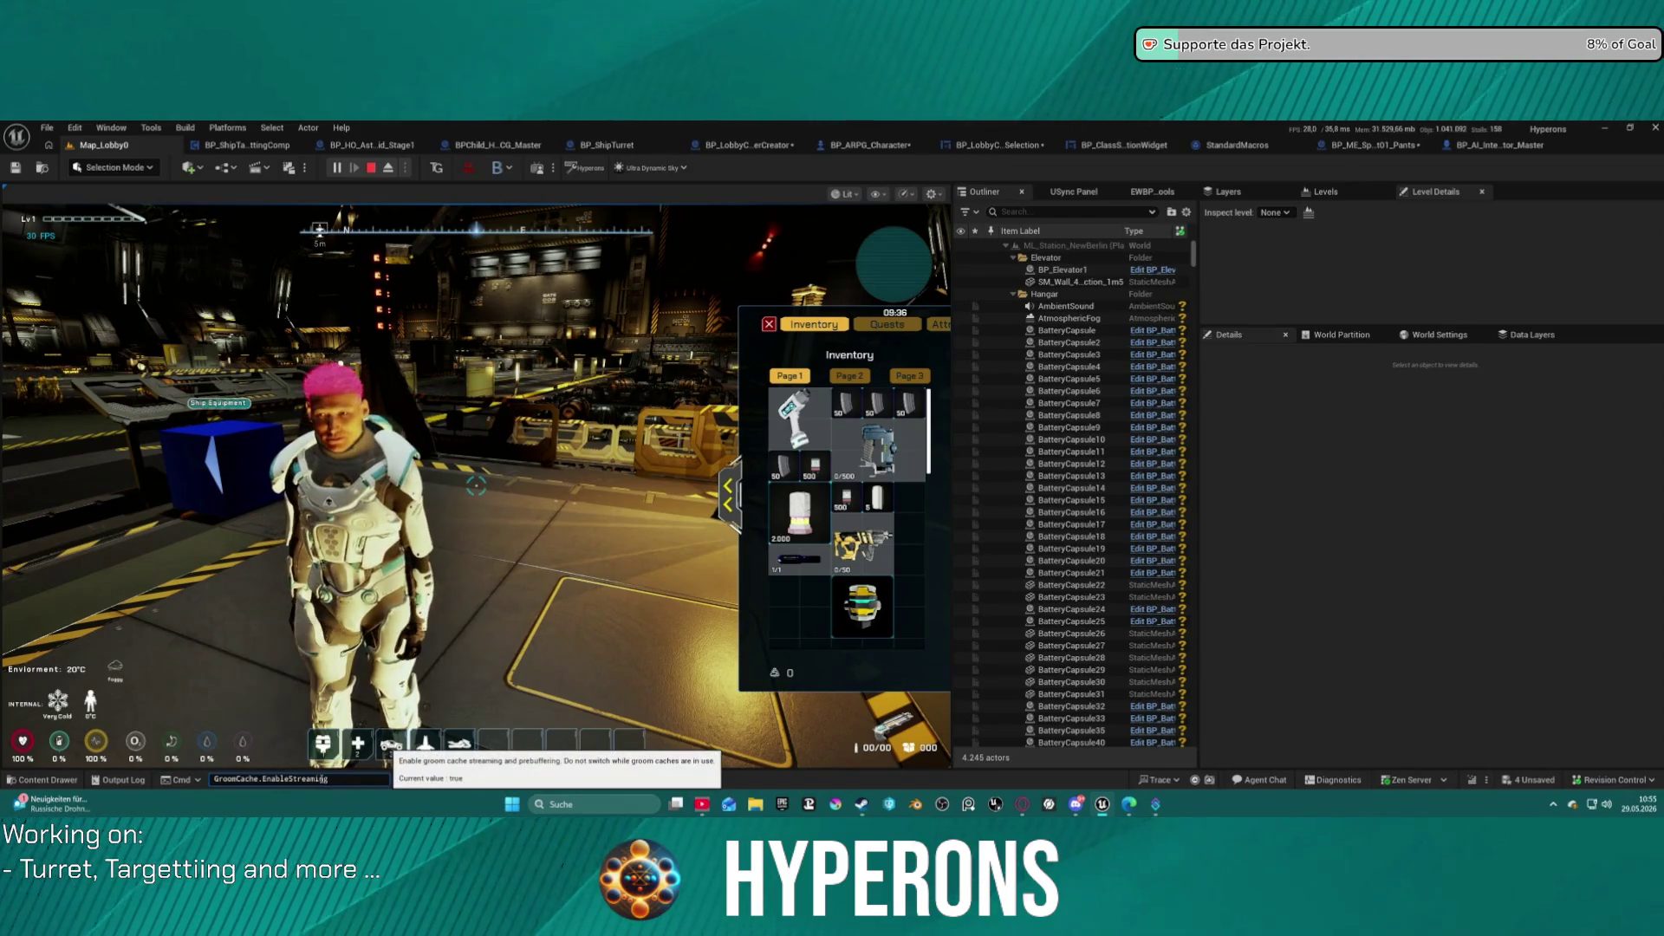
key("Return")
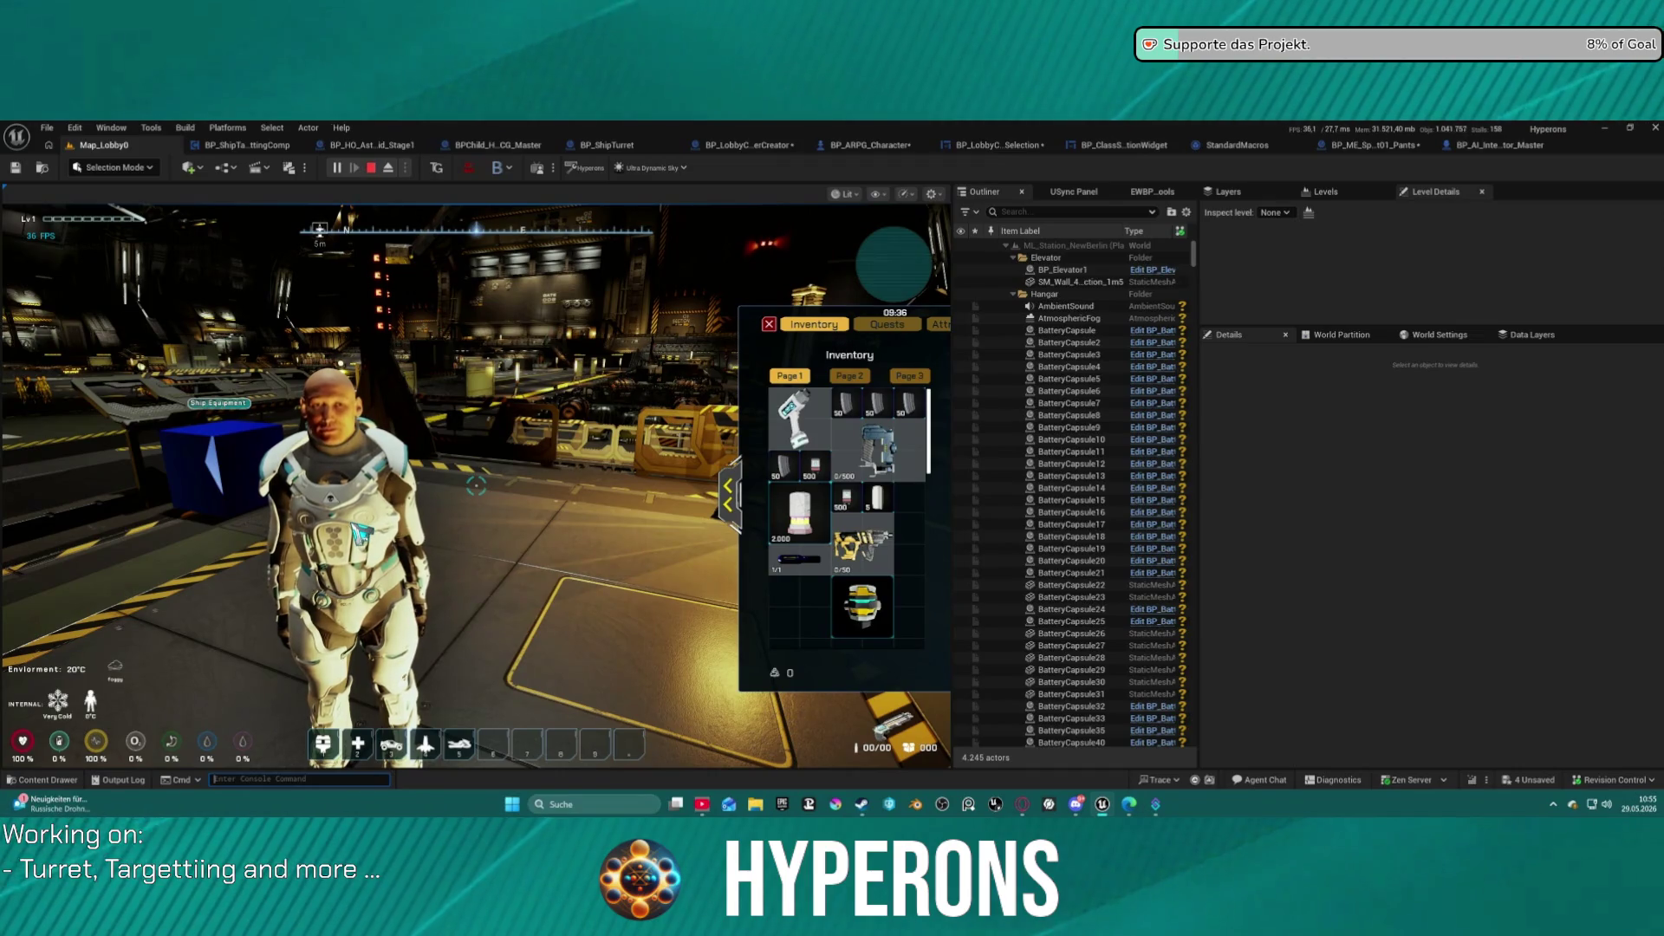
left_click(232, 630)
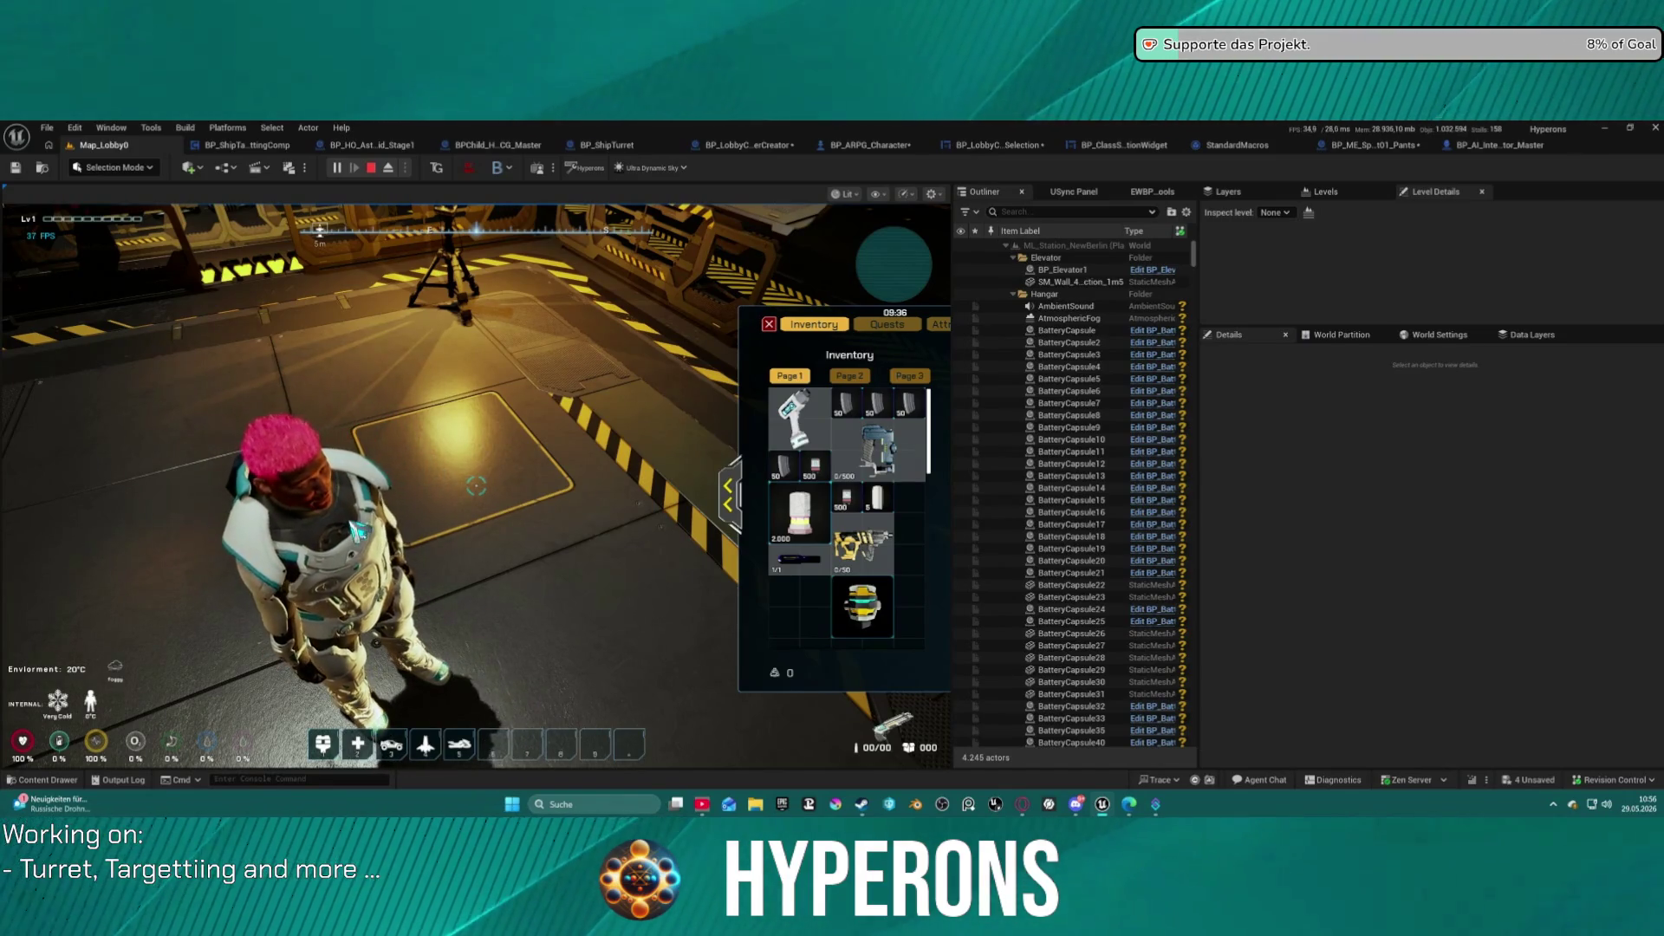
left_click(544, 530)
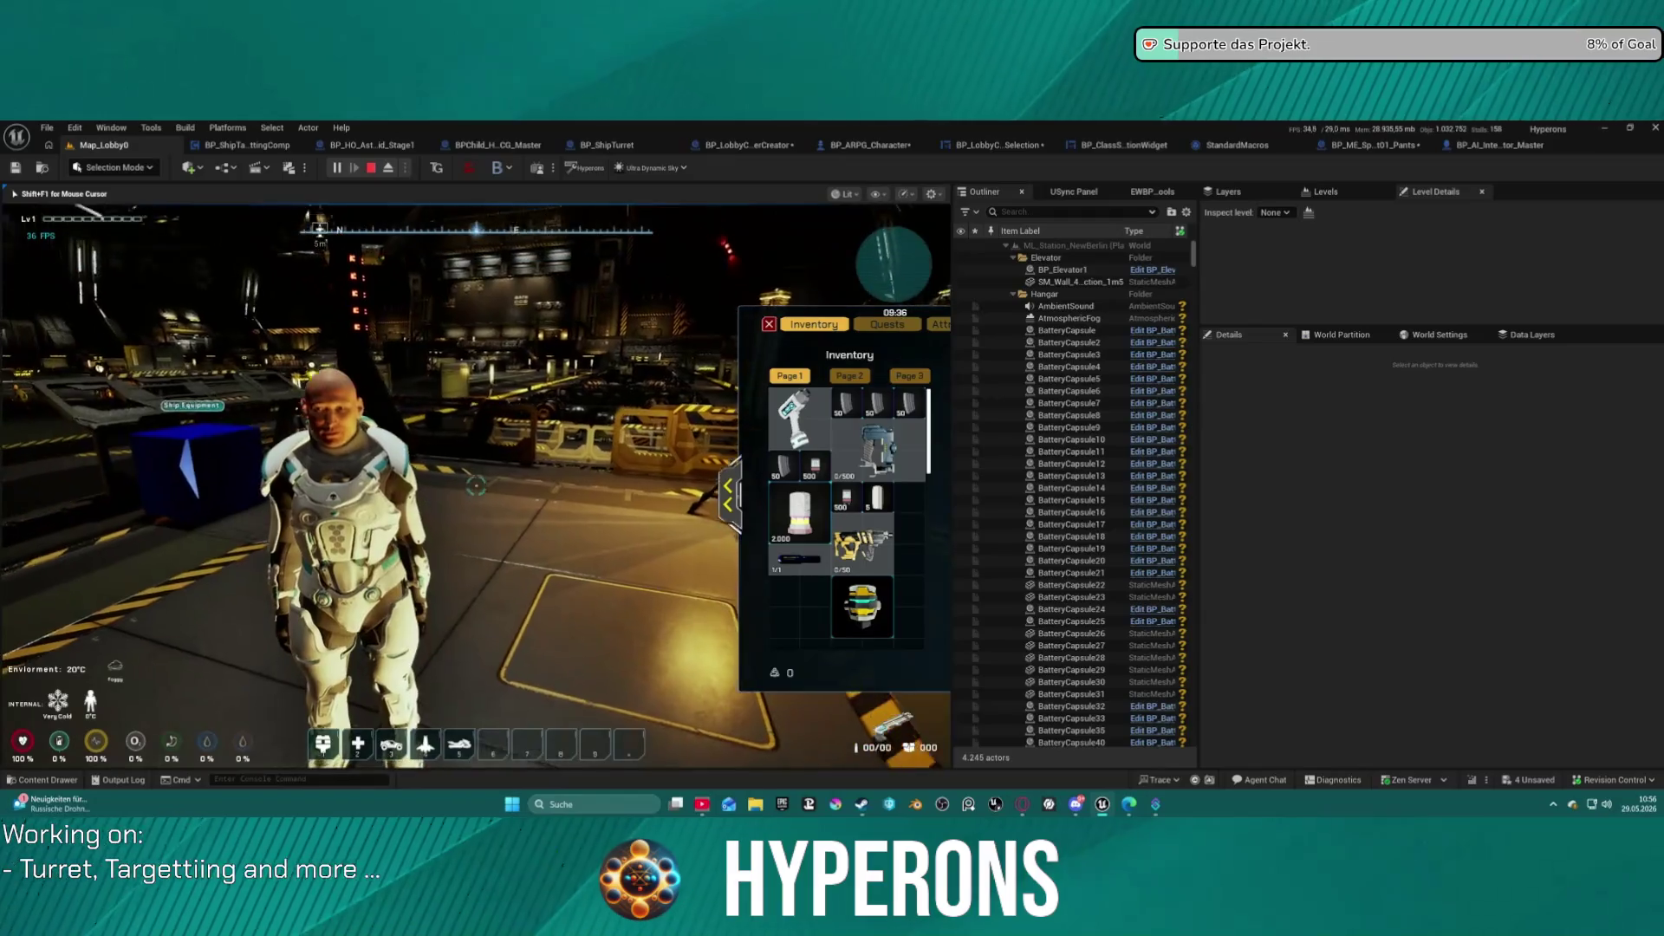
Filter the Outliner by 'chara' and select BP_Character_Race1_Gender10.
scroll(1177, 462, "down", 15)
left_click(1065, 211)
type("c")
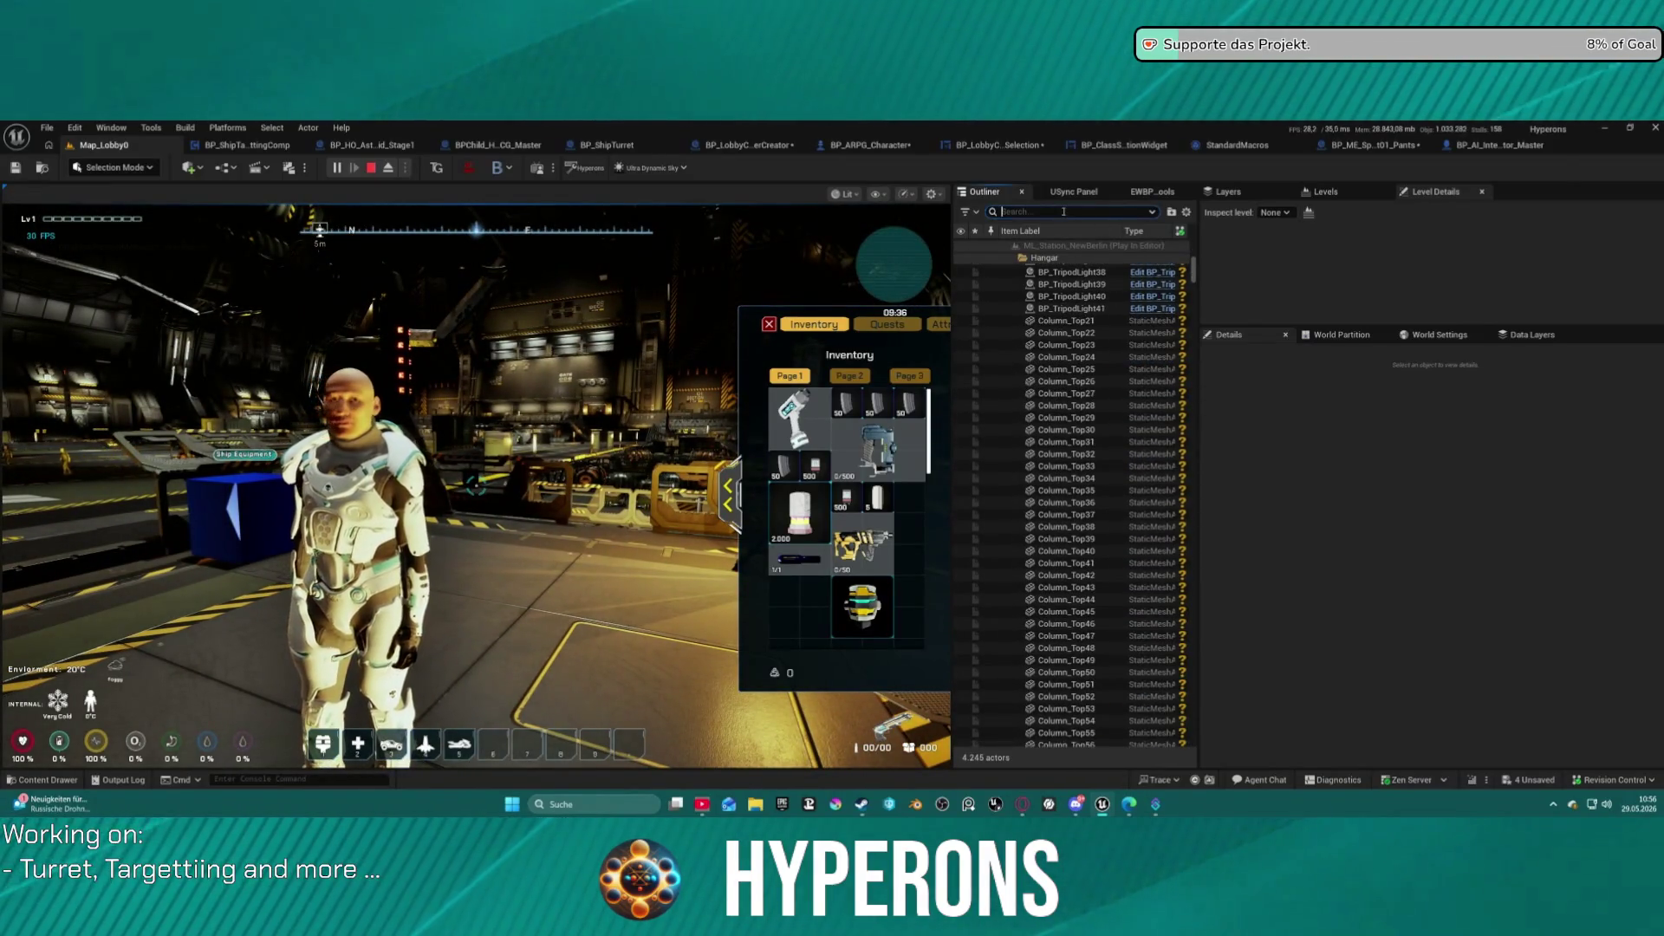
type("hara")
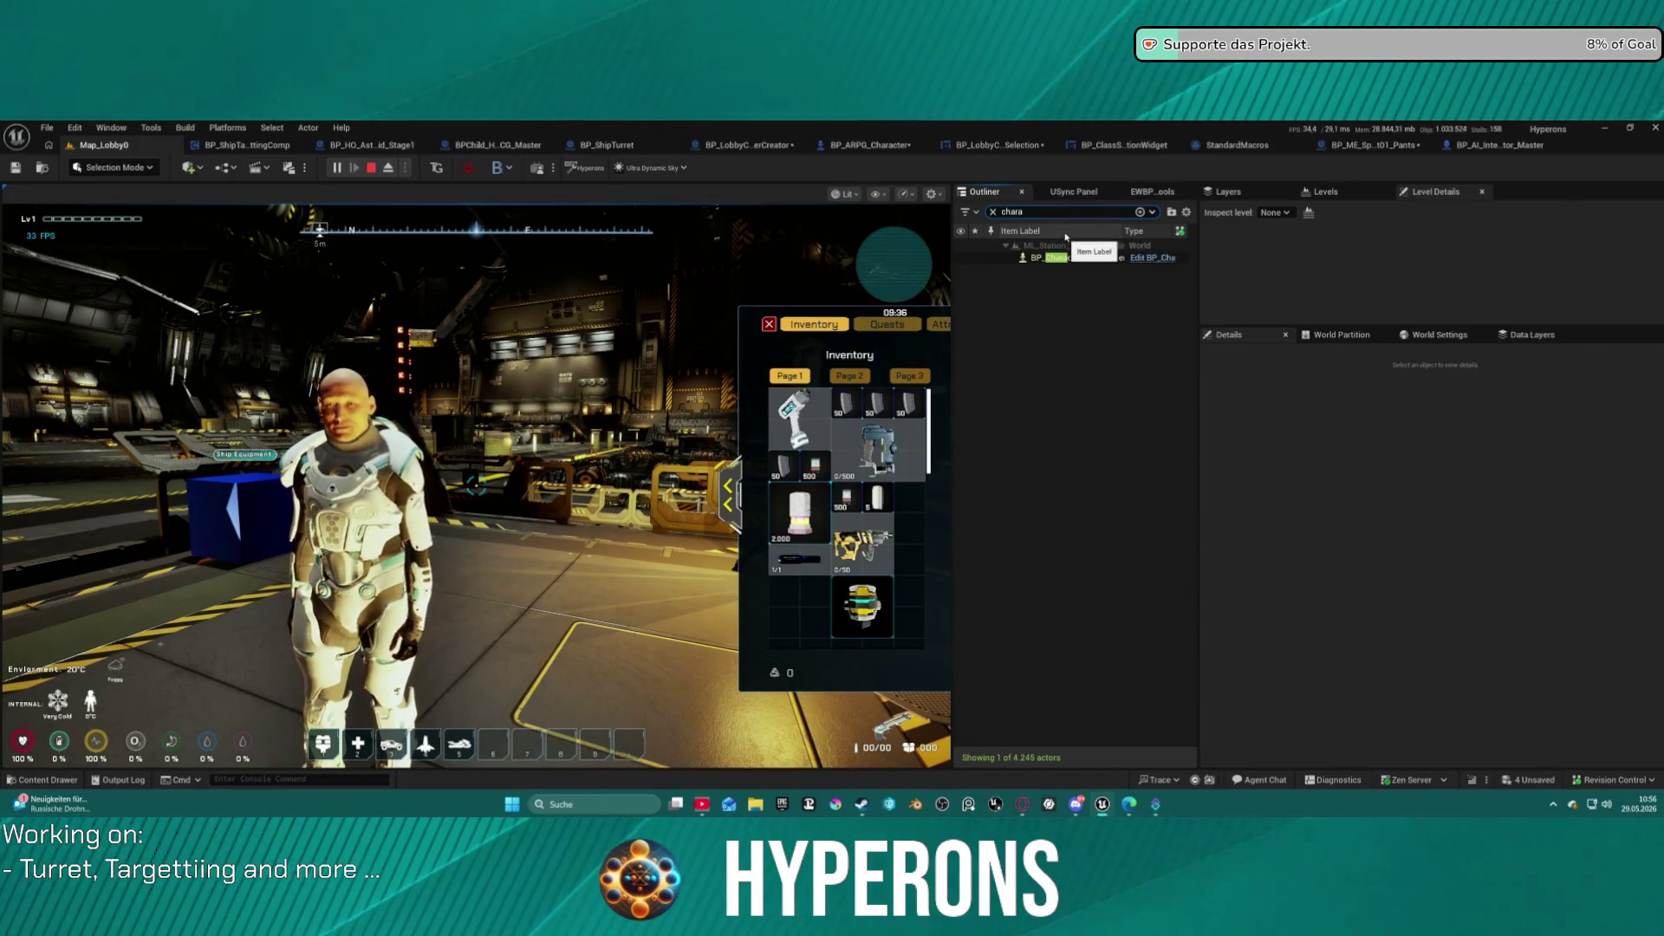
left_click(1092, 258)
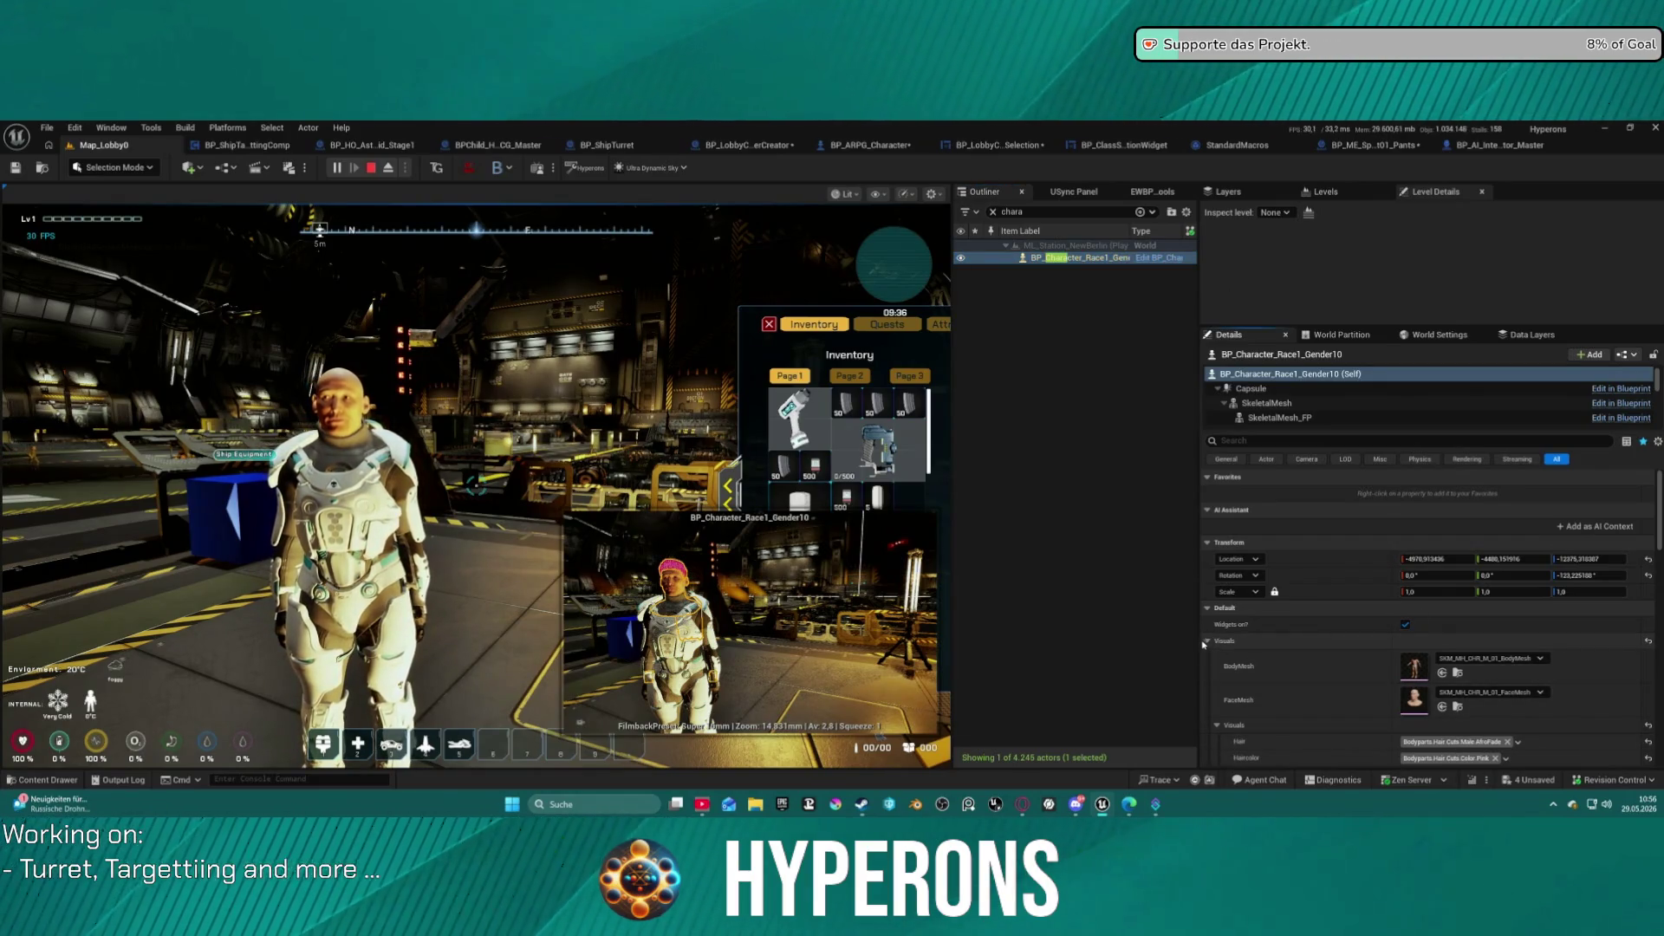
Set the character's BeardColor tag to Beard_M_MuttonChops.
scroll(1267, 660, "down", 3)
scroll(1273, 714, "down", 2)
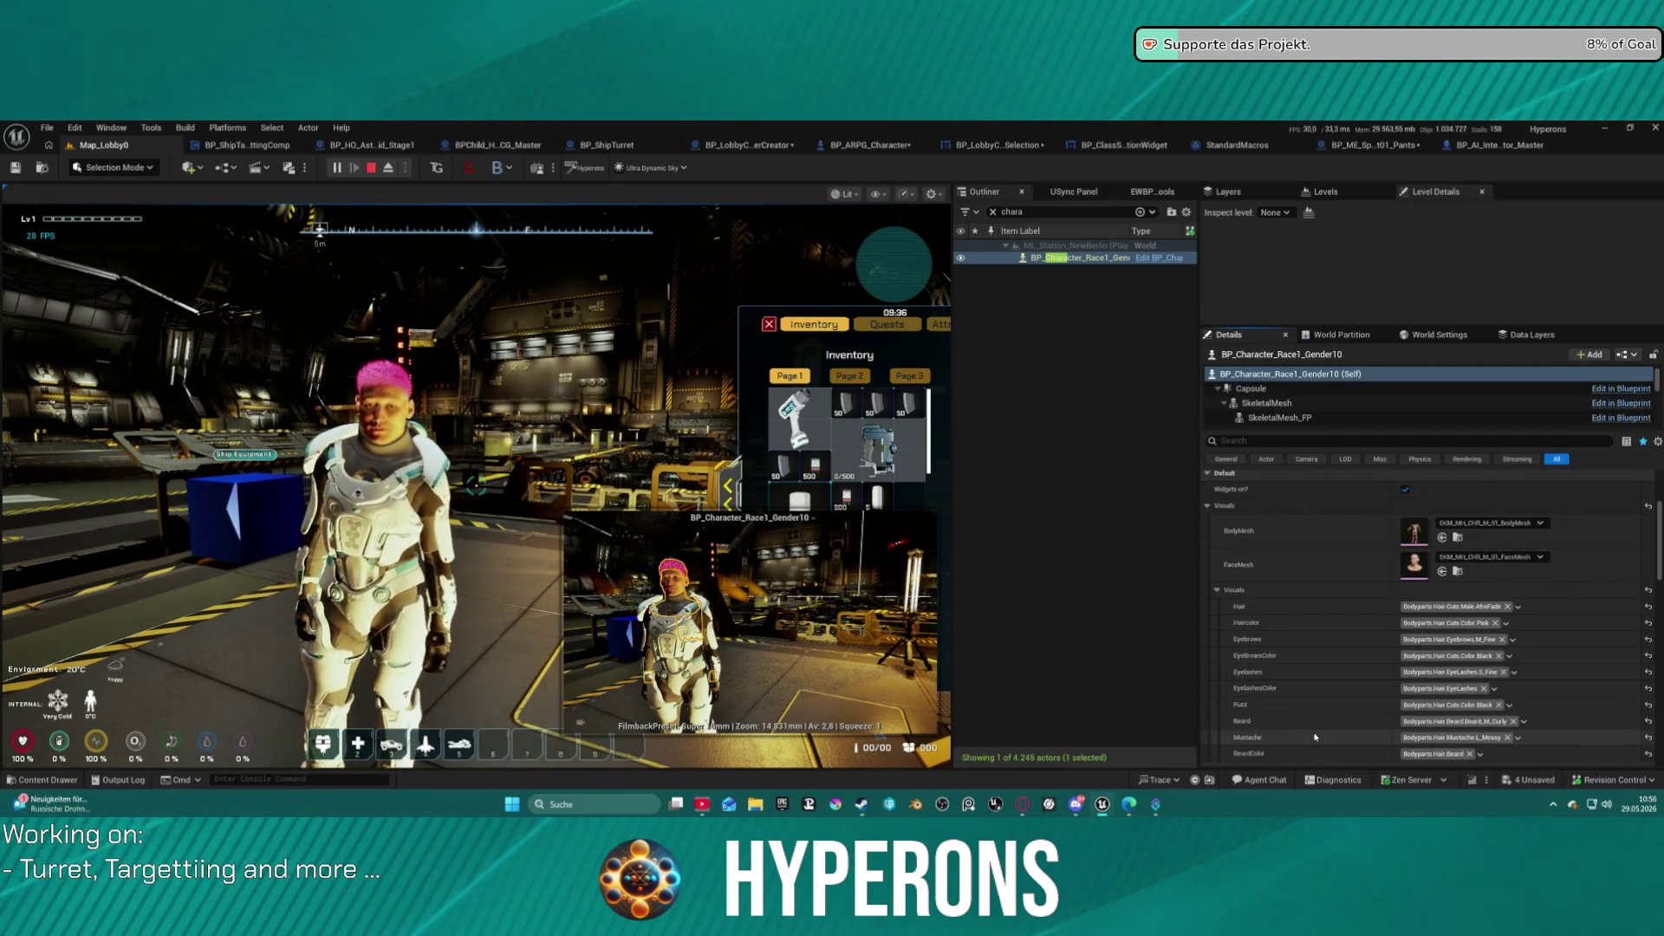
scroll(1278, 724, "down", 3)
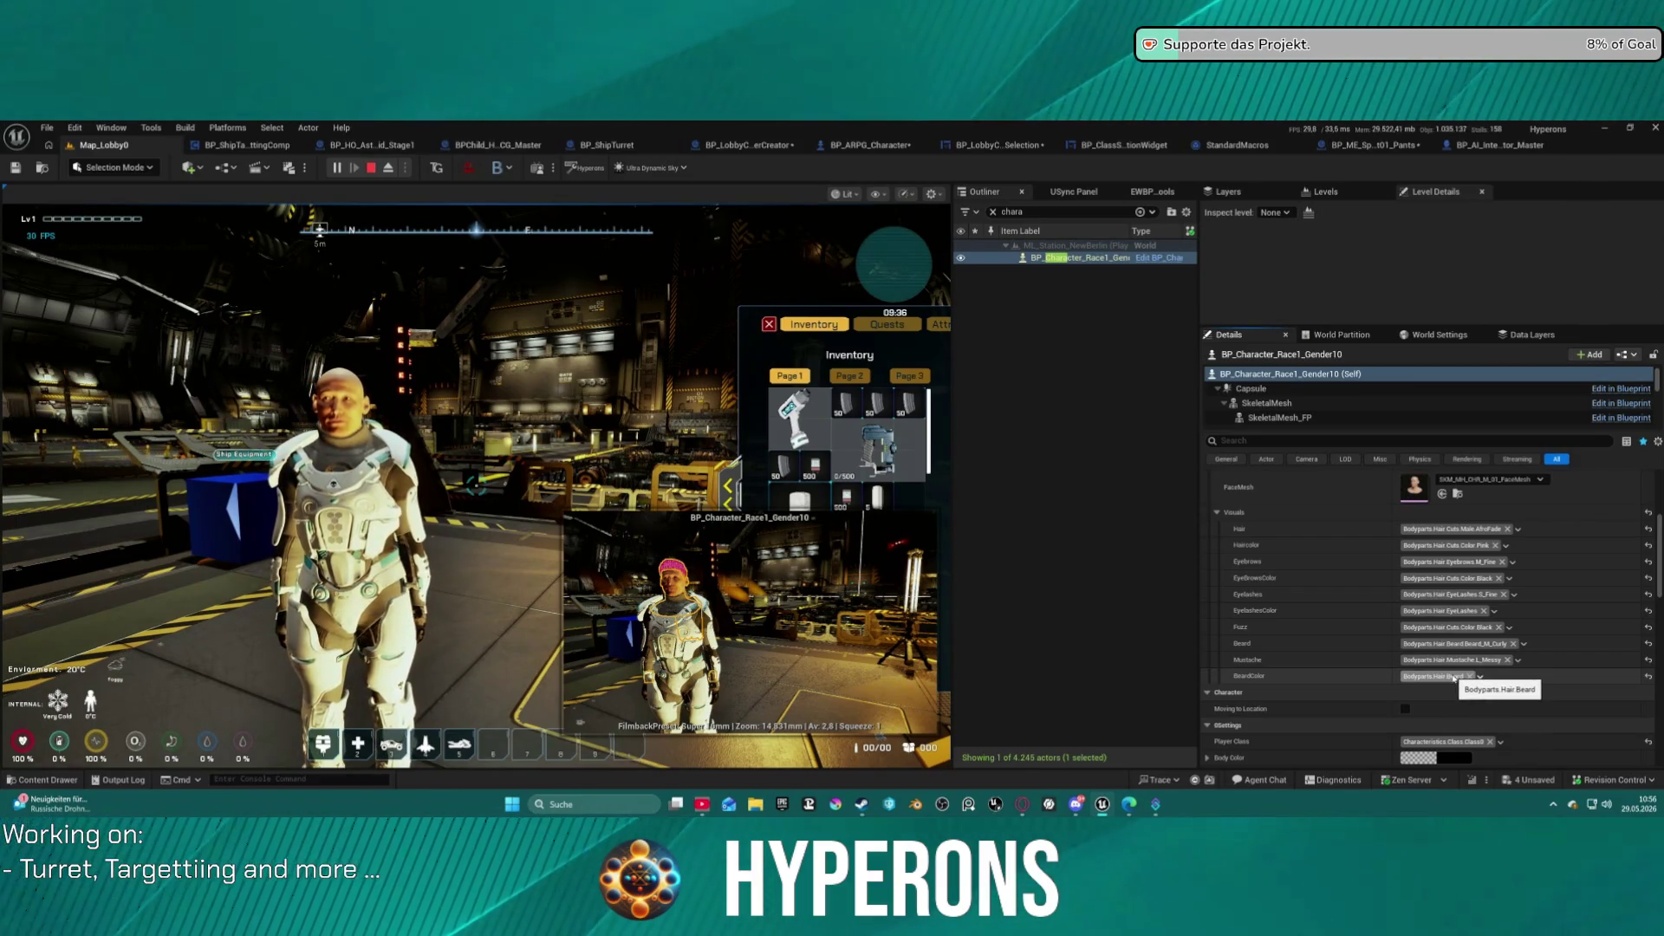
left_click(1453, 677)
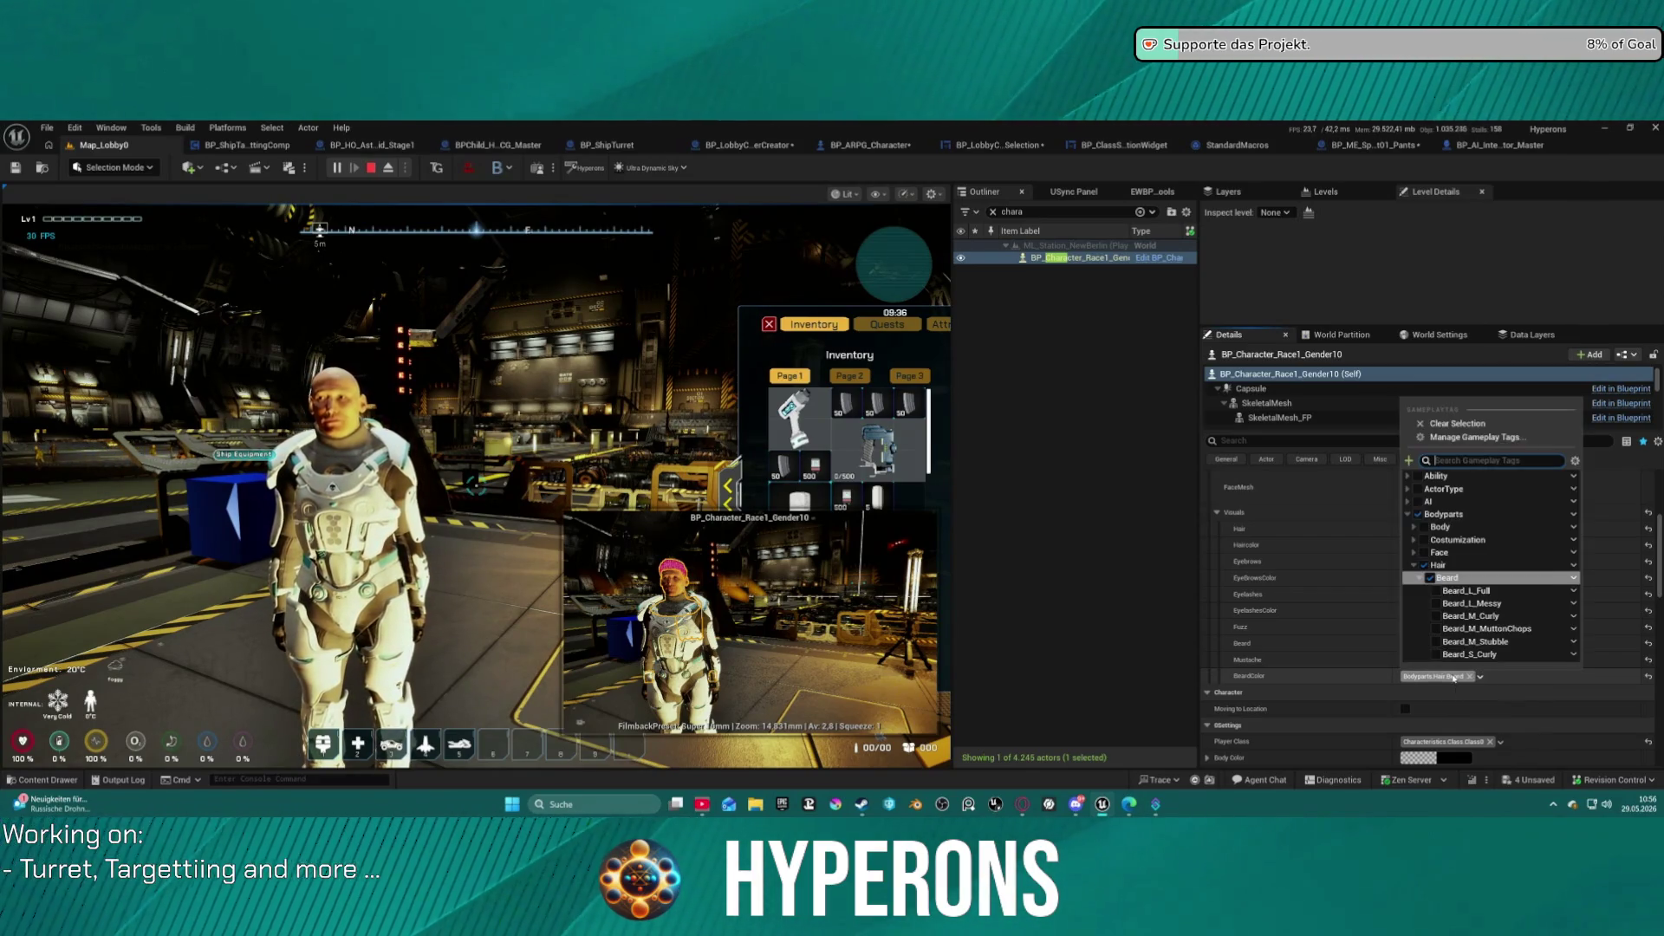
left_click(1437, 629)
left_click(1304, 621)
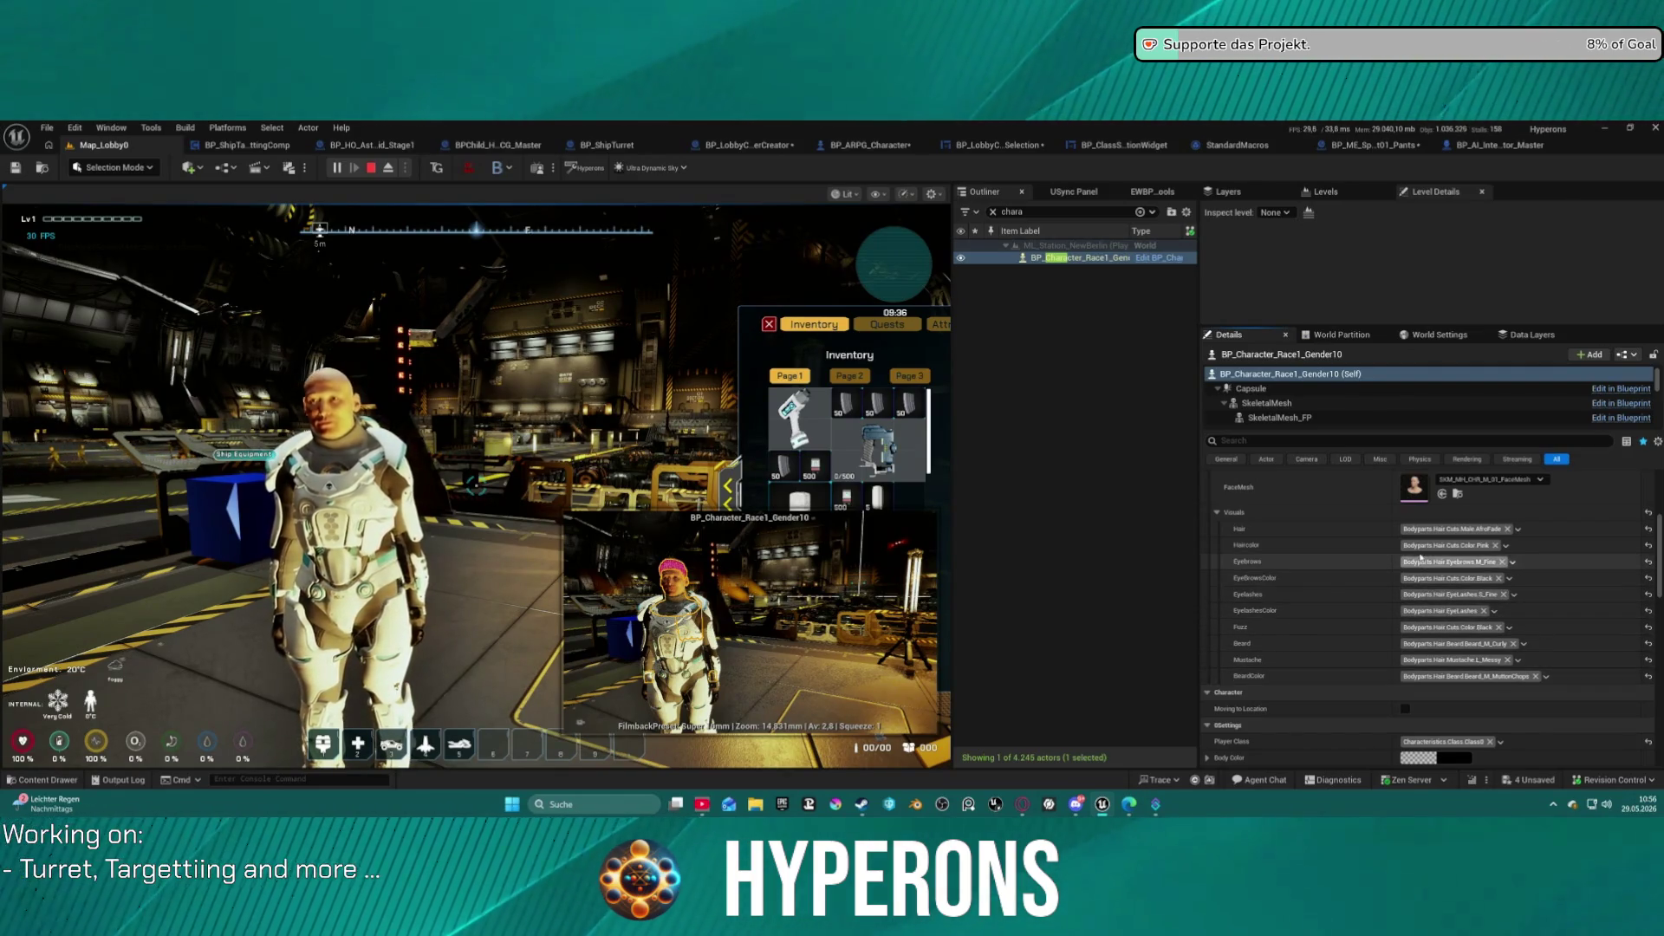
Reapply the character setup so the hair appears.
scroll(1334, 533, "down", 2)
scroll(1334, 565, "down", 5)
scroll(1318, 568, "up", 1)
left_click(1284, 612)
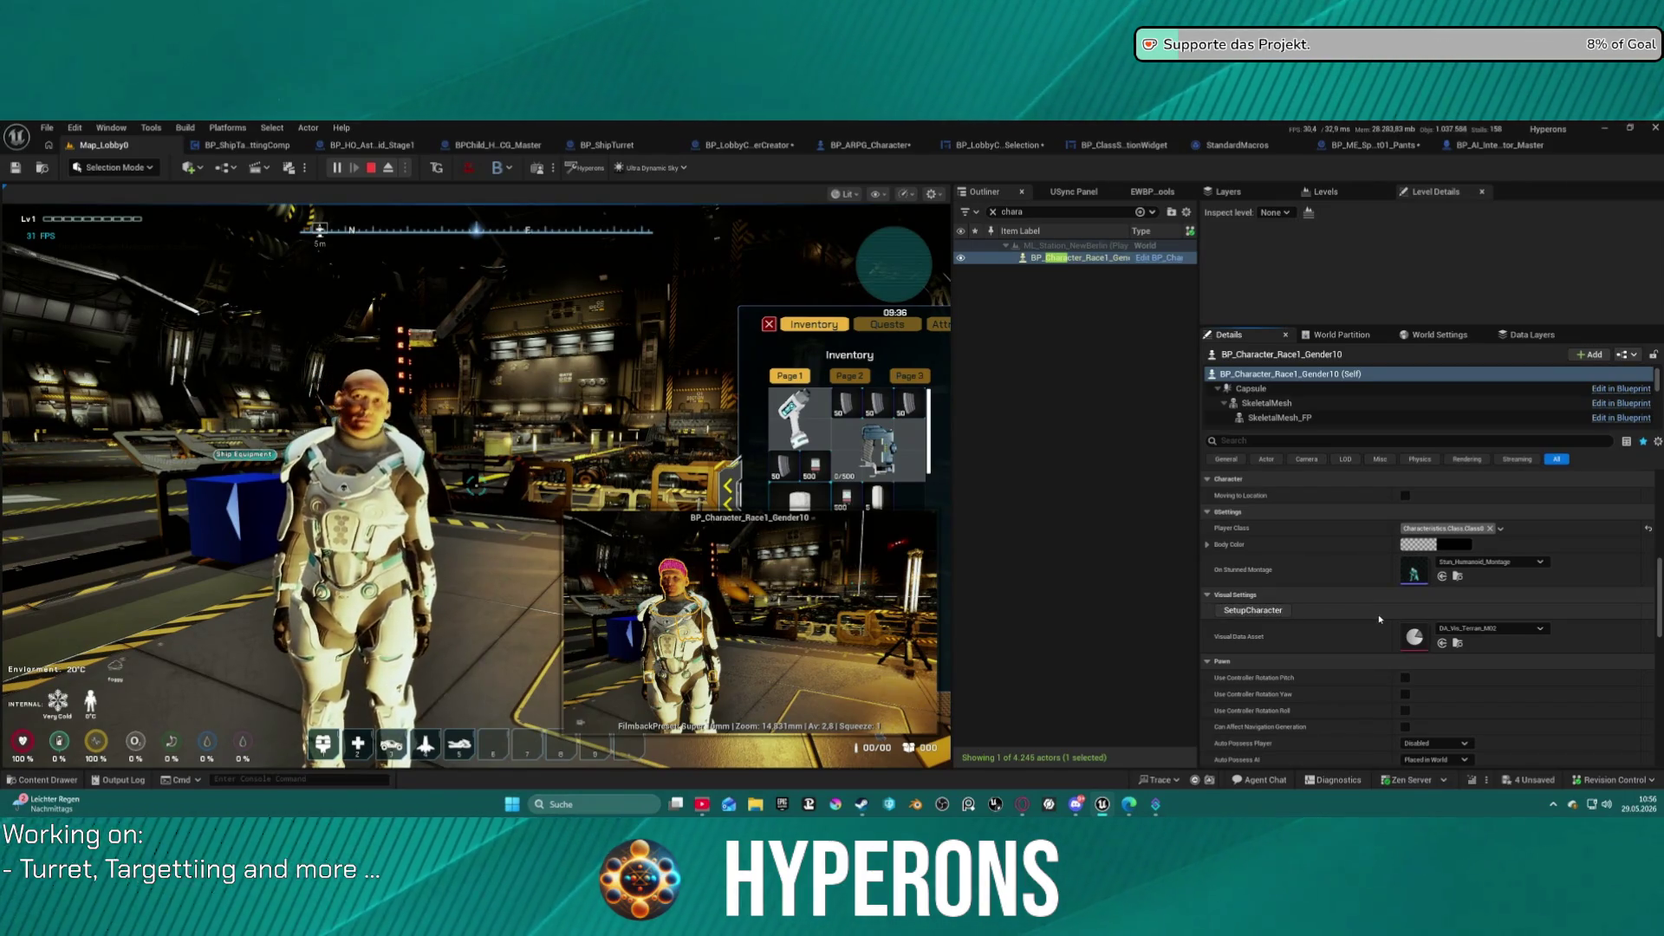
Toggle Use Cards on the character's Hair groom component.
scroll(1294, 411, "down", 3)
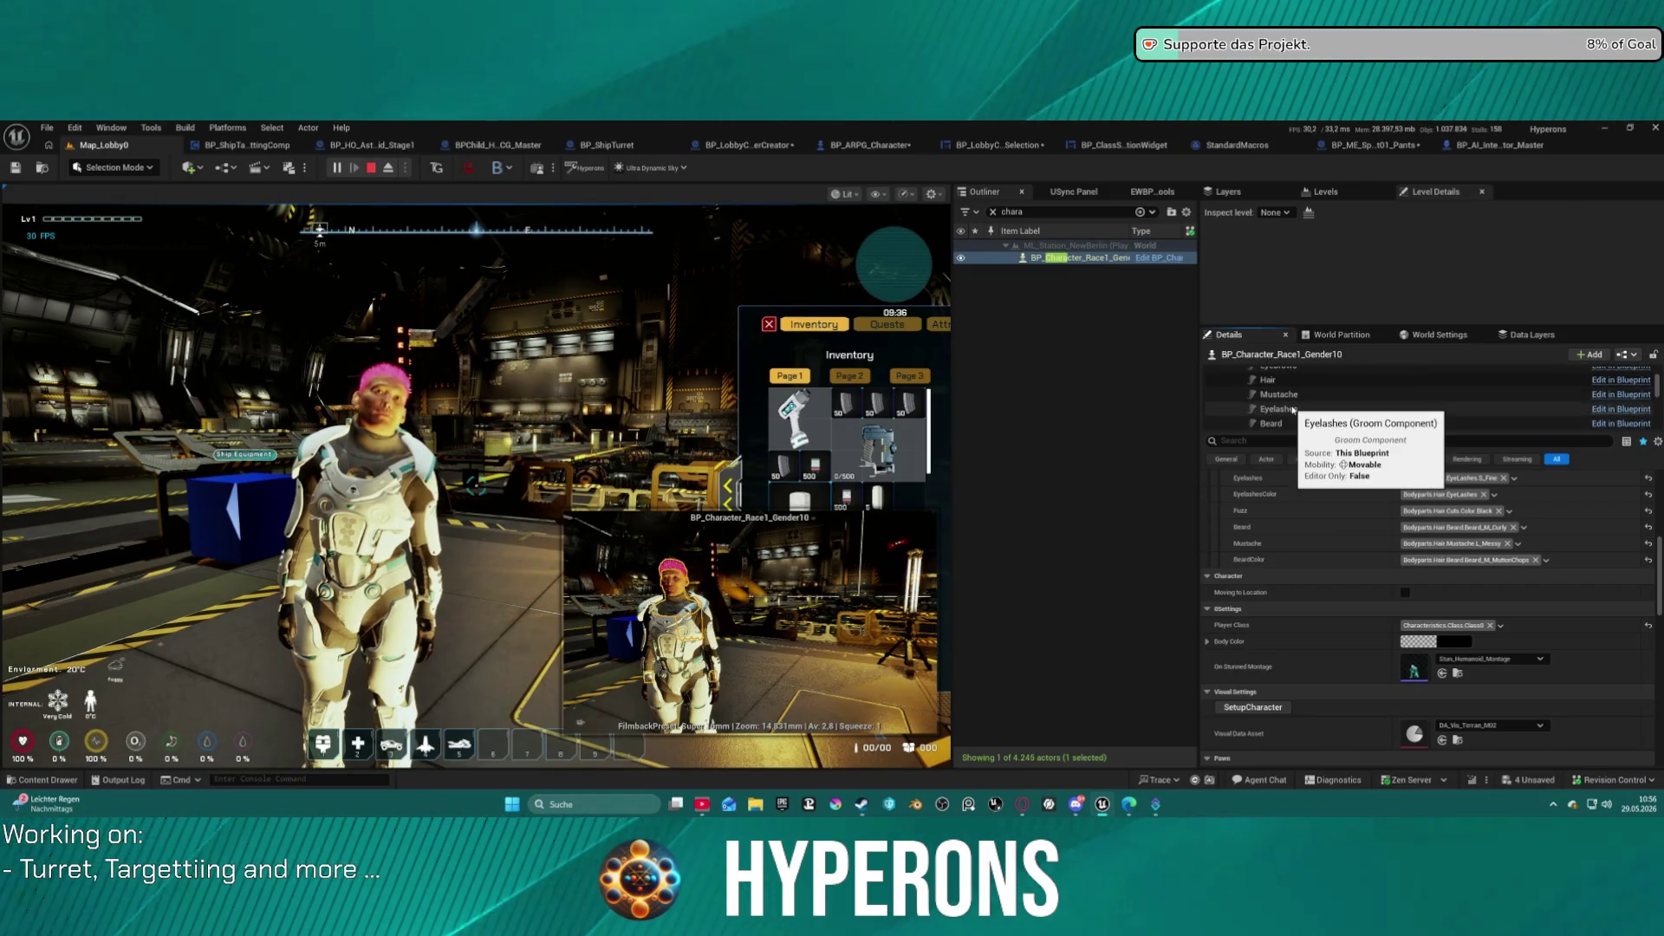
scroll(1293, 411, "up", 2)
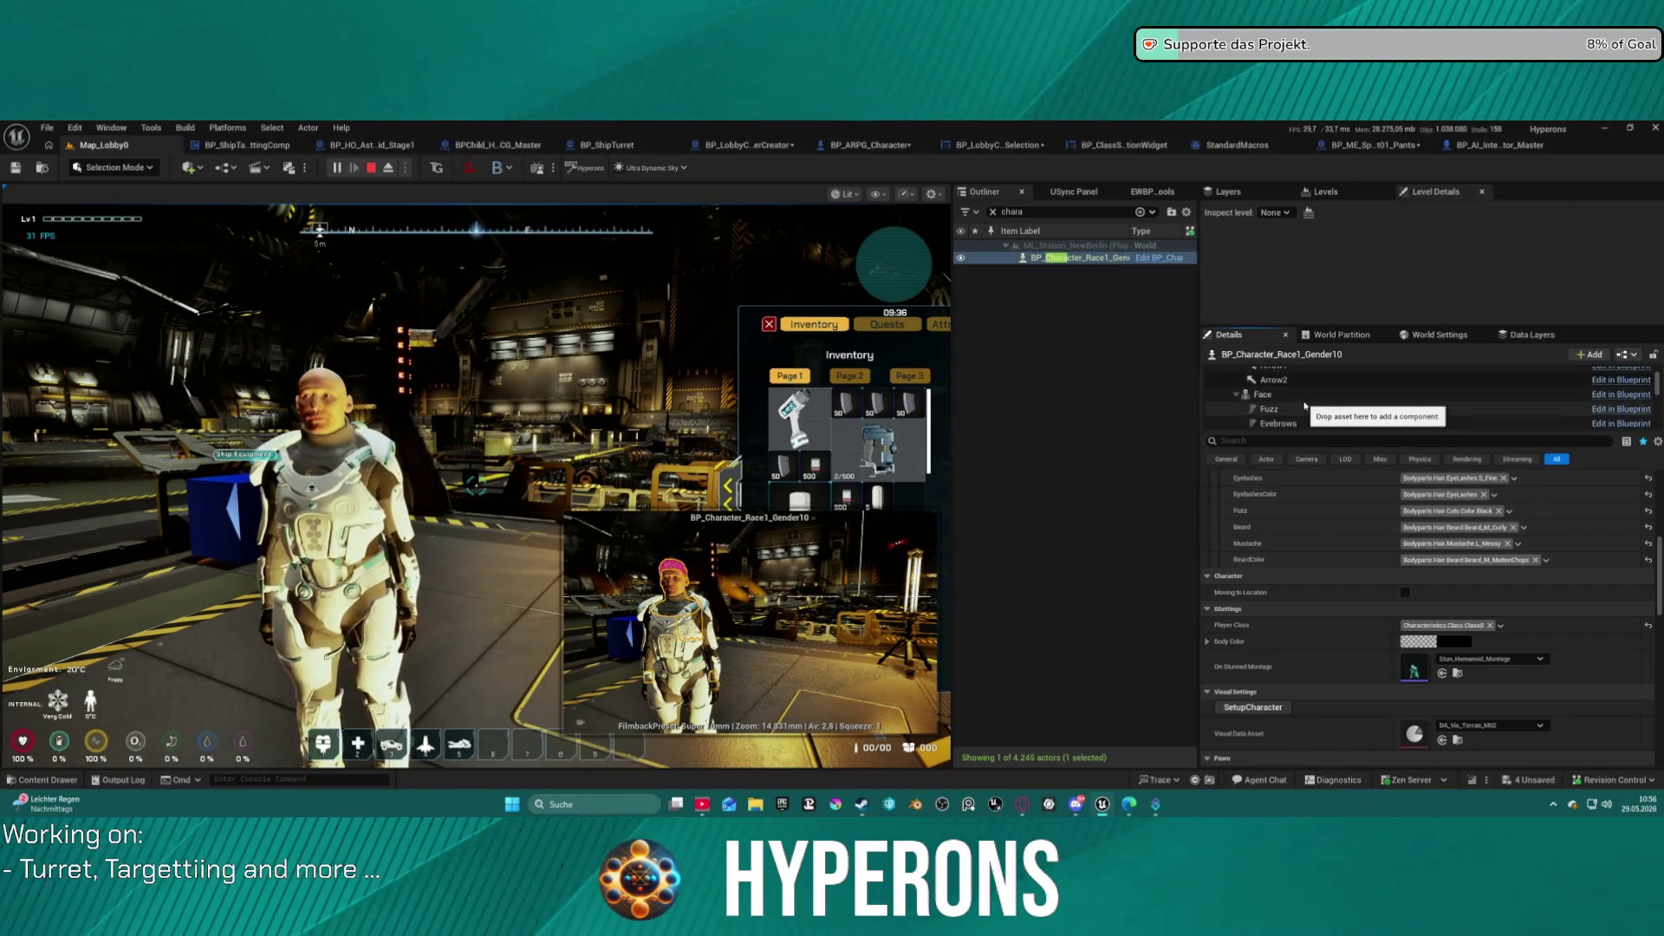
left_click(1305, 405)
scroll(1309, 397, "down", 2)
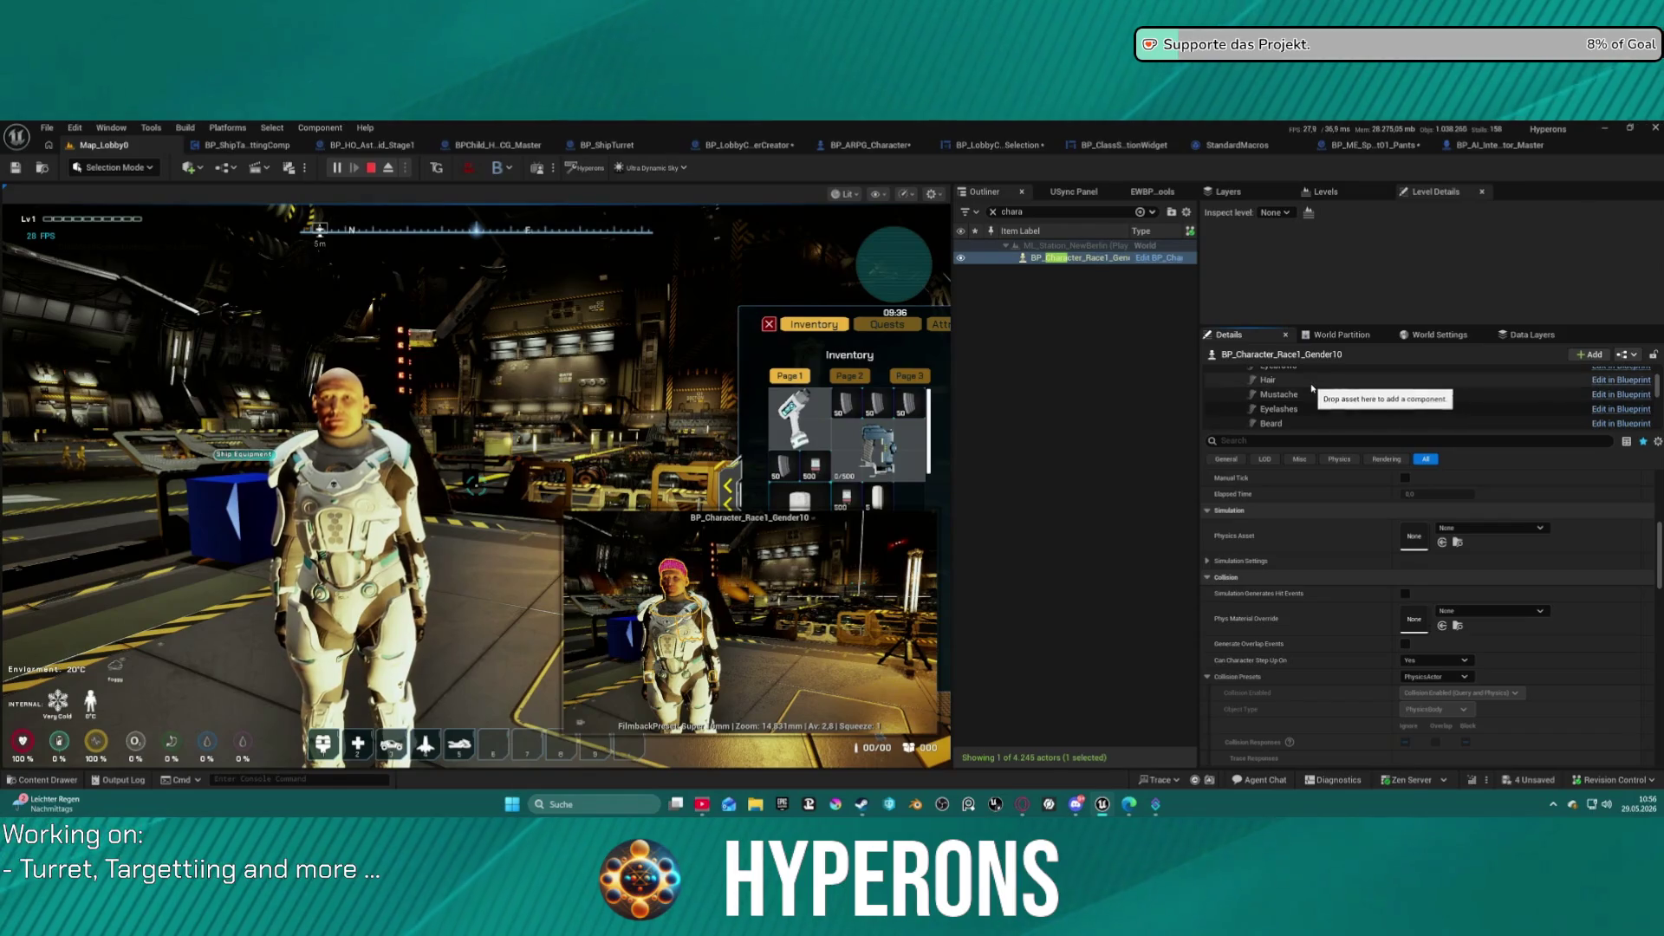
left_click(1308, 381)
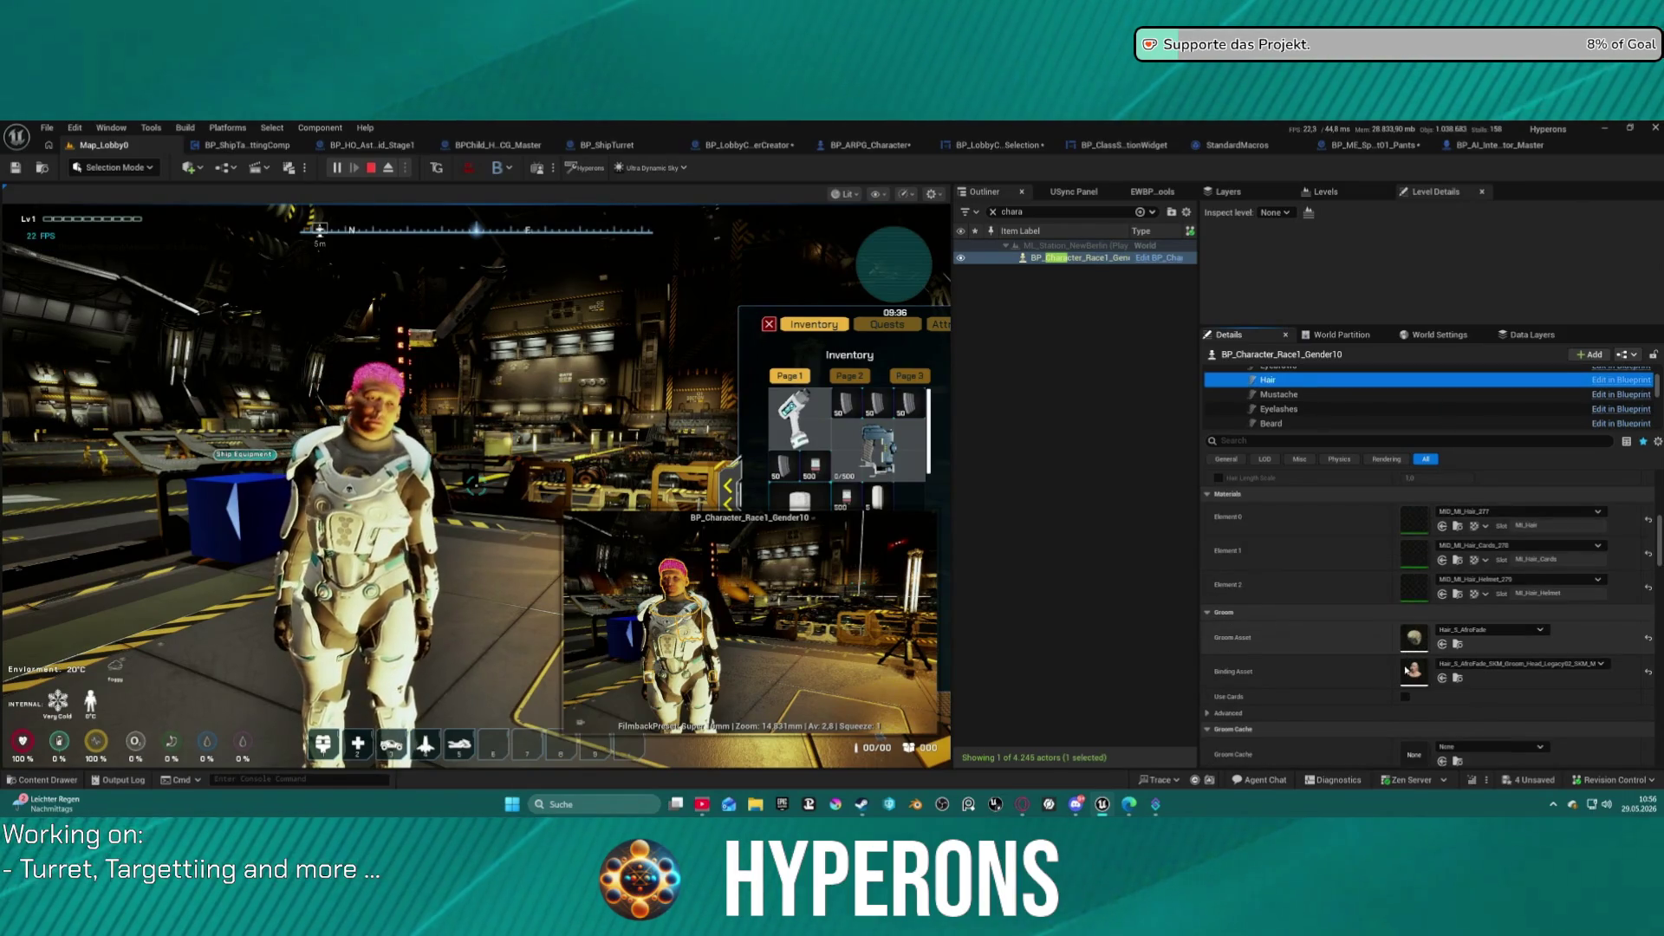
scroll(1403, 650, "down", 3)
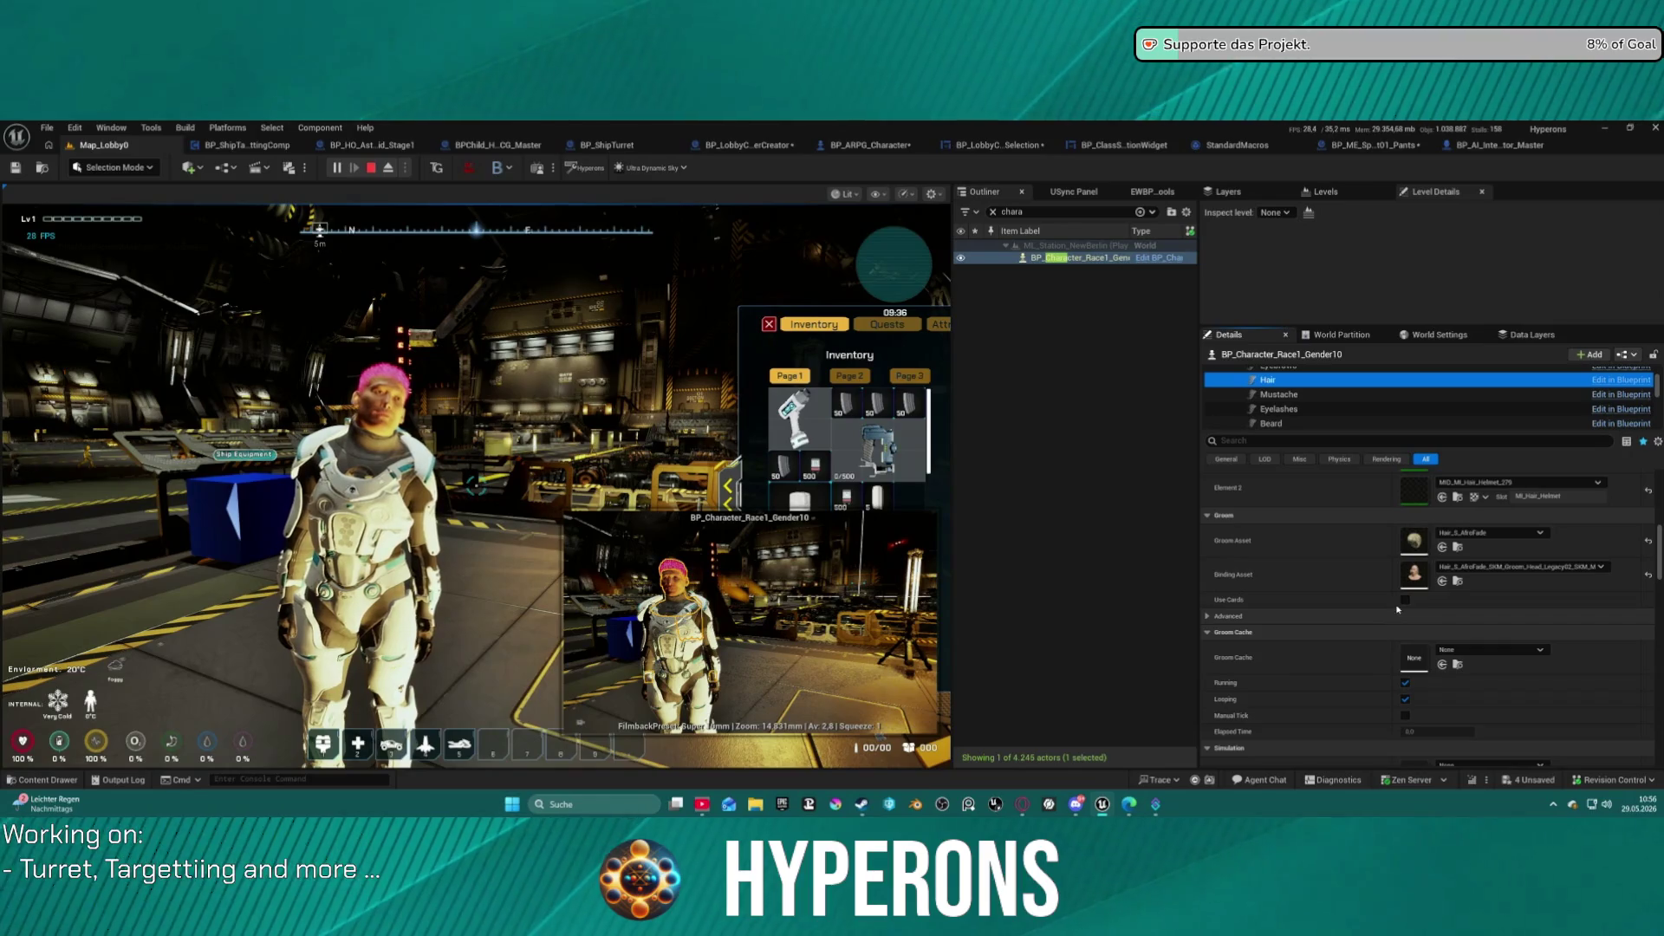
left_click(1405, 599)
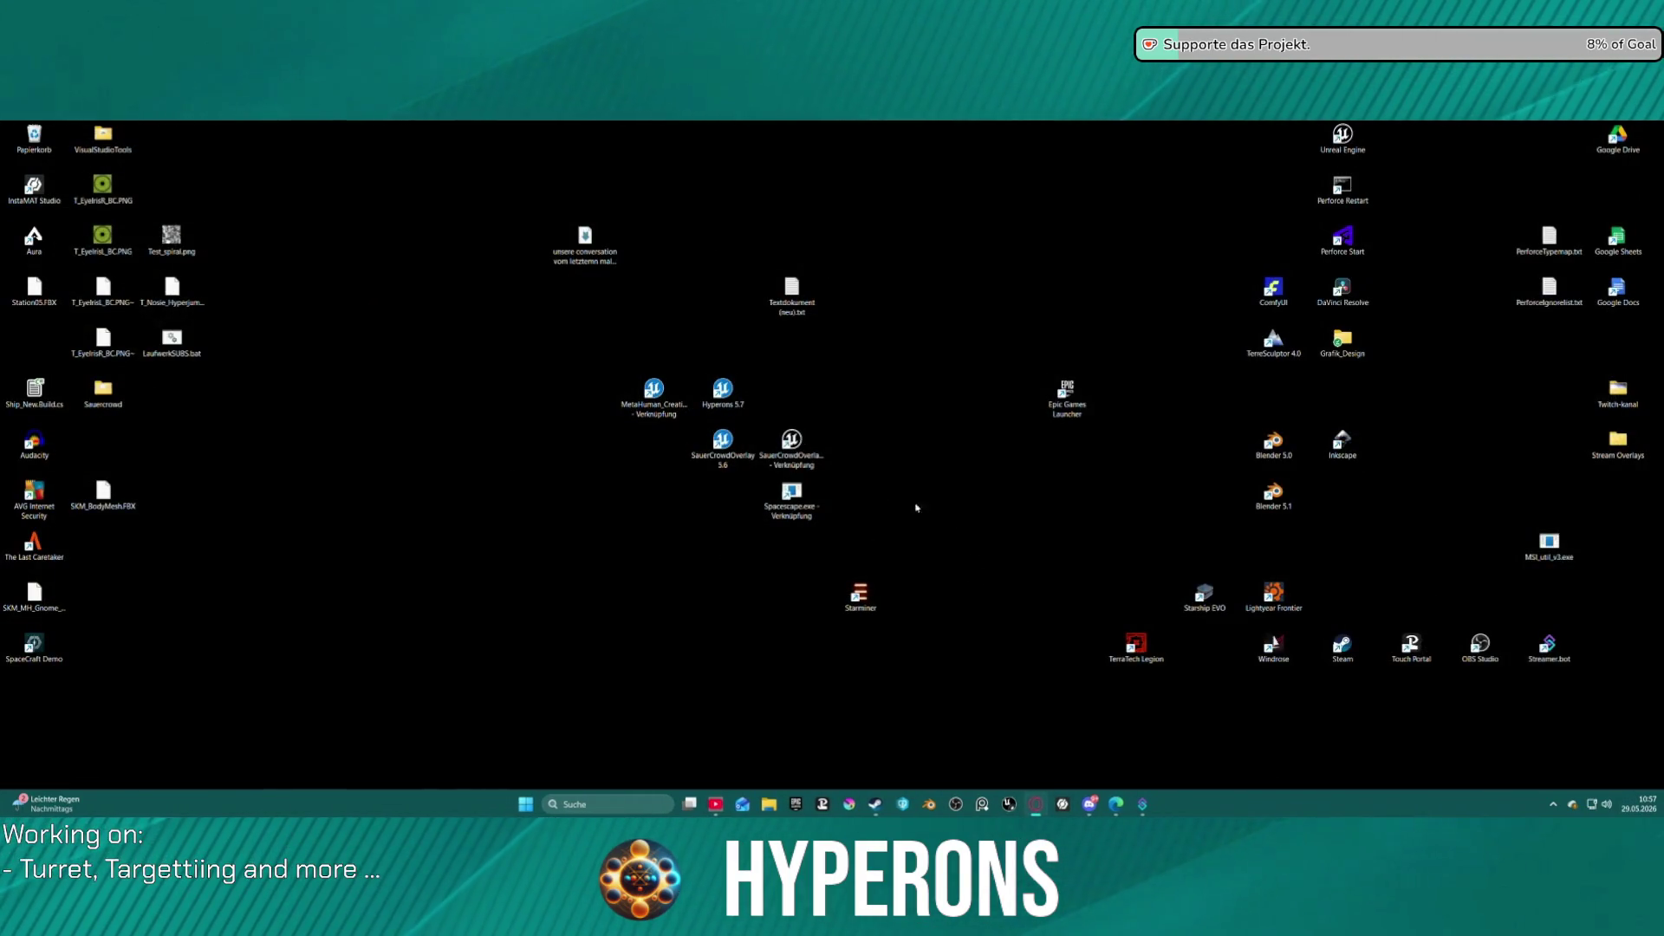
Relaunch the Hyperons 5.7 project, close the crash report unsent, and skip package restore.
left_click(723, 397)
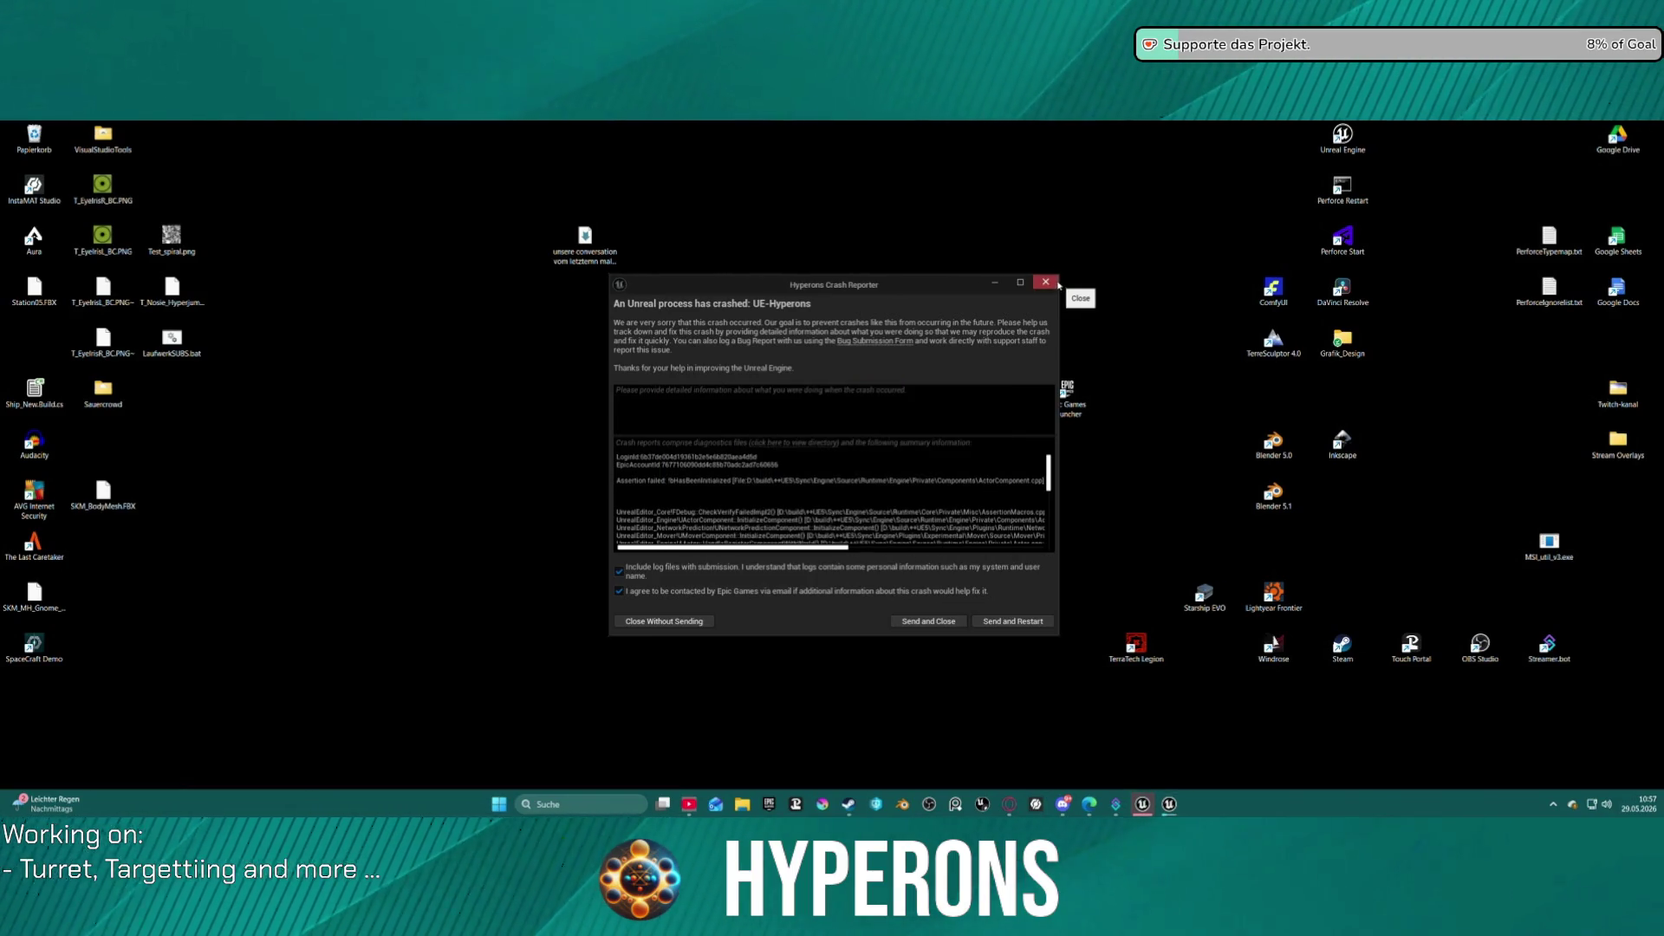
left_click(1048, 284)
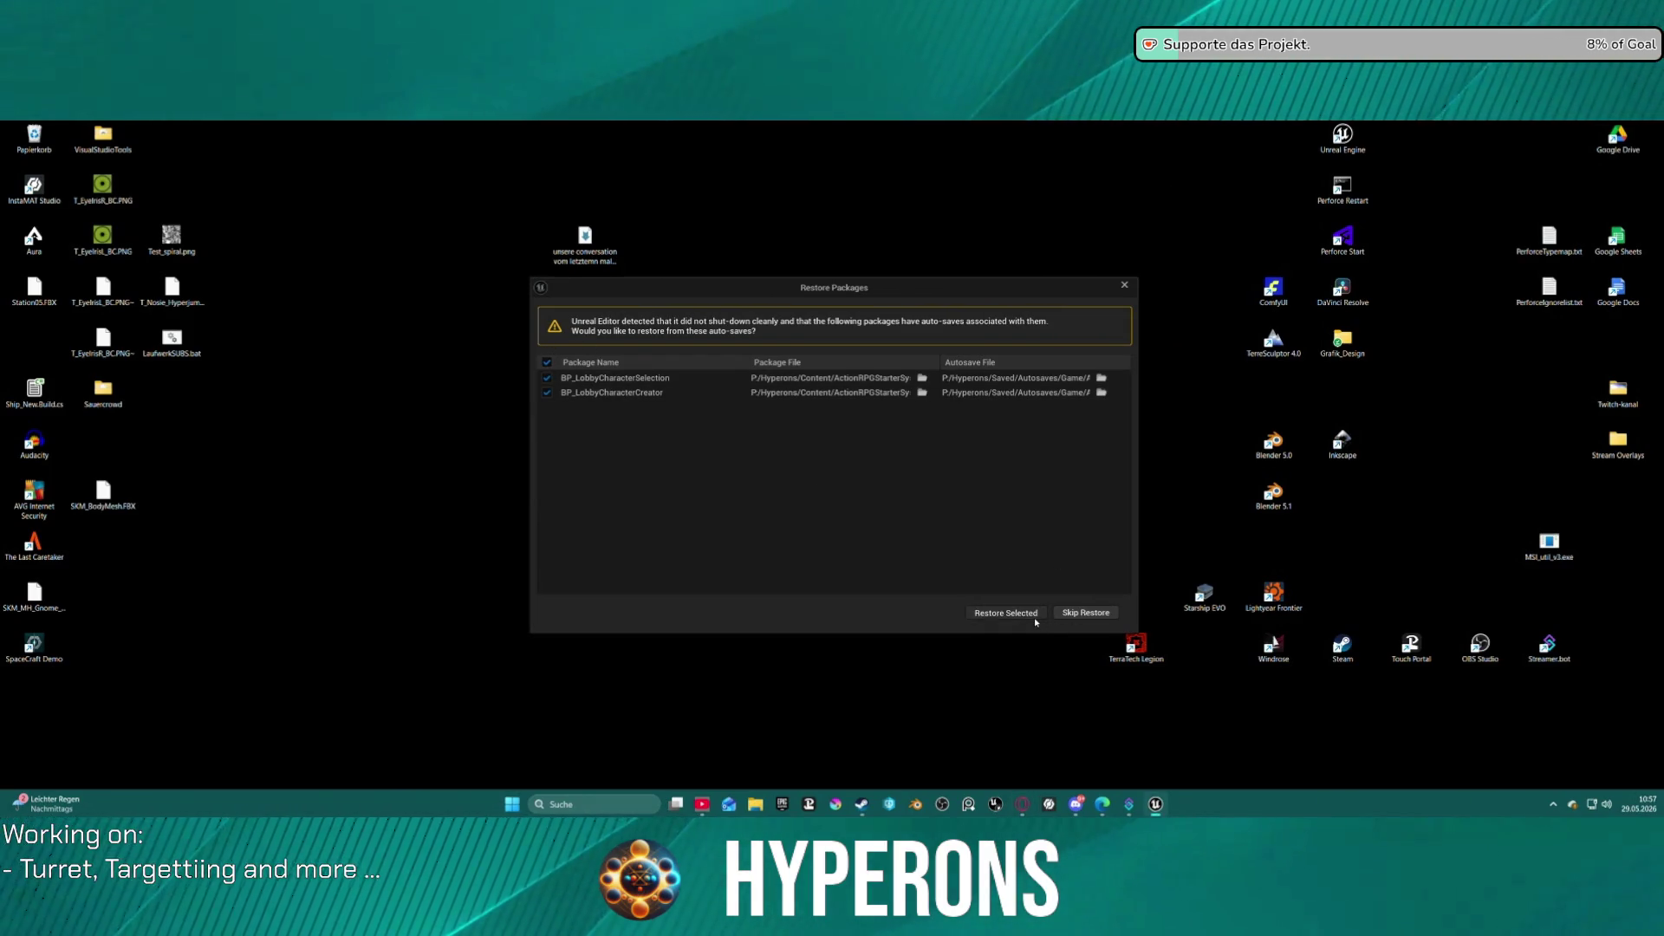
left_click(1059, 613)
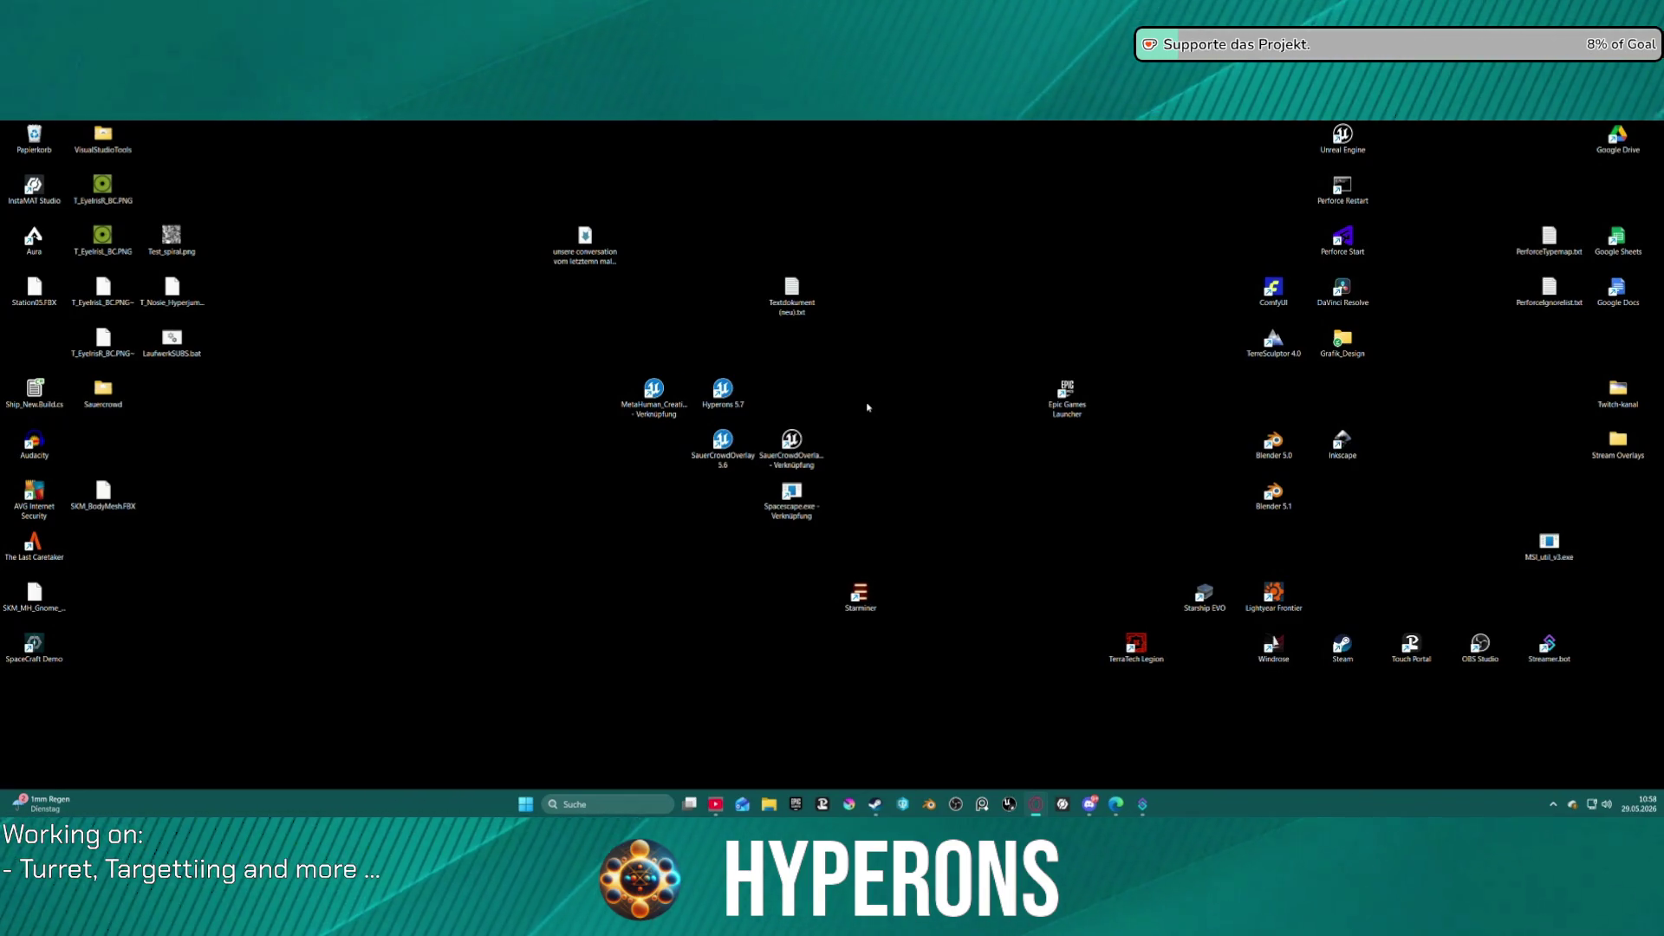
Move the MetaHuman shortcut left and rename it to MetaHuman_Creation.
right_click(868, 406)
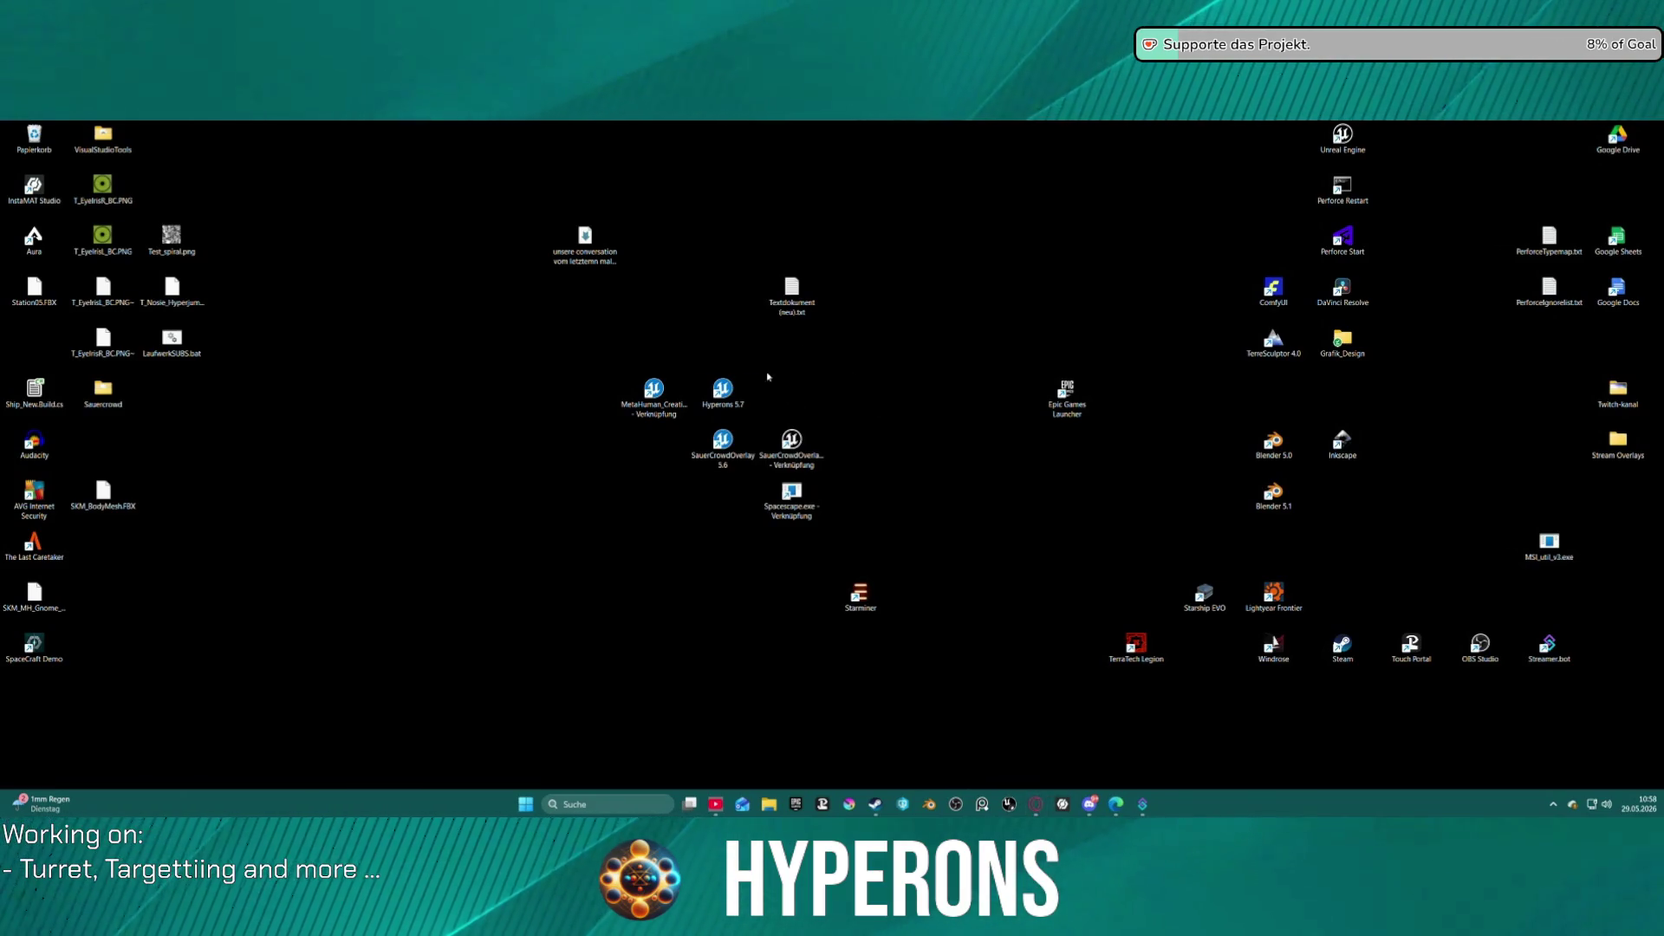
mouse_move(671, 396)
left_mouse_down()
mouse_move(693, 433)
mouse_move(533, 399)
left_mouse_up()
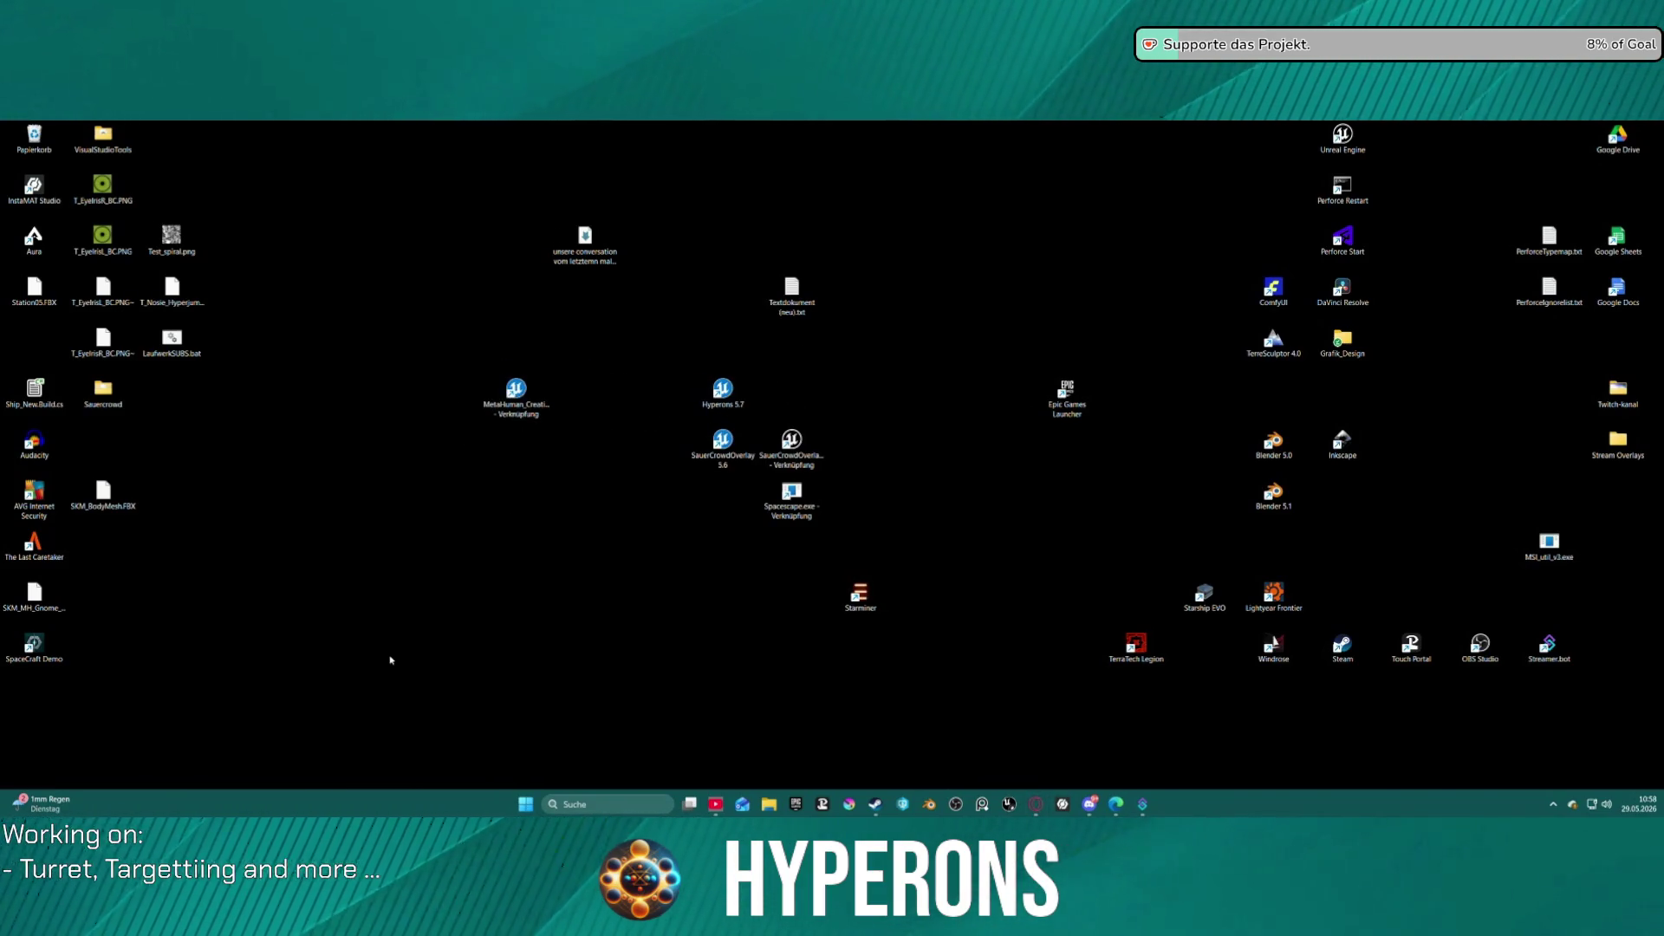
left_click(516, 407)
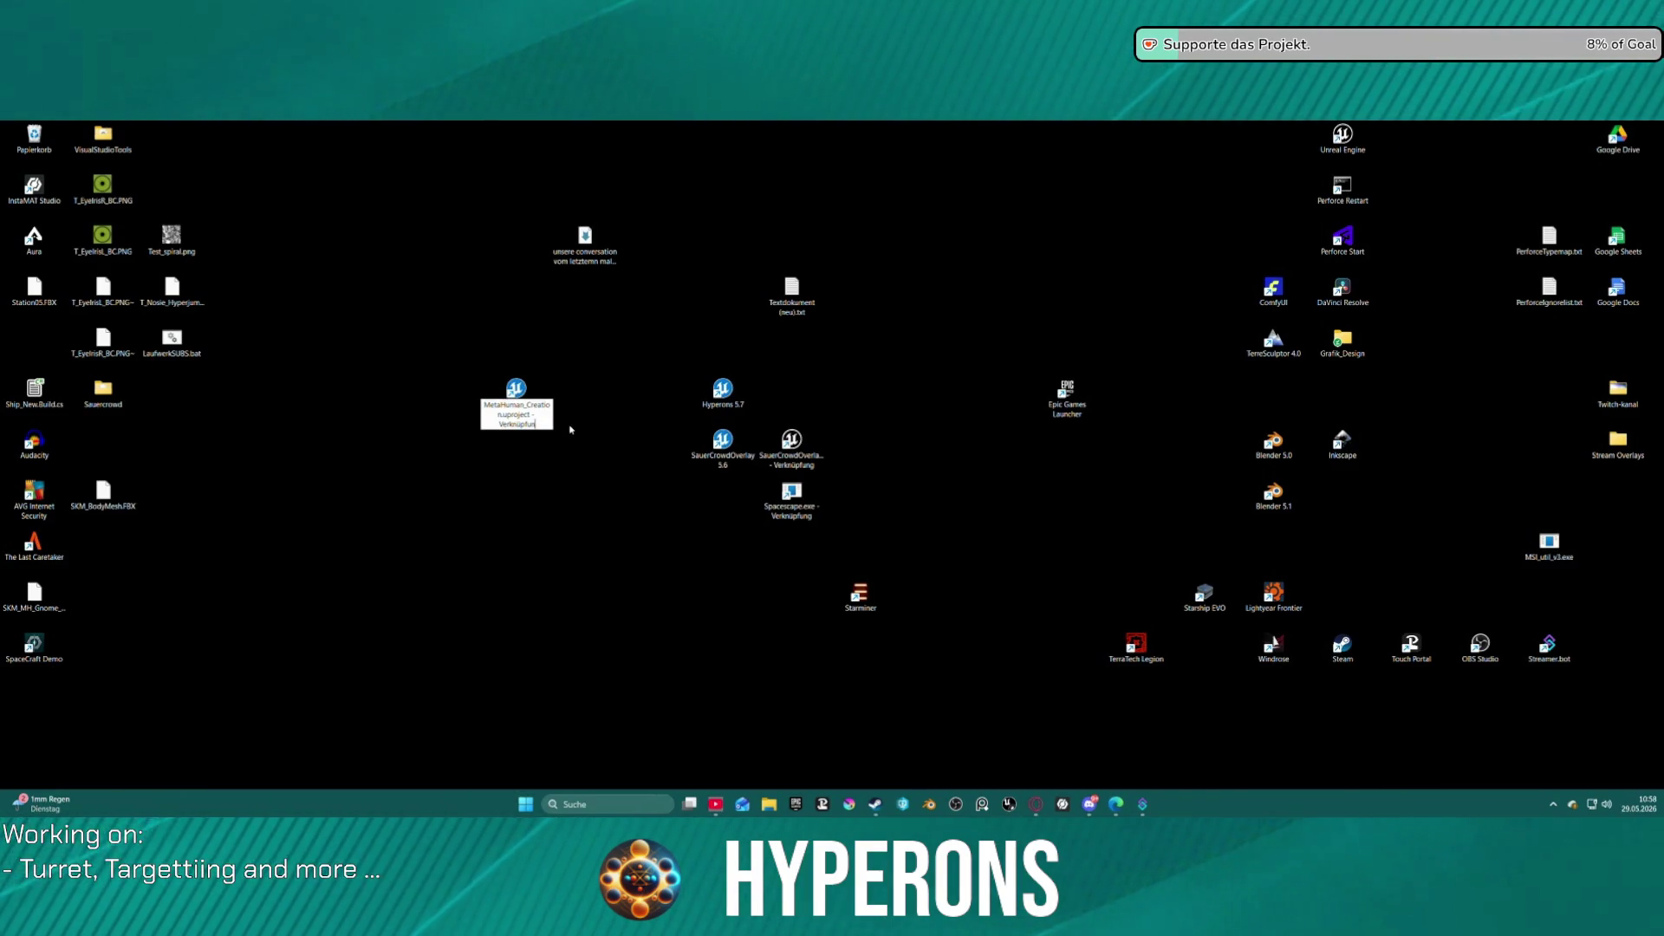
key("BackSpace")
key("BackSpace")
key("BackSpace")
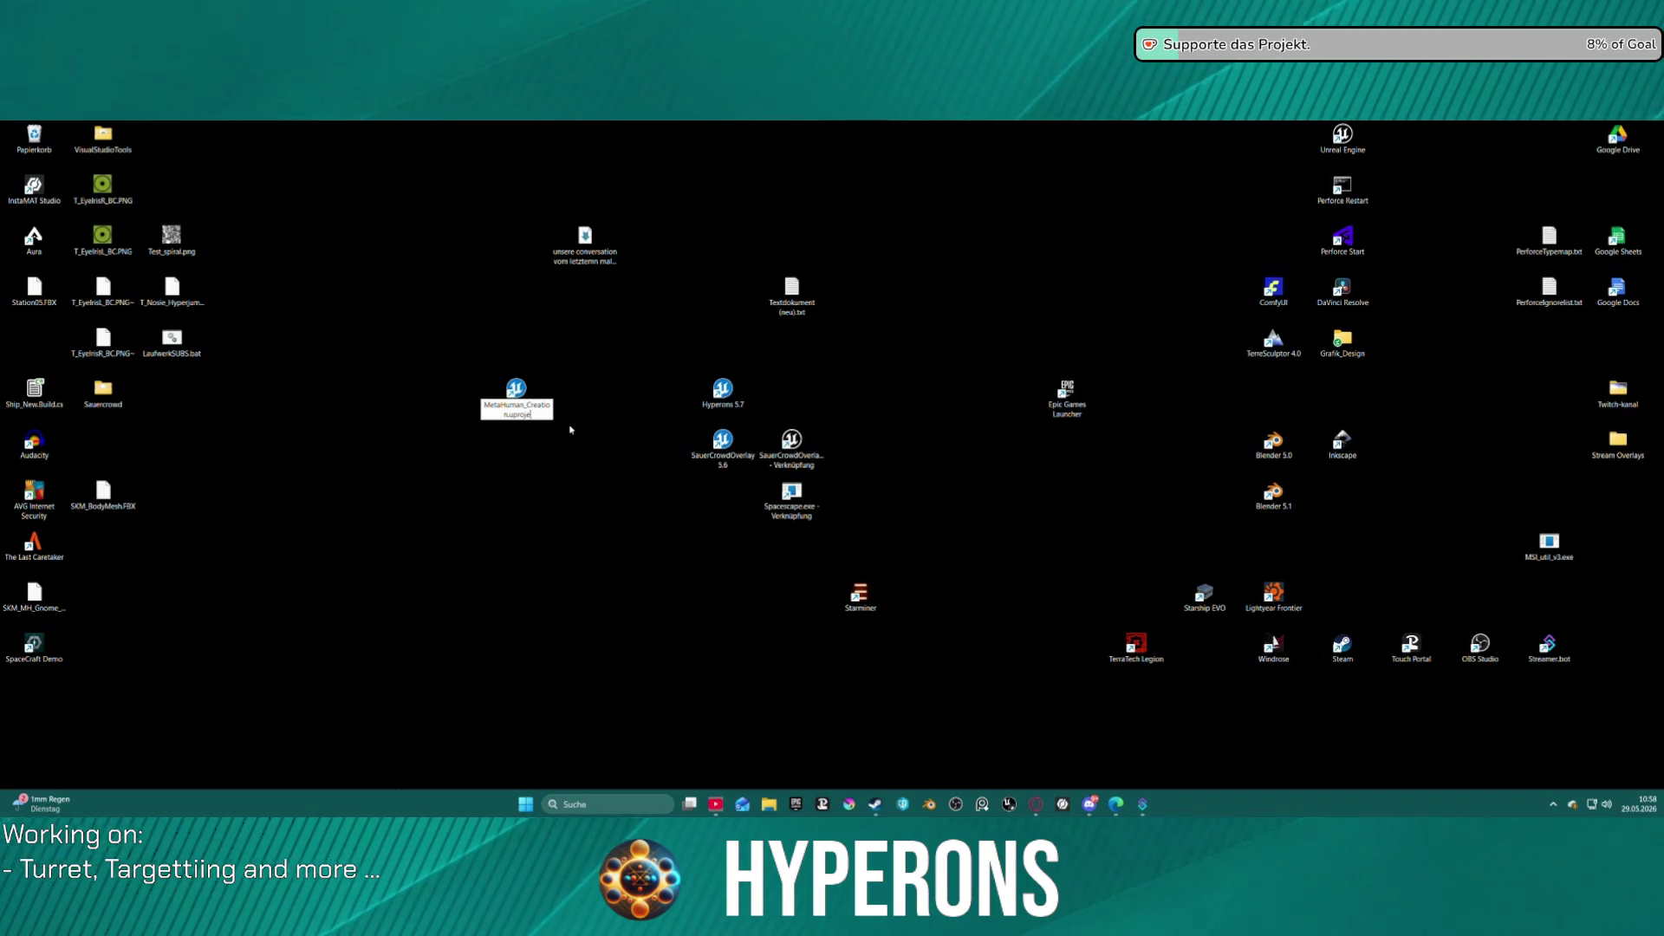
key("BackSpace")
key("BackSpace")
key("BackSpace")
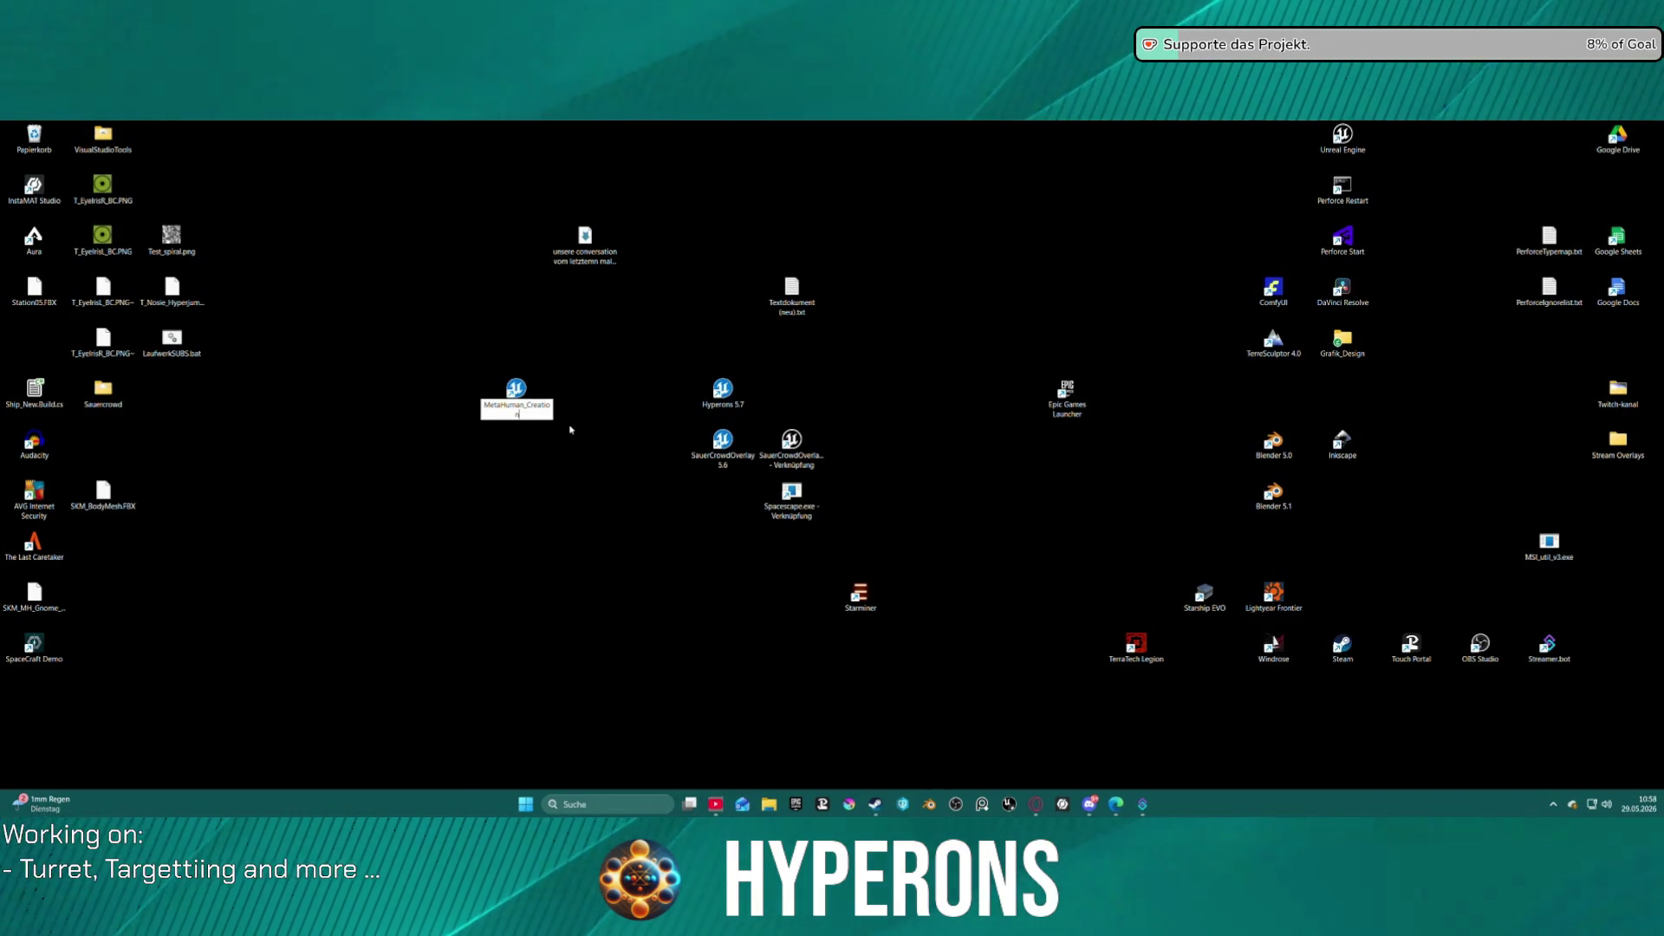
key("Return")
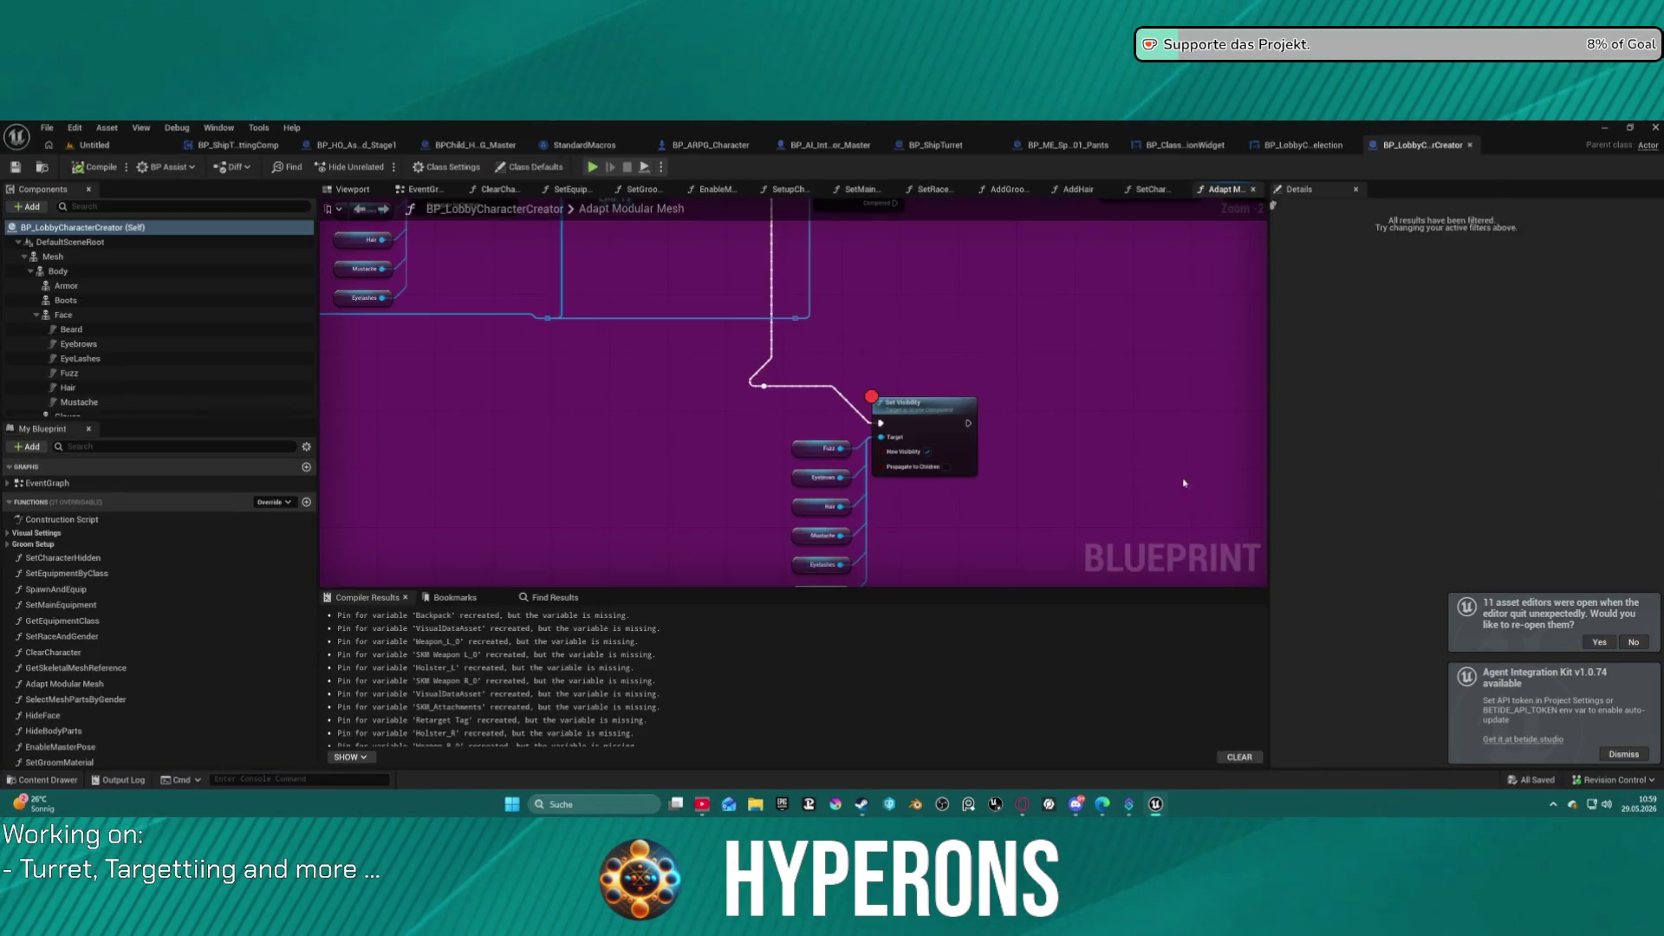
Remove the Bodyparts.Remove Hair tag from BP_ME_Spacesuit01_Pants' Hide Body Parts.
scroll(892, 538, "down", 5)
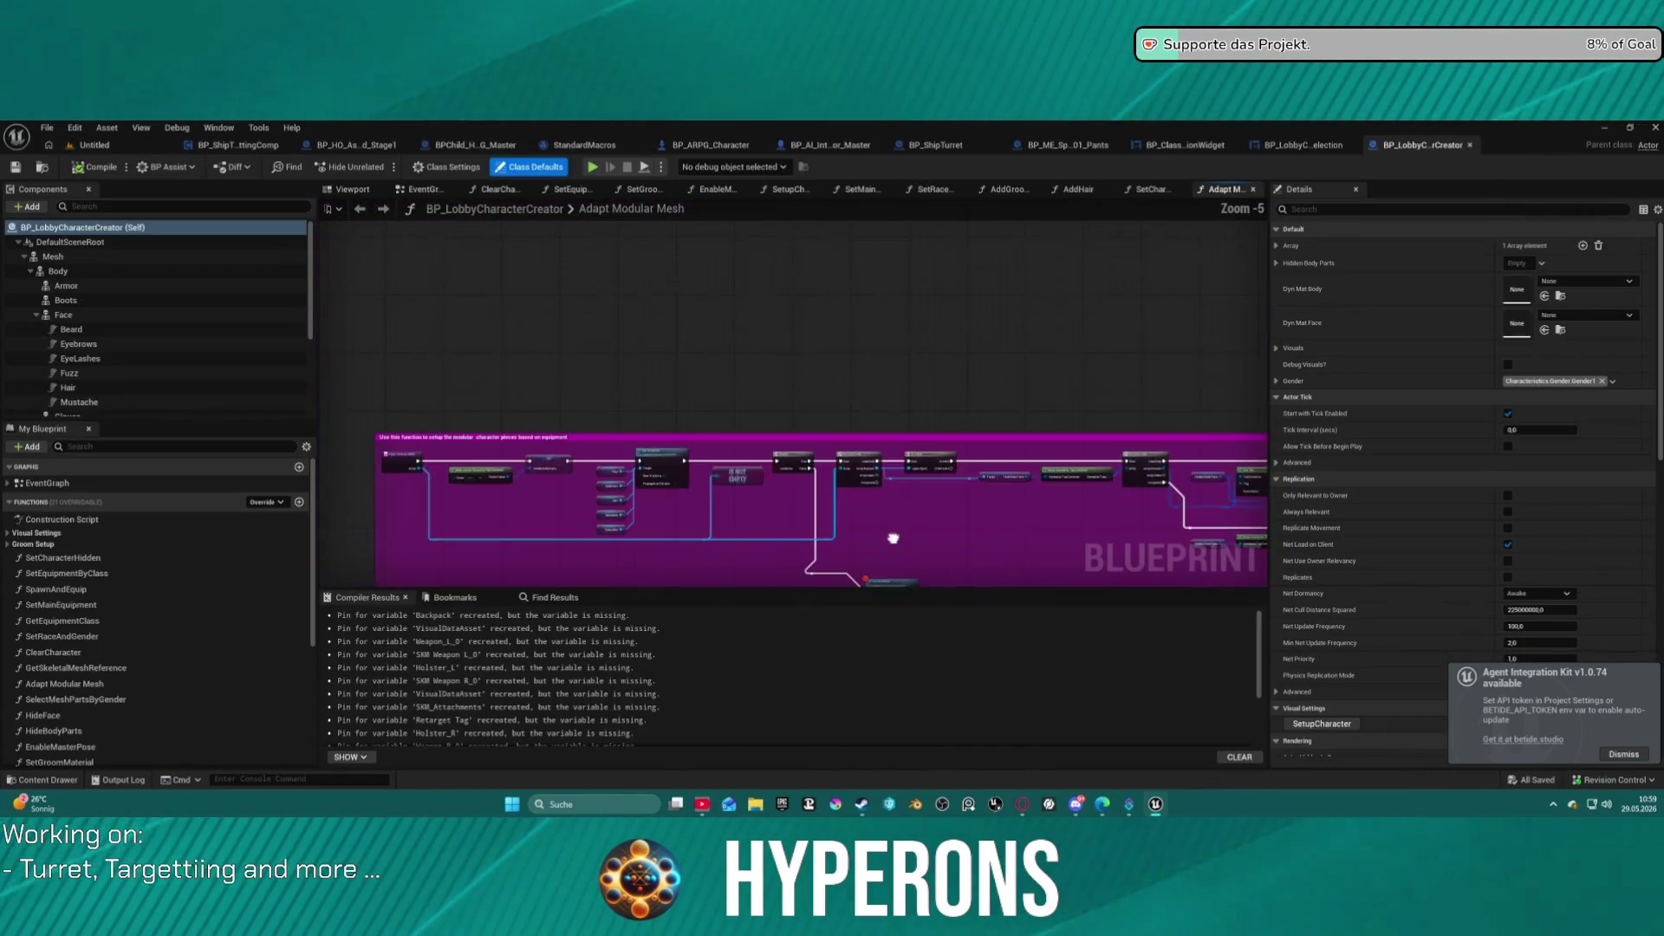
scroll(899, 356, "up", 5)
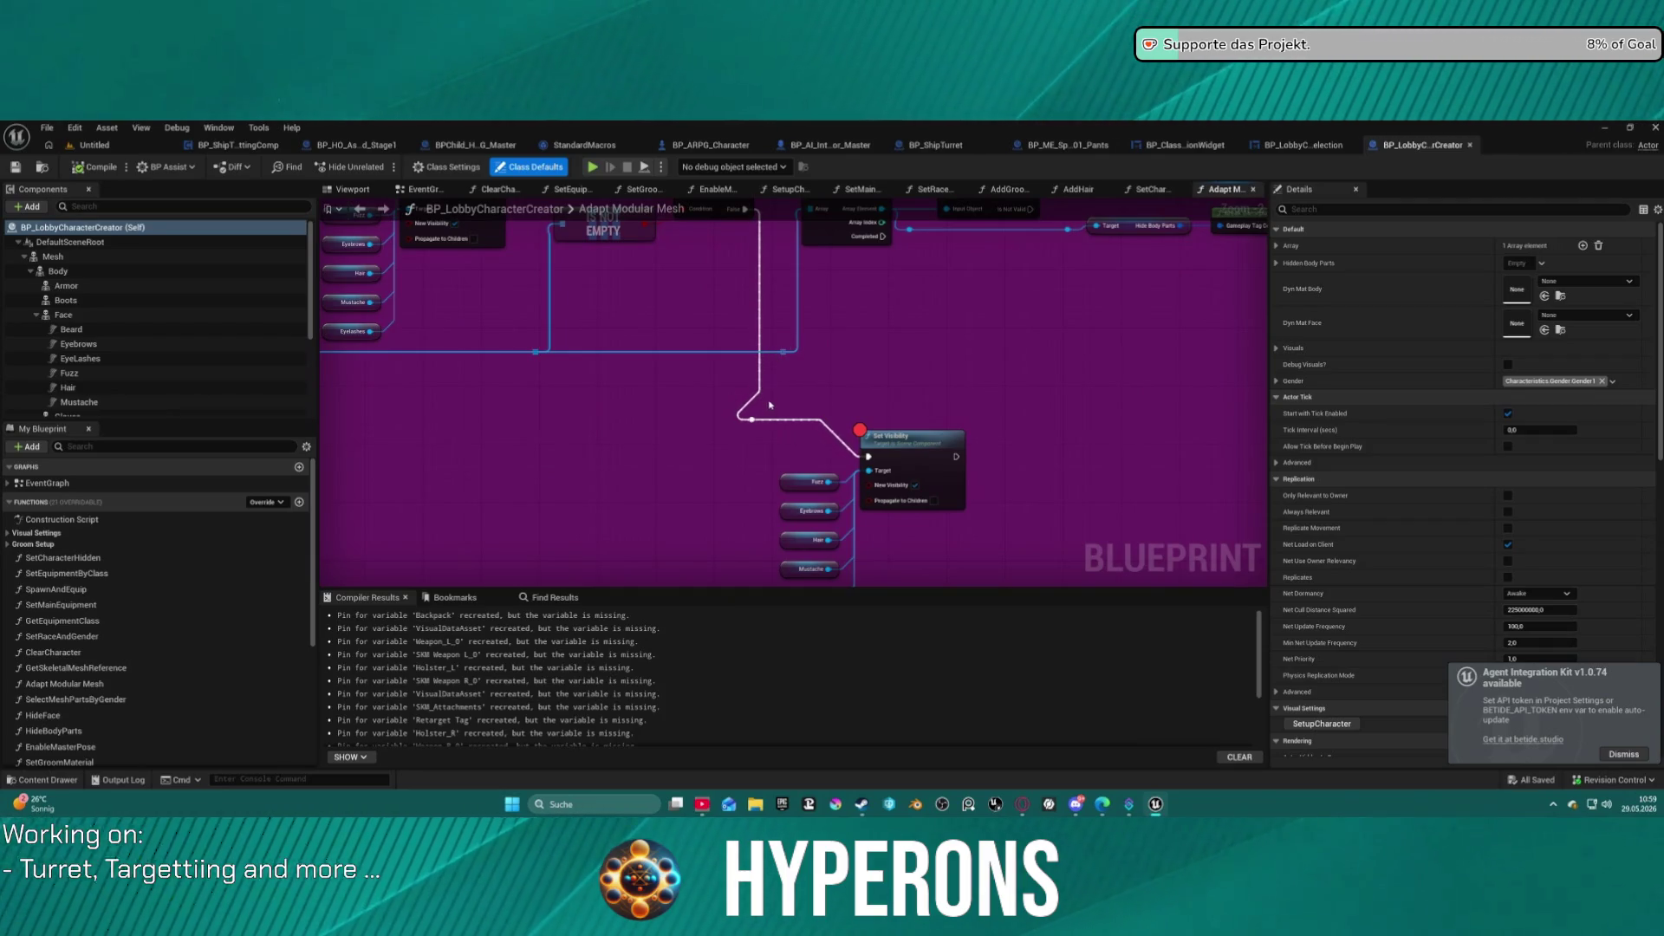
left_click(556, 389)
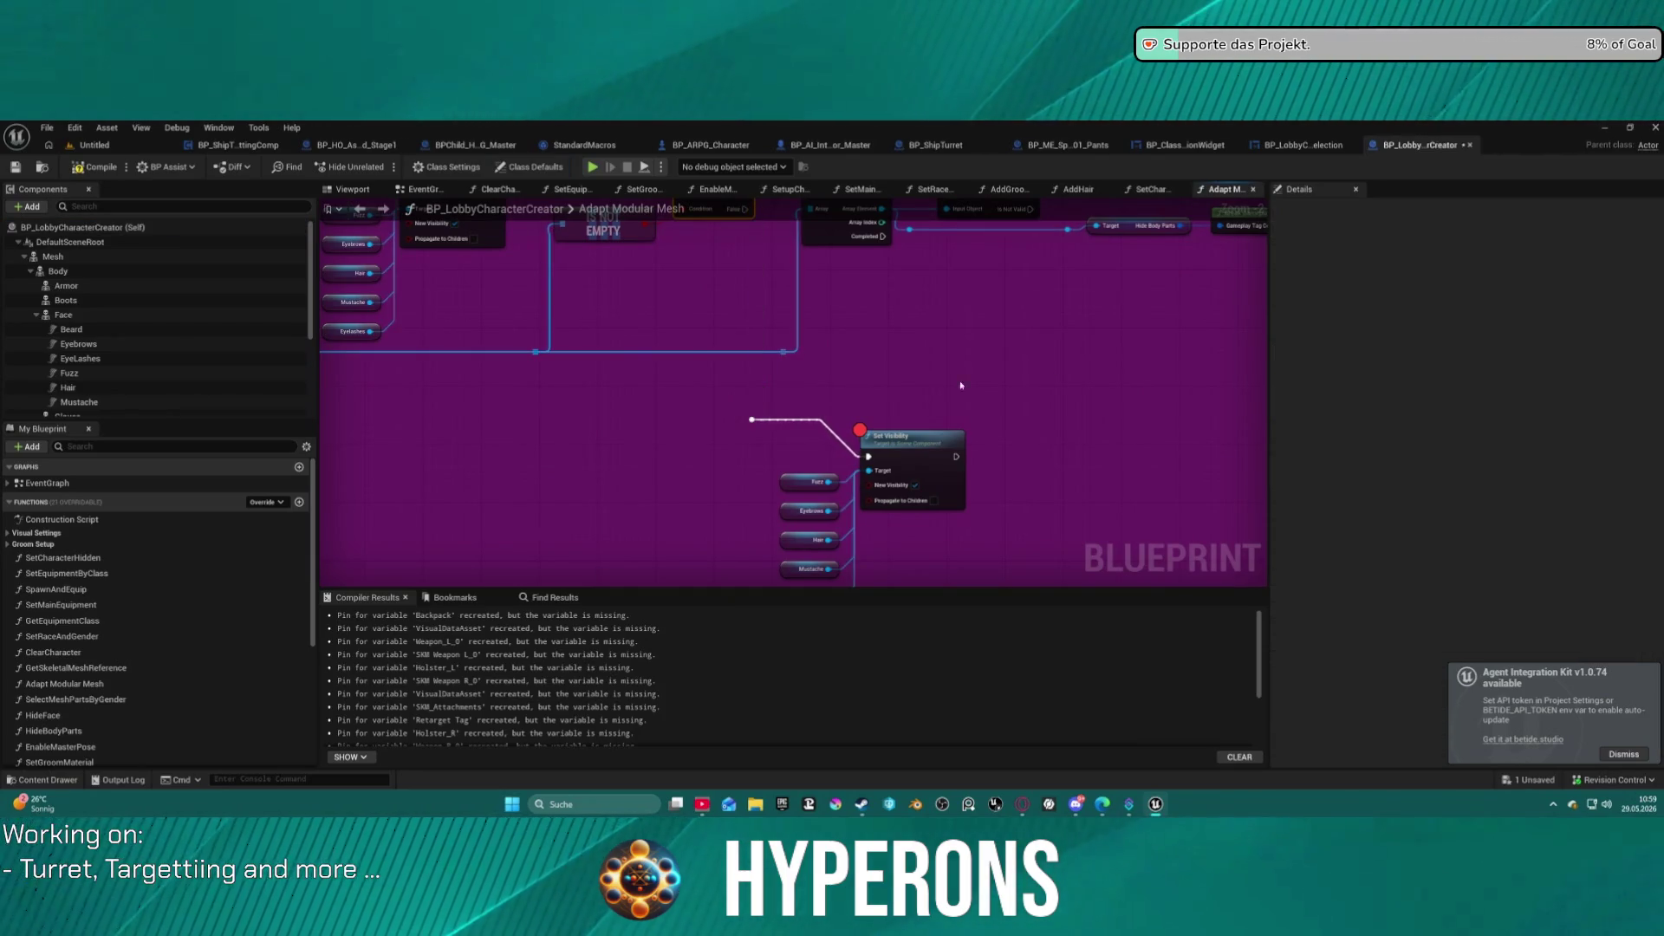
scroll(556, 390, "down", 2)
mouse_move(556, 389)
left_mouse_down()
mouse_move(551, 86)
mouse_move(549, 289)
mouse_move(575, 401)
mouse_move(876, 416)
left_mouse_up()
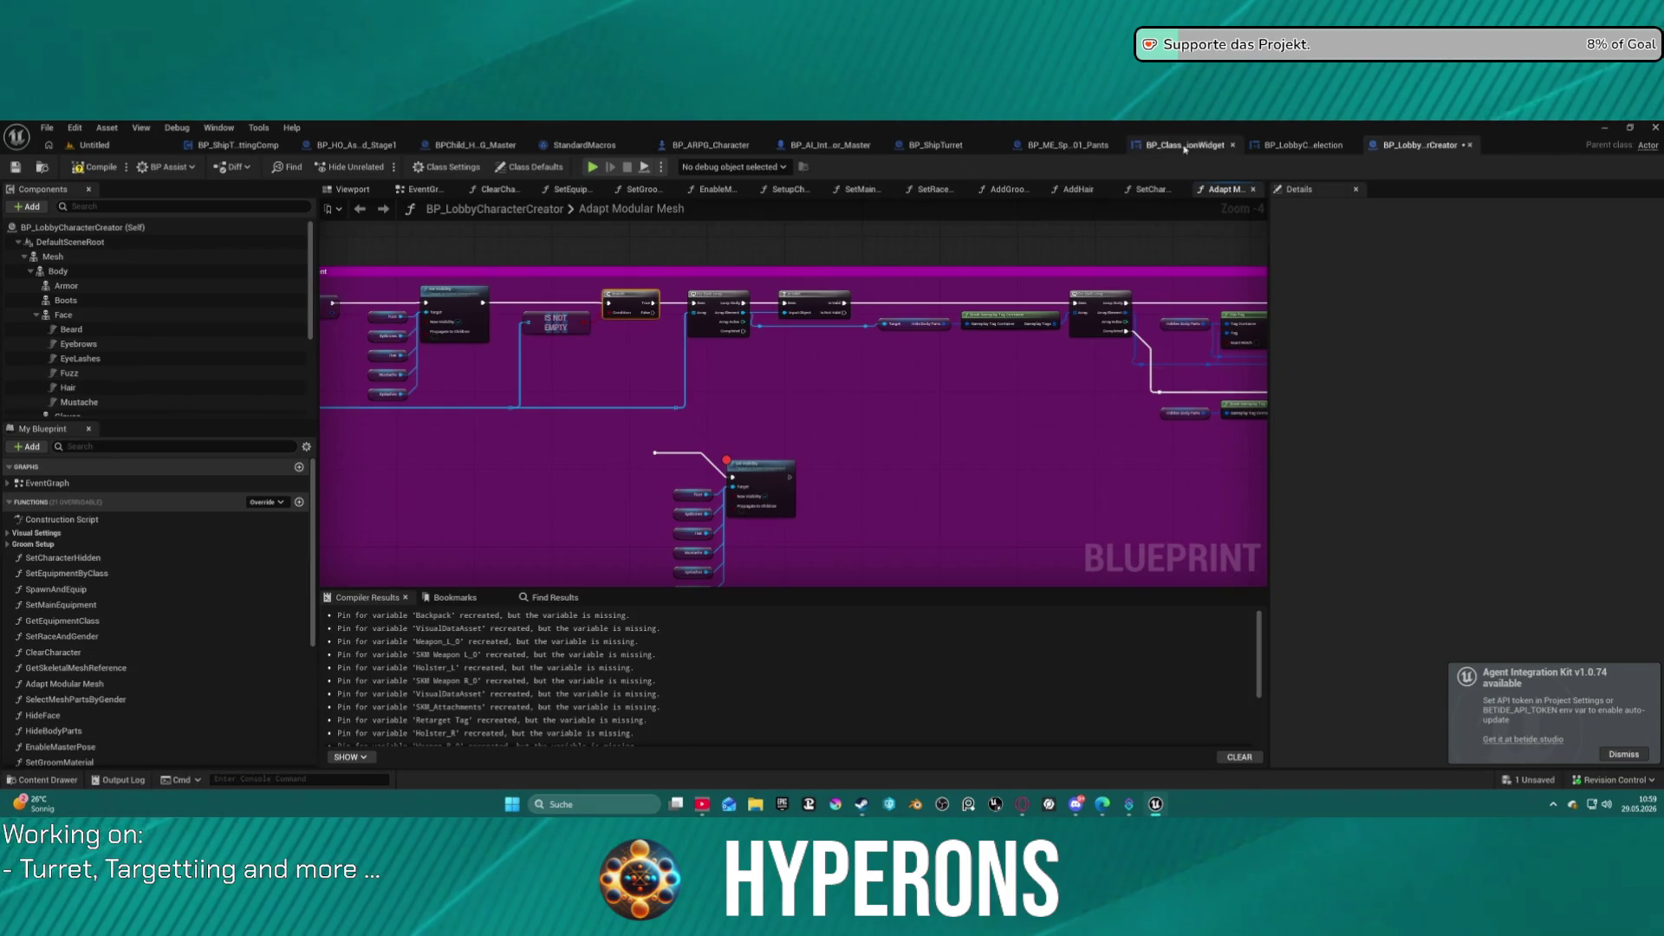
left_click(1068, 145)
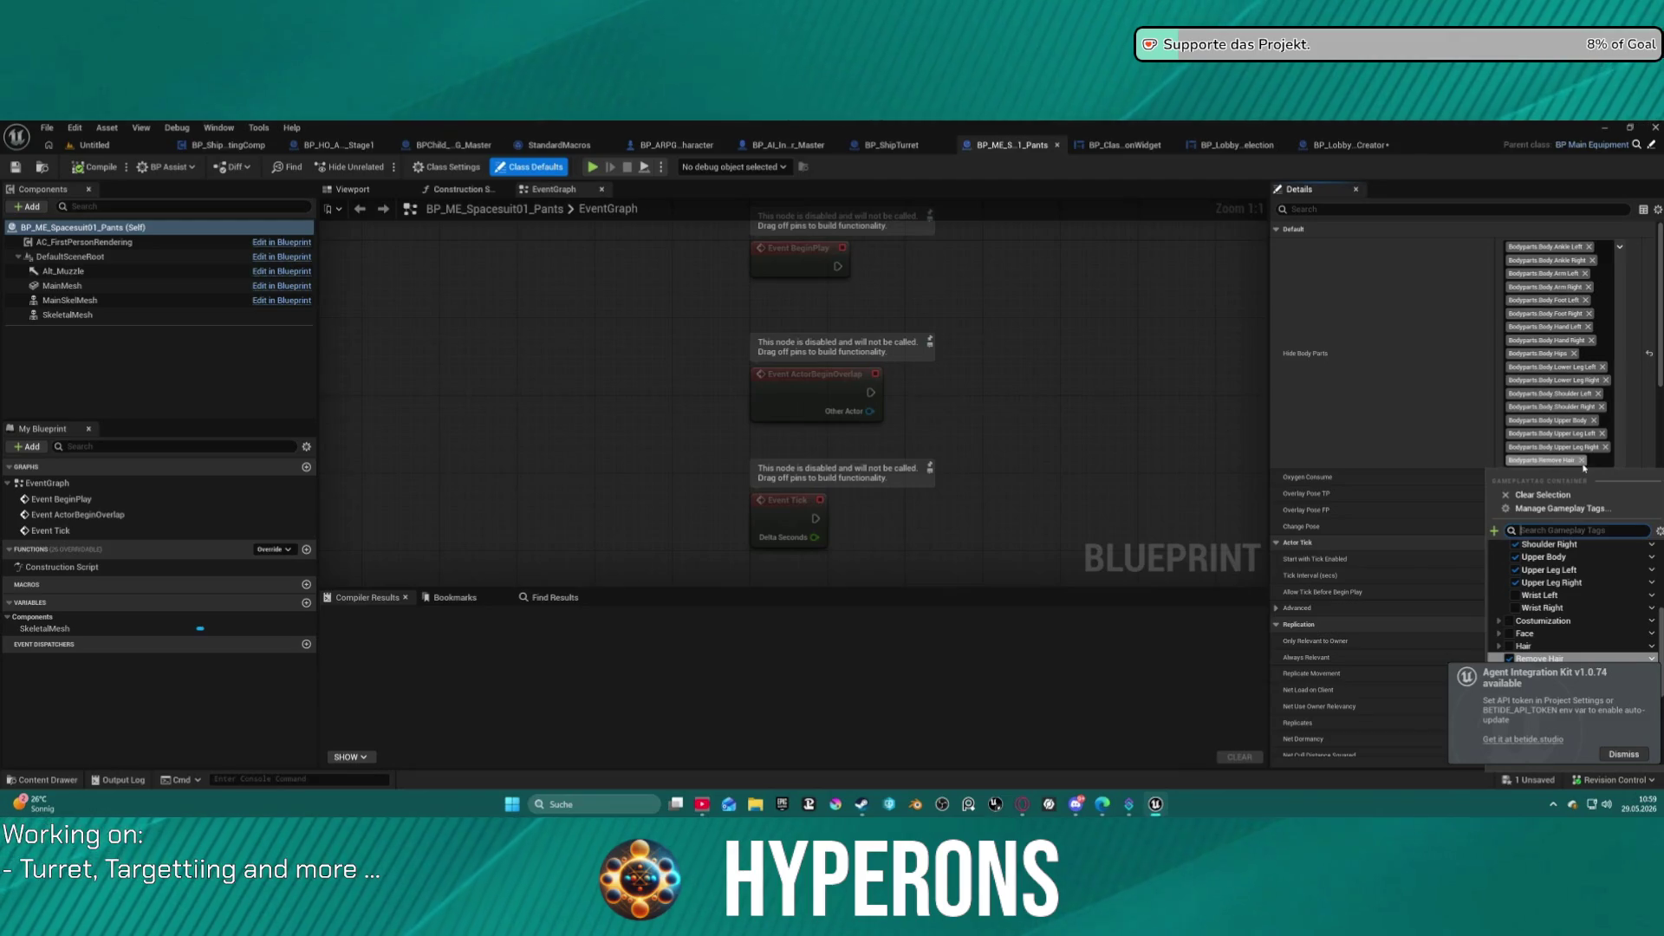
left_click(1581, 463)
Compile and save BP_ME_Spacesuit01_Pants, then return to the Untitled level.
left_click(96, 164)
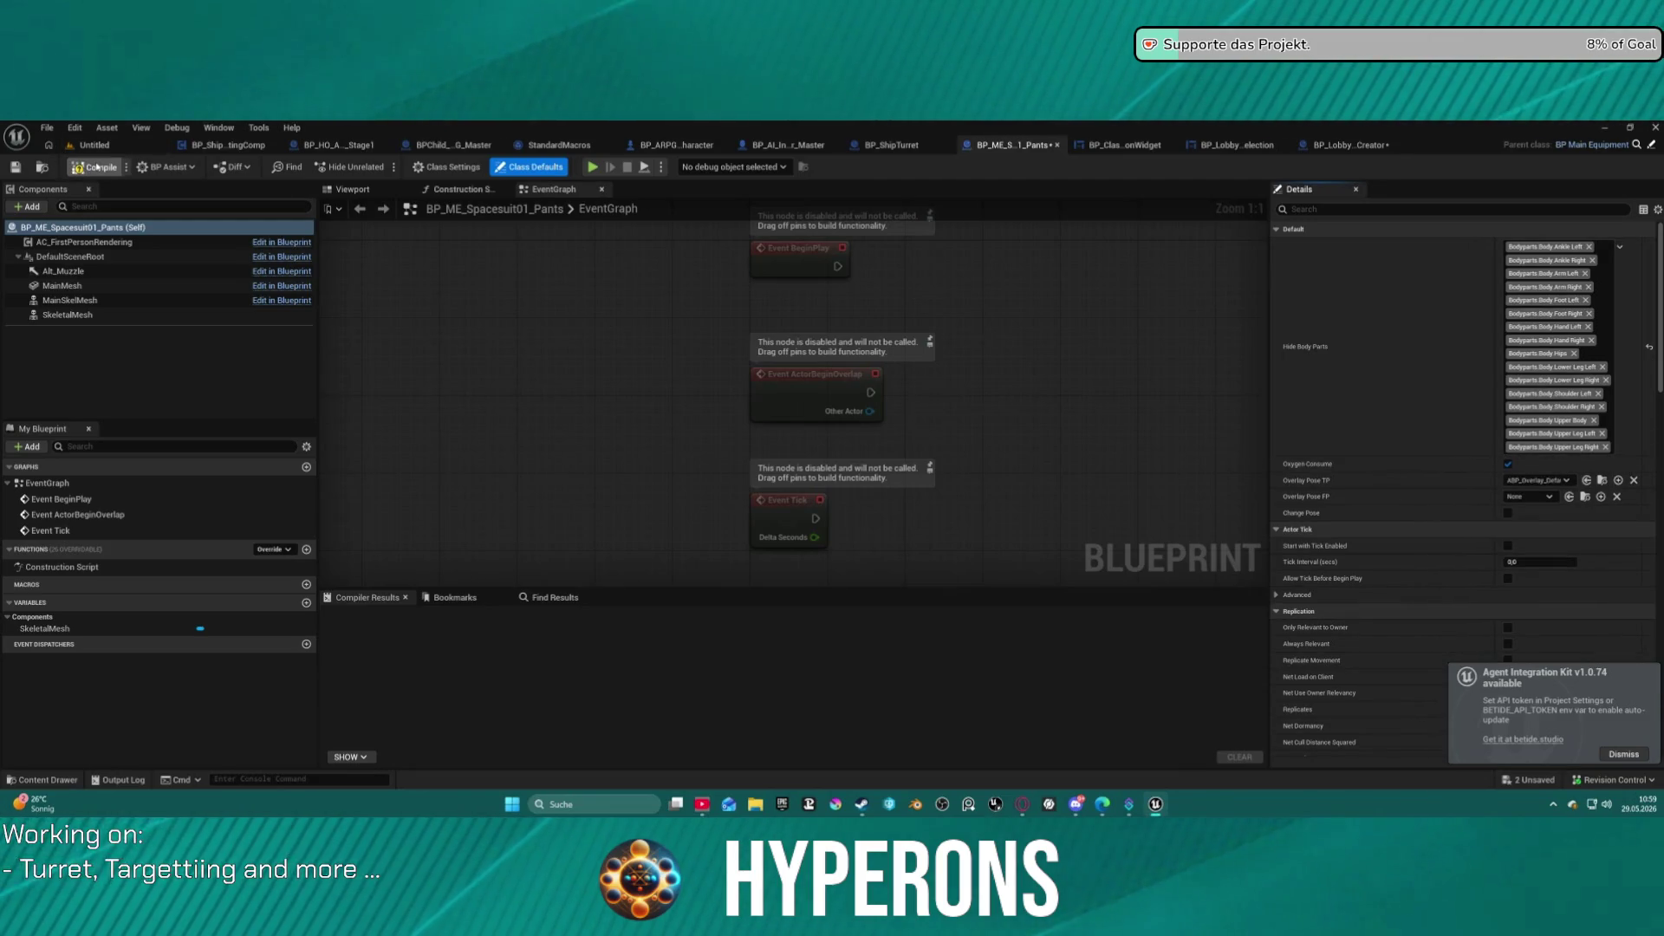
key("ctrl+shift+s")
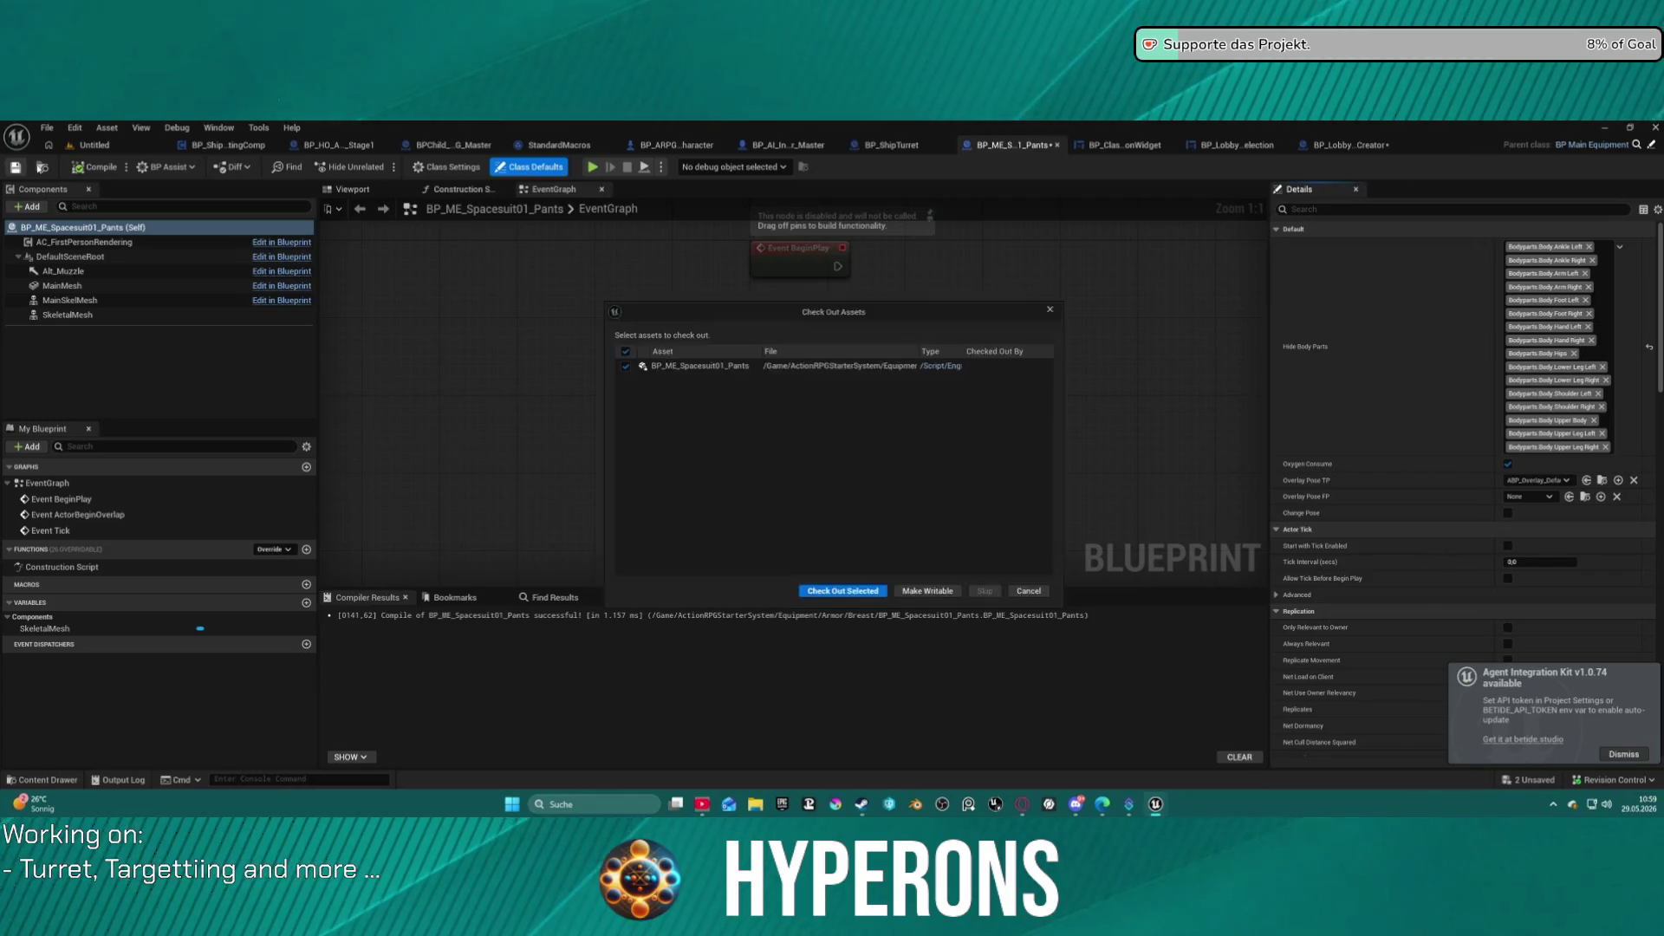
left_click(832, 596)
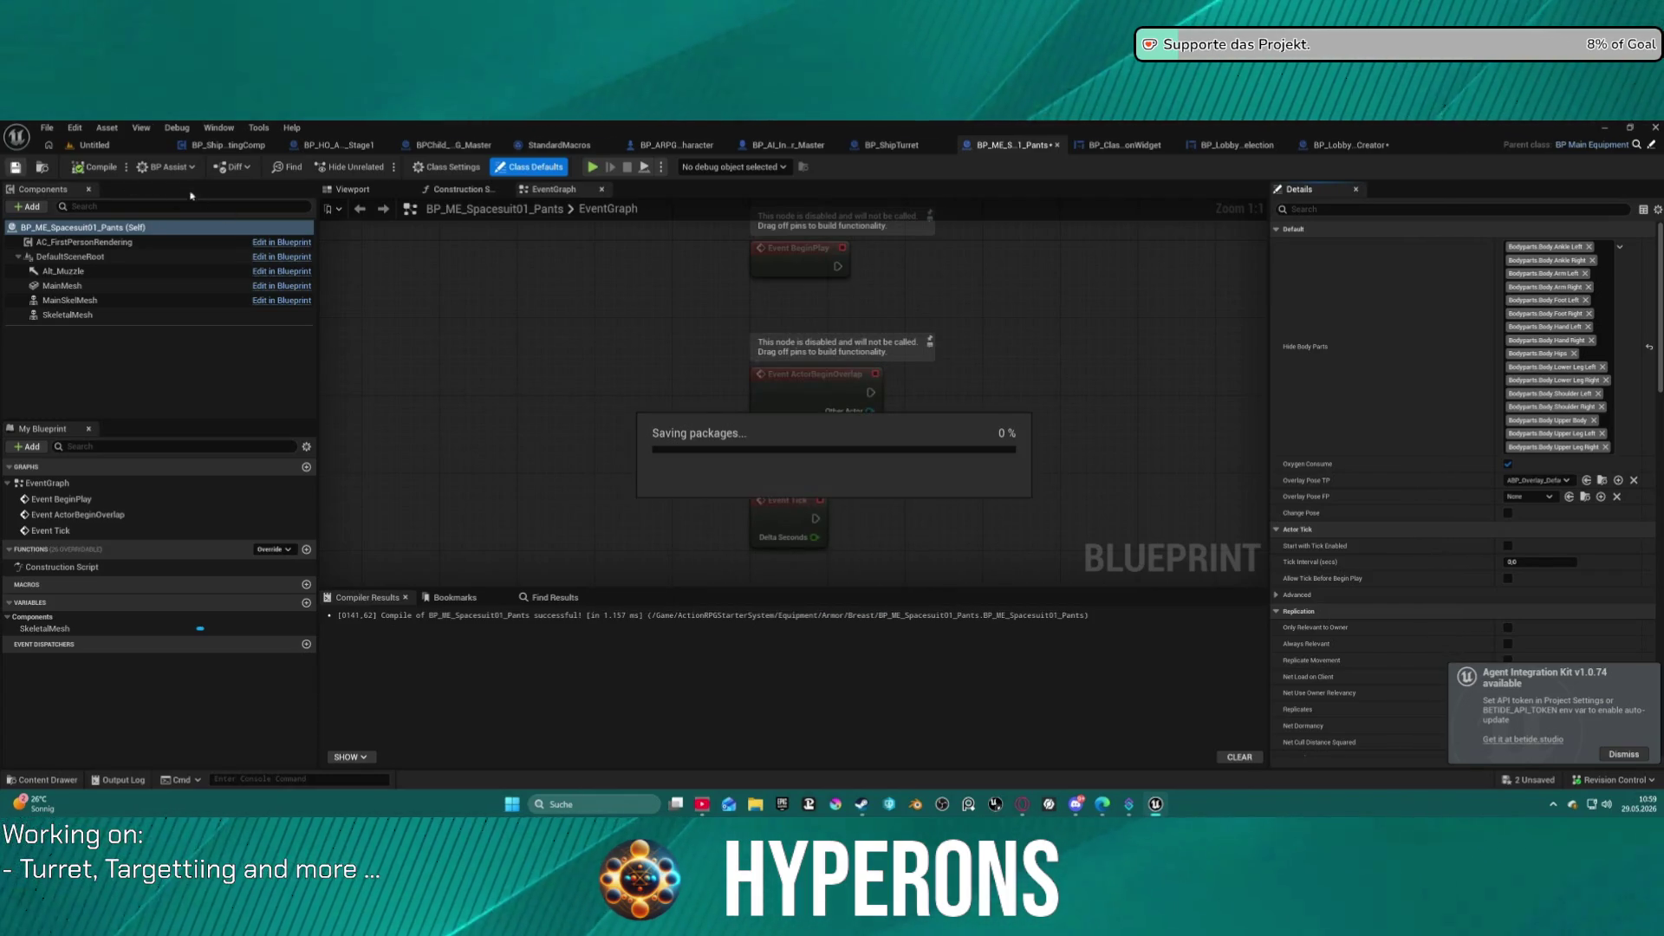
left_click(113, 147)
left_click(47, 127)
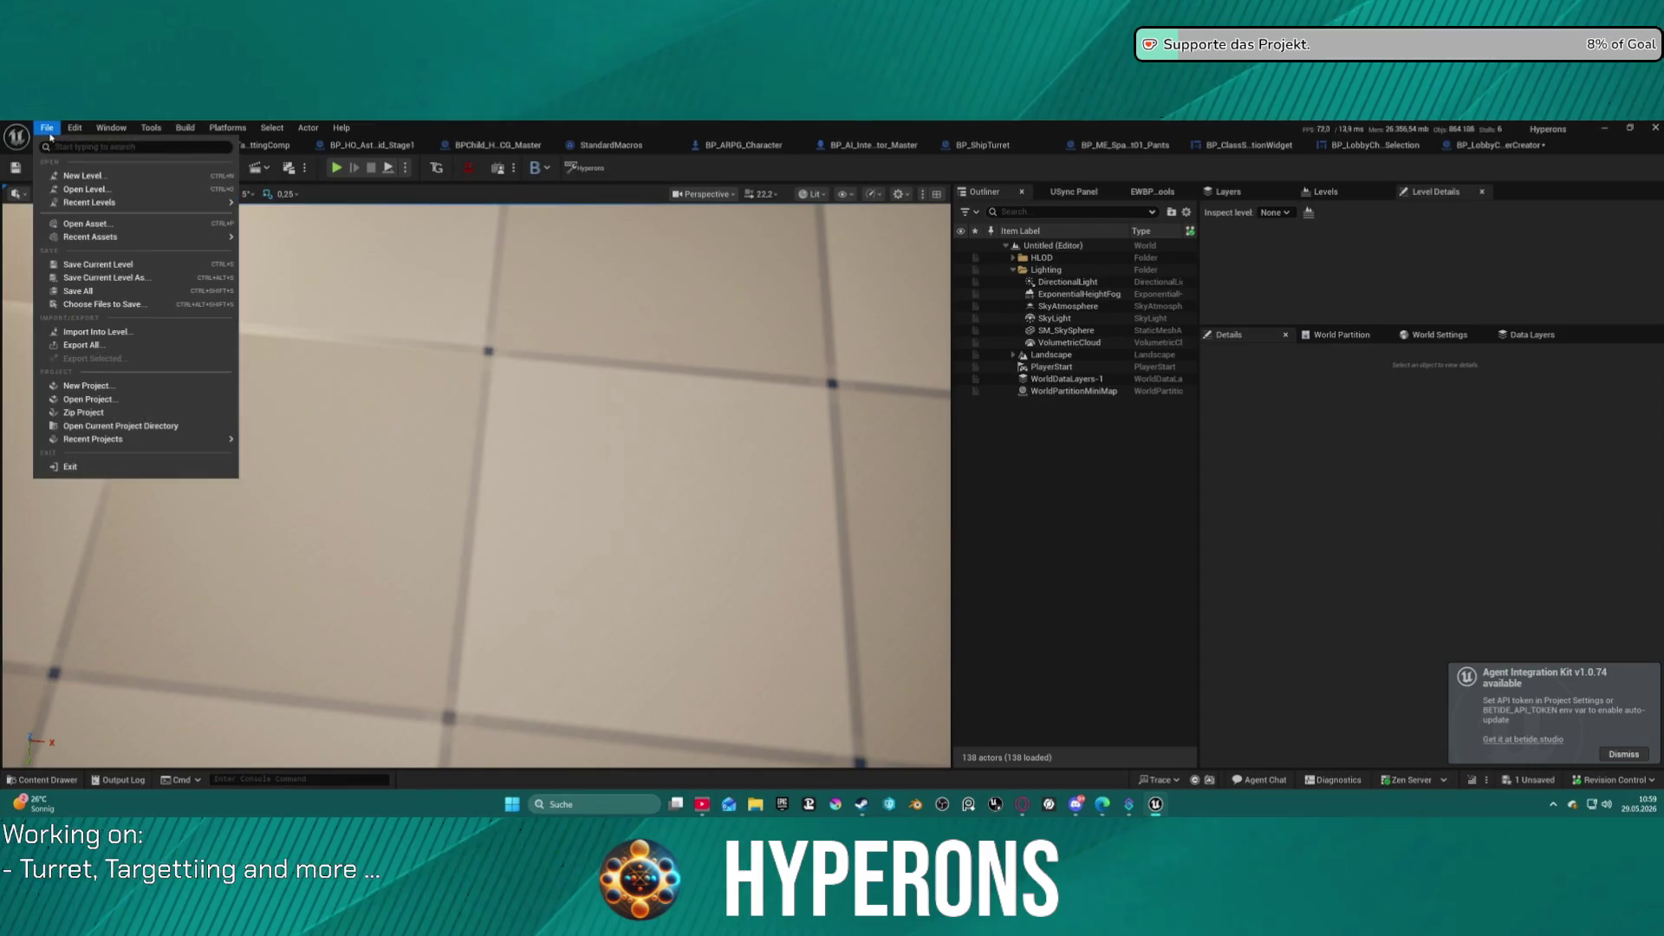
Reopen Map_Lobby0 and start Play-in-Editor despite the blueprint compilation errors.
left_click(730, 365)
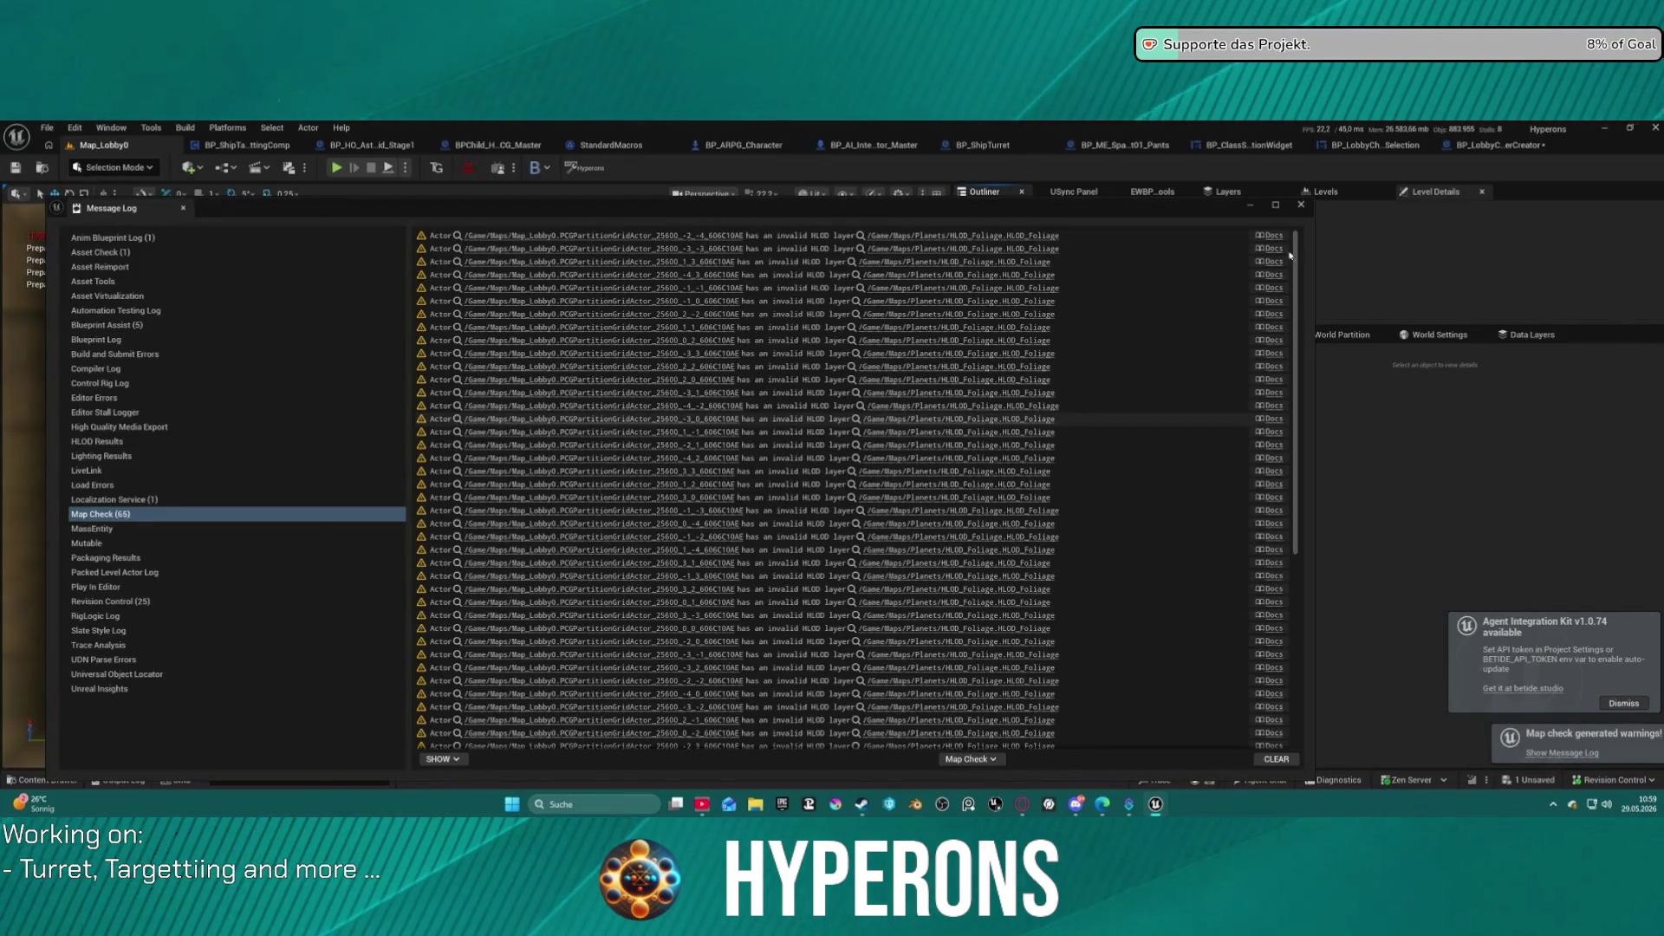
left_click(183, 208)
left_click(336, 168)
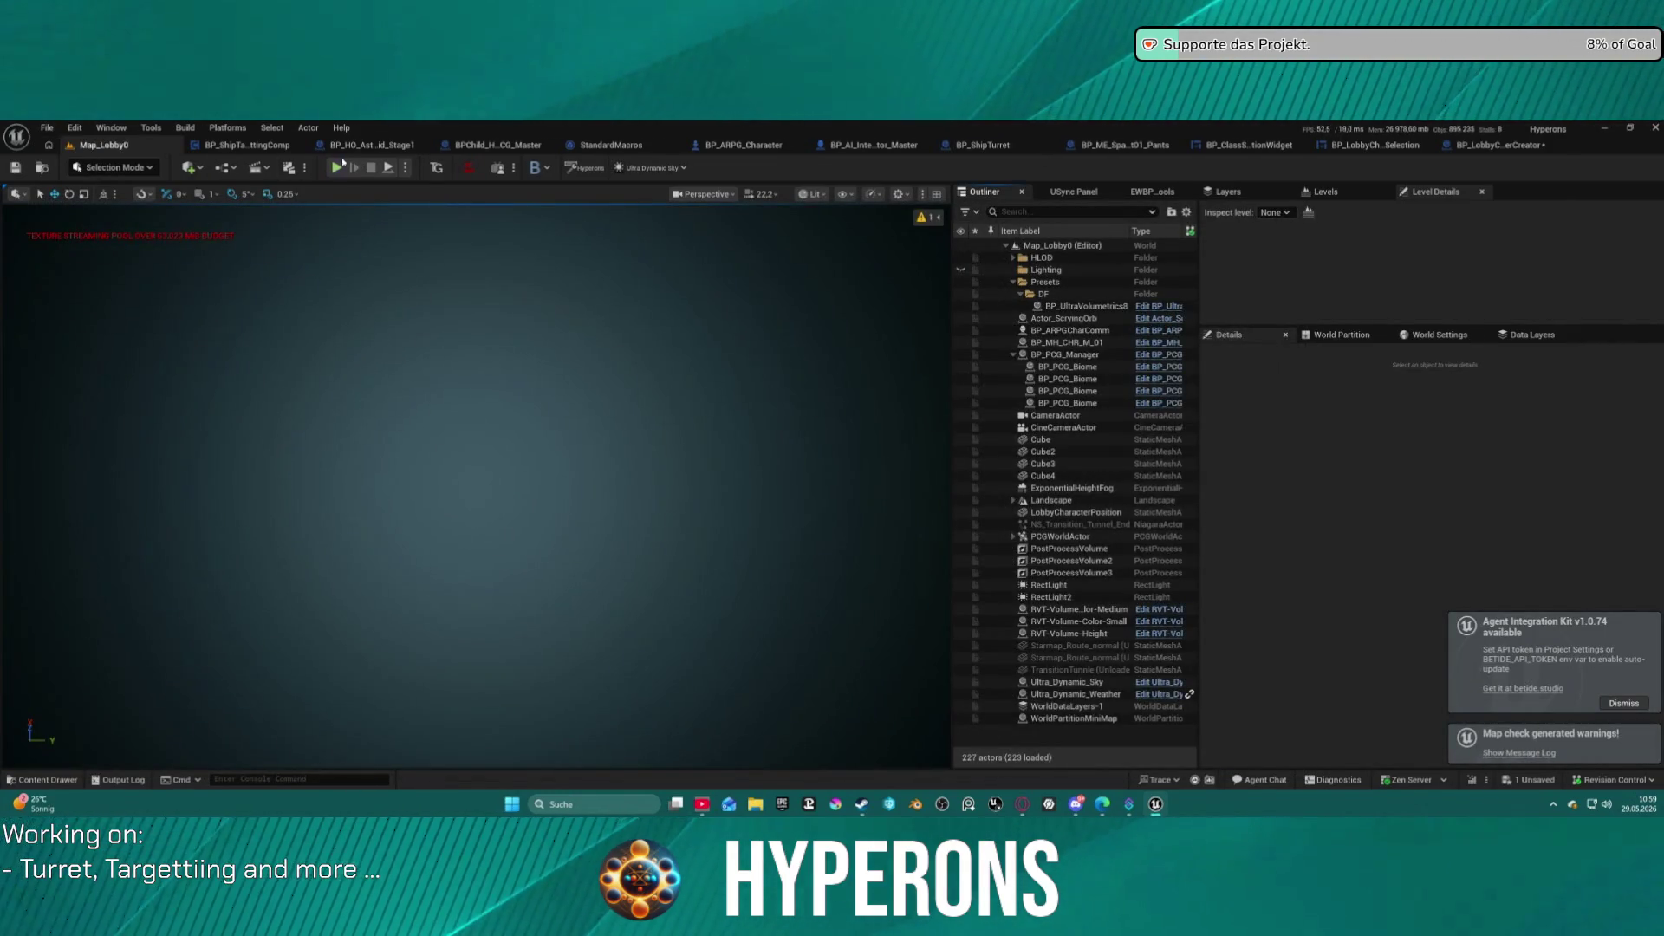
left_click(942, 512)
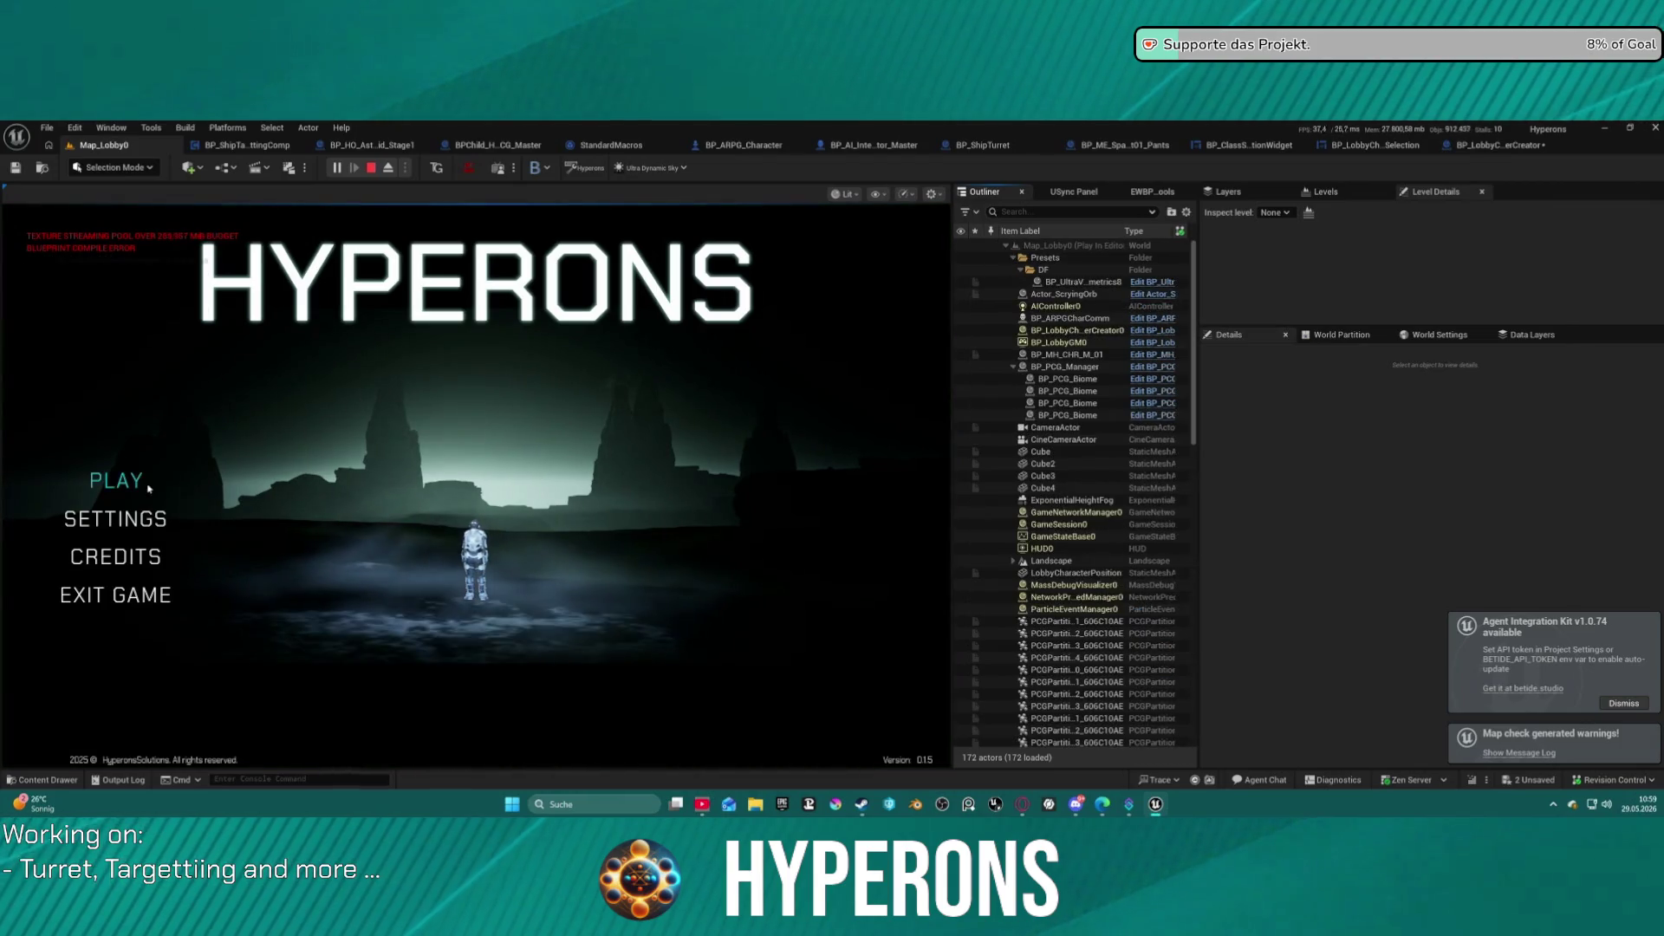
Cycle the character selection previews between the hair, station and Mining characters.
left_click(142, 479)
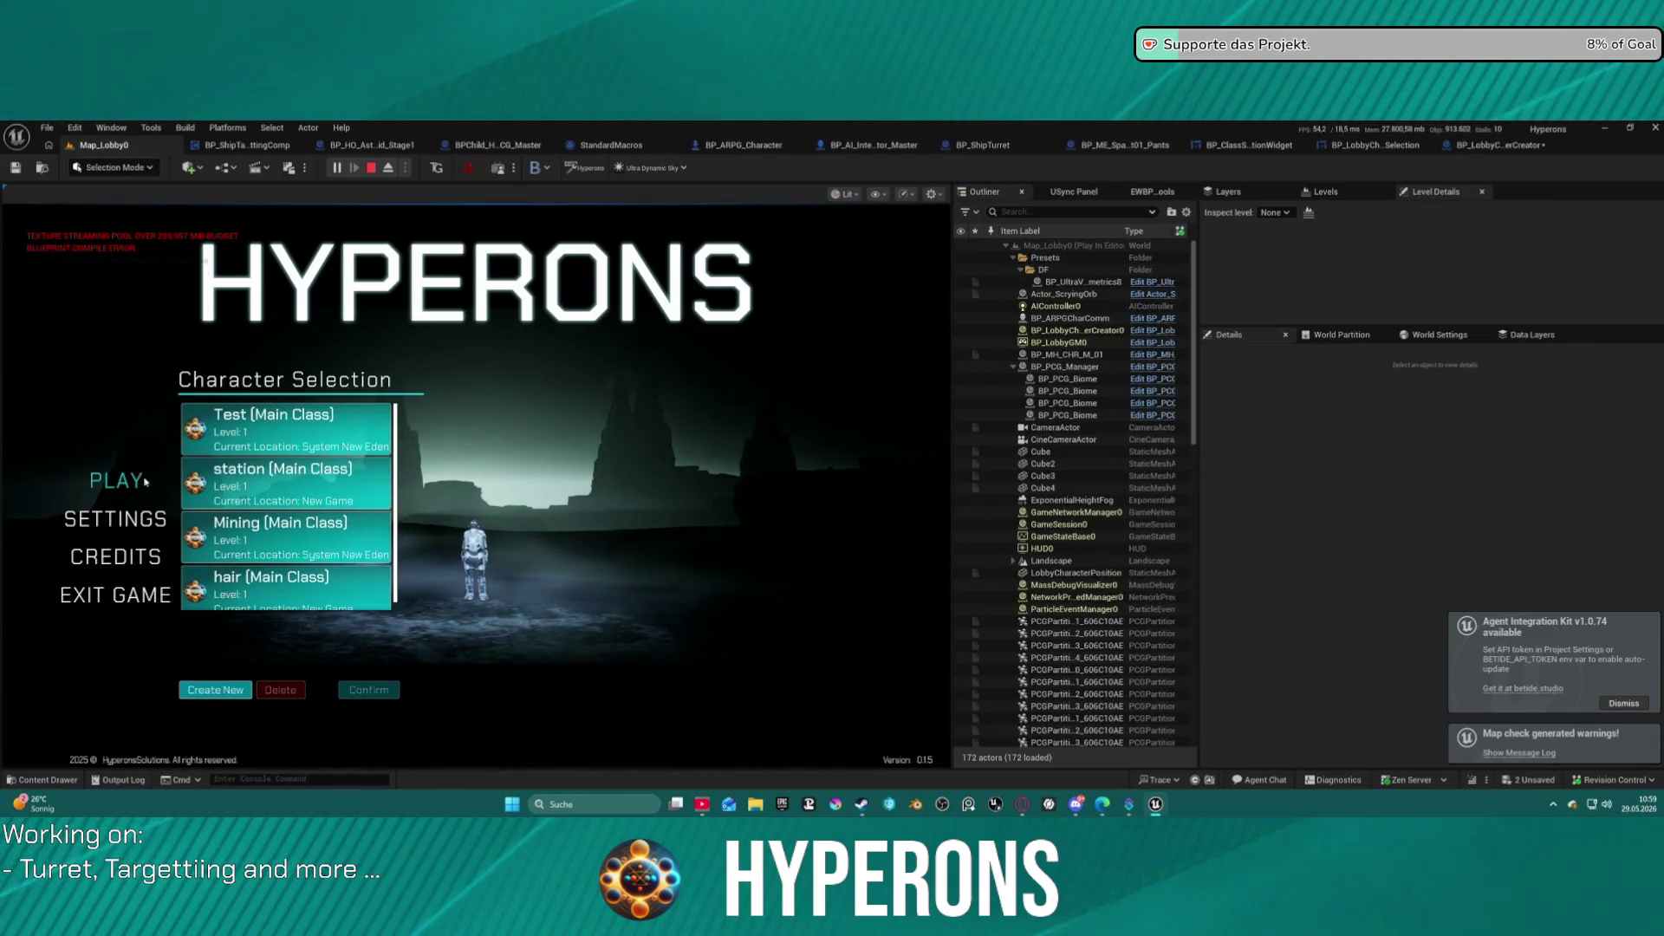
left_click(381, 598)
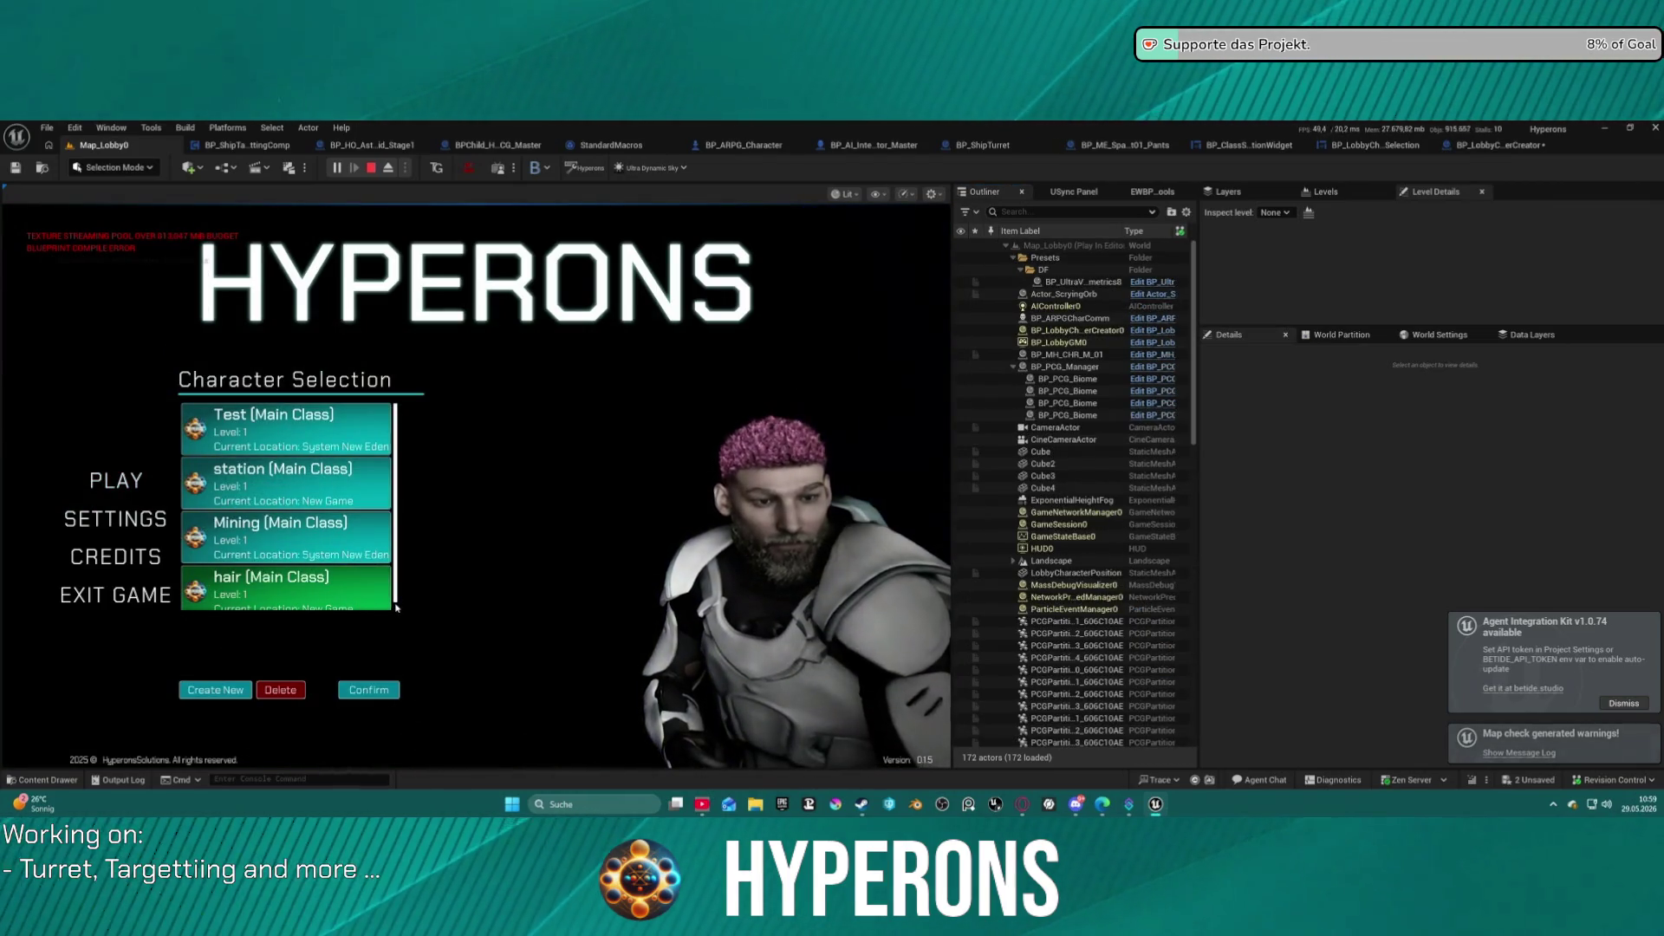
left_click(303, 500)
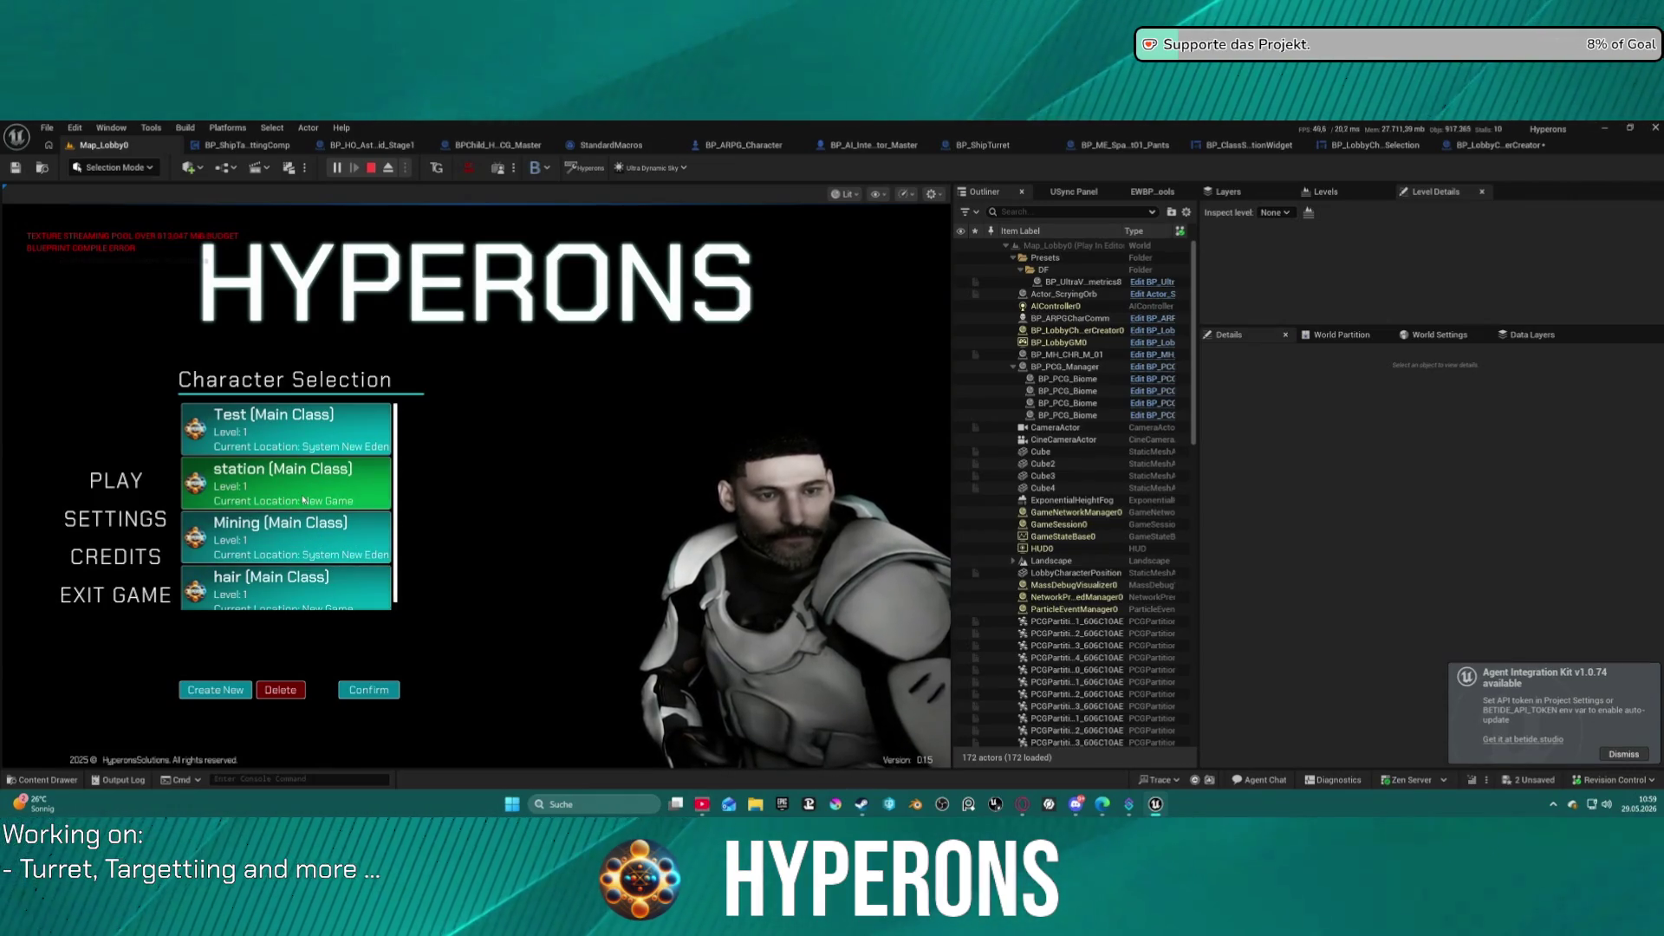
left_click(321, 471)
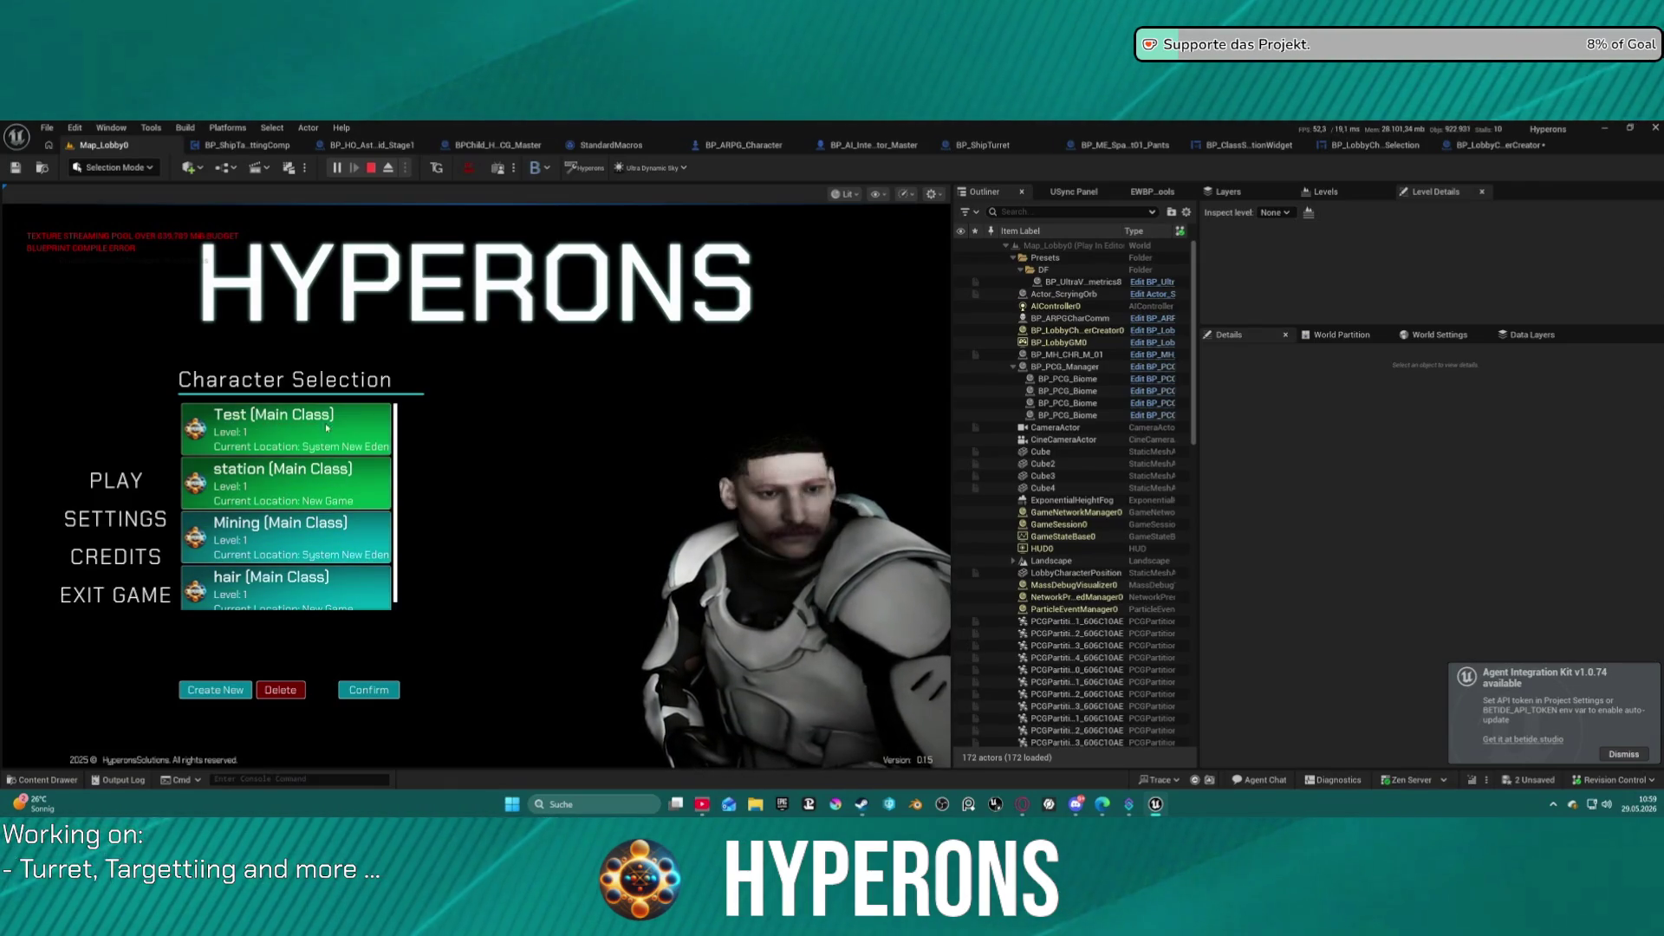
left_click(348, 587)
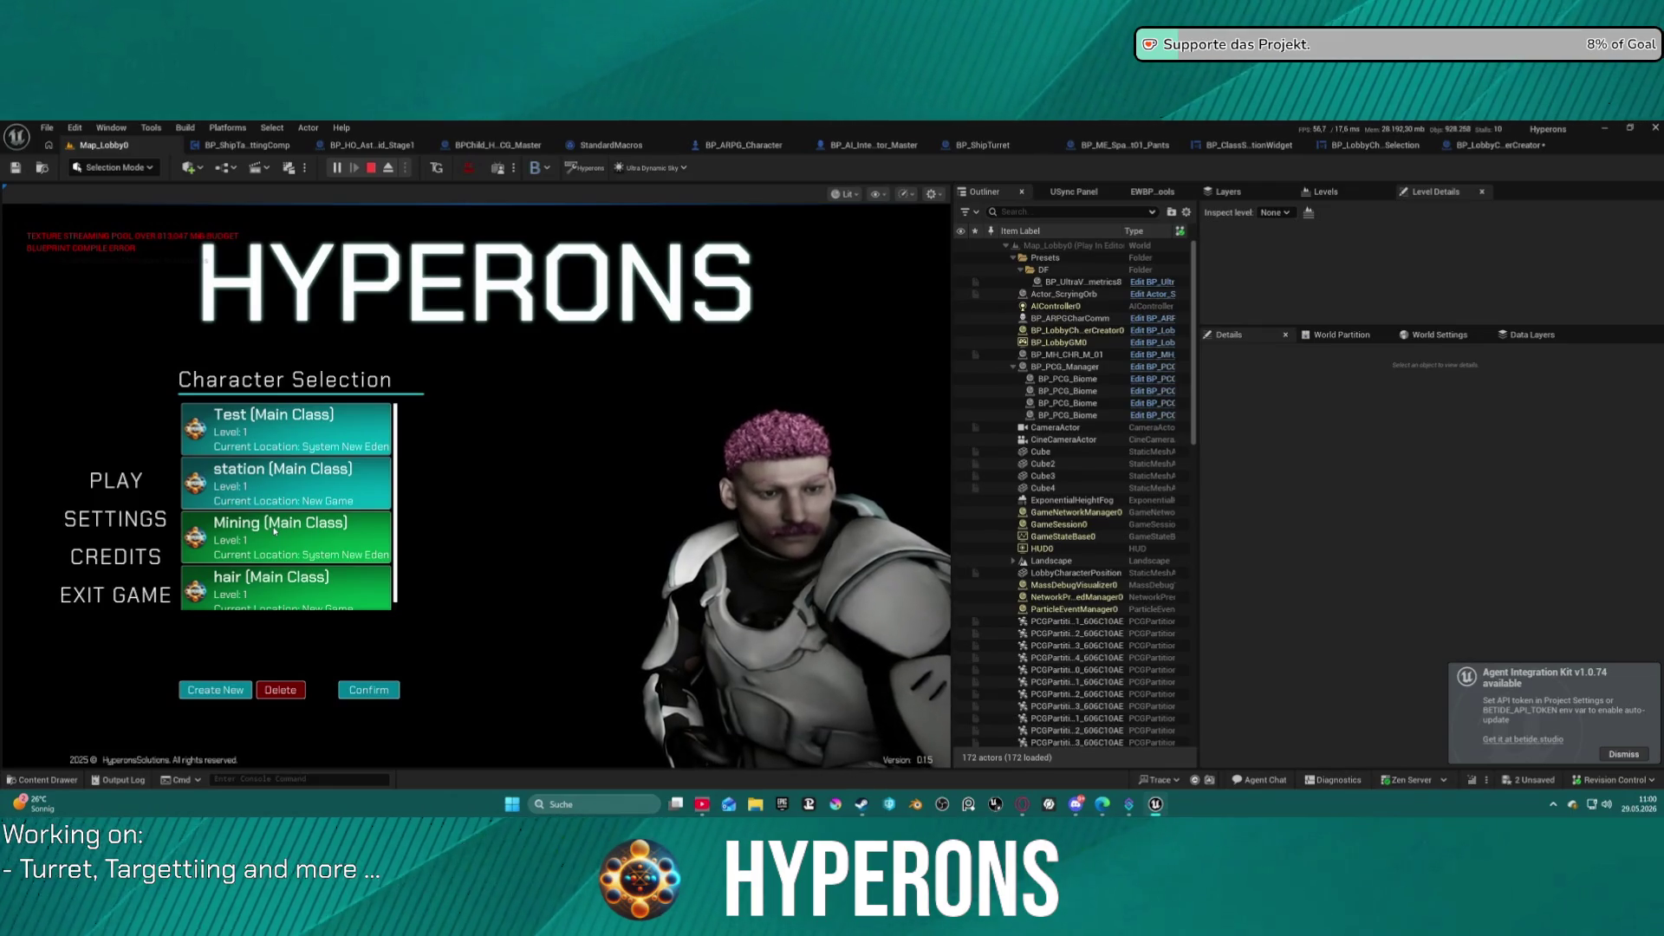
left_click(340, 556)
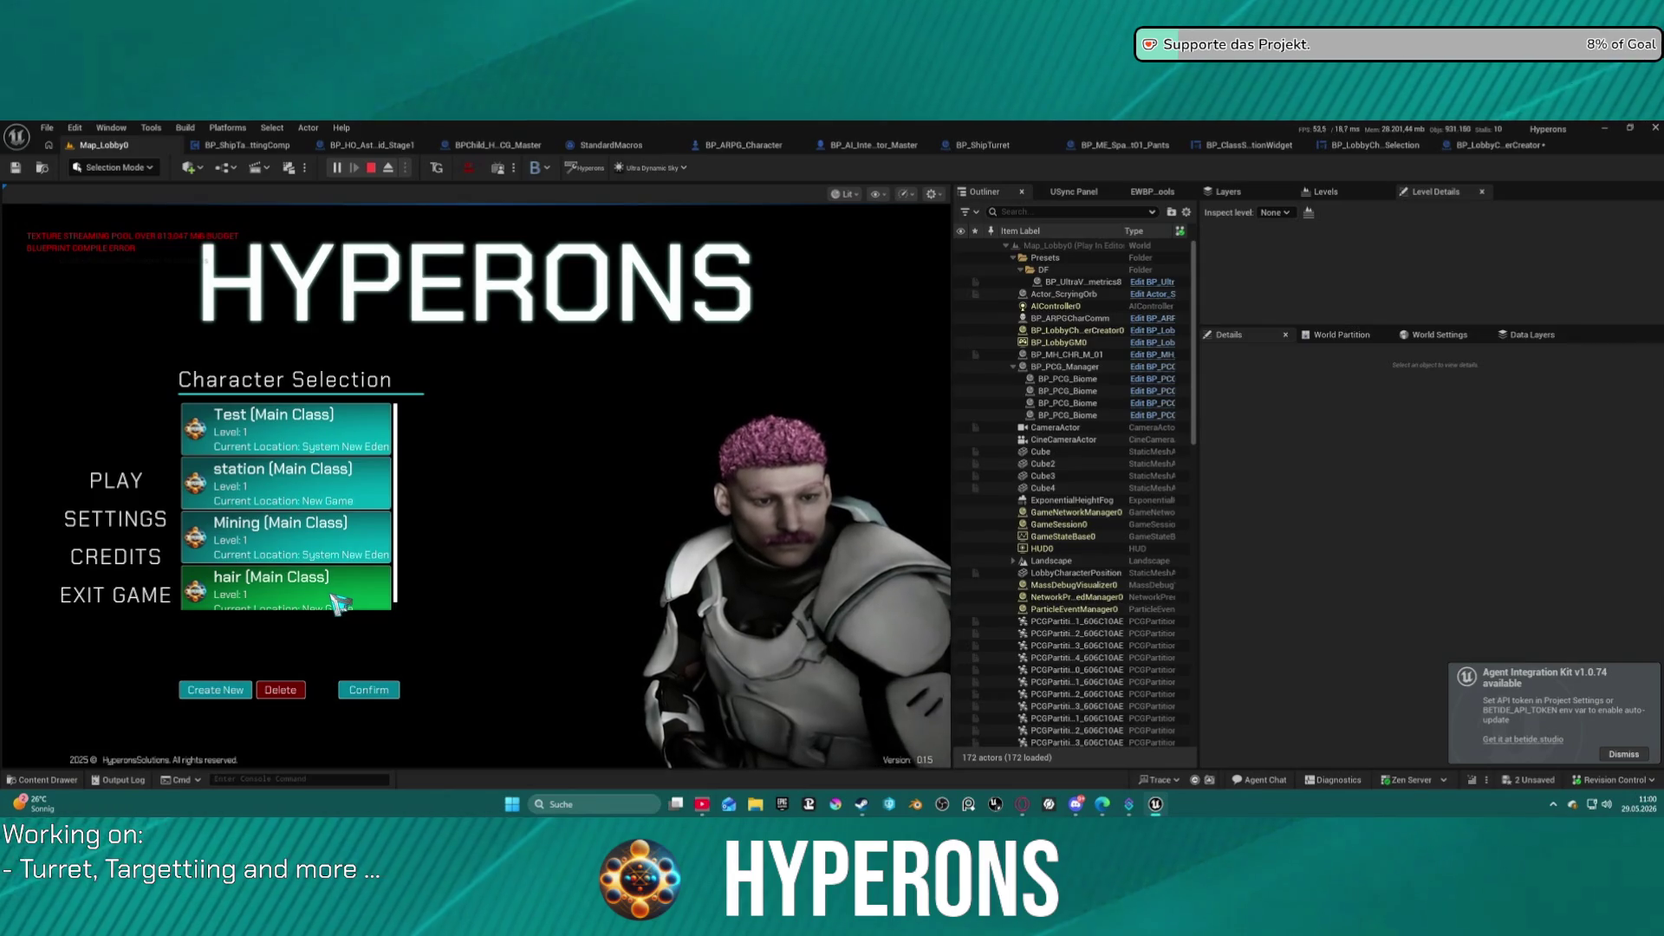
left_click(338, 485)
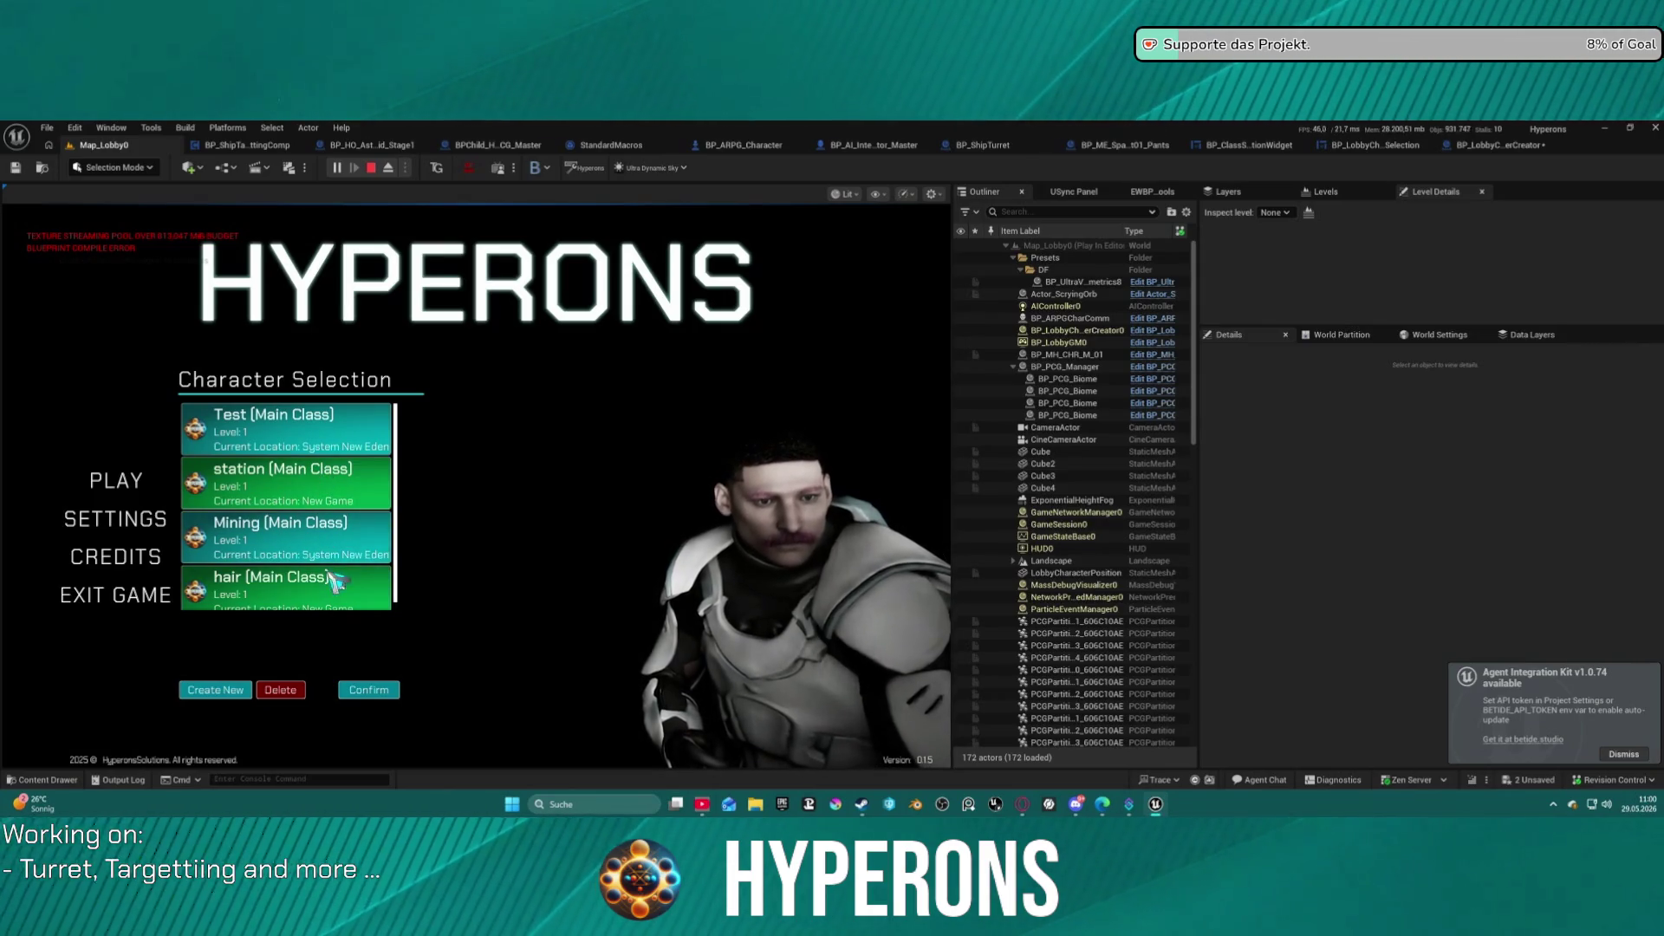
left_click(341, 598)
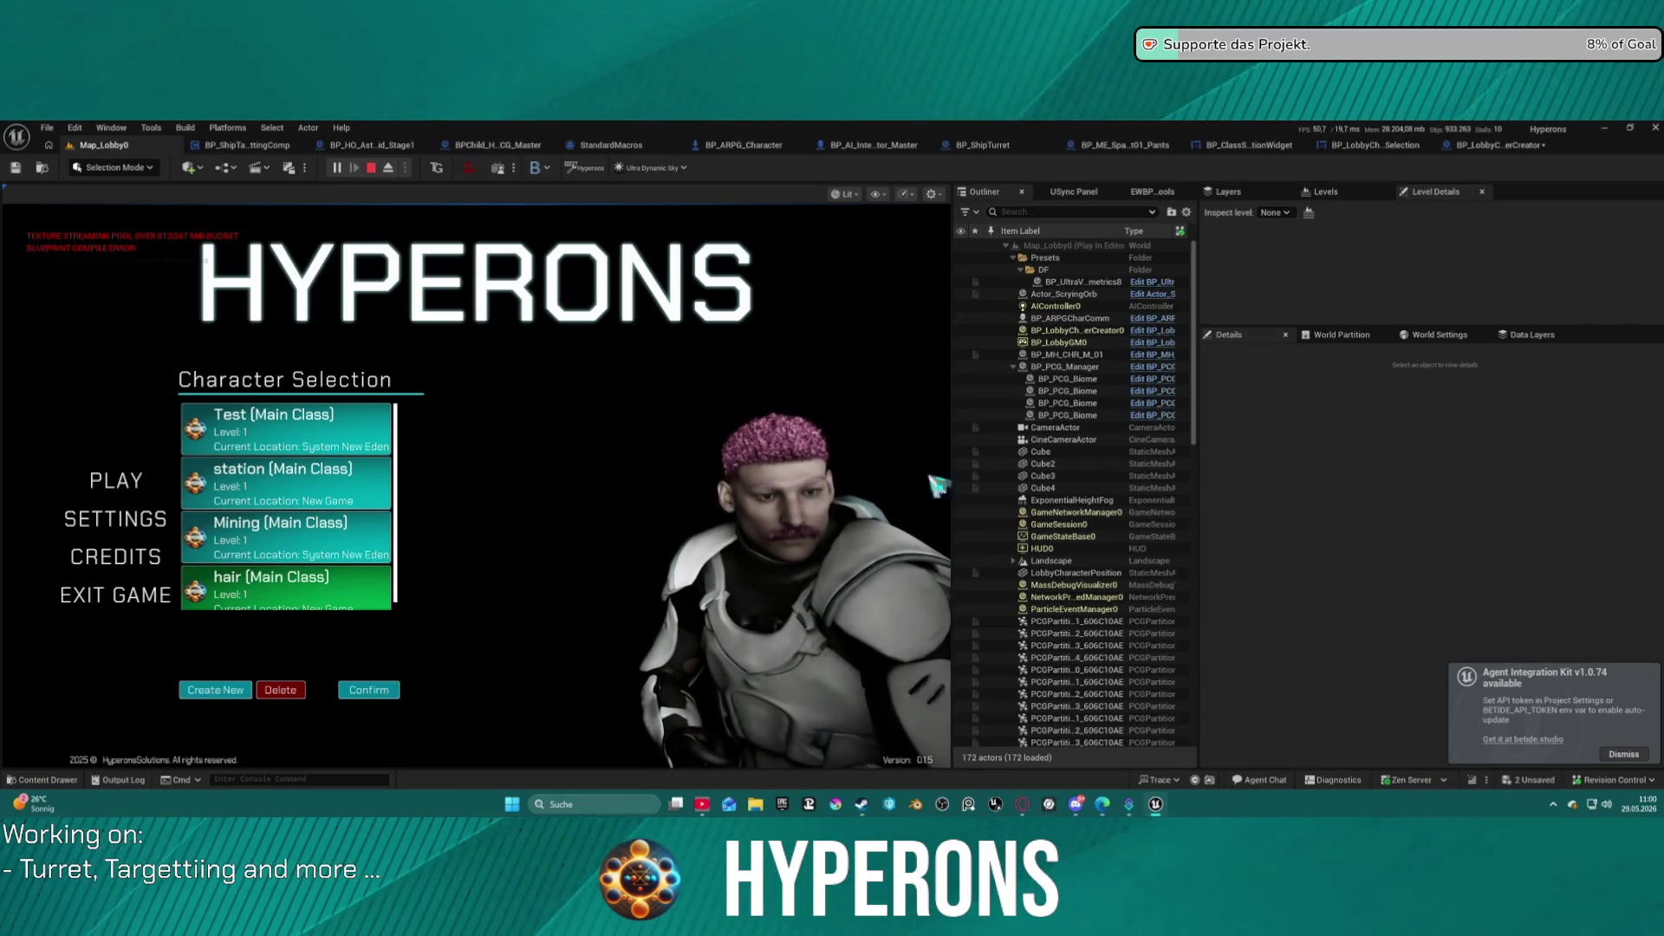
left_click(354, 603)
Compare the station and pink-haired hair character previews, then stop the session.
left_click(280, 779)
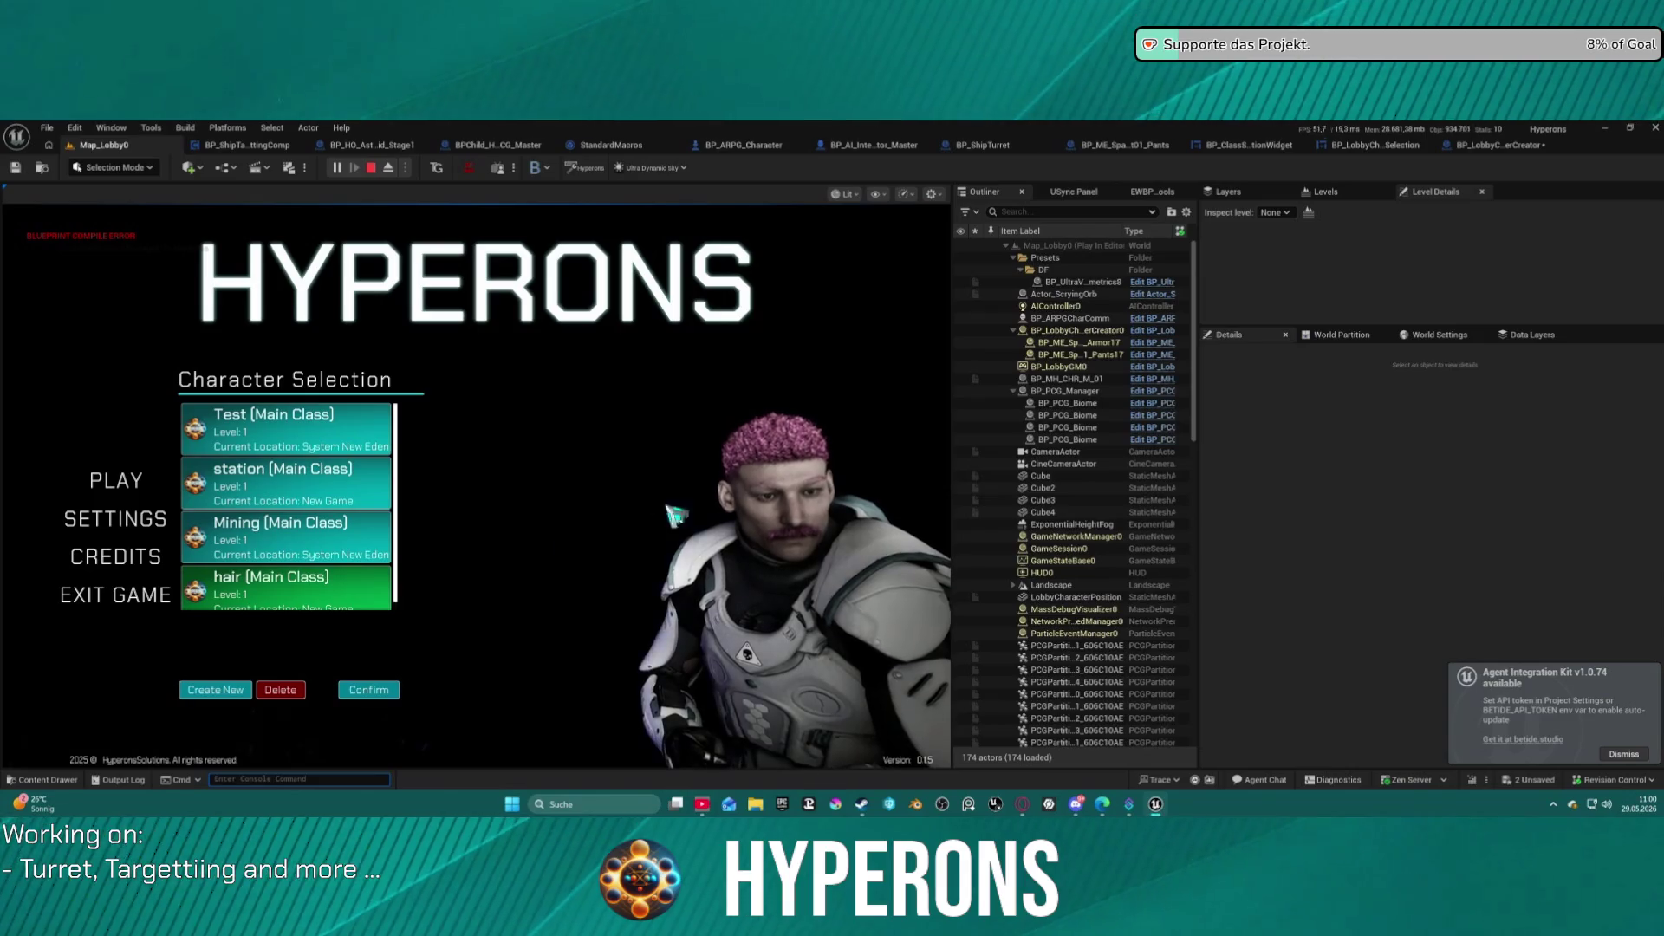
left_click(371, 495)
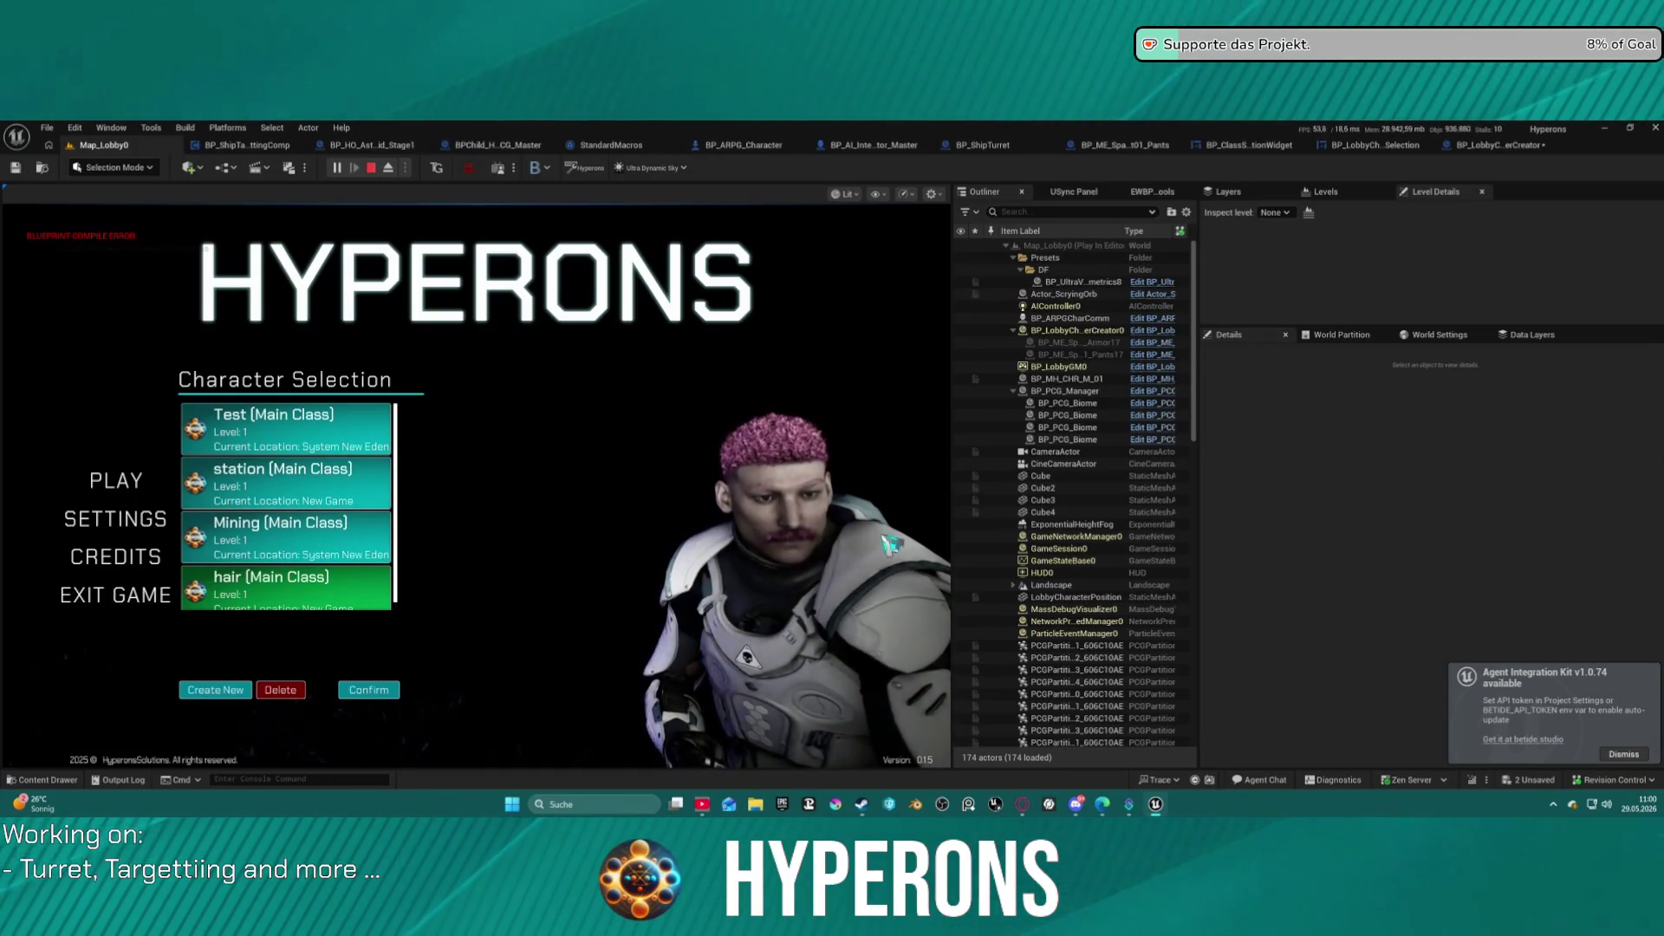
left_click(347, 503)
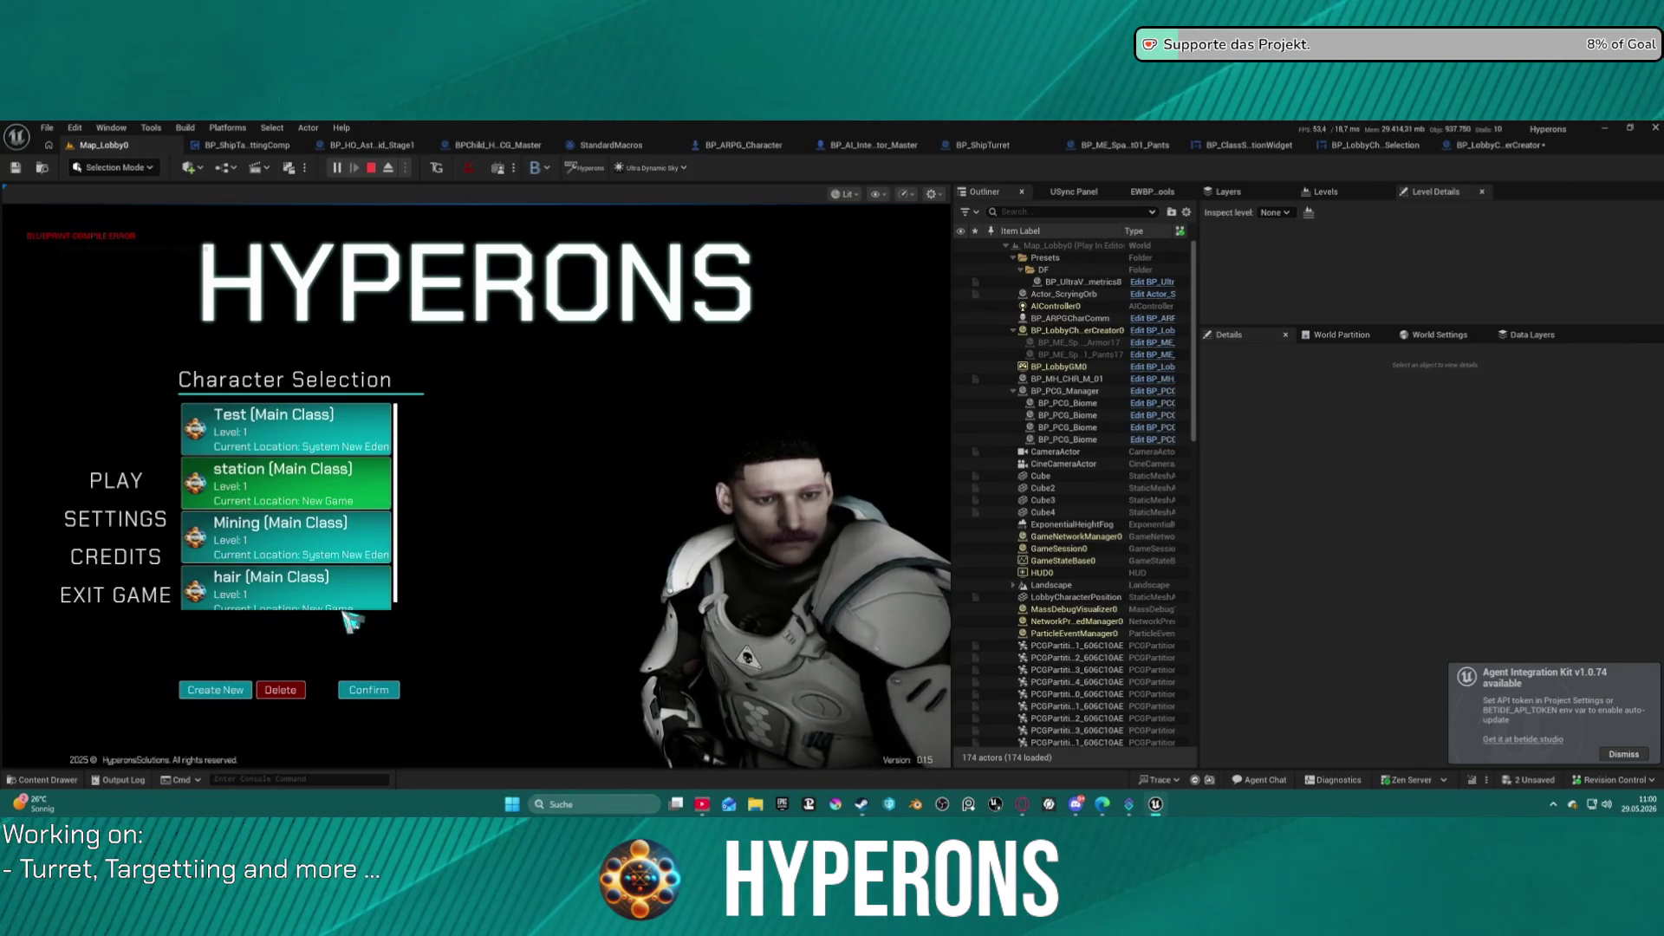
left_click(346, 598)
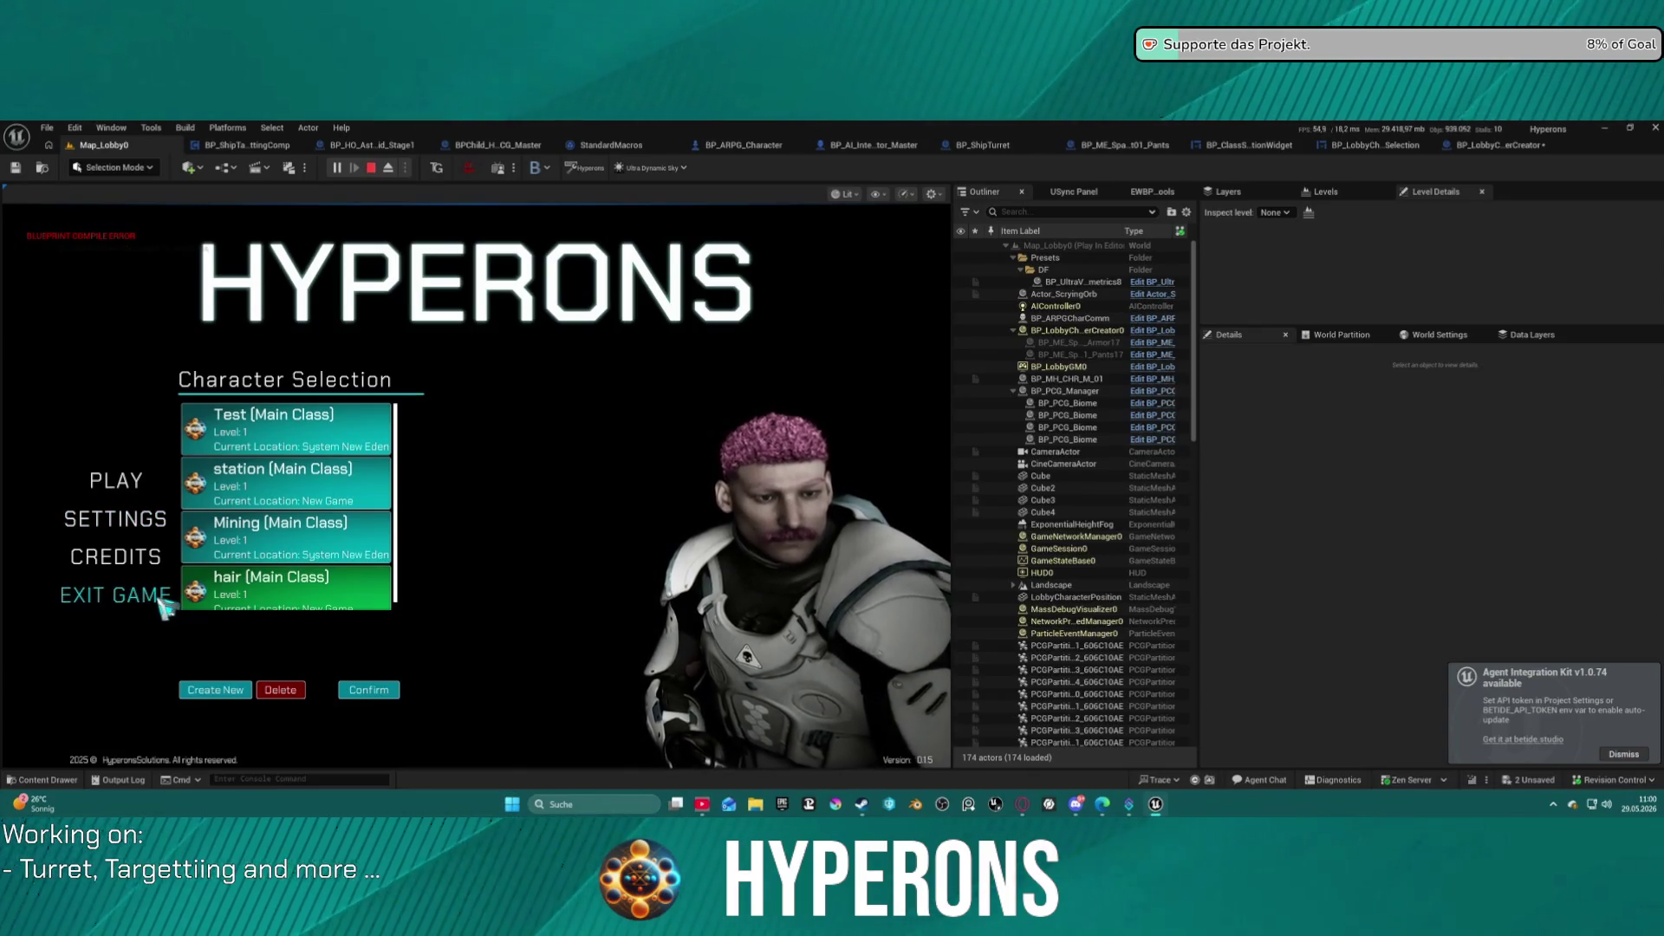
left_click(372, 169)
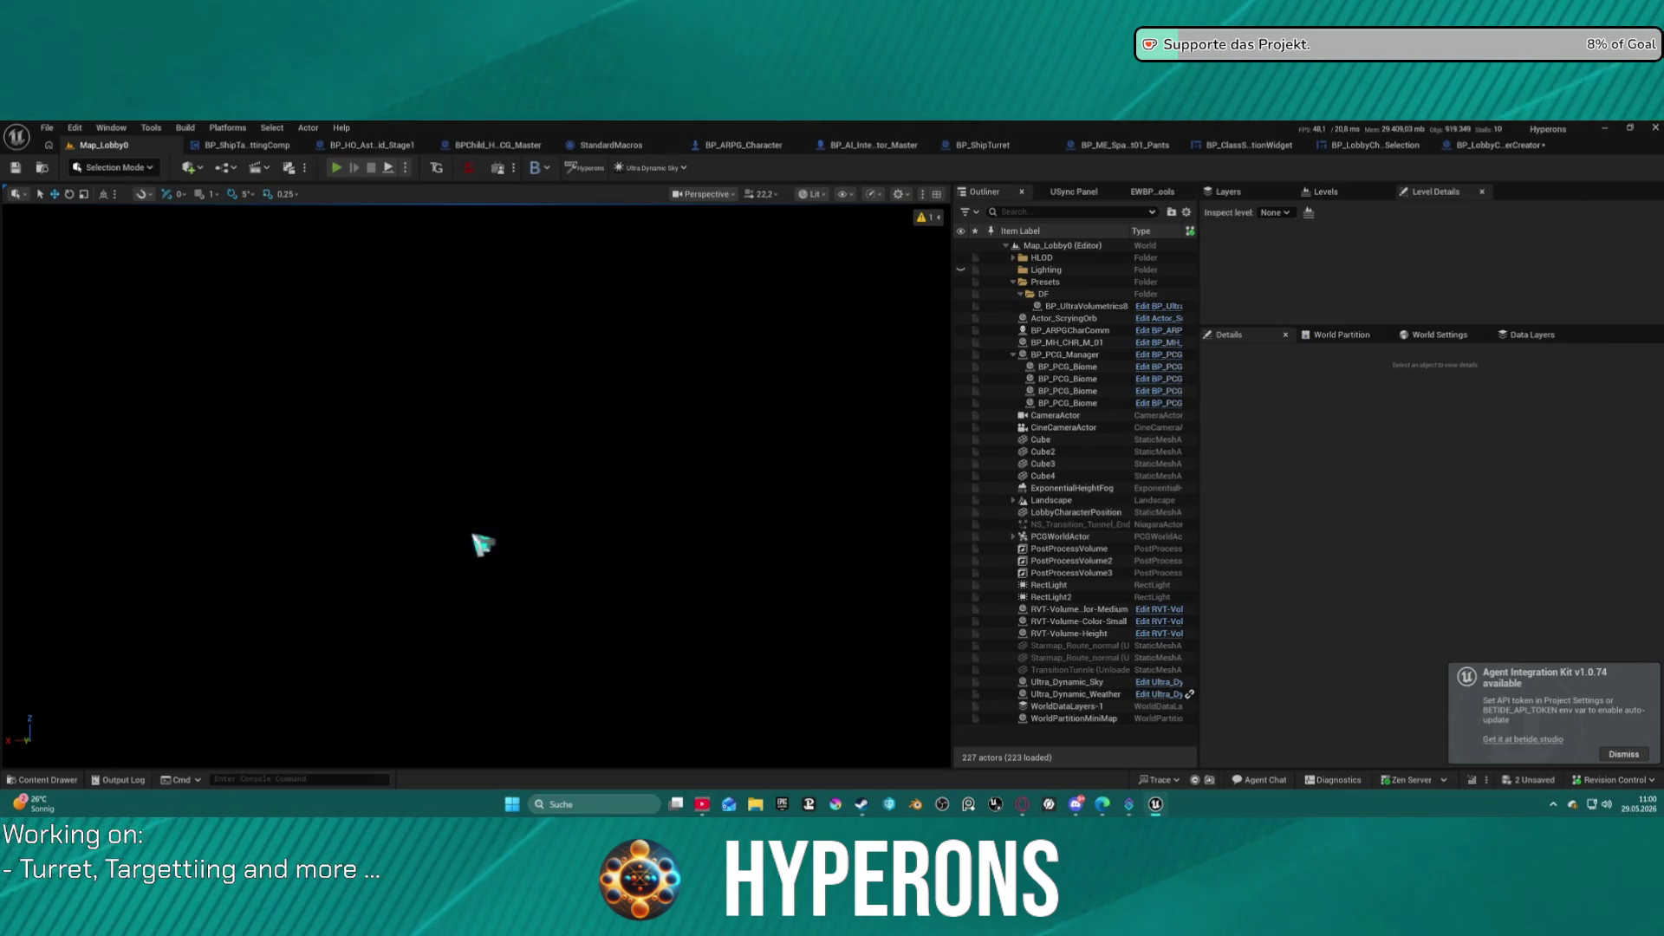
Restart play with Alt+P and toggle between the hair and station character previews.
key("alt+p")
left_click(117, 481)
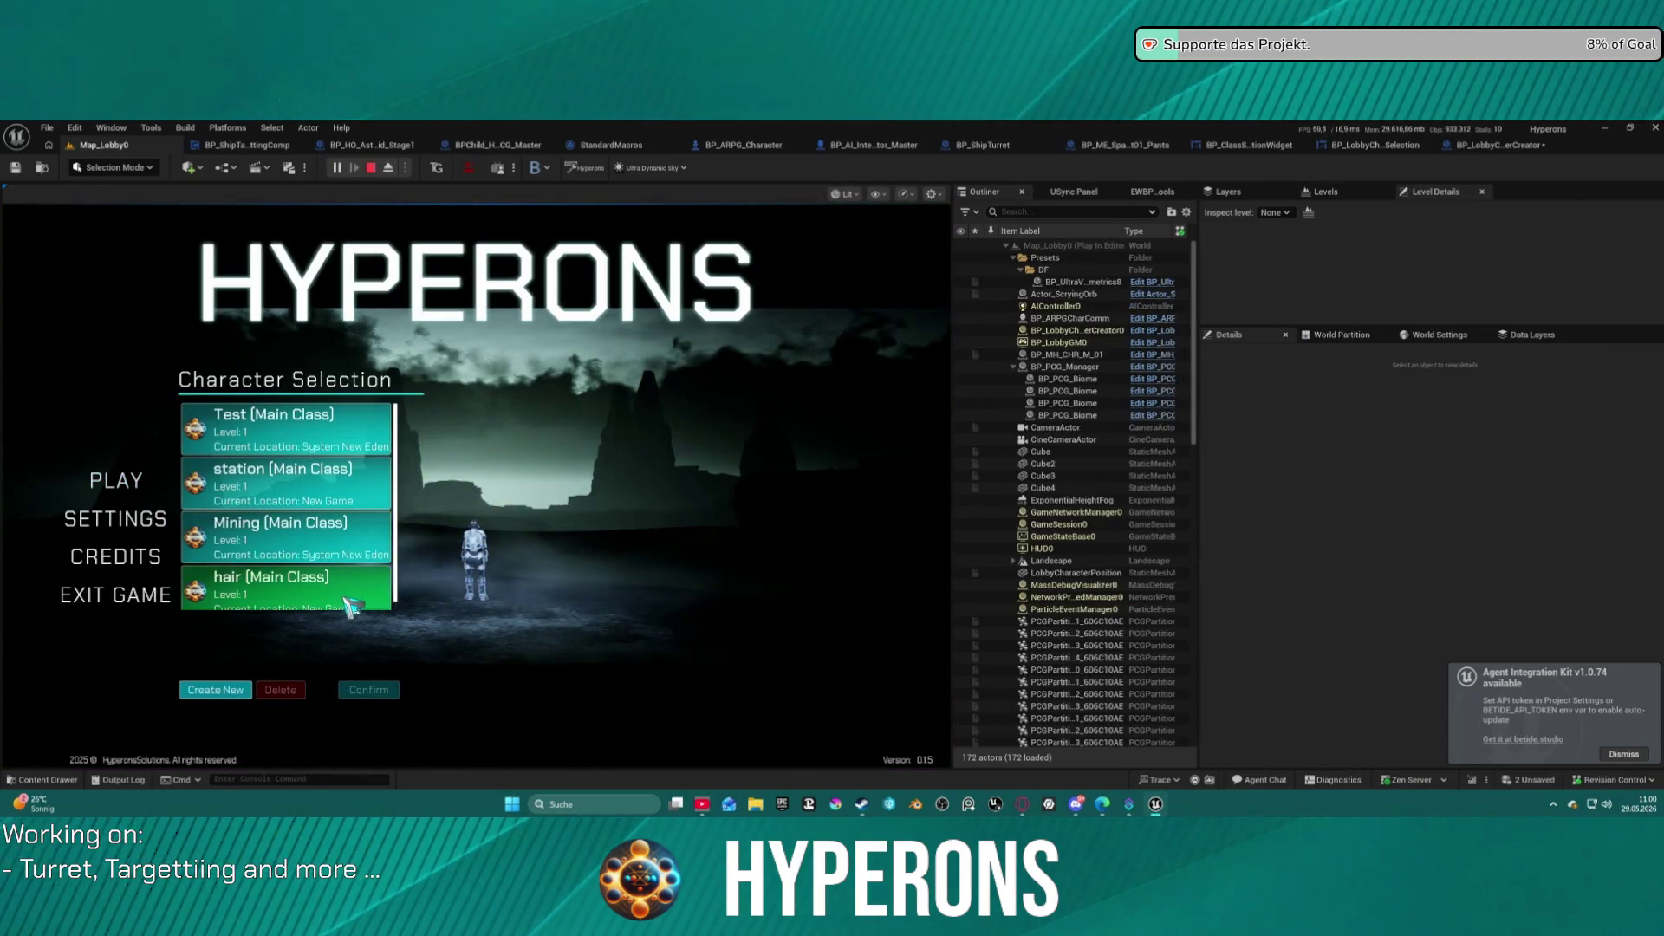
left_click(351, 607)
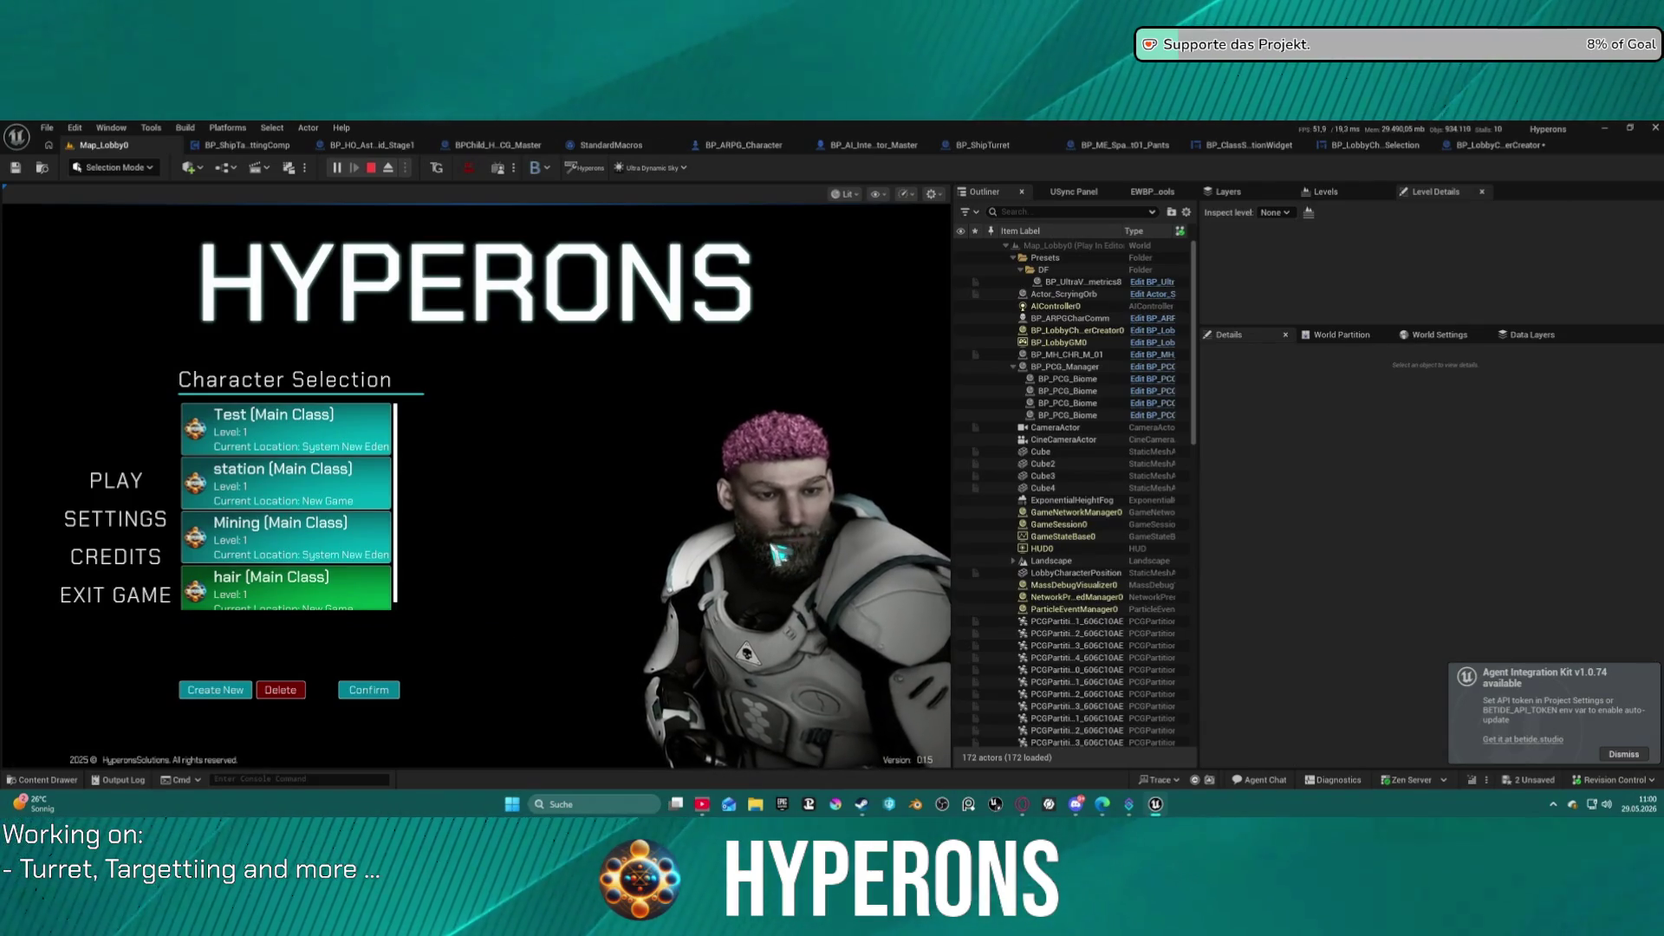
left_click(346, 507)
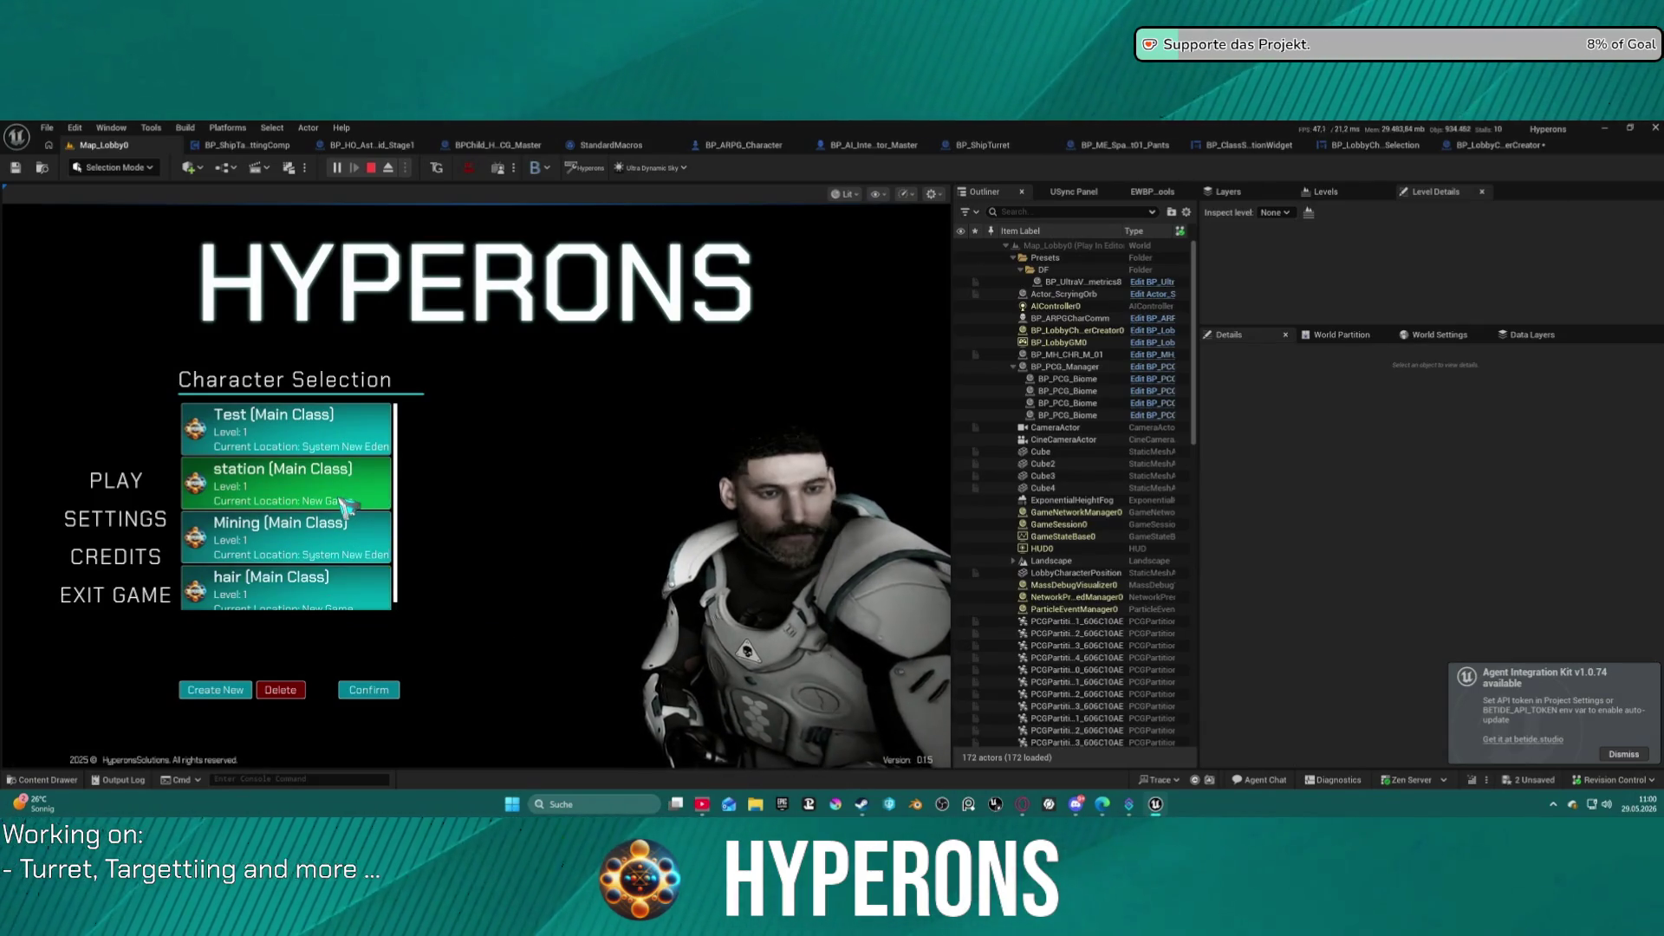
left_click(354, 607)
left_click(322, 507)
left_click(351, 582)
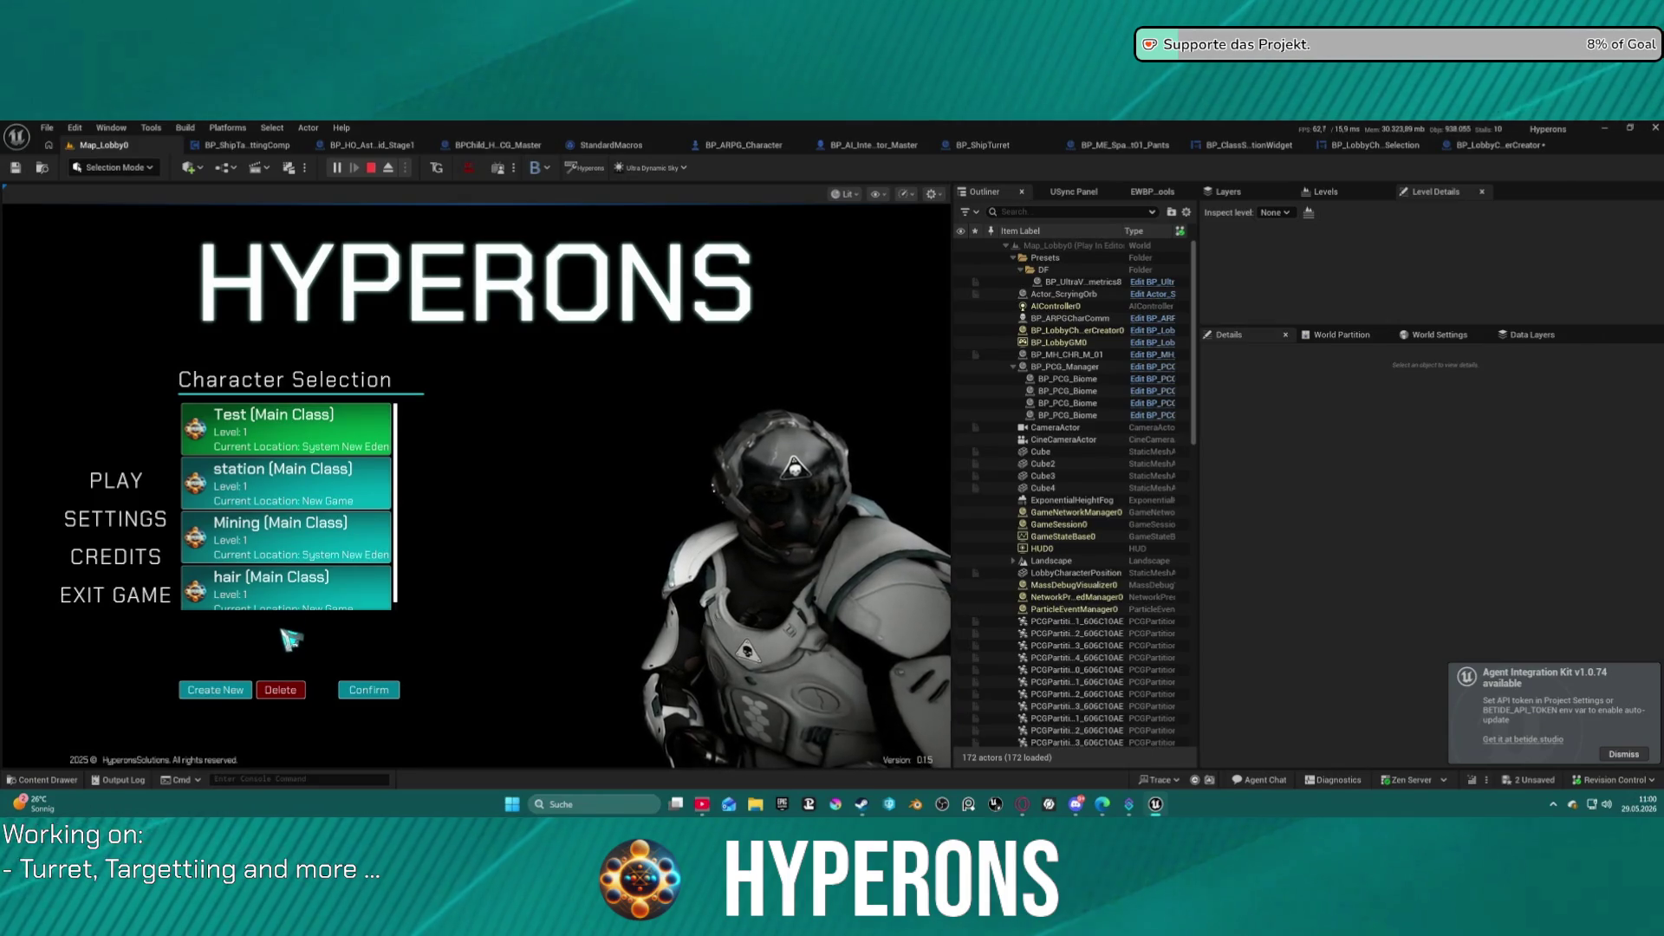
Preview one more character, stop playing with Escape, and open BP_LobbyCharacterSelection.
left_click(286, 533)
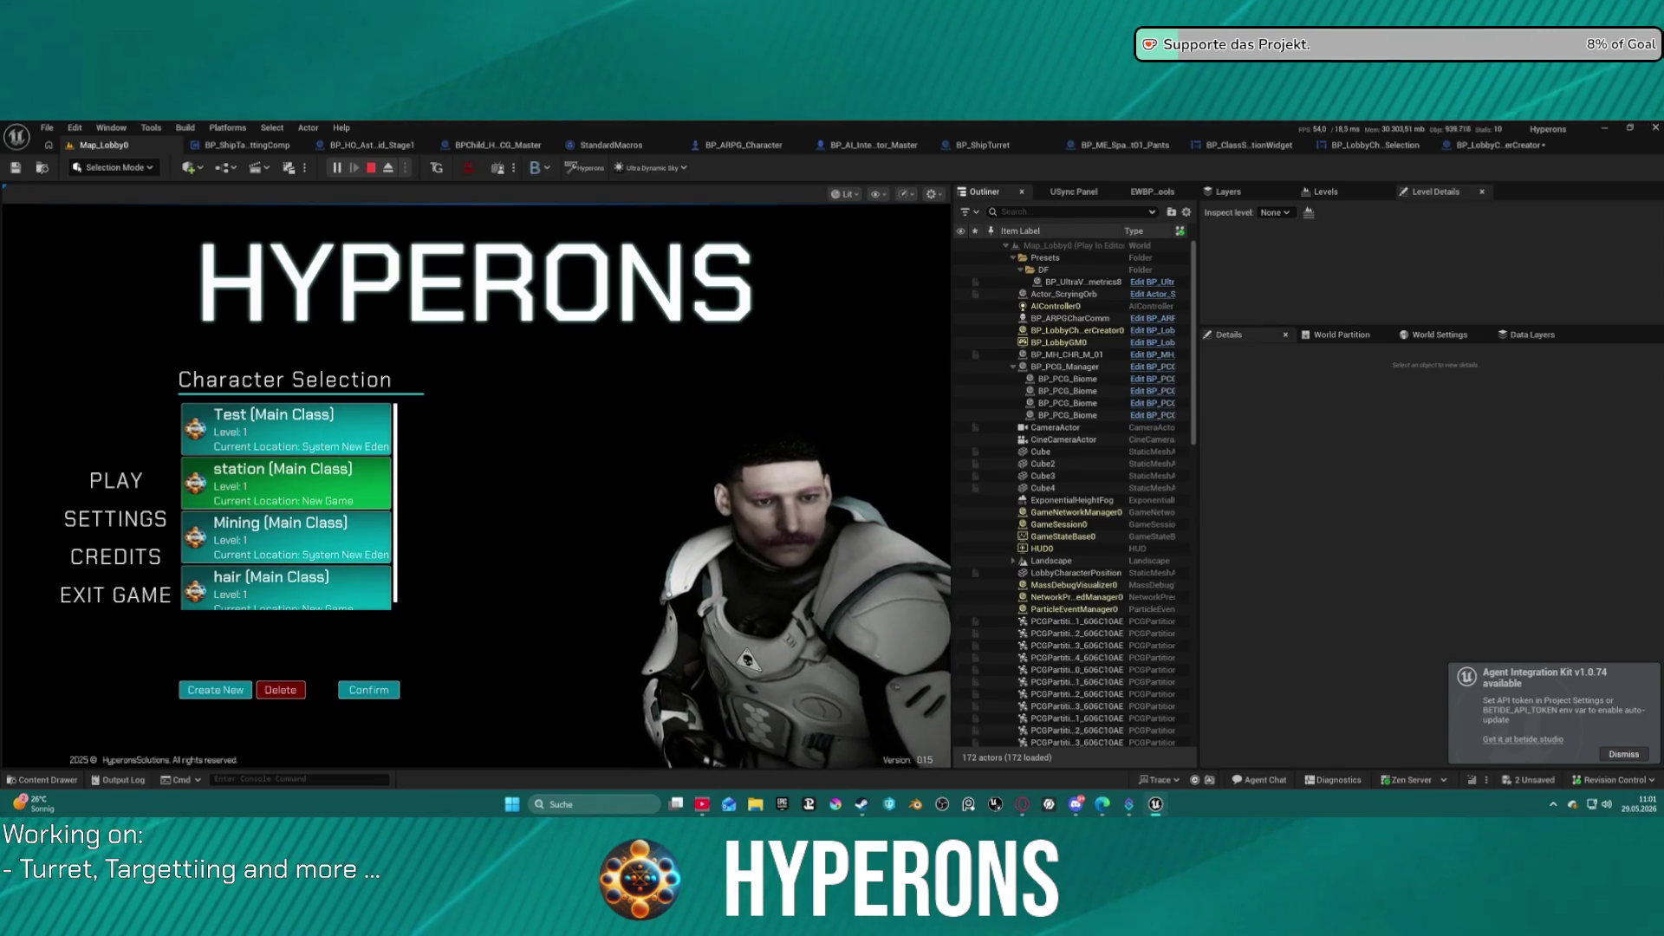
key("Escape")
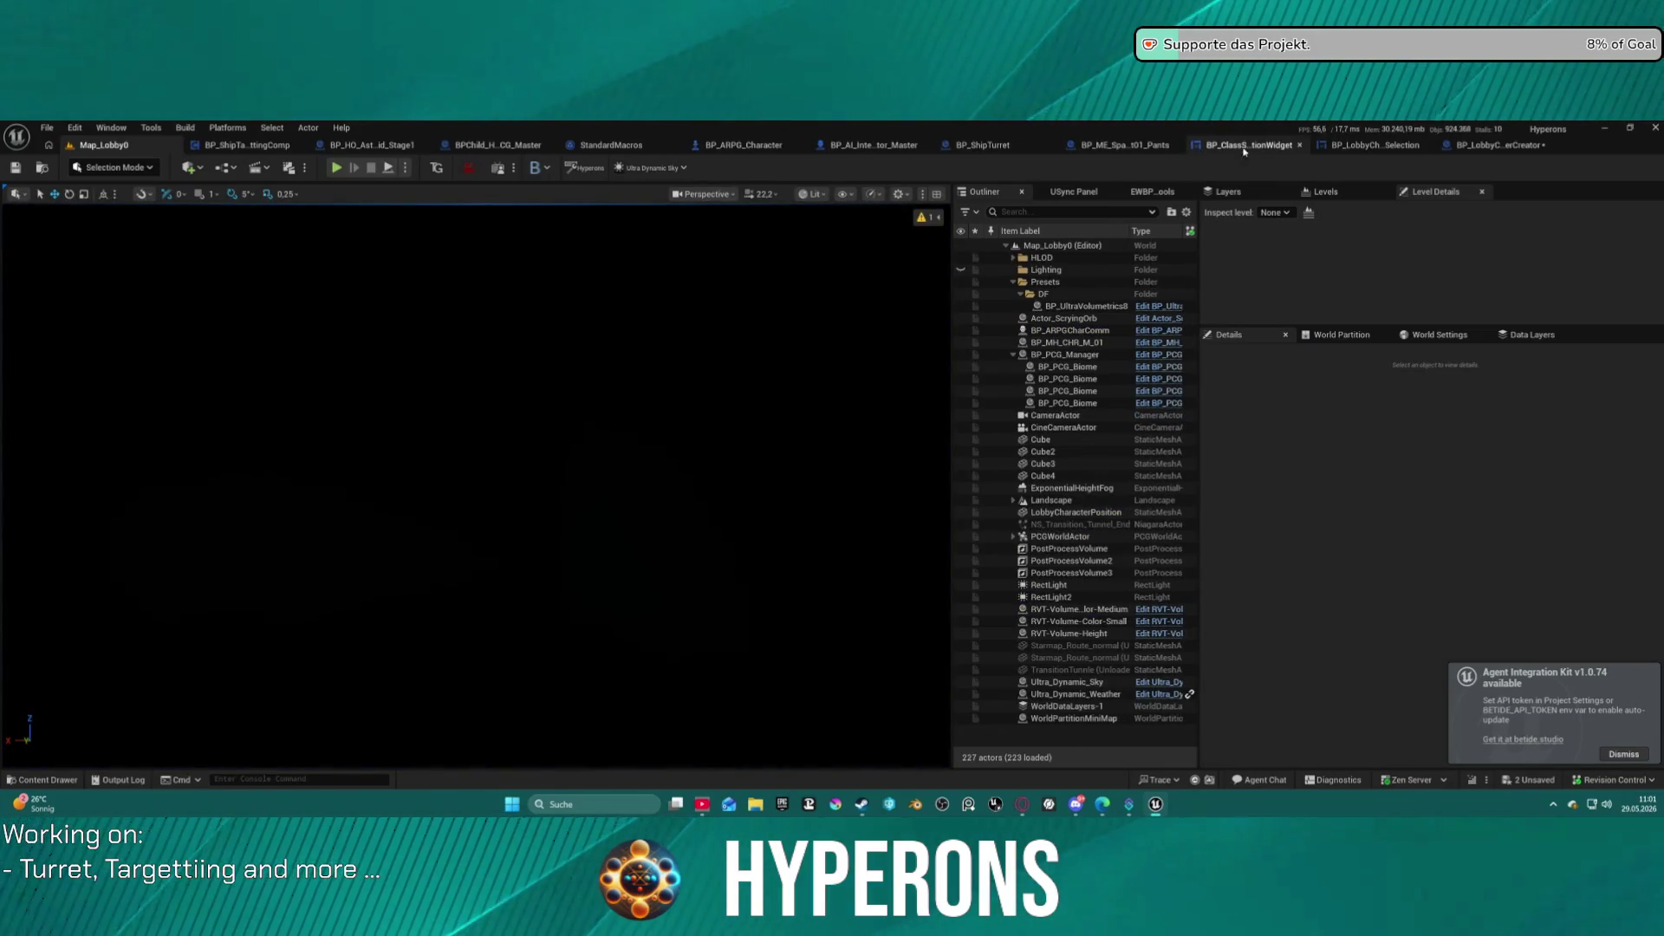
left_click(1357, 147)
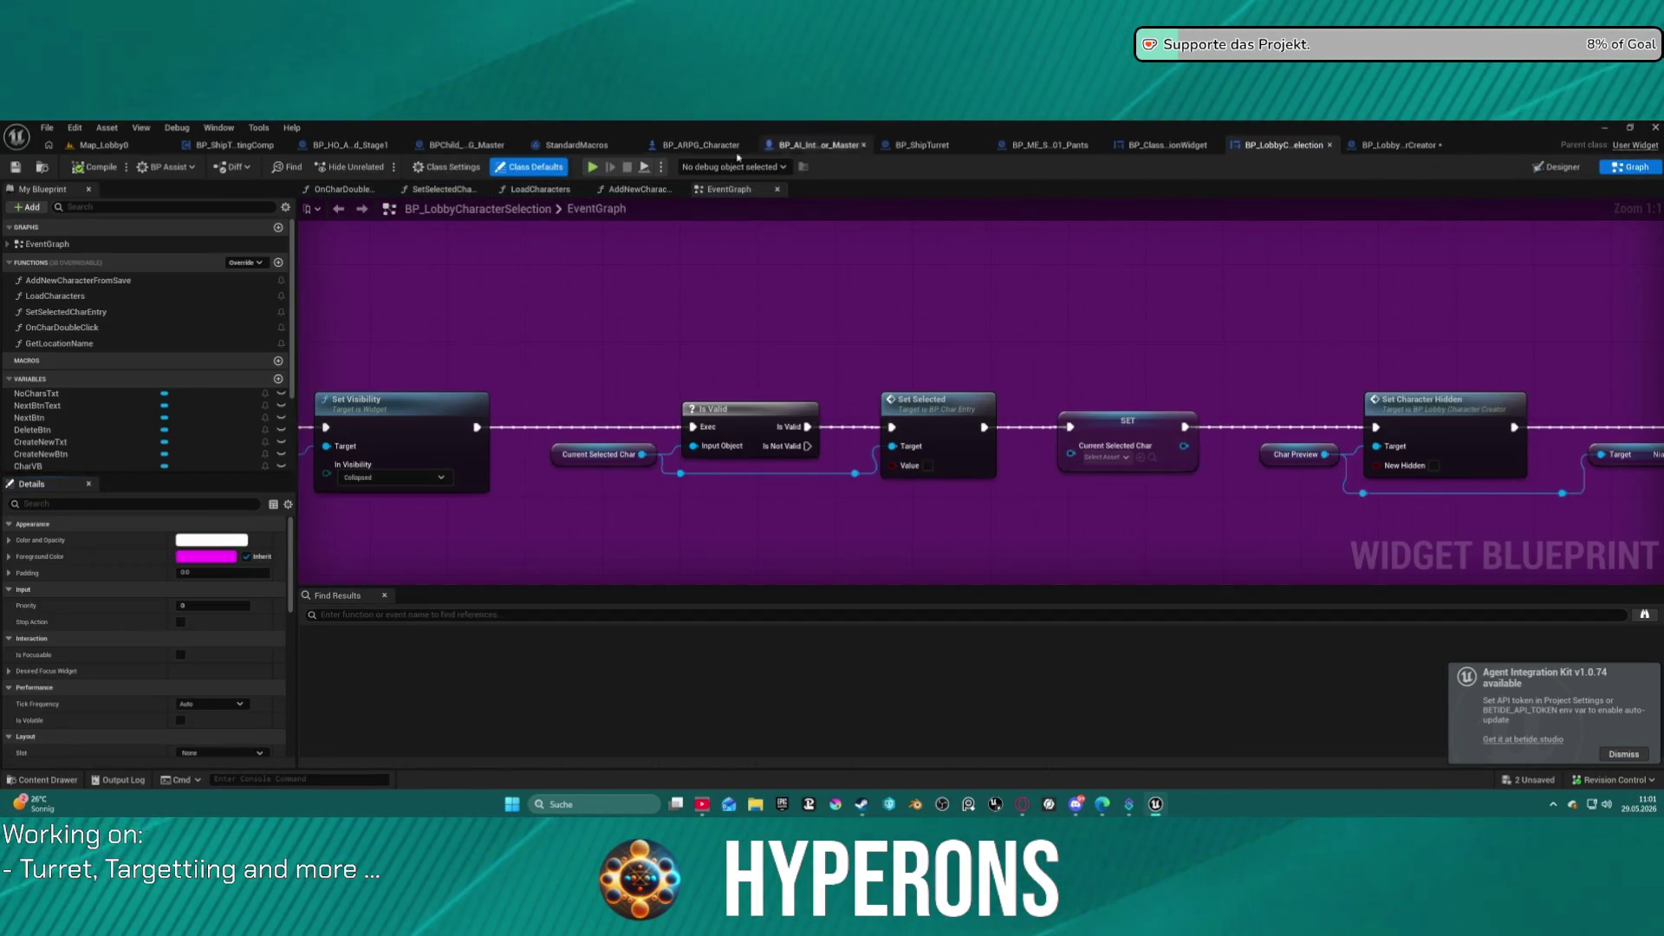
Open the BP_CharEntry widget and its event graph.
key("ctrl+space")
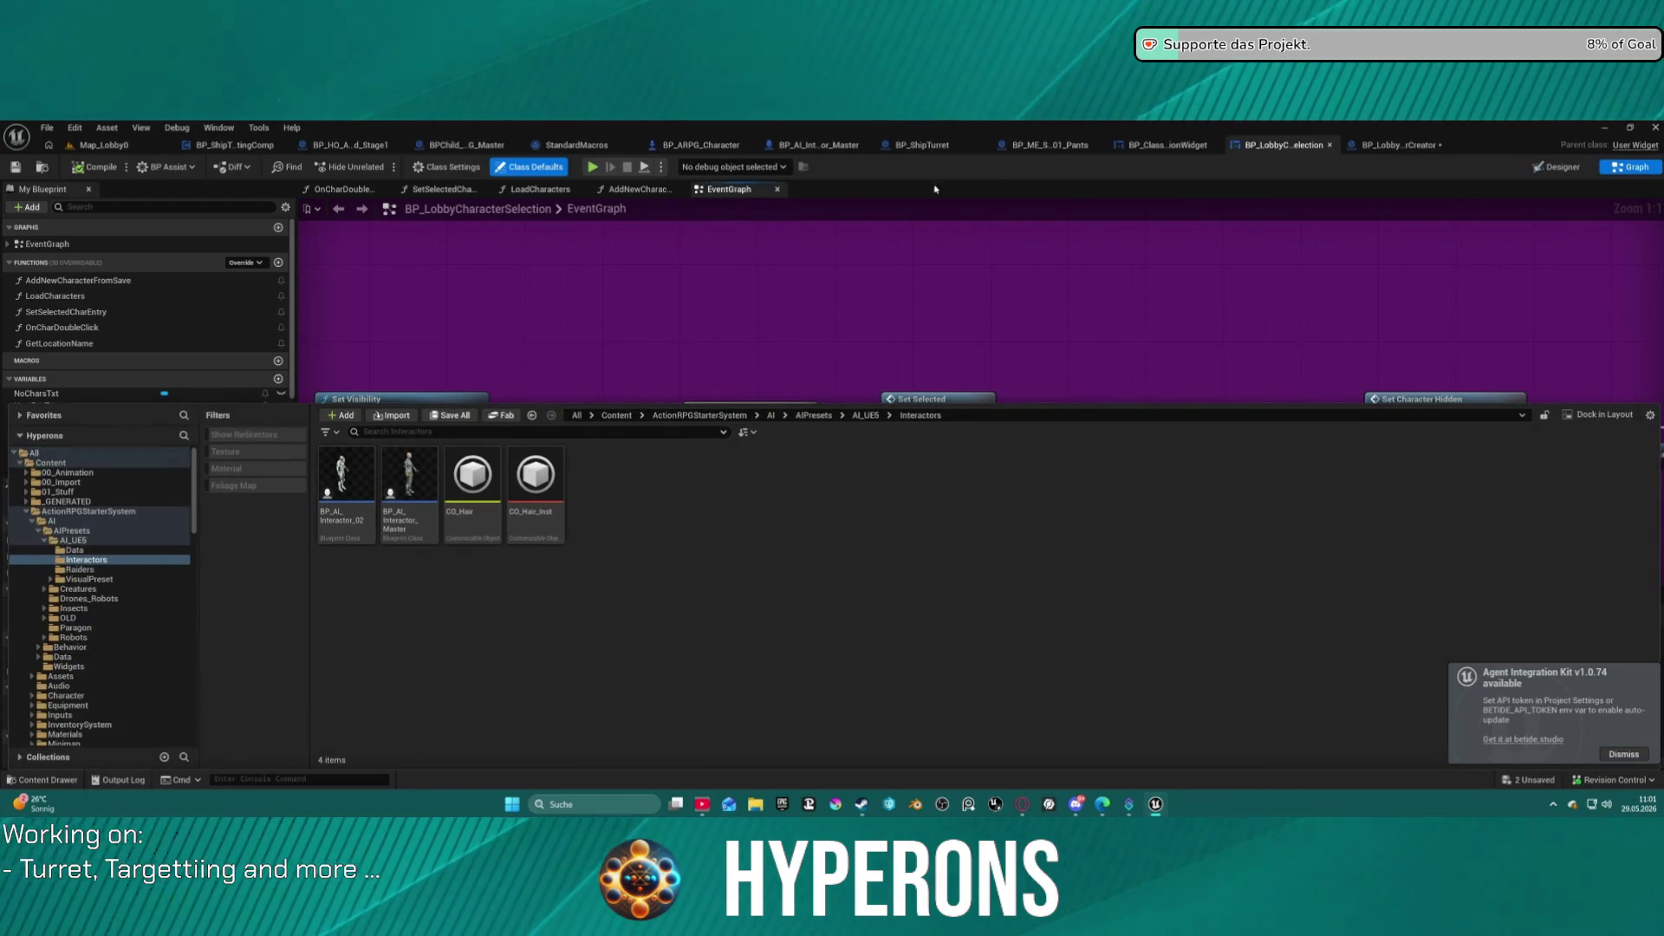
left_click(1280, 143)
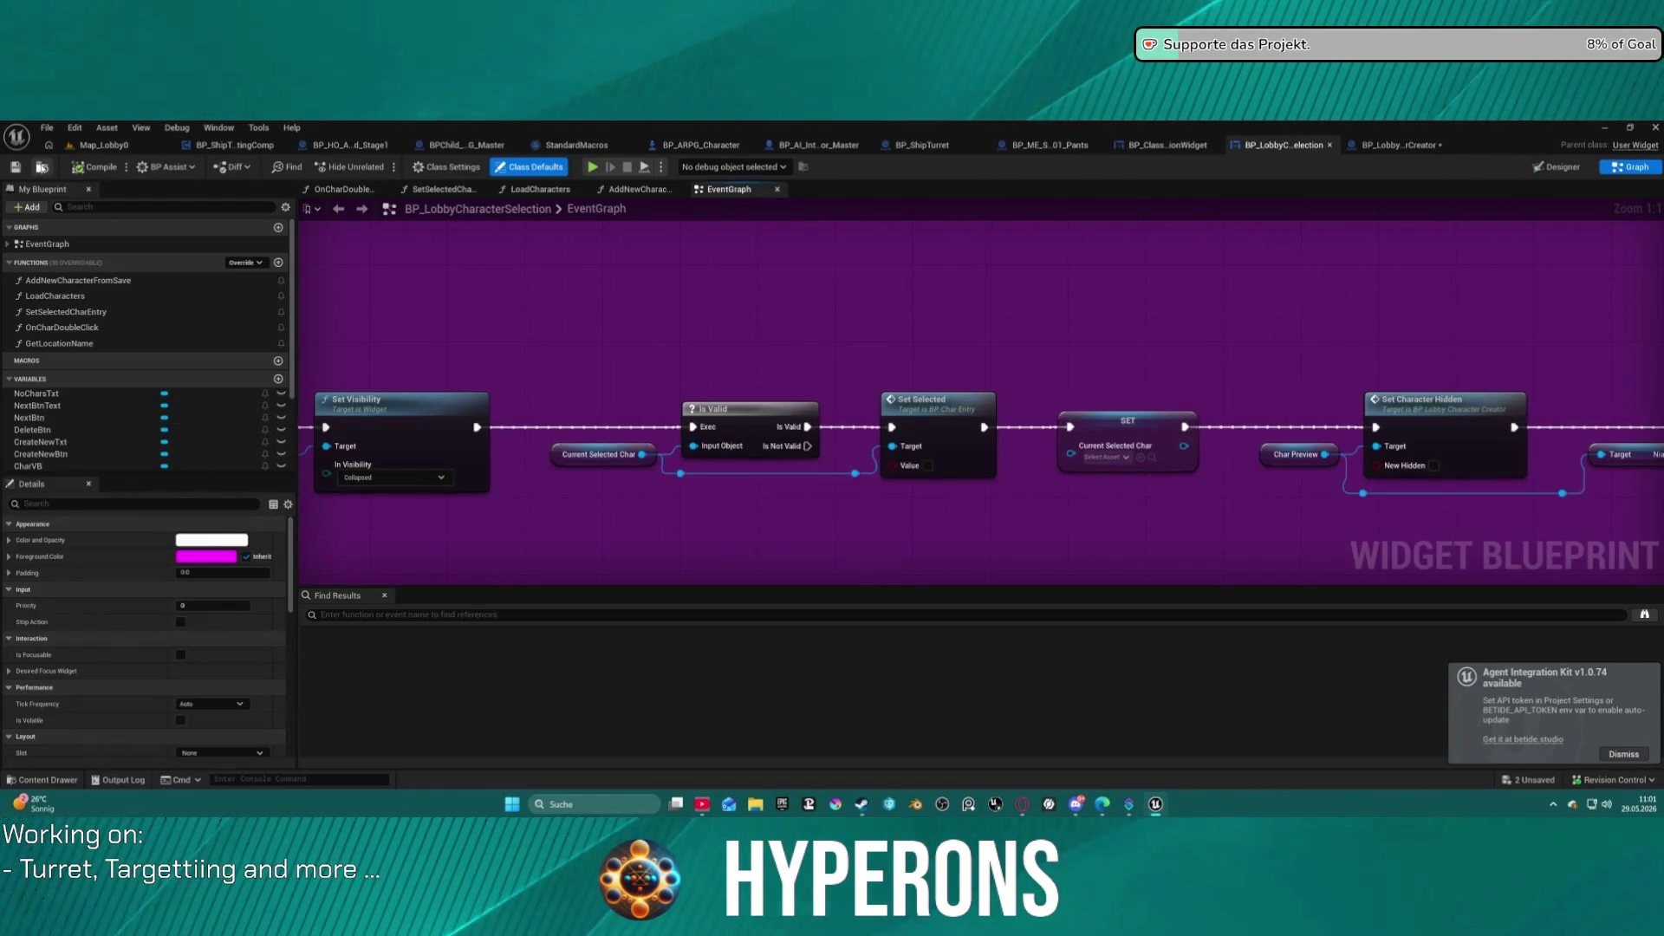
left_click(41, 167)
double_click(409, 494)
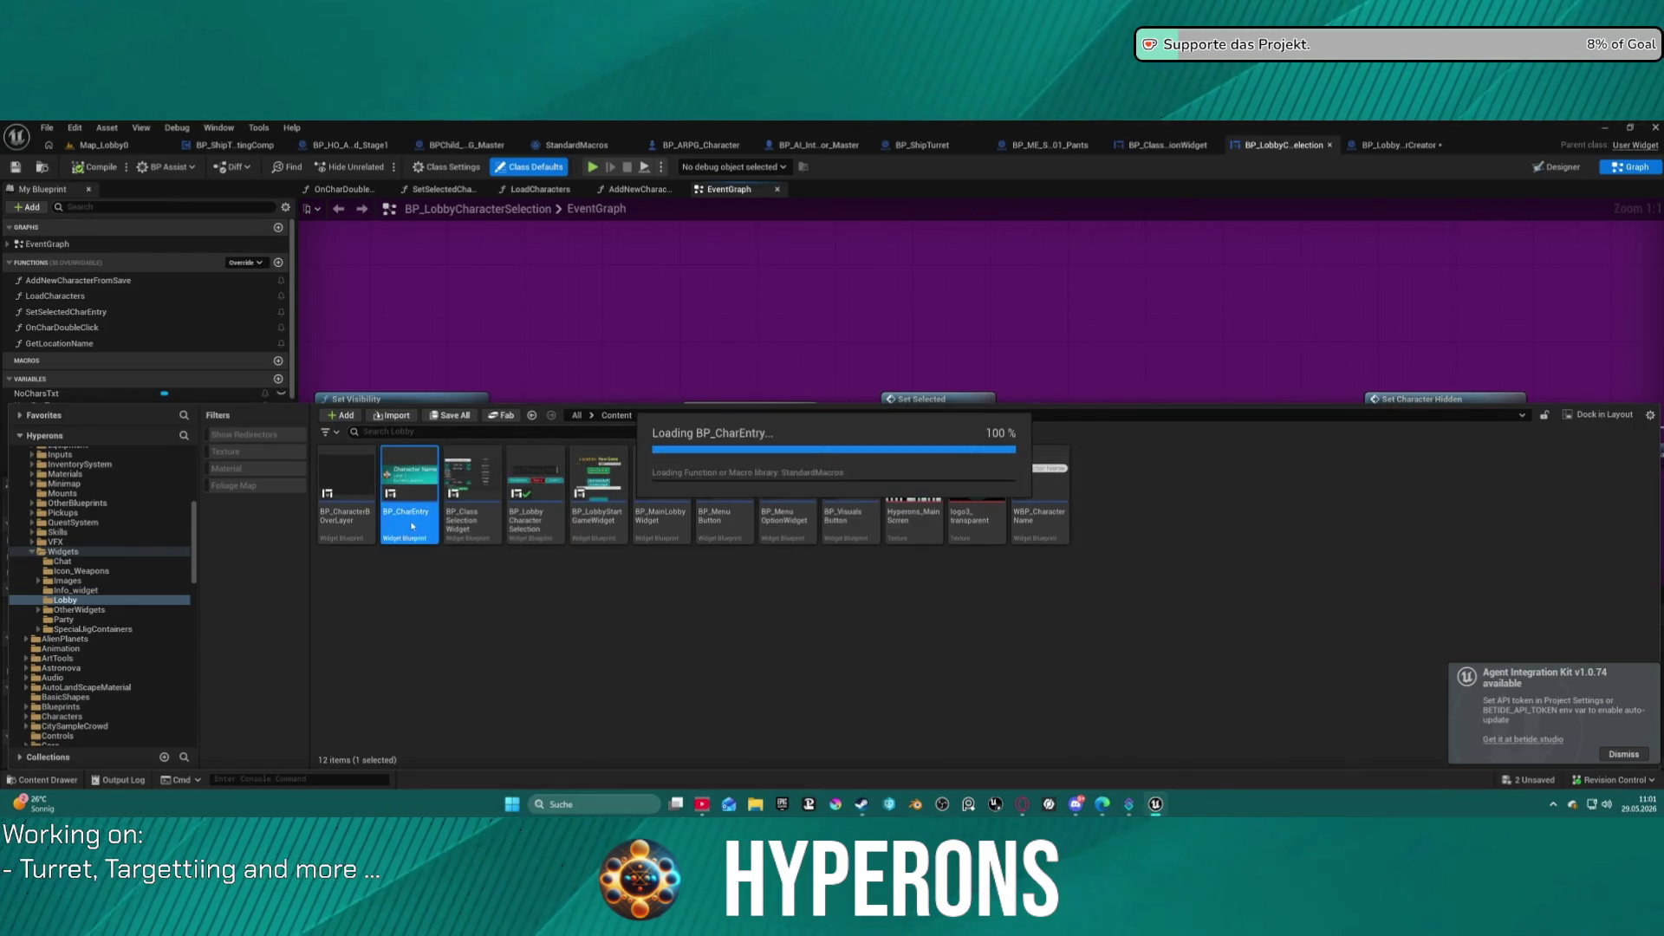
left_click(1630, 166)
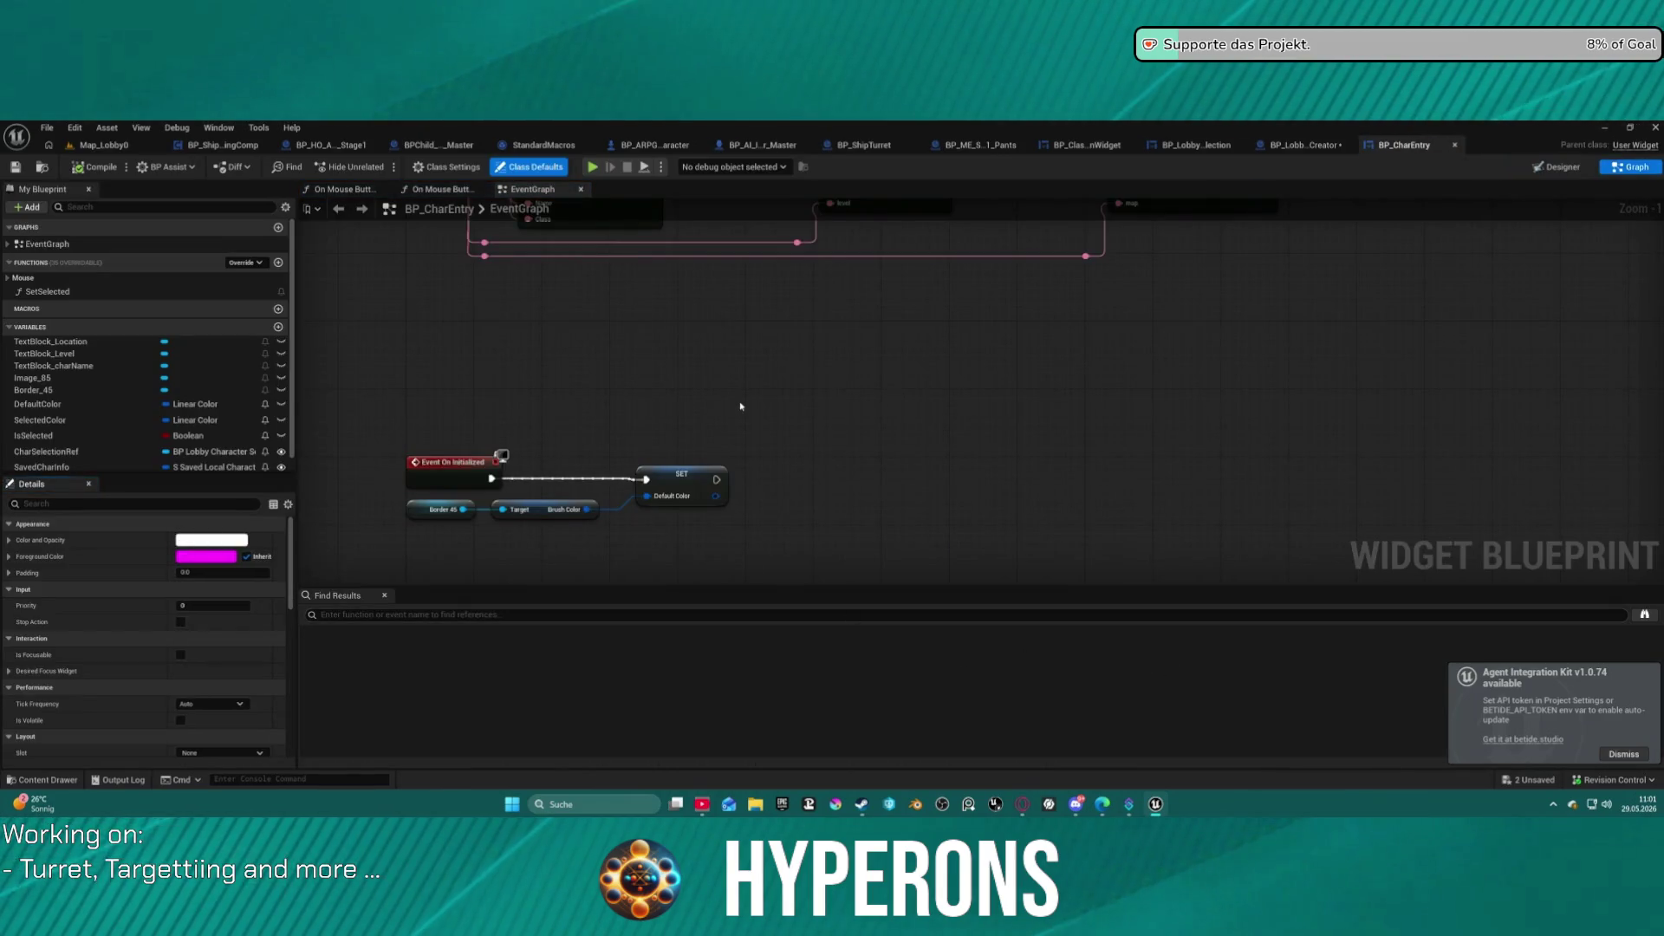
Inspect the On Mouse Button Down and double-click graphs, then open SetSelectedCharEntry.
scroll(747, 397, "down", 2)
left_click_drag(754, 397, 759, 593)
left_click_drag(716, 314, 609, 388)
left_click(438, 188)
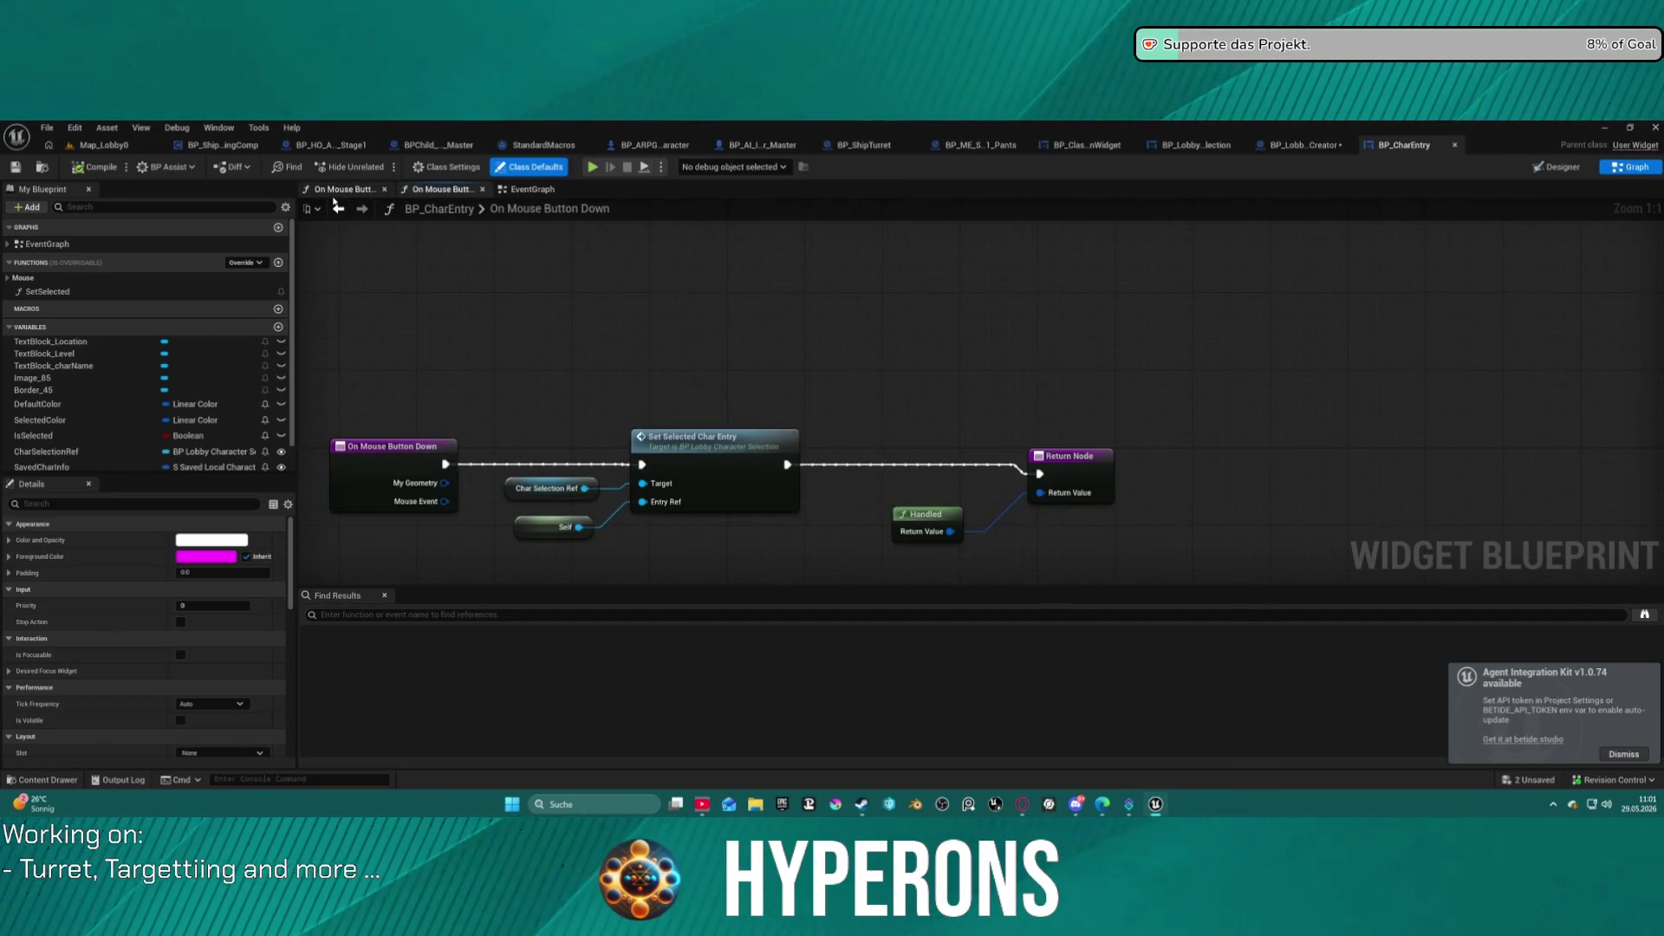
left_click(335, 201)
left_click(438, 189)
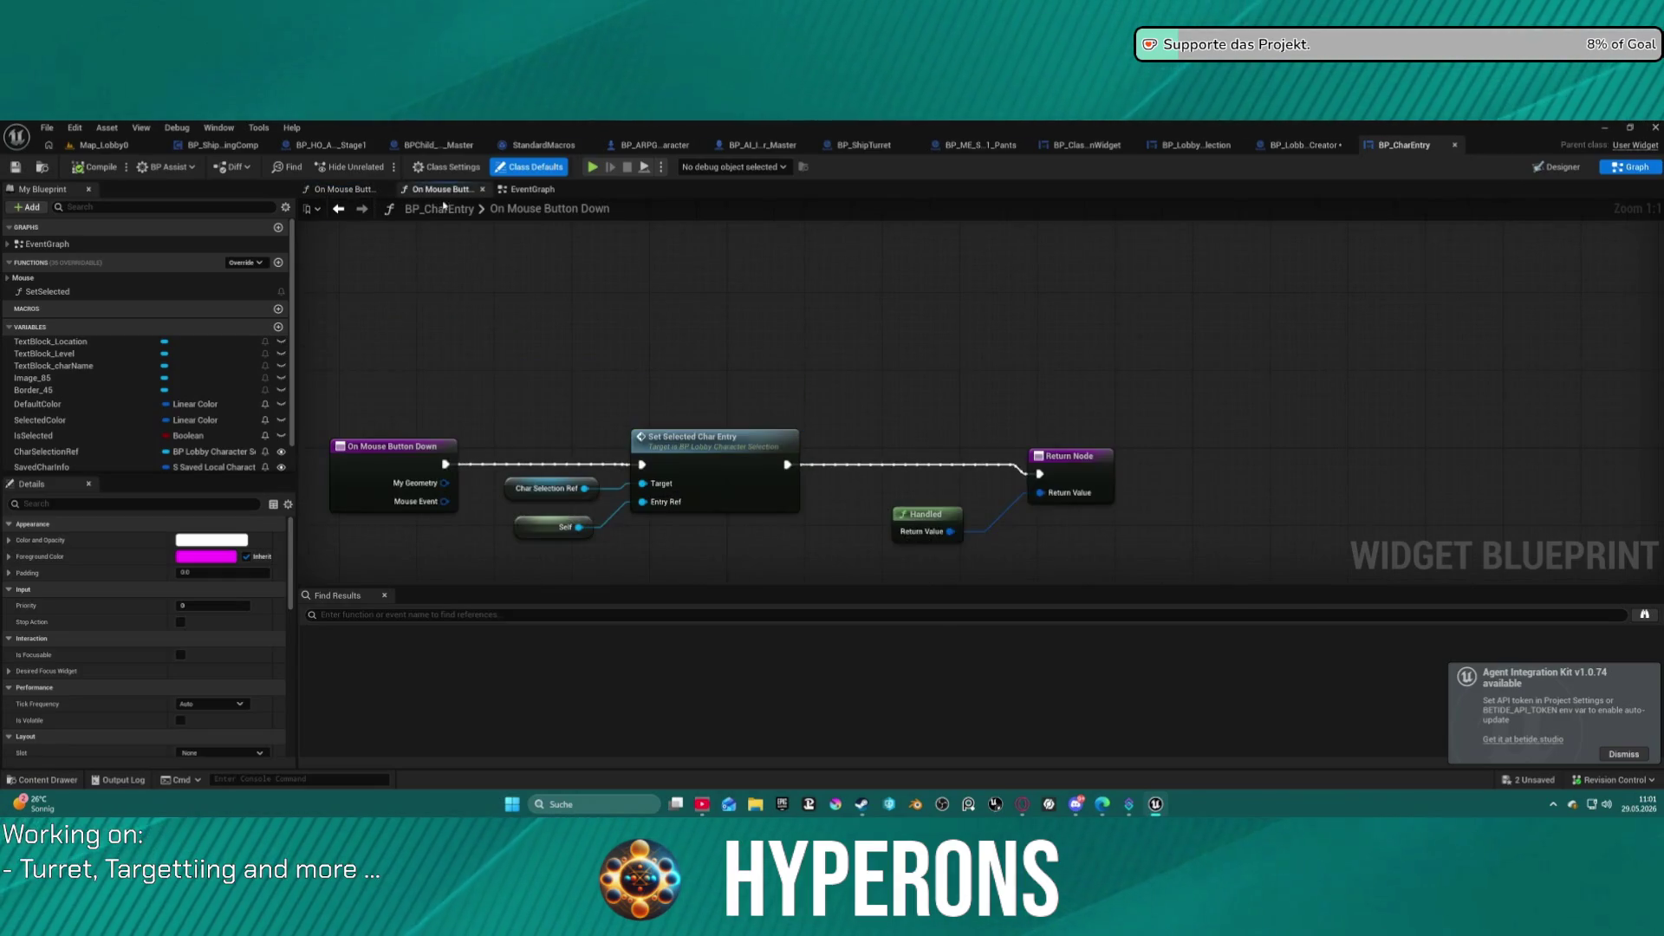
double_click(756, 477)
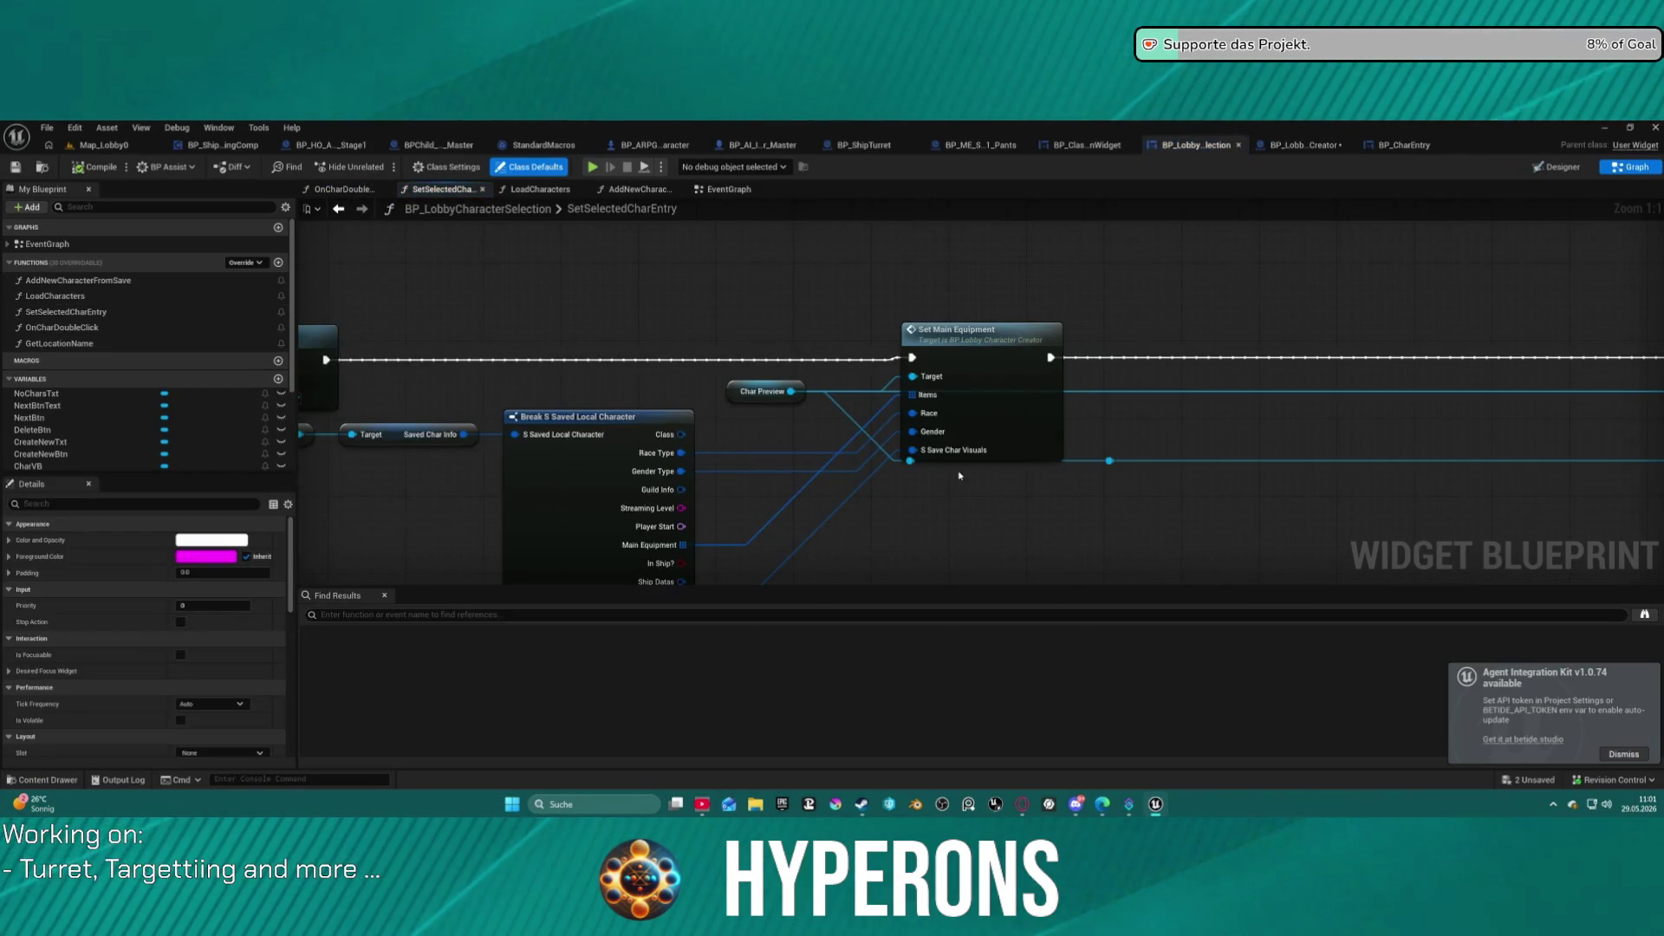
Follow SetSelectedCharEntry's execution chain into the character creator's SetMainEquipment function.
scroll(959, 475, "down", 2)
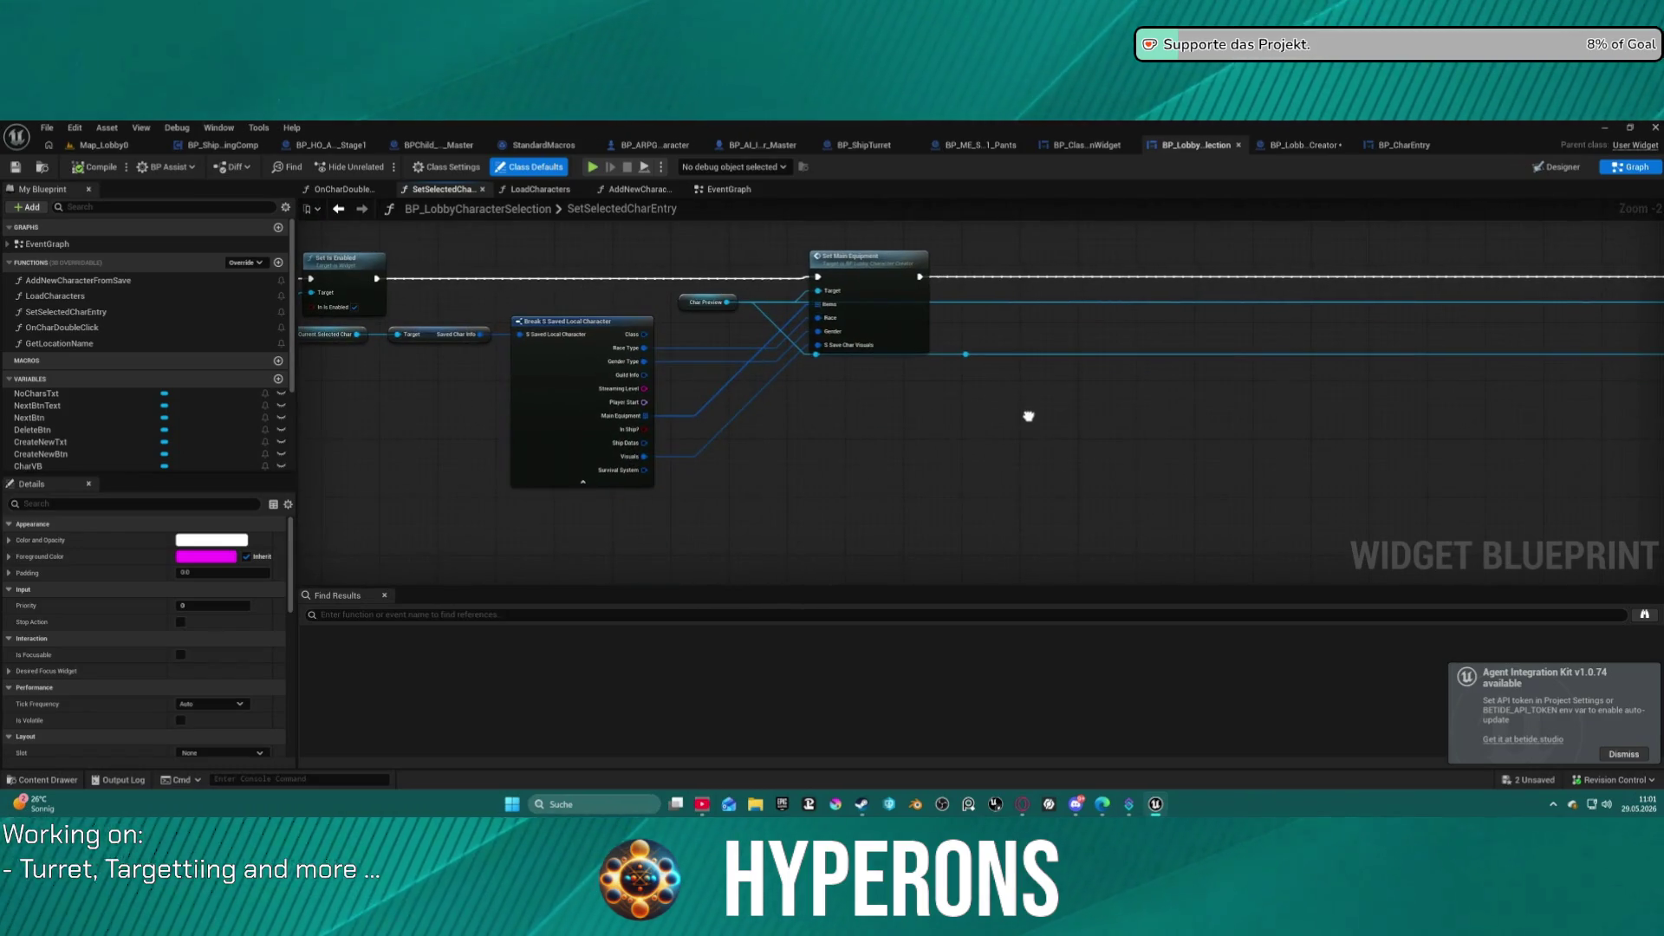
left_click_drag(1028, 416, 337, 413)
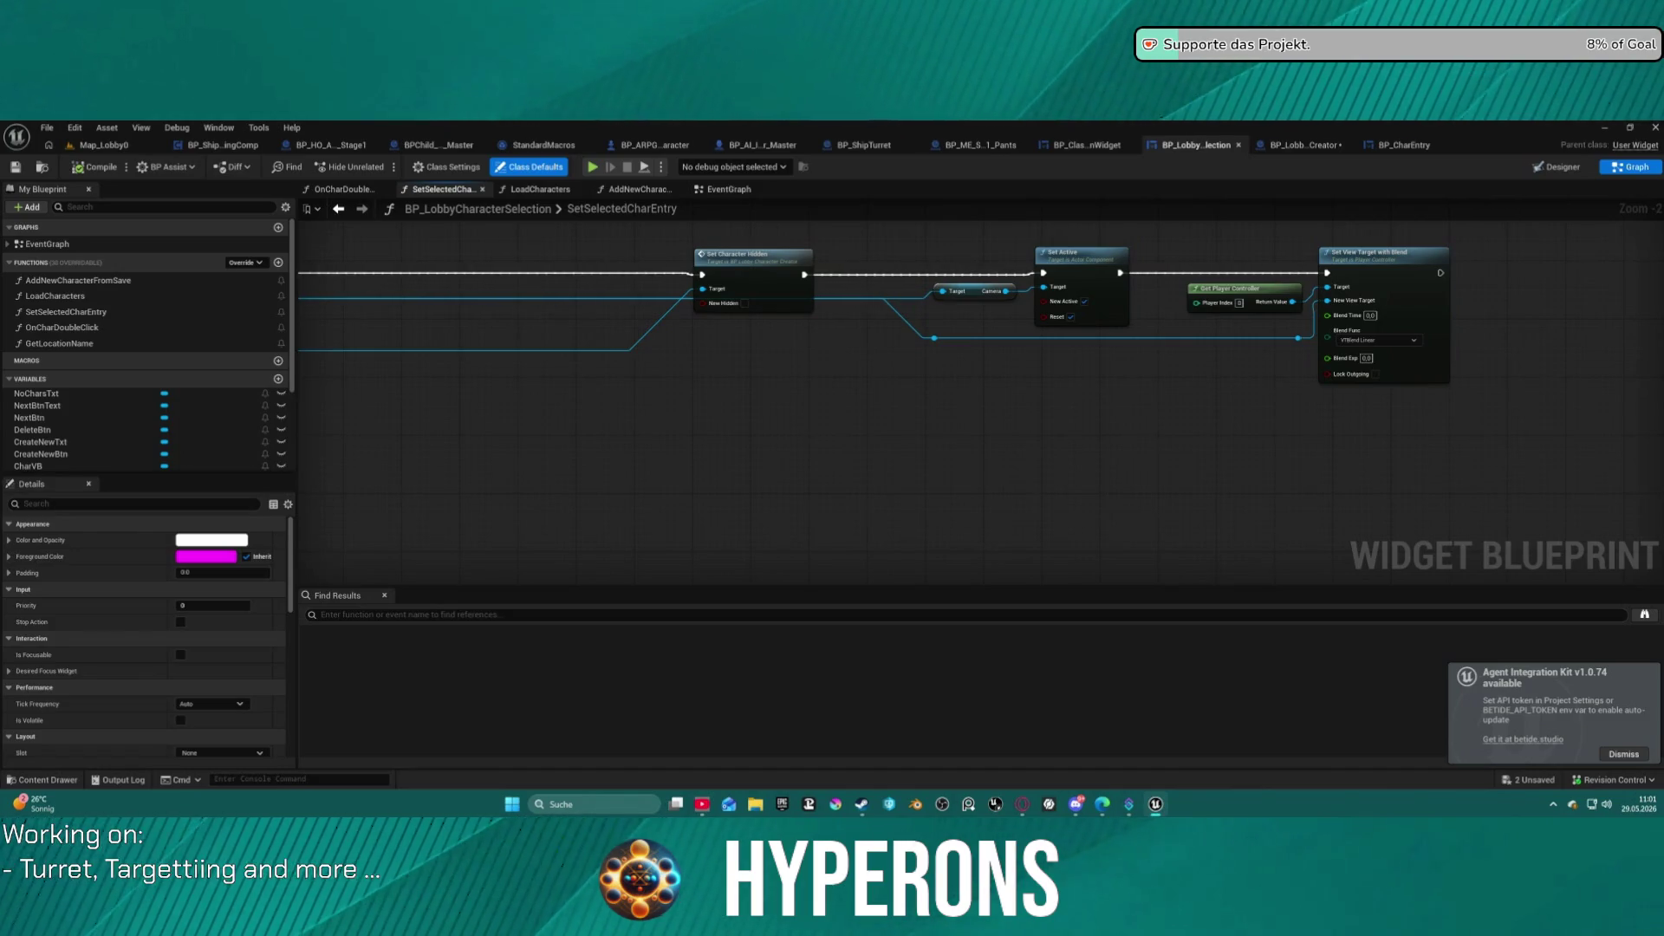
mouse_move(337, 412)
left_mouse_down()
mouse_move(367, 401)
mouse_move(966, 519)
mouse_move(1274, 443)
mouse_move(1594, 425)
mouse_move(1534, 529)
mouse_move(1214, 487)
mouse_move(1088, 427)
left_mouse_up()
scroll(1530, 538, "up", 1)
scroll(932, 376, "up", 1)
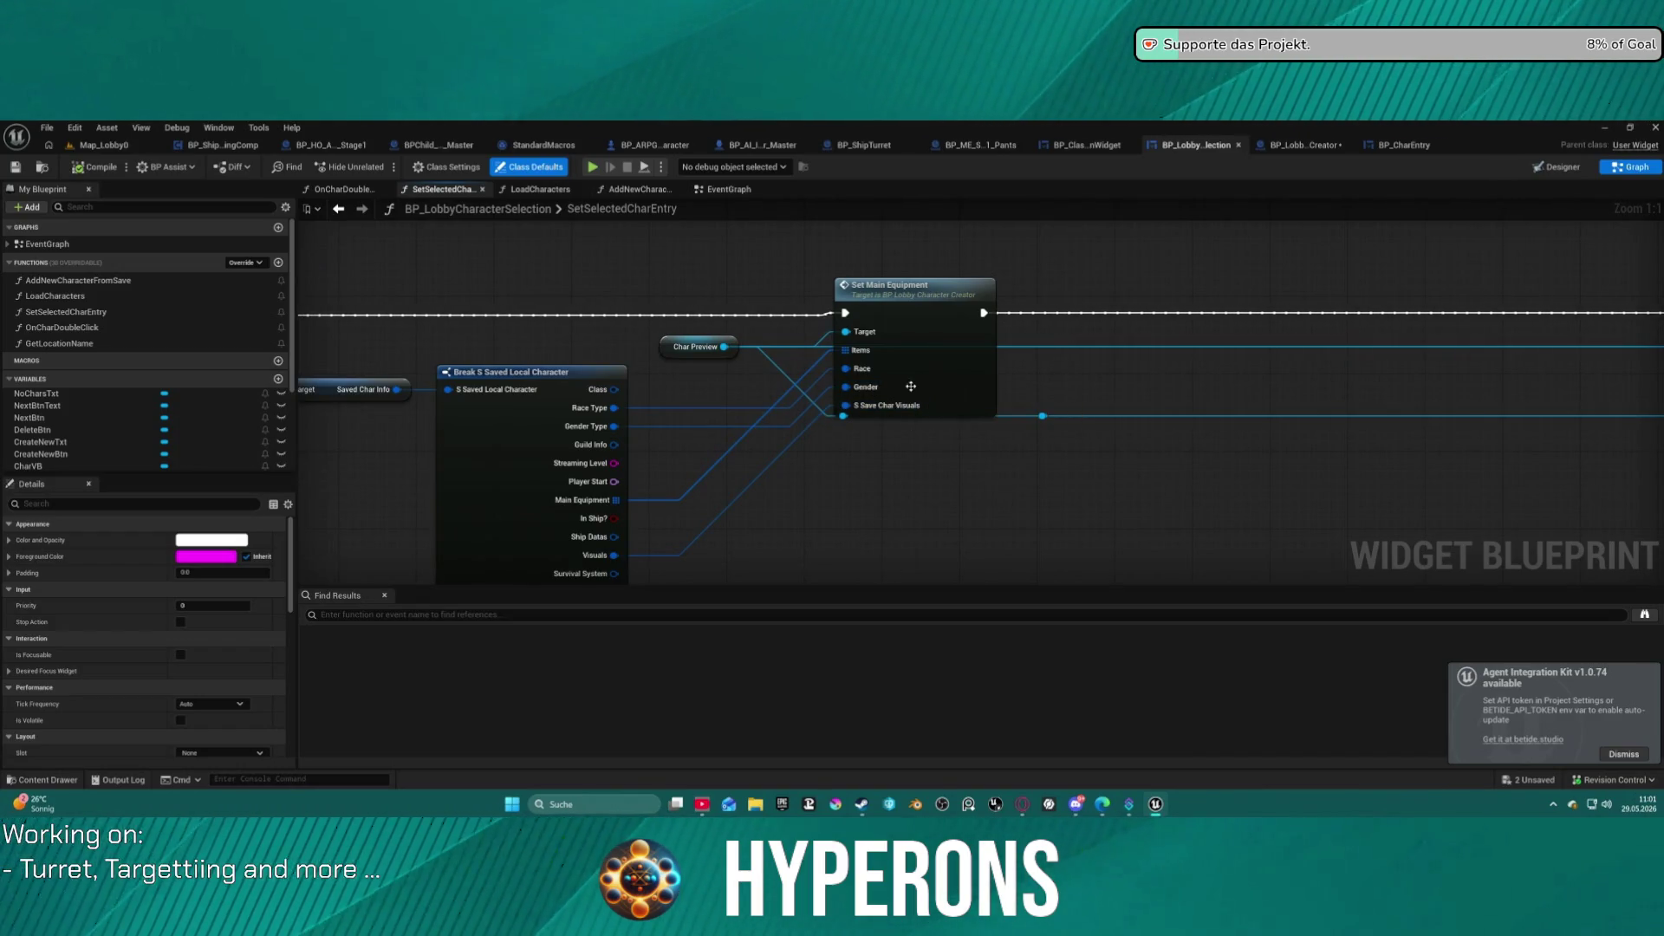
double_click(910, 390)
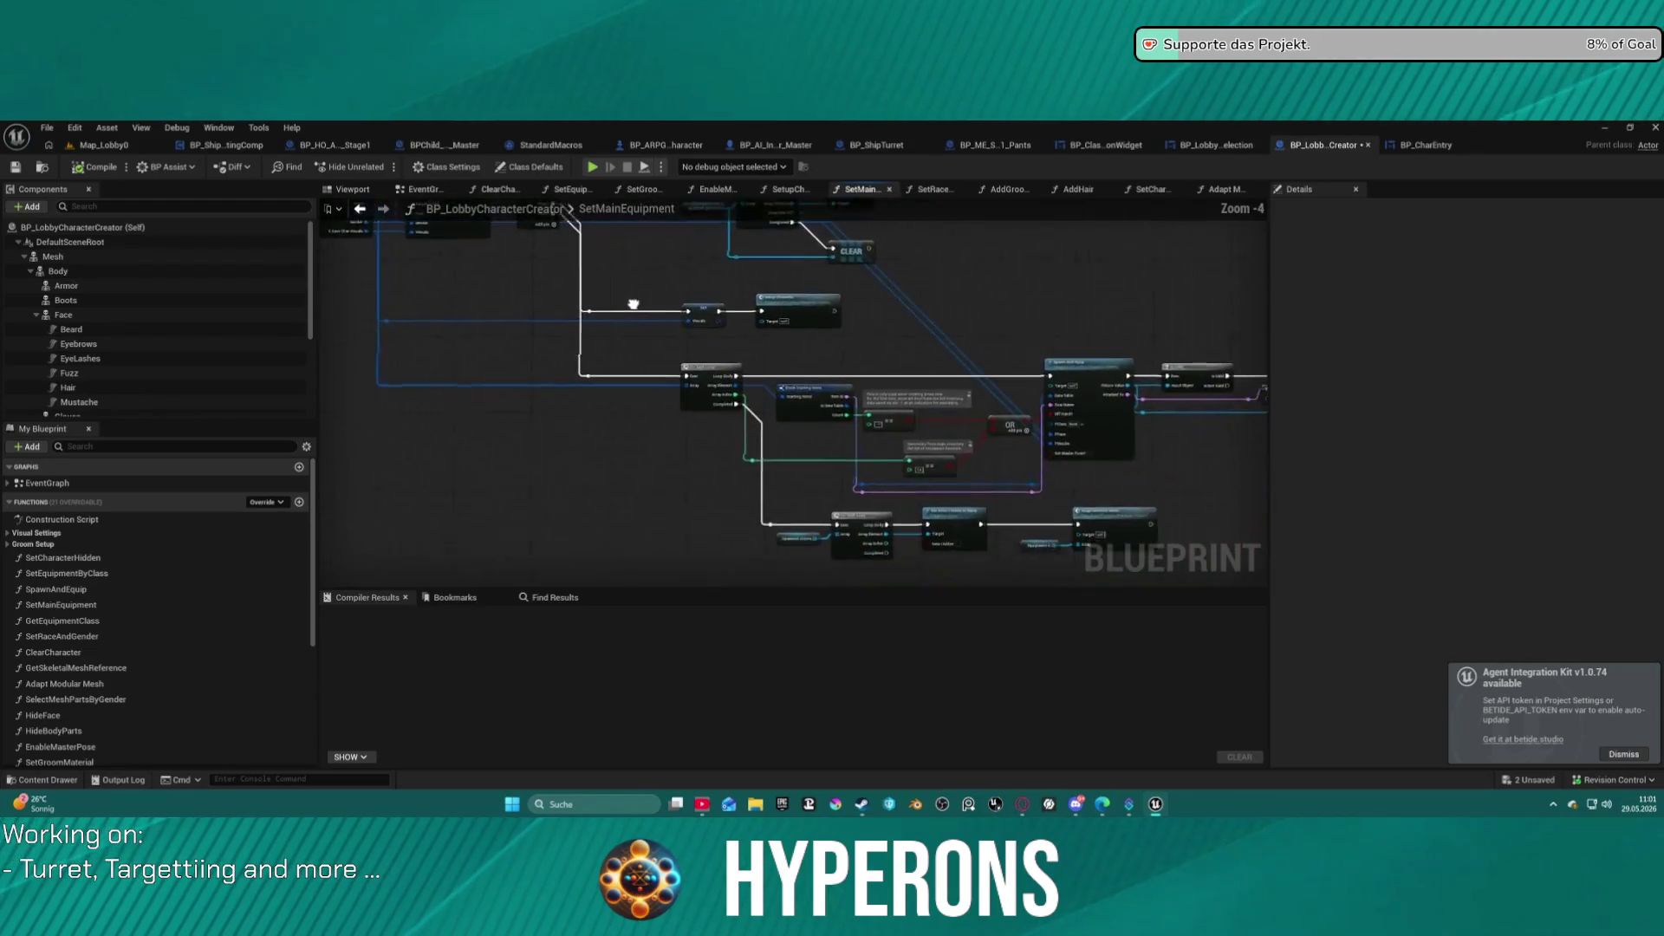
scroll(758, 359, "up", 3)
mouse_move(757, 359)
left_mouse_down()
mouse_move(652, 302)
mouse_move(365, 313)
mouse_move(325, 281)
mouse_move(325, 263)
mouse_move(561, 204)
mouse_move(485, 156)
mouse_move(199, 151)
left_mouse_up()
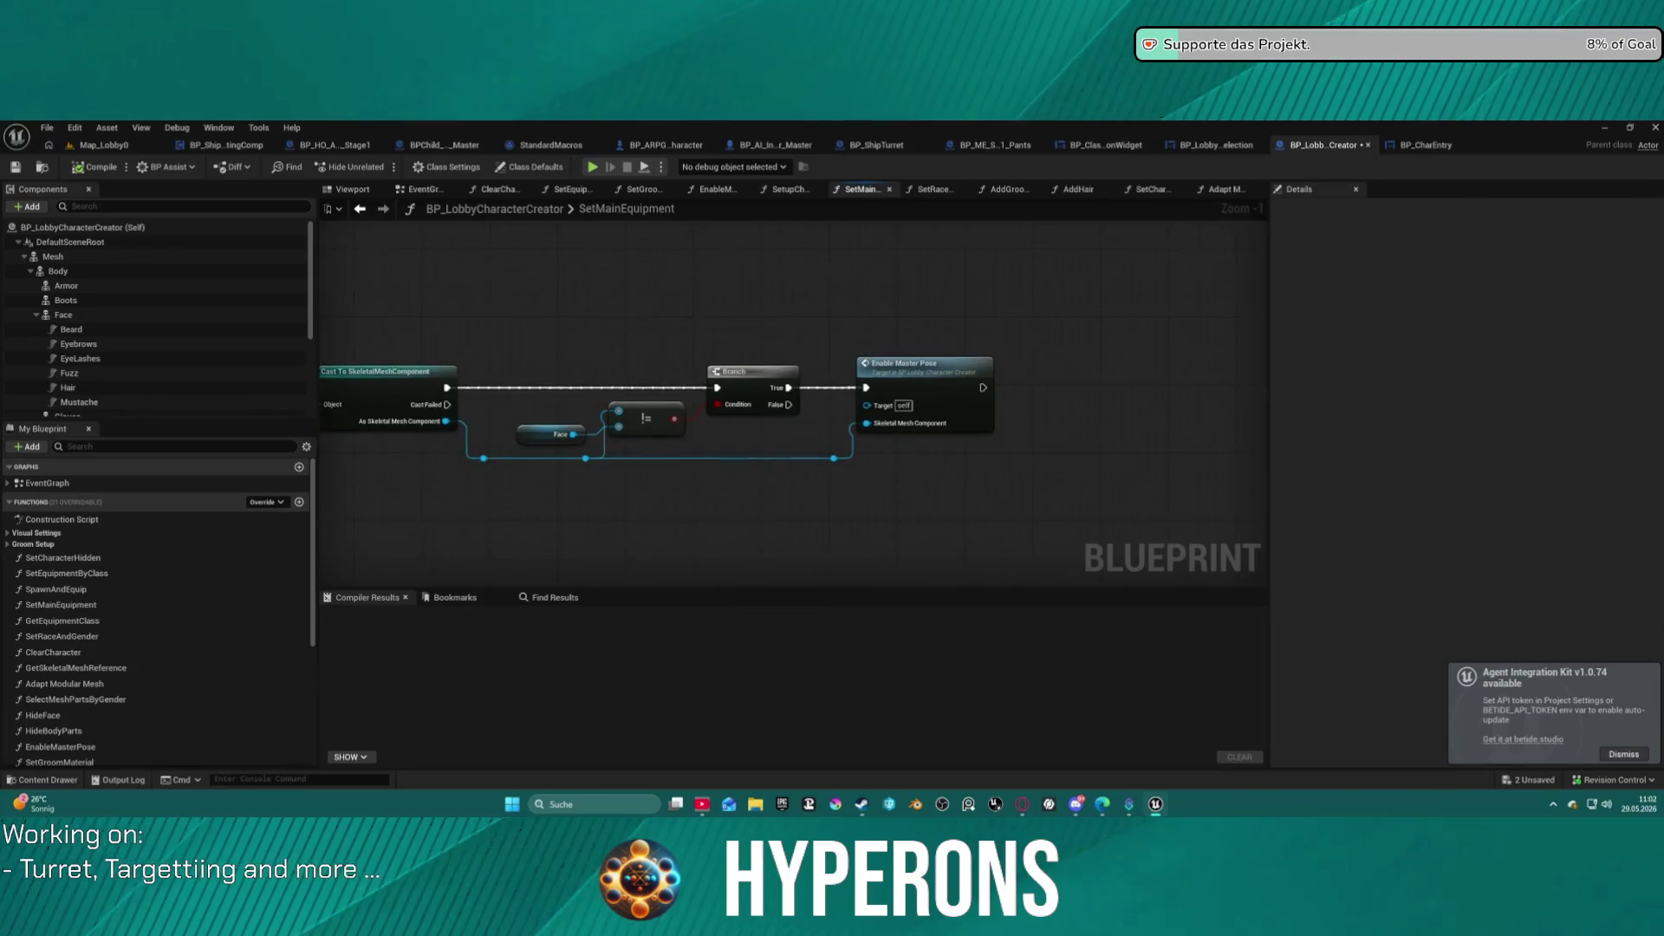
mouse_move(408, 347)
left_mouse_down()
mouse_move(710, 335)
mouse_move(683, 332)
mouse_move(651, 280)
mouse_move(551, 261)
mouse_move(534, 233)
mouse_move(397, 231)
mouse_move(330, 201)
left_mouse_up()
scroll(709, 390, "down", 4)
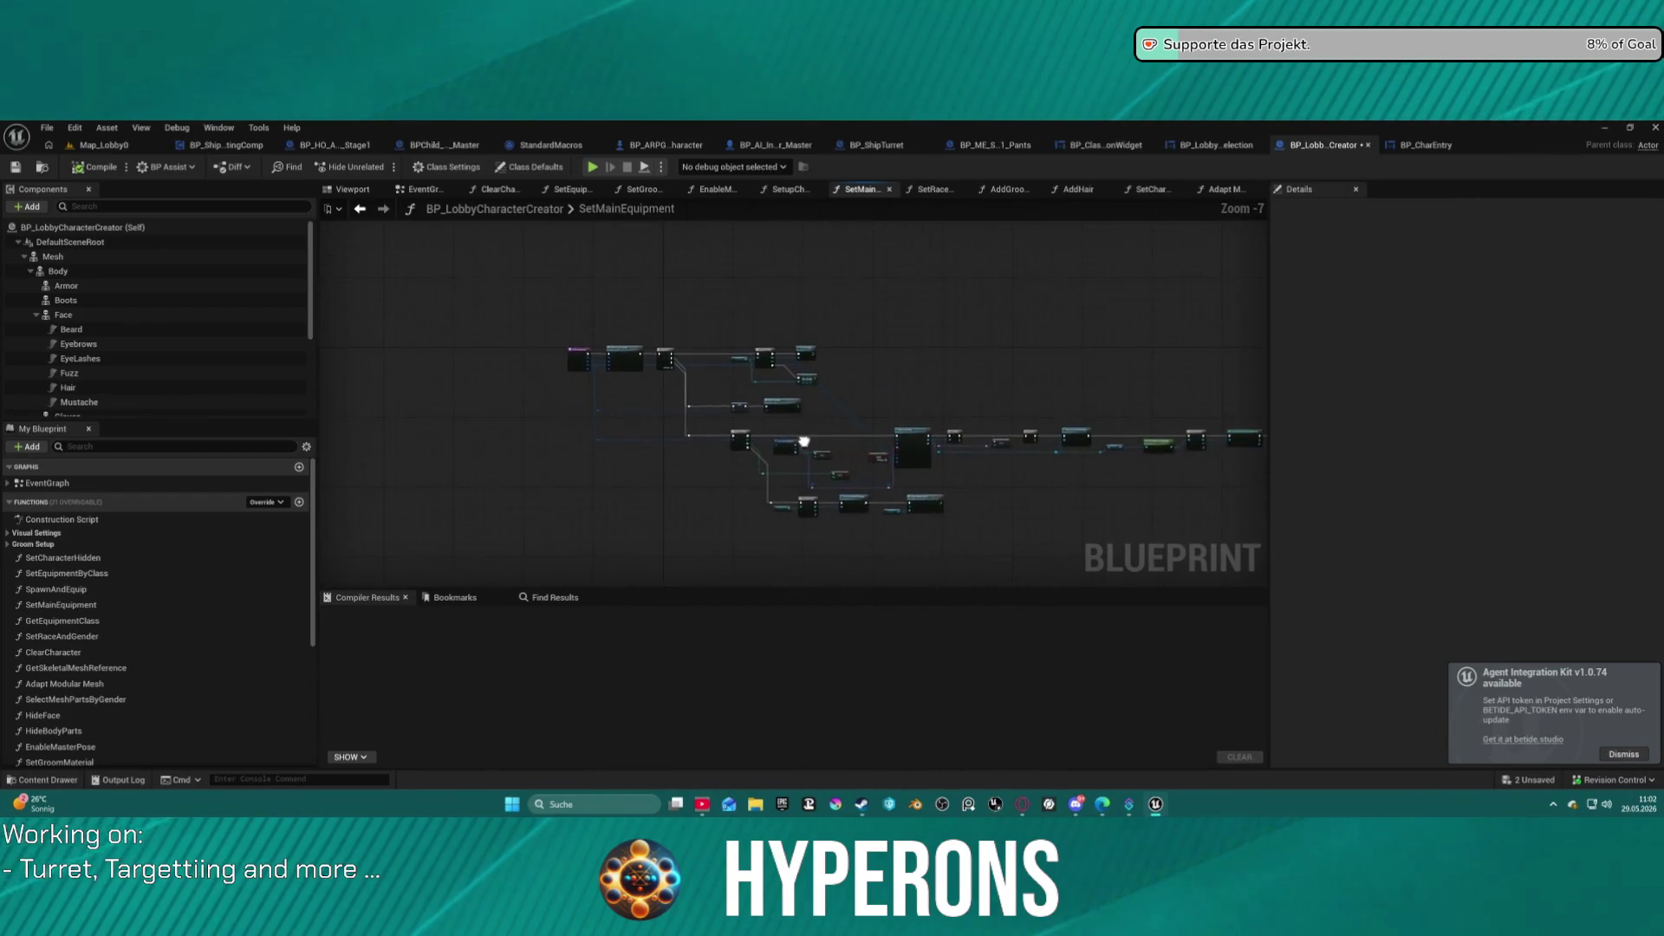
scroll(709, 352, "up", 3)
mouse_move(709, 352)
left_mouse_down()
mouse_move(709, 412)
mouse_move(1085, 395)
mouse_move(1083, 372)
mouse_move(847, 126)
left_mouse_up()
left_click_drag(1084, 433, 719, 382)
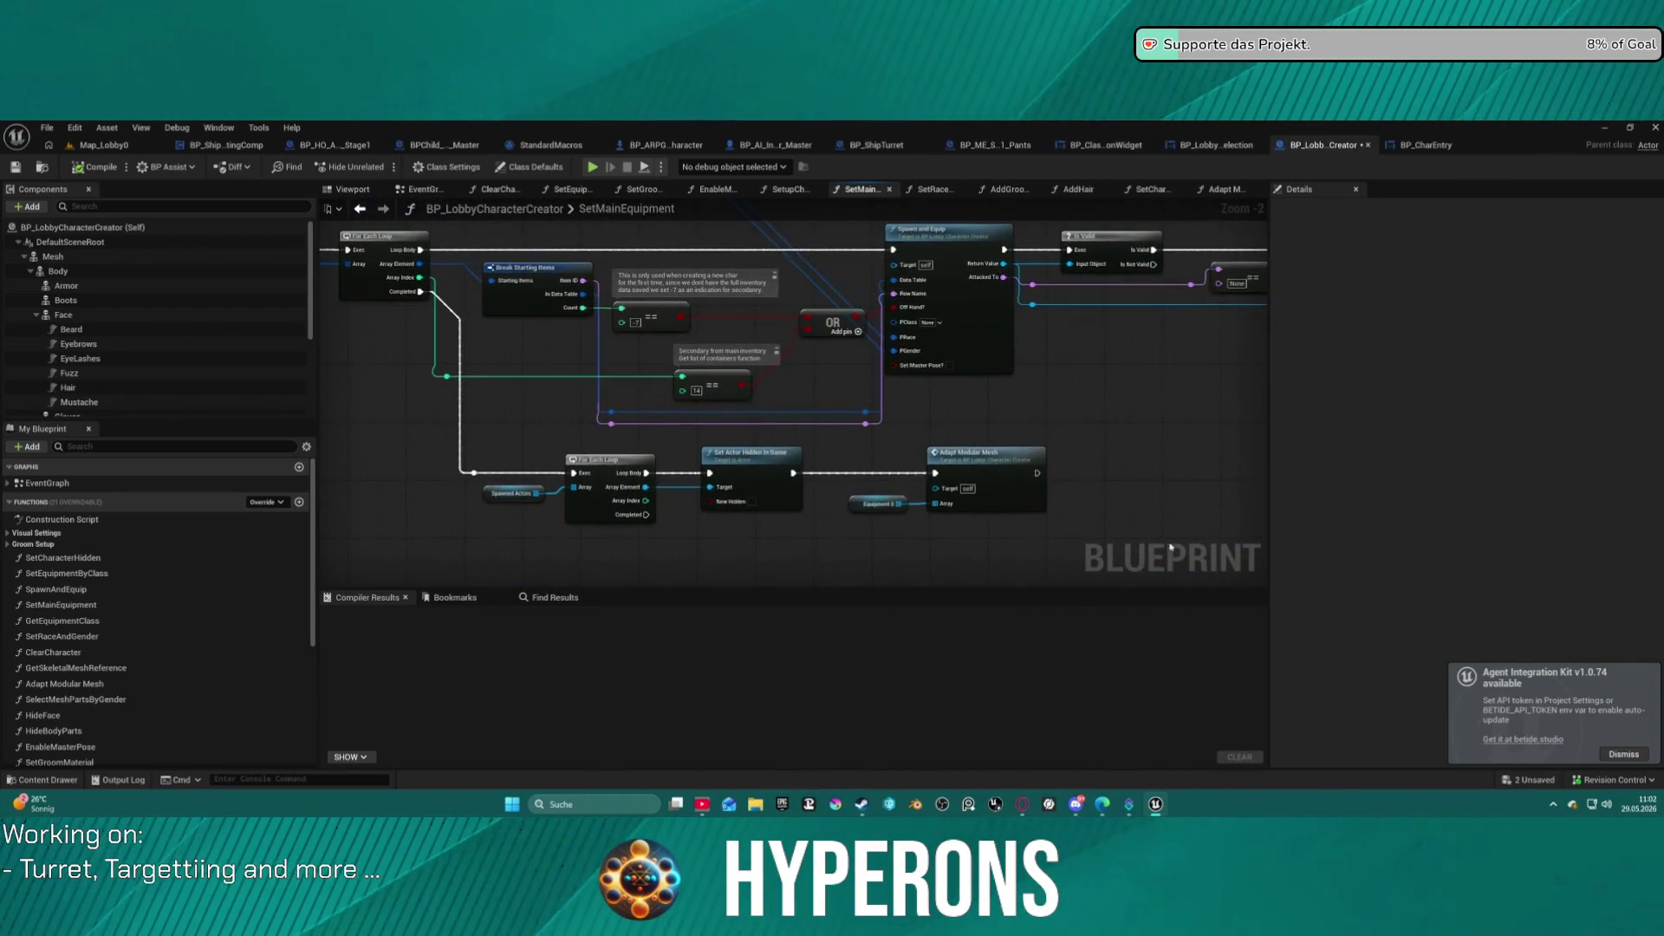
double_click(1016, 466)
mouse_move(961, 478)
left_mouse_down()
mouse_move(358, 407)
mouse_move(925, 387)
mouse_move(1126, 347)
left_mouse_up()
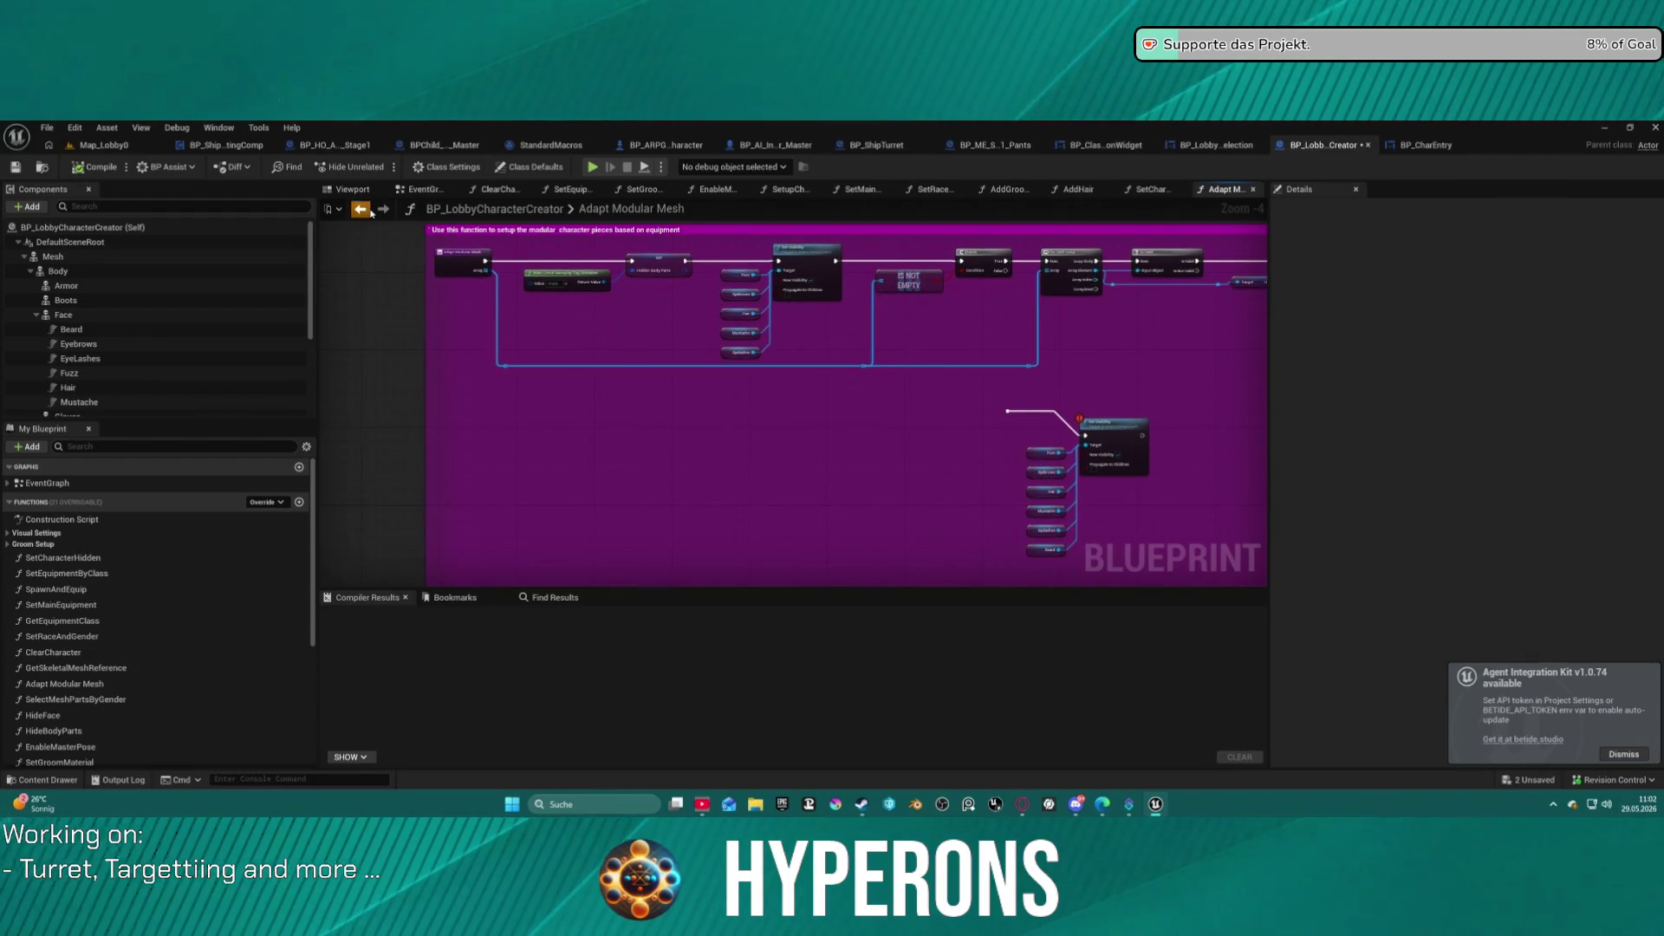
left_click(362, 210)
left_click_drag(733, 442, 561, 355)
mouse_move(694, 358)
left_mouse_down()
mouse_move(1014, 286)
mouse_move(853, 318)
mouse_move(905, 365)
left_mouse_up()
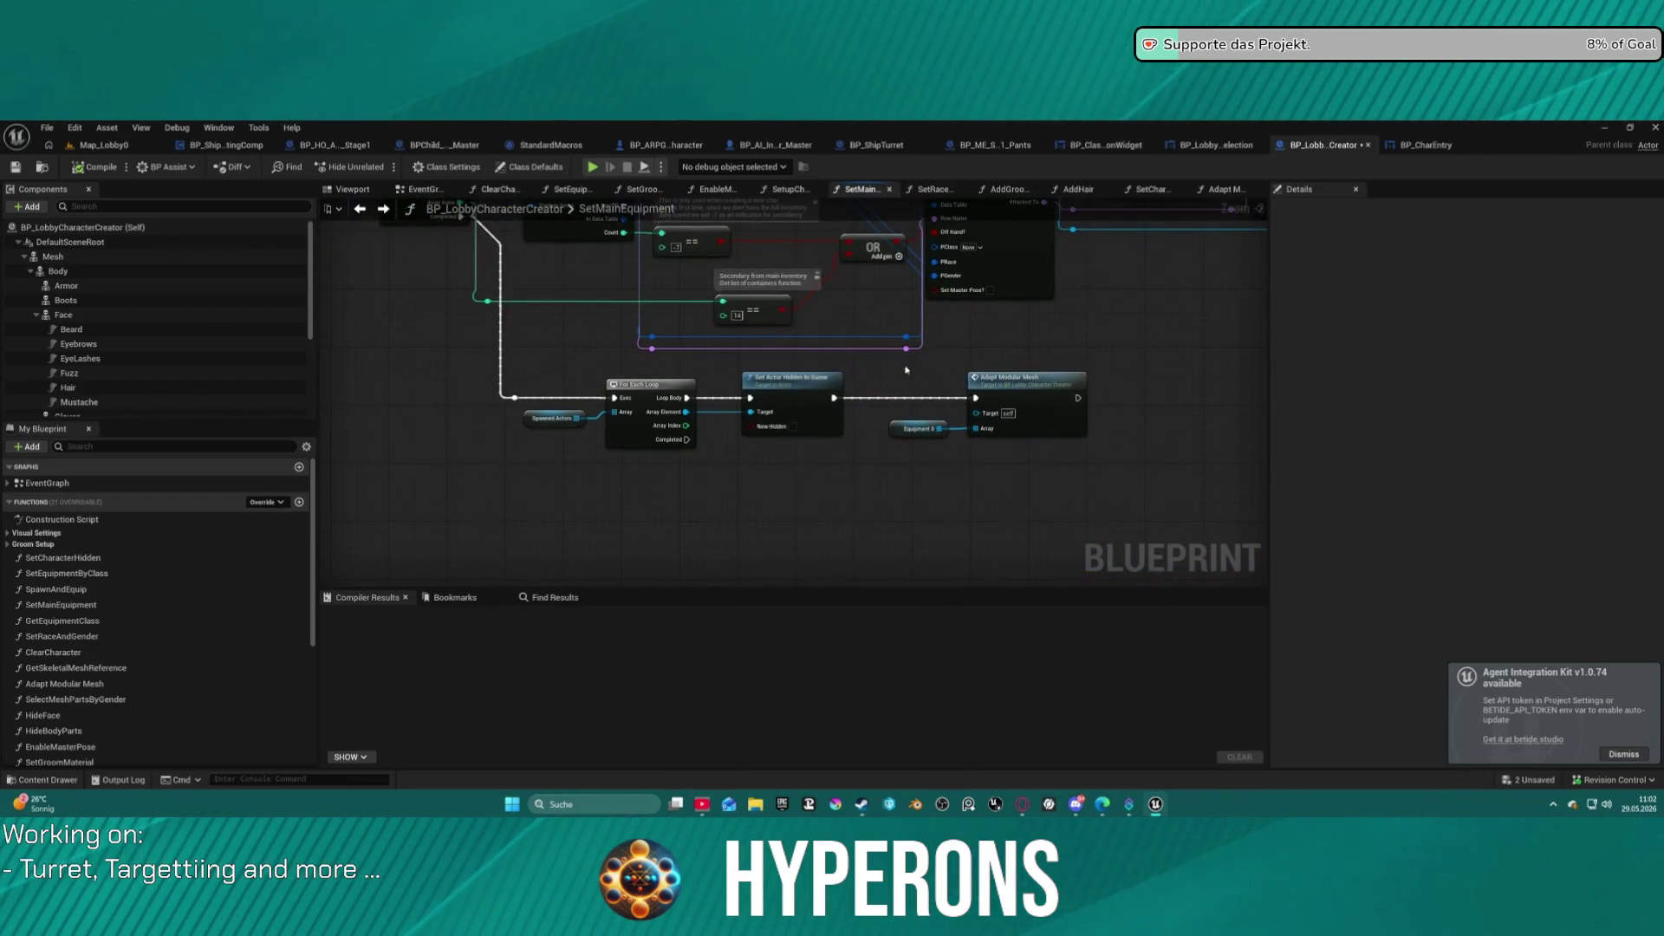
mouse_move(685, 411)
left_mouse_down()
mouse_move(854, 468)
mouse_move(828, 451)
left_mouse_up()
Remove the mistakenly added Is Overlapping Actor and Hair variable nodes.
type("set")
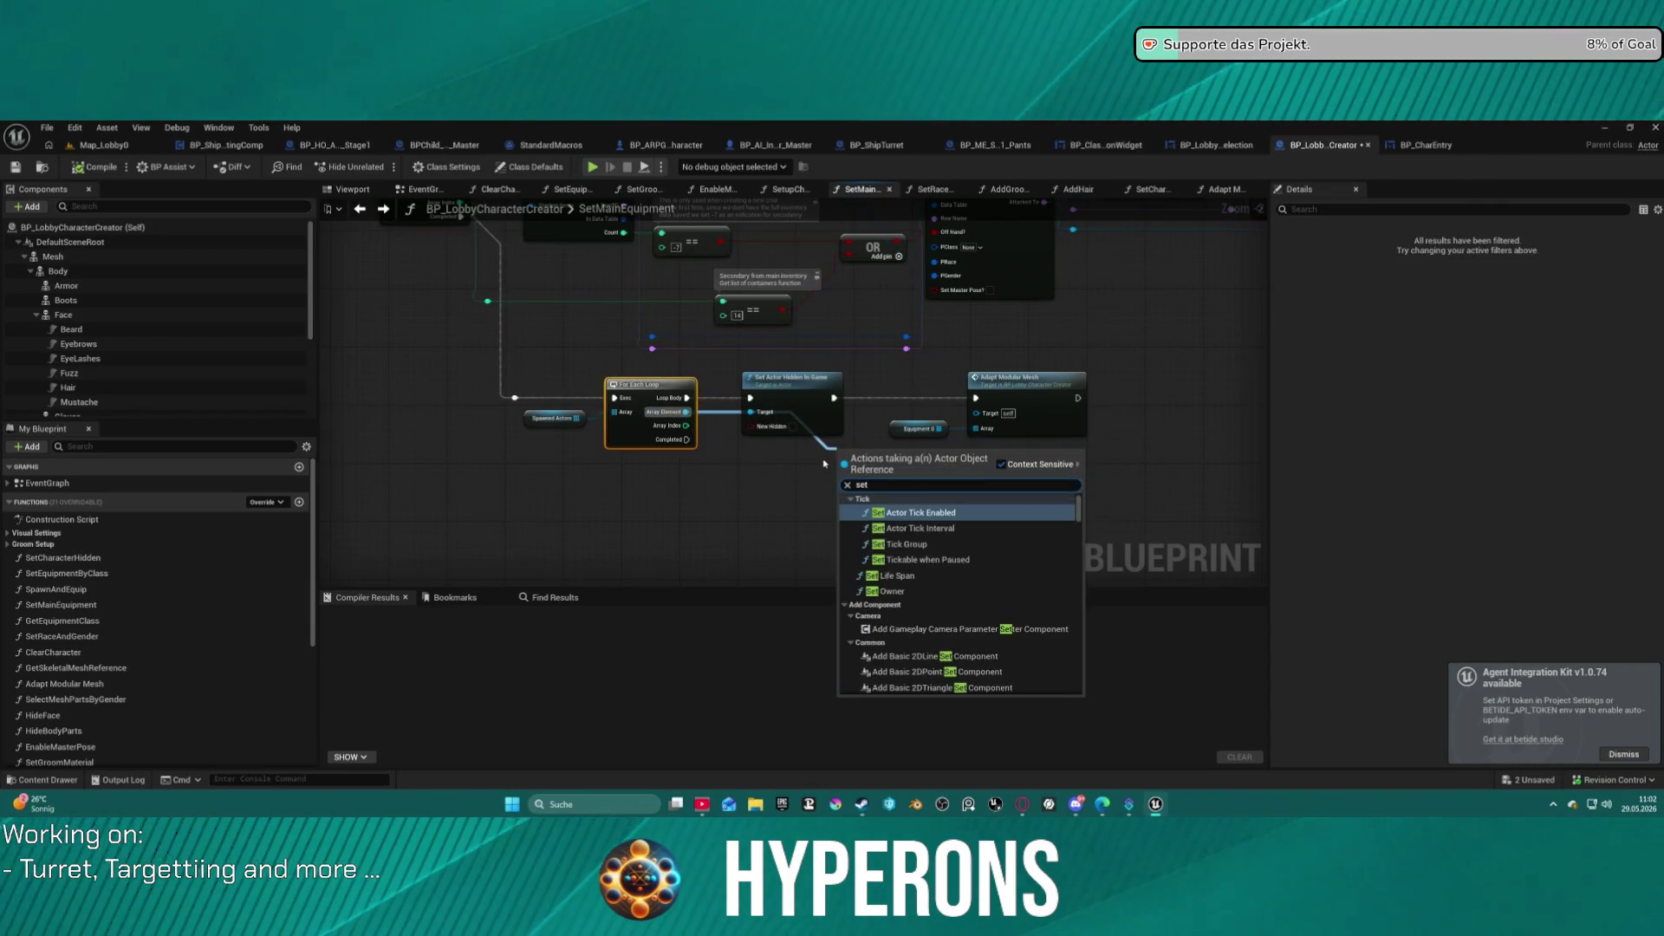
type("up")
key("BackSpace")
key("BackSpace")
key("BackSpace")
type("hair")
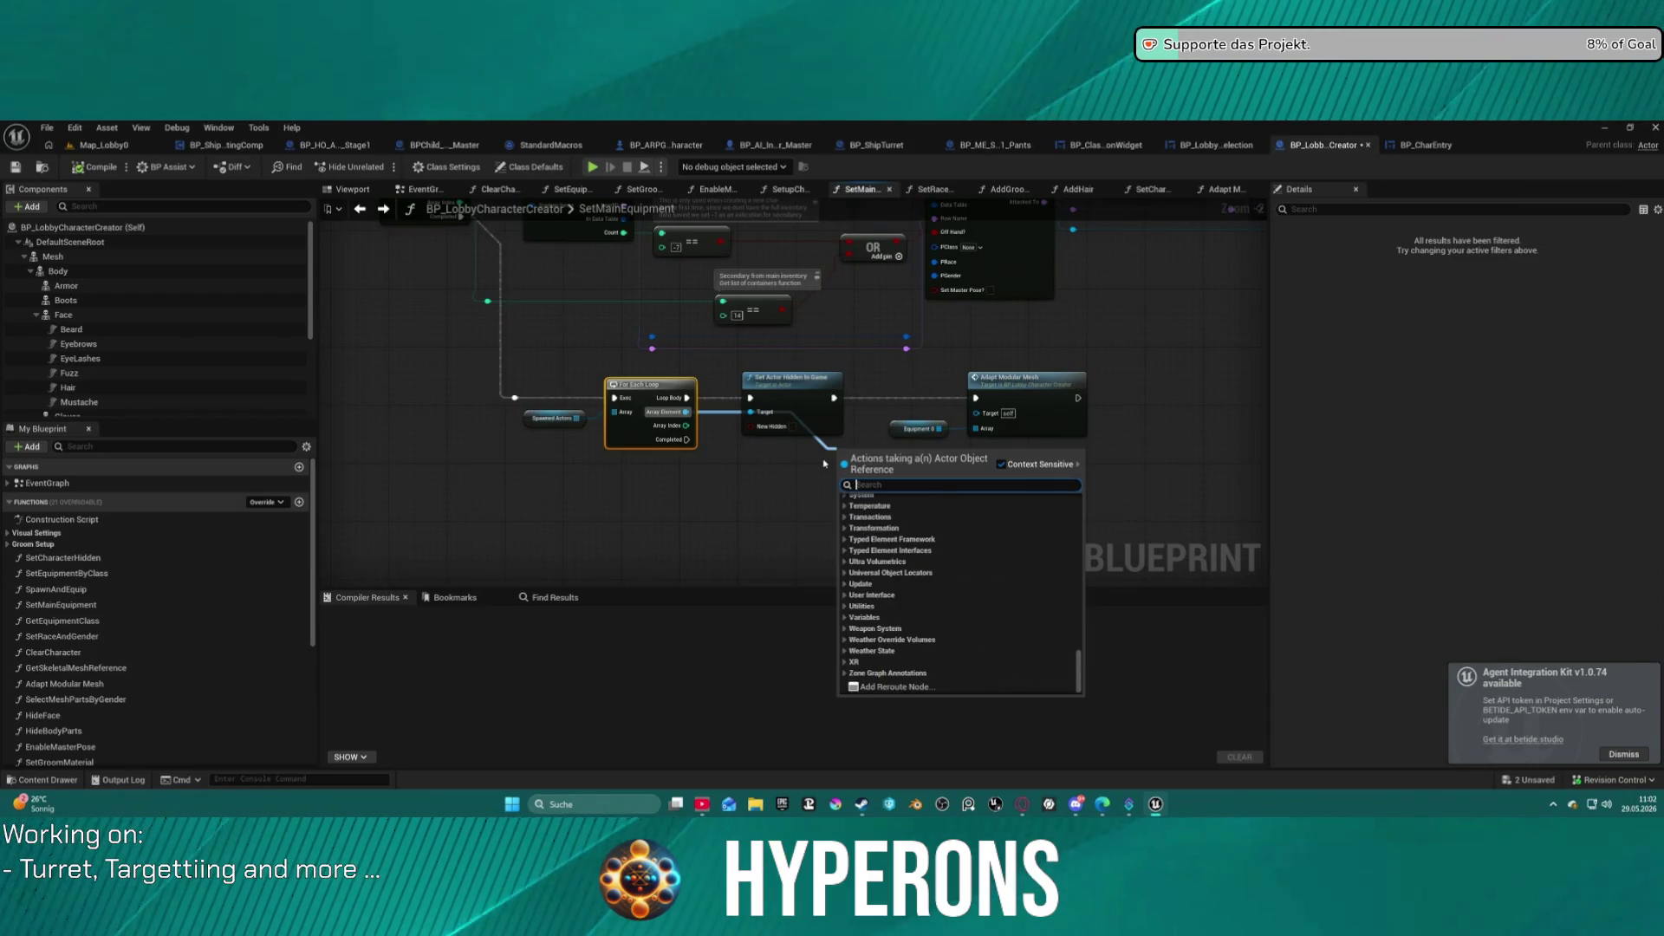
key("Return")
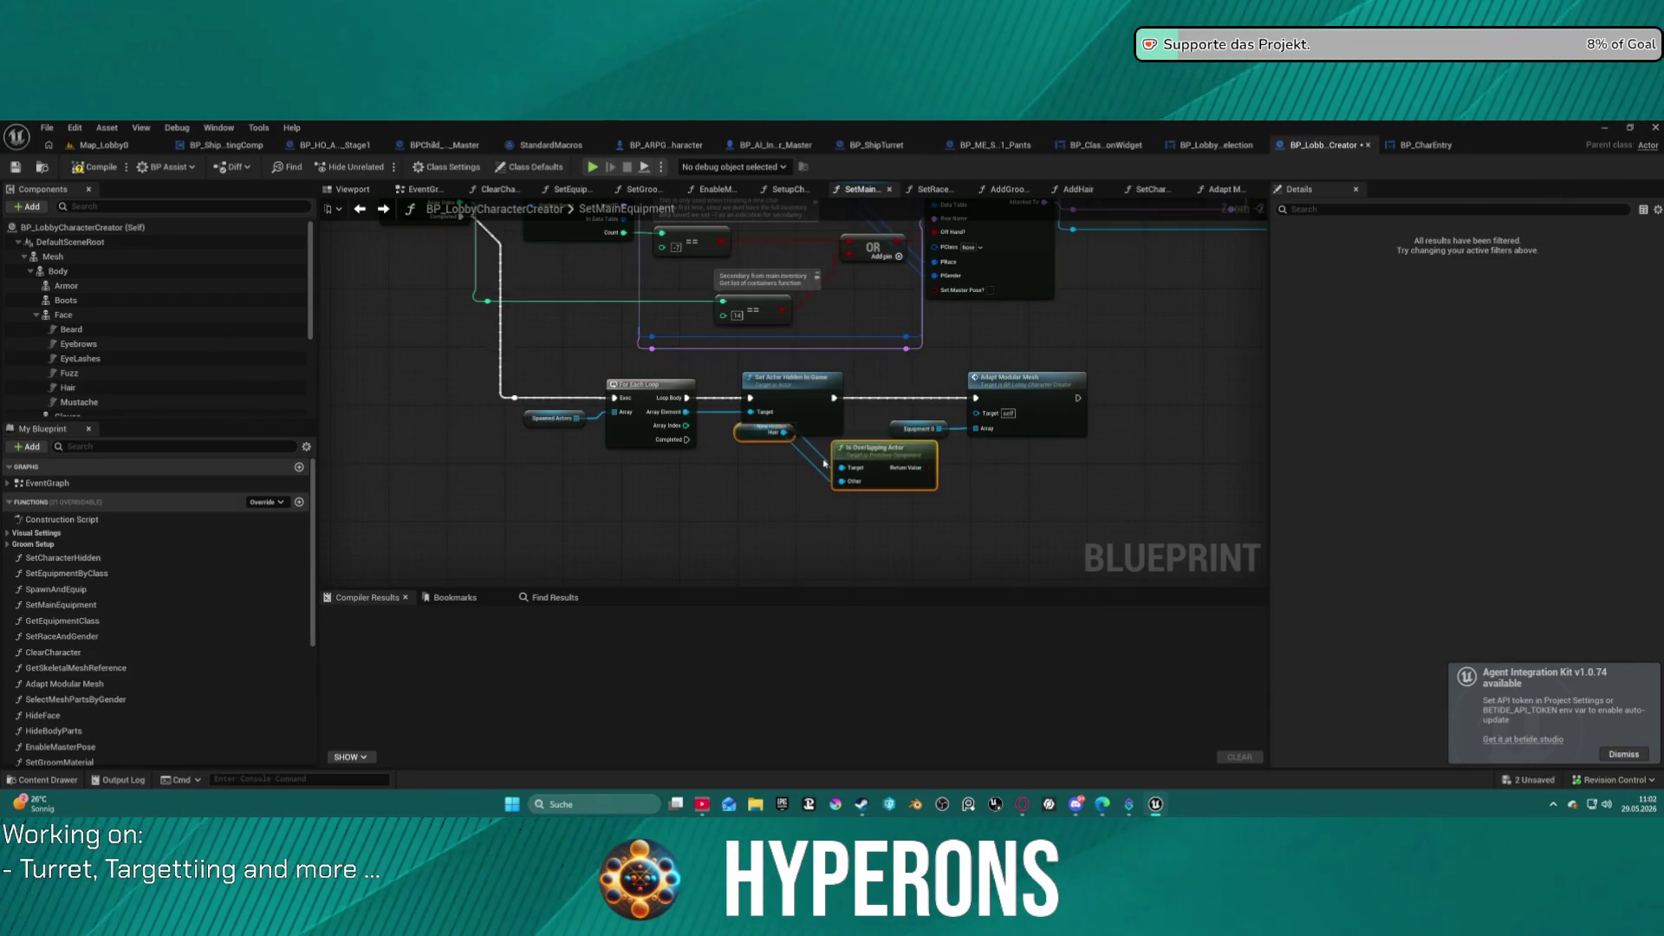
key("Delete")
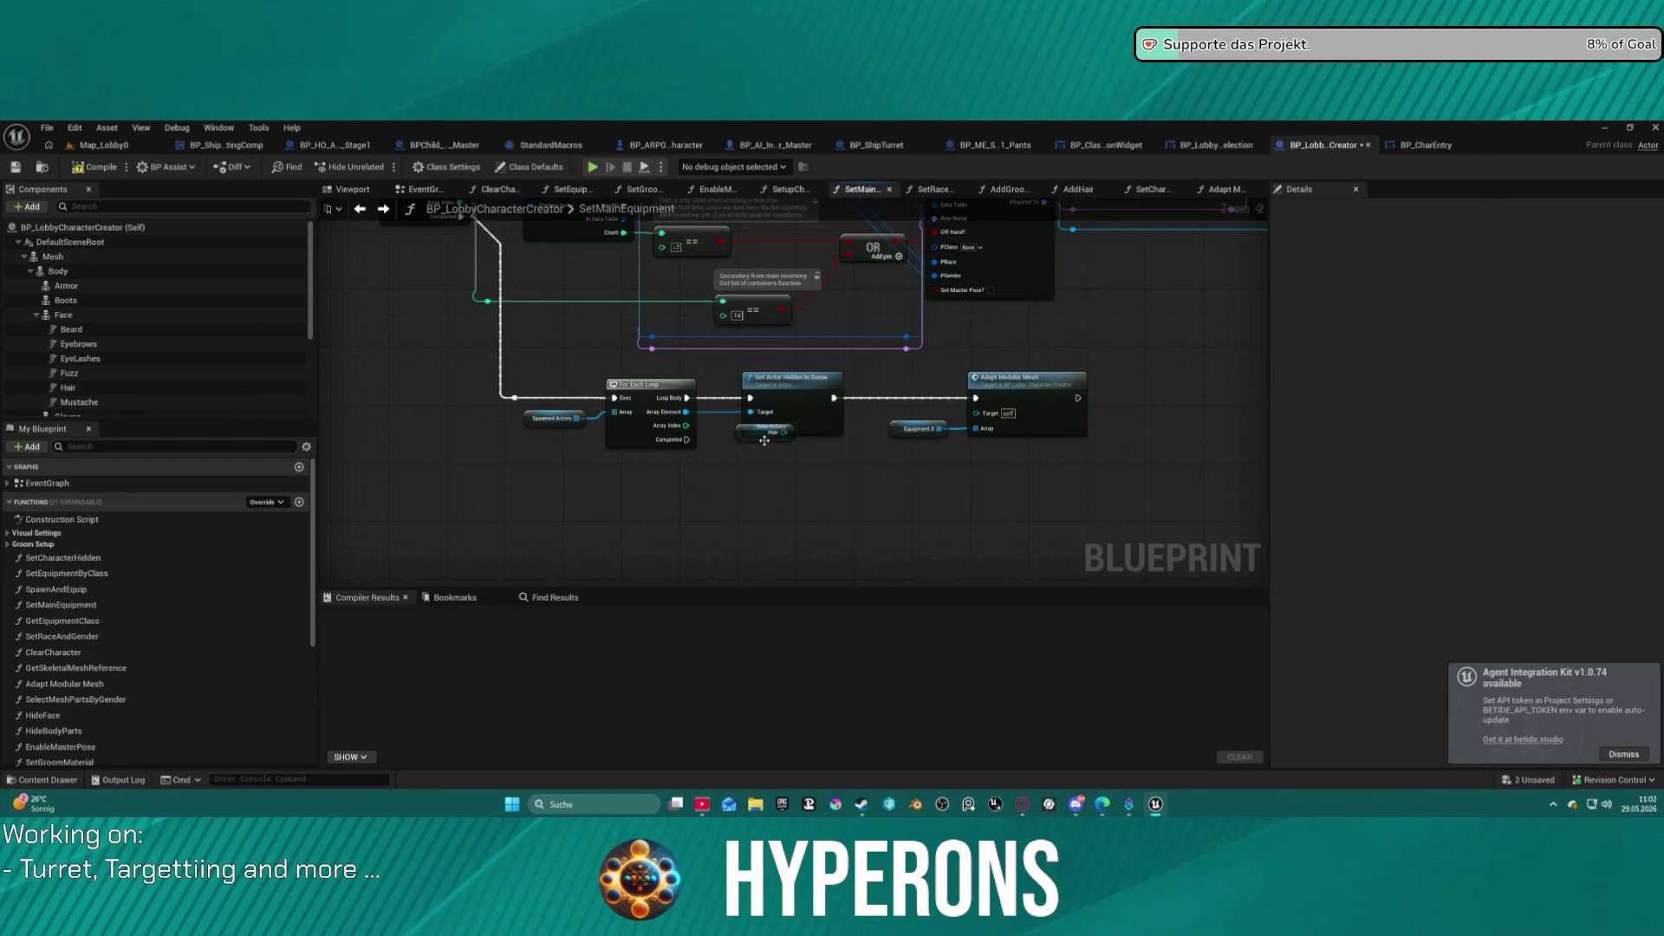
left_click(764, 433)
key("Delete")
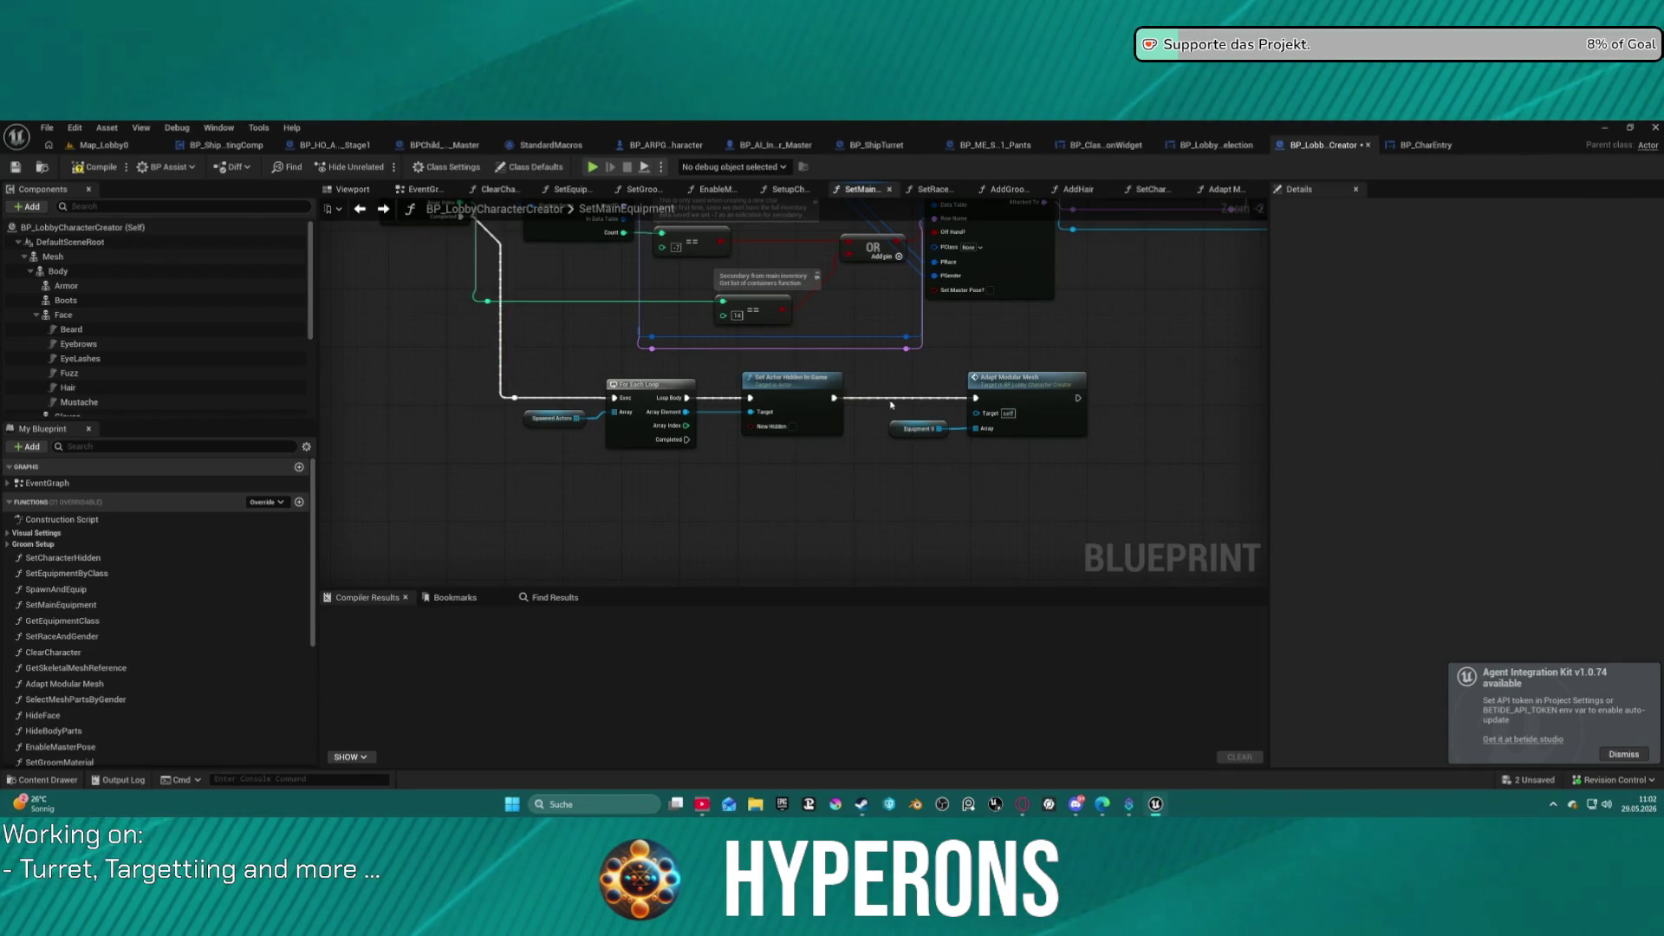
Add a Setup Character call after Set Actor Hidden in Game, before Adapt Modular Mesh.
left_click_drag(834, 397, 890, 404)
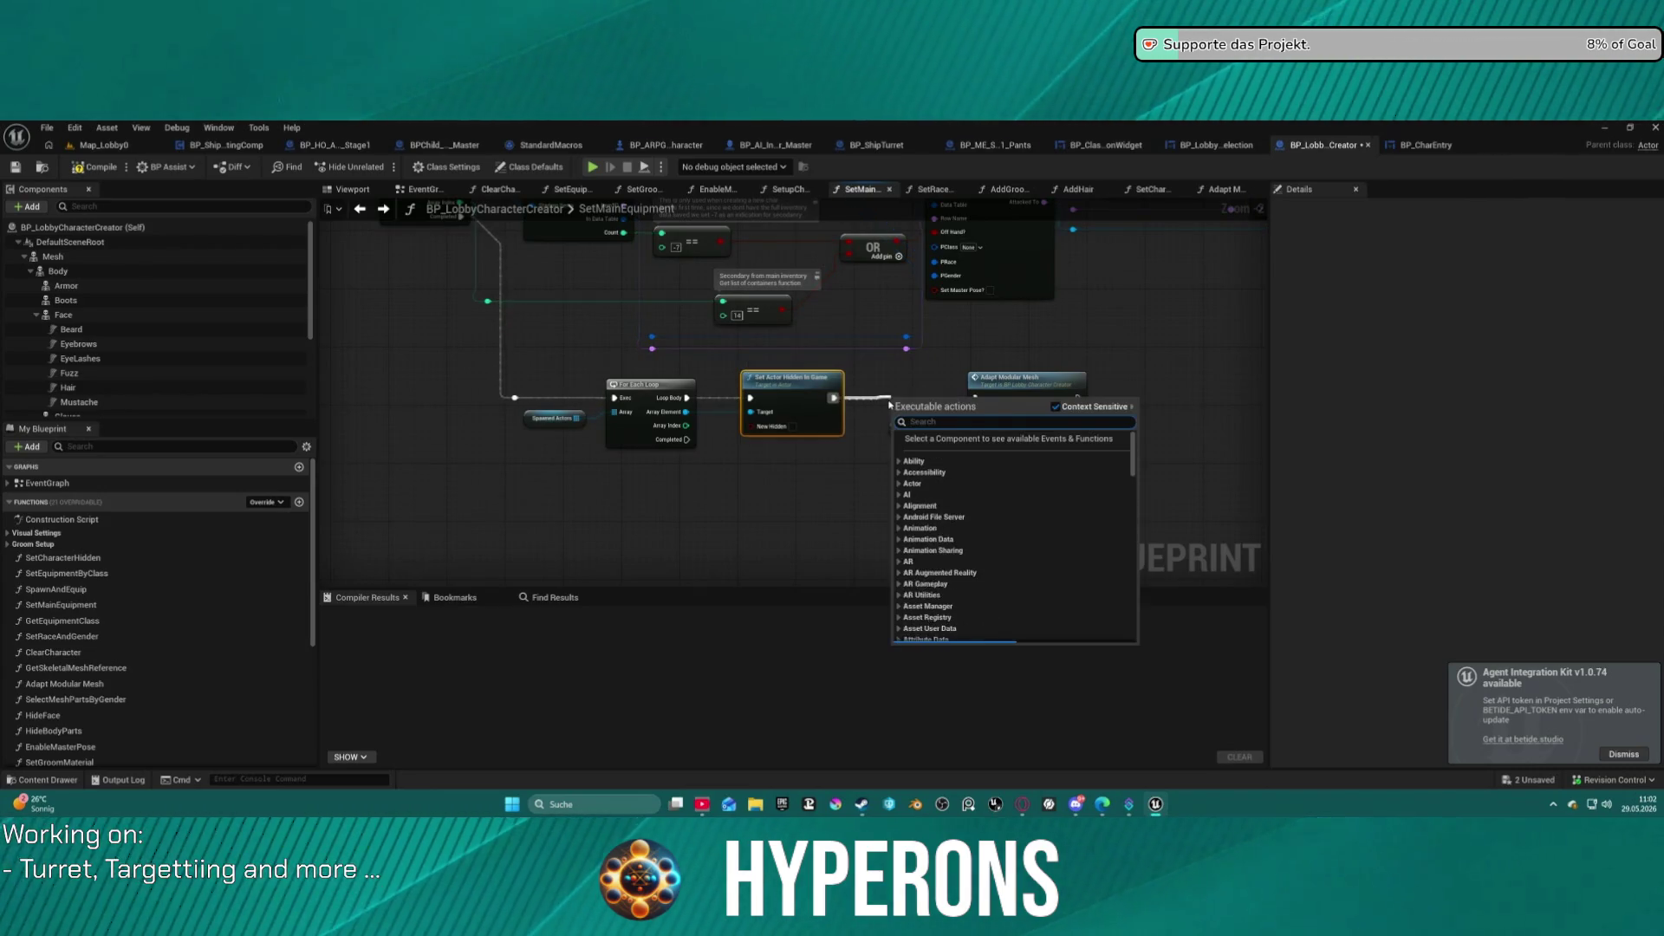
type("setup")
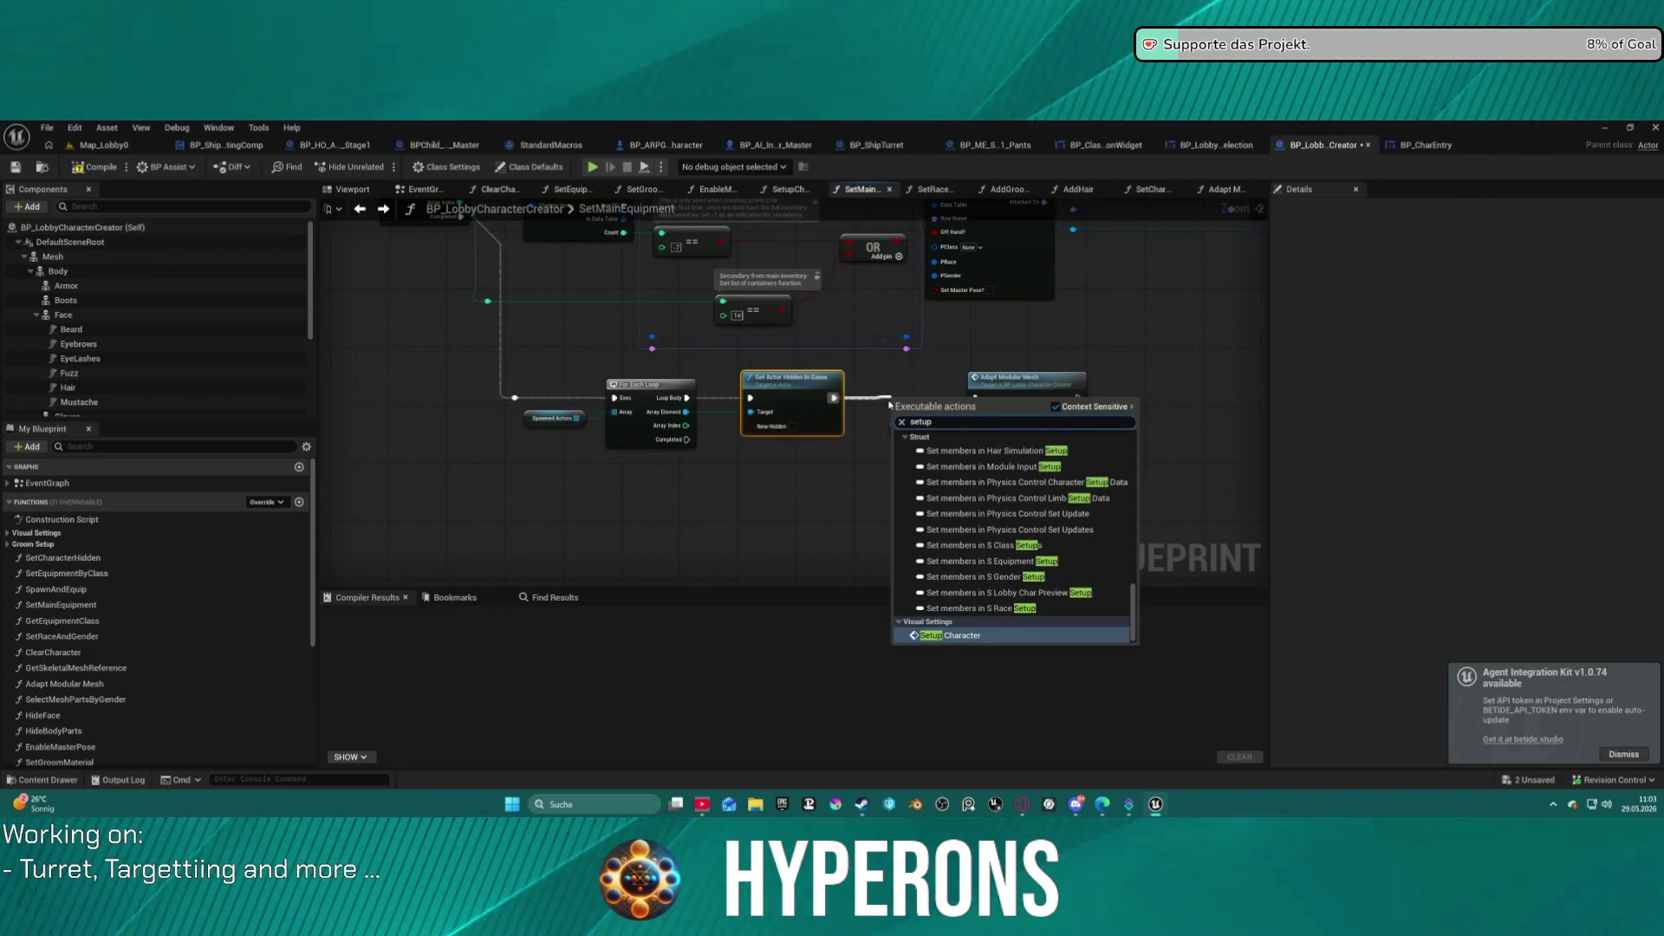
key("Return")
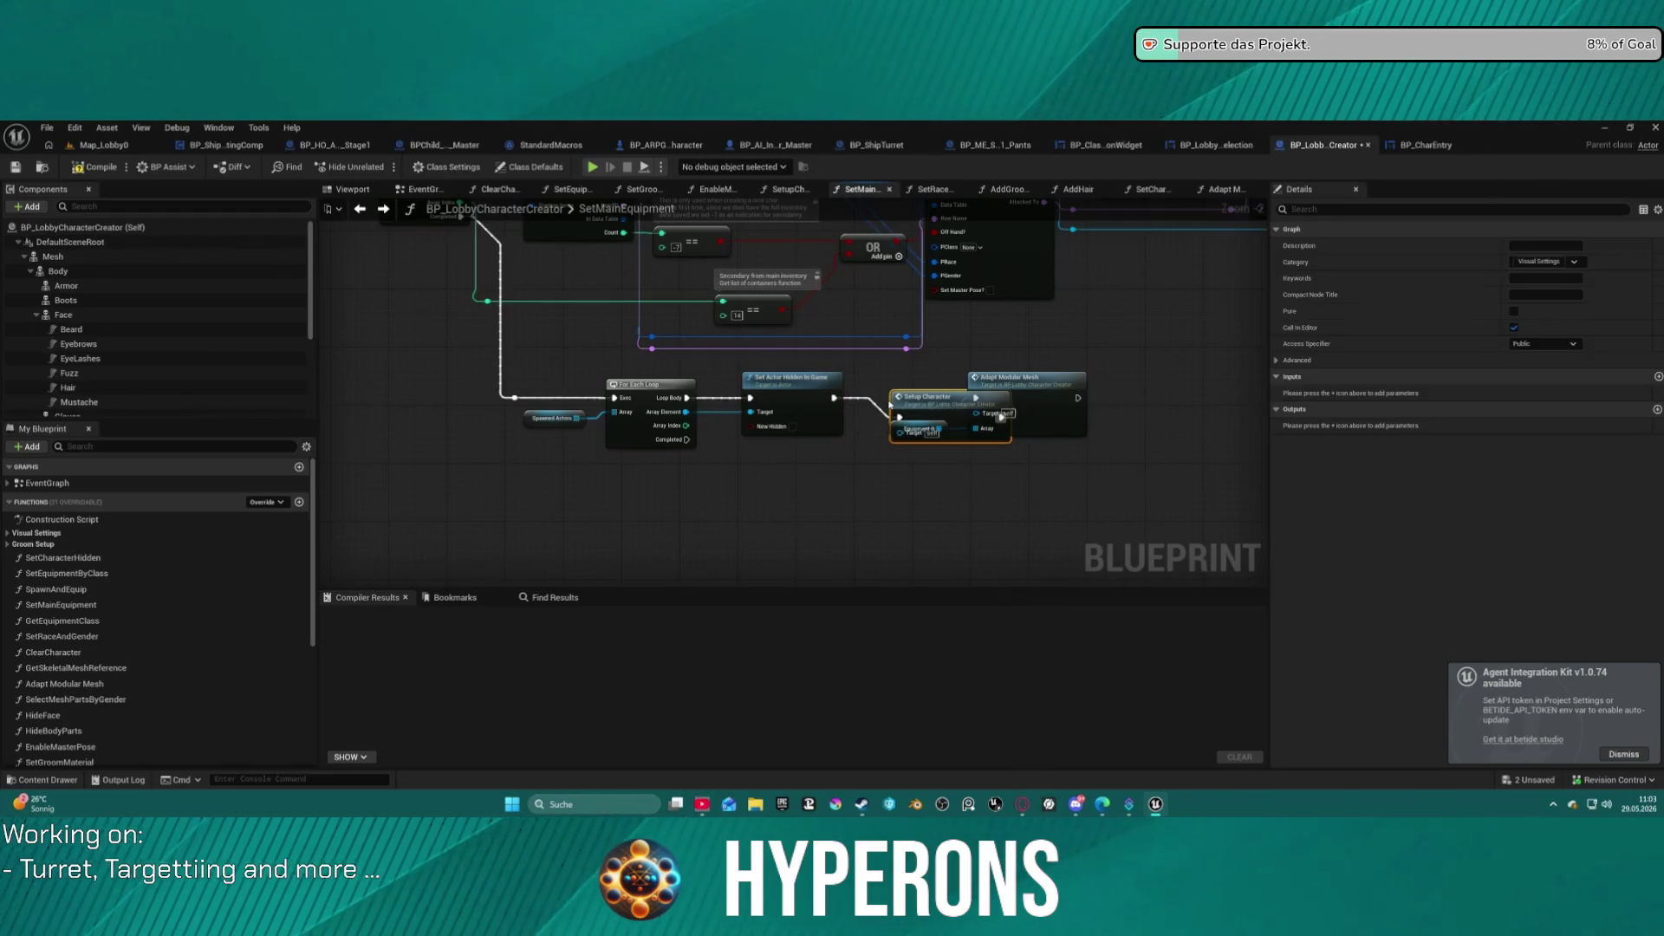
left_click(1062, 380)
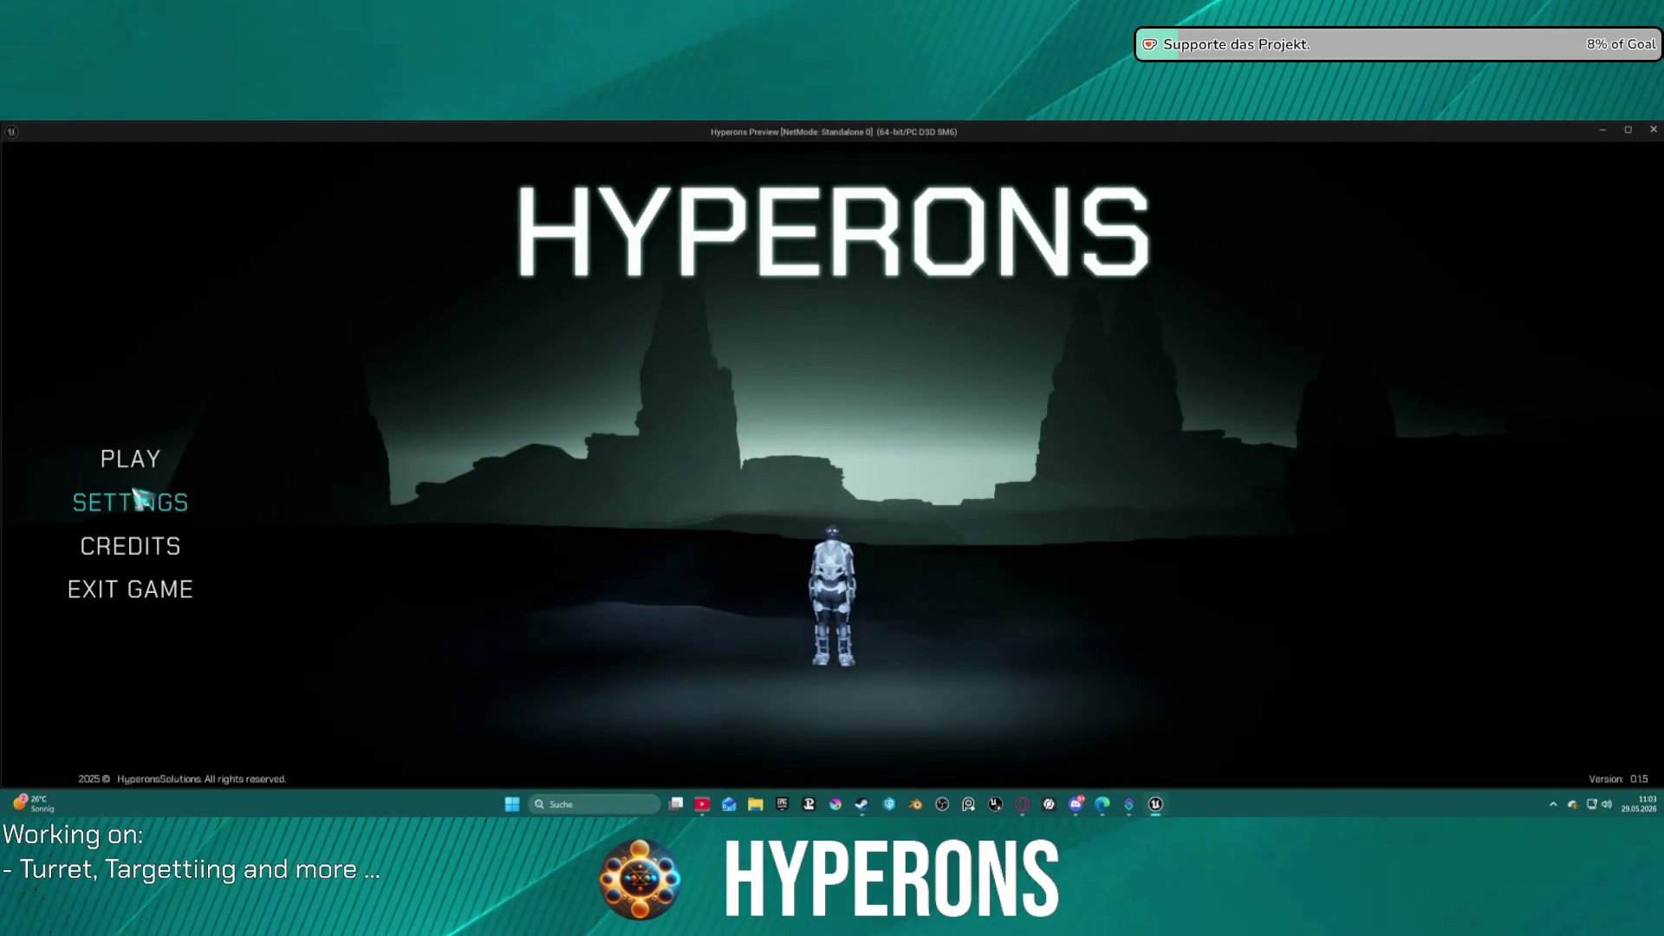
In Character Selection, pick the hair character twice to see the pink-haired spacesuit preview, then exit.
left_click(130, 459)
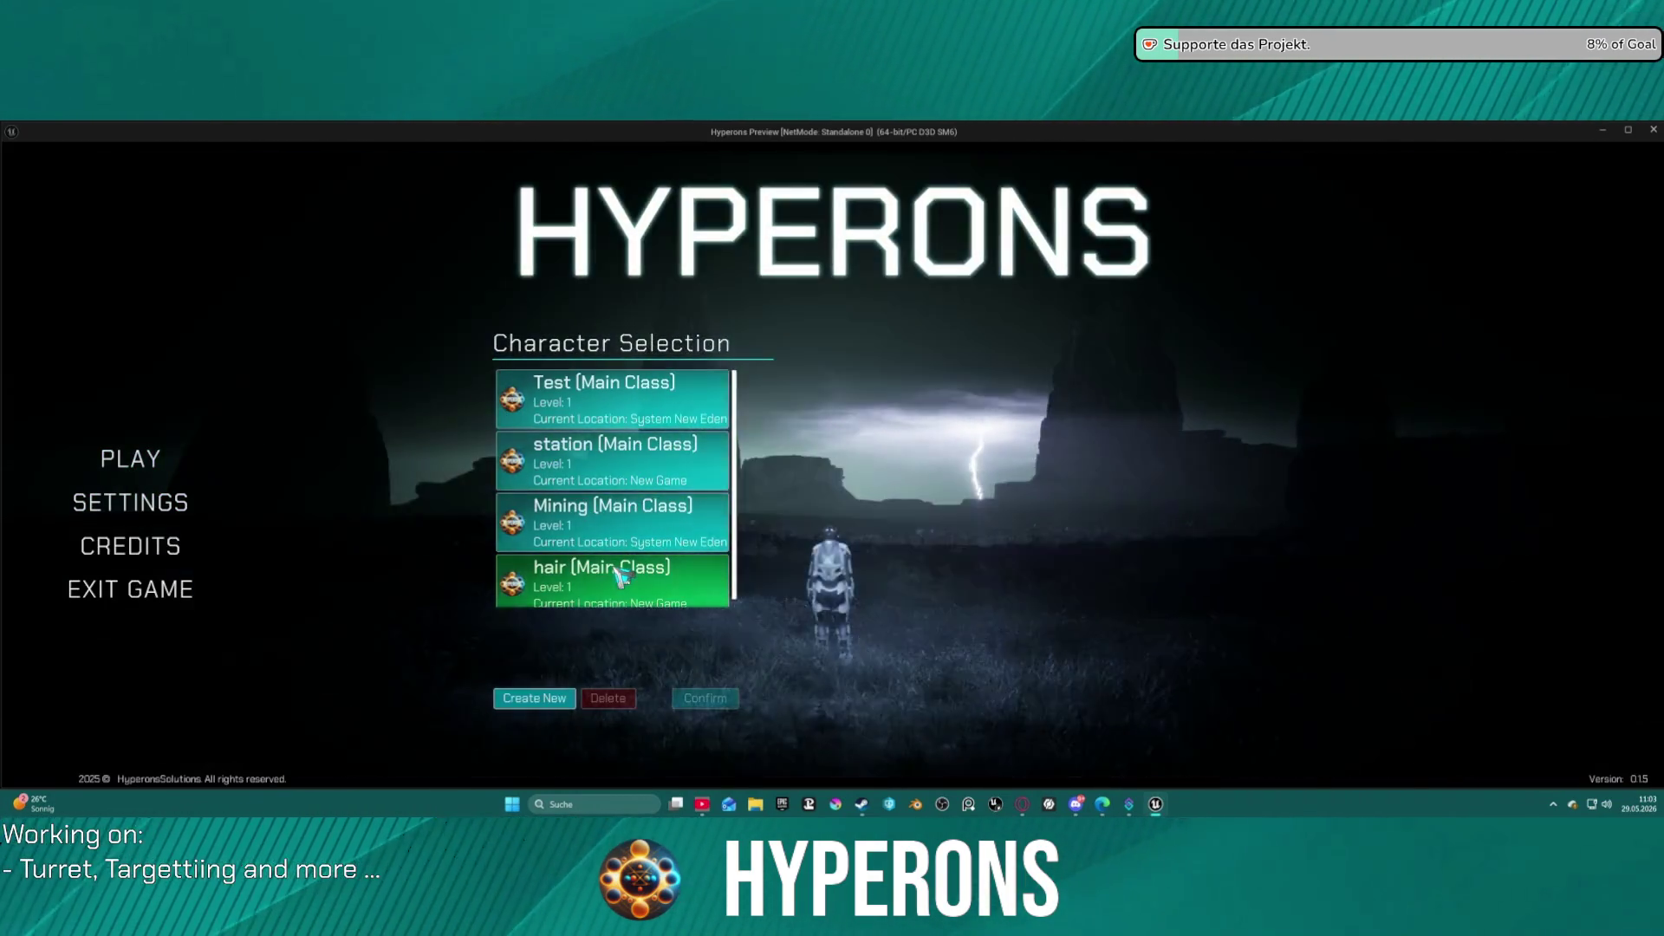
left_click(631, 586)
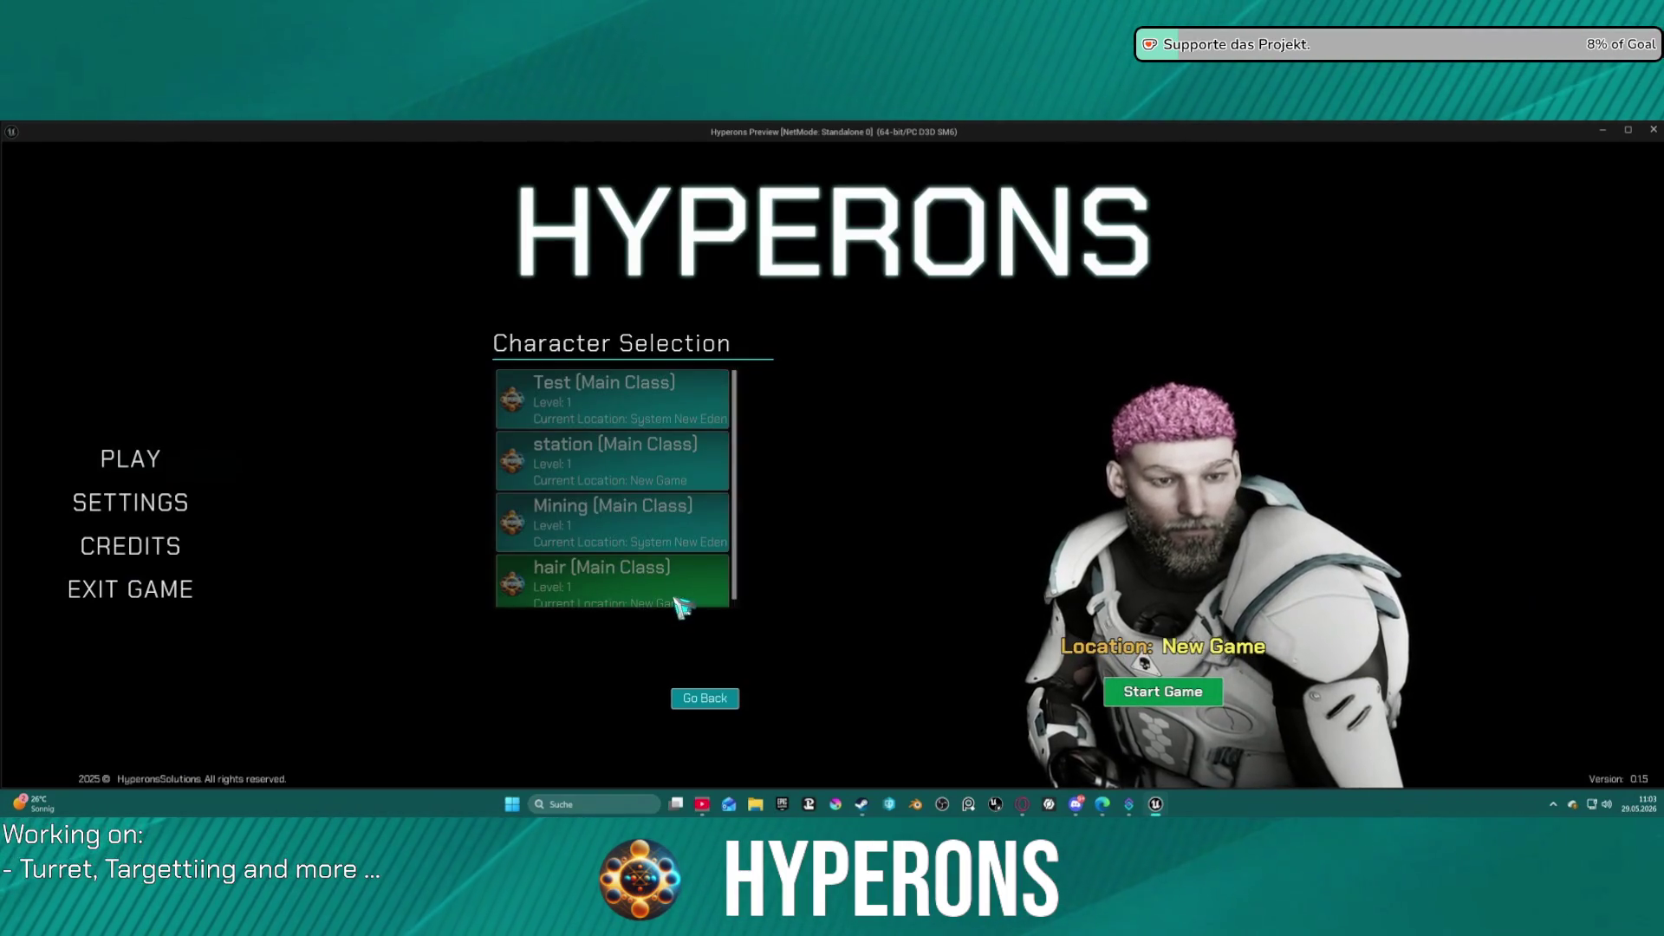
left_click(706, 698)
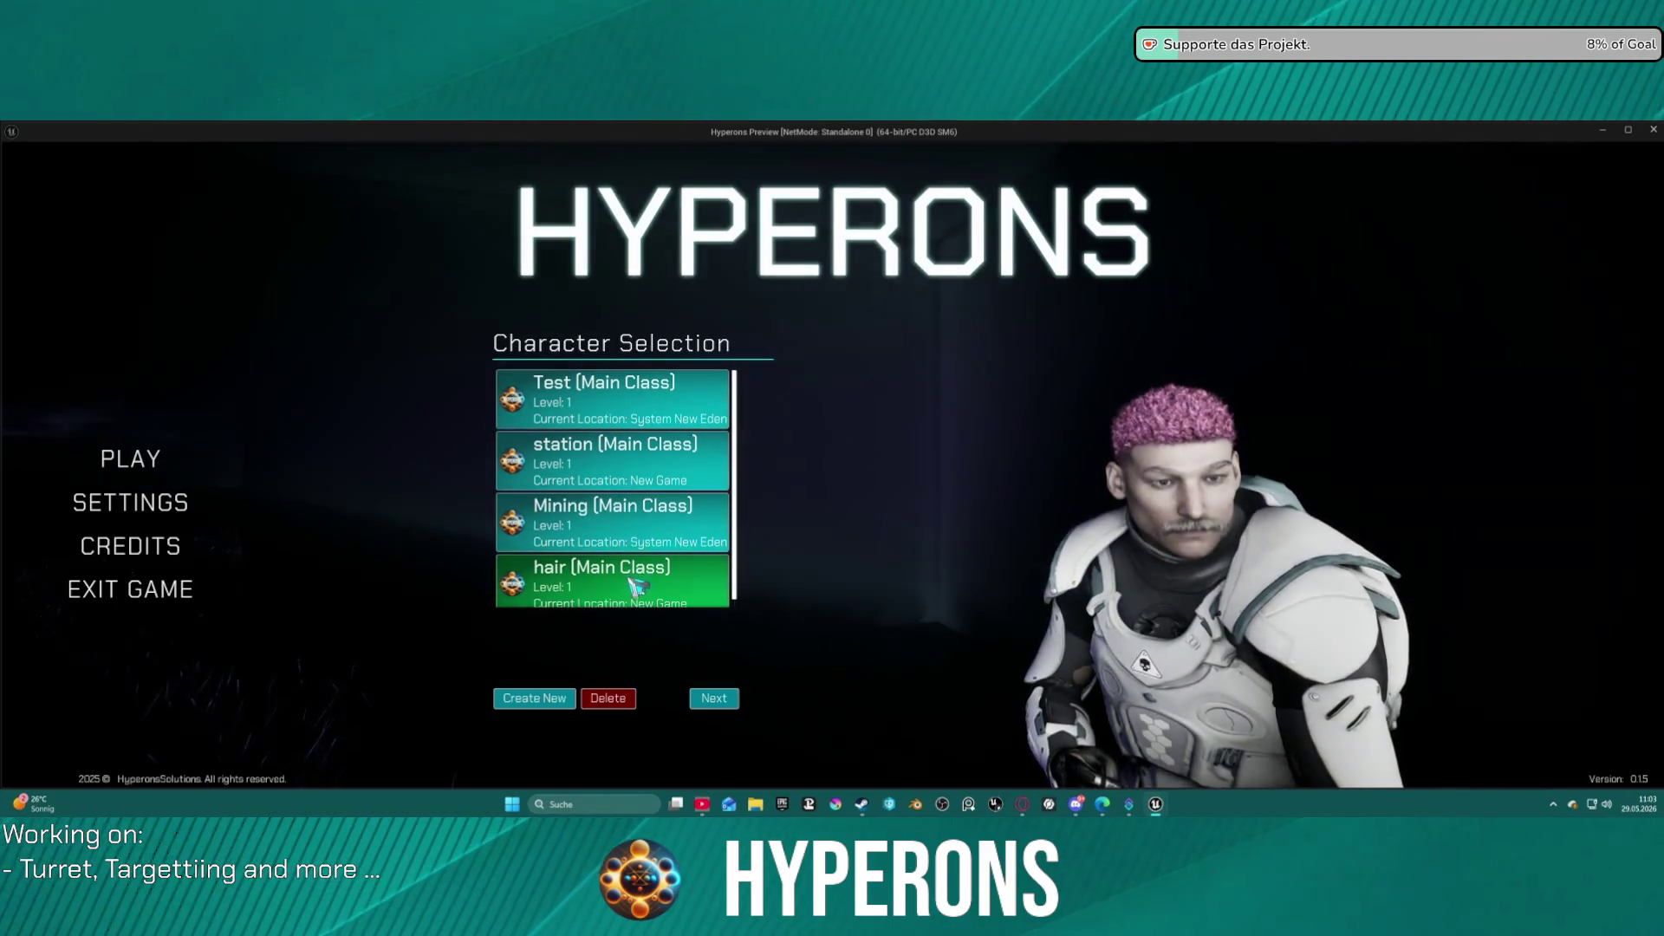
left_click(645, 581)
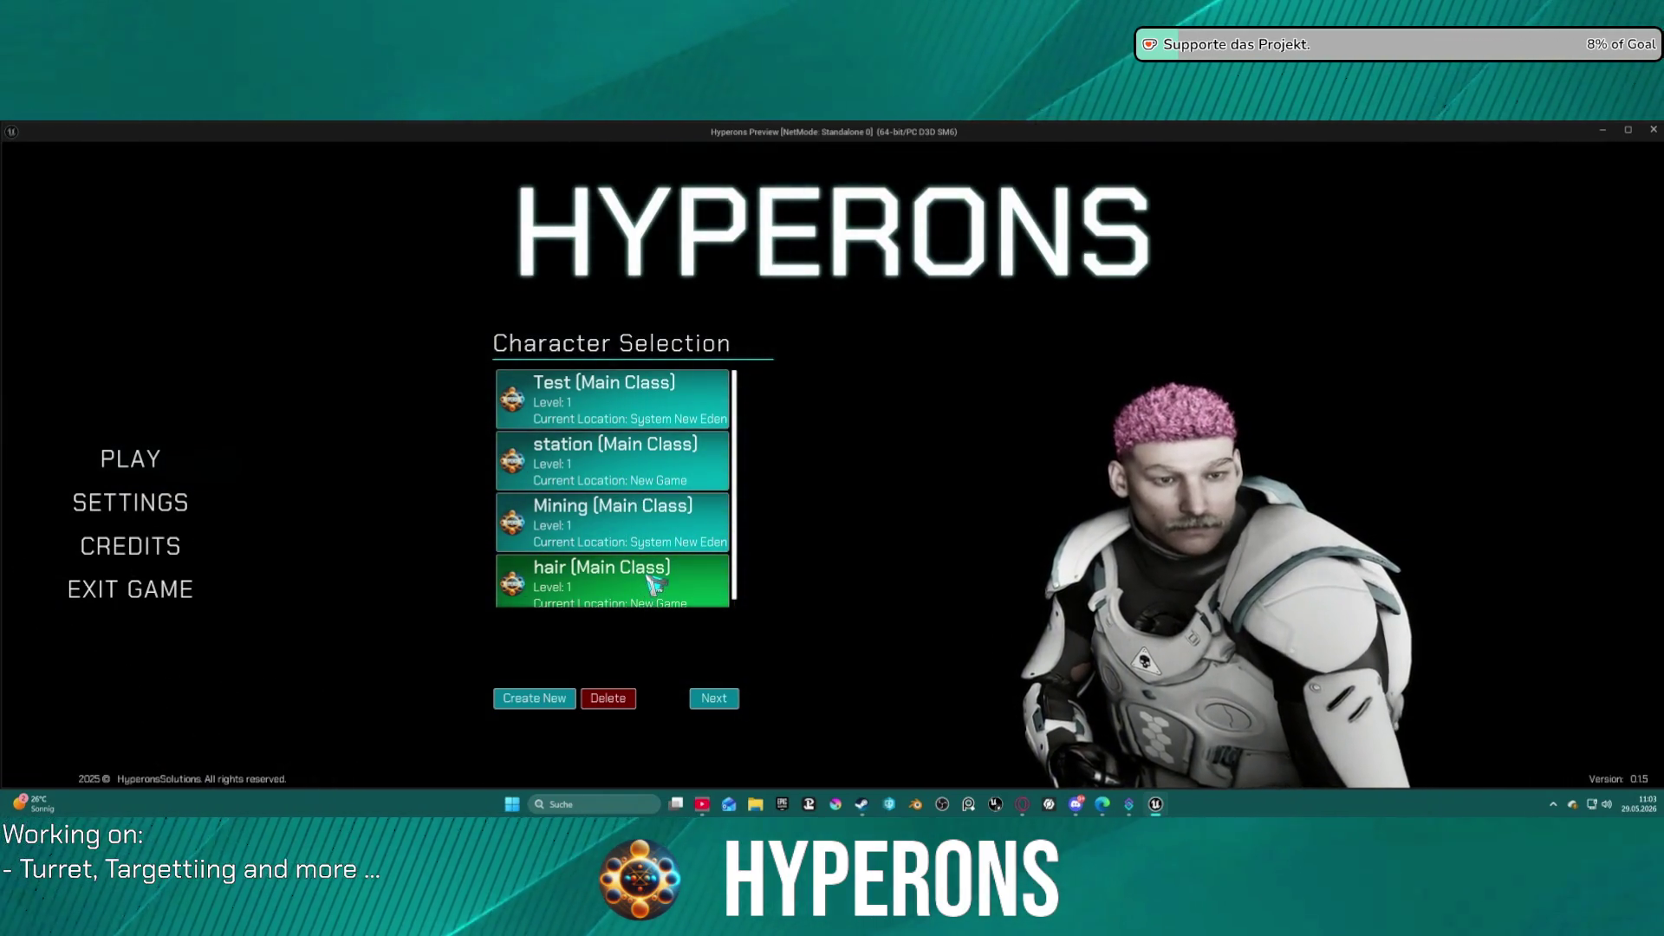
left_click(650, 594)
key("Escape")
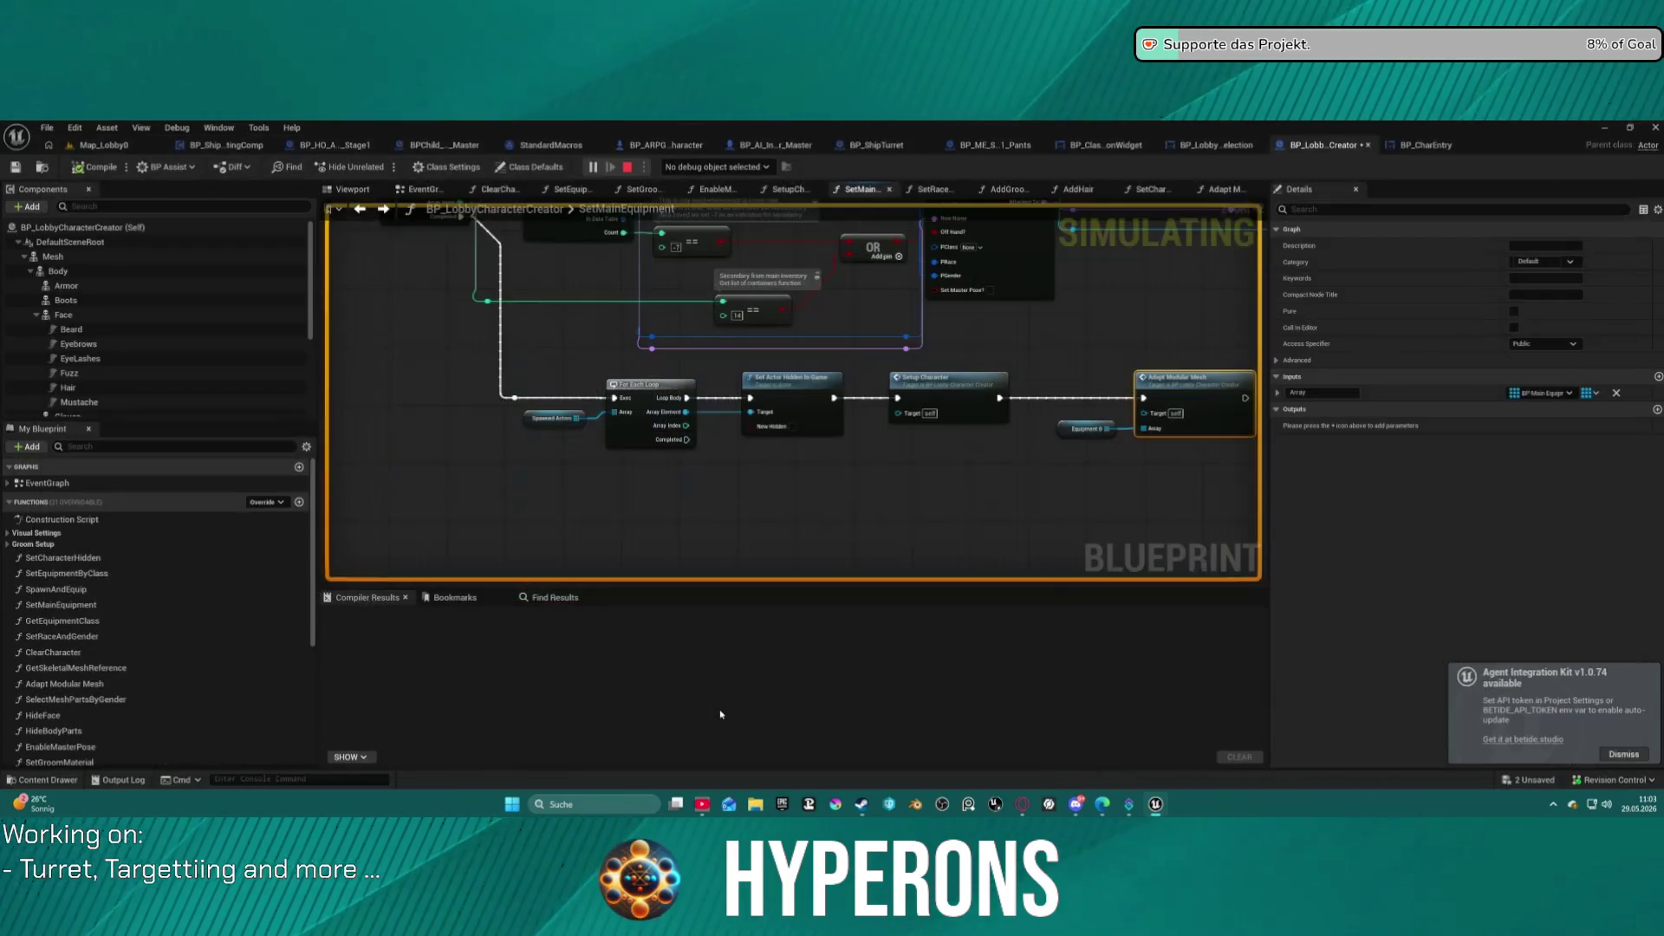
Delete the Setup Character node and search 'hai' from Set Actor Hidden in Game's exec pin.
left_click(927, 384)
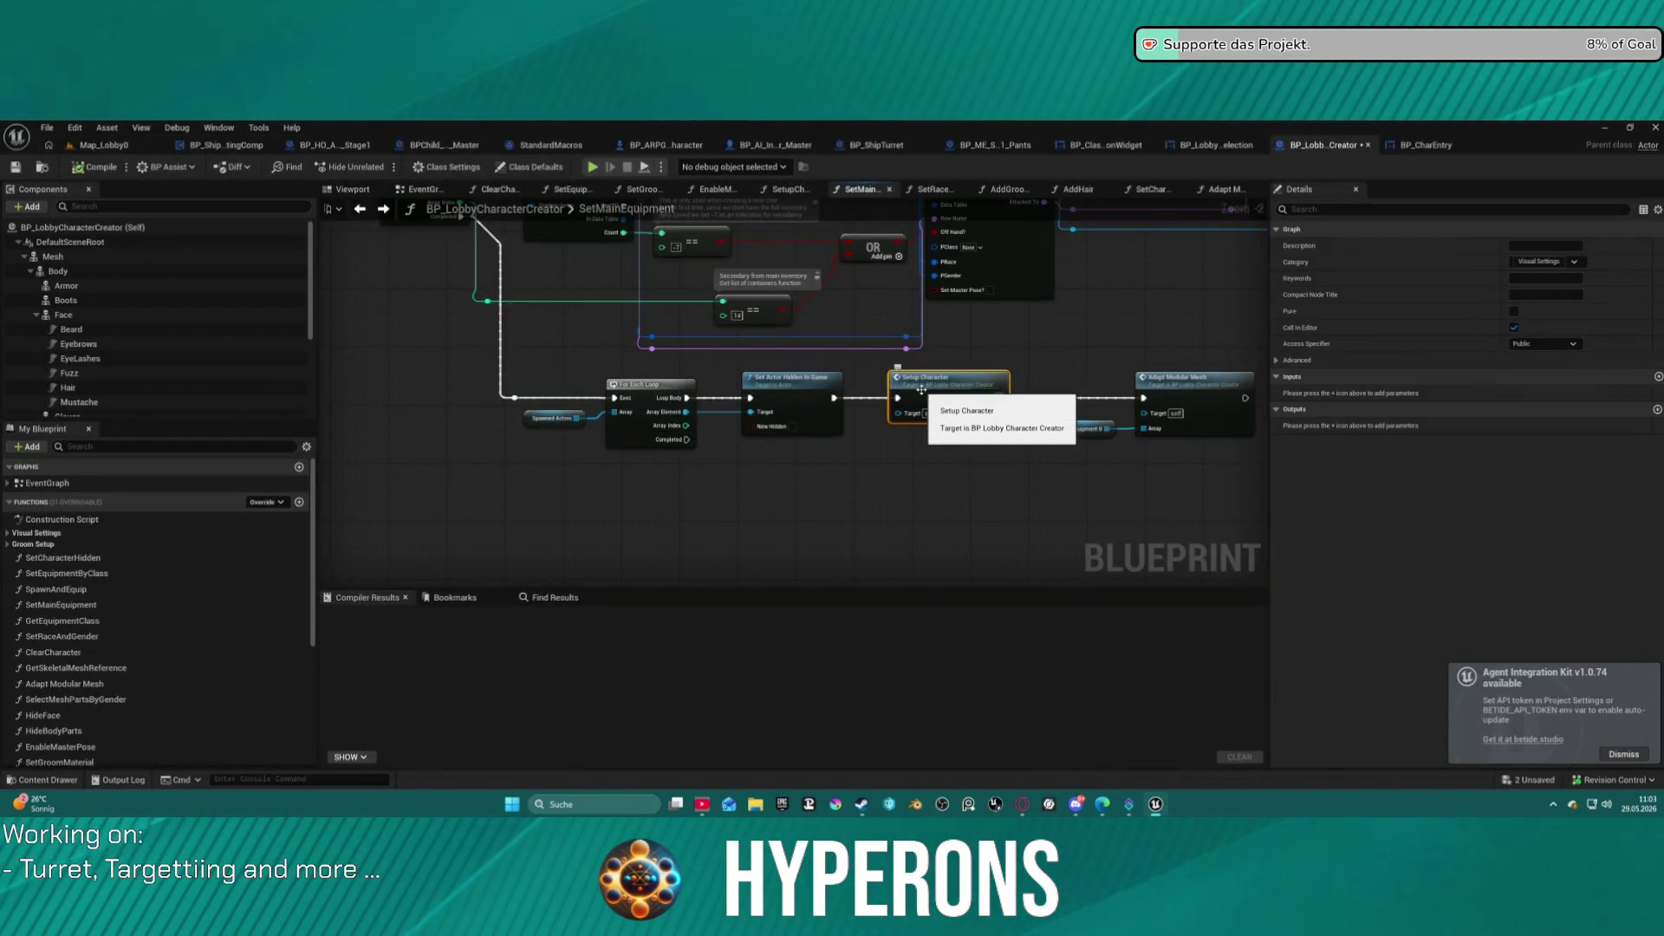
key("Delete")
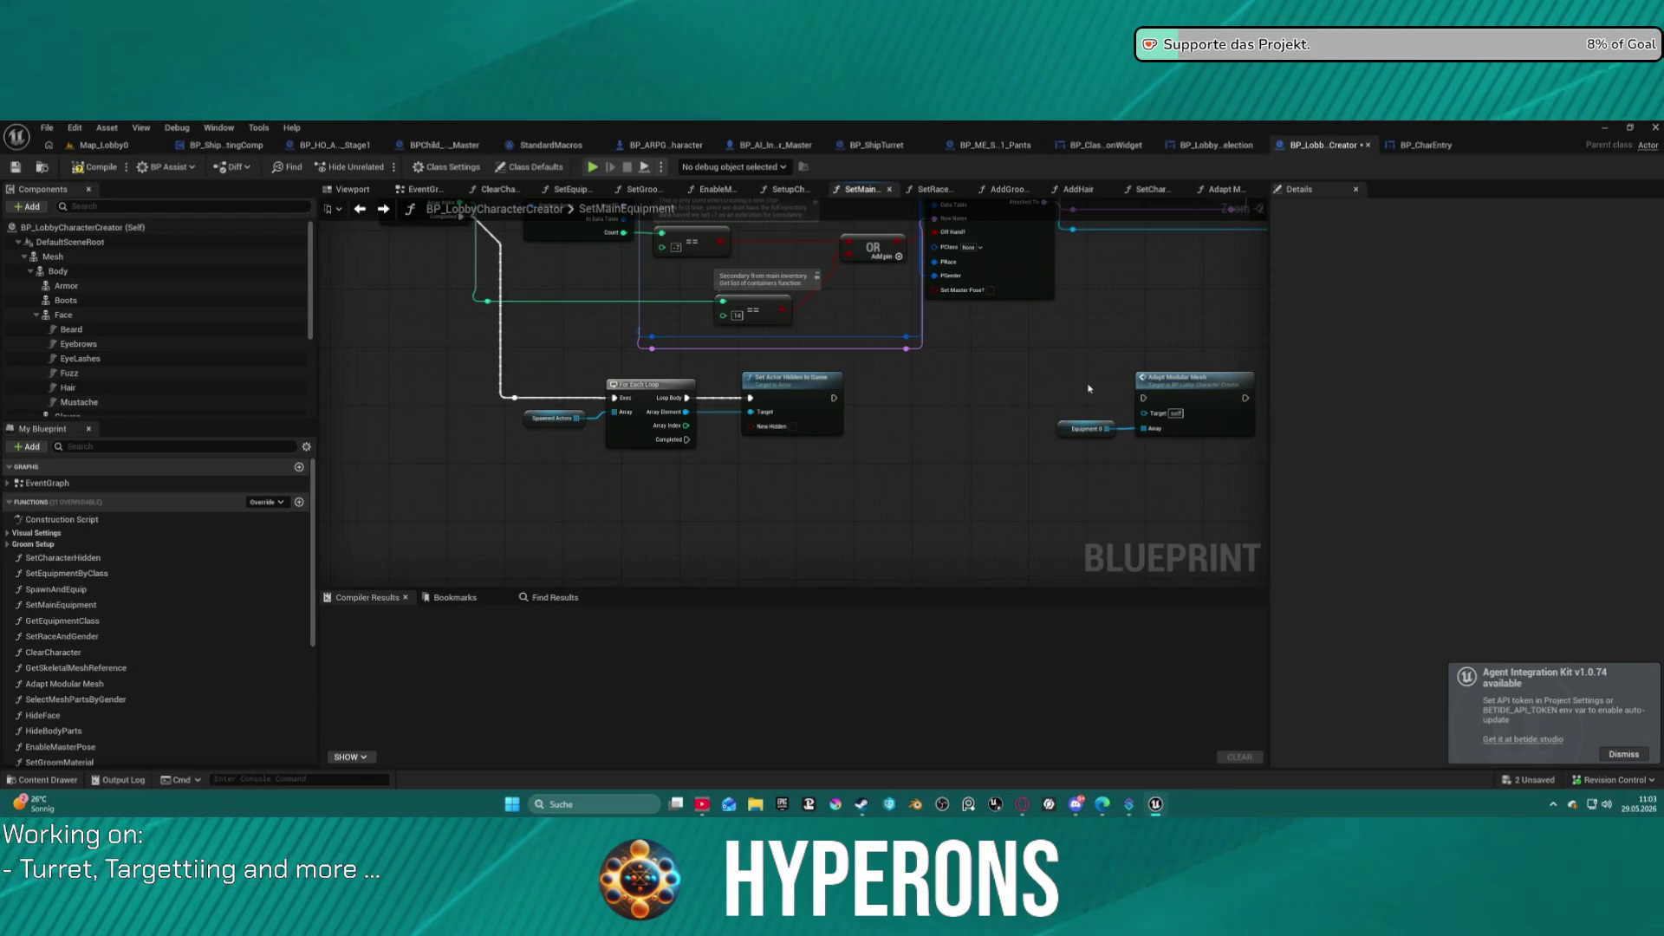
mouse_move(833, 398)
left_mouse_down()
mouse_move(972, 401)
mouse_move(948, 399)
left_mouse_up()
type("h")
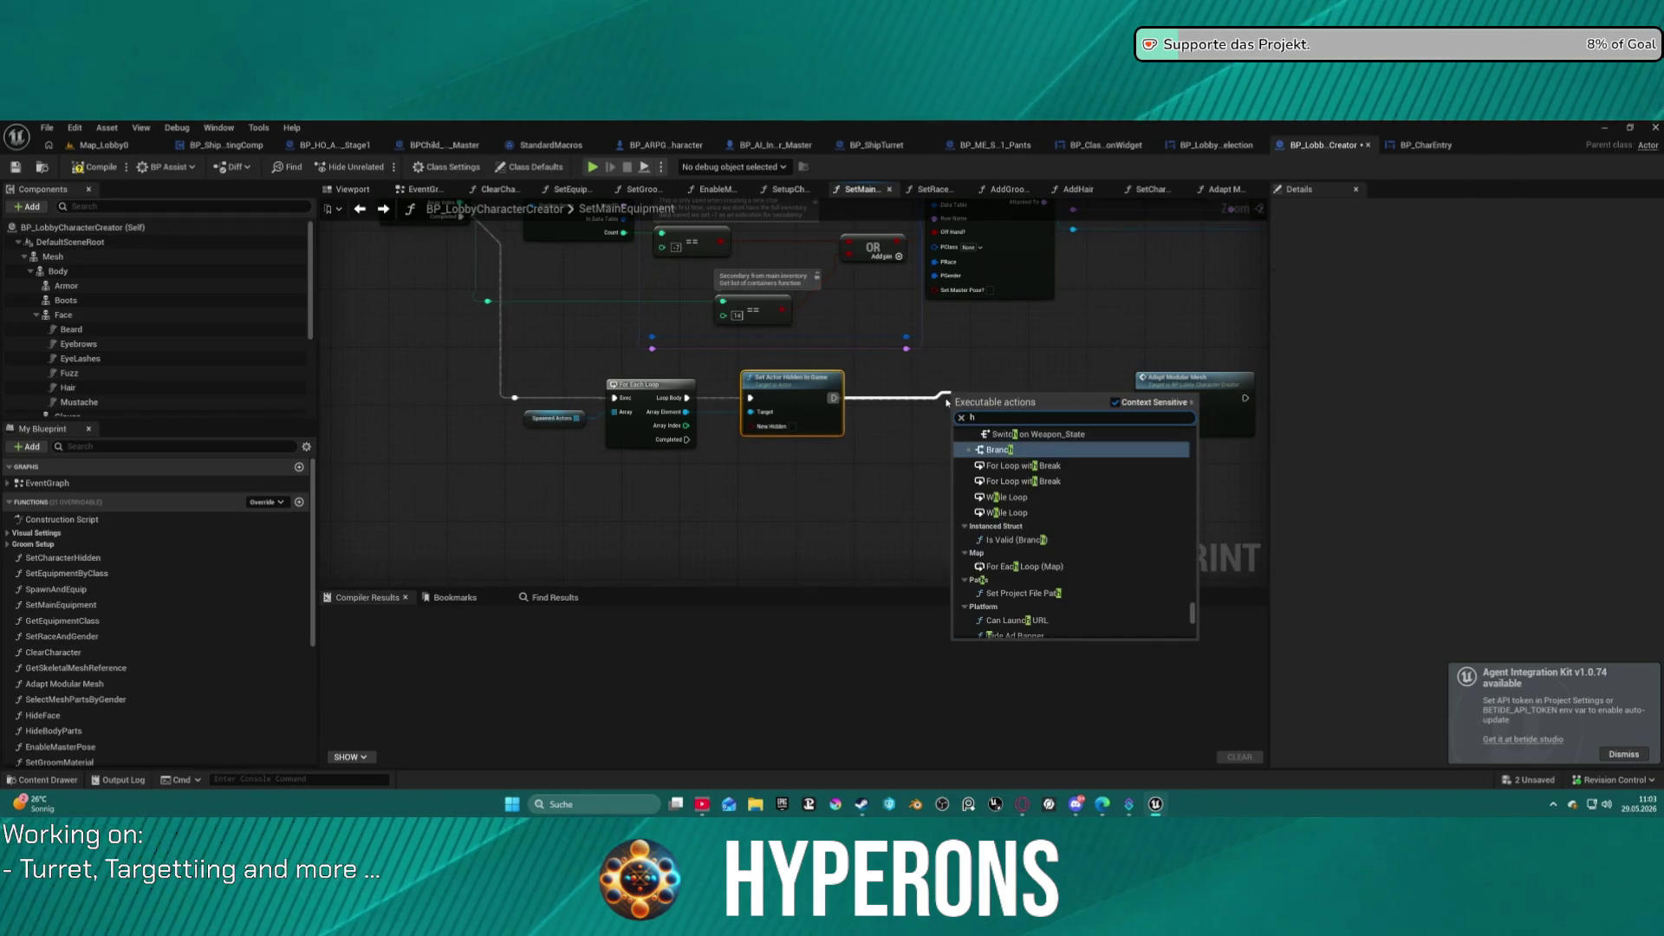
type("air")
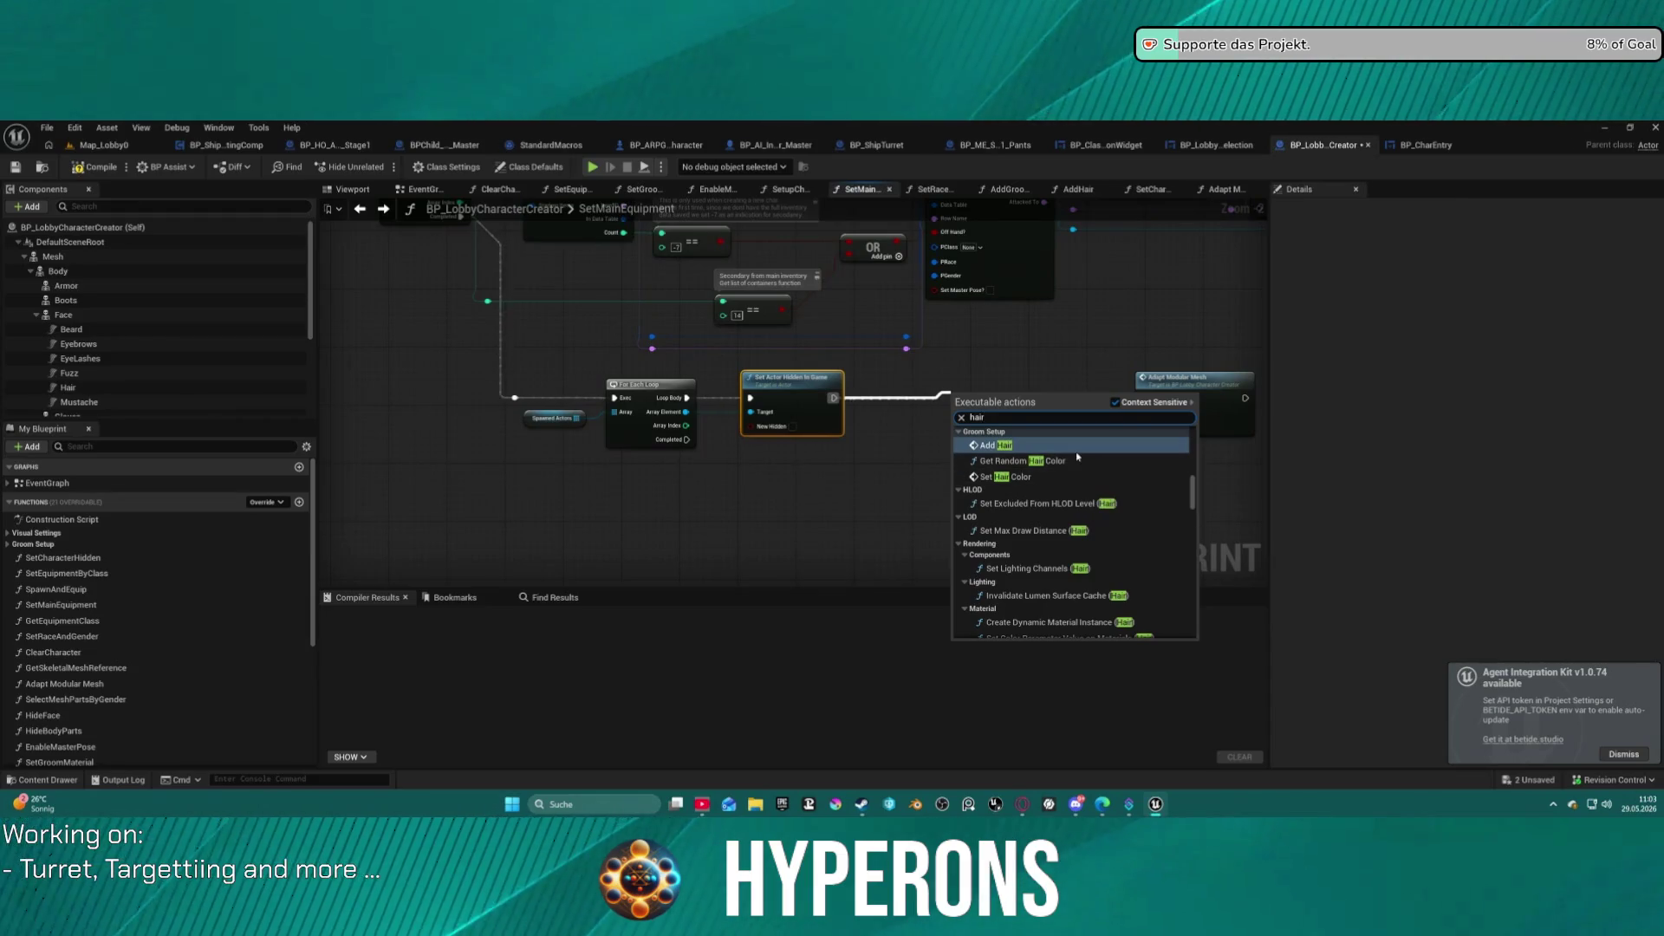
scroll(1109, 477, "down", 5)
scroll(1137, 460, "up", 5)
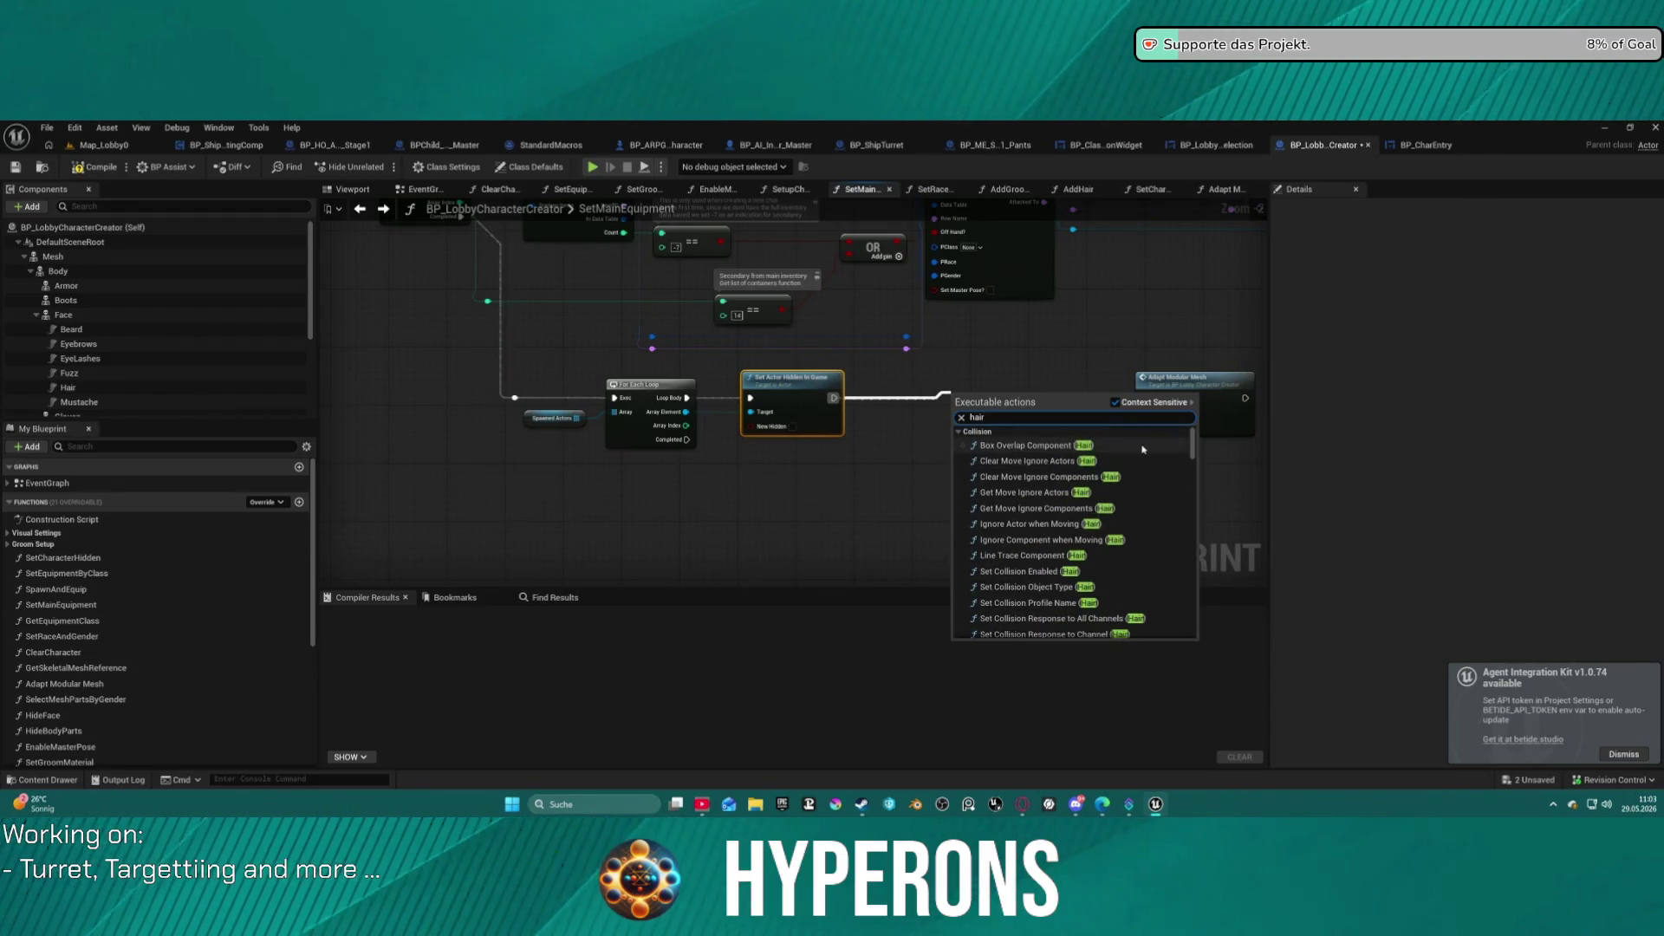
Dismiss the search, expand Groom Setup functions, and list actions following Set Actor Hidden in Game.
scroll(1144, 443, "down", 10)
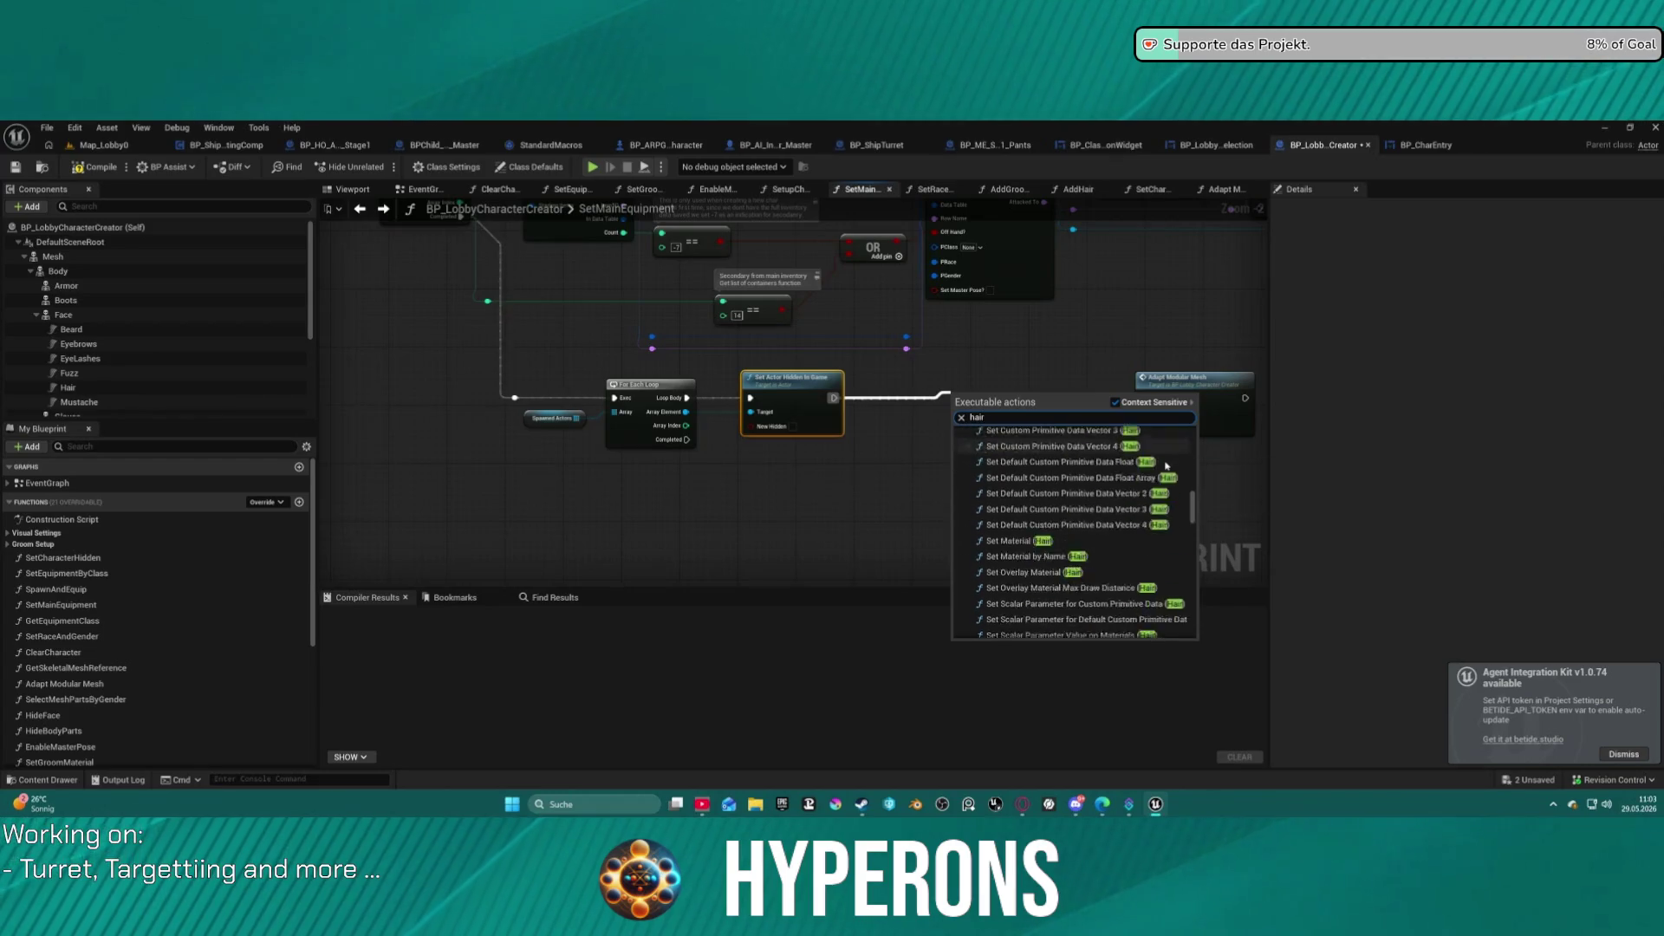
scroll(1166, 466, "down", 15)
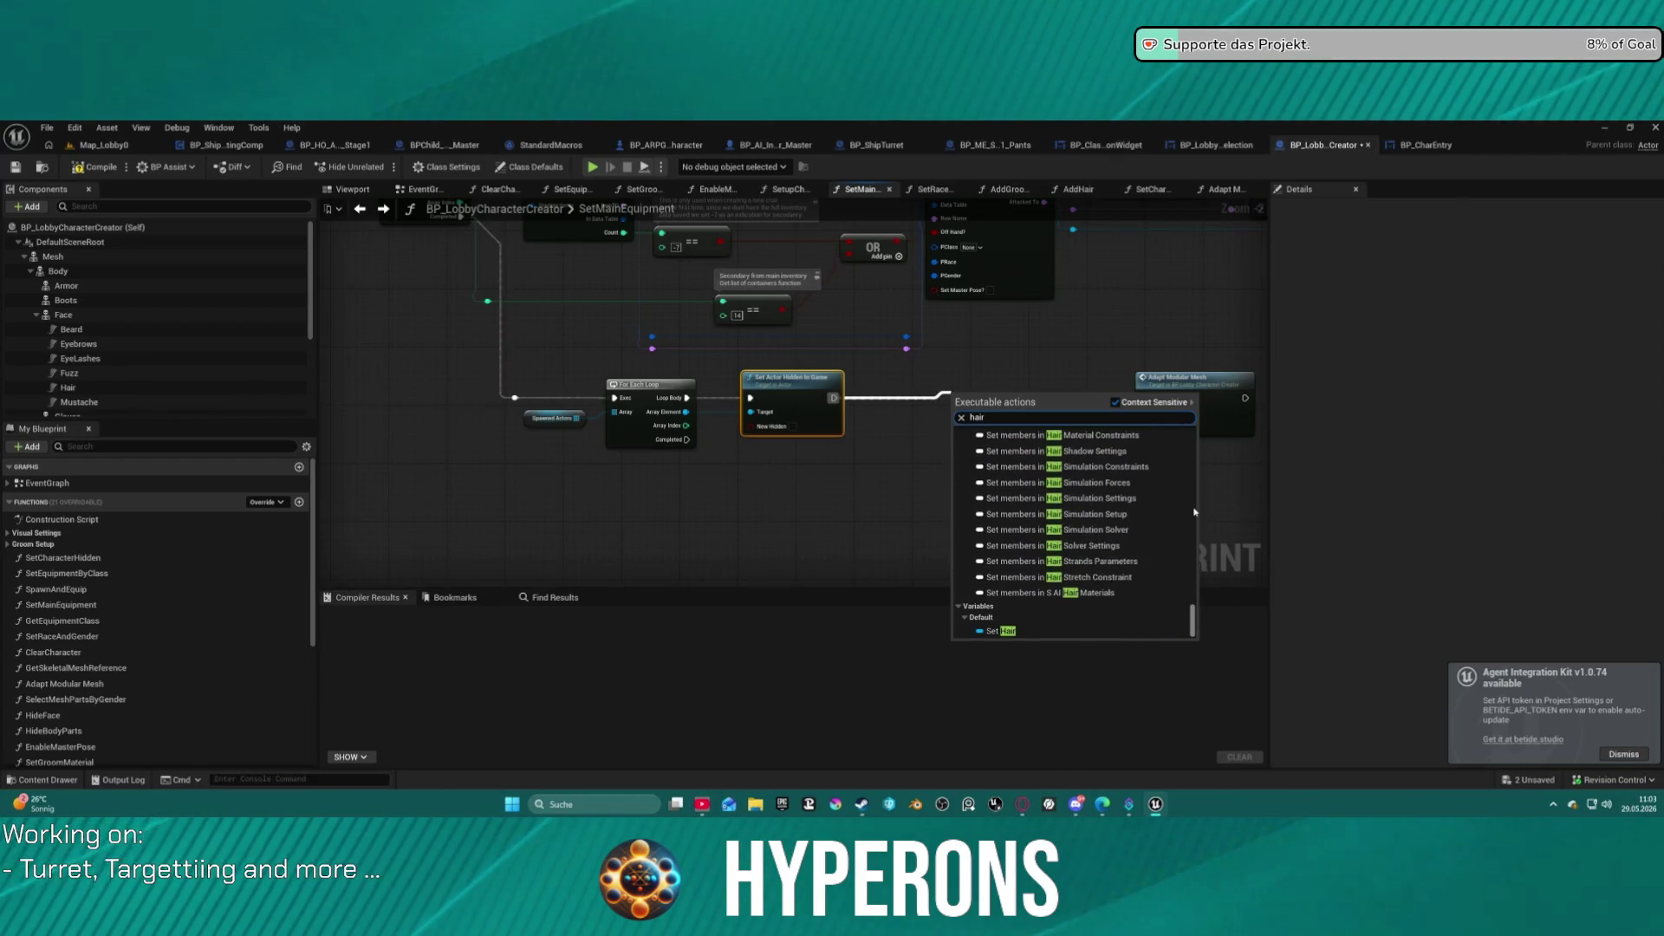
left_click(1017, 356)
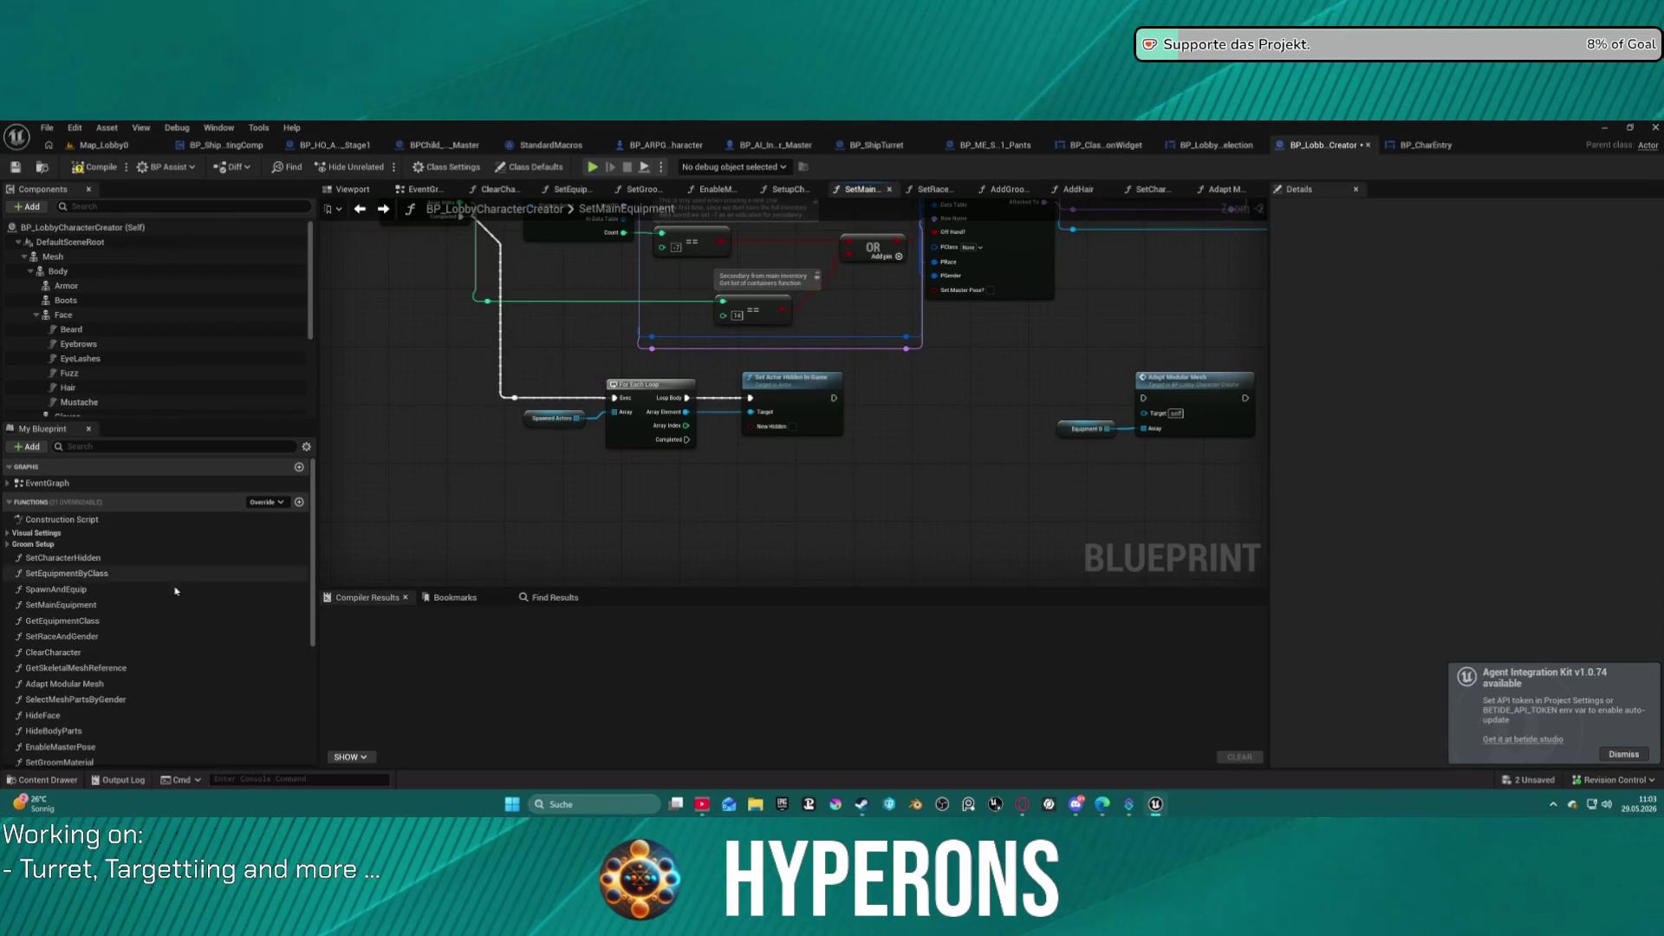
left_click(52, 544)
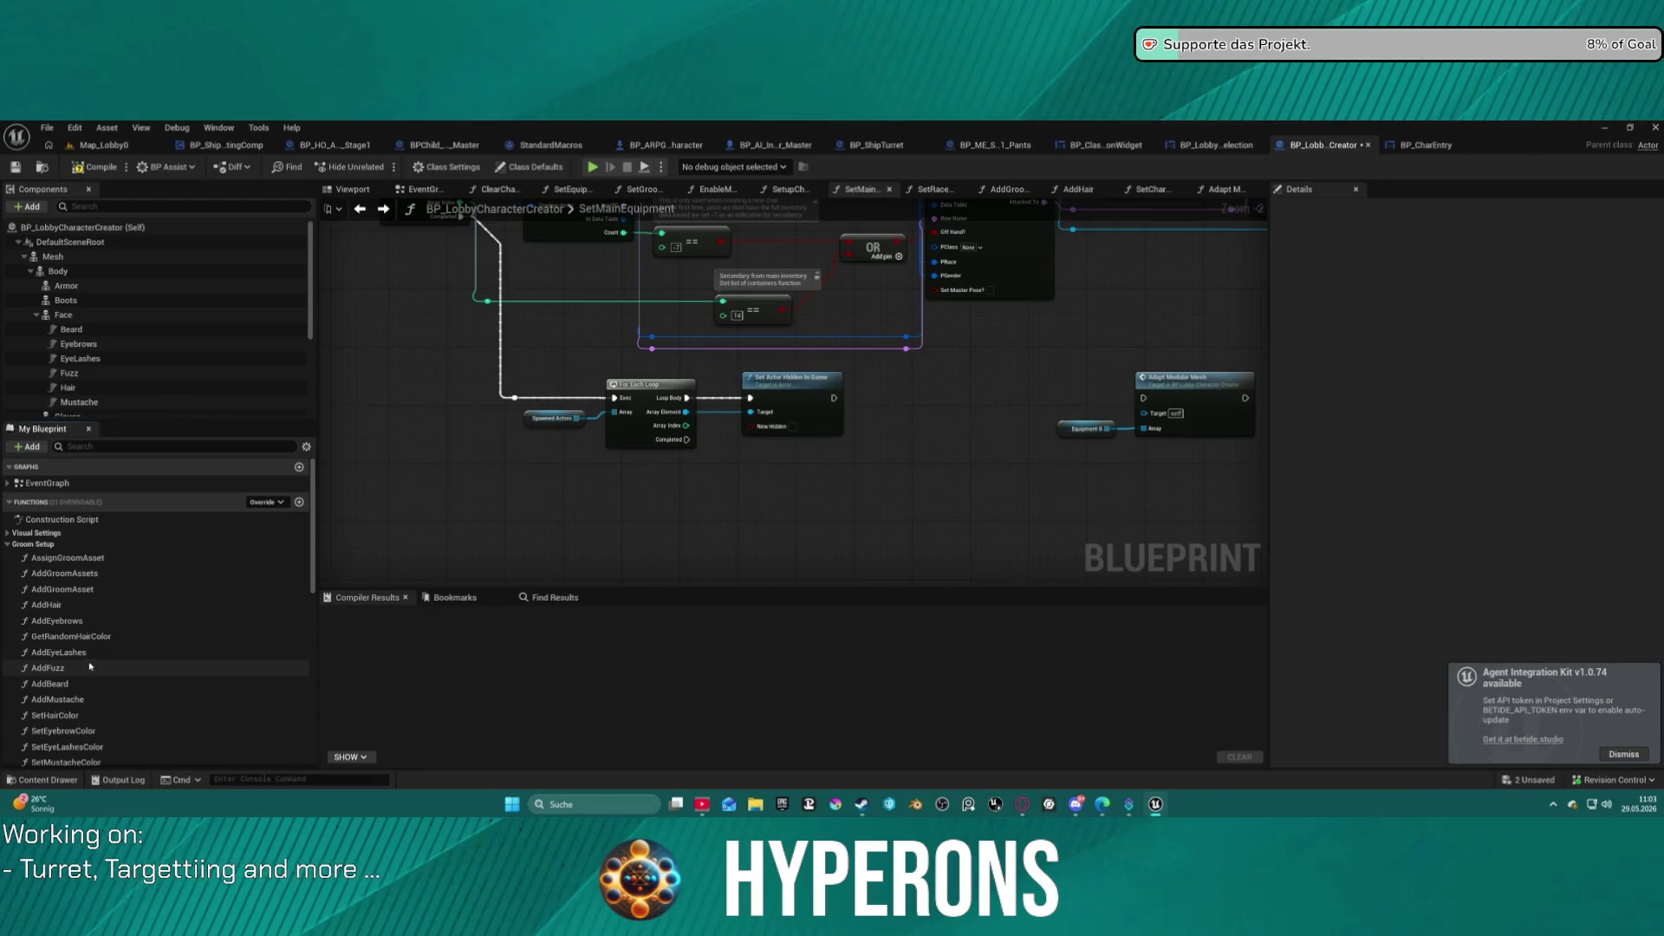
left_click_drag(835, 398, 897, 400)
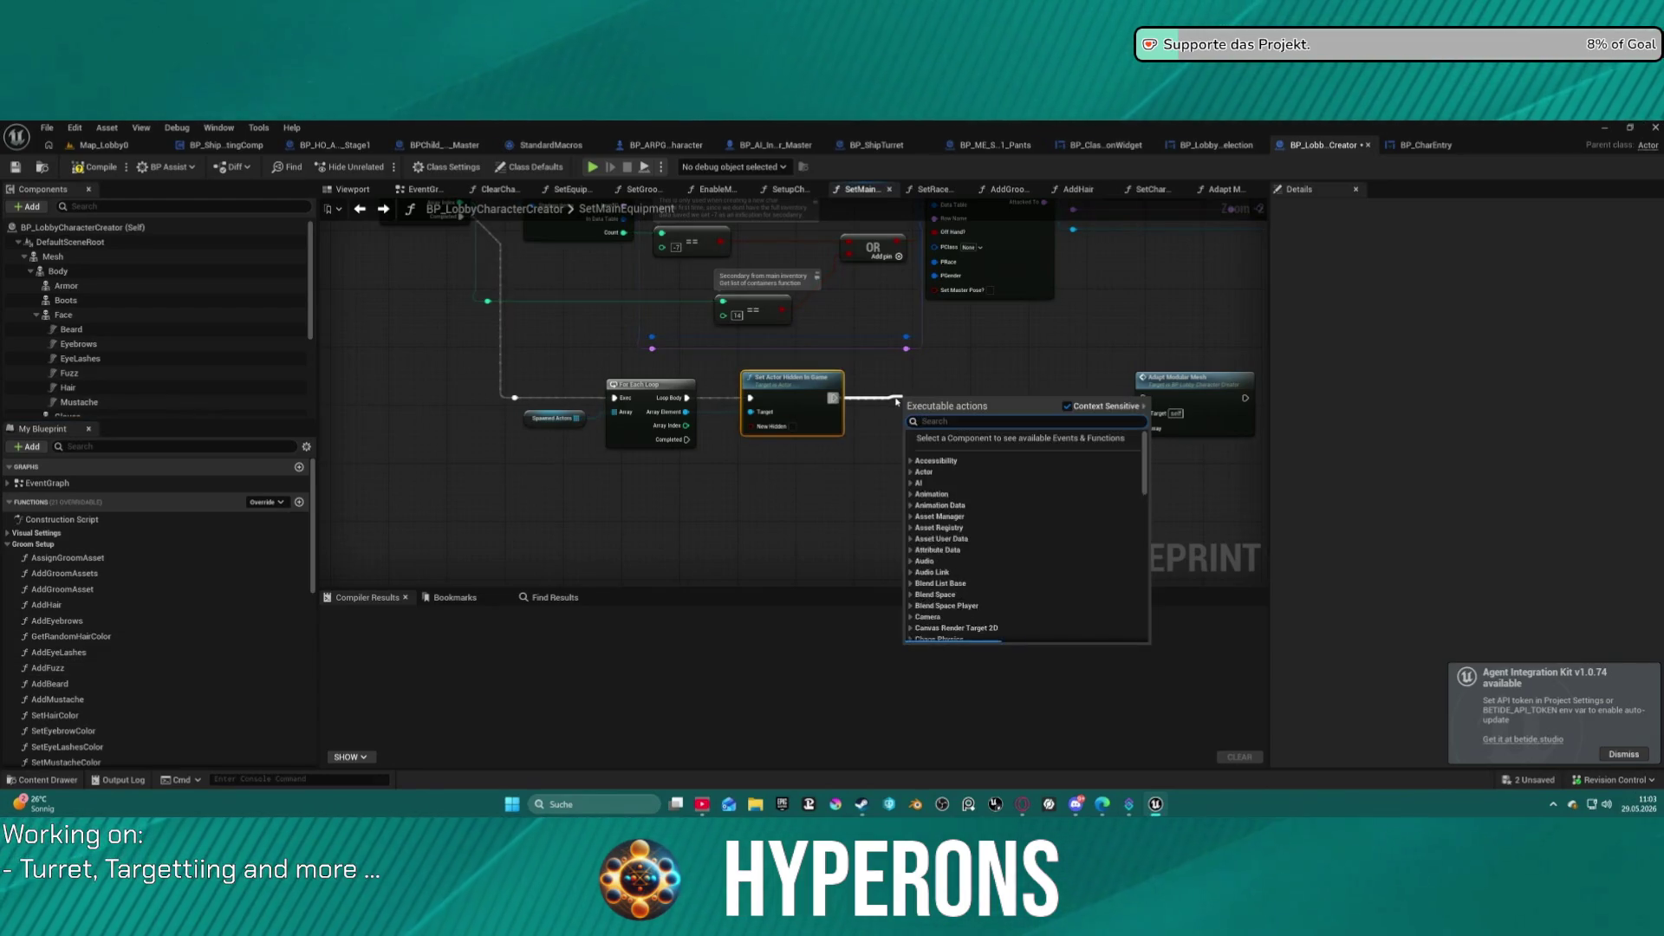